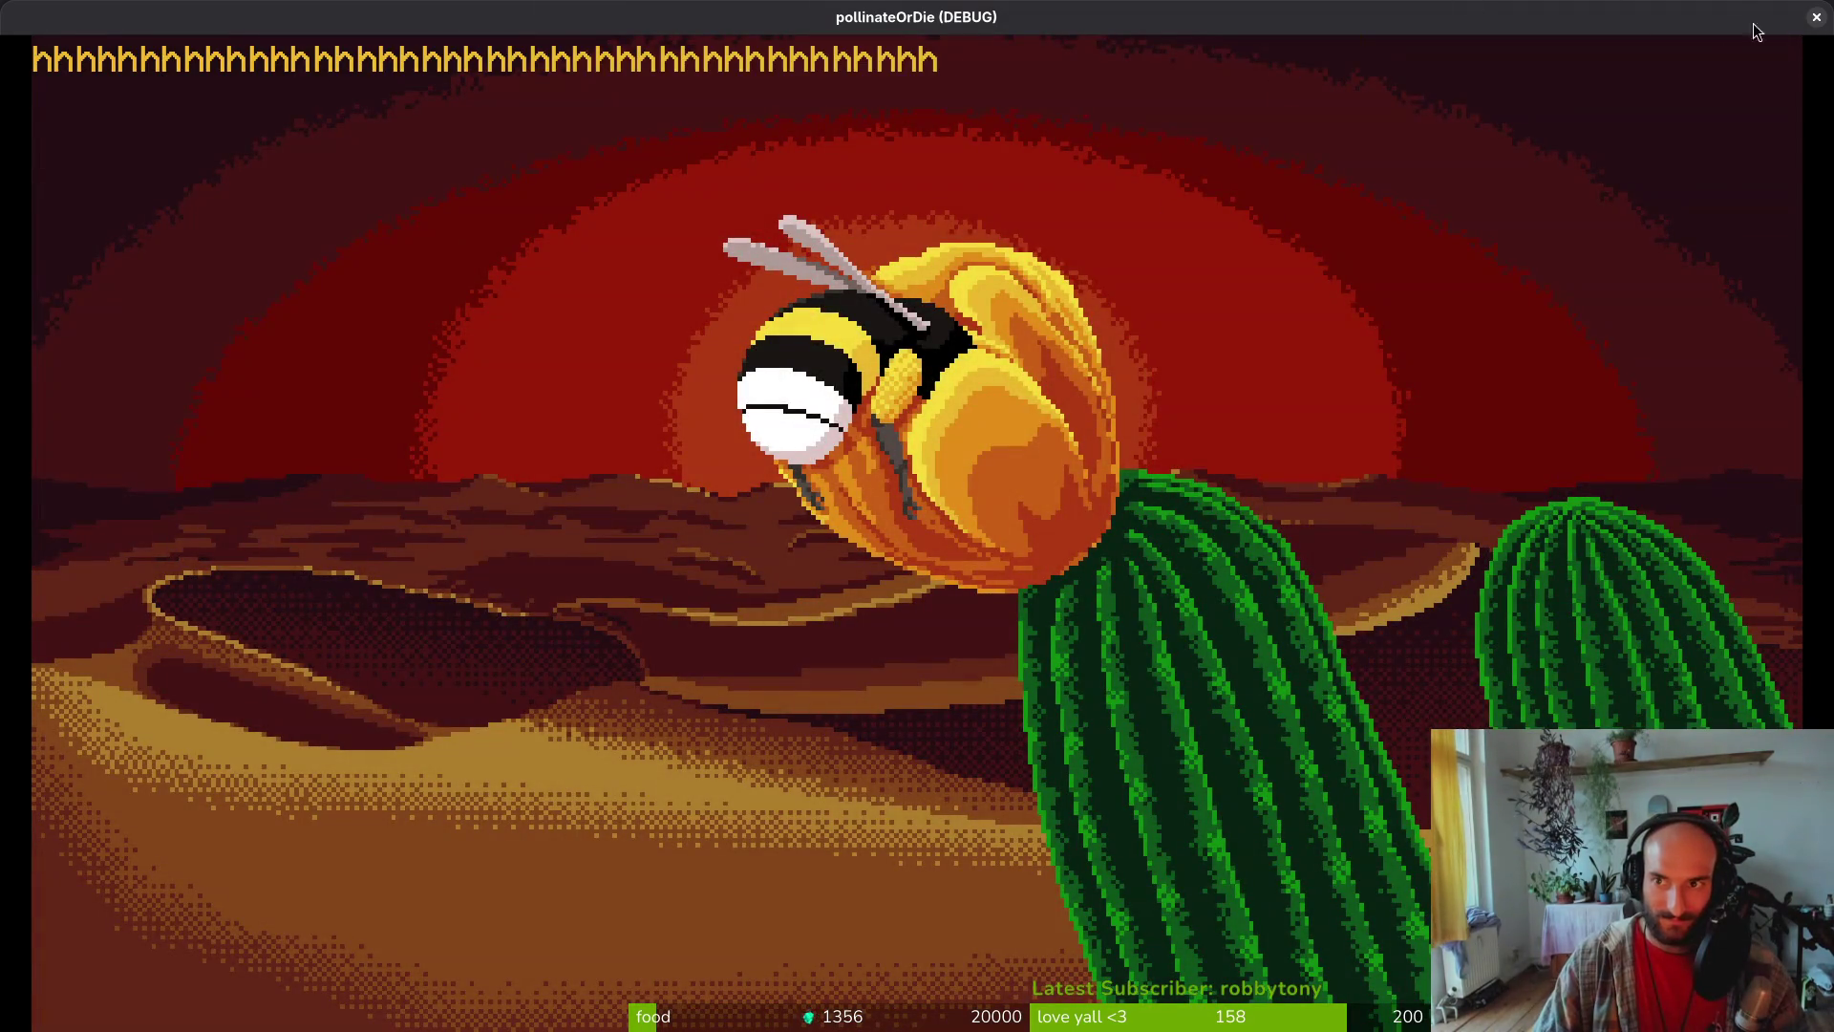
Close the pollinateOrDie (DEBUG) game window and switch to the terminal
click(1816, 16)
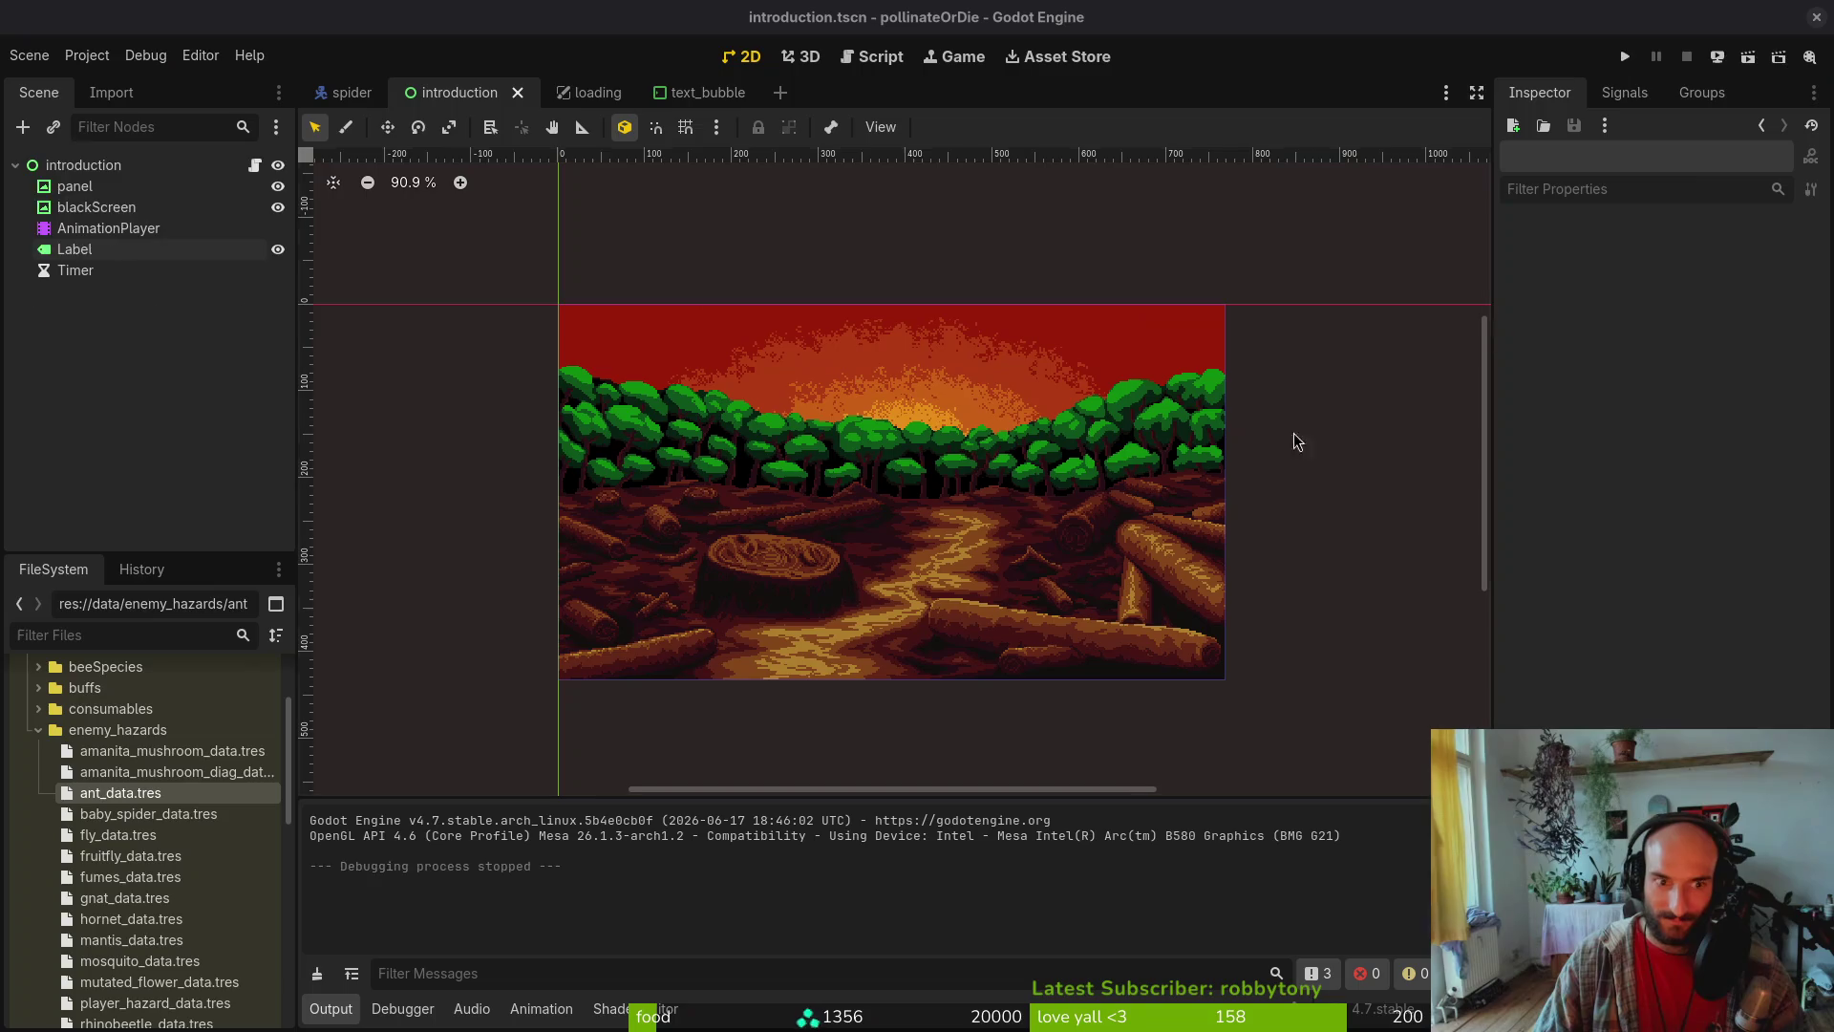
key(super+1)
Open introduction.gd in Neovim through the project file finder
key(Return)
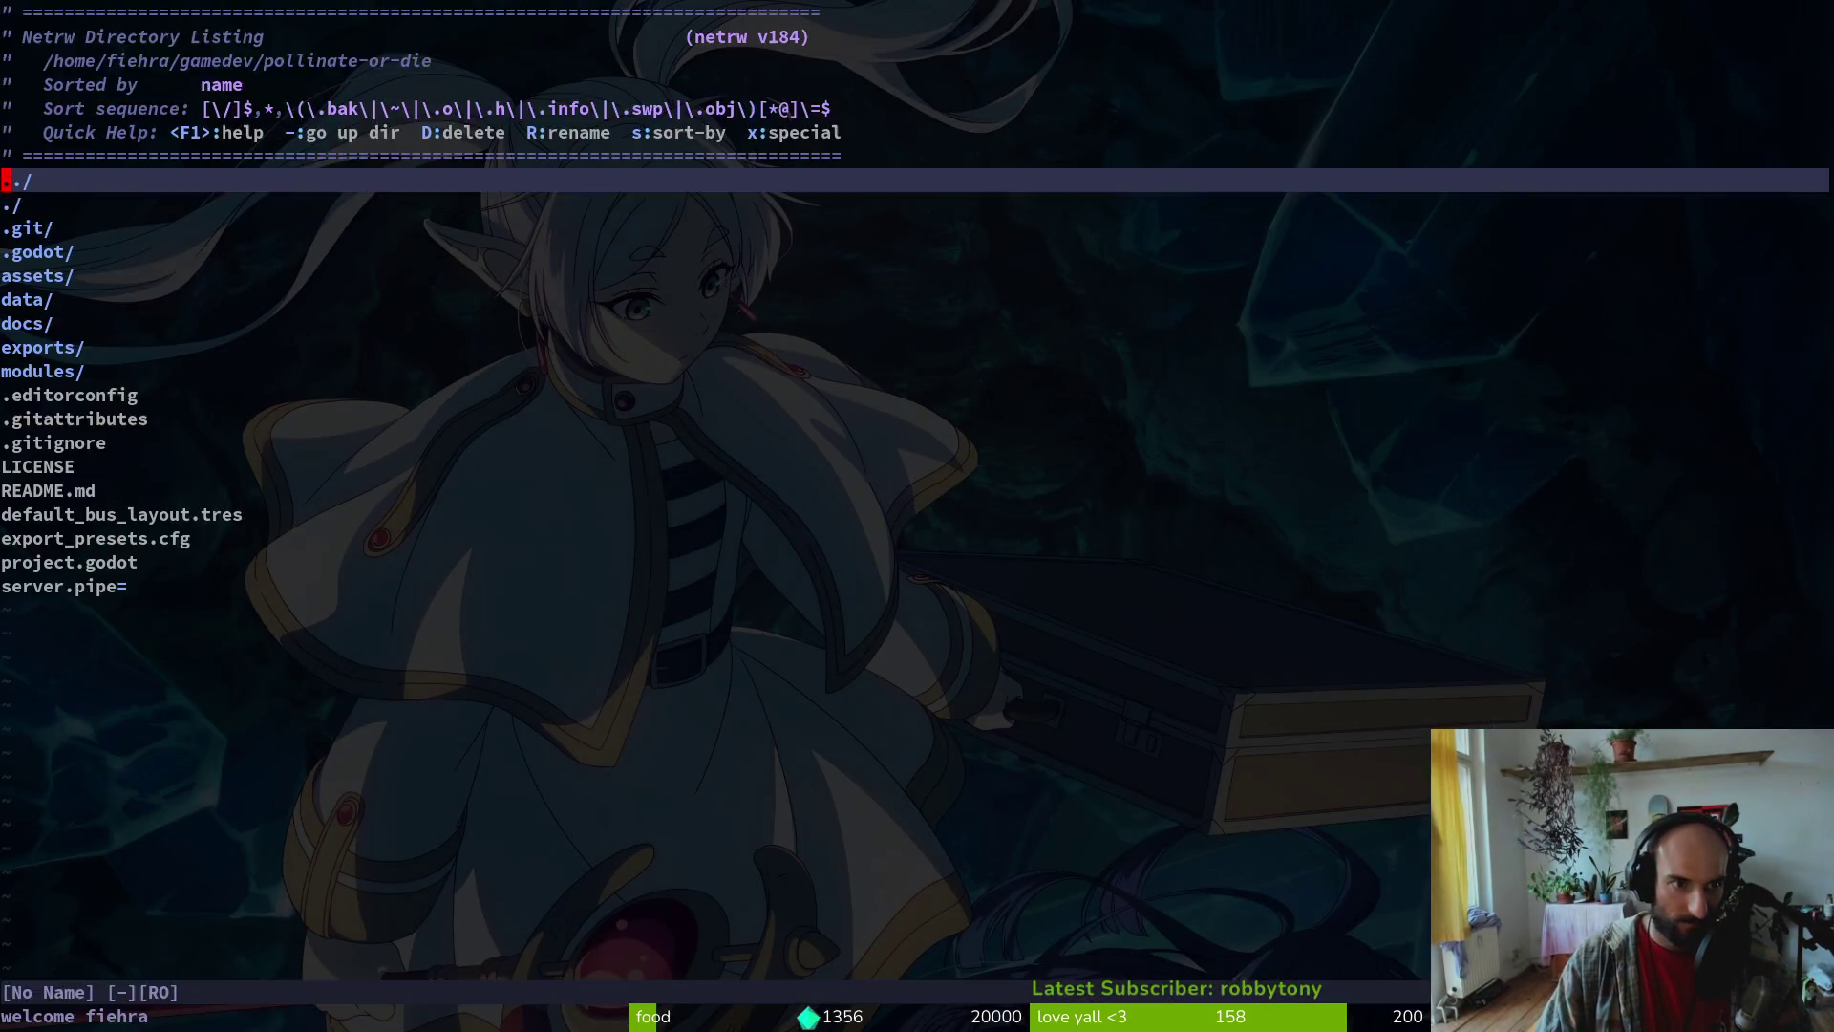
key(space)
key(f)
key(f)
text(extb)
key(BackSpace)
key(BackSpace)
key(BackSpace)
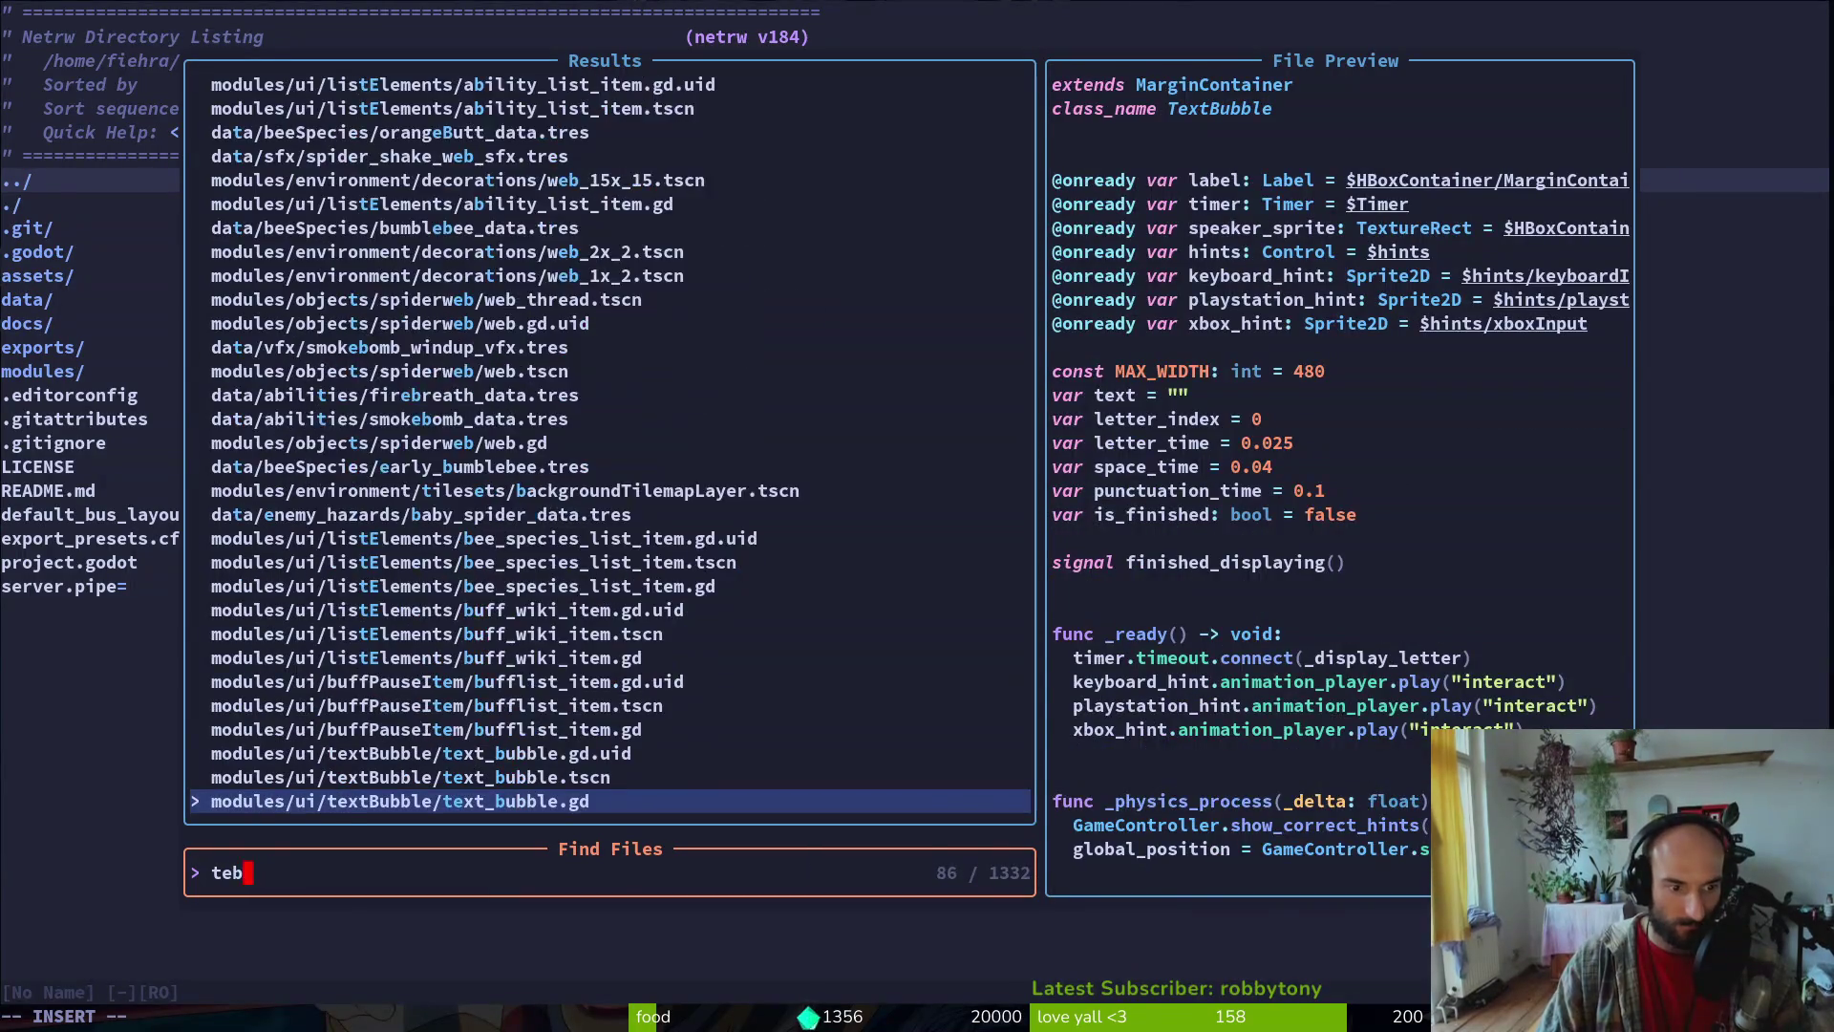
text(intro)
key(Return)
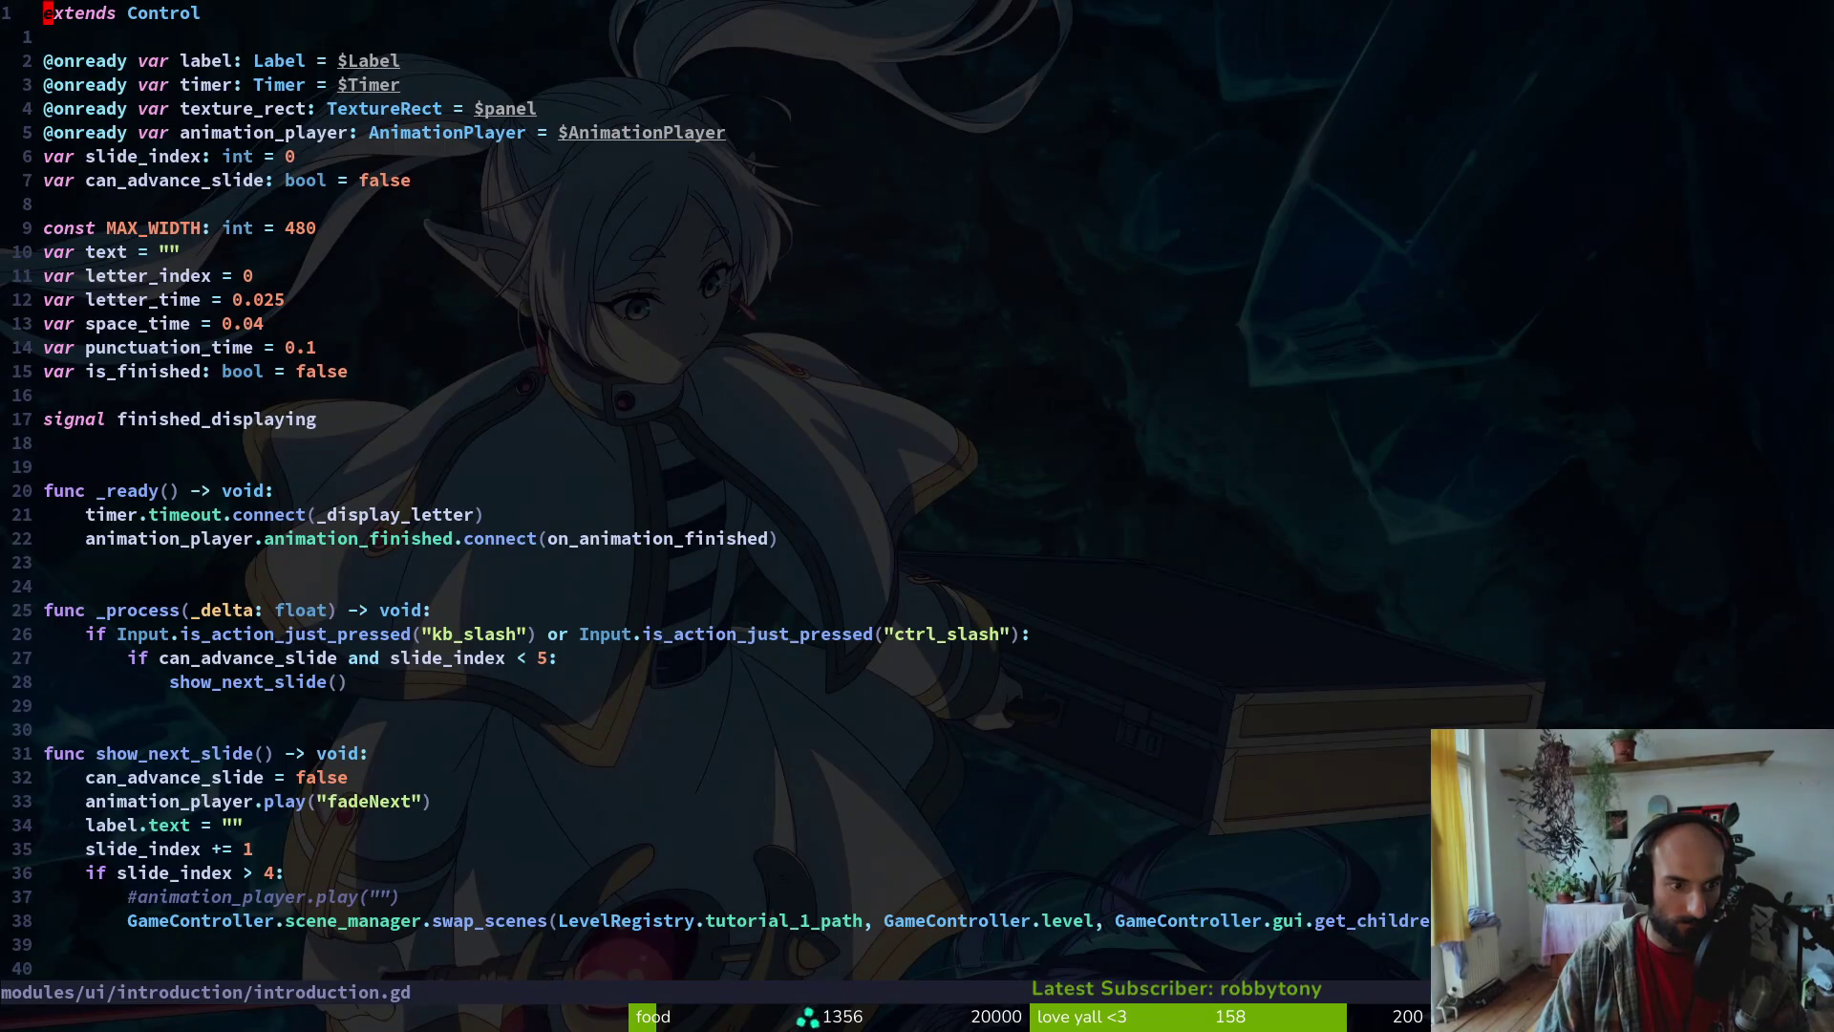
Undo back to can_advance and reset_text, delete the letter_index = 0 line, and save
key(u)
key(u)
key(u)
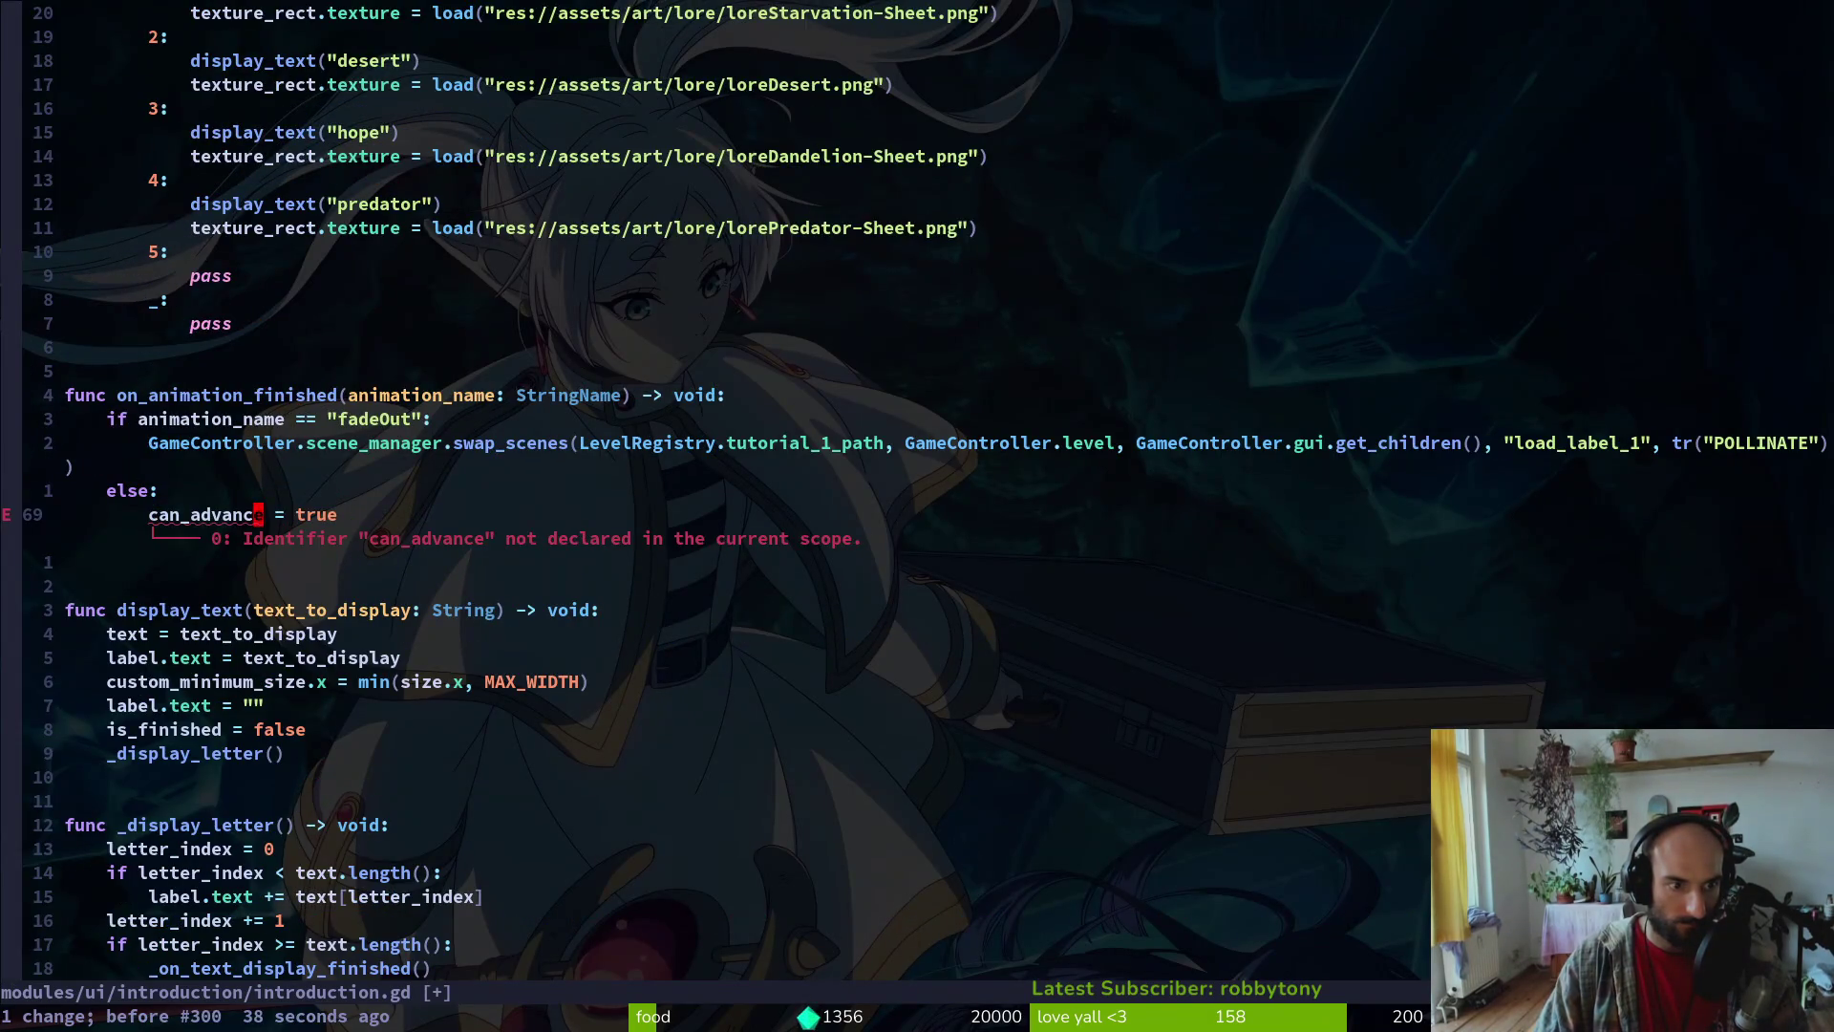
key(u)
key(u)
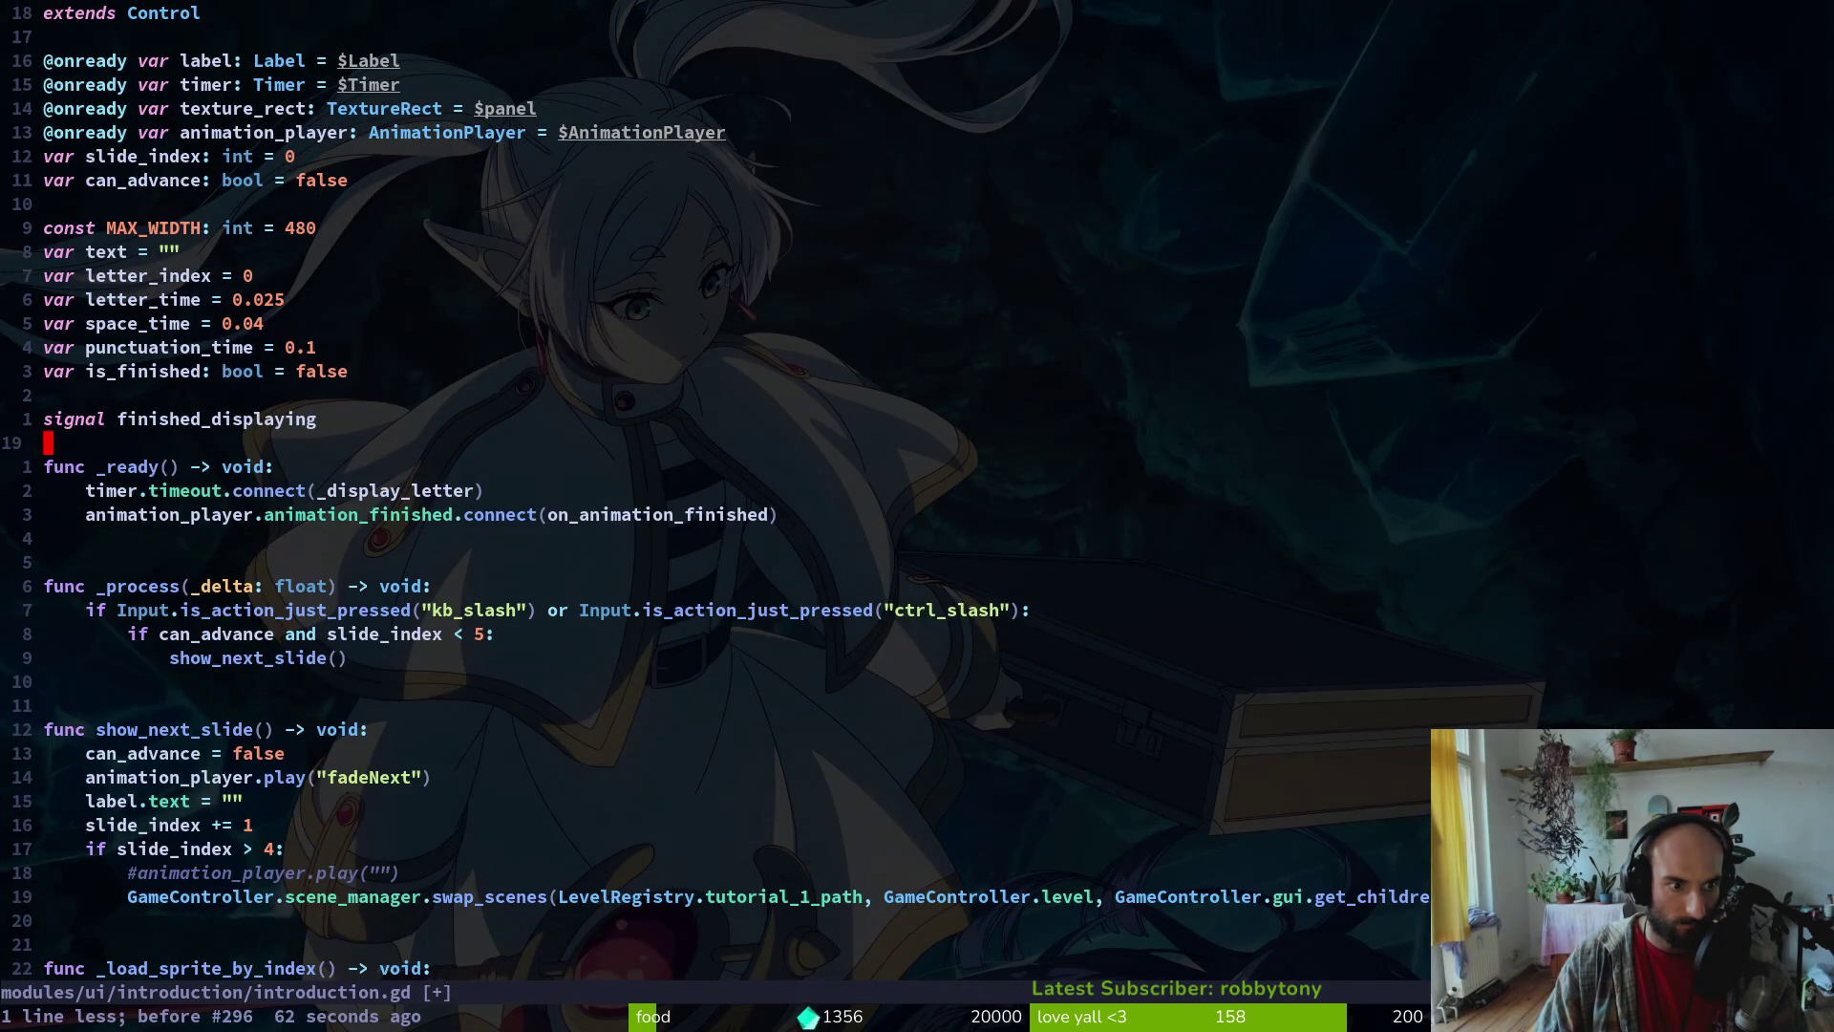
key(u)
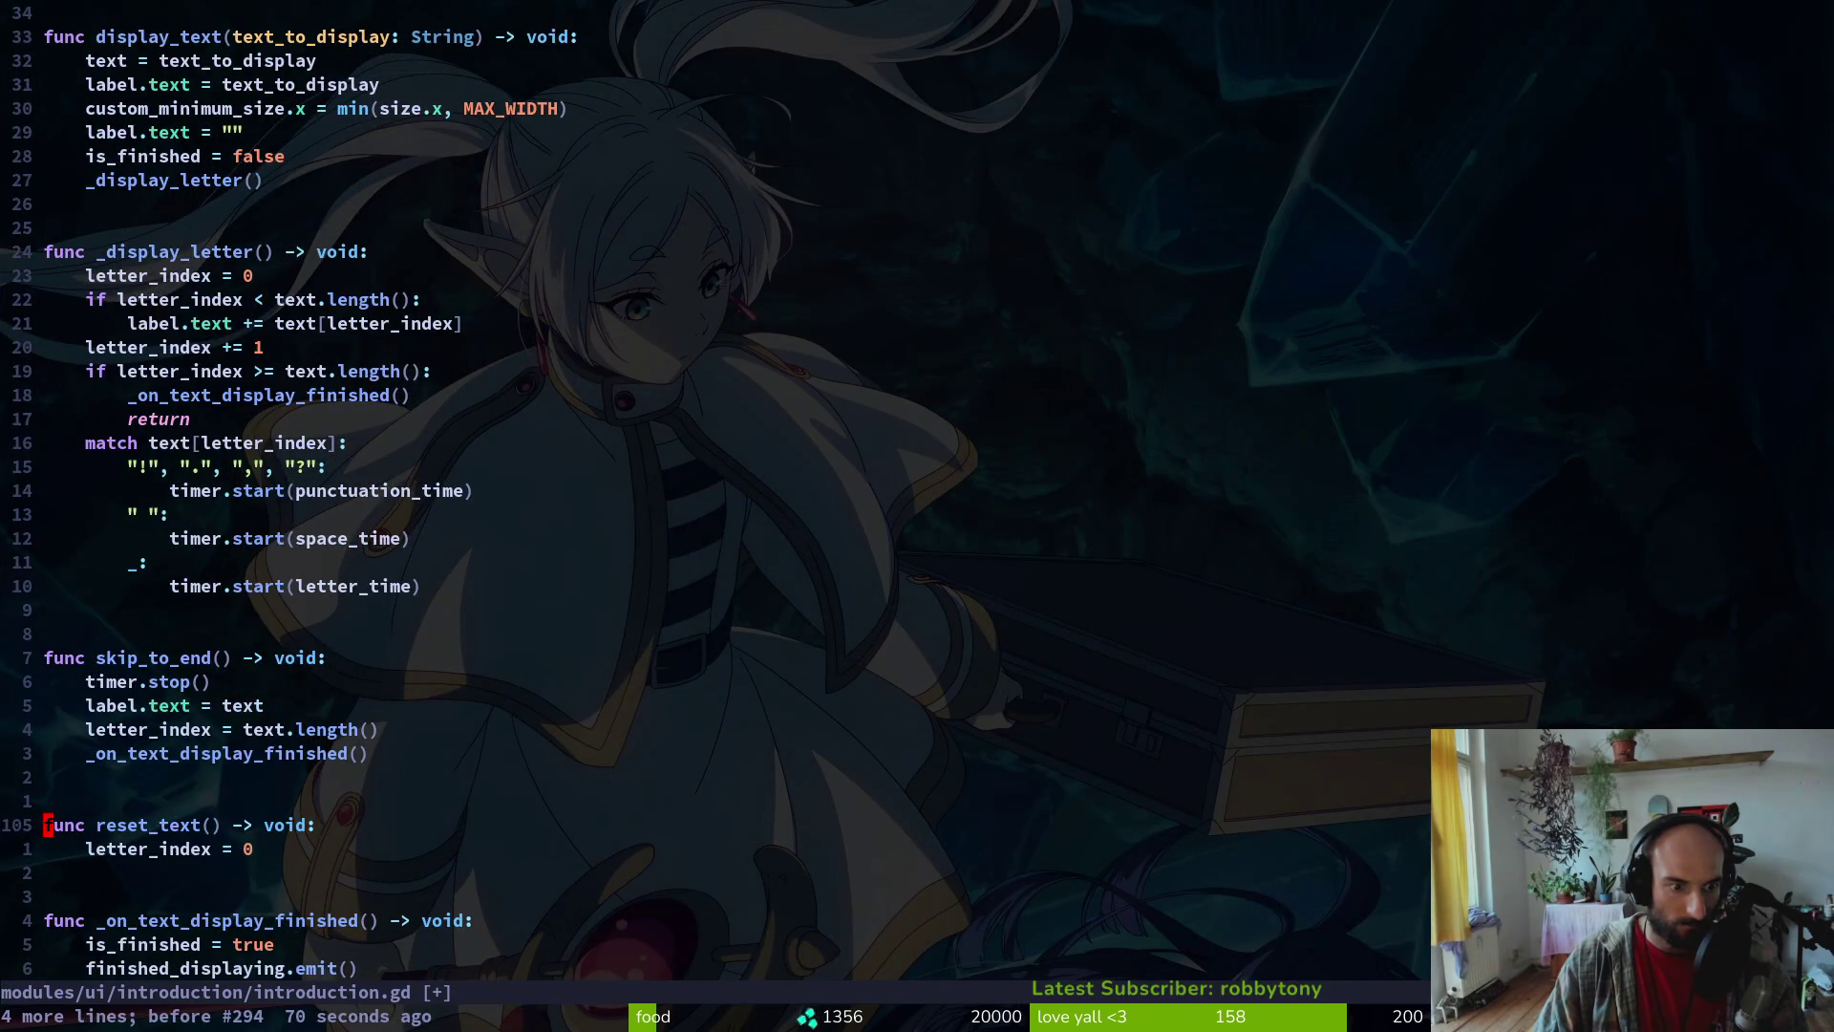
key(2)
key(3)
key(k)
key(d)
key(d)
text(:w)
key(Return)
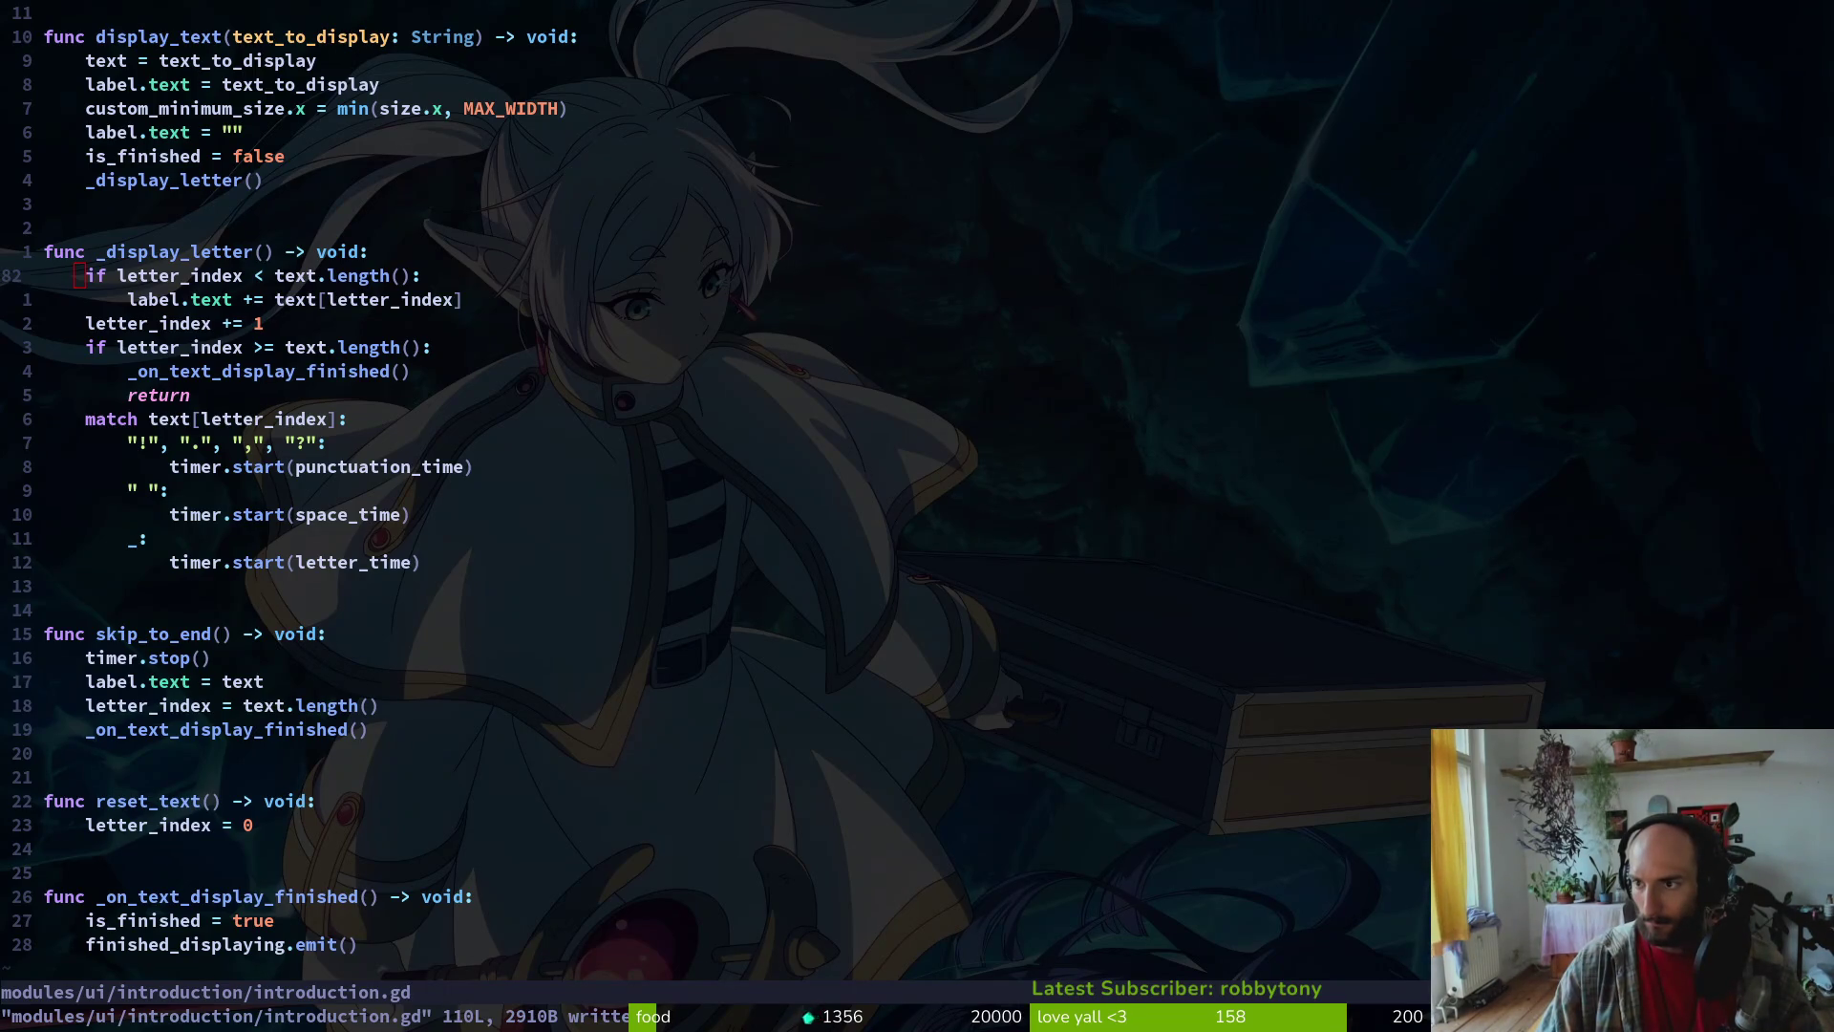
Find the finished_displaying.connect(reset_text) line in _ready
key(1)
key(0)
key(j)
key(dollar)
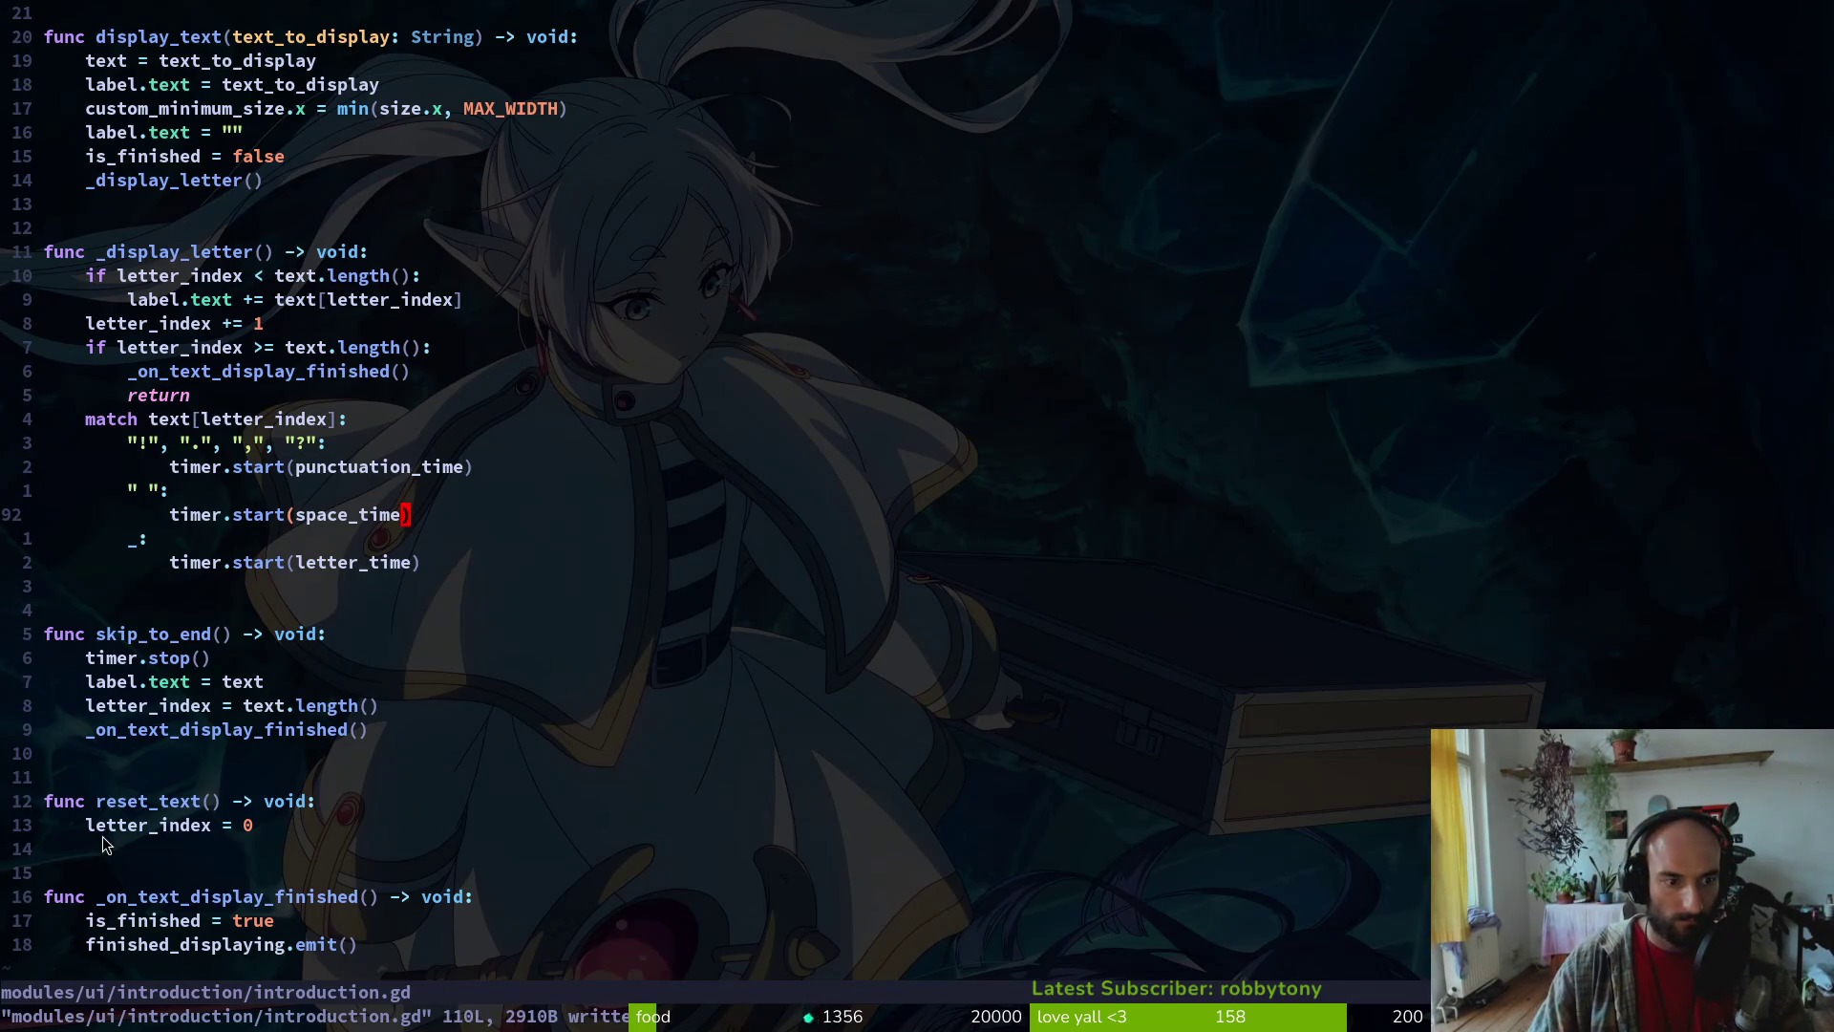
scroll(377, 393, up, 20)
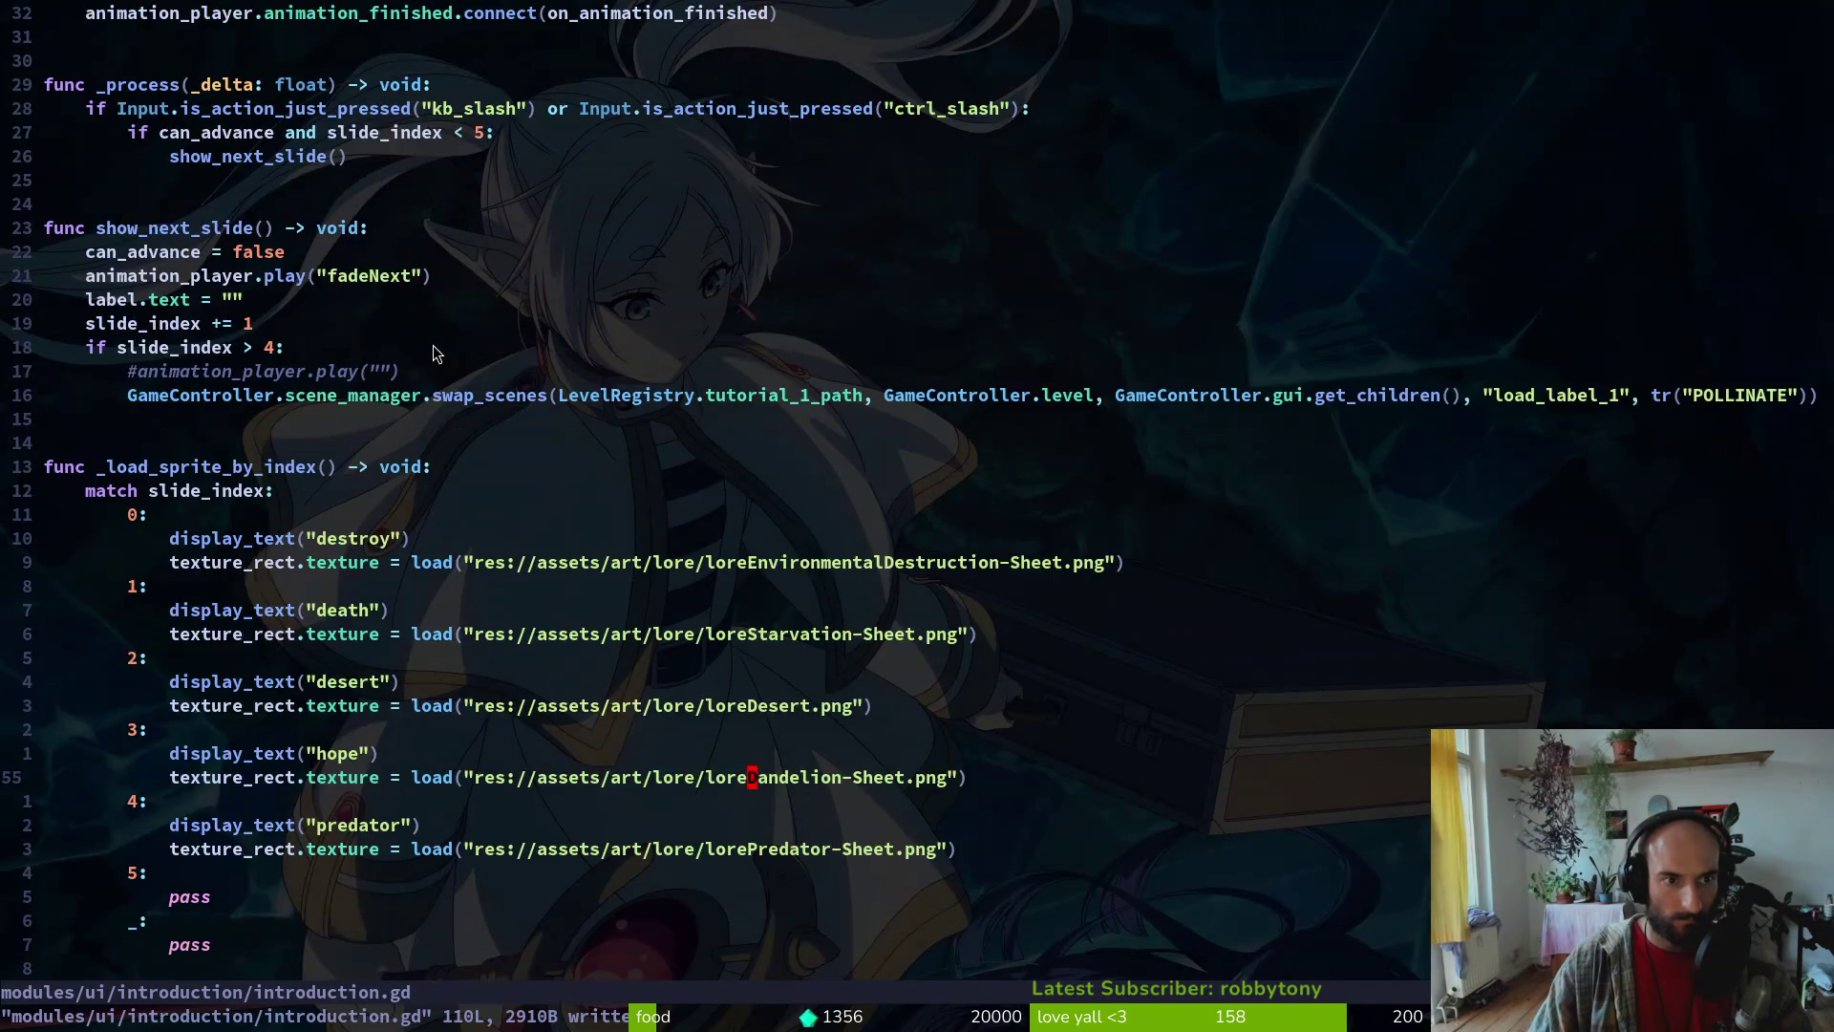
click(415, 422)
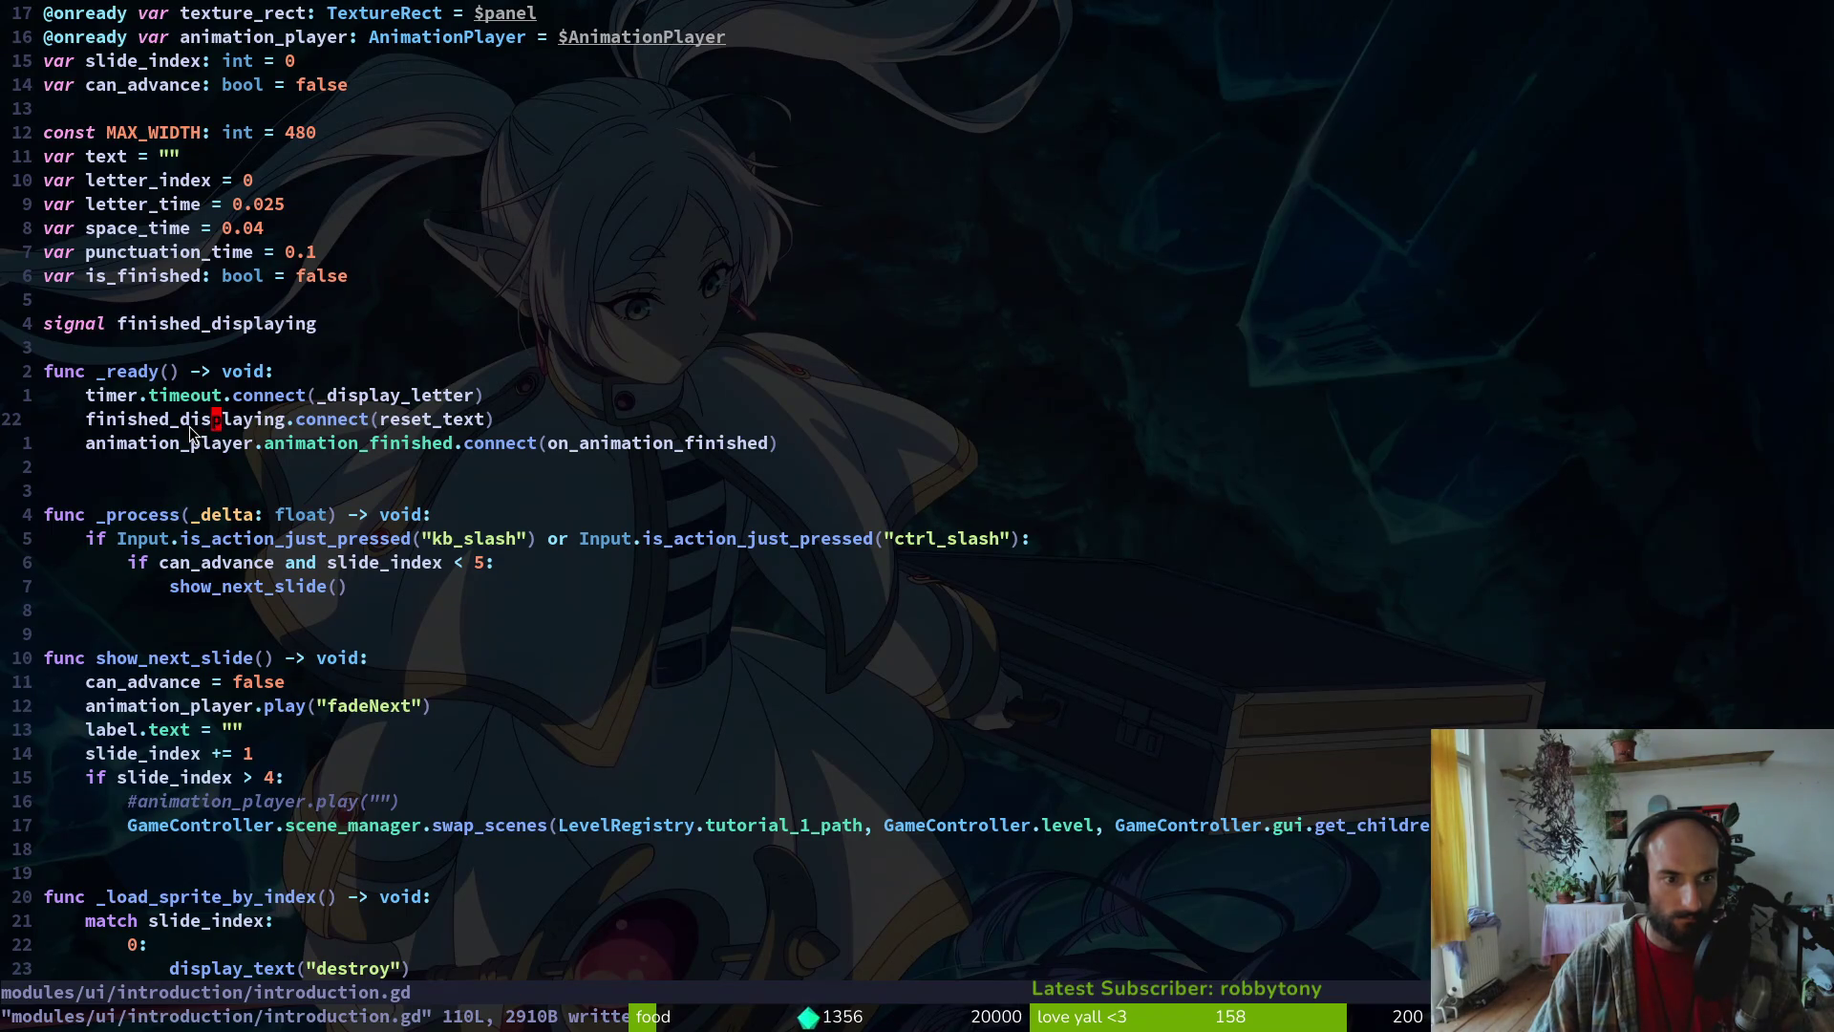
scroll(189, 426, down, 7)
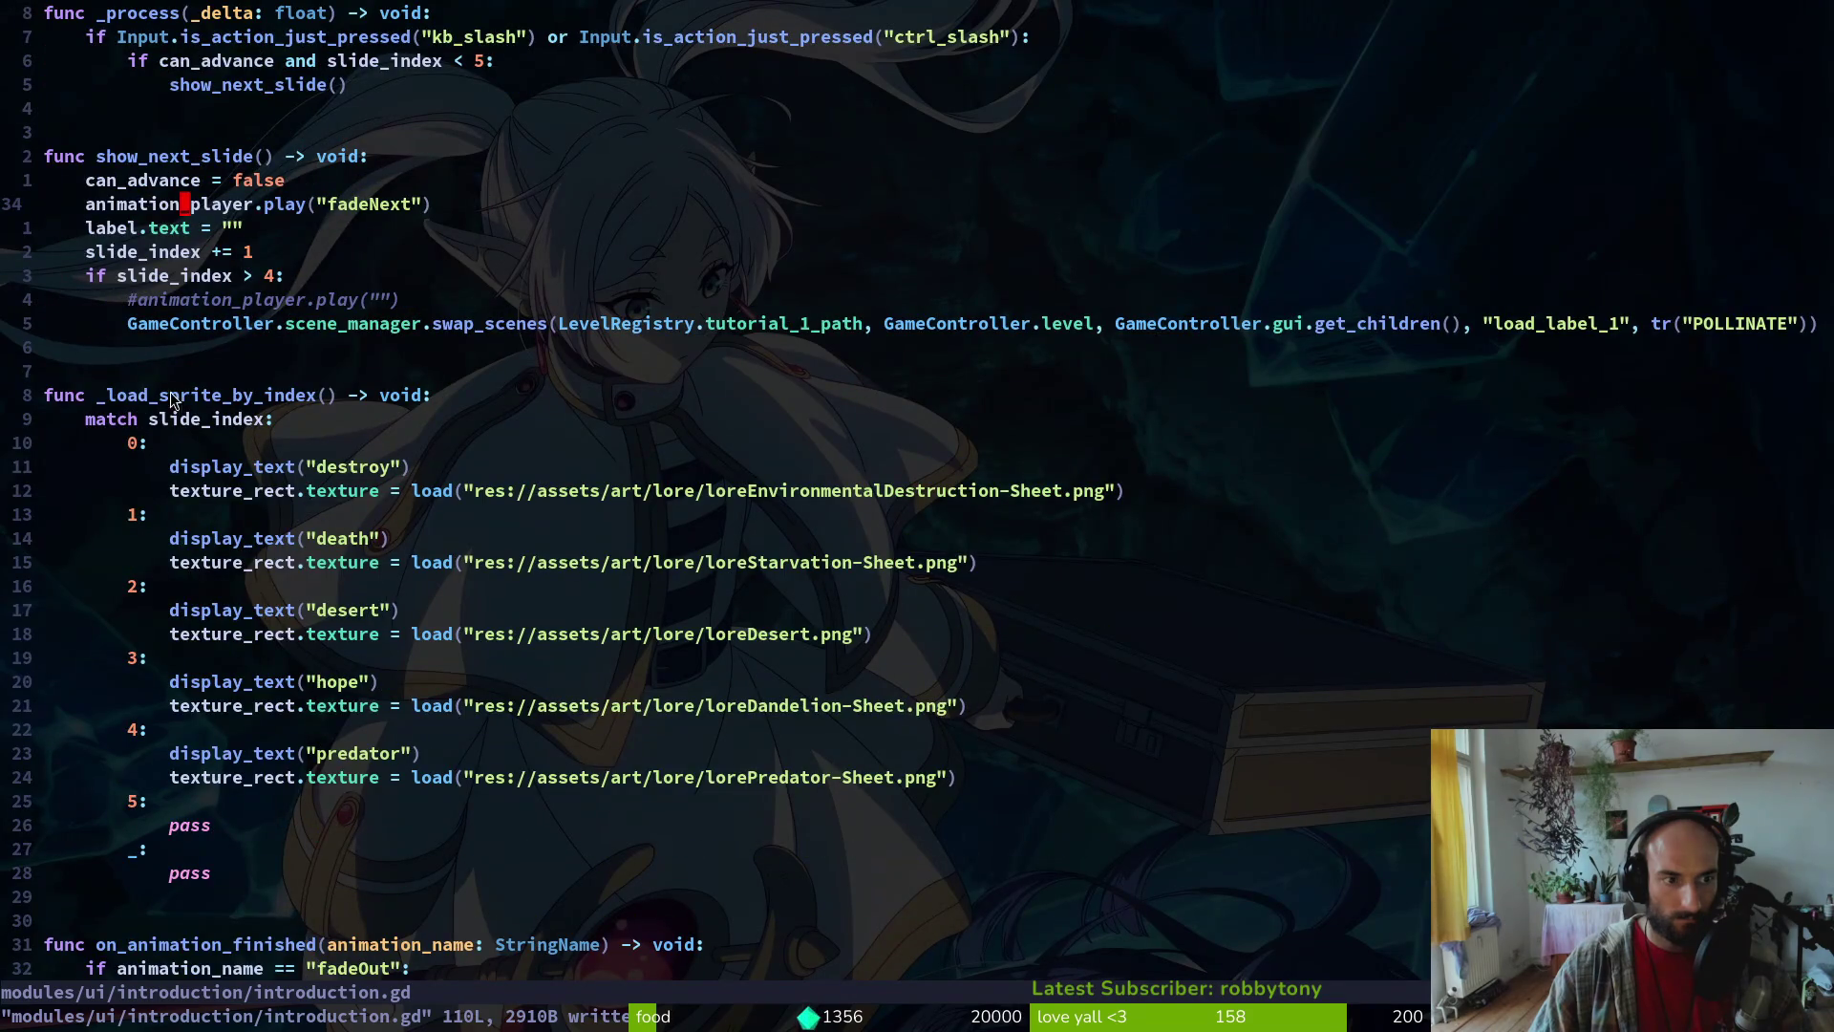
scroll(279, 563, down, 5)
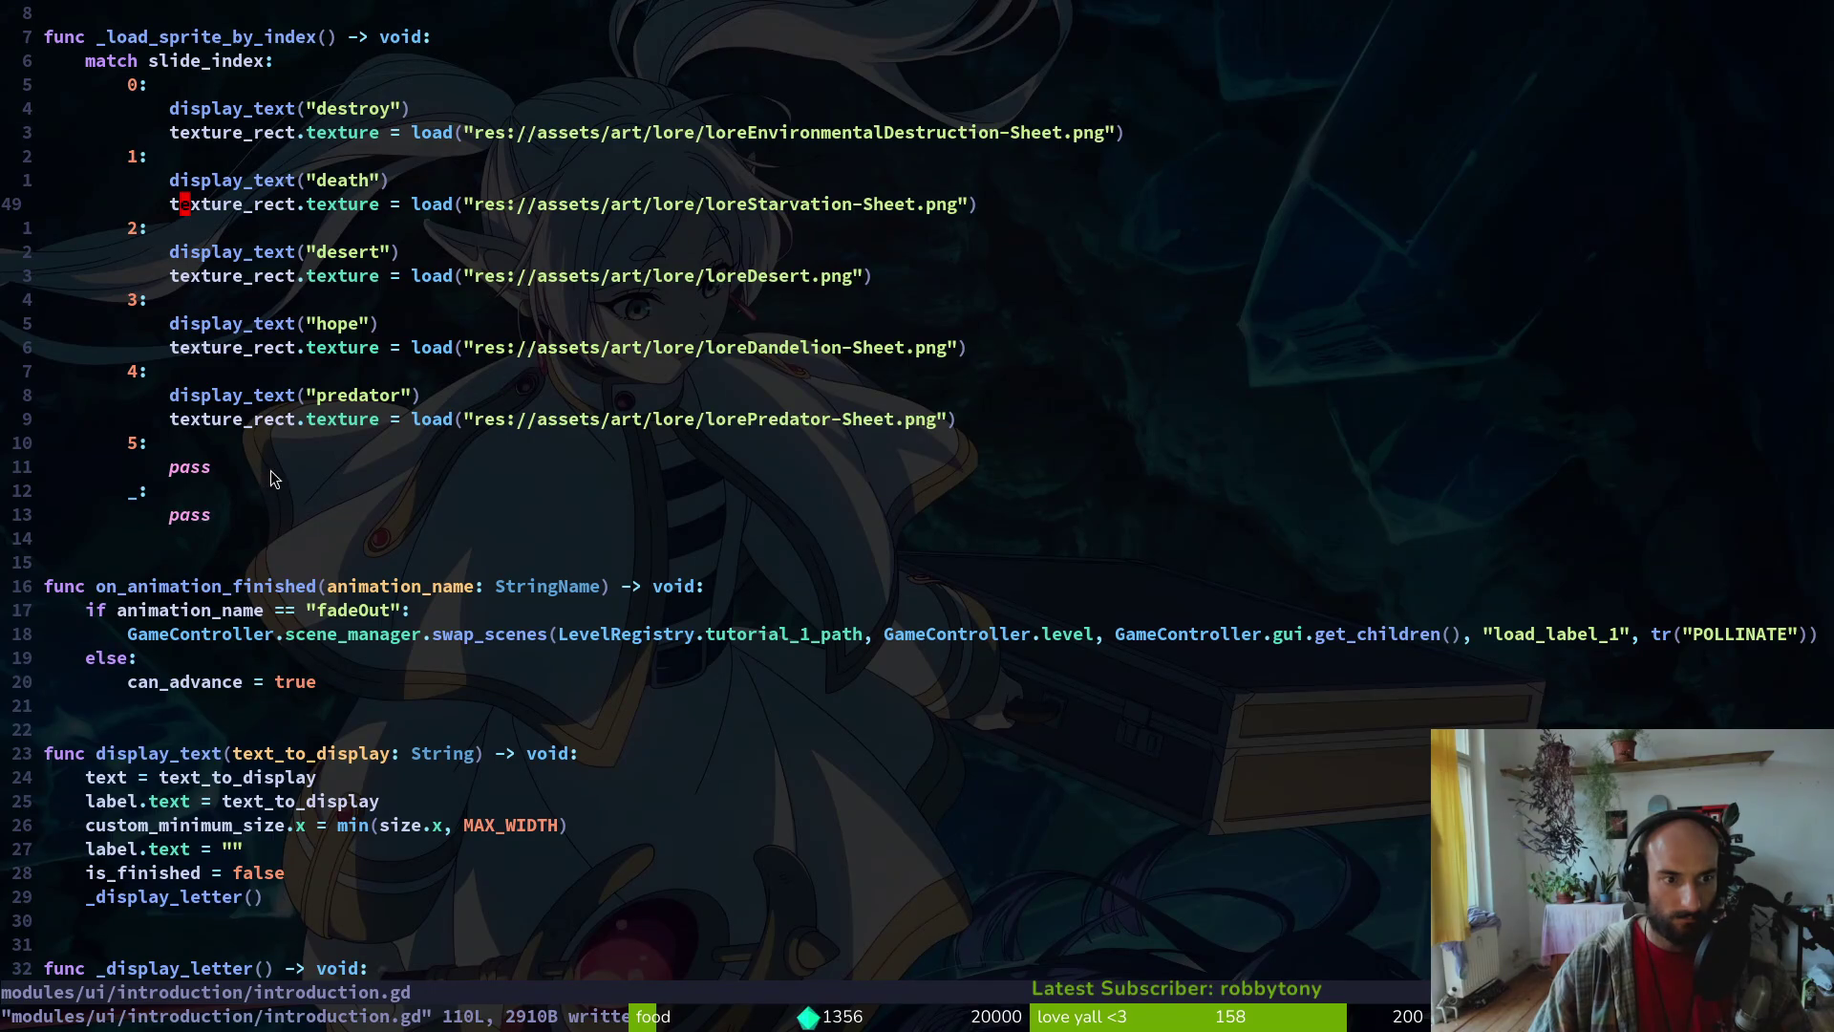
scroll(271, 470, up, 11)
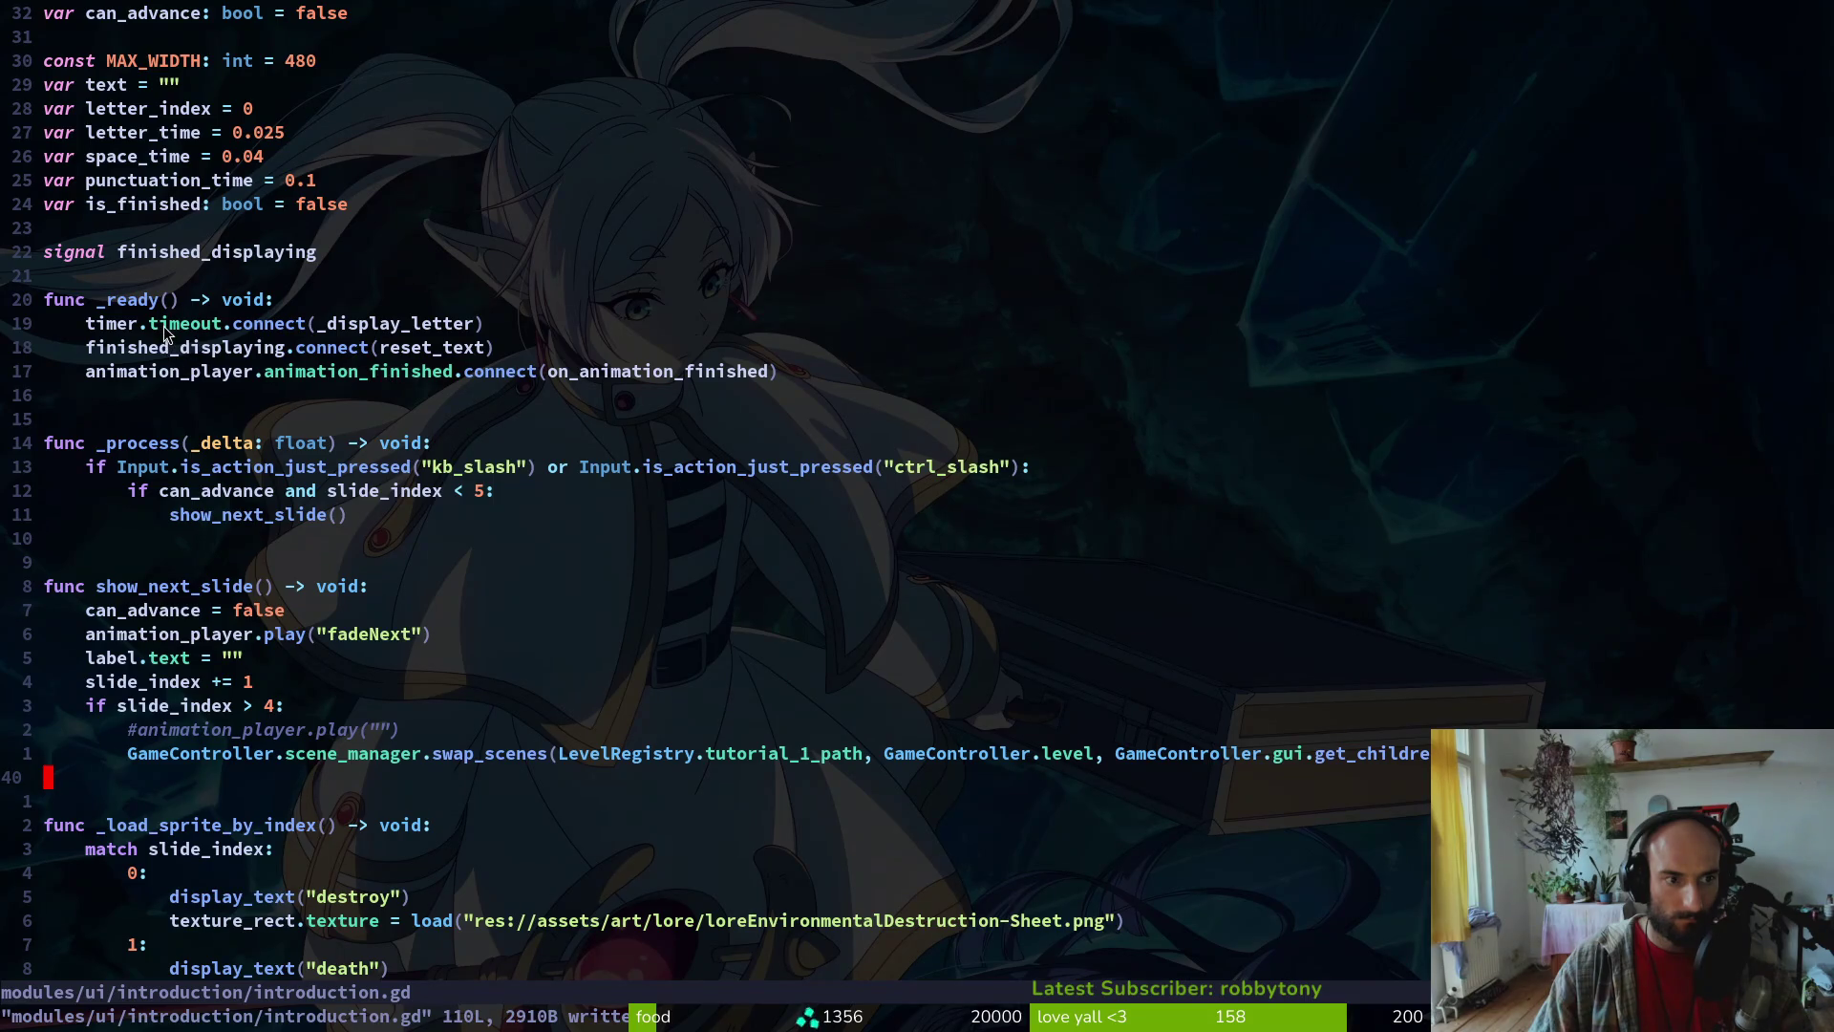
click(195, 348)
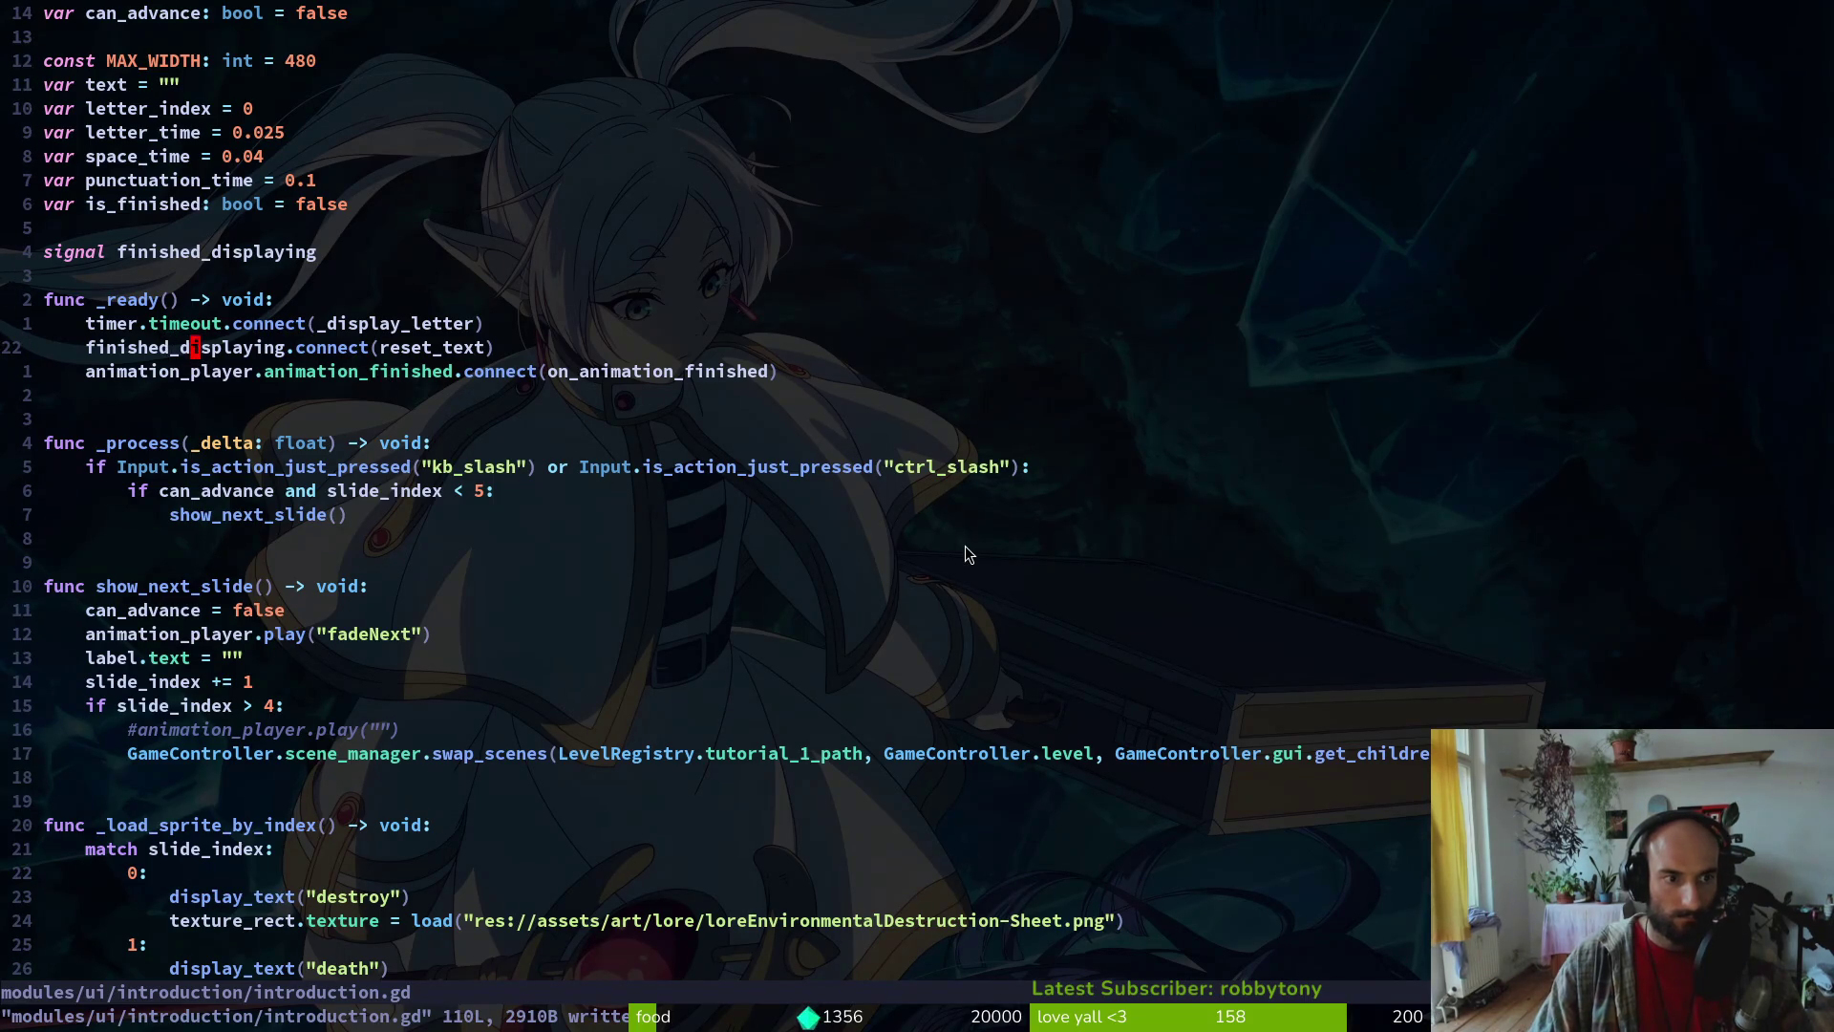
Delete the finished_displaying.connect line and add reset_text() above display_text in slide case 0
key(d)
key(d)
key(ctrl+d)
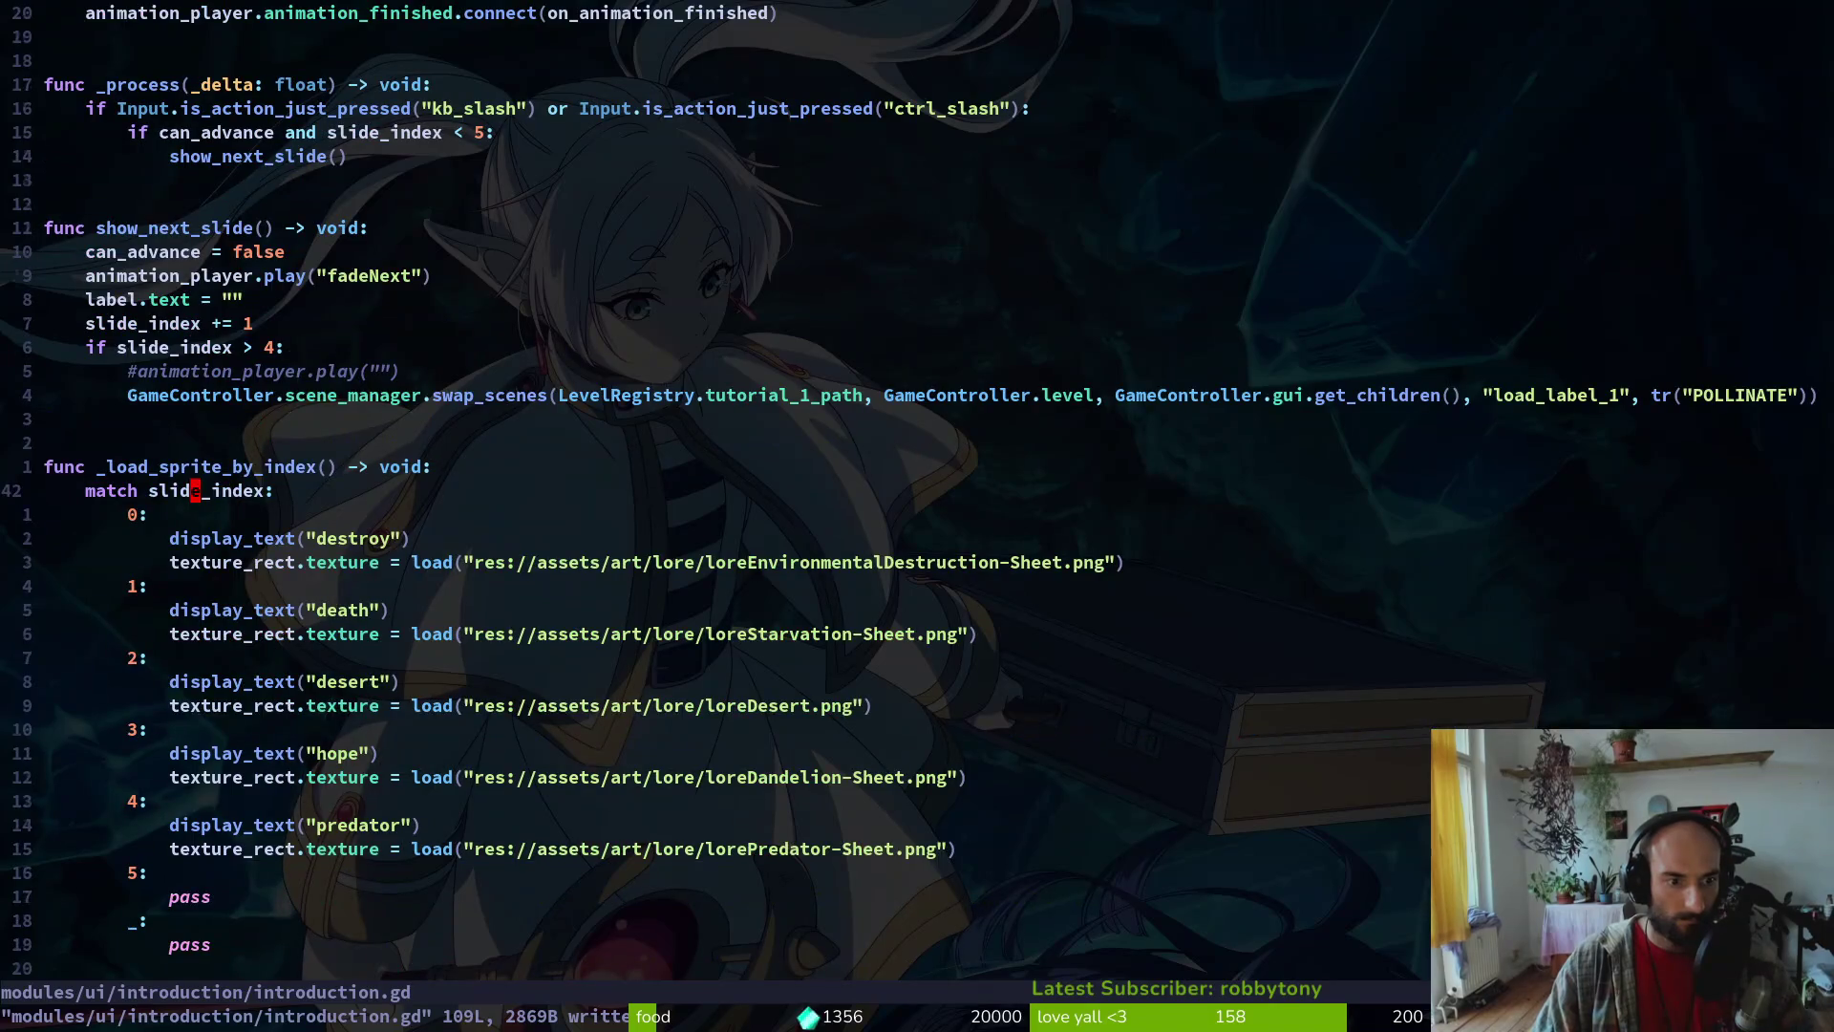
click(180, 538)
key(o)
key(Escape)
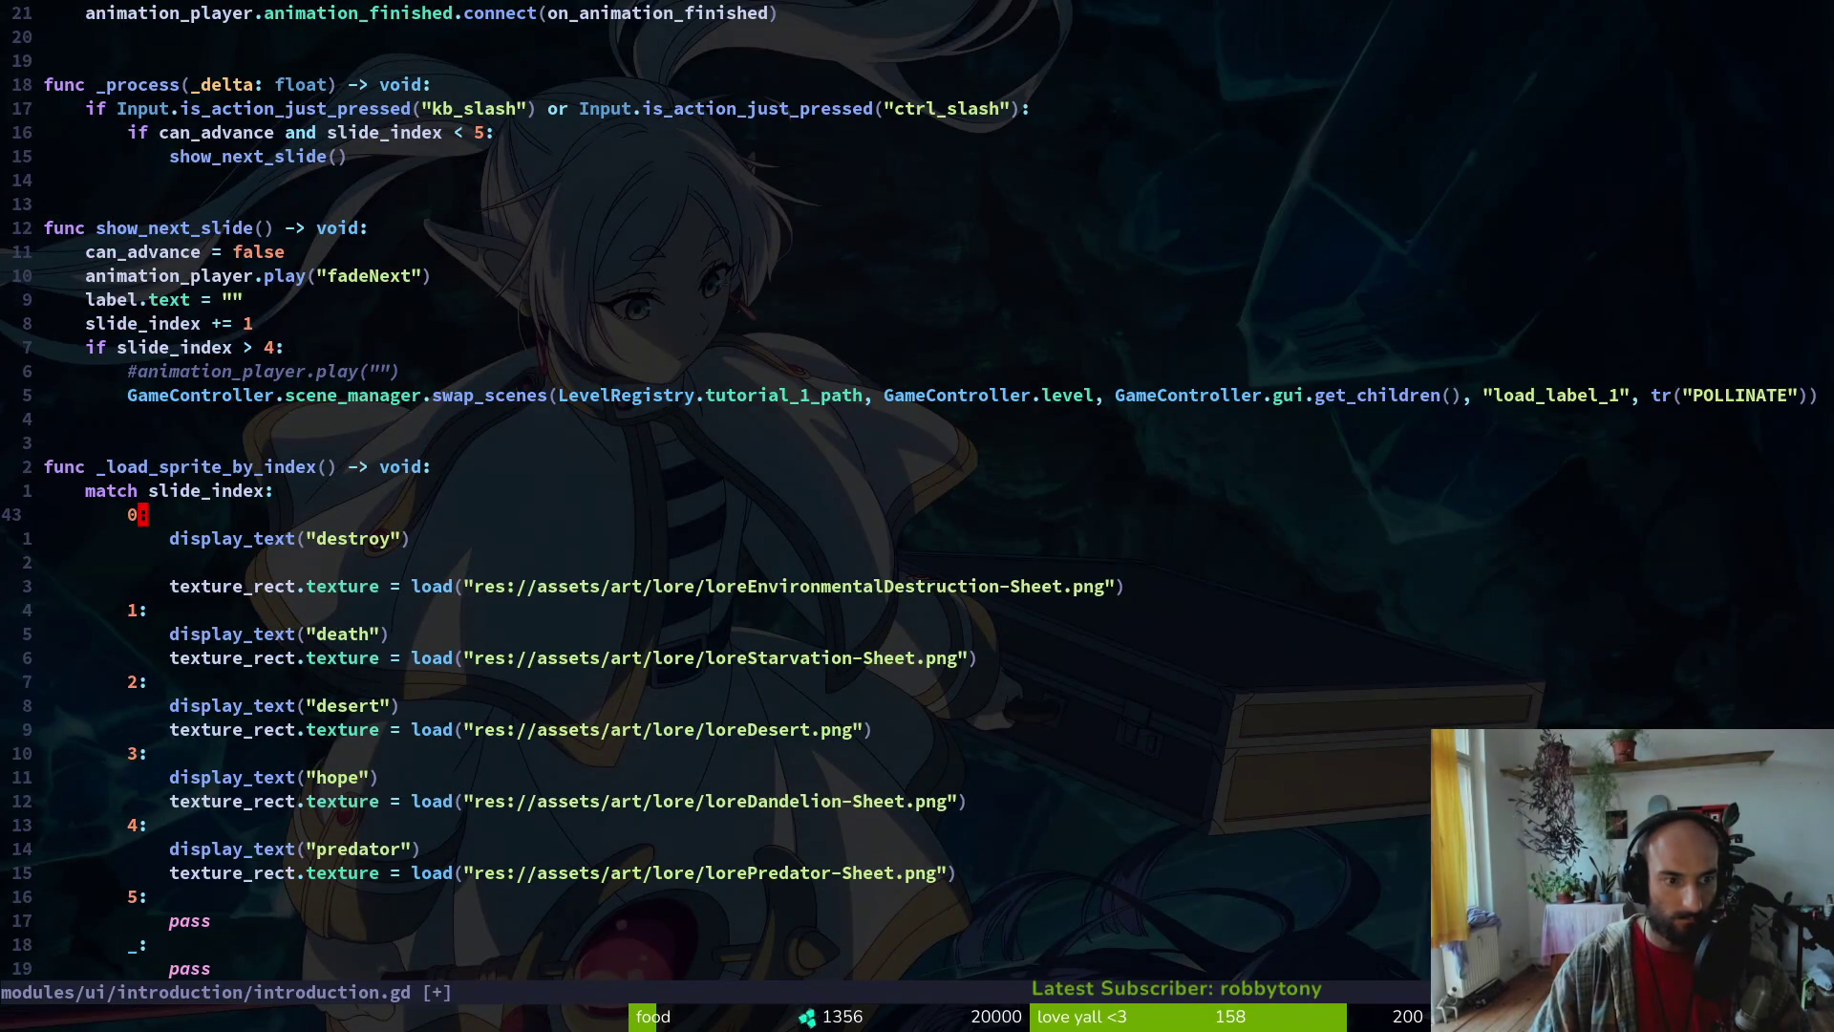
text(kOreset_)
key(Return)
key(Escape)
key(j)
key(j)
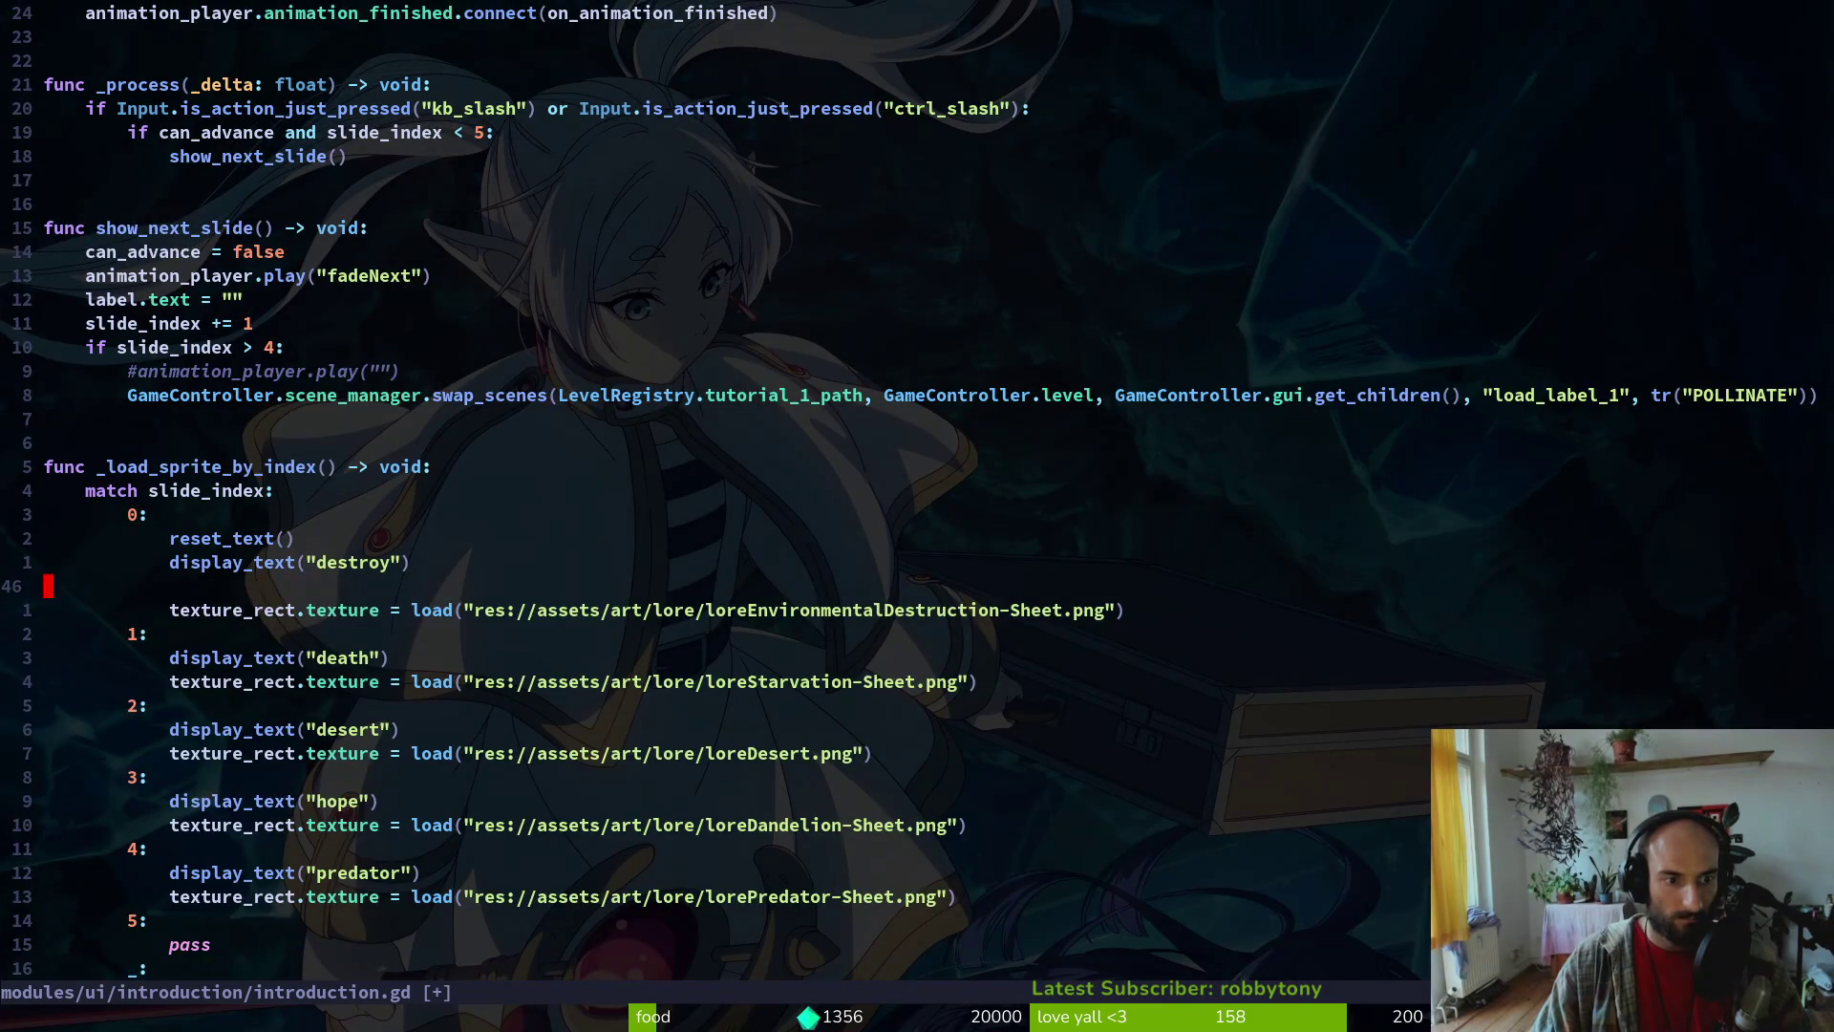
key(d)
key(d)
Paste reset_text() under slide cases 1 through 4 and save introduction.gd
key(k)
key(k)
key(y)
key(y)
key(j)
key(j)
key(j)
key(p)
key(j)
key(j)
key(j)
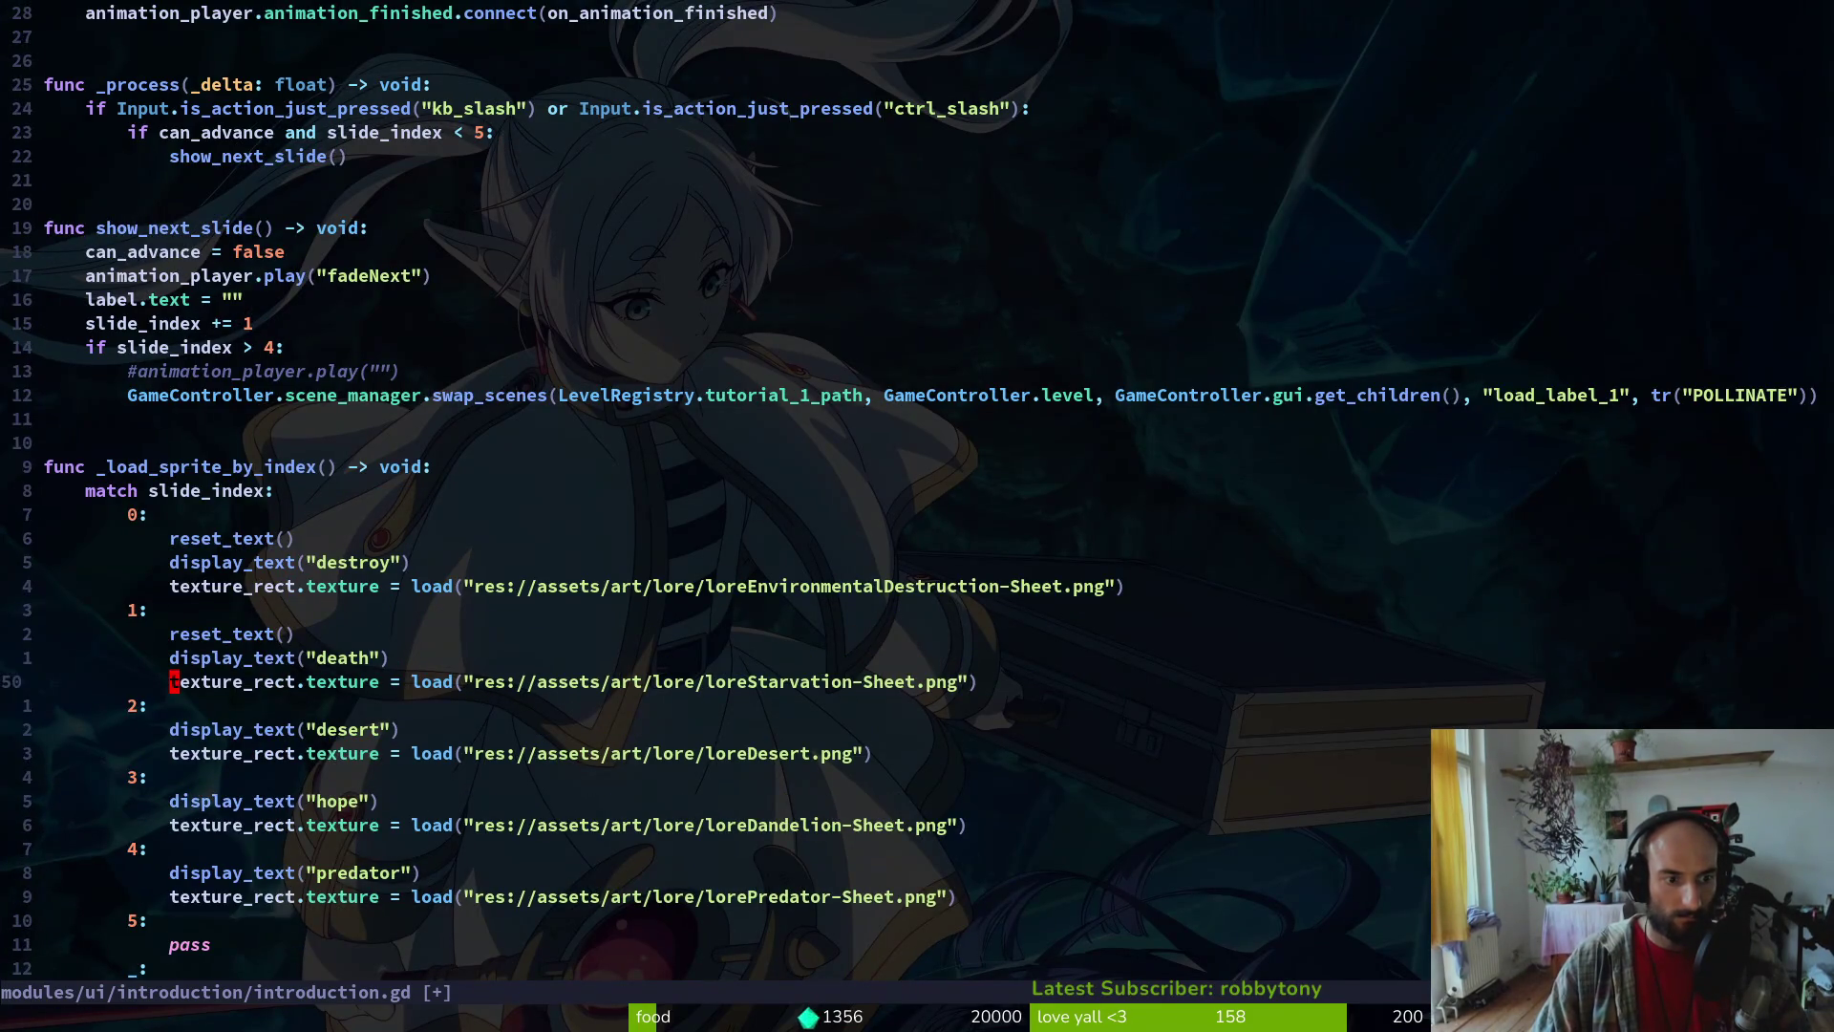
key(p)
key(j)
key(j)
key(j)
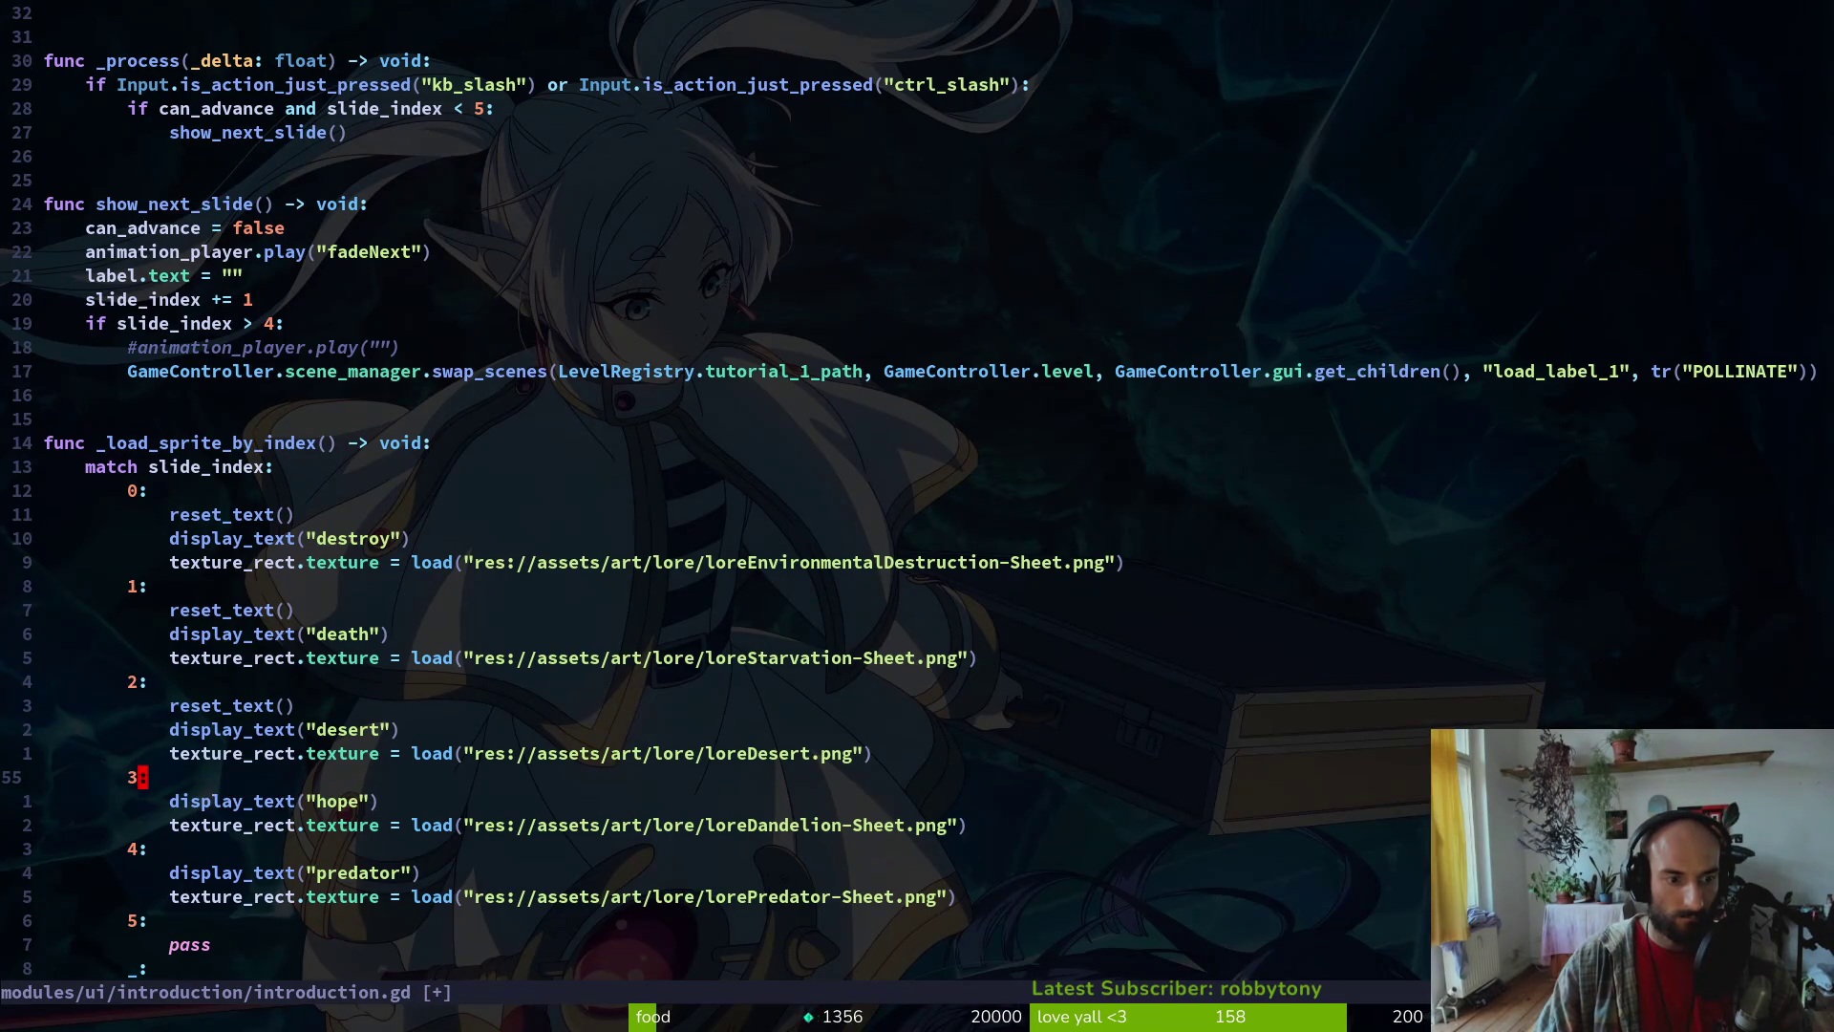
key(p)
key(j)
key(j)
key(j)
text(p:w)
key(Return)
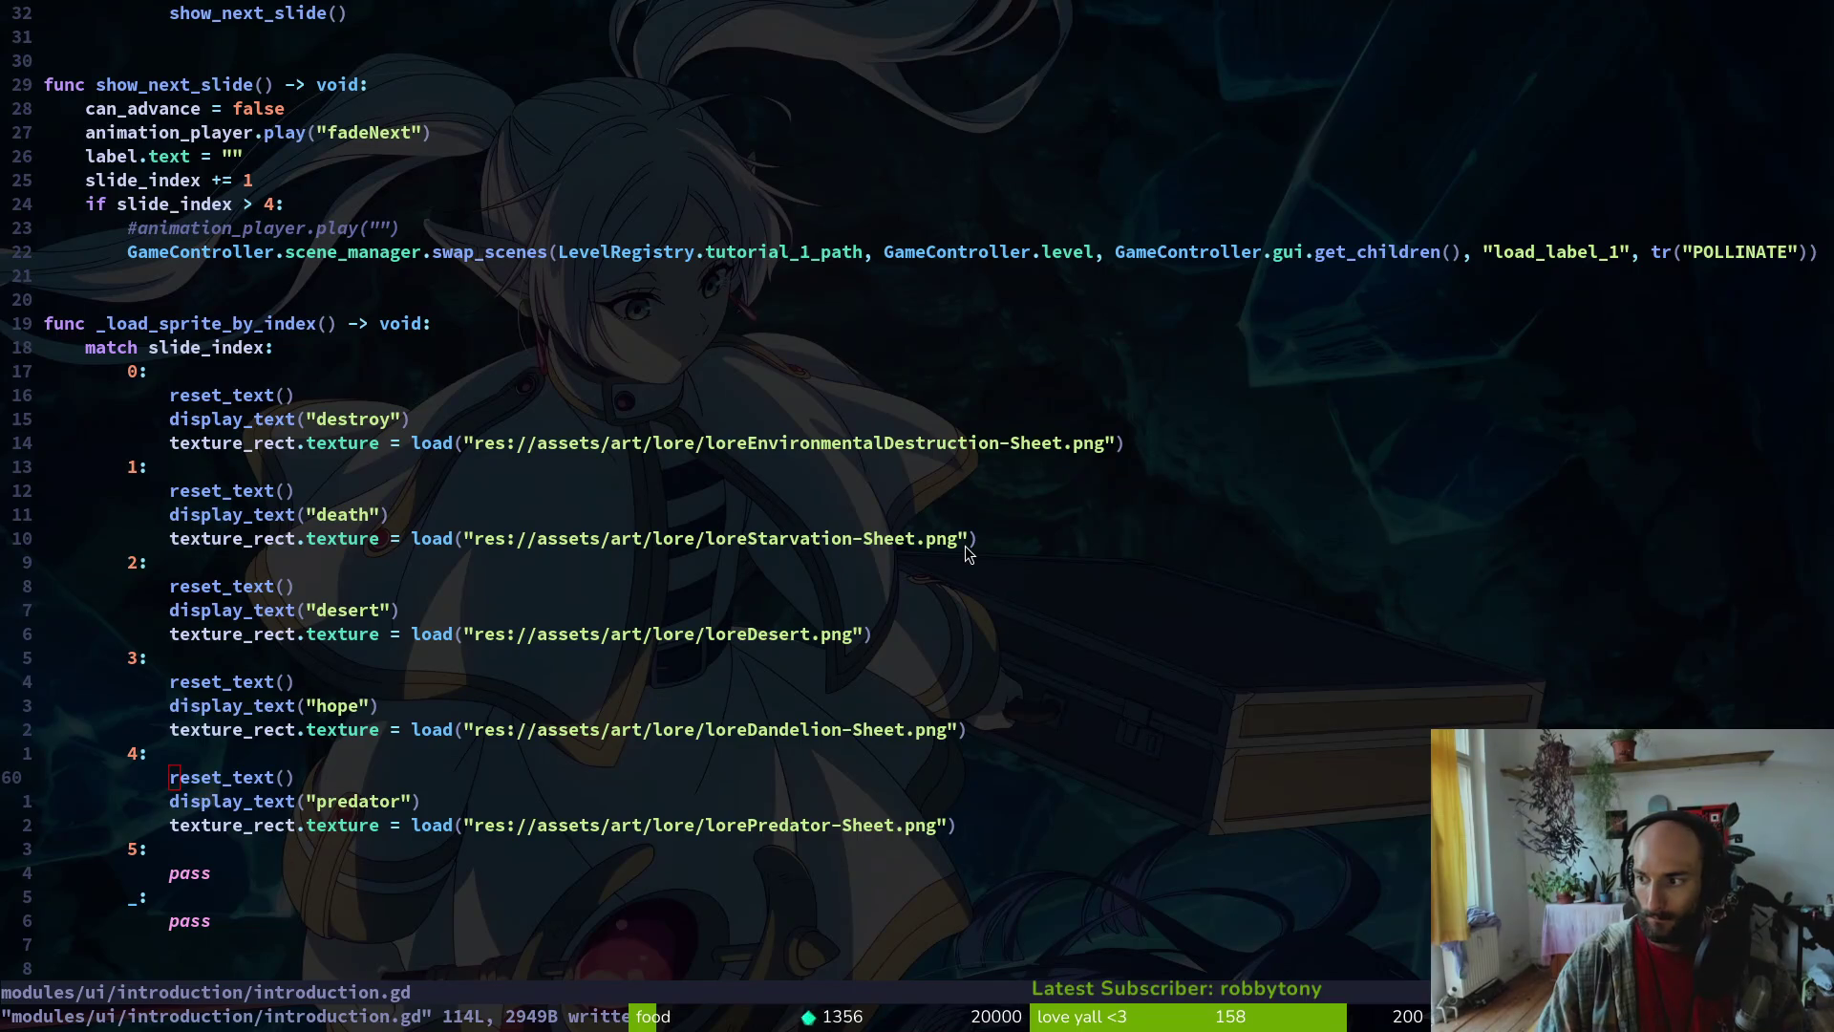
key(alt+Tab)
Run the game, start a new game, and watch the intro reach the hope slide
key(F5)
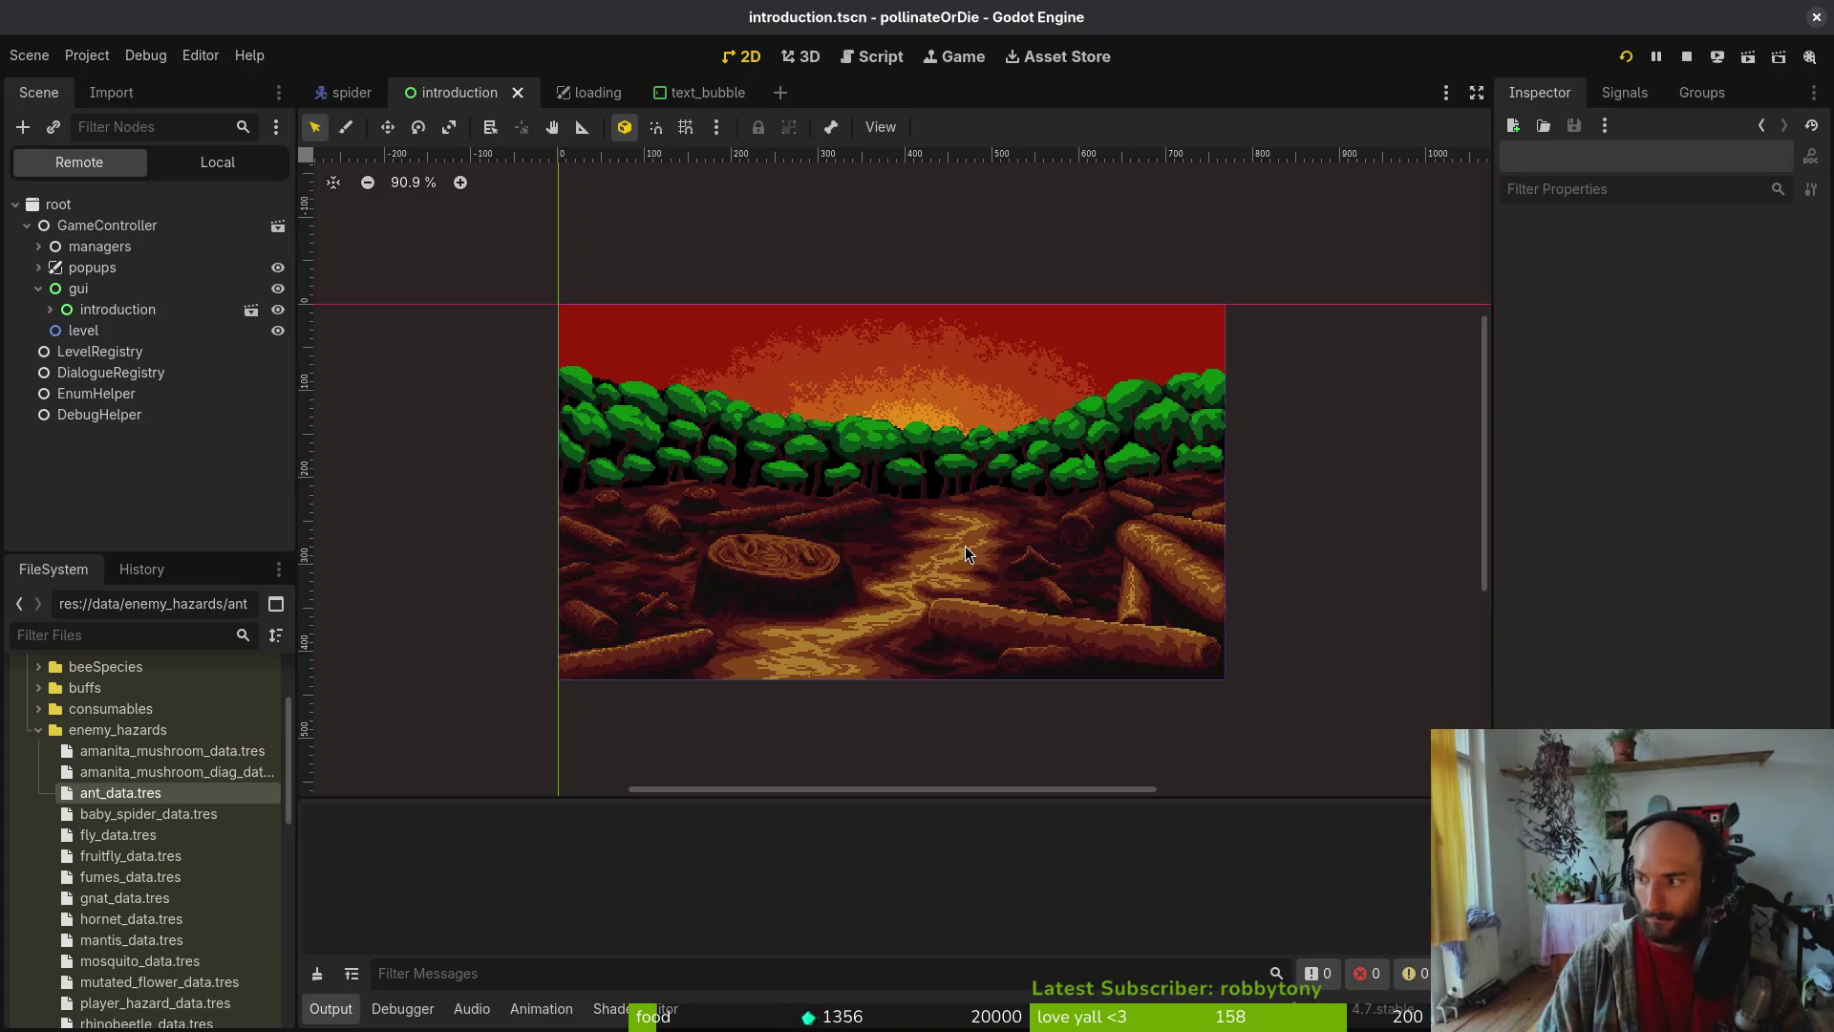
key(Down)
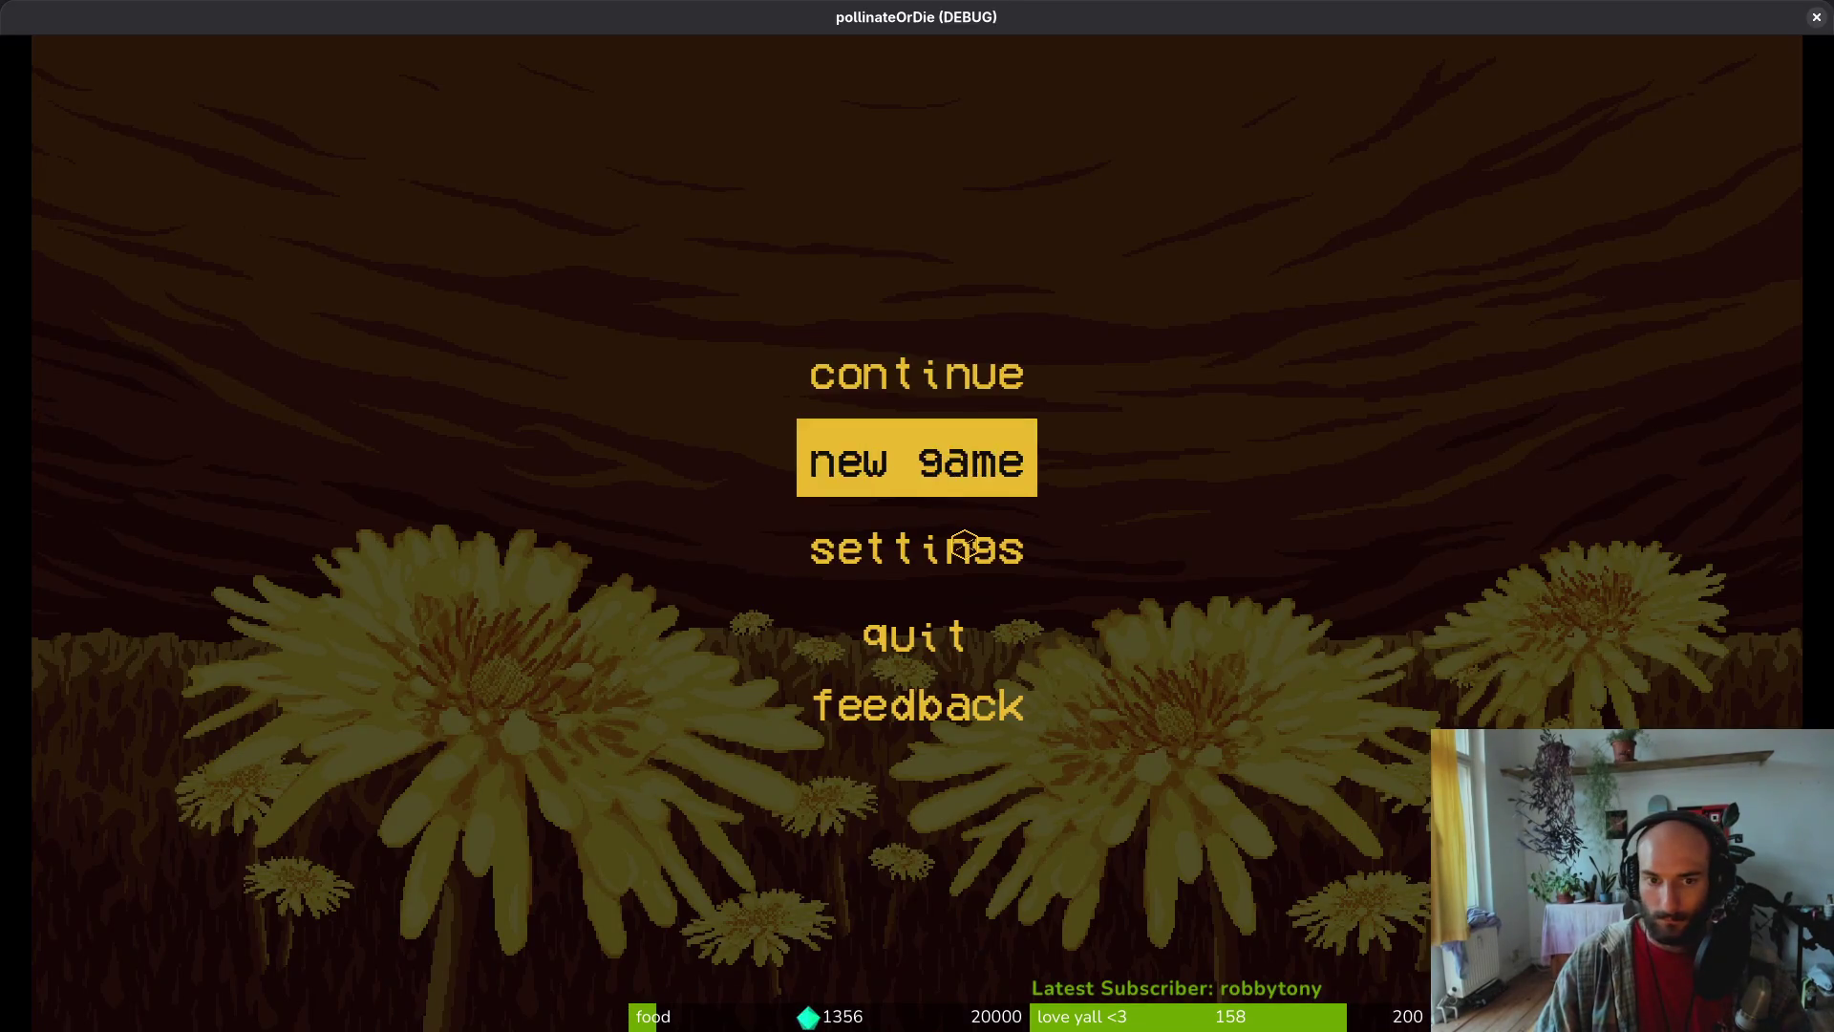
key(Return)
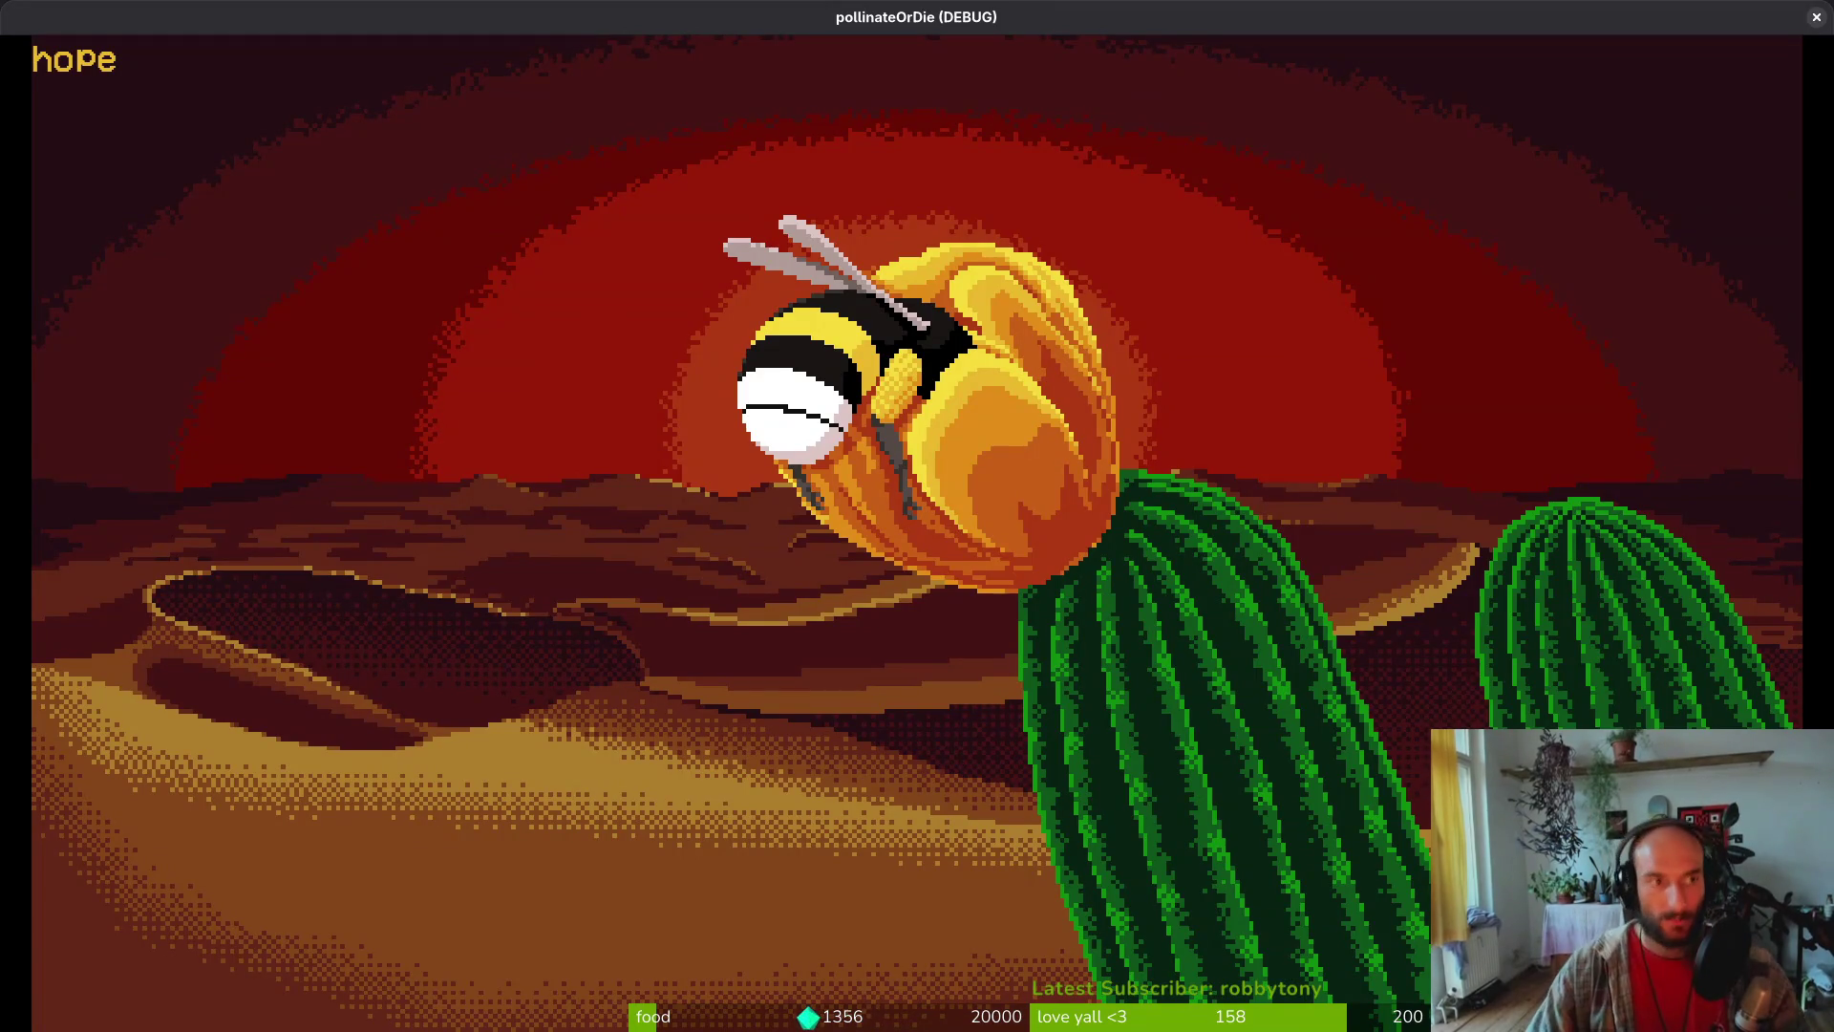
key(alt+Tab)
key(alt+Tab)
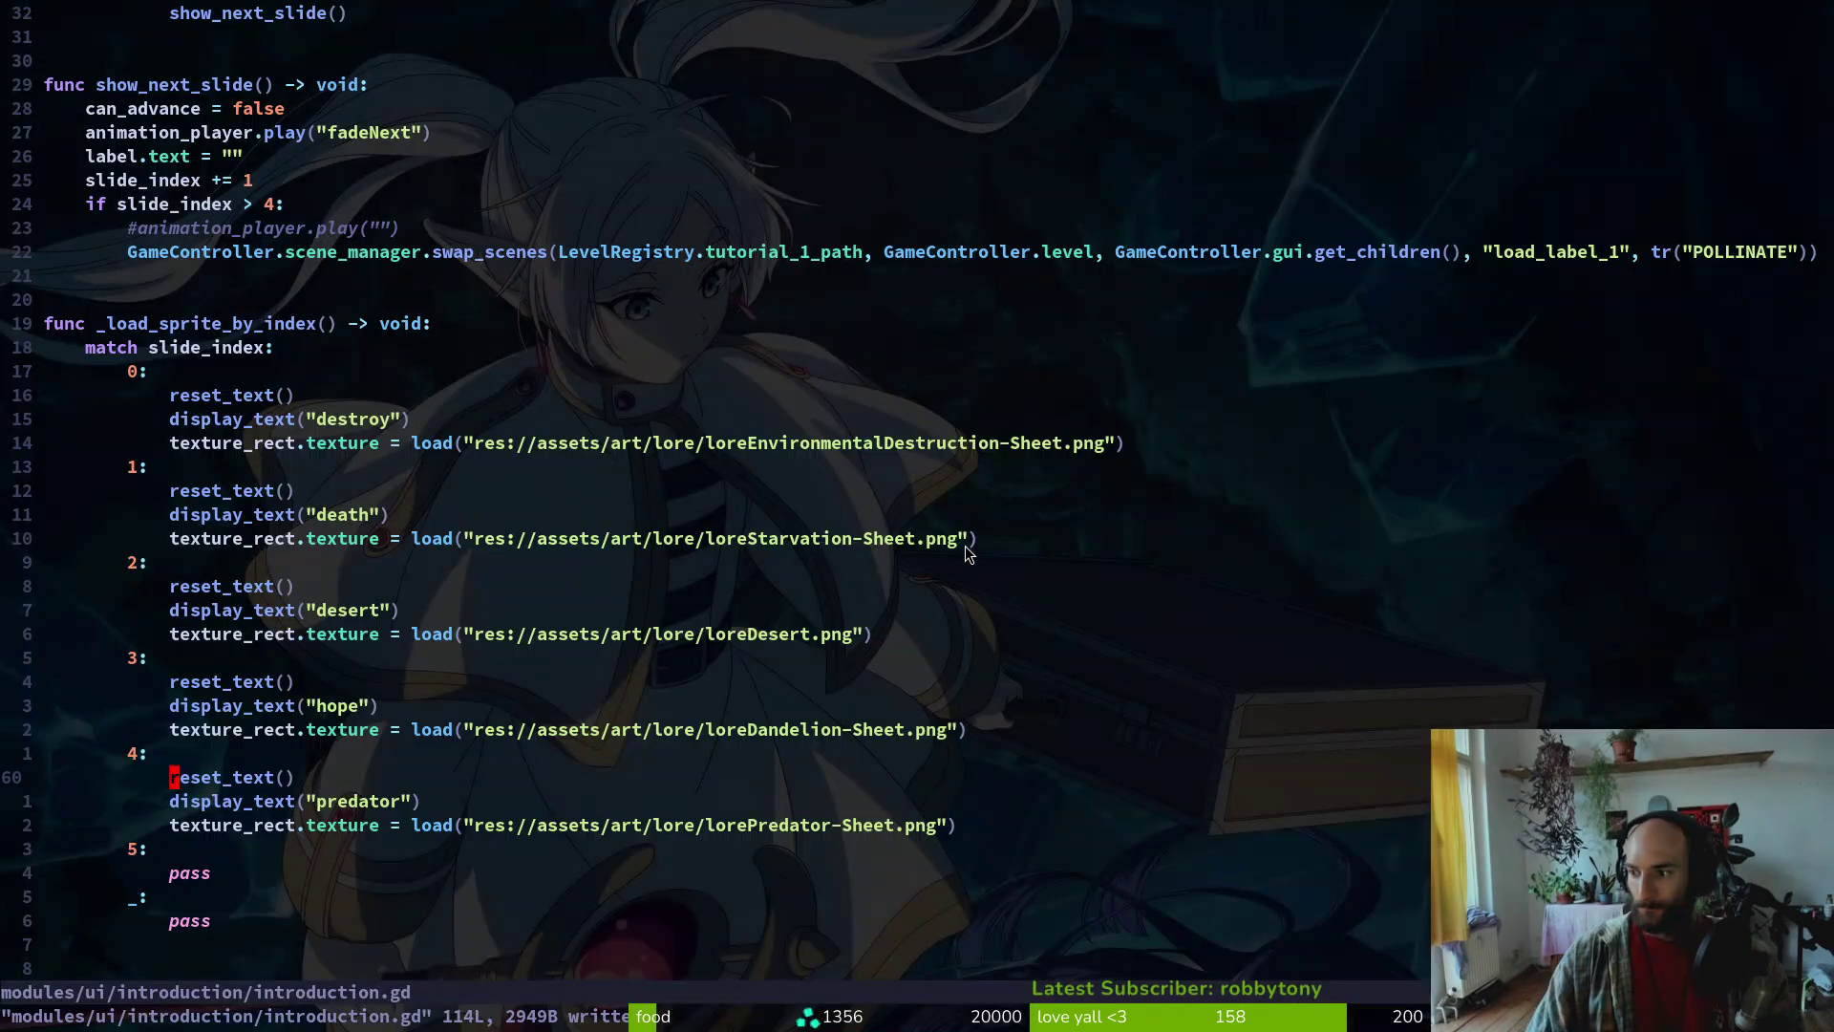
key(ctrl+e)
key(h)
key(h)
key(h)
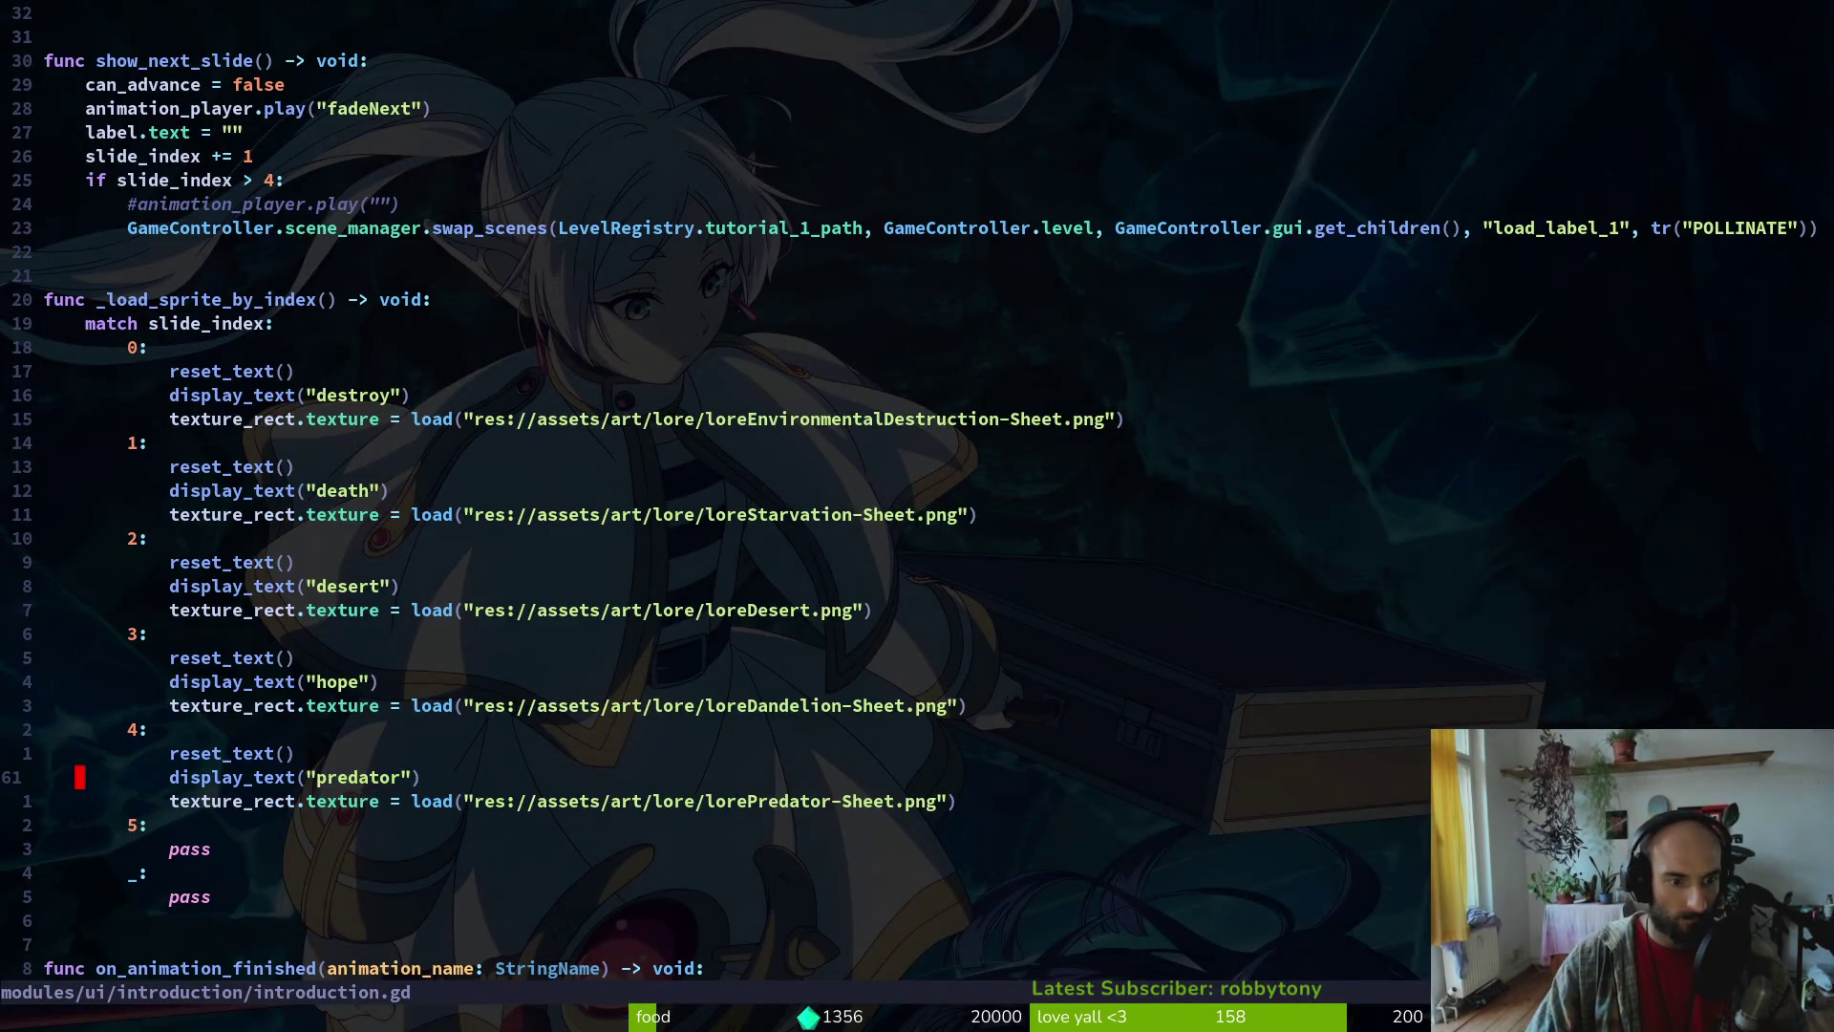
key(4)
key(0)
key(k)
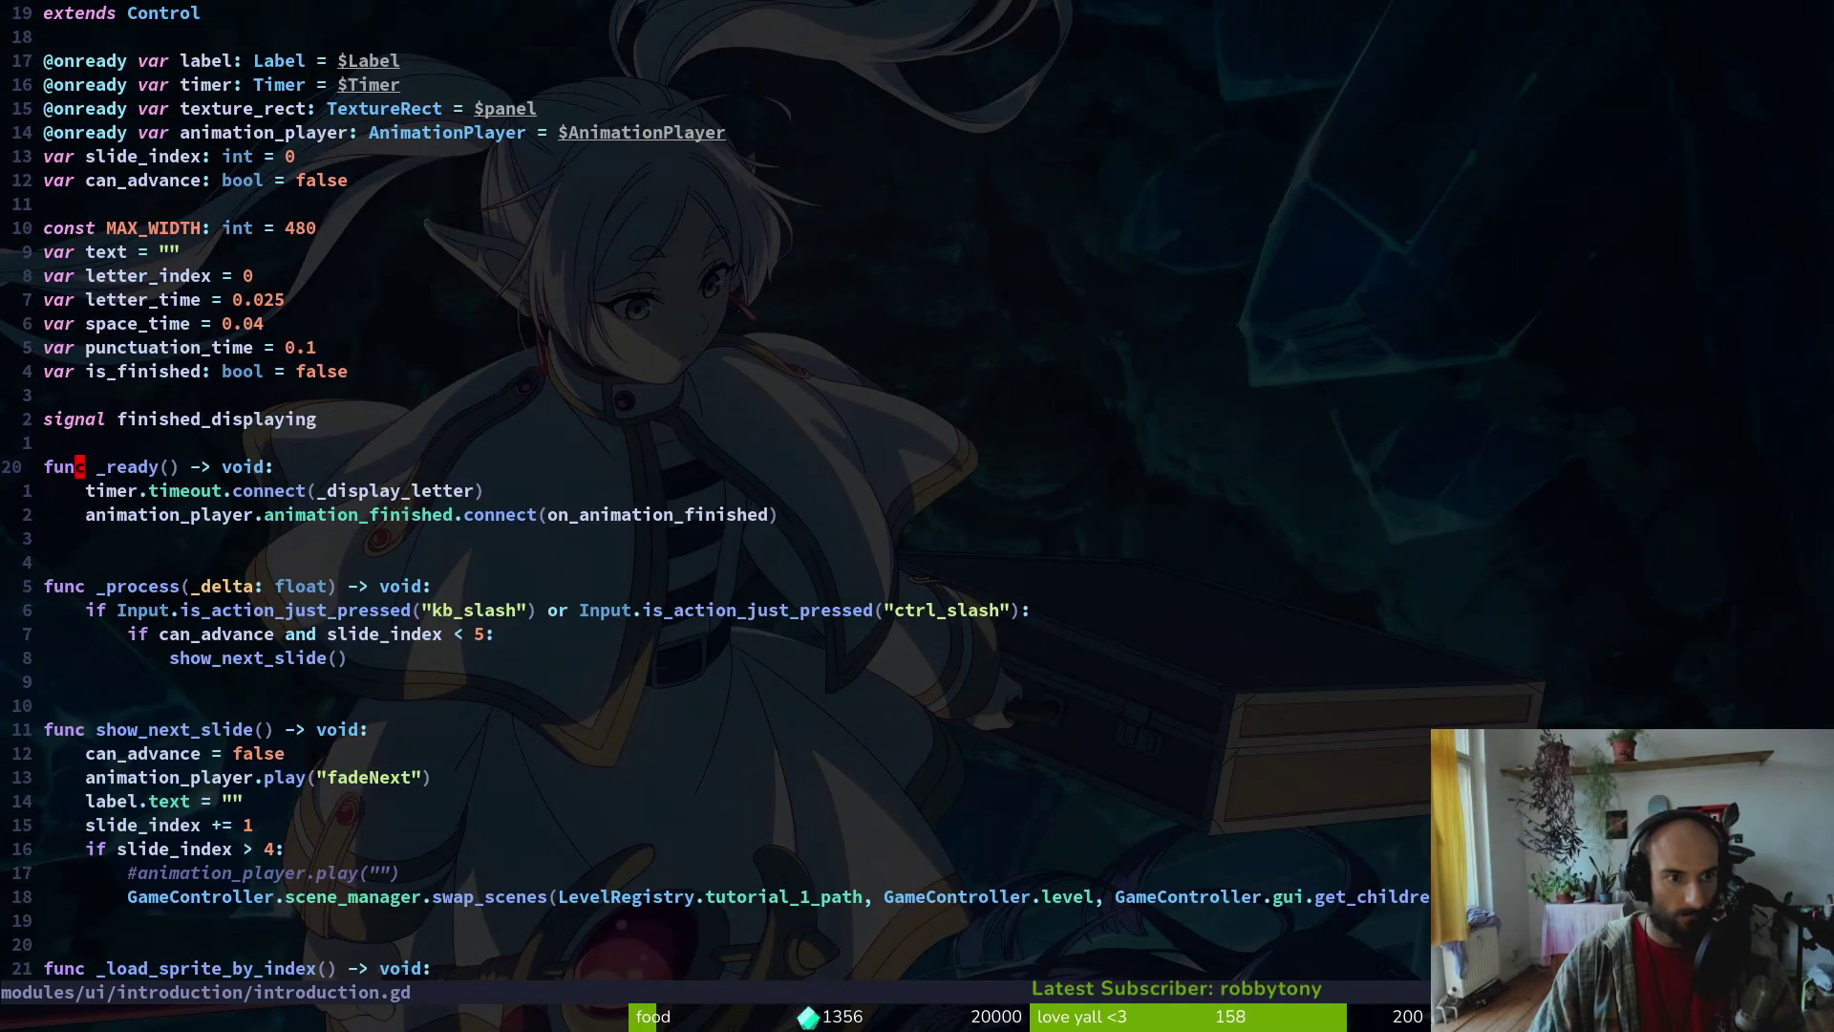
key(j)
key(j)
key(G)
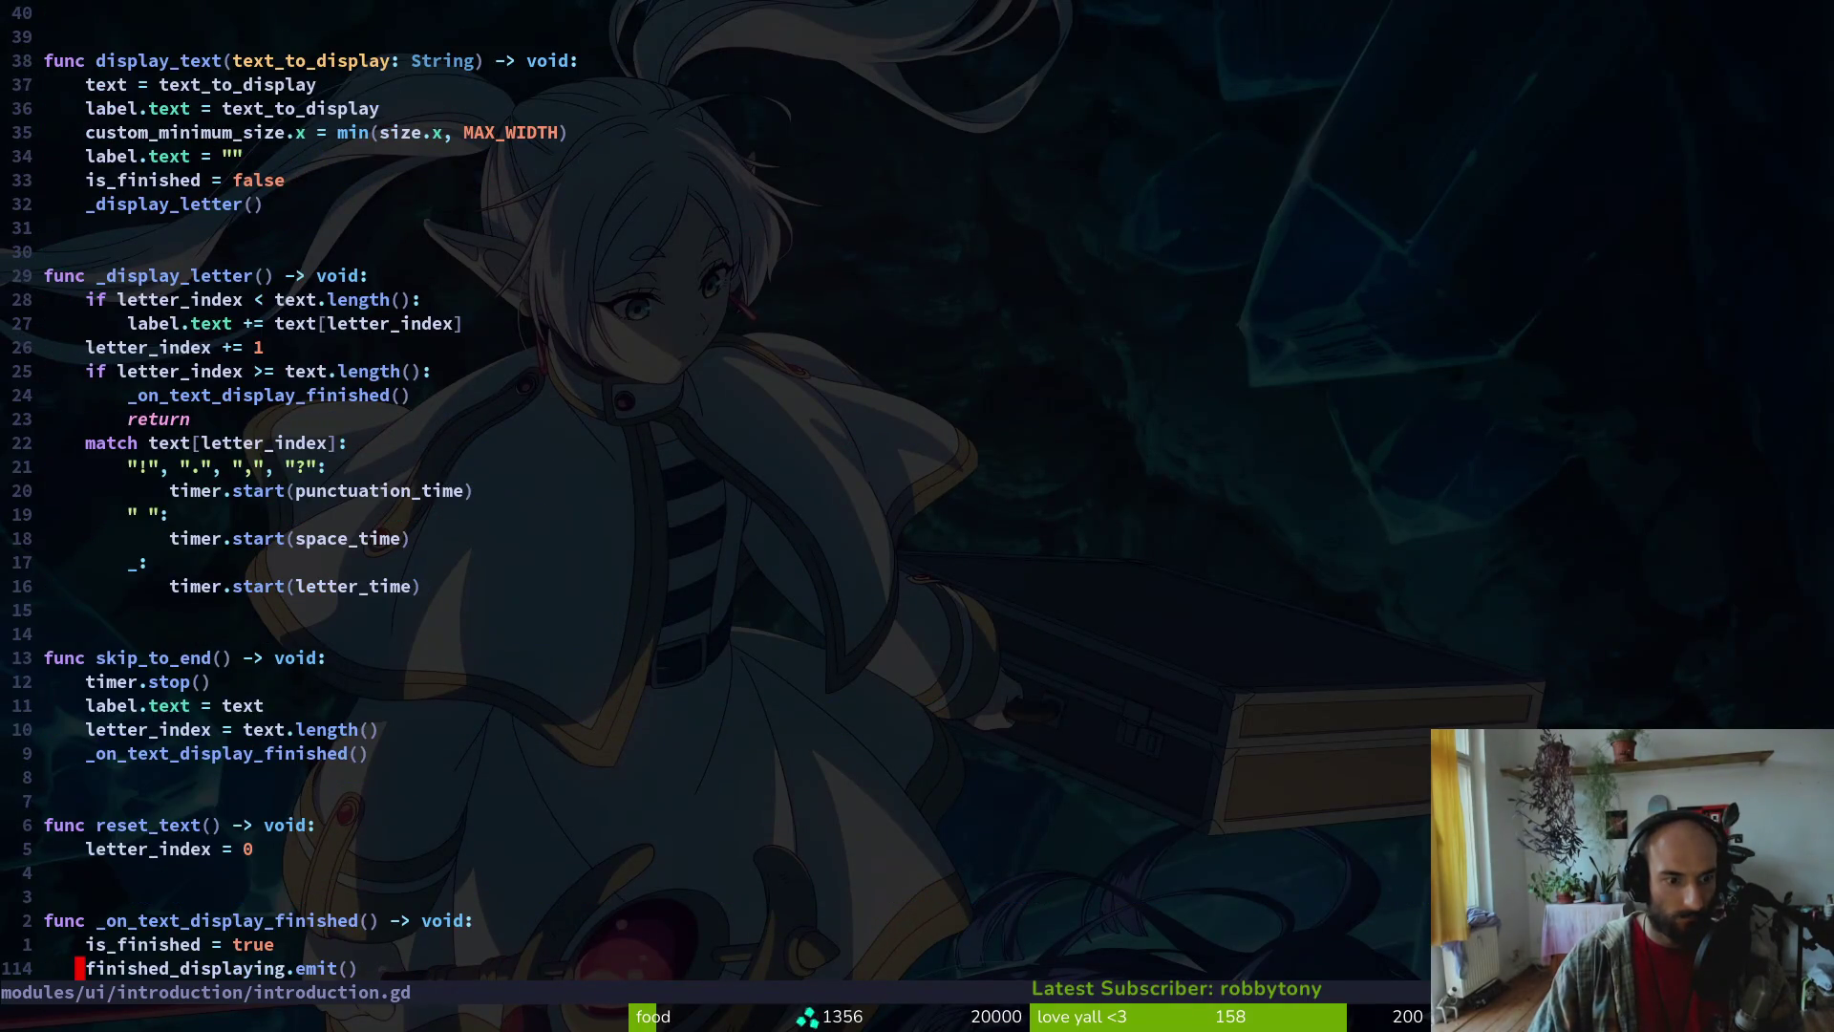
key(k)
key(k)
key(k)
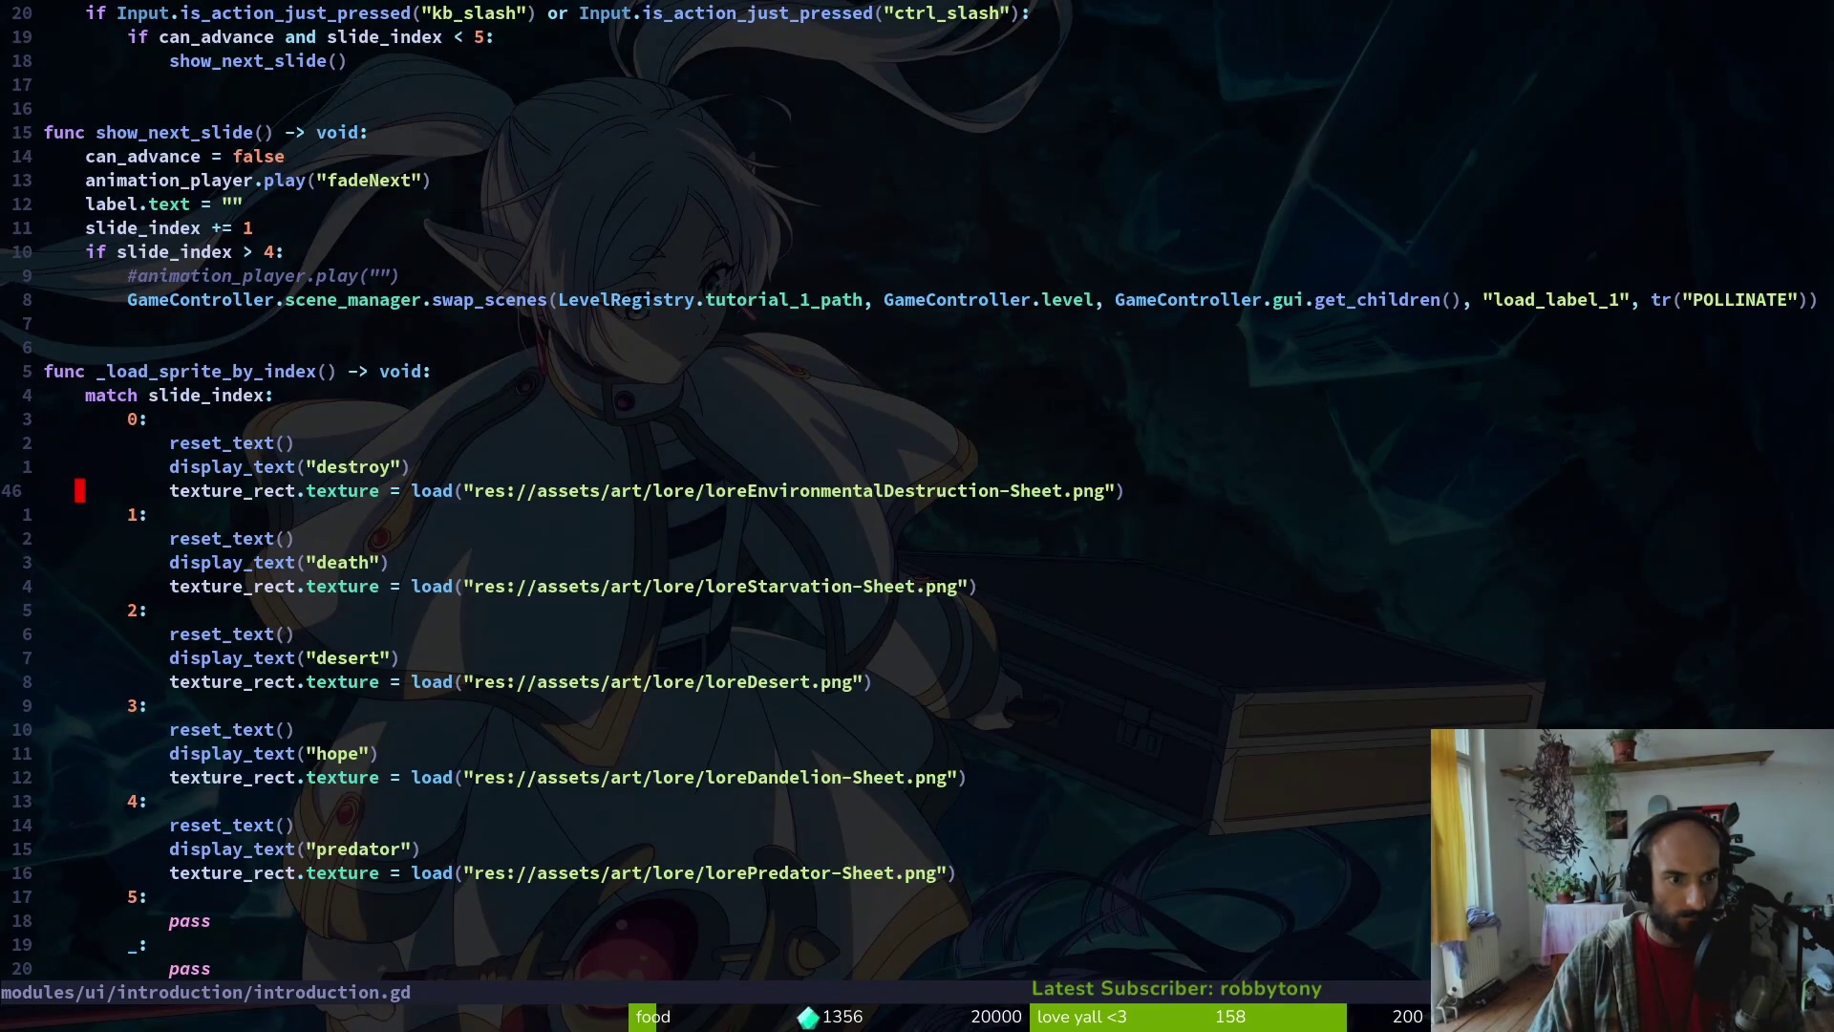
key(k)
key(k)
key(k)
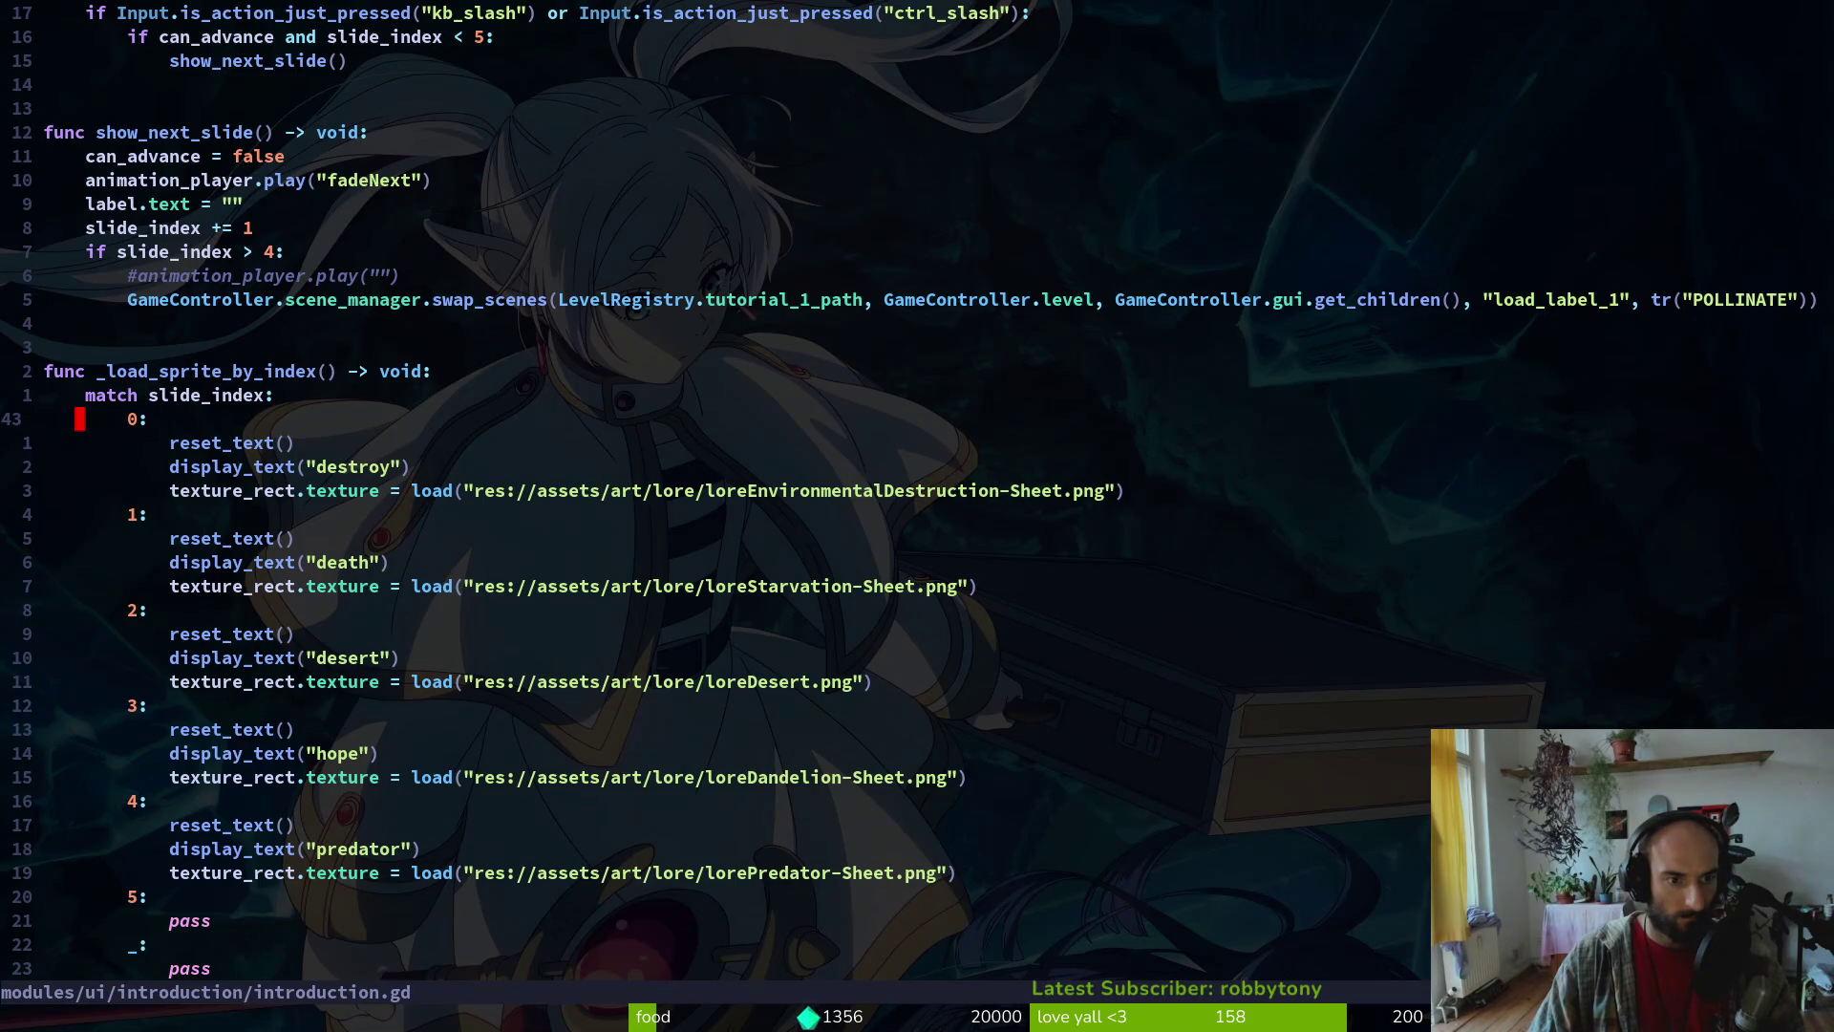
key(alt+Tab)
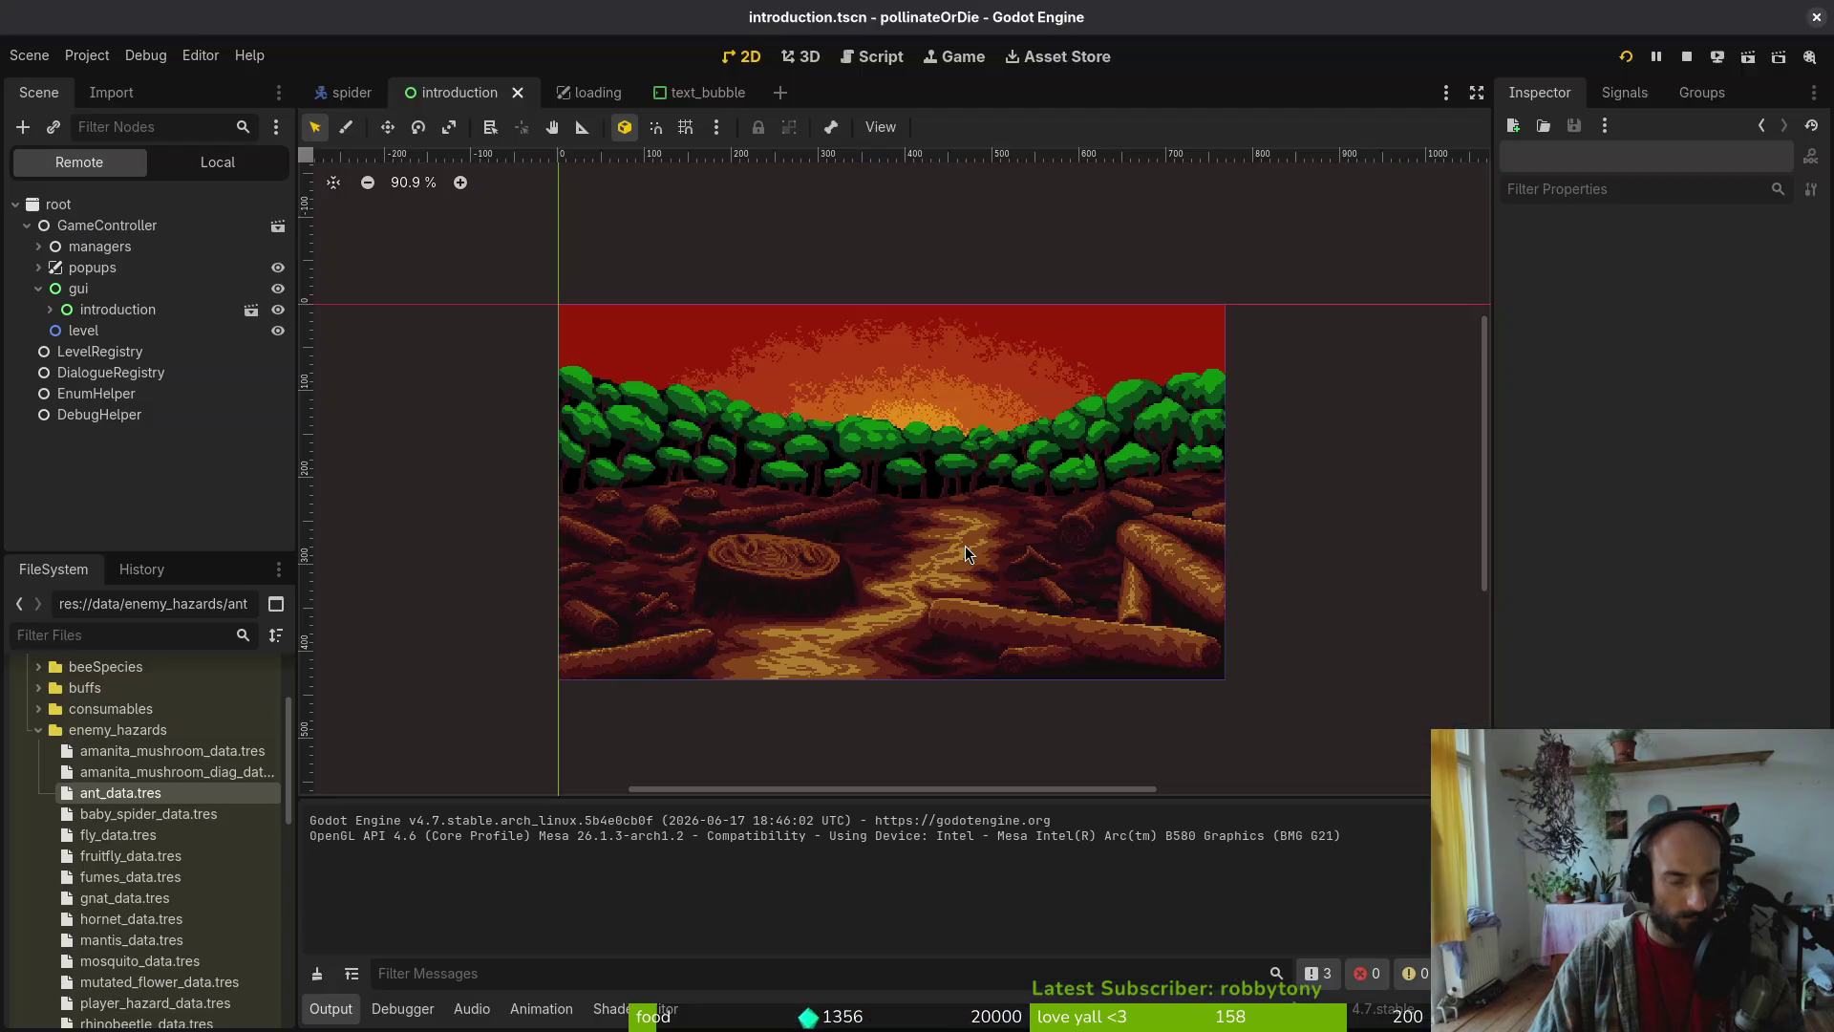
click(218, 163)
click(108, 268)
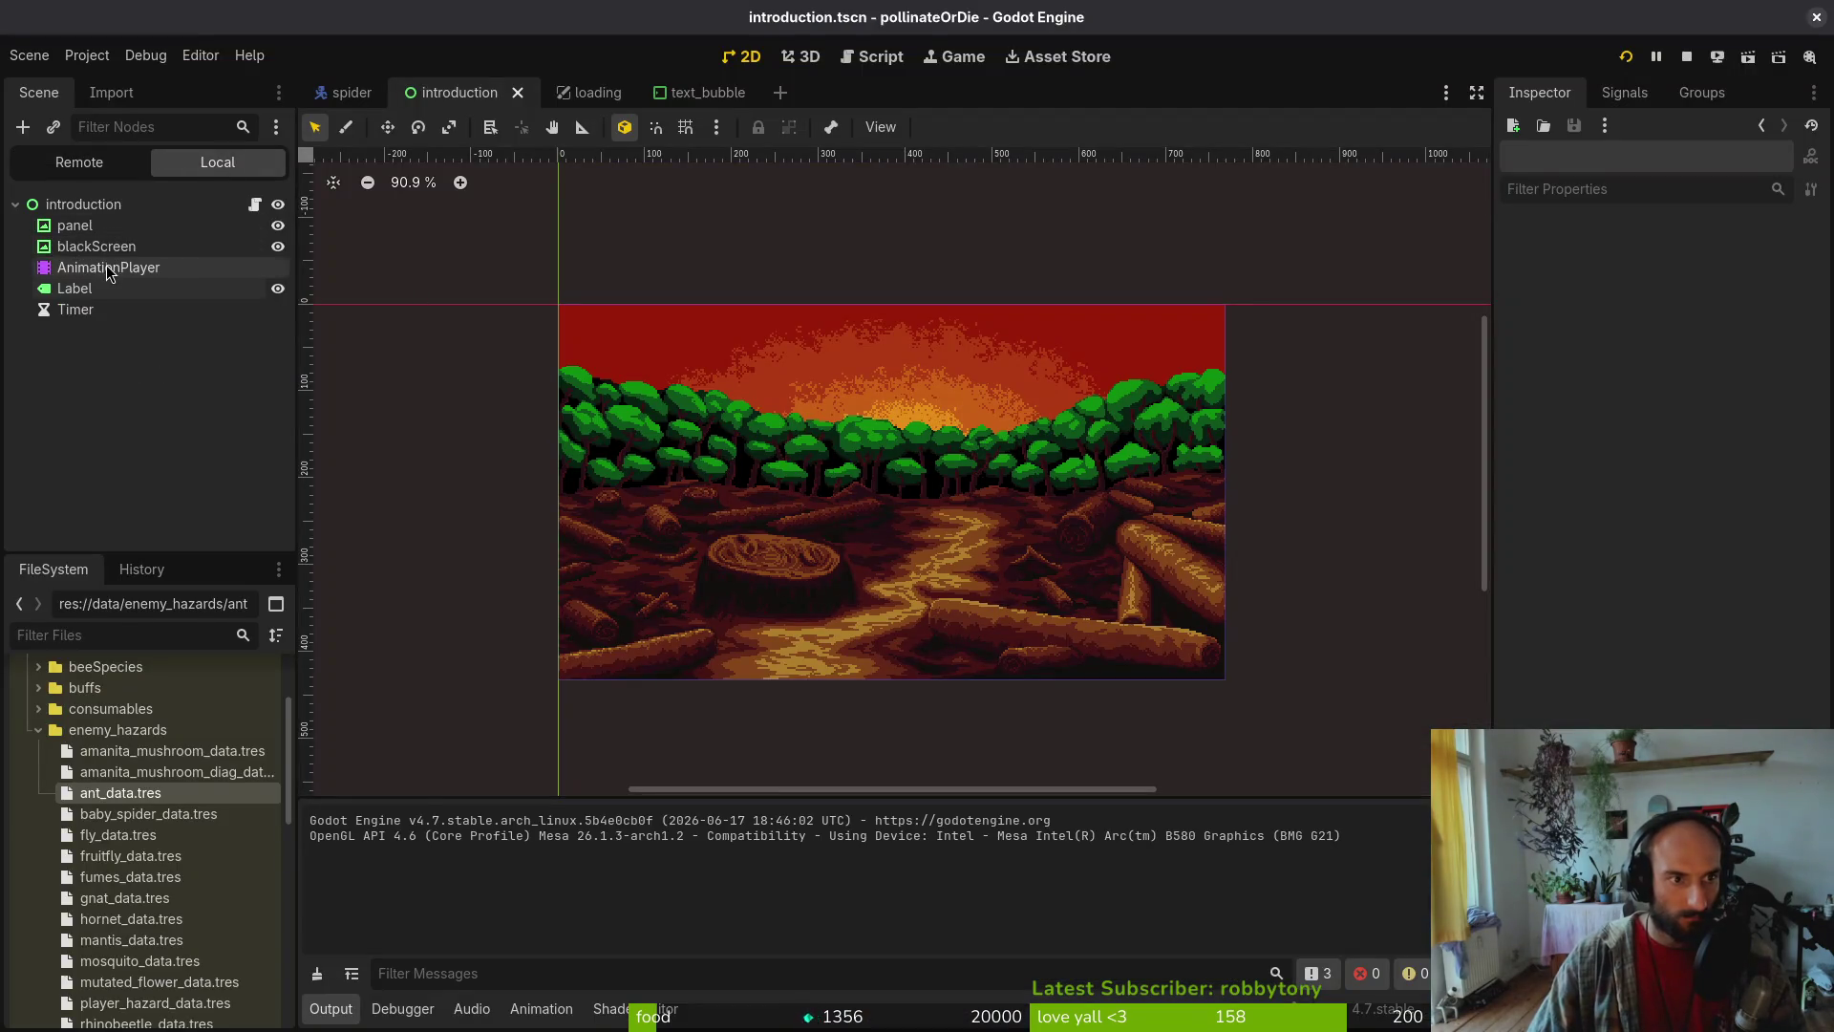
click(781, 679)
click(769, 738)
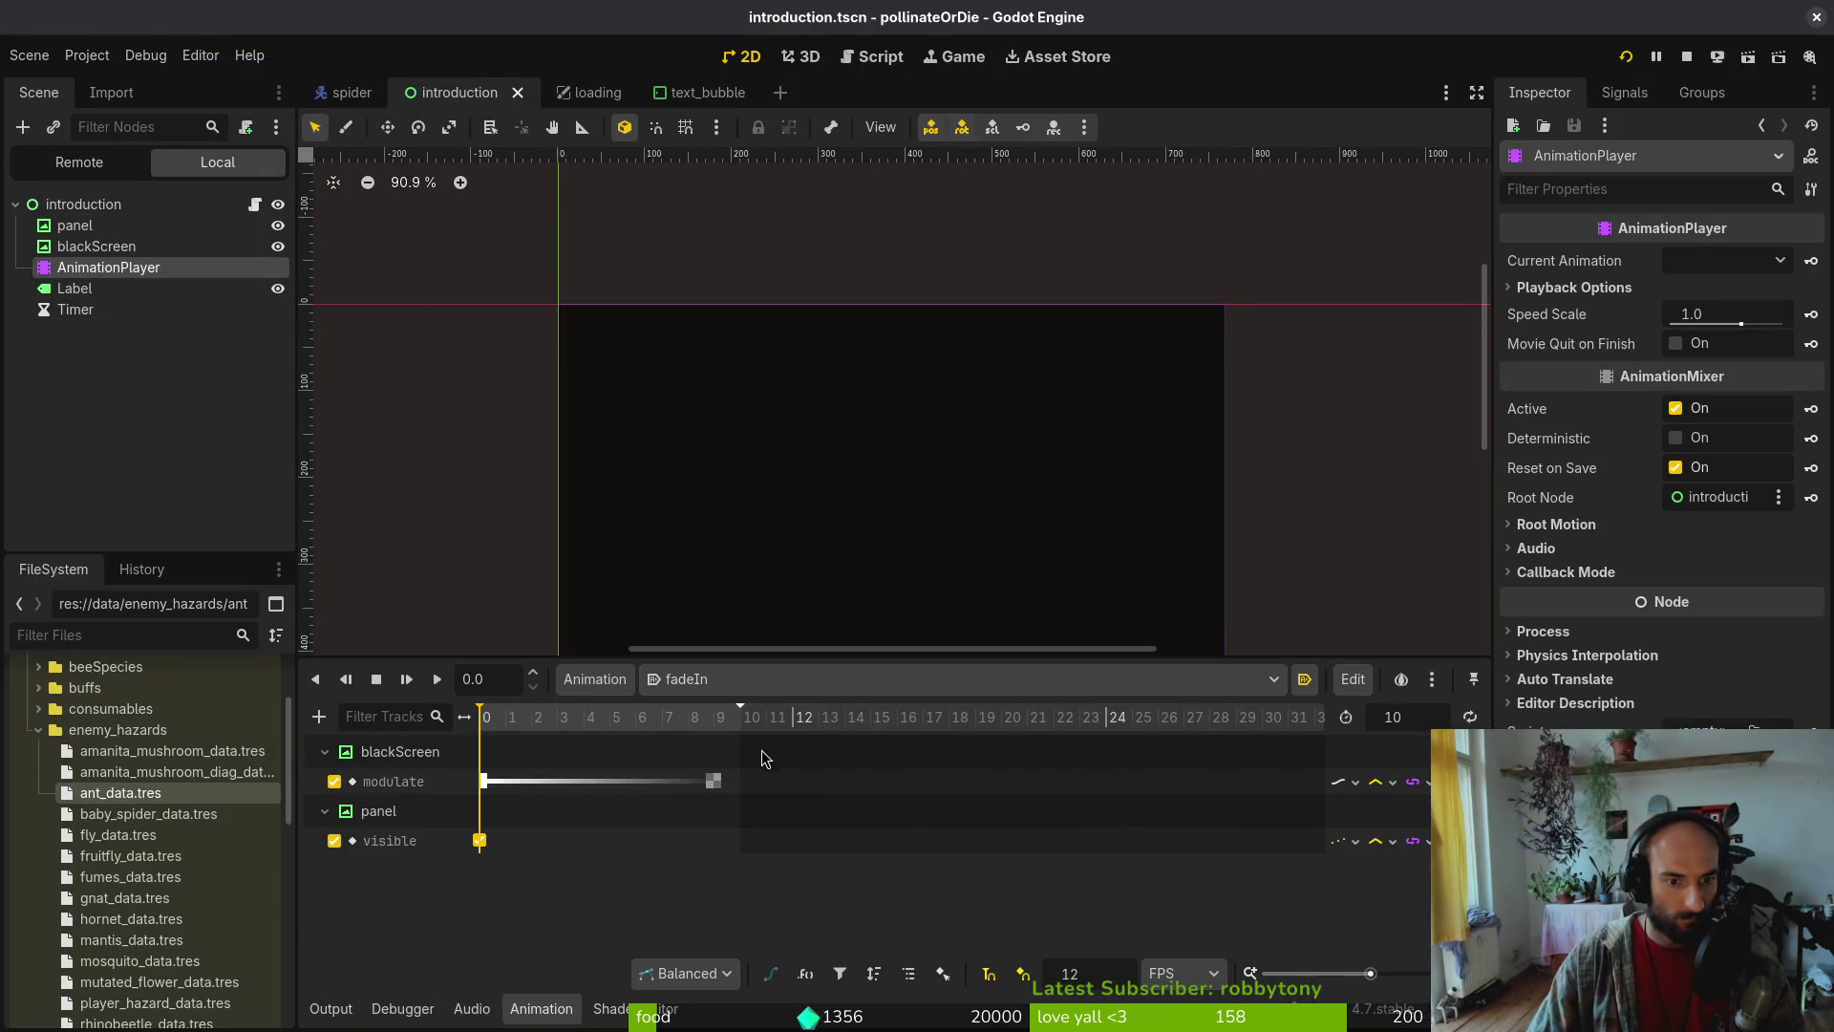
key(shift+d)
key(alt+Tab)
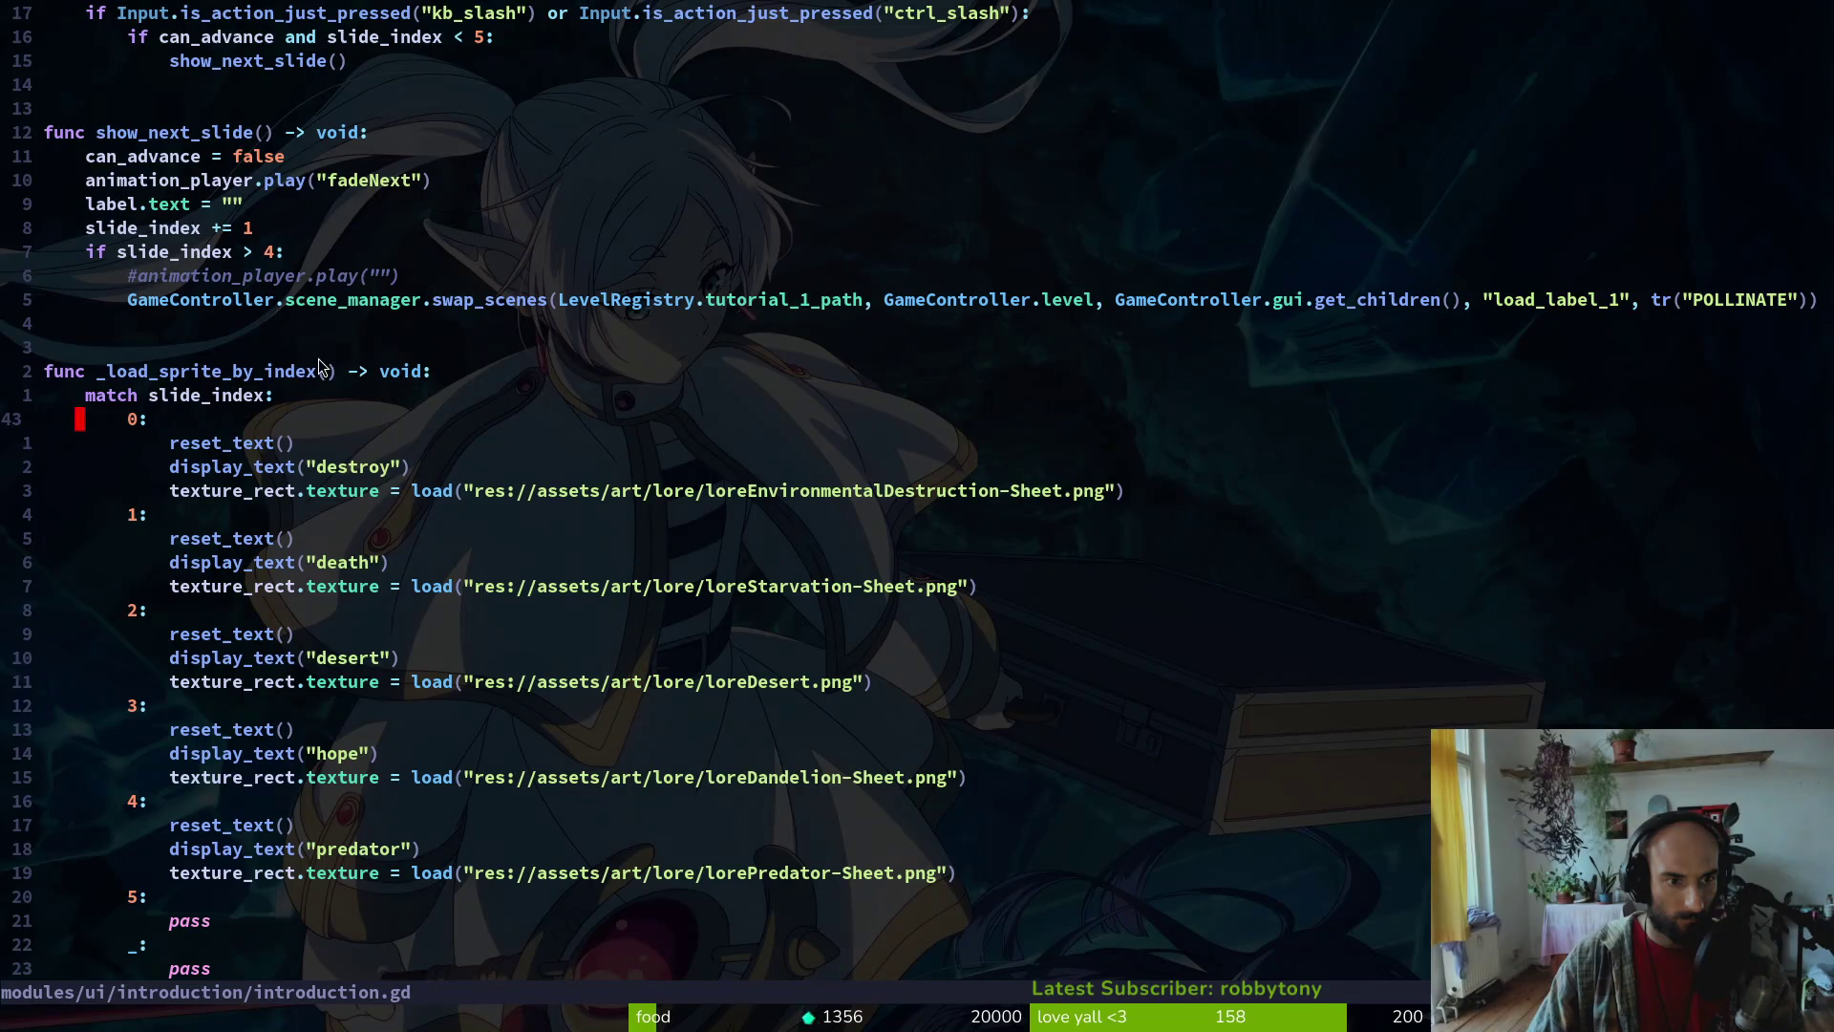
Add an if animation_name == "fadeIn": check under else with a pasted display_text call
scroll(686, 704, up, 1)
scroll(314, 680, down, 14)
scroll(315, 679, down, 9)
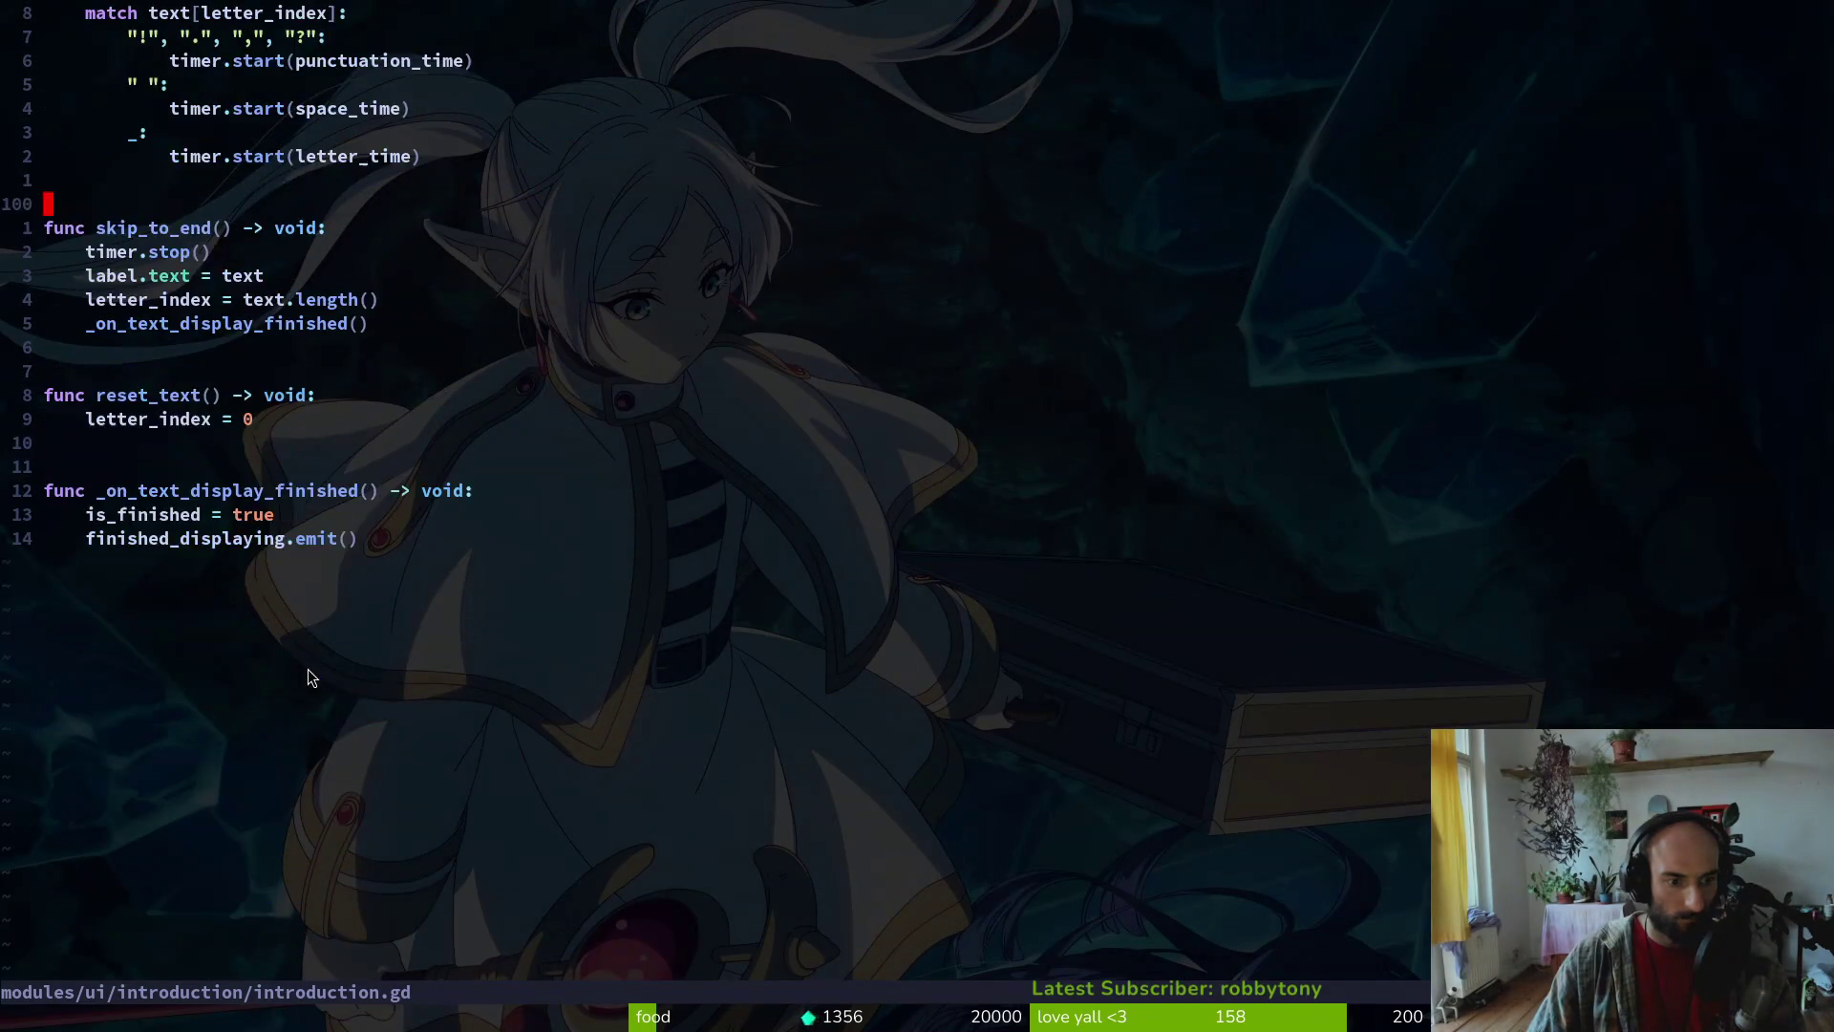
scroll(191, 425, up, 9)
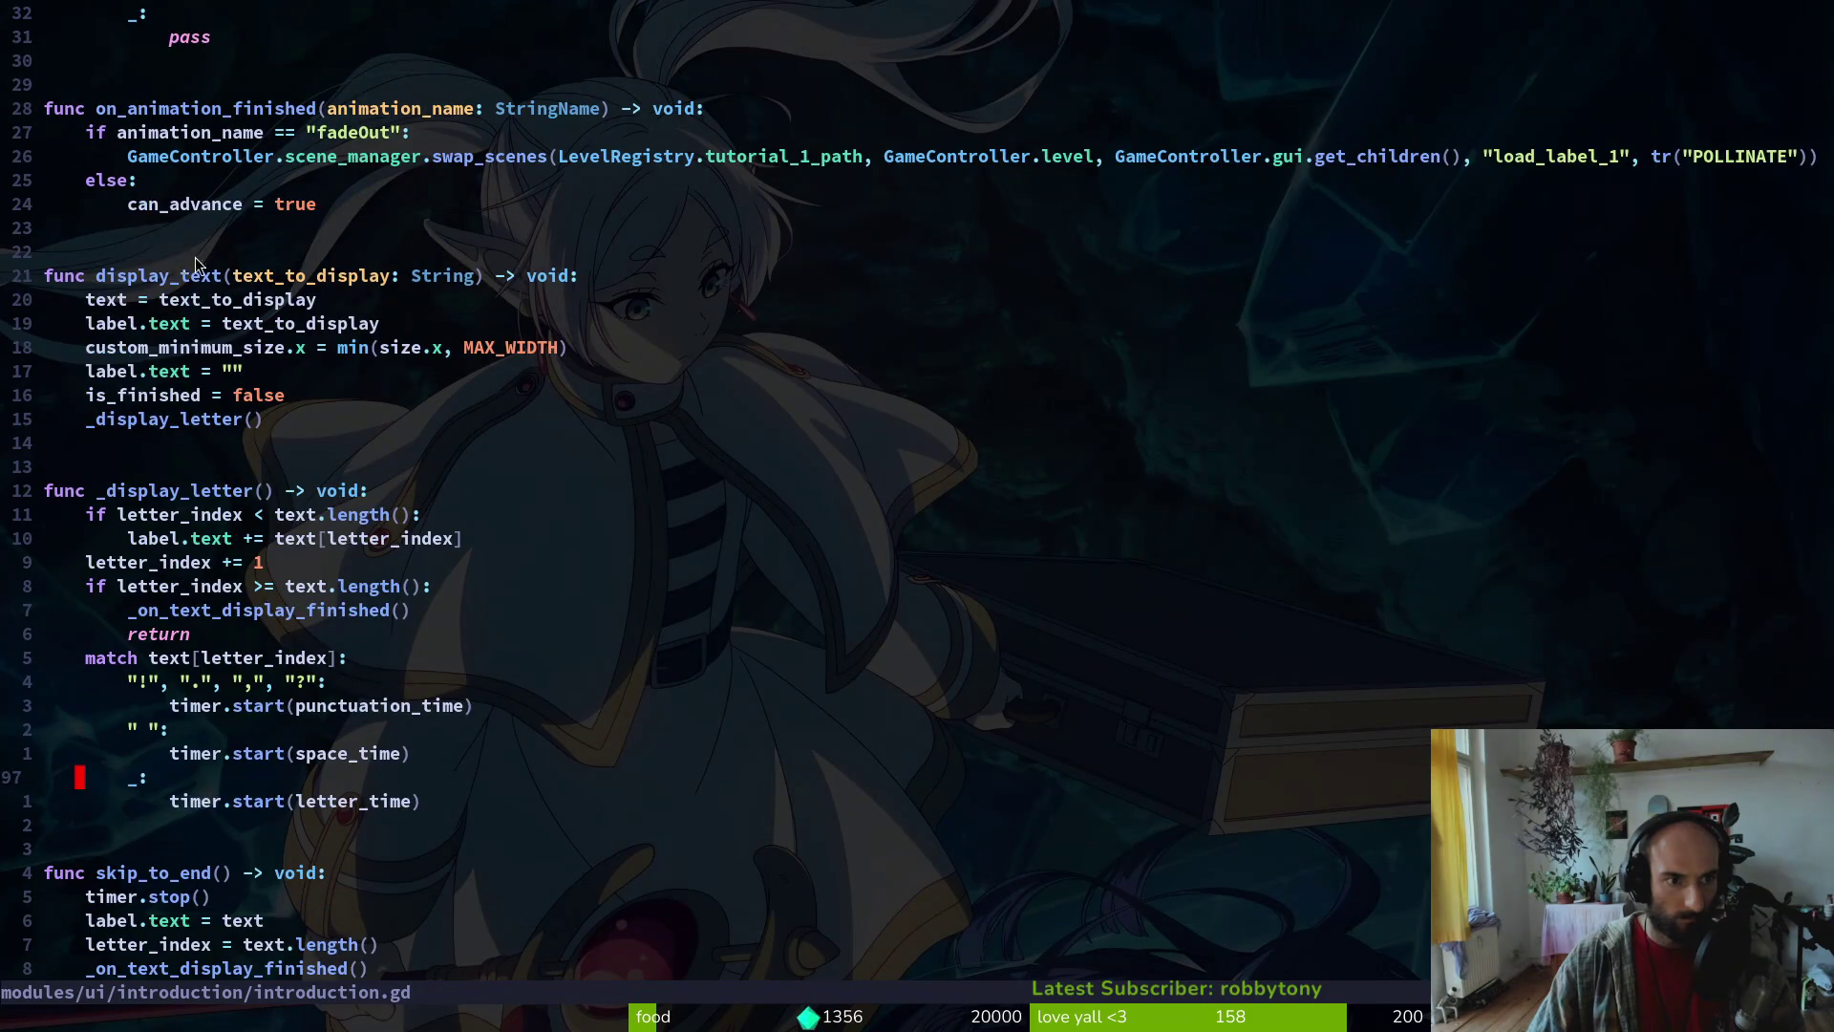
scroll(247, 128, up, 2)
click(184, 275)
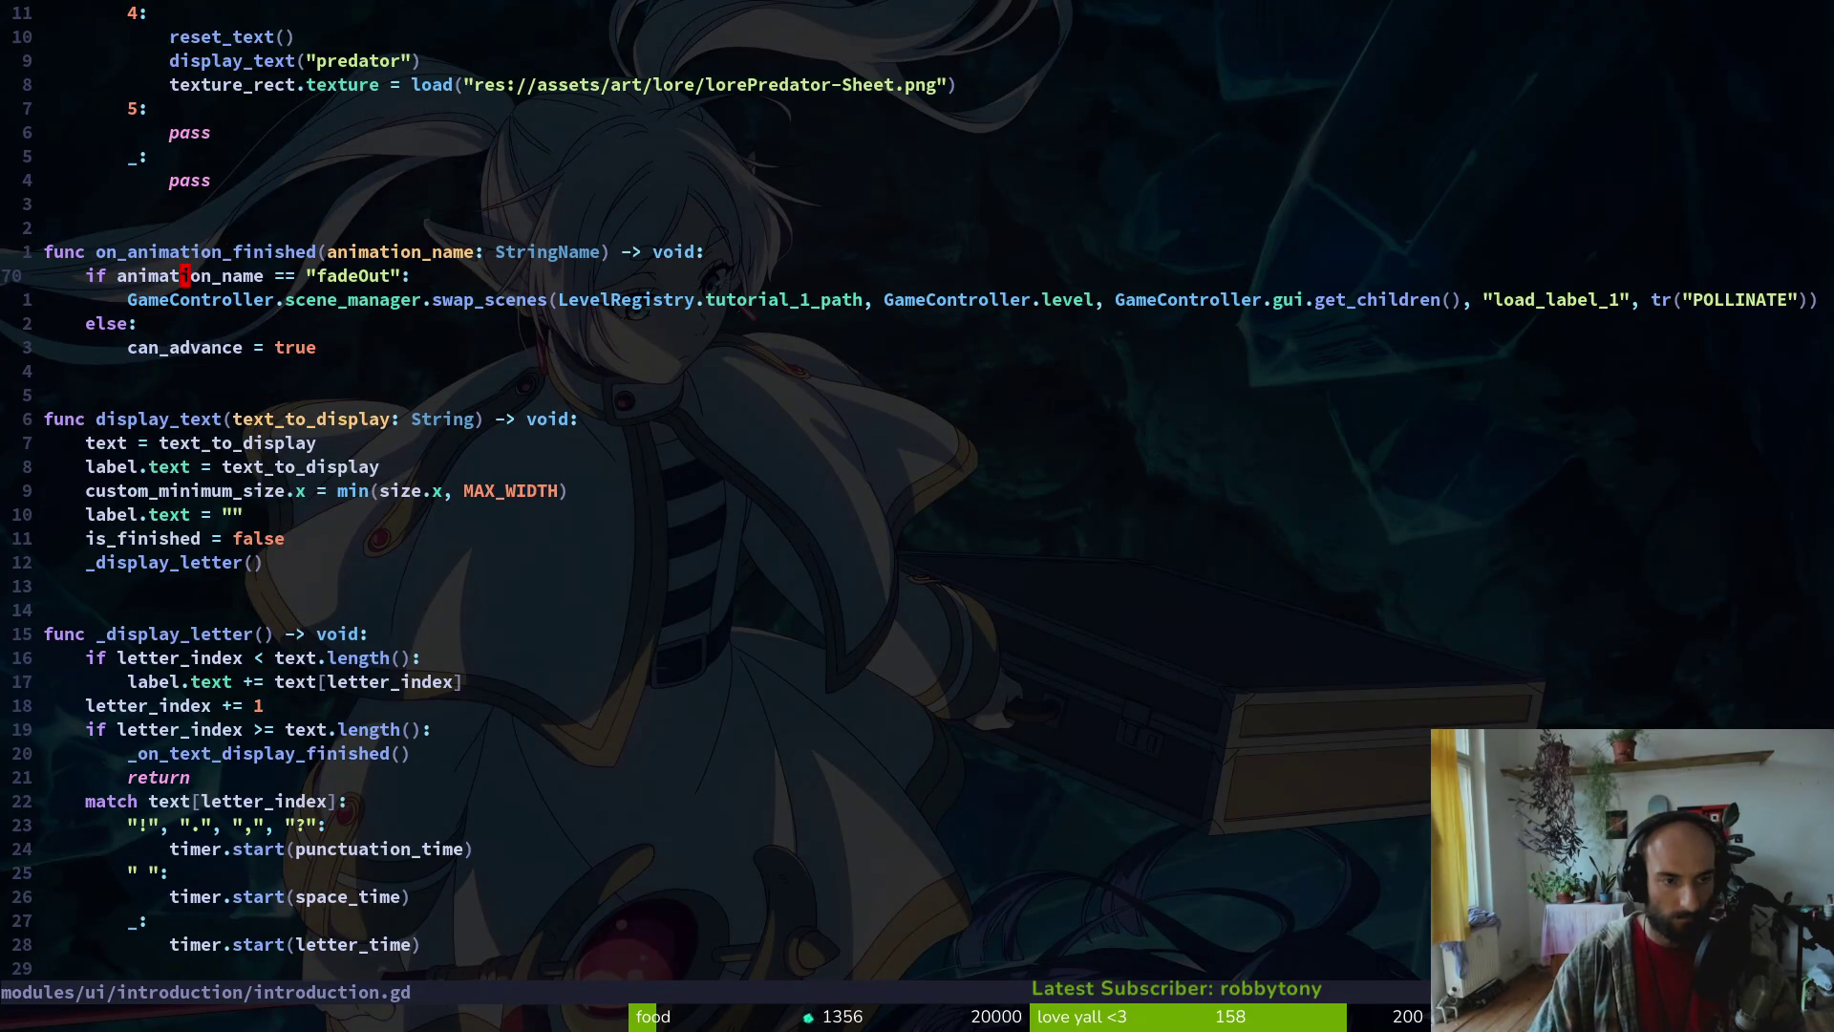
key(j)
key(j)
key(O)
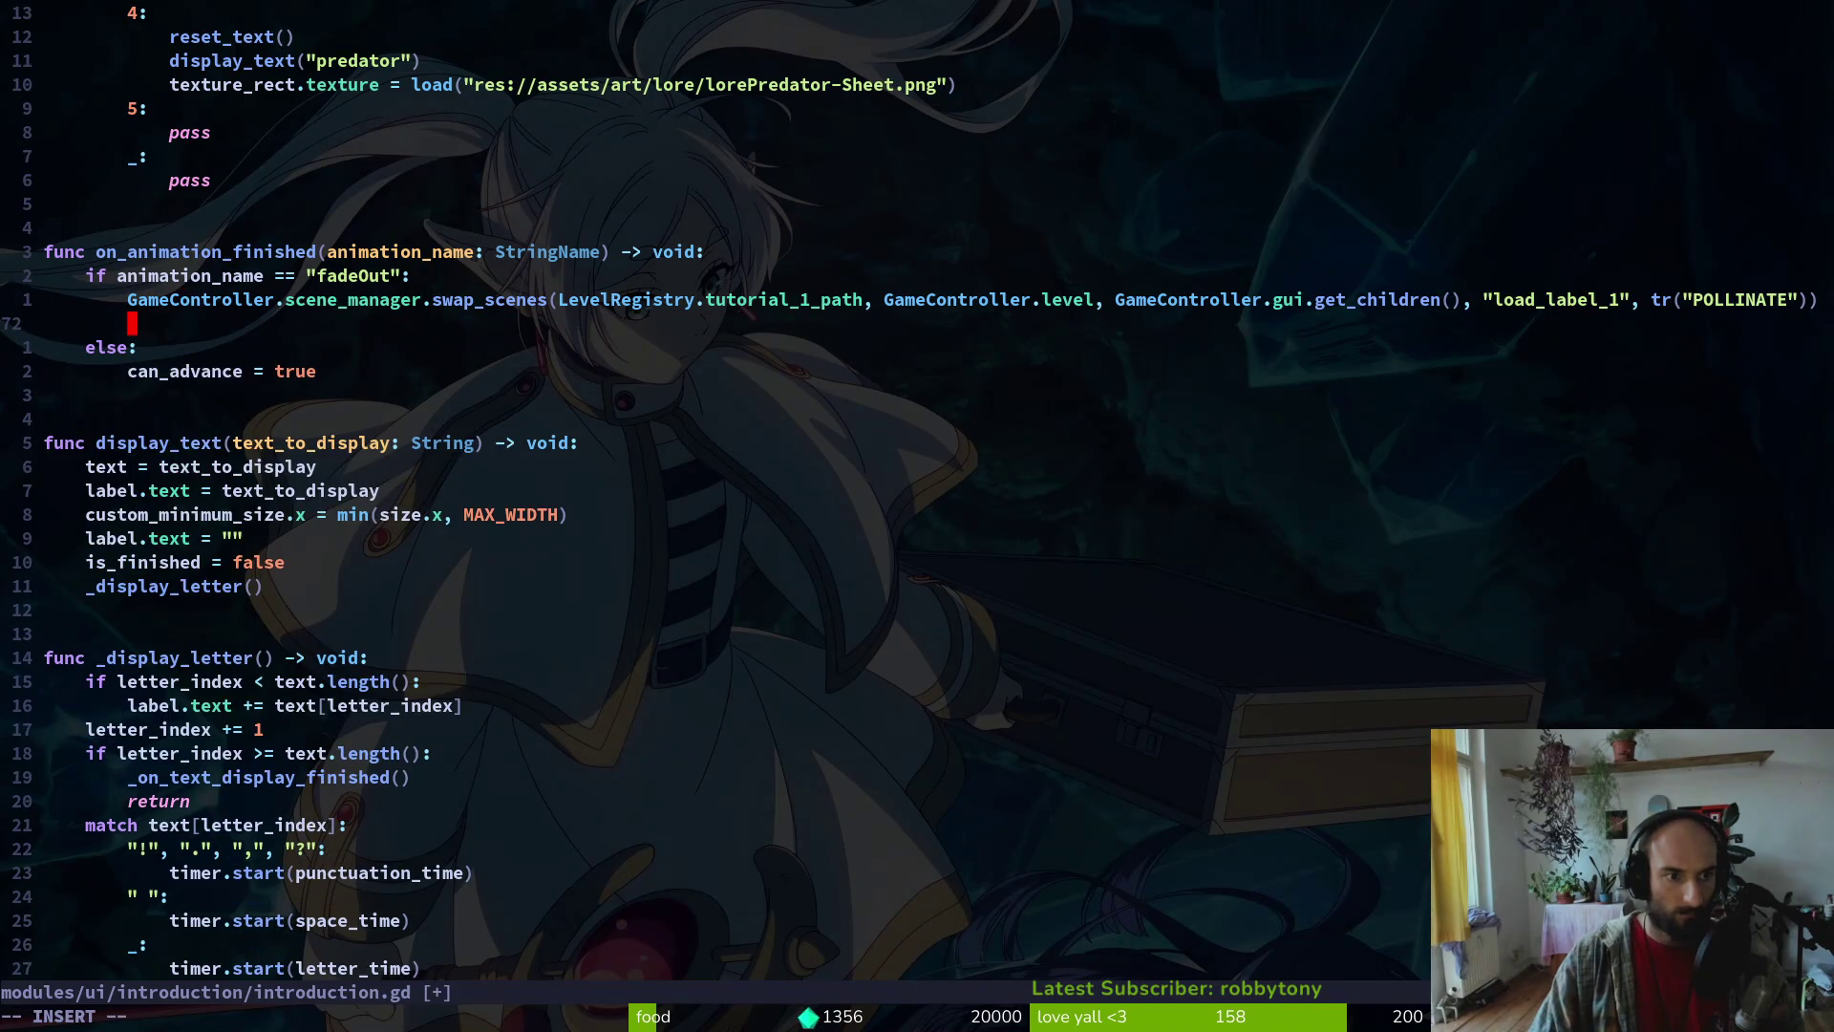
key(Escape)
text(ujo)
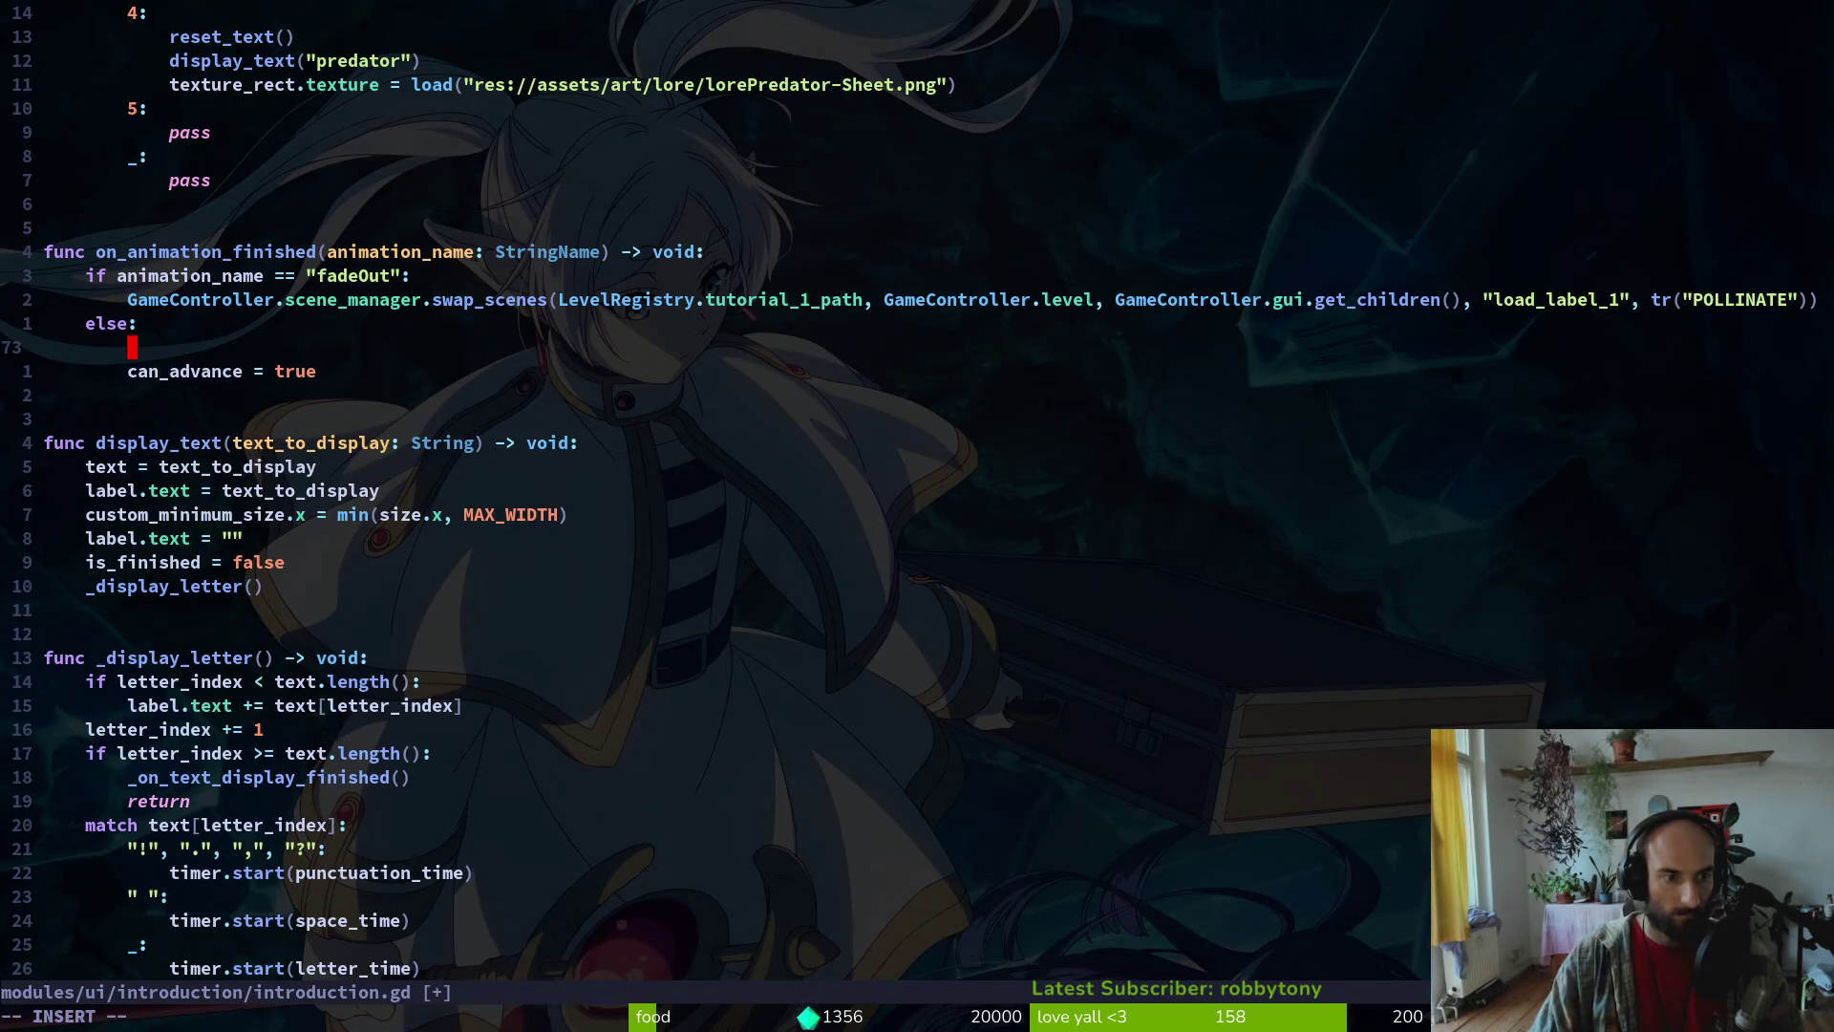
text(if ani)
key(Return)
text(== )
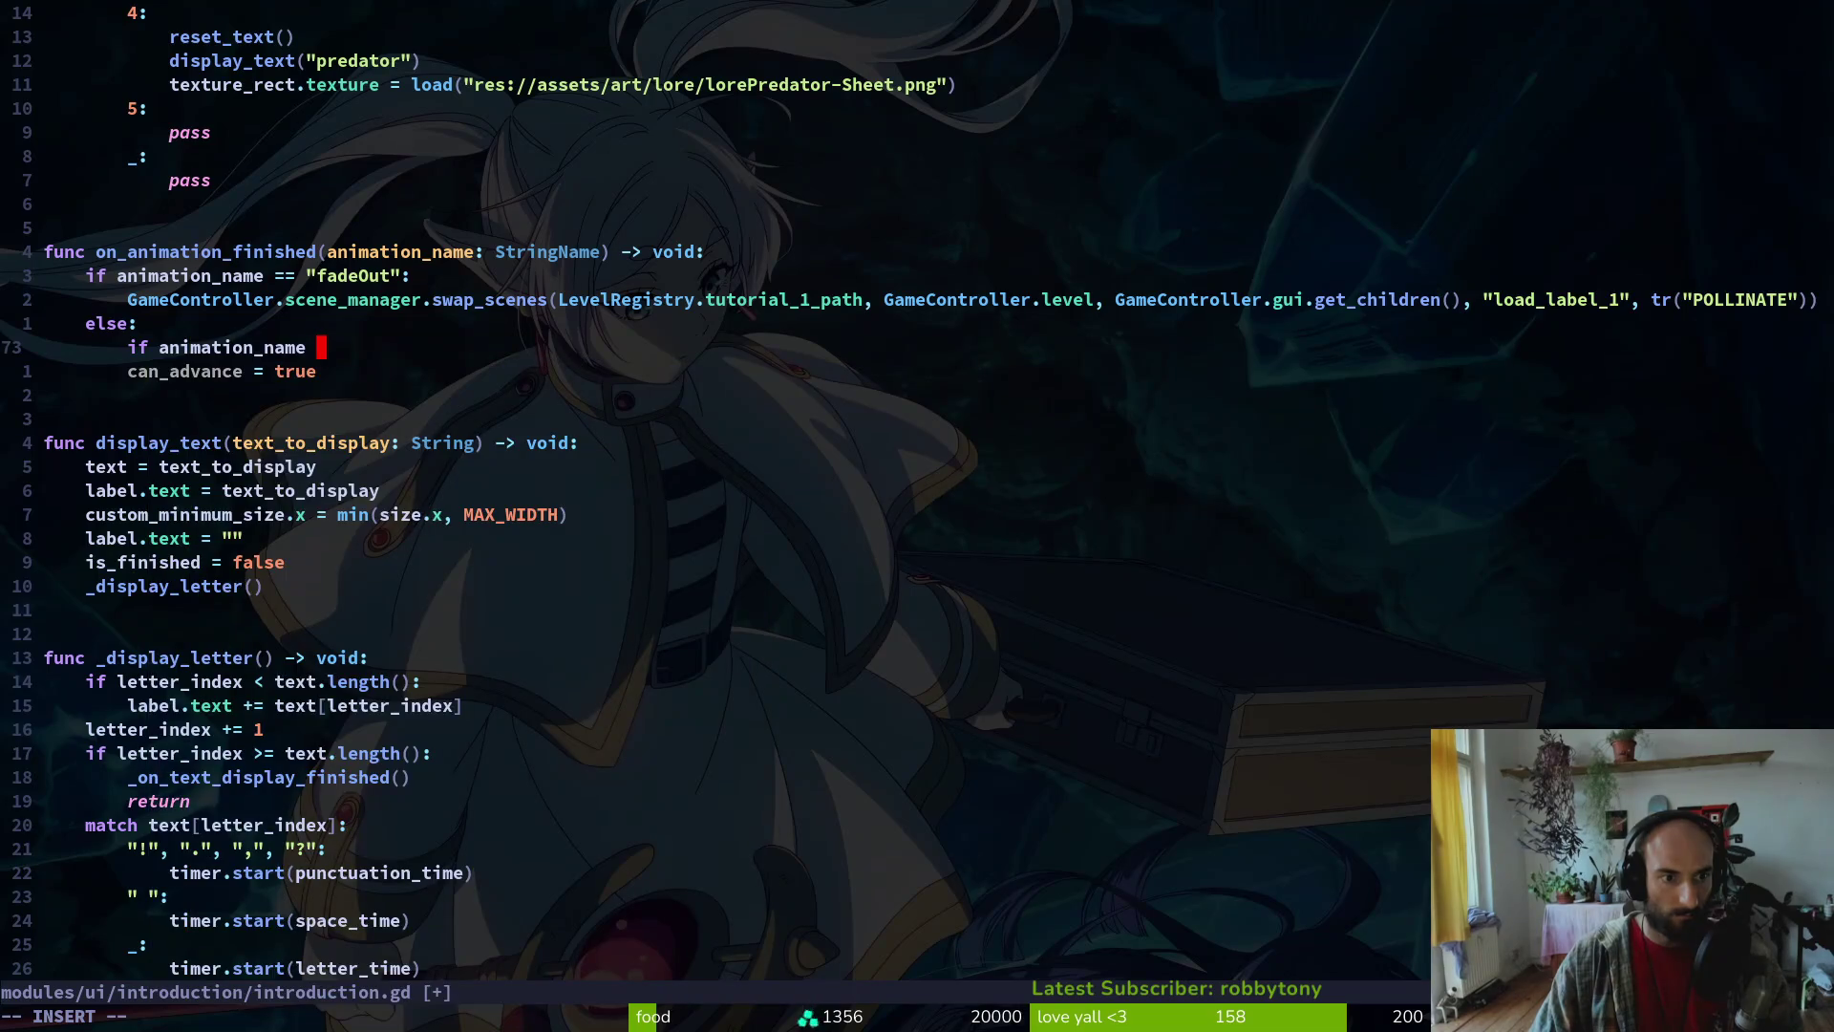
text("fa)
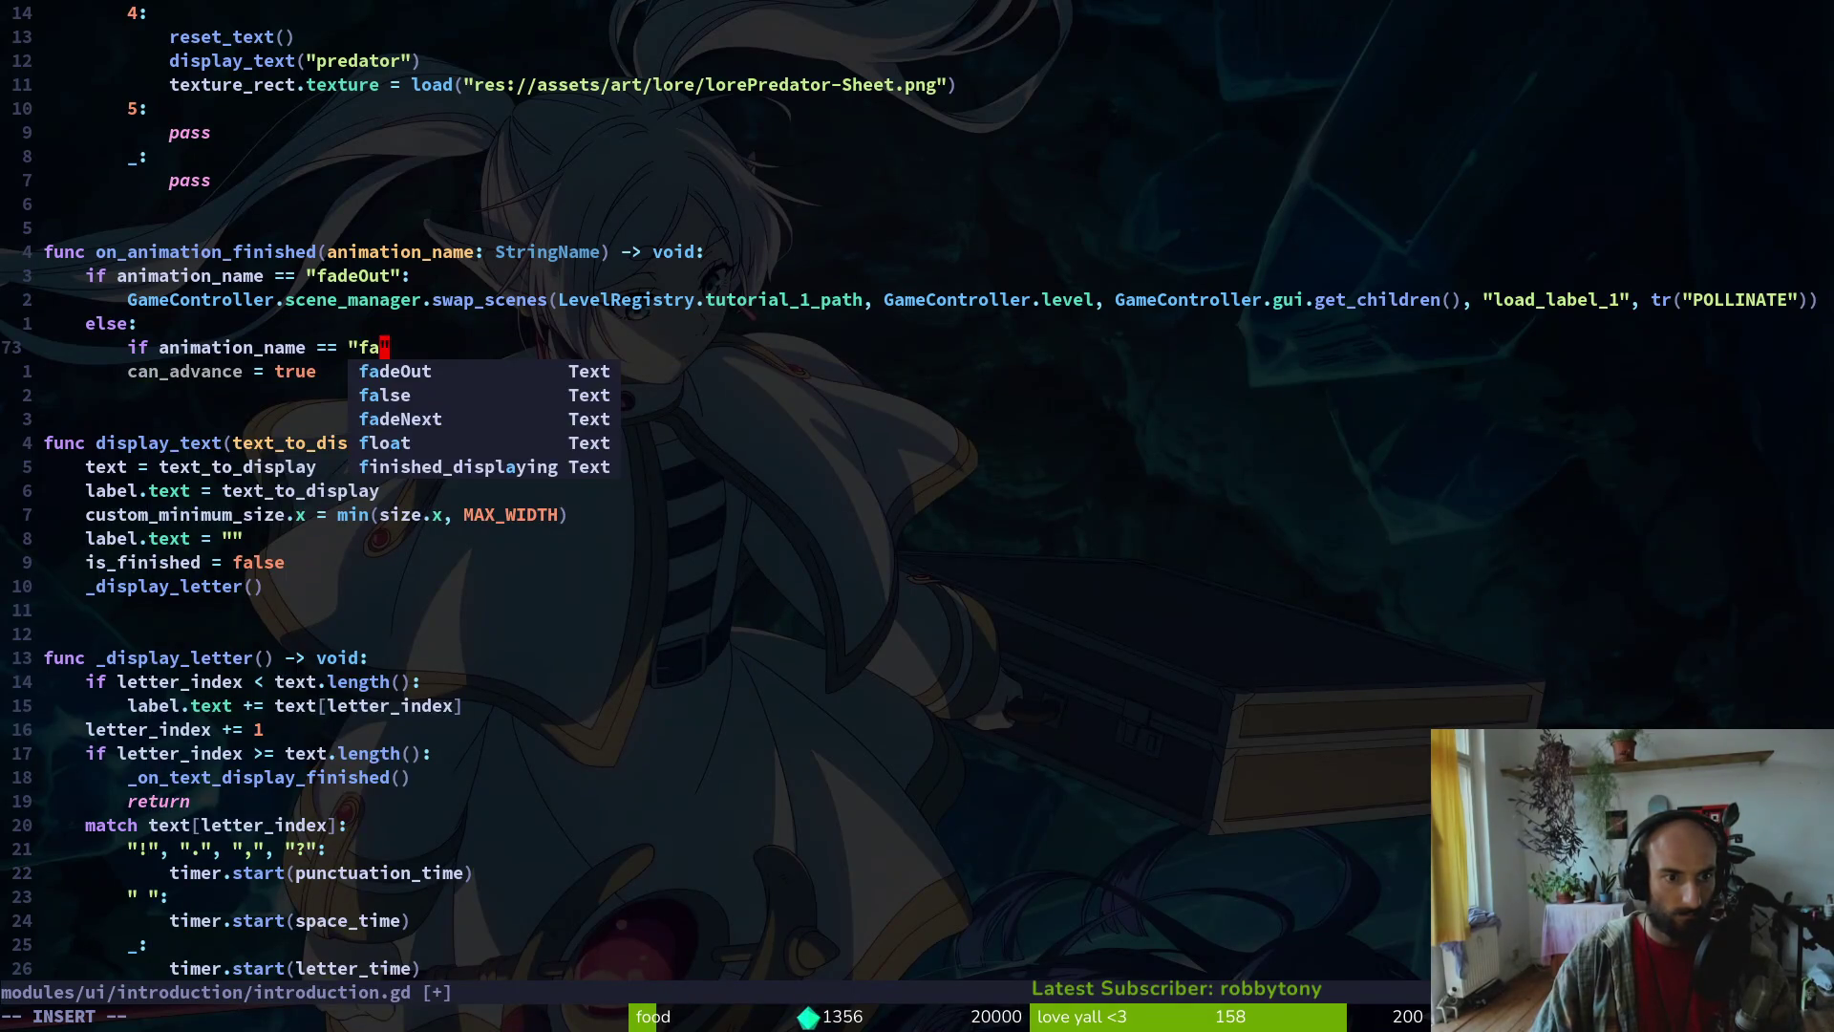
key(Down)
key(Down)
text(deIn")
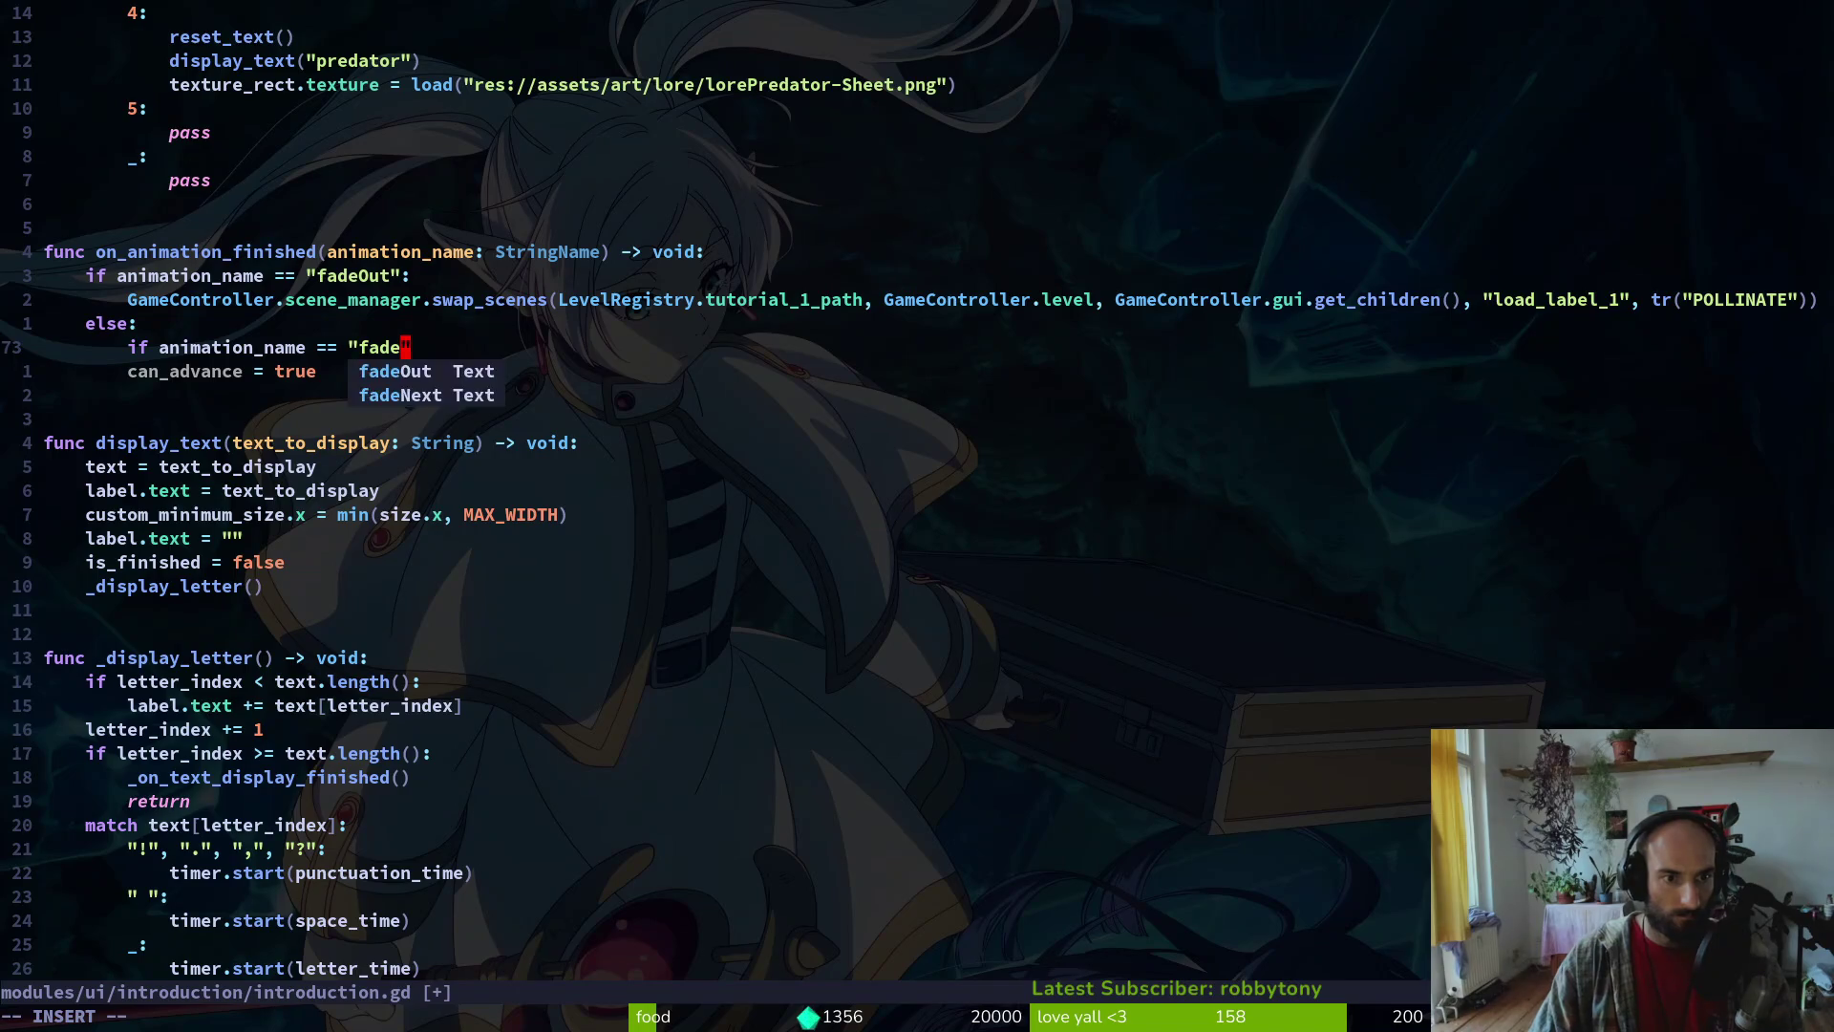
text(:)
key(Return)
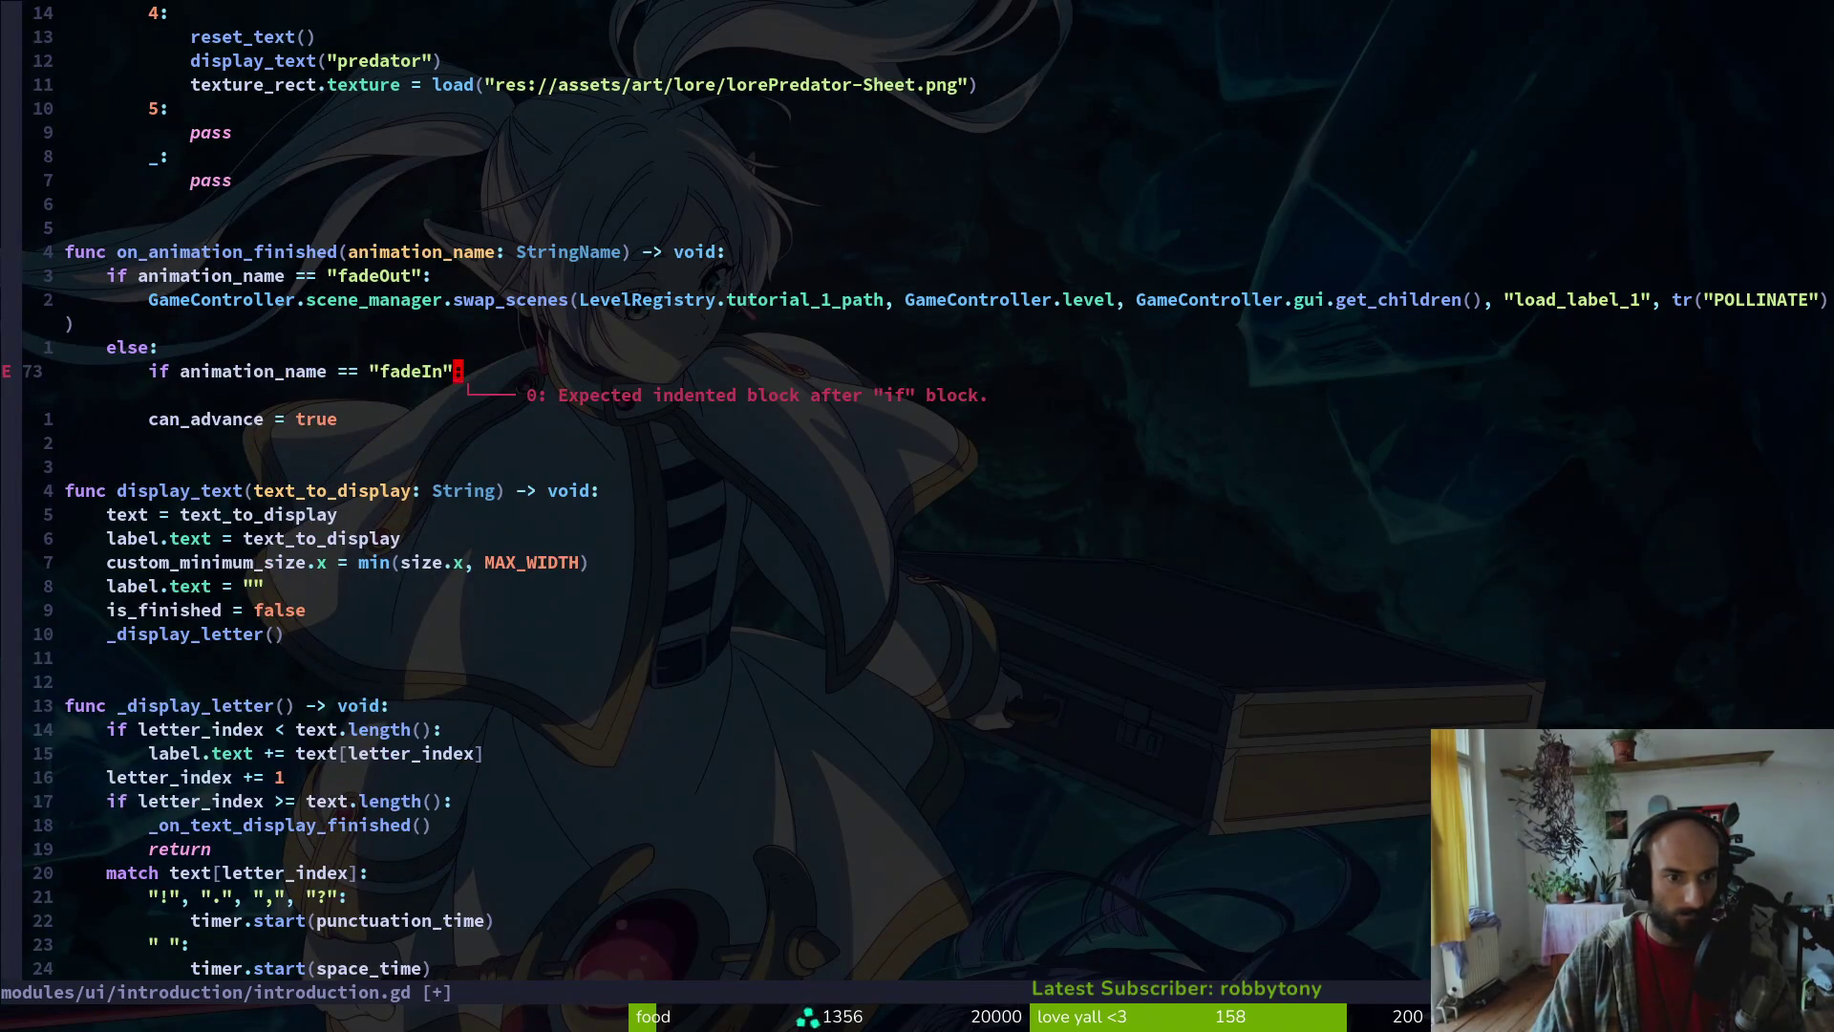
key(Escape)
key(p)
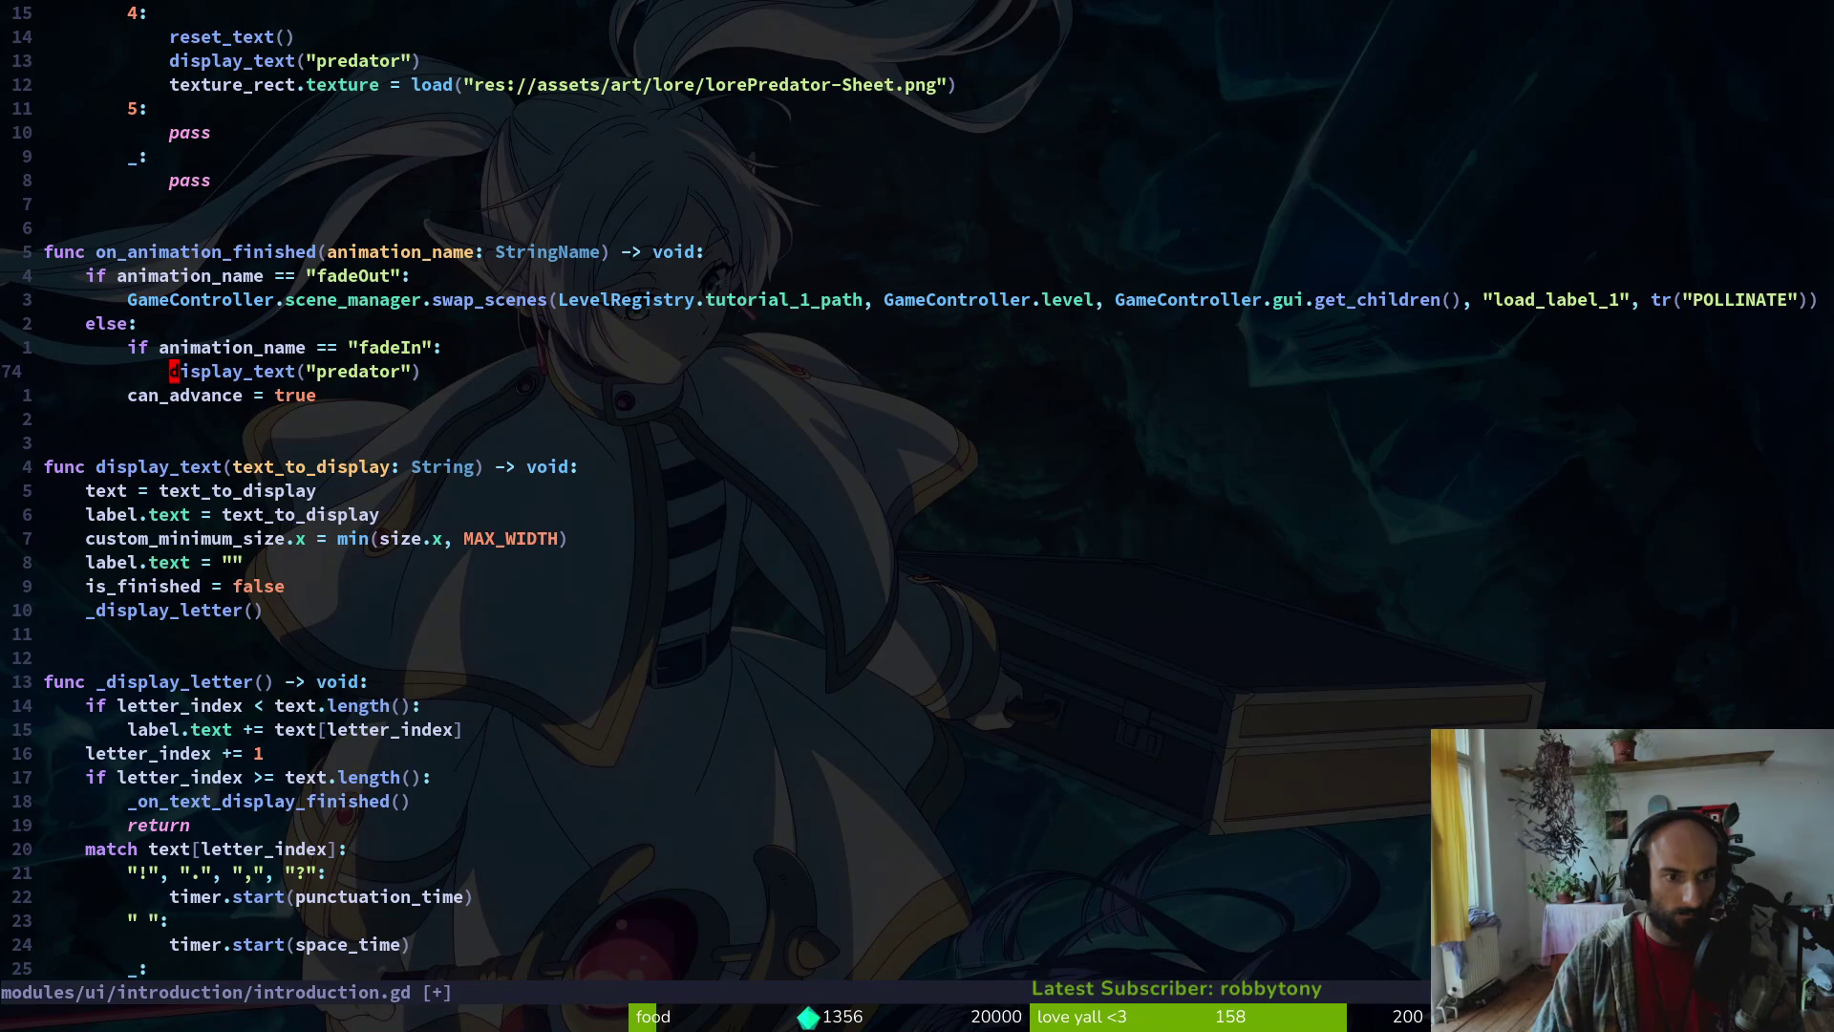
Replace the predator argument with "destruction", undo stray edits, and save
key($)
key(c)
key(i)
key(quotedbl)
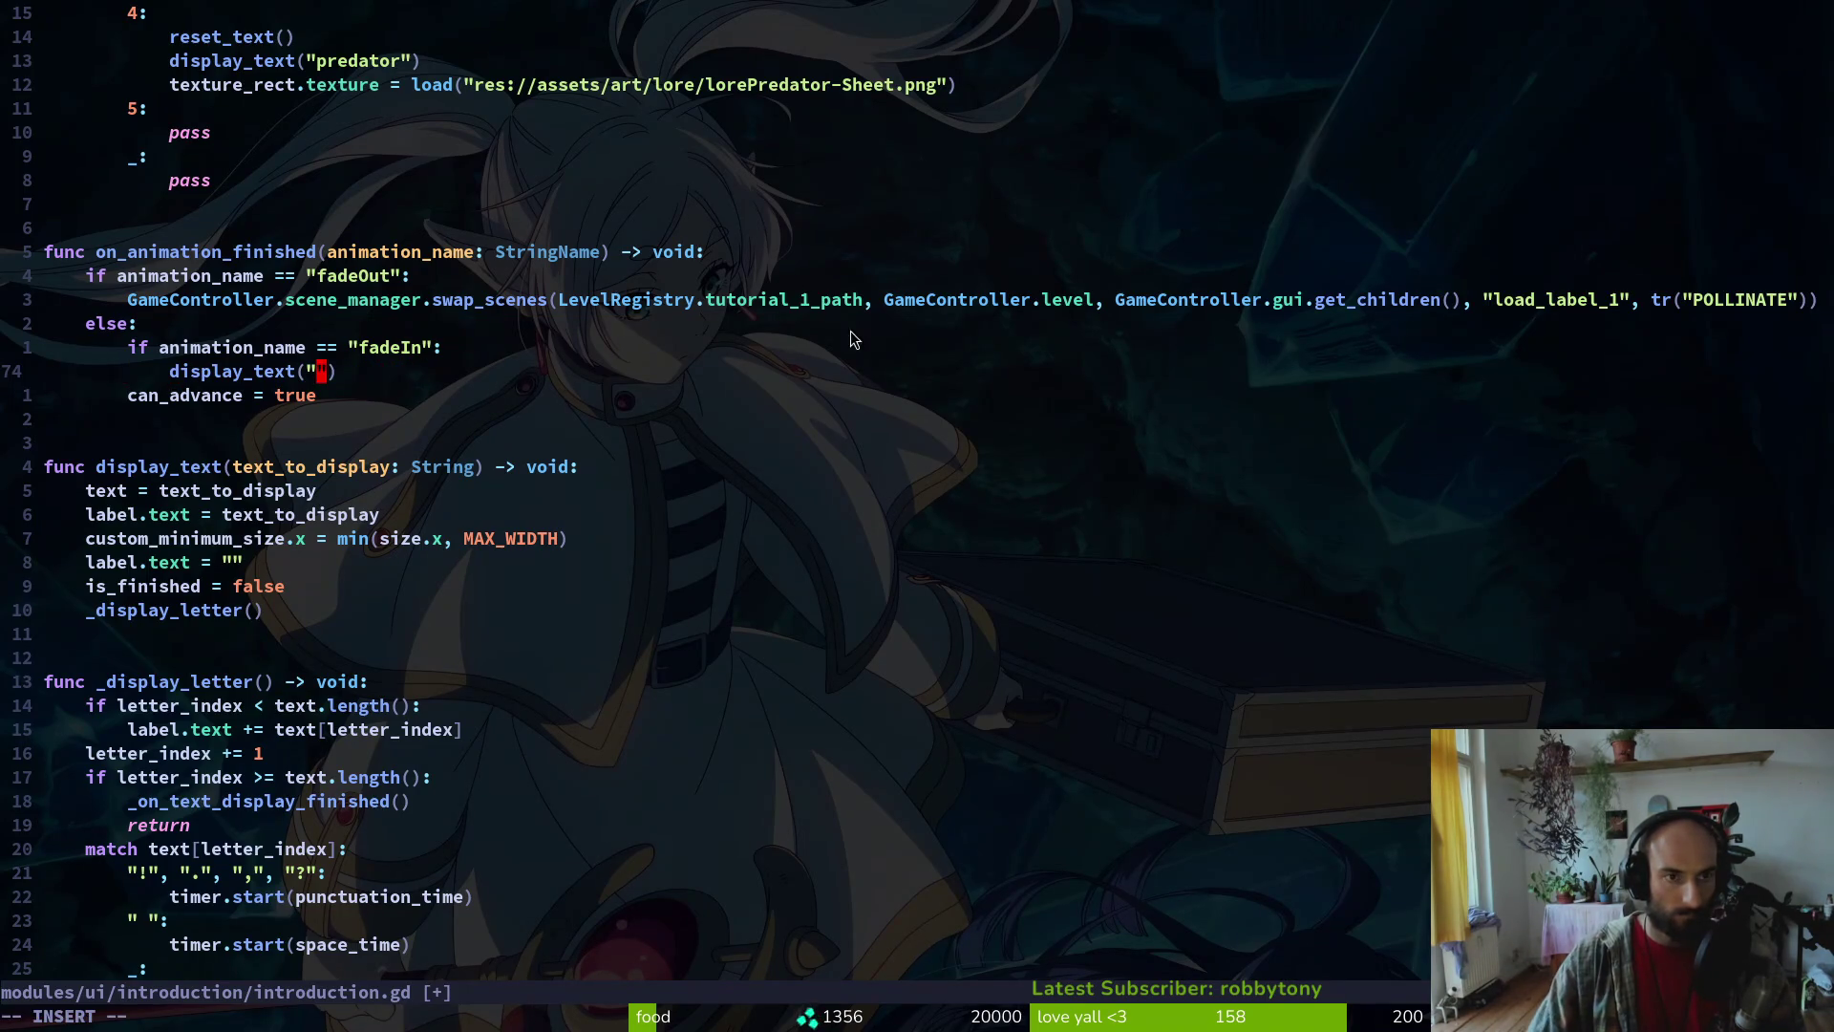
scroll(999, 332, up, 7)
text(des)
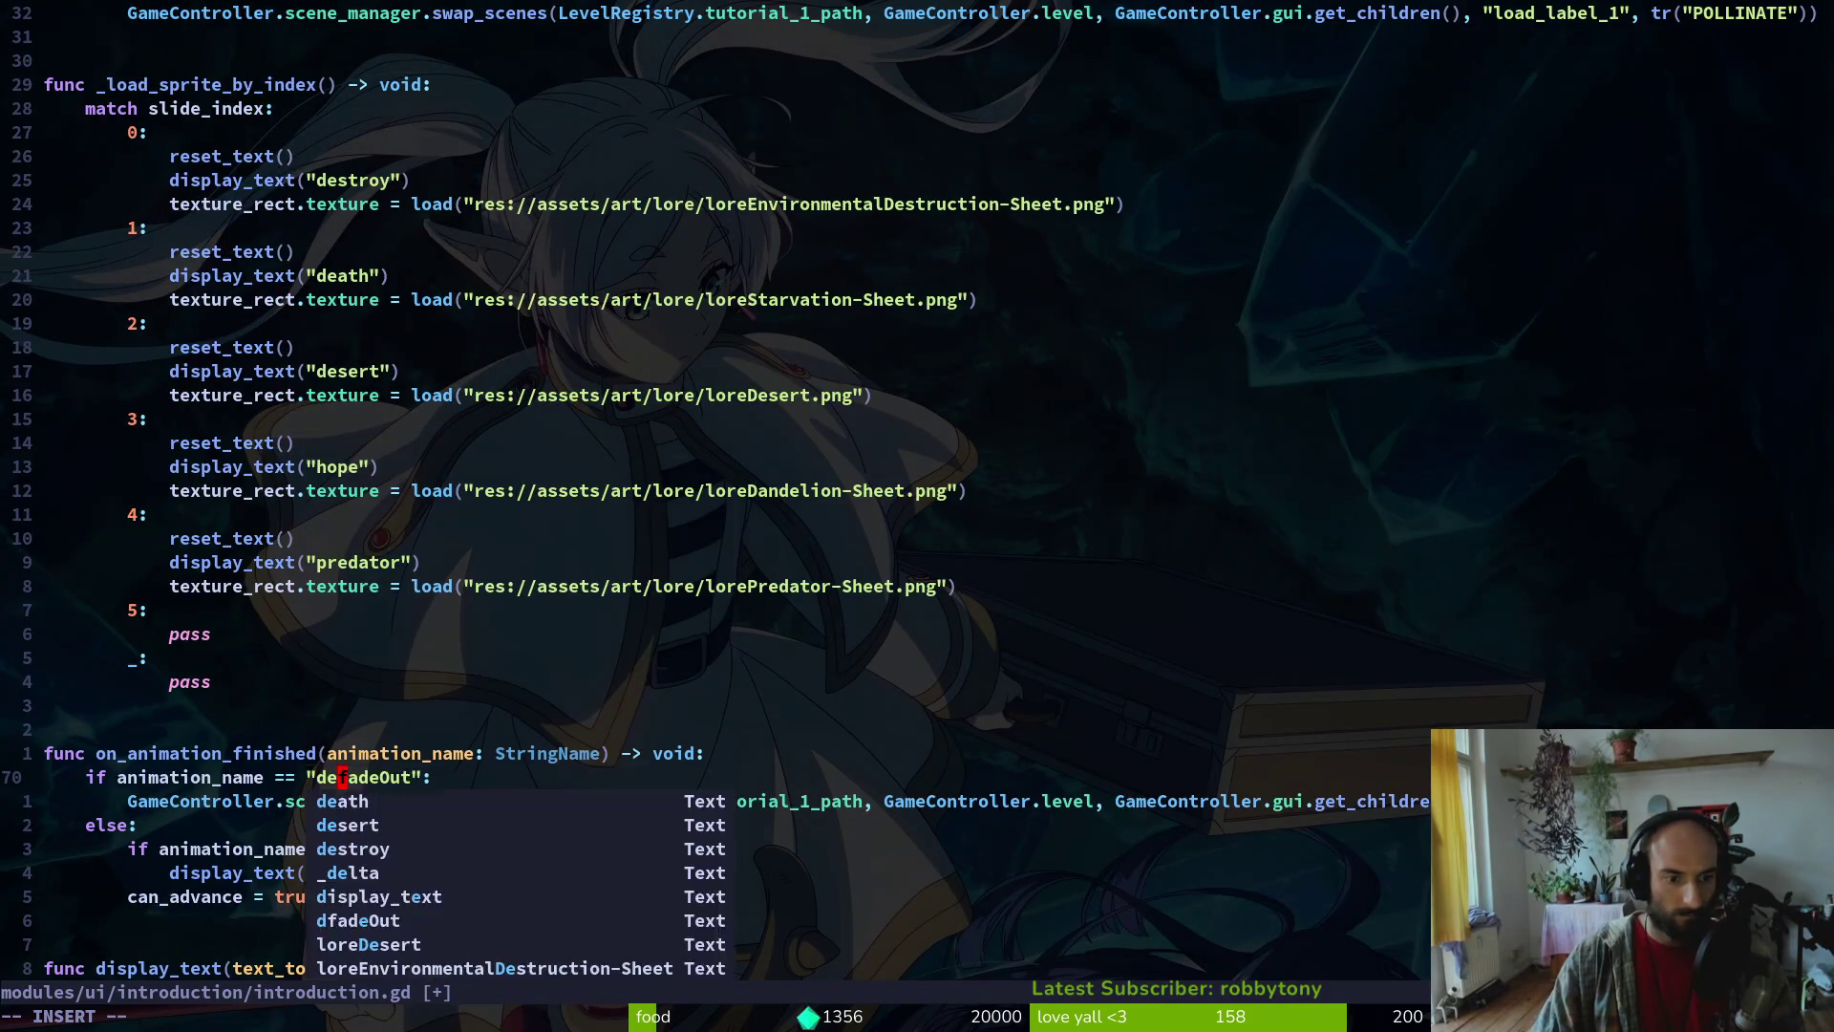
key(Escape)
key(u)
key(j)
key(j)
key(j)
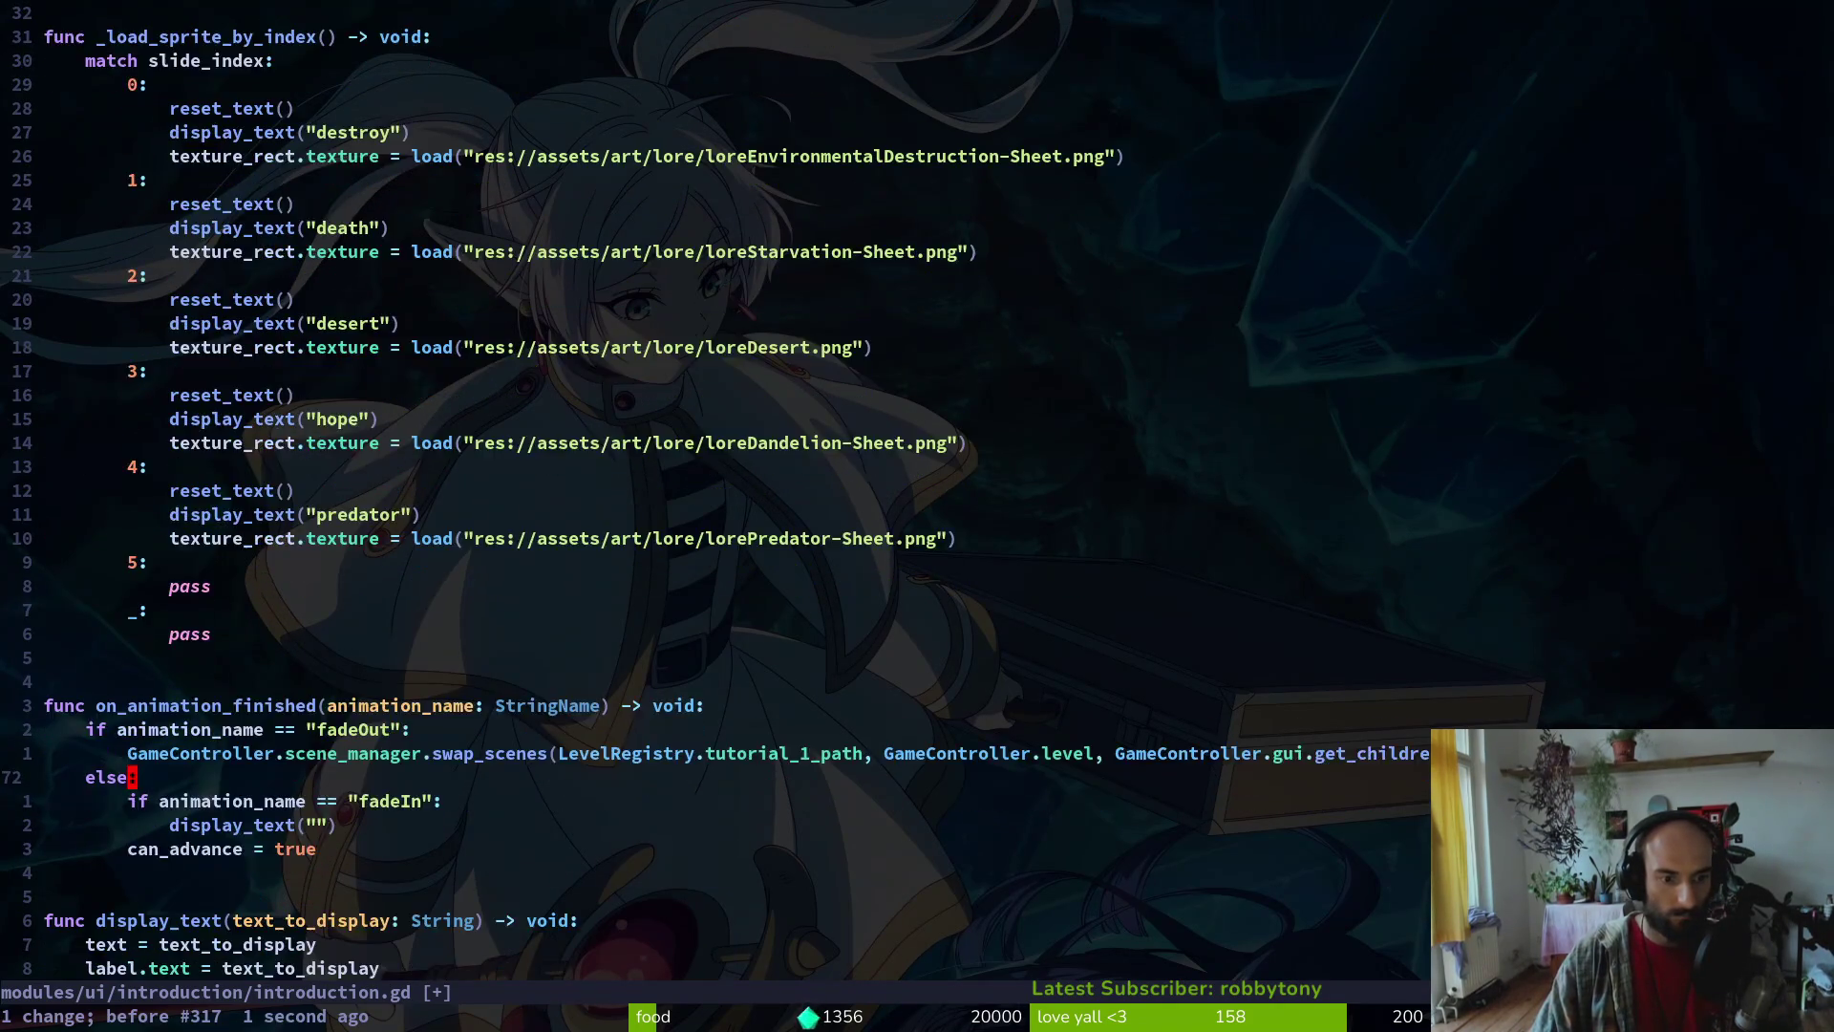
key(c)
key(i)
key(quotedbl)
text(destruction)
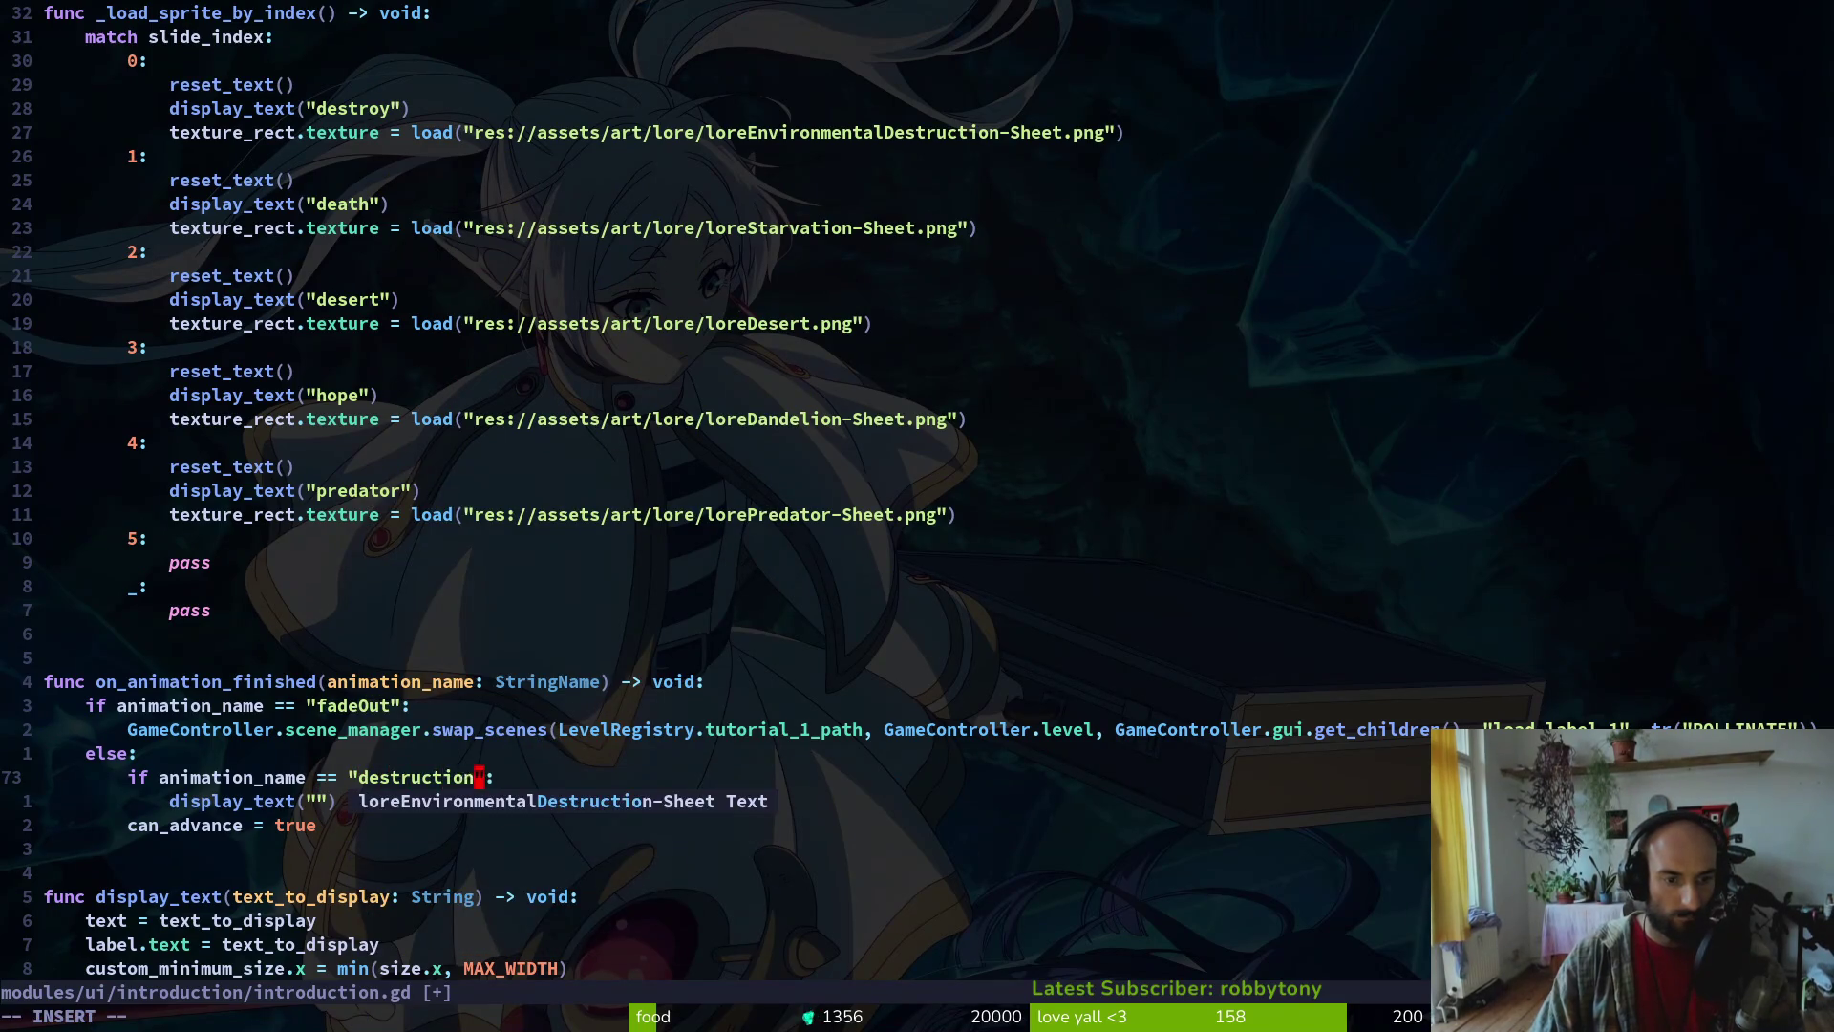
key(Escape)
text(:w)
key(Return)
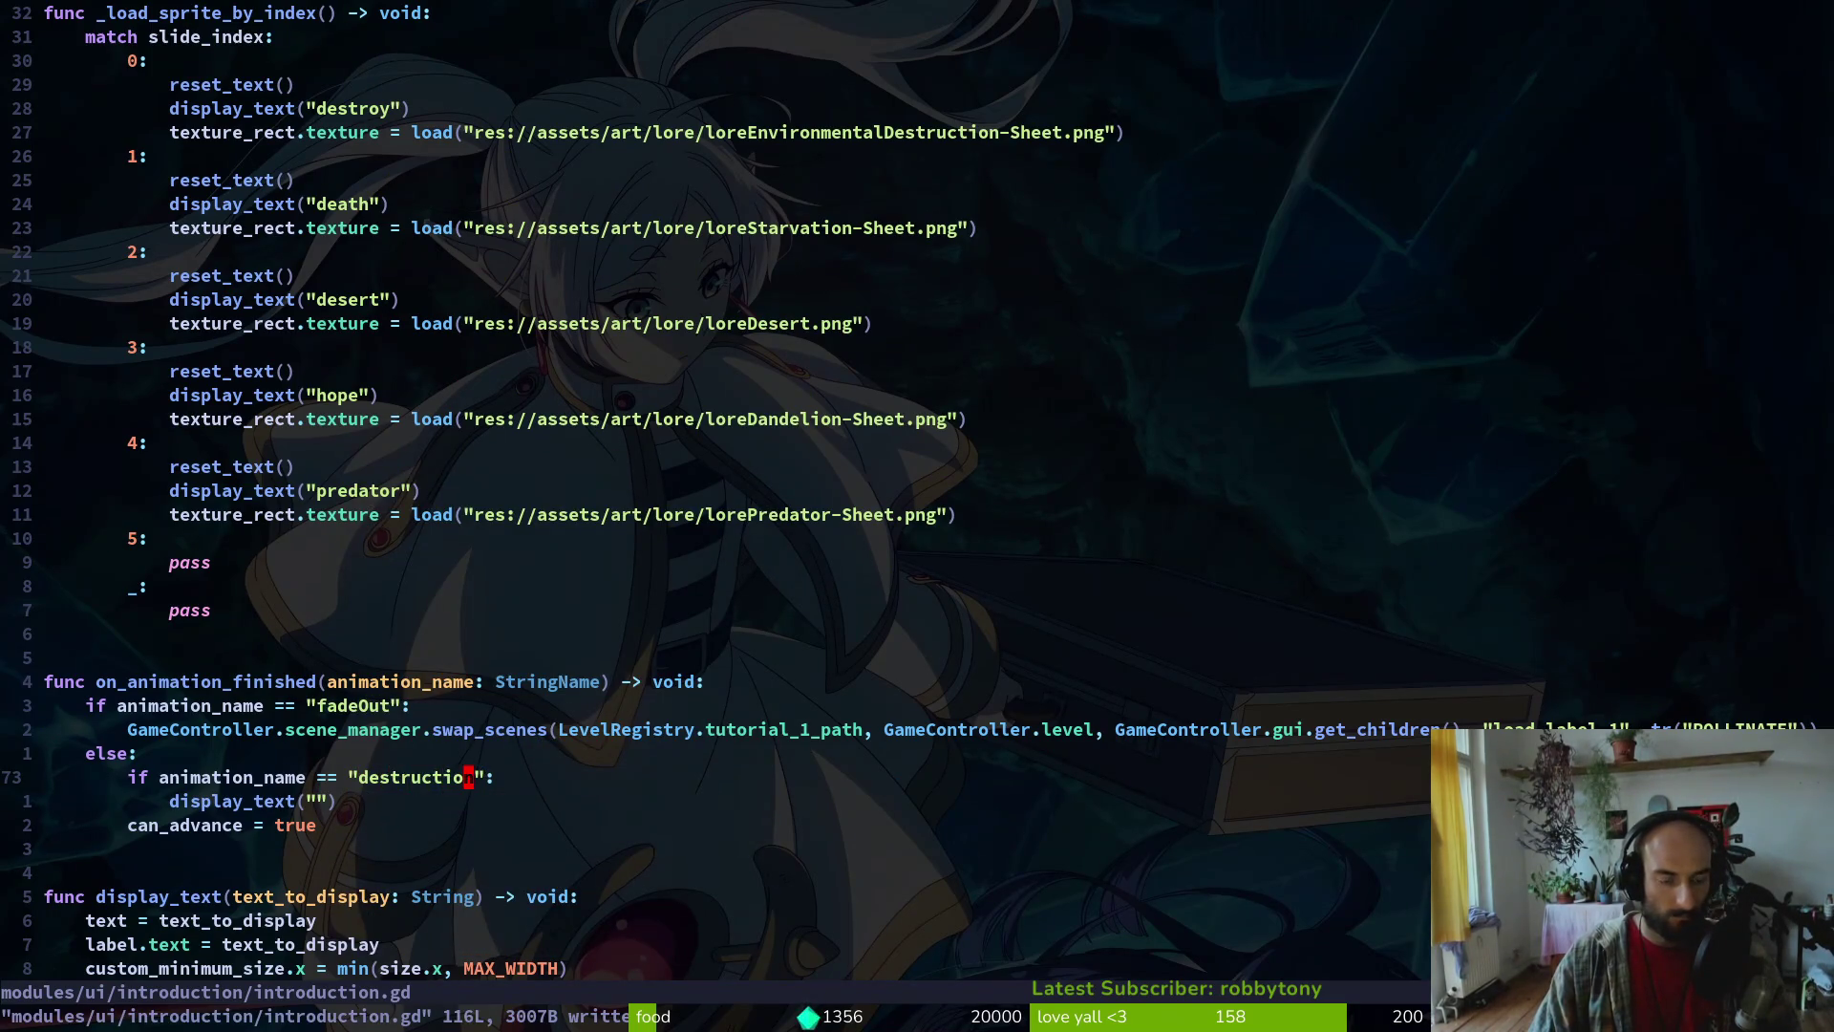
text(u:w)
key(Return)
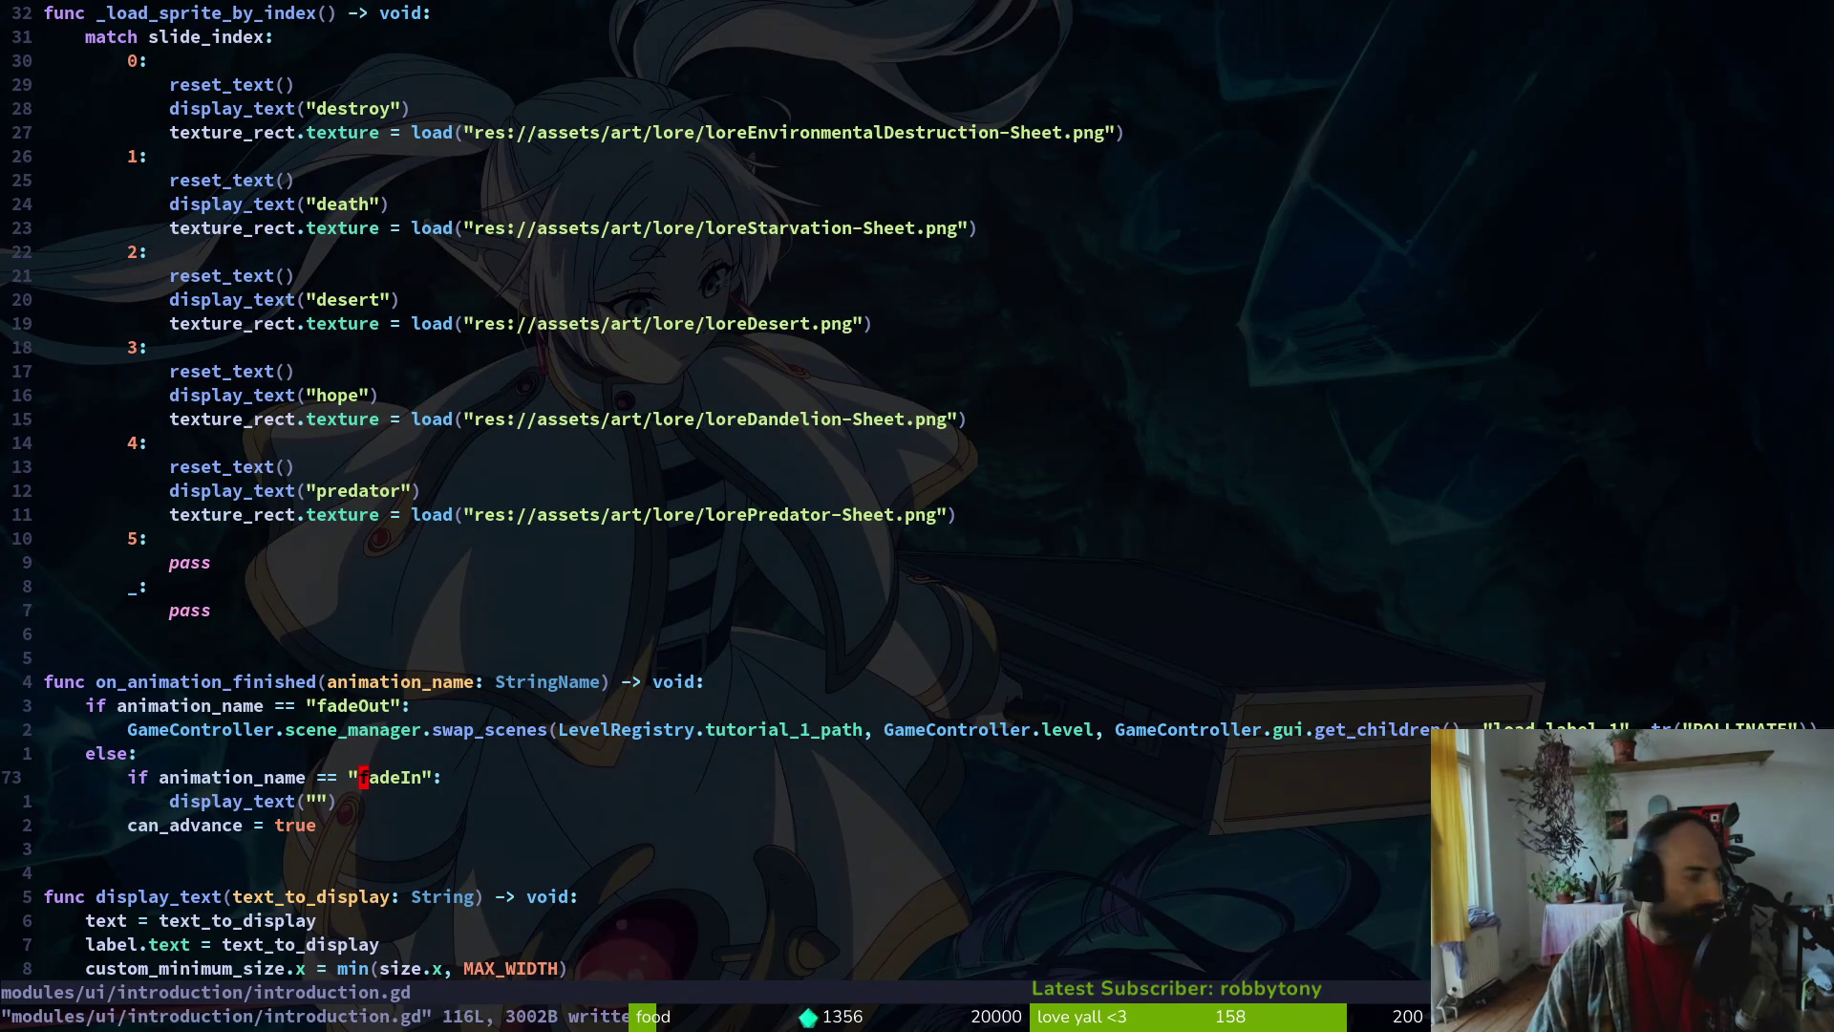
Correct the misspelled 'desctruction' message to 'destruction' and save
text(jidesctruction)
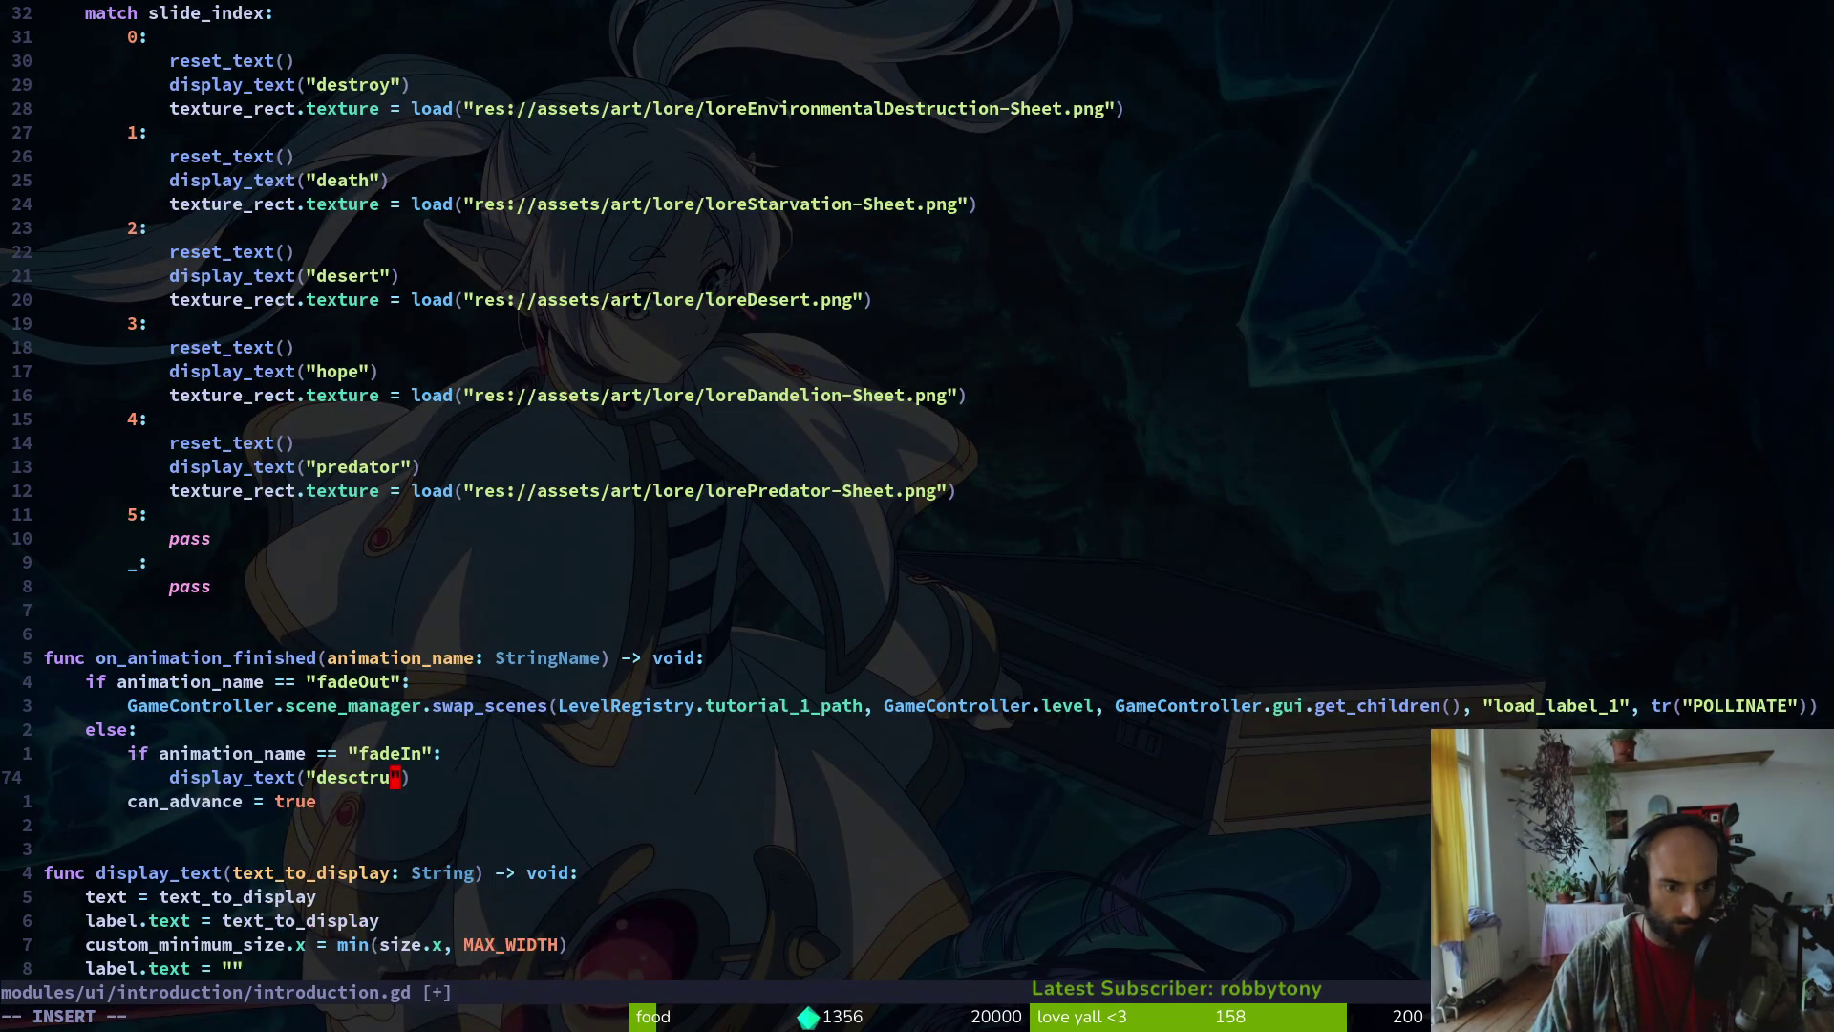
key(Escape)
key(j)
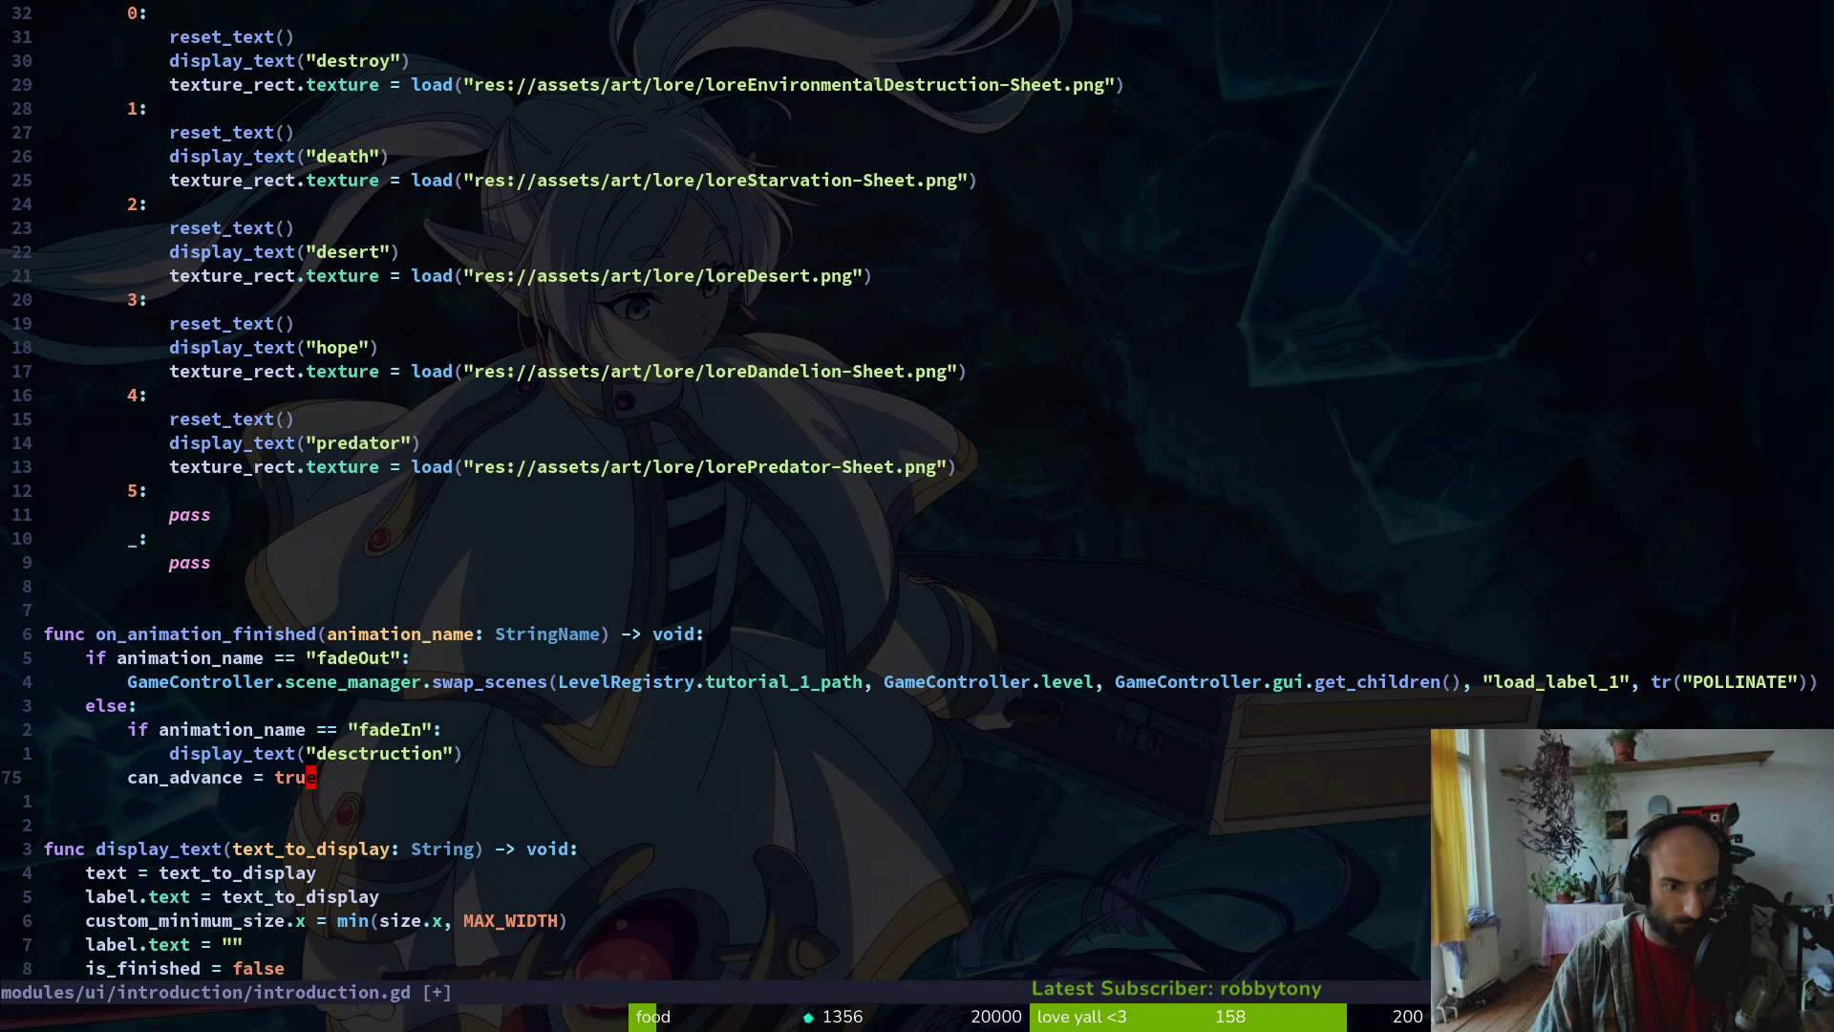
key(k)
key(l)
key(l)
key(l)
text(xh)
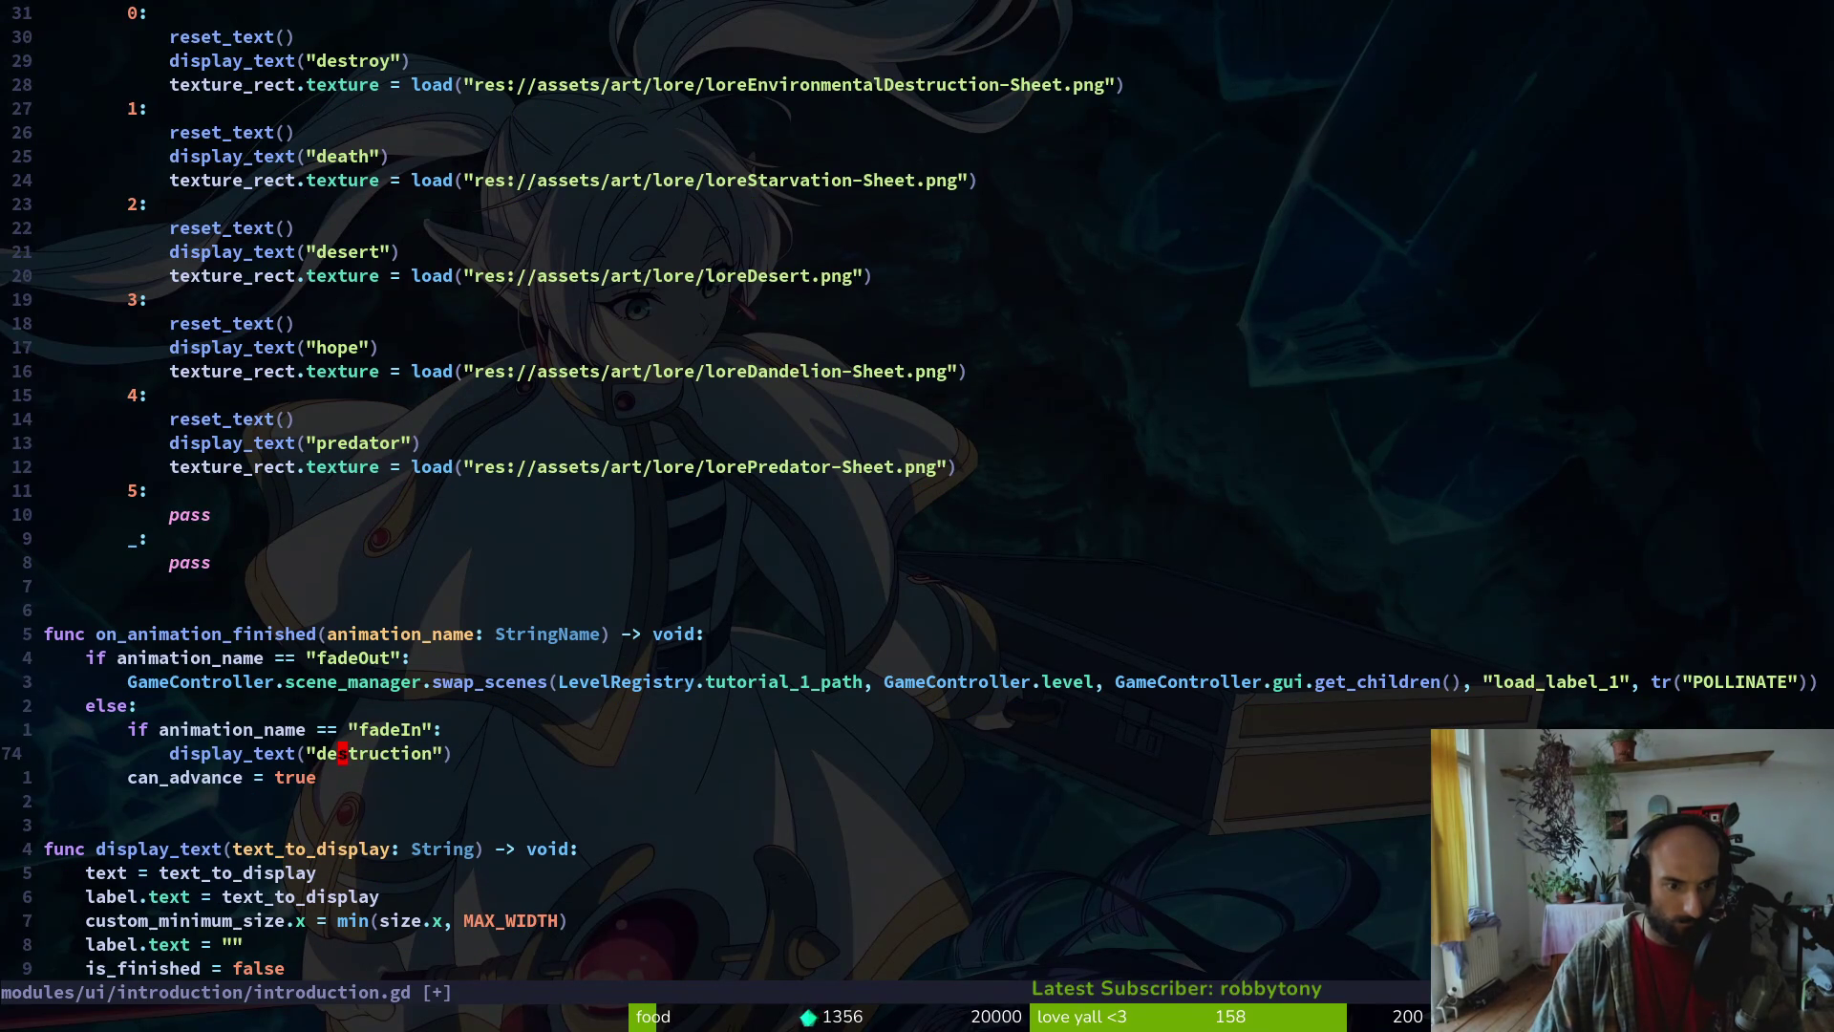
text(:w)
key(Return)
key(alt+Tab)
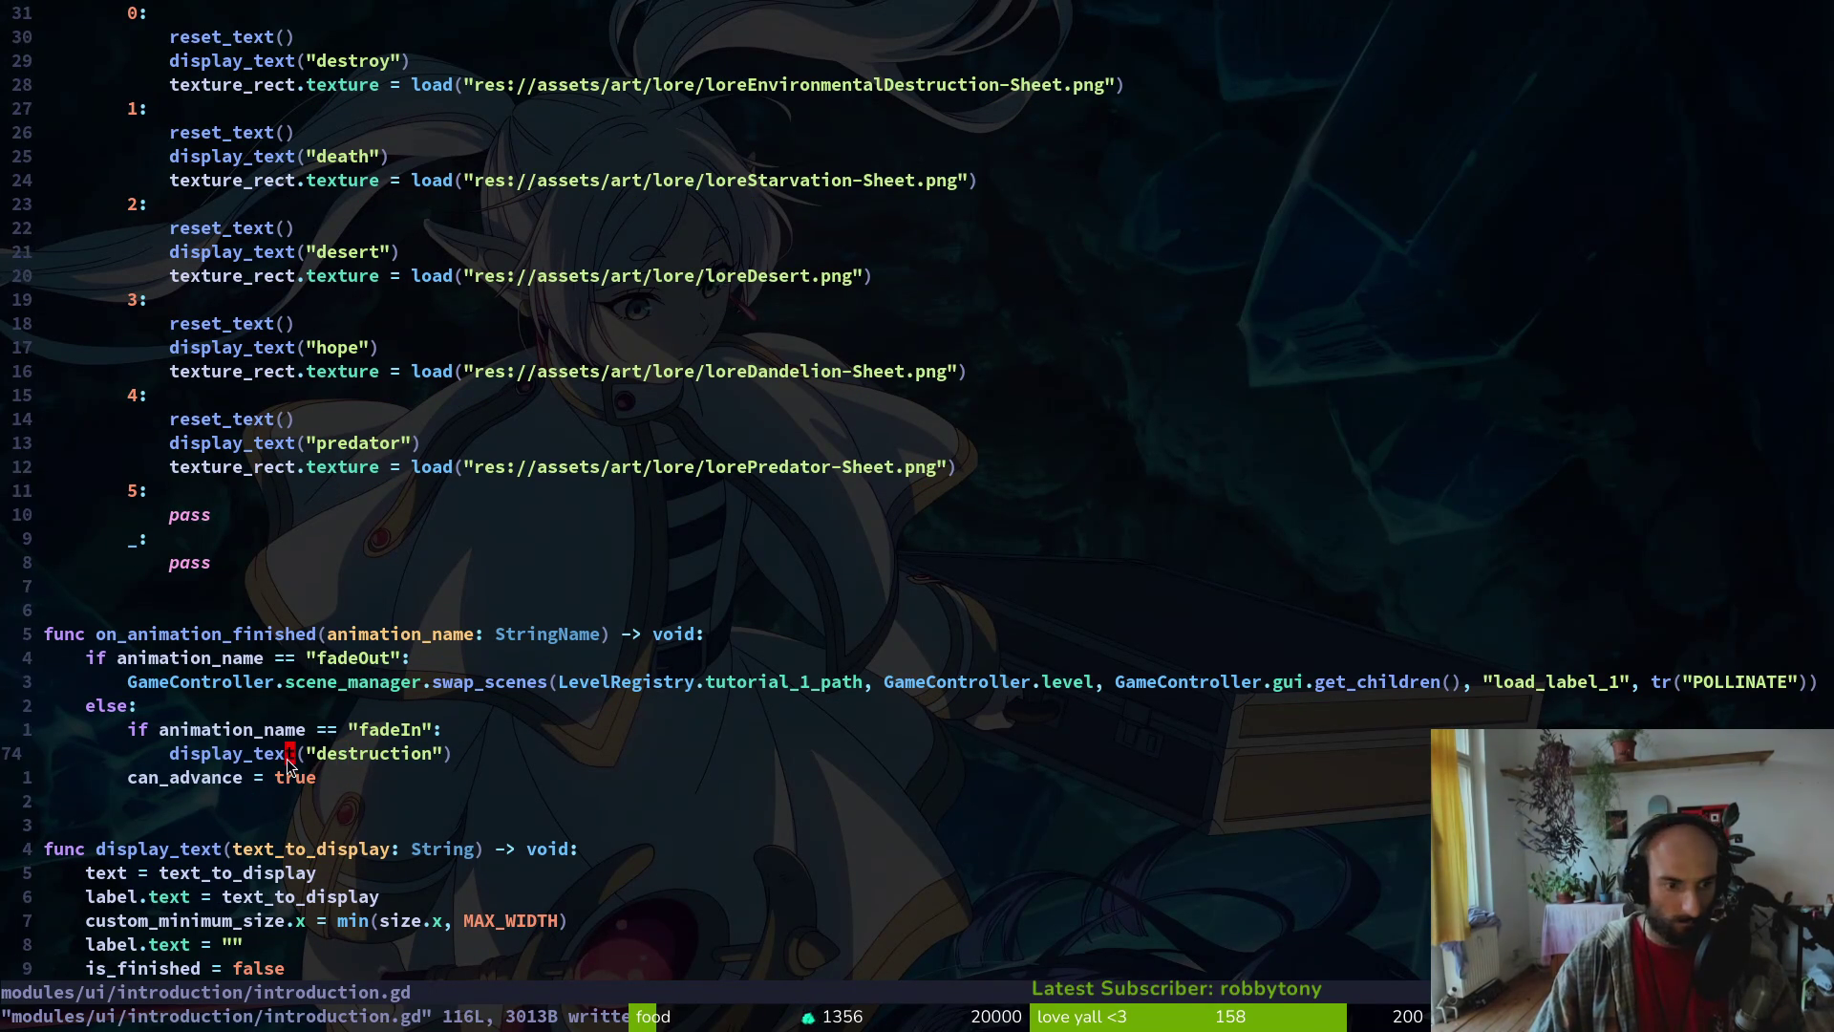
click(155, 720)
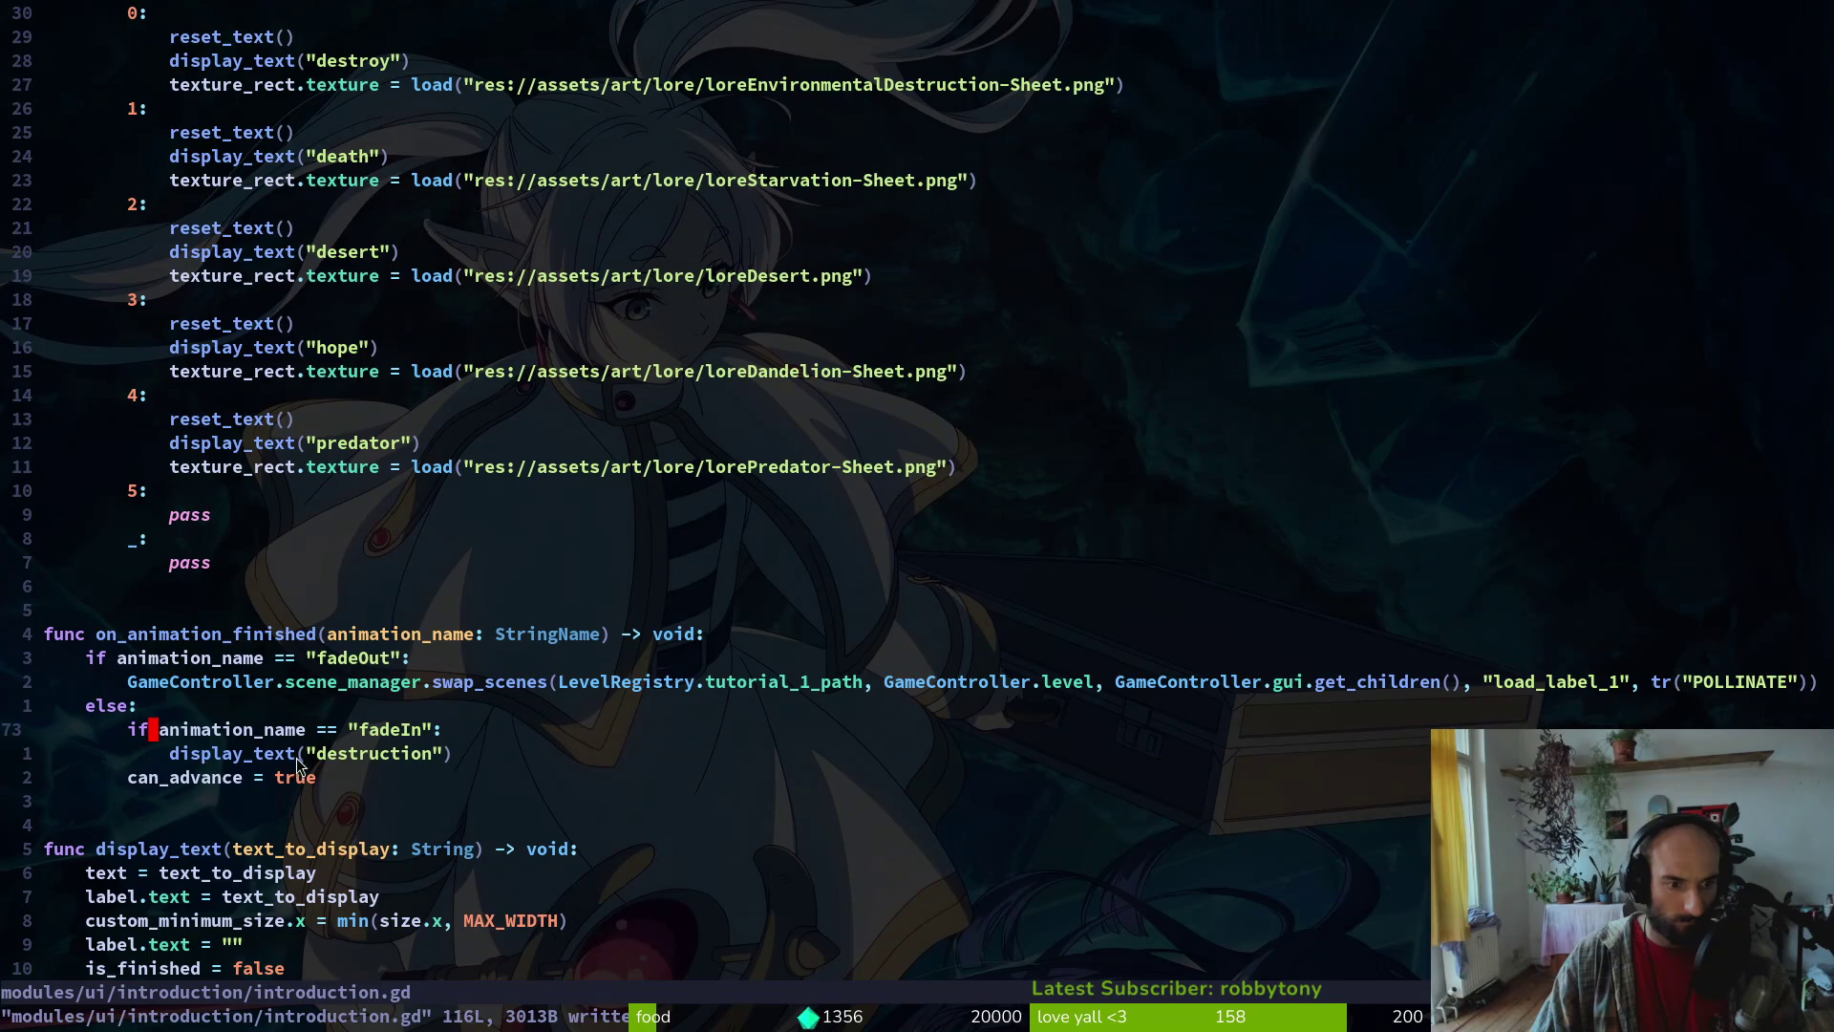
click(333, 752)
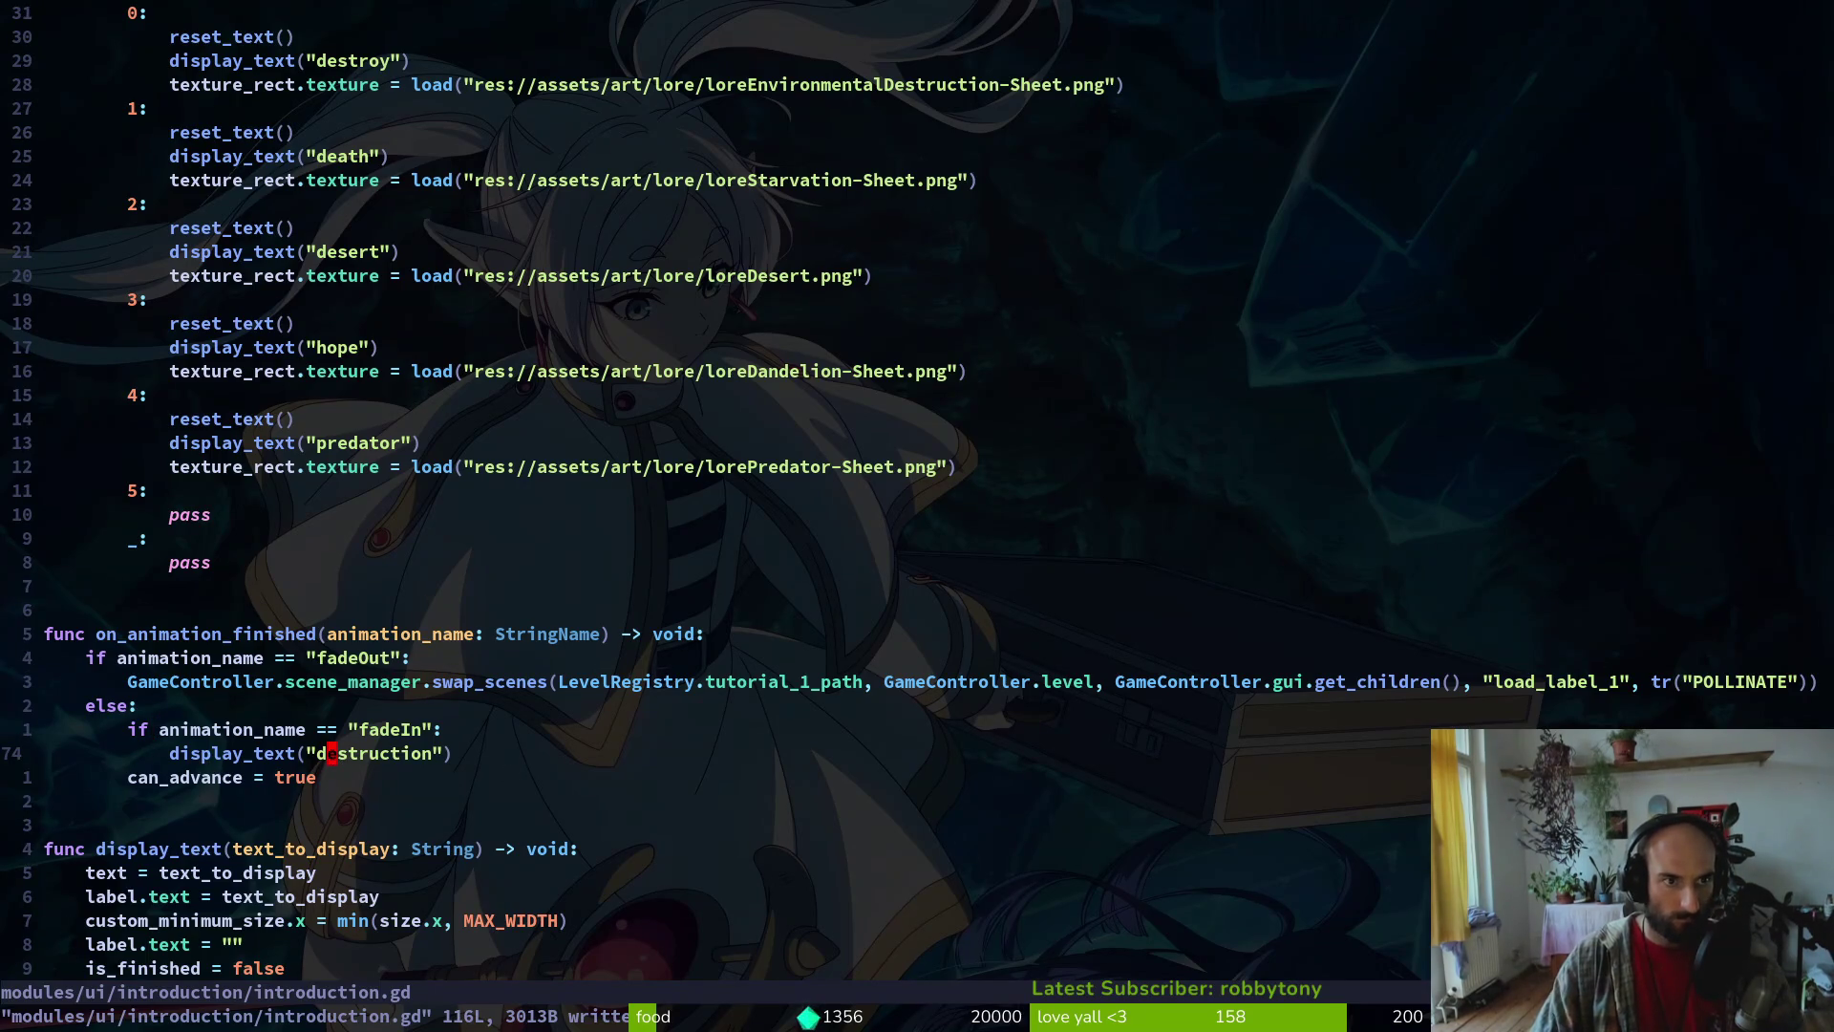
Delete the reset_text, display_text("destroy") and texture lines under slide case 0
key(k)
key(k)
key(k)
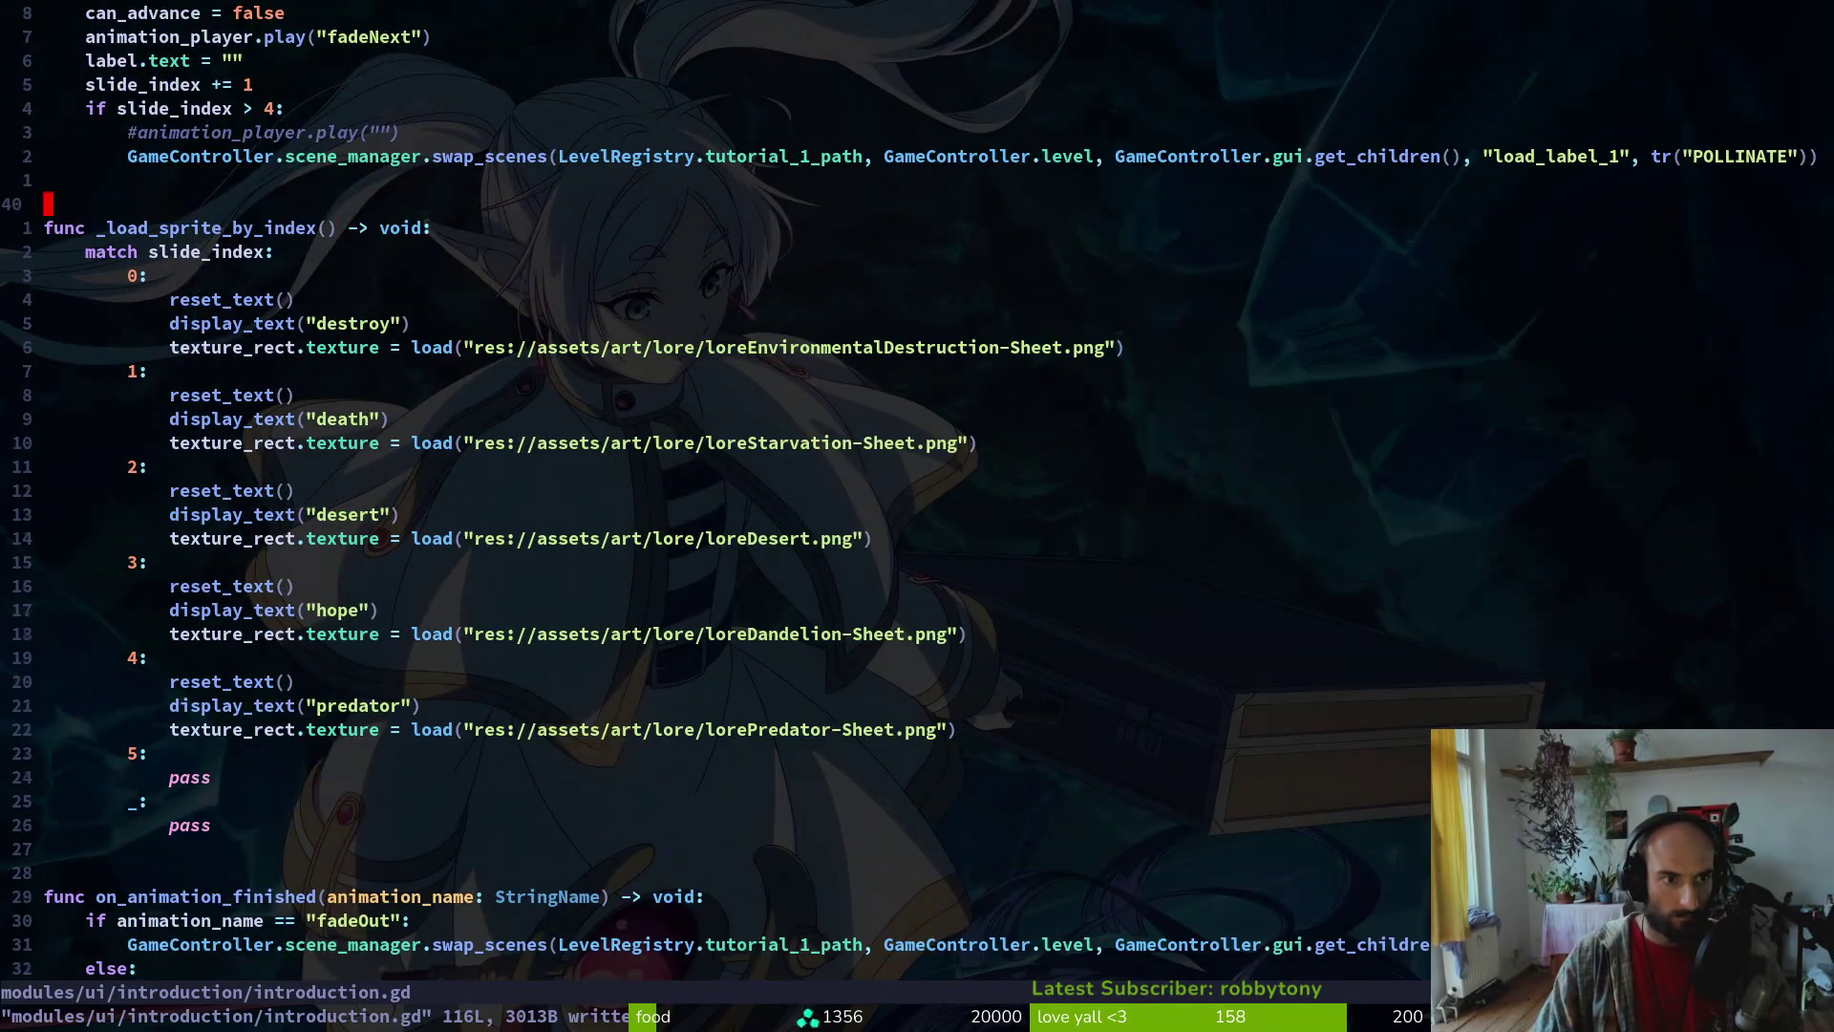
key(j)
key(j)
key(j)
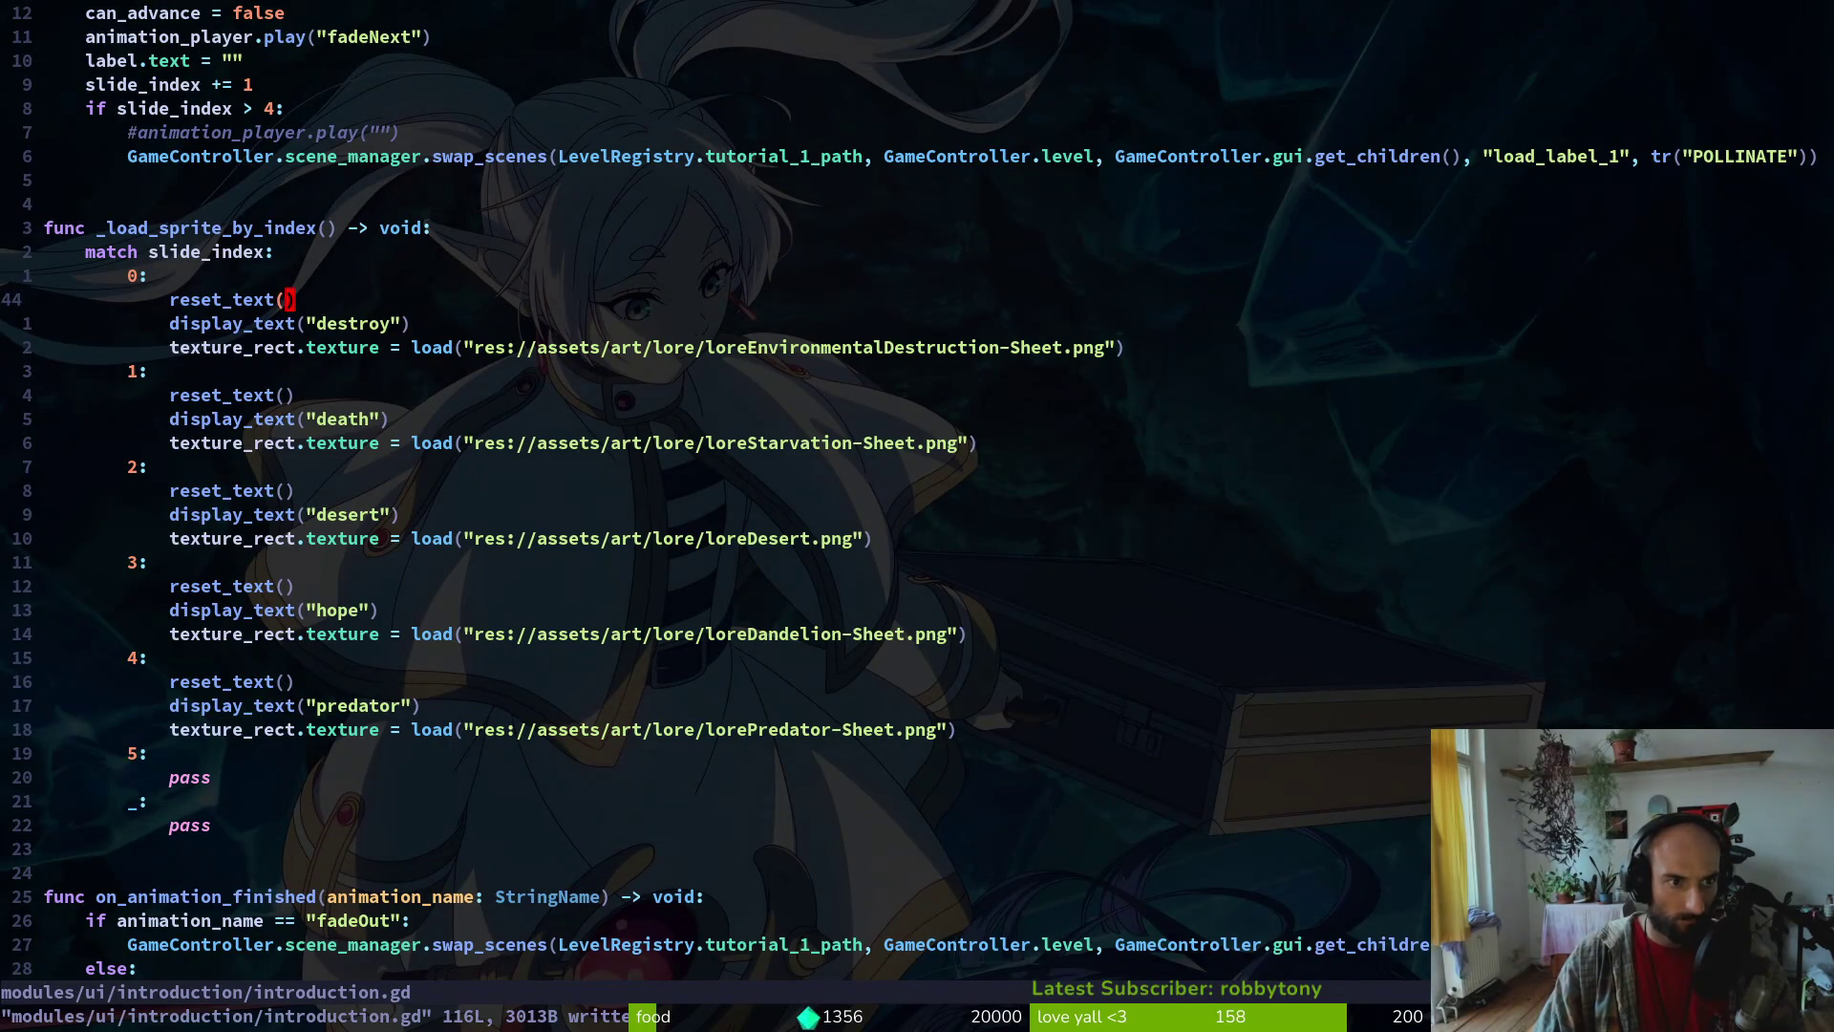
key(k)
key(j)
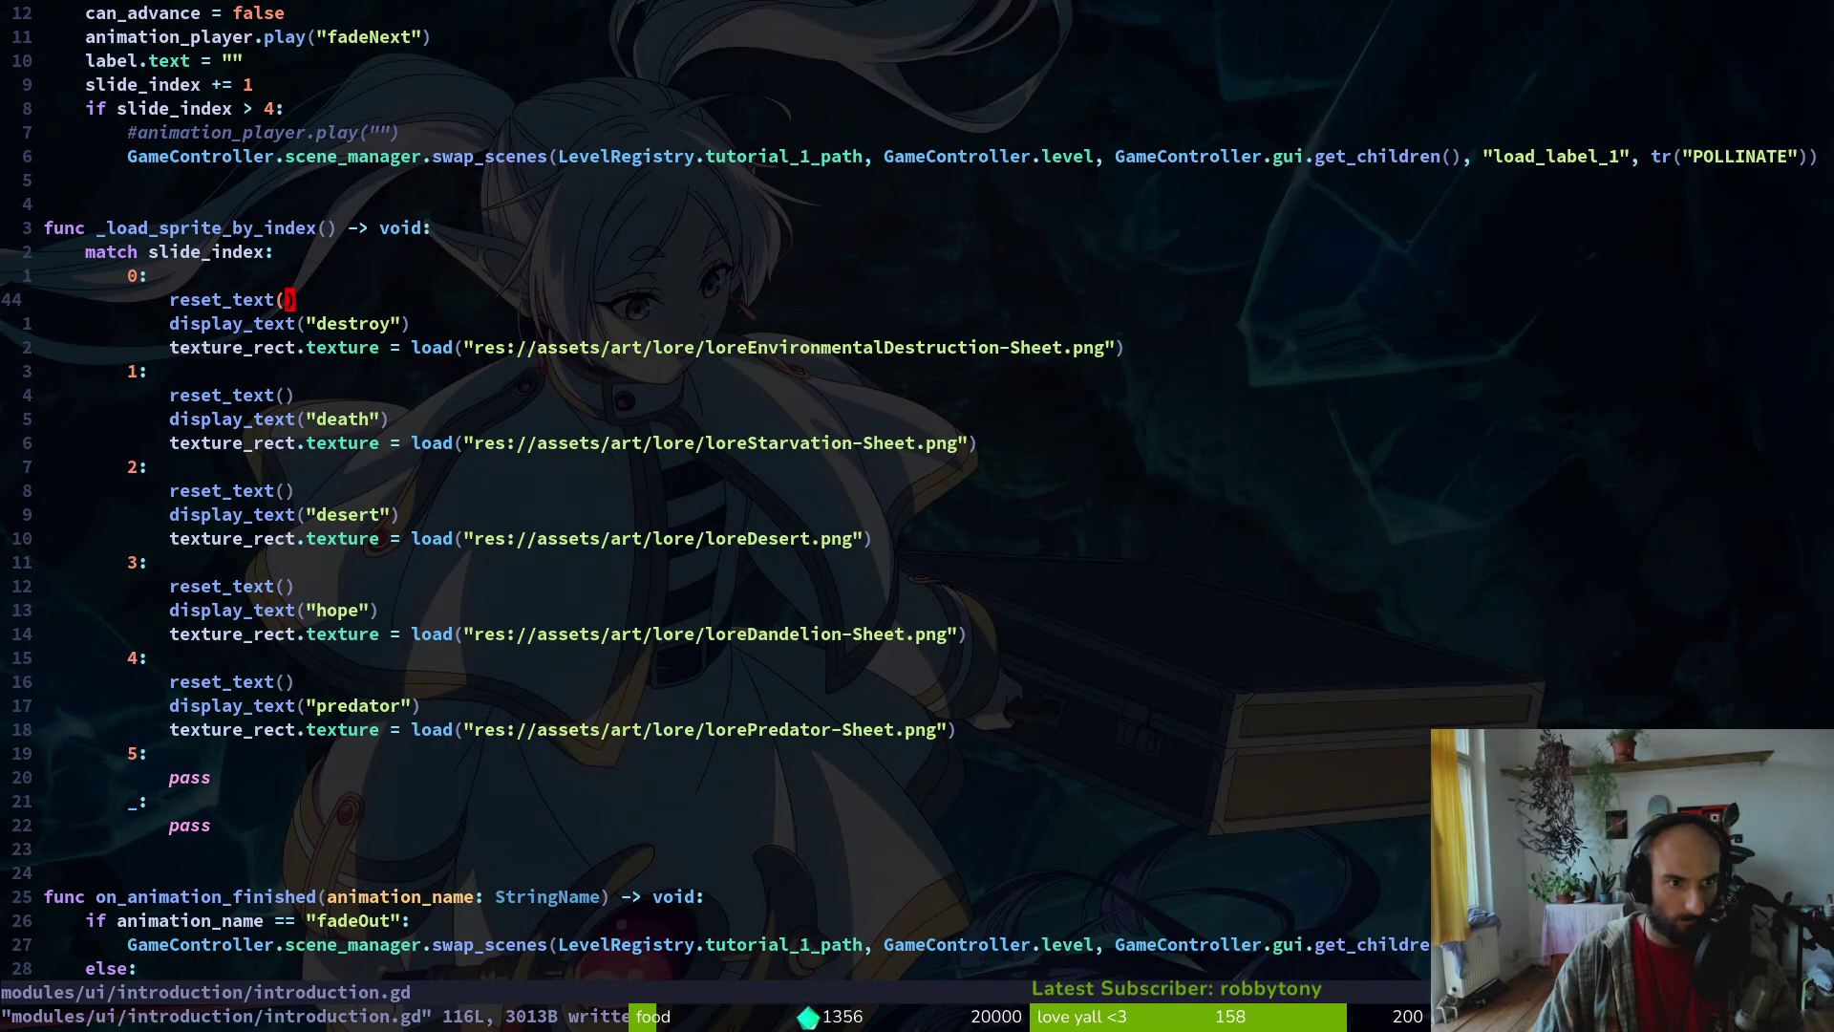
key(shift+v)
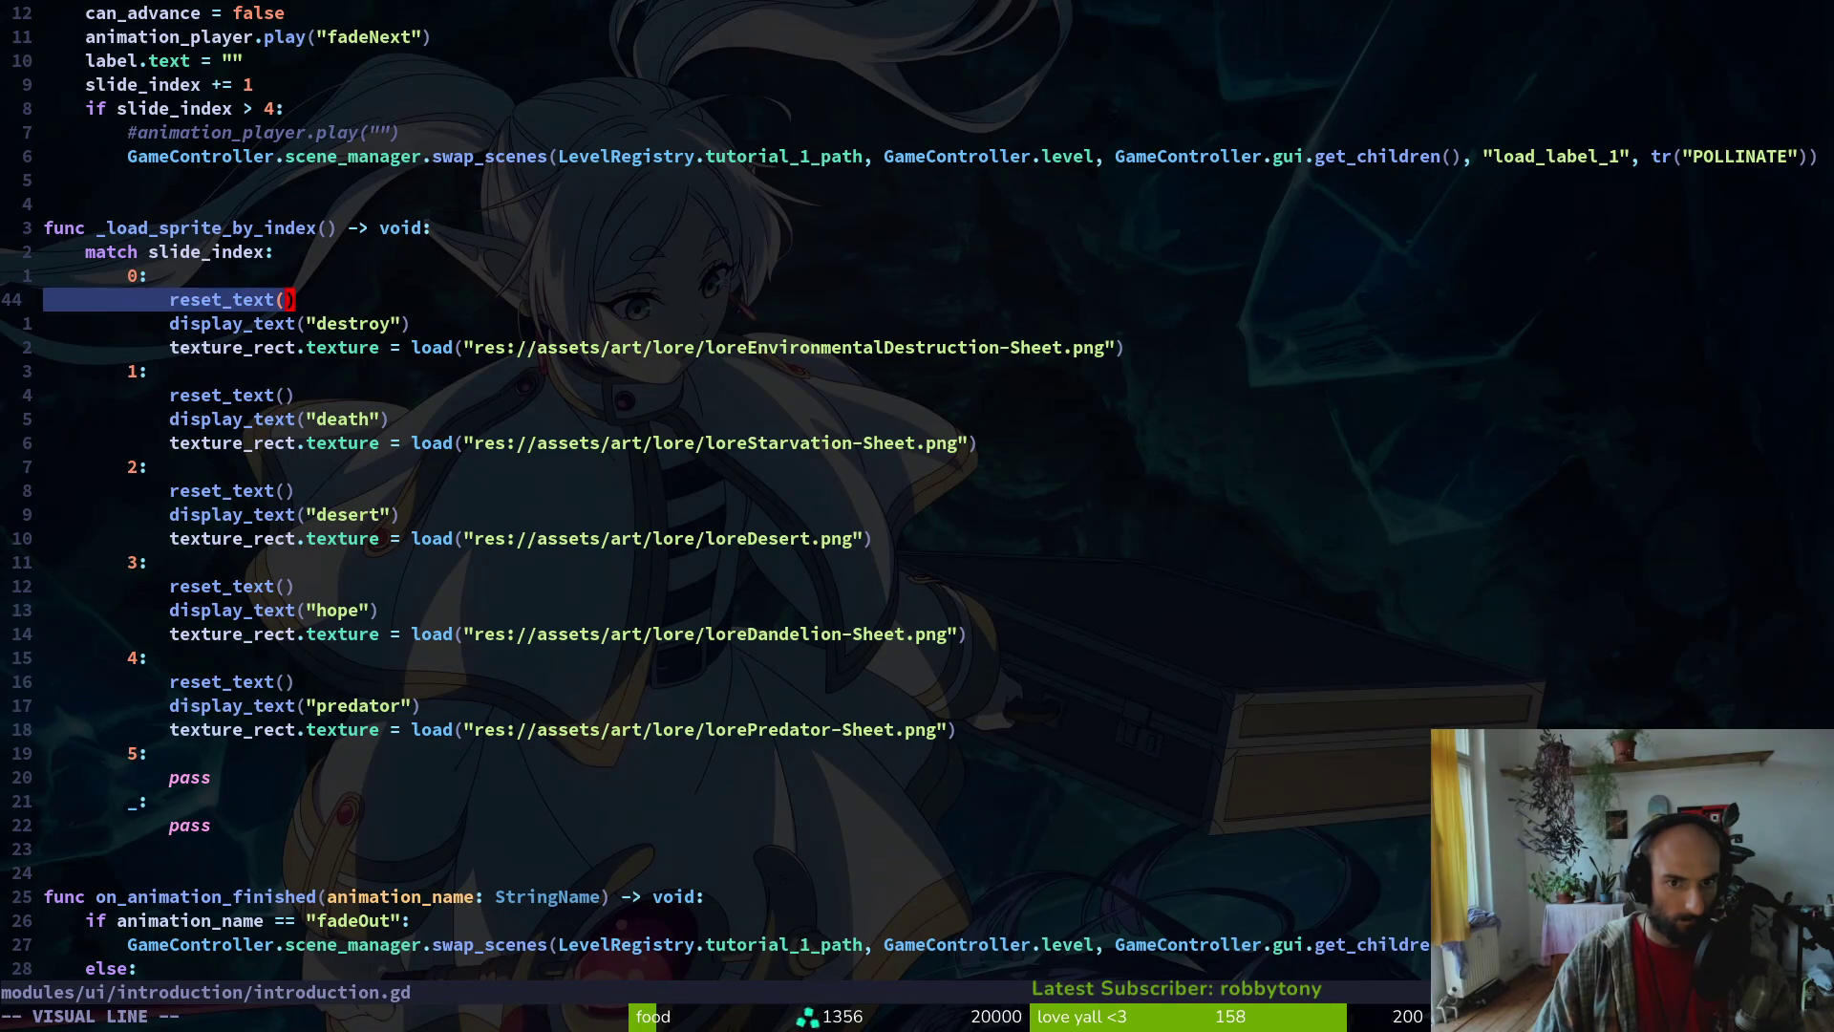
key(Escape)
key(shift+v)
key(j)
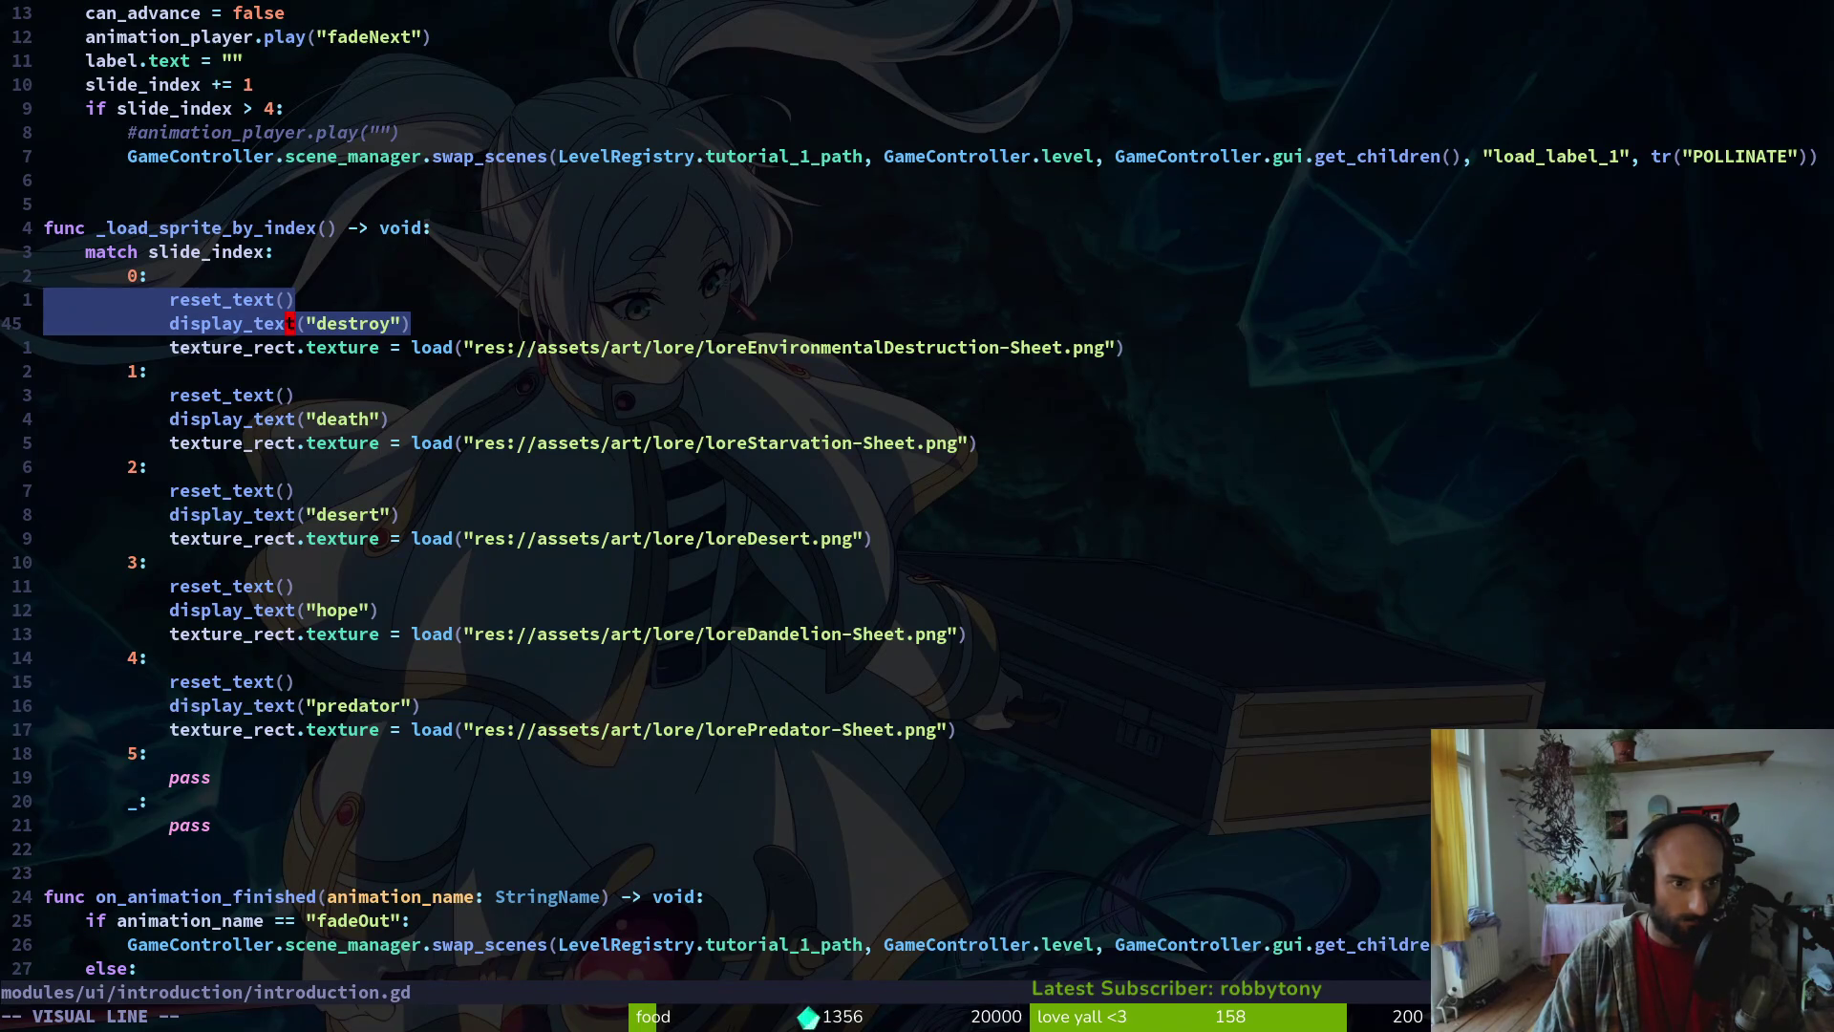
key(d)
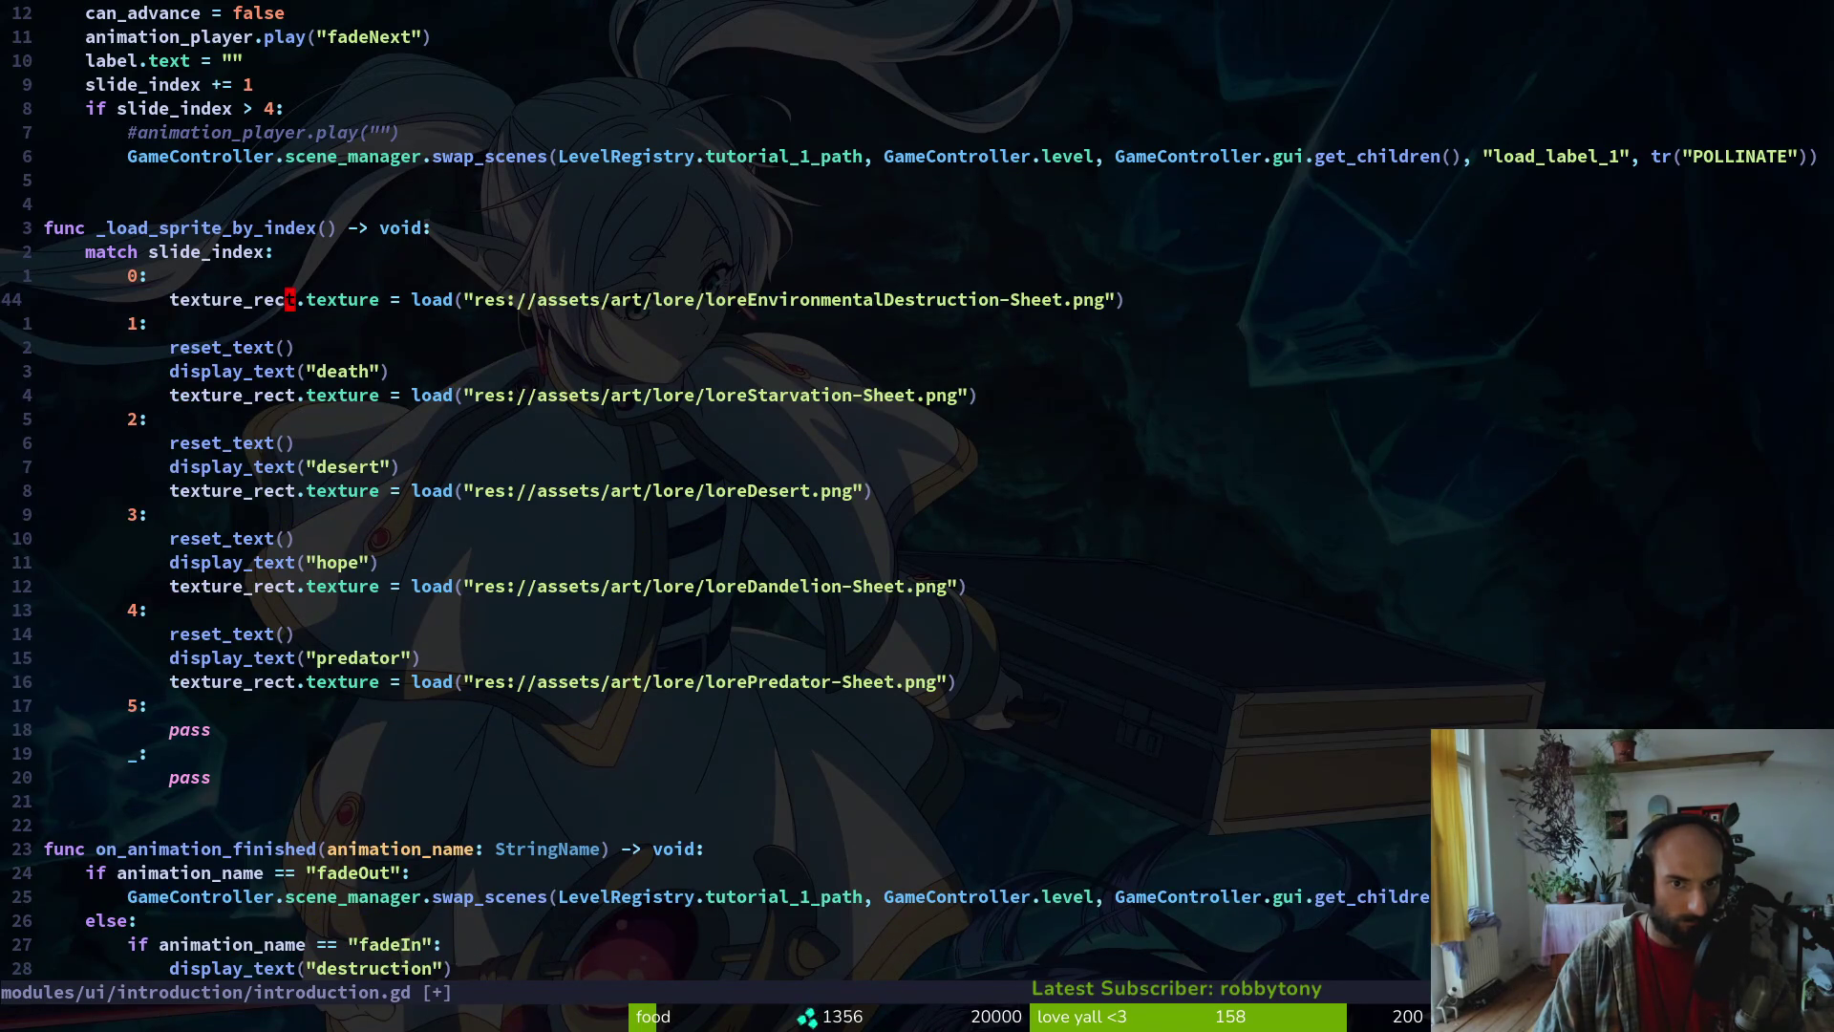
key(d)
key(d)
Put pass under case 0, save introduction.gd, and run the game
text(ko)
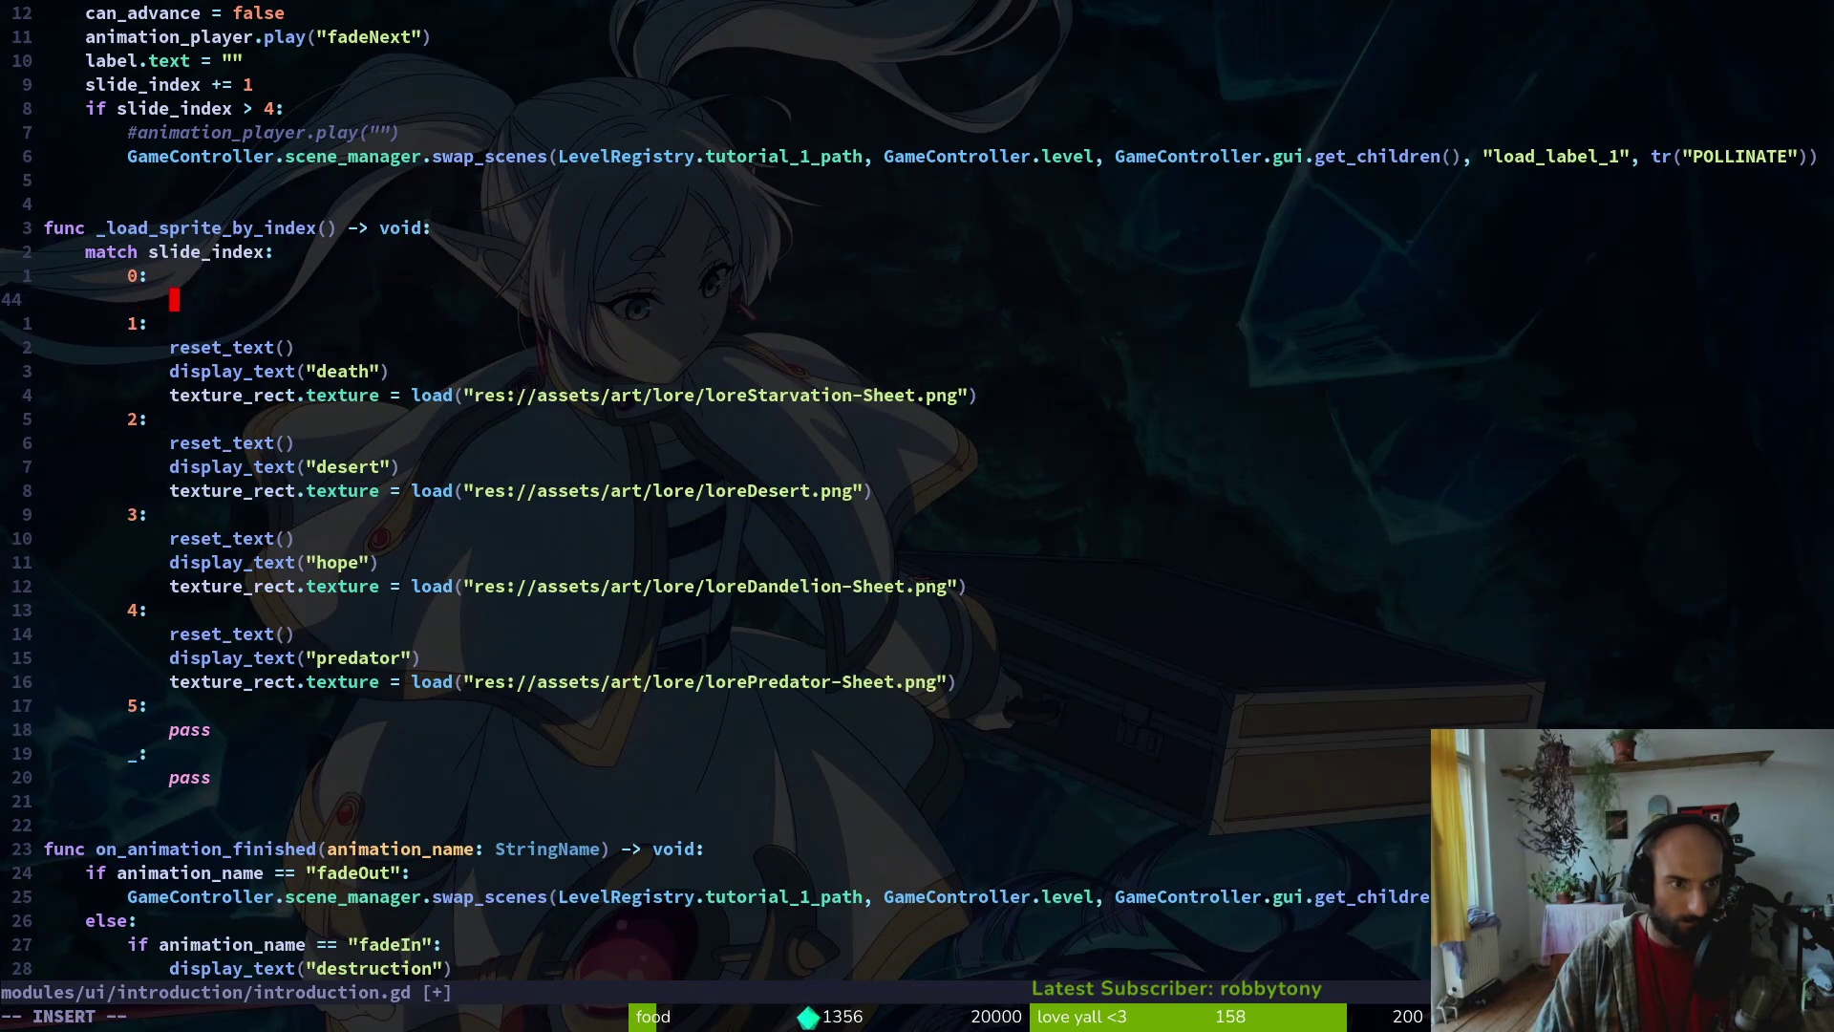
text(pass)
key(Escape)
text(:w)
key(Return)
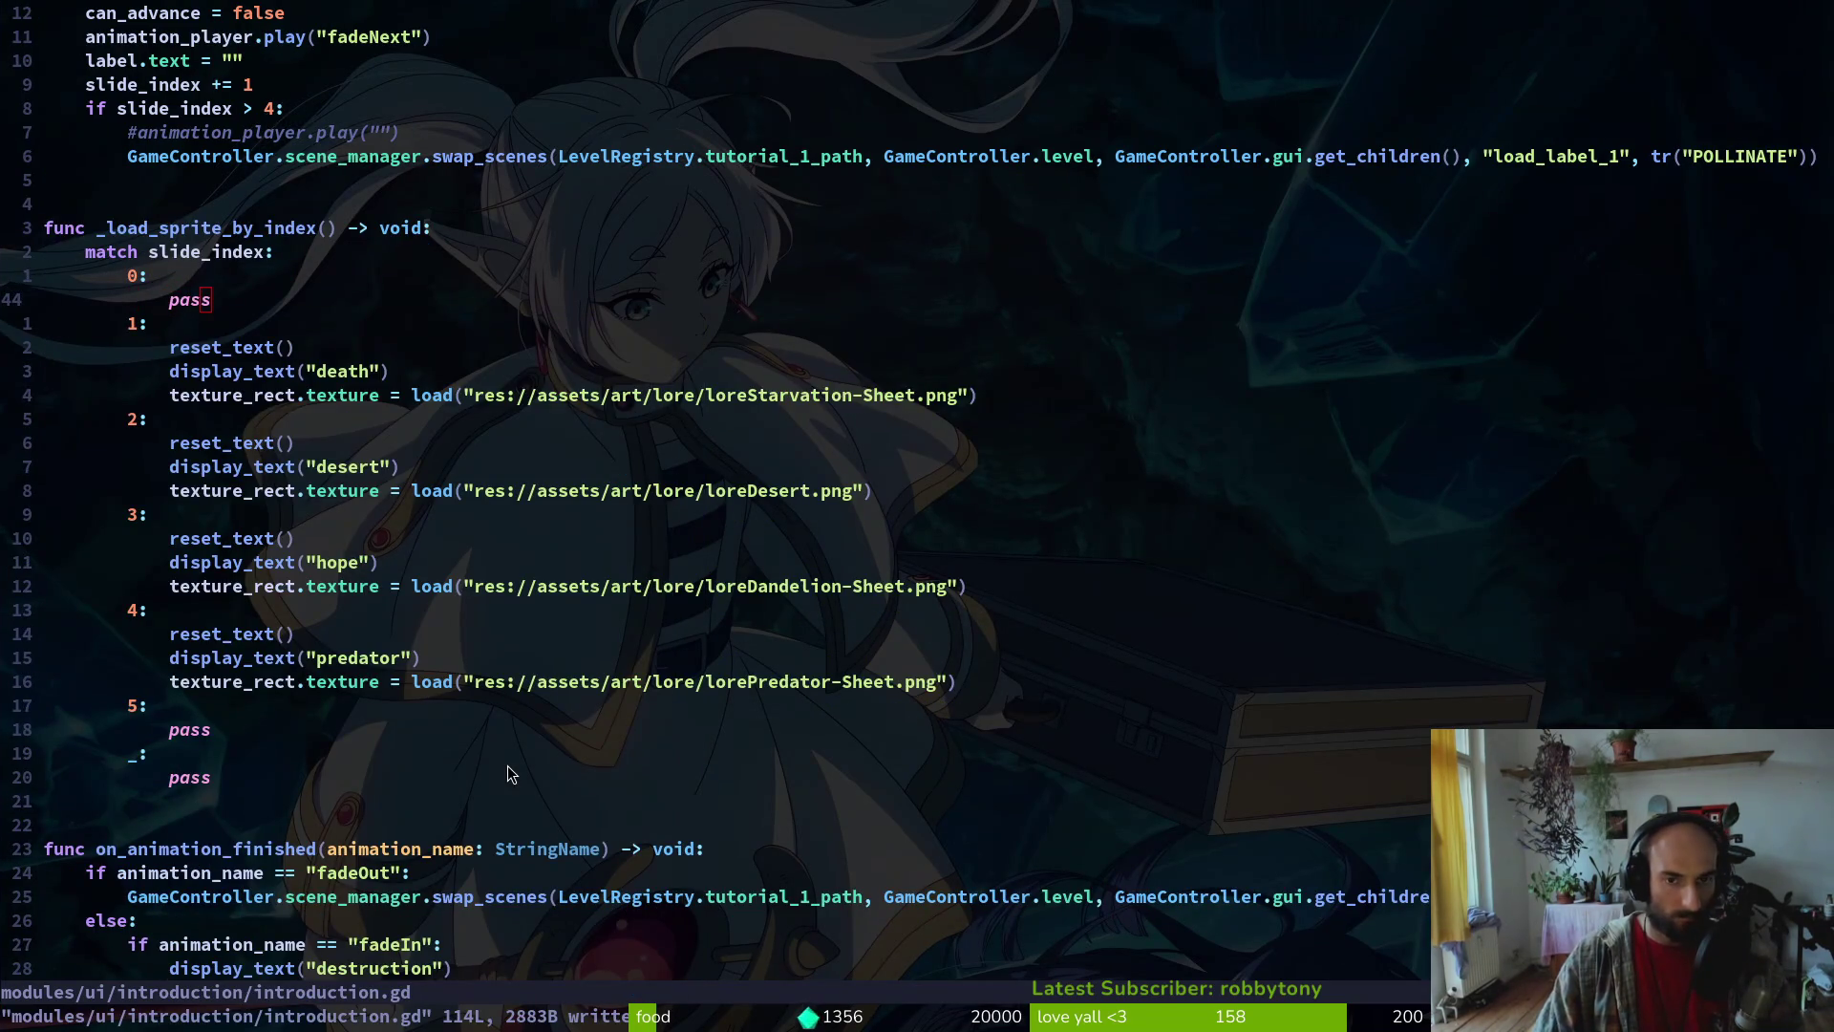
key(alt+Tab)
key(F5)
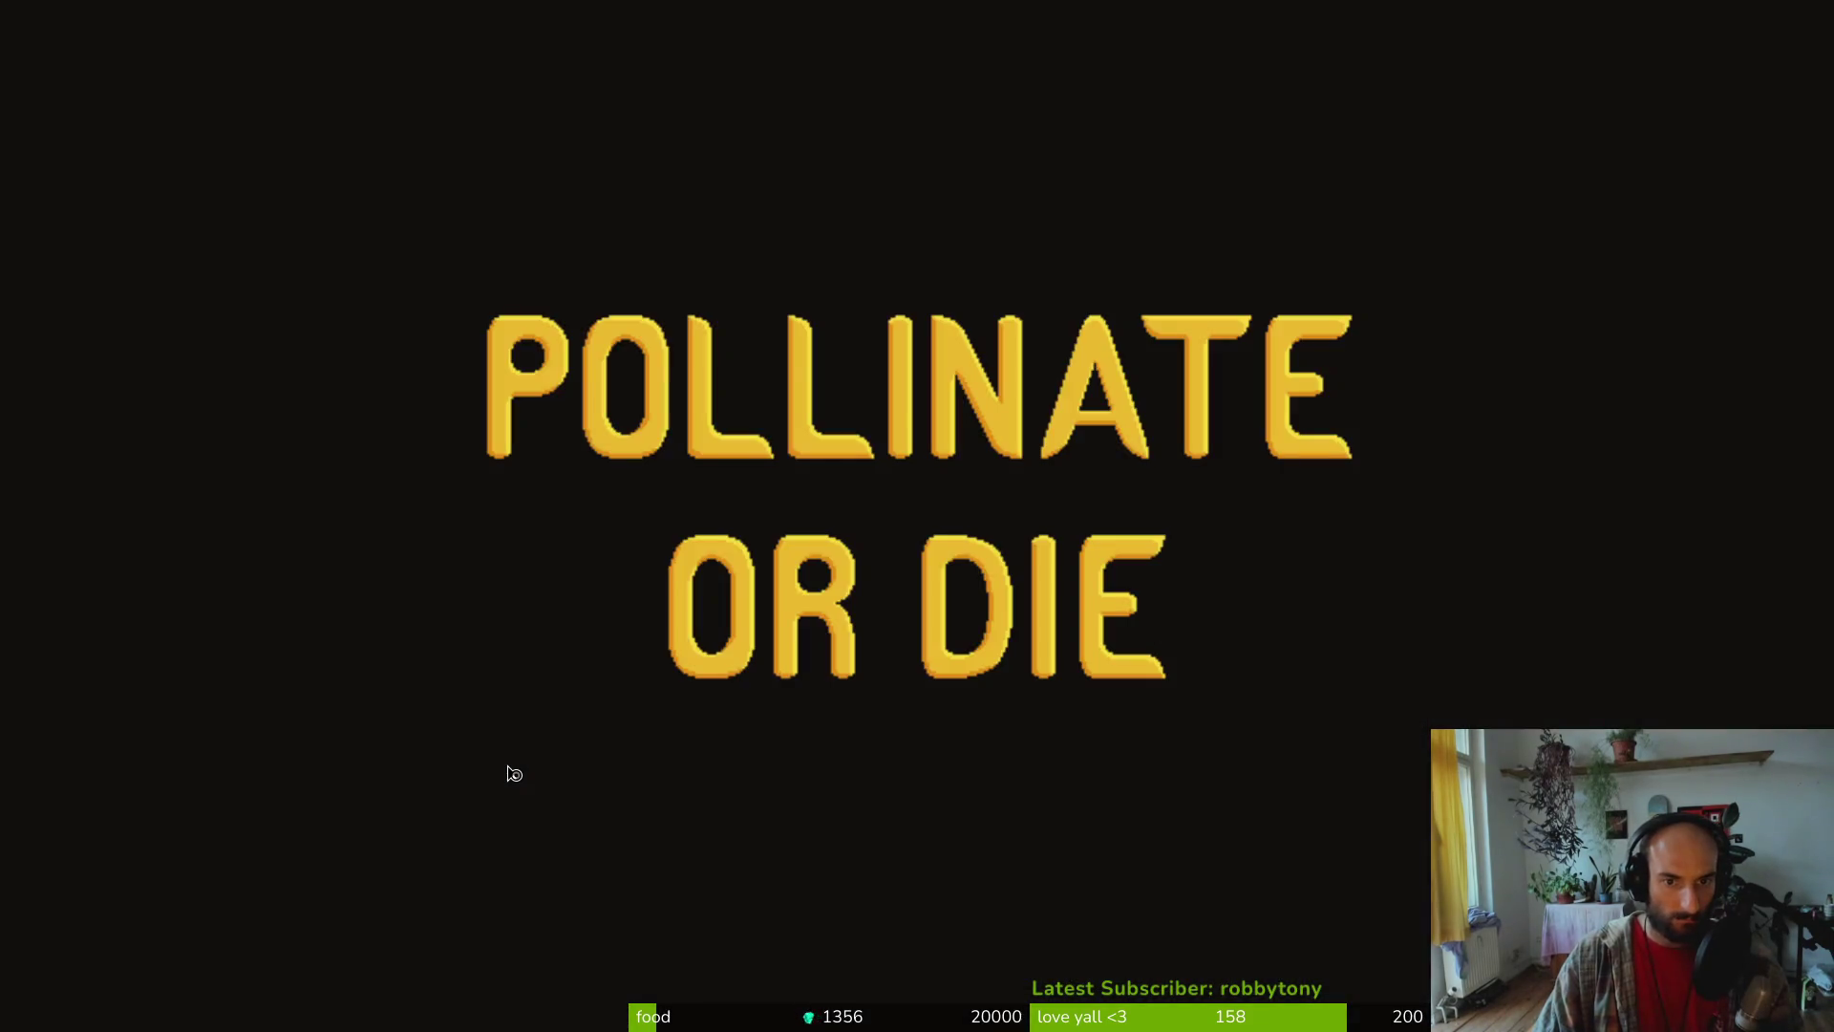
Start a new game, watch the destruction, death and desert slides, then close the game
key(Down)
key(Return)
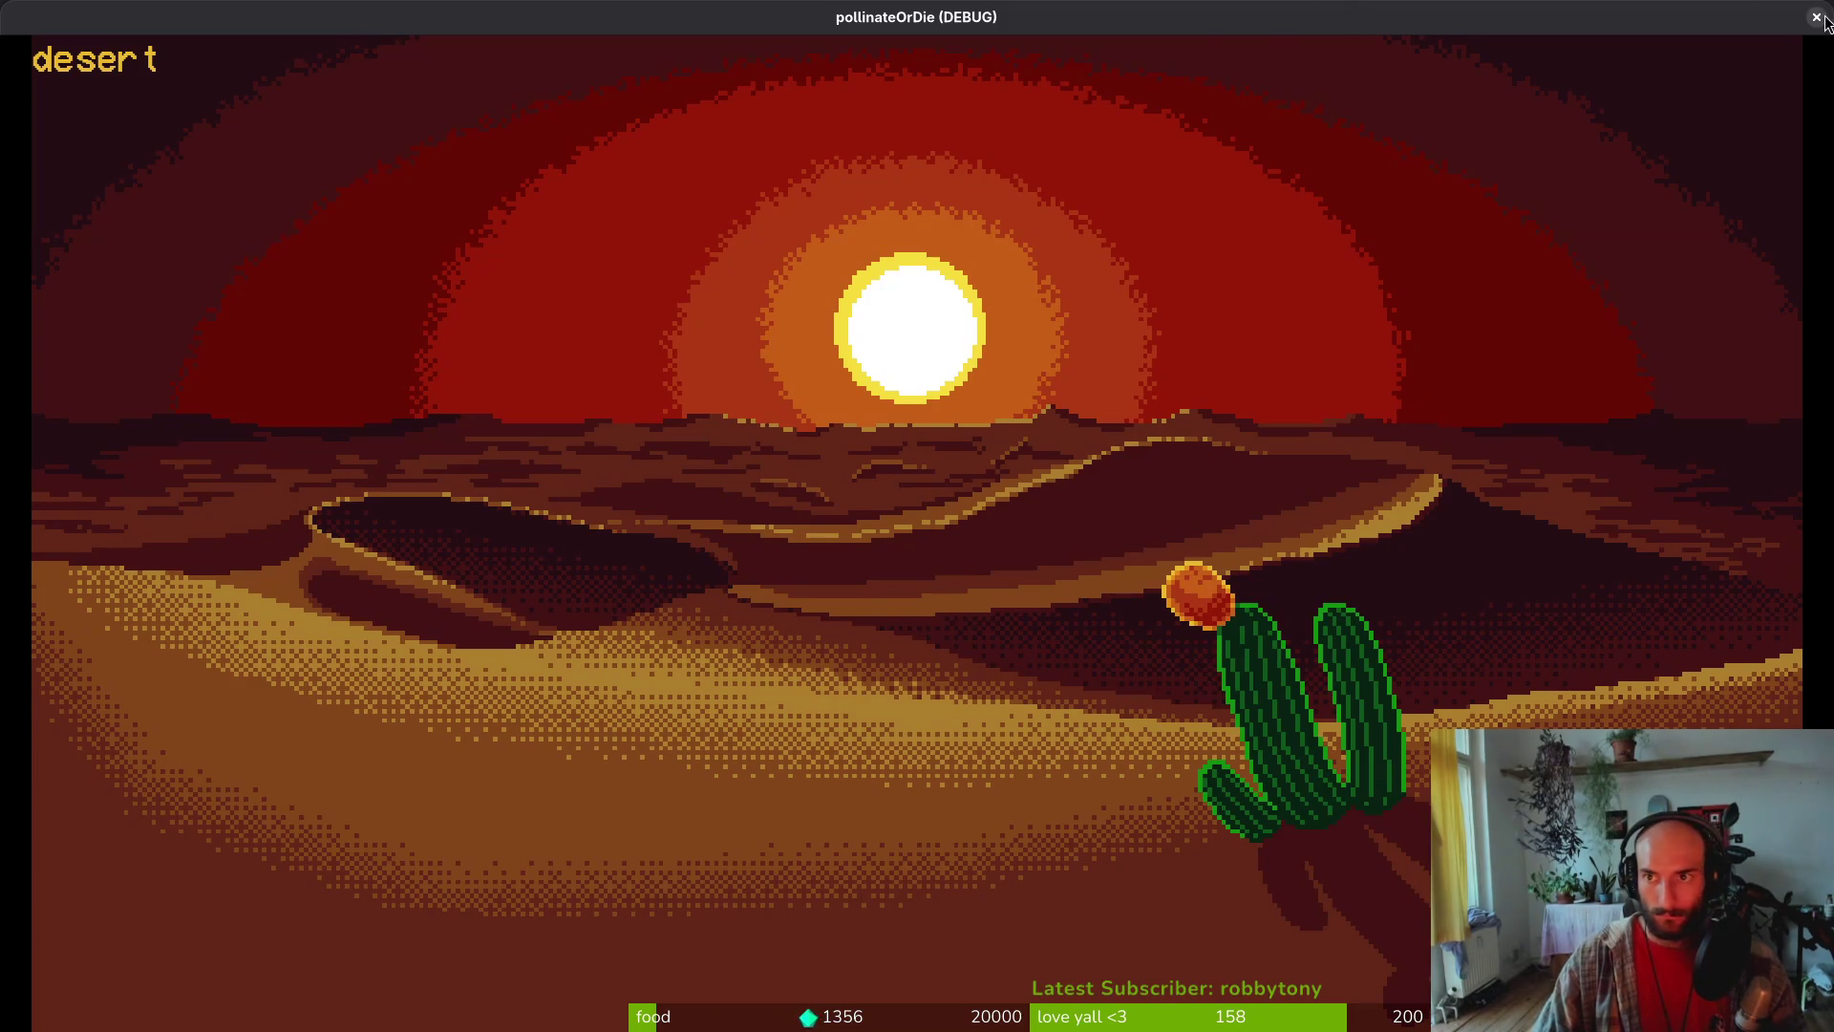
click(1817, 15)
Drag the Label node onto the tree stump, placing it at (454, 305)
click(60, 250)
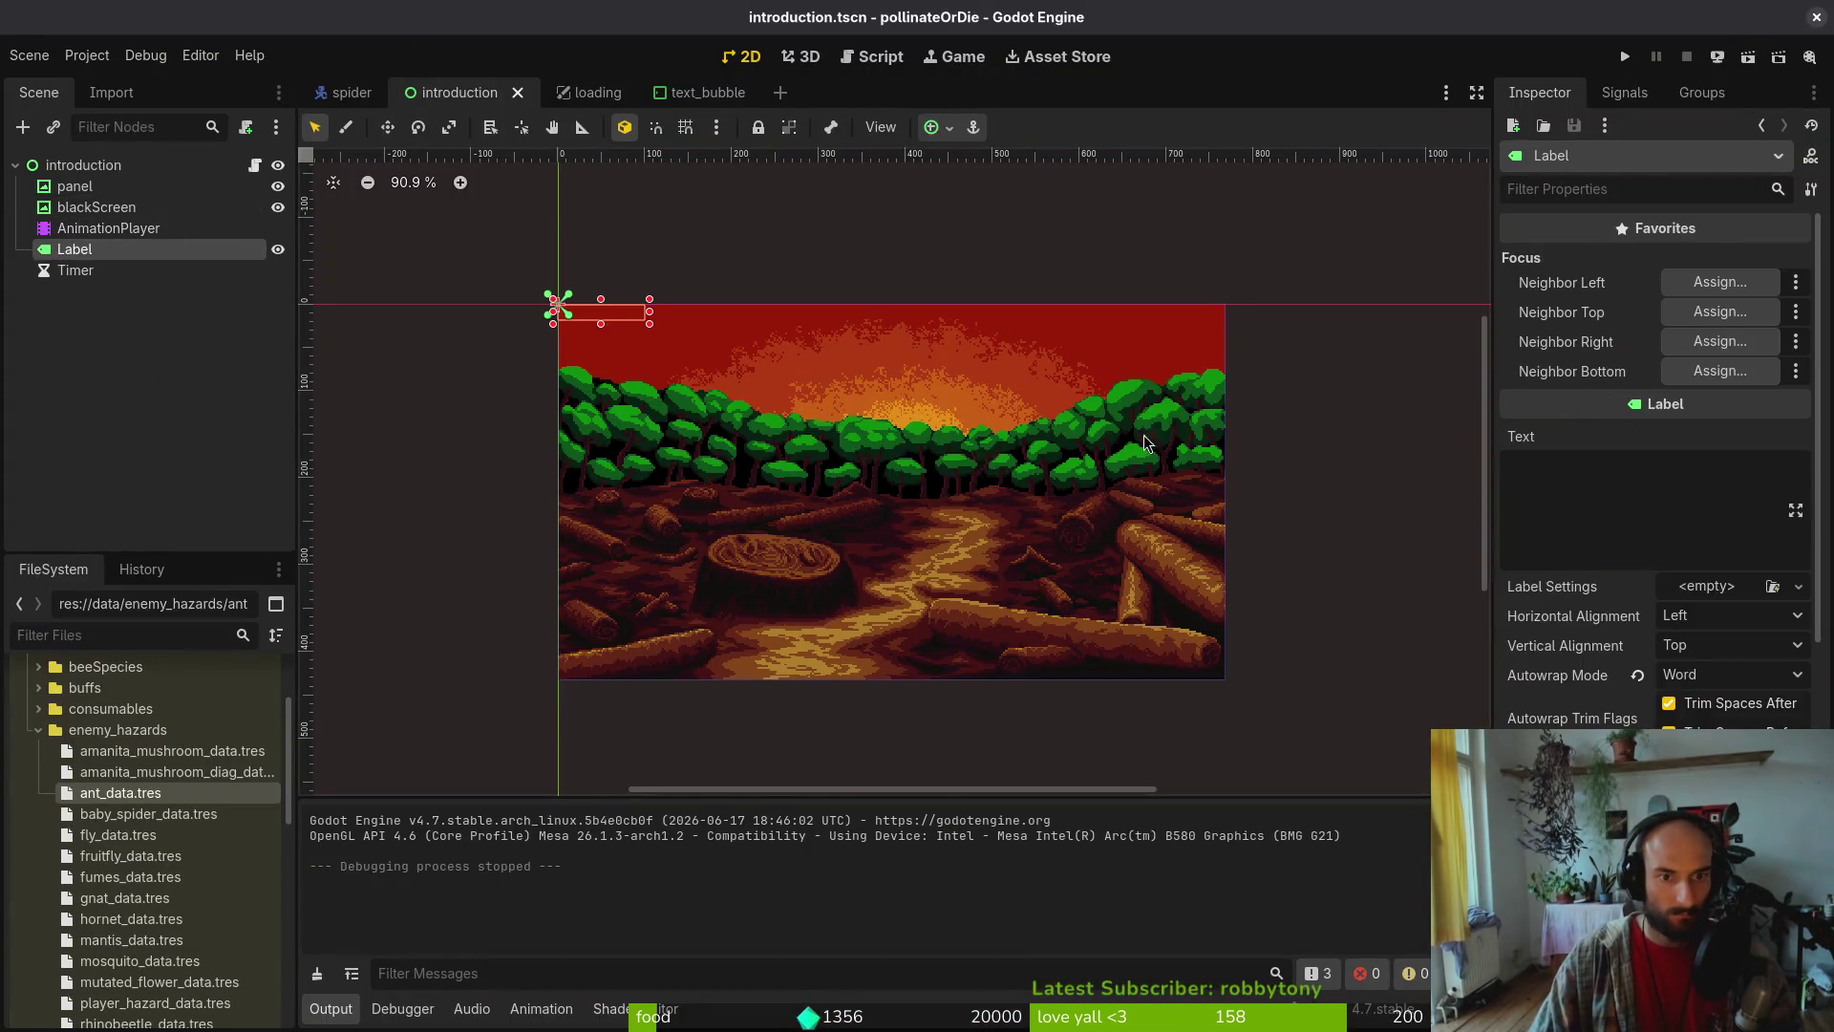
mouse_move(600, 319)
mouse_down()
mouse_move(801, 544)
mouse_move(831, 631)
mouse_move(819, 332)
mouse_move(808, 349)
mouse_move(1049, 598)
mouse_move(1017, 607)
mouse_move(960, 549)
mouse_move(985, 587)
mouse_up()
drag(991, 593, 992, 592)
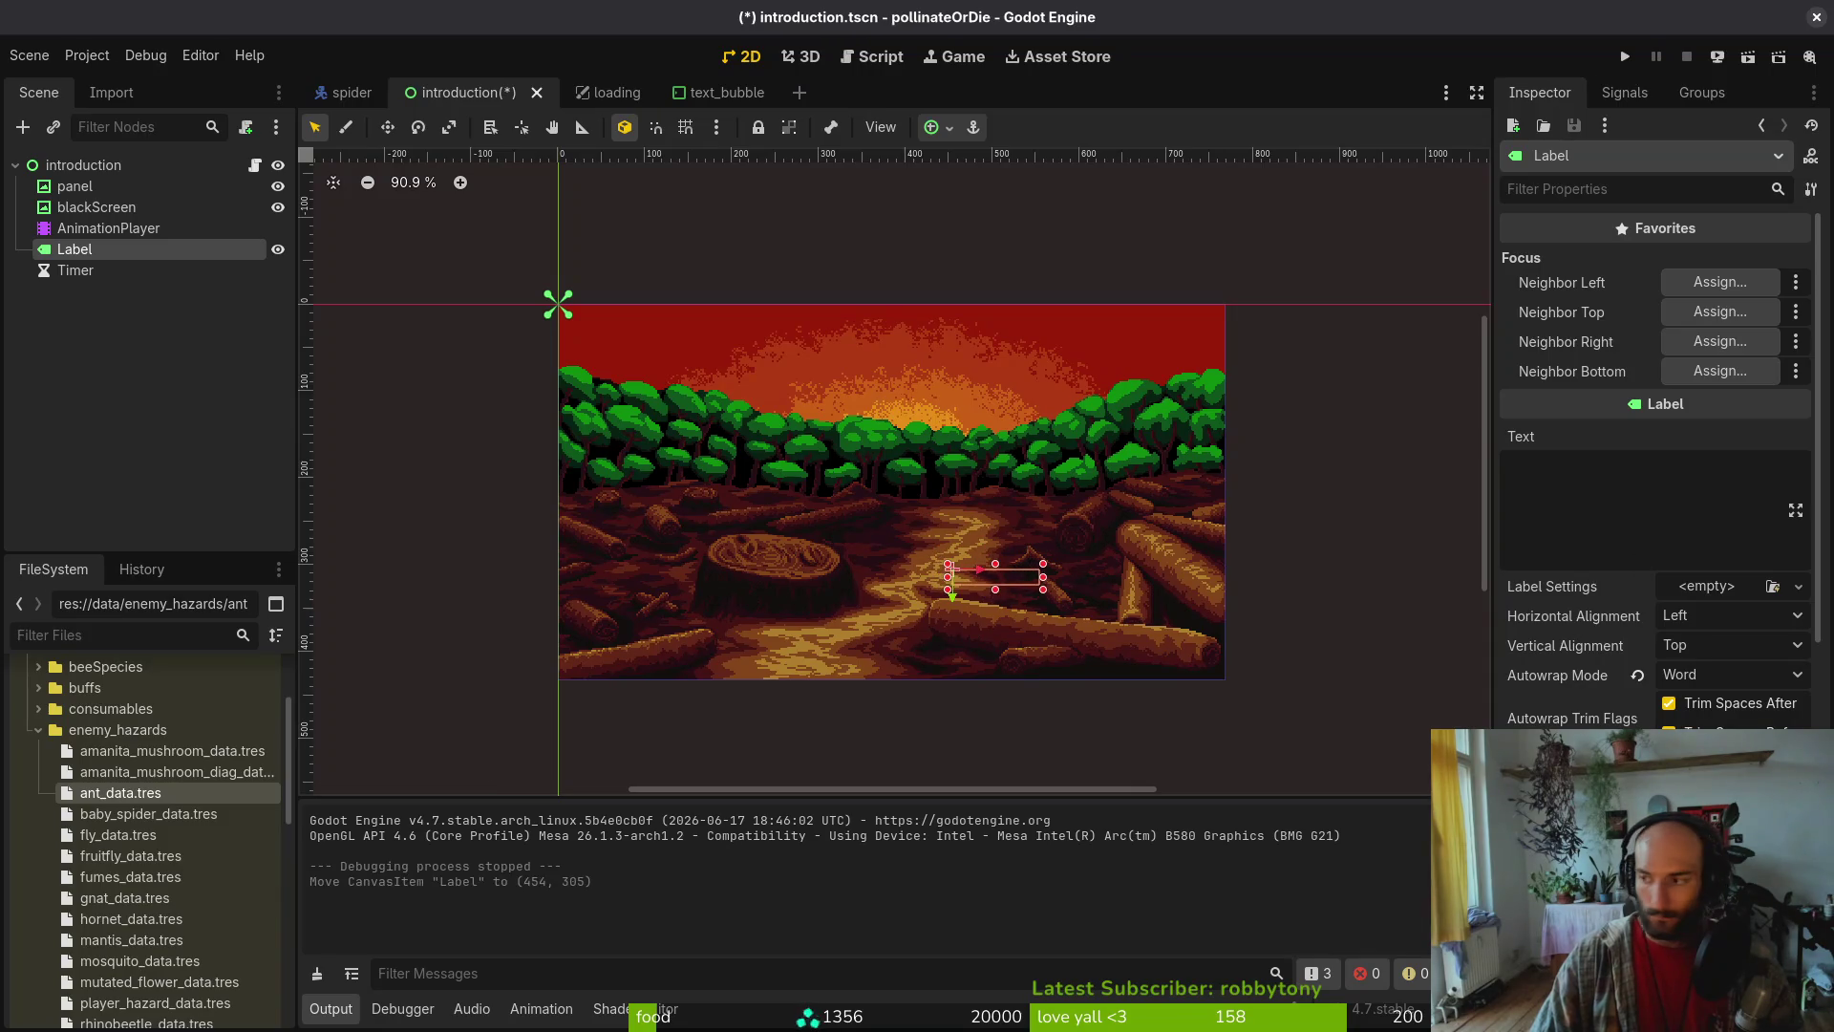
key(alt+Tab)
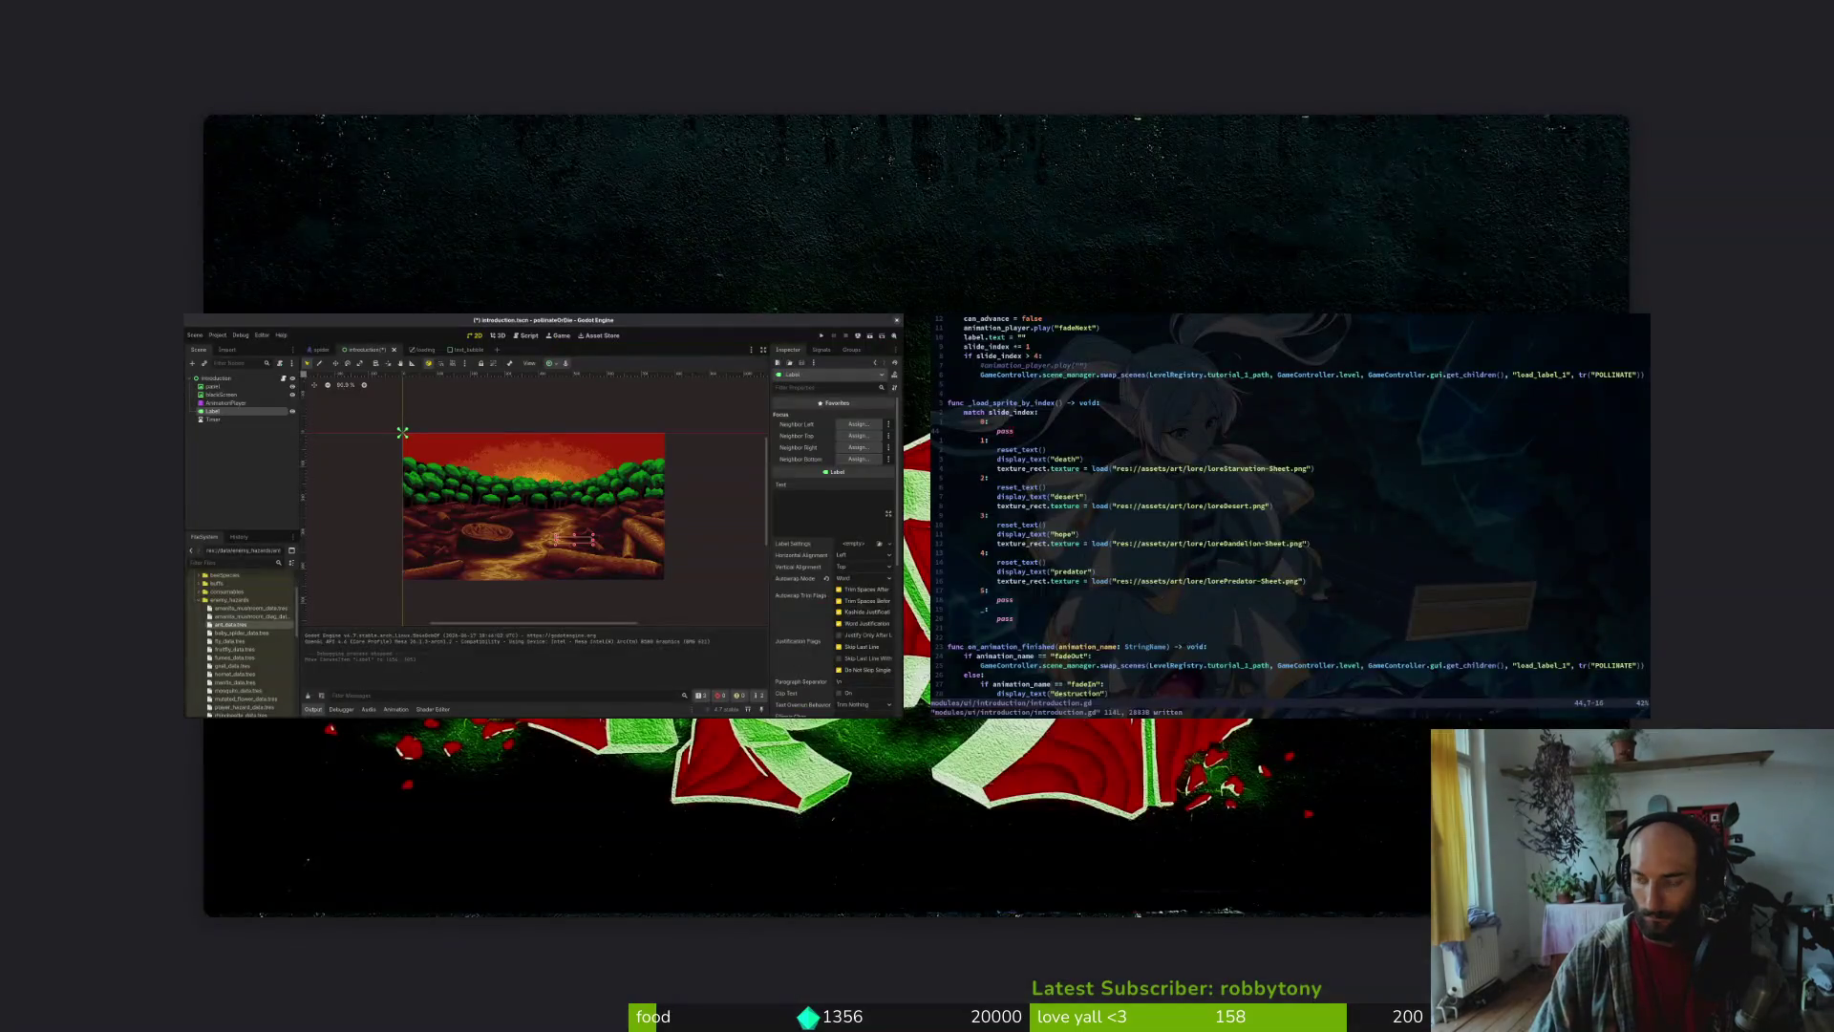
Play ScourgeBringer, continue into its intro cutscene, advance the slides, then close it
click(396, 420)
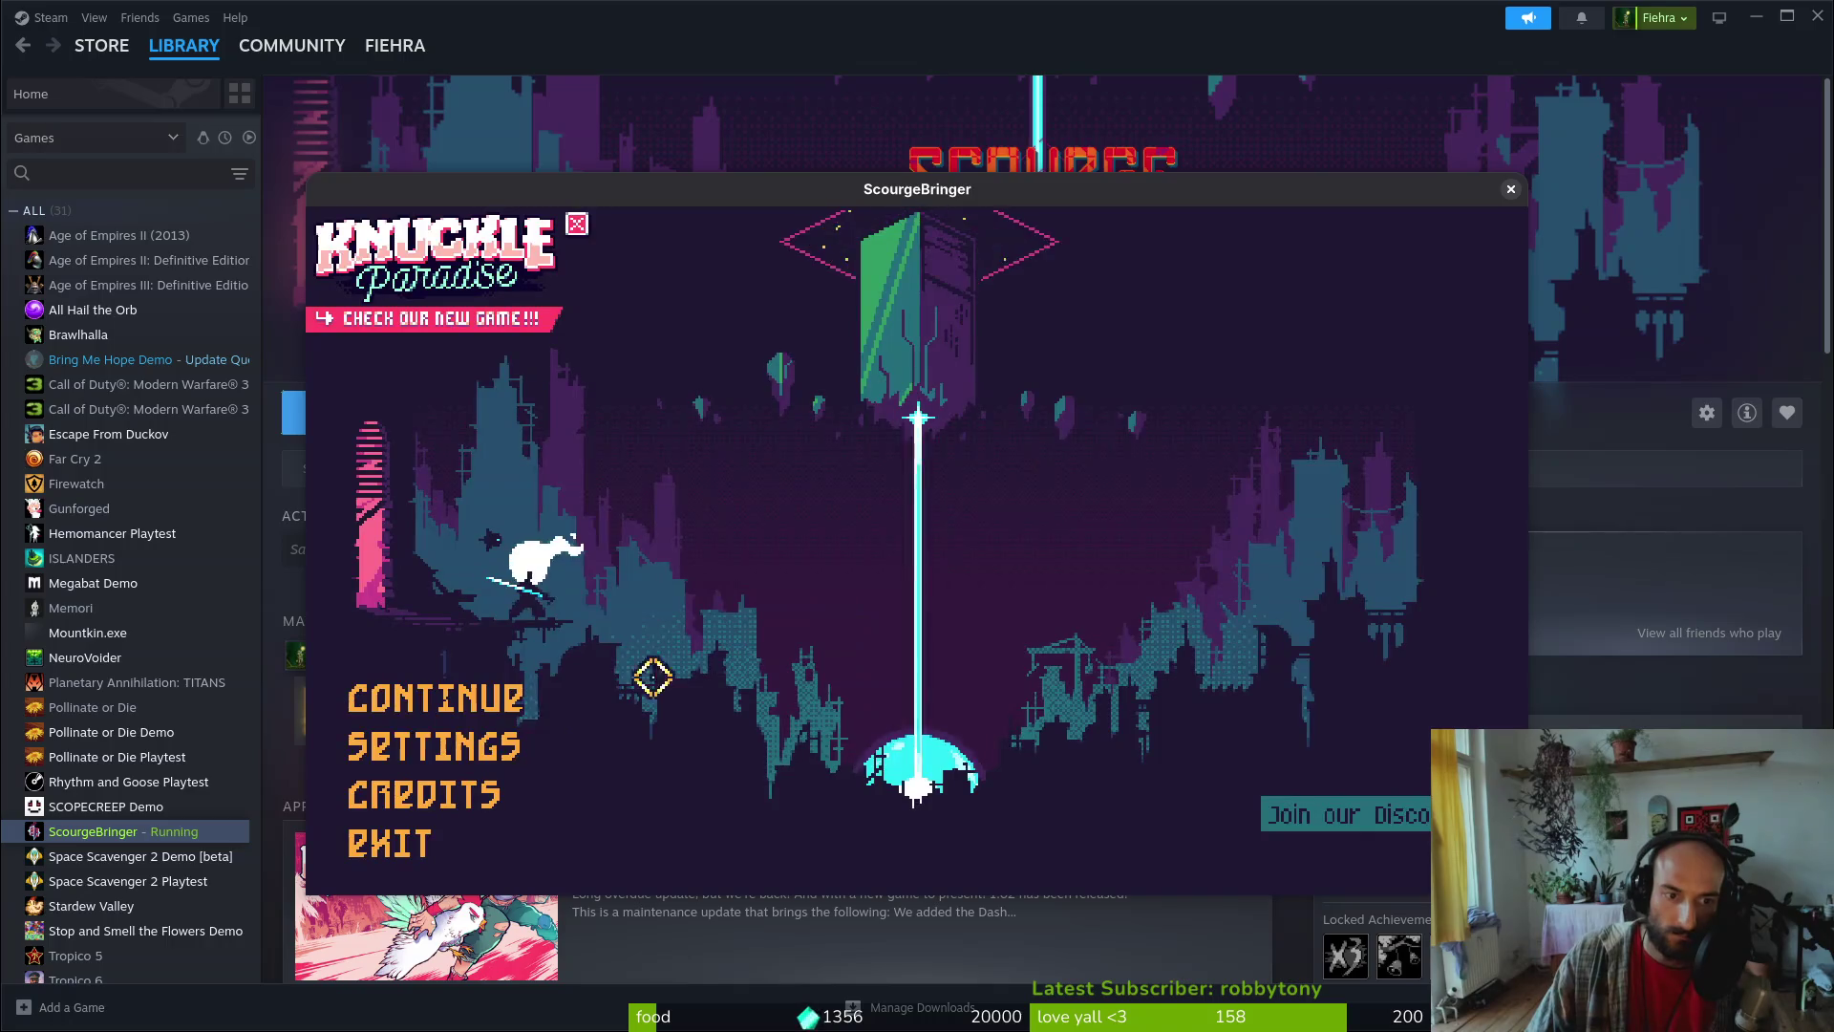
click(398, 702)
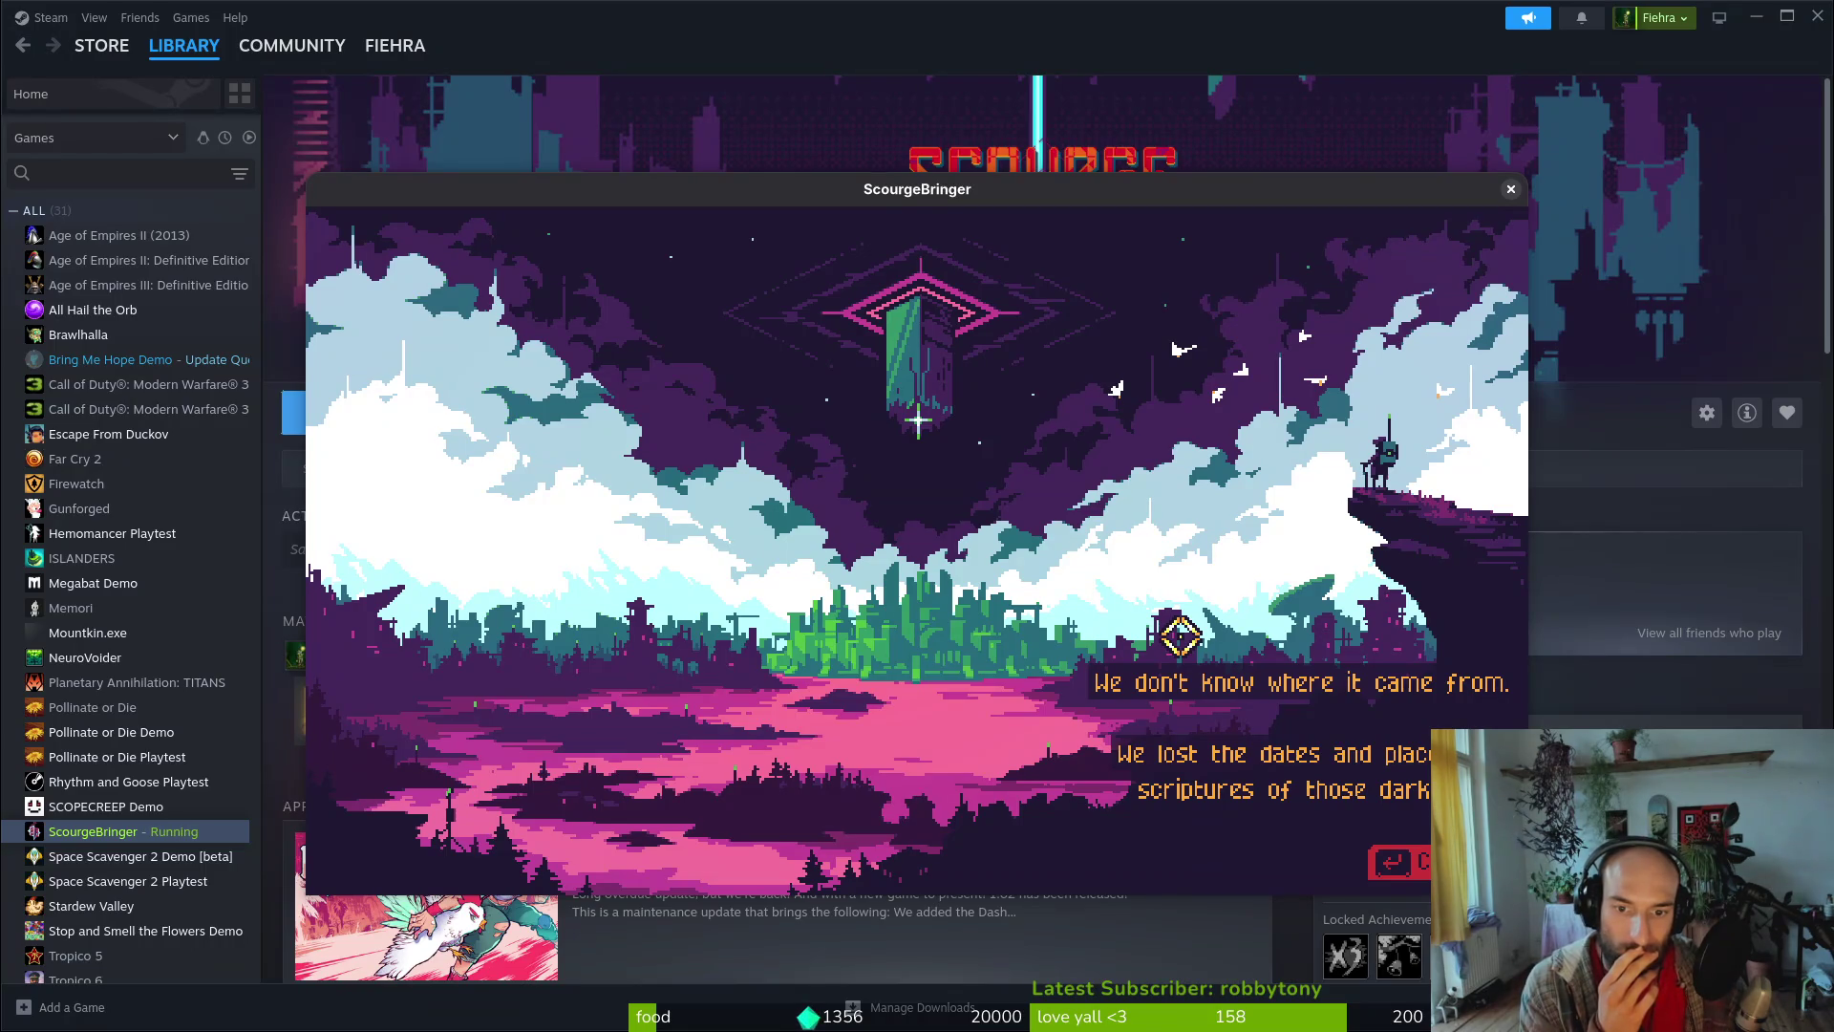
key(Return)
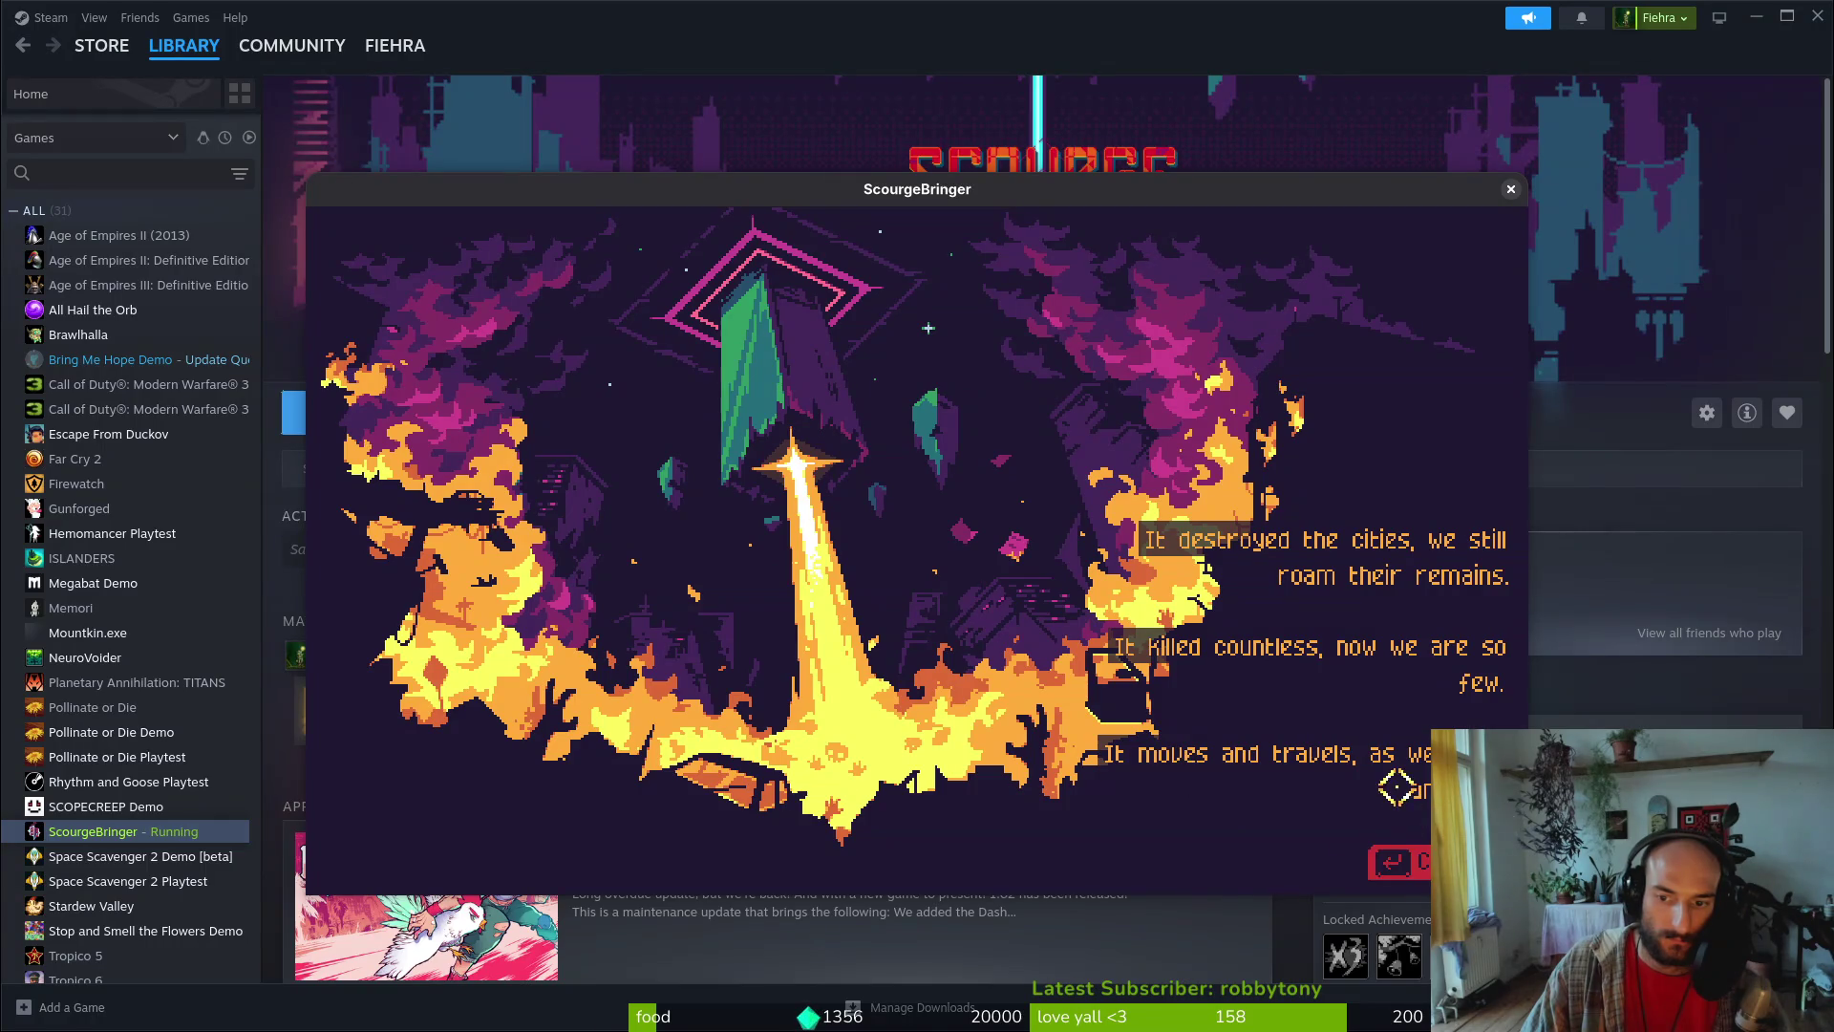
click(1511, 190)
Drag the intro Label lower-left and apply the Center Bottom anchors preset
key(alt+Tab)
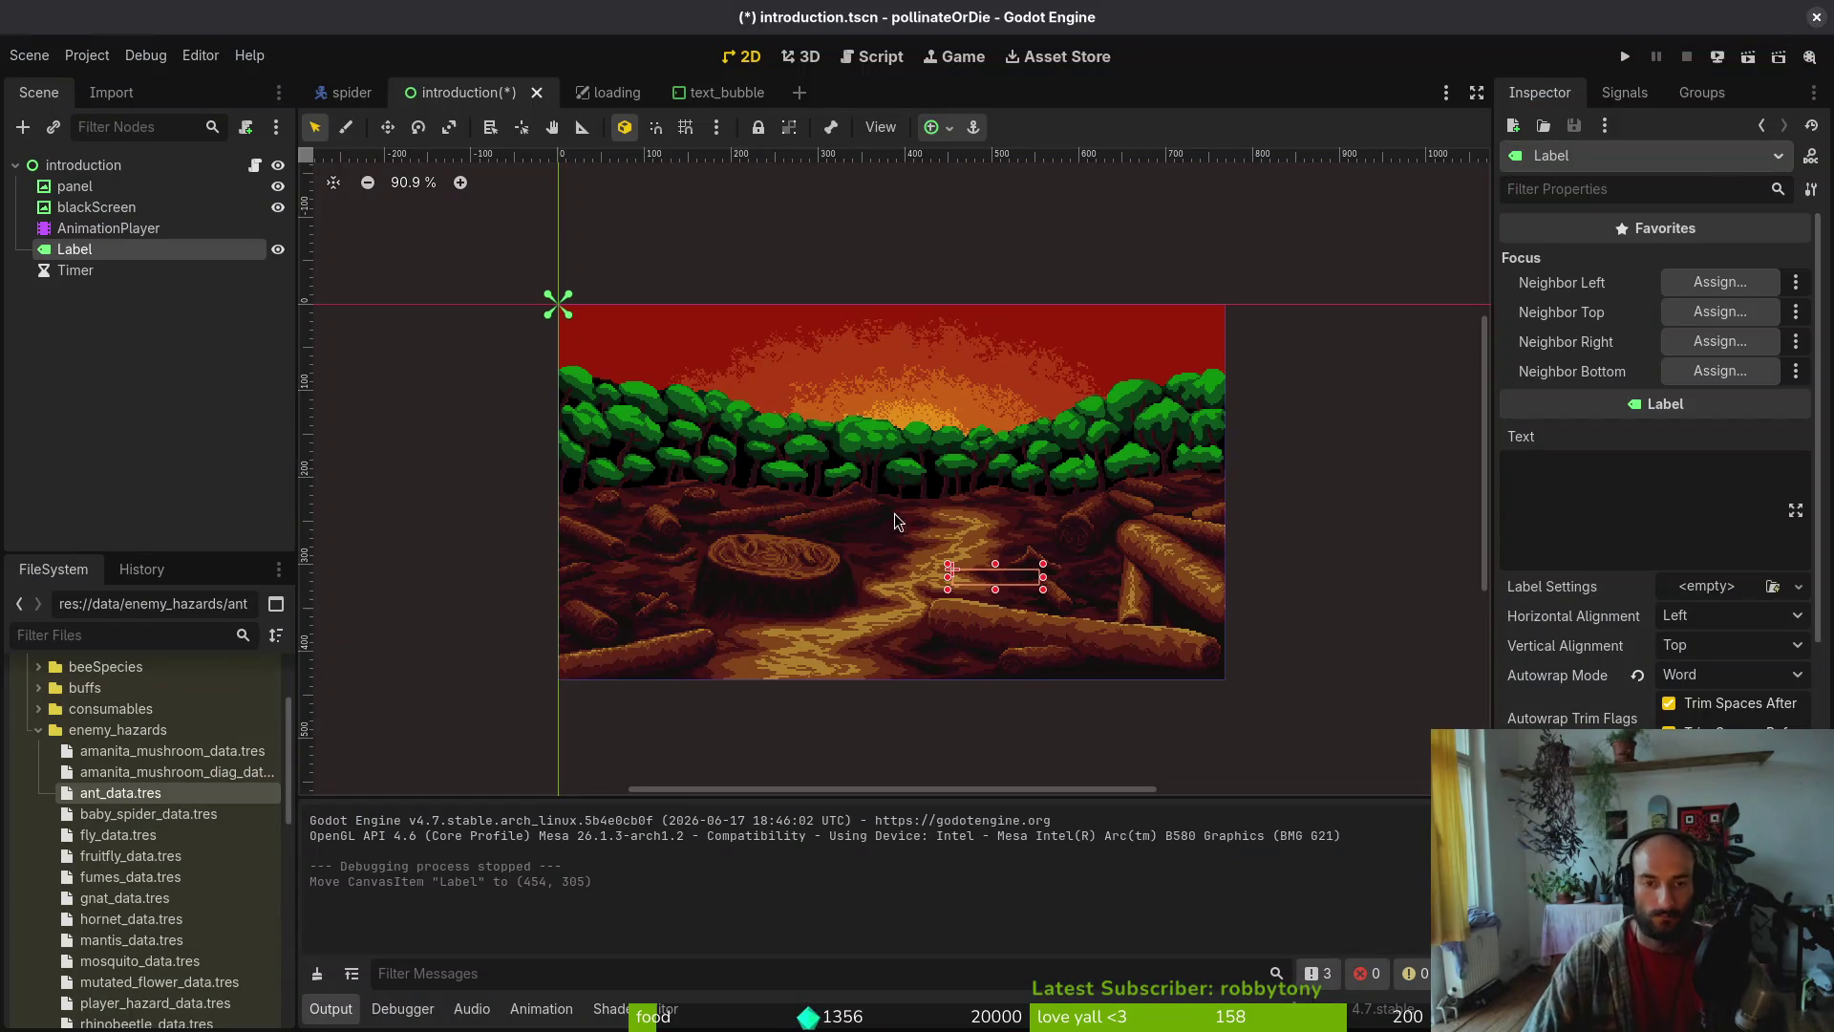
drag(980, 583, 888, 612)
scroll(1664, 661, down, 5)
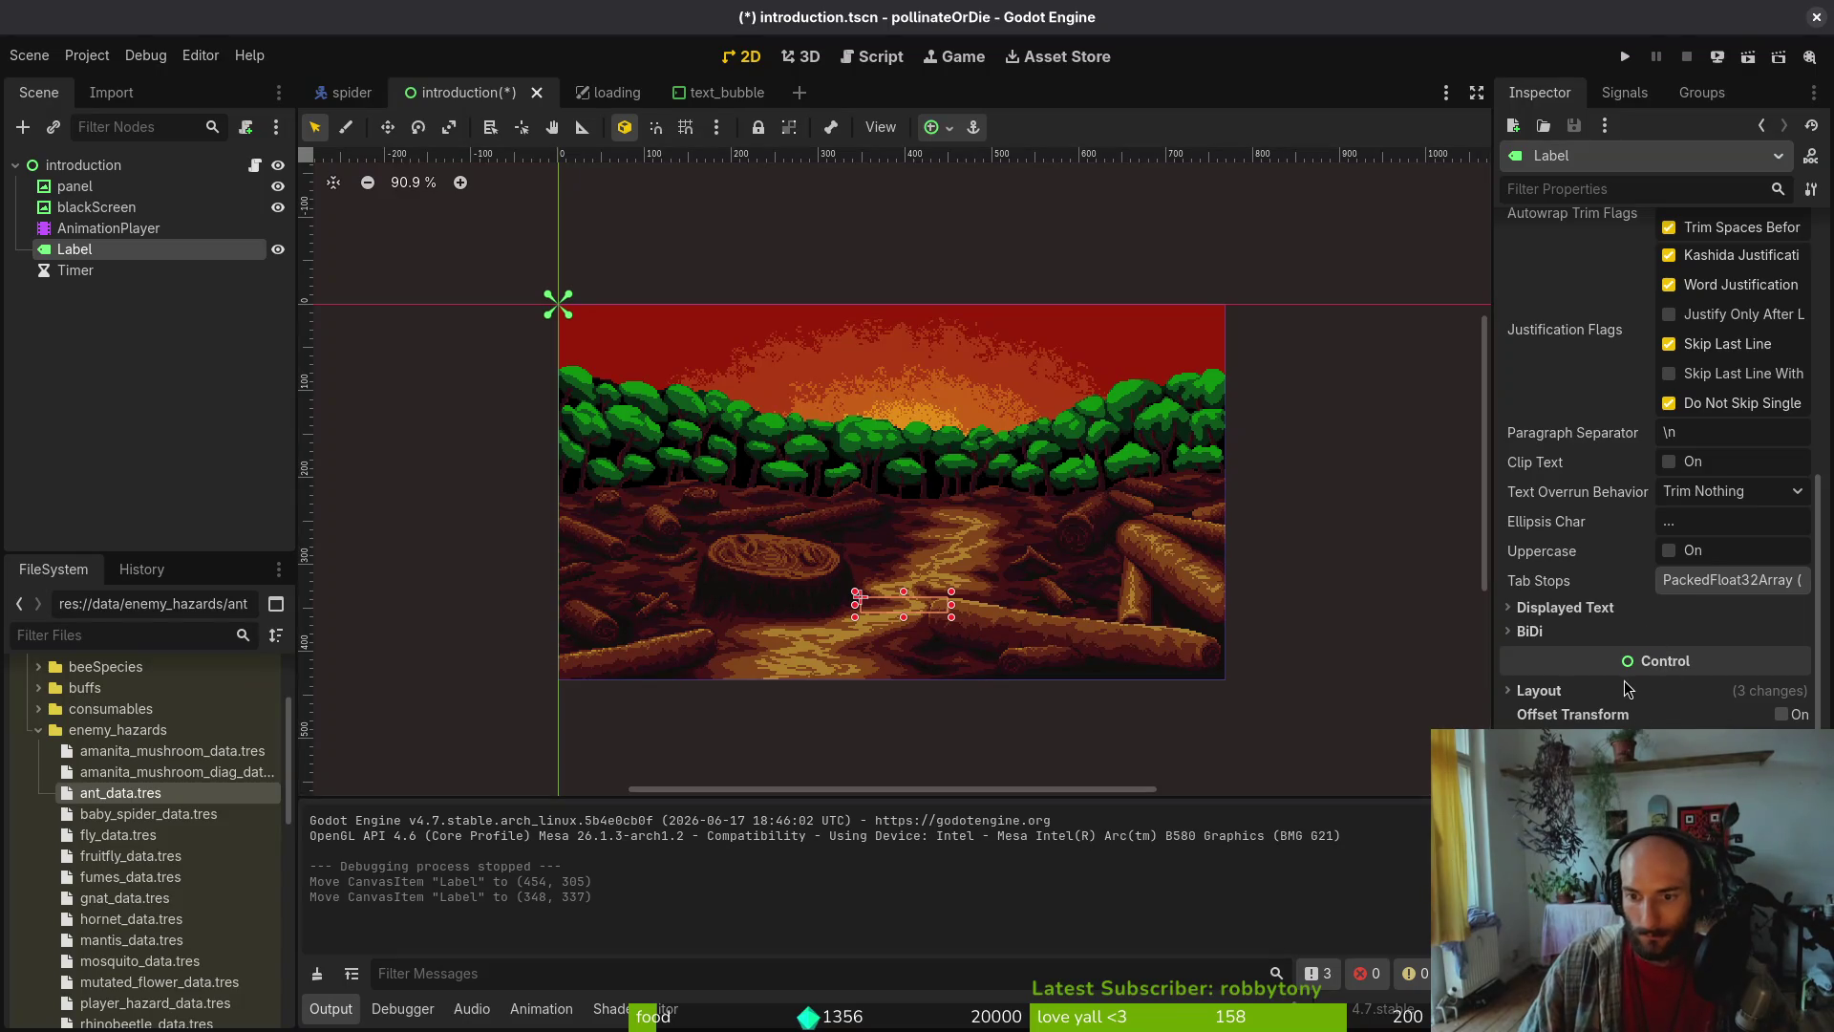
click(1626, 689)
scroll(1656, 468, down, 4)
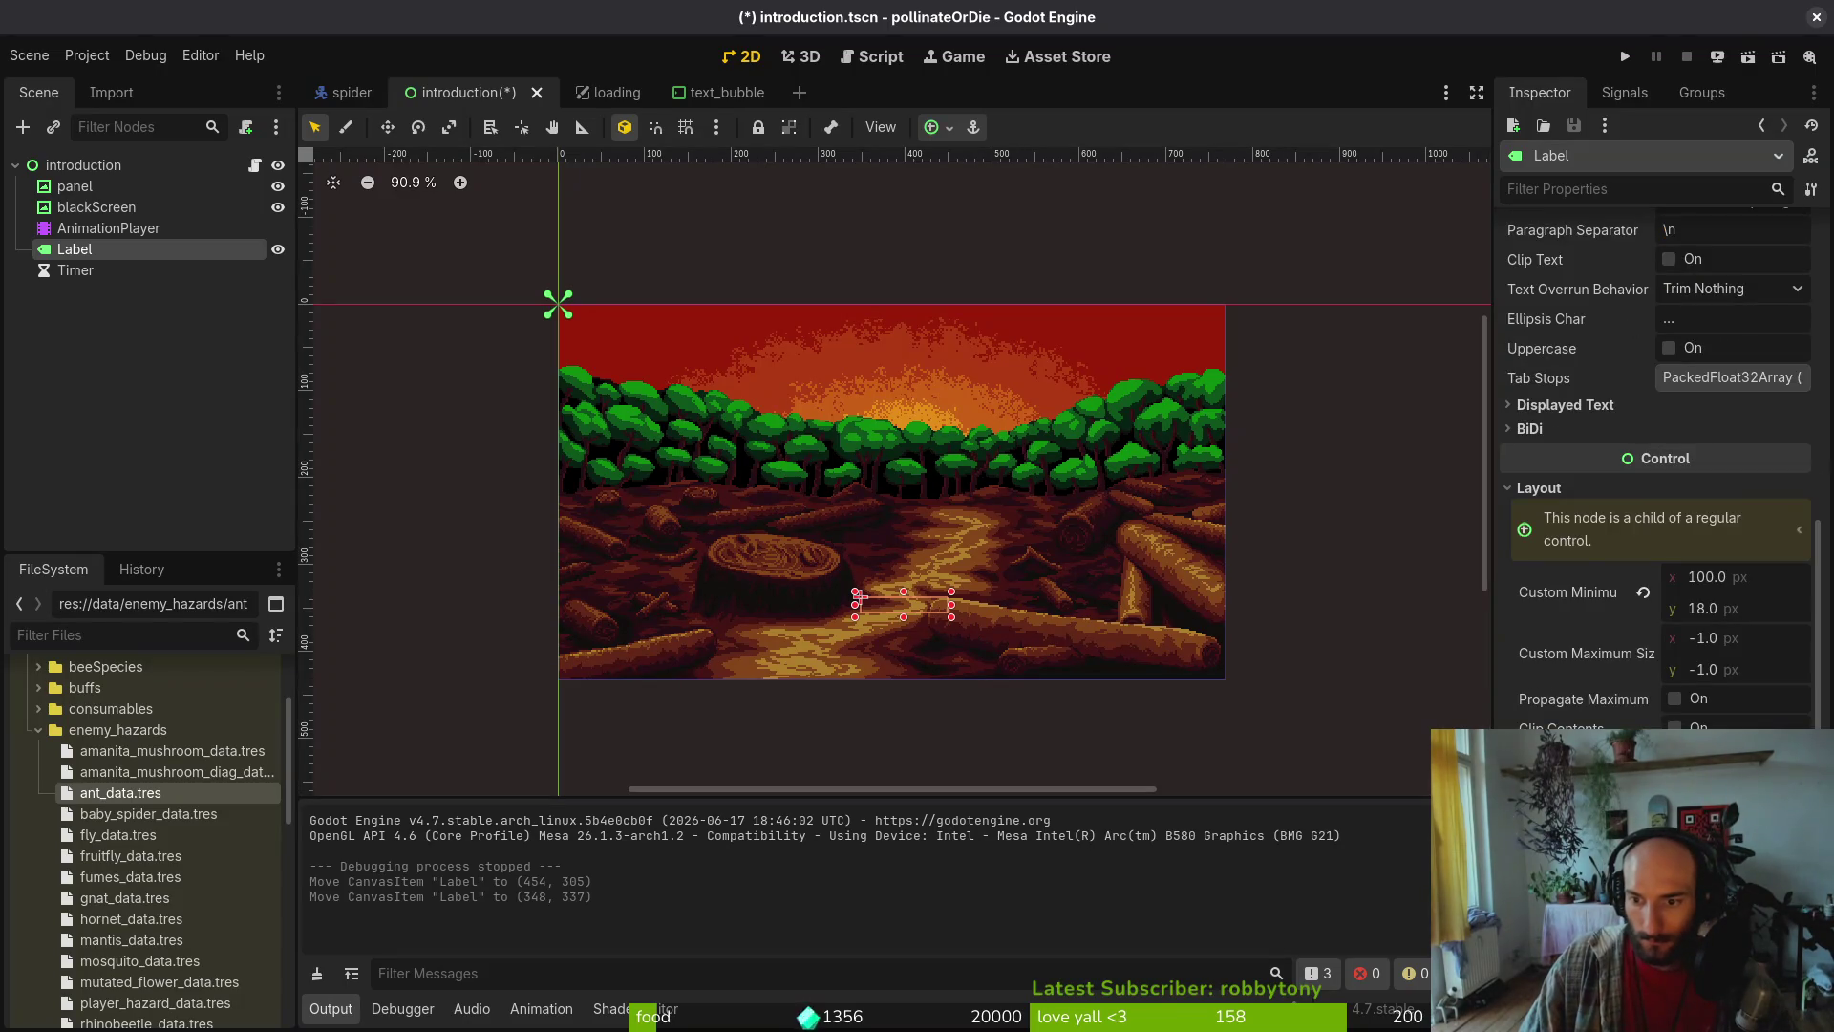
click(1734, 812)
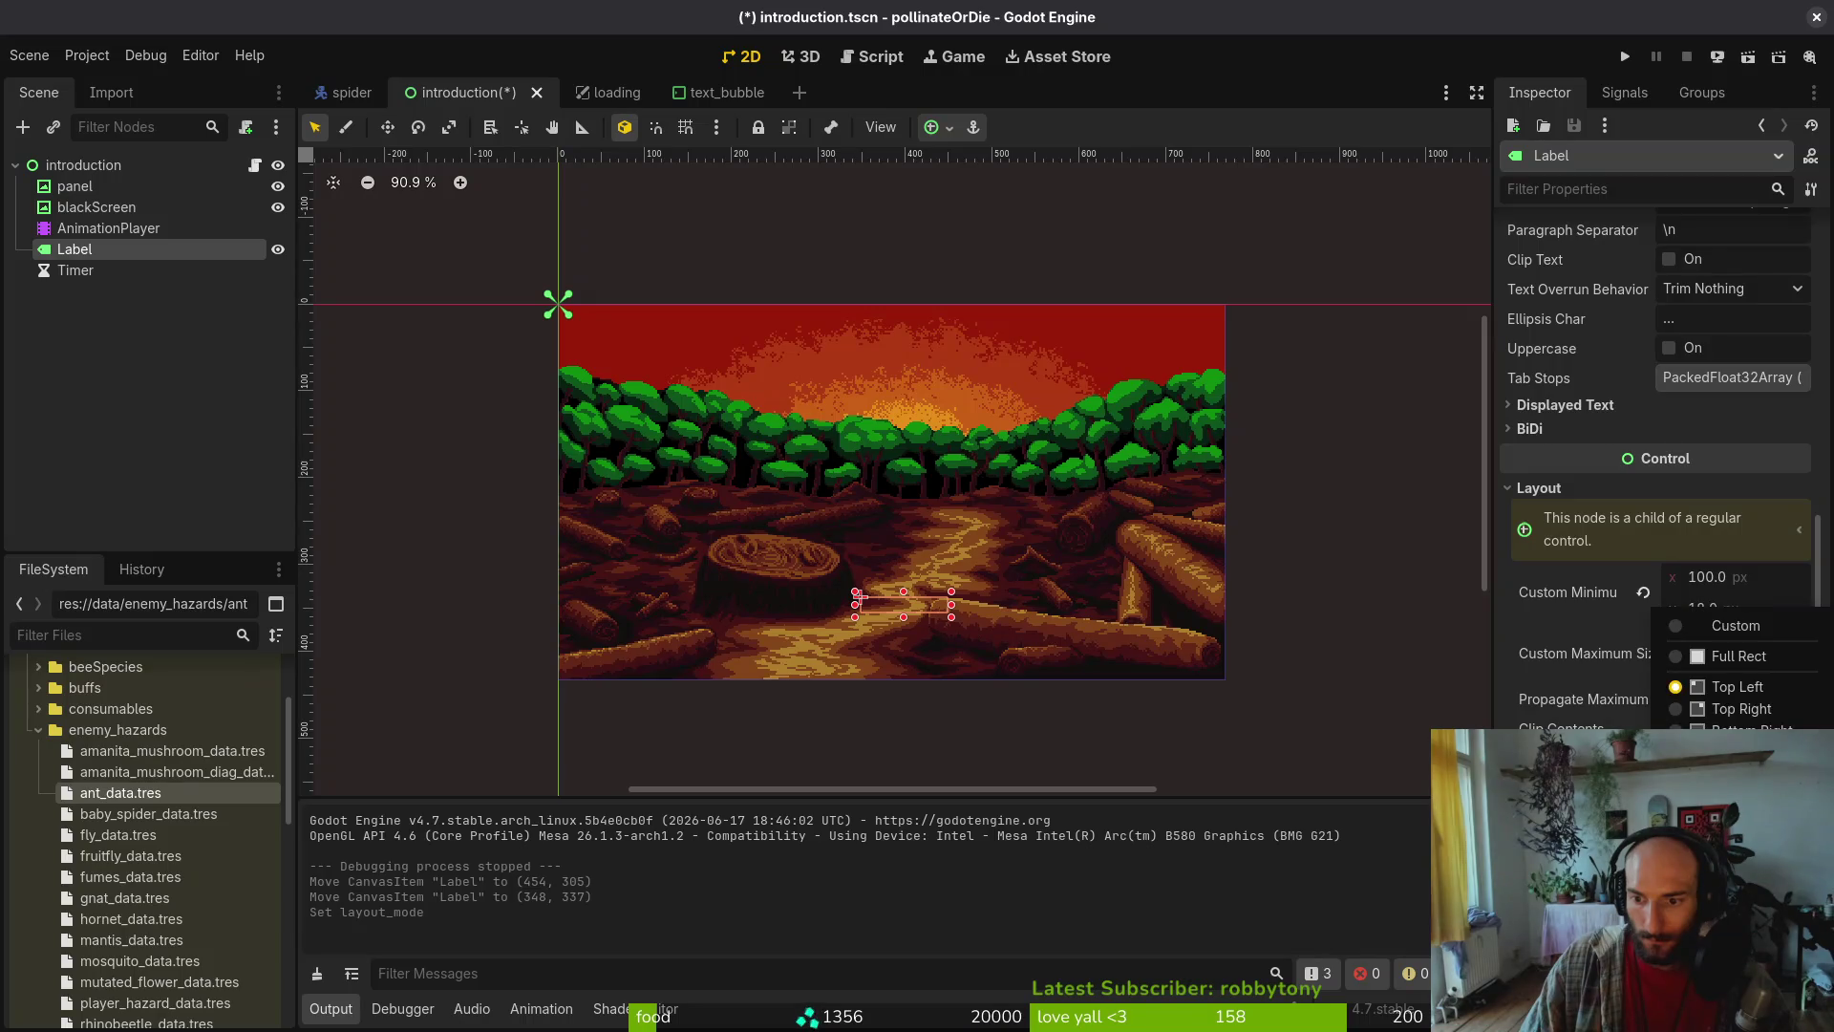
click(1734, 845)
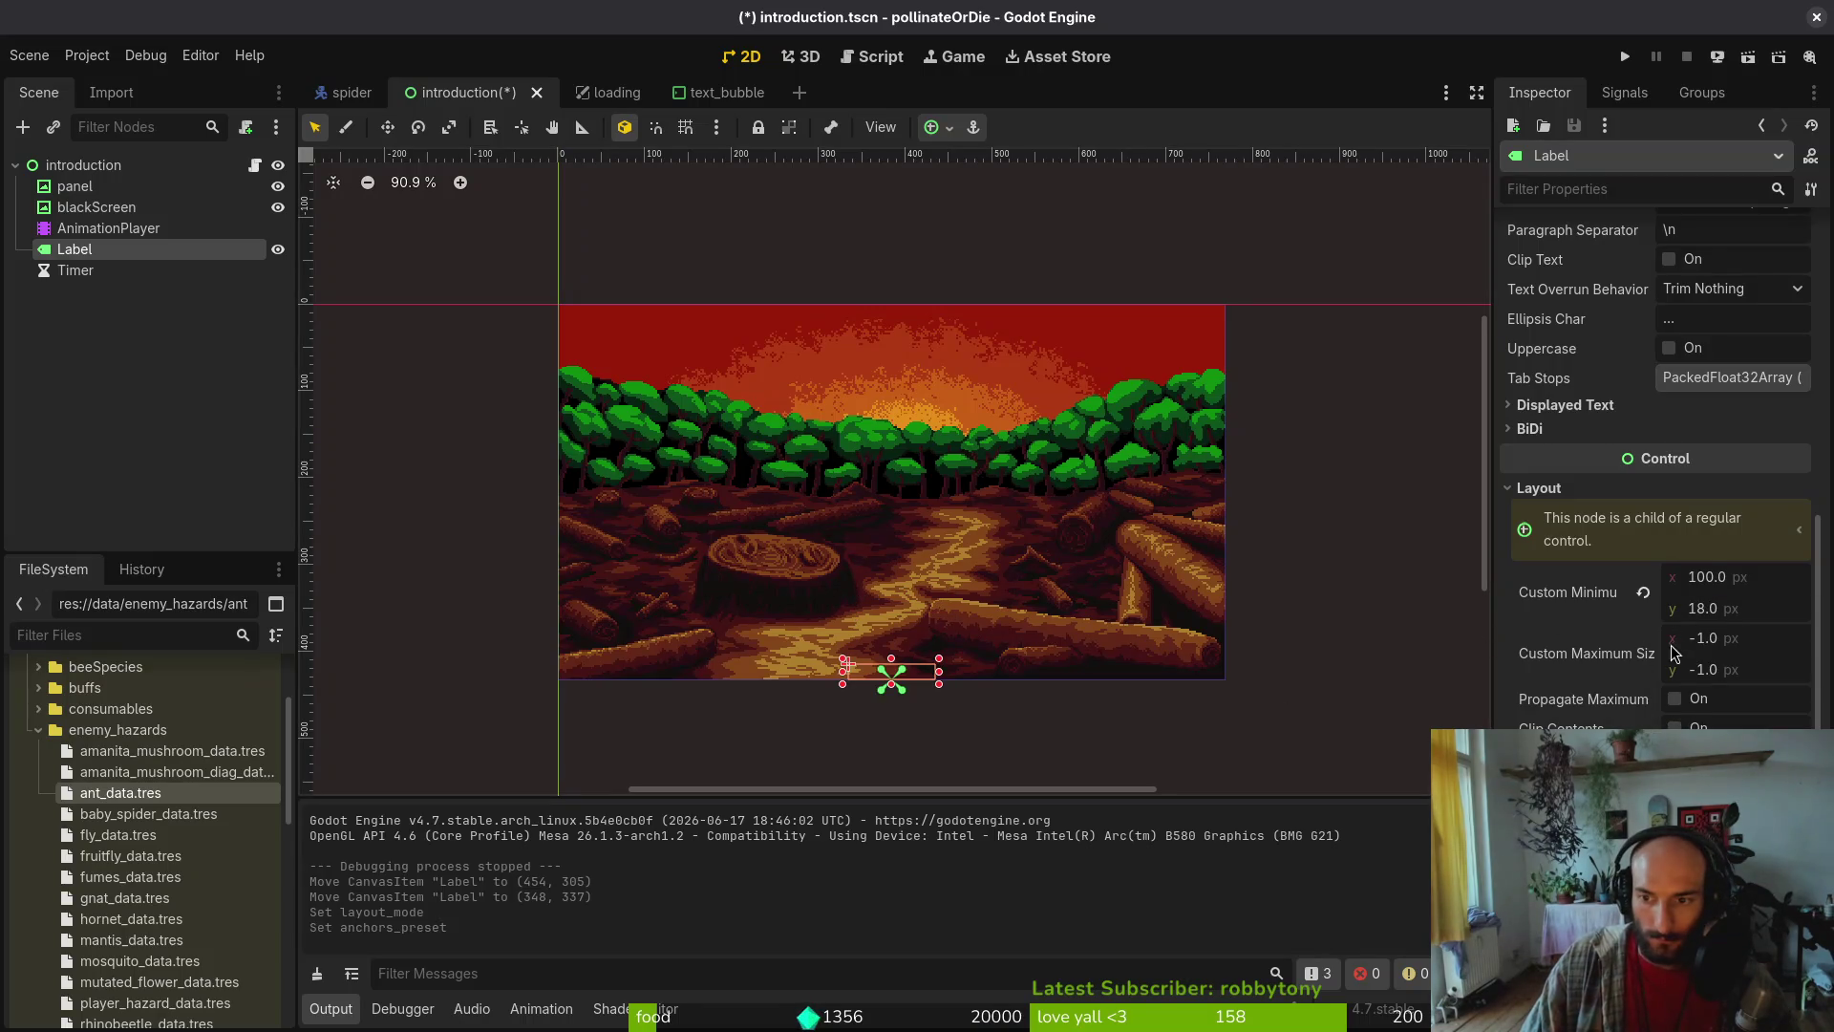
Nudge the Label up two steps with the arrow keys and save the introduction scene
click(1761, 672)
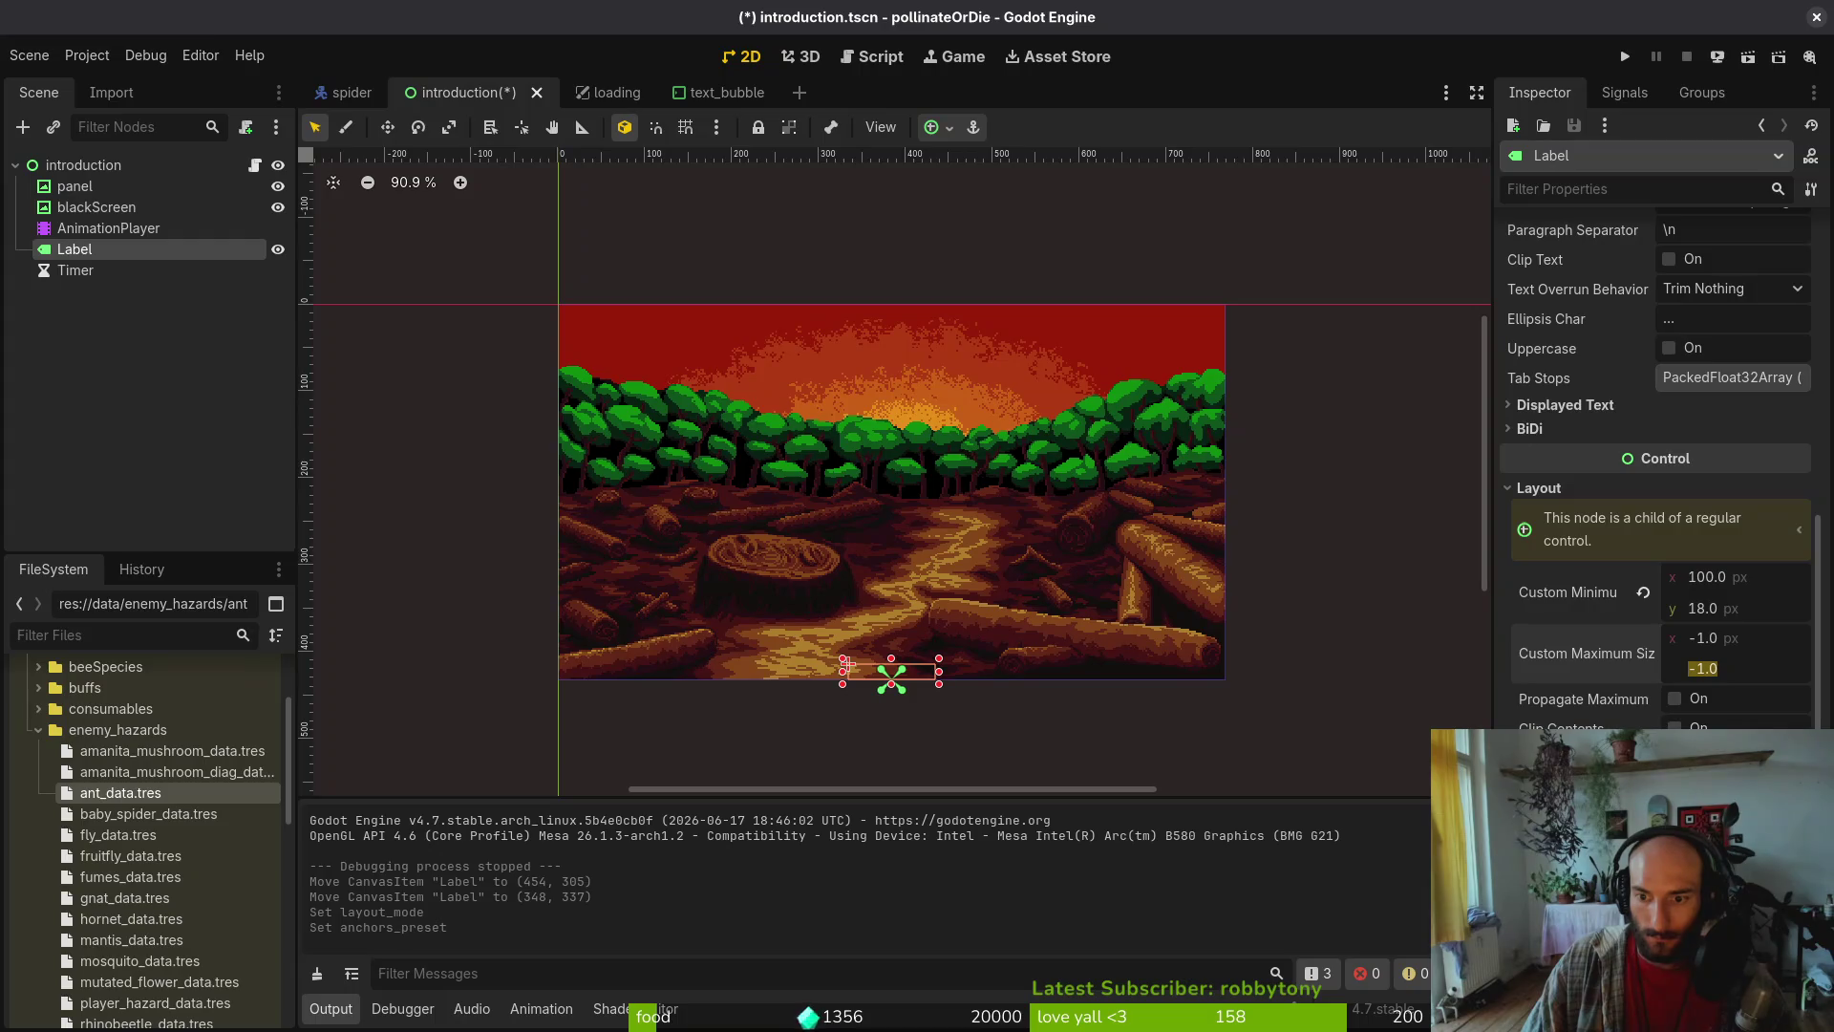
scroll(1028, 609, down, 2)
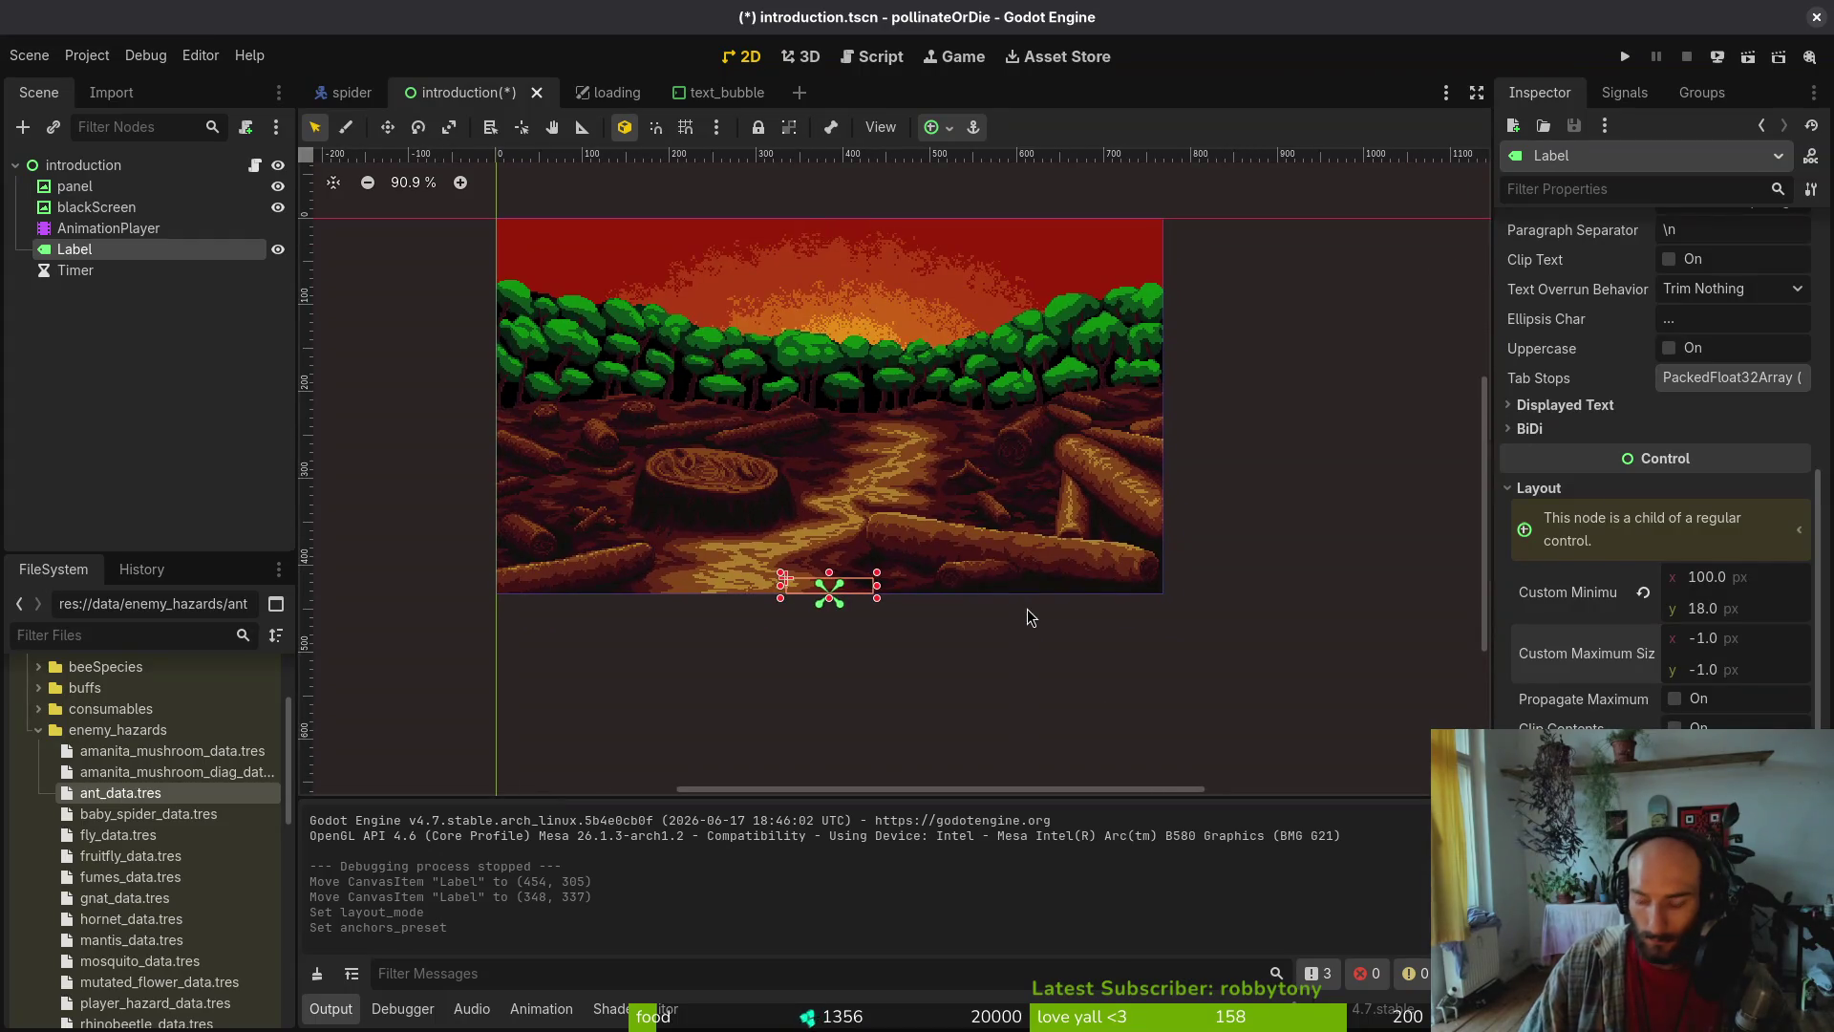
key(Up)
key(Up)
key(Up)
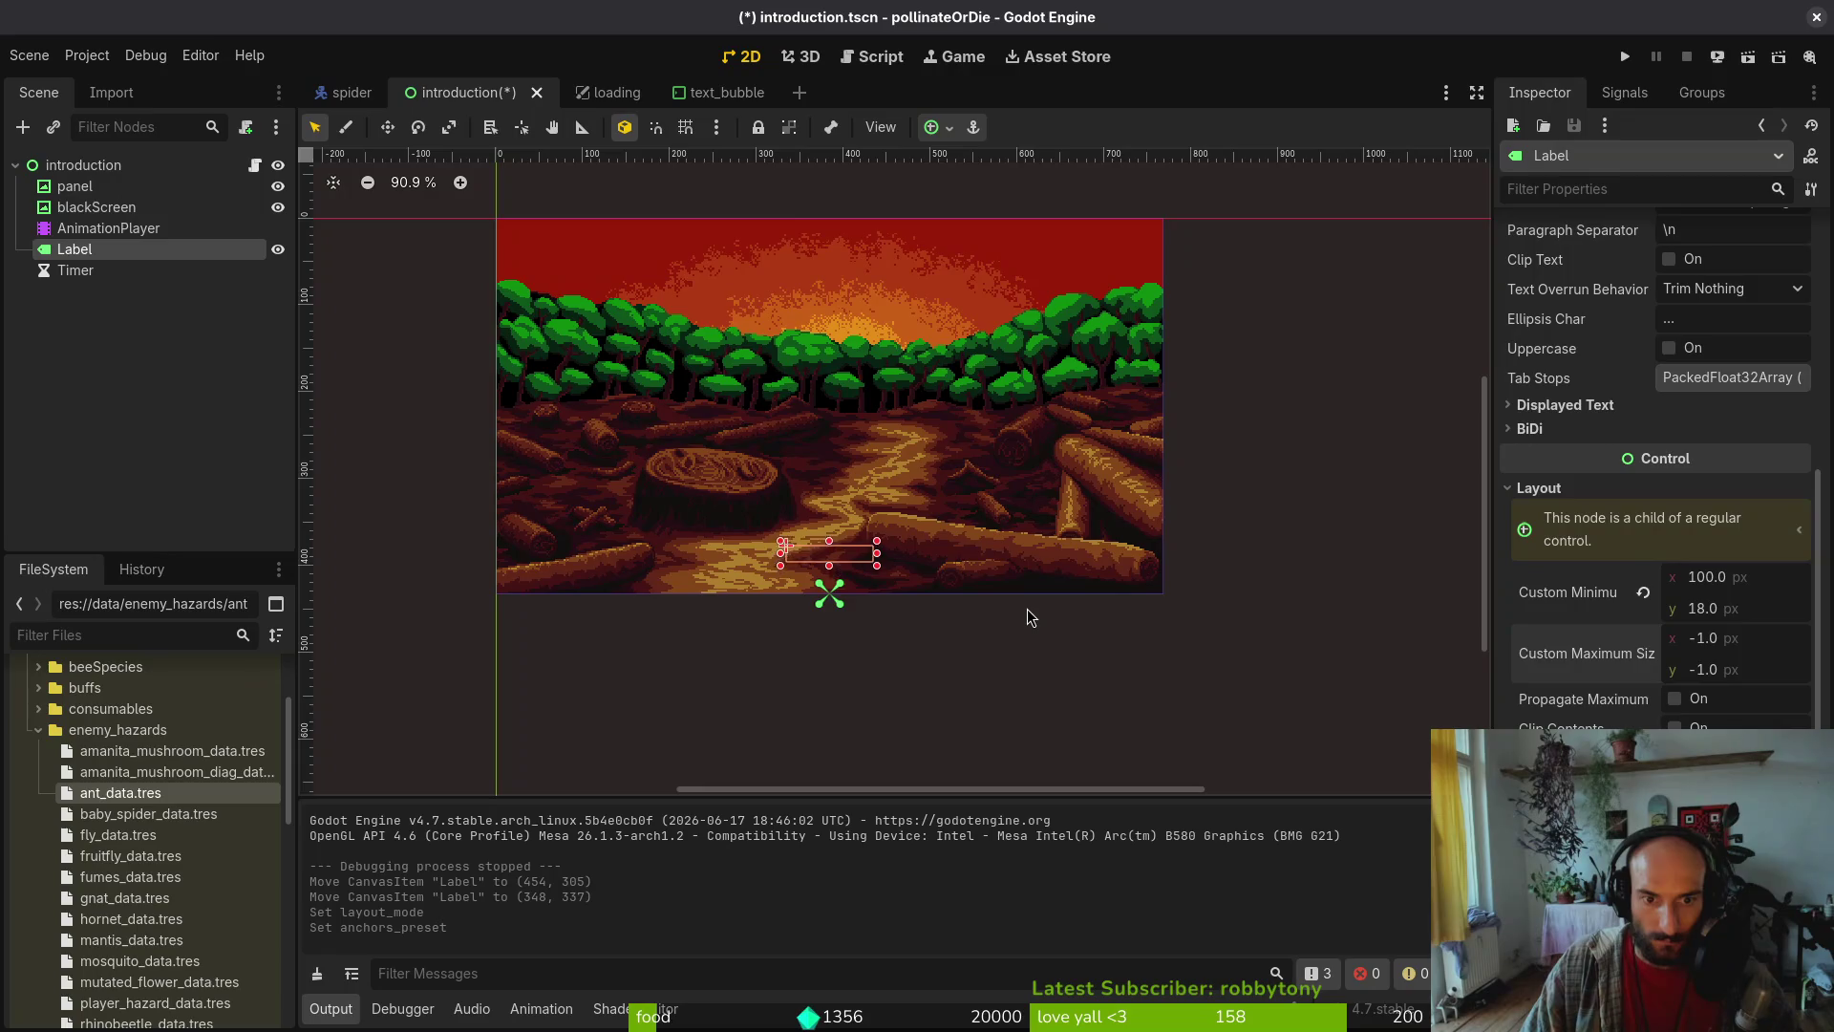
key(Up)
key(Up)
click(1028, 609)
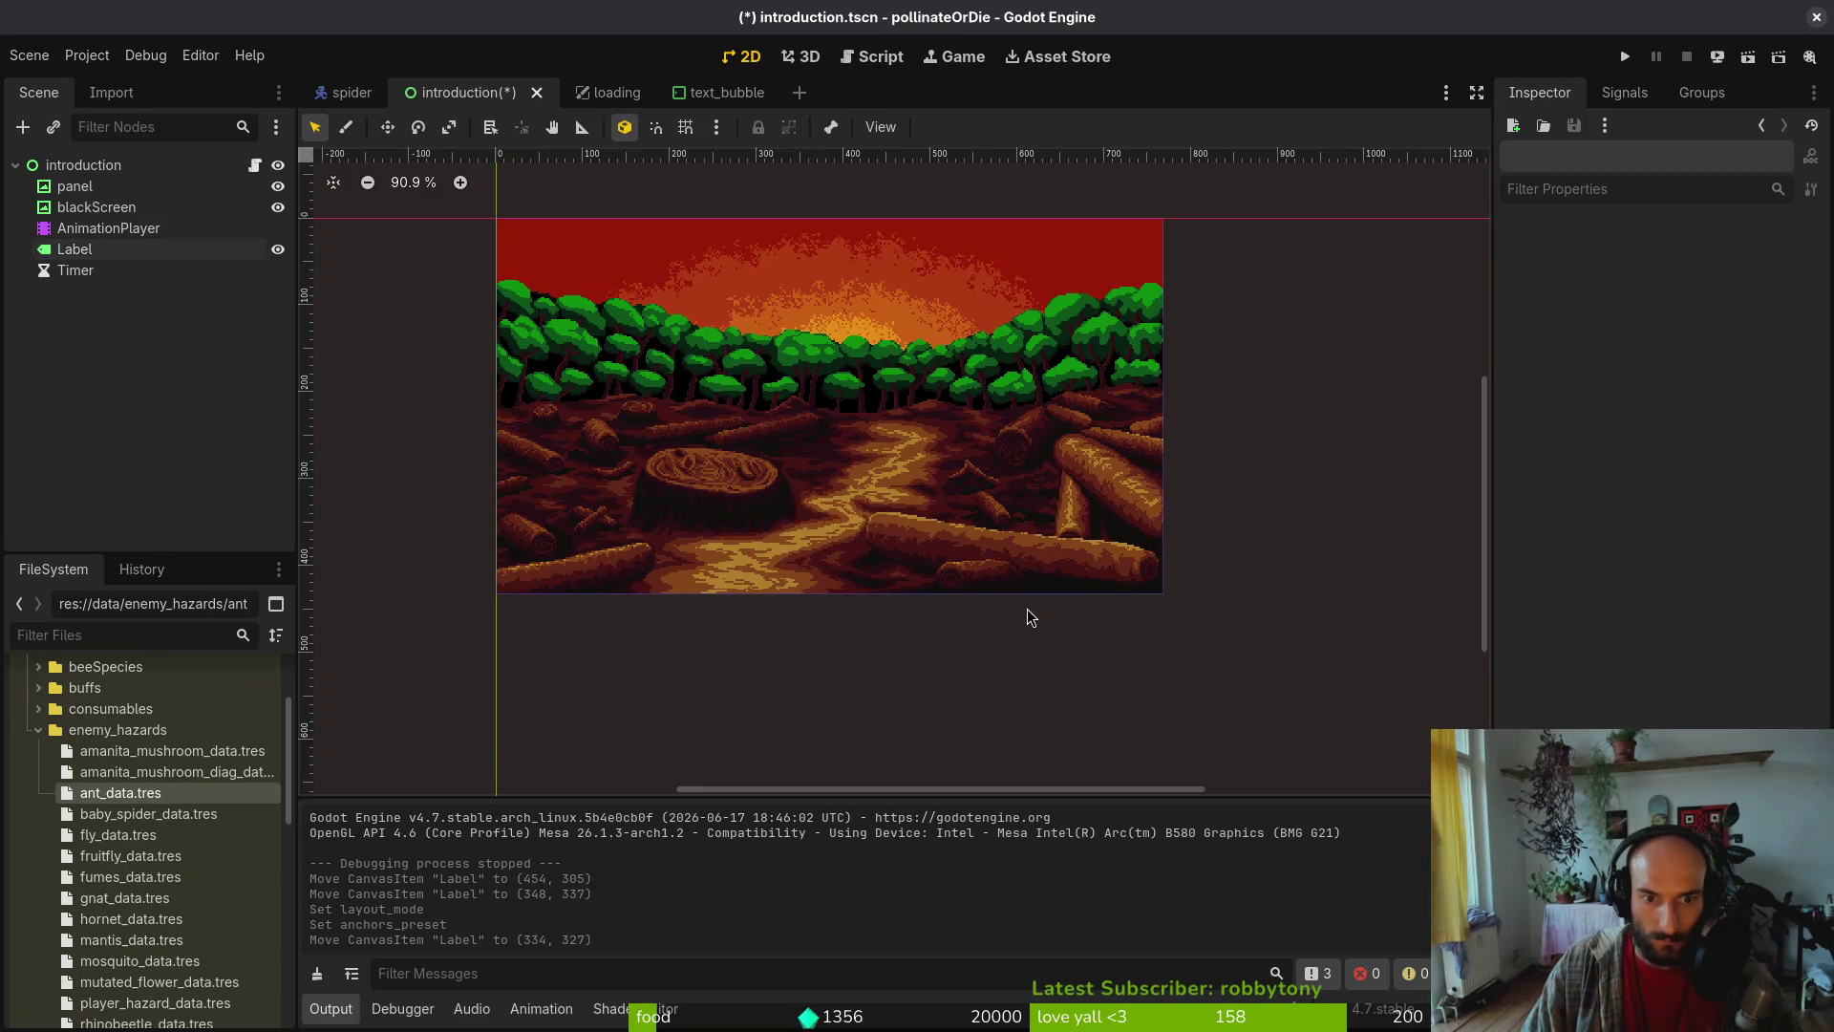
key(ctrl+s)
Run the game, start a new game, and confirm the destruction caption sits bottom centre before closing
click(1626, 55)
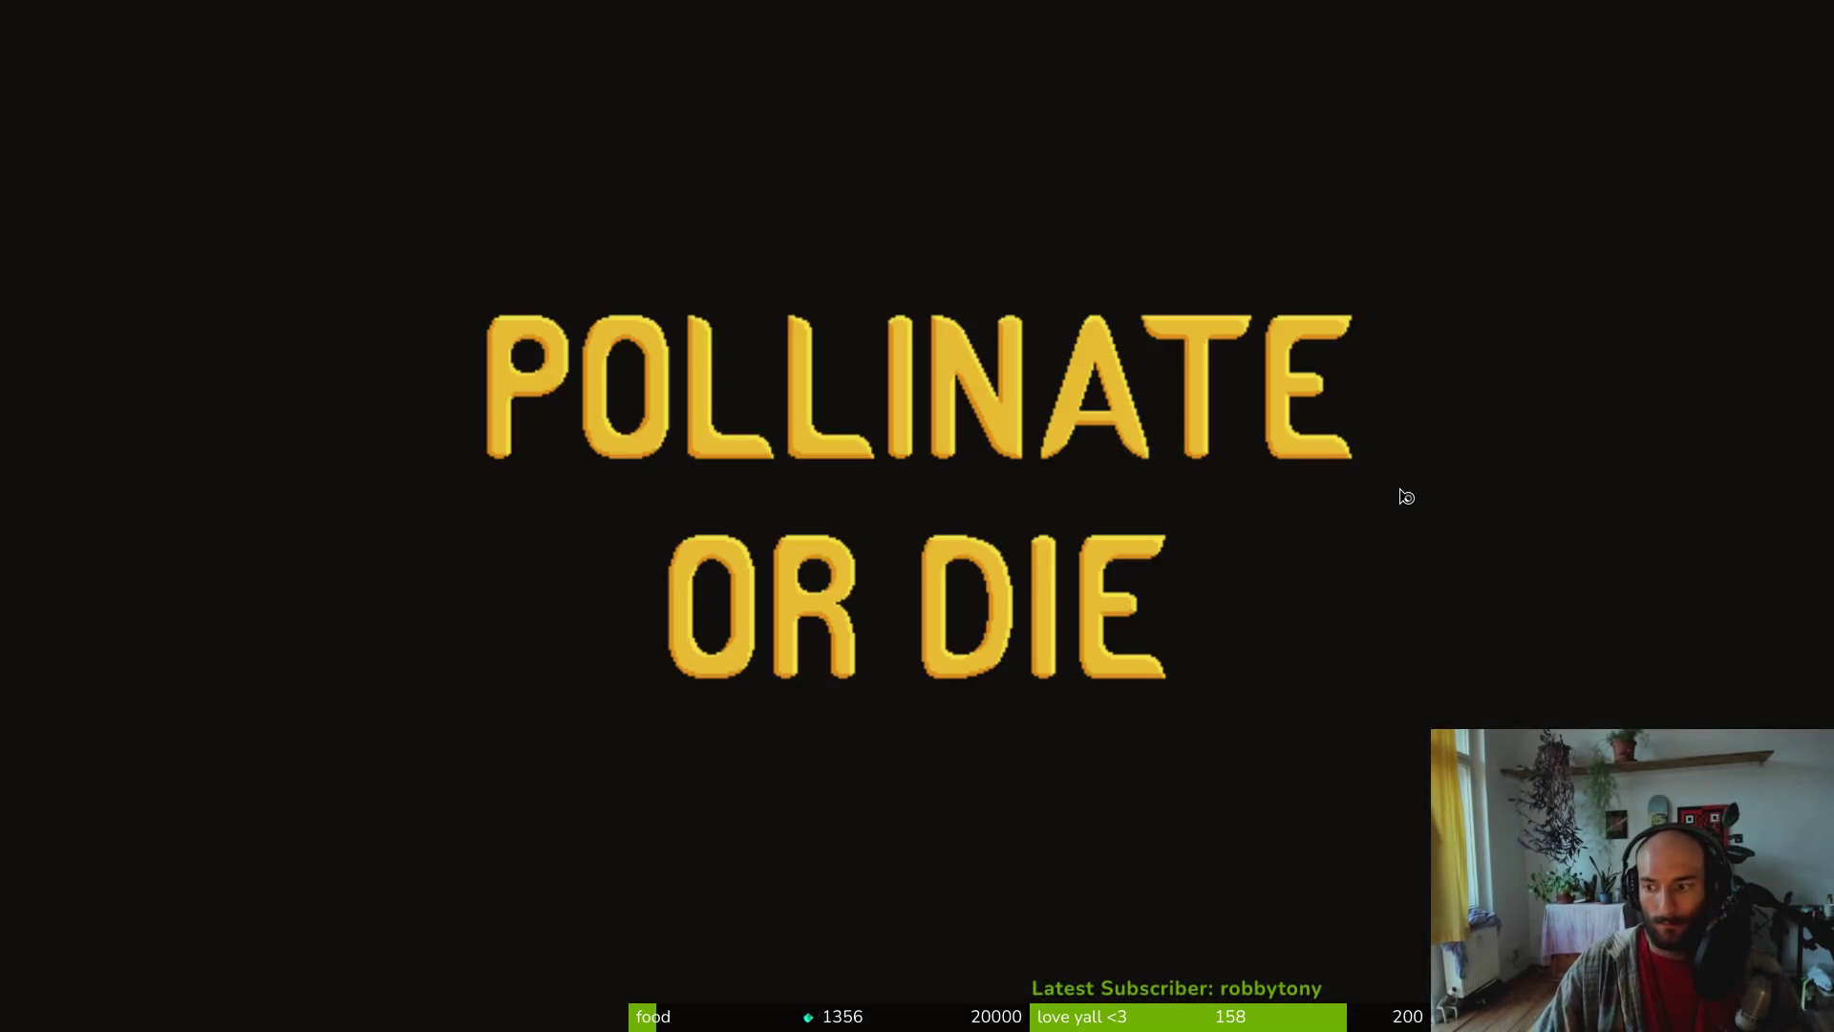
key(Down)
key(Return)
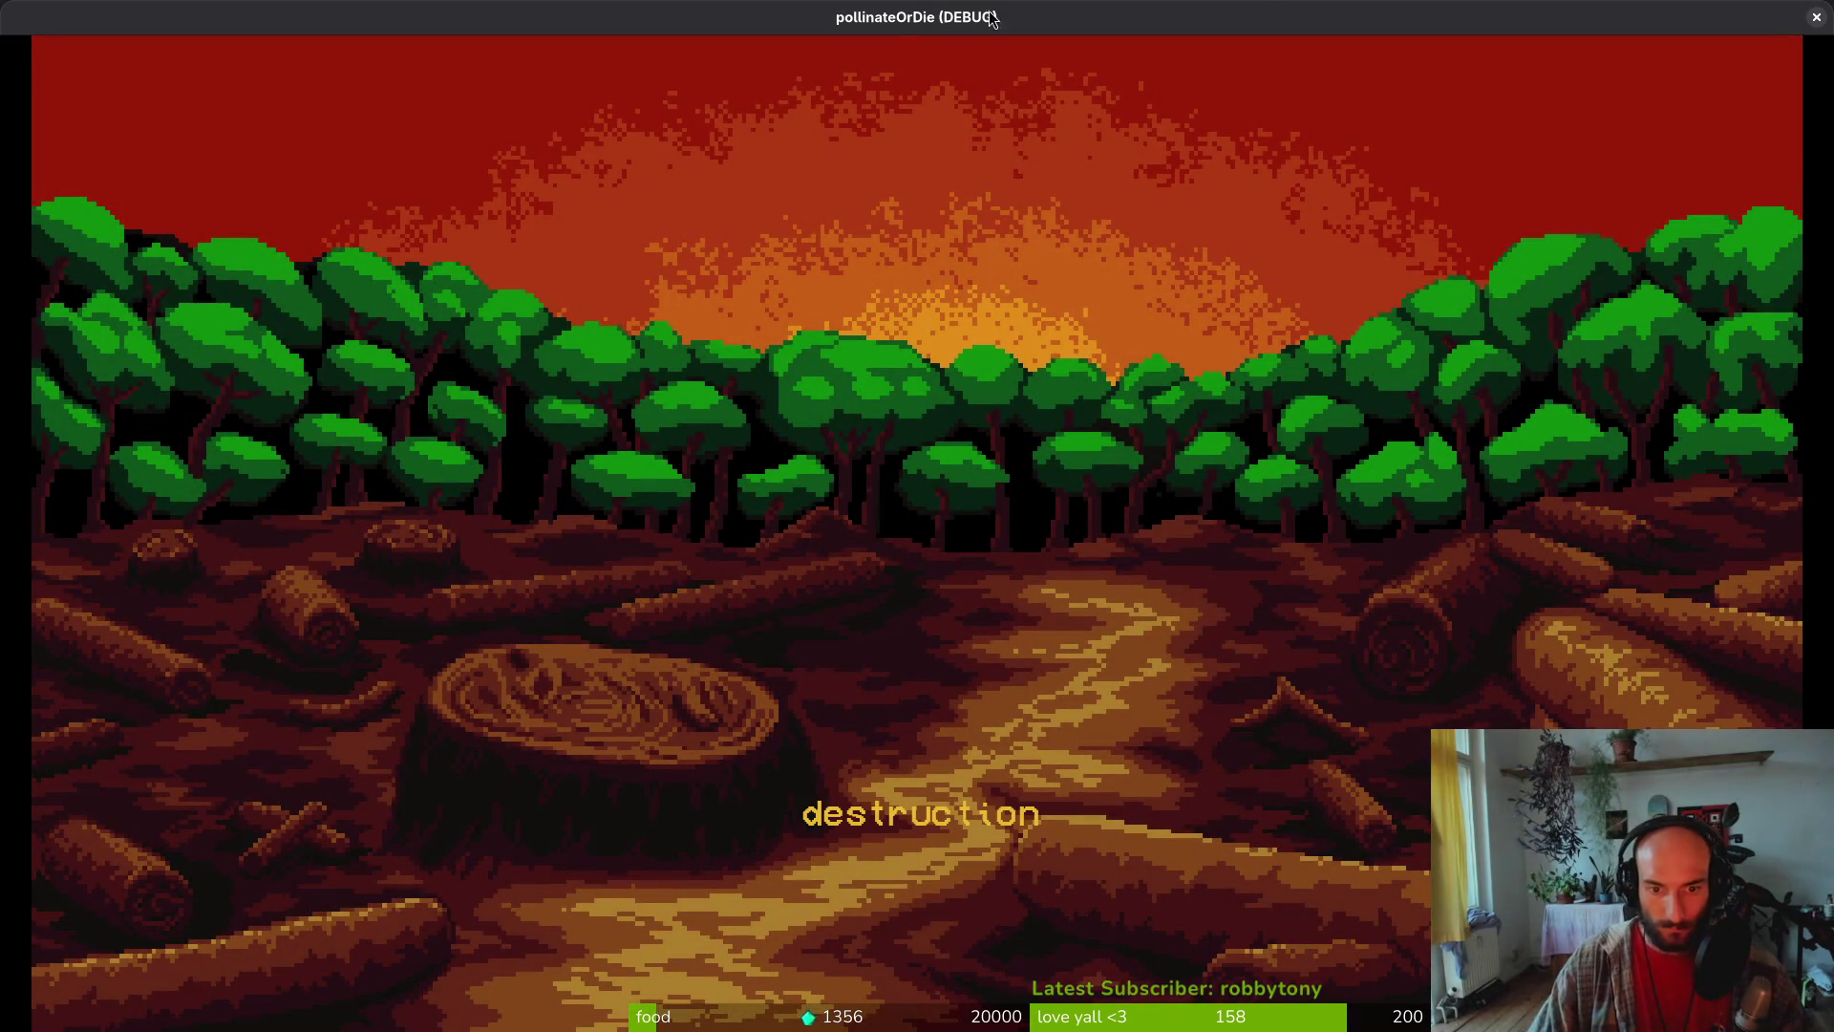
click(1814, 18)
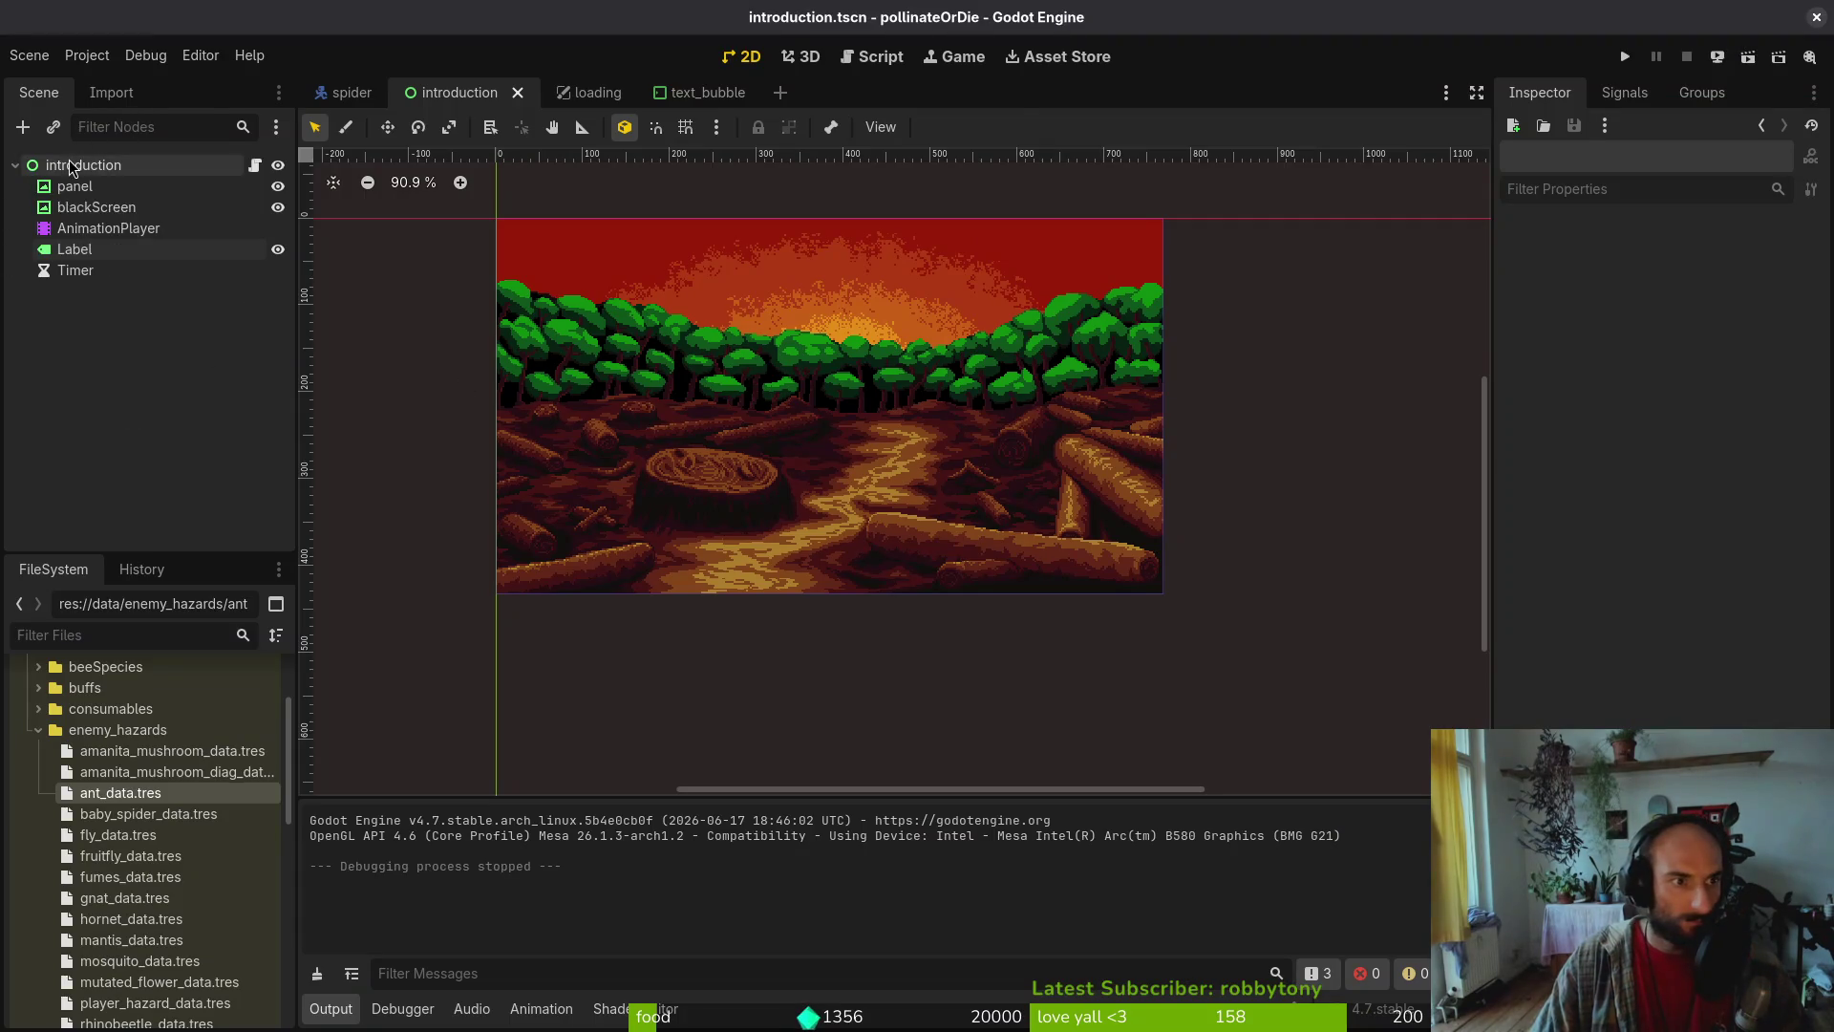
Load mainTheme as the Theme of the introduction root node
click(1557, 626)
click(1721, 660)
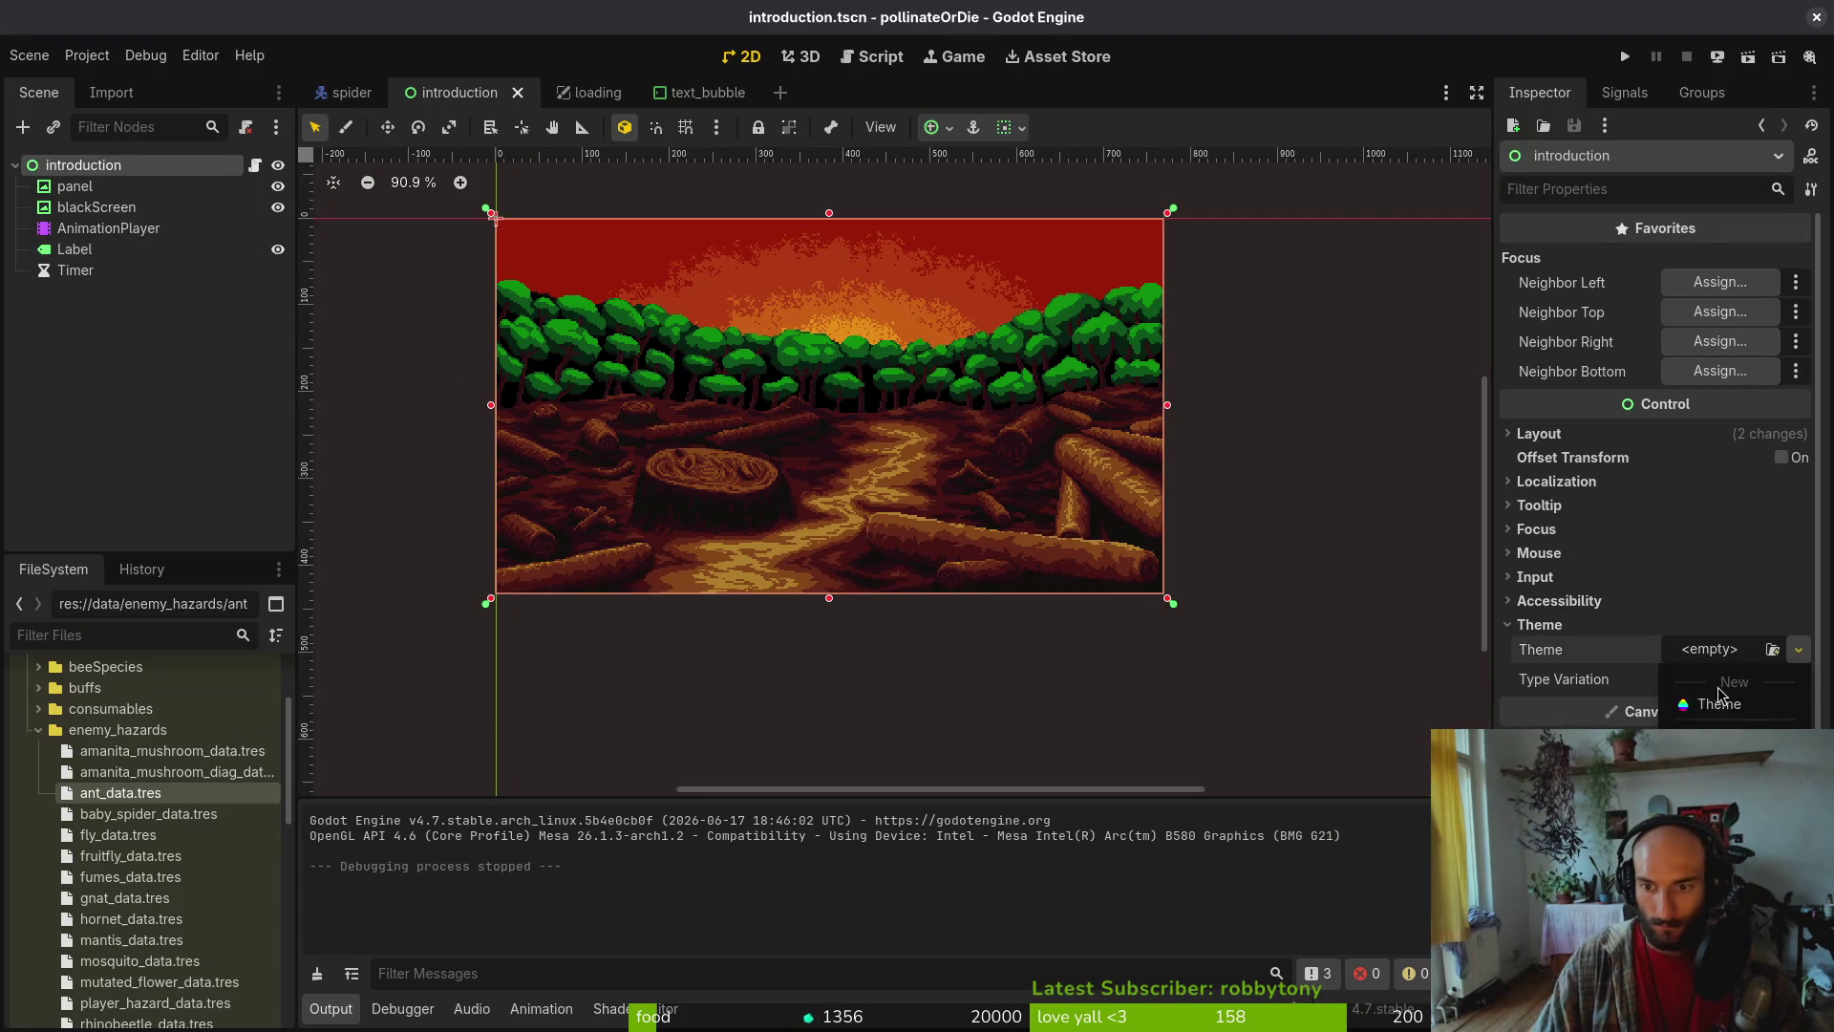
click(1723, 696)
double_click(682, 275)
Run the game with F5, start a new game to view the themed intro, then return to the editor
key(F5)
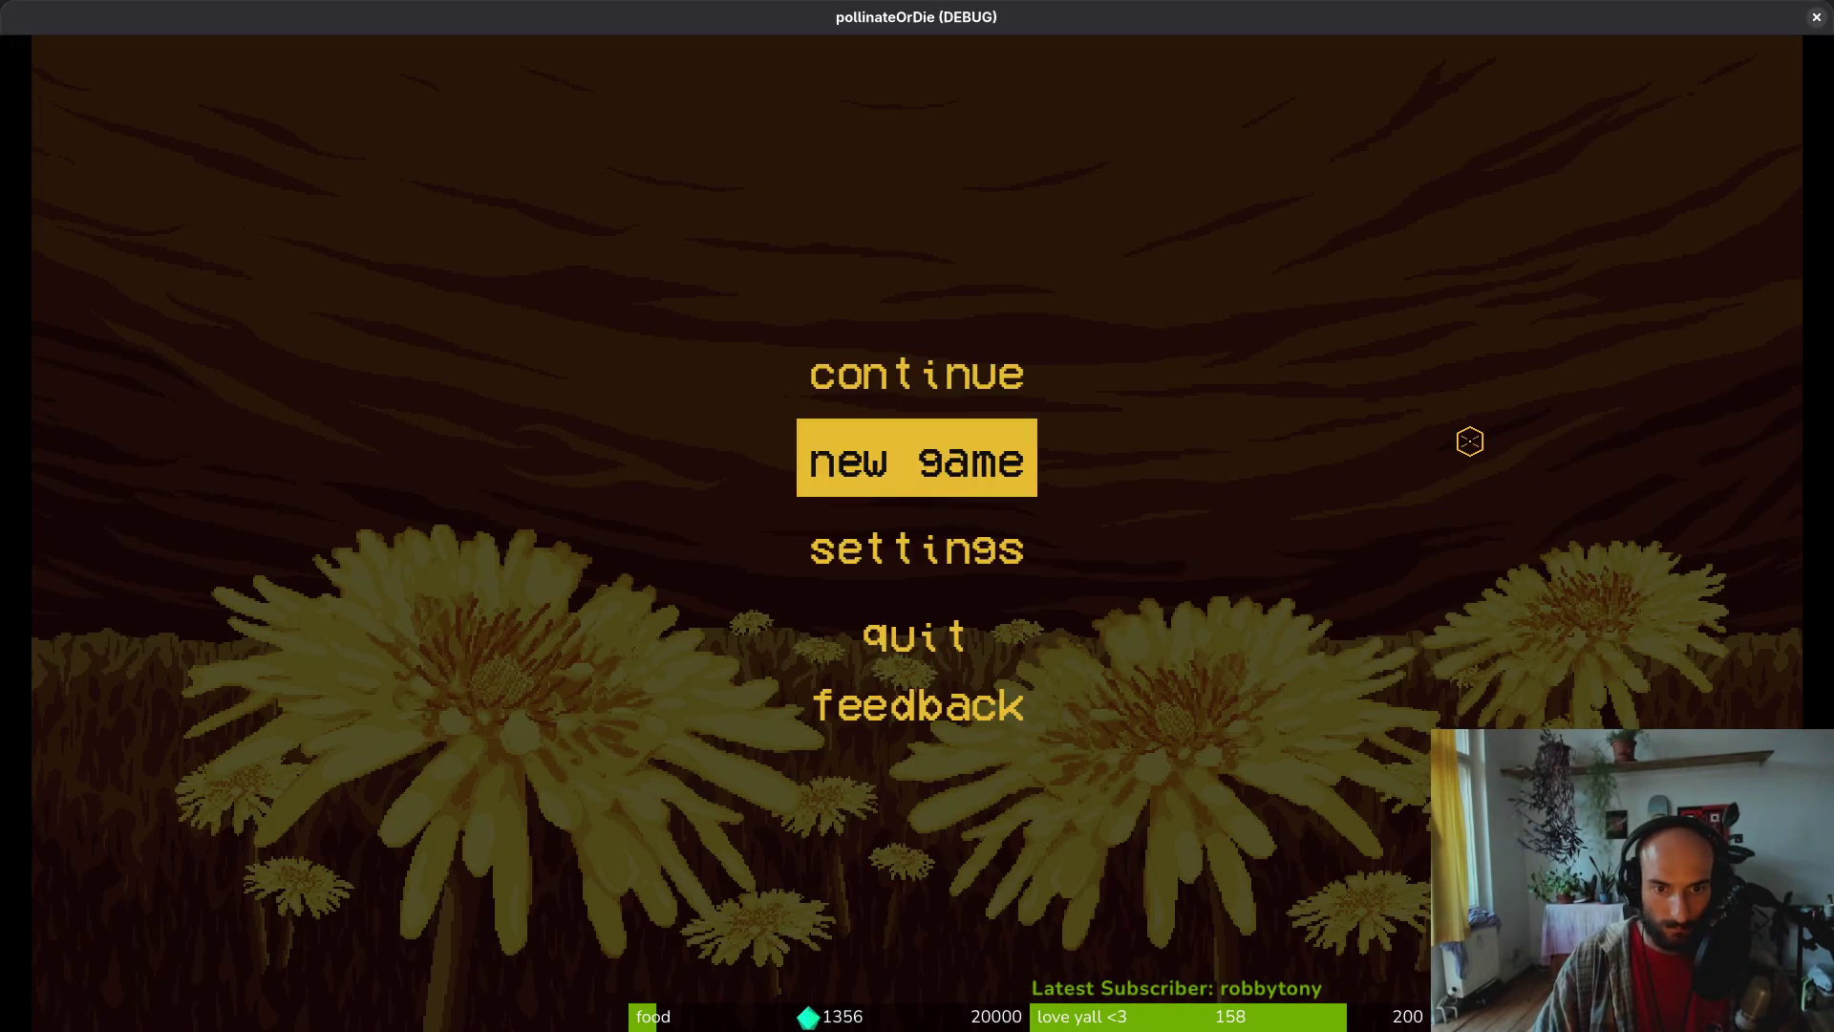
key(Return)
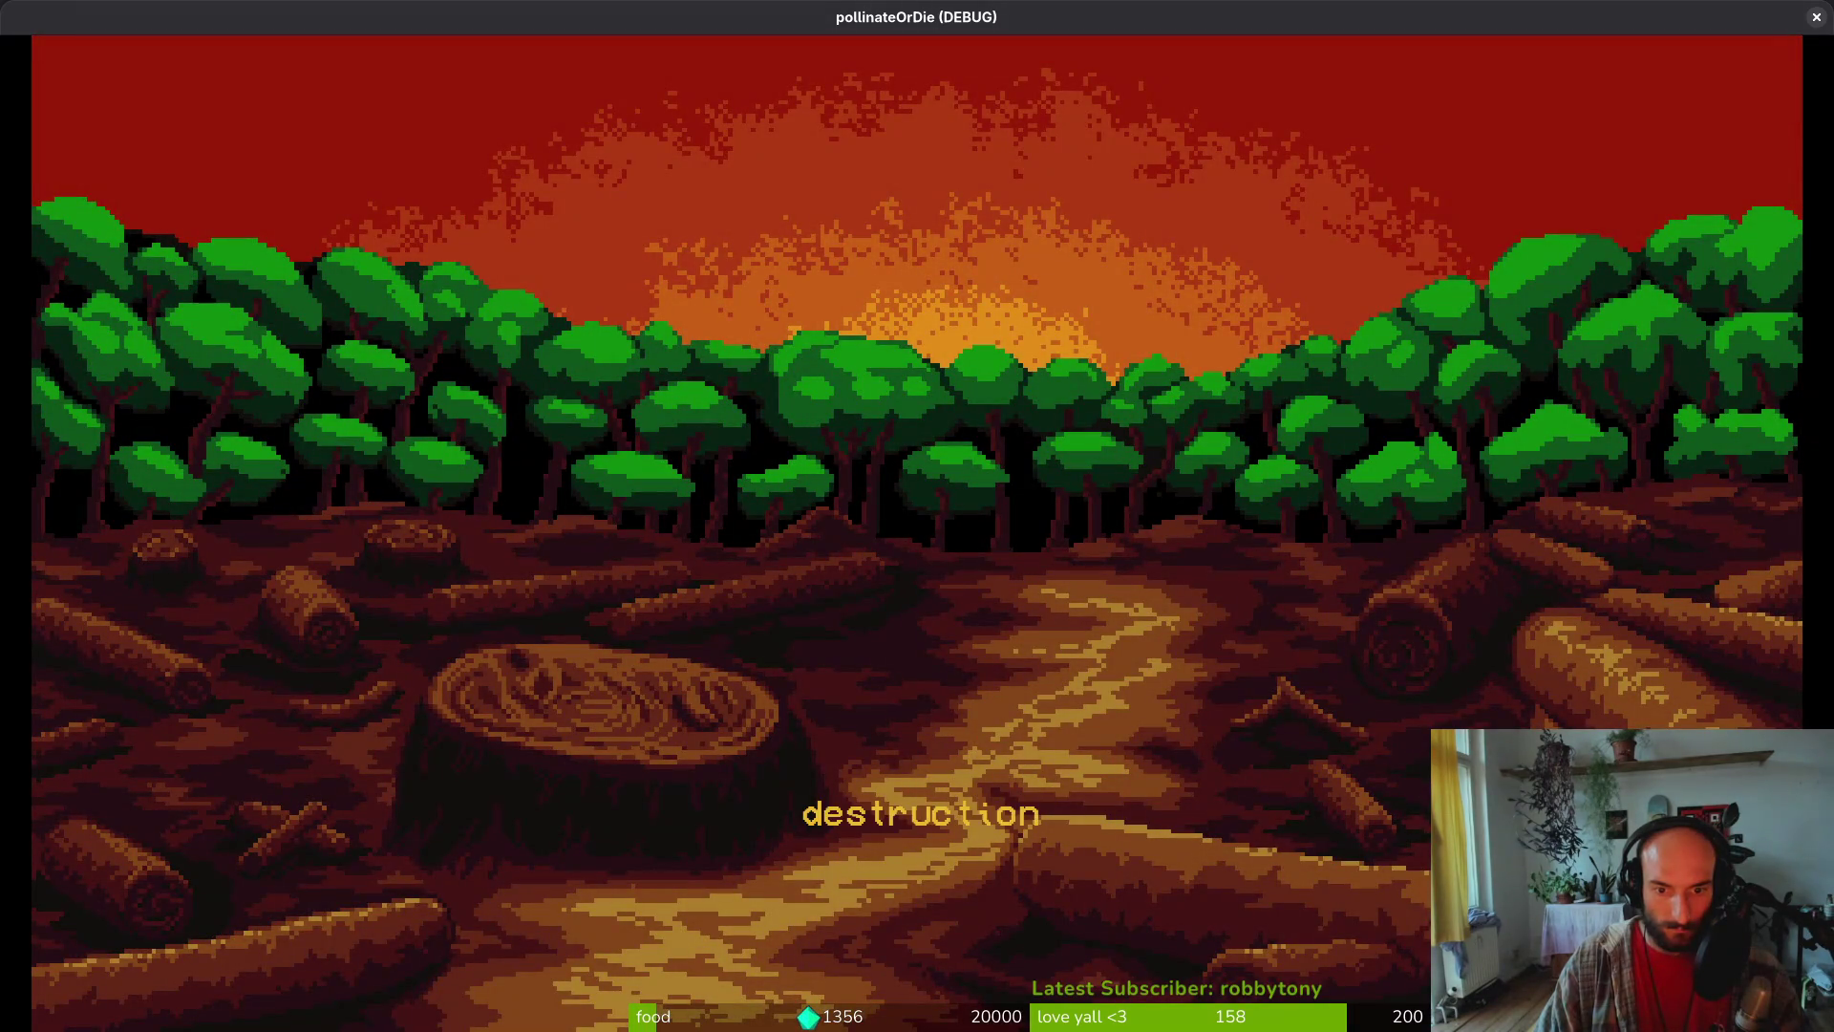
key(alt+Tab)
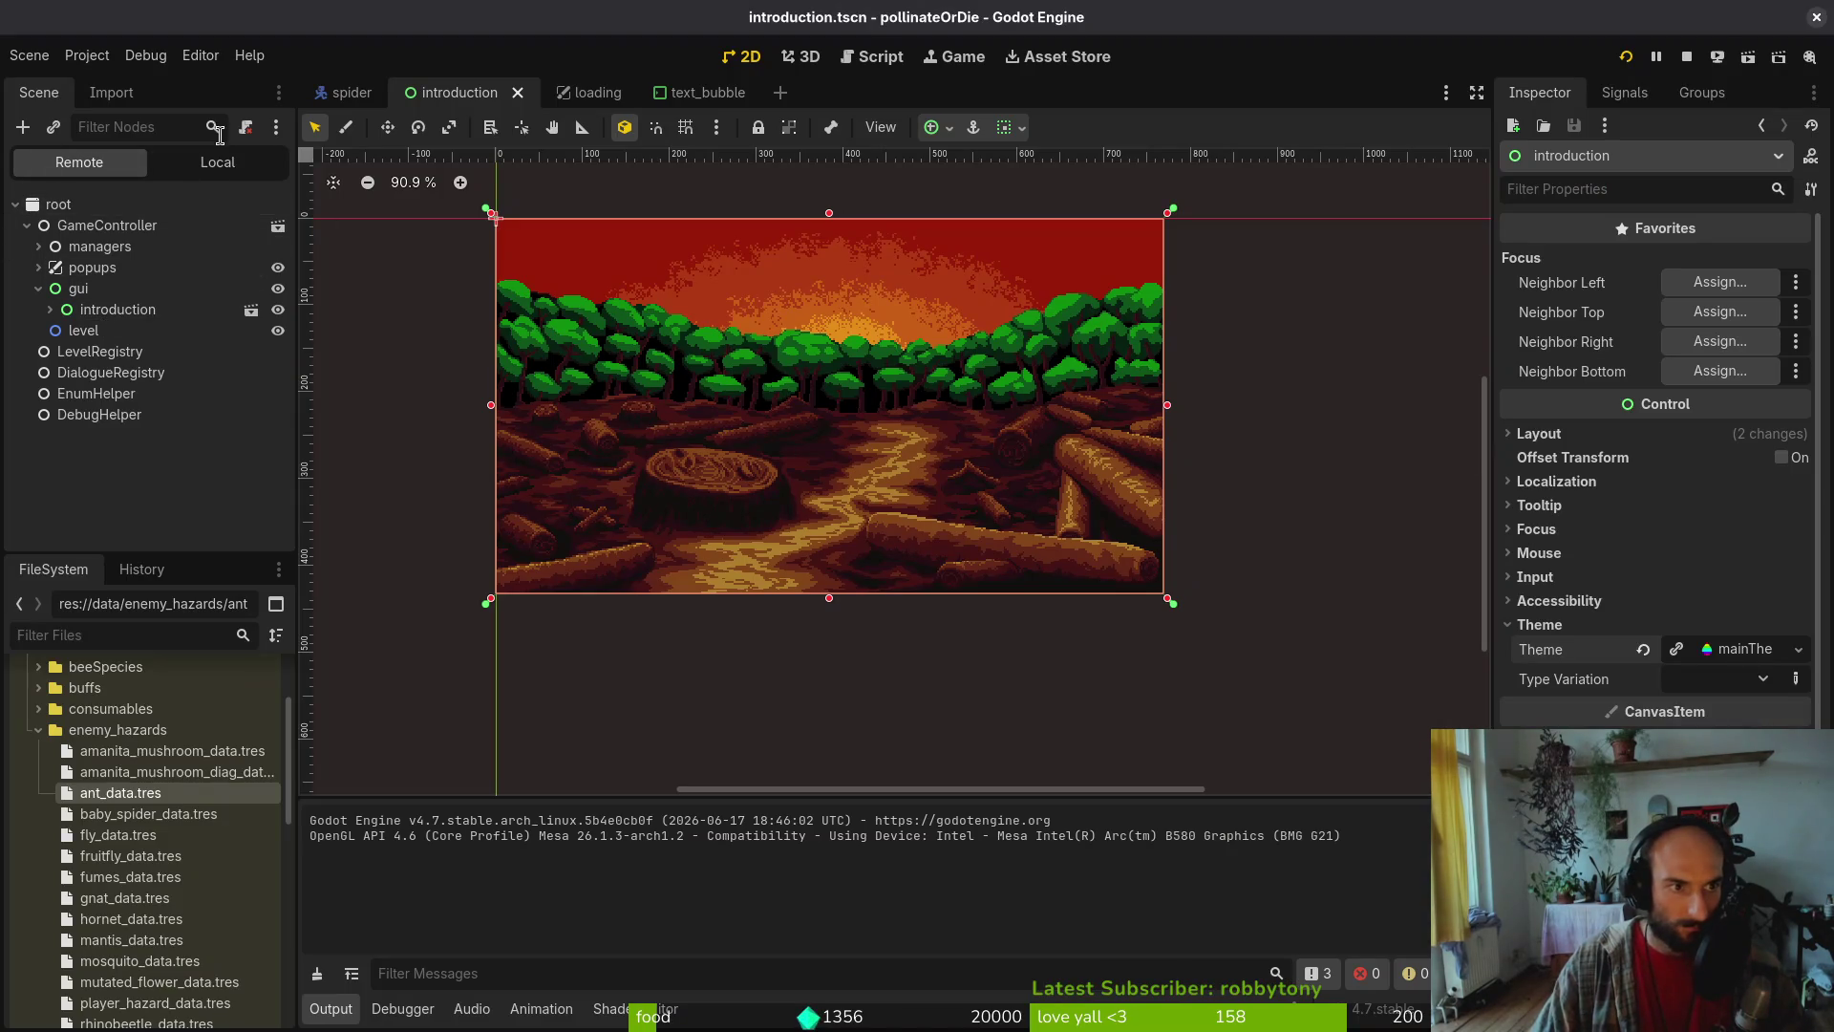
Give the introduction's Label a font size theme override and save the scene
click(217, 162)
click(74, 287)
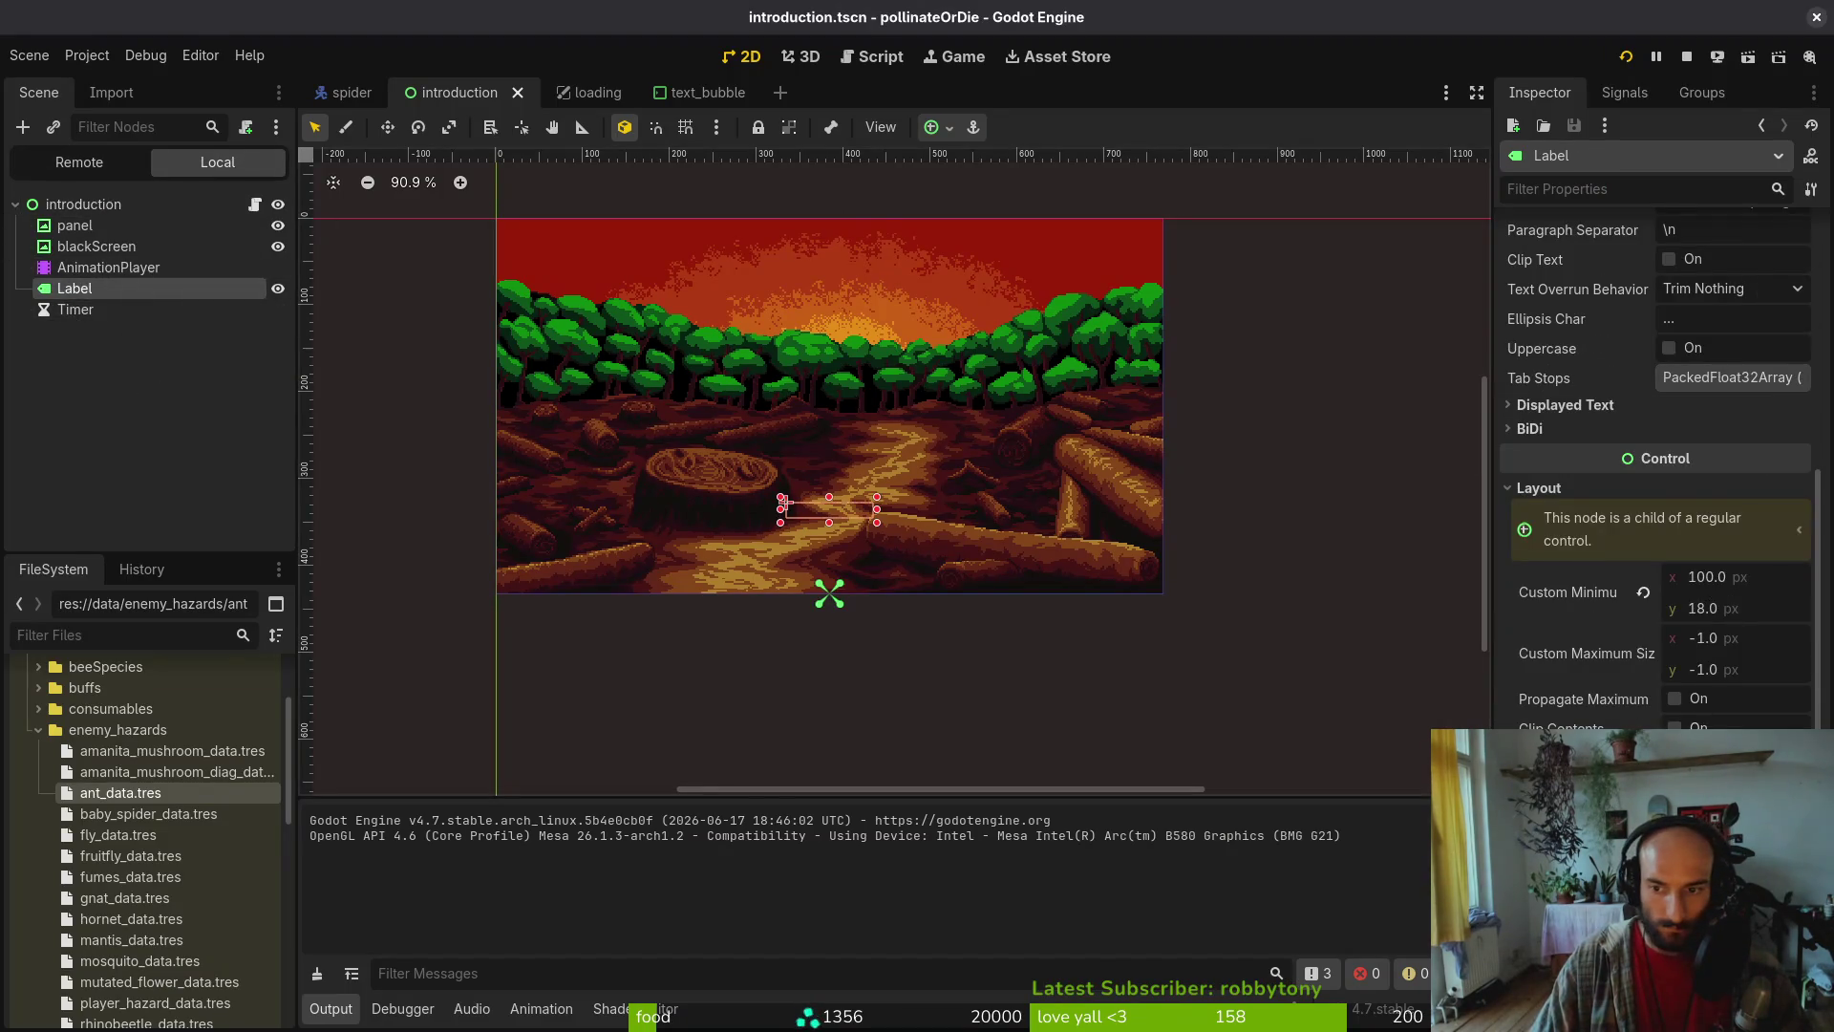
scroll(1657, 458, down, 5)
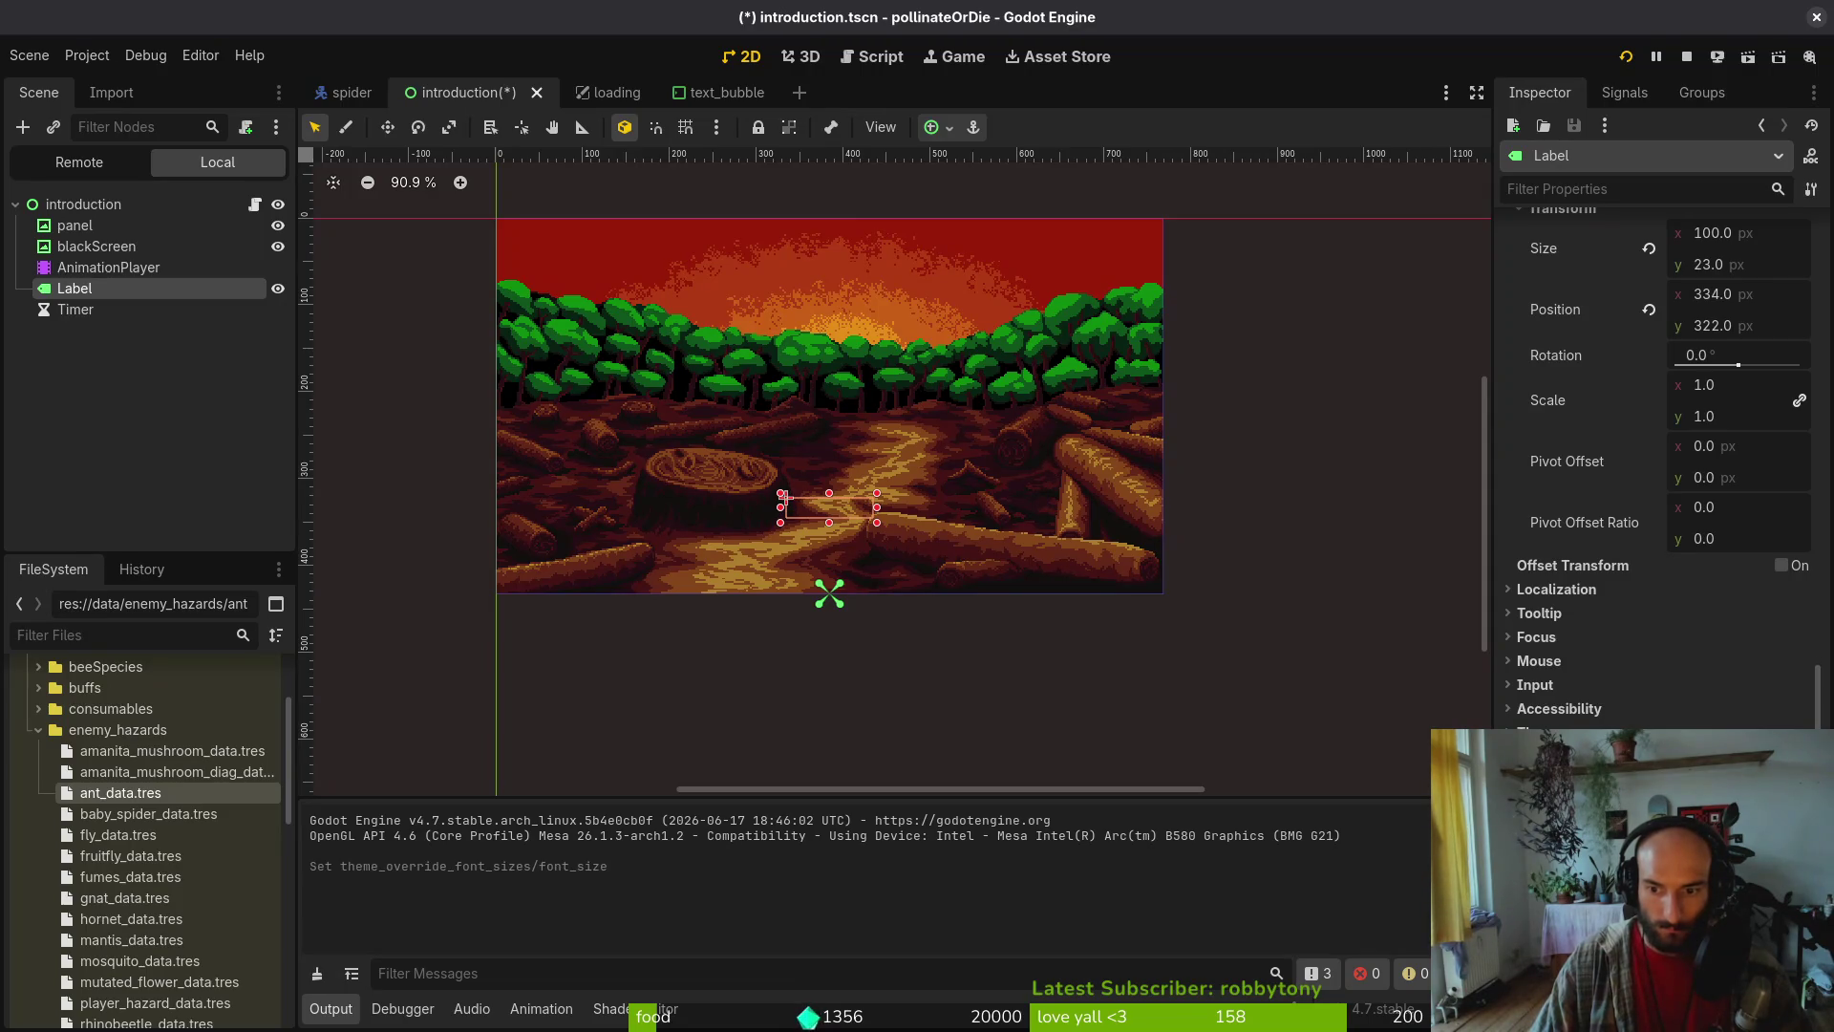
key(ctrl+s)
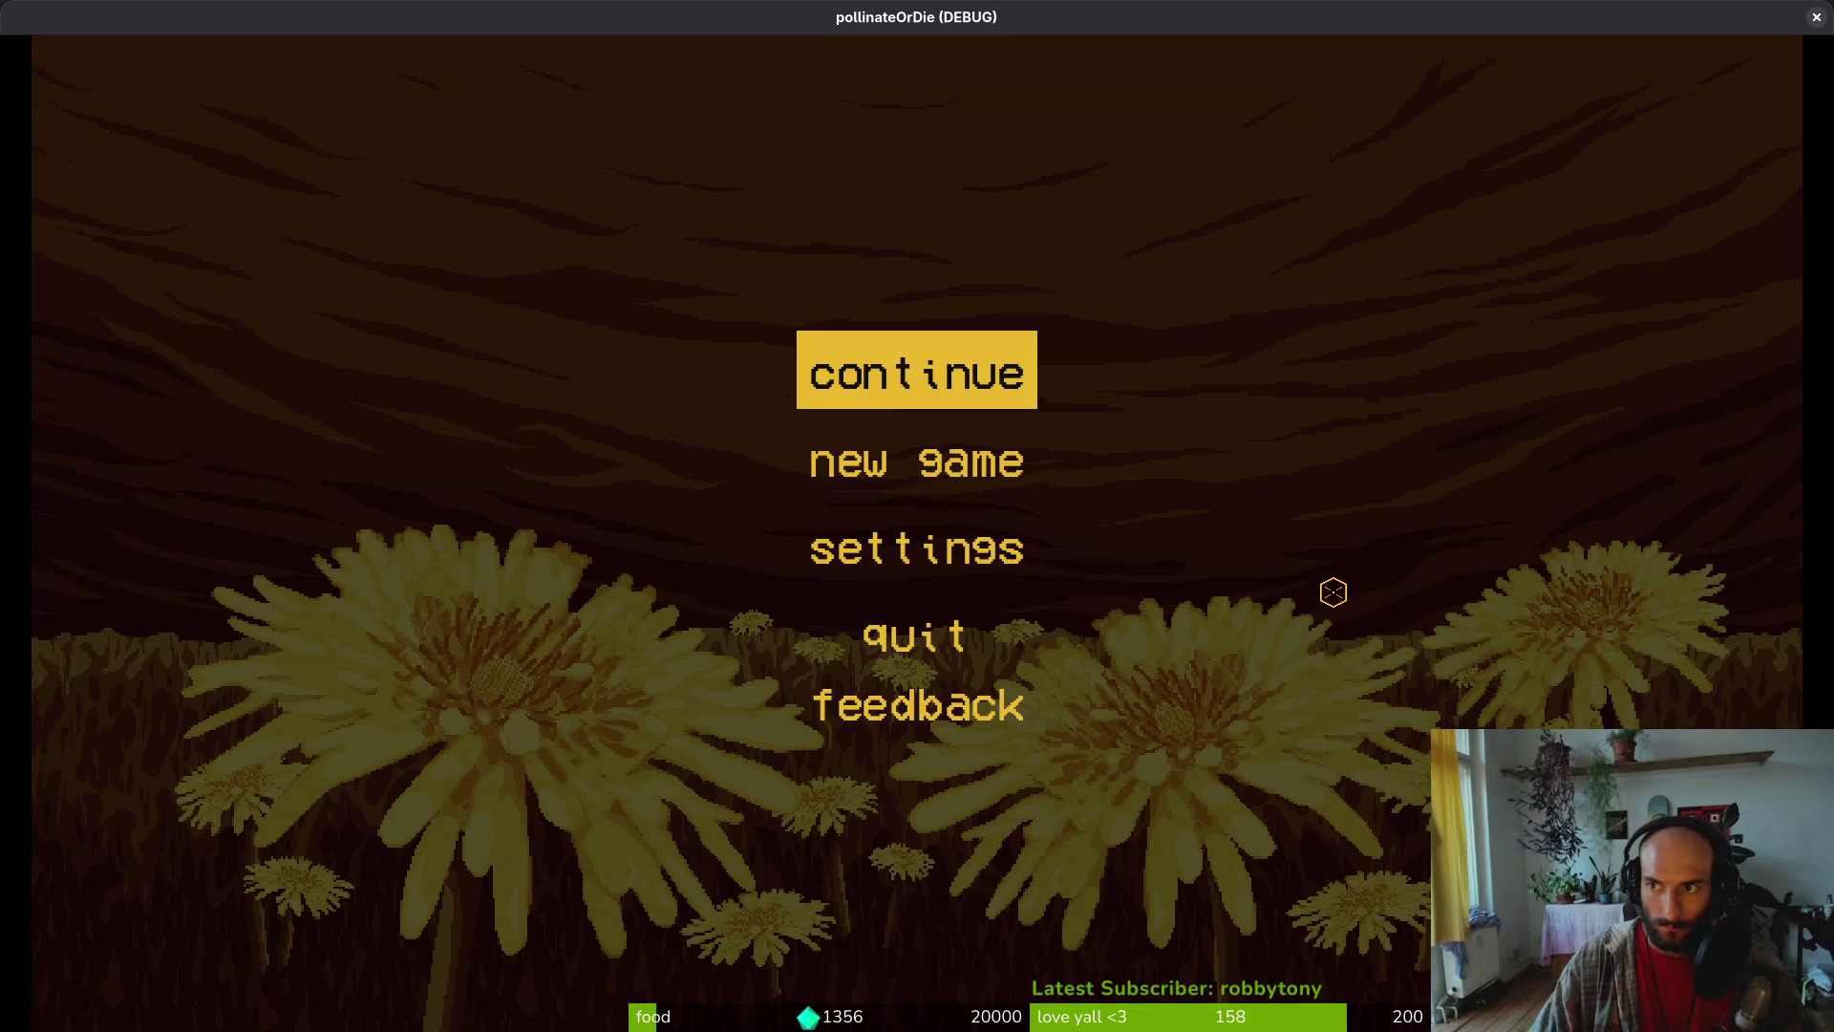
In the running game, continue the saved game to view the intro captions, then close it
key(Down)
key(Return)
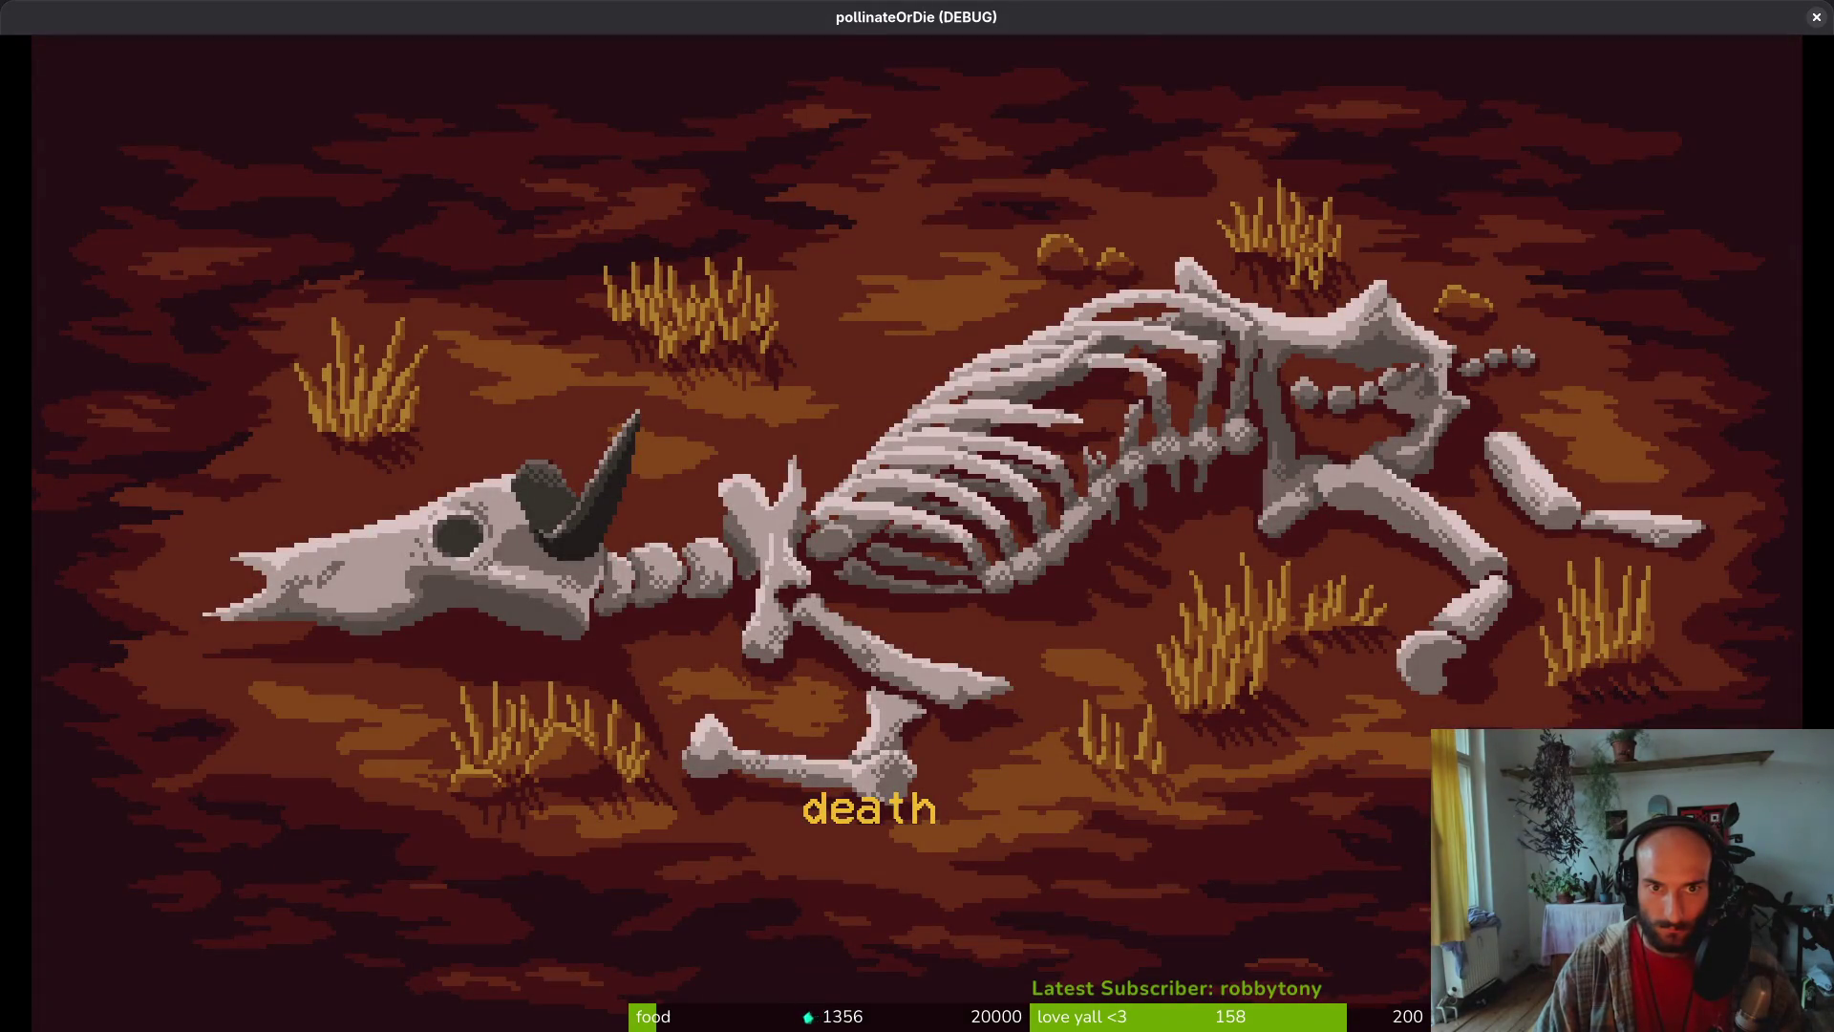
key(Escape)
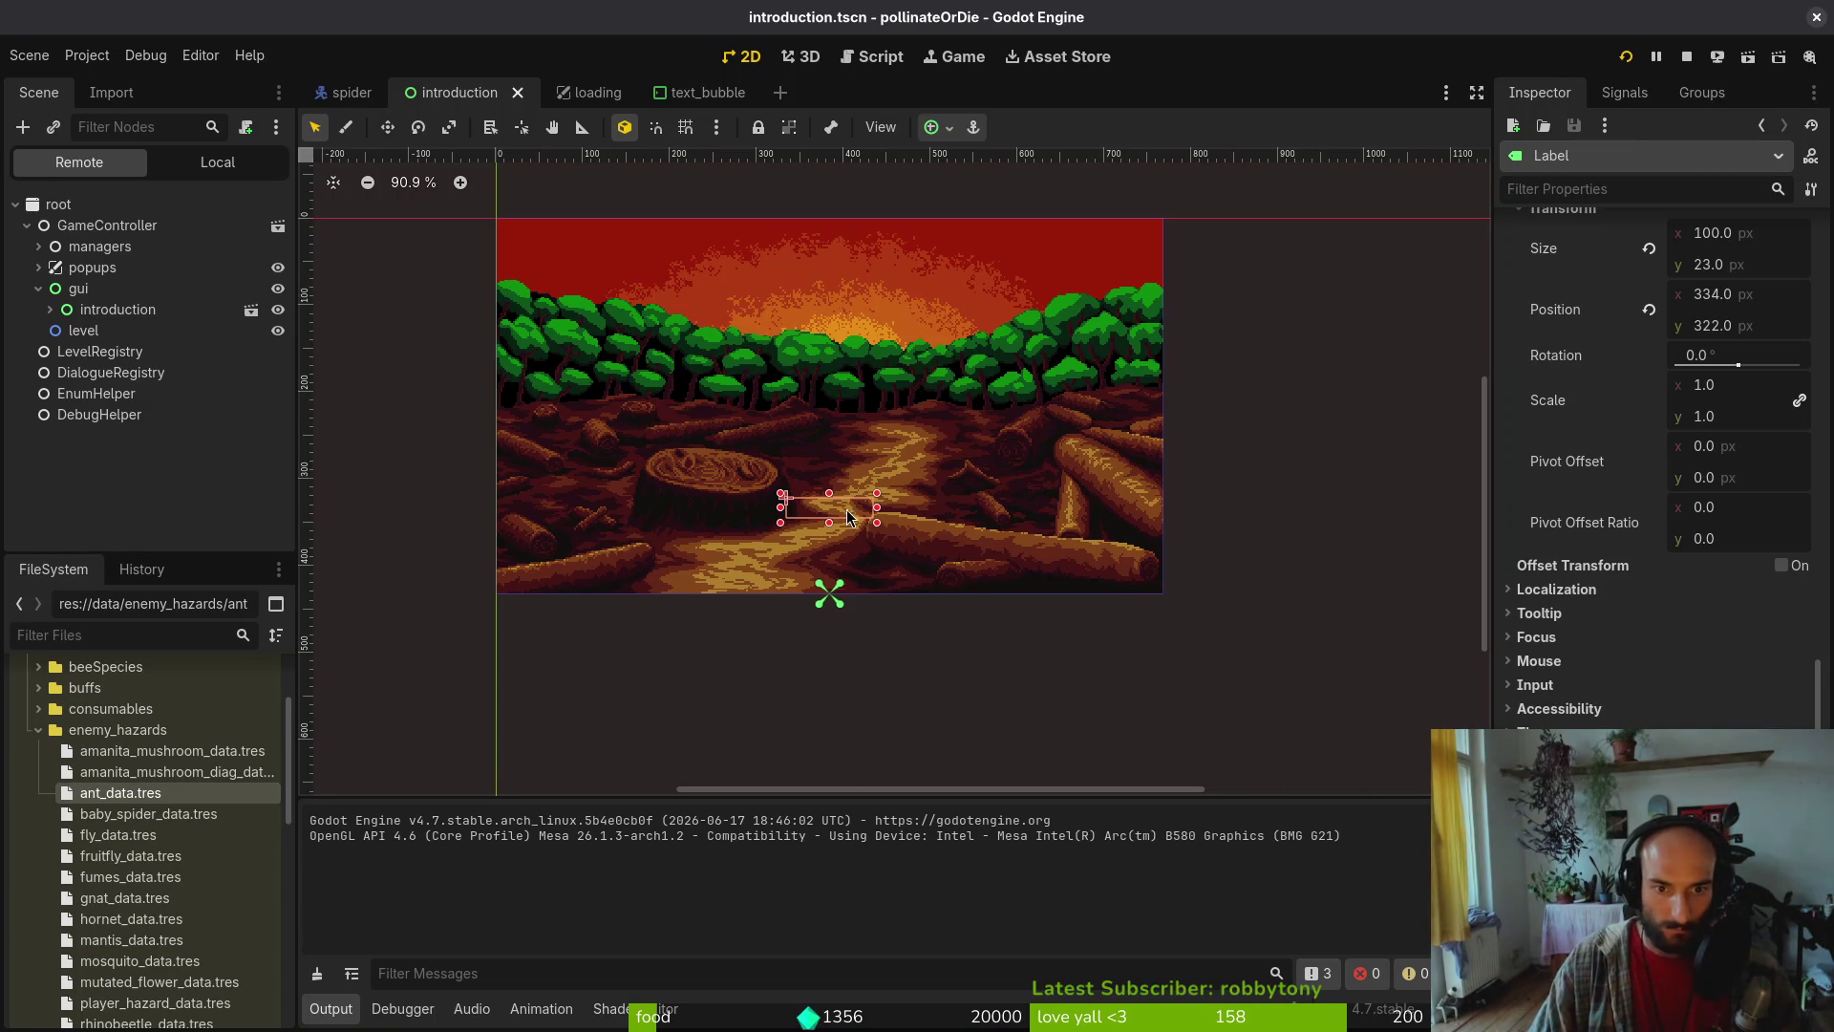
Set the Label's horizontal alignment to Center and save the introduction scene
scroll(1576, 509, up, 5)
scroll(1576, 509, up, 10)
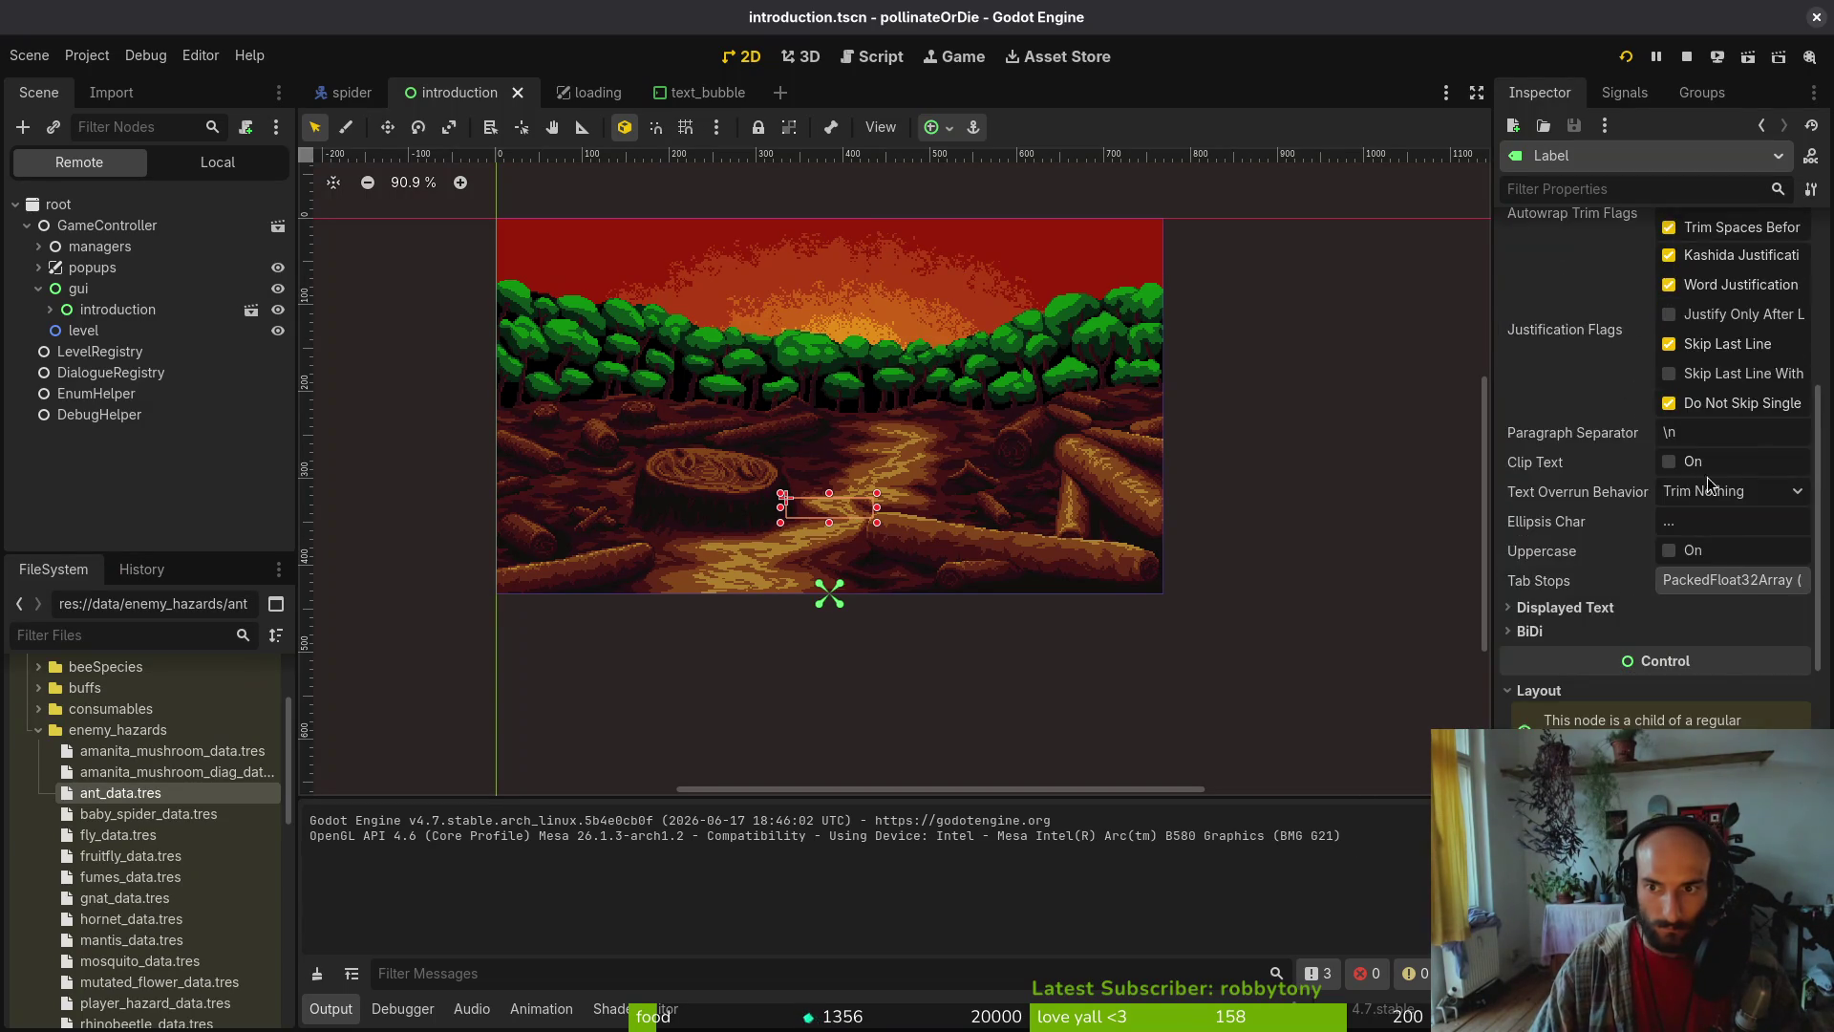
click(1723, 622)
click(1691, 668)
click(1205, 576)
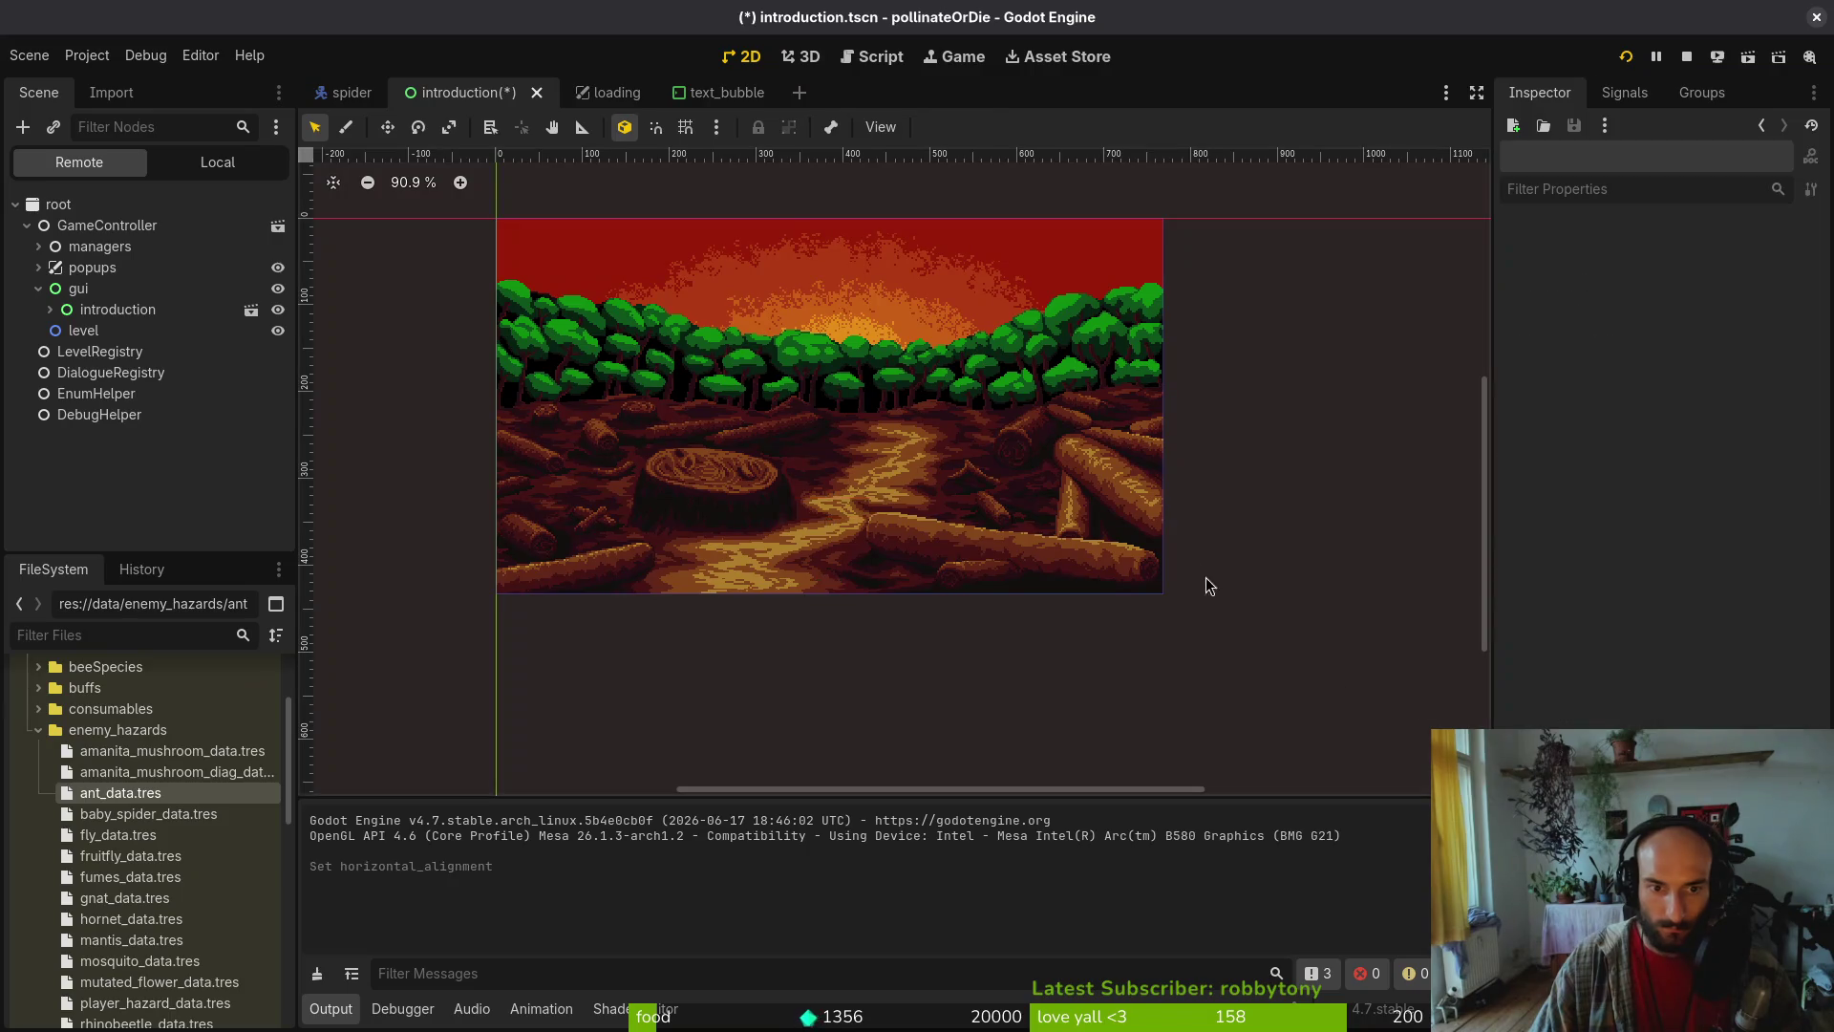
key(ctrl+s)
Set the Label's custom minimum width to 360 and save the scene
click(117, 309)
click(217, 162)
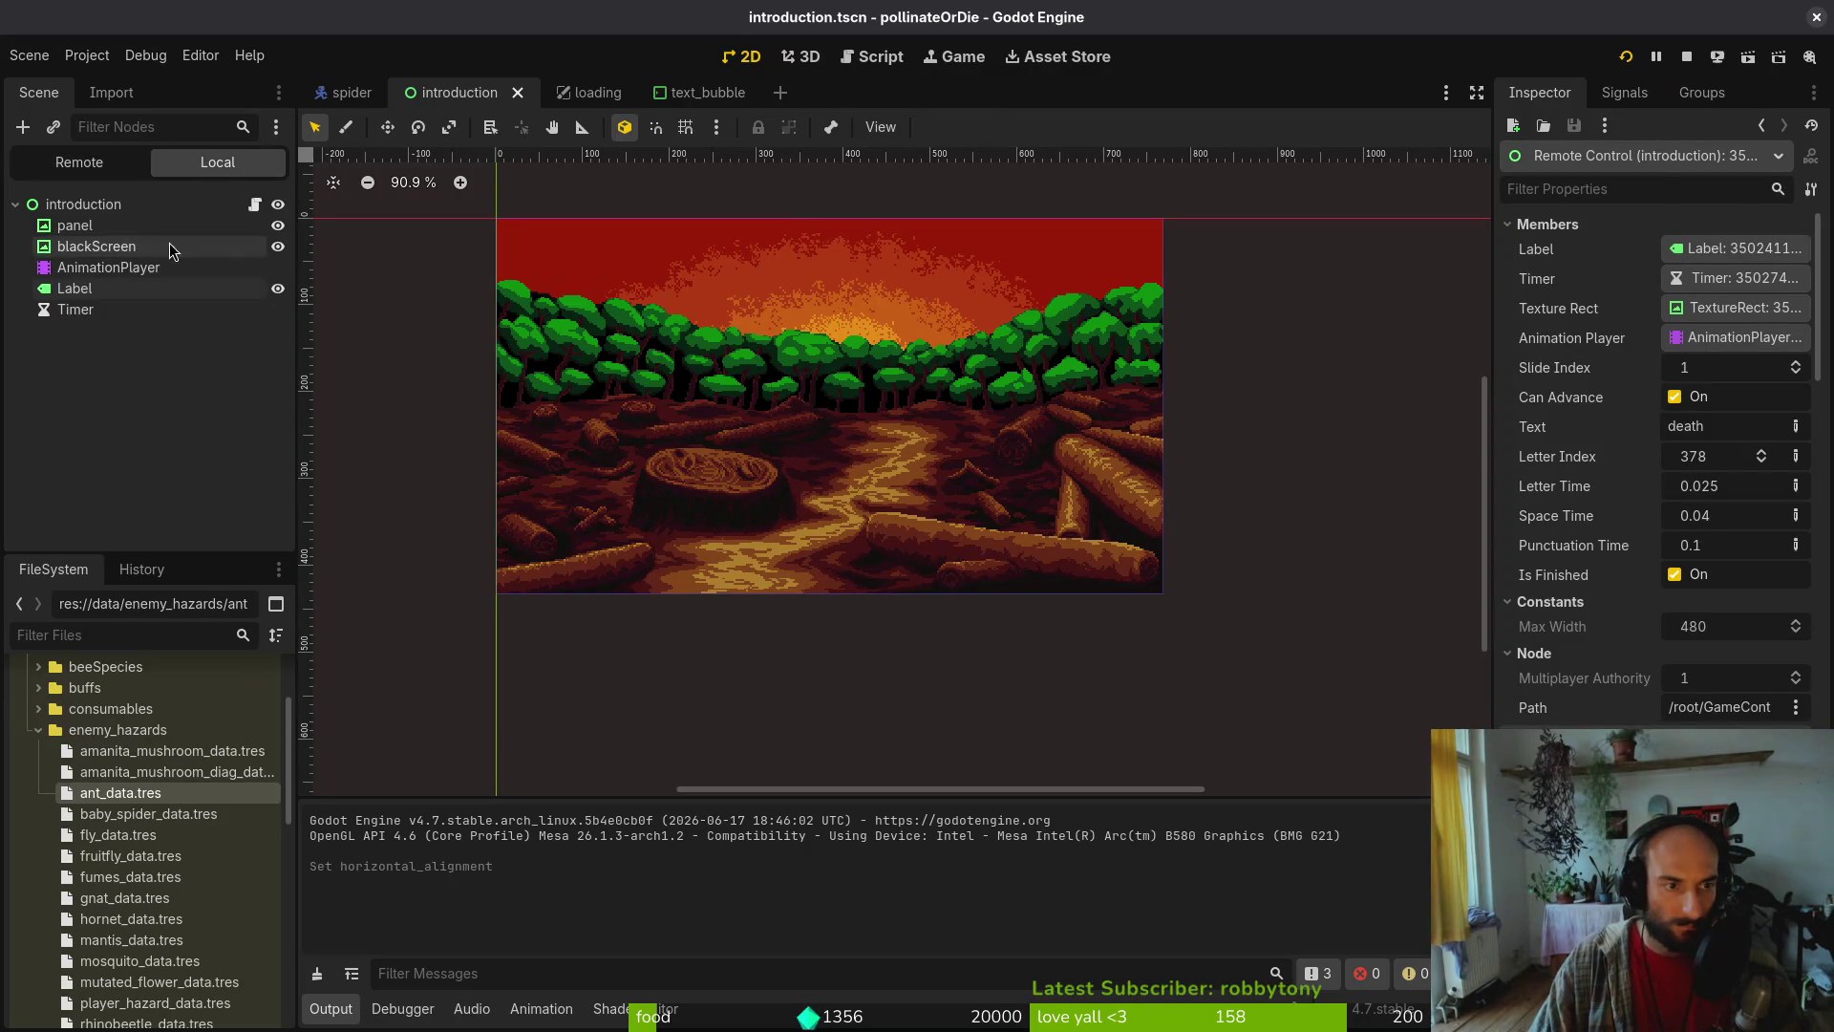
click(74, 288)
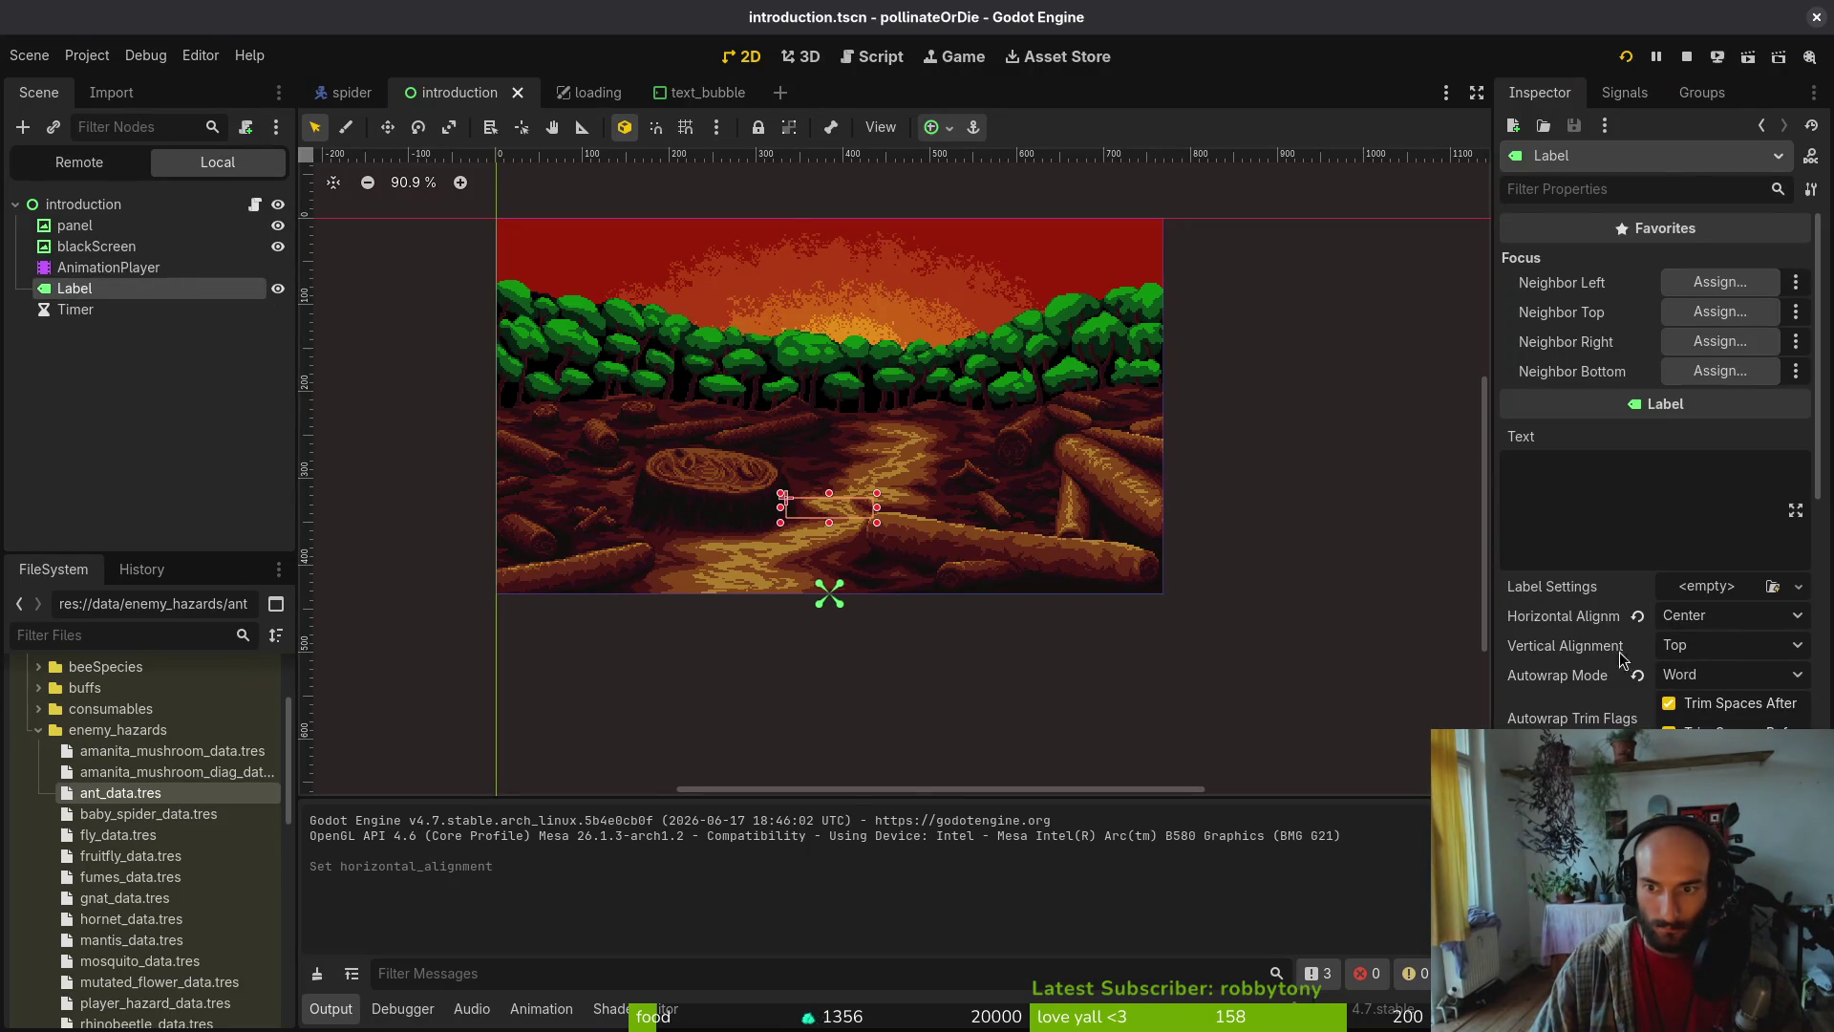
scroll(1741, 714, down, 5)
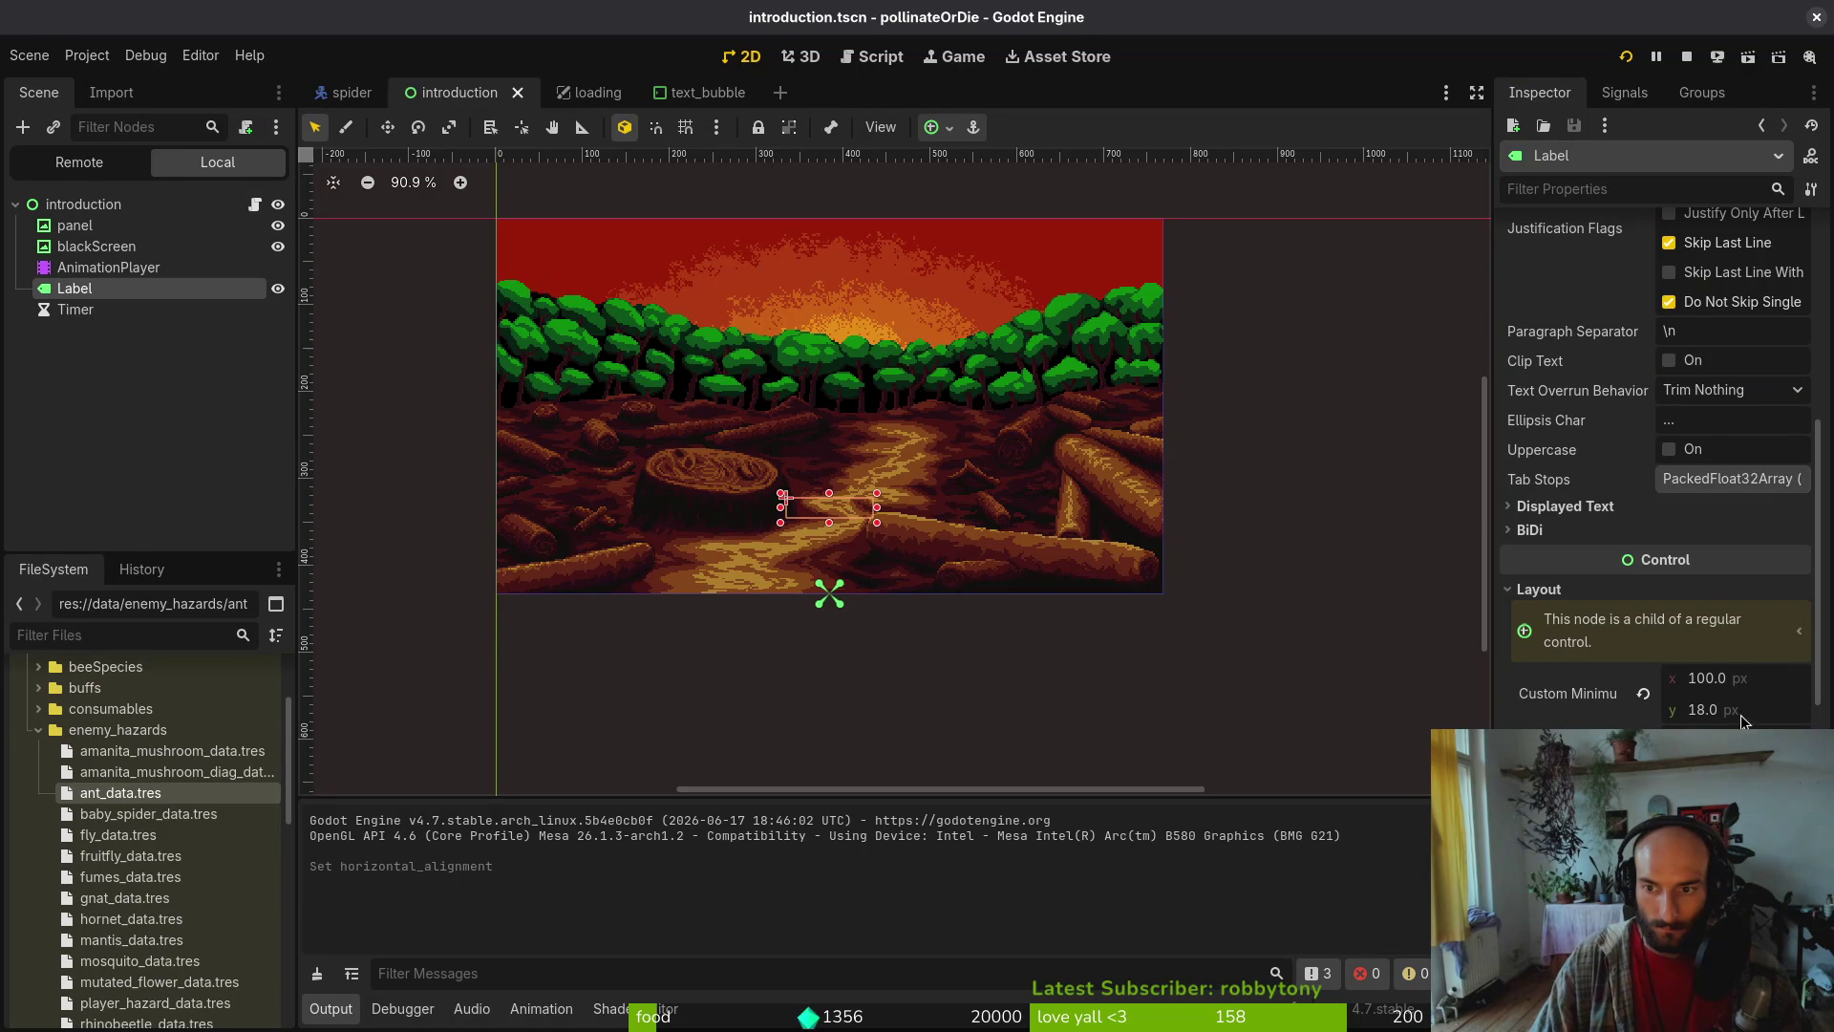
click(1766, 688)
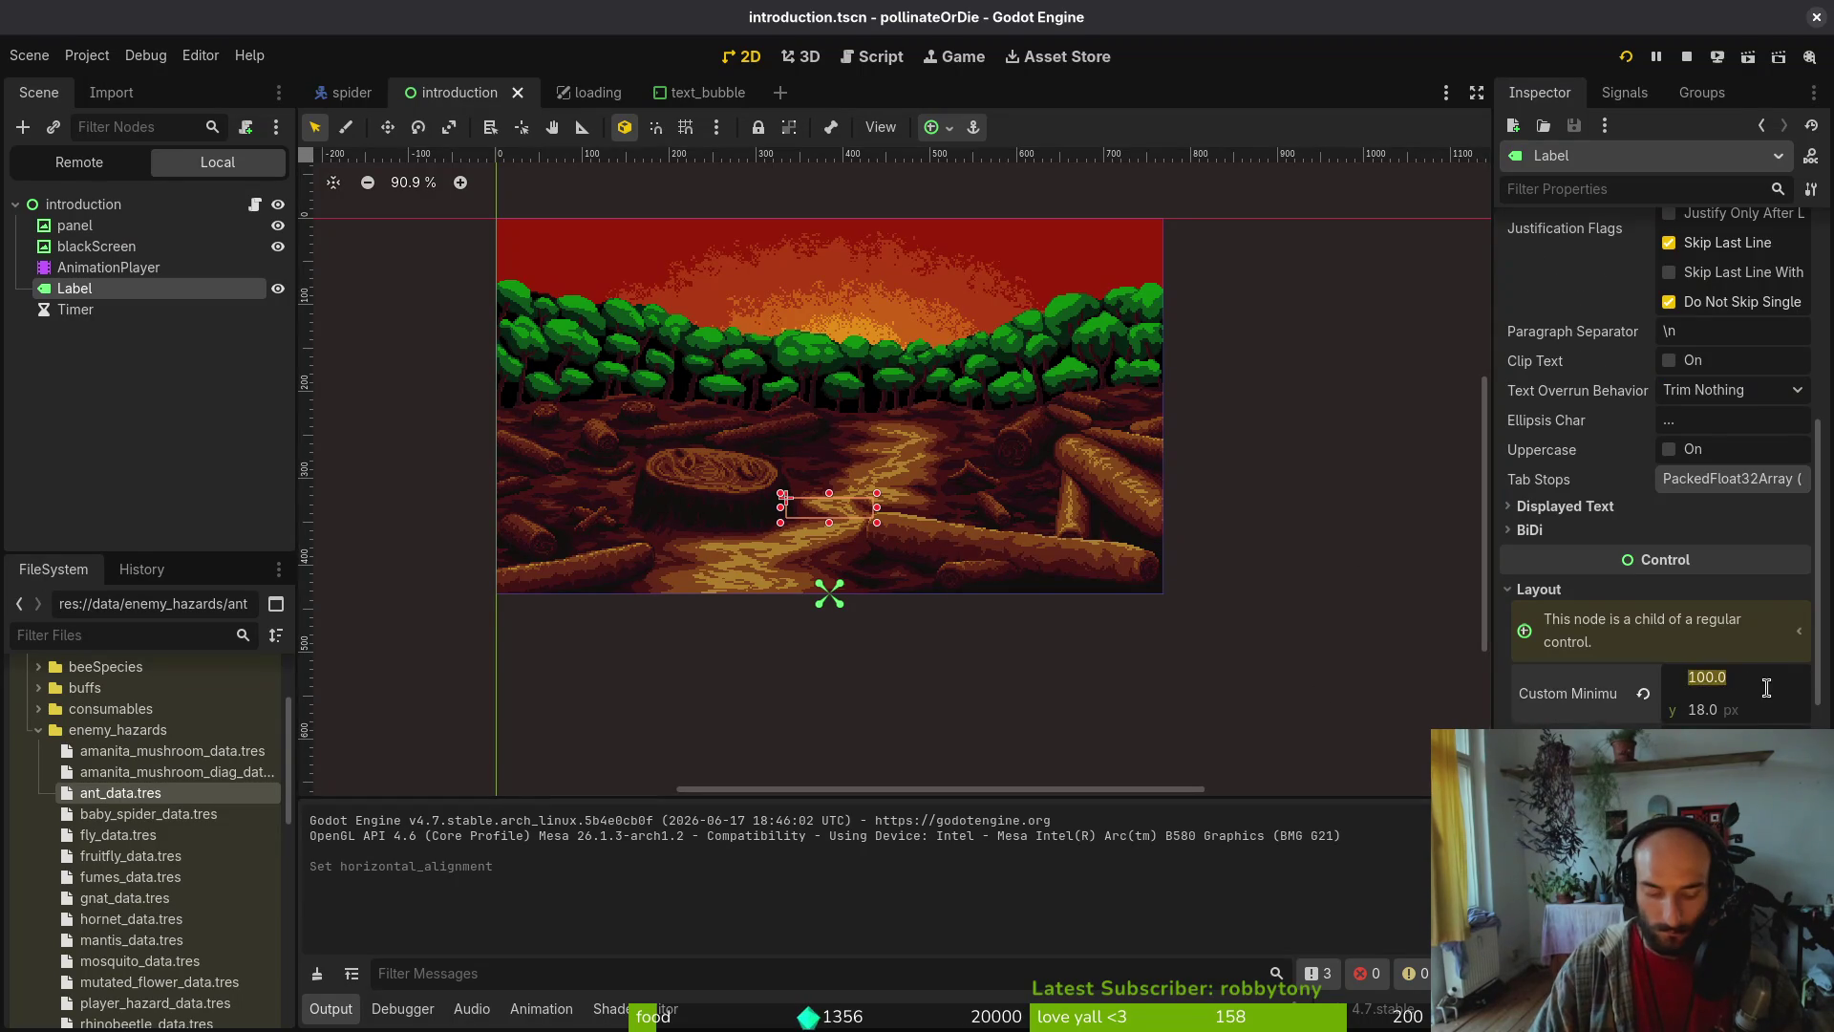
text(360)
key(Return)
key(ctrl+s)
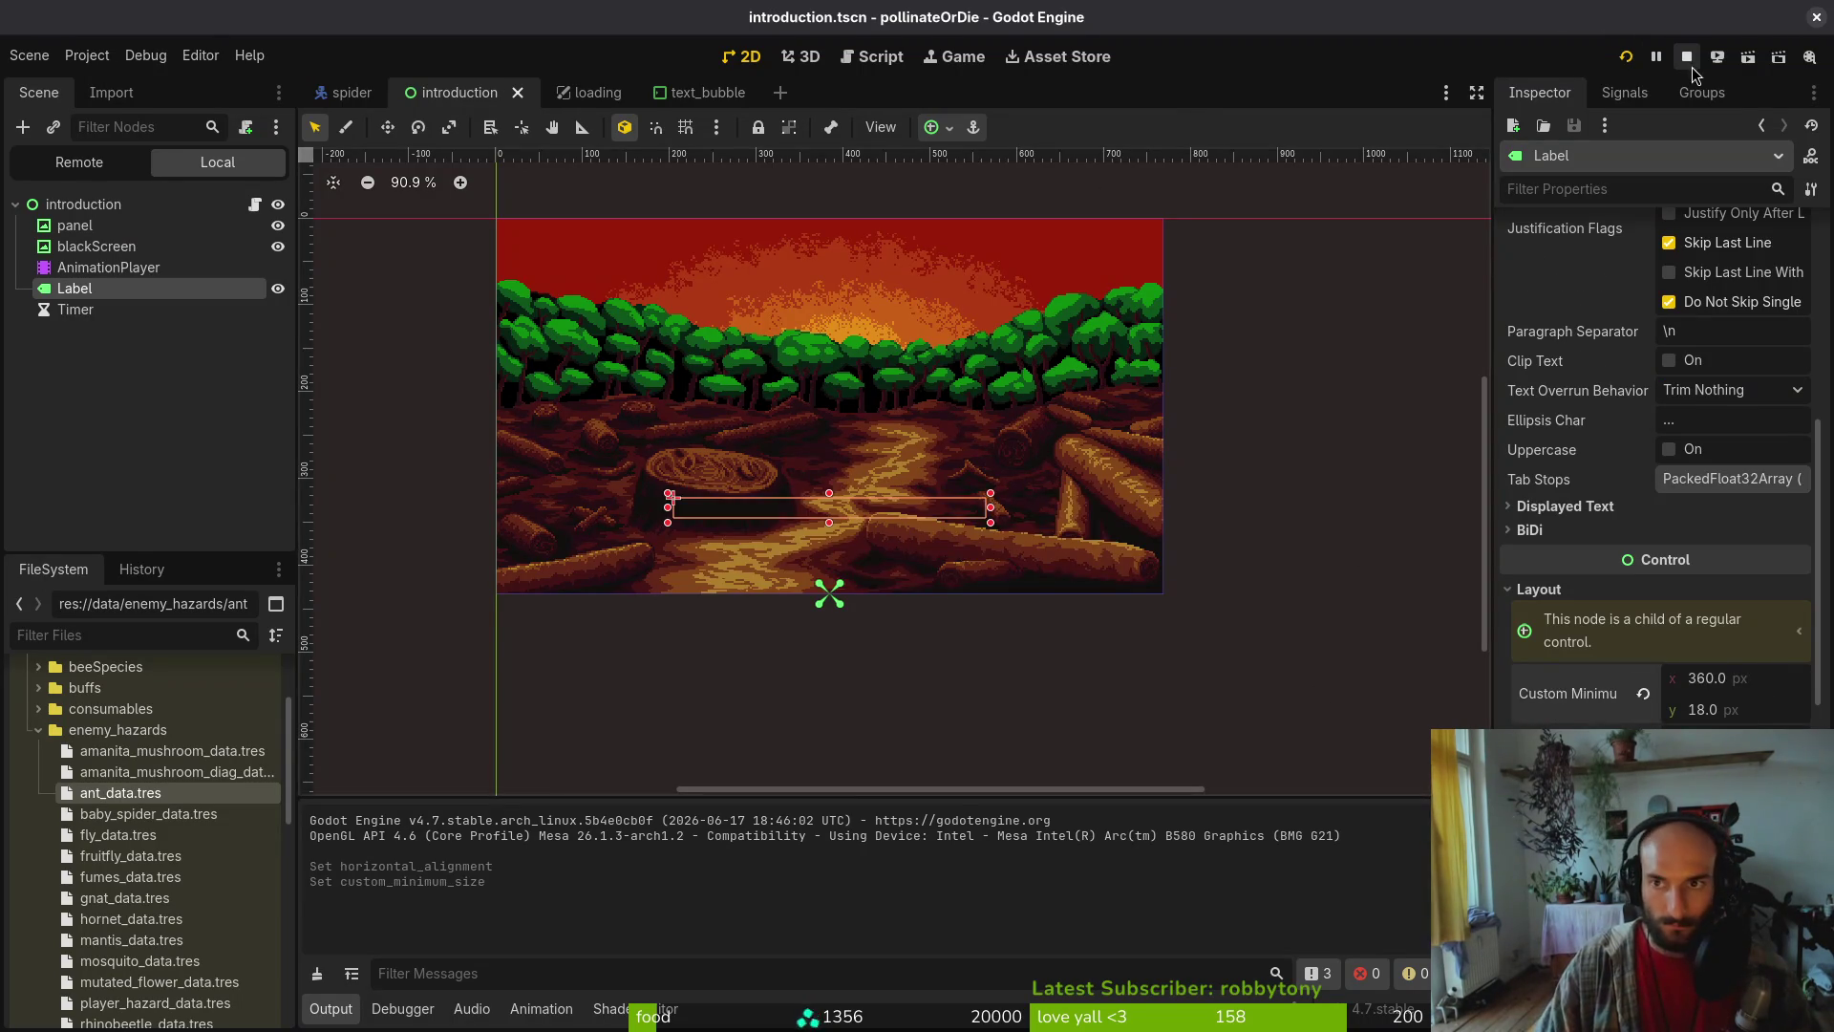
click(1627, 56)
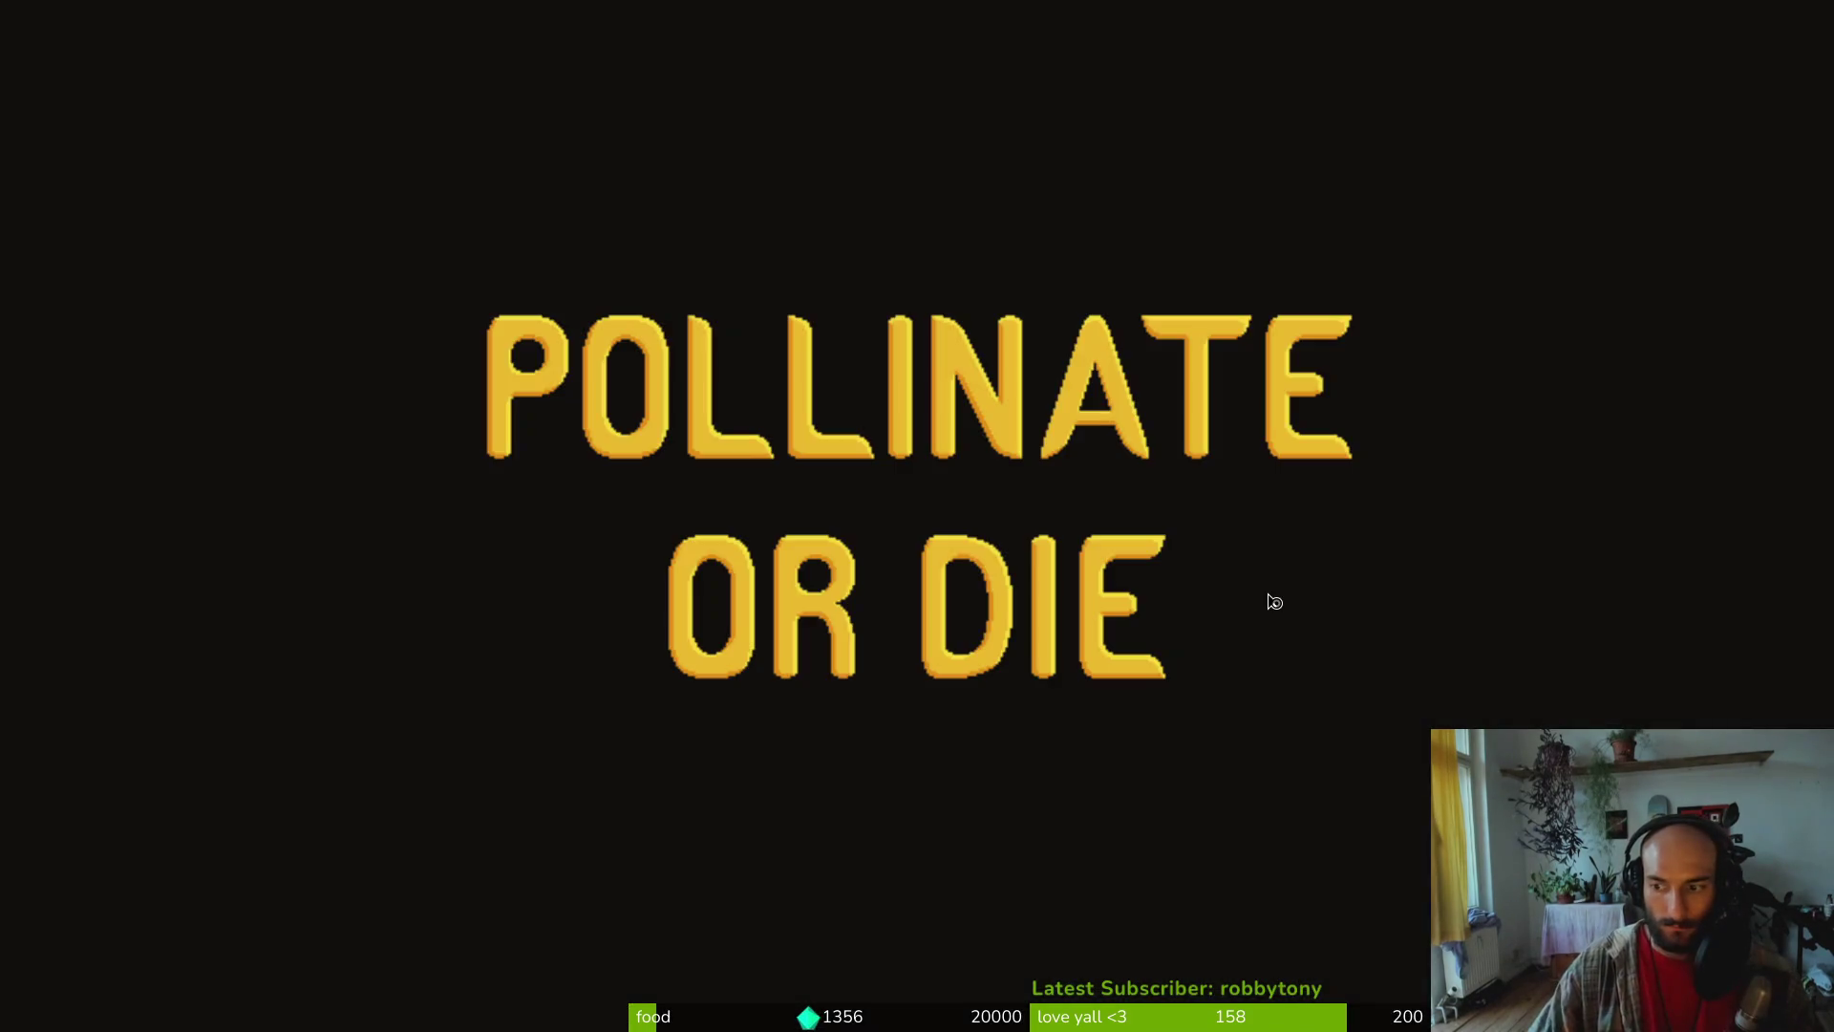
key(Return)
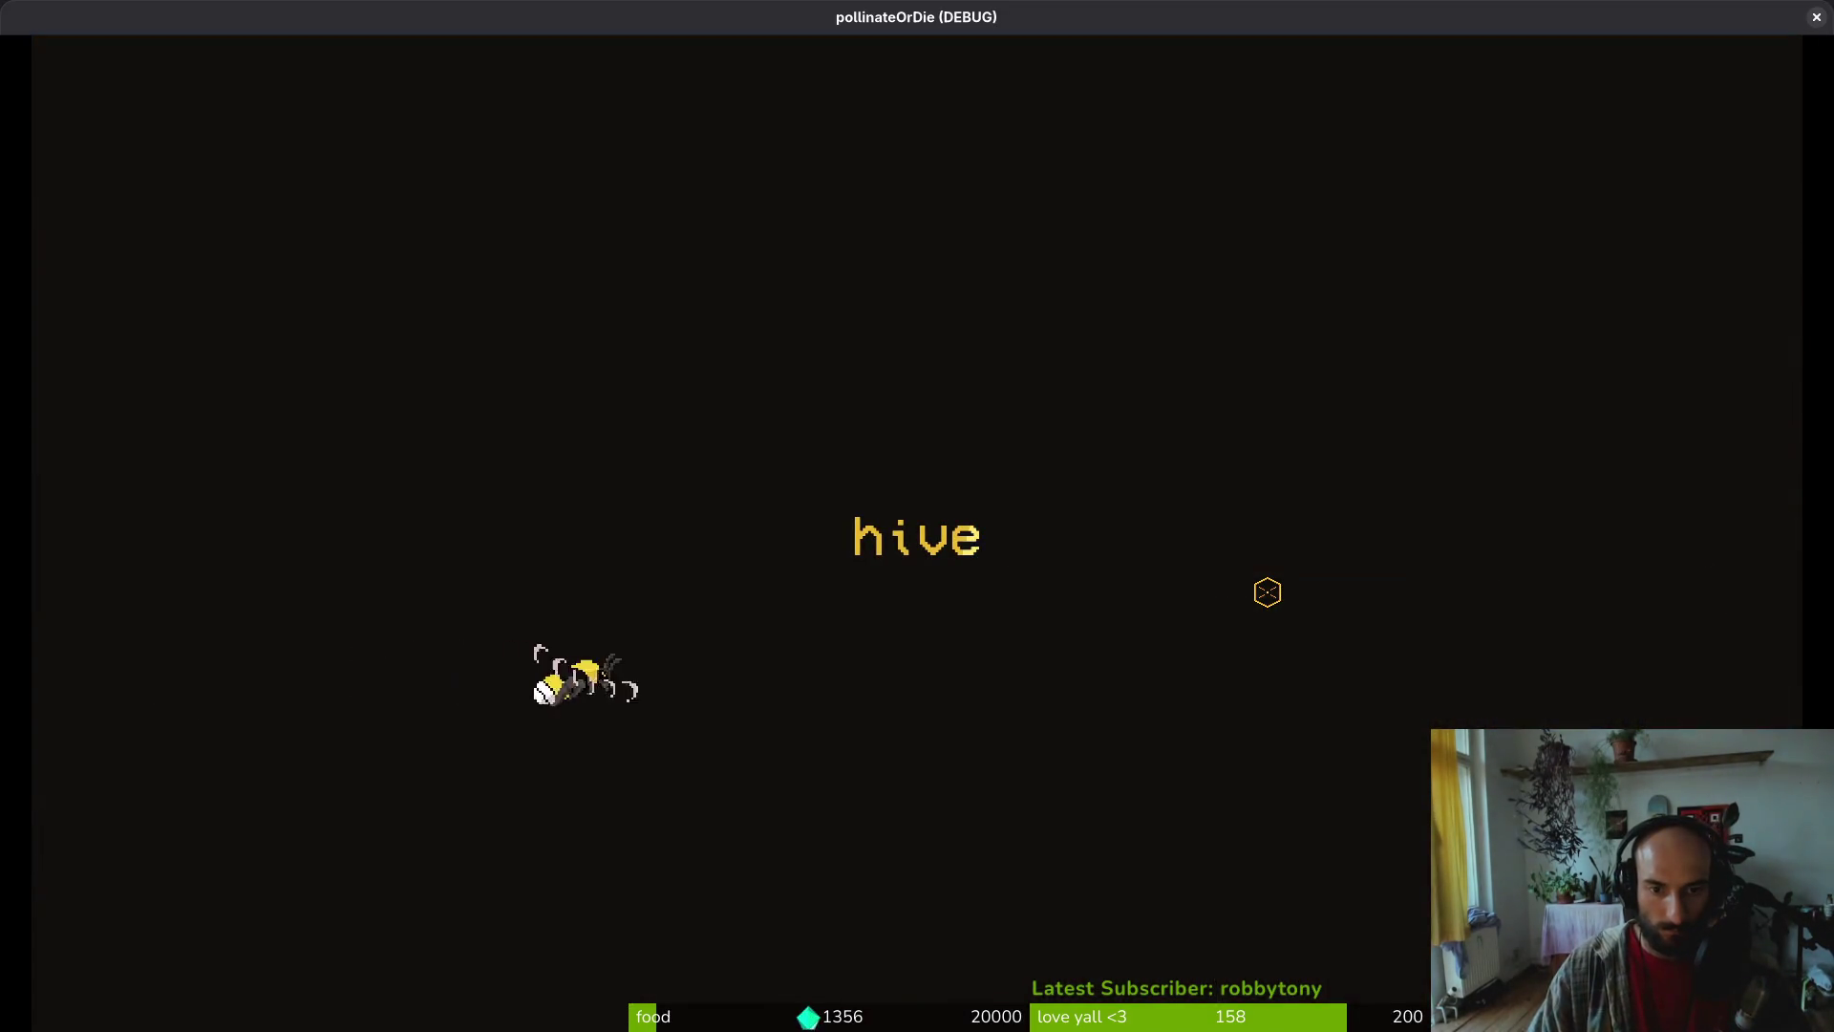
key(Escape)
key(Up)
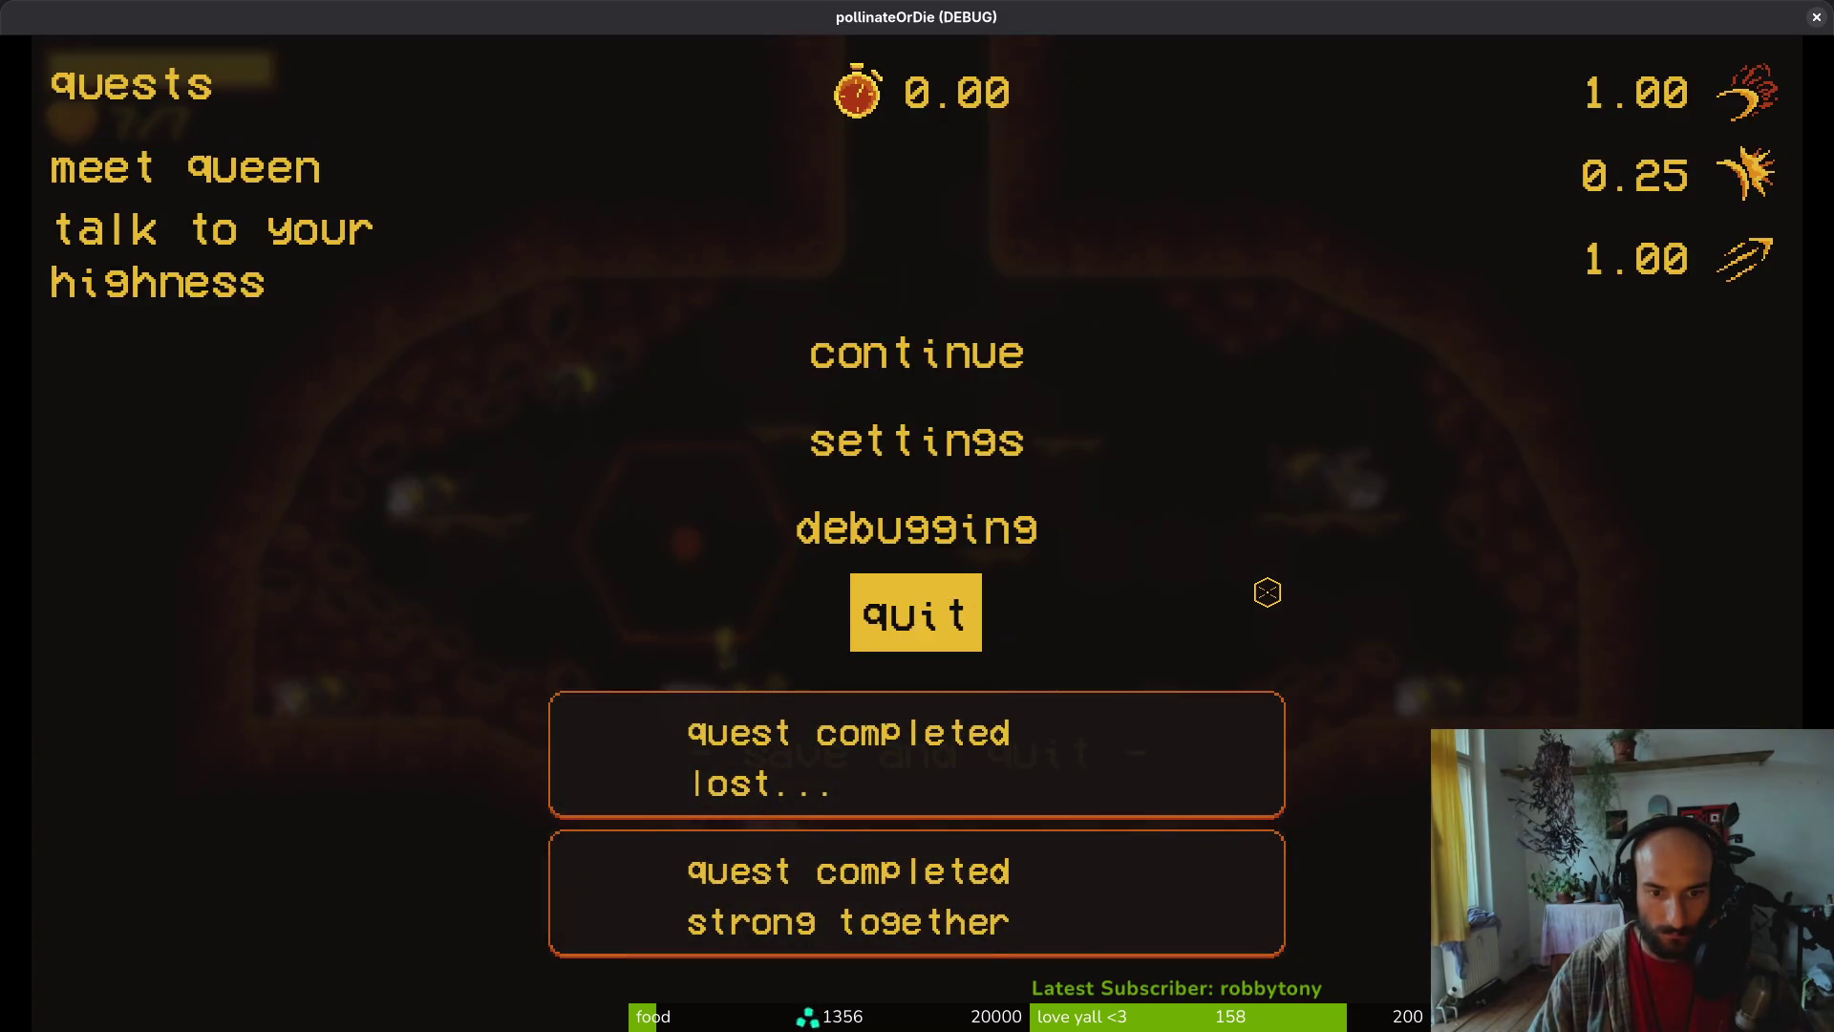
key(Return)
key(Return)
key(Down)
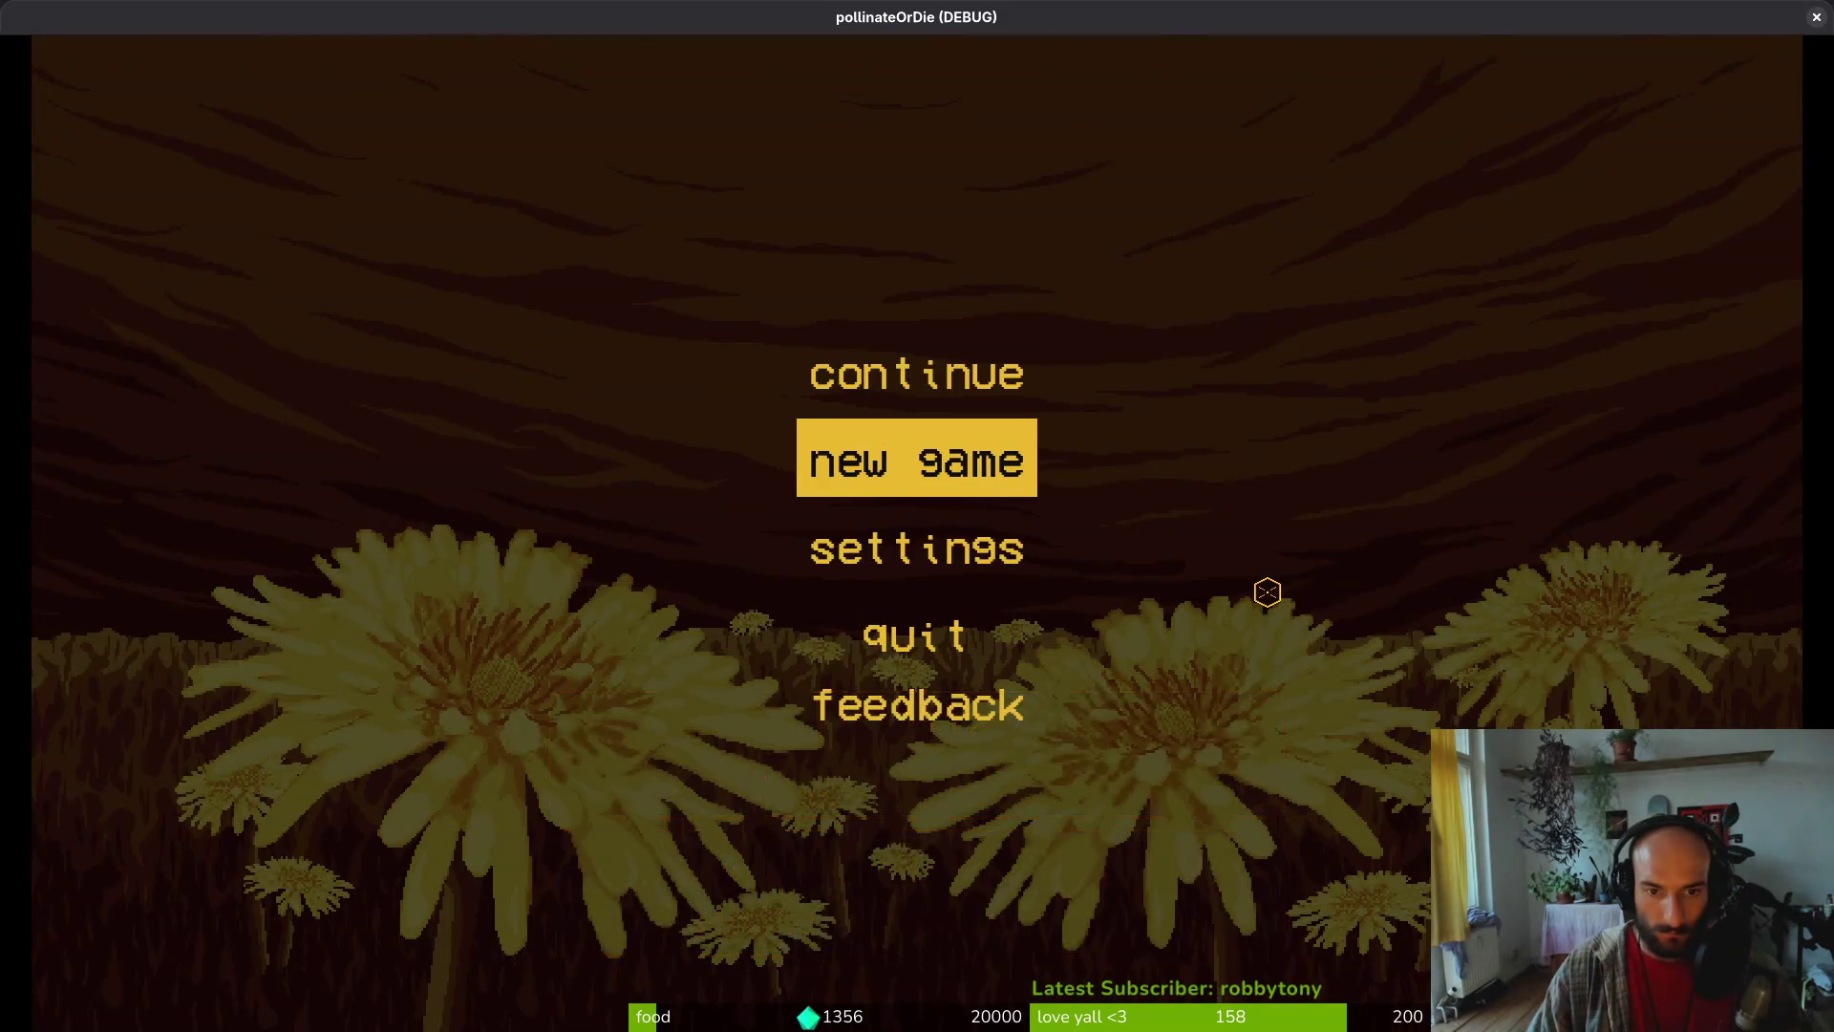
key(Return)
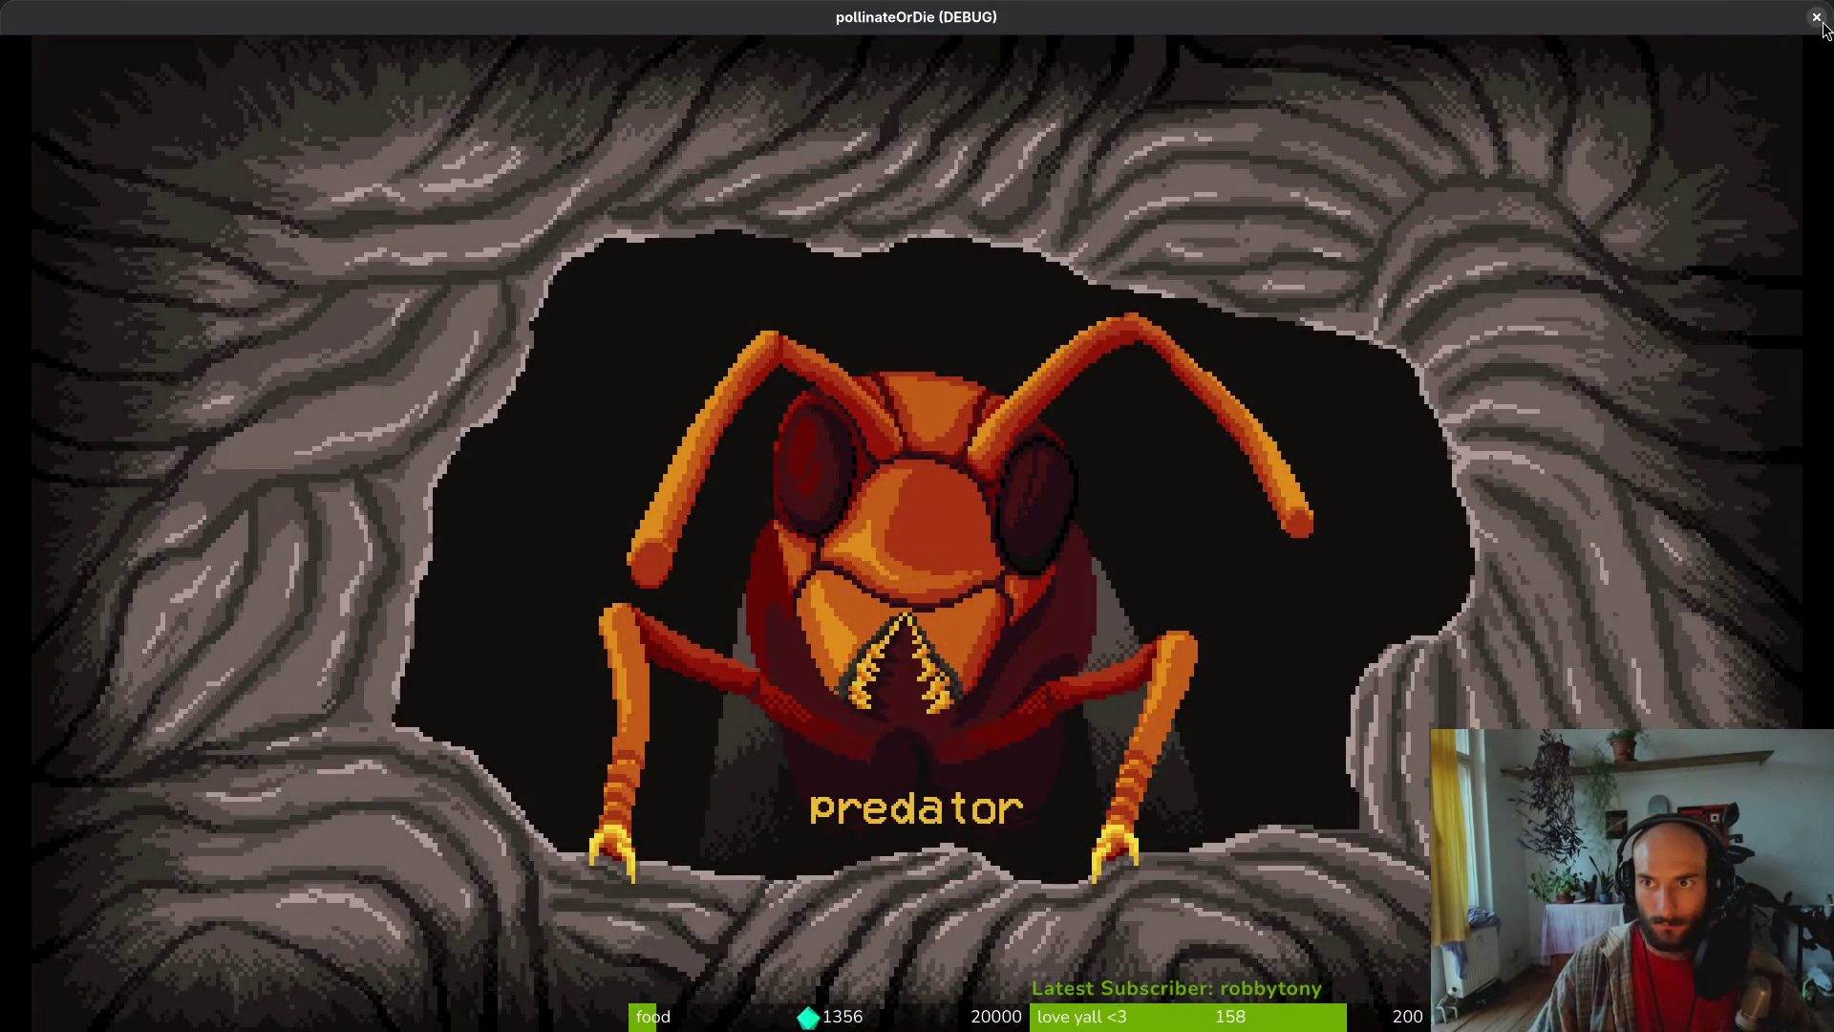
click(1816, 16)
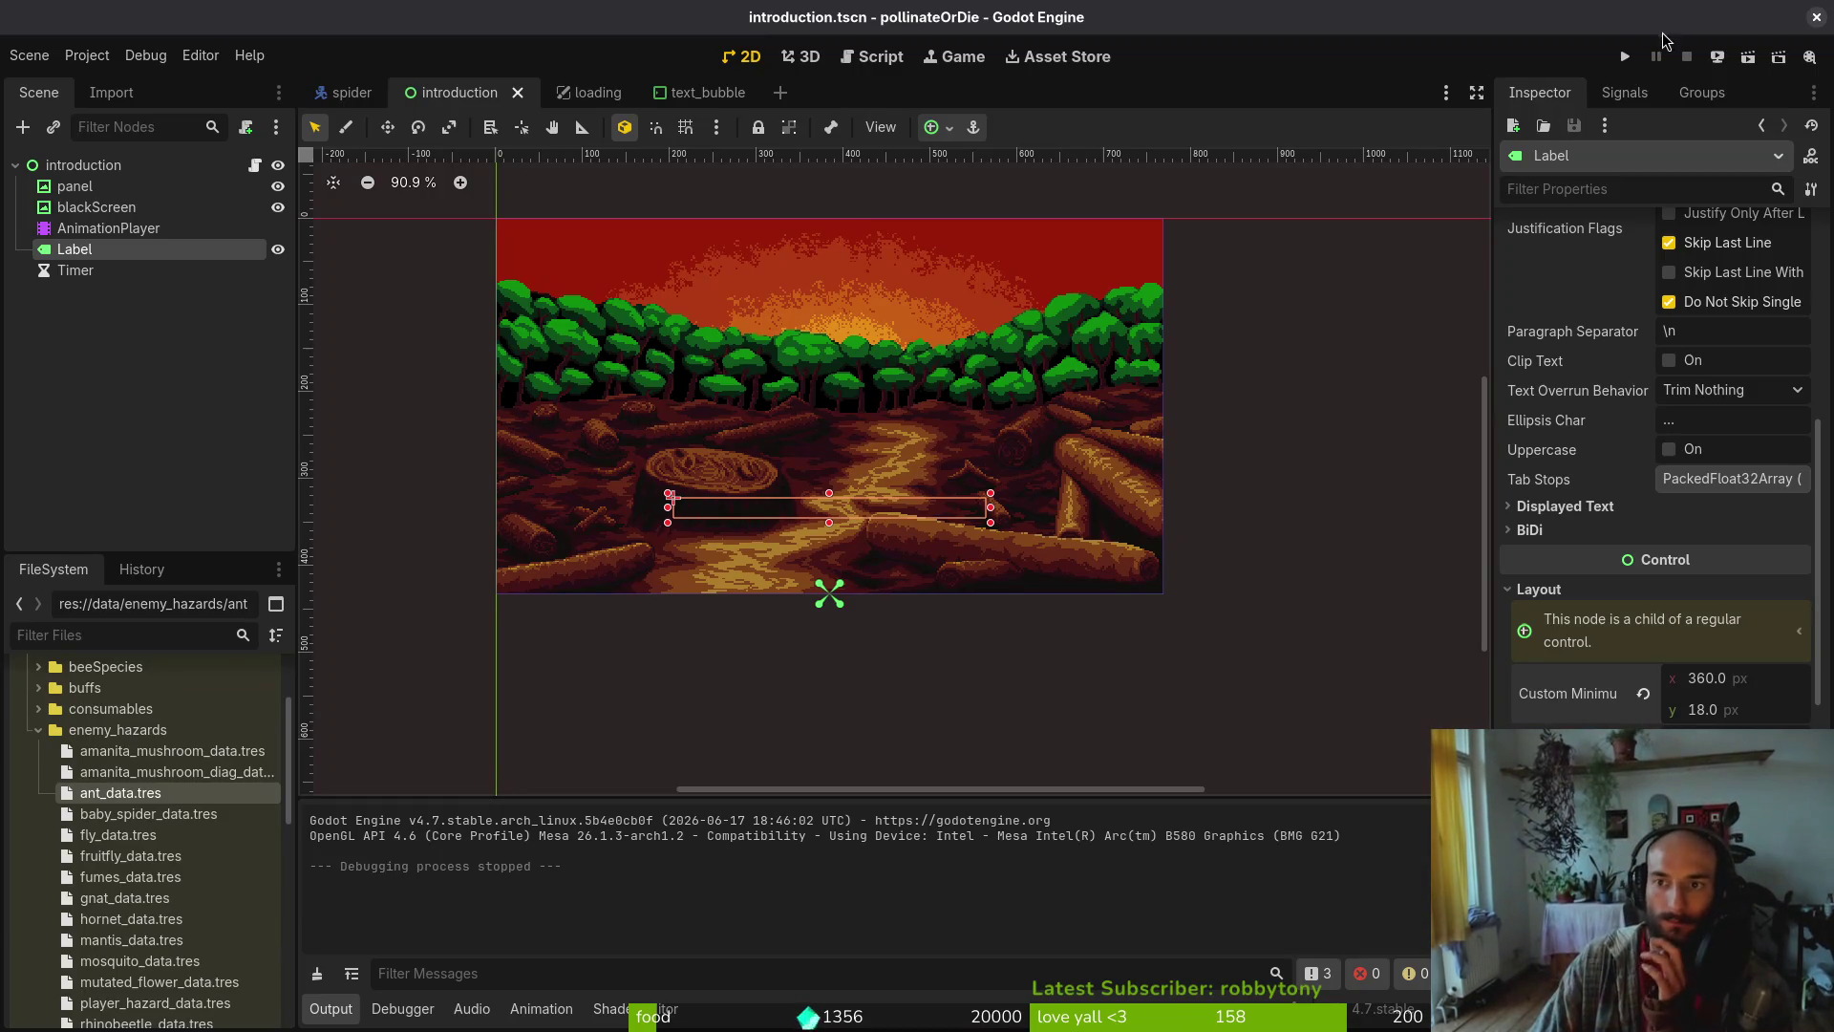
click(1625, 59)
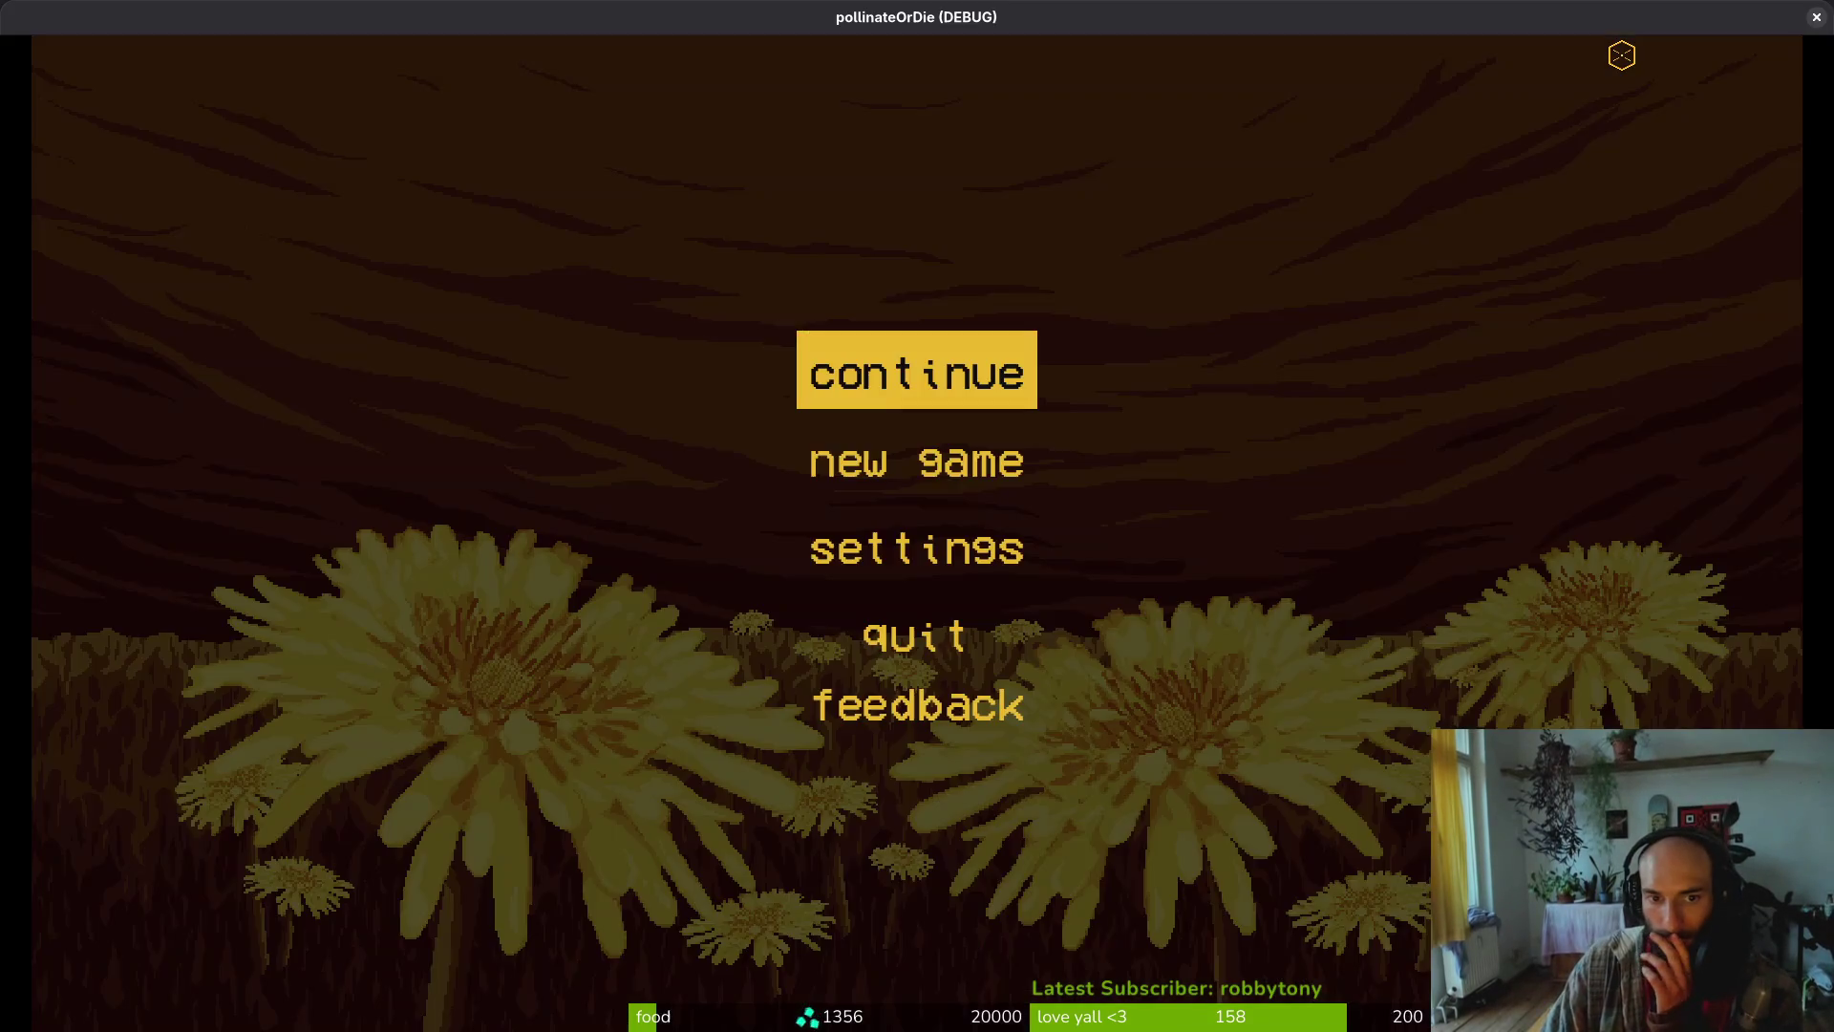
key(Down)
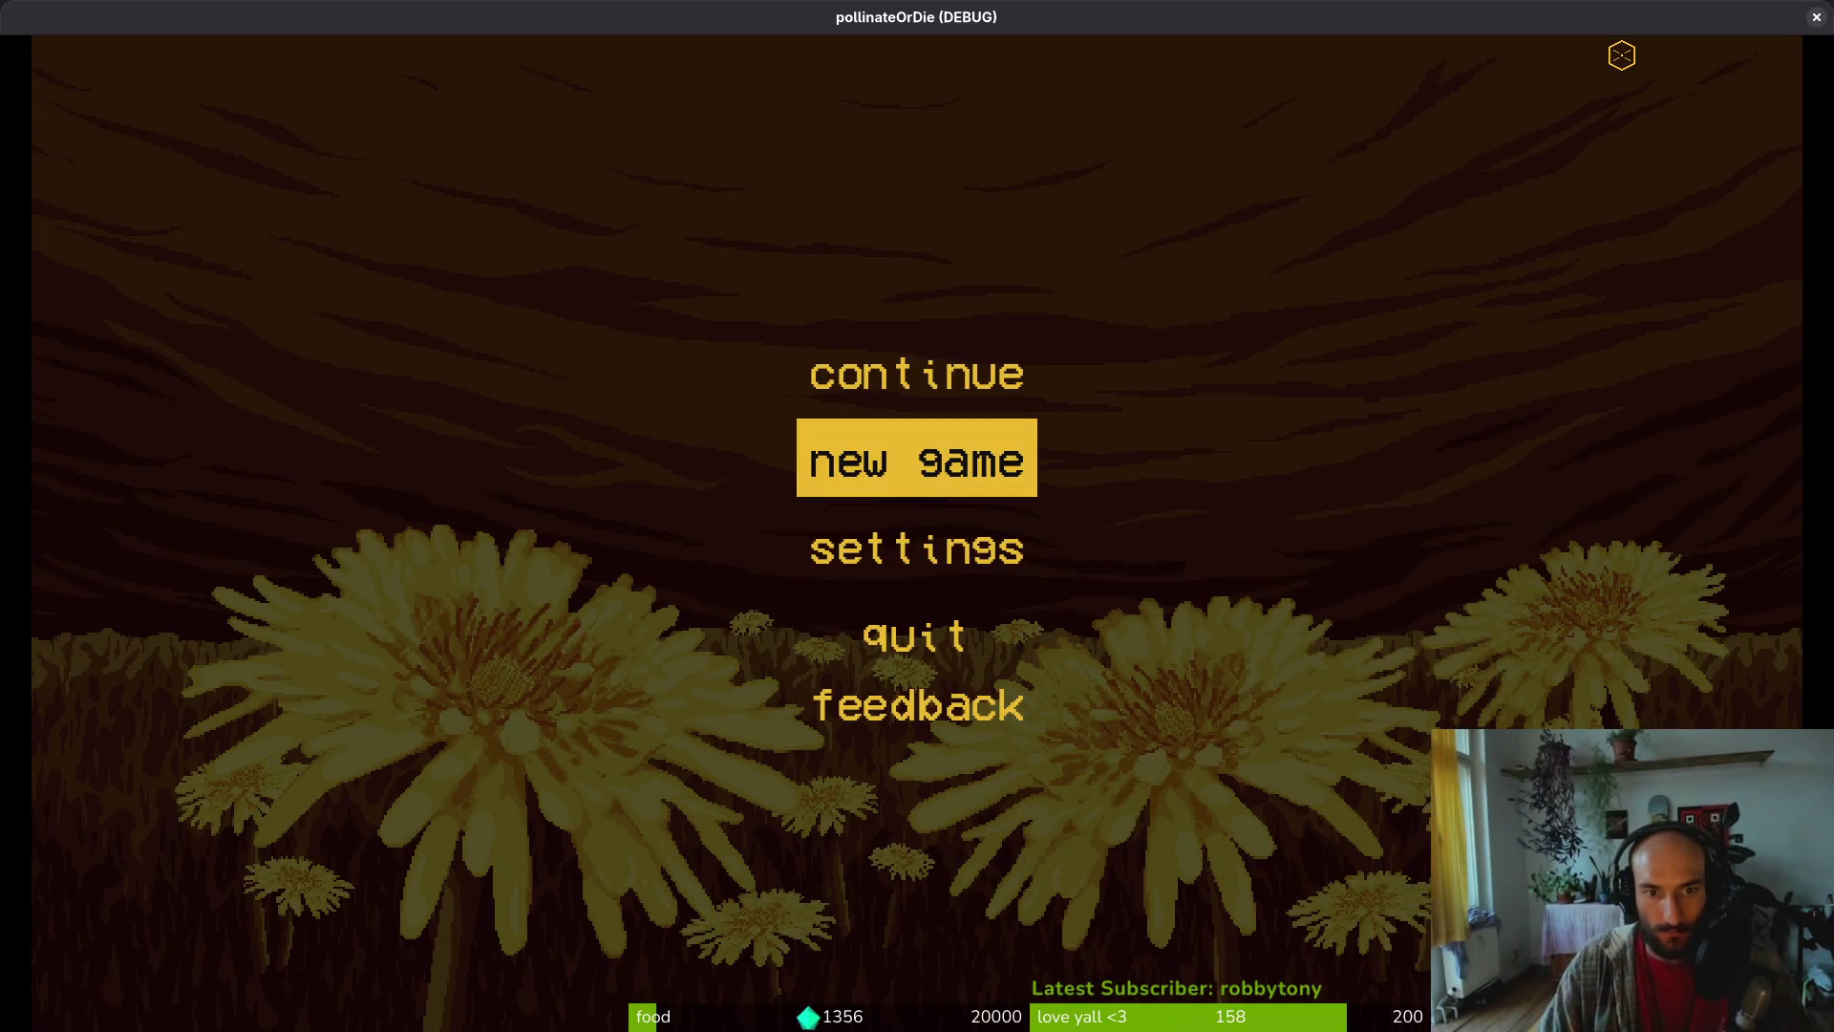
key(Return)
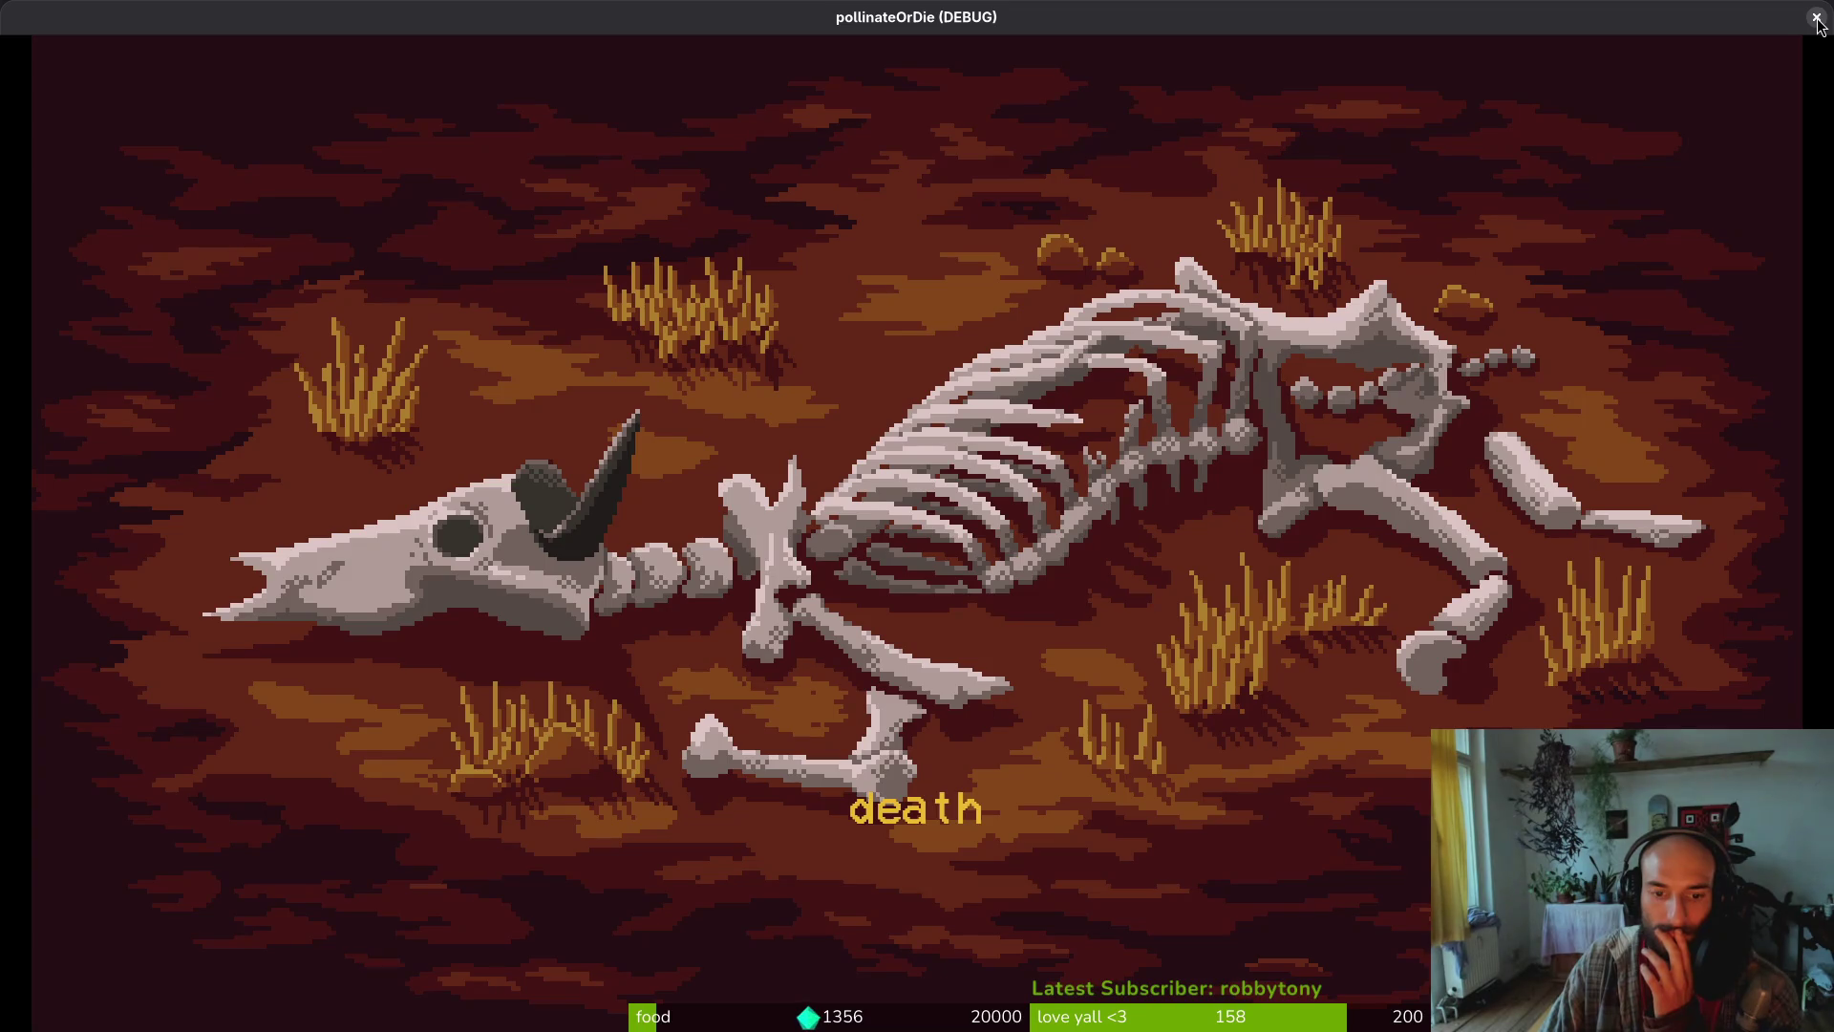
click(1816, 17)
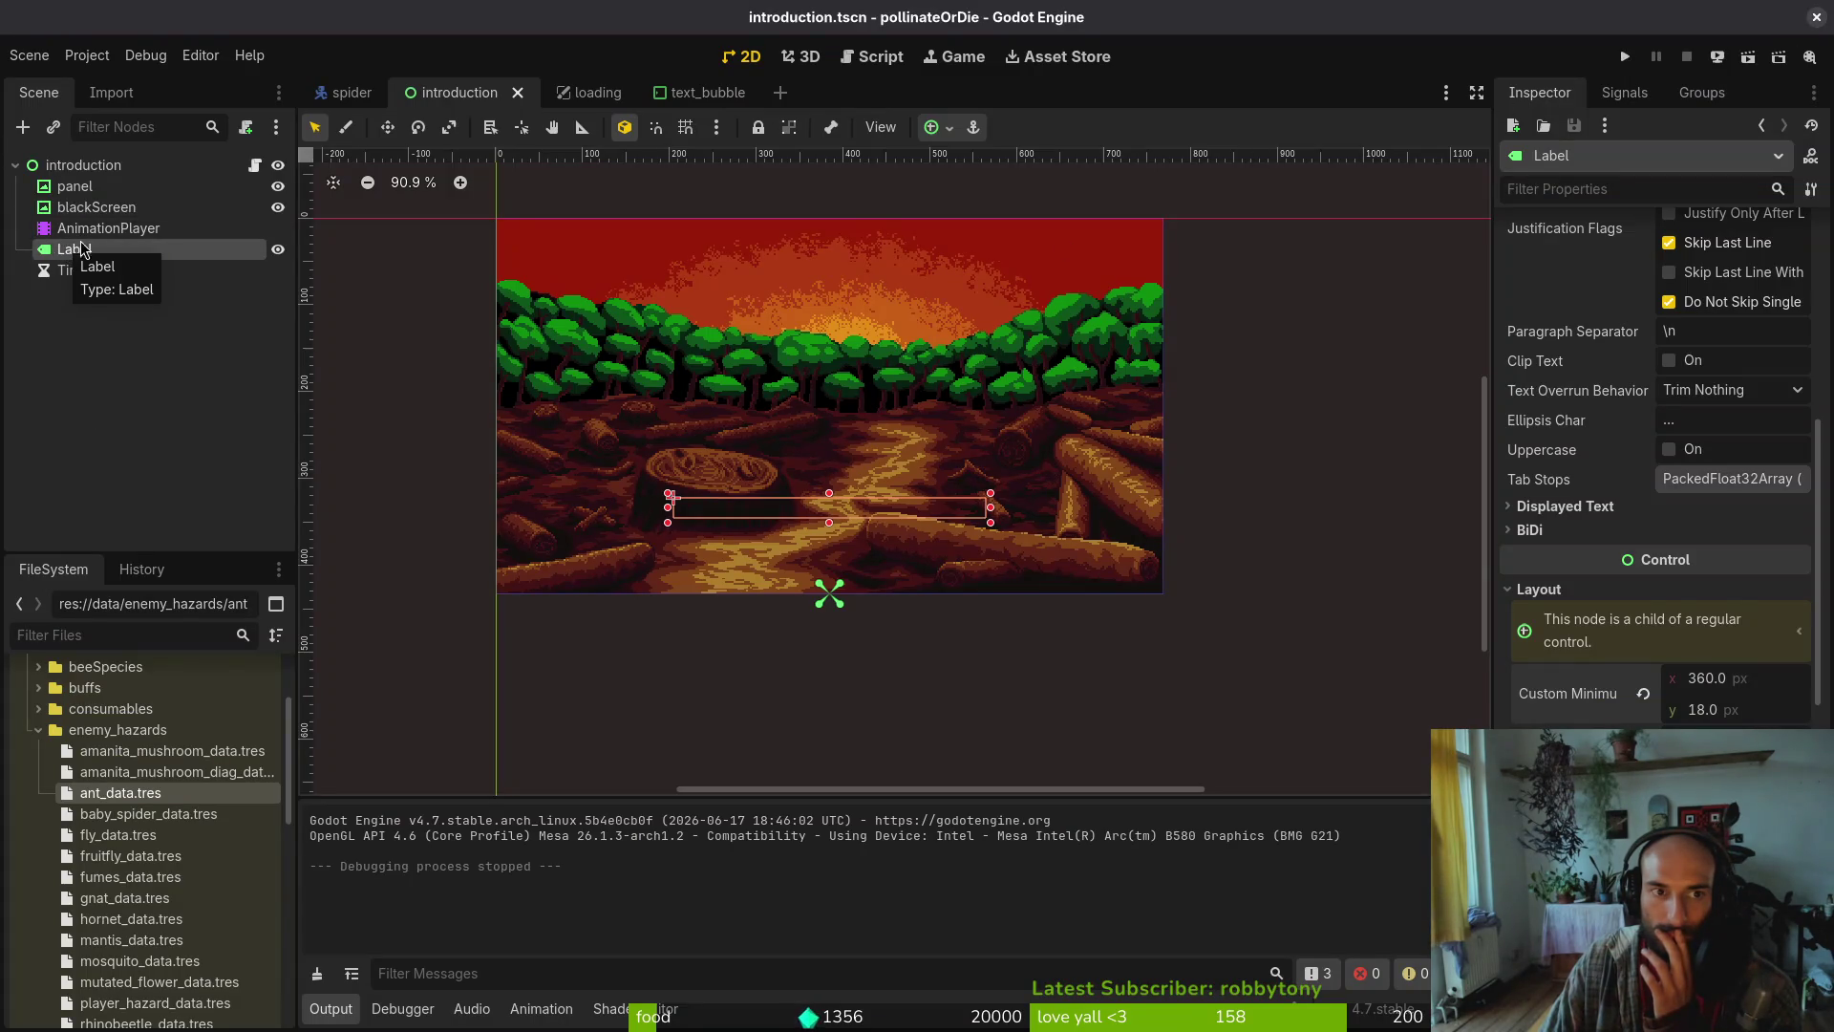
Open text_bubble.tscn and inspect its root, MarginContainer, HBoxContainer and NinePatchRect properties
click(706, 91)
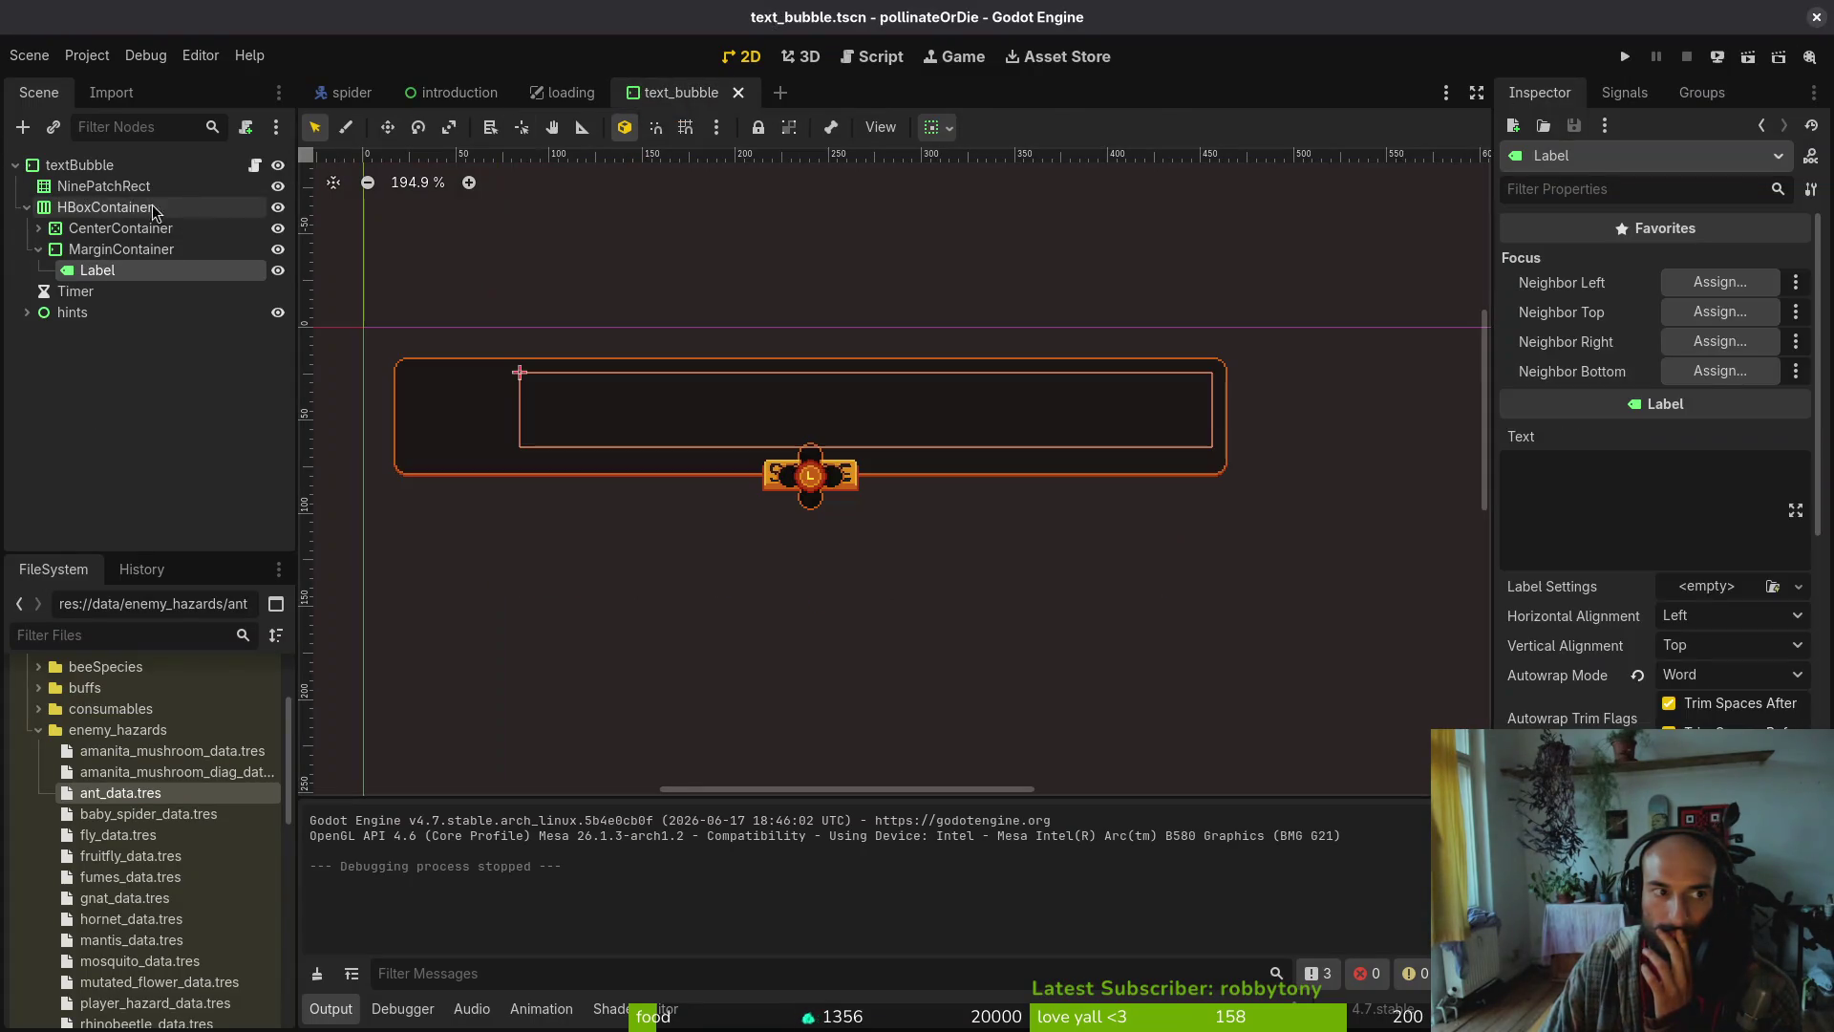
click(81, 249)
click(103, 207)
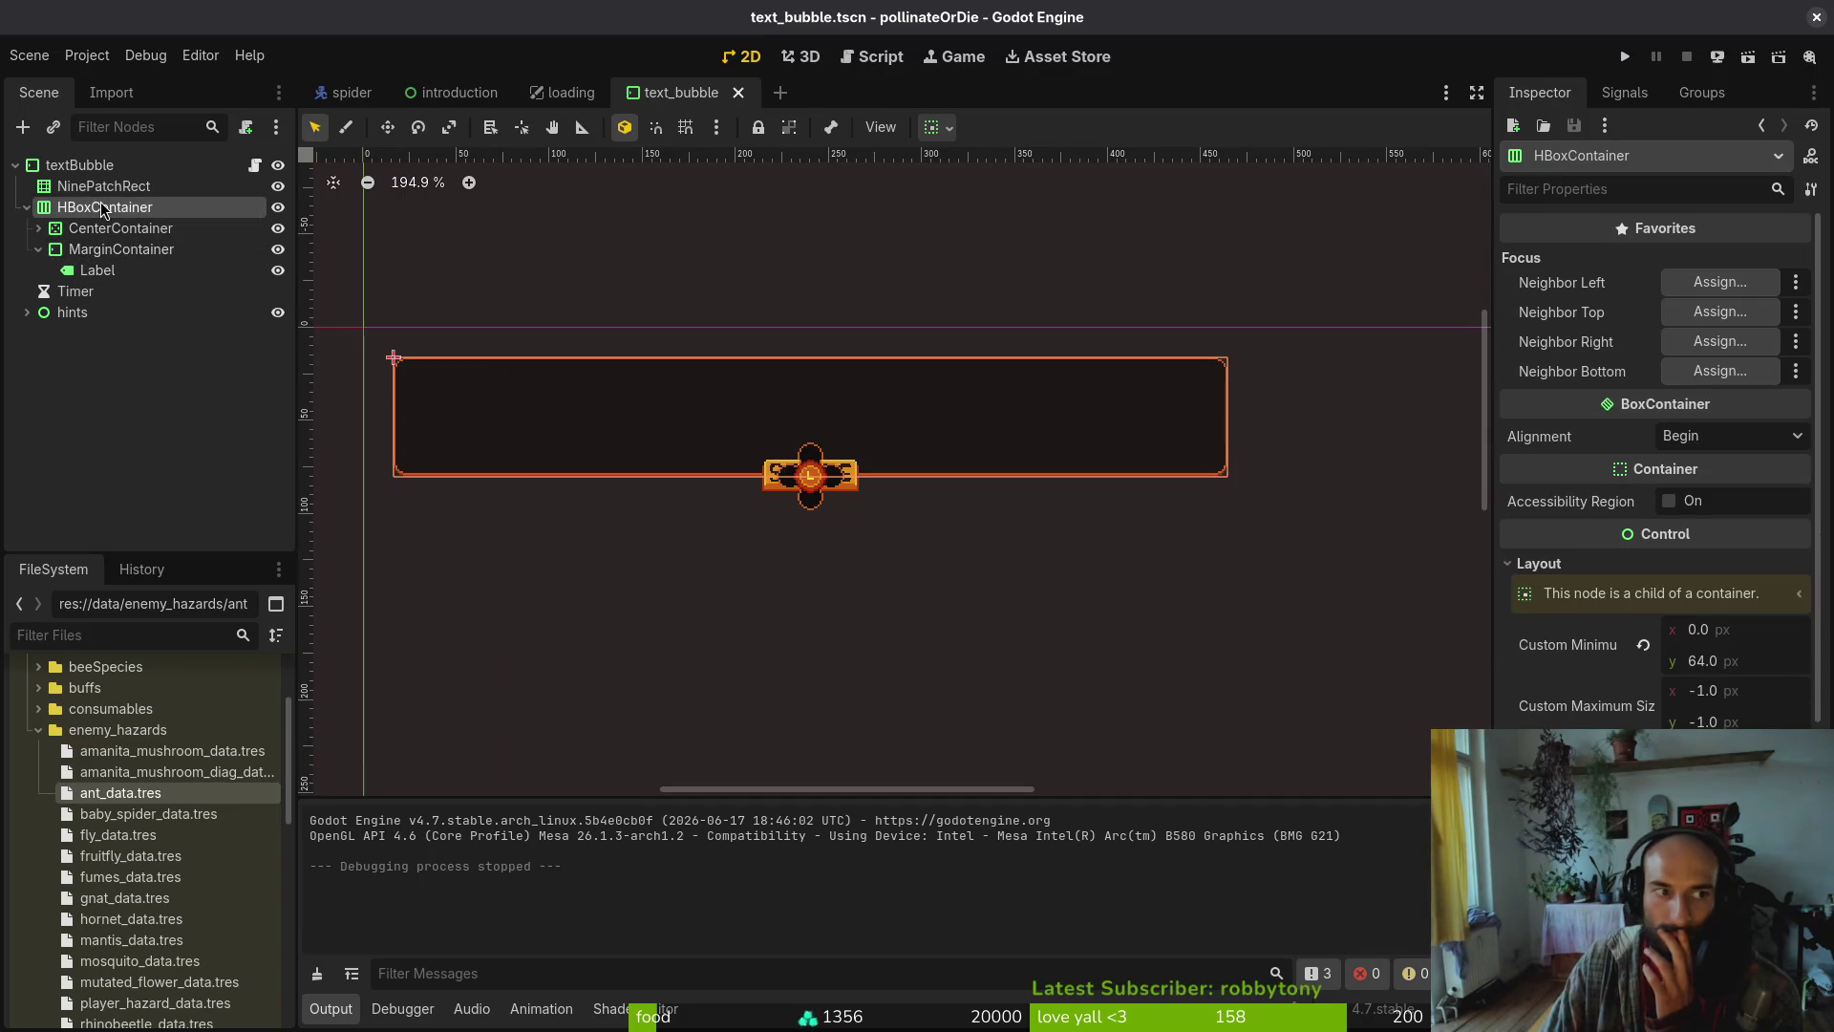
click(107, 187)
click(63, 166)
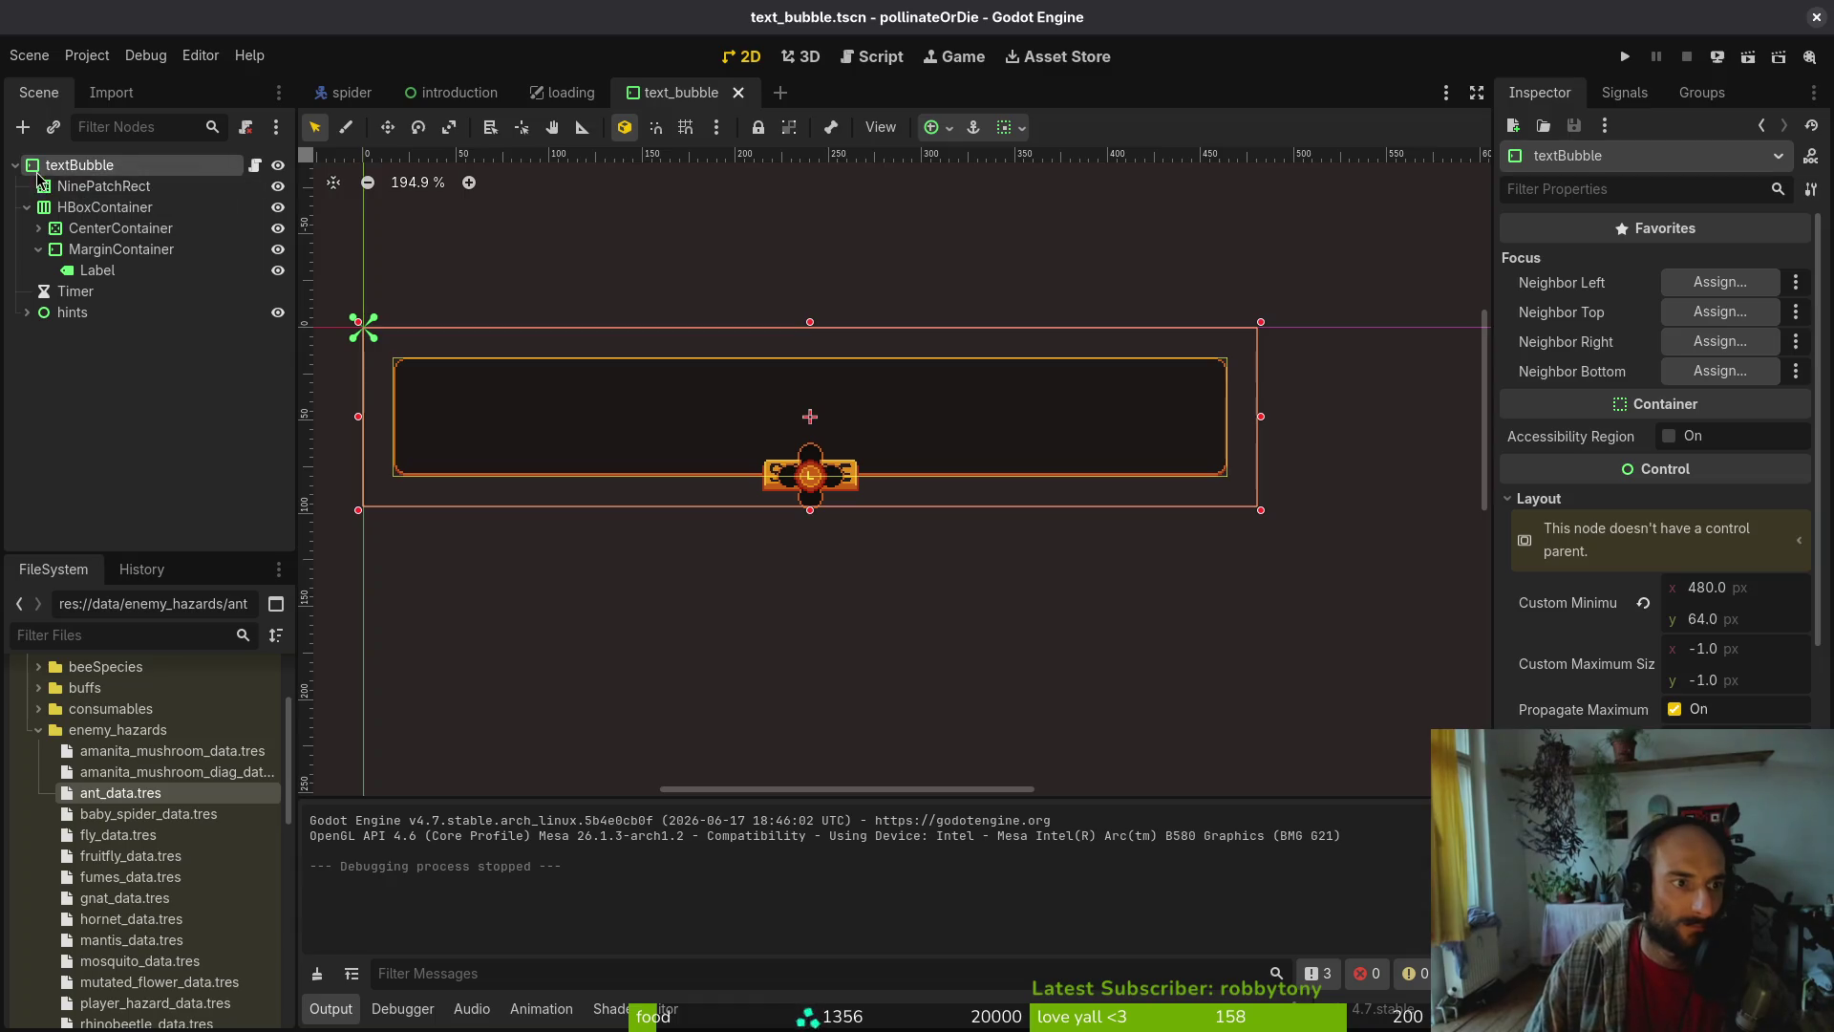
click(82, 187)
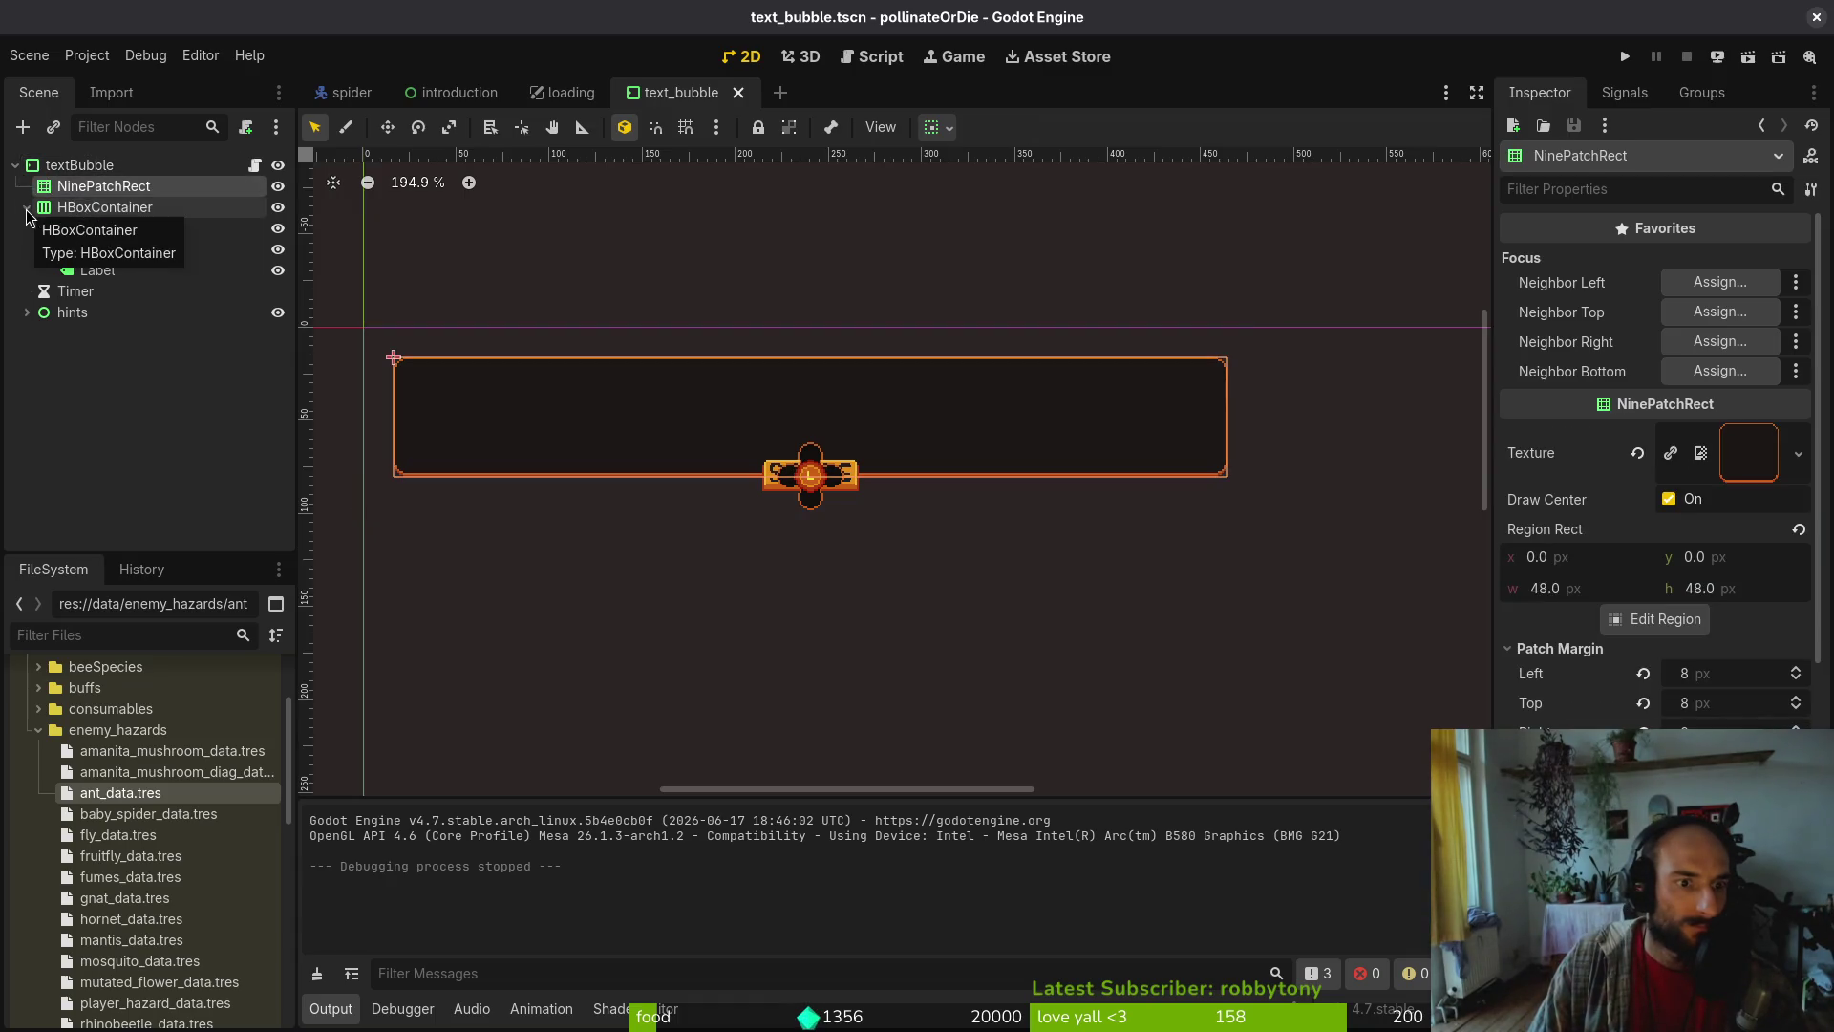
Expand and collapse the HBoxContainer, CenterContainer and MarginContainer to review their children
click(102, 208)
click(74, 230)
click(50, 251)
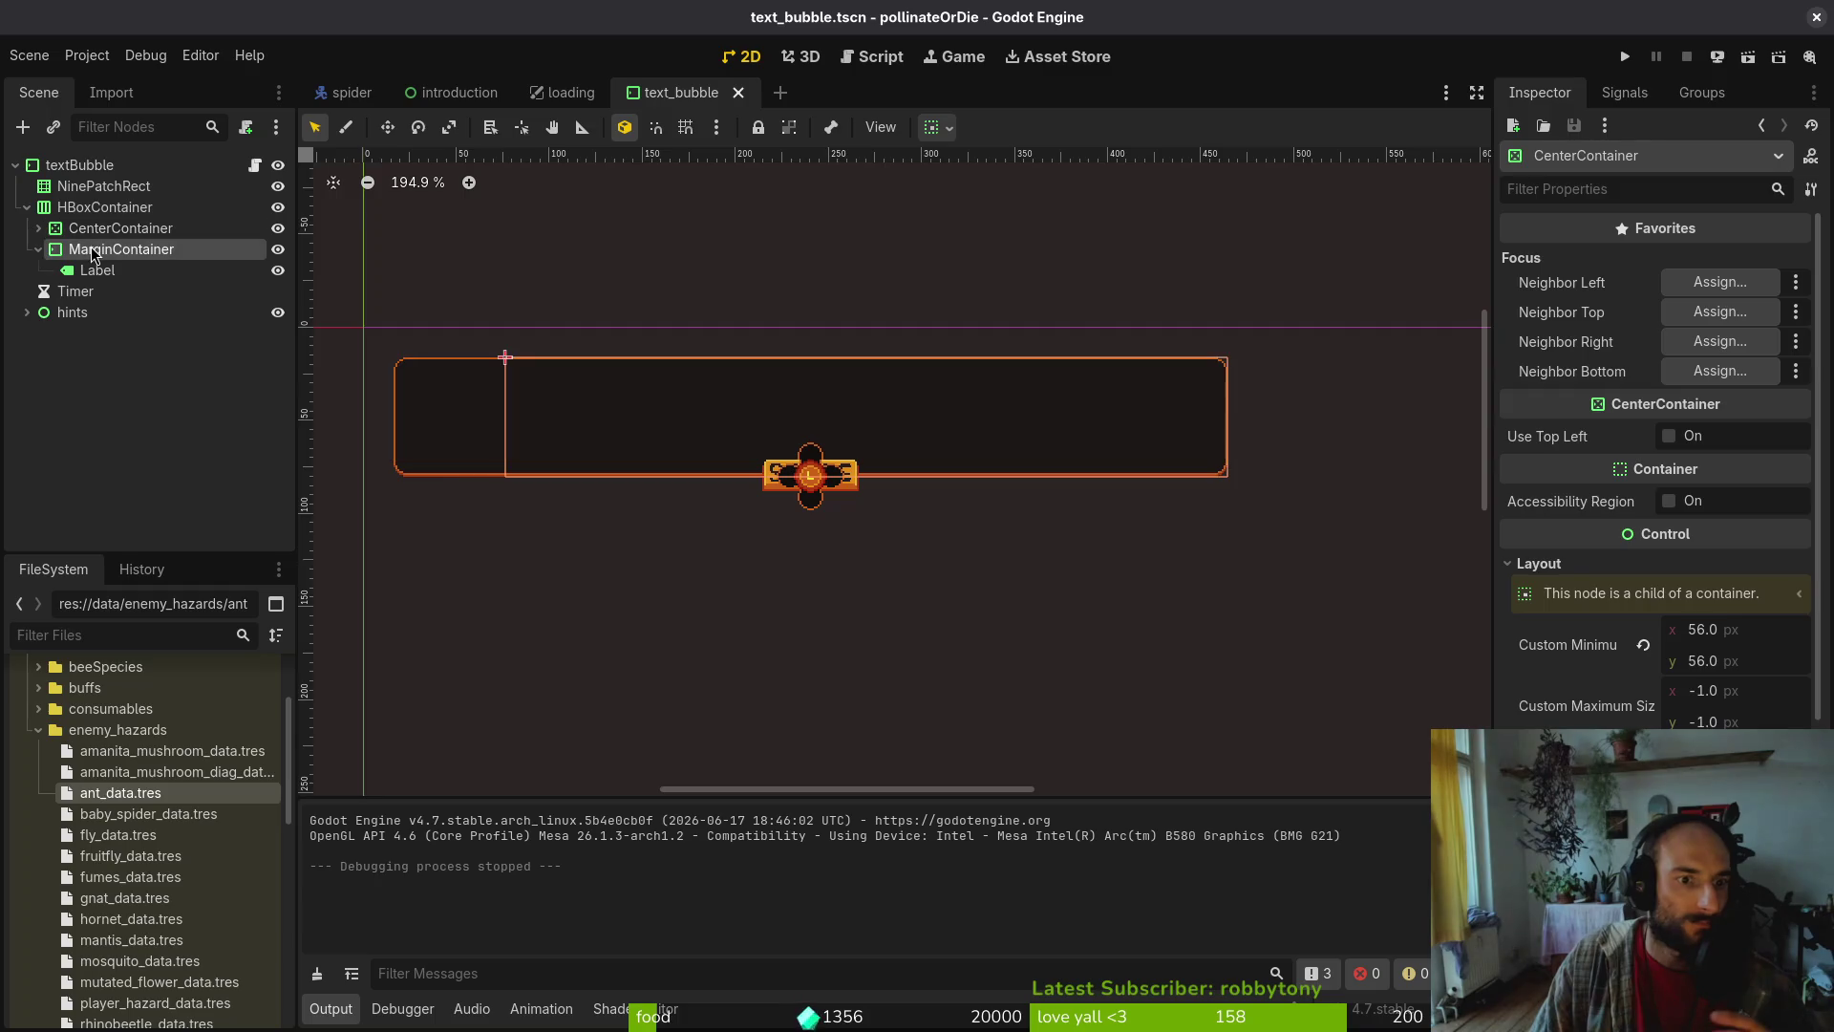
click(39, 250)
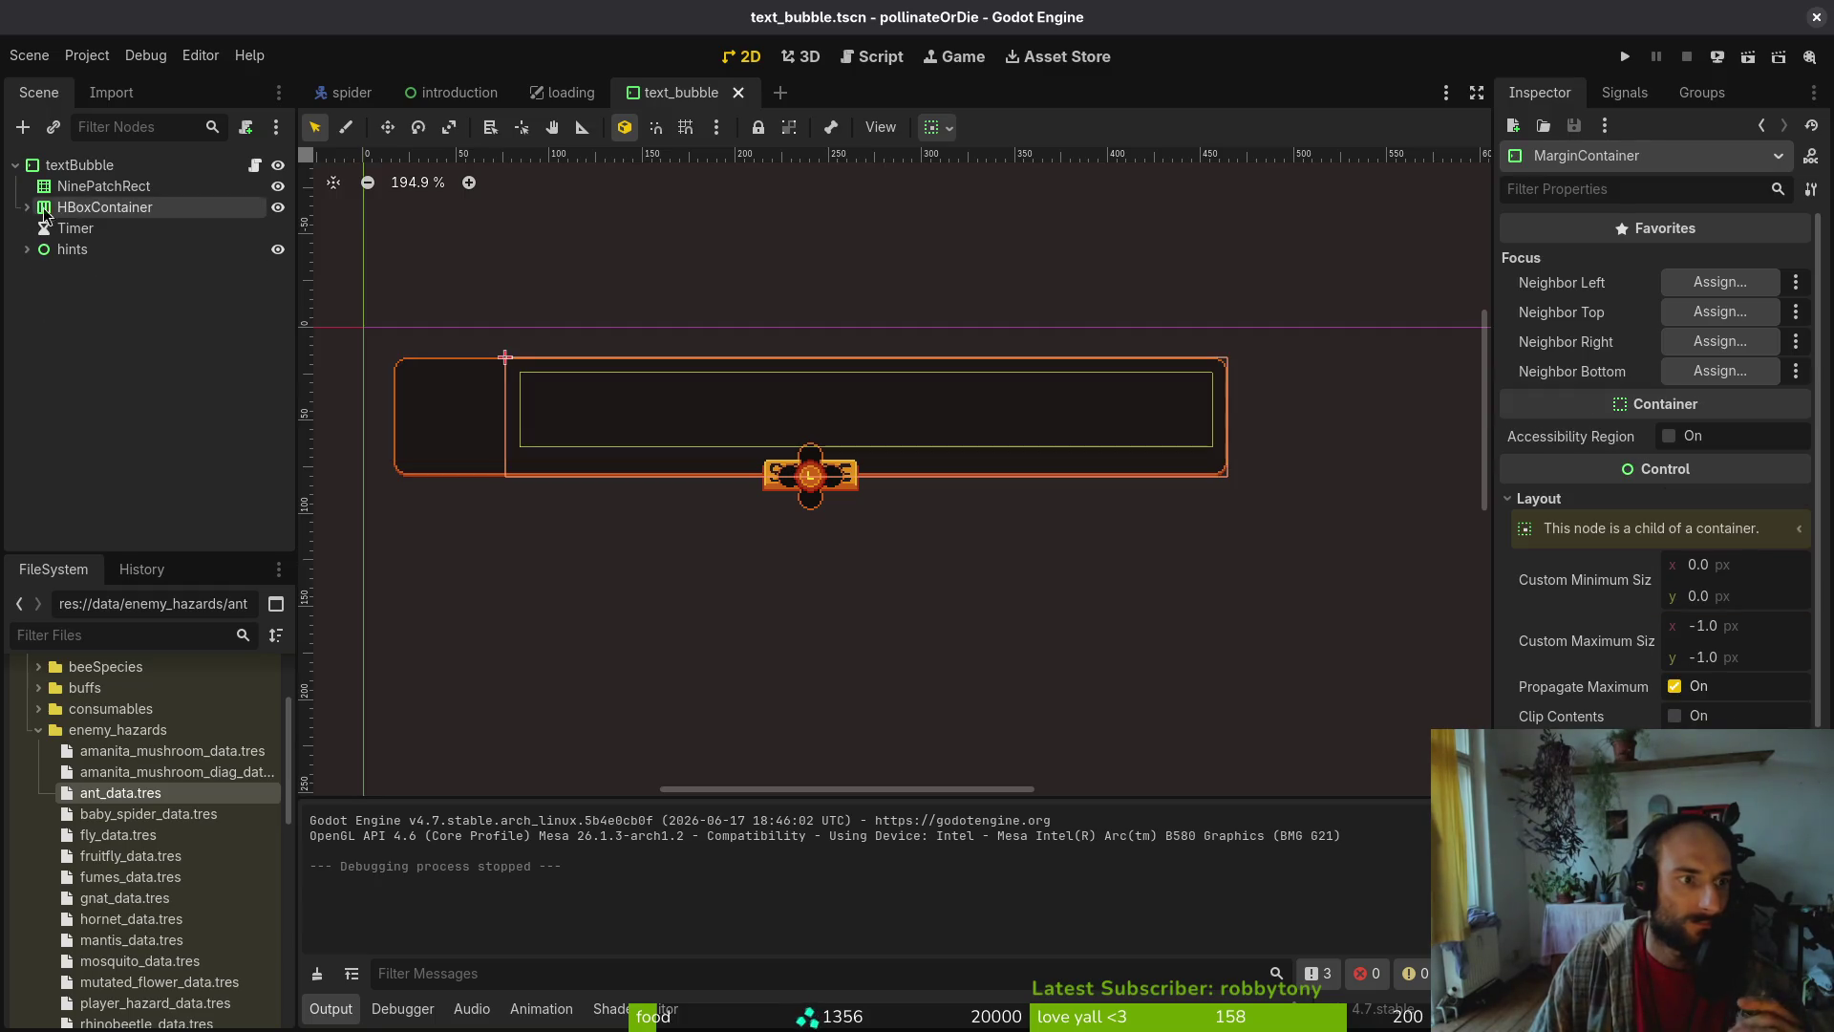
click(71, 210)
click(28, 209)
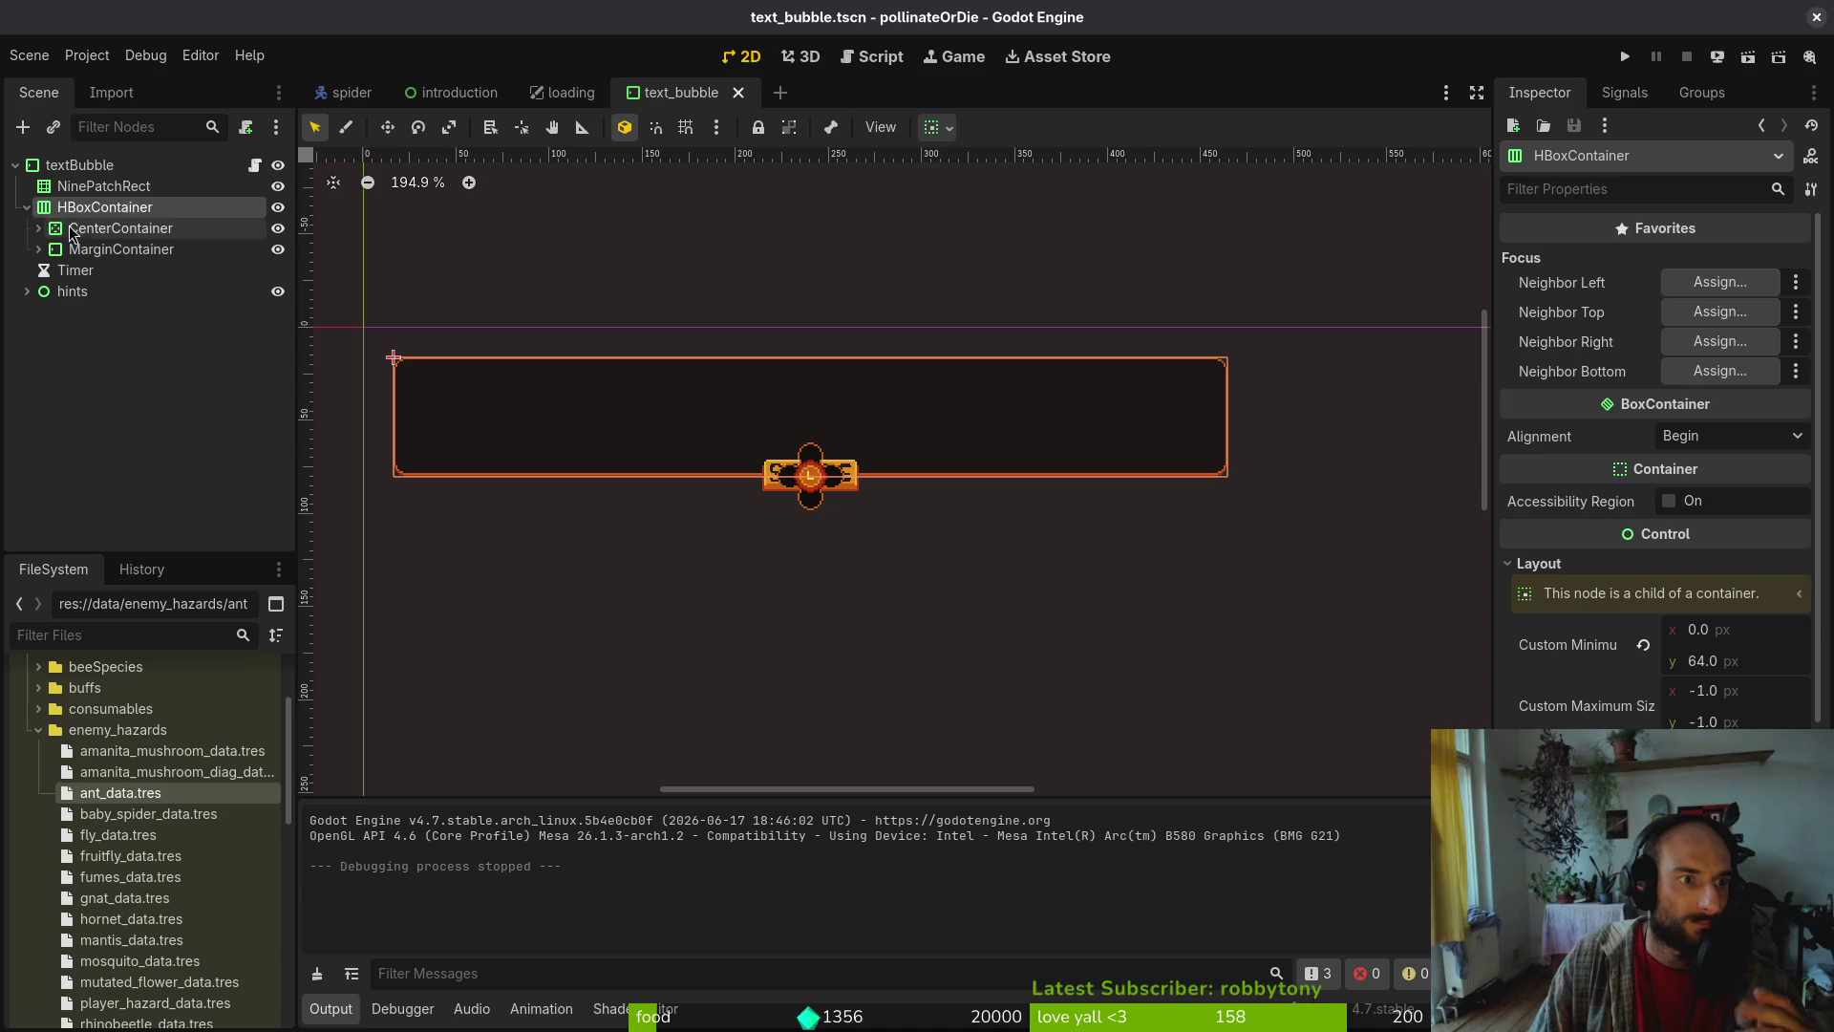
click(85, 231)
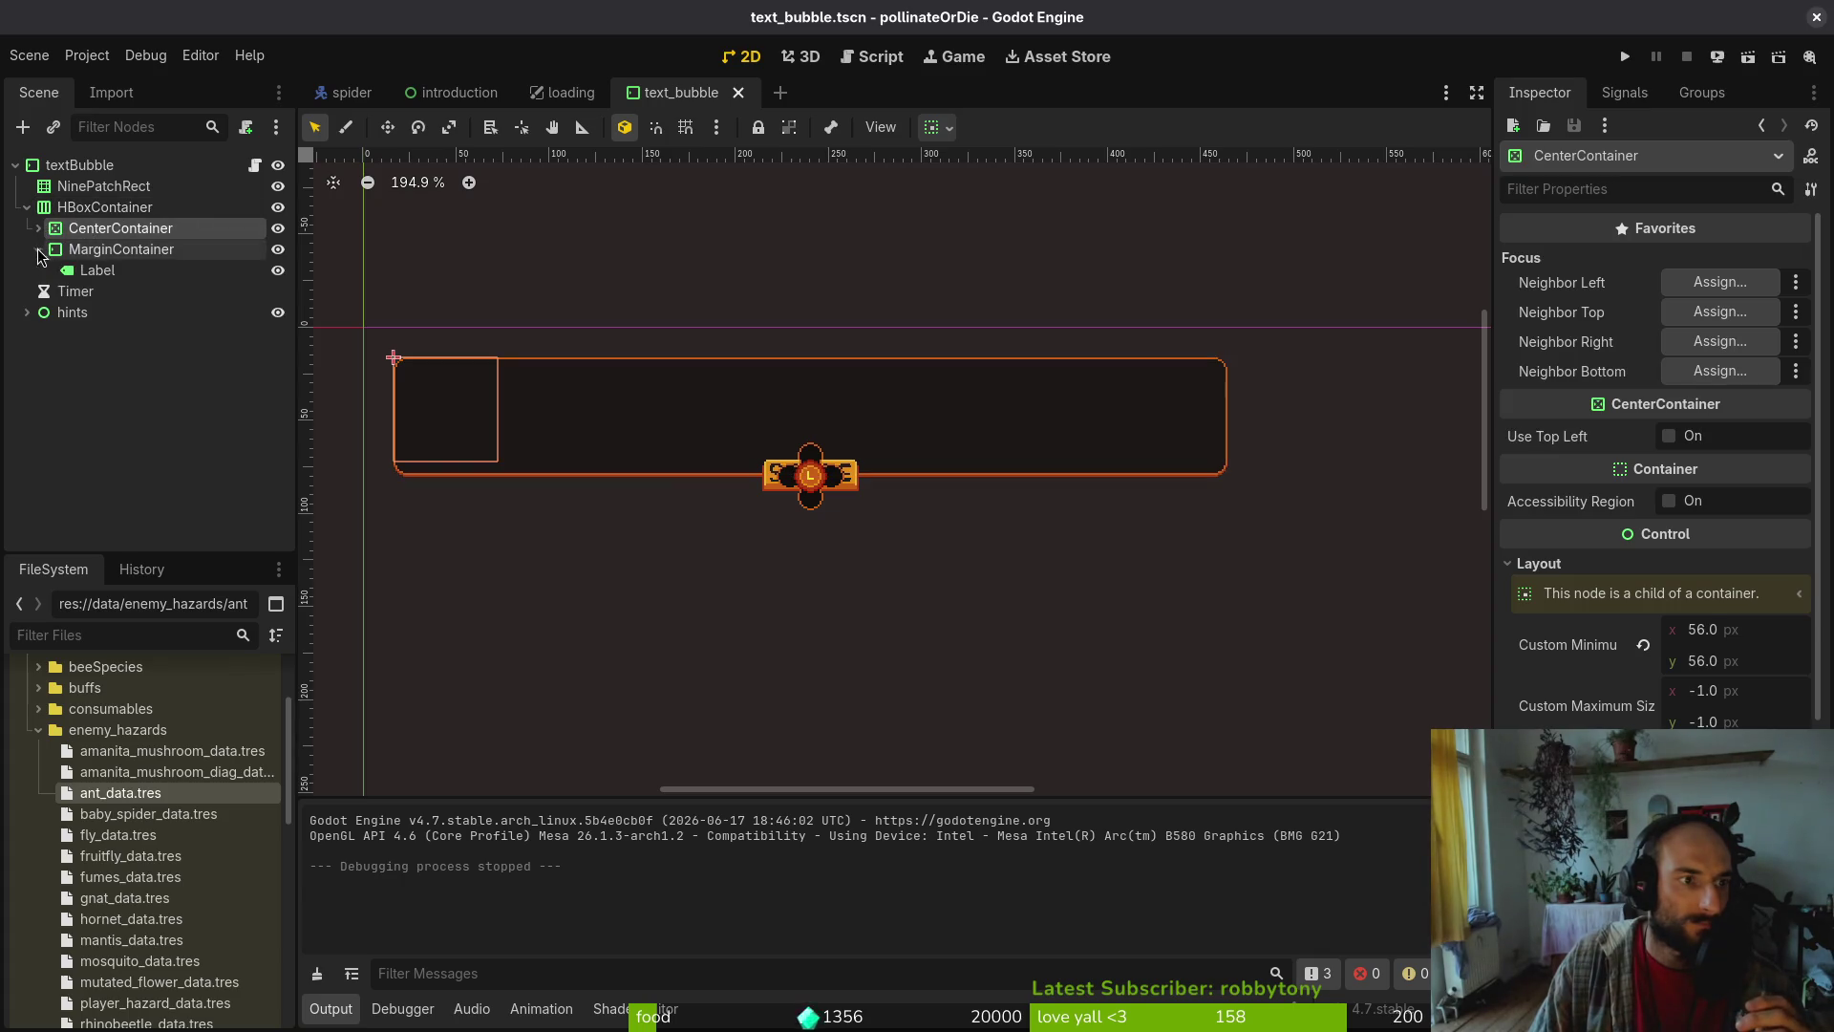
click(39, 228)
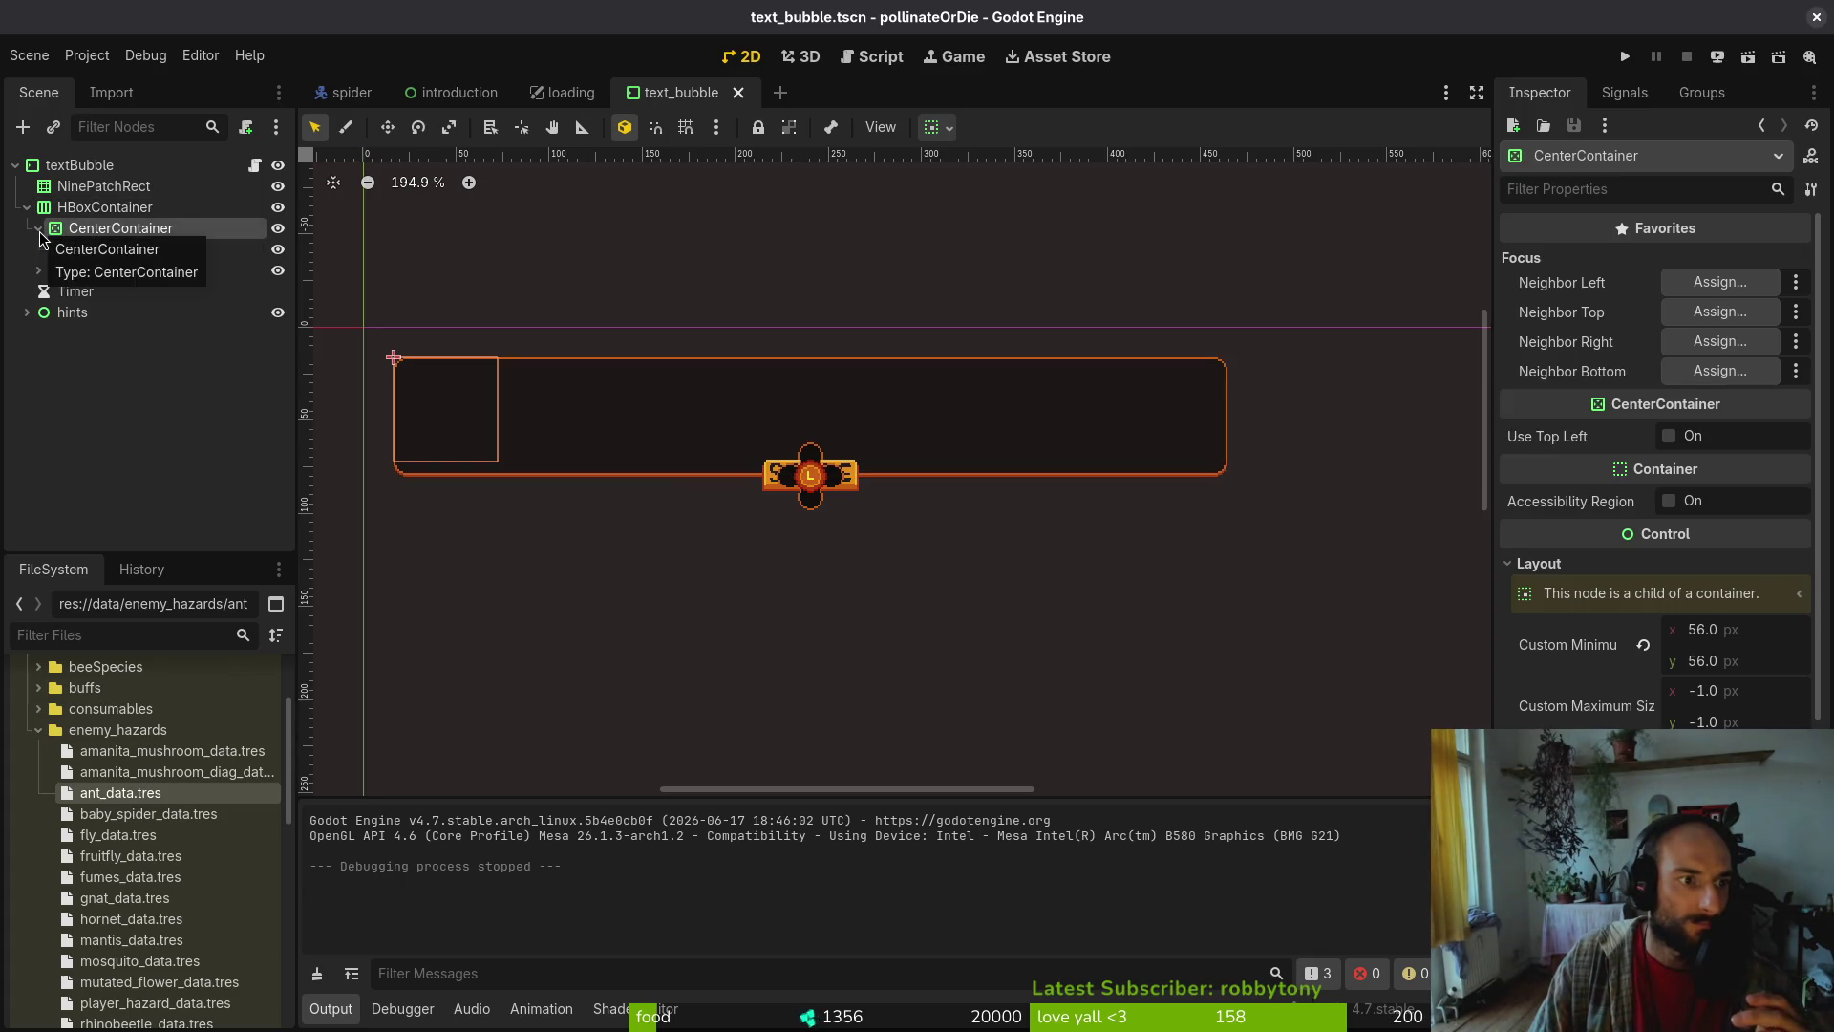
click(40, 235)
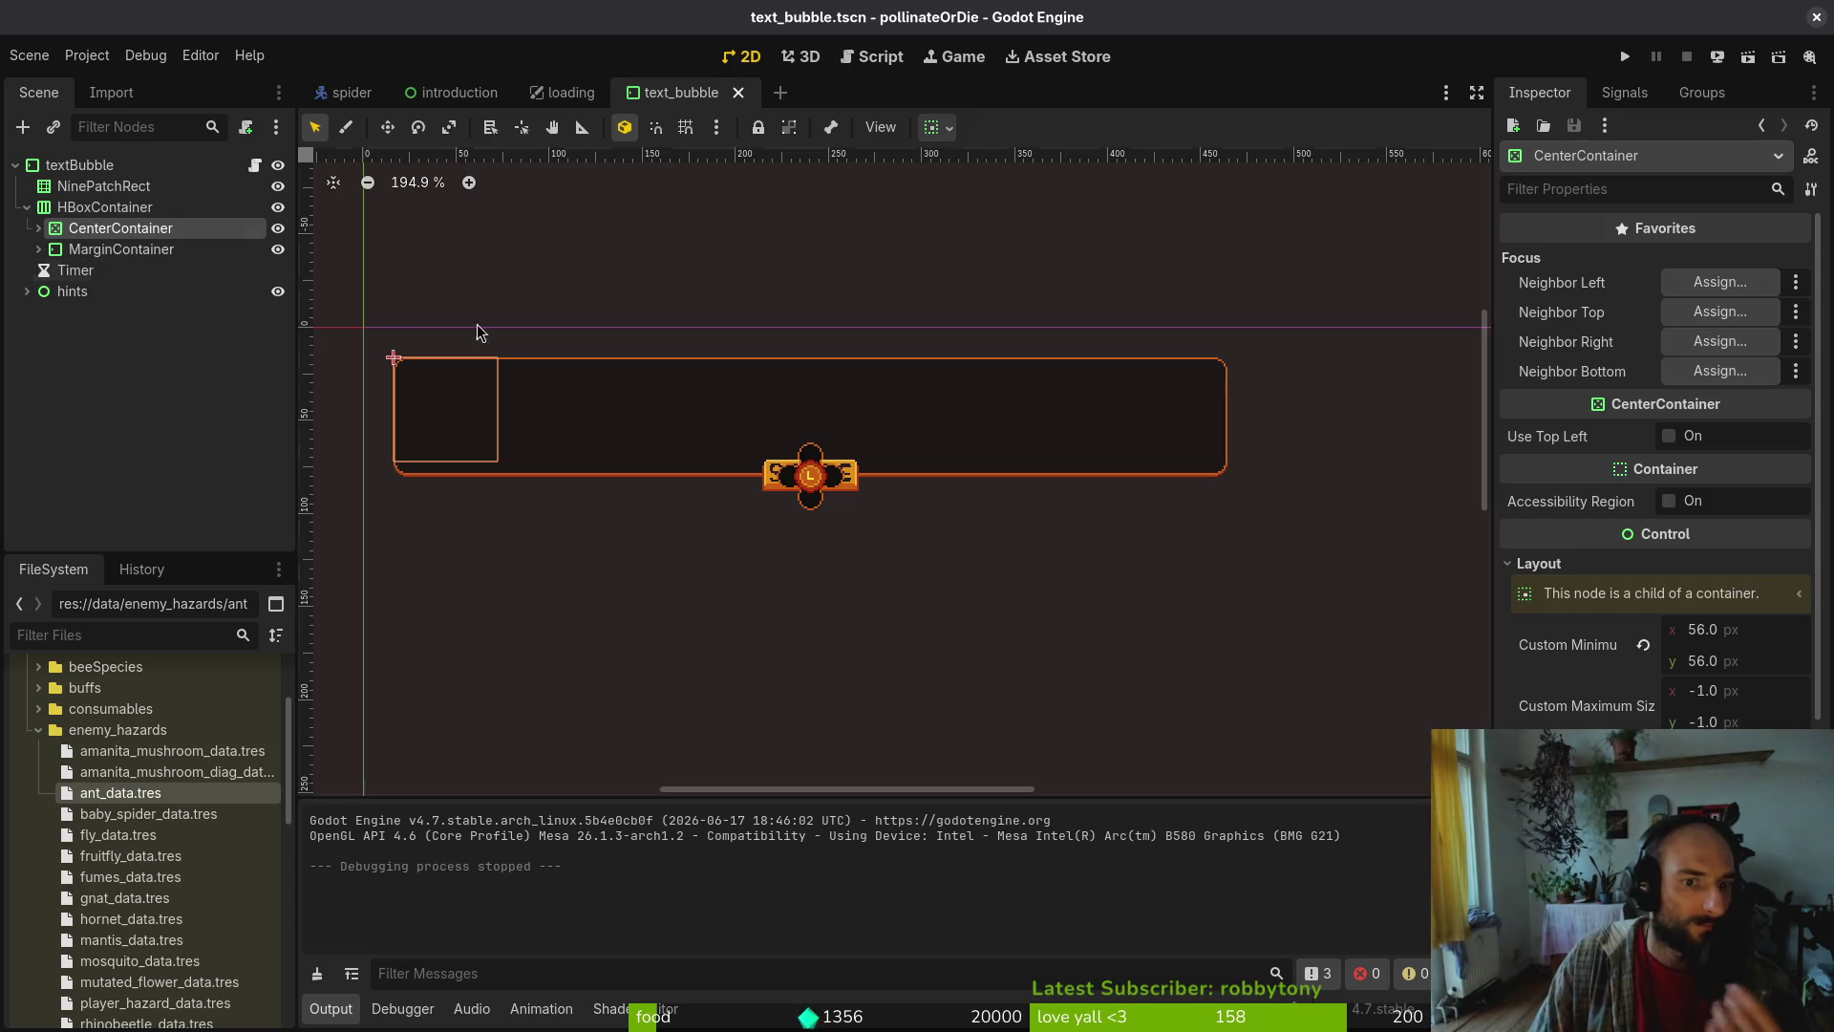
click(130, 211)
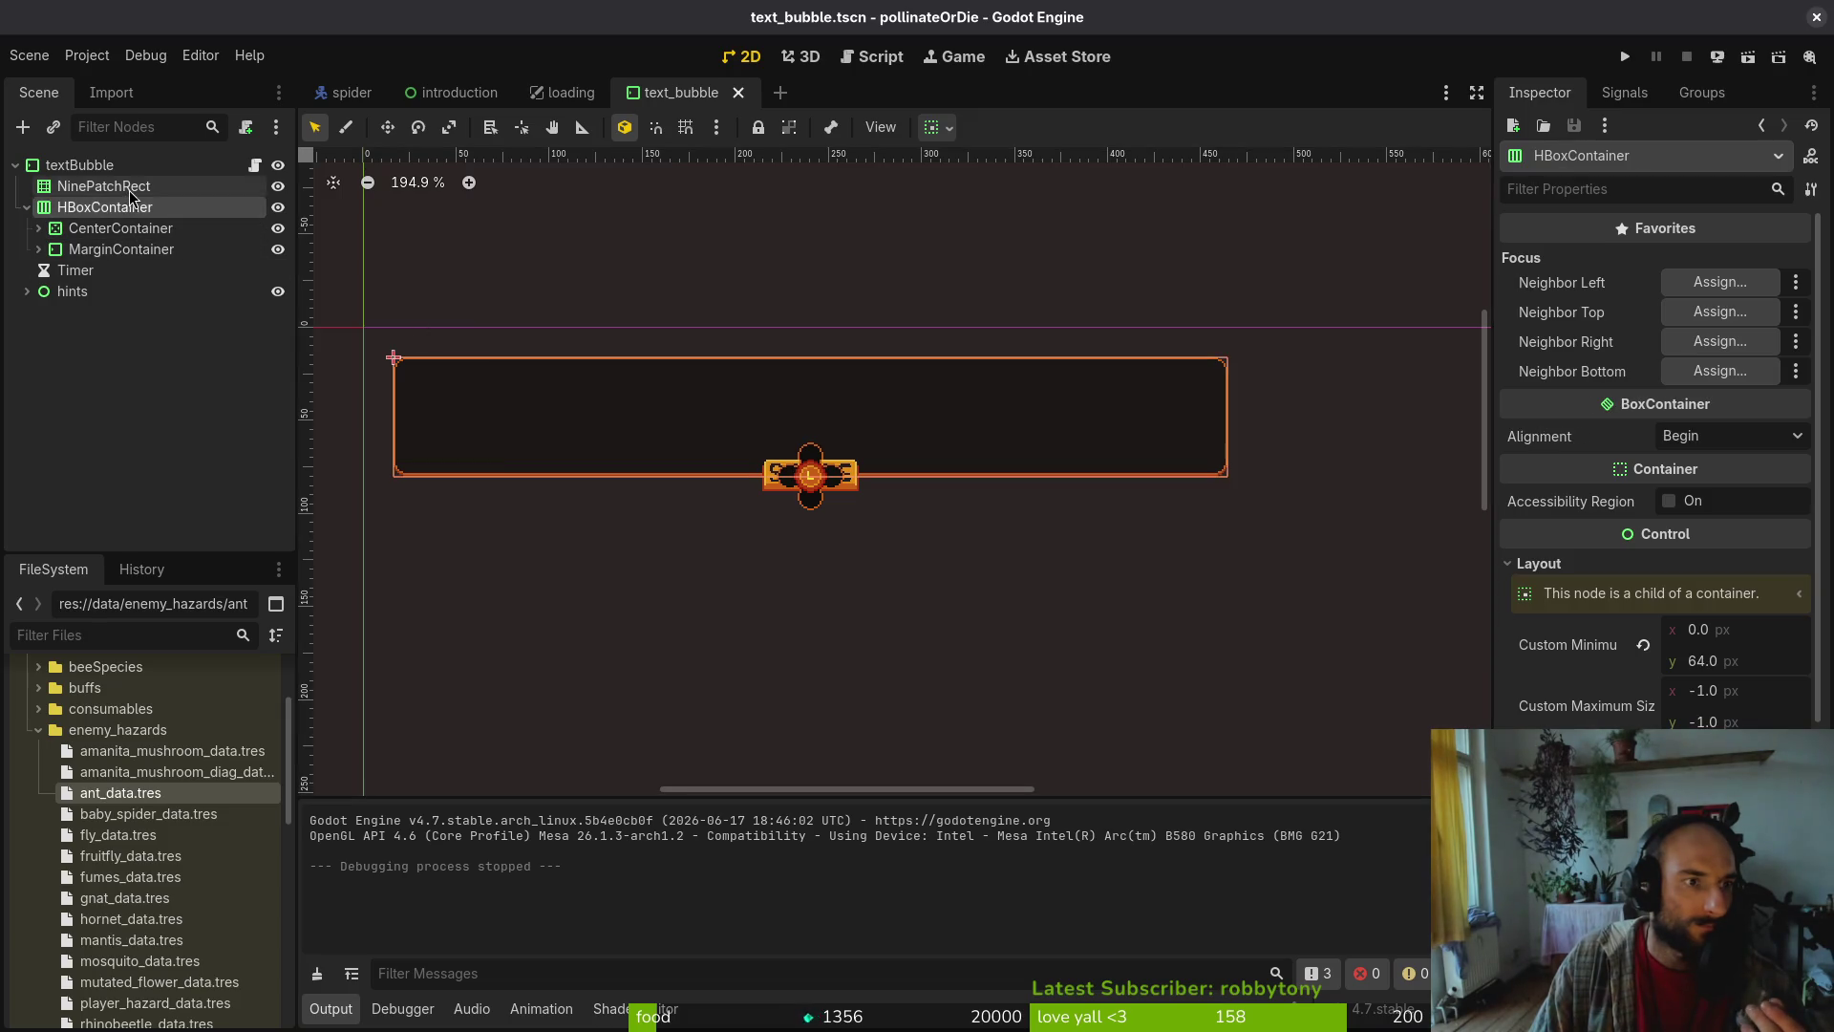
click(131, 190)
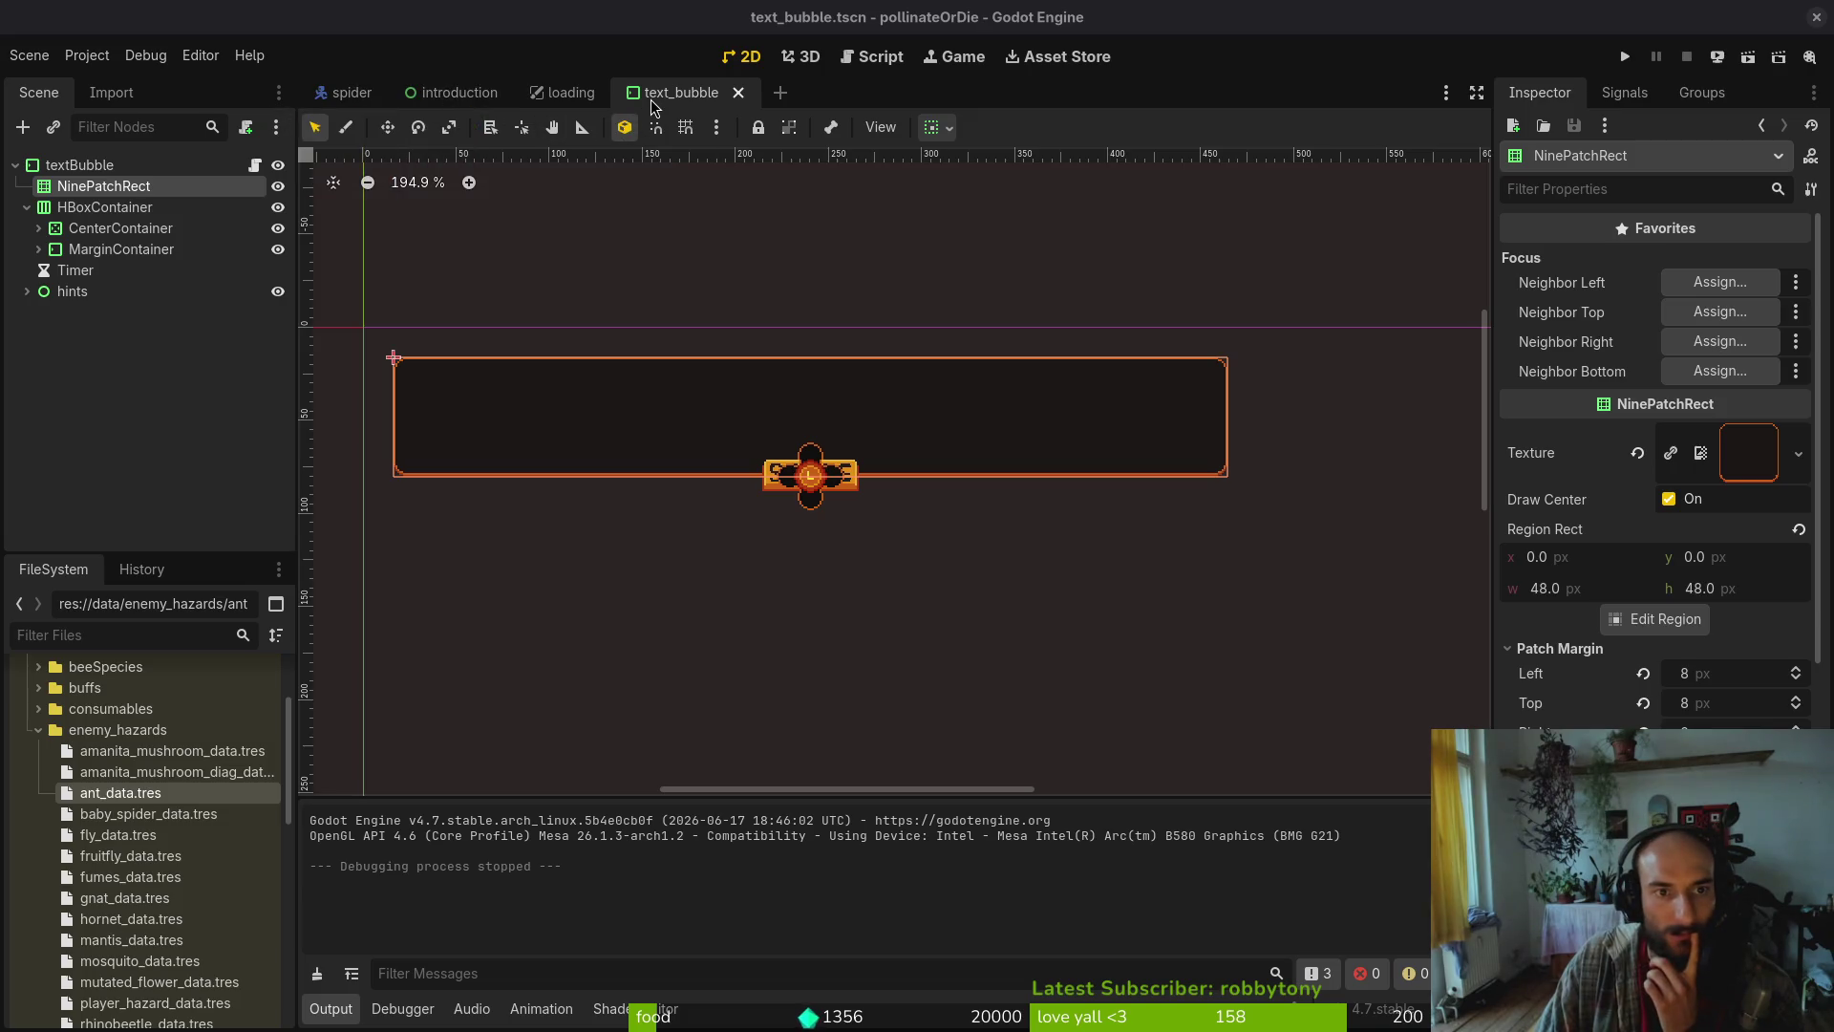
In the introduction scene, create a TextureRect and make it a child of the Label
click(451, 93)
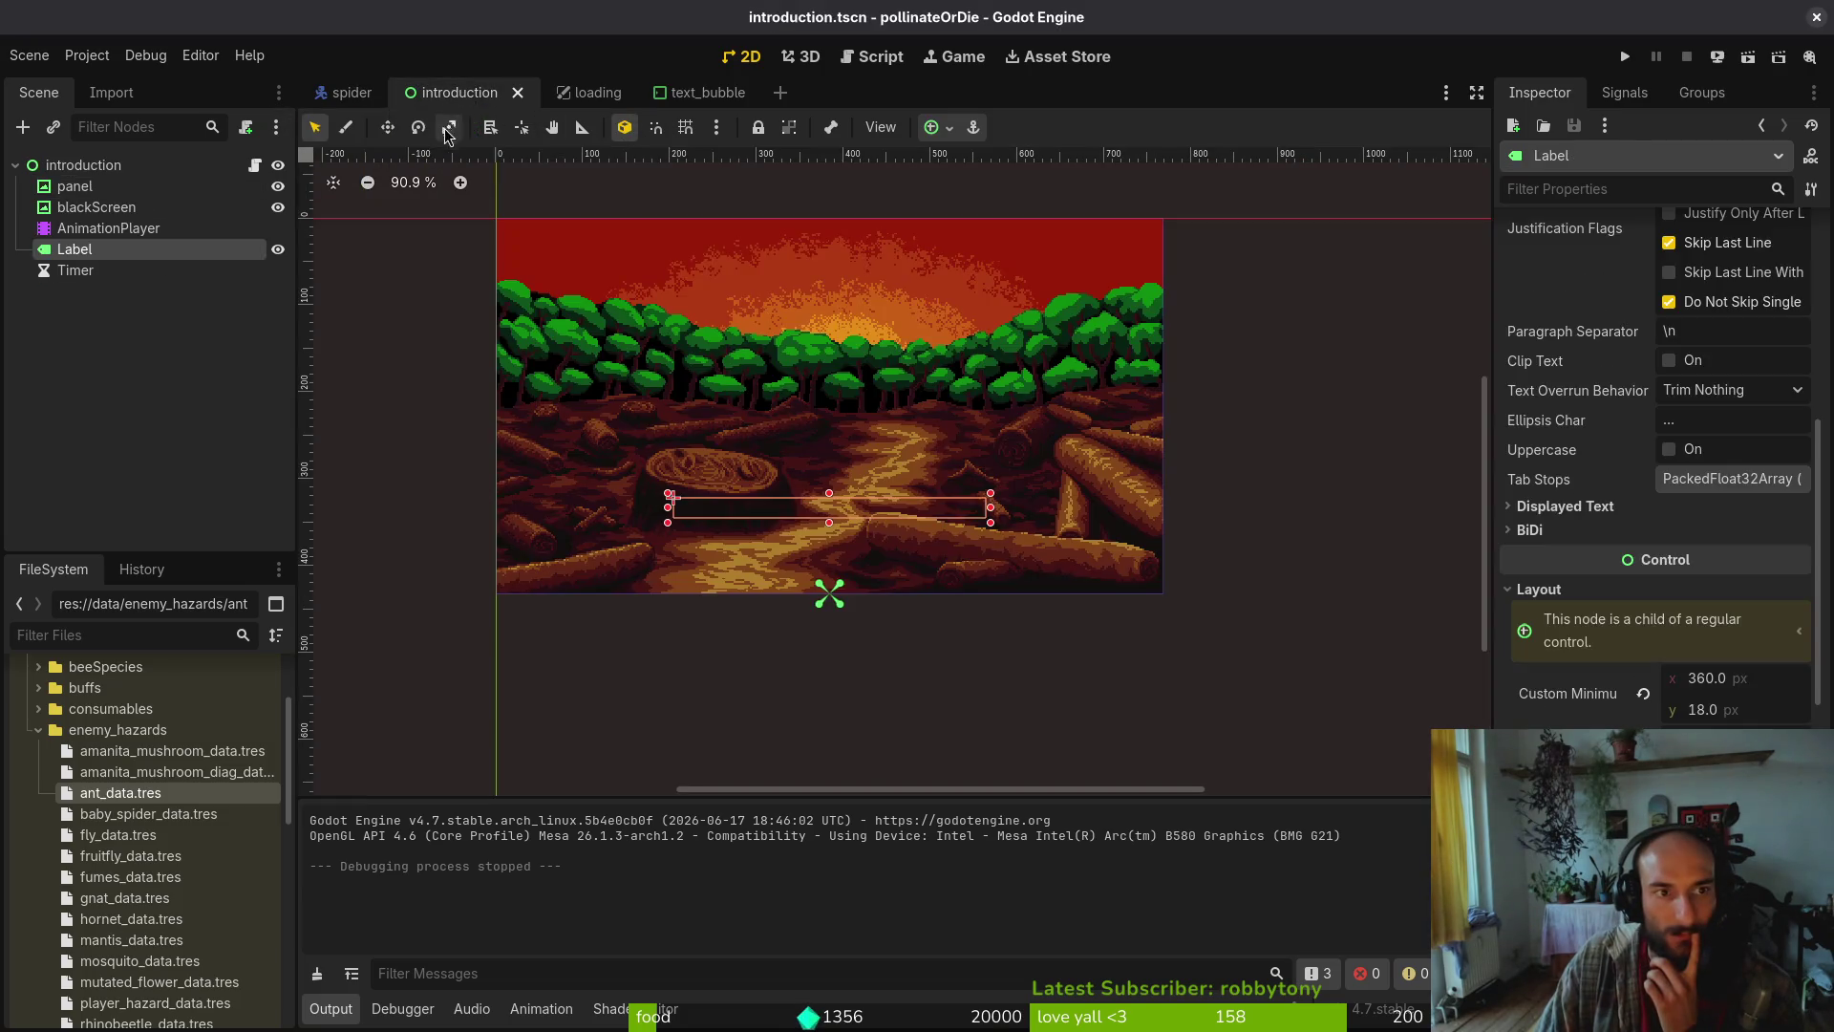
click(135, 252)
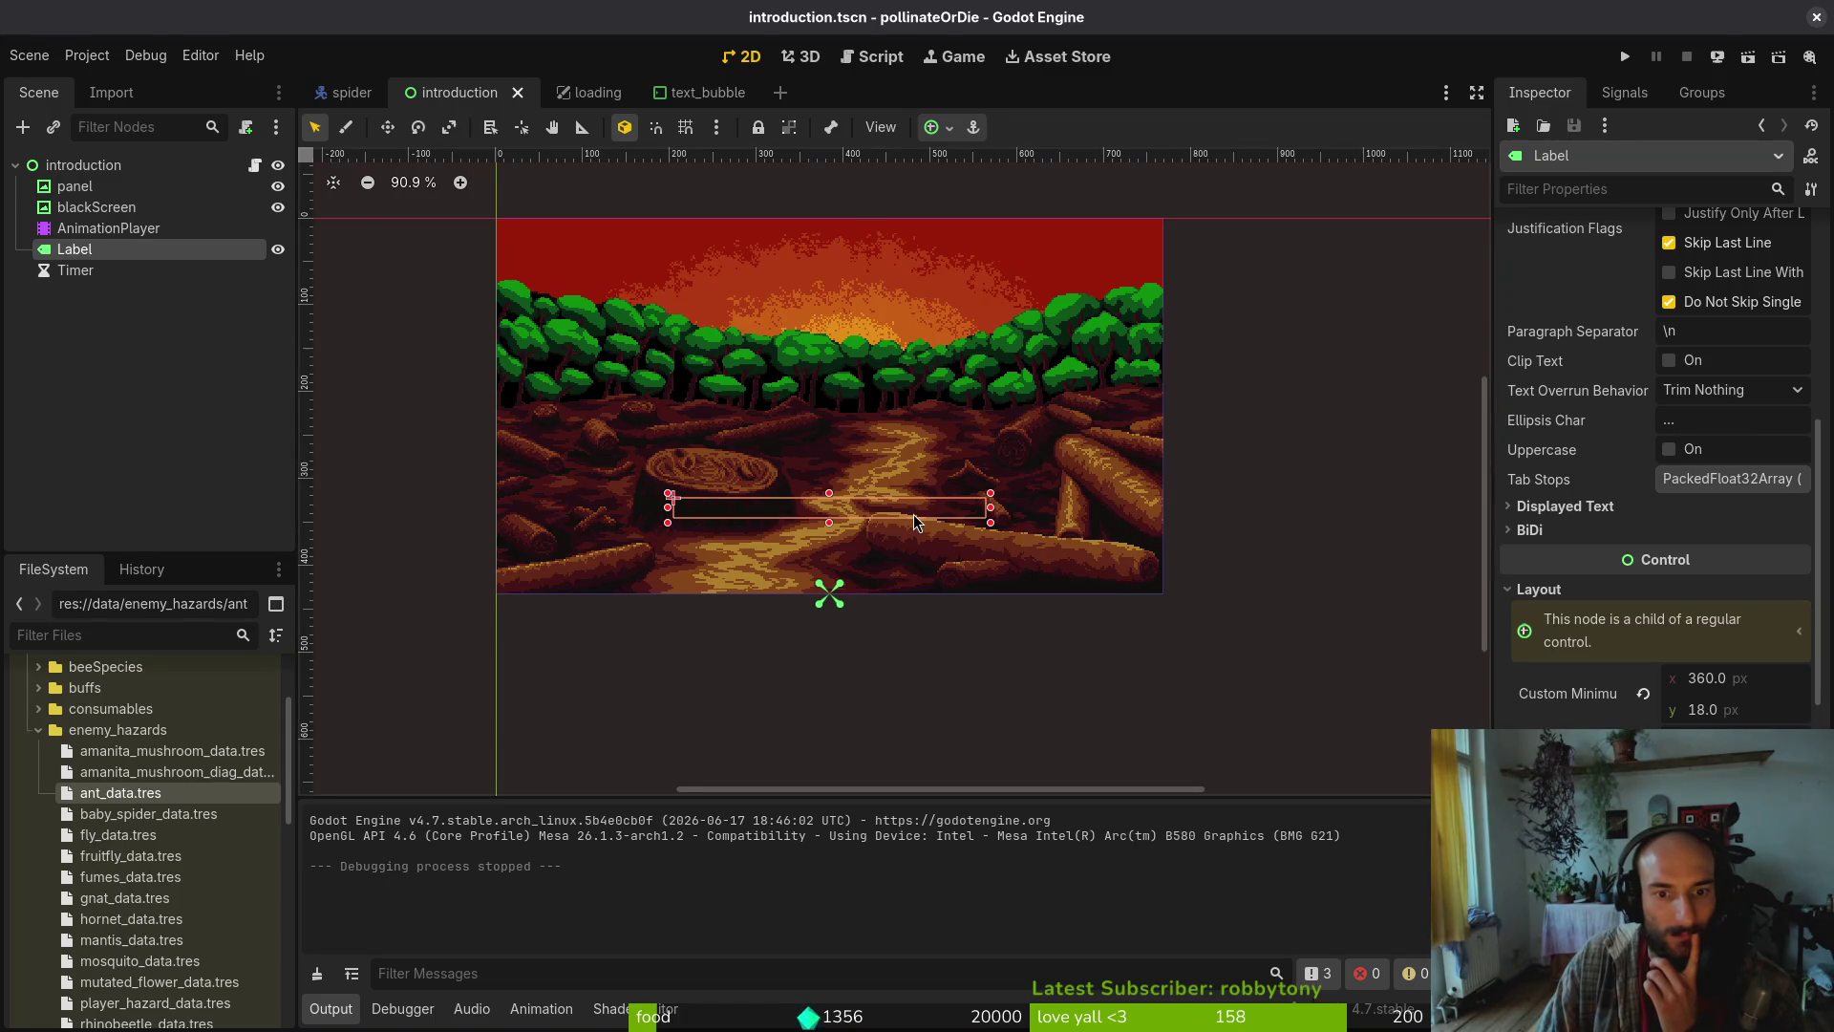
scroll(1658, 458, down, 5)
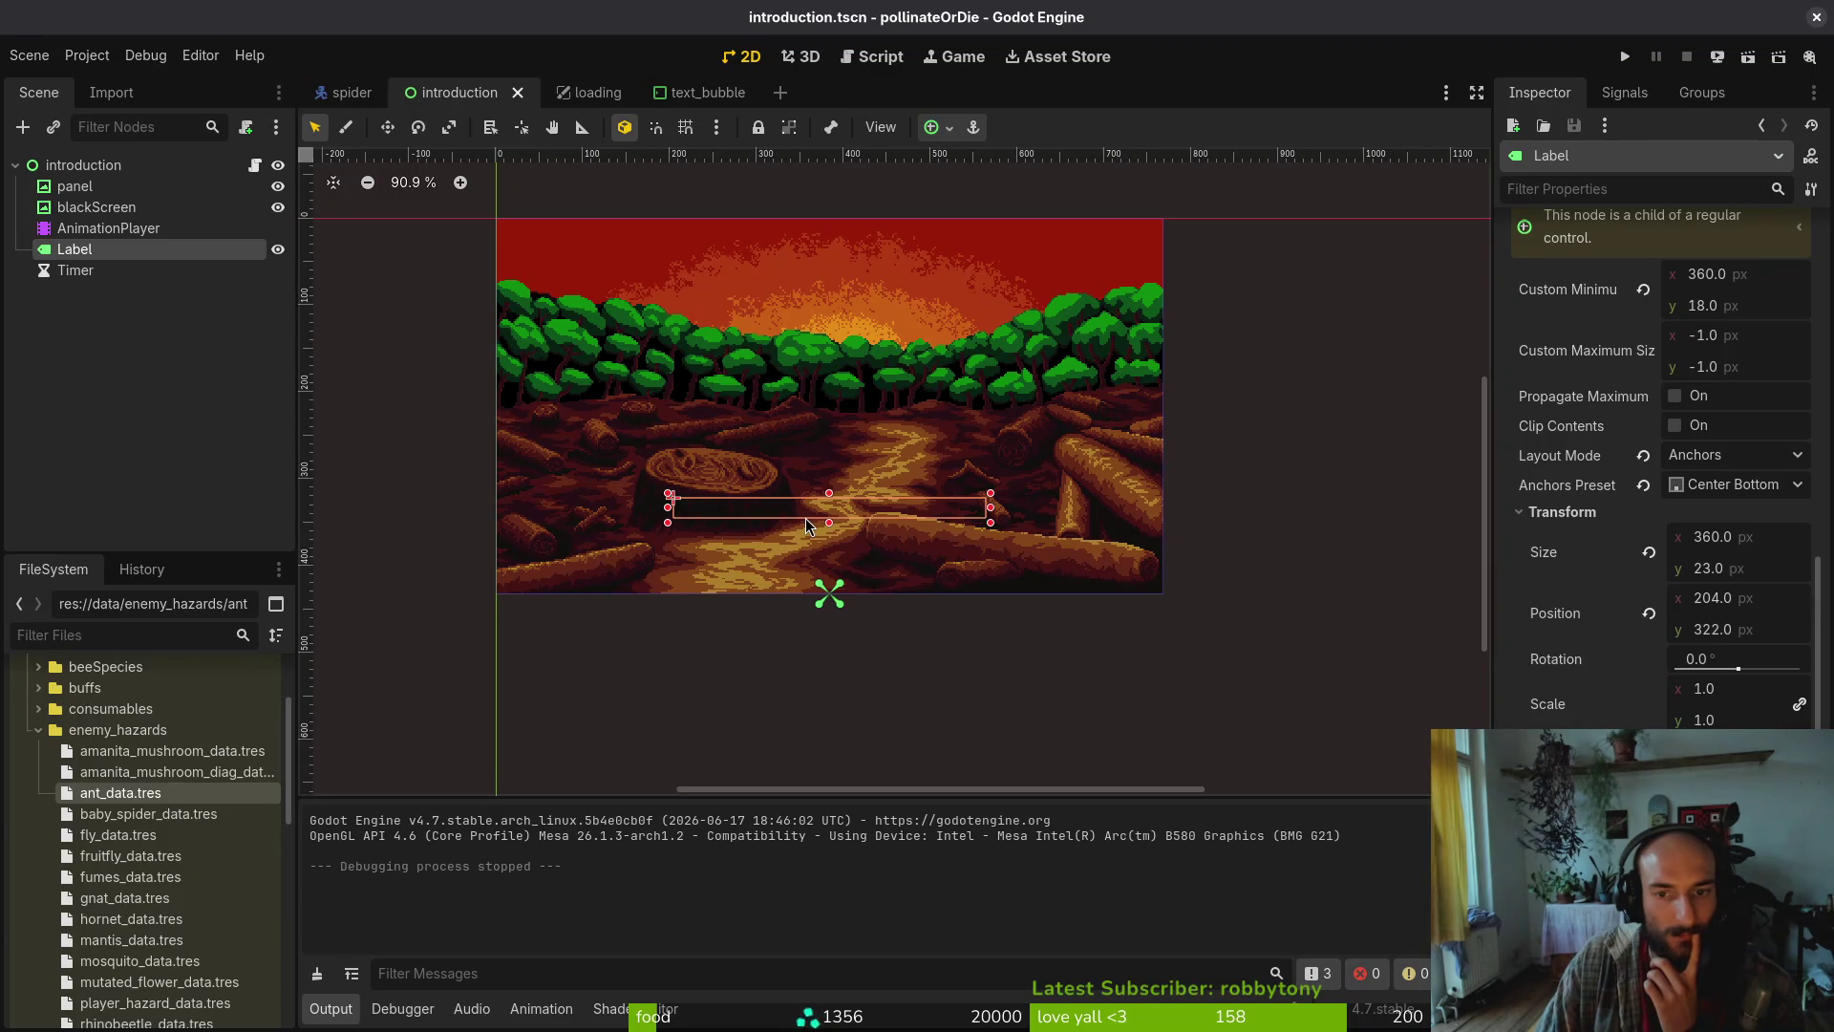
scroll(1657, 458, up, 10)
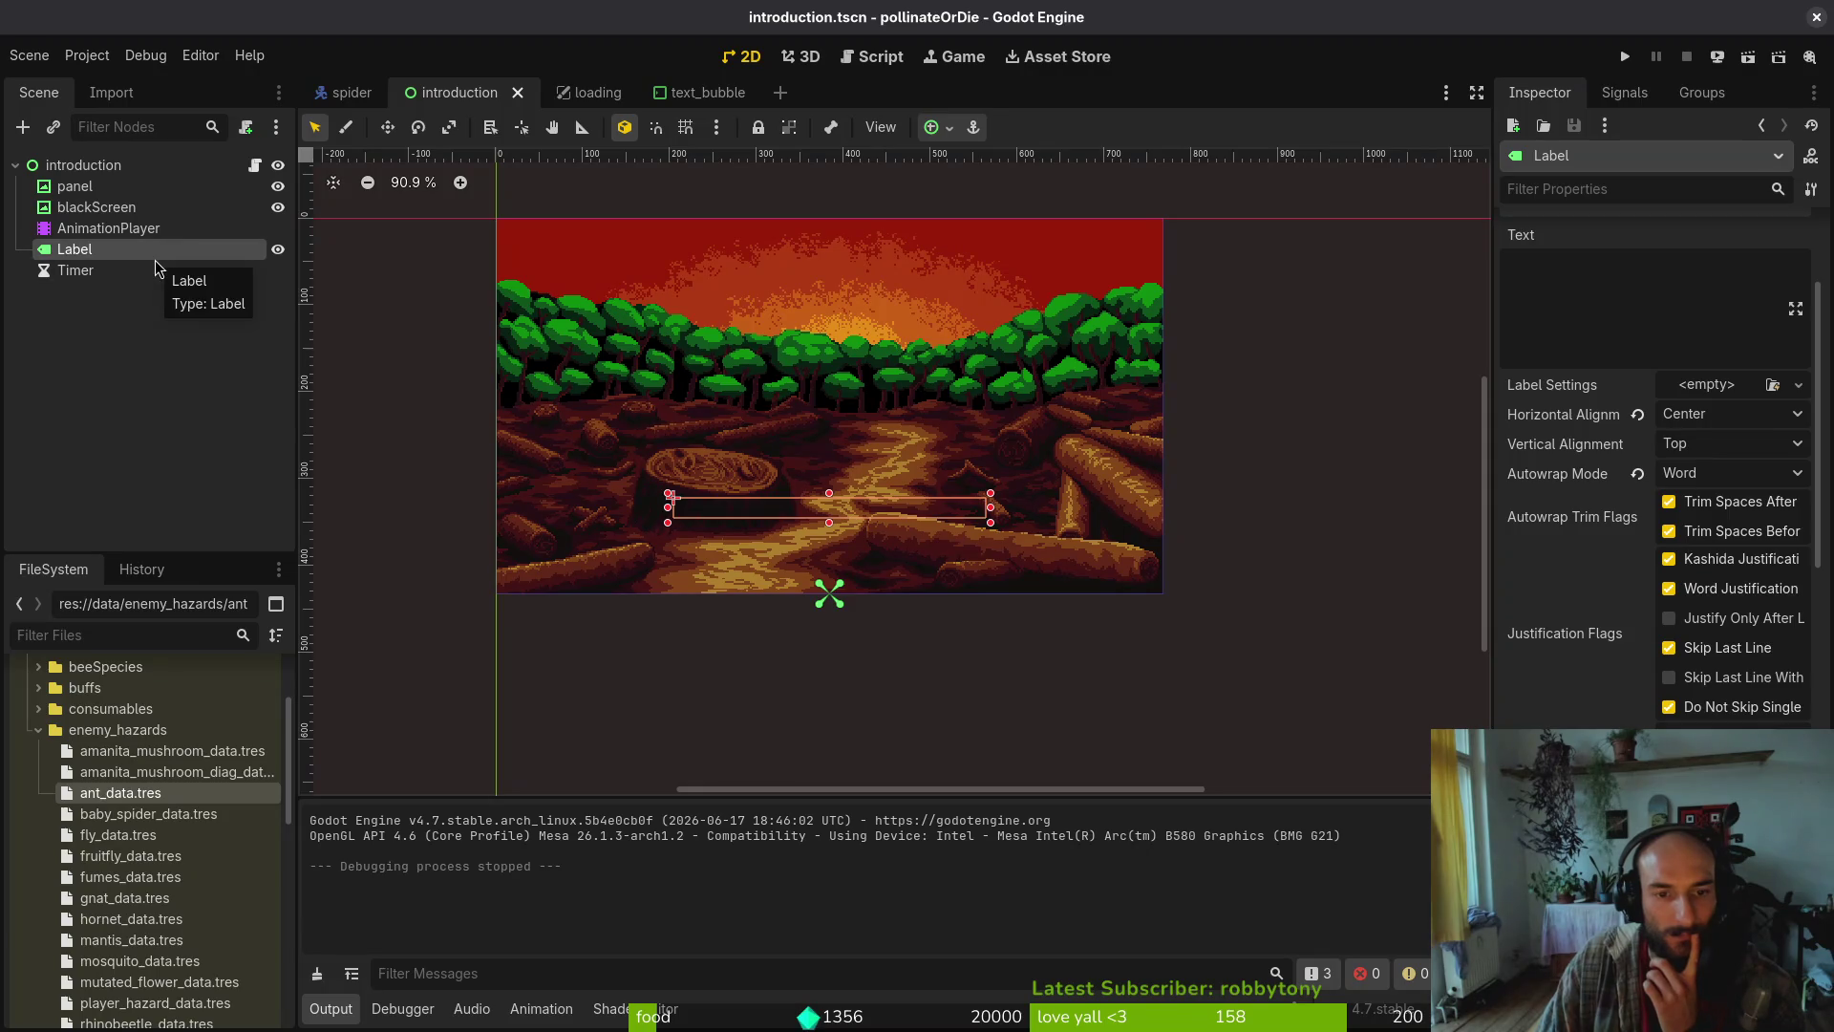
key(ctrl+a)
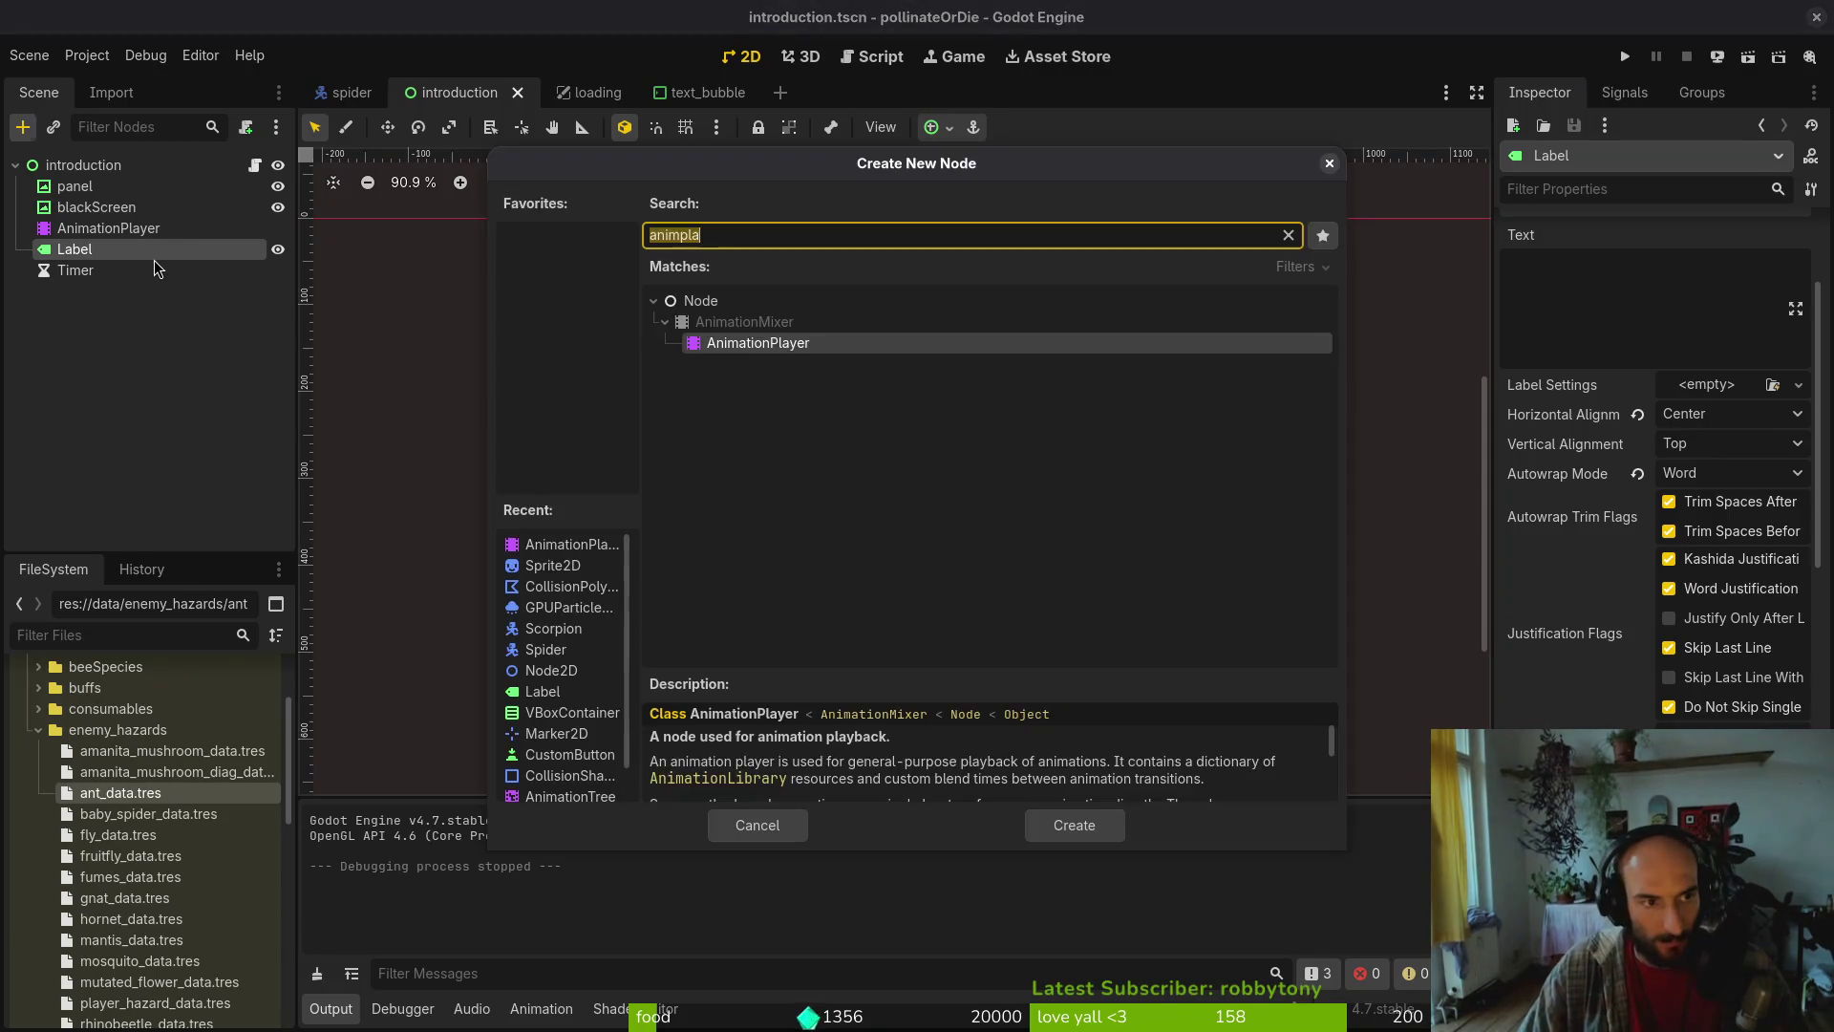
key(Escape)
key(ctrl+a)
text(textre)
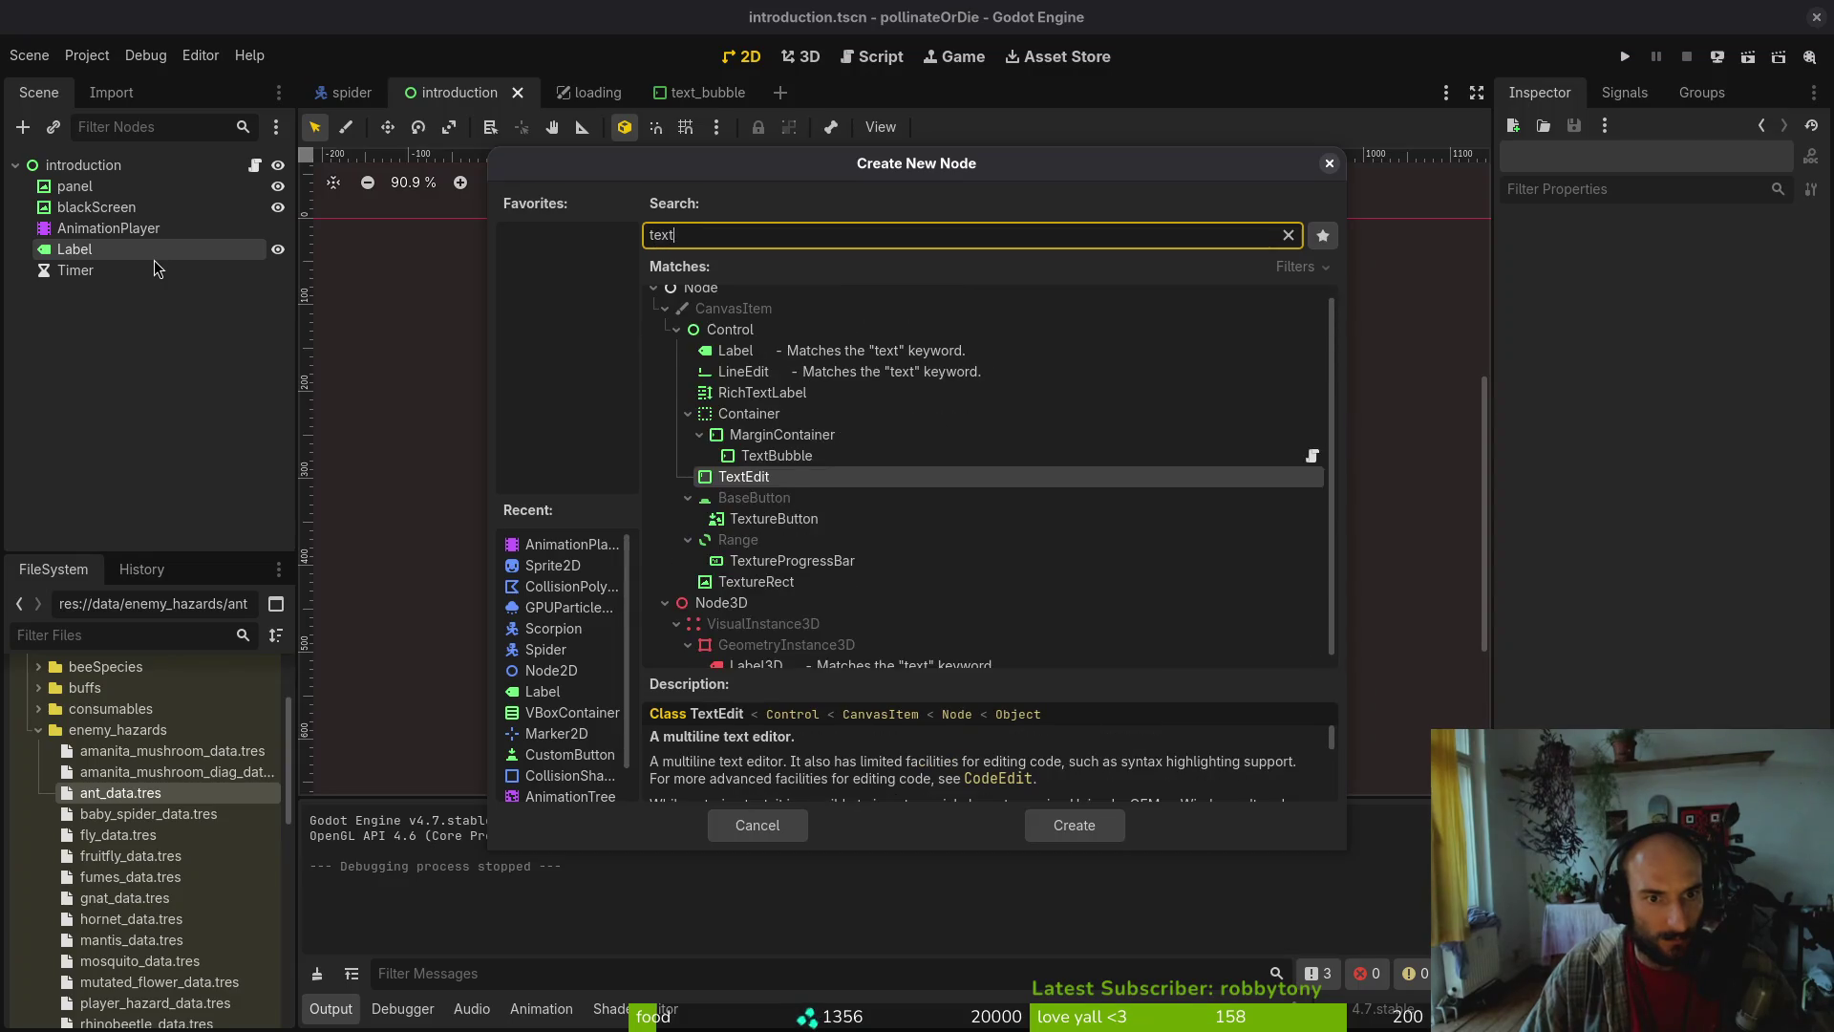
key(Return)
drag(105, 291, 106, 250)
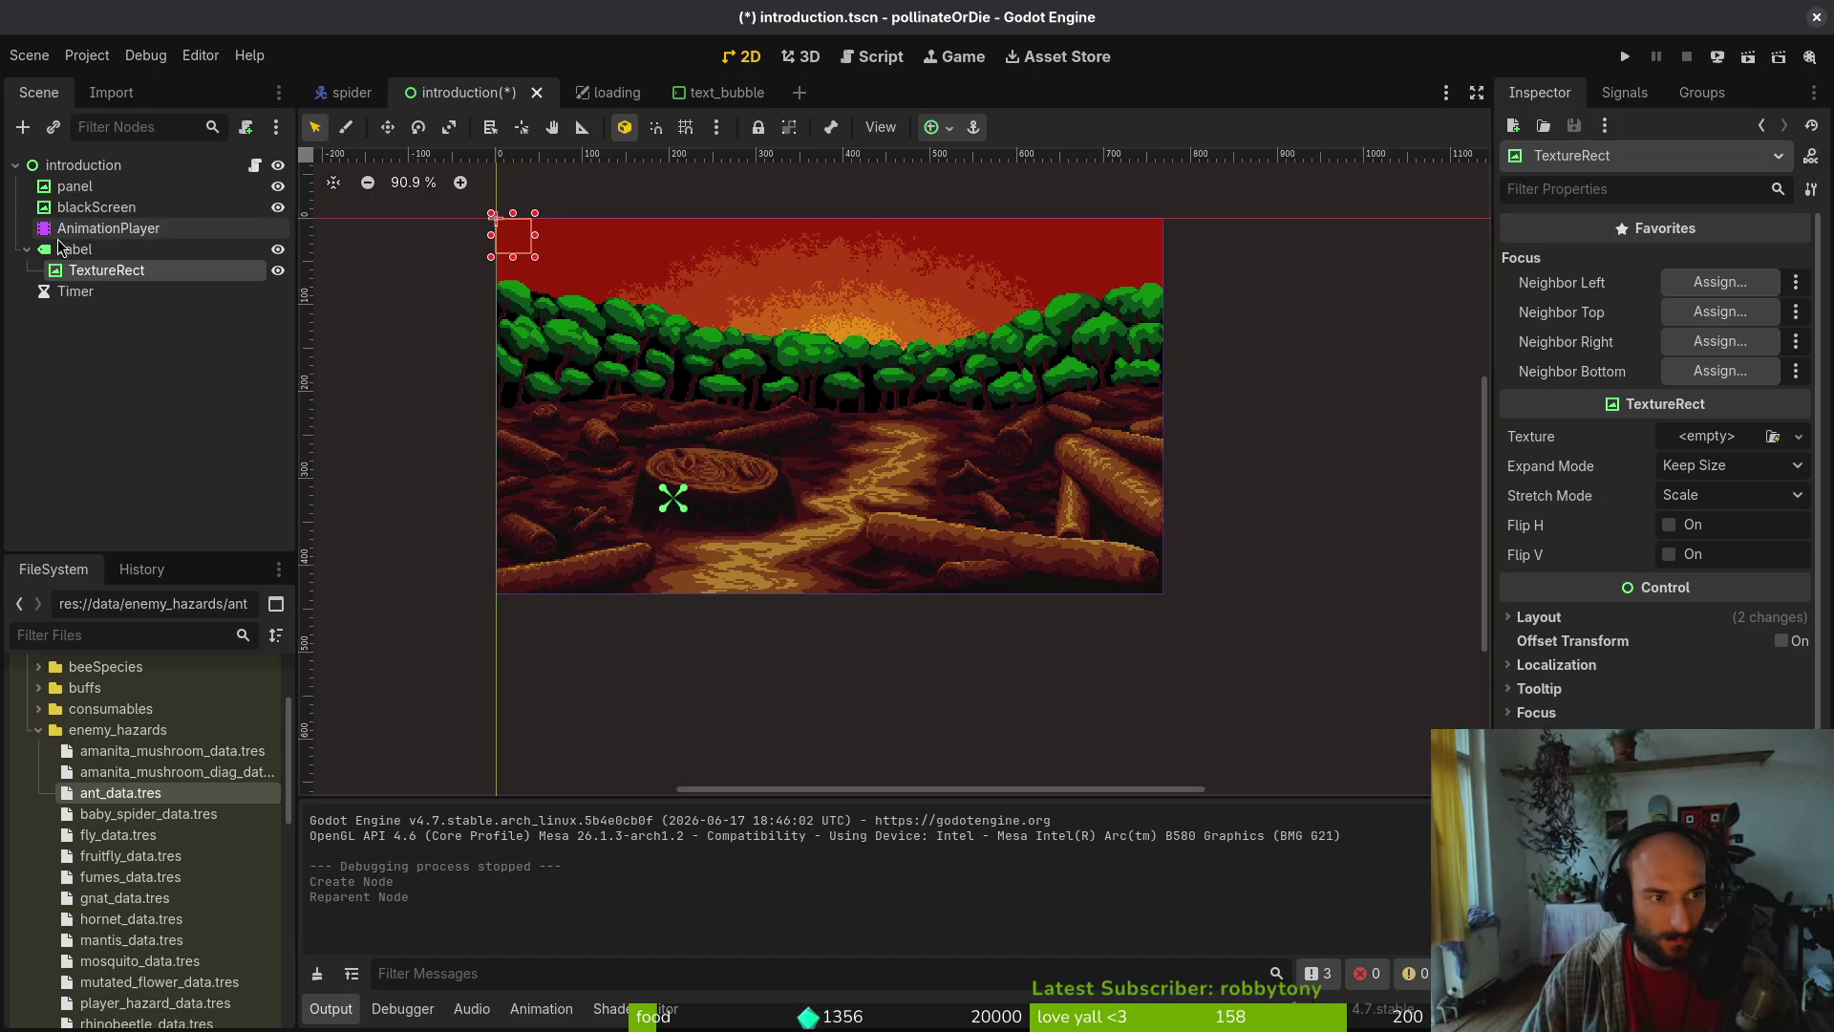
Select the new TextureRect, preview the fadeIn animation partway, and save the scene
click(108, 228)
click(74, 249)
click(84, 168)
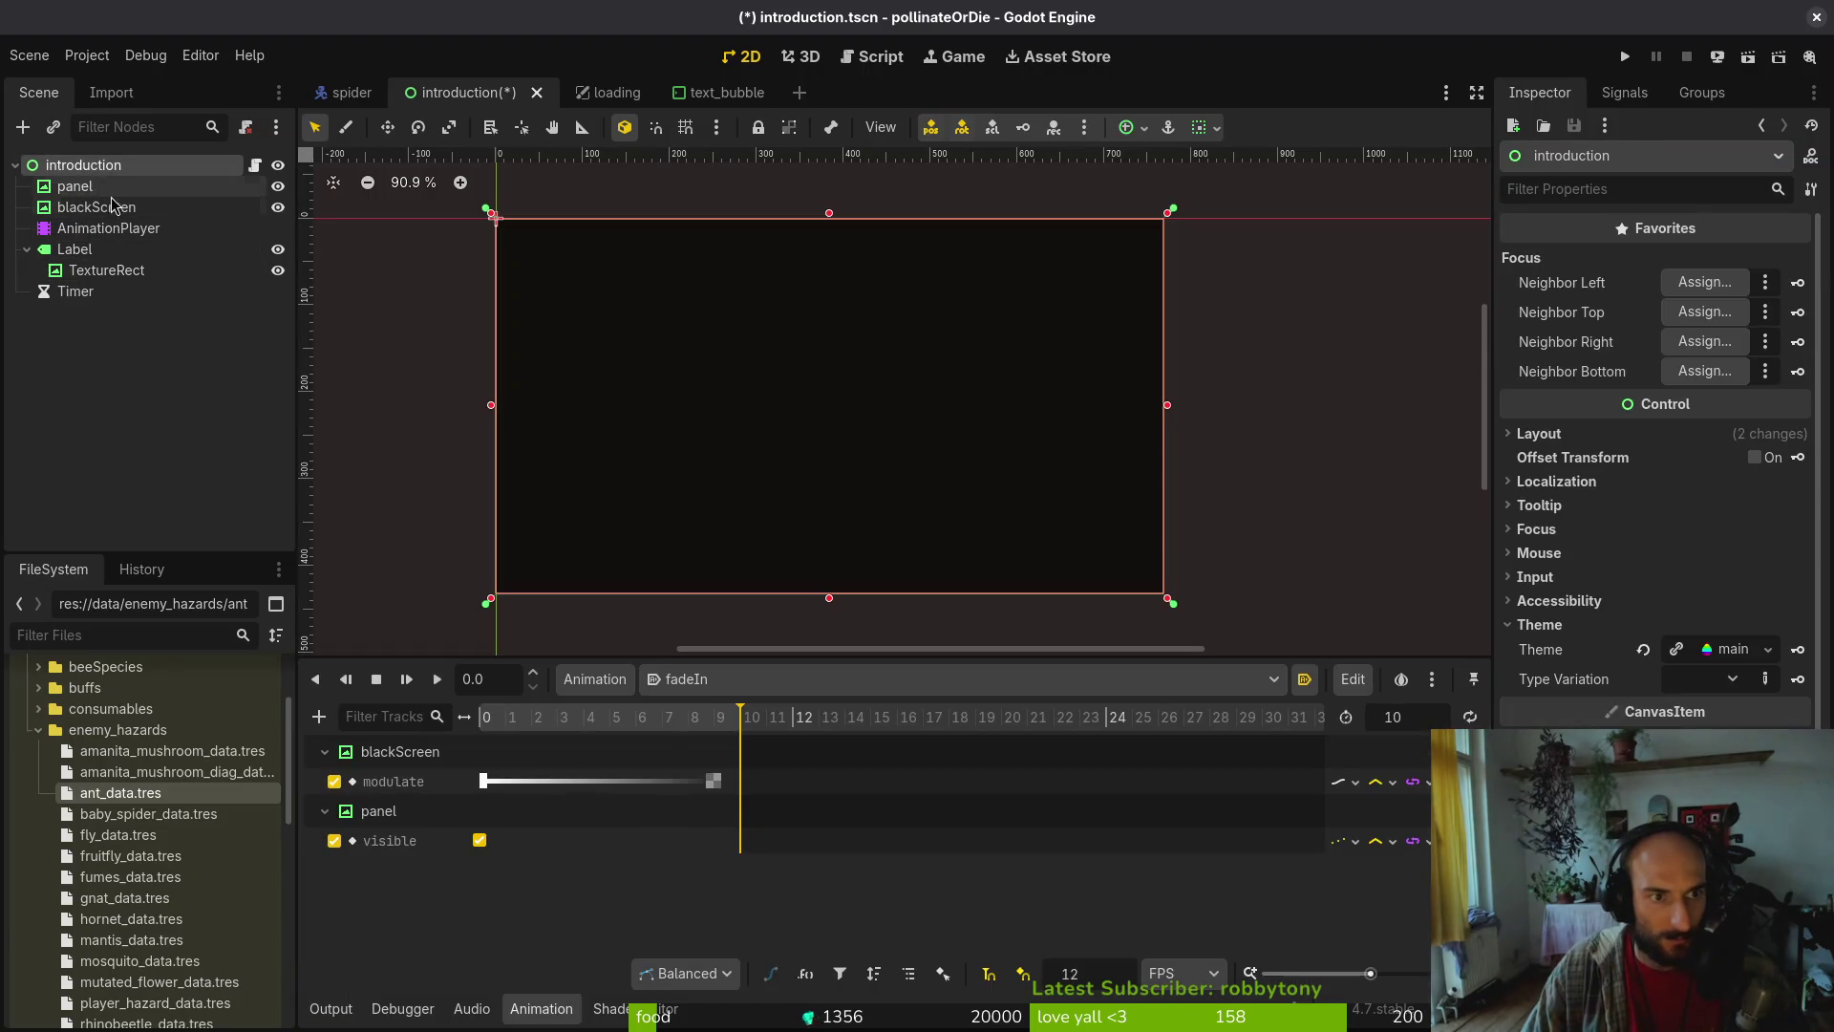
click(106, 270)
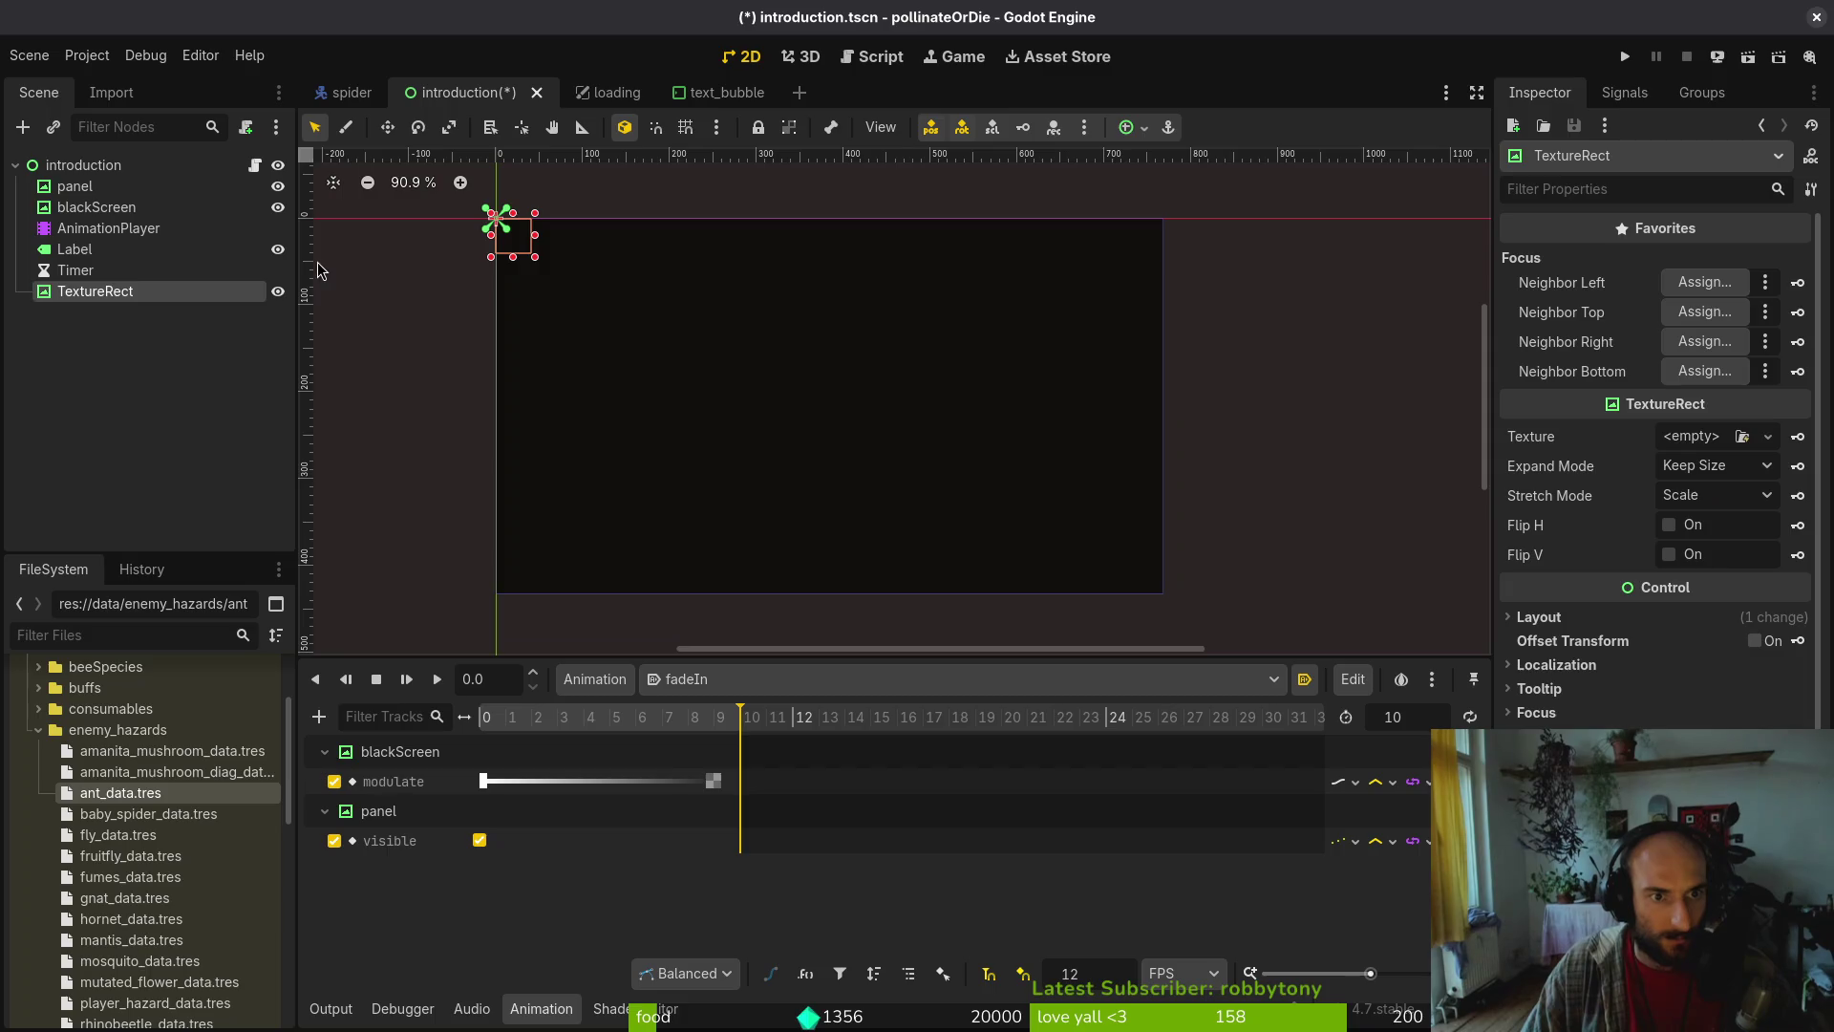
click(318, 261)
click(106, 269)
click(603, 714)
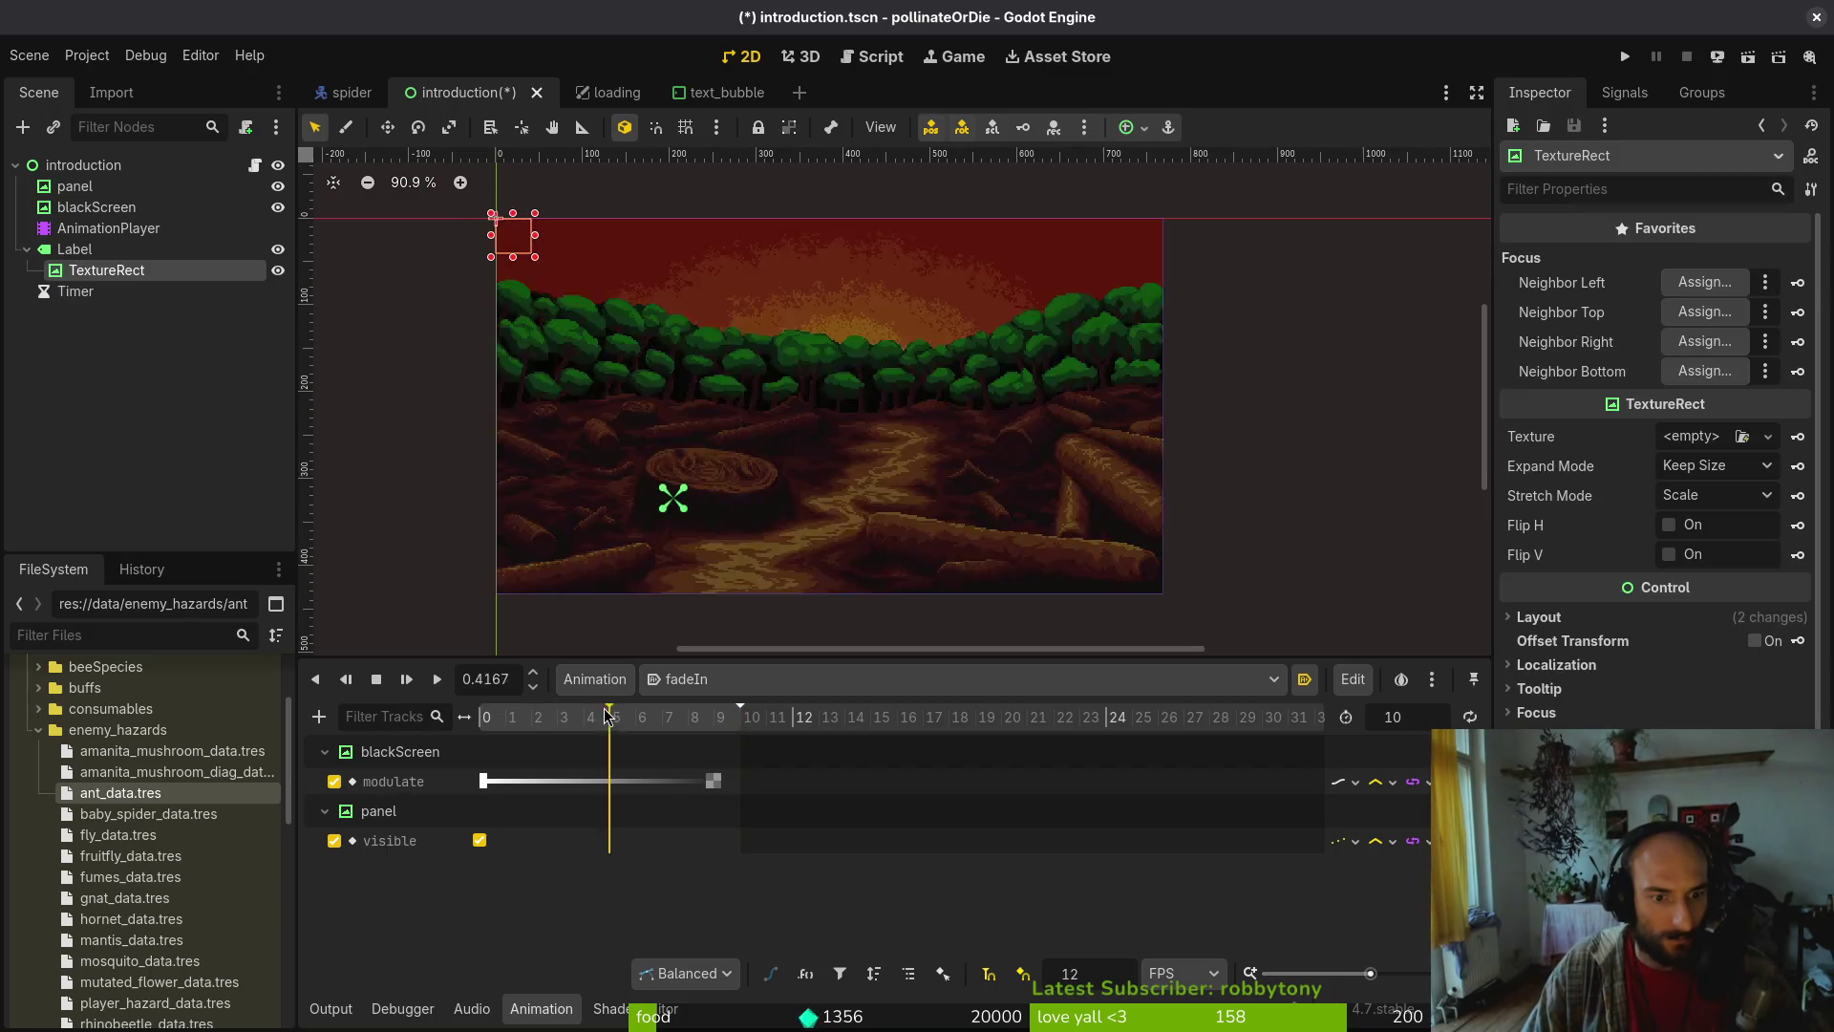
click(482, 714)
key(ctrl+s)
Switch the animation to RESET and back to fadeIn, scrubbing to the fade's end
click(723, 679)
click(755, 716)
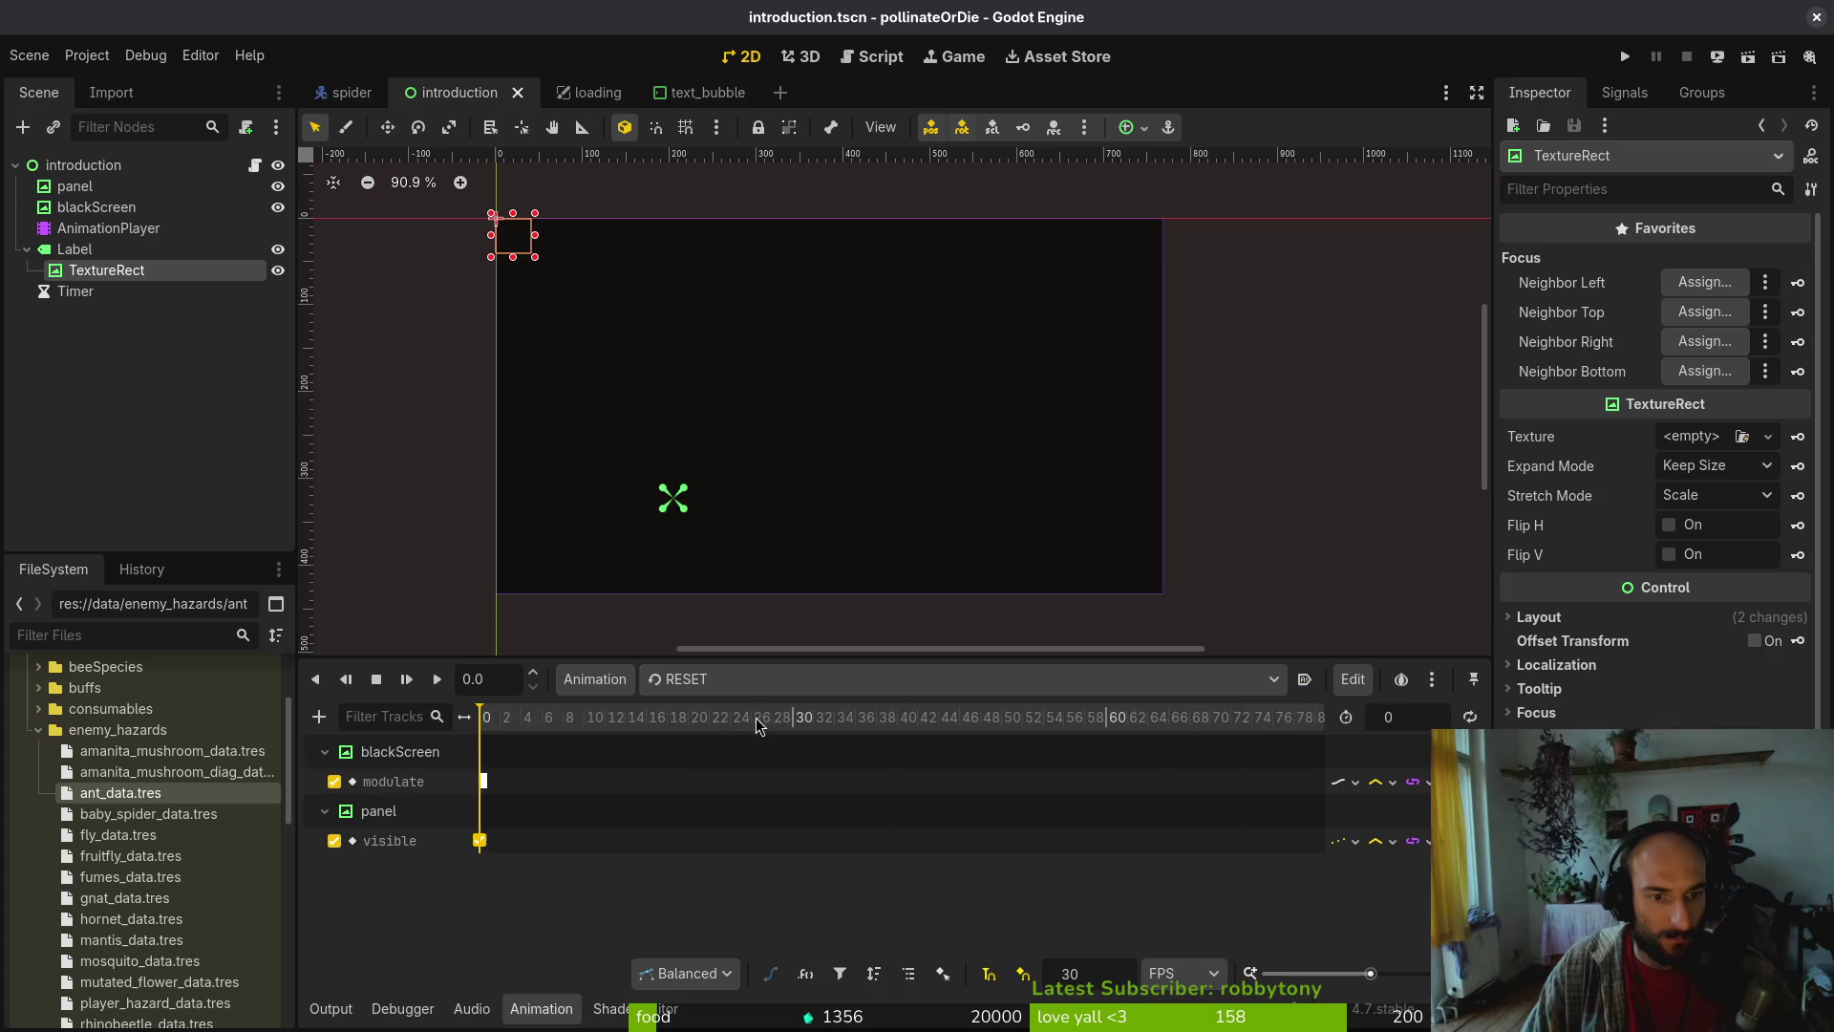
click(28, 250)
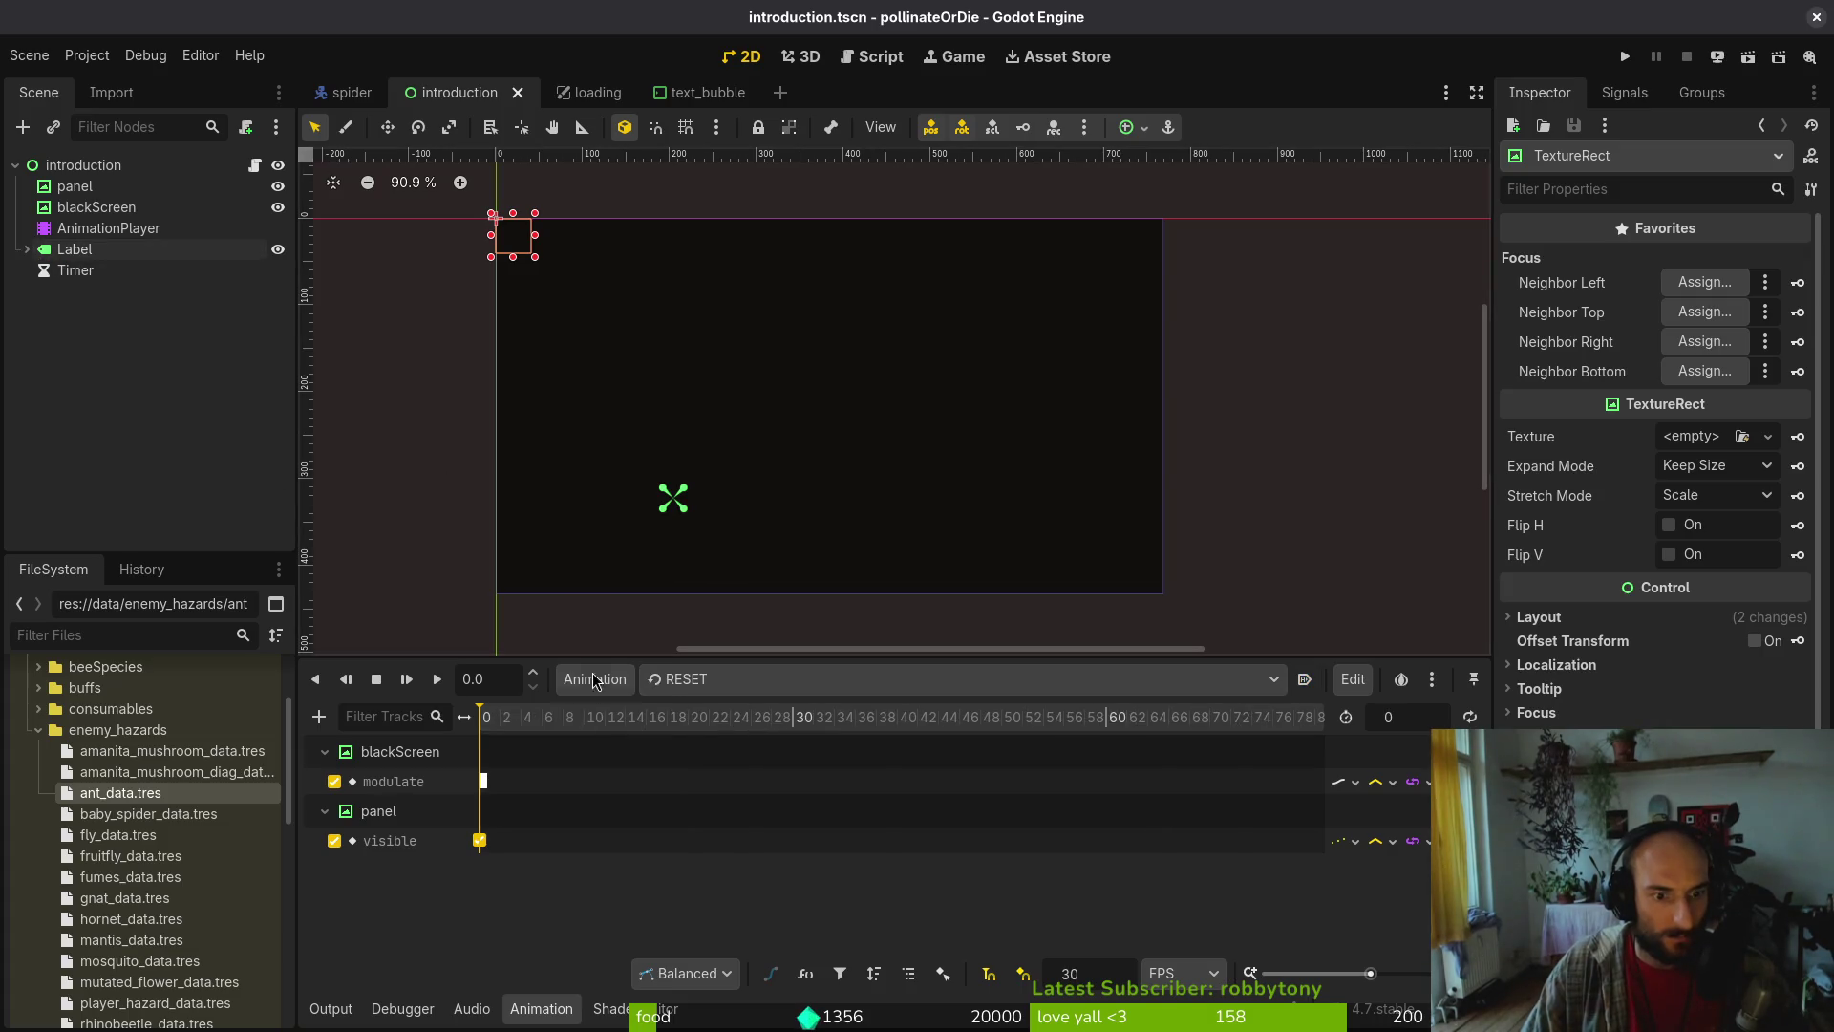
click(688, 679)
click(688, 734)
click(585, 718)
click(714, 718)
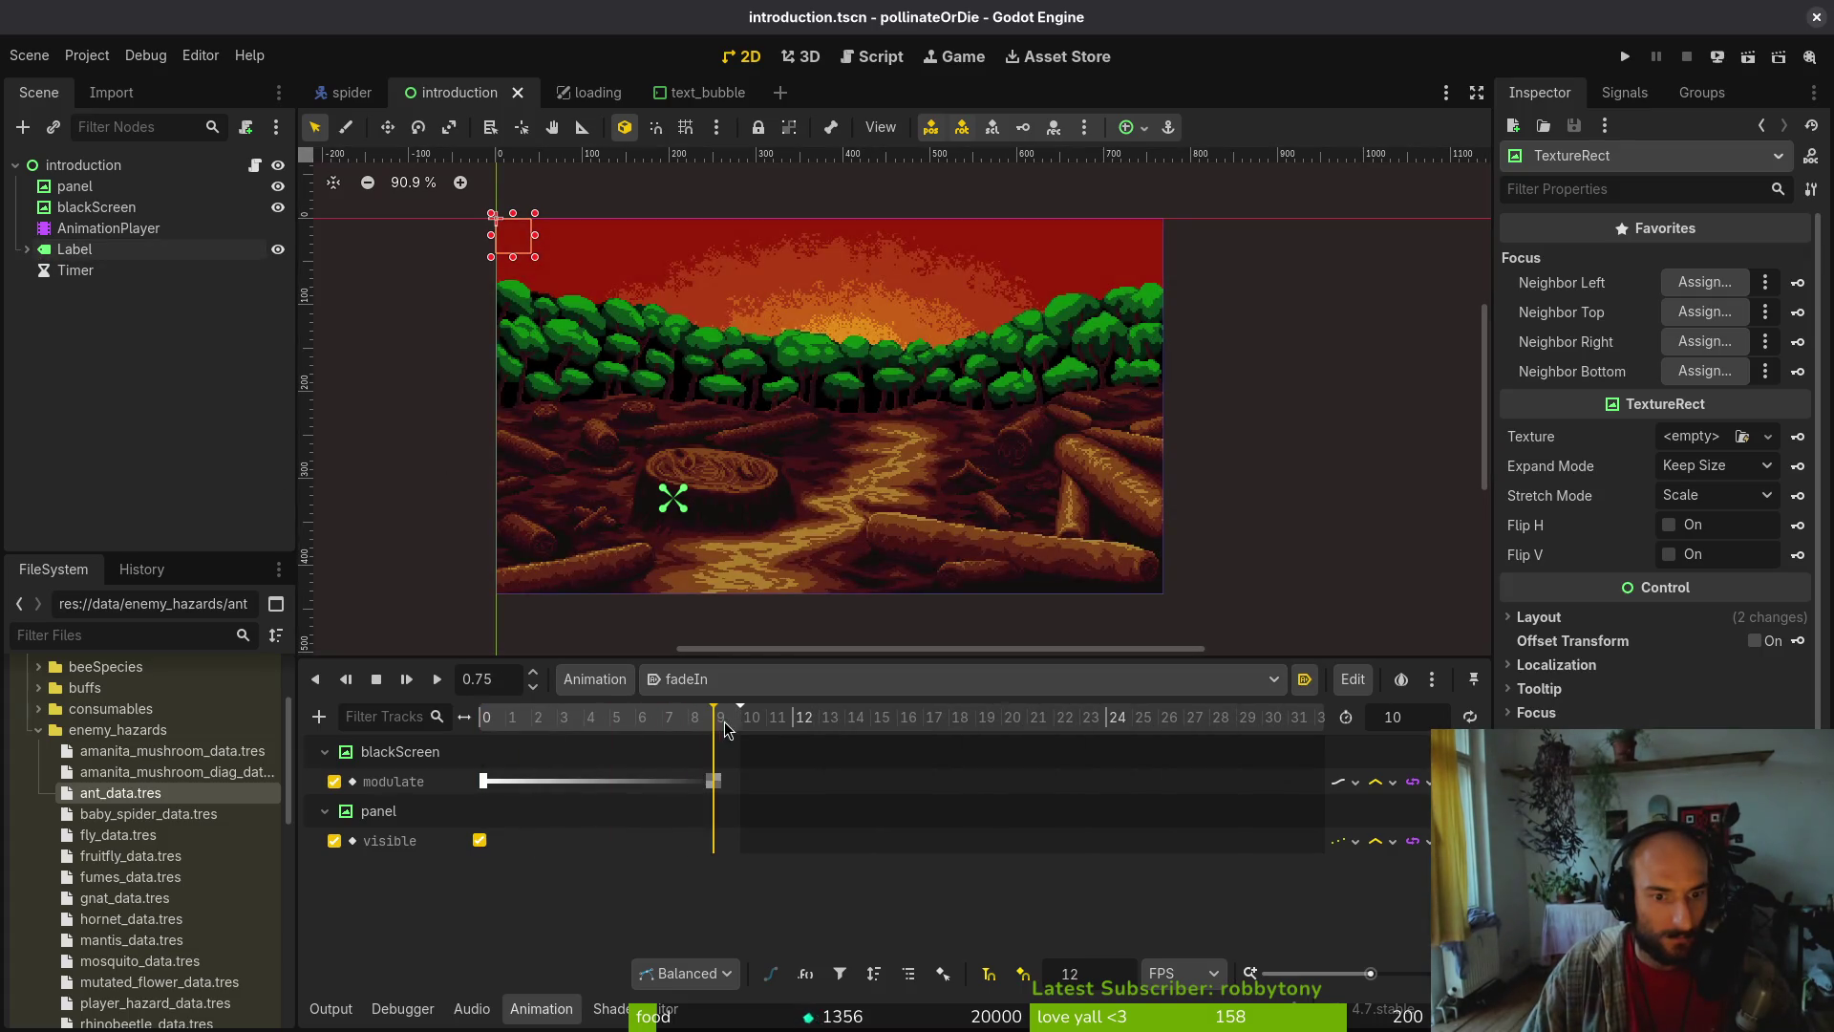
Apply the Full Rect anchors preset to the TextureRect so it fills the Label
click(55, 251)
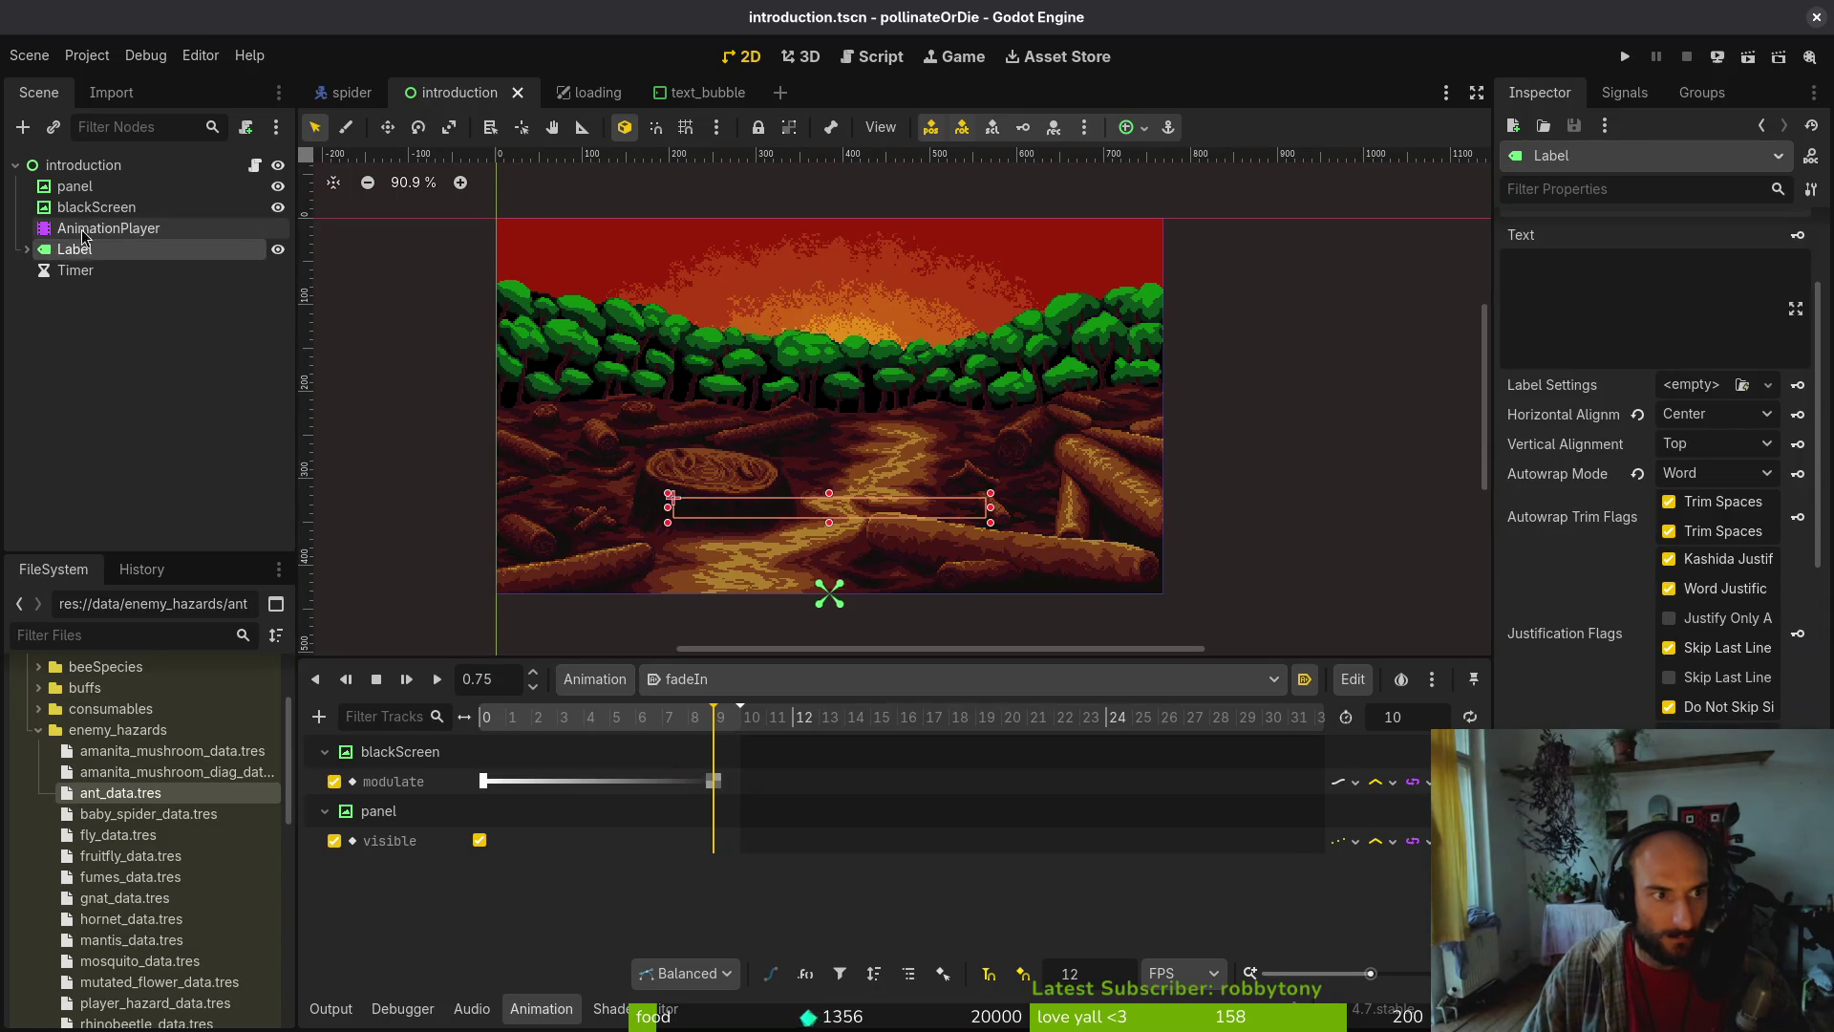
click(28, 249)
click(86, 272)
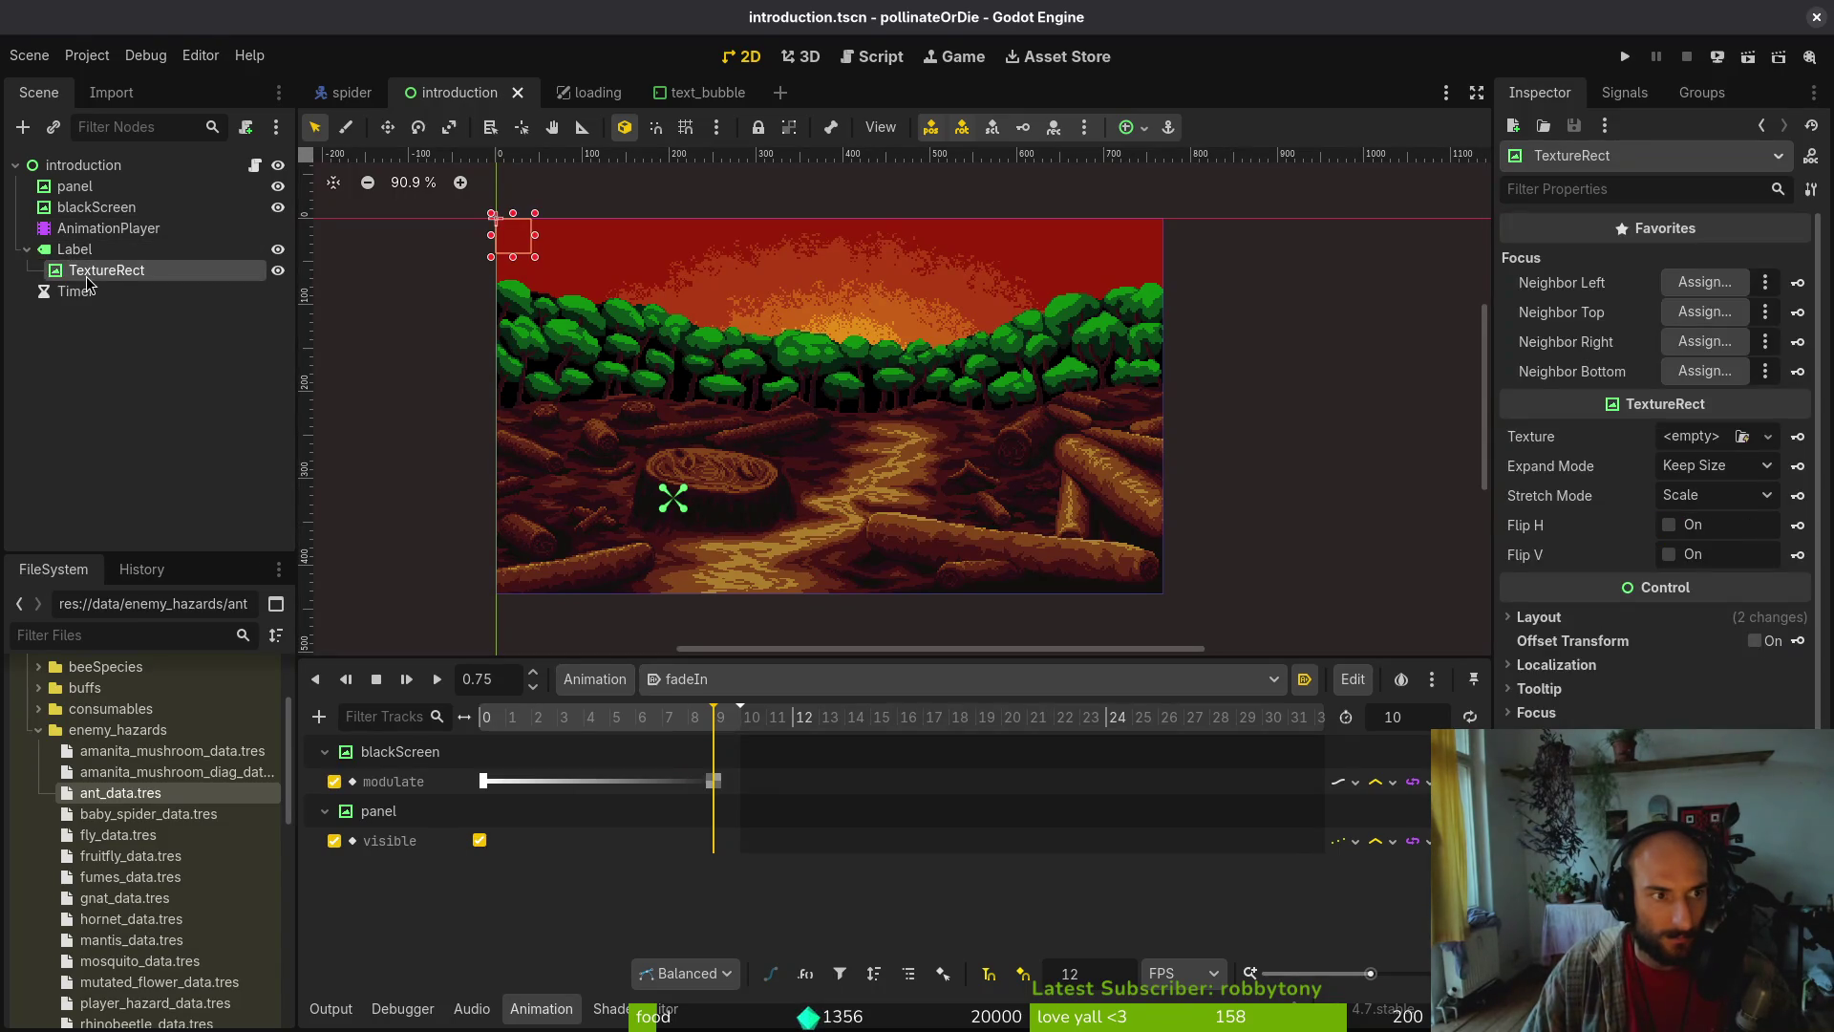
click(1582, 620)
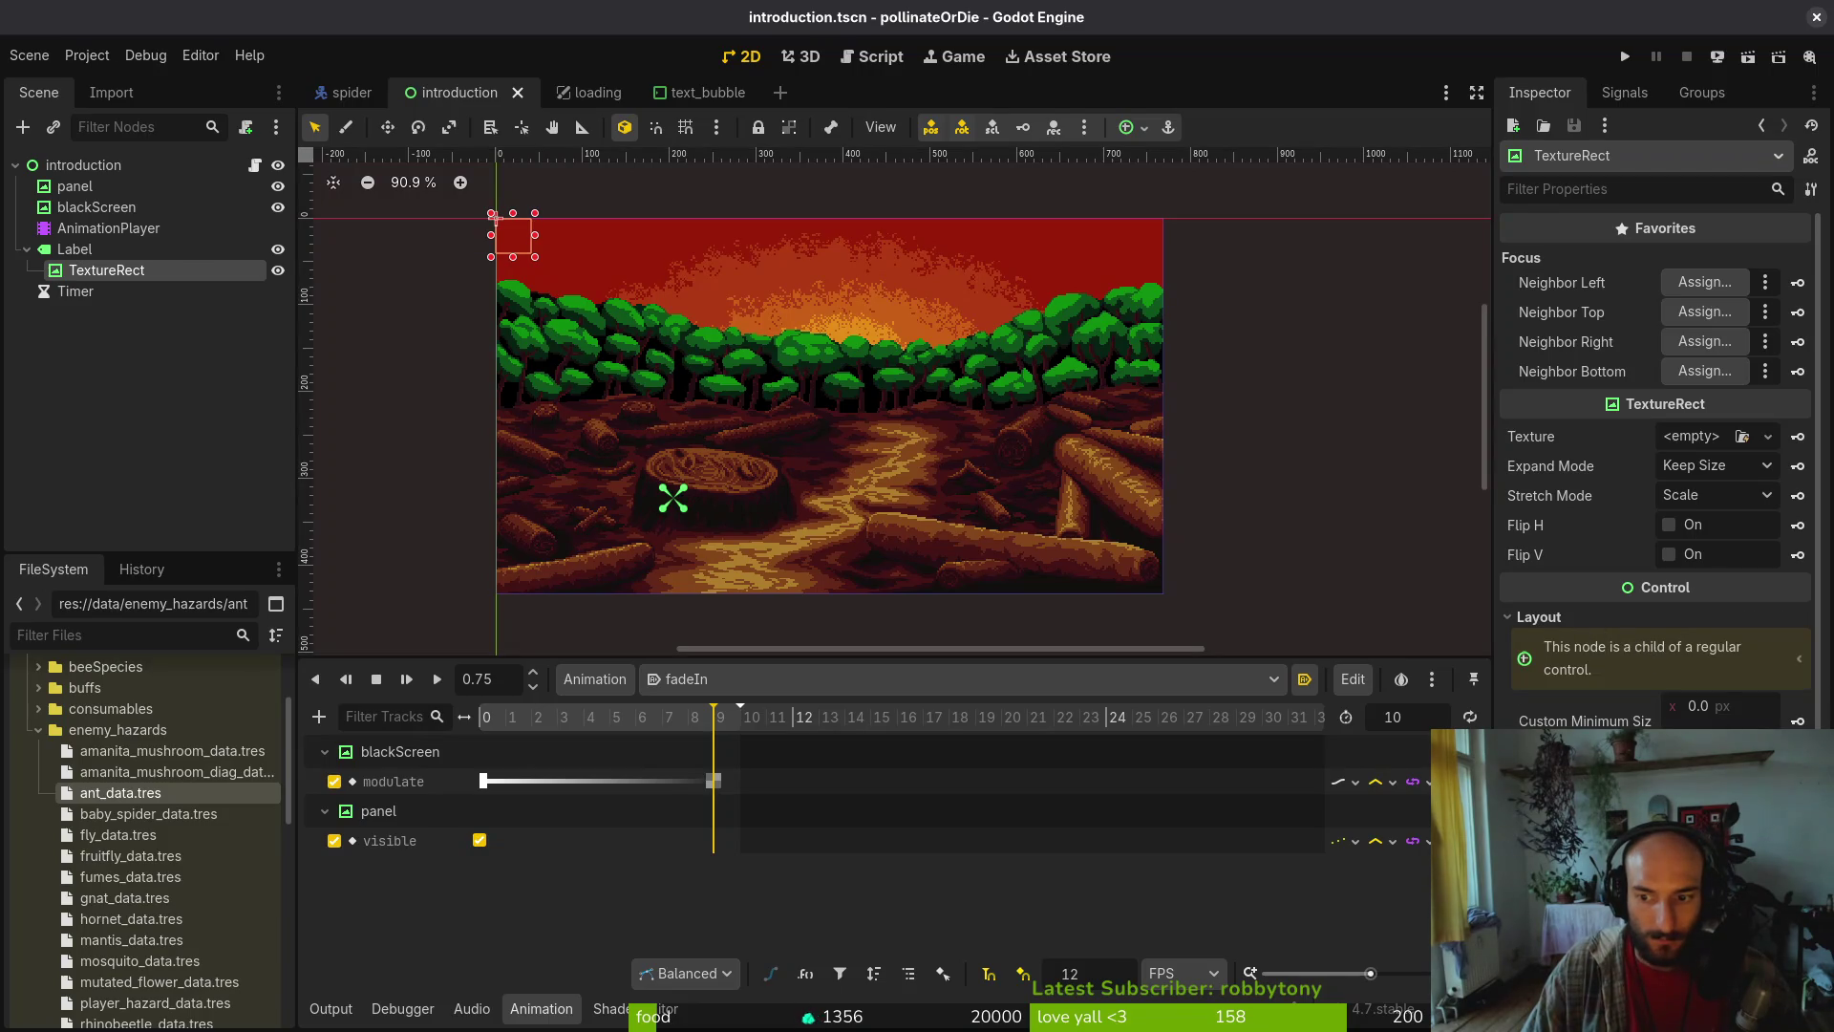
click(1717, 764)
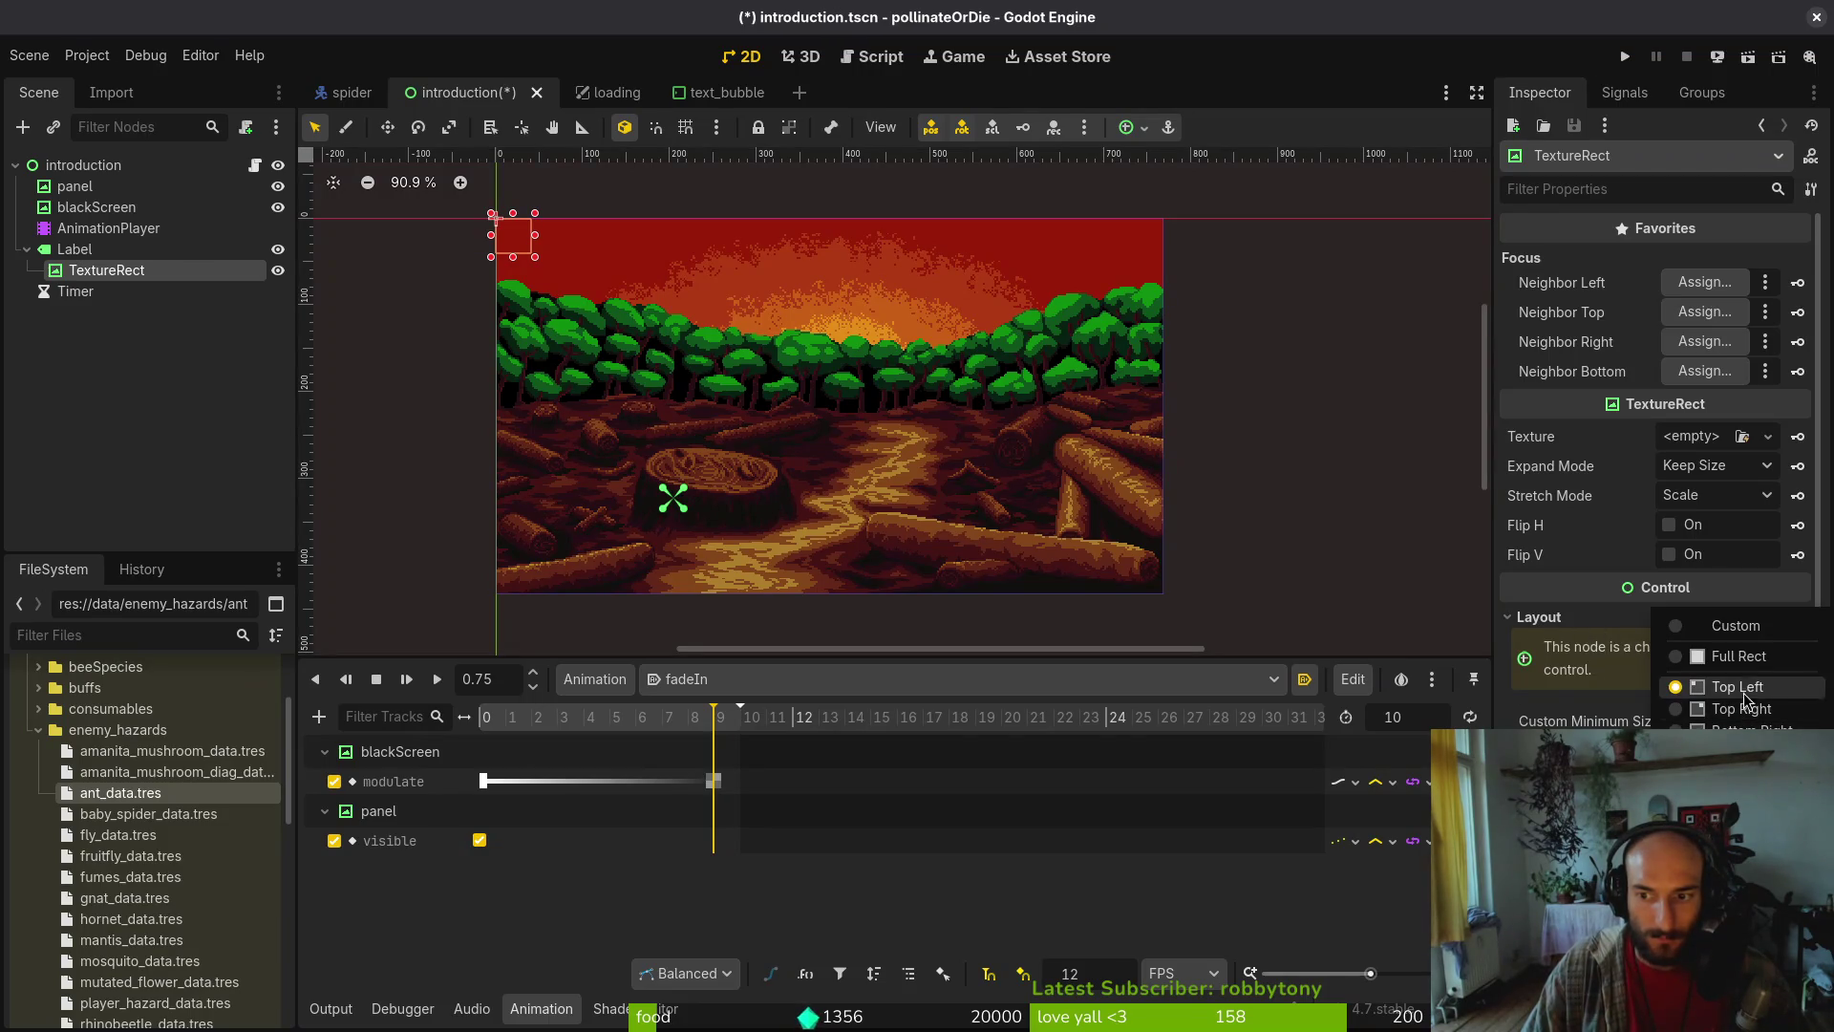
click(1743, 657)
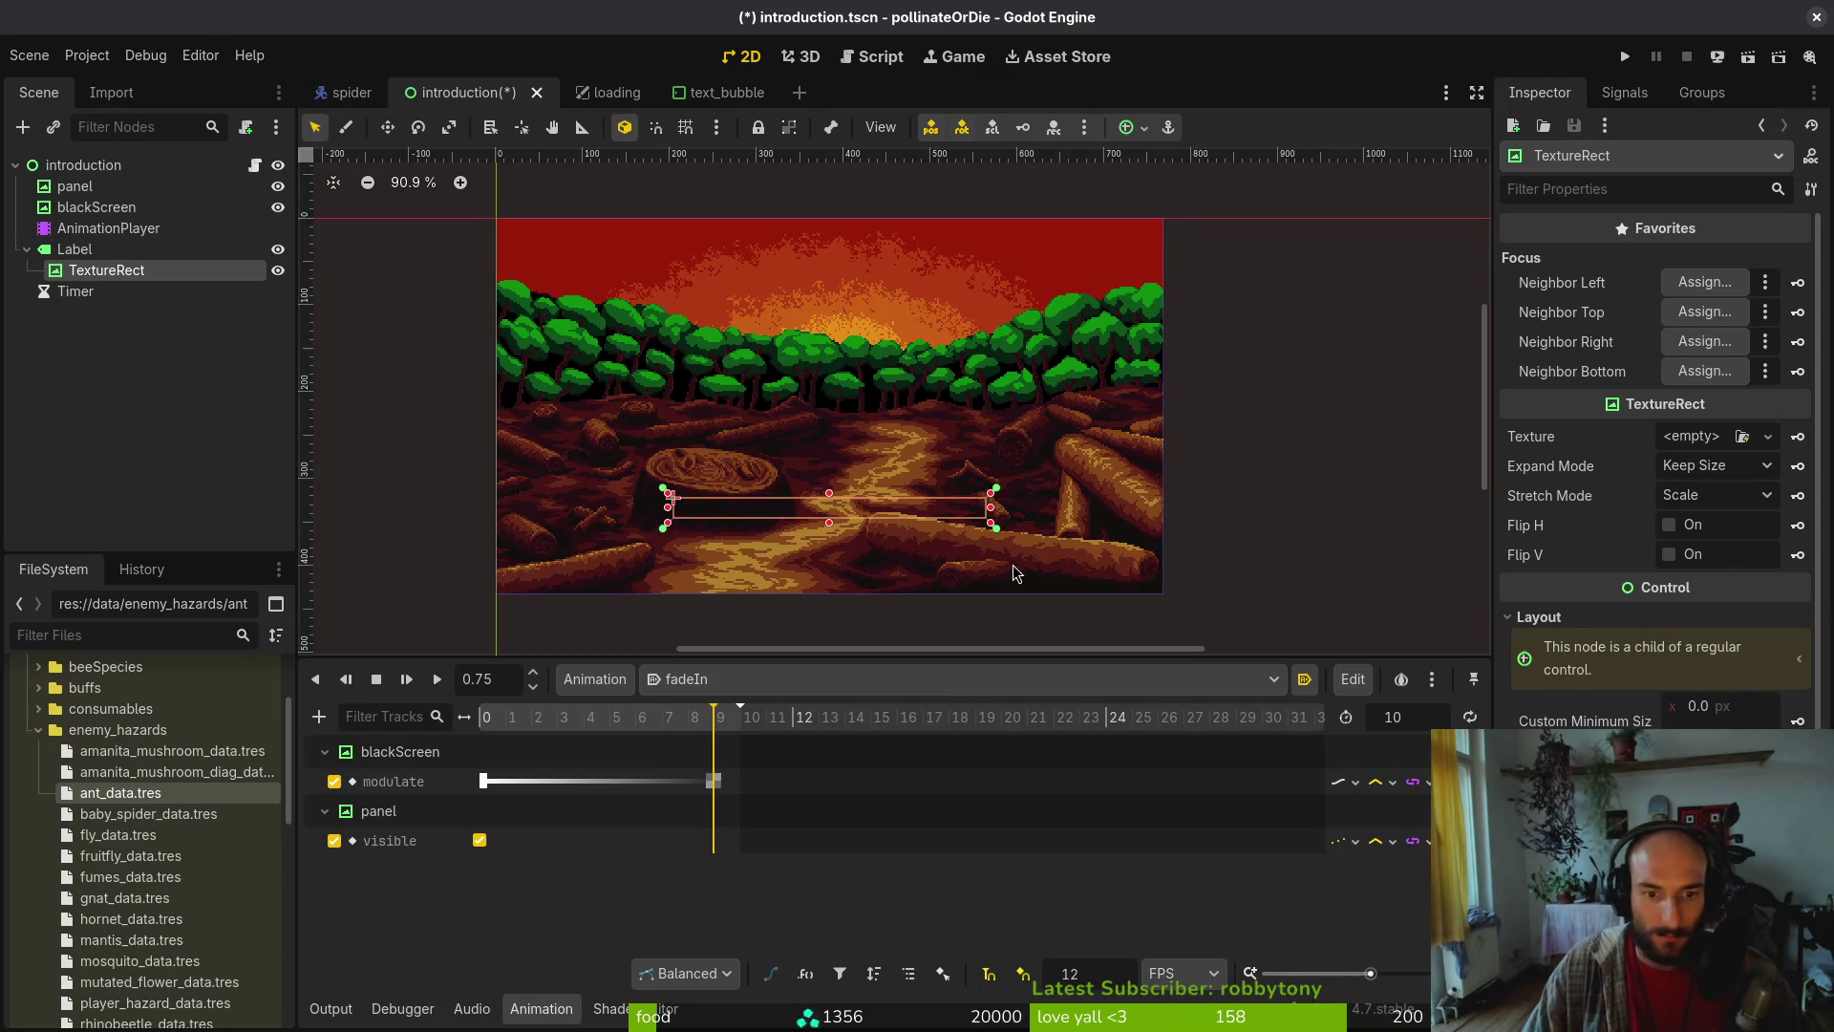
click(1686, 436)
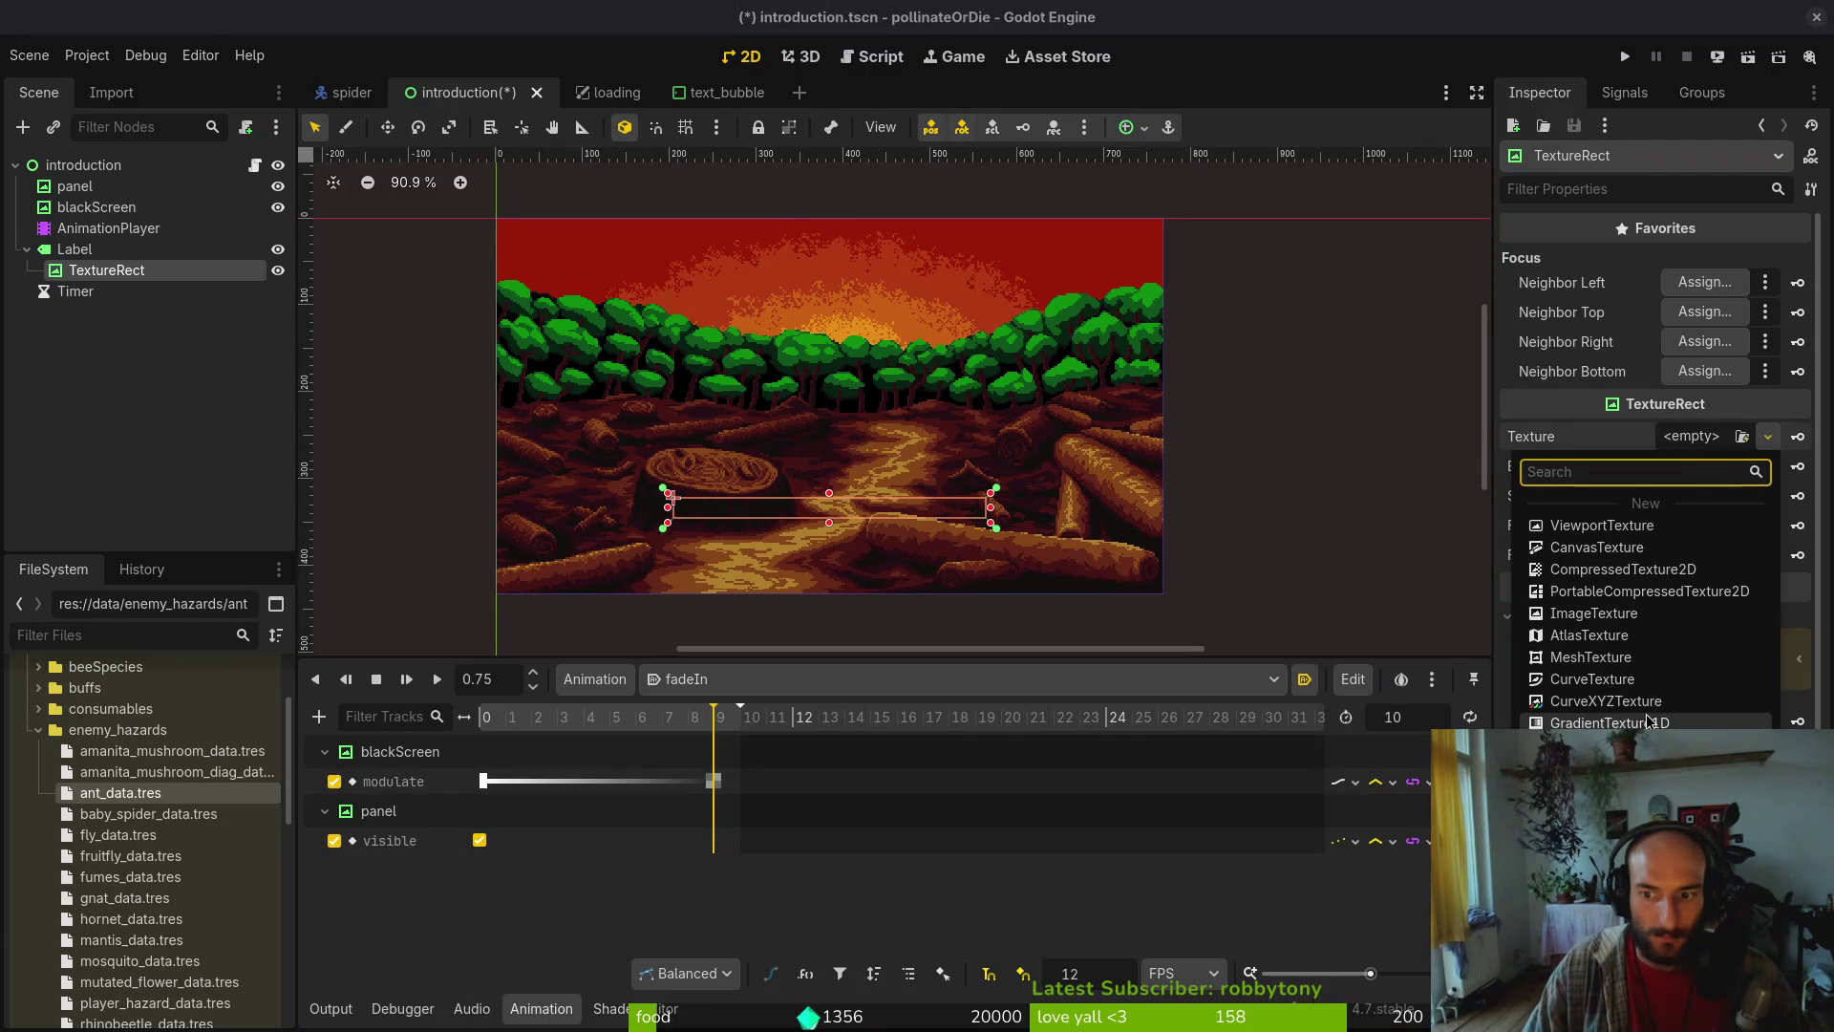
Give the TextureRect a GradientTexture1D and make its right end translucent black
click(1653, 722)
click(1703, 437)
click(1717, 468)
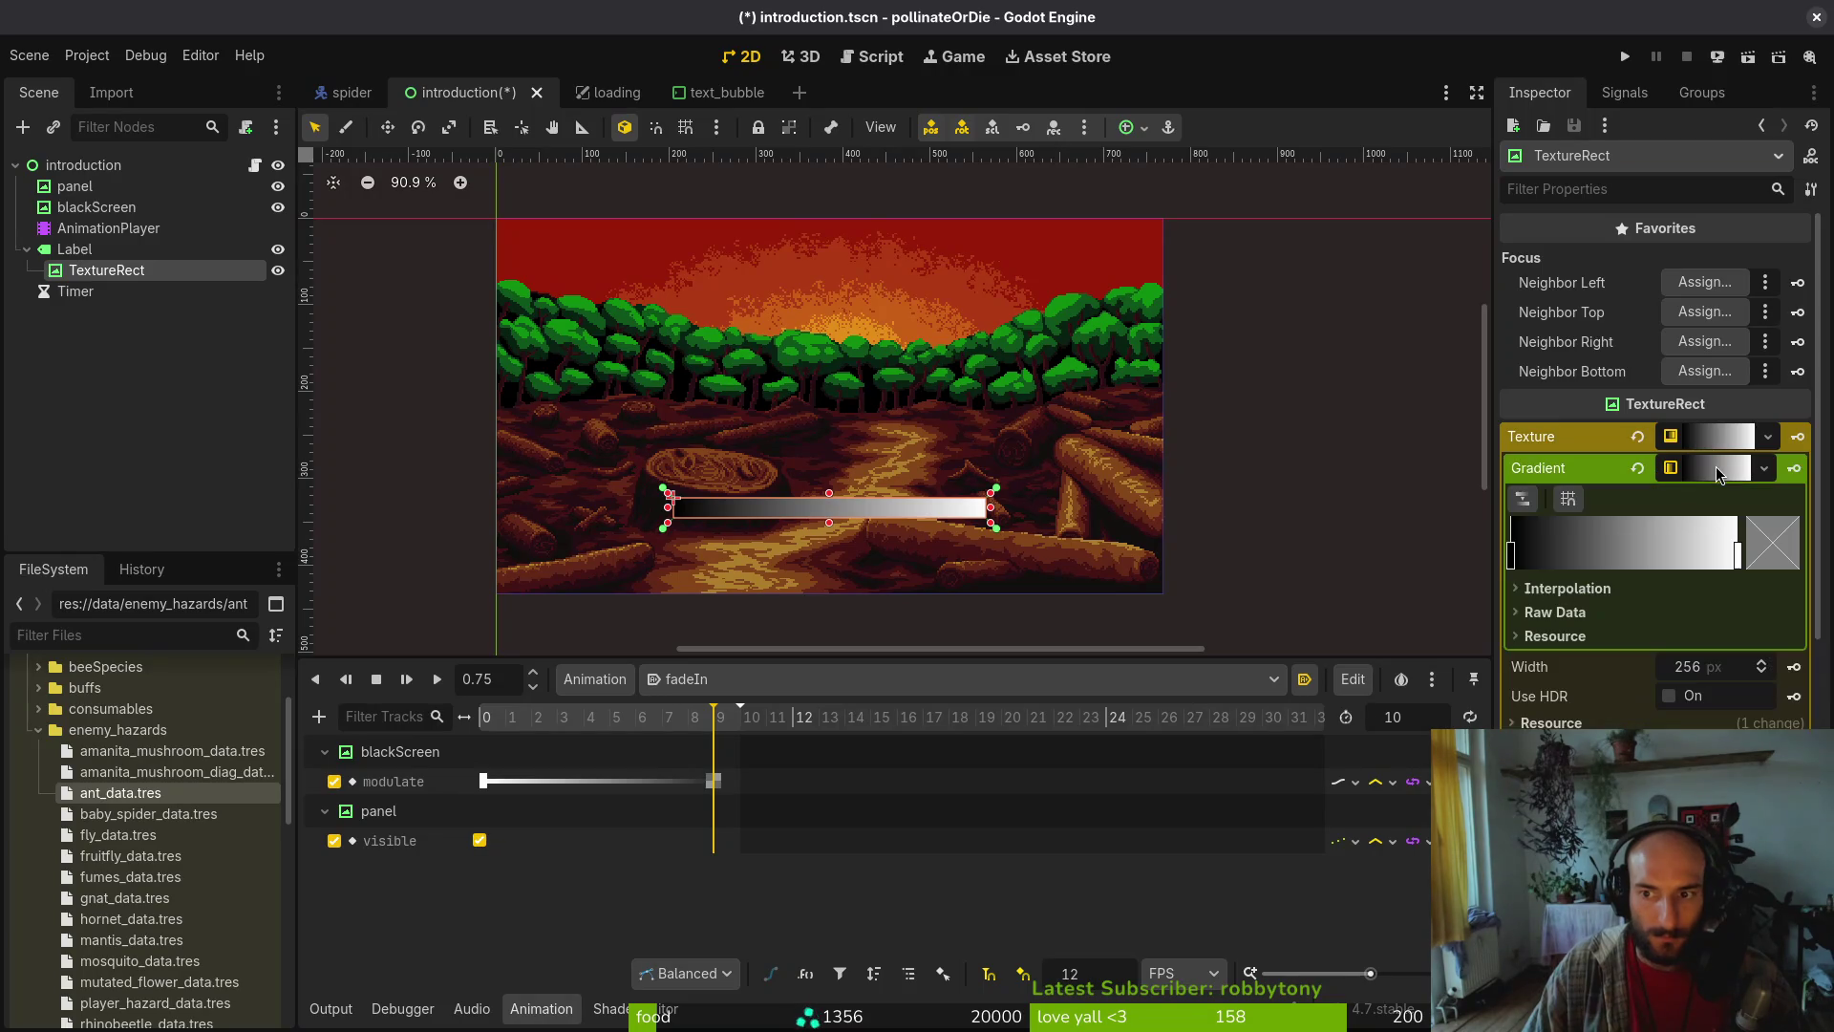
double_click(1737, 558)
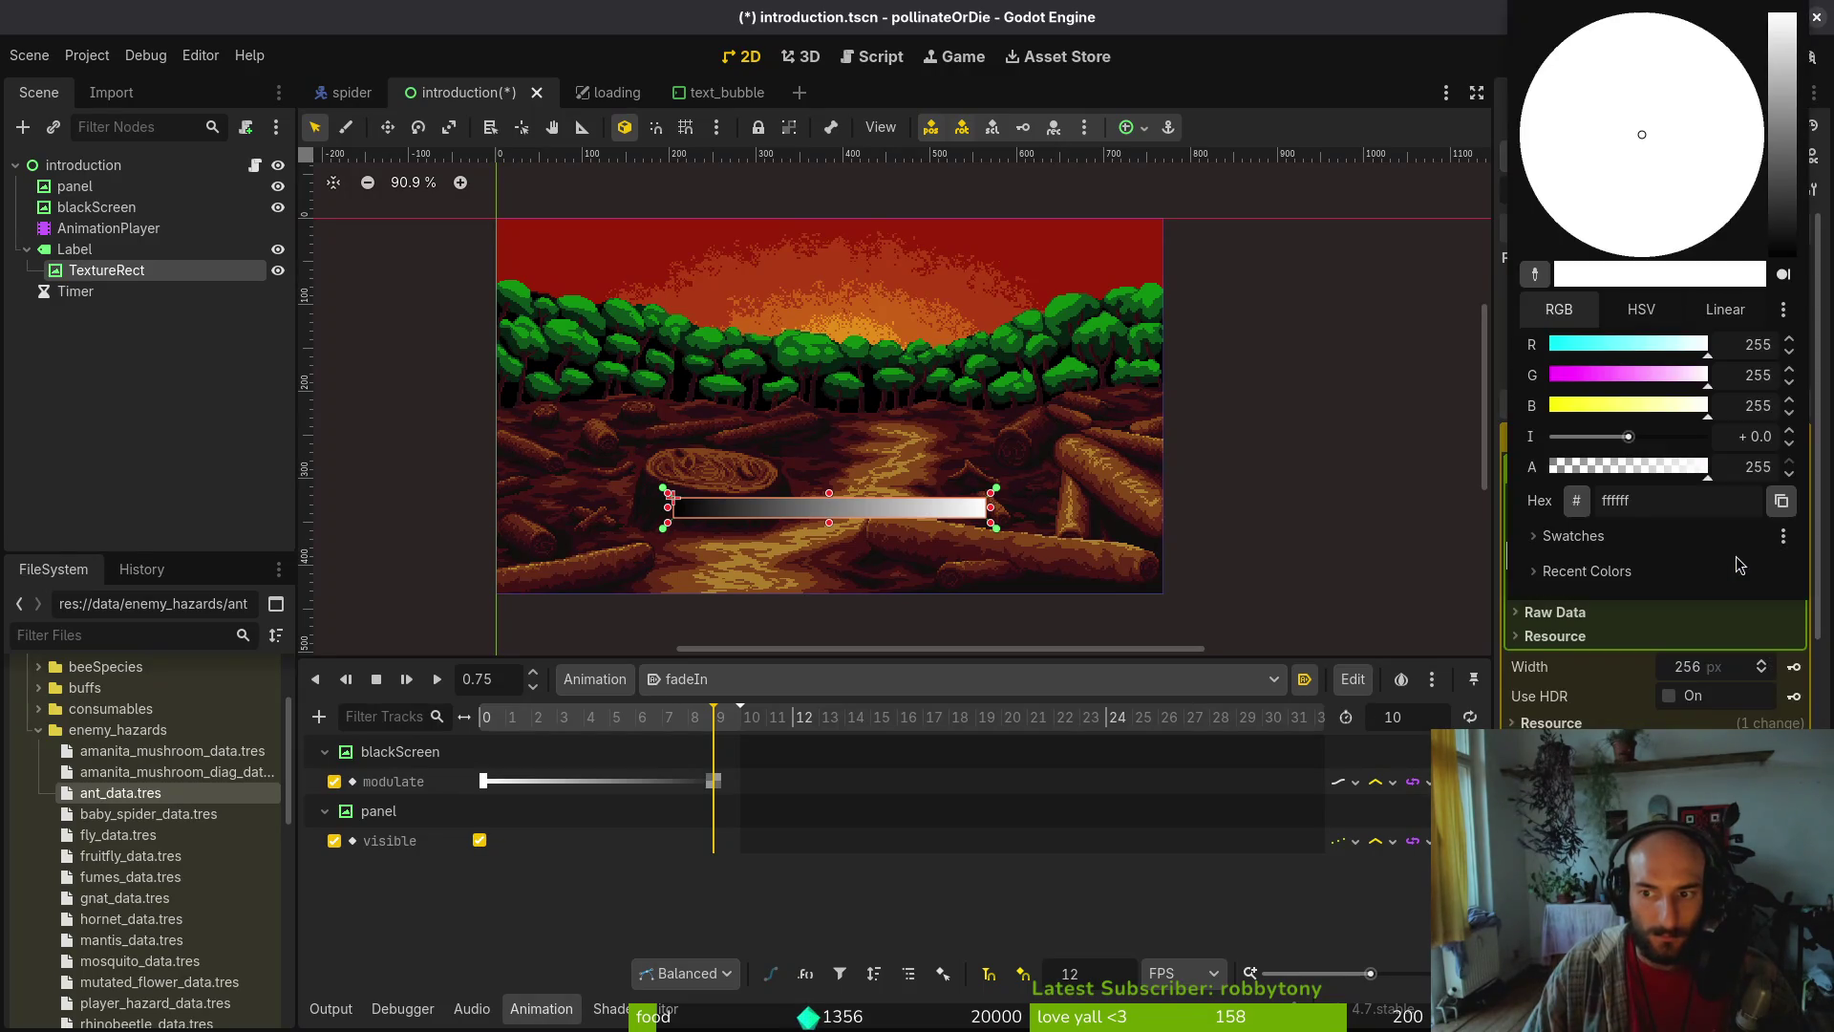
drag(1784, 222, 1782, 256)
click(1665, 466)
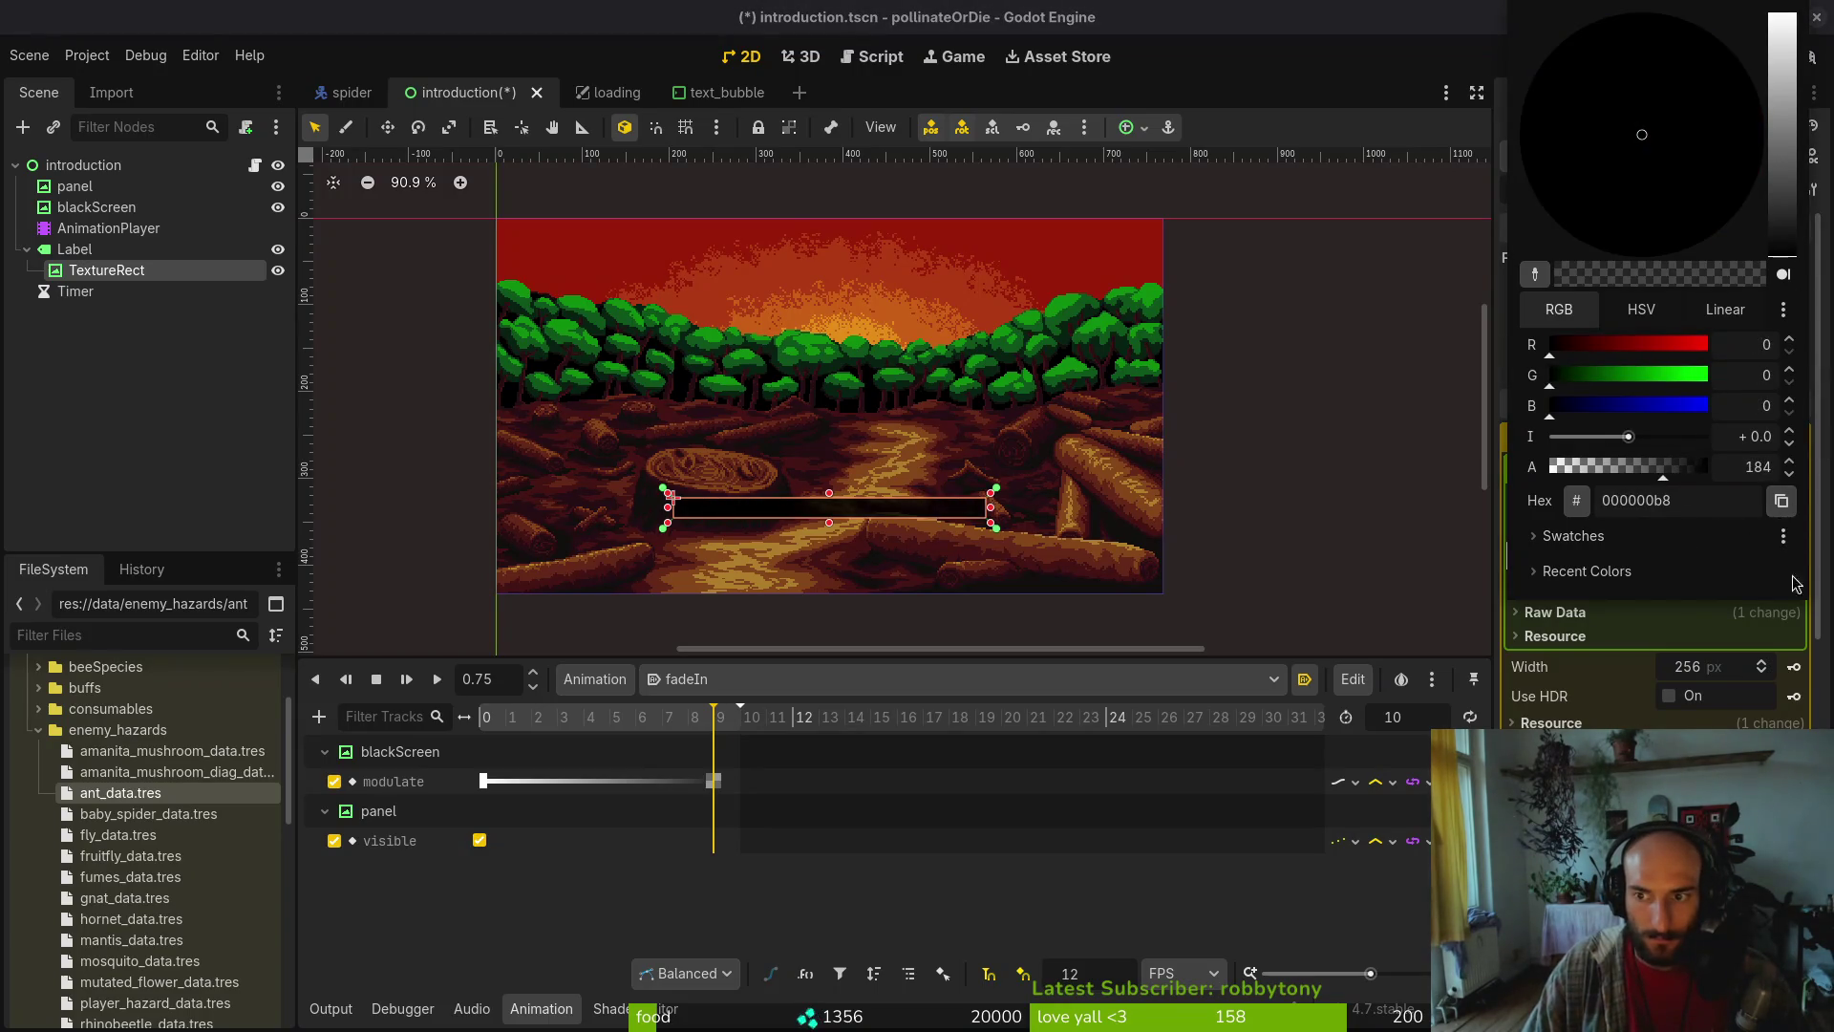
click(1766, 636)
Lower the gradient's starting black alpha to about 190 and save the scene
double_click(1514, 556)
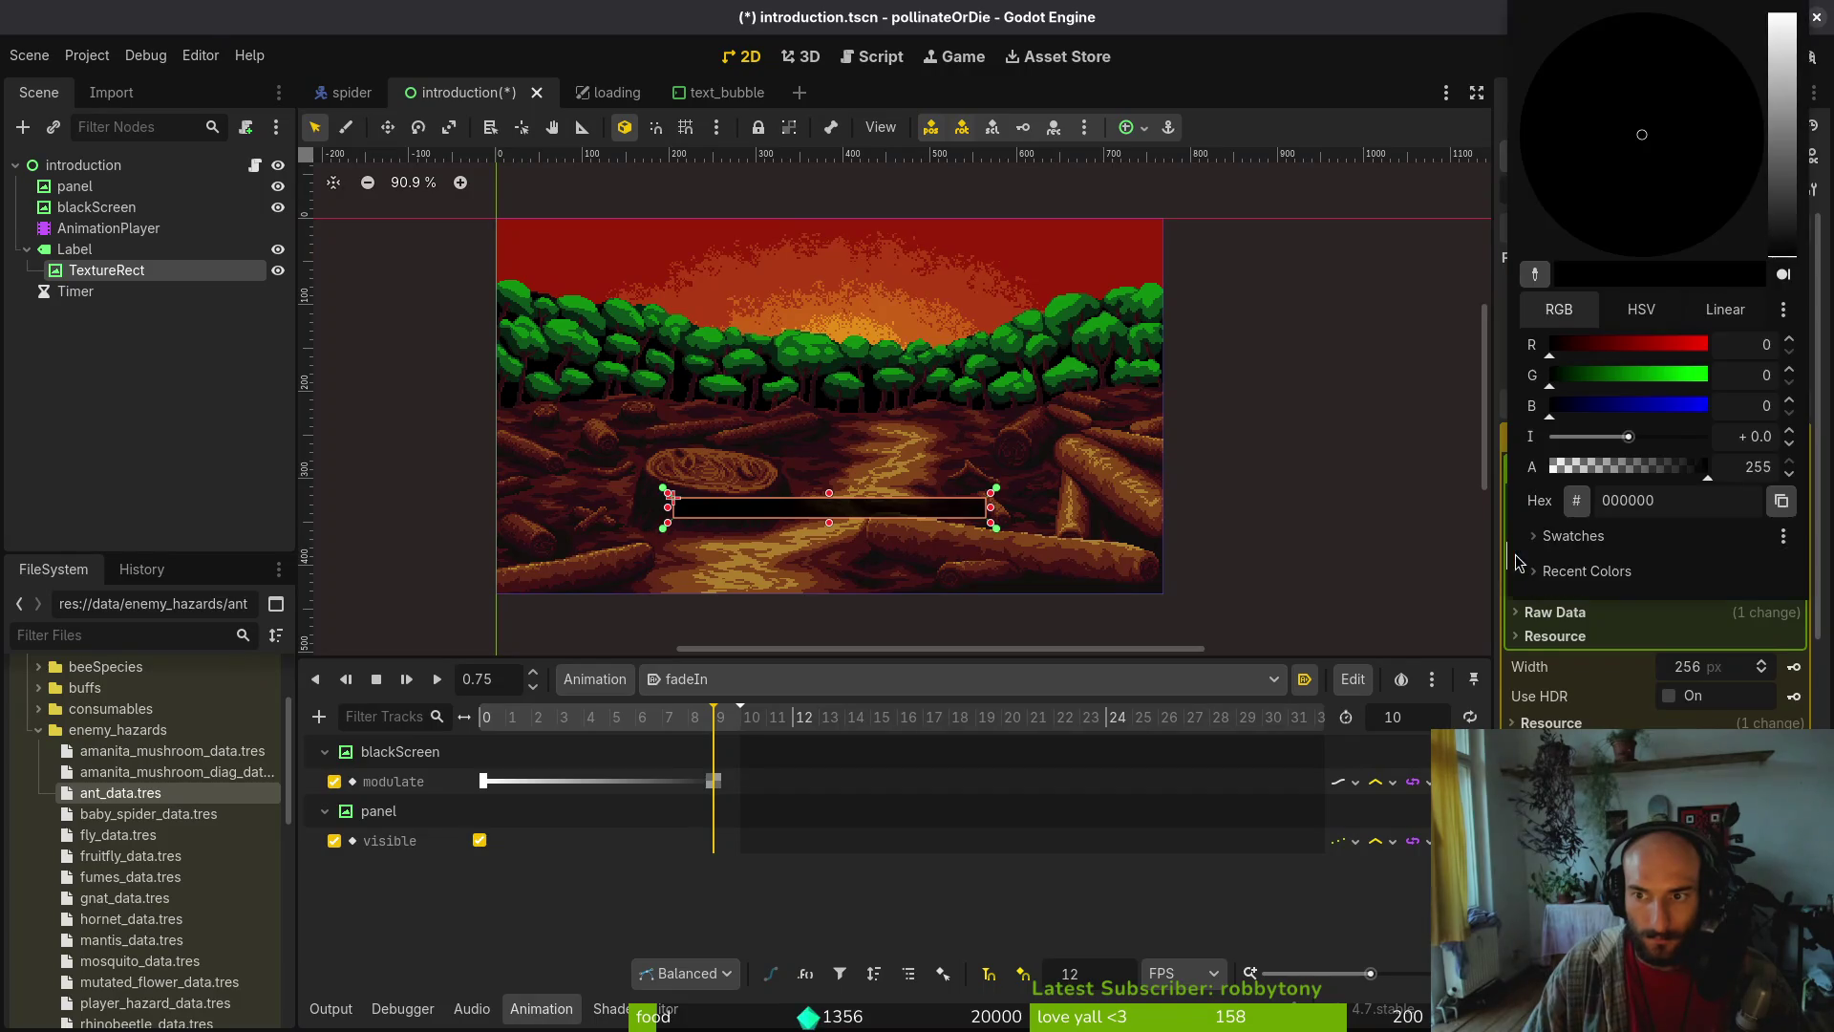
drag(1706, 468, 1669, 468)
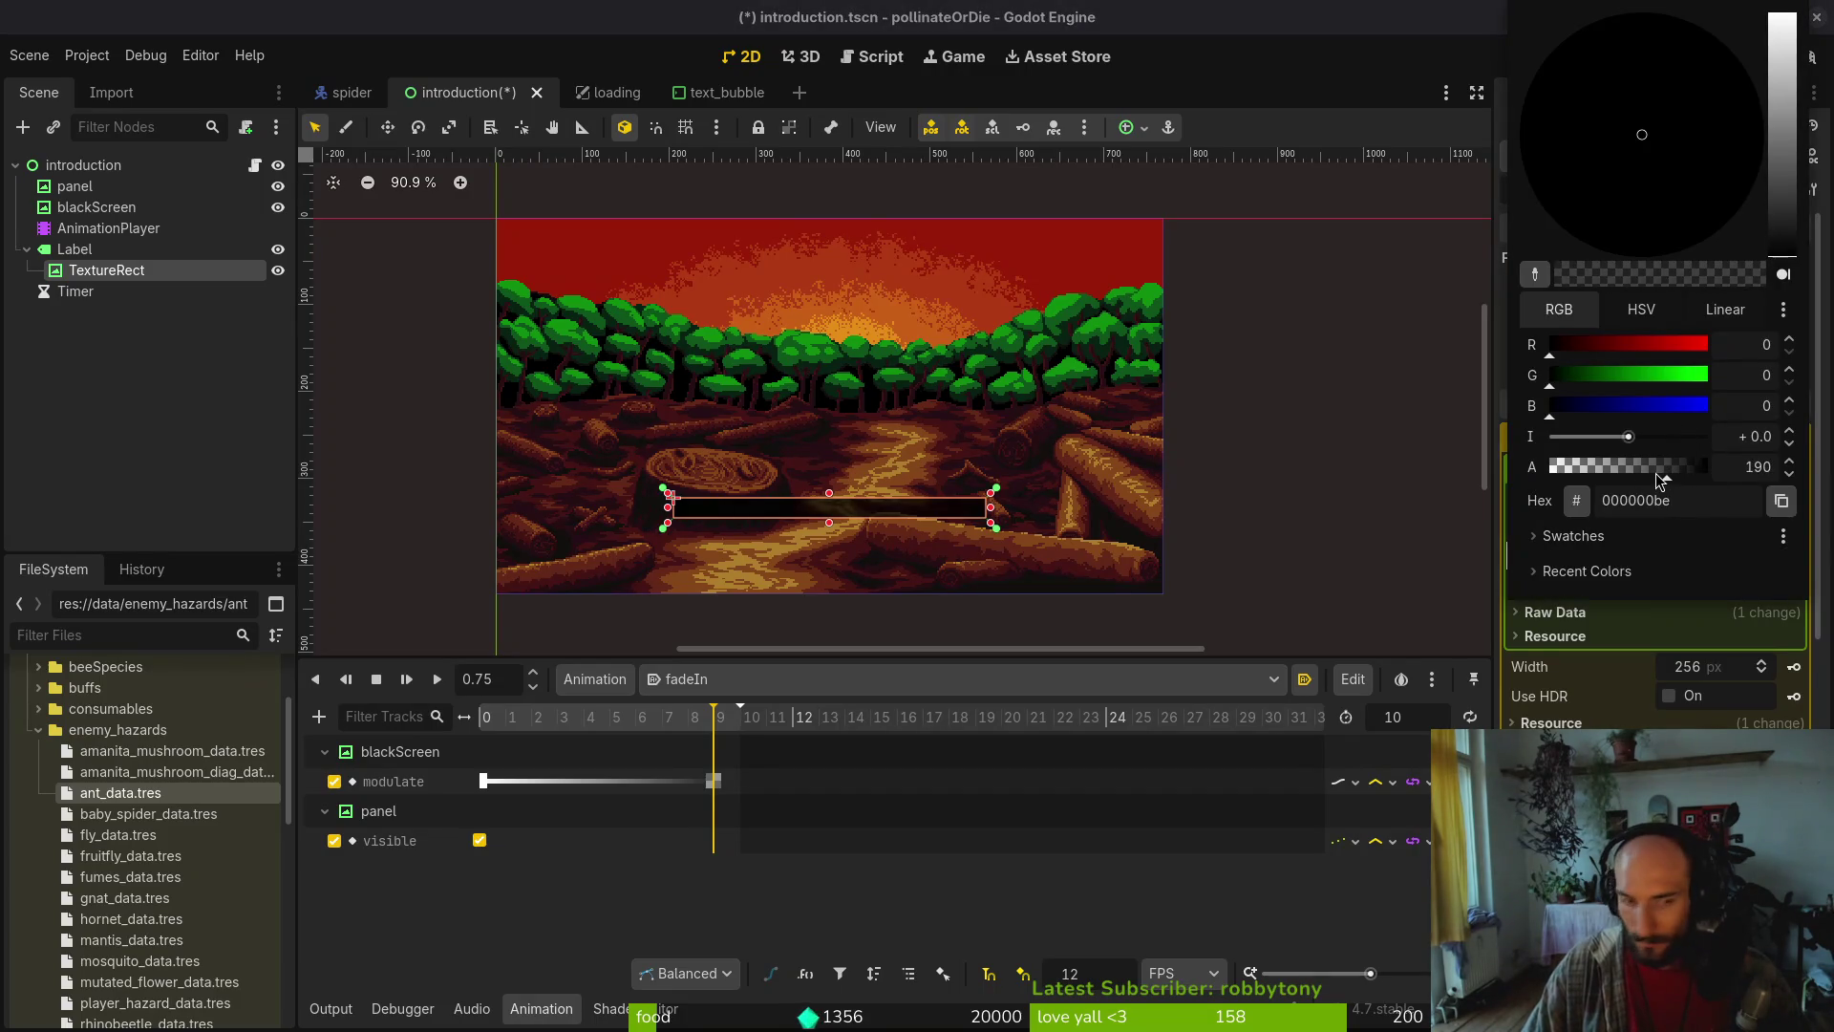
click(1516, 111)
key(ctrl+s)
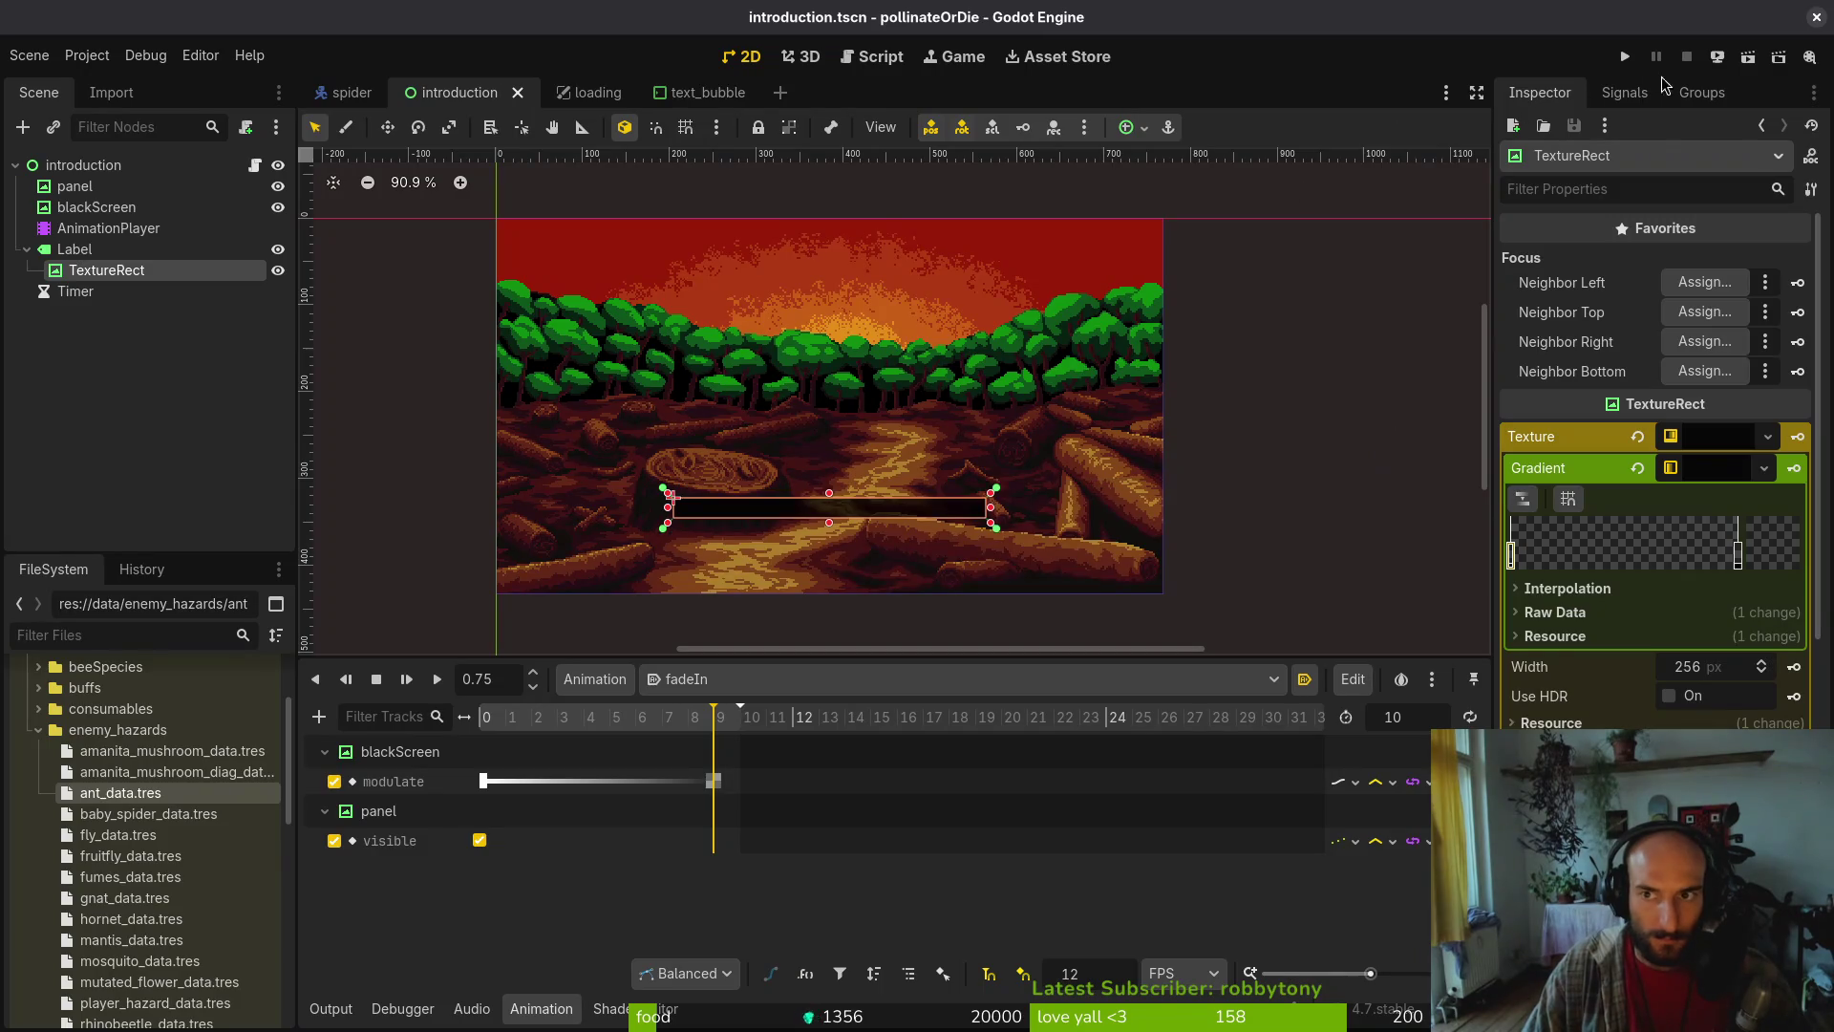
click(1626, 59)
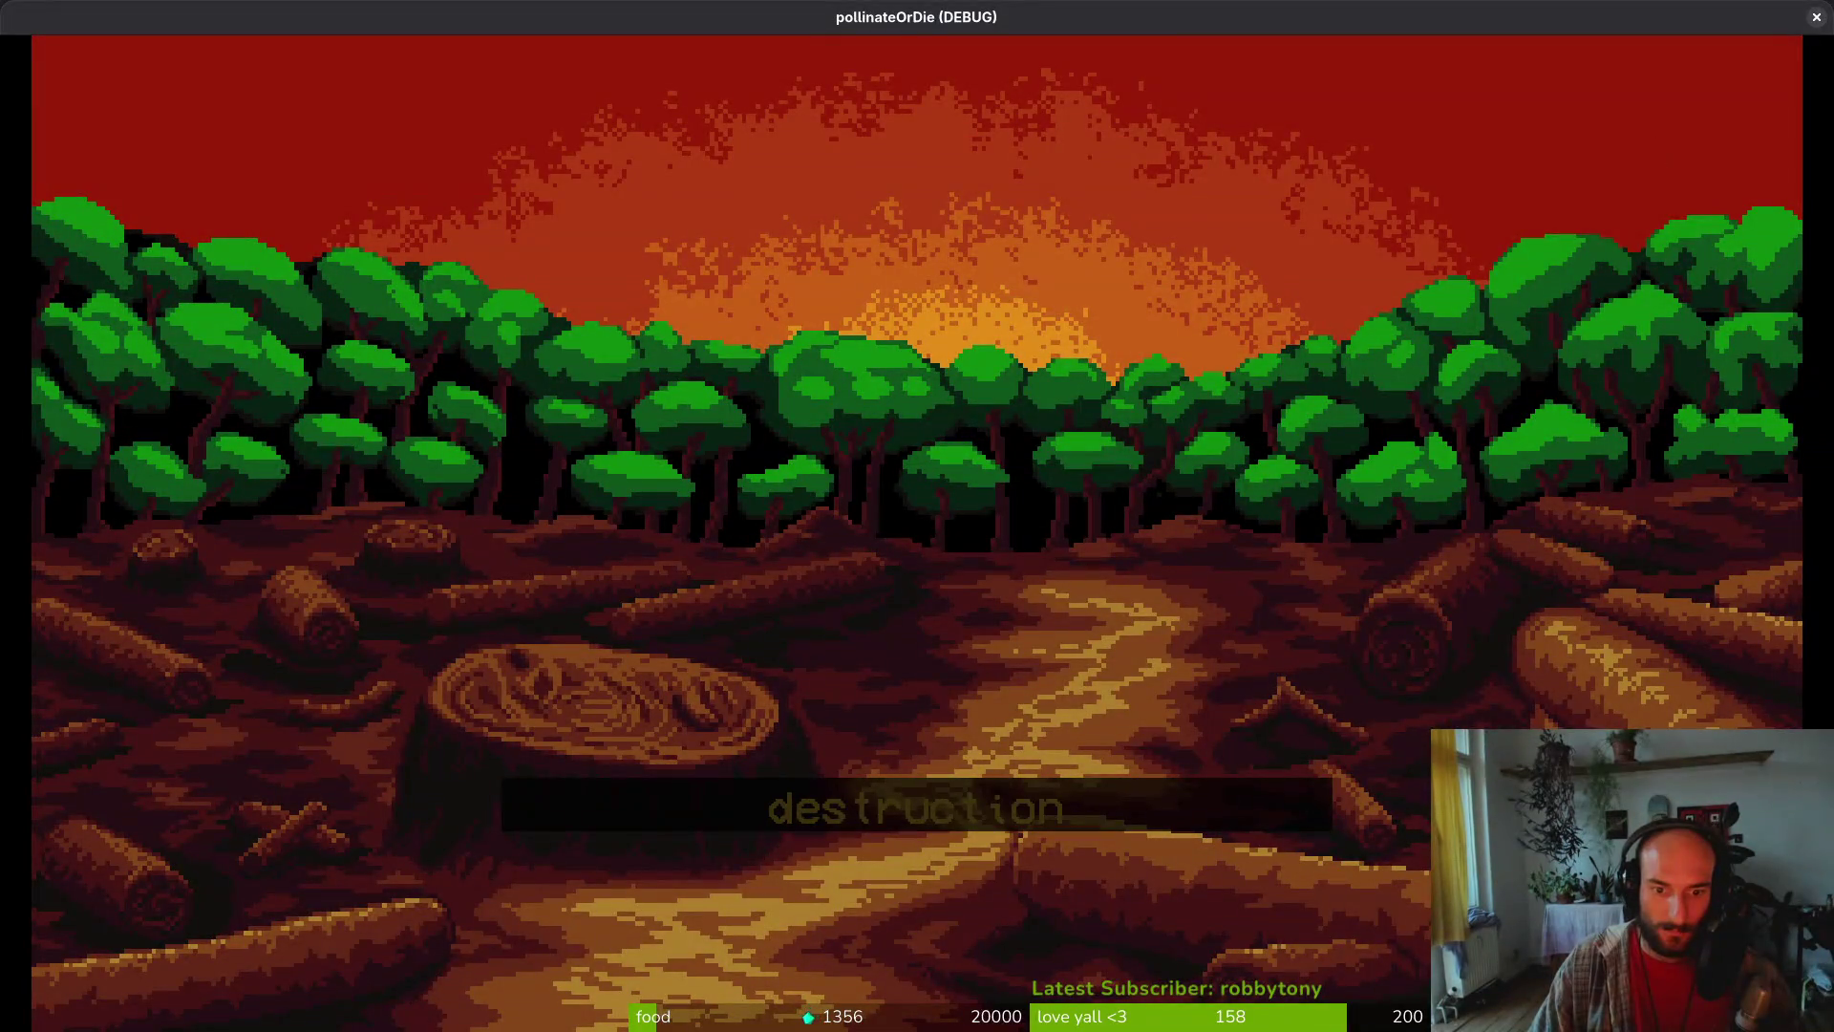
click(1816, 17)
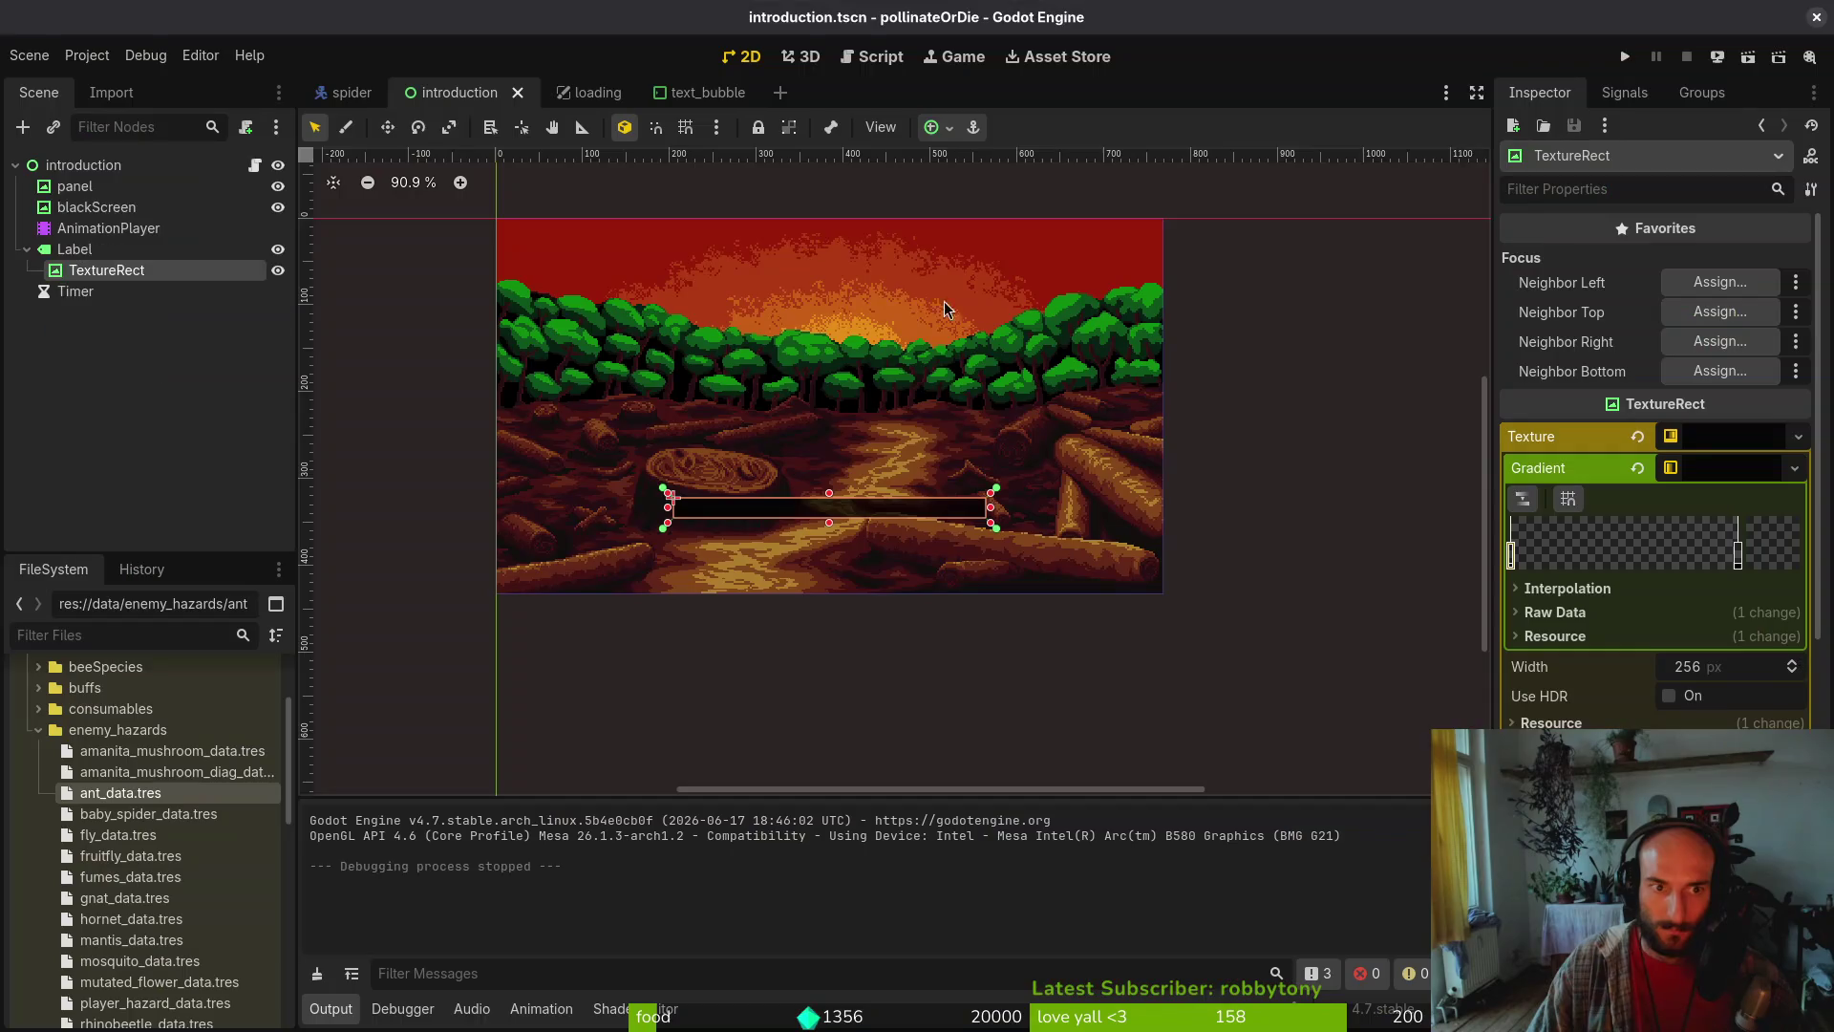
Move the TextureRect out from under the Label, then undo twice to remove it entirely
click(24, 251)
click(24, 251)
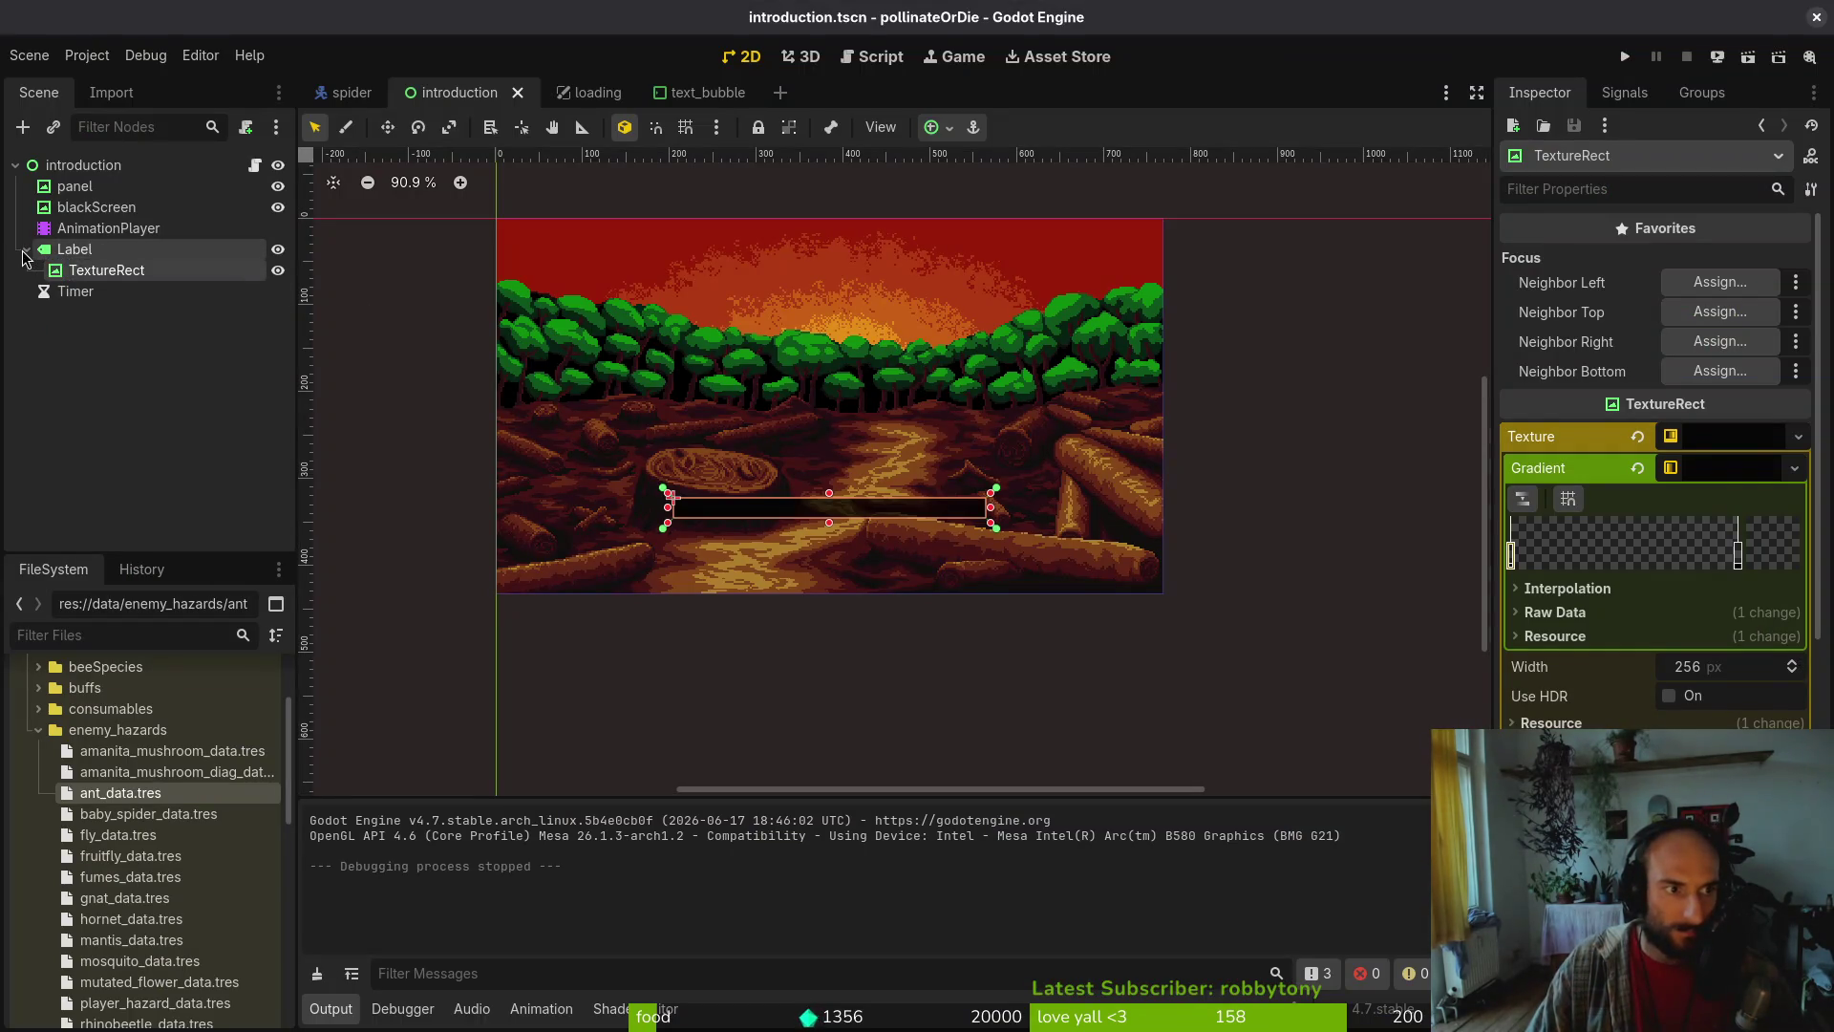
drag(81, 273, 88, 244)
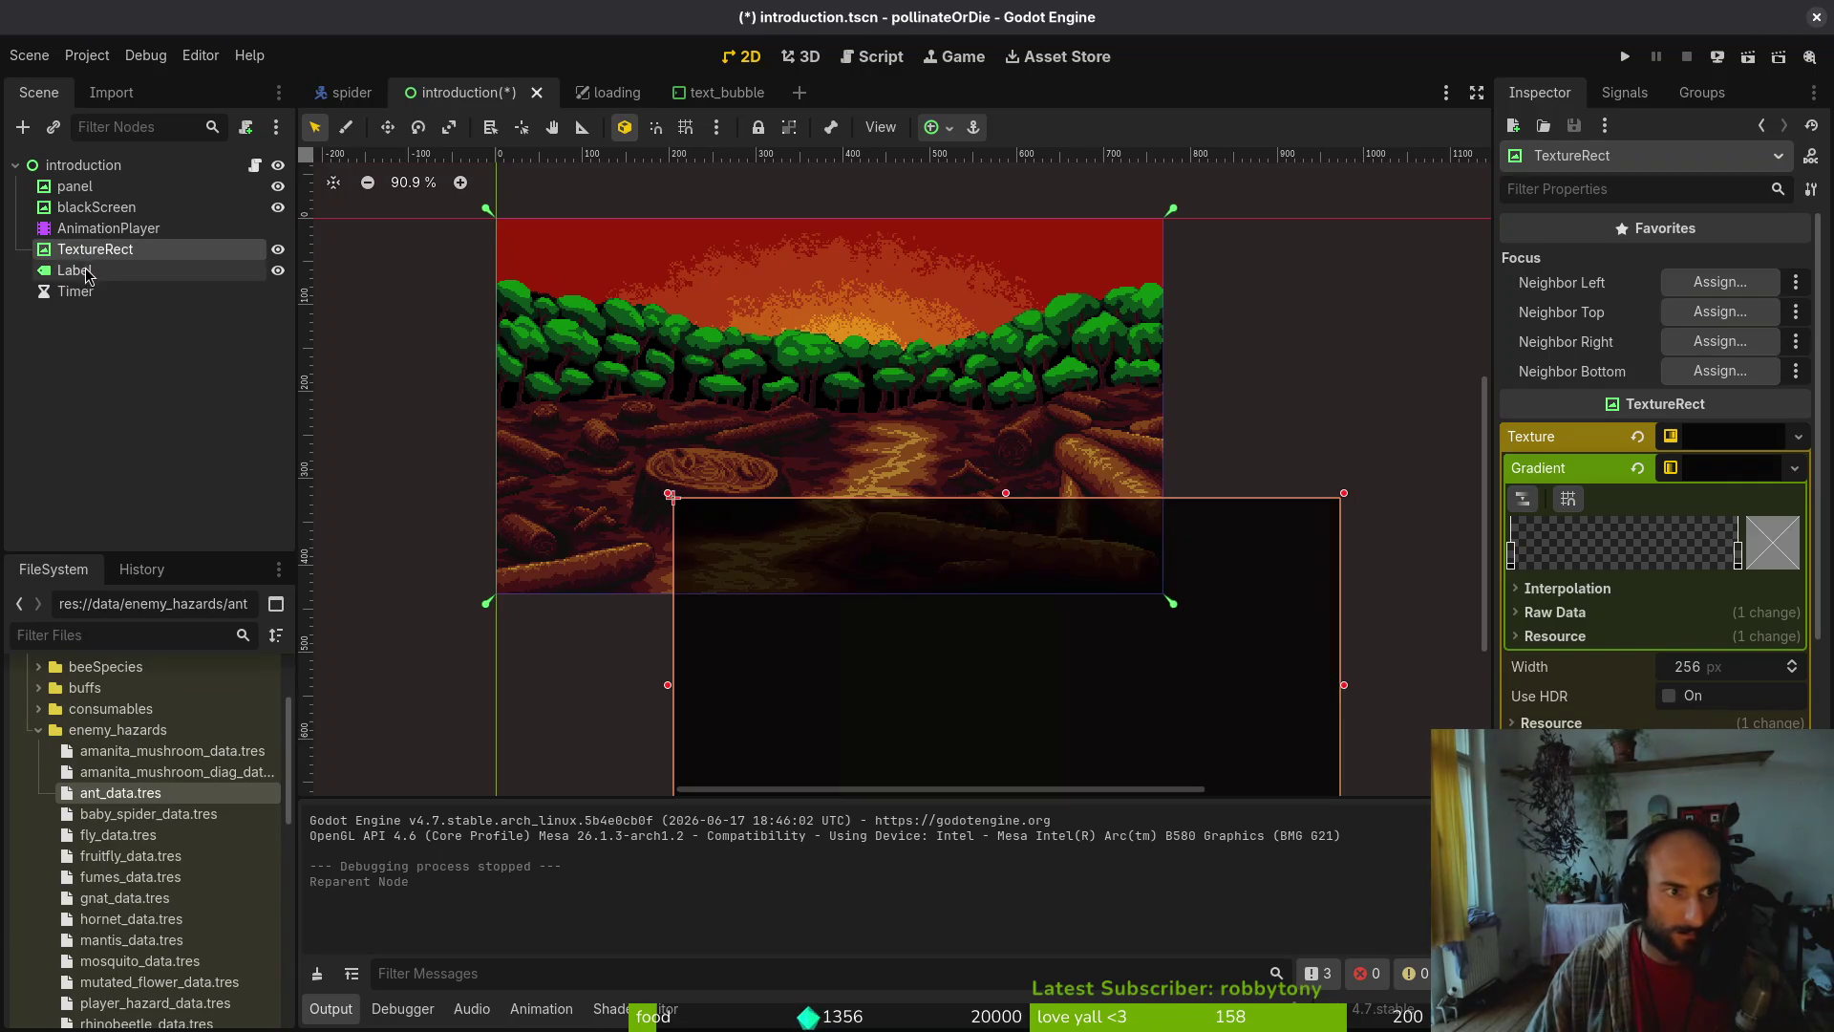
click(74, 272)
click(94, 254)
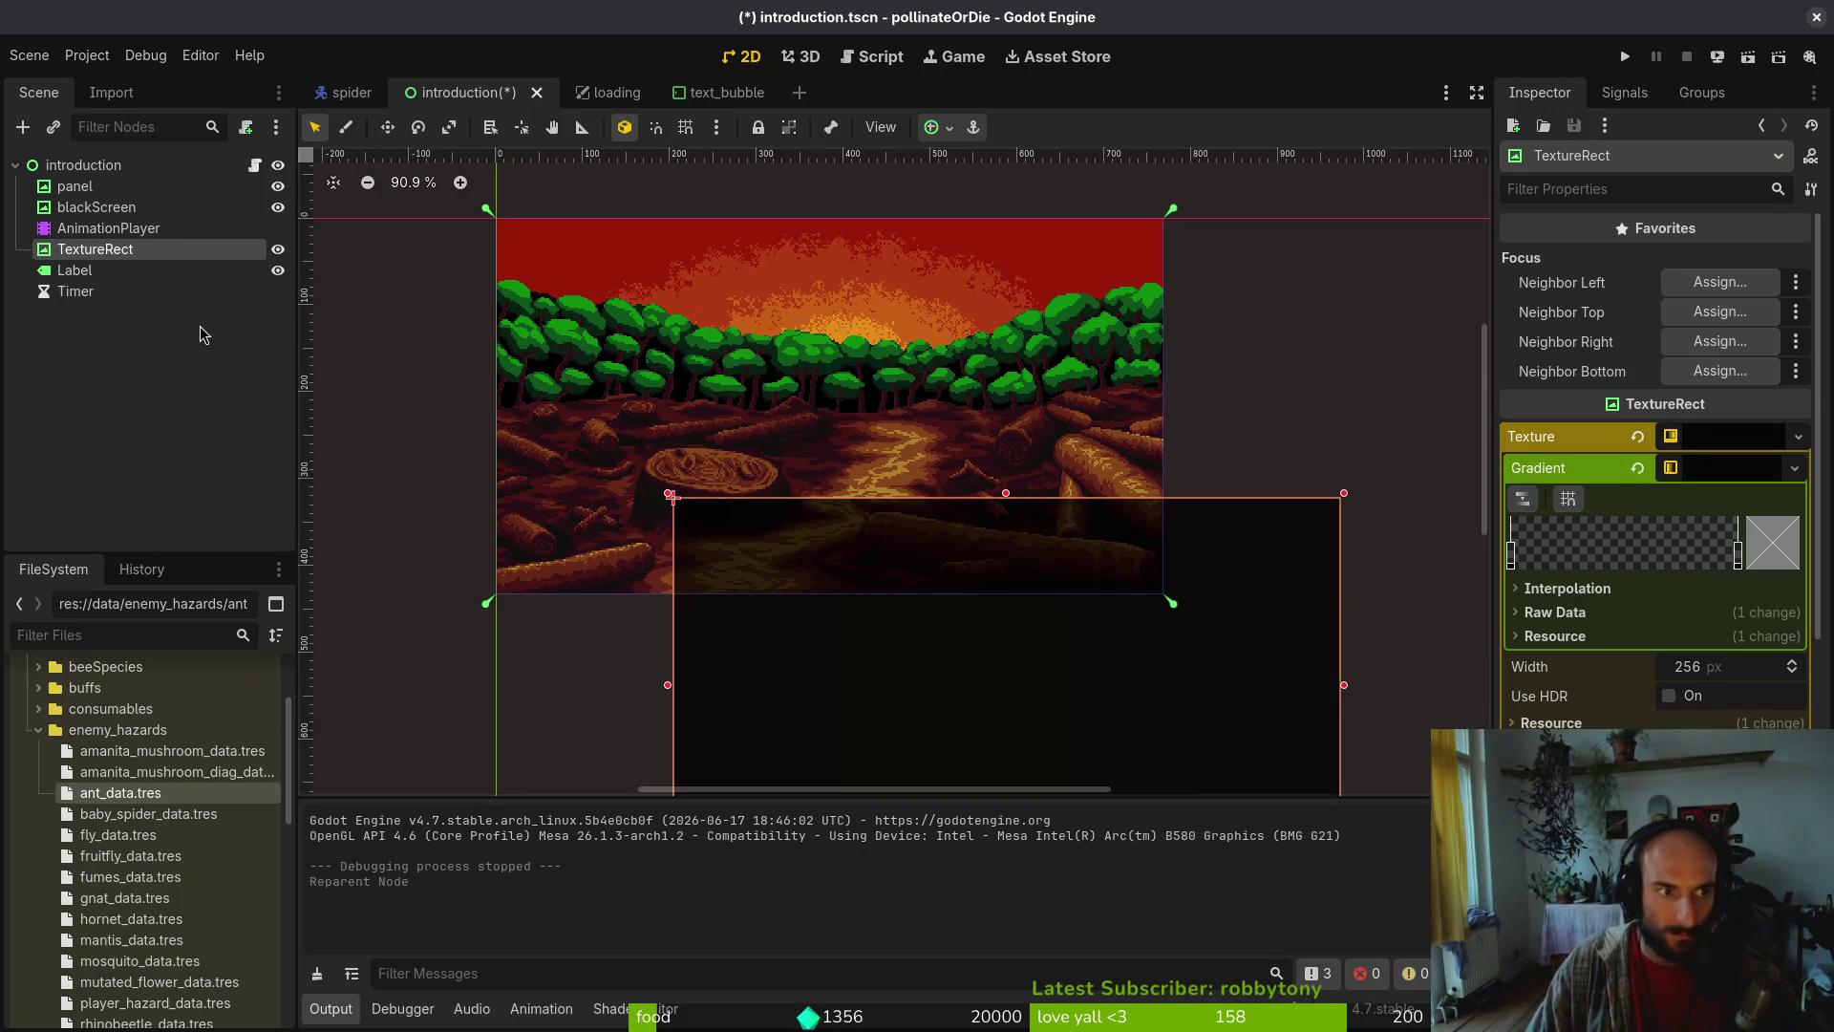
key(ctrl+z)
key(ctrl+z)
key(ctrl+z)
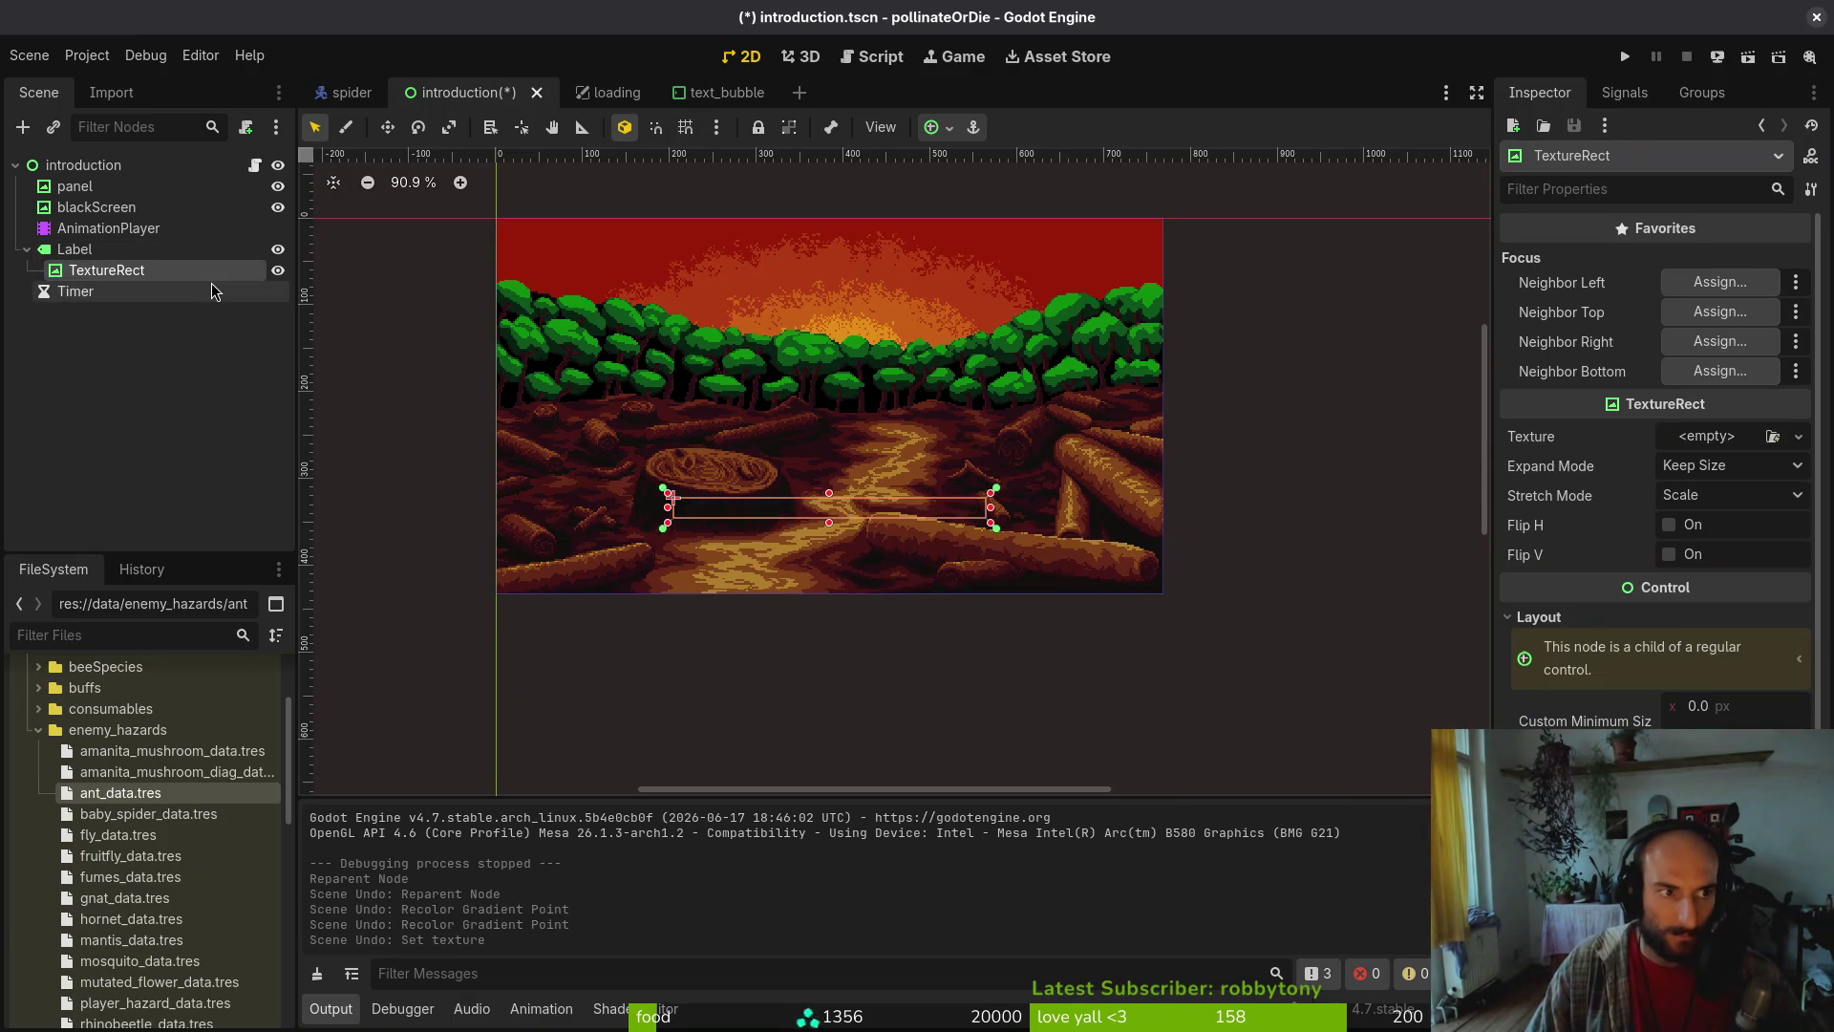
key(ctrl+z)
click(139, 255)
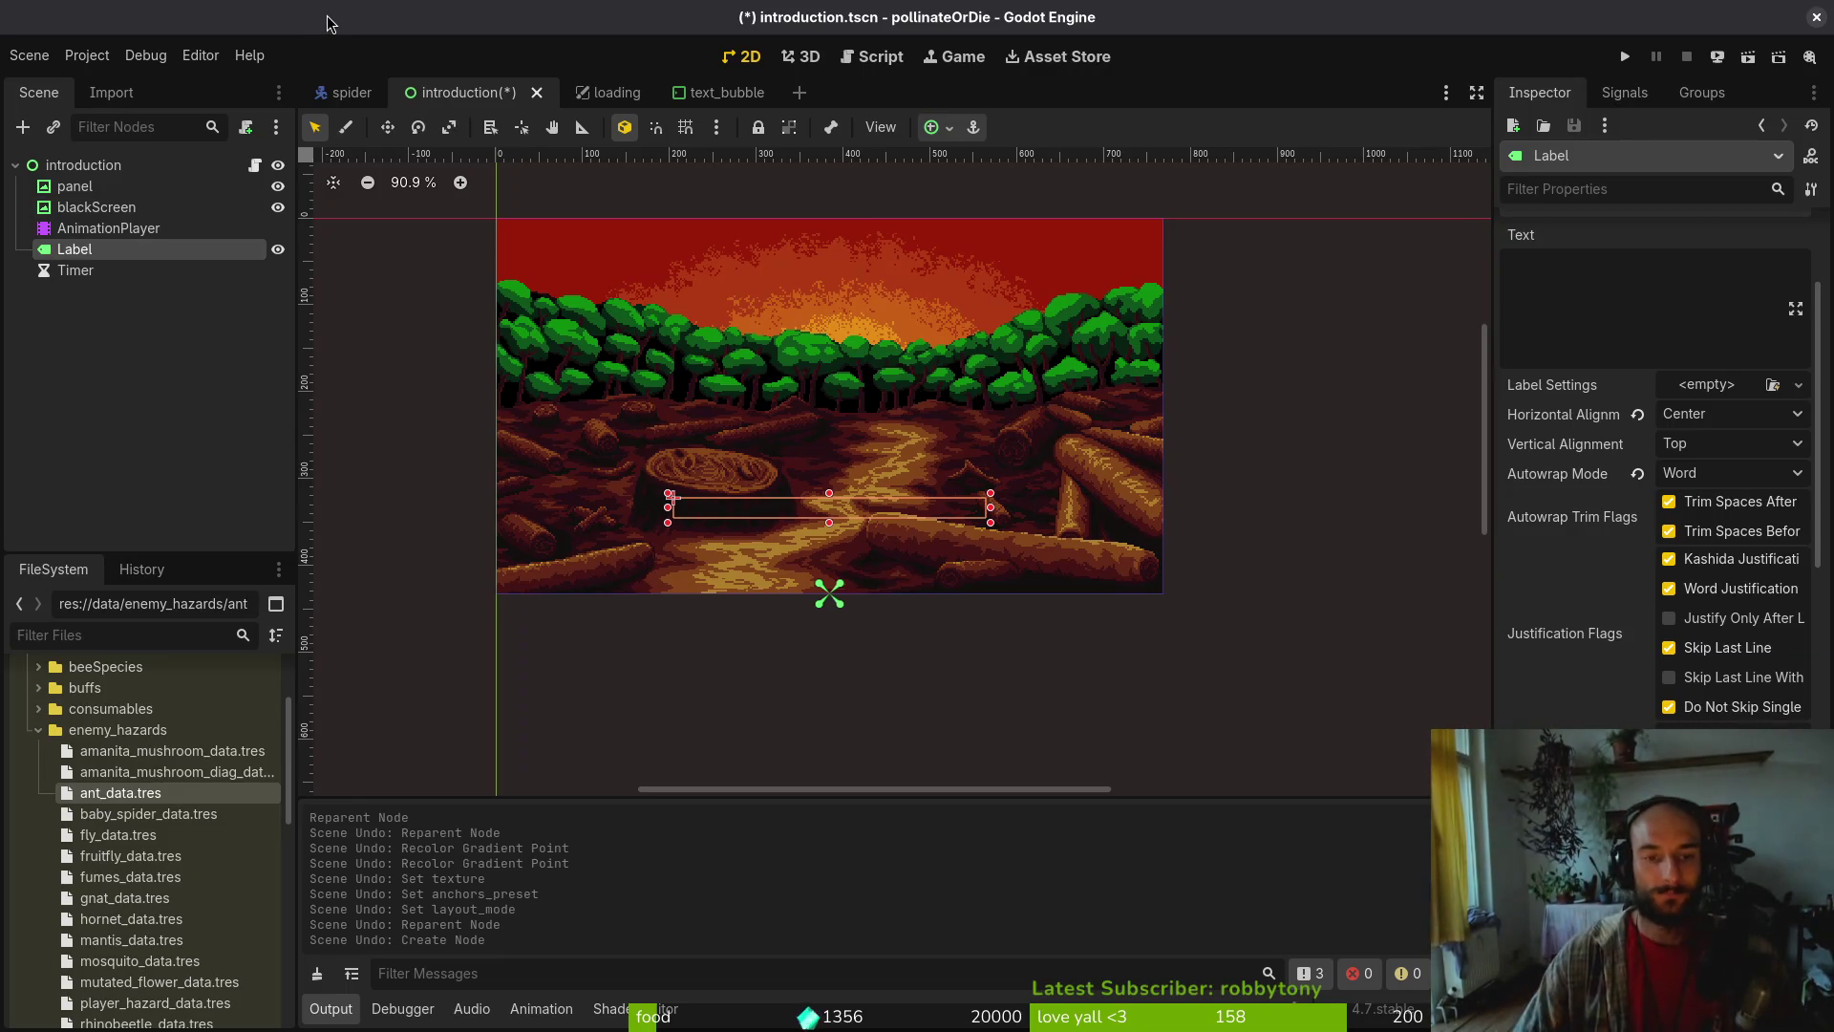
Try darkening the panel's modulate colour to black, then cancel the change
click(124, 207)
click(80, 189)
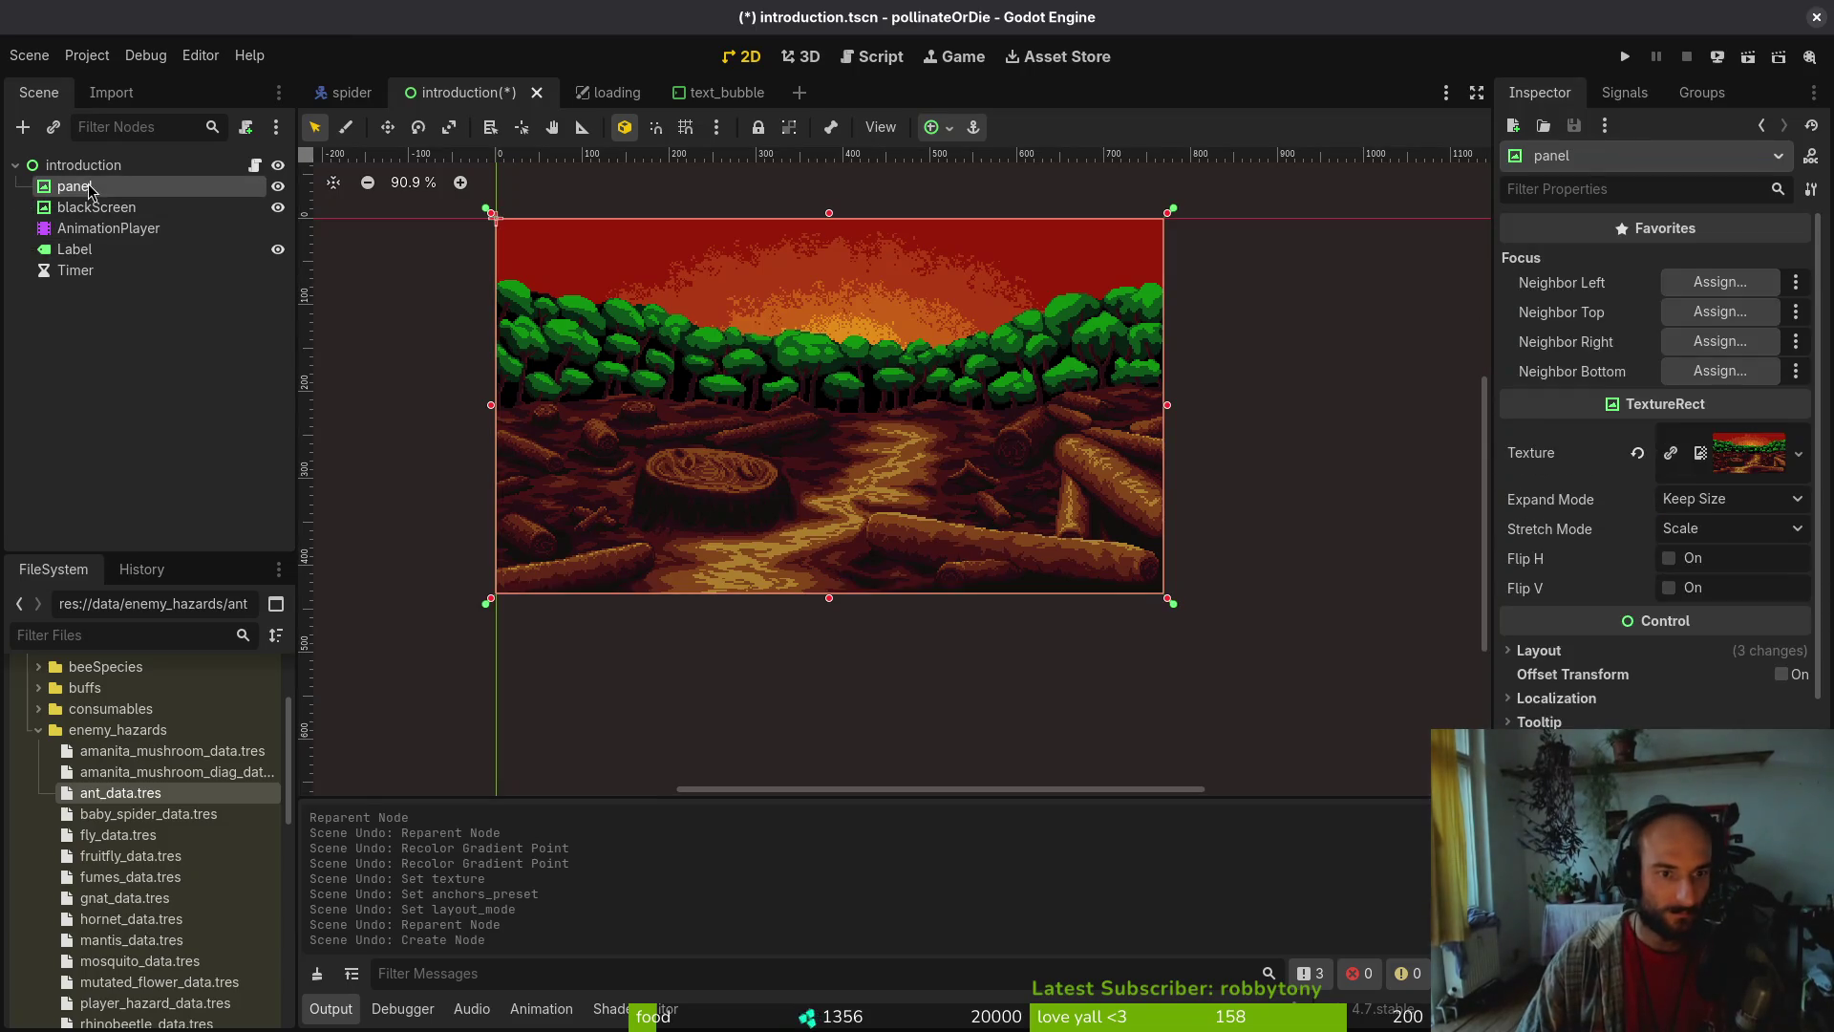
scroll(1698, 700, down, 5)
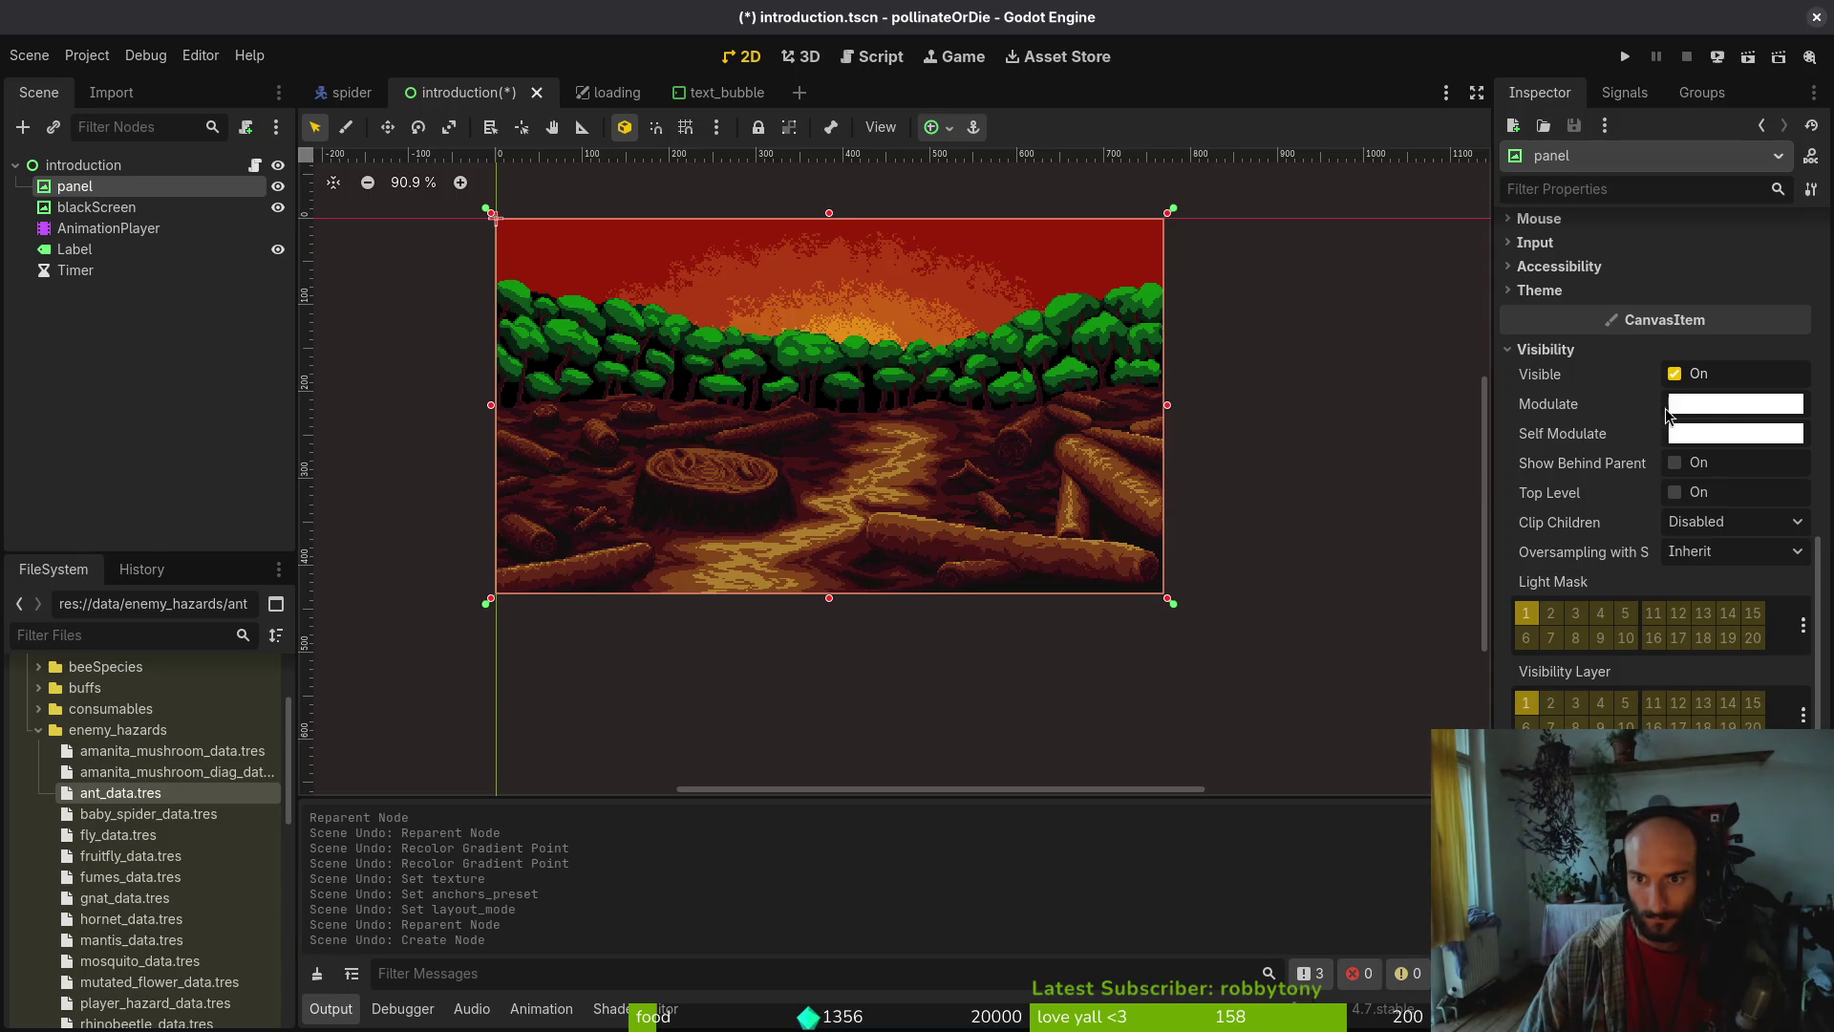
click(1710, 405)
drag(1808, 627, 1808, 686)
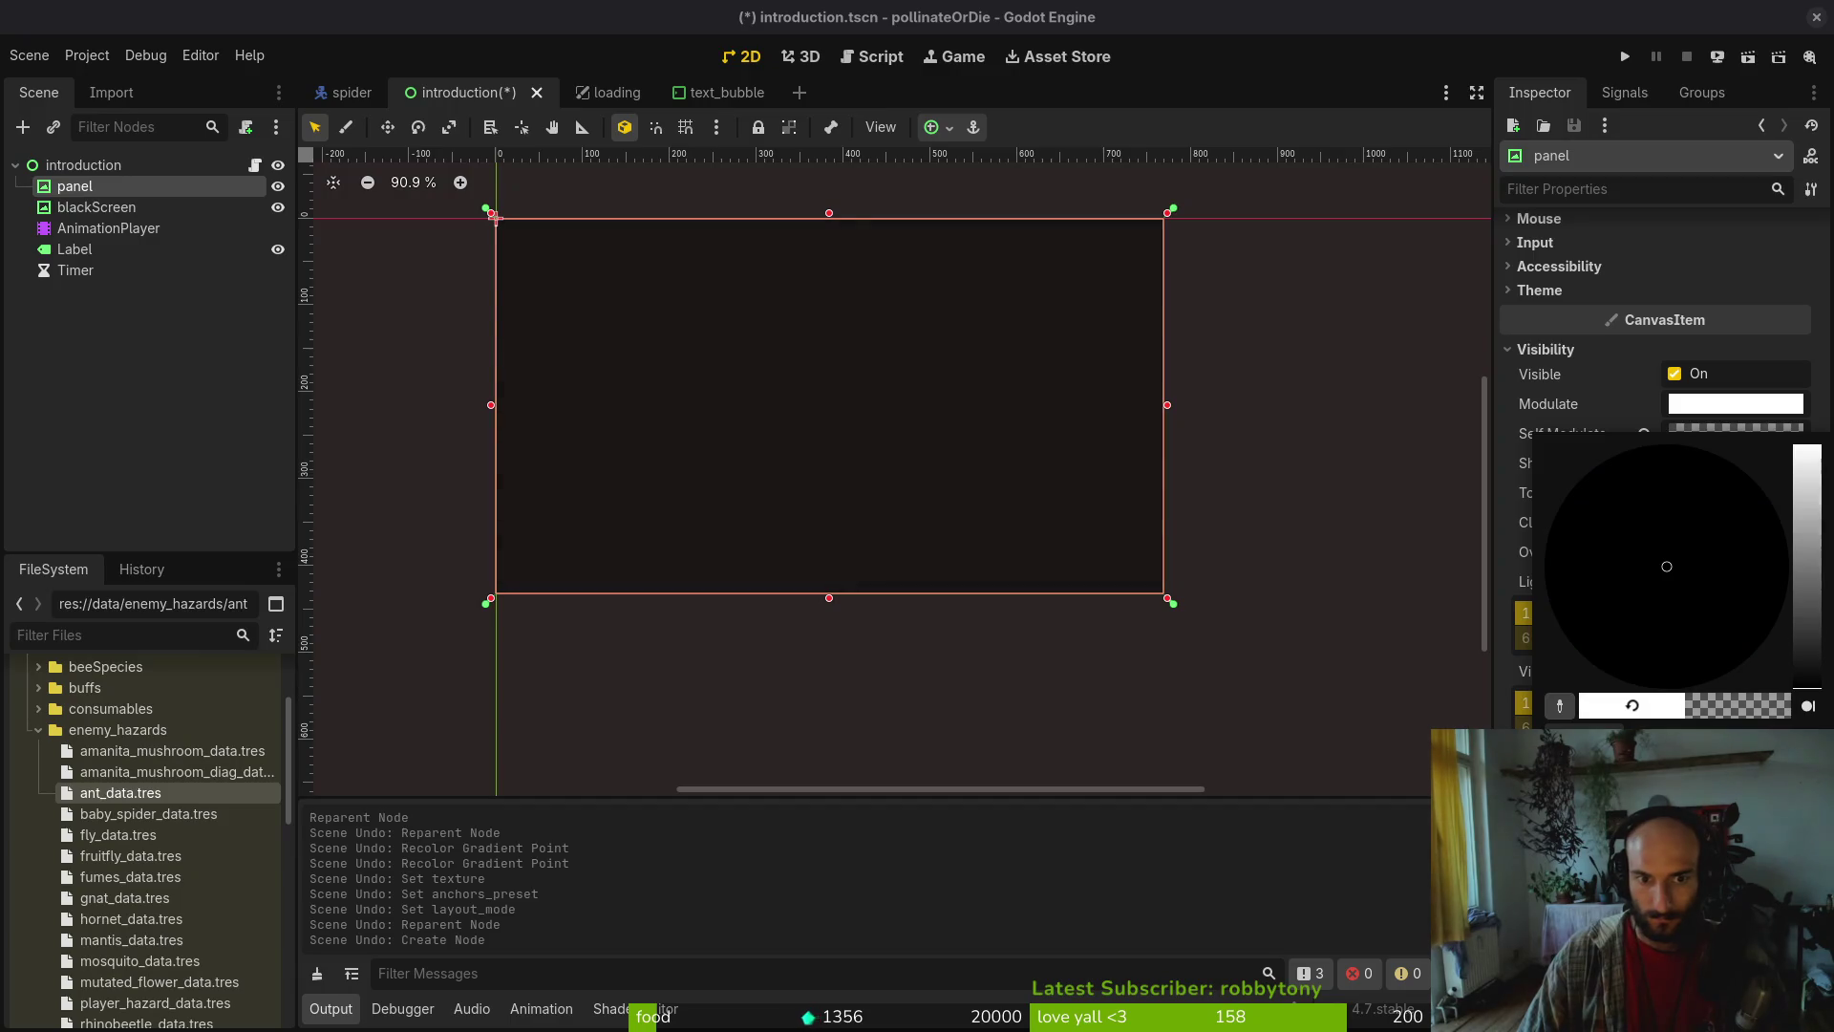
key(Escape)
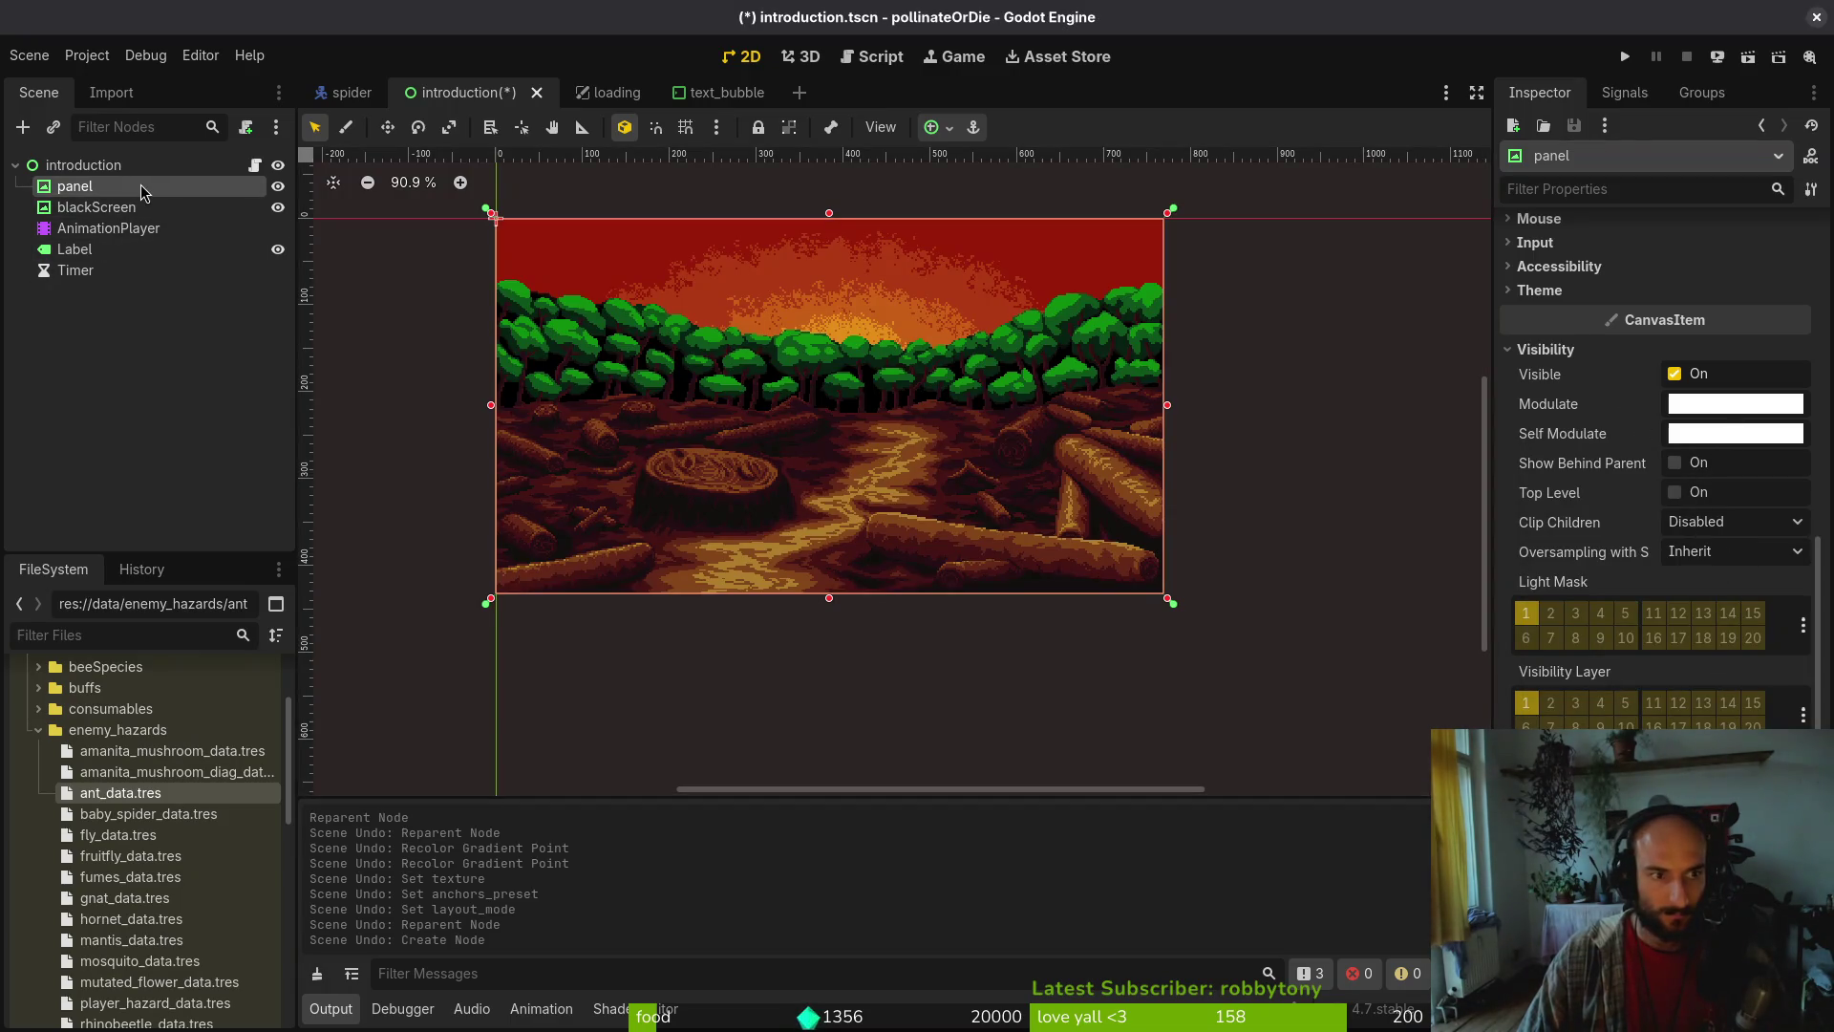
Inspect the blackScreen modulate keyframe in fadeIn, save, play fadeIn from the start, and run the game
click(149, 210)
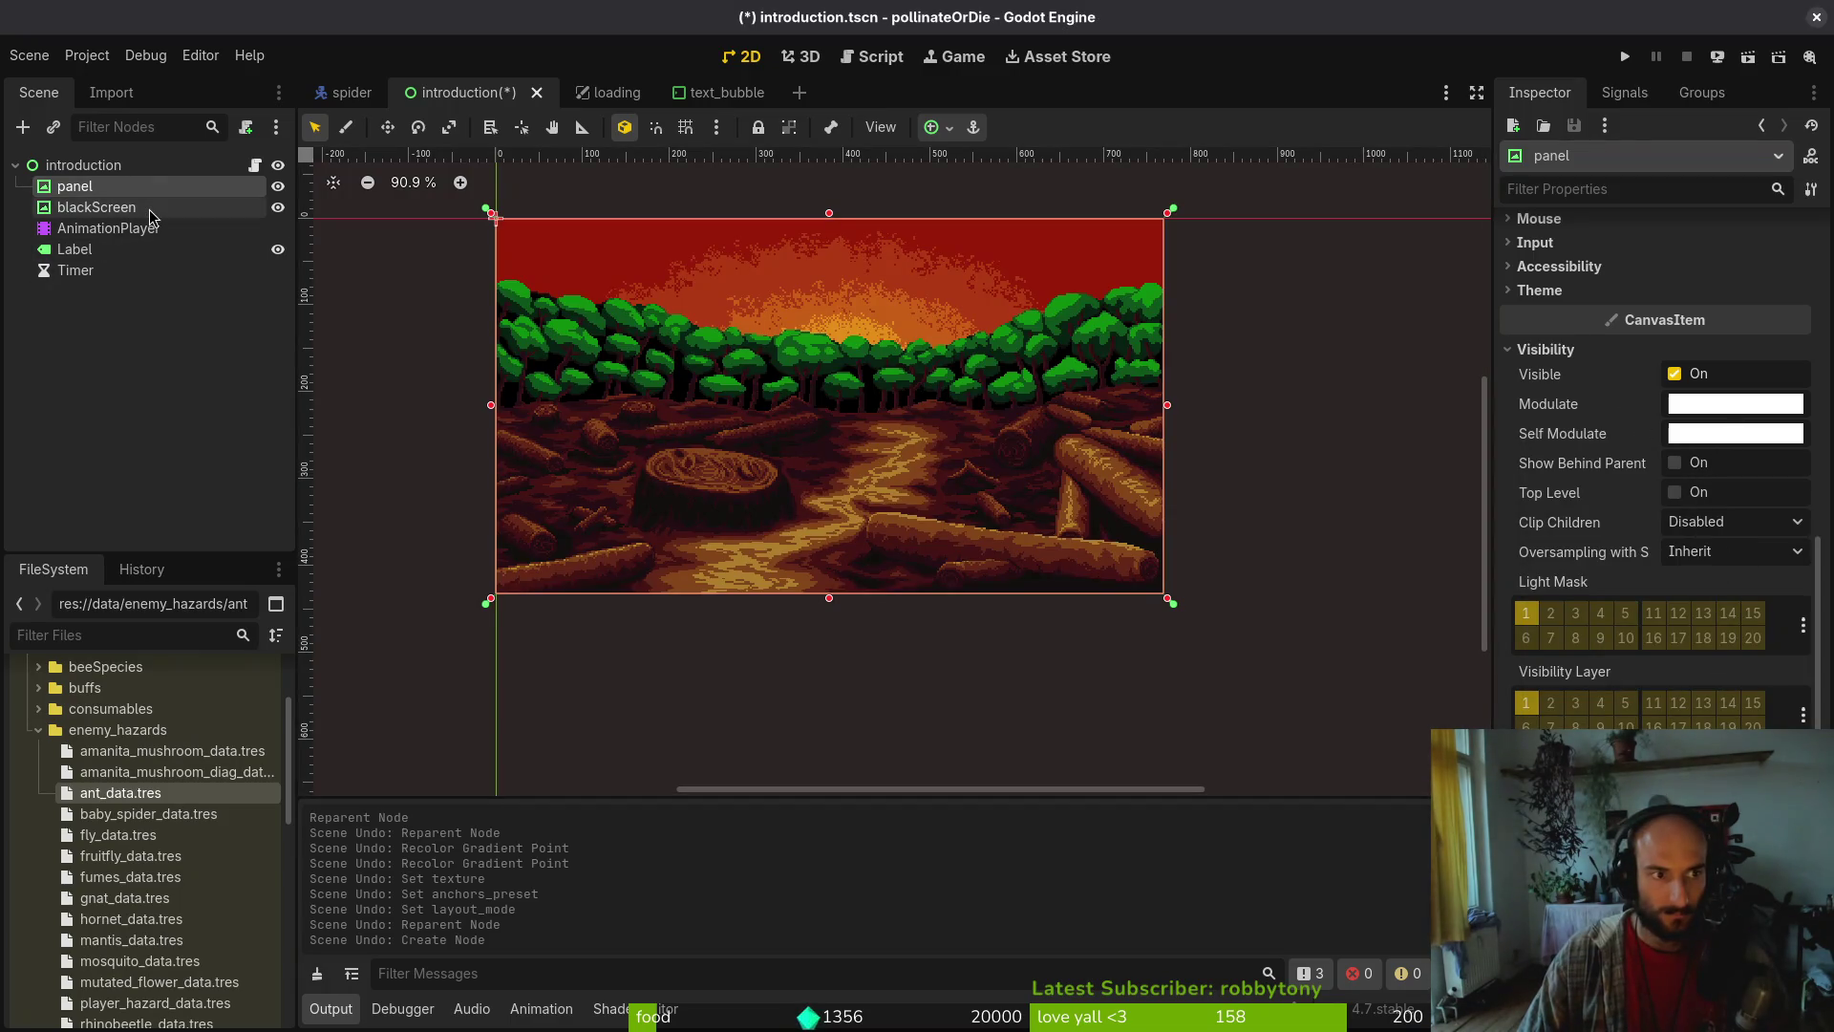
click(243, 228)
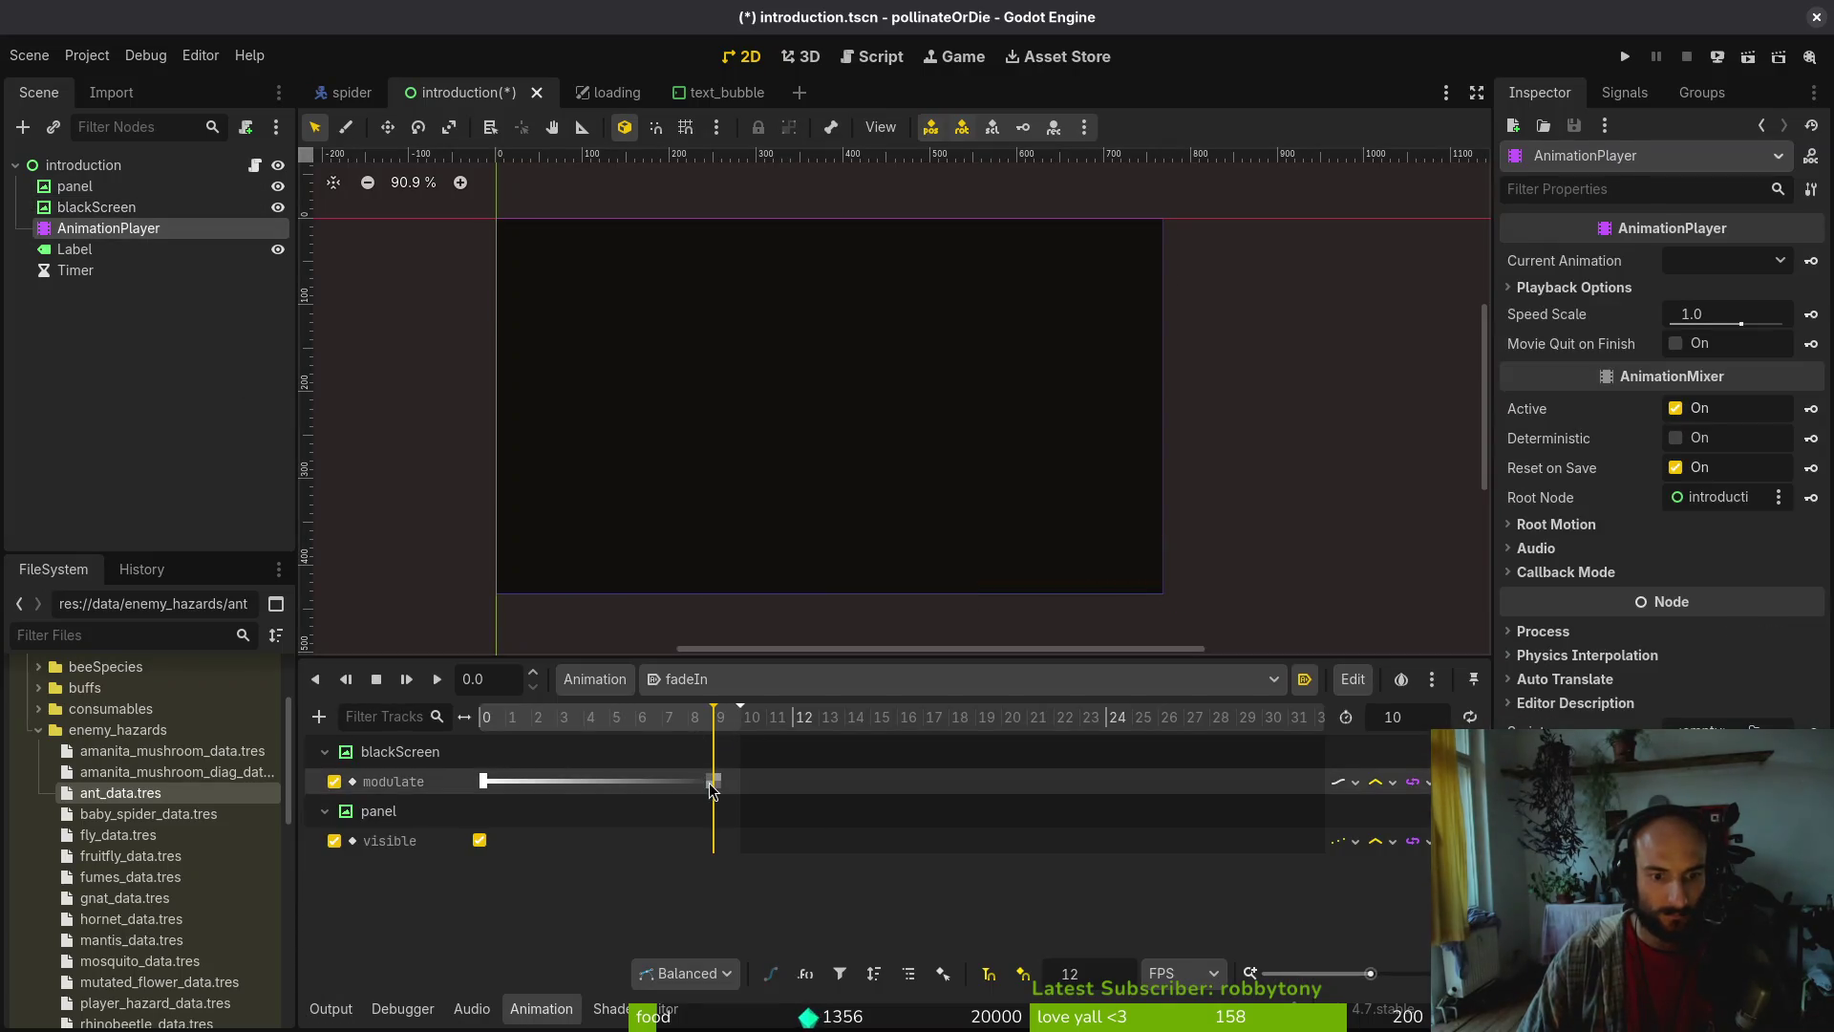
click(711, 782)
click(1742, 291)
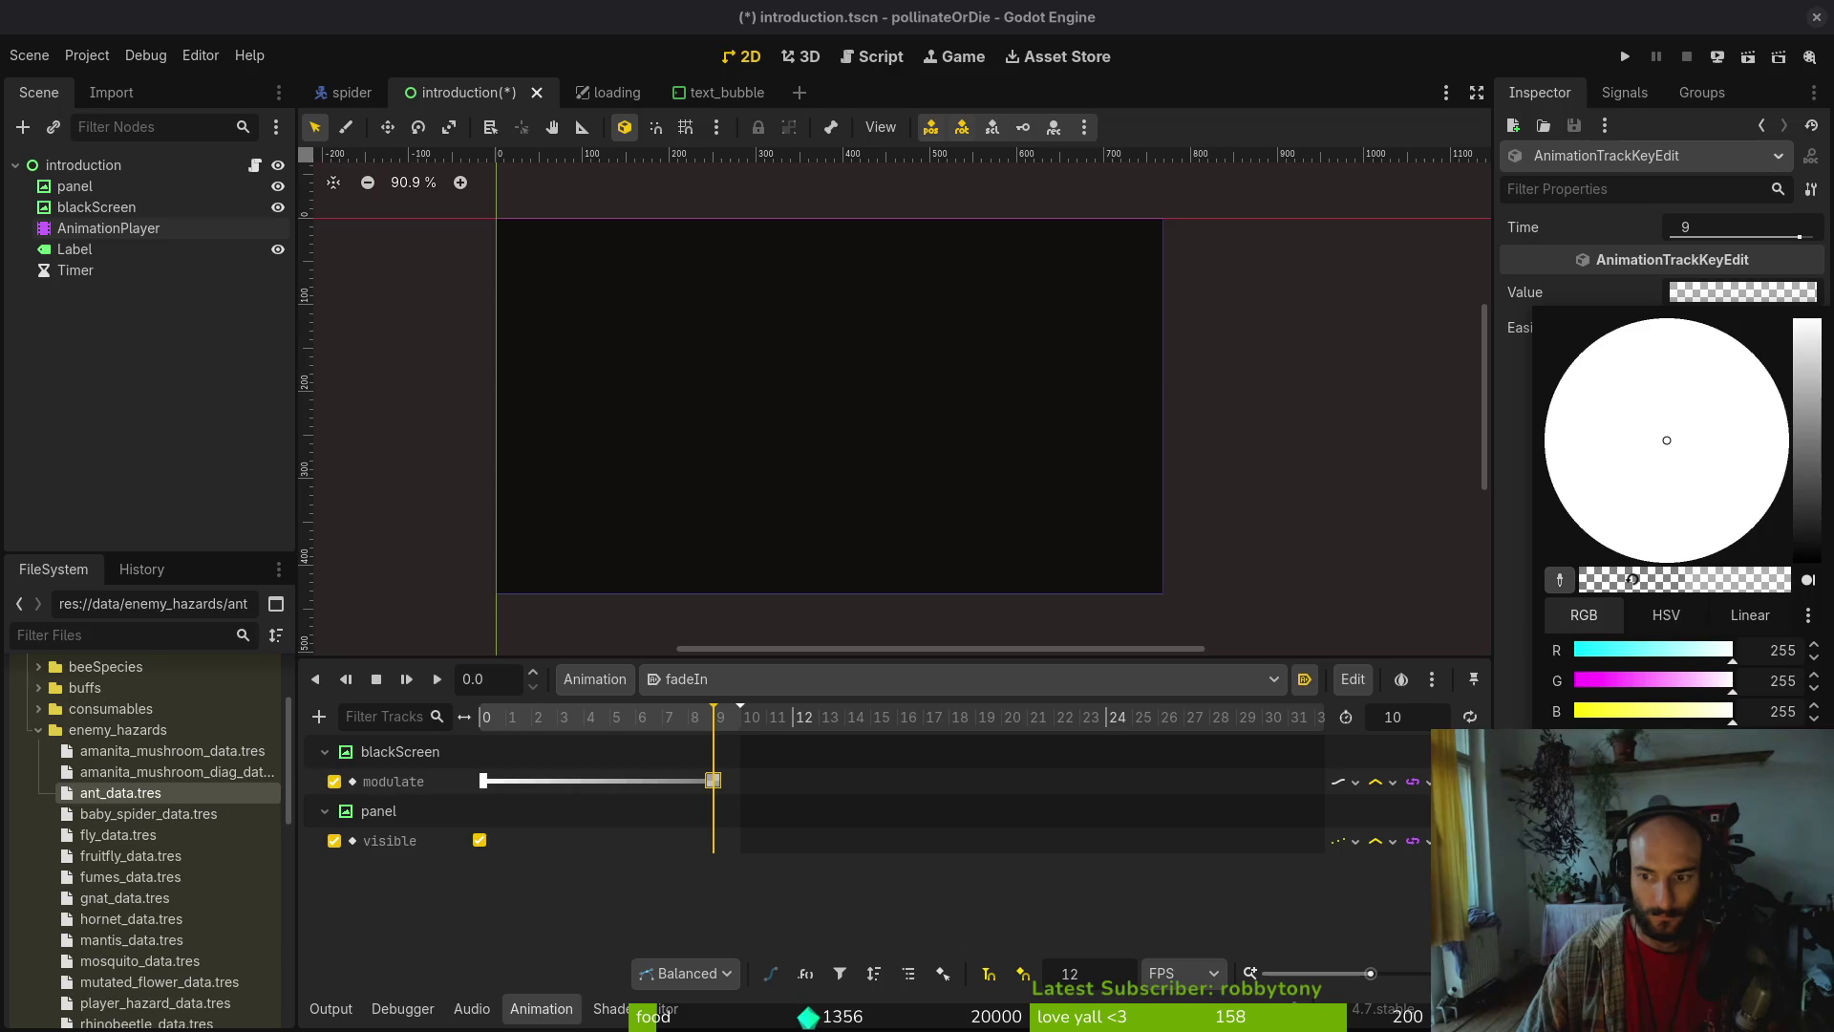
key(Escape)
key(ctrl+s)
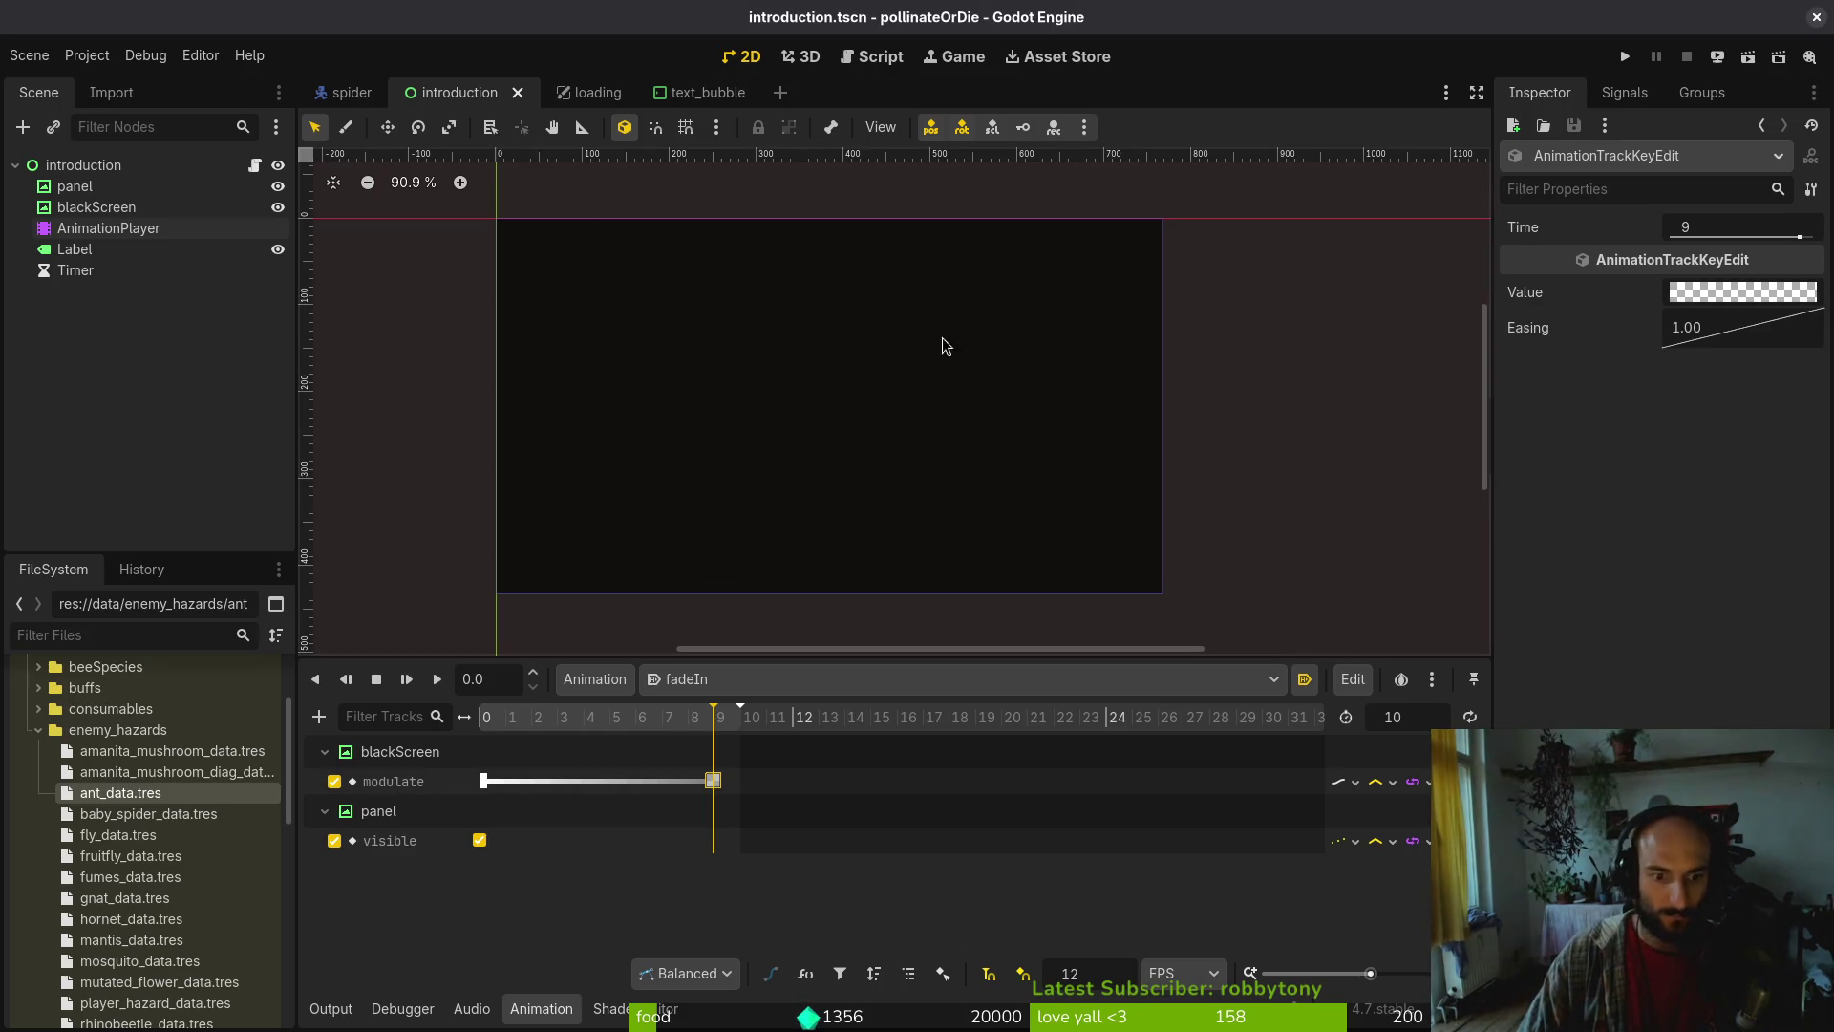
key(shift+d)
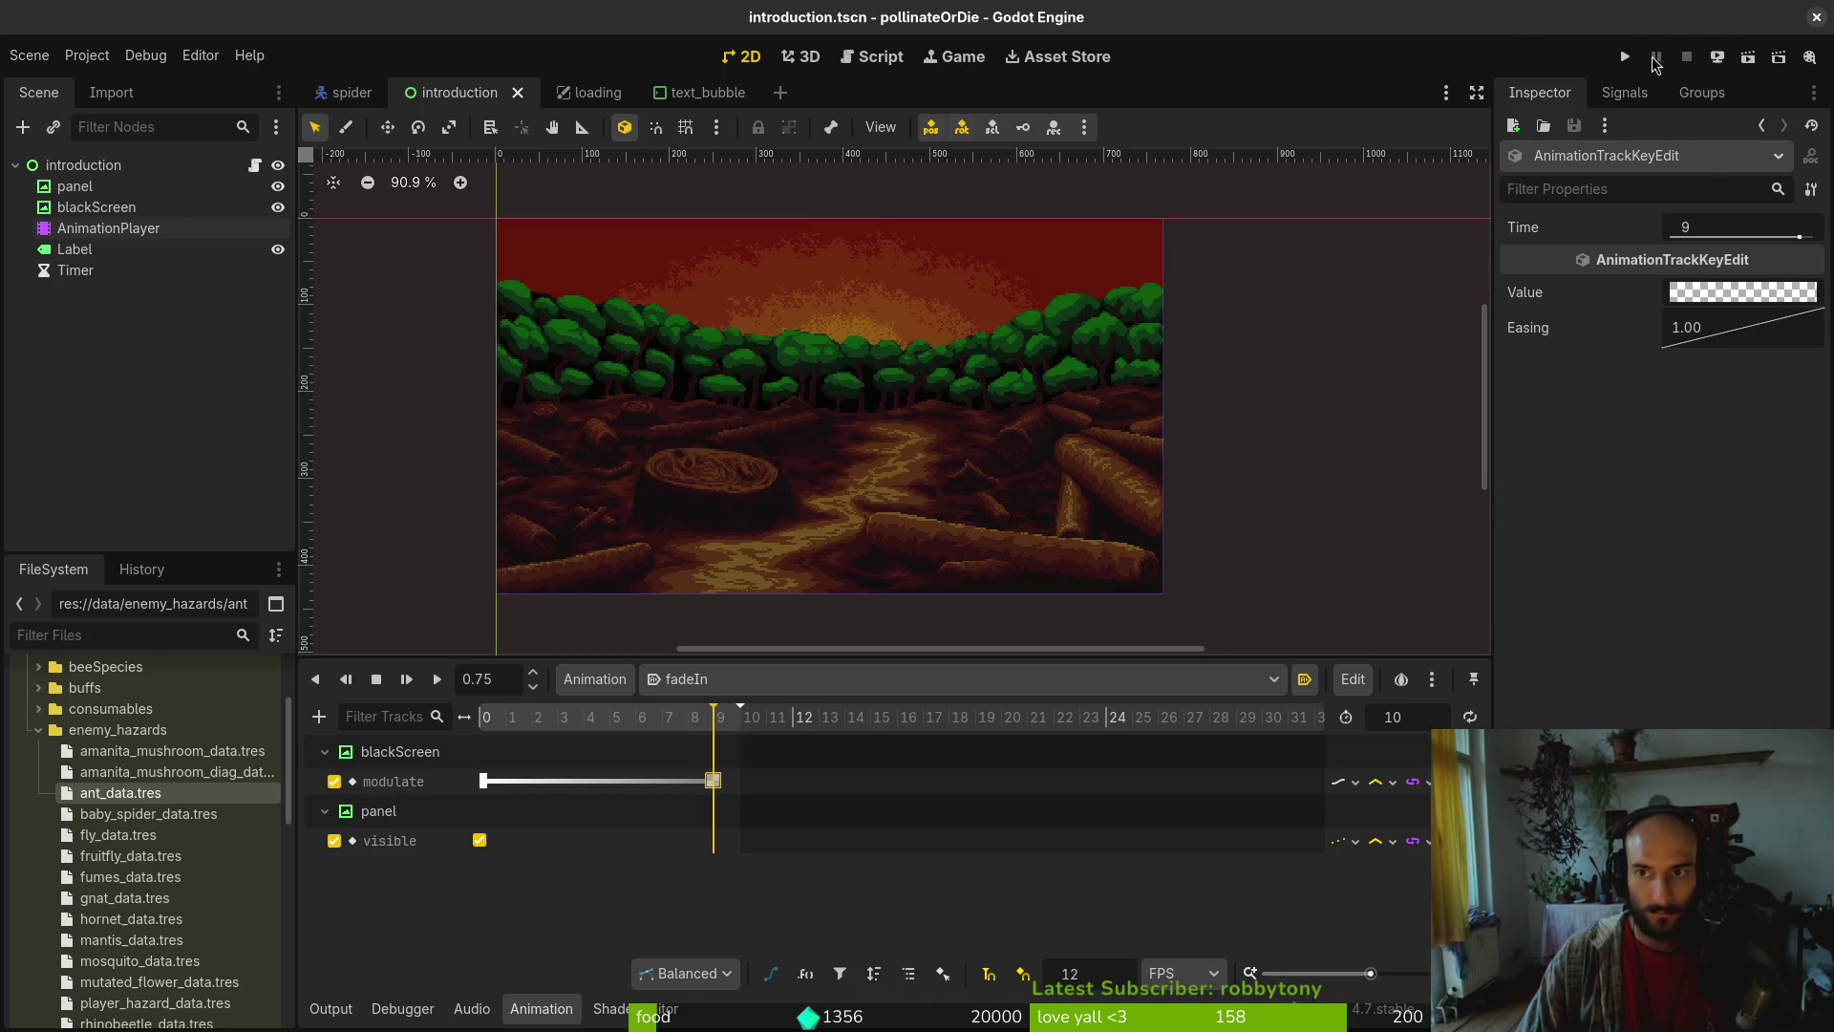
click(1624, 57)
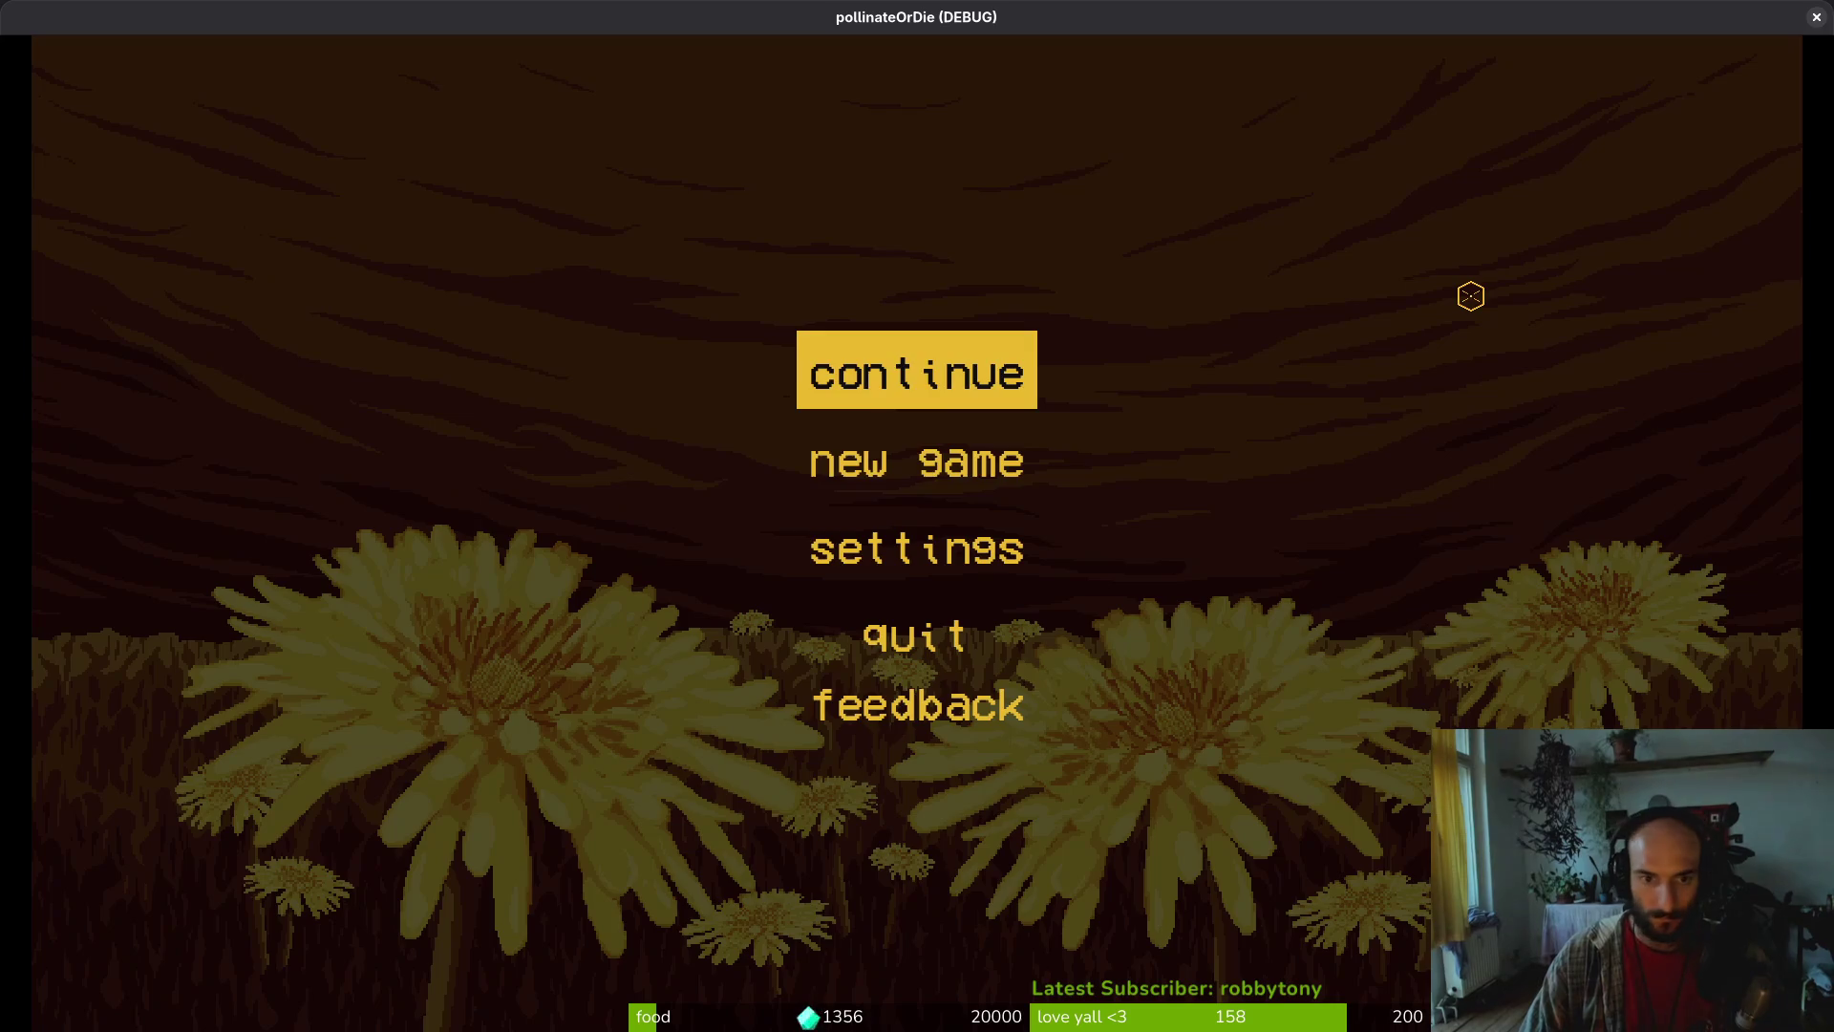
Start a New Game, watch the intro reach the forest destruction caption, then stop the run with F8
key(Down)
key(Return)
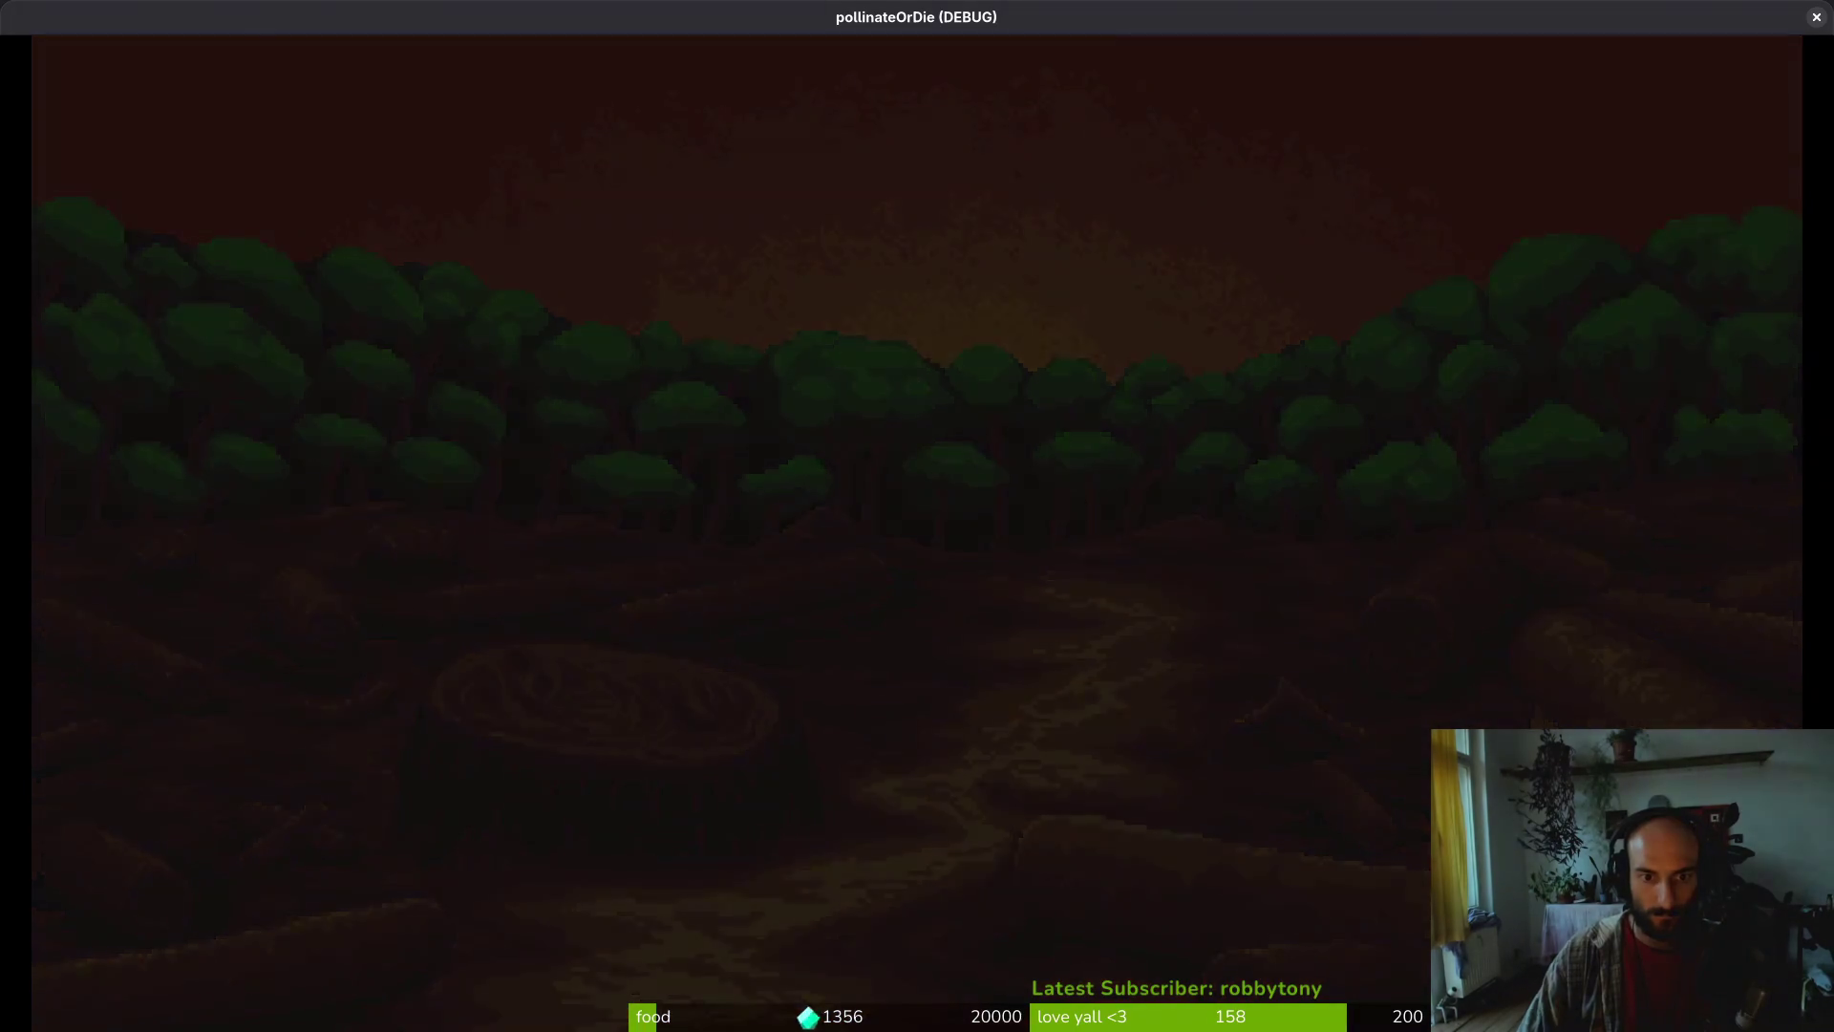
key(F8)
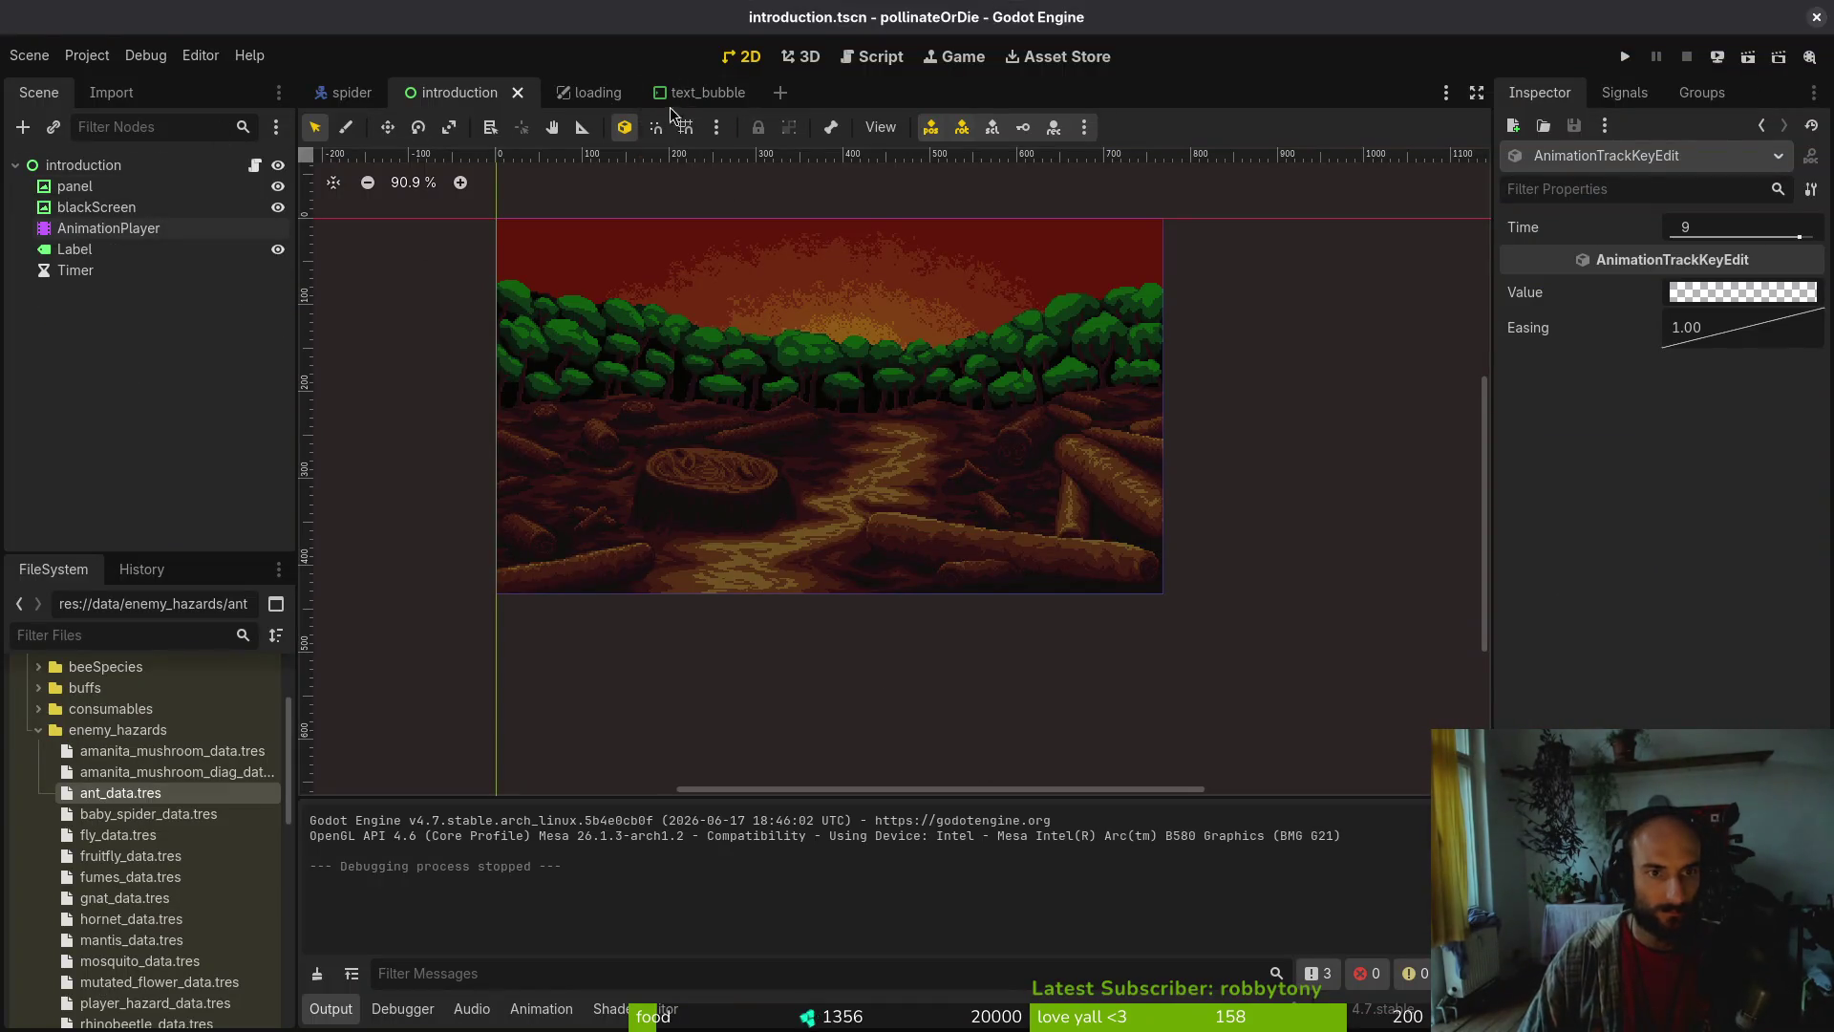
Open the home scene and its uiBackground, look over the ui_background scene, then close it
key(ctrl+shift+o)
text(homets)
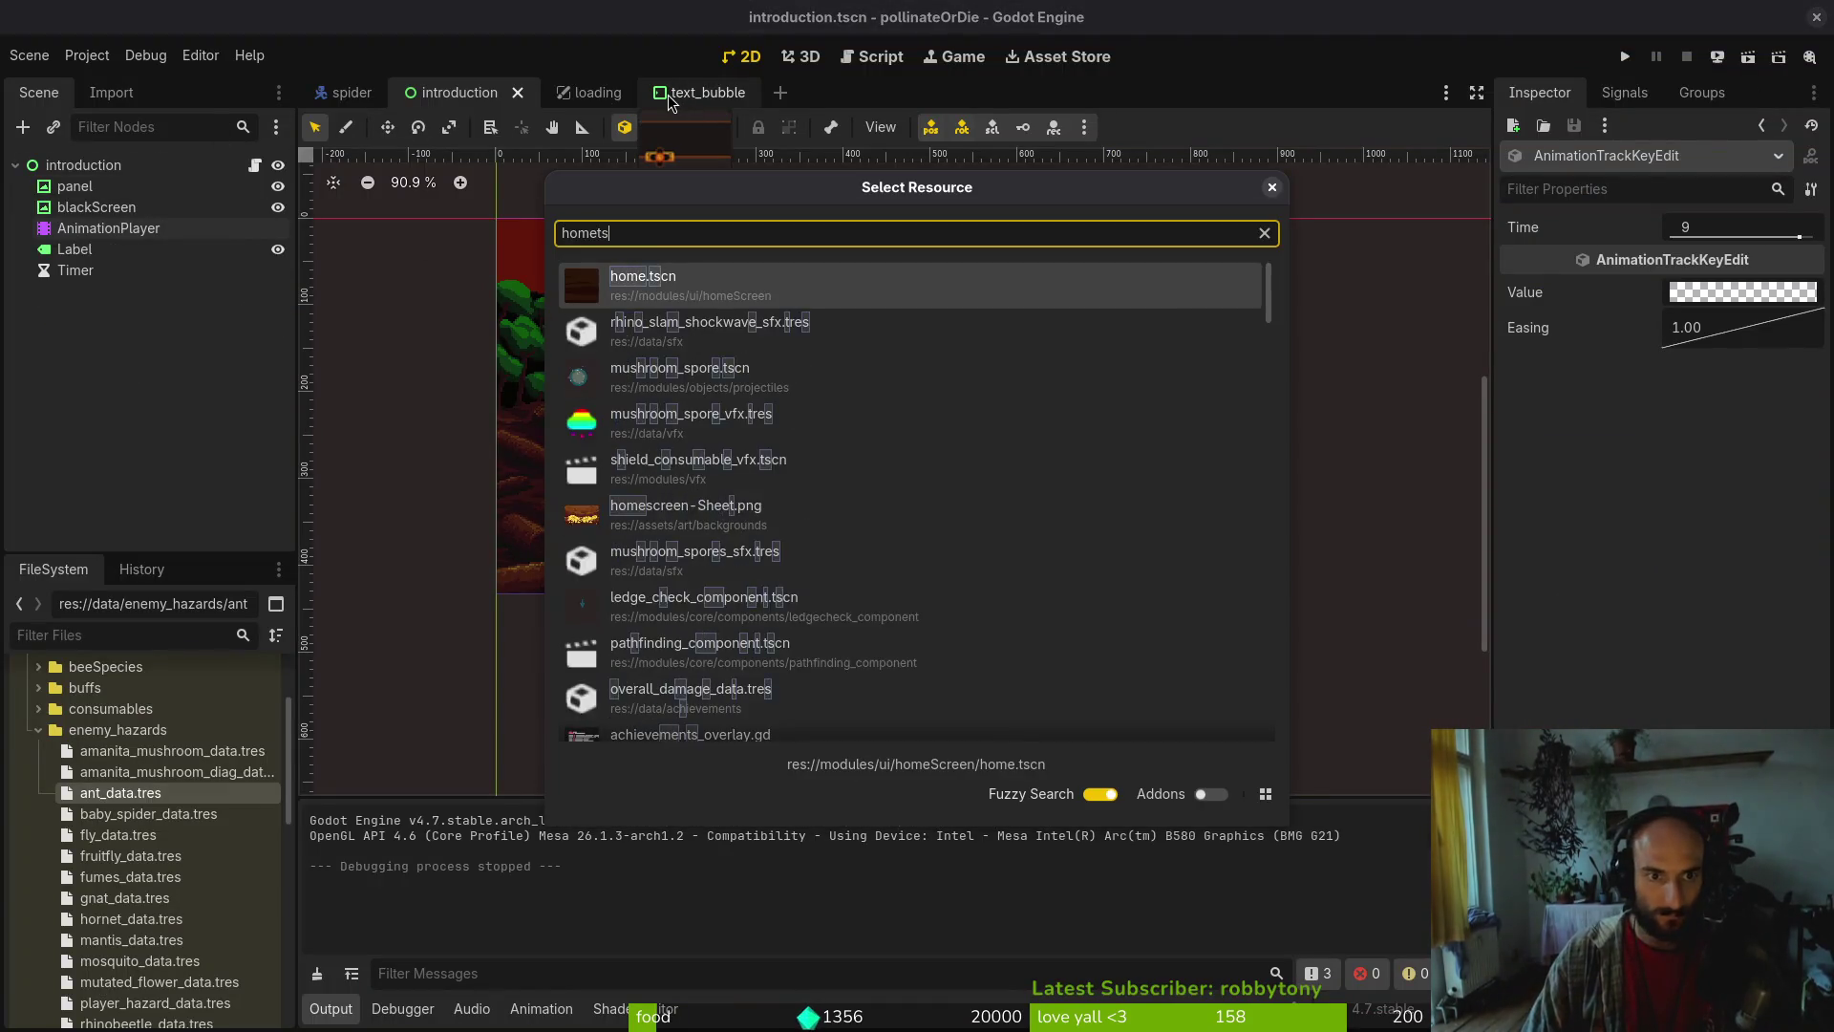
key(Return)
click(111, 189)
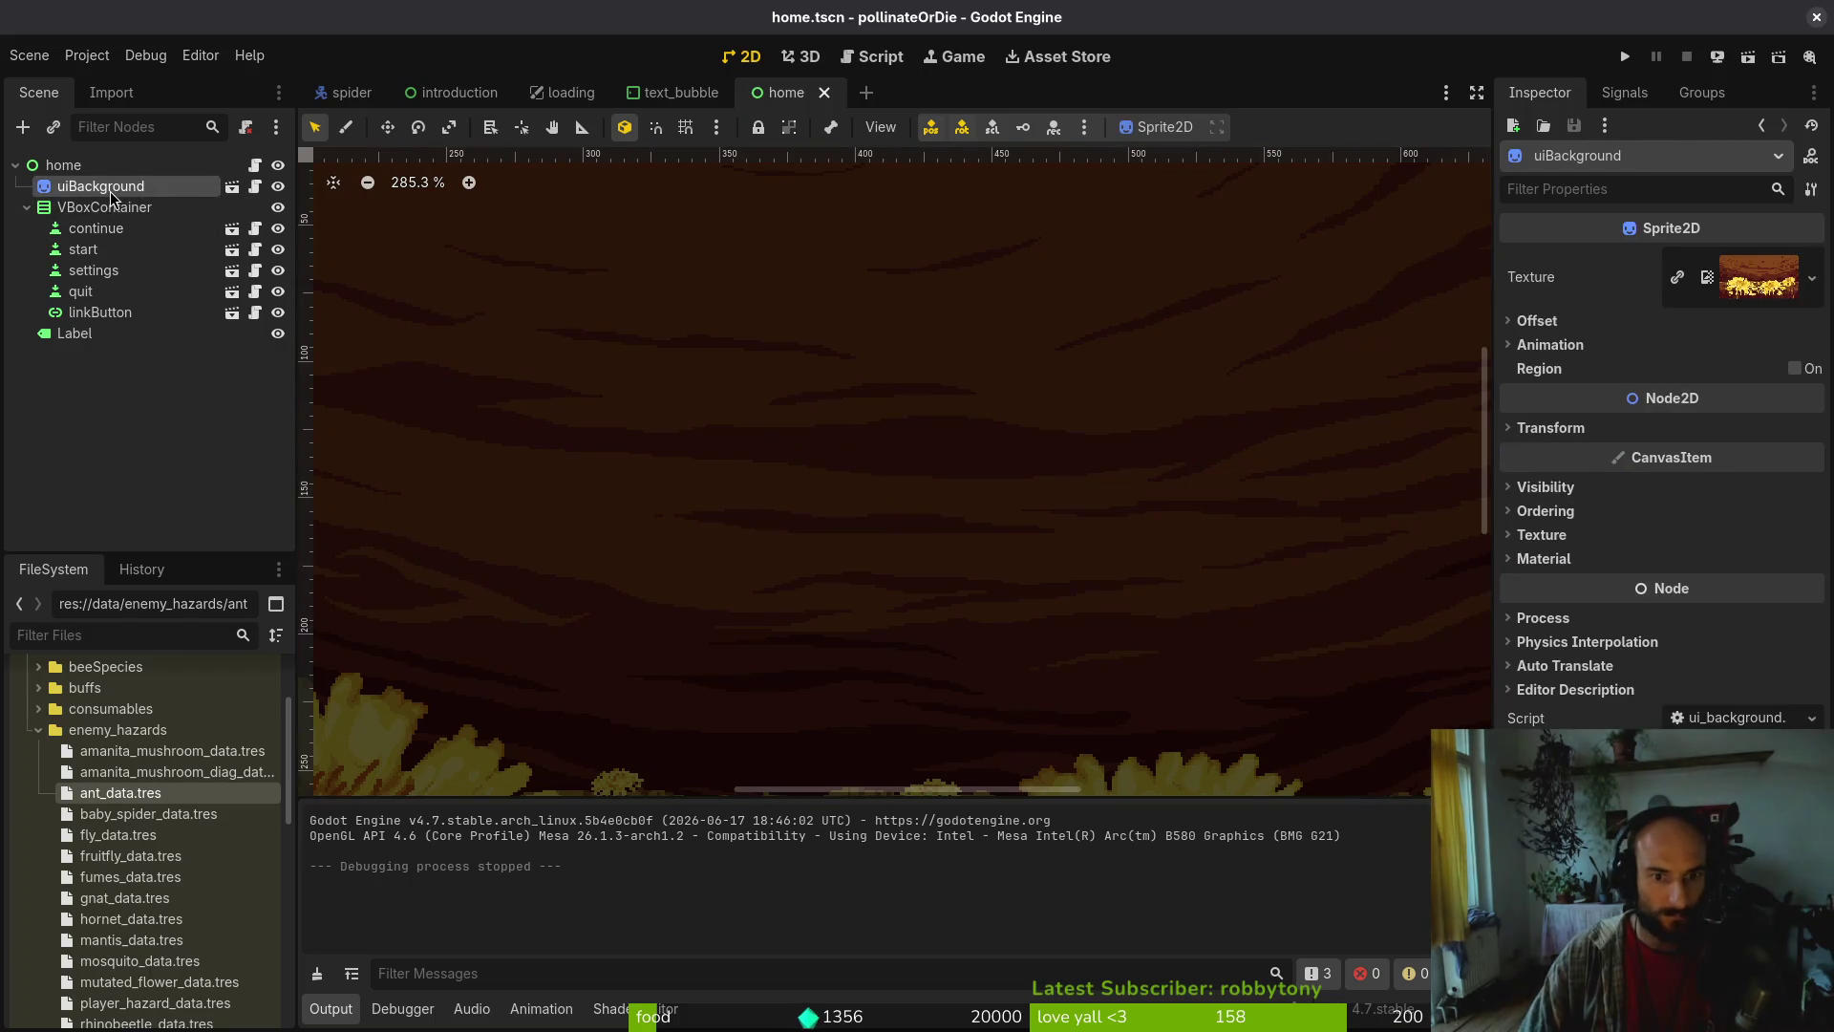
key(ctrl+shift+o)
text(ui_back)
key(Return)
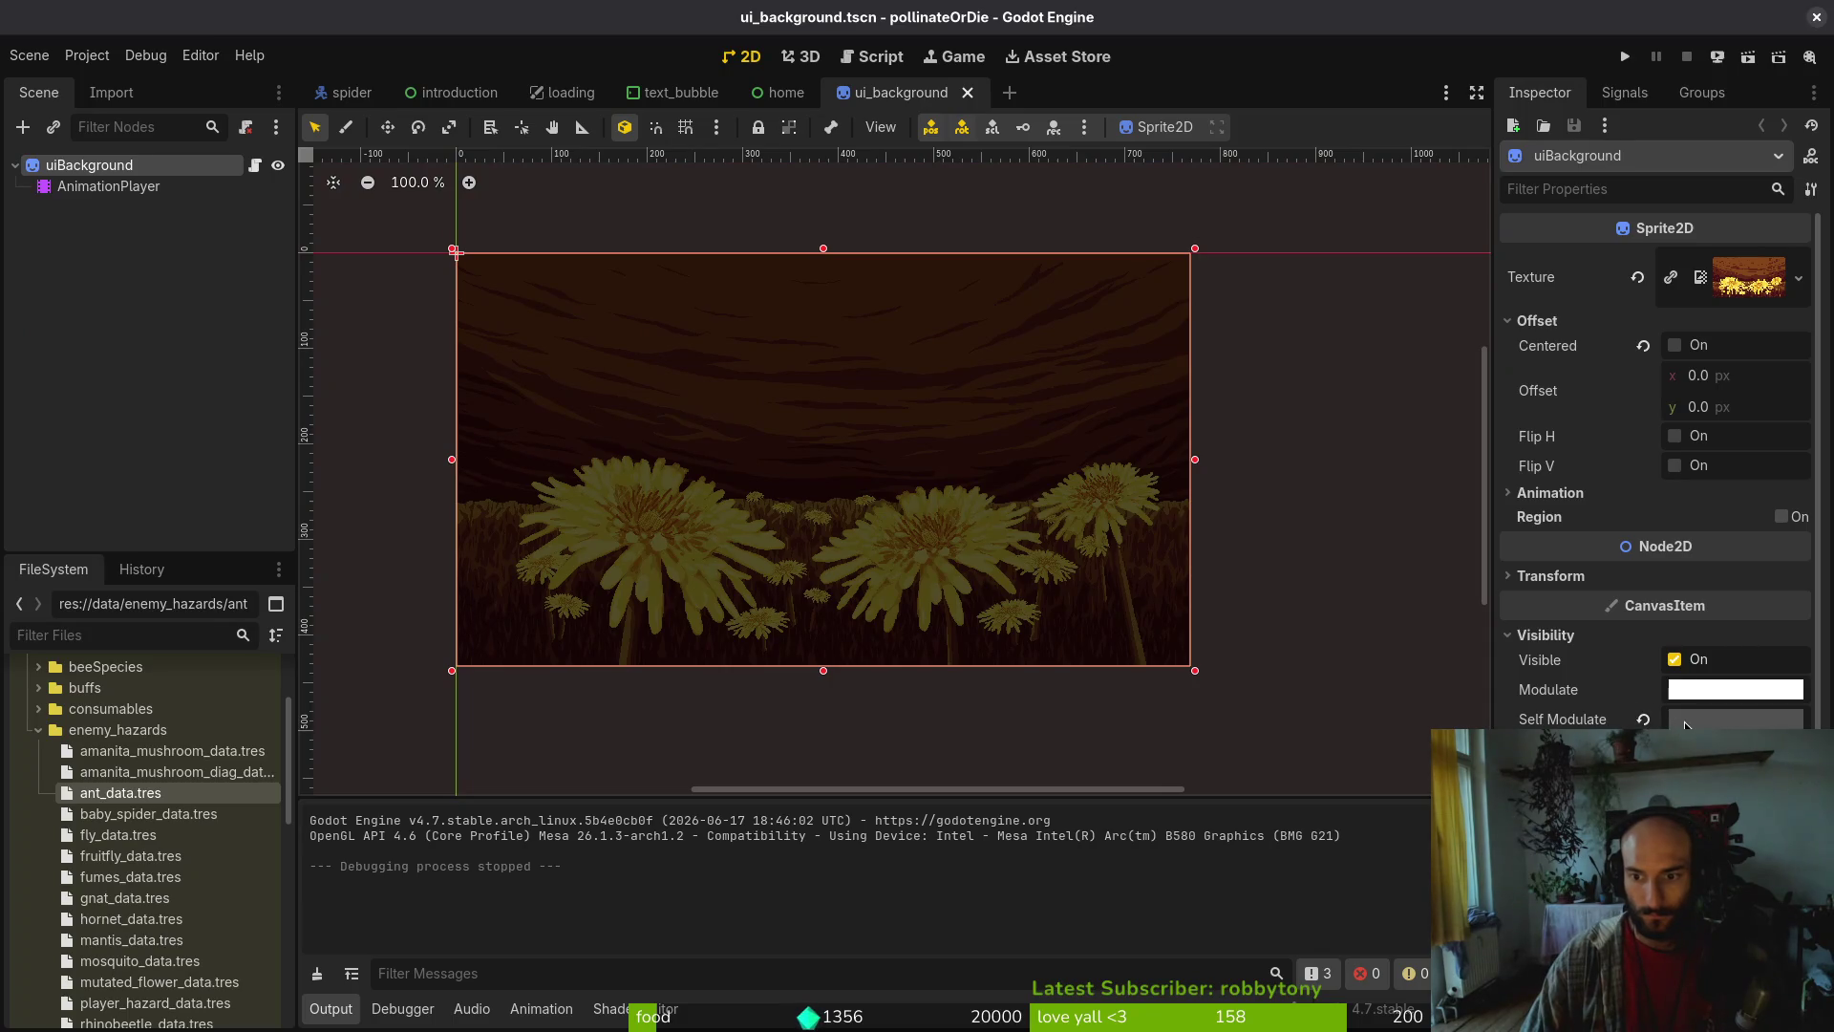
scroll(1686, 726, down, 3)
scroll(1683, 678, up, 3)
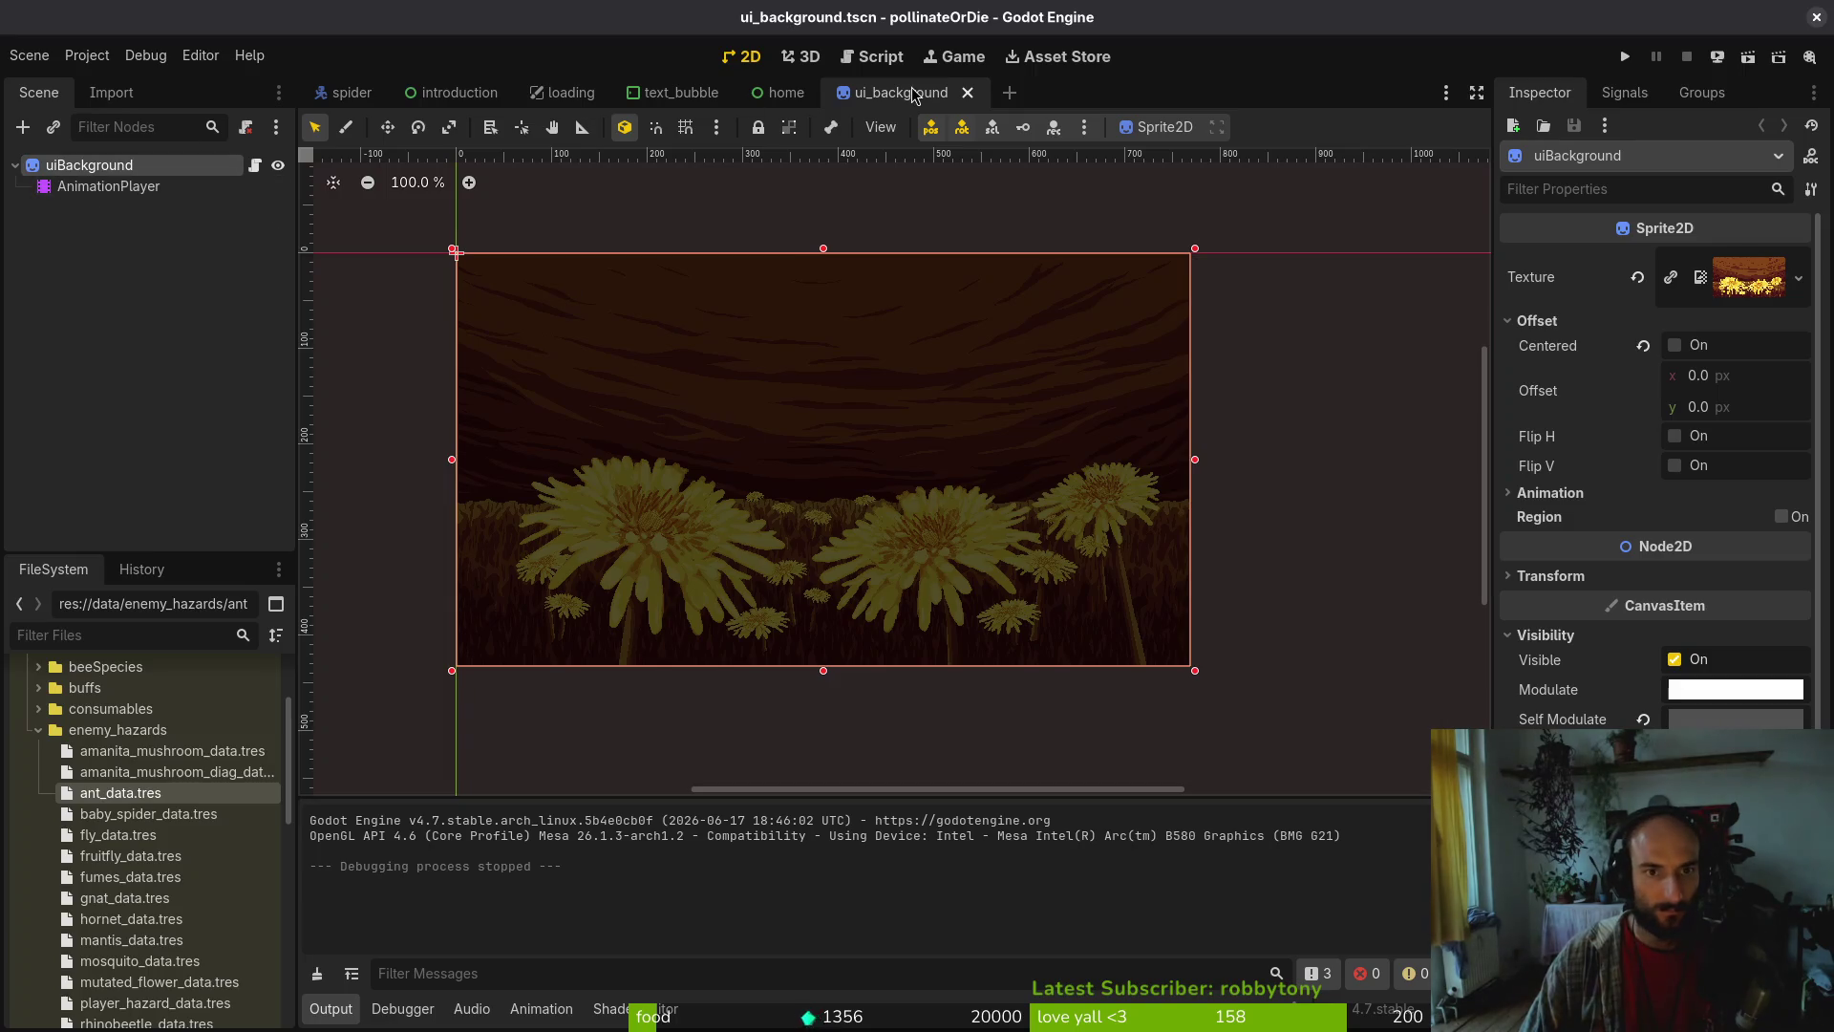
click(968, 92)
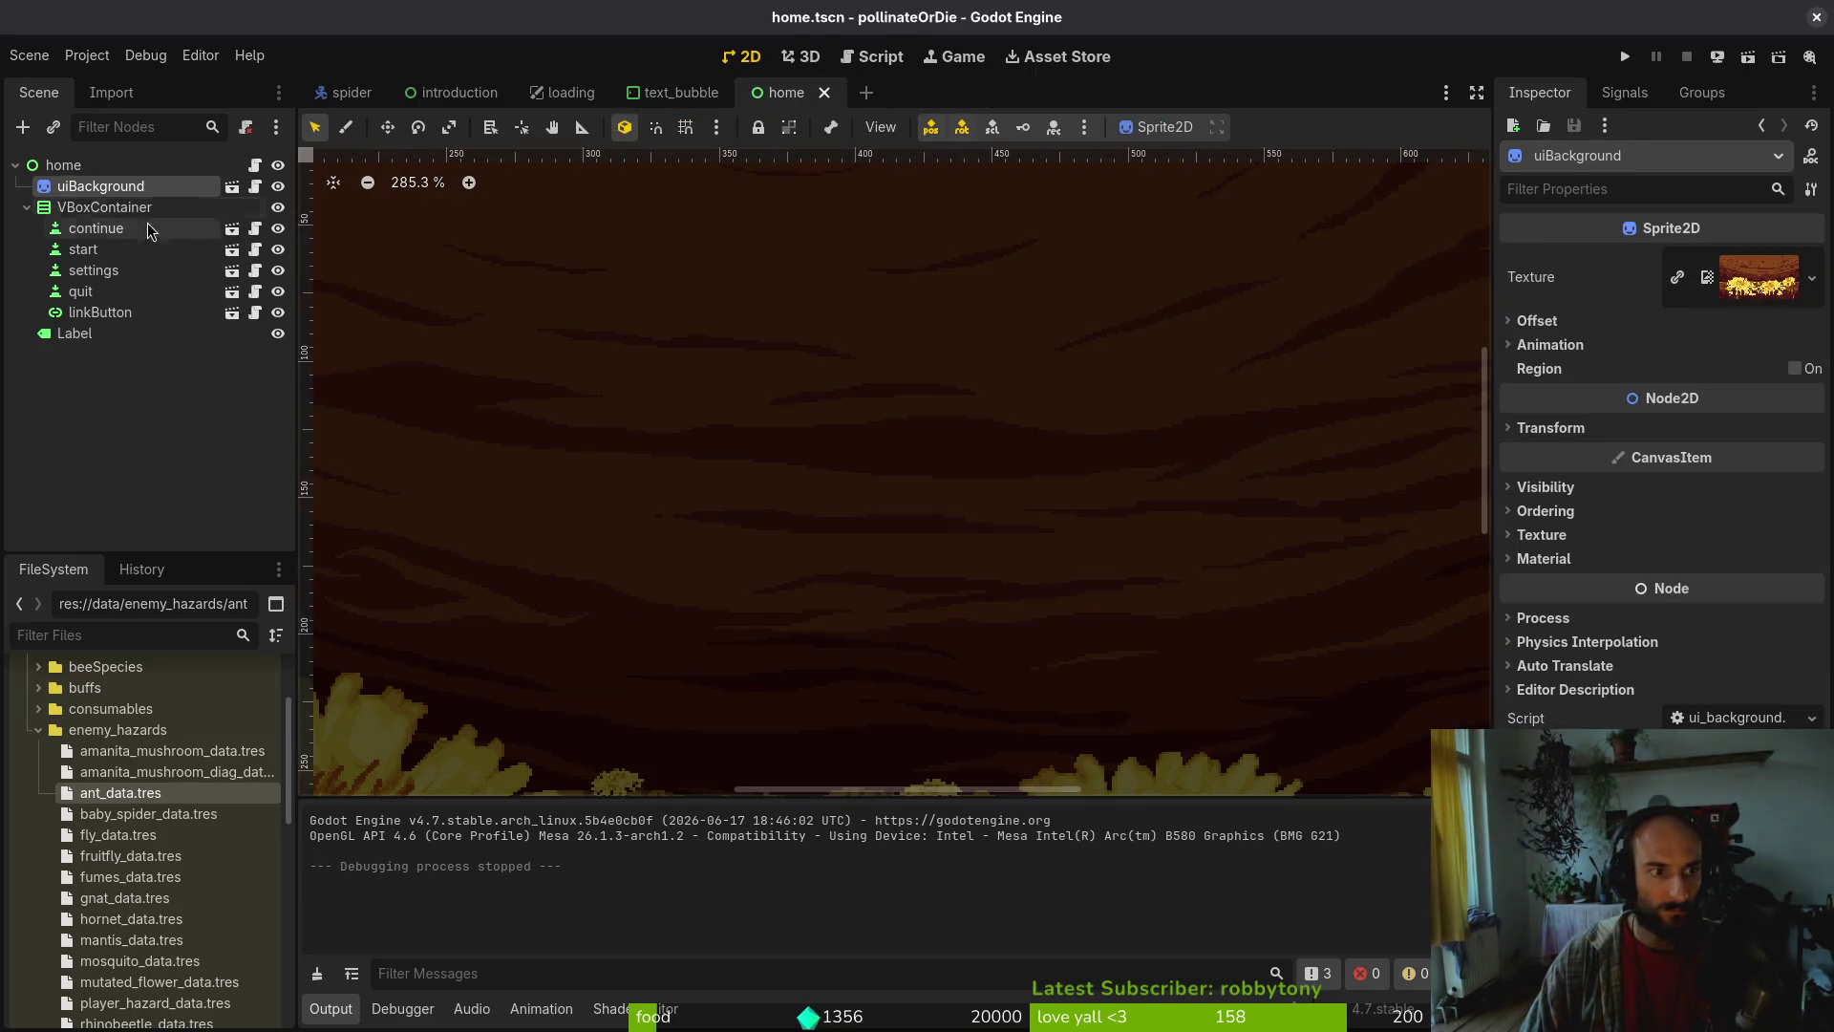
In the introduction scene, load the AnimationPlayer's fadeIn animation and save the scene
click(681, 93)
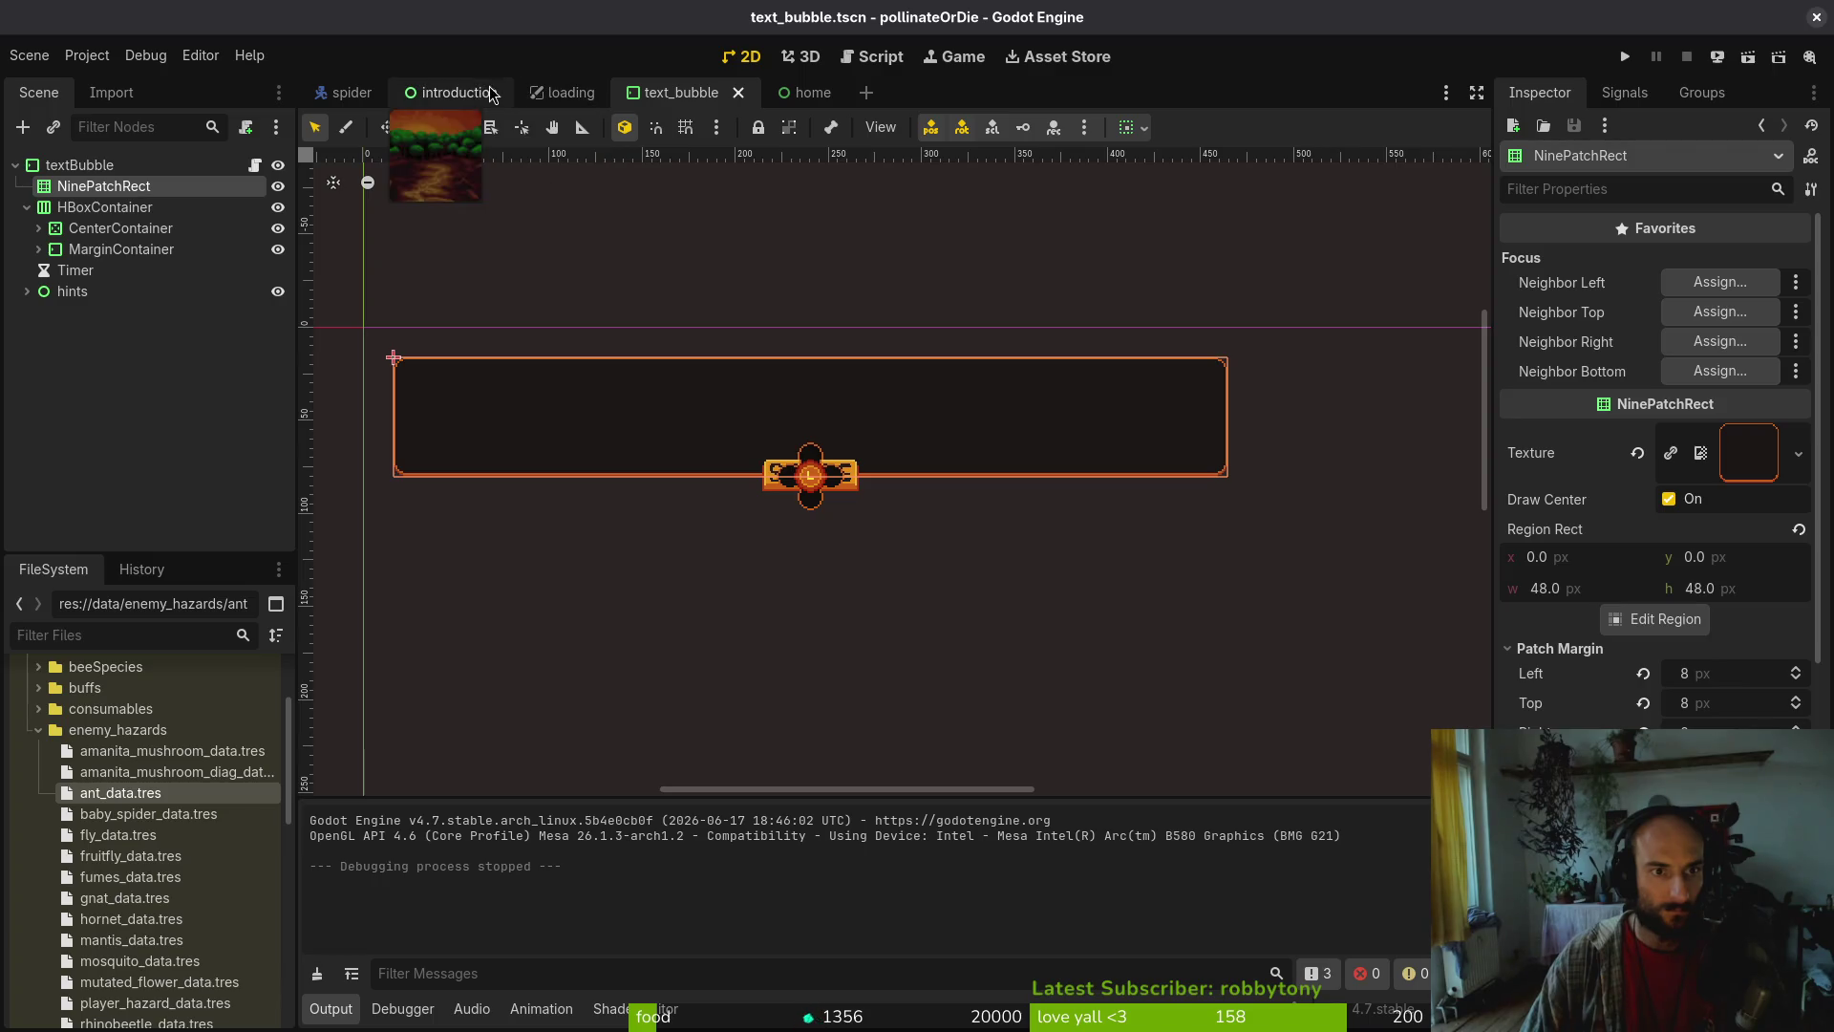
click(453, 93)
click(182, 187)
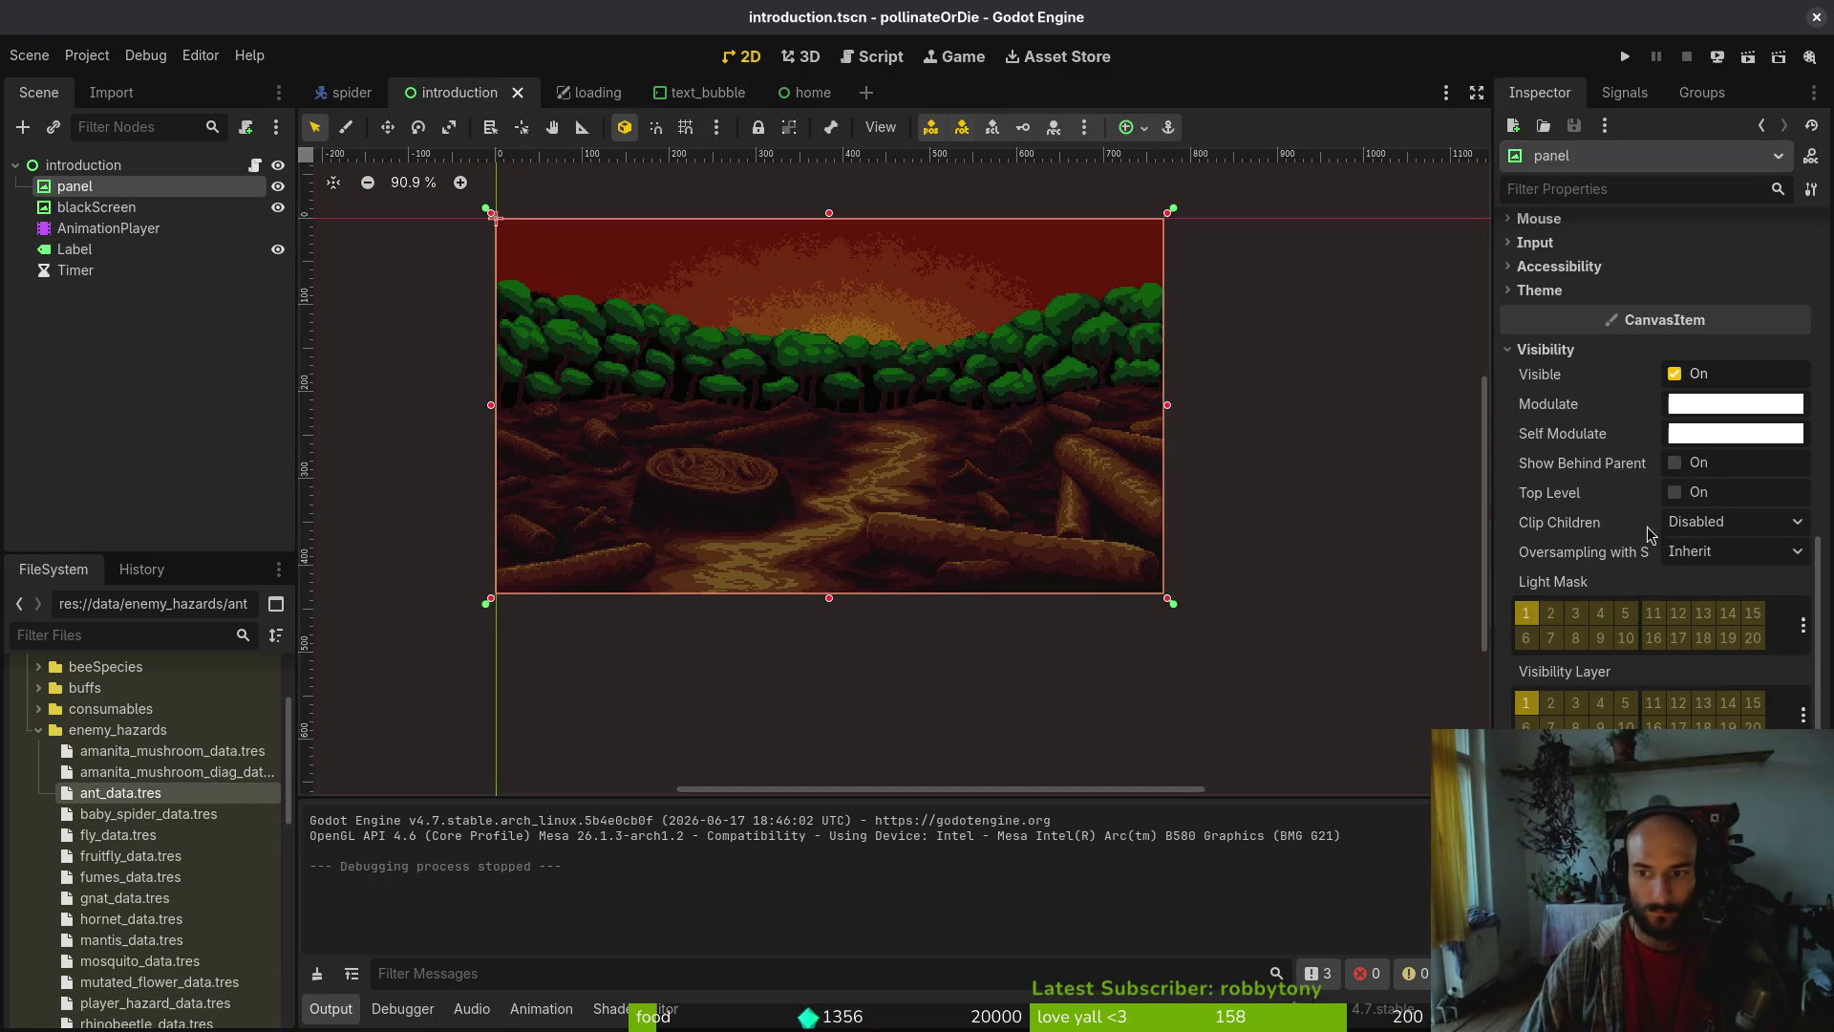
click(164, 233)
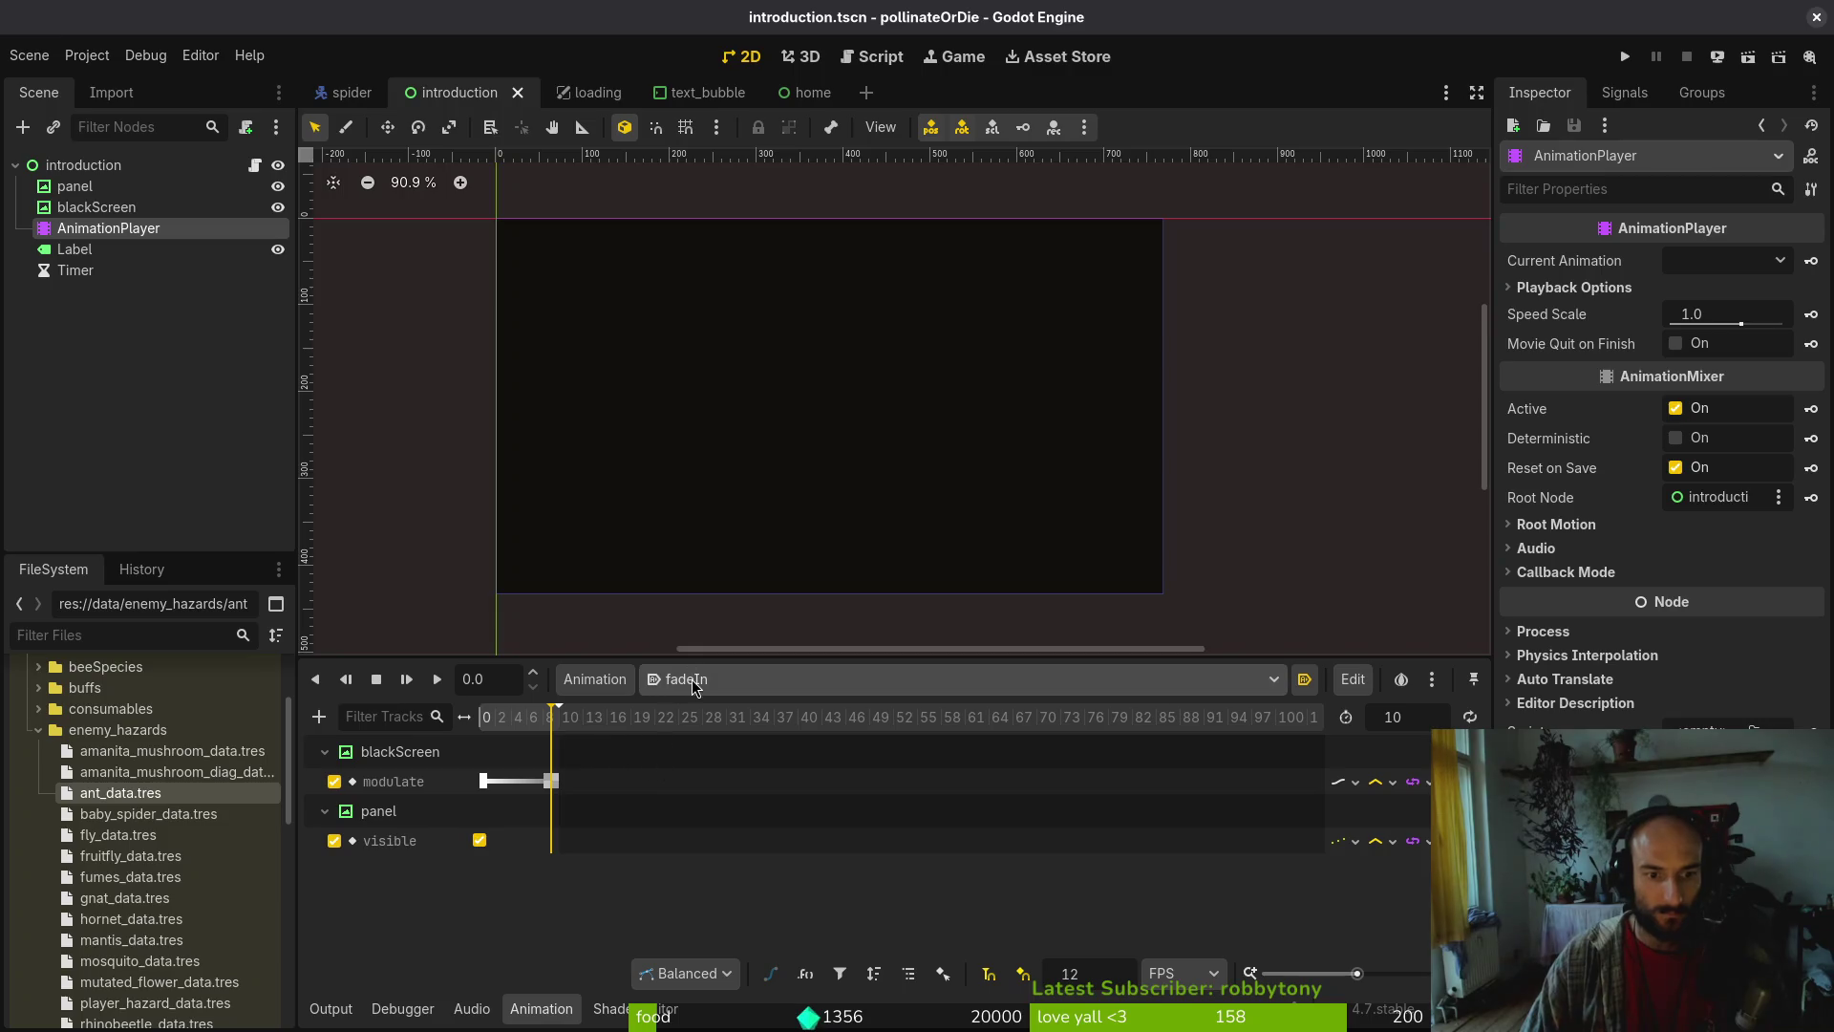
click(726, 679)
click(789, 740)
scroll(1033, 852, up, 1)
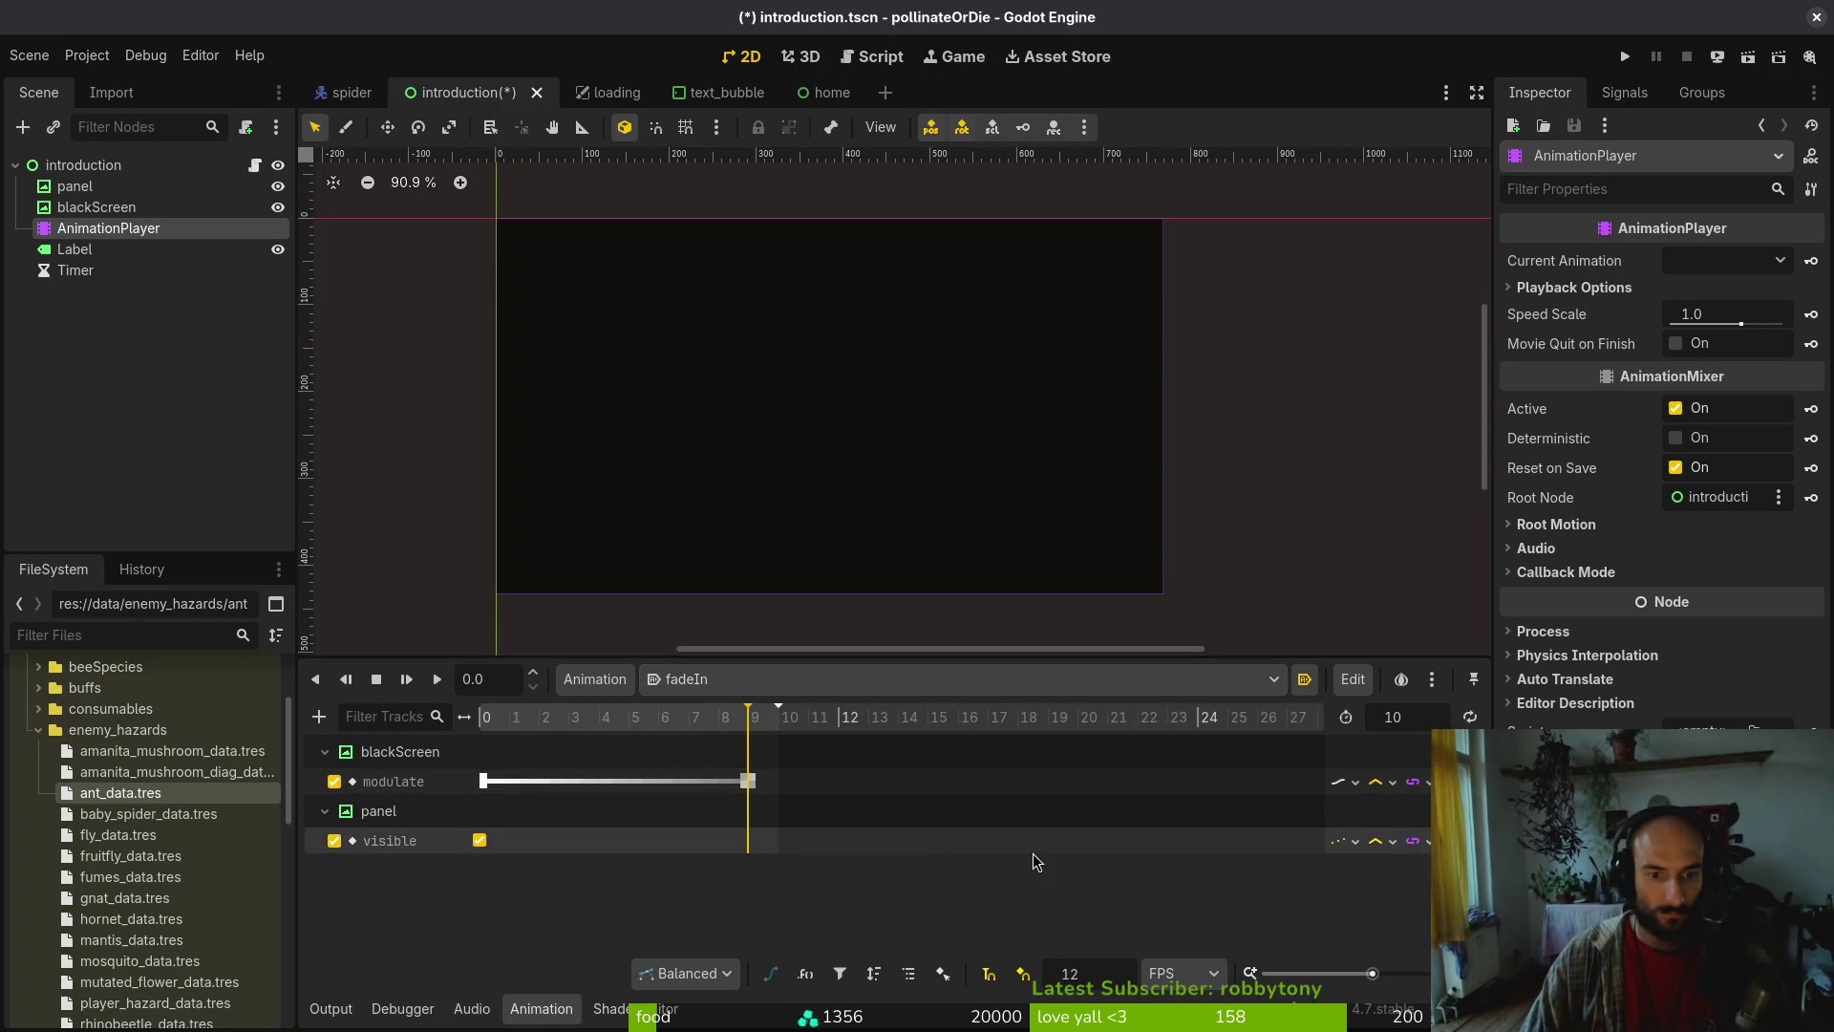
key(ctrl+s)
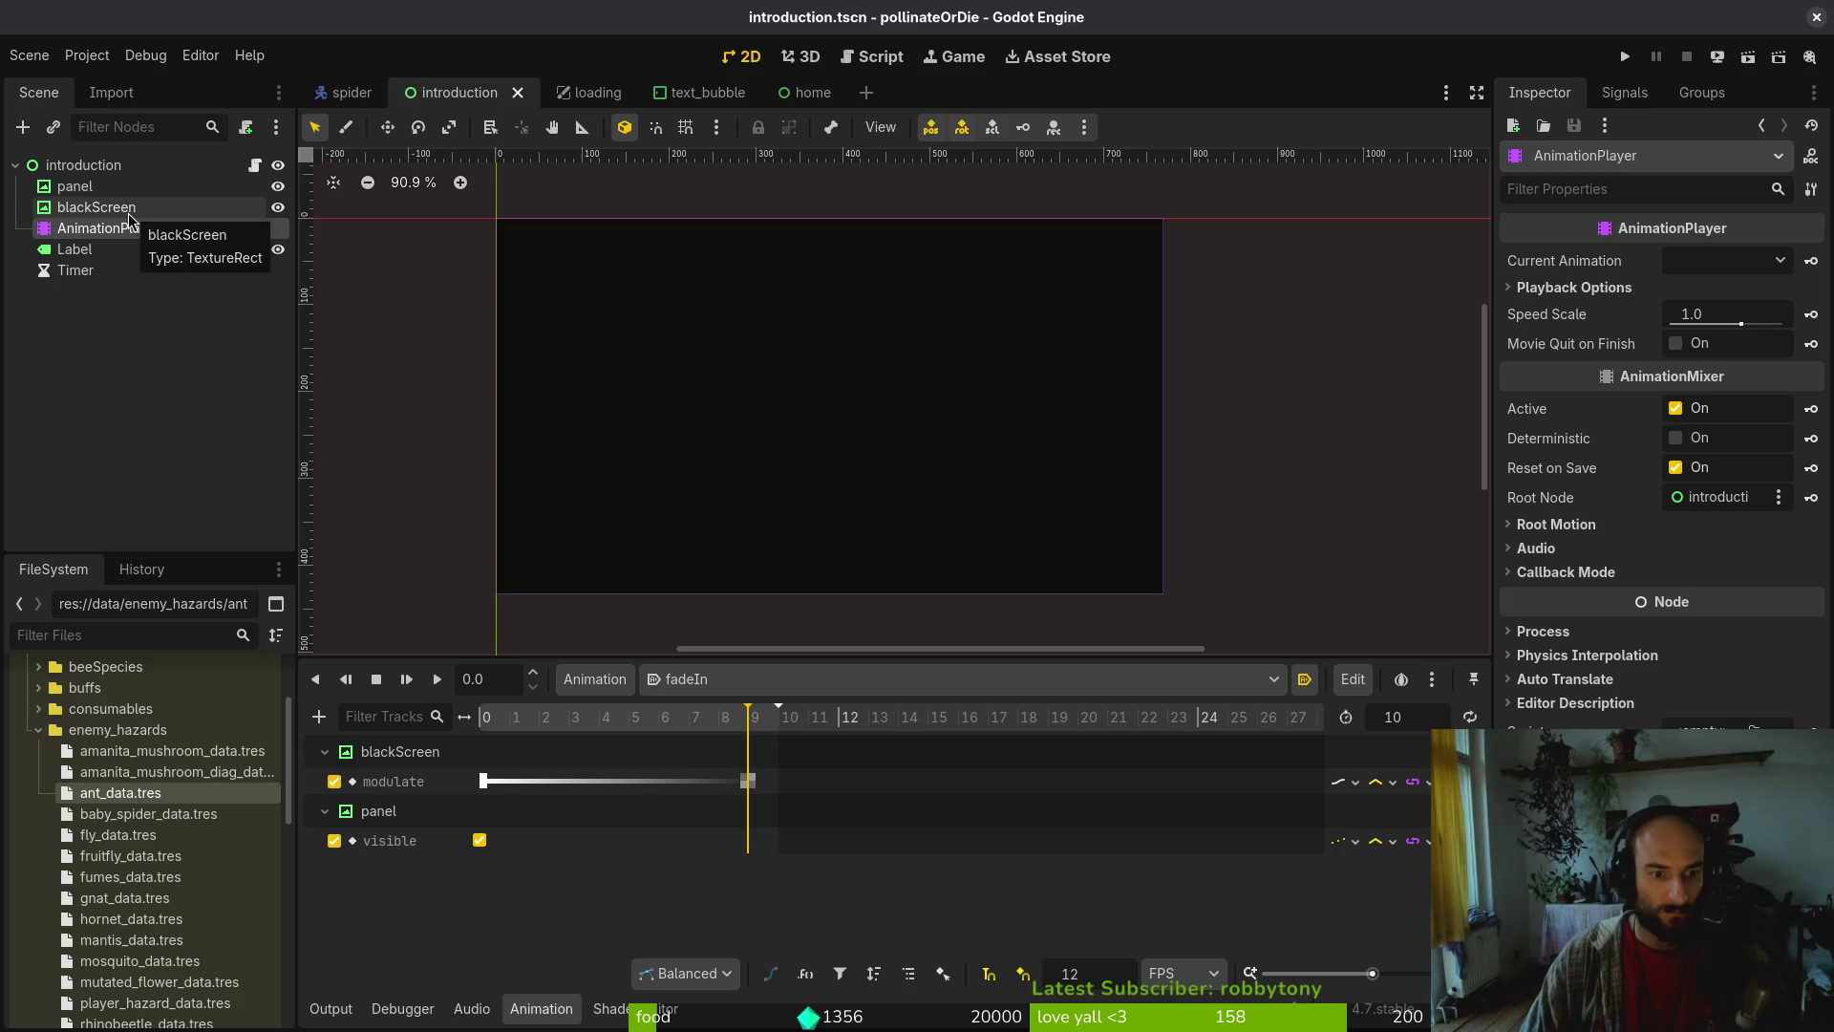
Select the panel node, enlarge the scene view, and scrub fadeIn to 0.75 s to reveal the forest
click(129, 212)
click(135, 187)
scroll(1601, 532, down, 5)
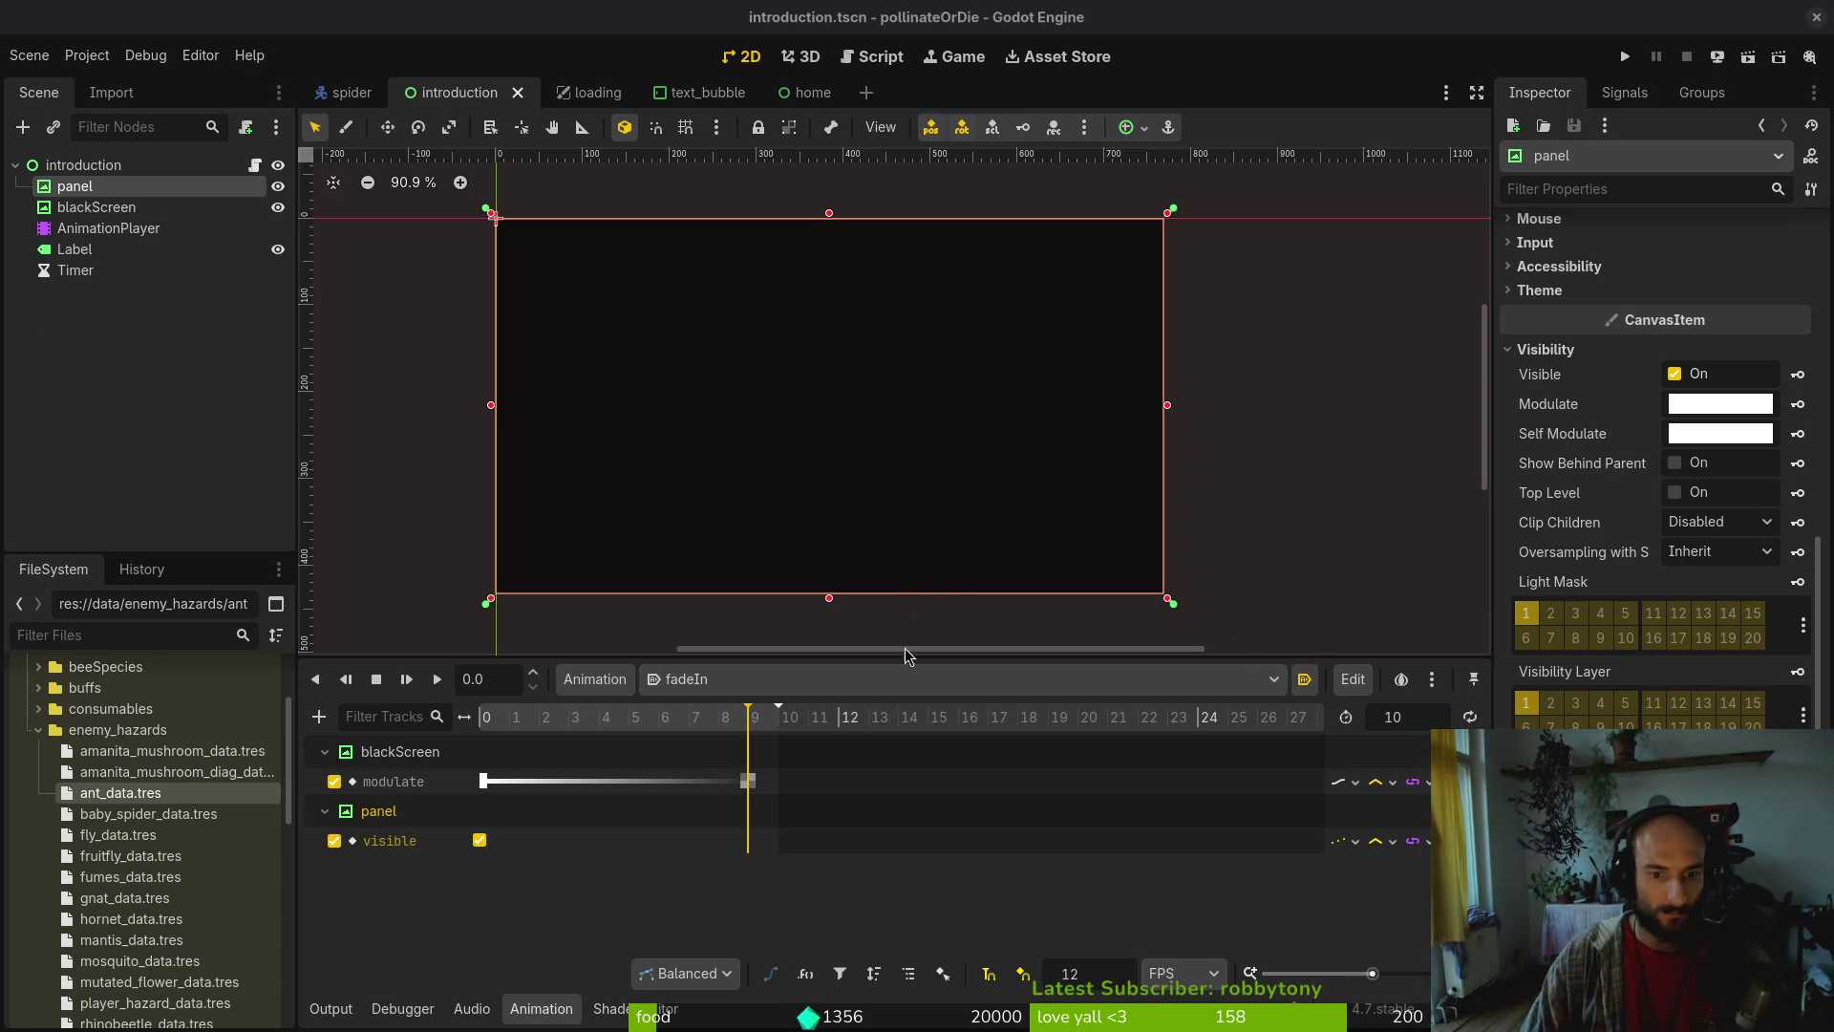
scroll(840, 436, up, 2)
scroll(823, 426, down, 3)
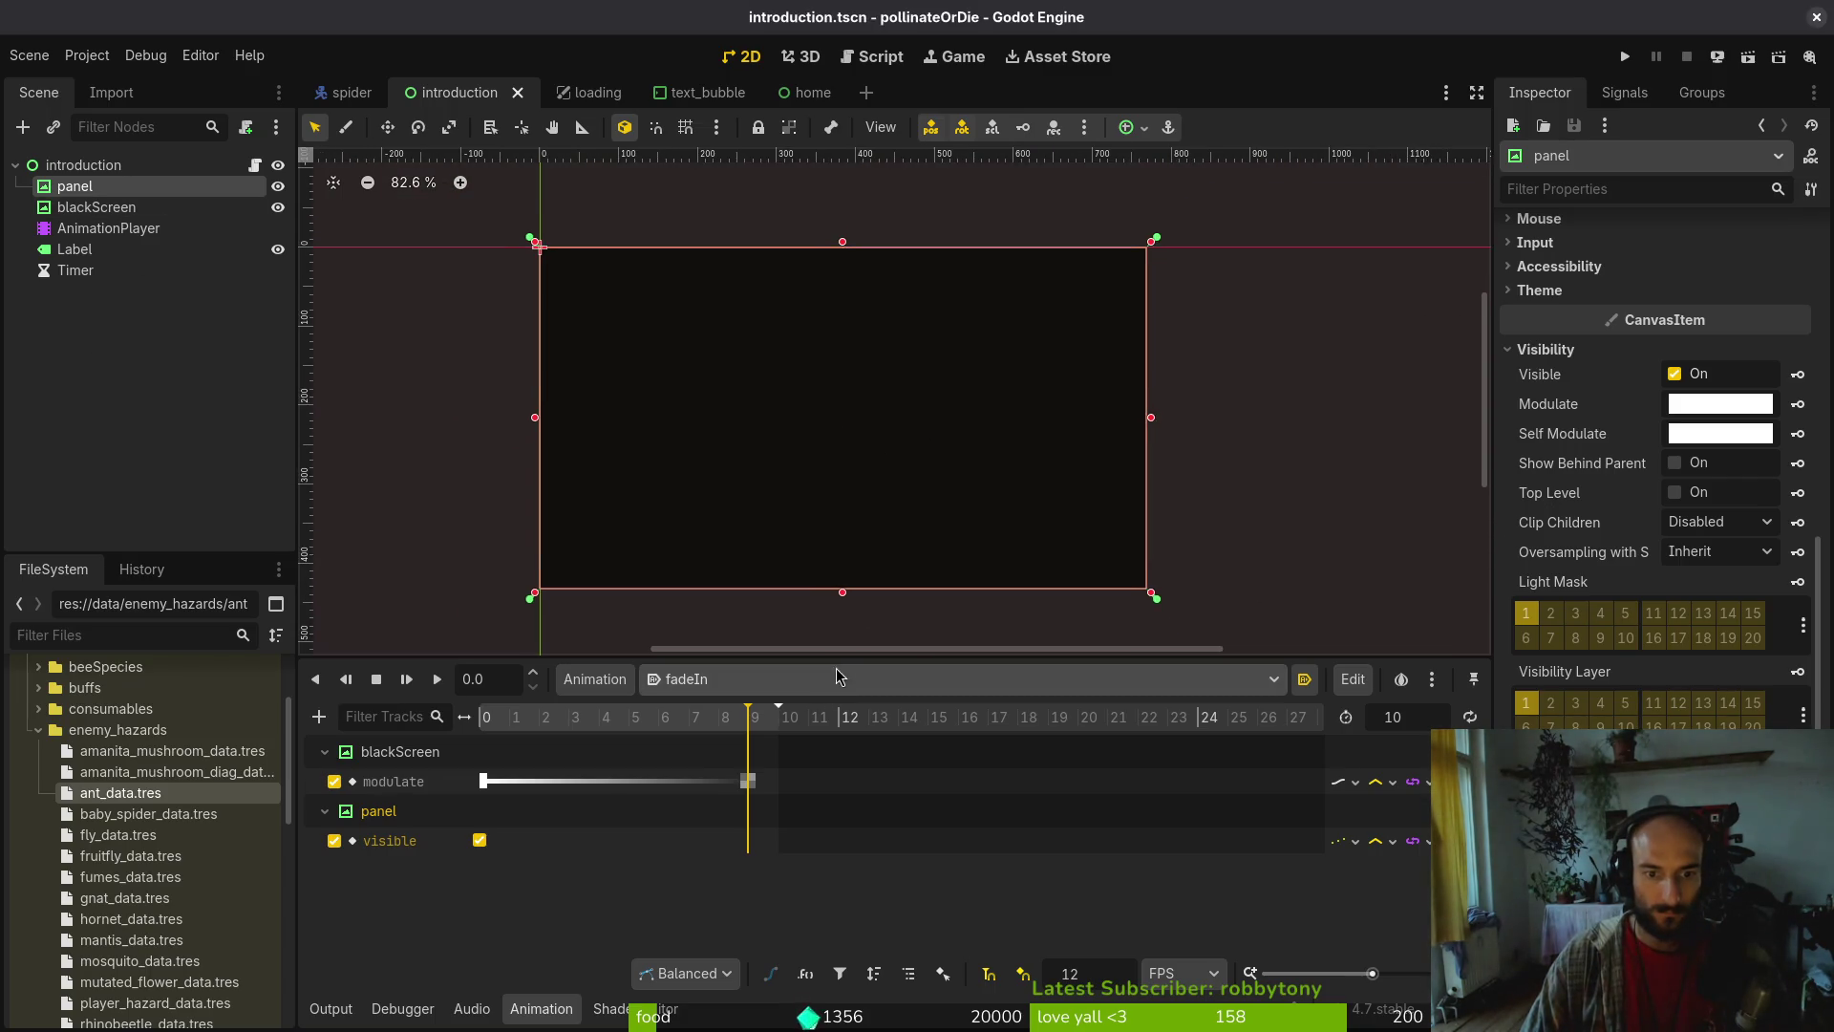
drag(840, 661, 845, 782)
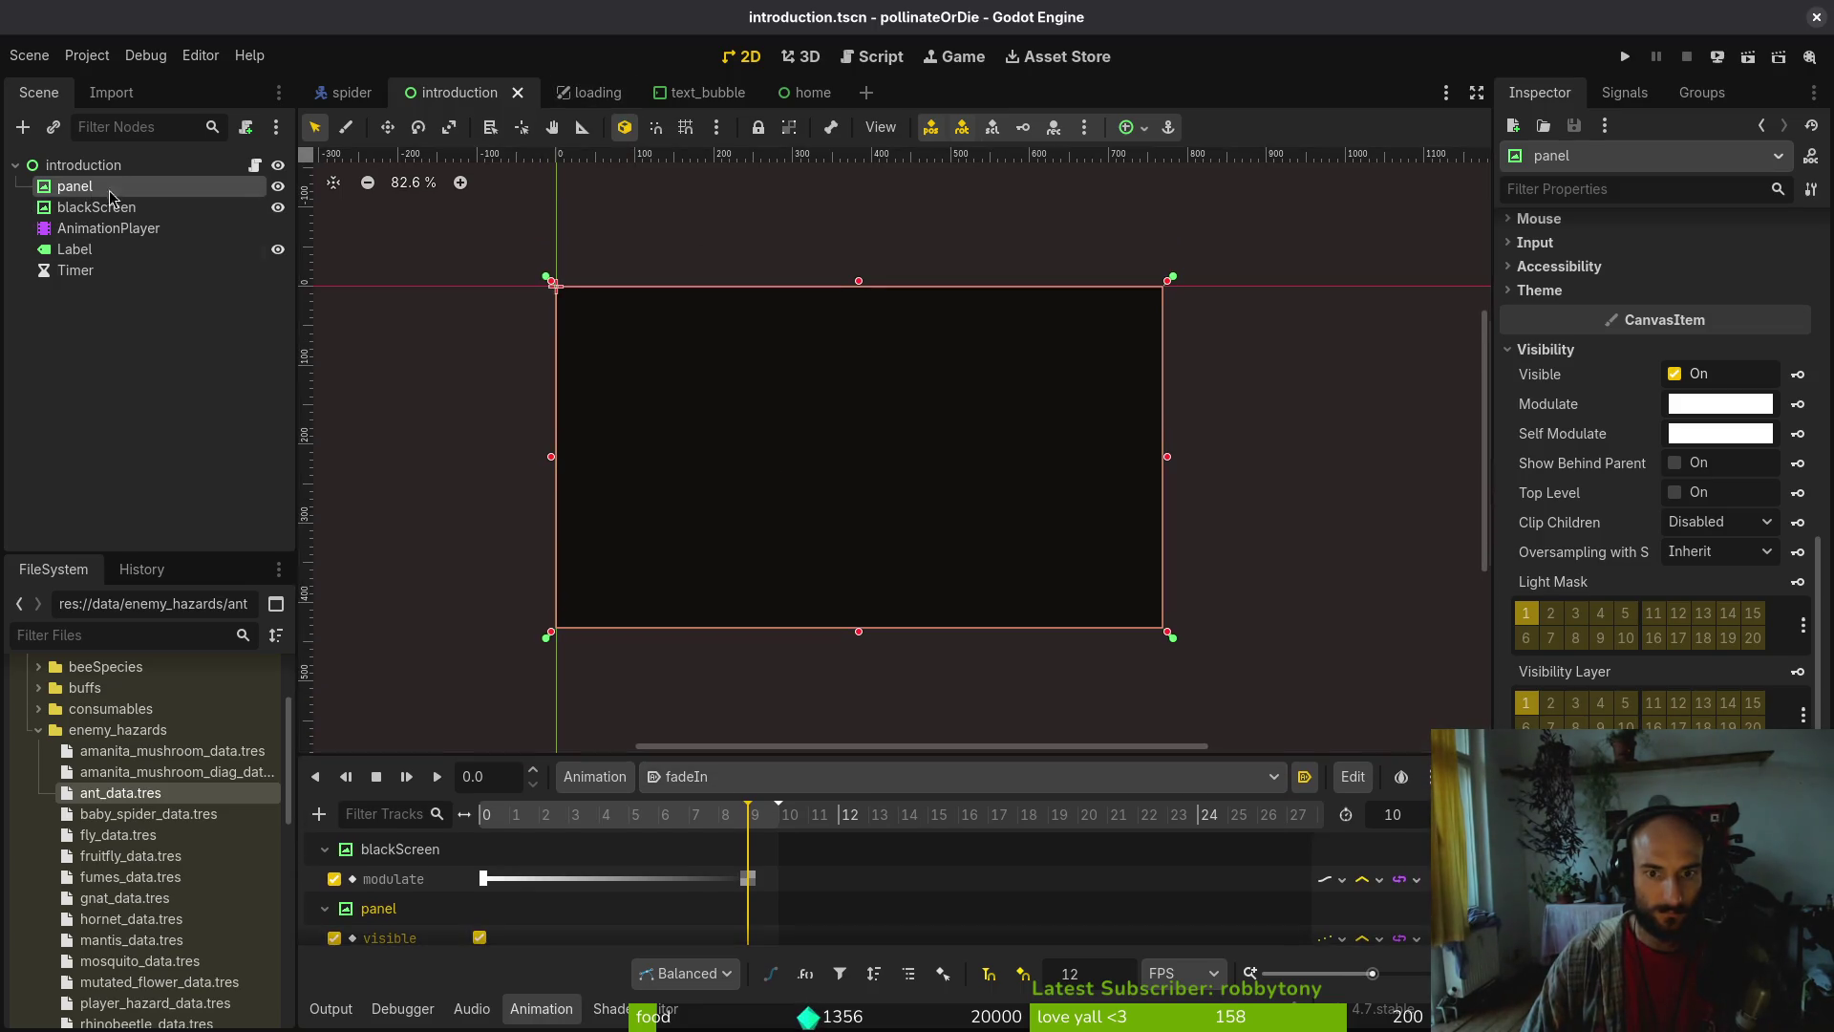
drag(672, 813, 778, 831)
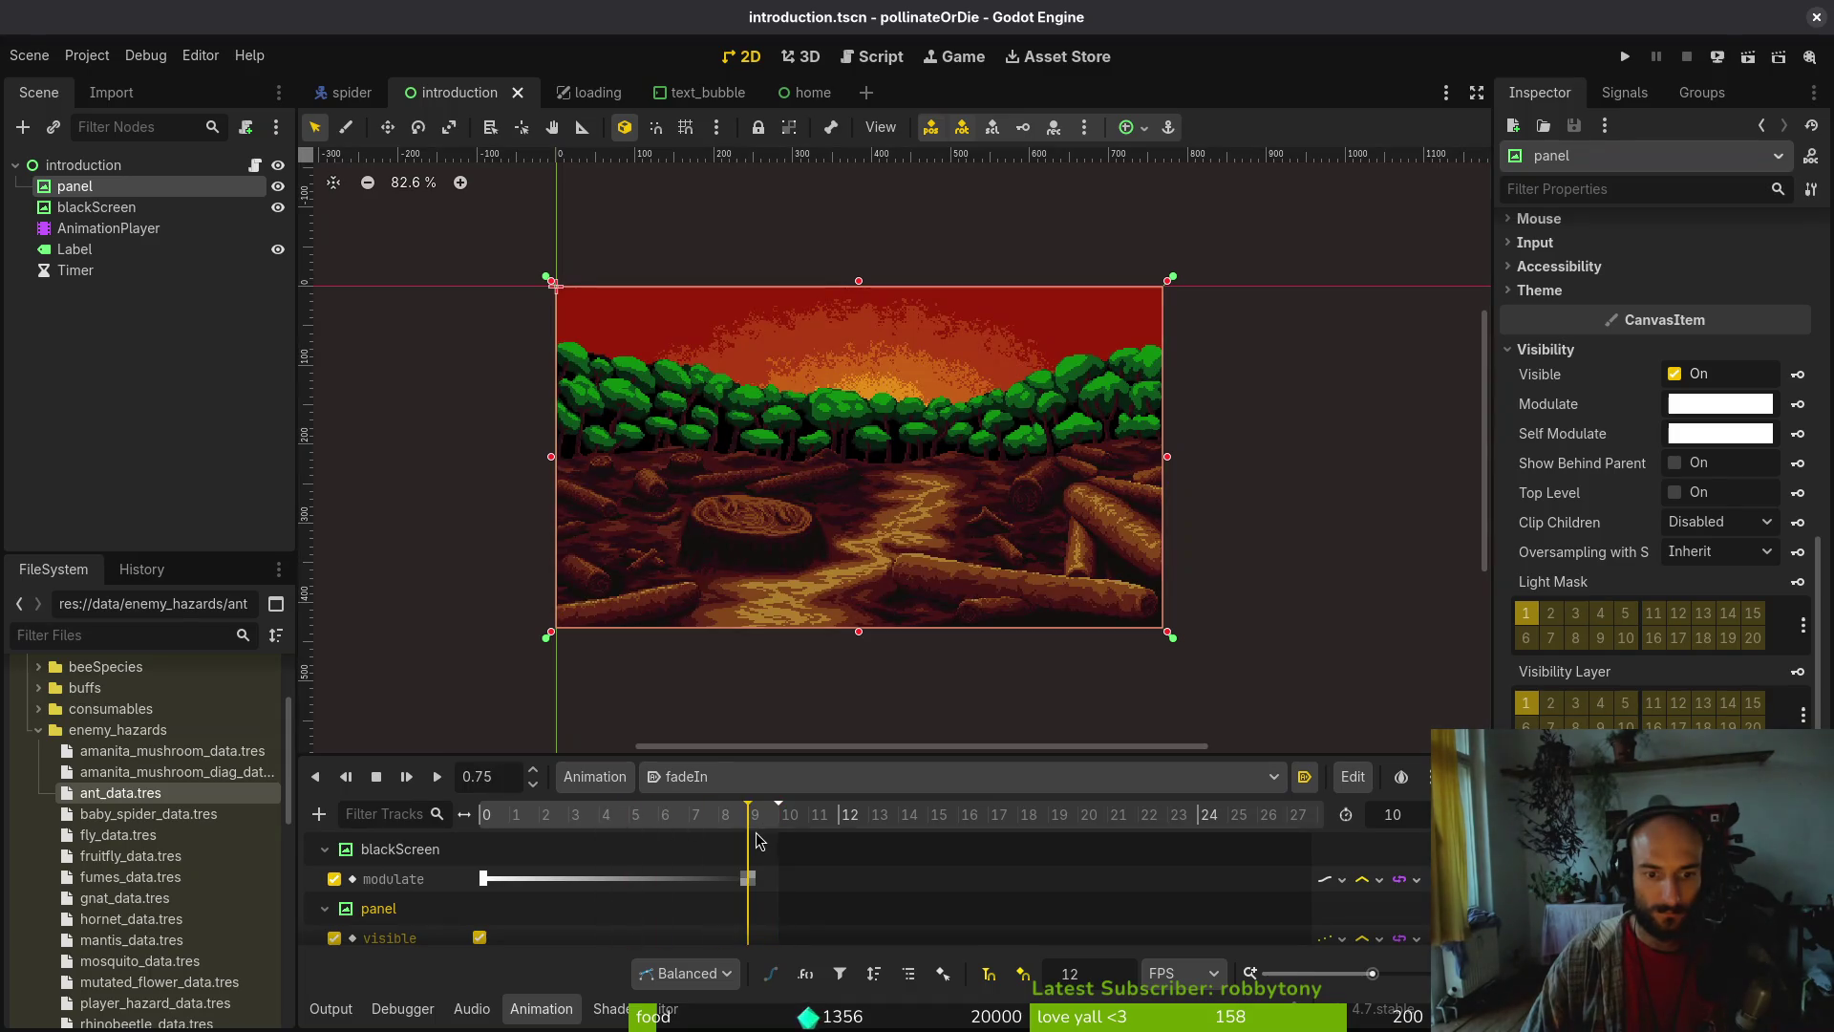
Try darkening and fading the panel's Self Modulate, then leave it white
click(1738, 434)
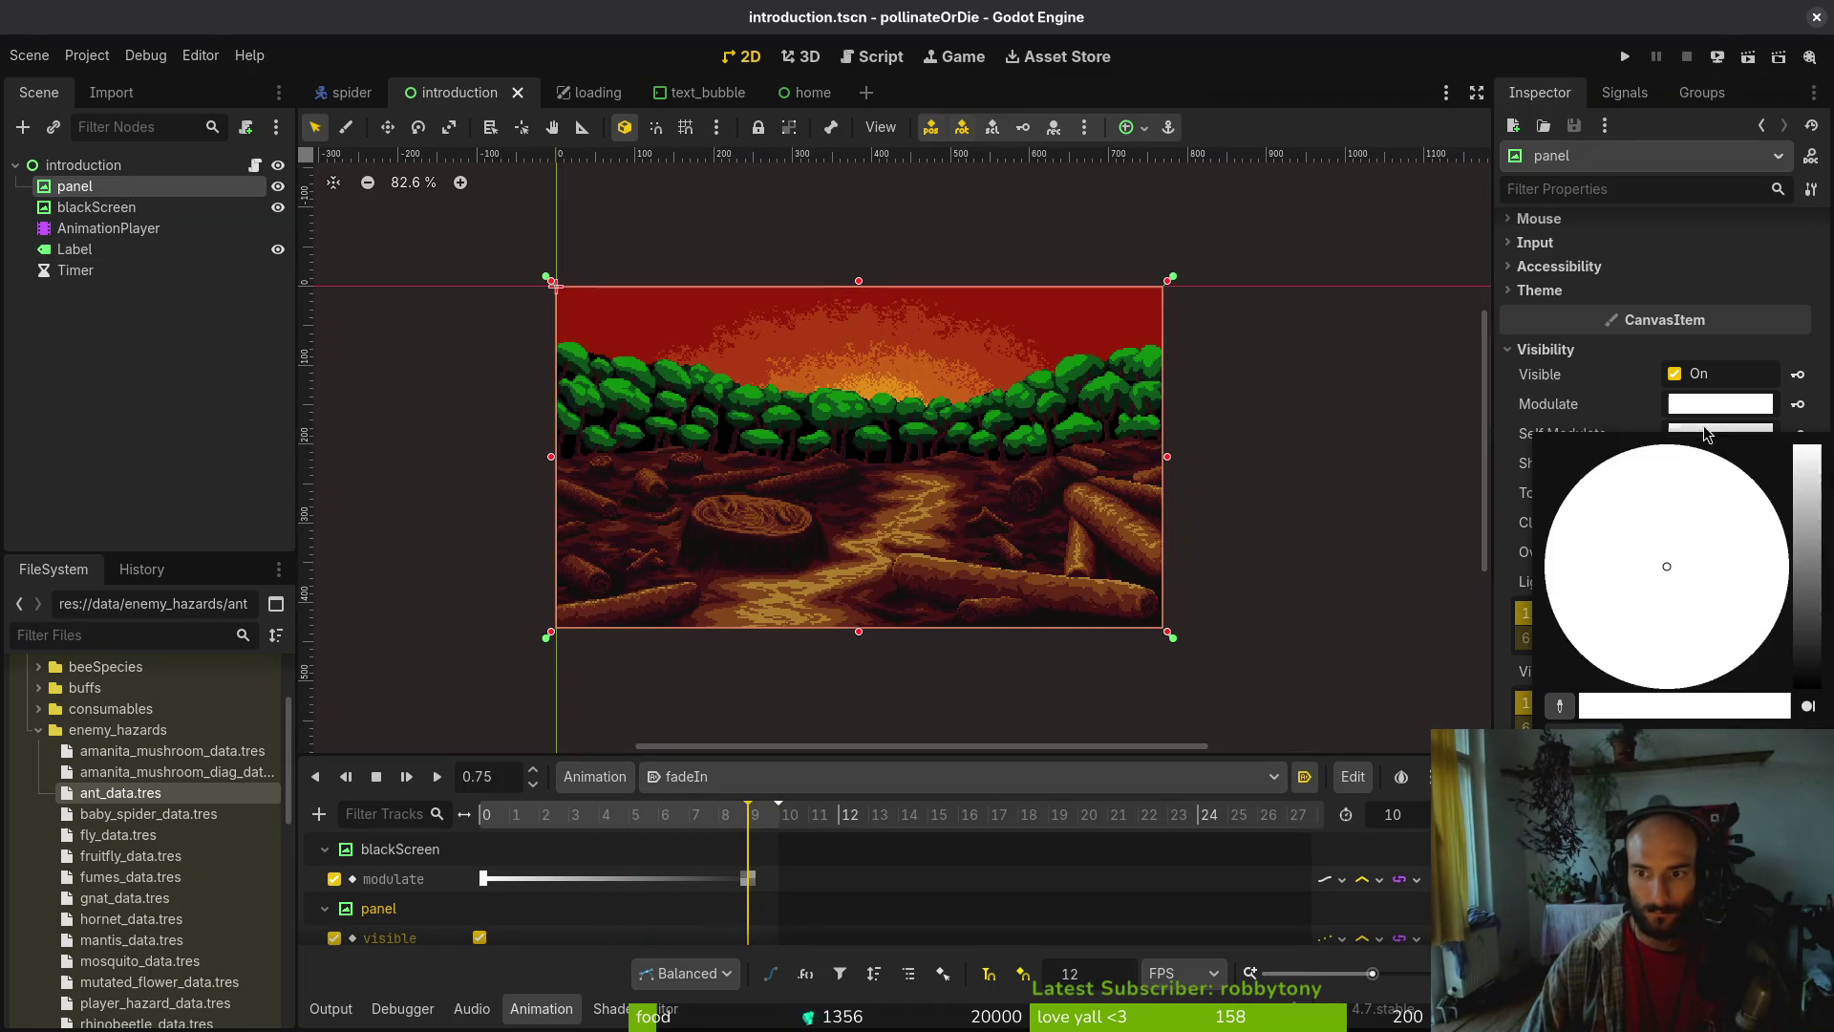
drag(1813, 632, 1808, 686)
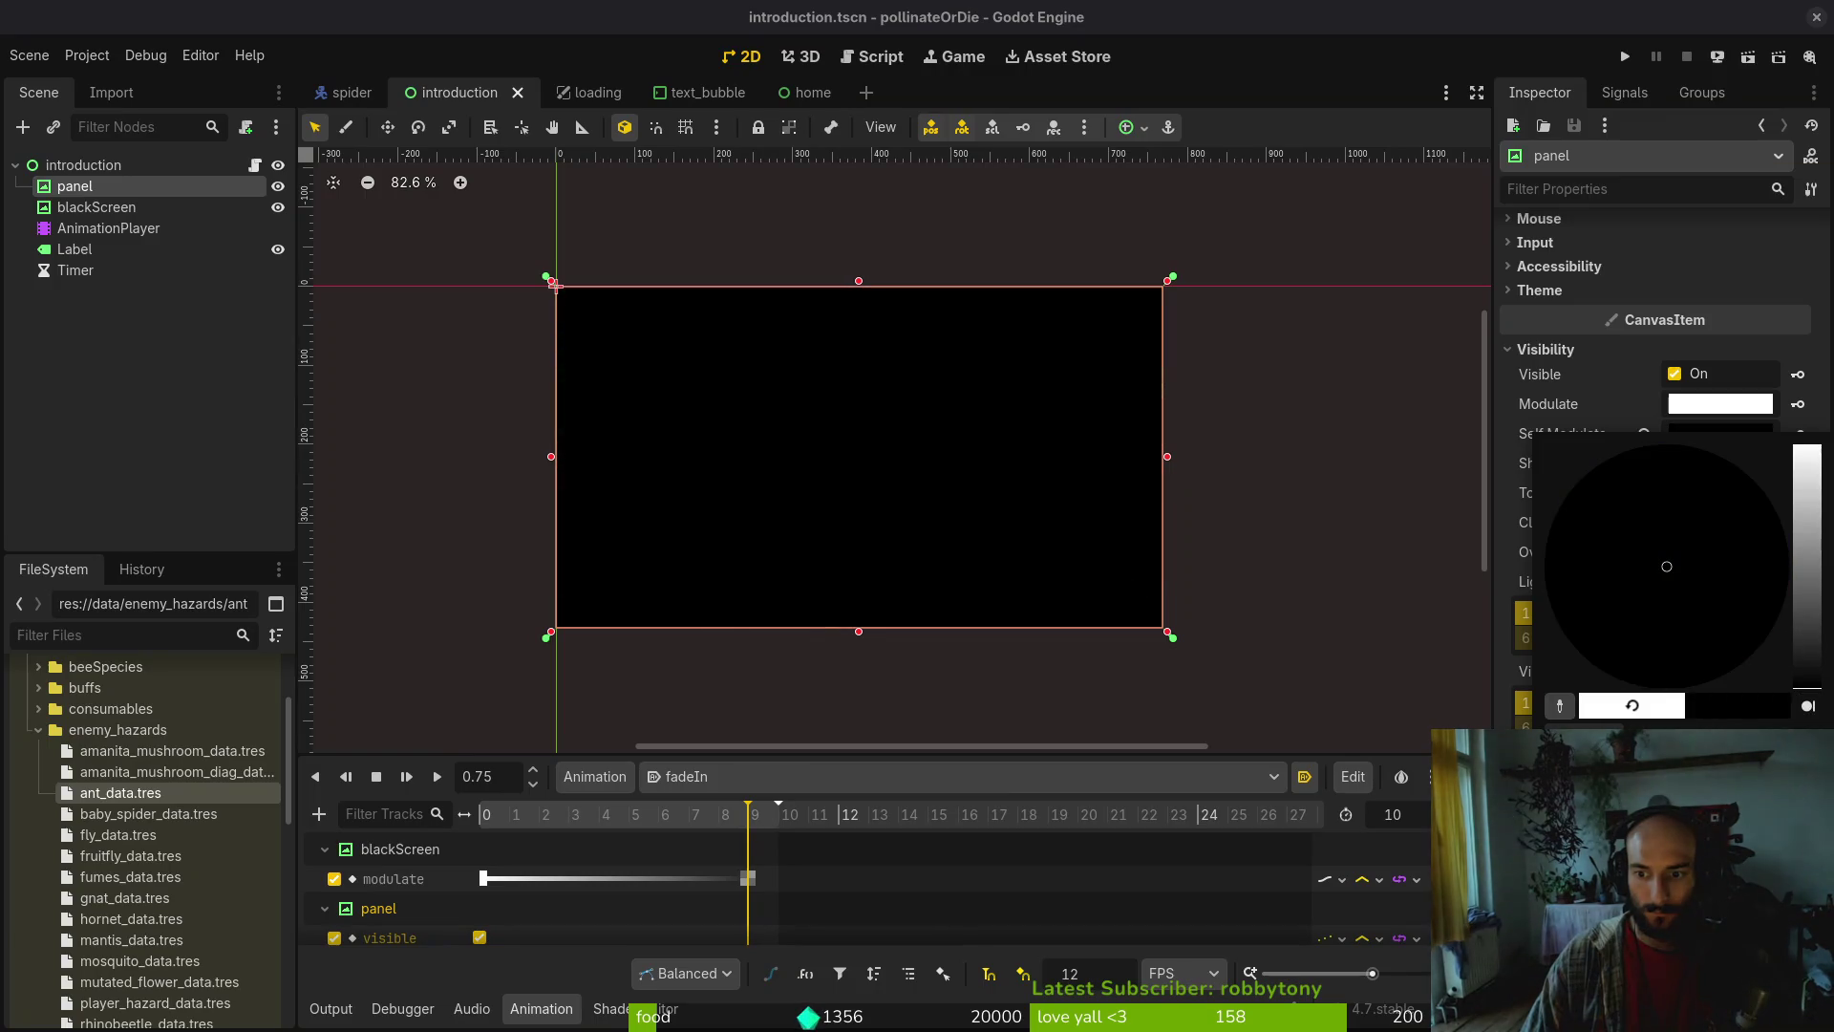
drag(1681, 845, 1557, 845)
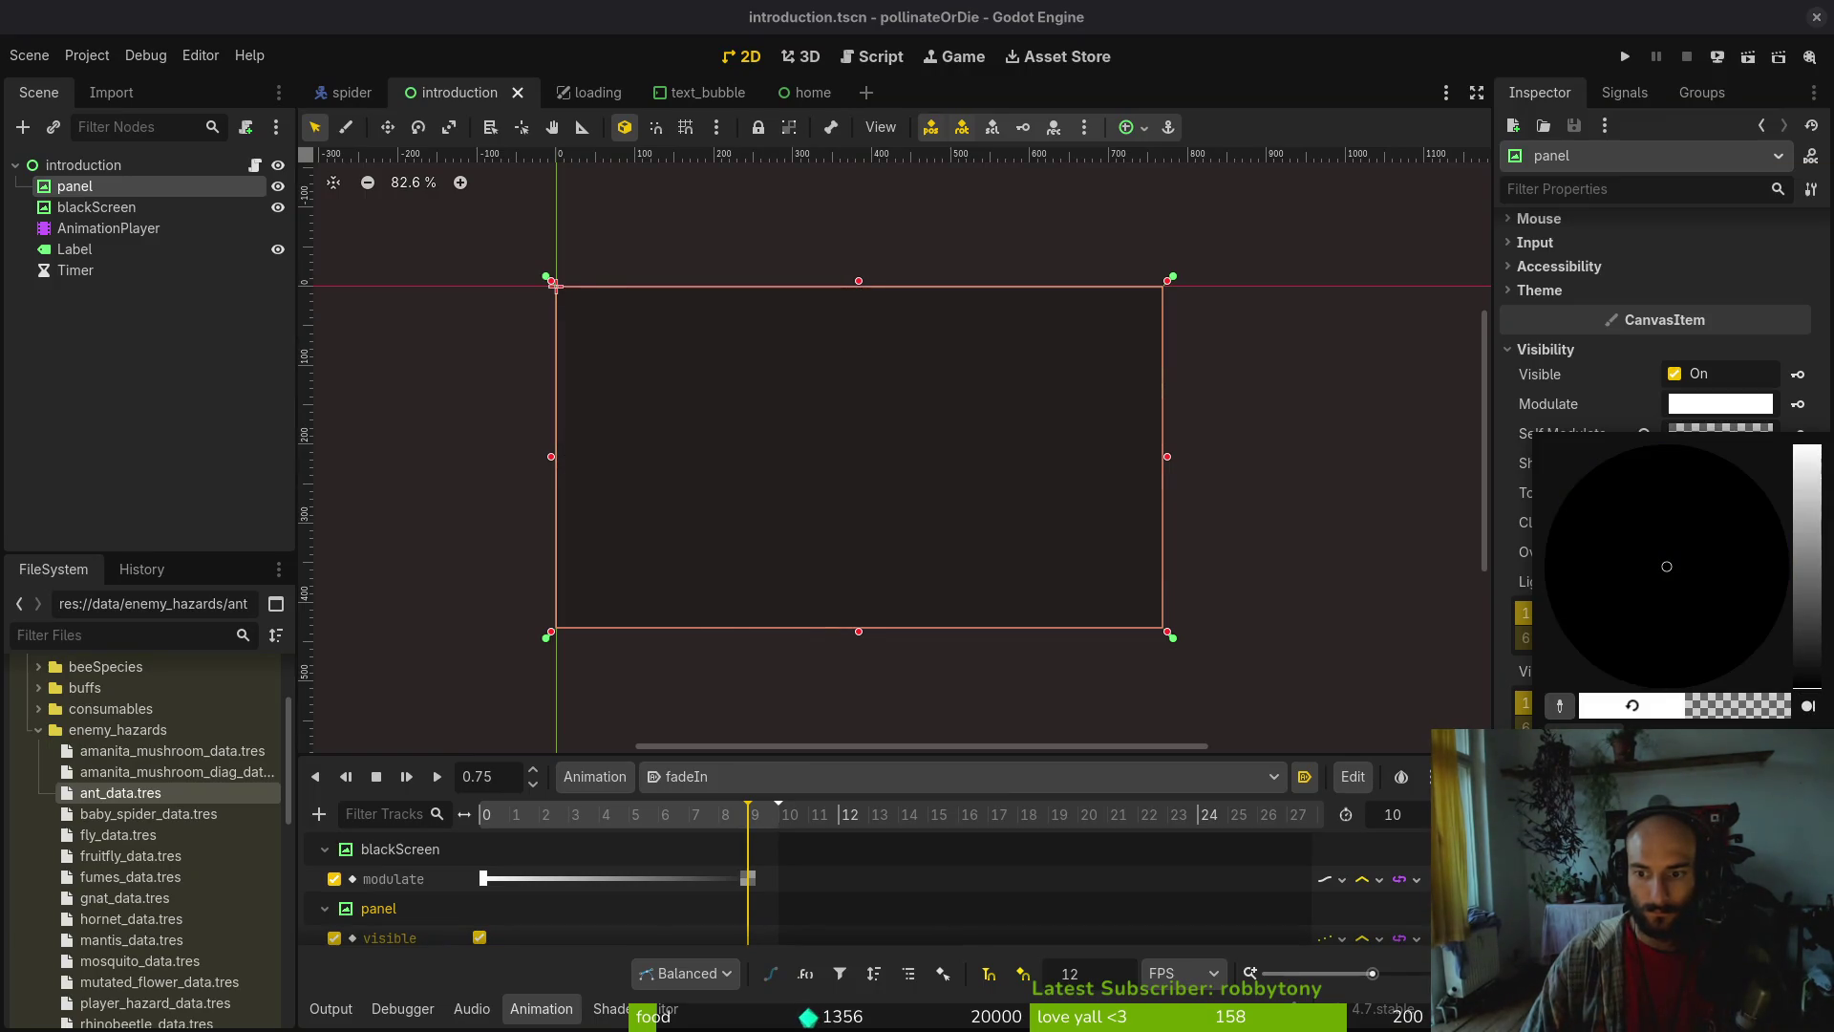
drag(1813, 676, 1808, 449)
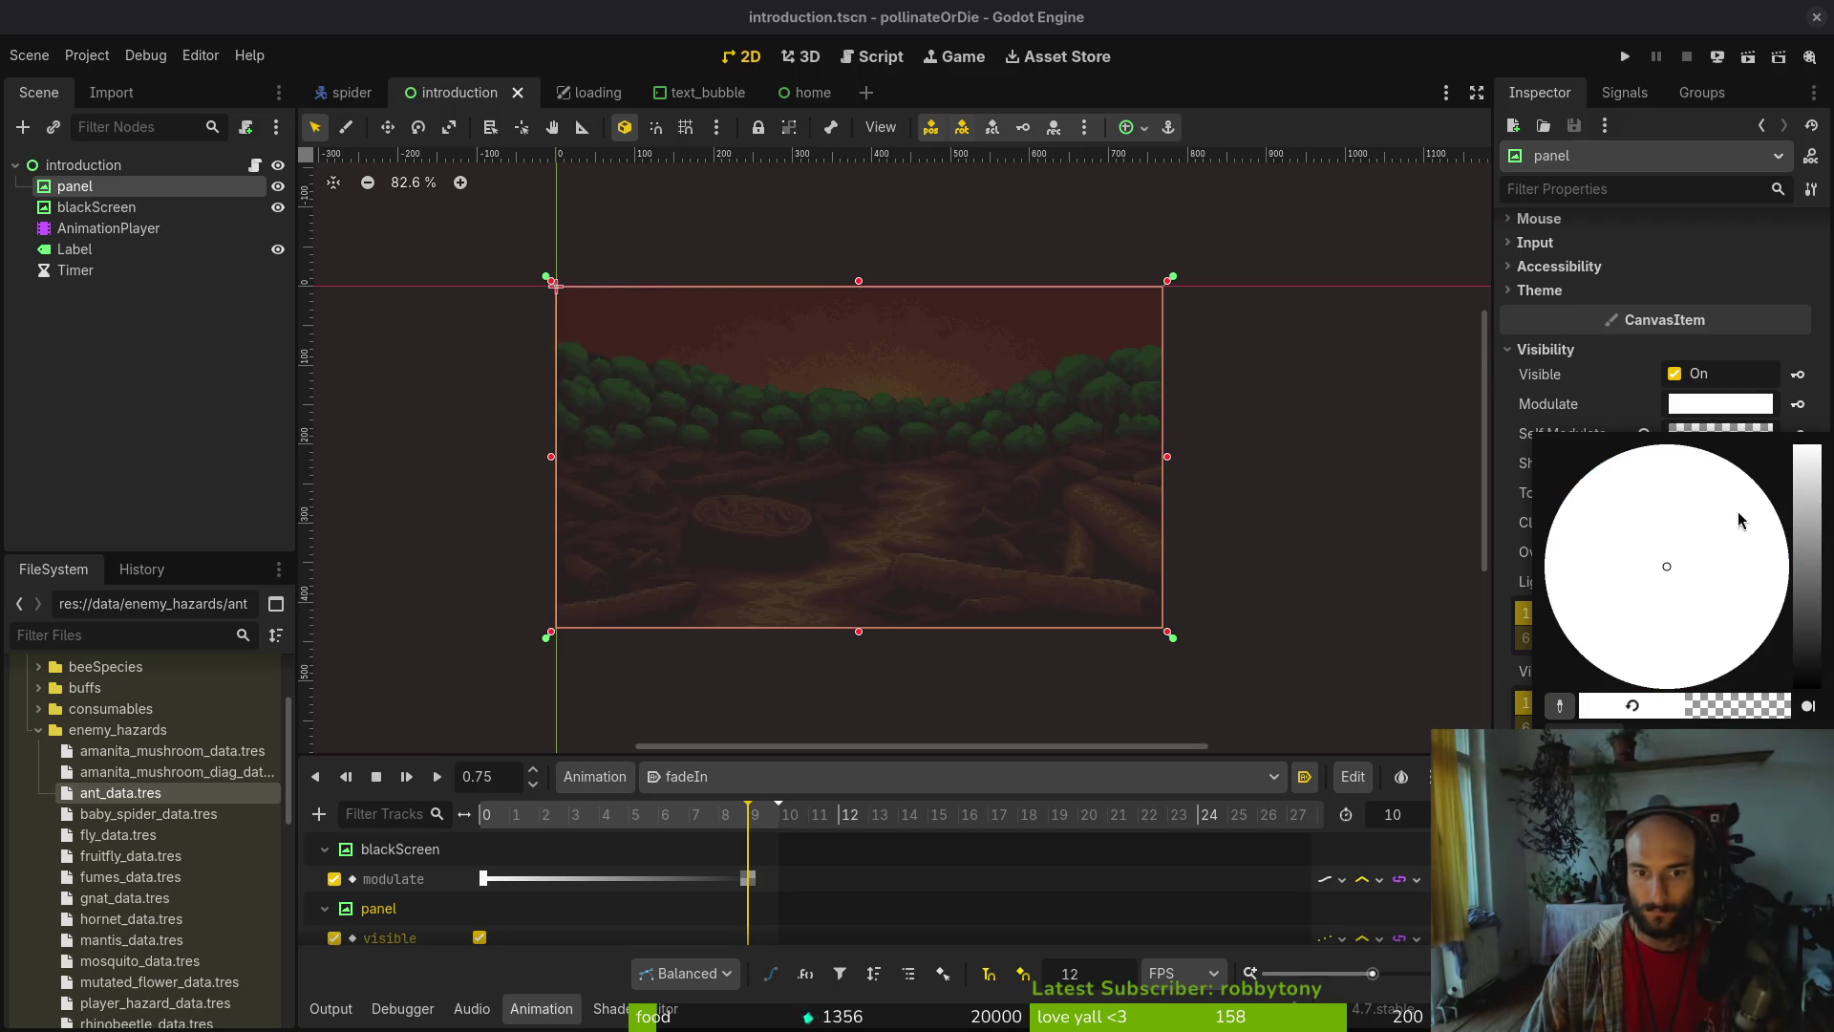
mouse_move(1624, 846)
mouse_down()
mouse_move(1710, 845)
mouse_move(1557, 845)
mouse_move(1604, 846)
mouse_up()
click(1210, 535)
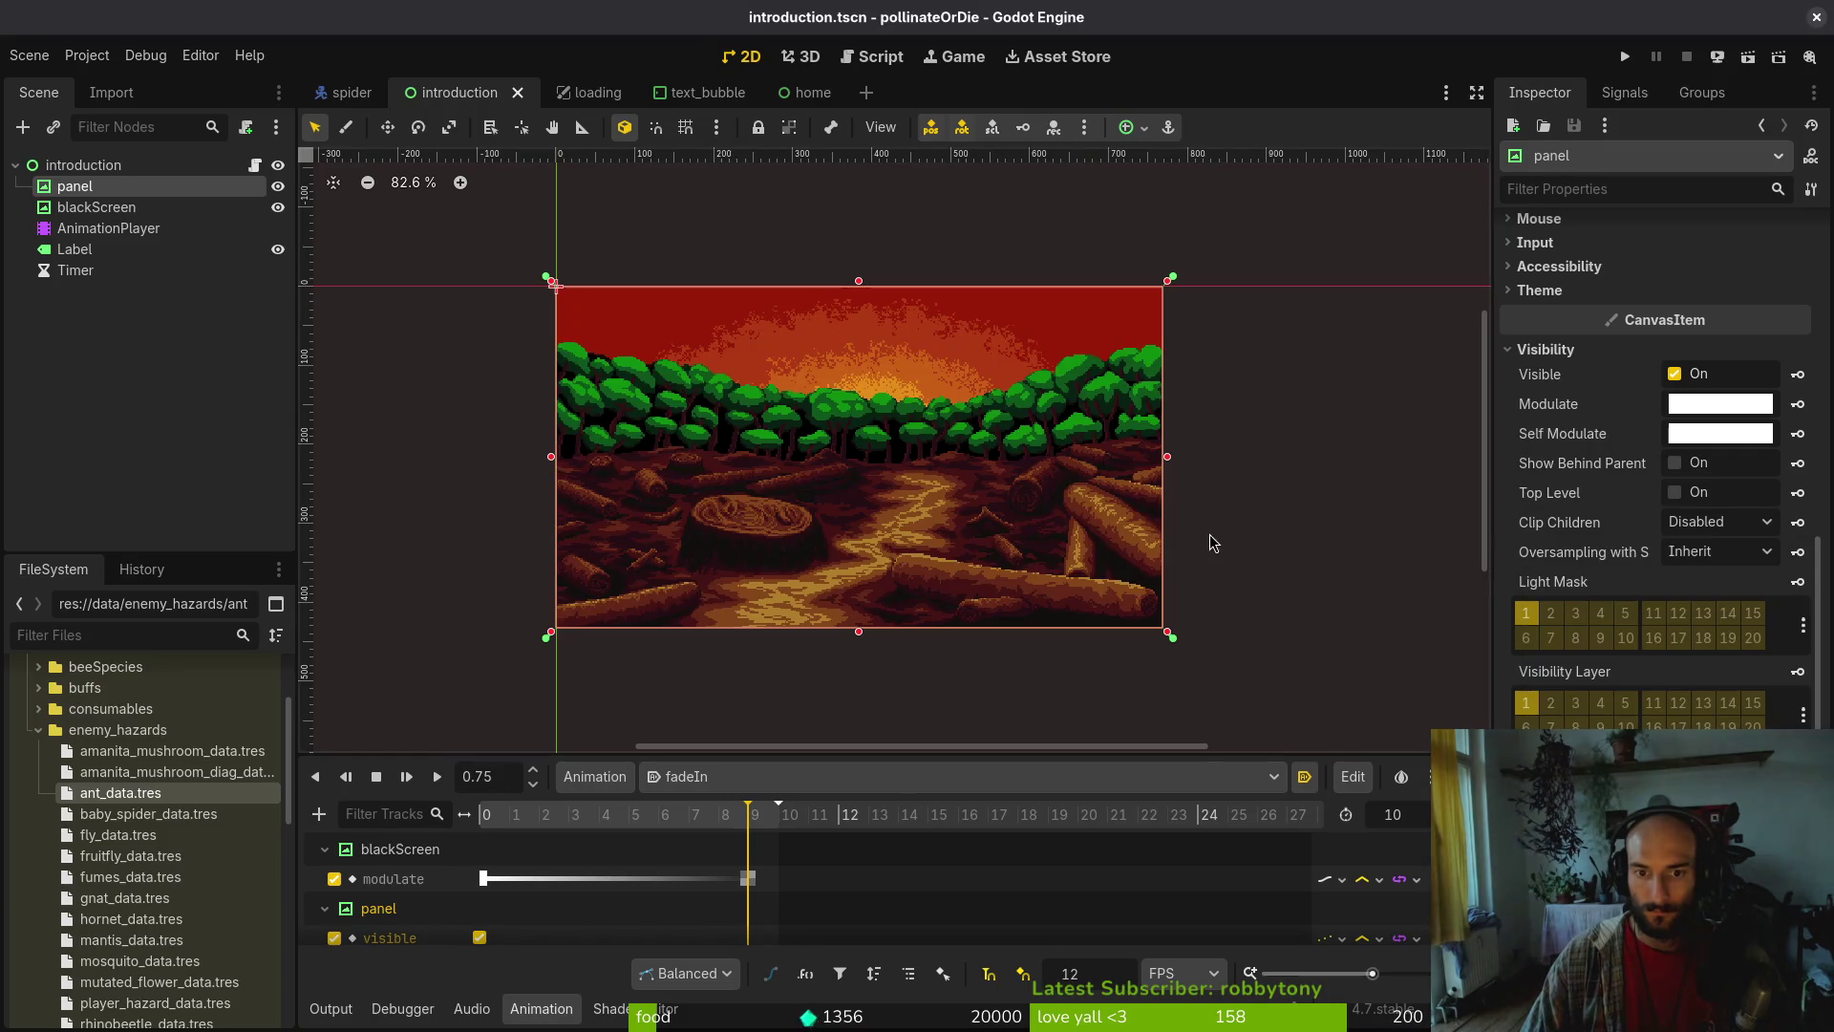
Inspect the home scene's VBoxContainer and uiBackground nodes, then close the home scene
click(807, 91)
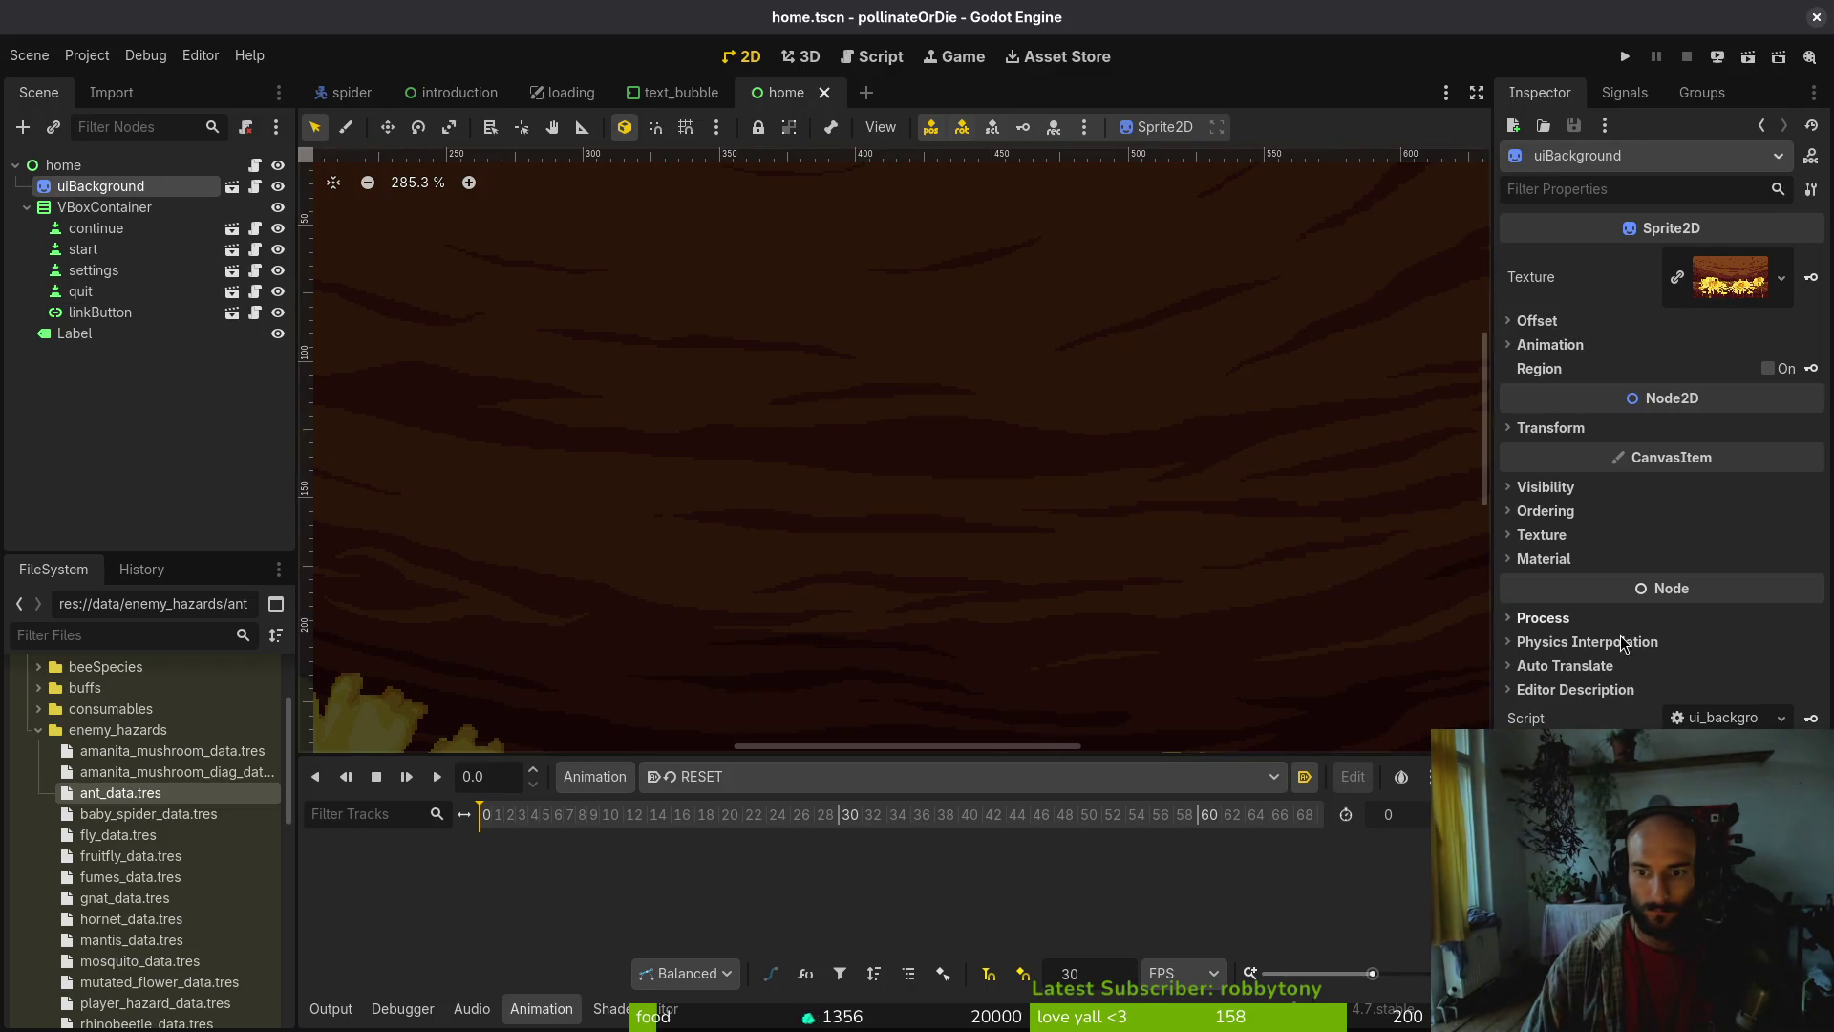
click(112, 207)
click(96, 186)
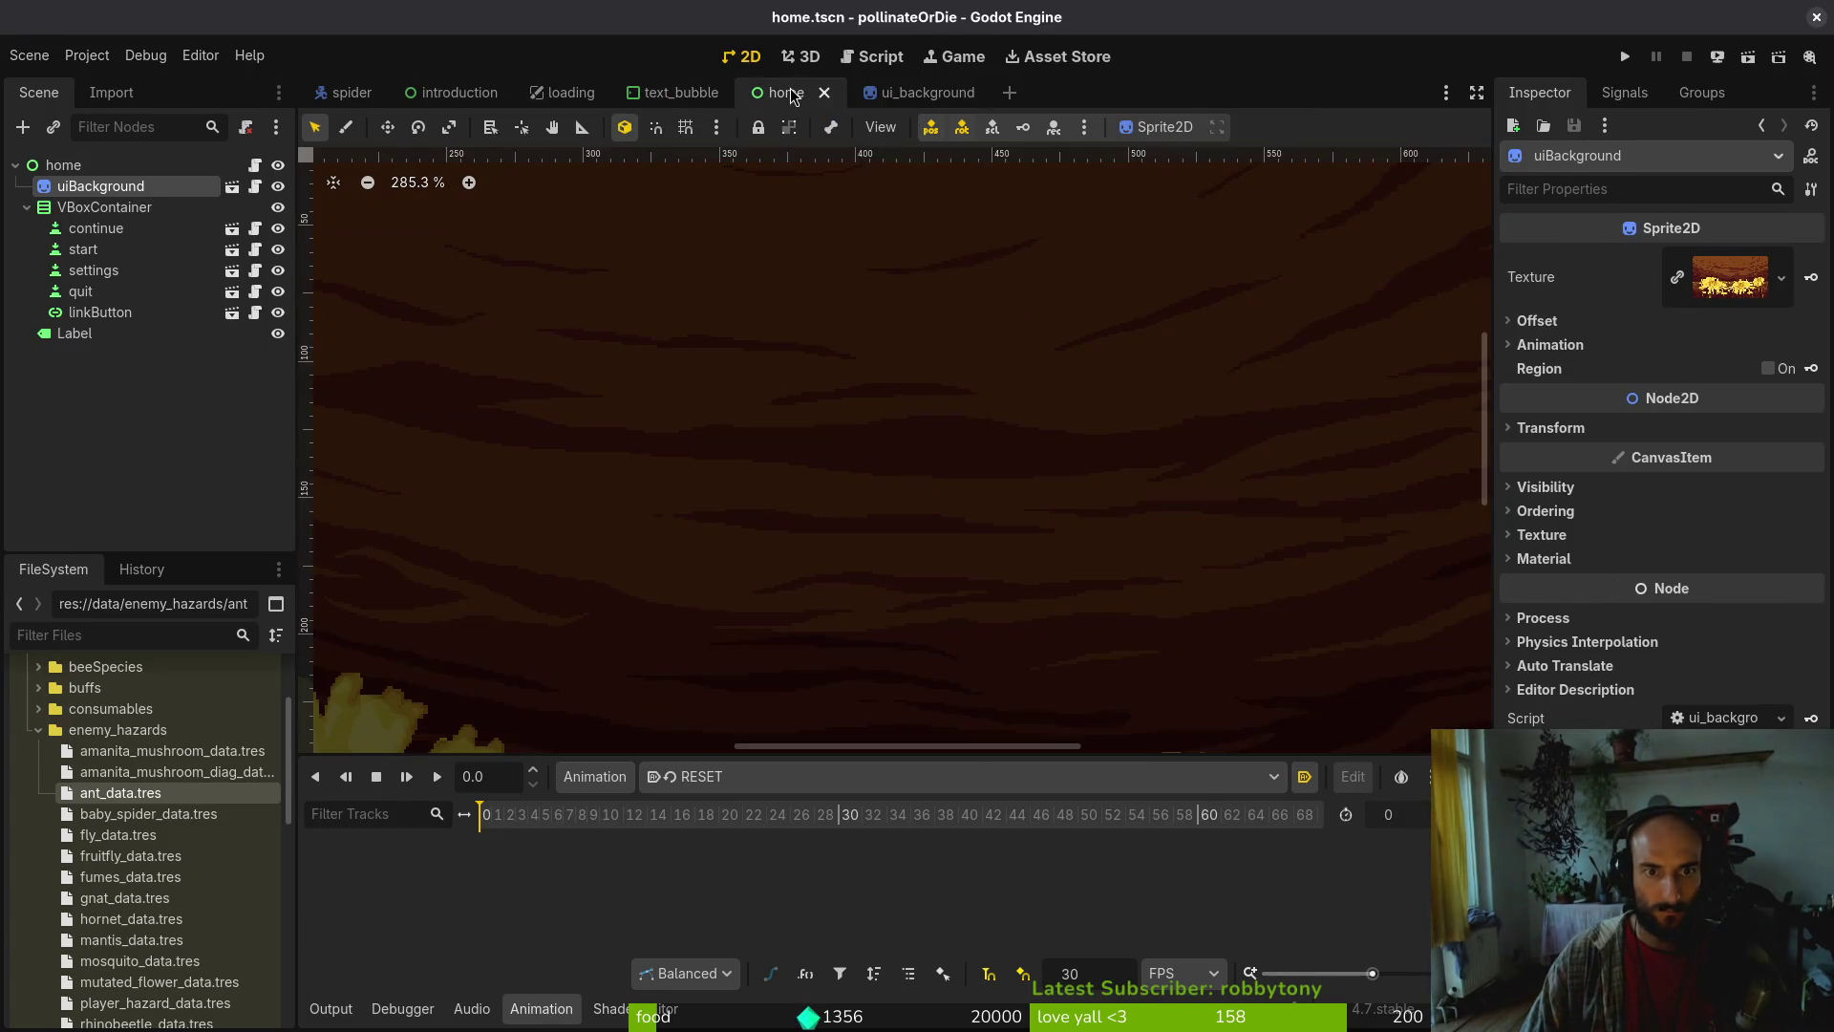
click(824, 92)
In ui_background, check the sprite's 0.32 grey Self Modulate without changing it
click(806, 99)
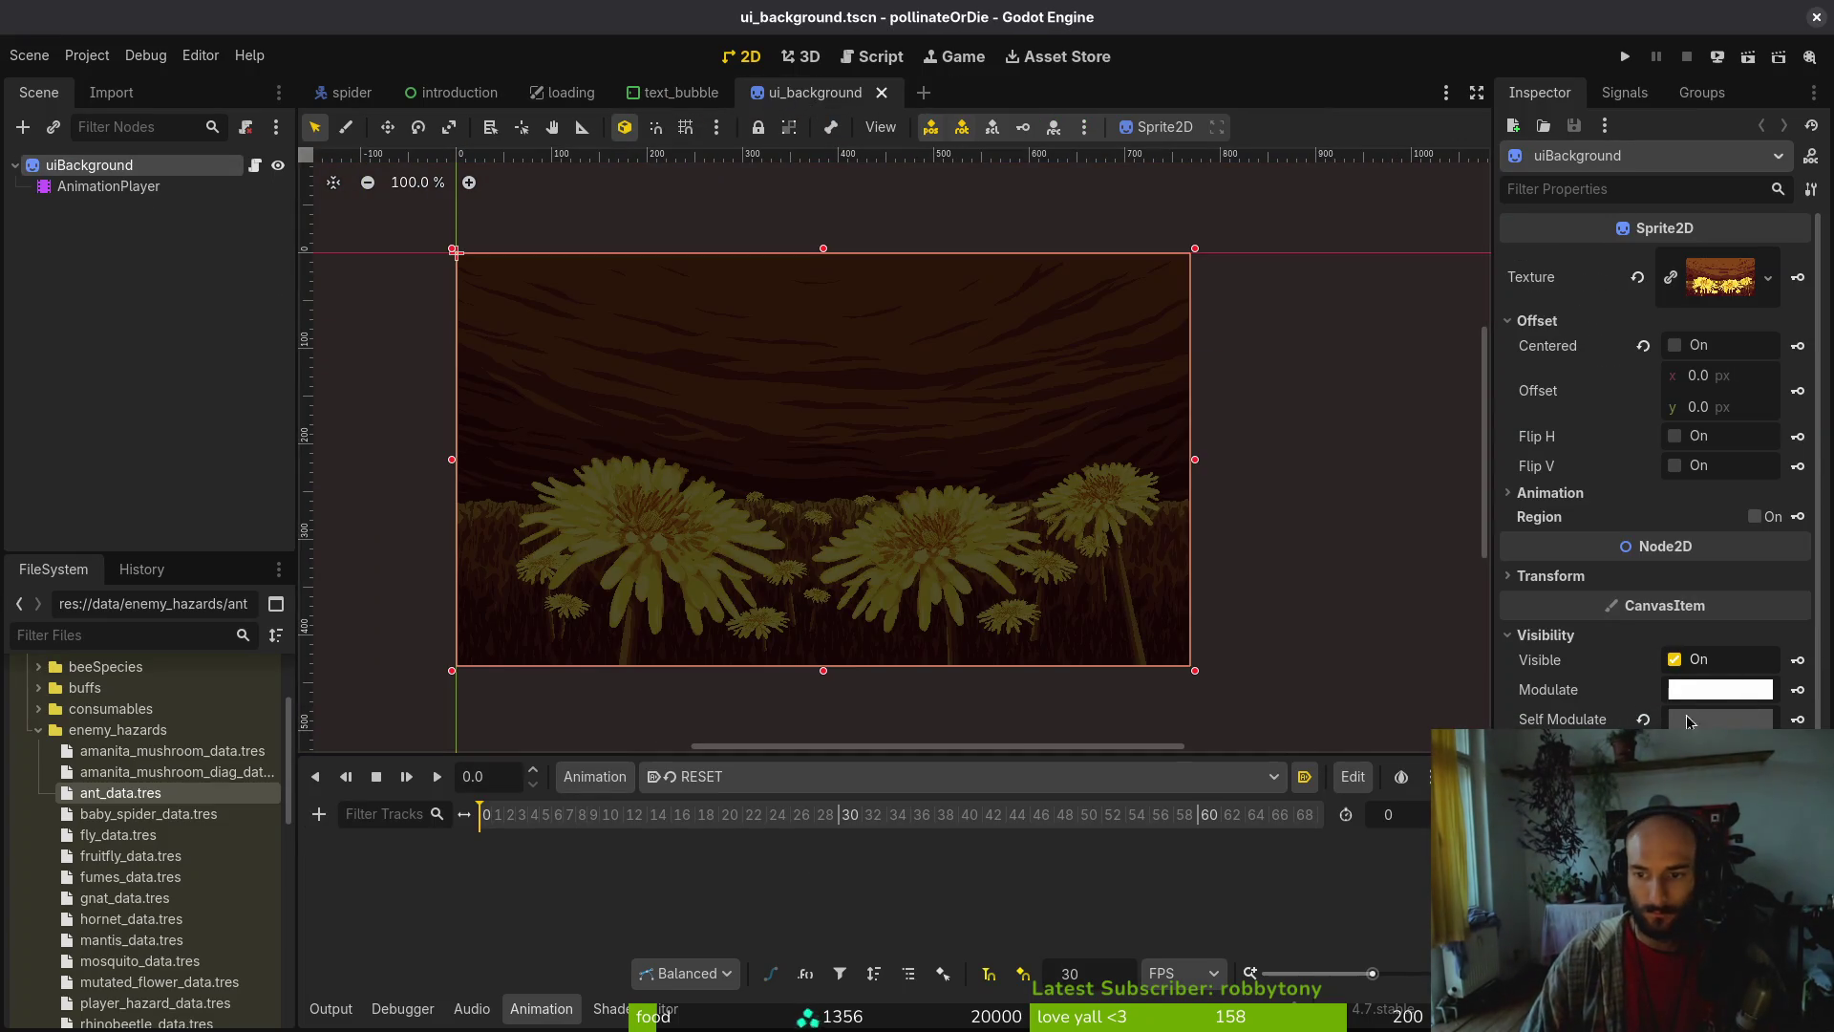
scroll(1684, 726, down, 3)
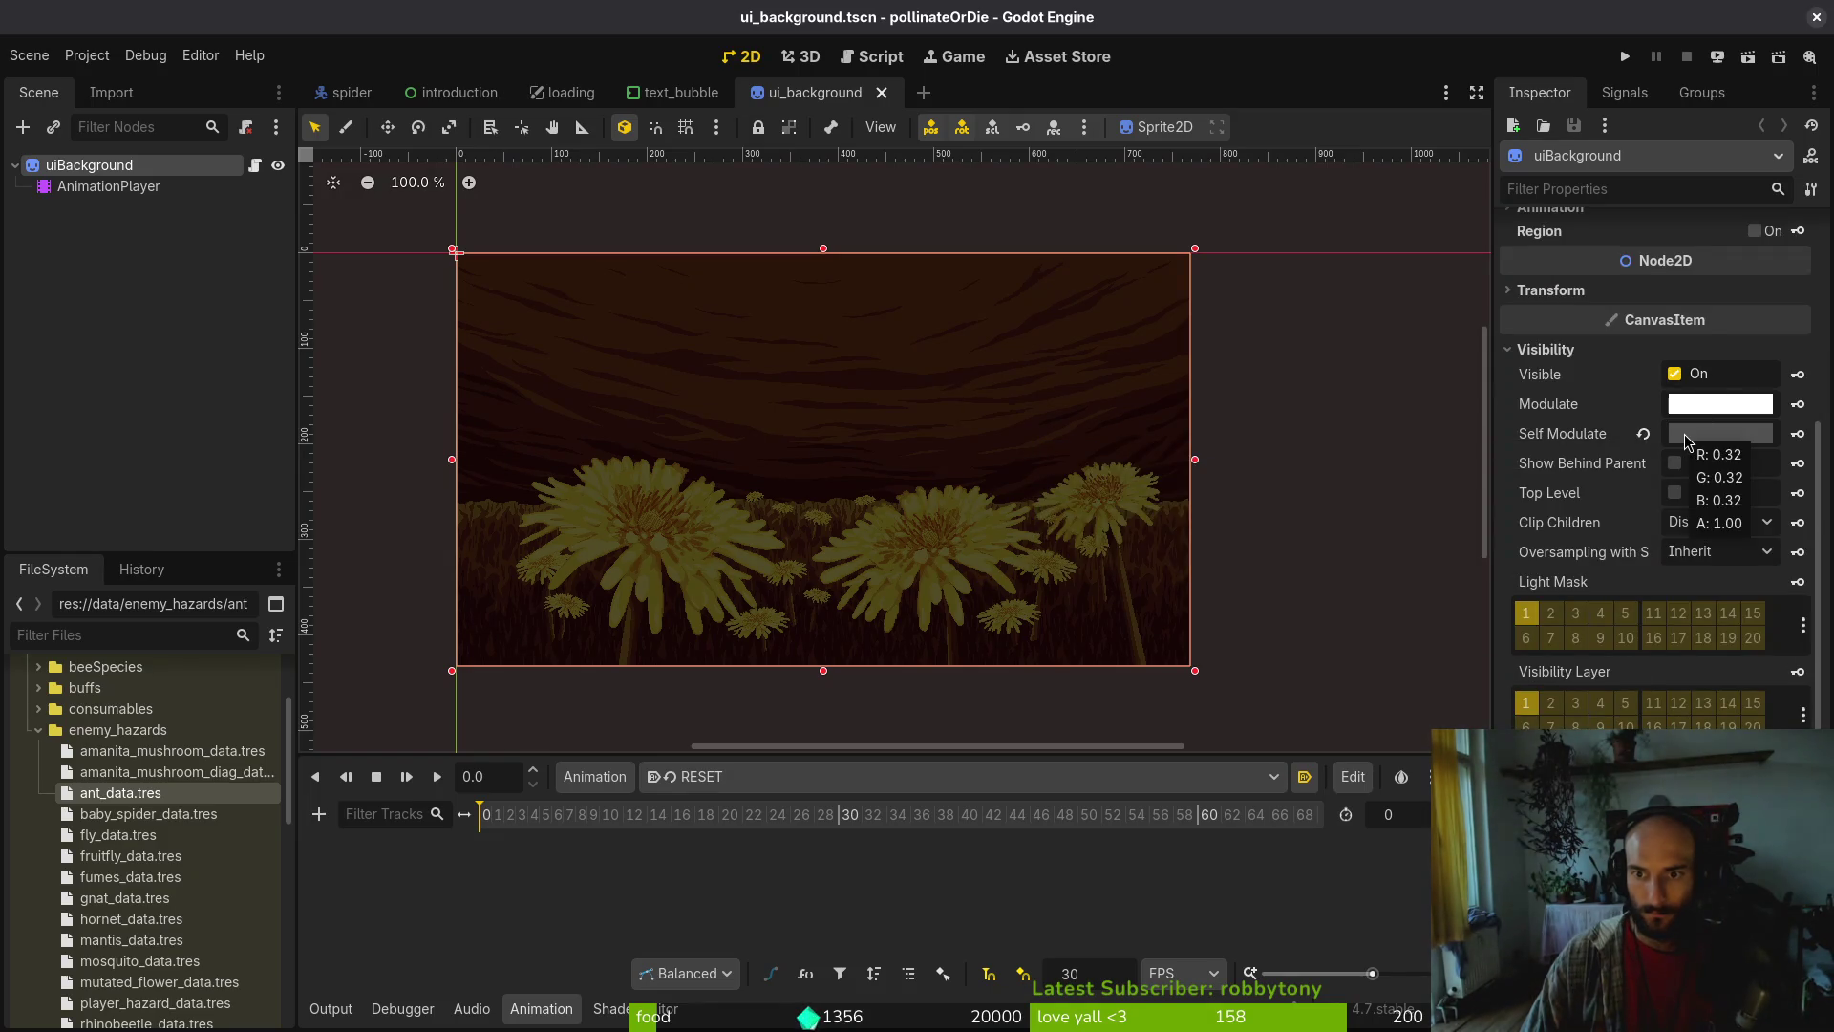
click(1686, 435)
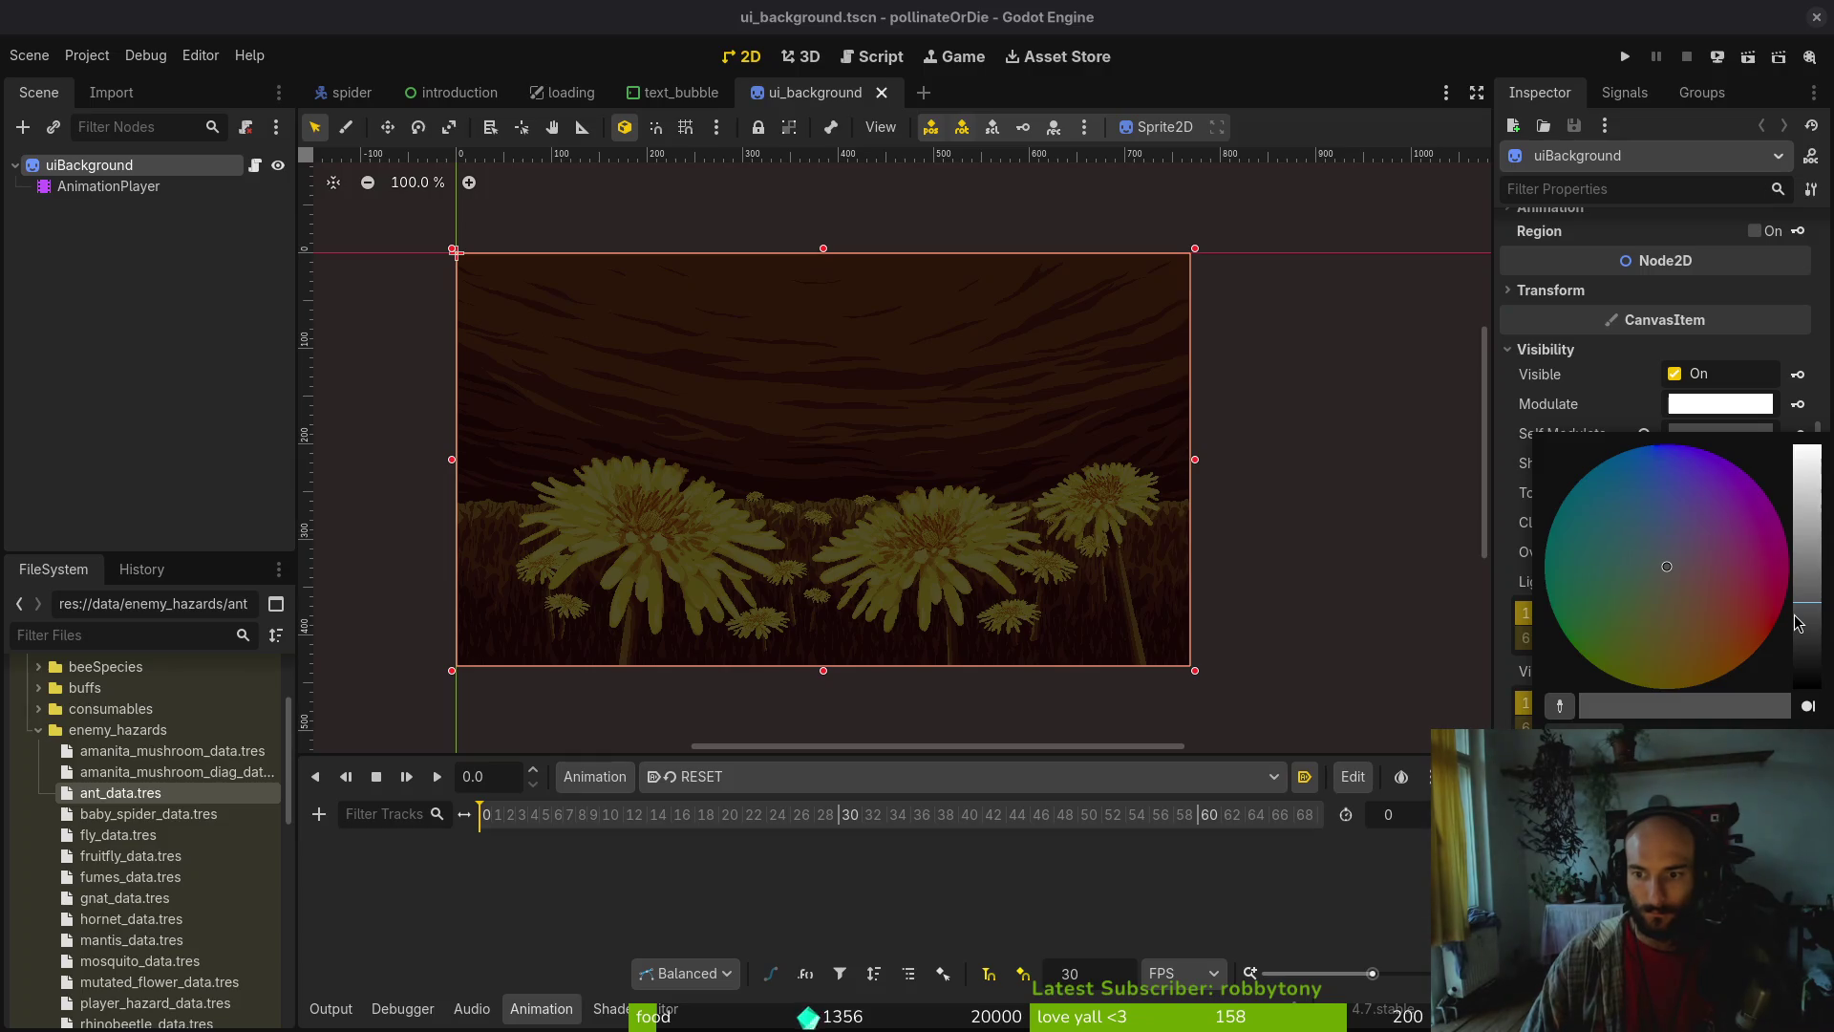
key(Escape)
Back in introduction, lower the panel's Self Modulate brightness and scrub fadeIn to preview it
click(681, 92)
click(456, 92)
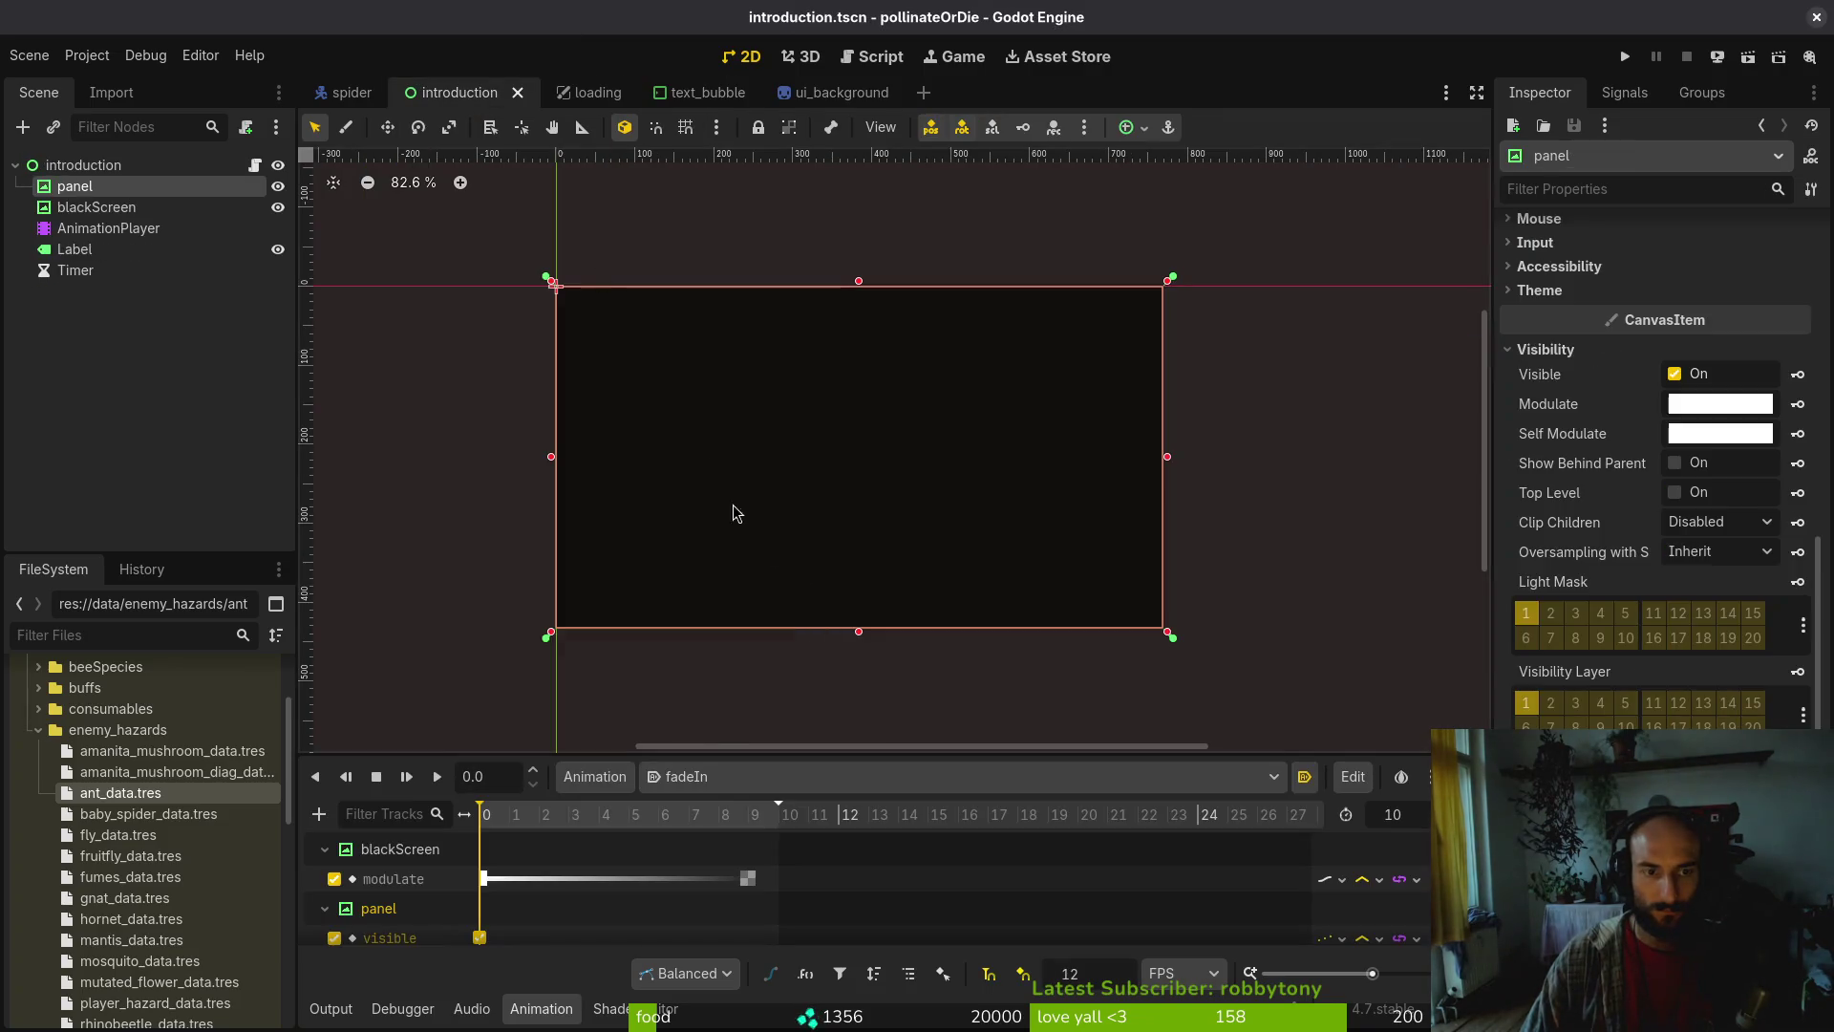
click(1686, 438)
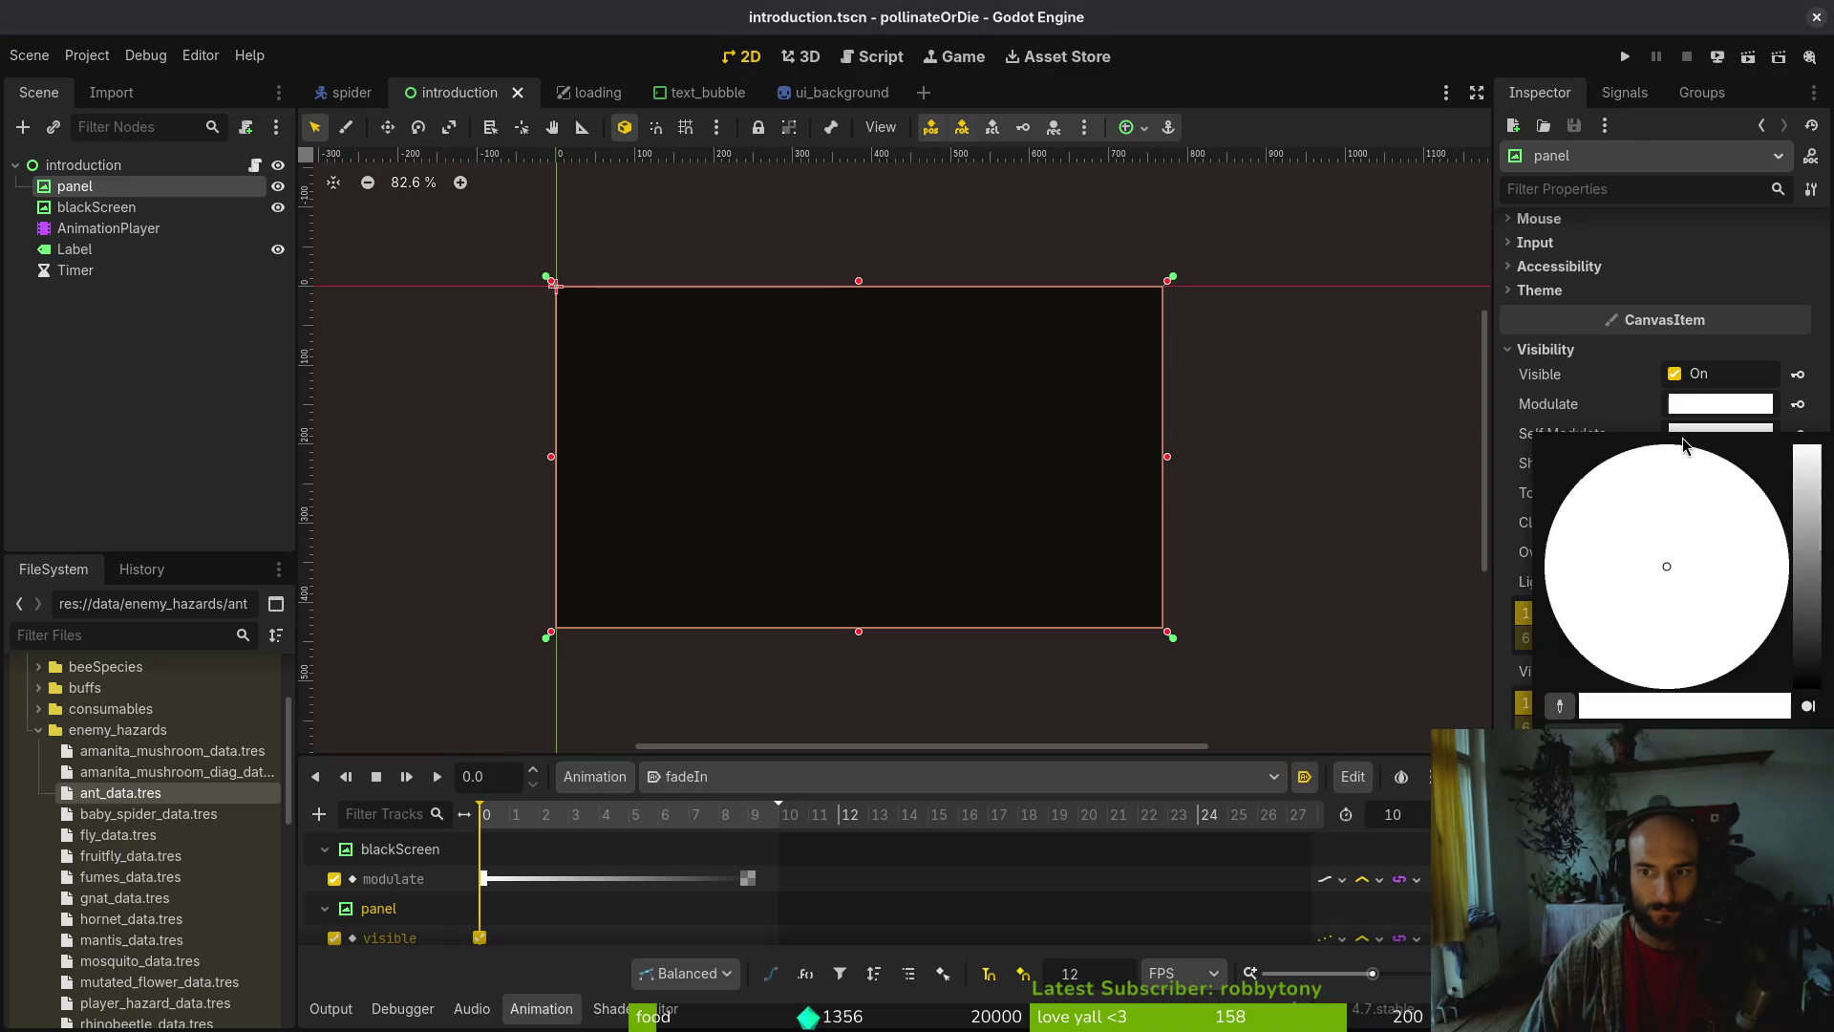
click(1813, 635)
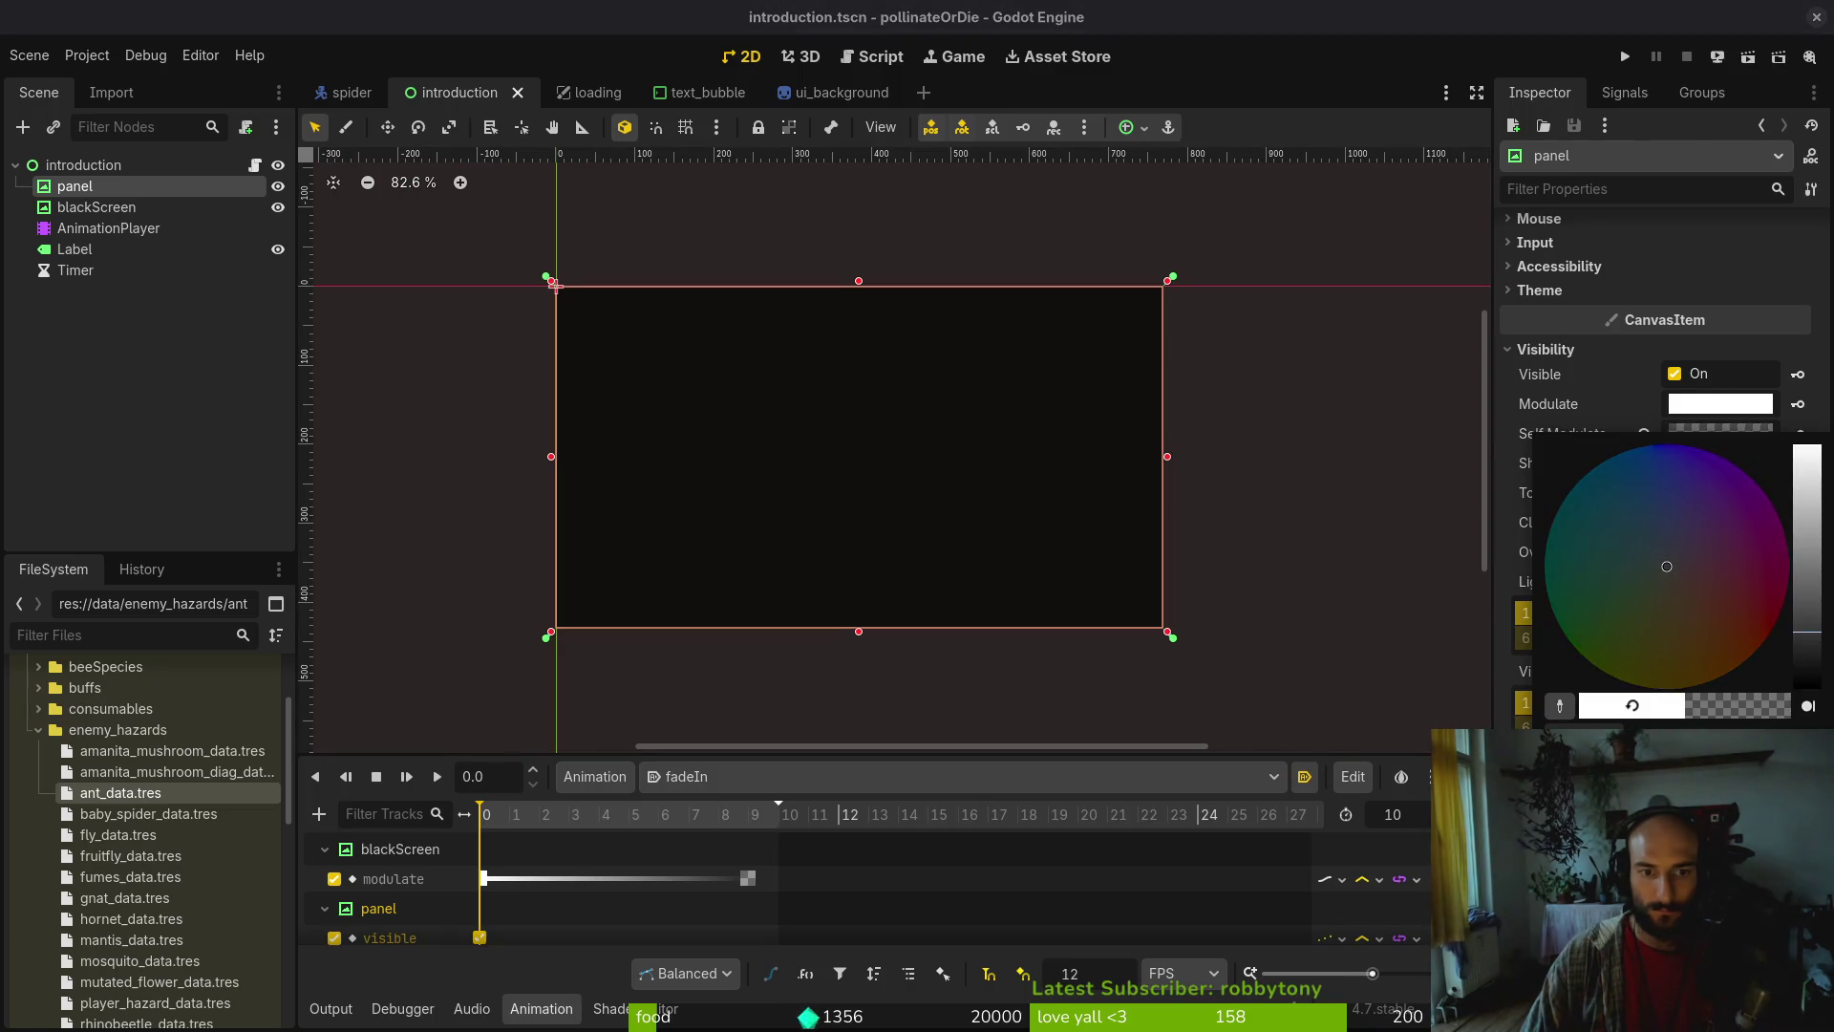
click(600, 808)
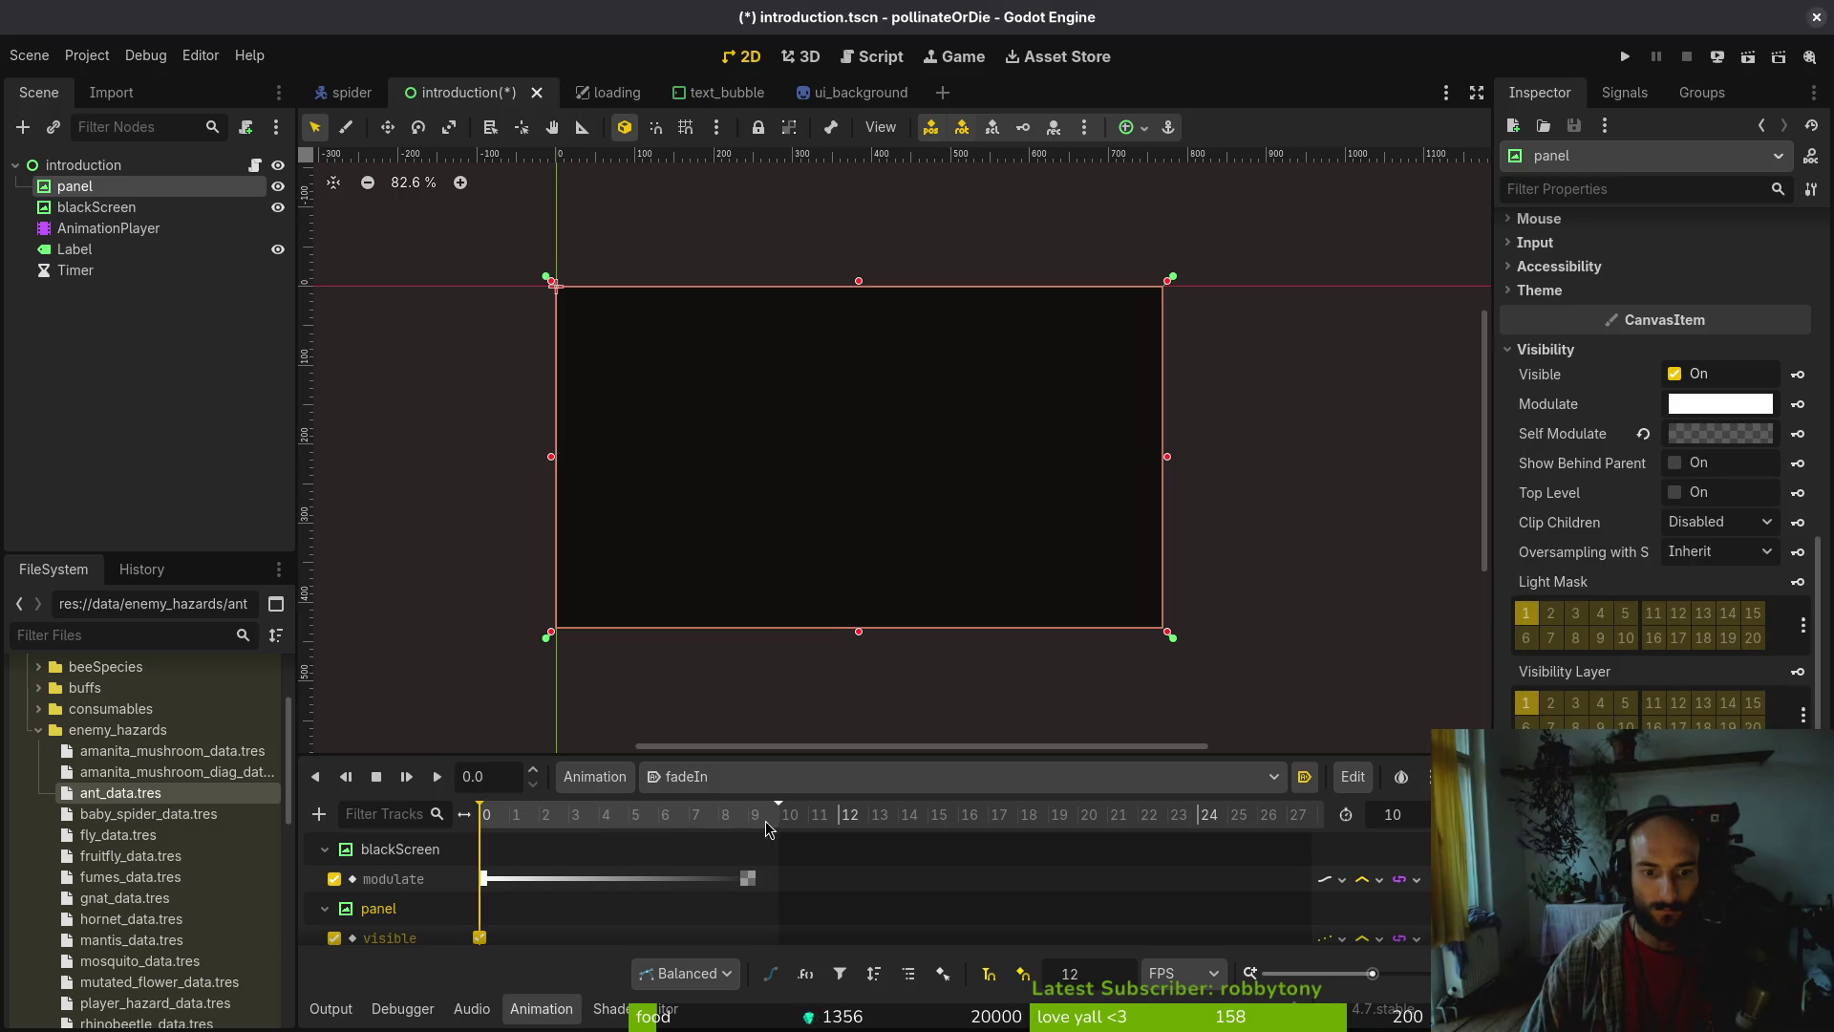
drag(602, 823, 765, 839)
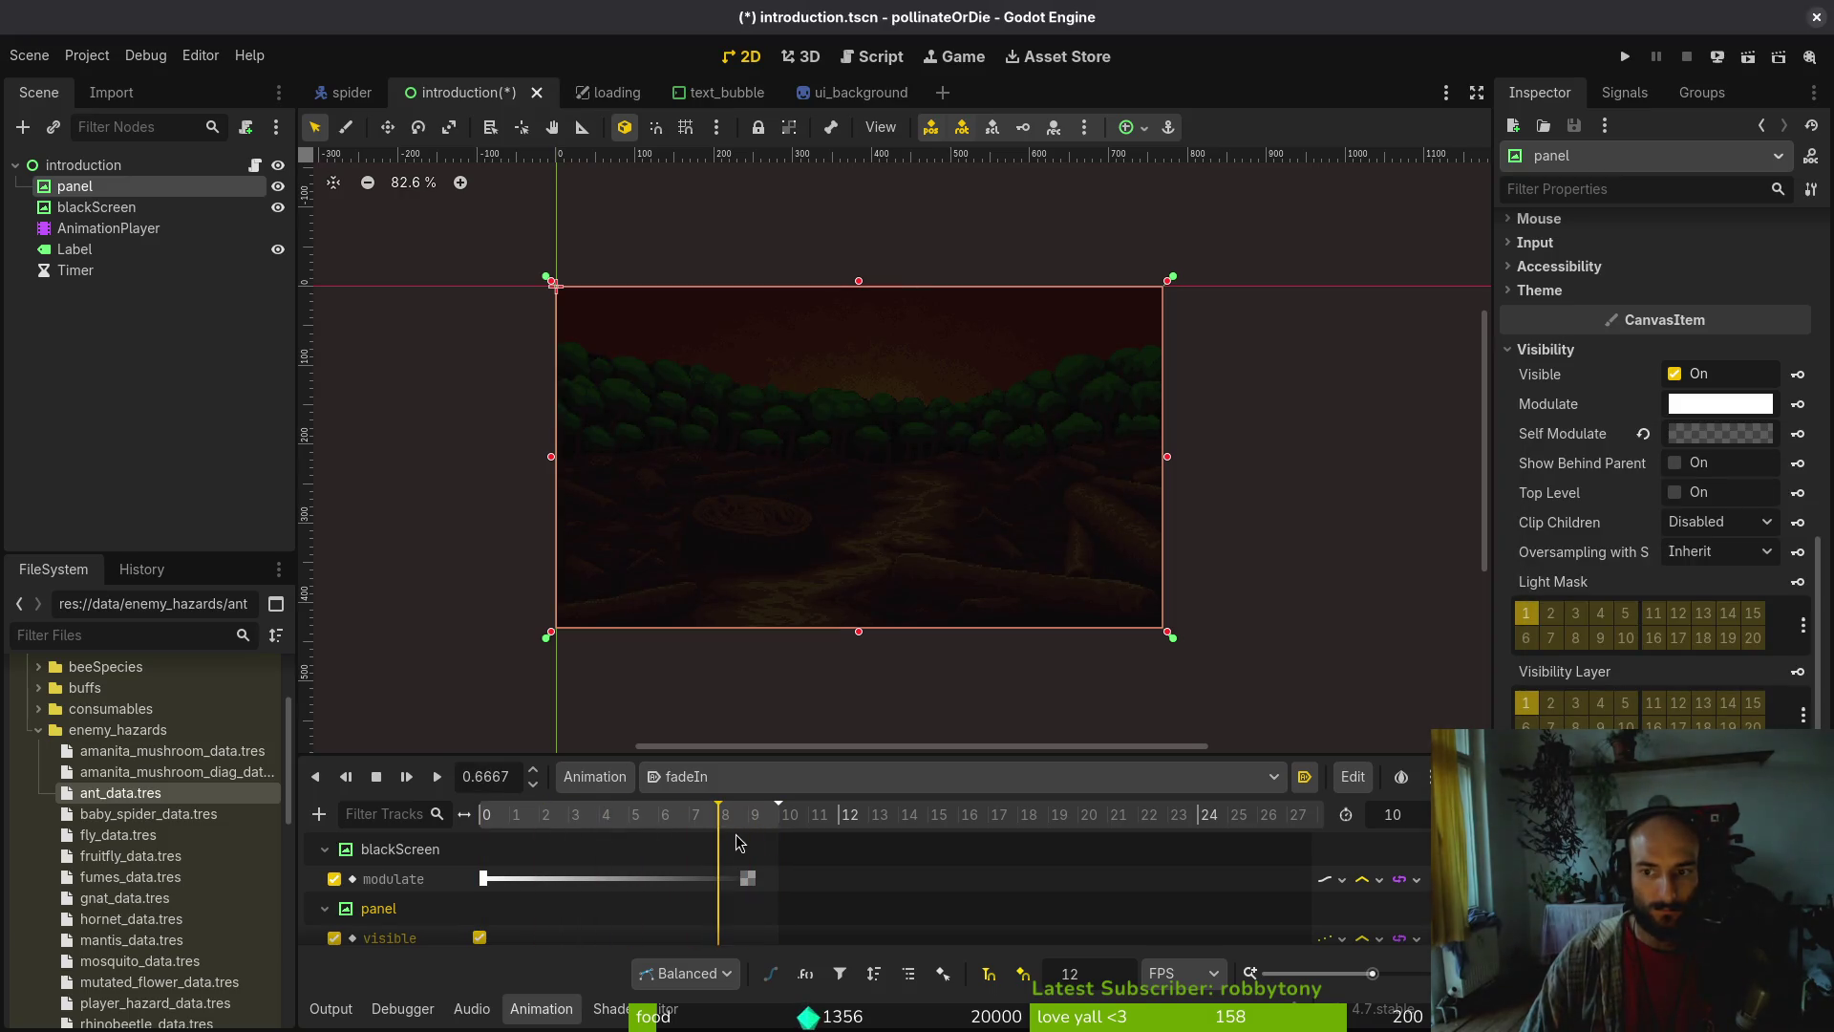
Raise the panel's Self Modulate value back up to a mid grey tint
click(1707, 434)
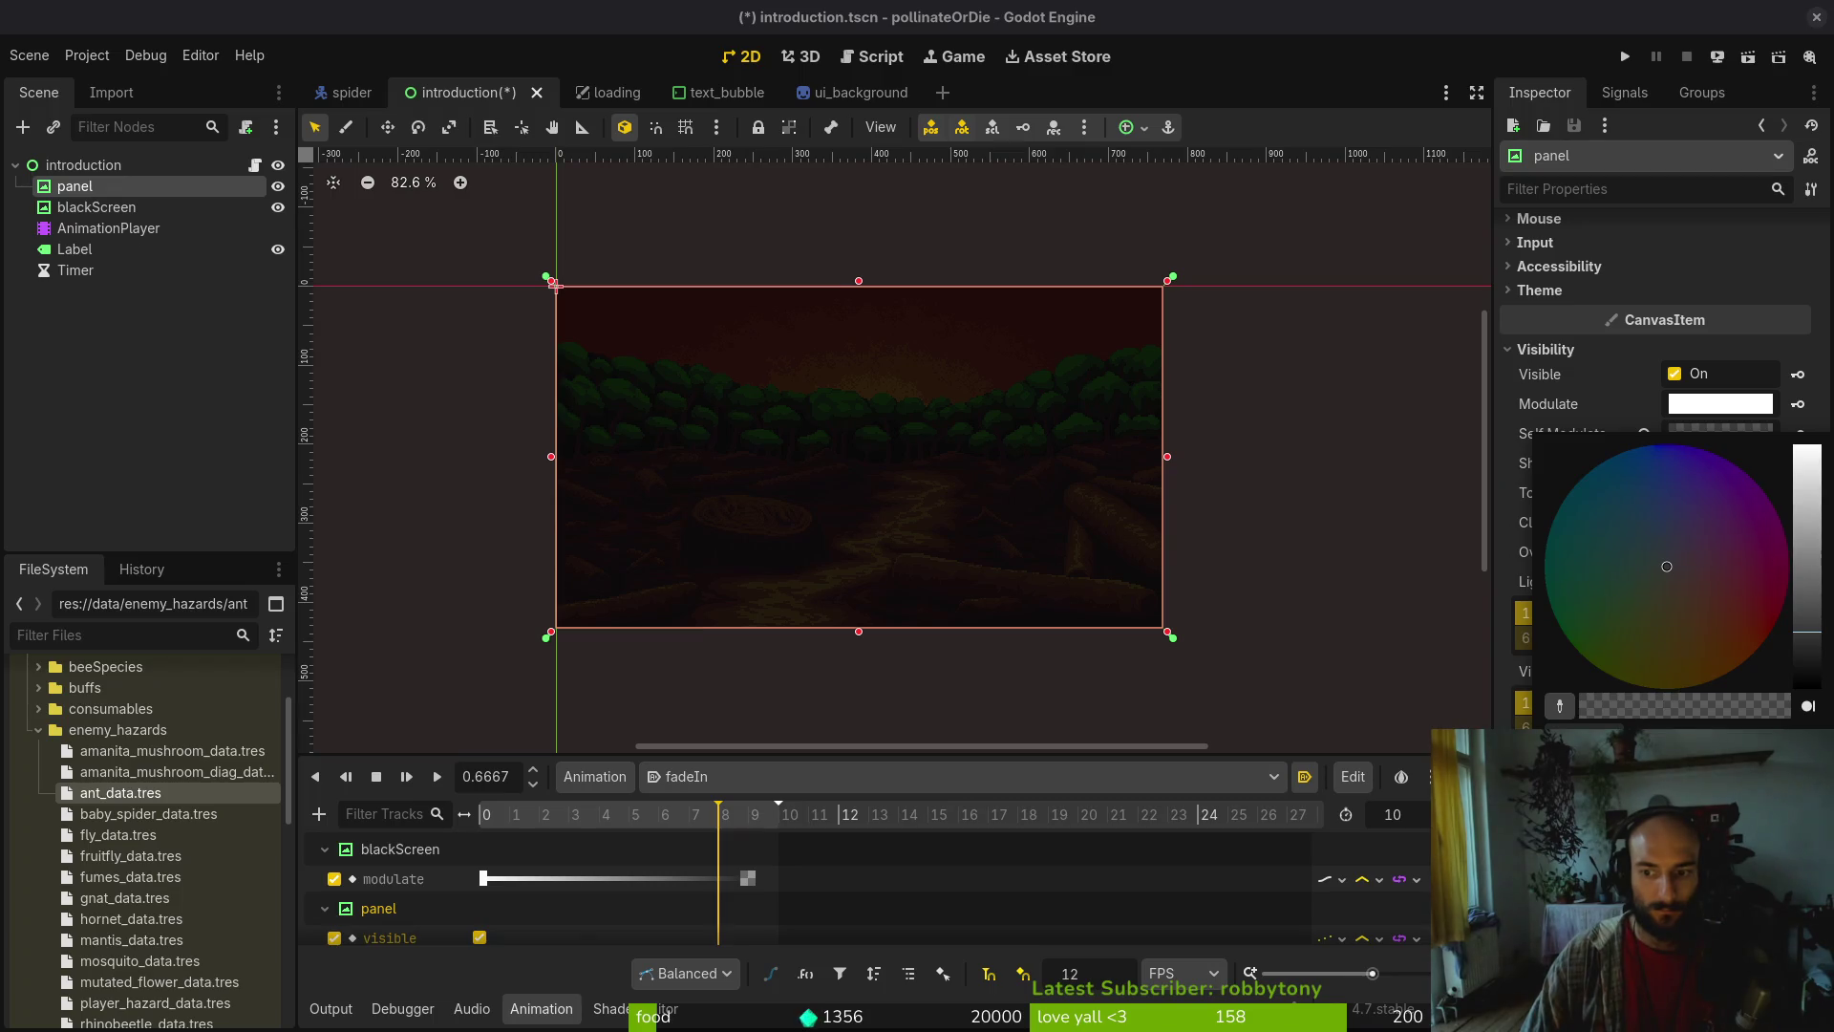
drag(1786, 706, 1685, 706)
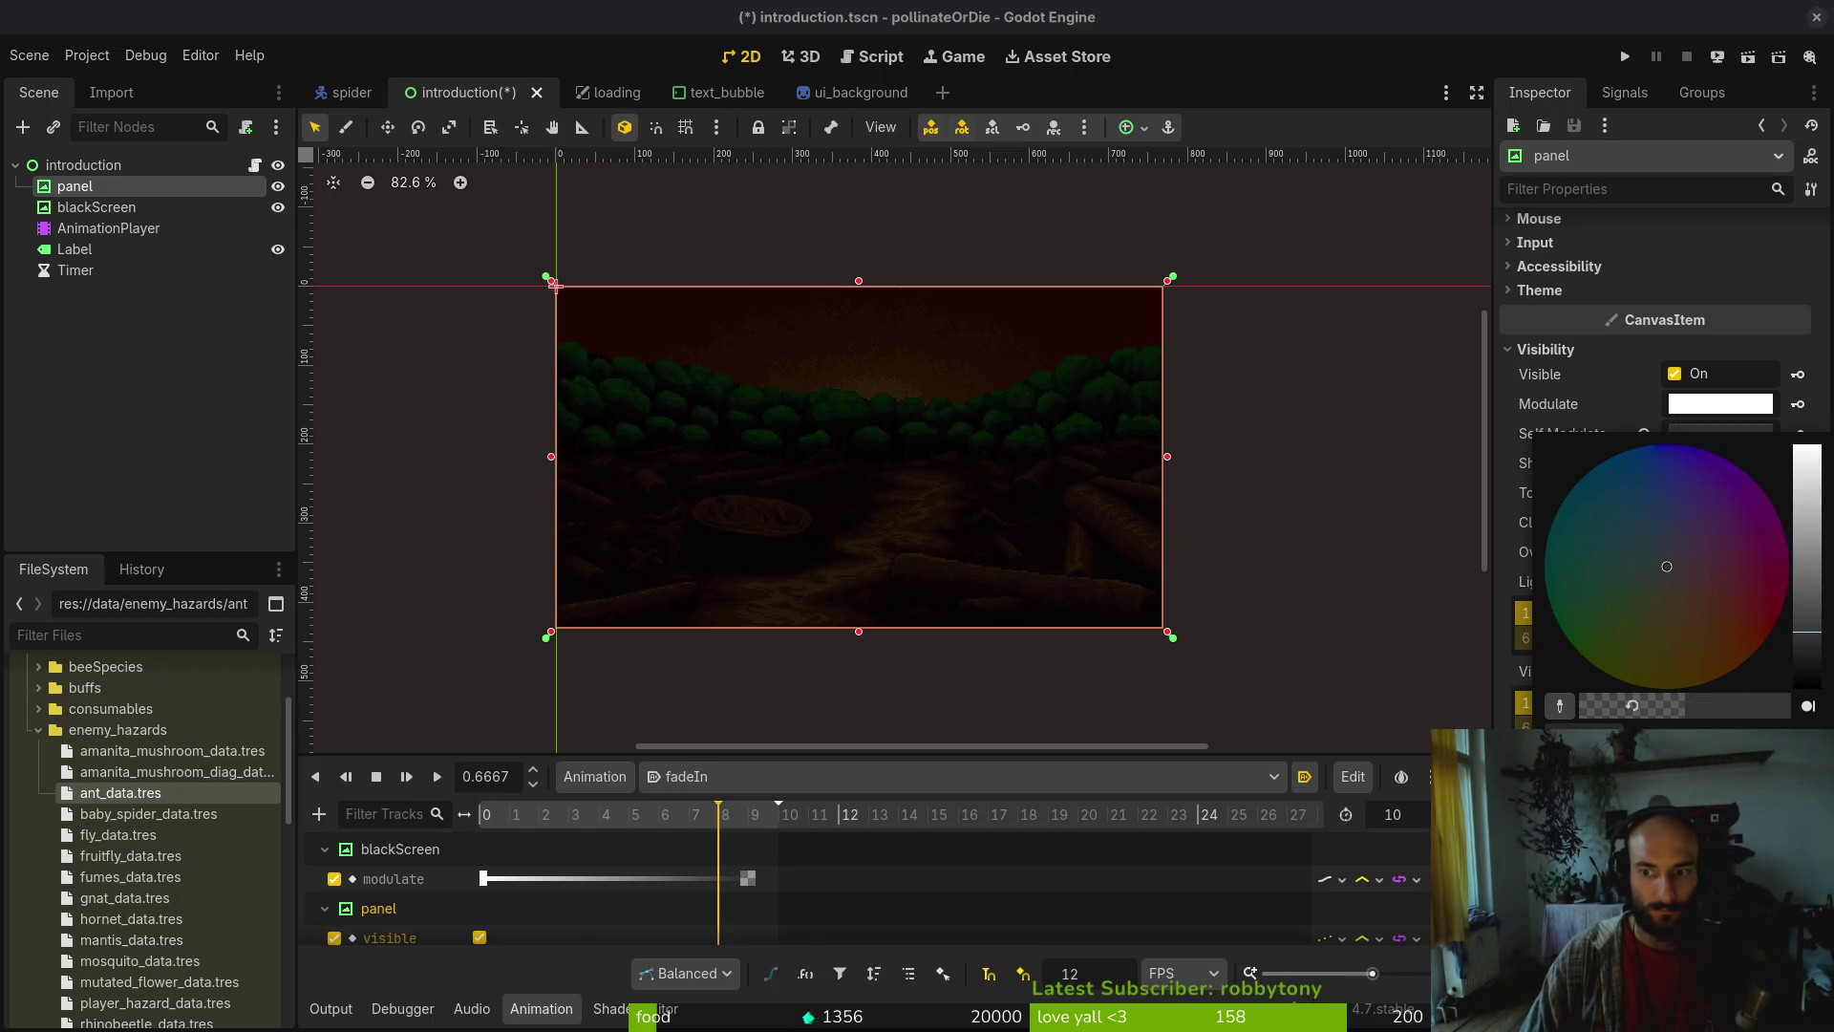
mouse_move(1802, 585)
mouse_down()
mouse_move(1800, 454)
mouse_move(1788, 554)
mouse_up()
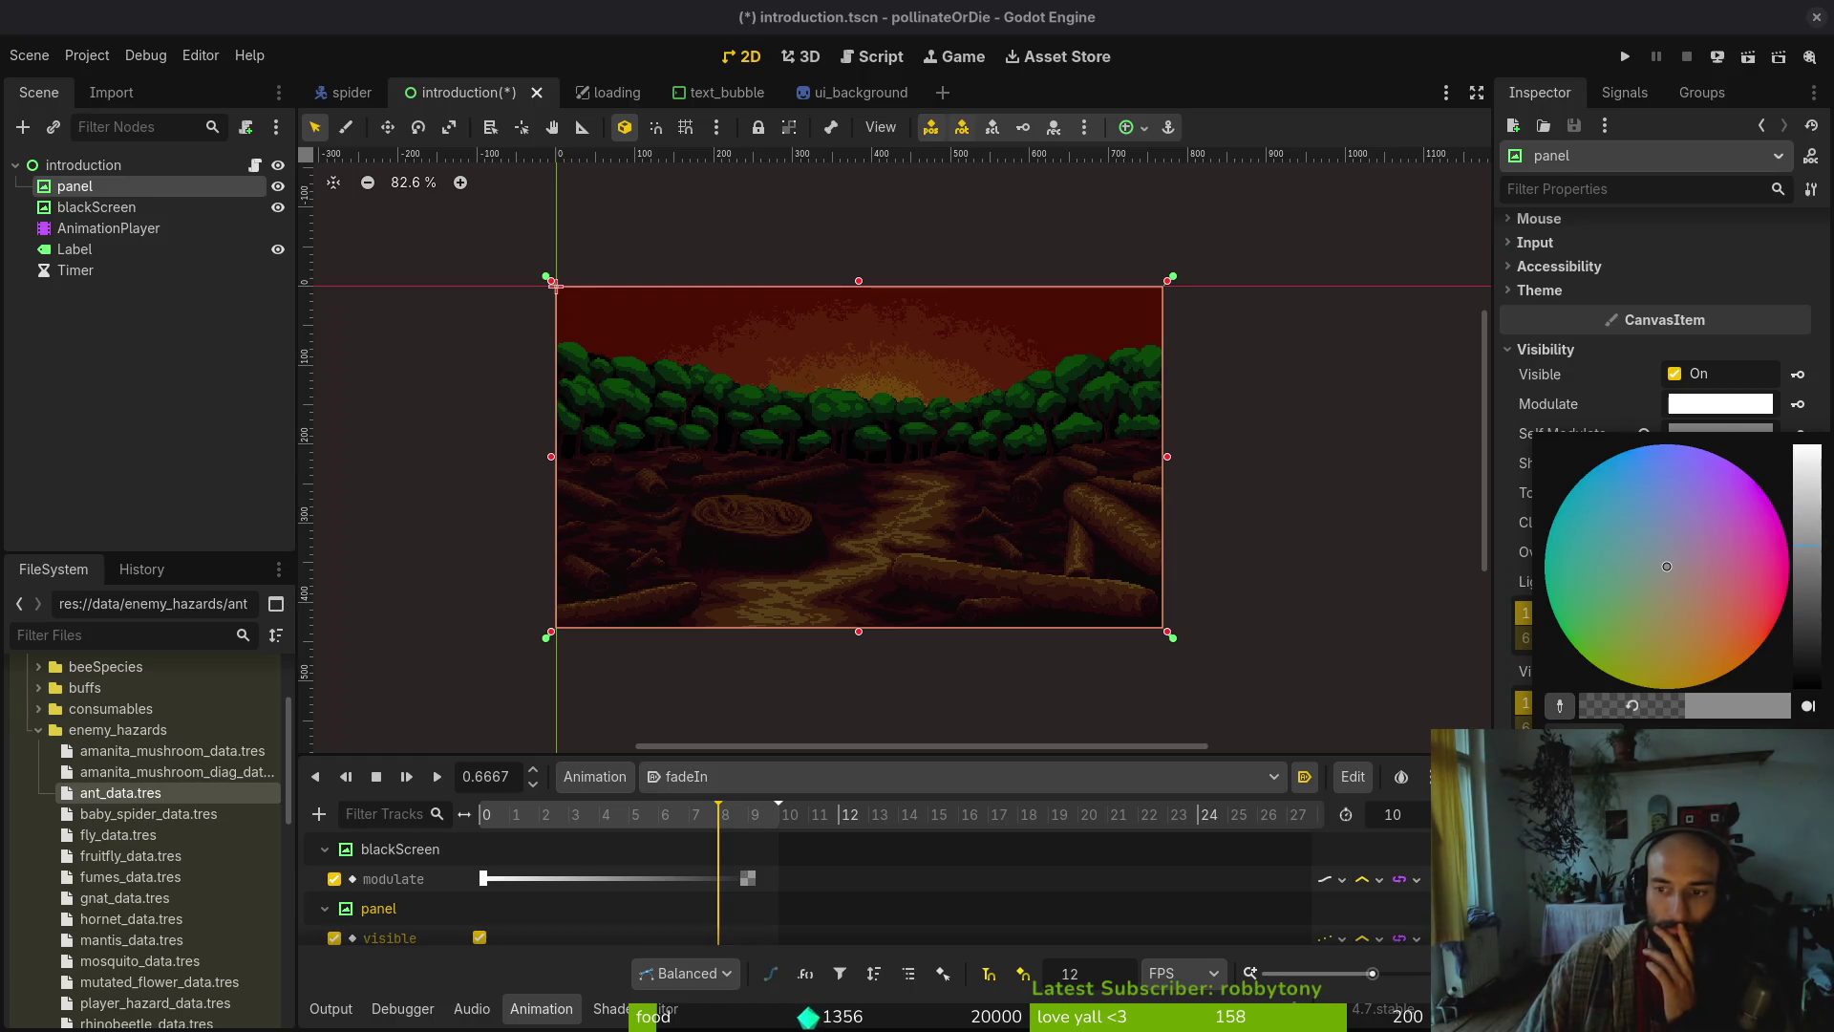
mouse_move(1814, 547)
mouse_down()
mouse_move(1814, 487)
mouse_move(1814, 540)
mouse_up()
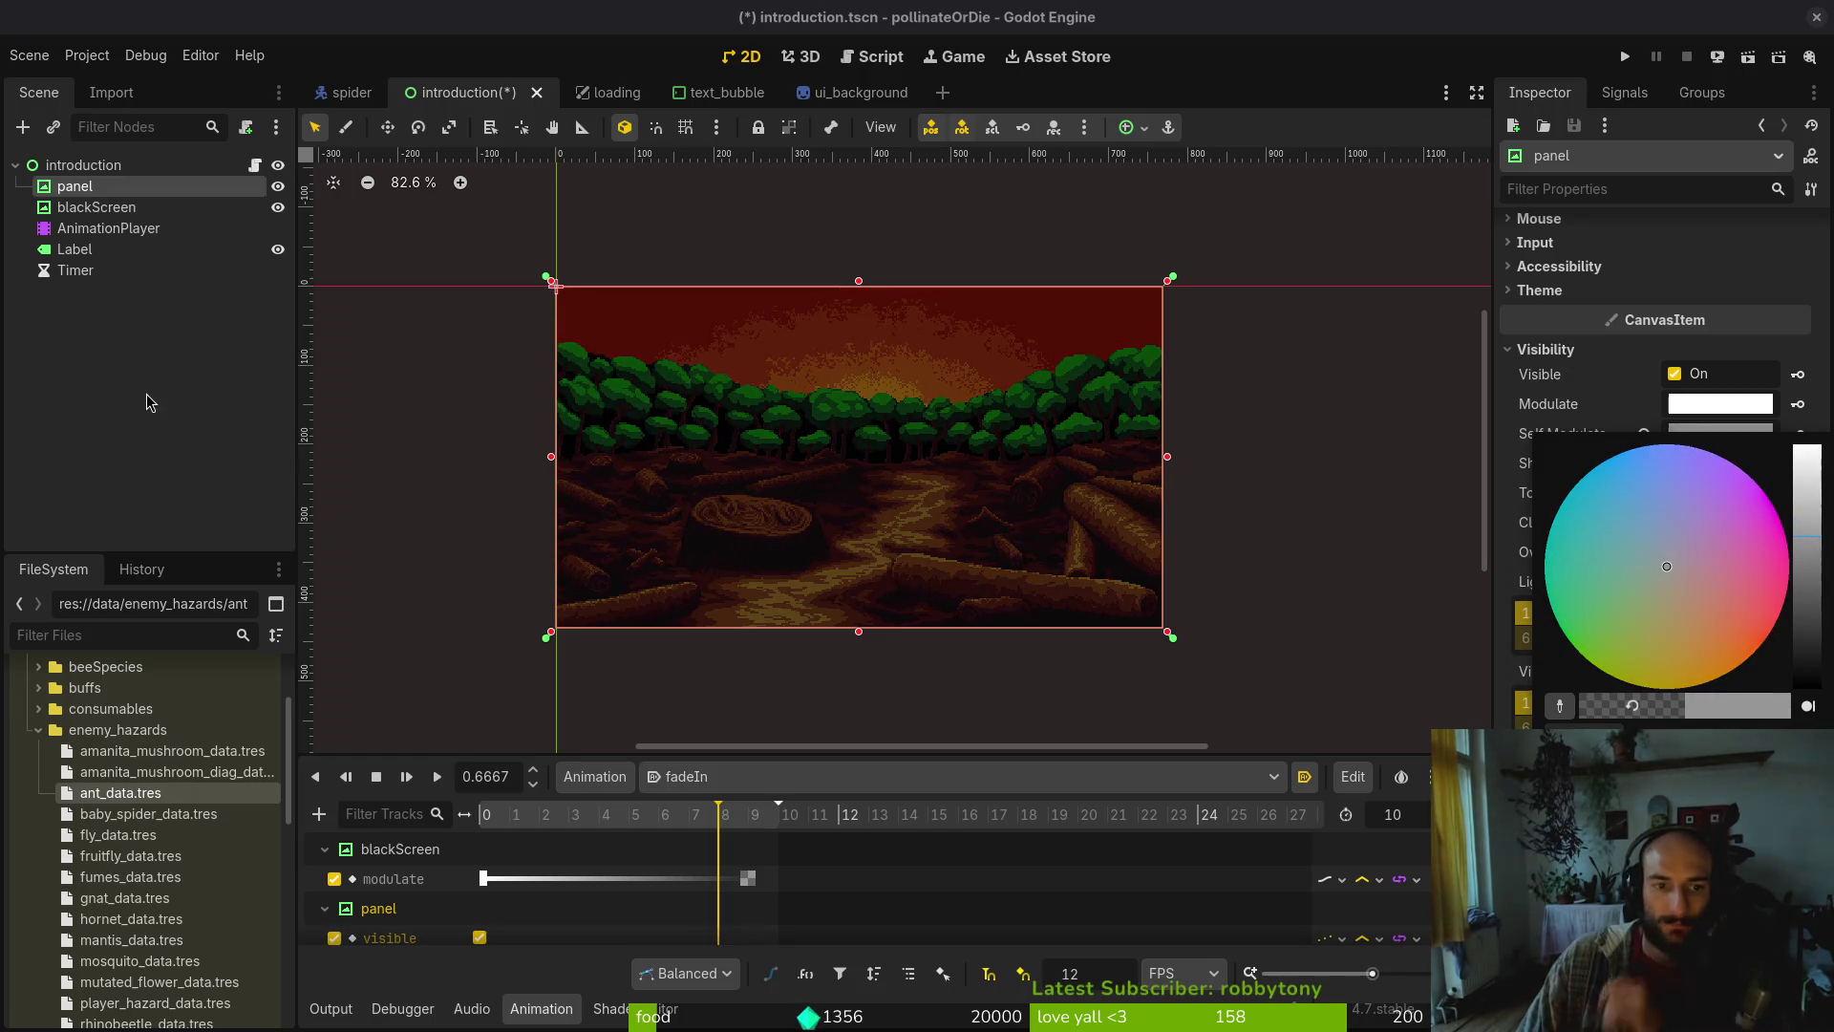
Save the introduction scene, run the game, start a New Game, then close the game window
key(Escape)
key(ctrl+s)
click(1627, 61)
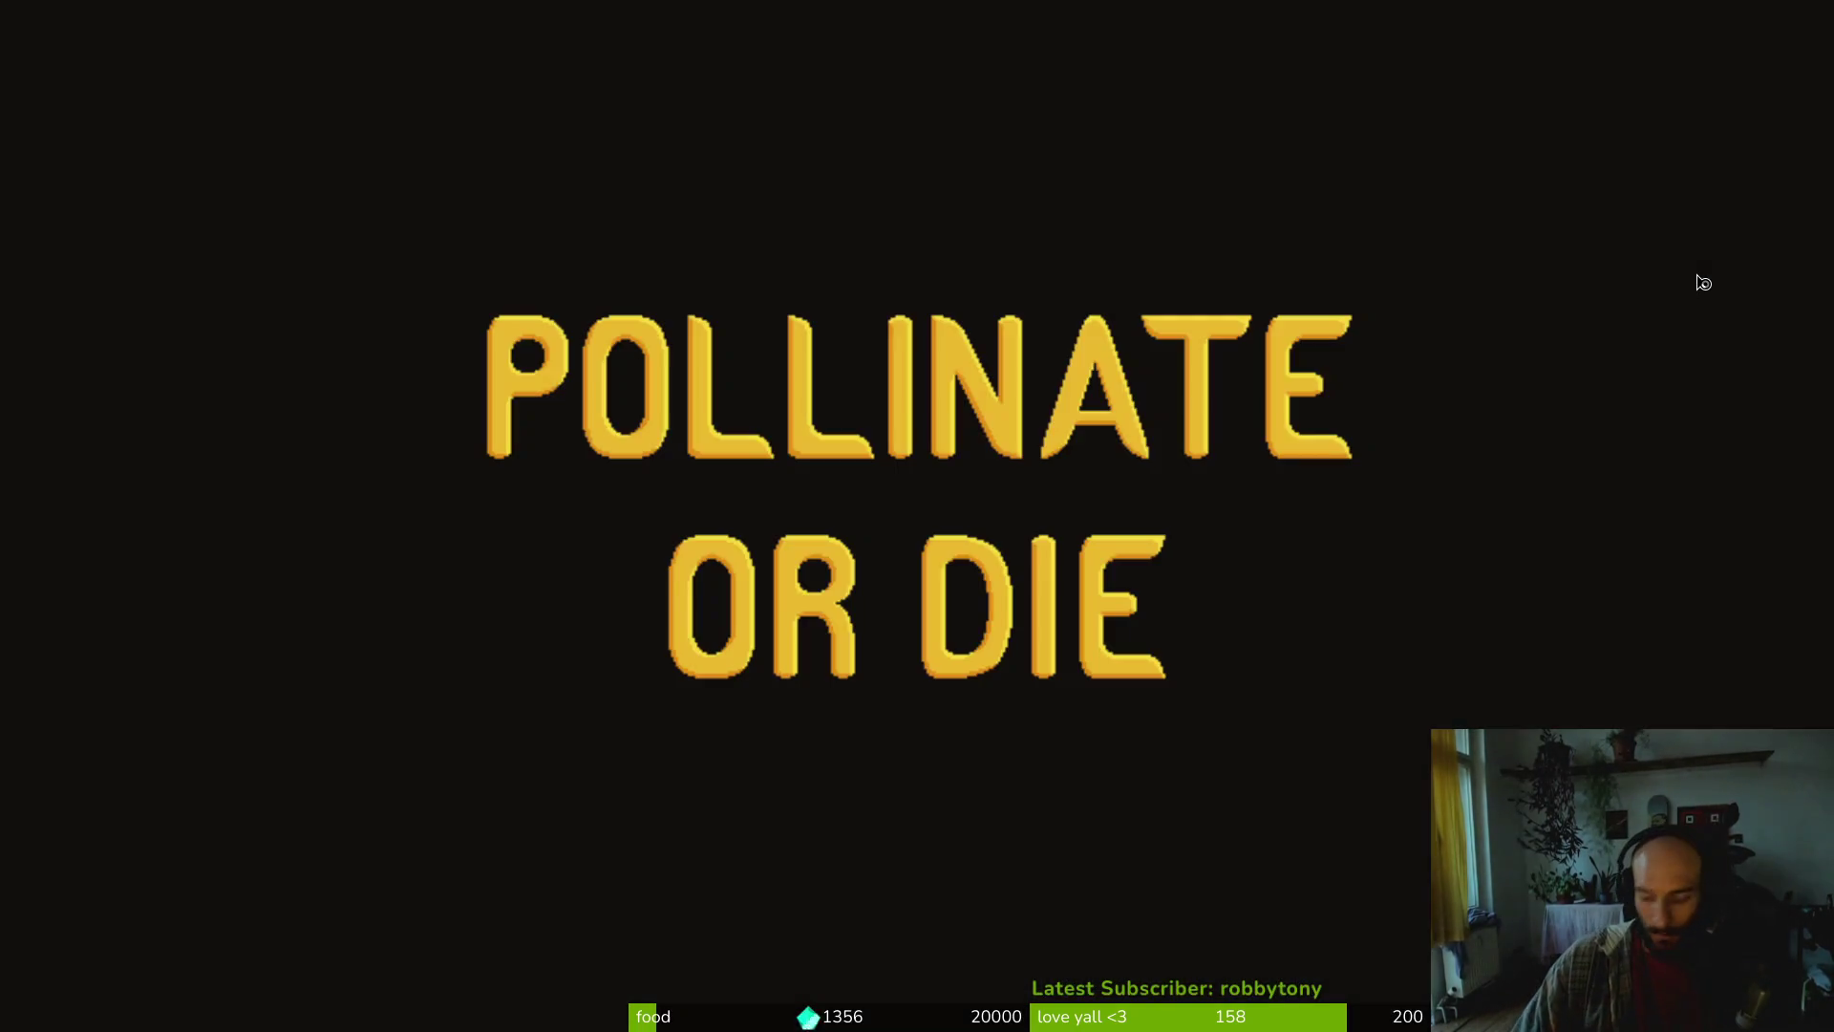
key(Down)
key(Return)
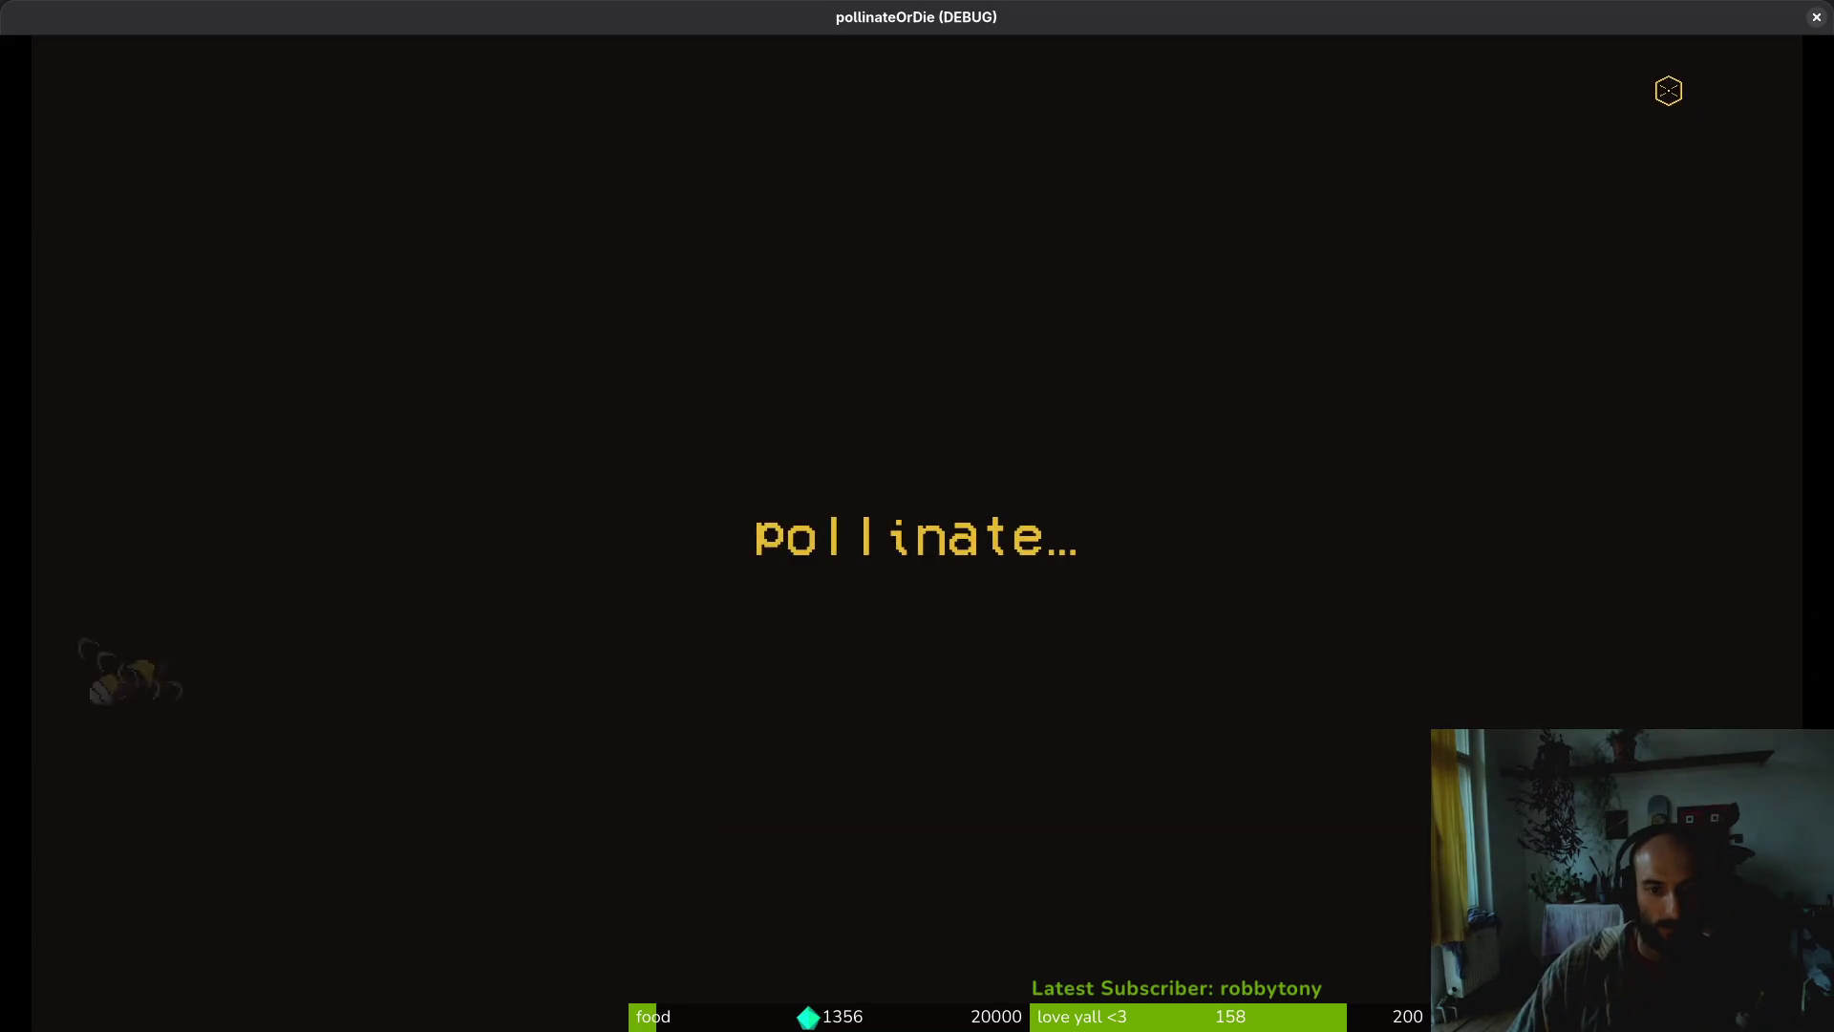
click(1815, 17)
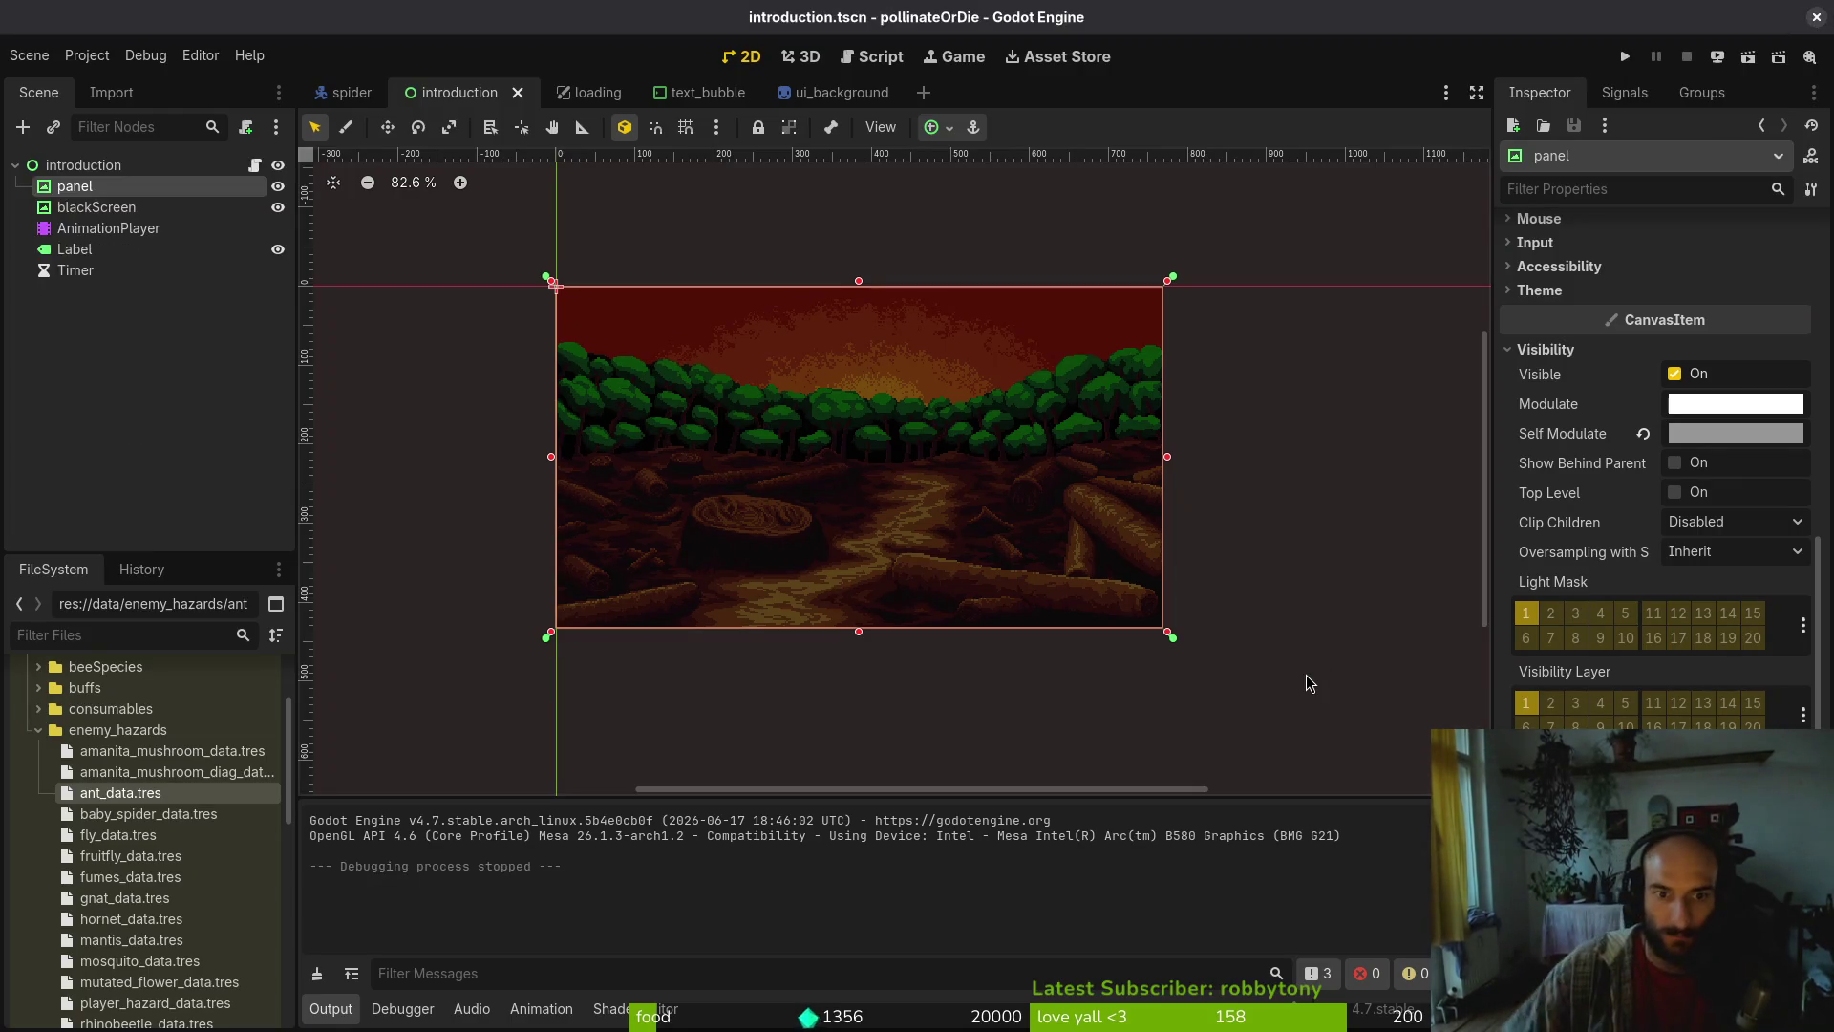
Run the game again and watch the destruction, death, desert and hope slides before closing it
click(1305, 674)
click(1622, 59)
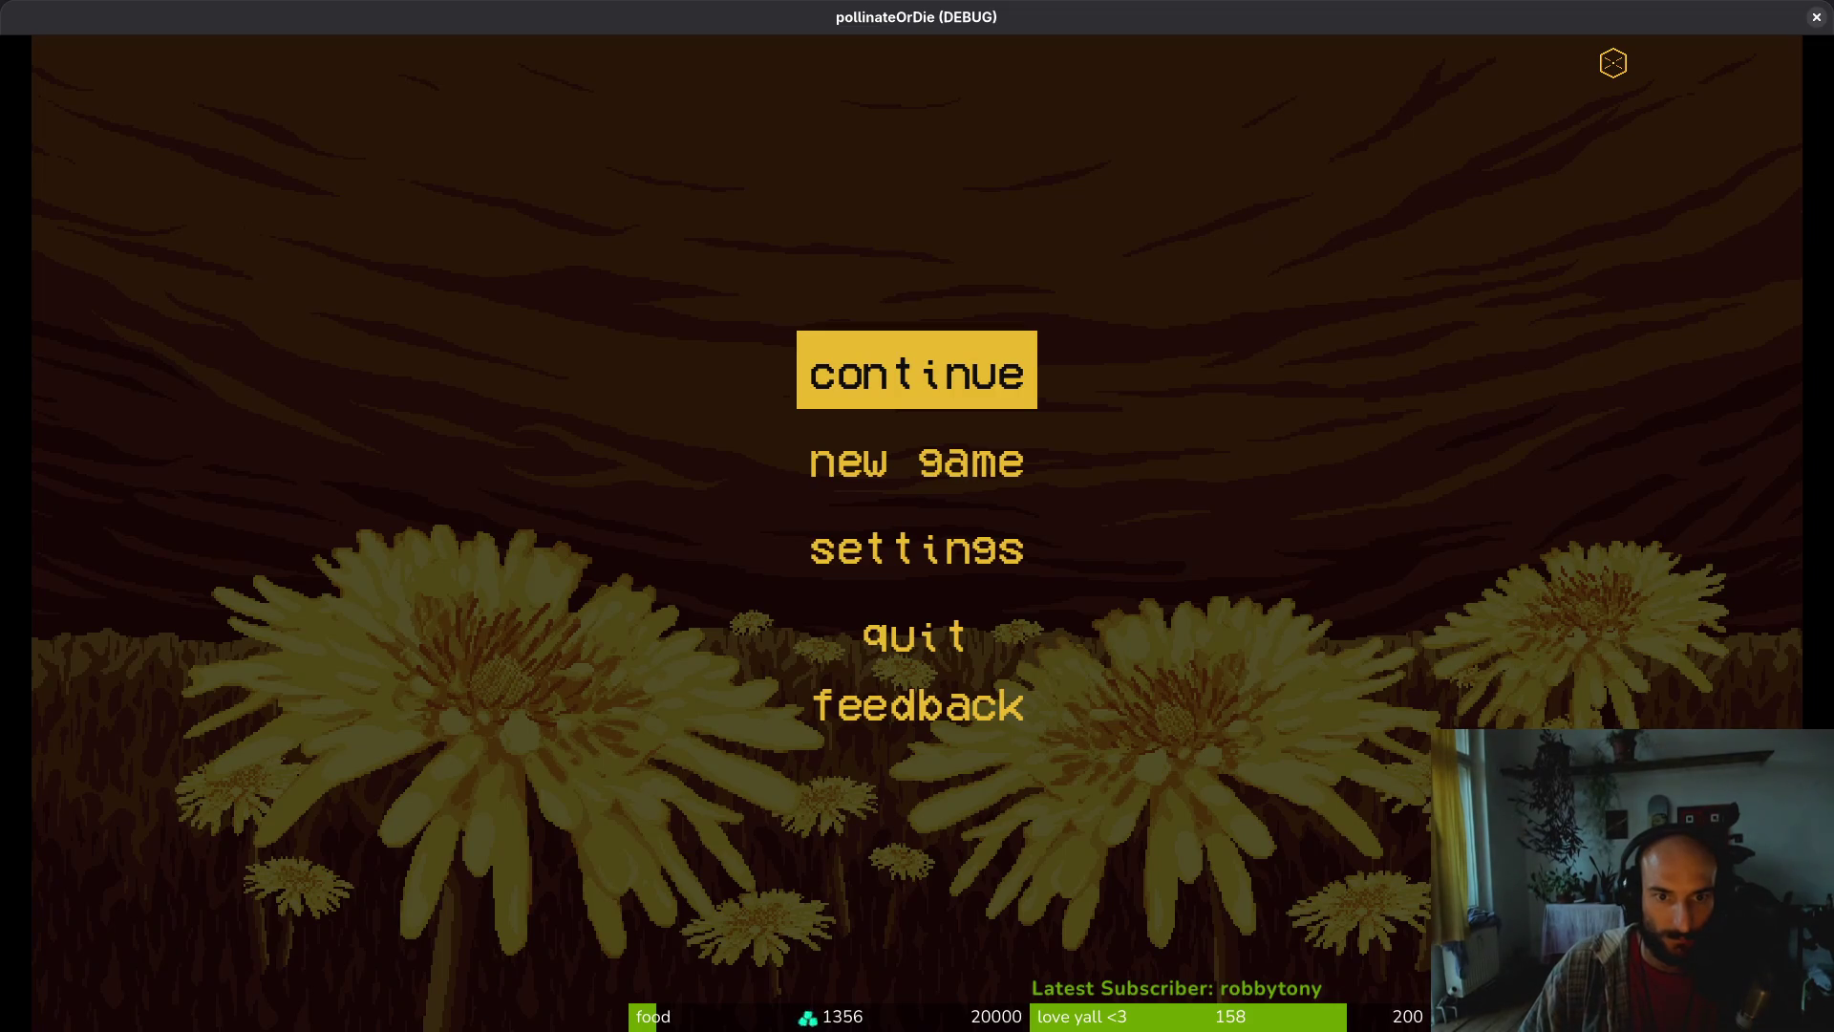
key(Down)
key(Return)
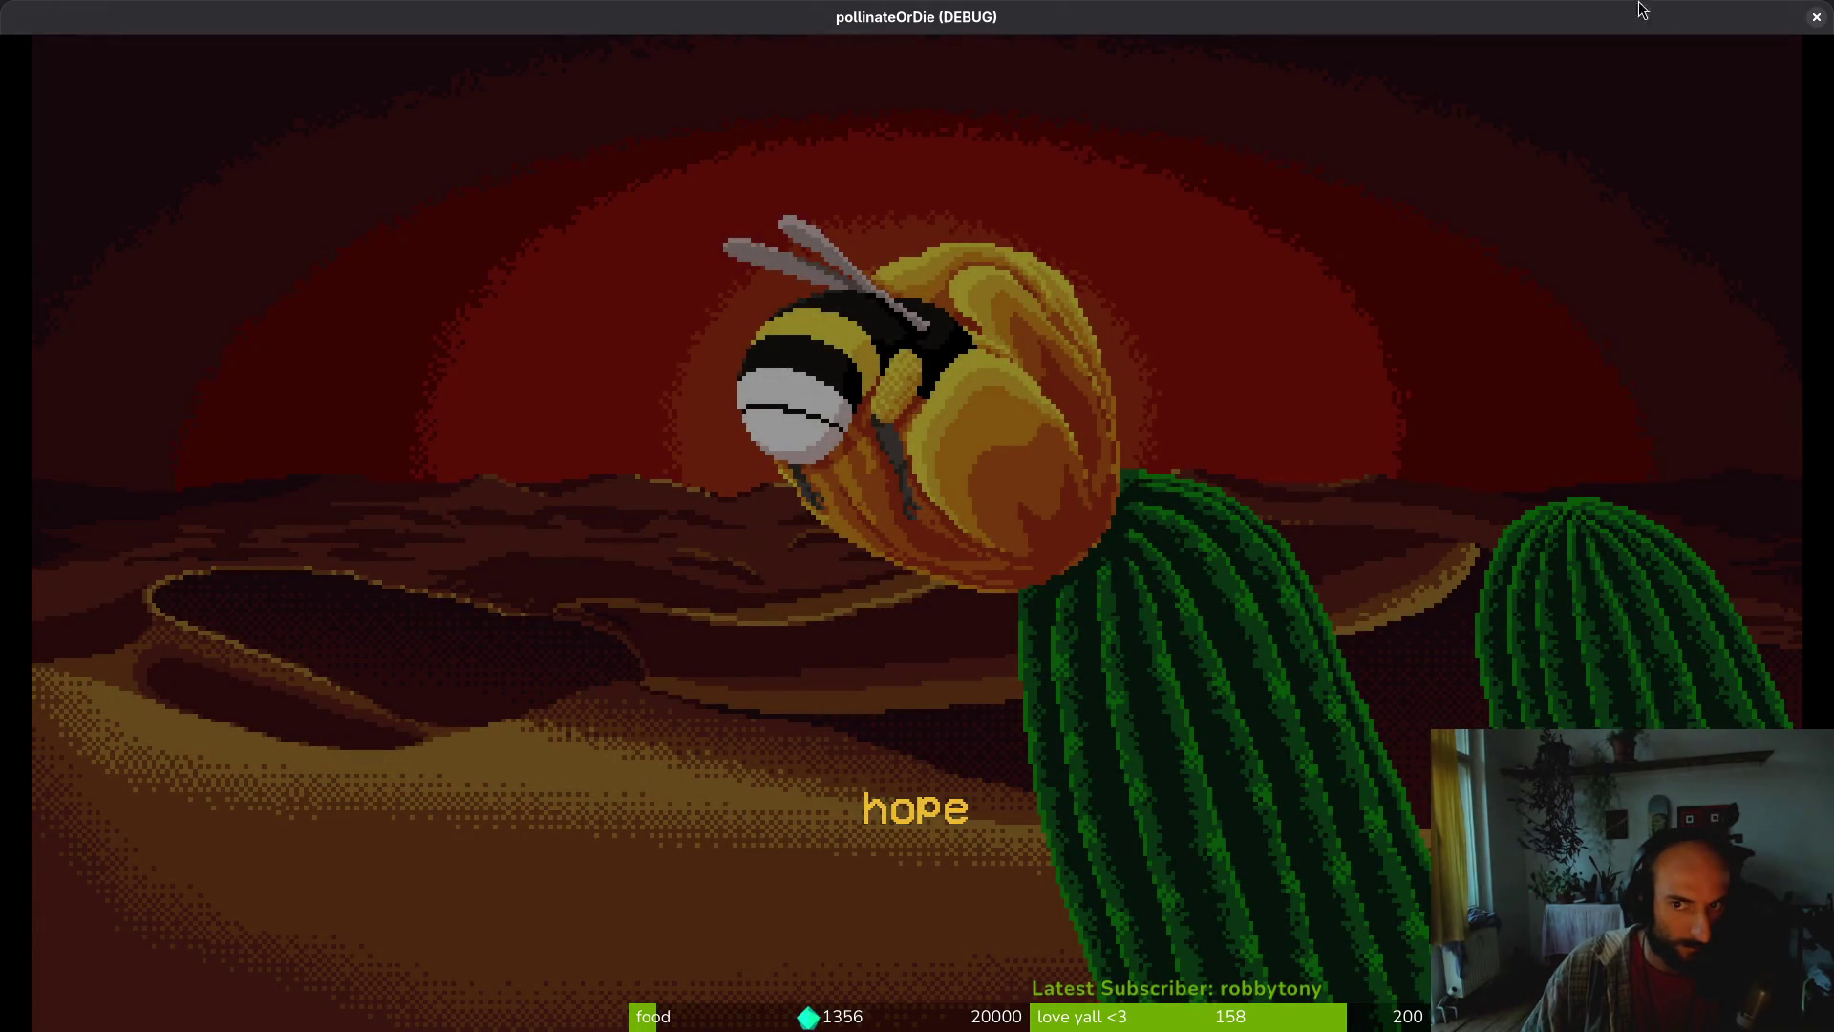
click(1816, 16)
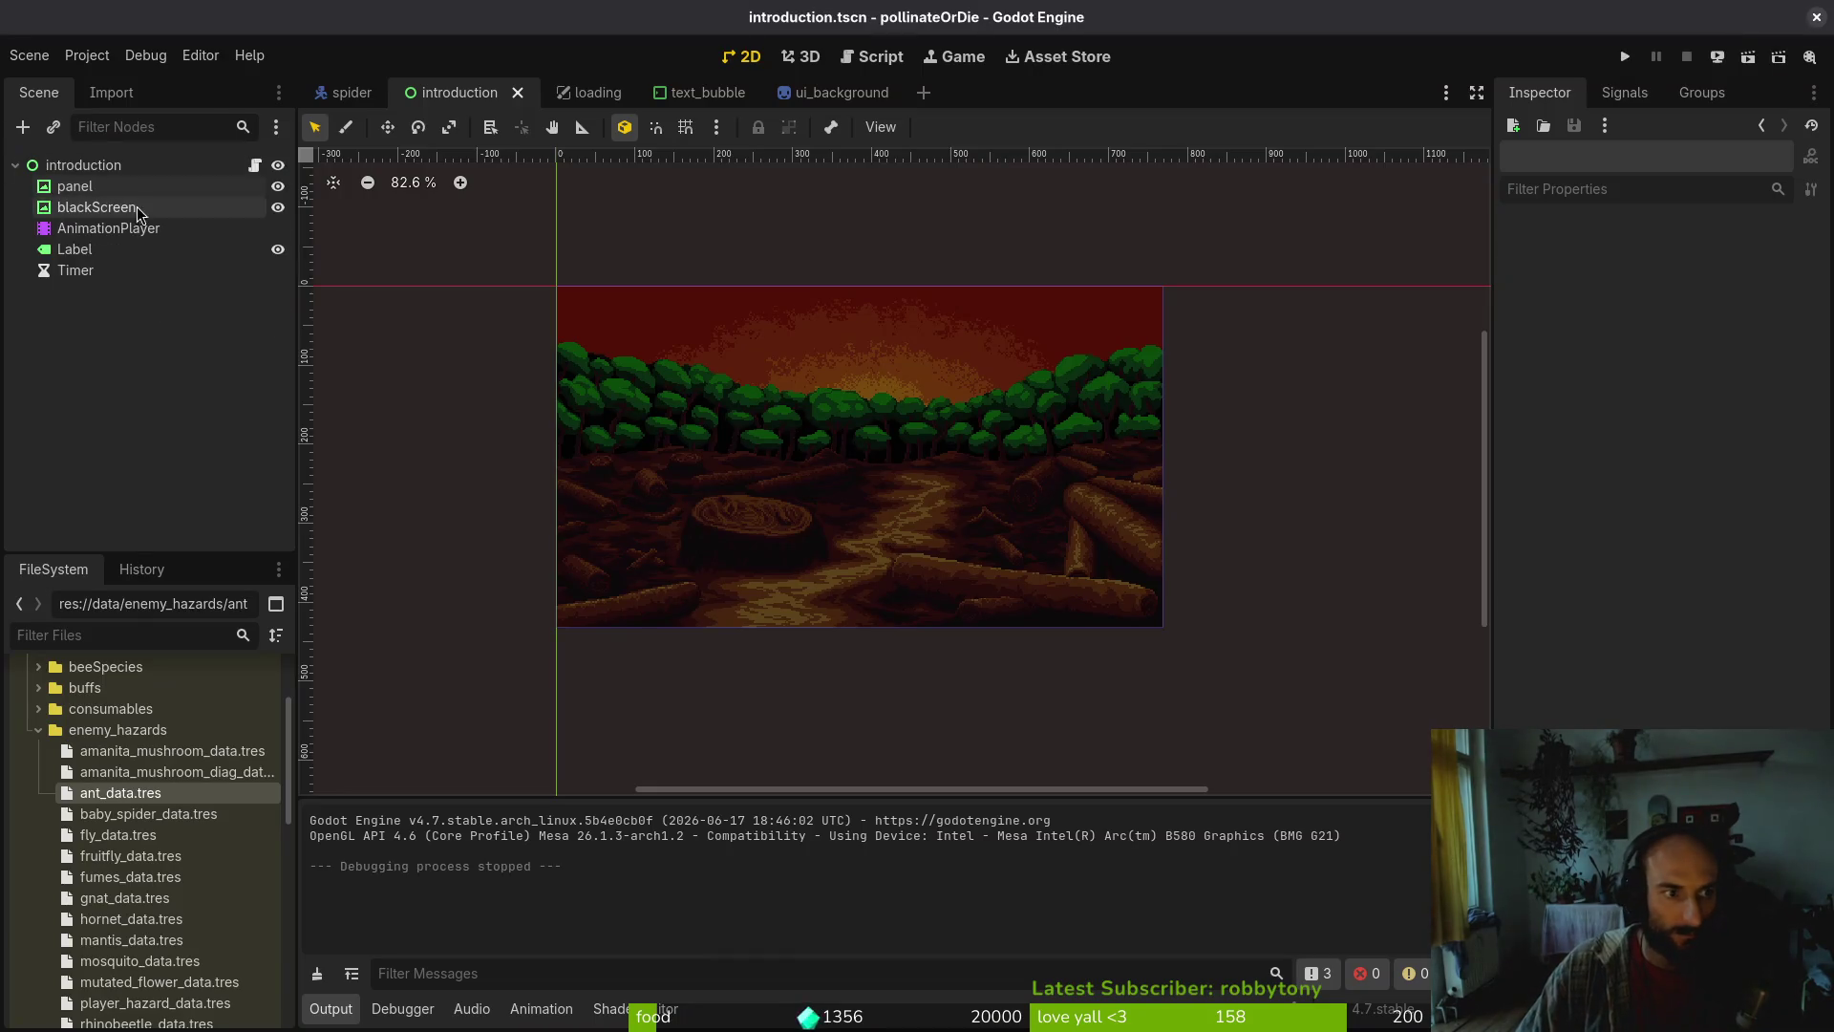
Anchor the intro Label to Center Top and nudge it down on the canvas
click(95, 248)
scroll(1614, 672, down, 5)
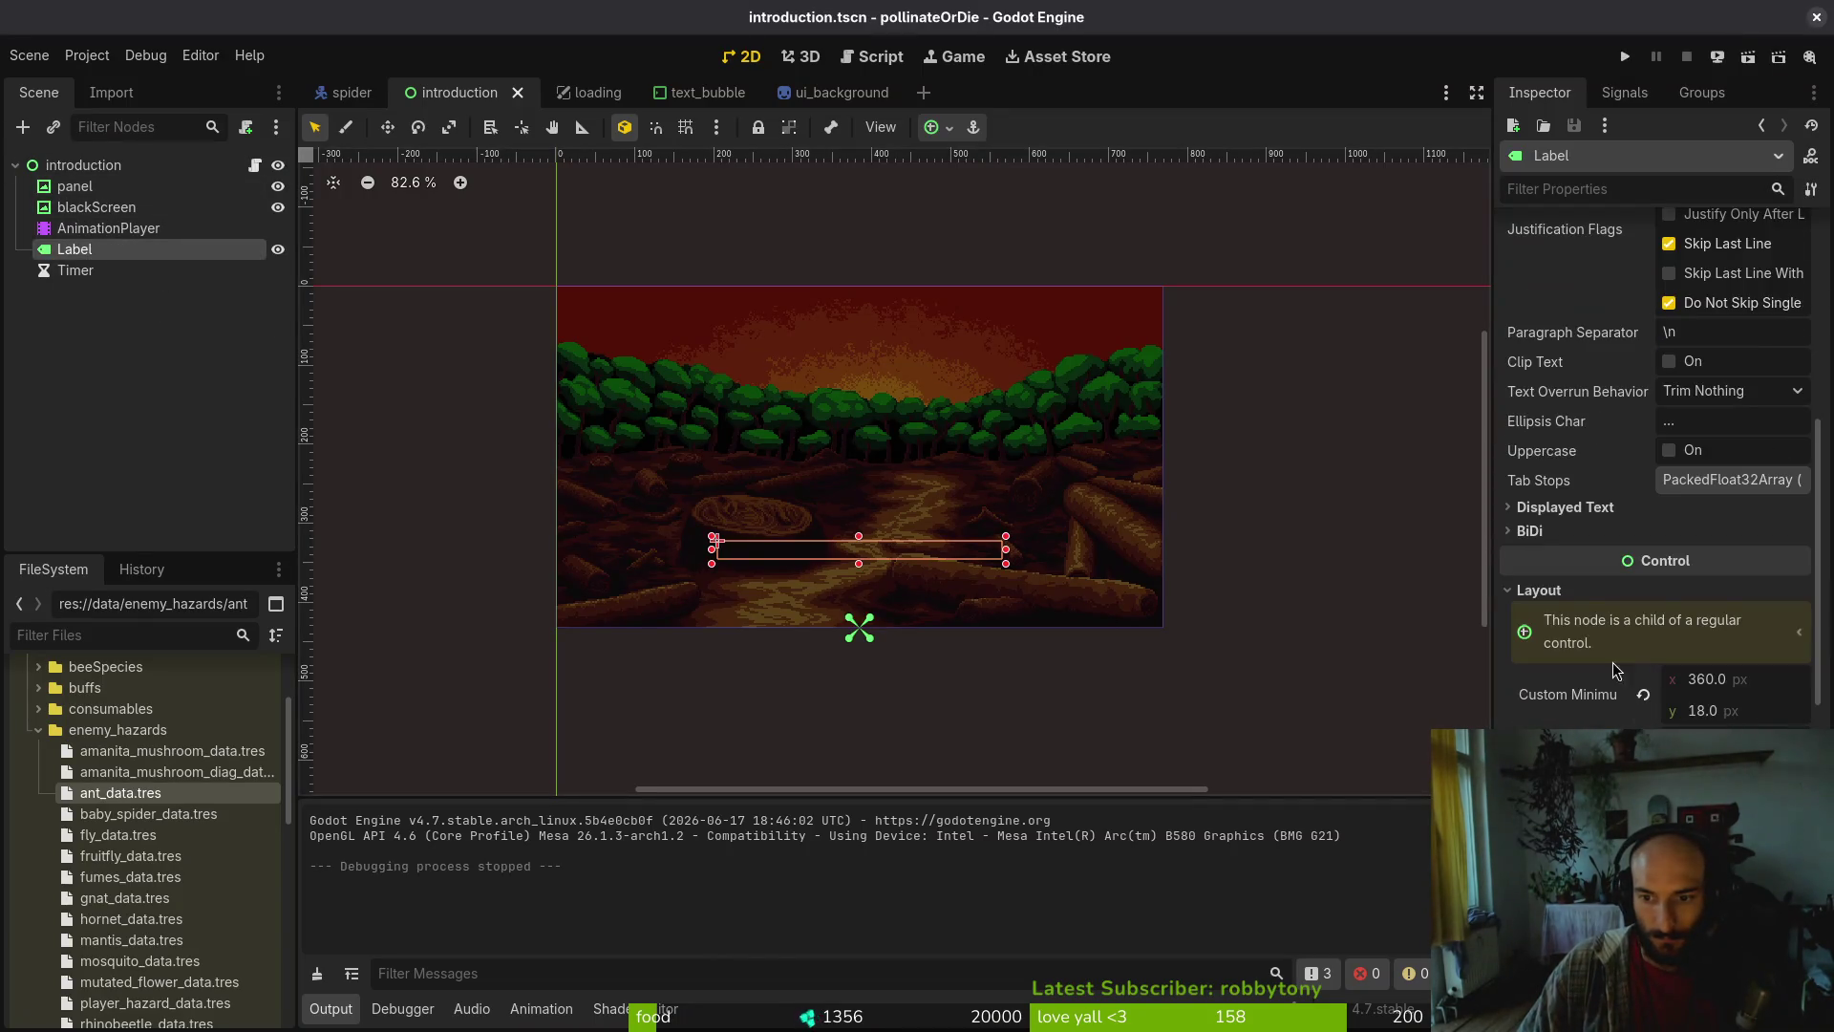
click(1729, 754)
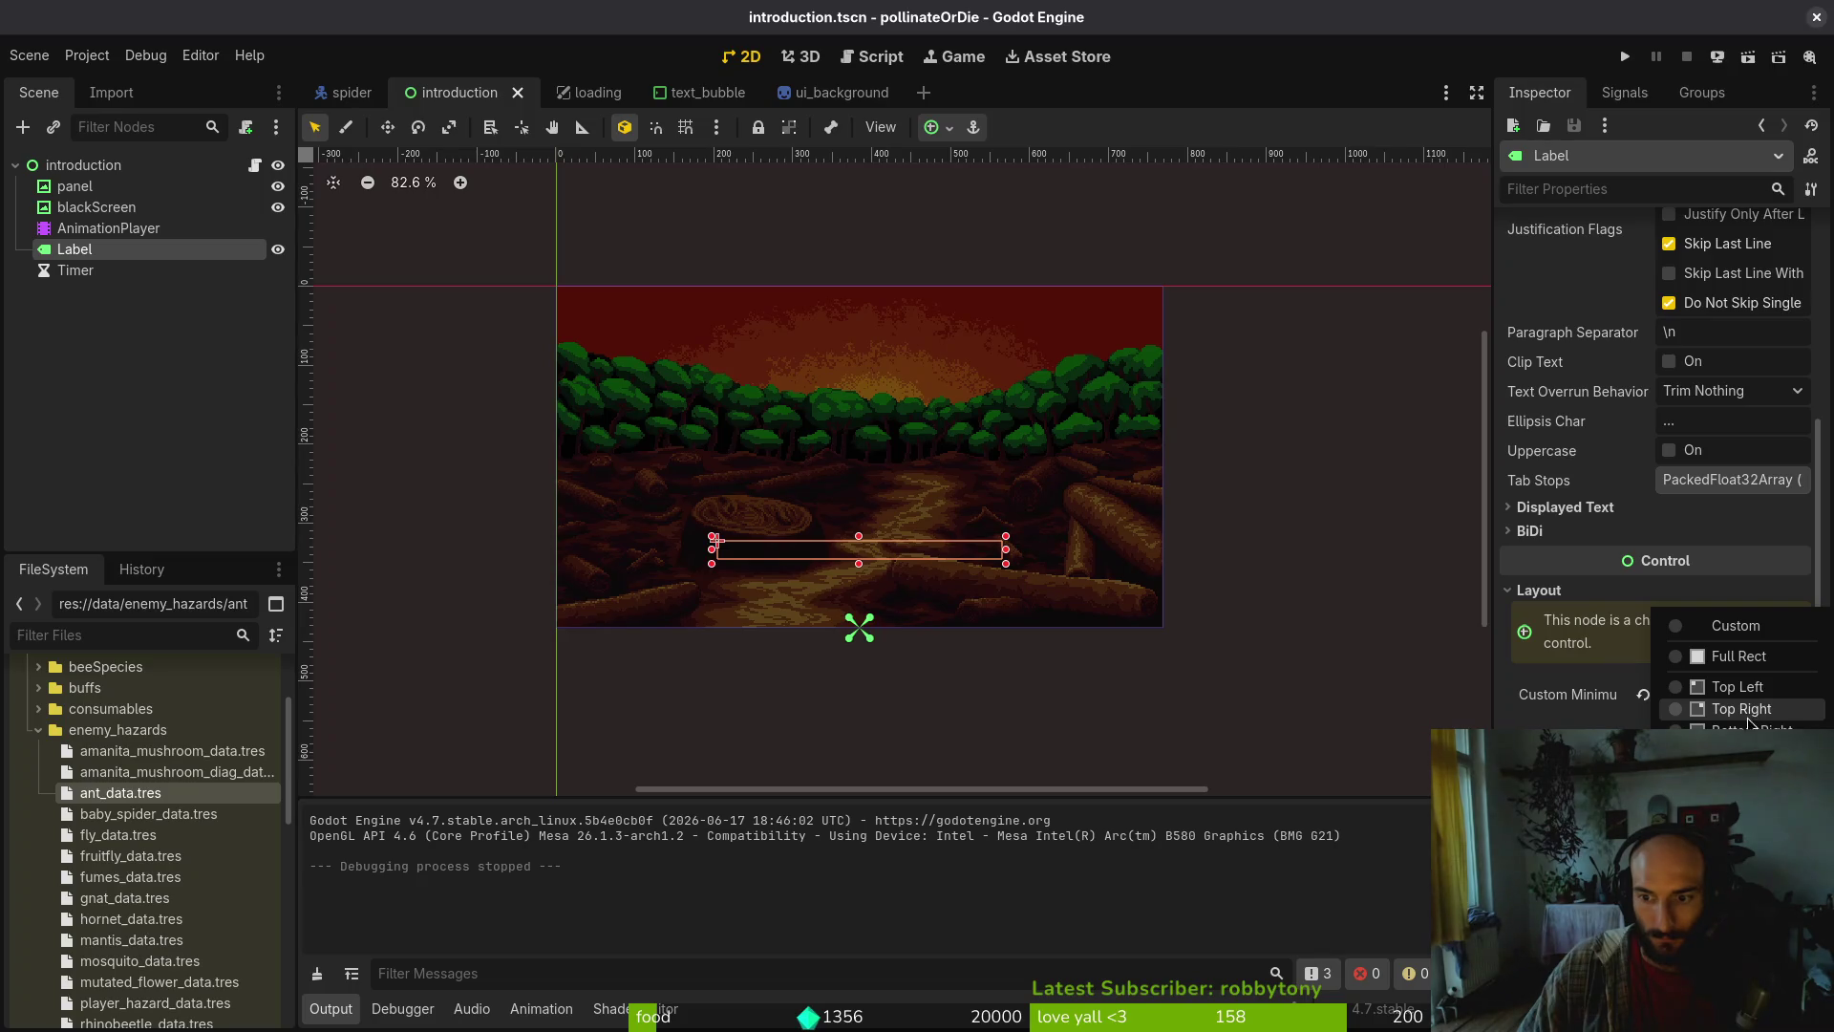
click(1741, 804)
scroll(993, 507, up, 2)
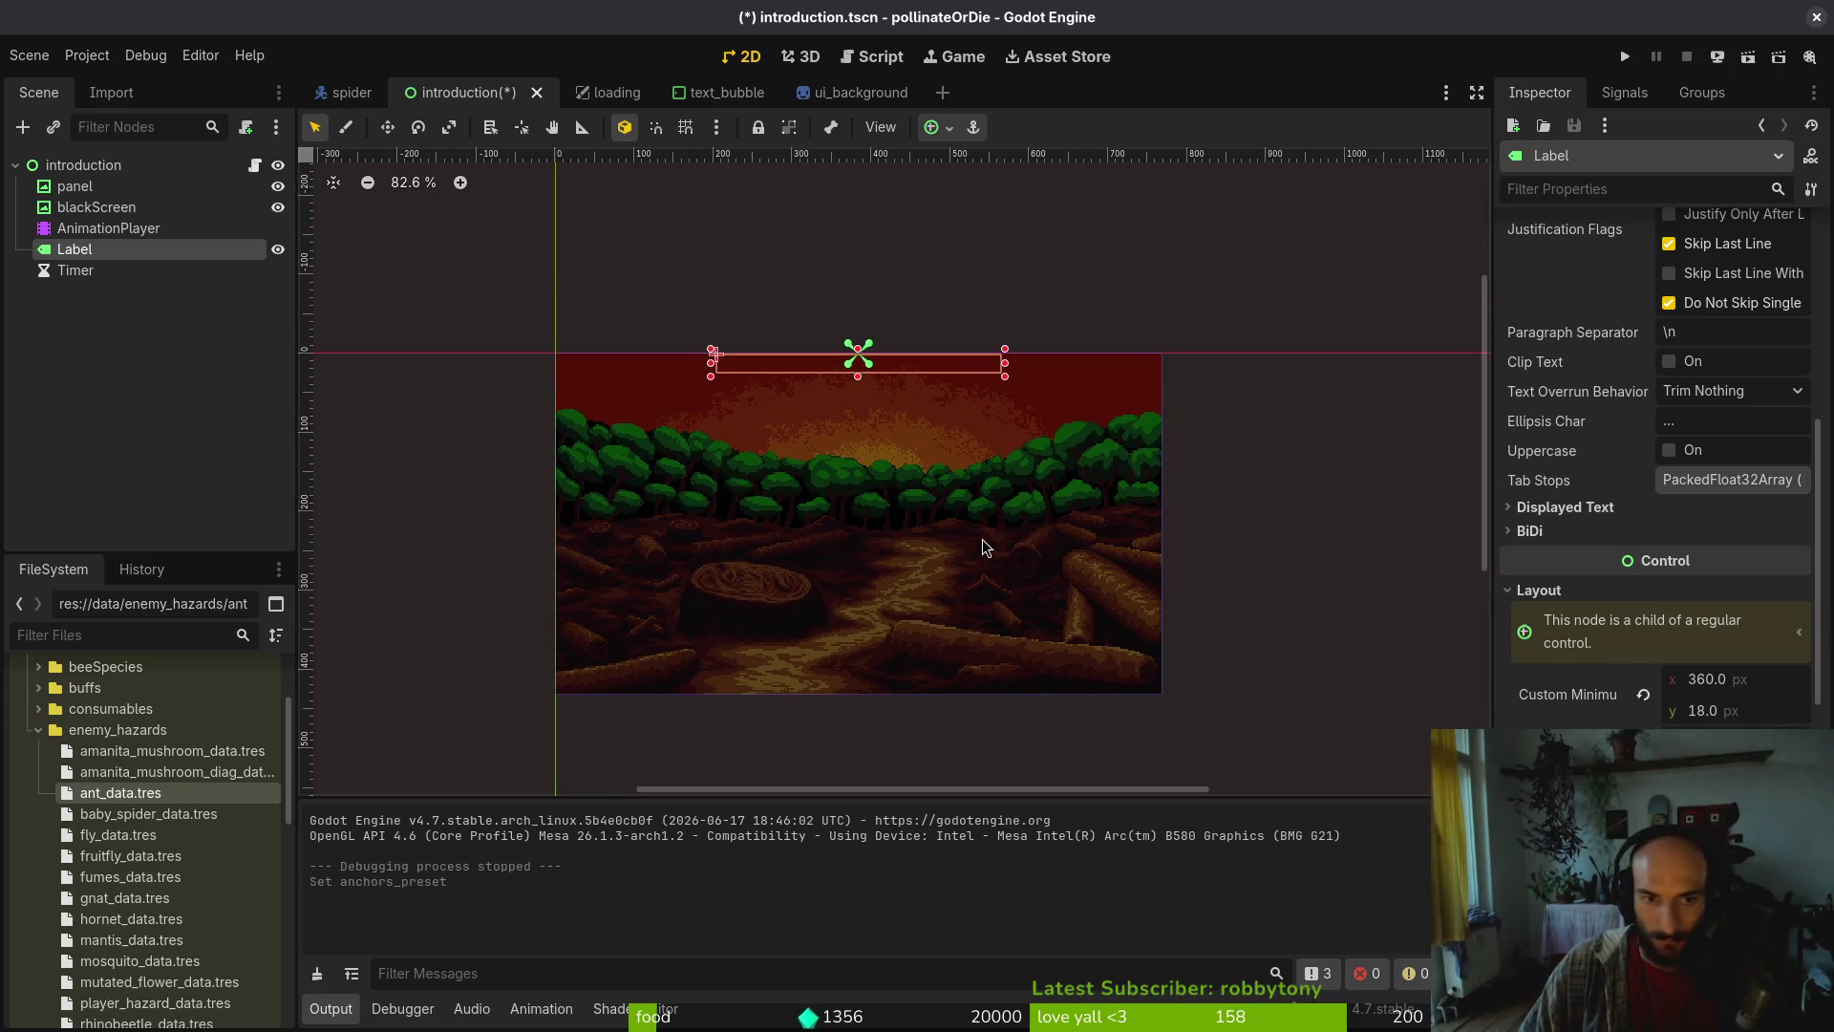
key(Down)
key(Down)
key(Down)
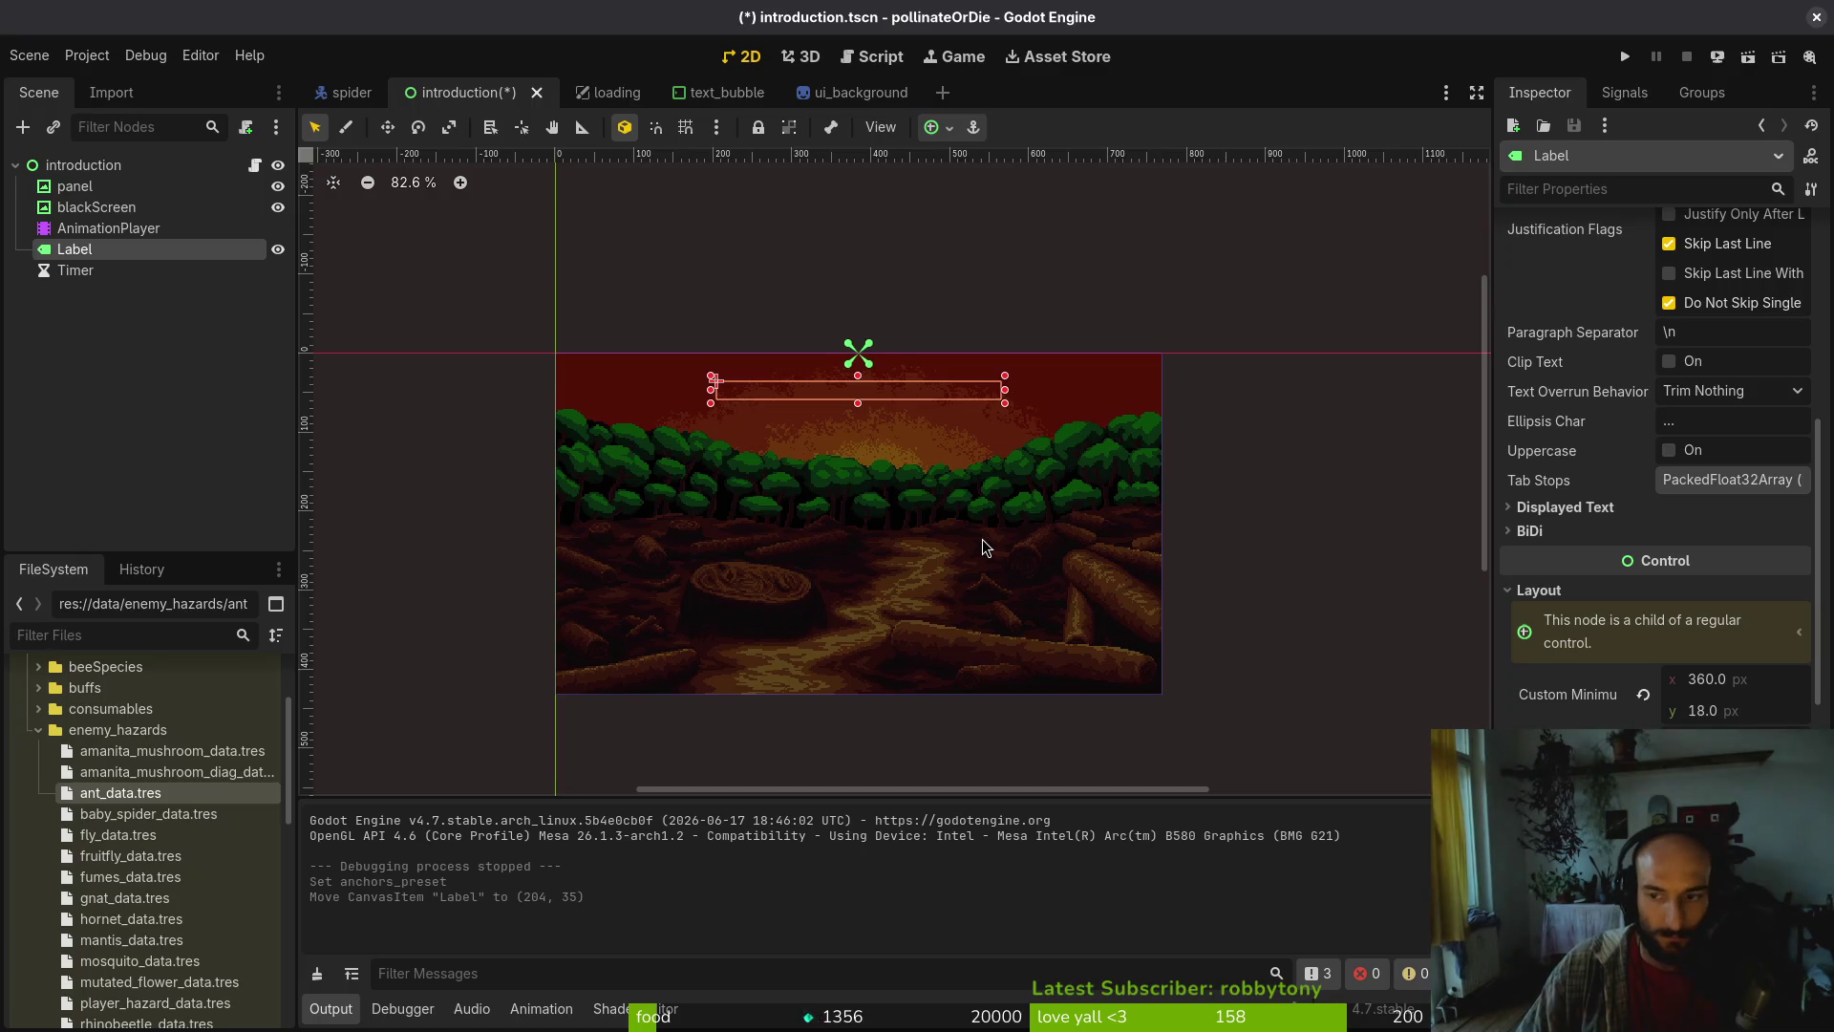
scroll(1657, 458, down, 3)
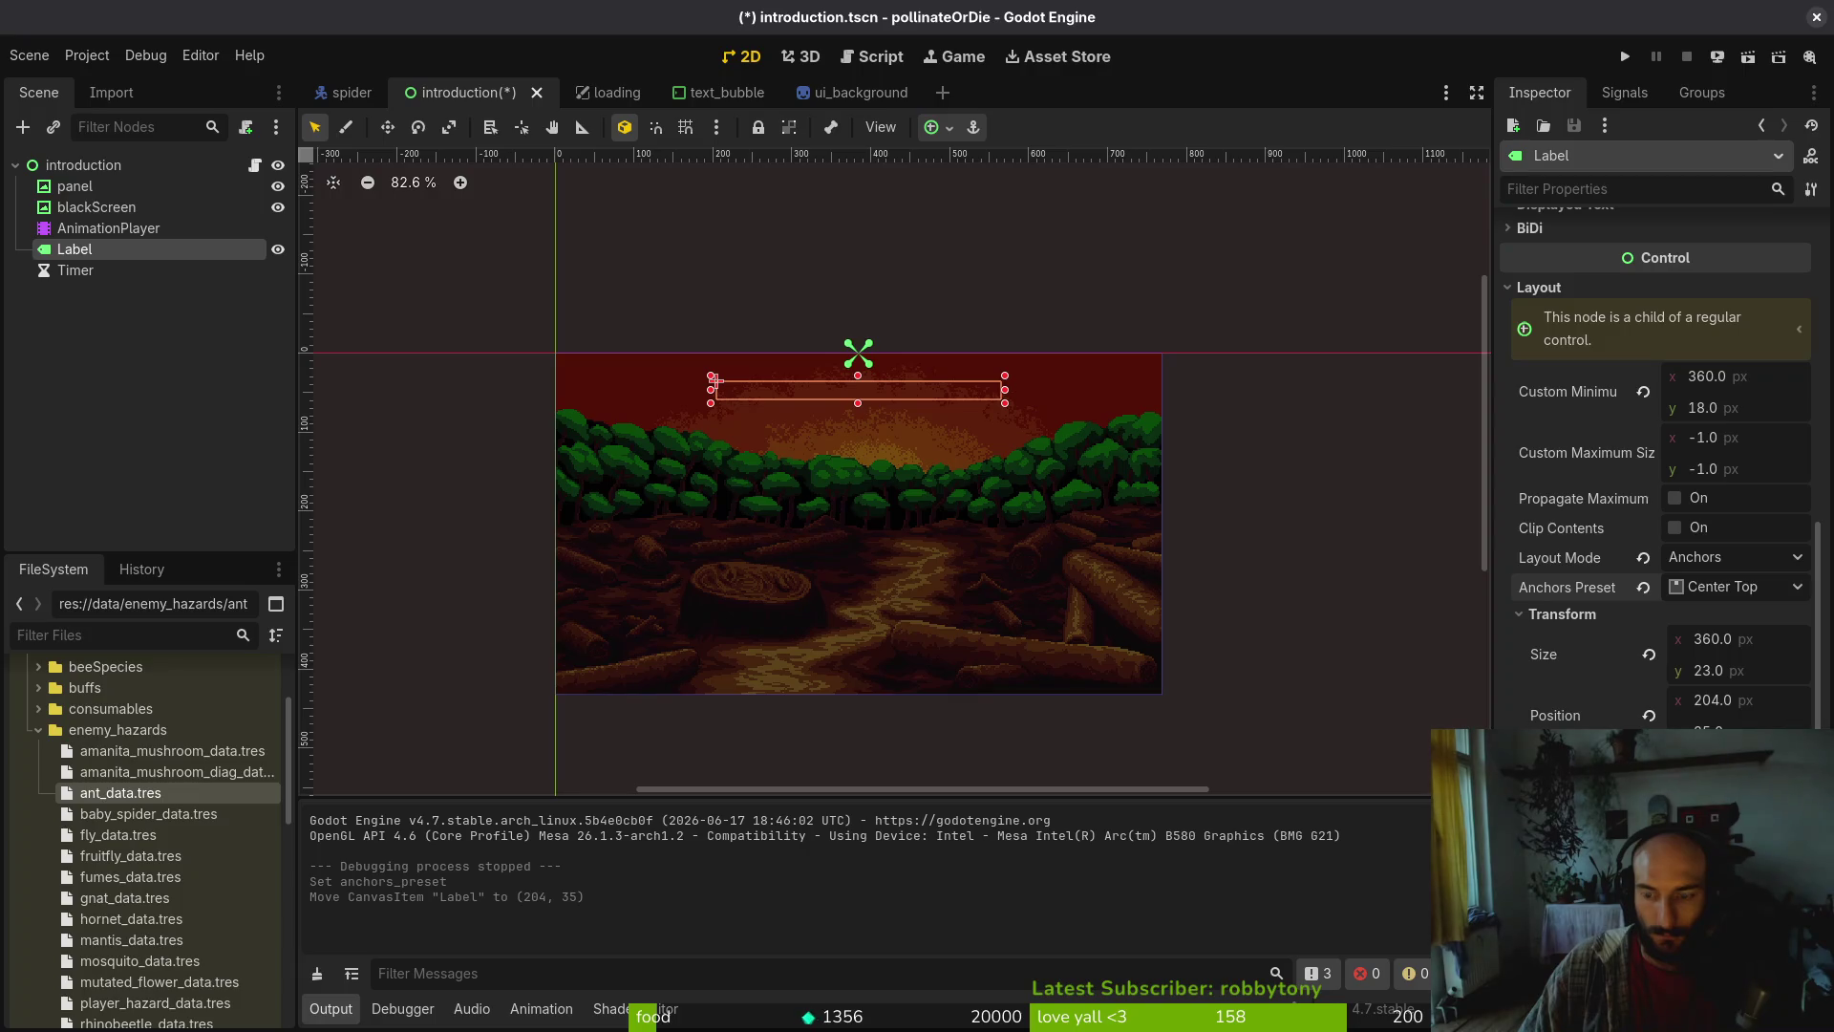
key(Down)
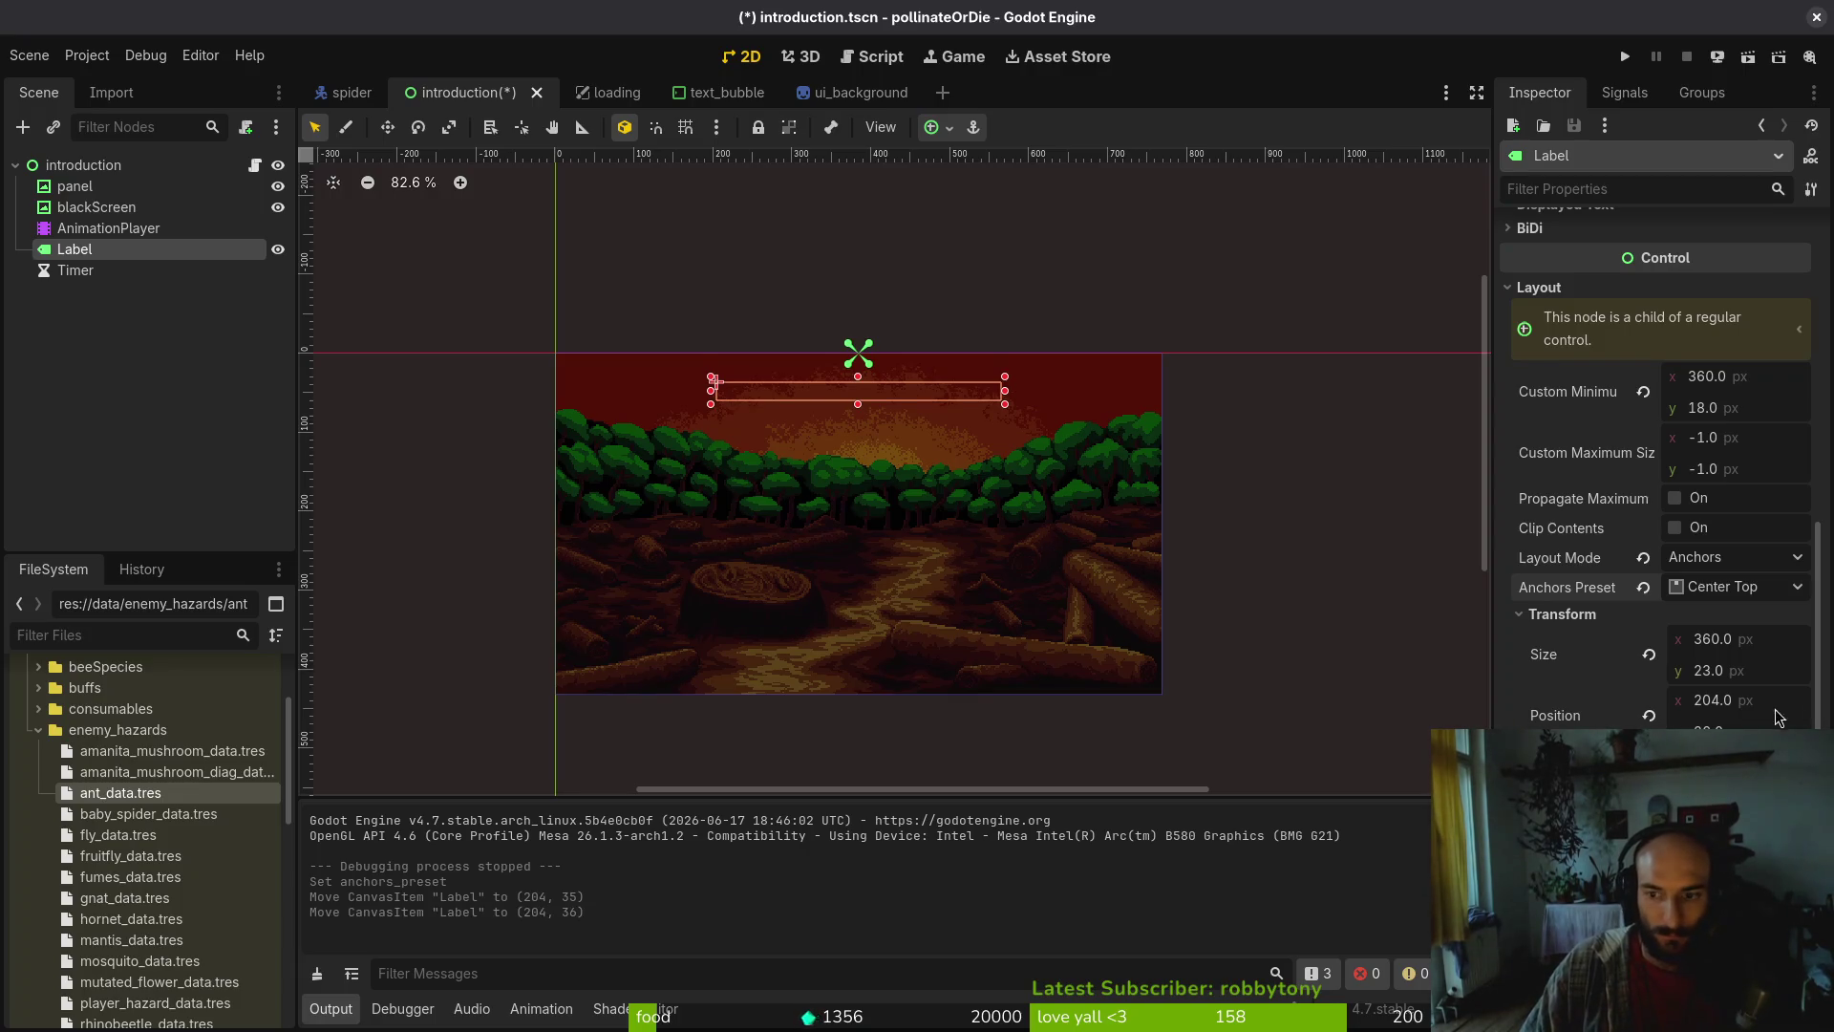
Set the Label's Position y, leaving it at (204, 36), save, and run the project
text(30)
key(Return)
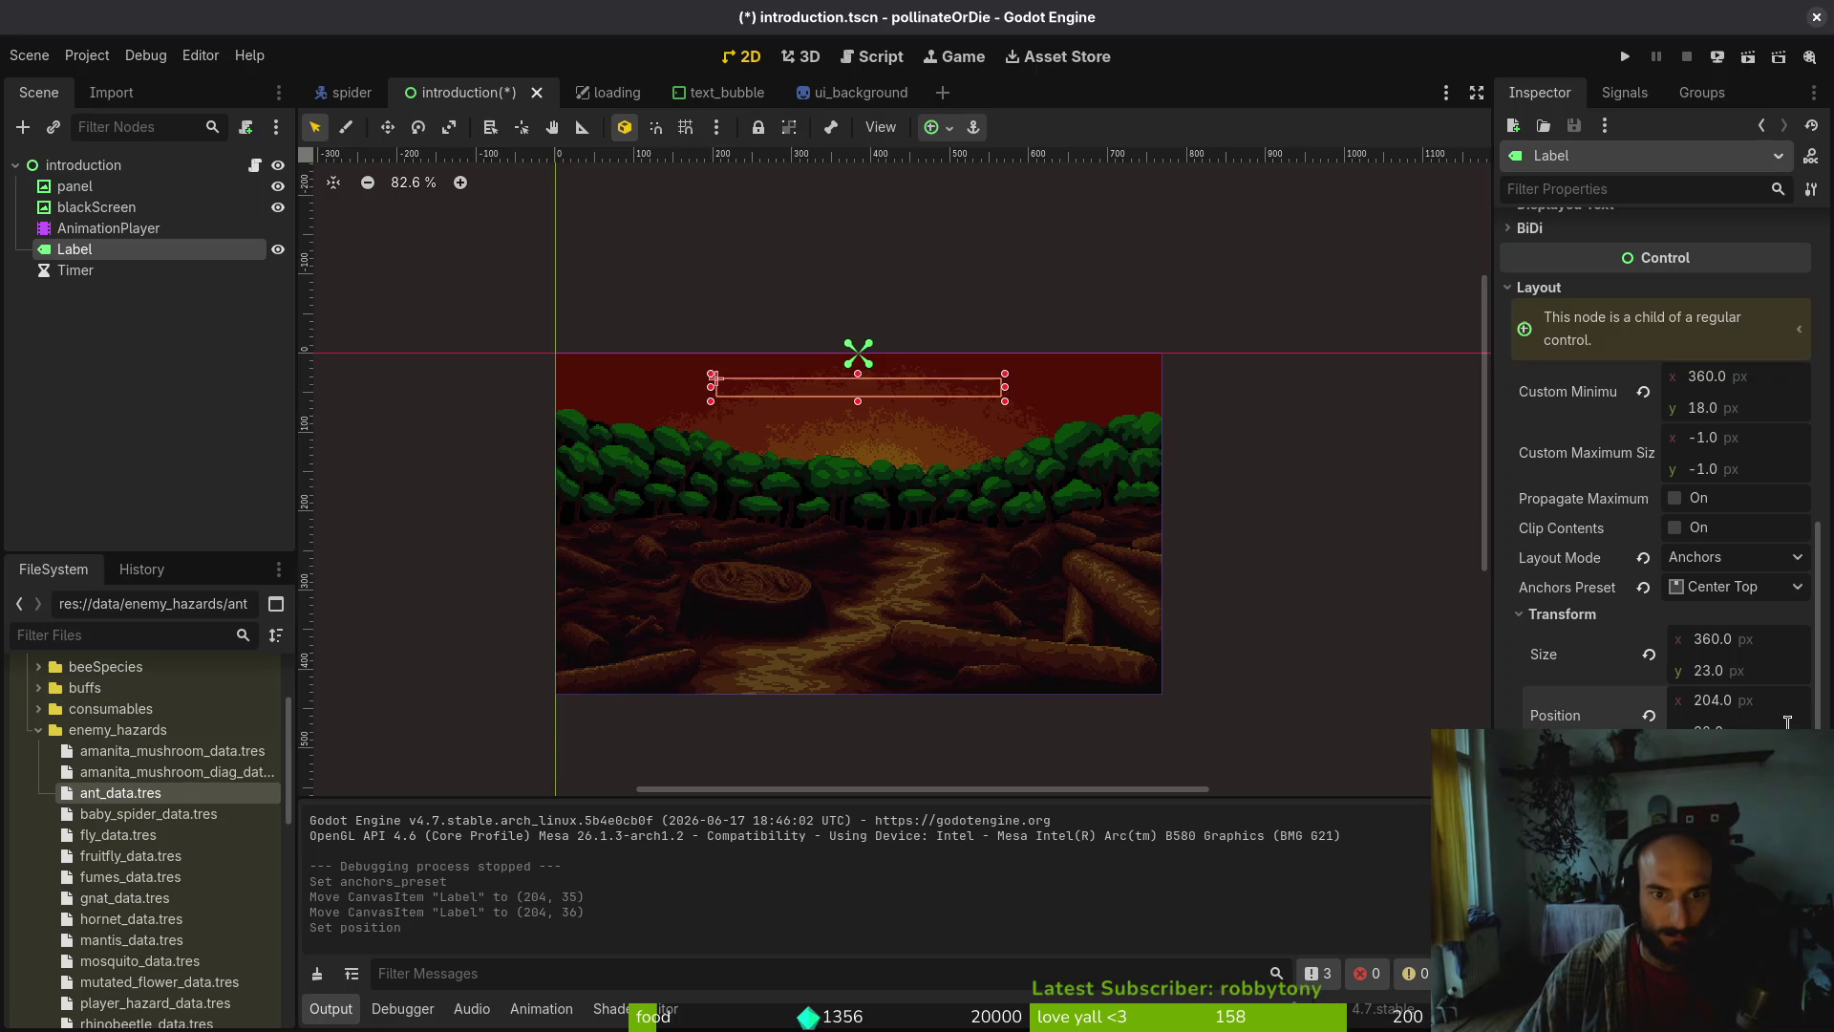
key(ctrl+s)
scroll(514, 531, up, 2)
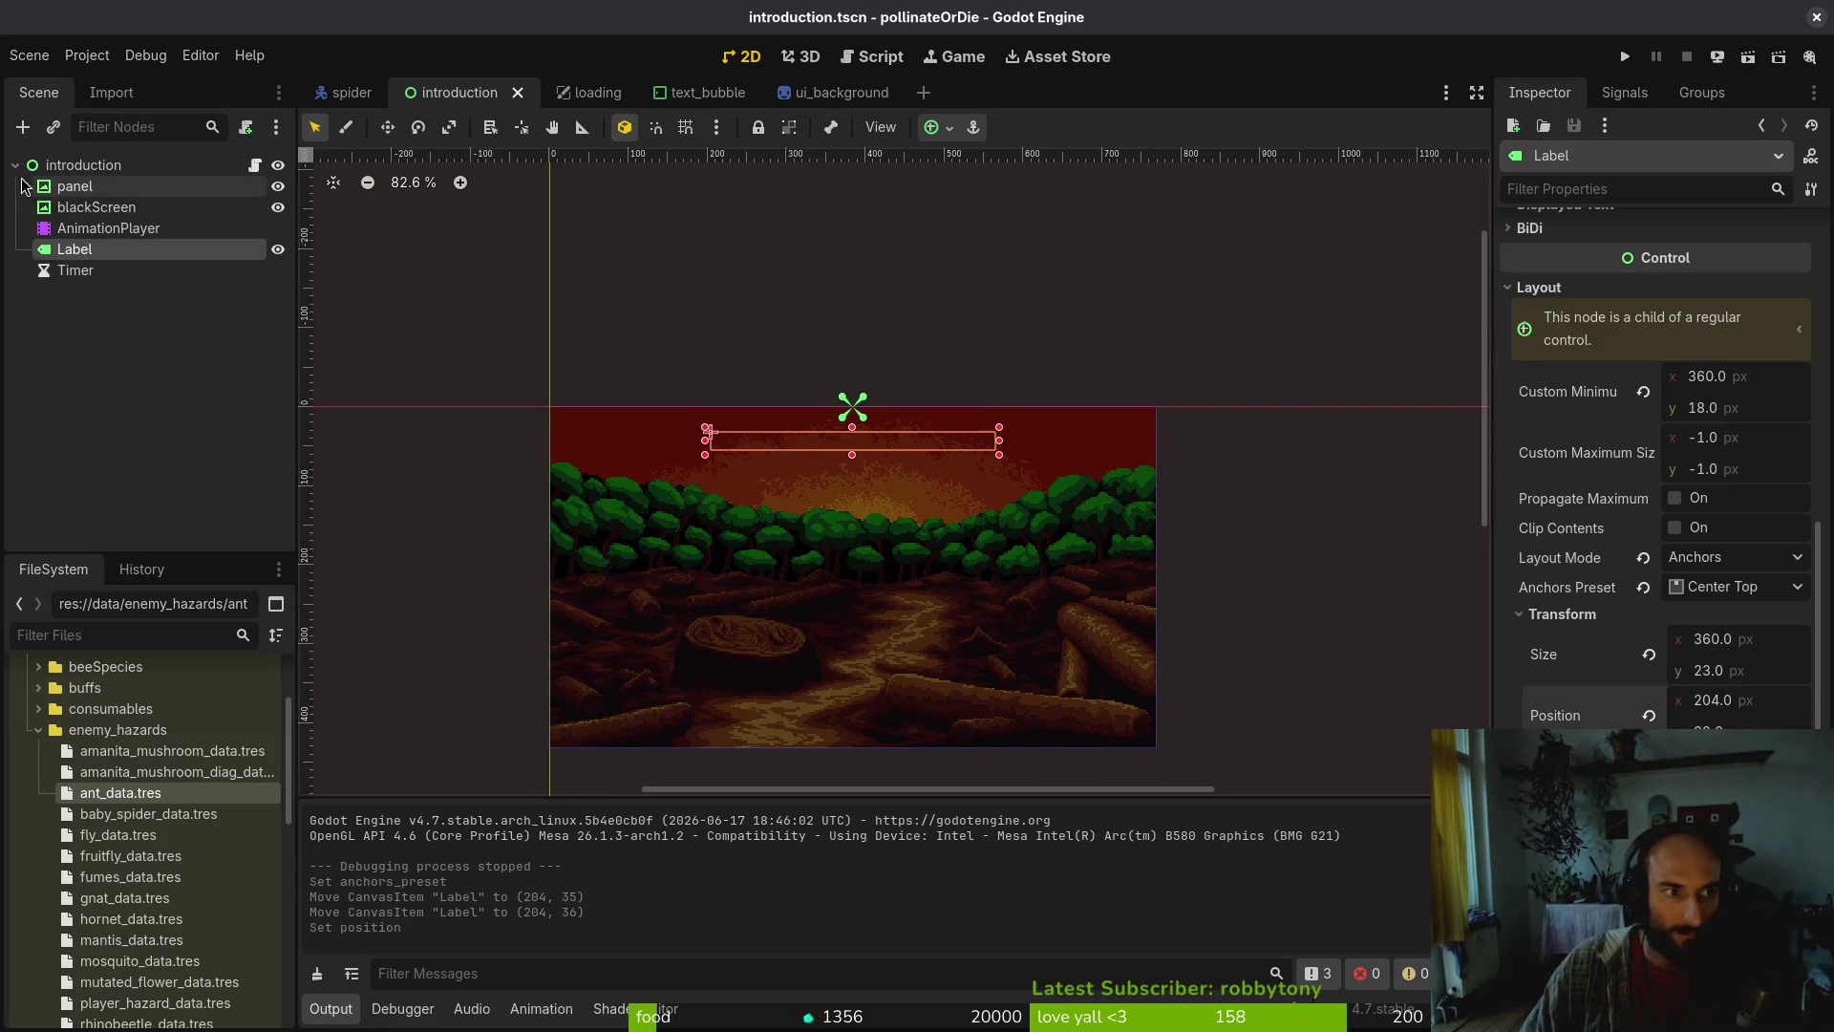
click(15, 164)
click(1625, 57)
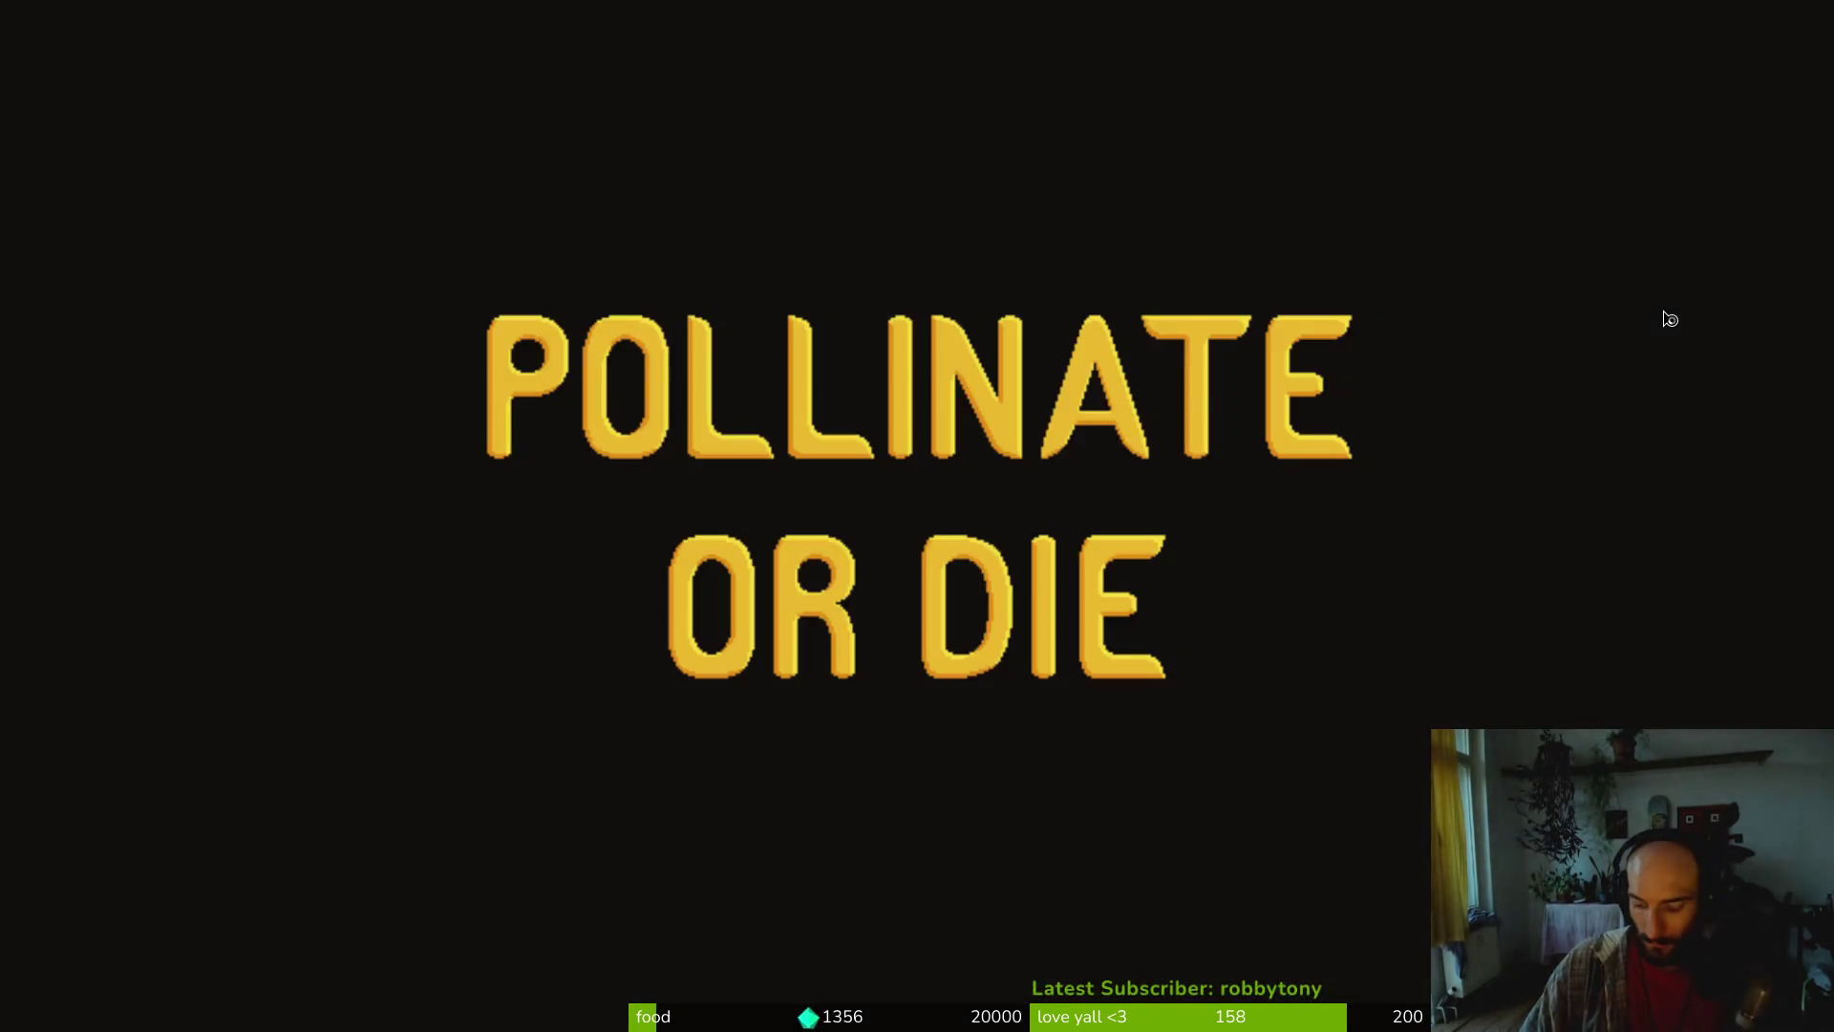
Start a New Game, confirm the slide captions sit near the top, then close the game
key(Down)
key(Return)
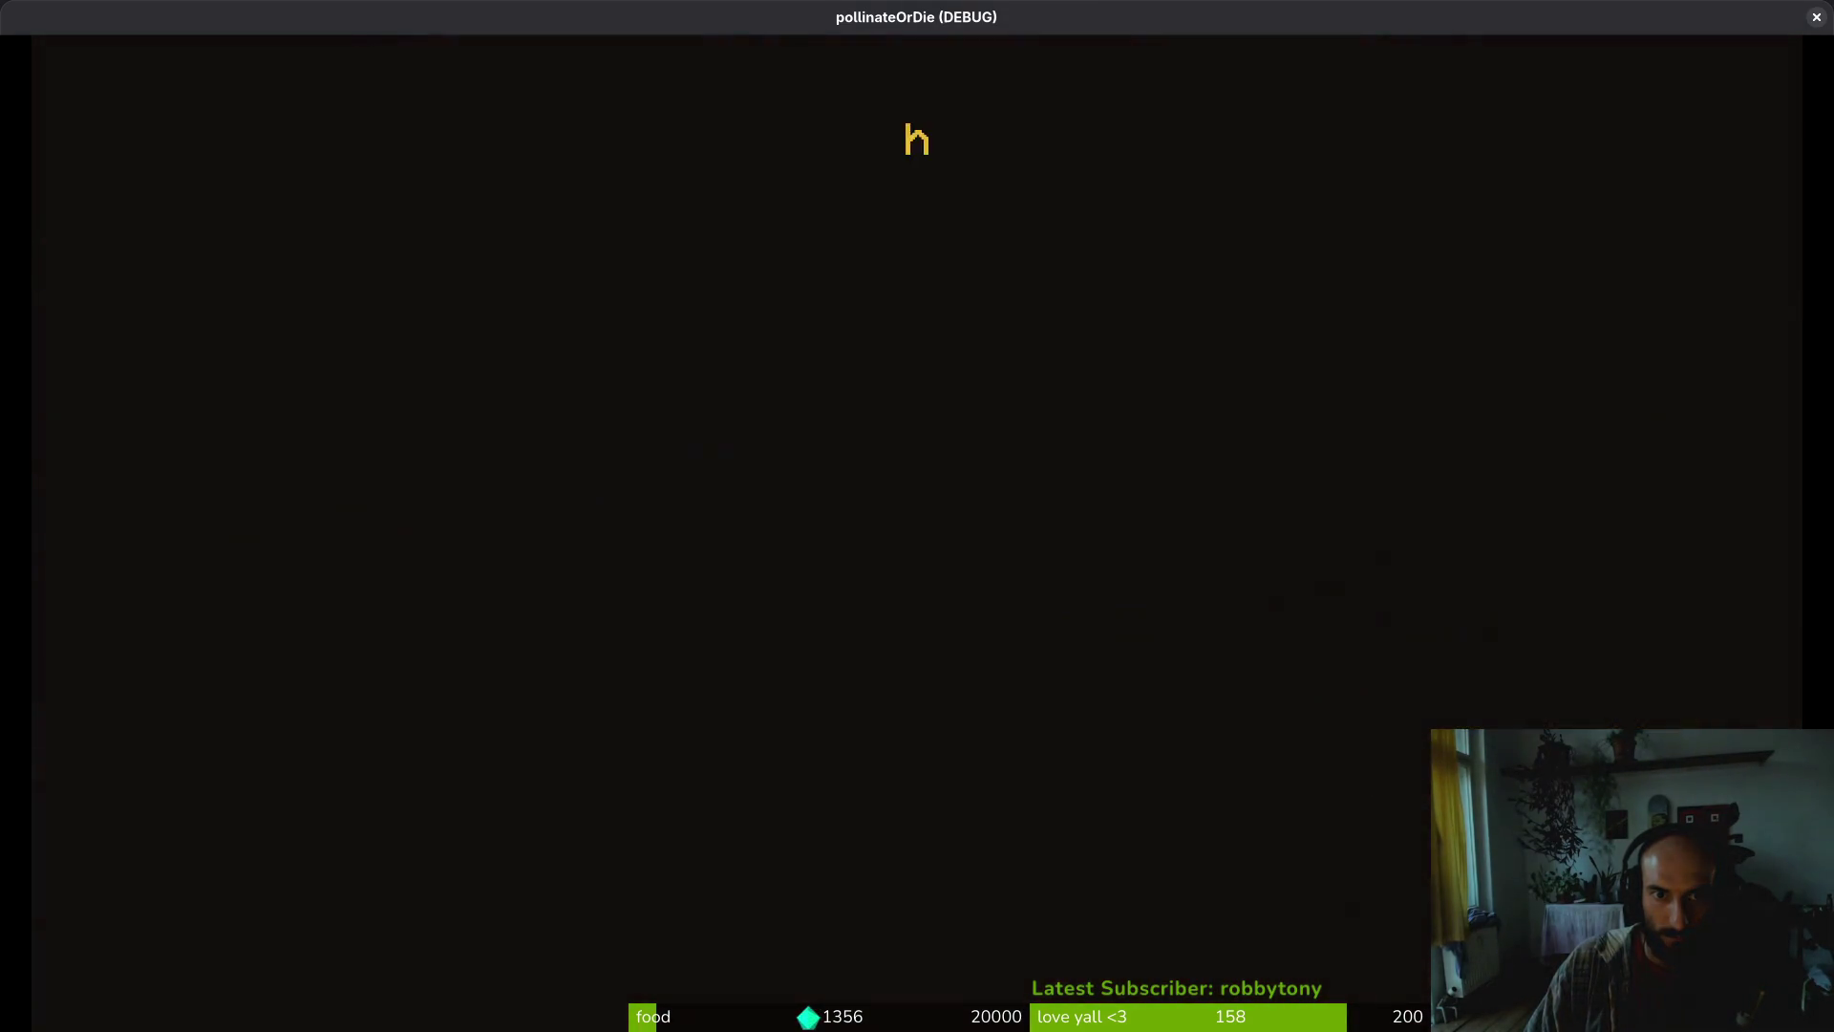
click(1814, 19)
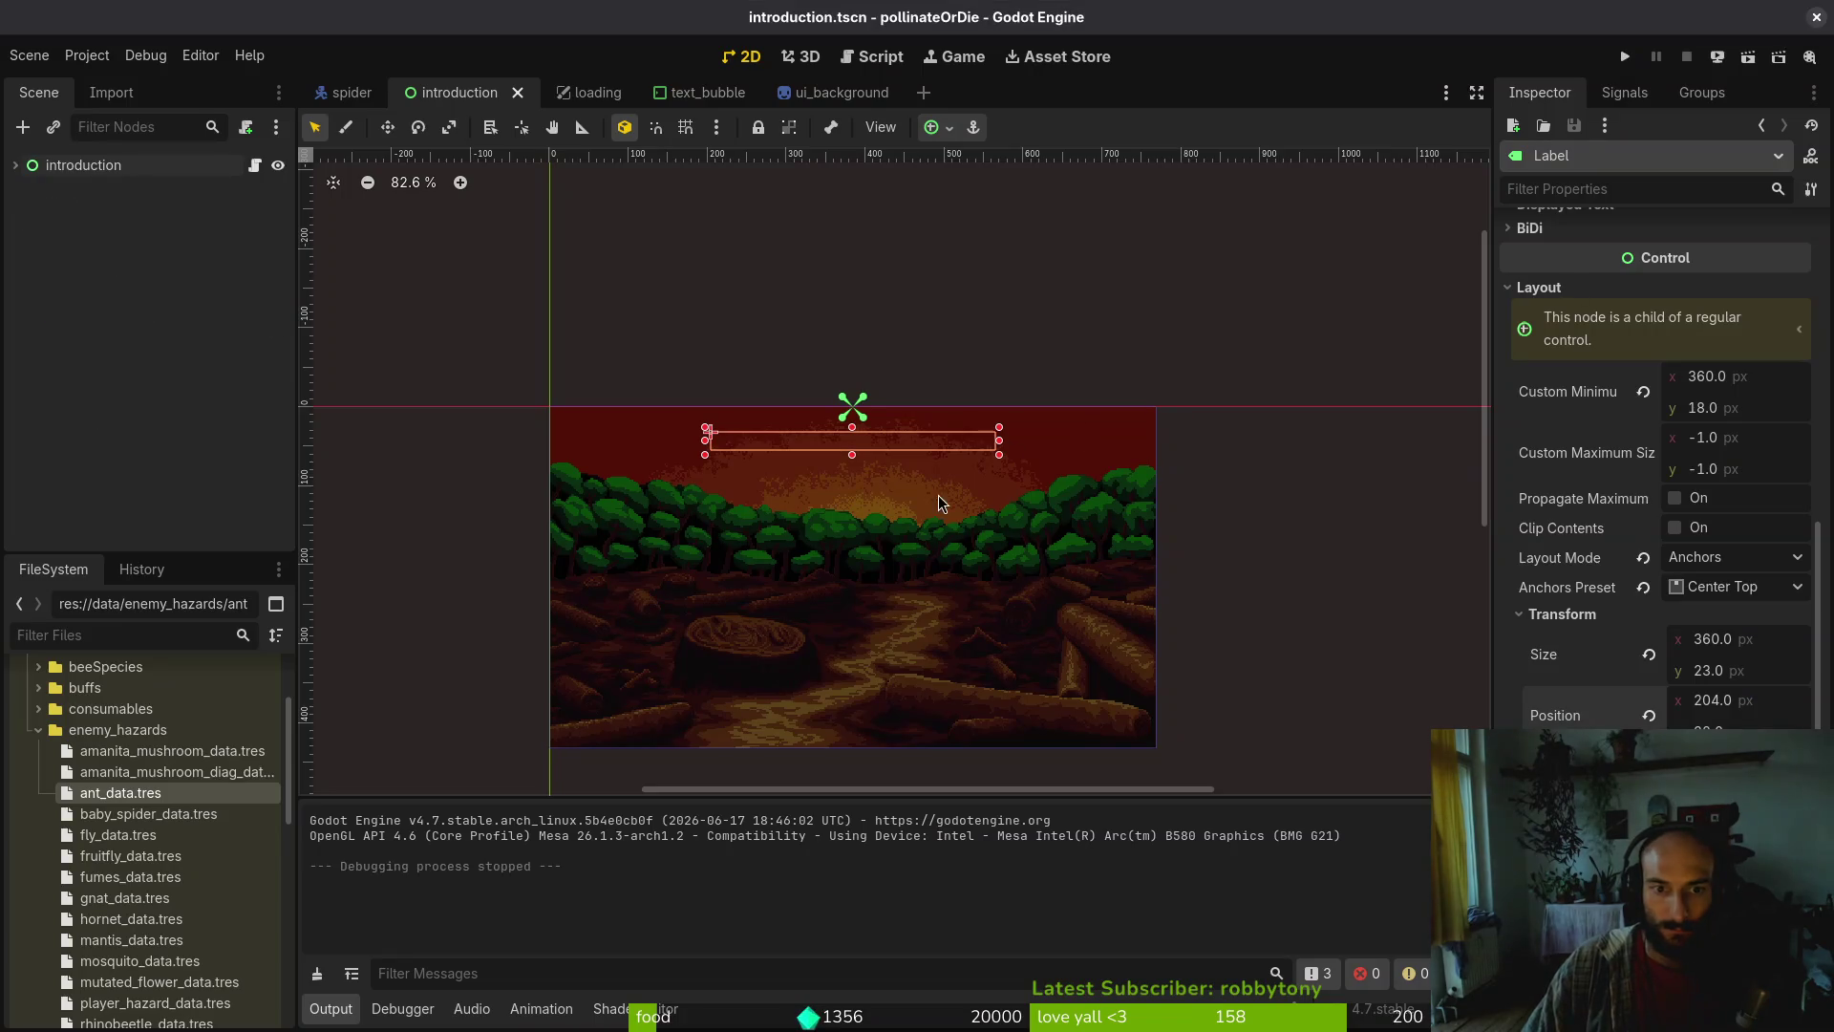
Lower the Label's Position y slightly, save the scene, and launch the game to its main menu
click(1788, 727)
key(Return)
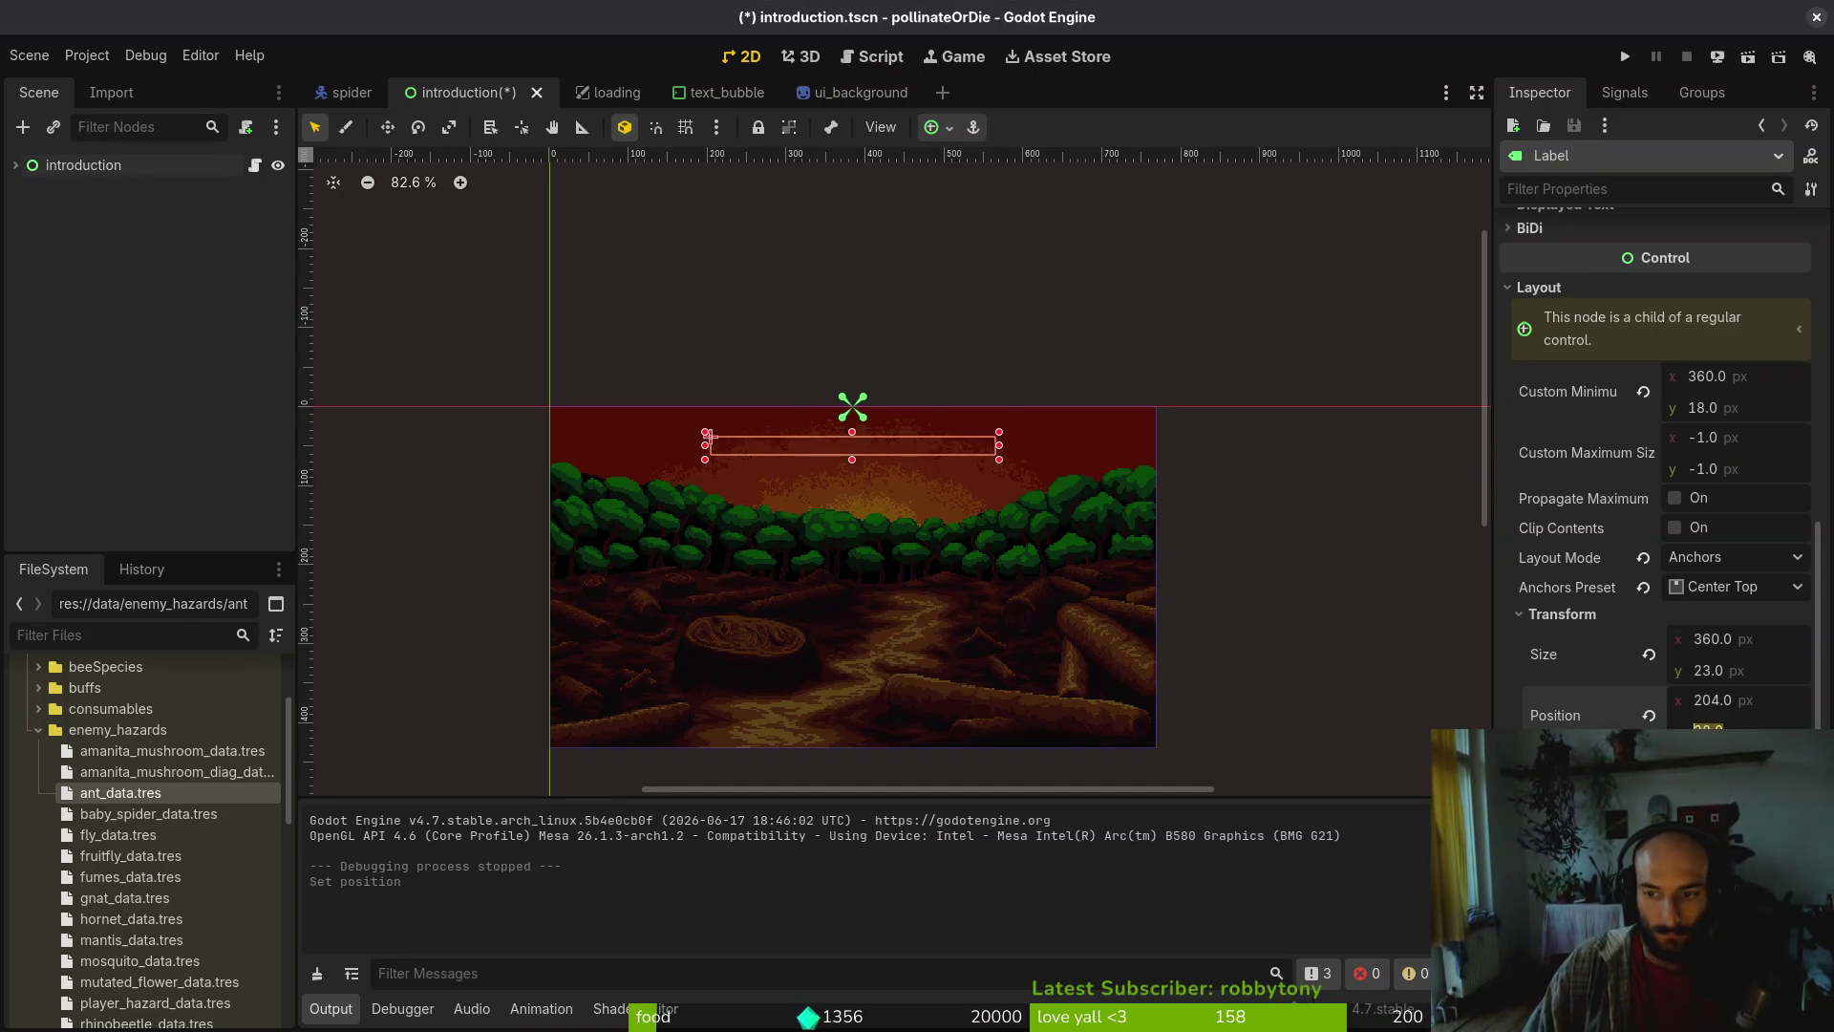
key(Return)
key(ctrl+s)
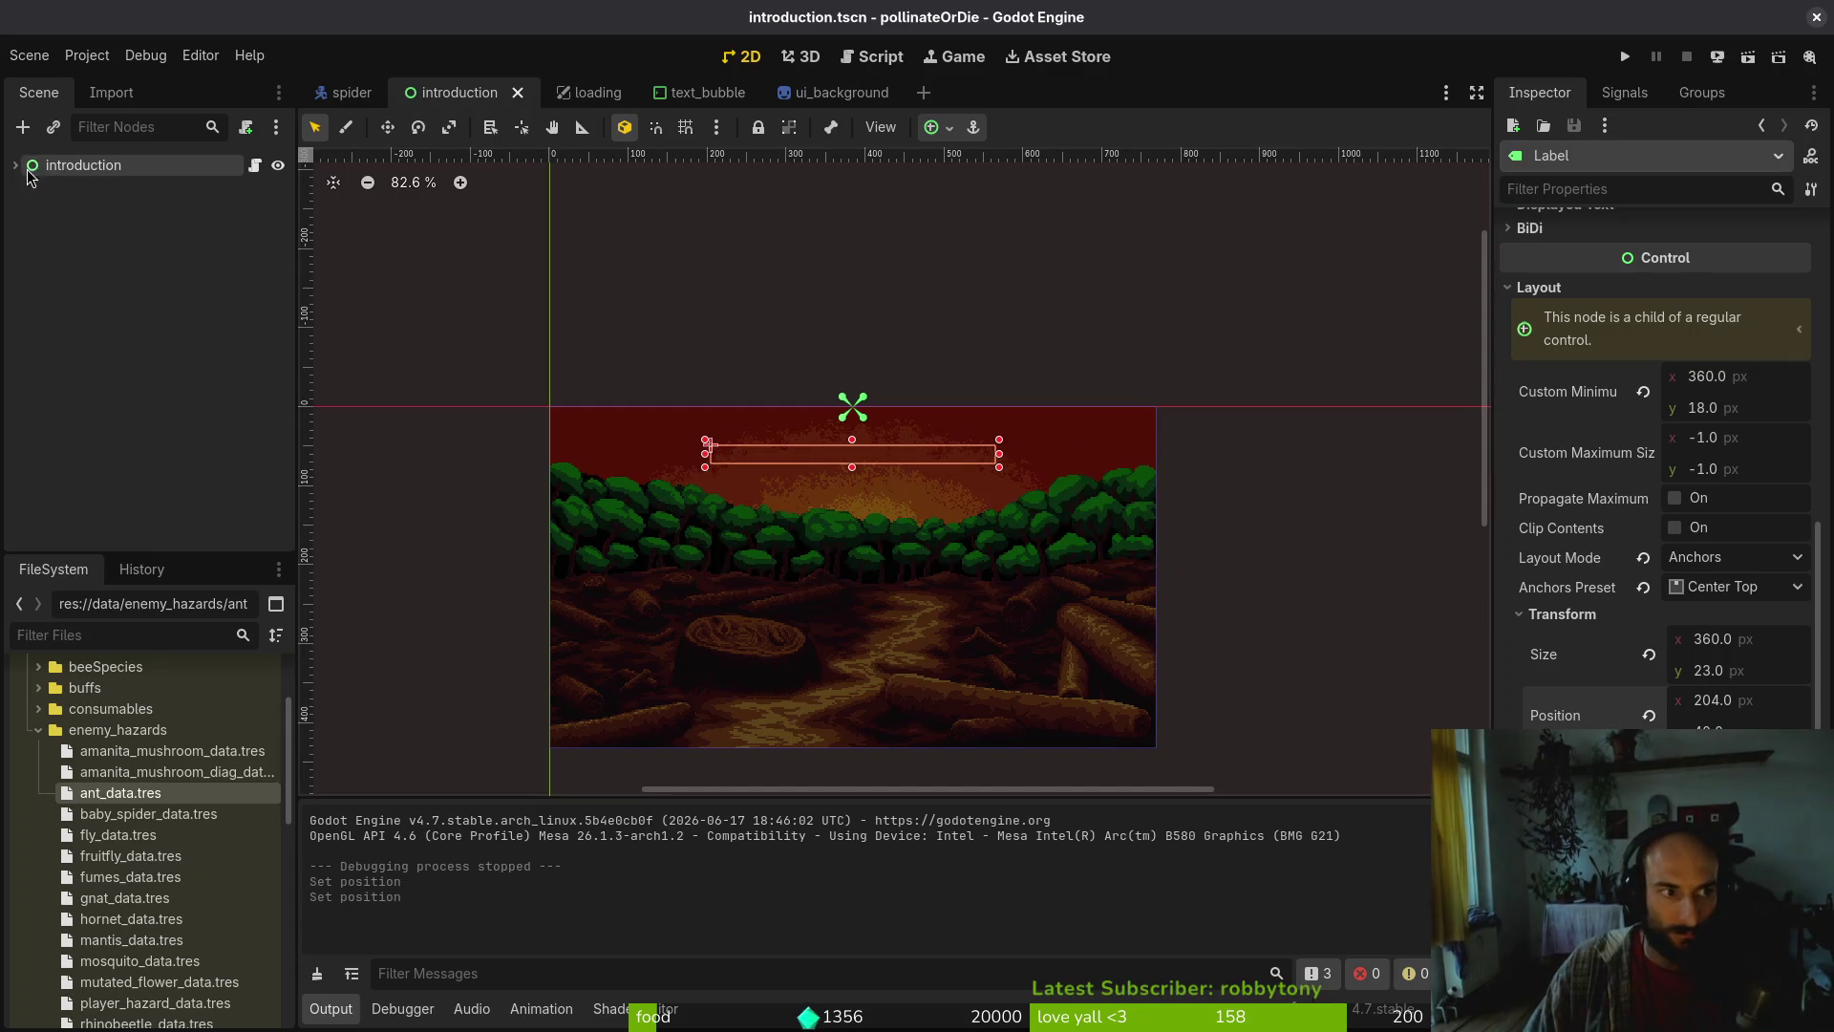
click(15, 166)
click(16, 166)
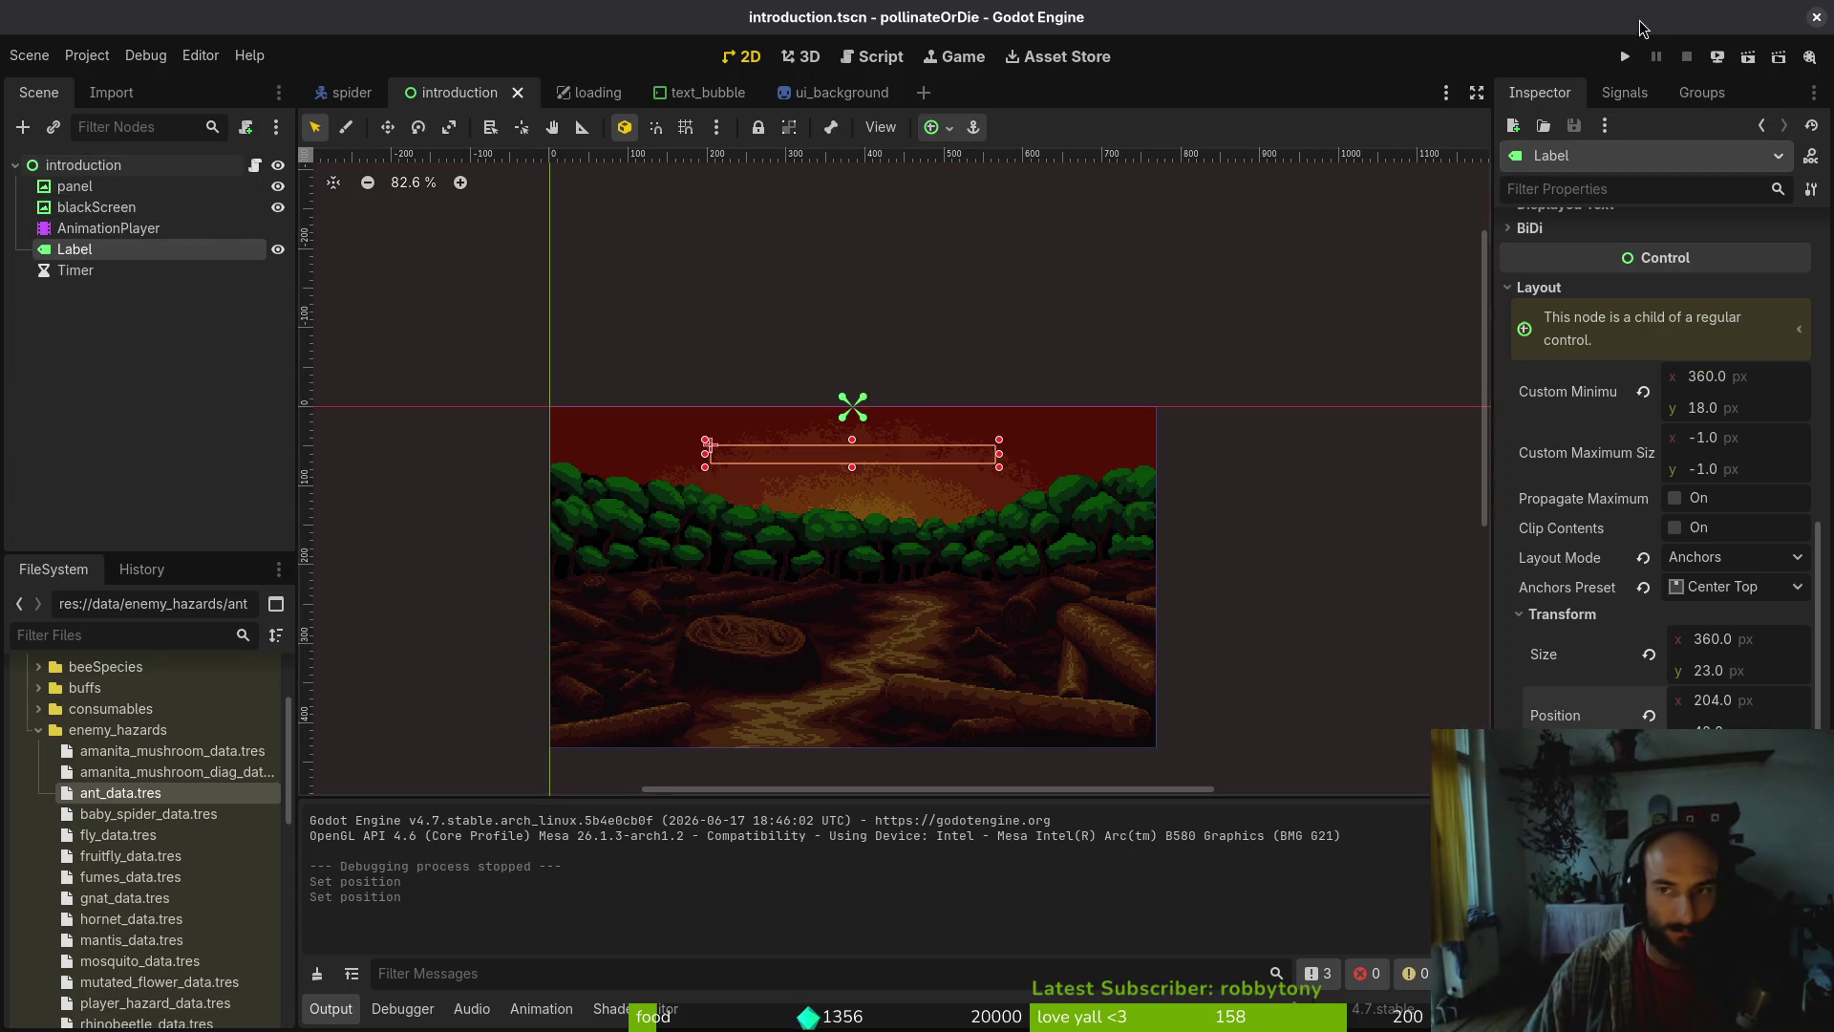
click(1625, 56)
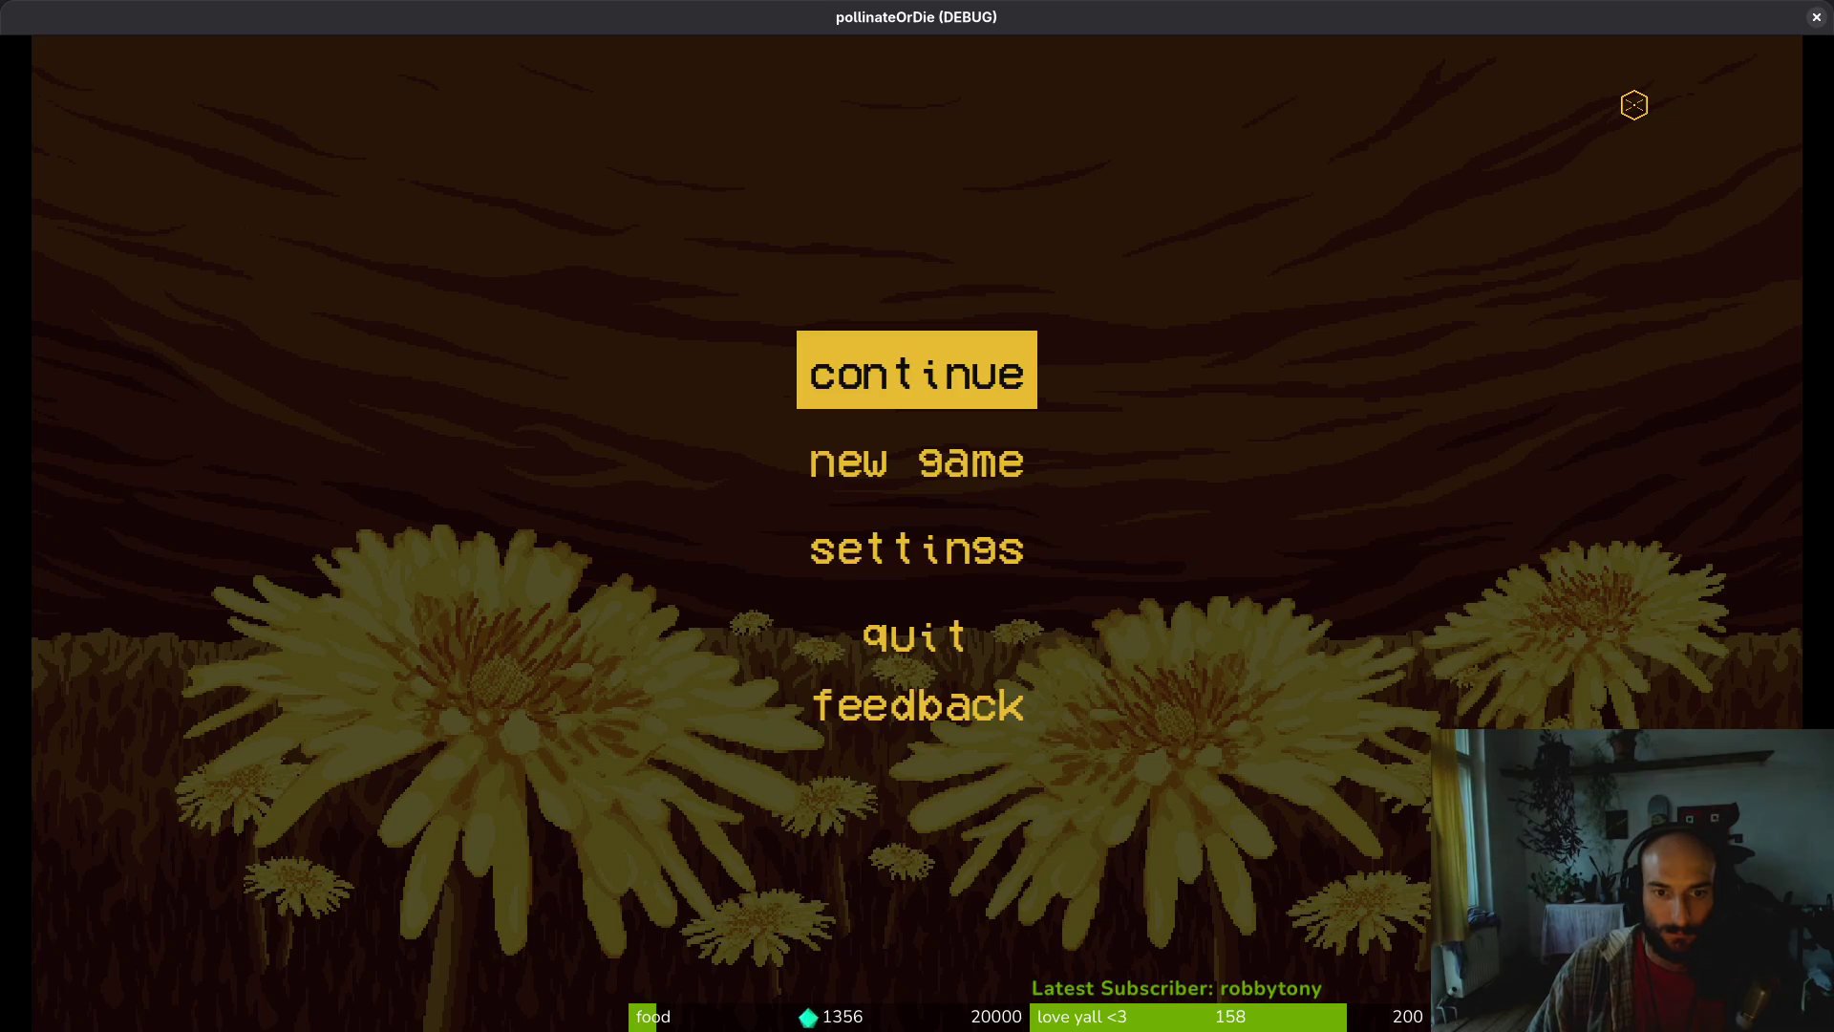
Play a New Game through the death, desert and pollinate slides into level one, stop it, and deselect
key(Down)
key(Return)
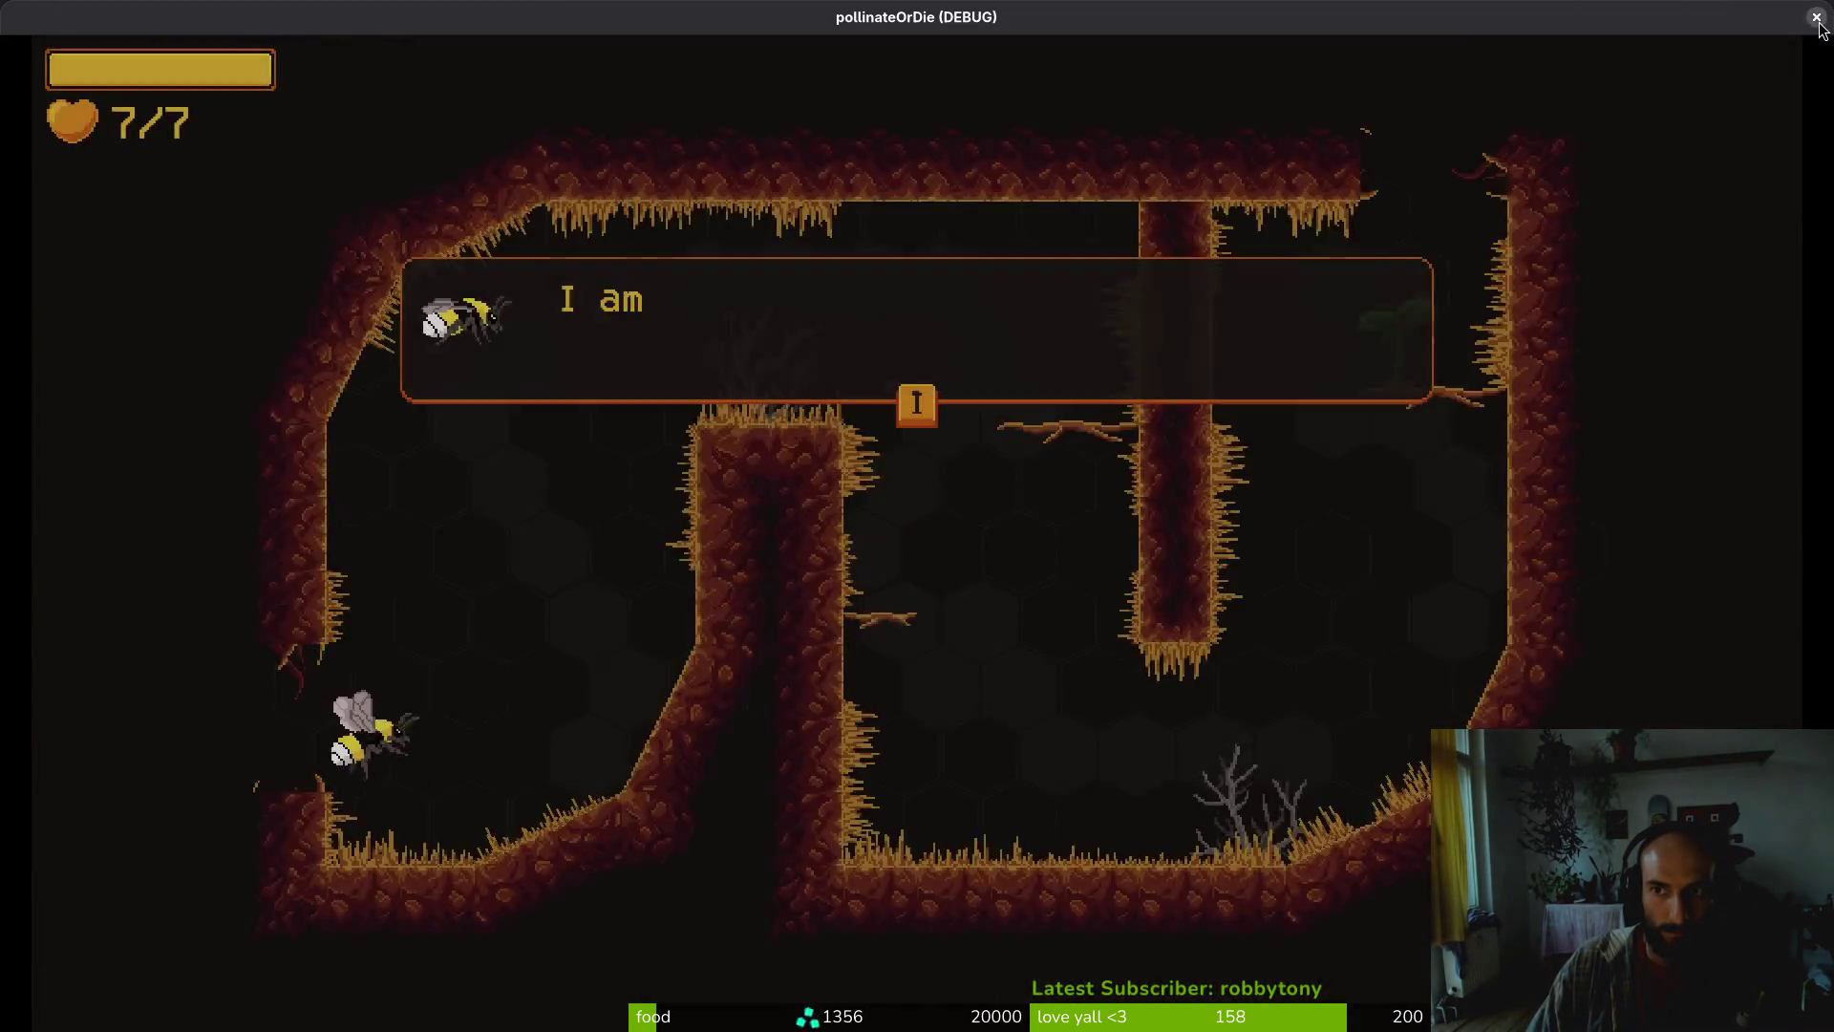
key(F8)
click(1057, 514)
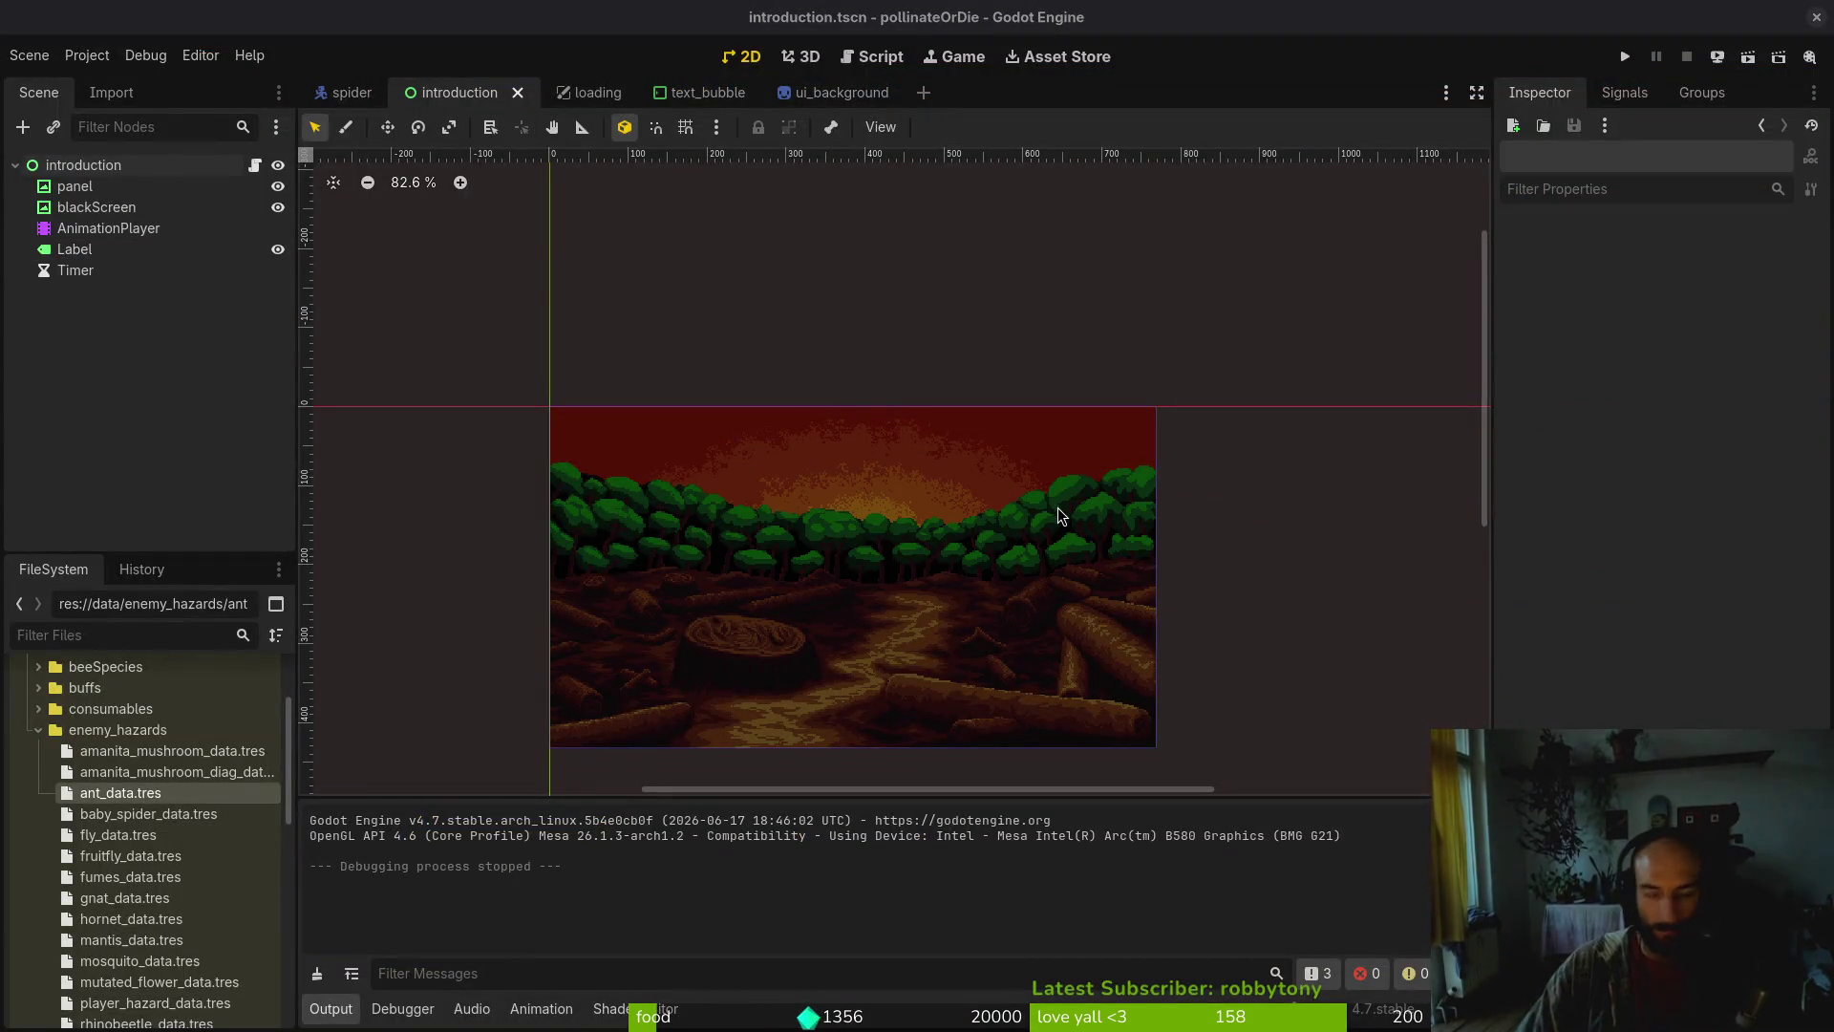
In introduction.gd, insert an 'if DebugHelper.show_loading_screen:' line above the slide advance
key(alt+Tab)
key(space)
key(f)
key(f)
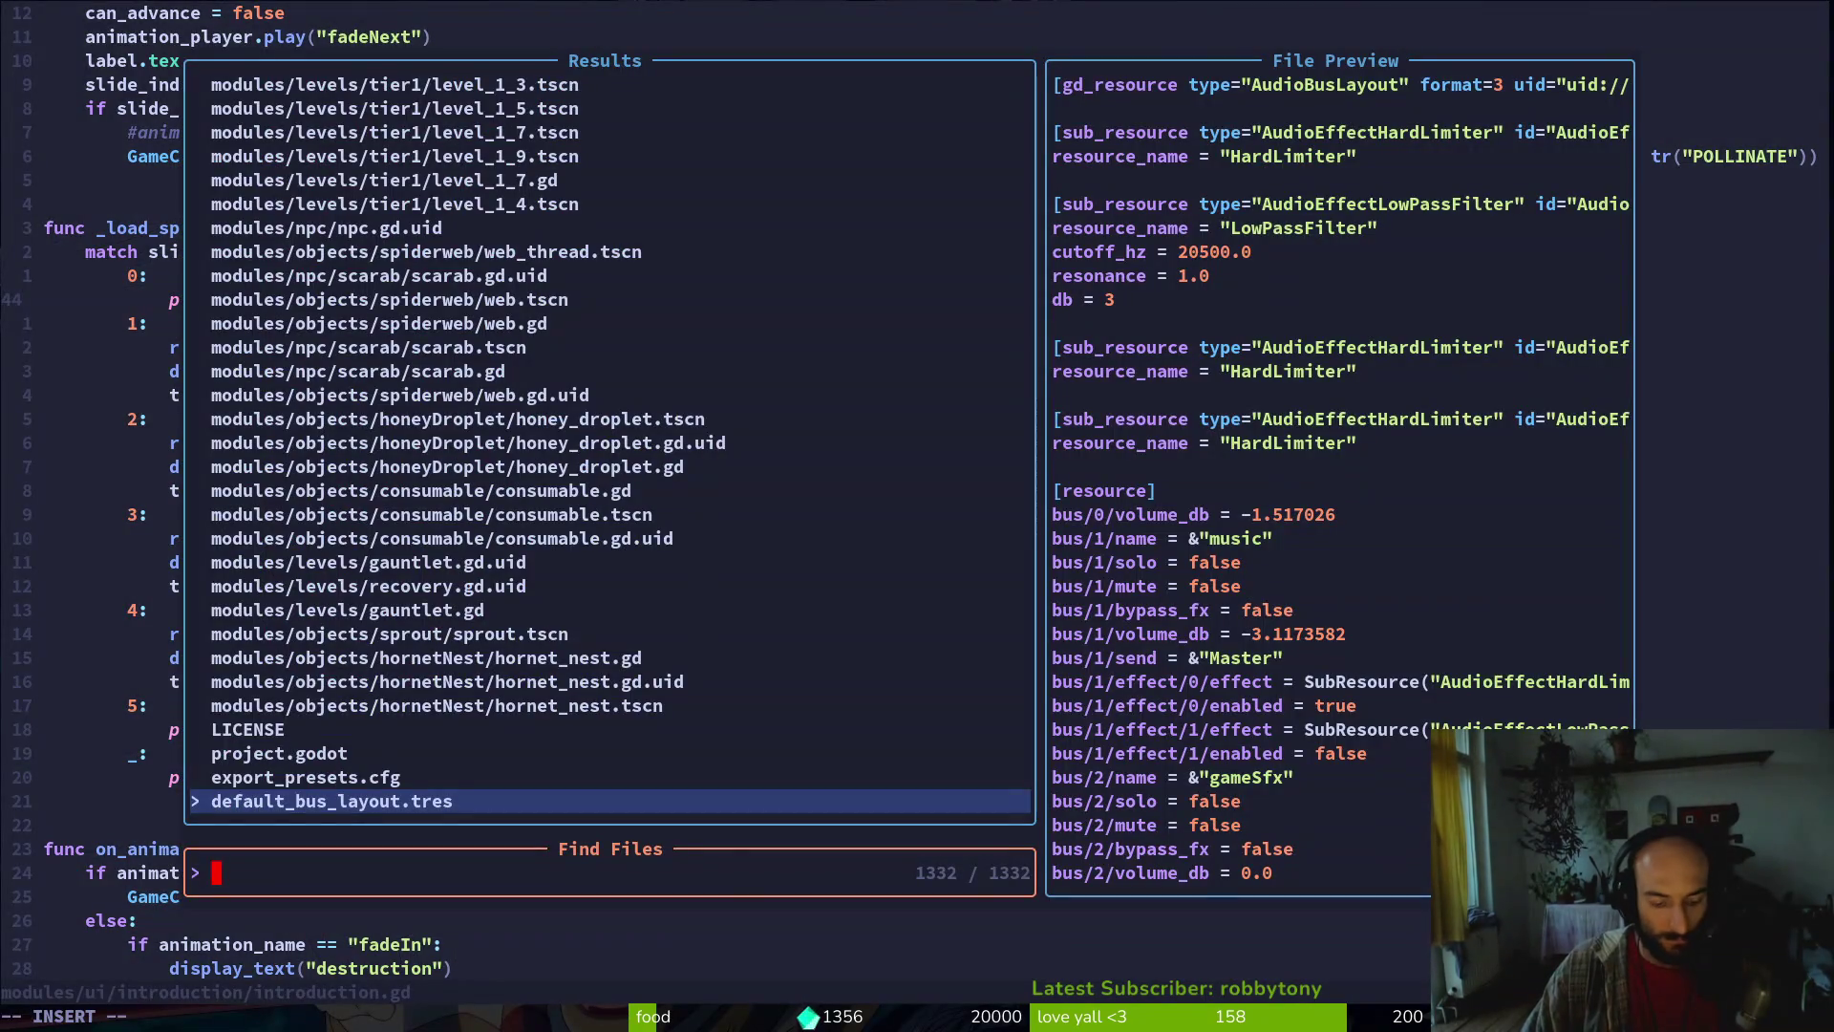
key(Escape)
key(ctrl+u)
key(ctrl+u)
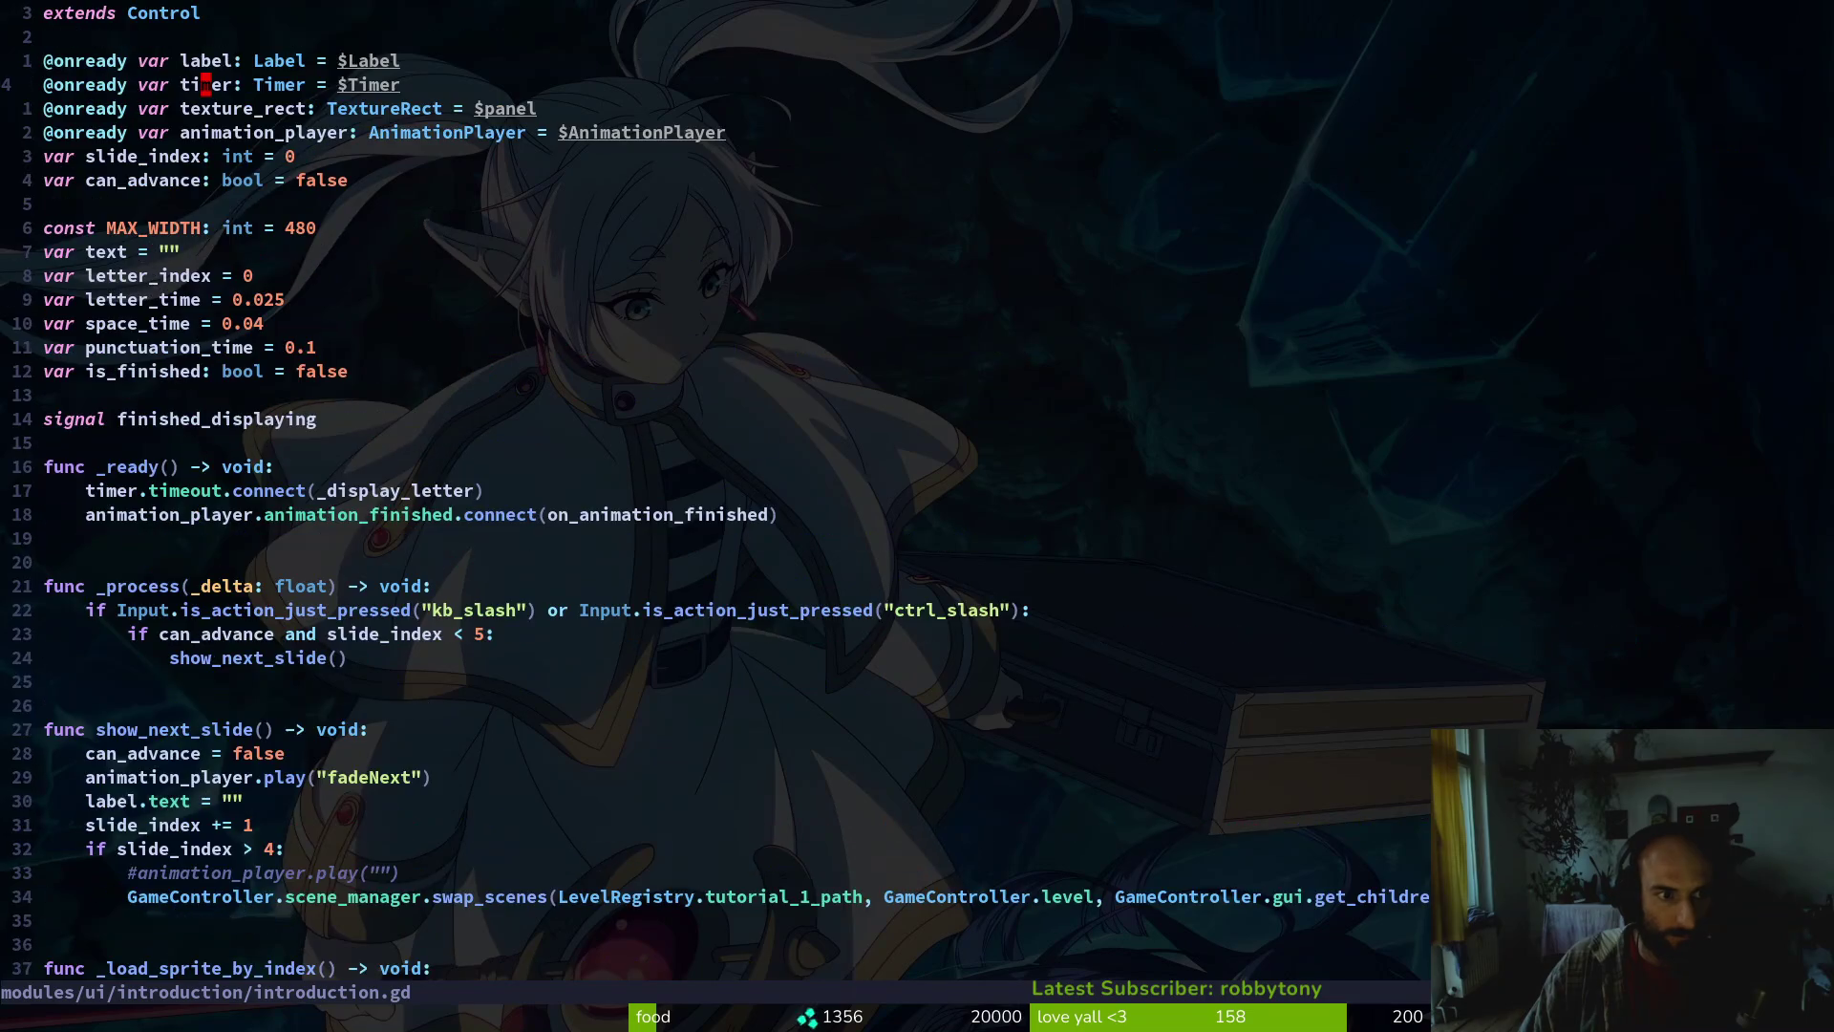
key(j)
key(j)
key(j)
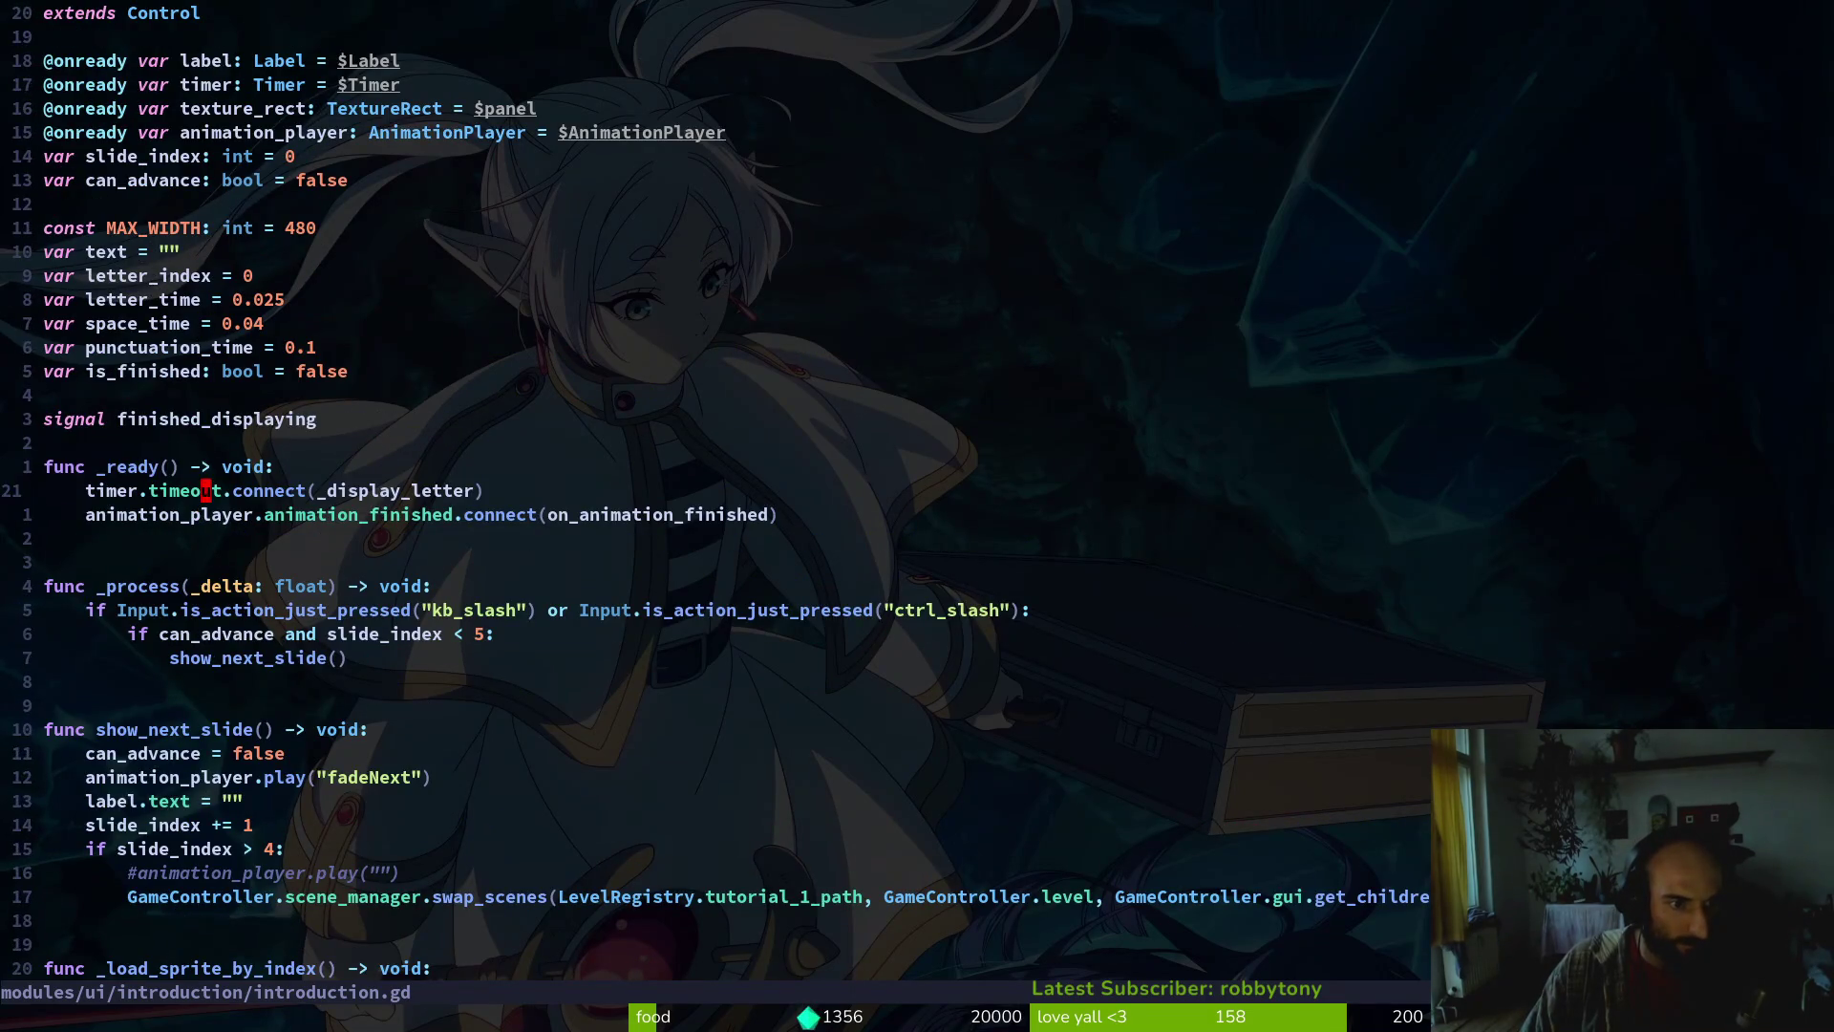
key(j)
key(j)
key(j)
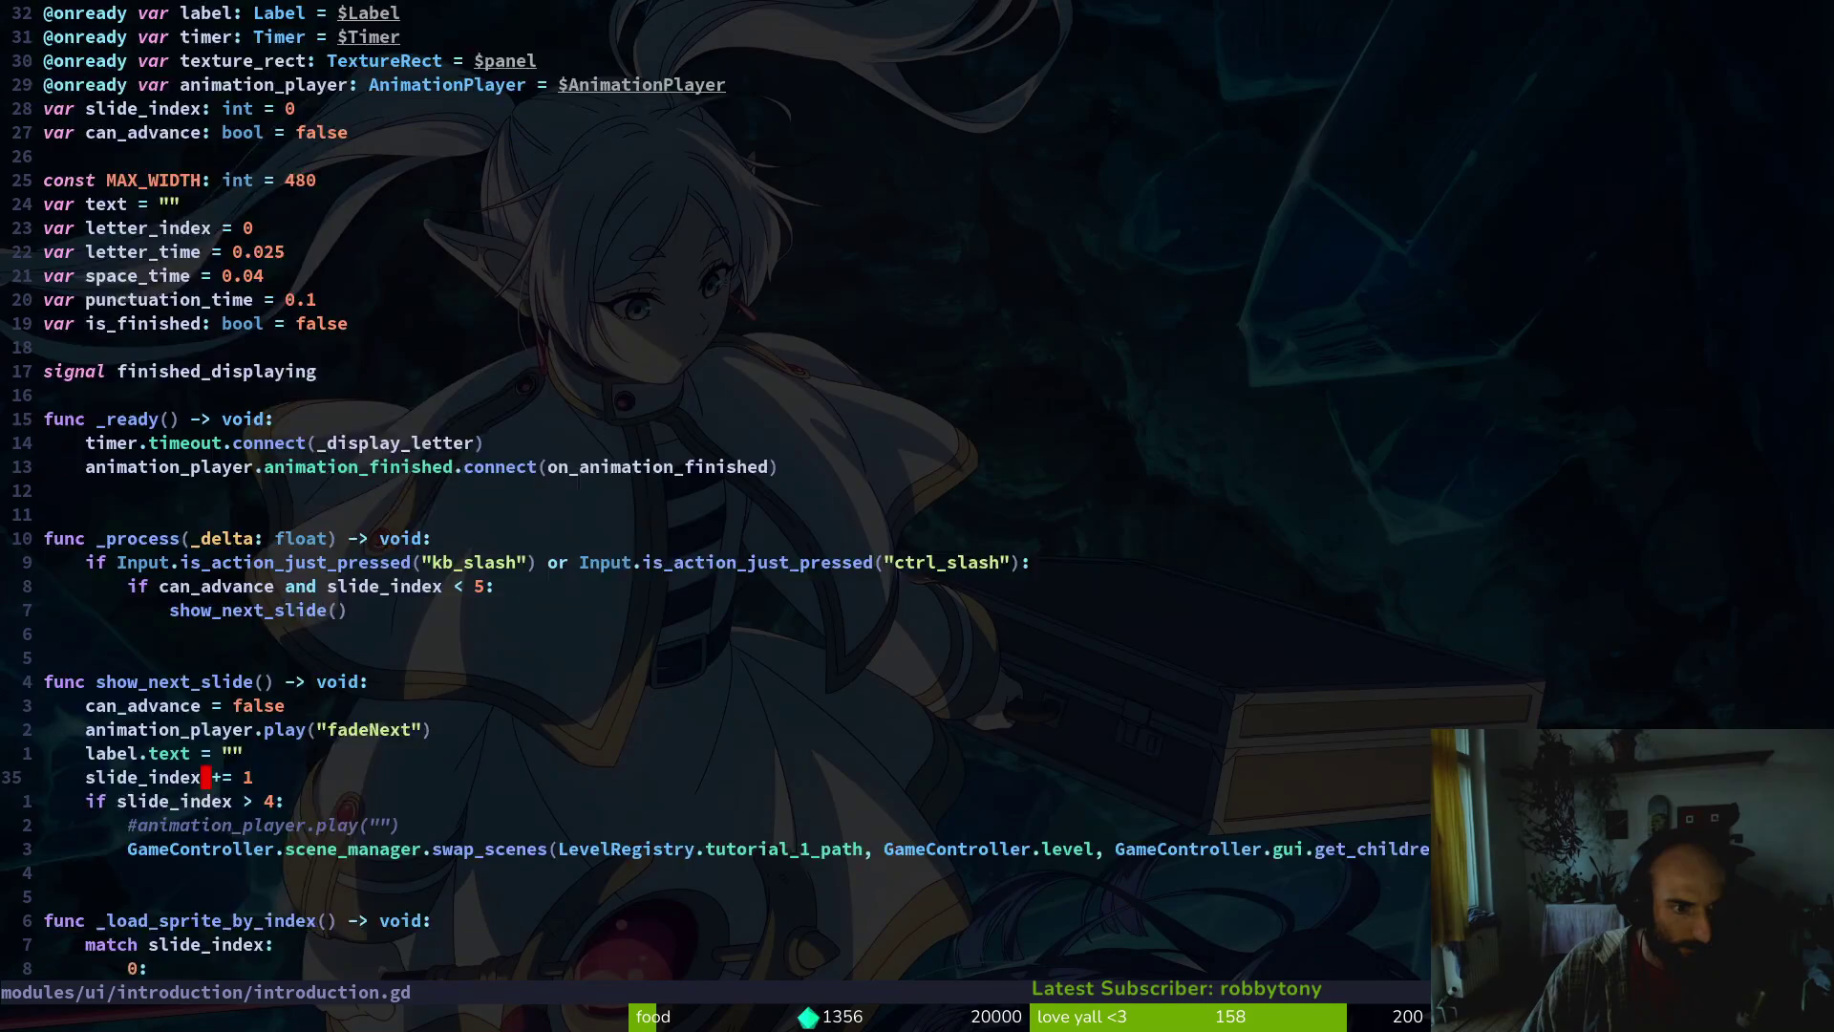
key(k)
key(k)
key(k)
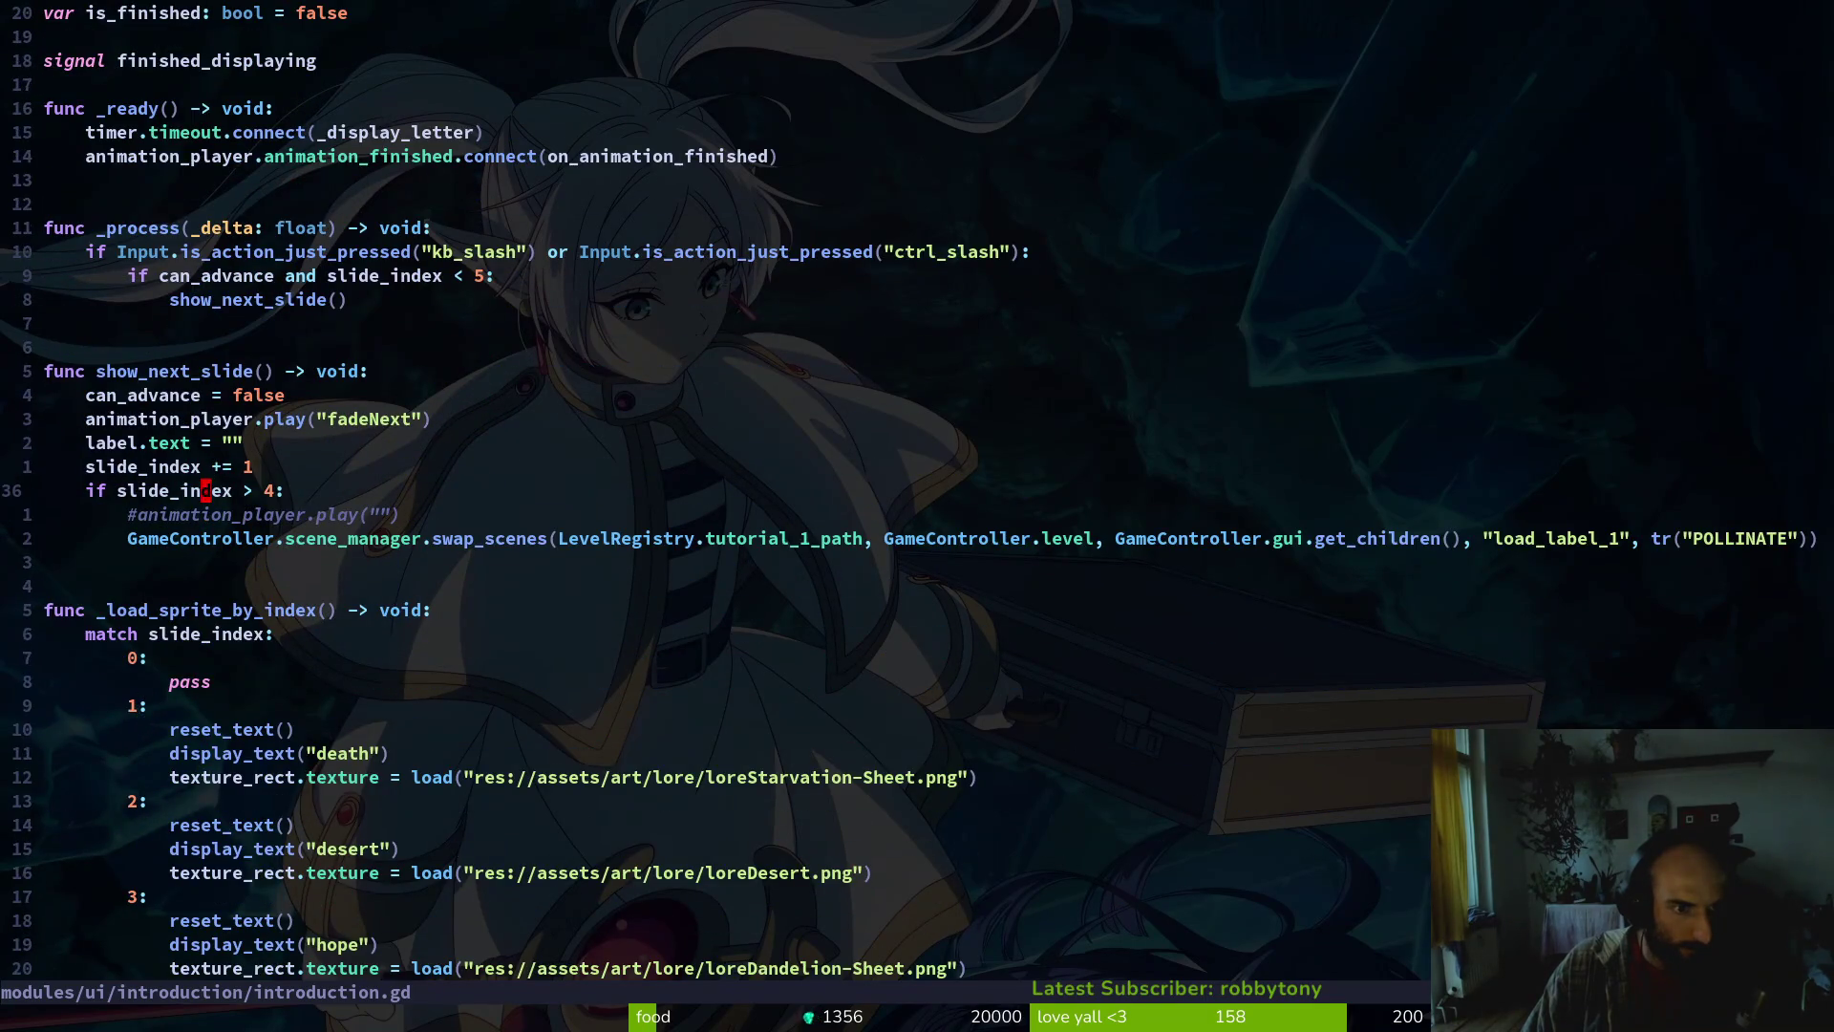
text(kODebugHelper.)
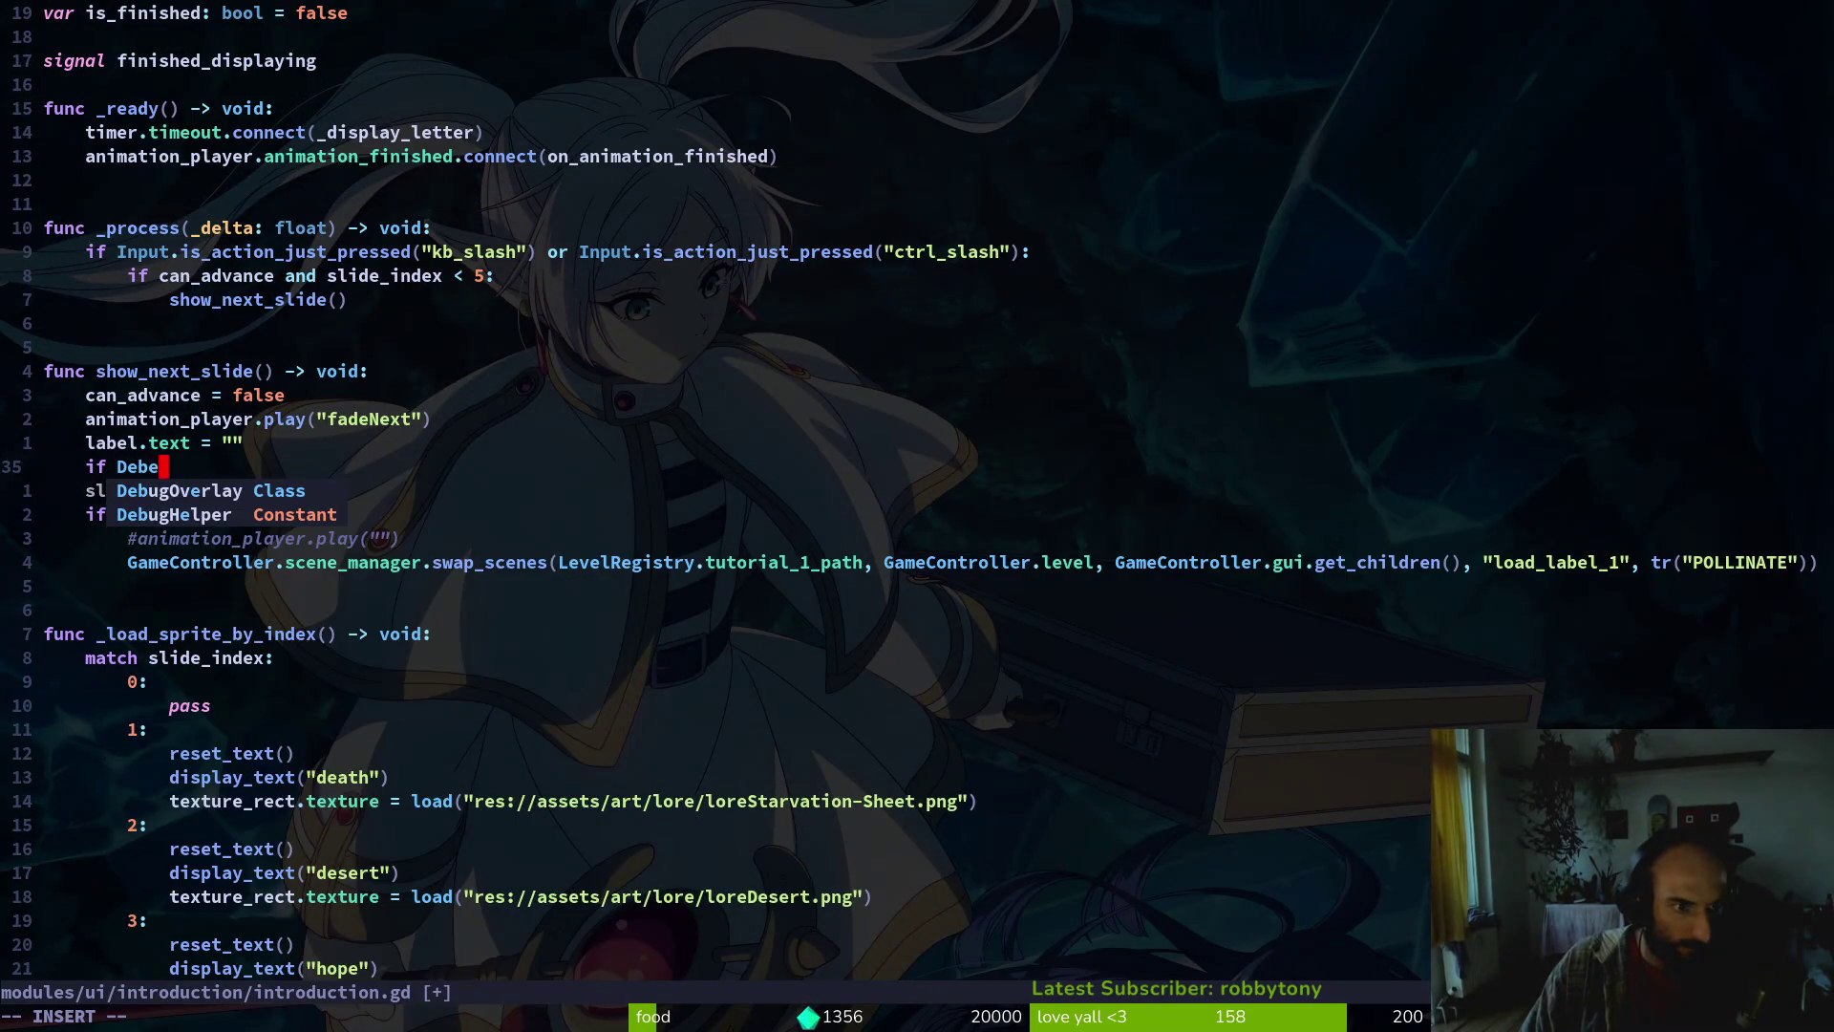
text(loa)
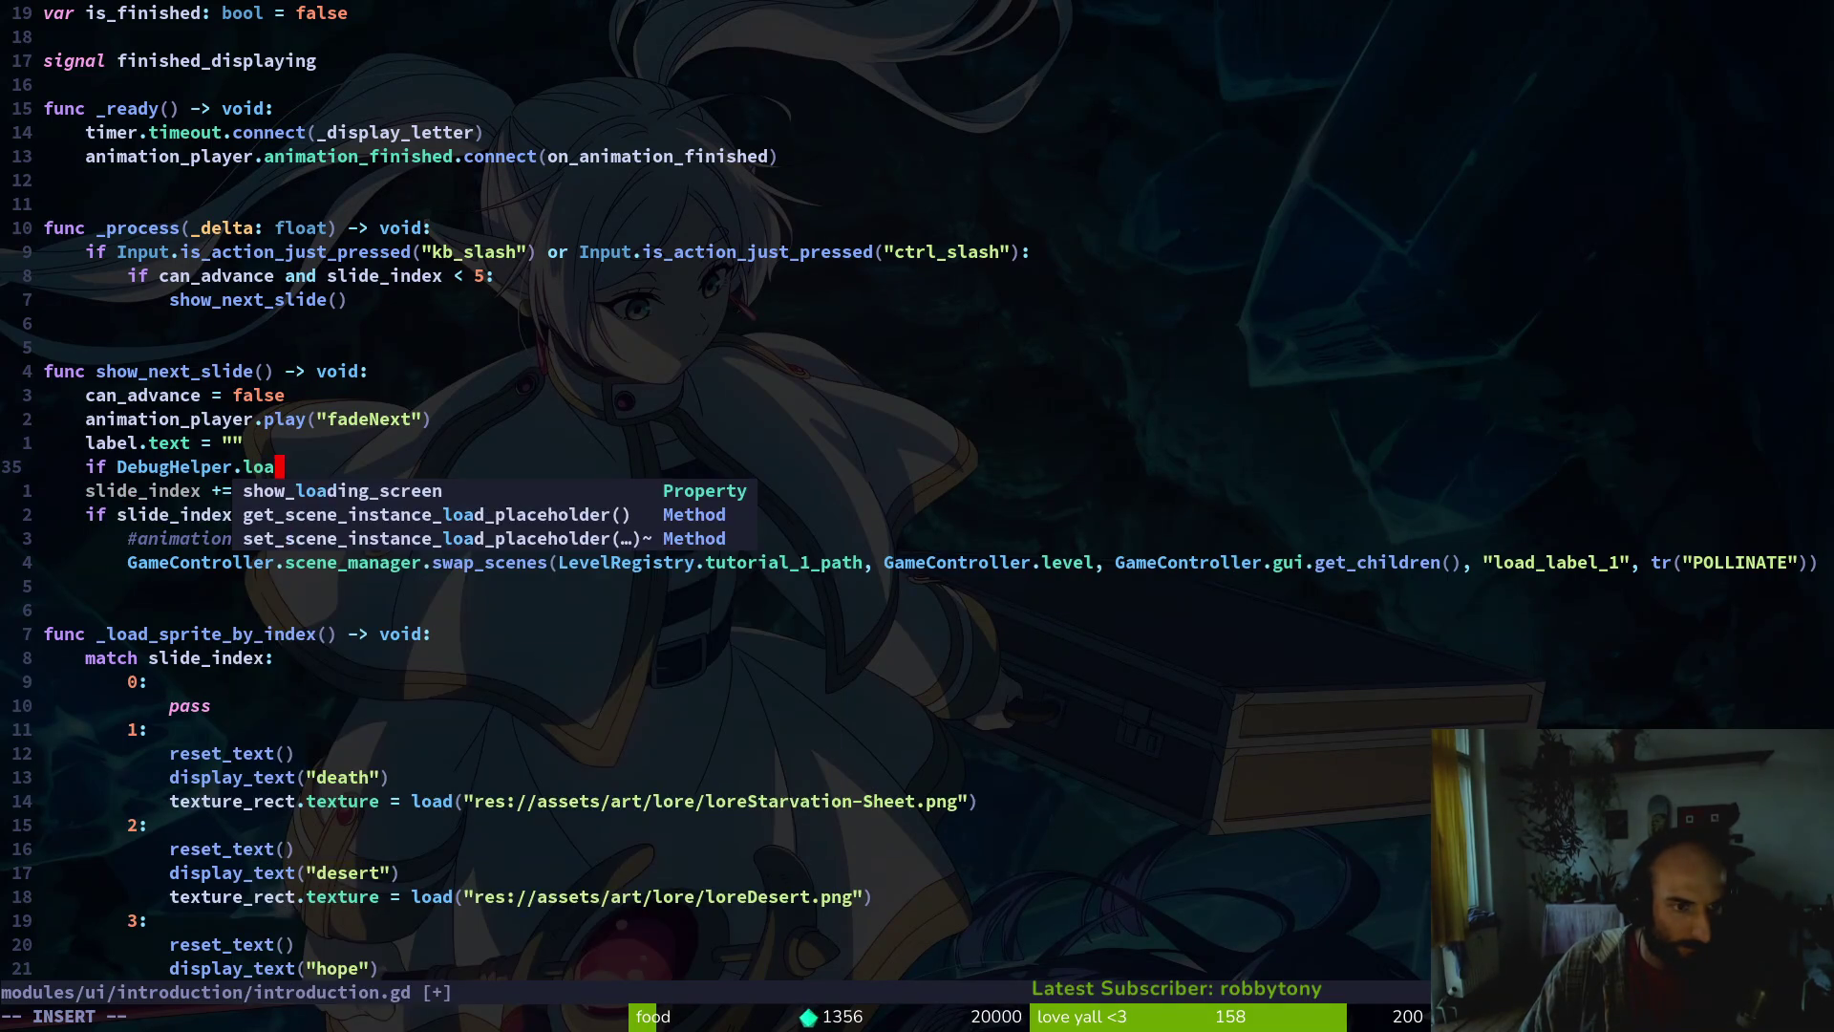
text(:)
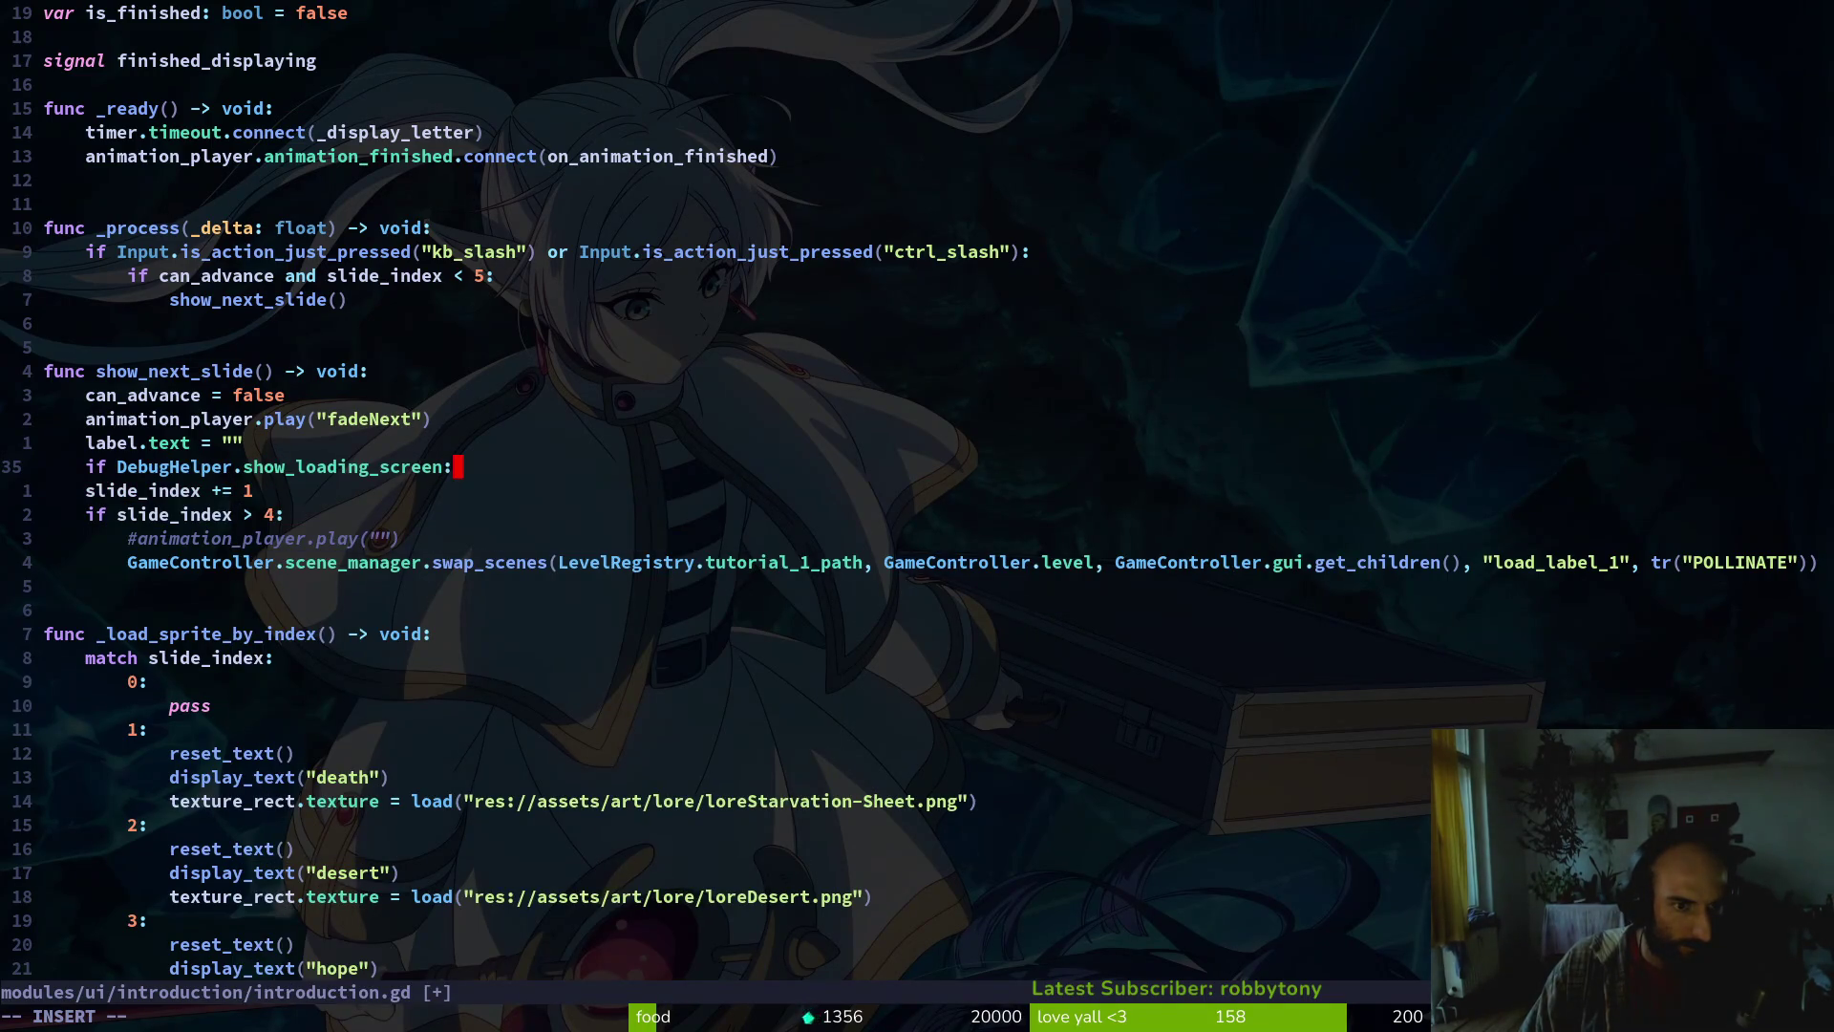
key(Escape)
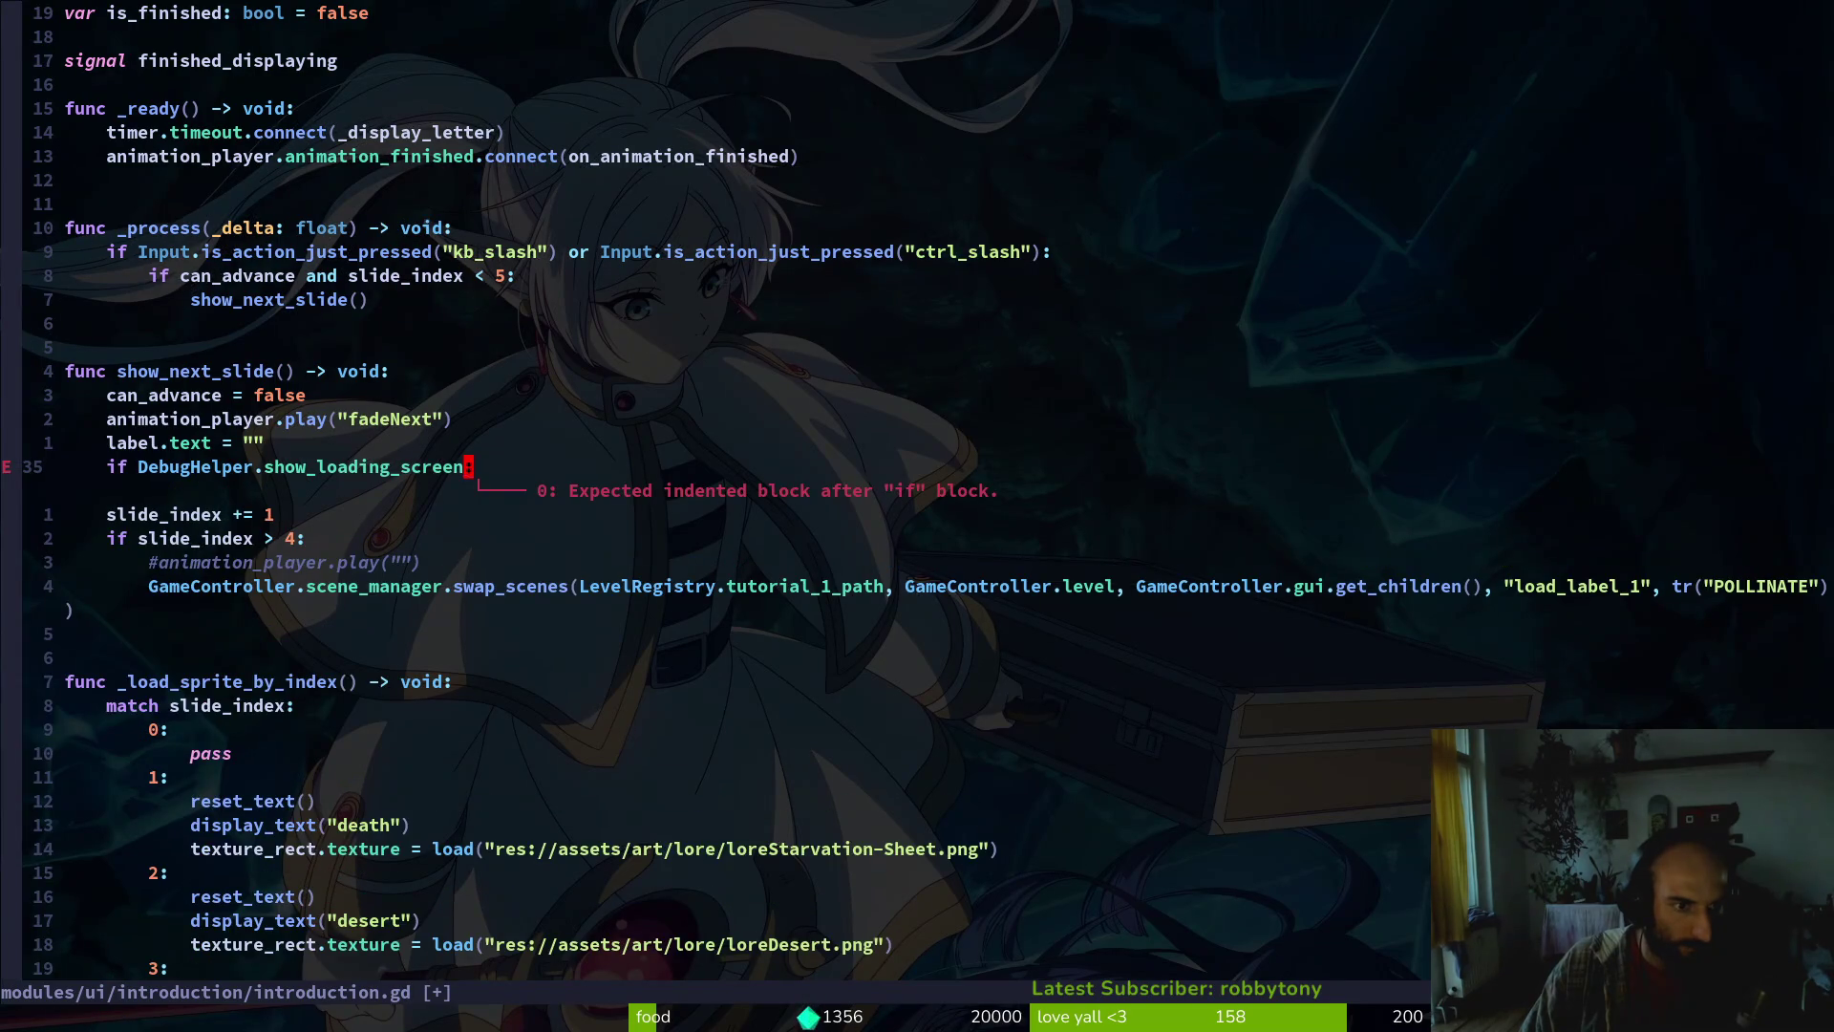
Try a negated 'if !' condition with an else line, then undo back to the plain if
text(if !)
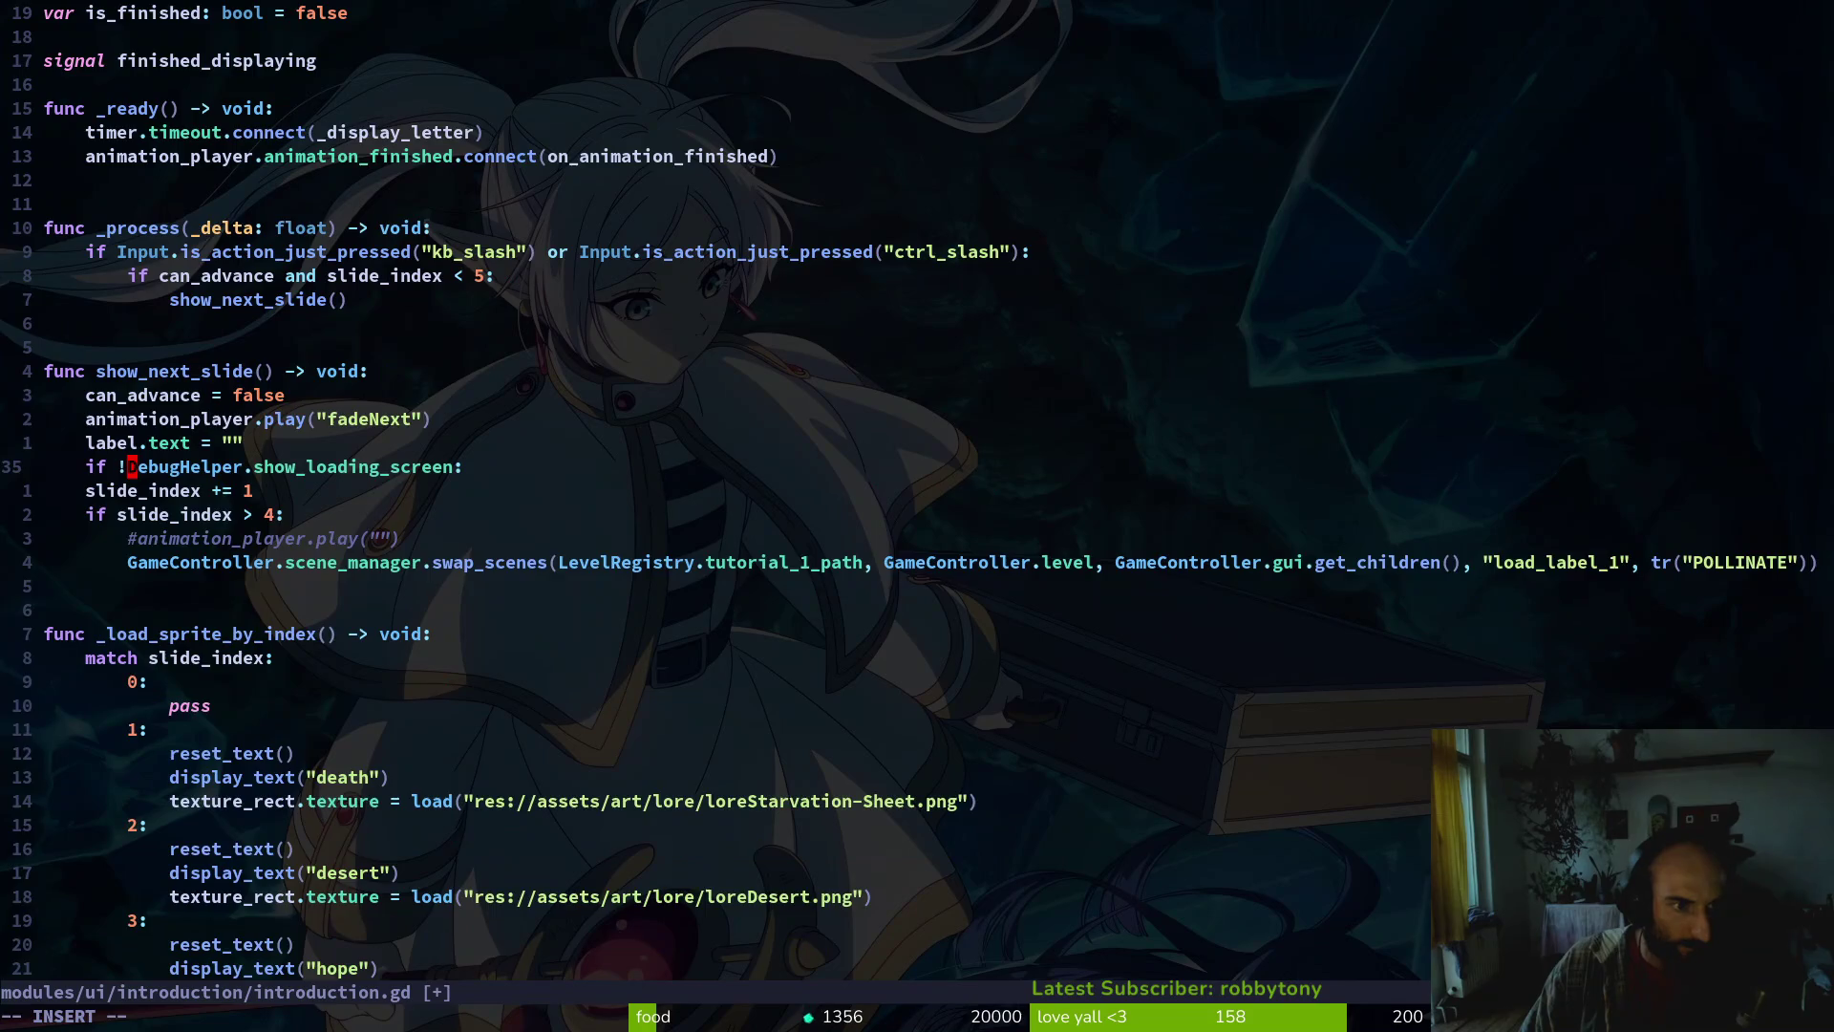
key(Escape)
key(j)
key(greater)
key(greater)
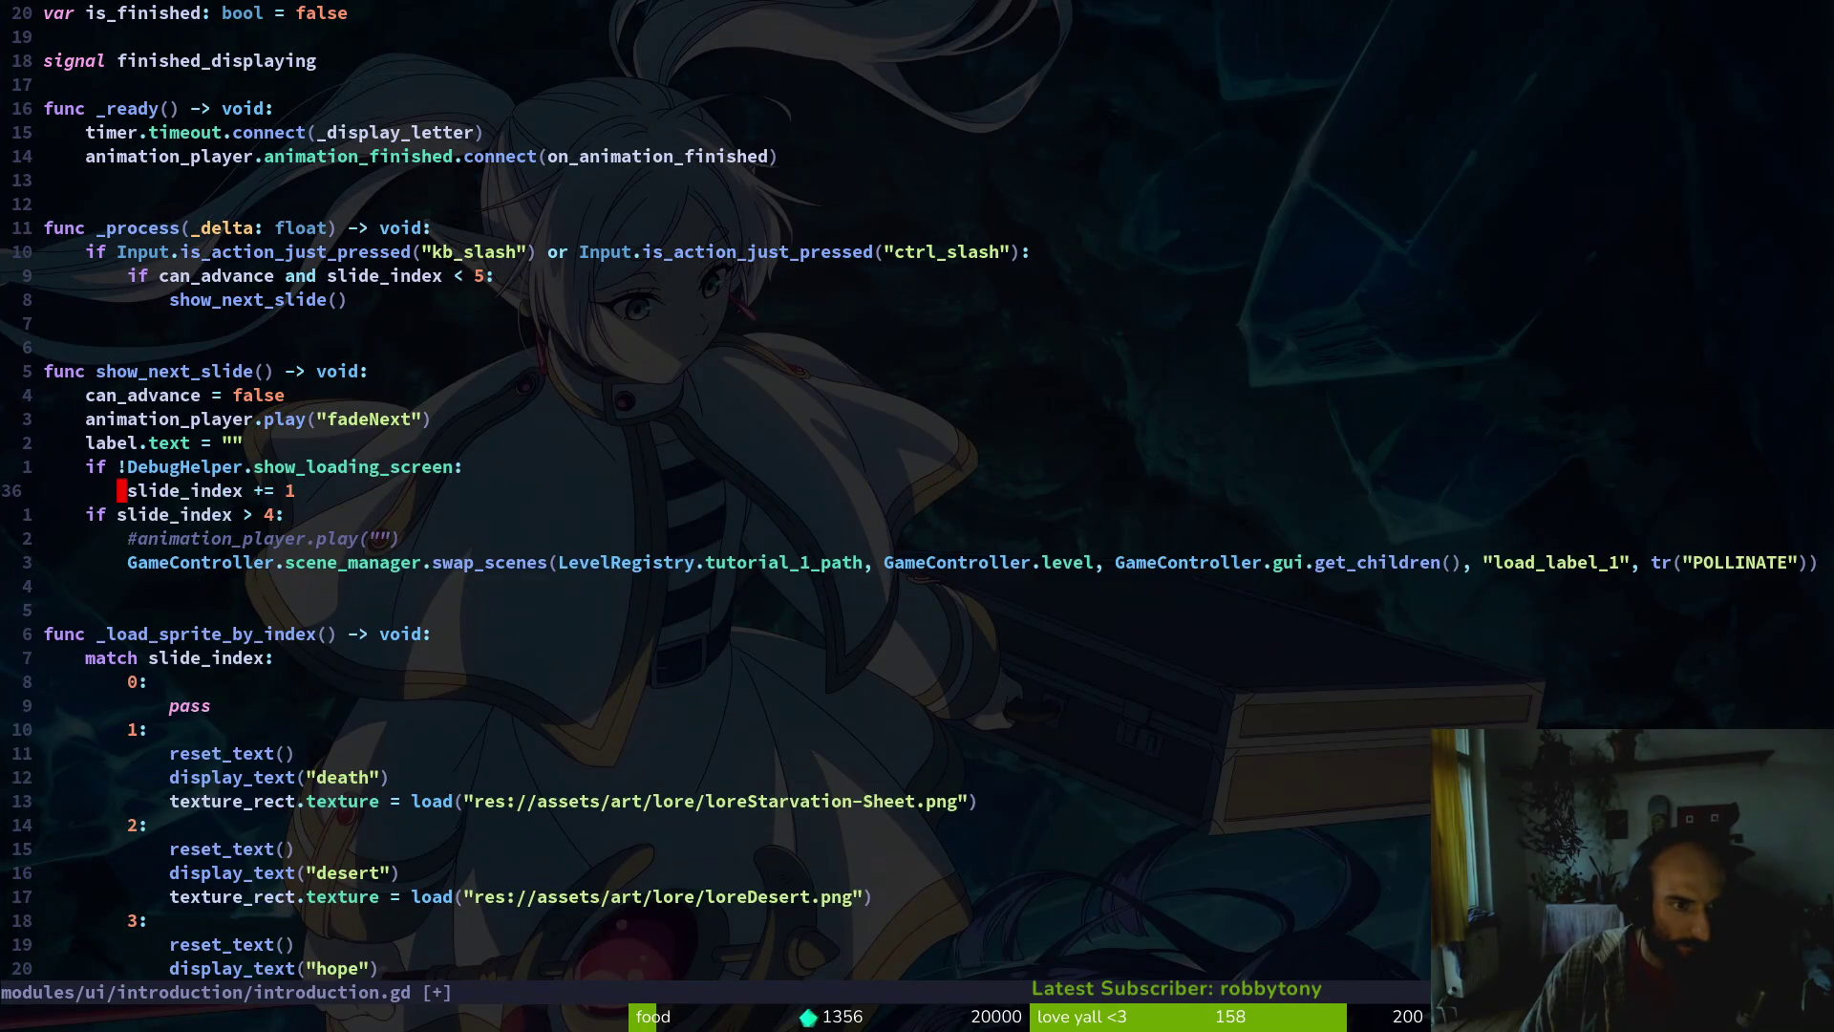
text(oelse)
key(Escape)
key(u)
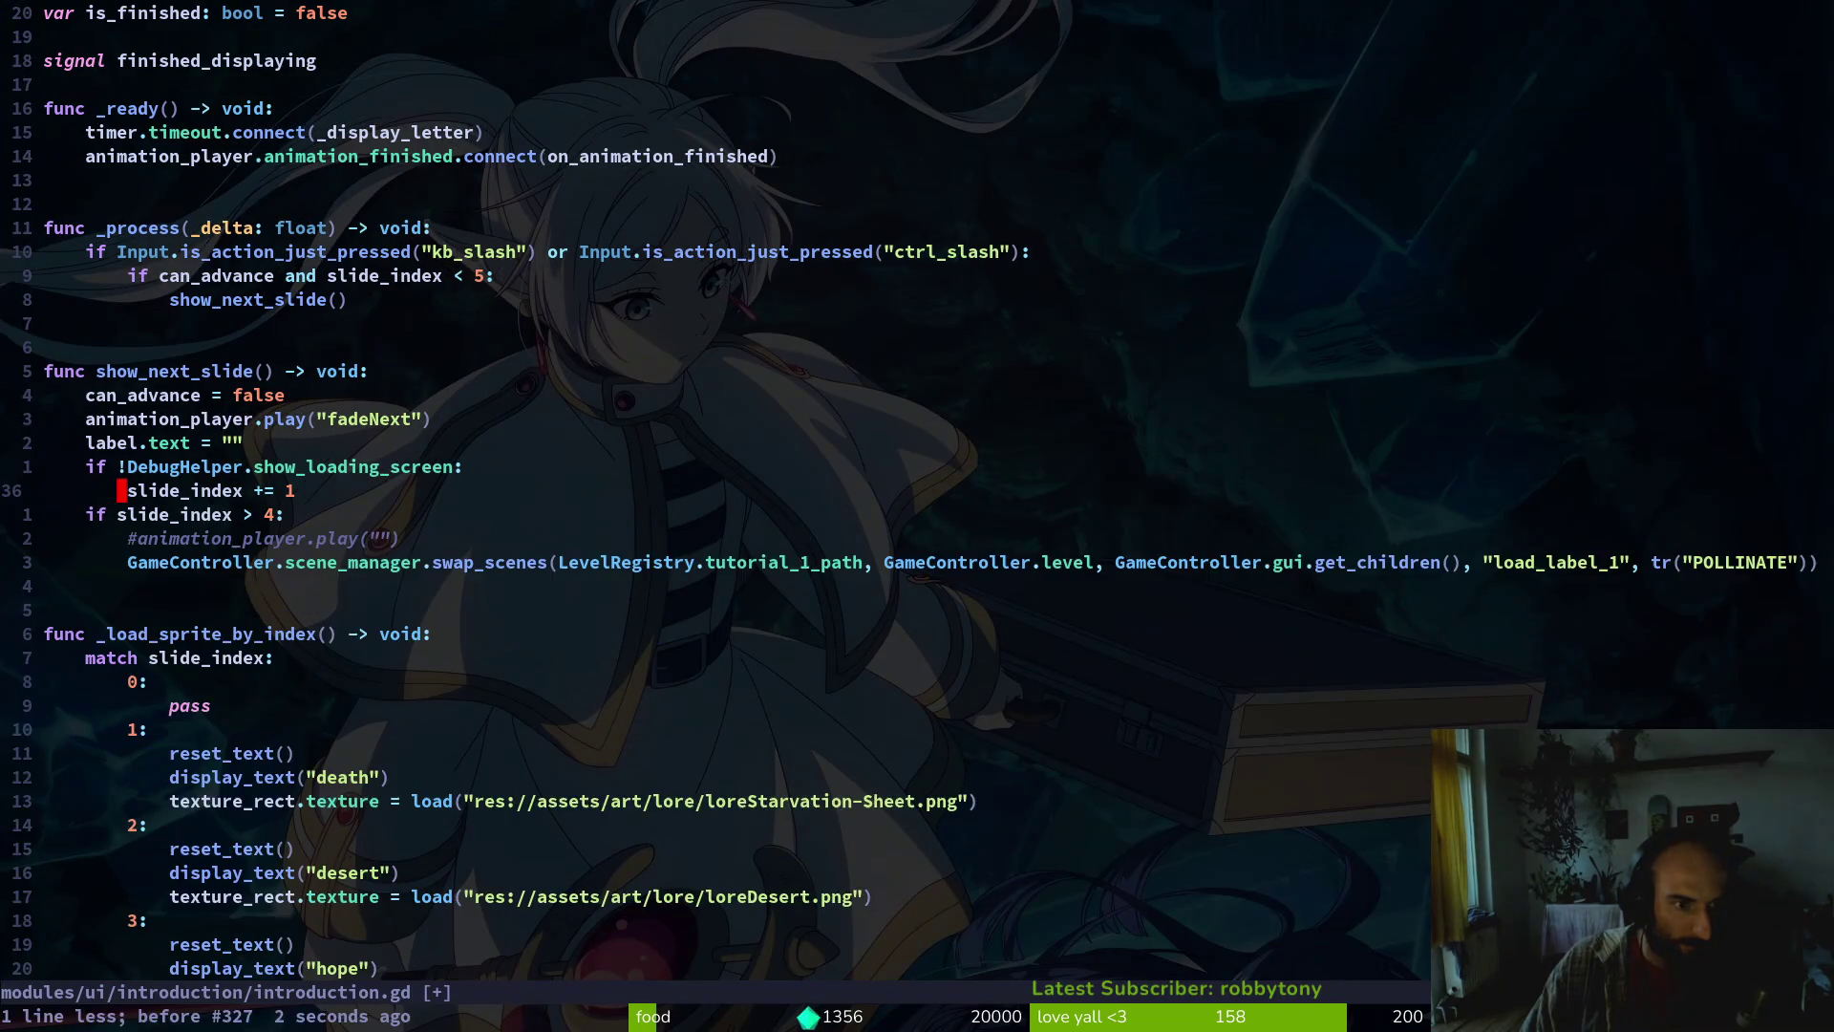
key(u)
key(k)
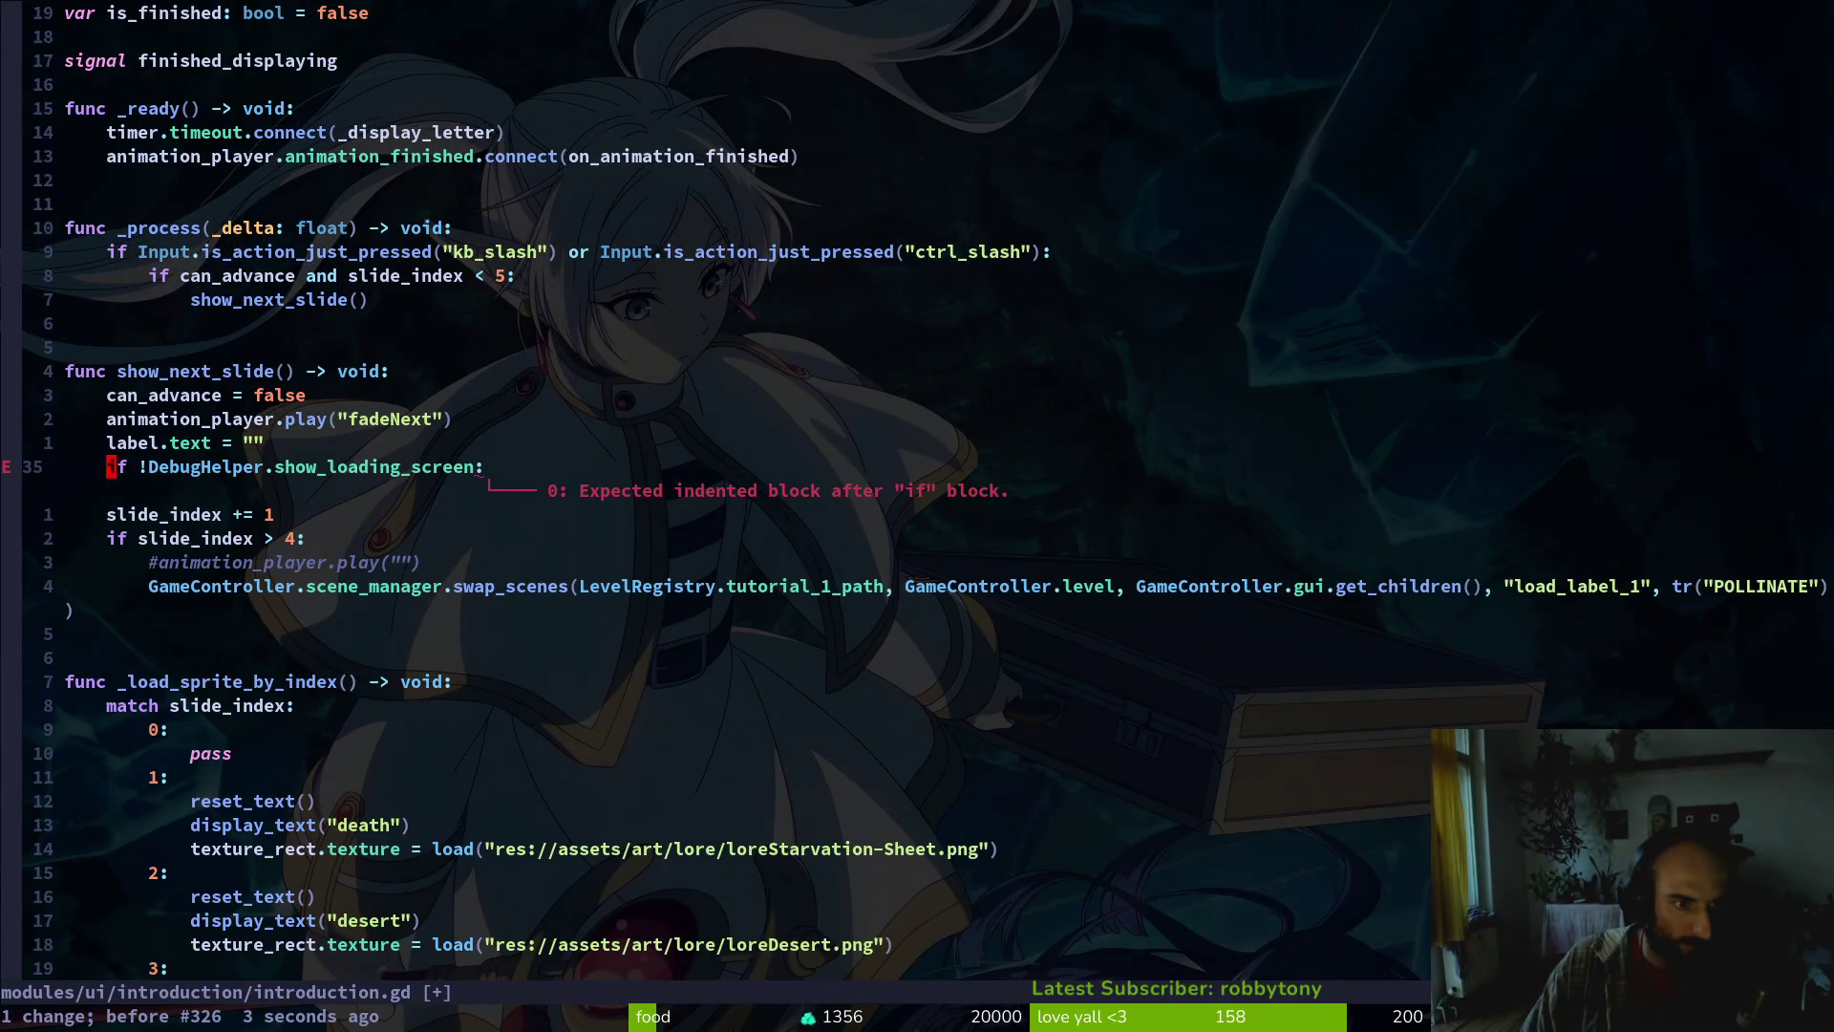
key(w)
key(w)
key(x)
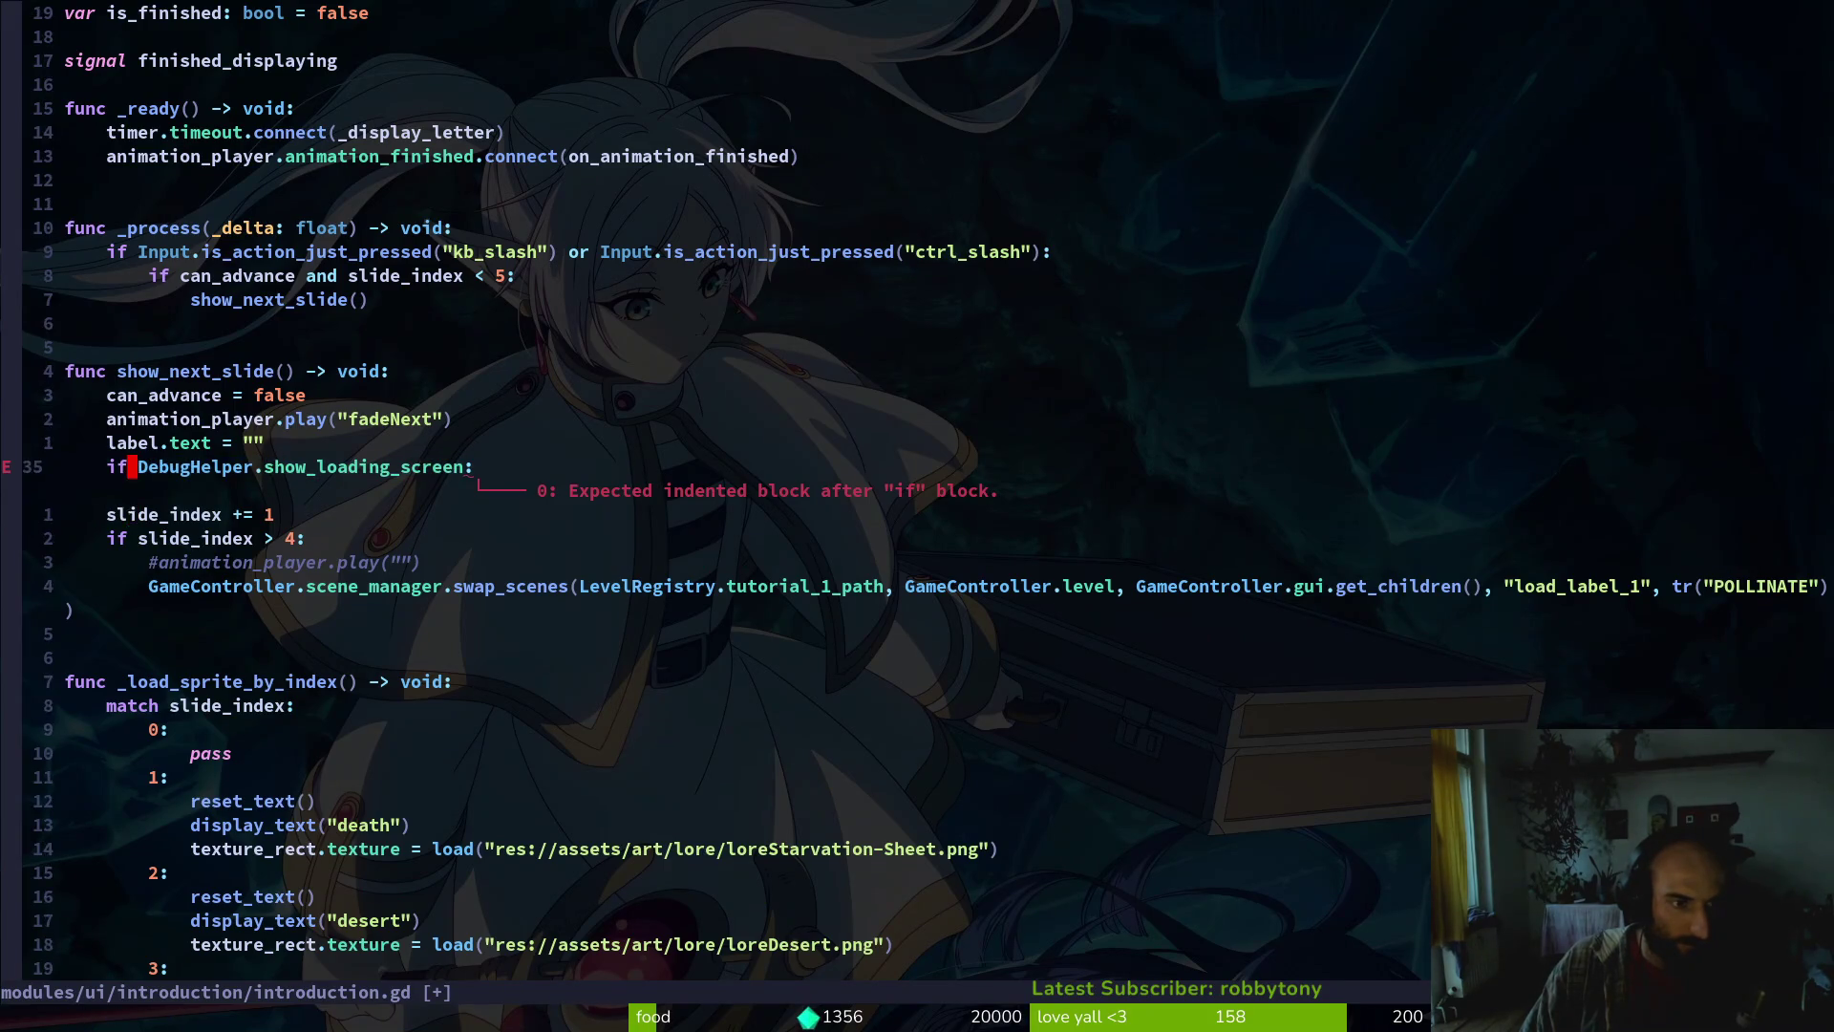
Add an 'else:' branch below the if, leaving an indented empty line inside the if
text(oelse:)
key(Escape)
key(O)
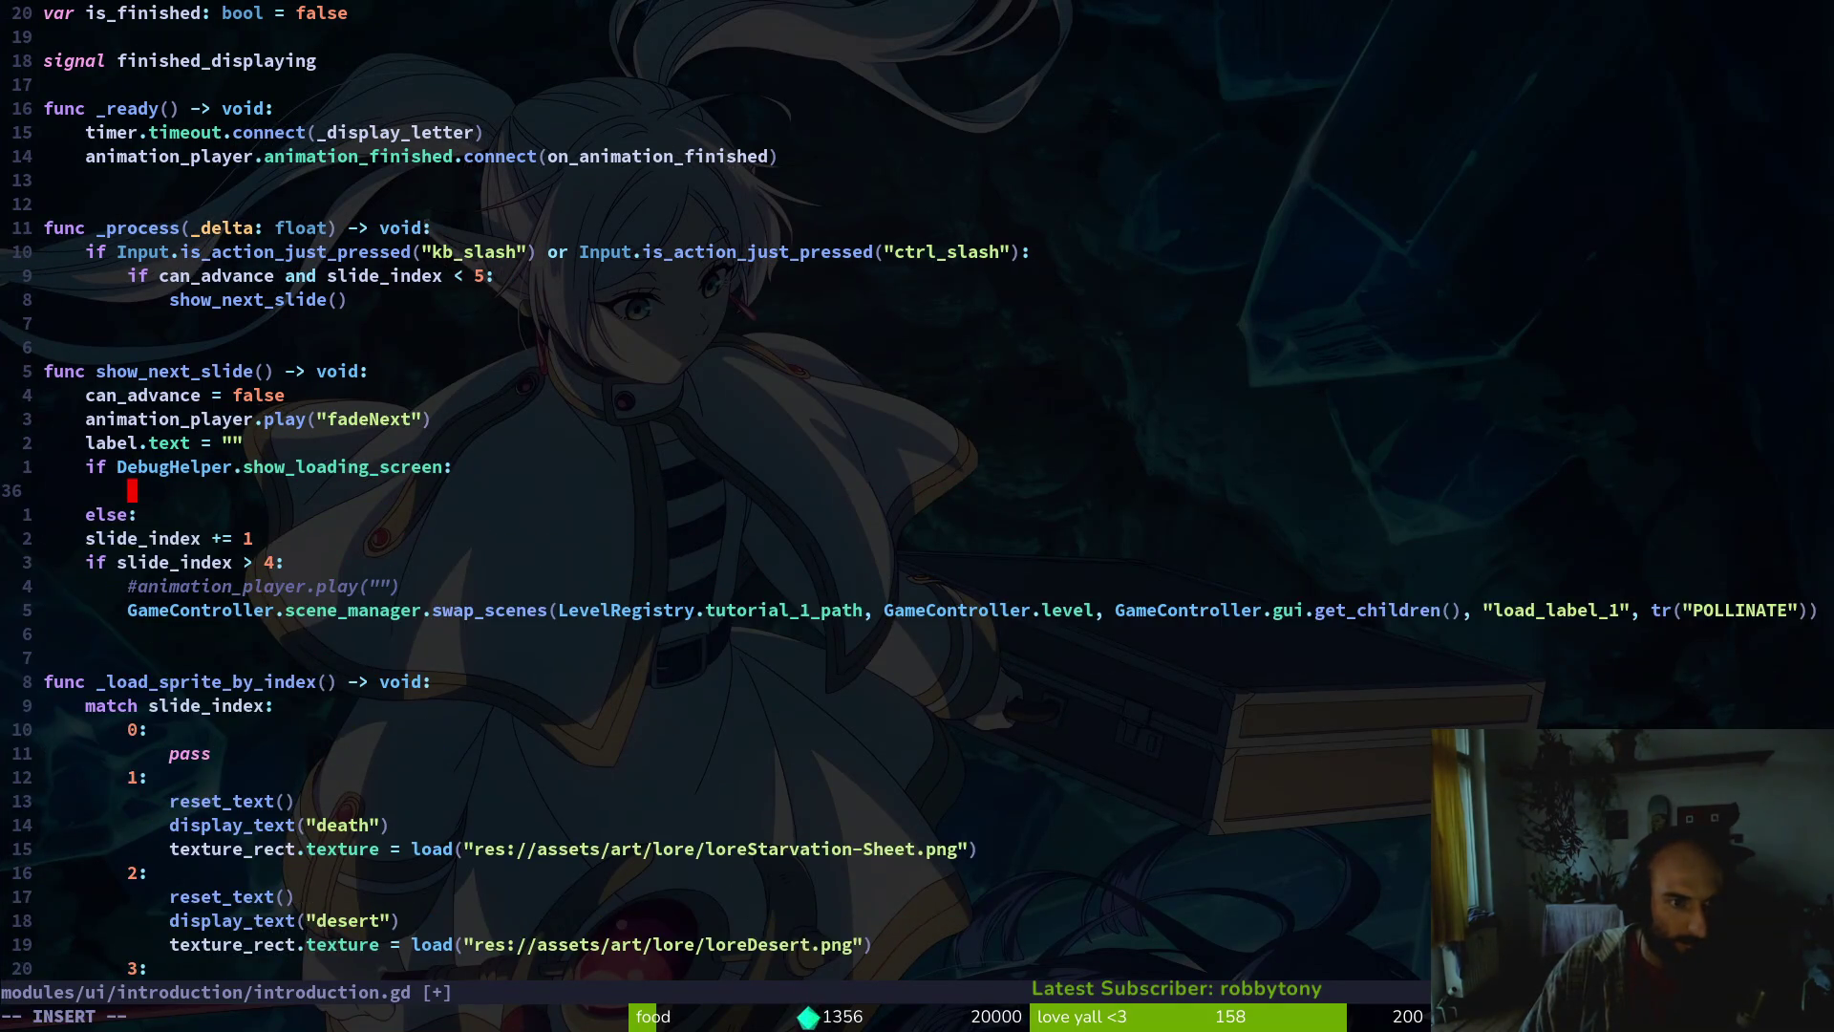
key(Escape)
Indent the slide_index advance lines under the DebugHelper.show_loading_screen check
key(j)
key(j)
key(shift+v)
key(j)
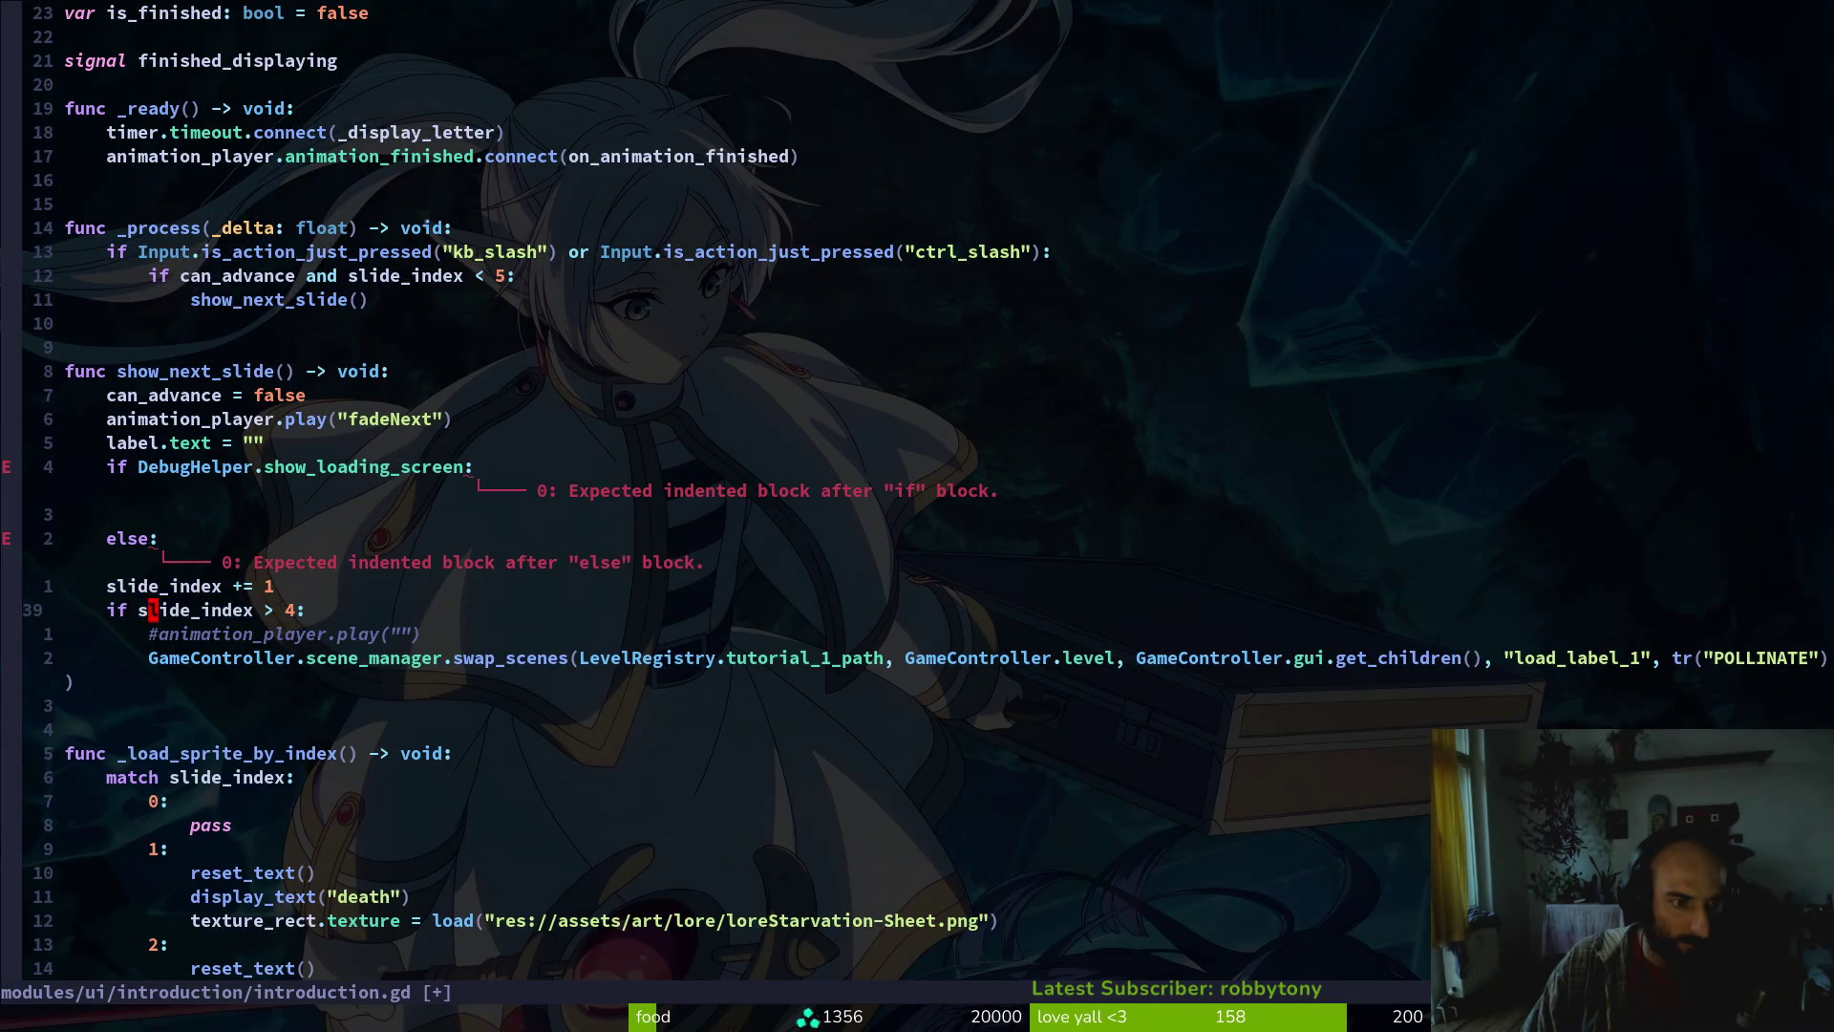
key(j)
key(j)
key(K)
key(K)
key(K)
key(Escape)
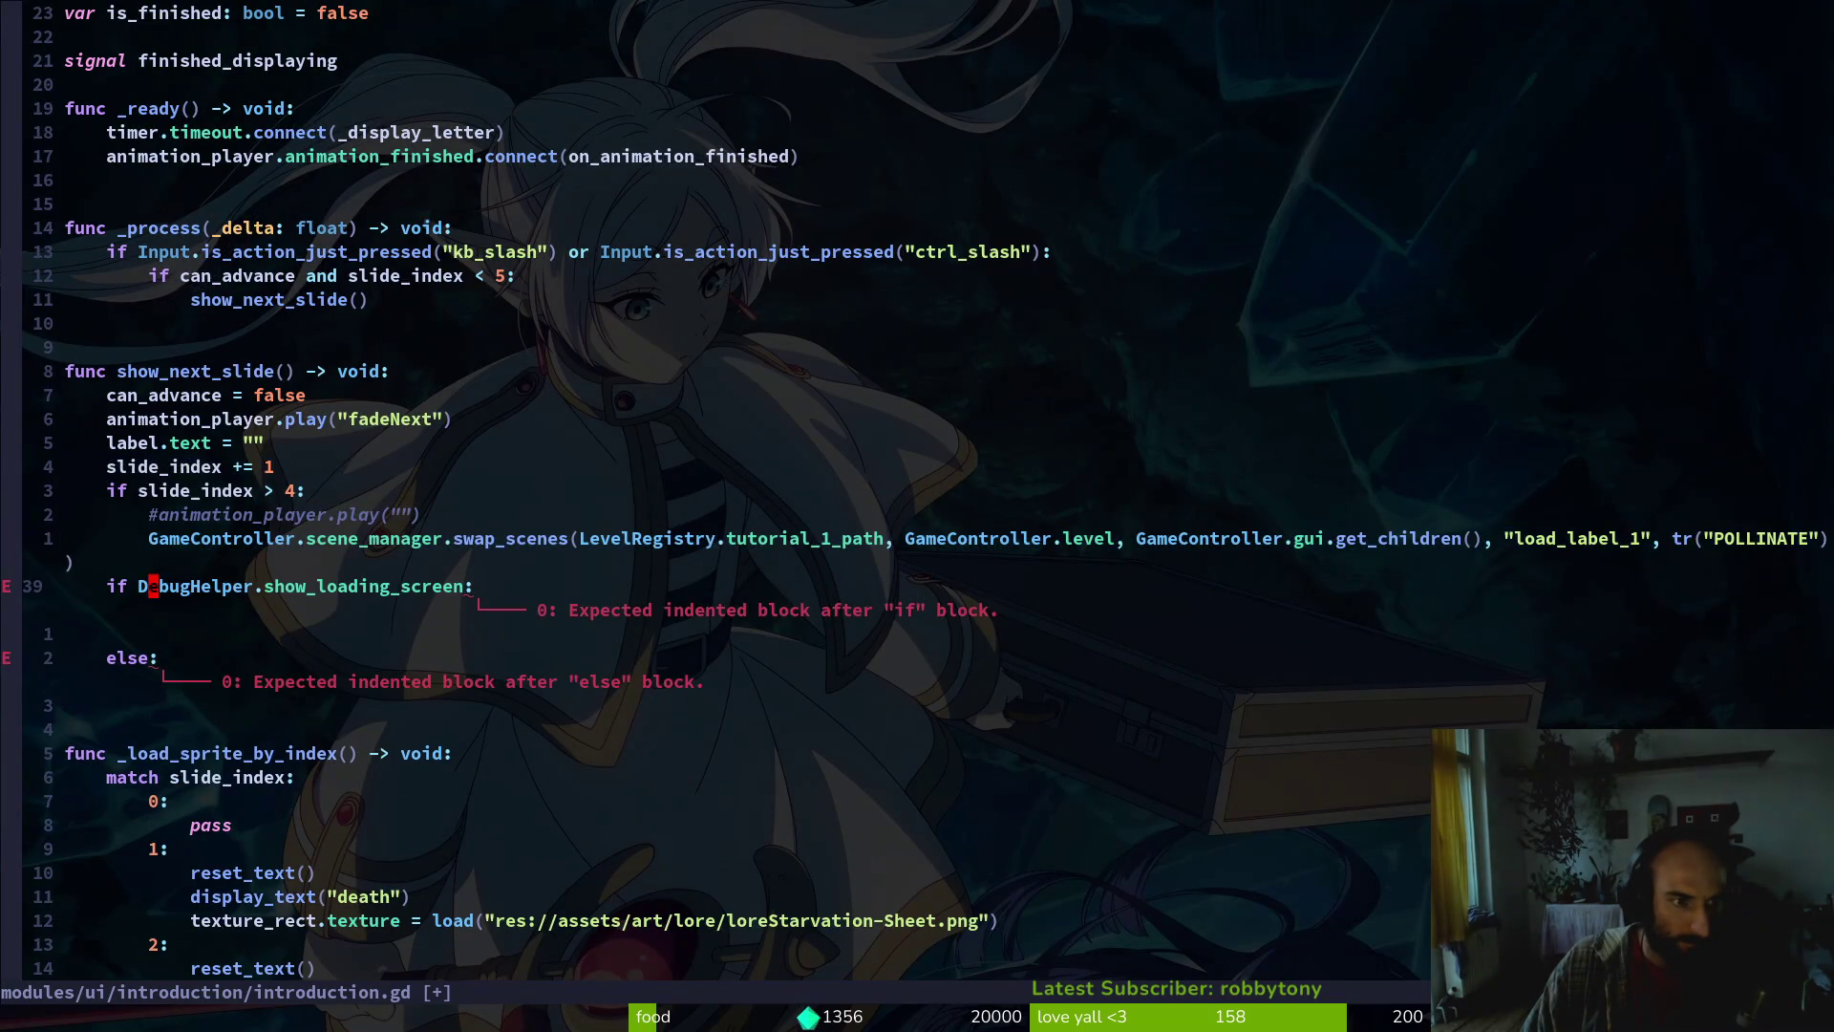
key(u)
key(shift+v)
key(j)
key(j)
key(j)
key(greater)
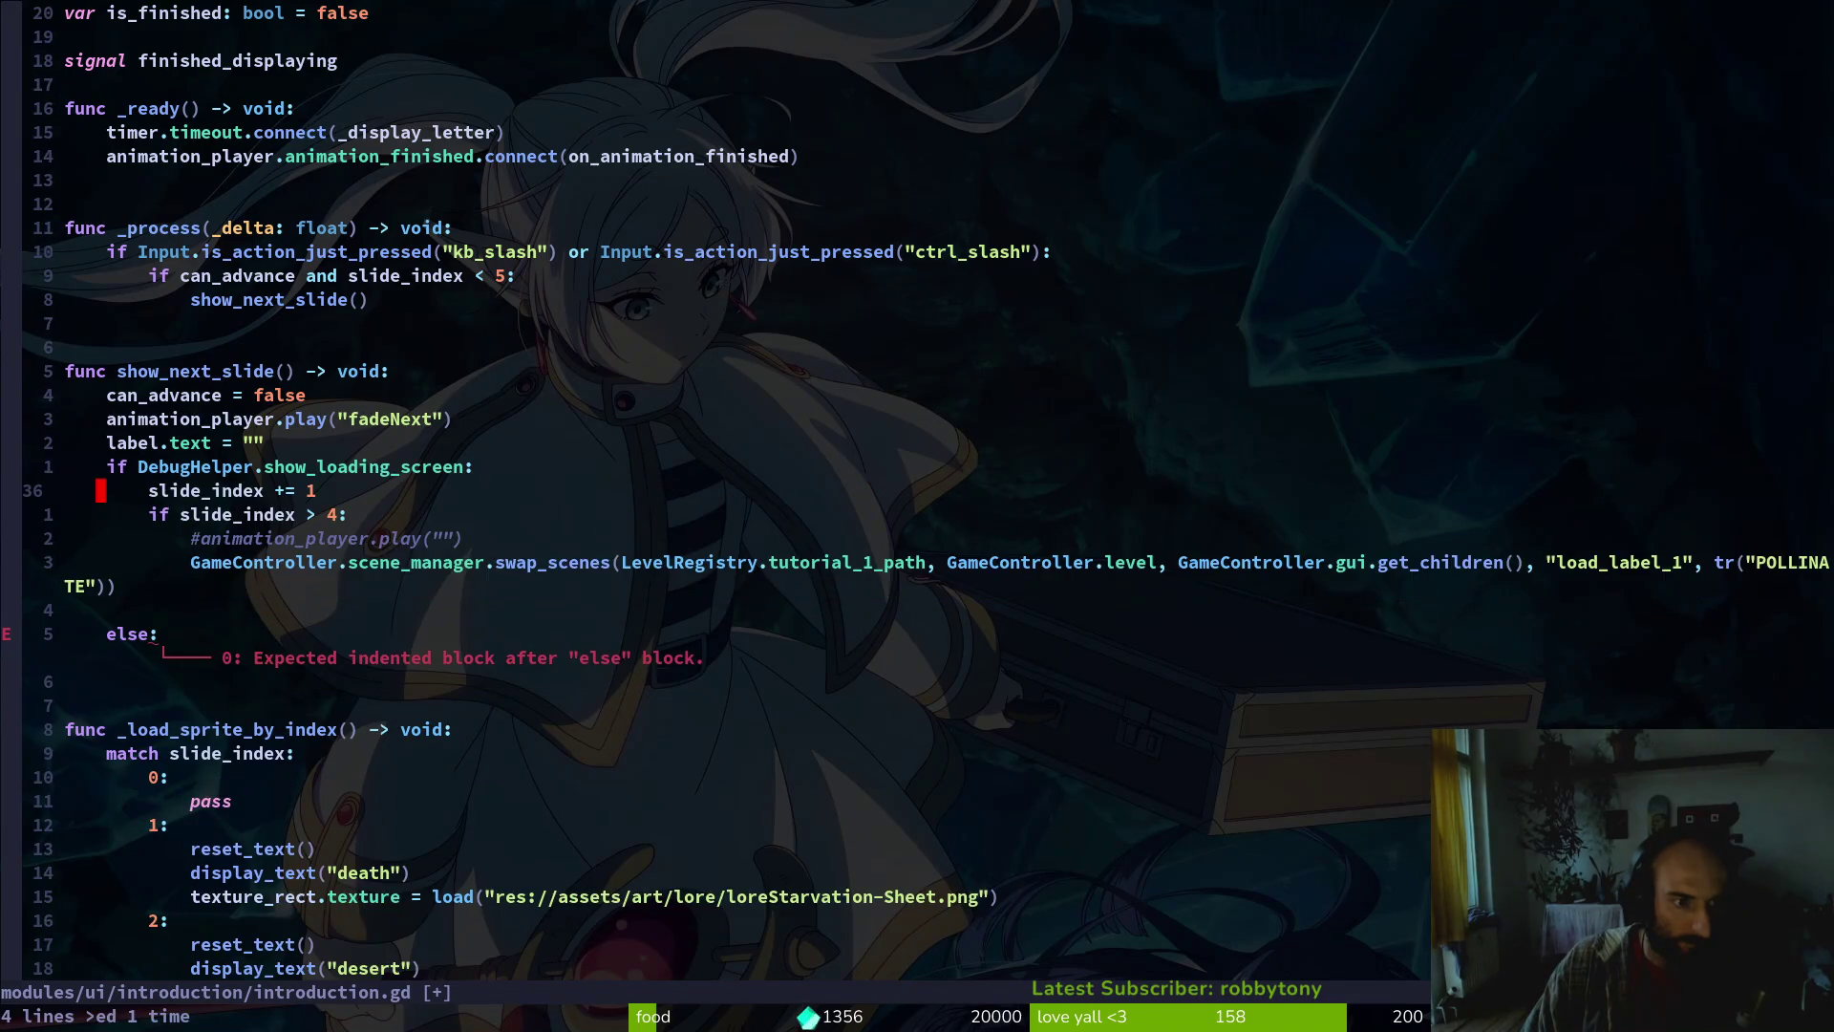
Copy the swap_scenes call and paste it under else with matching indentation
key(j)
key(j)
key(j)
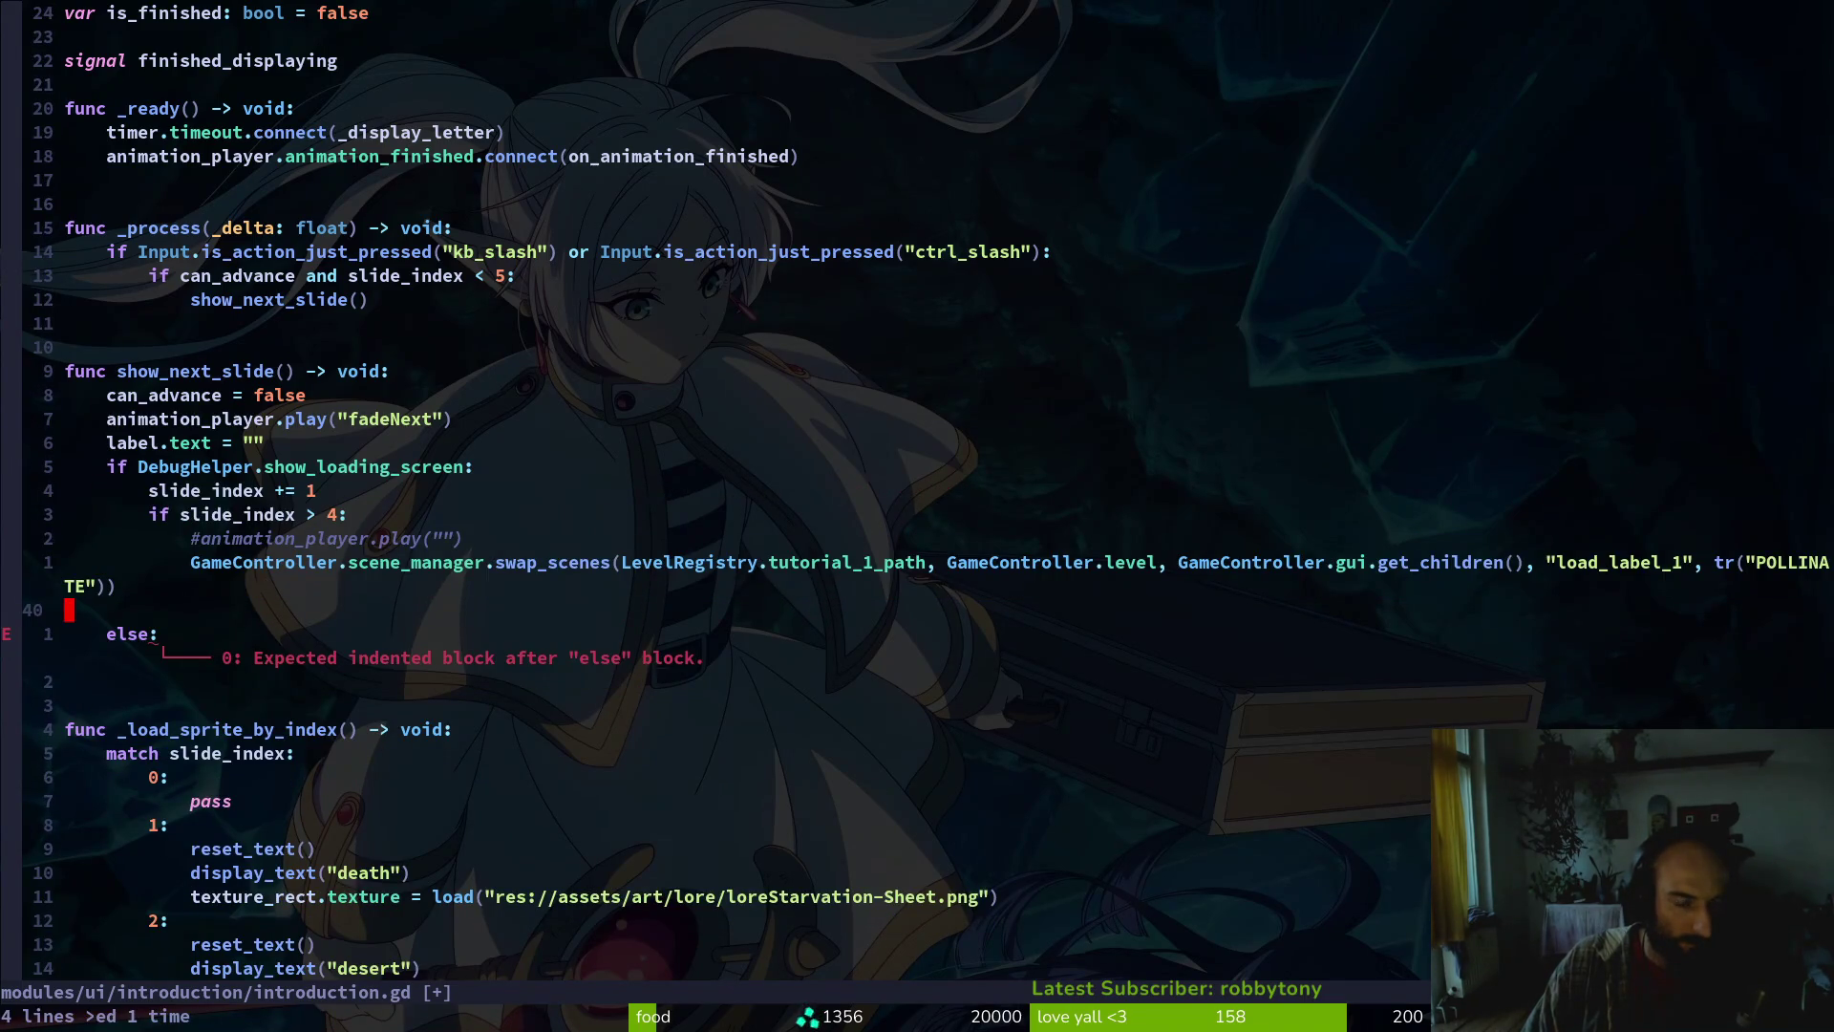
key(j)
key(k)
key(k)
key(y)
key(y)
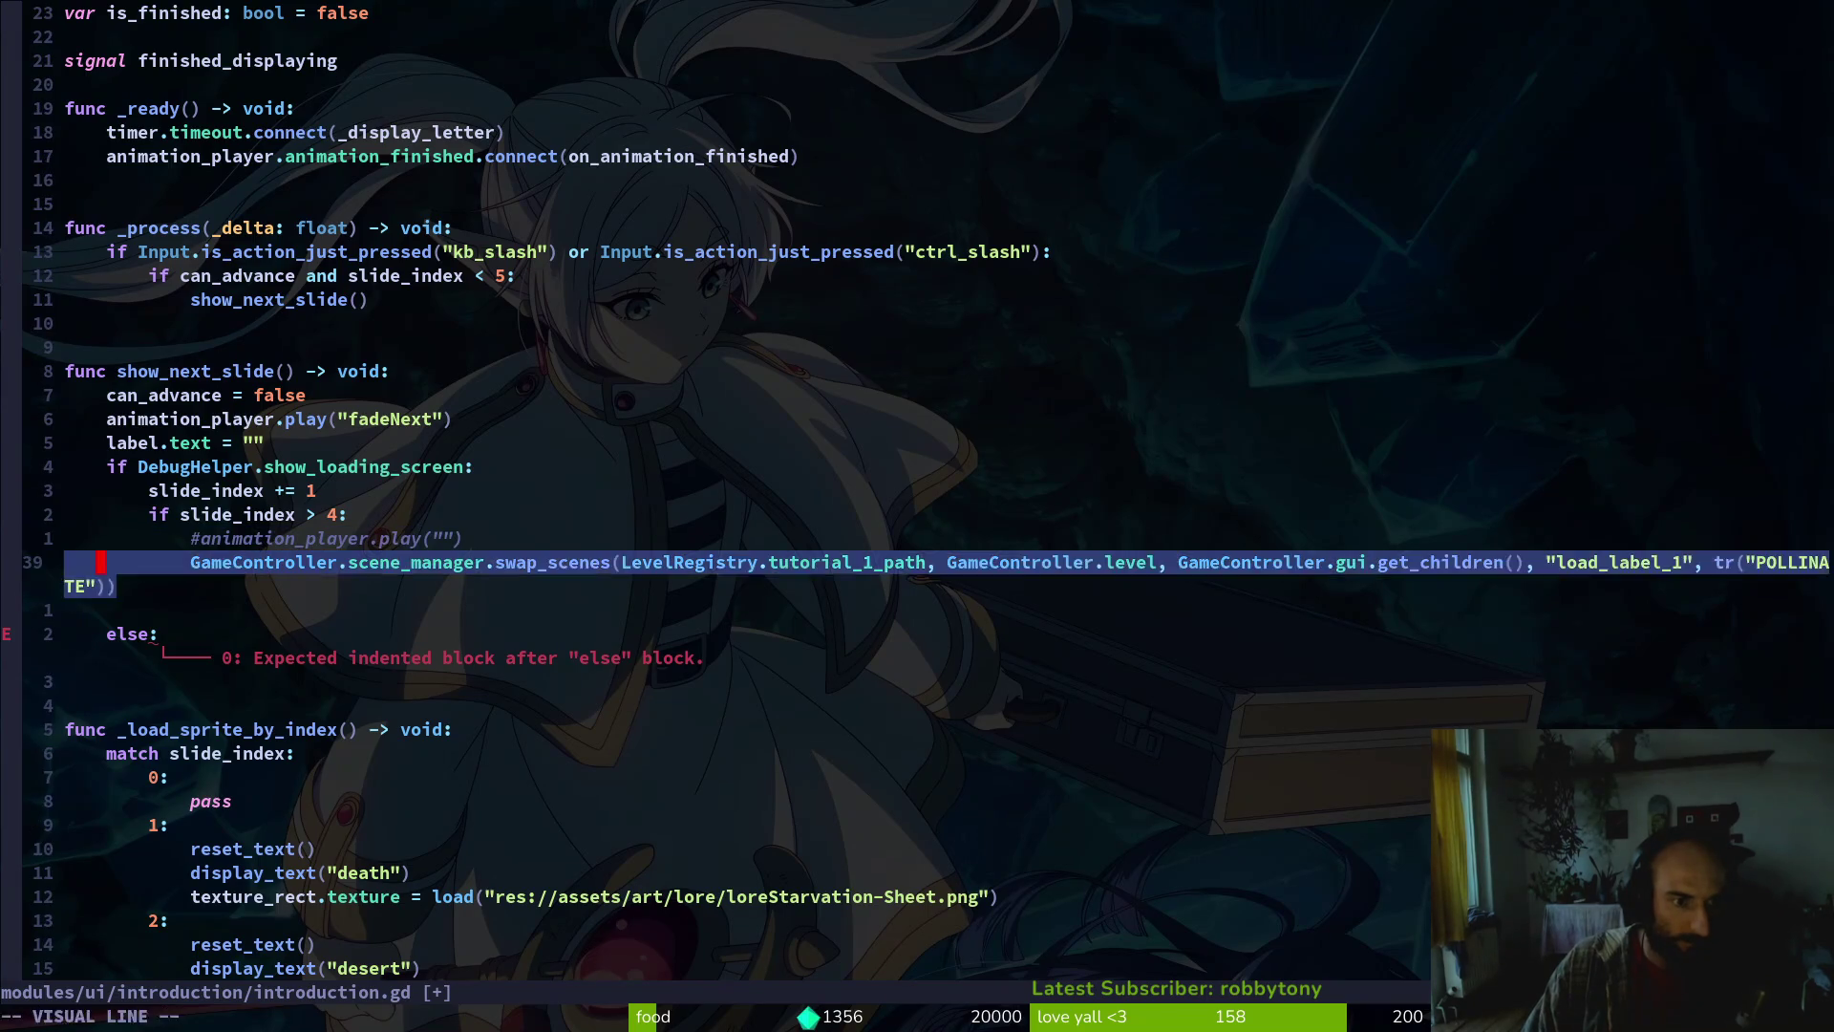
key(j)
key(j)
key(p)
key(V)
key(greater)
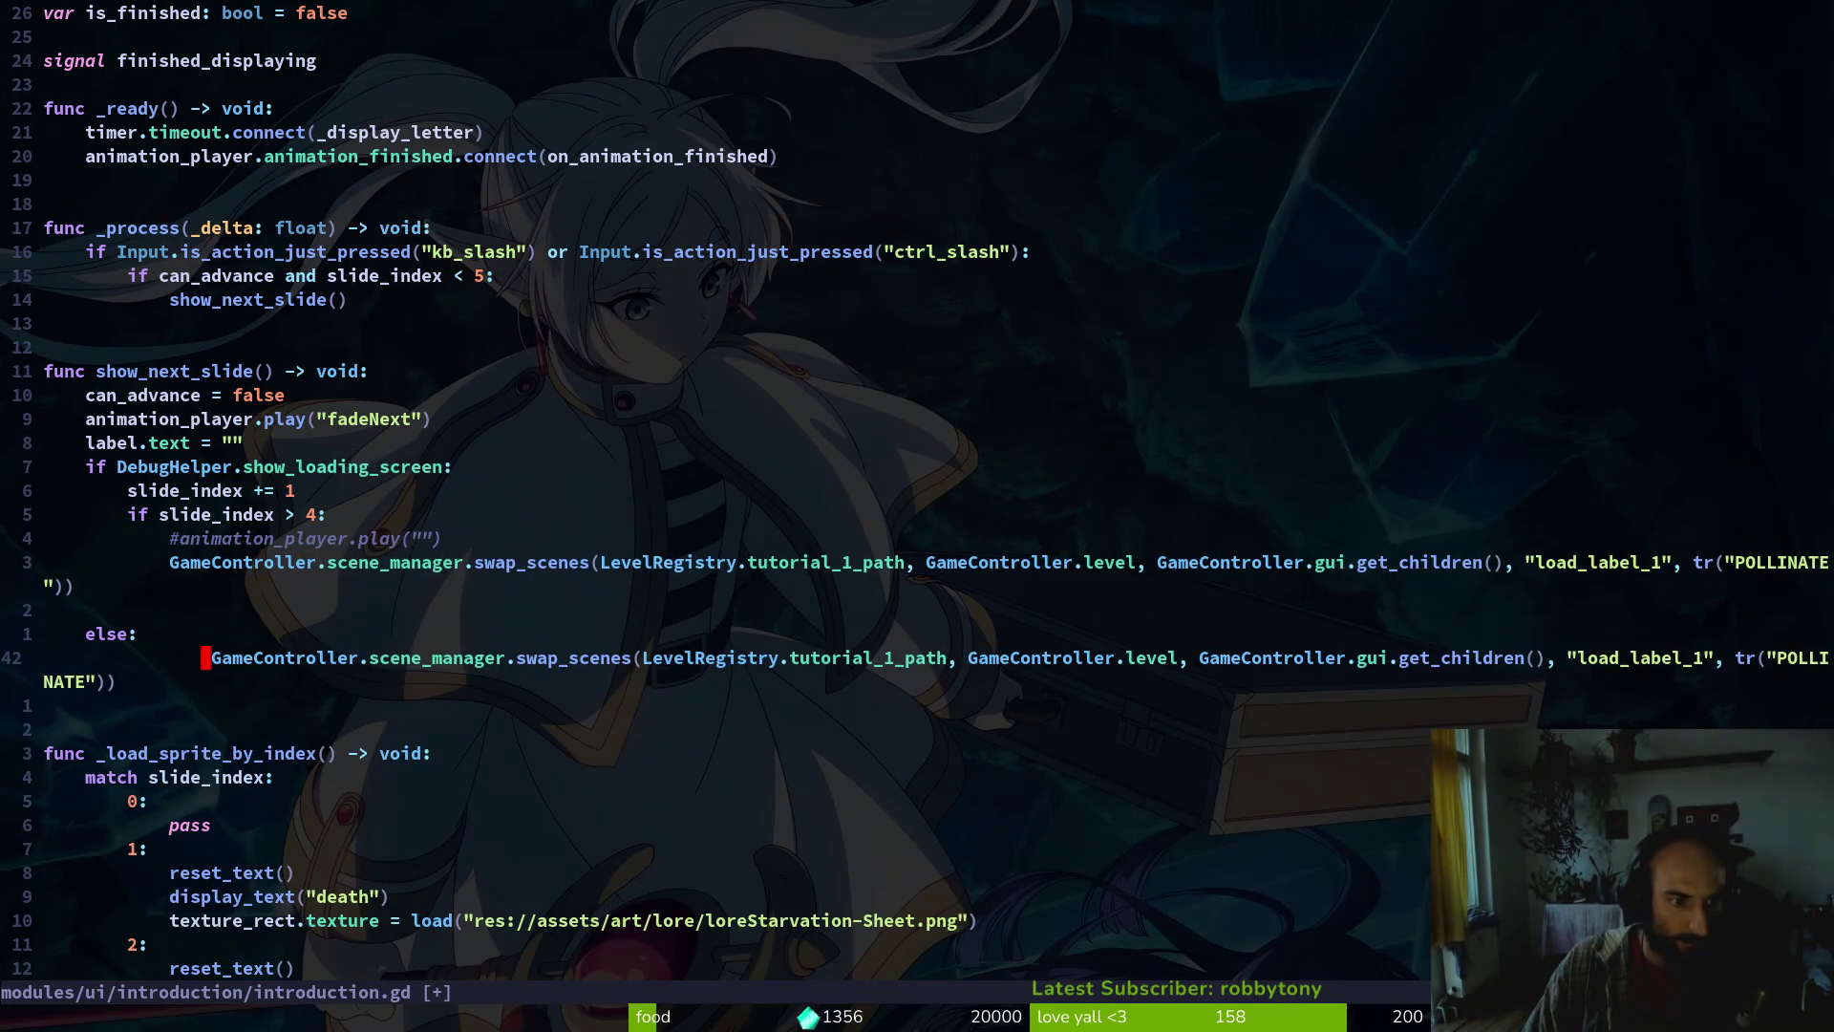
key(g)
key(v)
key(less)
Save introduction.gd with :w and delete the empty line above else
text(:w)
key(Return)
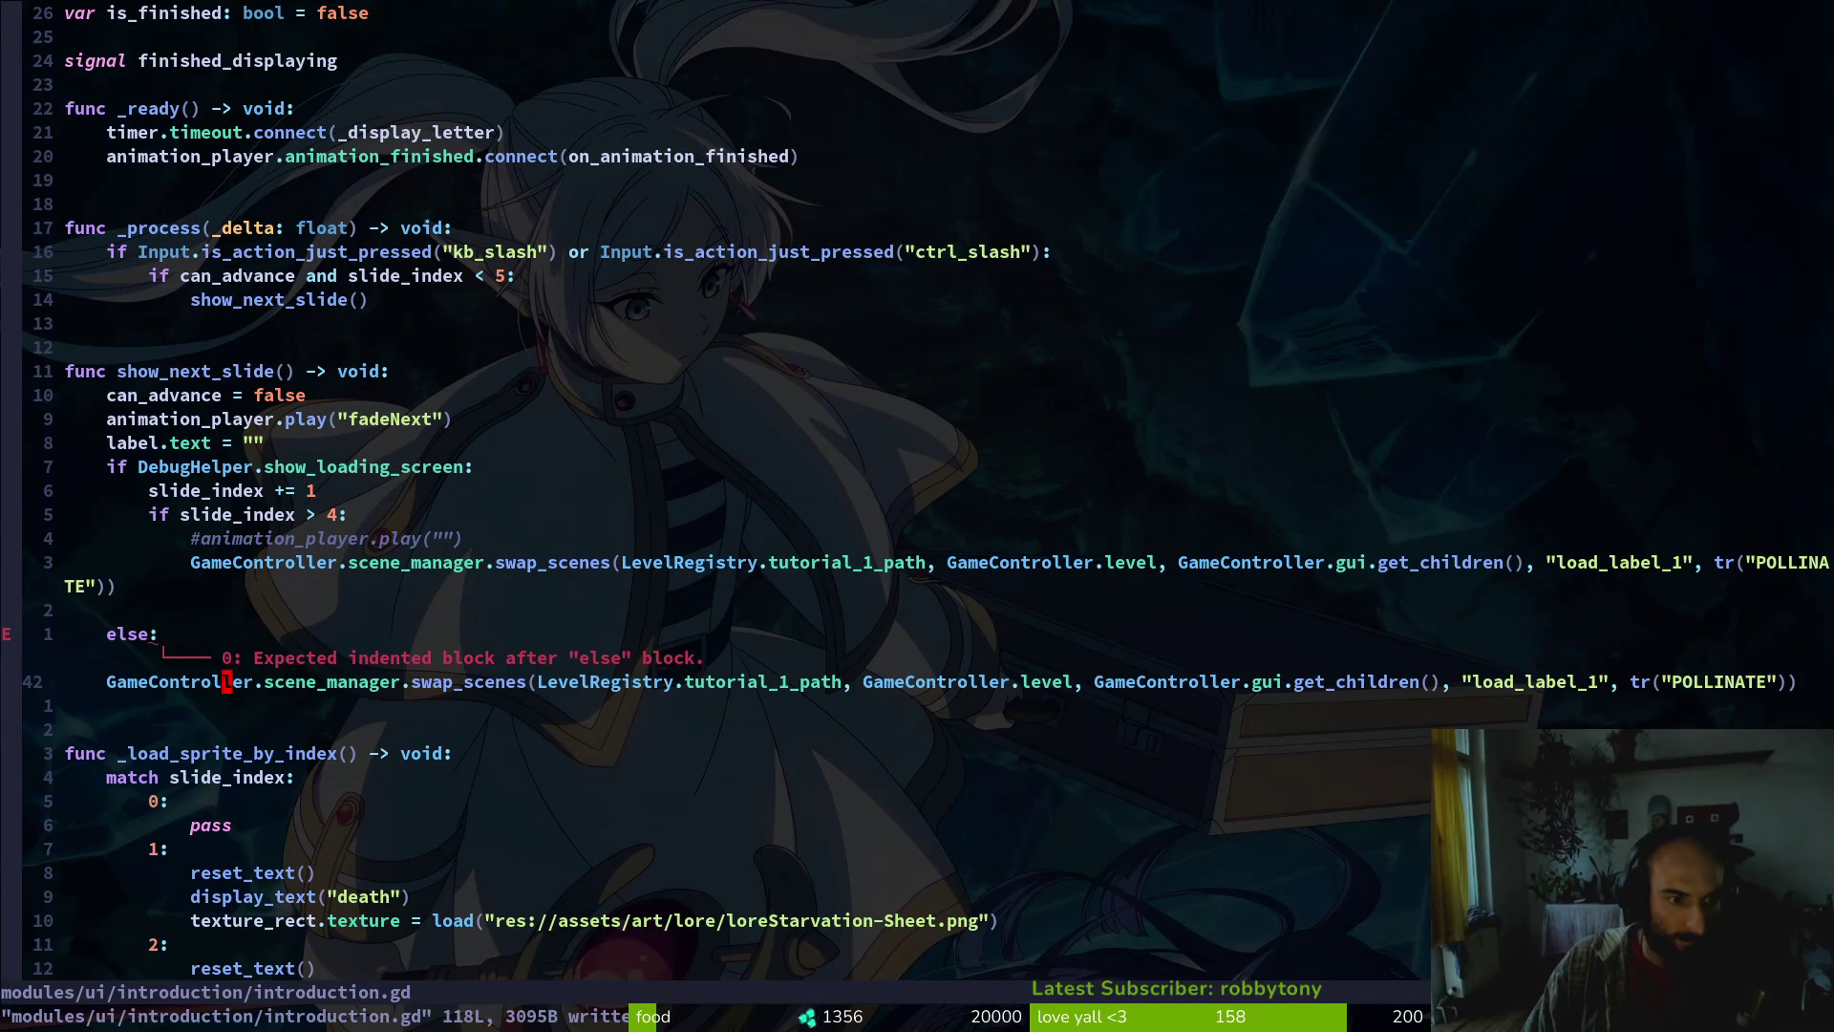
key(less)
key(less)
text(:w)
key(Return)
key(k)
key(k)
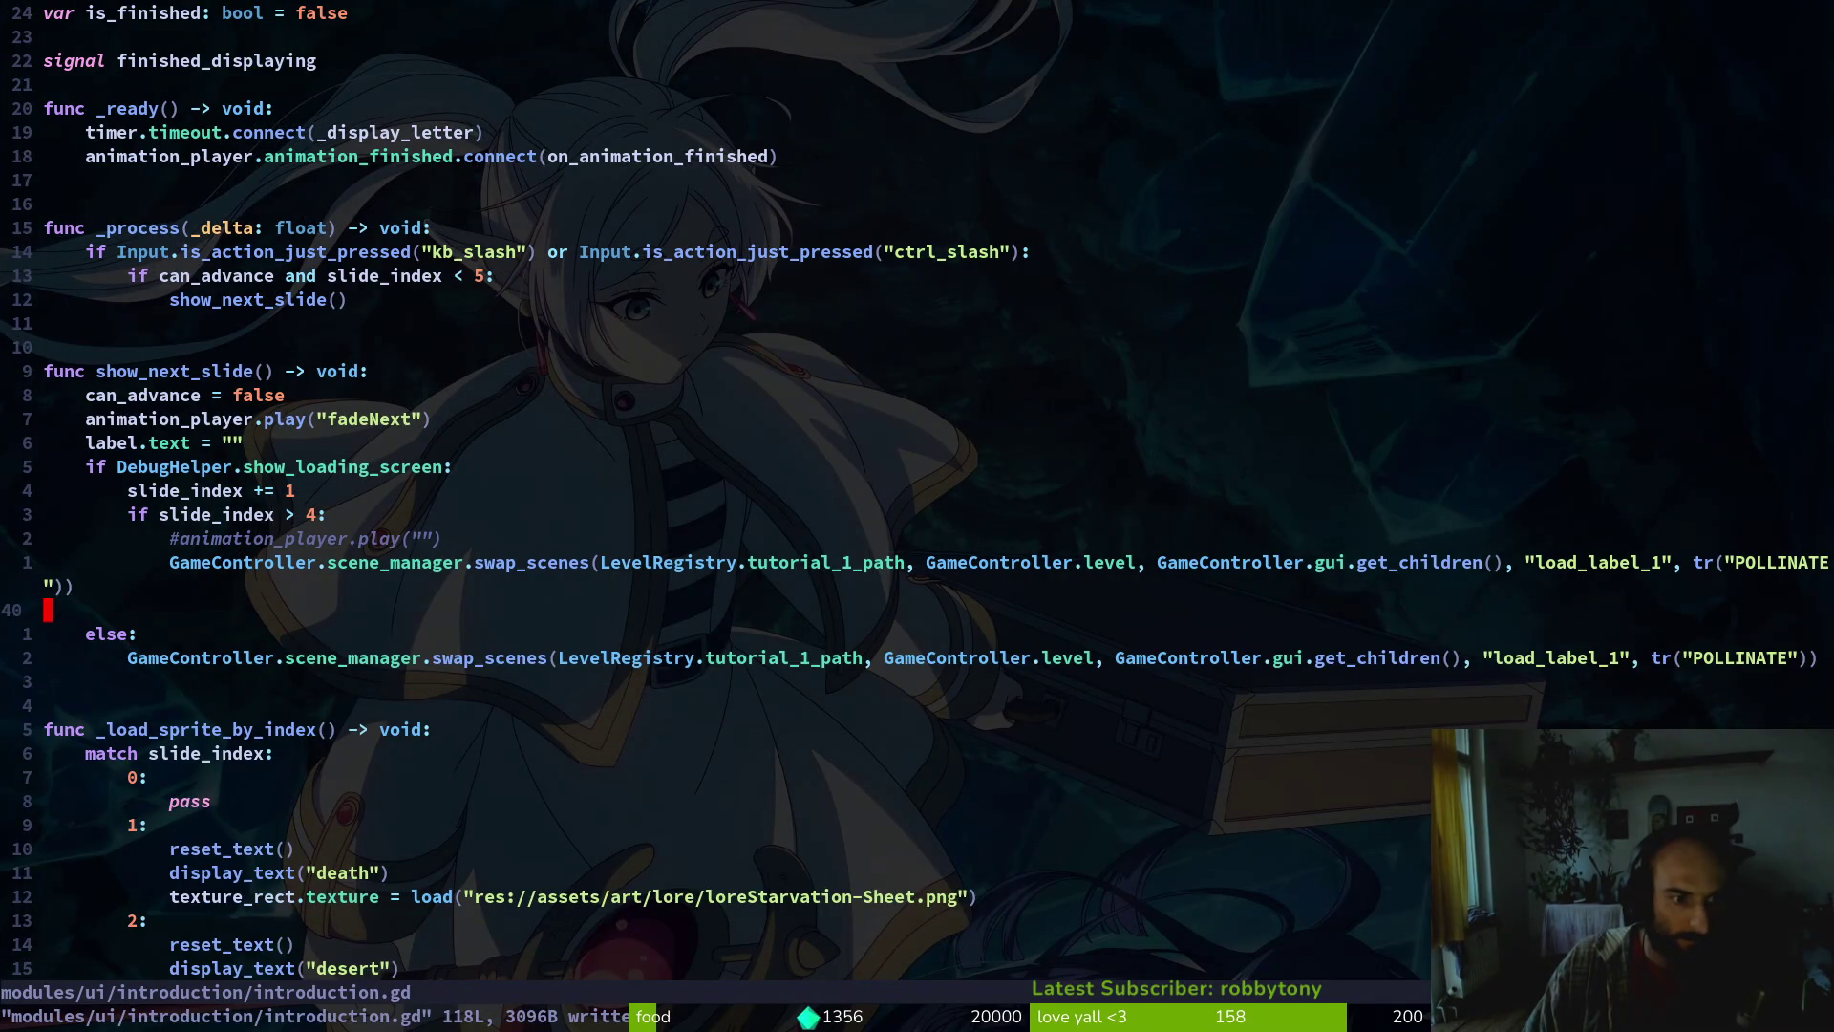
key(d)
key(d)
key(alt+Tab)
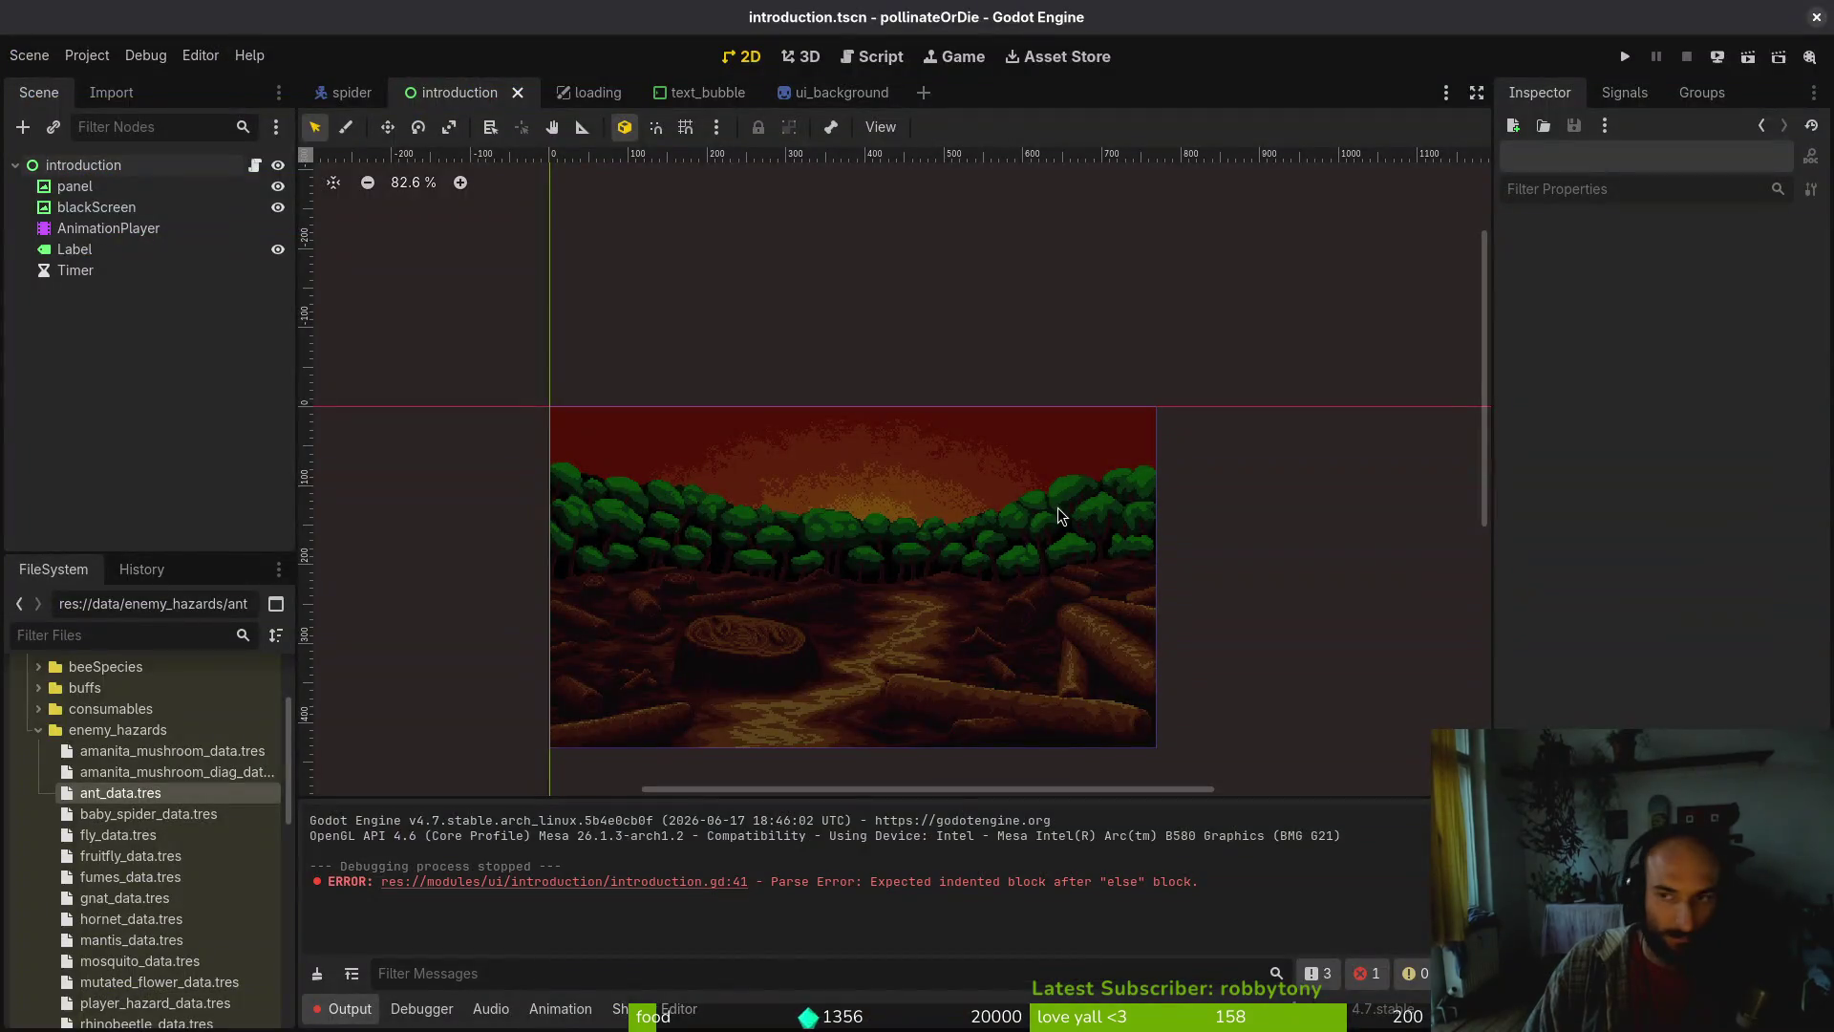
key(F5)
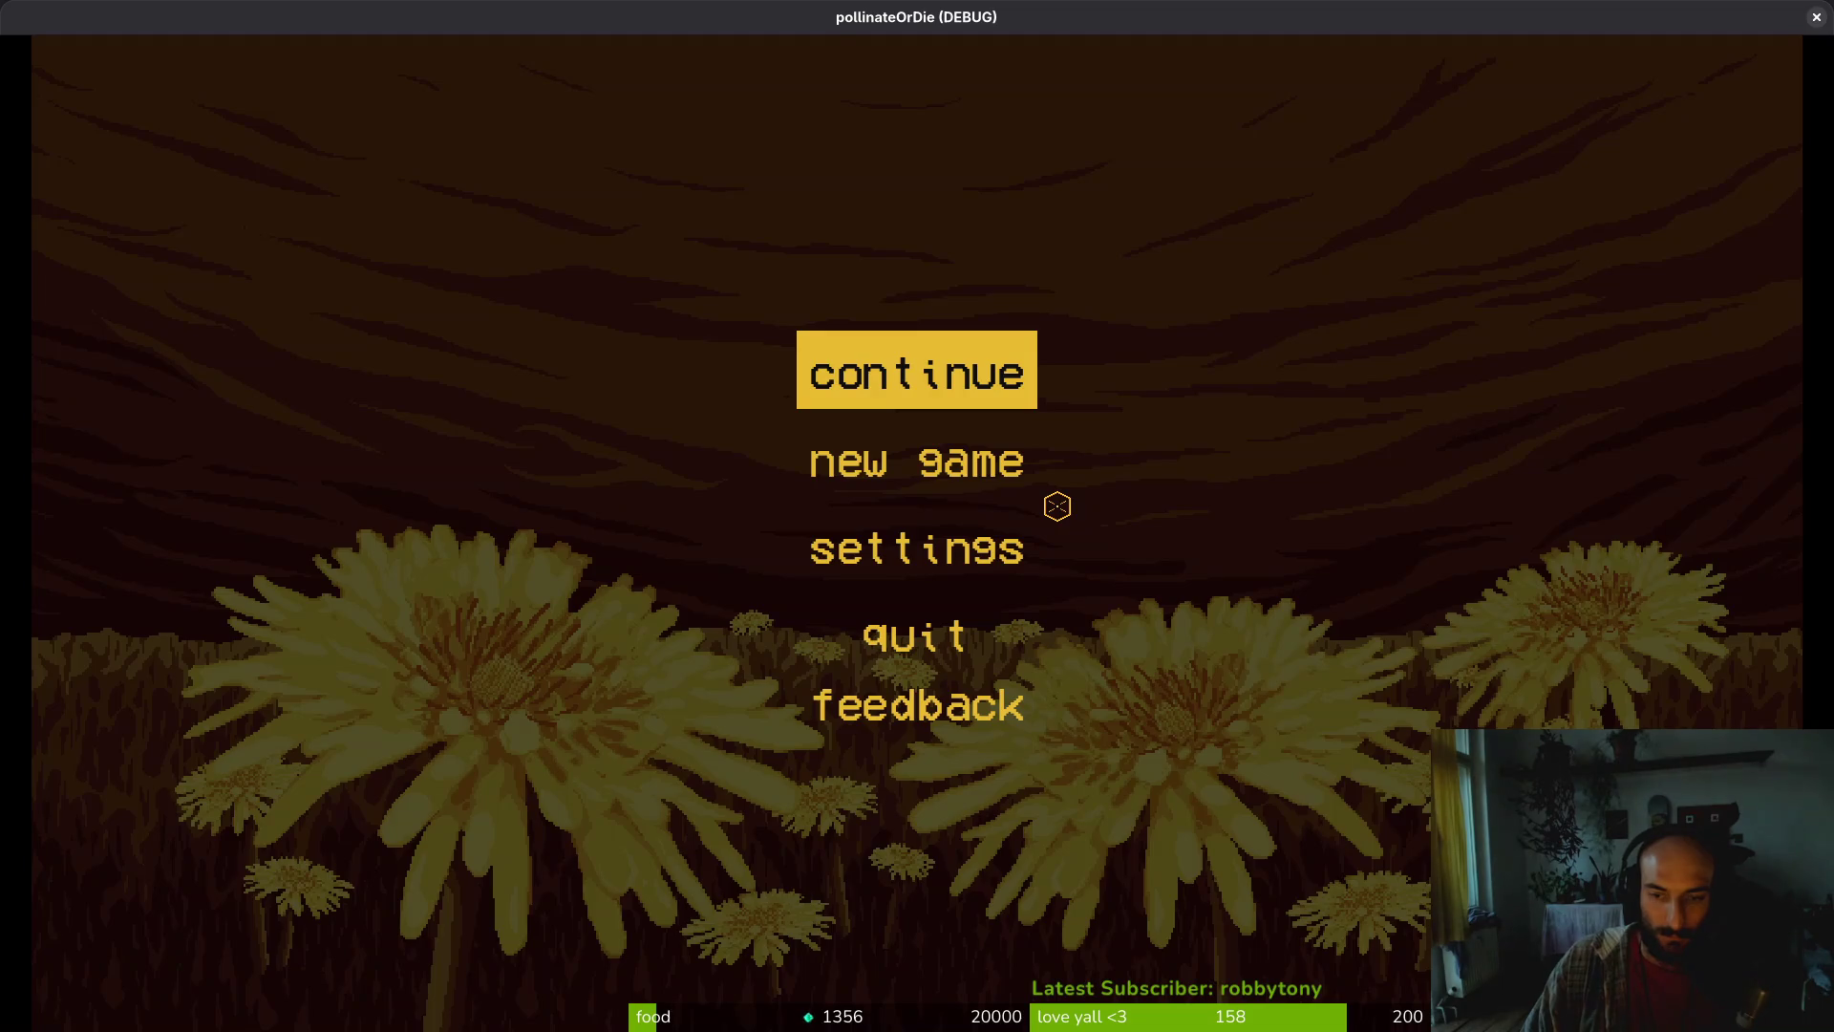
key(Down)
key(Return)
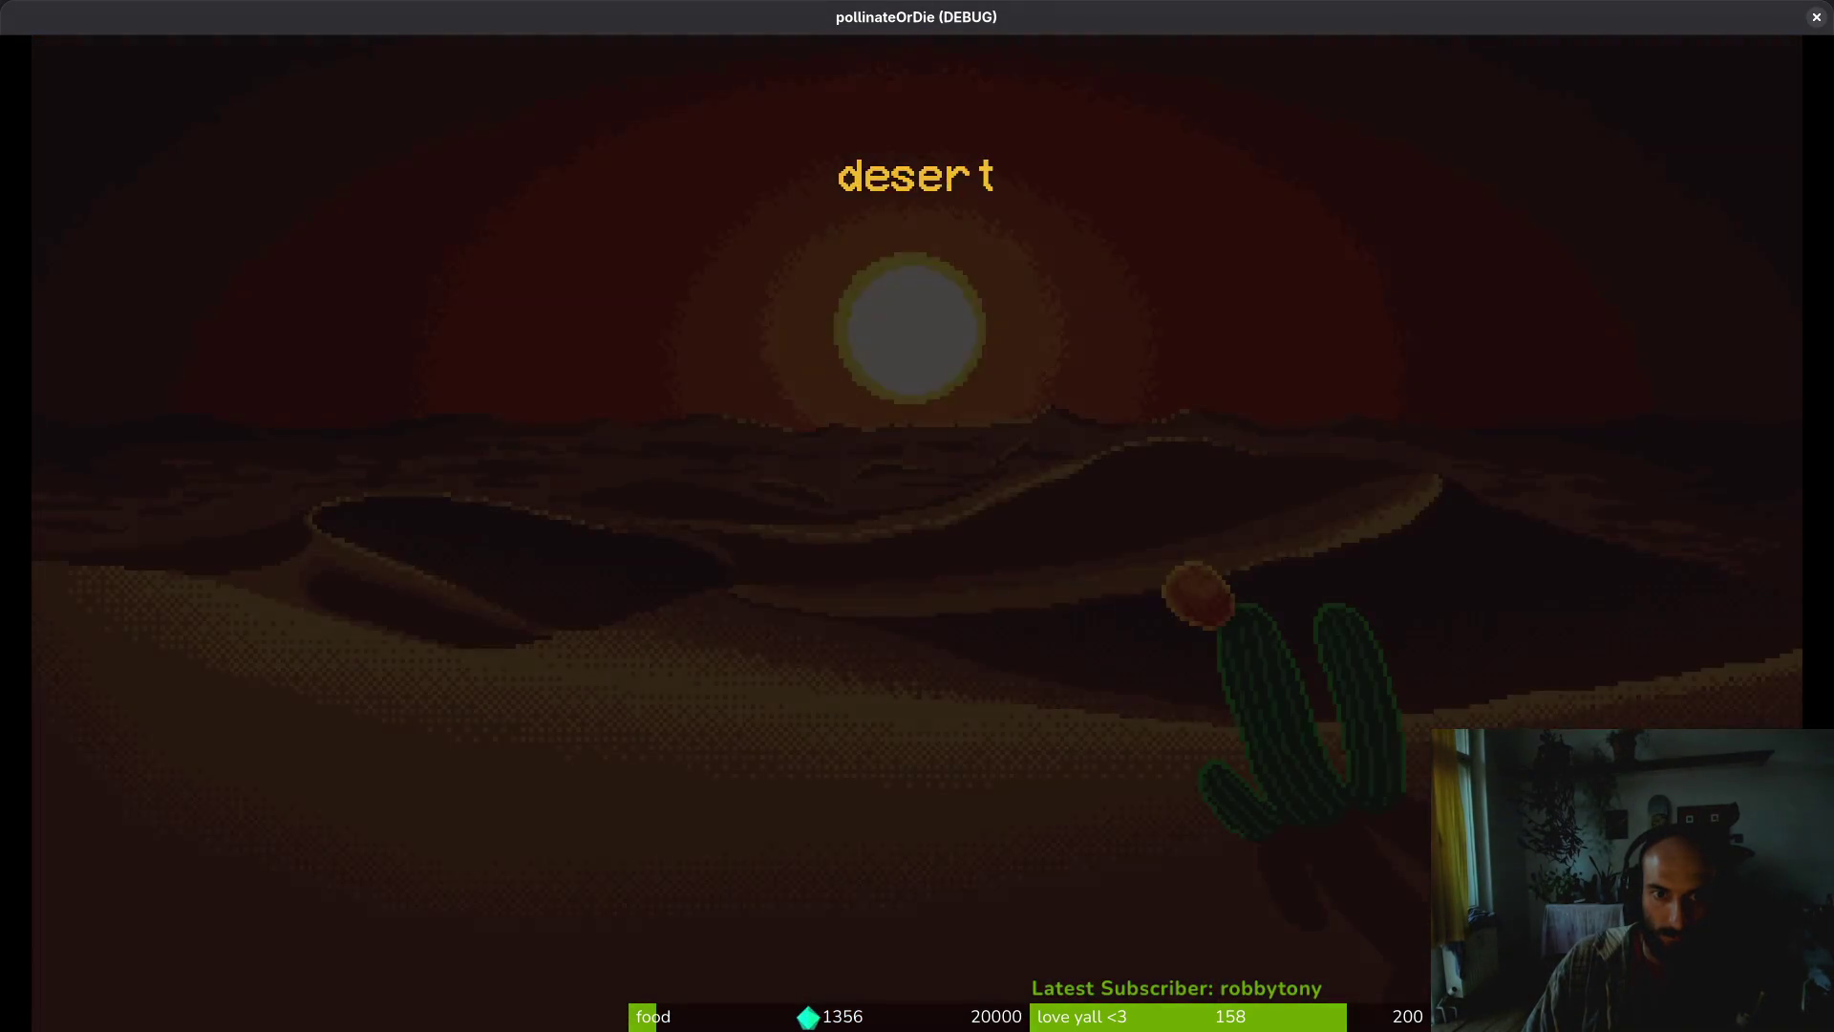
Close the running game, change show_loading_screen from true to false in debug.helper.gd, then save and quit
click(1816, 16)
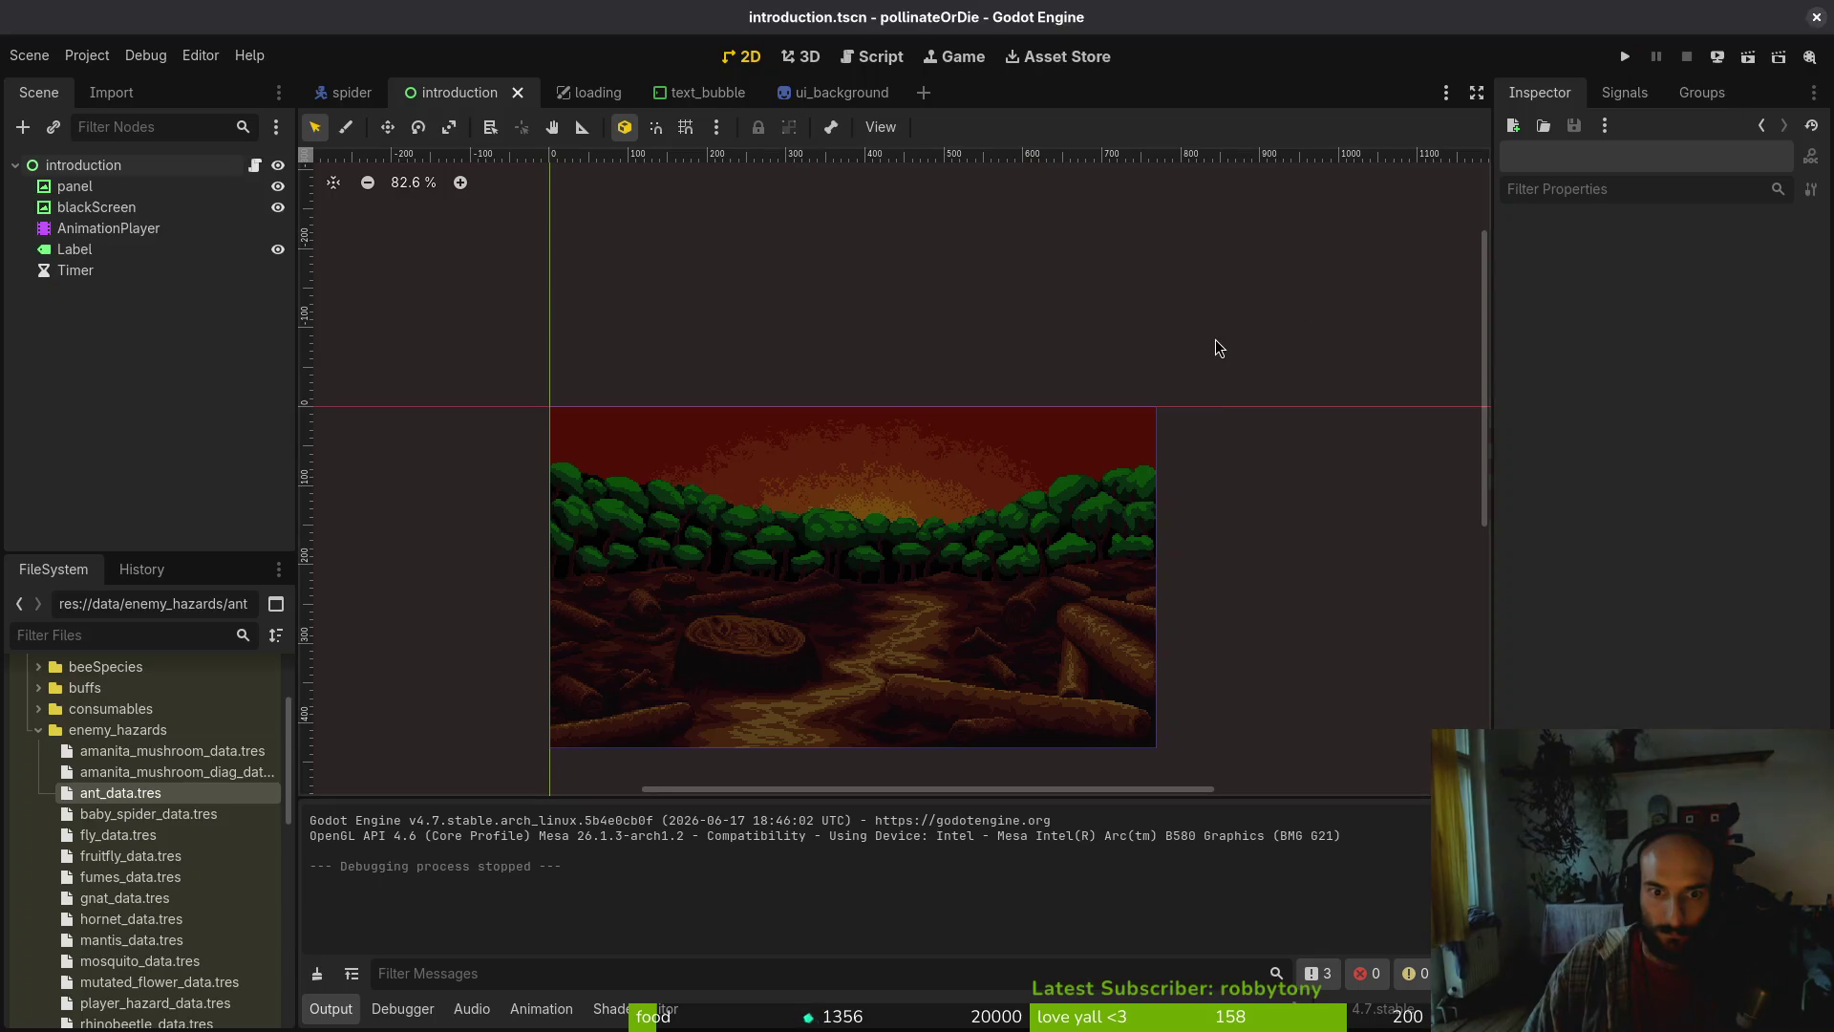
key(super+2)
text(debu)
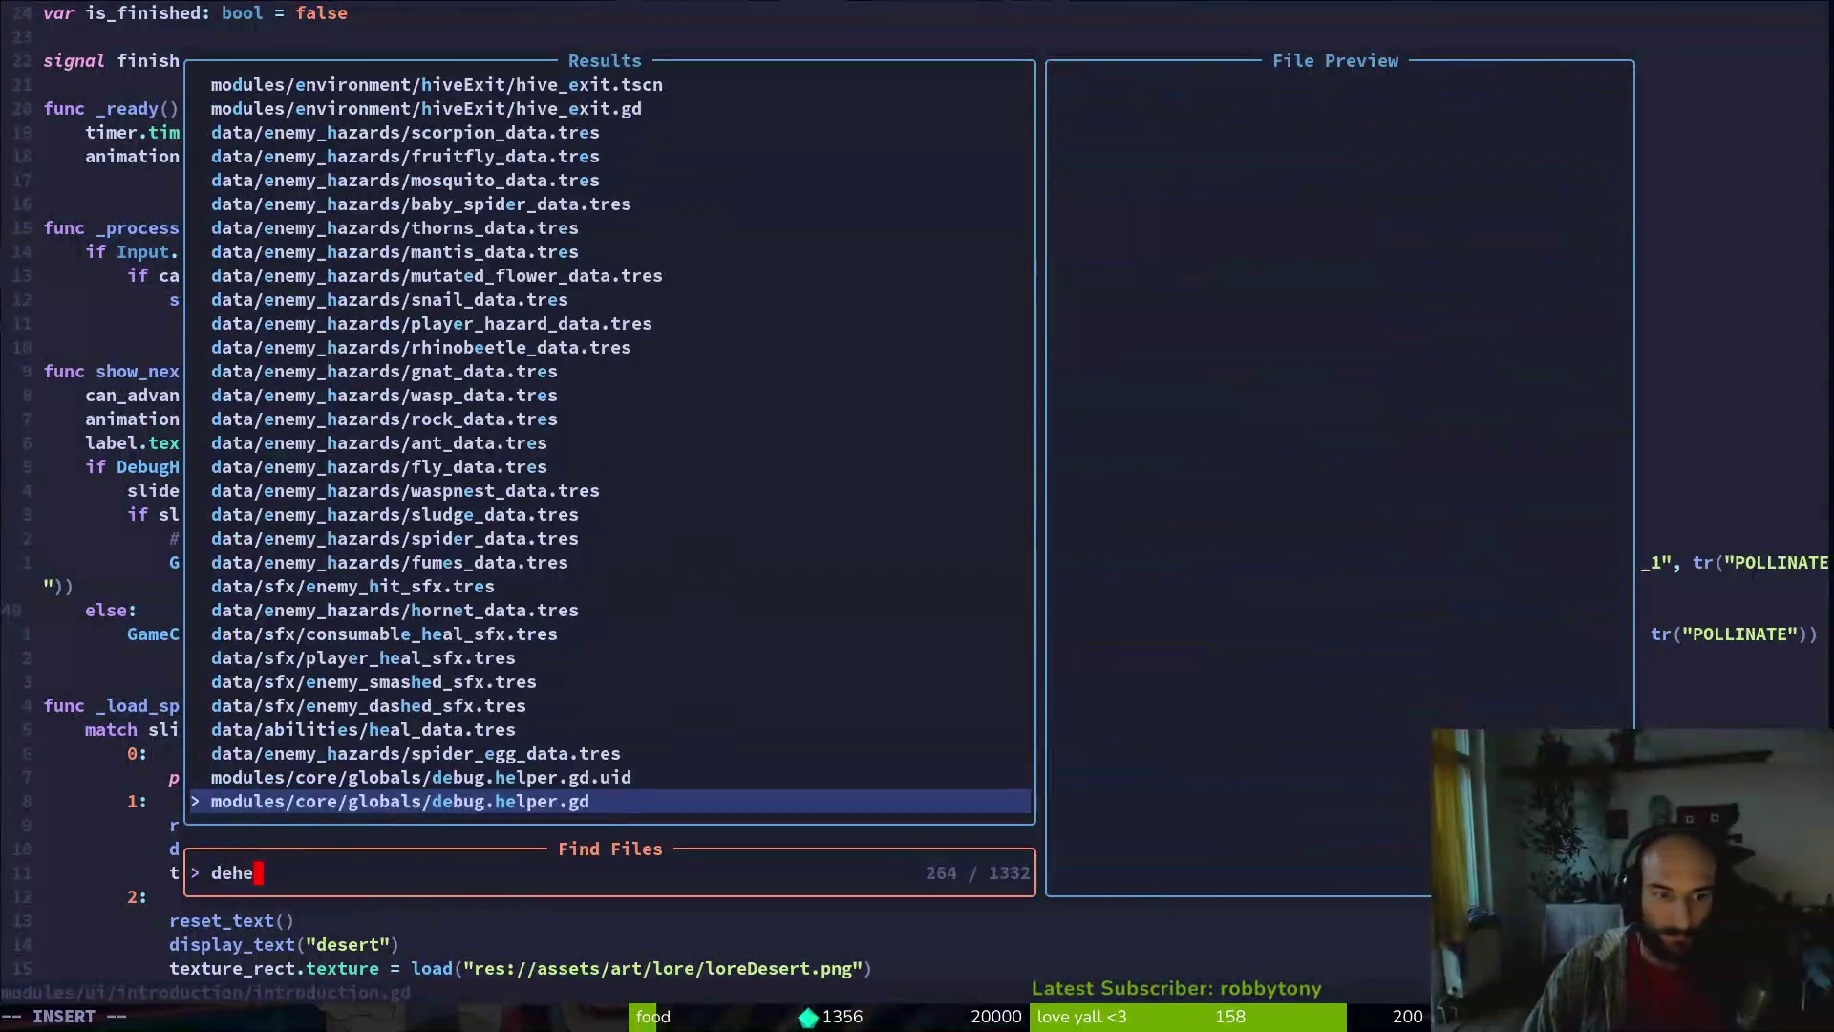
key(Return)
key(j)
key(j)
key(j)
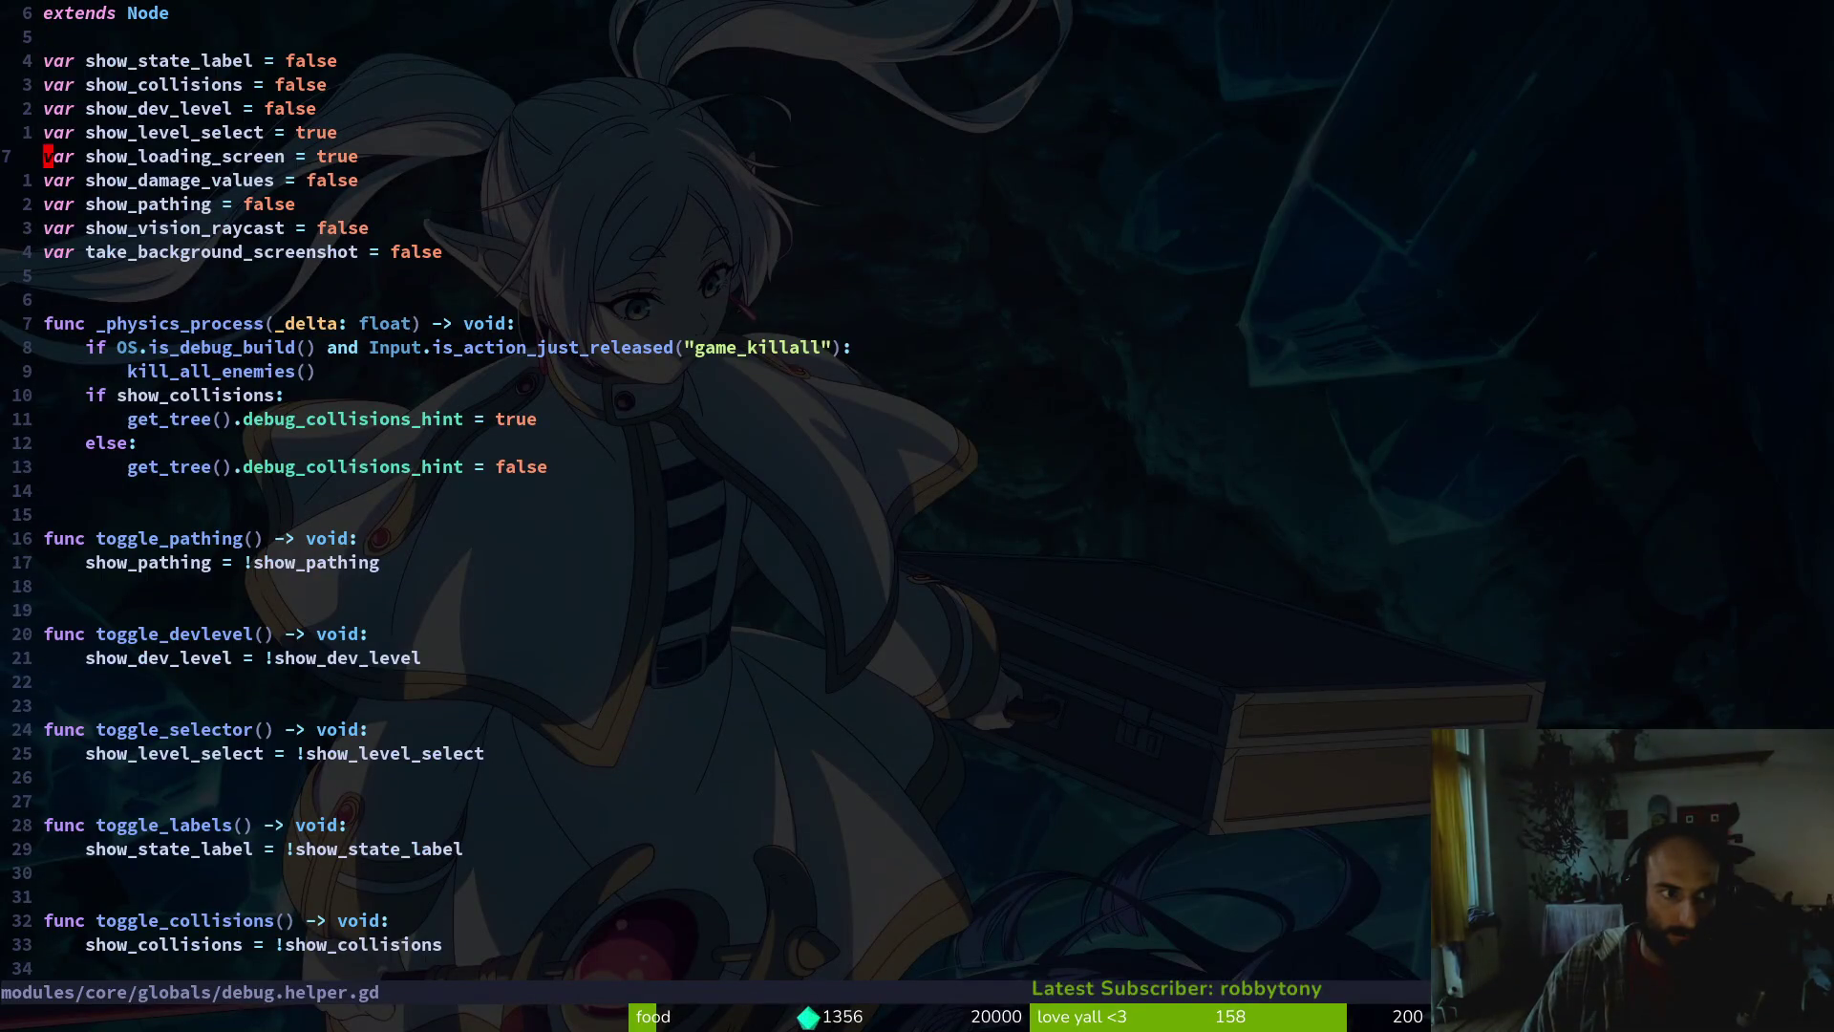
text($ciwfalse)
key(Escape)
text(:w)
key(Return)
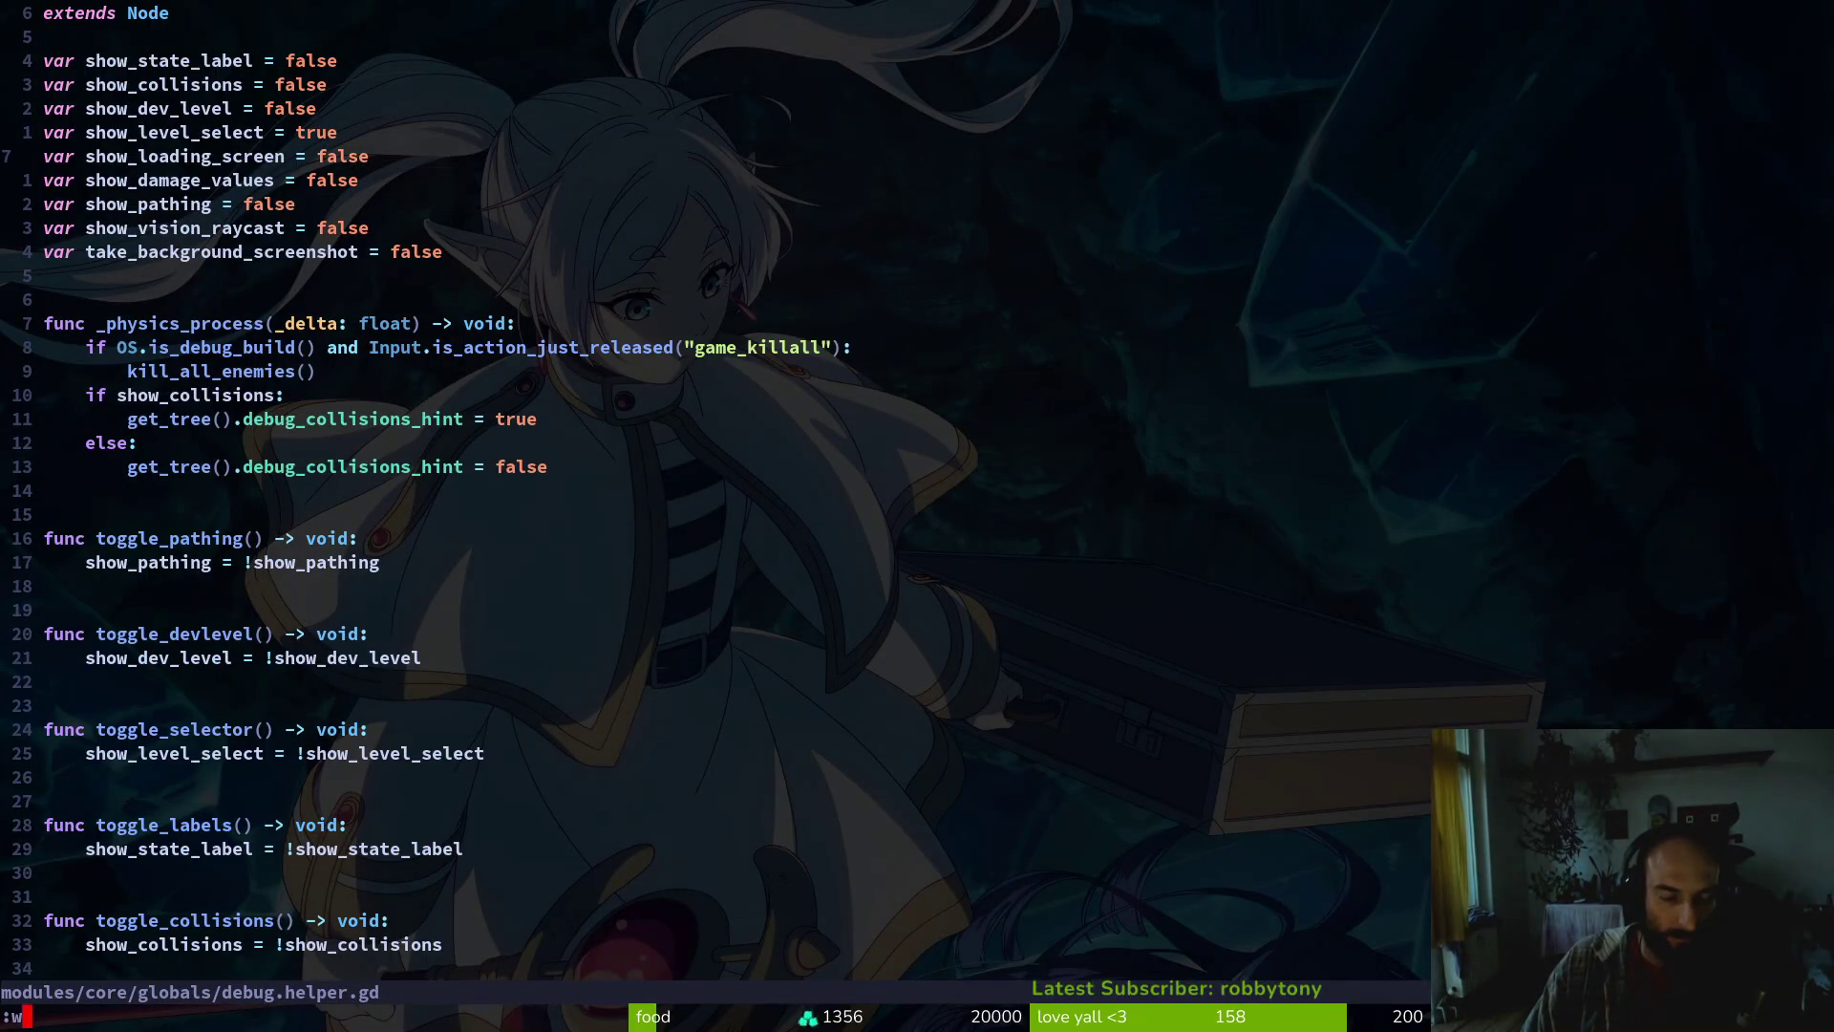
text(:q)
key(Return)
key(super+1)
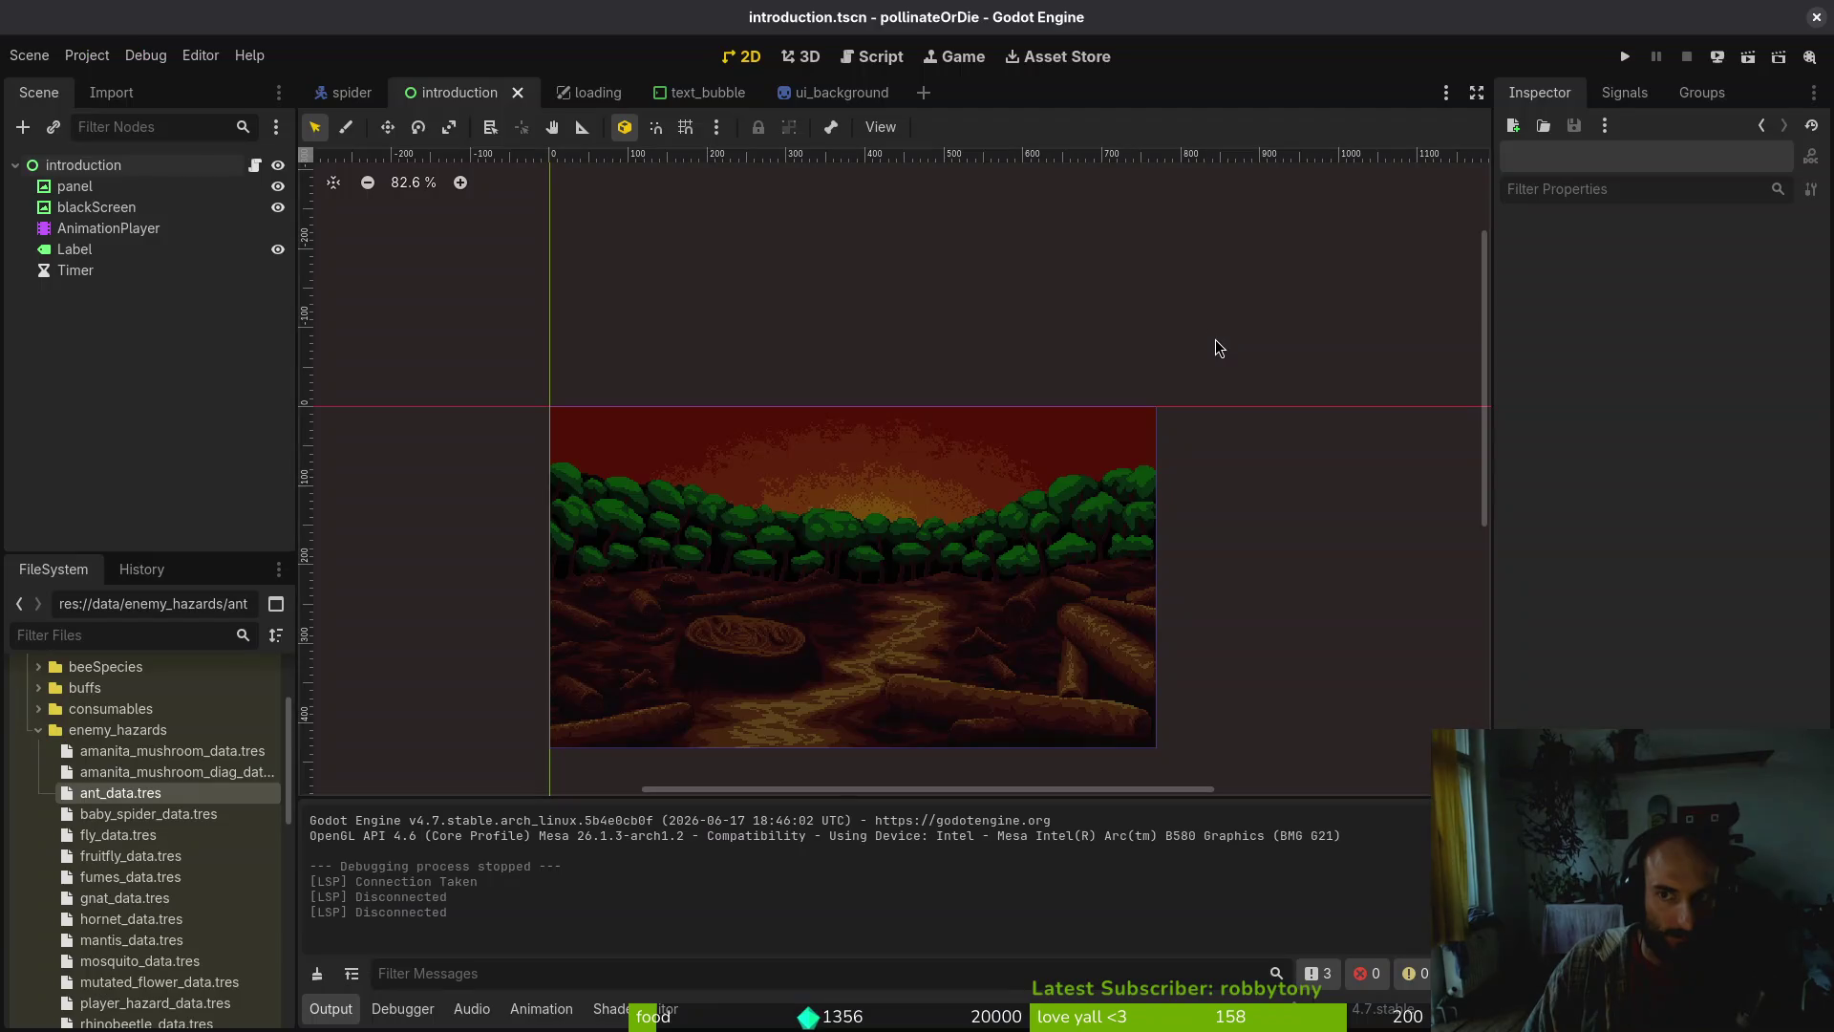
Run the game with F5 into the 'I am lost…' level, quit to the main menu, and close it
key(F5)
key(Return)
key(Escape)
key(Down)
key(Down)
key(Down)
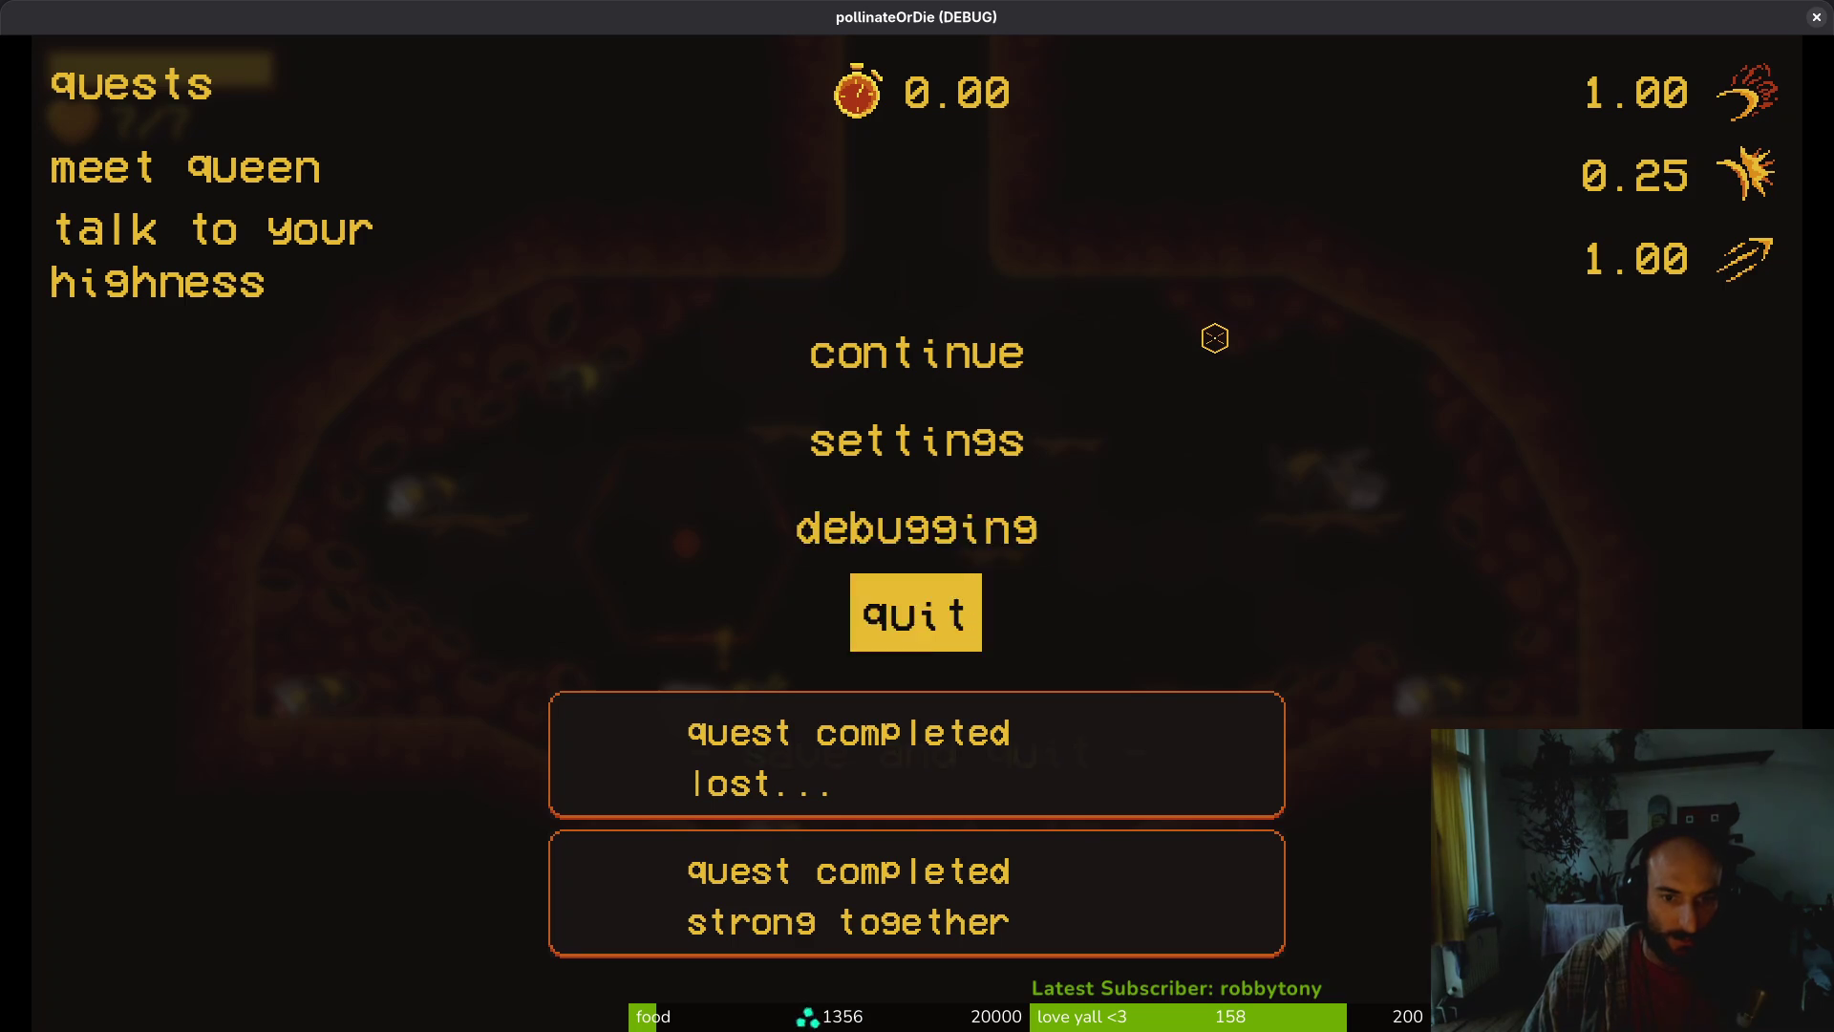
key(Return)
key(Left)
key(Return)
key(Return)
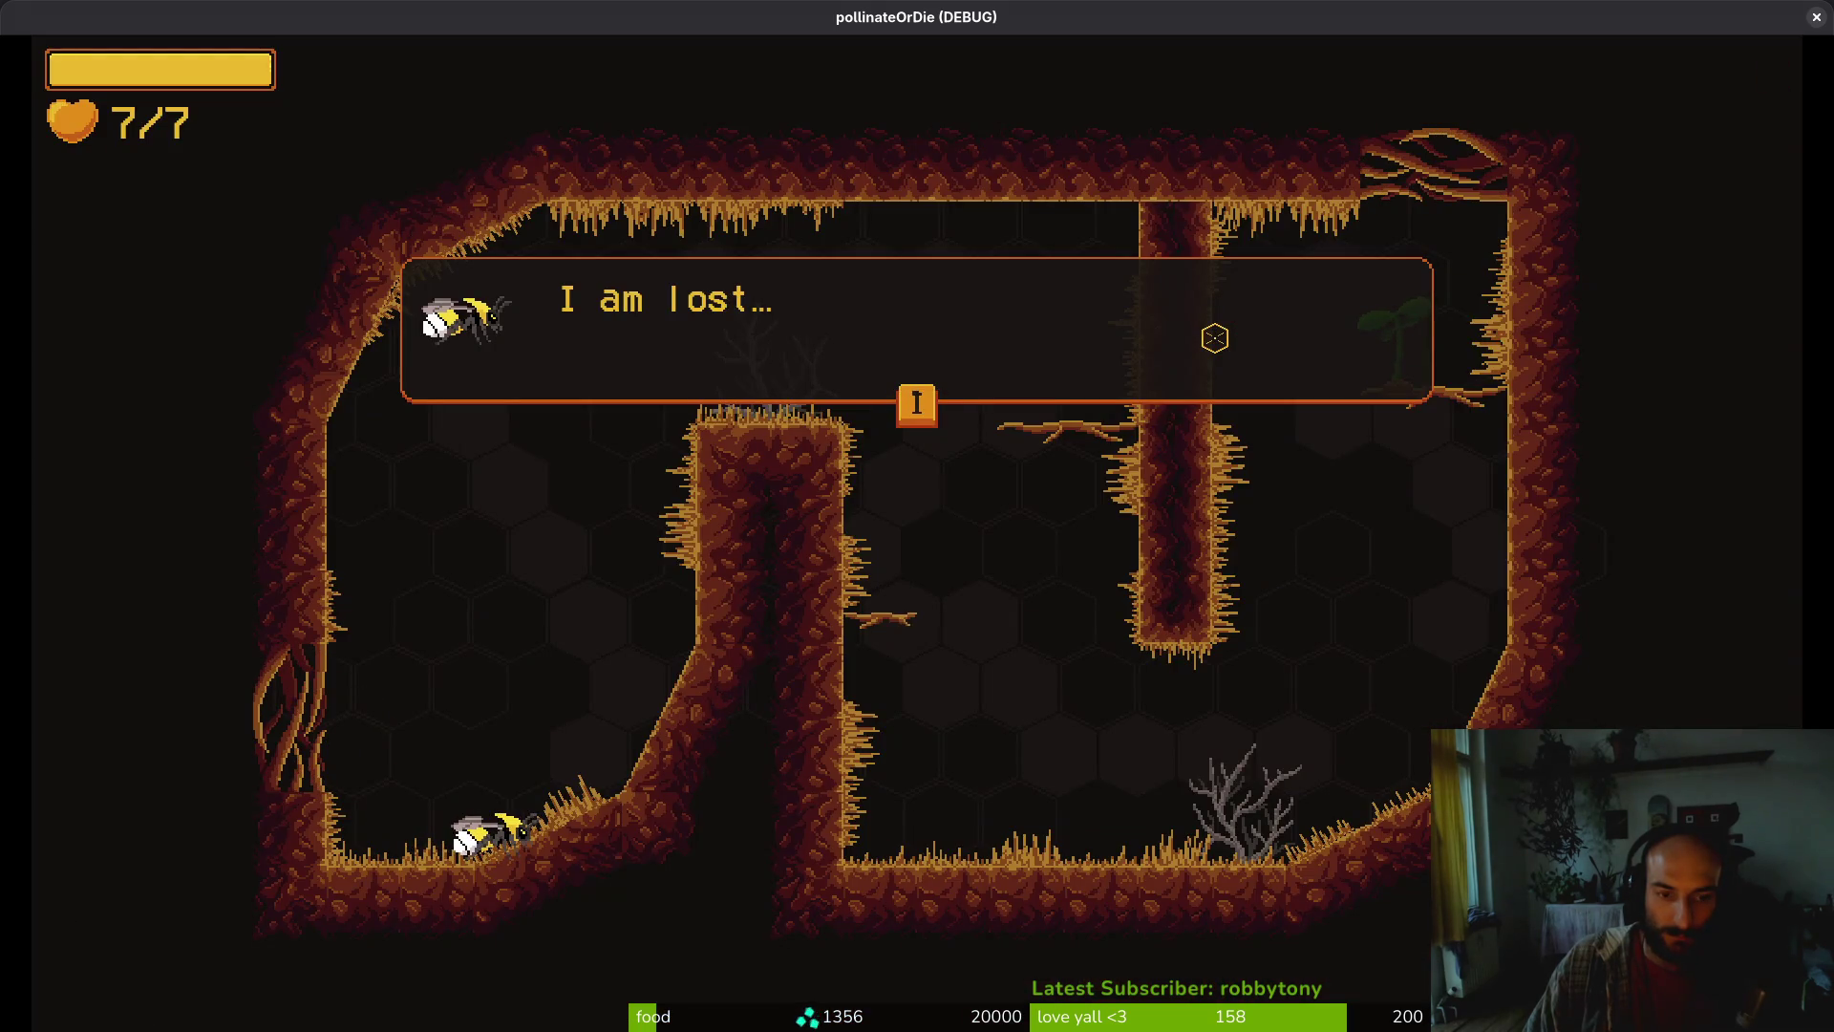
key(alt+F4)
key(alt+Tab)
Launch vim, find and open introduction.gd, and move down to show_next_slide's if/else block
text(vim)
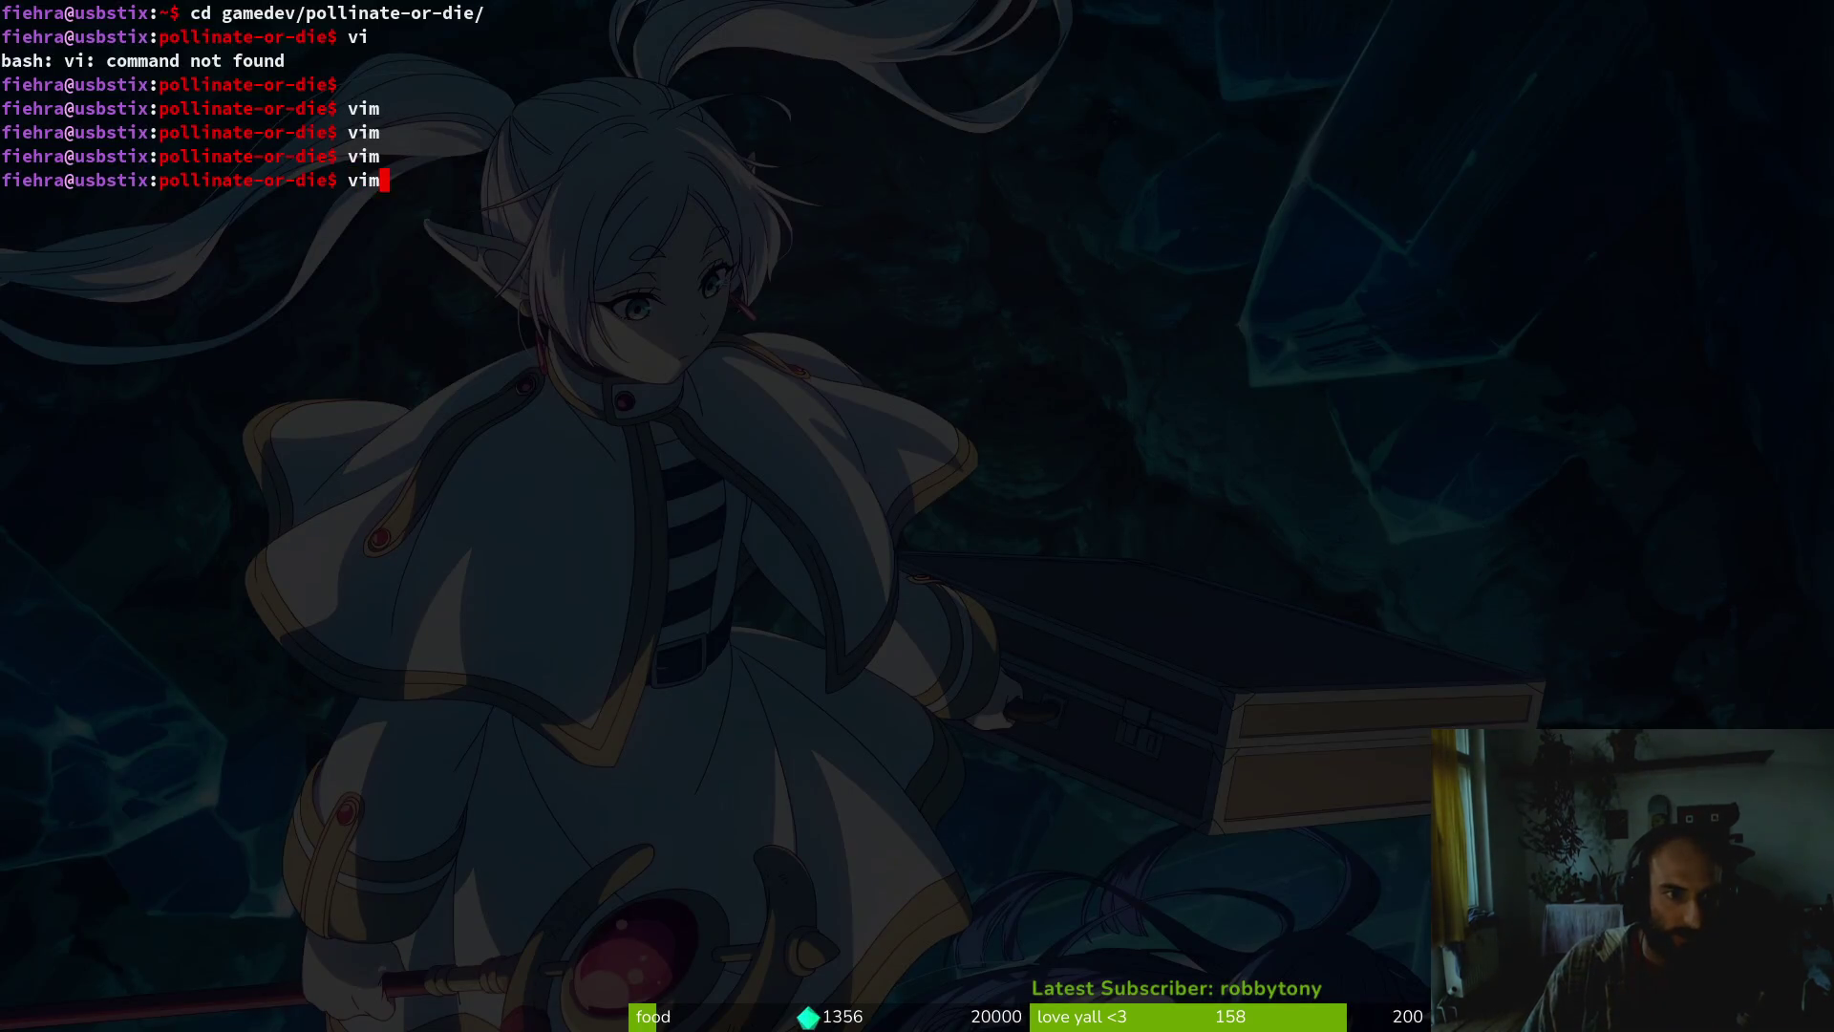
key(Return)
text(ino)
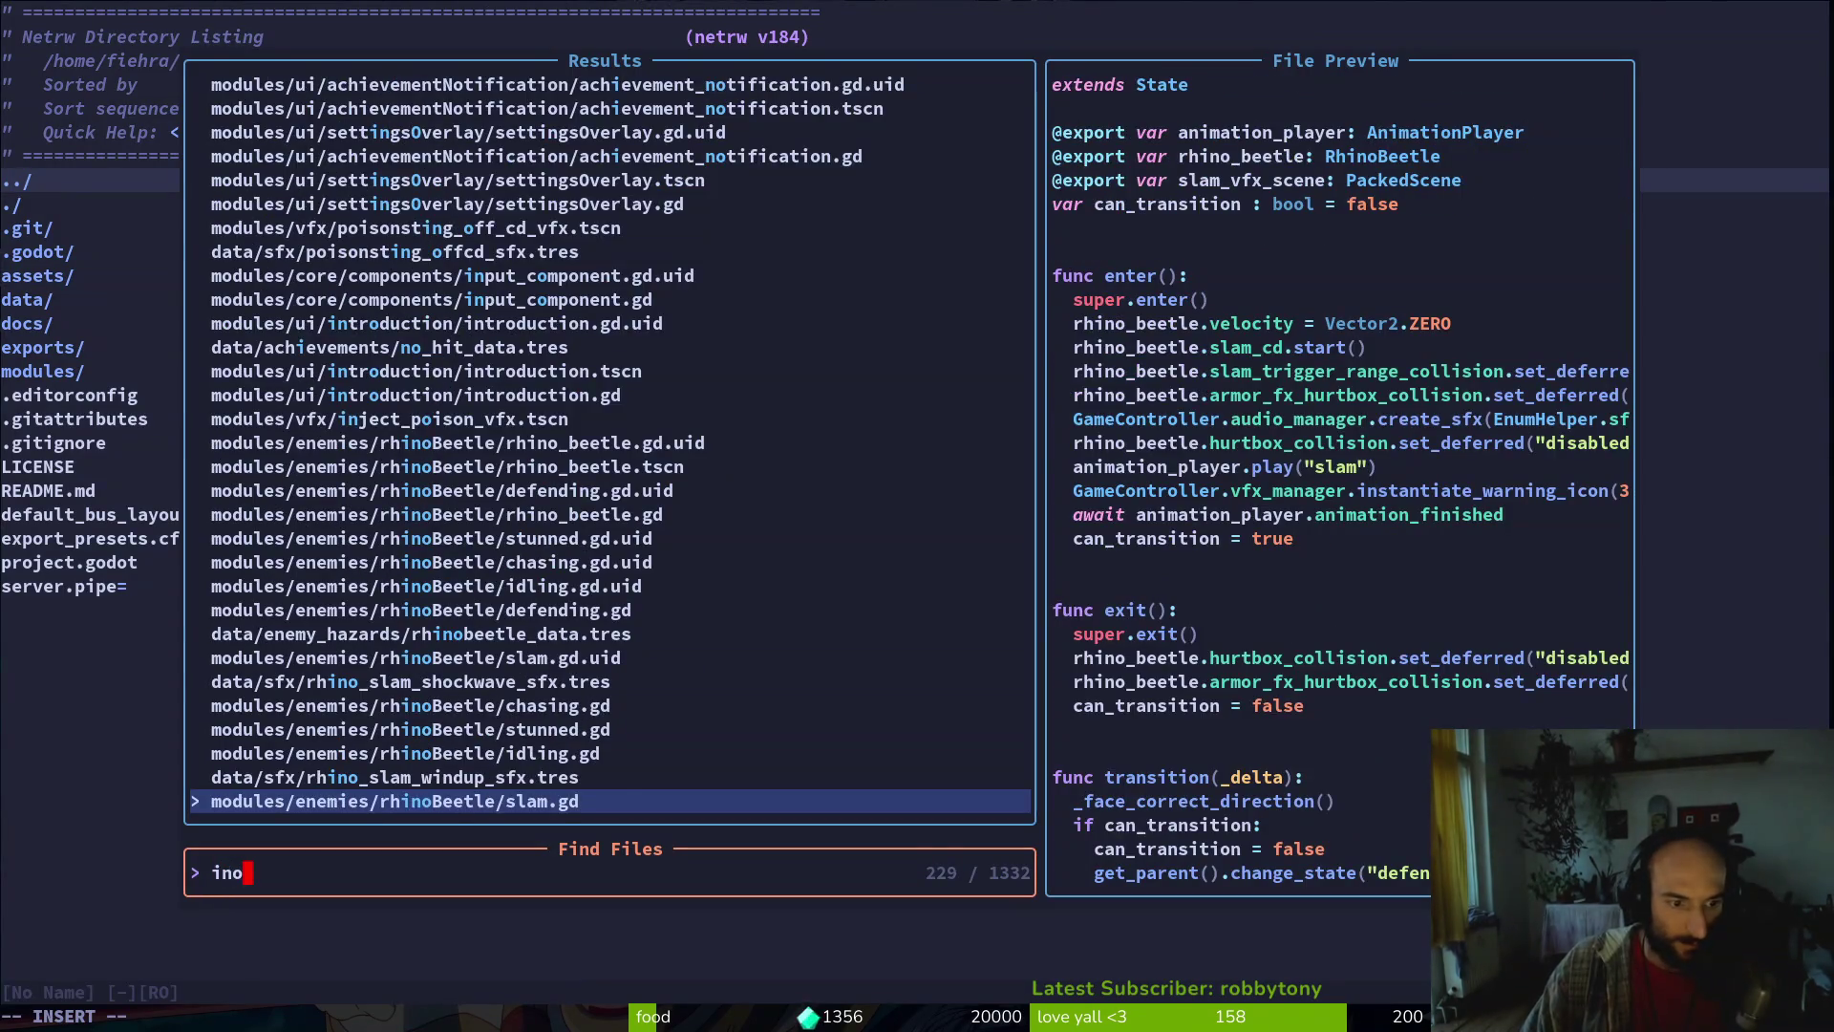
key(BackSpace)
text(tro)
key(Return)
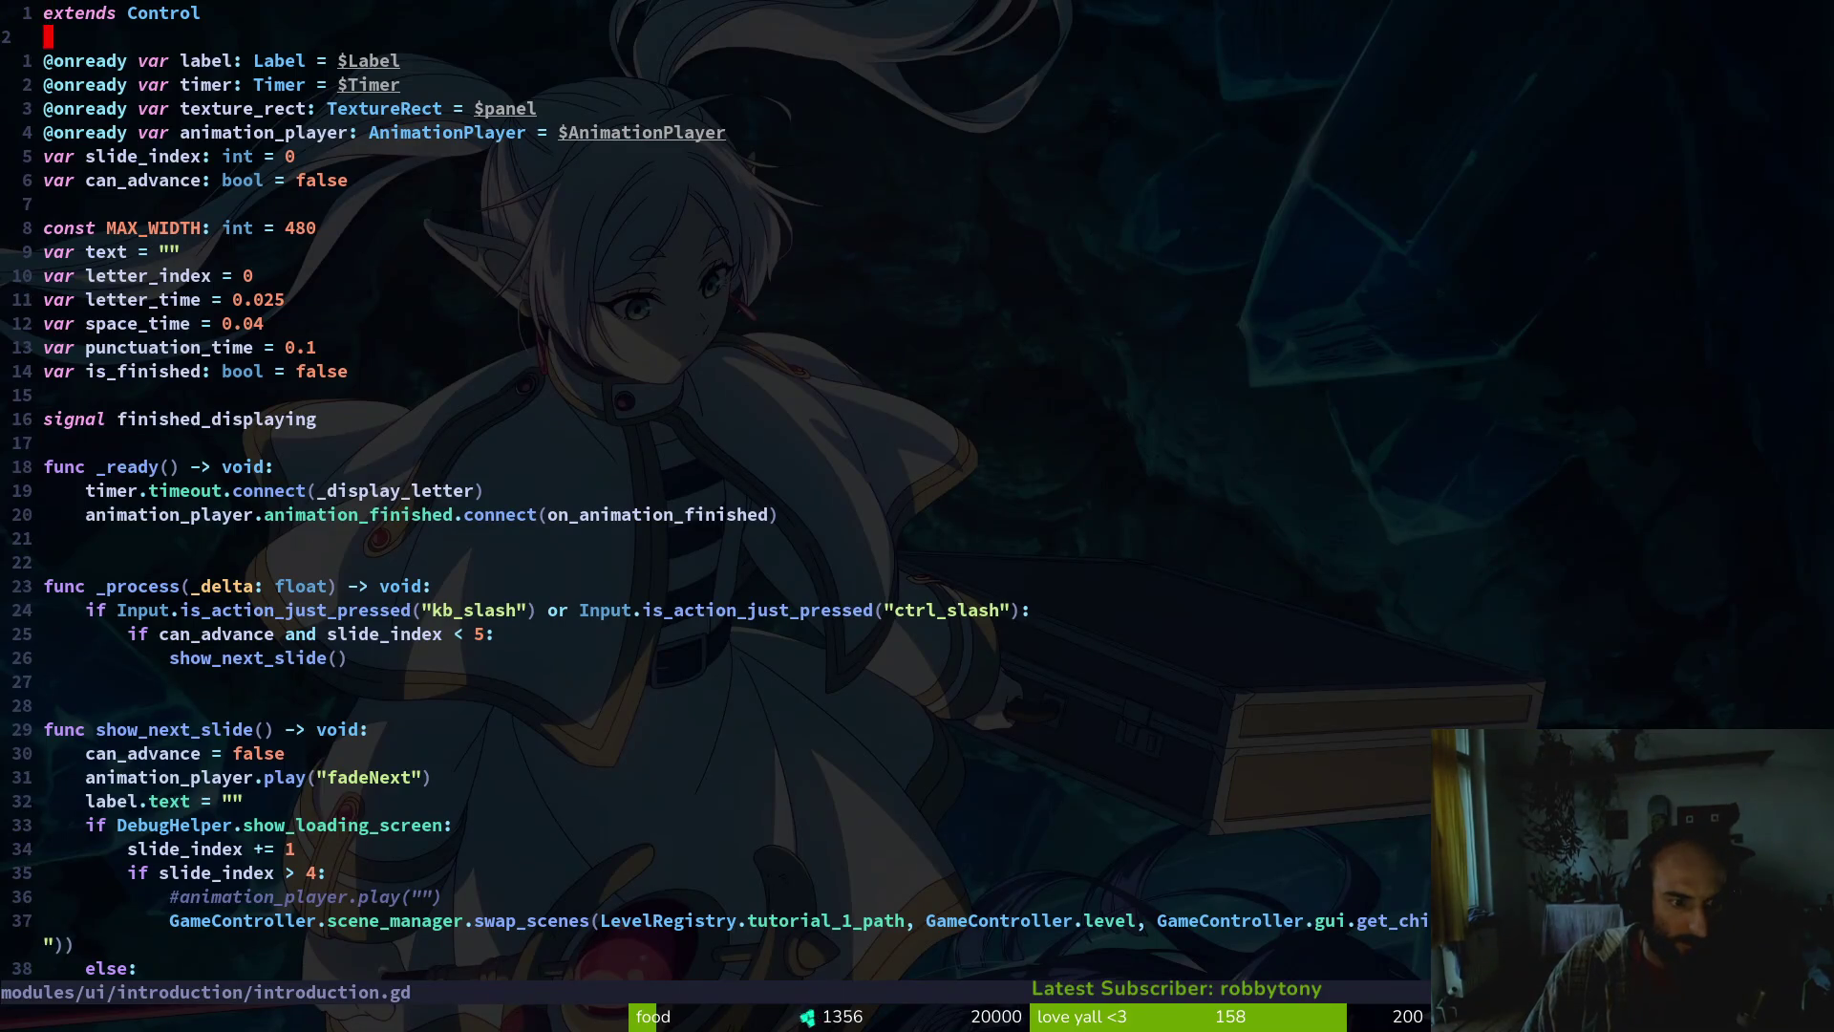
key(j)
key(j)
key(j)
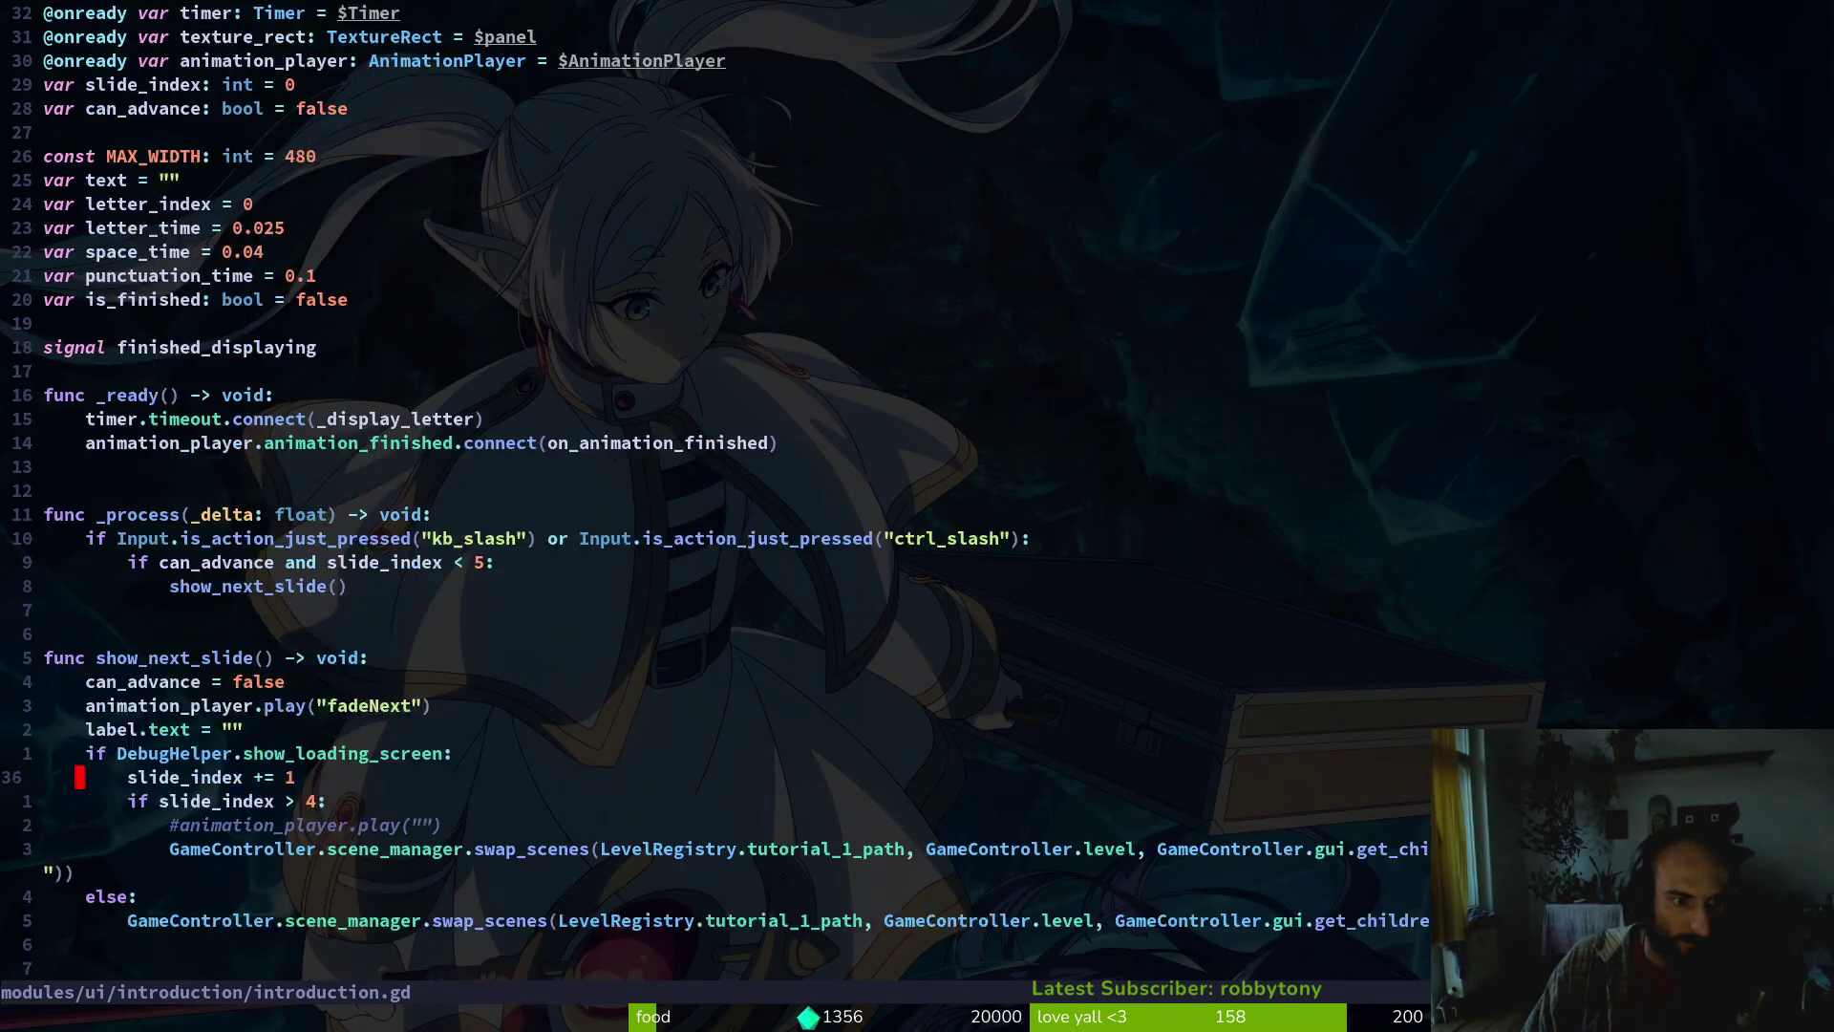
key(j)
key(j)
key(j)
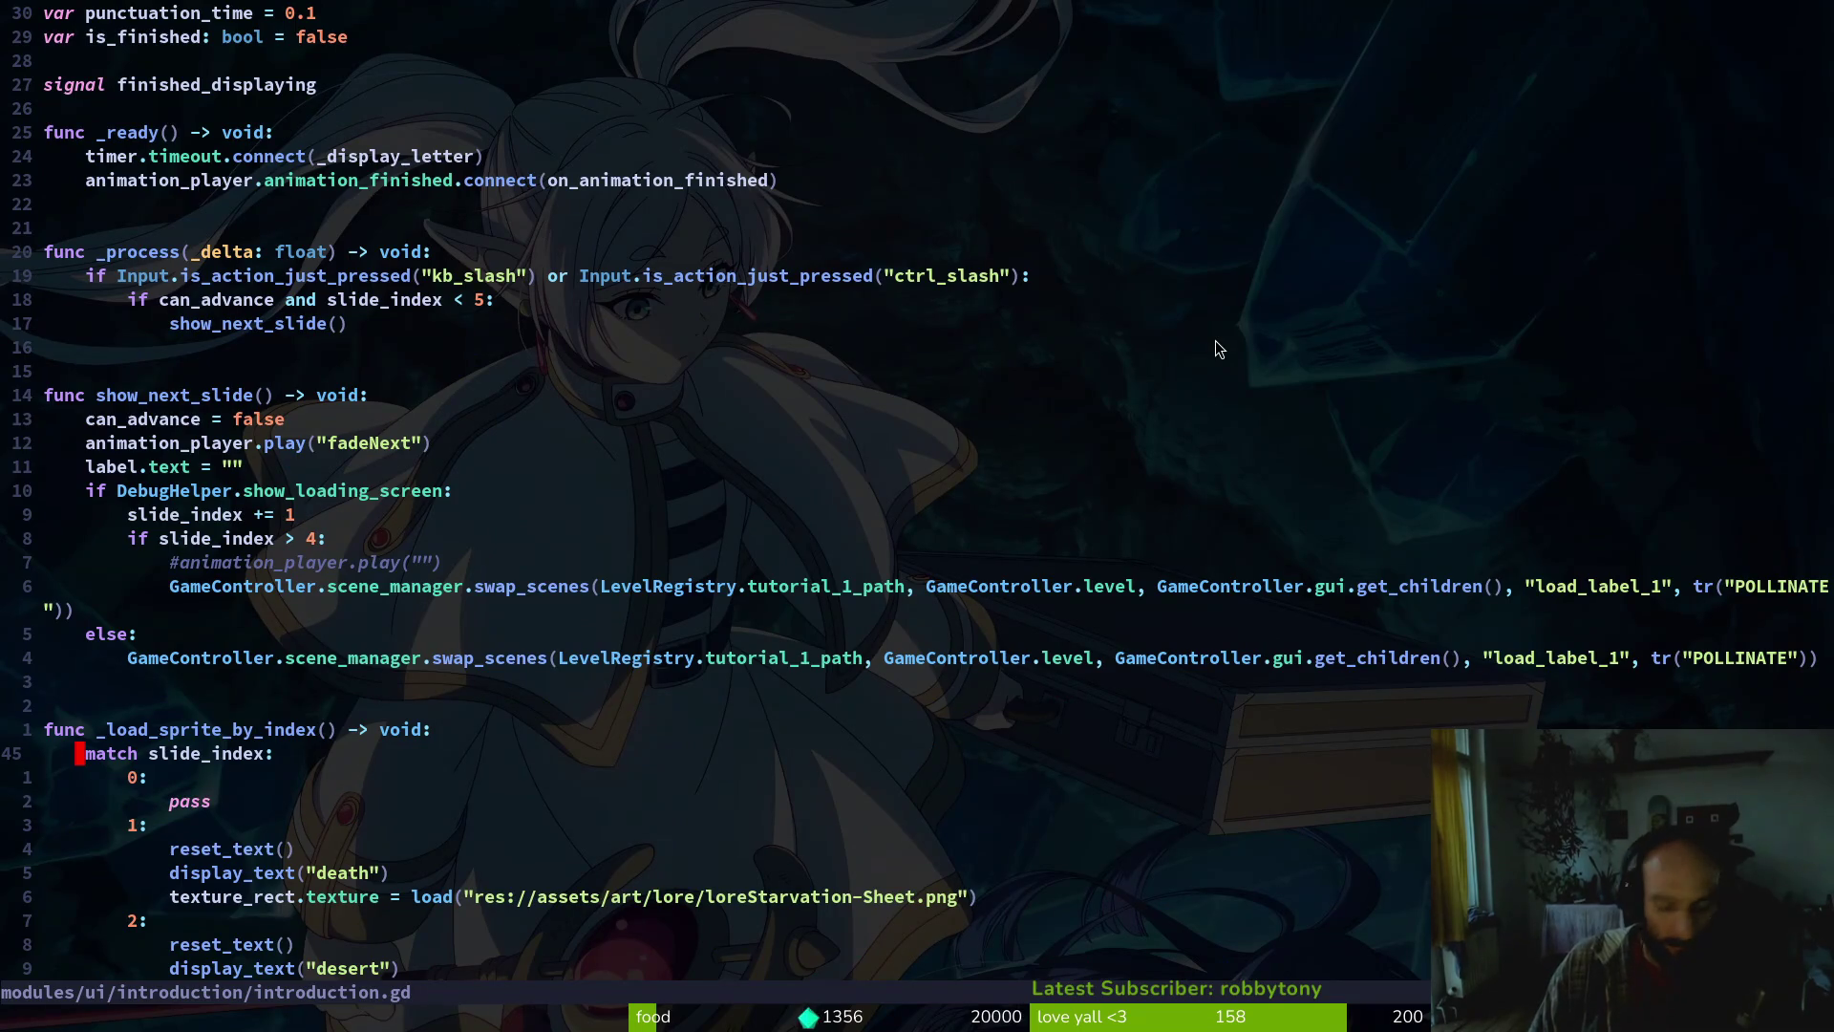
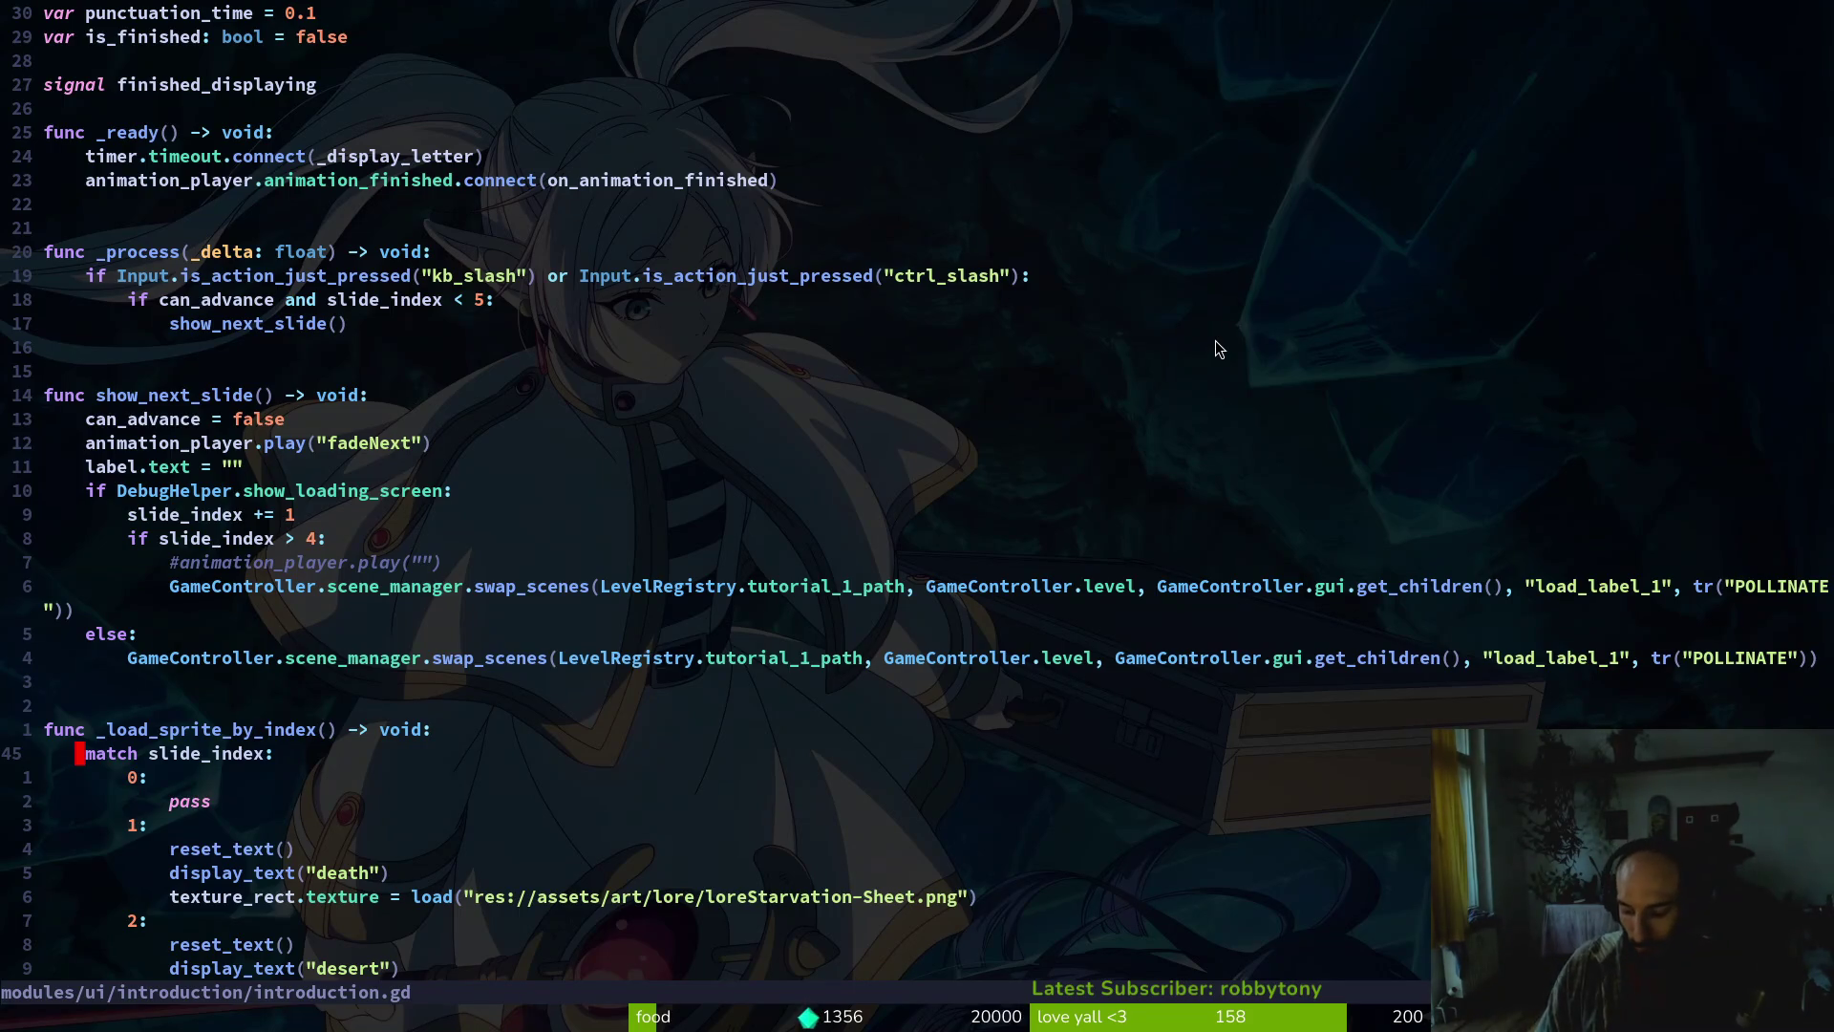
Yank the DebugHelper if/else block, remove its condition and dedent the four slide-advance lines
key(u)
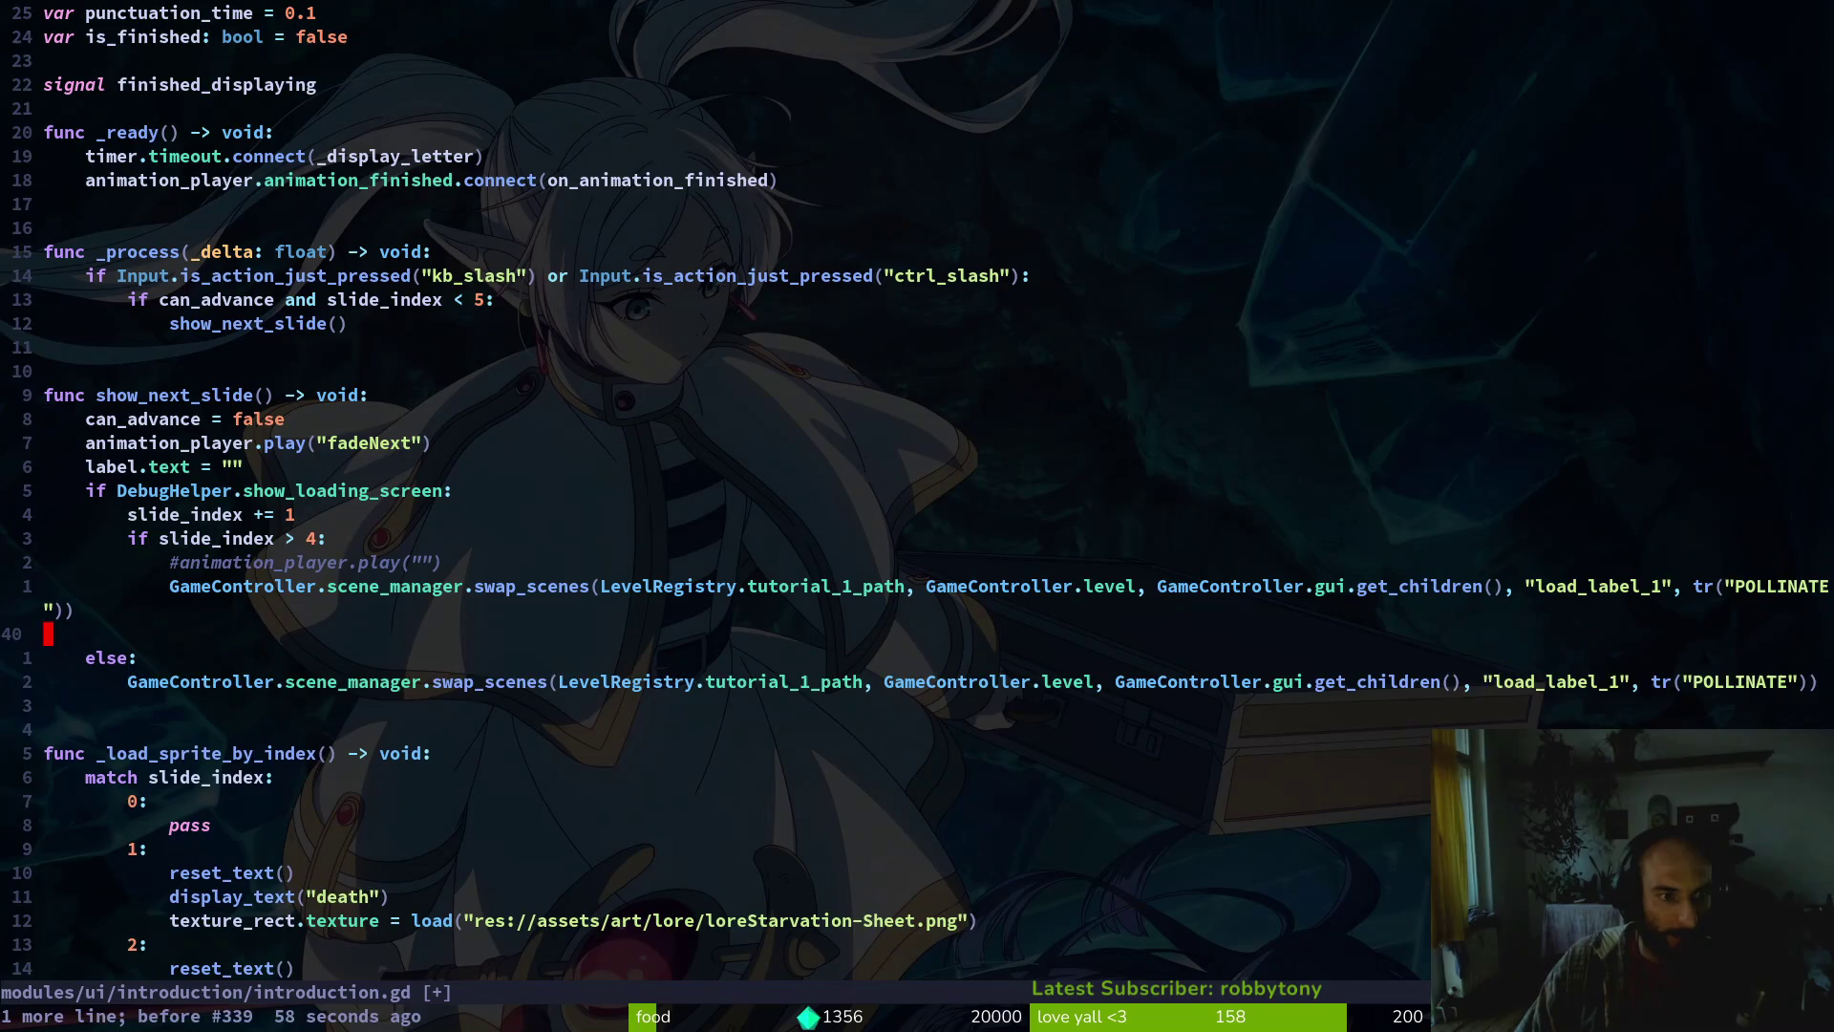
key(ctrl+r)
key(ctrl+r)
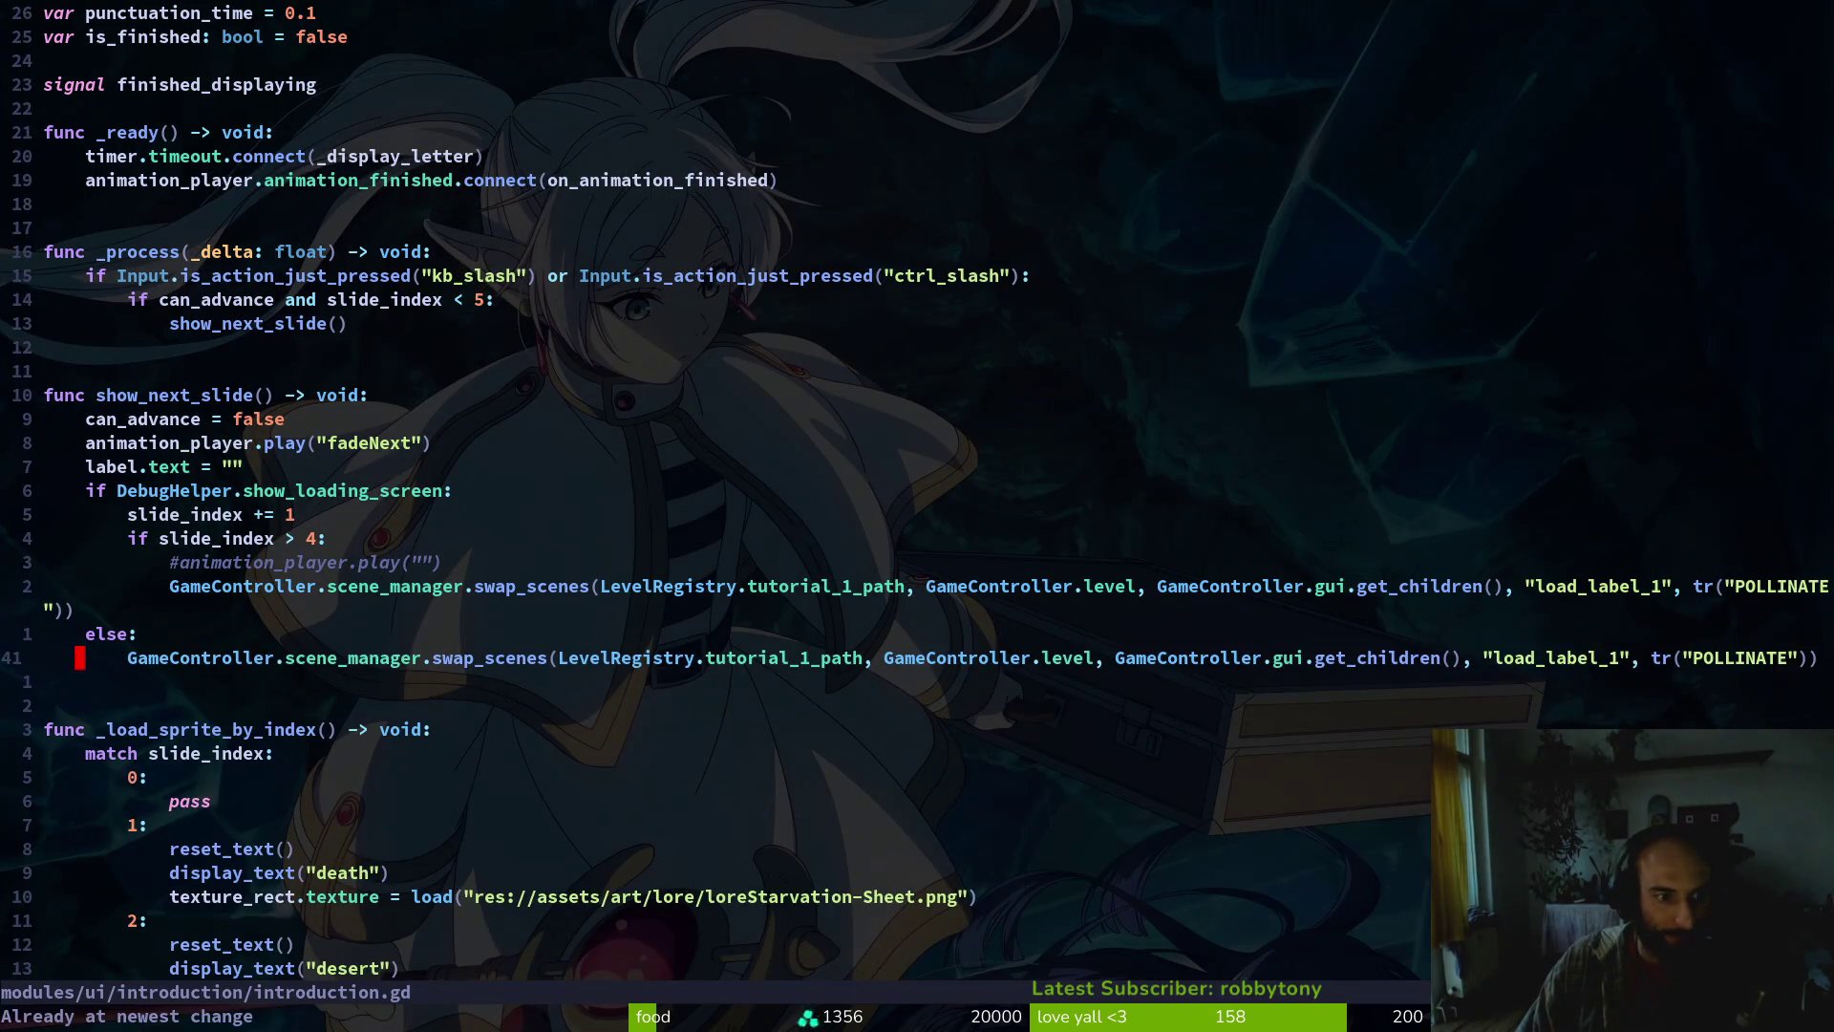
key(V)
key(k)
key(k)
key(k)
key(y)
key(d)
key(d)
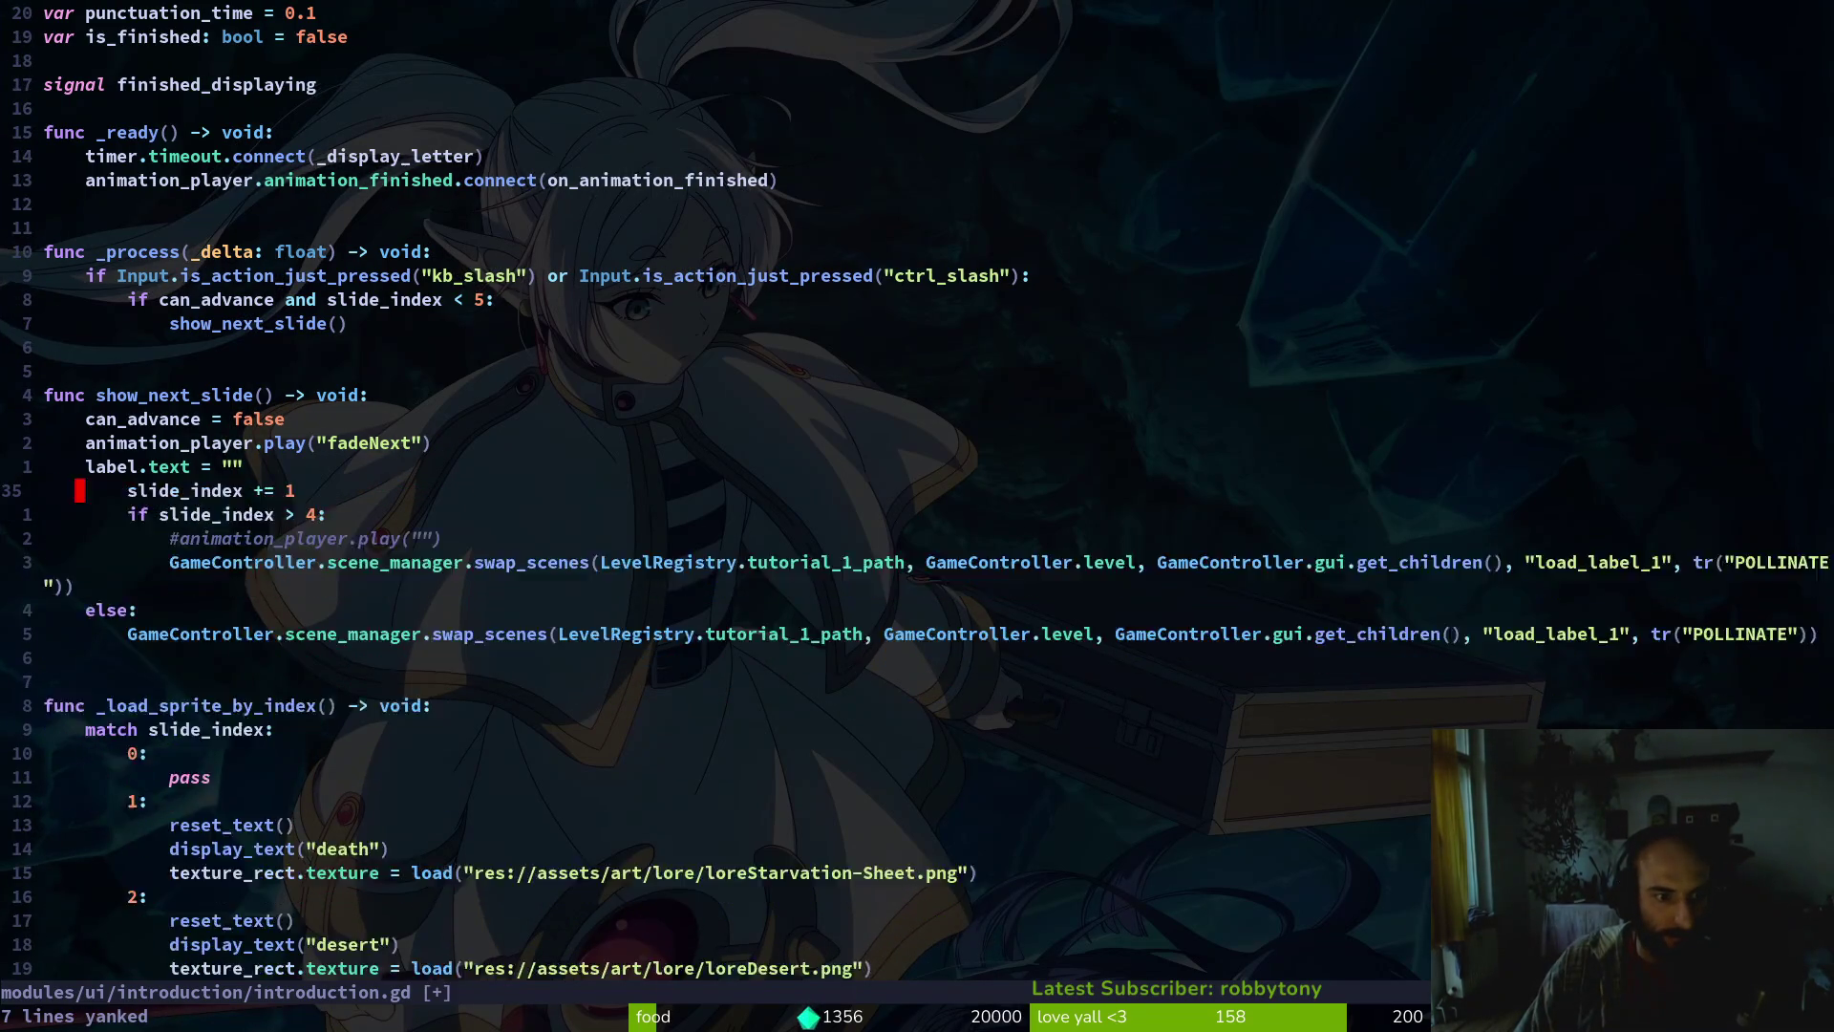
key(V)
key(j)
key(j)
key(j)
key(less)
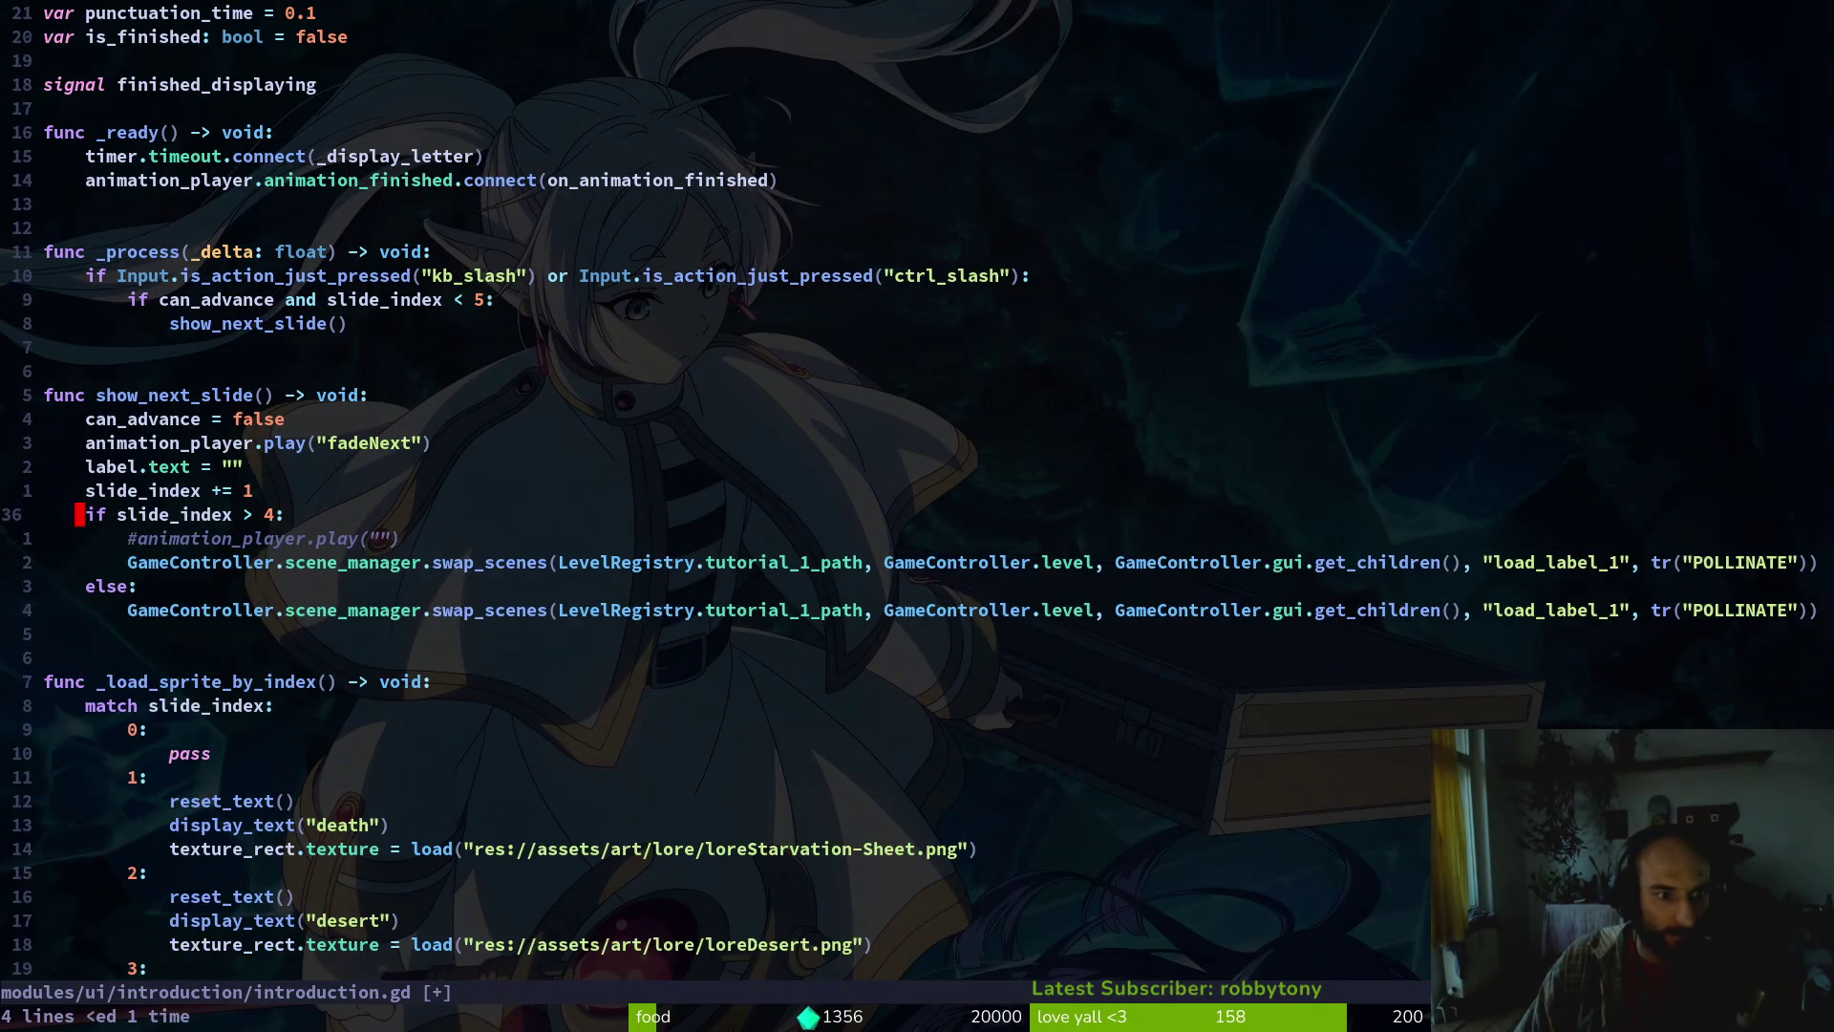
key(j)
key(j)
key(j)
text(Vjd:w)
key(Return)
Paste the DebugHelper block into _ready and delete its copied slide-advance body
key(braceleft)
key(braceleft)
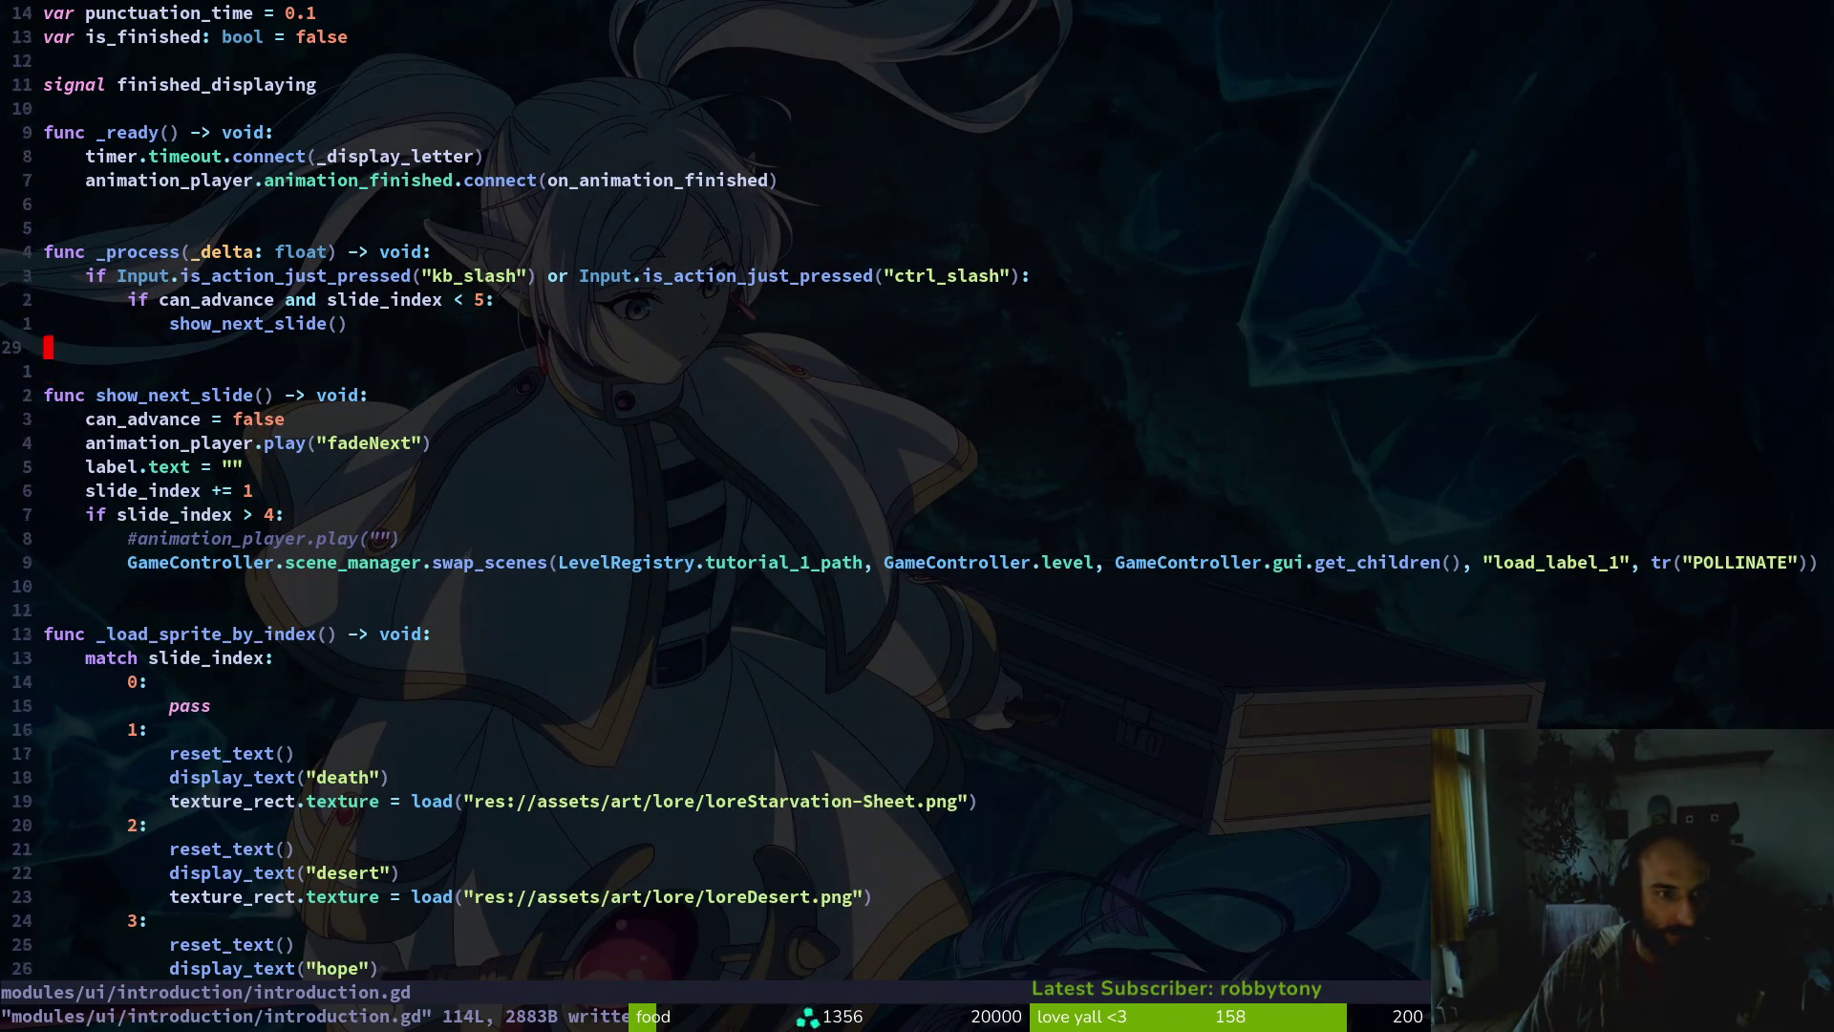
key(super+v)
key(Down)
key(Down)
key(Return)
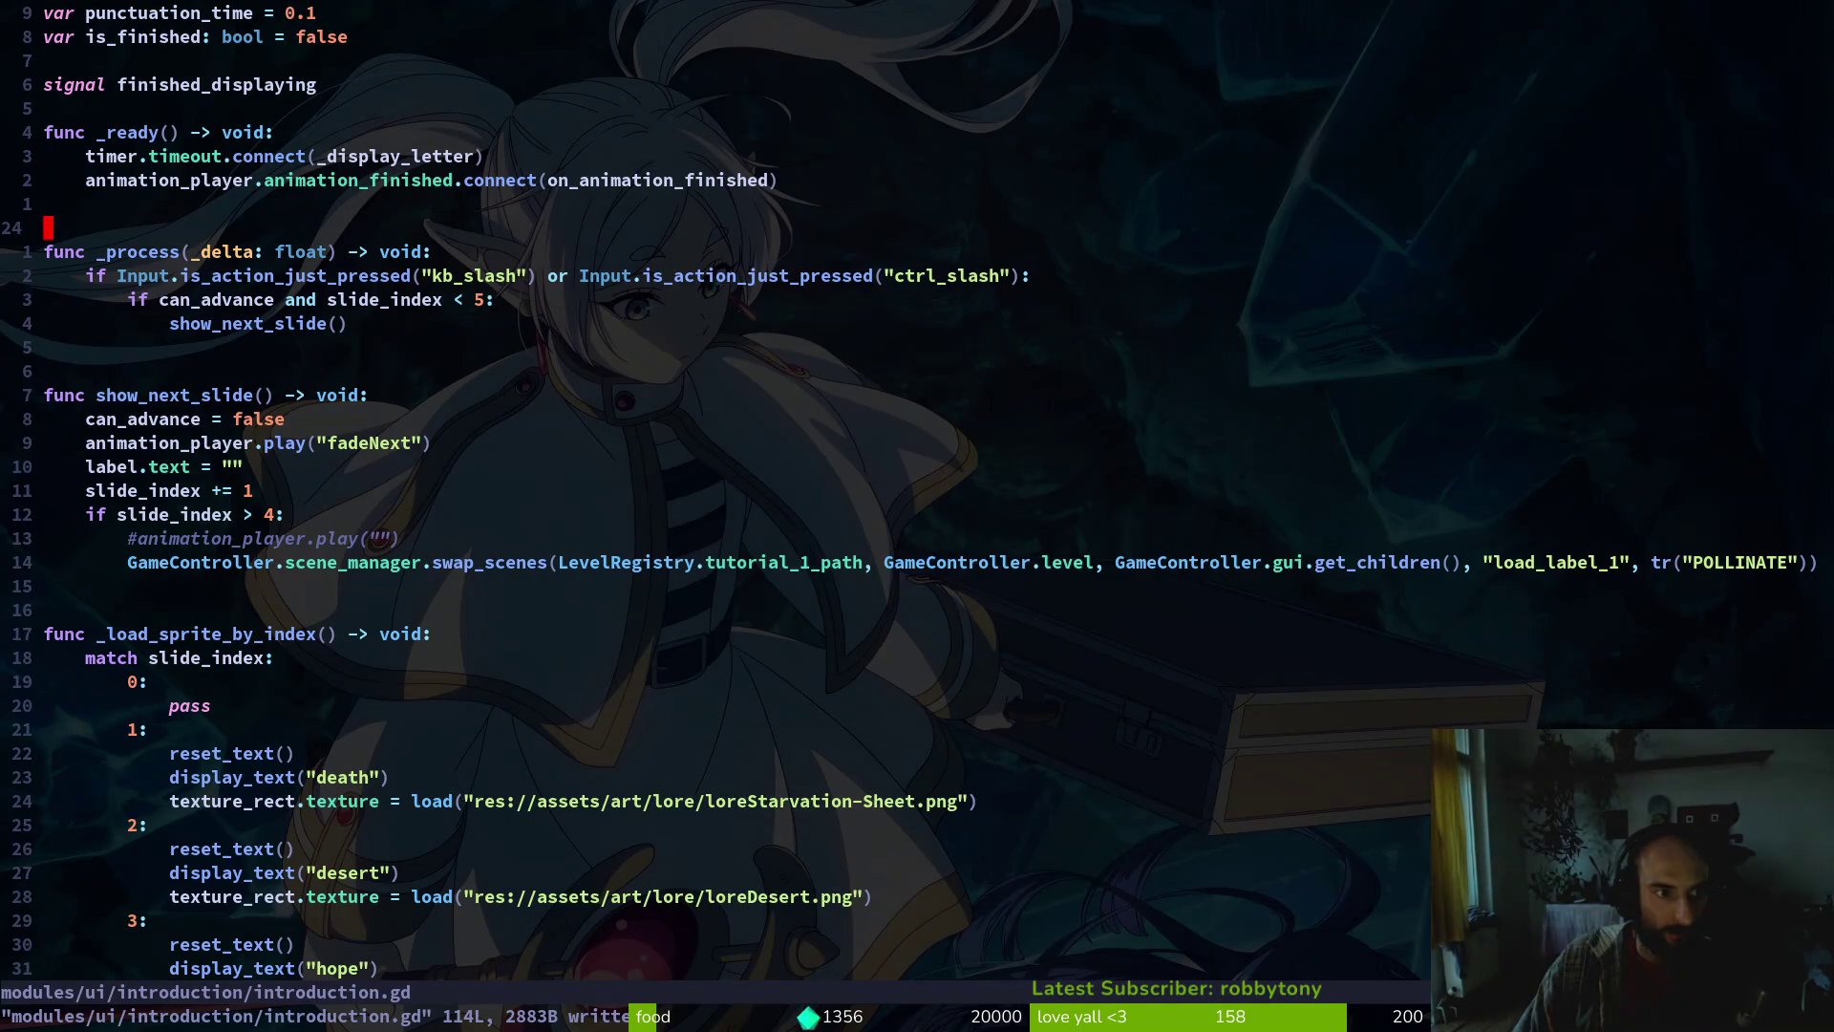
key(P)
key(j)
key(V)
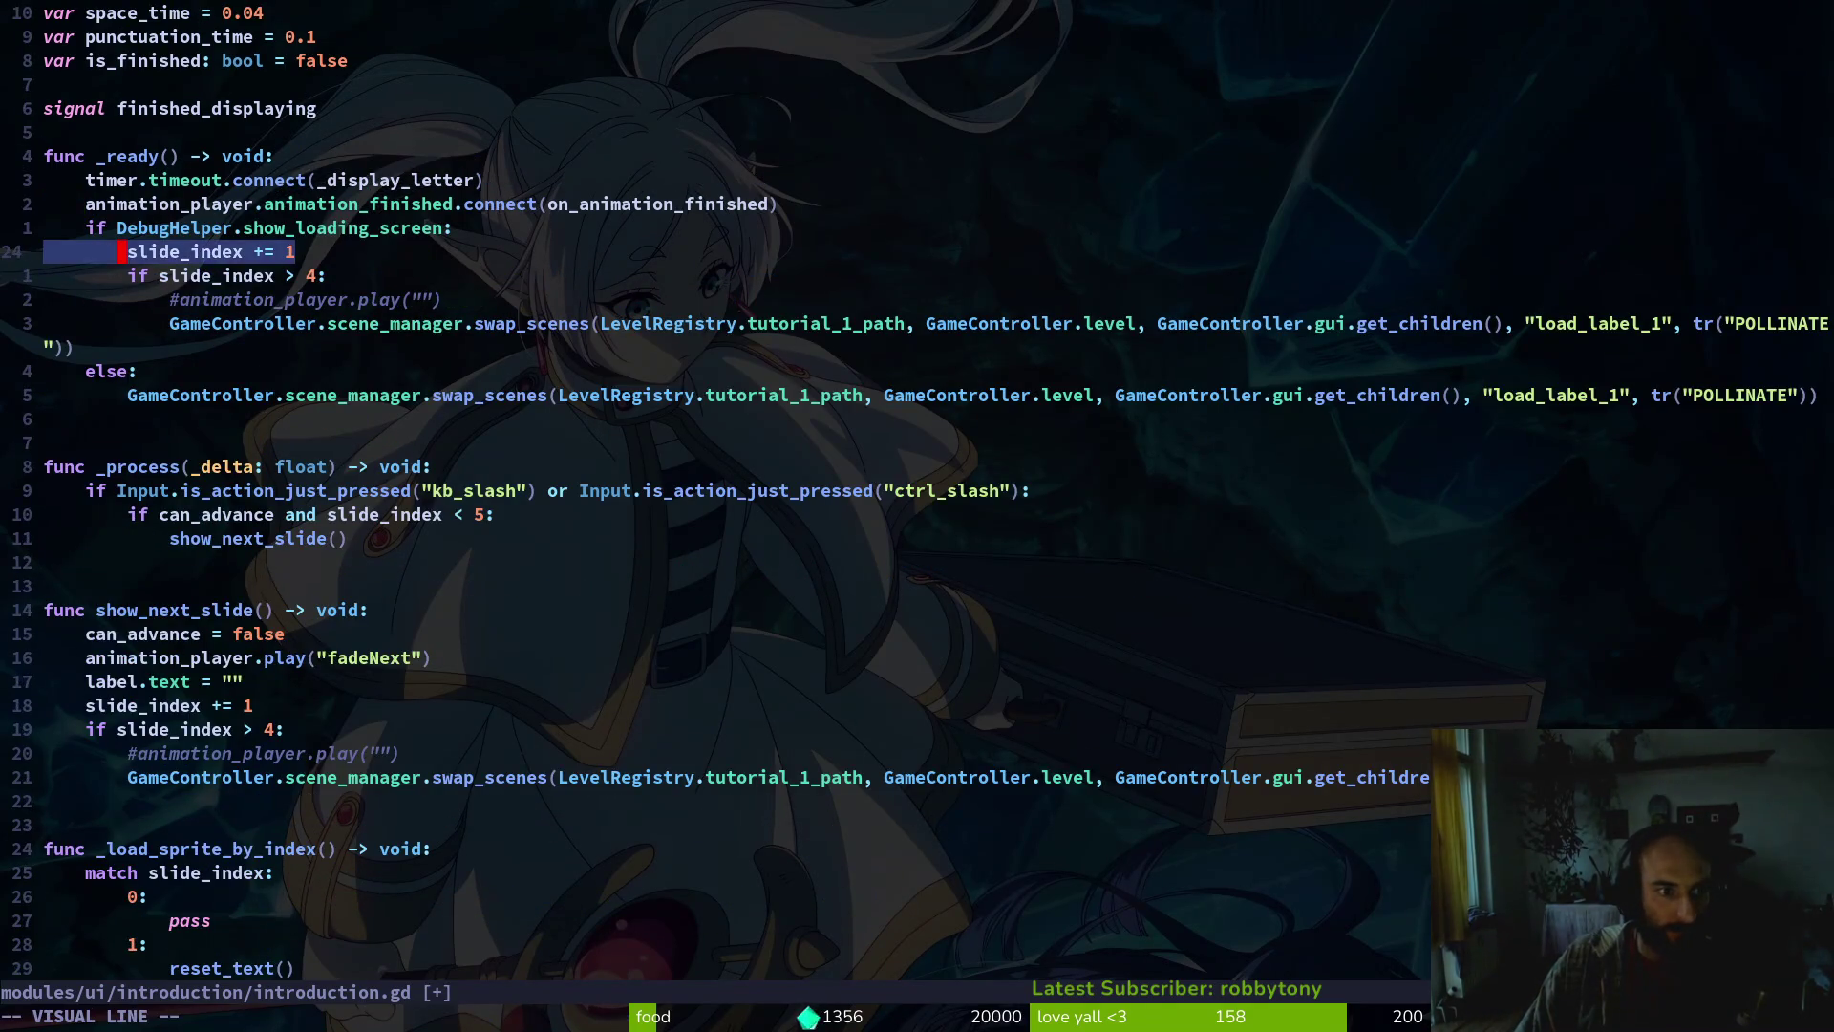
key(j)
key(j)
key(j)
key(d)
key(k)
key(k)
Negate the show_loading_screen condition with !, drop the else branch, and save with :w
text(jw)
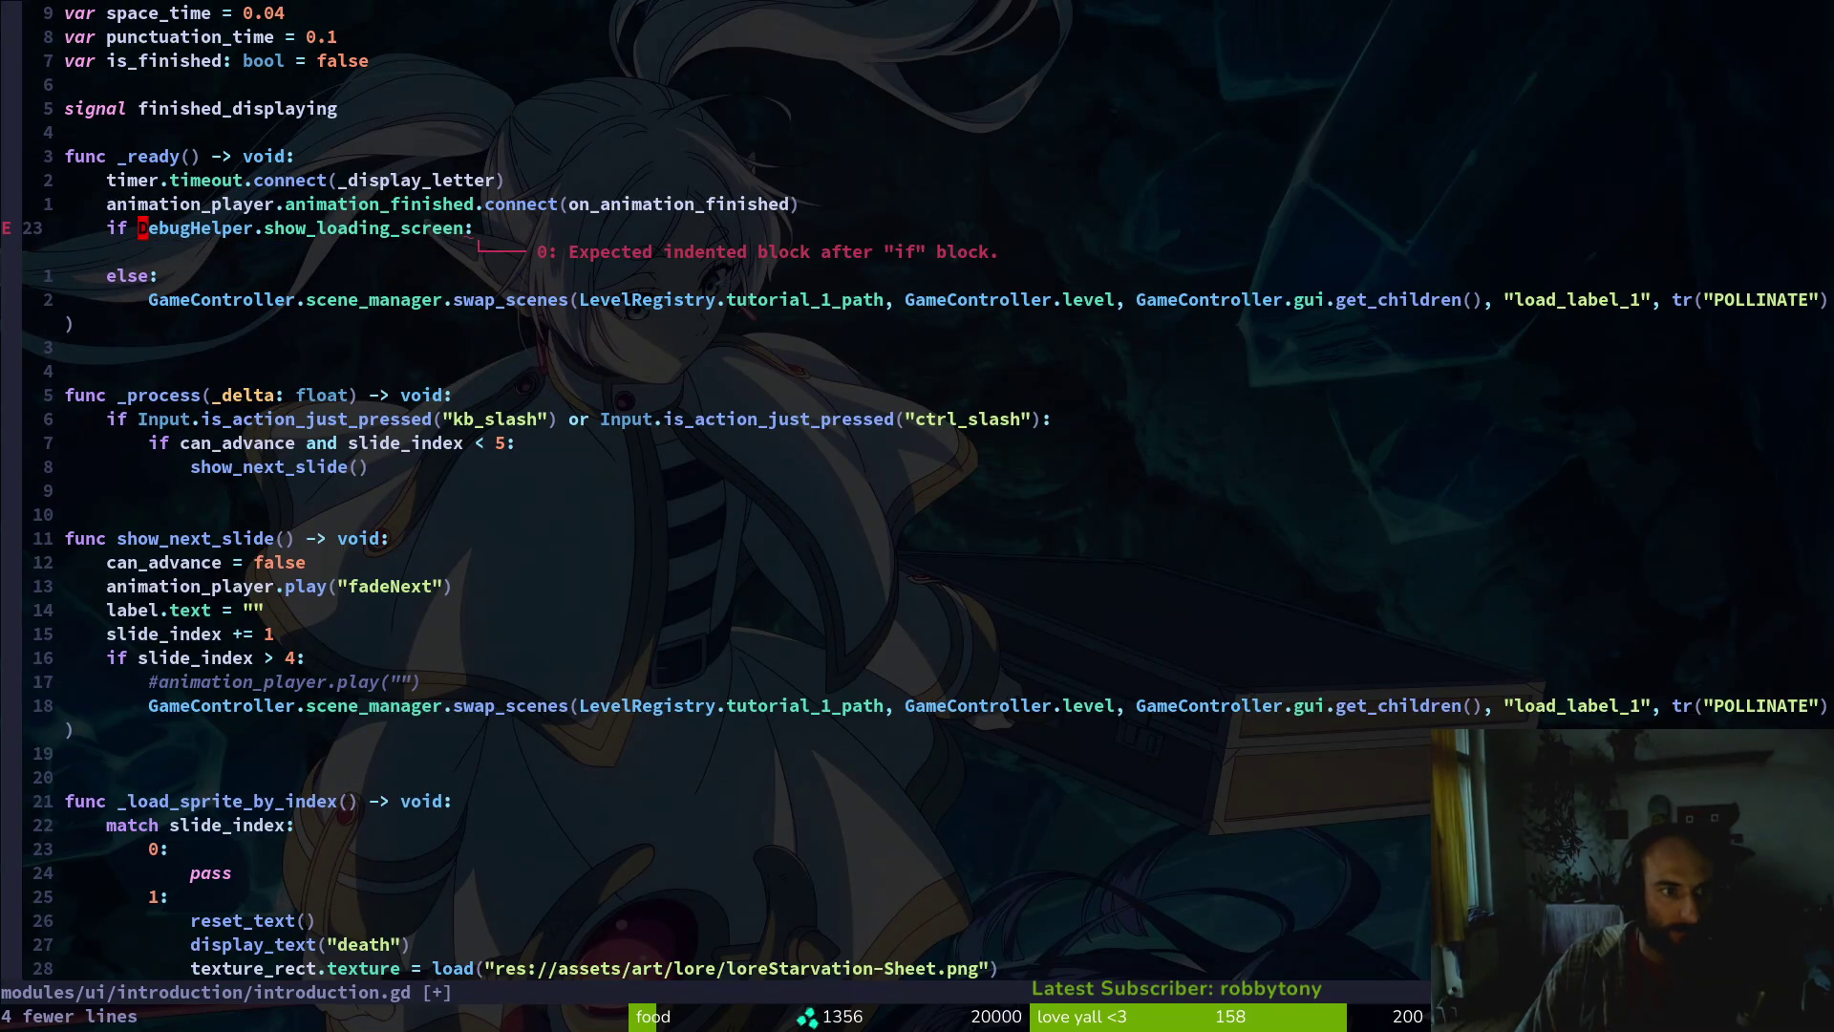
text(i!)
key(Escape)
key(j)
key(j)
key(d)
key(d)
key(k)
key(k)
key(P)
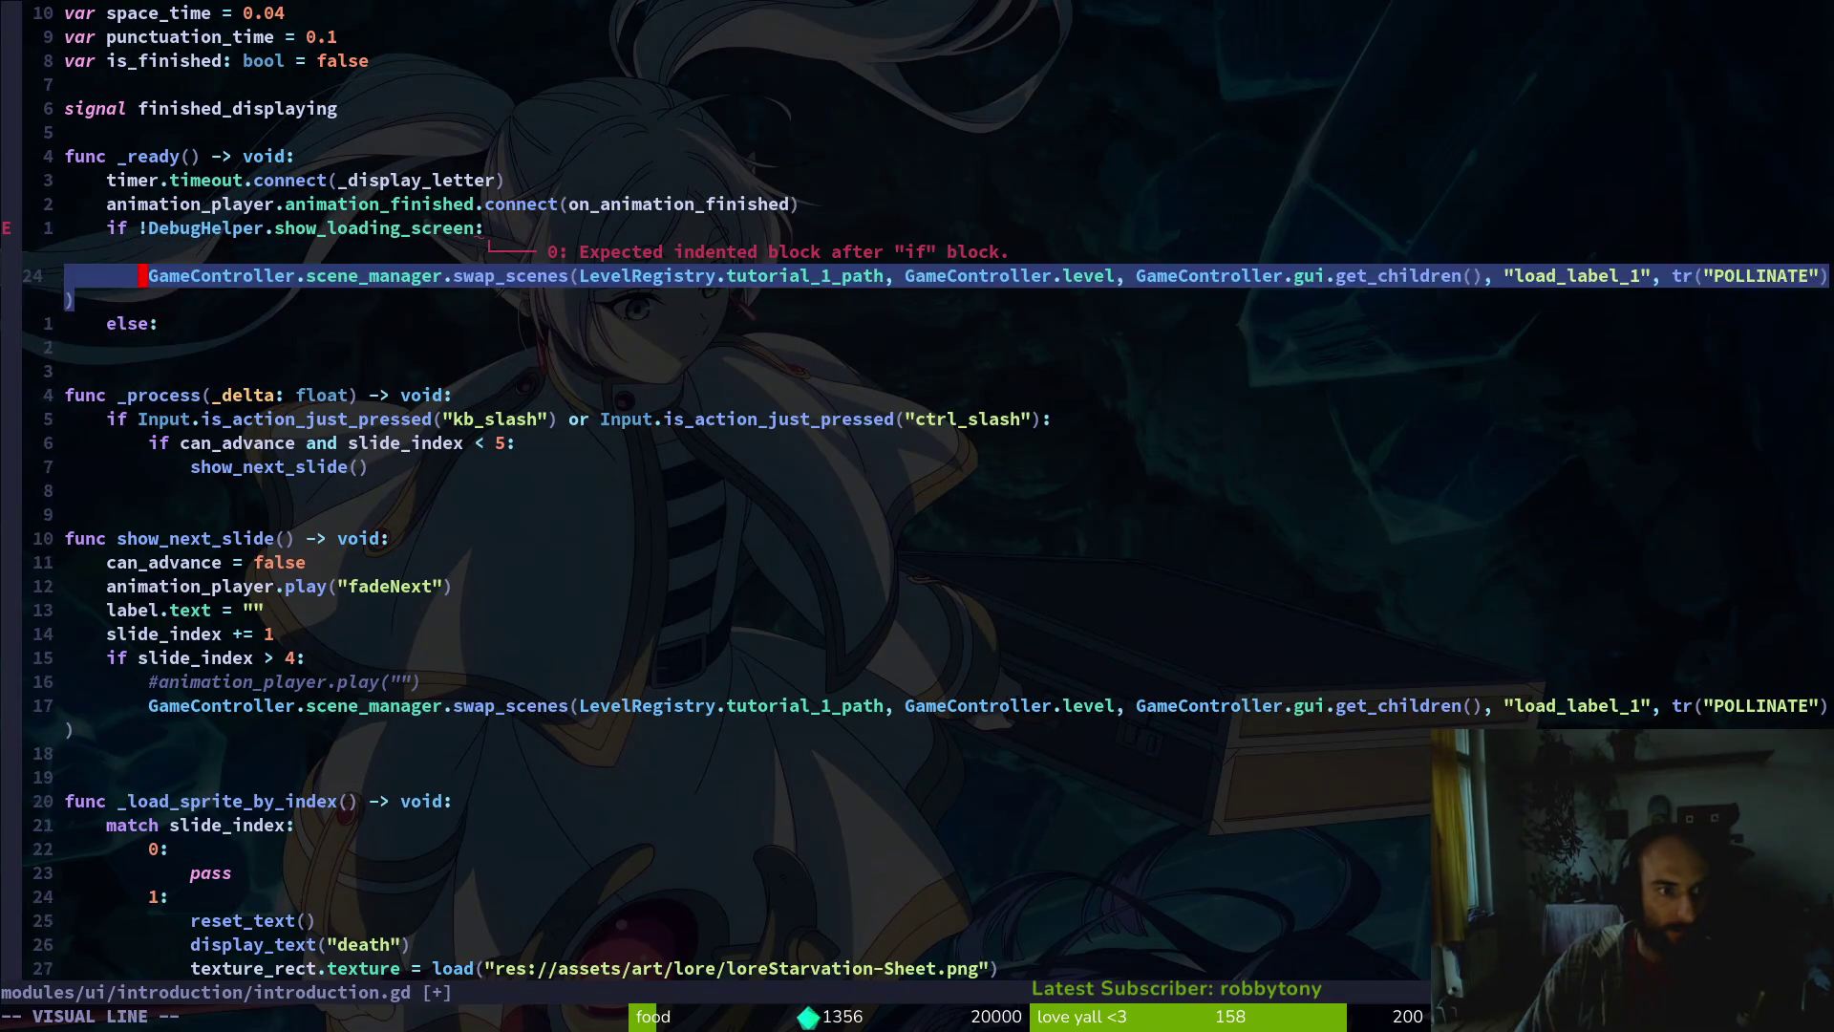
key(j)
key(d)
key(d)
key(d)
key(d)
text(:w)
key(Return)
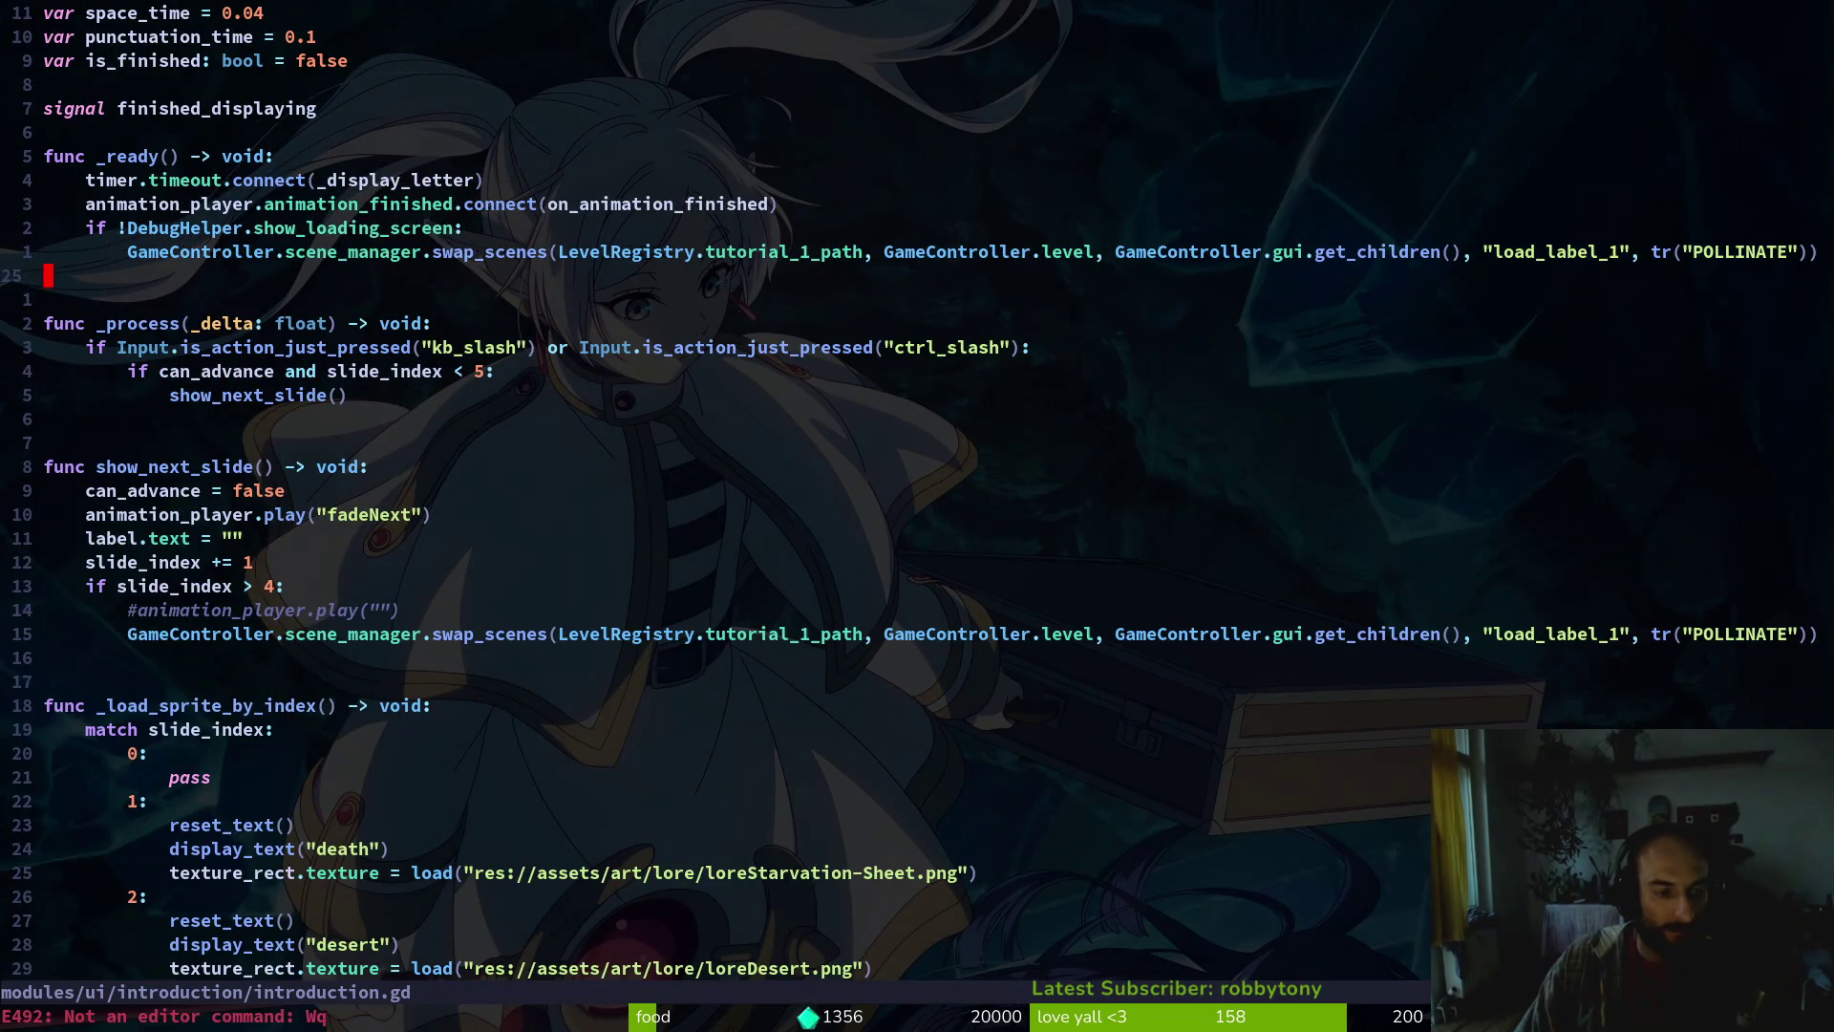
key(alt+Tab)
key(alt+Tab)
key(alt+Tab)
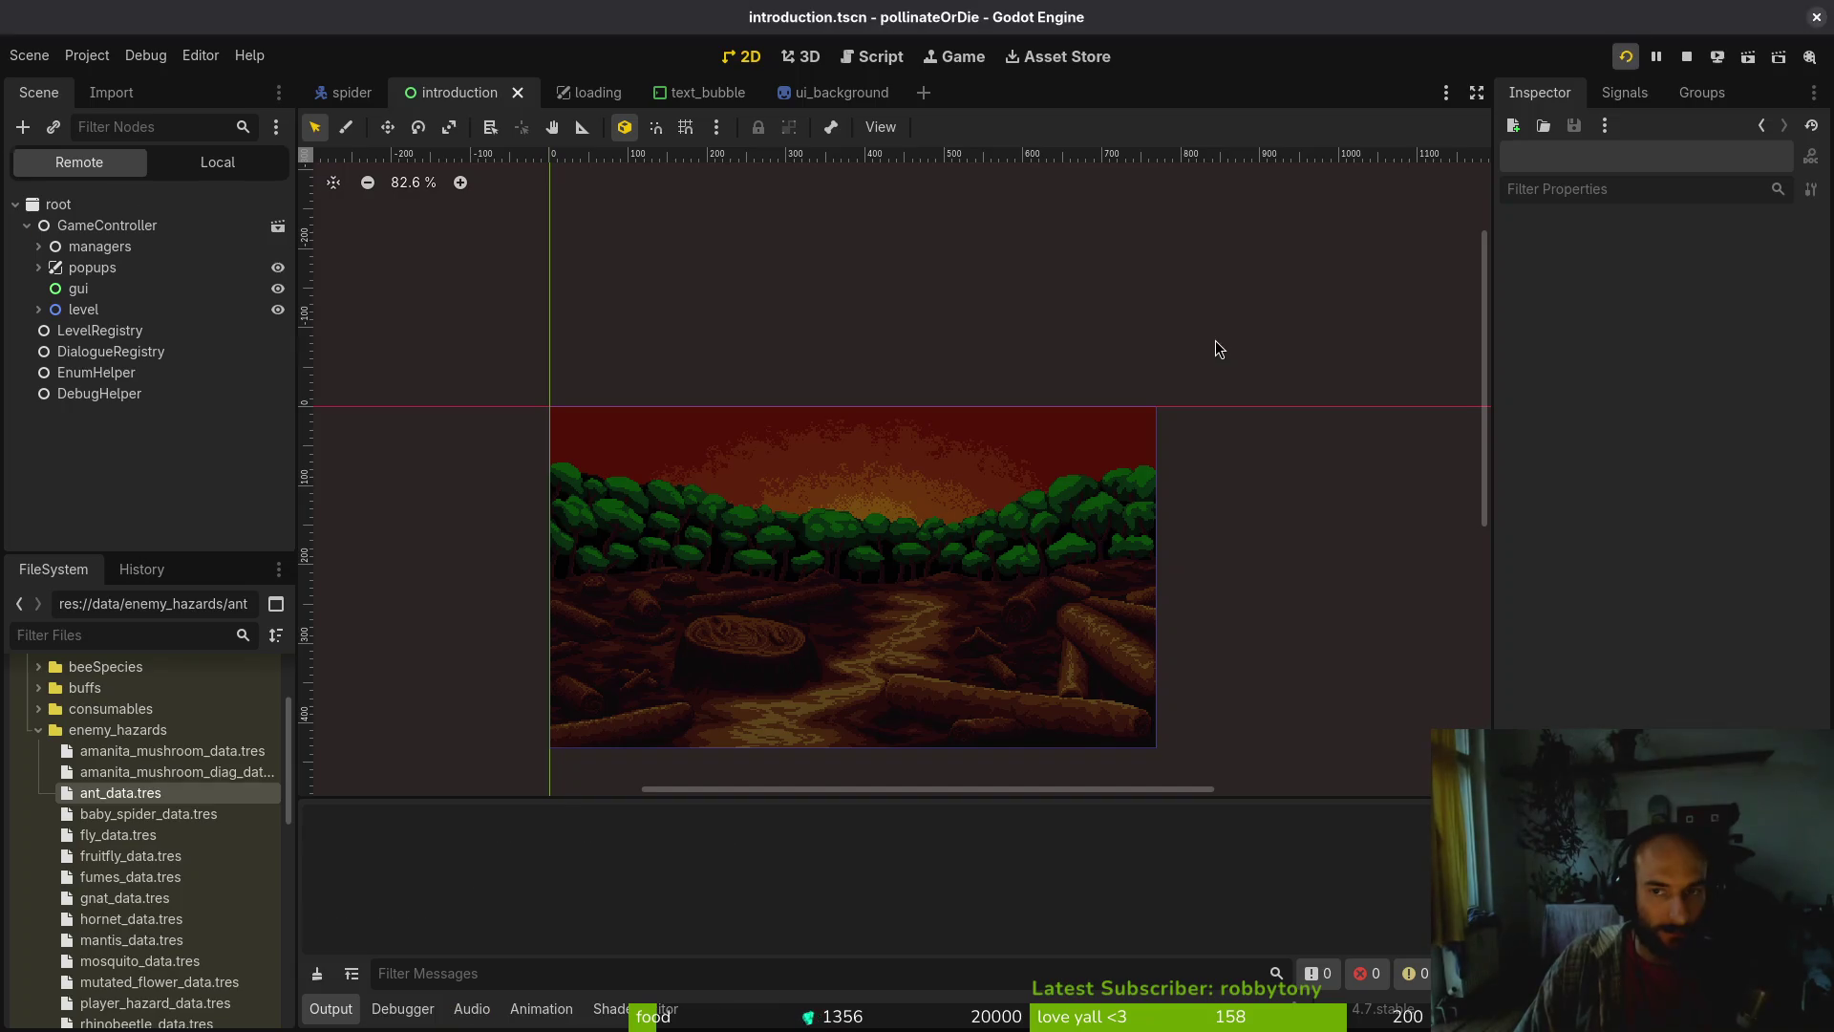
Run the game with F5 and start a new game to watch the intro slides
key(F5)
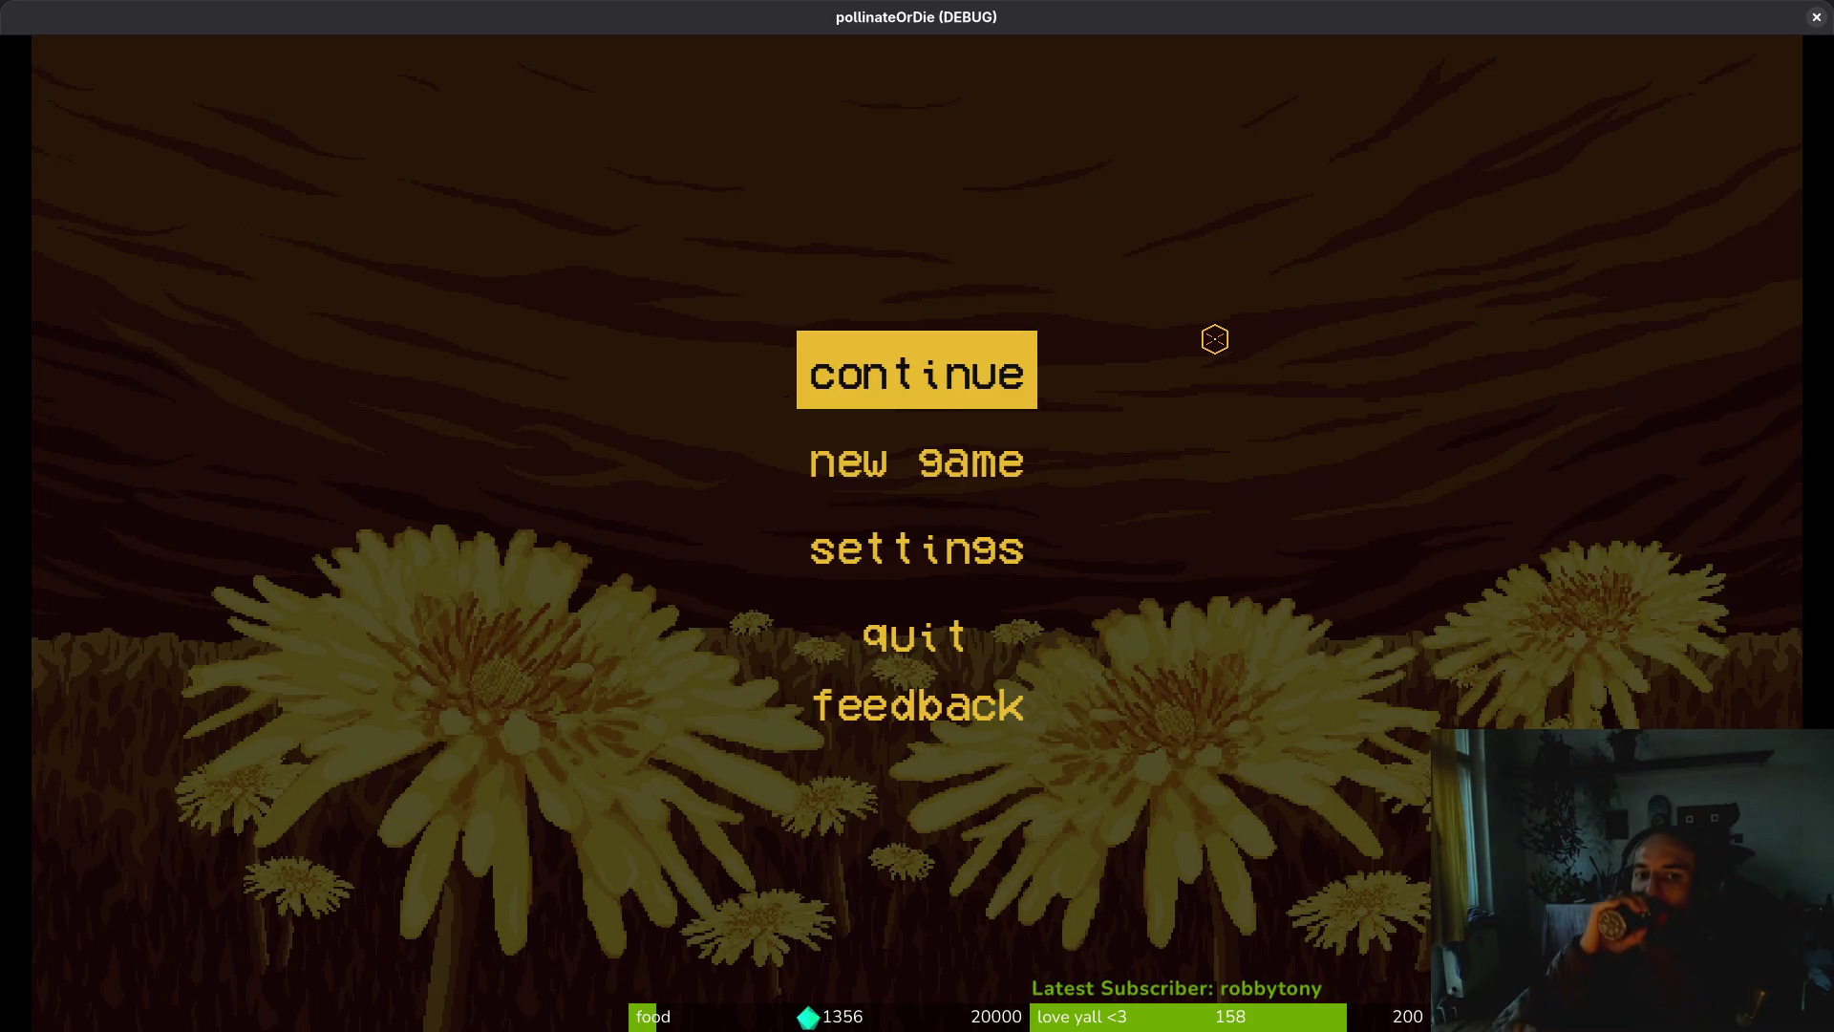
key(Down)
key(Return)
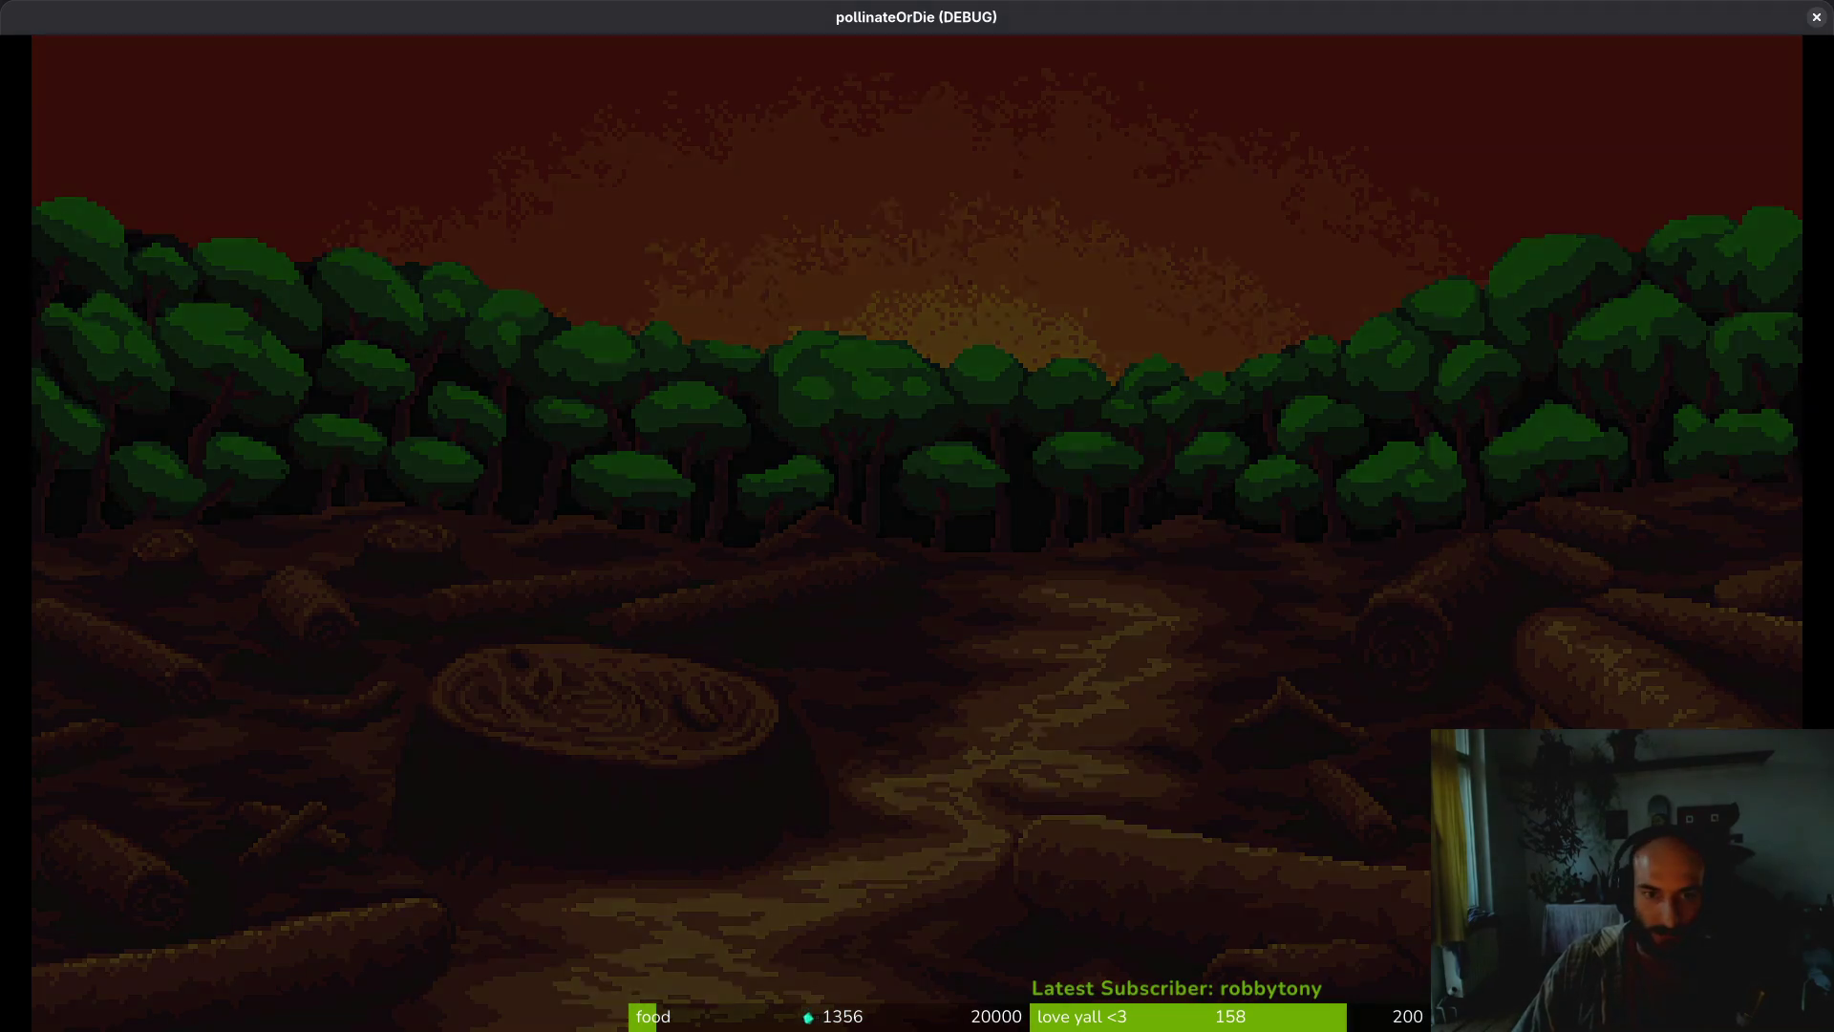
key(alt+Tab)
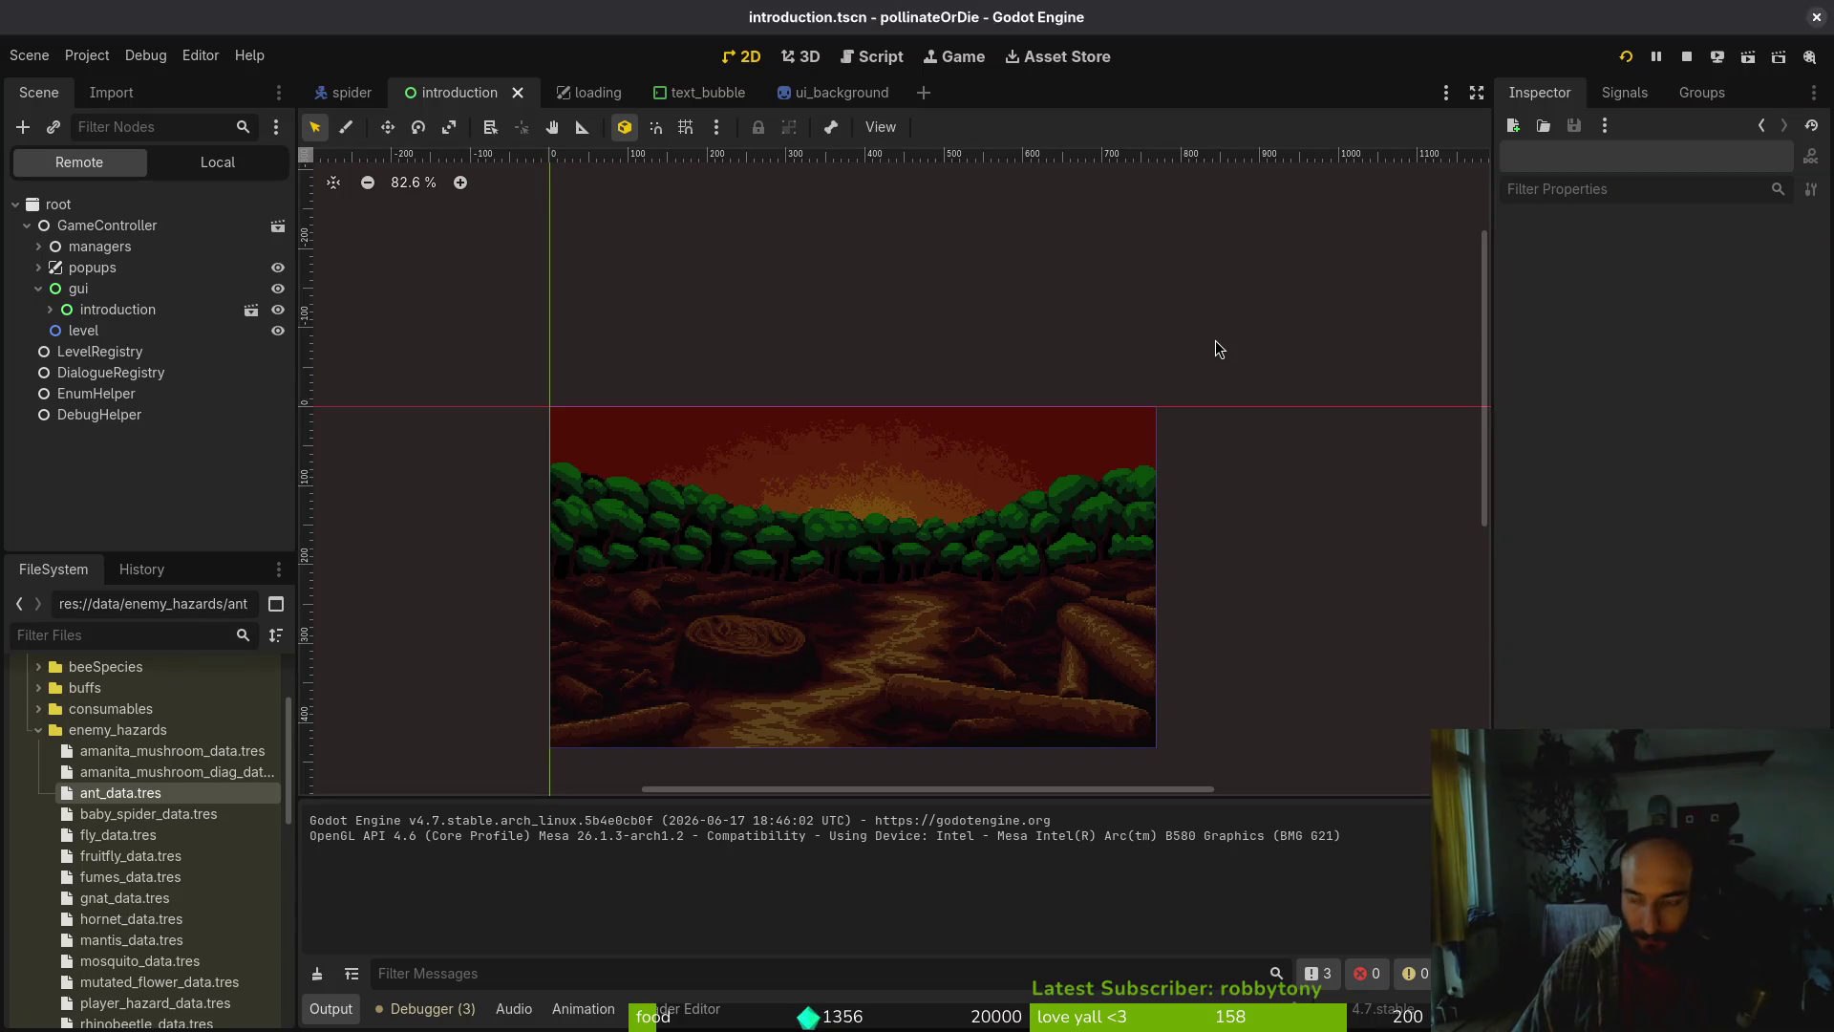
Return to Neovim and bring up the project file finder
key(super+1)
key(Up)
key(Return)
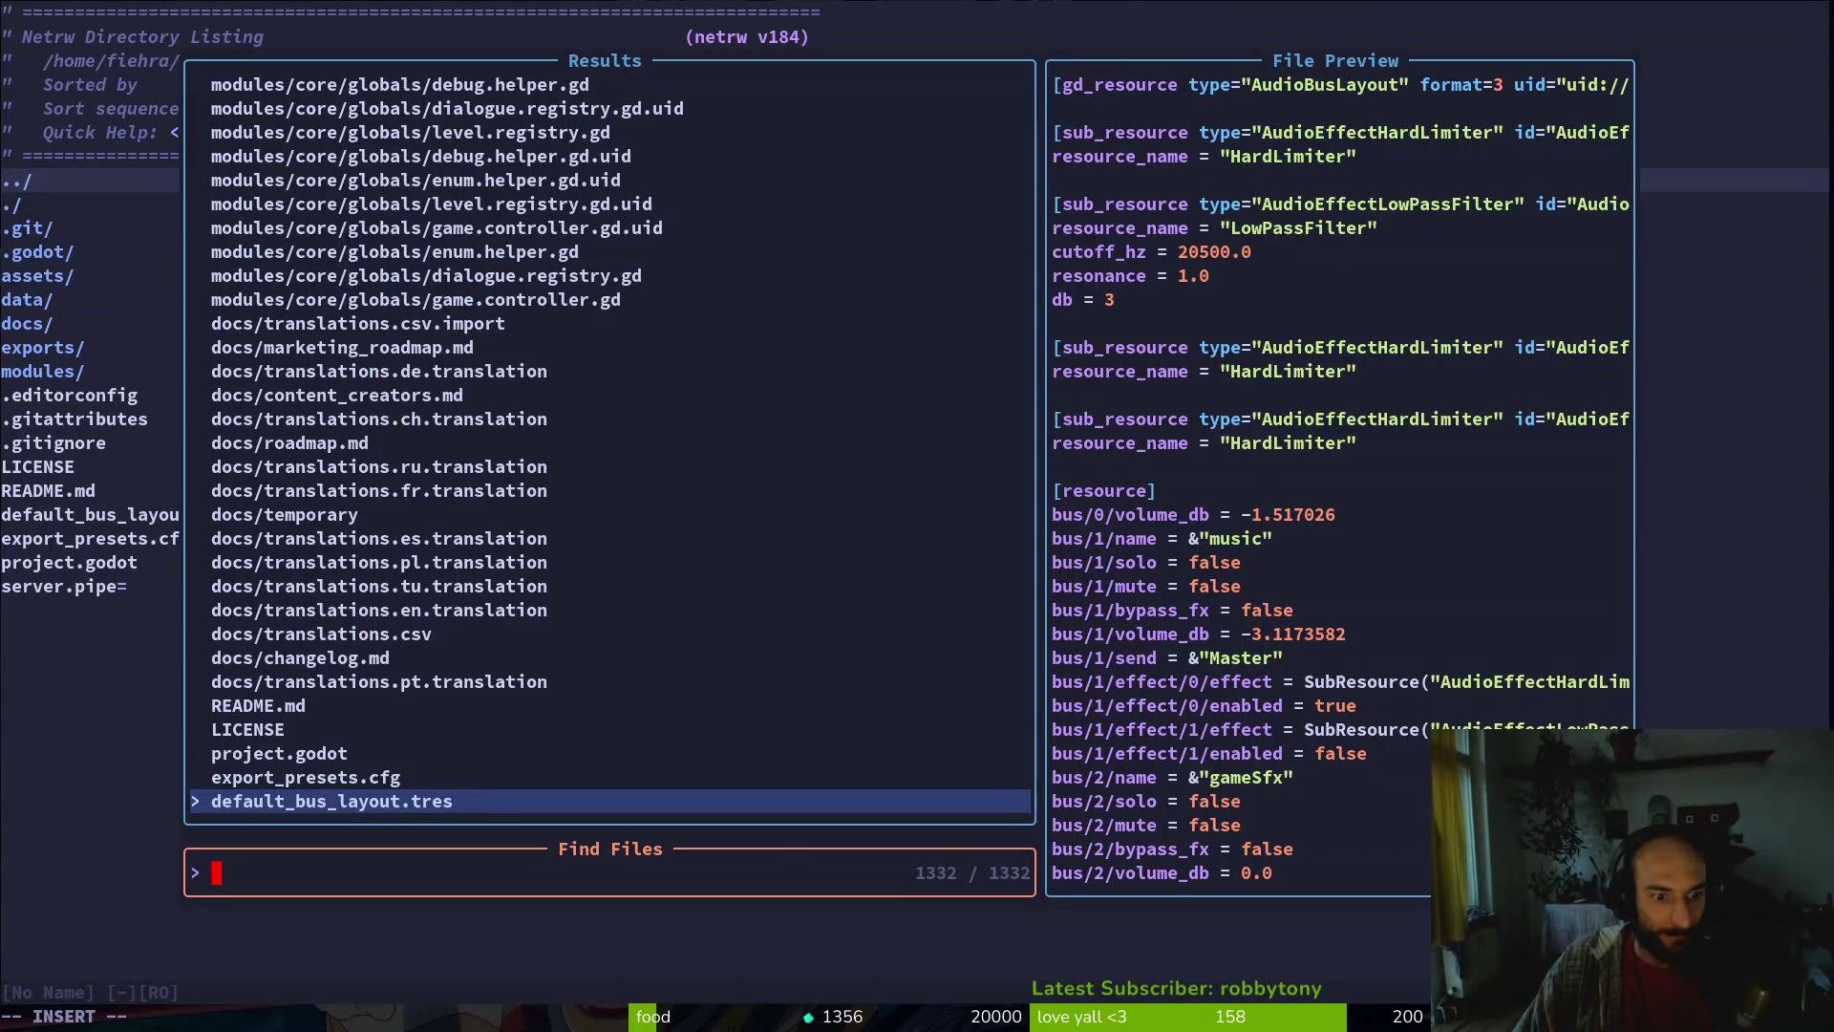
Open debug.helper.gd to check the show_loading_screen flag and save it
text(deb)
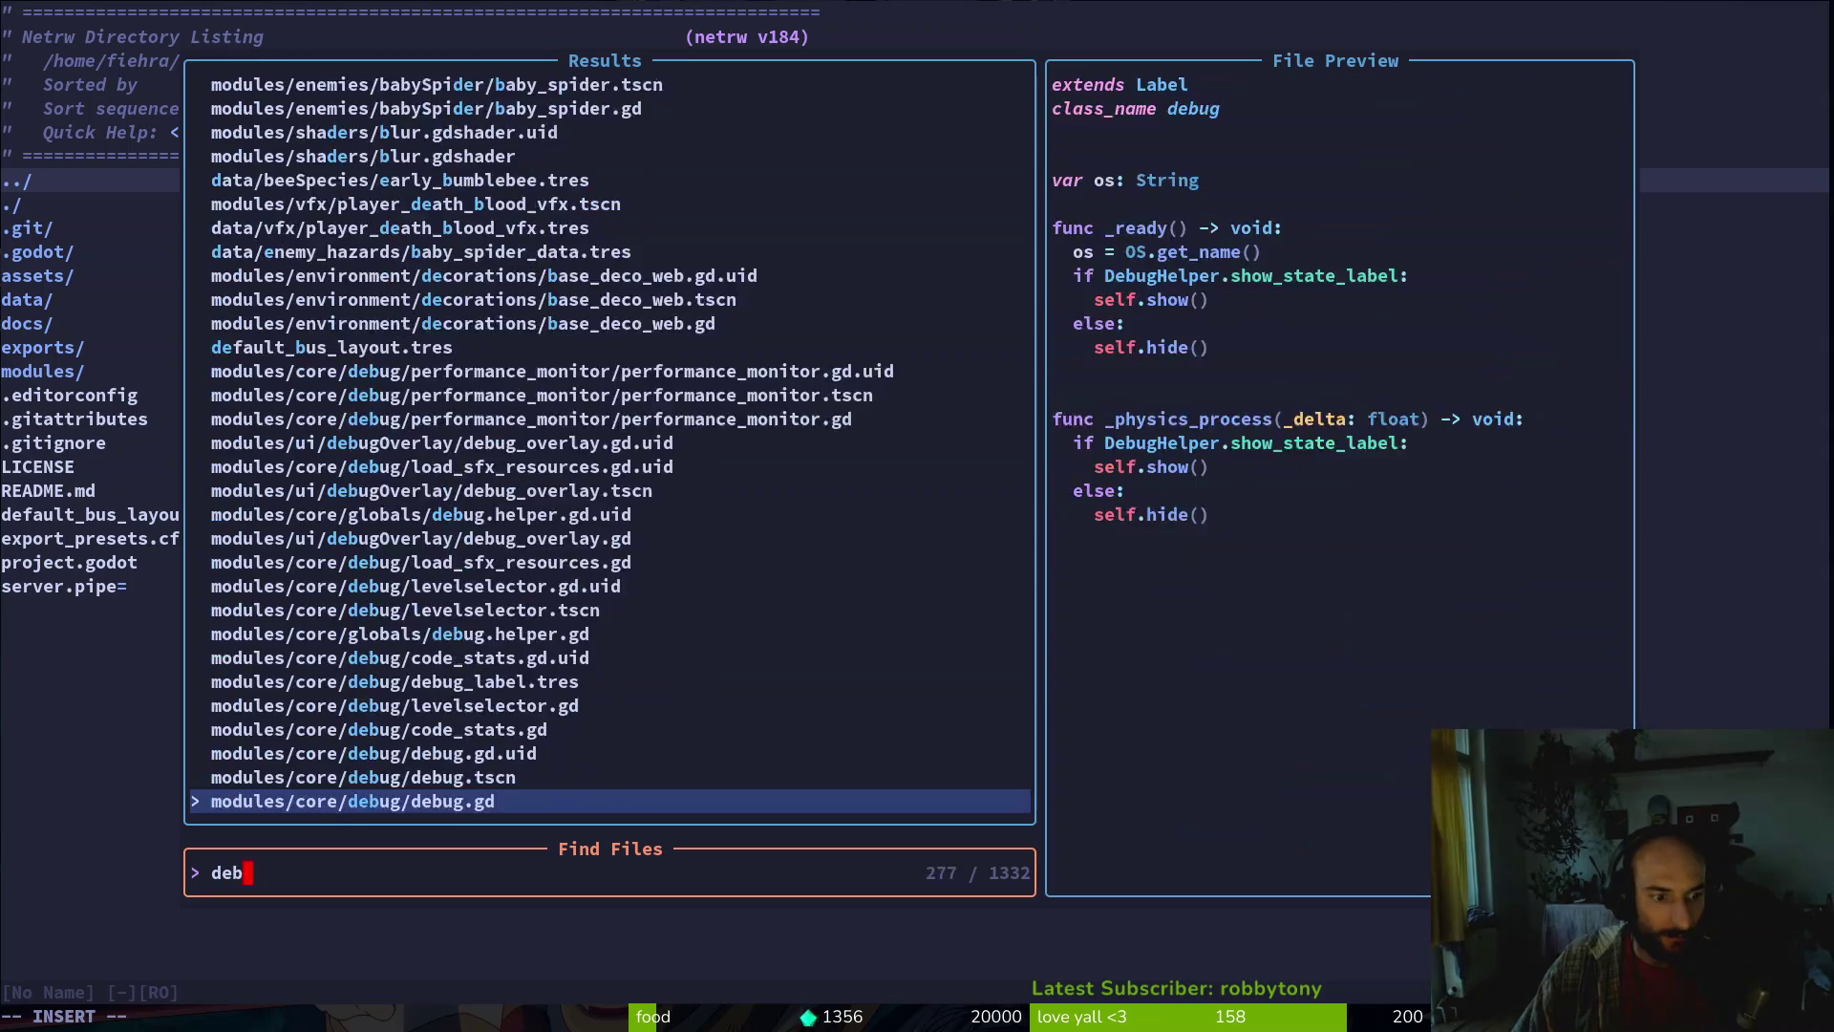
text(ug.hel)
key(Return)
text(:write)
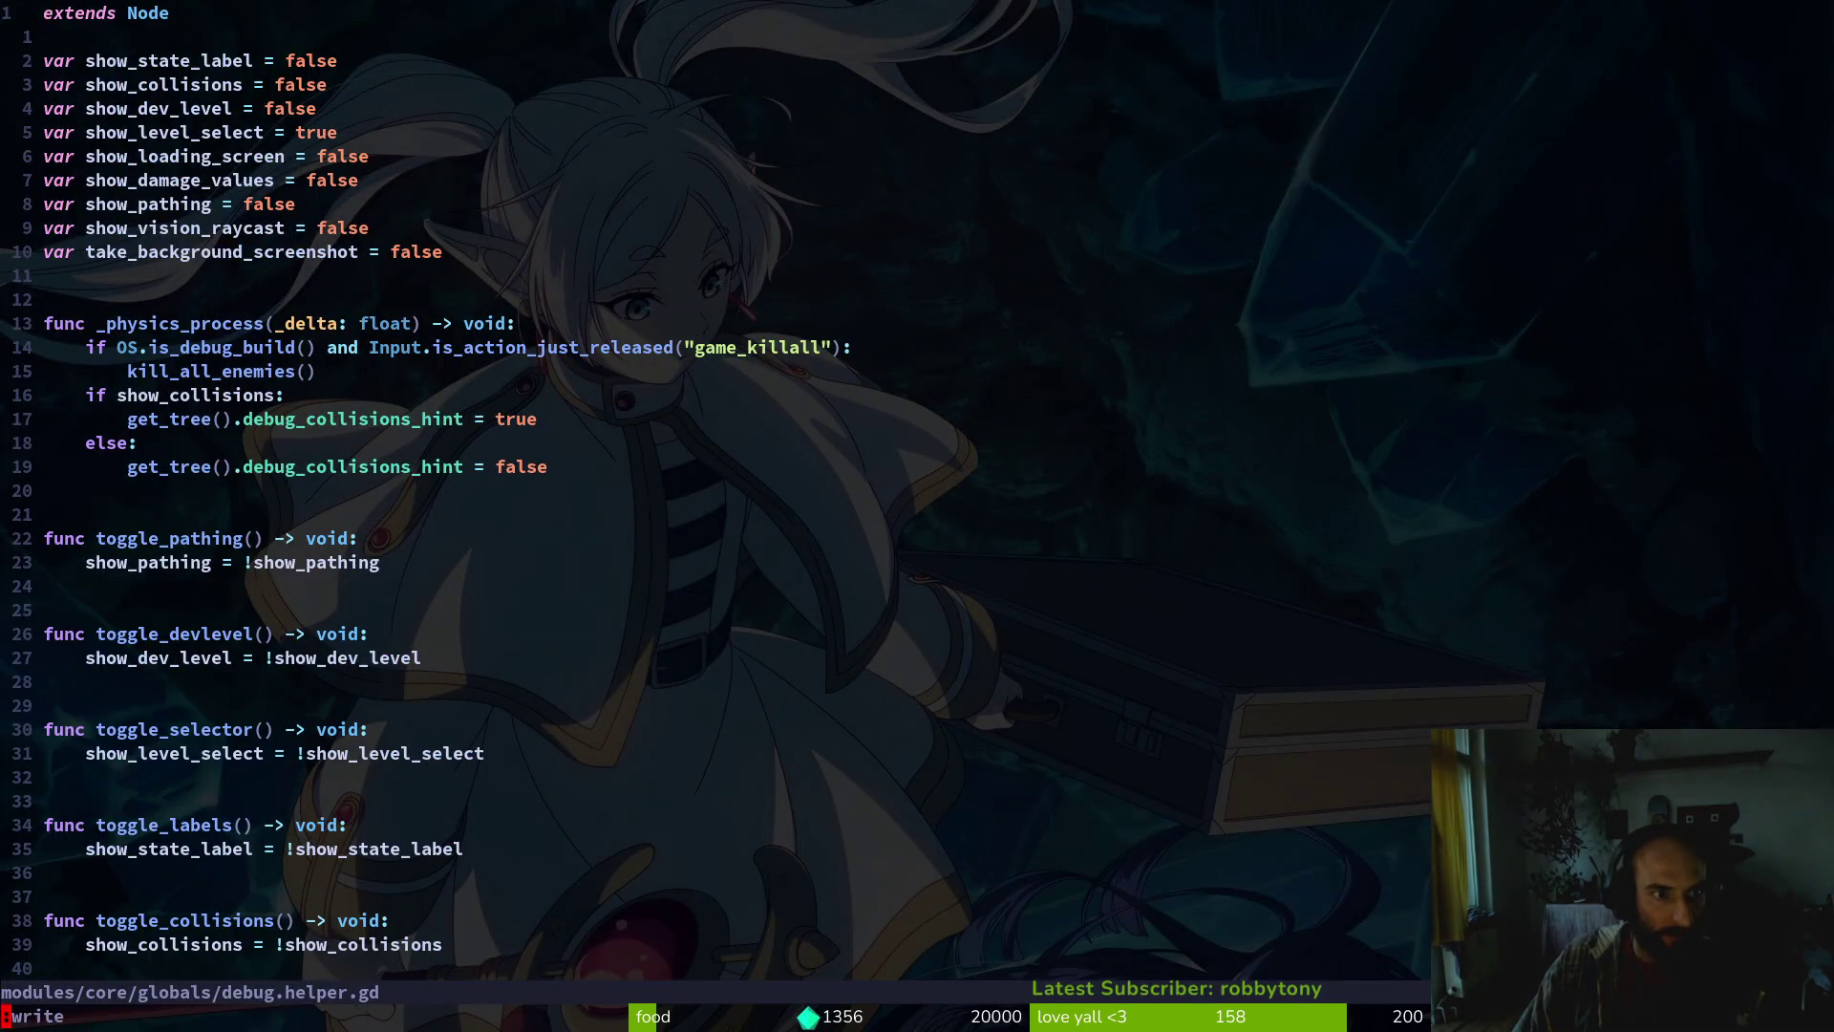
key(Return)
Reopen introduction.gd, review the DebugHelper check in _ready, and save it
key(space)
key(f)
key(f)
text(intr)
key(Return)
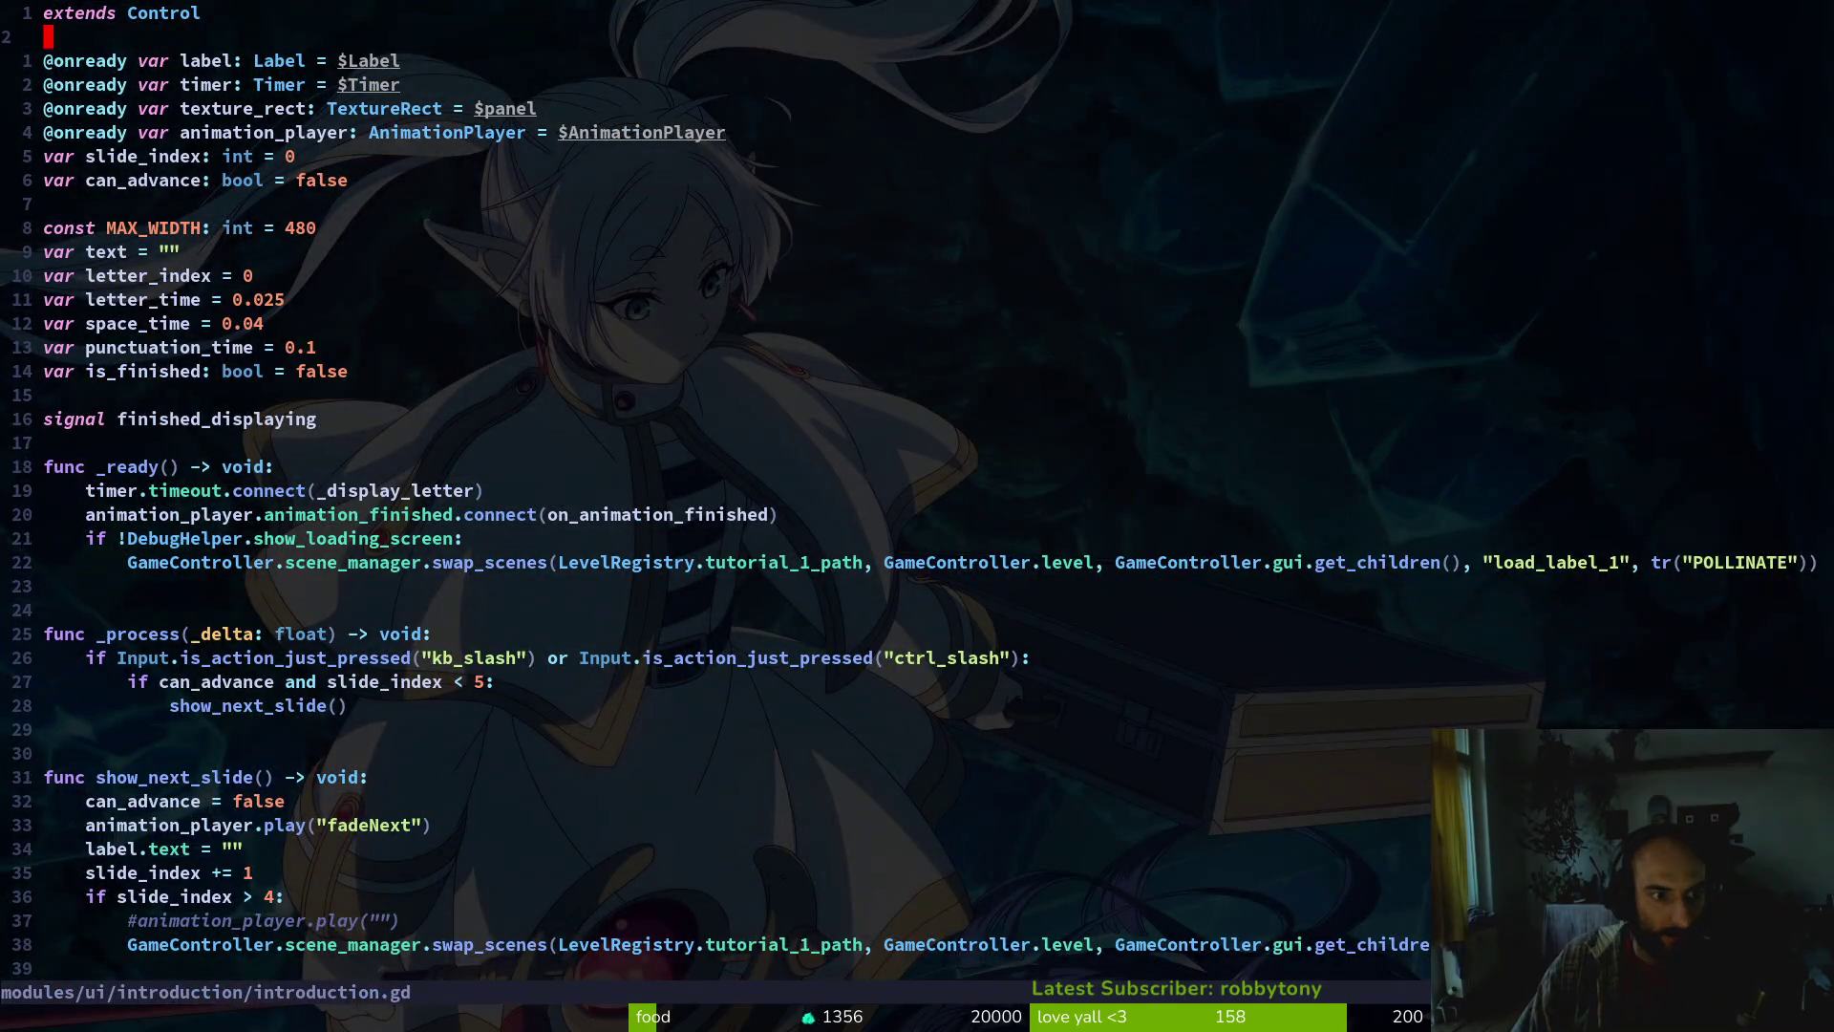
key(j)
key(j)
key(j)
key(k)
key(k)
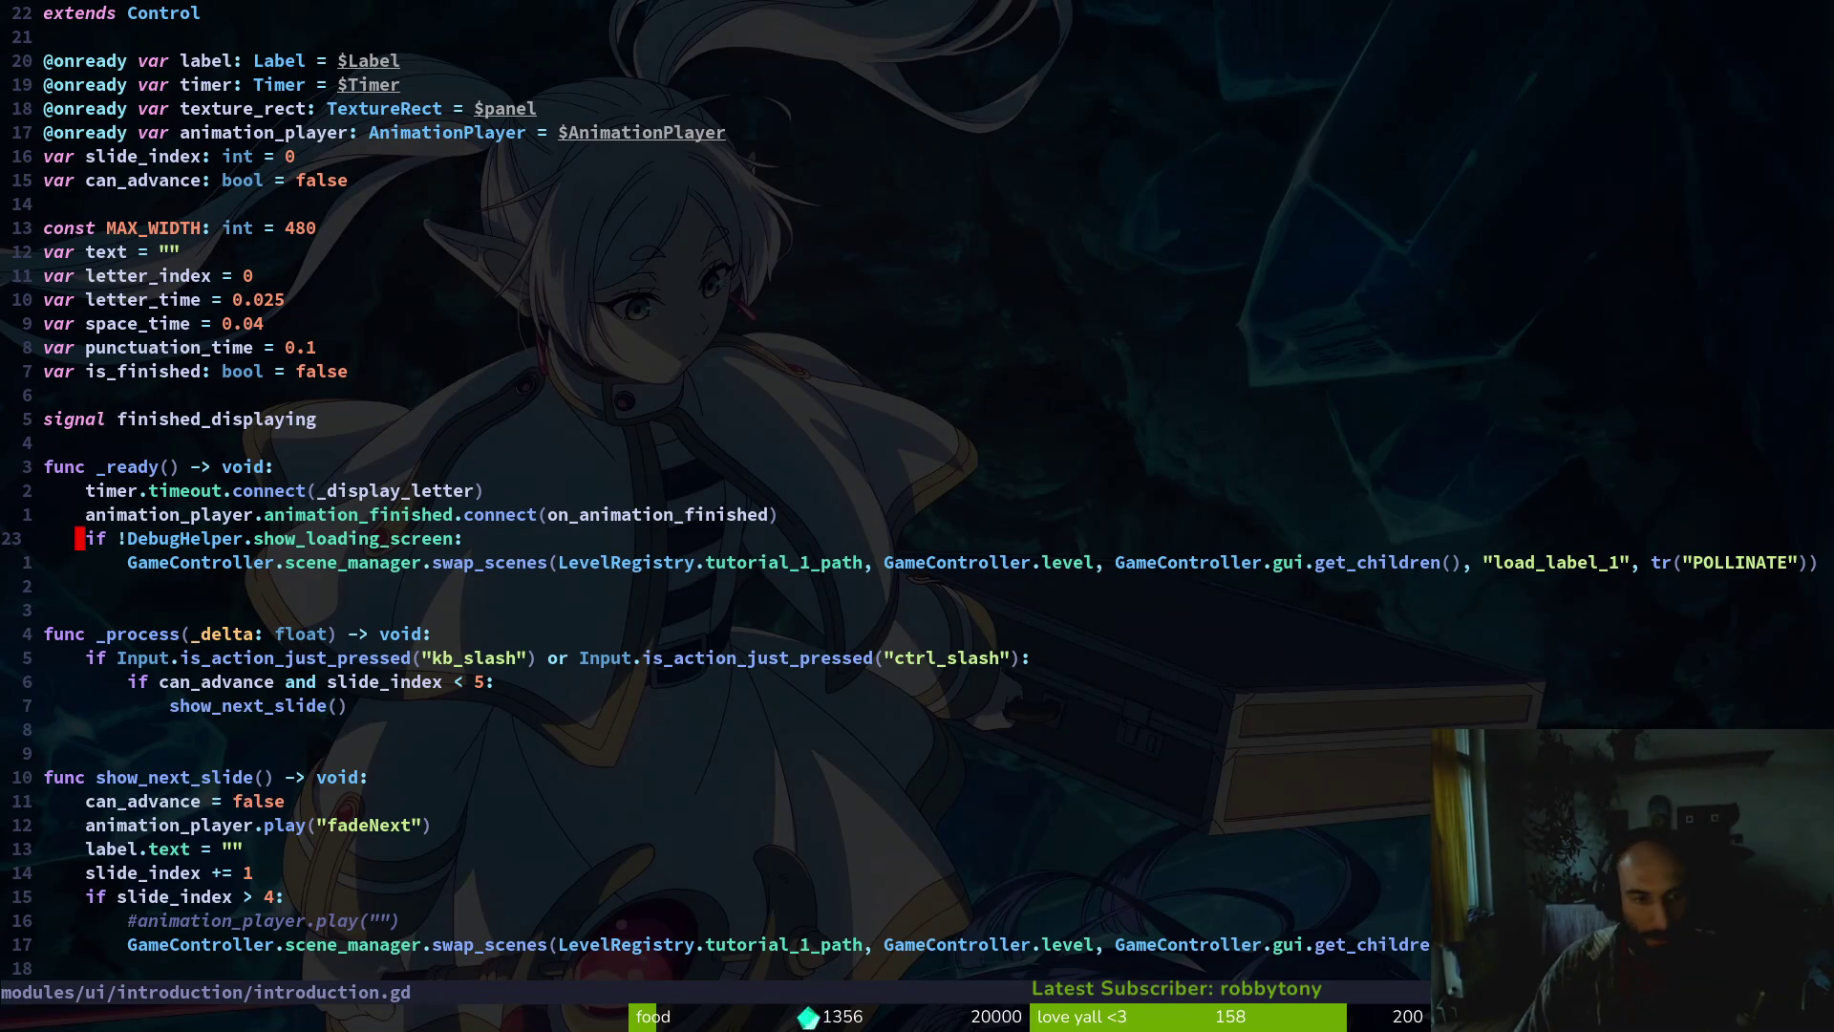
text(:w)
key(Return)
key(alt+Tab)
Run the game once to watch the intro, then close it
key(F6)
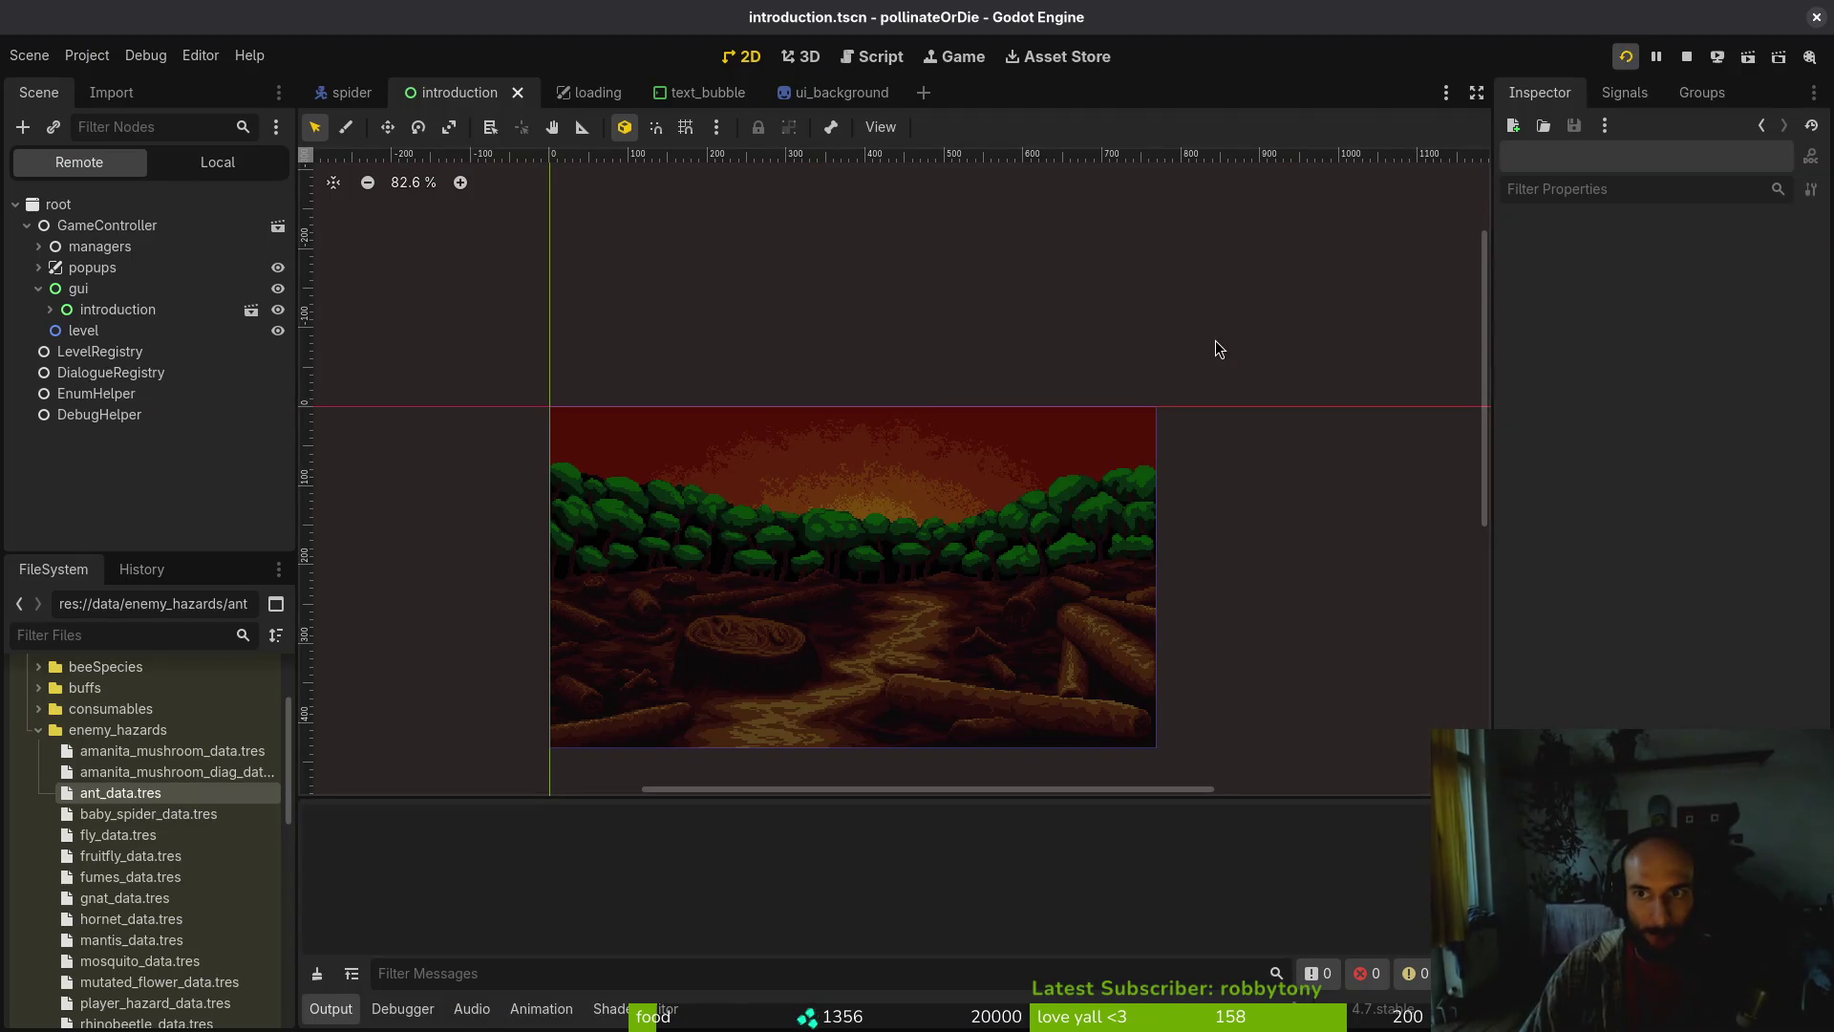
key(Return)
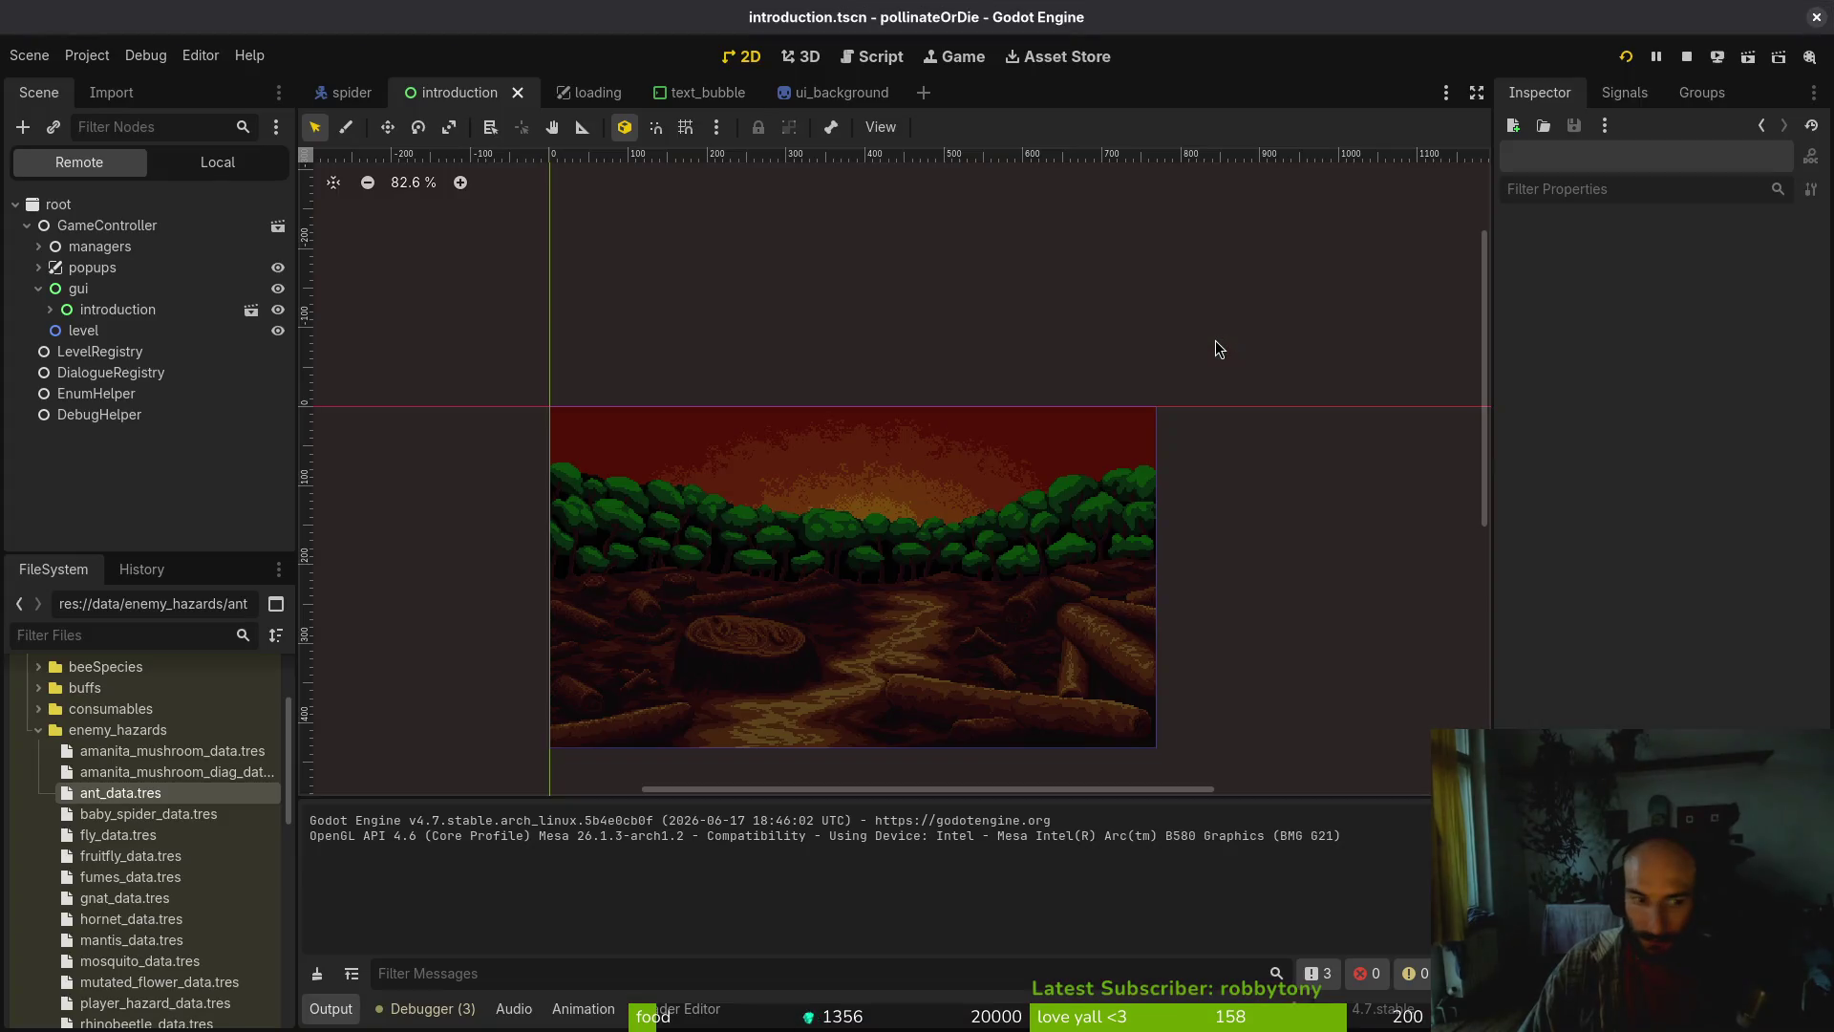
key(super+q)
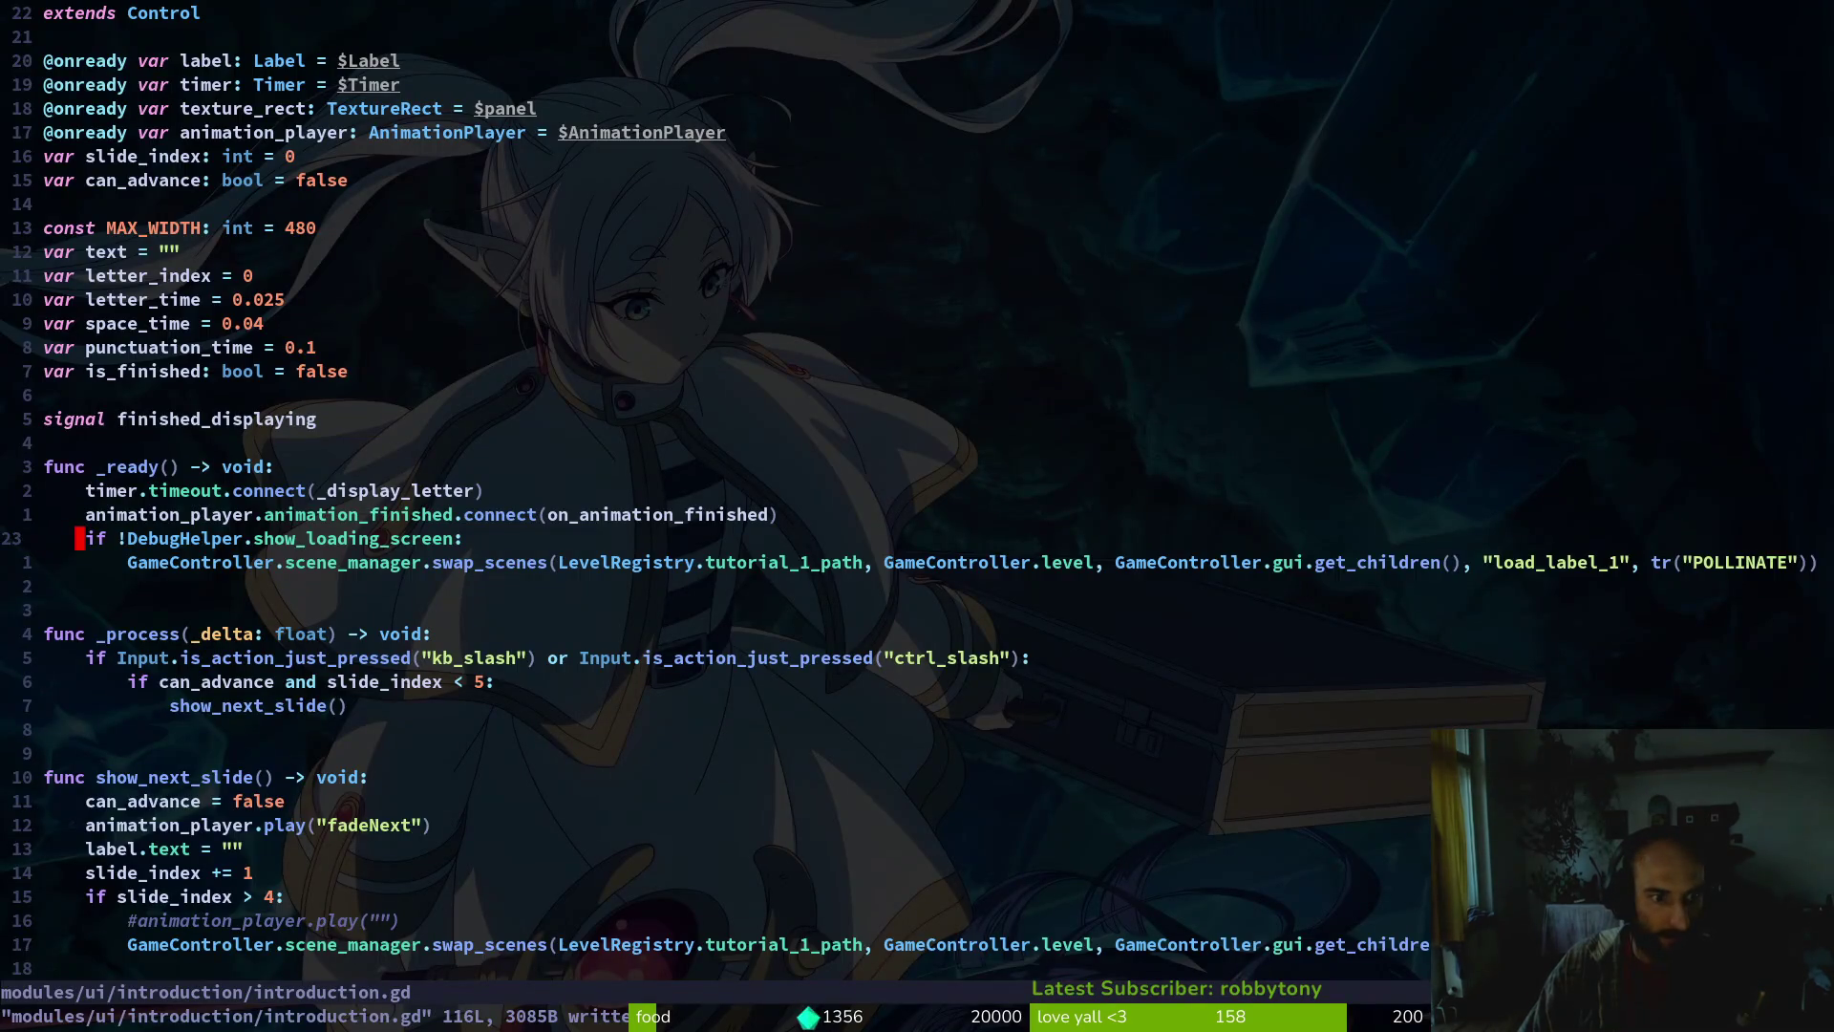
Add print_debug("yo") under the DebugHelper if in _ready and save
text(oprint_debug("yo)
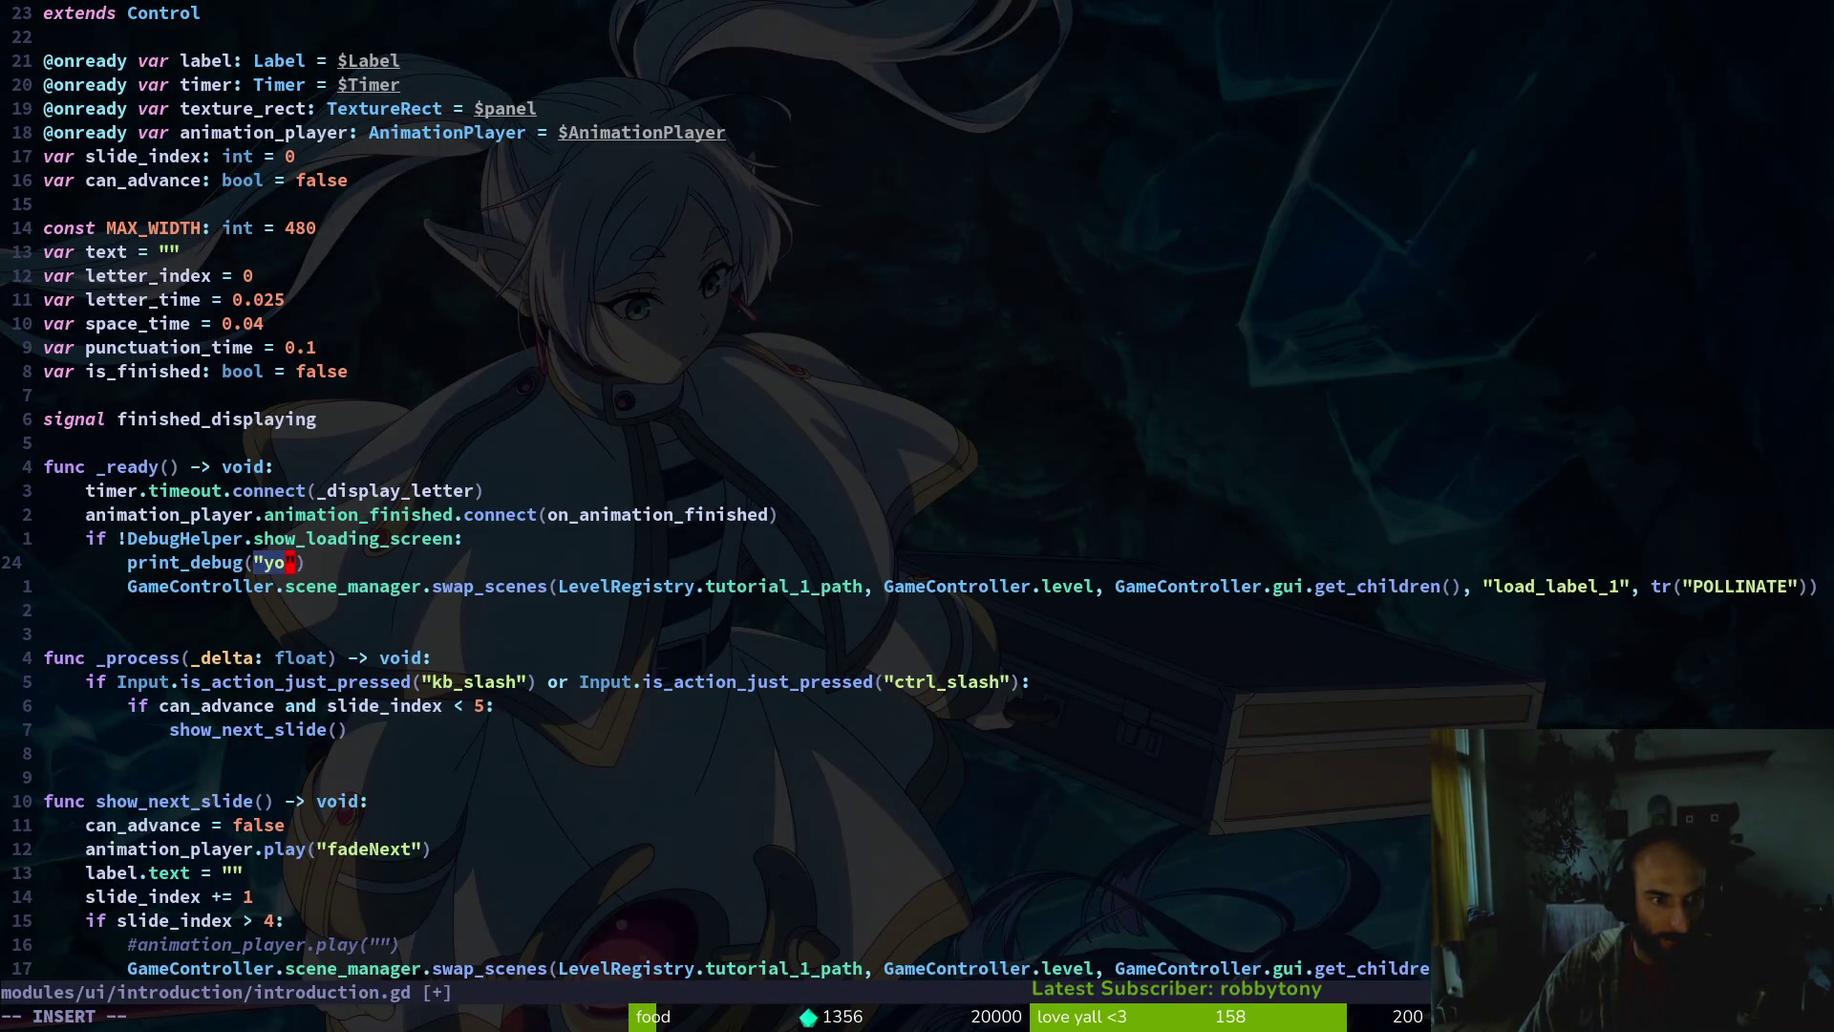
key(Escape)
text(:w)
key(Return)
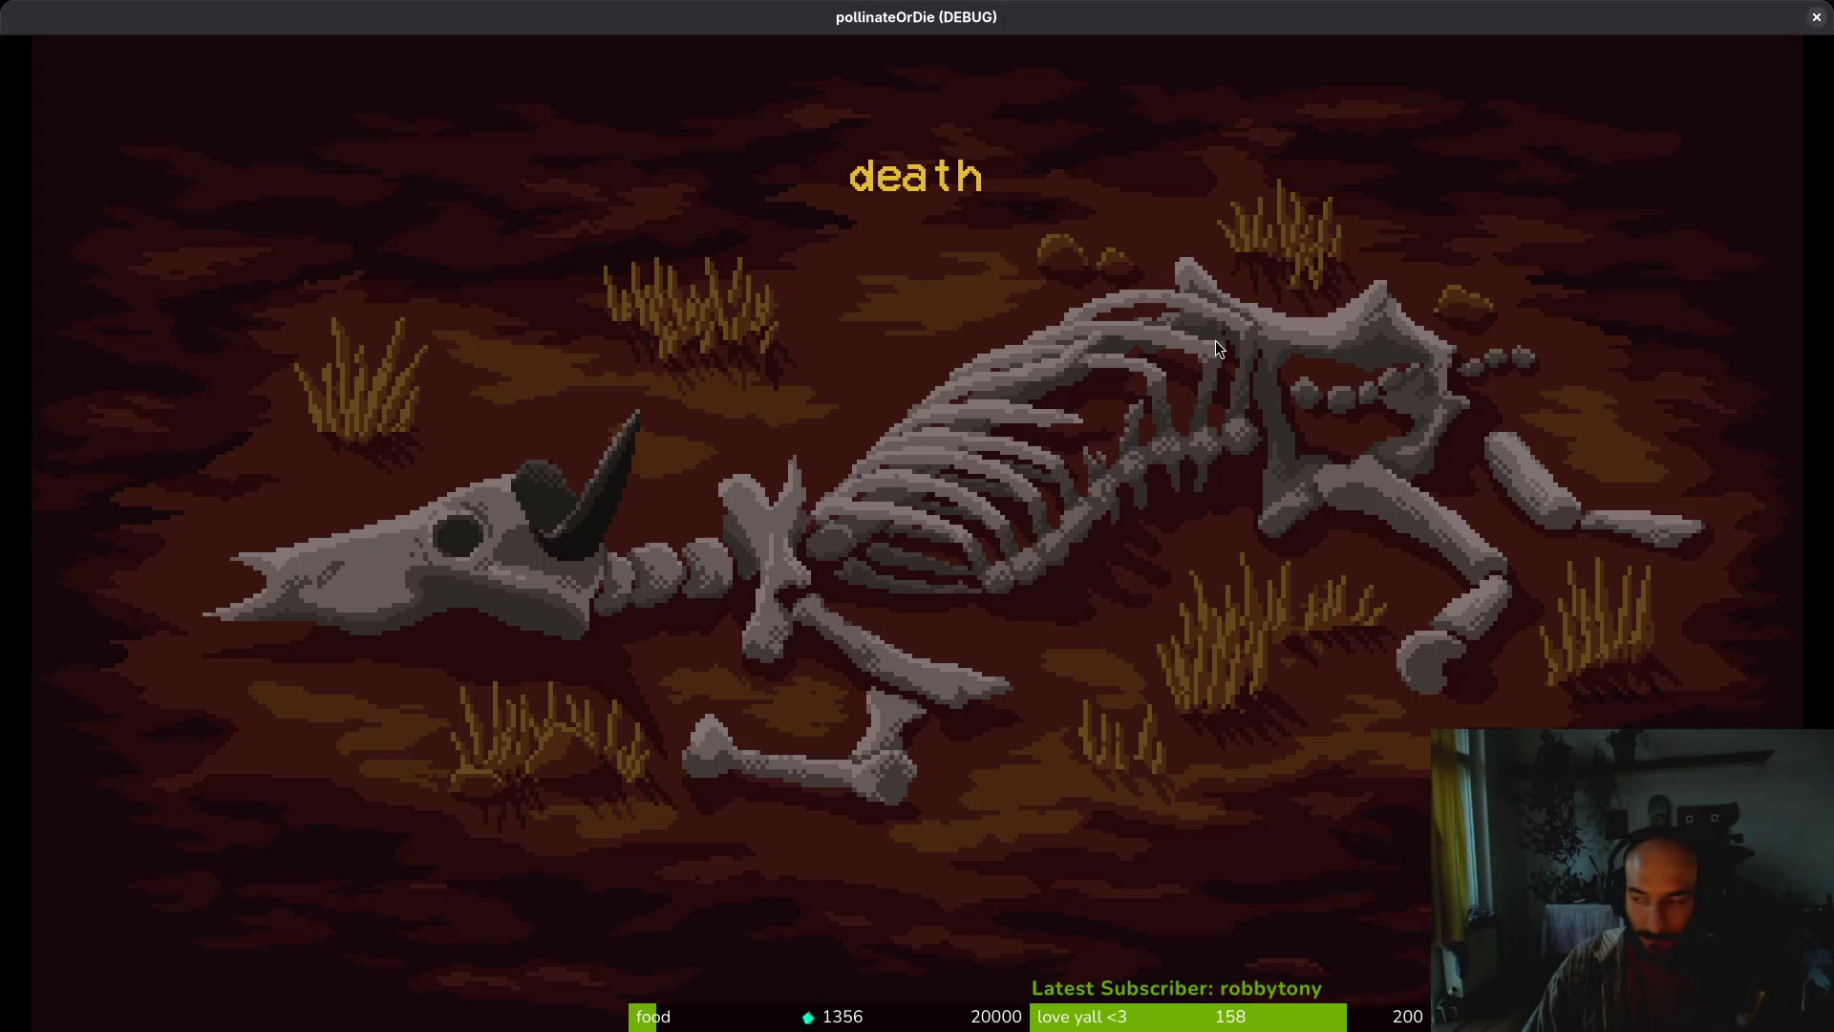
Relaunch with F5, start a new game, and confirm "yo" appears in the Output panel
key(super+q)
key(F5)
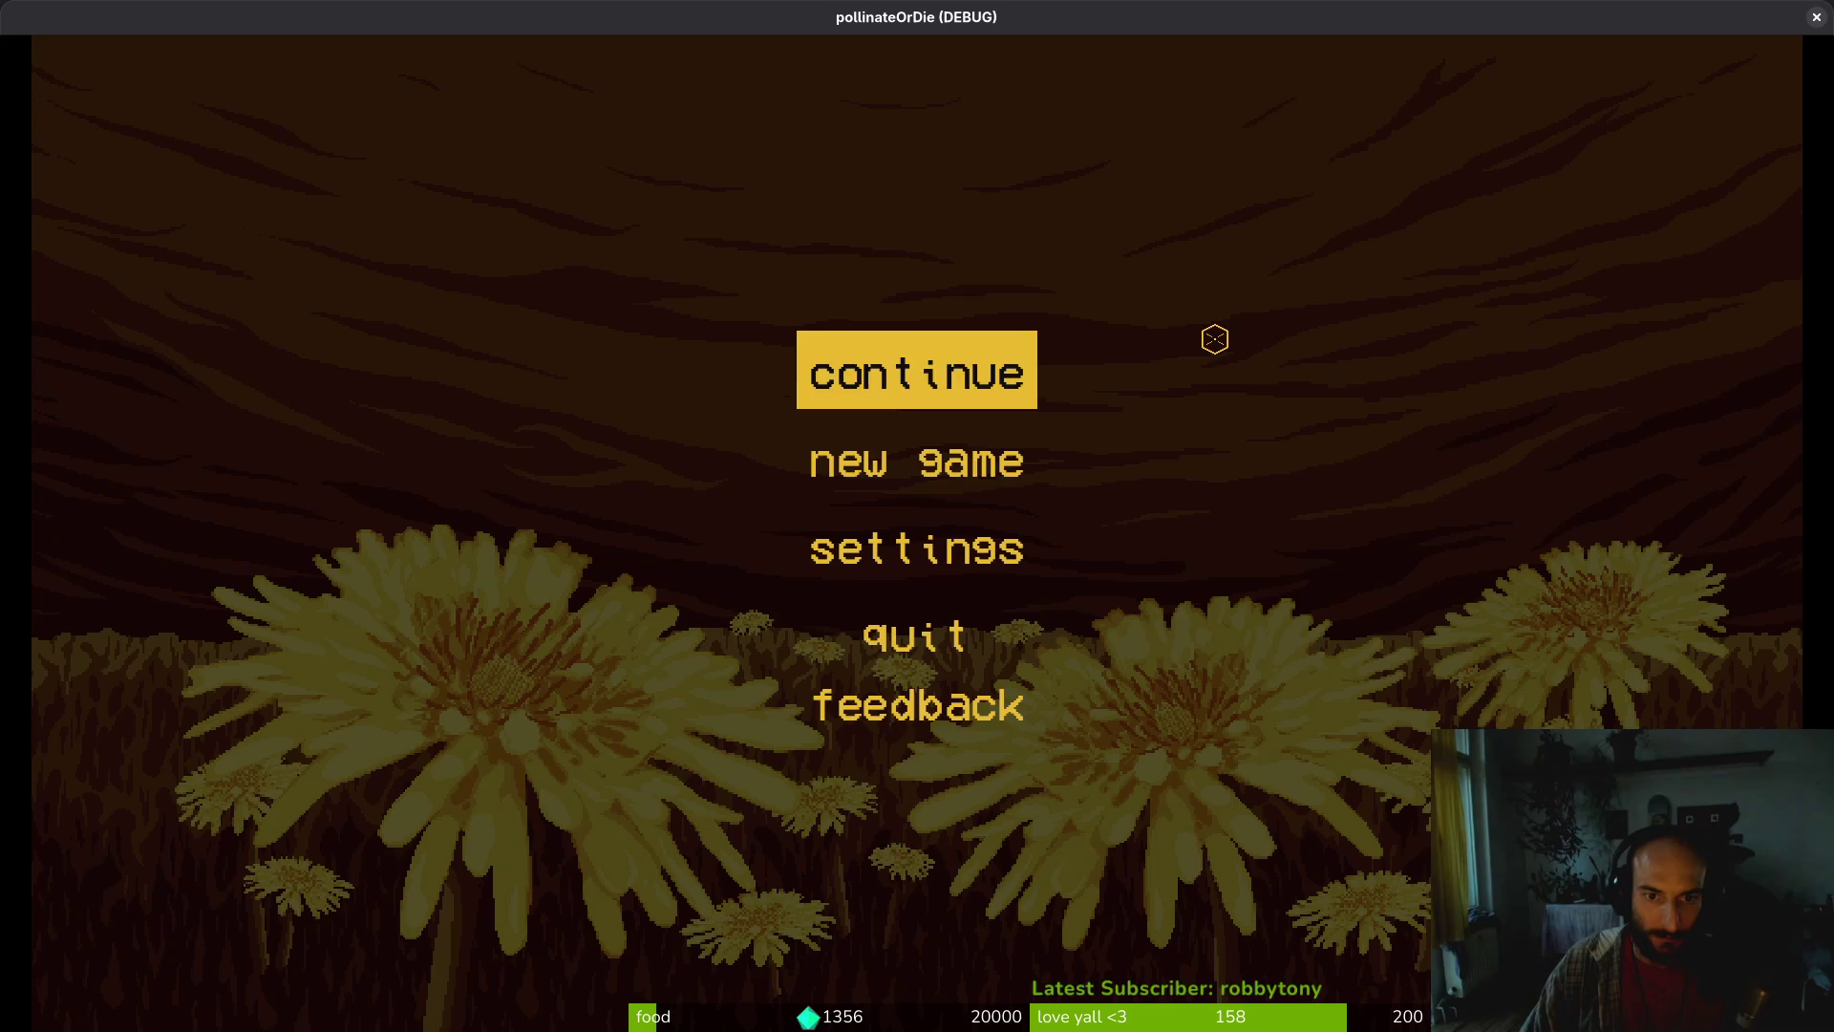
key(Down)
key(Return)
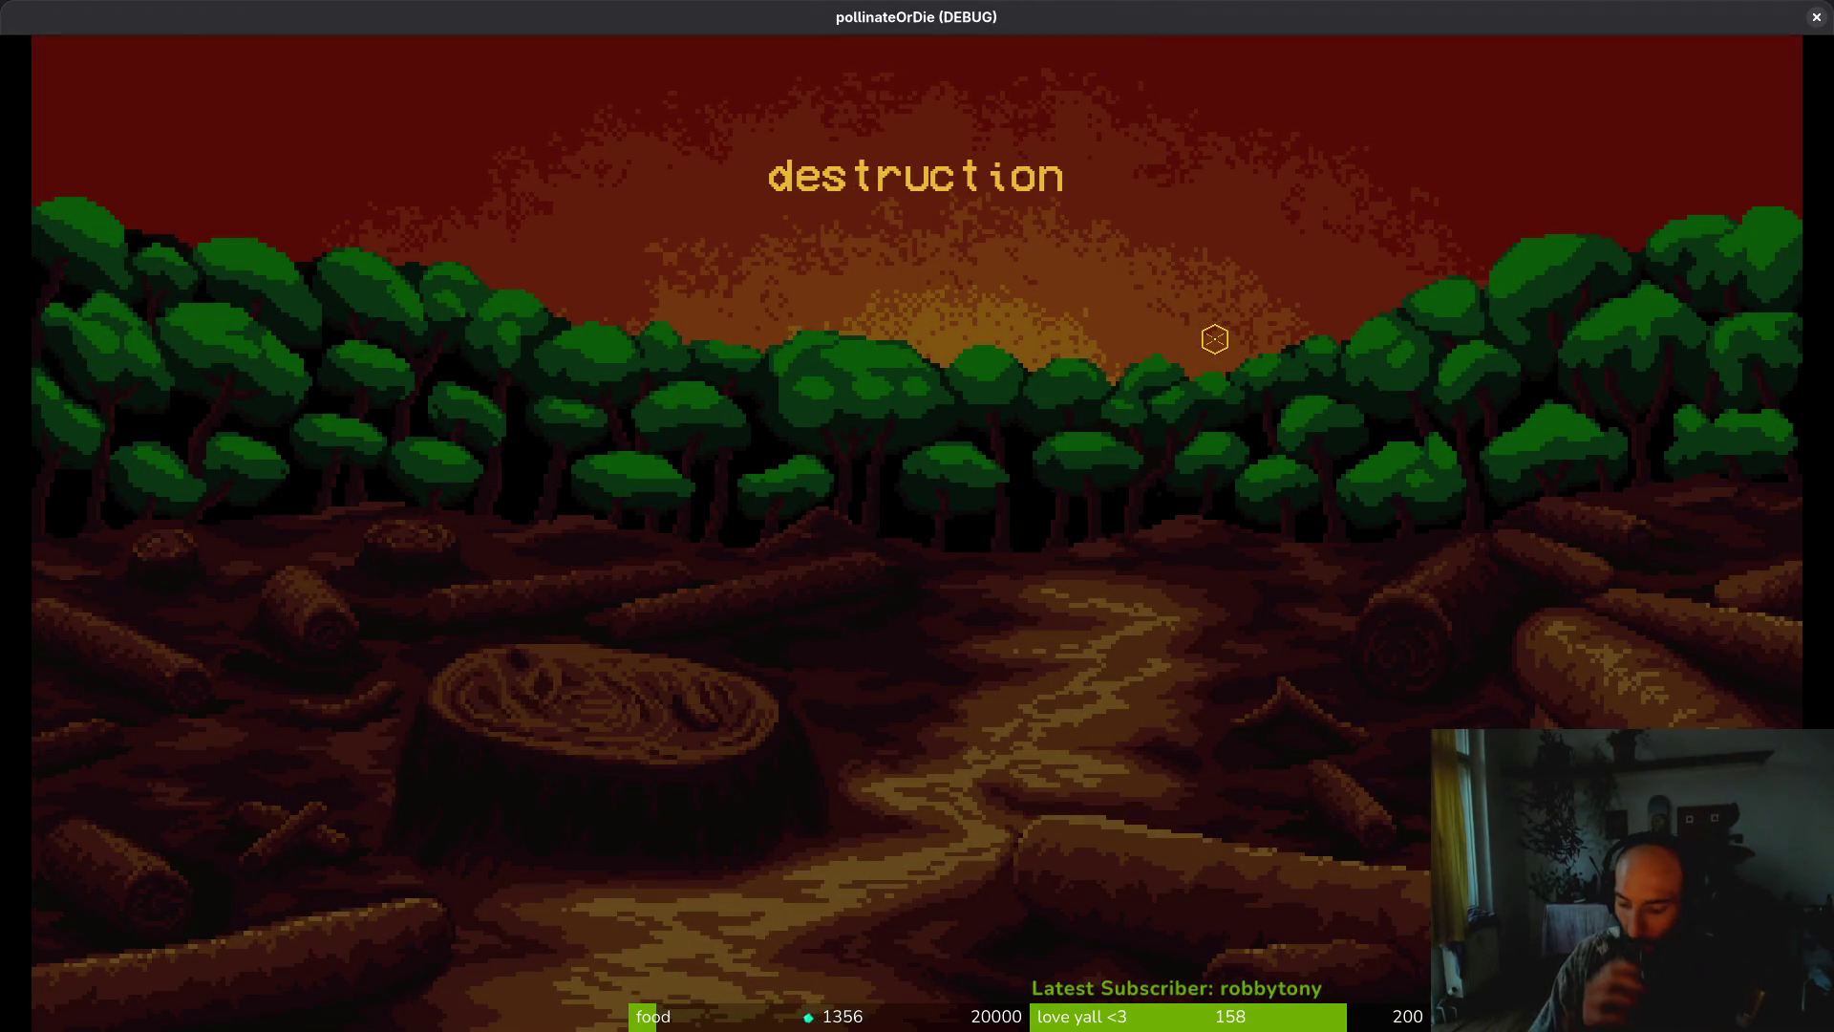
key(super+q)
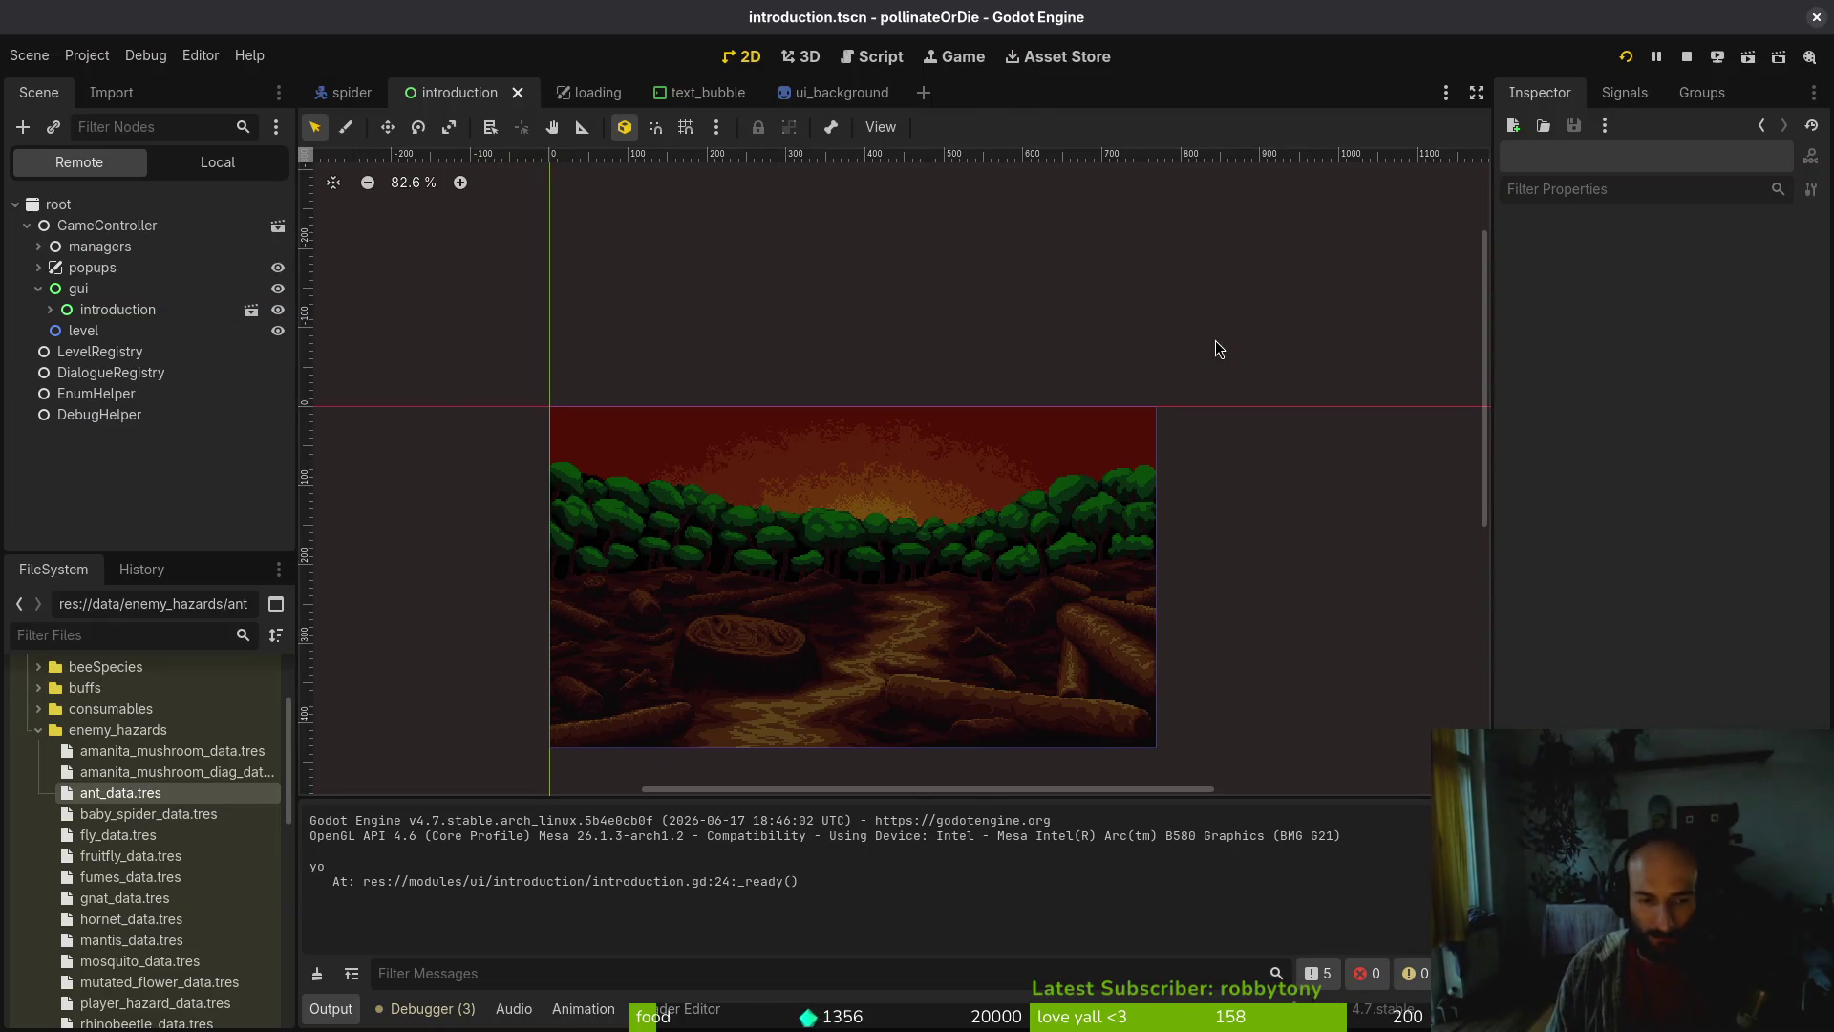
key(alt+Tab)
key(super+1)
Review _ready and the slide match block to locate the print_debug line
key(j)
key(k)
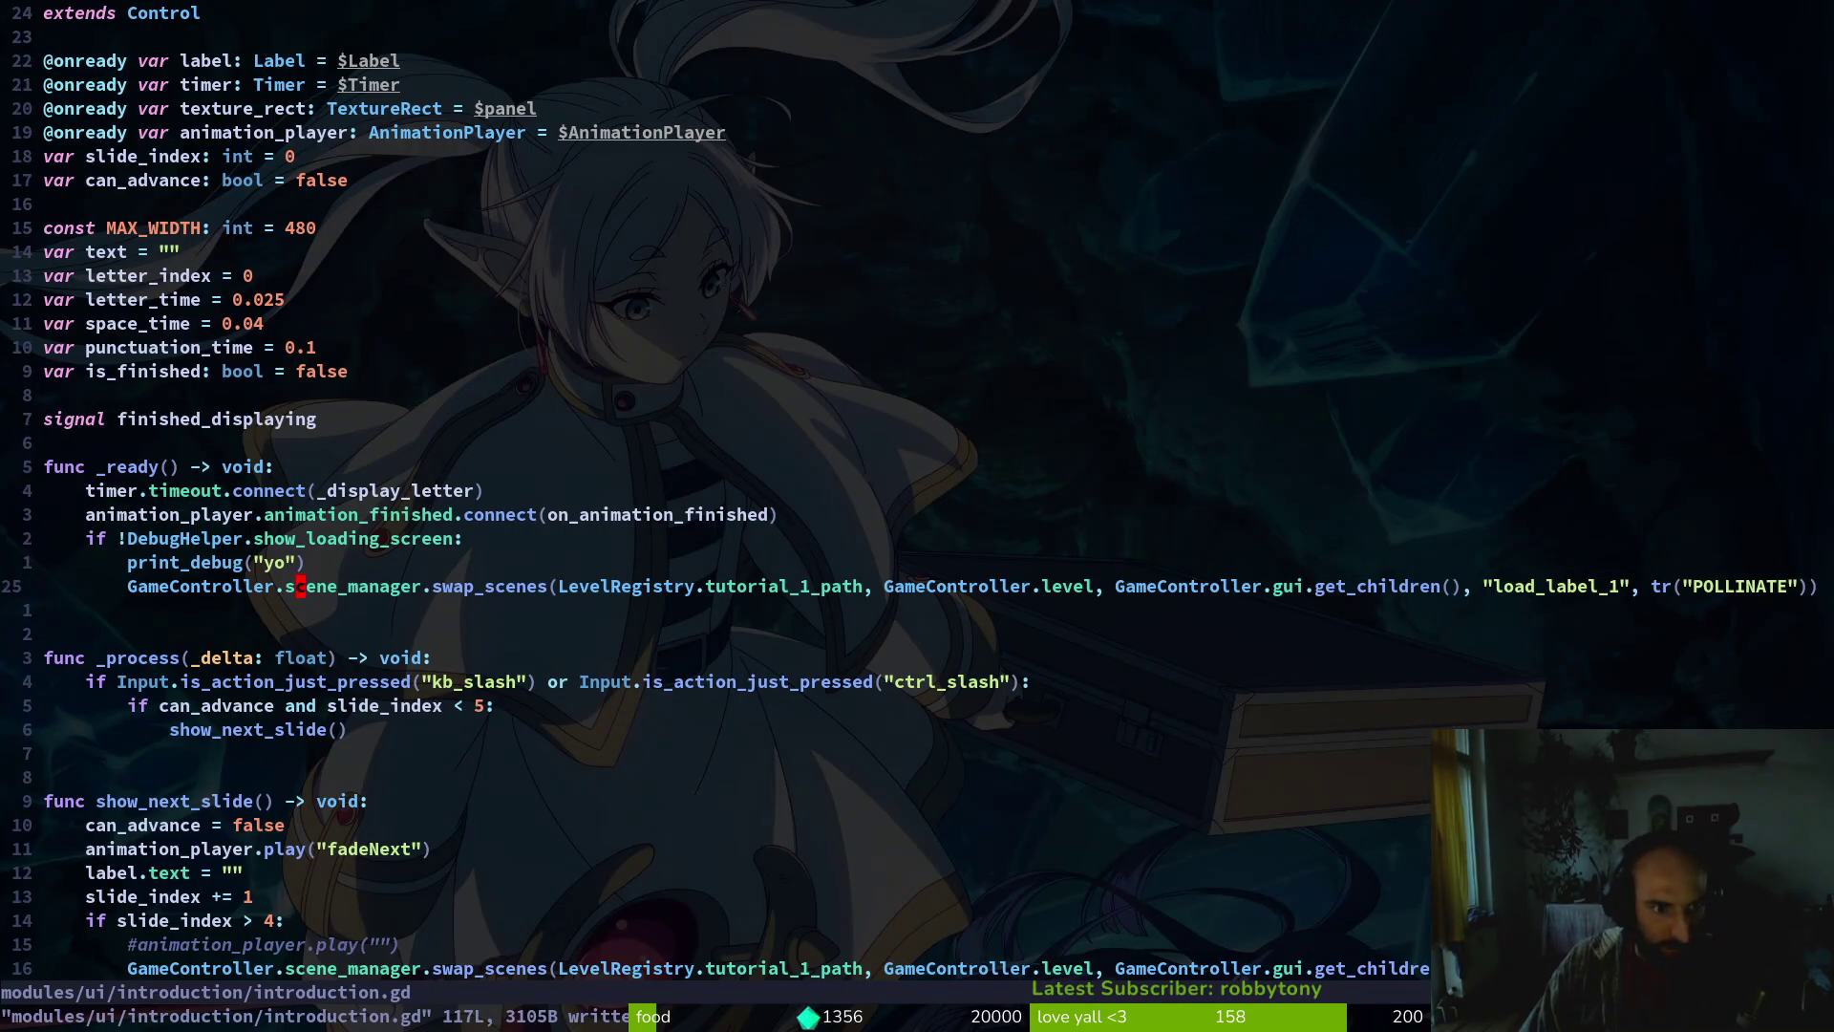
key(k)
key(j)
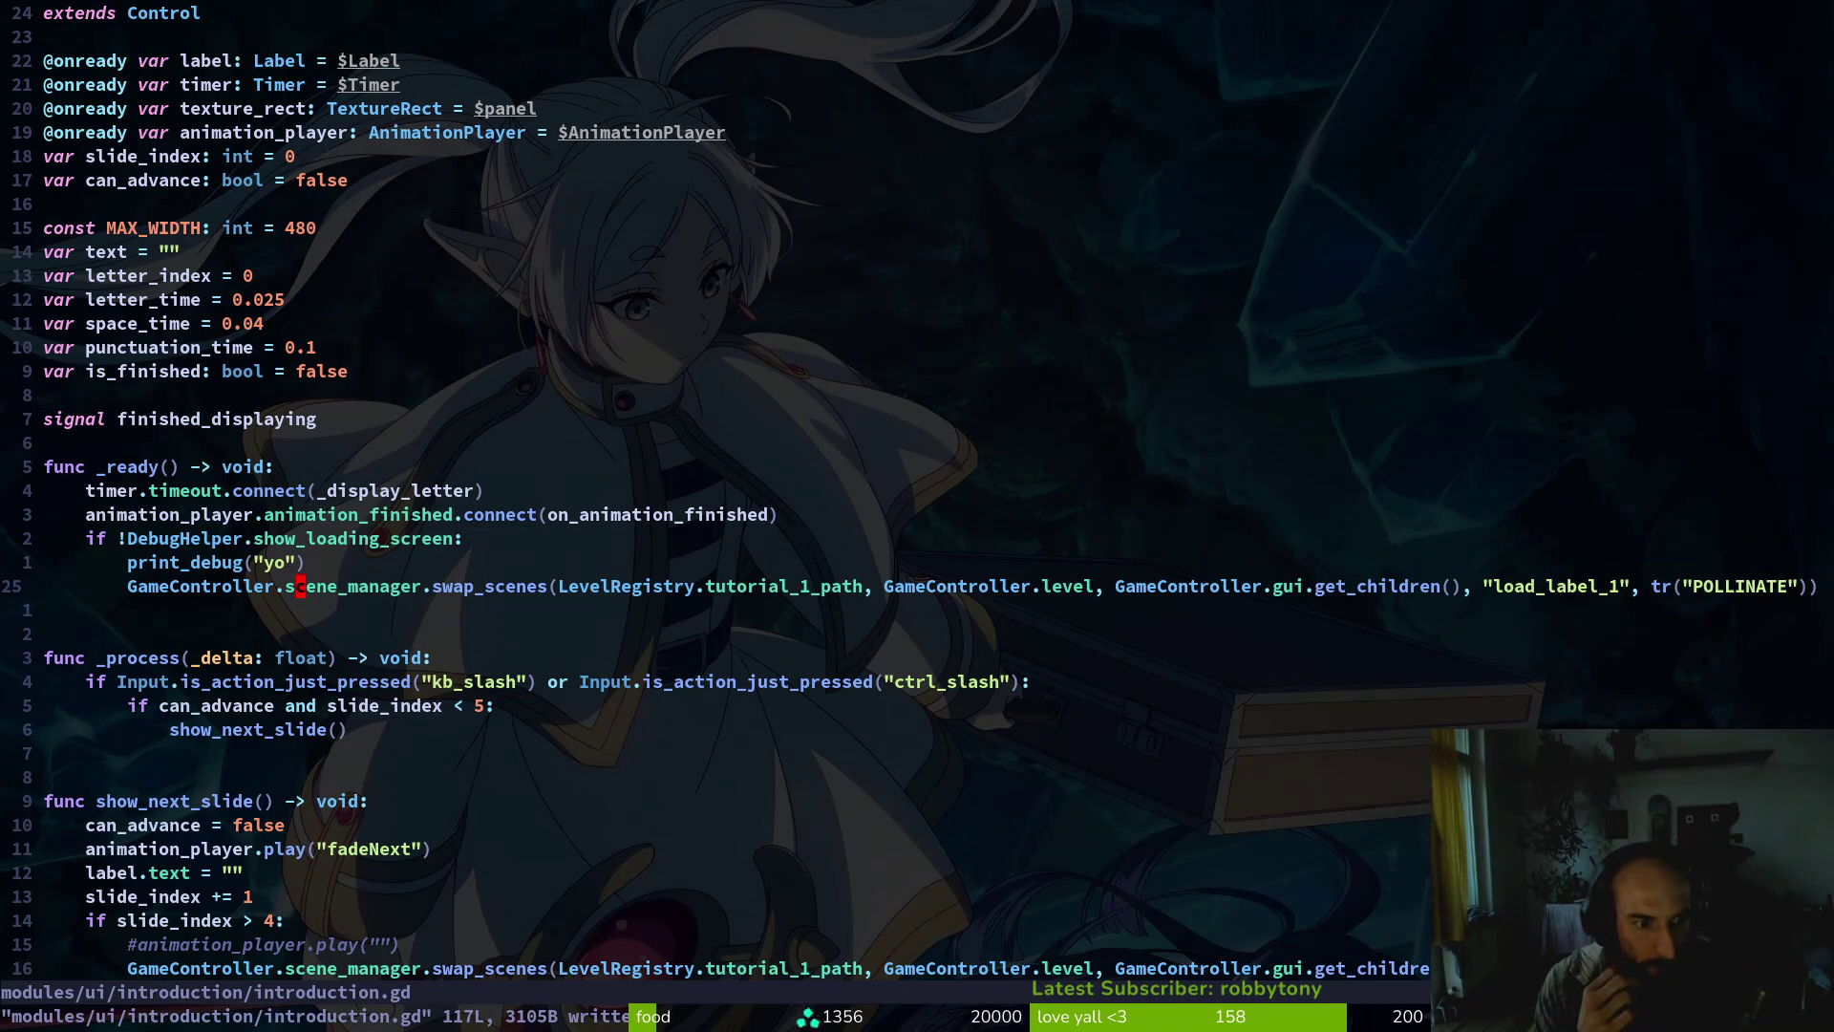
key(ctrl+d)
key(ctrl+d)
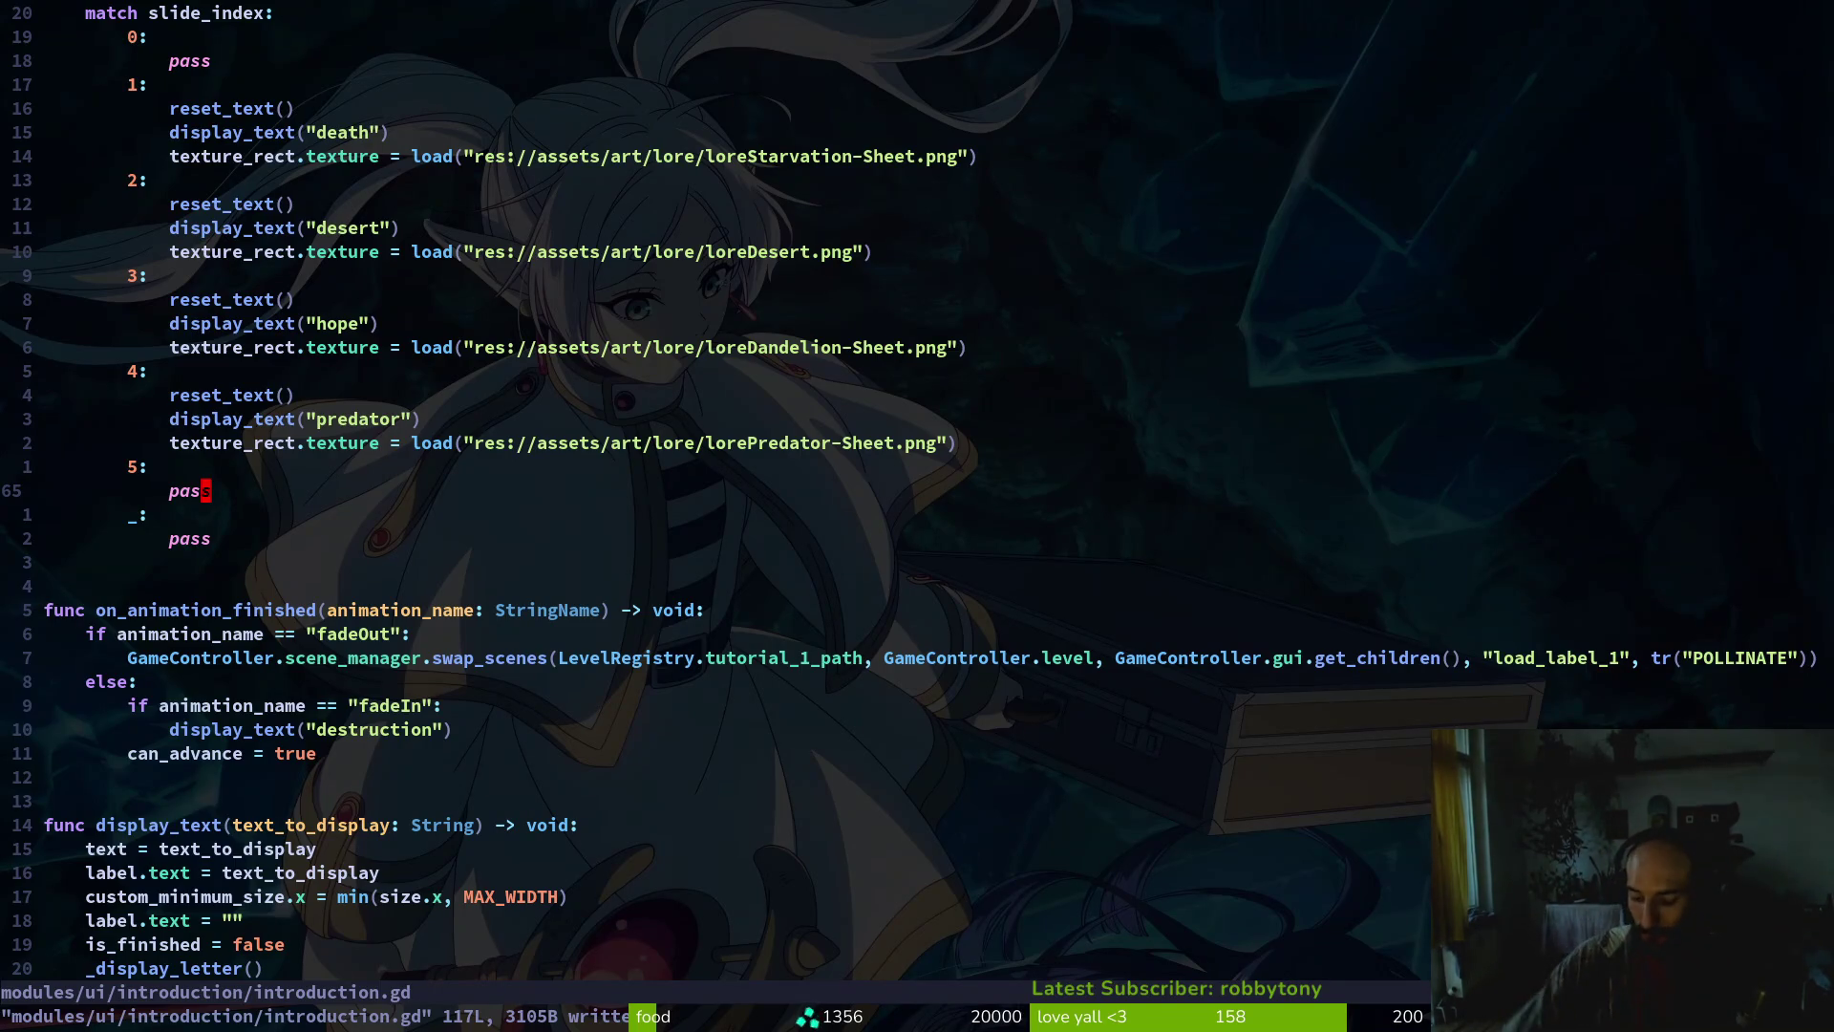
key(ctrl+u)
key(ctrl+u)
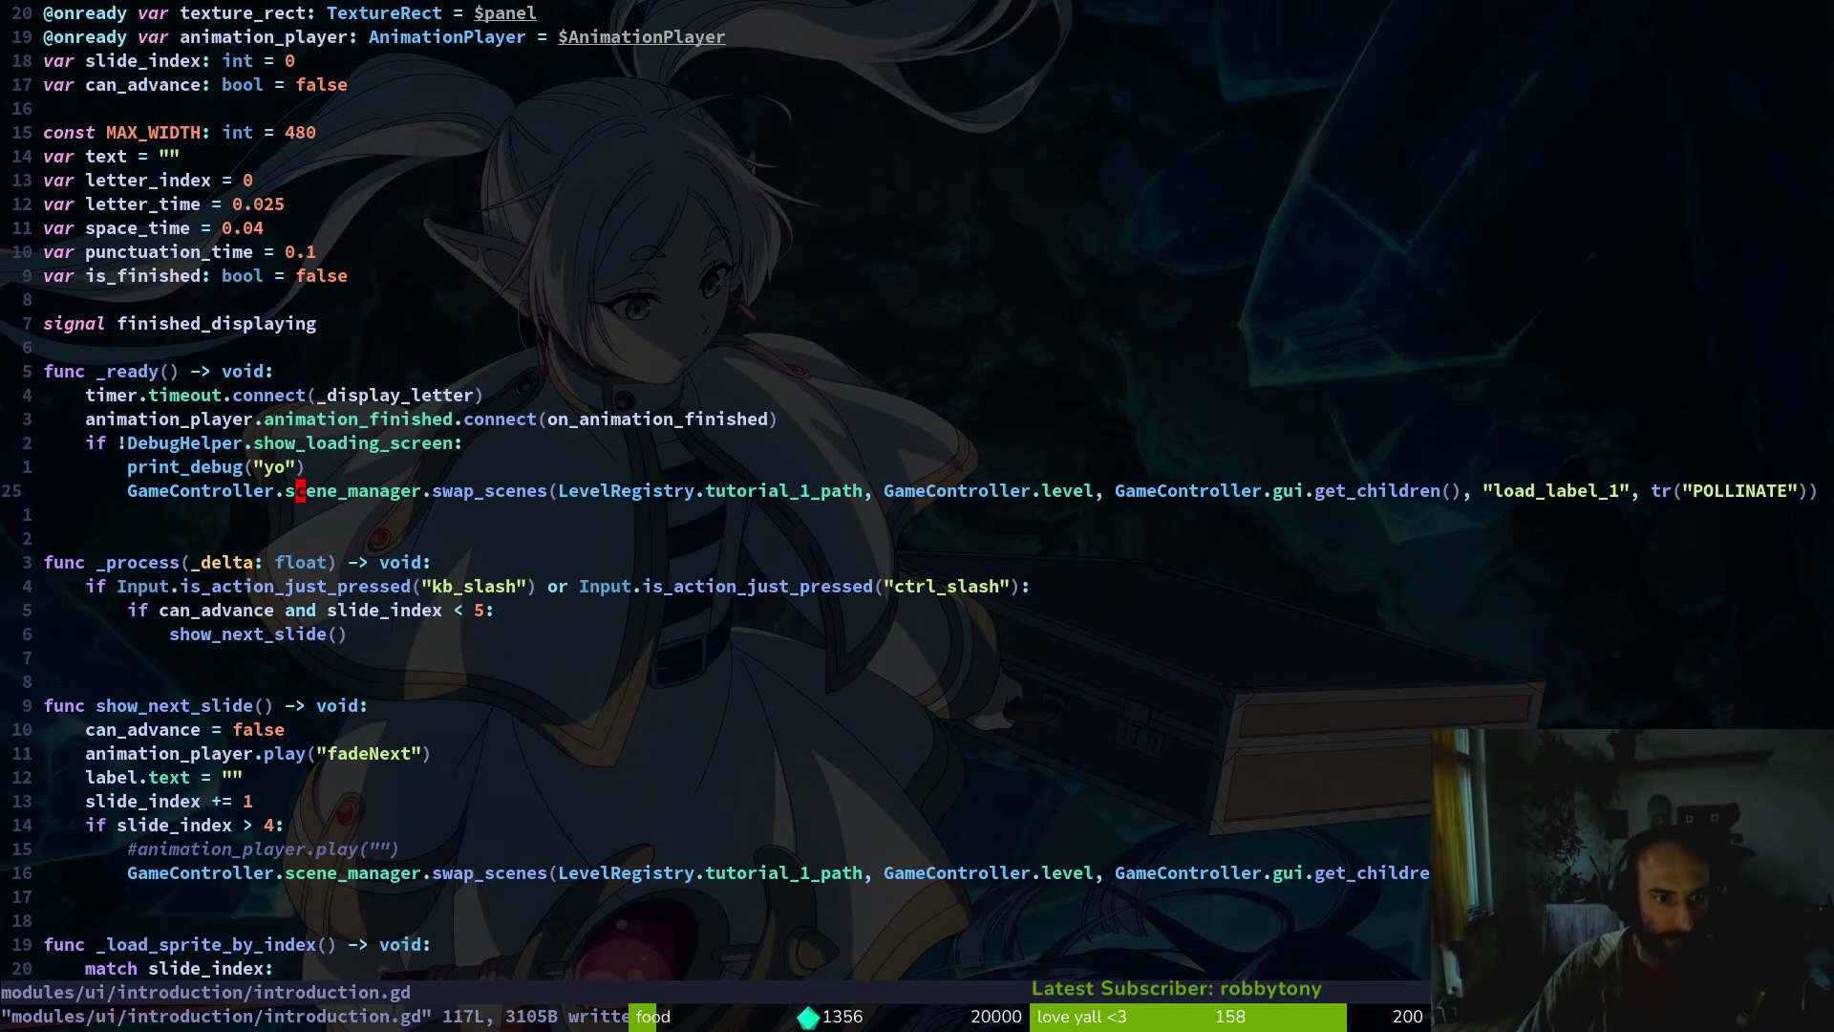
key(k)
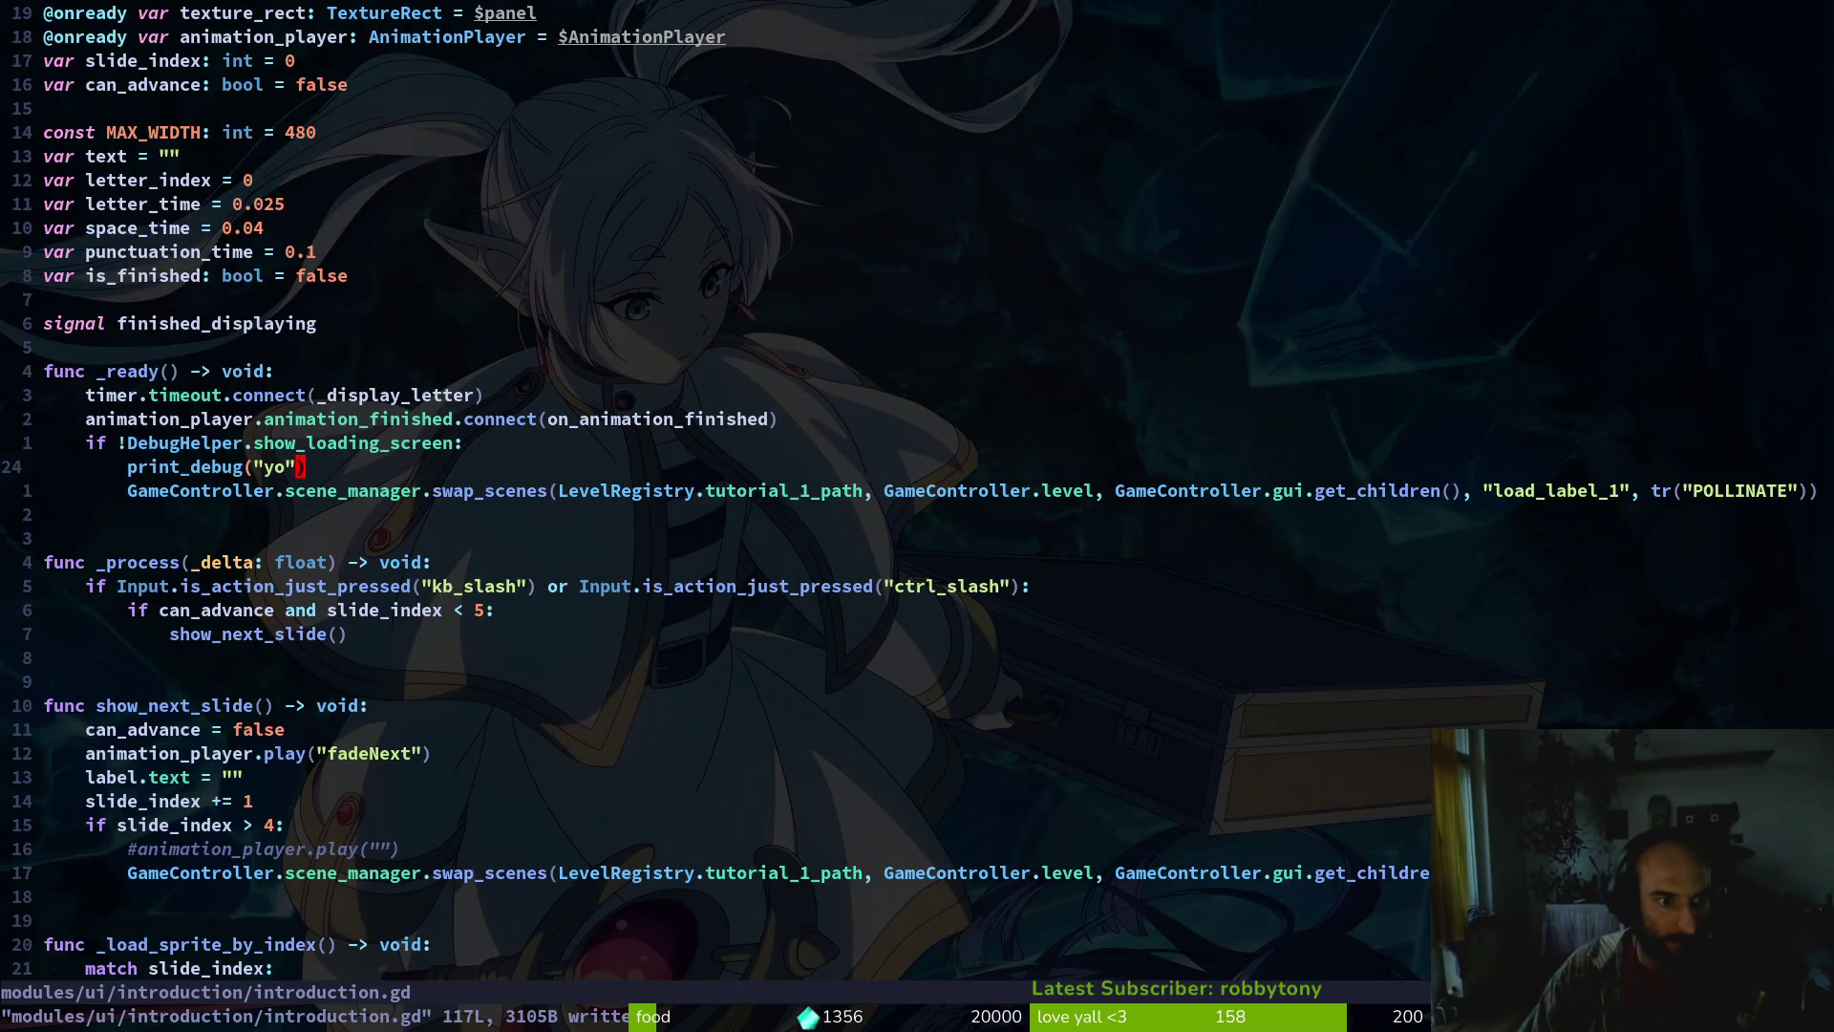
Move the DebugHelper if block to the top of _ready(), above the connect lines
key(V)
key(k)
key(Escape)
key(V)
key(j)
key(j)
key(K)
key(K)
key(Escape)
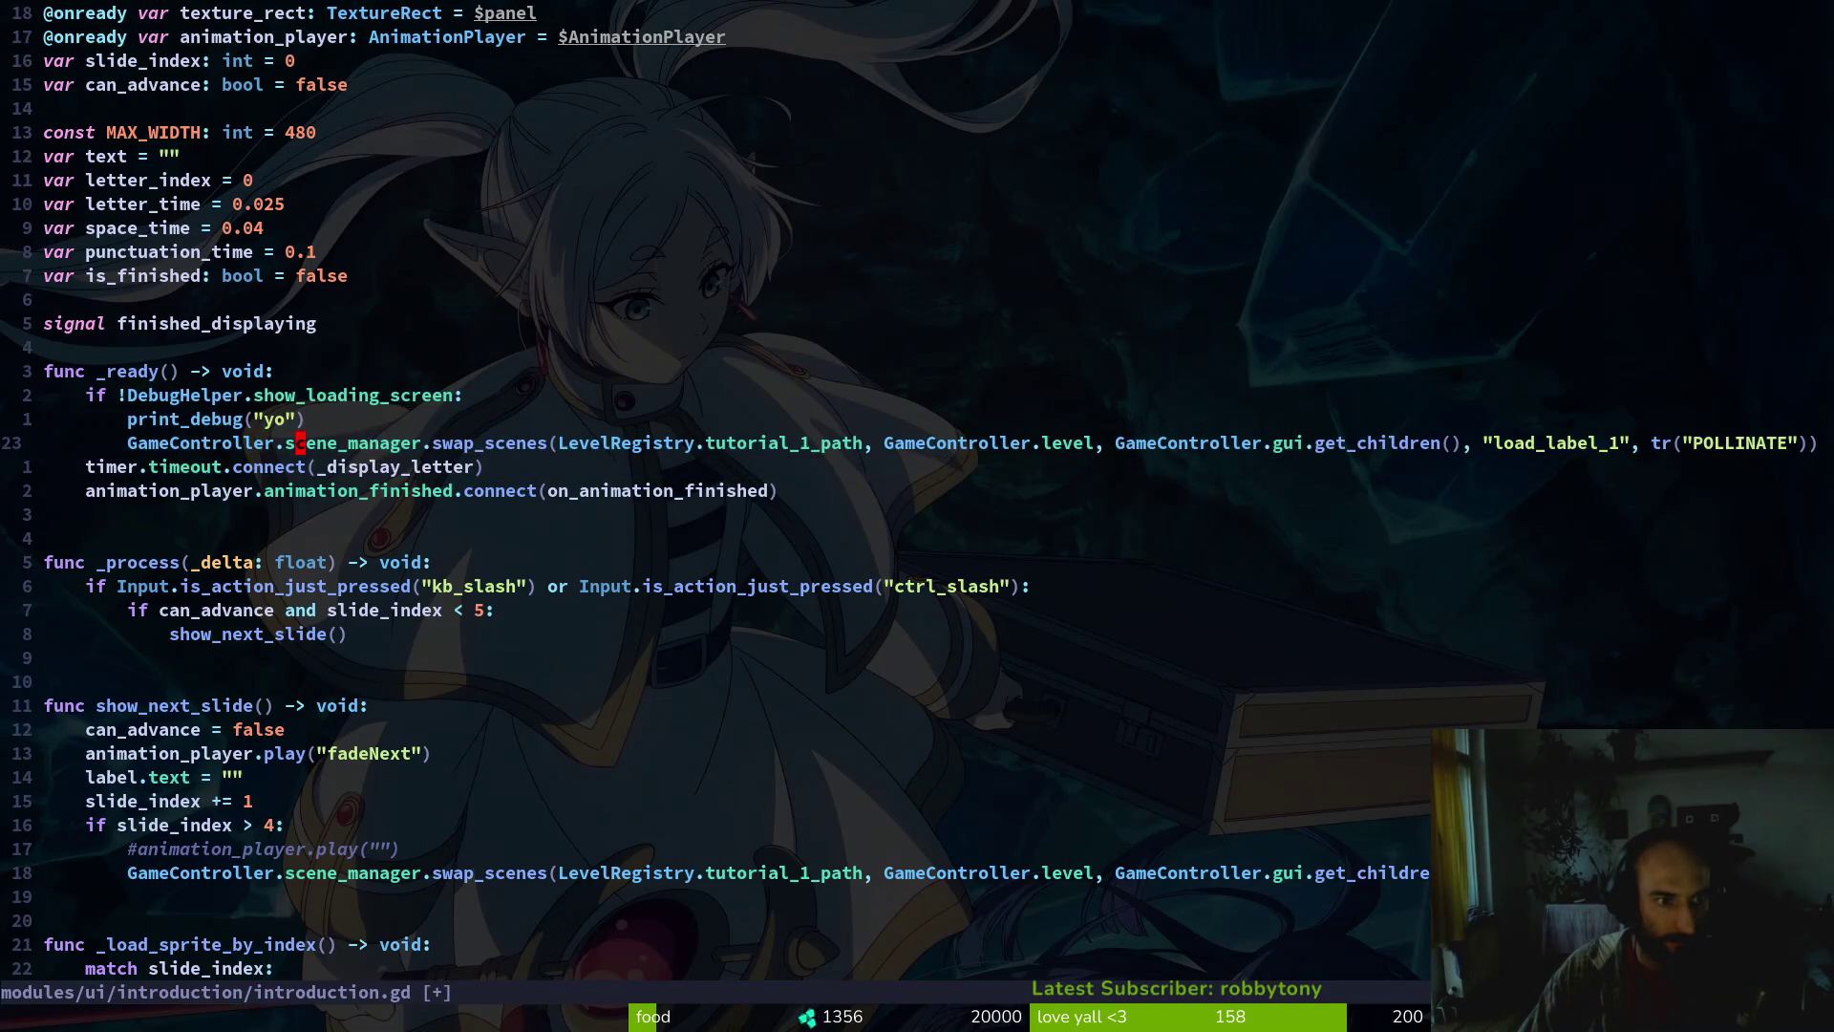
Add an else: line and indent the timer and animation connect lines under it, then save
text(oelse:)
key(Escape)
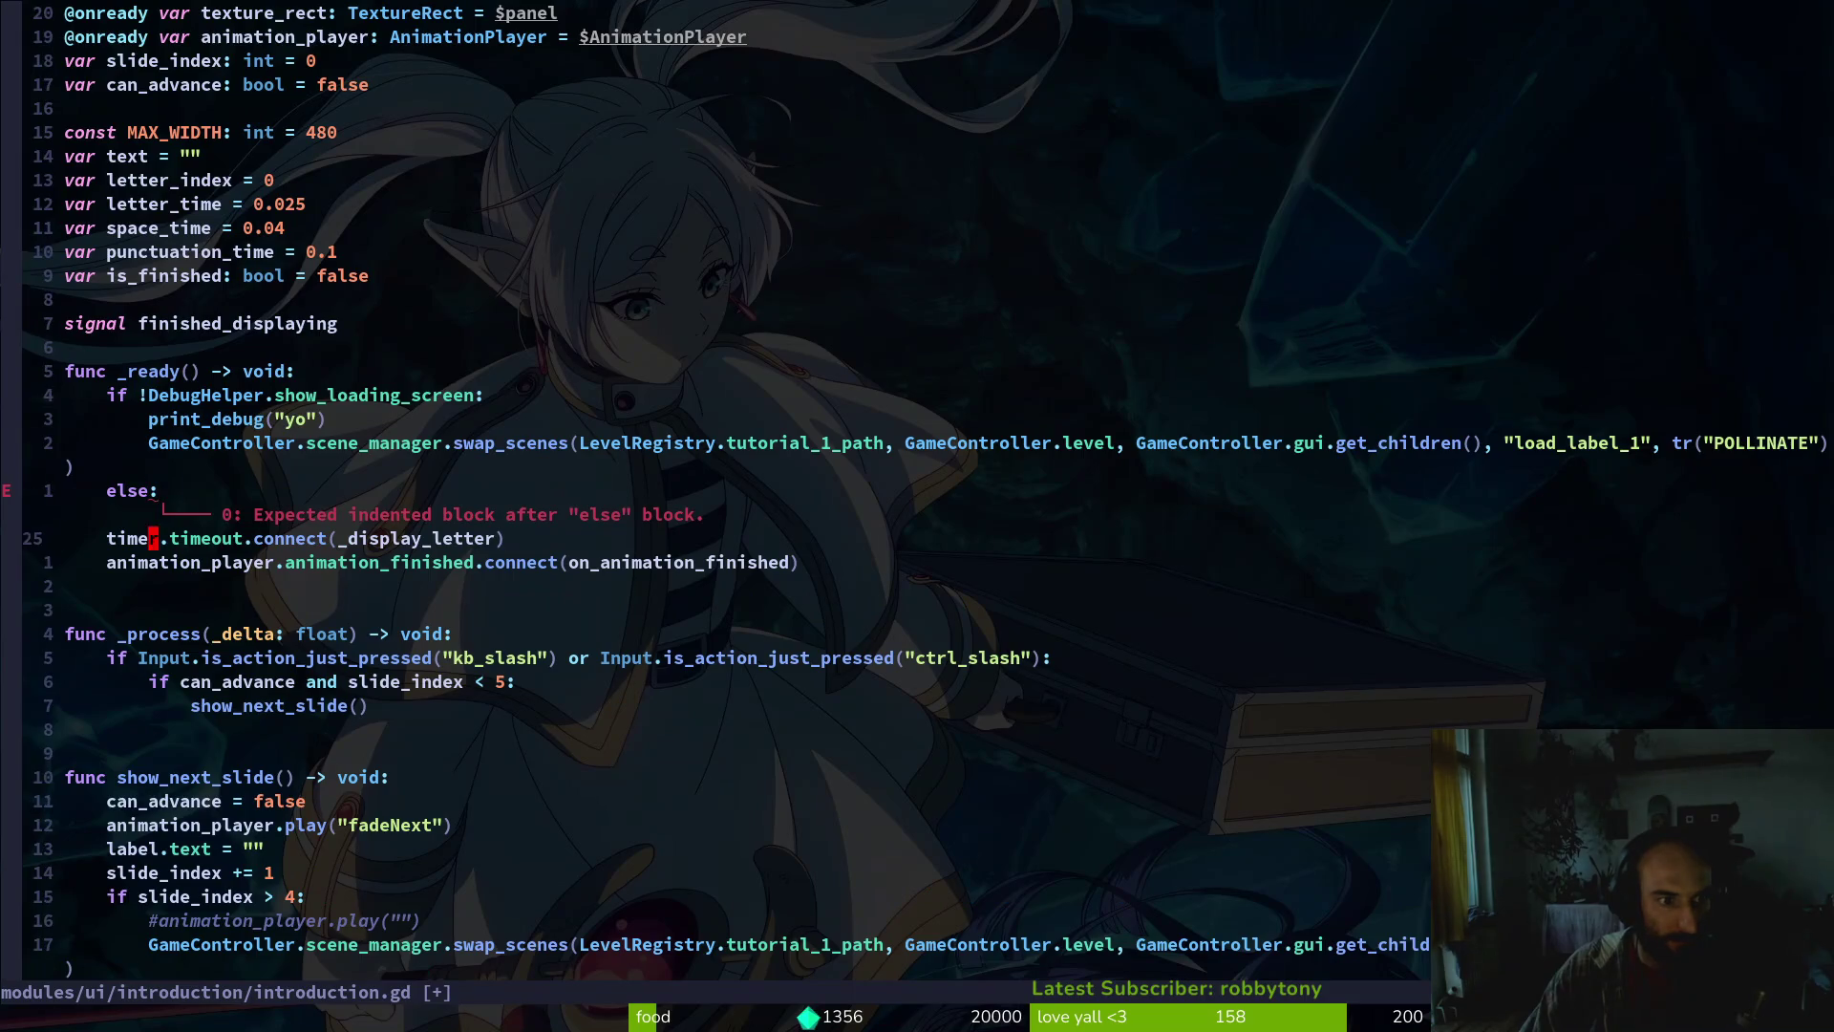
key(j)
key(V)
key(j)
key(greater)
text(:w)
key(Return)
Relaunch the game to test the restructured intro, then close it and undo the change
key(F5)
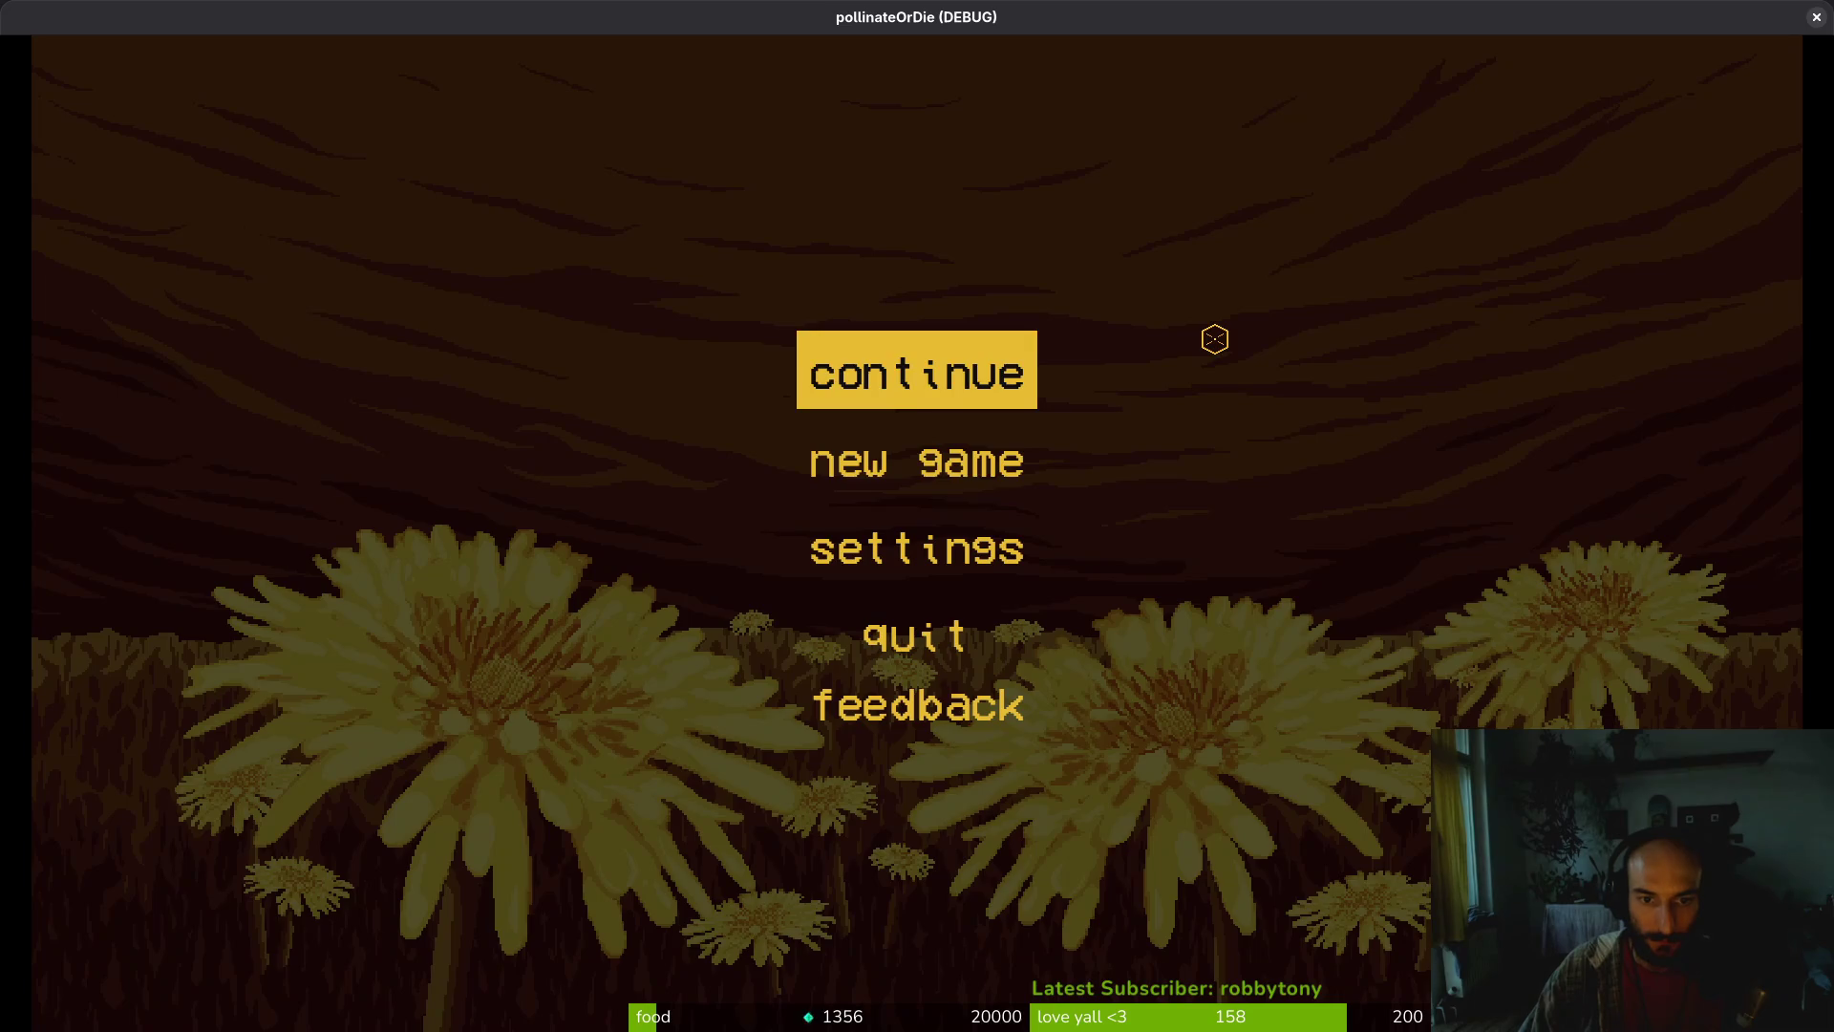
key(Return)
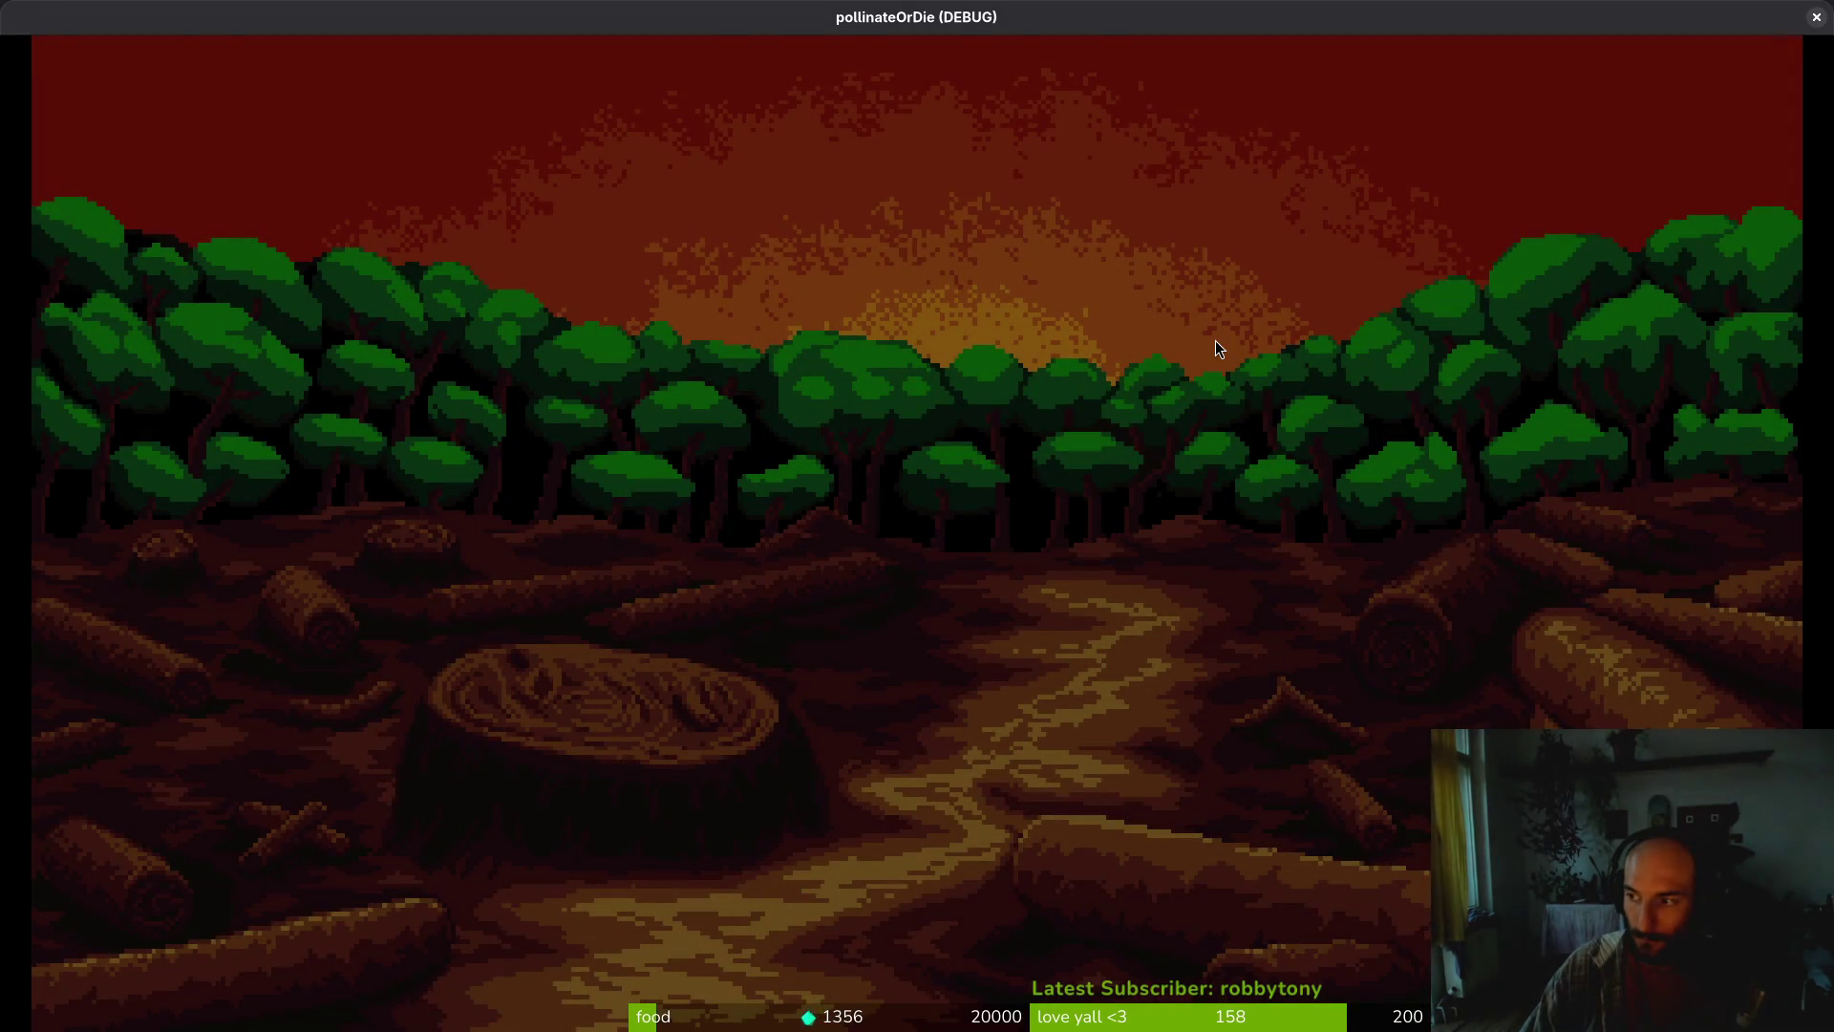
key(alt+F4)
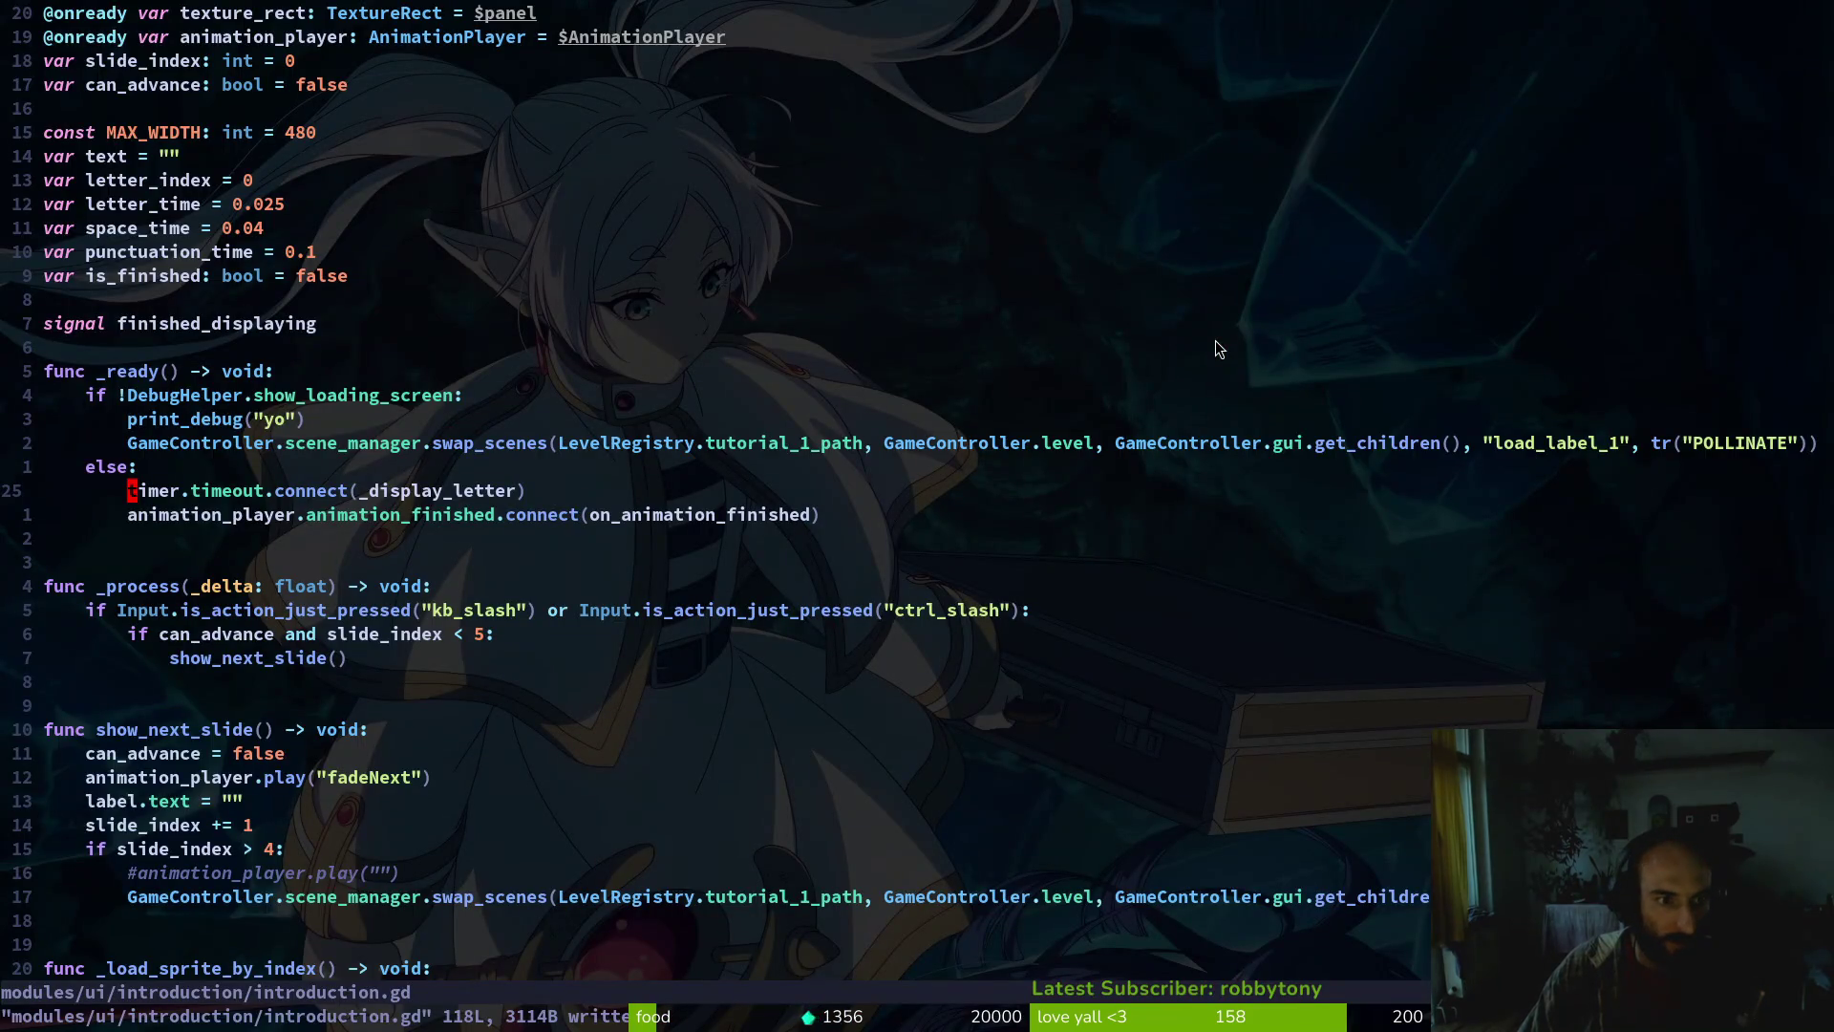
key(u)
key(u)
key(u)
key(u)
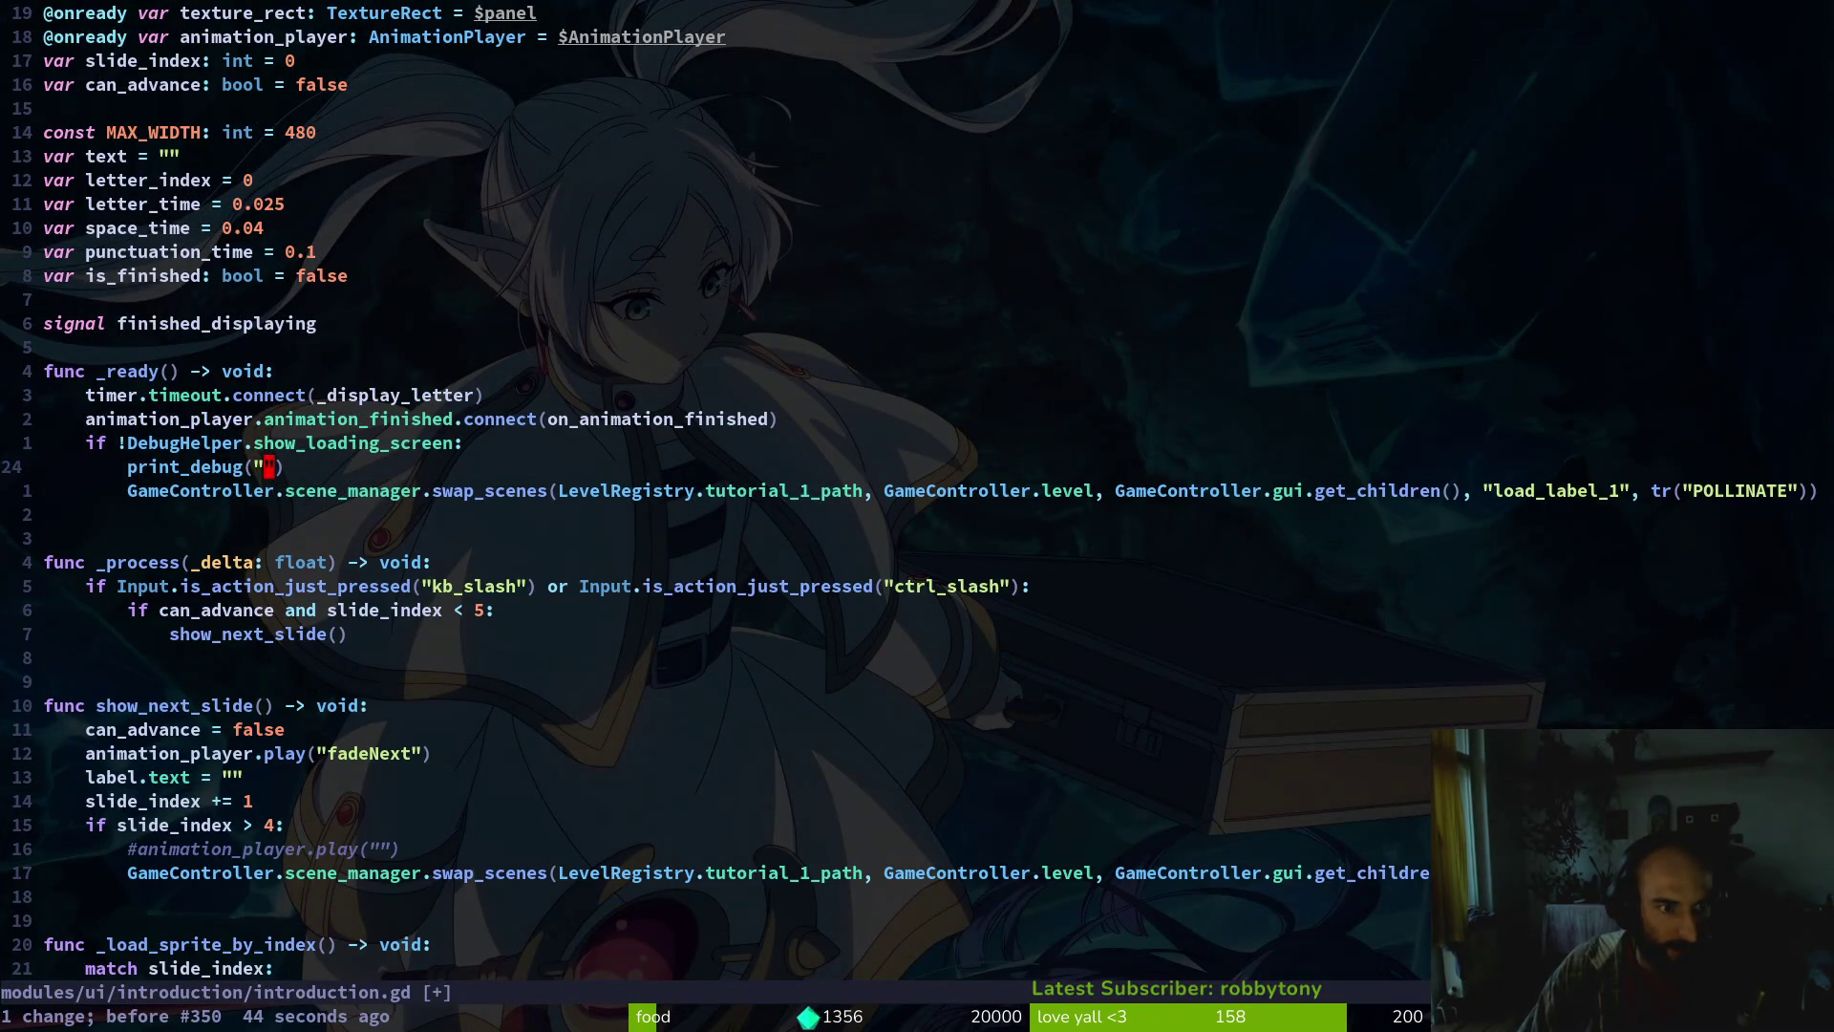
Redo the print_debug text, review the tutorial_1_path swap line, and save with :w and :write
key(ctrl+r)
text(:w)
key(Return)
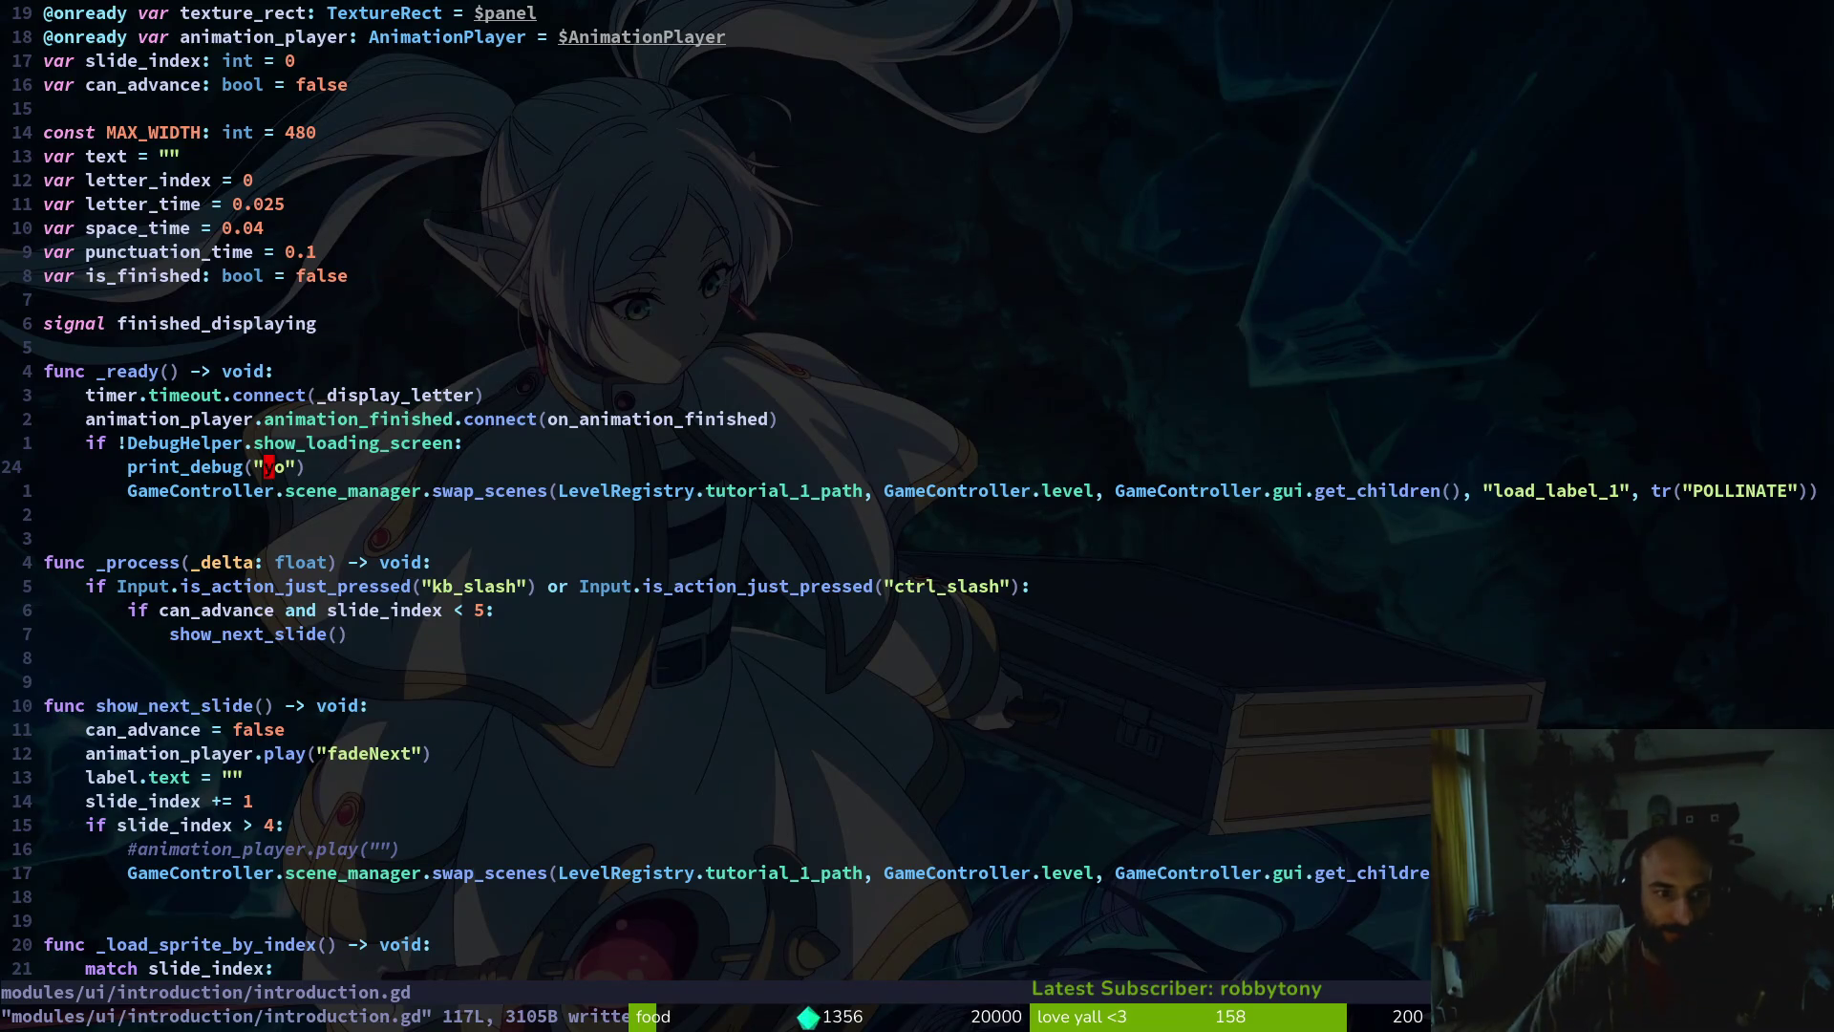
key(j)
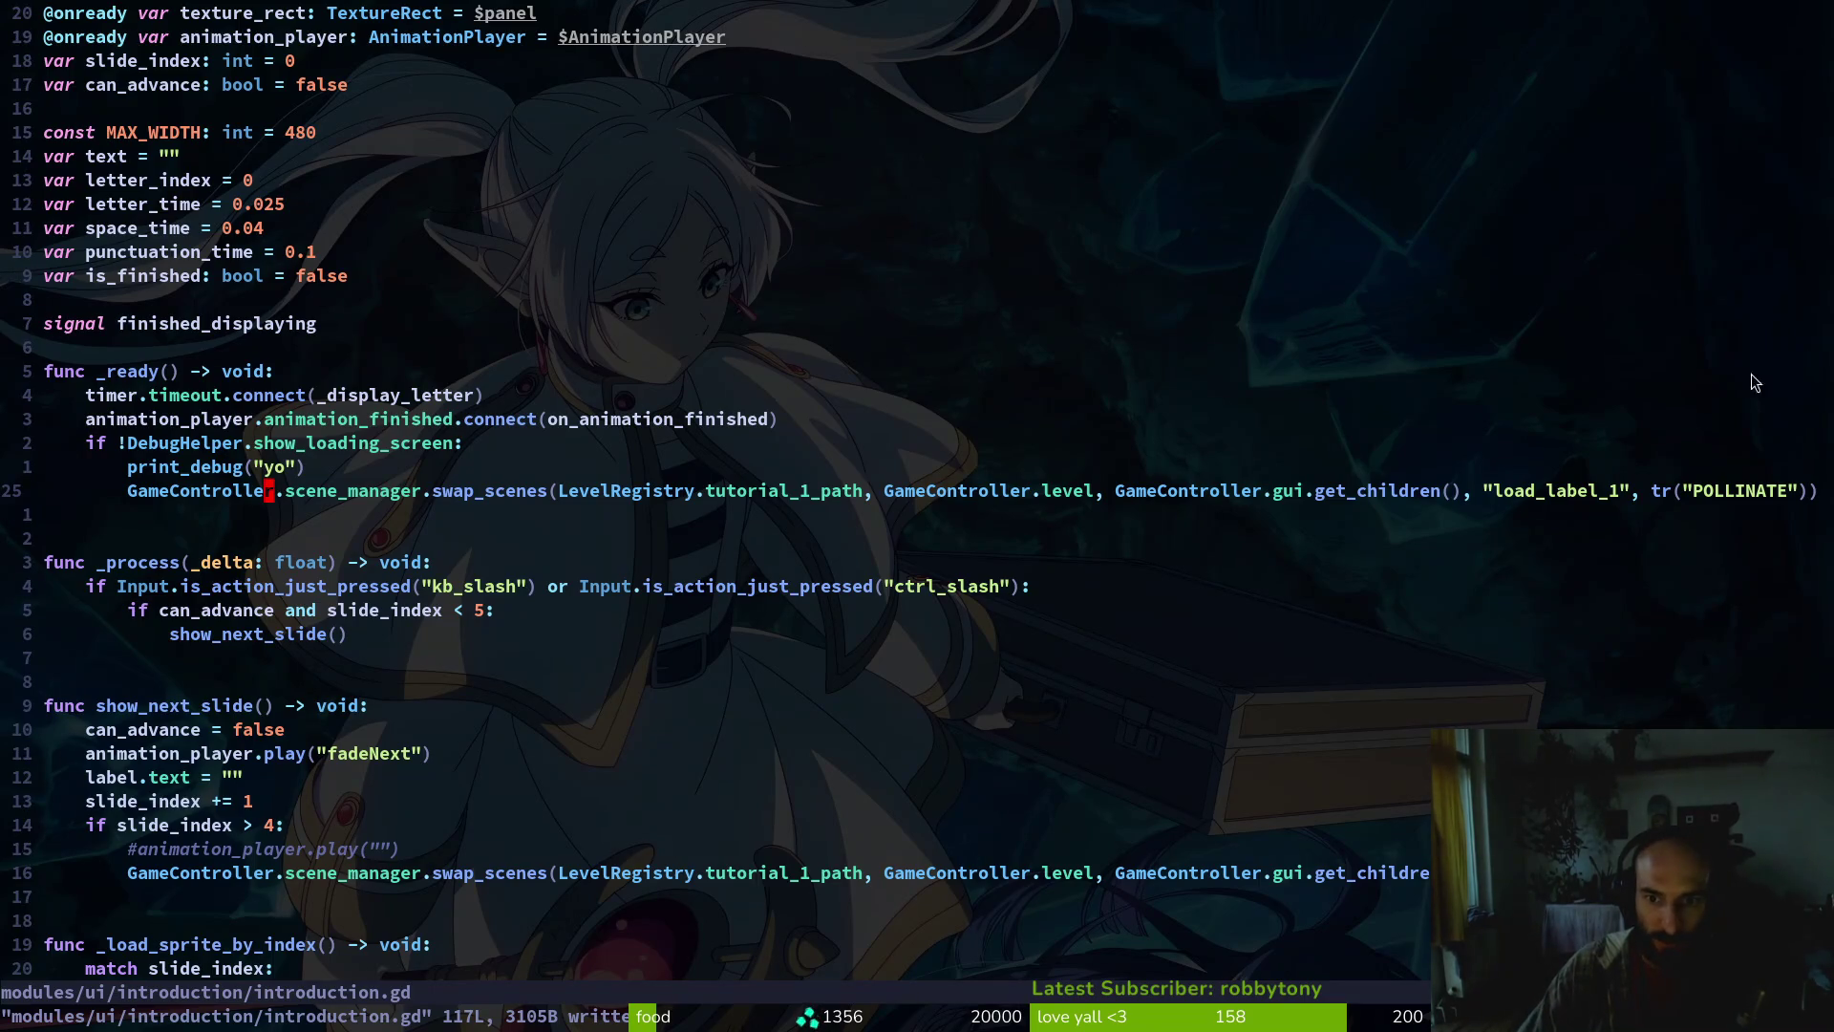
click(781, 490)
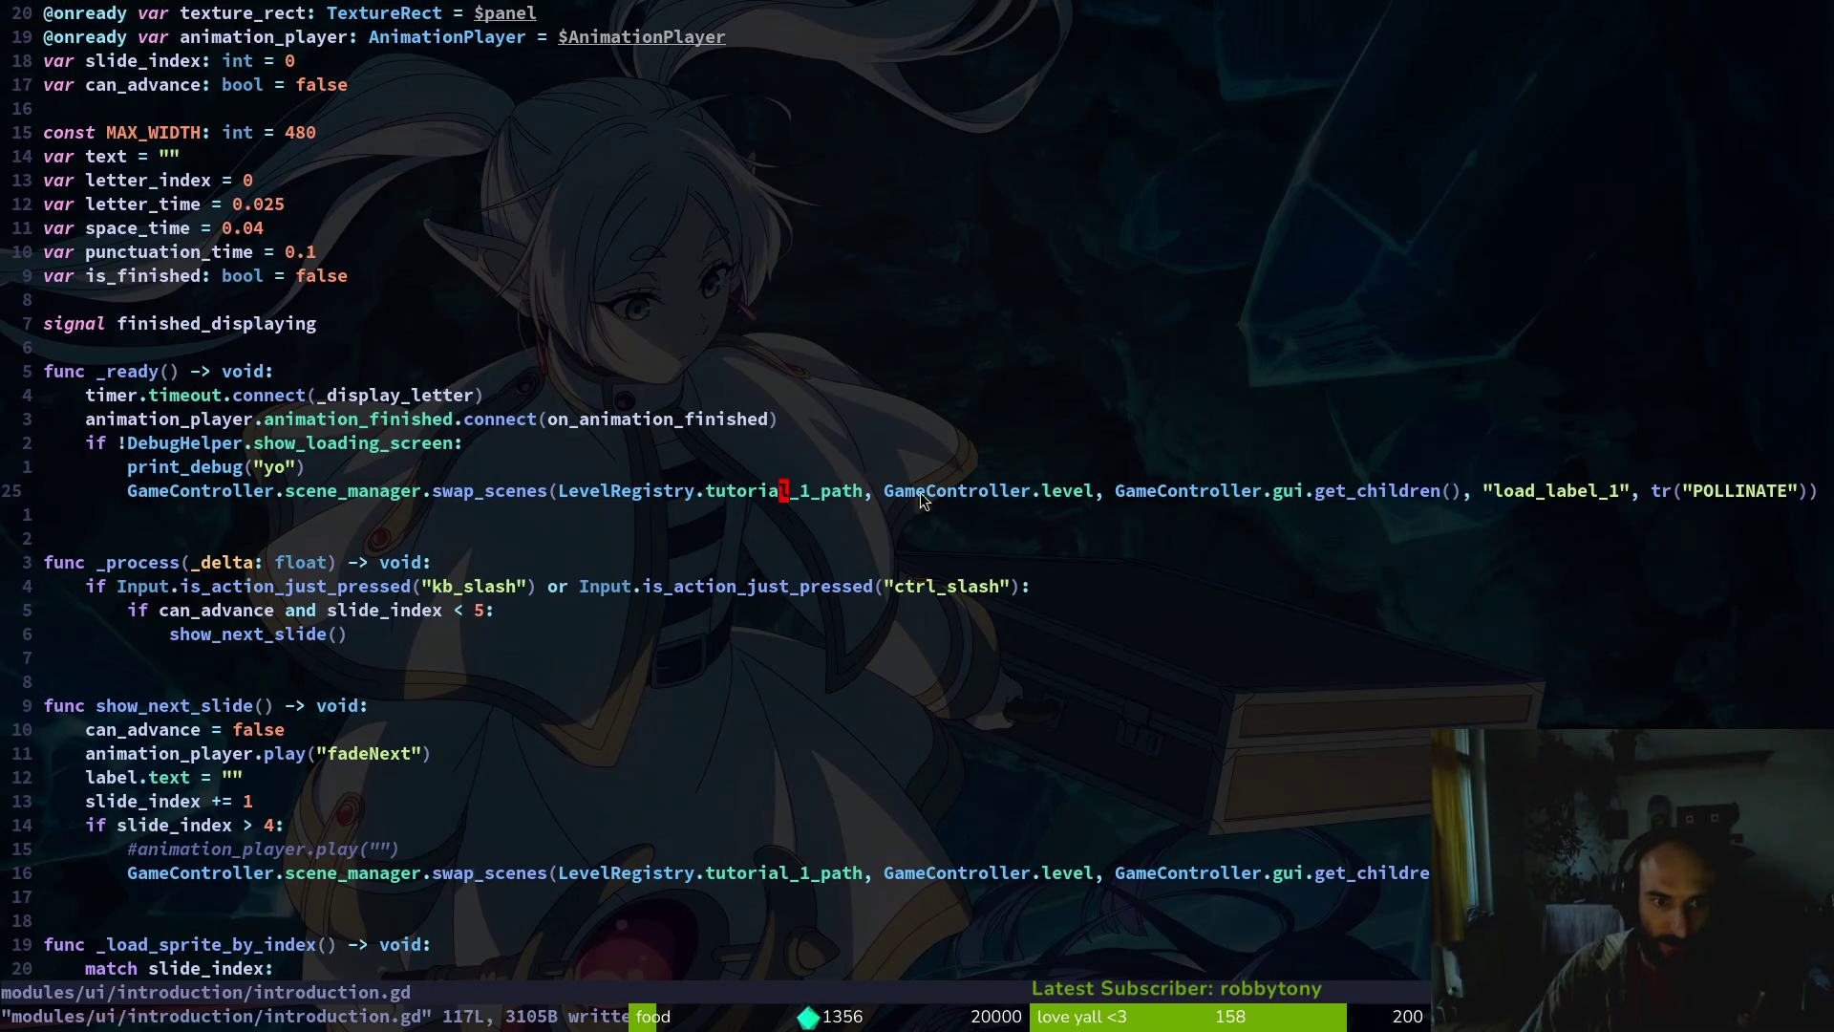
click(208, 468)
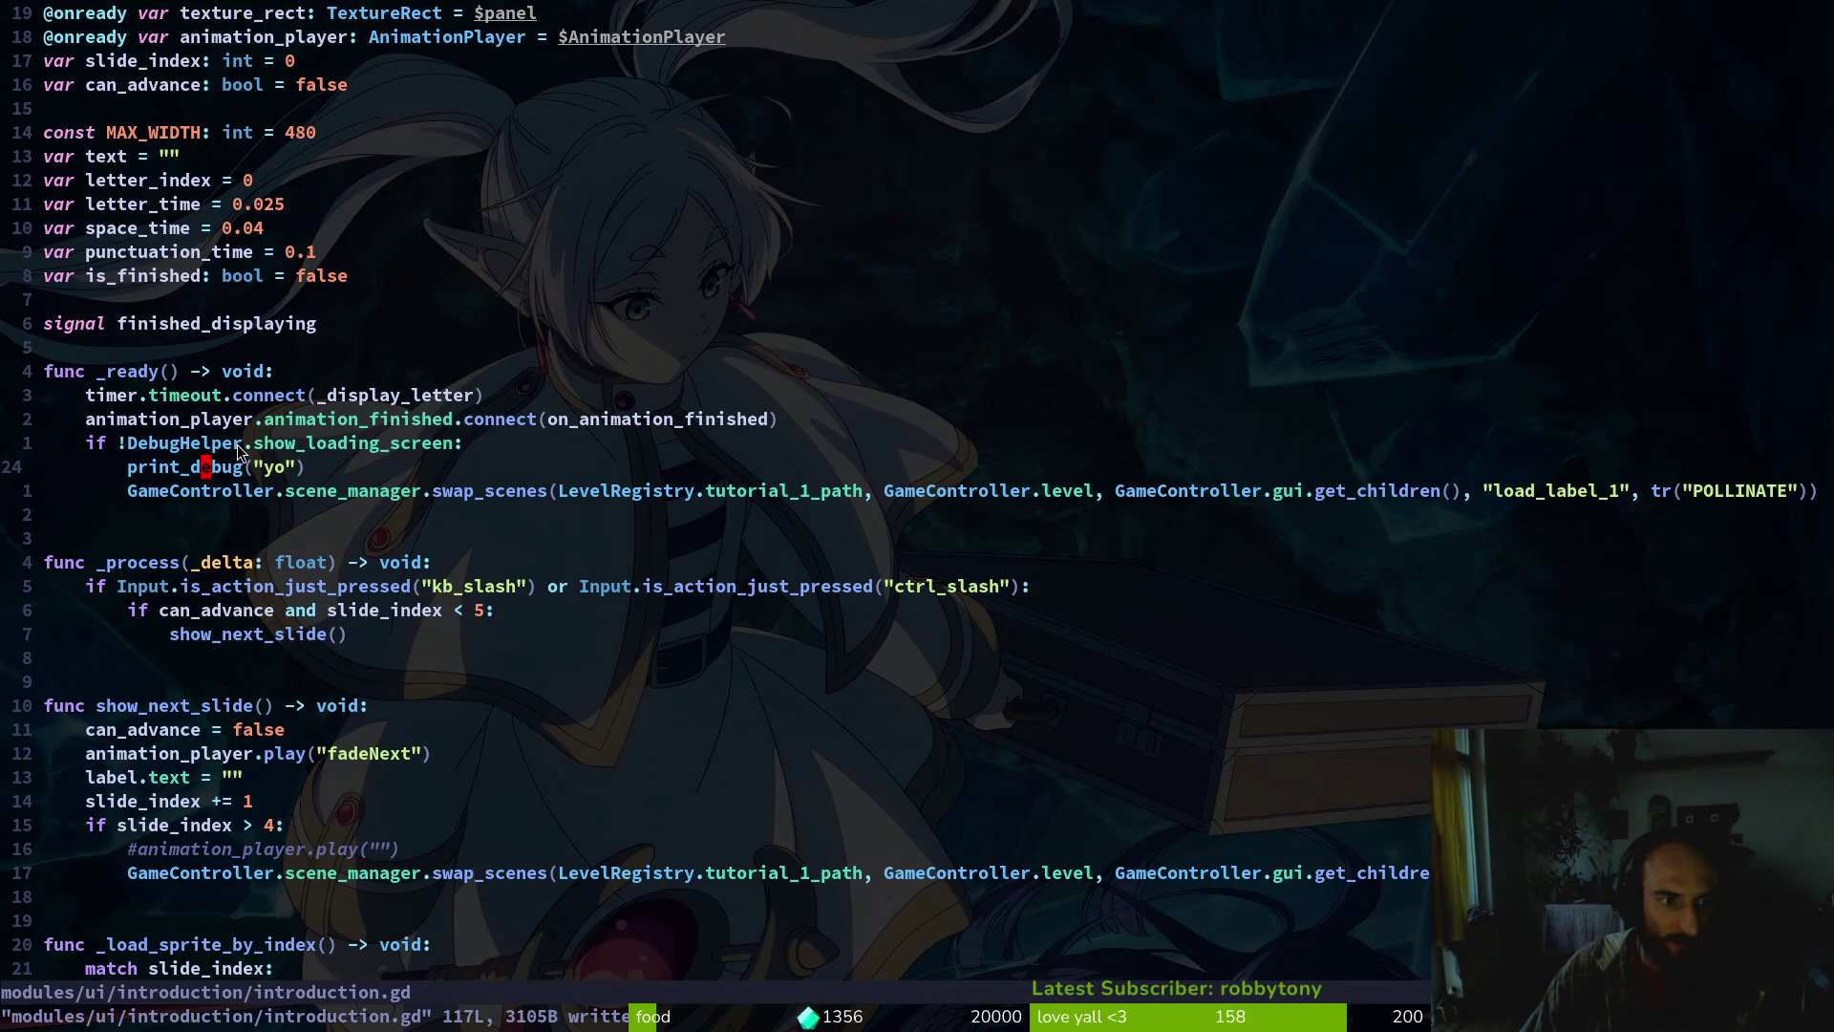
text(:write)
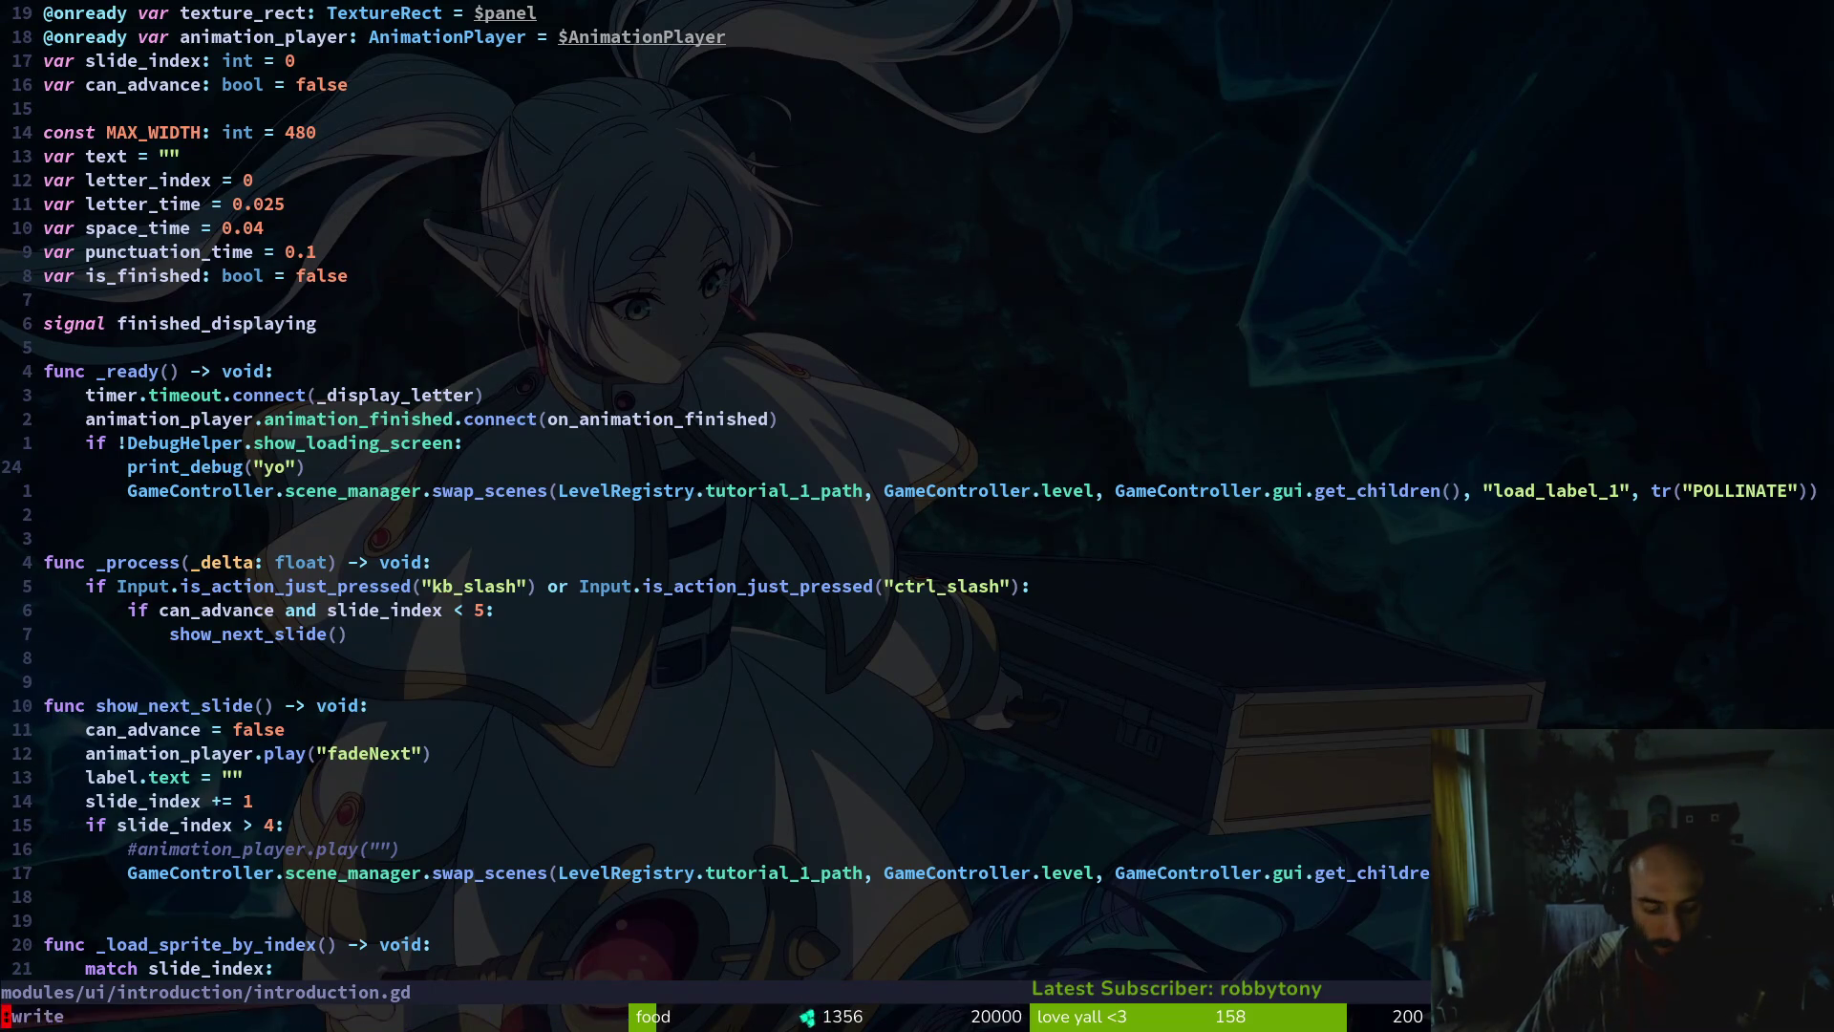
key(Return)
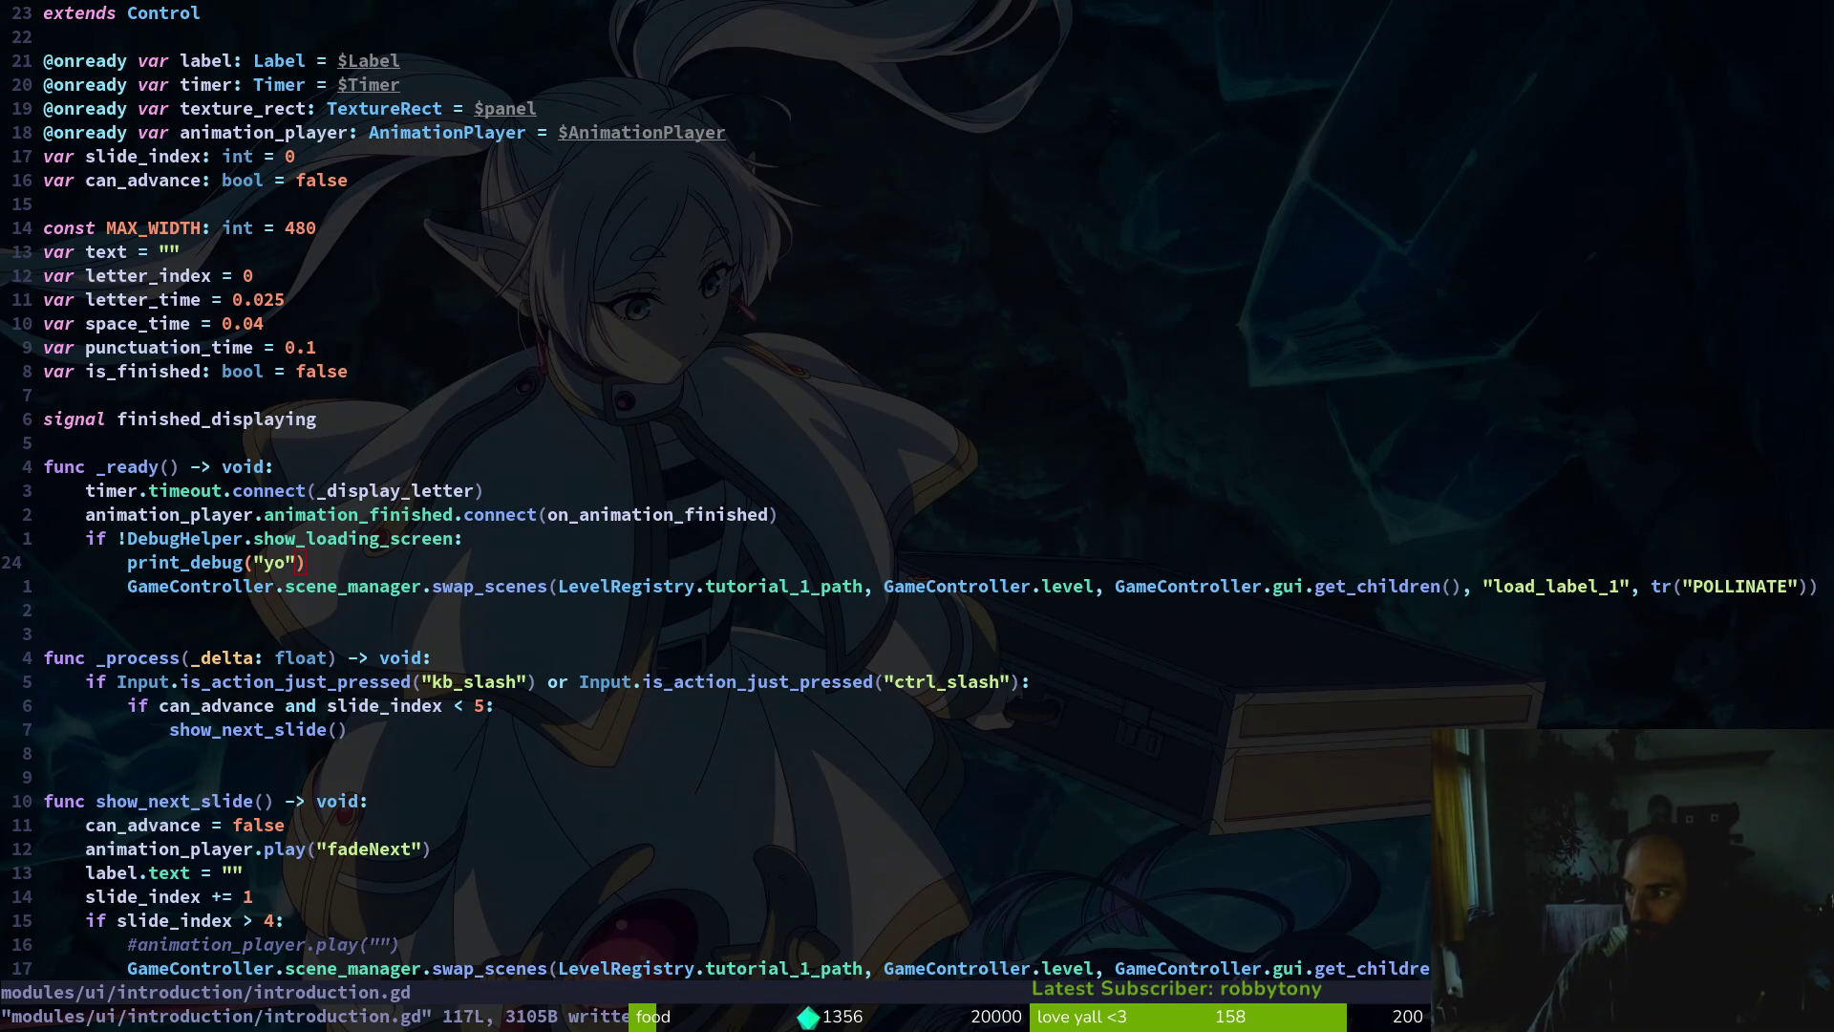
Search 'scenama' in the file finder and open scene.manager.gd
click(1178, 715)
key(space)
key(f)
key(f)
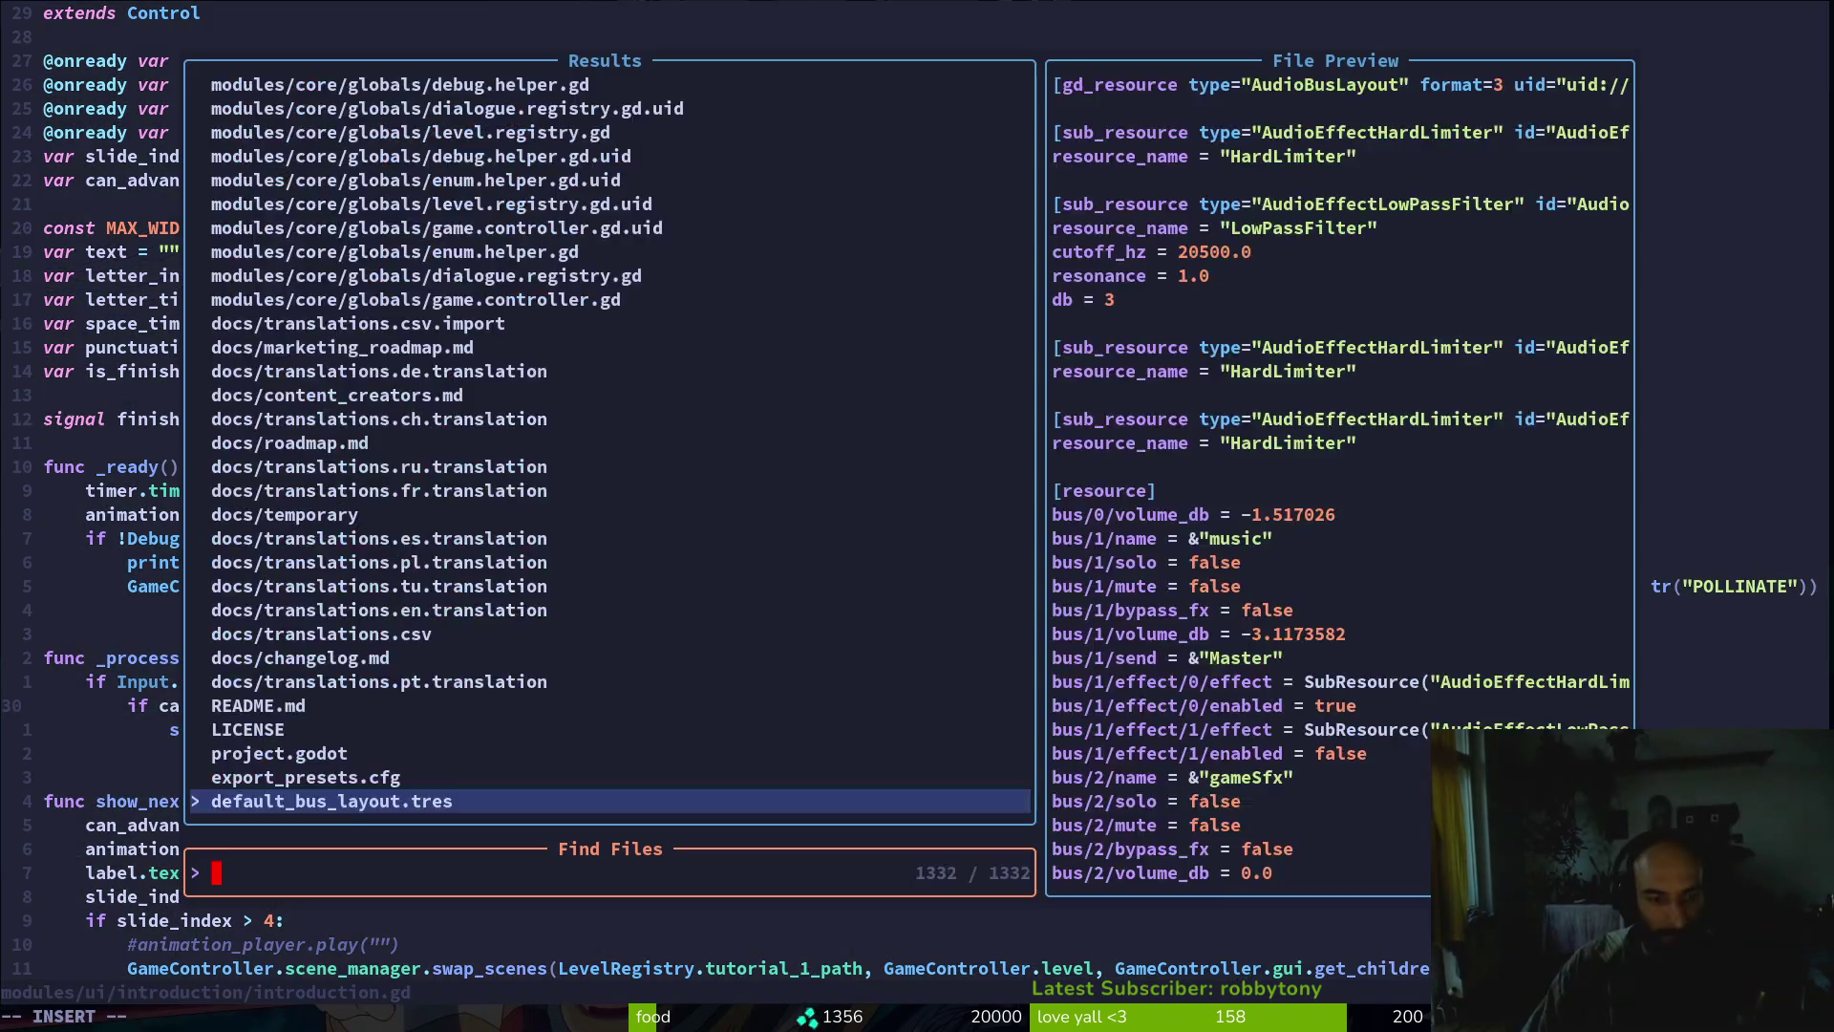
text(scenama)
key(BackSpace)
key(BackSpace)
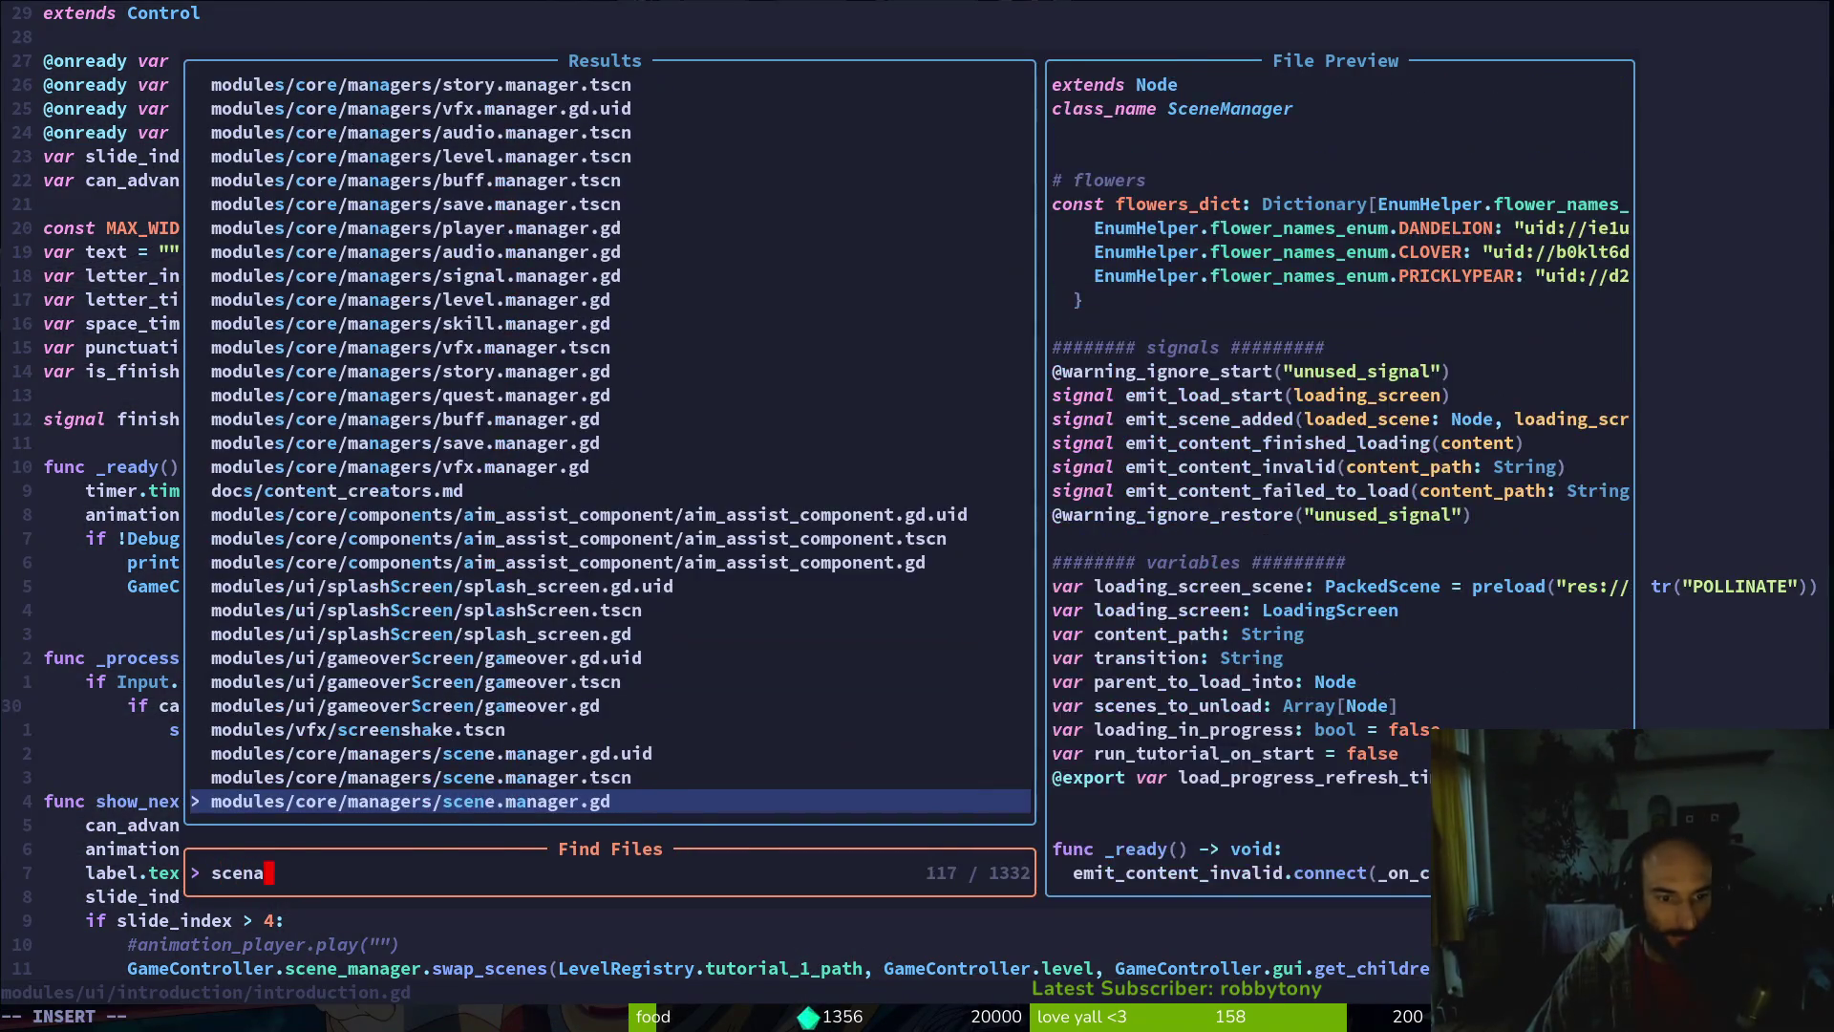
key(Return)
Yank all 122 lines of scene.manager.gd with ggVGy and bring up Gemini
key(g)
key(g)
key(V)
key(G)
key(y)
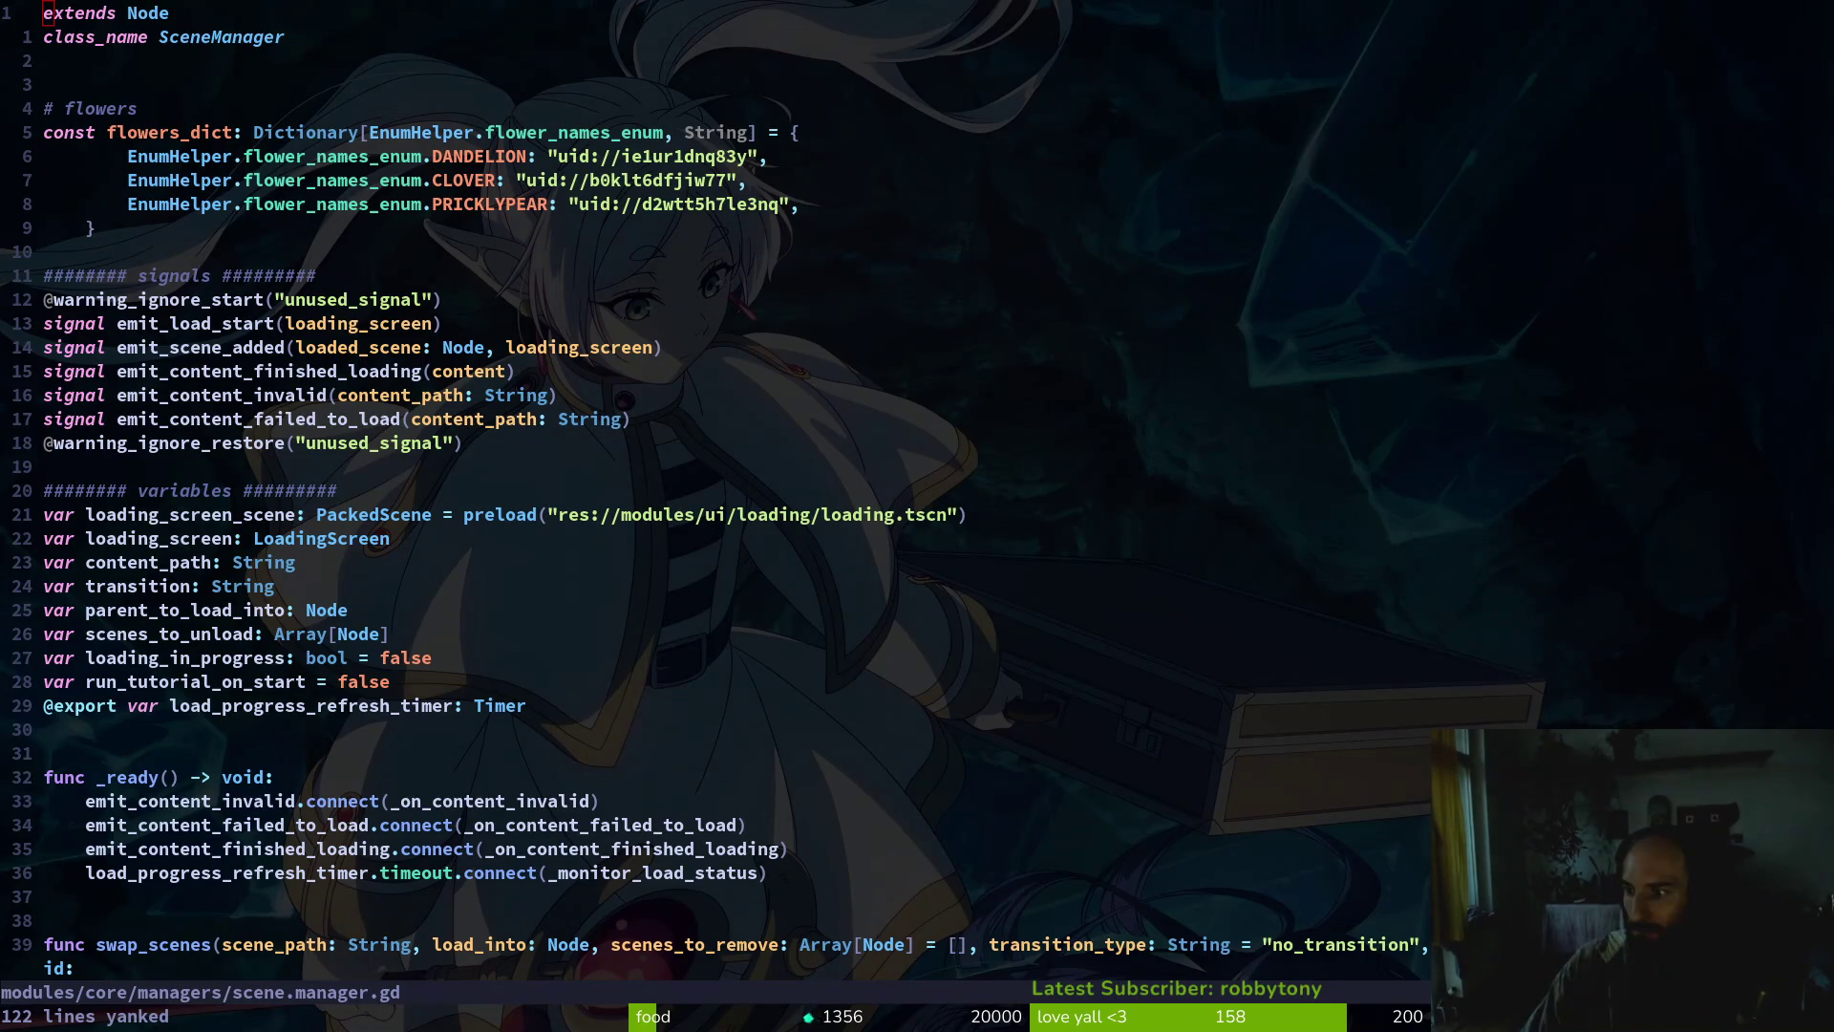
key(super+b)
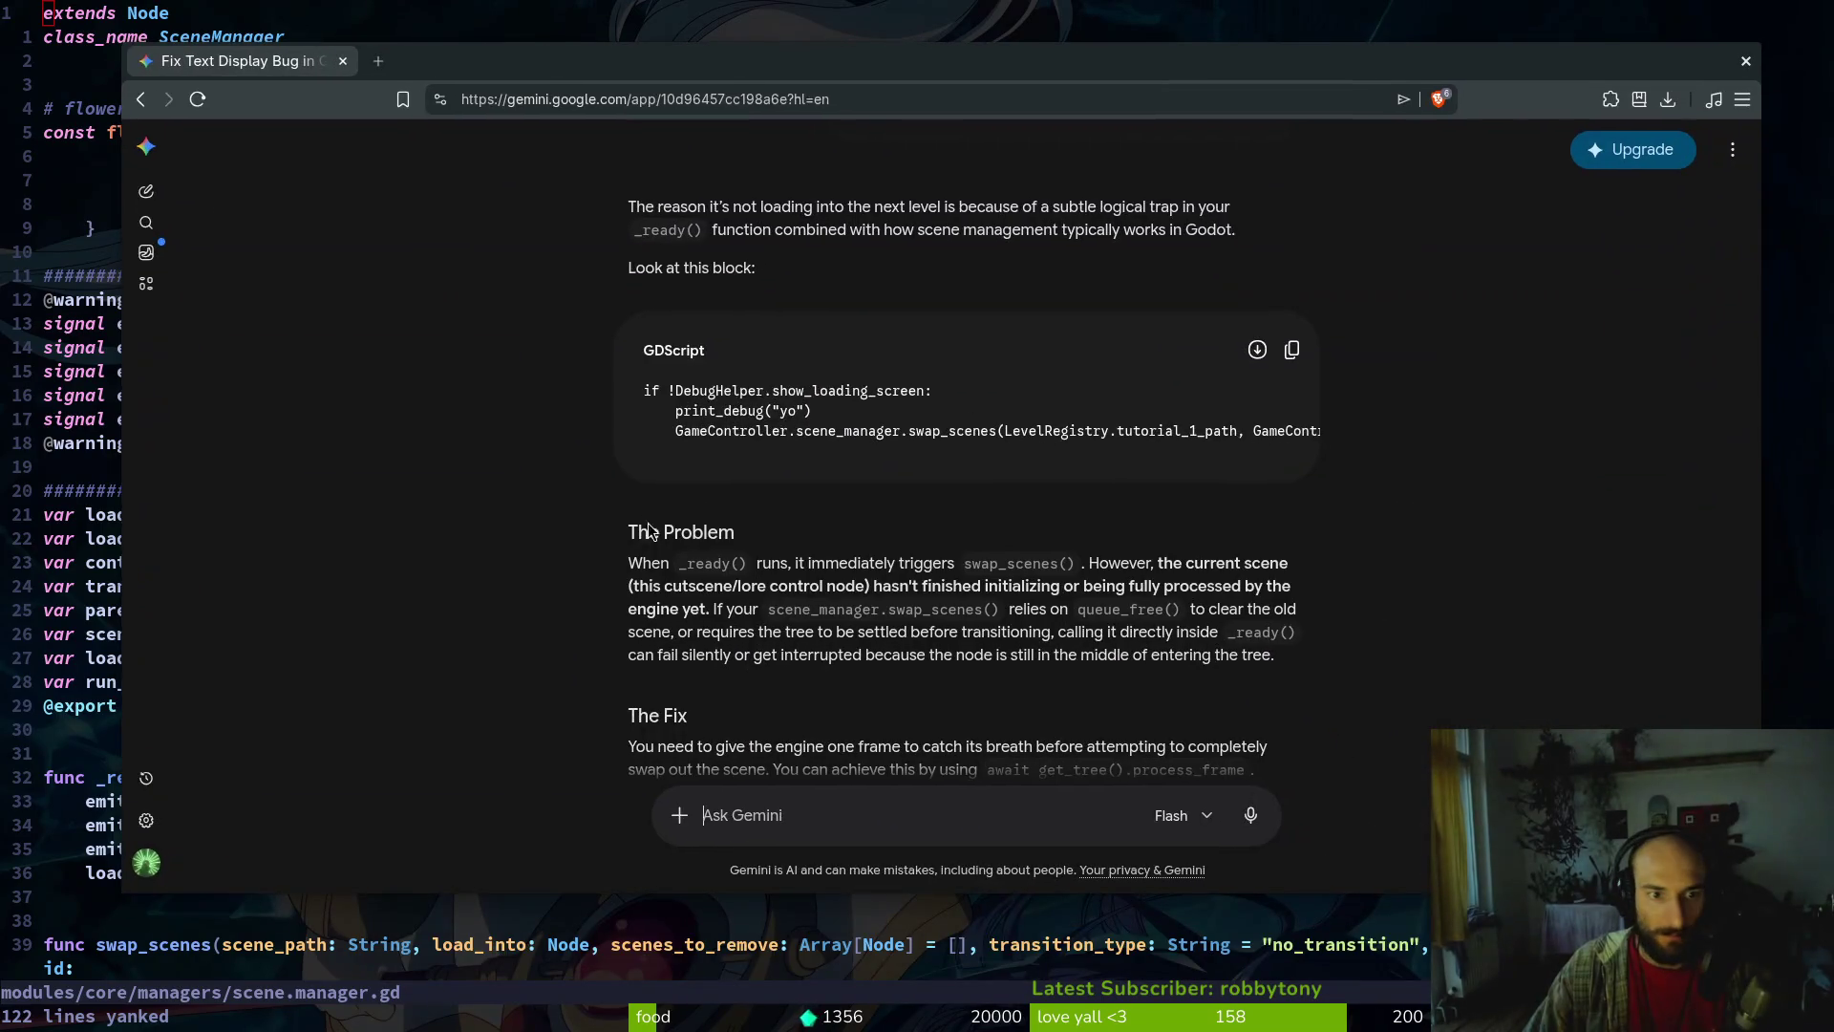
Read Gemini's explanation of the transition_in_complete await stall, then close the chat
scroll(716, 563, down, 15)
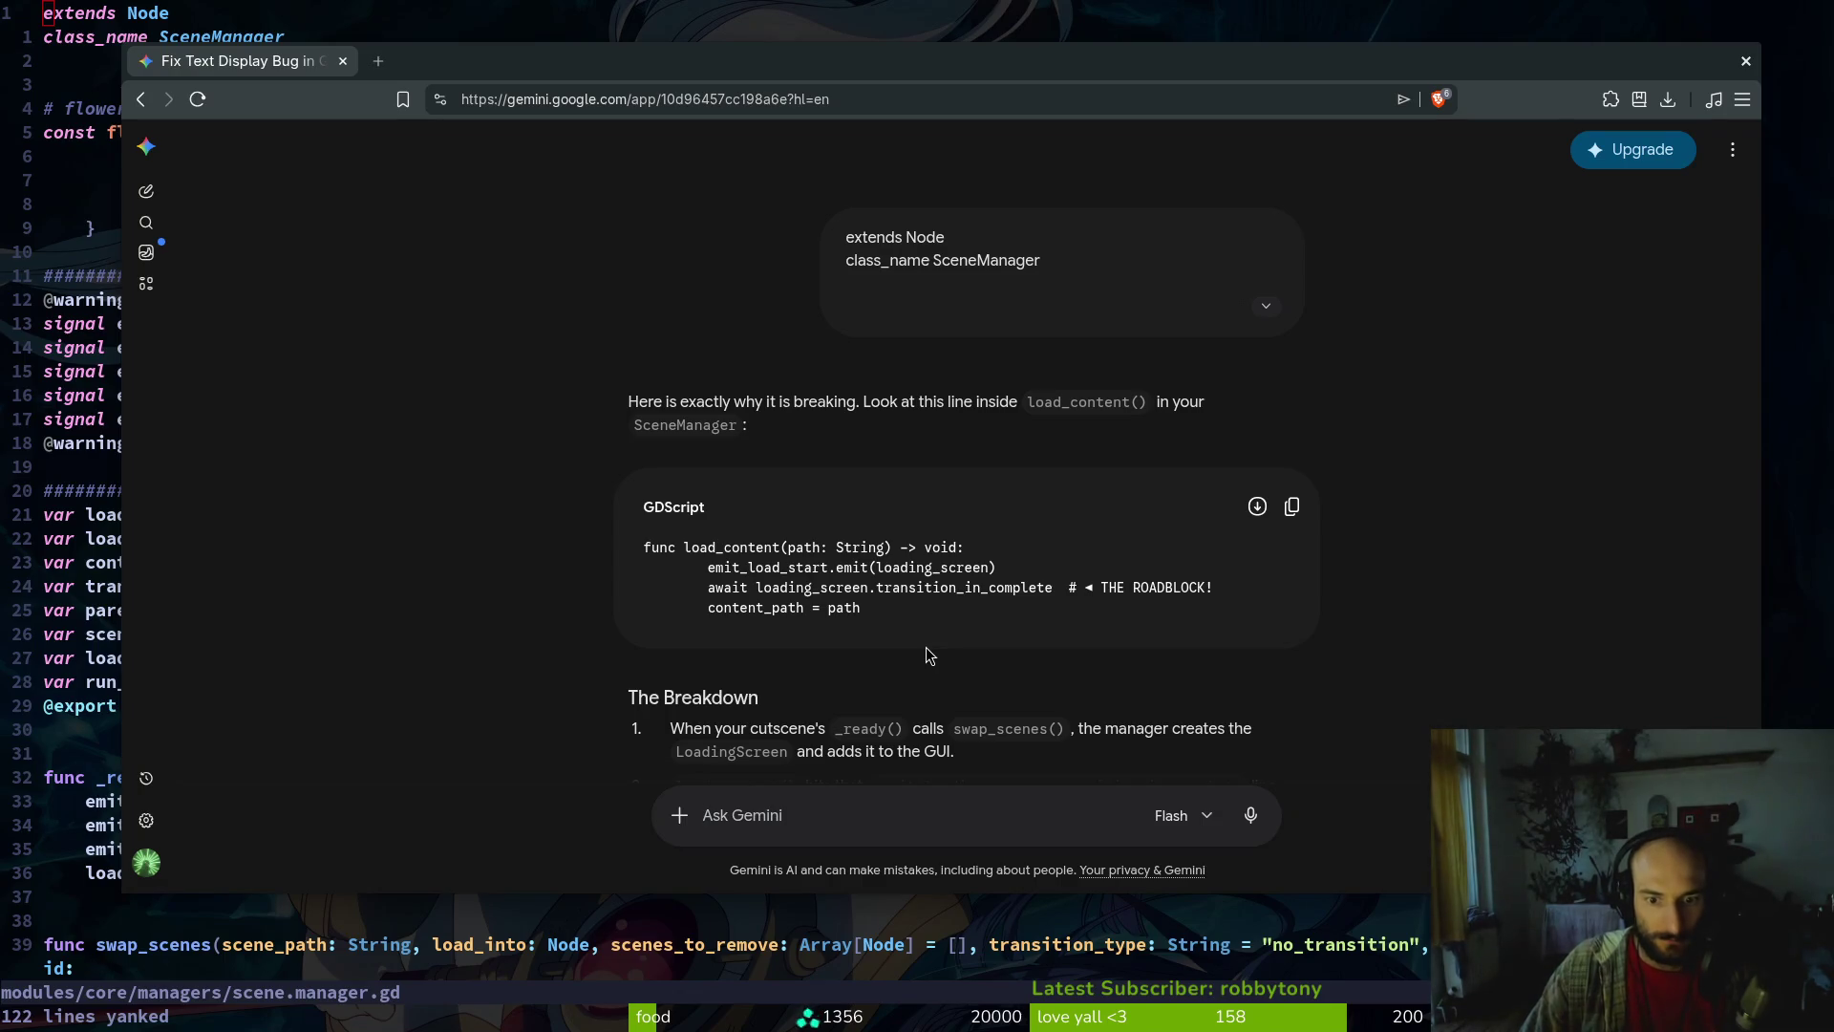
scroll(941, 645, down, 2)
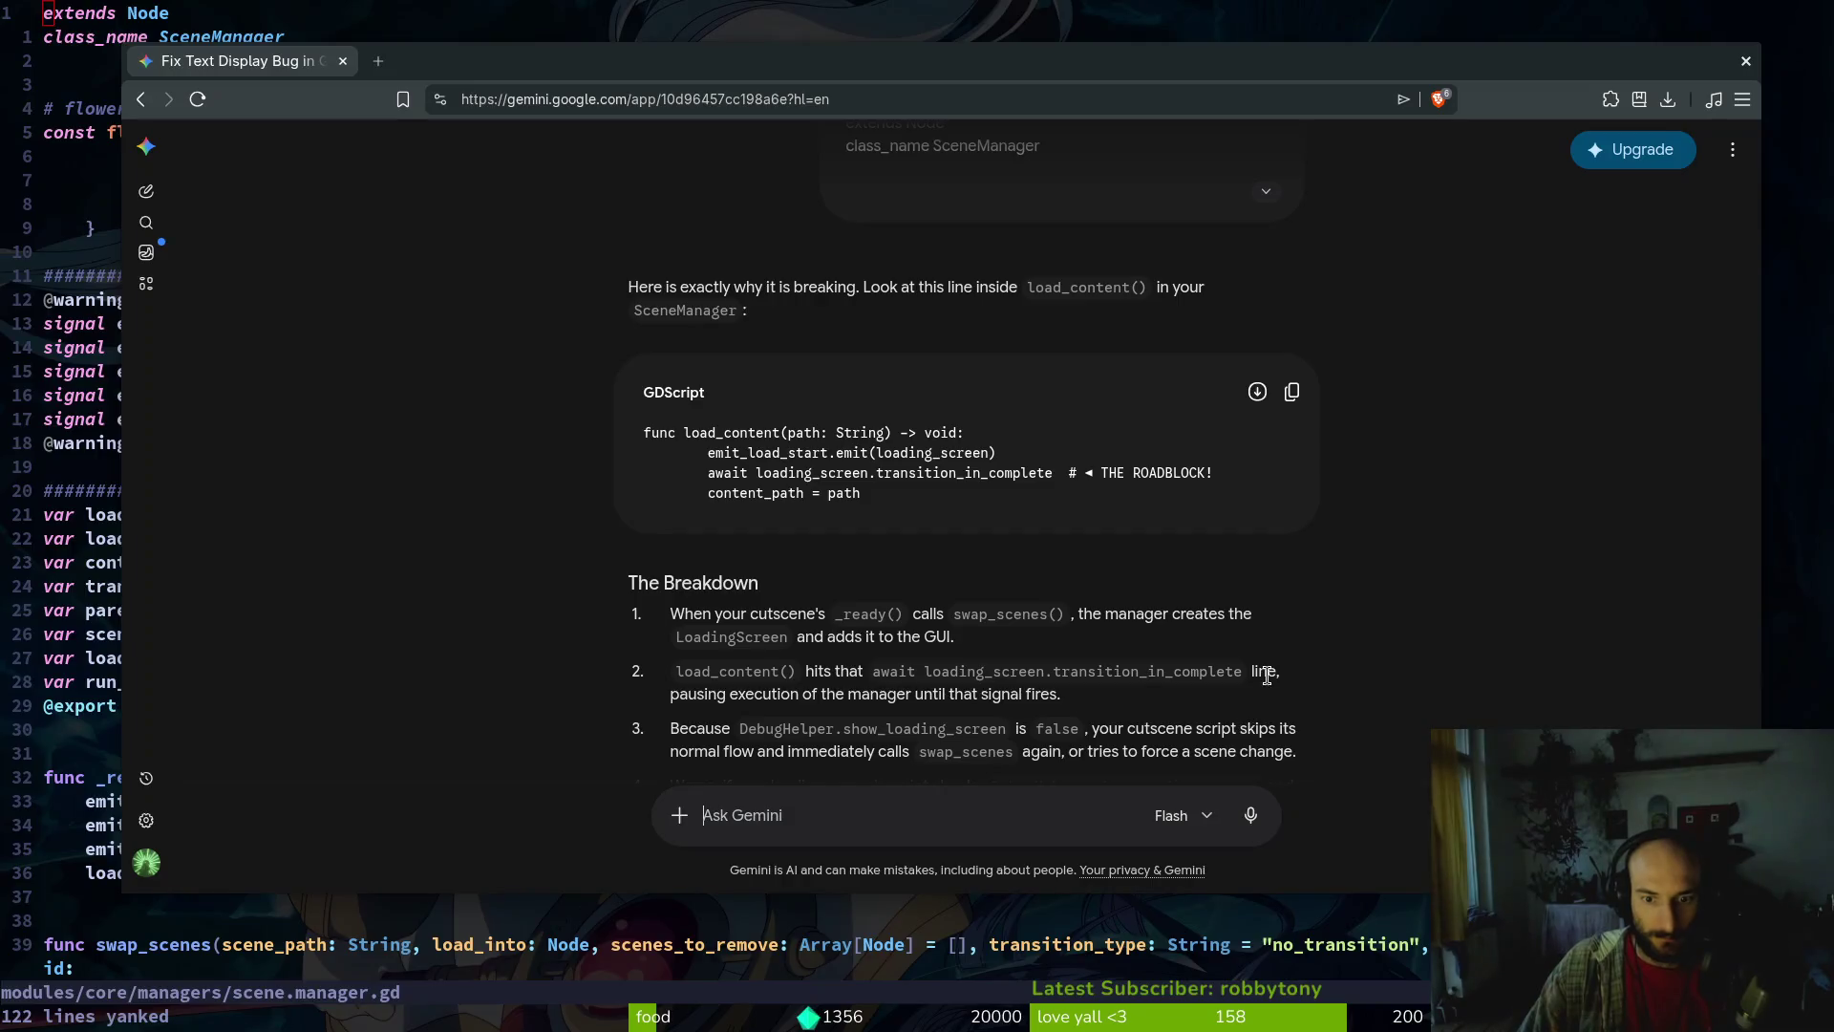
scroll(1275, 666, down, 2)
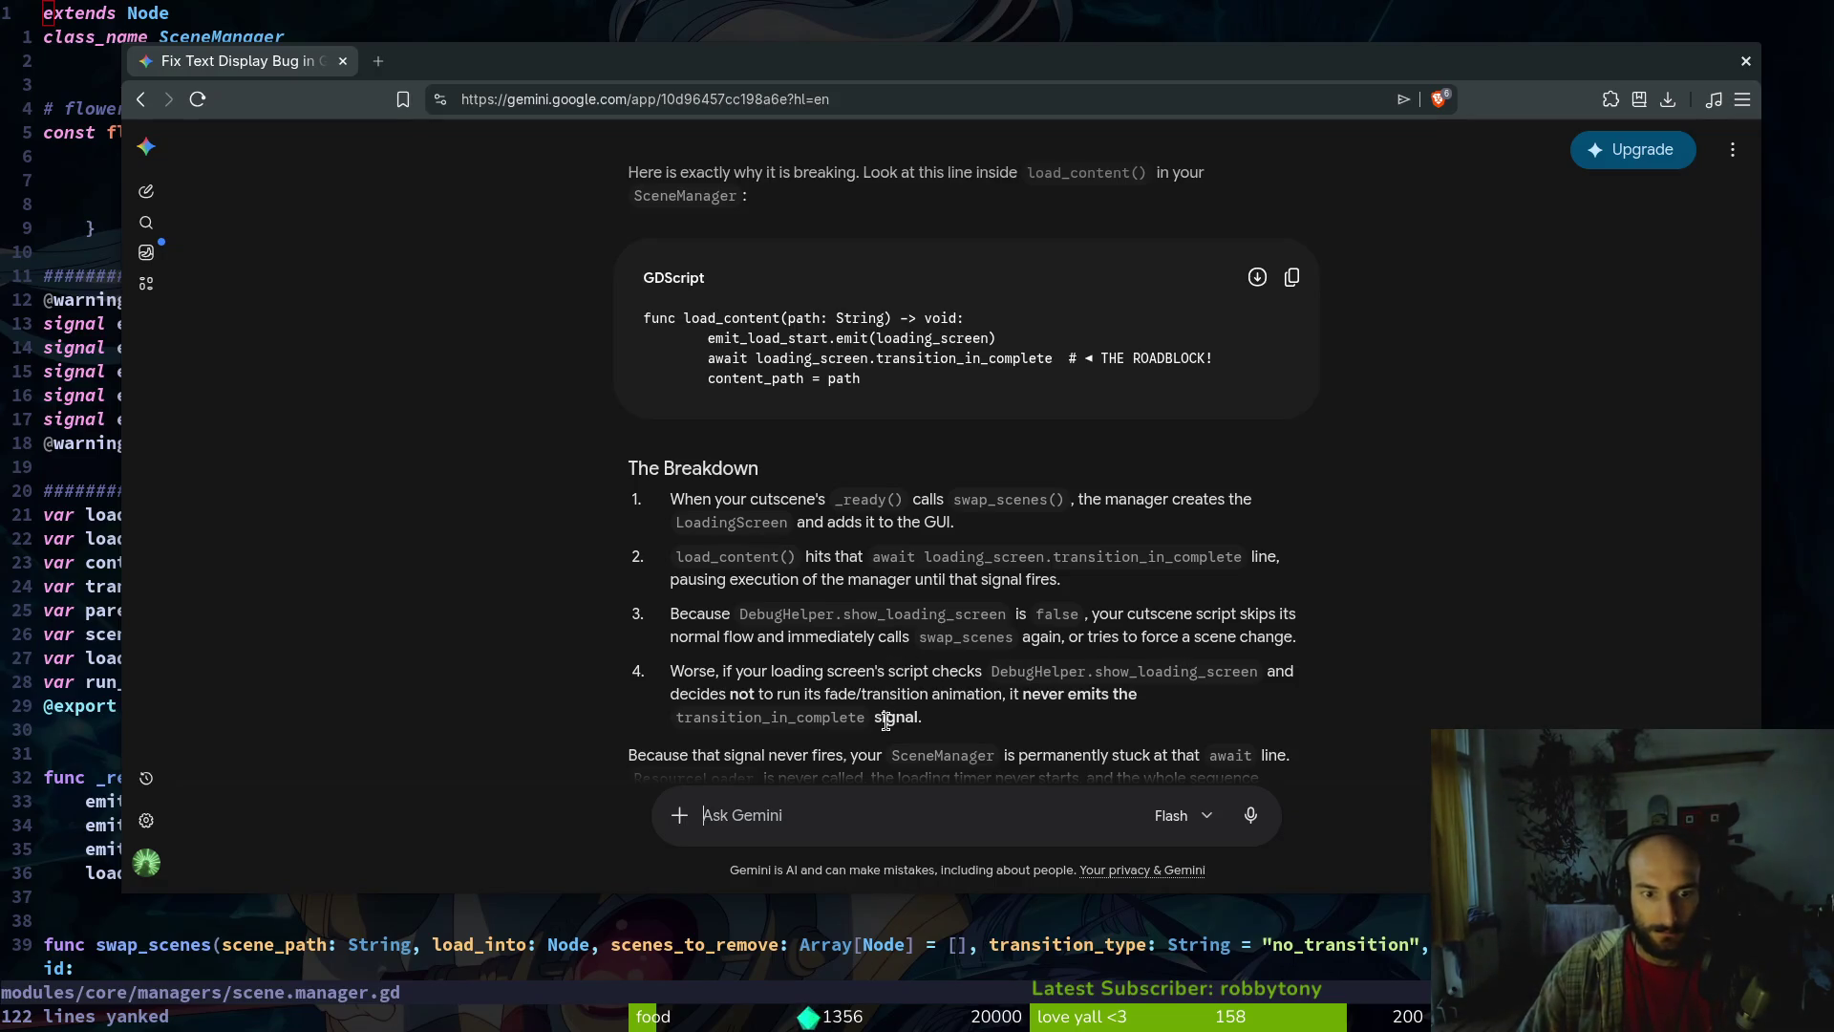
scroll(989, 715, down, 3)
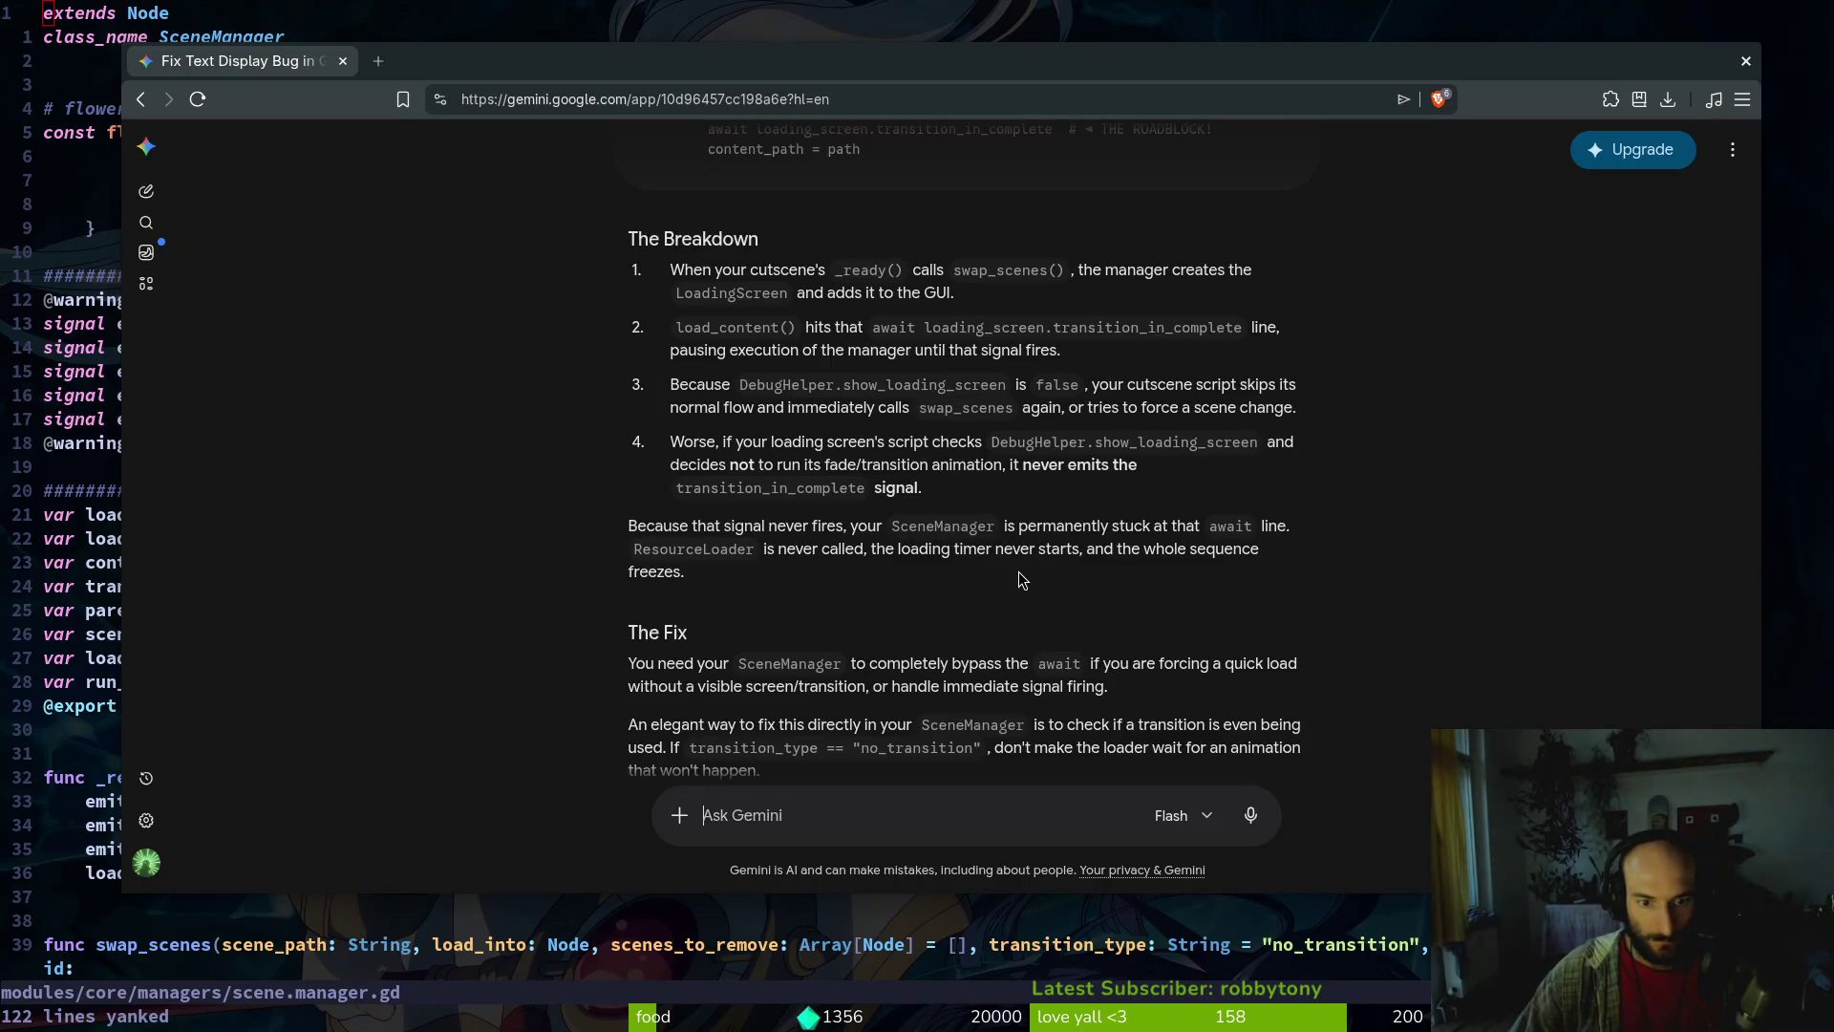
key(ctrl+w)
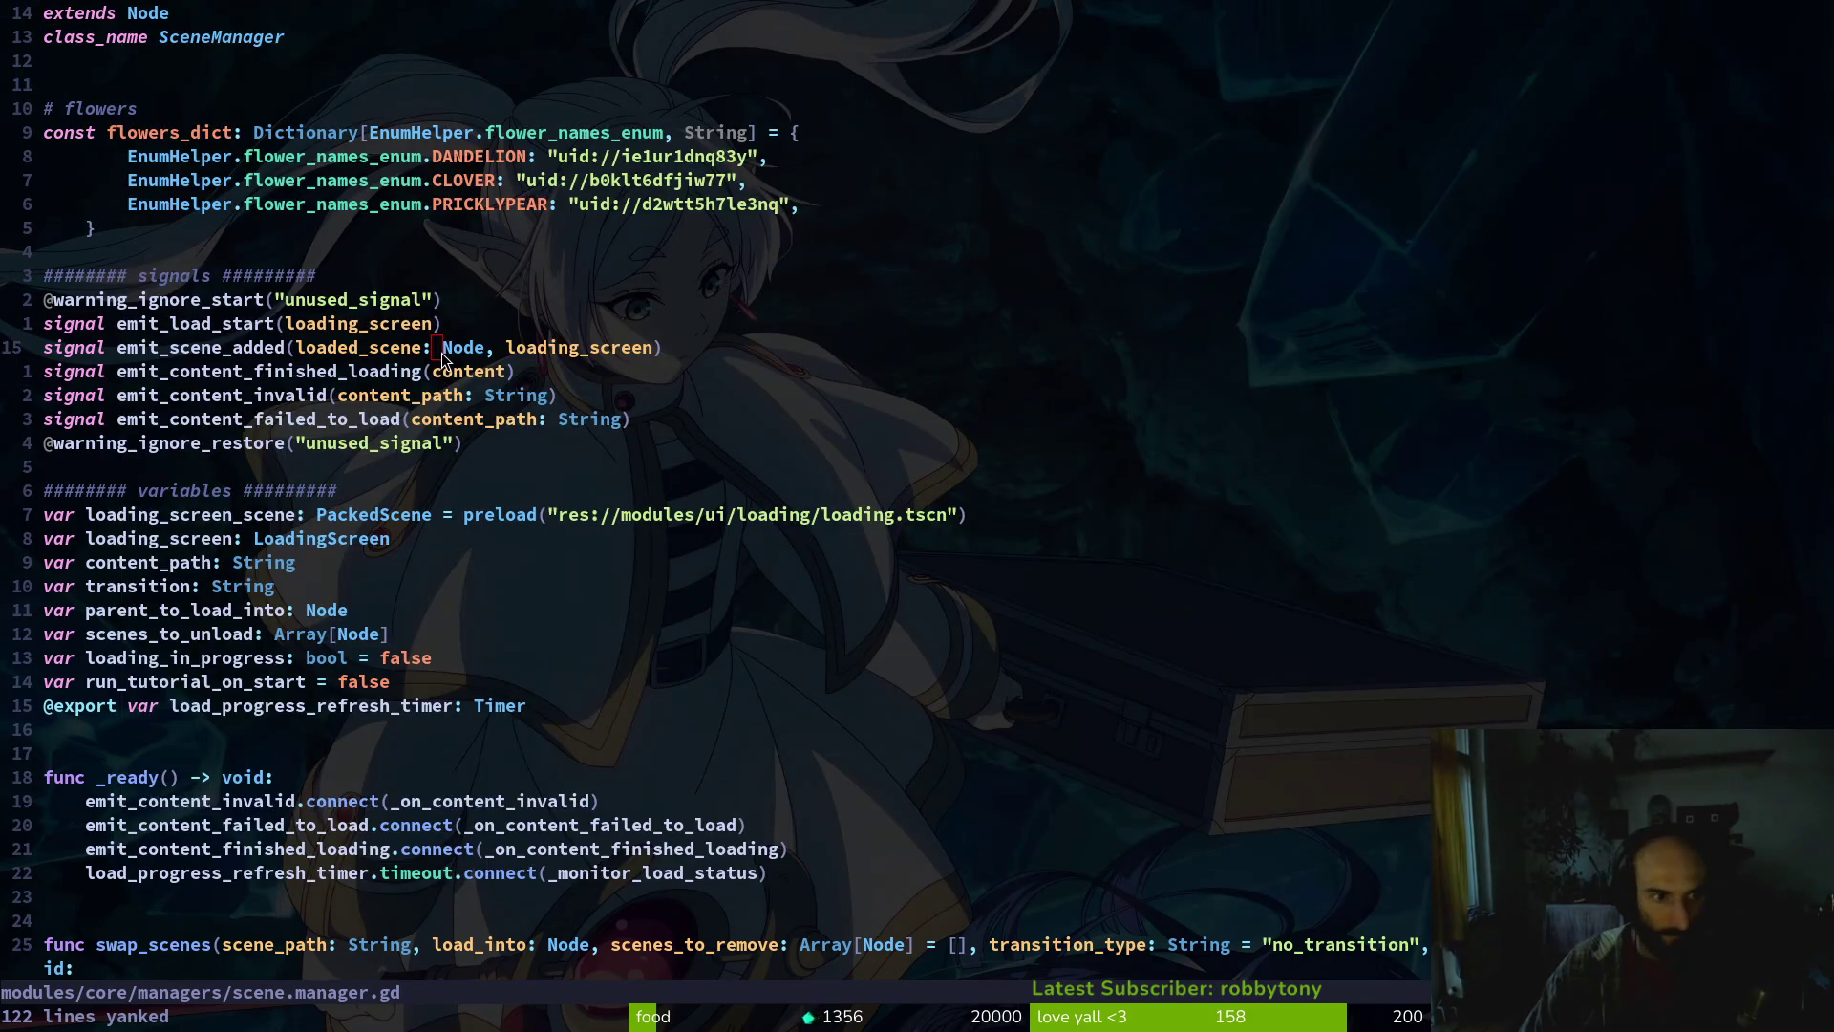
Switch to introduction.gd, undo back to the show_next_slide if/else check, and save it
click(438, 349)
key(ctrl+6)
key(u)
key(u)
key(u)
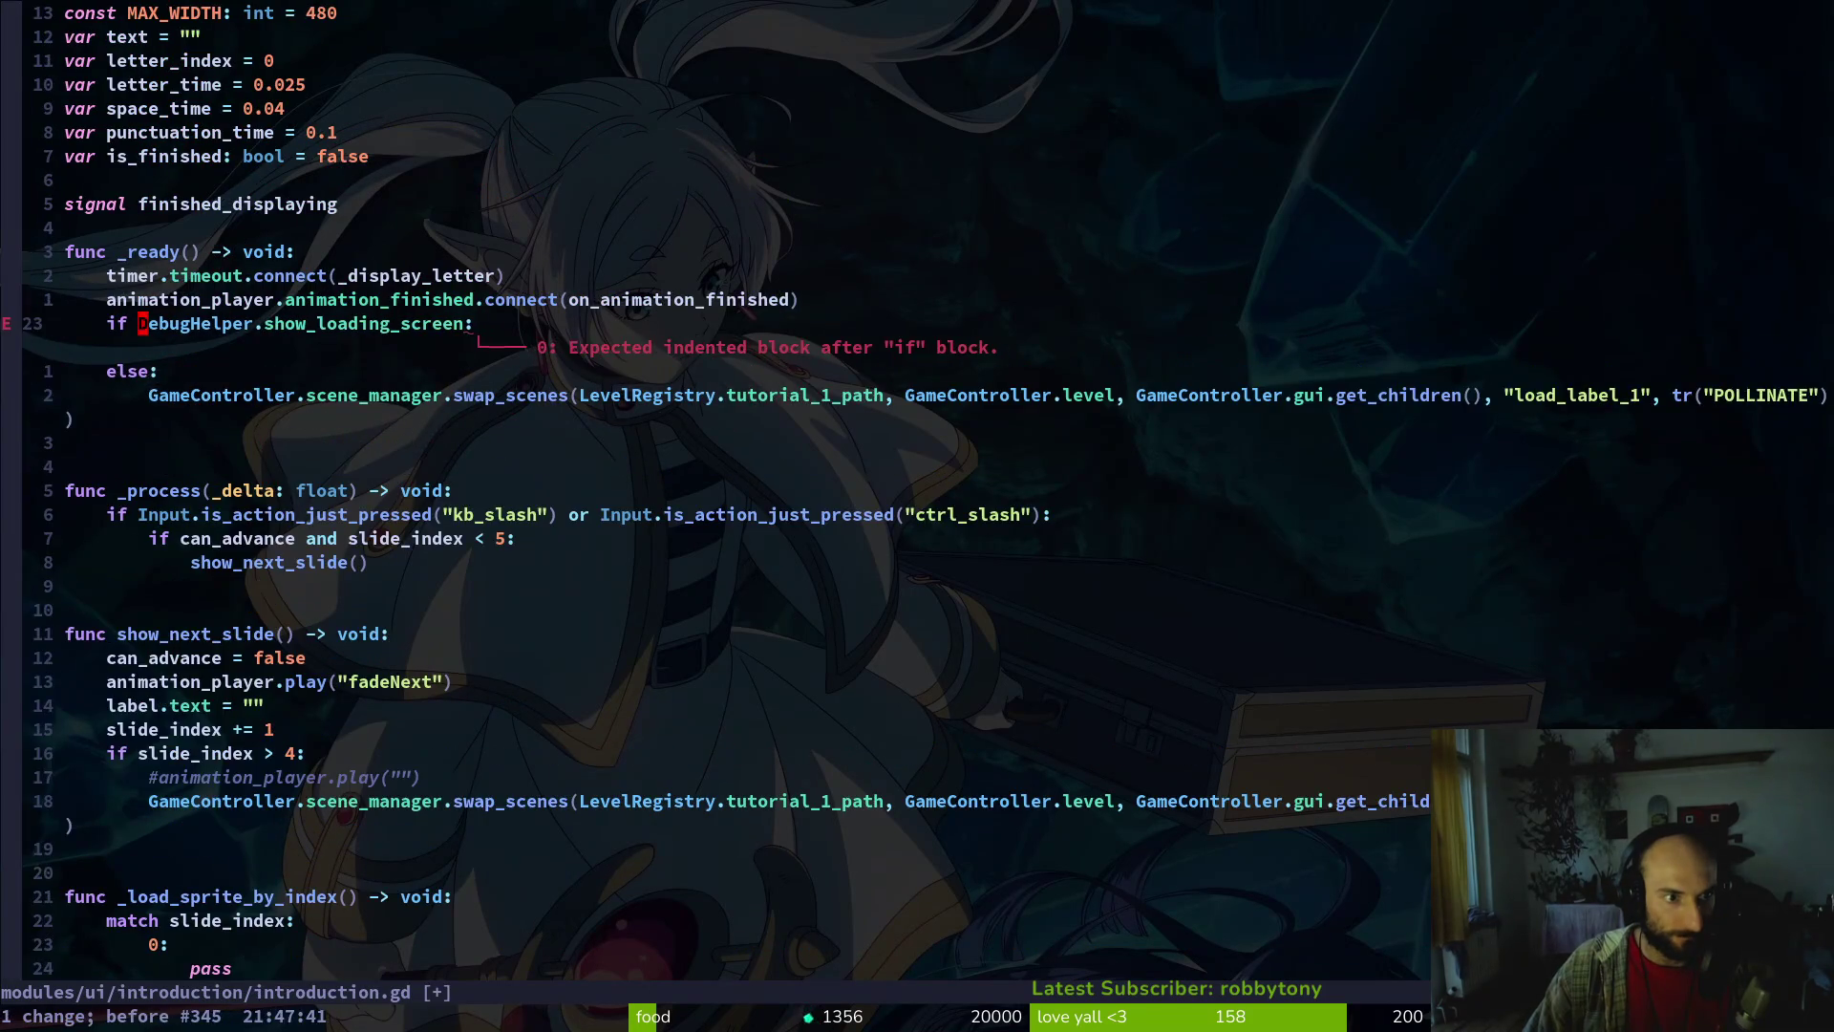
key(u)
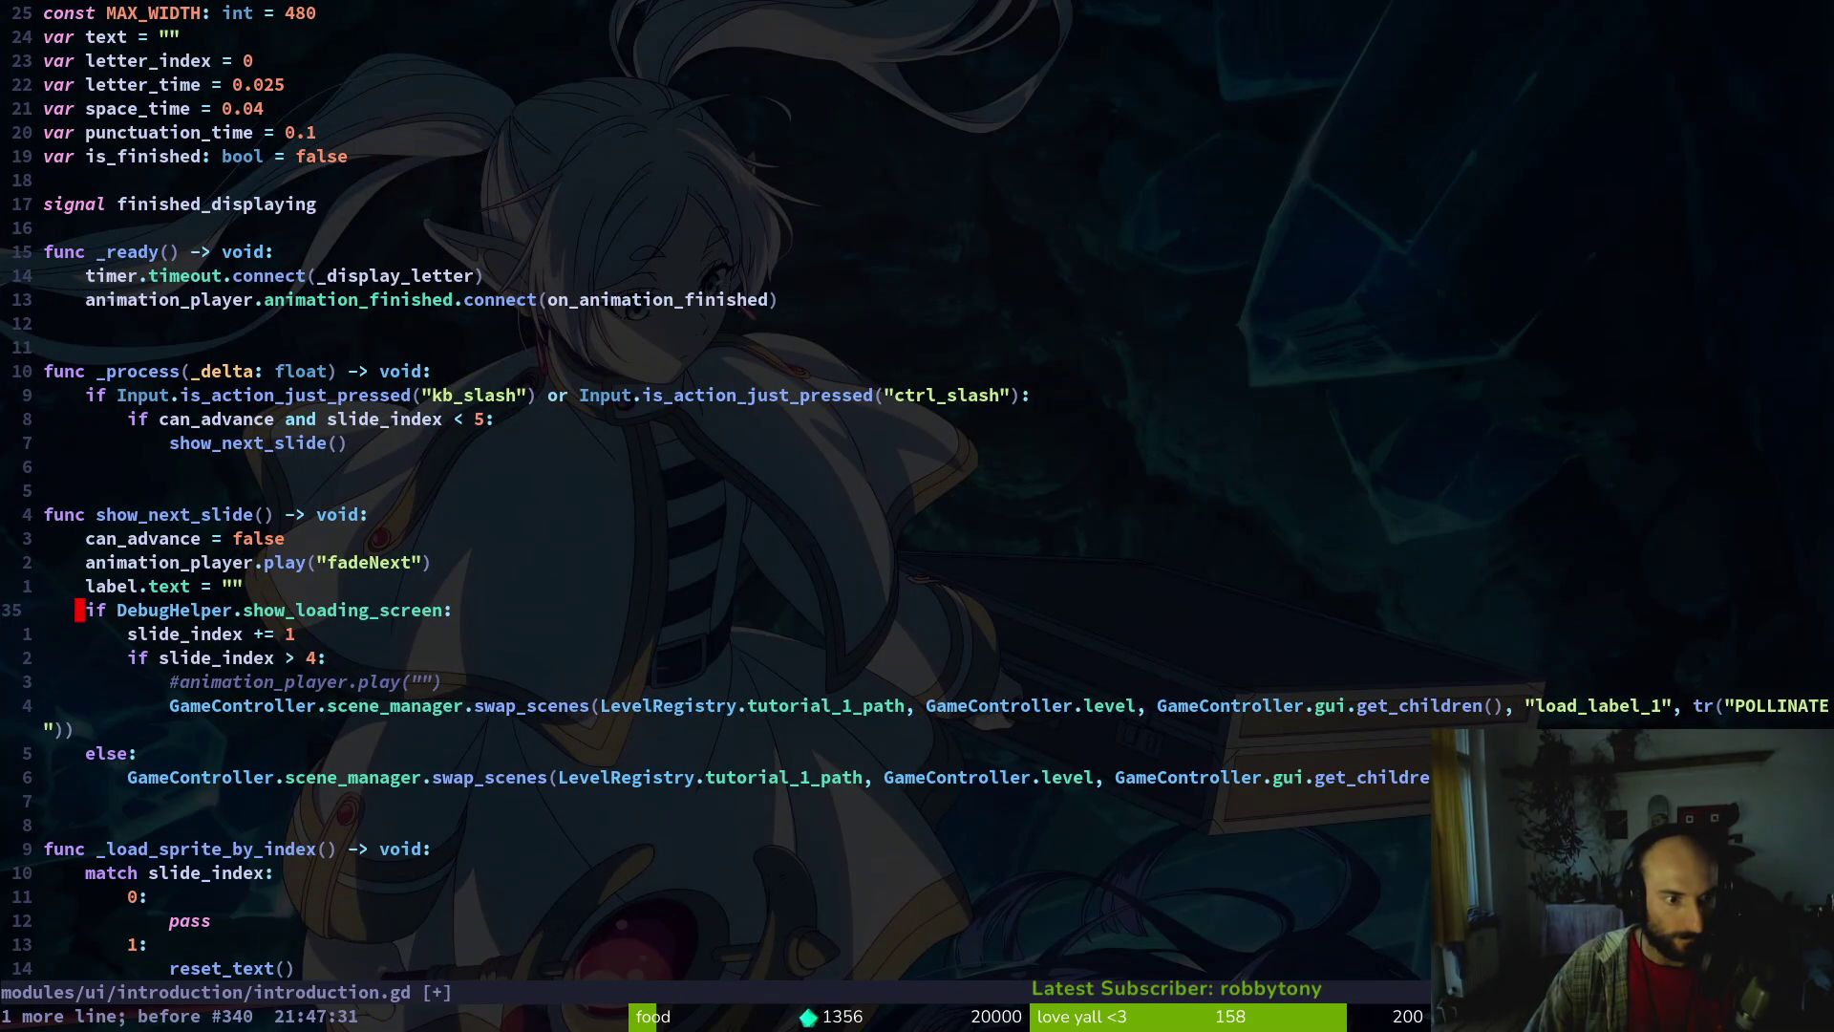
key(ctrl+s)
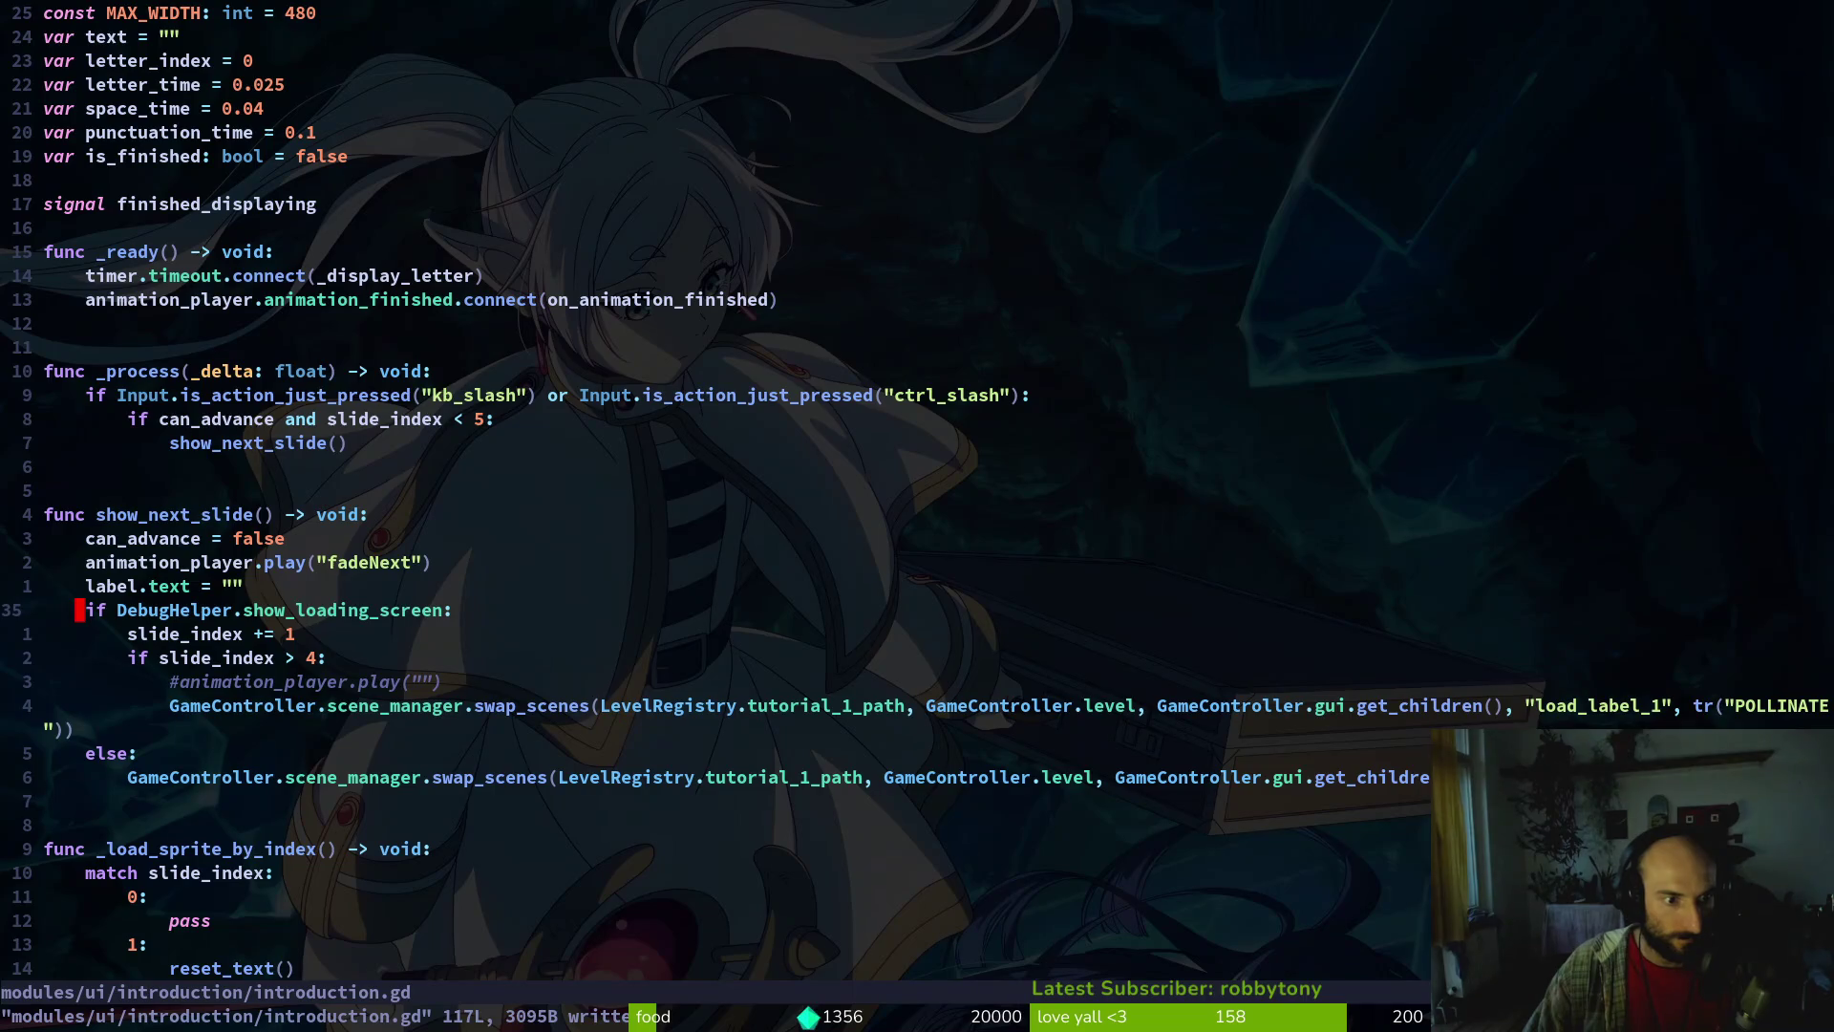
key(ctrl+r)
key(u)
key(ctrl+s)
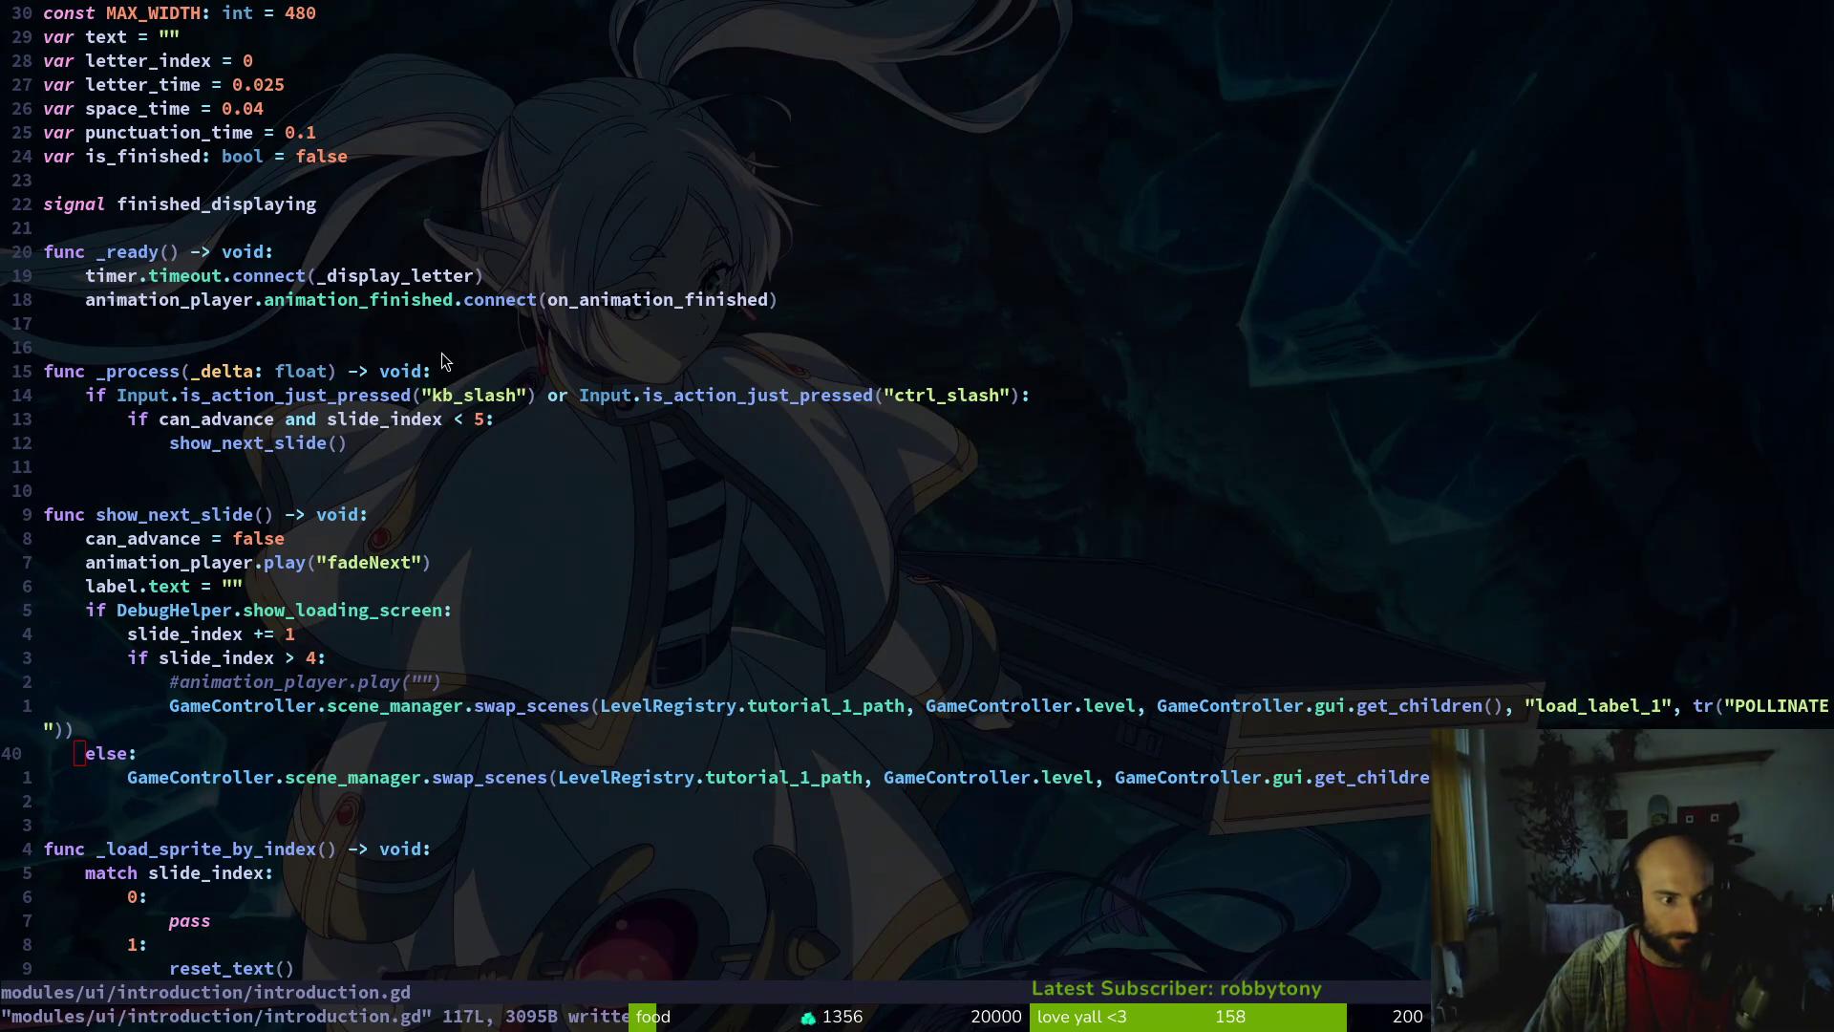
key(alt+Tab)
Run the game, start a new game, and play through the intro into the tutorial cave
key(F5)
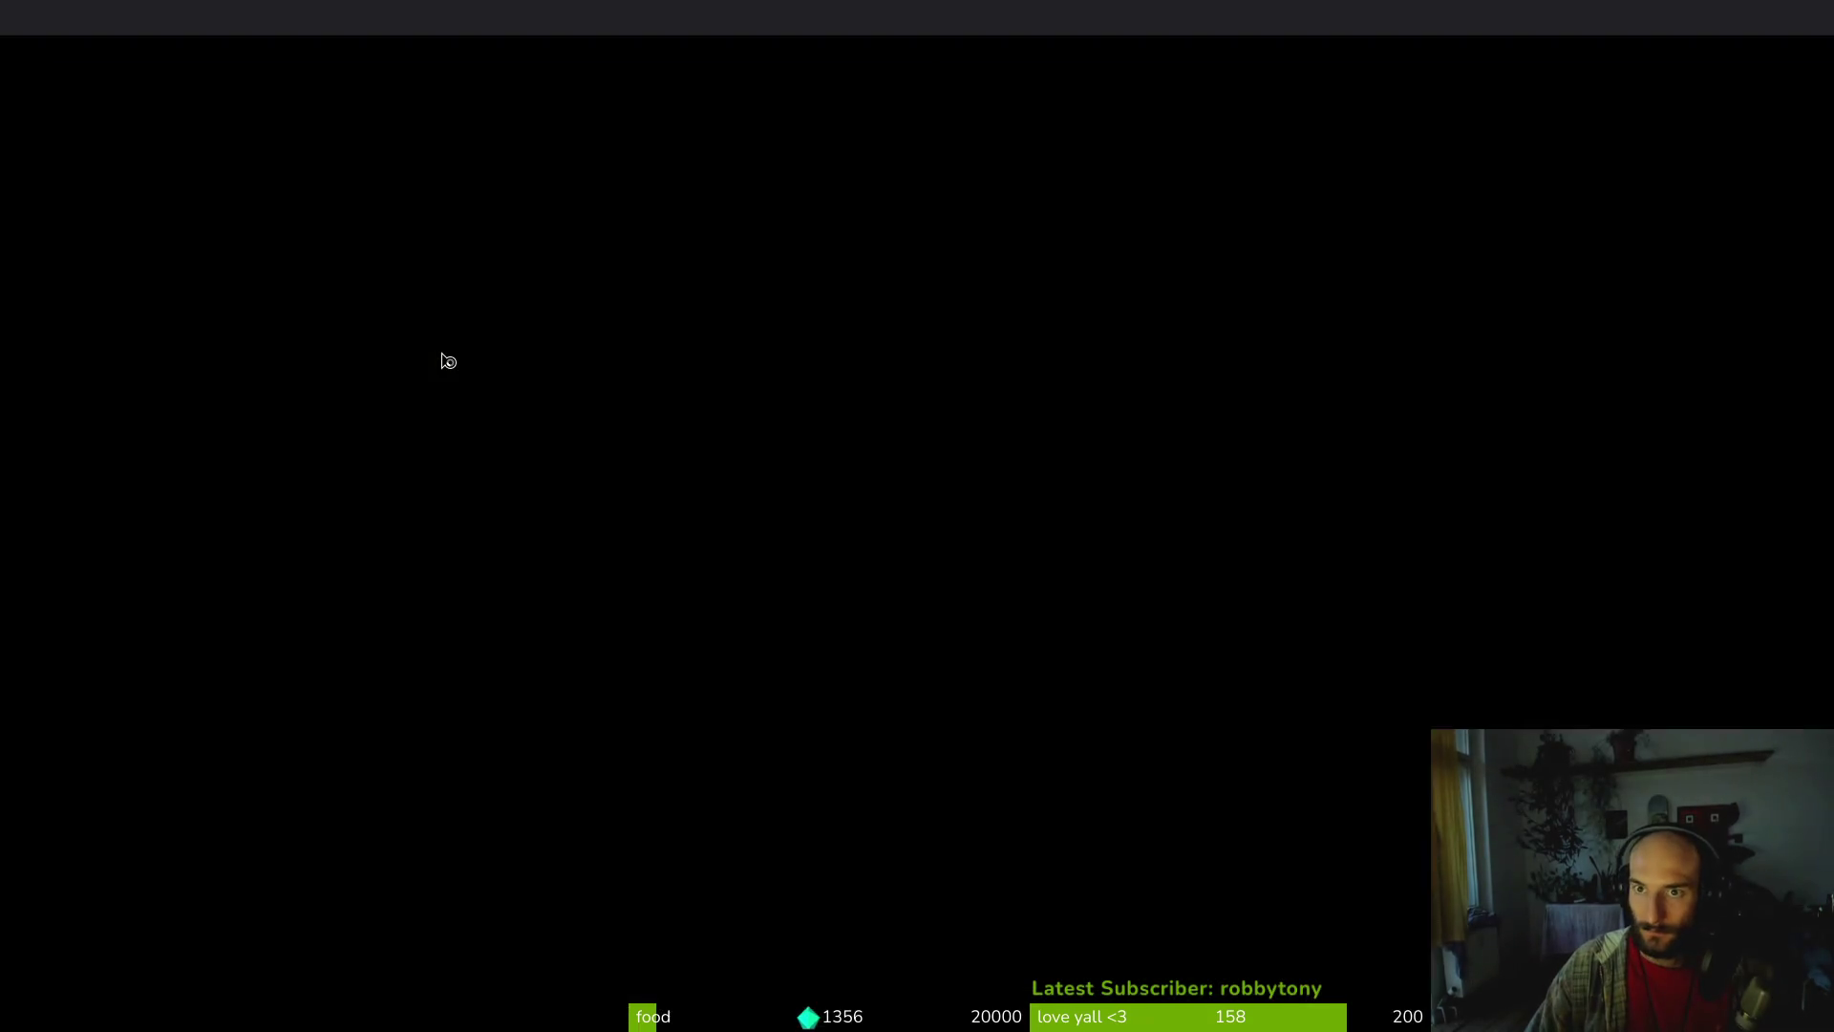
key(Down)
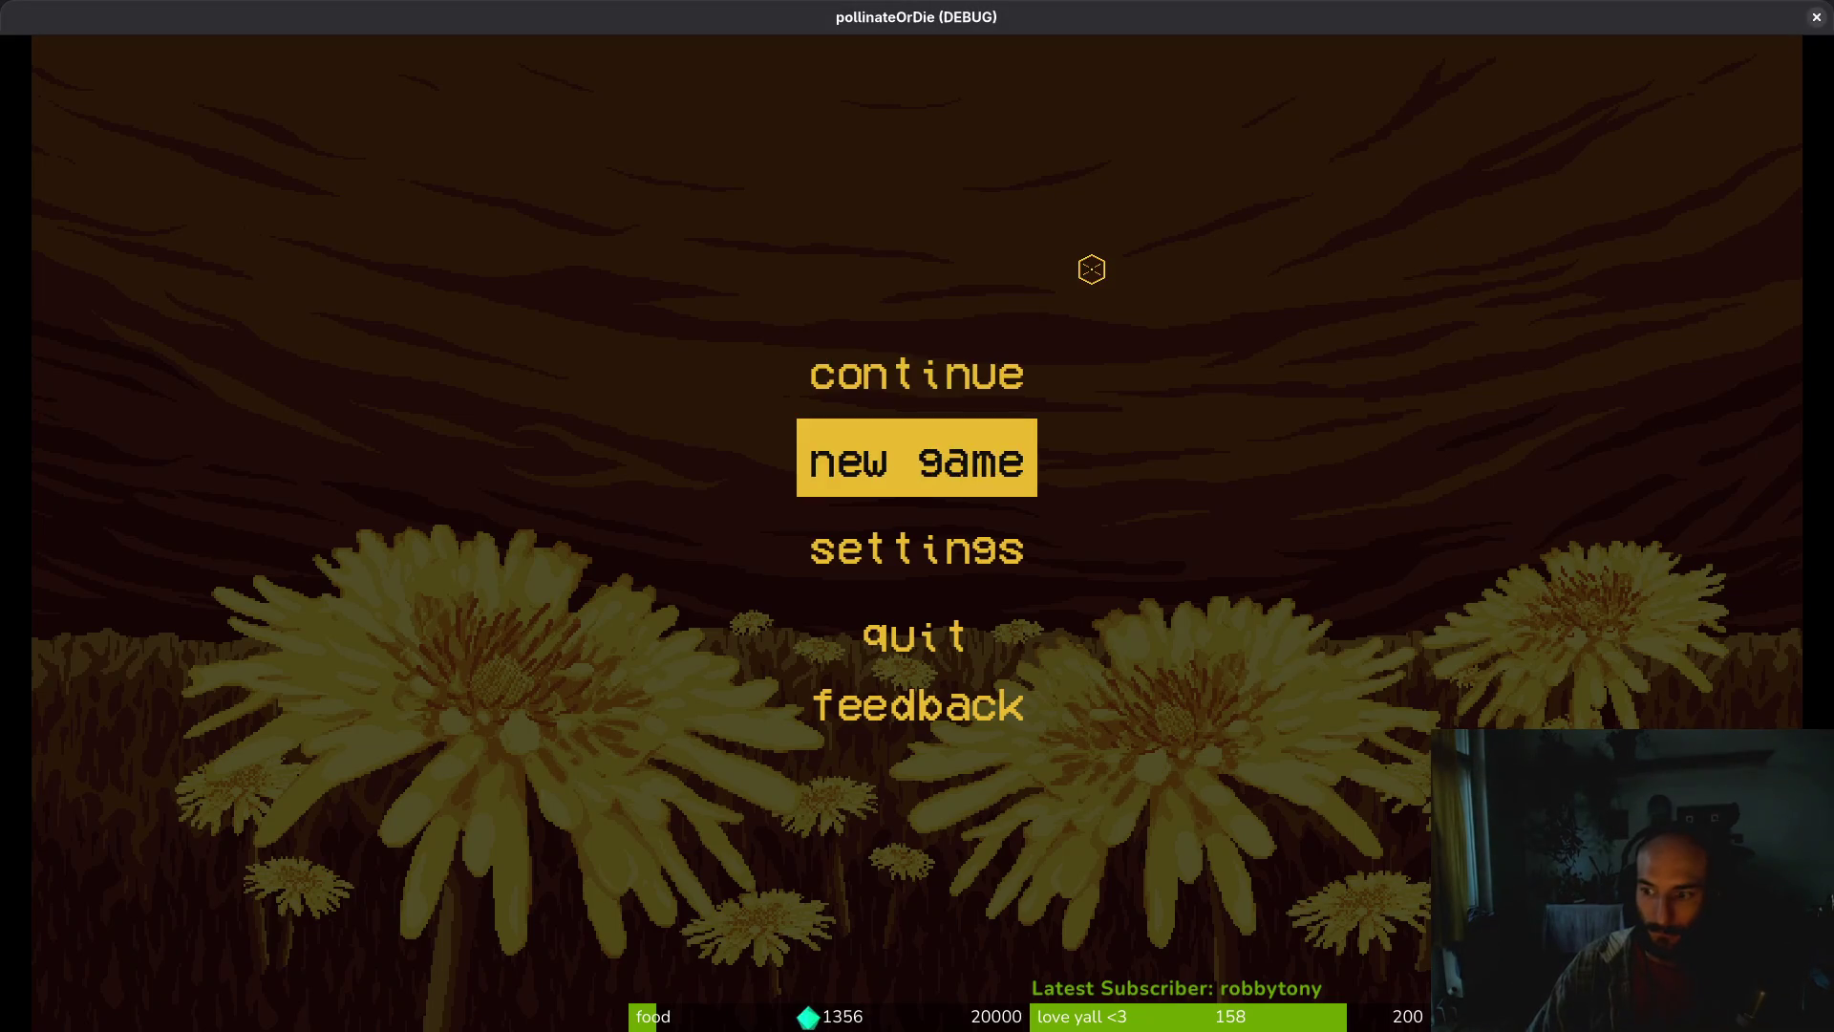
key(Return)
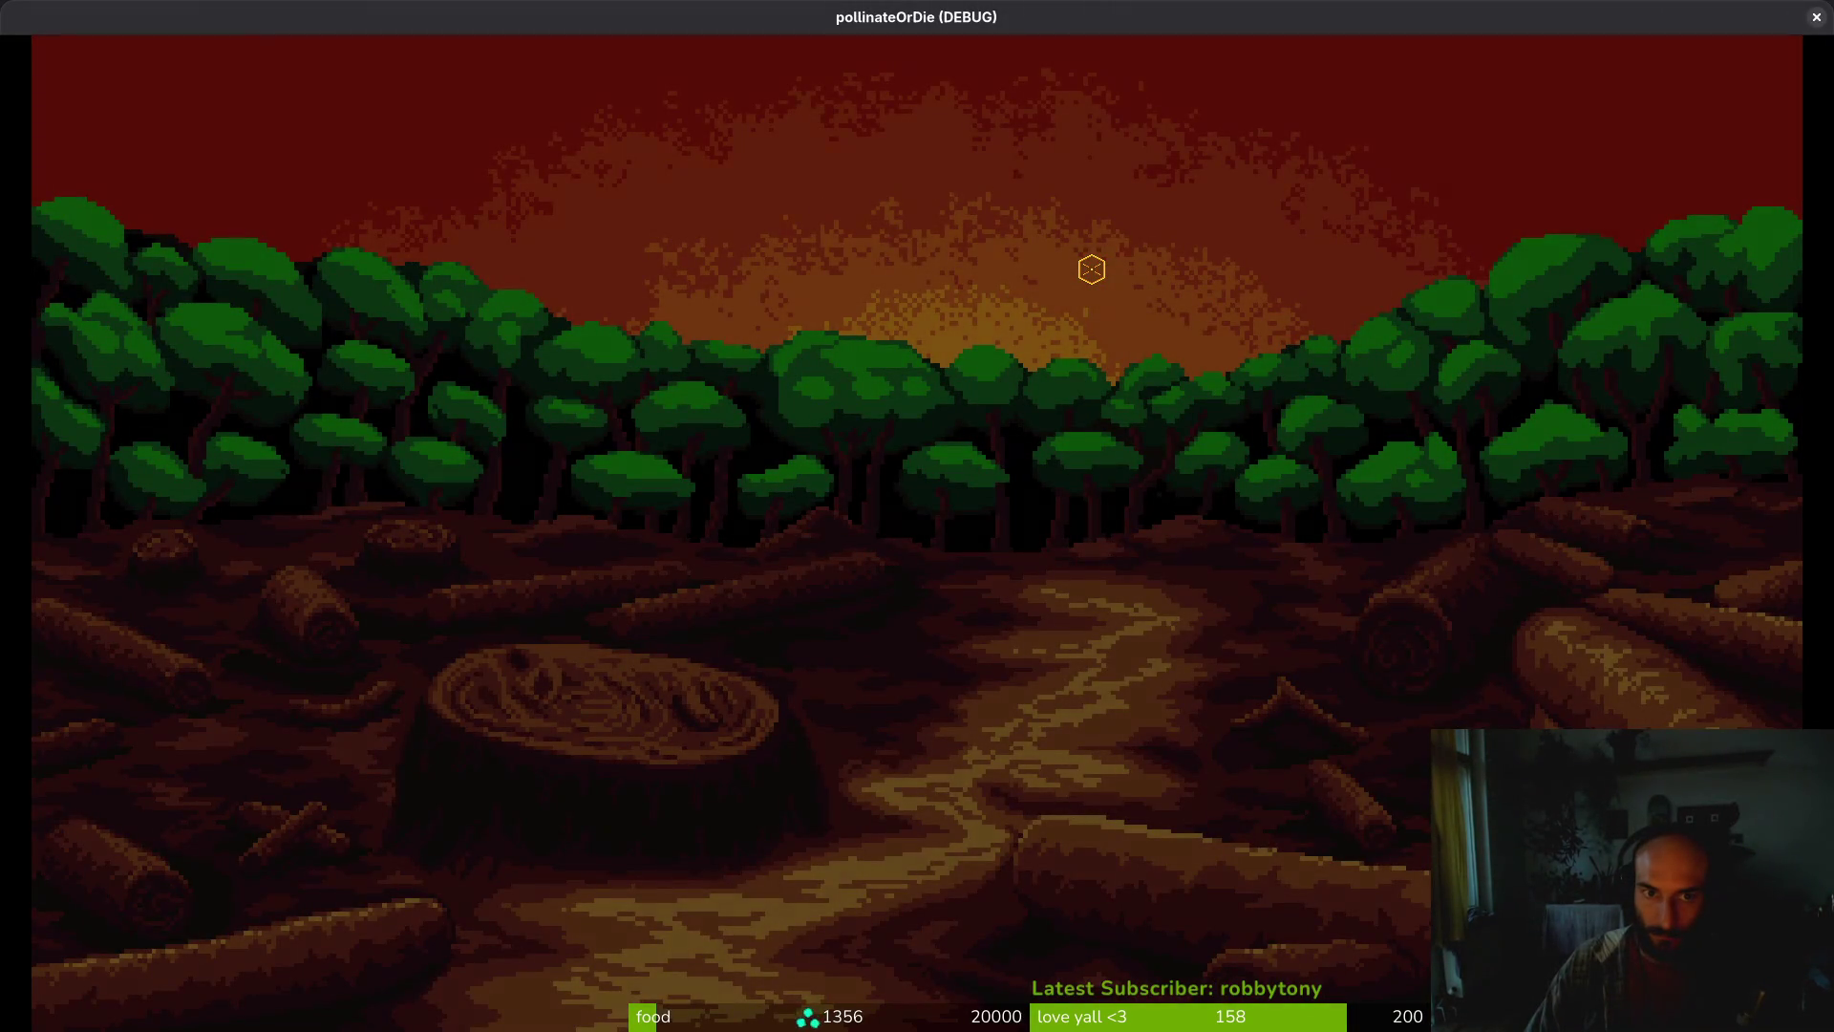
key(Return)
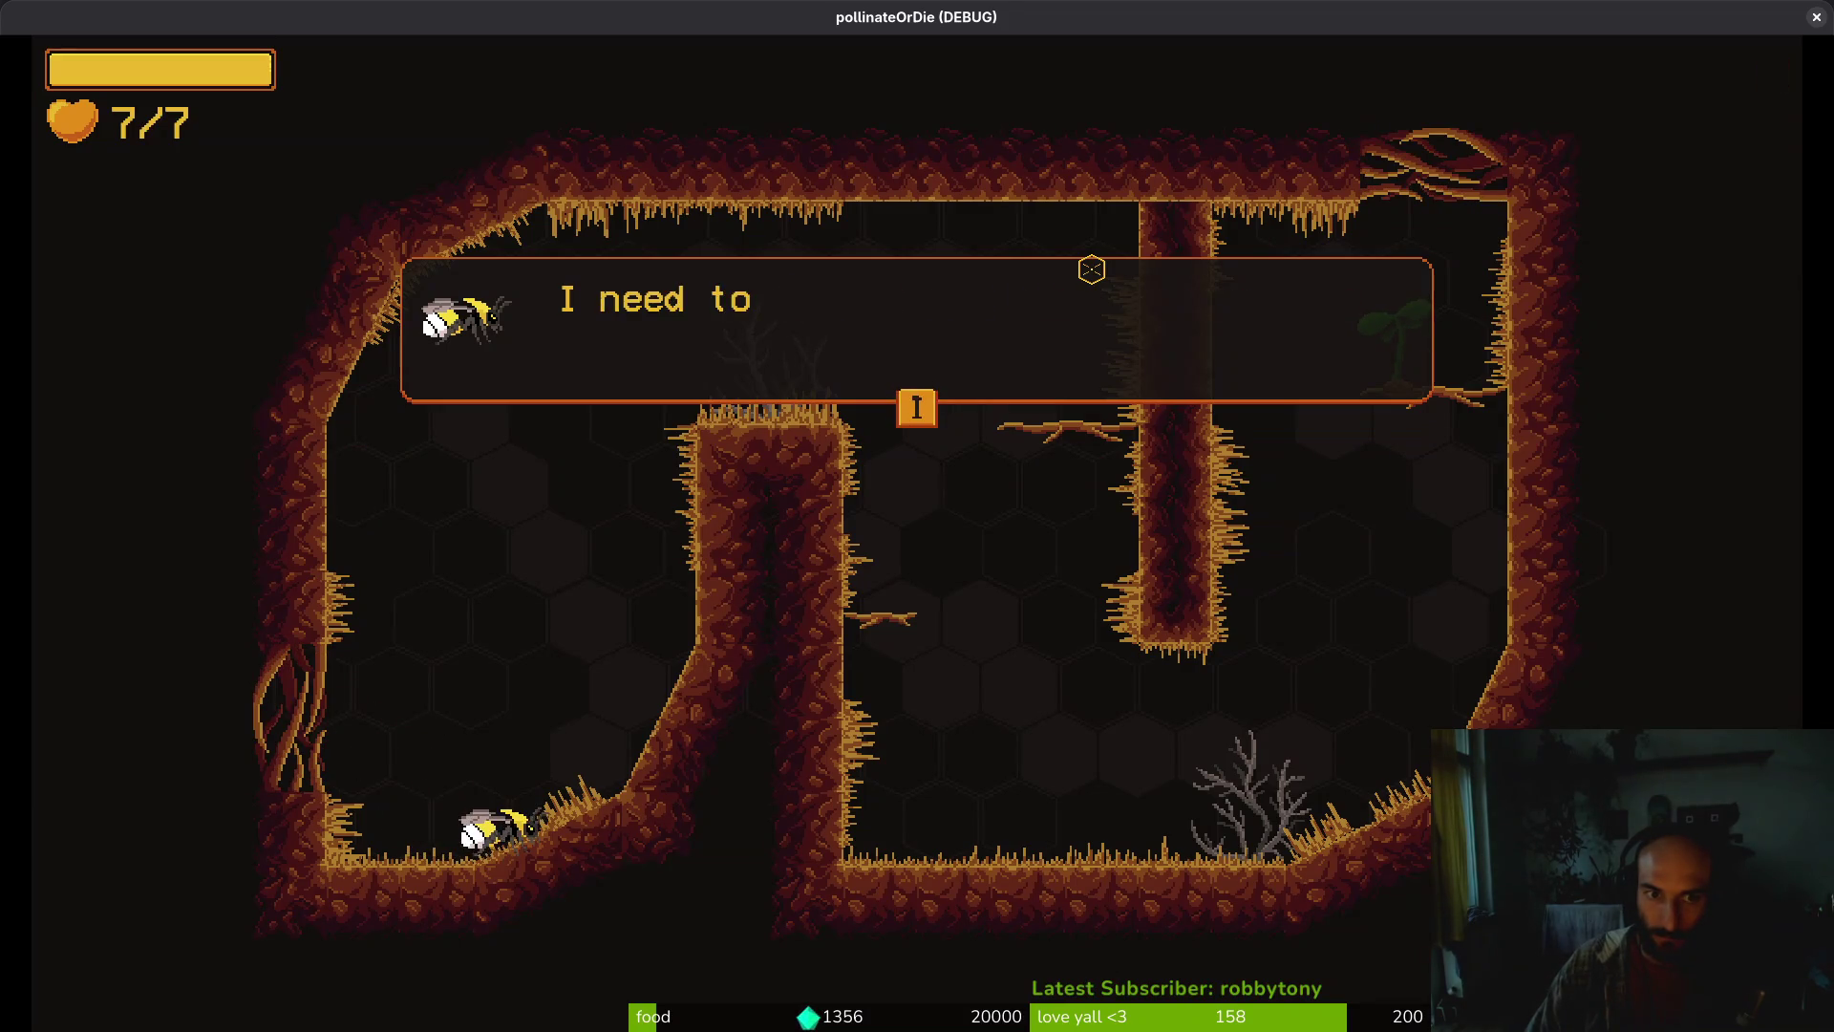
Quit to the main menu via the pause menu's quit confirmation and close the game
key(Escape)
key(Escape)
key(Up)
key(Up)
key(Down)
key(Return)
key(Left)
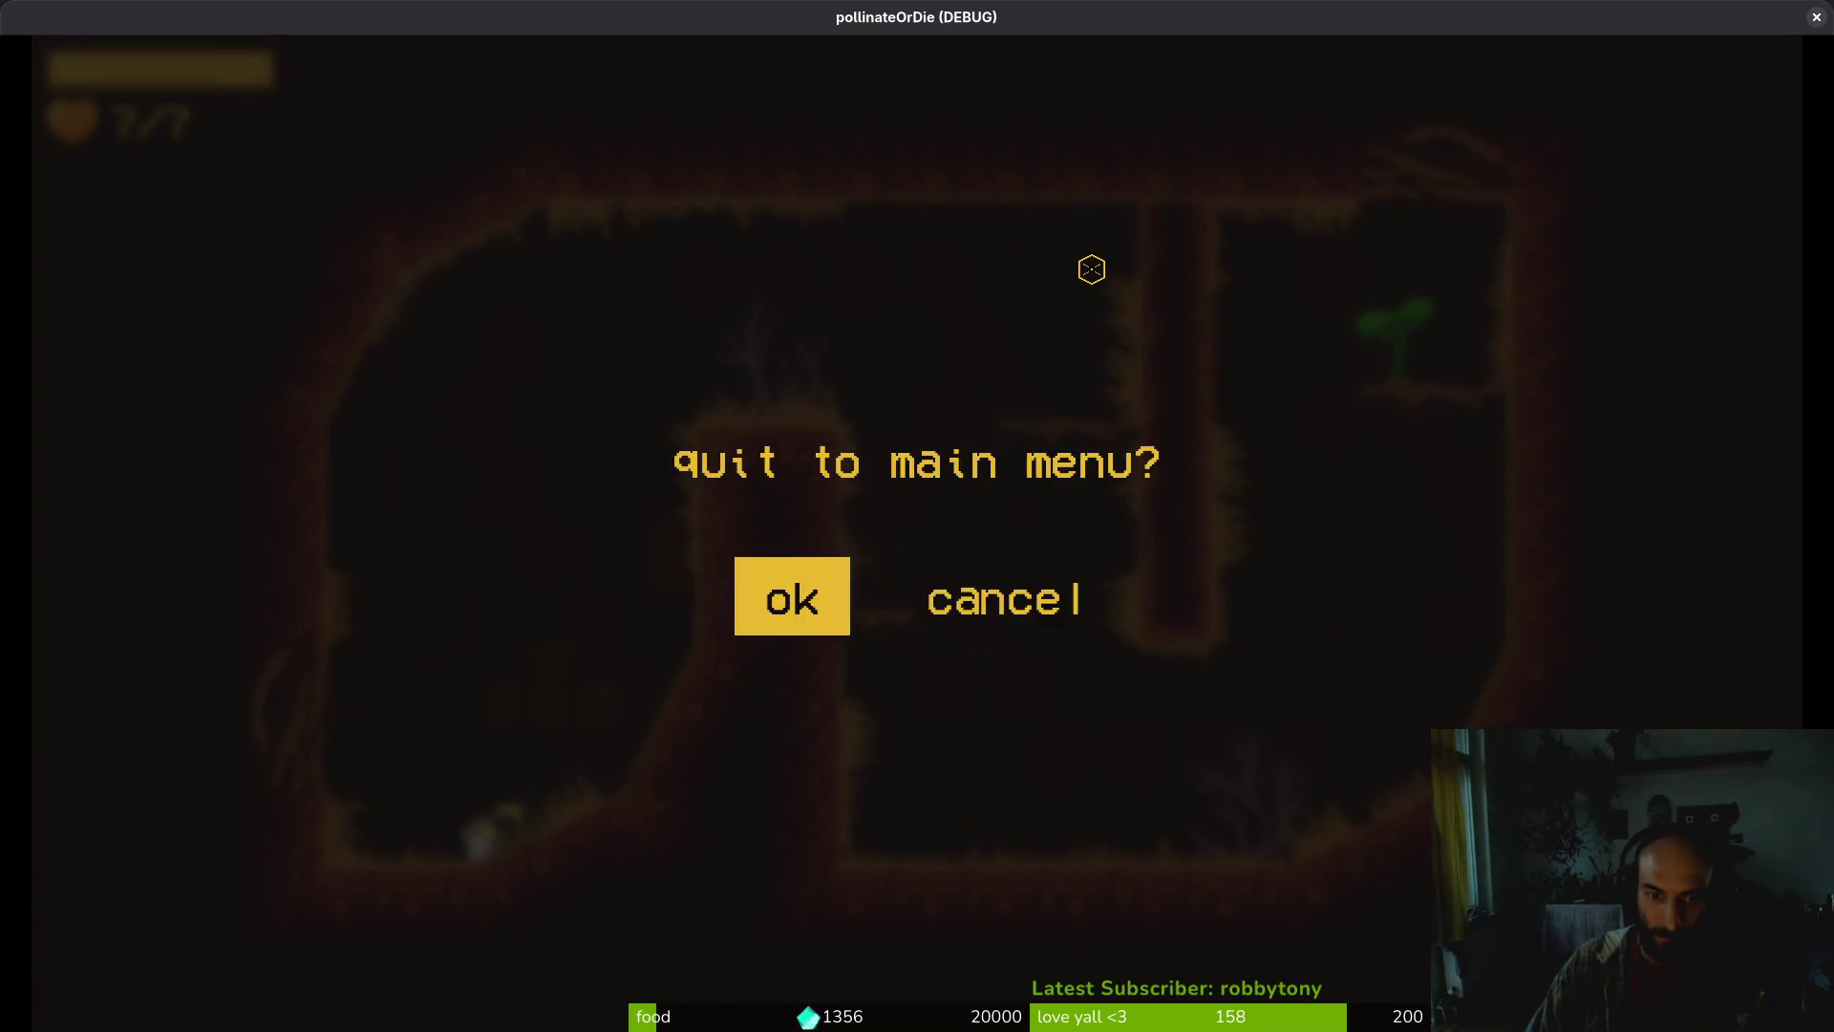
key(Return)
key(F8)
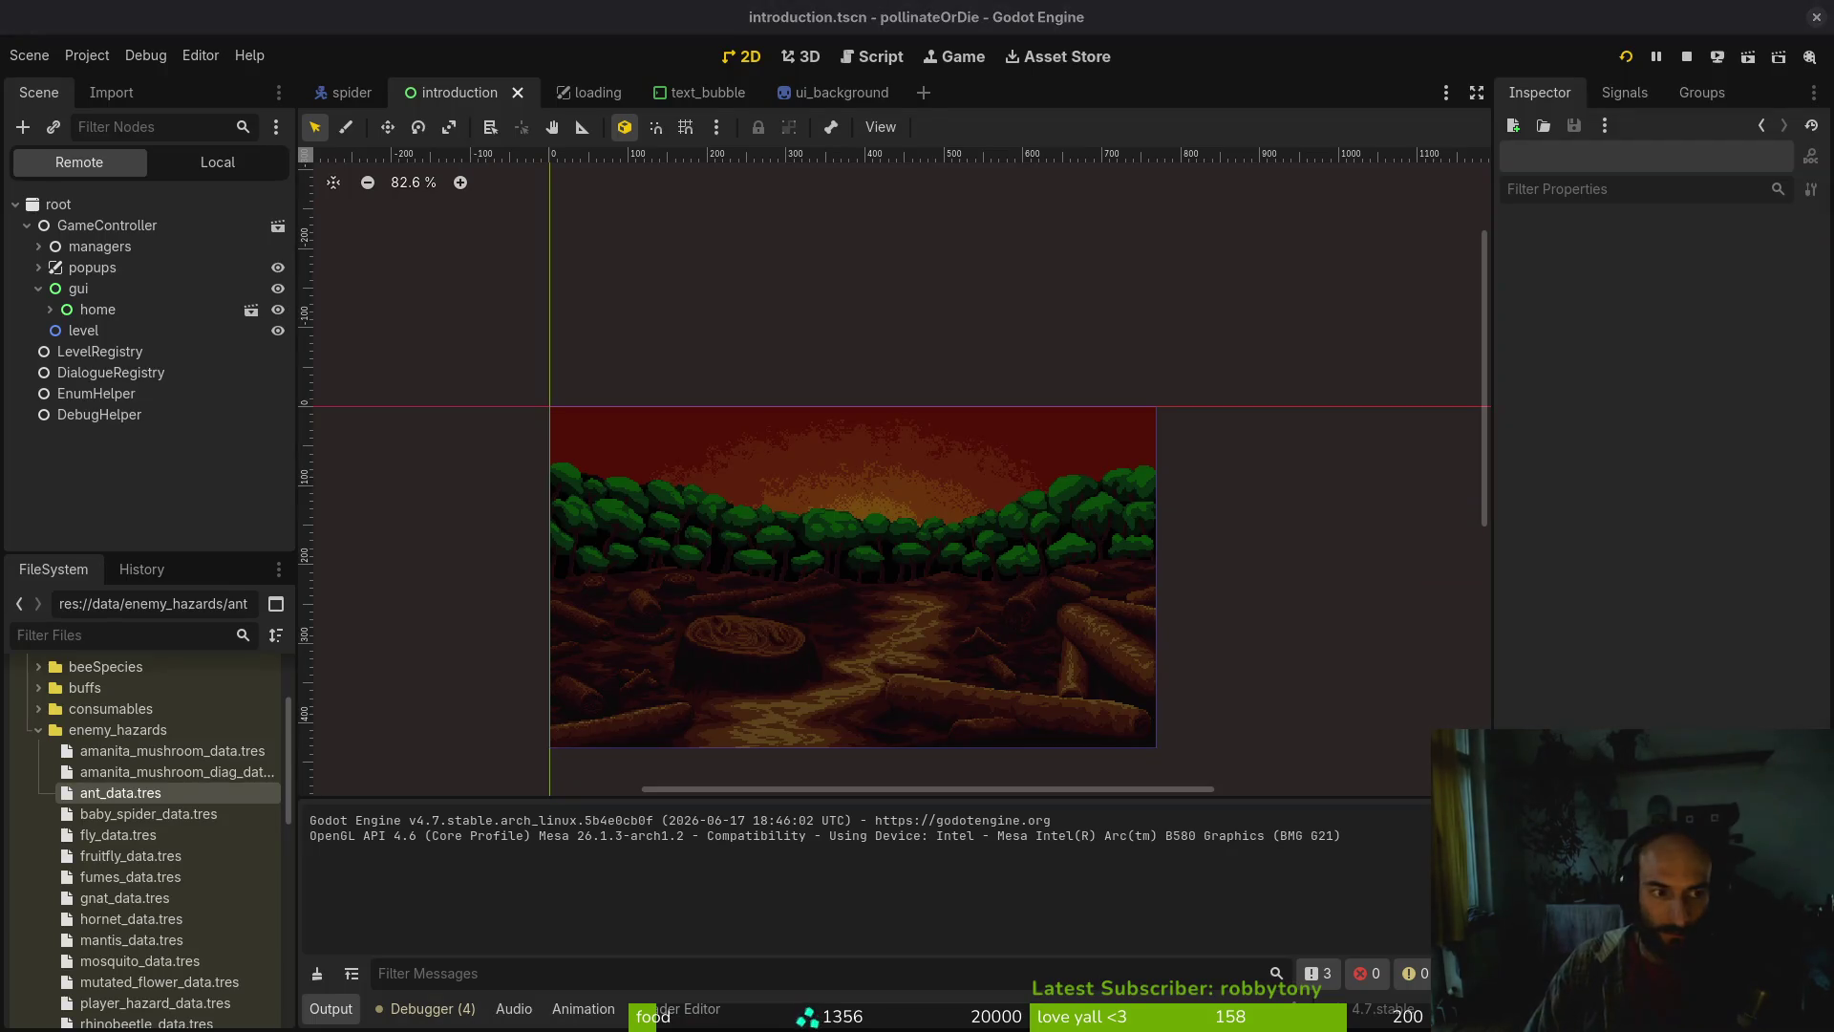
key(alt+Tab)
Undo the debug.helper.gd edit so show_loading_screen is true again, then run the game
text(debh)
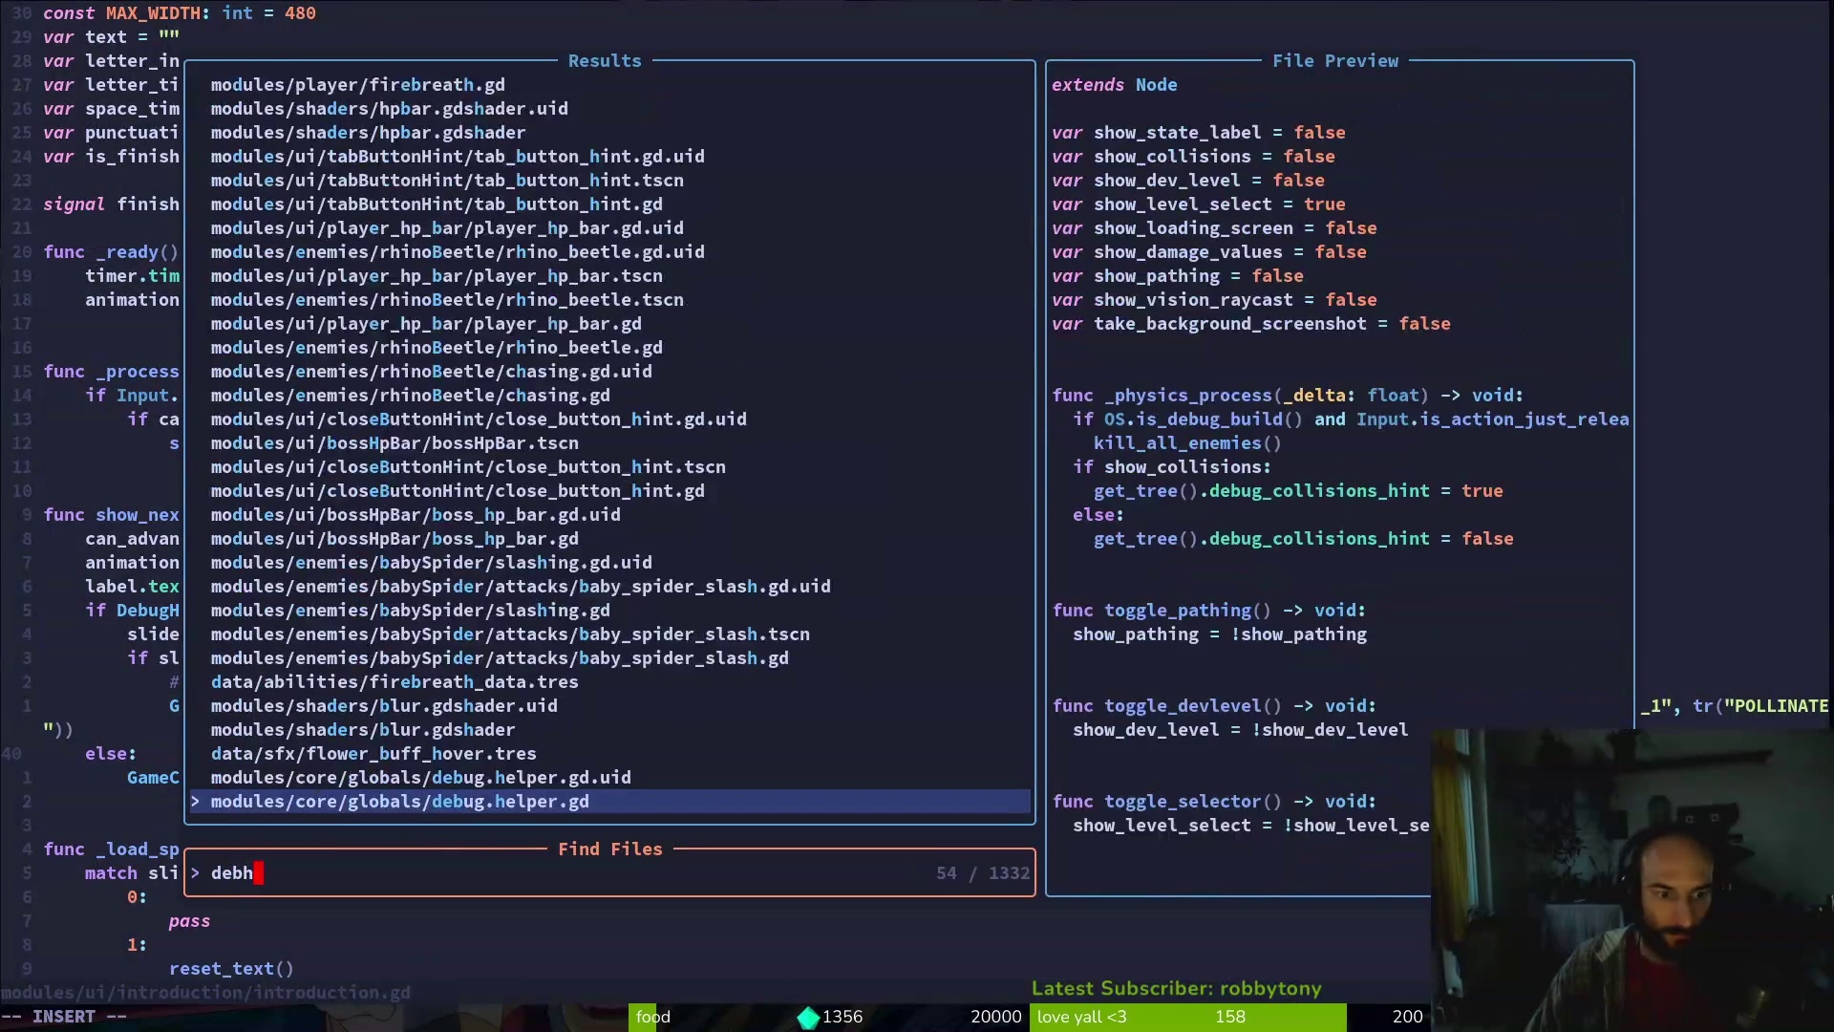
key(Return)
key(u)
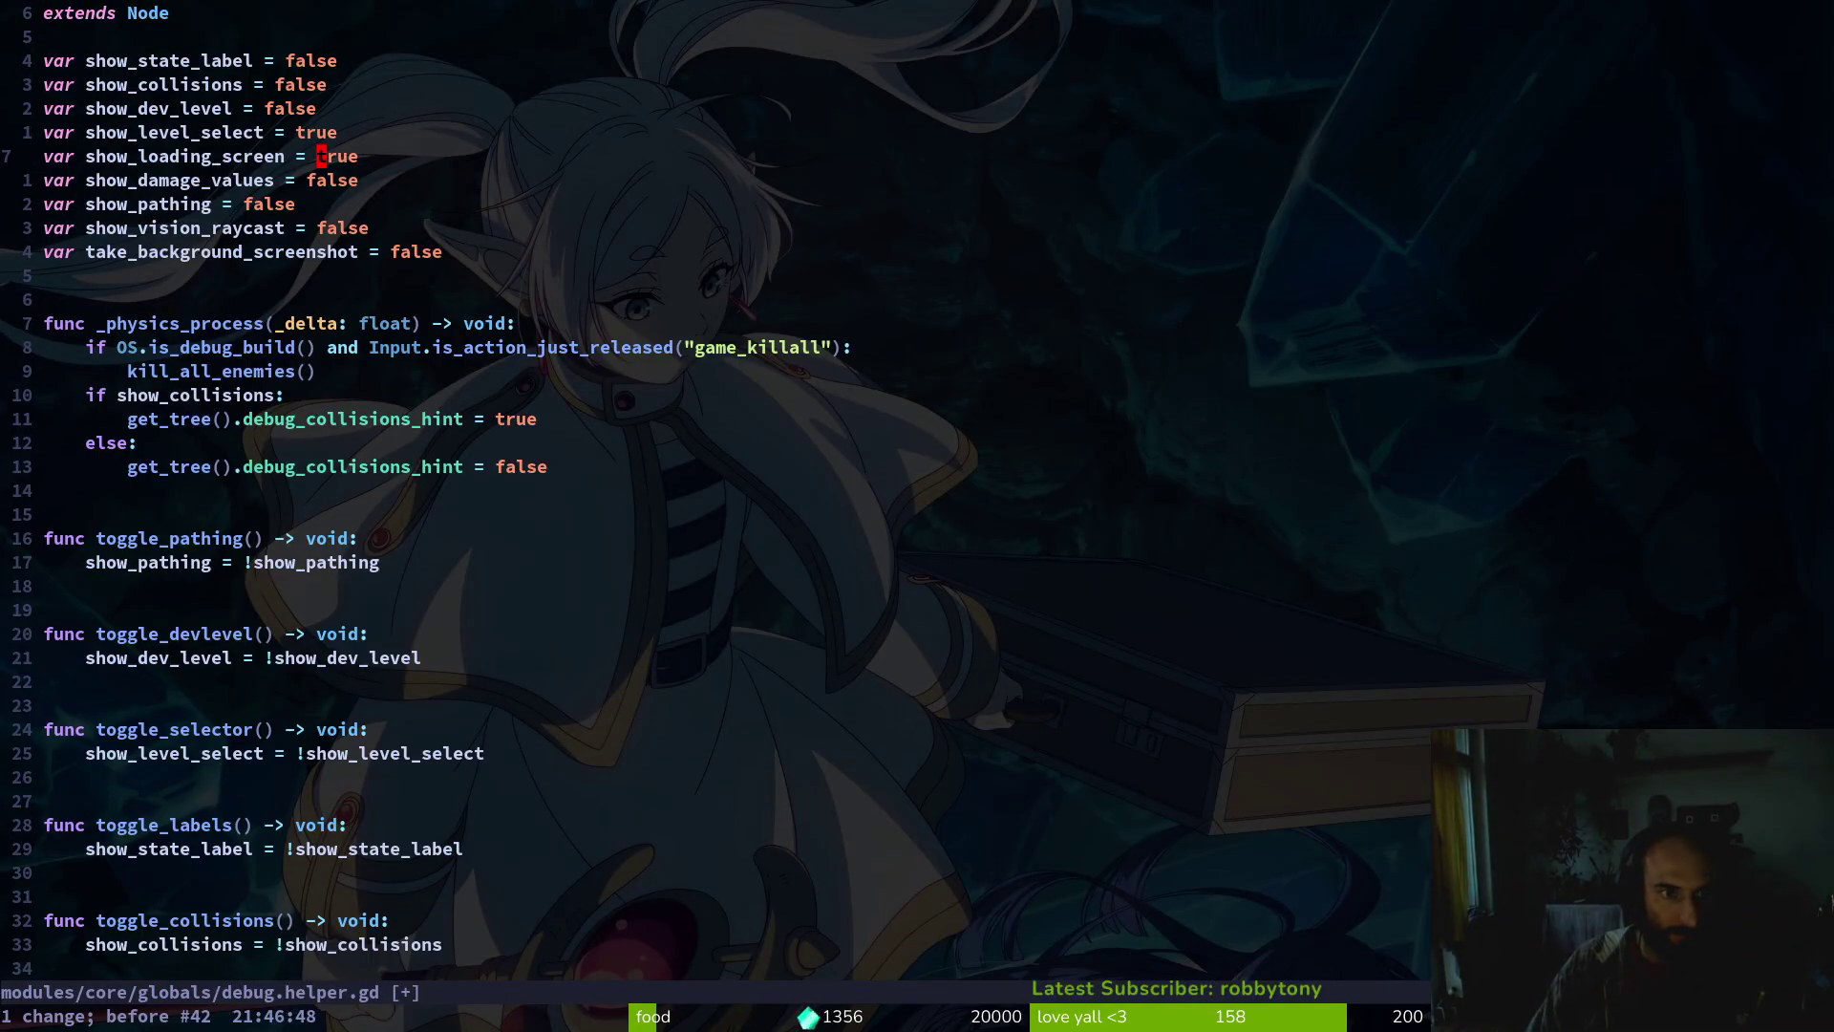
key(alt+Tab)
key(F5)
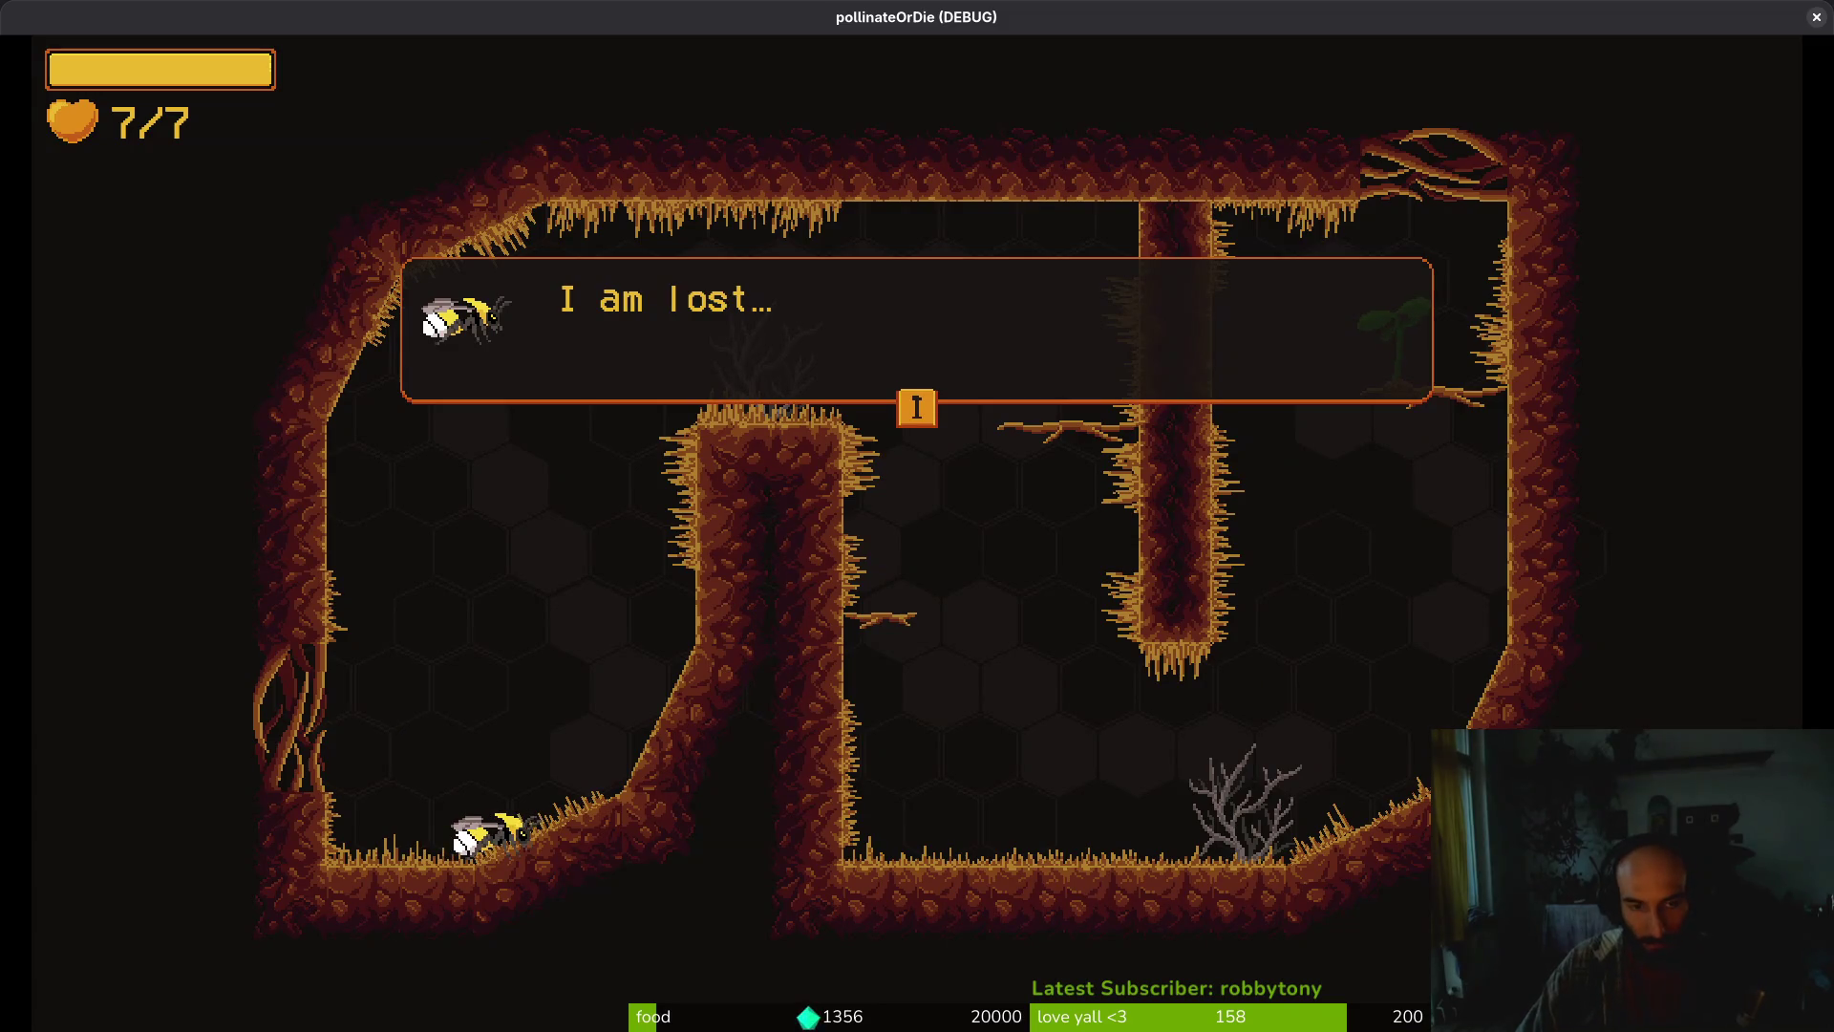
Quit the running game through the pause menu and main menu, returning to Neovim
key(Escape)
key(Up)
key(Return)
key(Left)
key(Return)
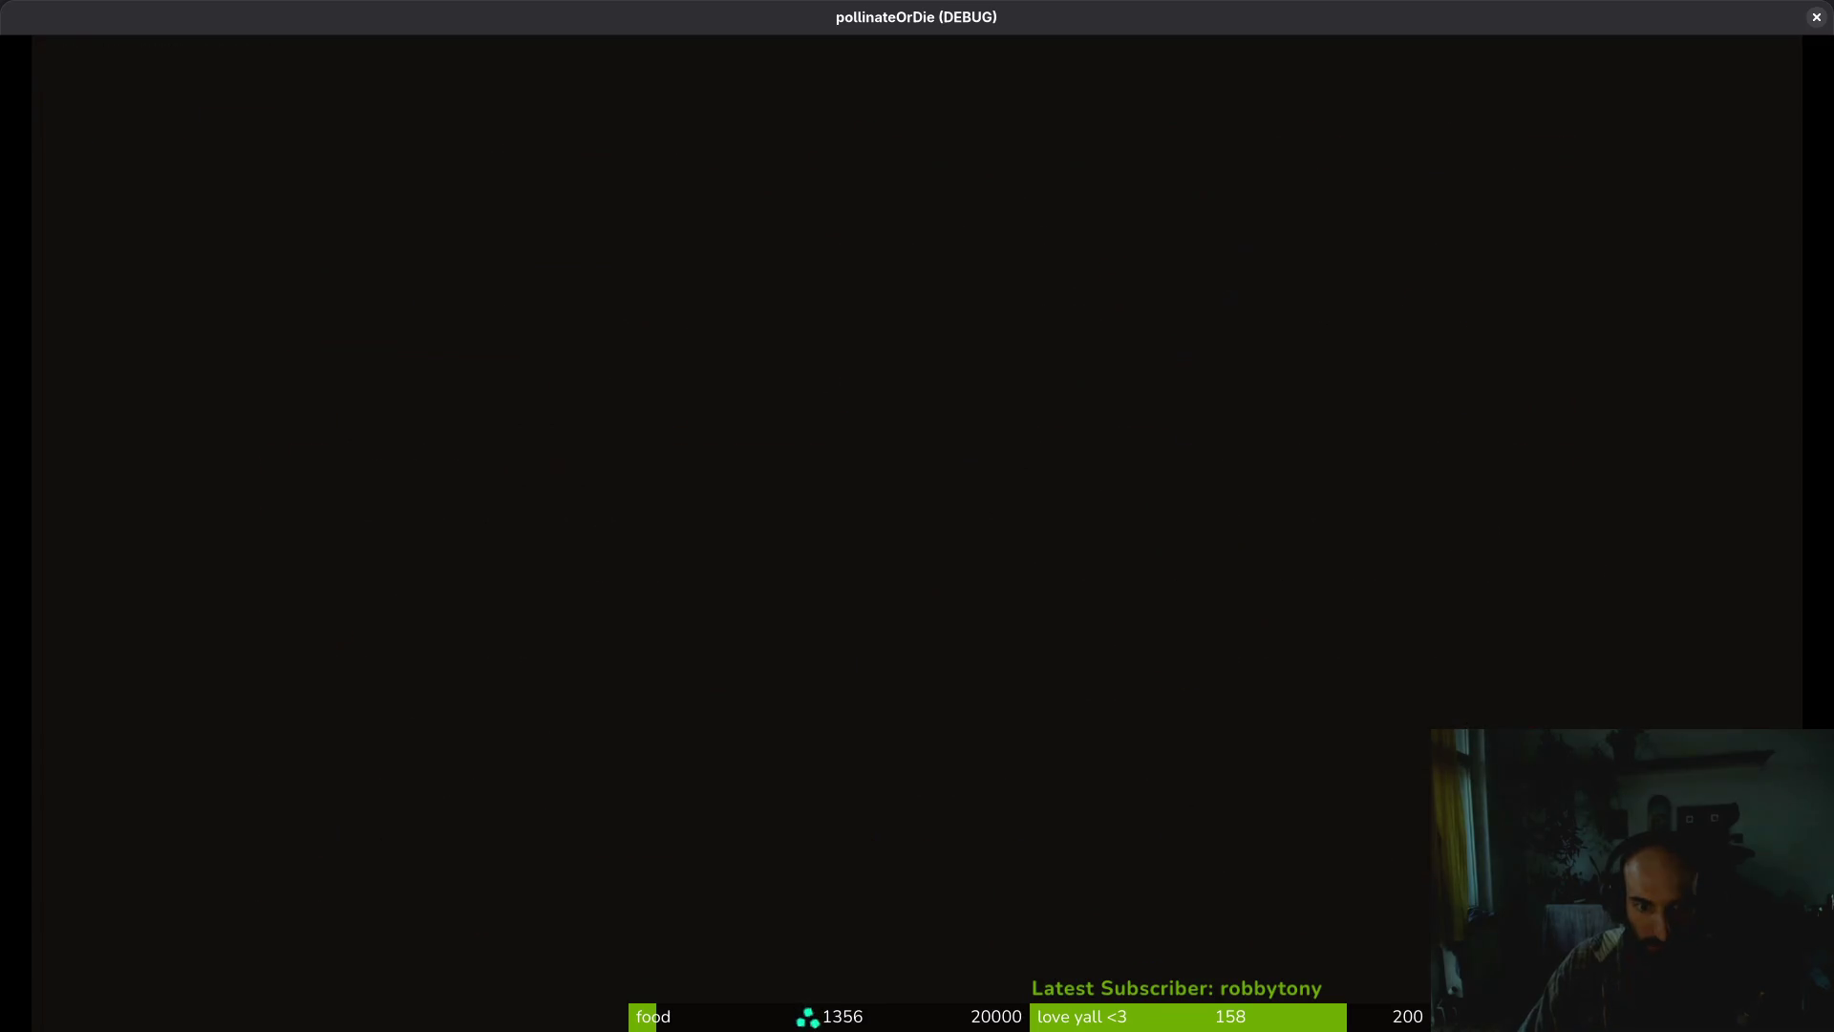
key(Down)
key(Down)
key(Down)
key(Return)
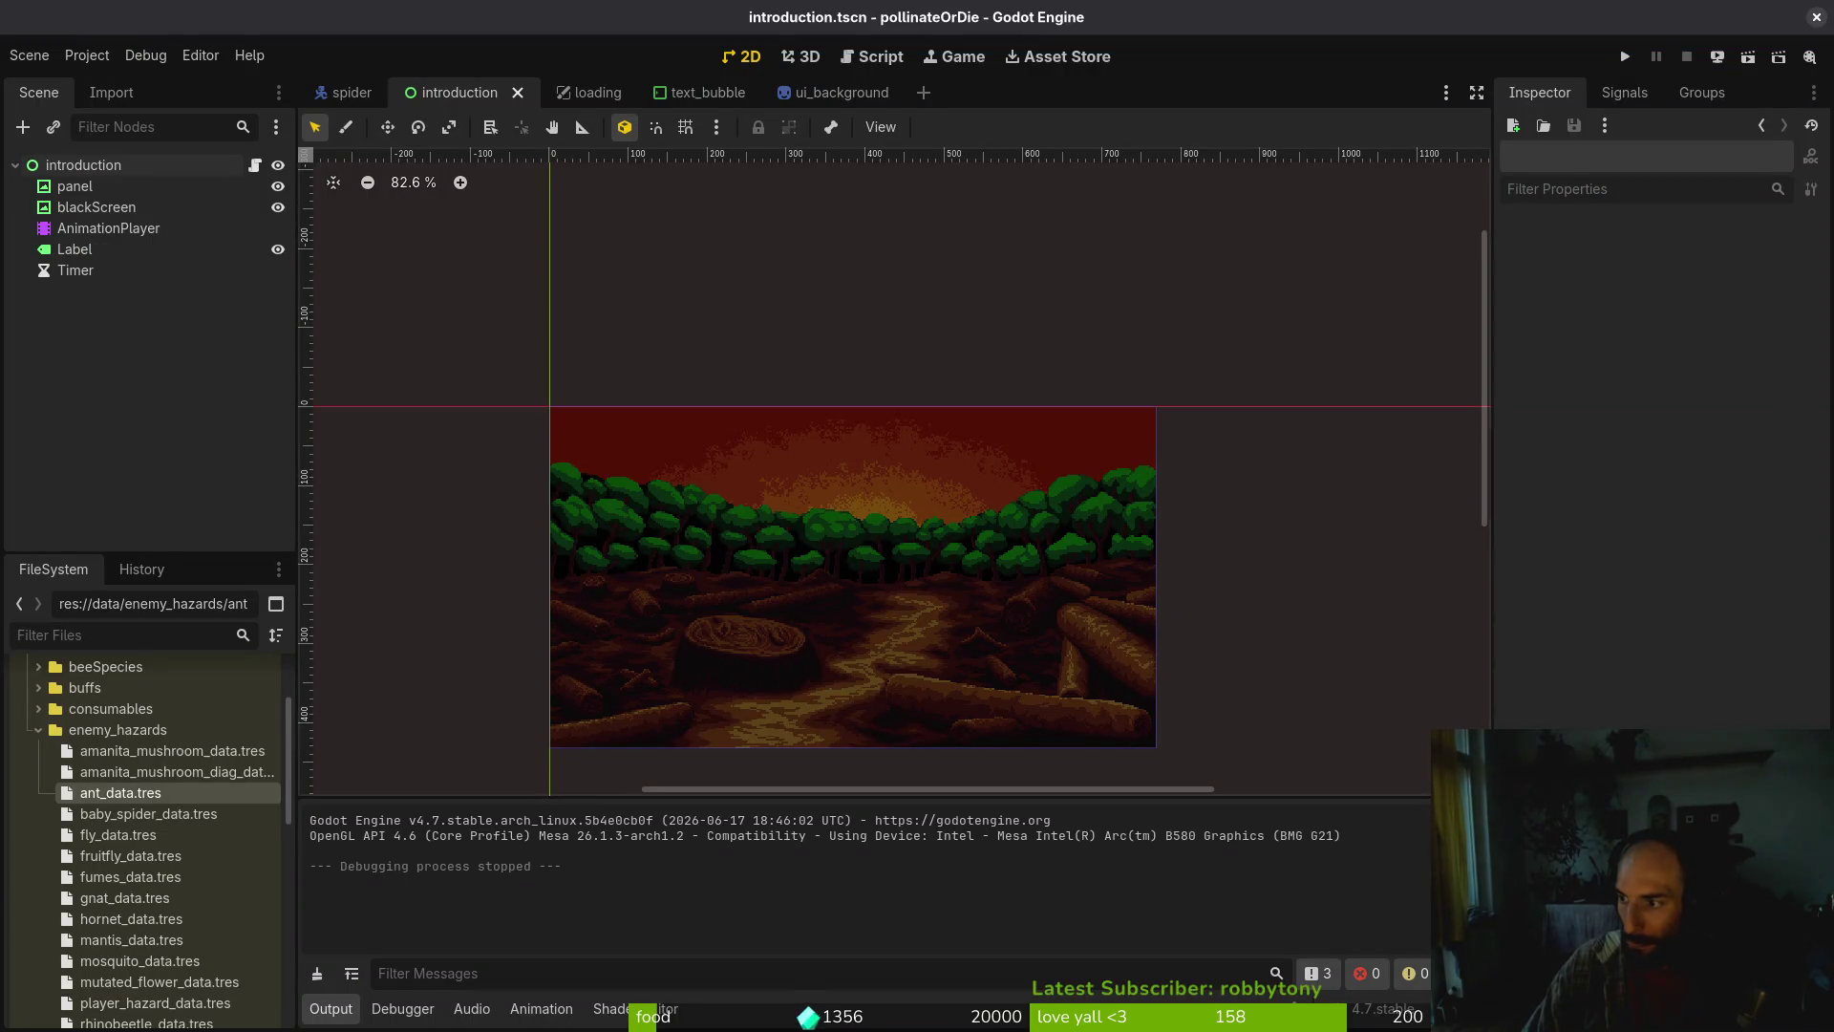
key(alt+Tab)
Open introduction.gd at its top to review the slide-advance code, then return to Godot
key(ctrl+p)
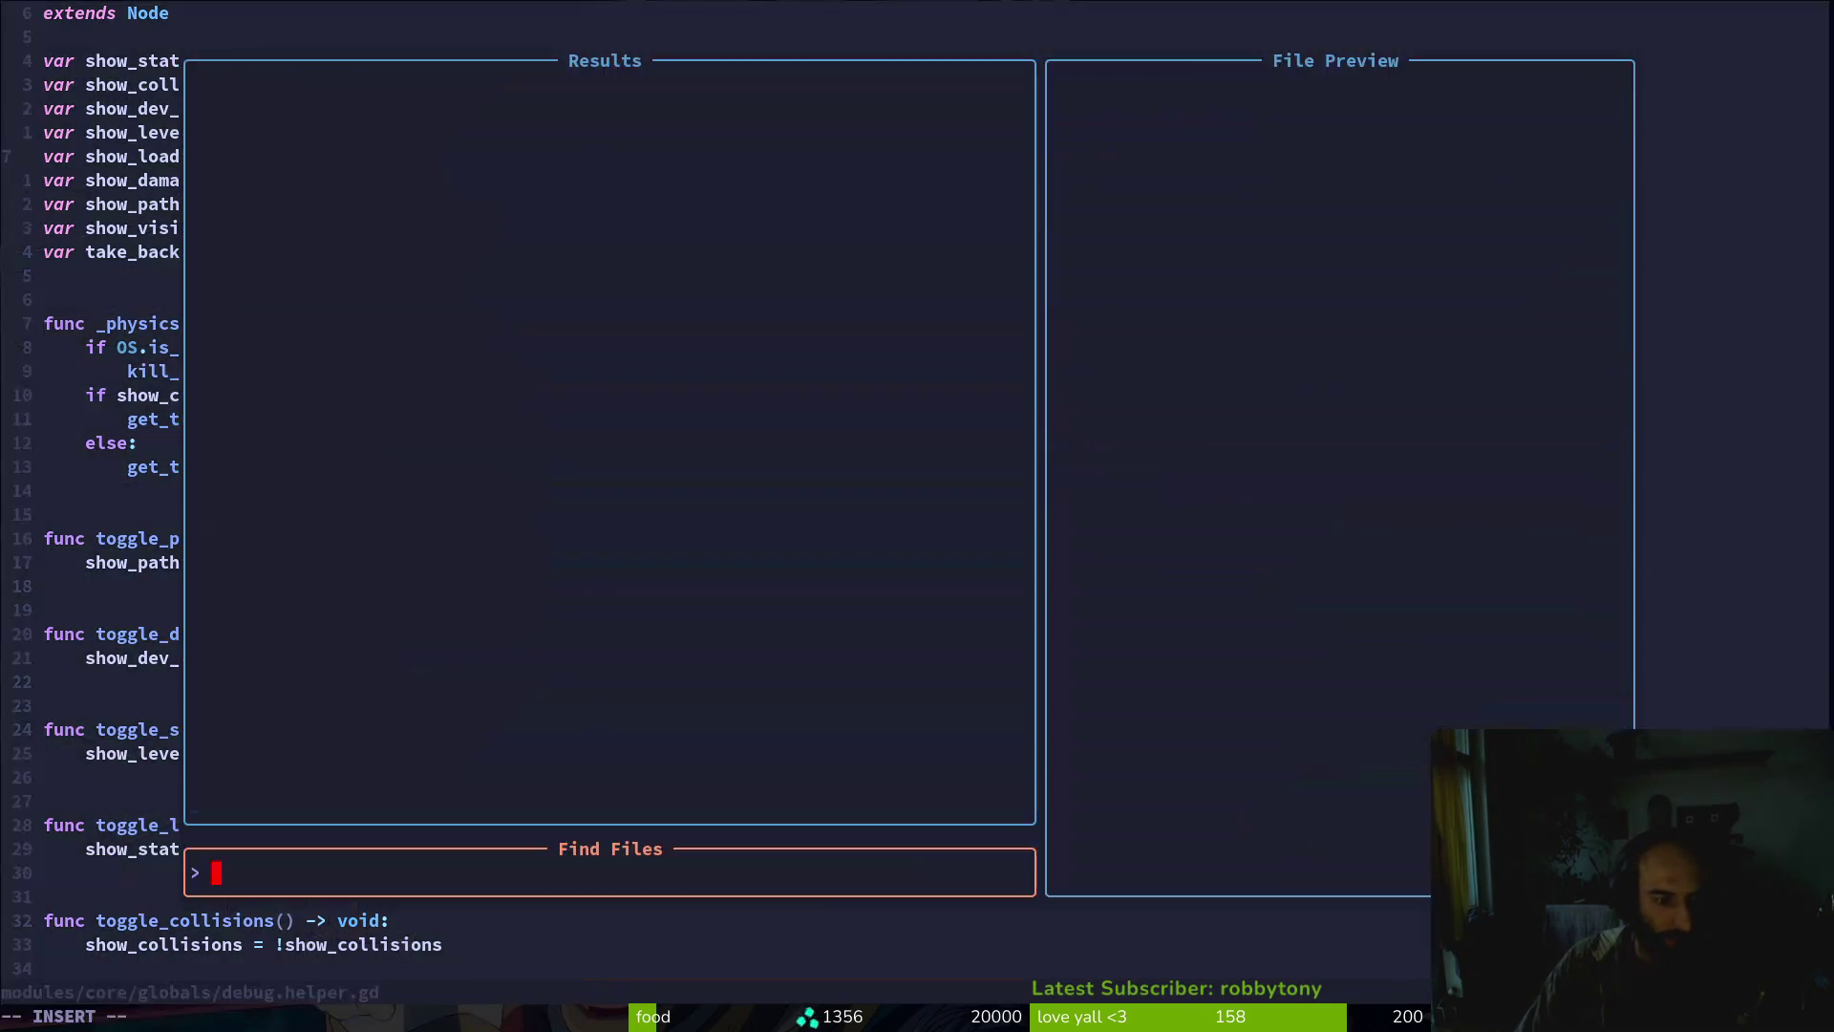
text(intro)
key(Return)
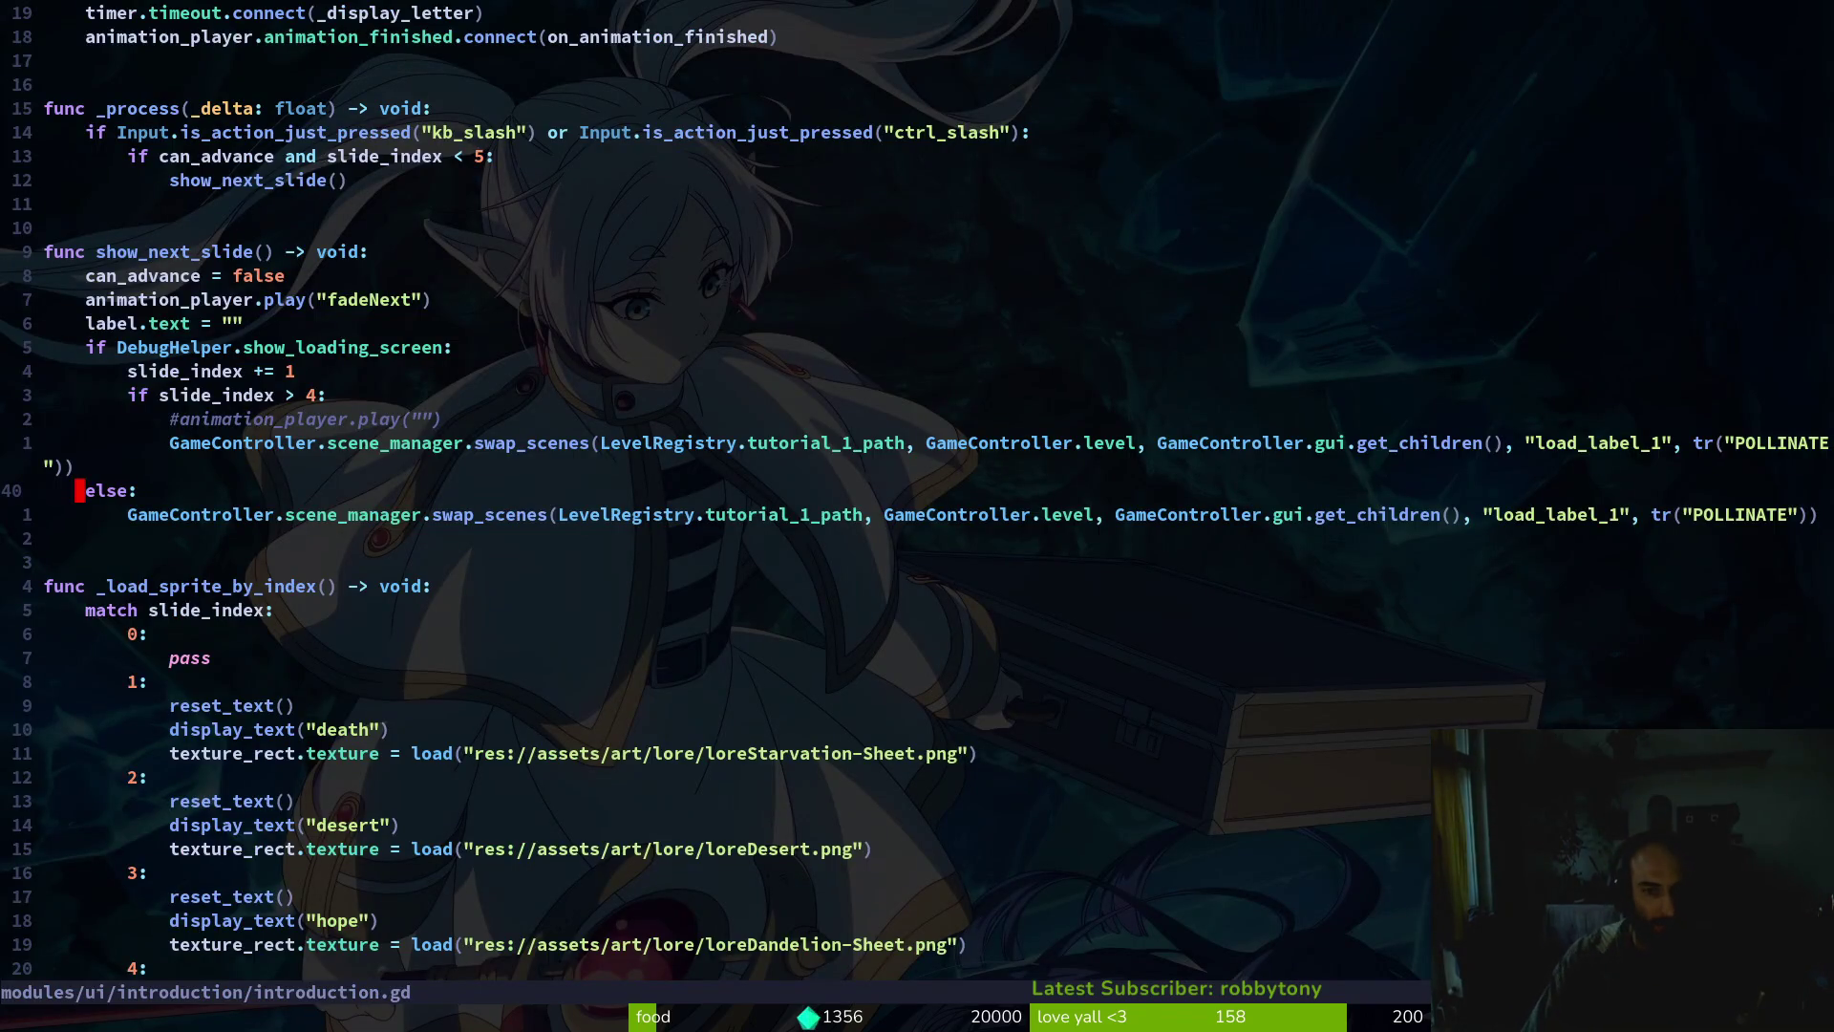
key(g)
key(g)
key(alt+Tab)
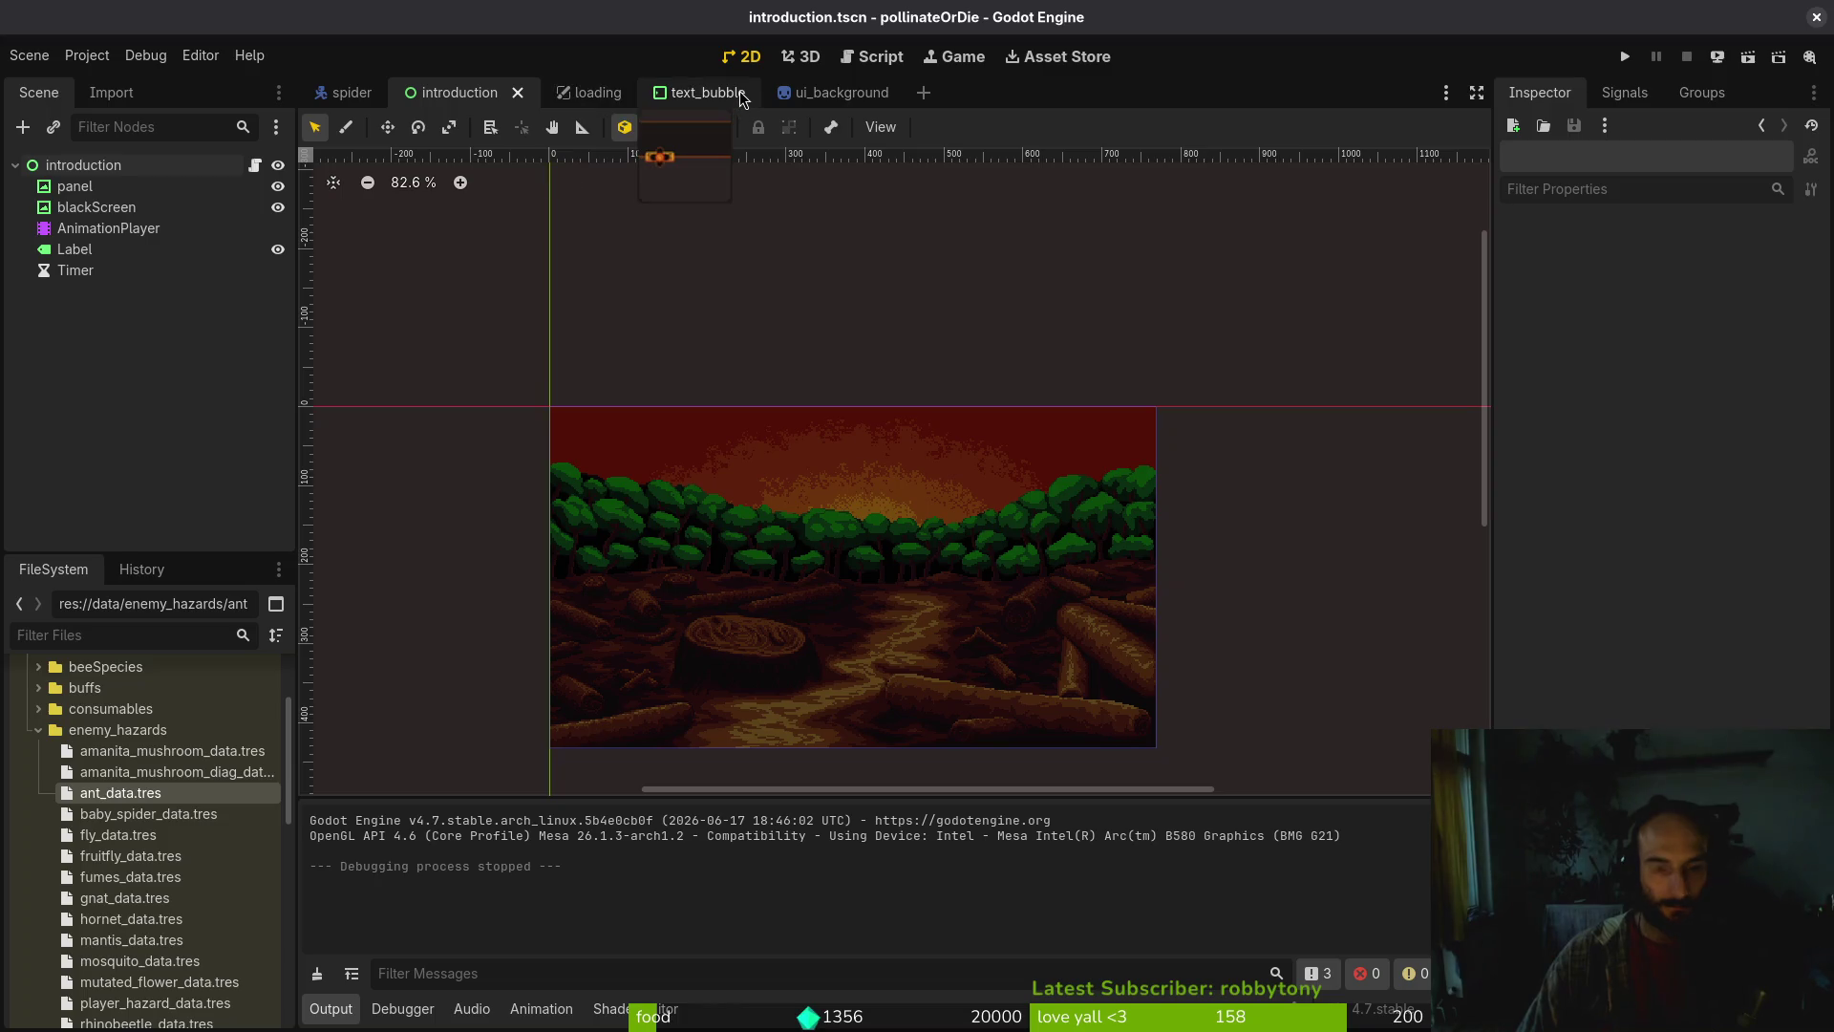
Open tutorial_1.tscn and inspect the hints group under tutorial_movement, then return to introduction
key(ctrl+shift+o)
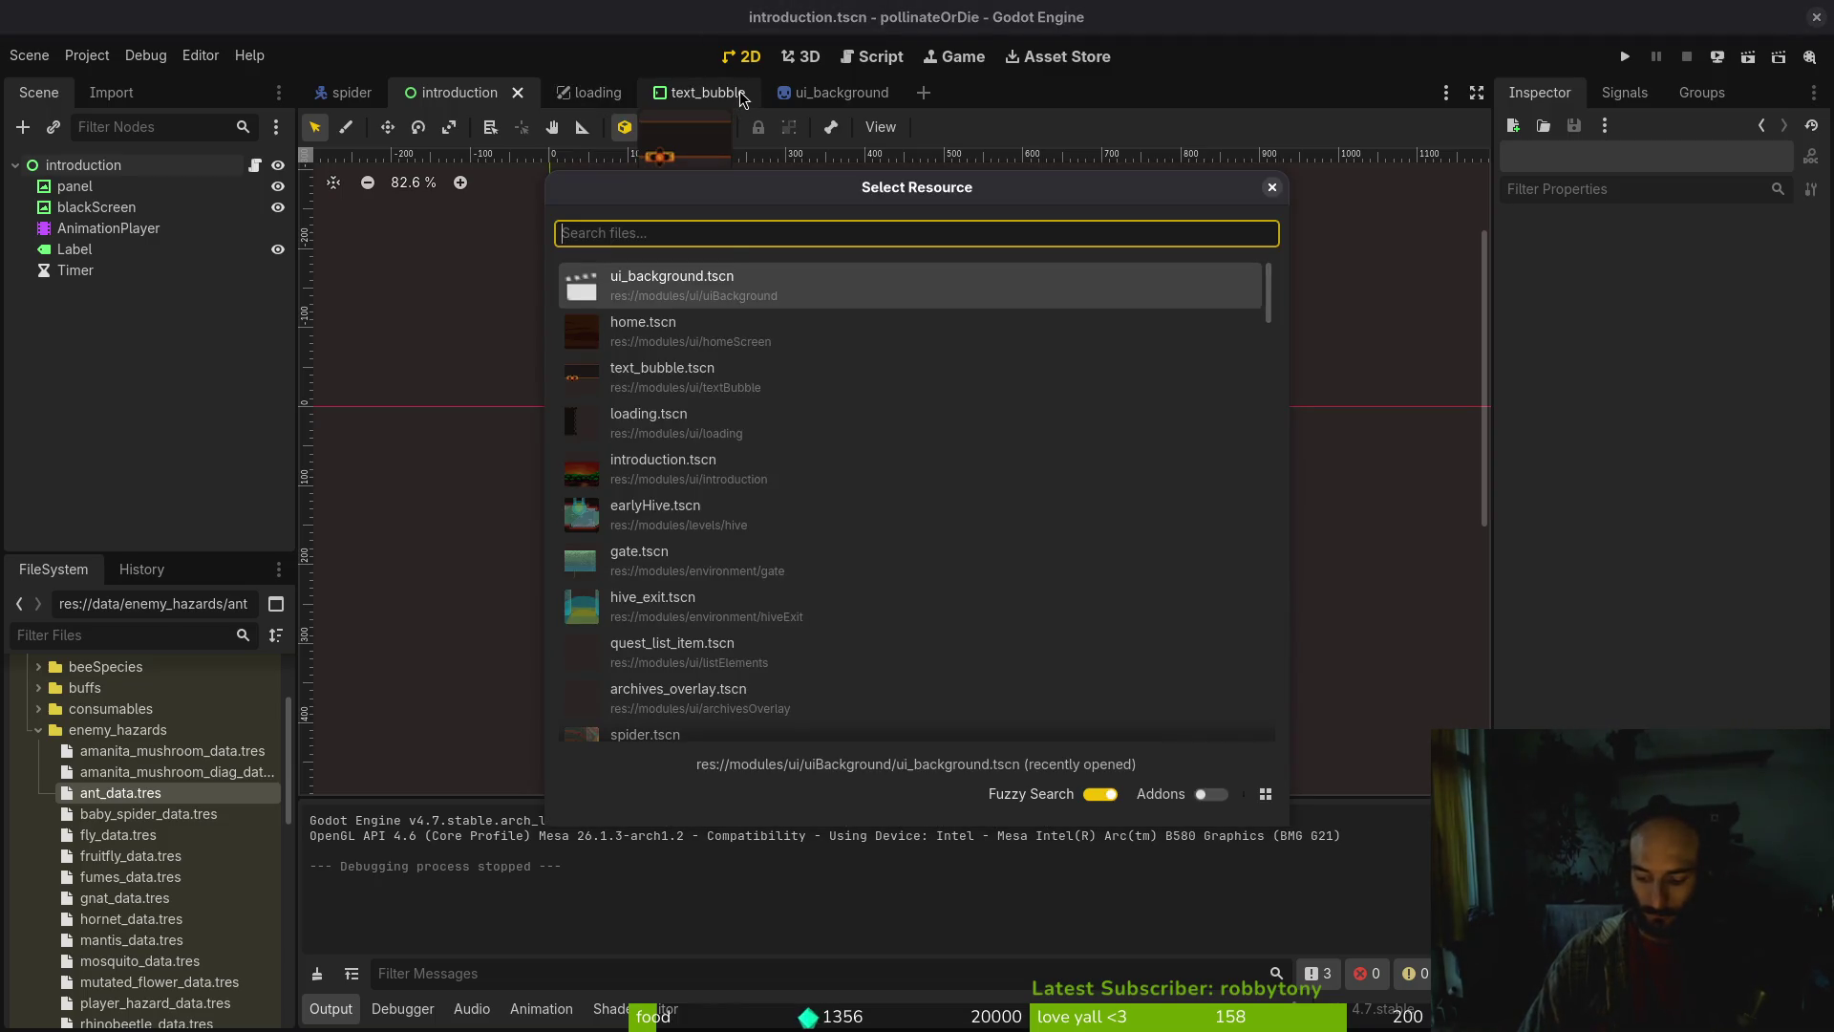
text(tut.tscn)
key(Return)
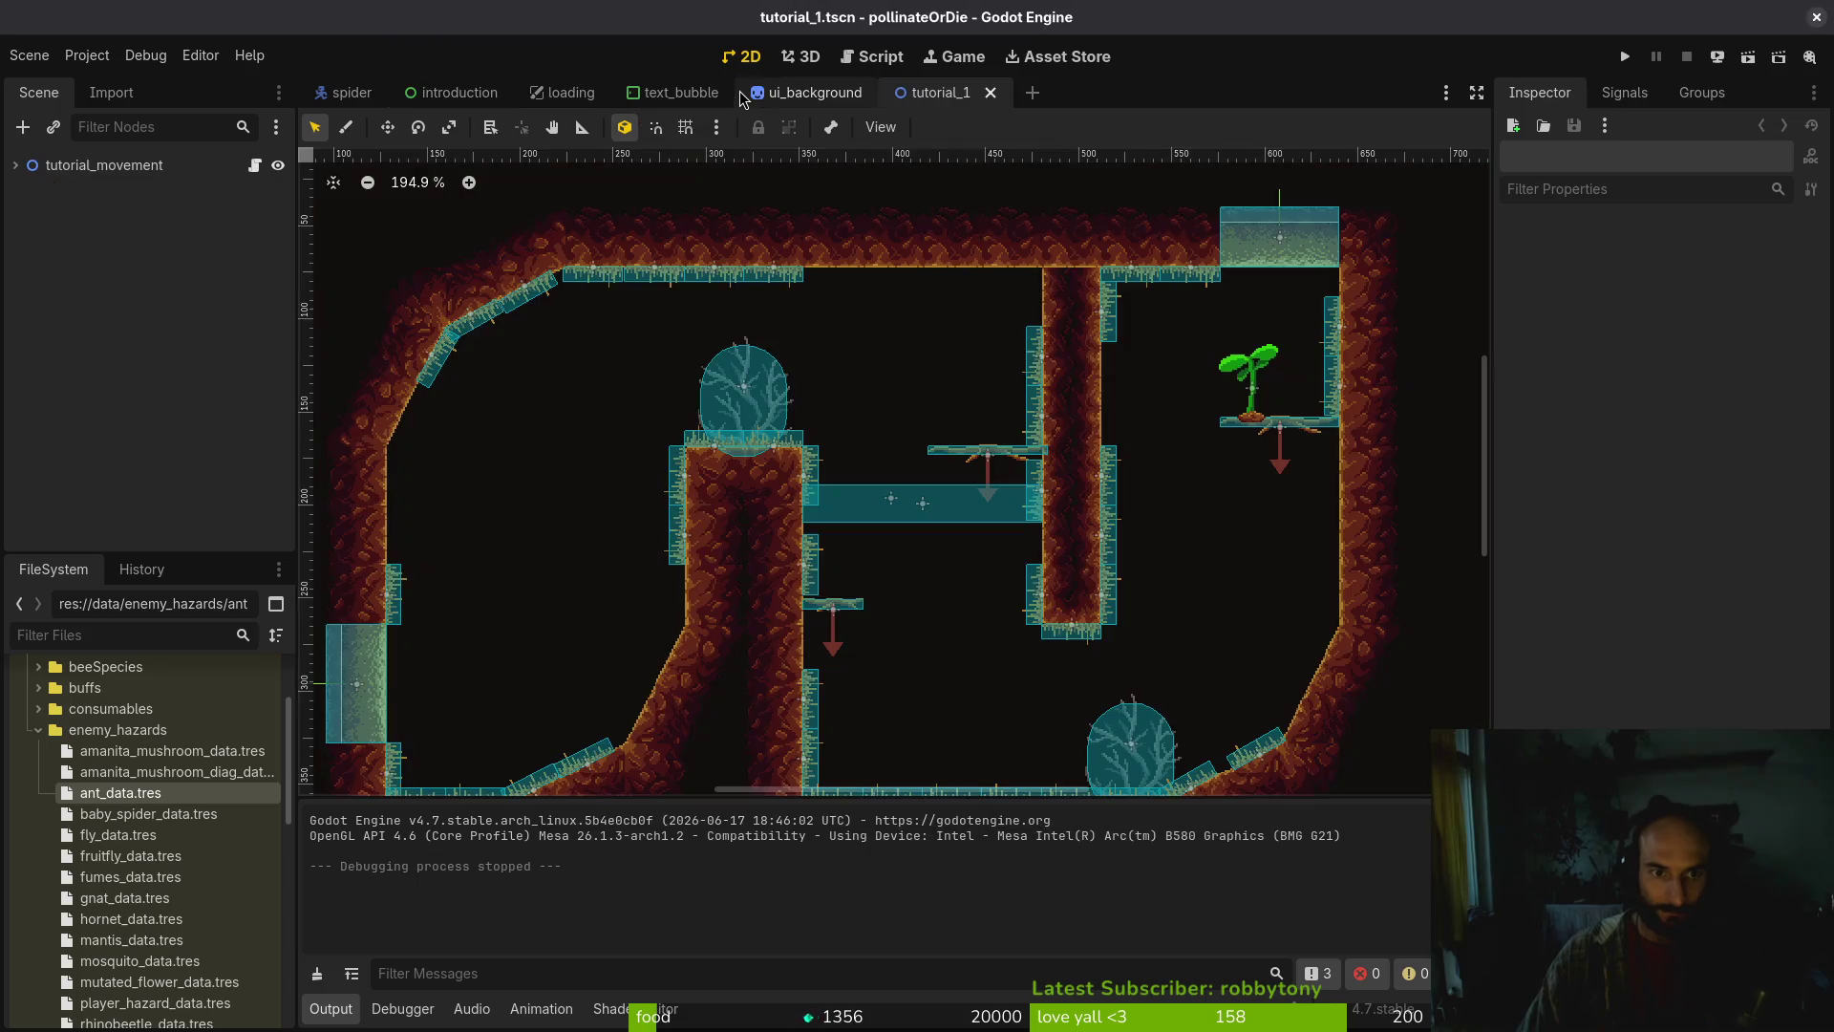
click(16, 166)
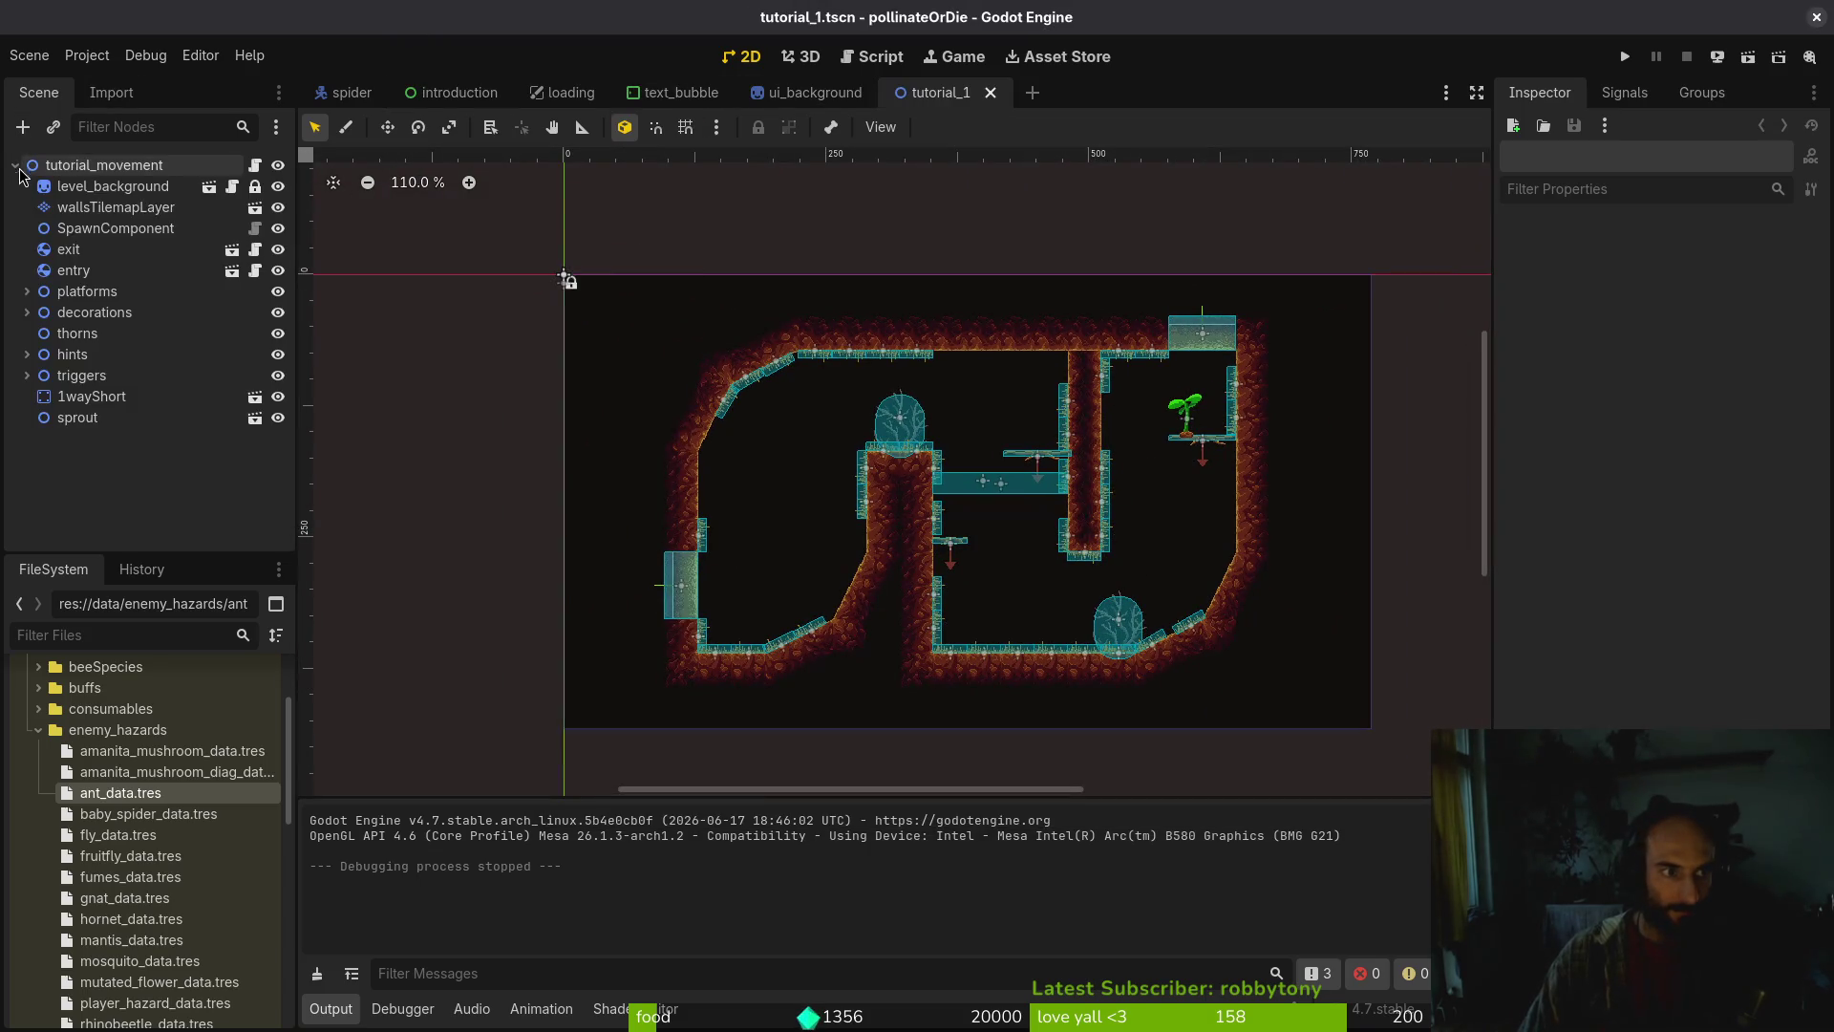
click(27, 354)
click(80, 376)
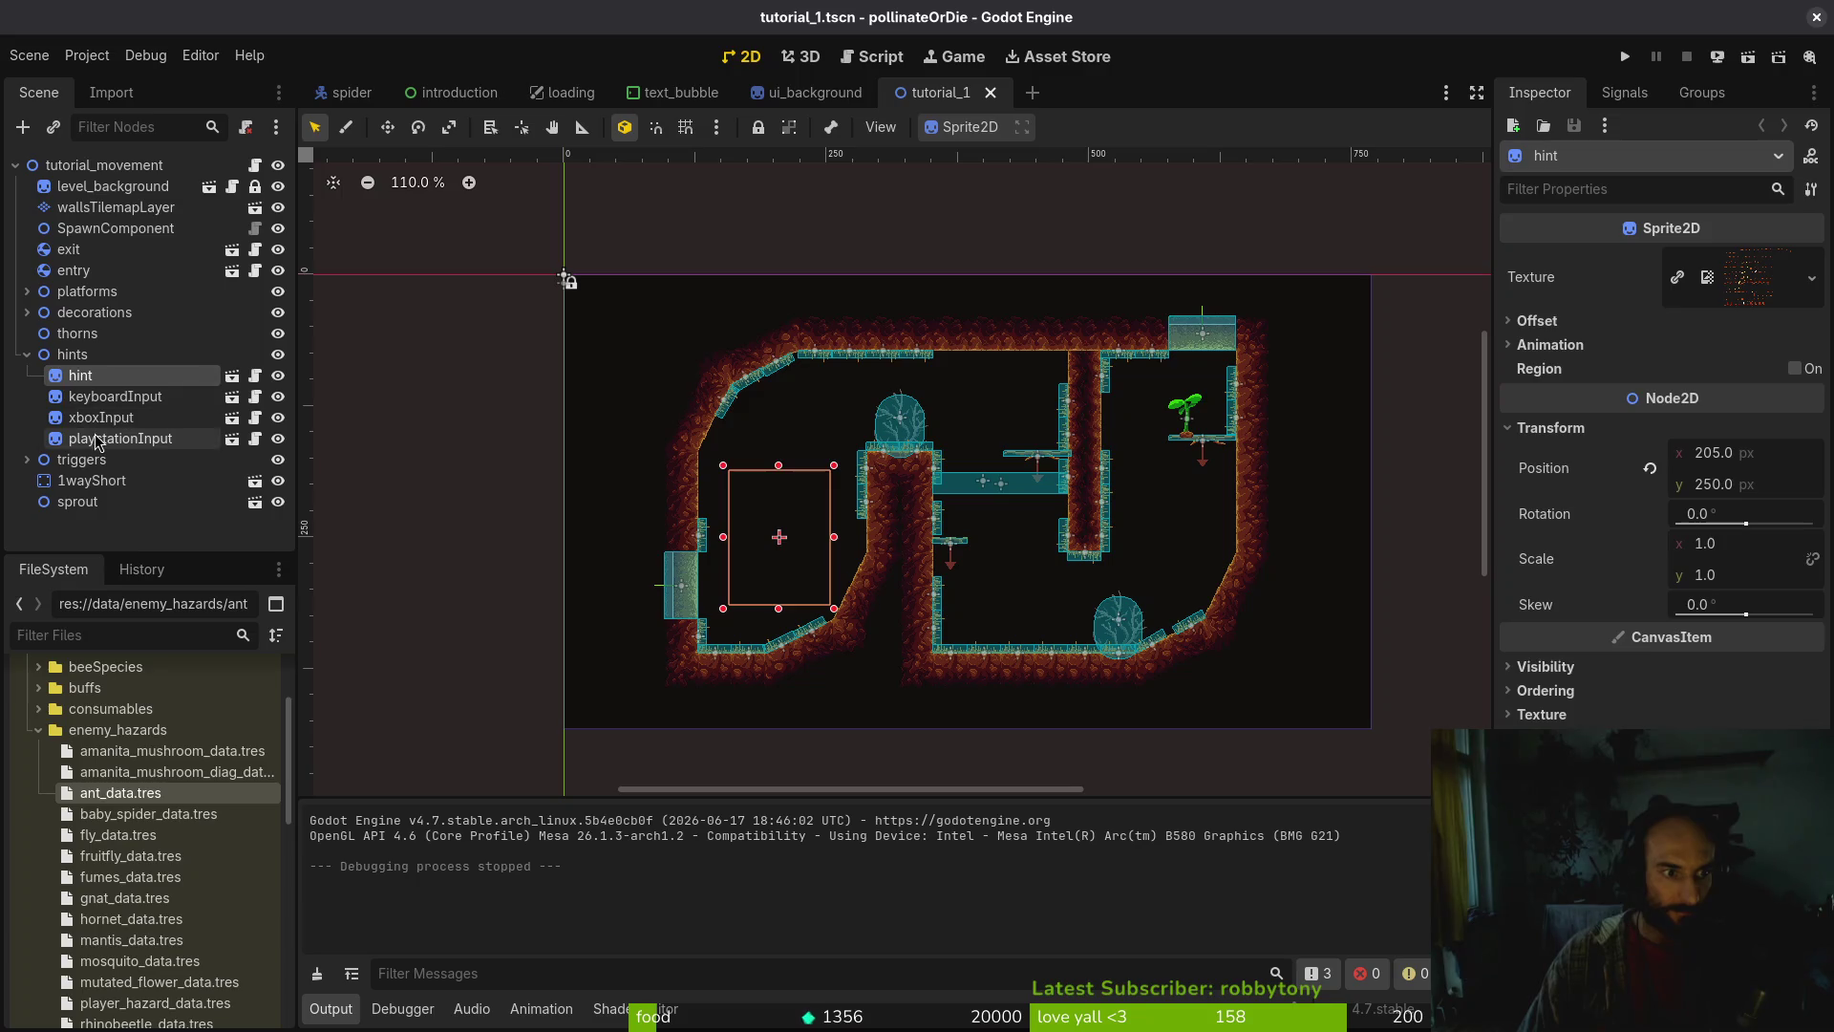
click(76, 354)
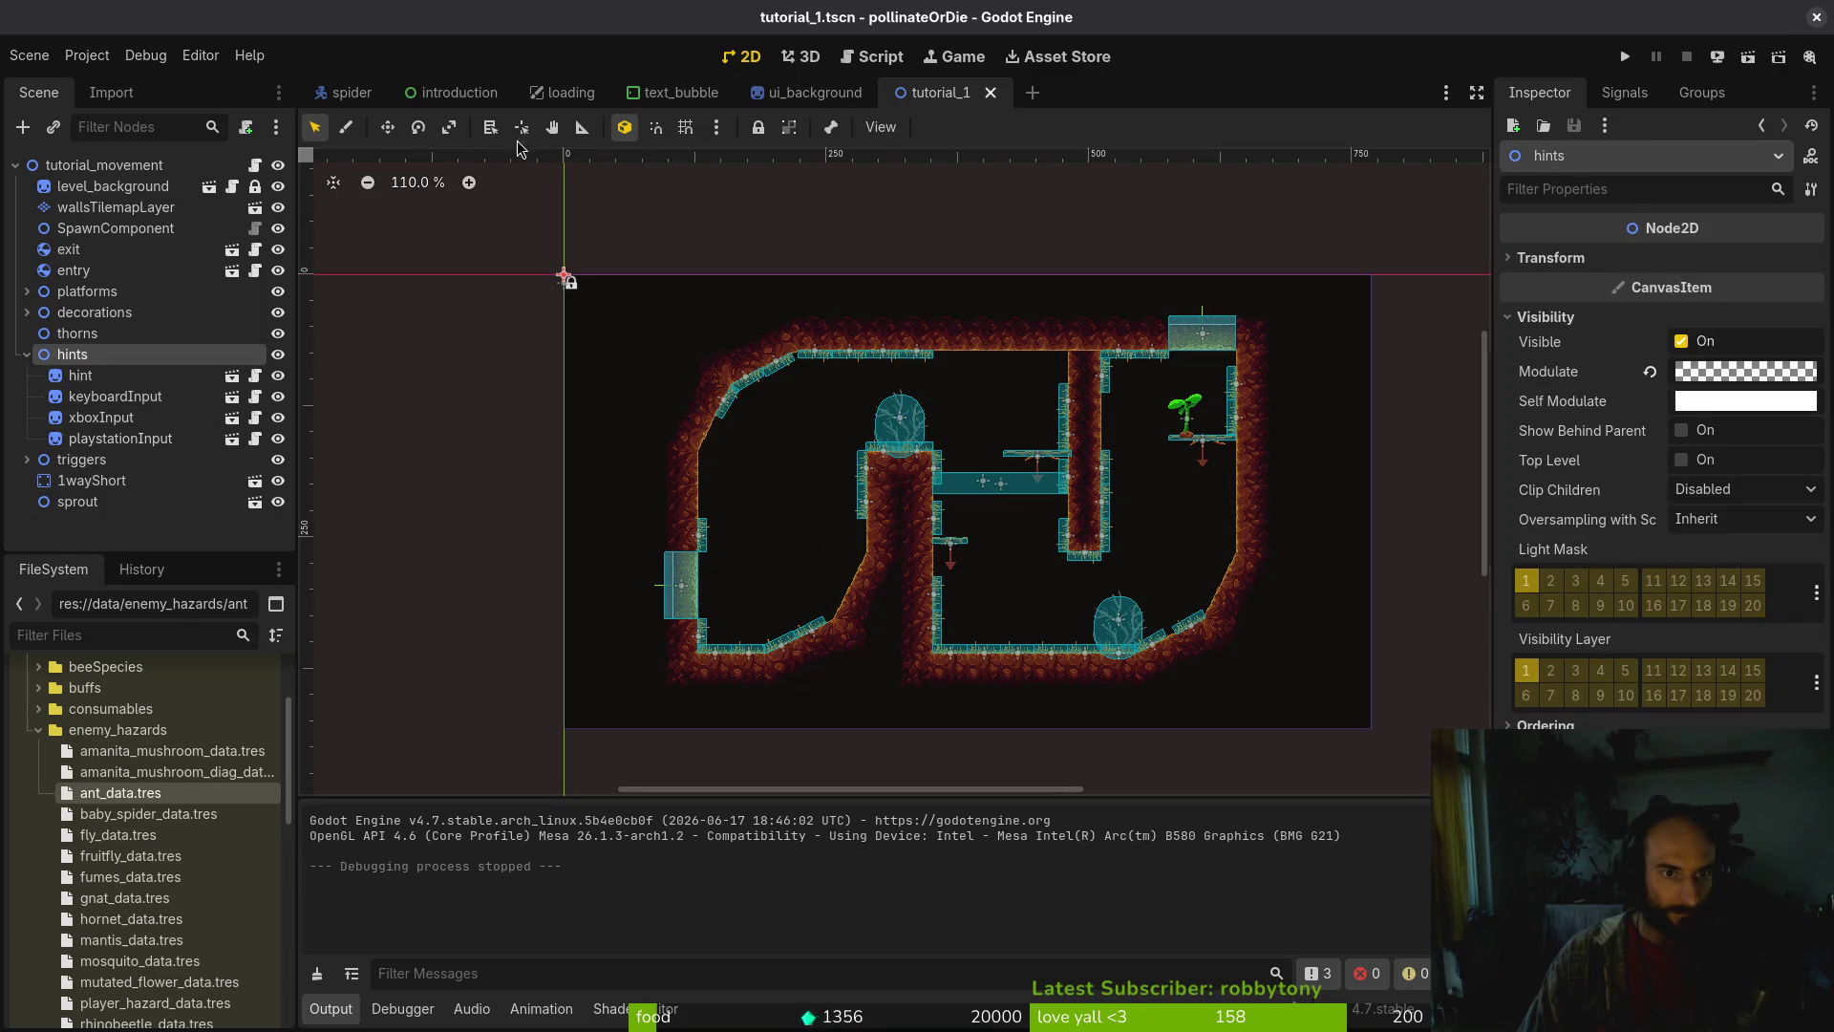
click(657, 95)
click(435, 96)
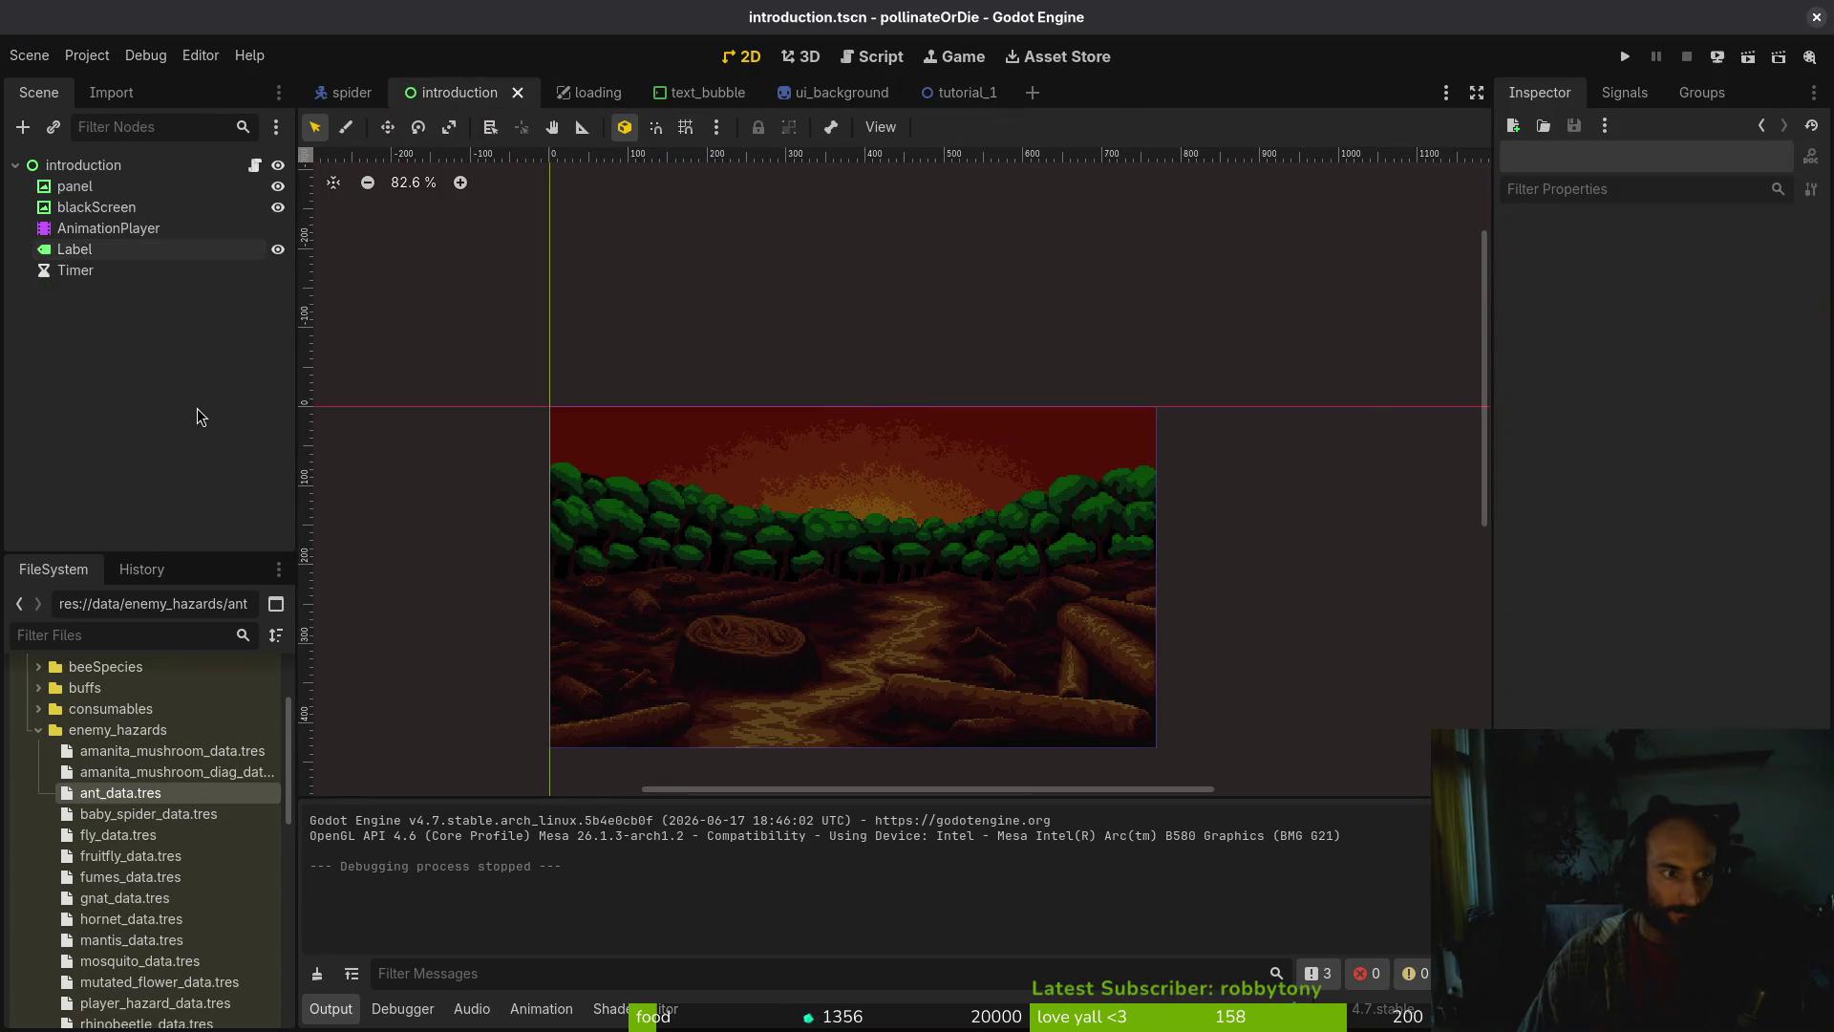
key(ctrl+v)
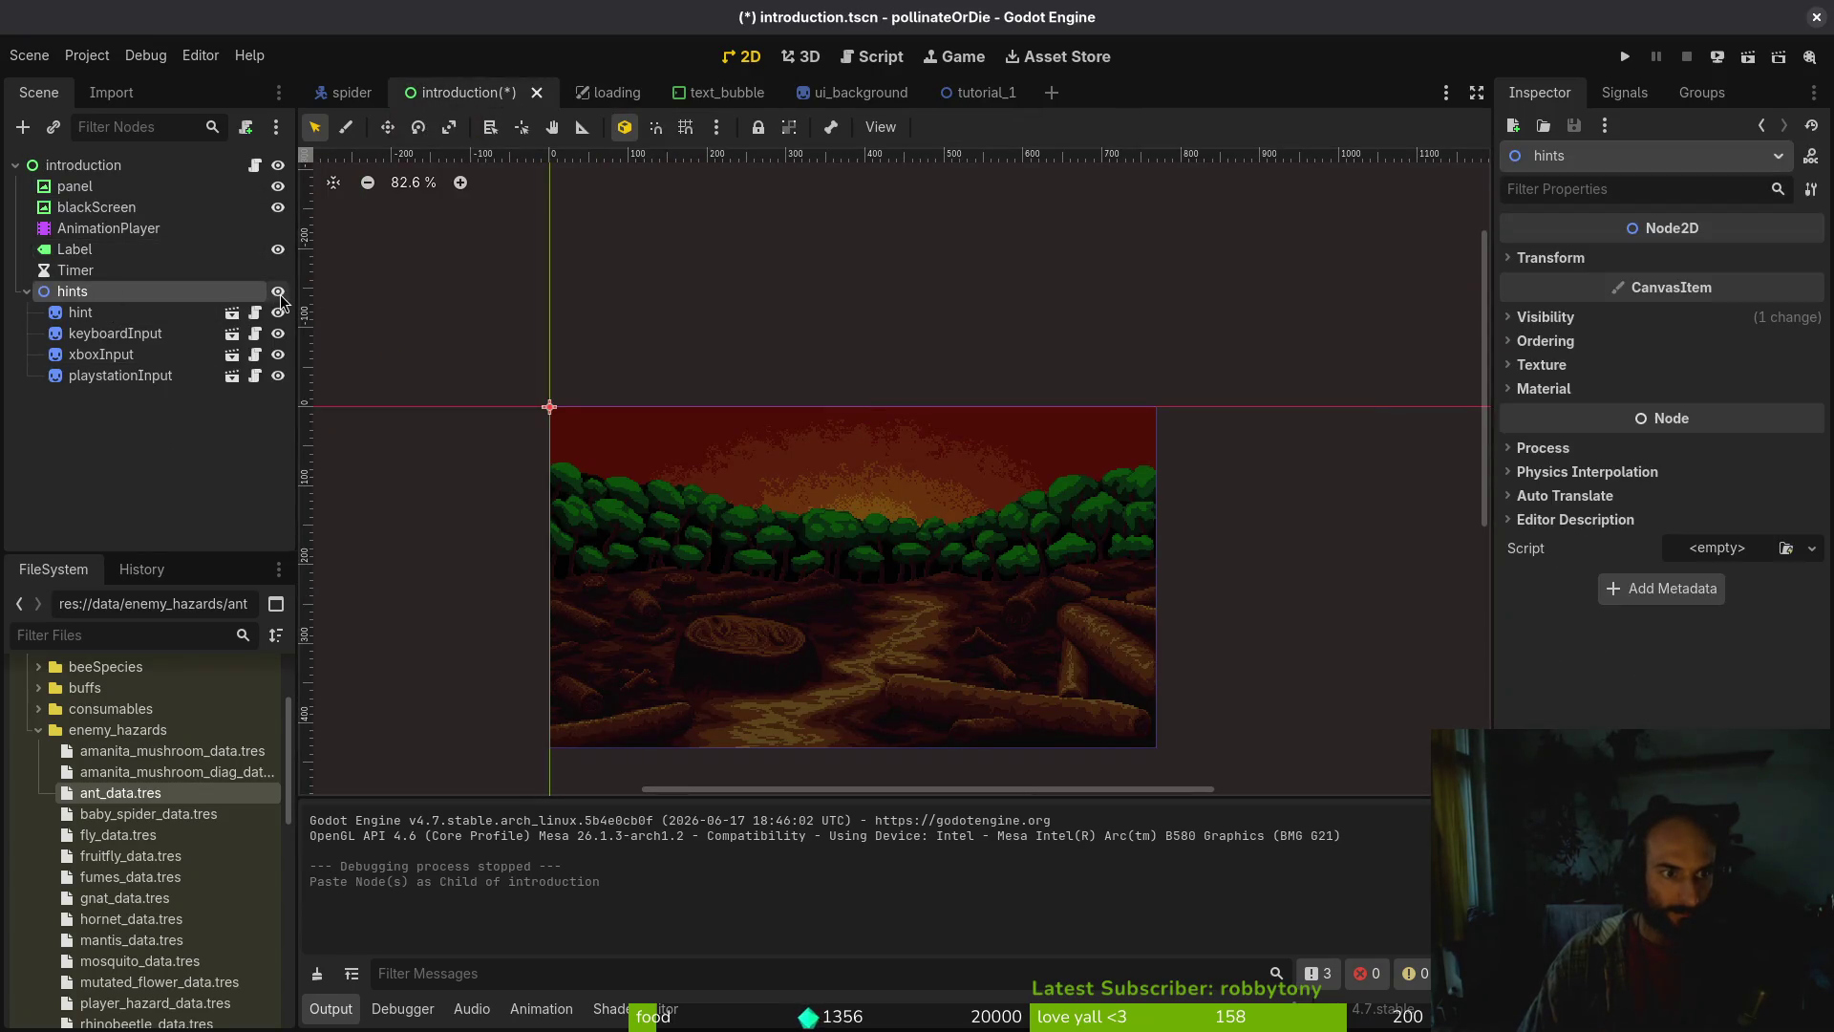
double_click(279, 302)
key(ctrl+s)
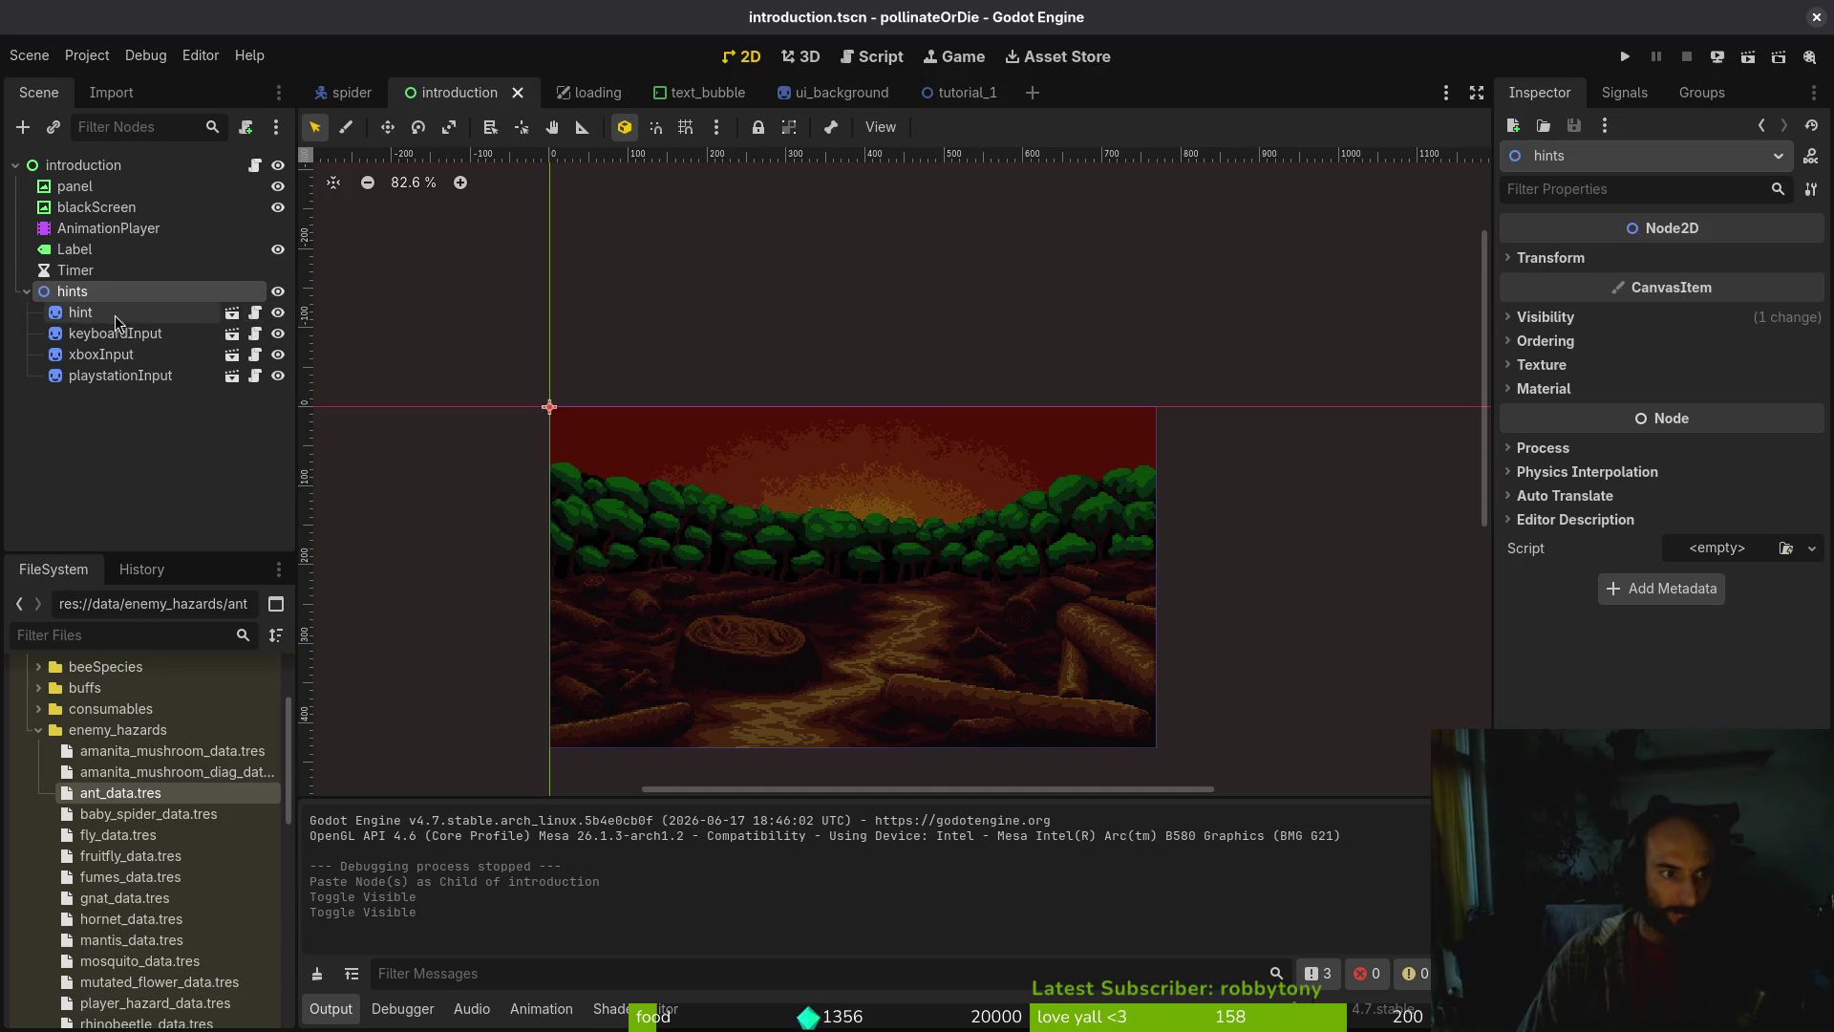
click(115, 316)
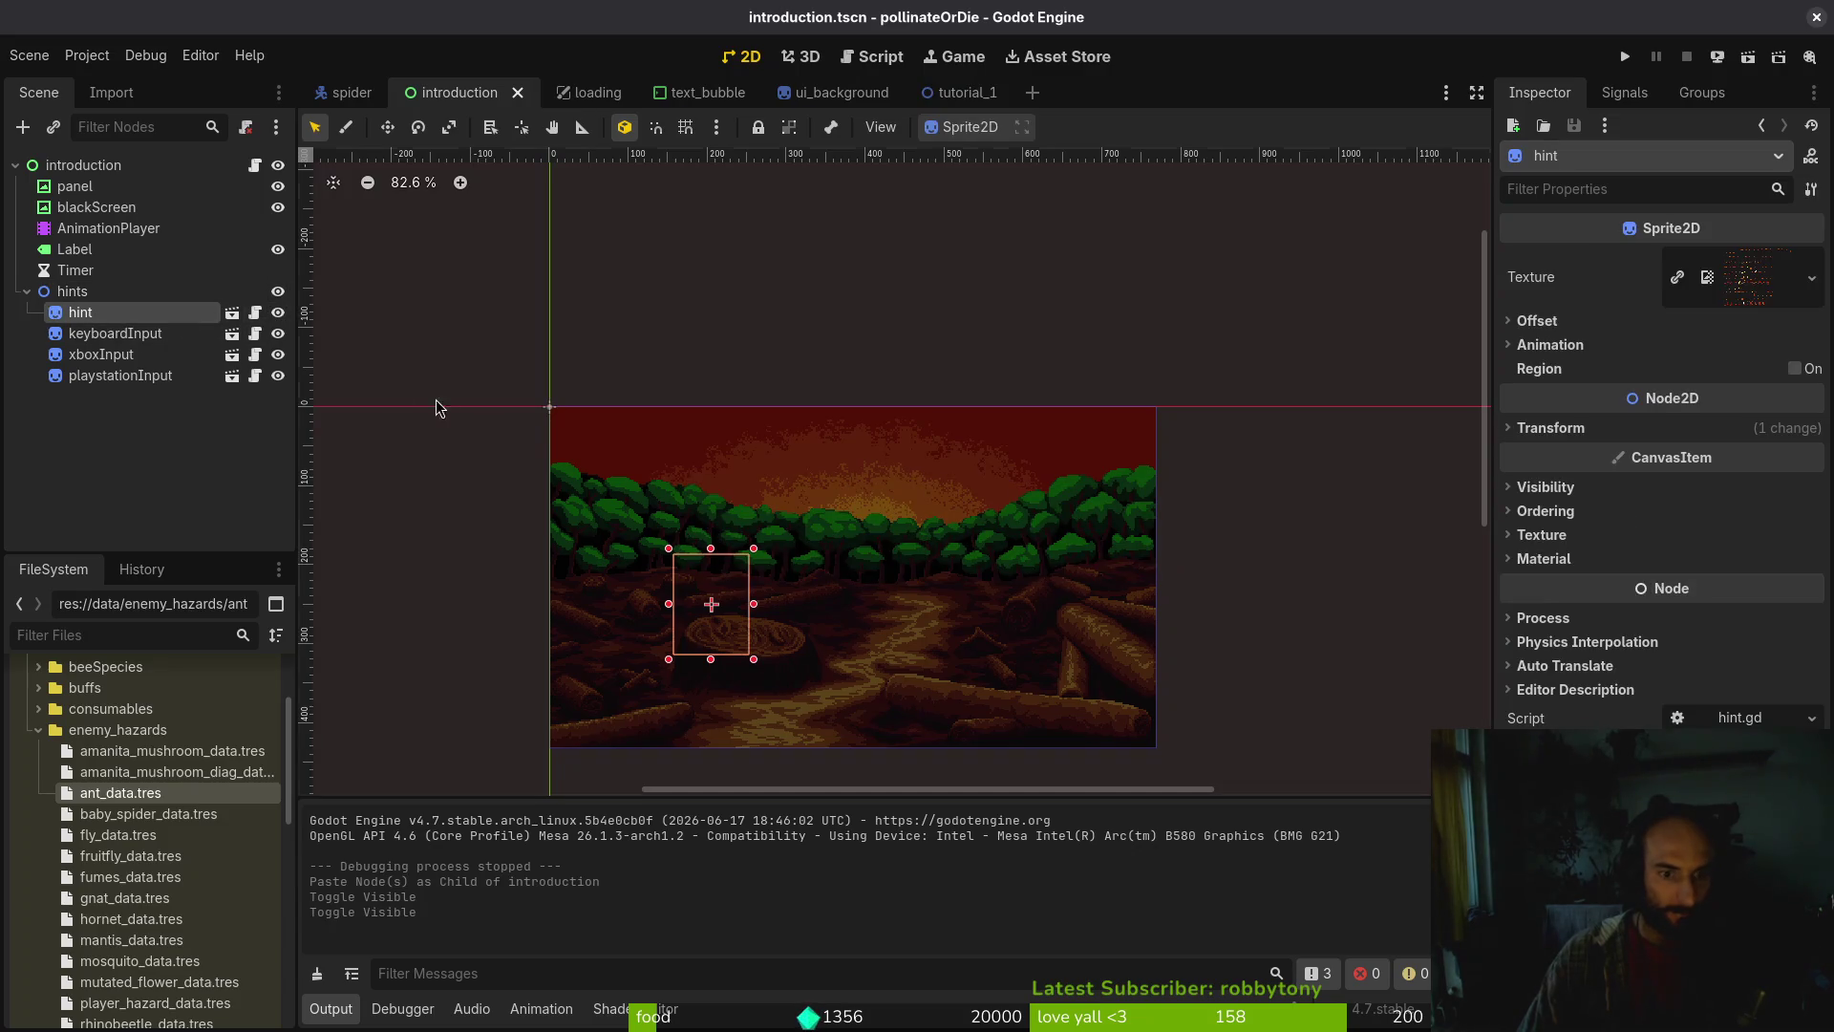
shift+click(124, 375)
mouse_move(714, 624)
mouse_down()
mouse_move(902, 713)
mouse_move(1032, 705)
mouse_move(1089, 635)
mouse_move(1075, 712)
mouse_move(1101, 703)
mouse_move(863, 704)
mouse_up()
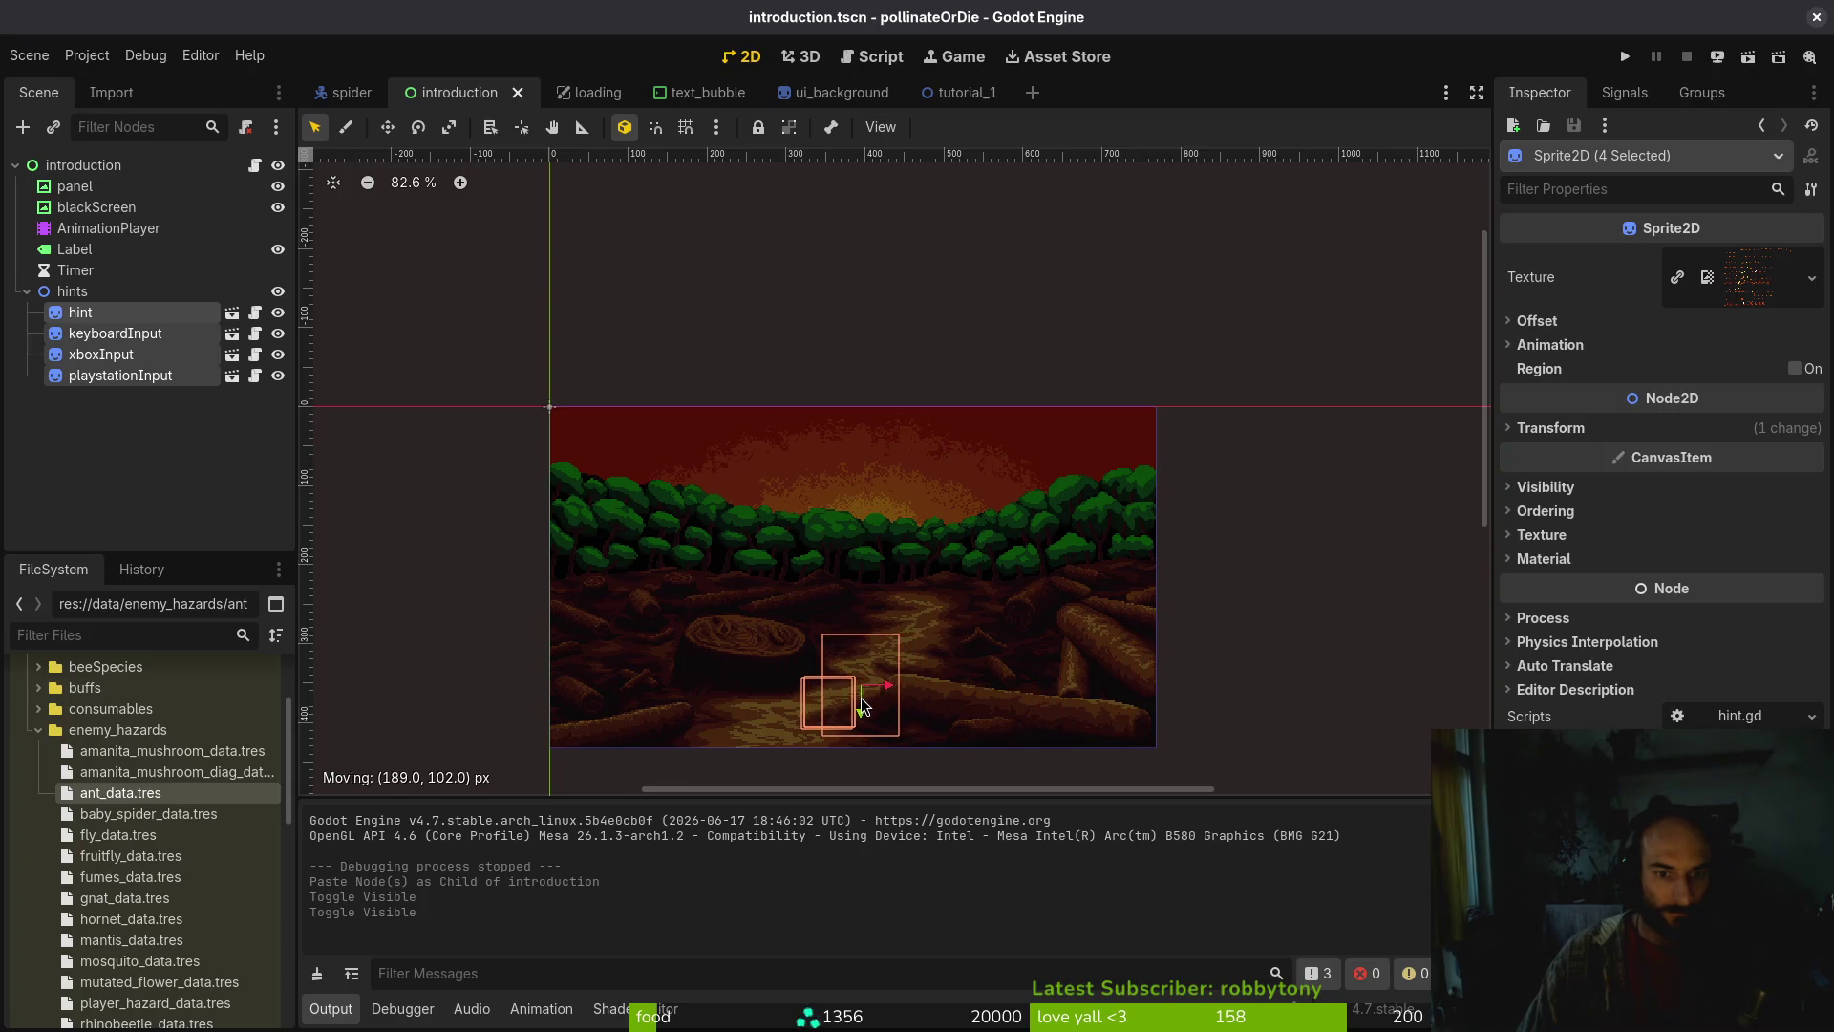
drag(862, 705, 1136, 707)
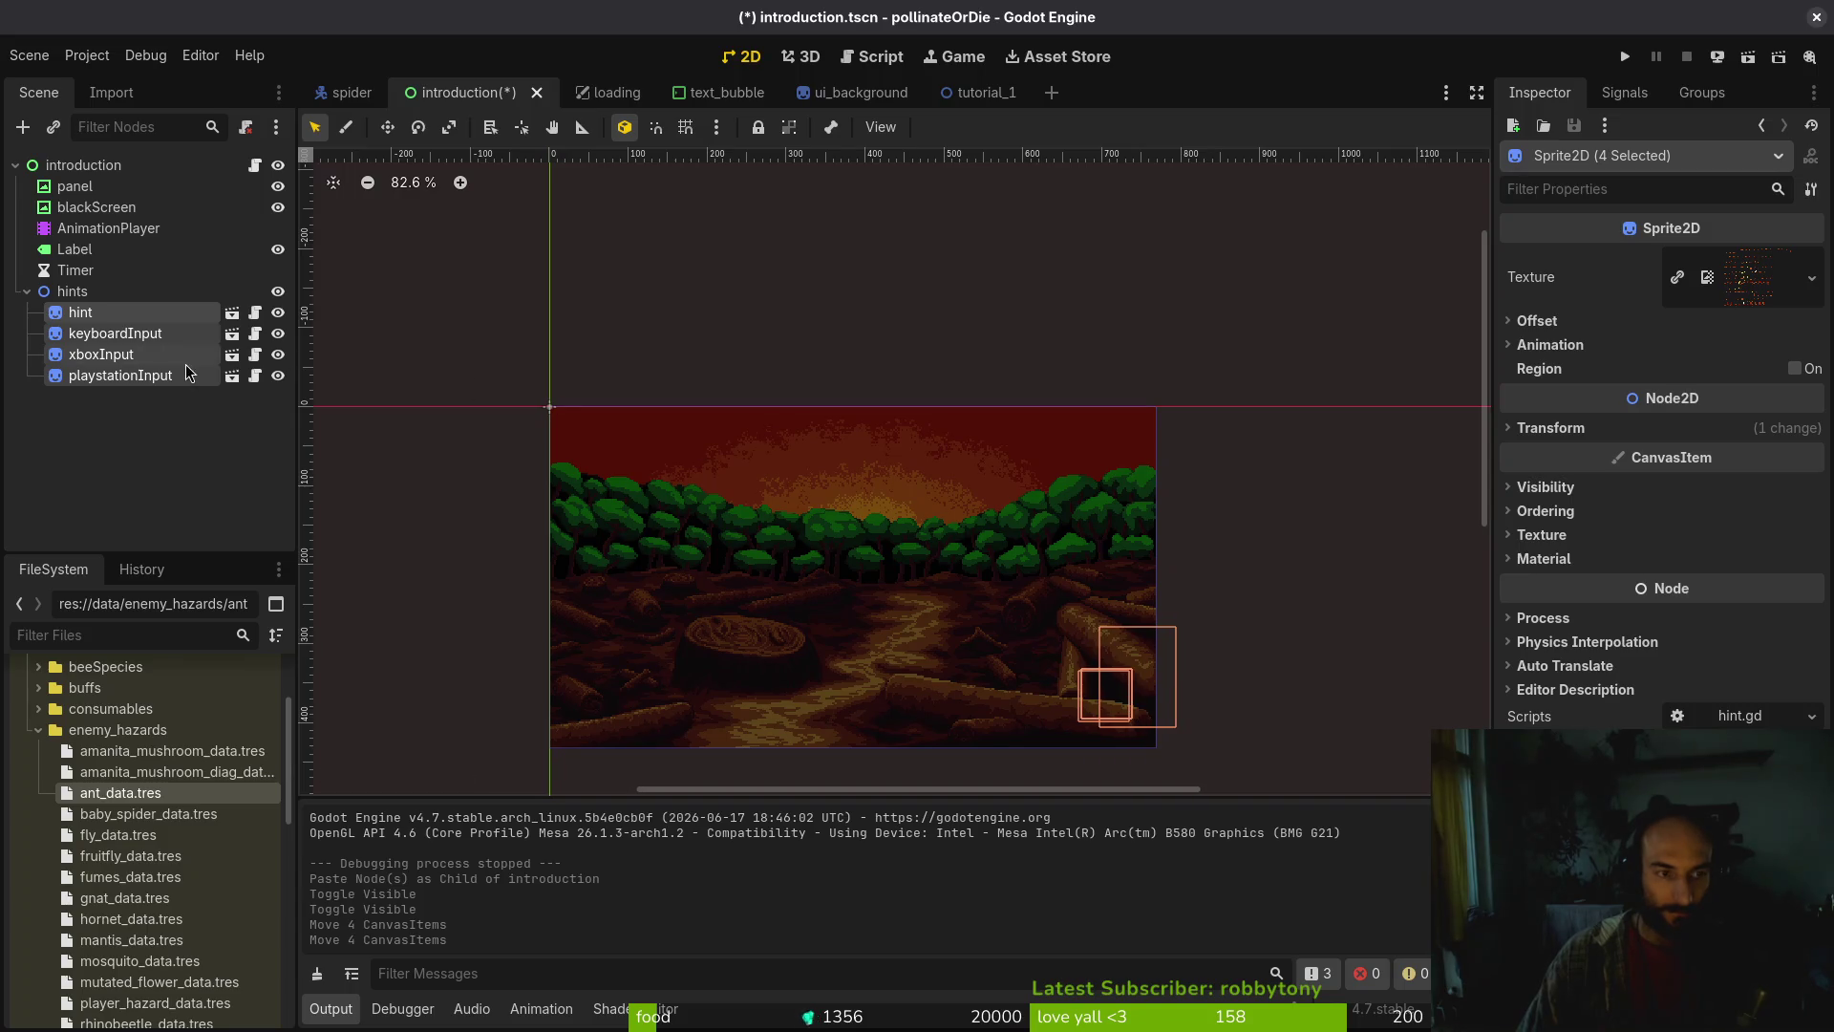
click(103, 320)
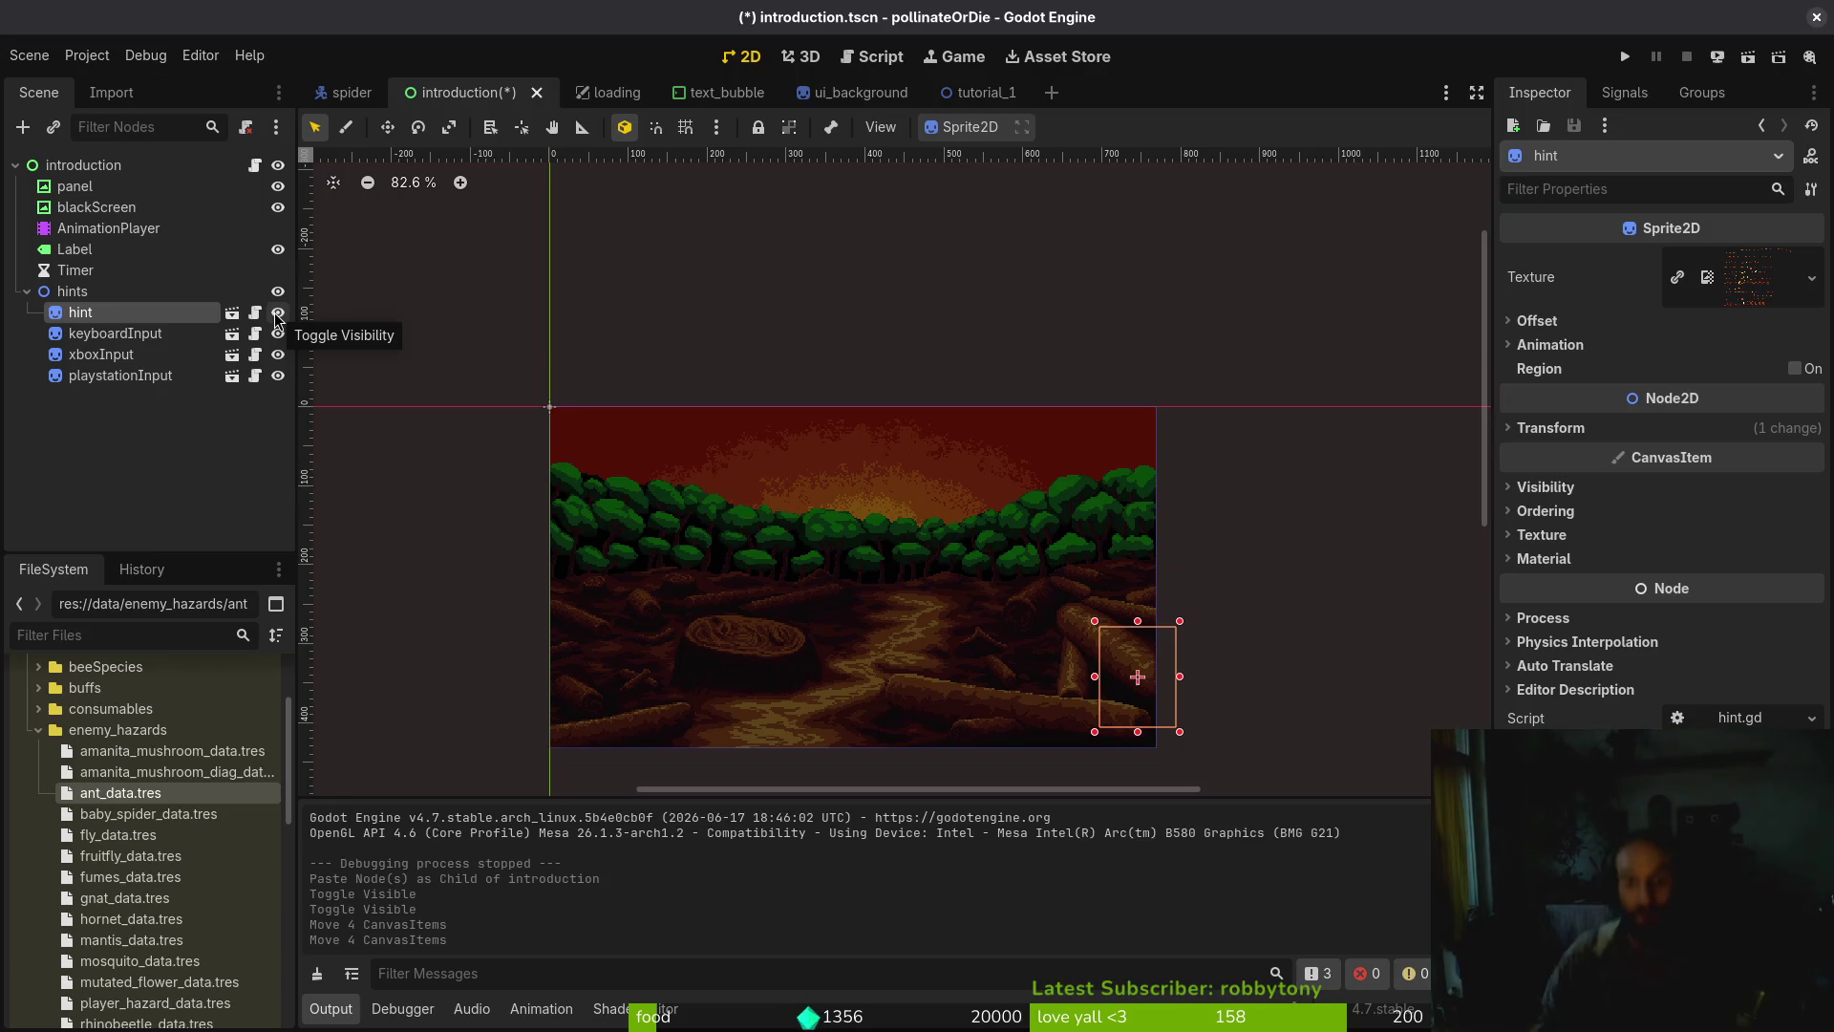
click(101, 286)
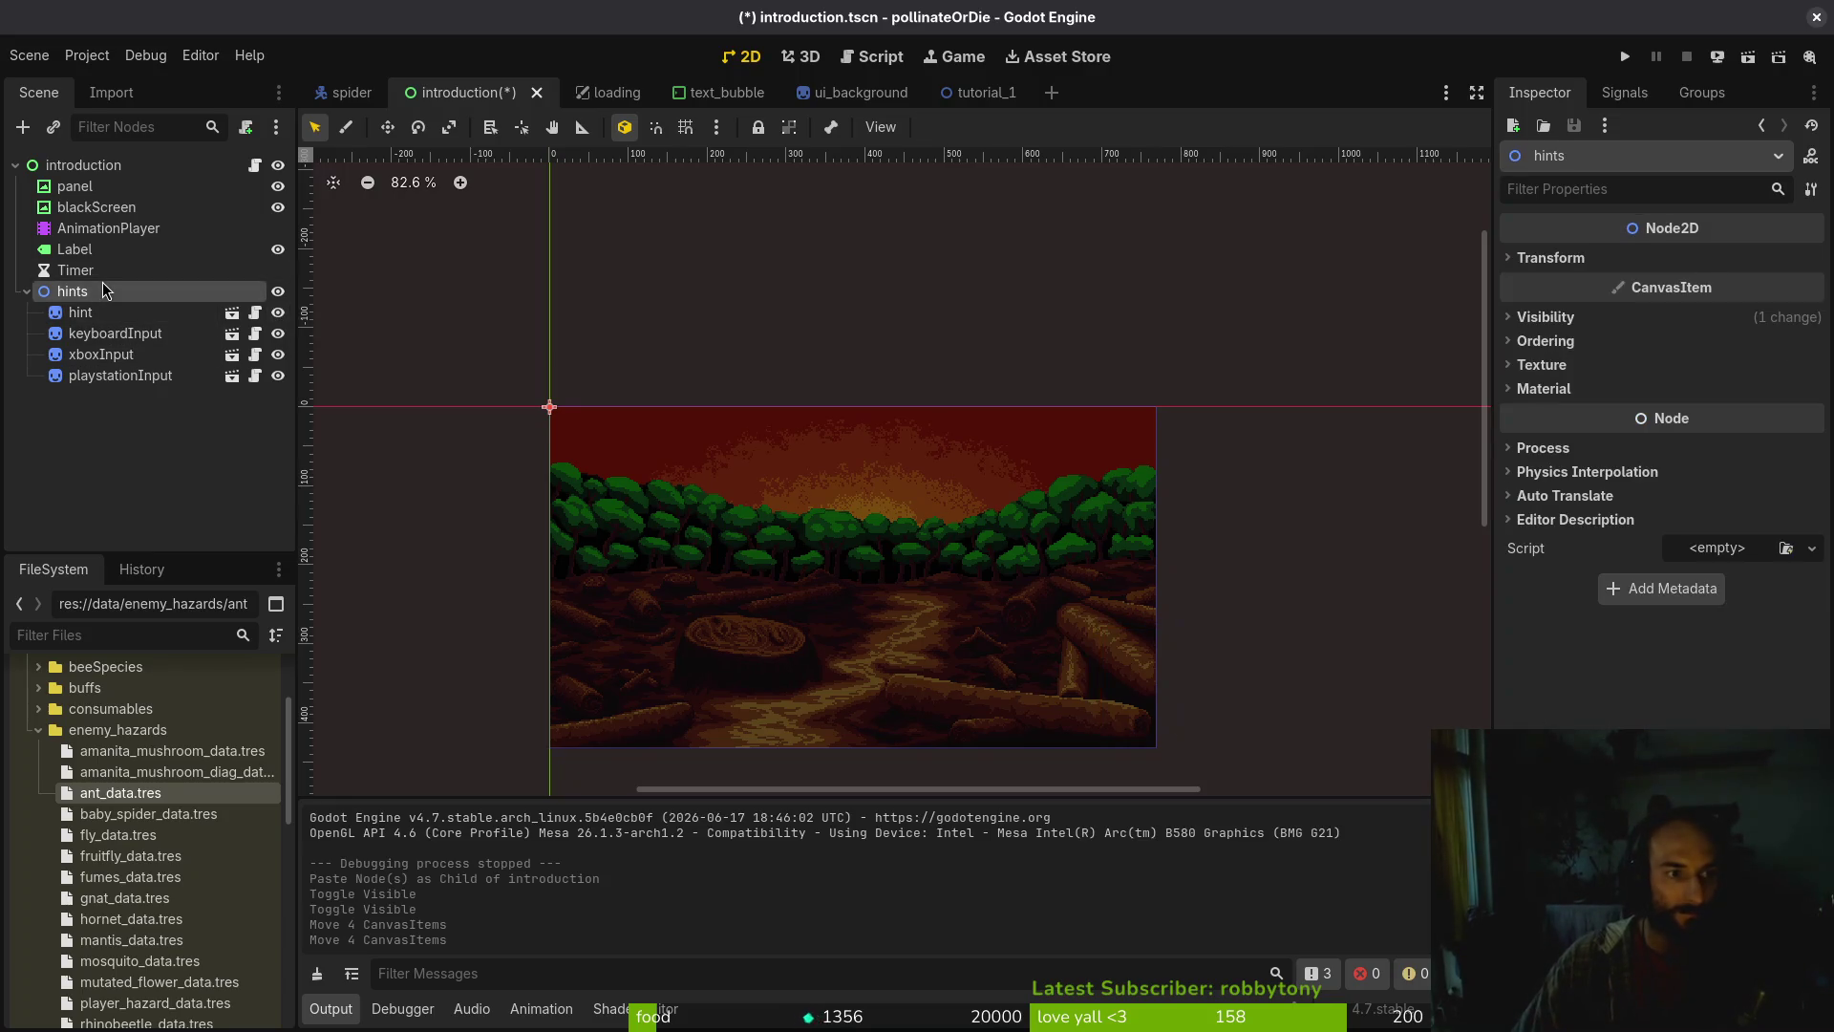
key(Delete)
key(Return)
key(ctrl+s)
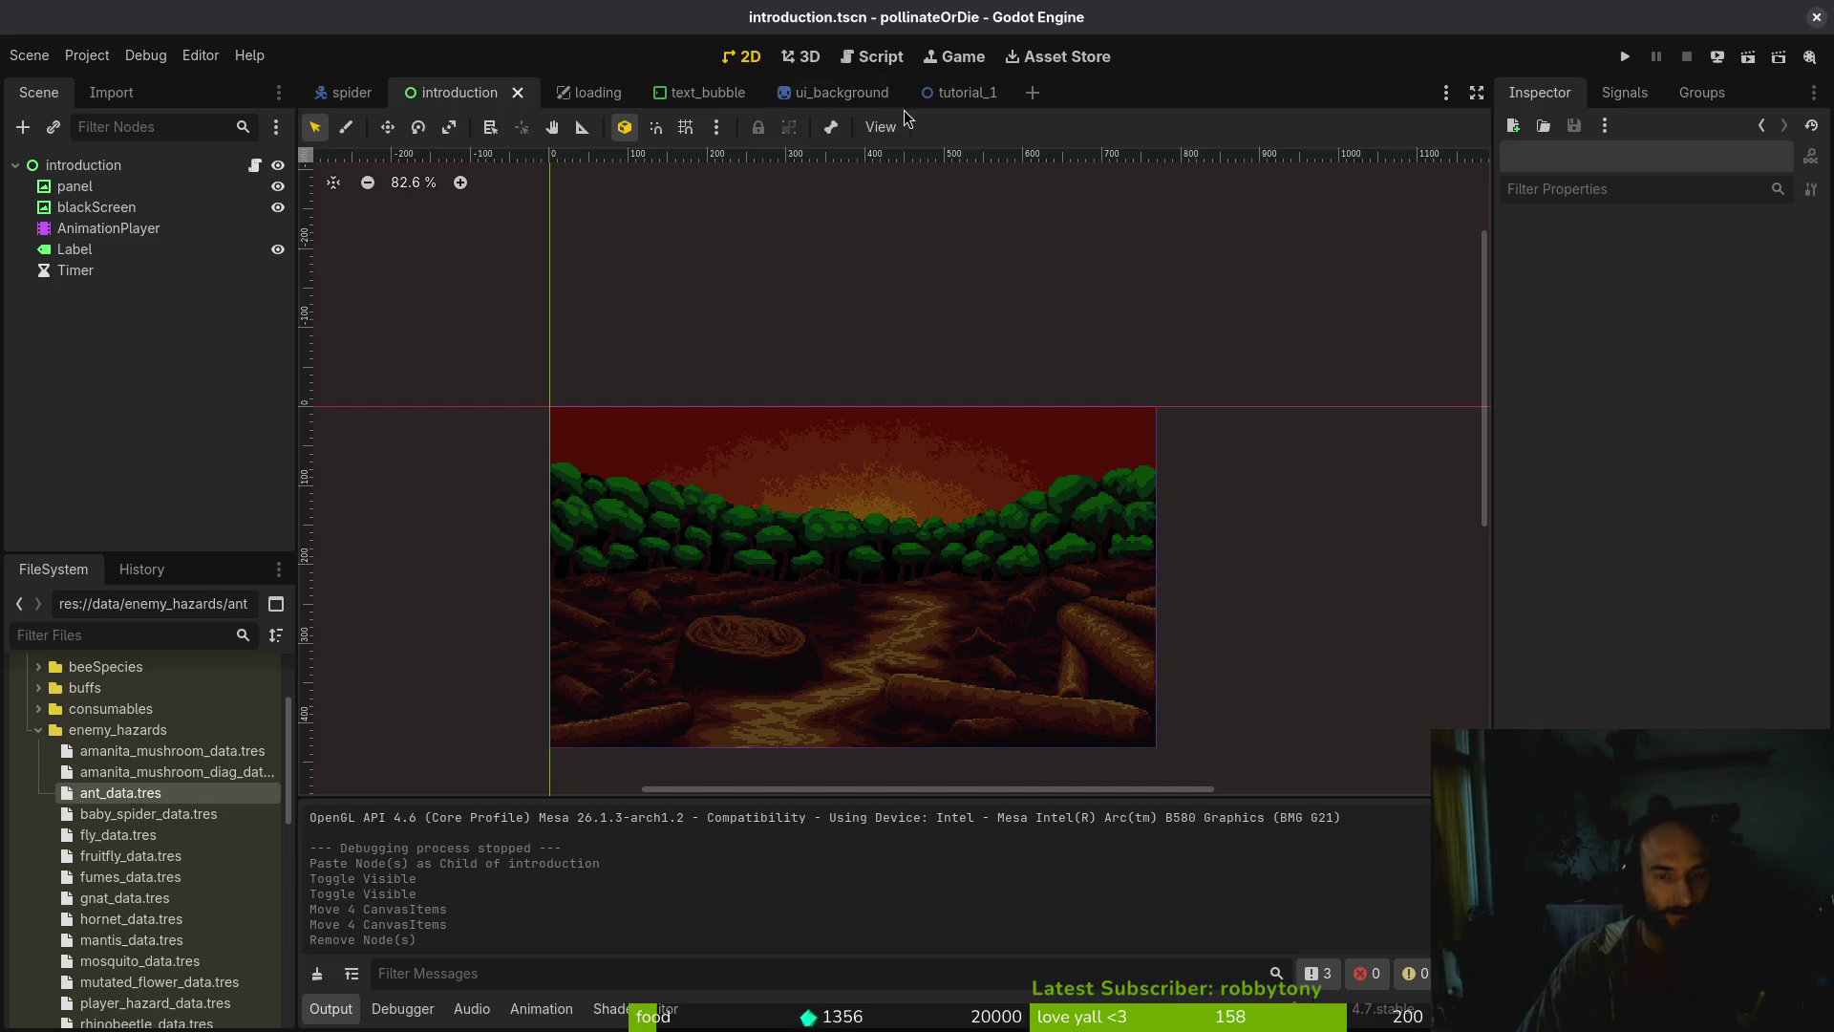
Copy the hints node from text_bubble.tscn into introduction, placed at the background's lower middle
key(ctrl+shift+o)
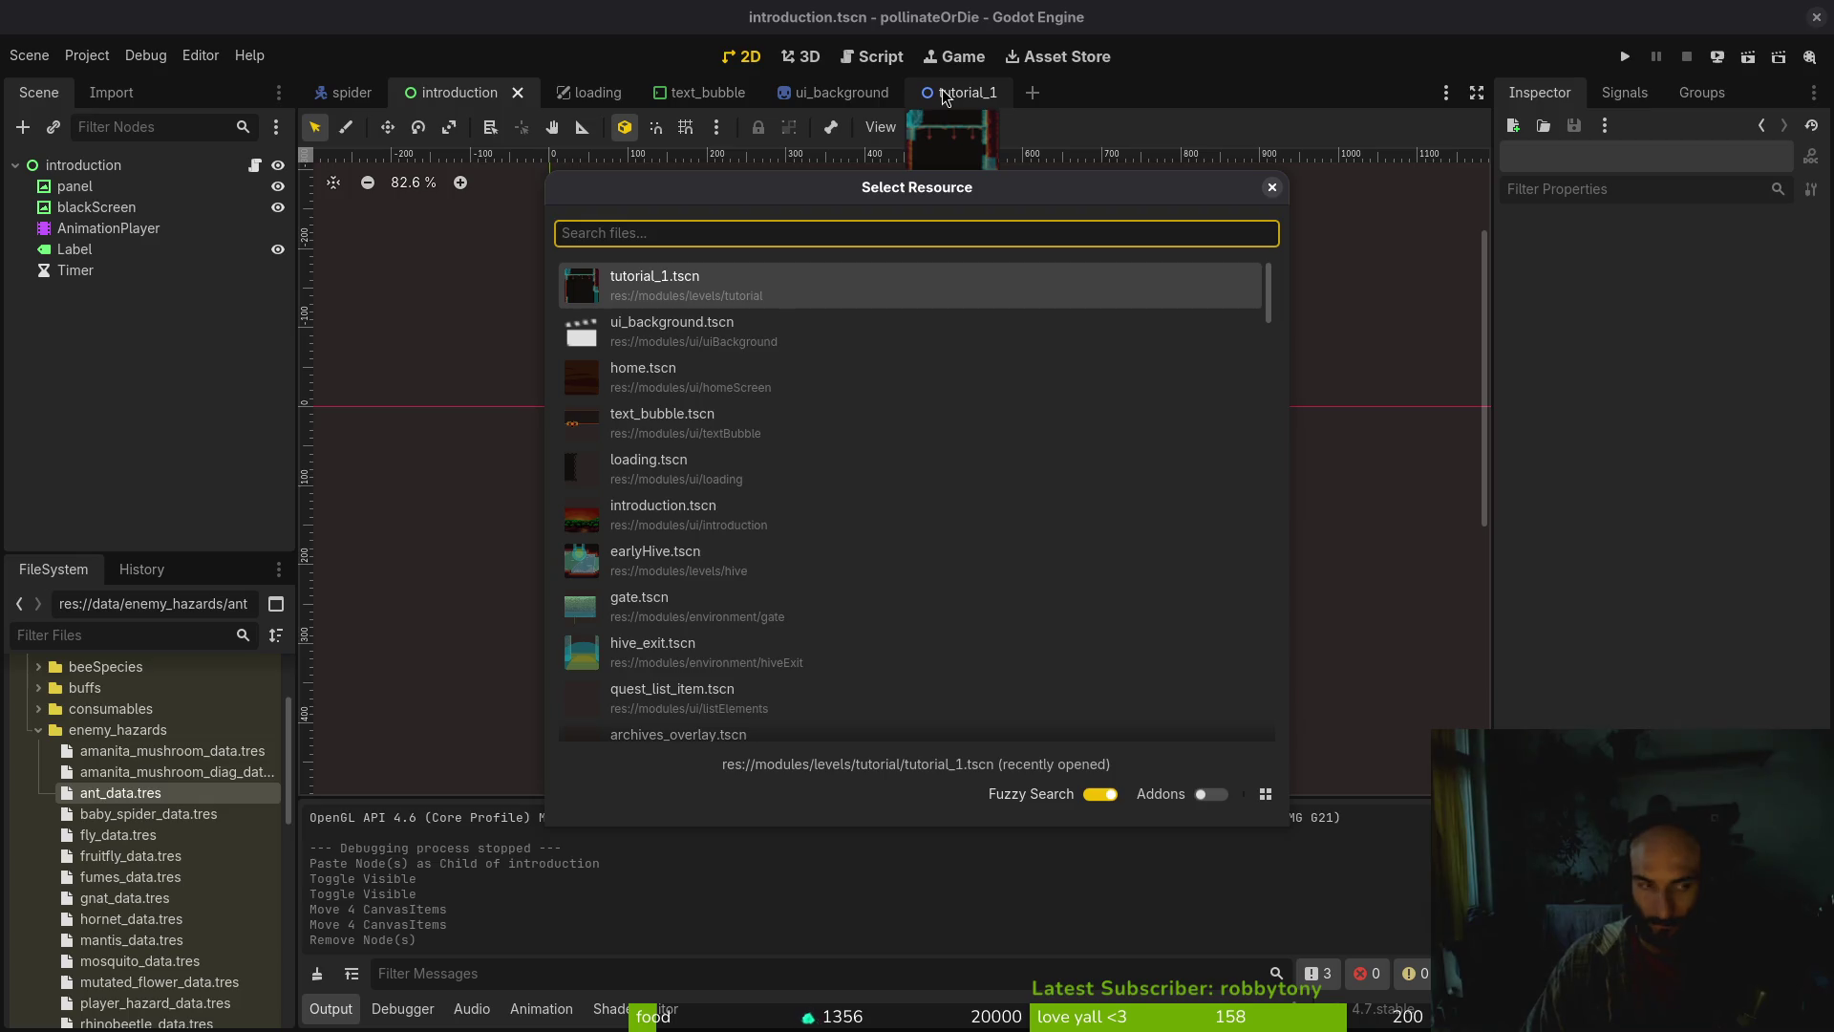
text(textb)
key(Return)
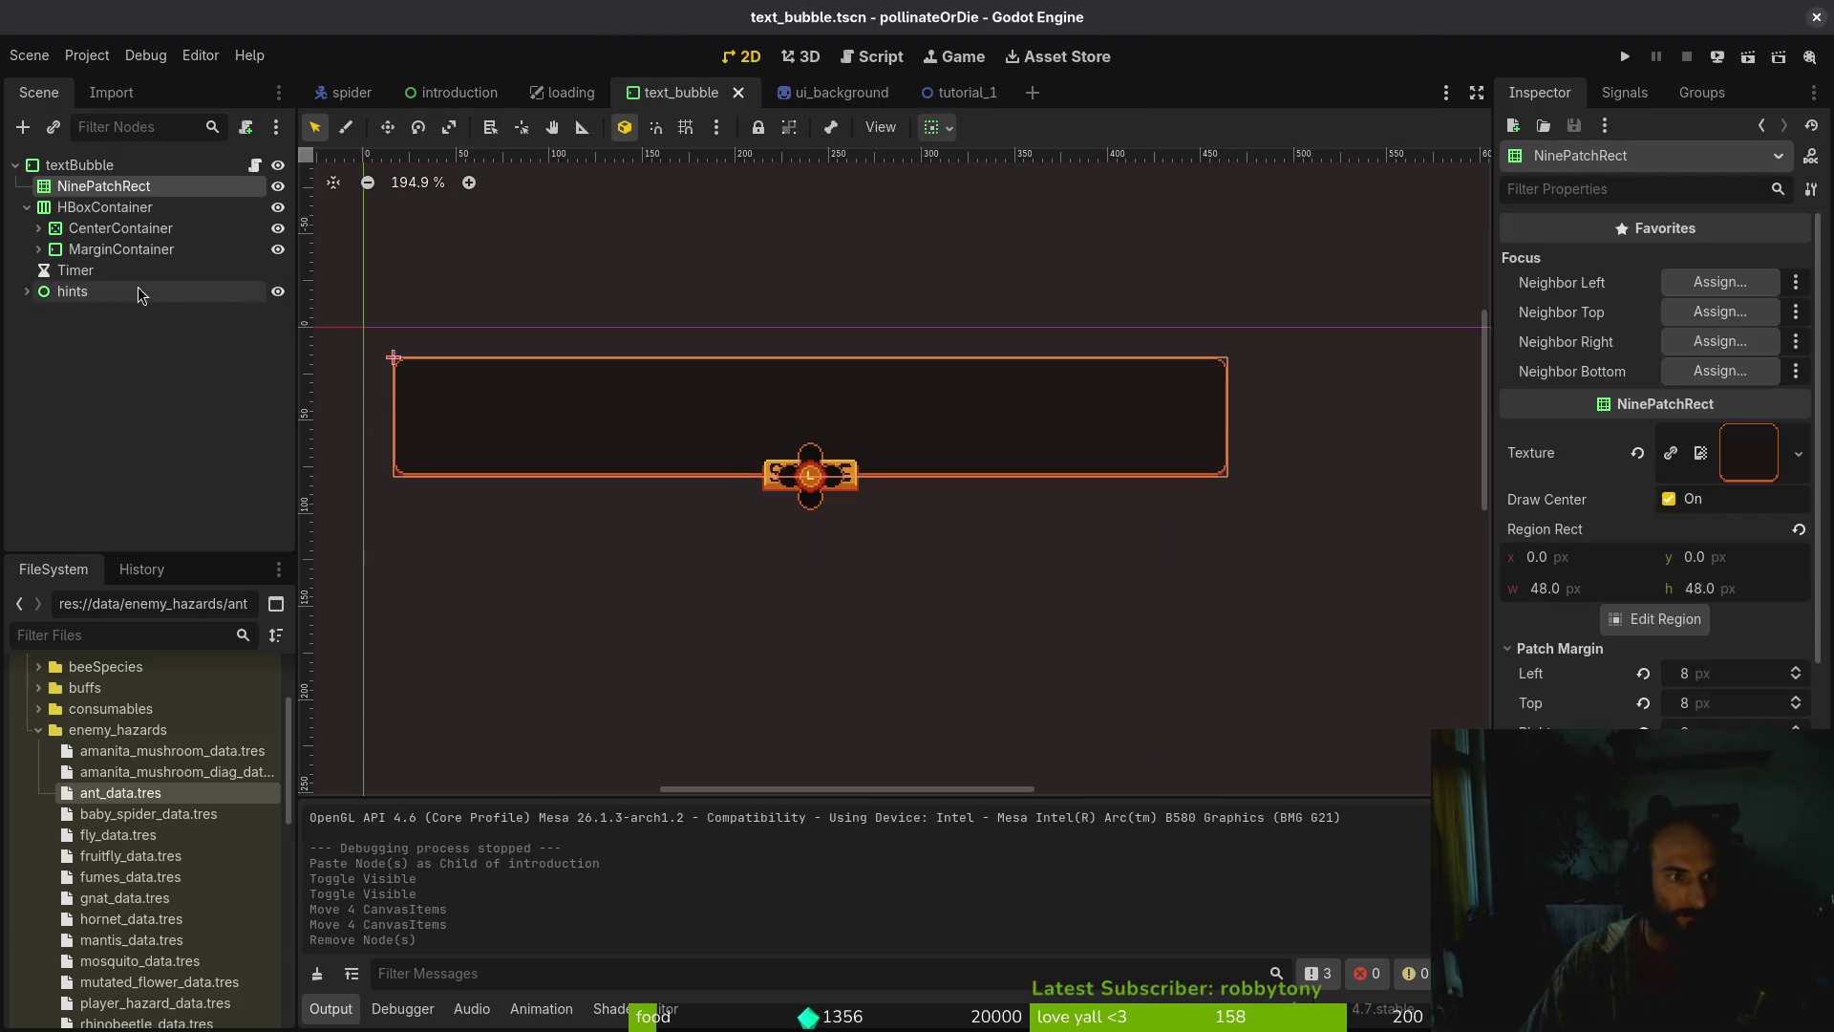
click(26, 291)
click(73, 291)
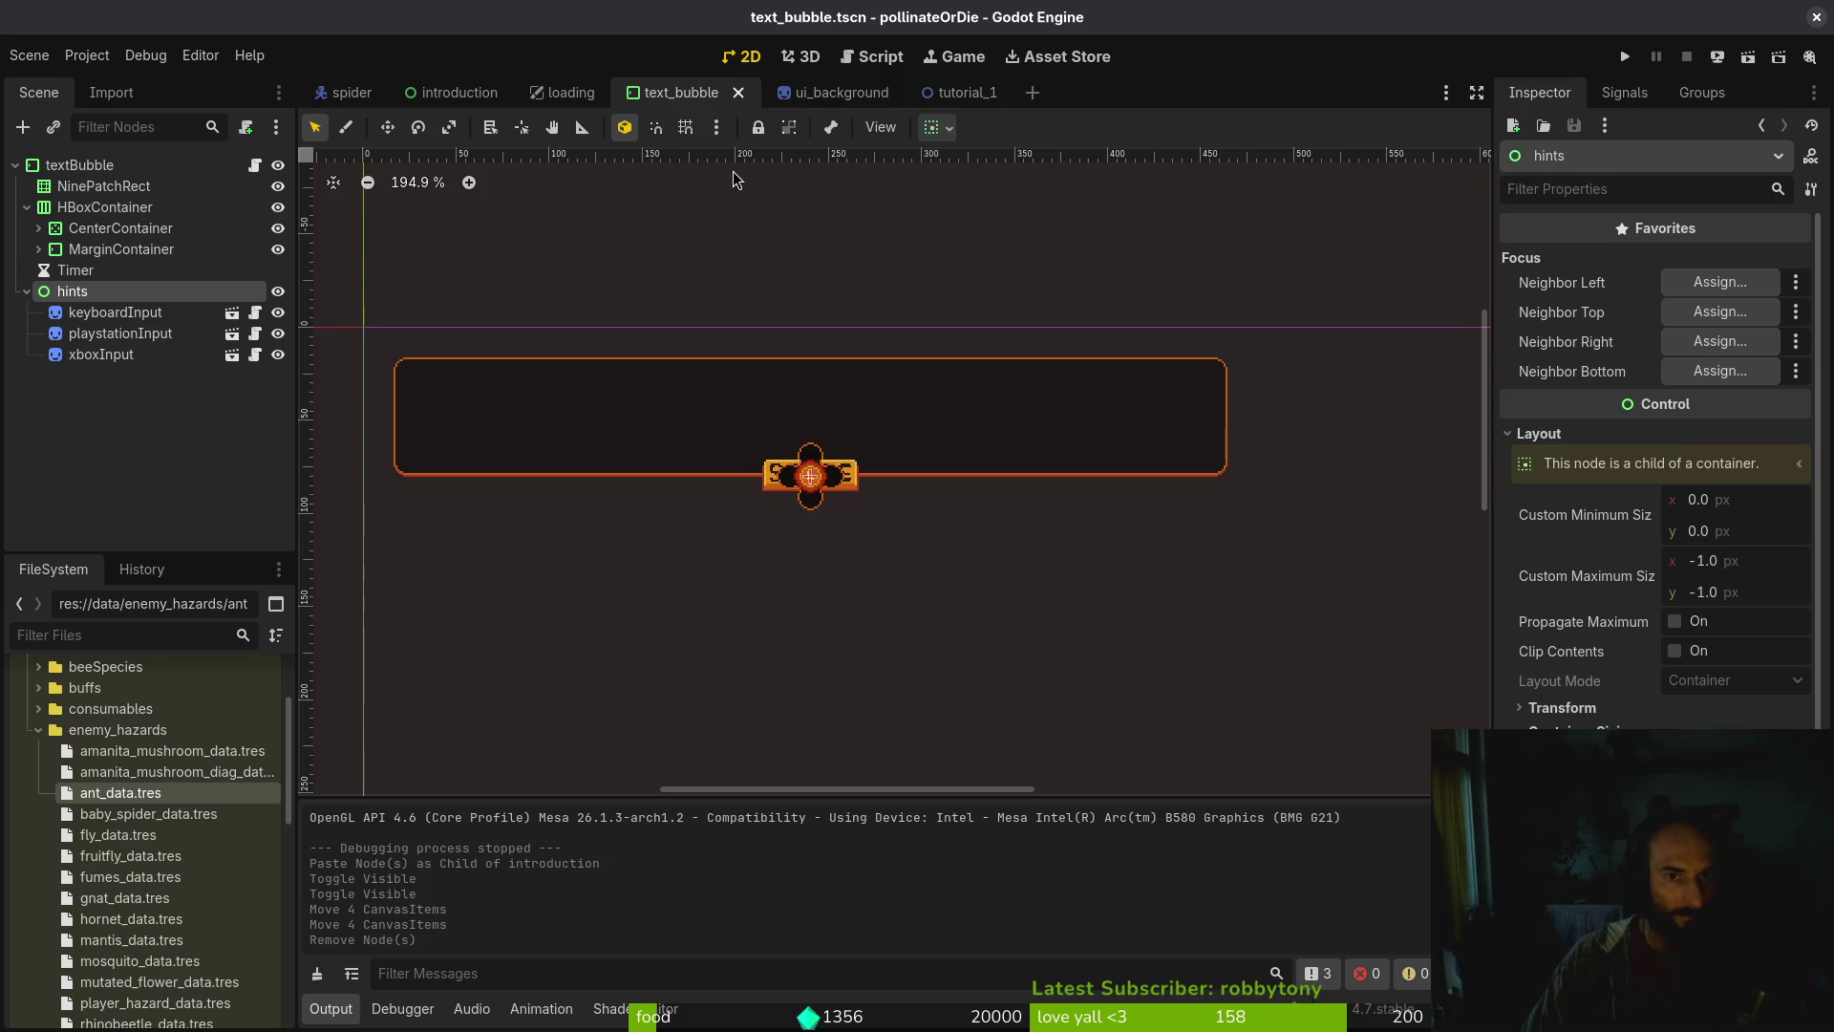
key(ctrl+c)
click(445, 90)
key(ctrl+v)
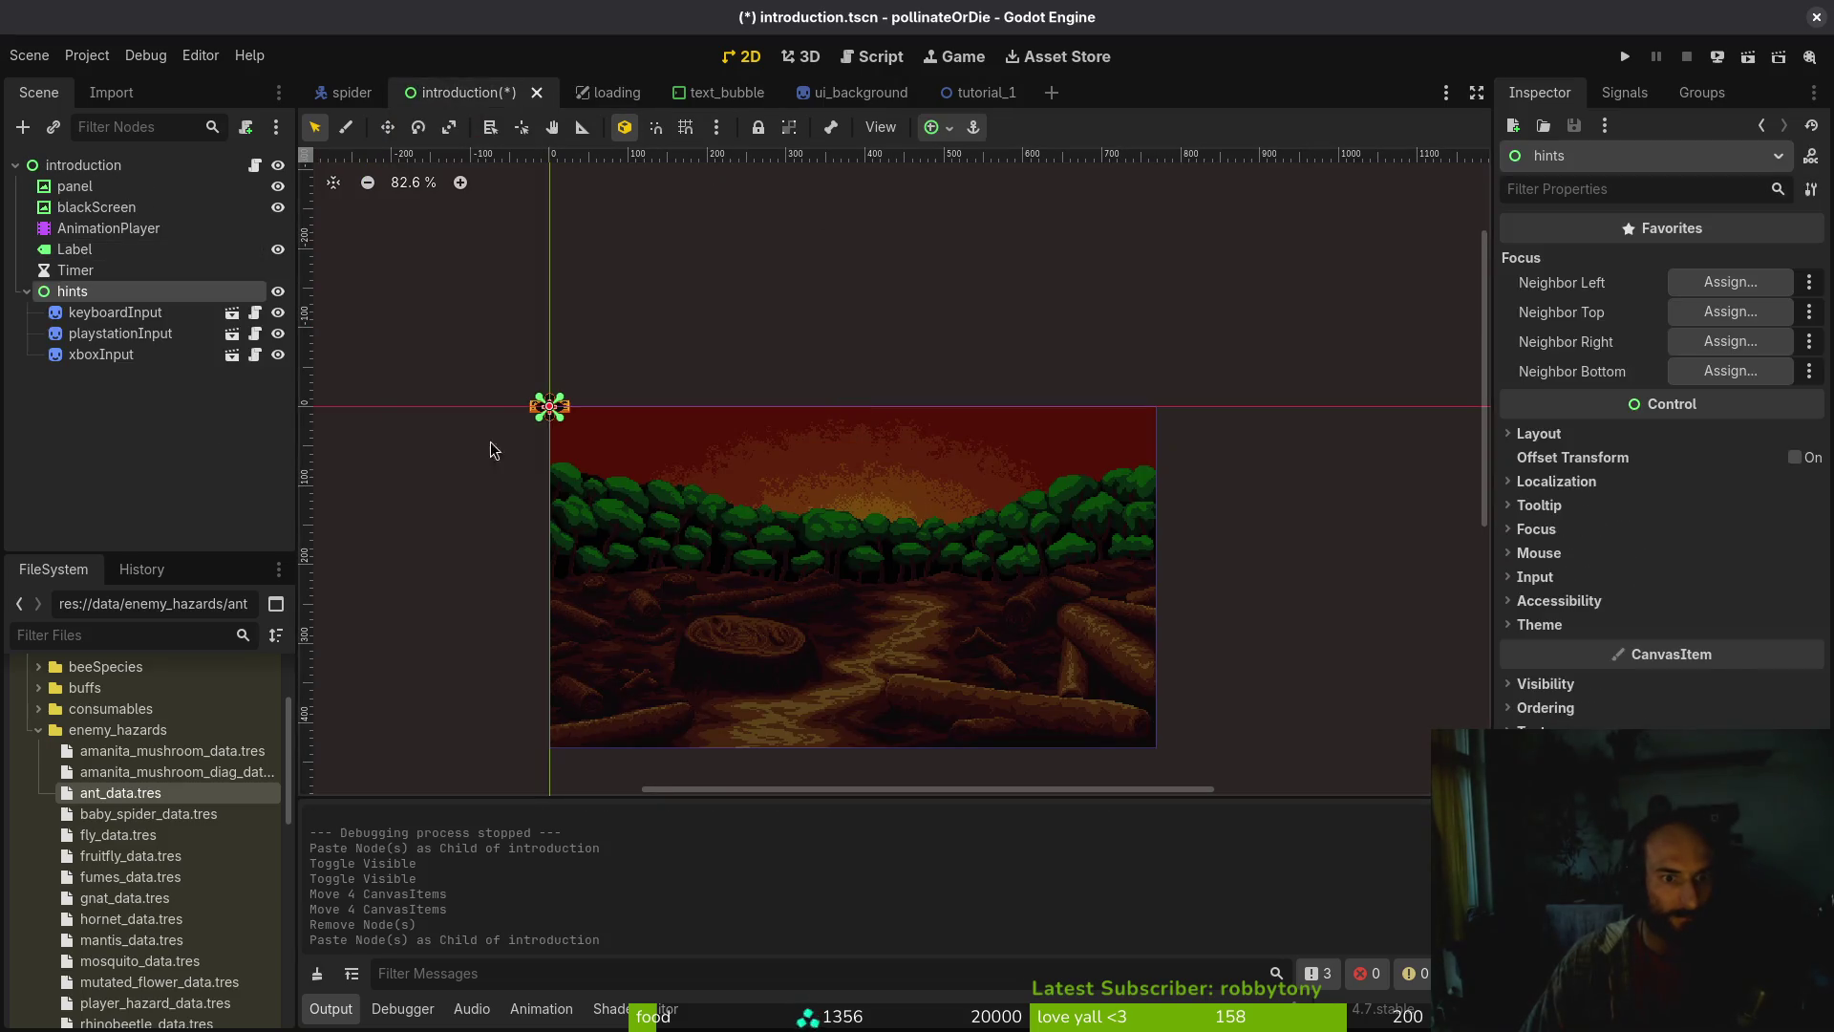
drag(499, 410, 823, 717)
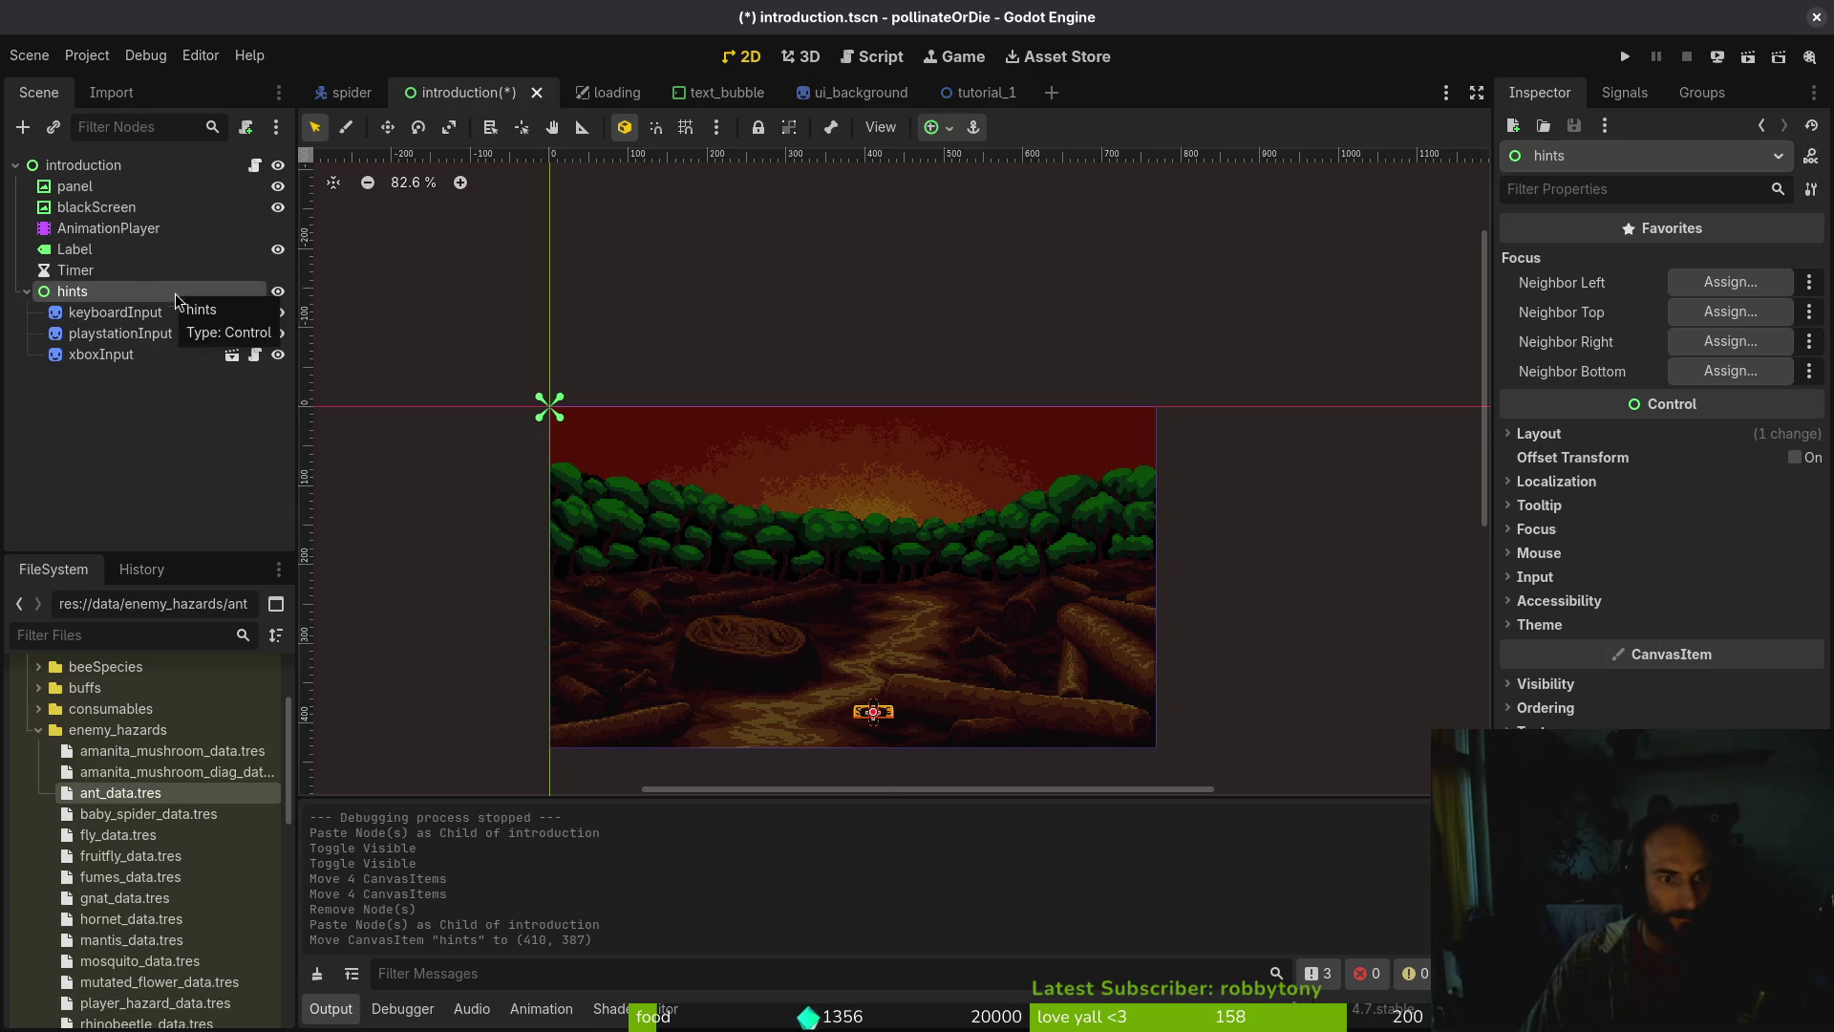
Set the hints node's layout mode to Anchors with the Center Bottom preset and save
scroll(520, 521, down, 3)
scroll(612, 443, right, 2)
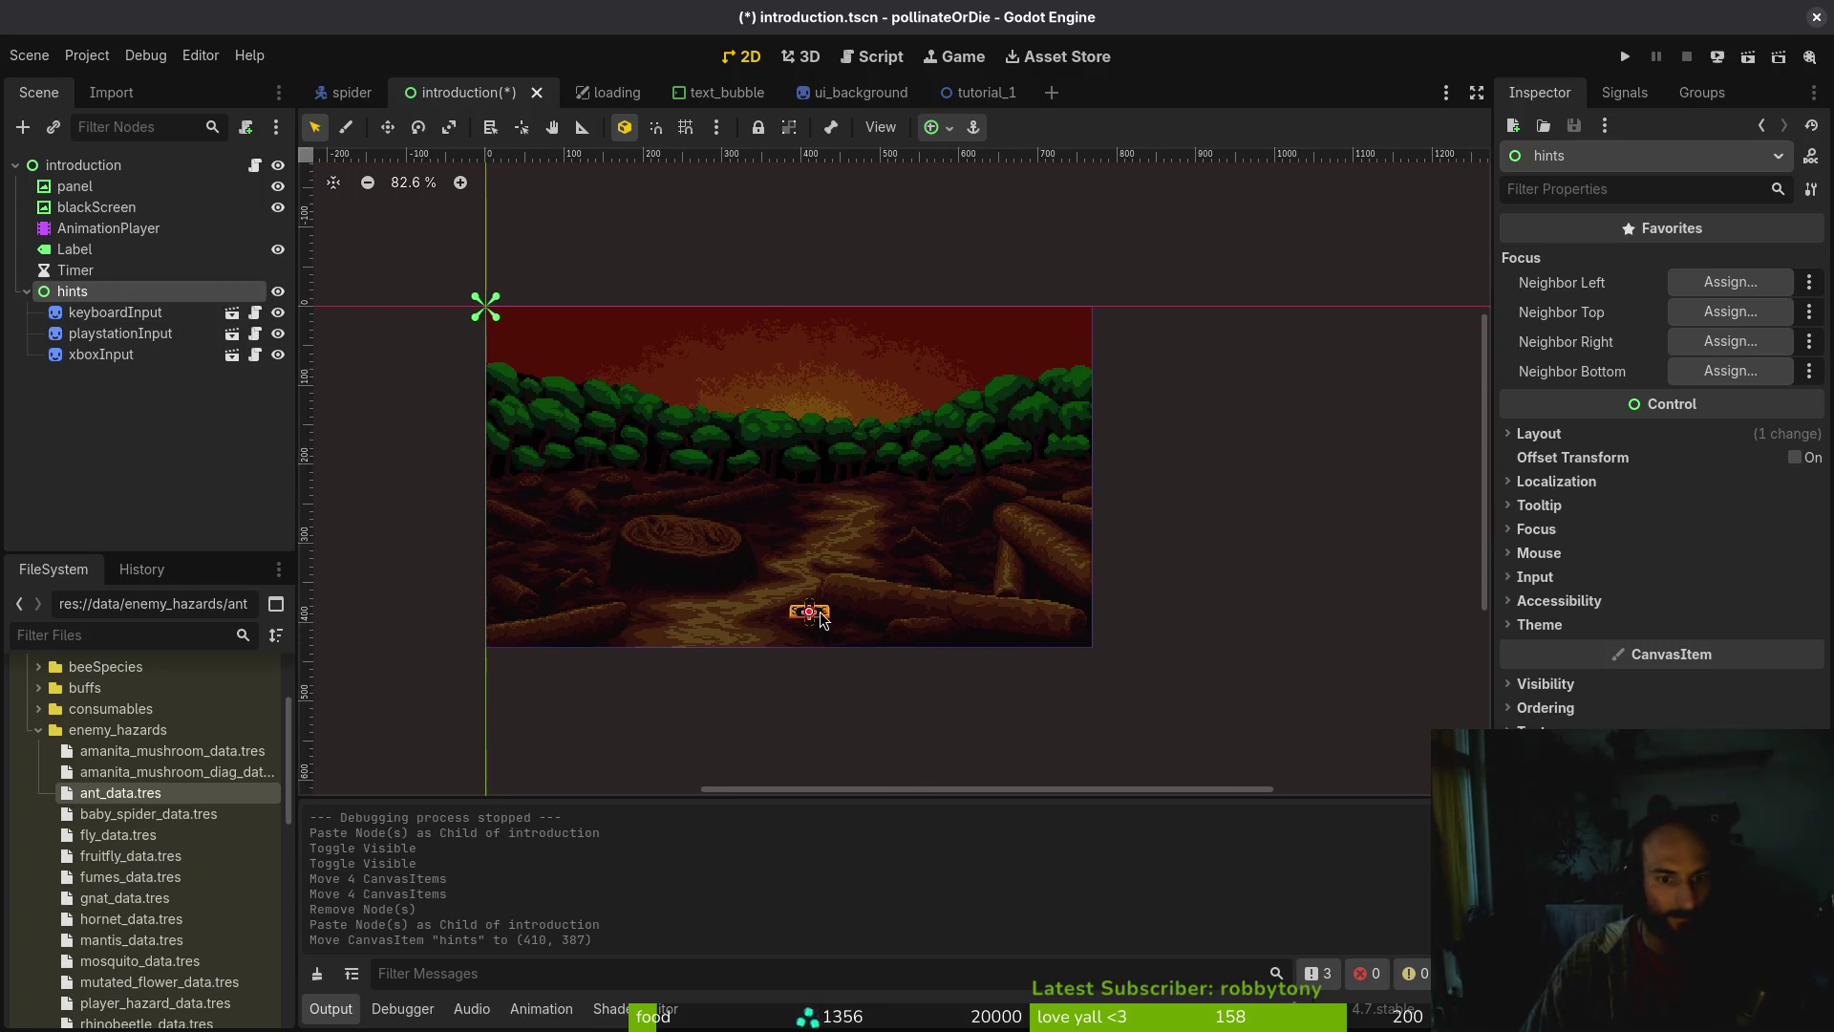
click(1578, 434)
click(1729, 704)
click(1729, 755)
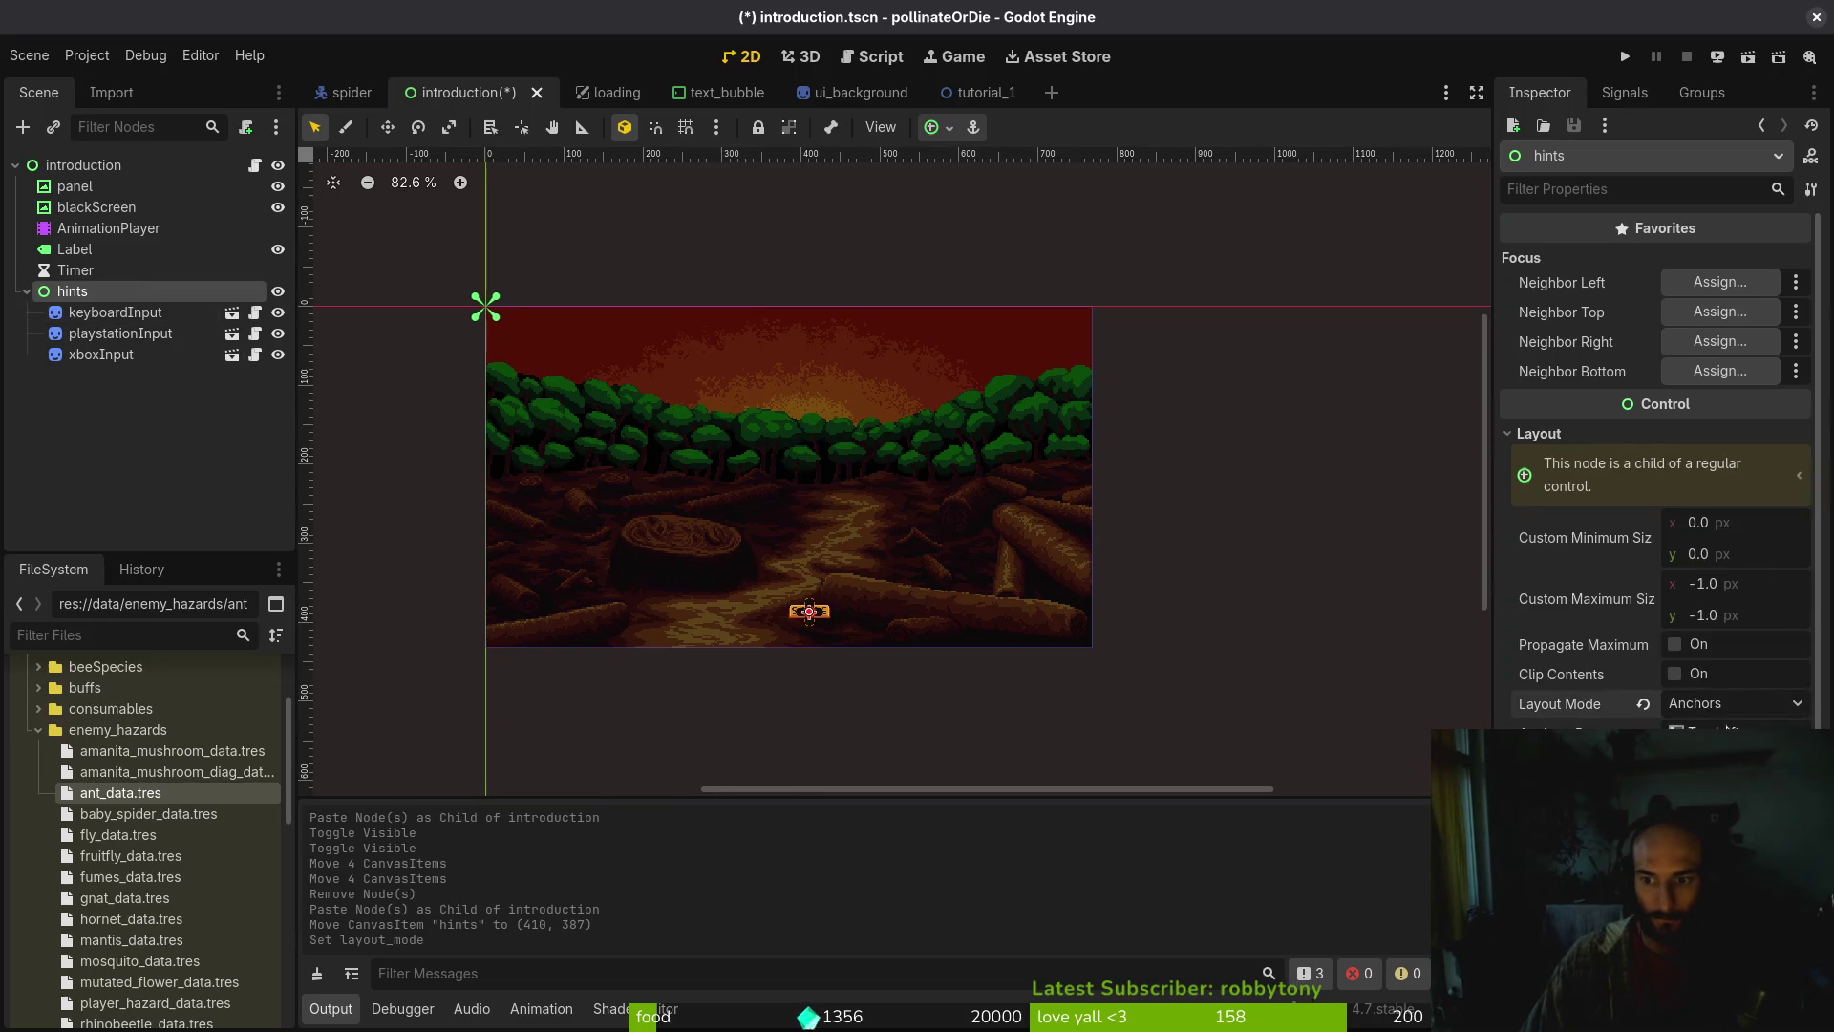
click(1729, 734)
click(1729, 840)
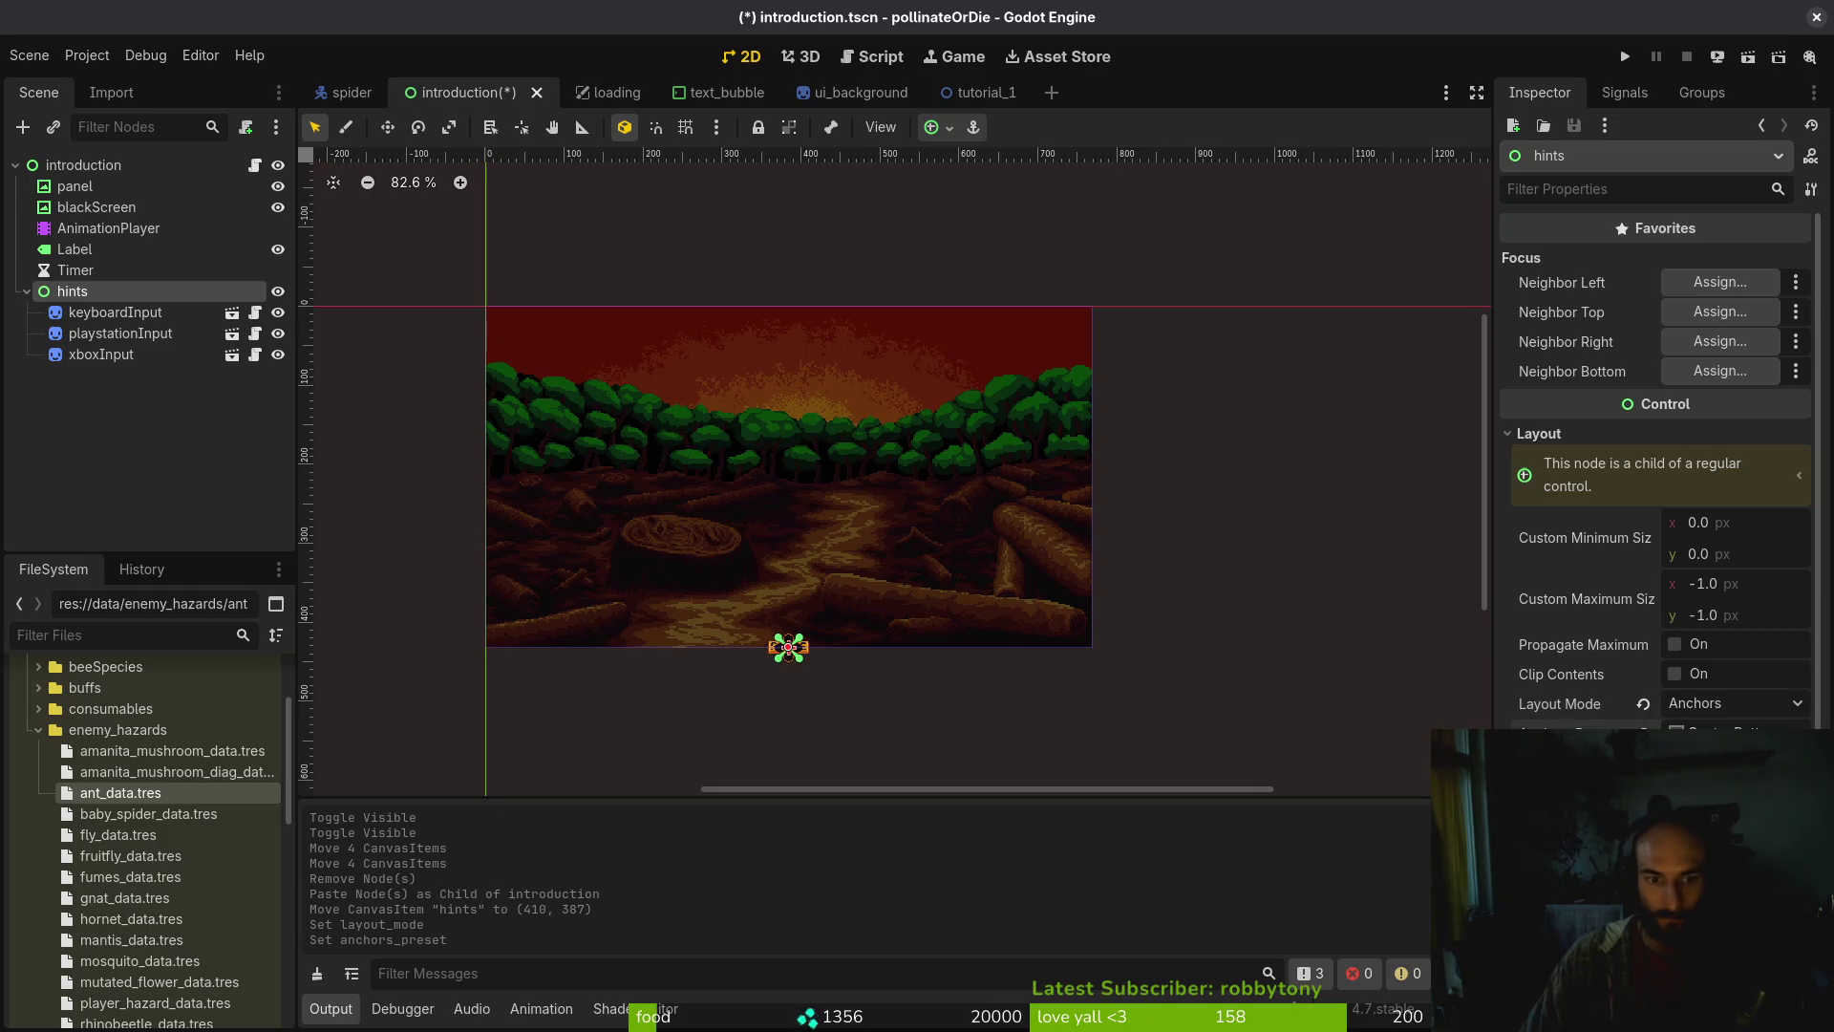
key(ctrl+s)
Nudge the hints node slightly upward, hide it by default, and save the scene
key(Up)
key(Up)
key(Up)
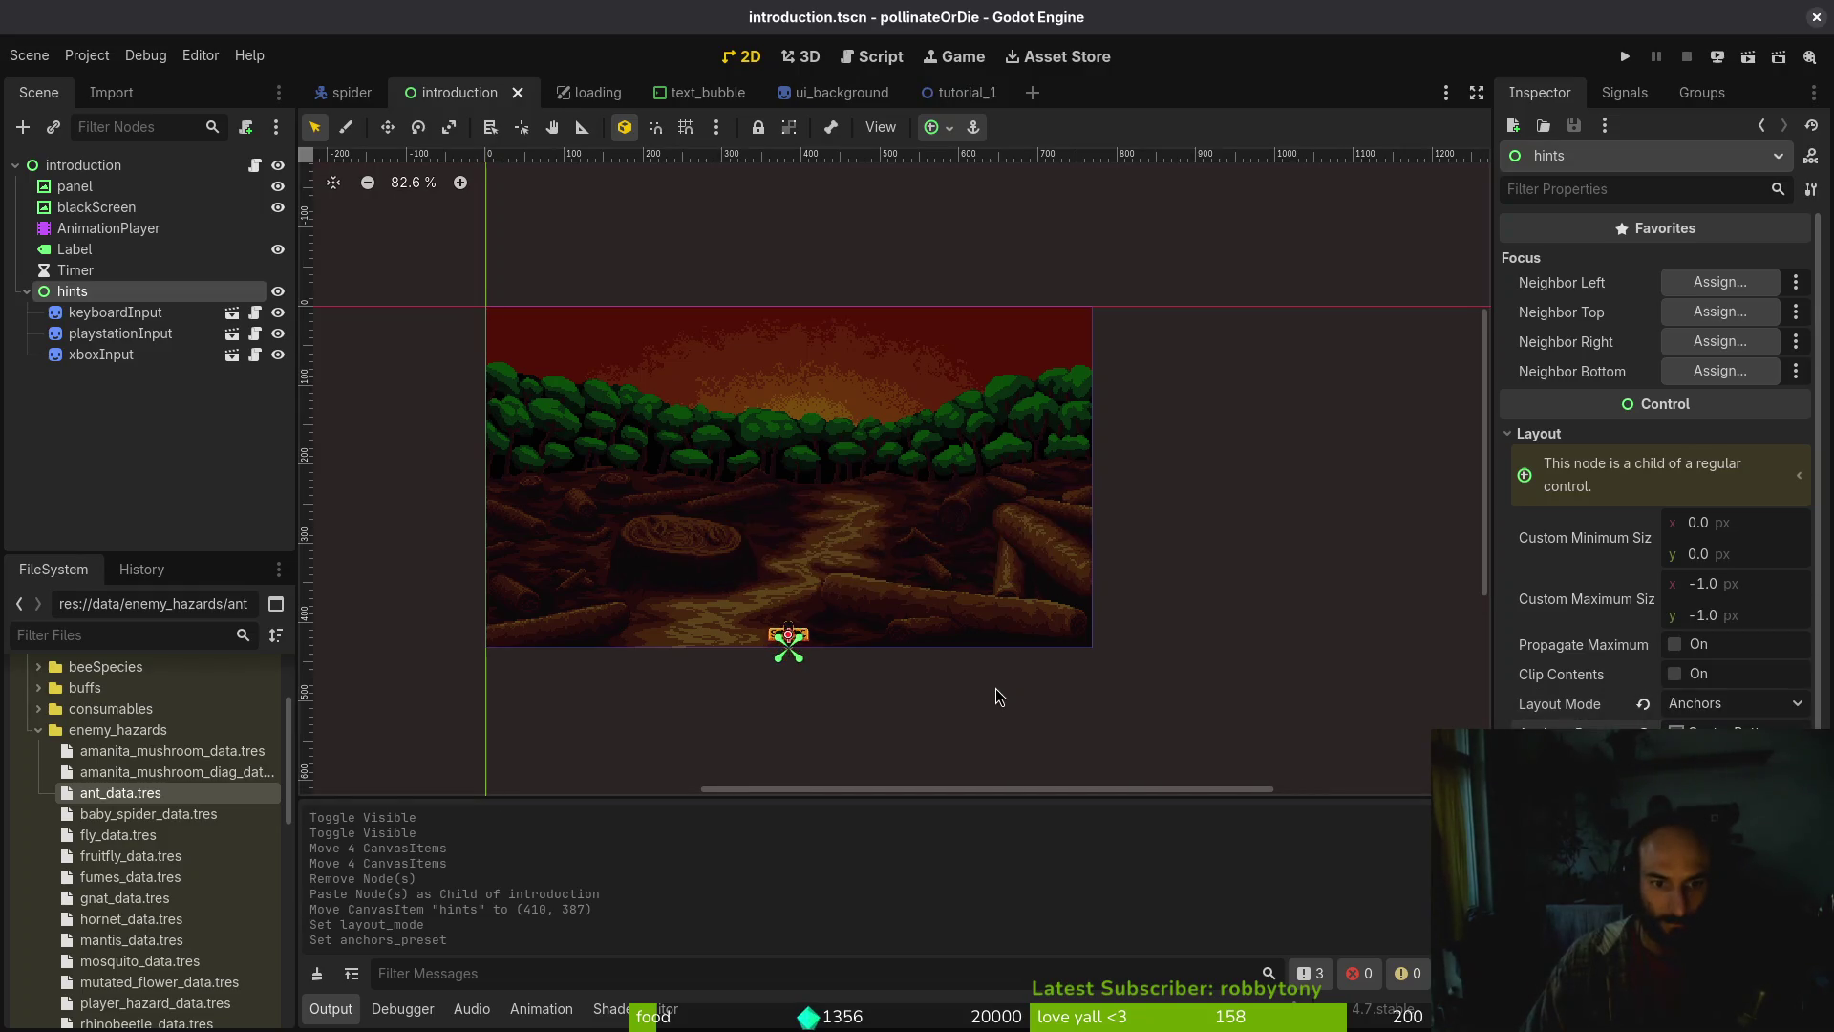
key(Escape)
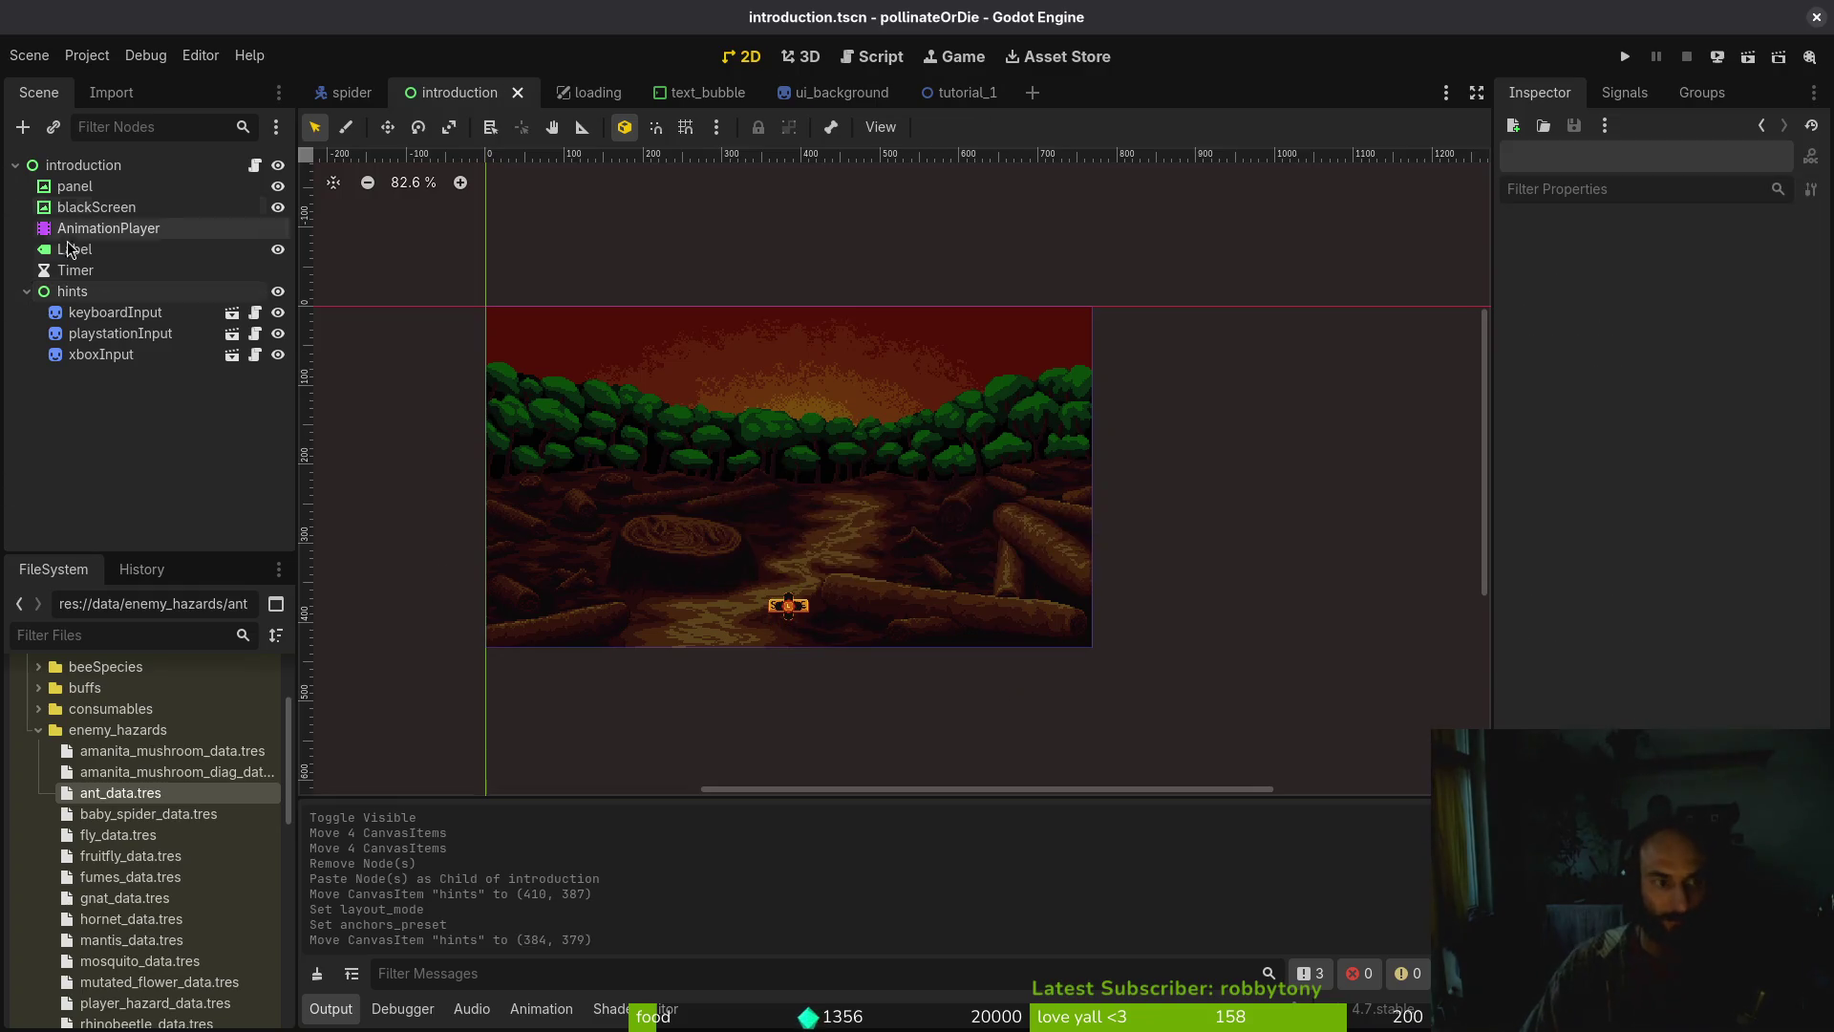
click(278, 291)
key(ctrl+s)
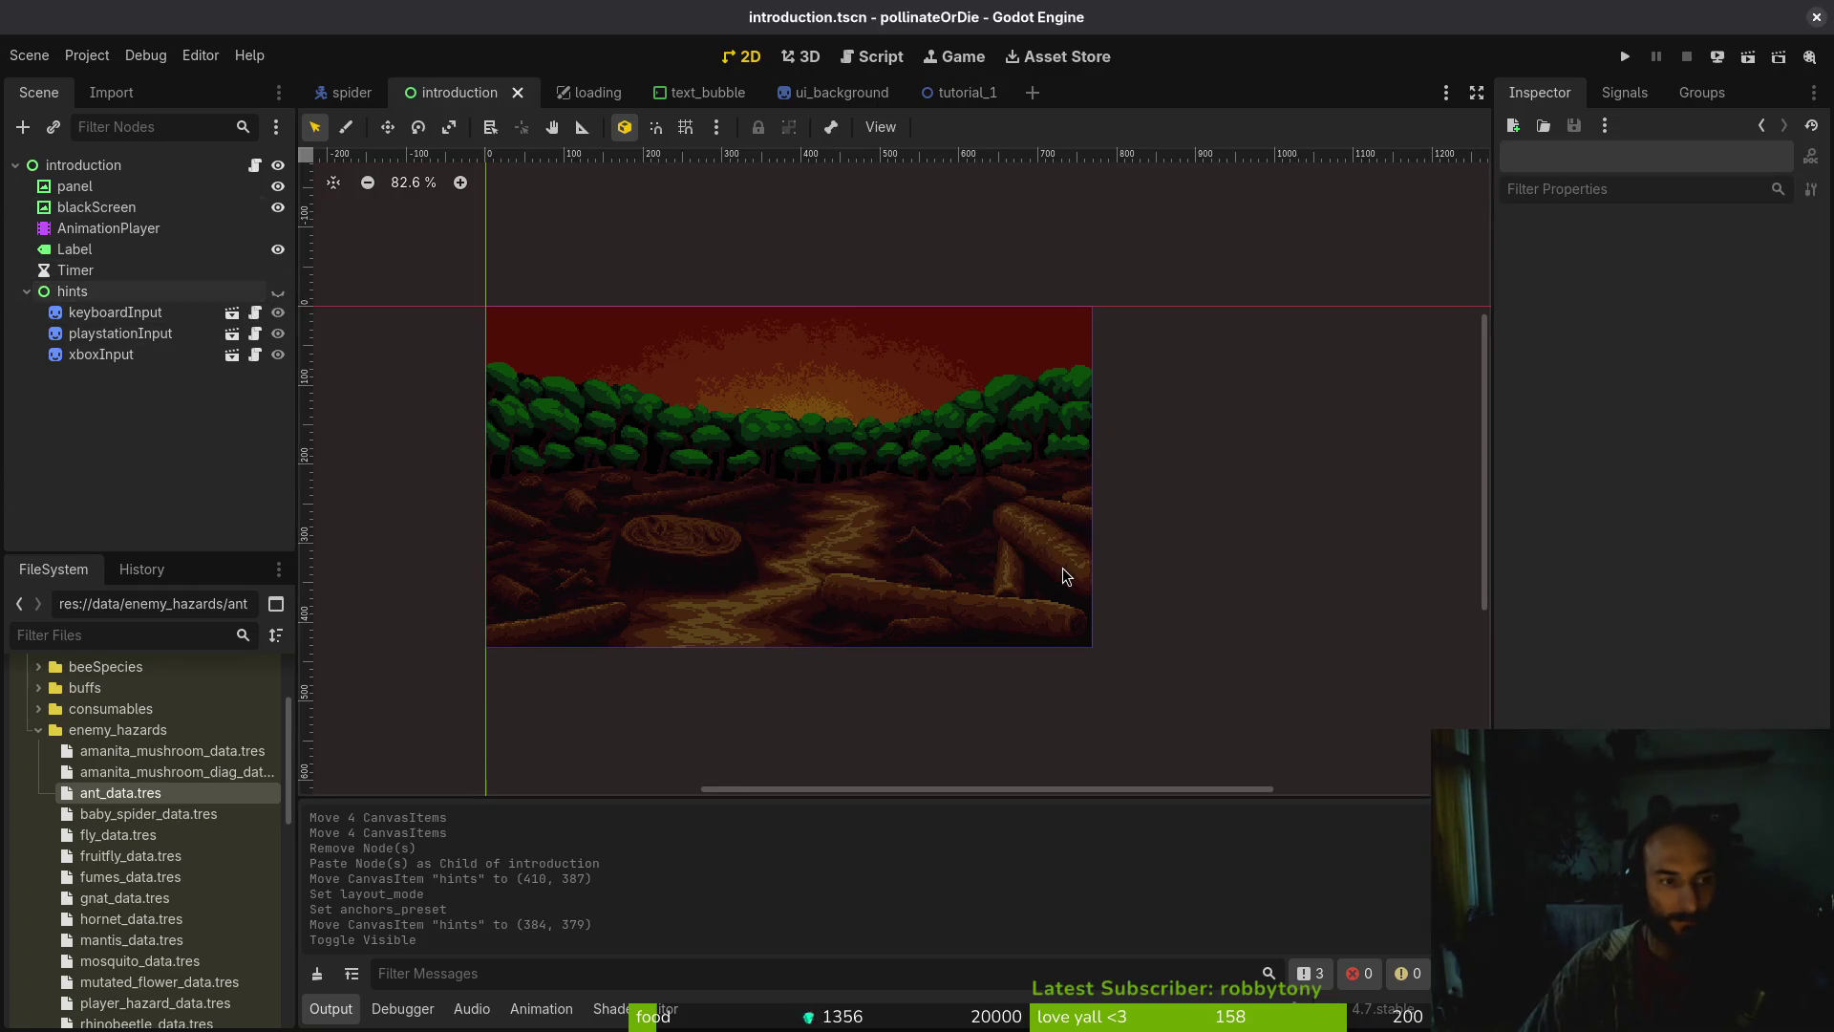
click(96, 313)
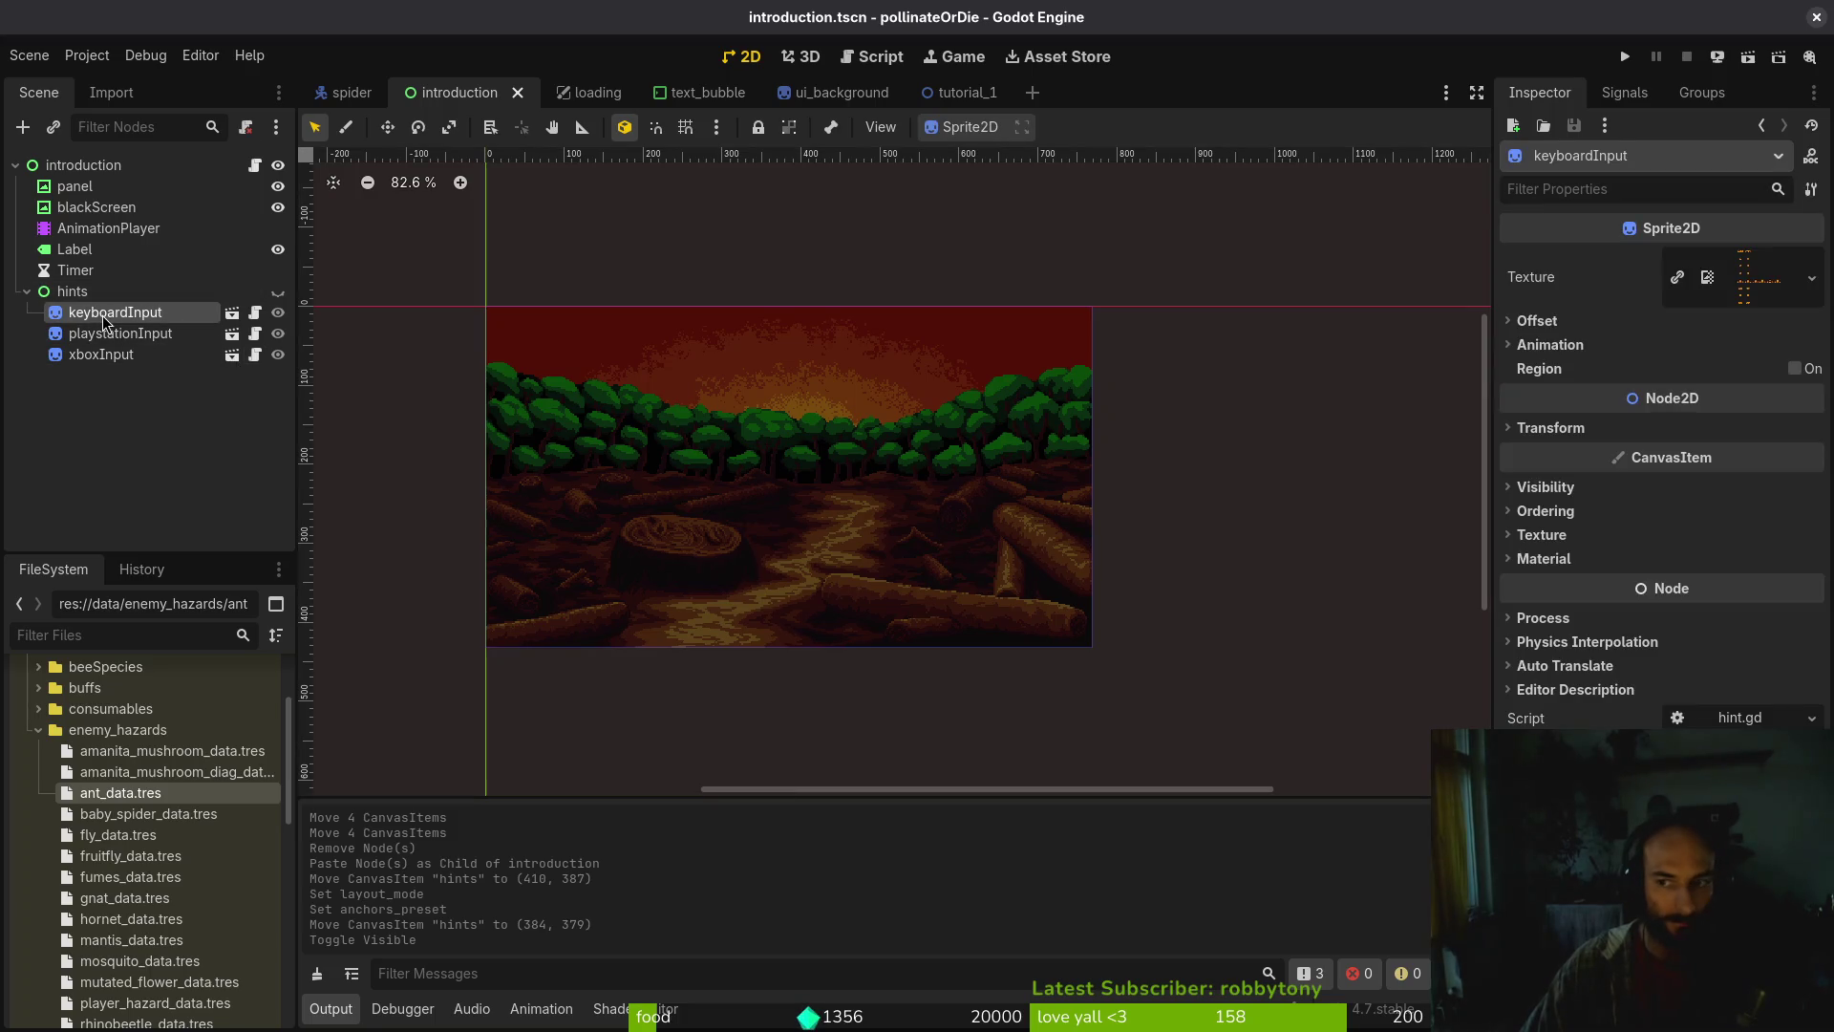
click(26, 291)
key(alt+Tab)
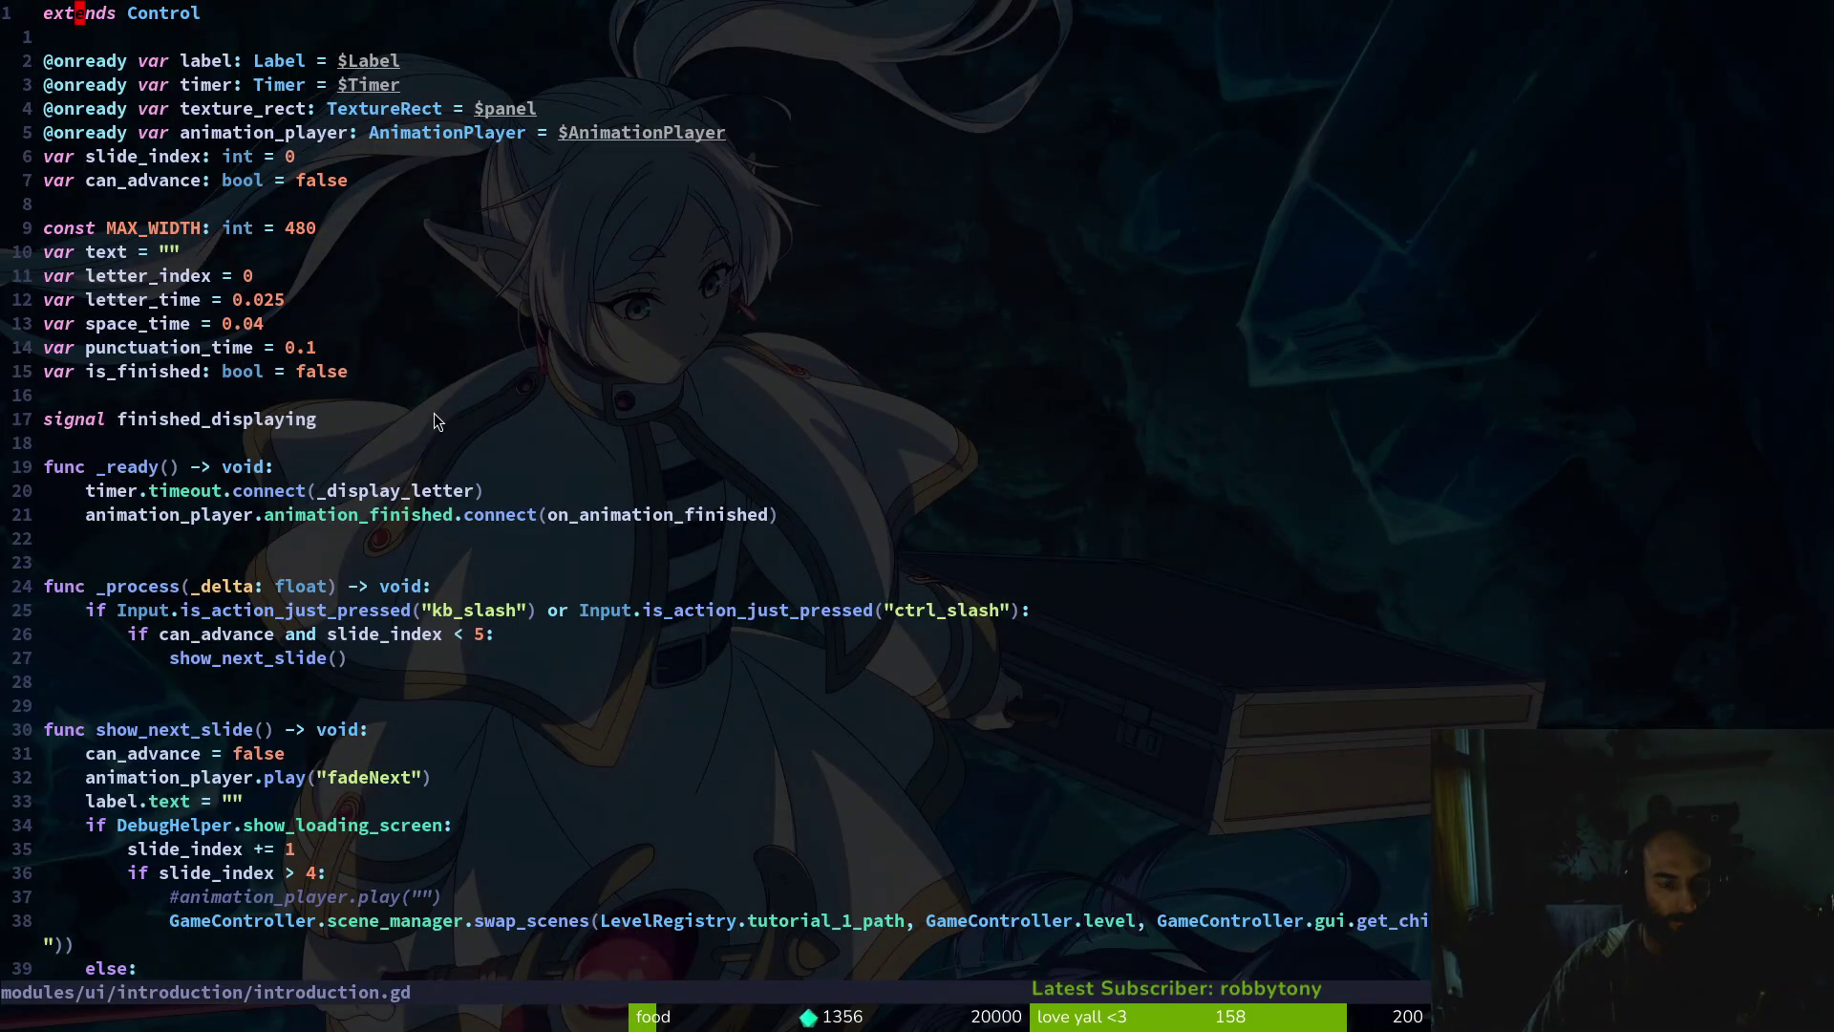
Copy the four hint onready declarations from text_bubble.gd below animation_player in introduction.gd
key(space)
key(f)
key(f)
text(tebu)
key(Return)
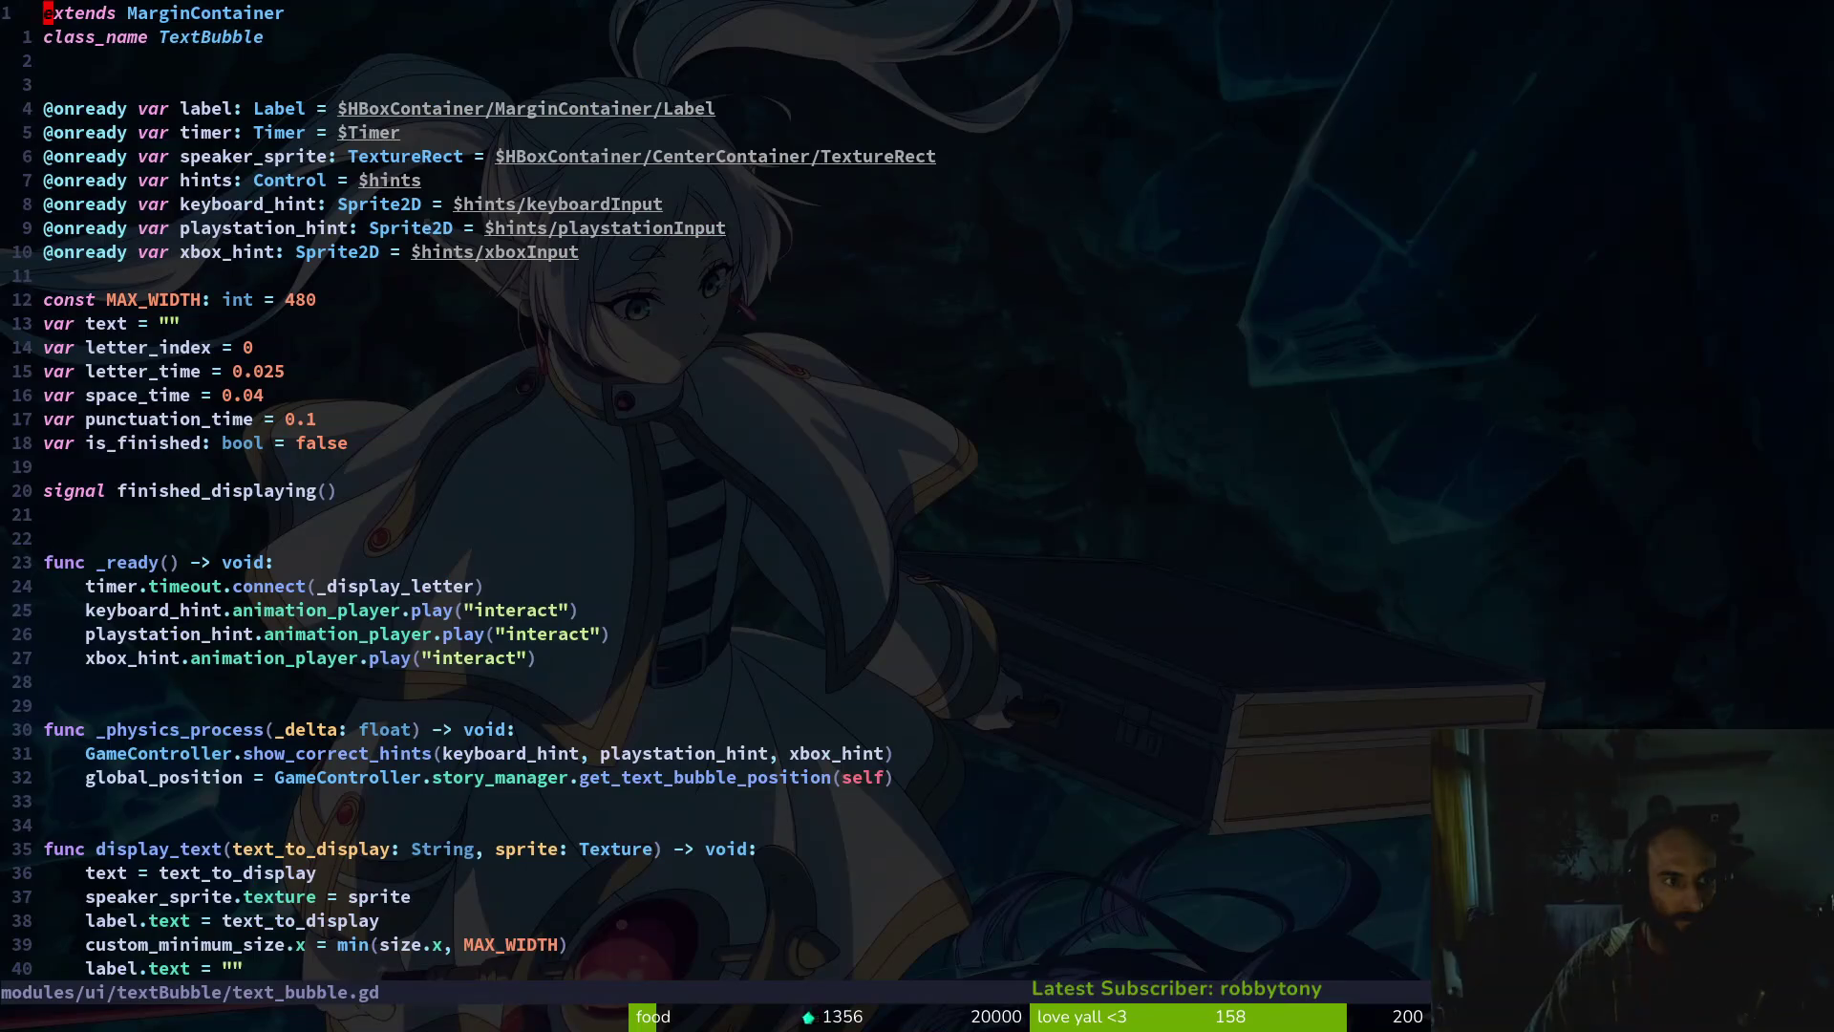
key(3)
key(j)
key(braceright)
key(4)
key(k)
key(V)
key(j)
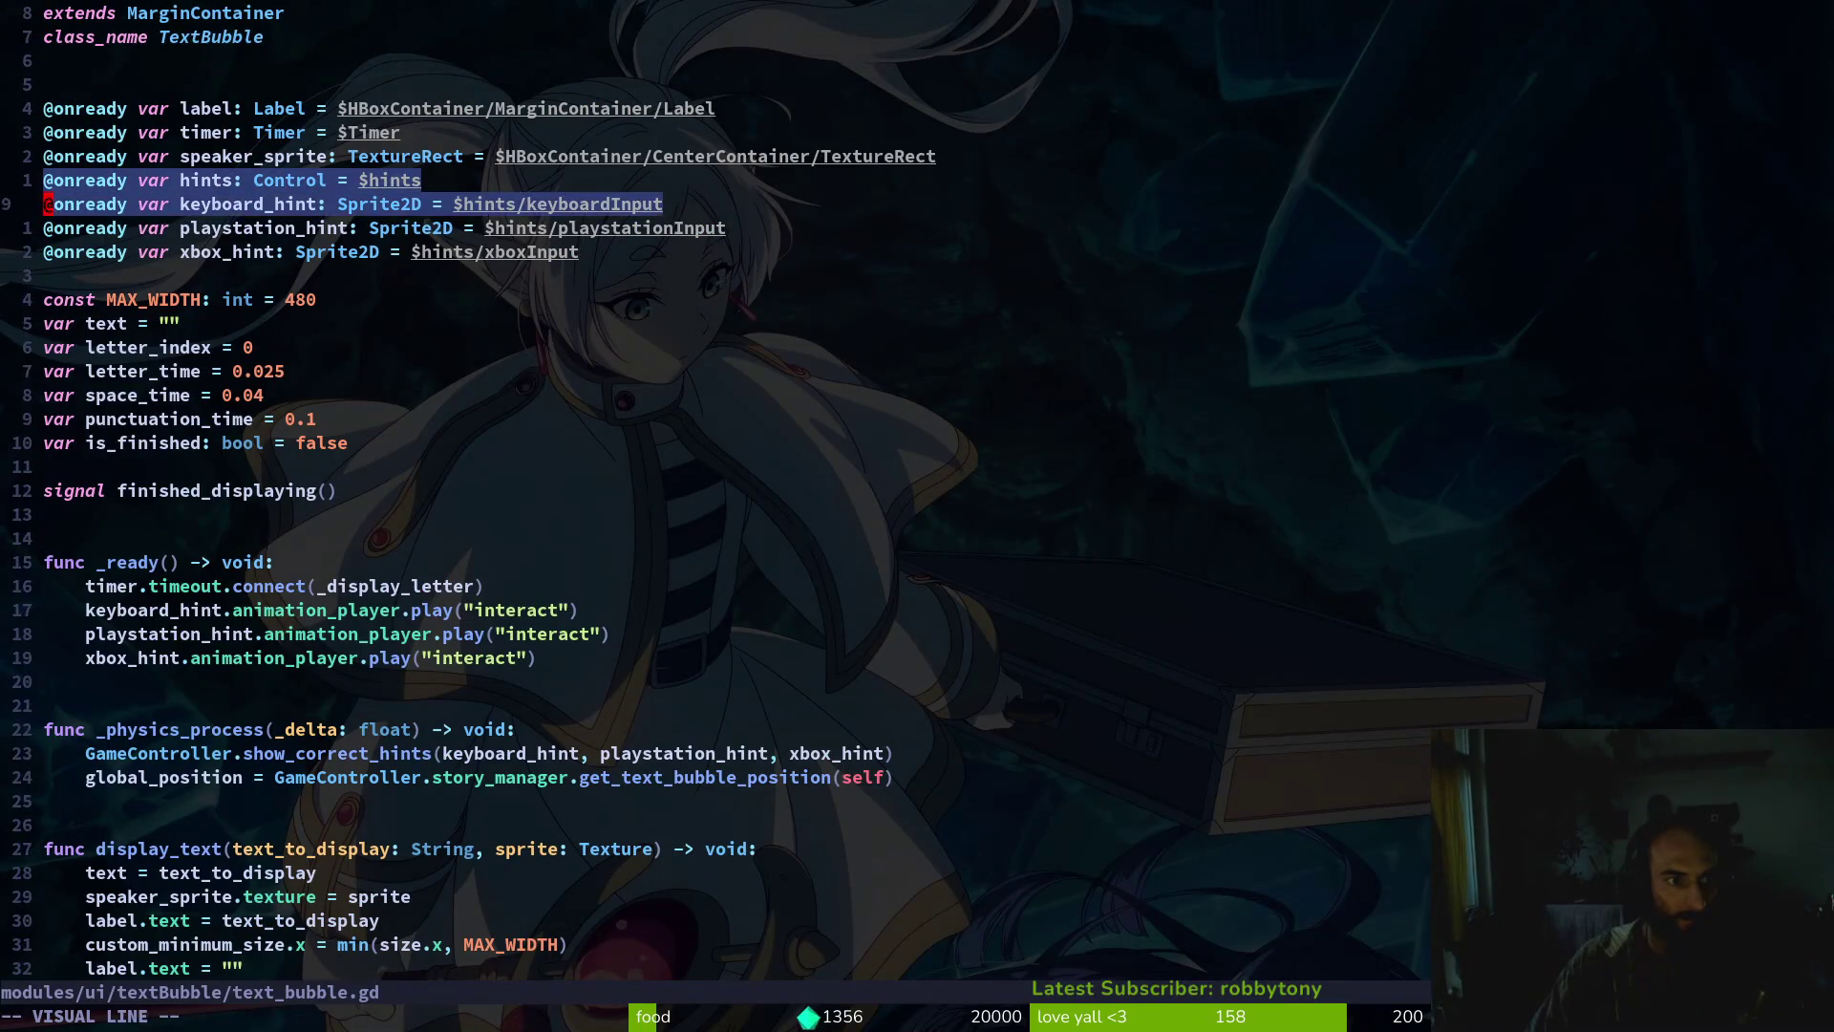
key(j)
key(j)
key(y)
key(ctrl+s)
key(ctrl+6)
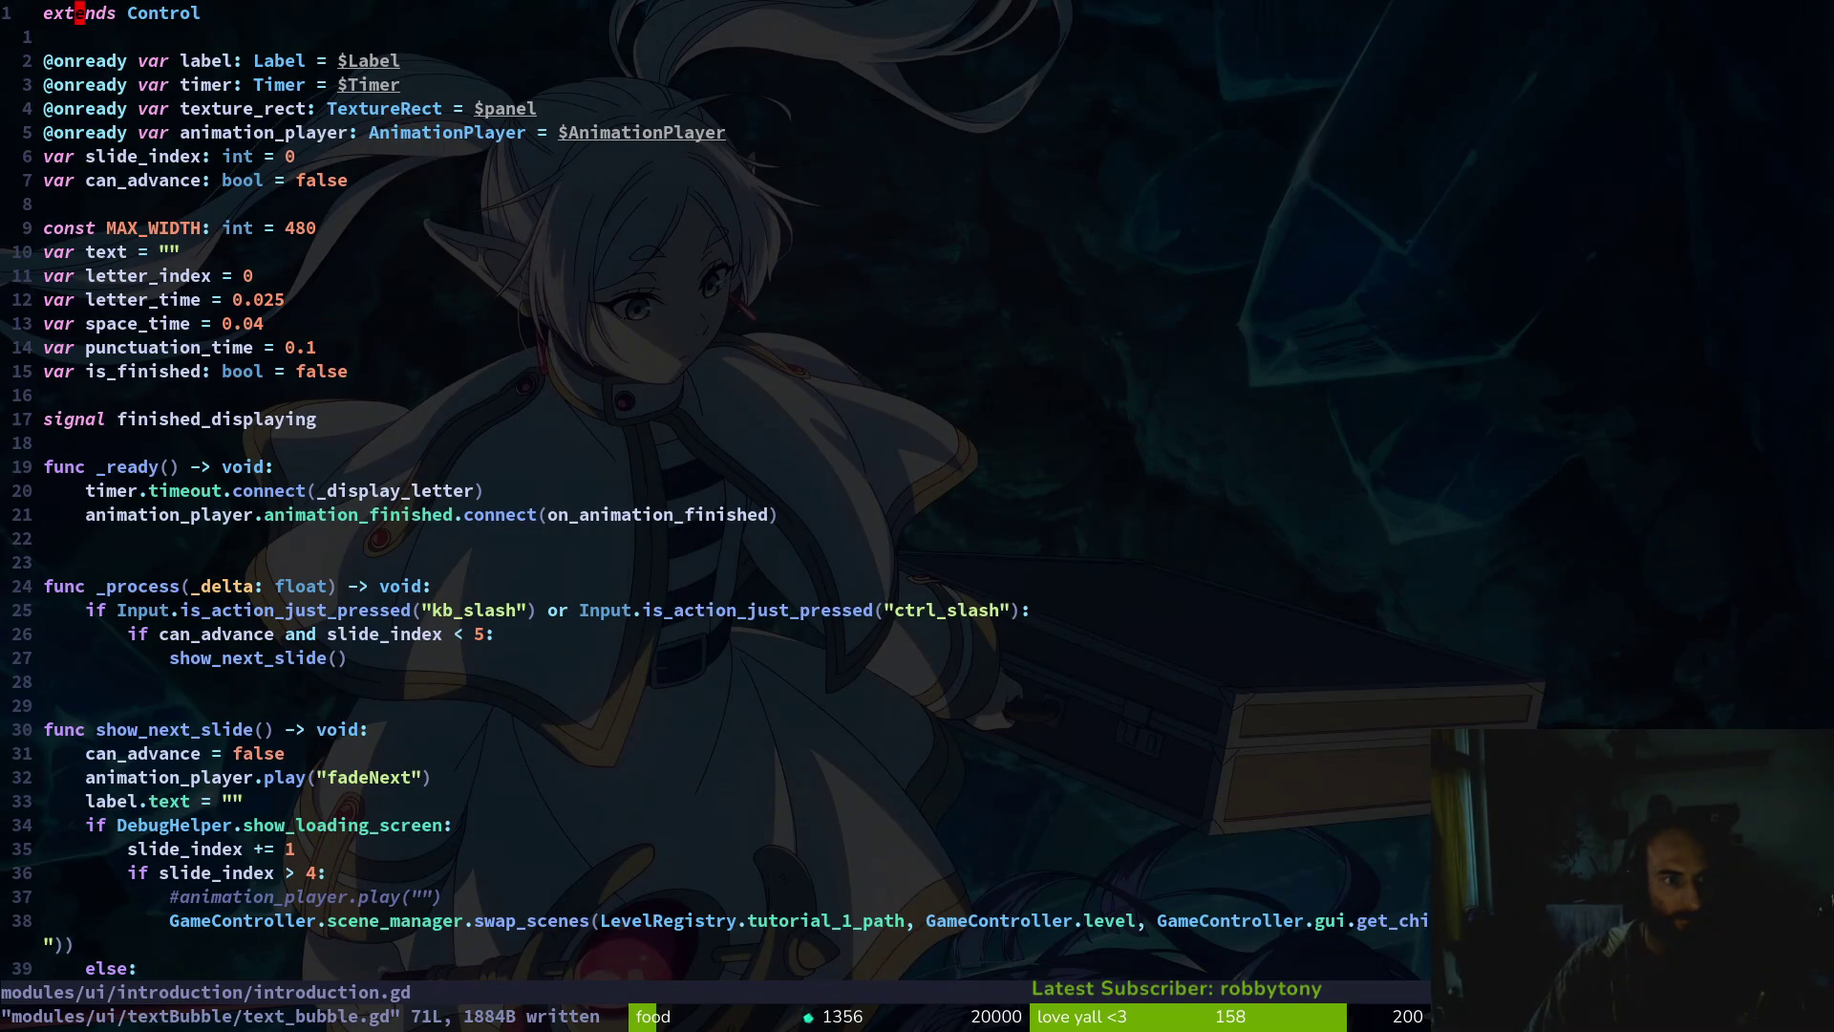
key(j)
key(j)
key(j)
key(p)
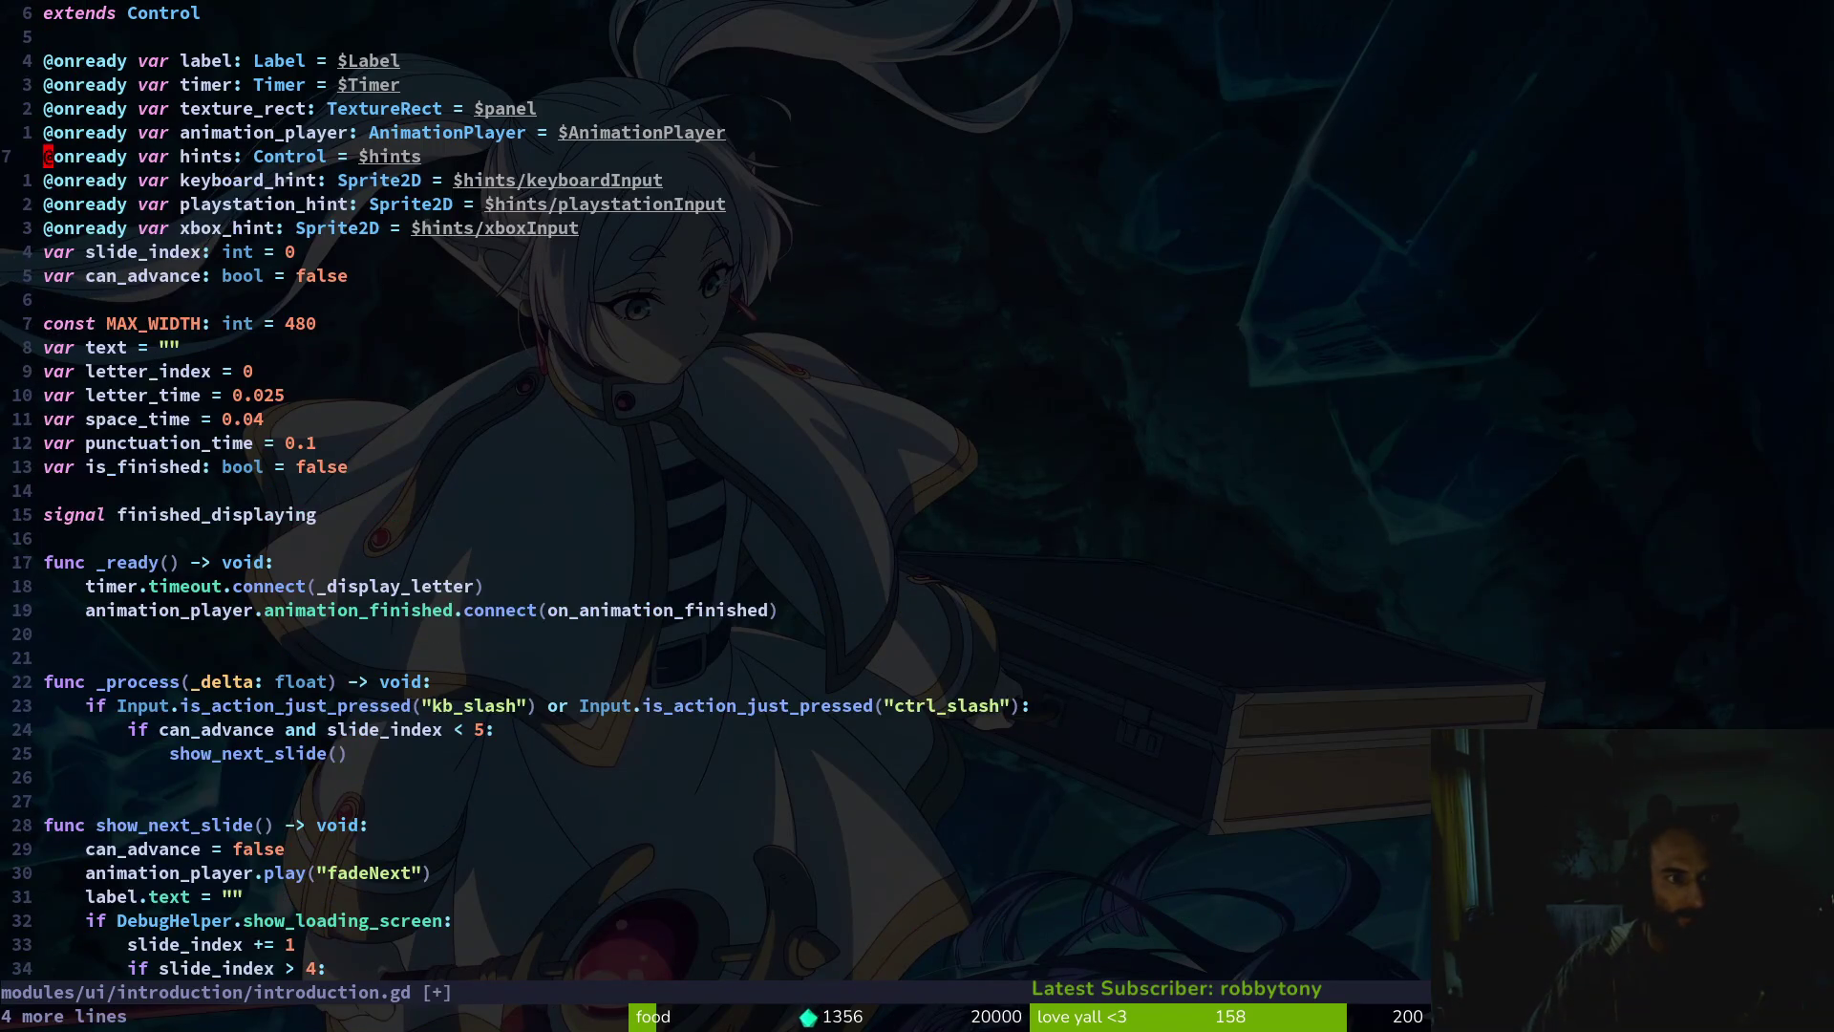
Copy the three hint play lines into introduction.gd below the animation_finished connect line
key(ctrl+6)
key(j)
key(1)
key(7)
key(j)
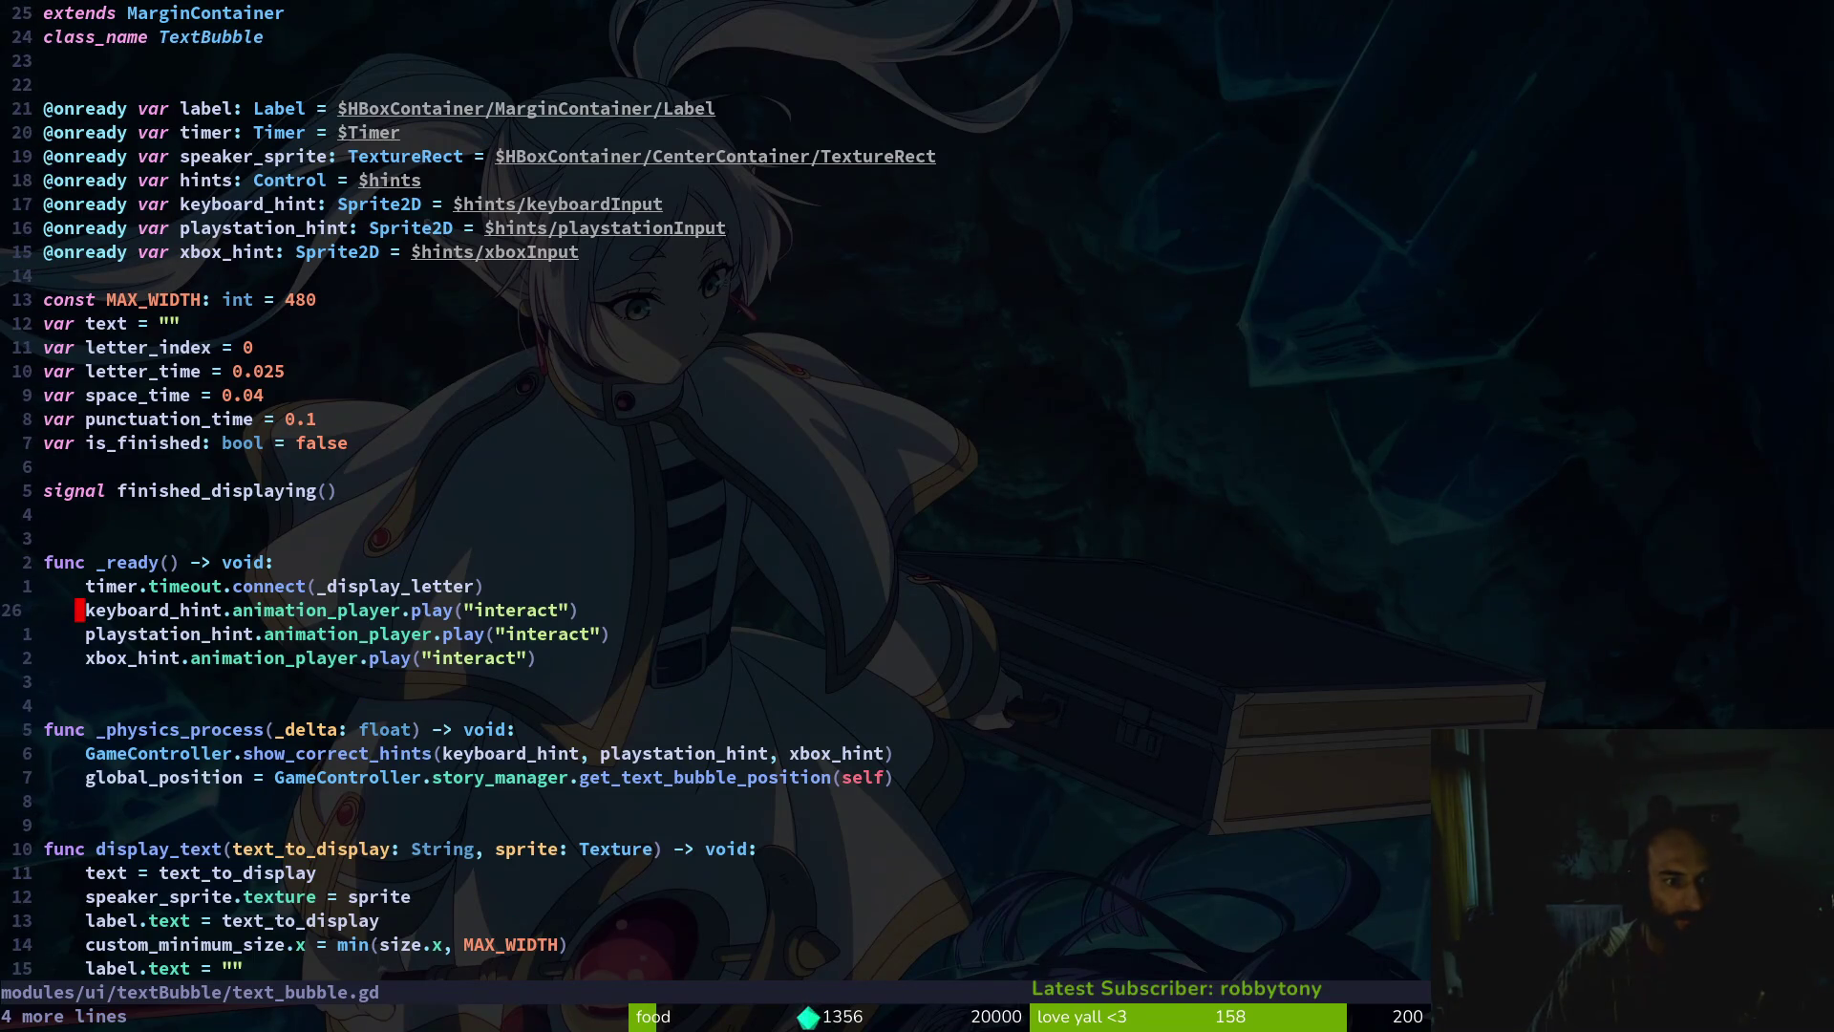
key(V)
key(j)
key(j)
key(y)
key(ctrl+6)
key(j)
key(j)
key(j)
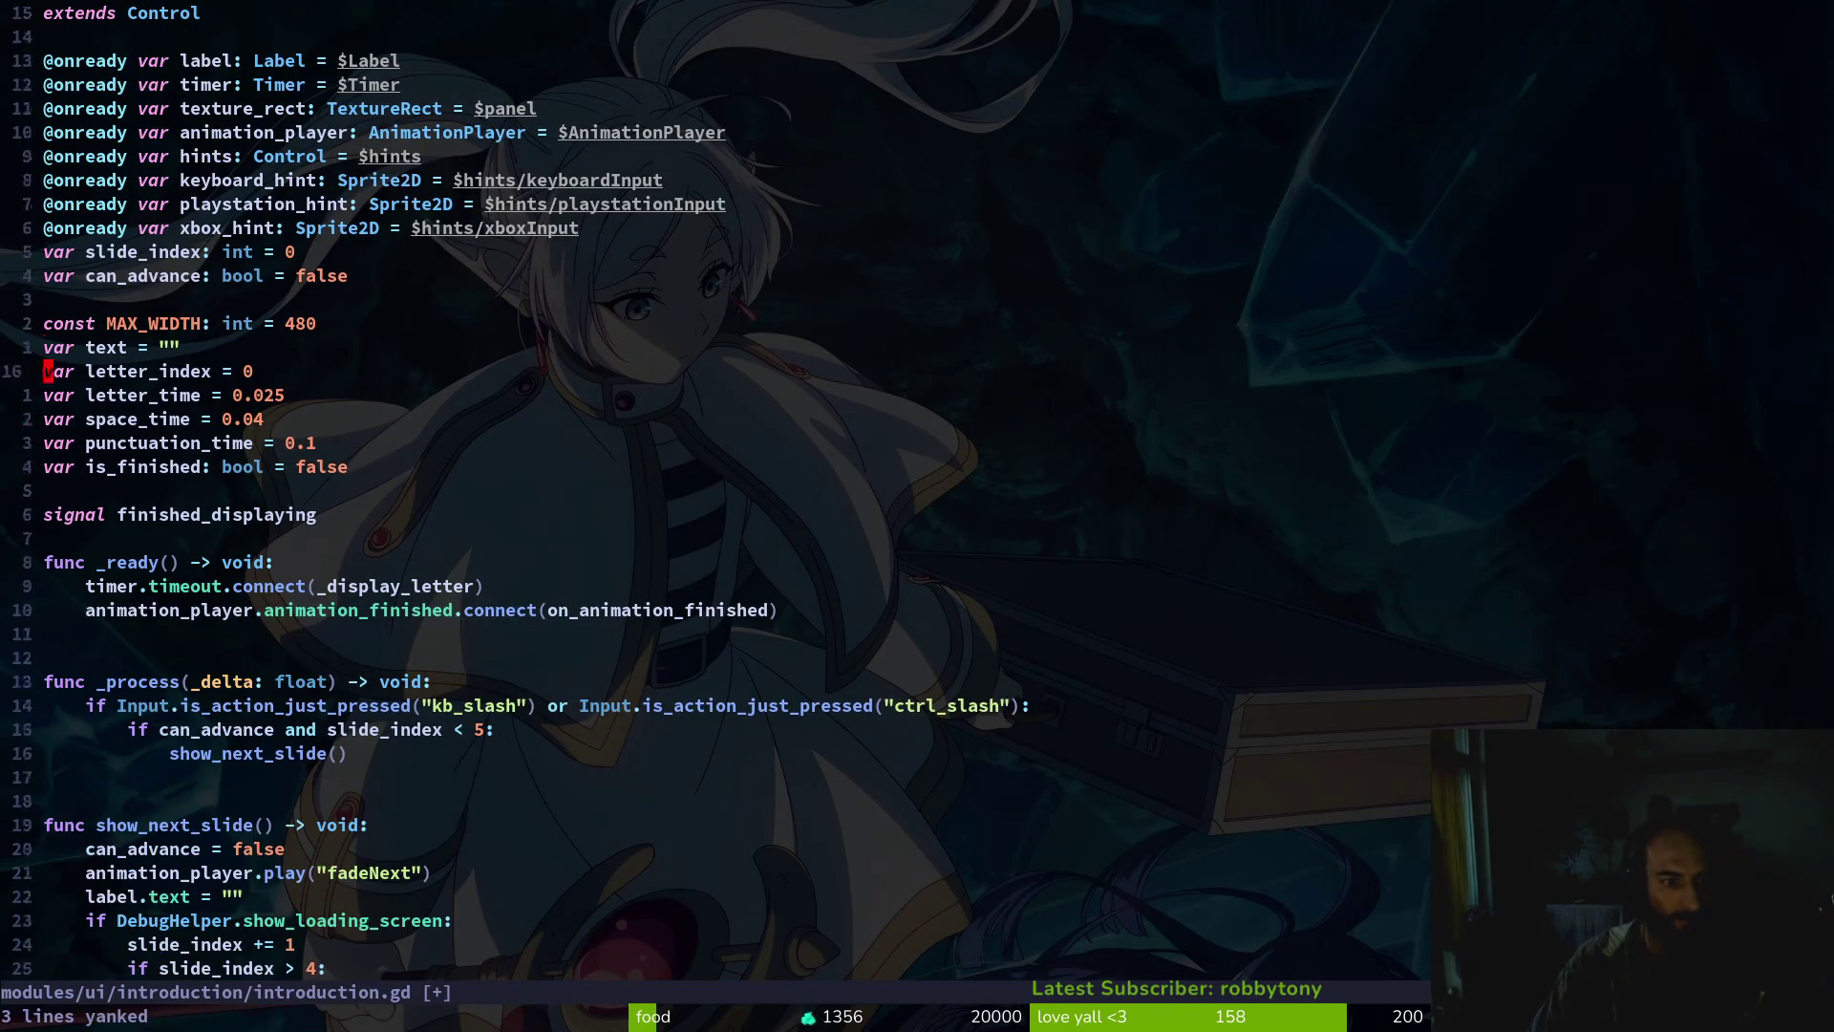
key(p)
Change the keyboard, playstation and xbox hints' animation names to "slash" and save
key(c)
key(i)
key(quotedbl)
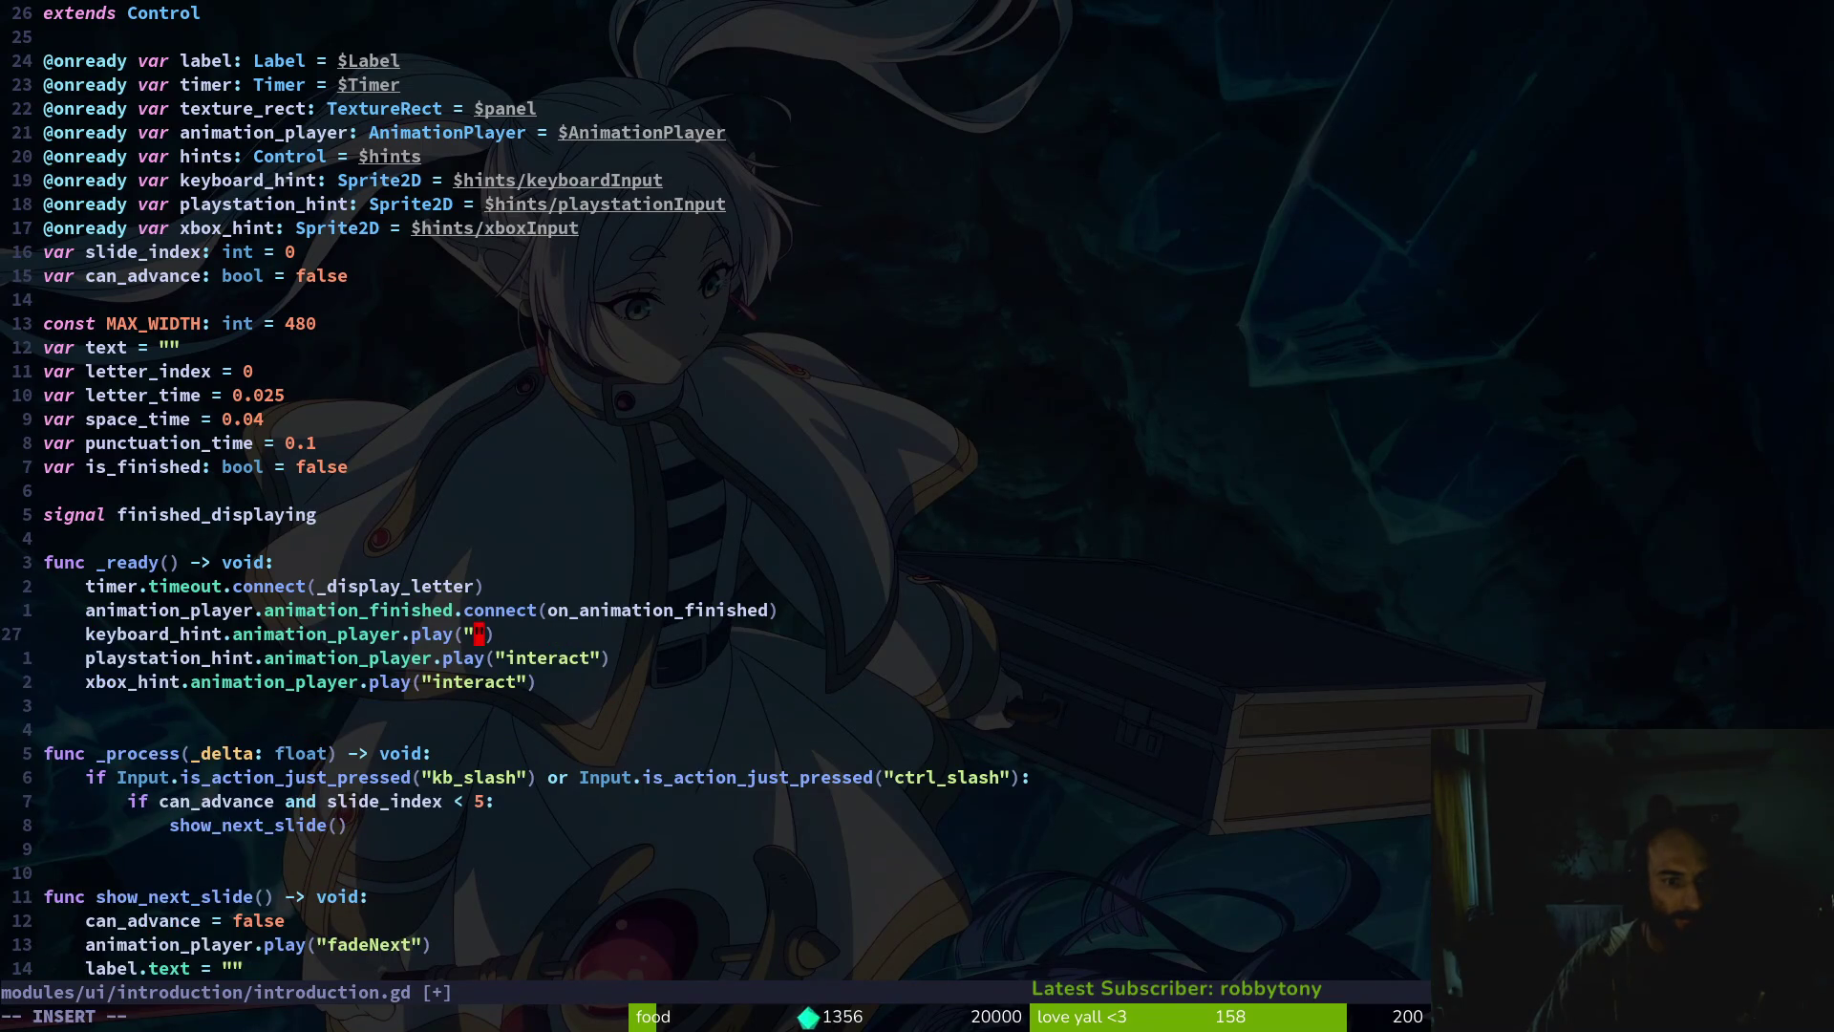
text(slash)
key(Escape)
key(v)
key(y)
key(j)
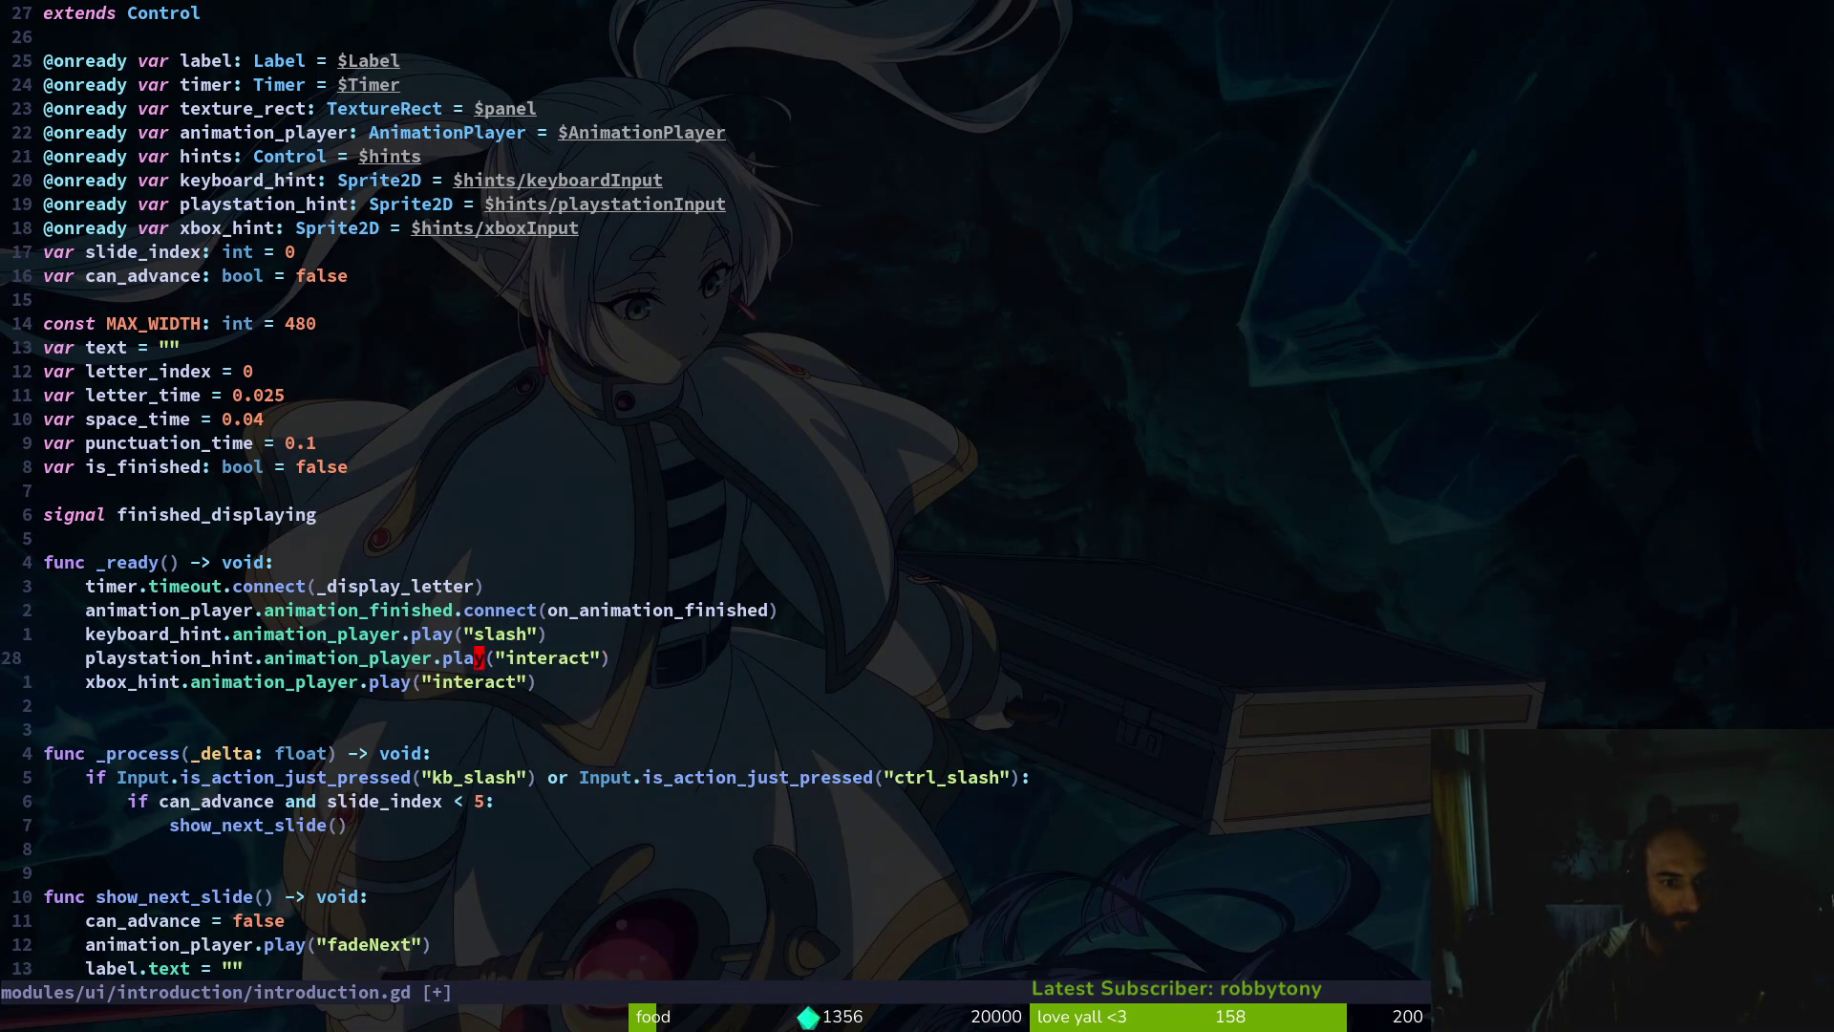
key(i)
key(quotedbl)
key(p)
key(j)
key(v)
key(i)
key(quotedbl)
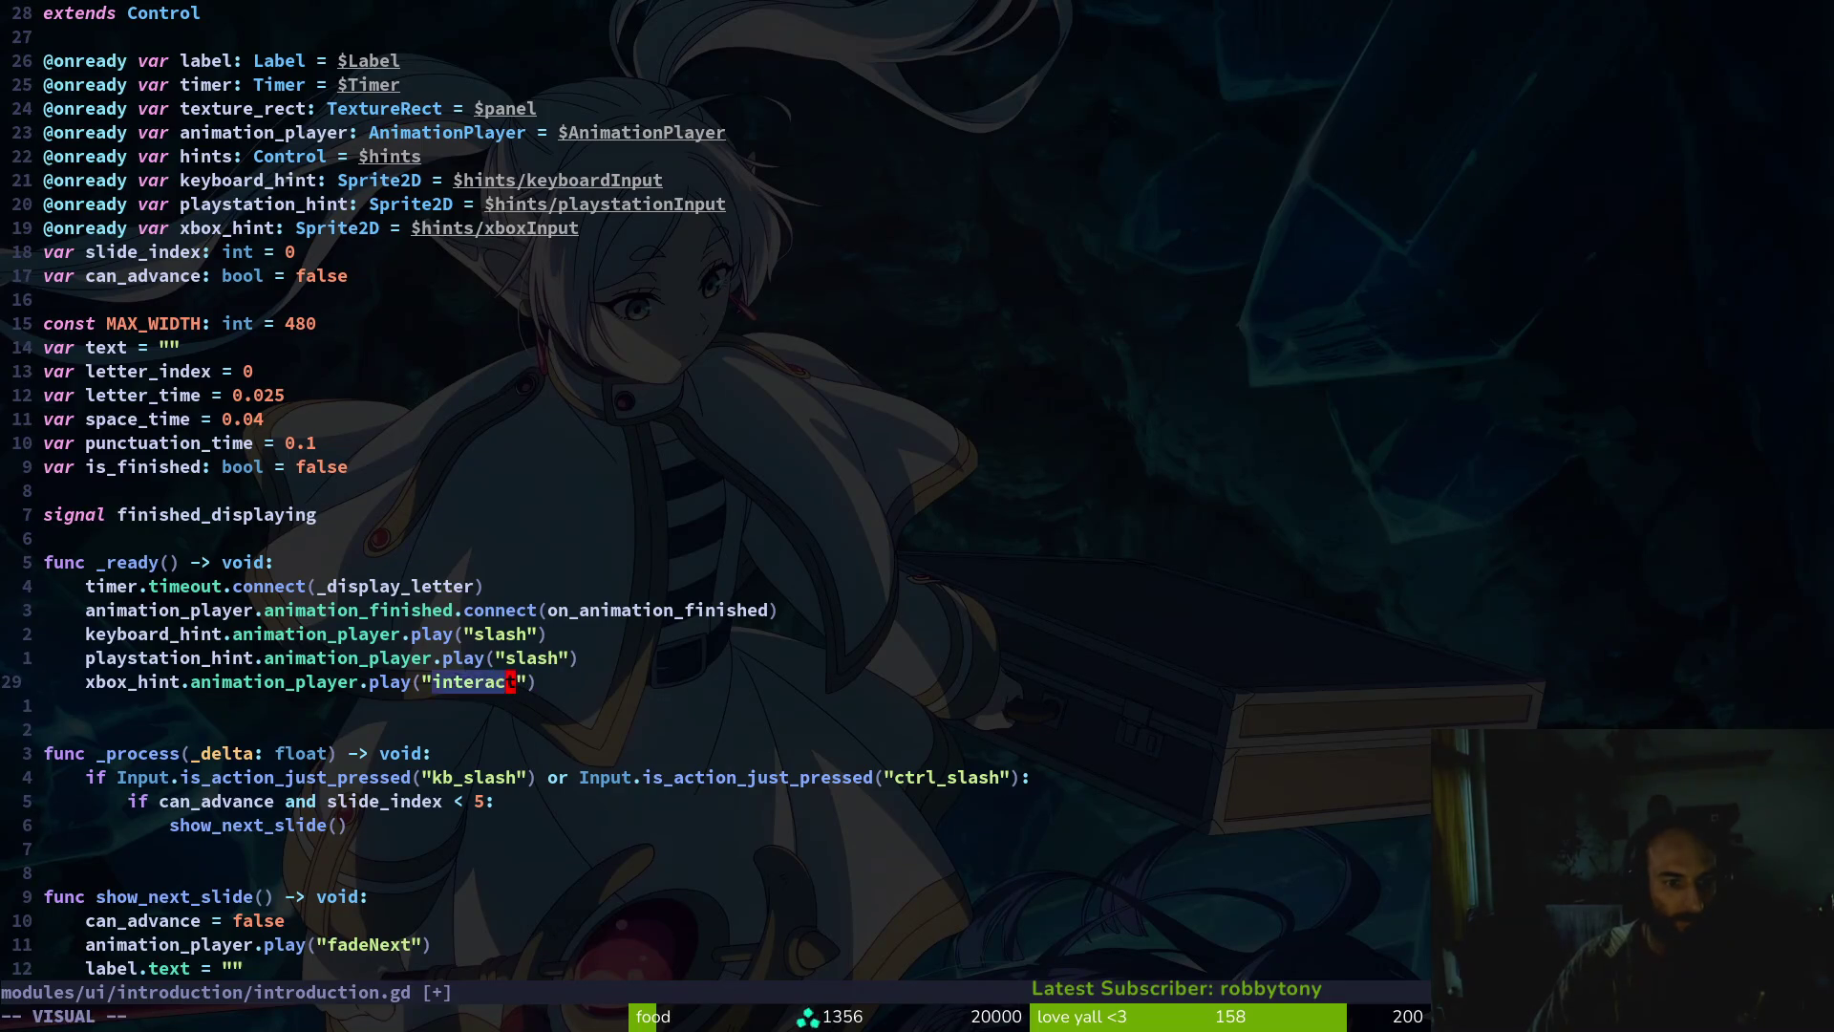
text(p:w)
key(Return)
Yank the show_correct_hints call line from text_bubble.gd
key(ctrl+6)
key(ctrl+6)
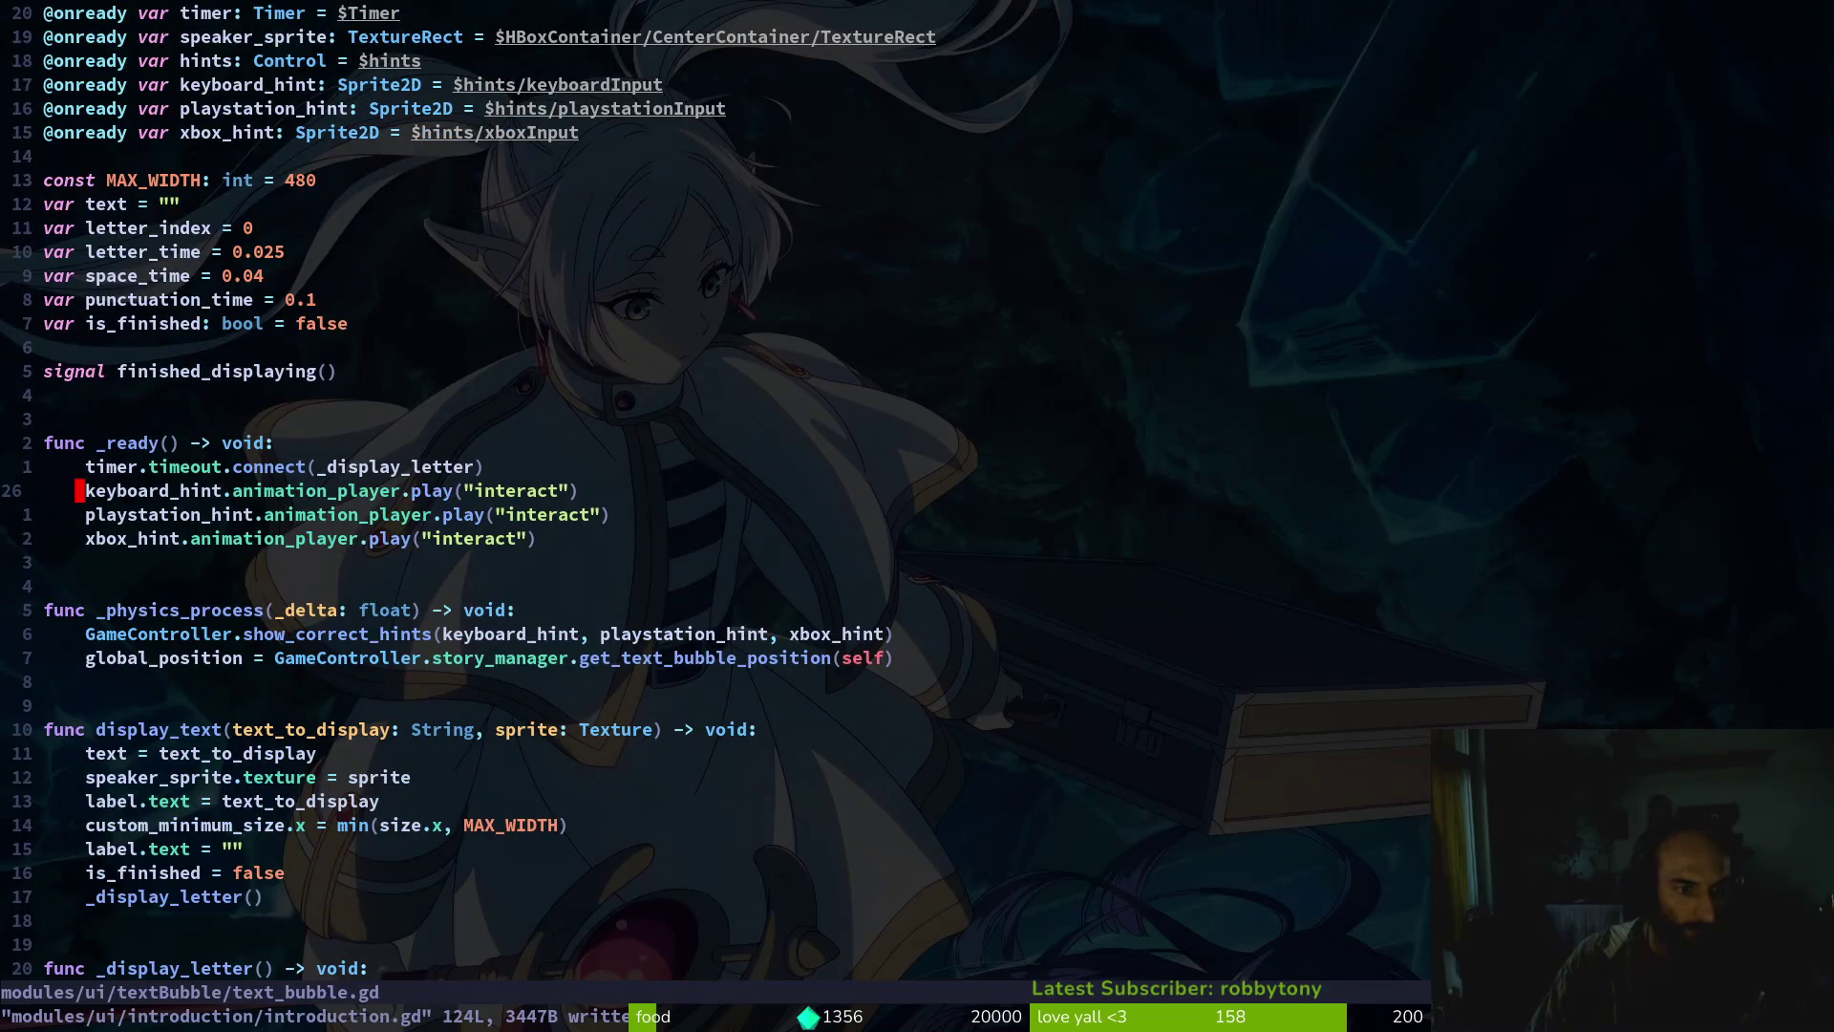
key(j)
key(ctrl+6)
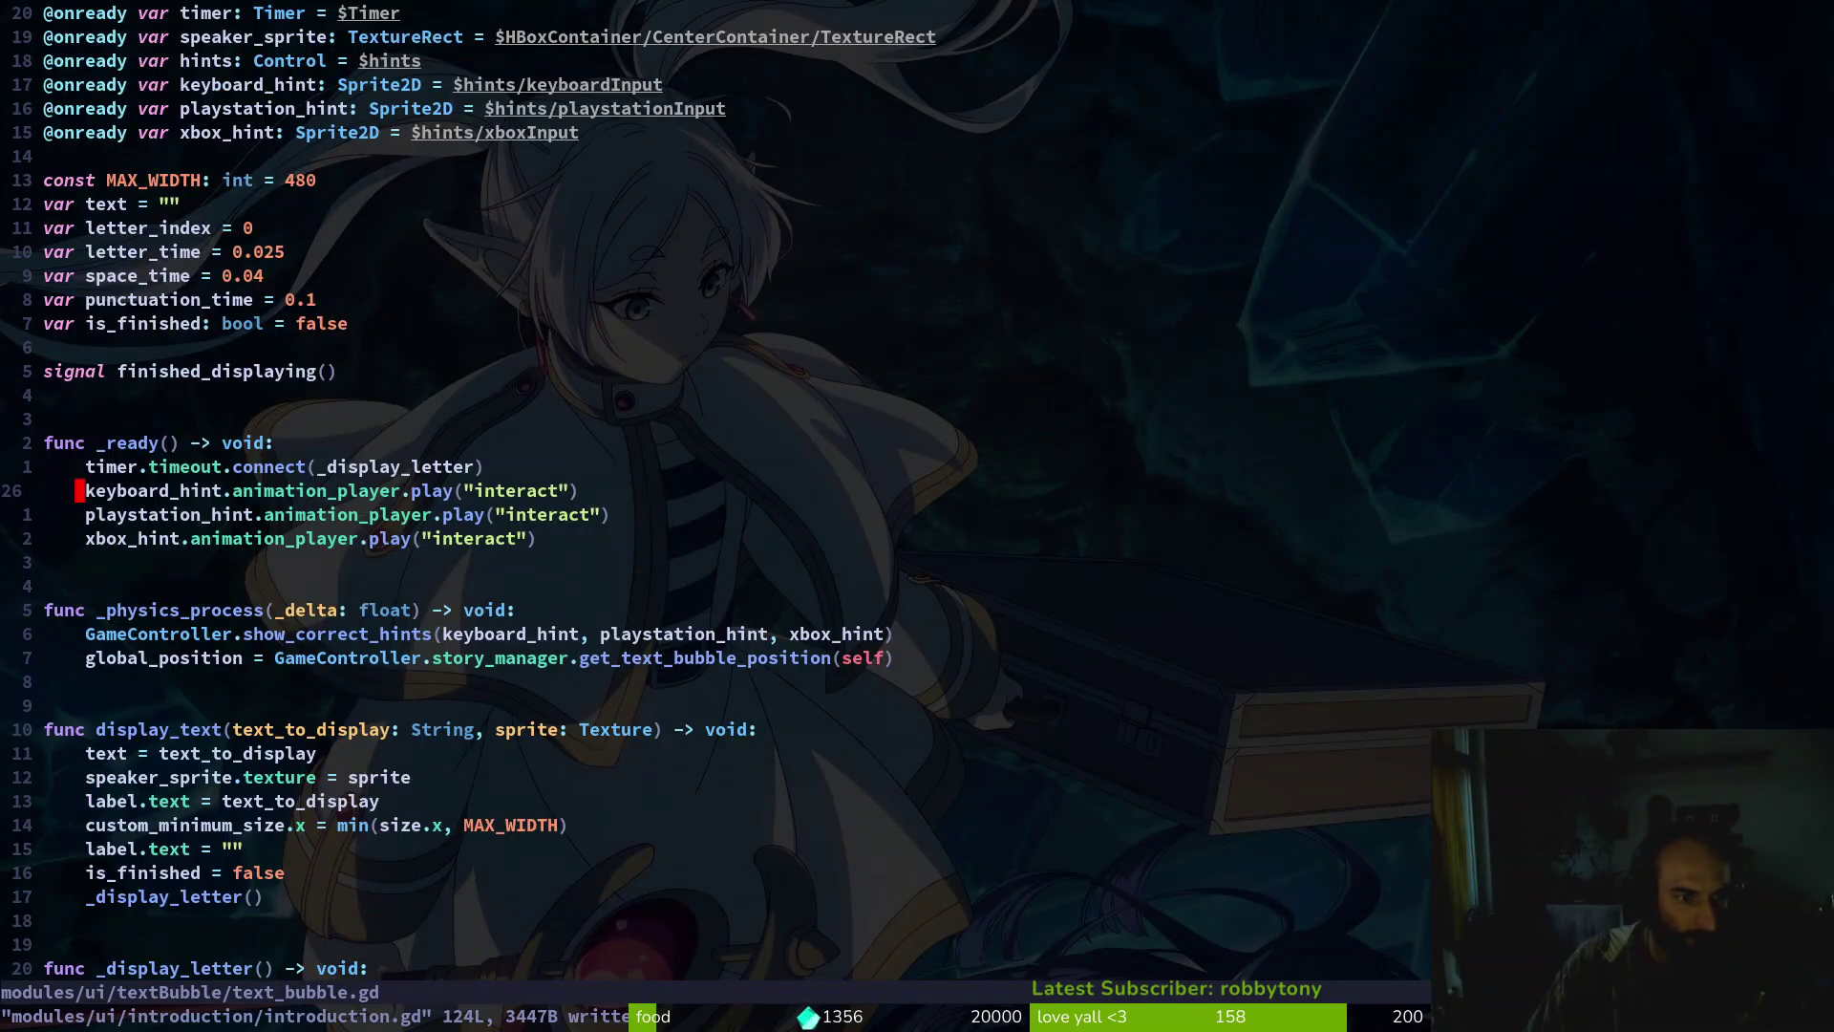
key(shift+g)
key(2)
key(8)
key(k)
key(z)
key(z)
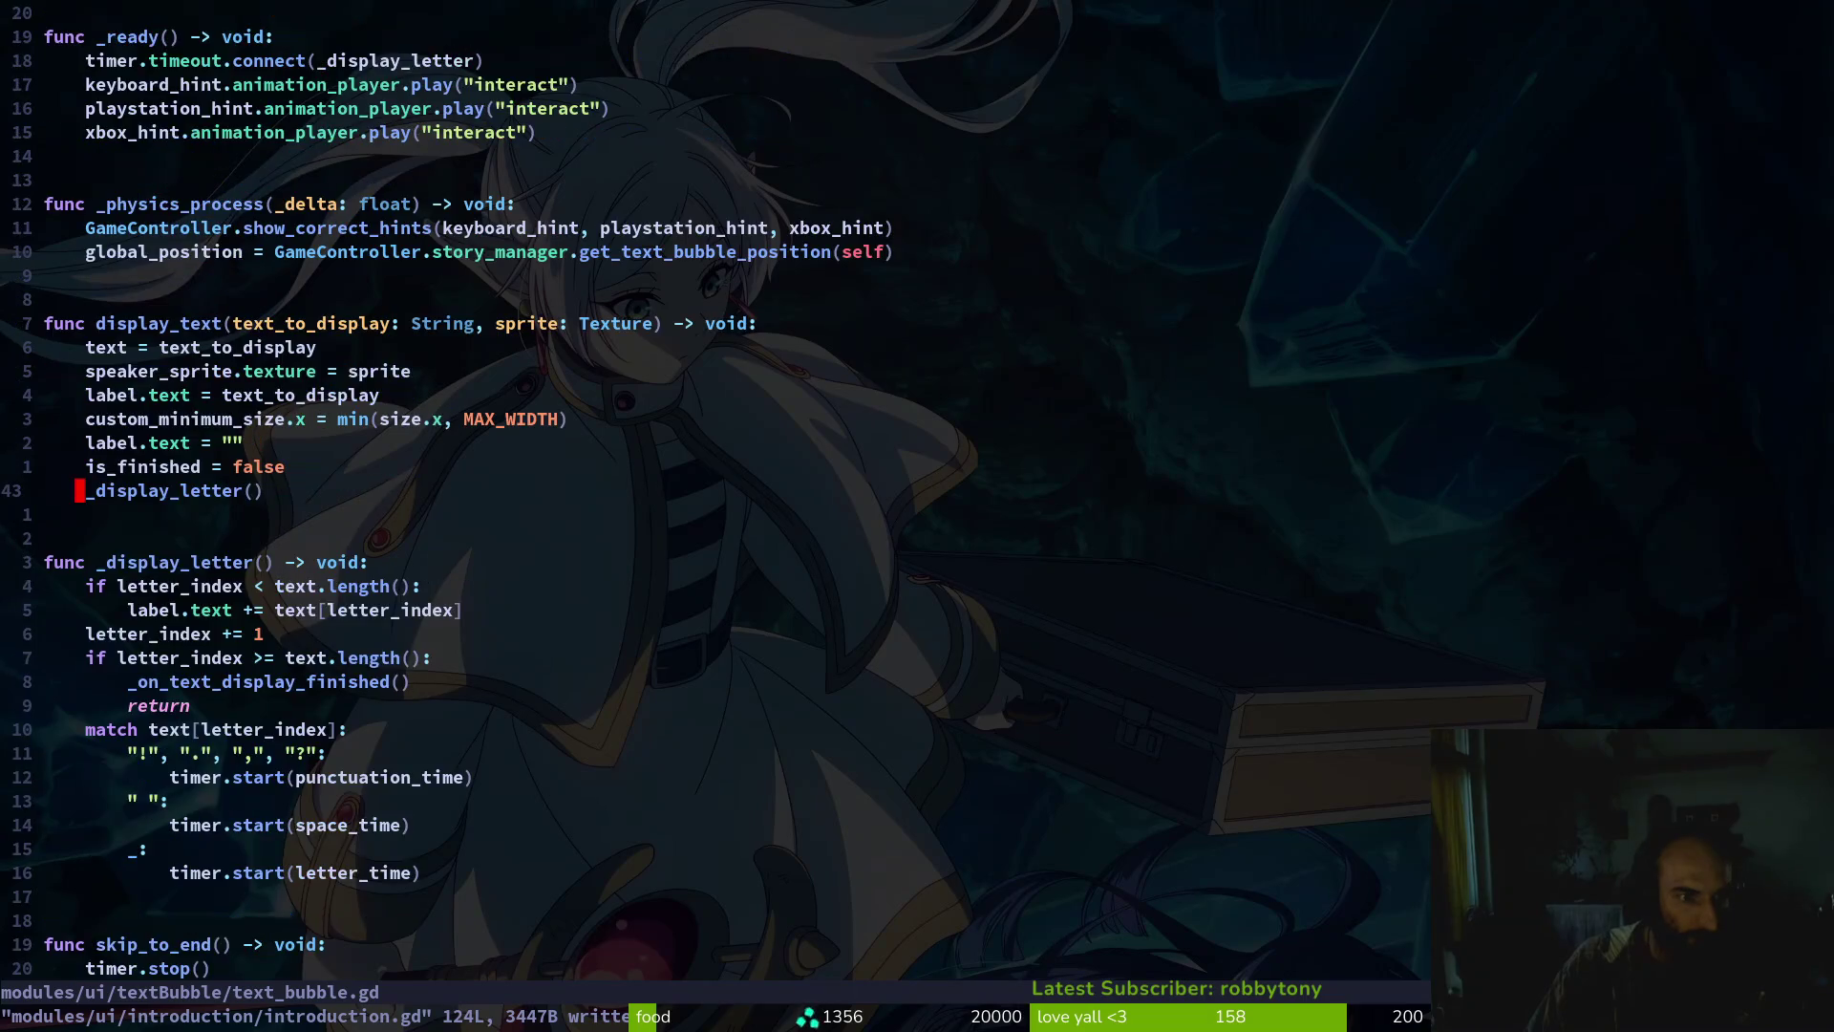
key(ctrl+u)
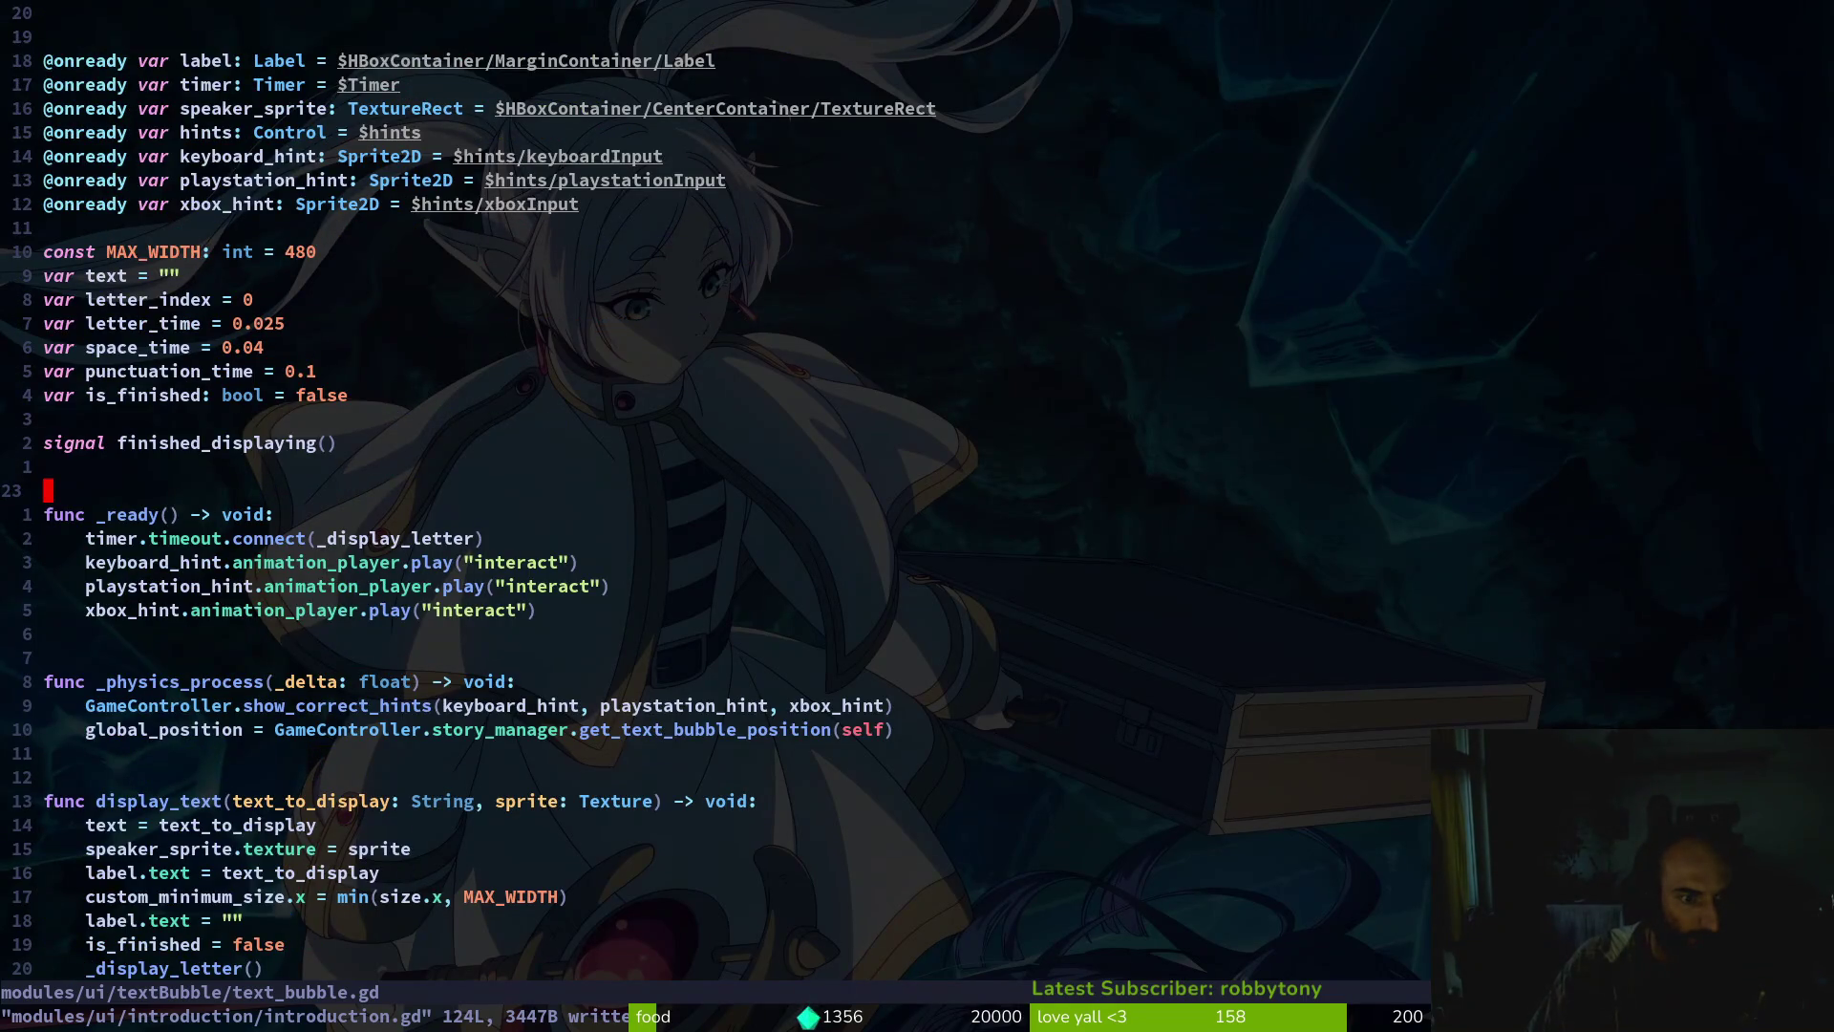
key(j)
key(7)
key(j)
key(j)
key(shift+v)
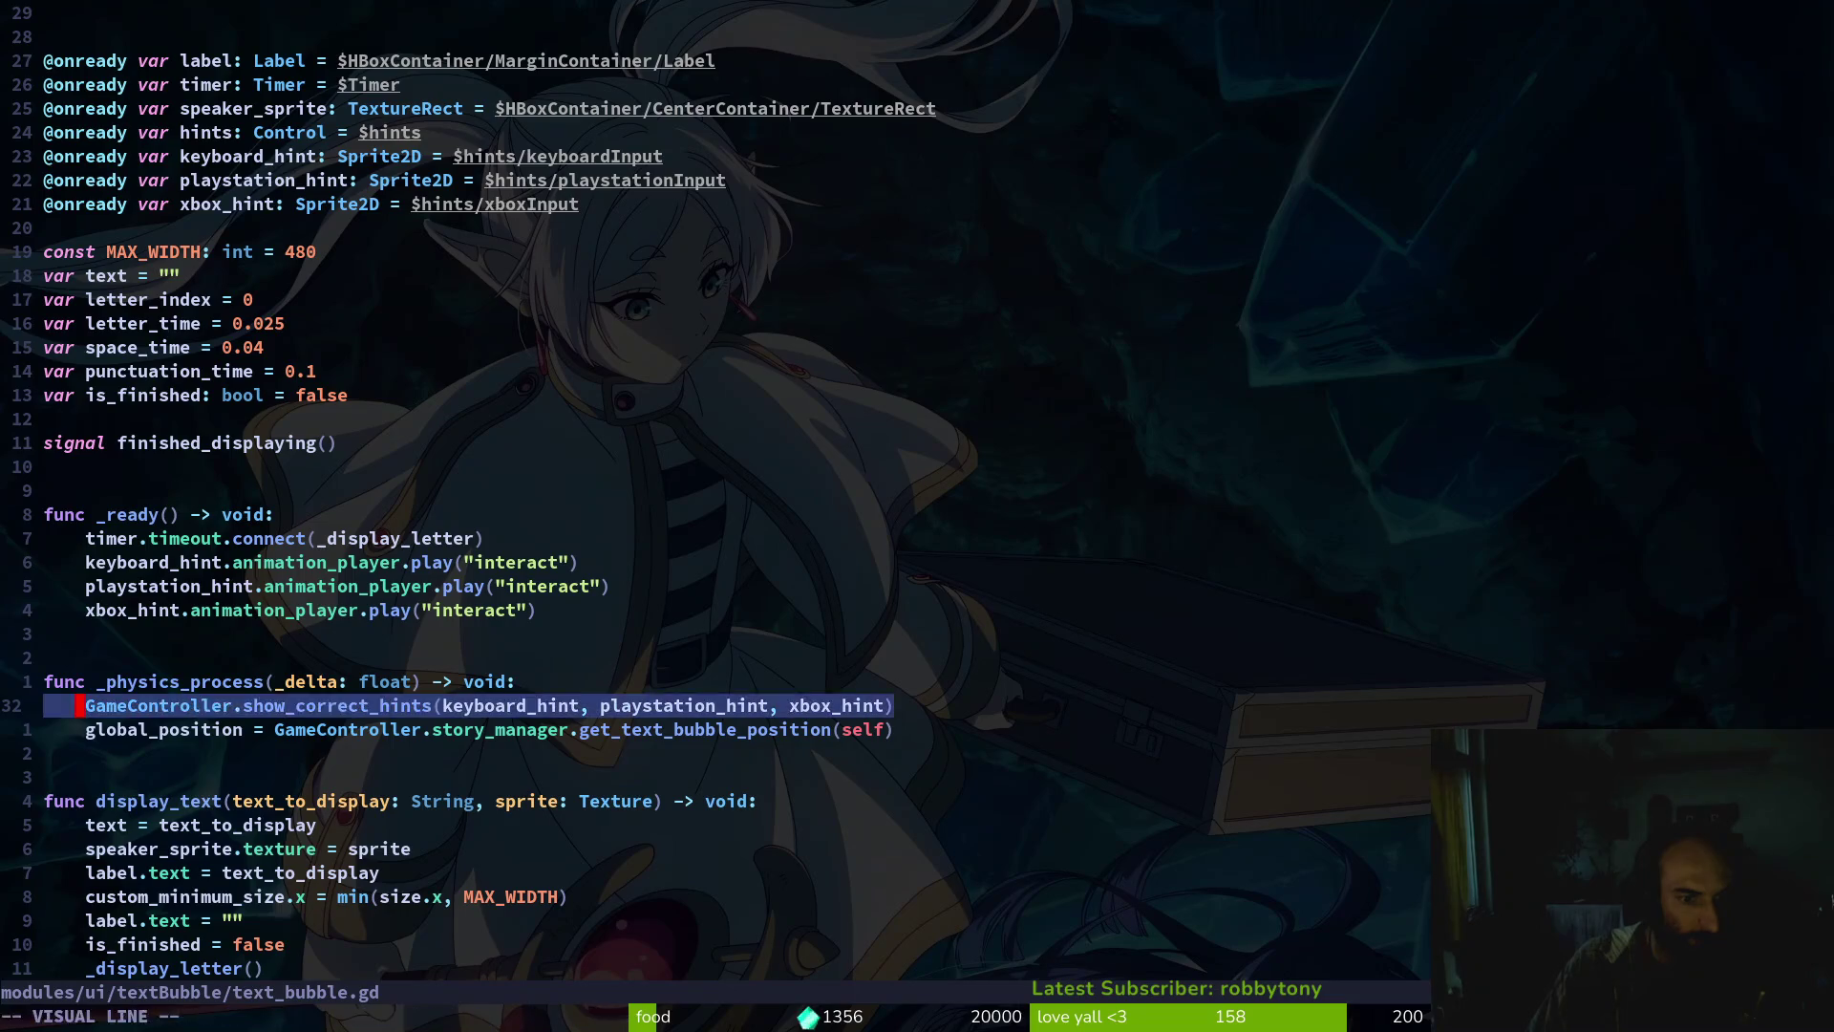
text(y:w)
Paste show_correct_hints into introduction.gd's _process function and save the file
key(Return)
key(ctrl+6)
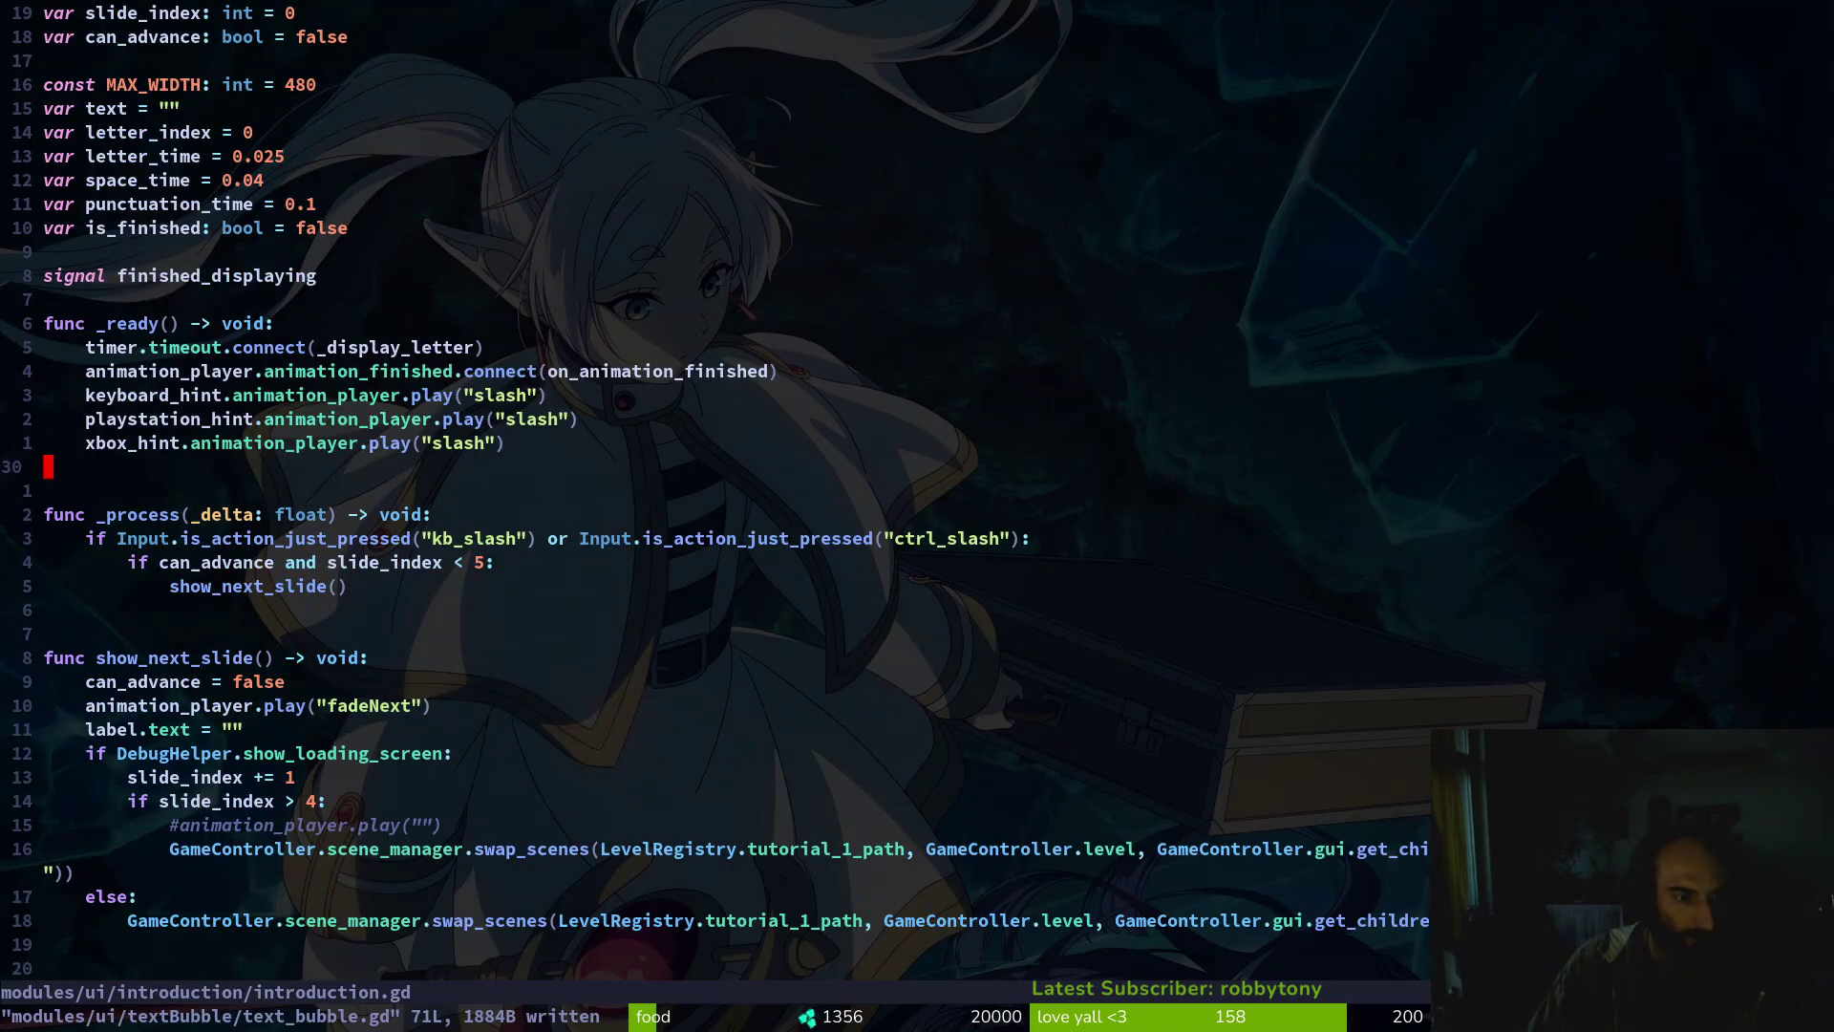
key(j)
key(j)
text(p:w)
key(Return)
key(shift+g)
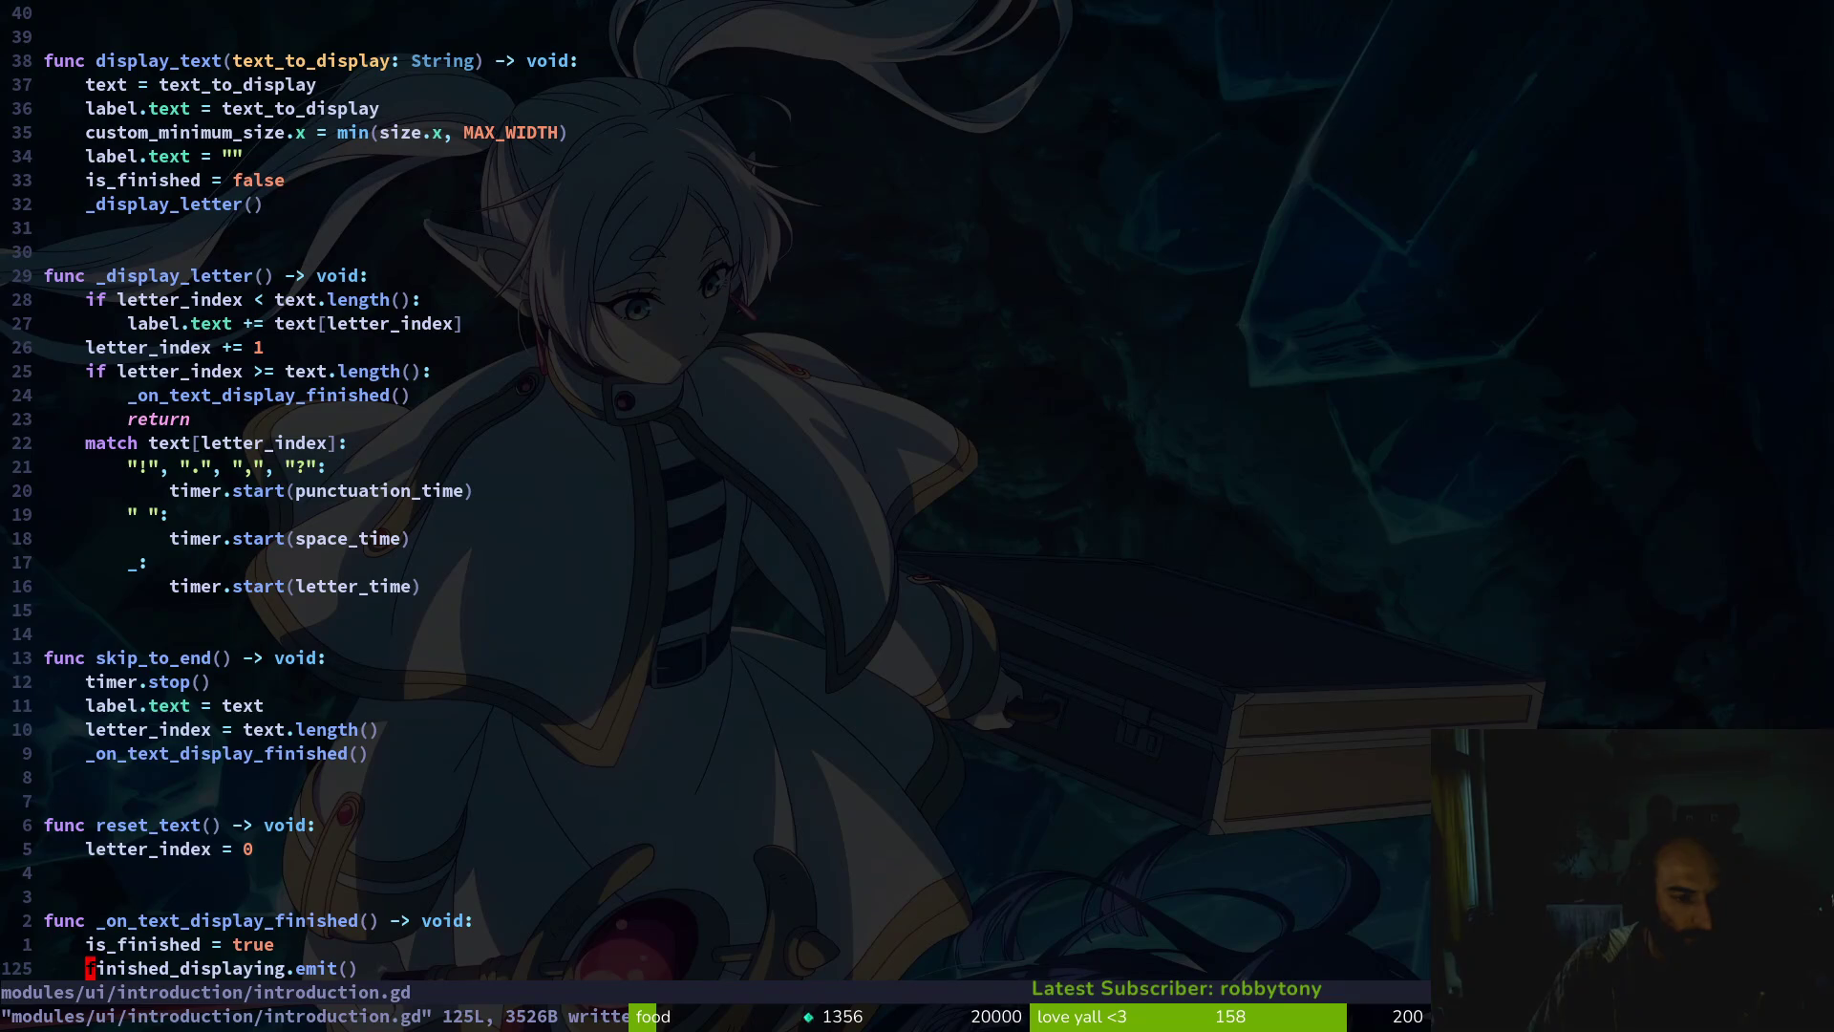
key(ctrl+u)
key(ctrl+u)
key(ctrl+u)
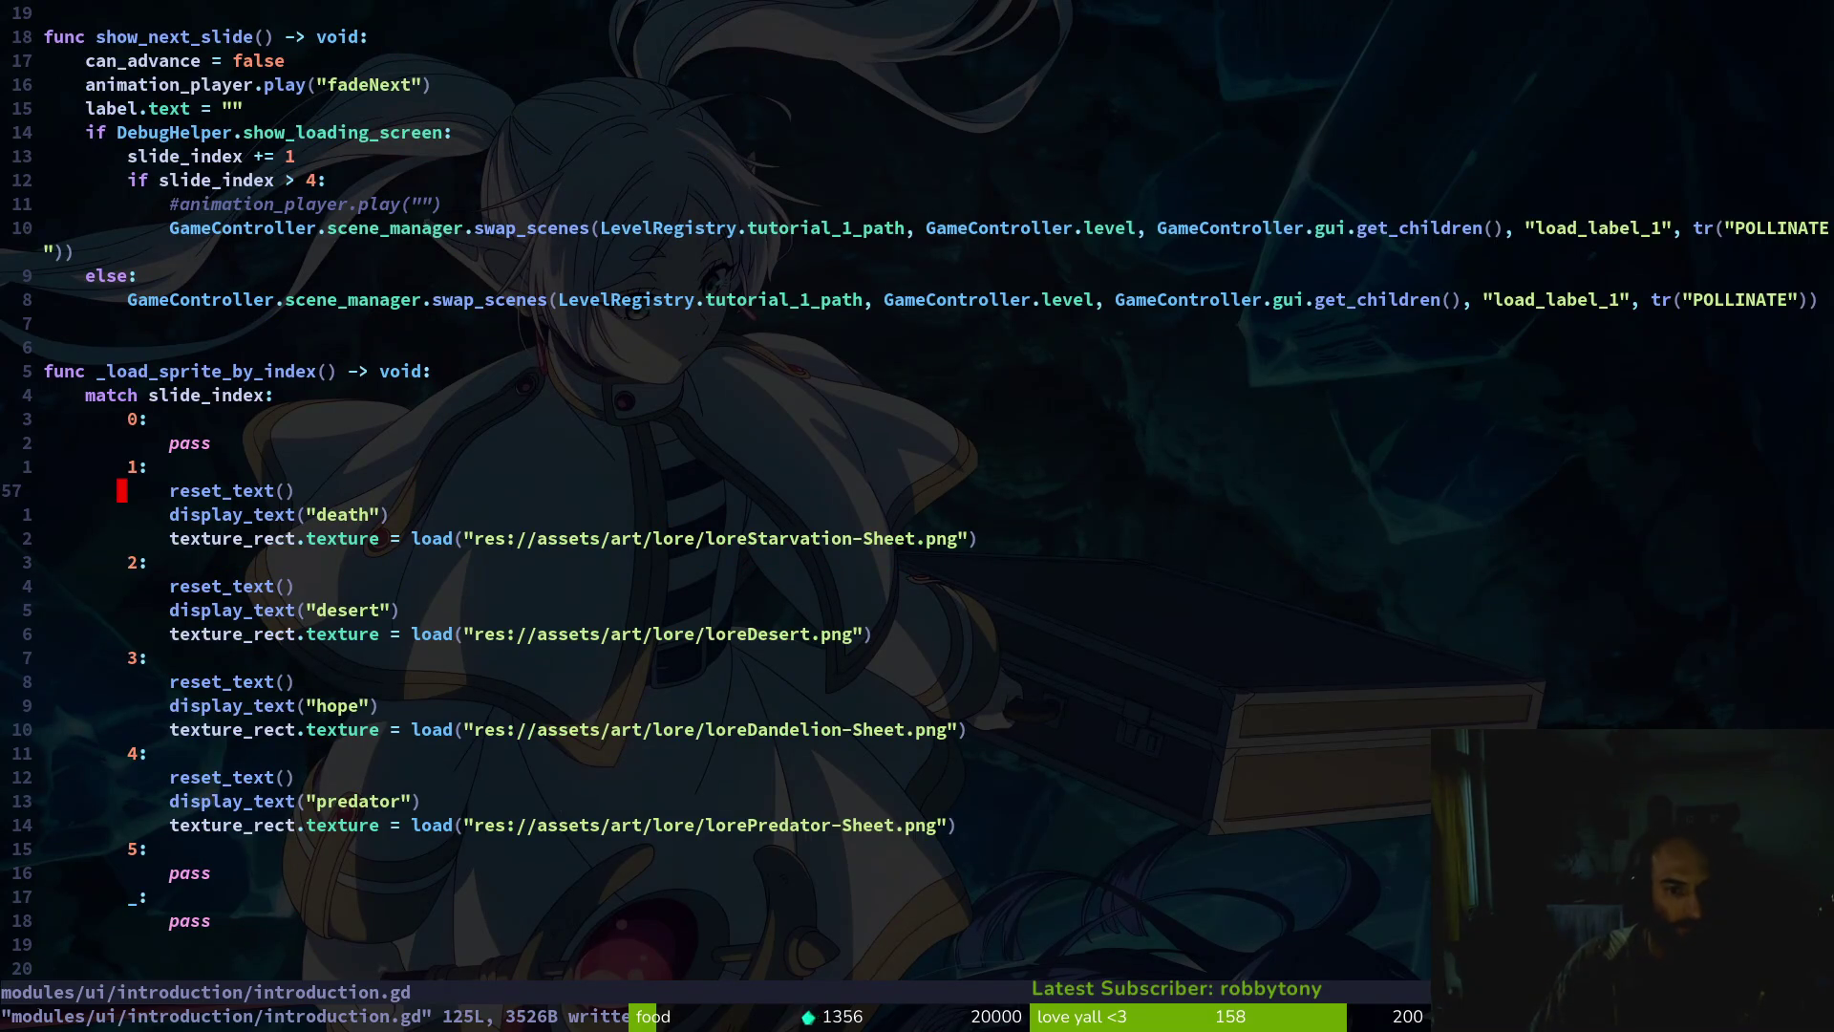
key(alt+Tab)
Run the game and start a new game to watch the intro slides with hints
key(F5)
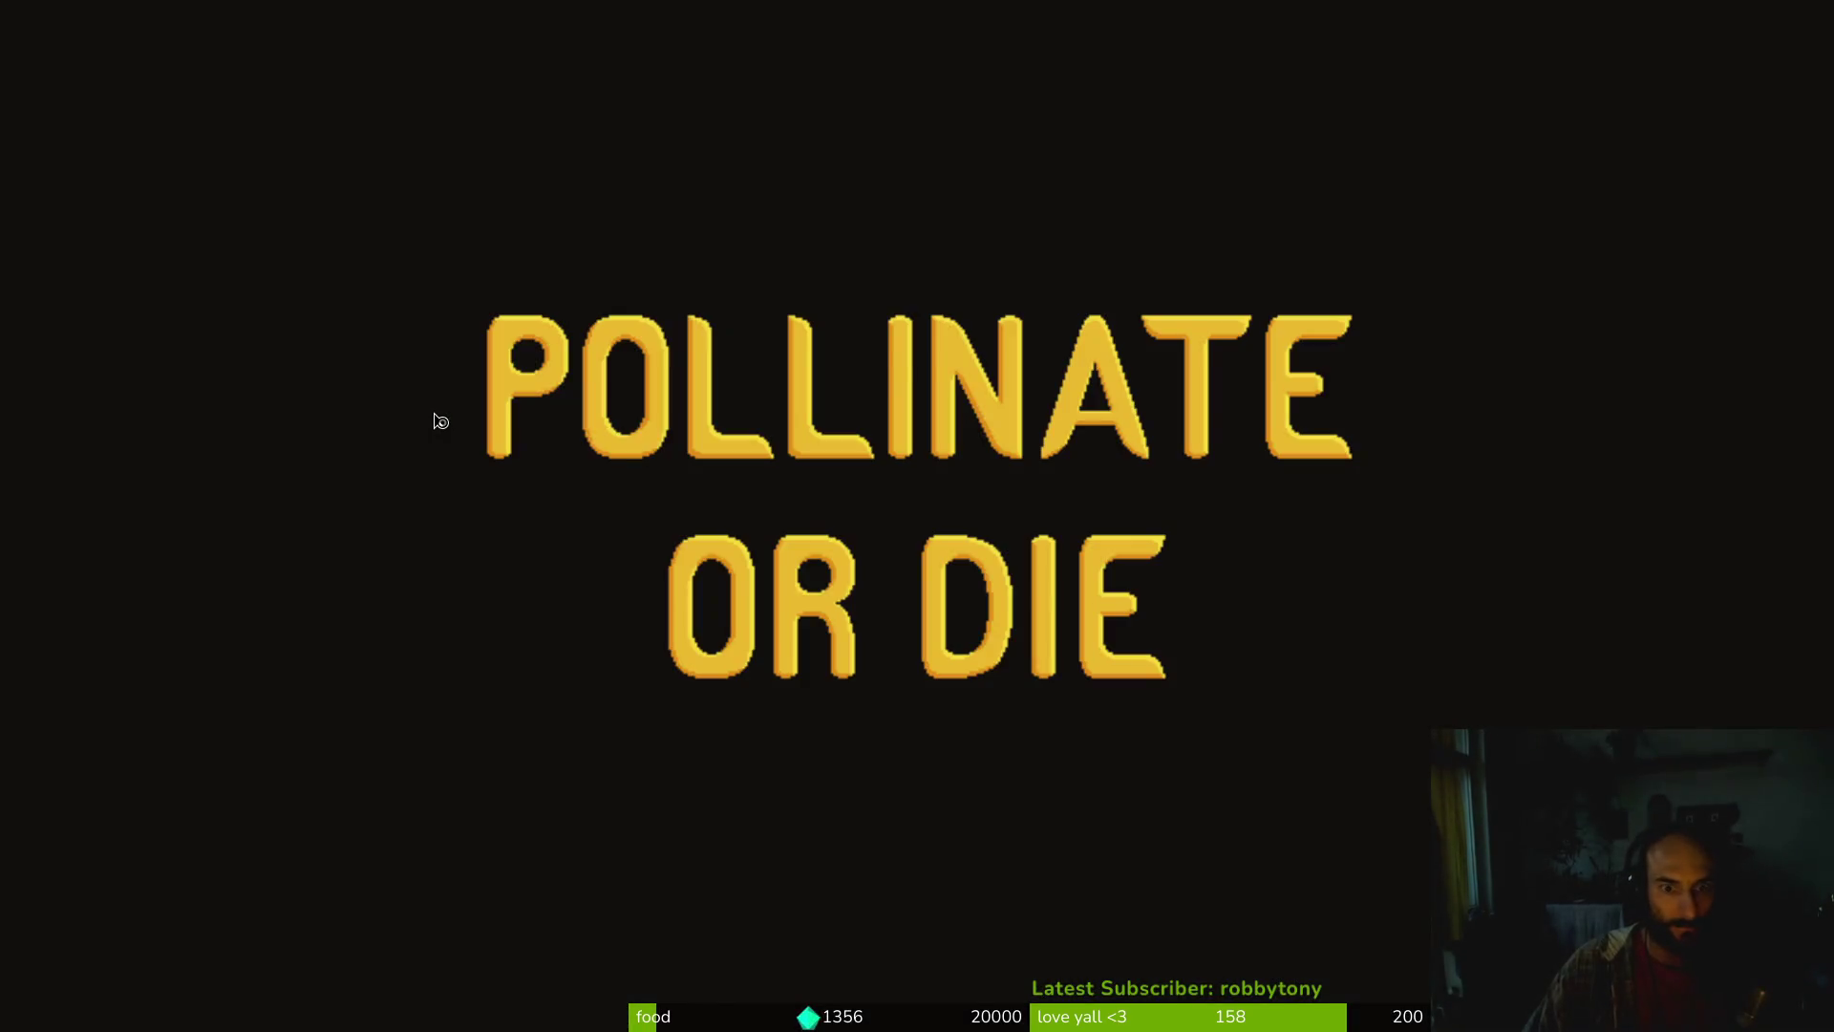
key(Return)
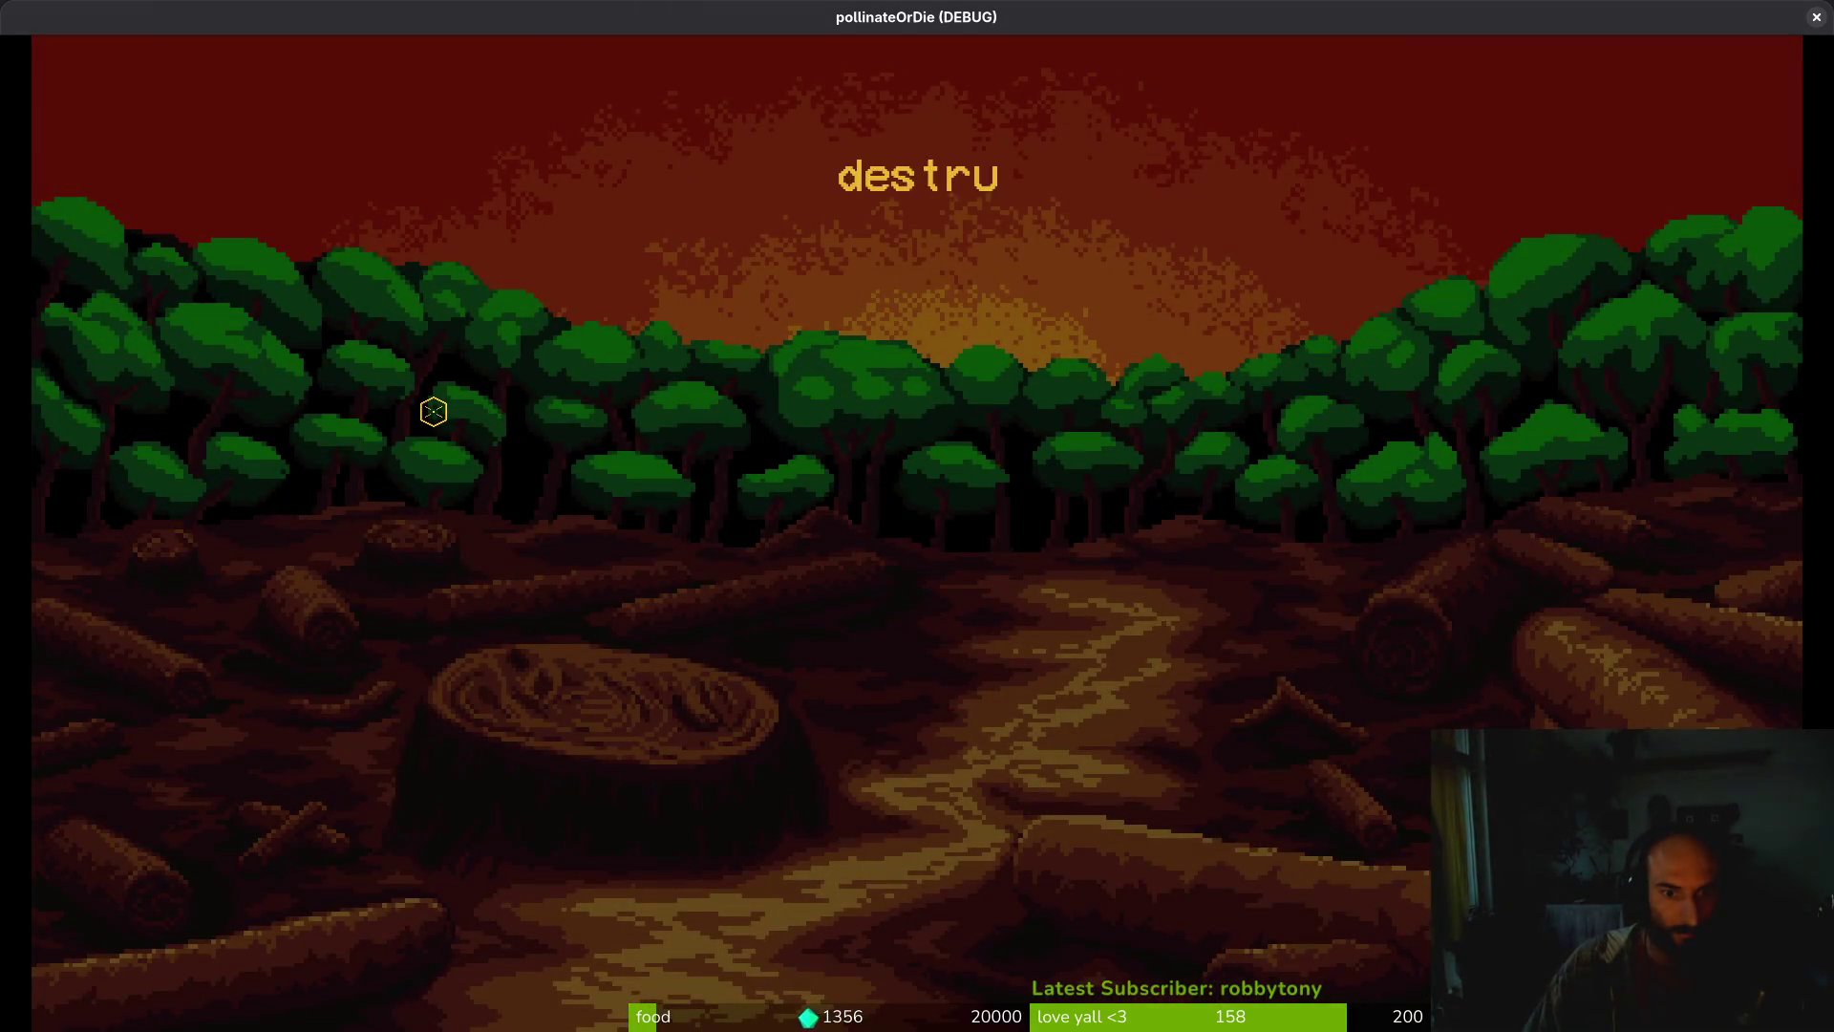
key(alt+Tab)
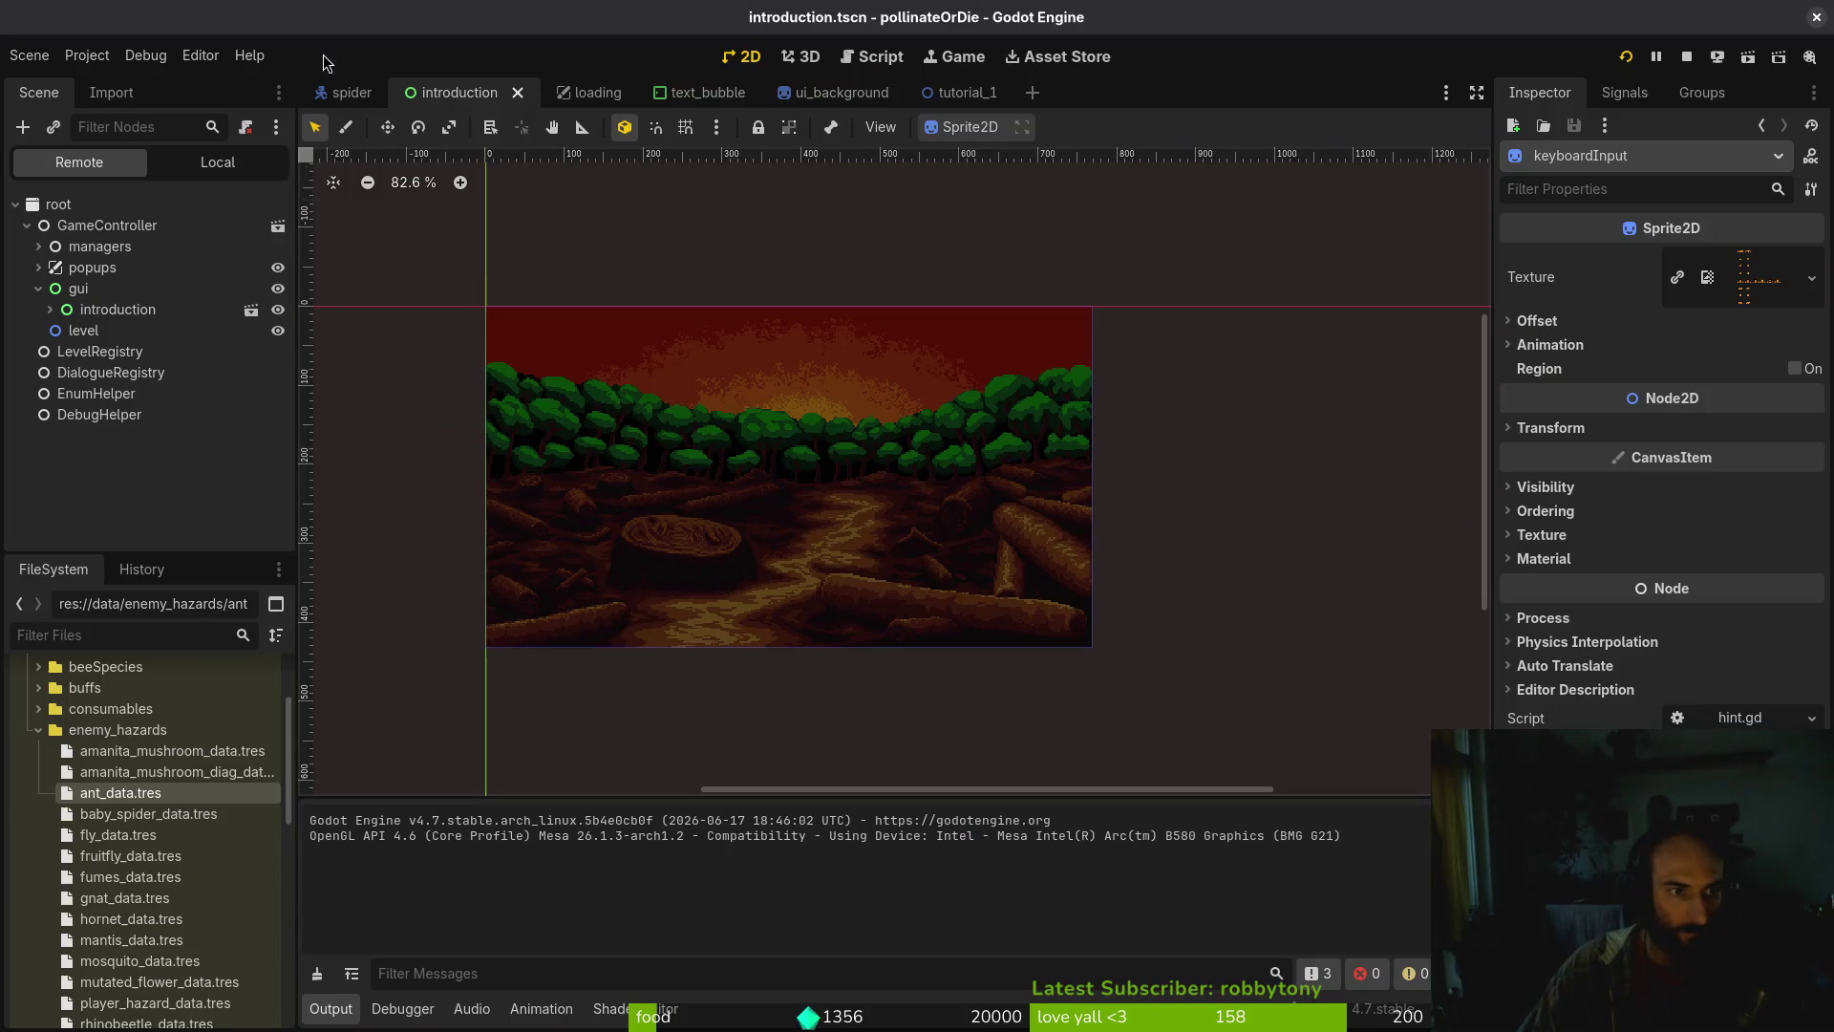
click(172, 165)
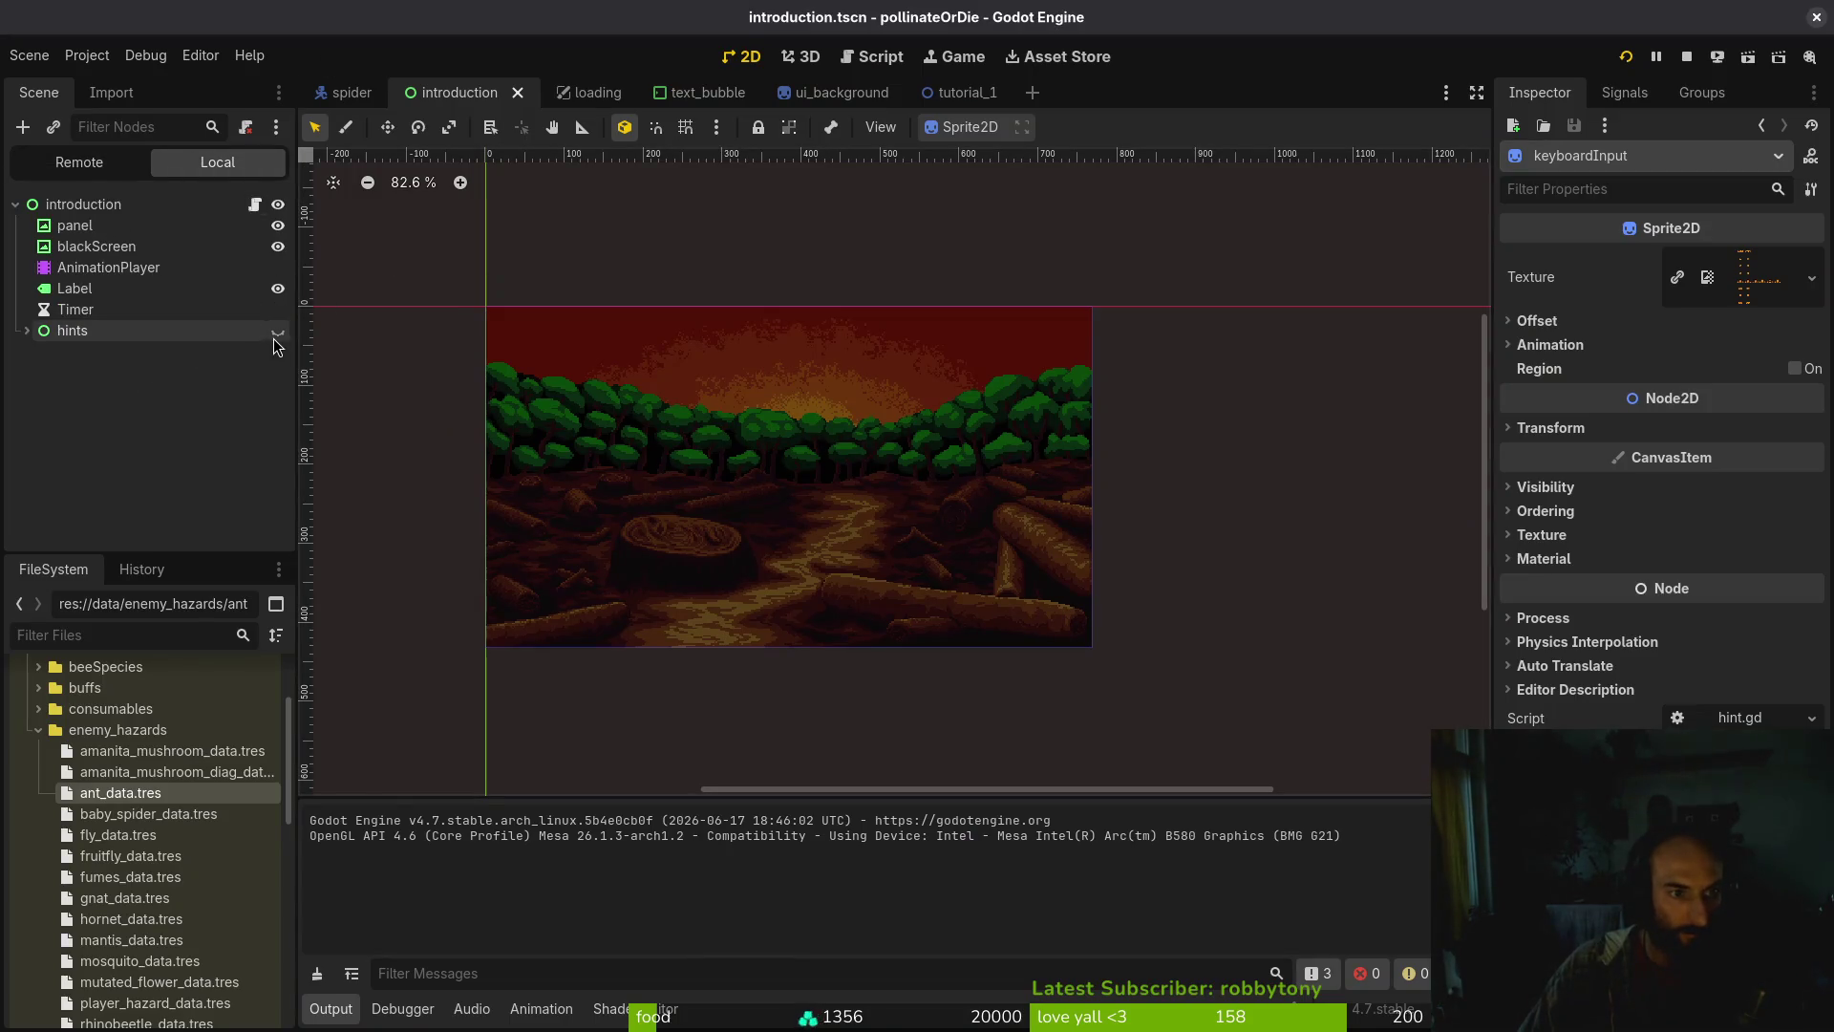
key(alt+Tab)
key(alt+Tab)
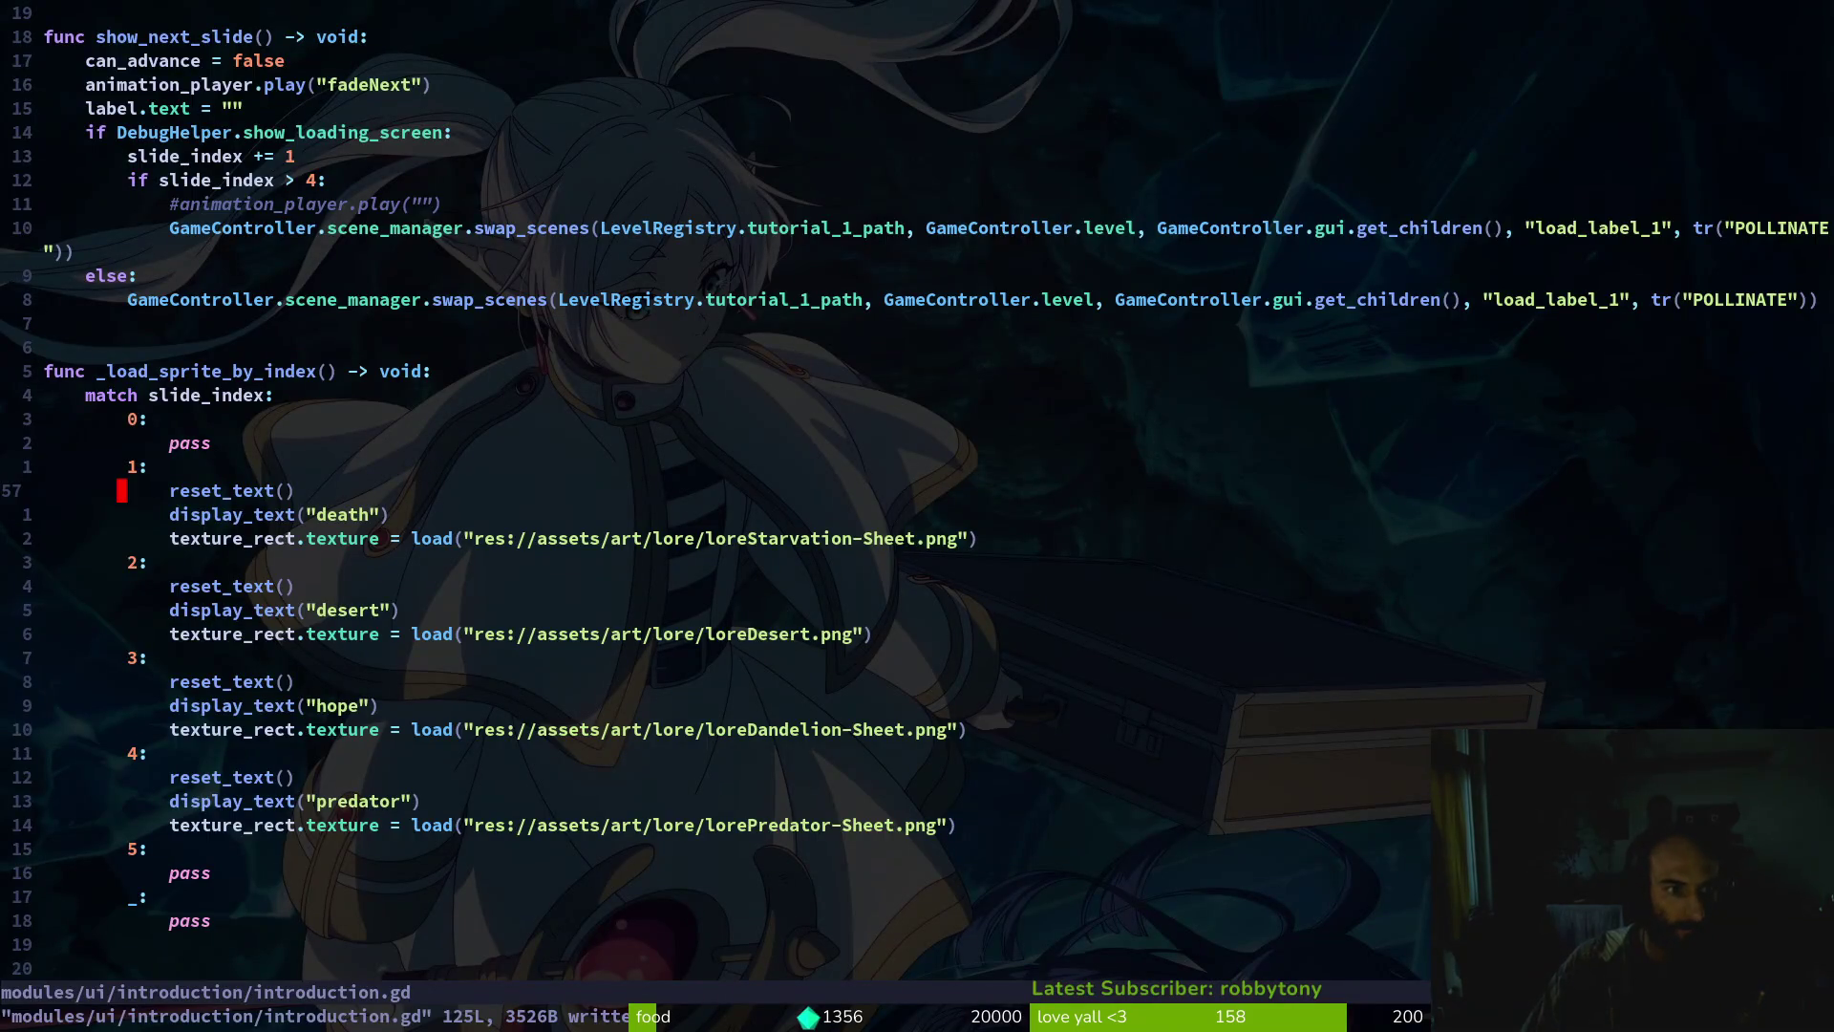
Open a new line inside the fadeIn branch of on_animation_finished
key(ctrl+u)
key(ctrl+u)
key(j)
key(j)
key(j)
key(ctrl+d)
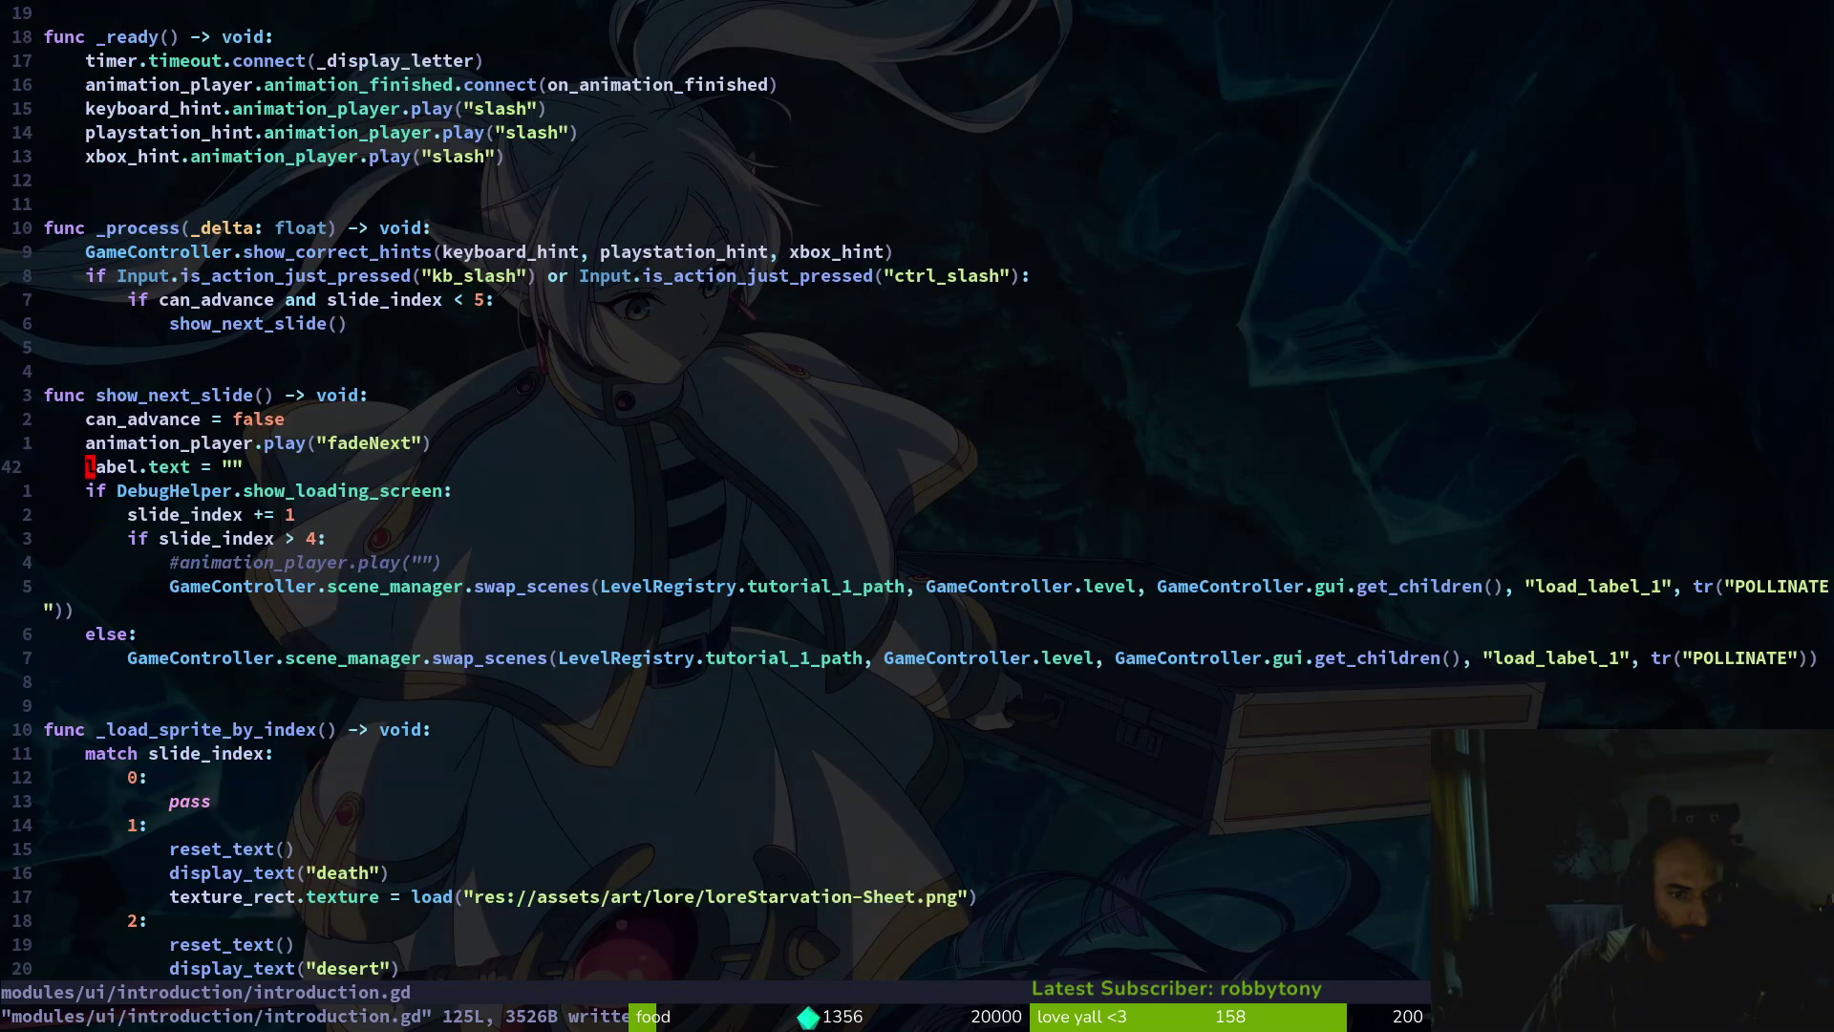
key(ctrl+d)
key(ctrl+d)
key(ctrl+d)
key(ctrl+d)
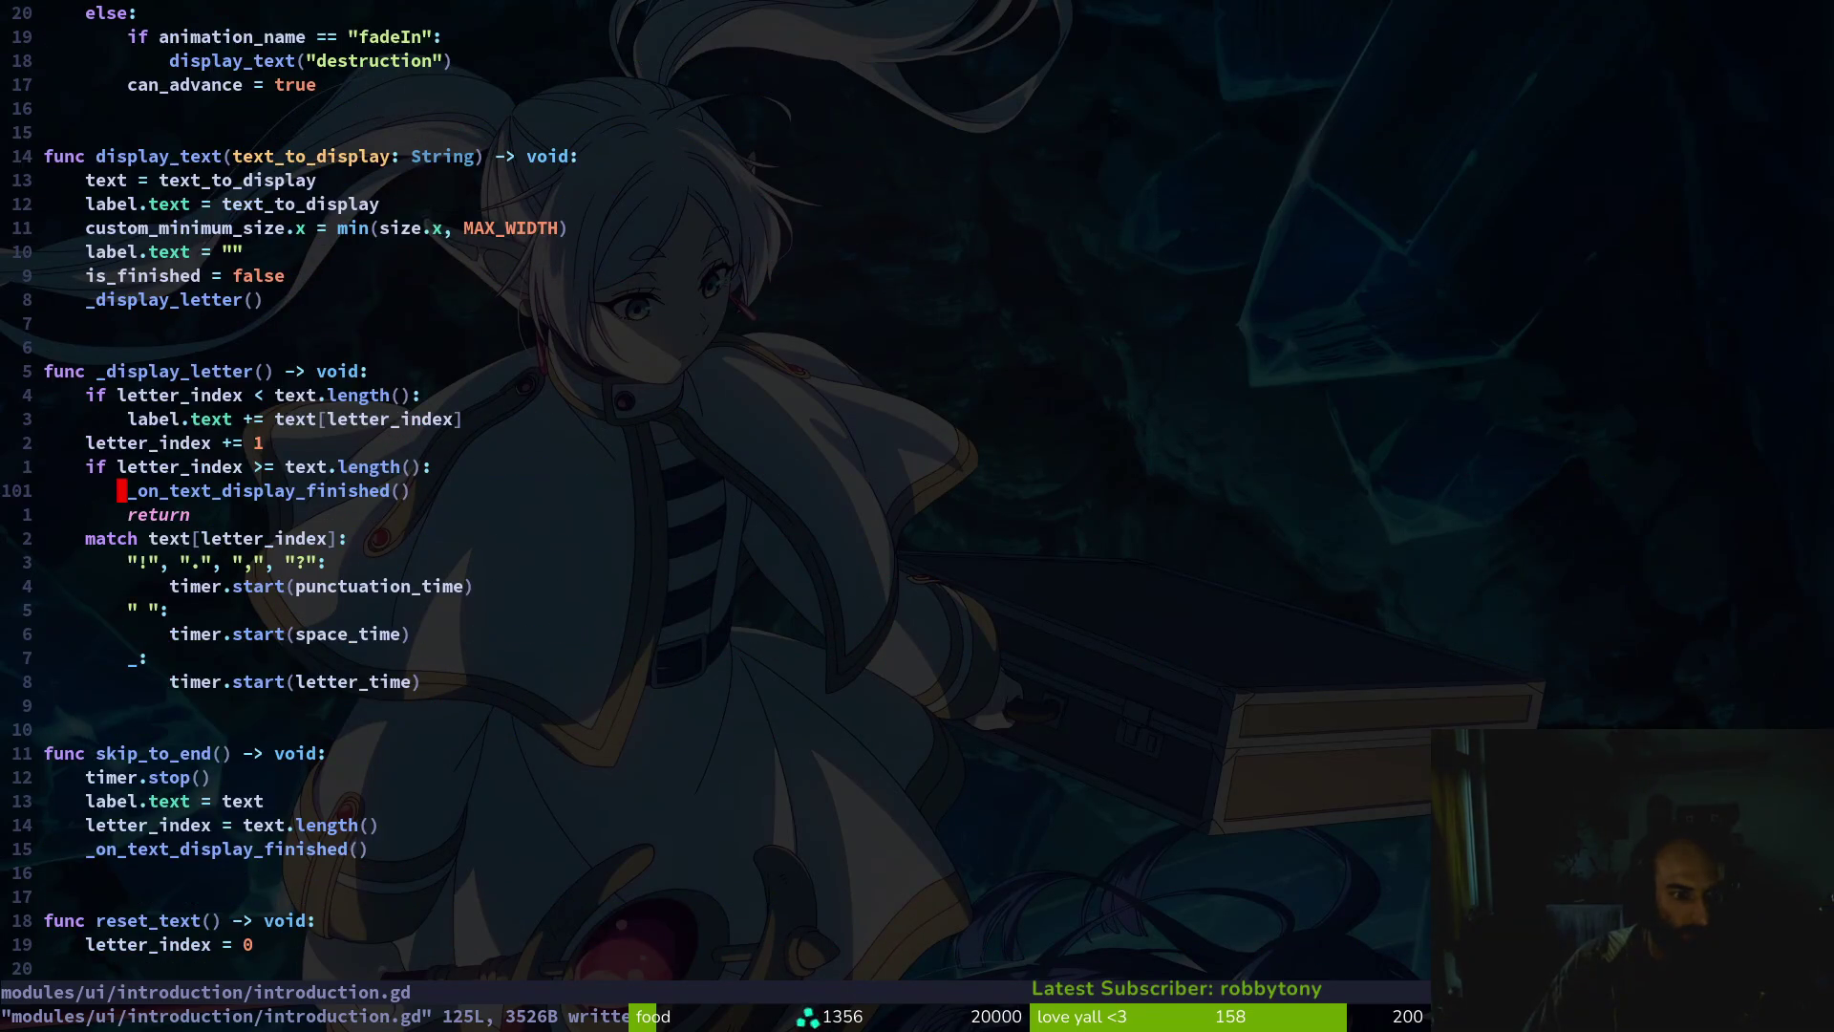
key(ctrl+u)
key(ctrl+u)
key(ctrl+u)
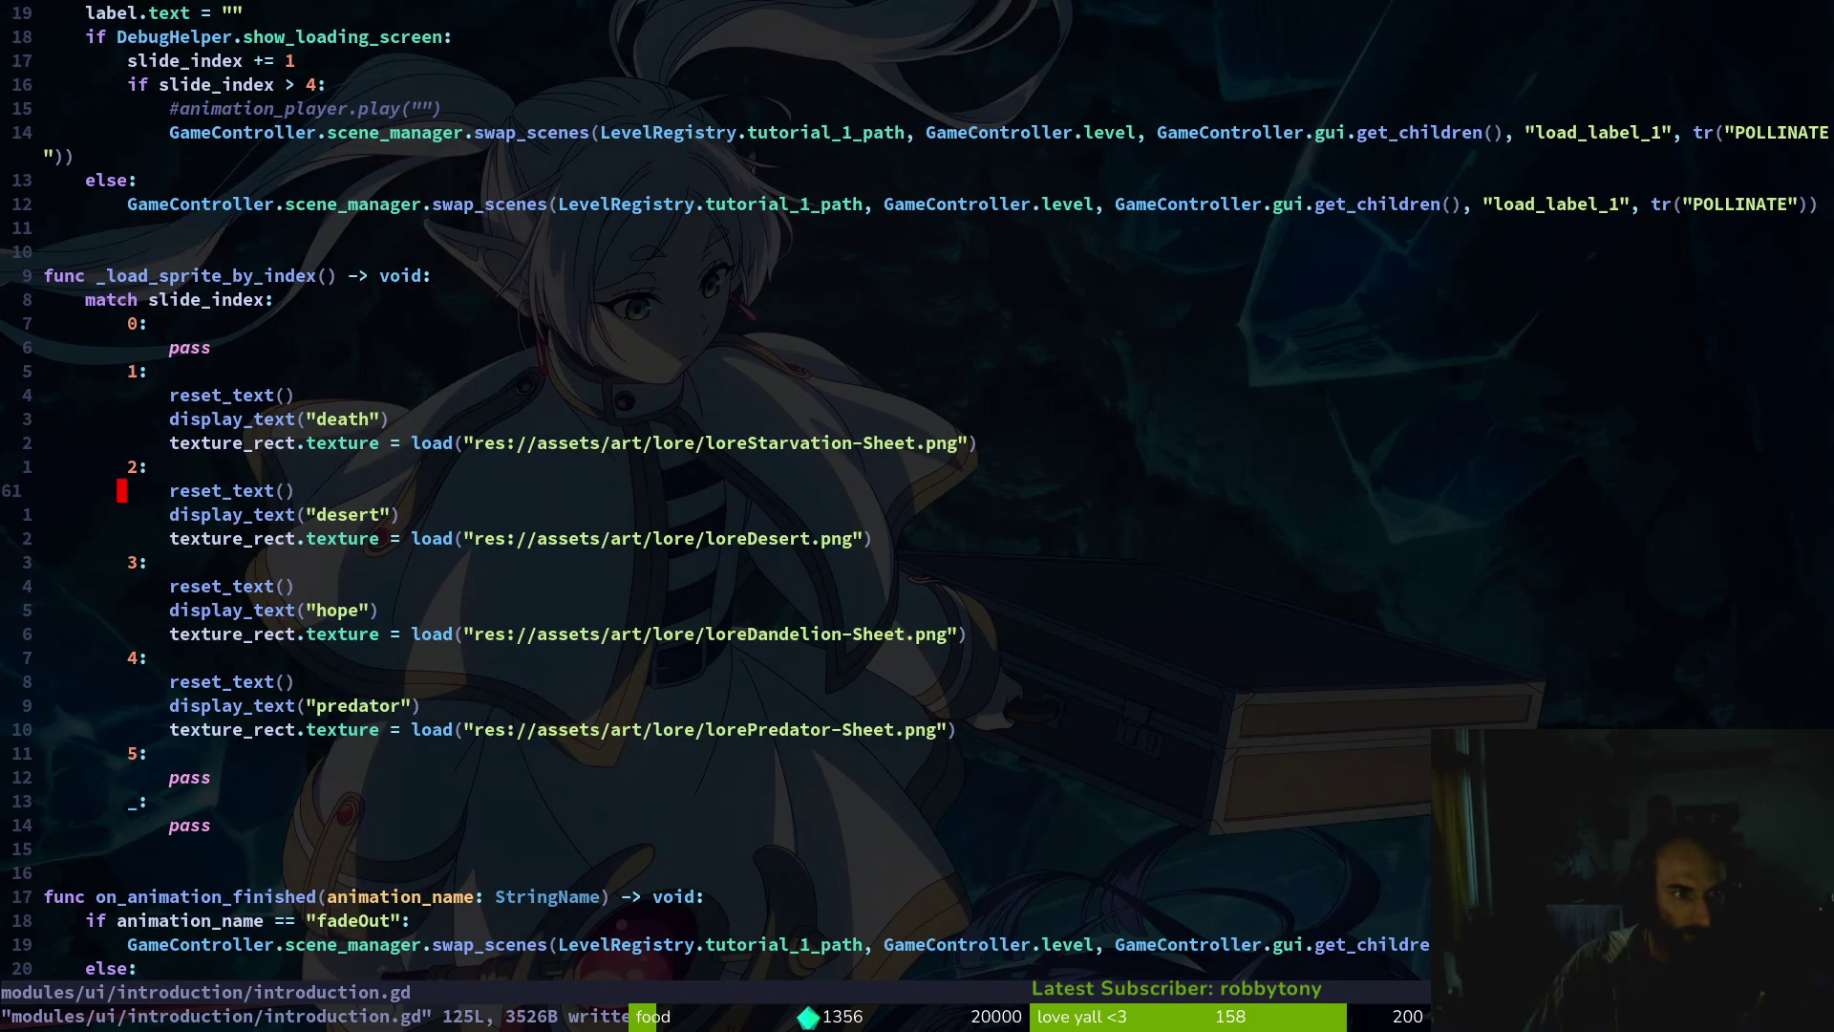
key(ctrl+d)
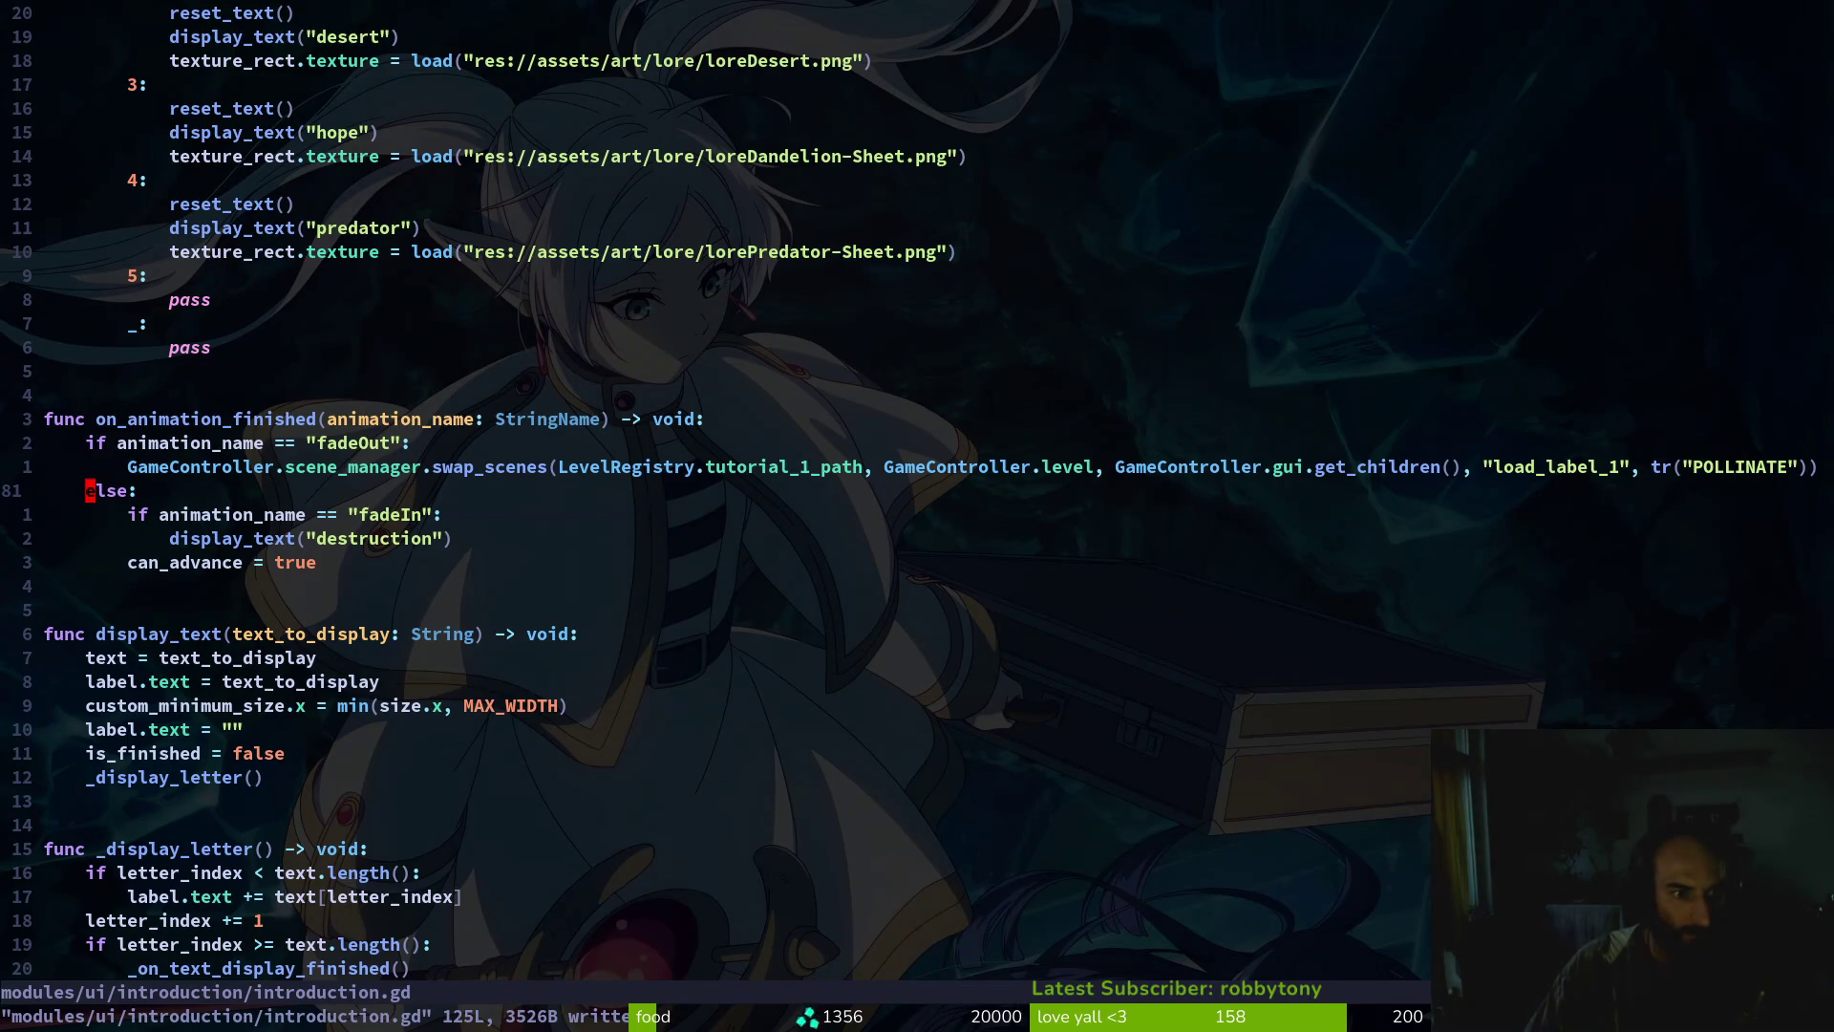
key(j)
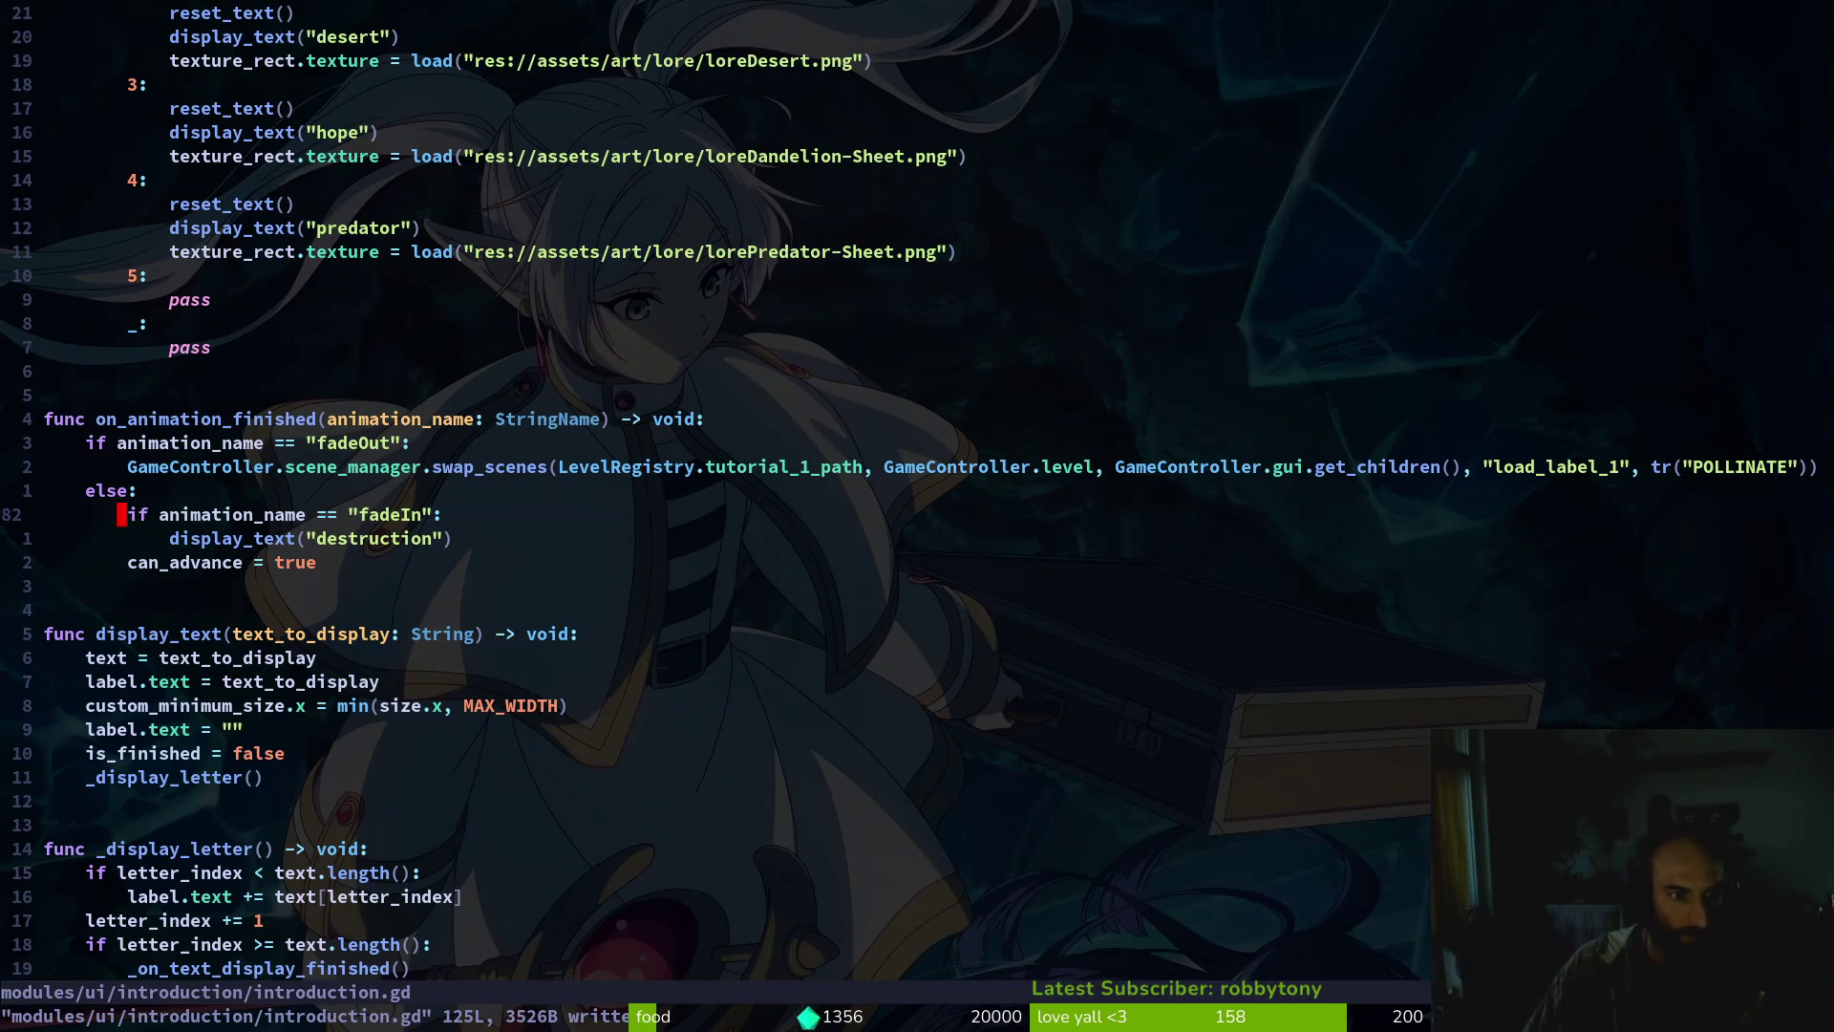
key(o)
key(BackSpace)
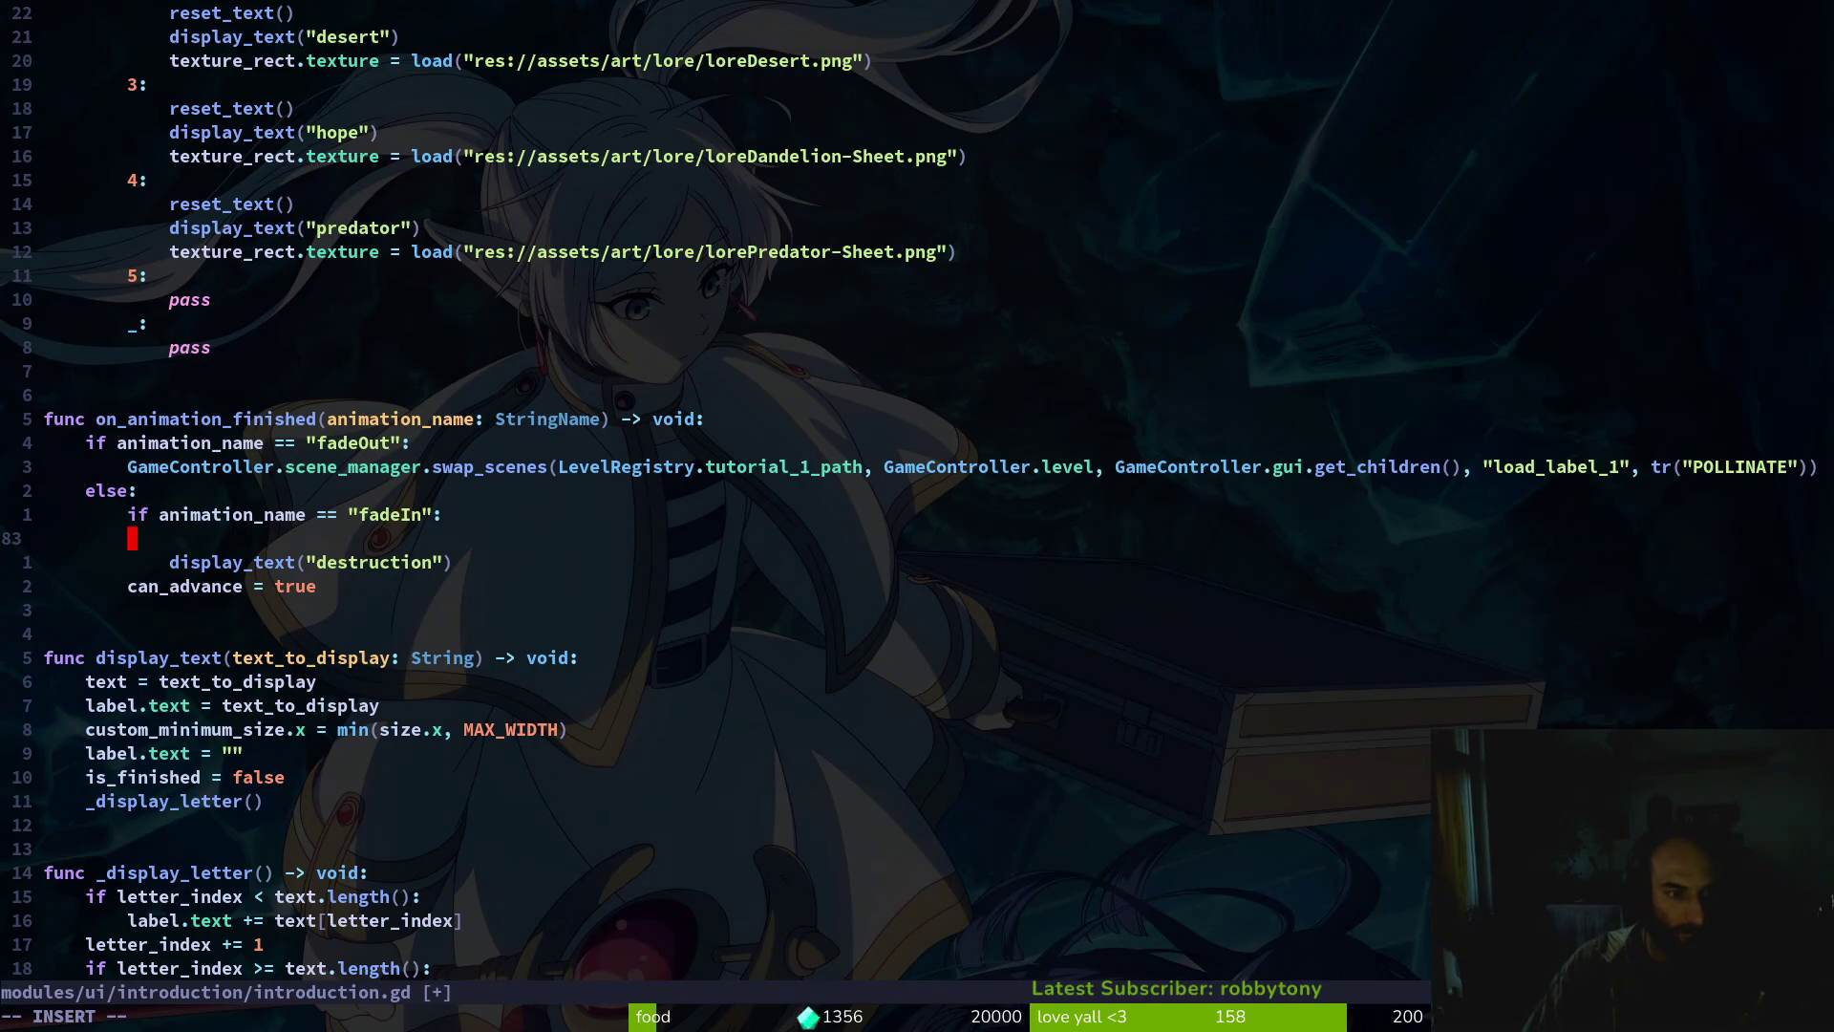
Type a hints call, then erase the mistyped text and leave insert mode
text(hinp)
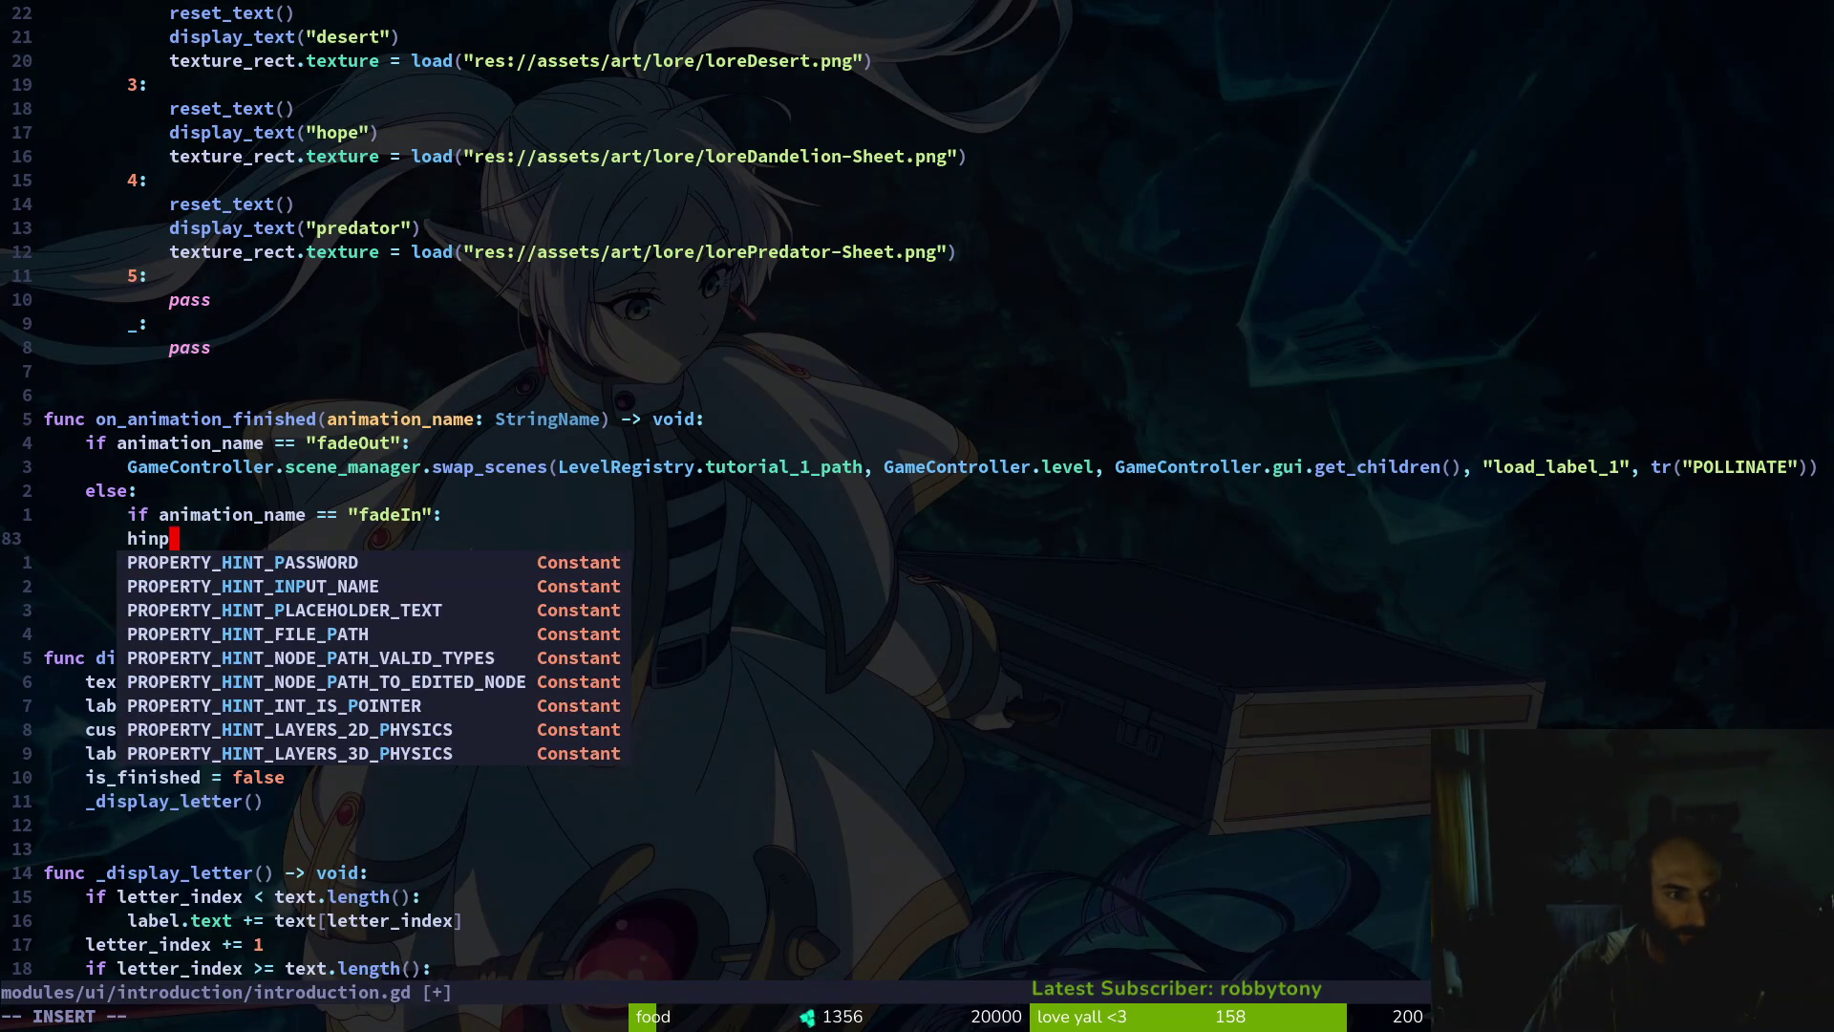
text(aret)
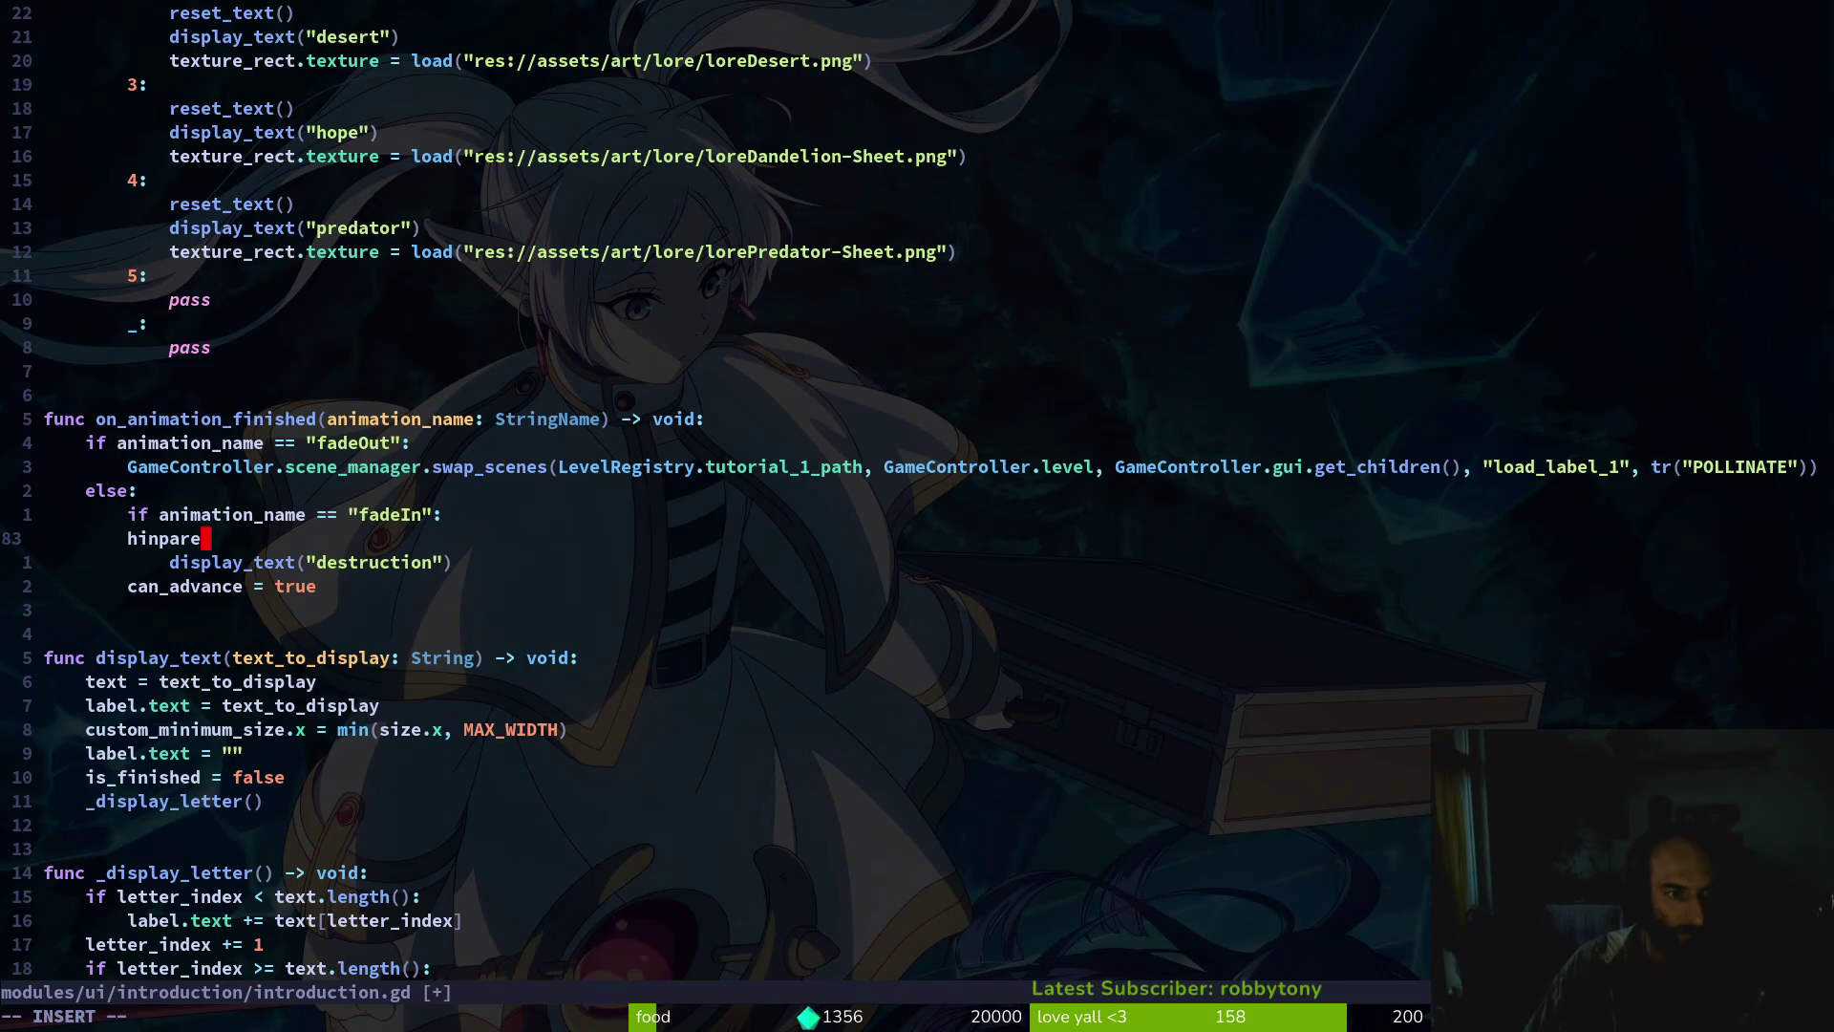
key(BackSpace)
key(BackSpace)
key(BackSpace)
key(BackSpace)
key(BackSpace)
text(pare)
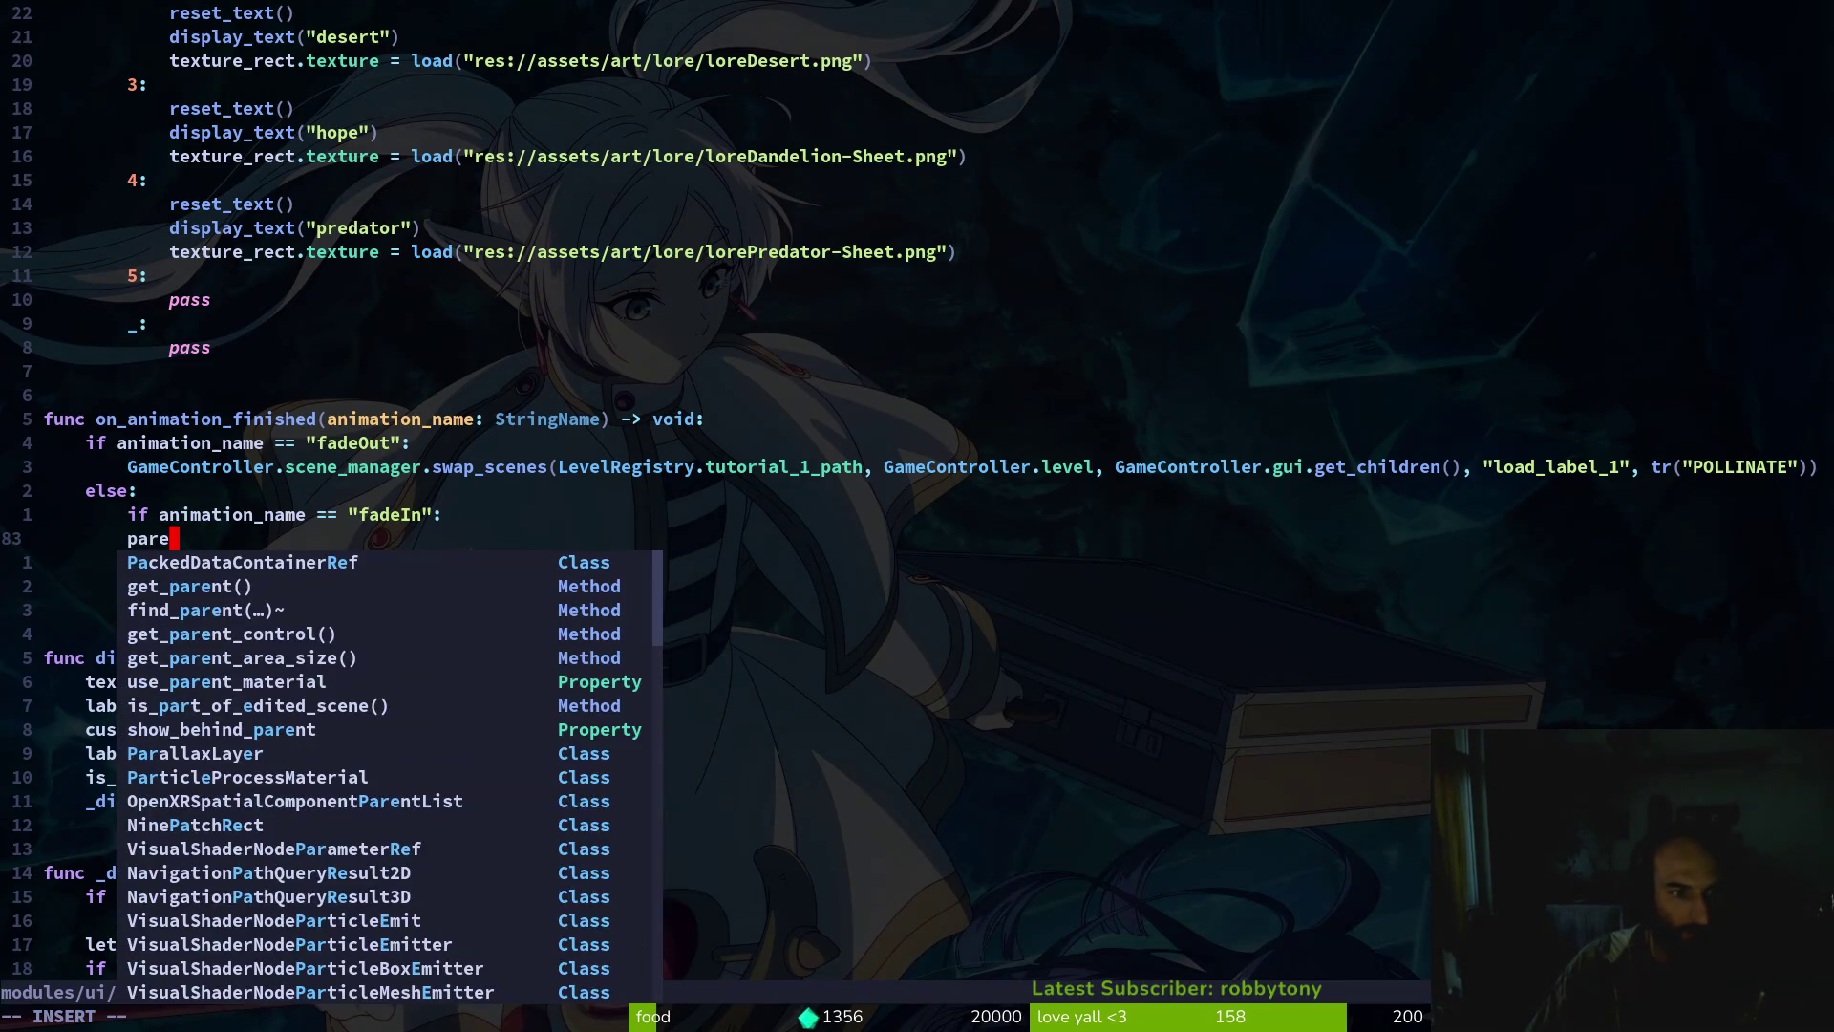
key(BackSpace)
key(BackSpace)
key(BackSpace)
key(Escape)
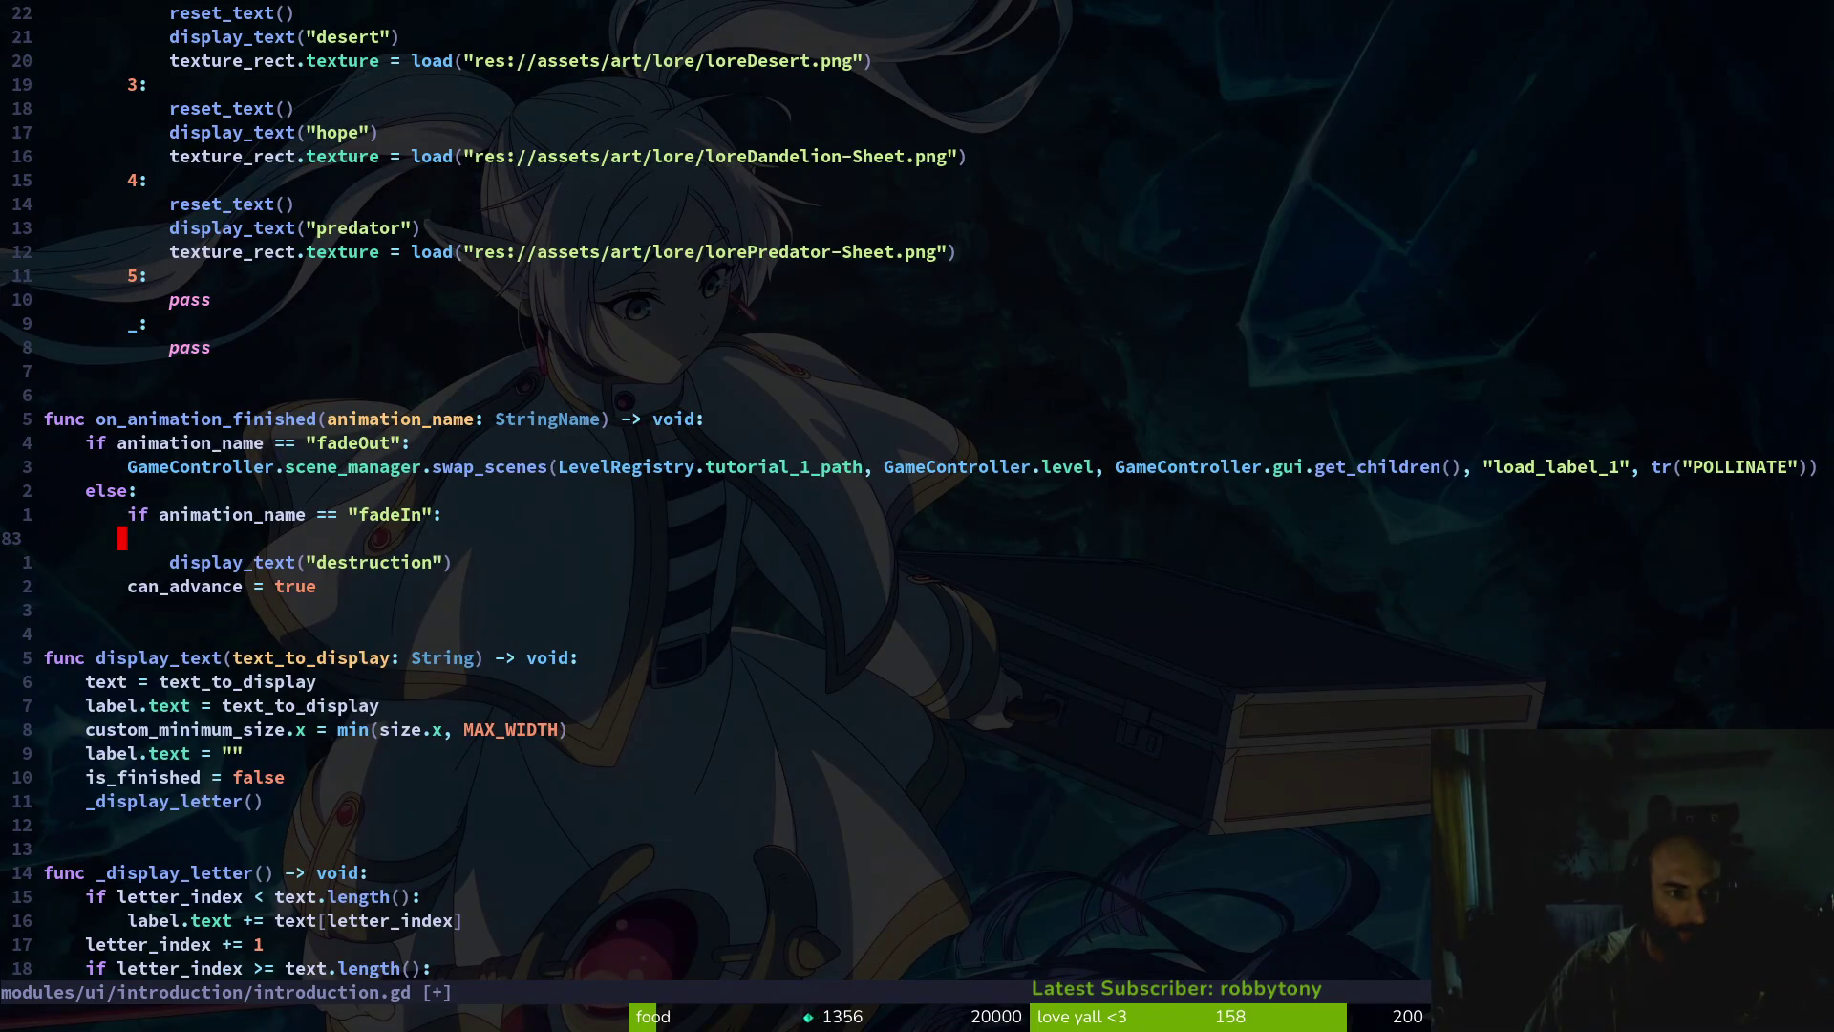
Write hints.show() on a fresh line in the fadeIn branch
key(ctrl+u)
key(ctrl+u)
key(ctrl+u)
key(ctrl+d)
key(ctrl+d)
key(ctrl+d)
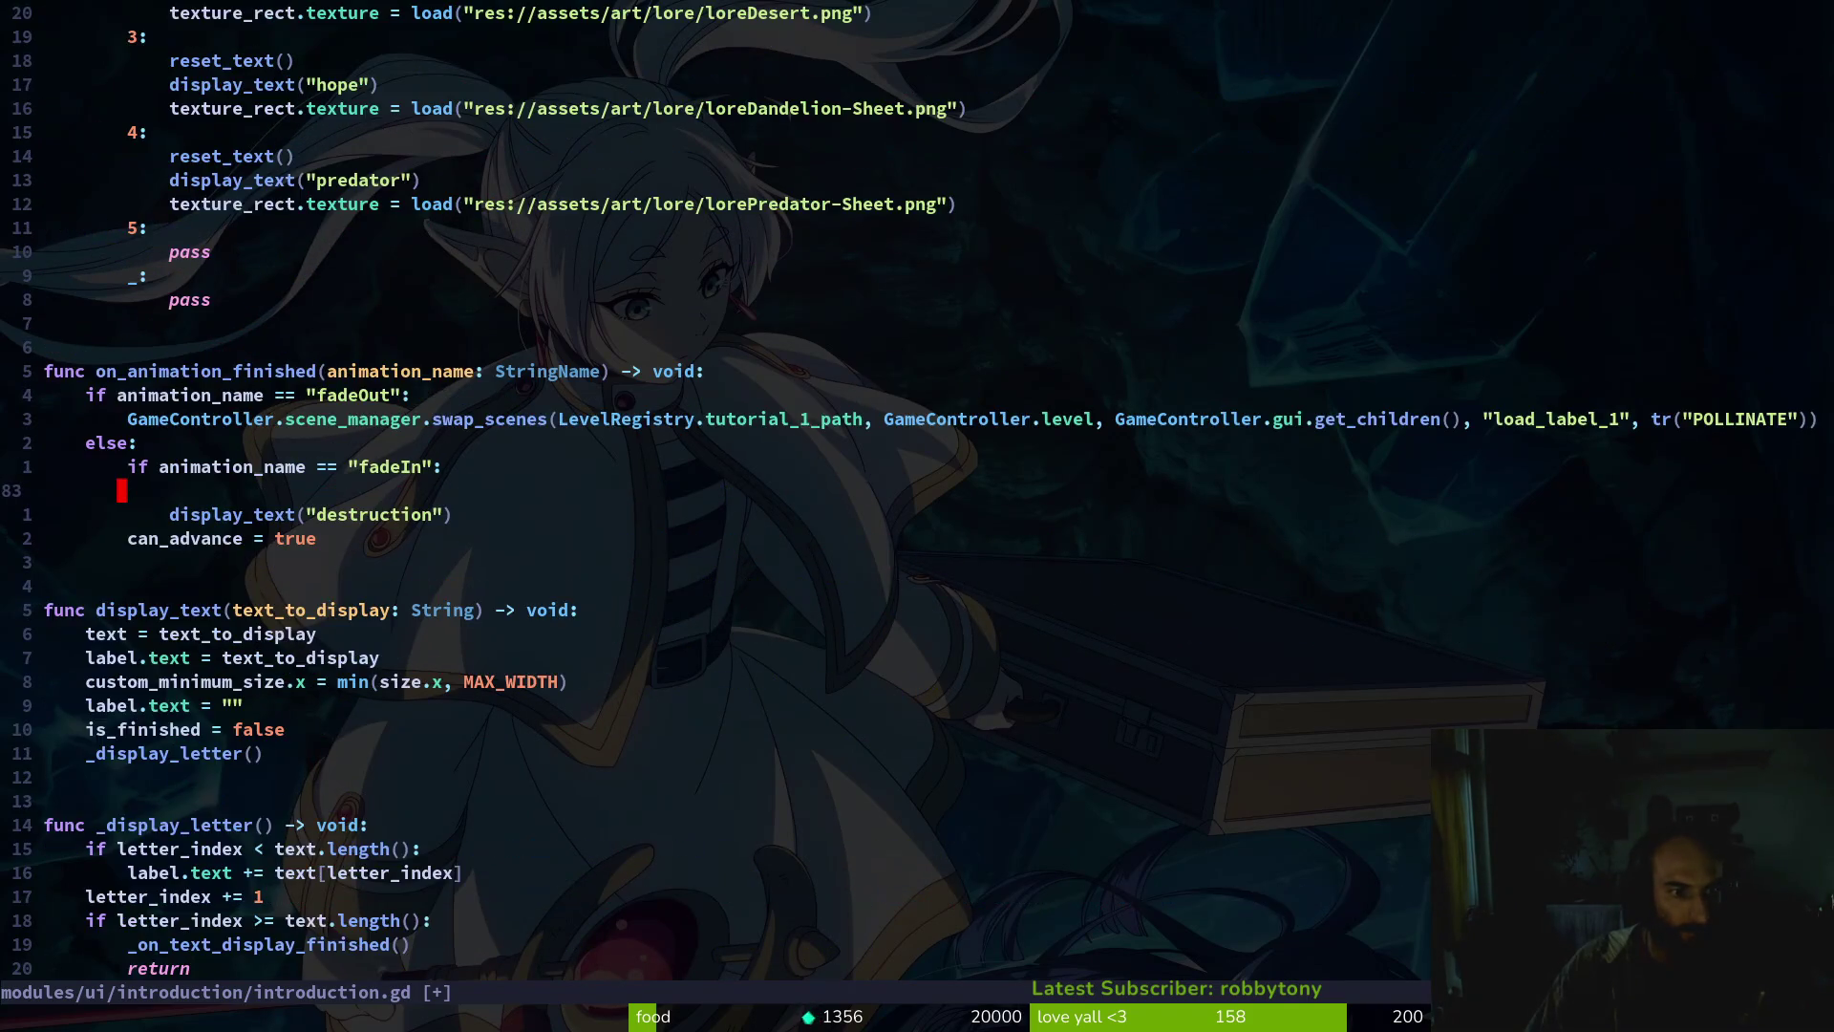
key(shift+o)
text(h)
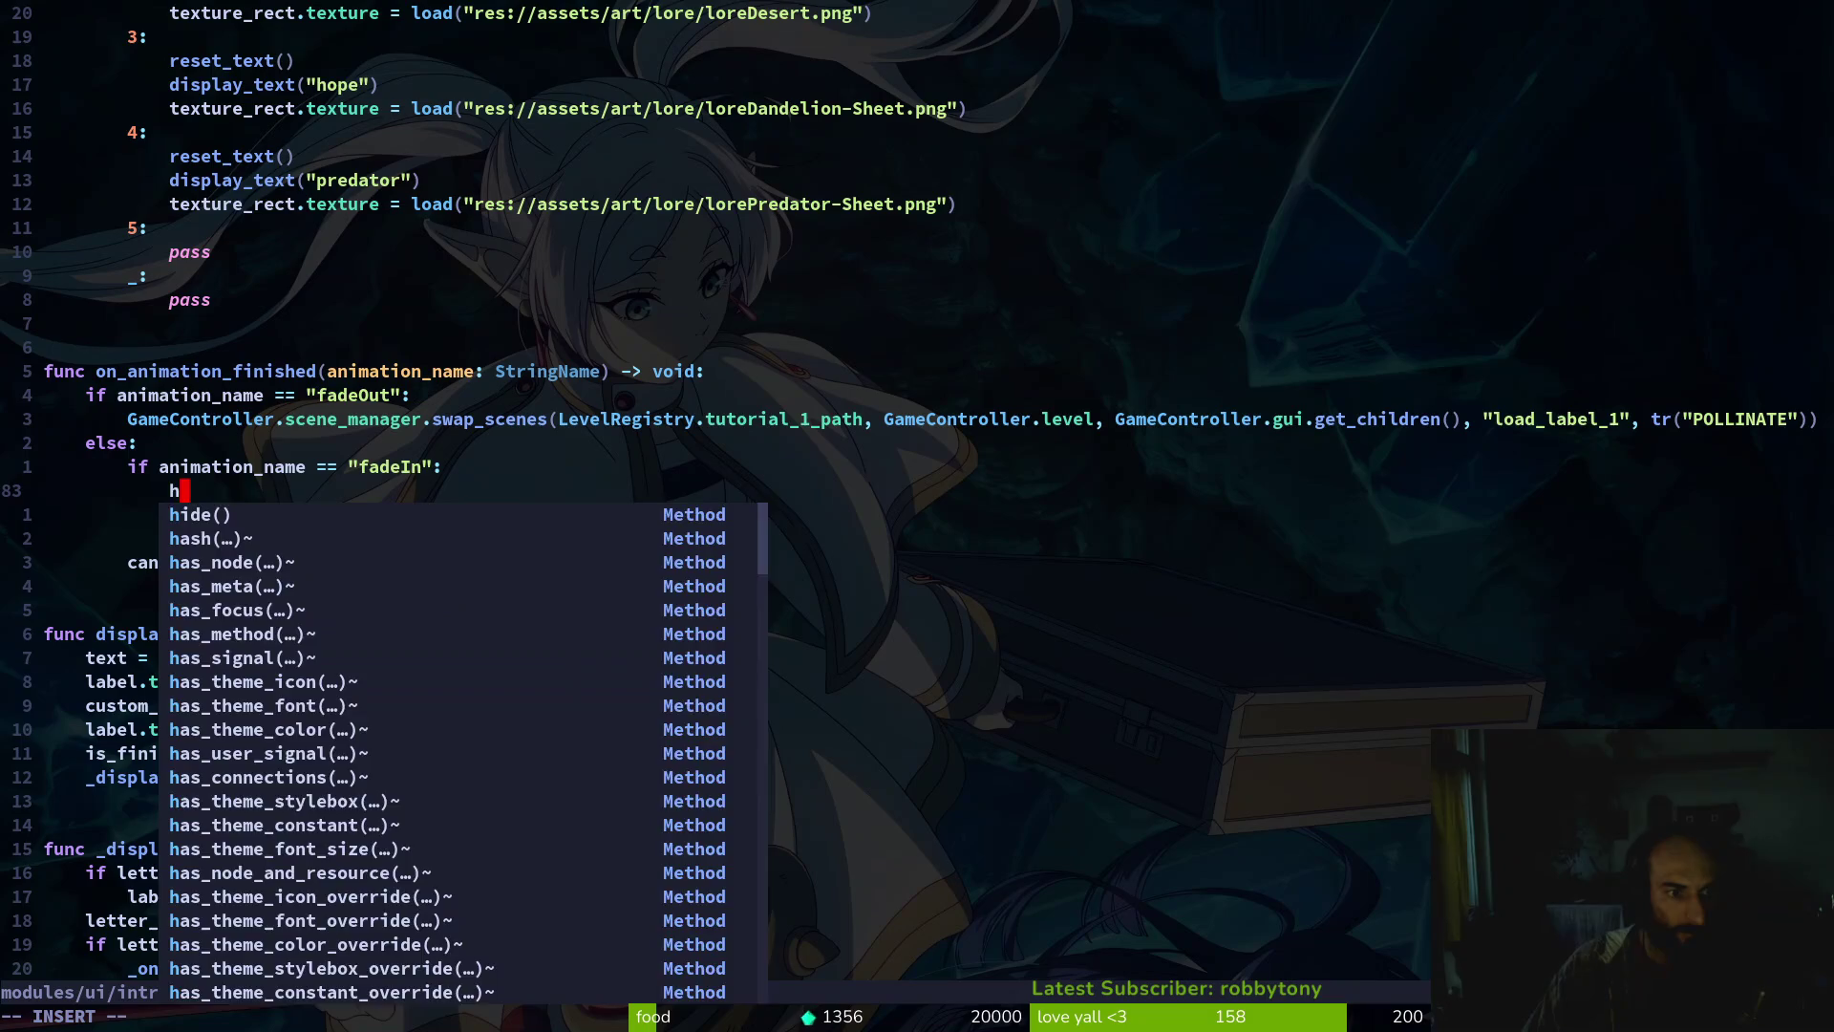
key(ctrl+d)
text(nts.show())
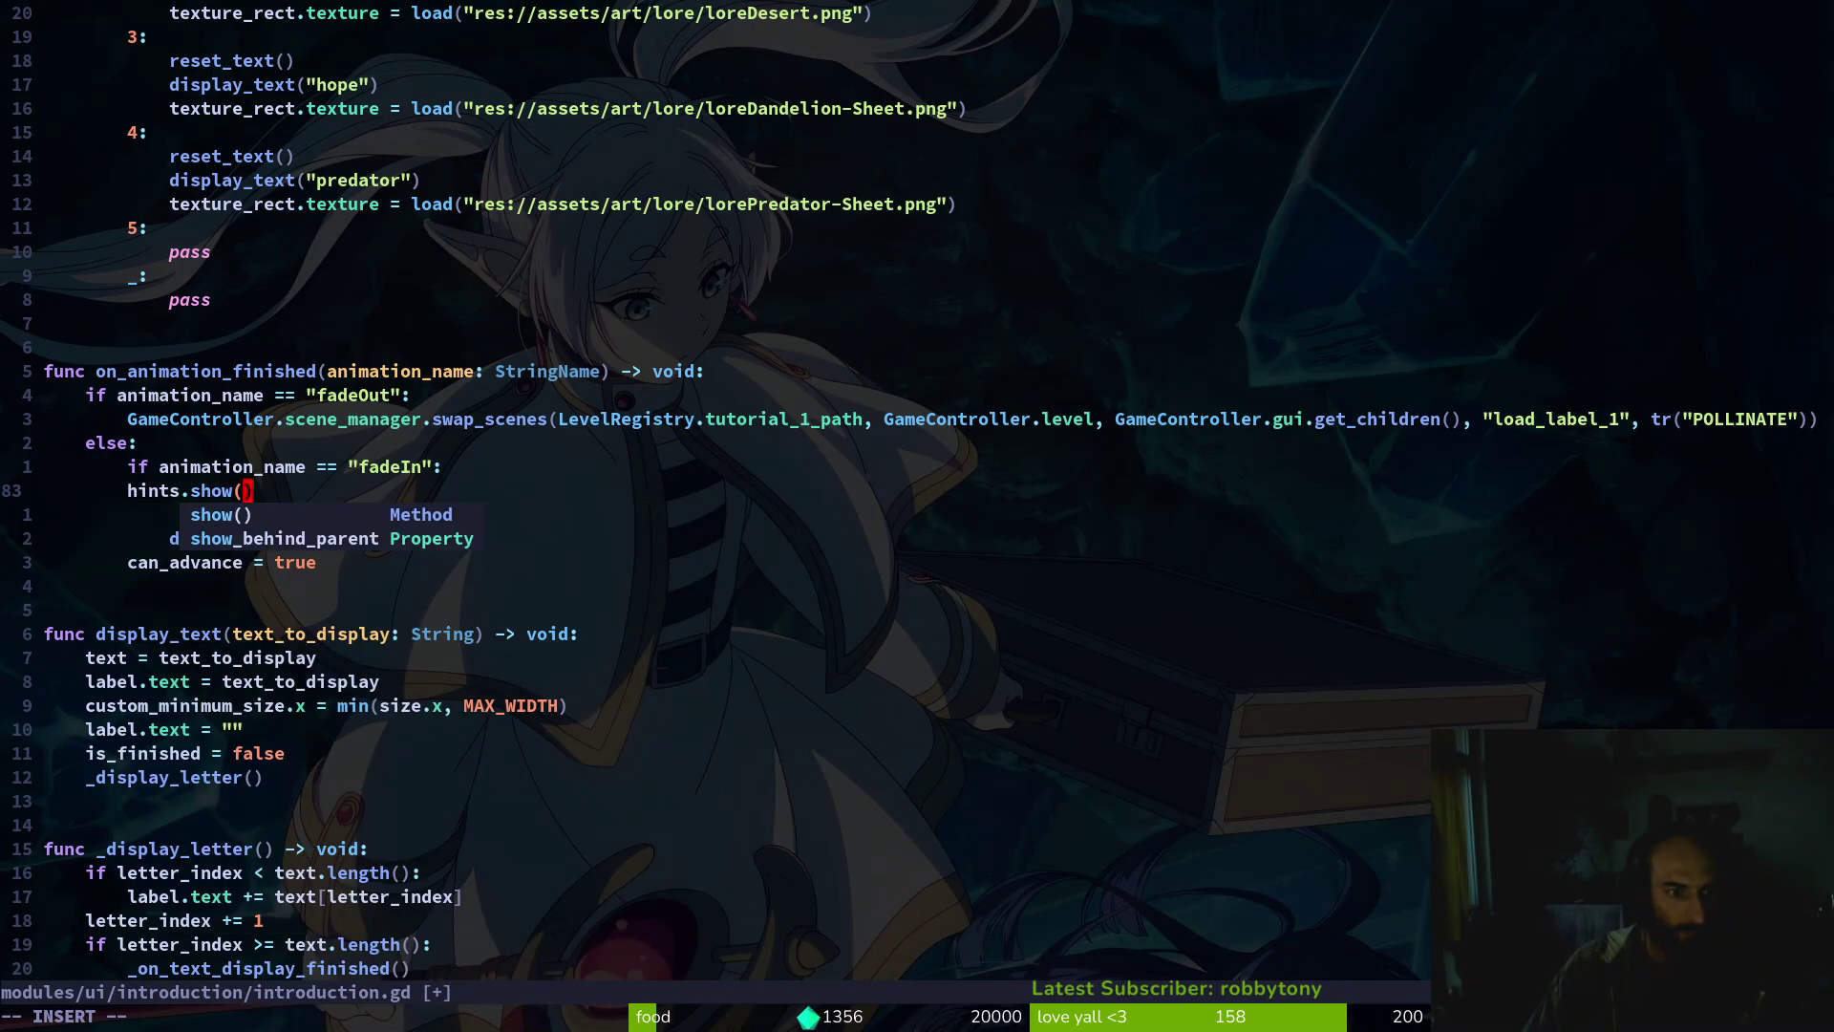
key(Escape)
Place hints.show() after display_text("destruction"), delete the stray blank line, and save
key(O)
key(Escape)
key(j)
key(shift+v)
key(J)
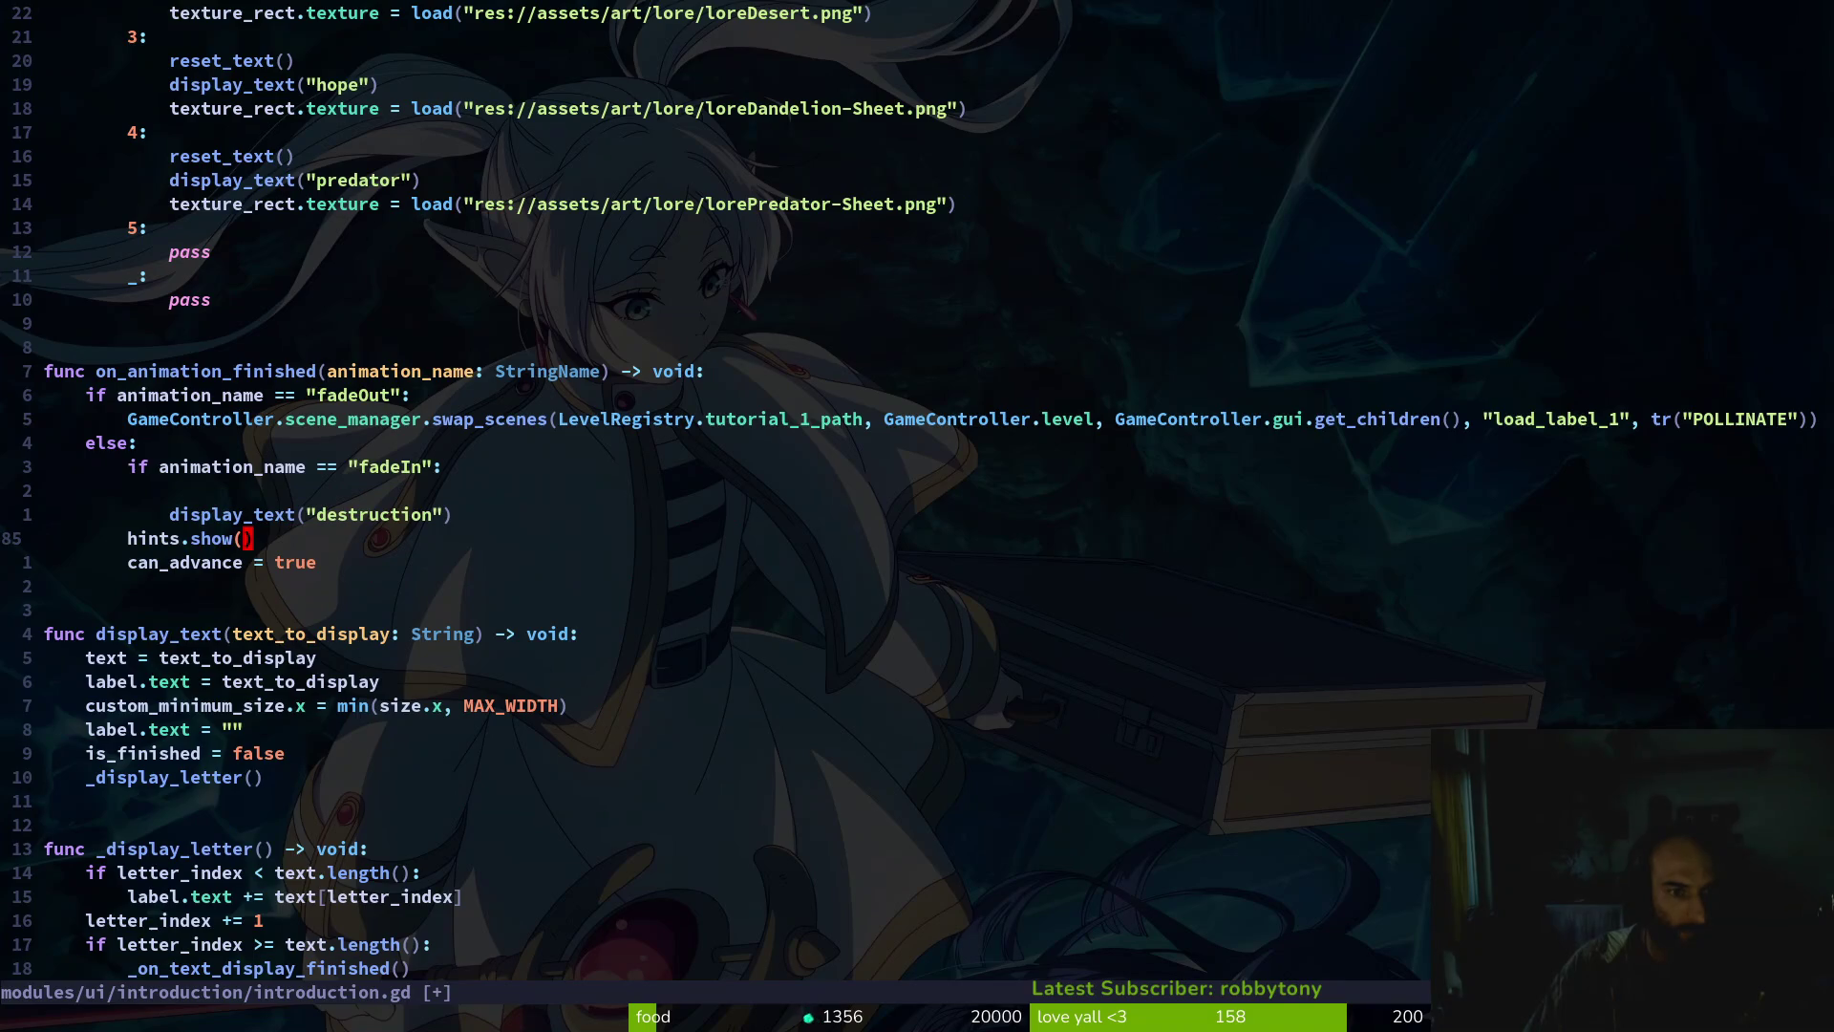
key(k)
key(k)
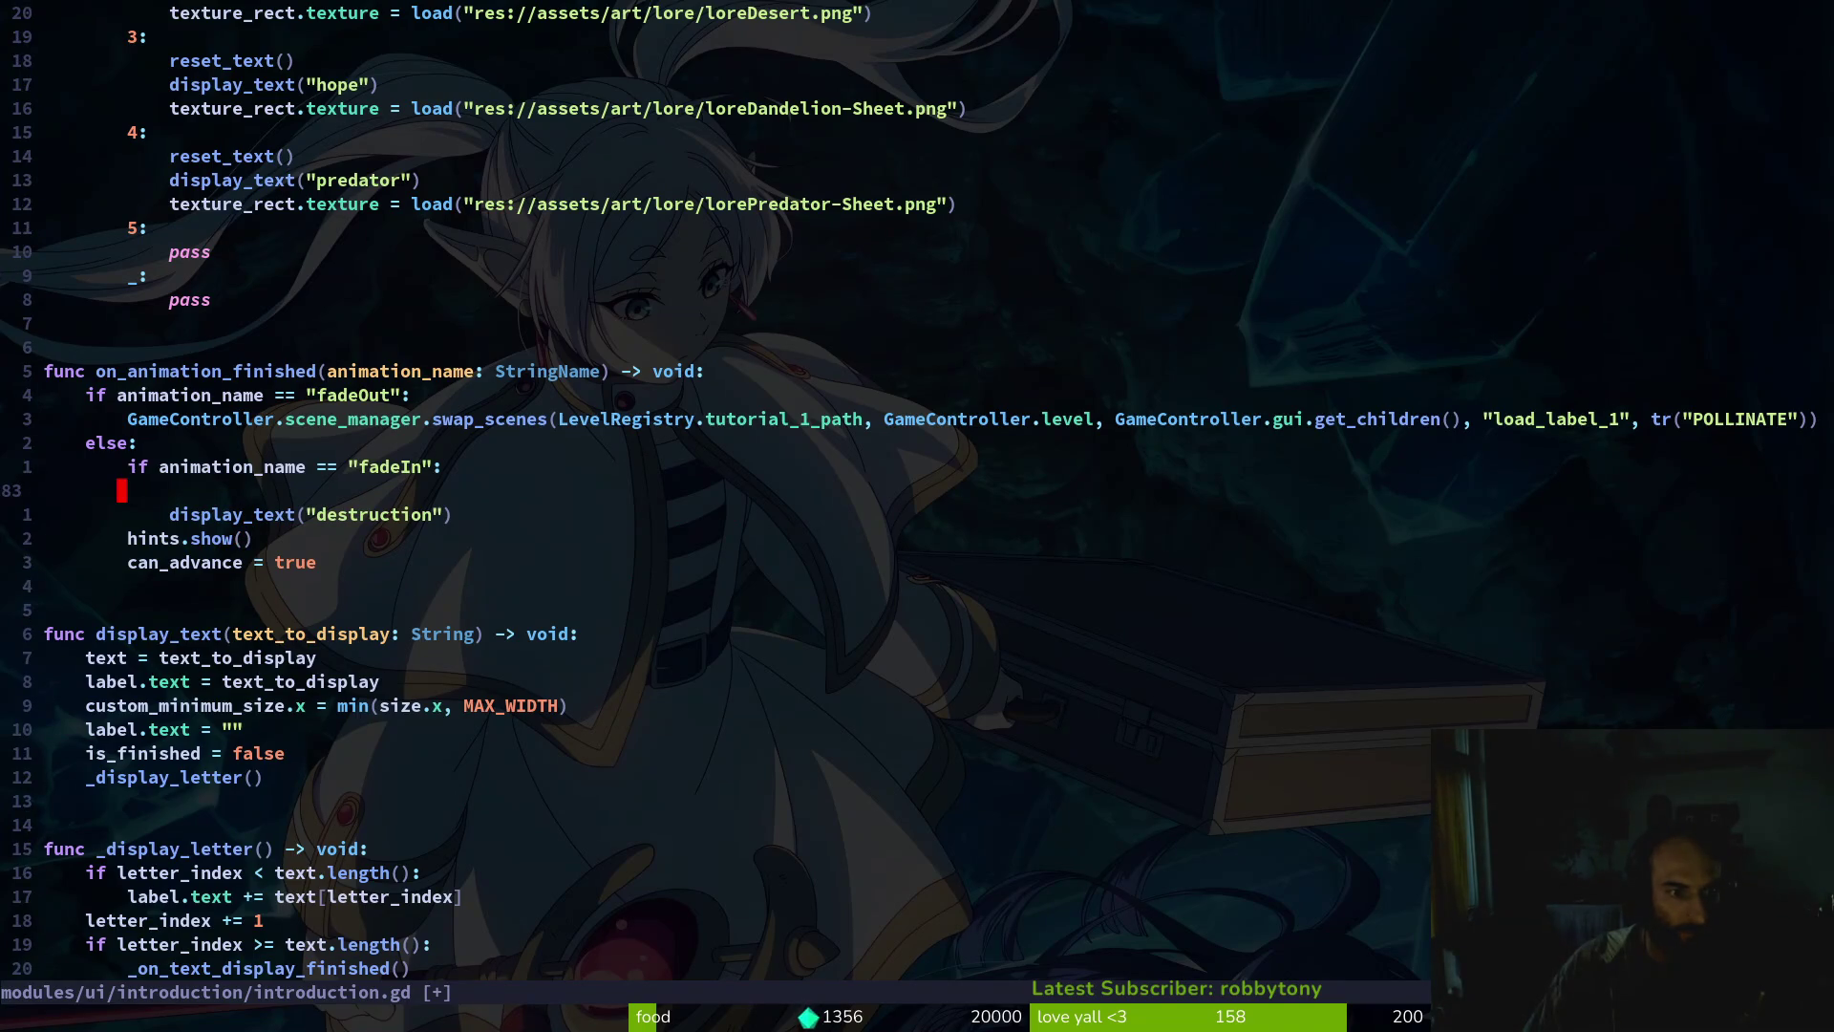
key(d)
key(d)
text(:w)
key(Return)
Indent hints.show() into the fadeIn branch with V> and save with :w
key(j)
key(shift+v)
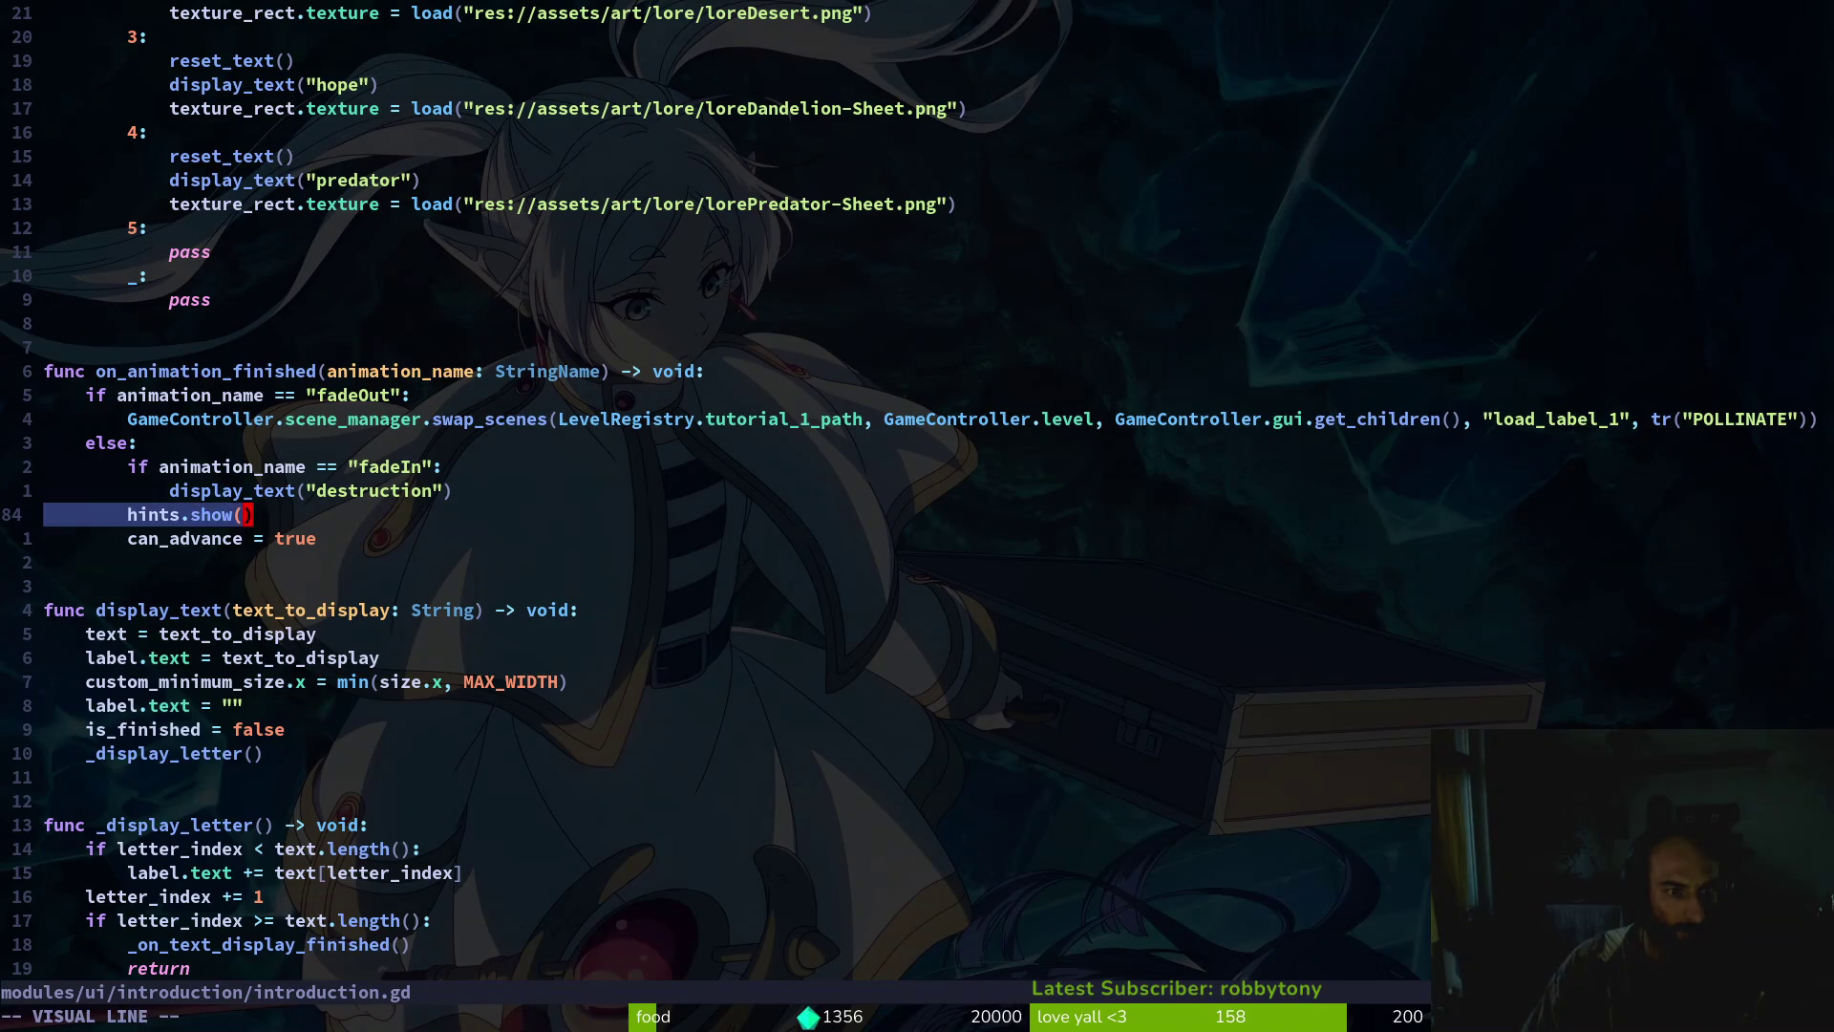
key(Escape)
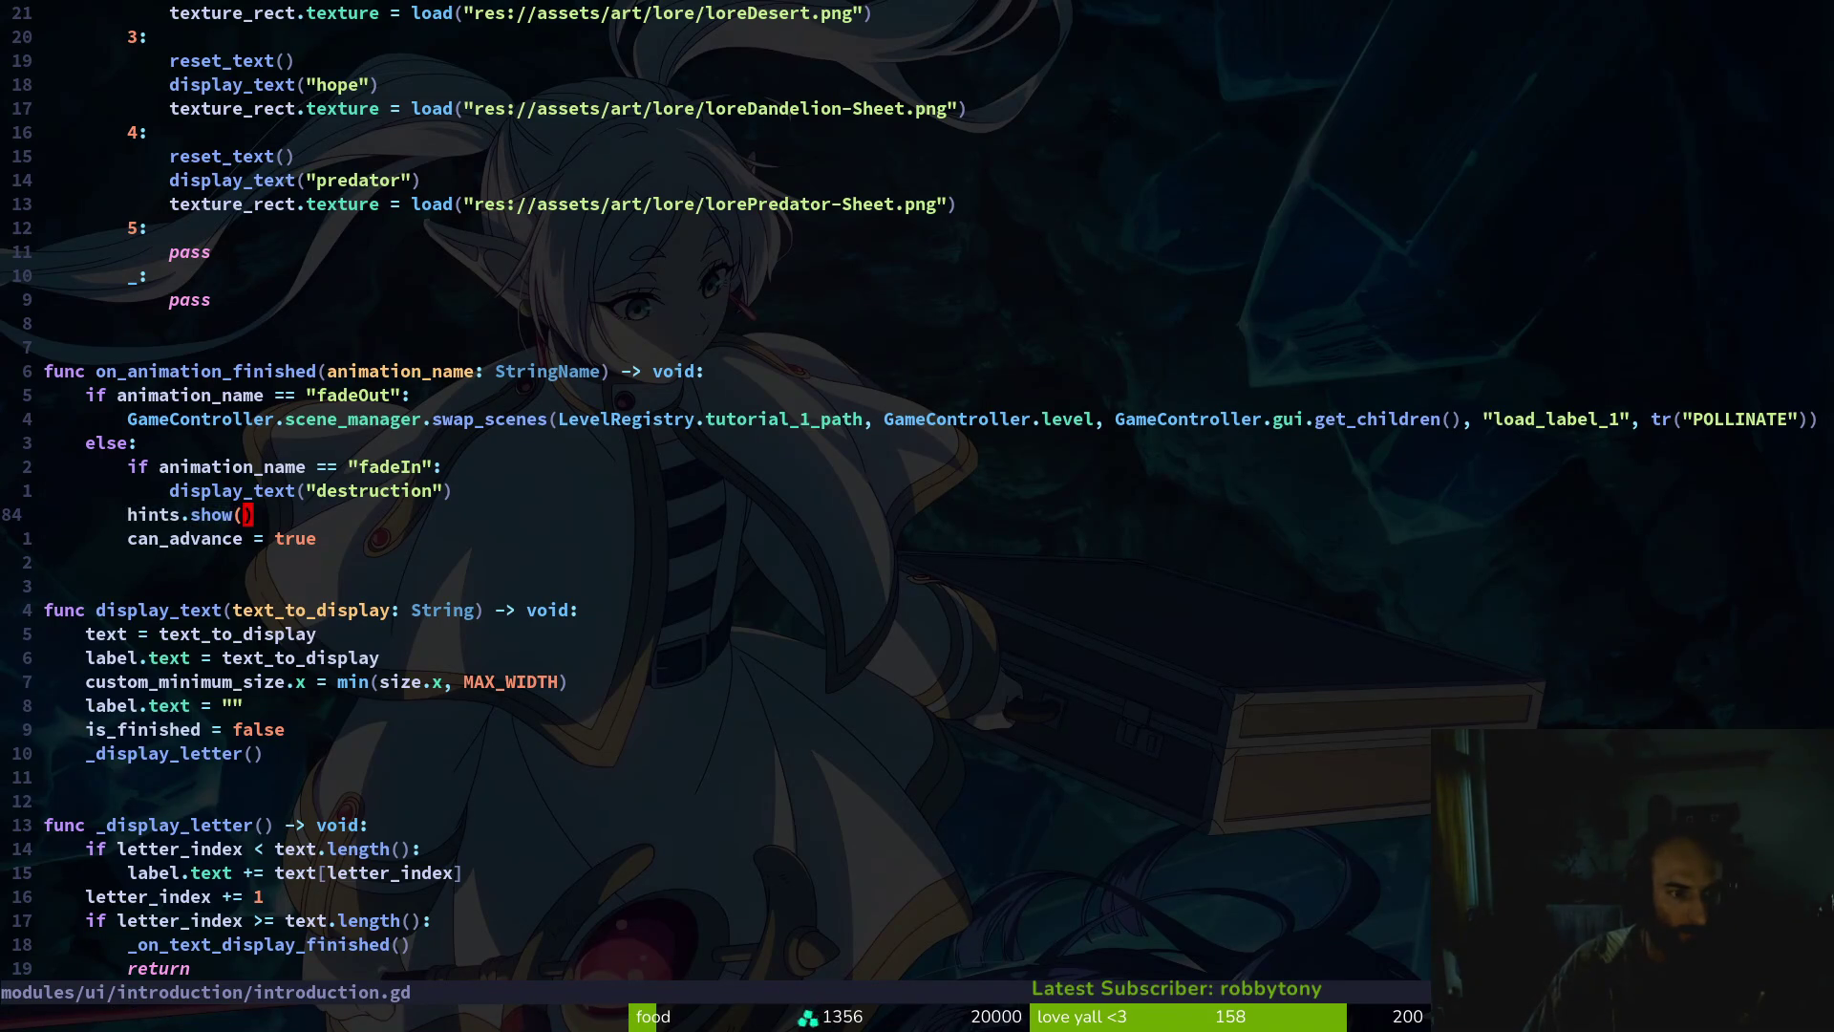
key(shift+v)
key(greater)
text(:w)
key(Return)
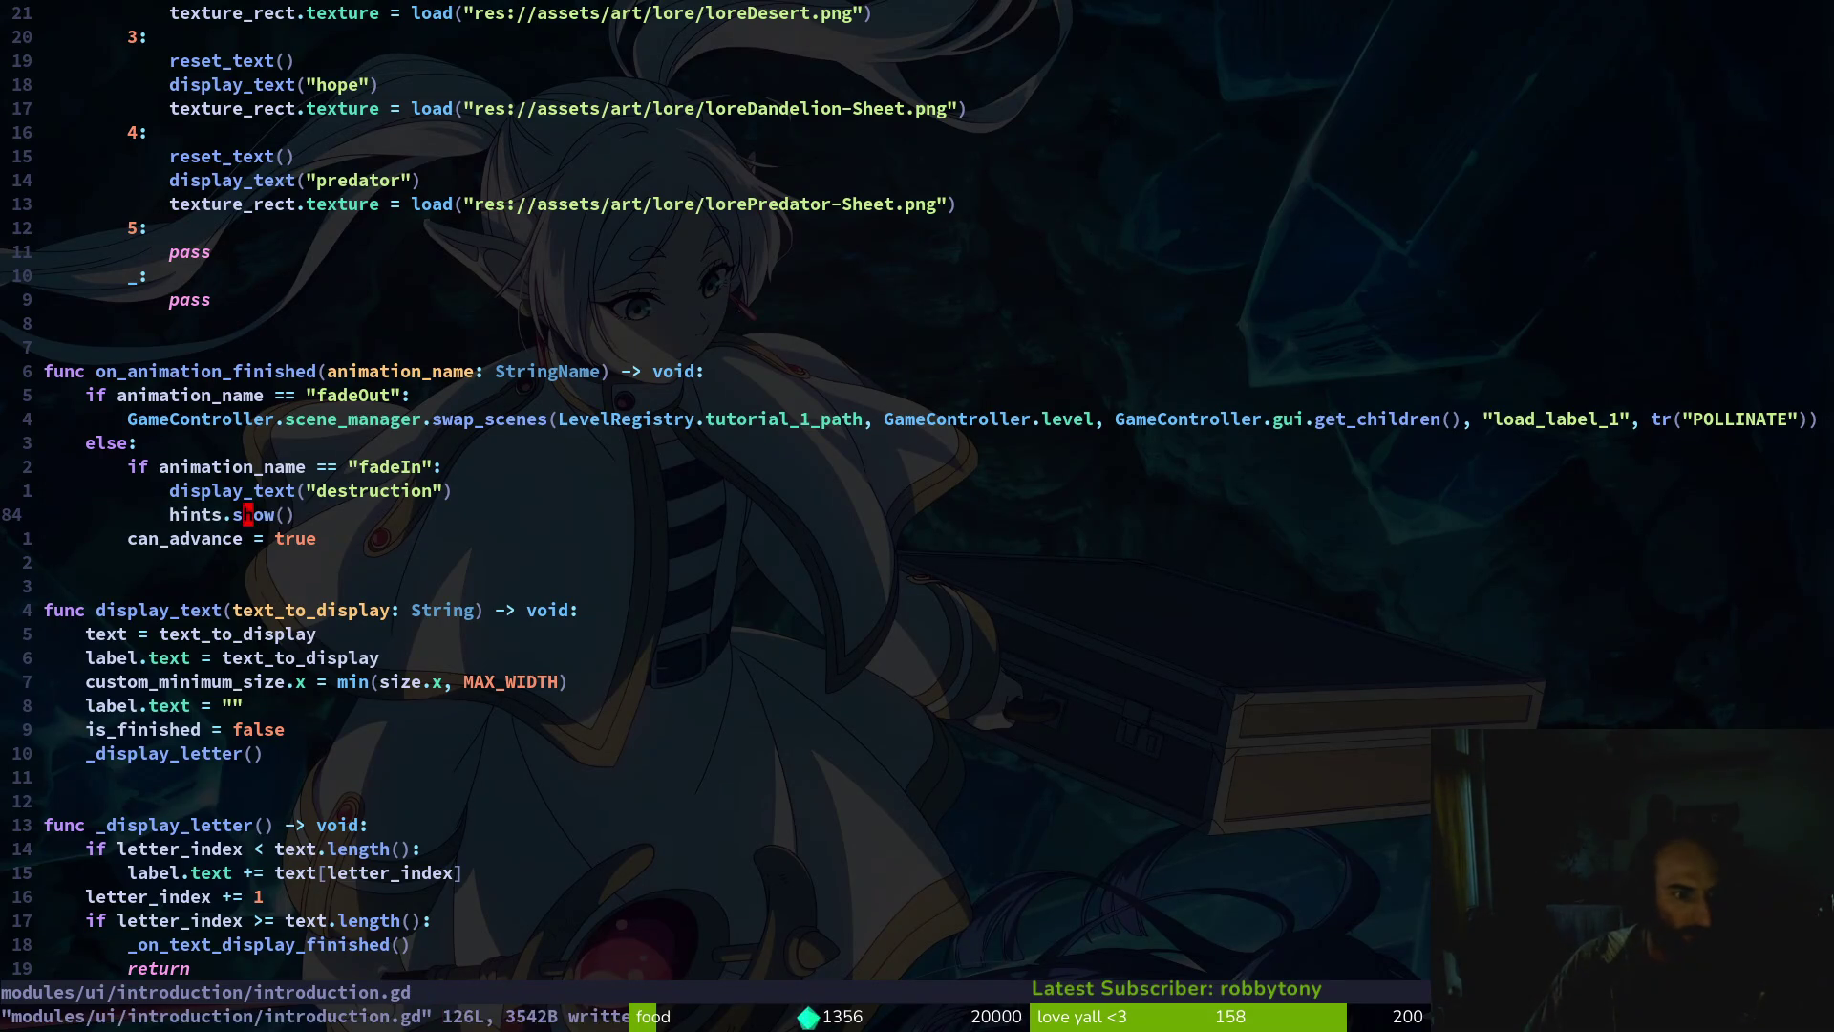
key(shift+g)
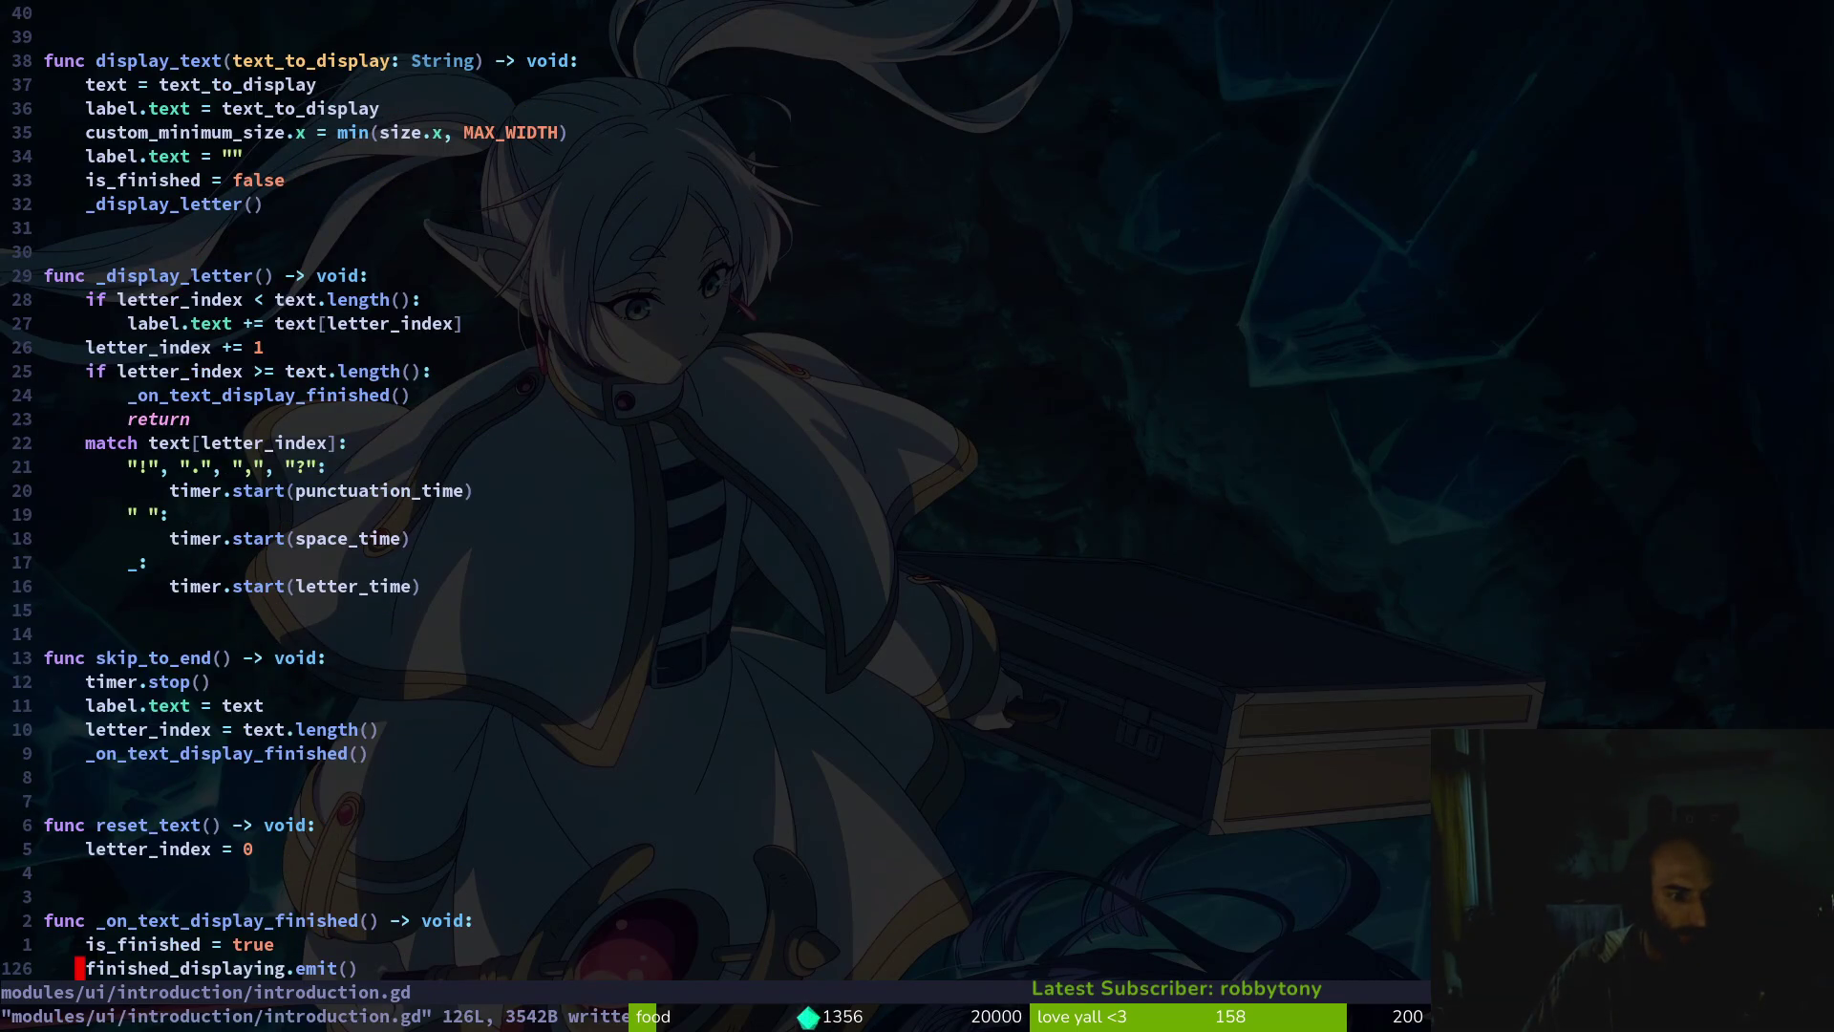
Add hints.hide() to show_next_slide below the label reset and save
text(pu27k)
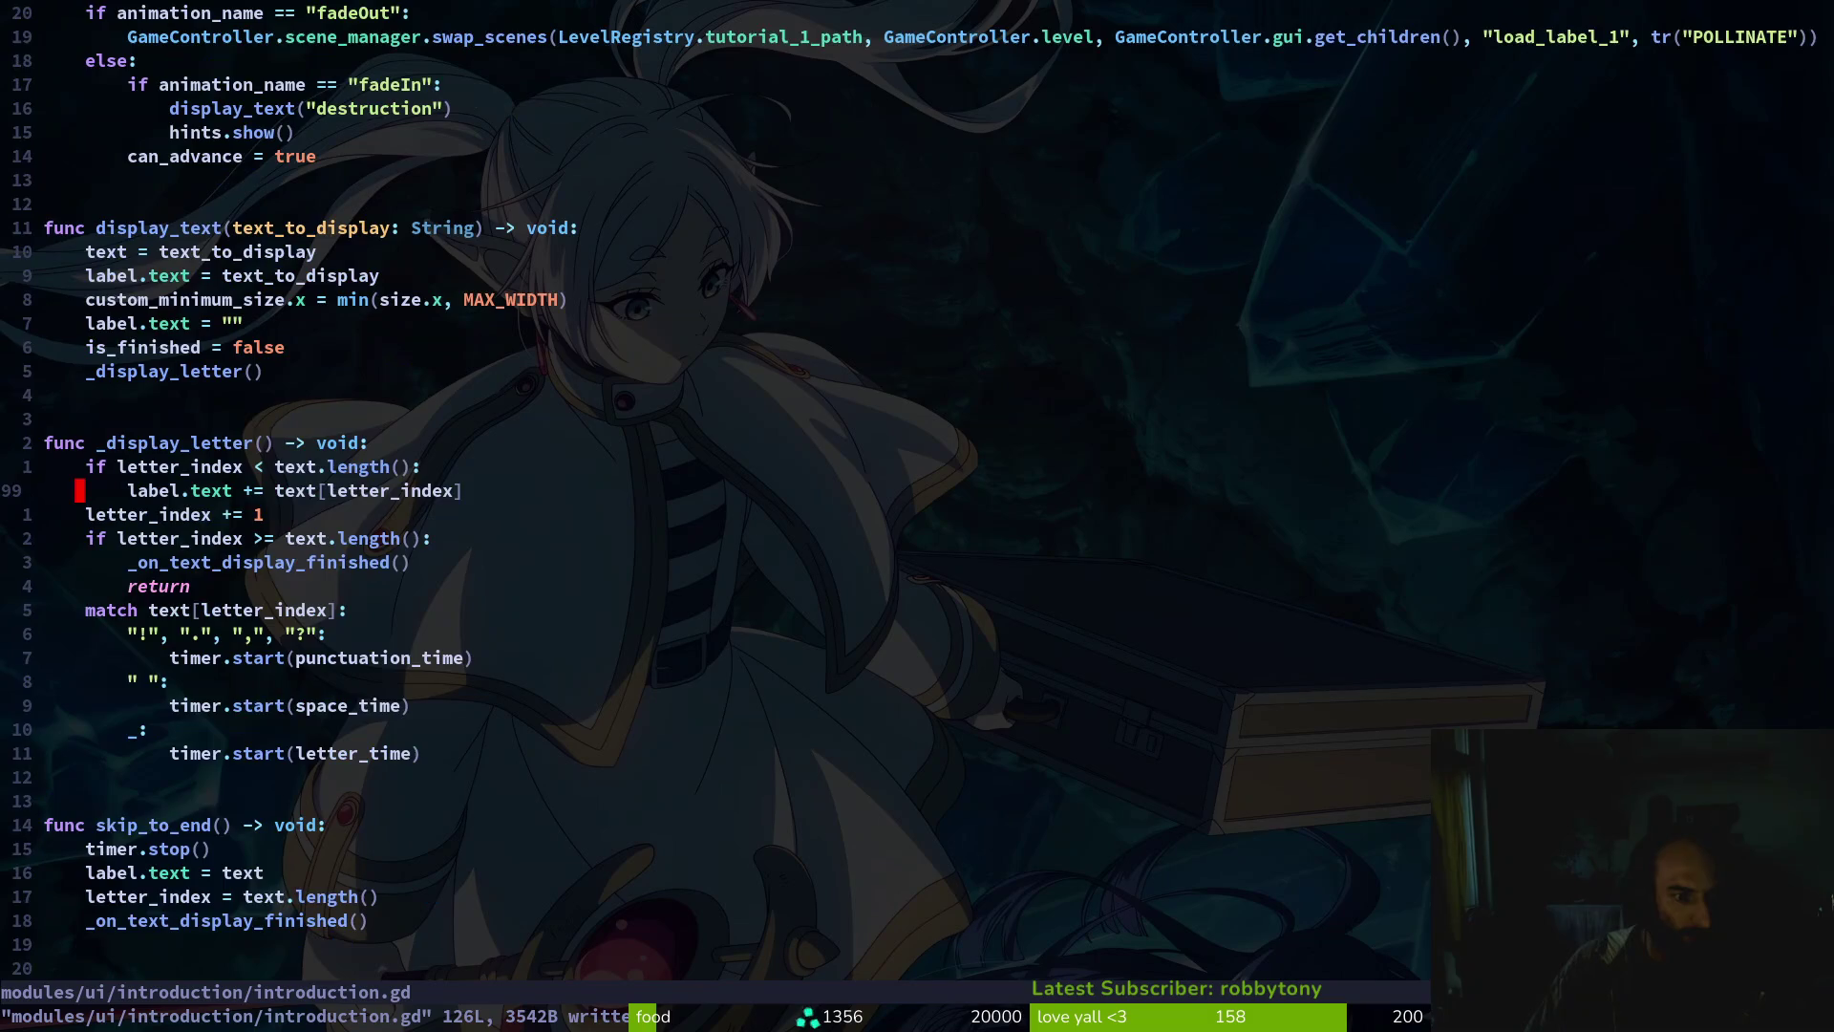
key(ctrl+u)
key(ctrl+u)
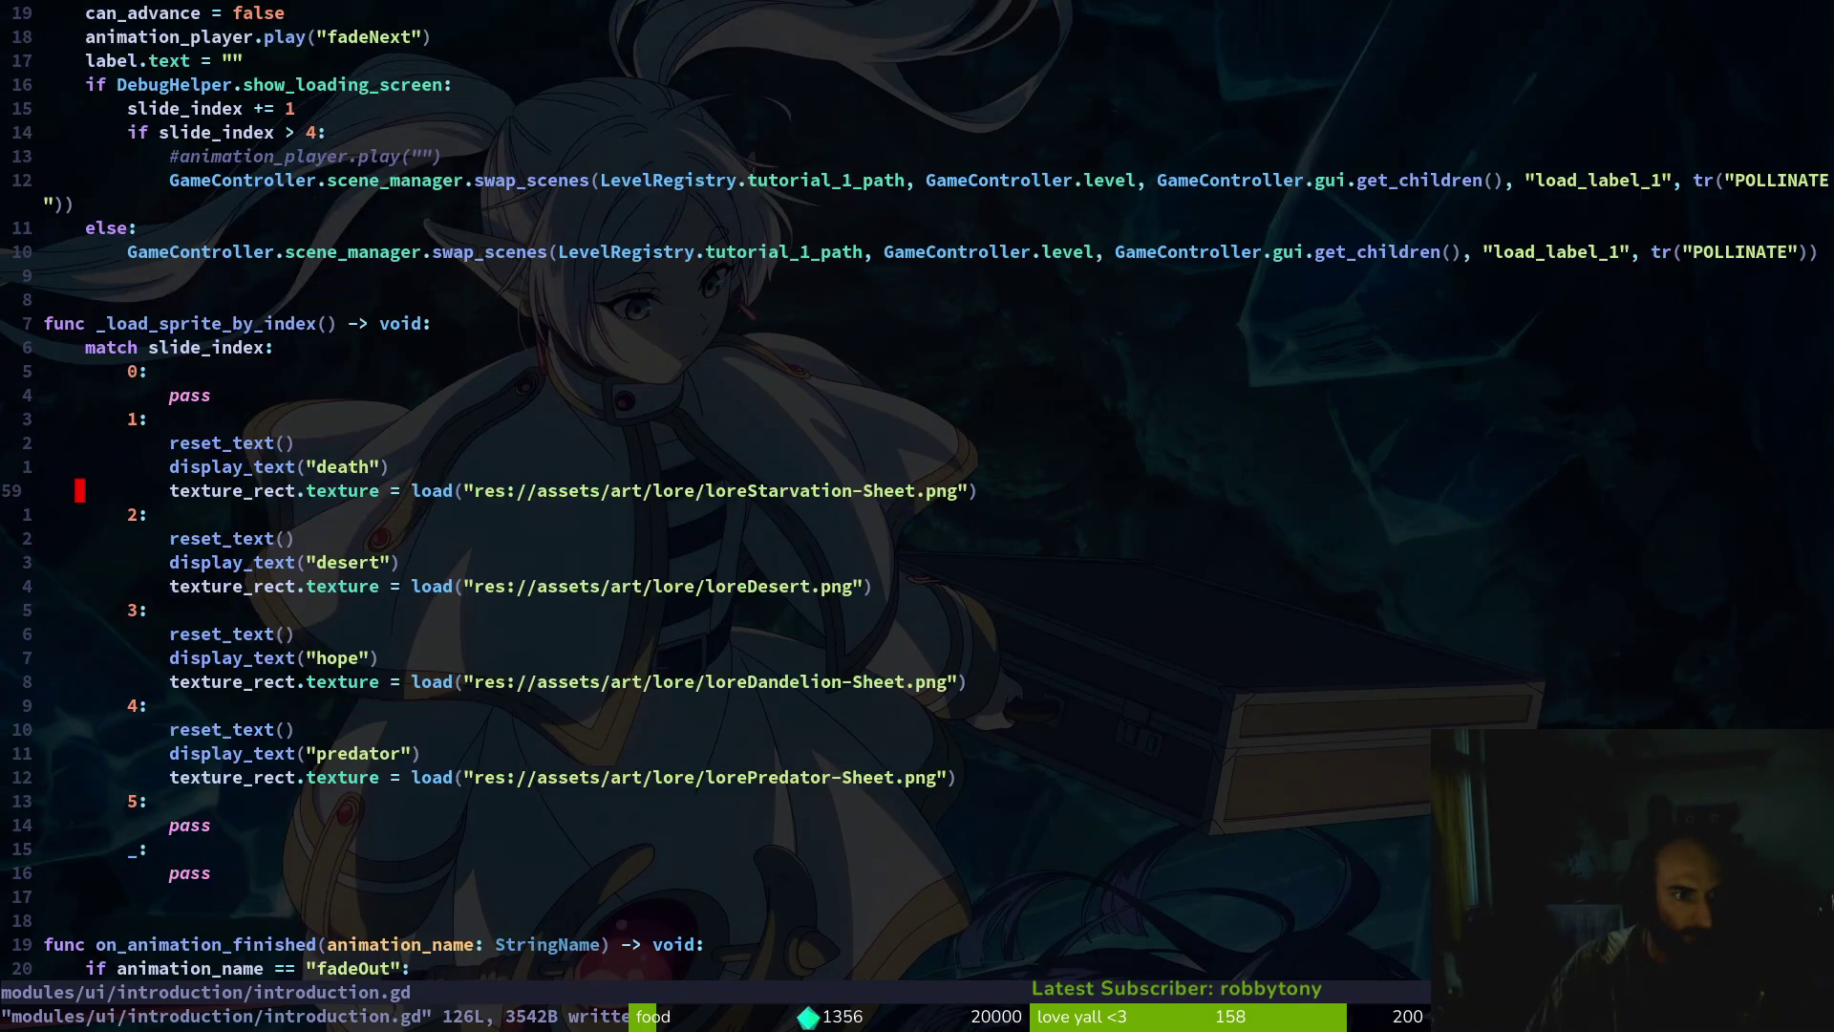
key(ctrl+u)
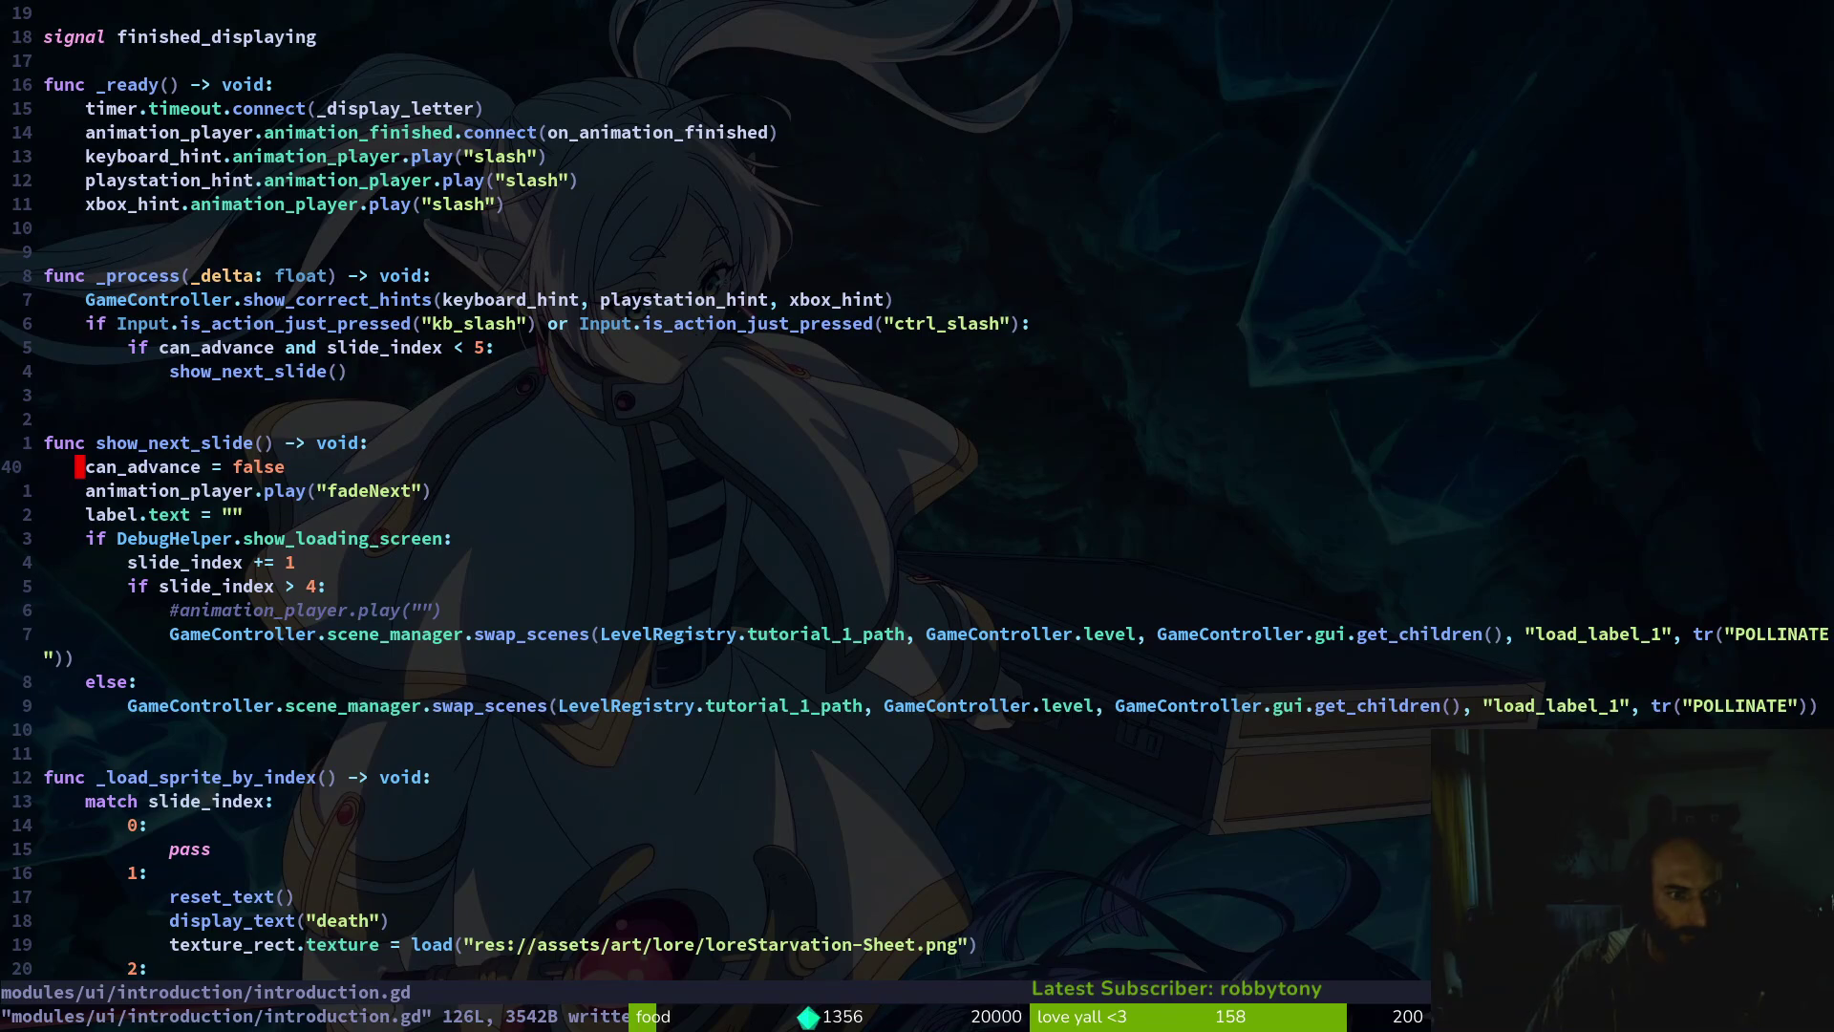
key(p)
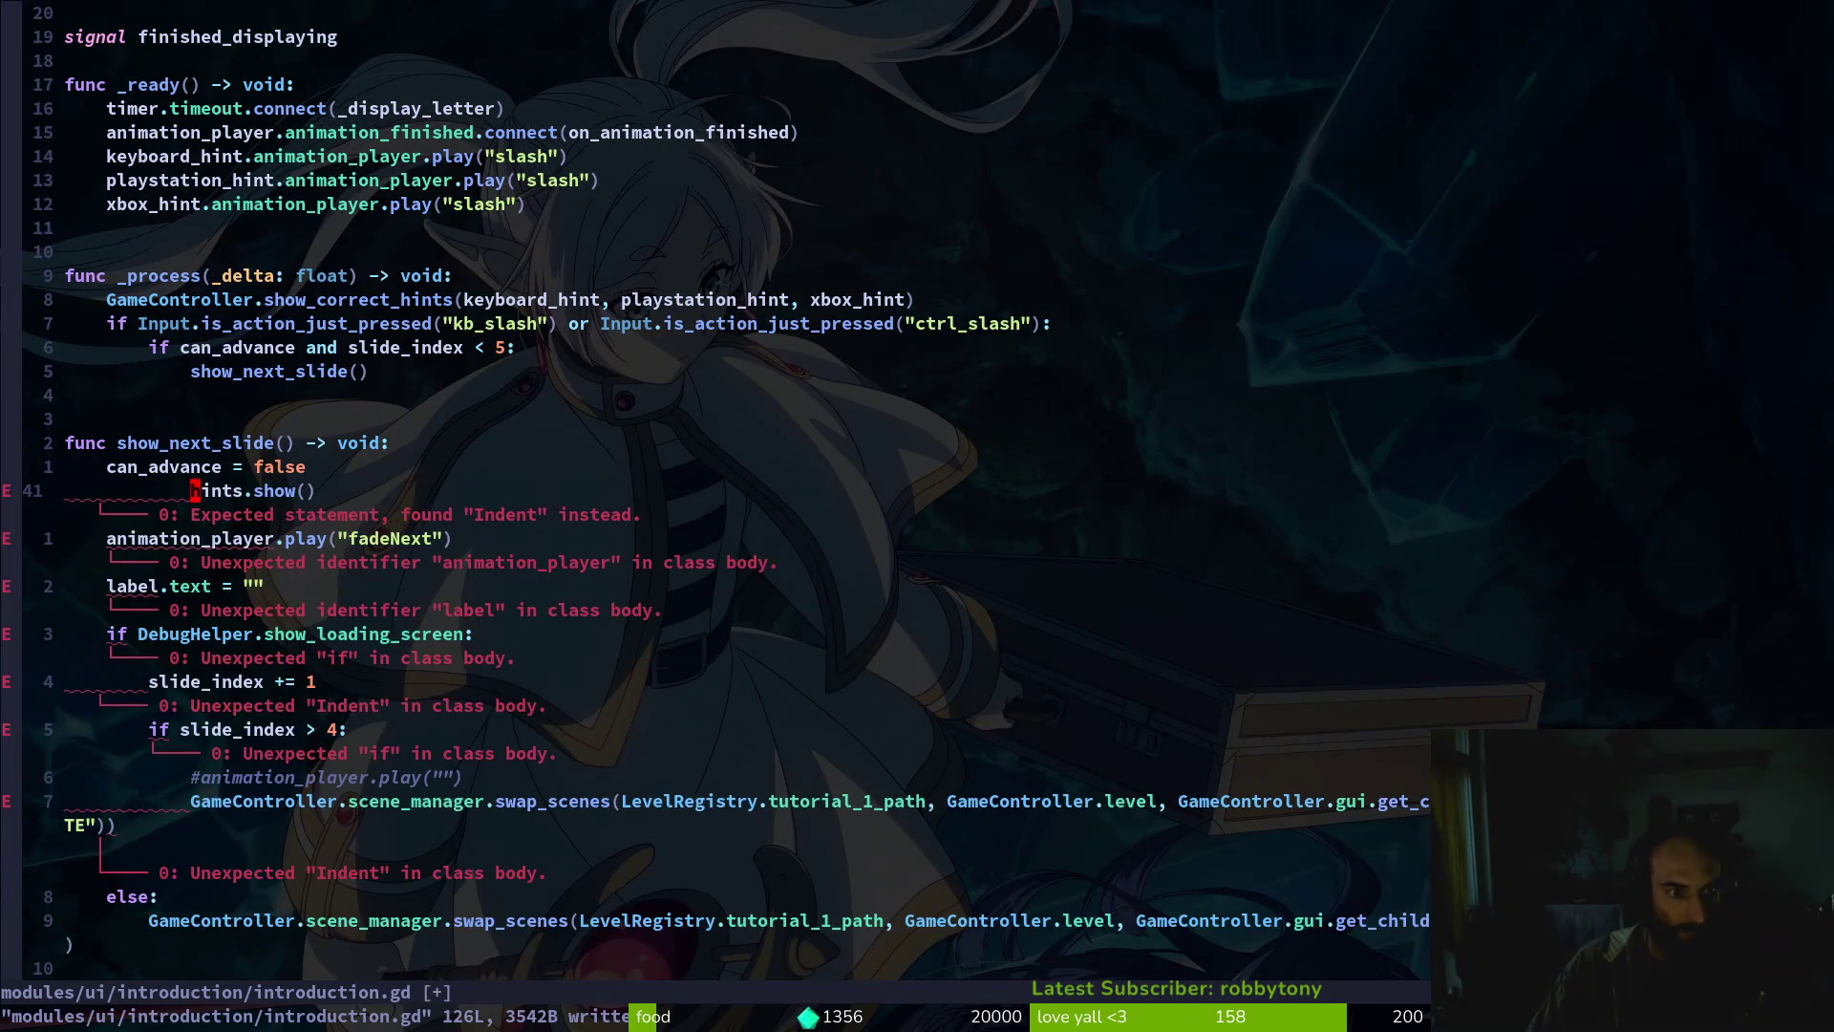
key(less)
key(less)
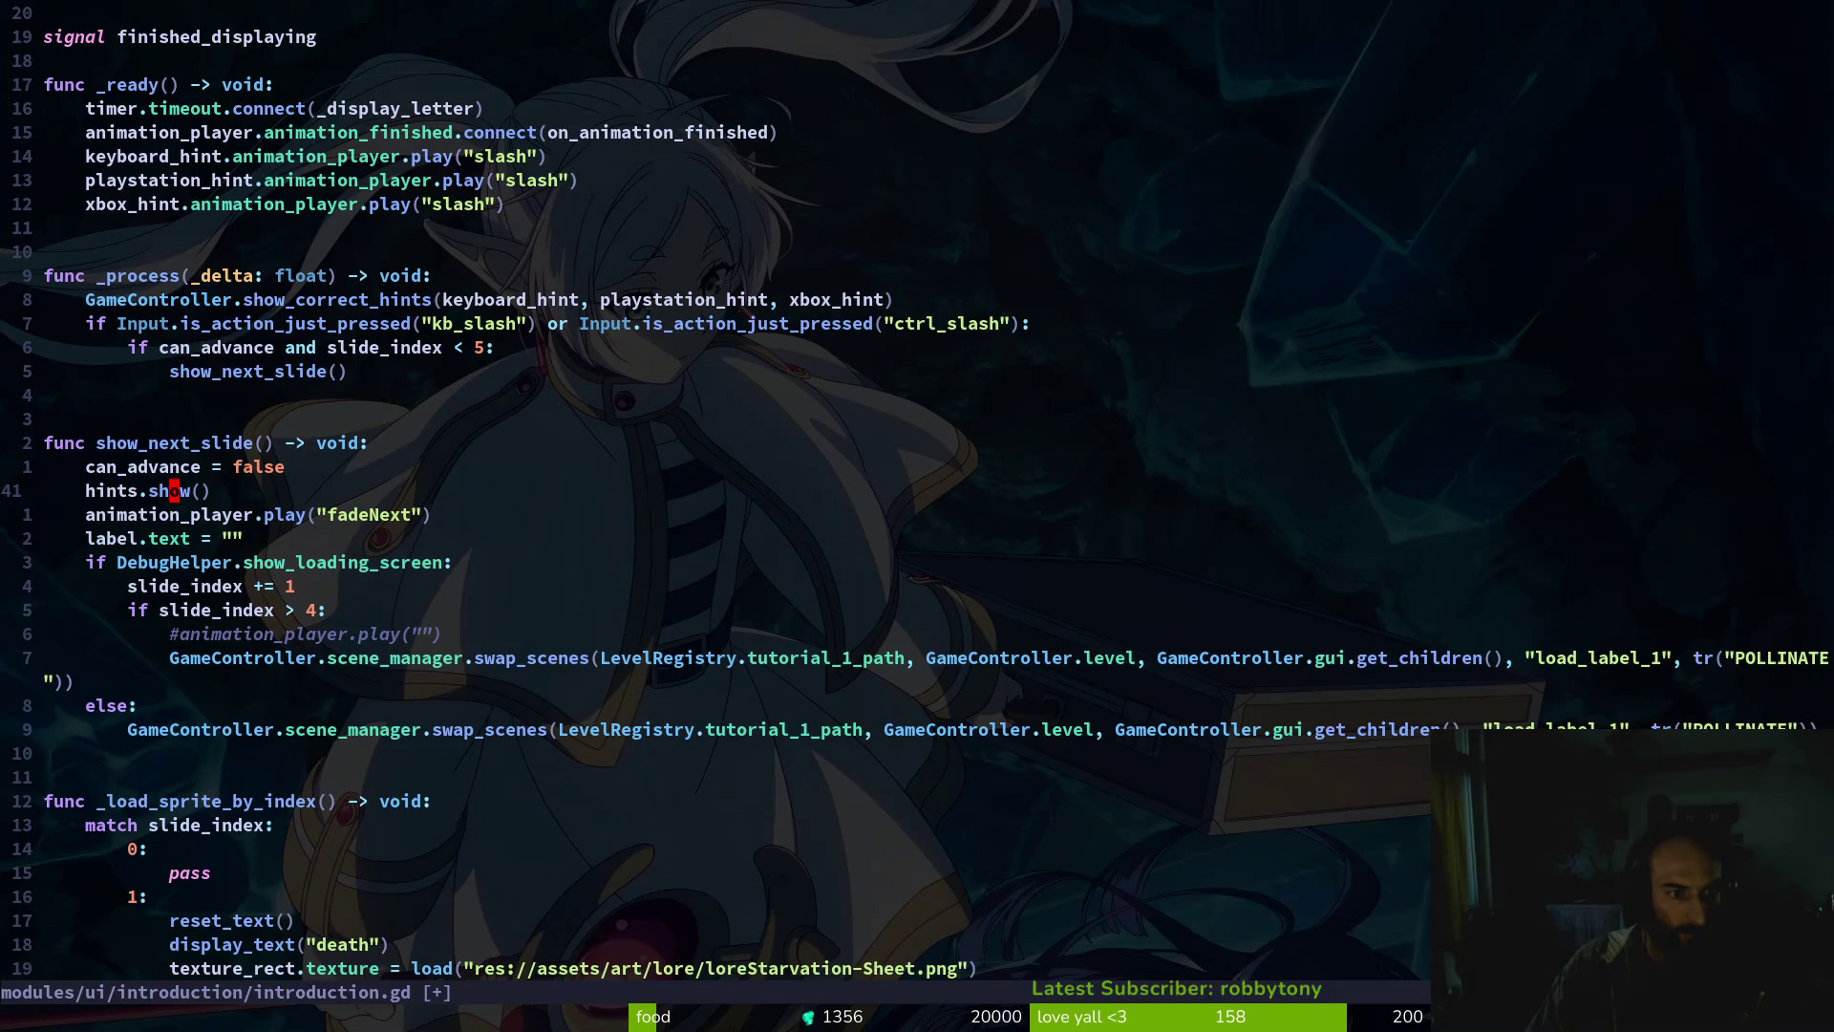
text(ciwhide)
key(Escape)
text(V)
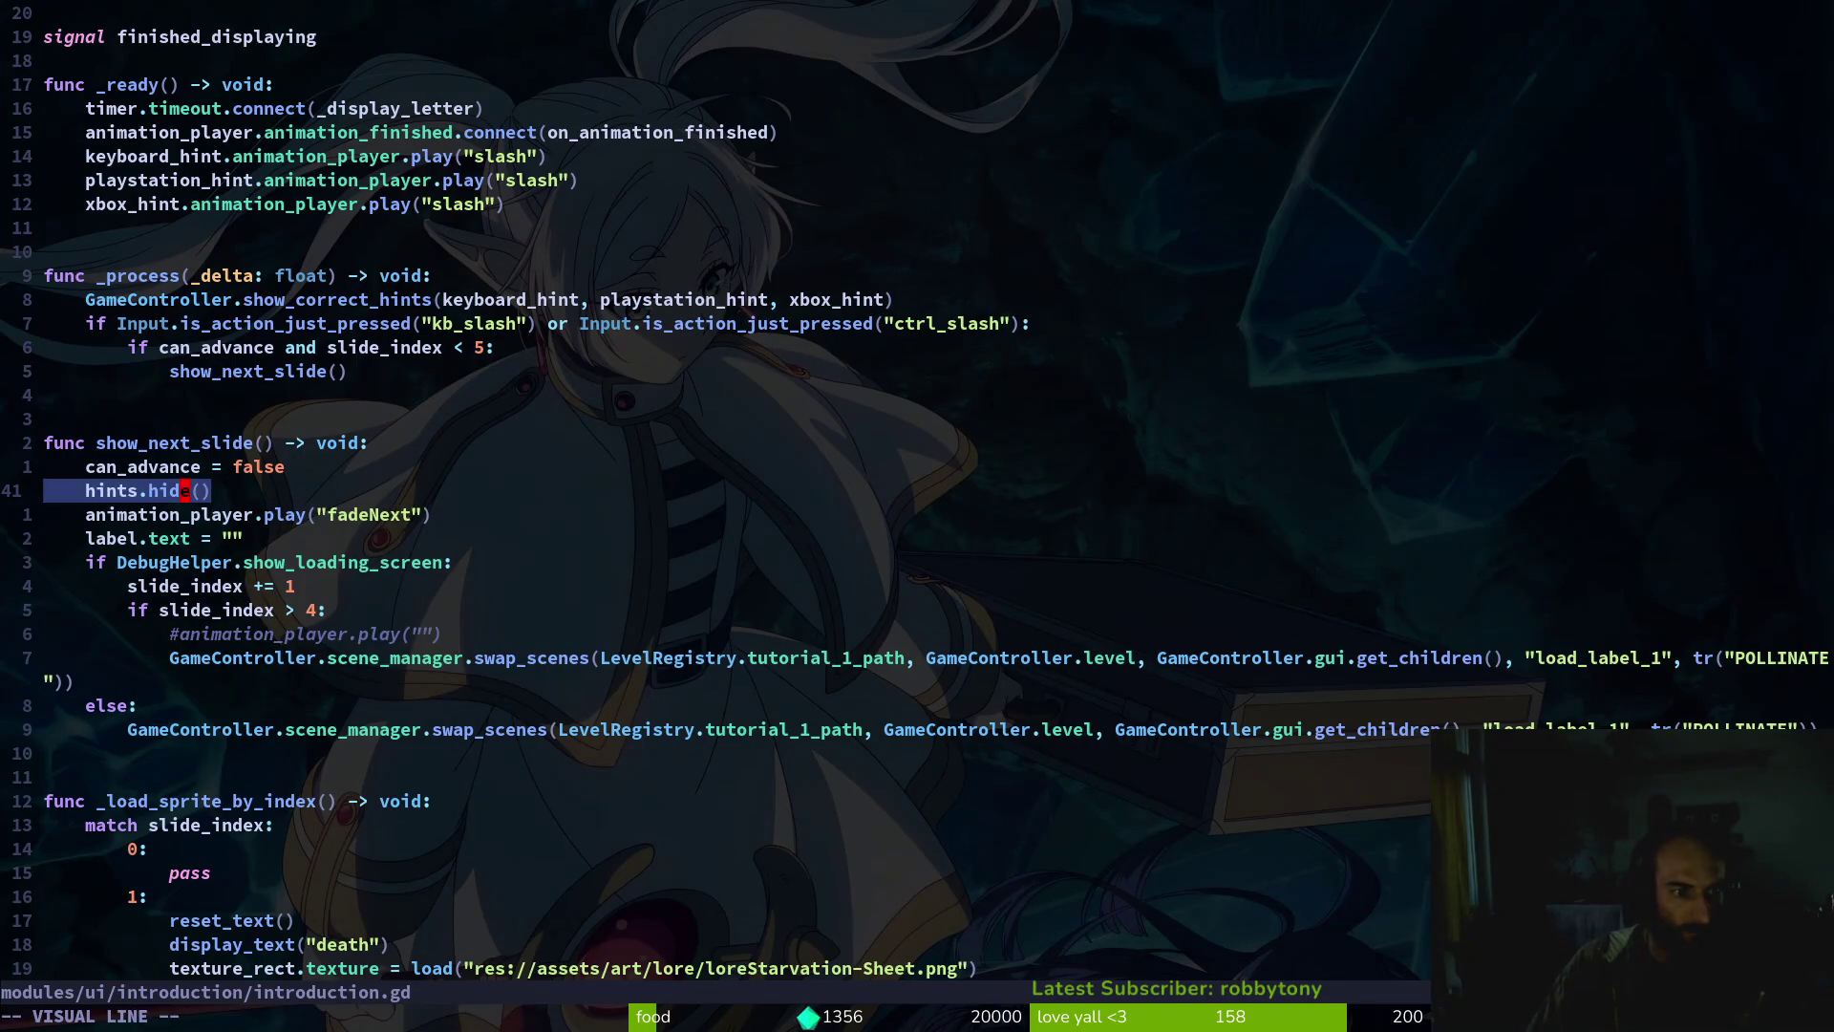
text(djp:w)
key(Return)
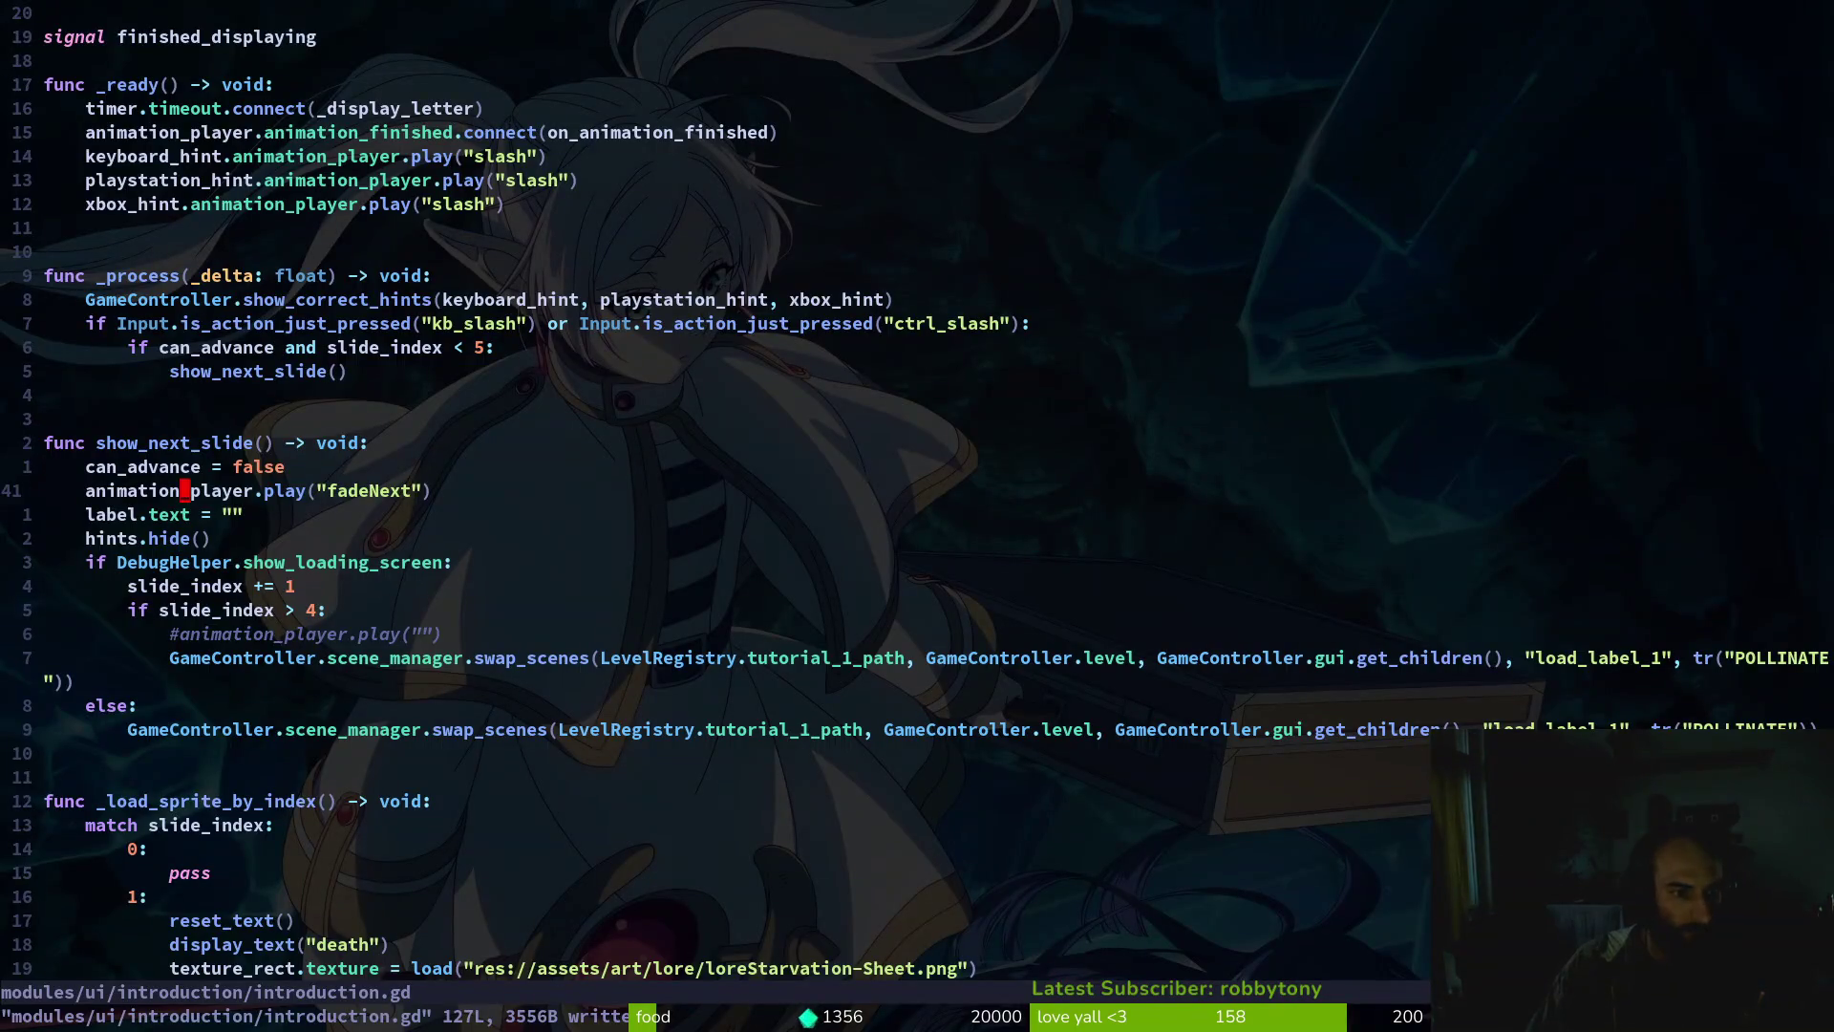
key(k)
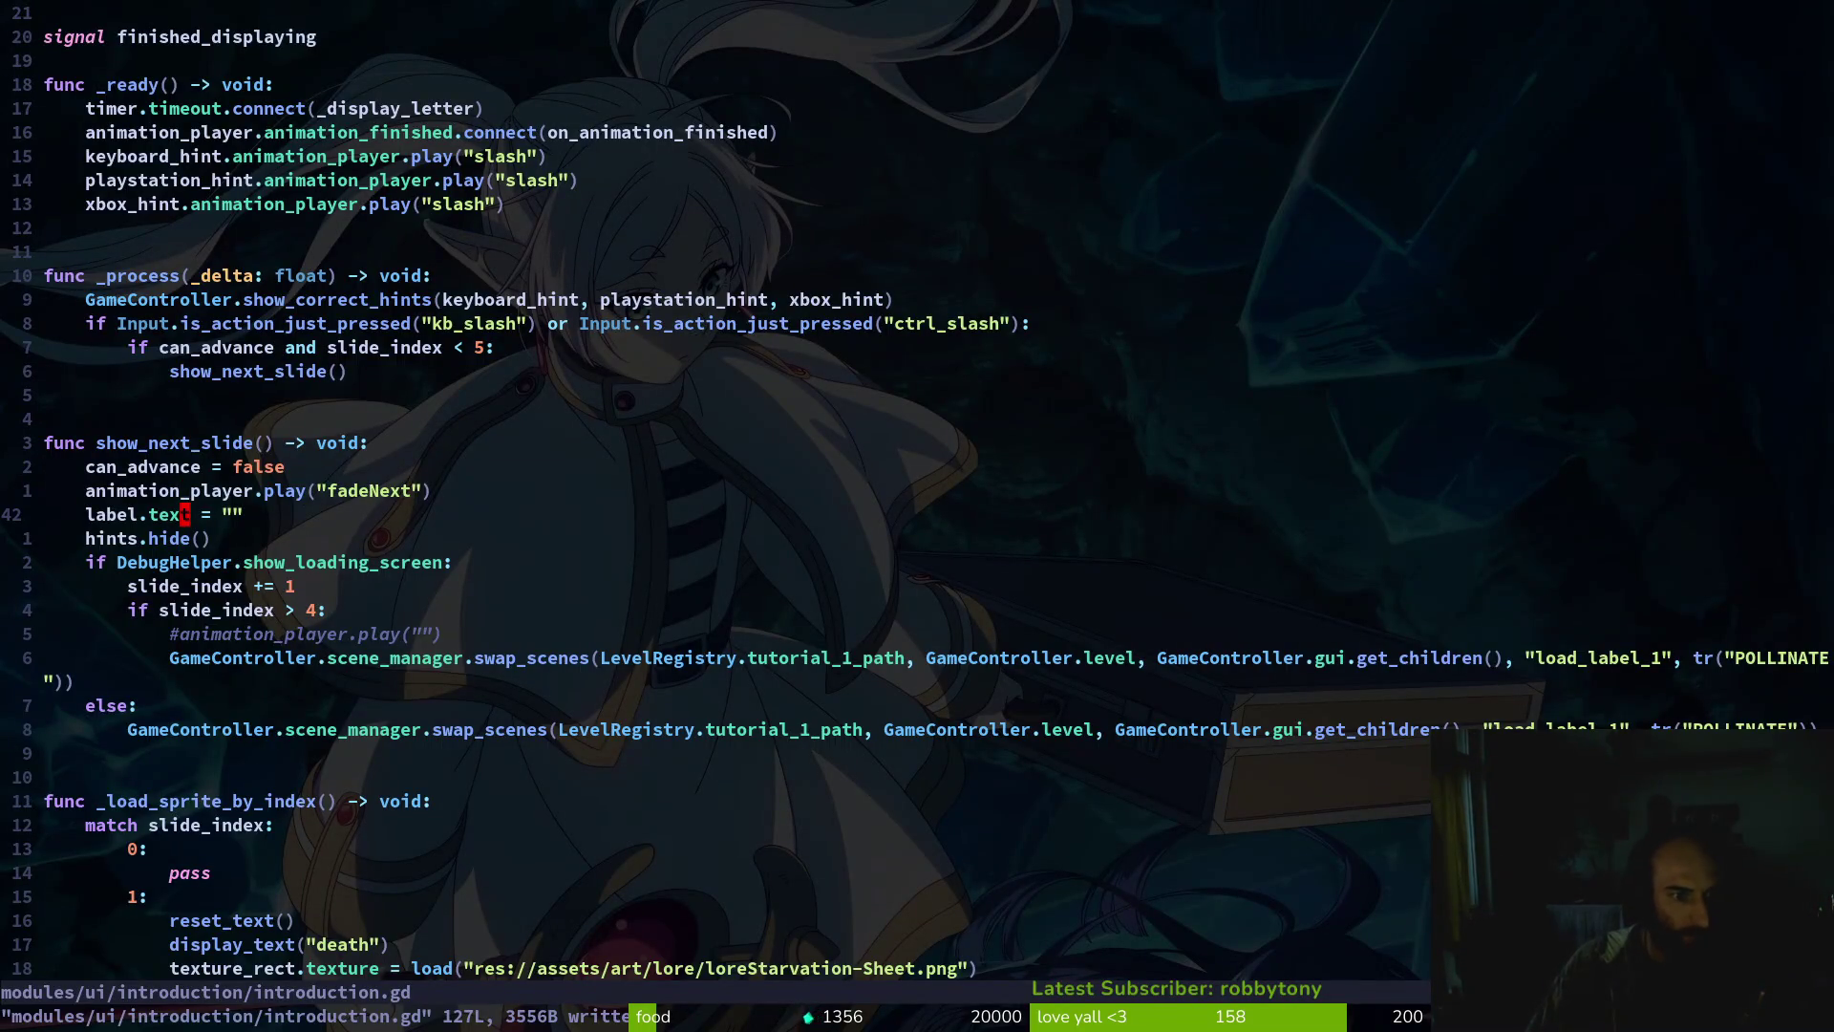
key(shift+g)
Add label.text = "" to reset_text and save introduction.gd
key(k)
key(k)
key(k)
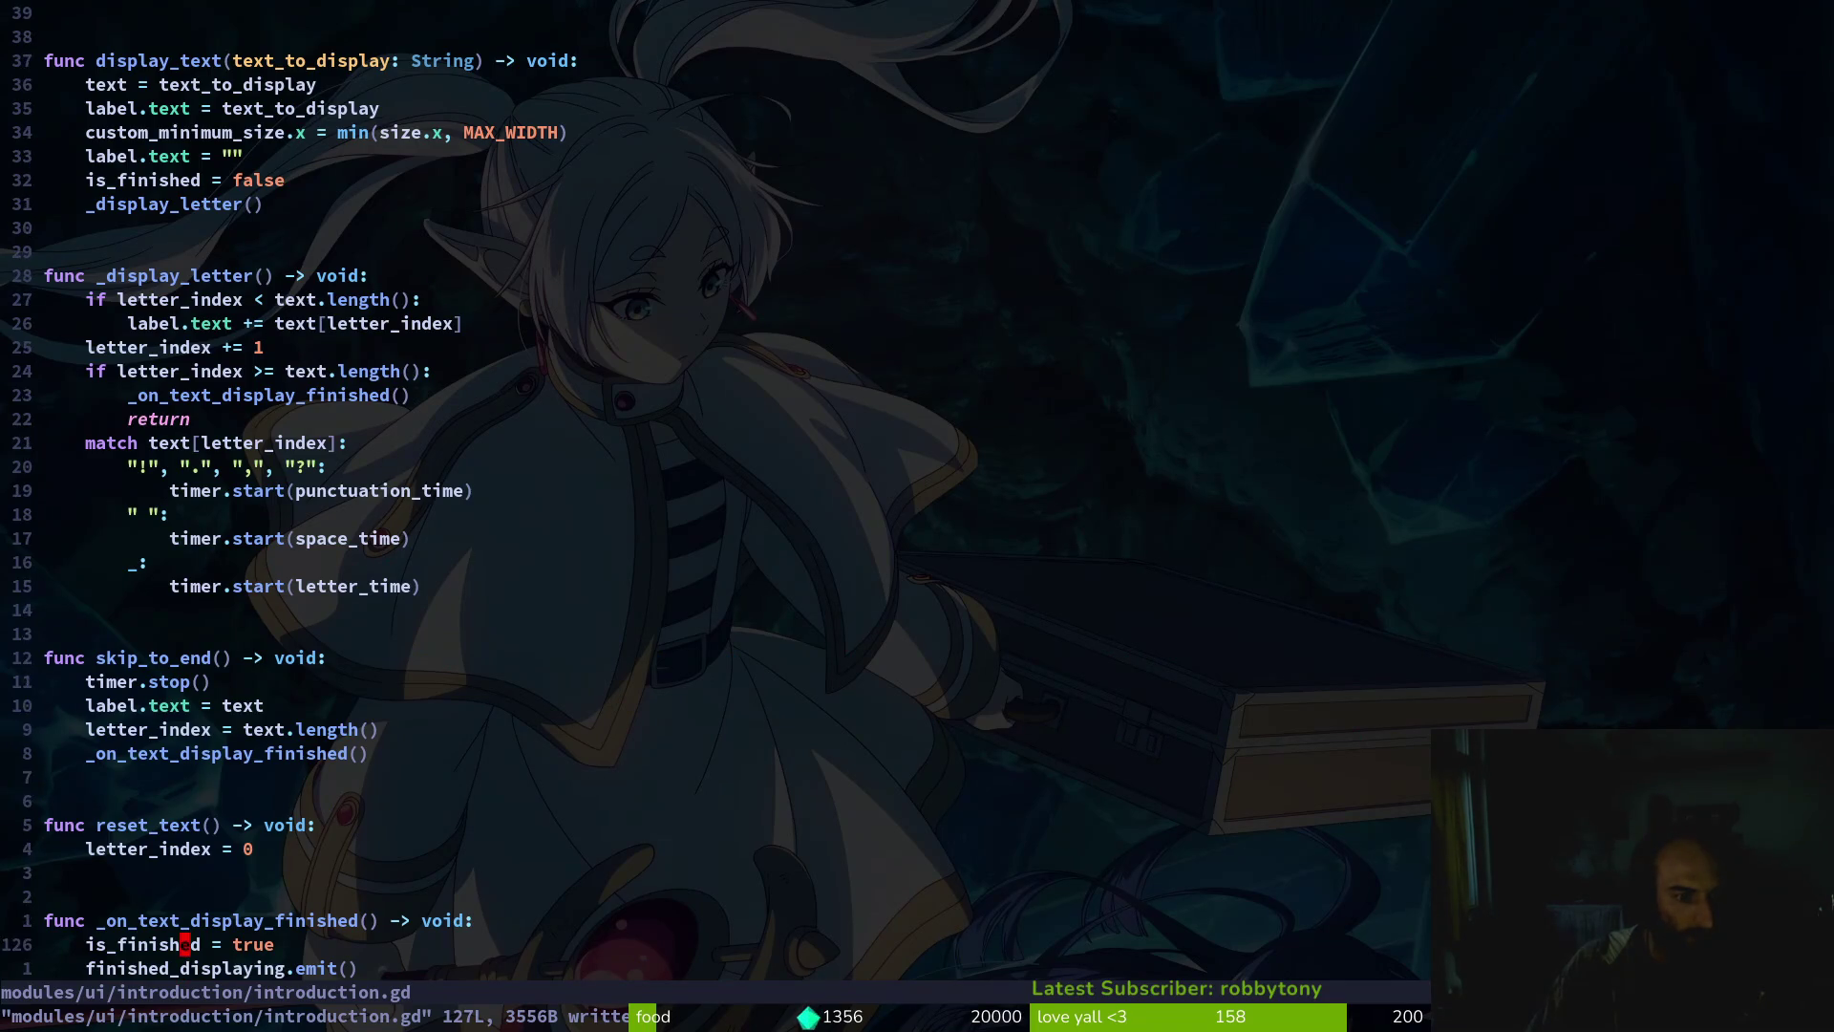
text(Olabel.tet)
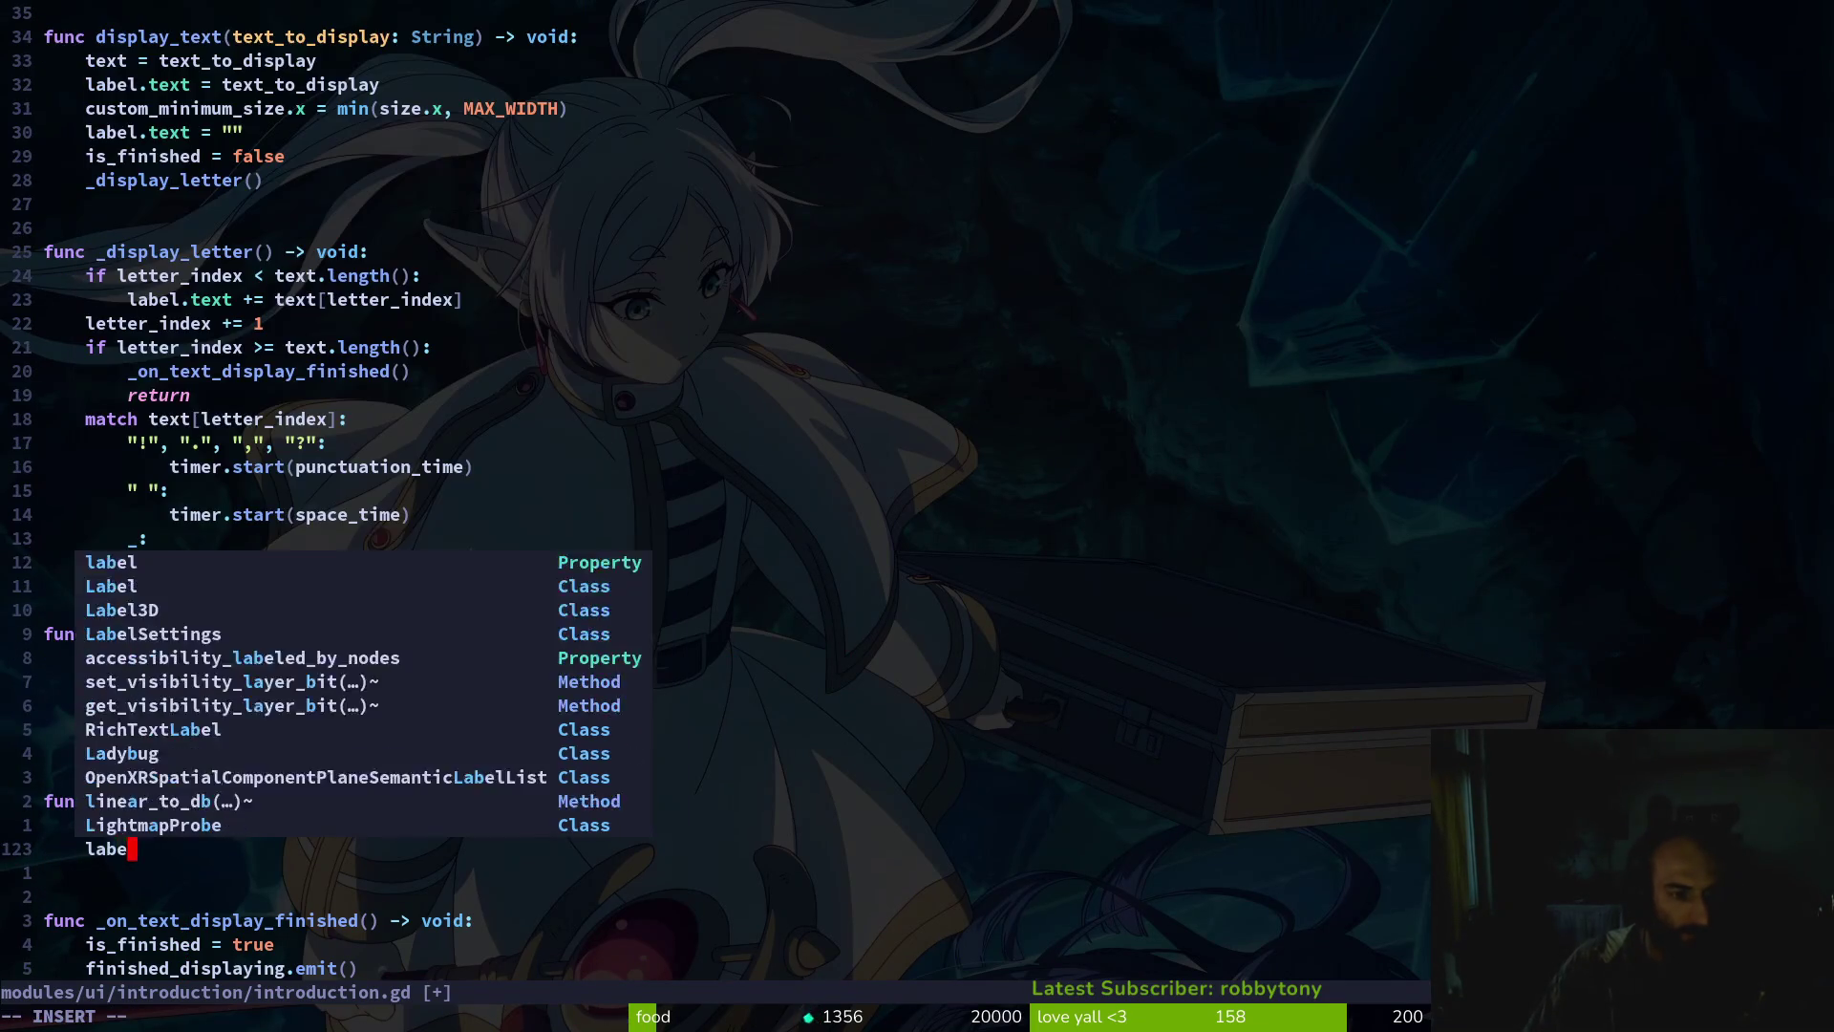
key(BackSpace)
text(xt)
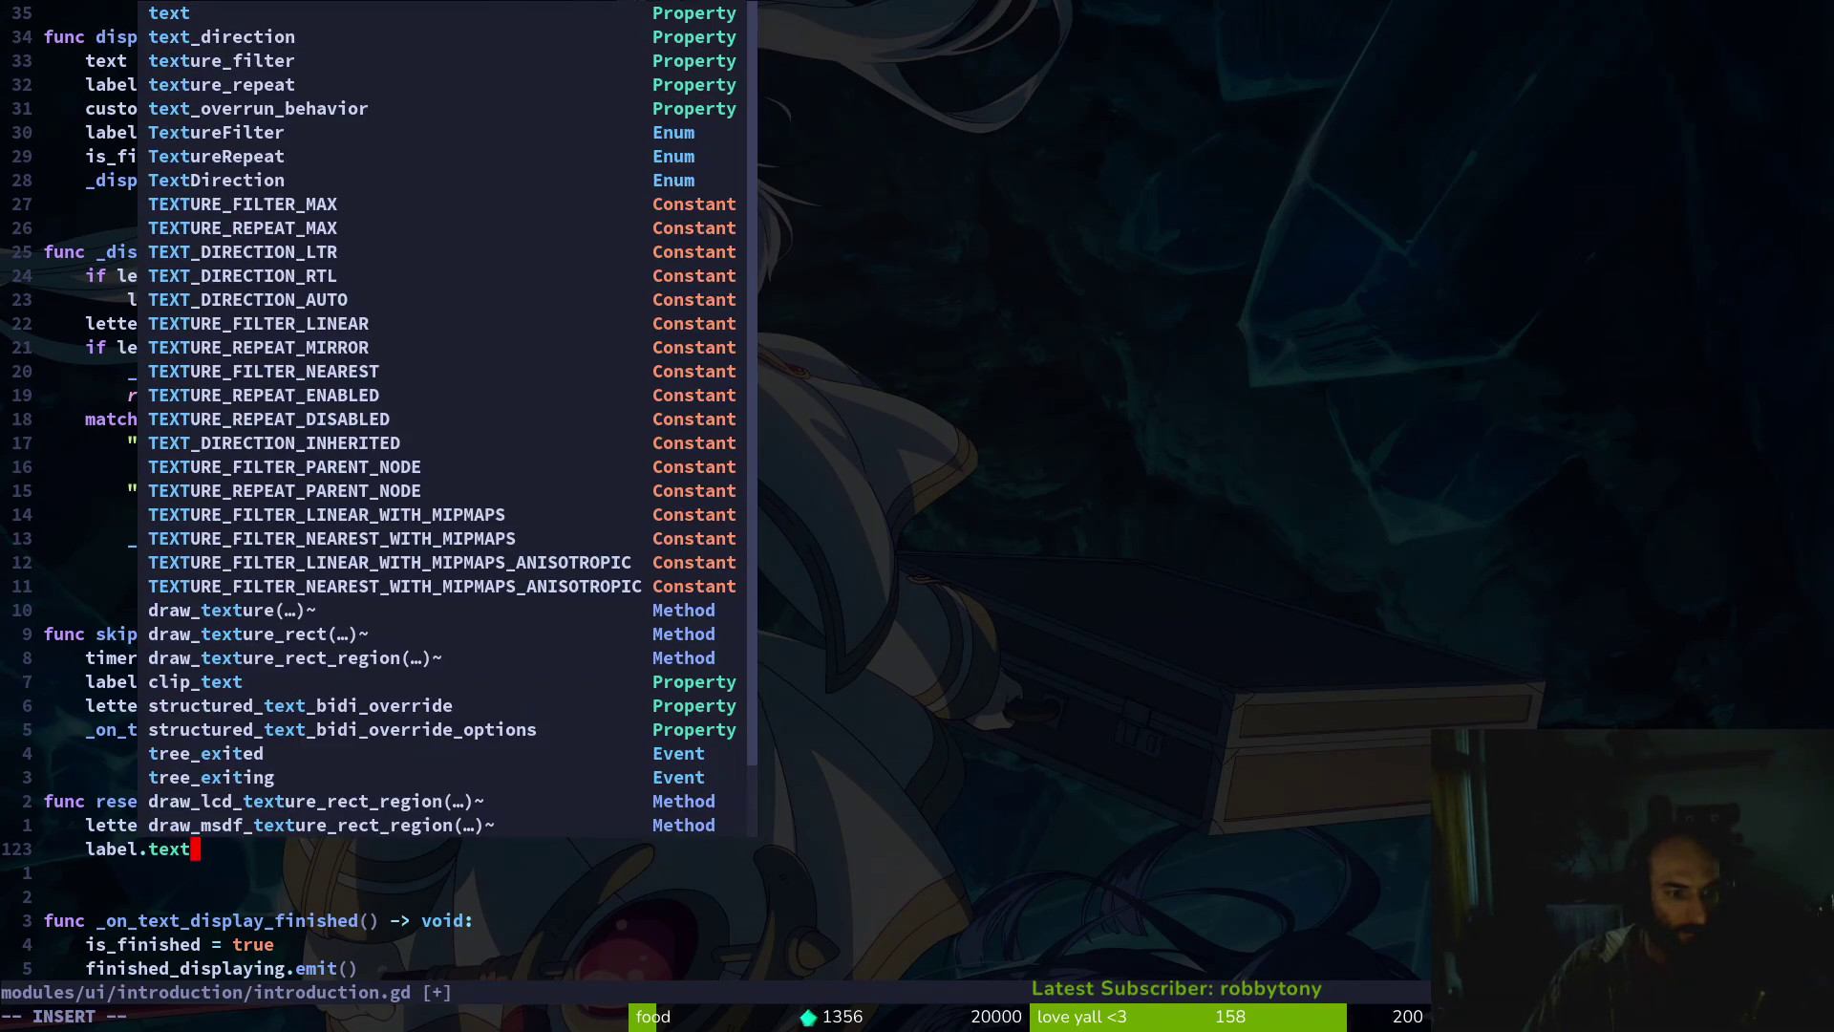
text( = "")
key(Escape)
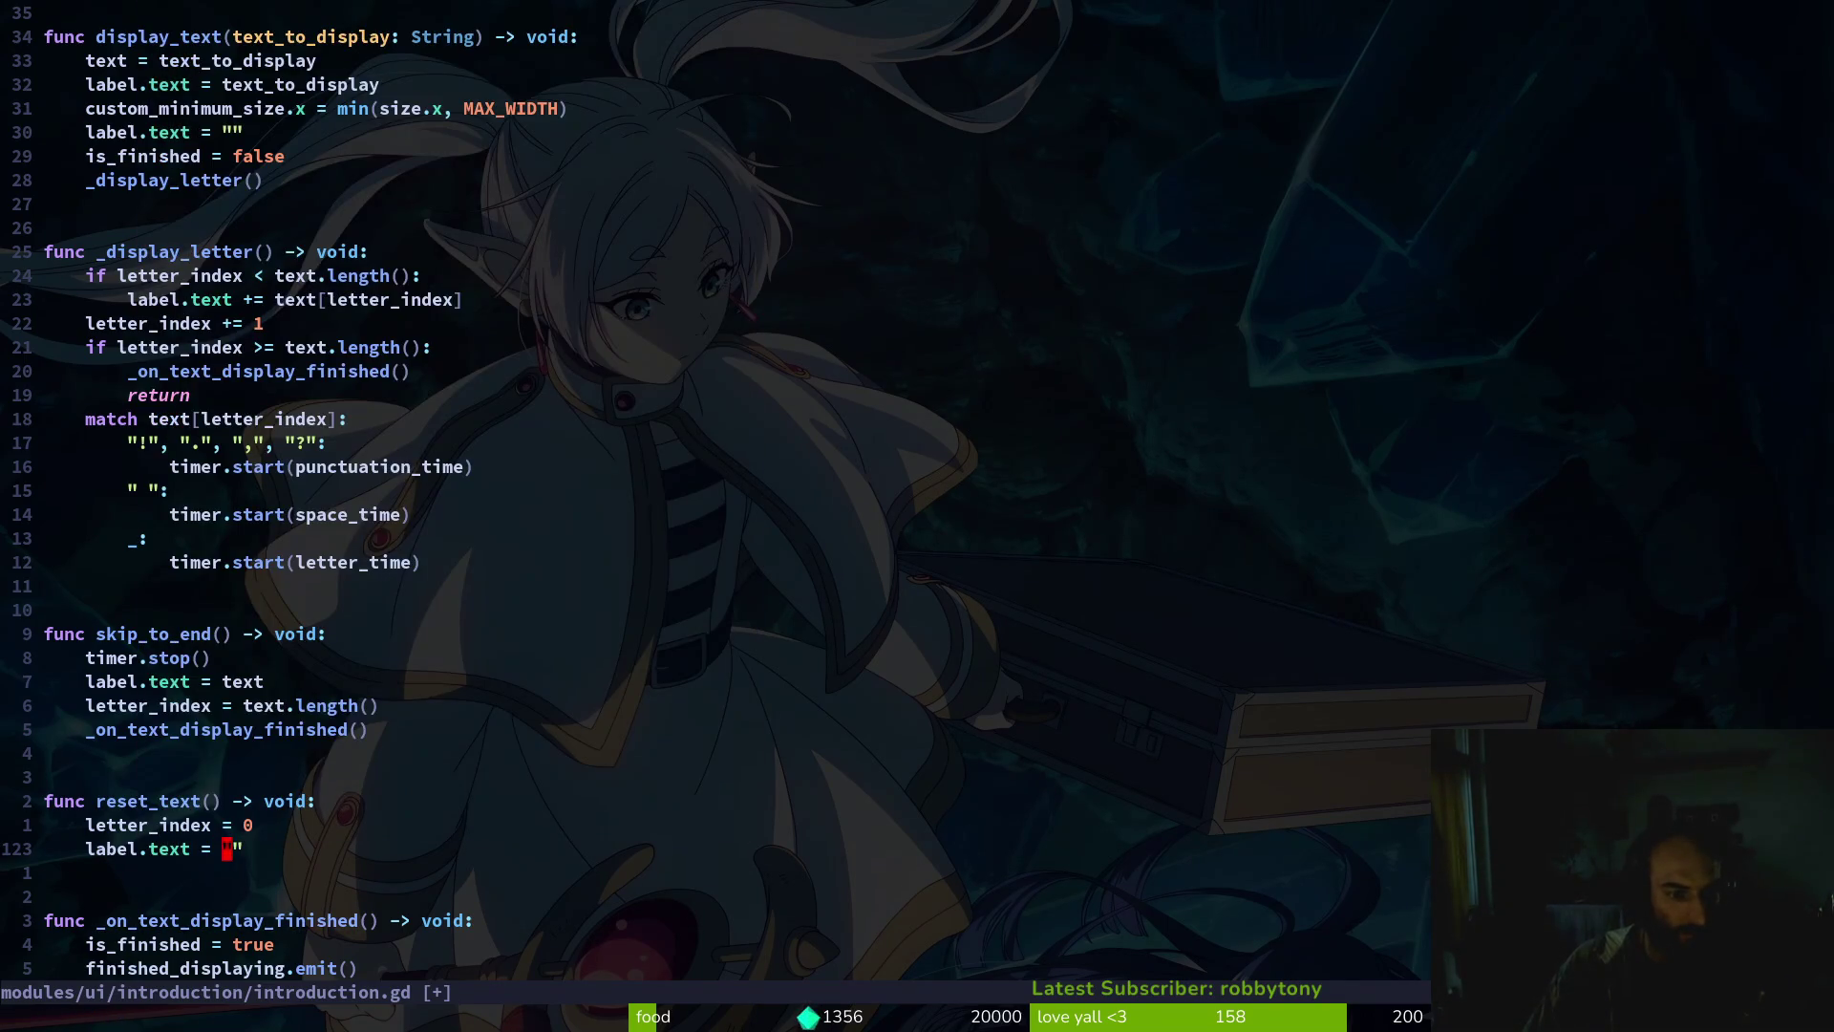
text(:w)
key(Return)
Delete the now-redundant label clearing line in show_next_slide and run the game with F5
key(ctrl+o)
key(j)
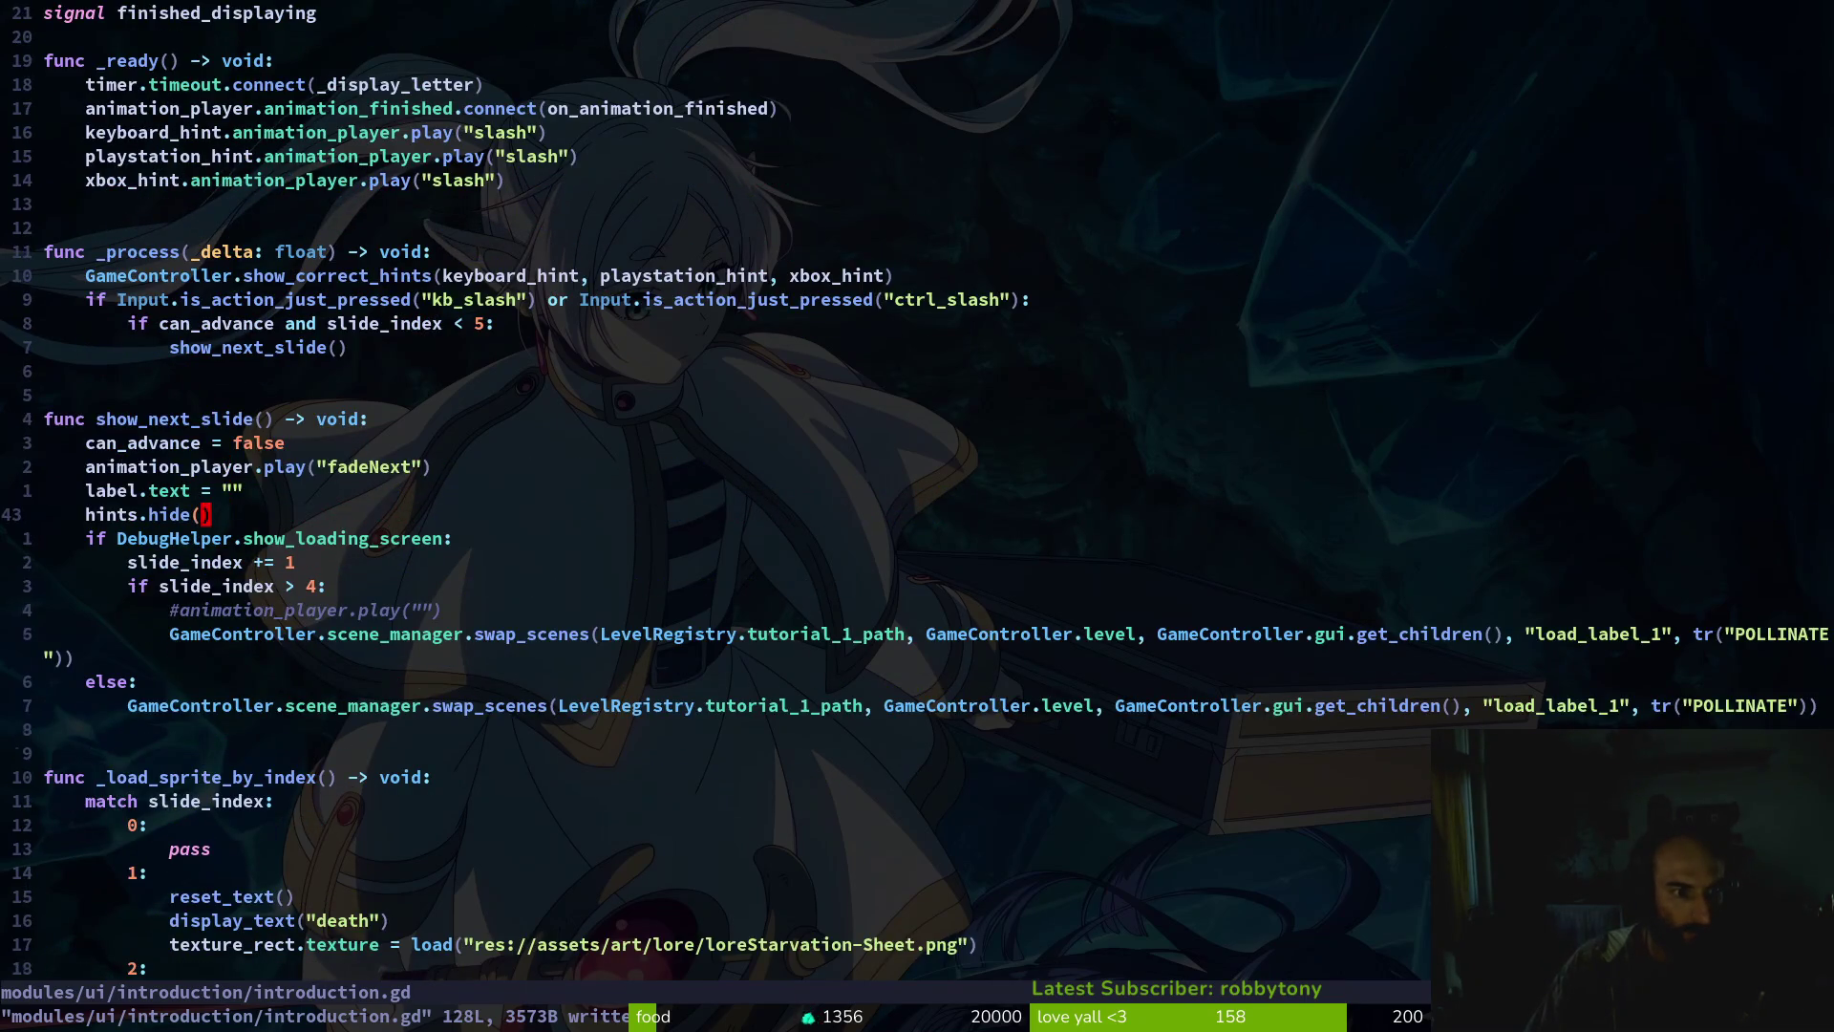
key(d)
key(d)
key(F5)
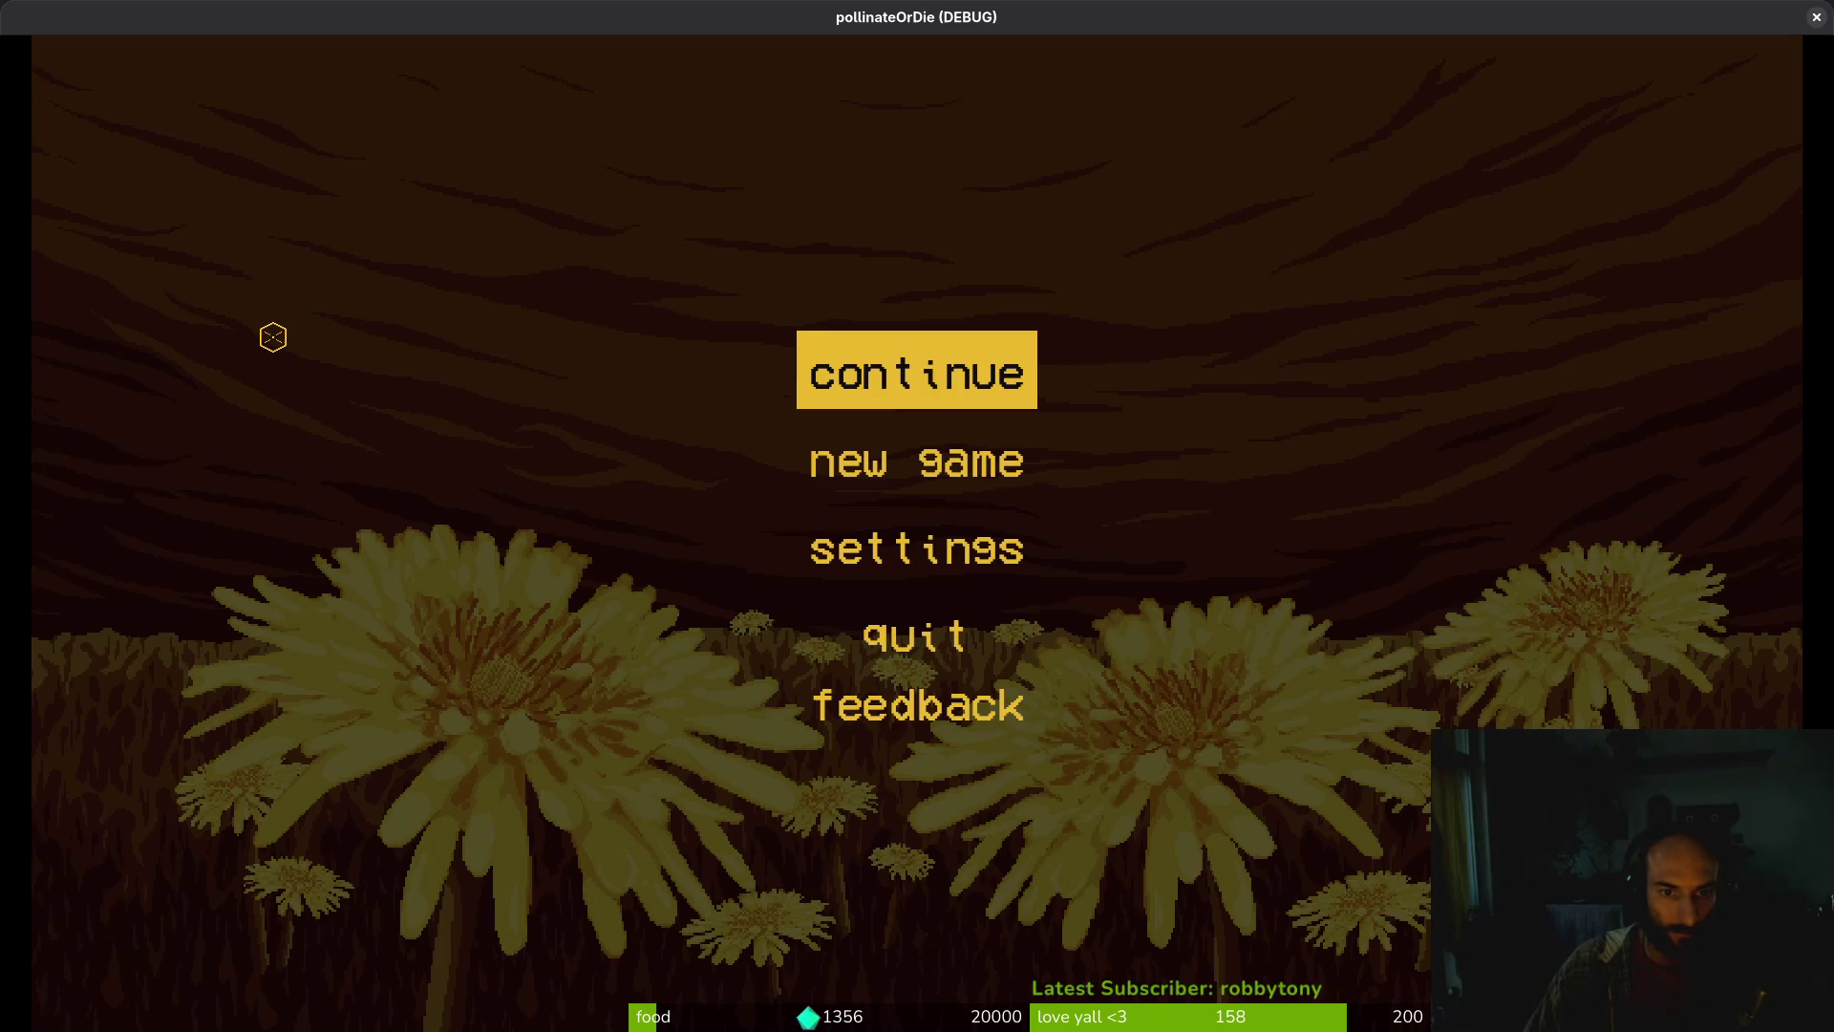
Start a new game, advance past the destruction slide, and close the pollinateOrDie window
key(Down)
key(Return)
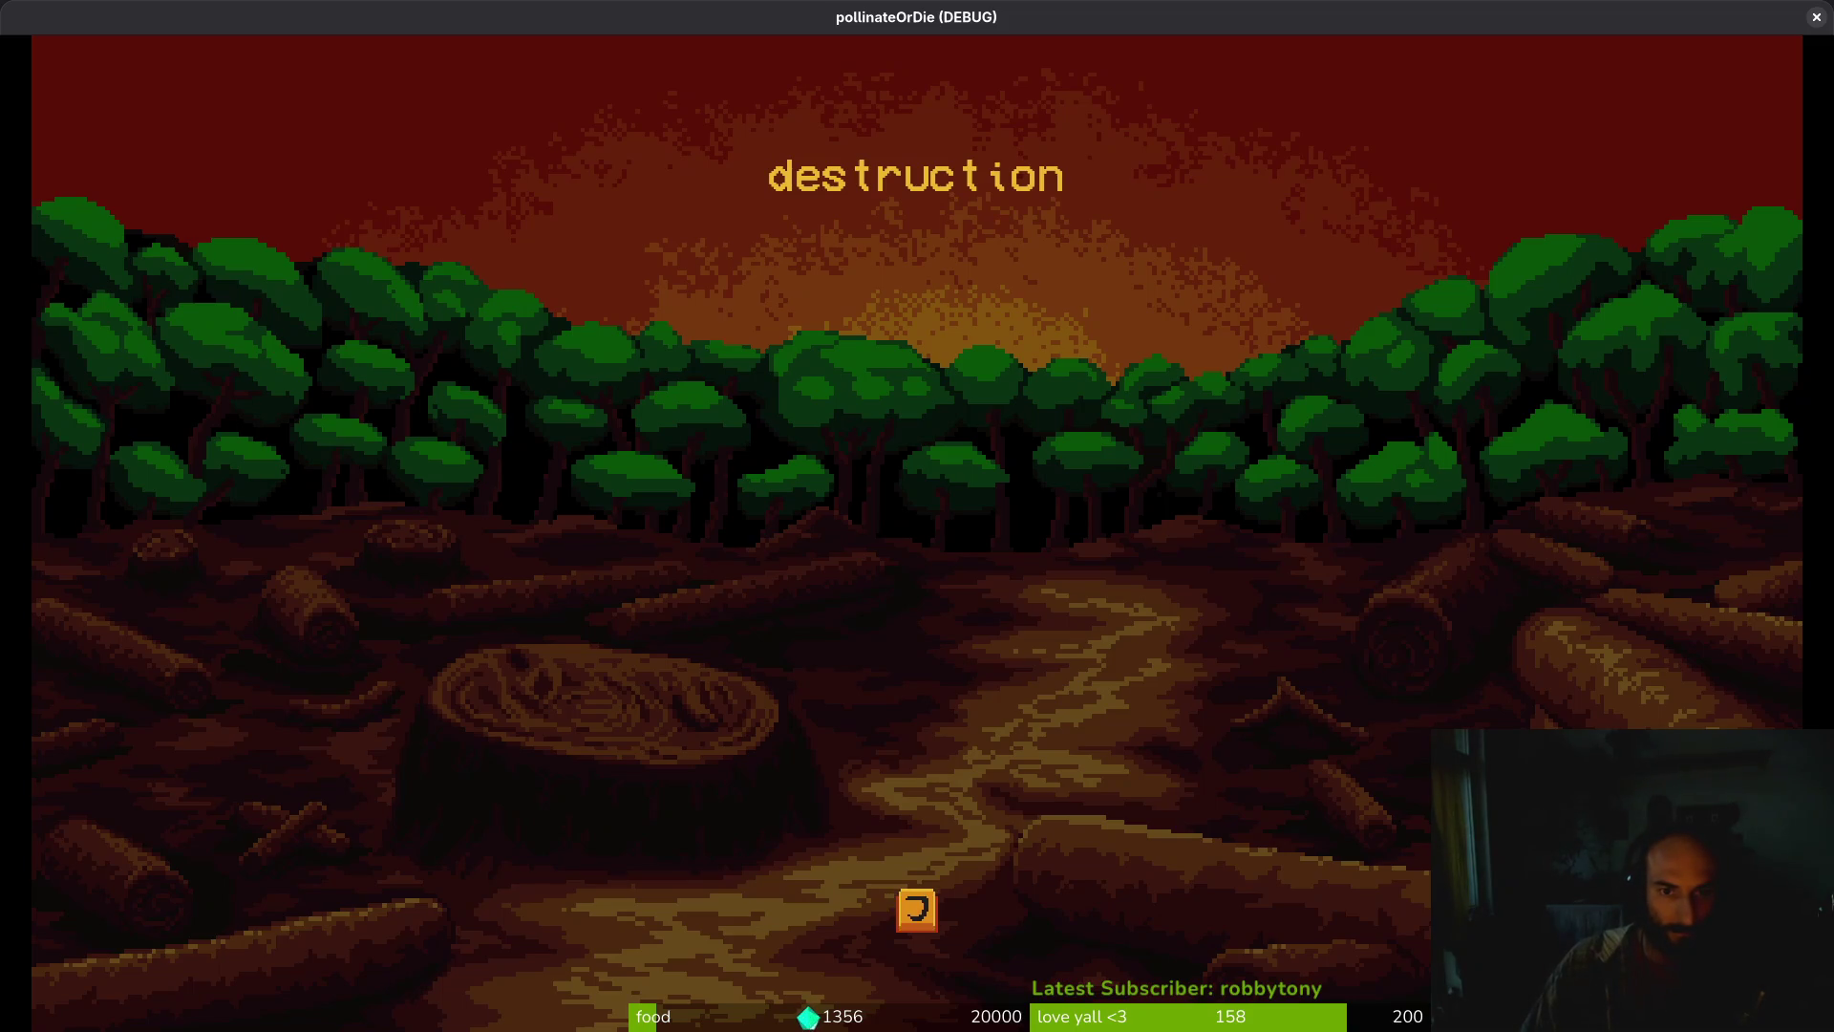
key(Return)
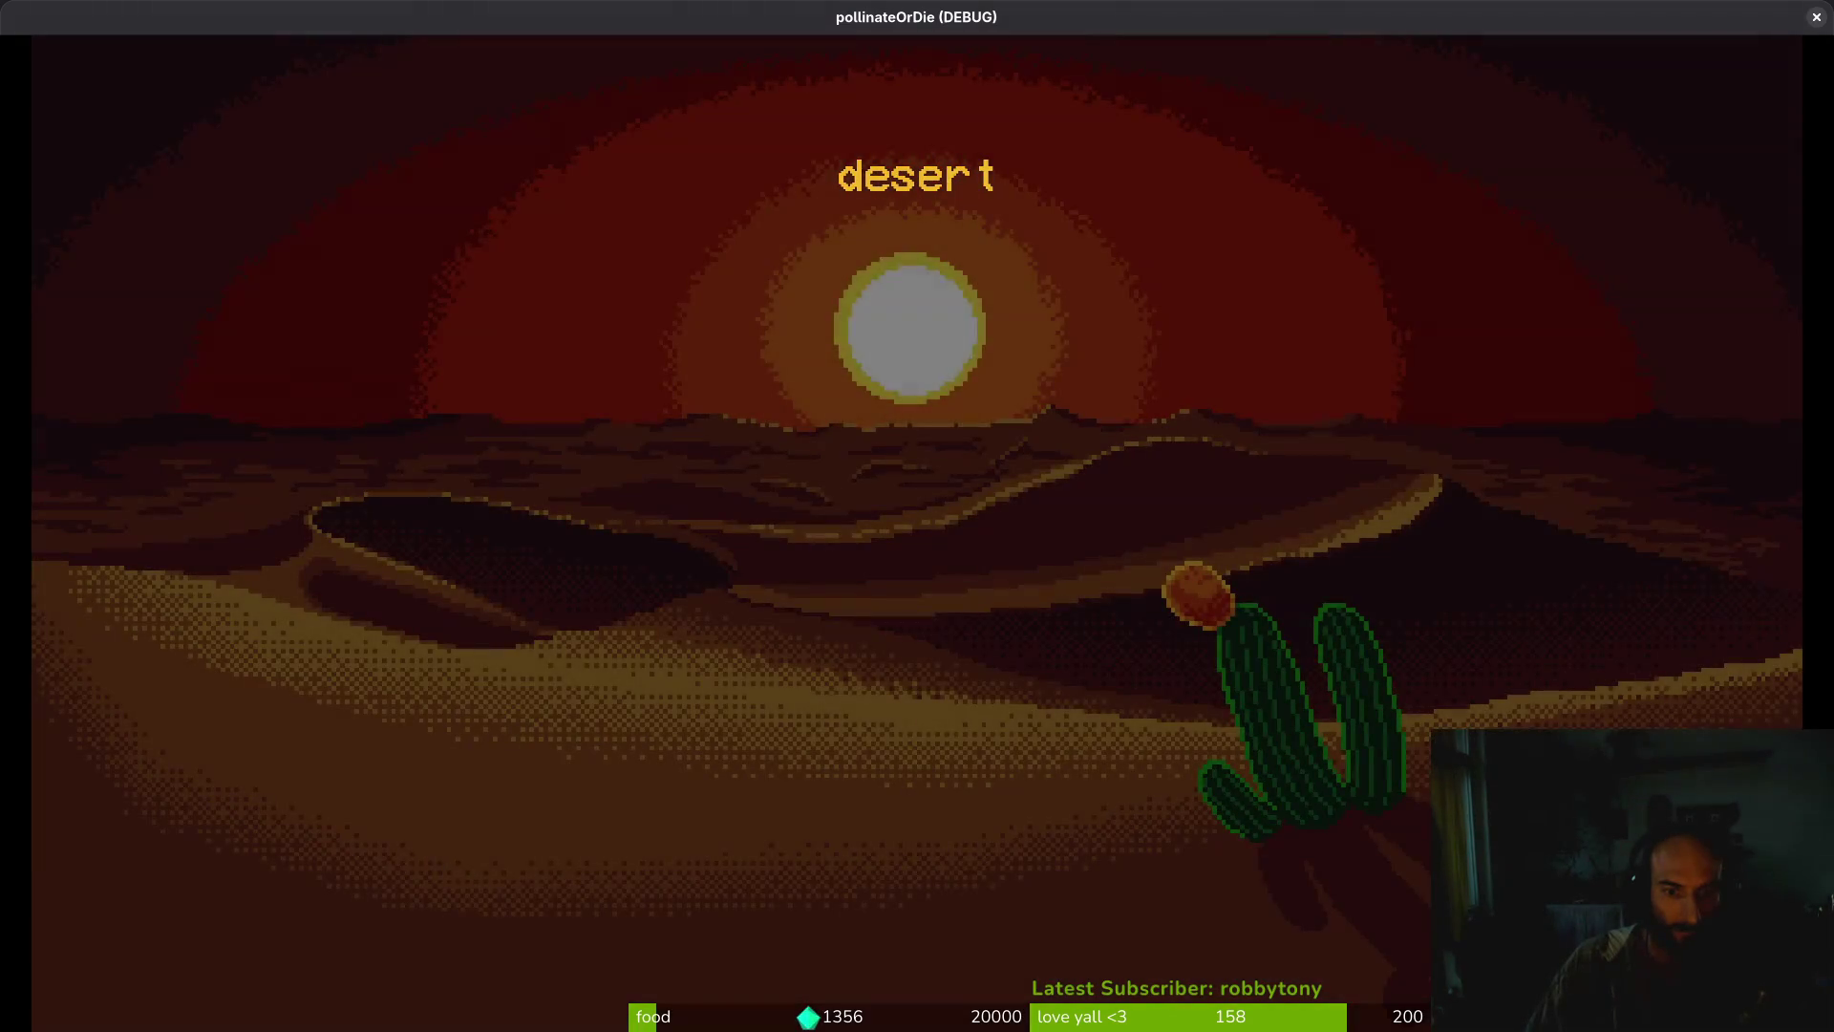
click(1816, 16)
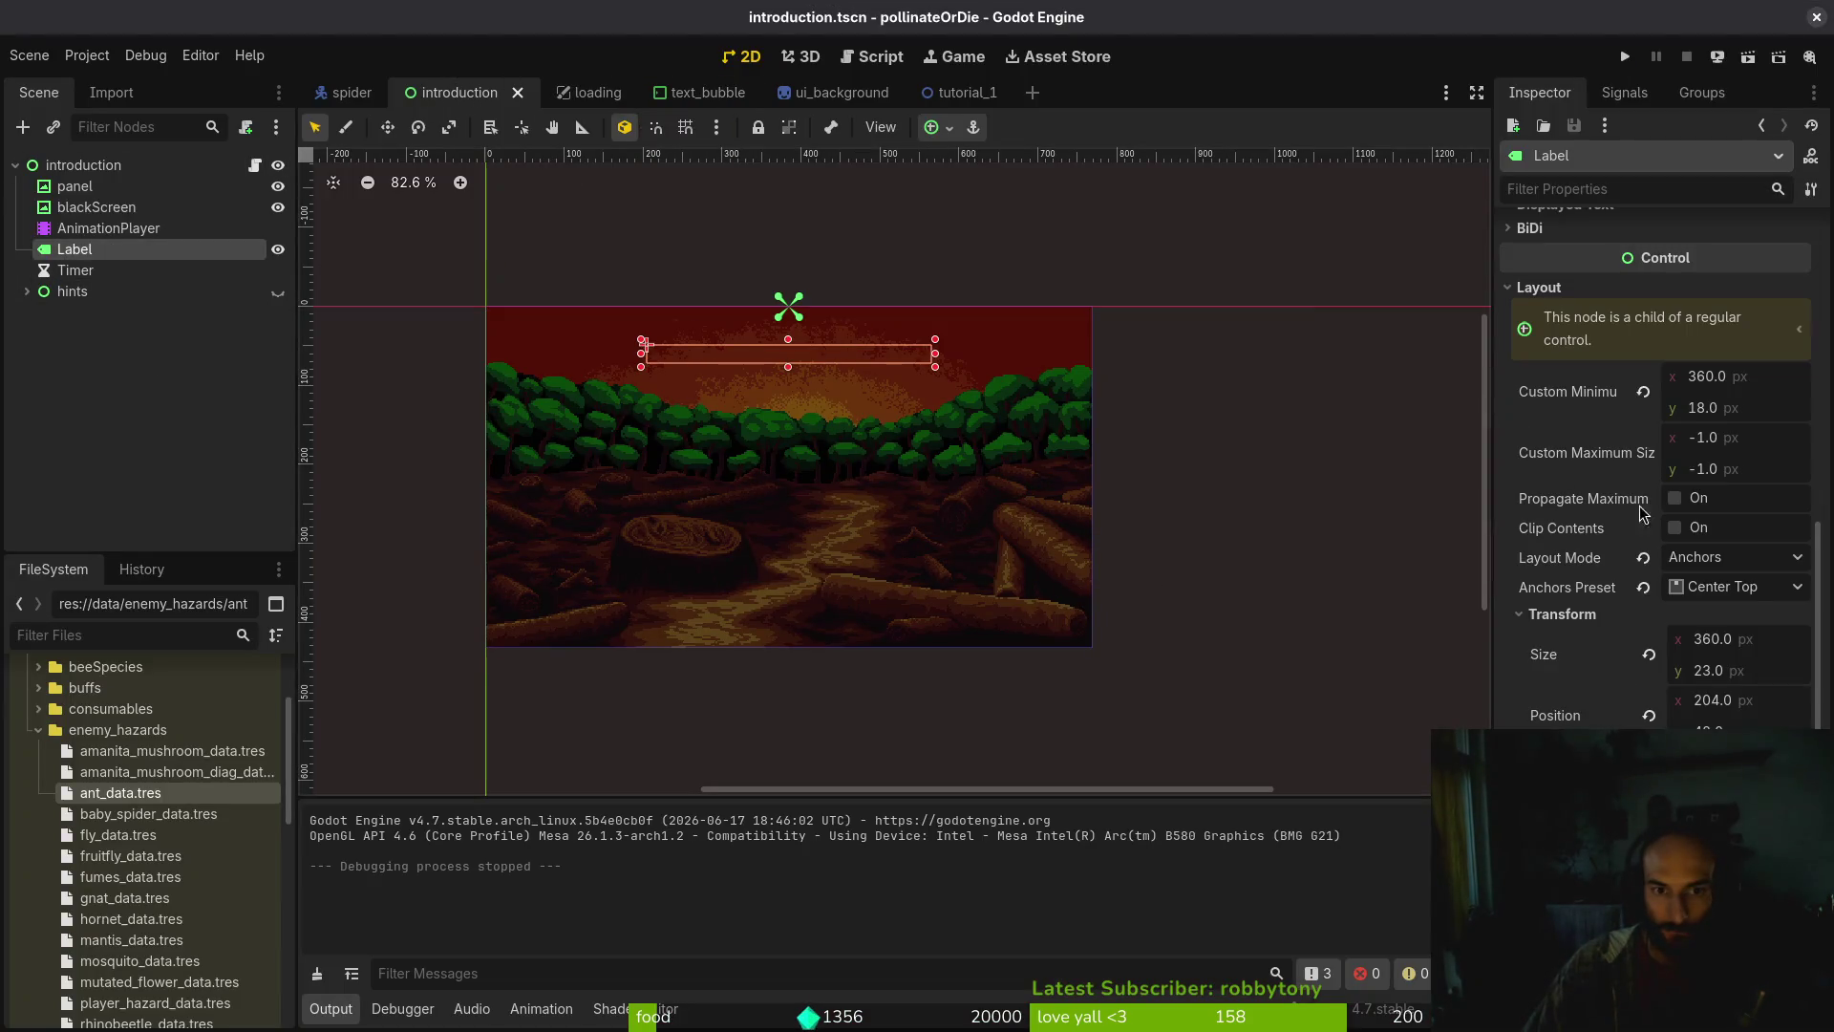
Set the Label's Anchors Preset to Center Bottom
scroll(1682, 544, down, 2)
click(1736, 491)
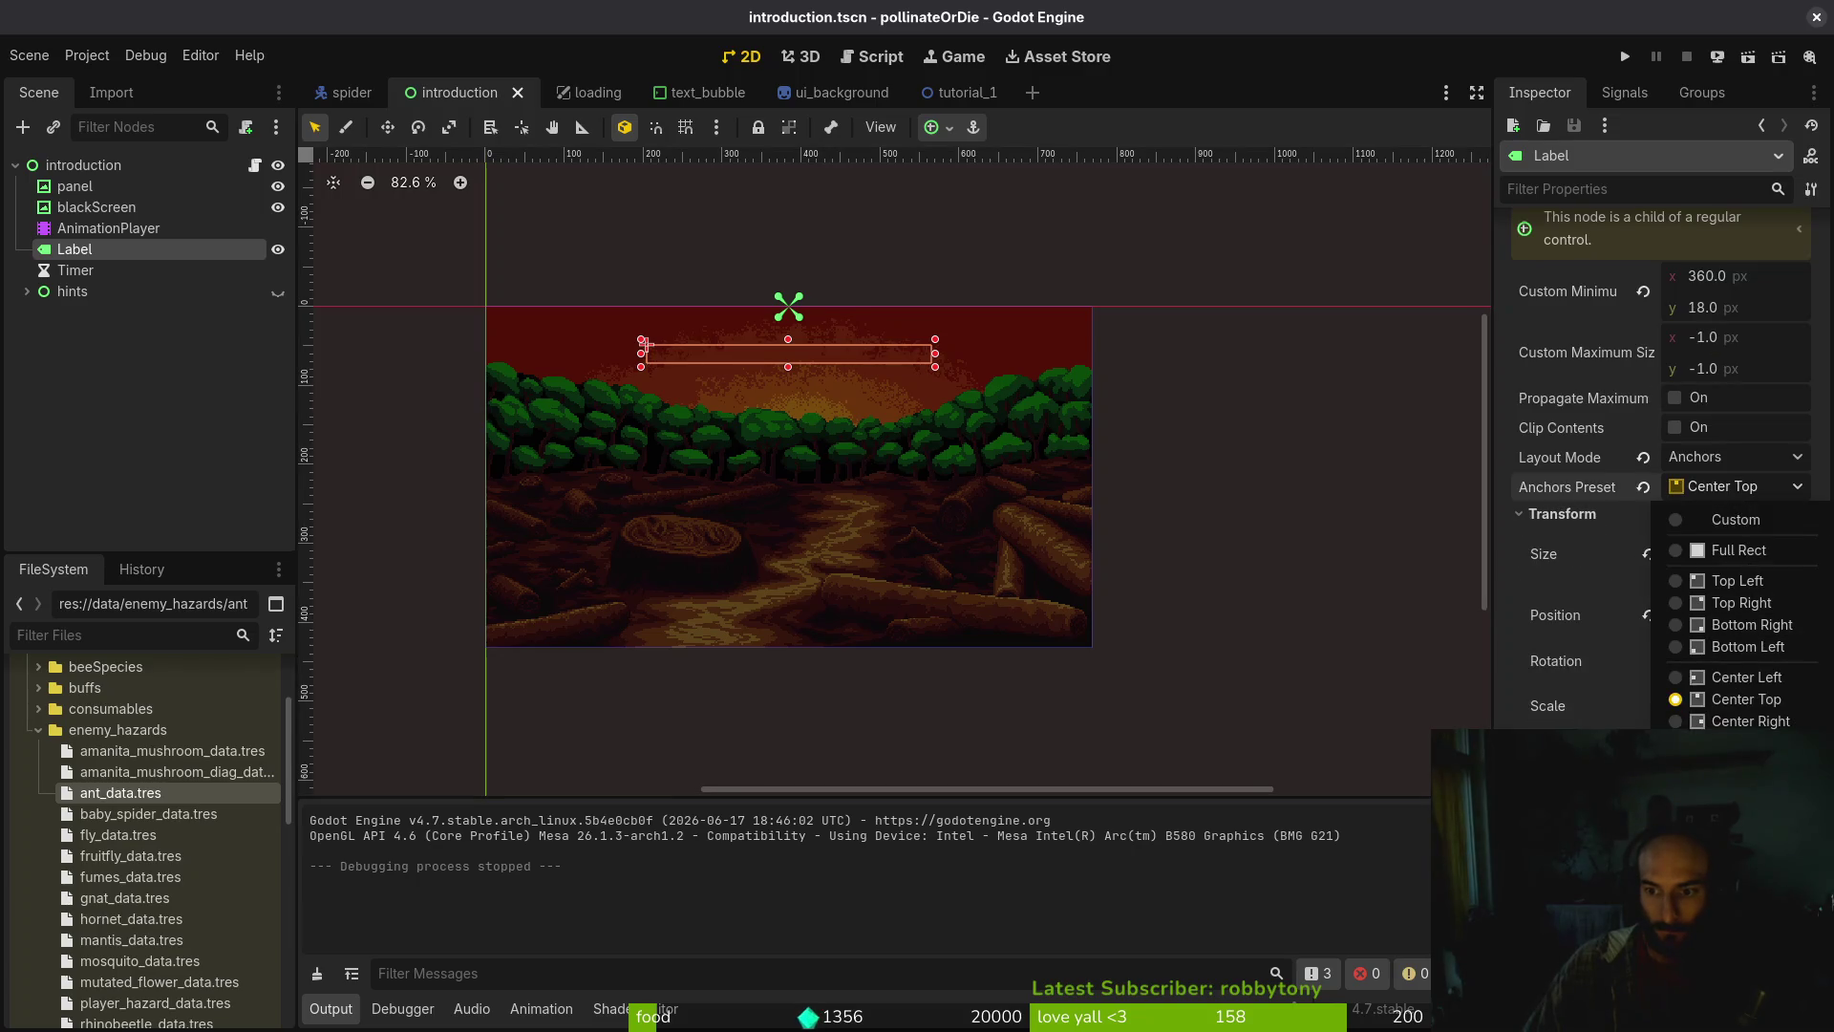
click(1746, 742)
key(shift+Tab)
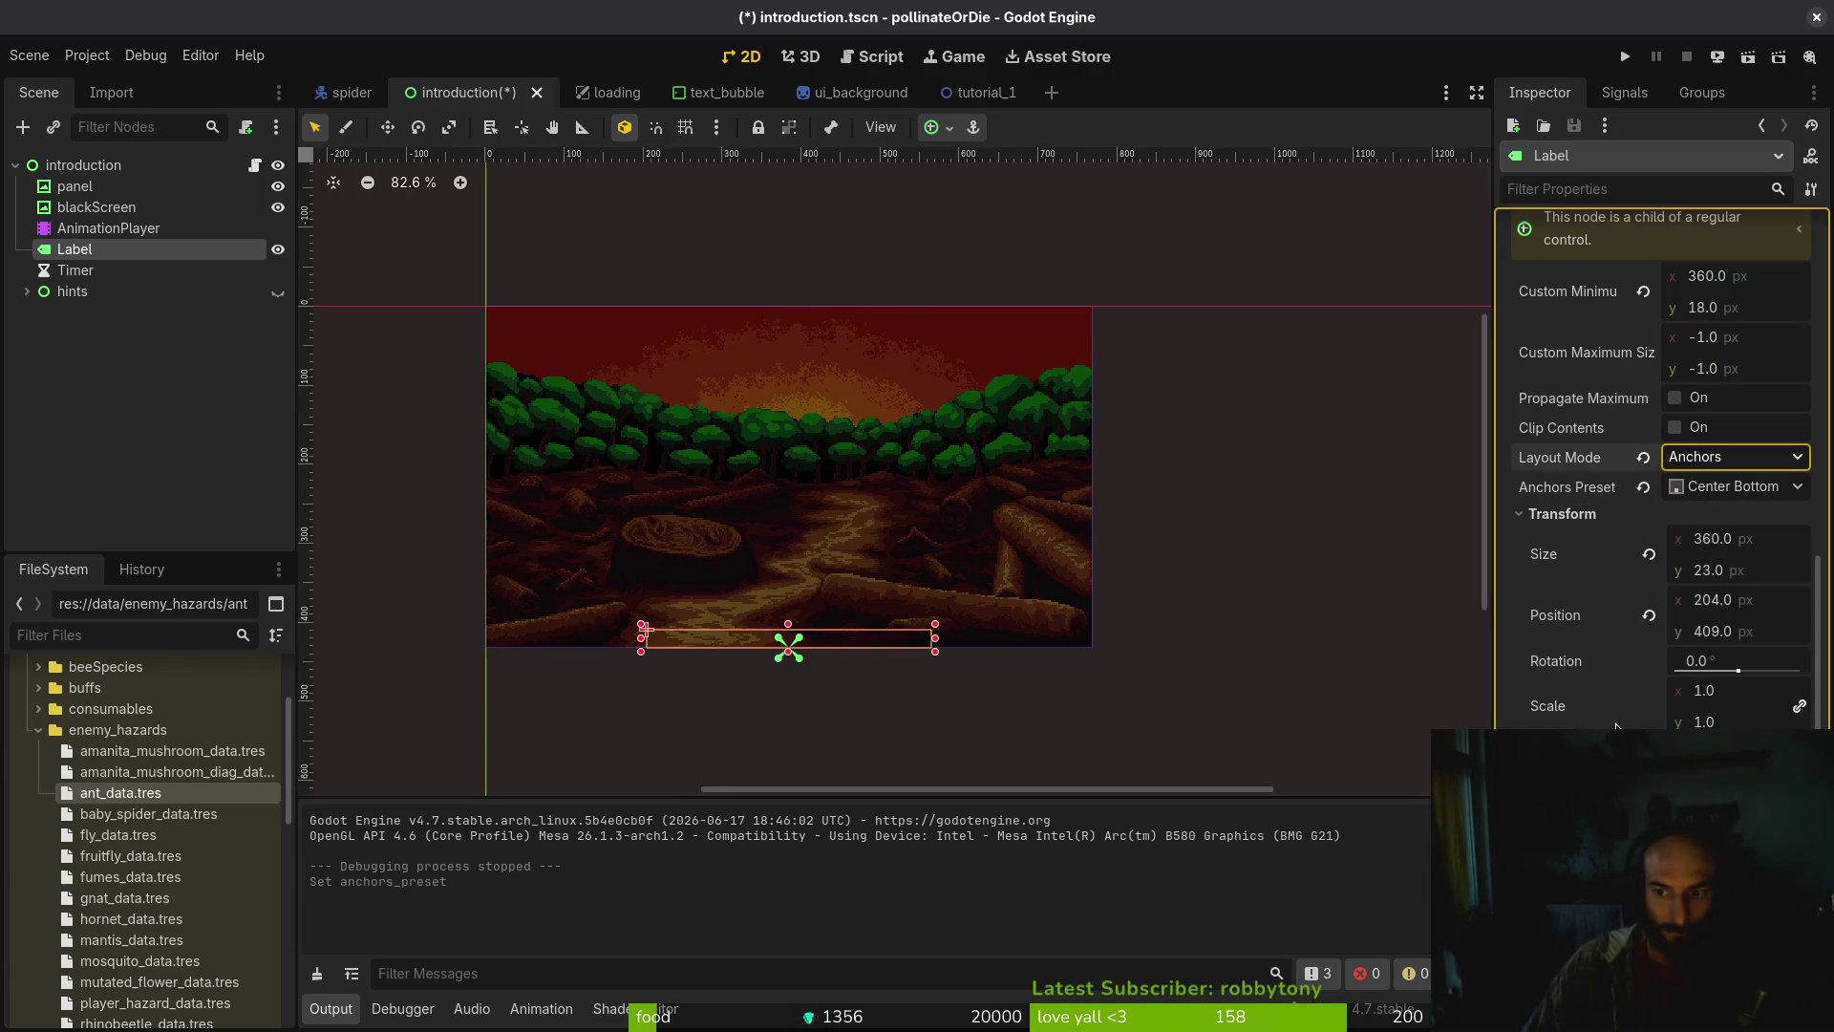
scroll(1038, 580, left, 1)
key(Up)
key(Up)
key(Up)
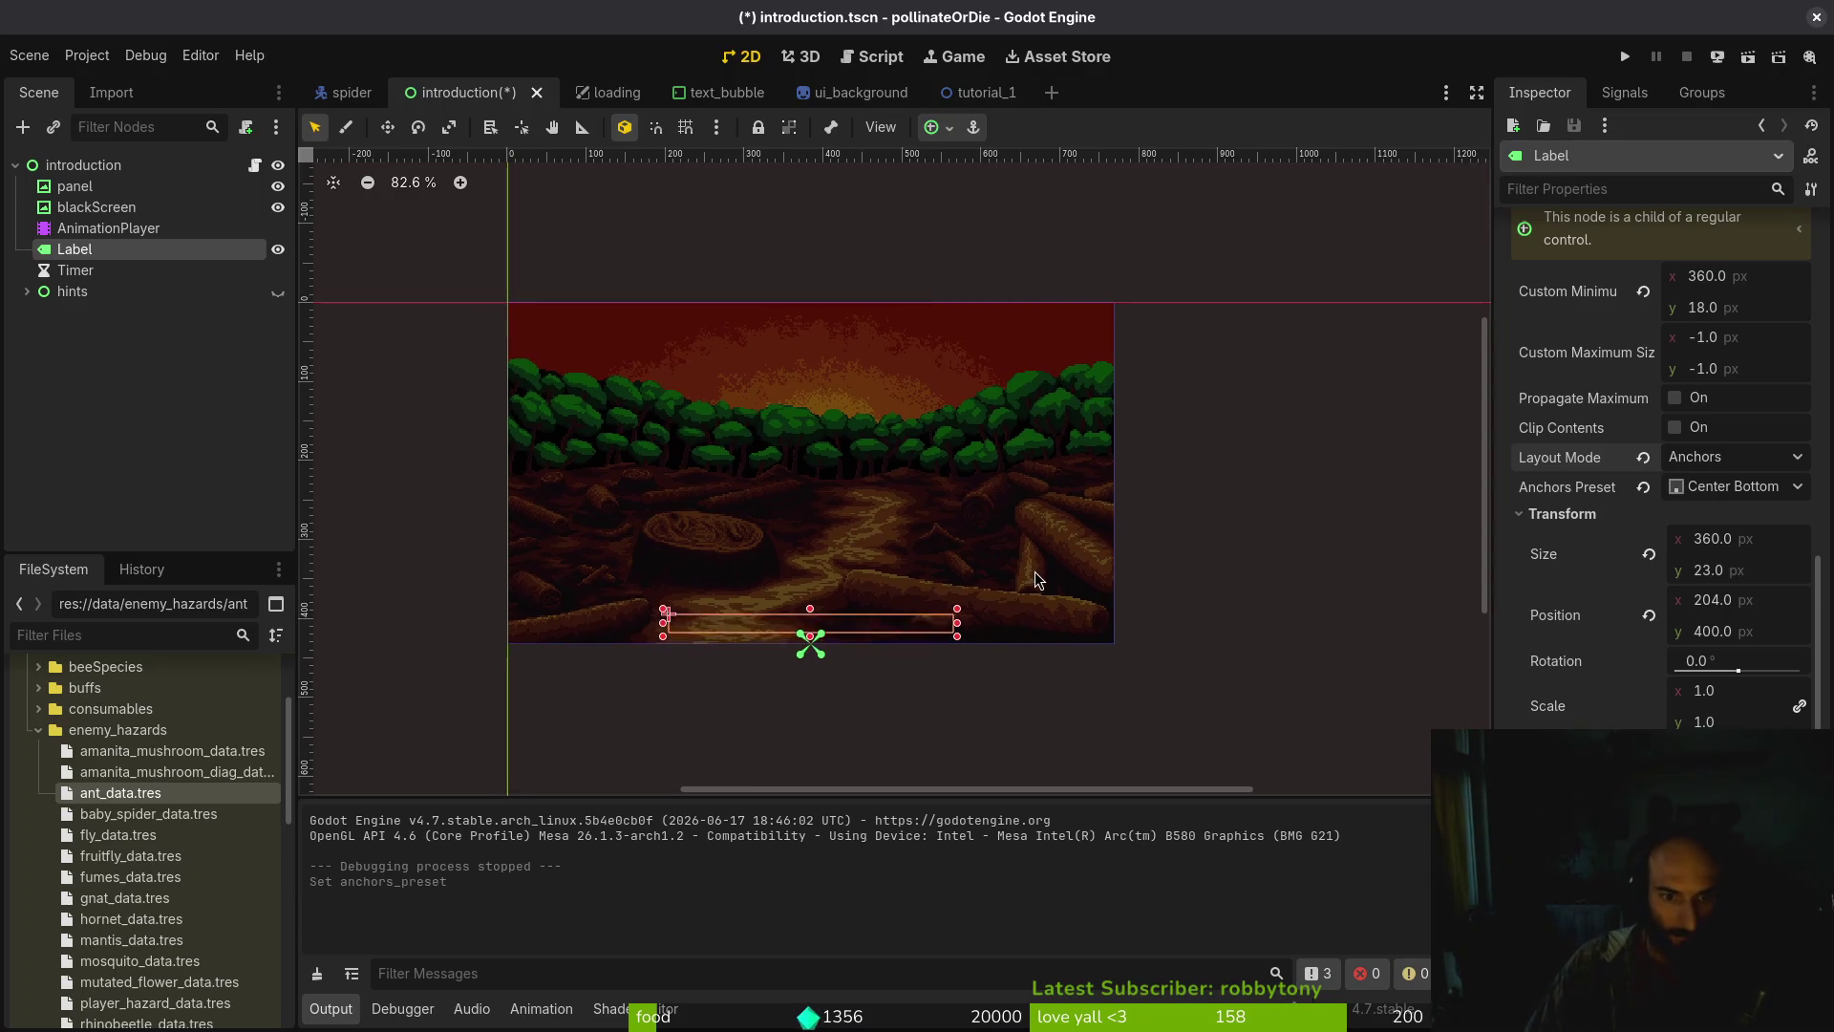
key(ctrl+z)
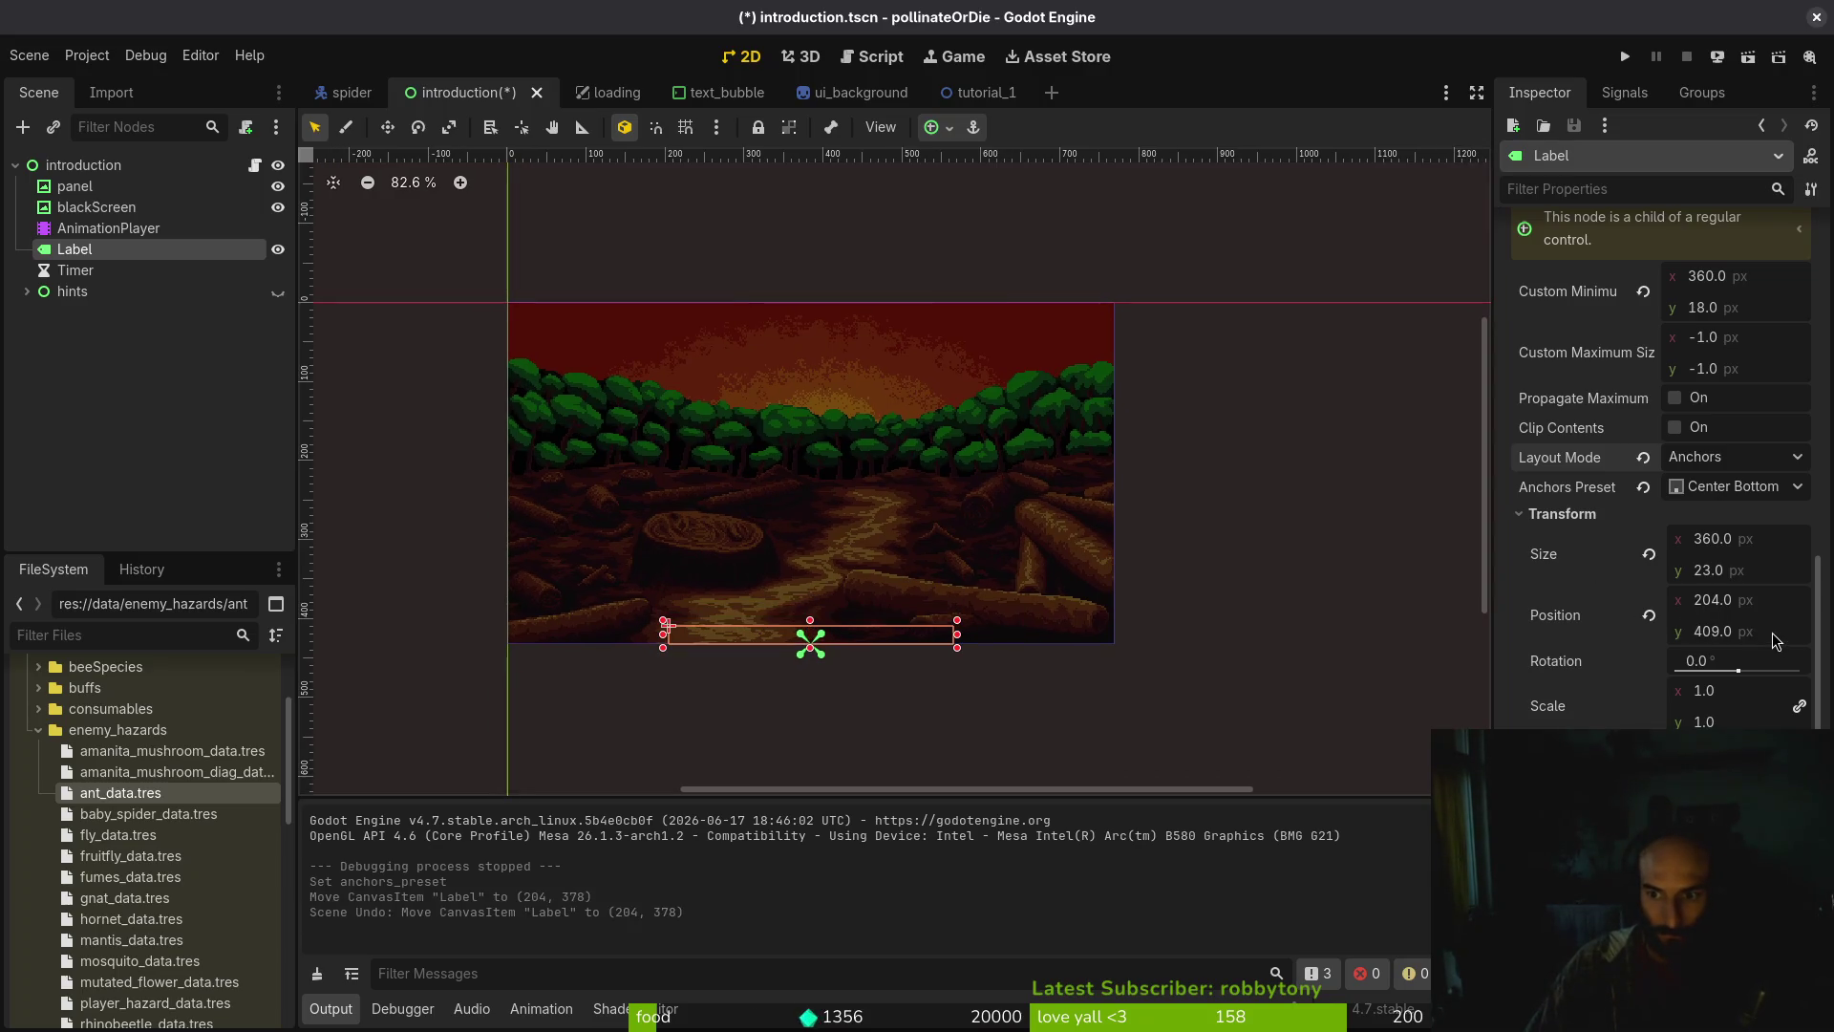
Subtract 32 from the Label's vertical position and save the scene
click(1775, 640)
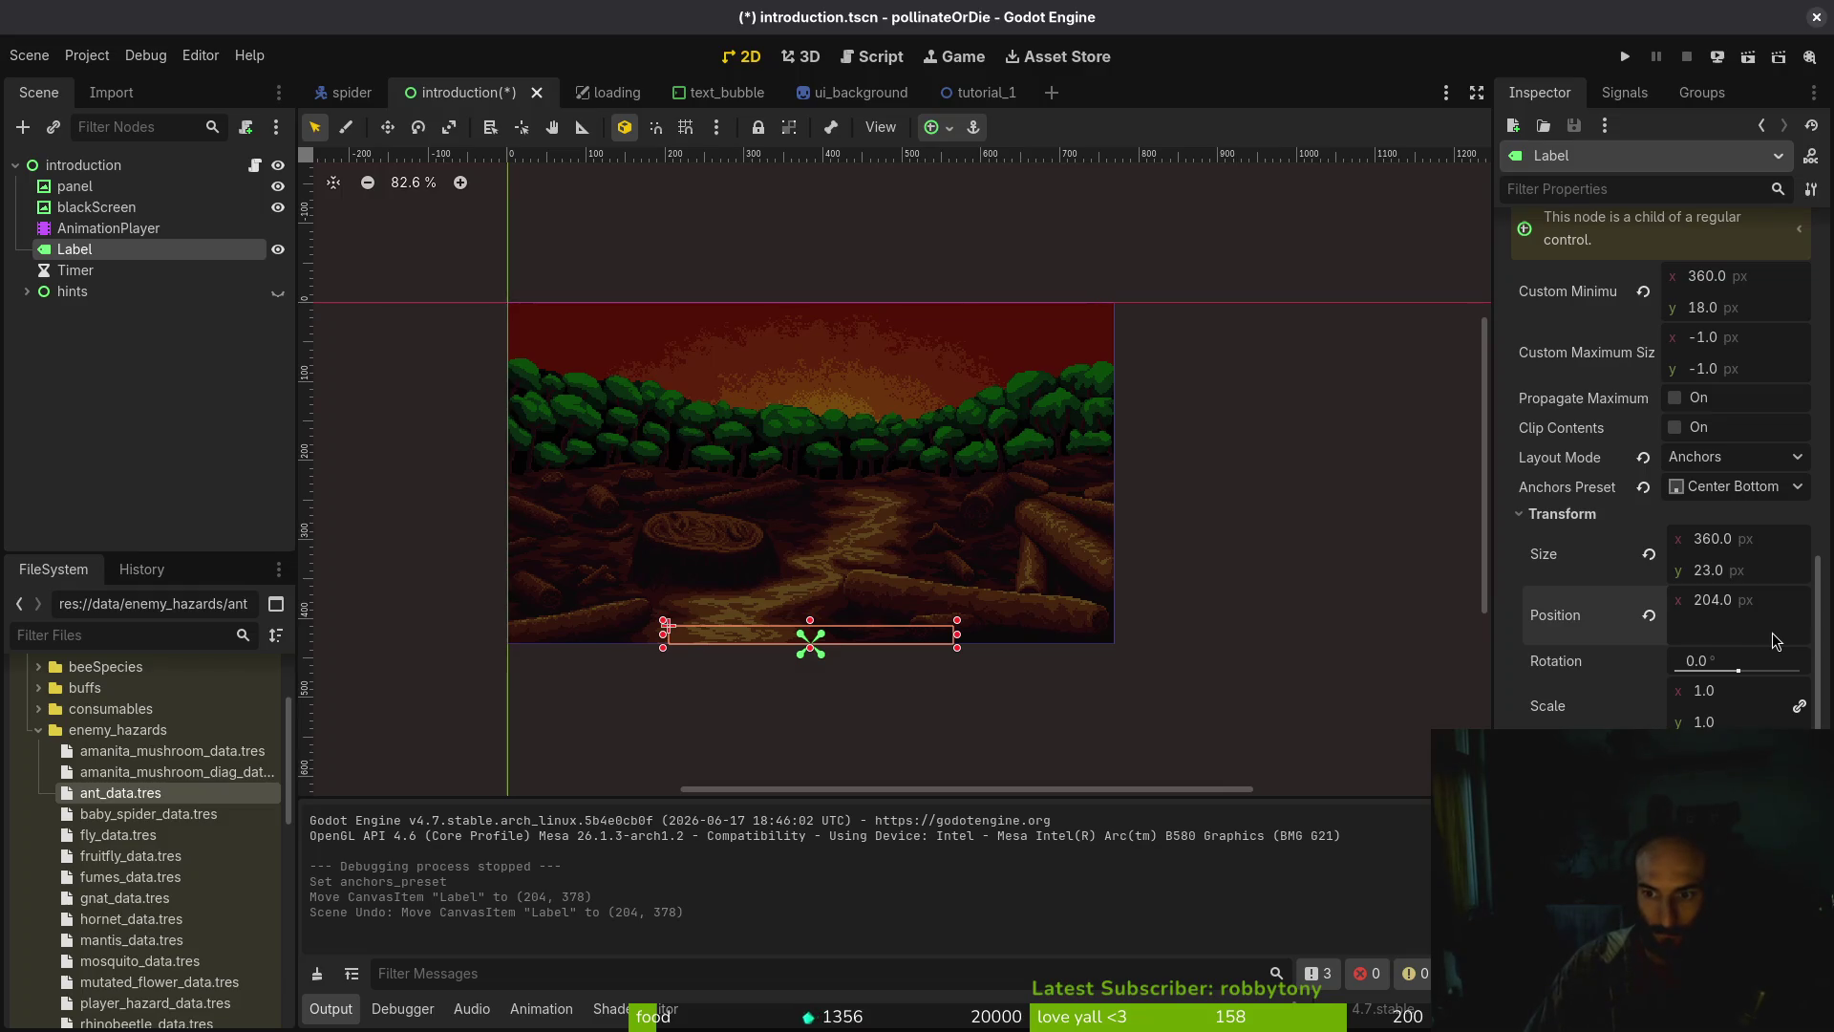
text(0)
key(Return)
key(ctrl+z)
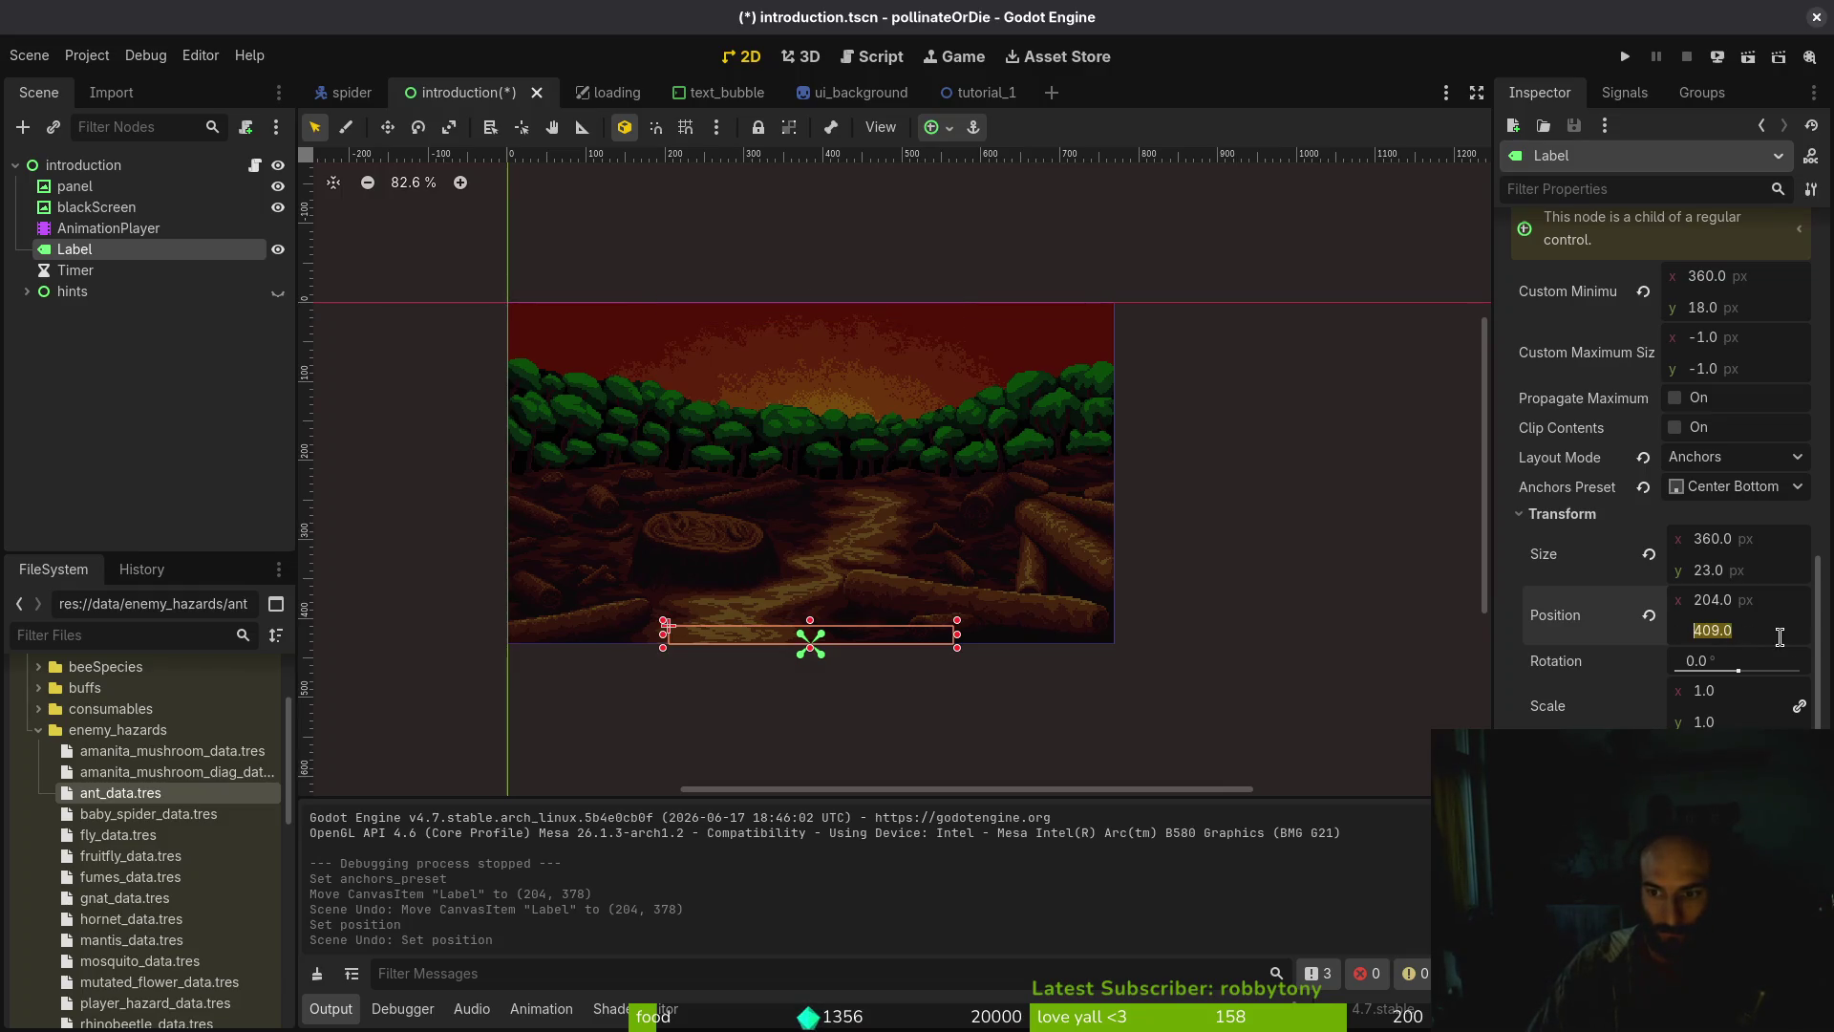
text(32)
key(Return)
key(ctrl+s)
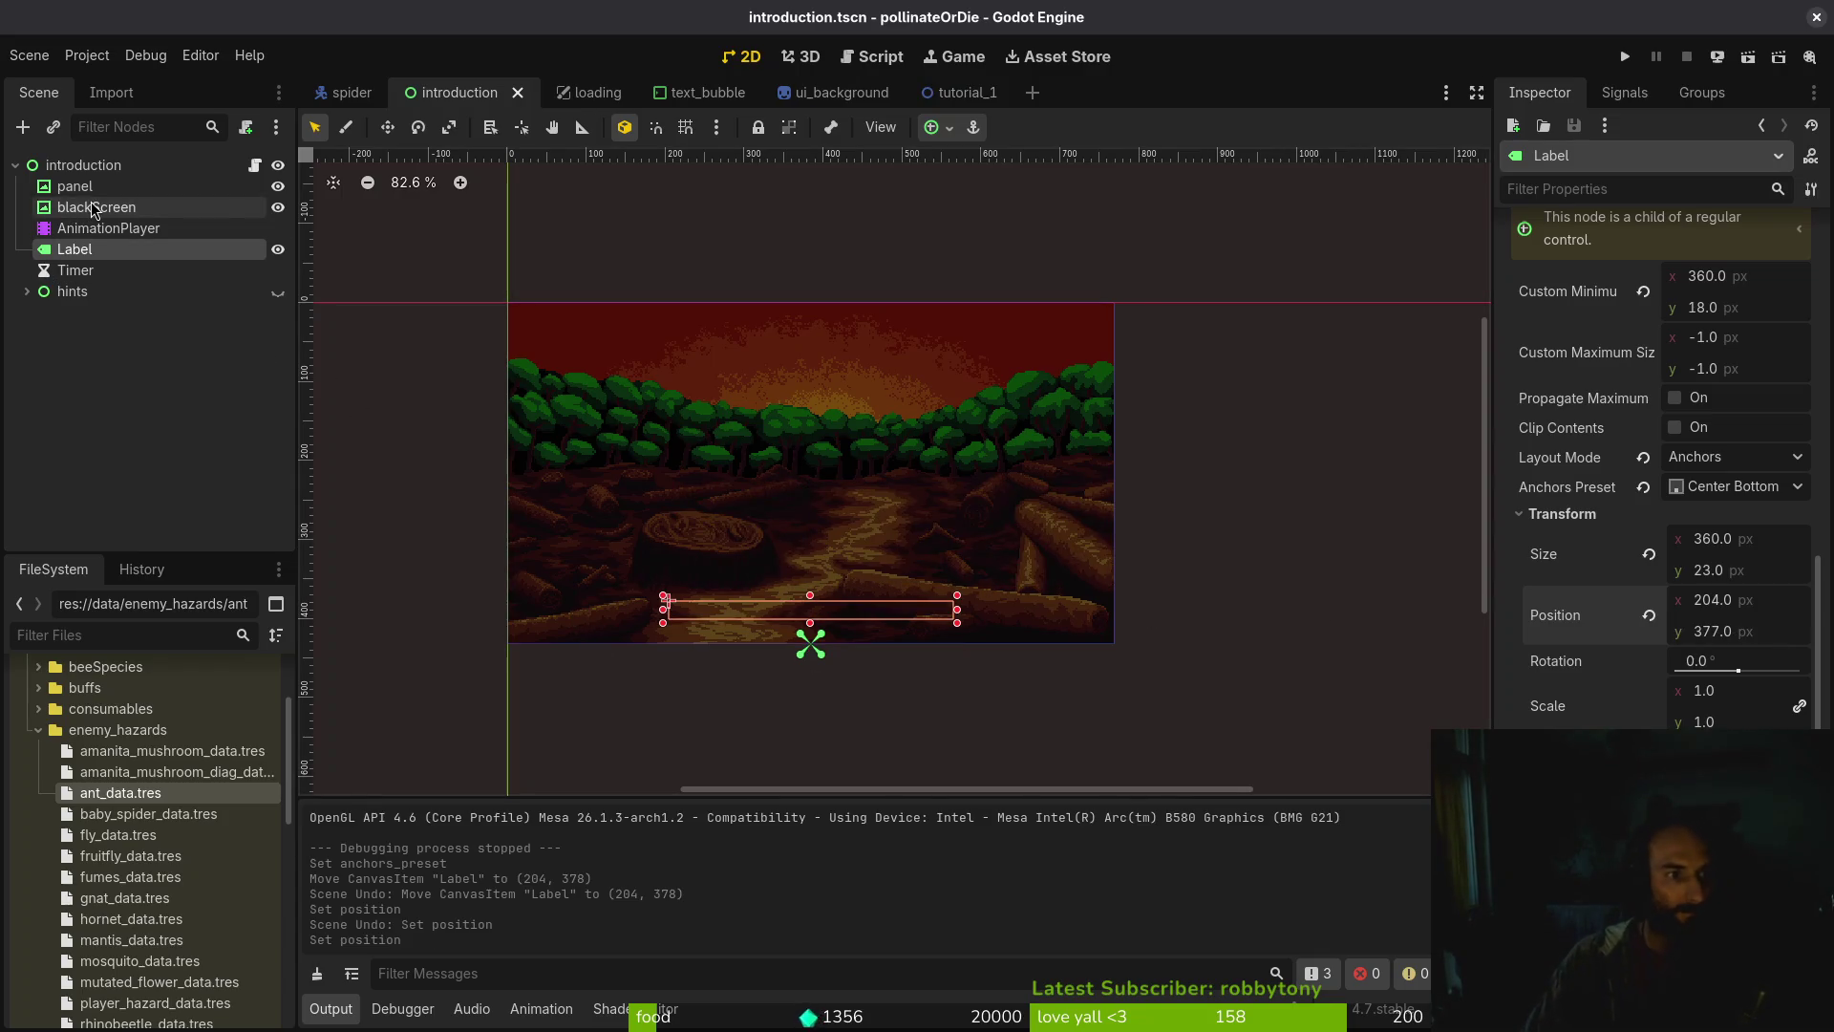
scroll(885, 582, up, 1)
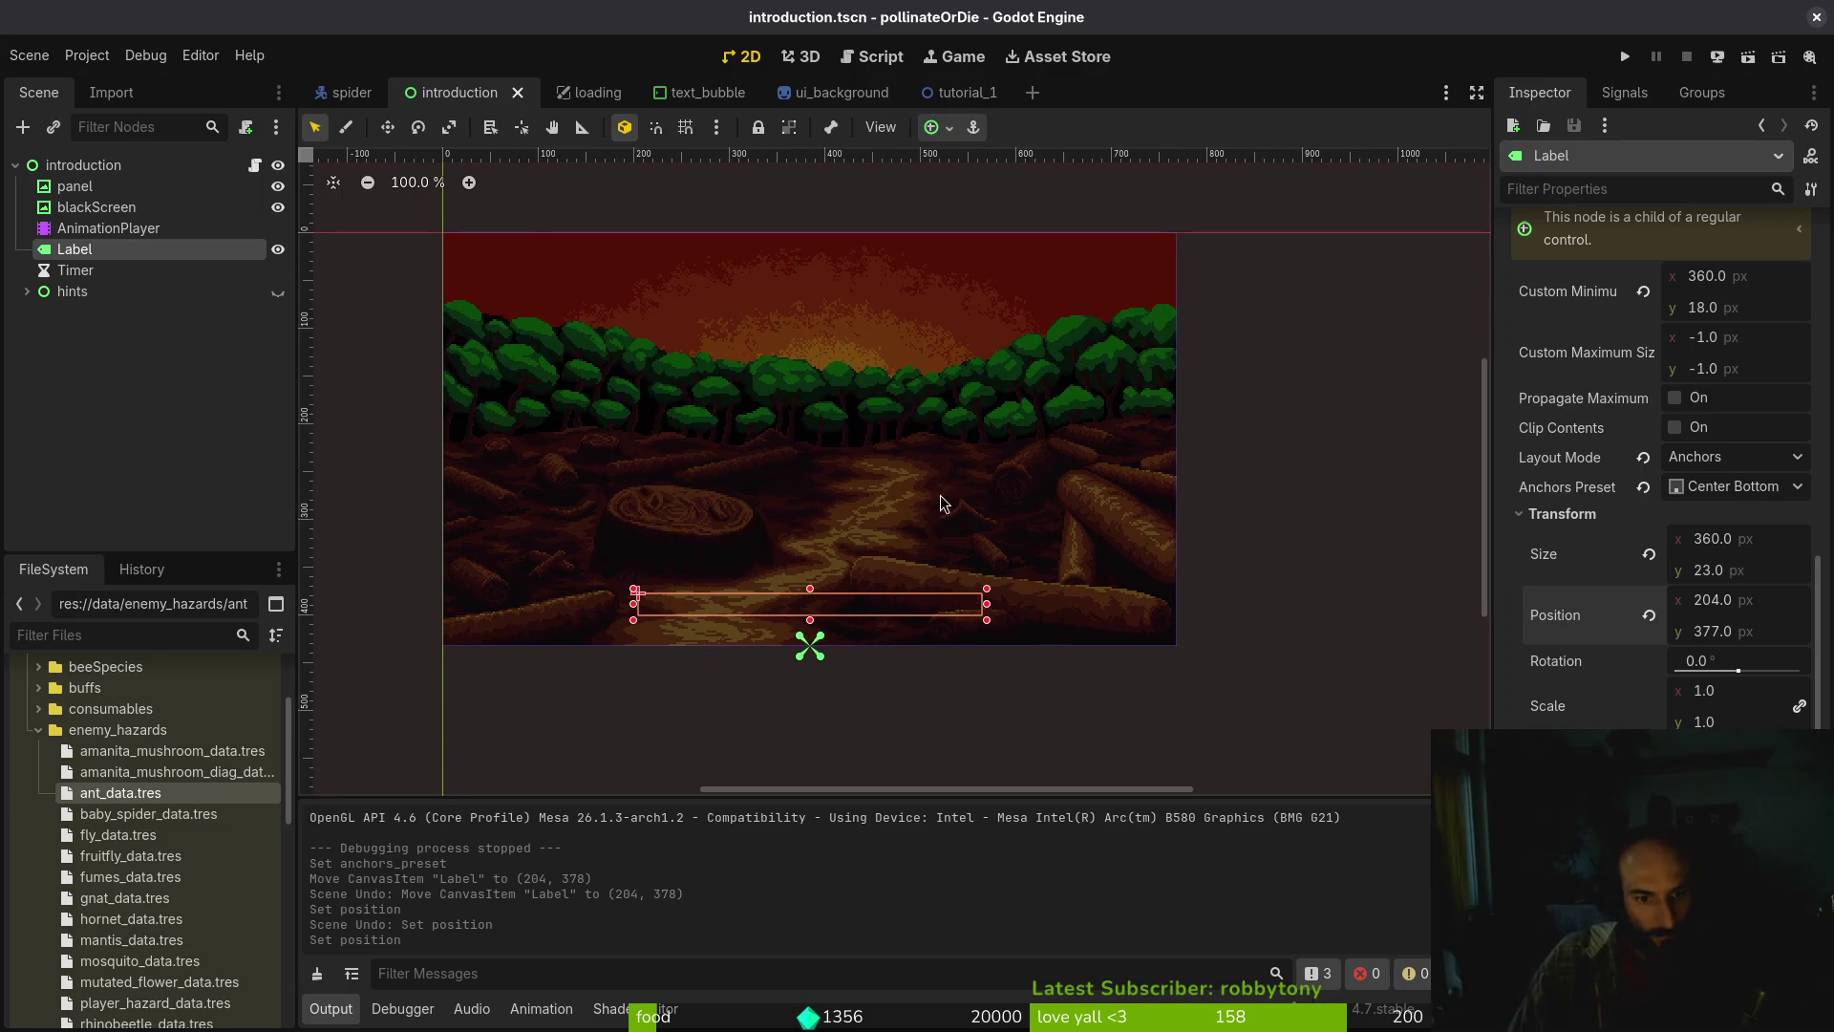
key(ctrl+s)
click(105, 186)
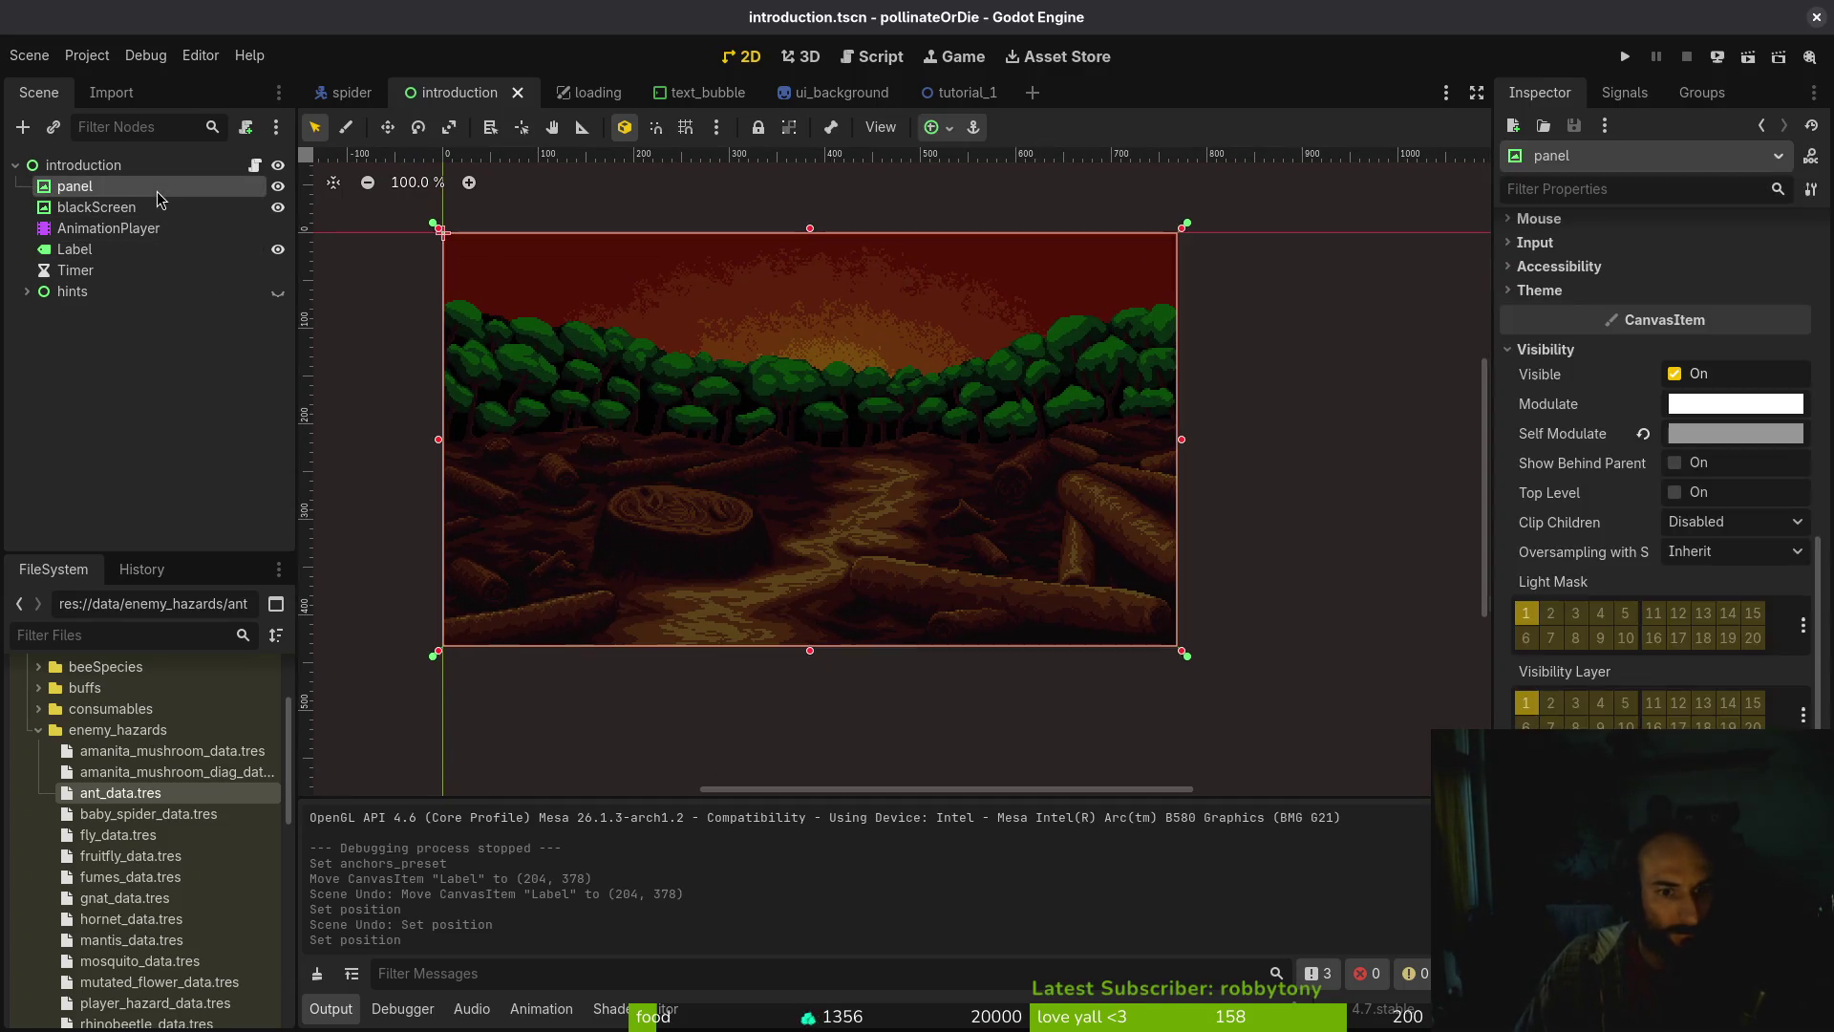
key(ctrl+s)
Test-run the intro, then make the hints node visible in the editor
click(1629, 56)
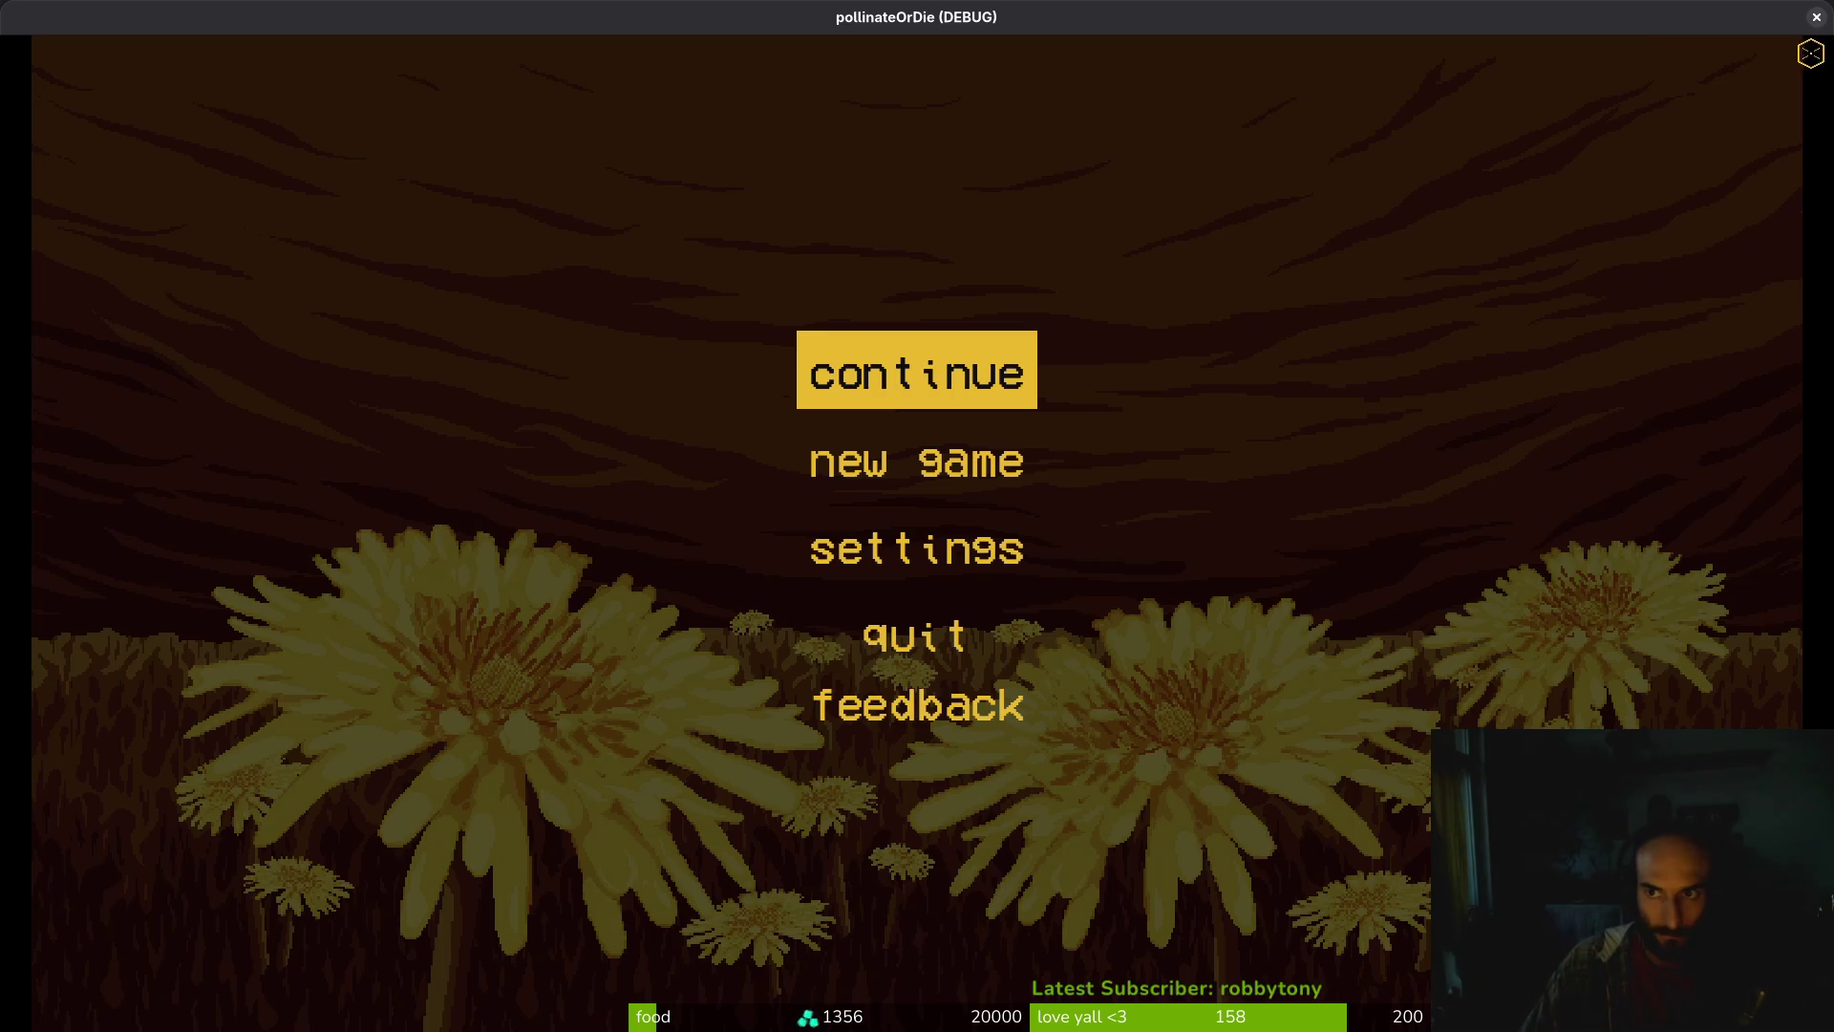
click(1817, 16)
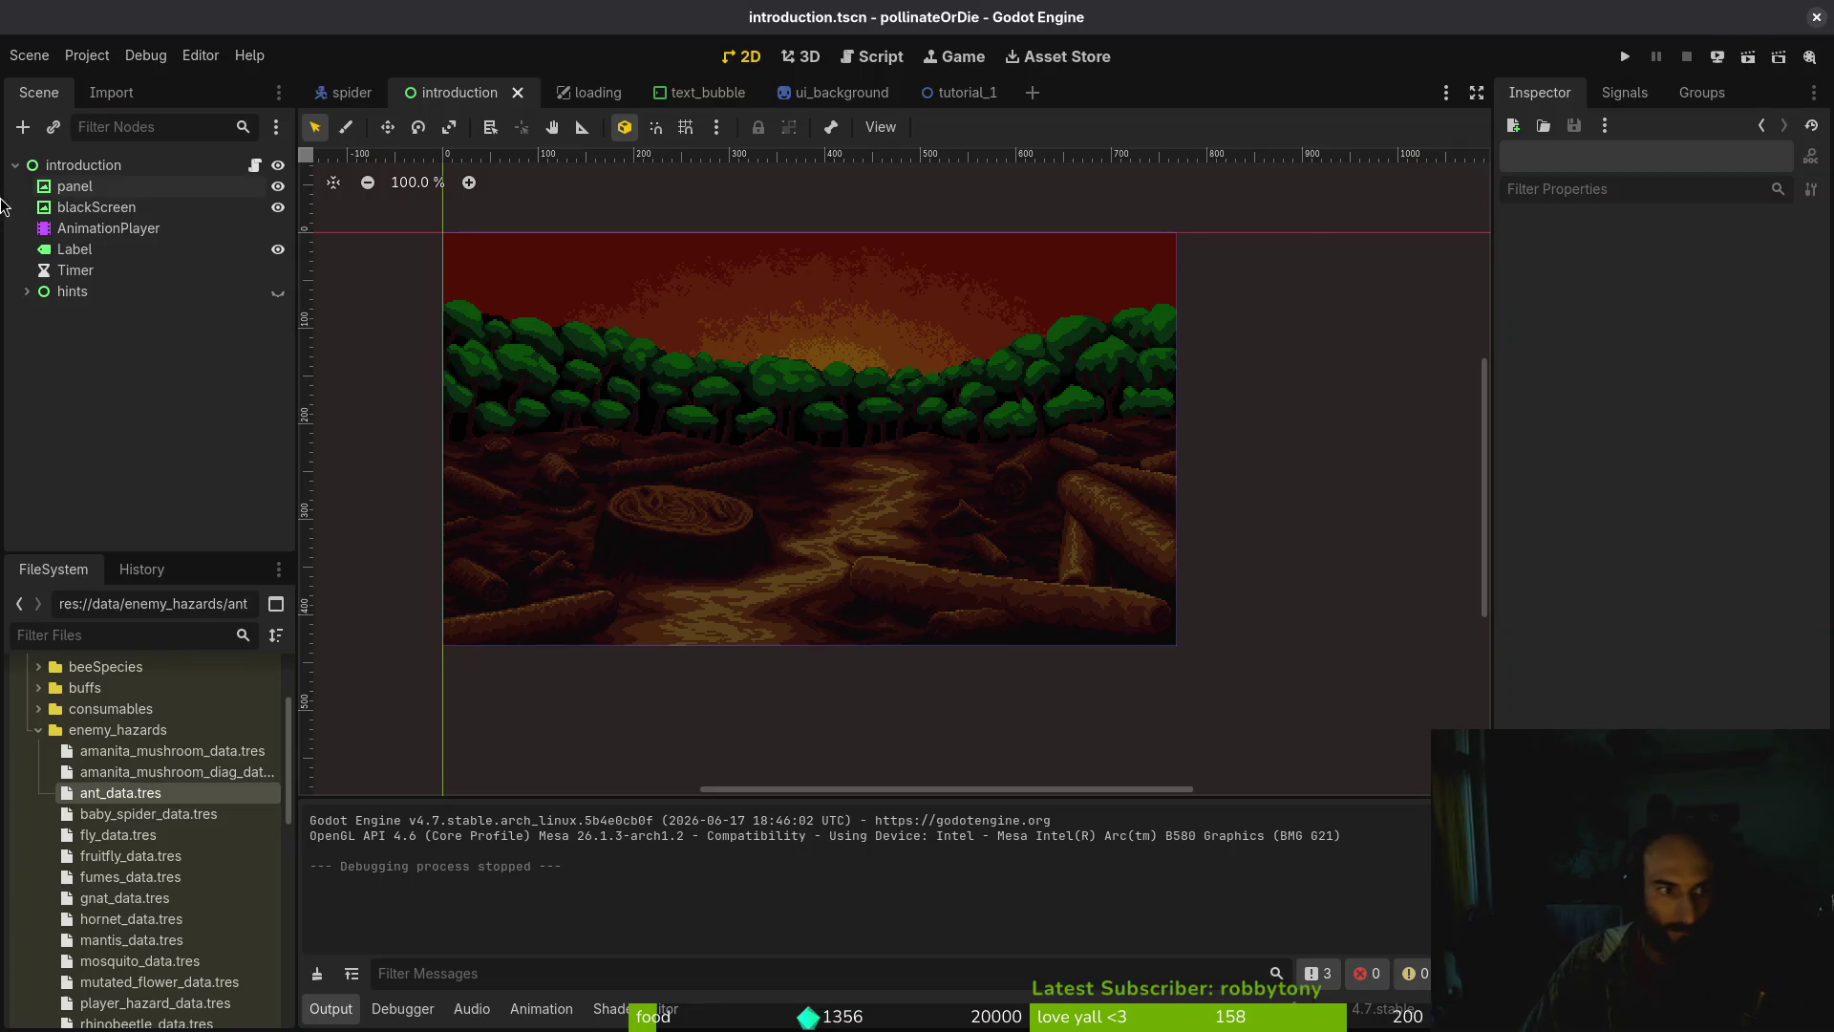
click(57, 208)
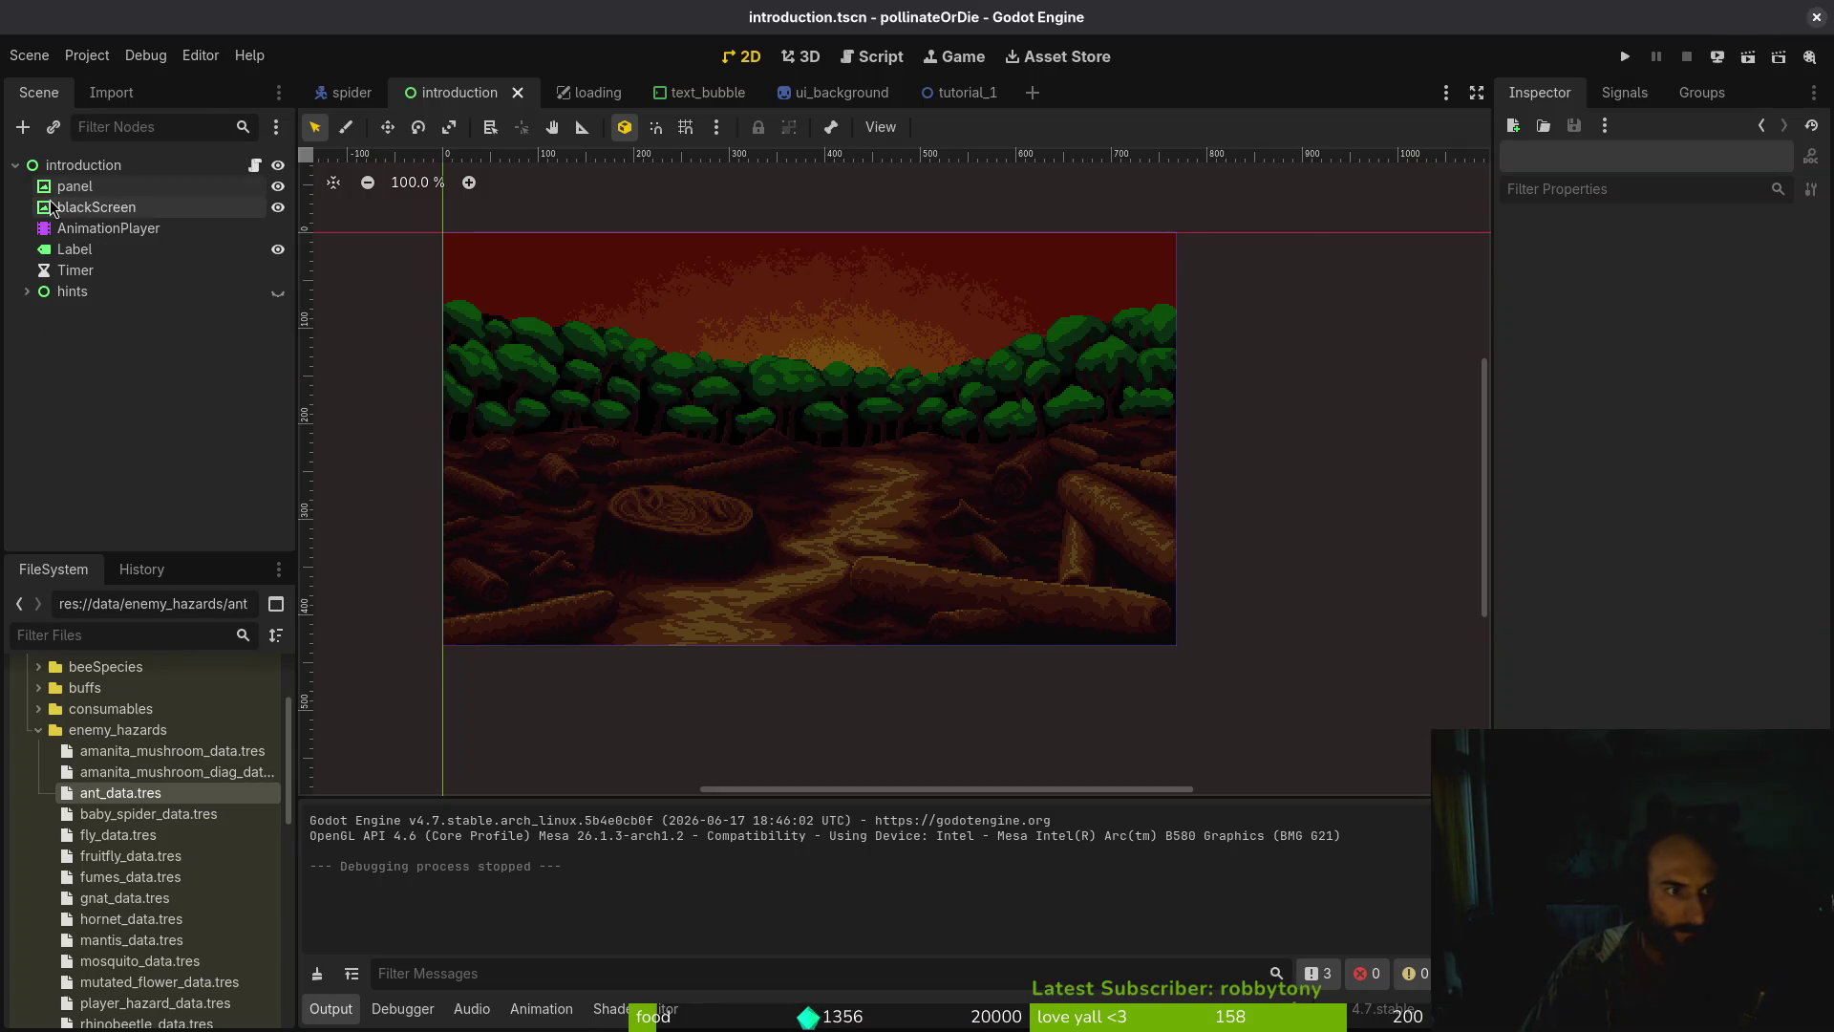
click(113, 250)
click(278, 291)
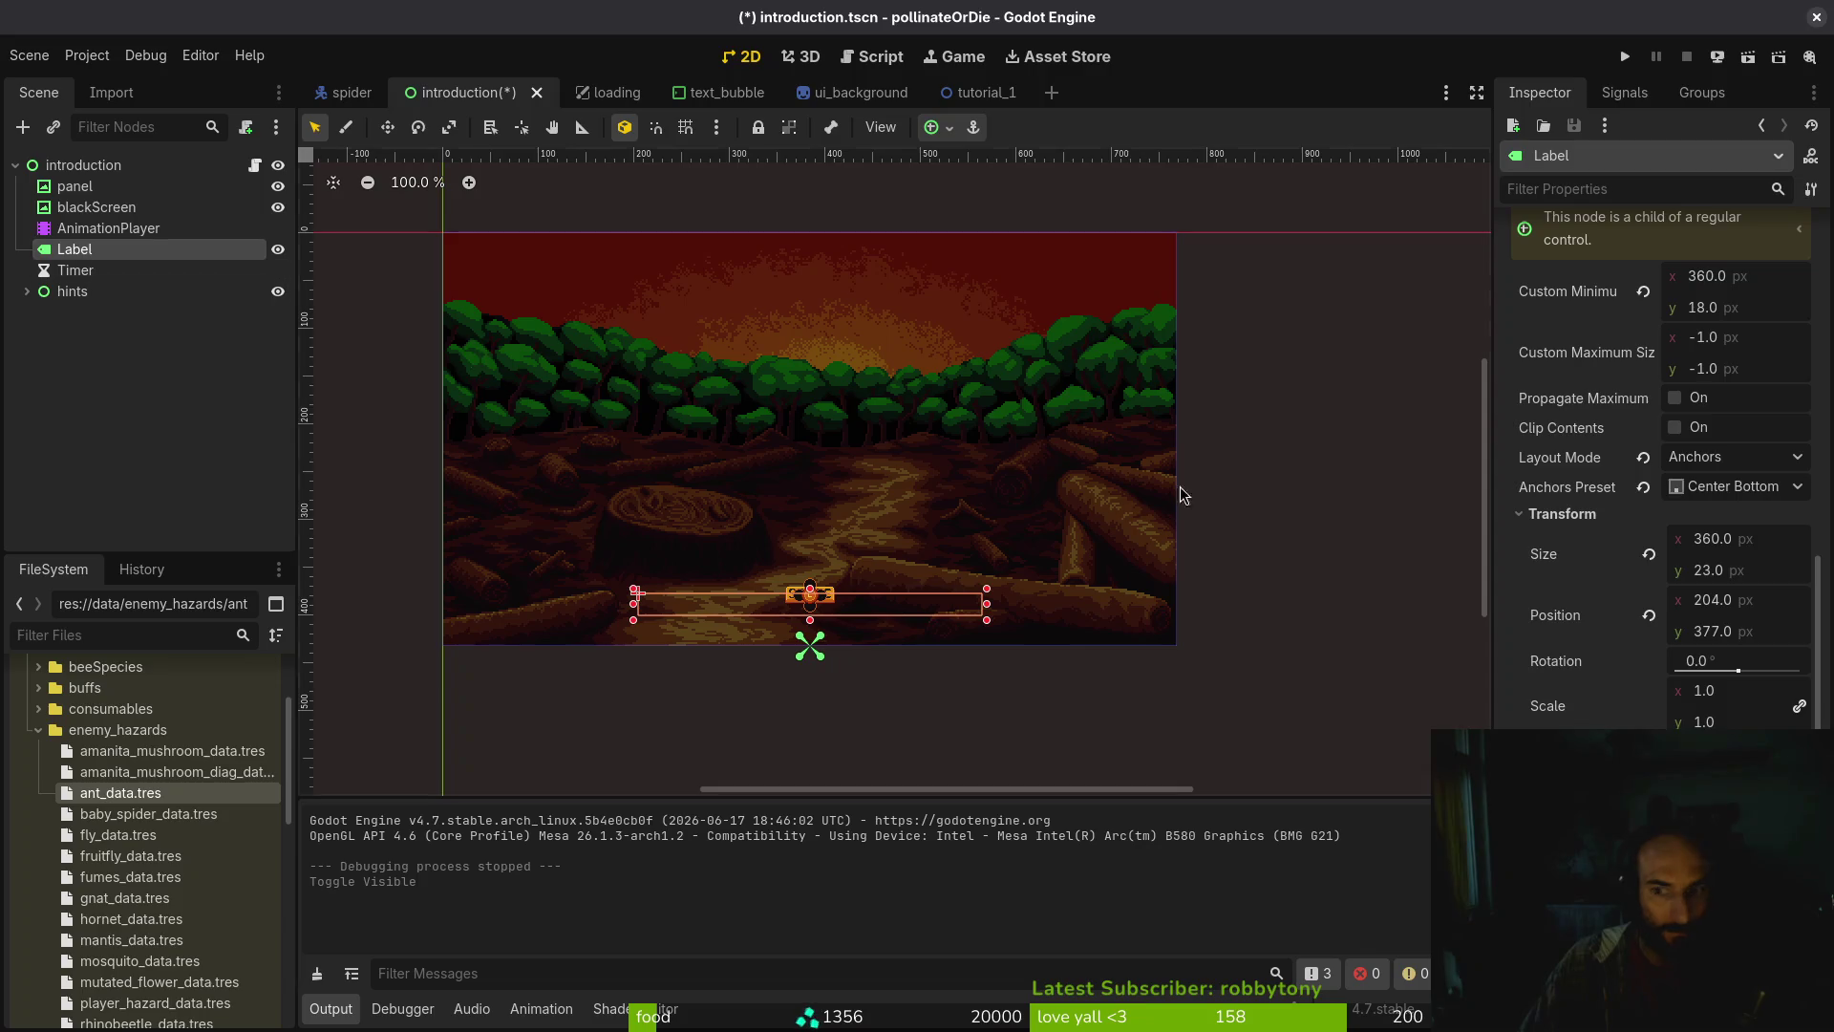
scroll(1720, 593, down, 5)
scroll(1715, 573, up, 4)
Raise the Label 16 px, nudge the hints down to (384, 402), and run the game
click(1775, 536)
text(-10)
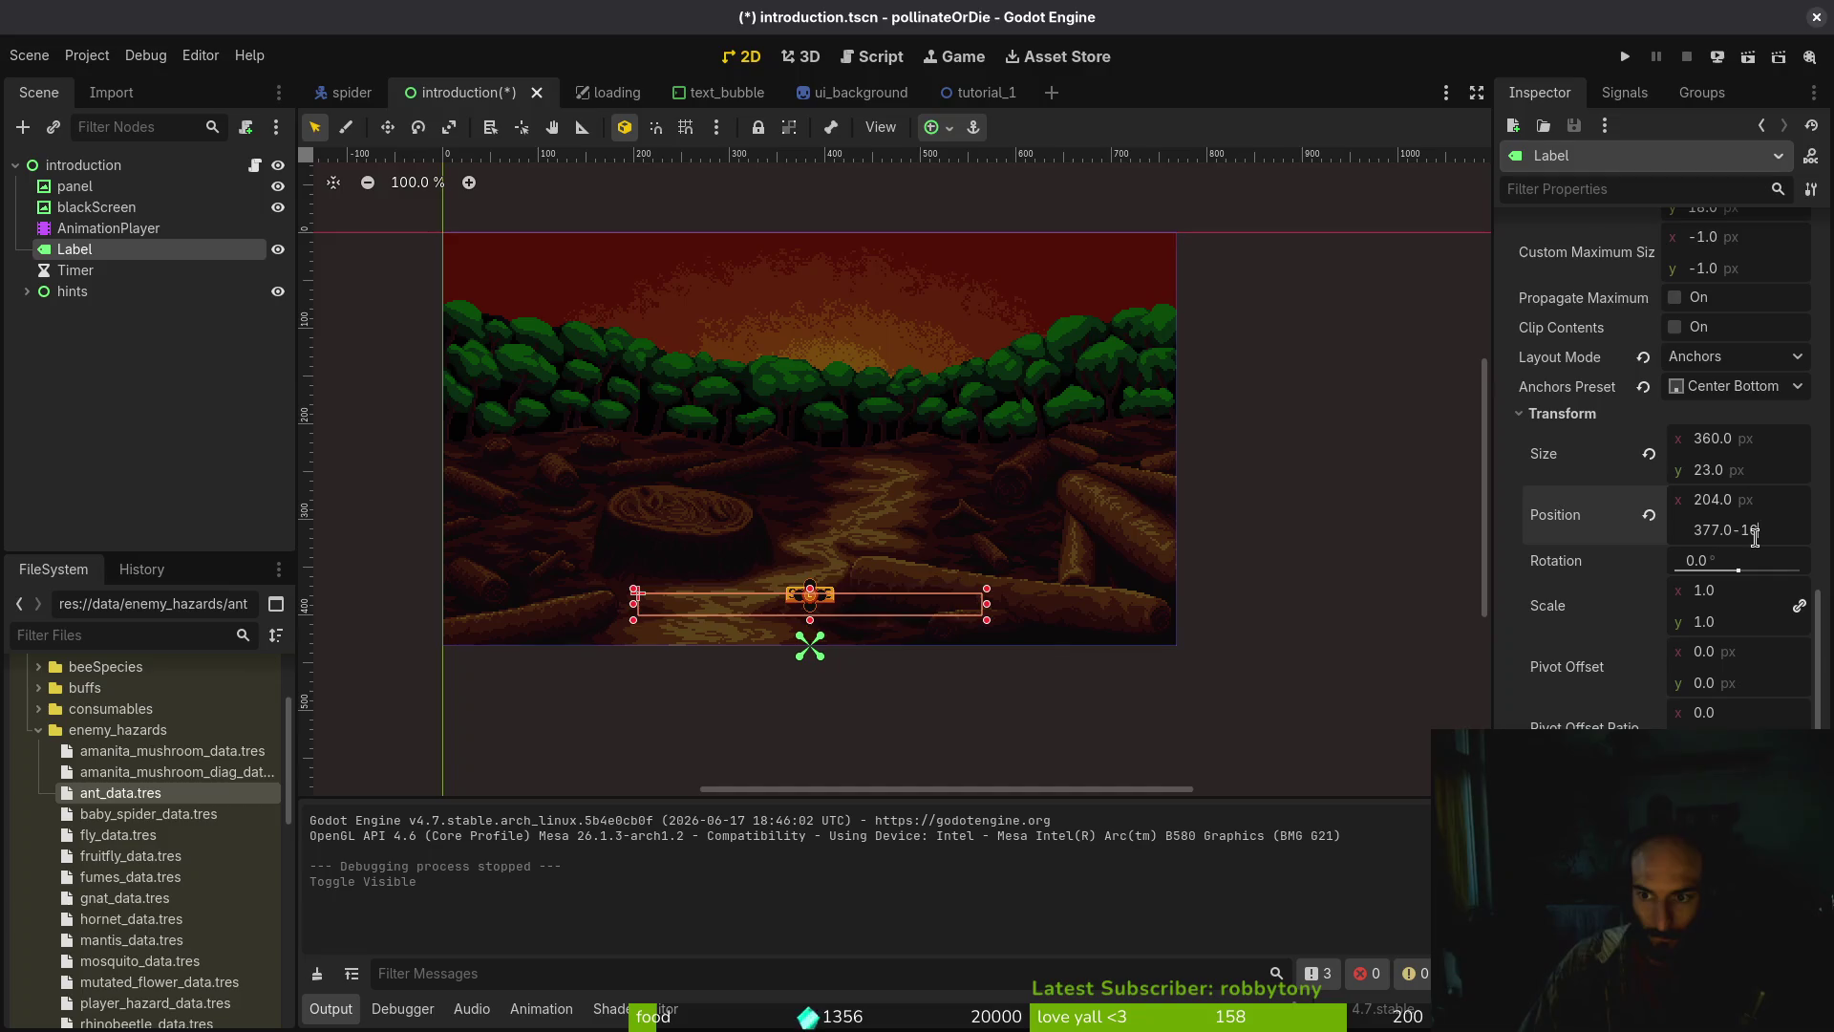
key(Return)
key(ctrl+s)
click(1065, 506)
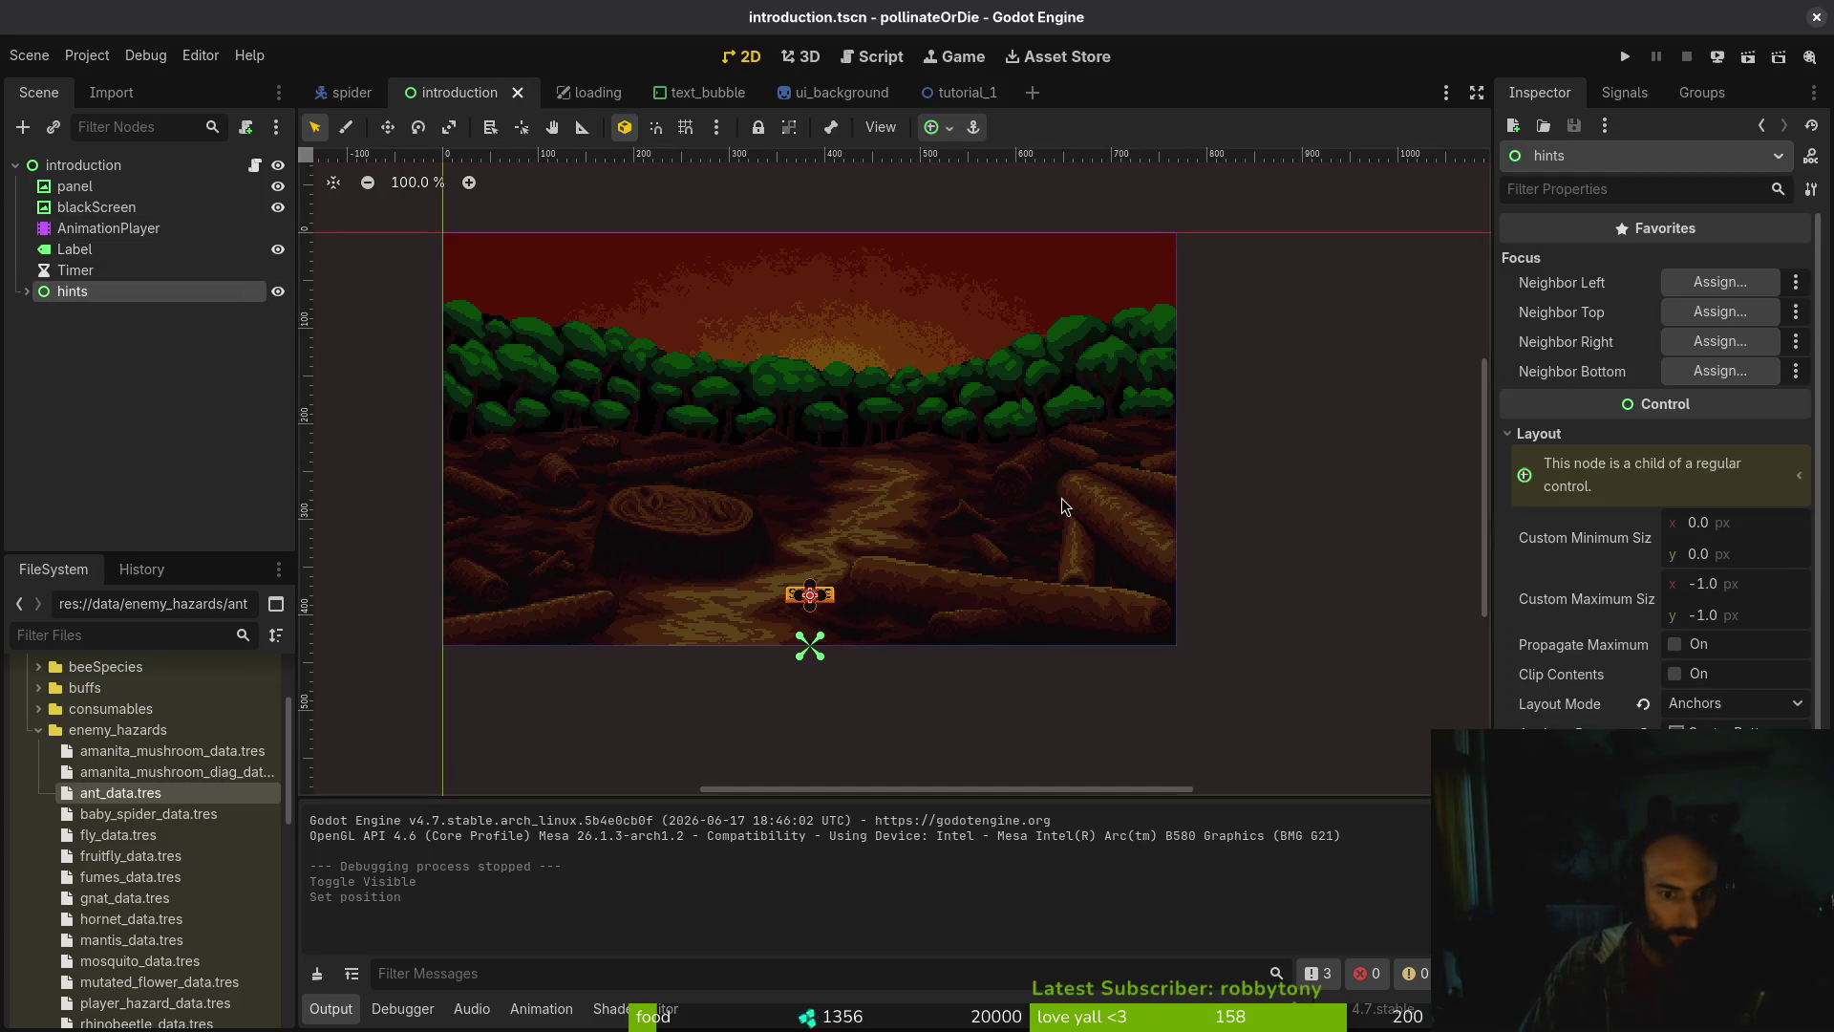
key(Down)
key(Down)
key(Down)
key(Down)
key(Down)
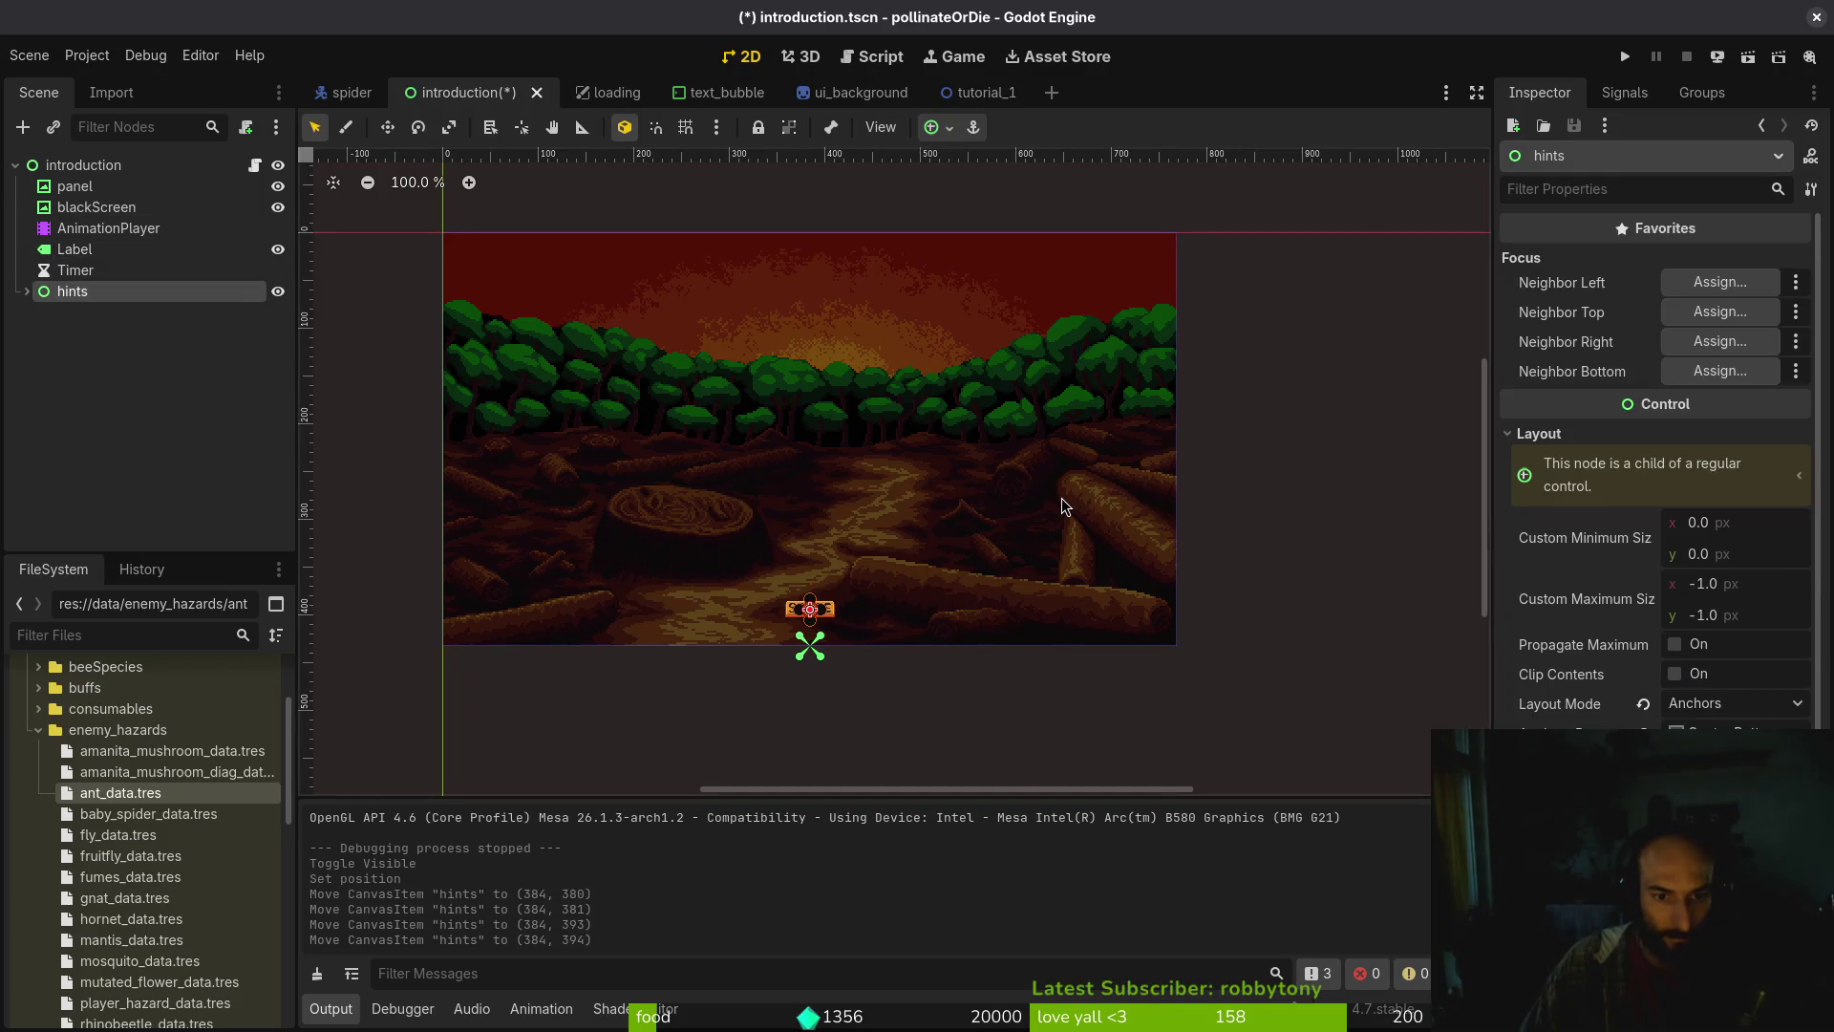
key(Escape)
click(1624, 57)
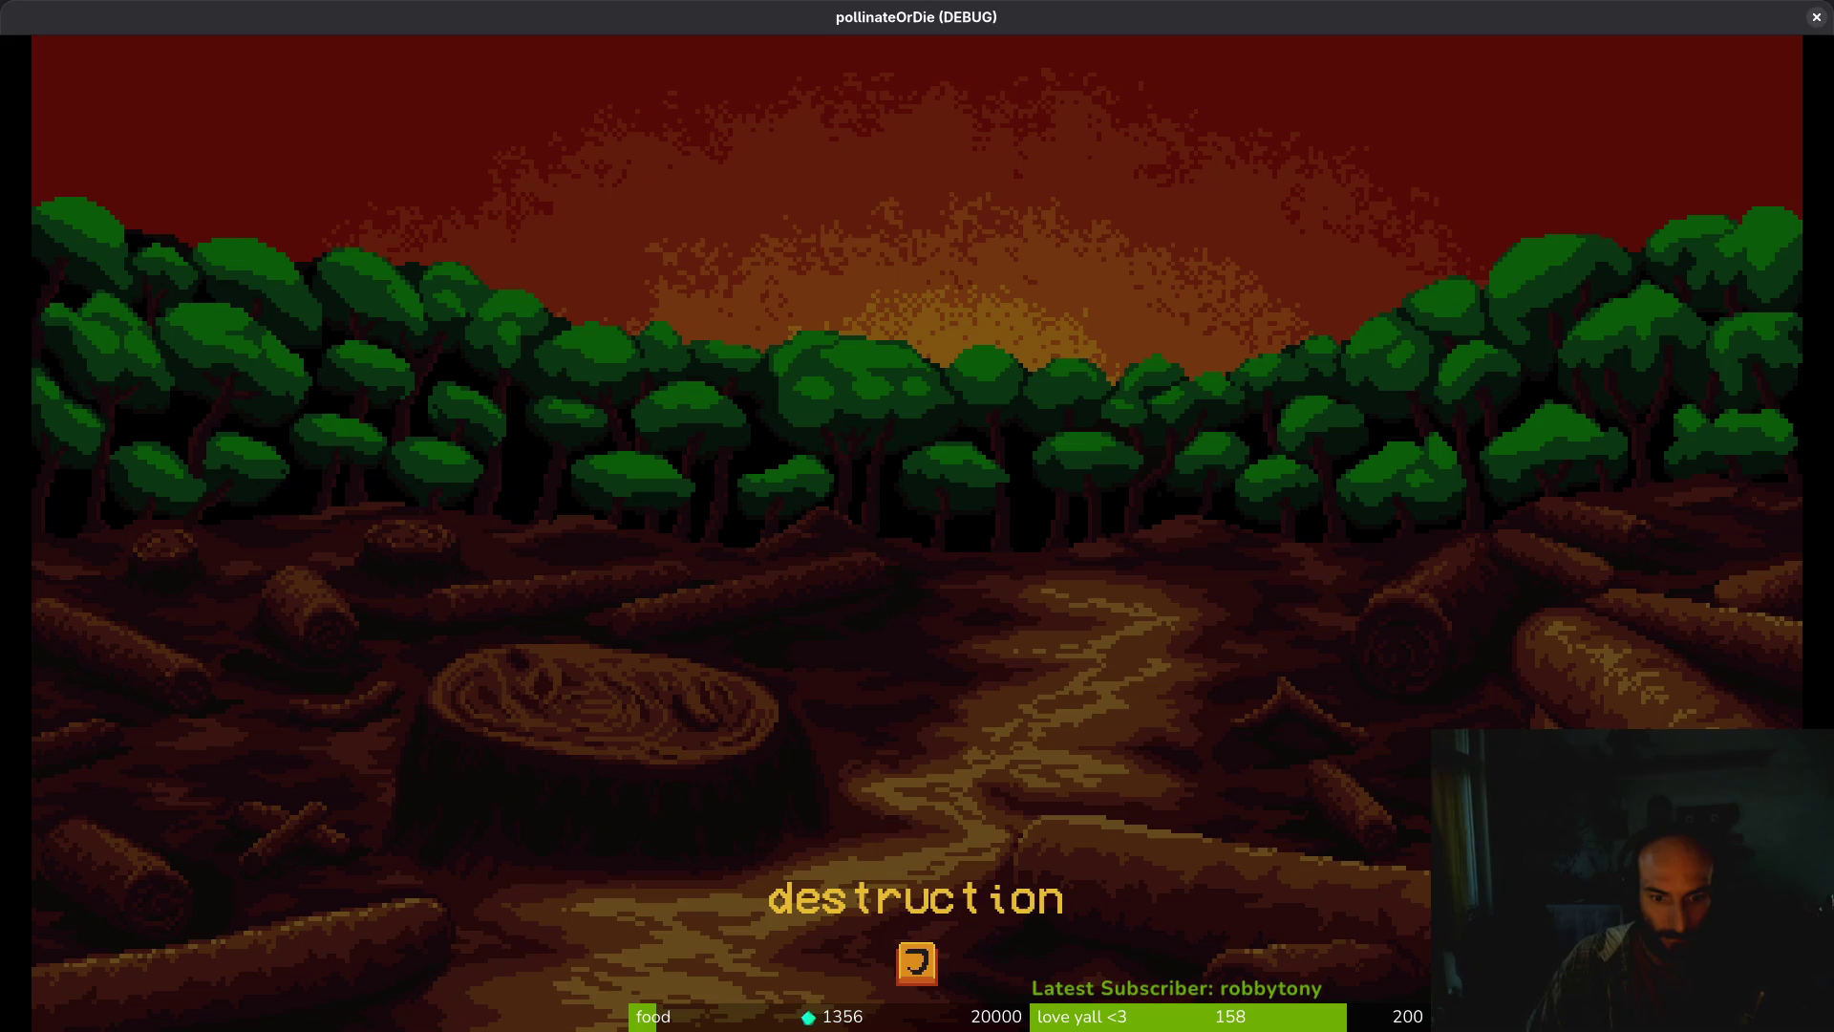
Advance from the destruction slide to the death slide and switch back to the editor
key(j)
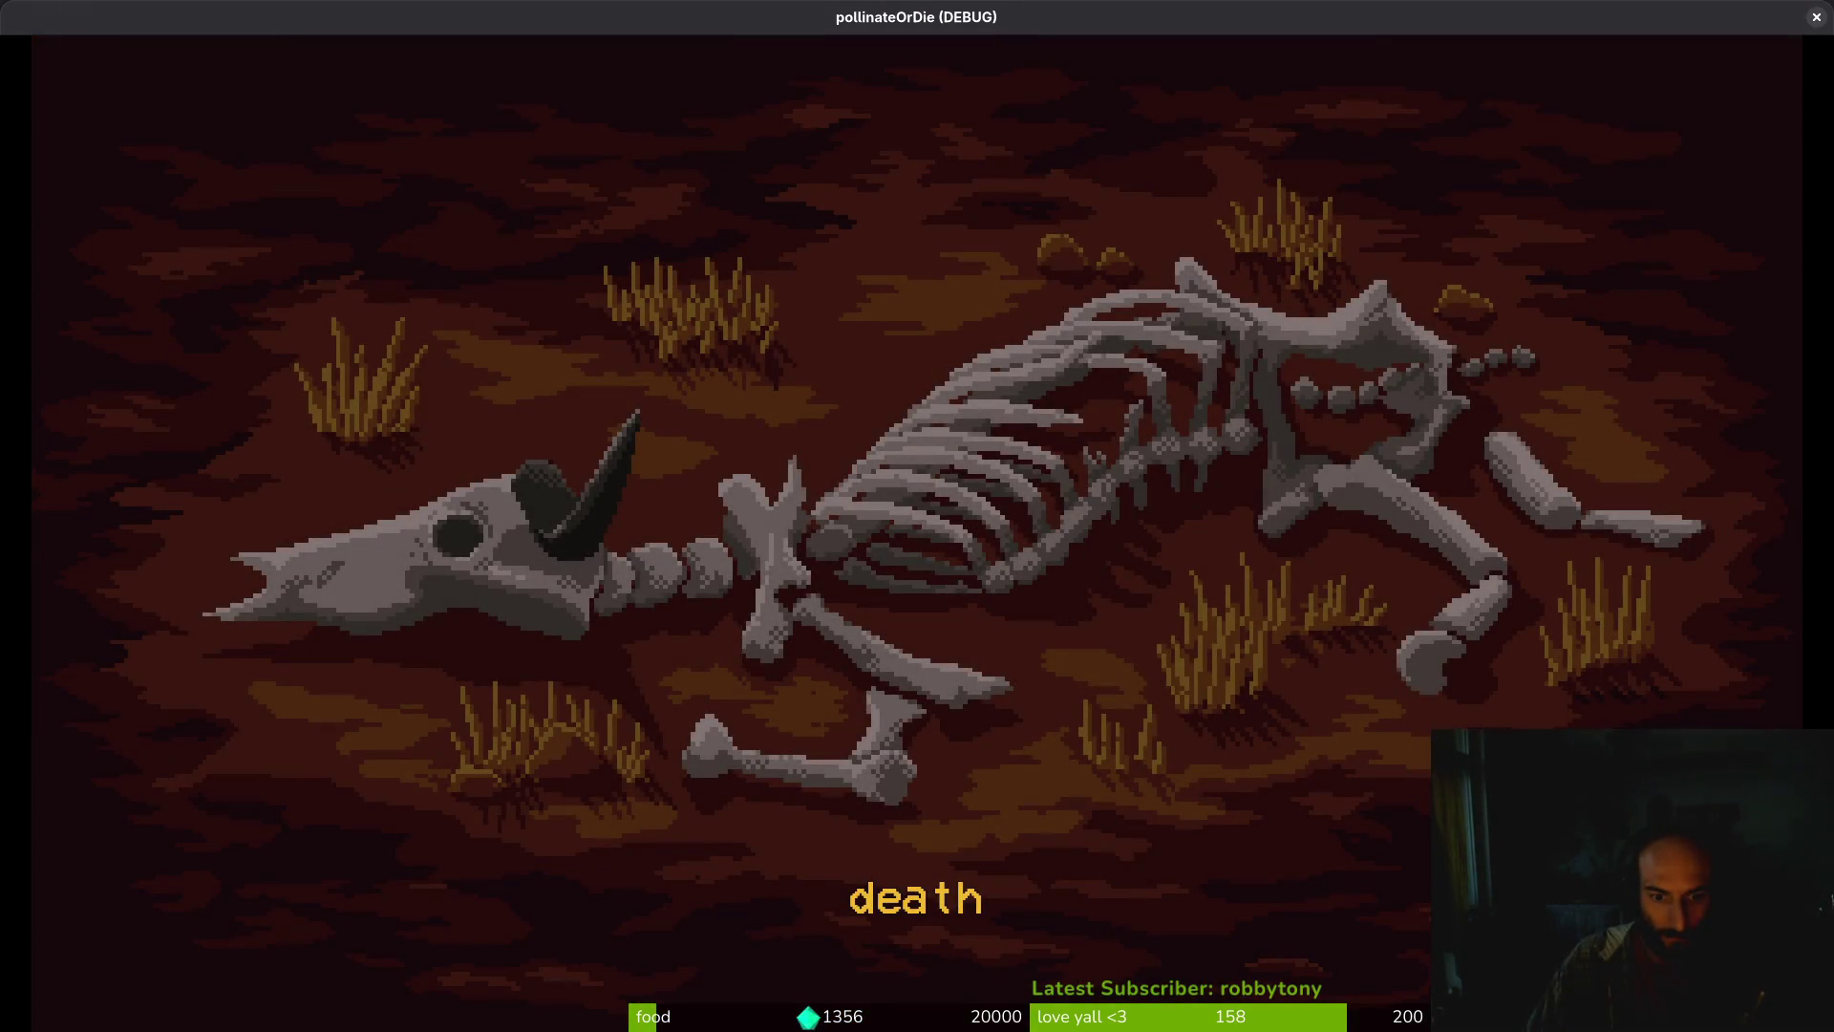
key(alt+Tab)
Hide the hints node by default with its eye icon and stop the running game
key(alt+Tab)
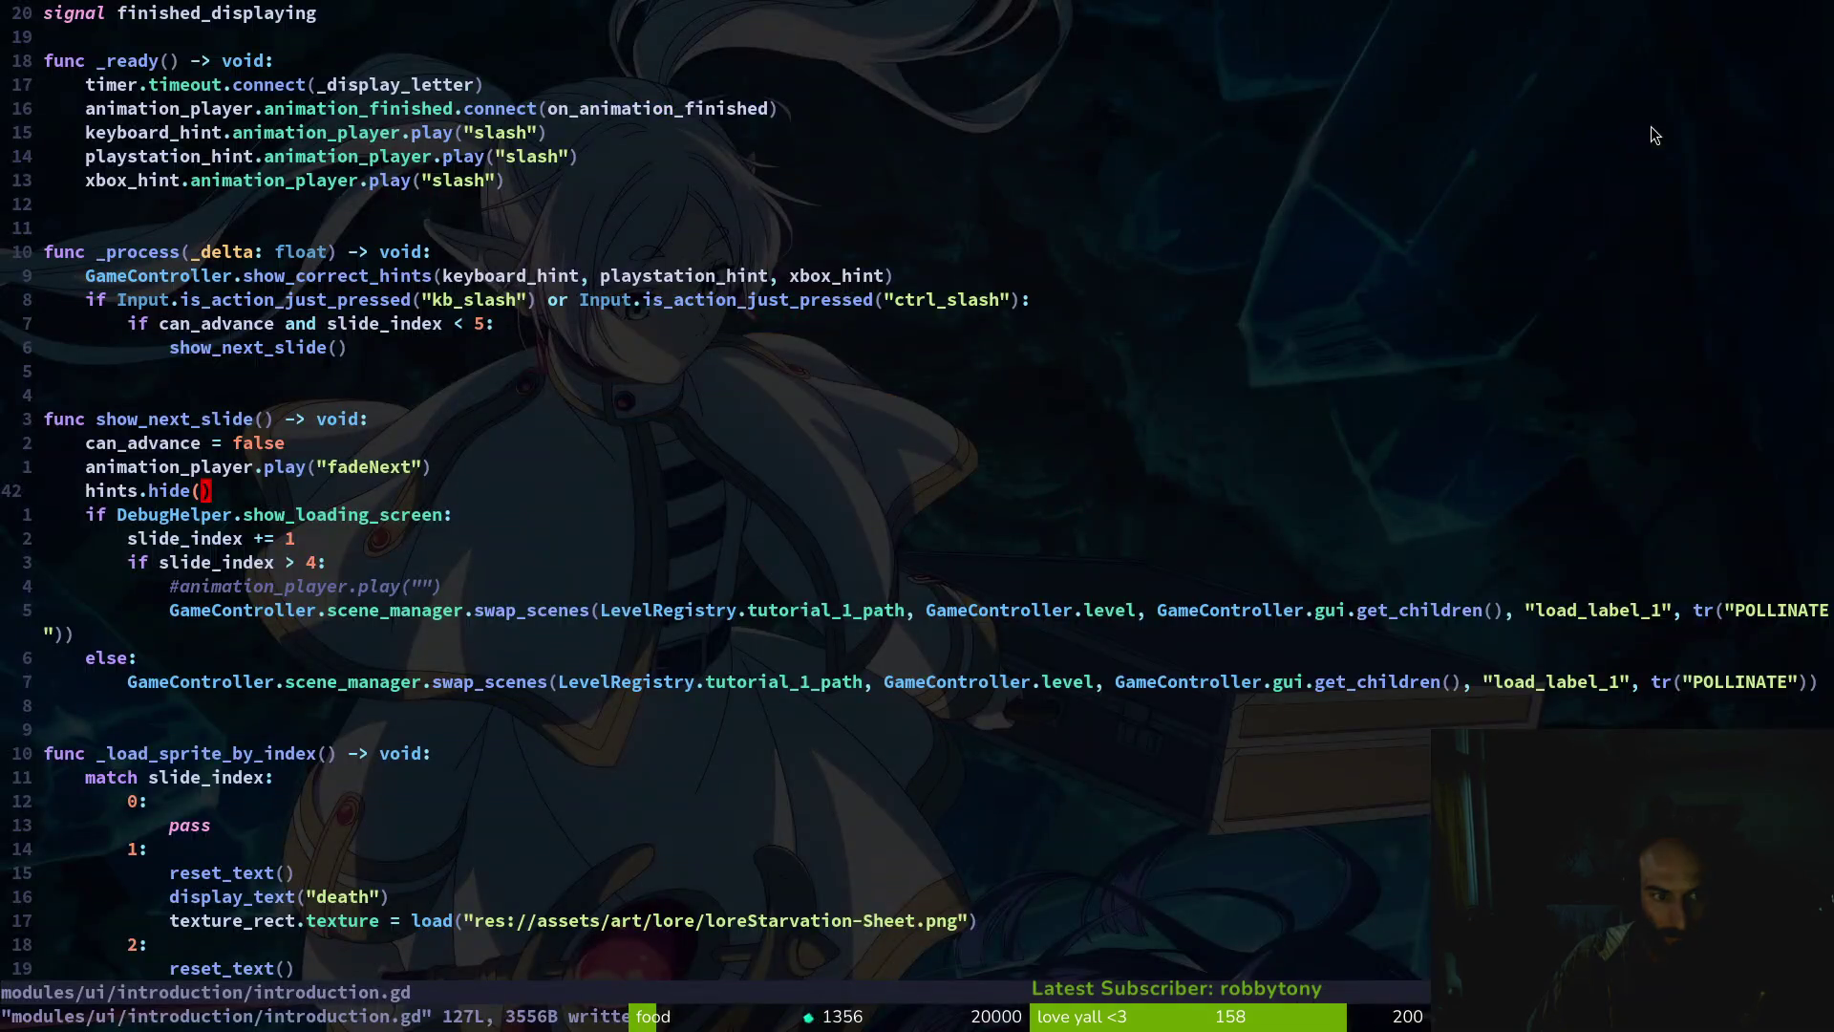
key(alt+Tab)
click(218, 163)
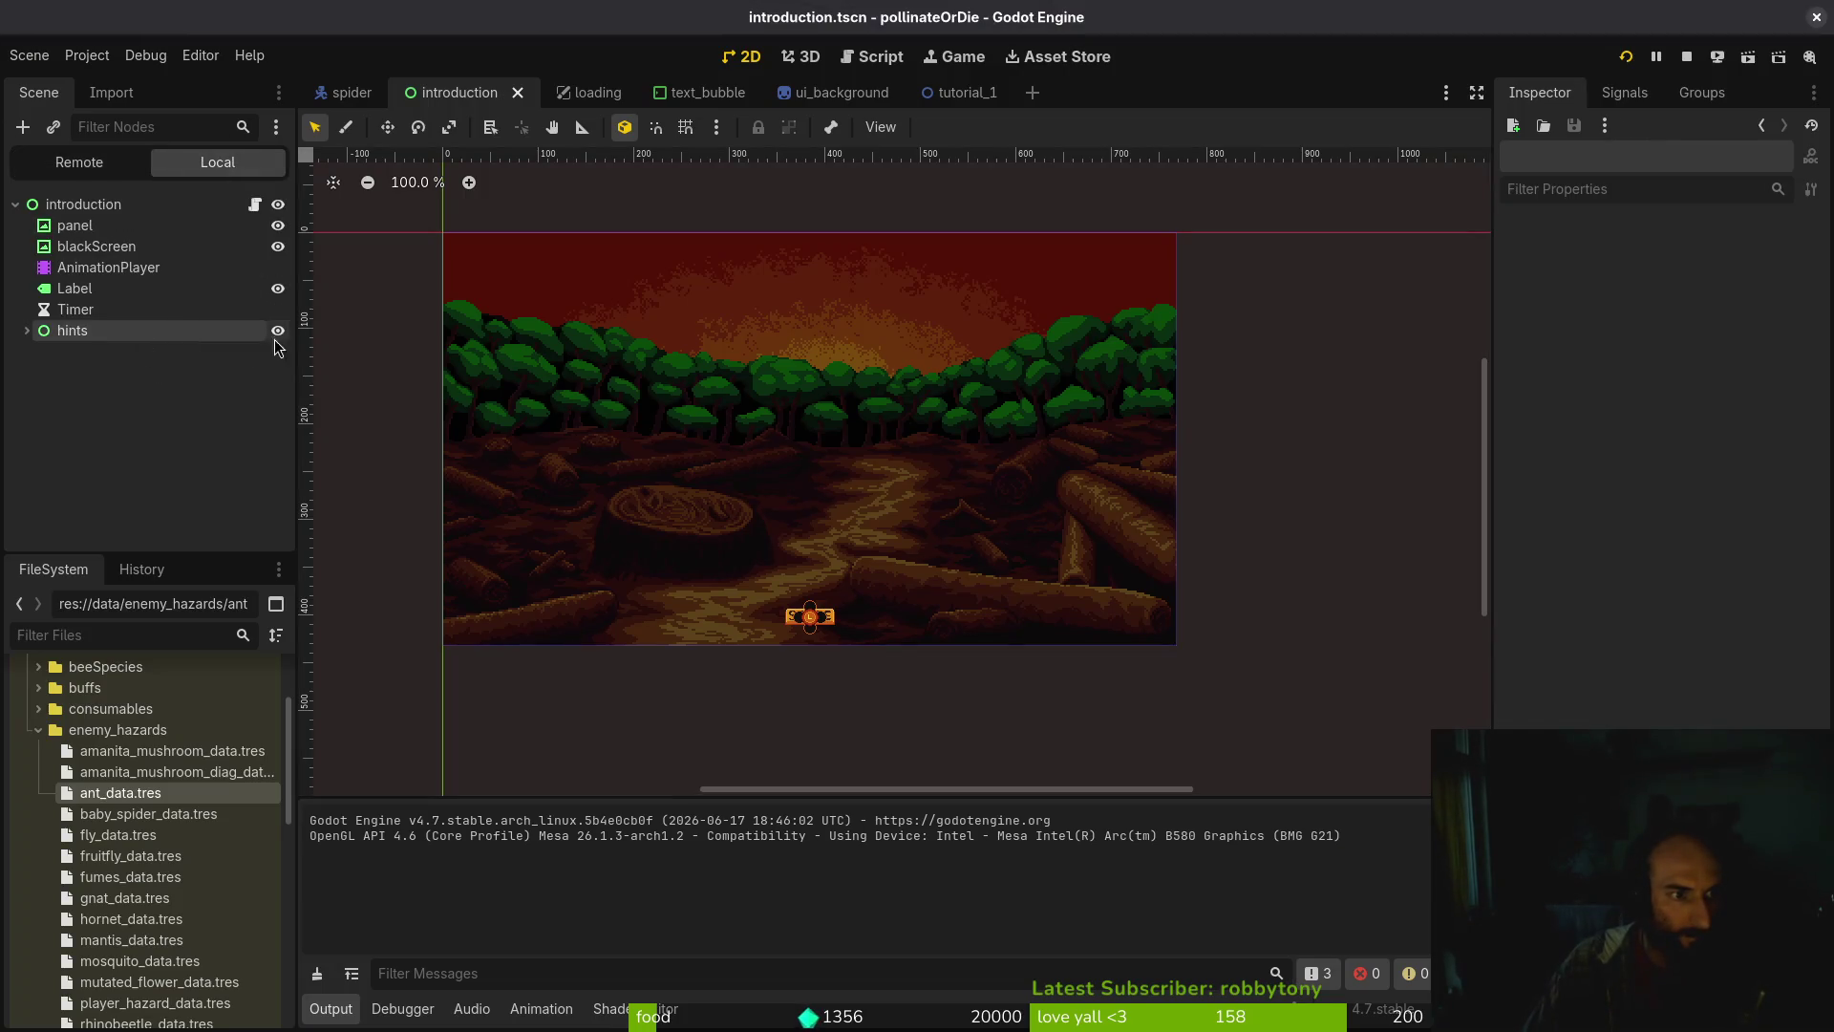
click(278, 332)
click(278, 332)
click(278, 331)
click(1624, 57)
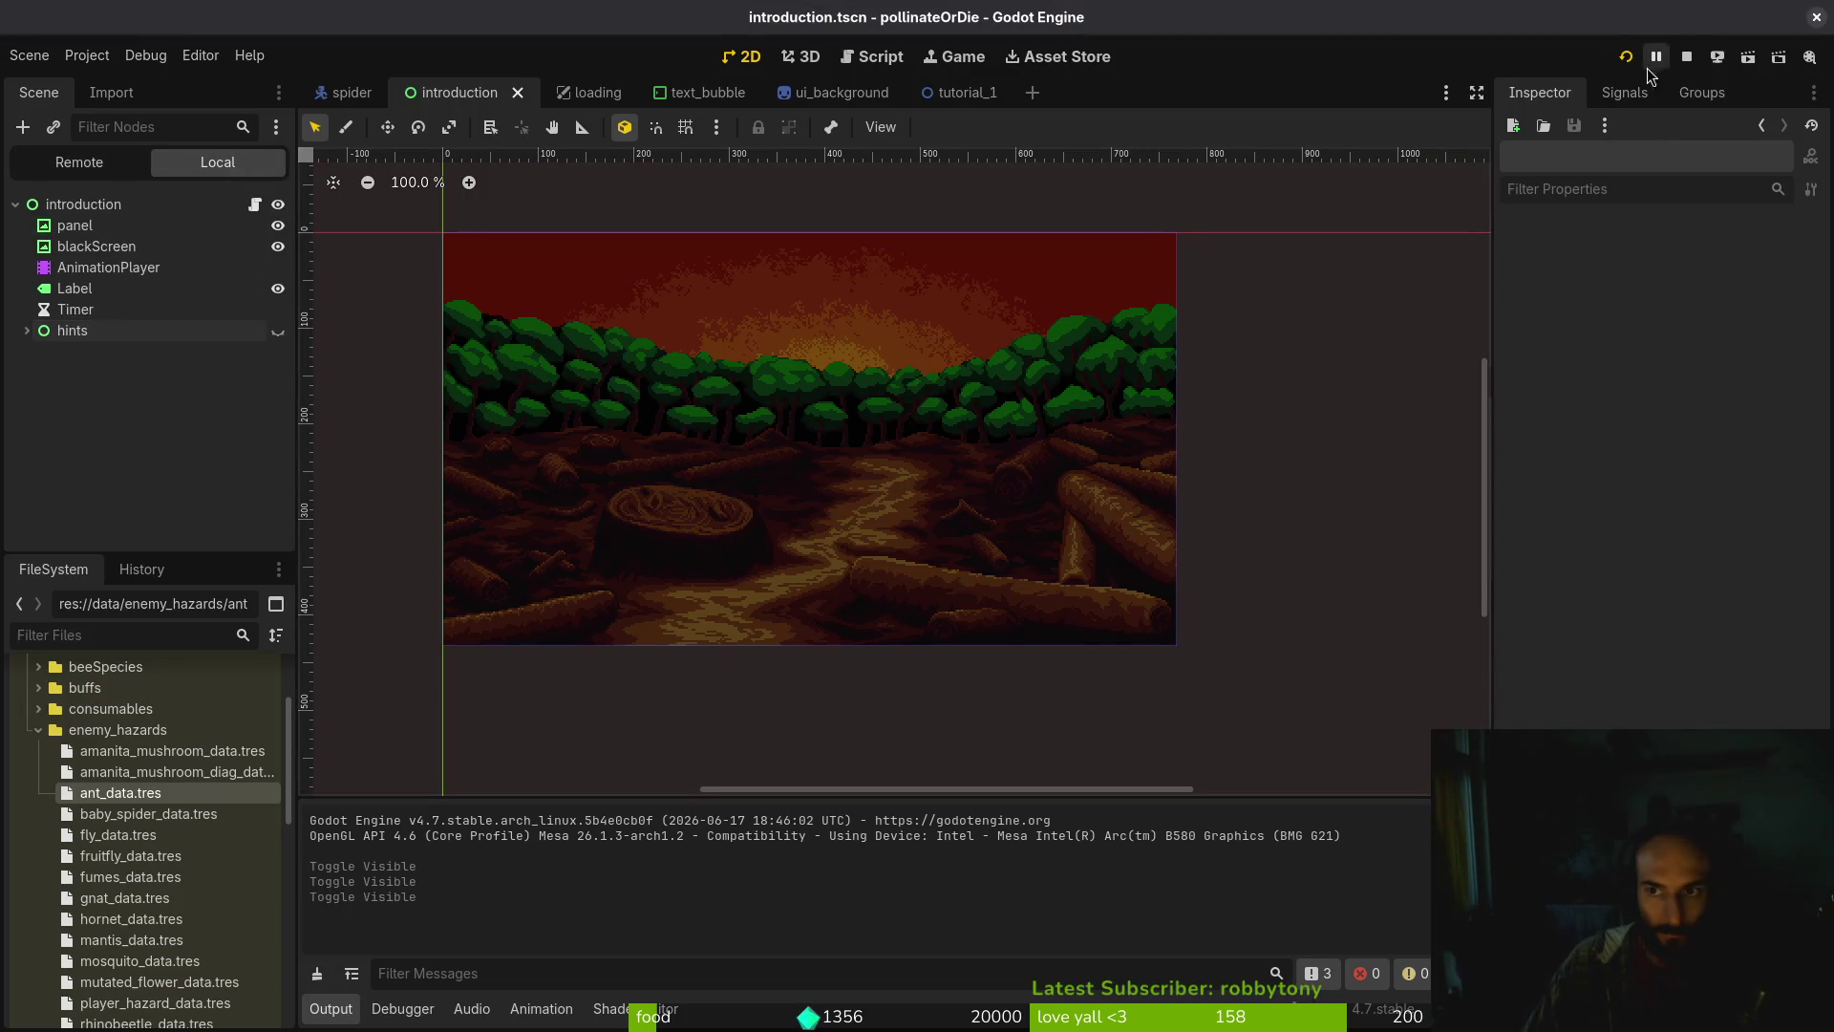
Search introduction.gd for the show( call, save it, and restart the game with F5
key(alt+Tab)
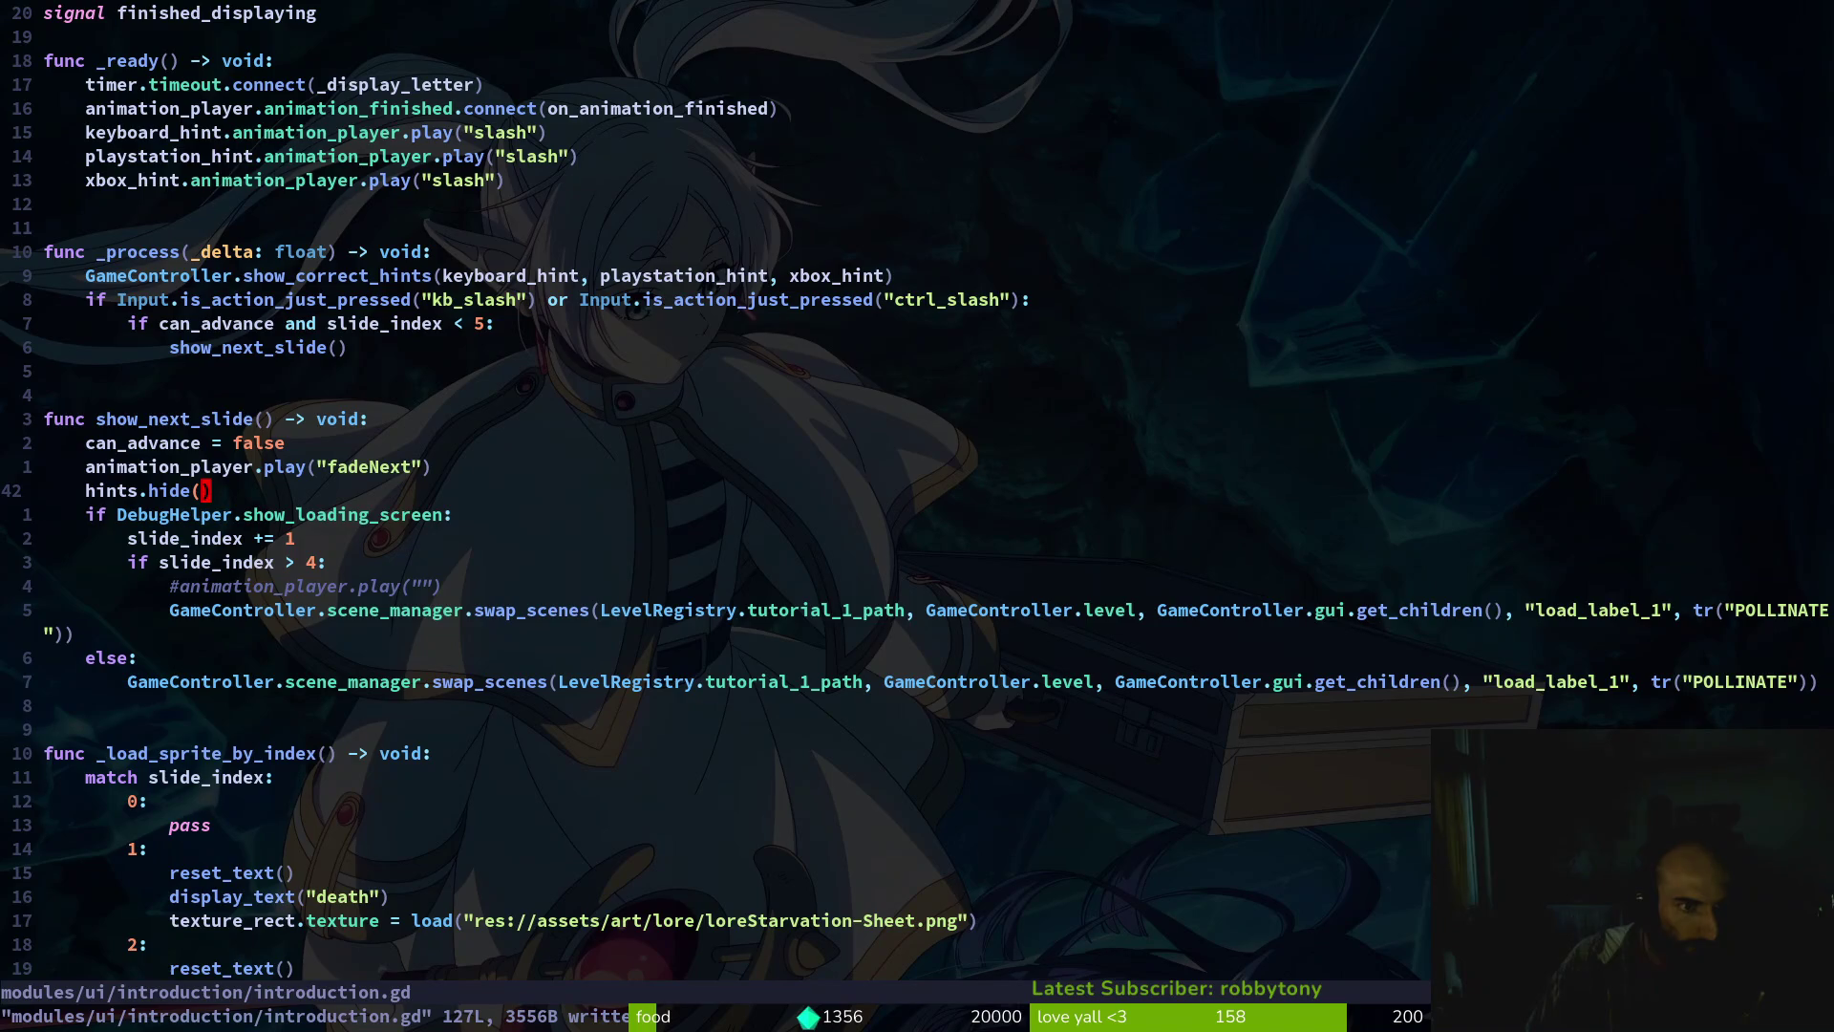
key(k)
key(k)
key(k)
text(j)
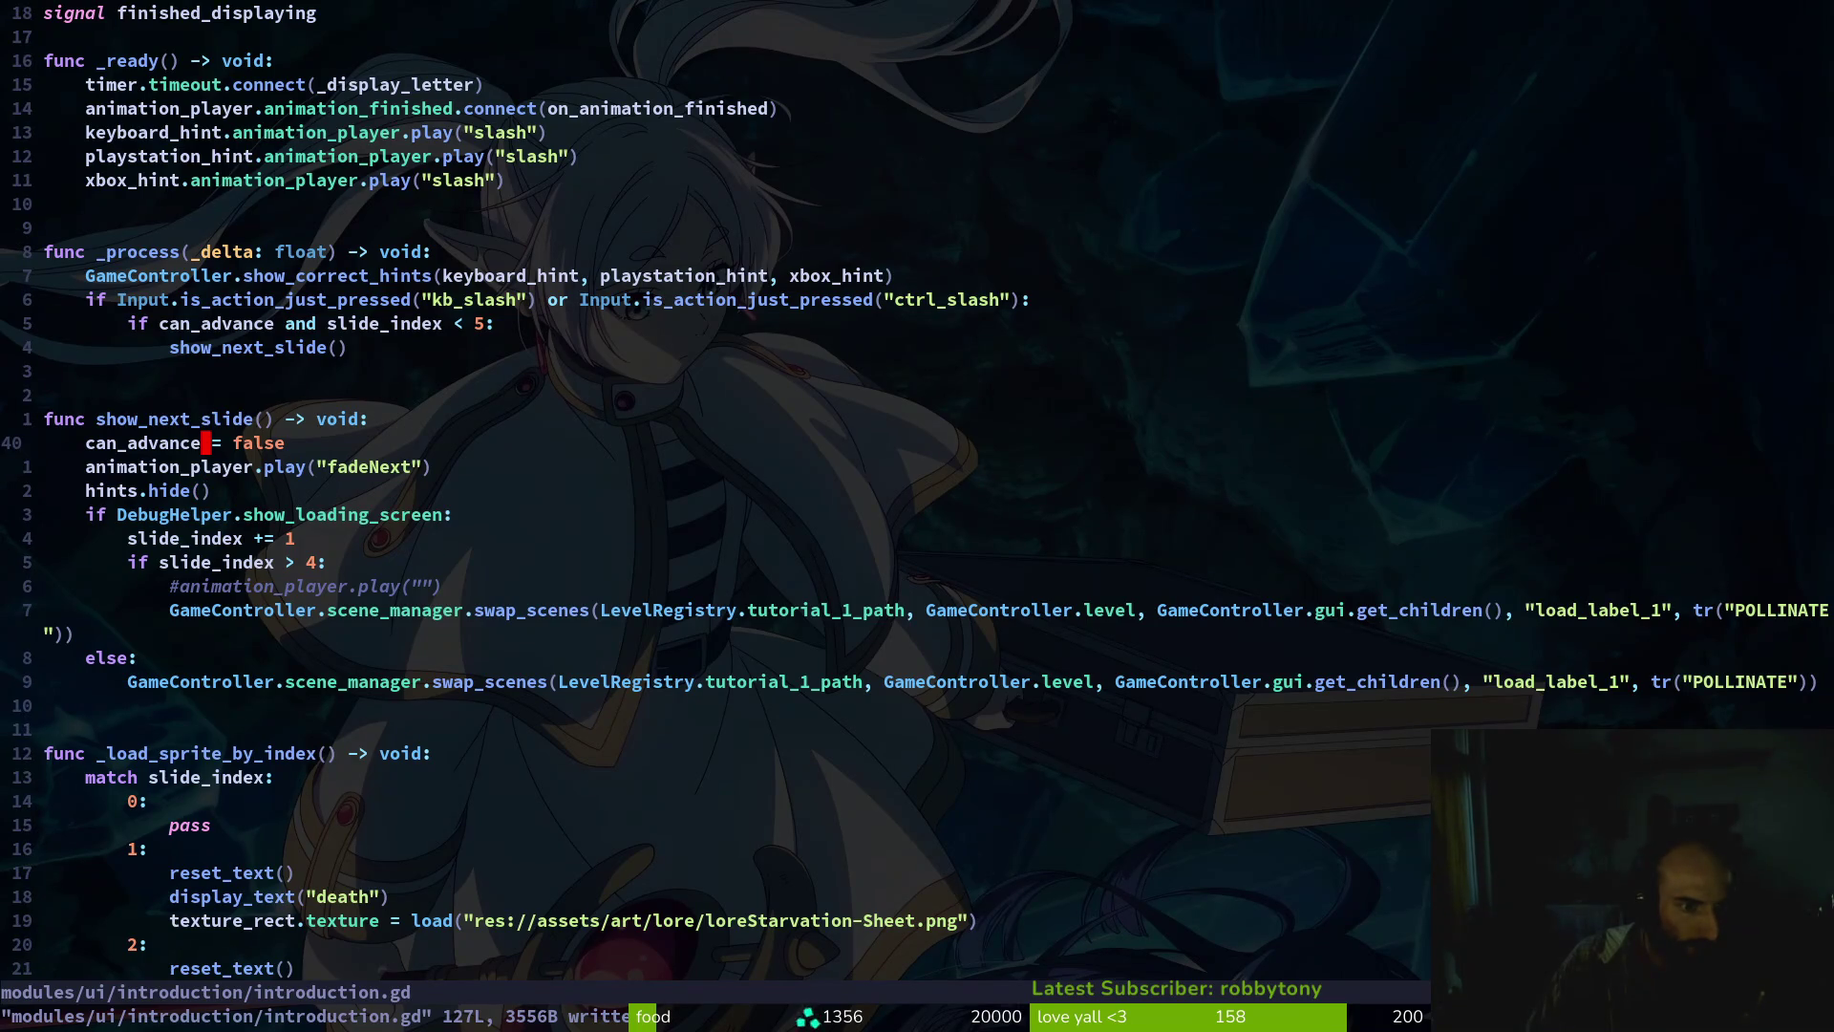
text(/showf))
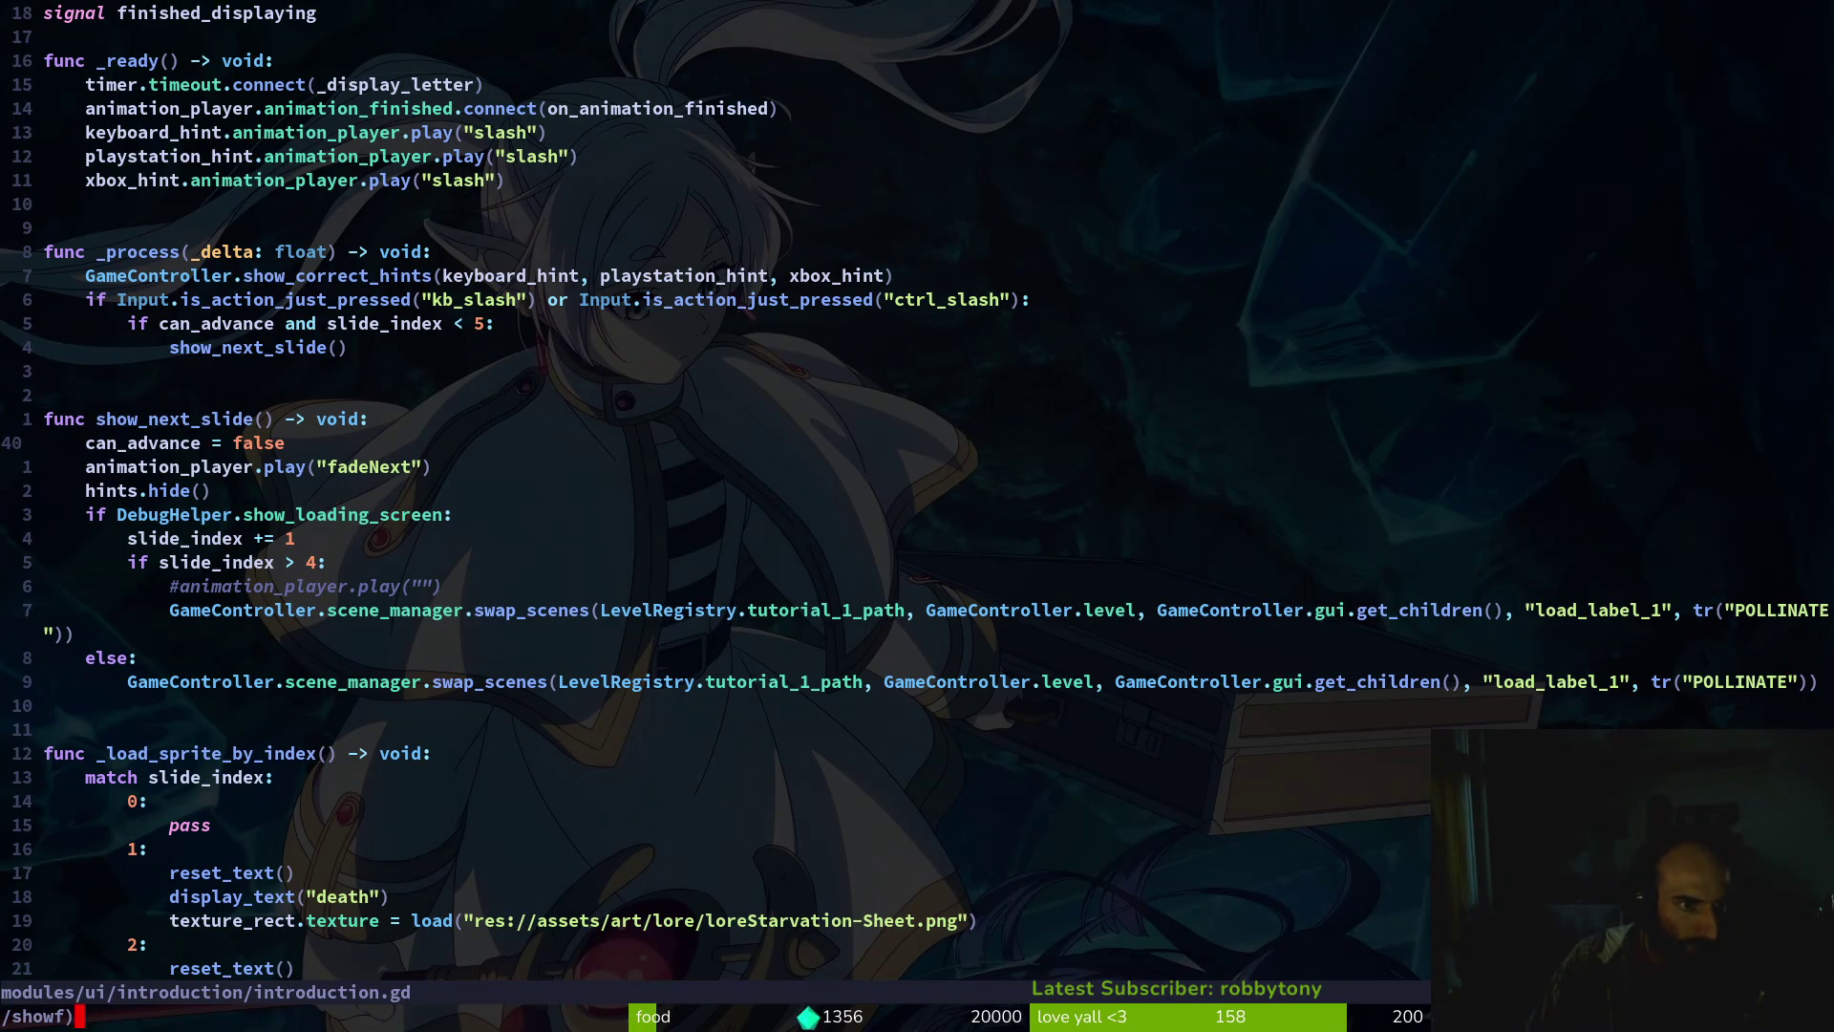
key(Return)
text(/show()
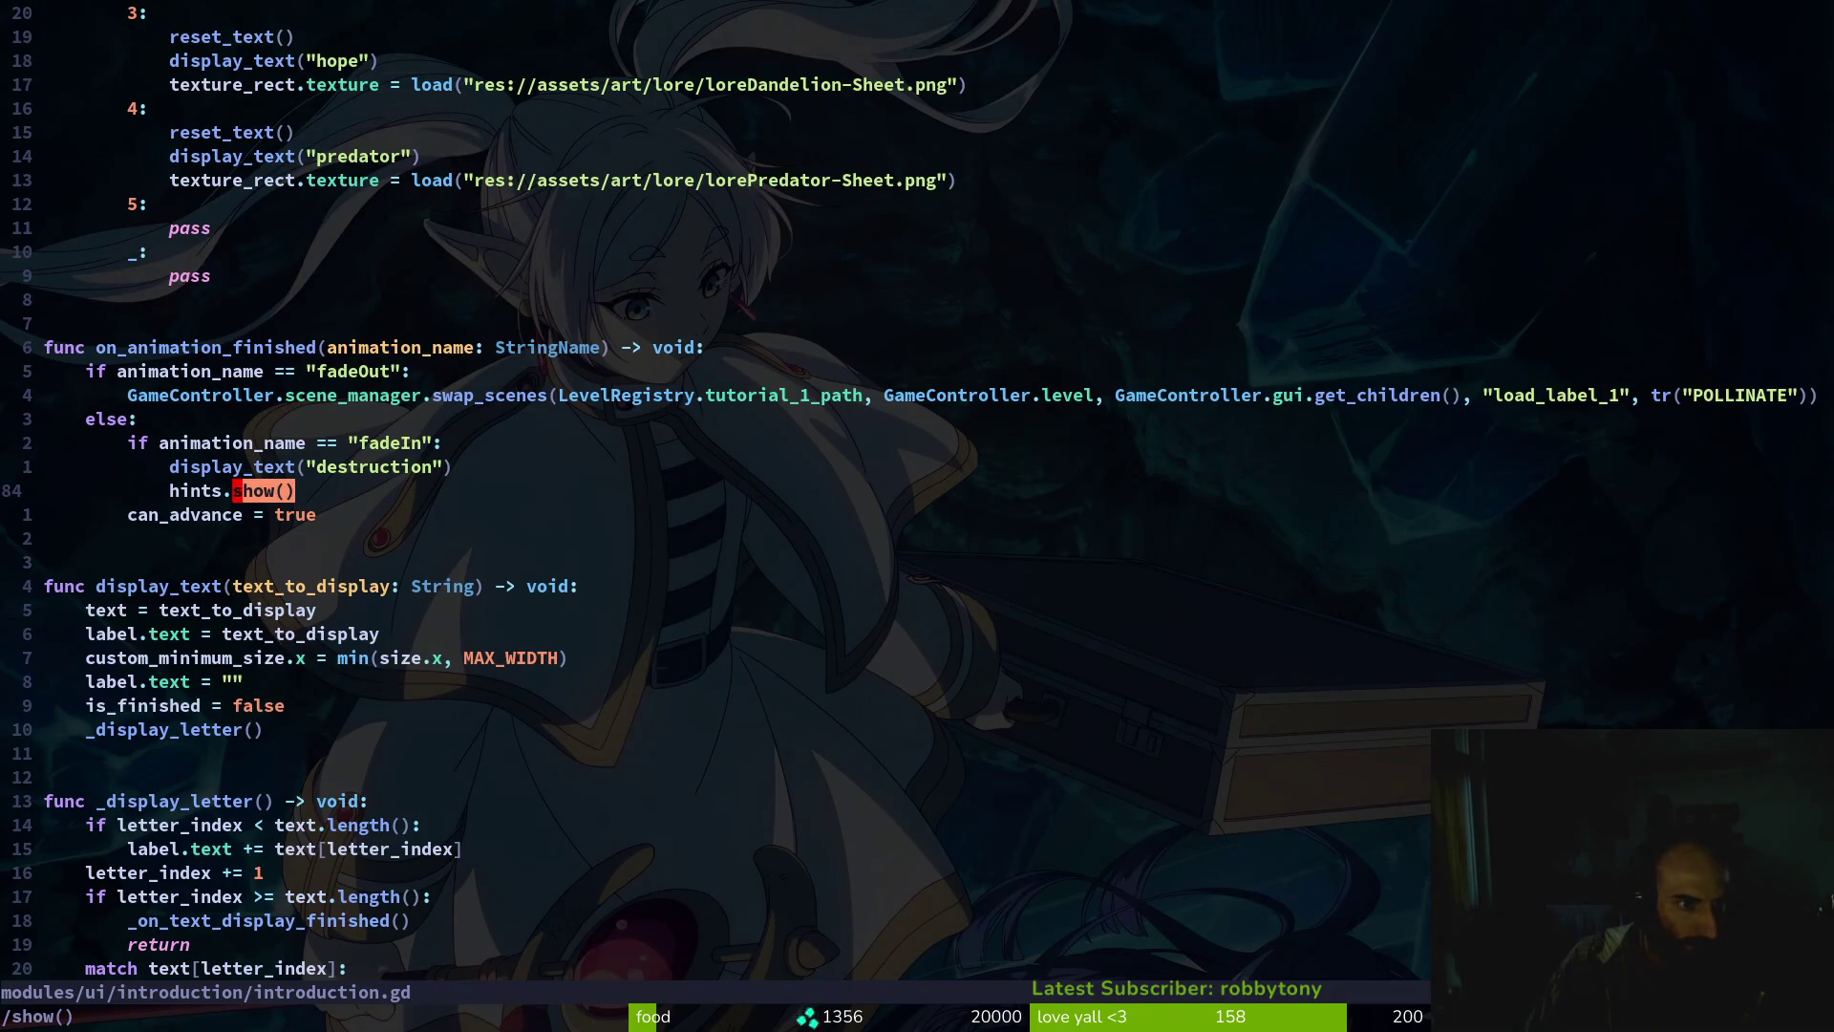
key(Return)
key(k)
key(Return)
key(alt+Tab)
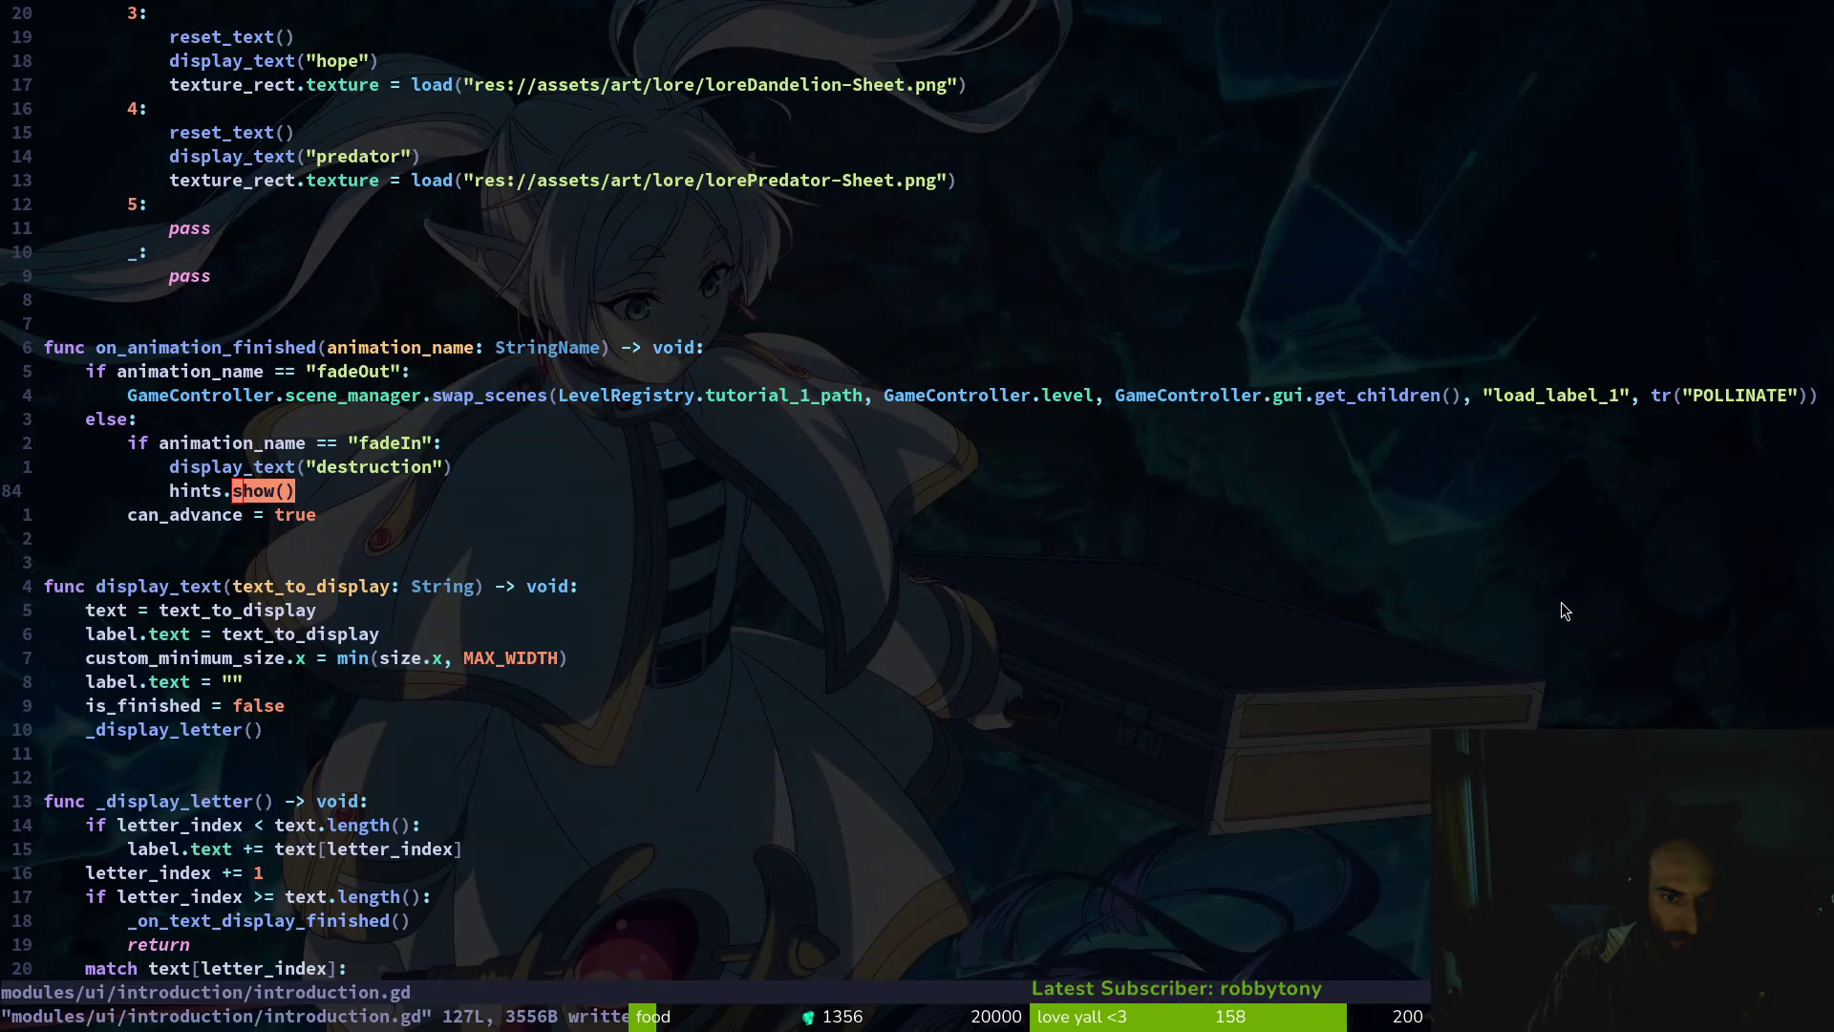
key(F5)
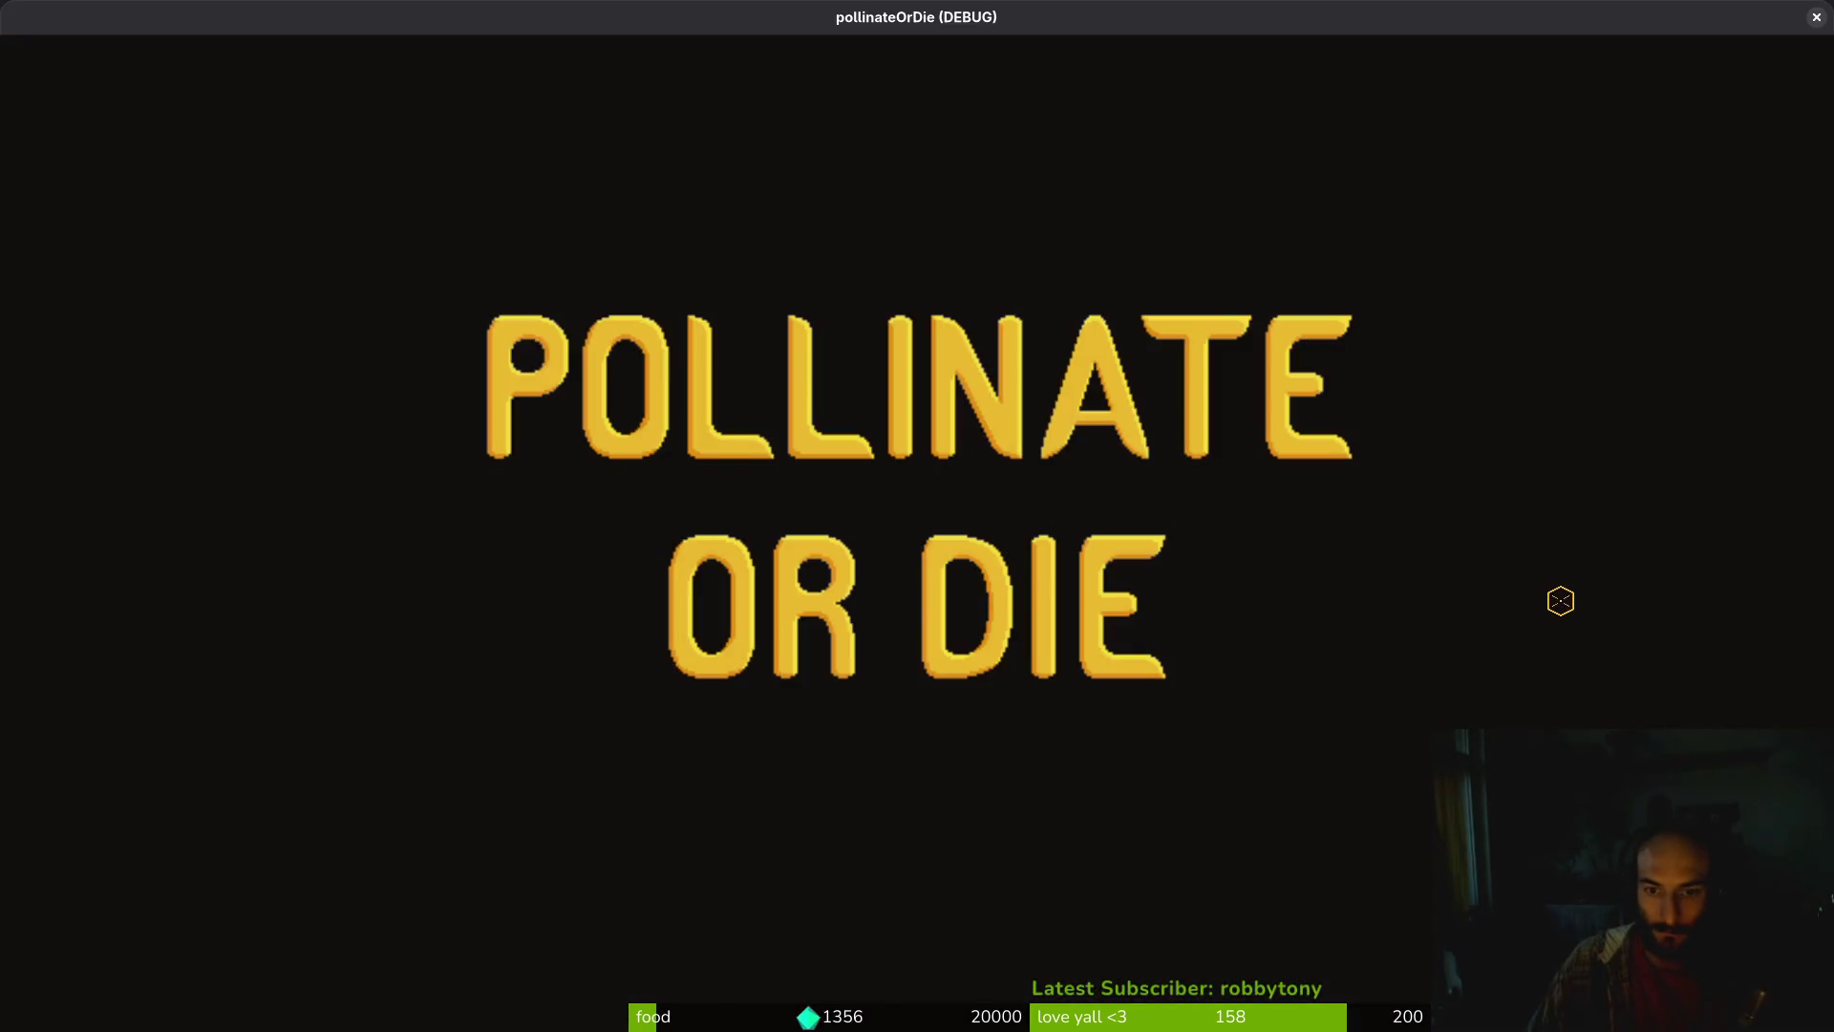
Start a new game, advance past the destruction slide's hint to death, and close the game
key(Return)
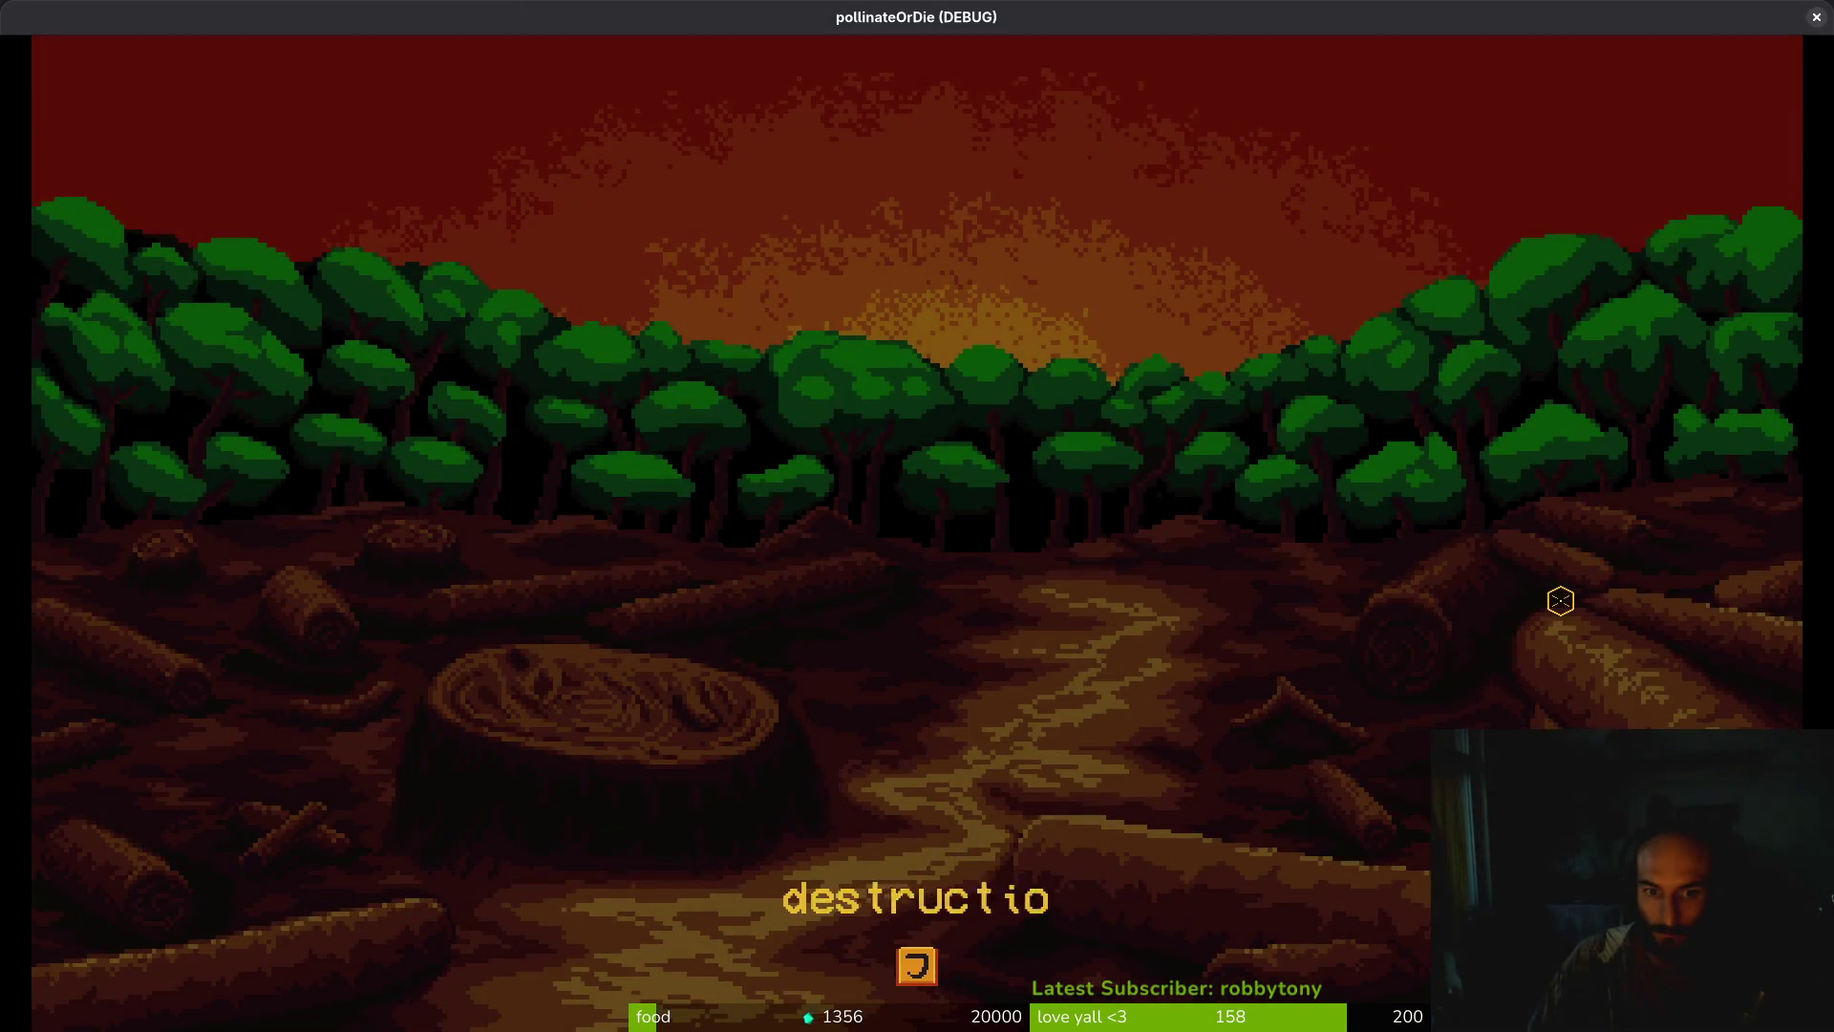
key(Return)
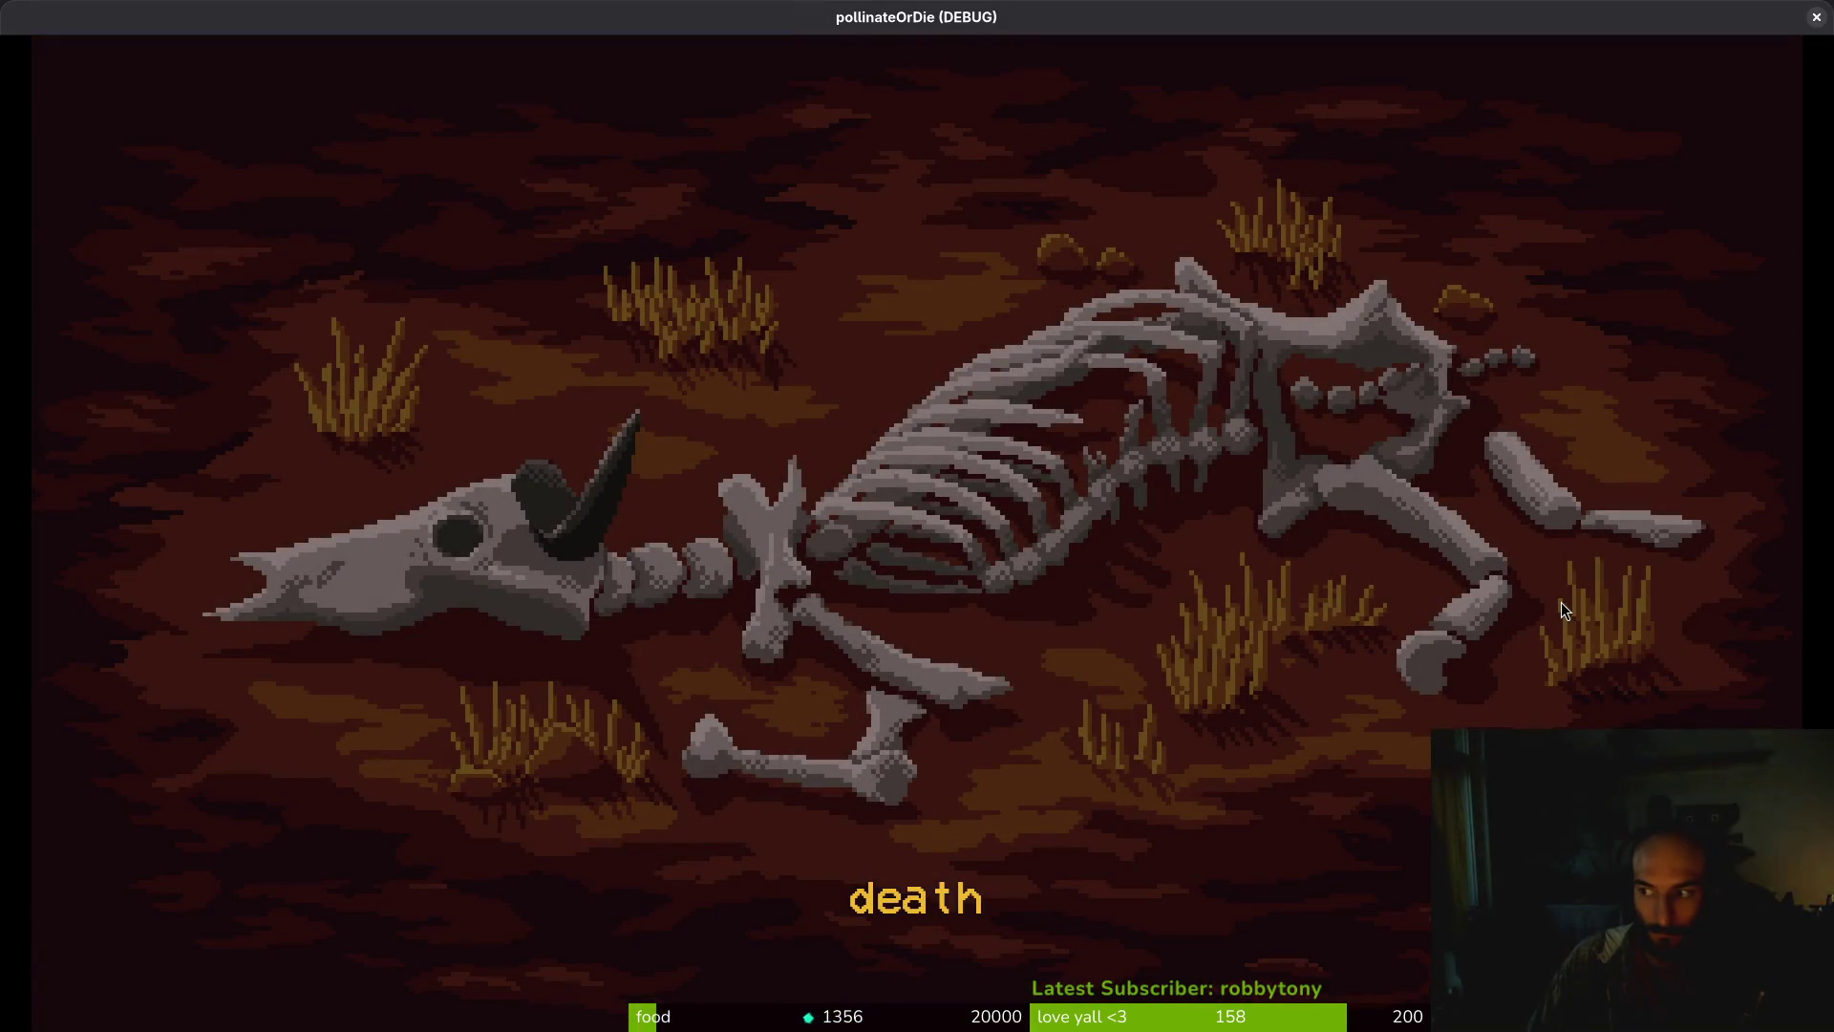
key(alt+F4)
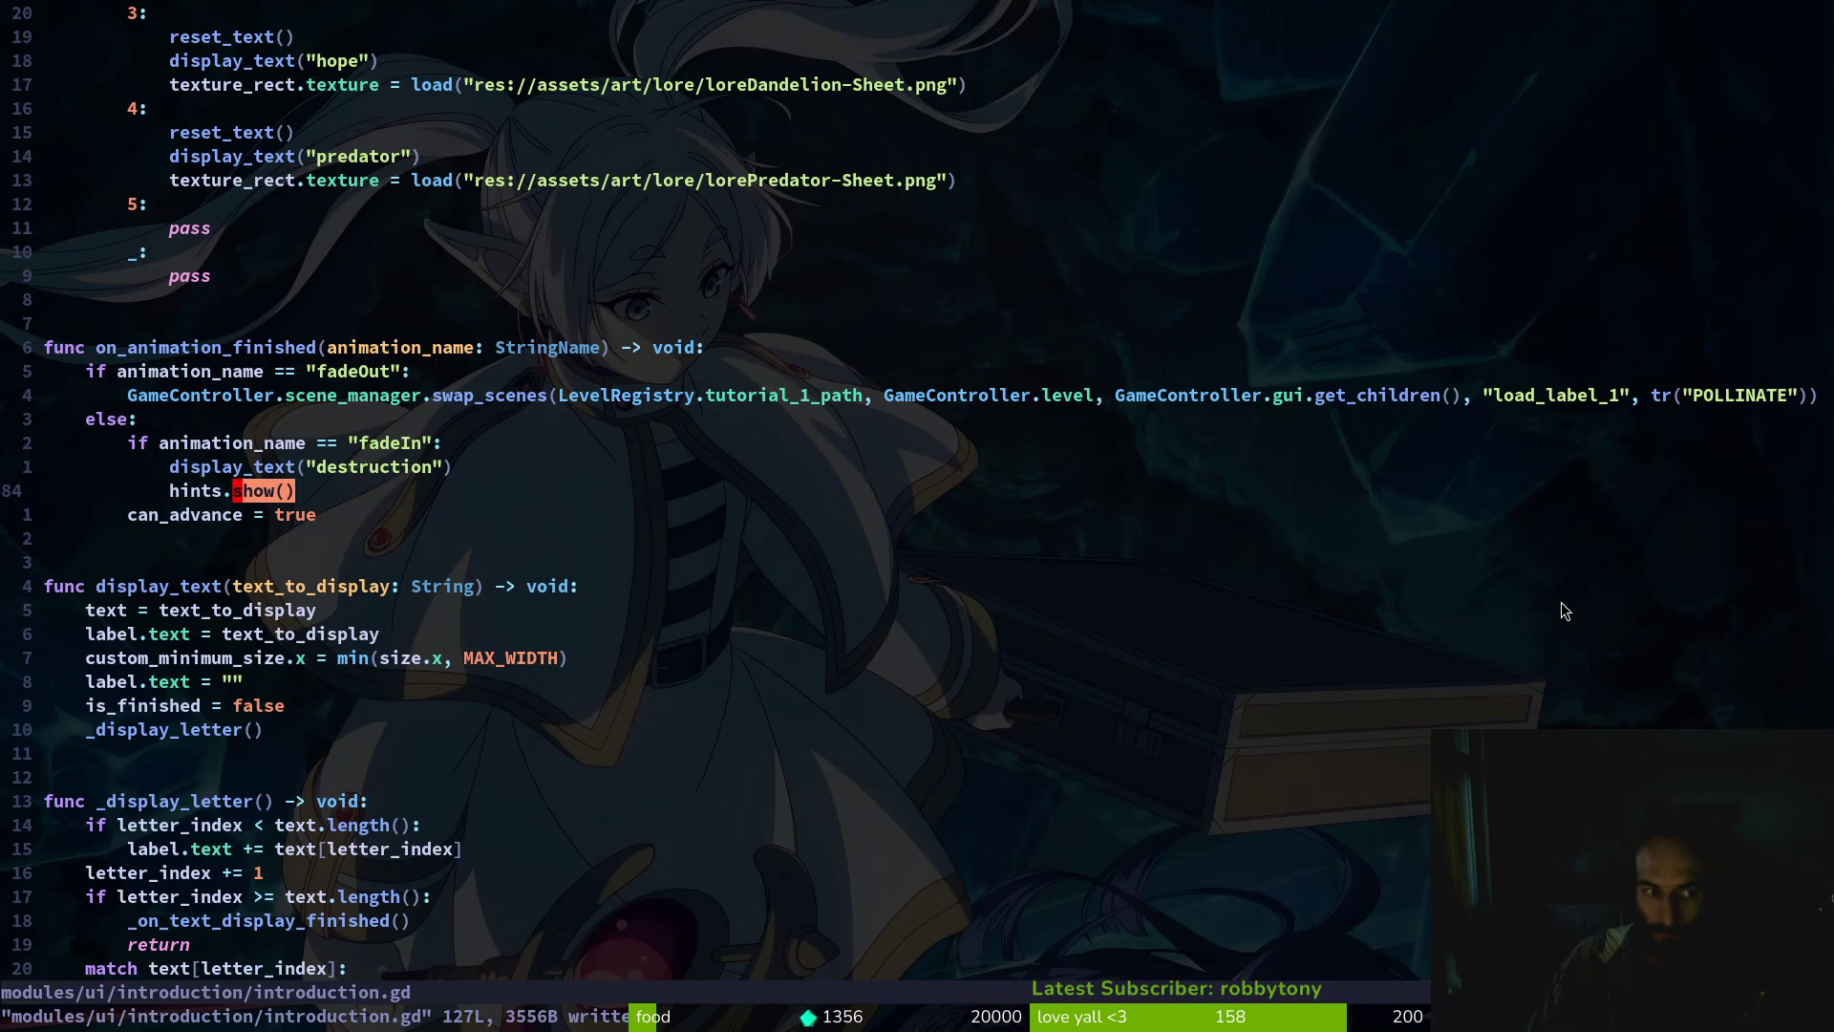
Cut the hints.hide() line out of show_next_slide and save
key(k)
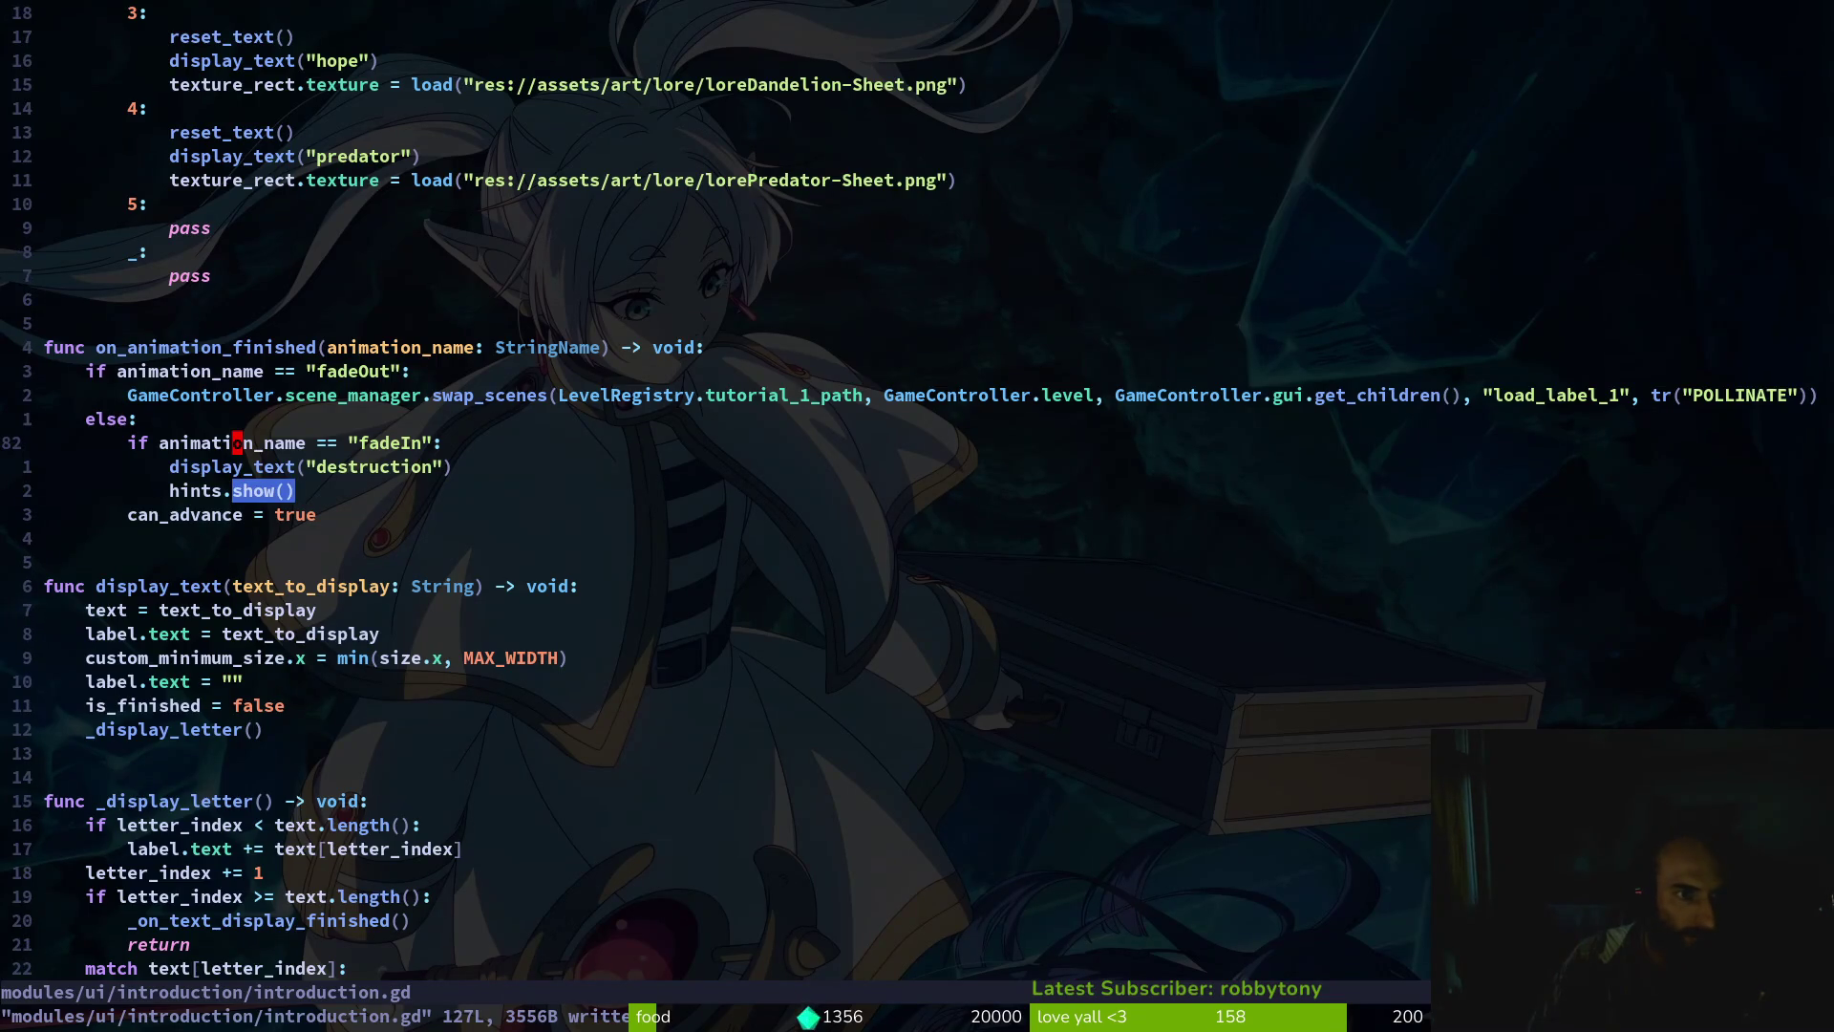
key(k)
key(k)
key(k)
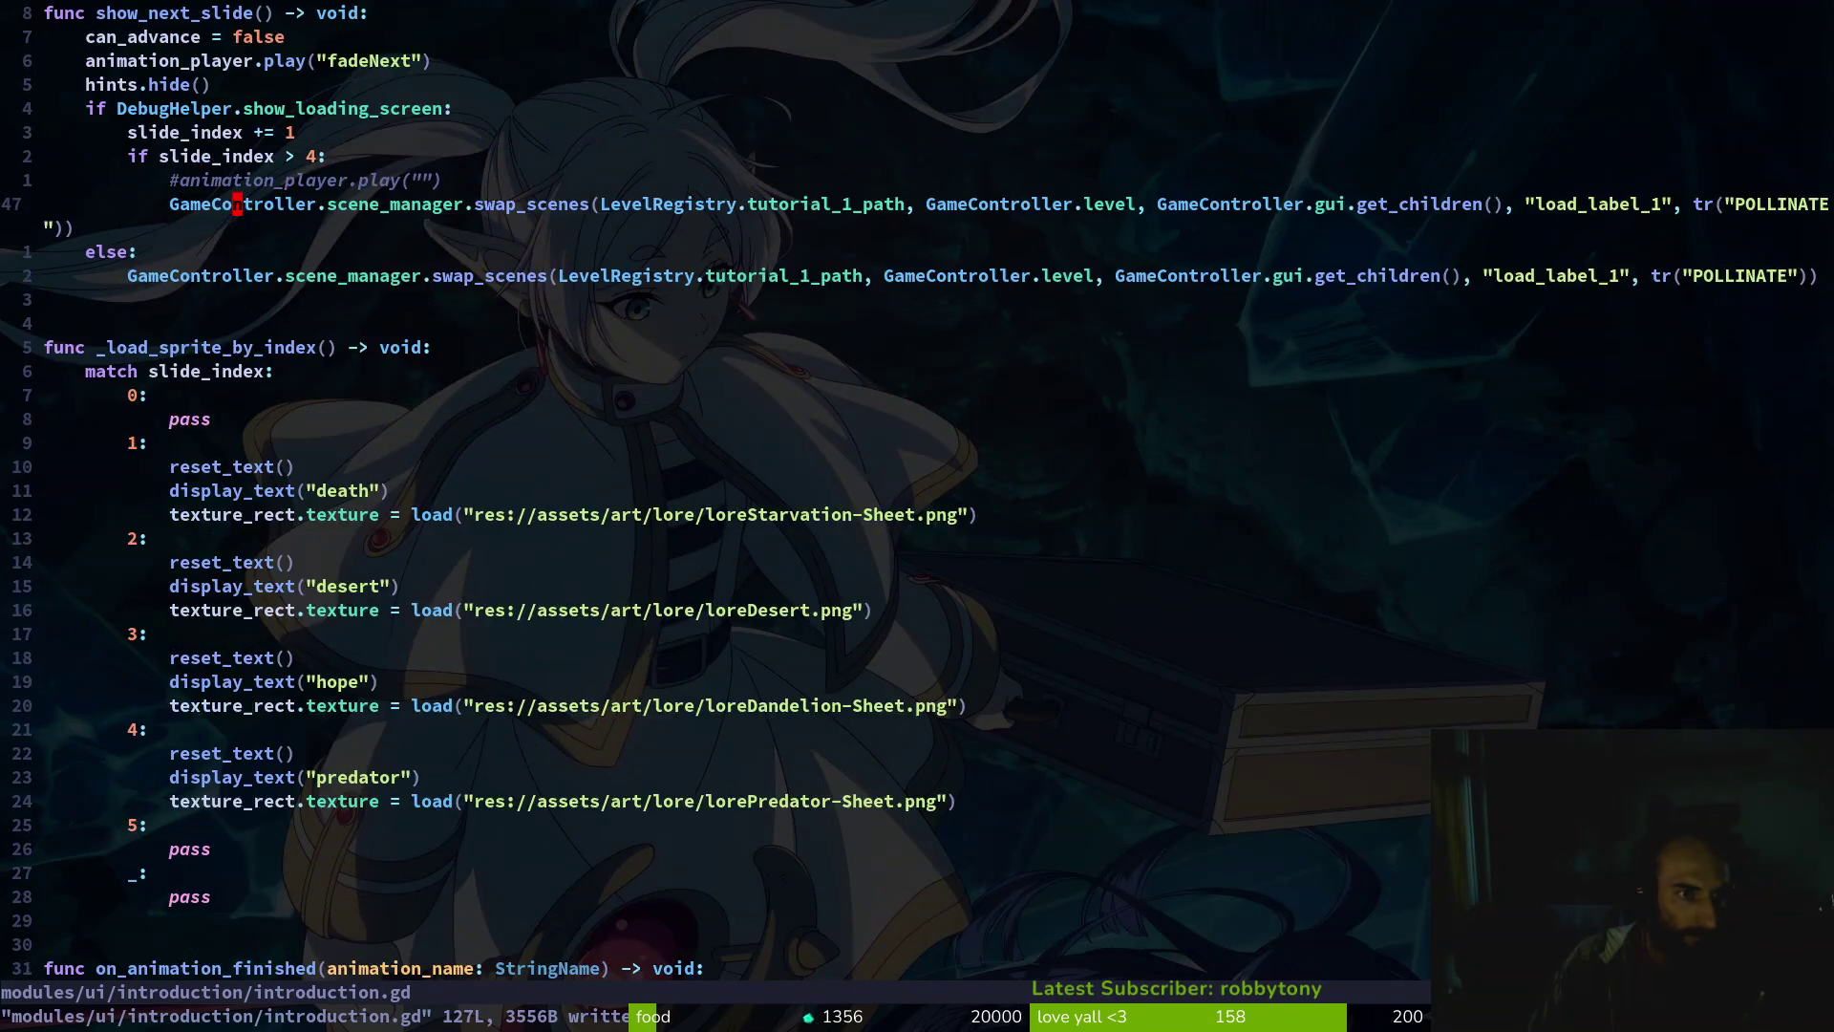
key(k)
key(k)
key(k)
key(d)
key(d)
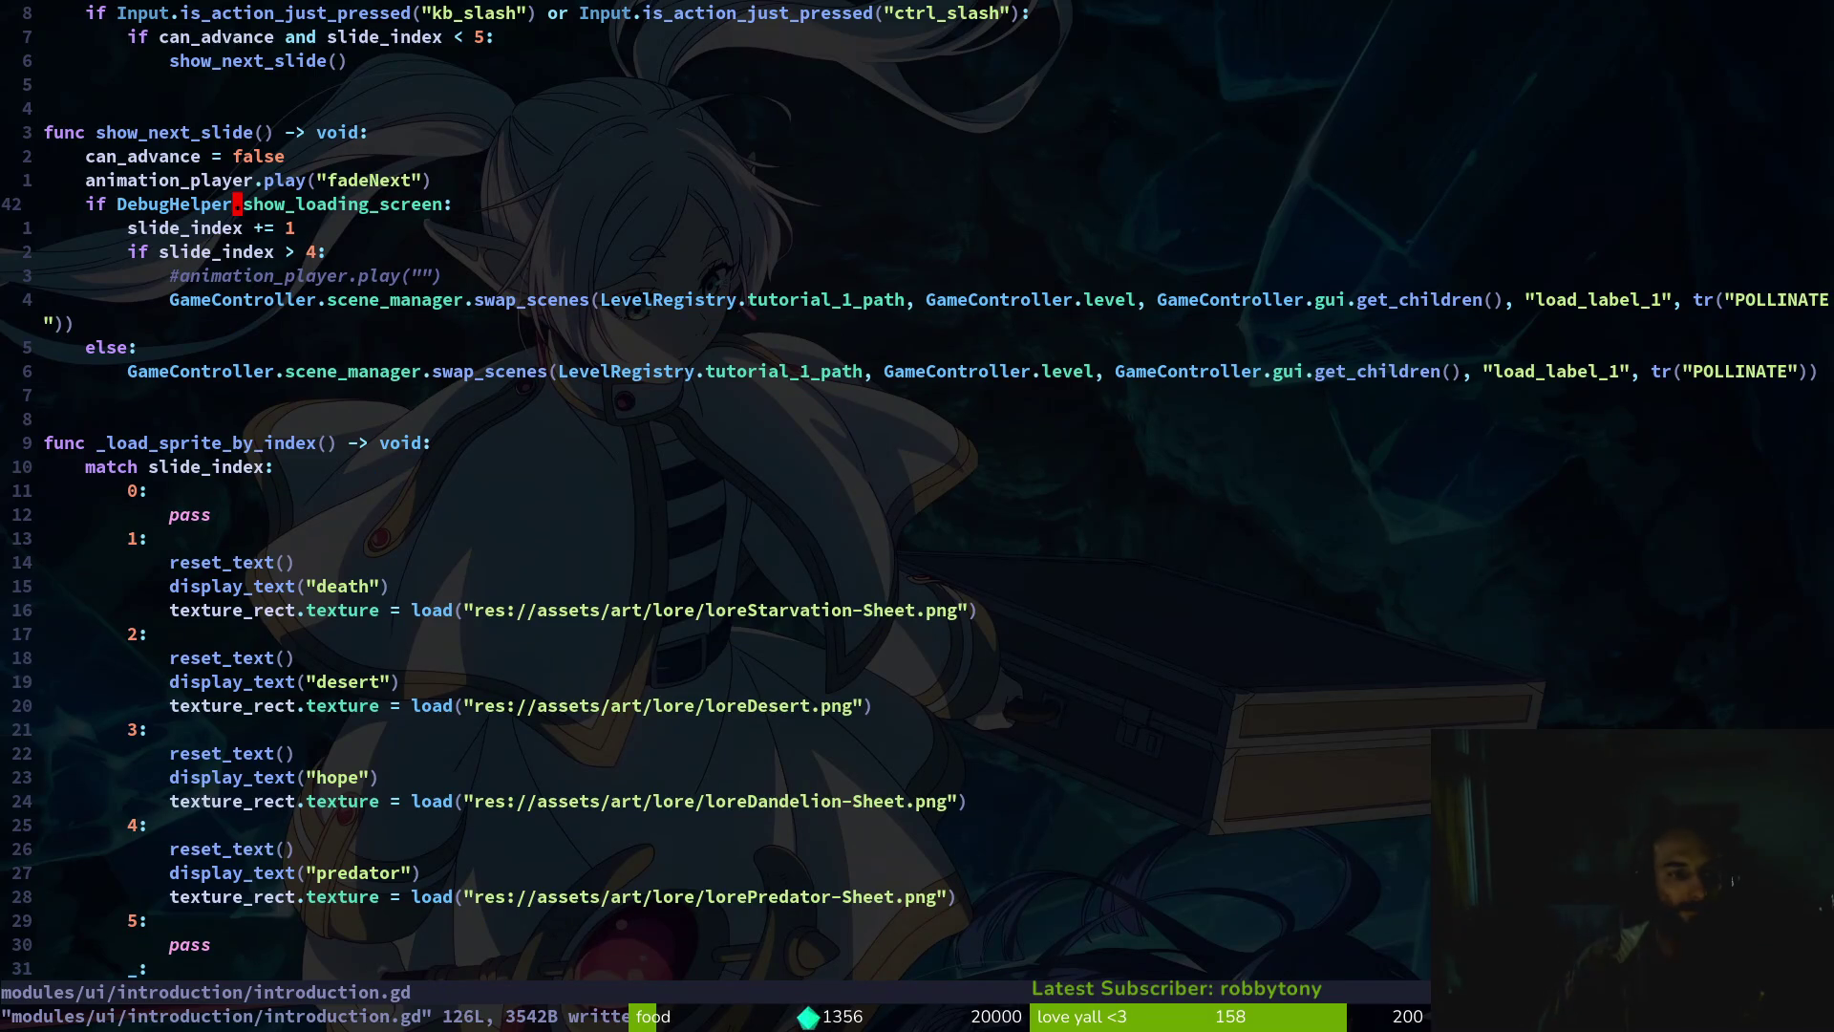
text(u:w)
key(Return)
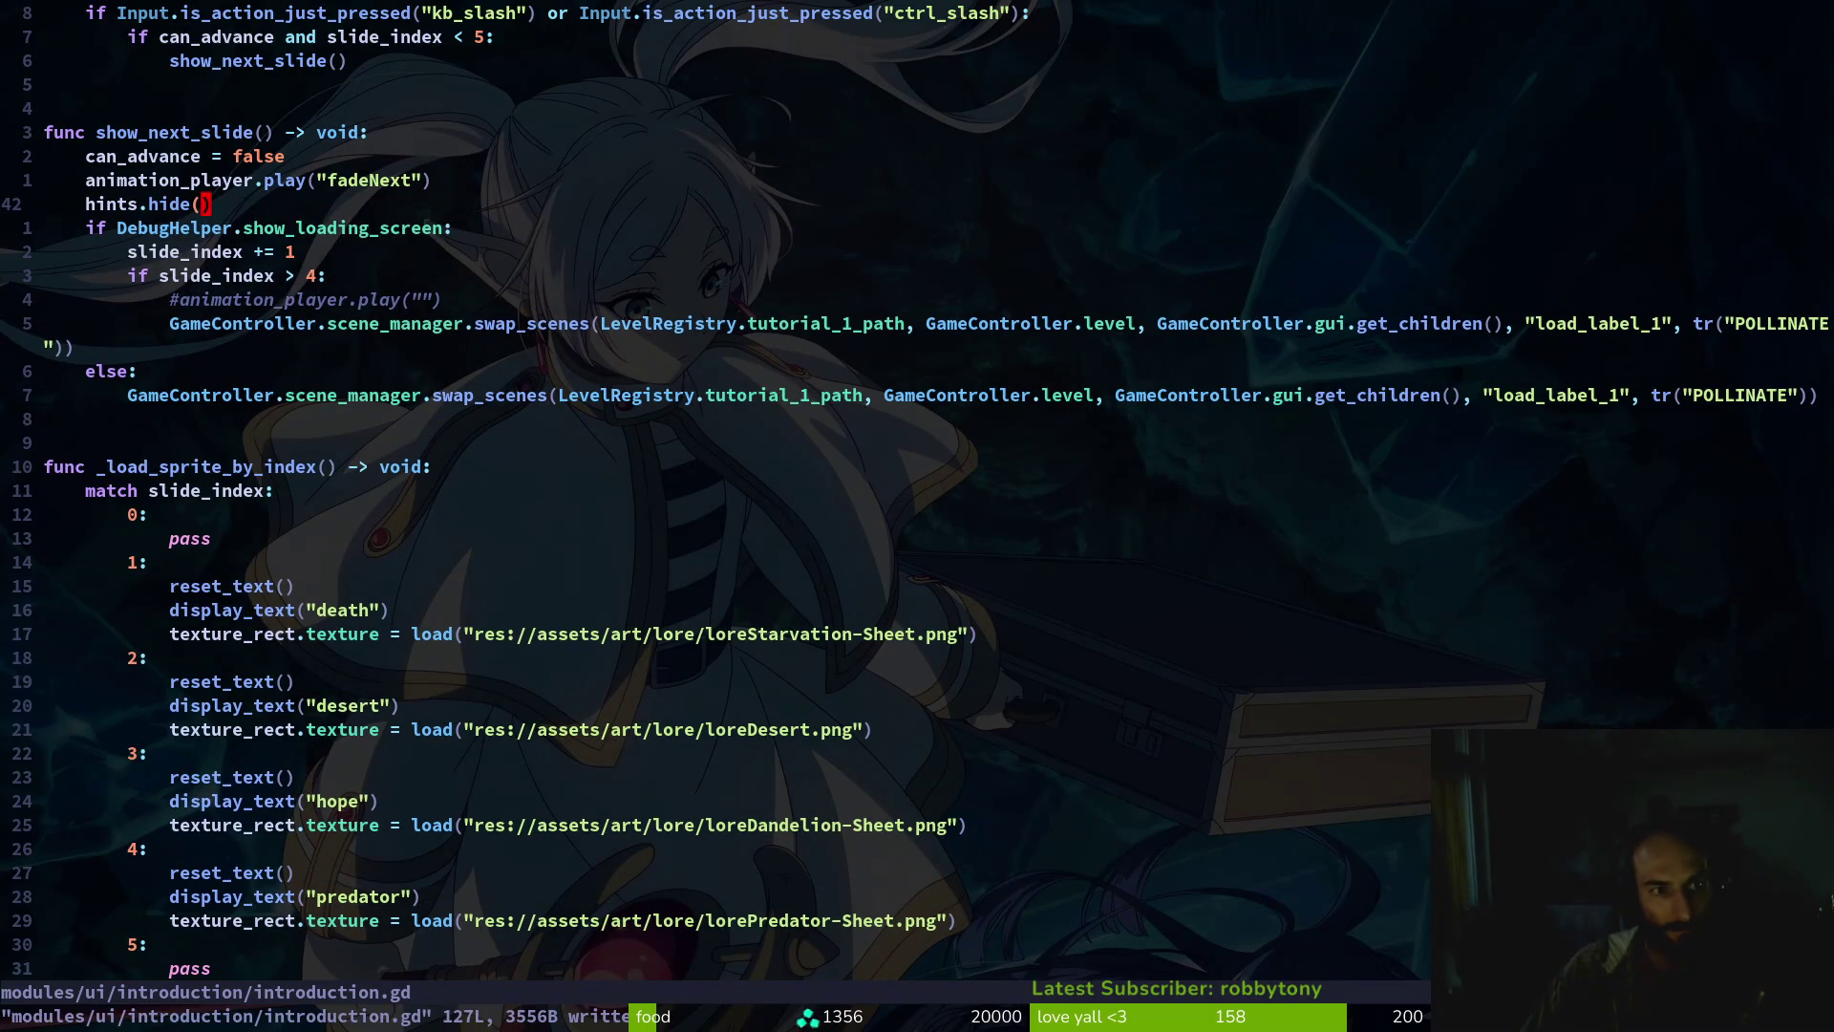
key(d)
key(d)
text(:w)
key(Return)
Paste hints.hide() under the can_advance check in _process, indent it, and save
key(k)
key(k)
key(k)
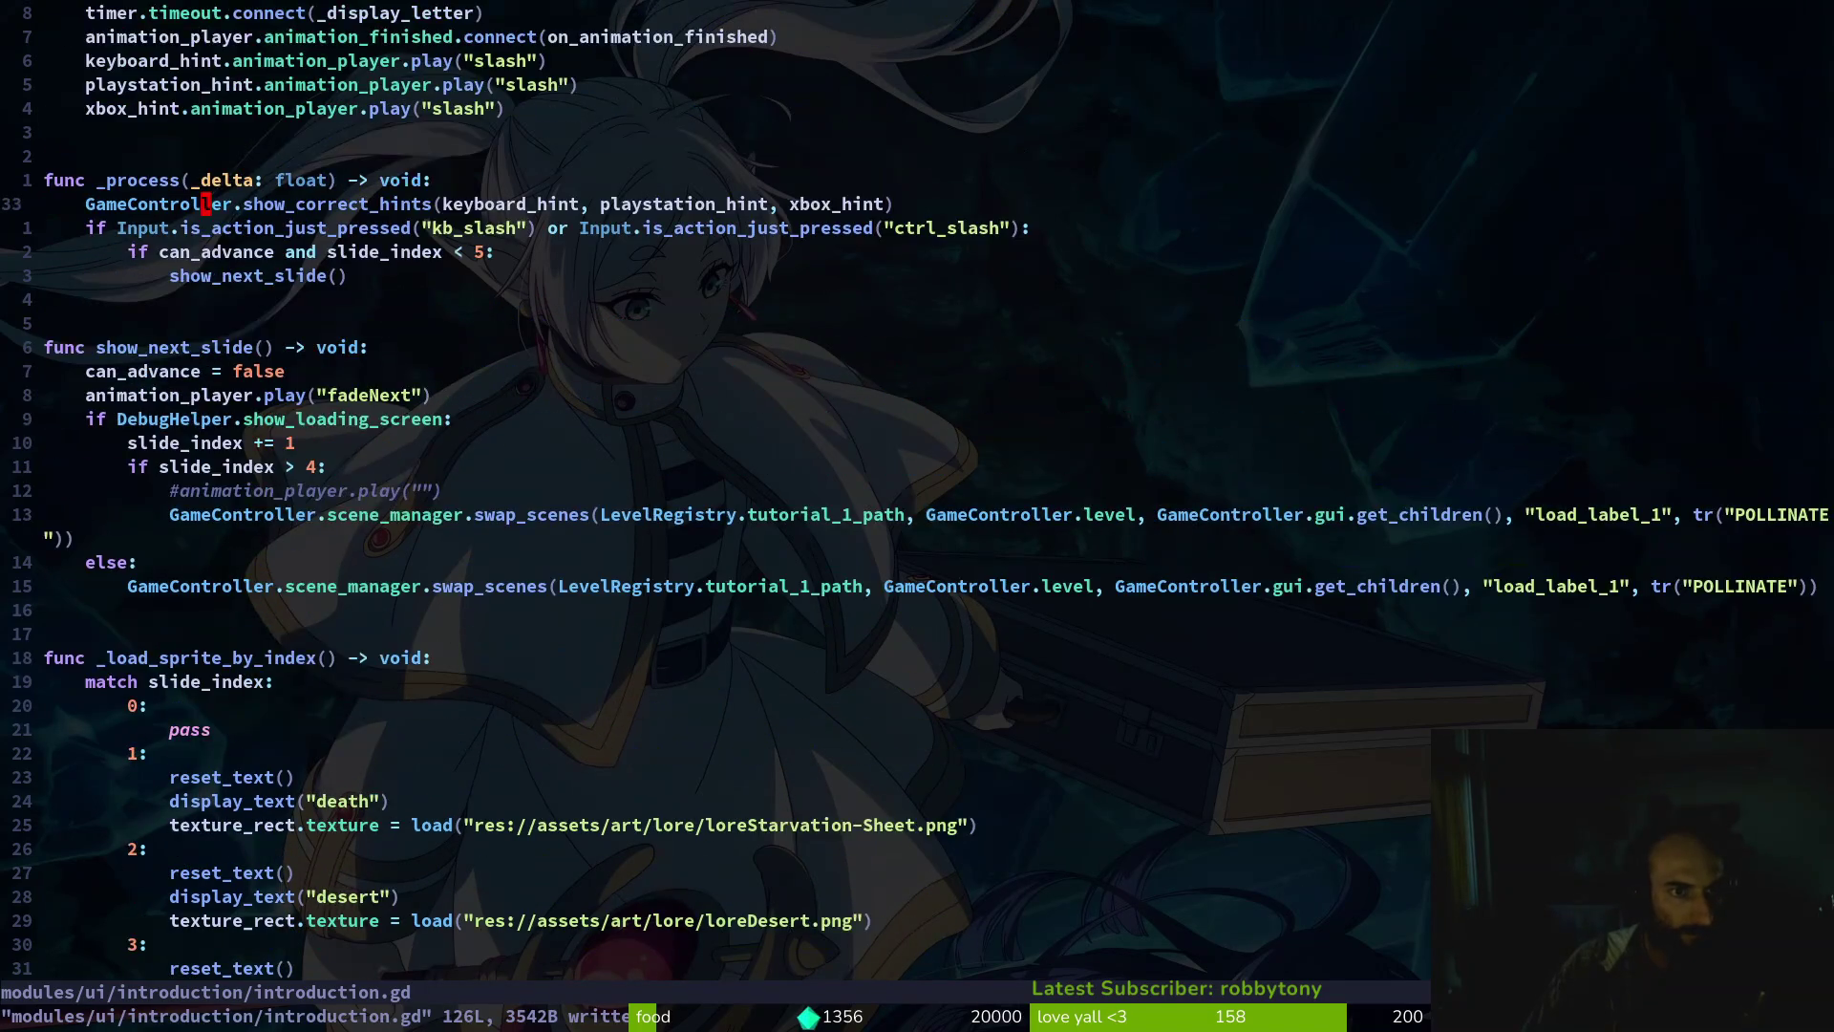
key(j)
key(p)
key(V)
key(greater)
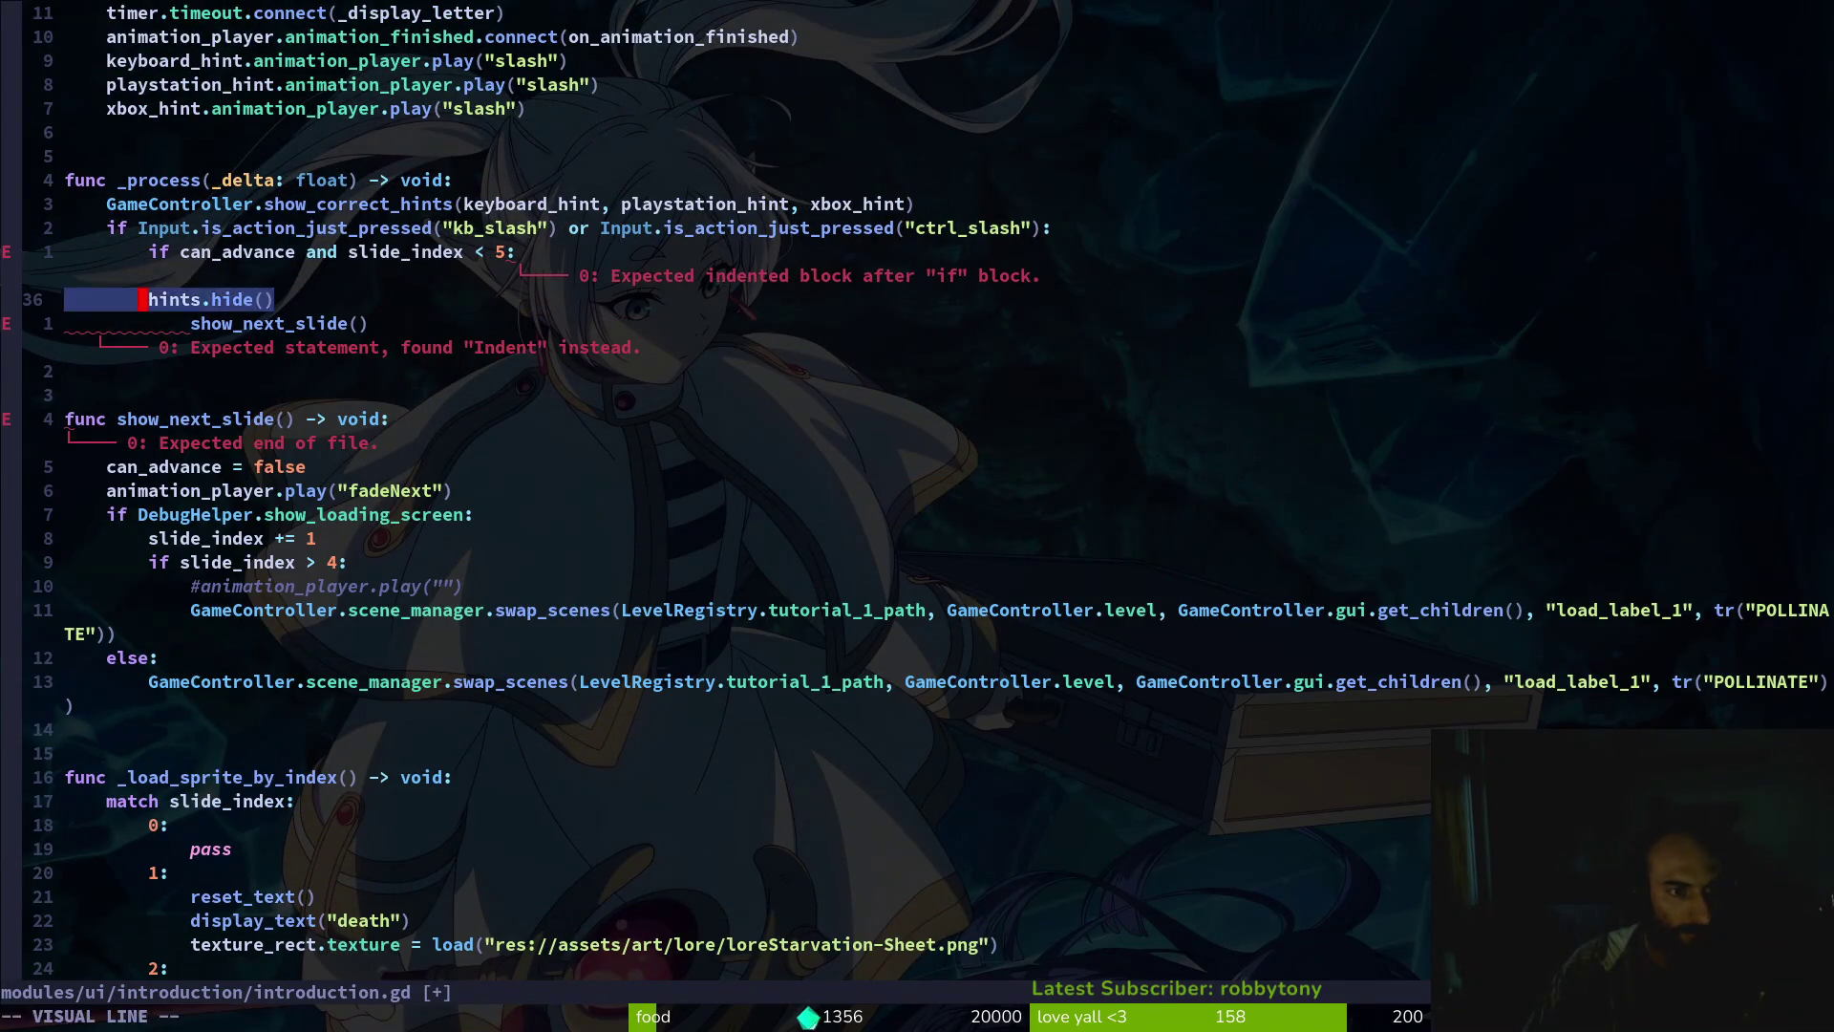
text(:write)
key(Return)
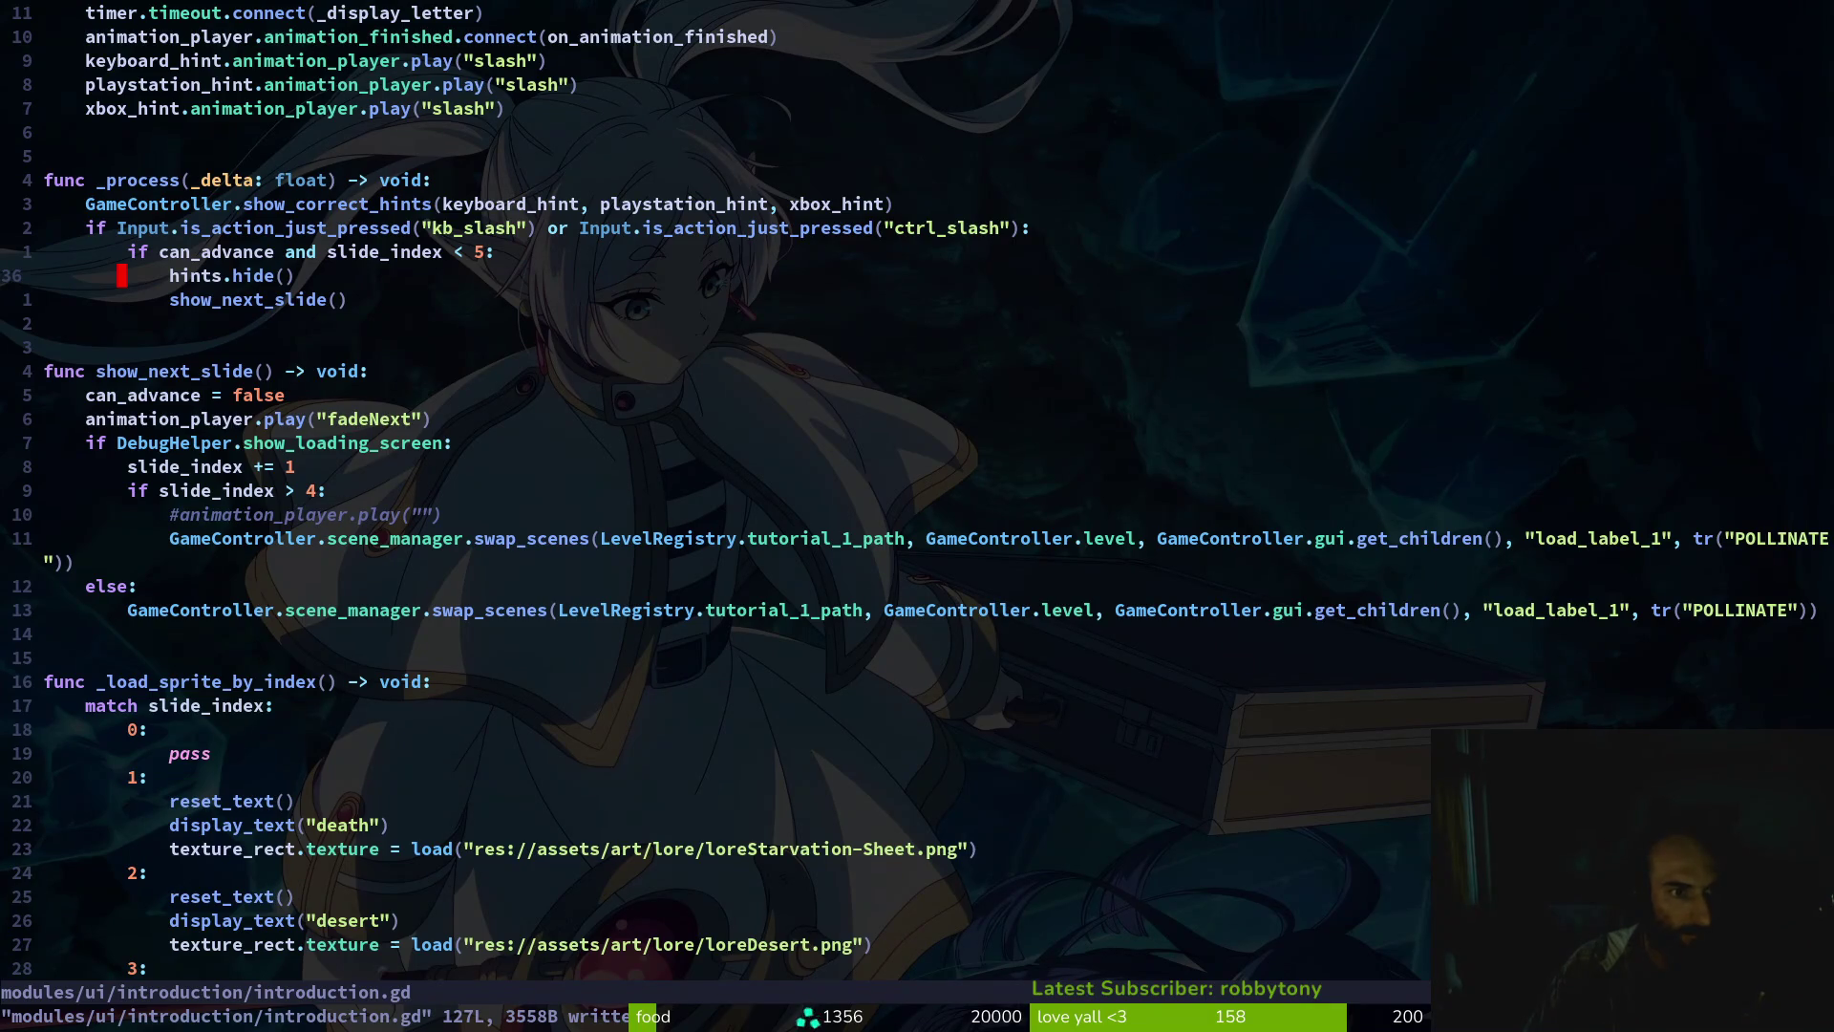
Start a new game, press J to advance from destruction to death, then close the game
key(alt+Tab)
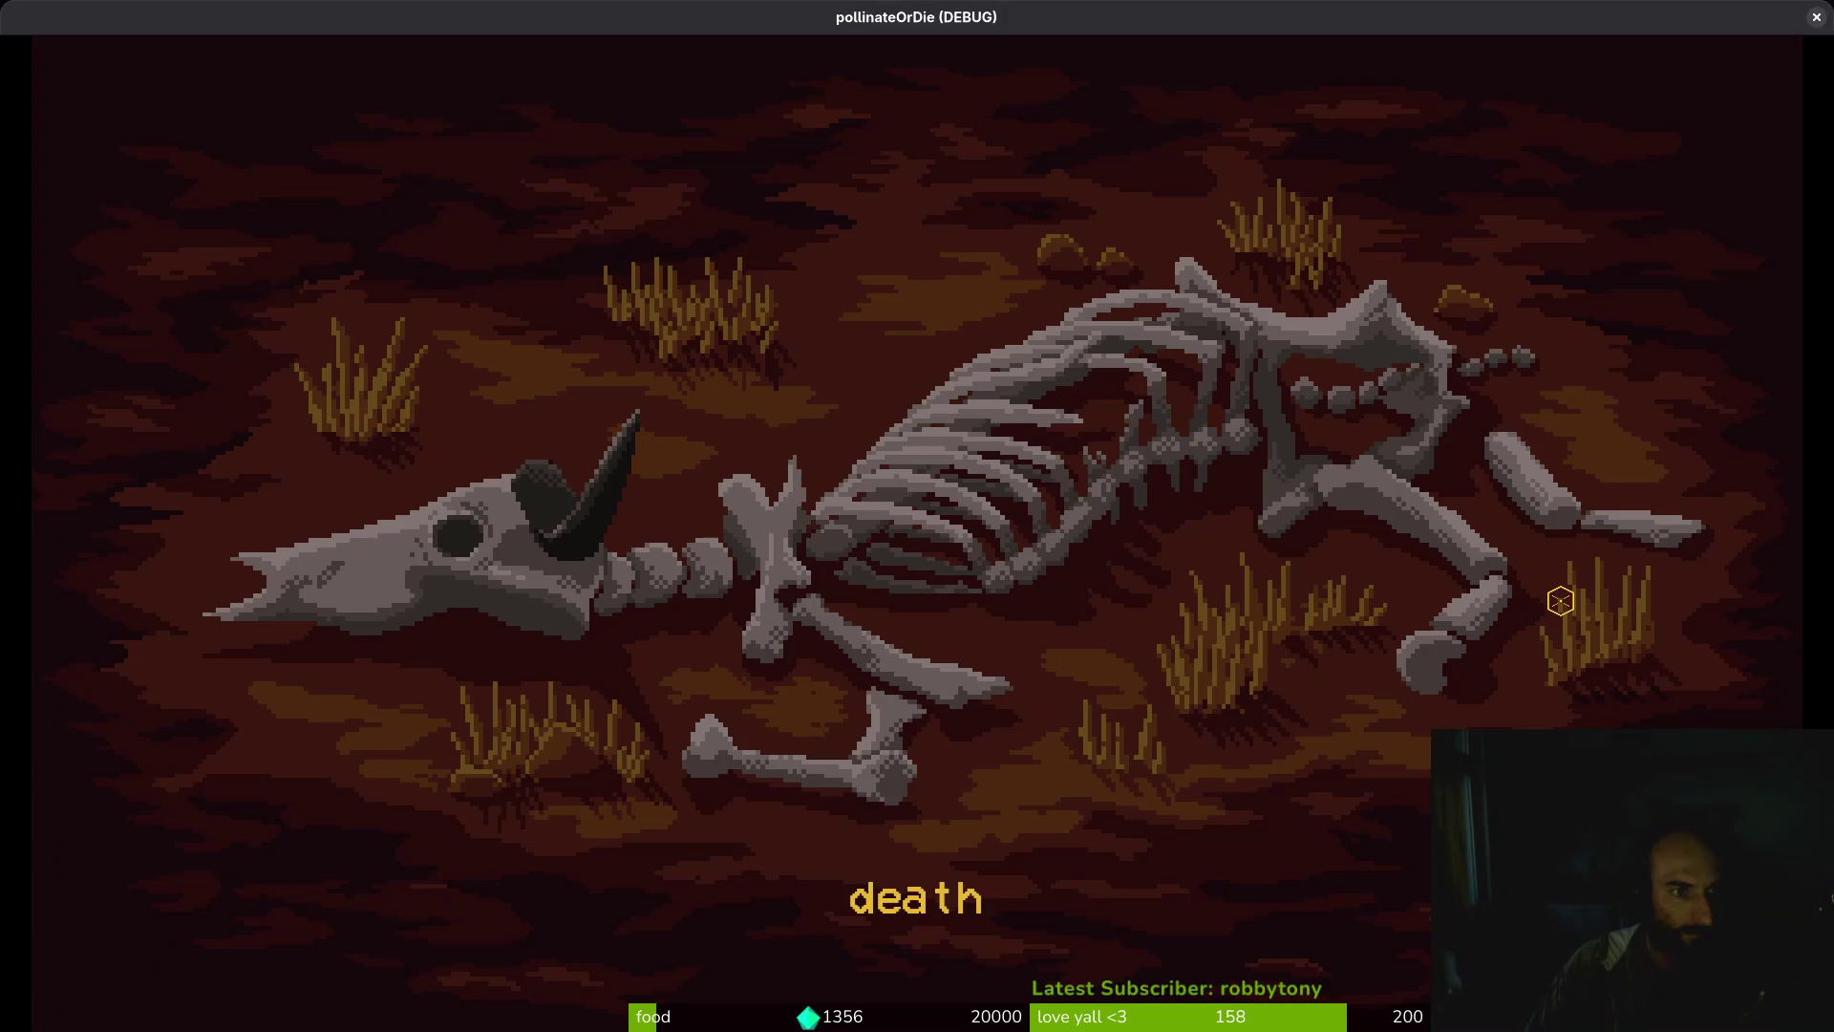
key(alt+Tab)
key(F5)
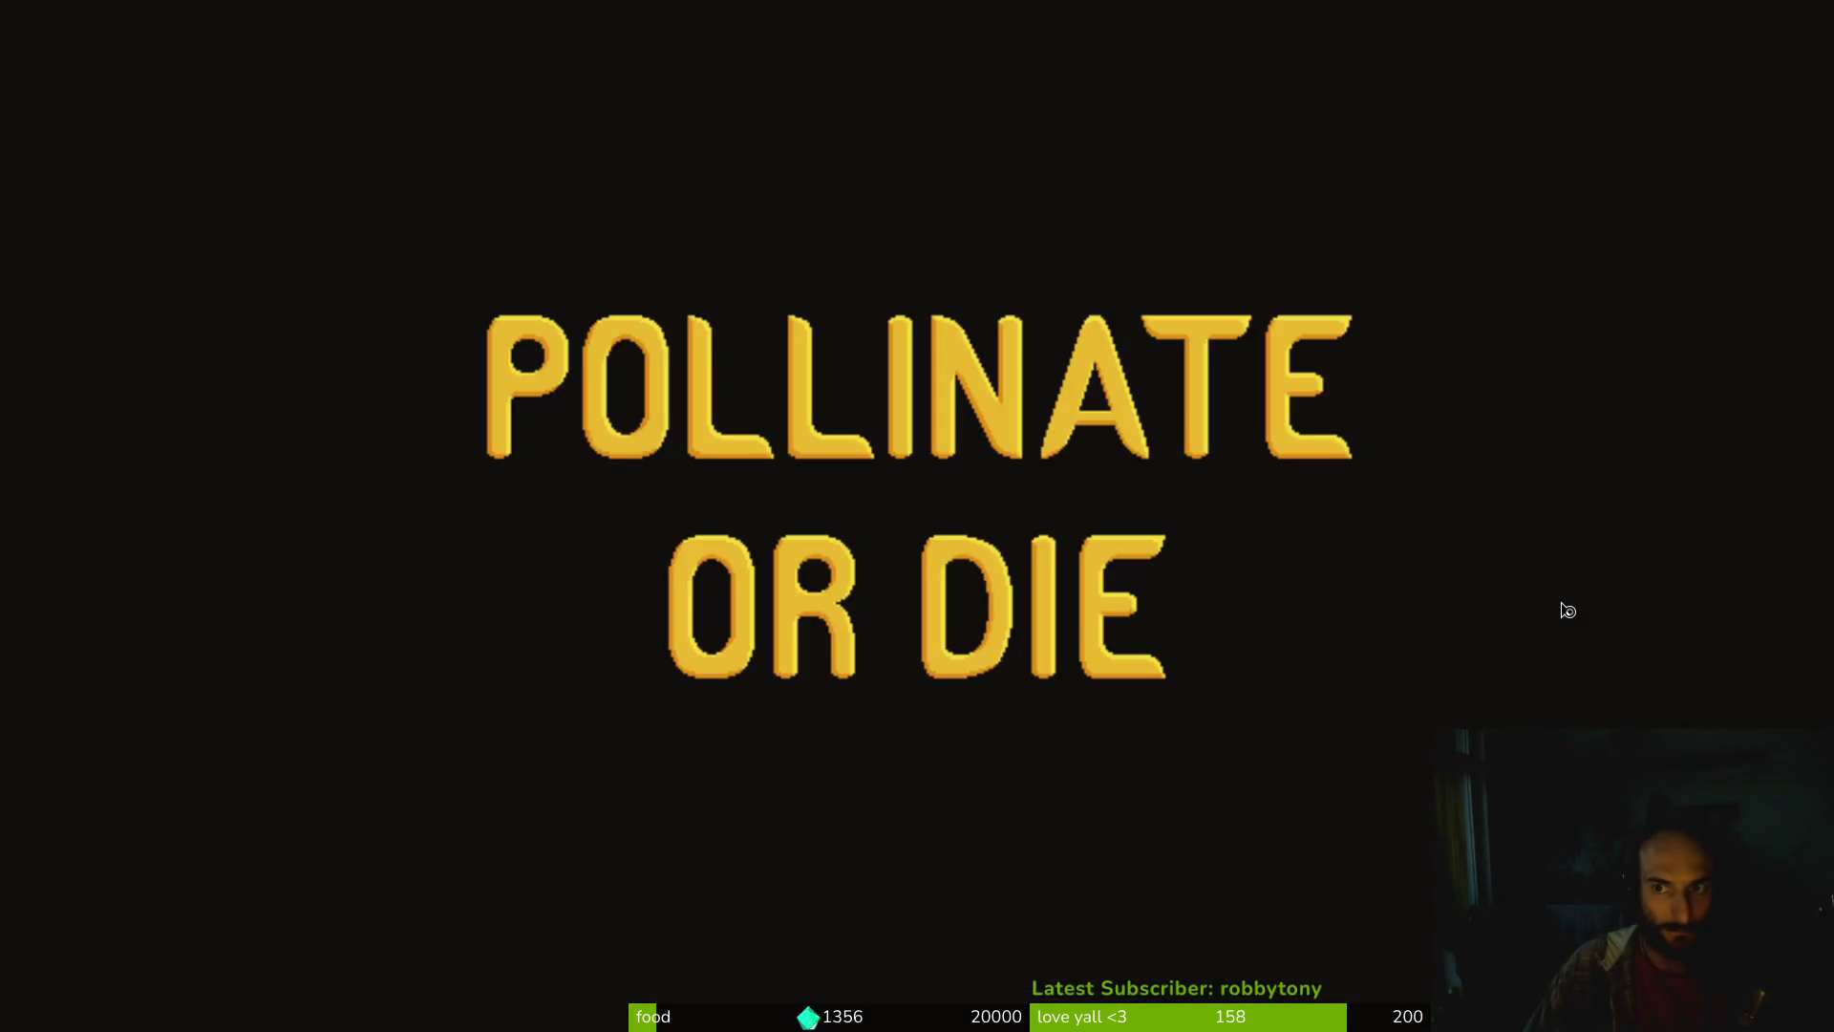
key(Return)
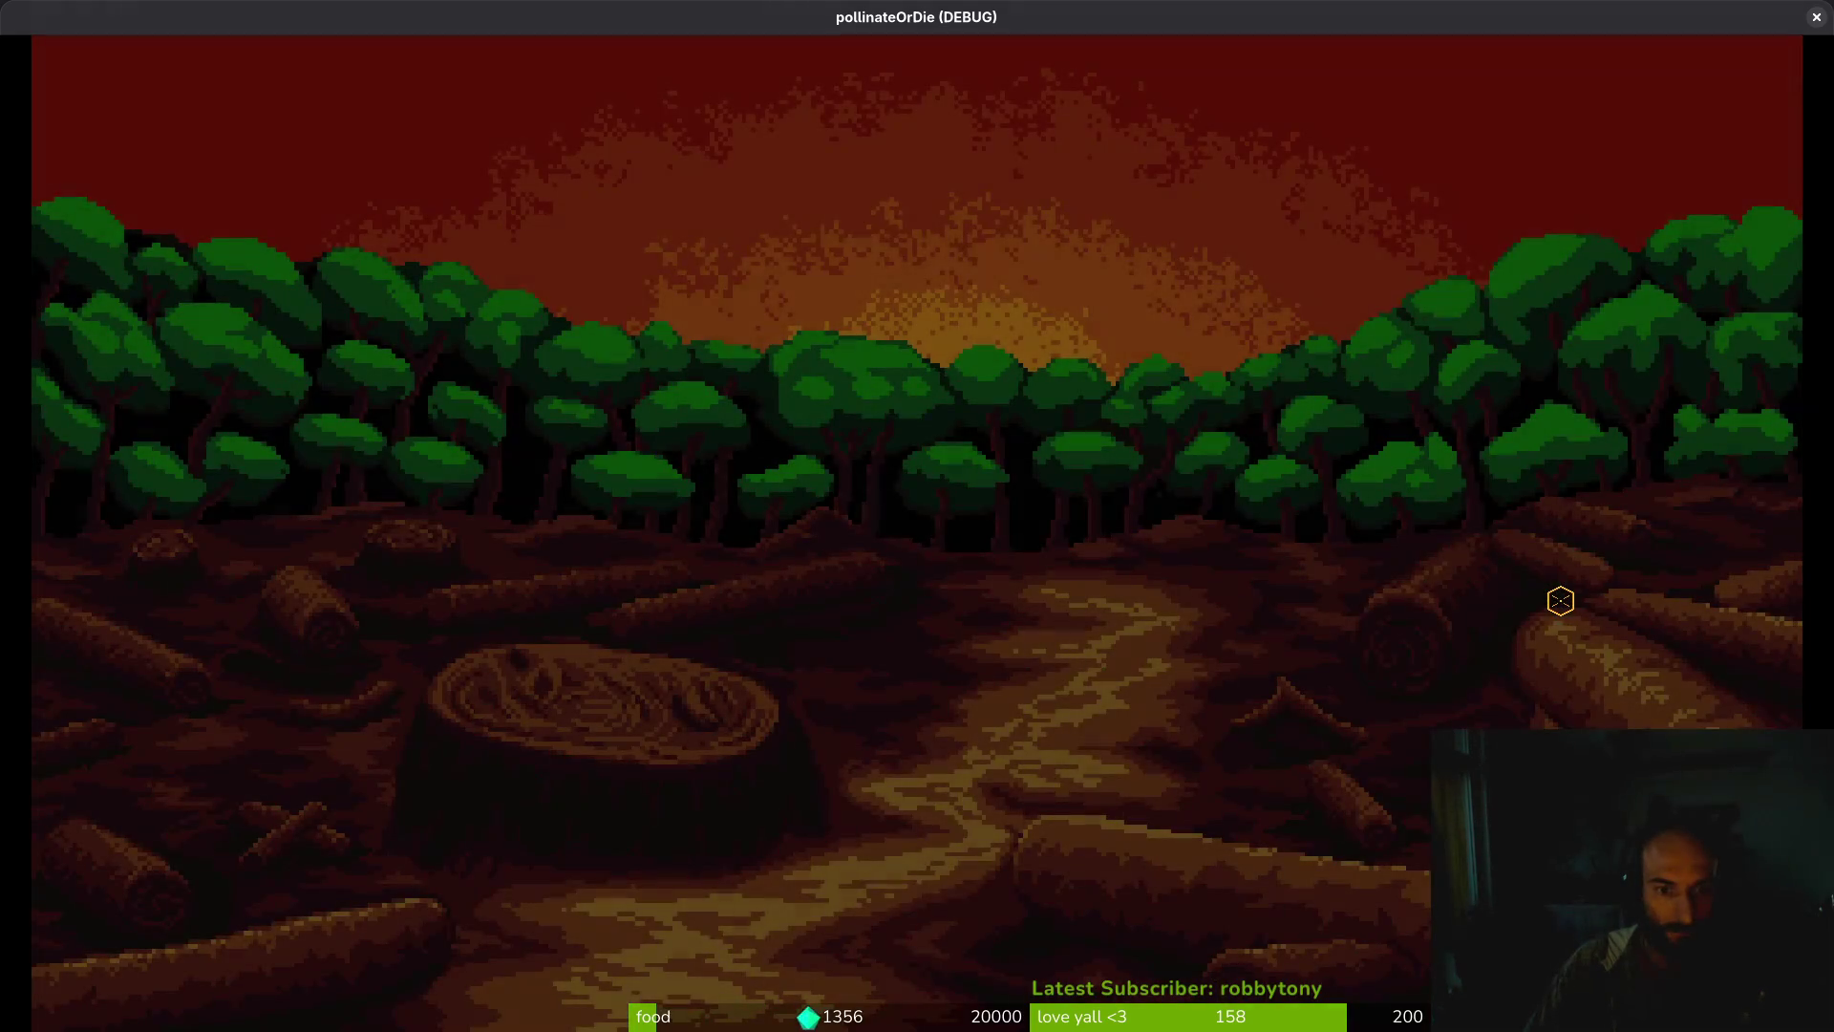
key(j)
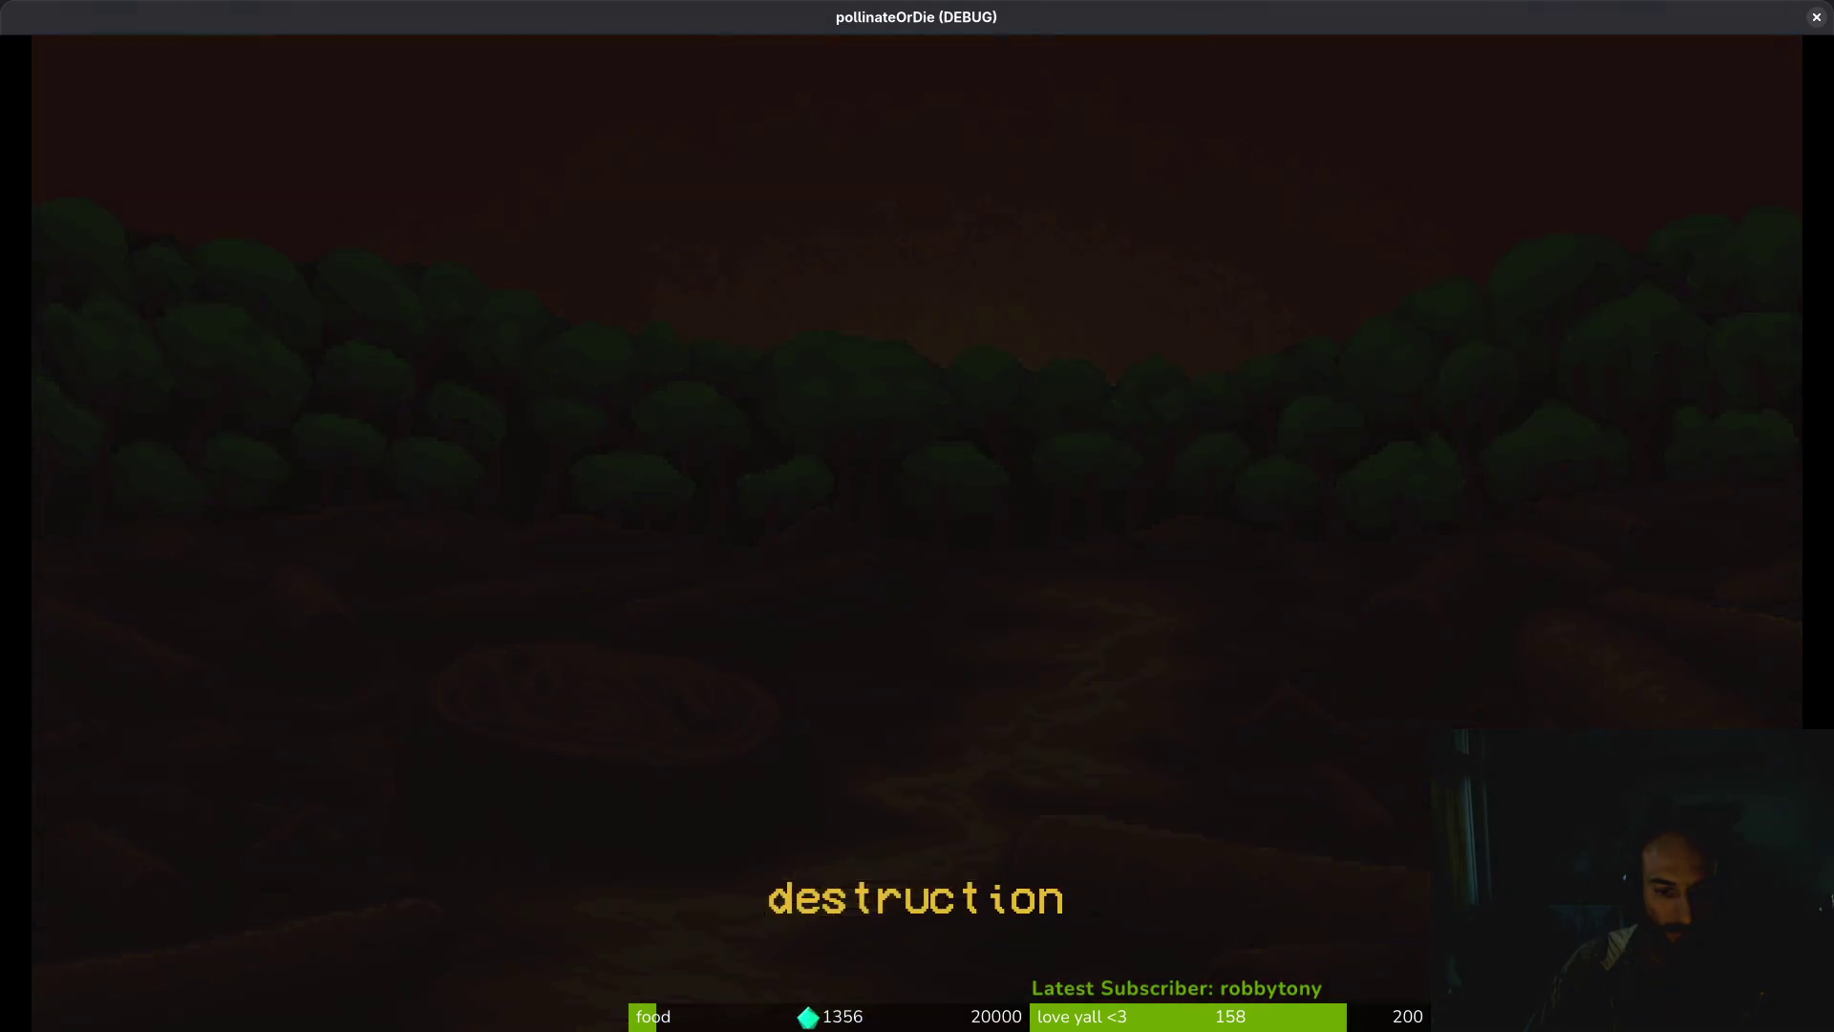
key(Escape)
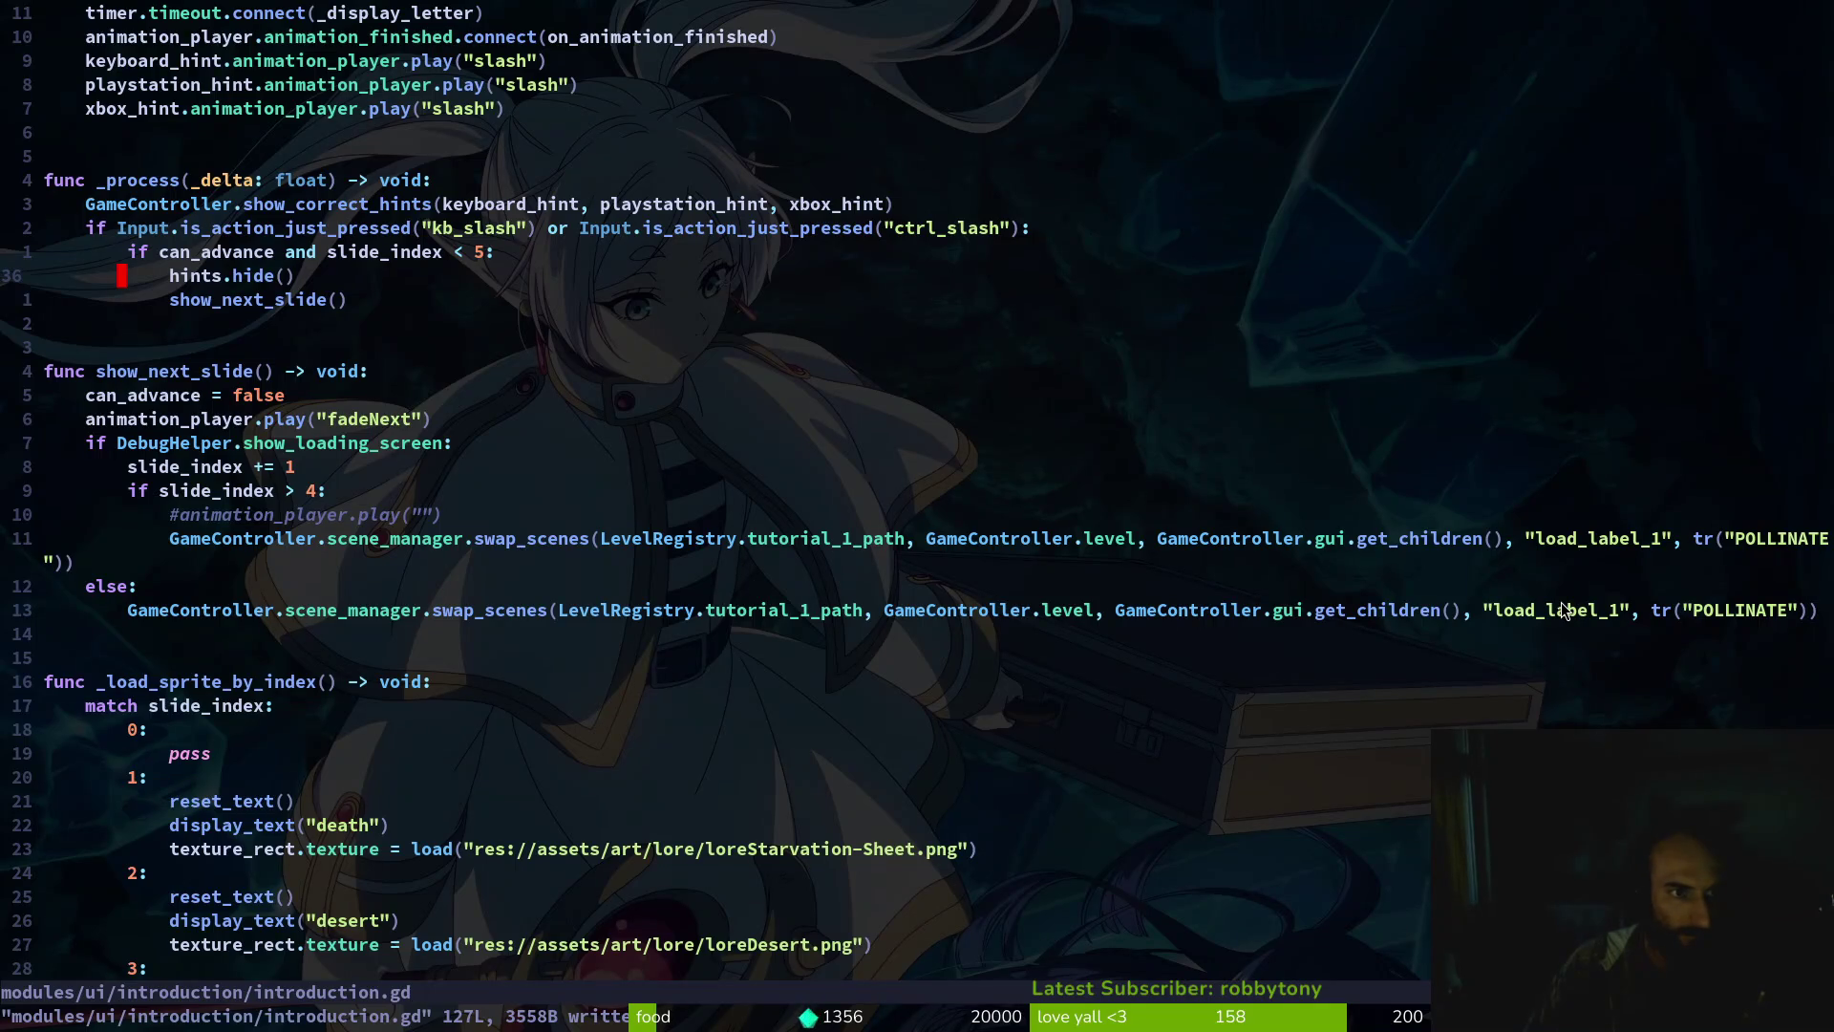
Restore the hints.hide() indentation under the if and save introduction.gd
key(u)
key(ctrl+r)
text(:w)
key(Return)
key(ctrl+u)
Move hints.show() below can_advance = true in on_animation_finished, dedent it, and save
key(ctrl+d)
key(ctrl+d)
key(ctrl+d)
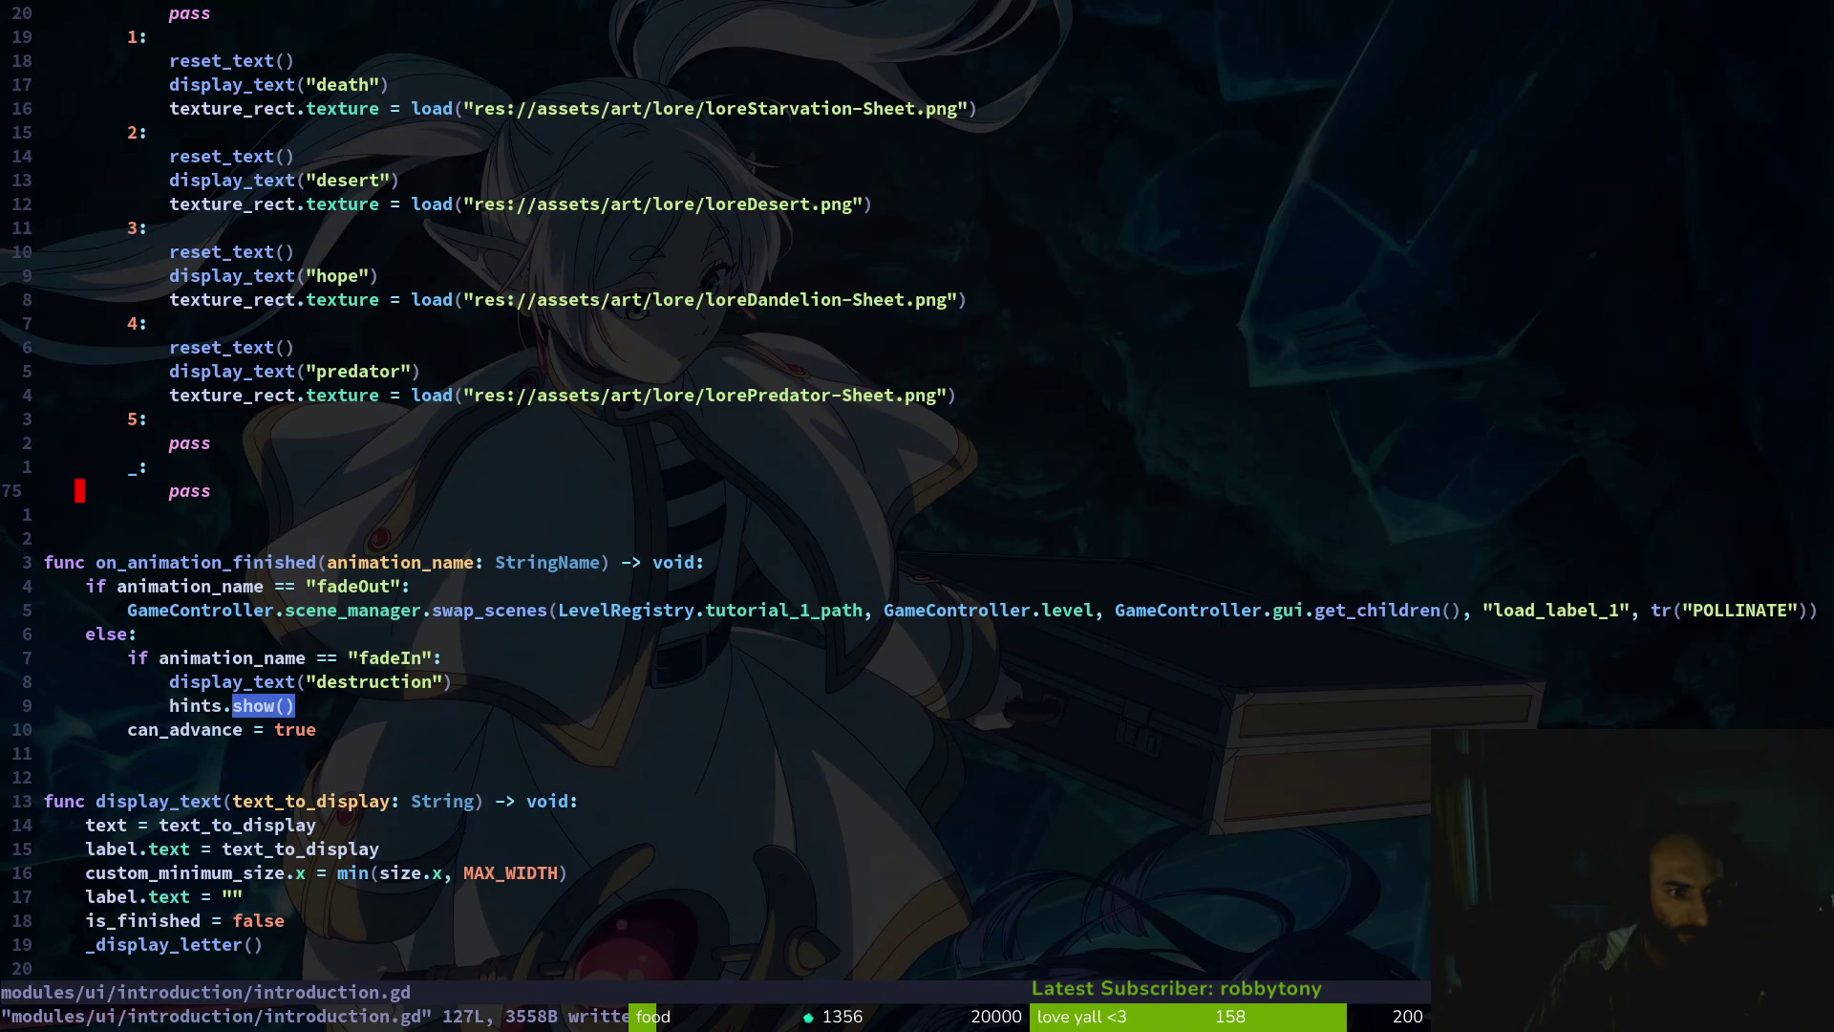
key(j)
key(j)
key(j)
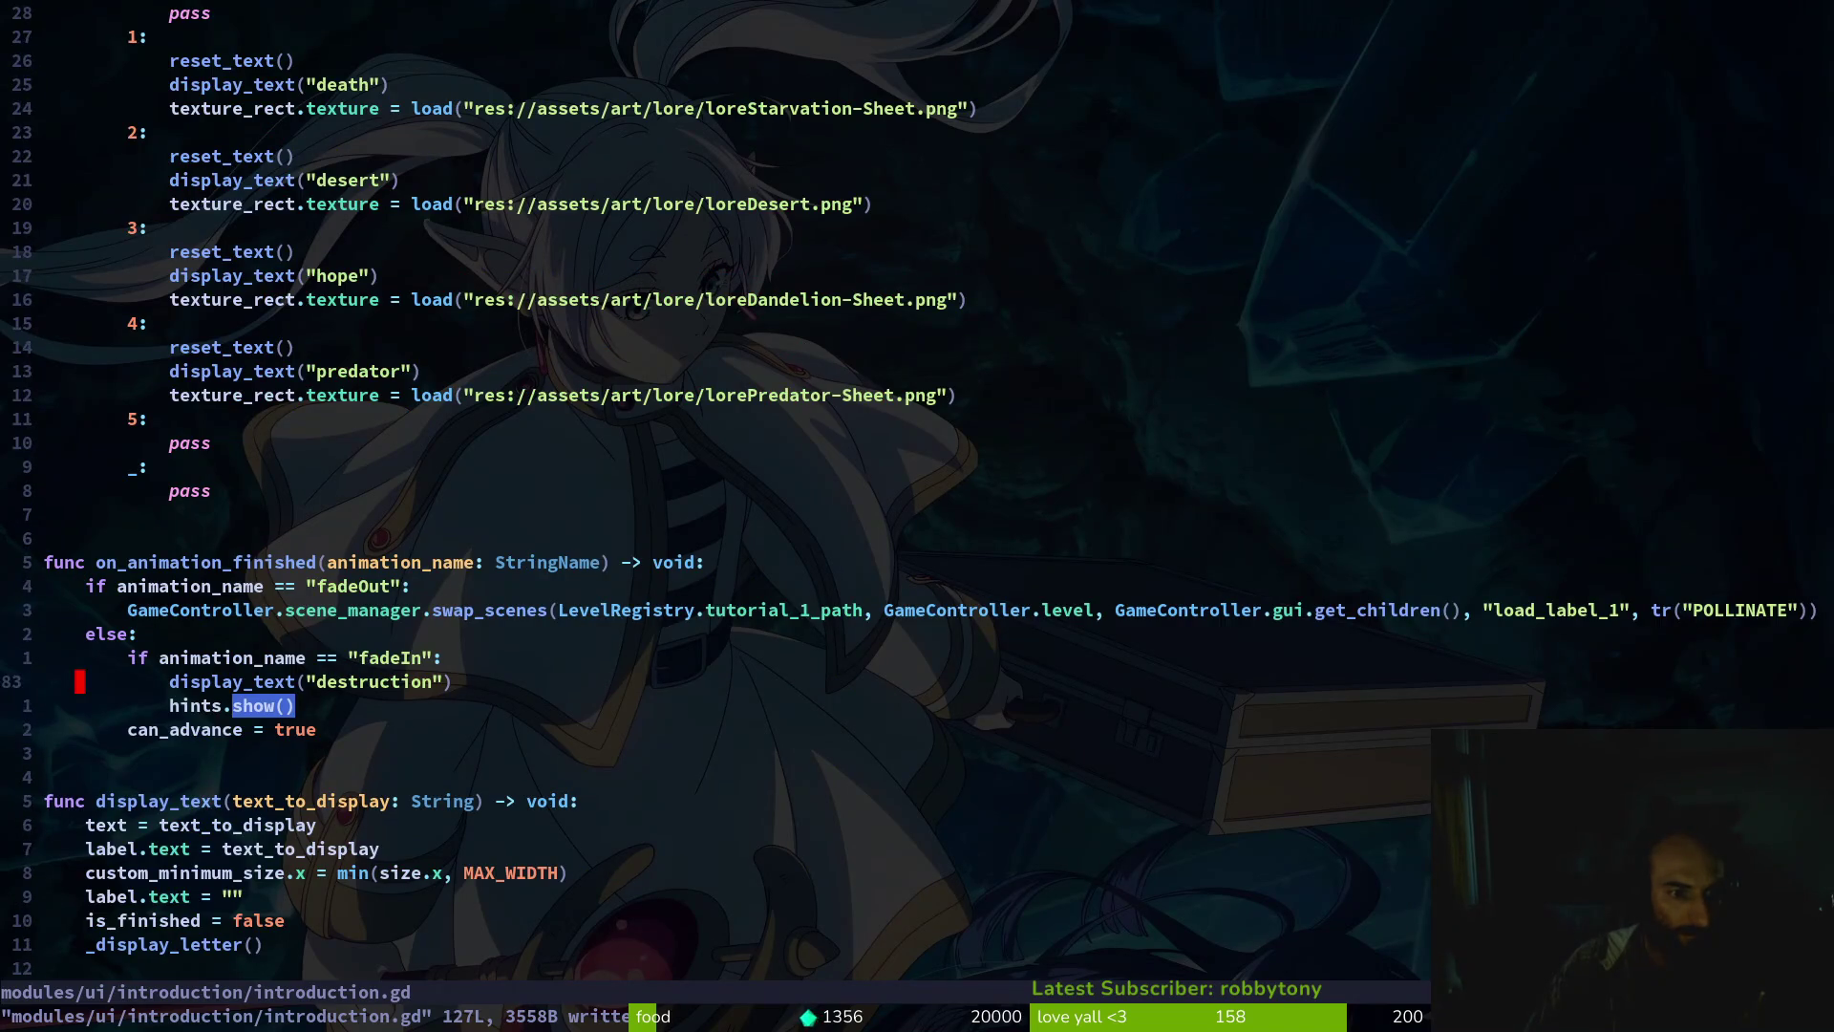
key(shift+v)
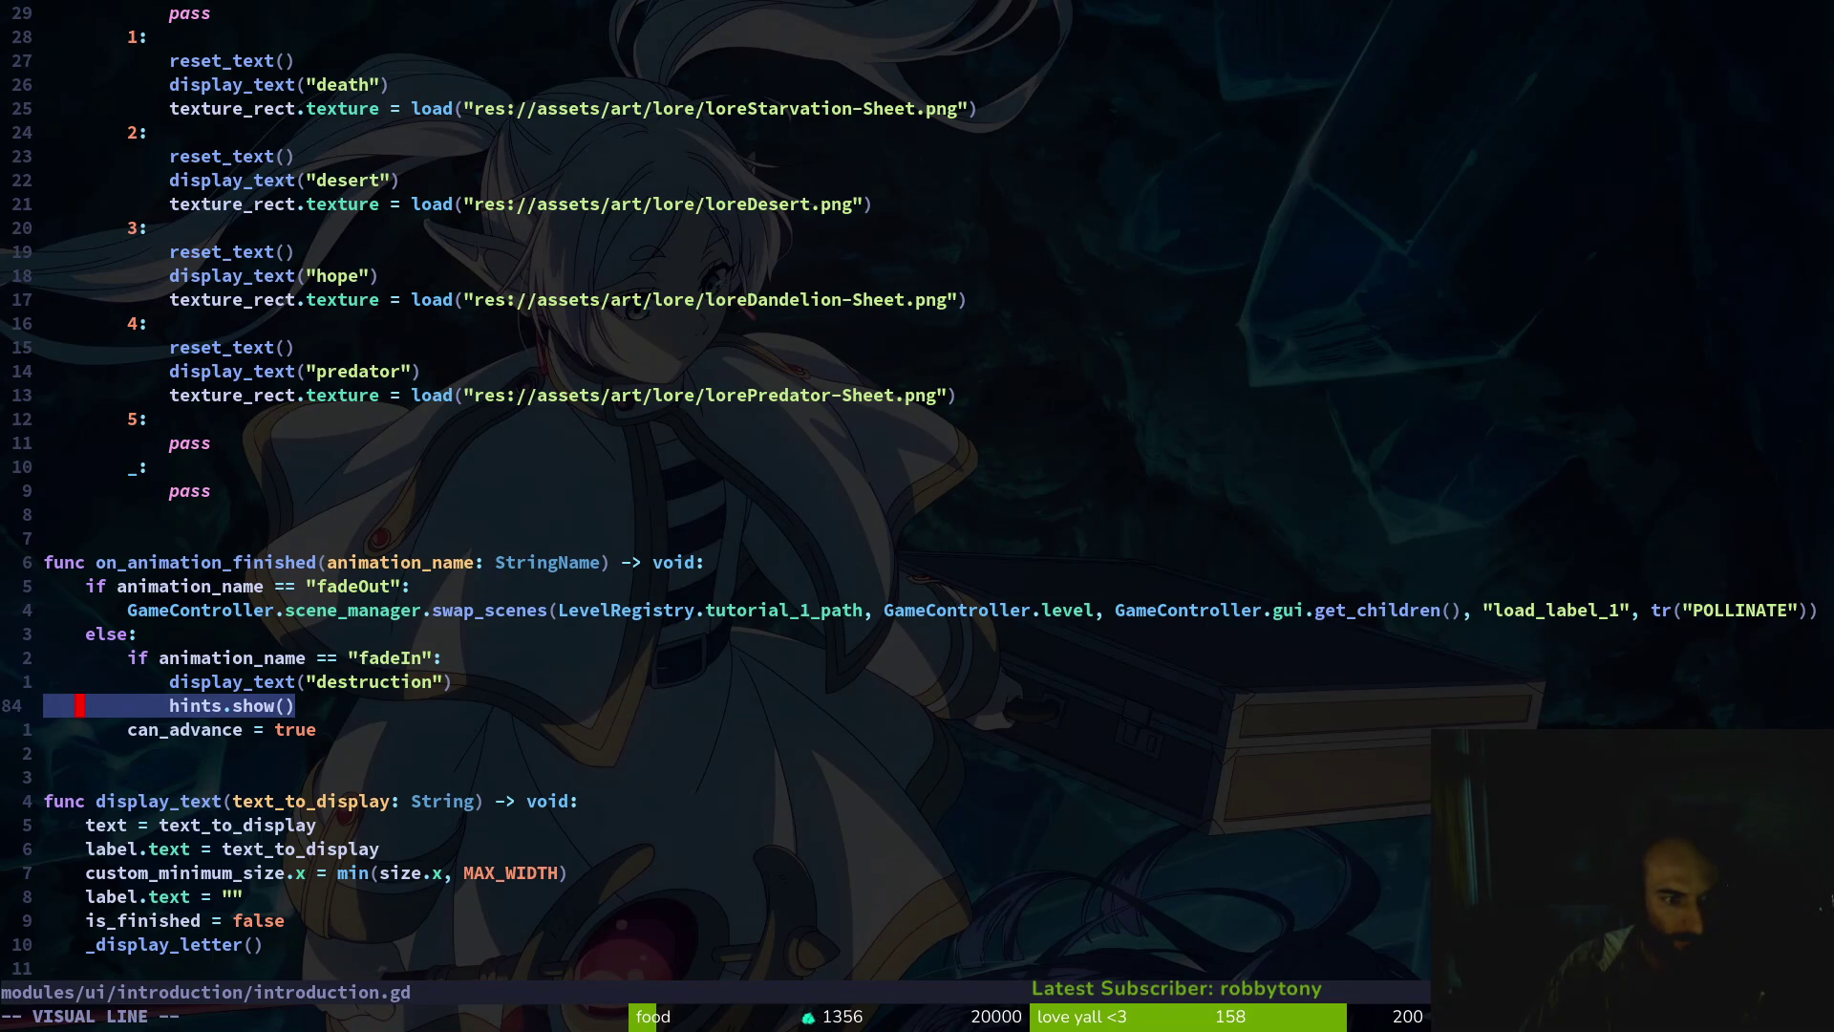
key(J)
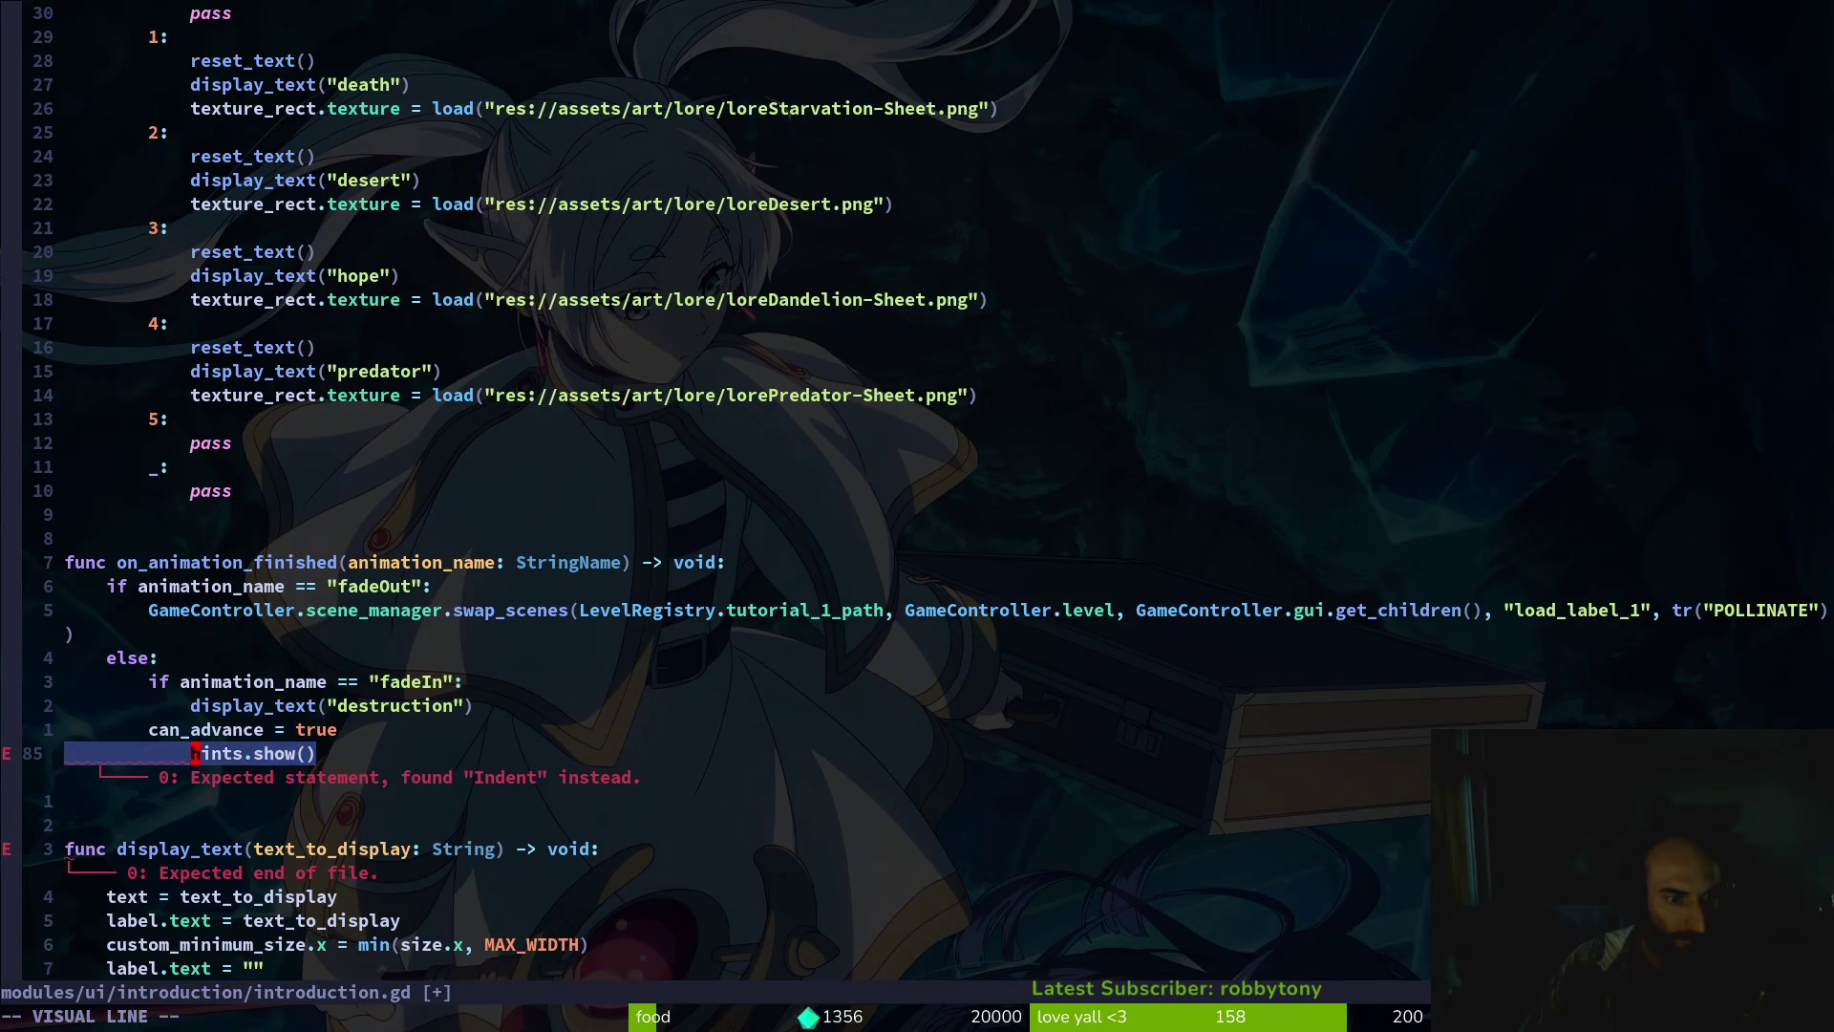
key(less)
key(Escape)
text(:w)
key(Return)
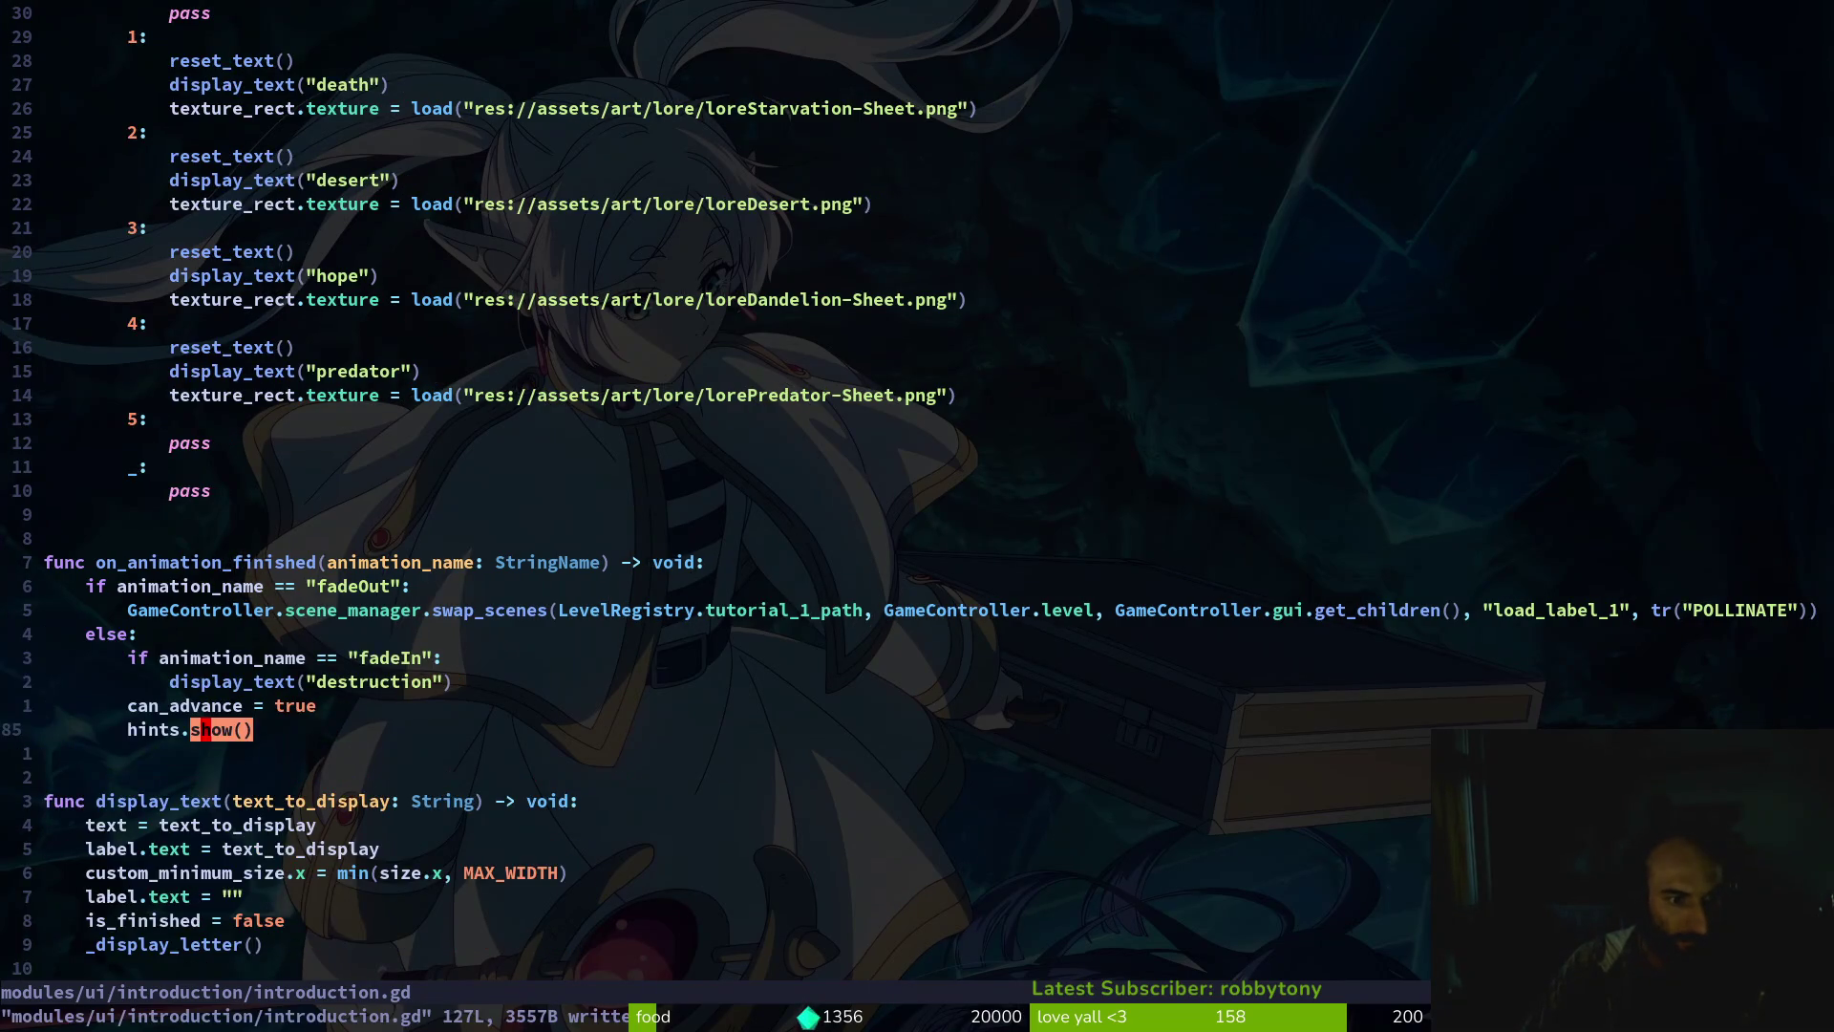
Launch the game from Godot to test the change
key(k)
key(k)
key(k)
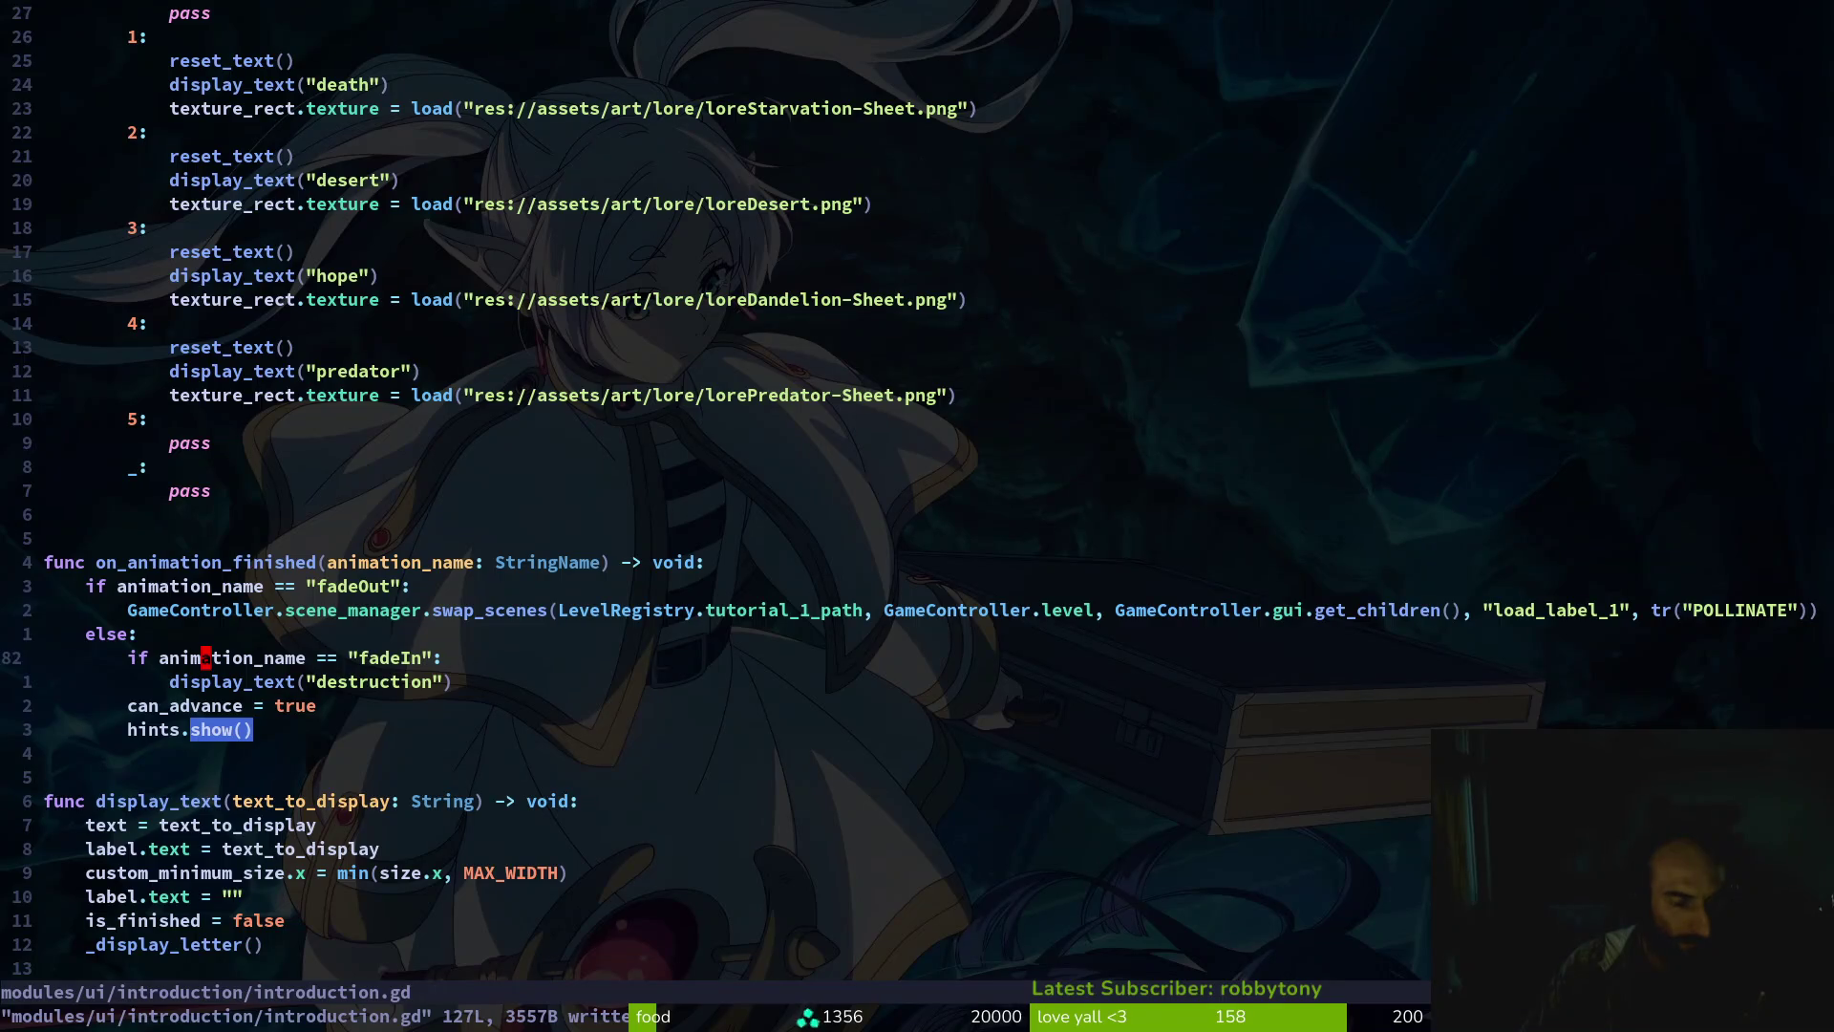
key(k)
key(k)
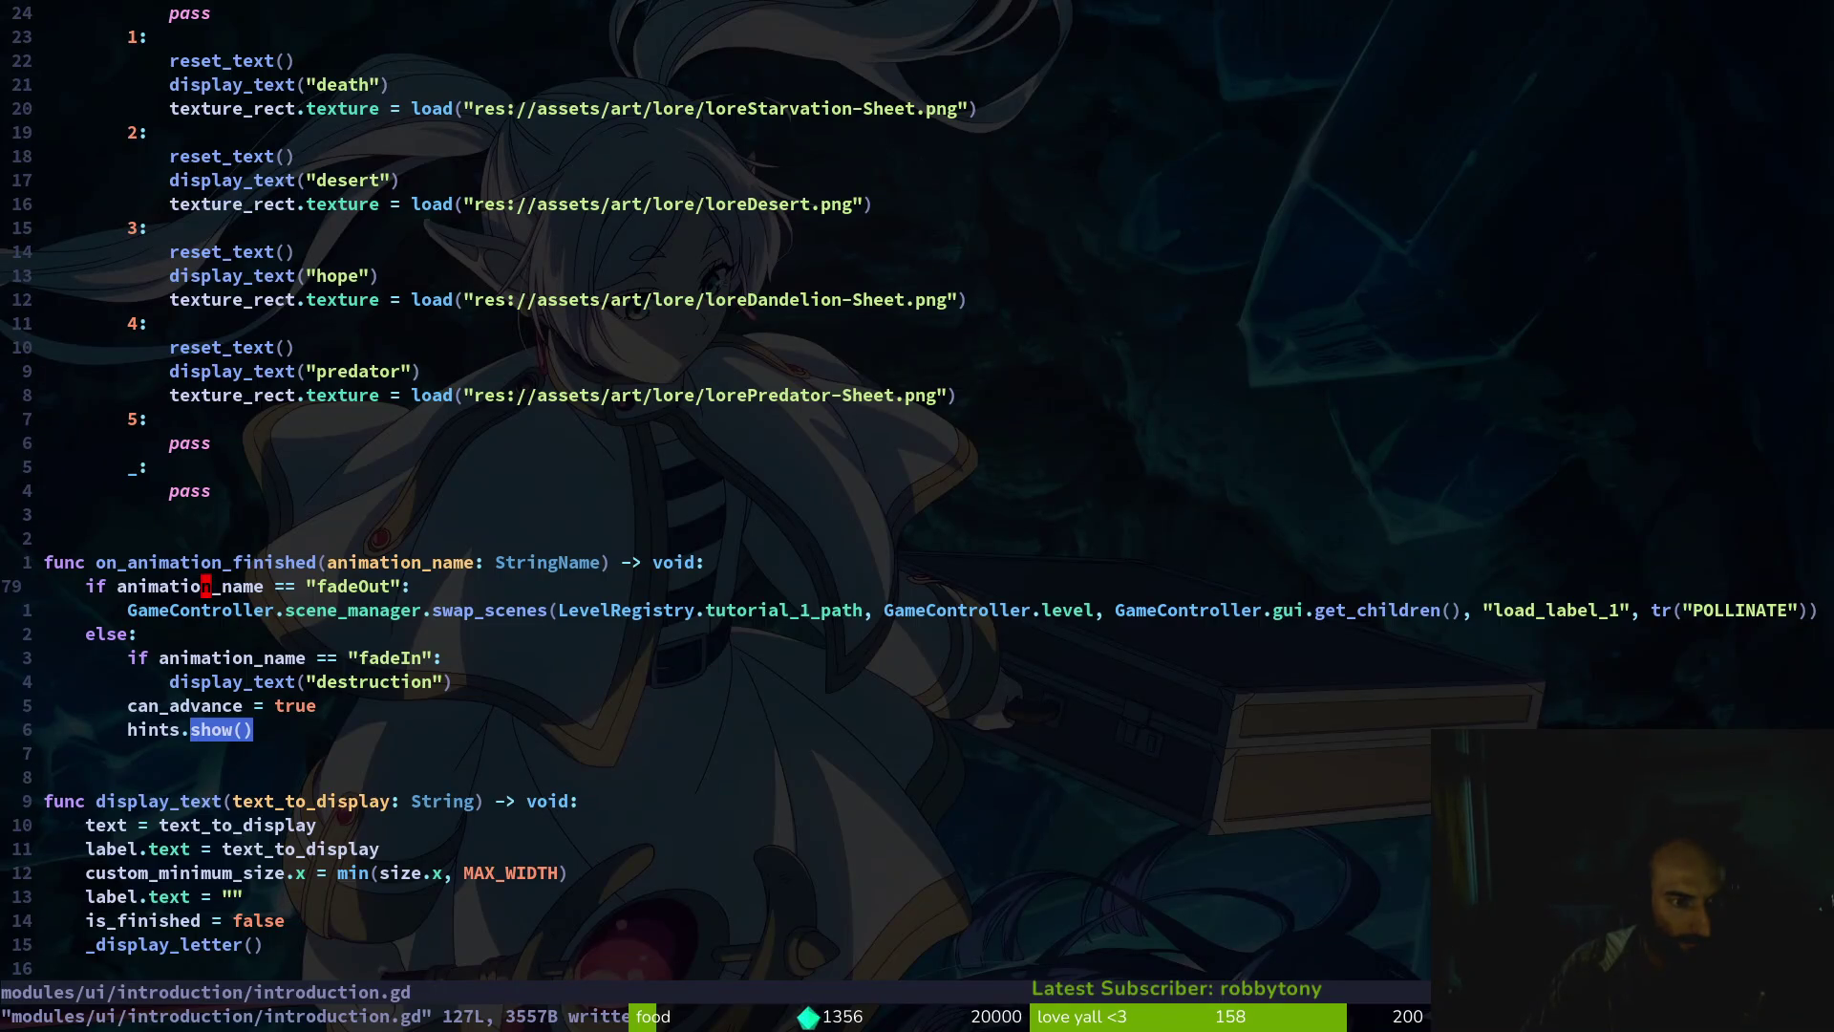
key(g)
key(g)
key(F5)
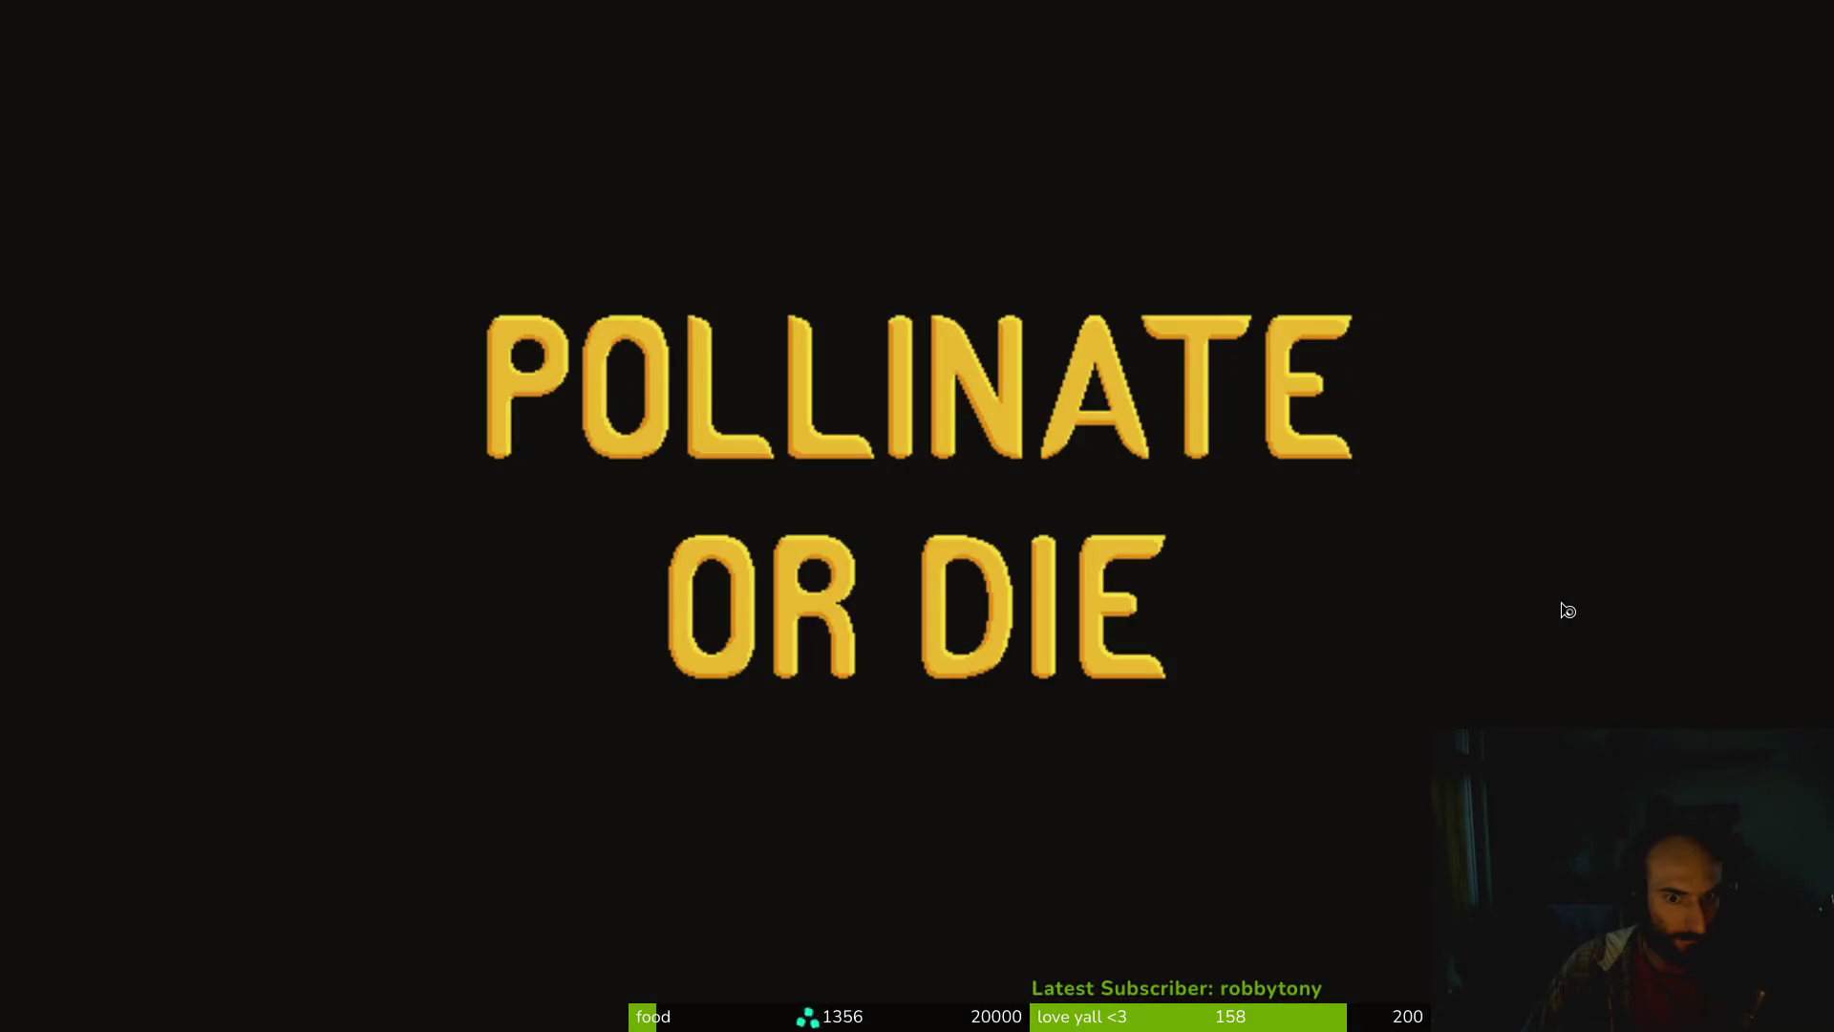
Start a new game, step through destruction, death and desert to hope, then close the game
key(Return)
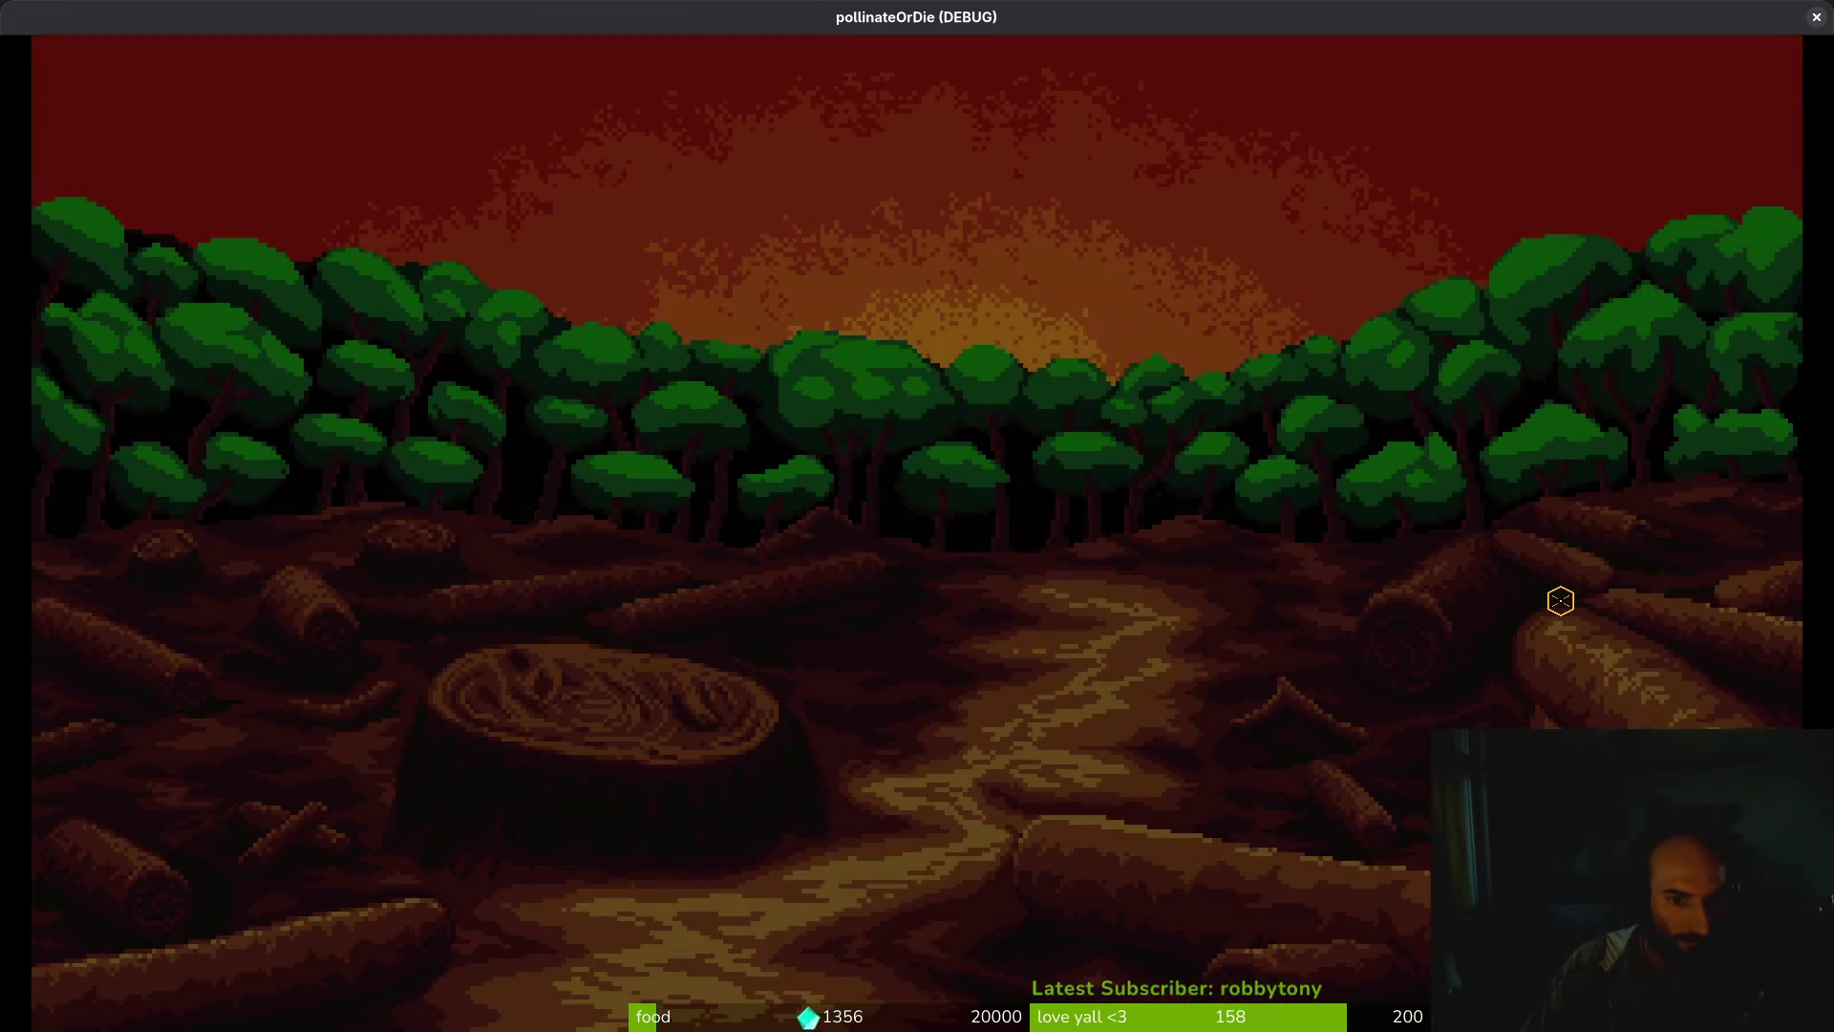
key(Return)
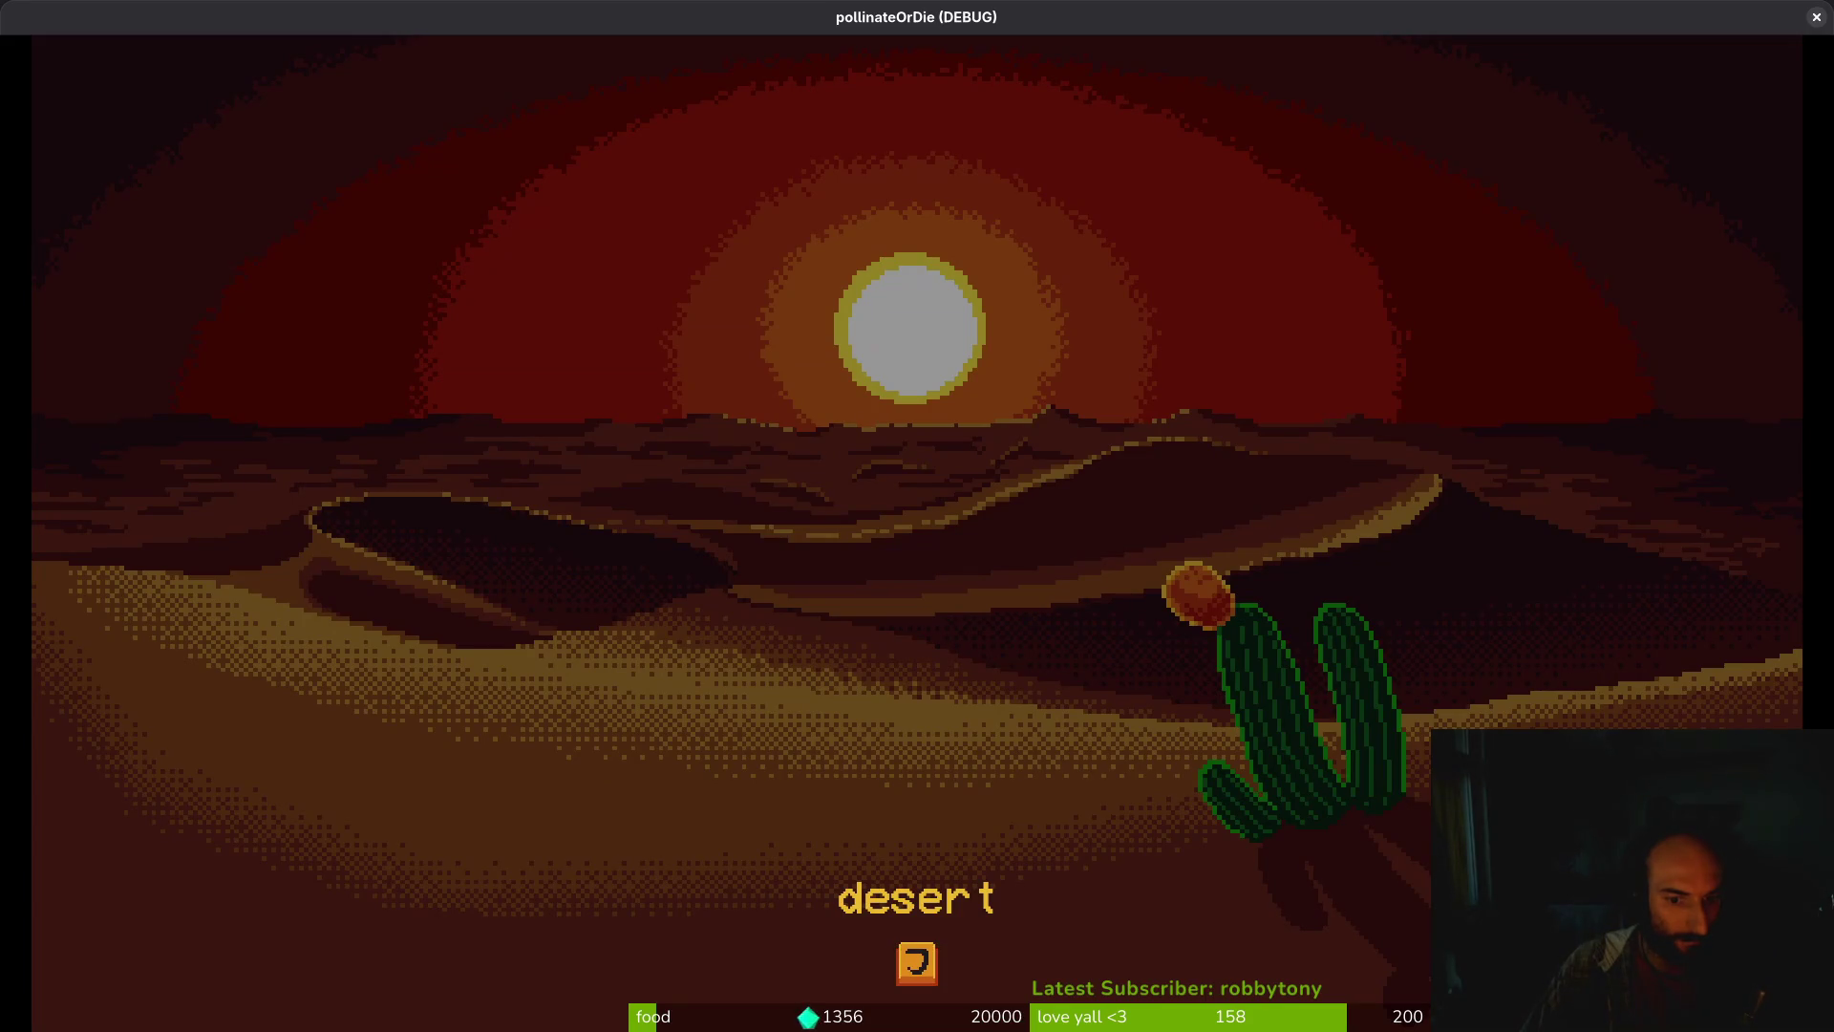
key(Return)
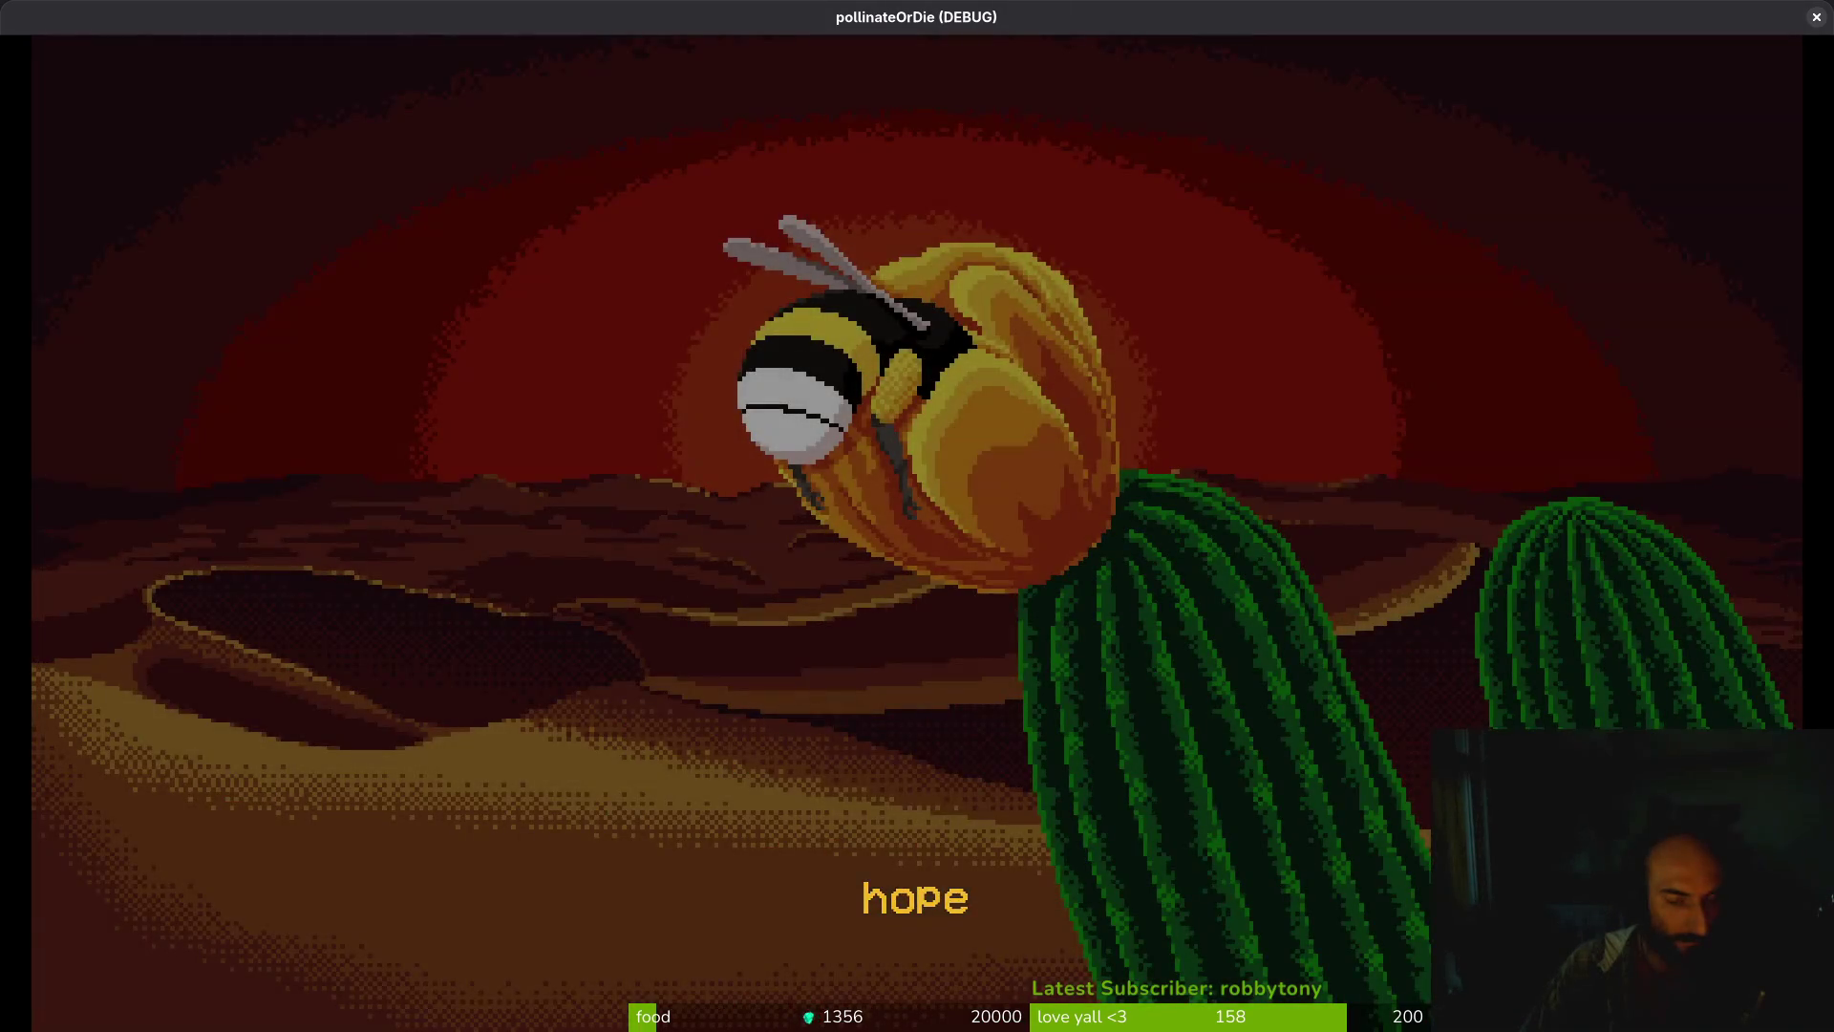
key(Escape)
key(alt+Tab)
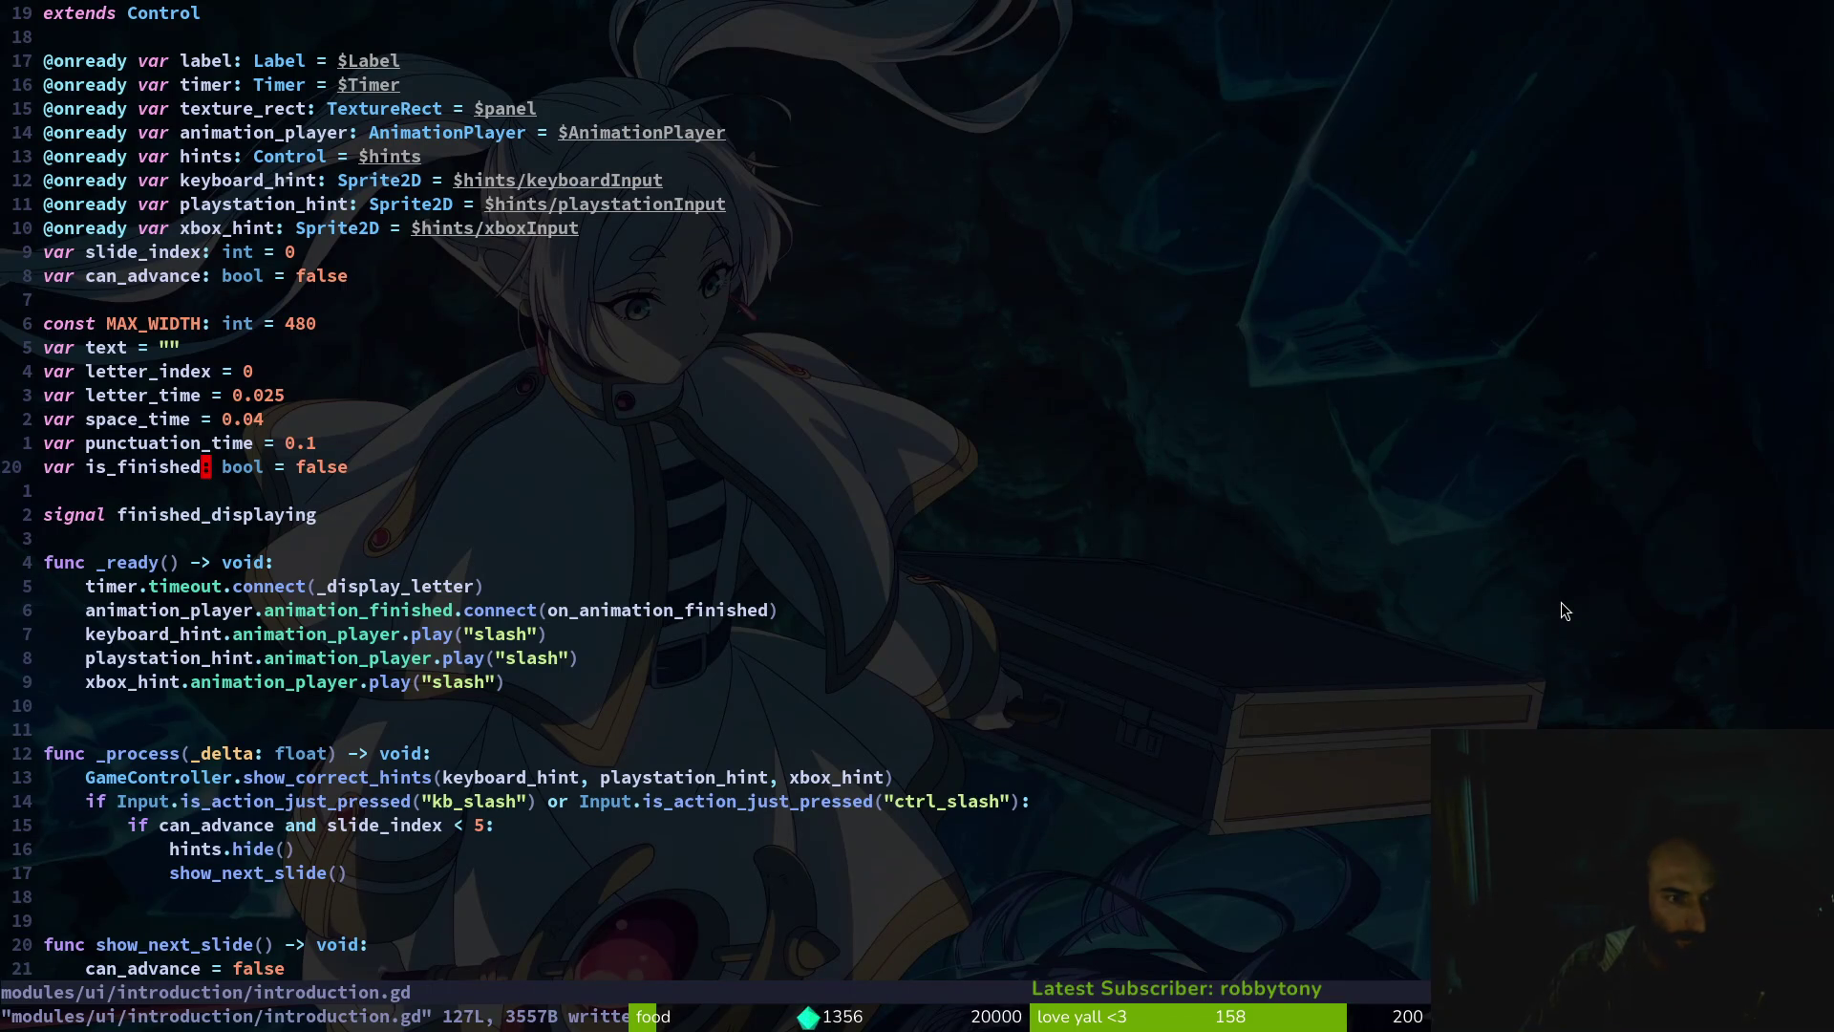
Insert a new label line below hints.show() in the fade-in code
key(7)
key(9)
key(j)
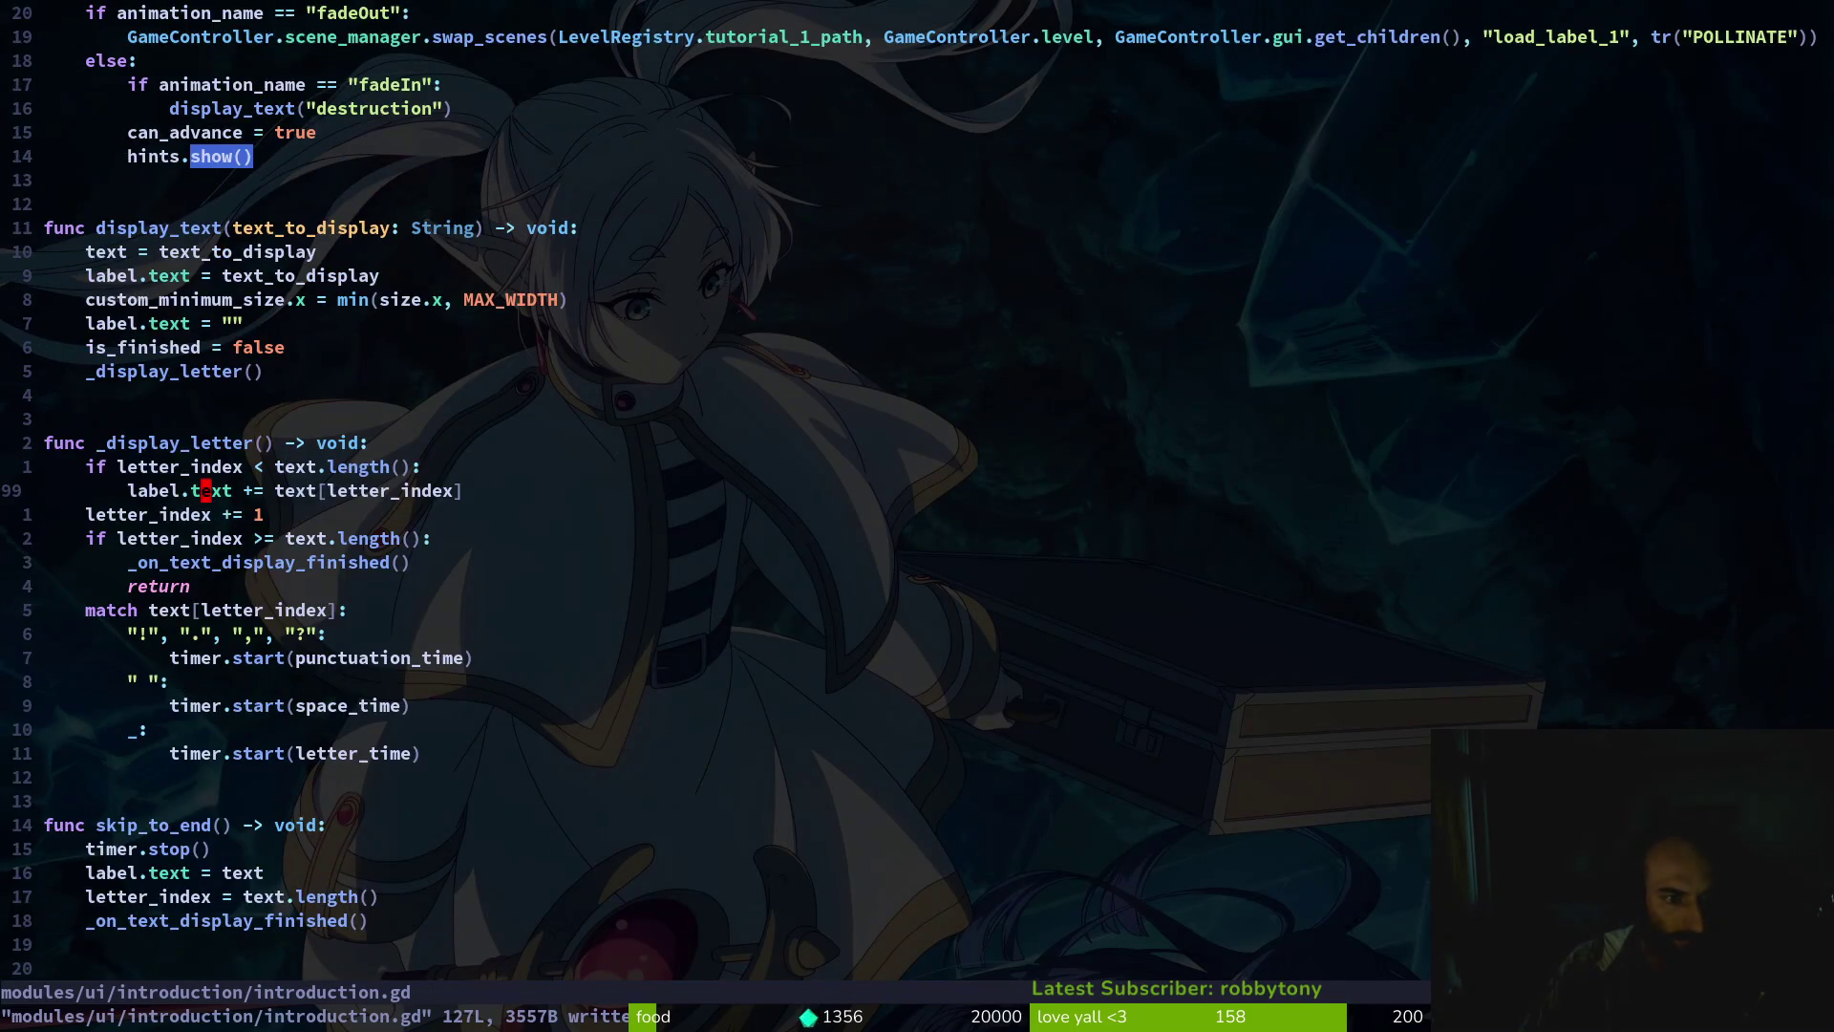
text(9k4k)
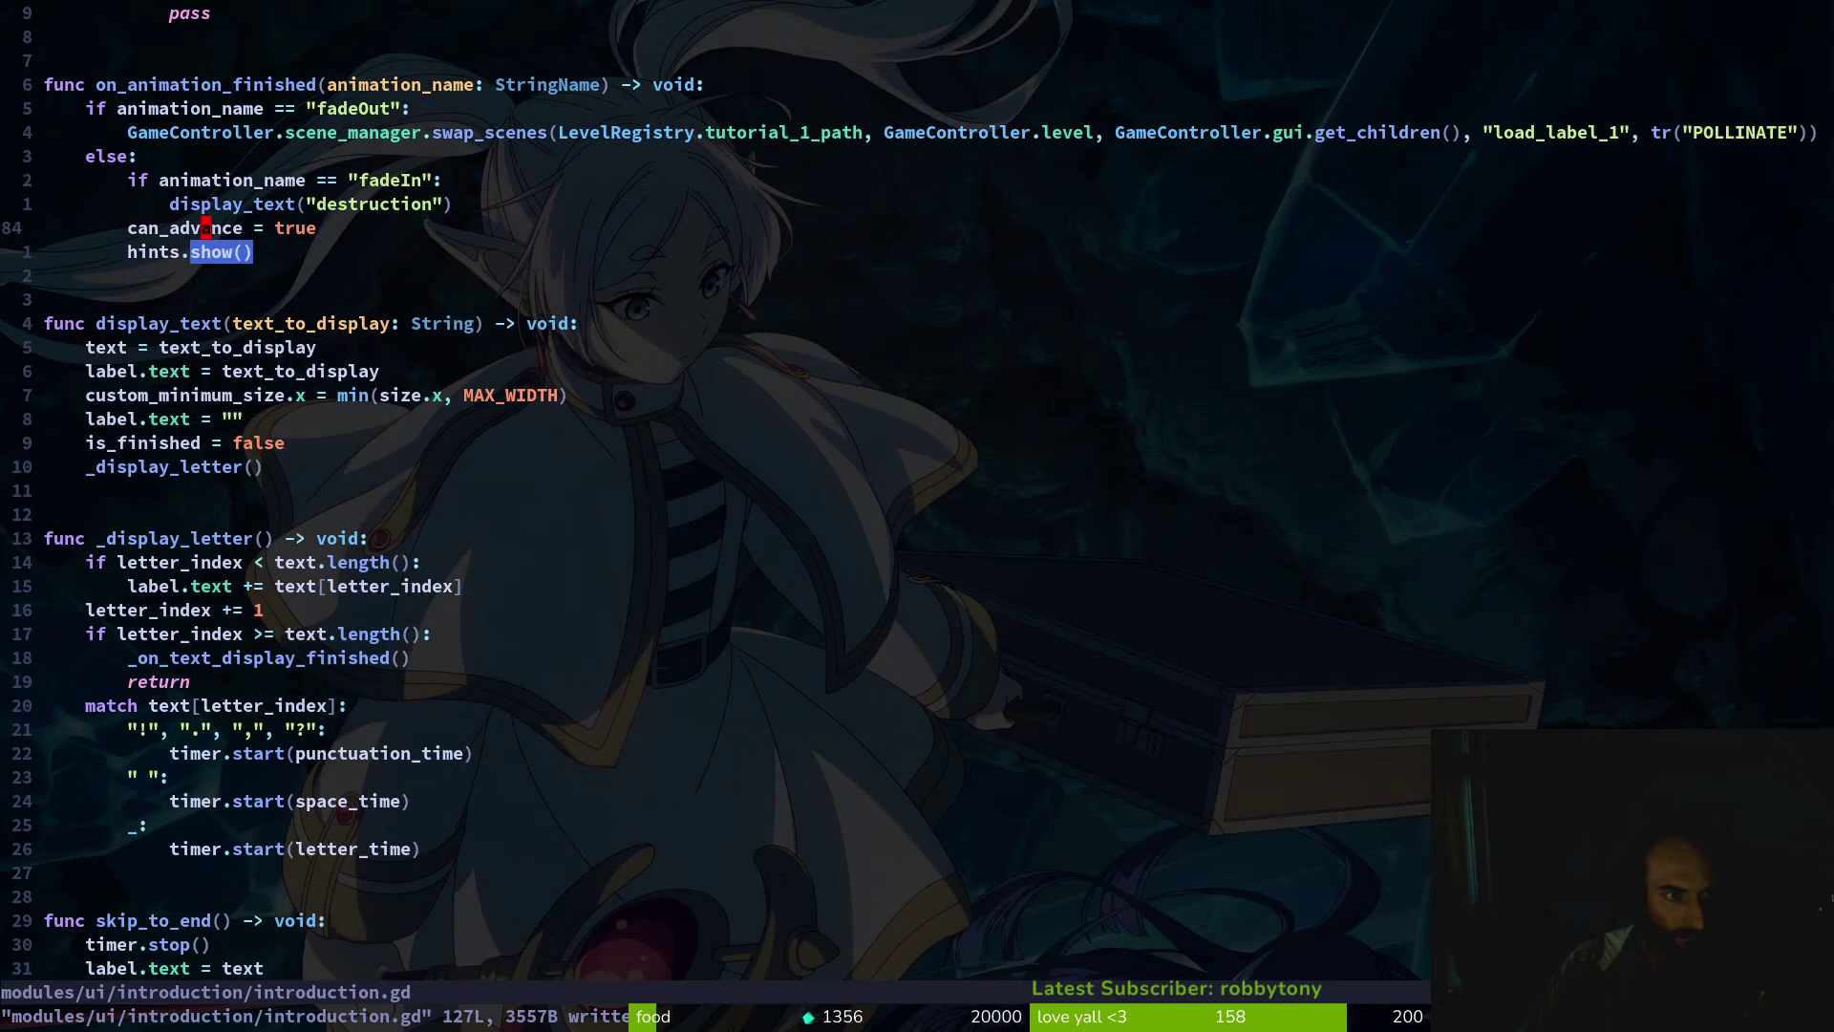
text(olabel.hide())
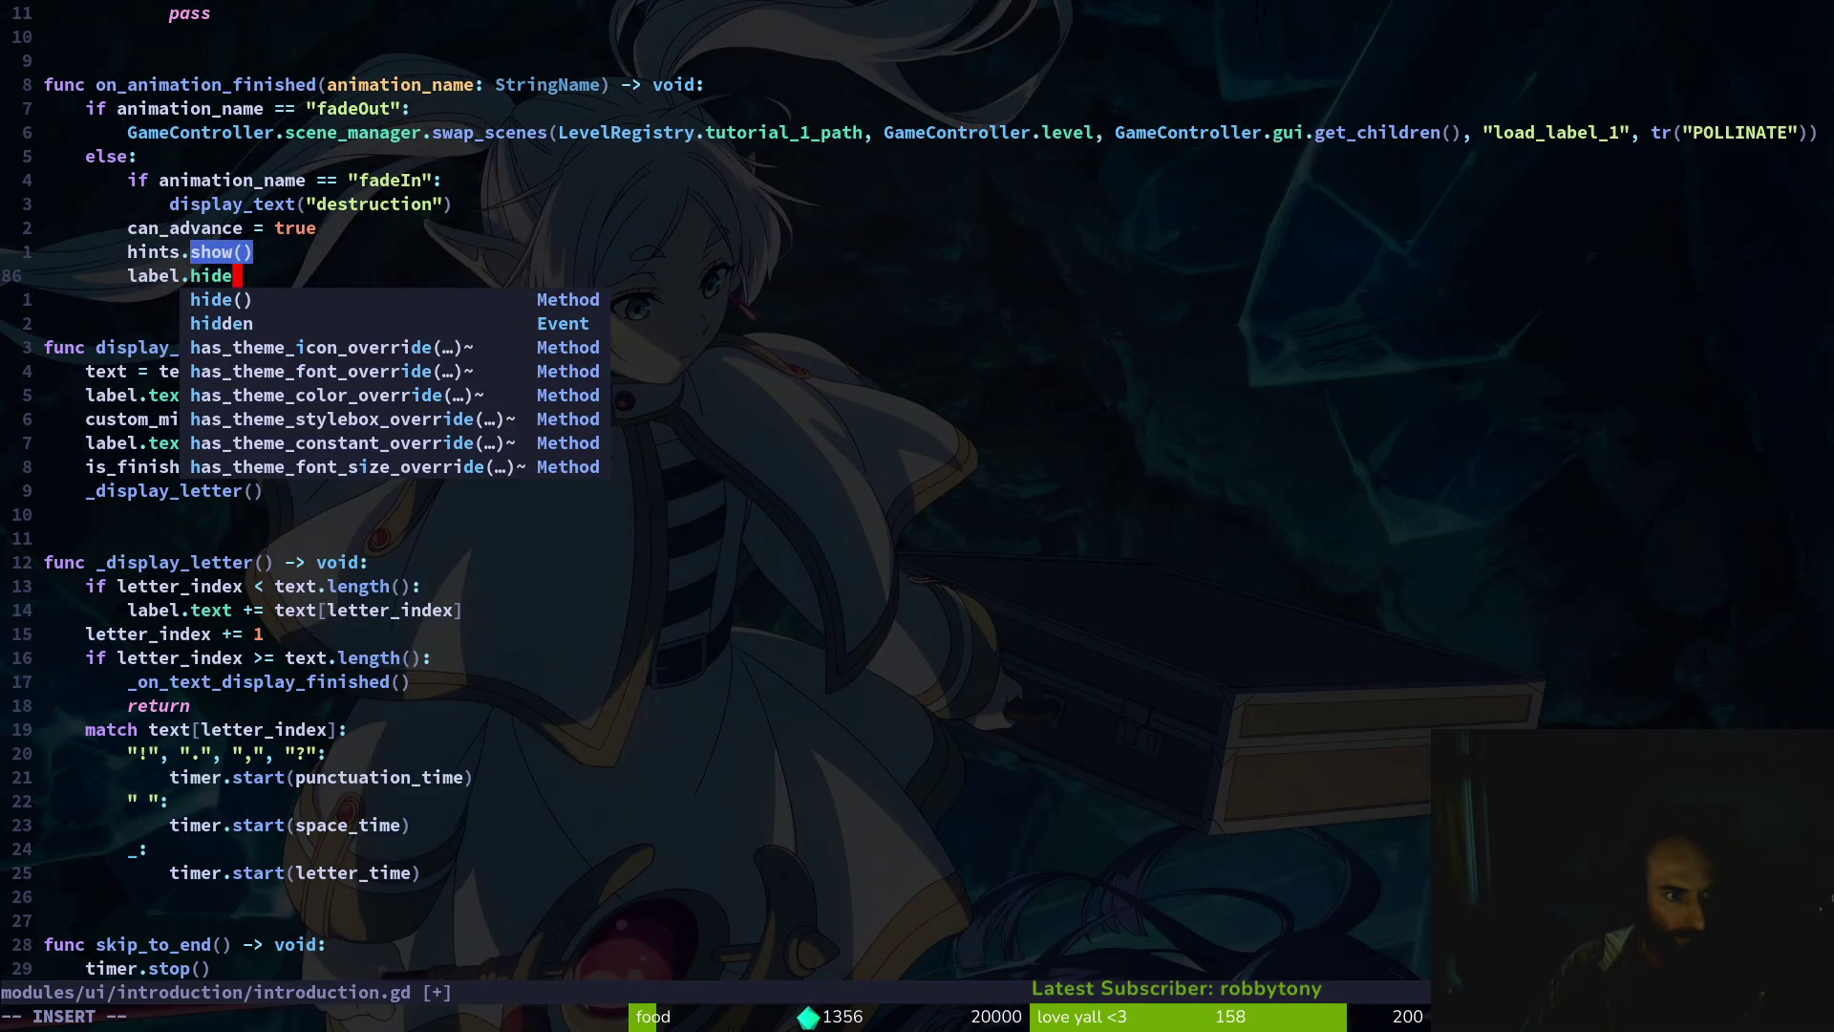
text(V)
key(Escape)
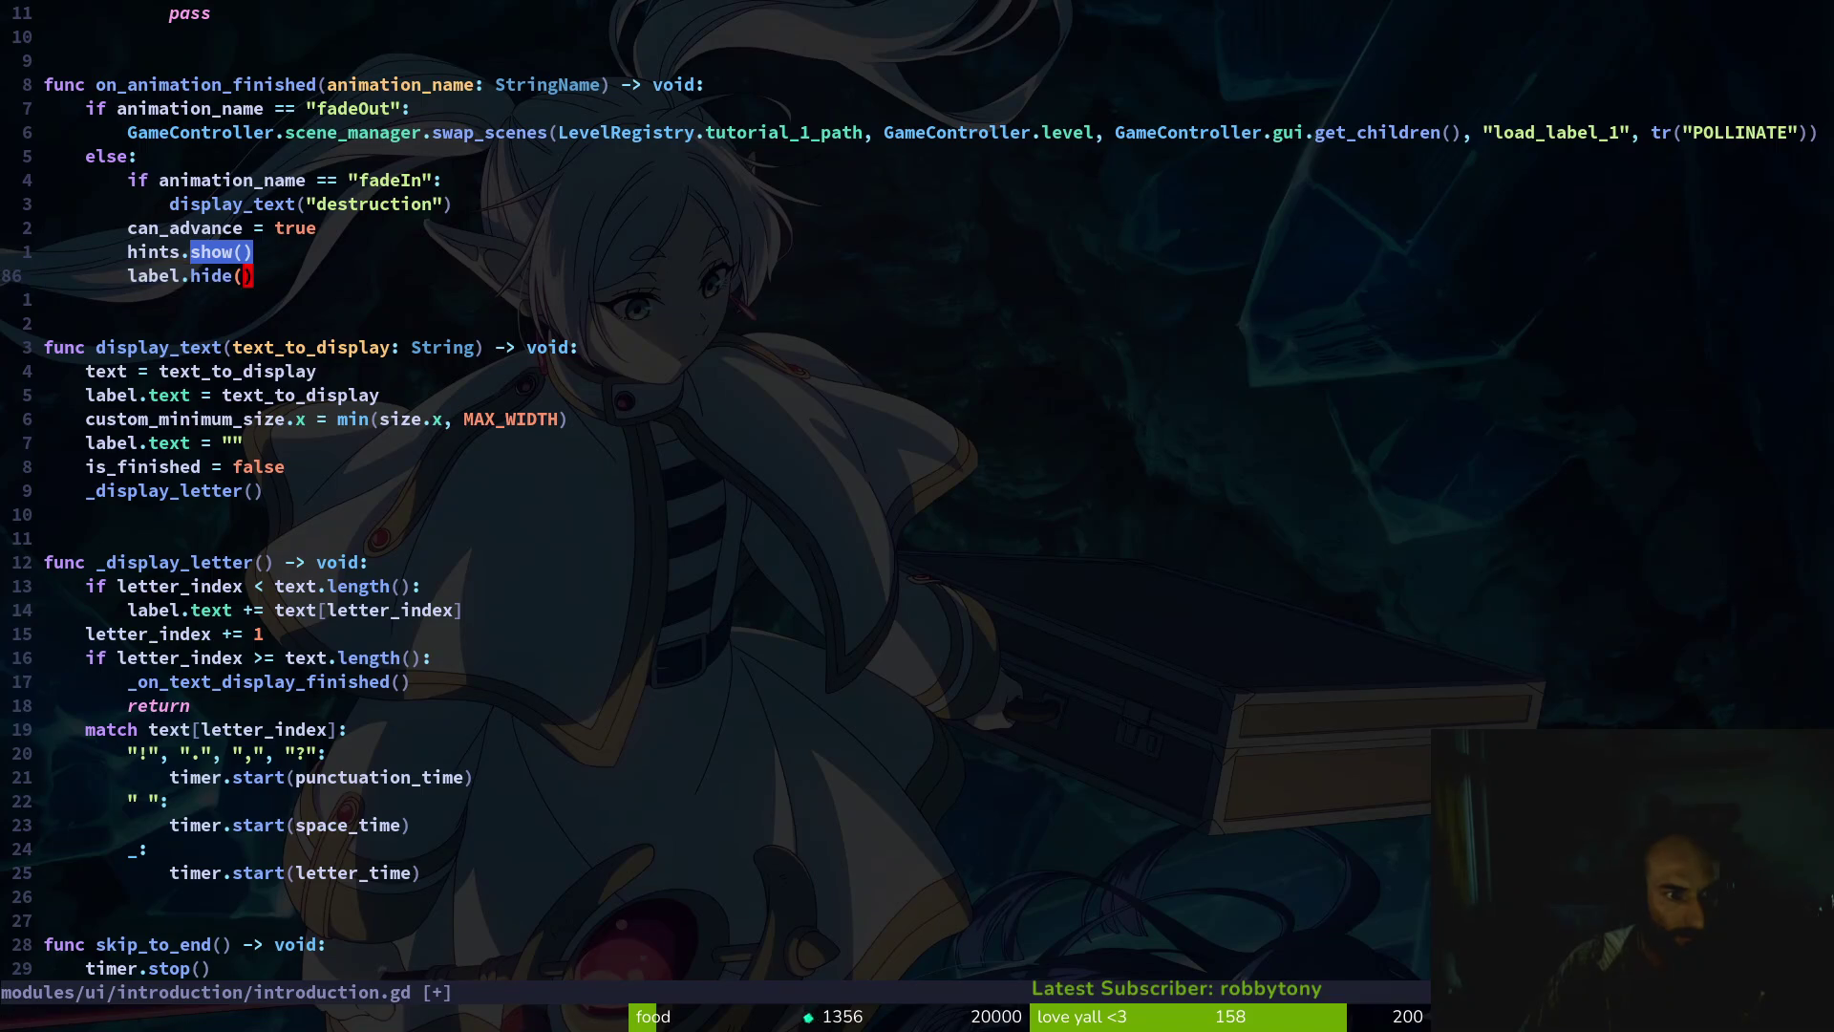
key(V)
key(Escape)
Change the new line to label.show() and save the script
key(asciicircum)
text(cwh)
key(BackSpace)
text(show)
key(Escape)
key(V)
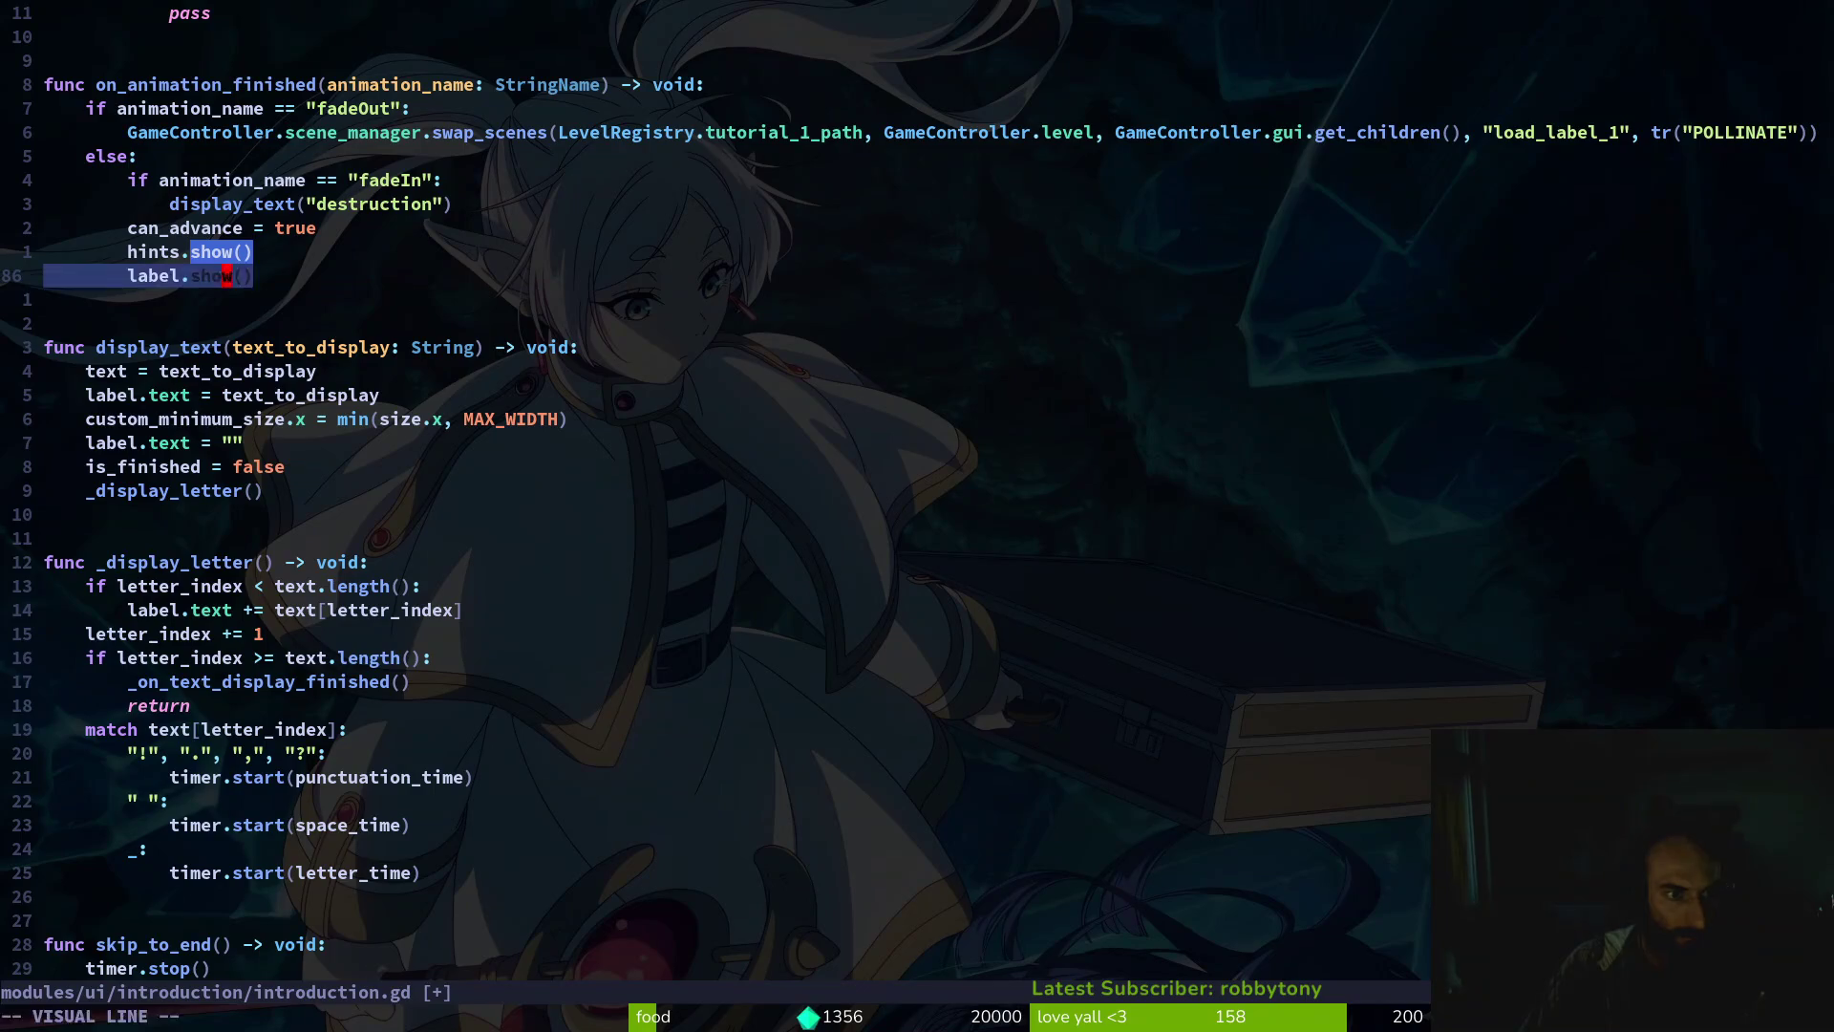
key(Escape)
text(:w)
key(Return)
Add label.hide() below hints.hide() and save introduction.gd
text(/hide)
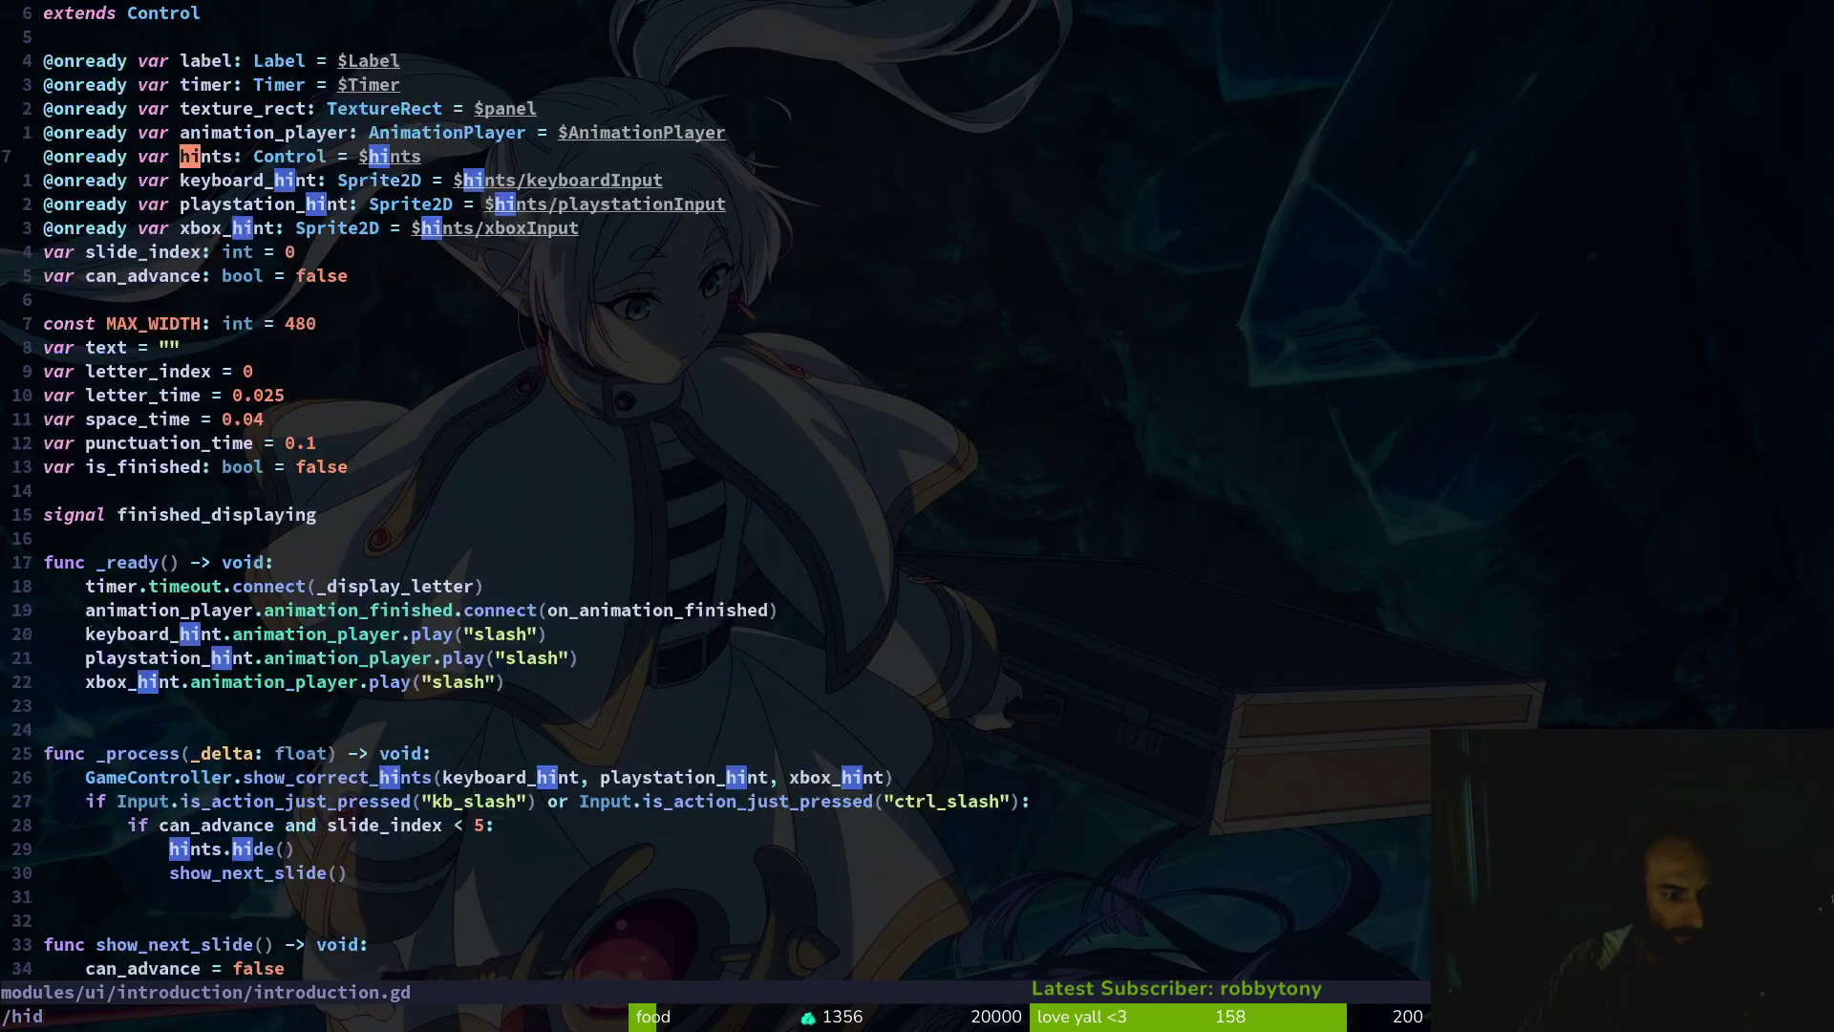
key(Return)
text(olabel.)
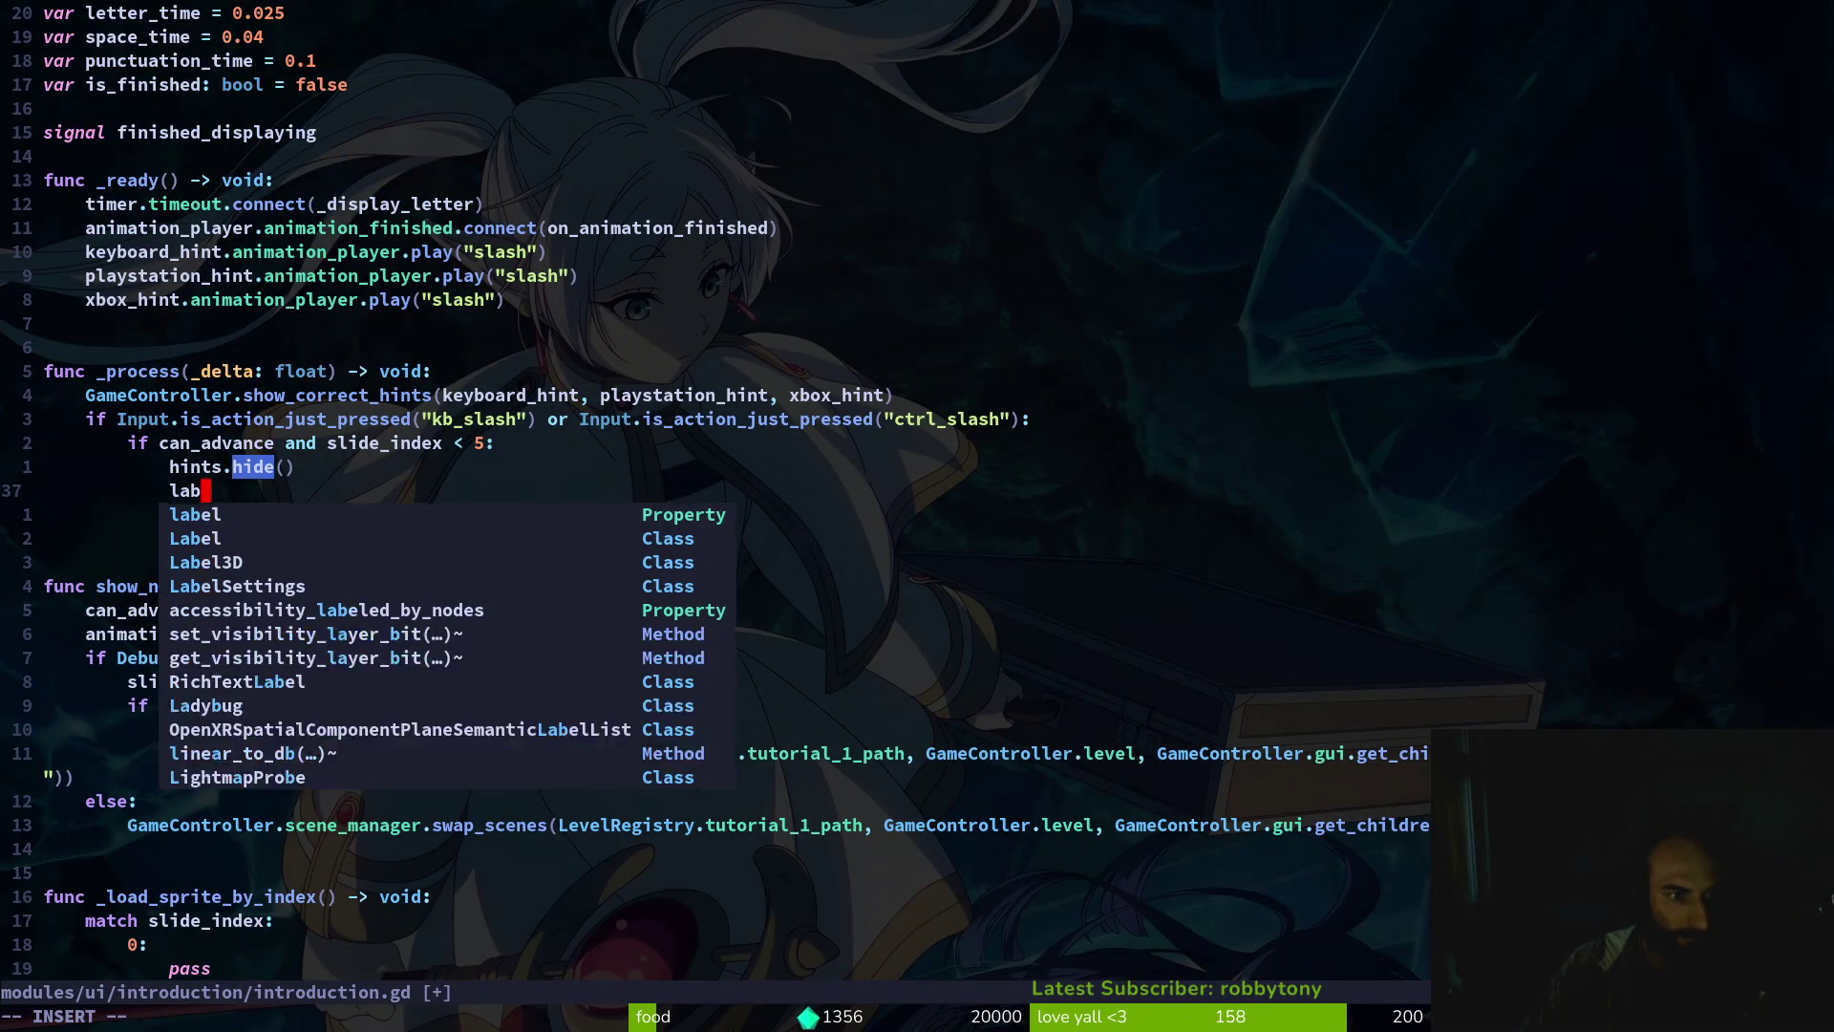
text(hide())
key(Escape)
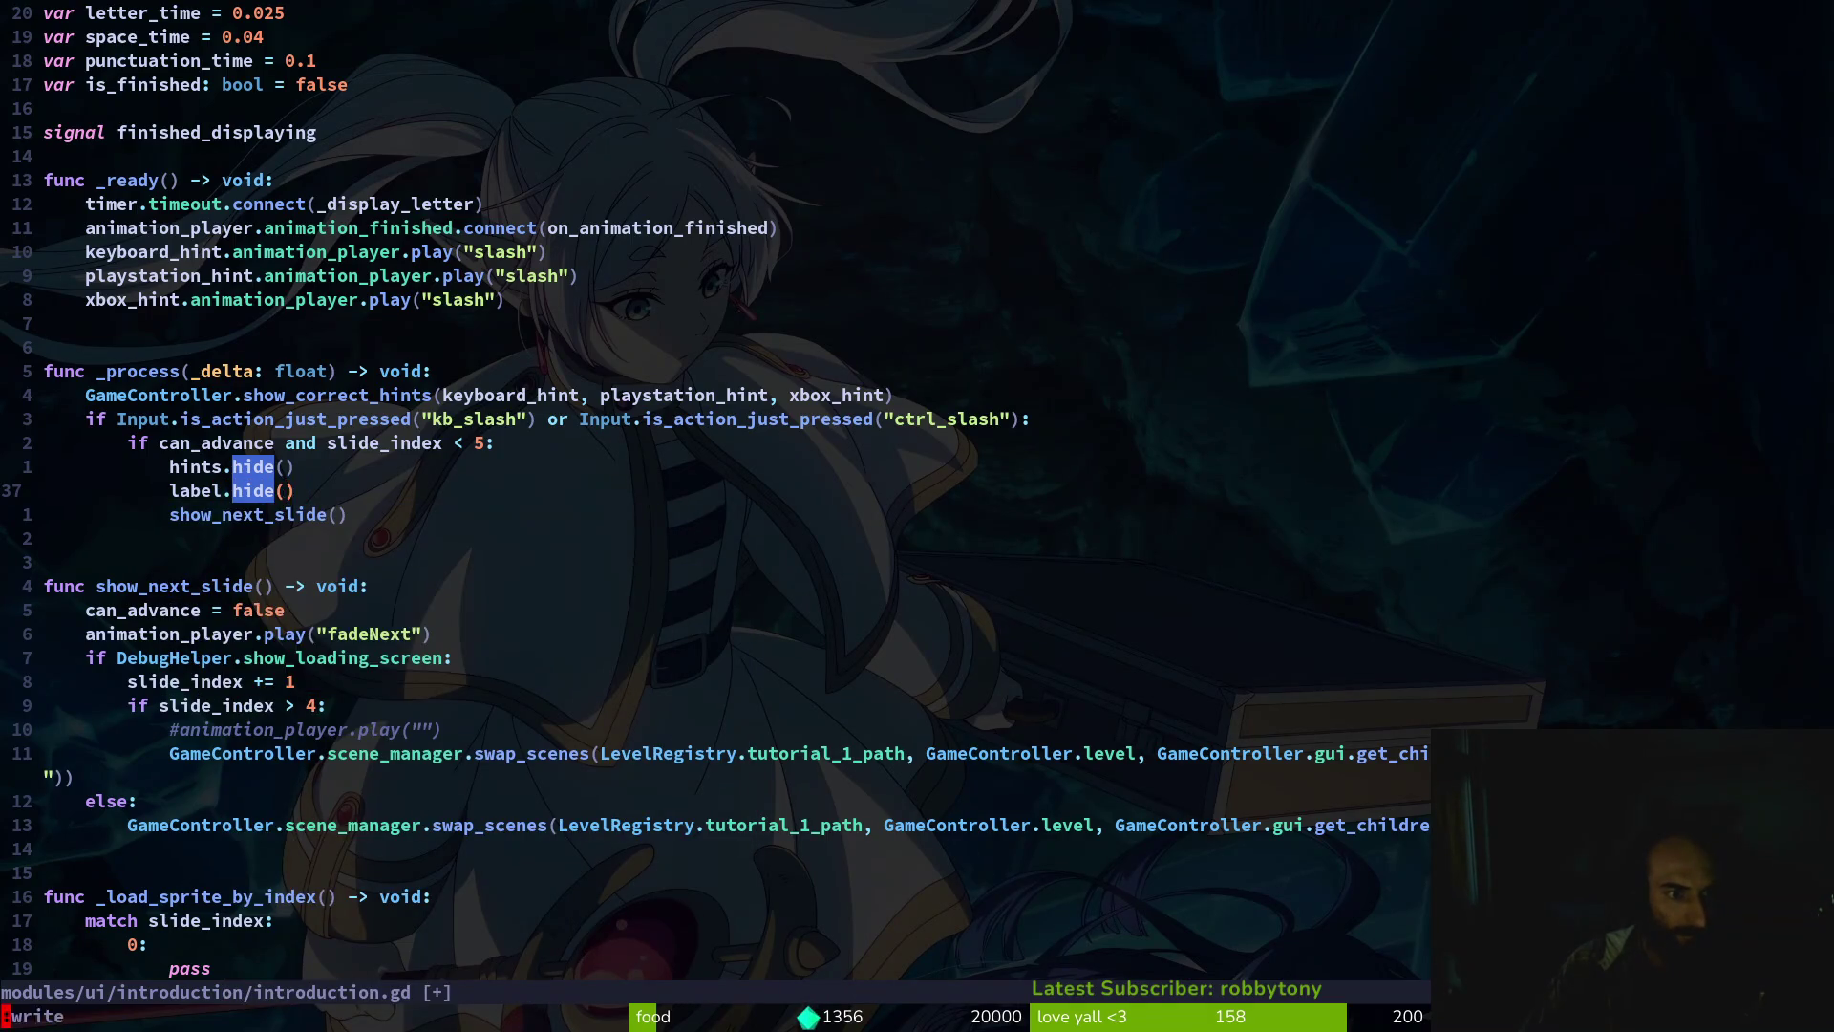
text(:w)
key(Return)
Run the project from Godot to test the label hiding
text(/hide)
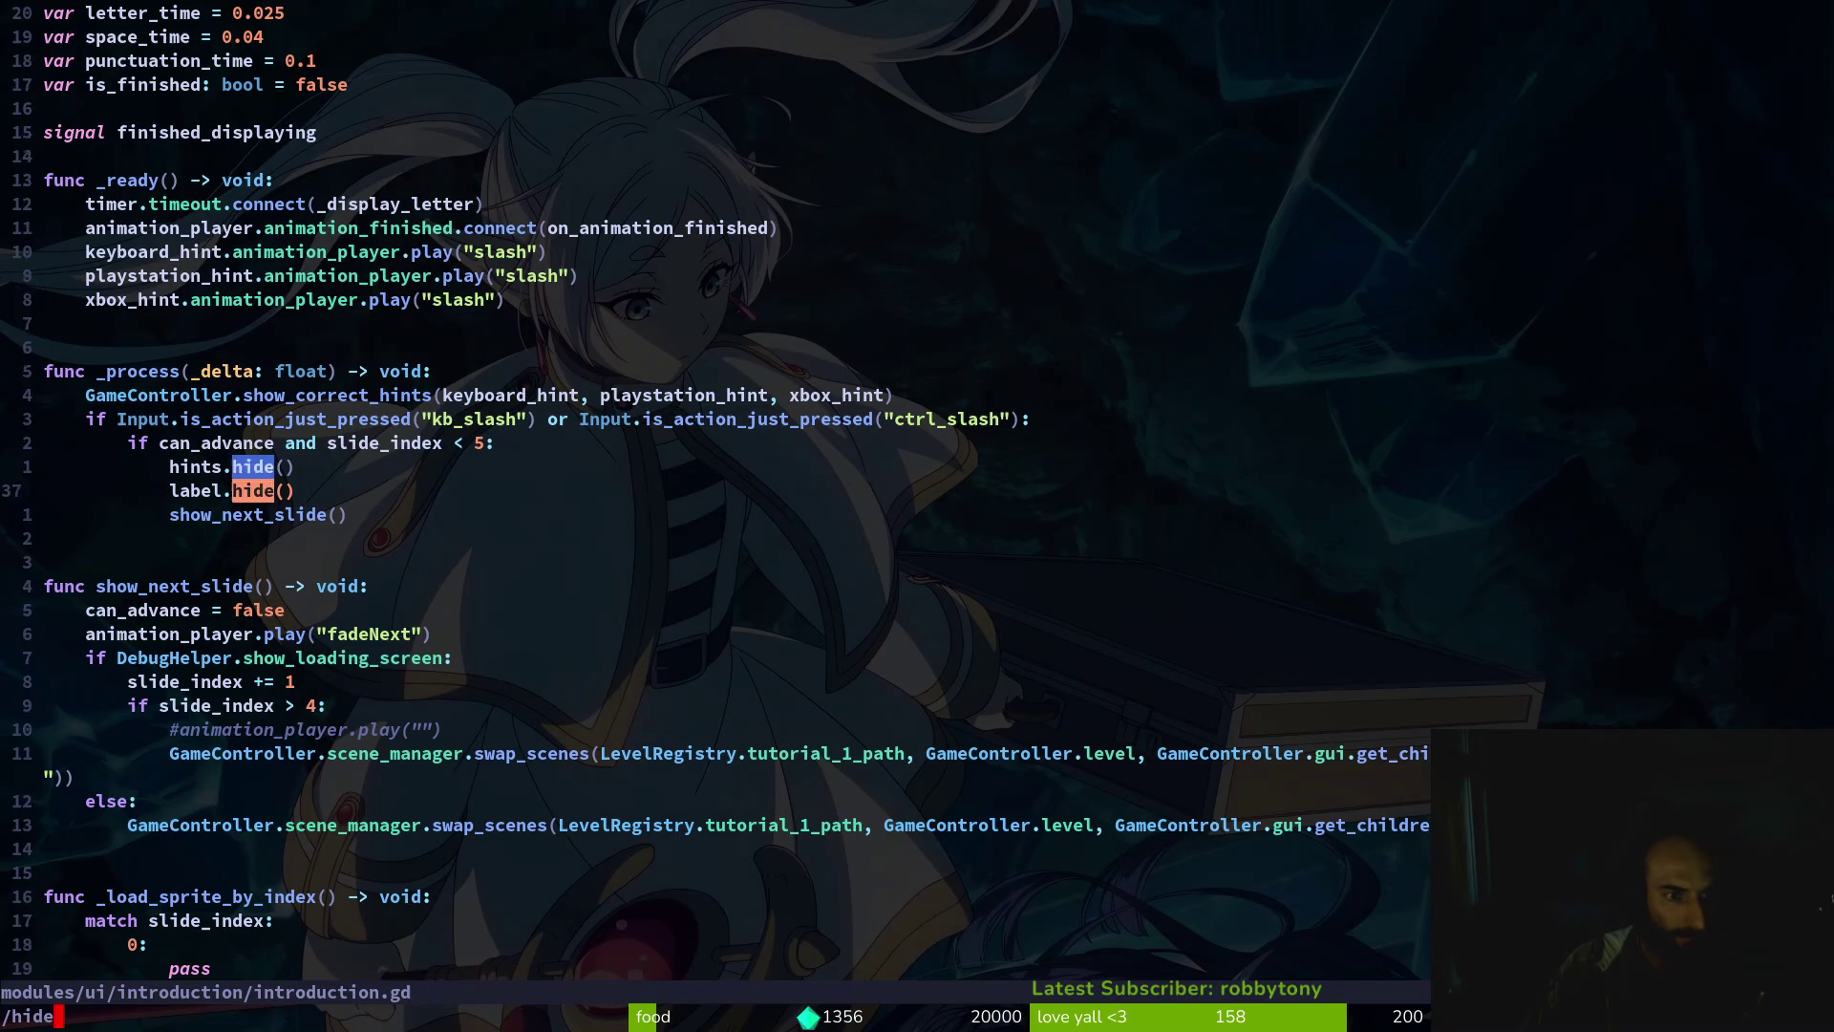
key(Return)
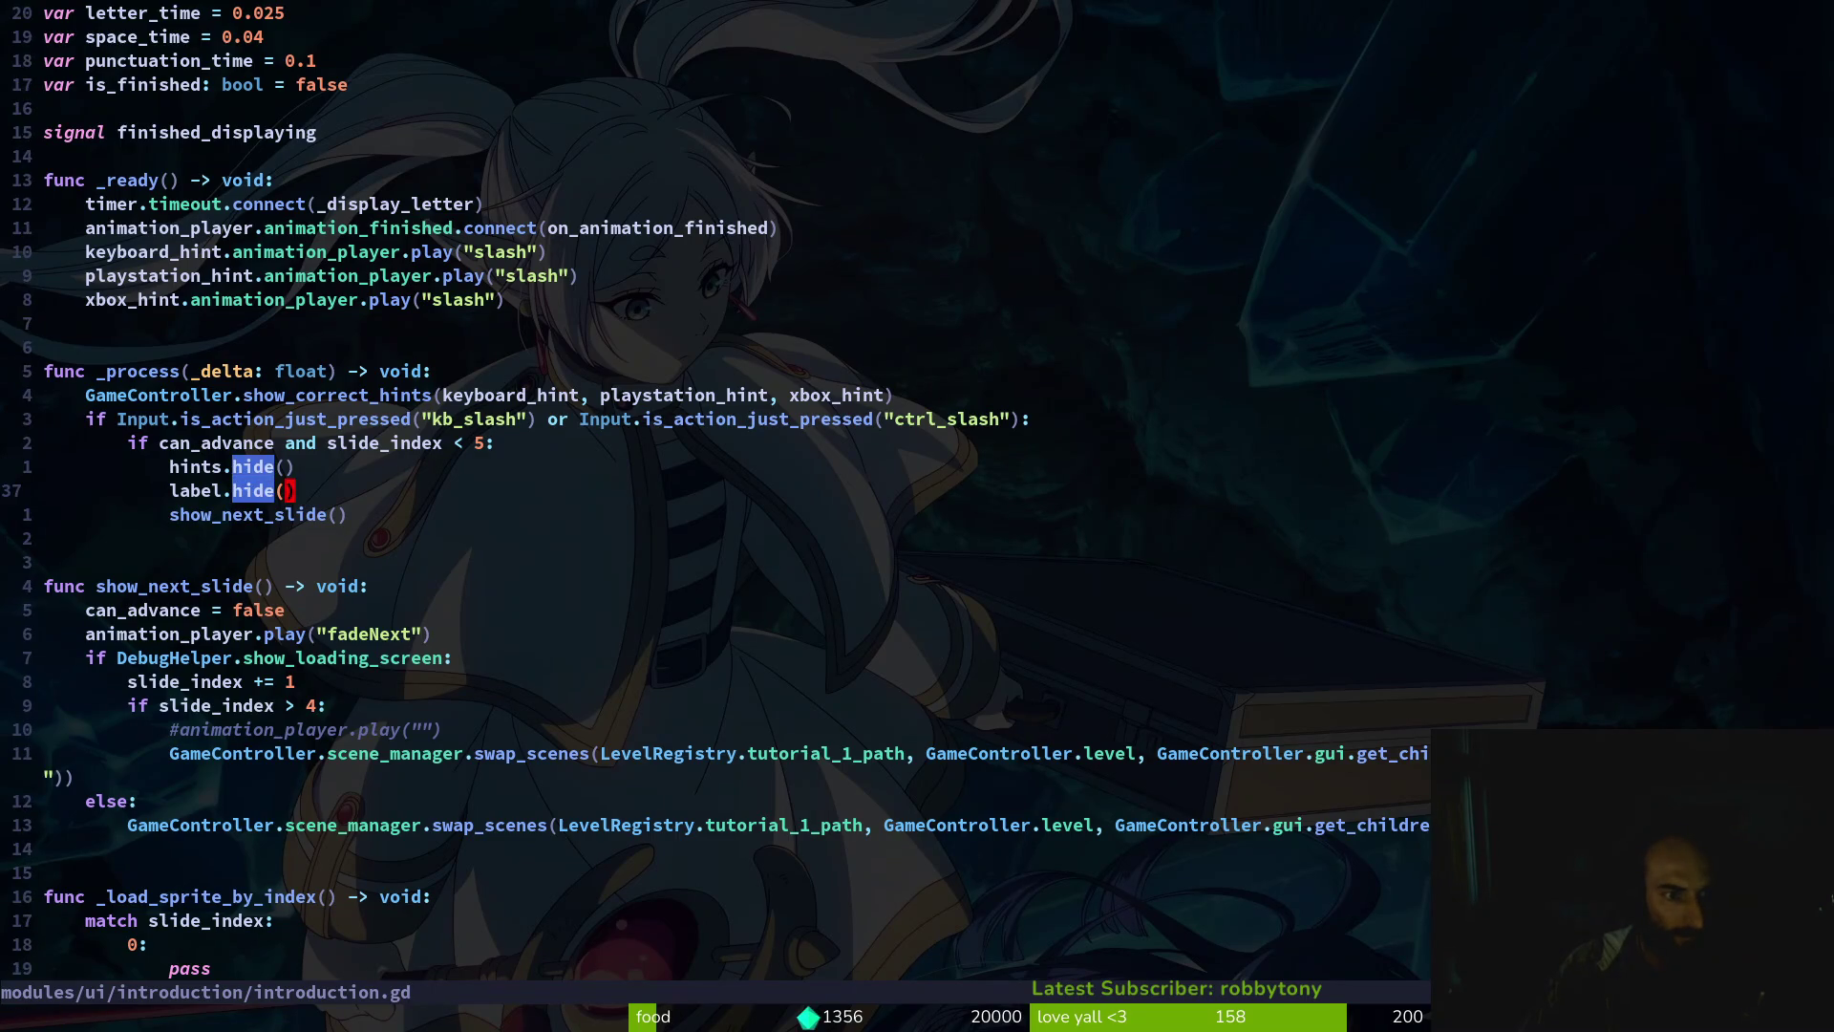
key(alt+Tab)
key(F5)
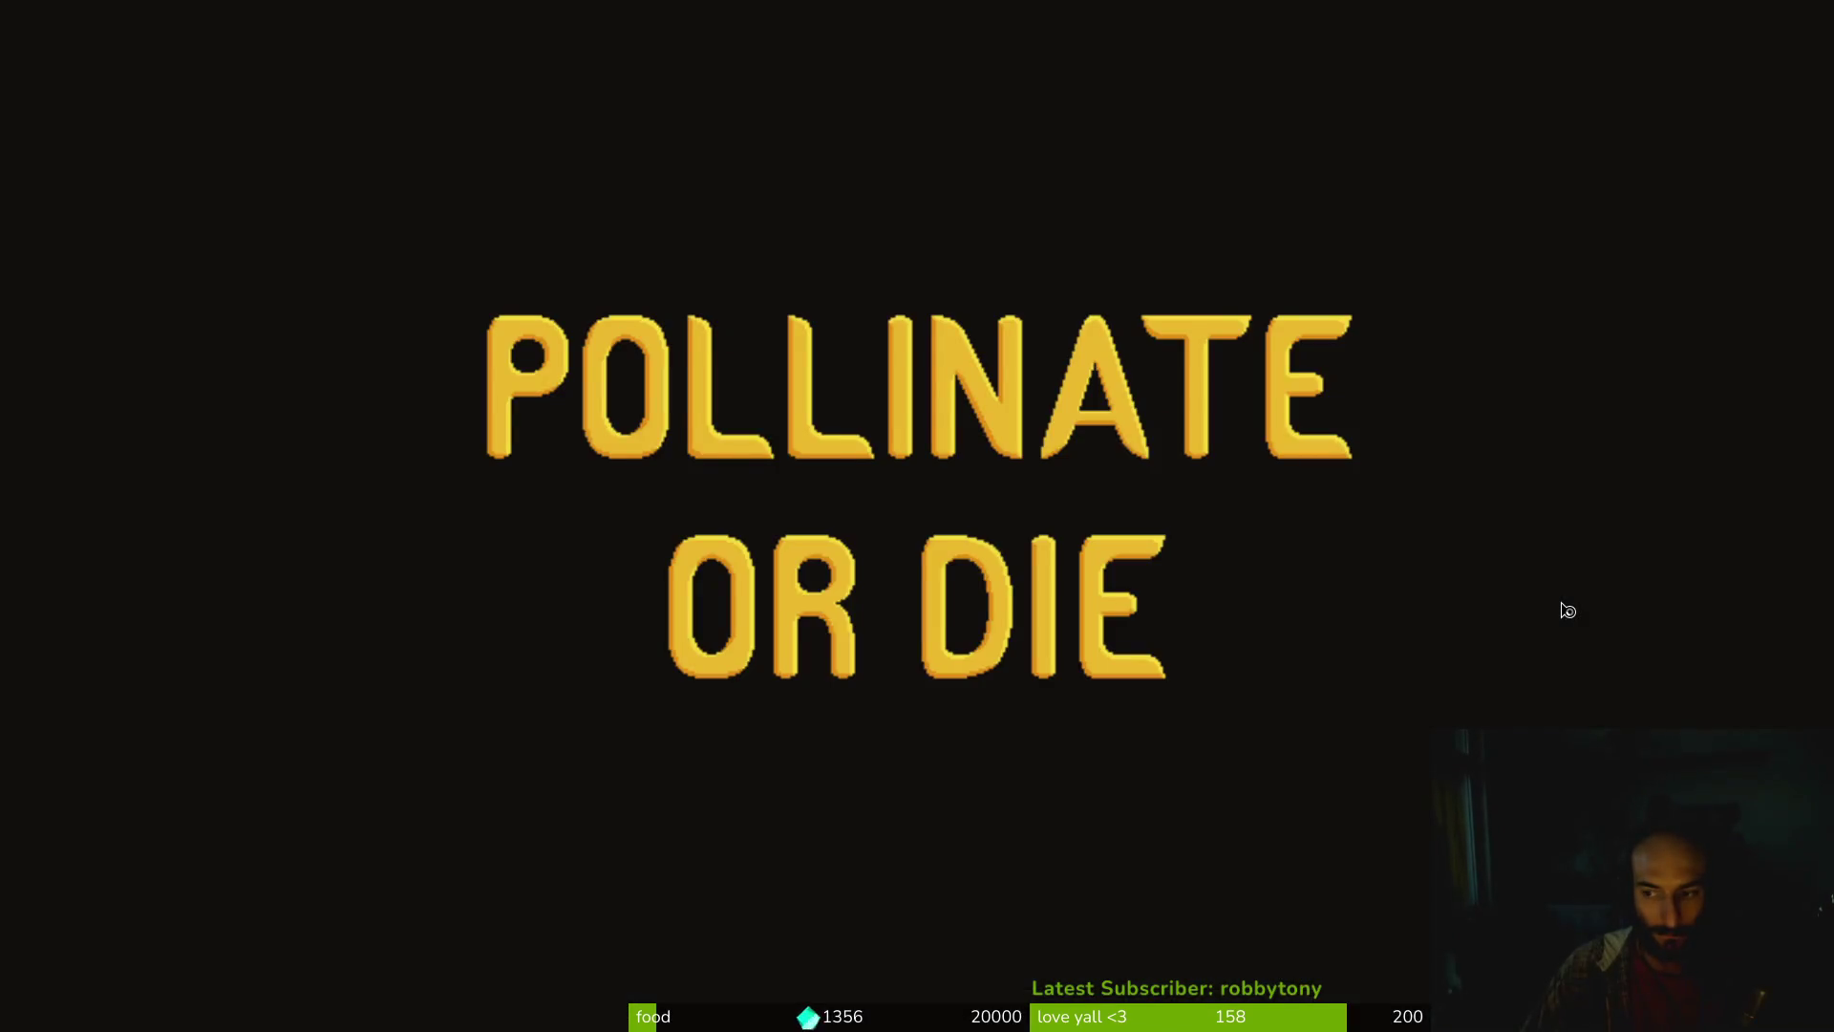
Start a new game, click past the destruction and death slides to the desert, then quit
key(Down)
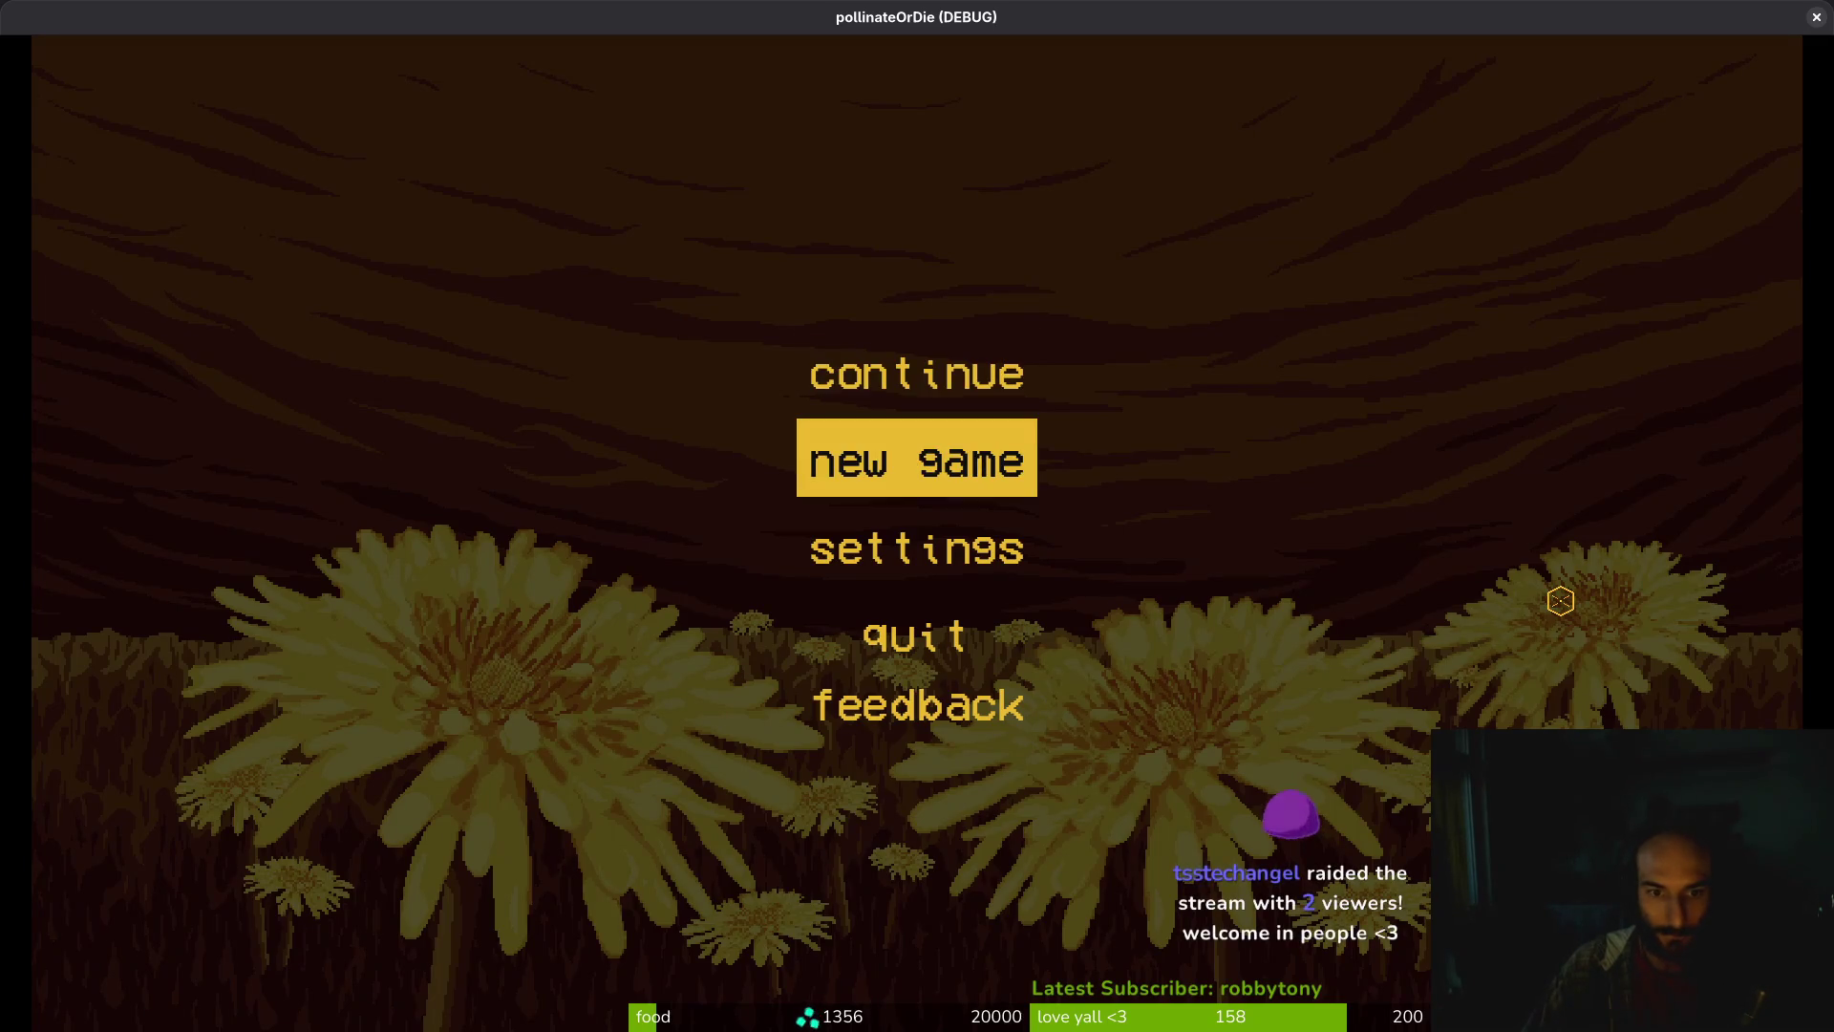
key(Return)
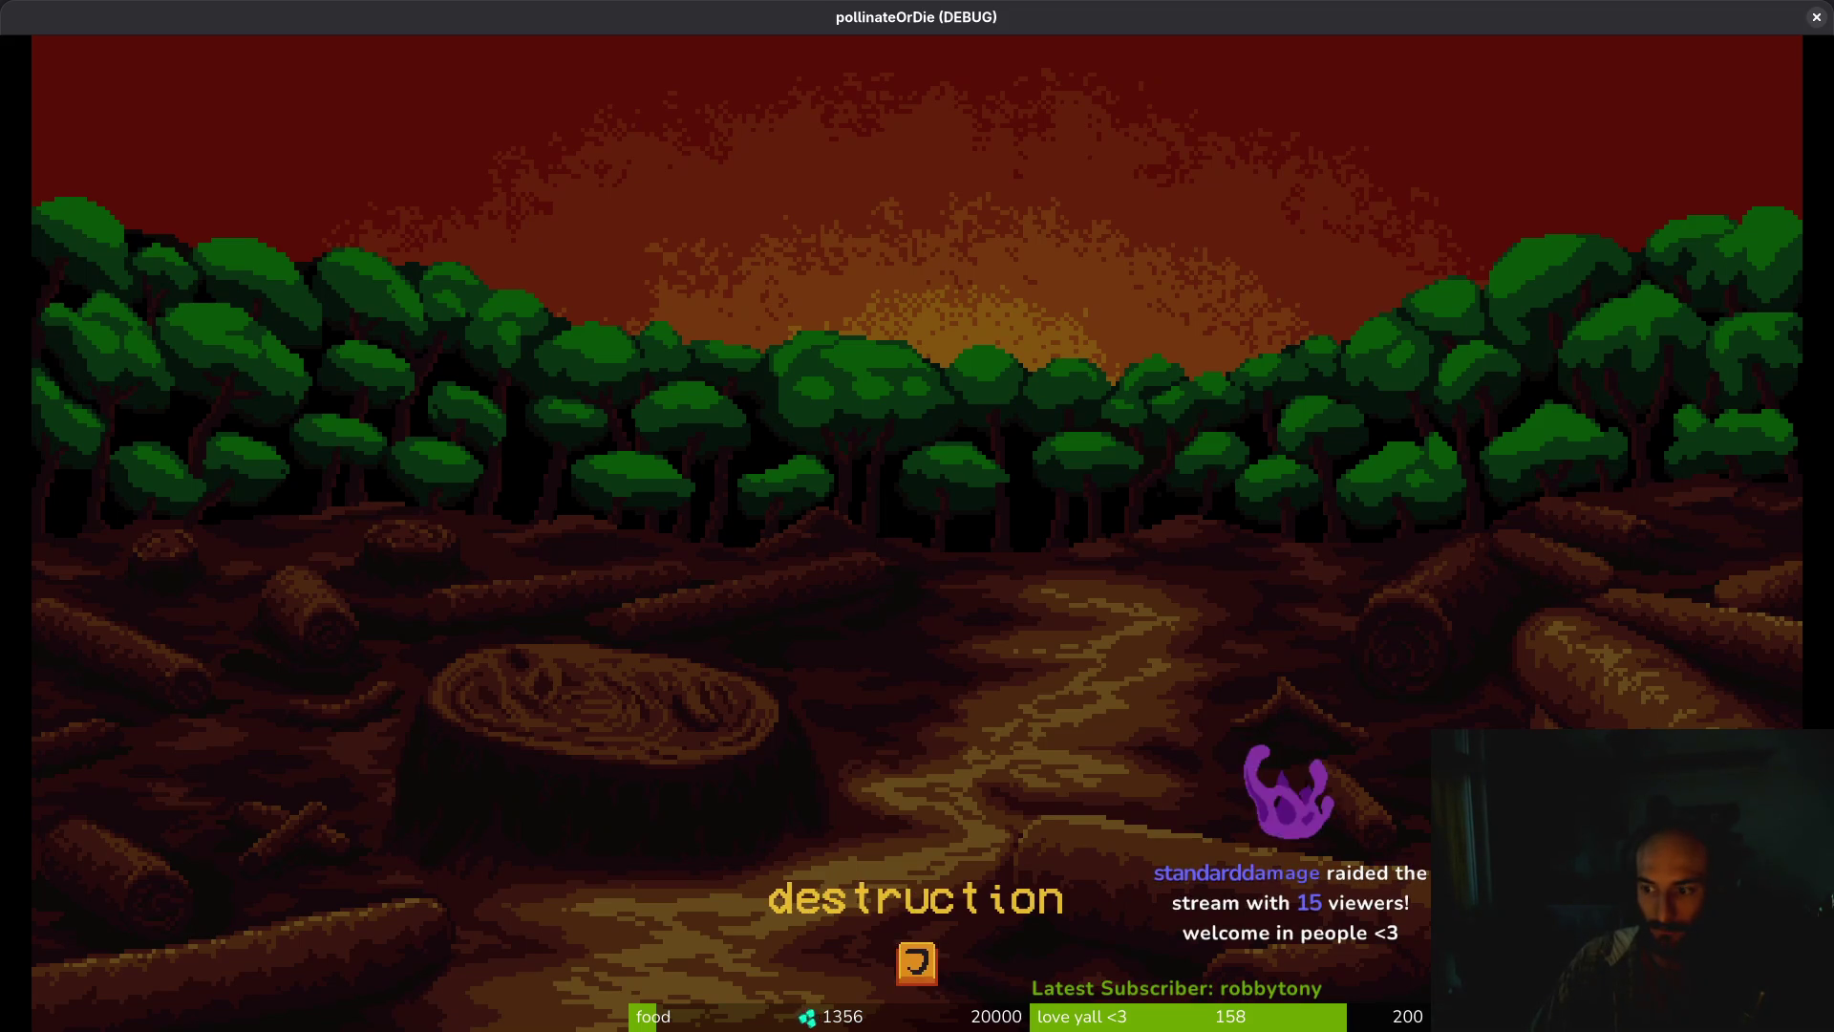
mouse_move(1818, 118)
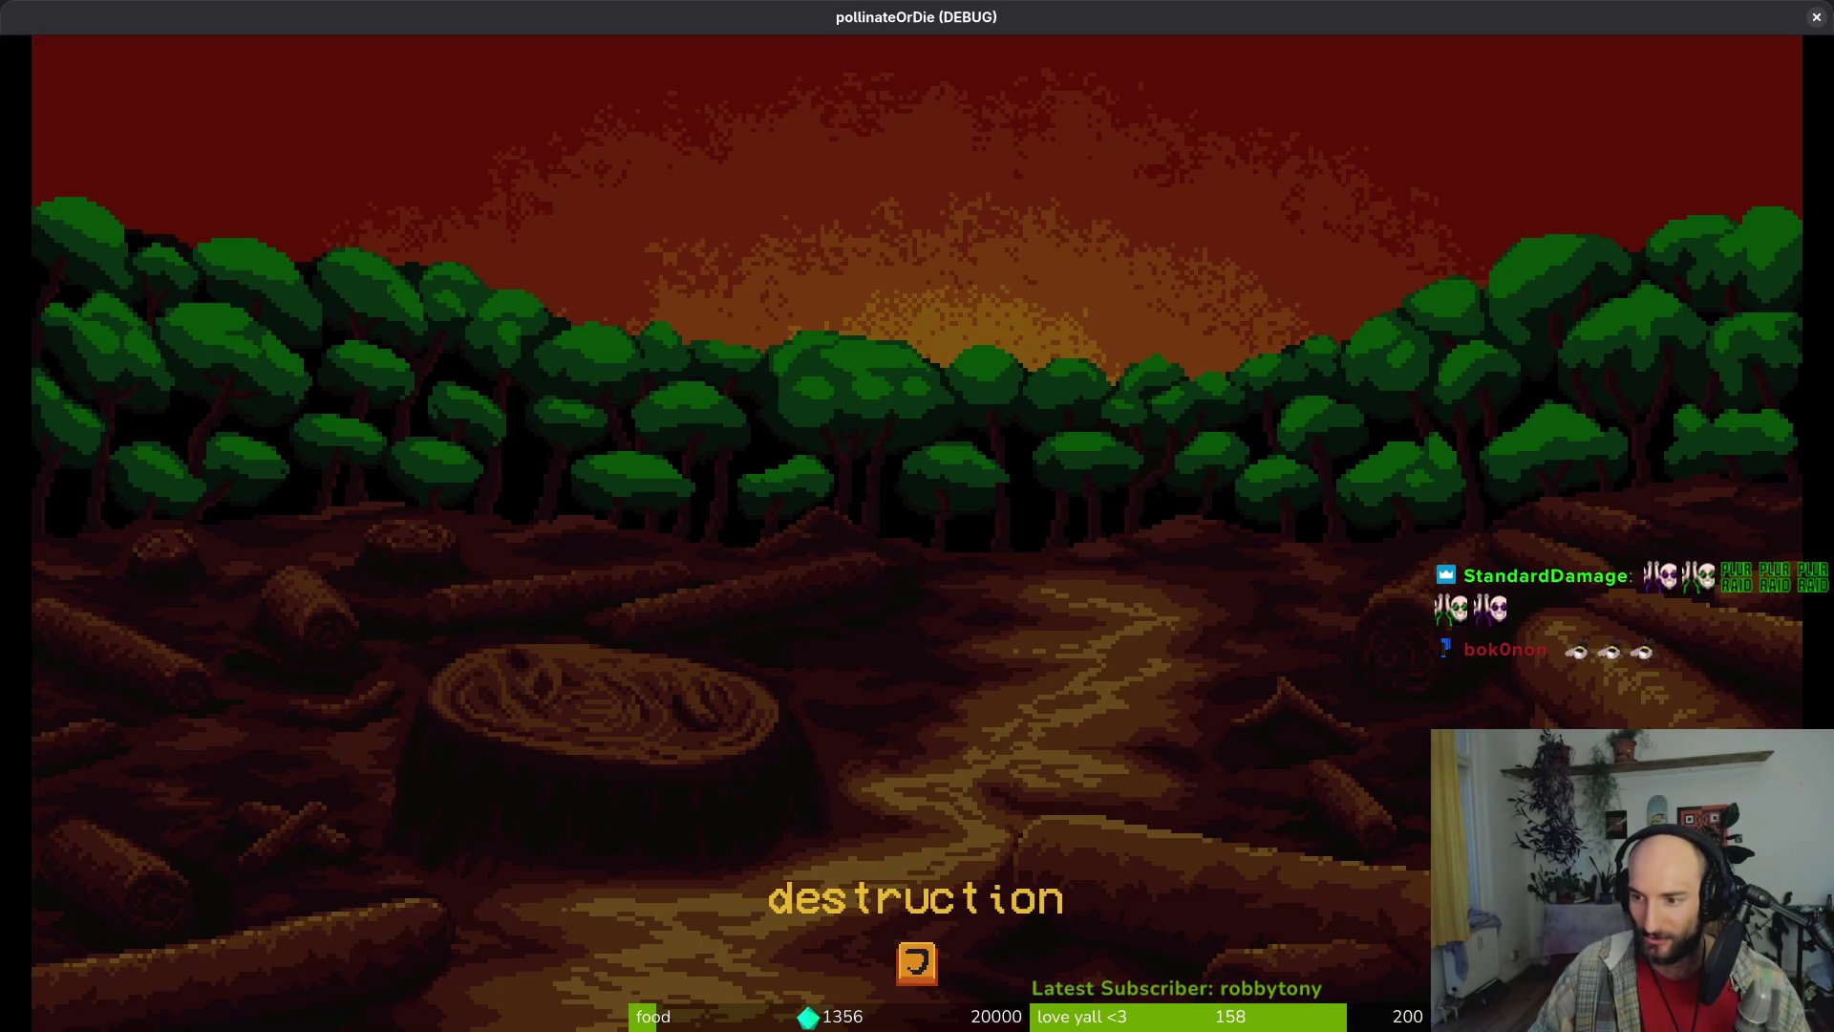
click(965, 548)
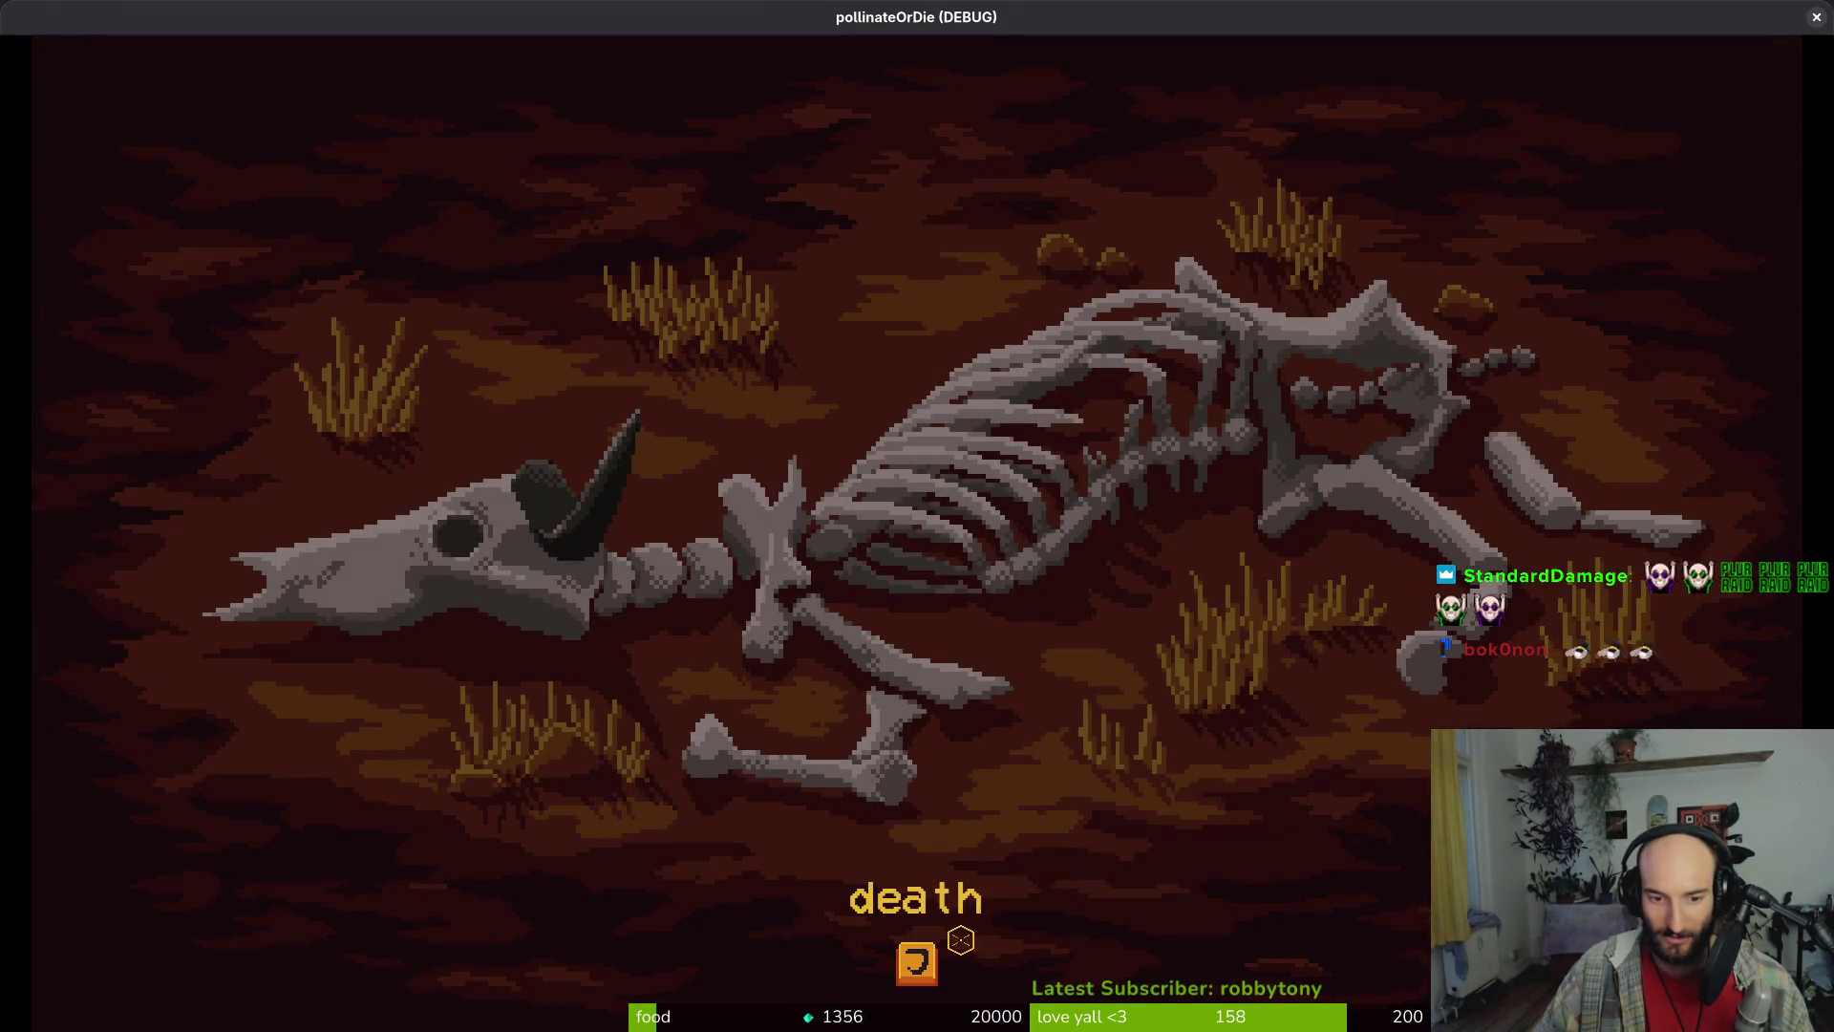
click(976, 913)
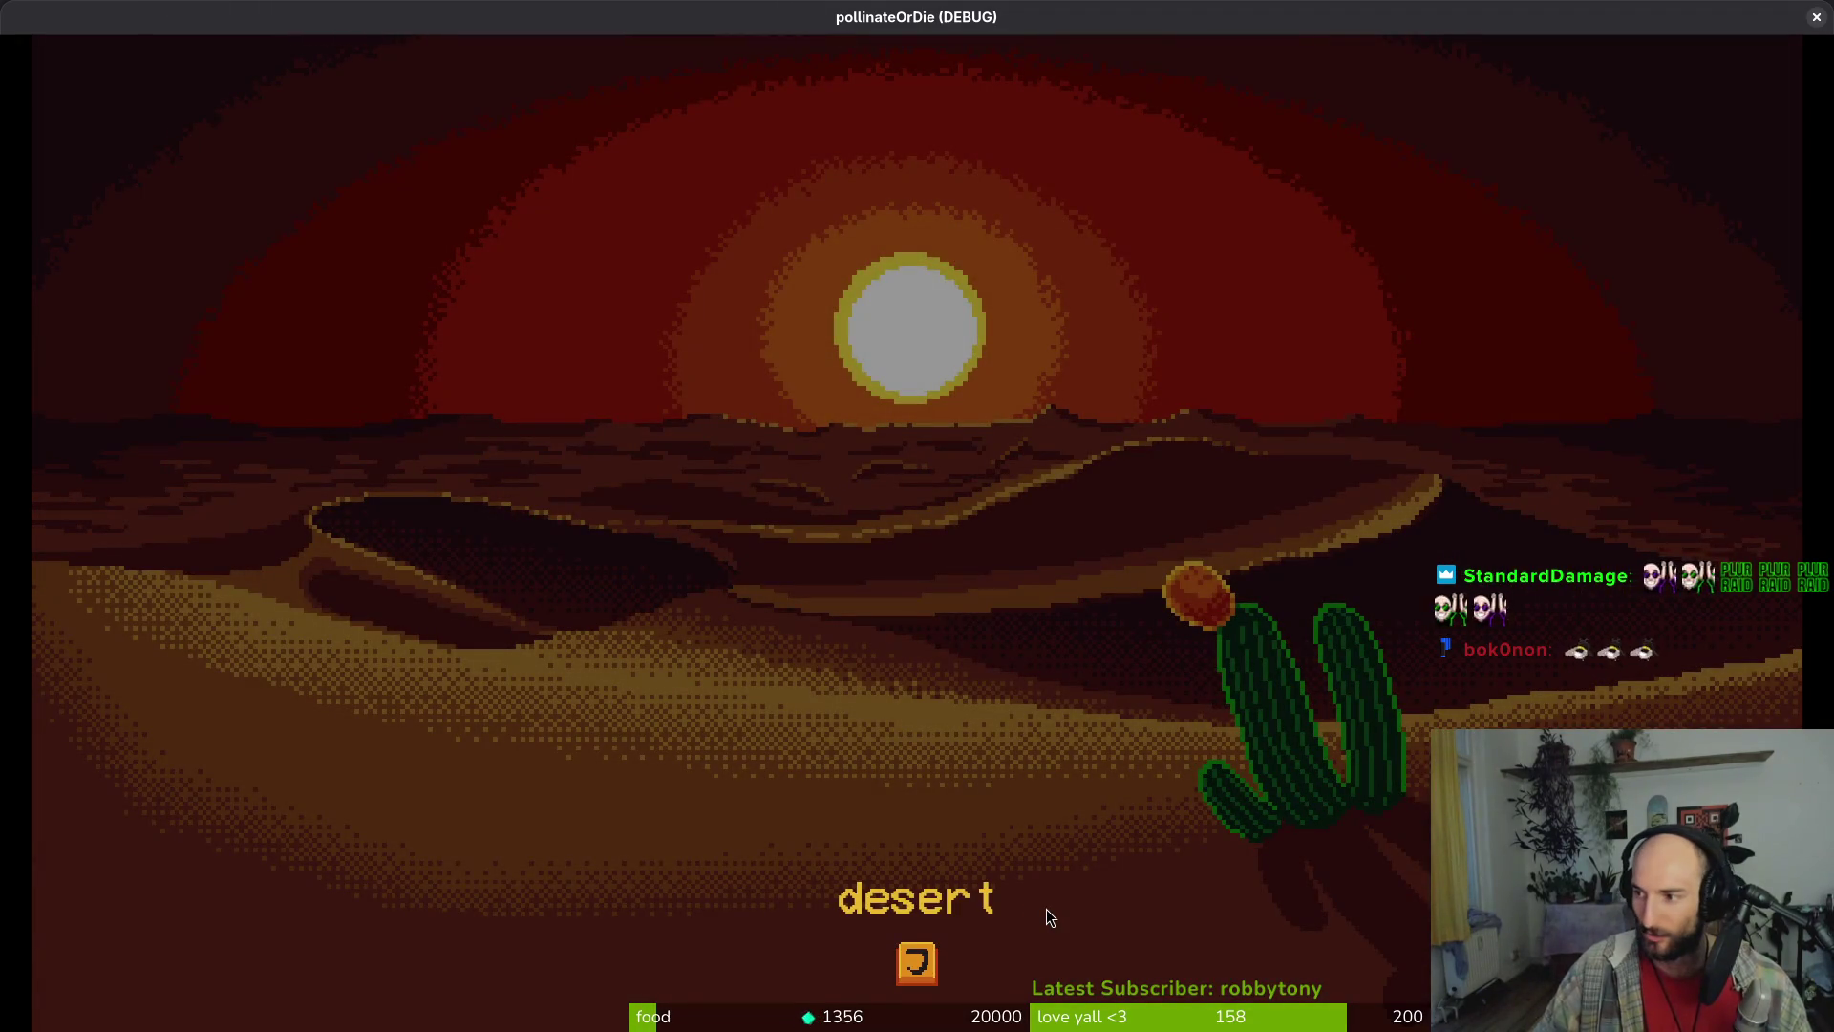
key(Escape)
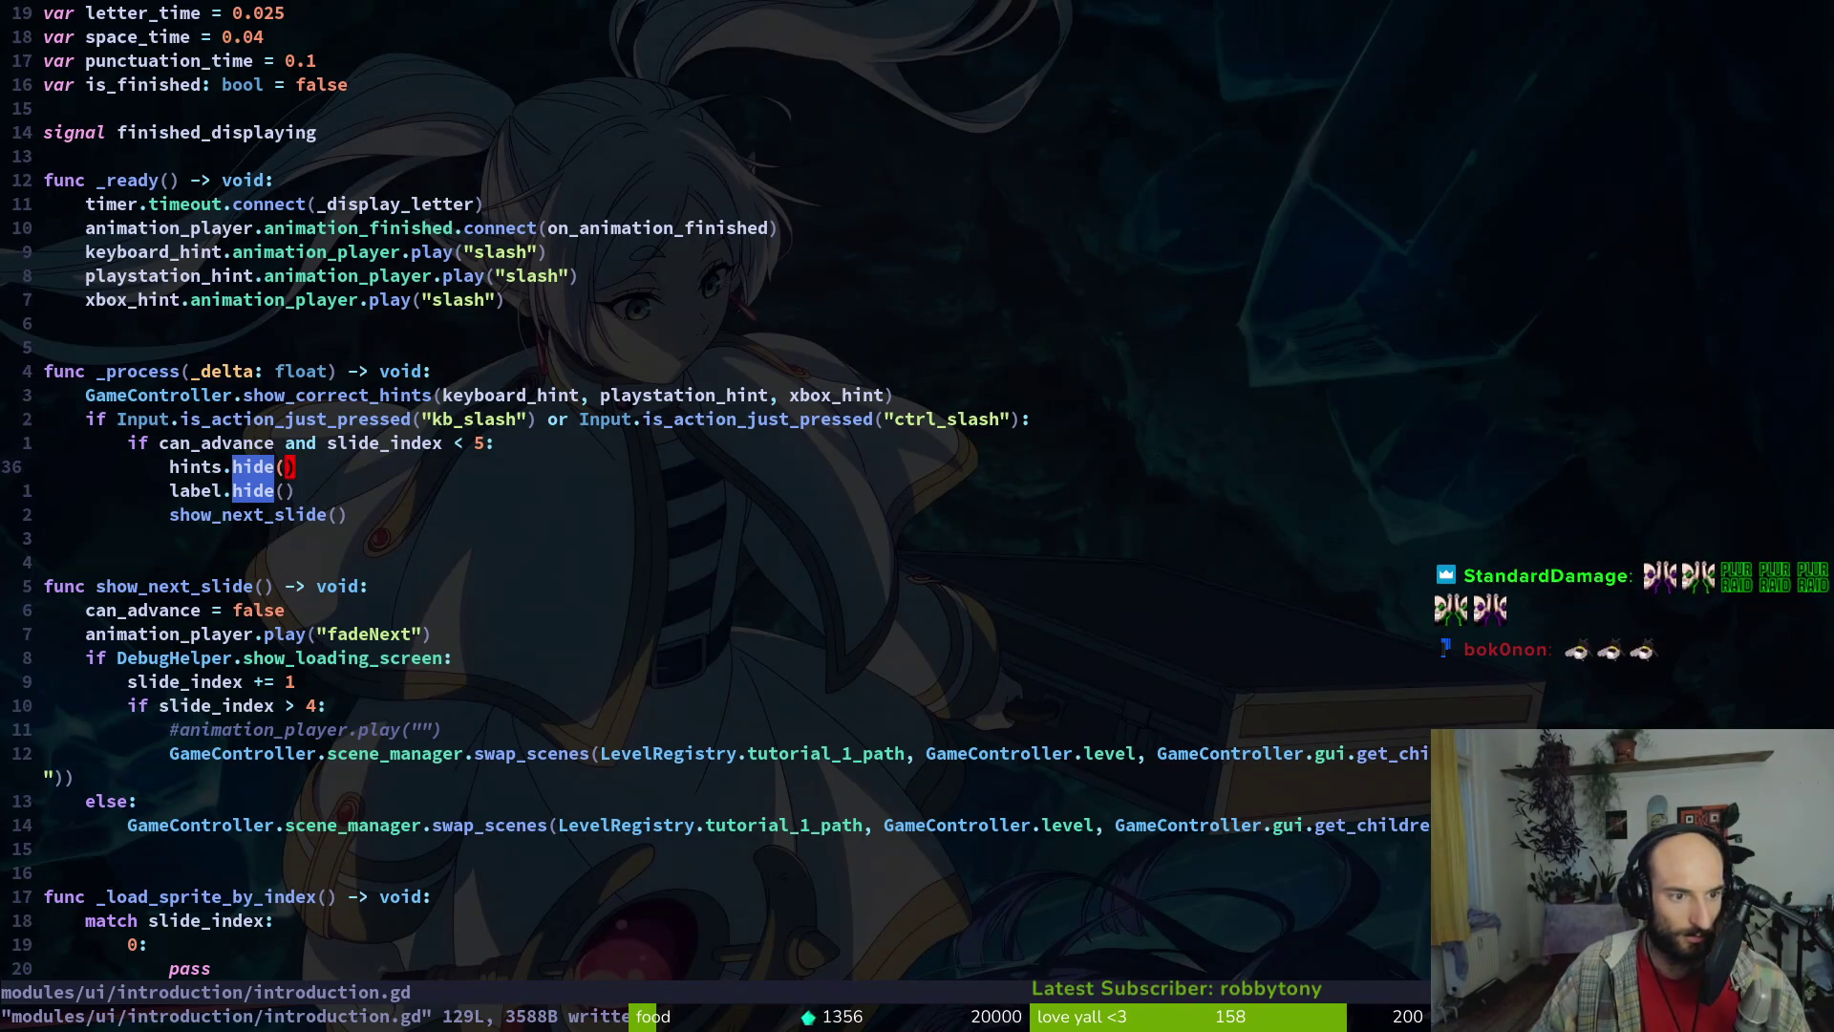
Put hints.show() back under can_advance = true with matching indentation
key(ctrl+d)
key(ctrl+d)
key(ctrl+d)
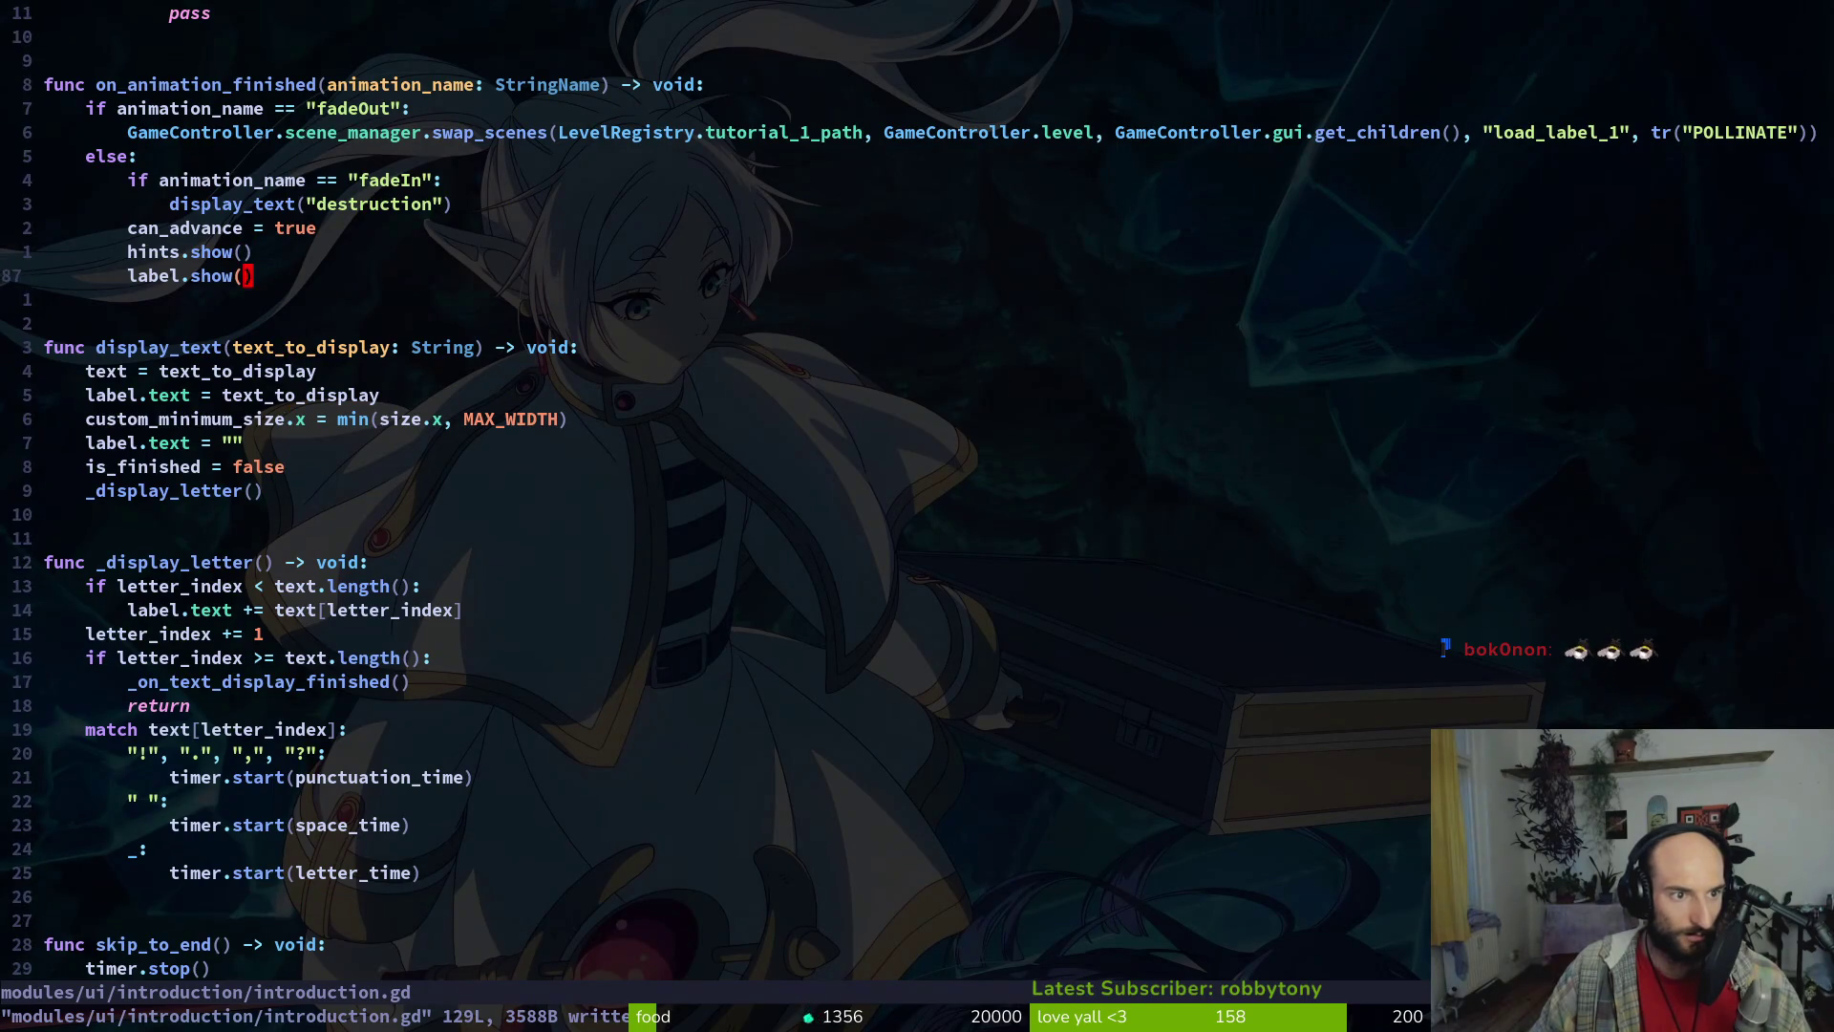
key(k)
key(d)
key(d)
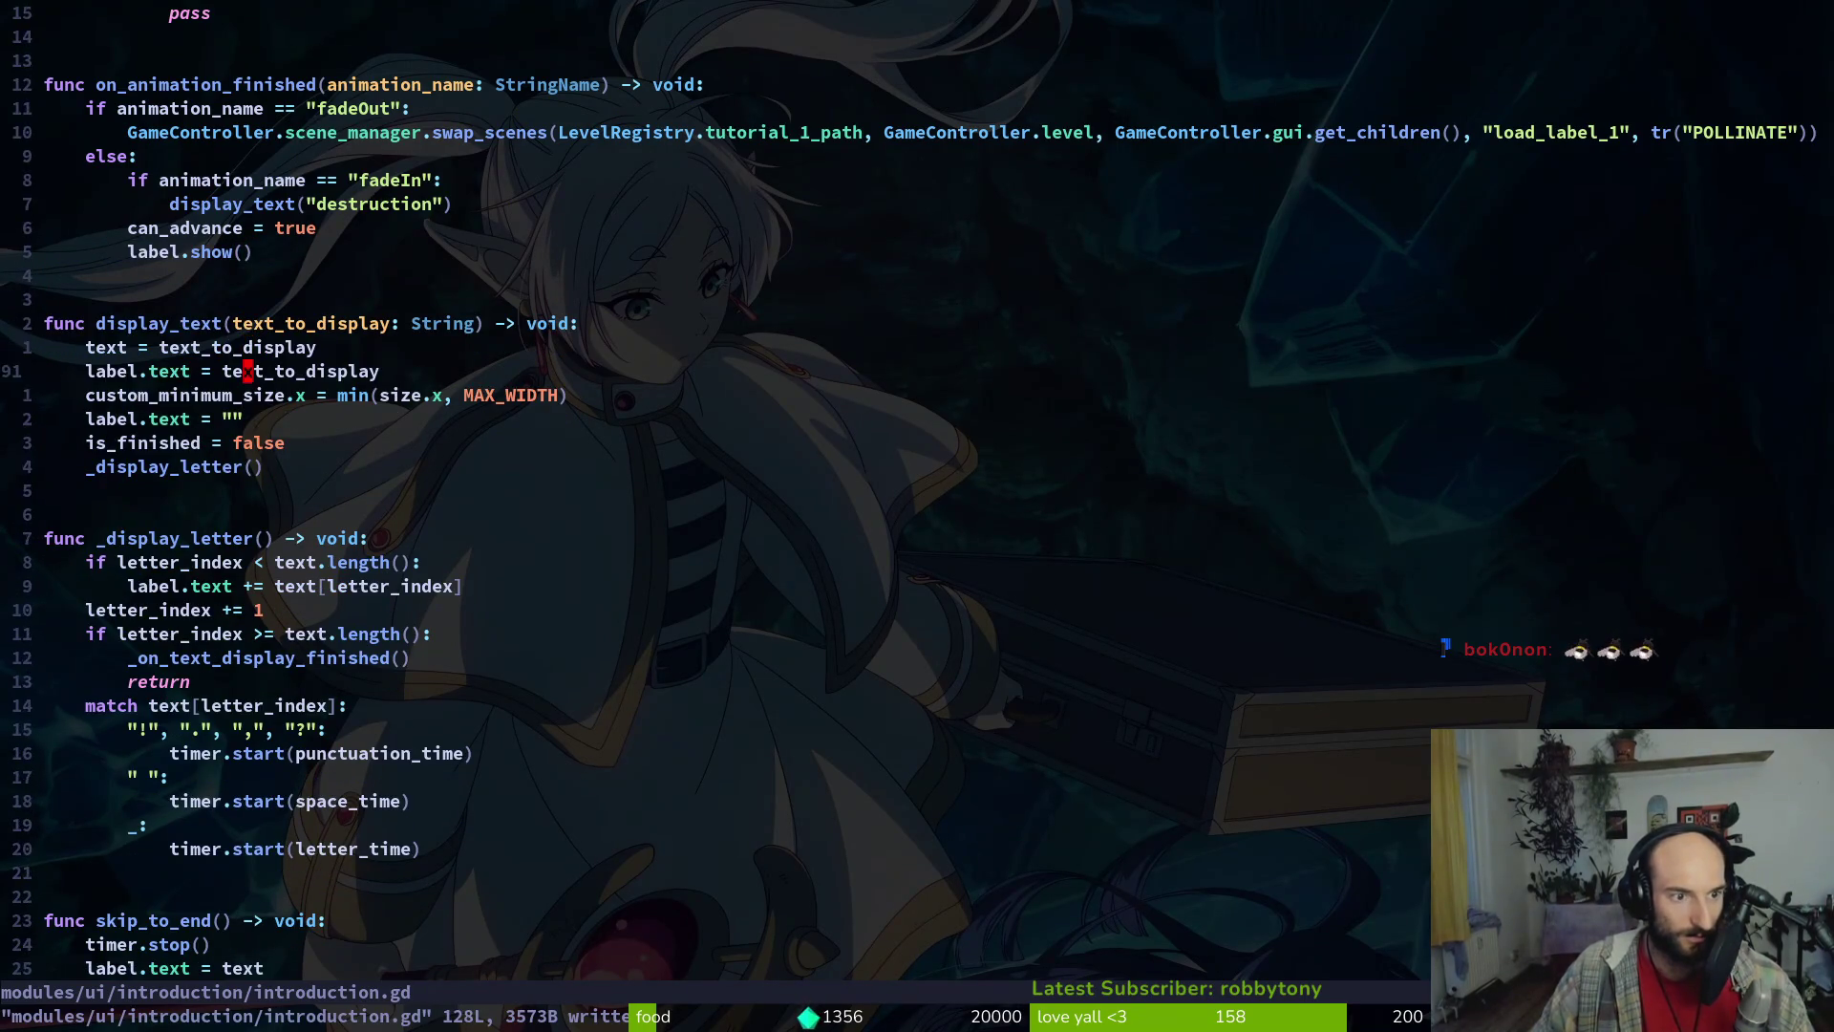
key(P)
key(V)
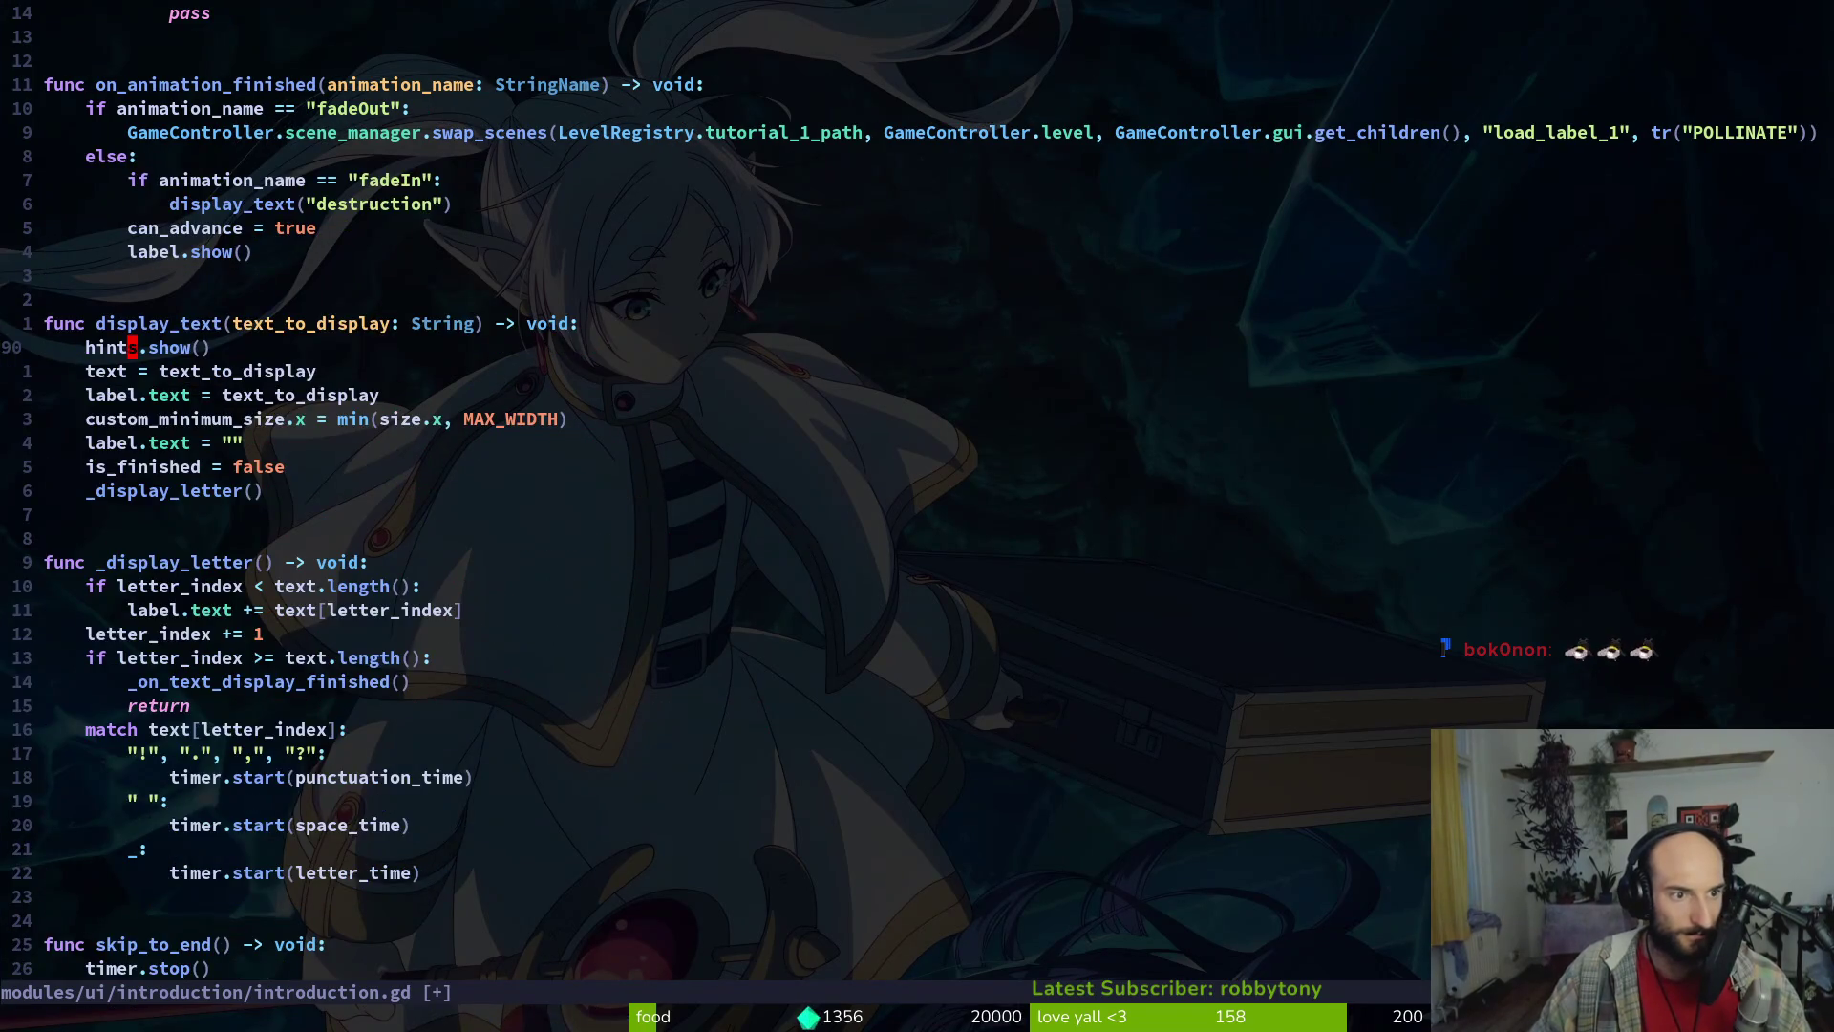
key(K)
key(K)
key(K)
key(K)
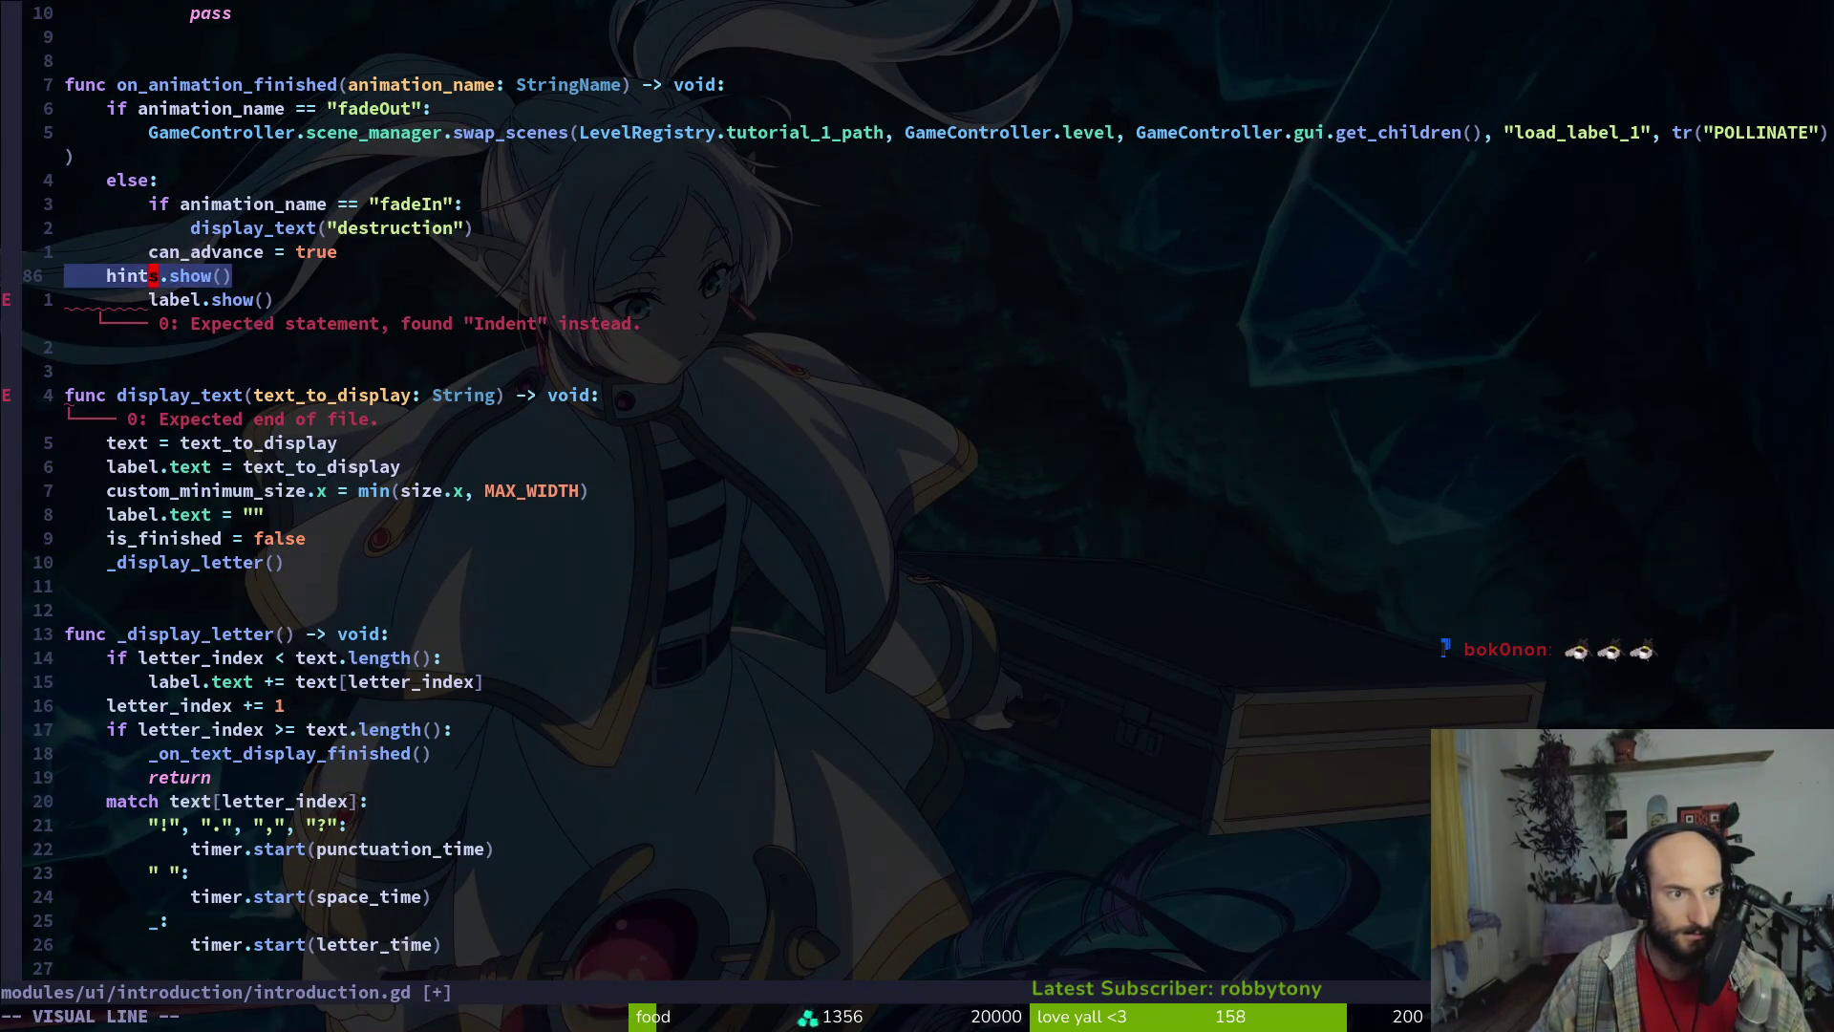
key(greater)
key(Escape)
Move label.show() to the start of display_text(), indent it, and relaunch the game
key(j)
key(V)
key(J)
key(J)
key(J)
key(Escape)
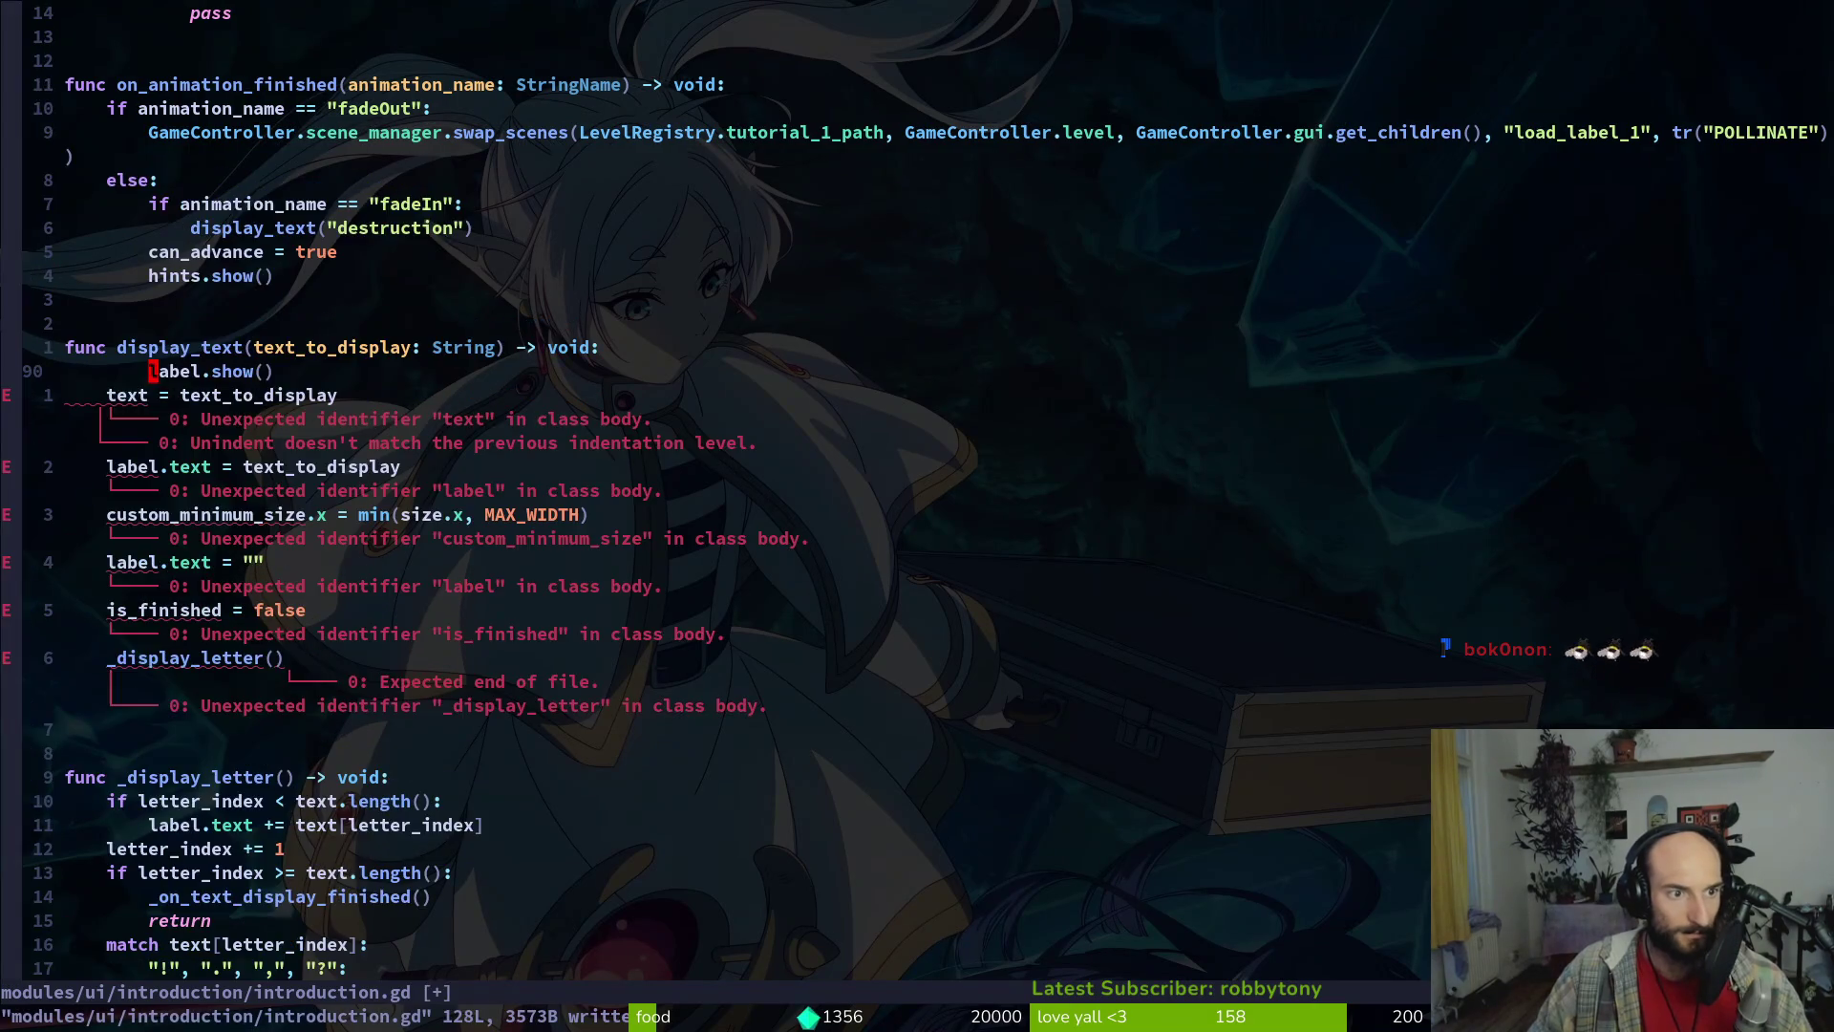
key(V)
key(greater)
key(F5)
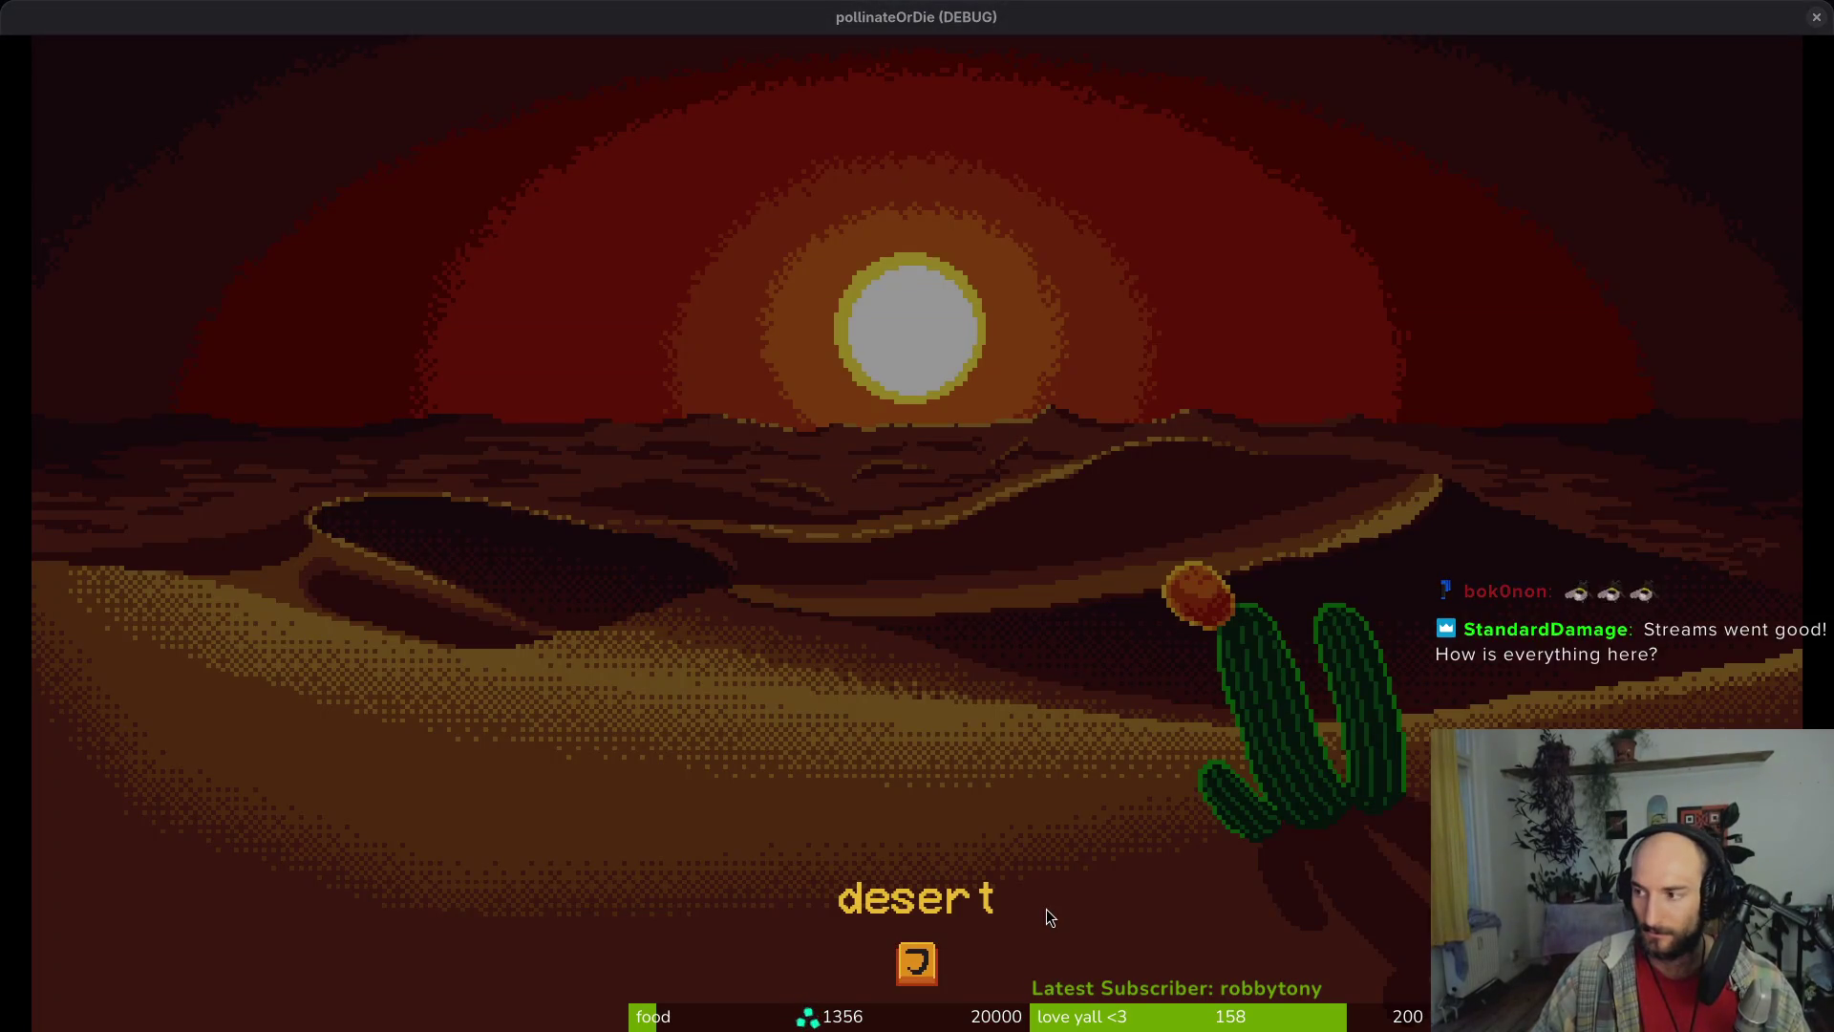
Start a new game, walk the bee into the hive, and talk through the bees' dialogue
key(F5)
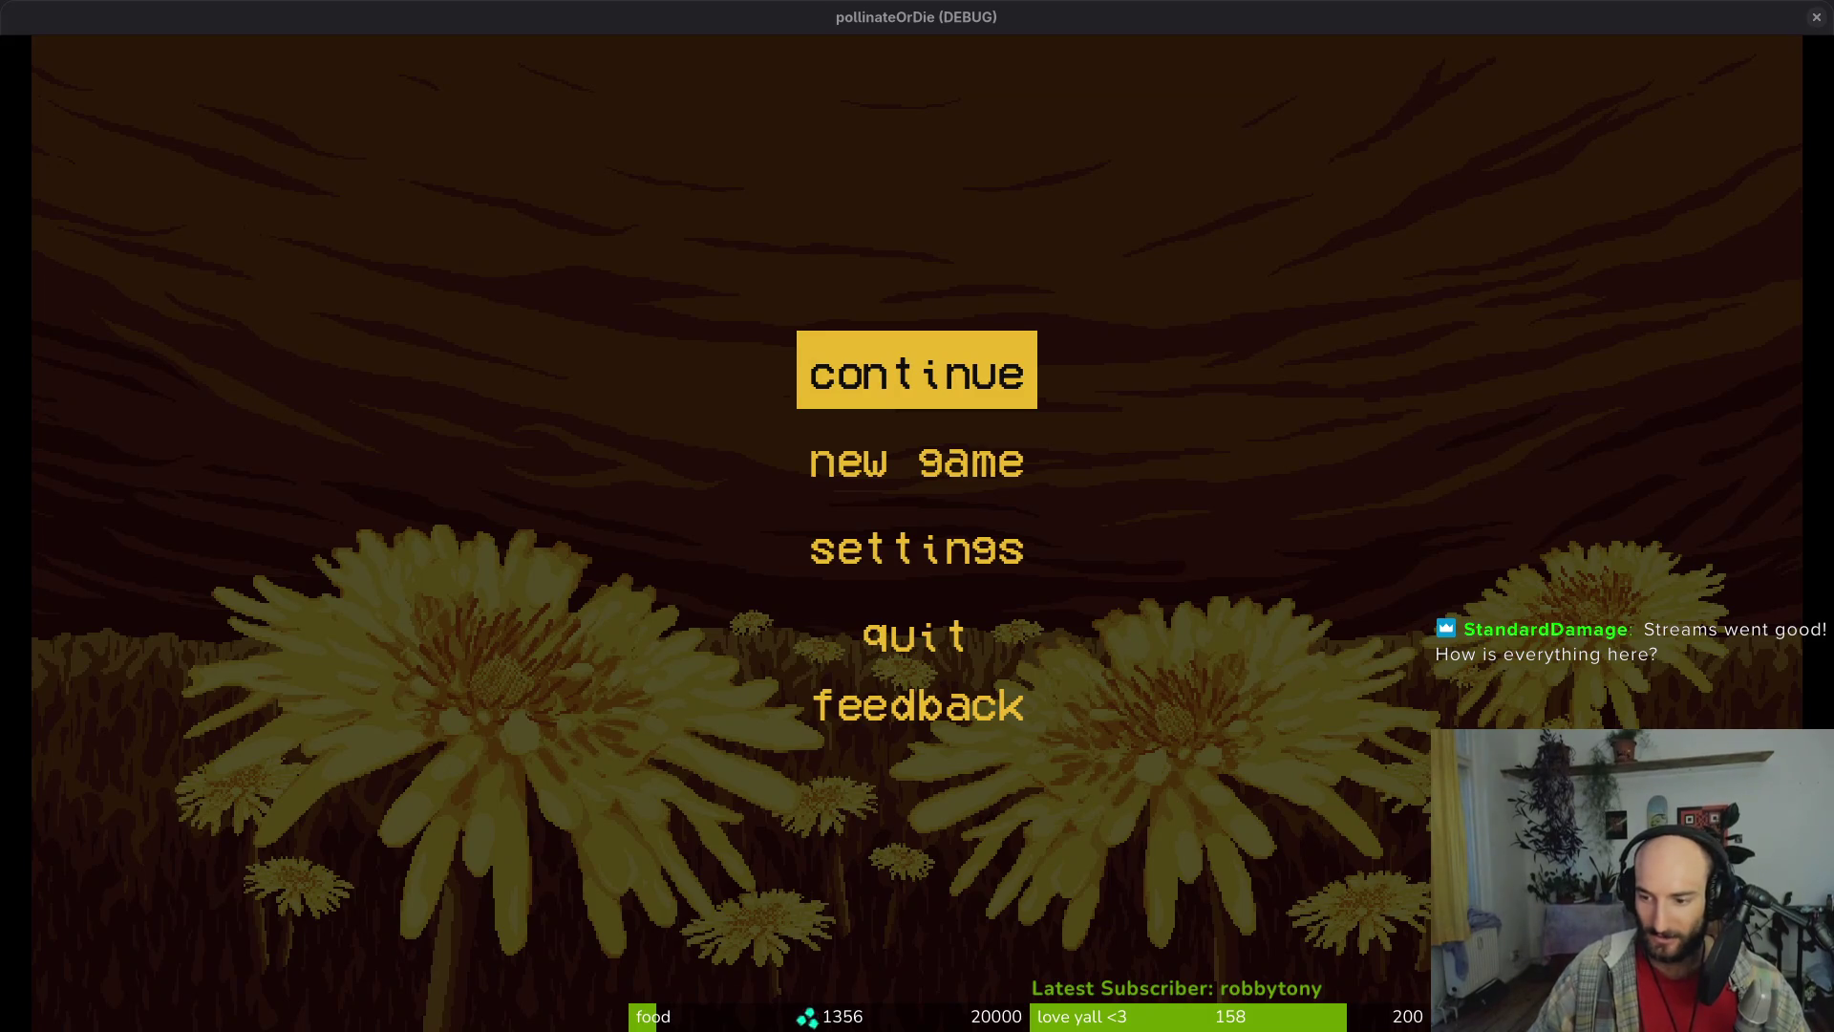
click(963, 466)
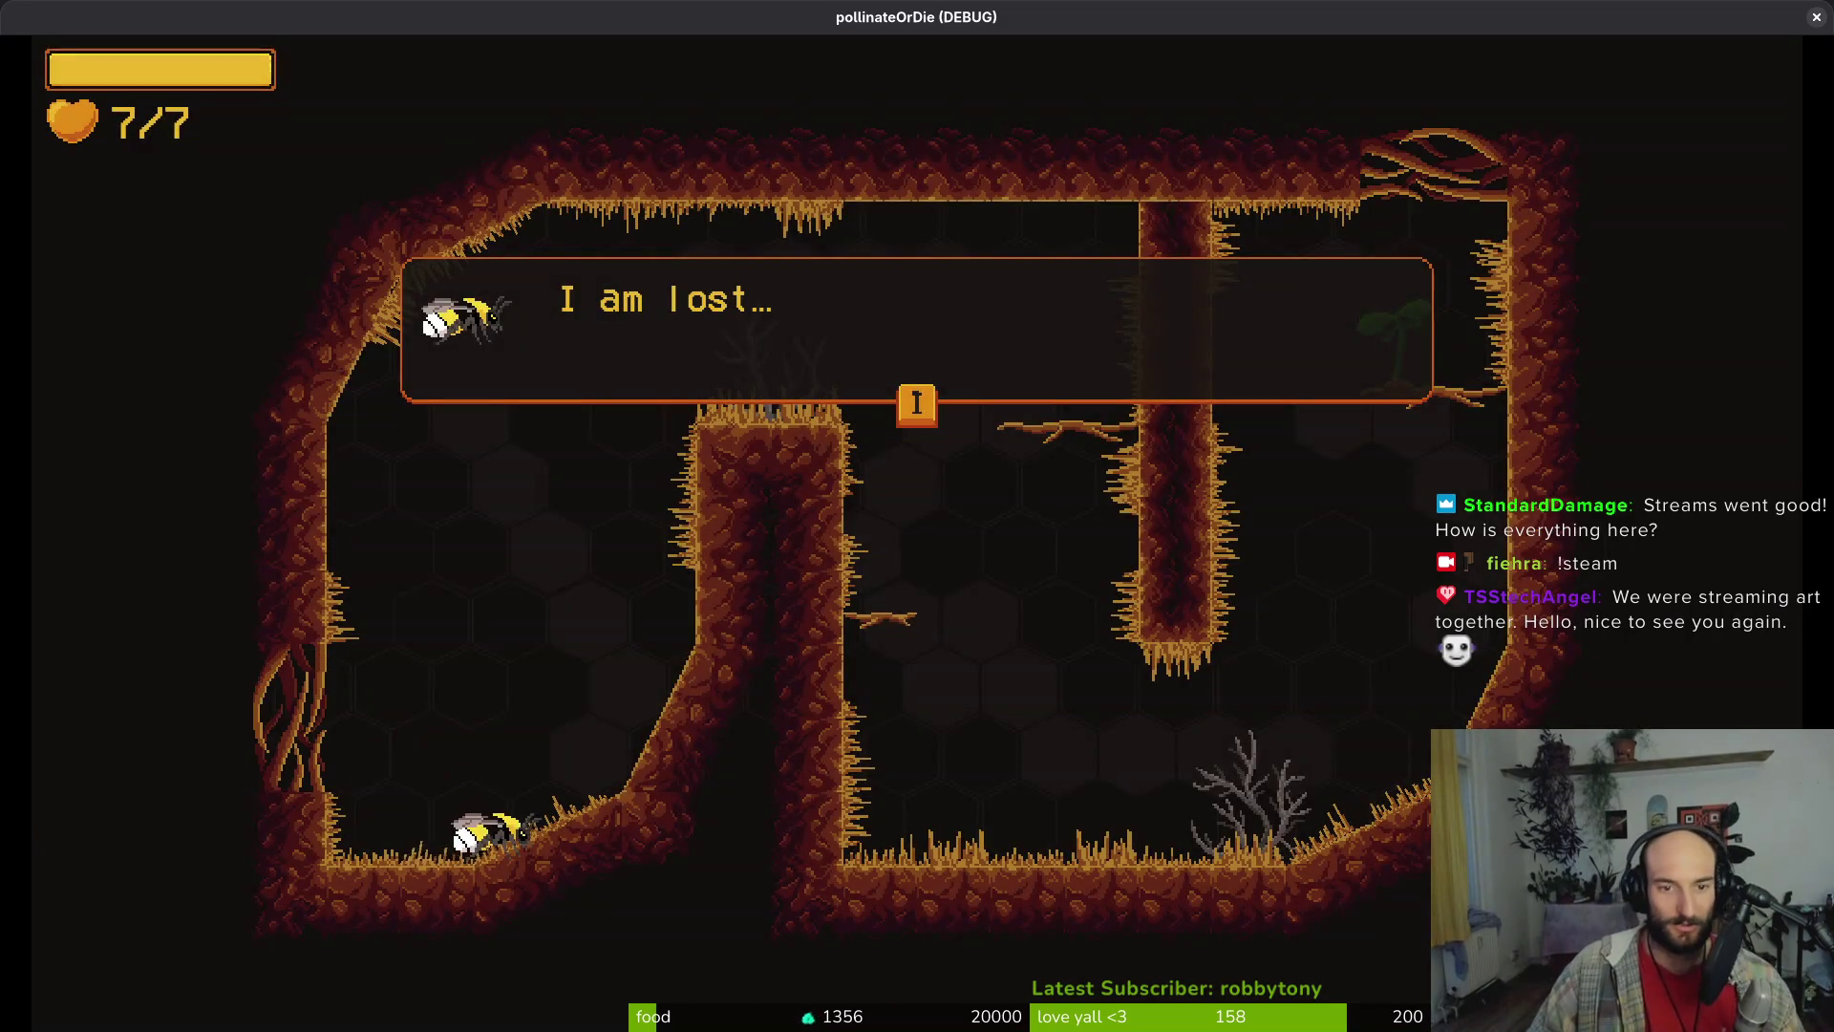
key(i)
key(d)
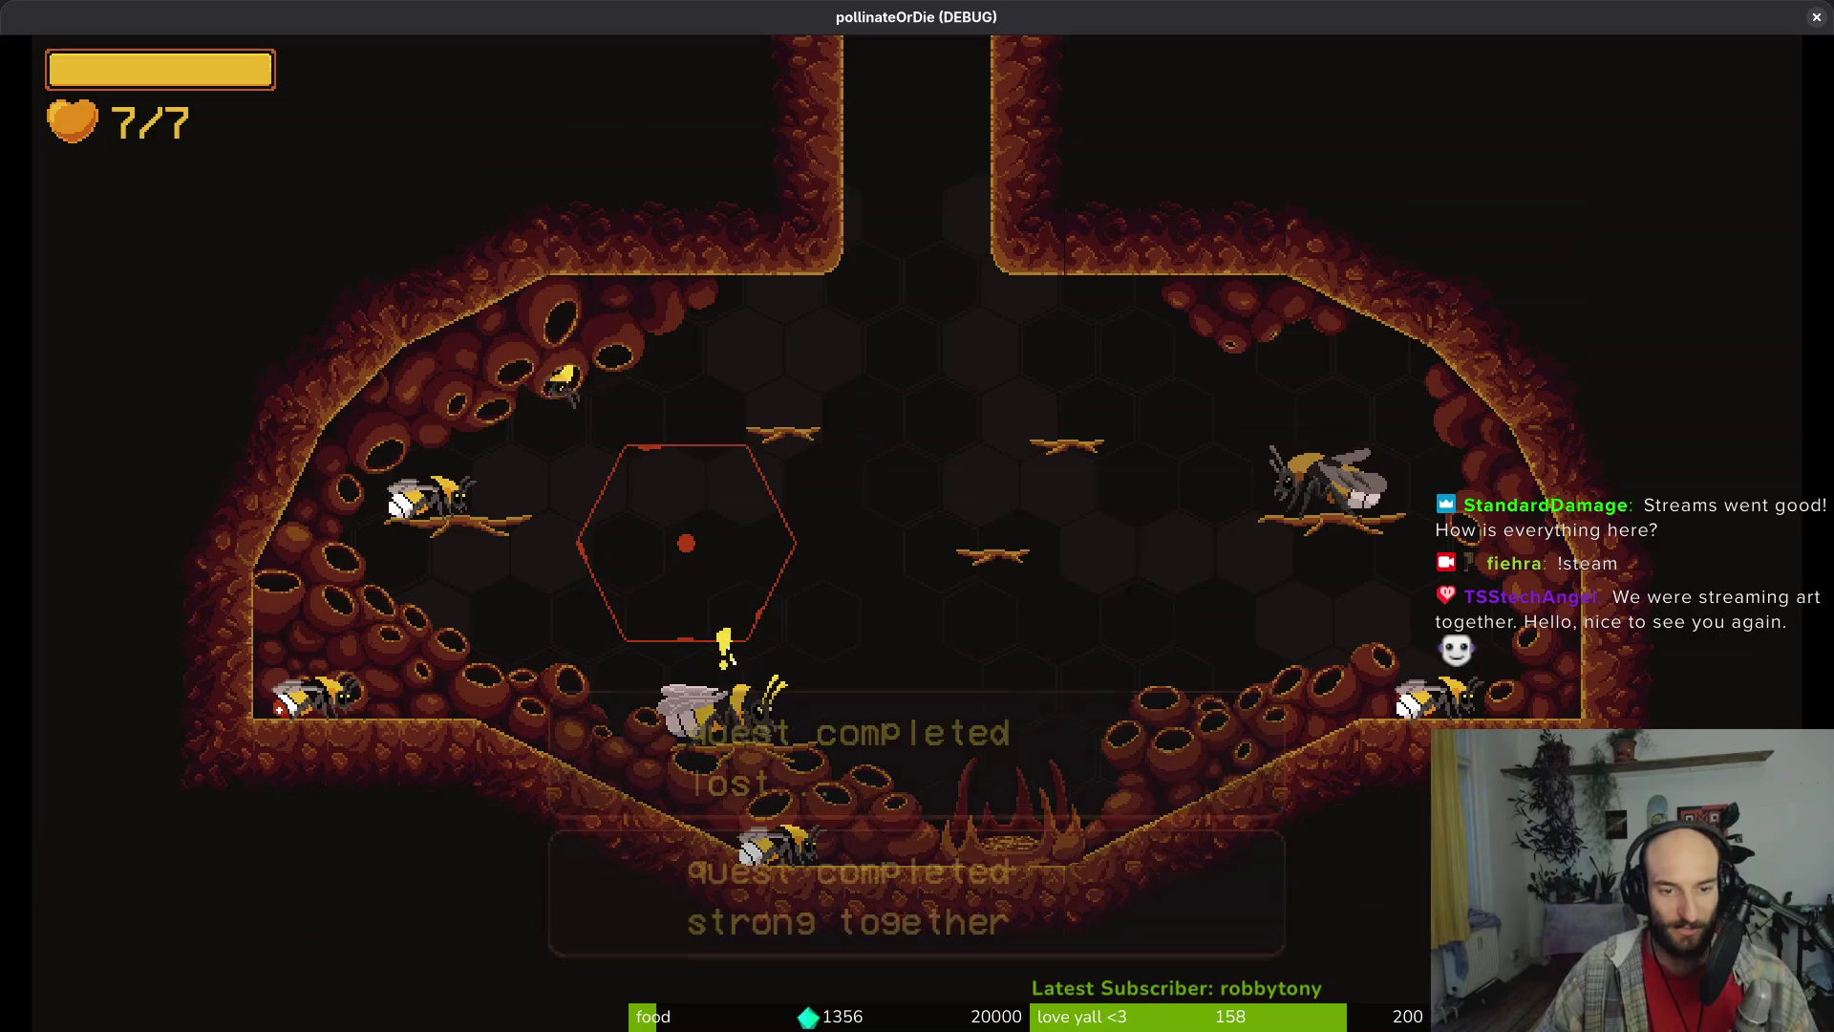
key(i)
key(i)
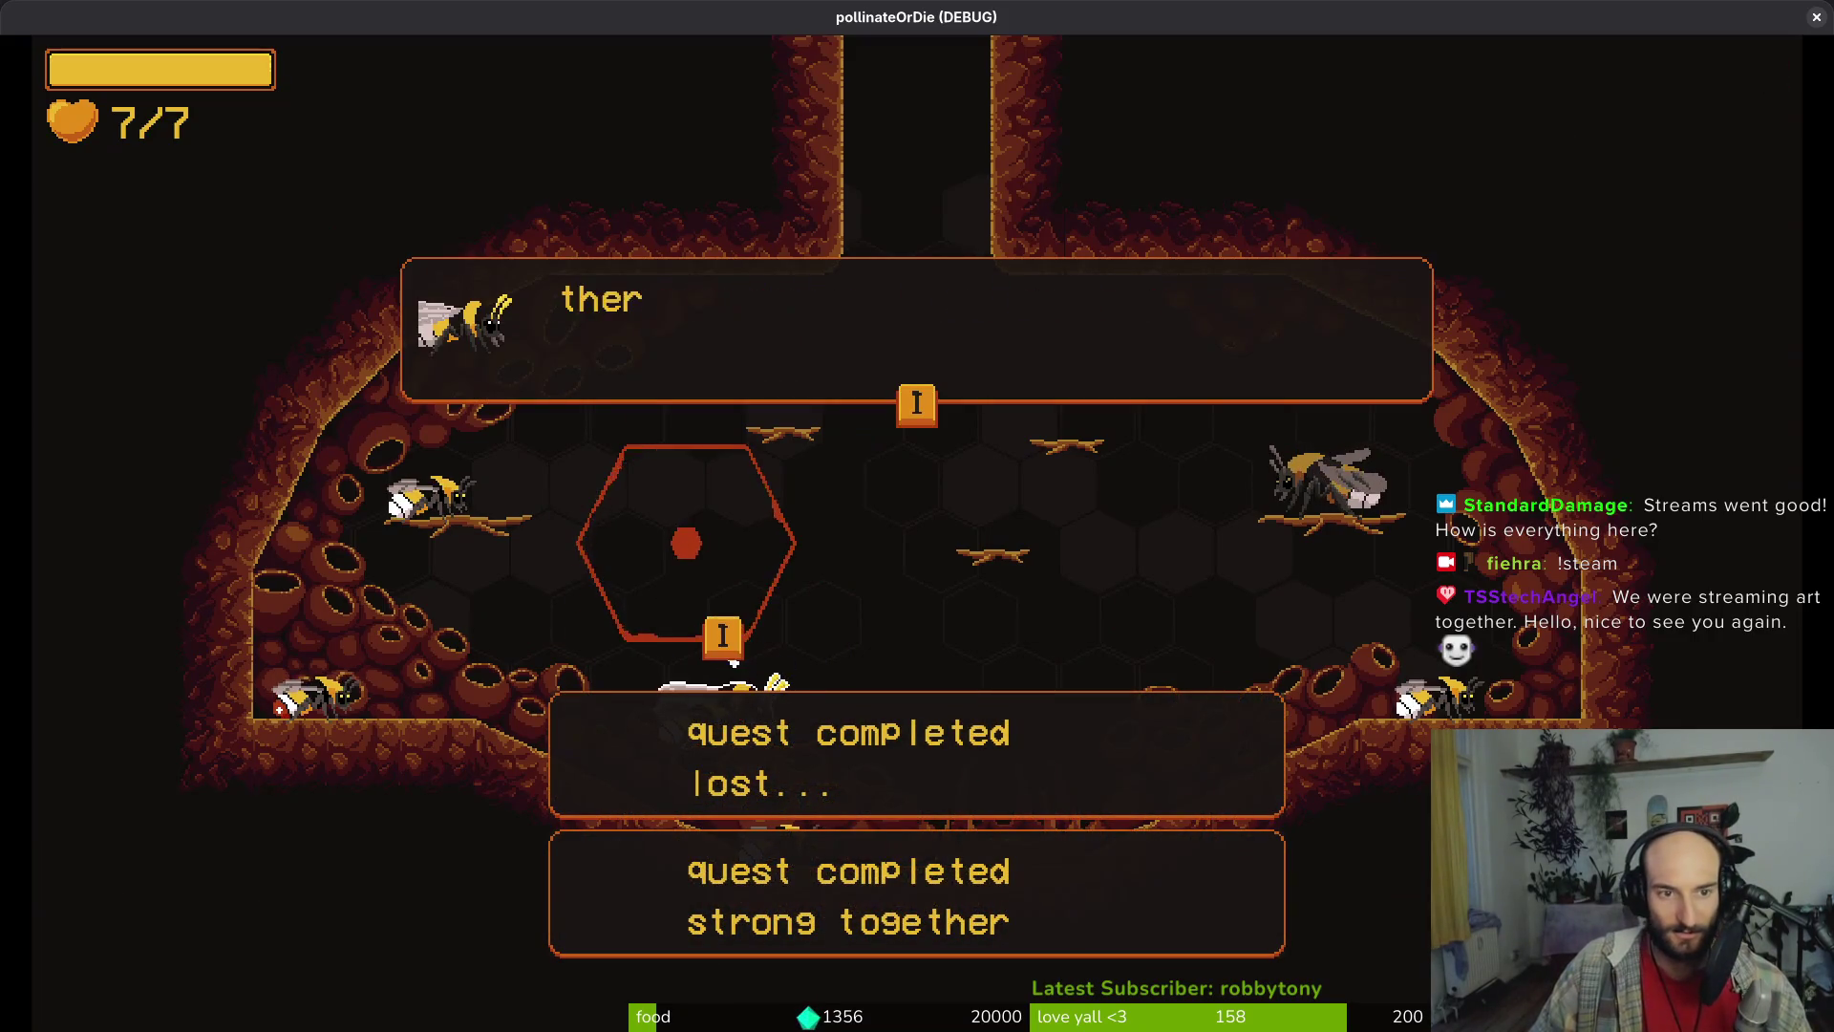
key(i)
key(i)
key(i)
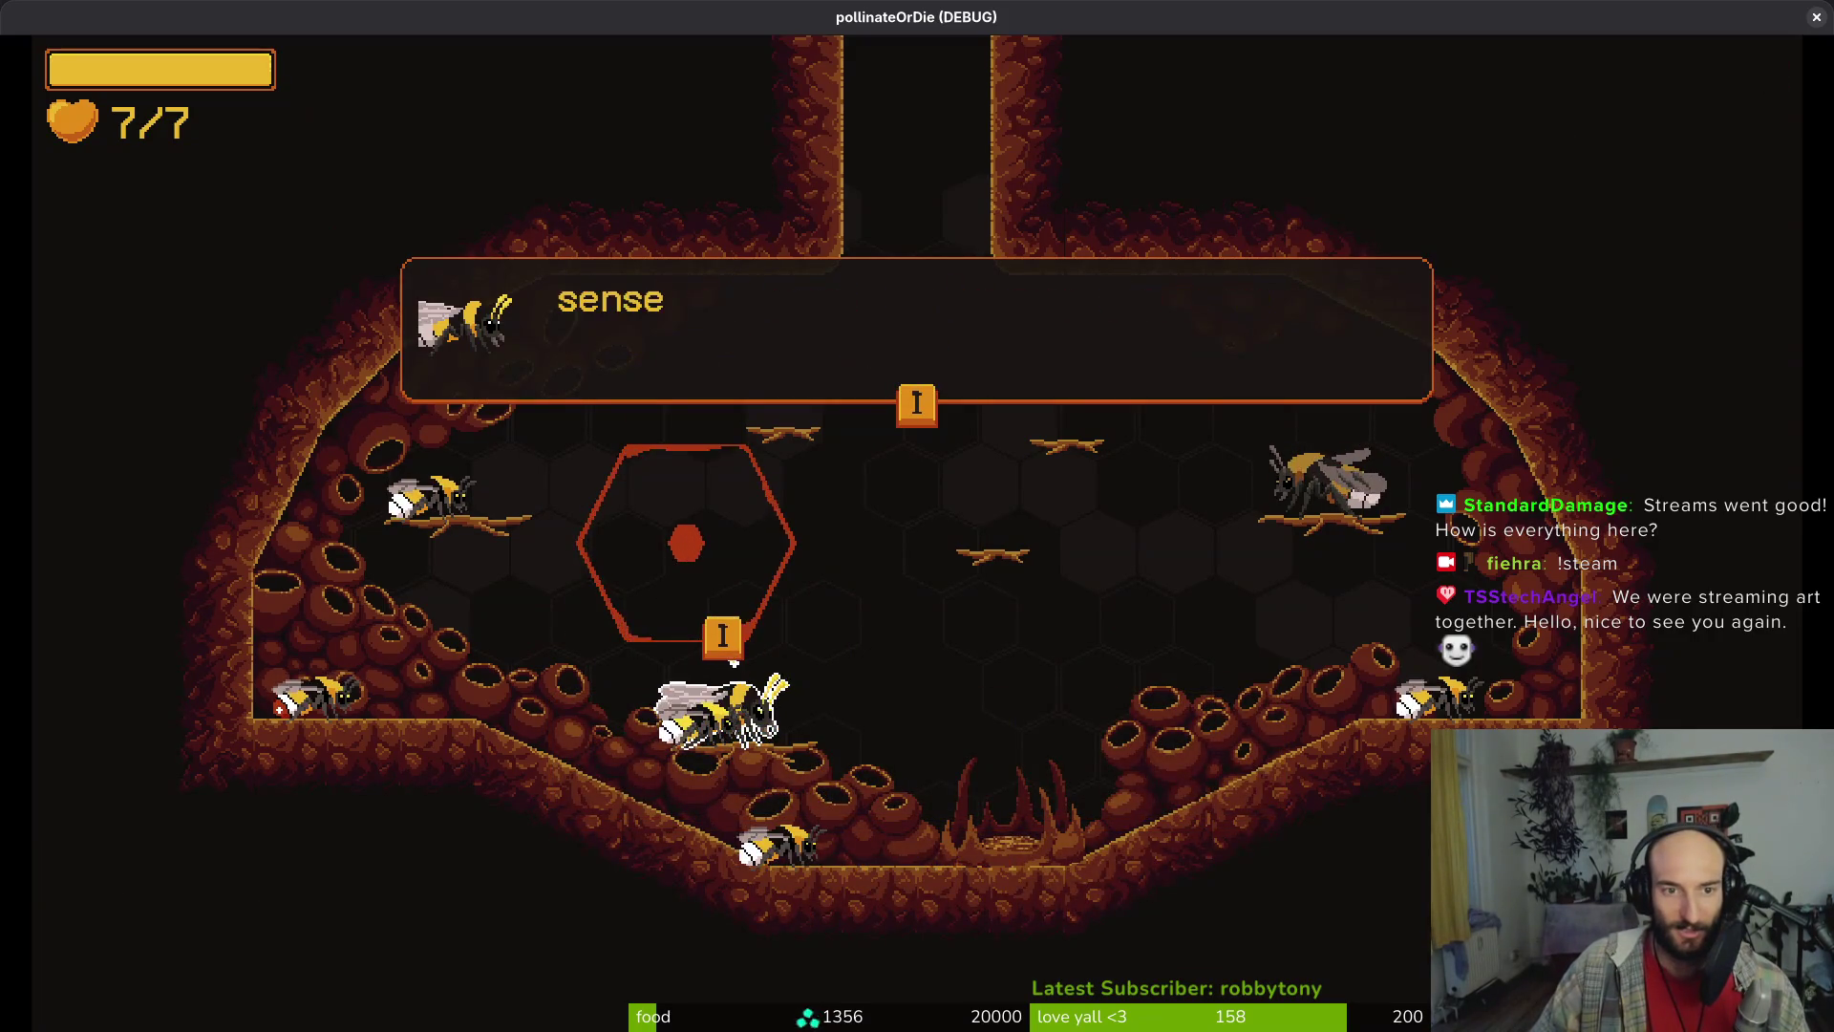
key(i)
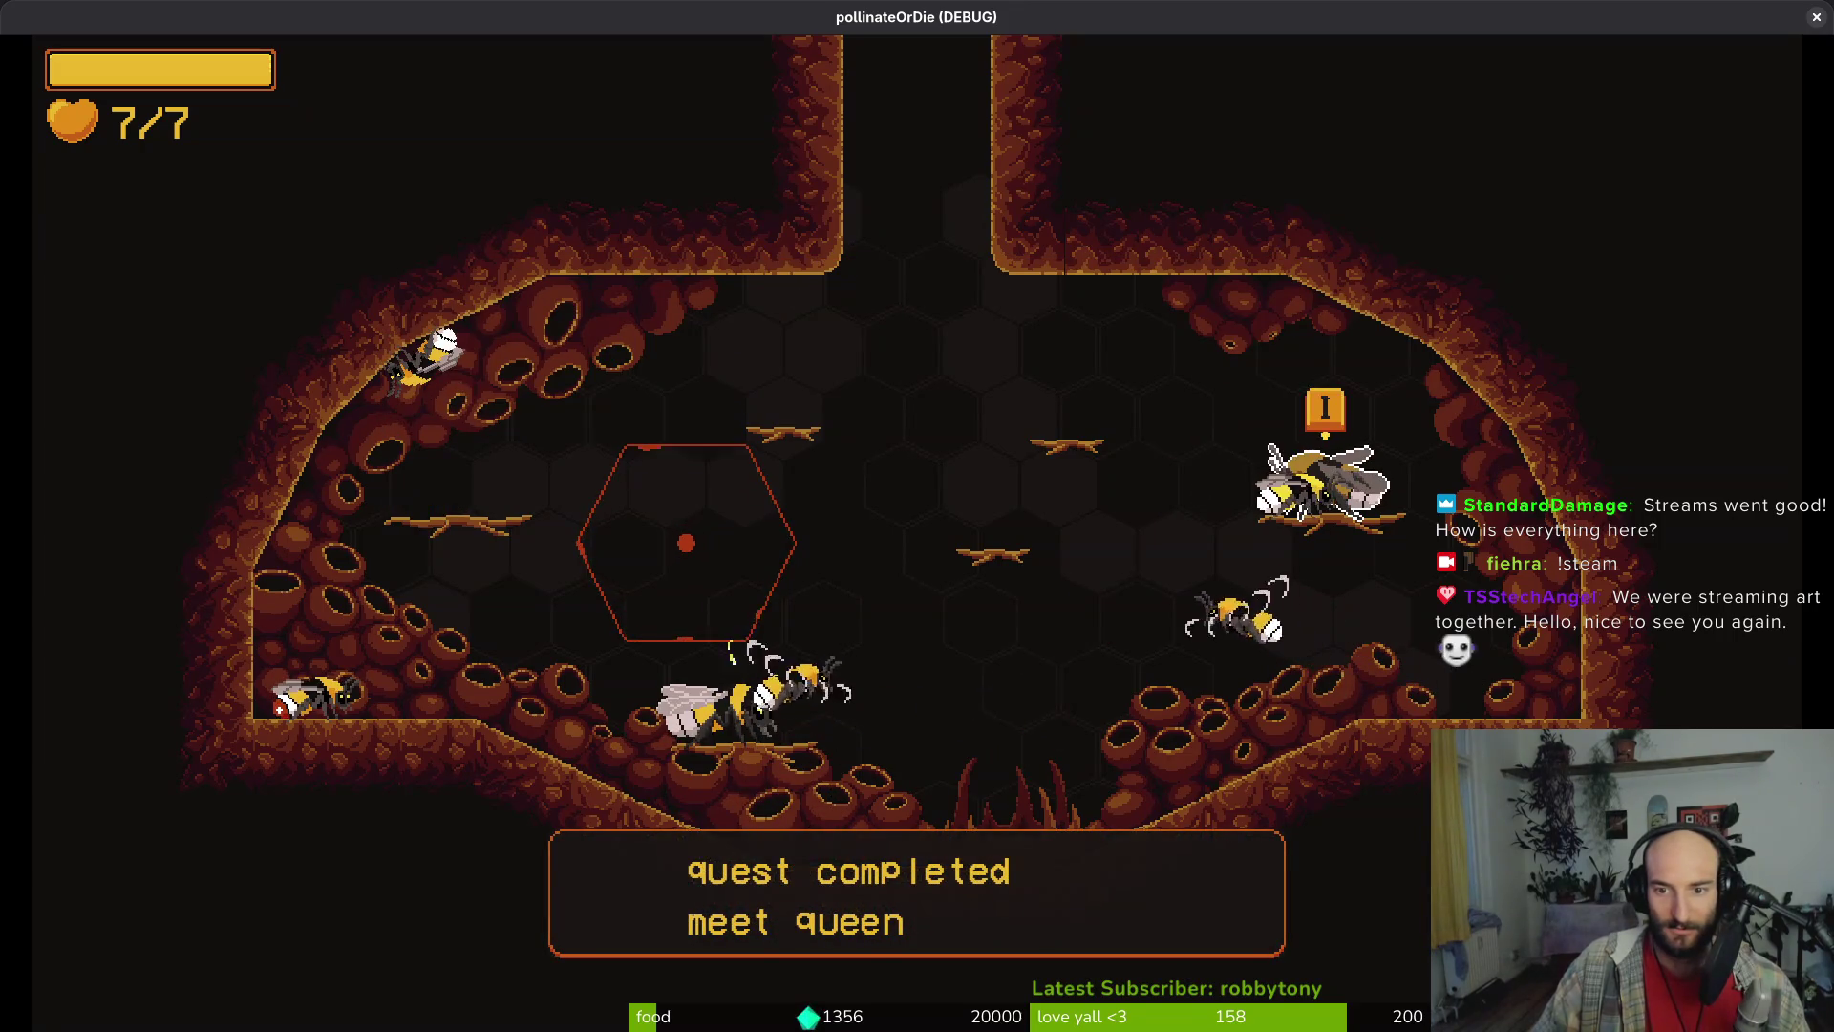
key(i)
key(i)
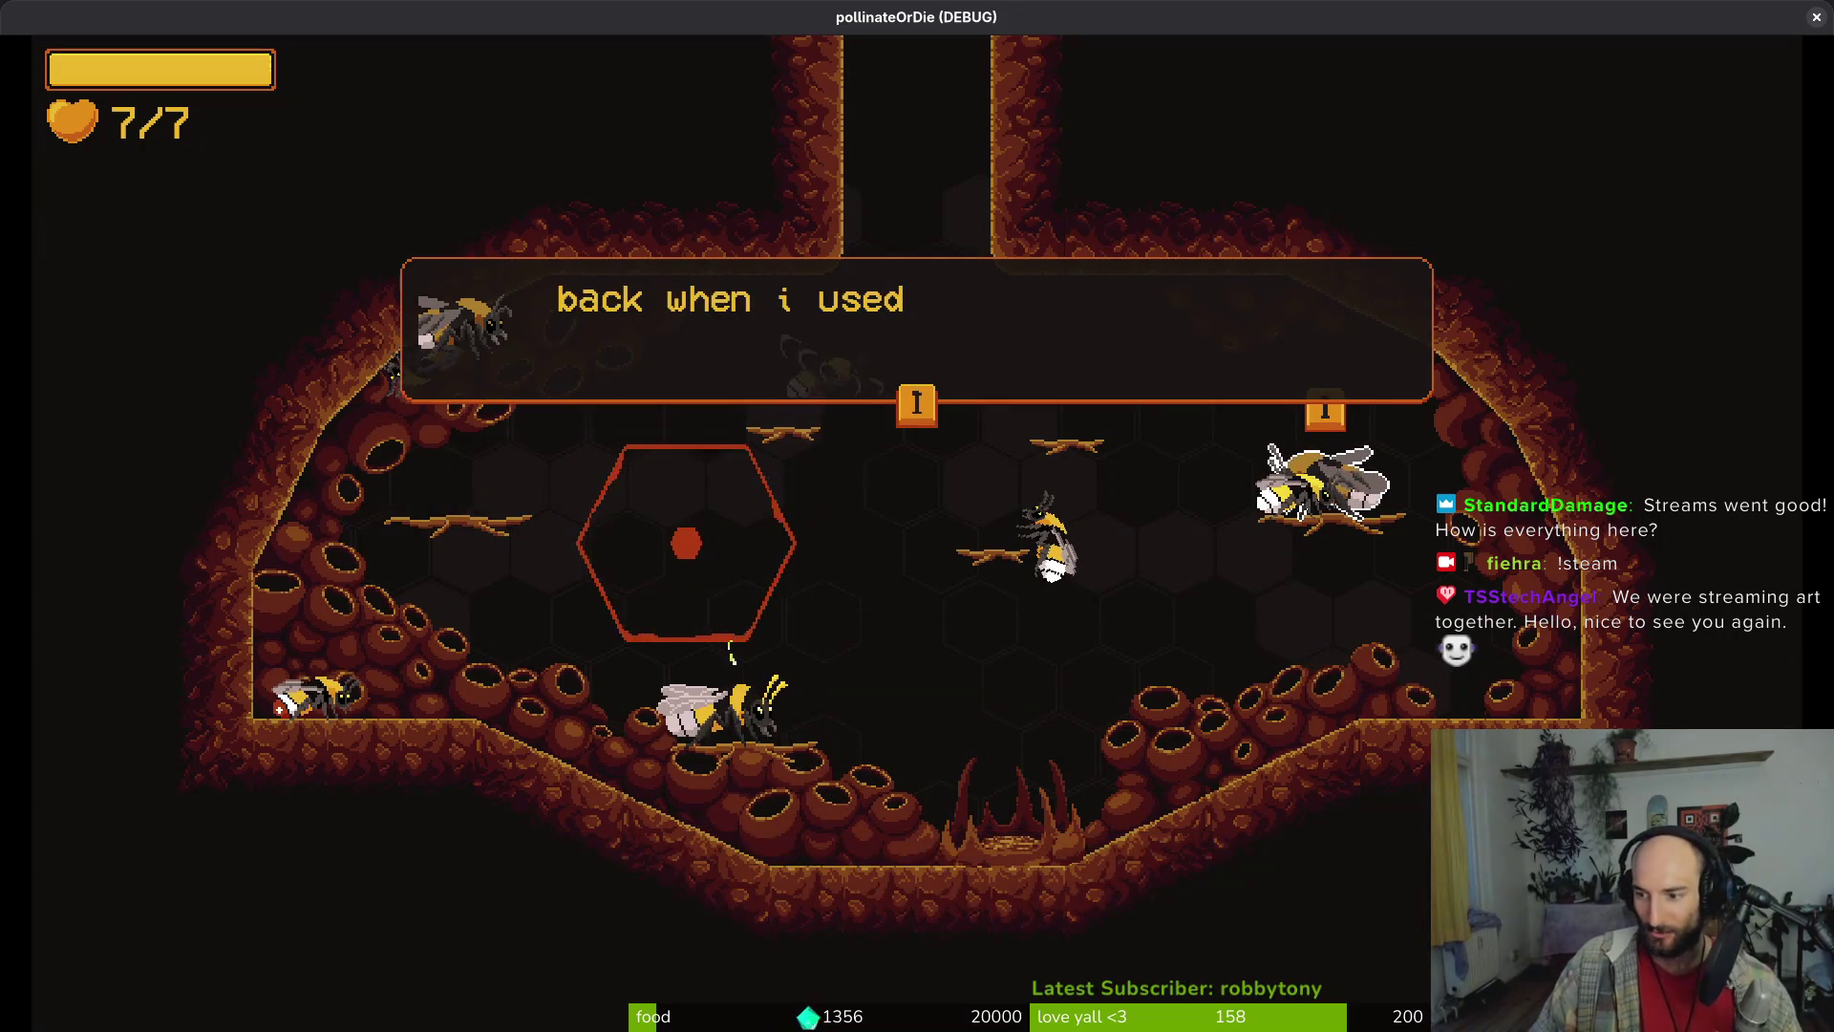
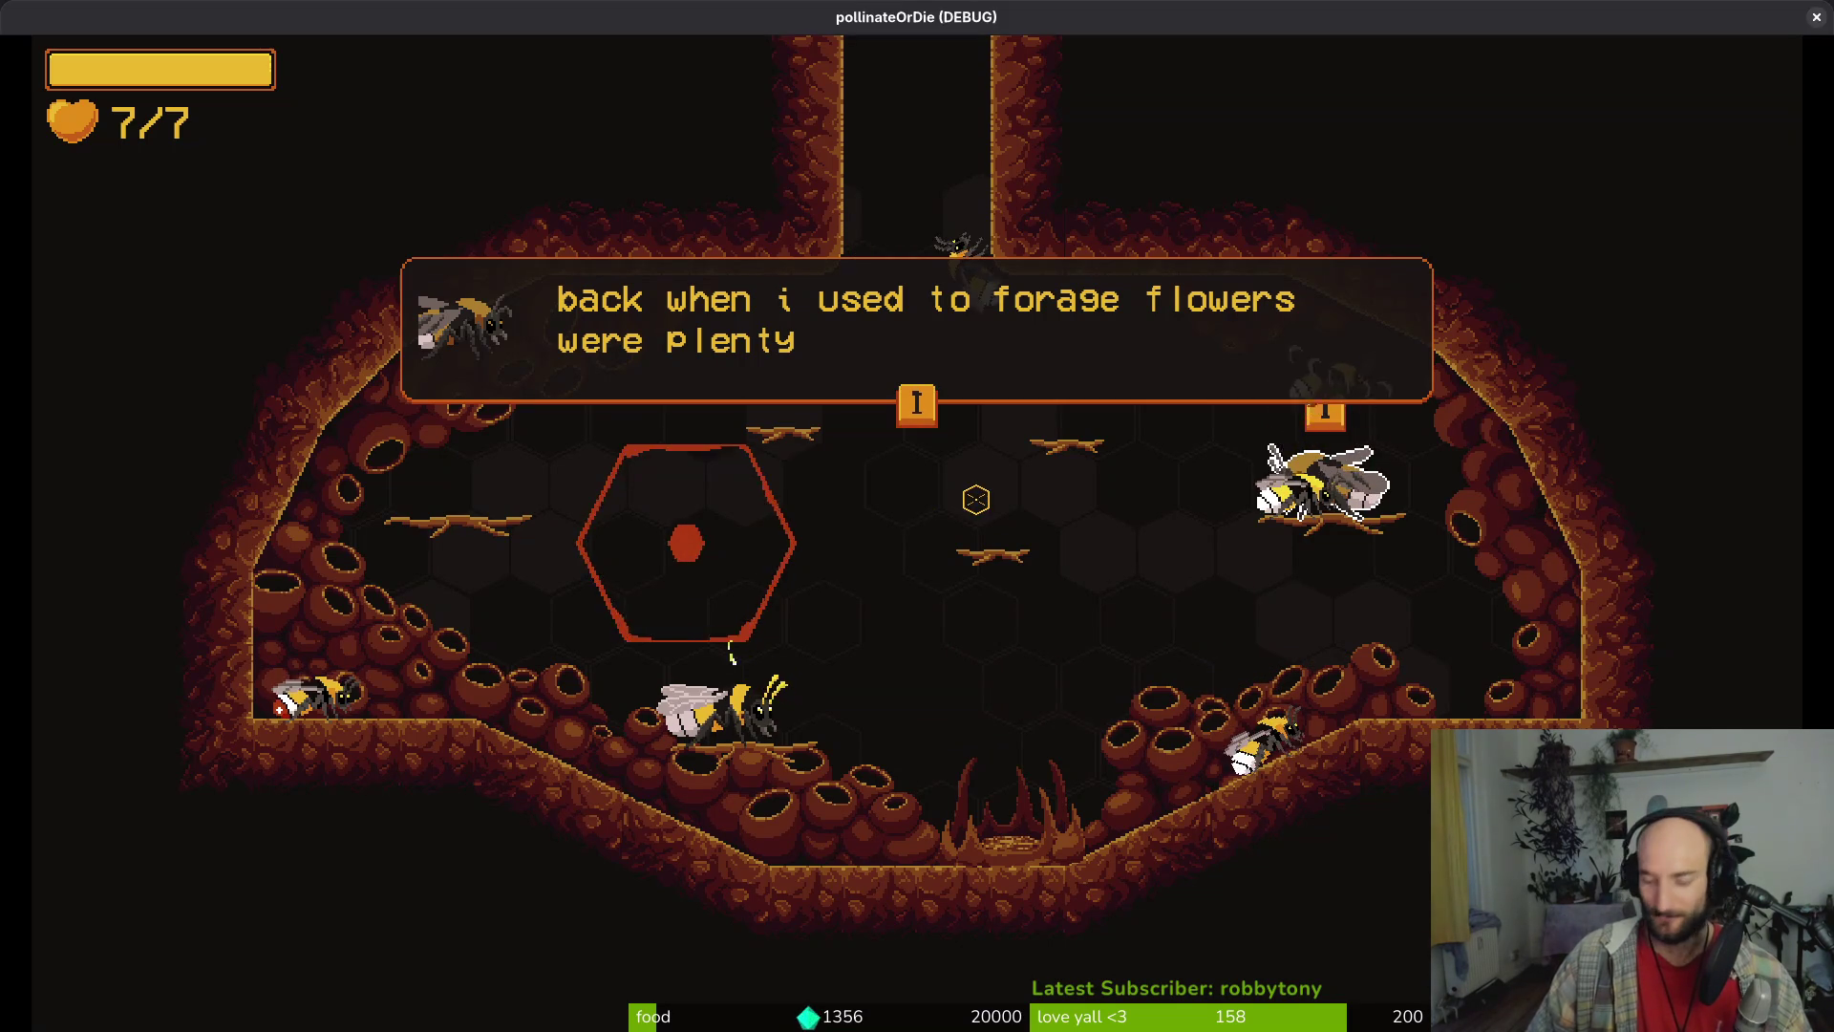
Finish the old bee's, sensei's and nurse's dialogues so the meet sensei, meet nurse and storytime quests complete
key(e)
key(e)
key(e)
key(e)
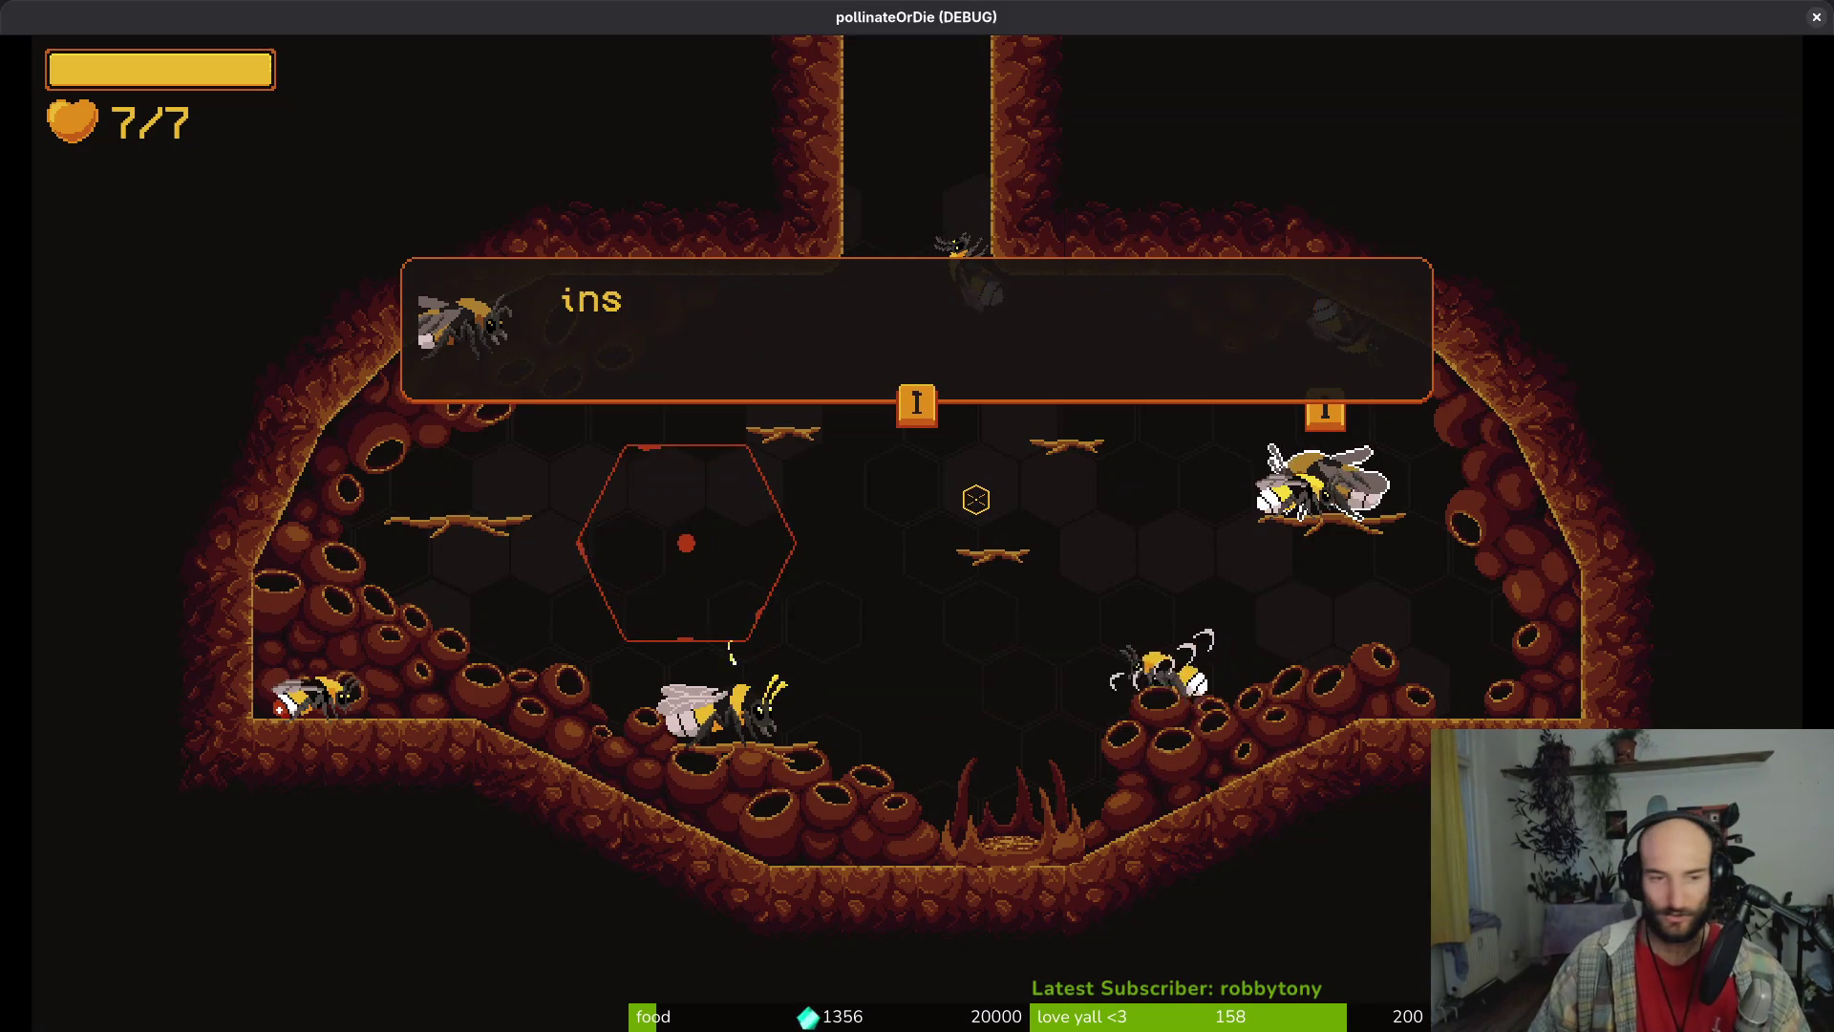
key(e)
key(e)
key(a)
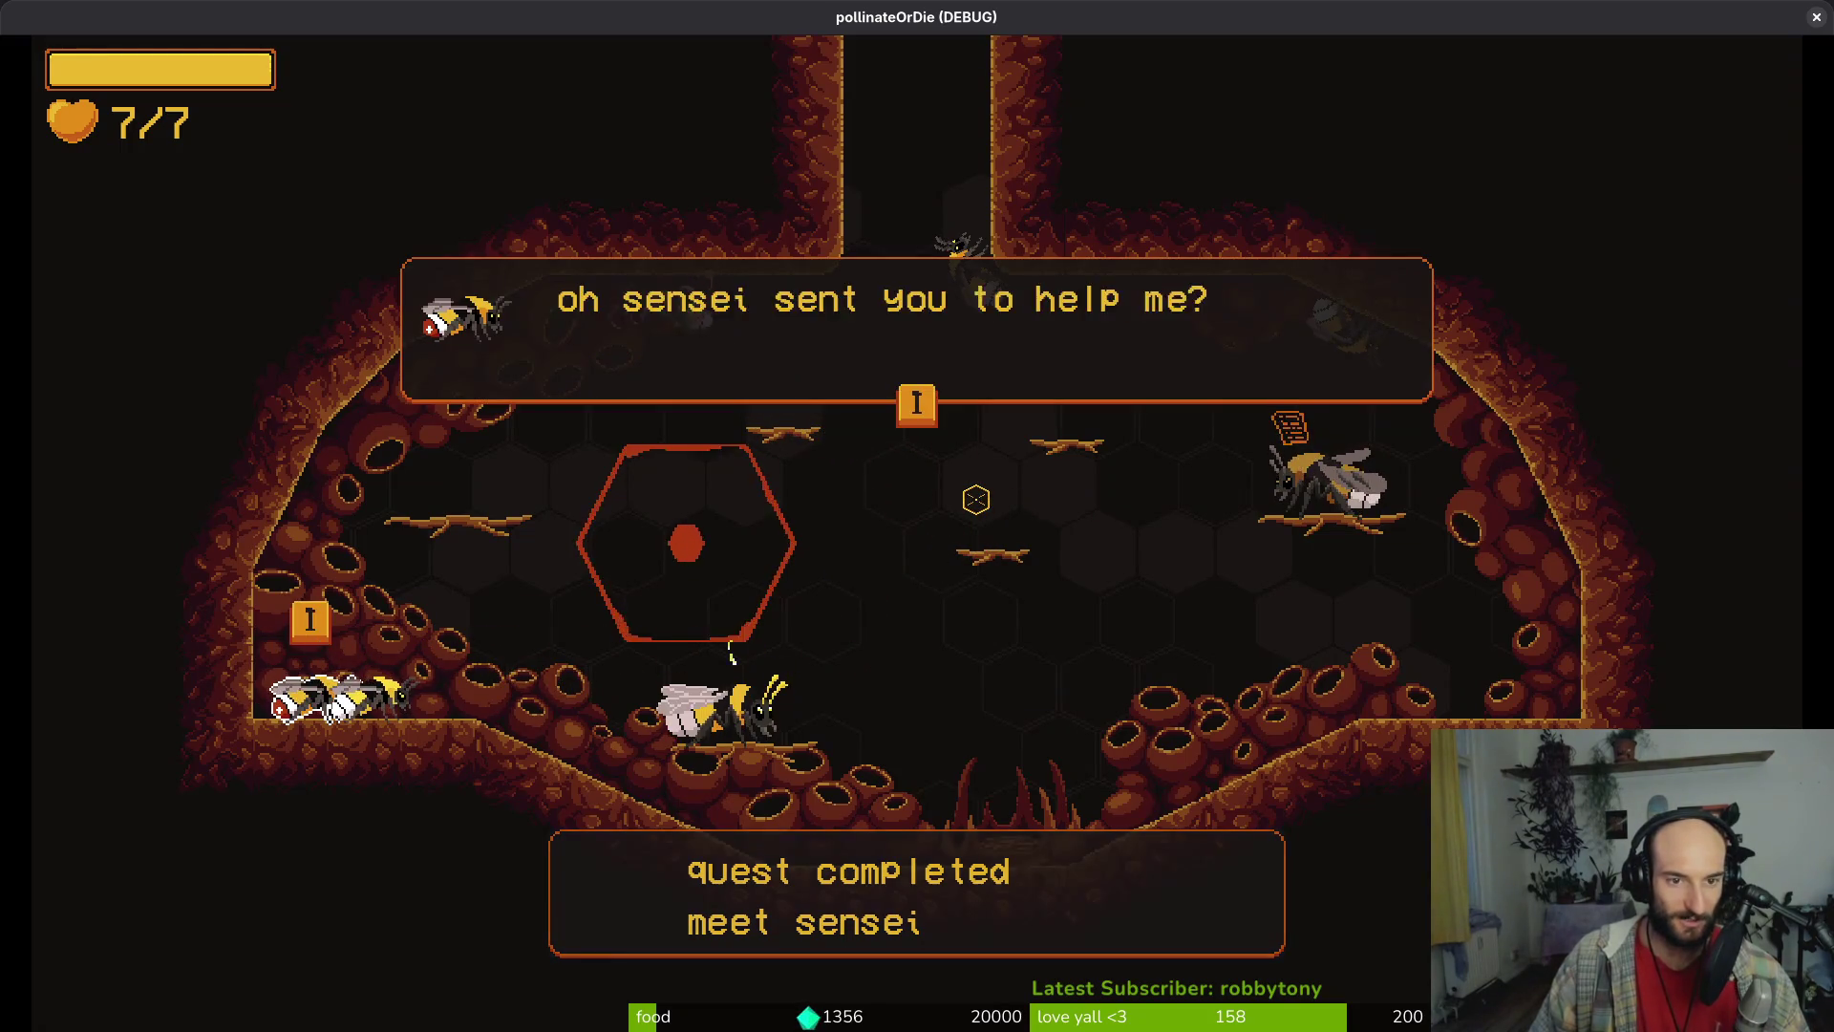
key(e)
key(e)
key(e)
key(e)
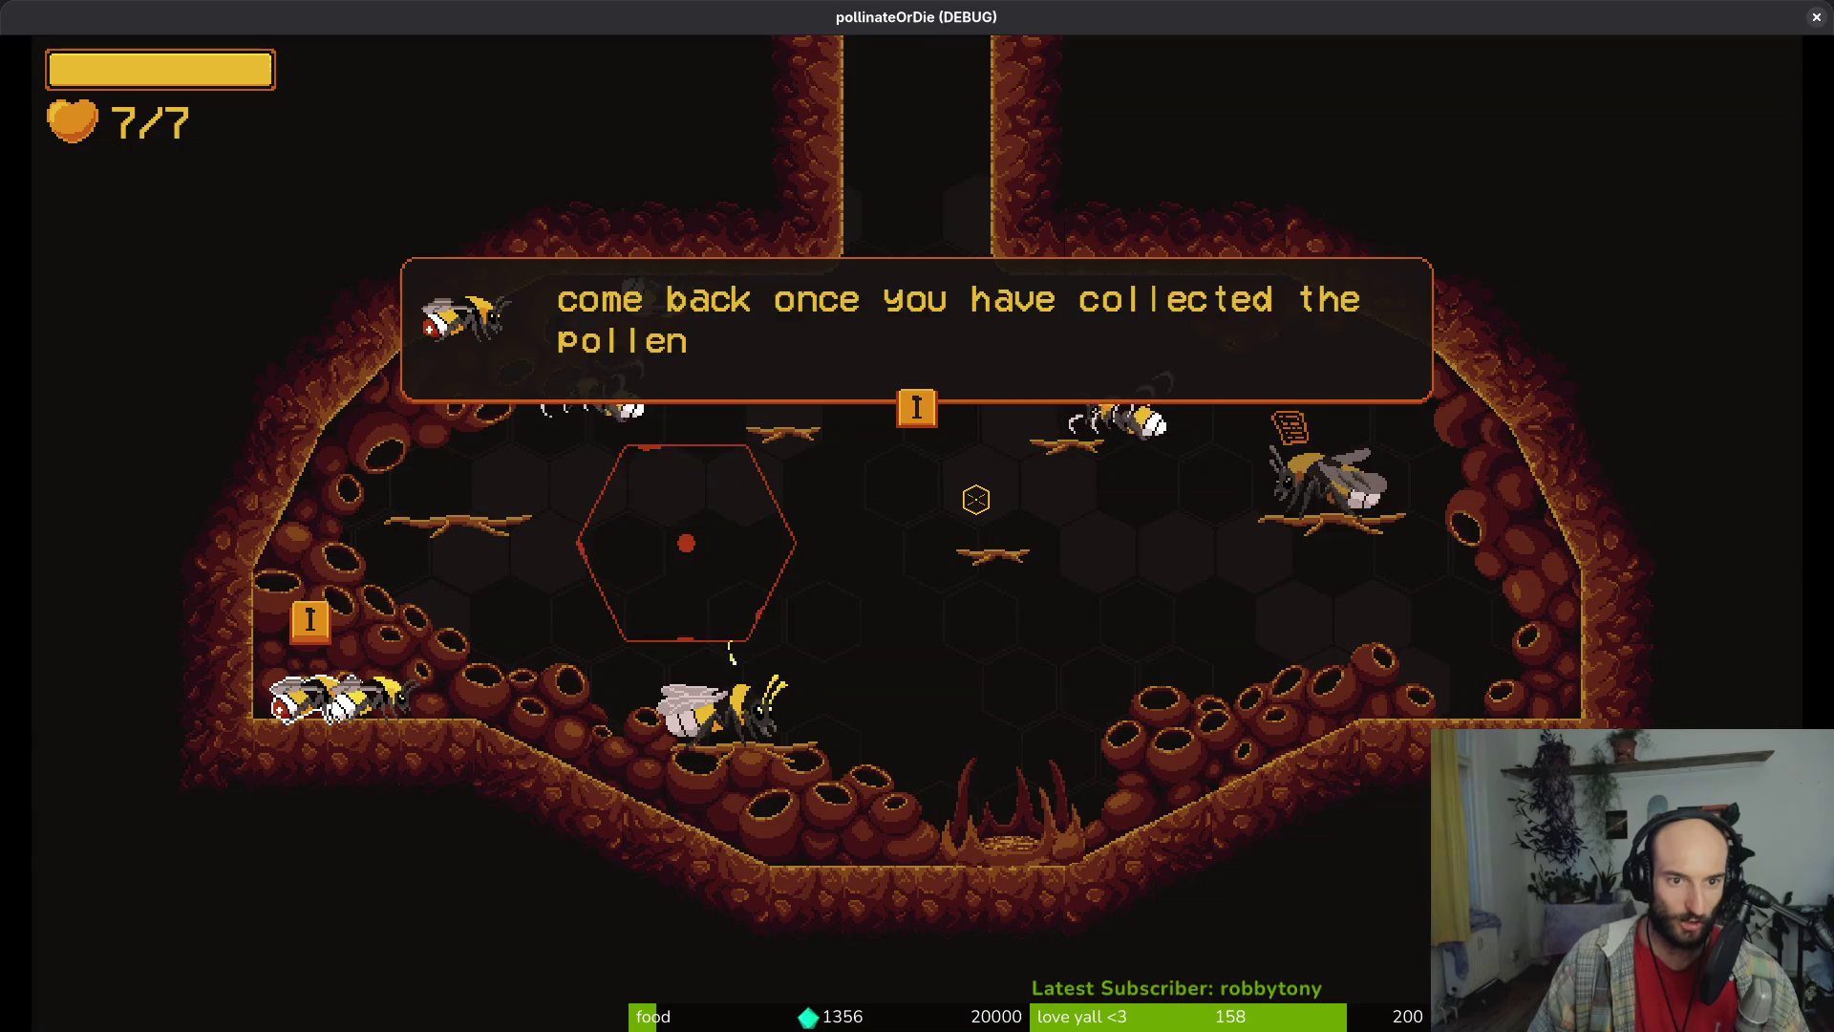
key(e)
key(e)
key(e)
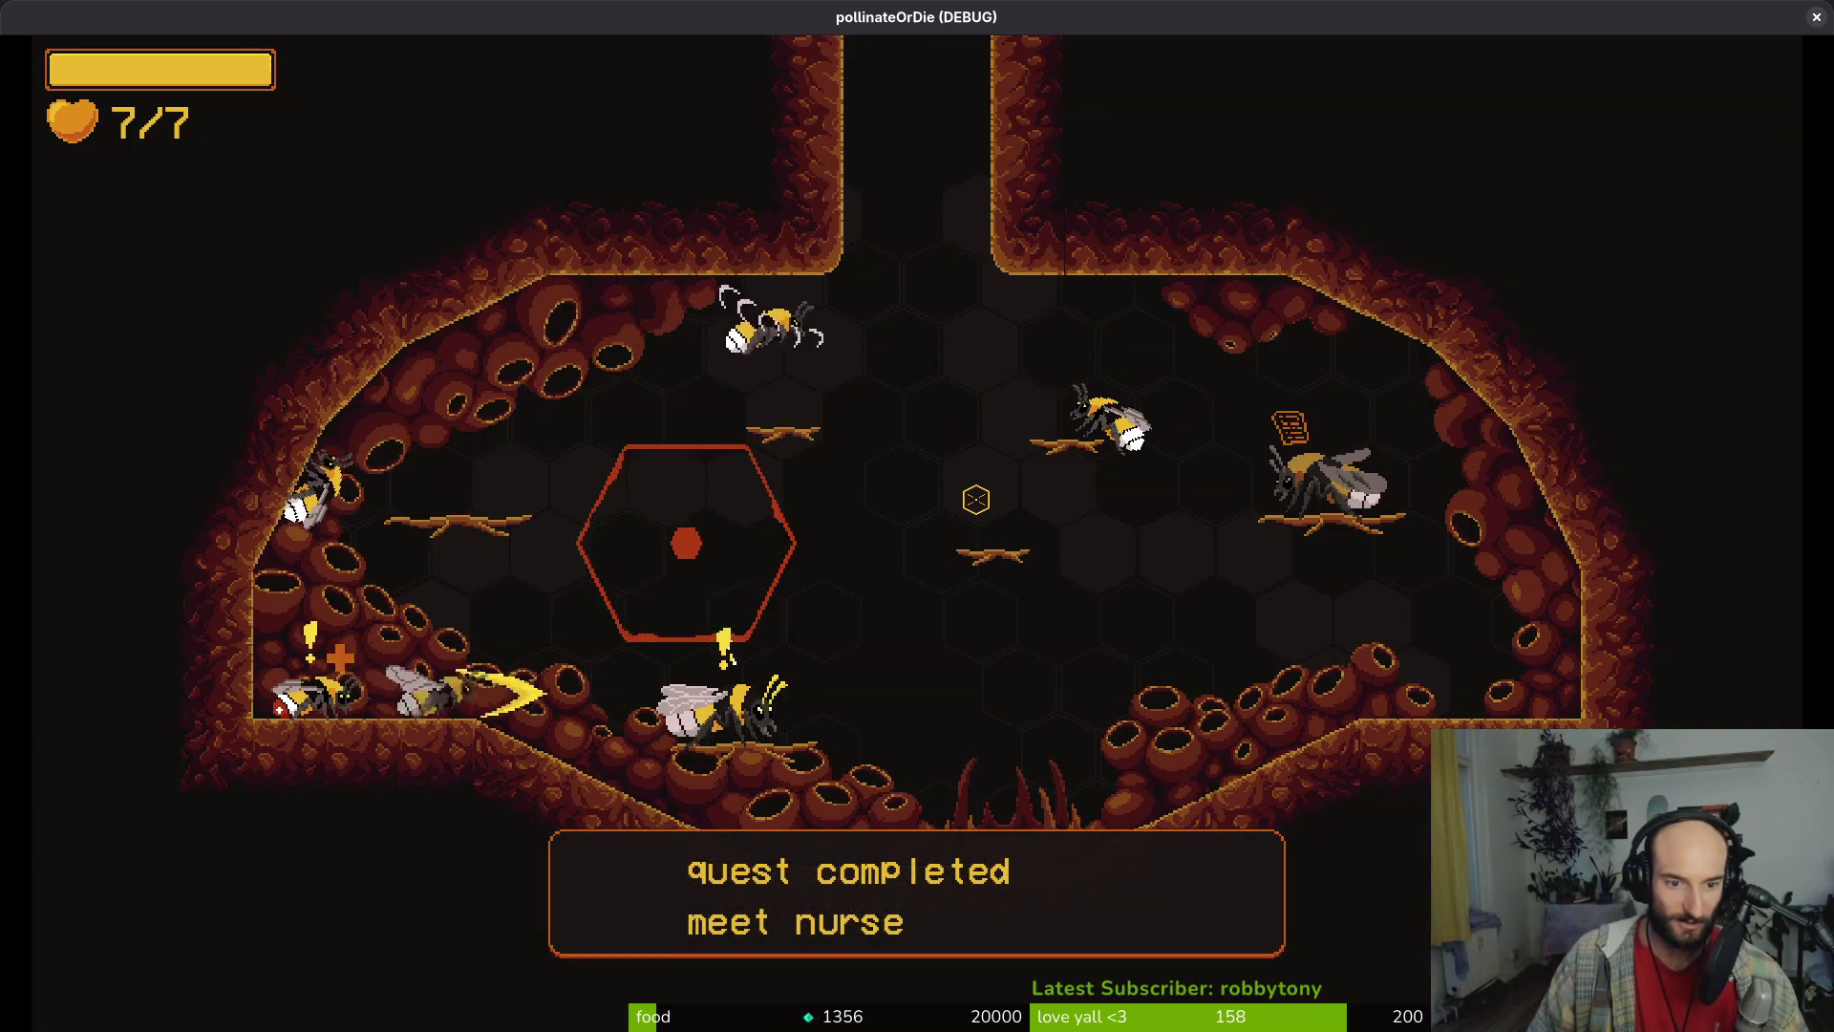
key(e)
key(e)
key(e)
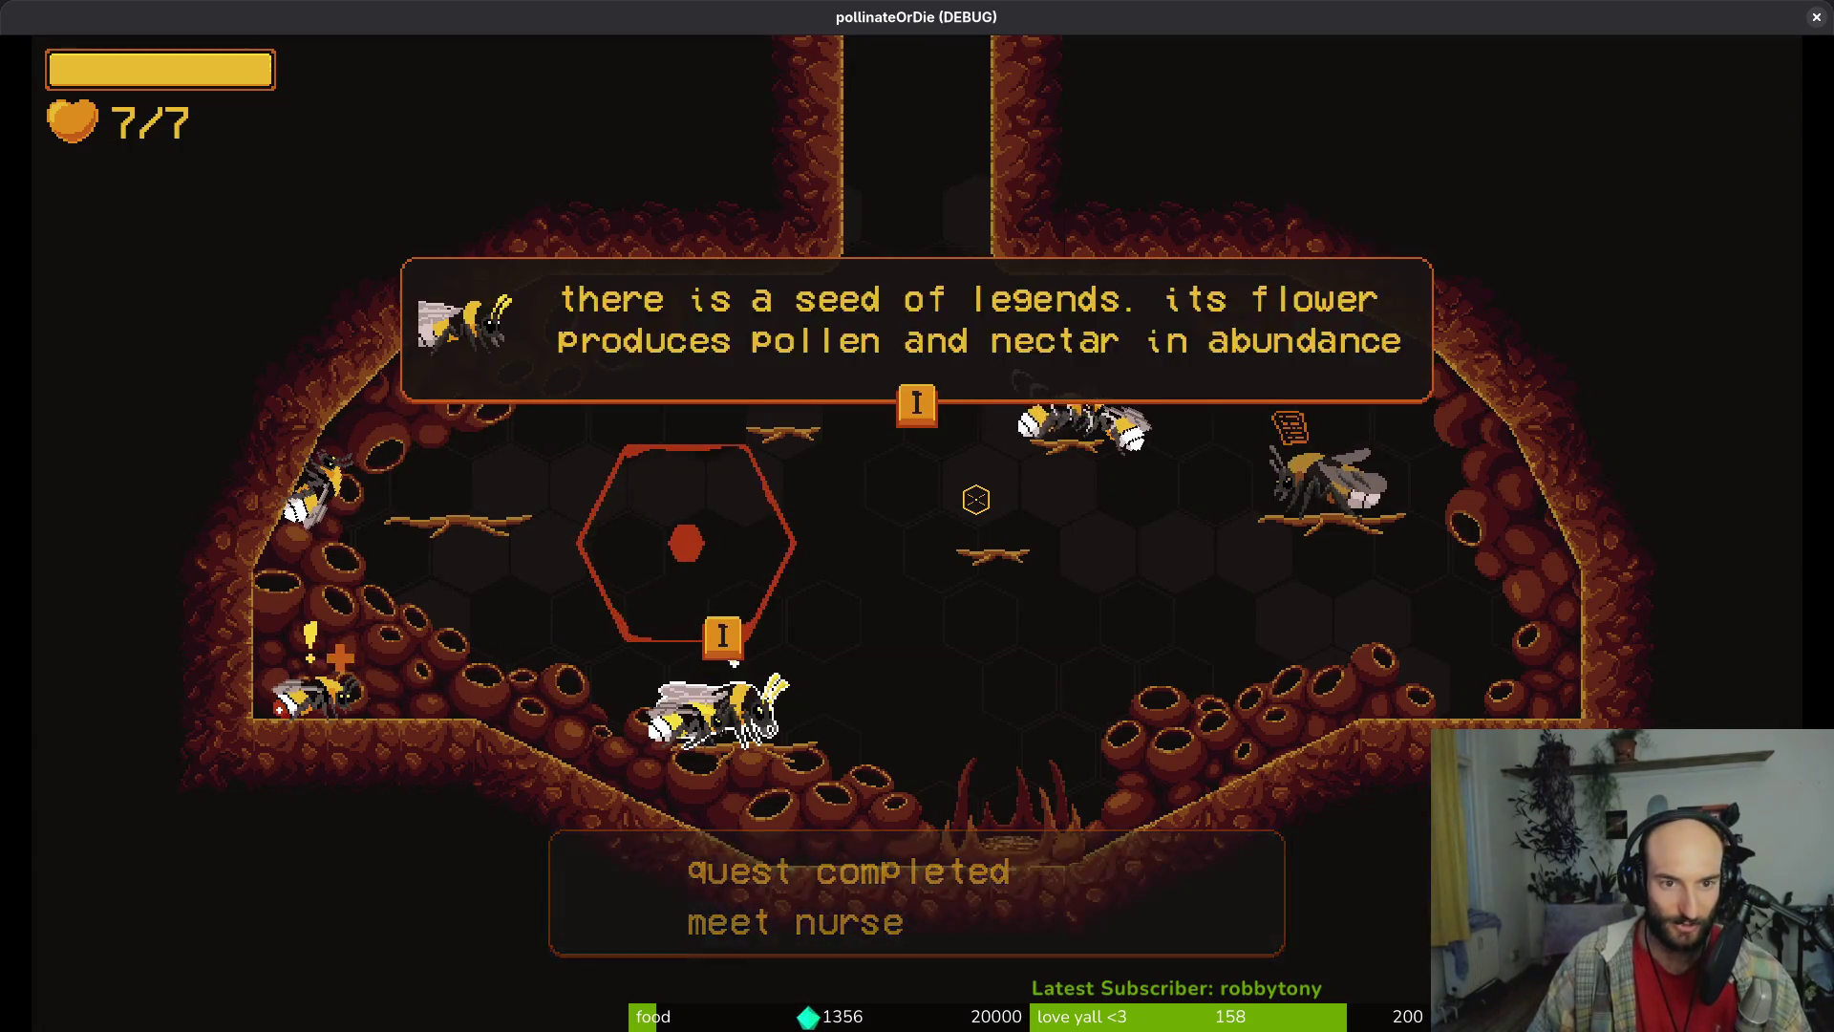
key(e)
key(e)
key(e)
key(e)
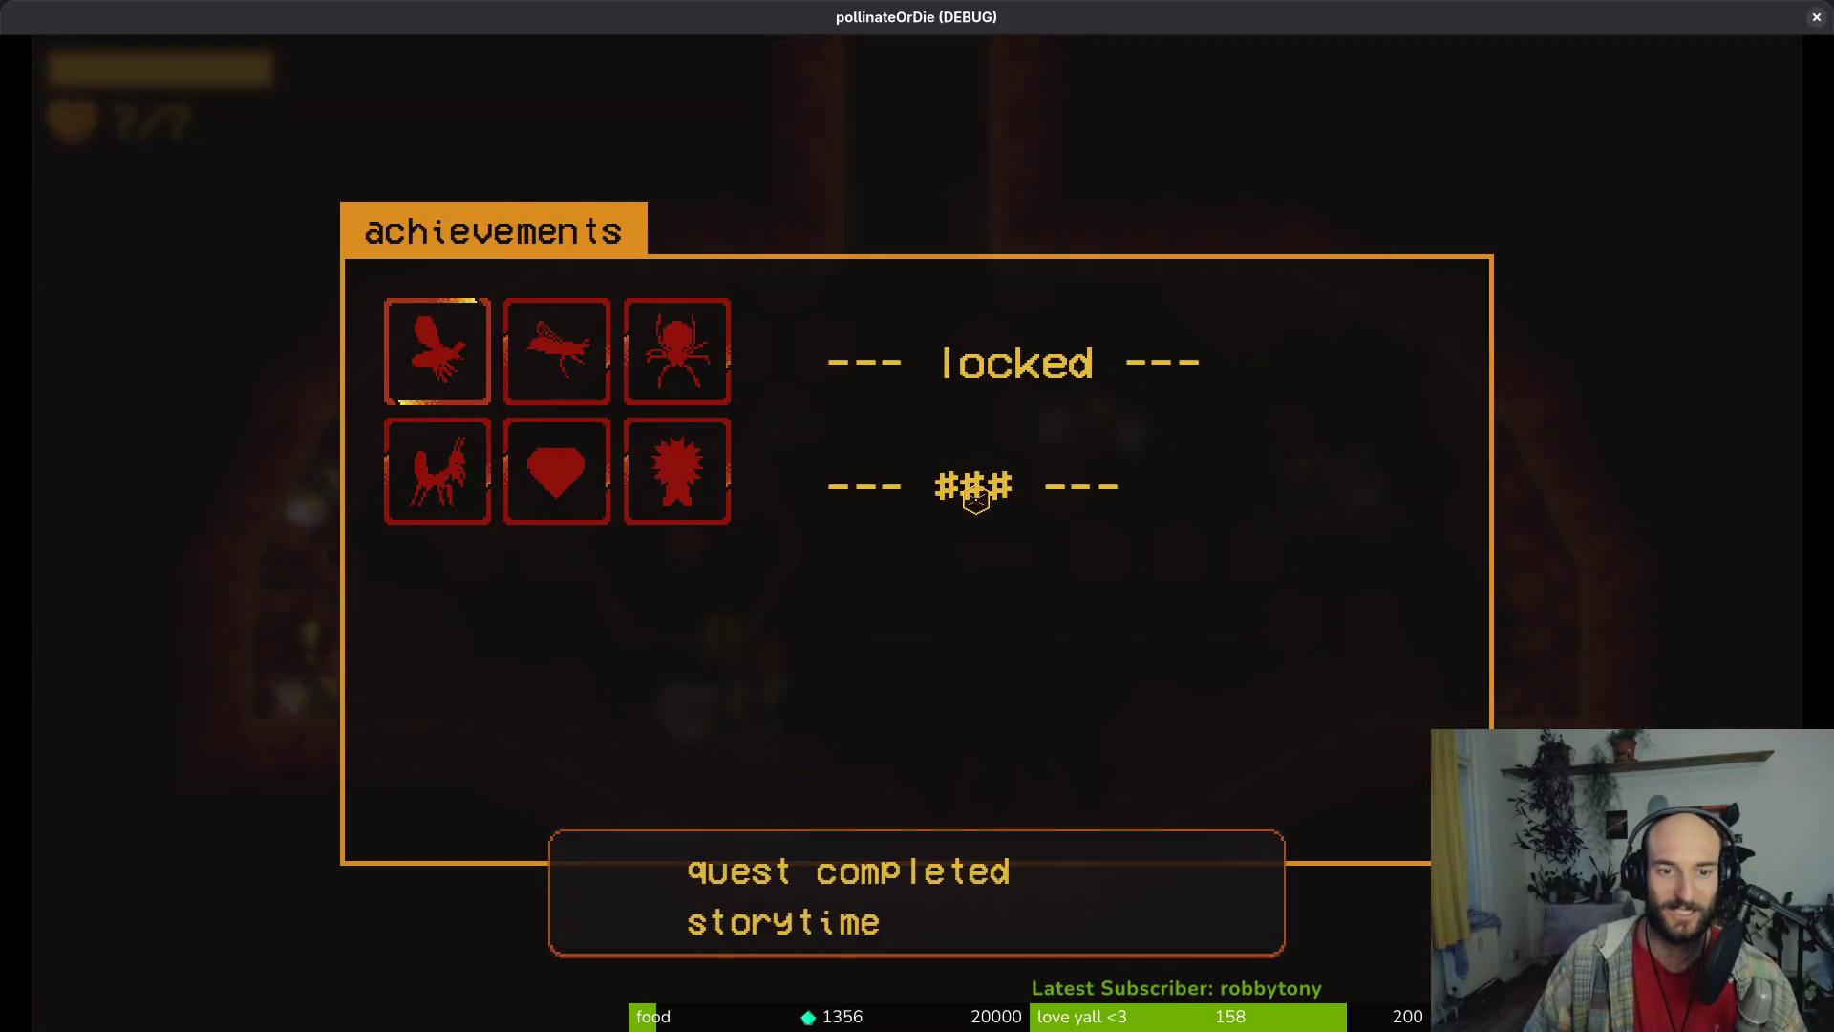
key(e)
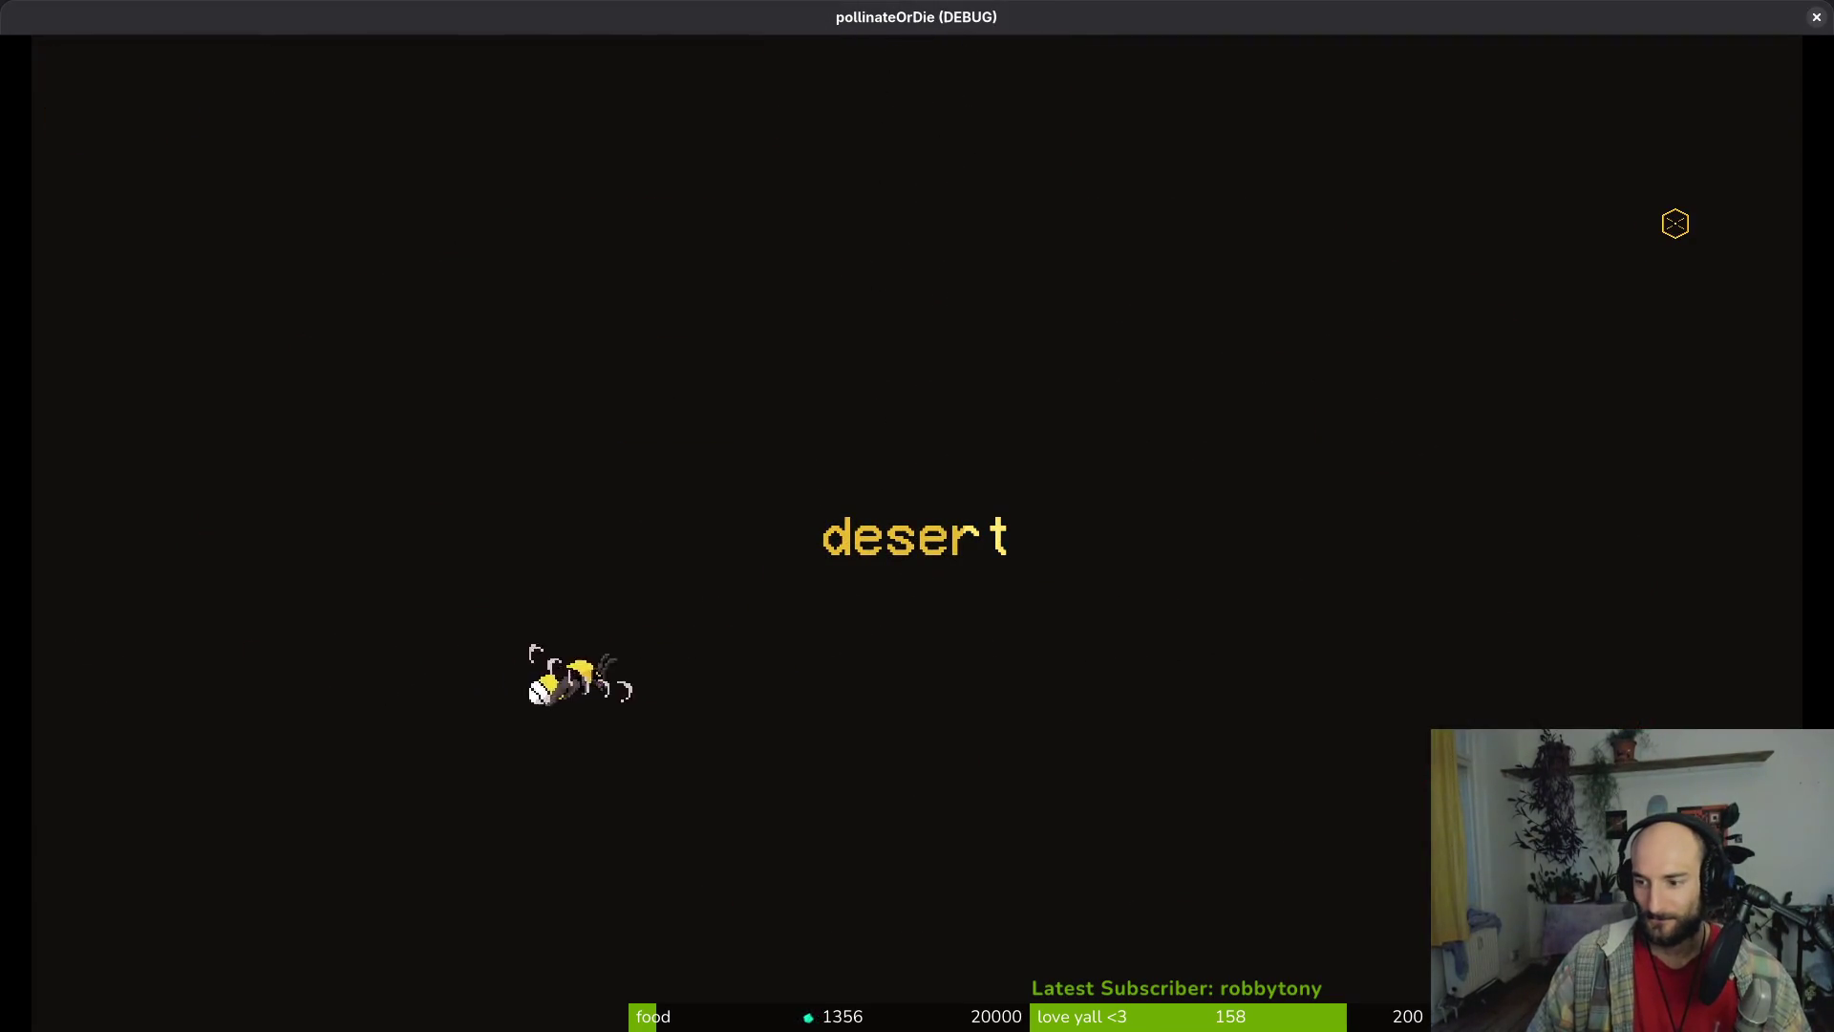
Clear the first desert room's spiders and take the +25% knockback damage upgrade
key(d)
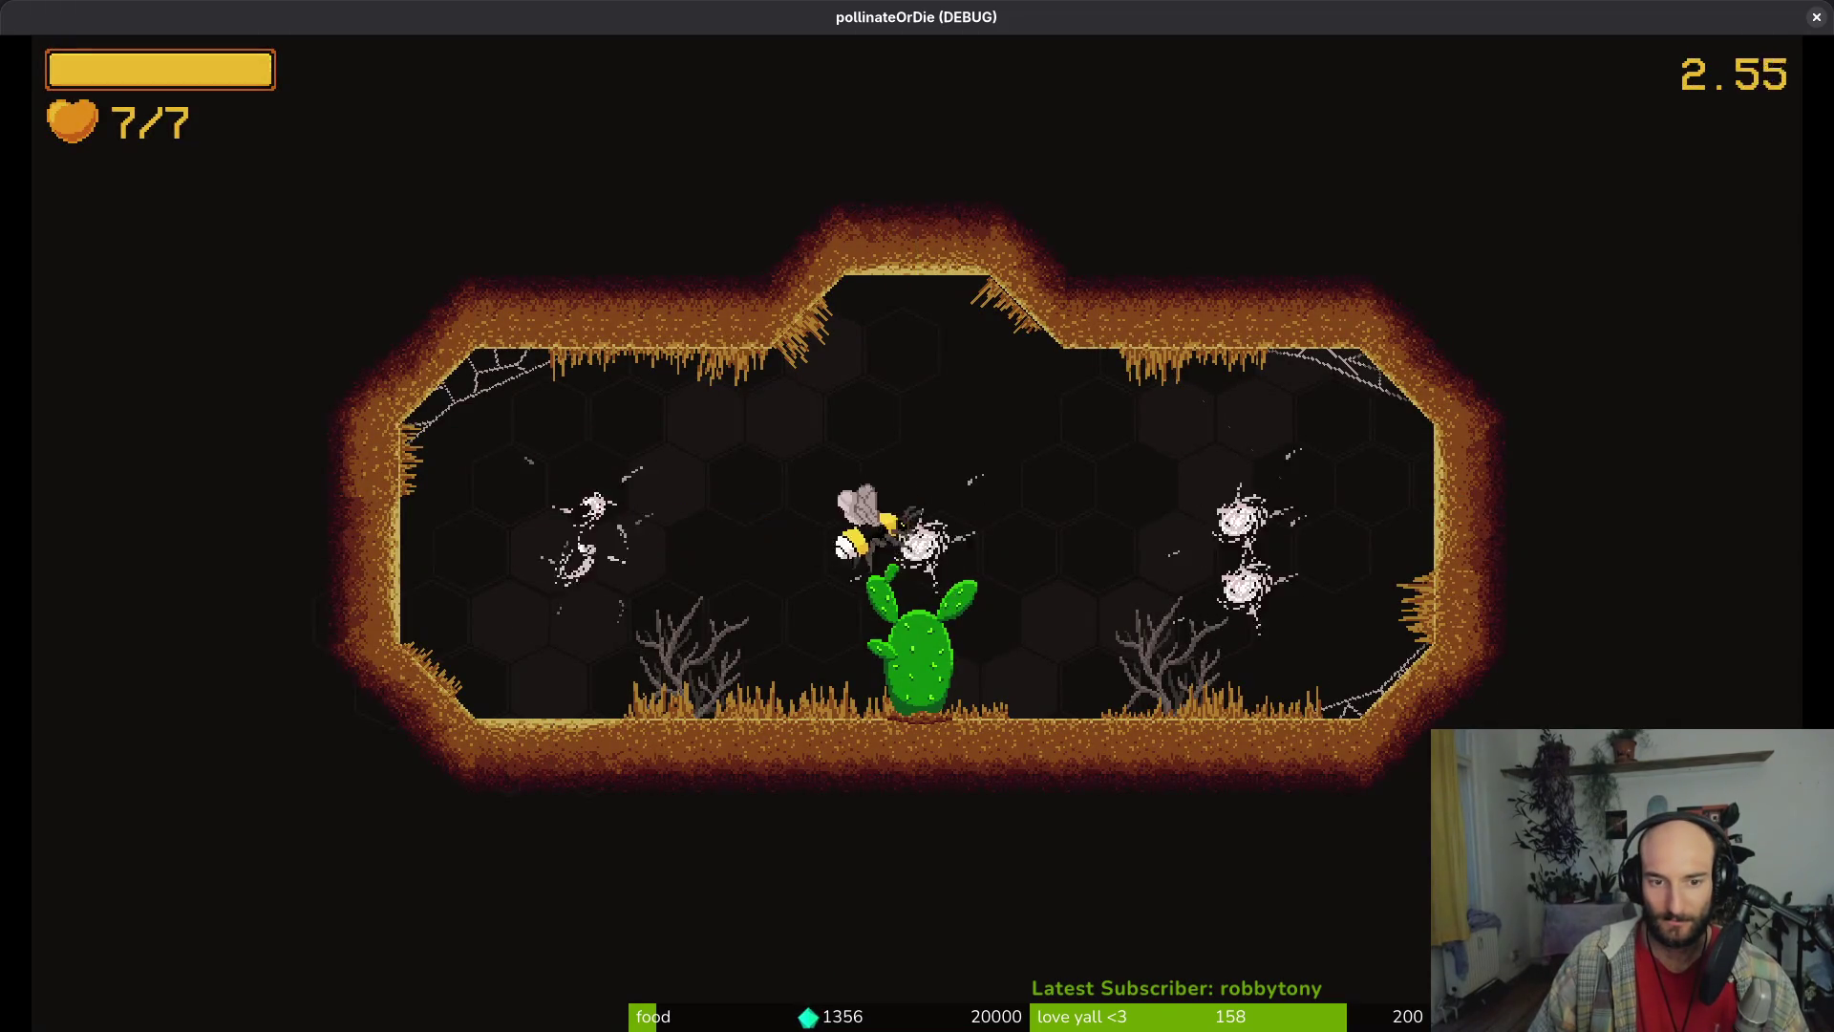
key(d)
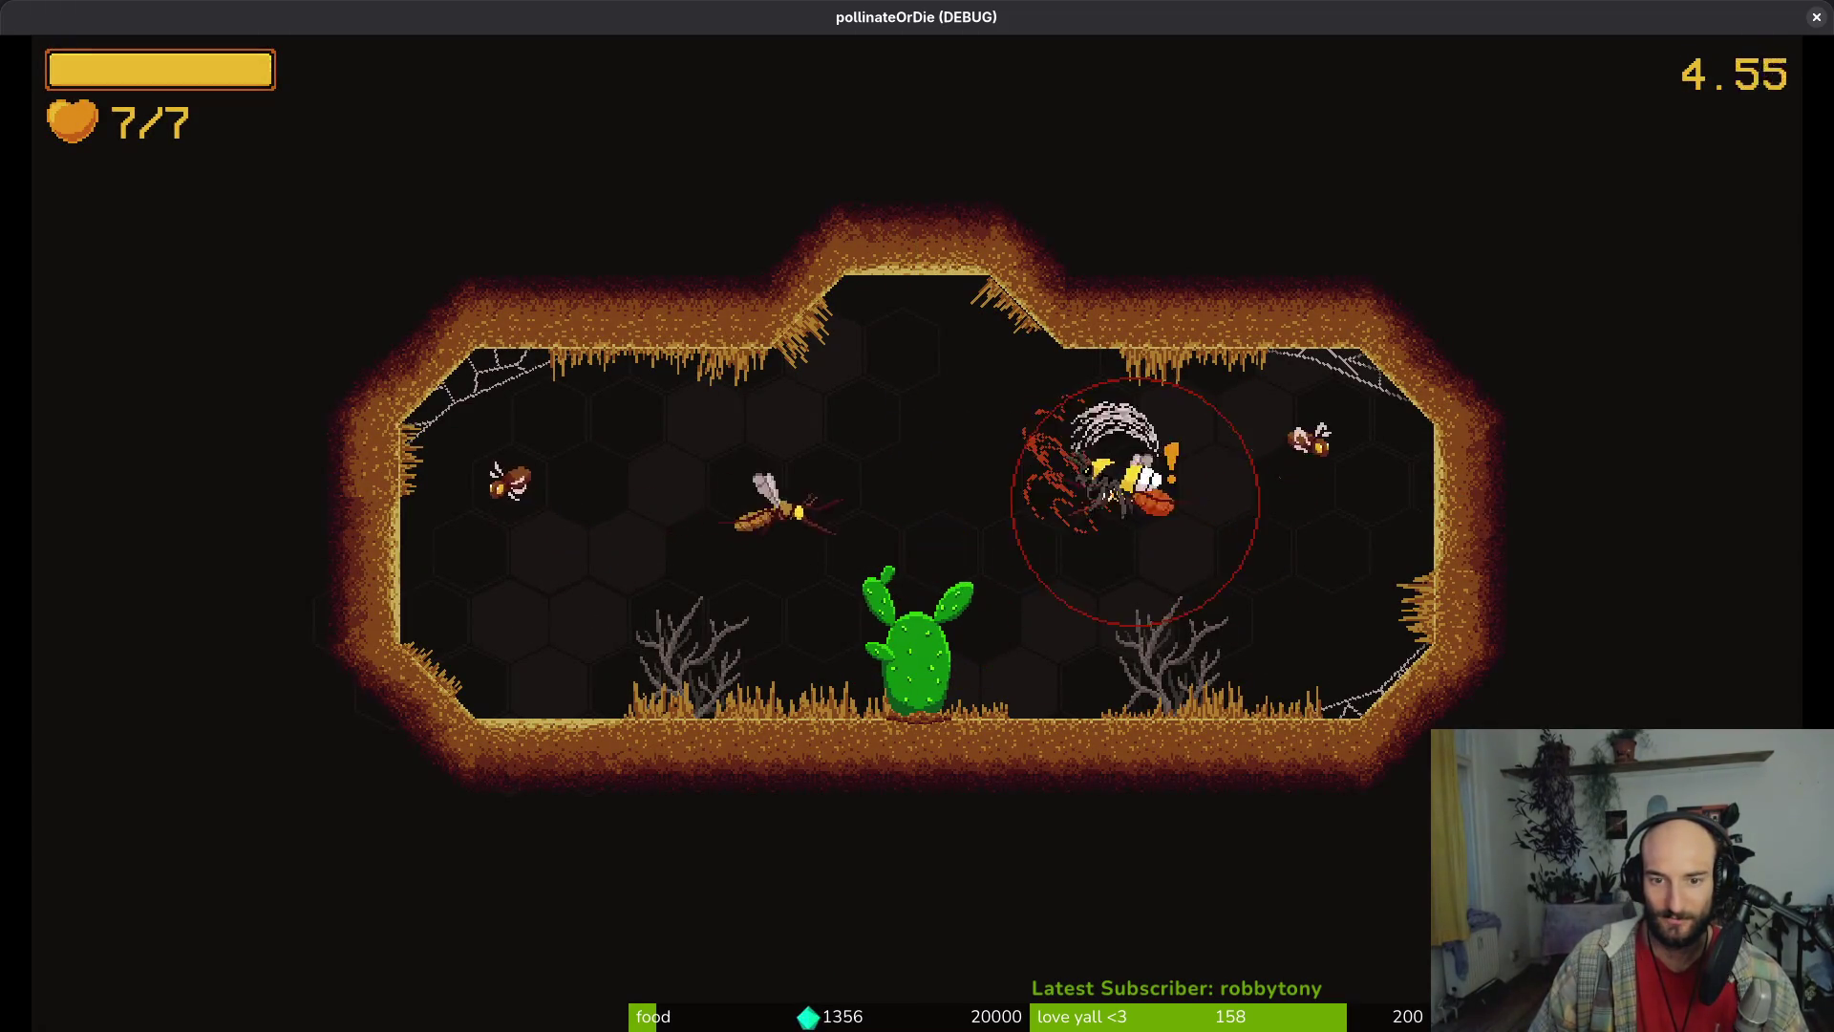
key(a)
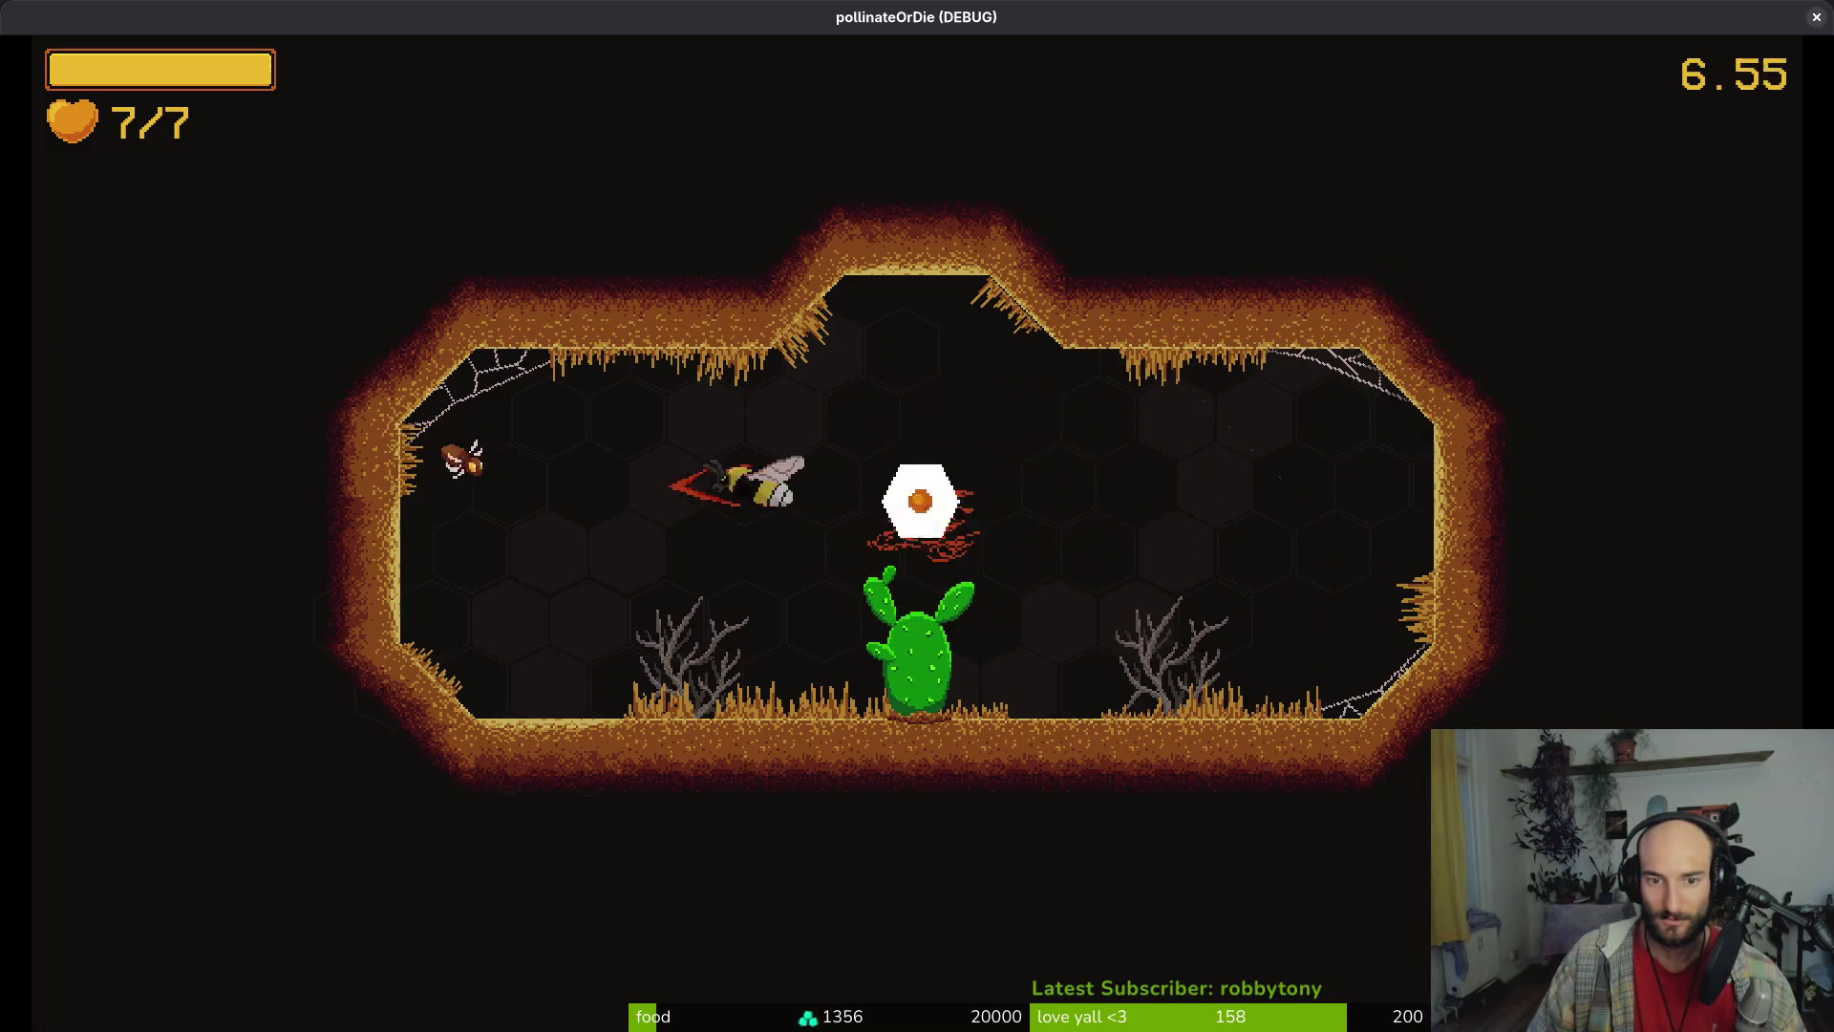
key(d)
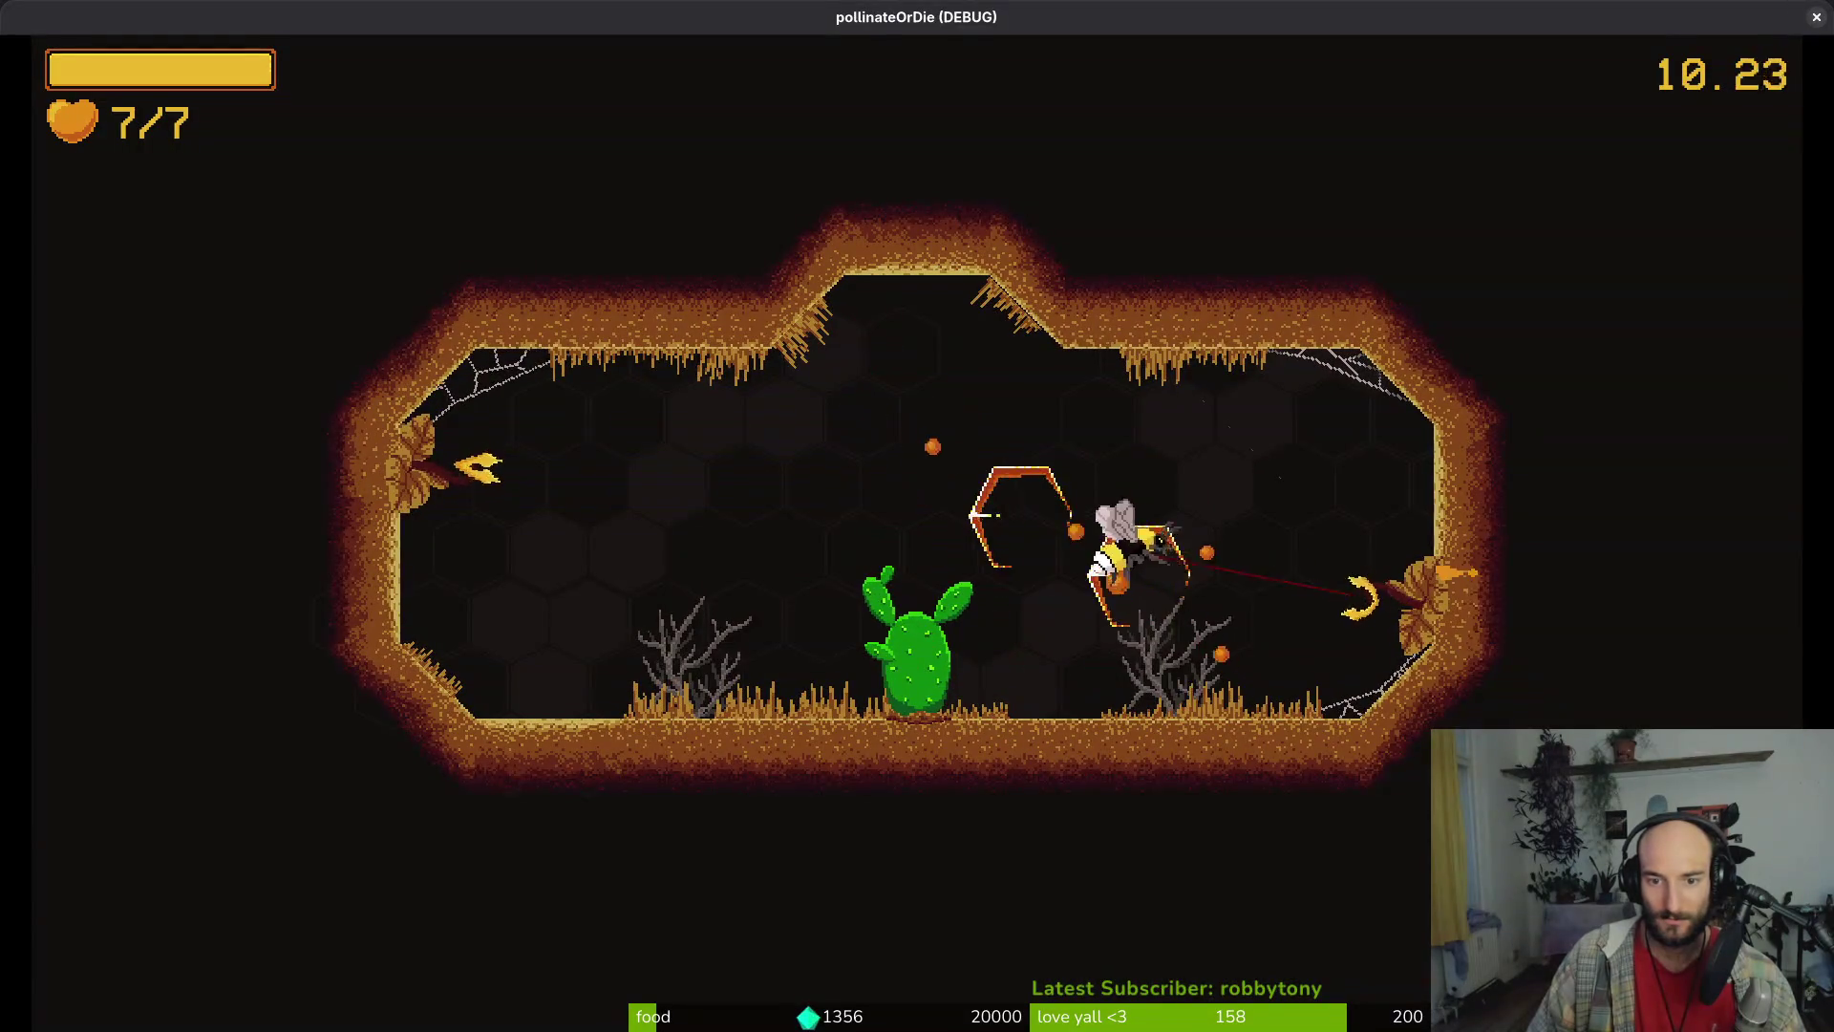
key(d)
key(a)
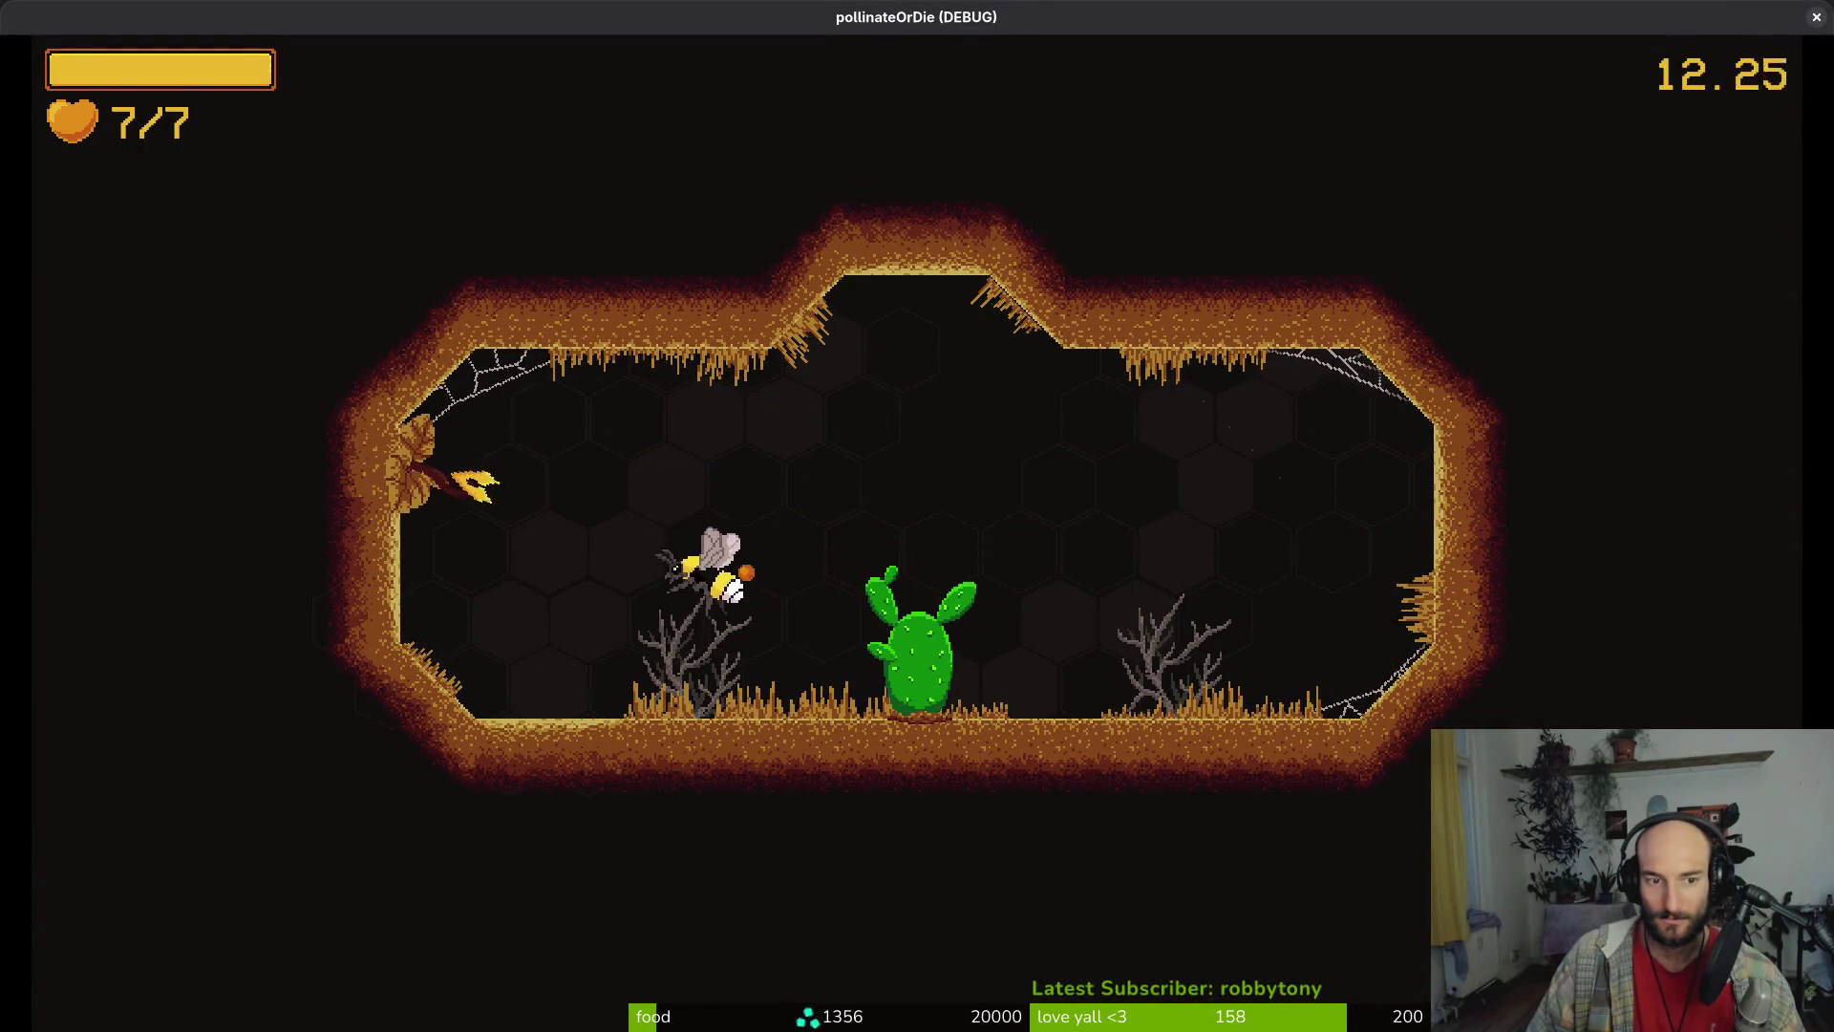
key(d)
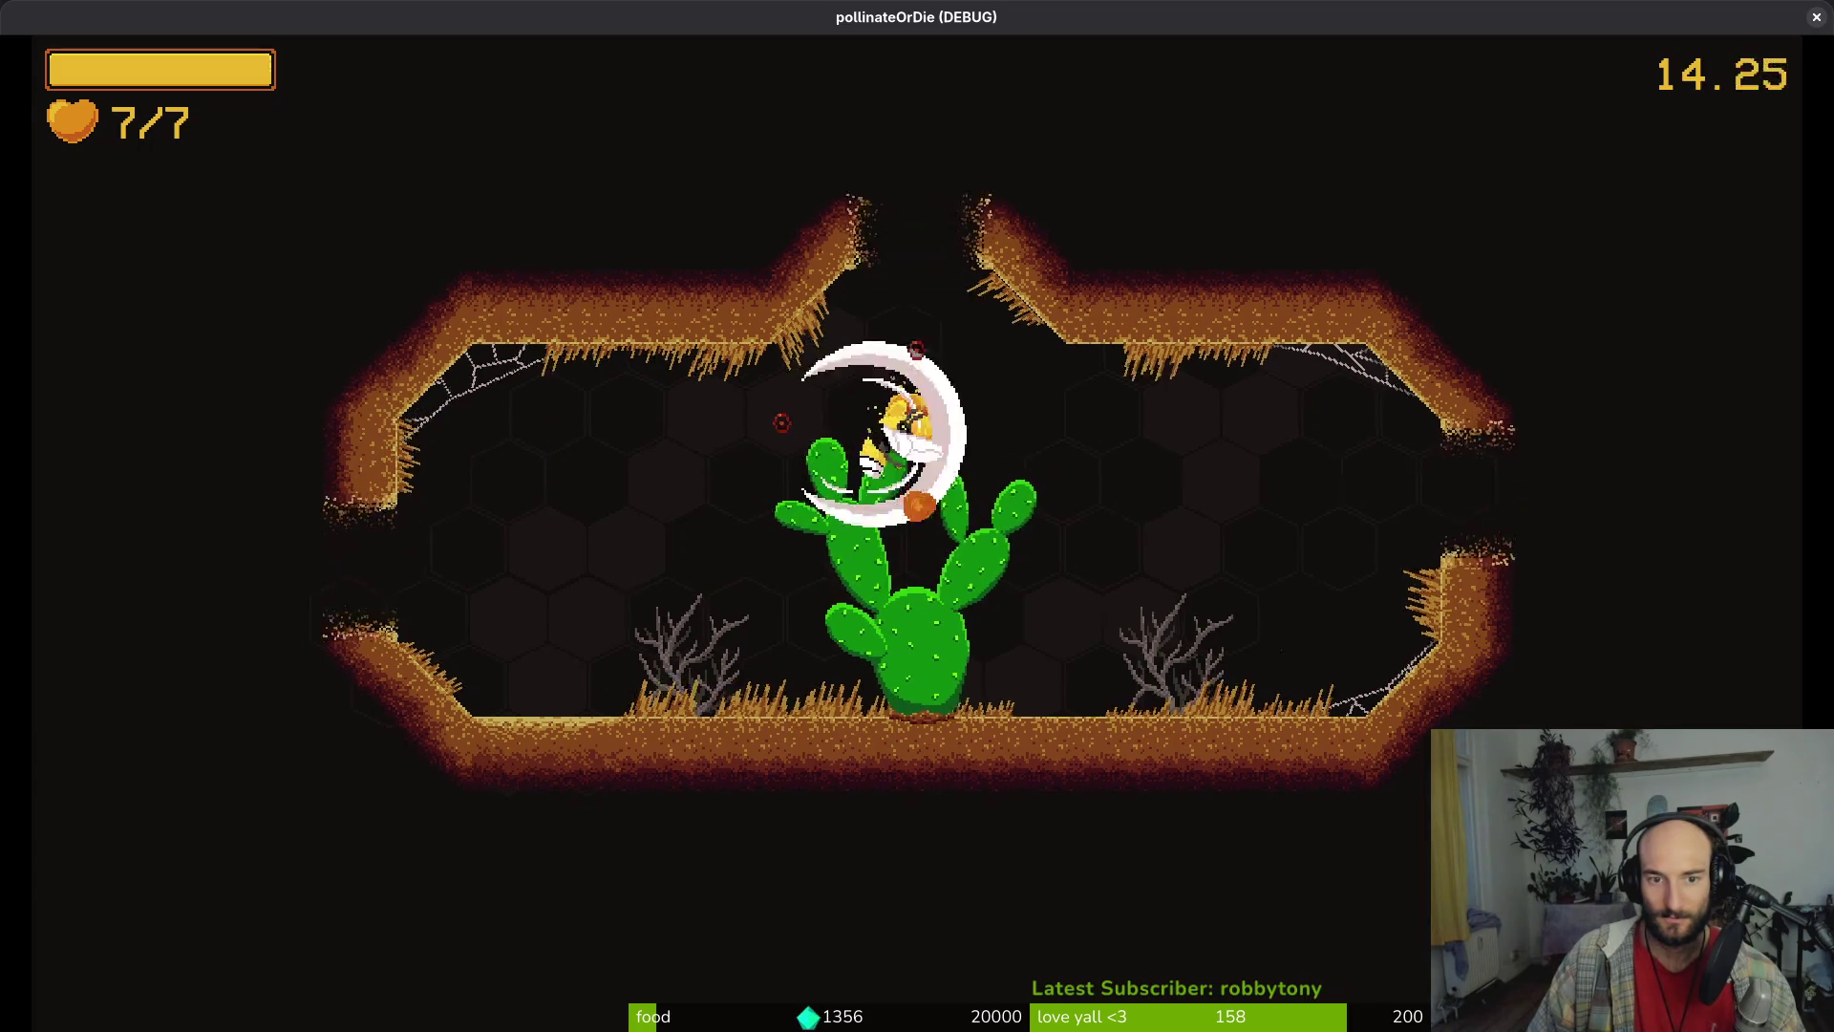
key(a)
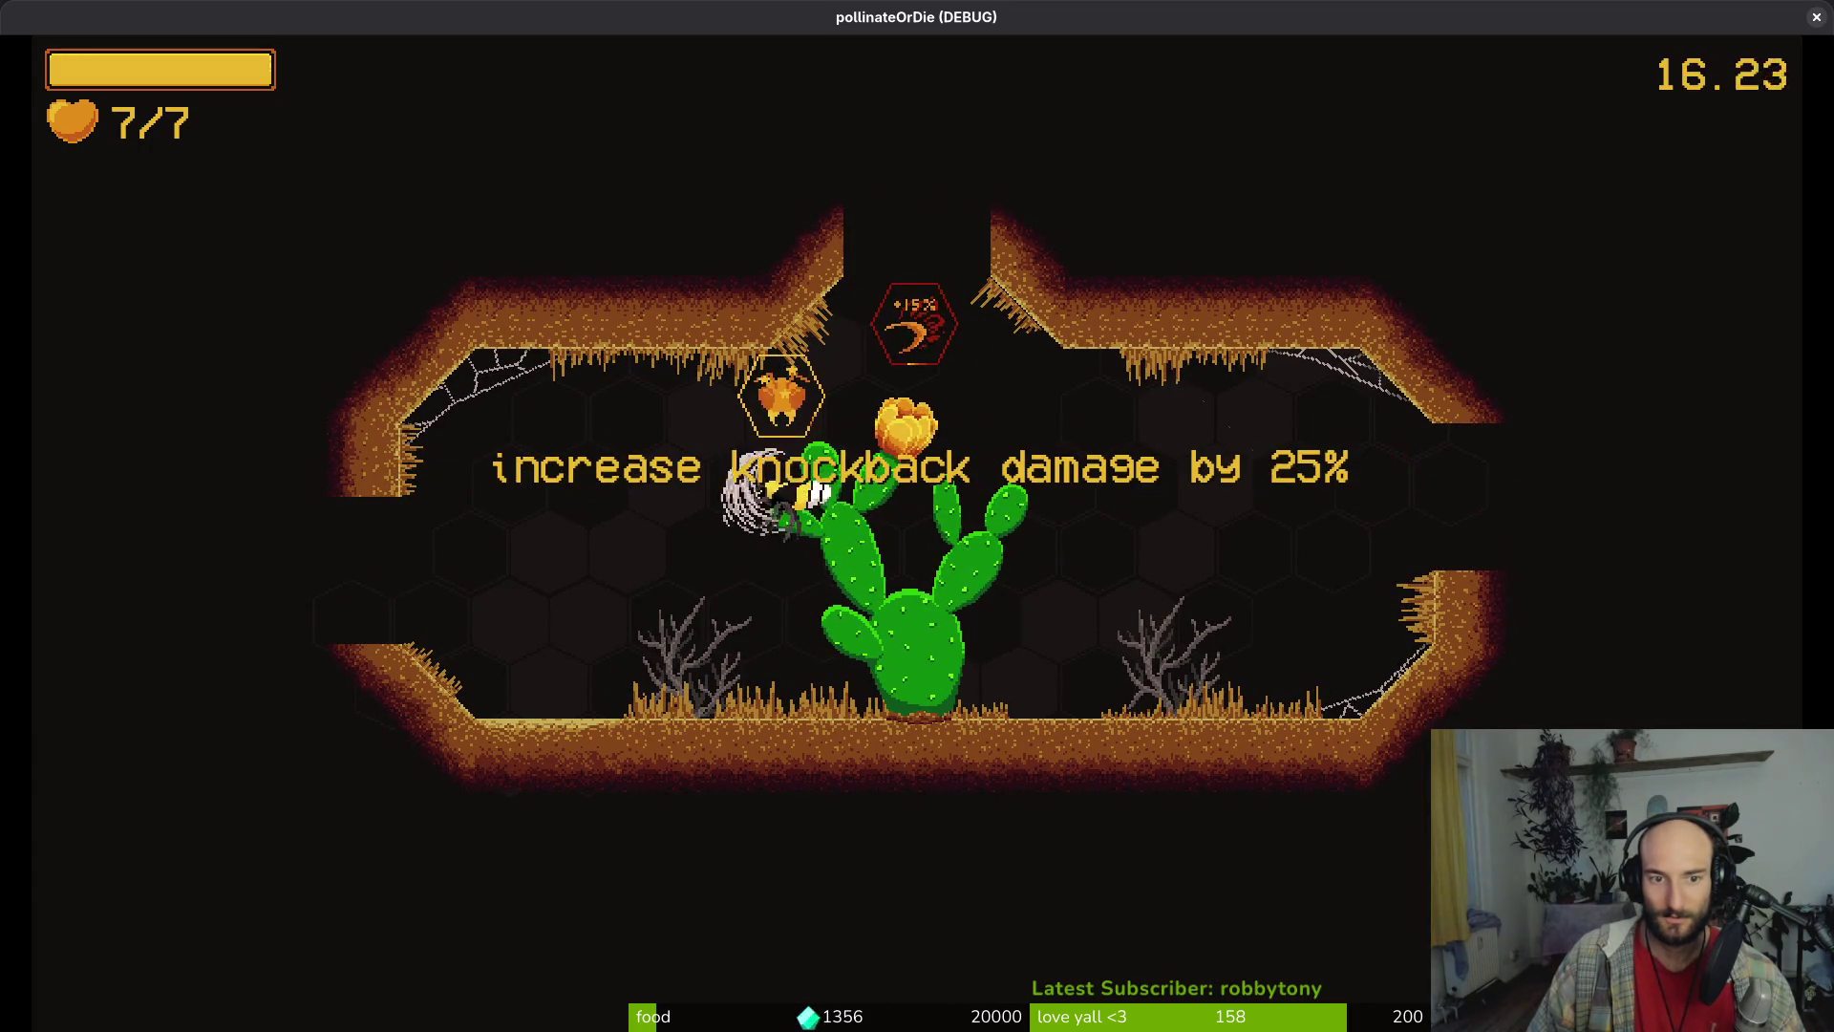
key(d)
key(w)
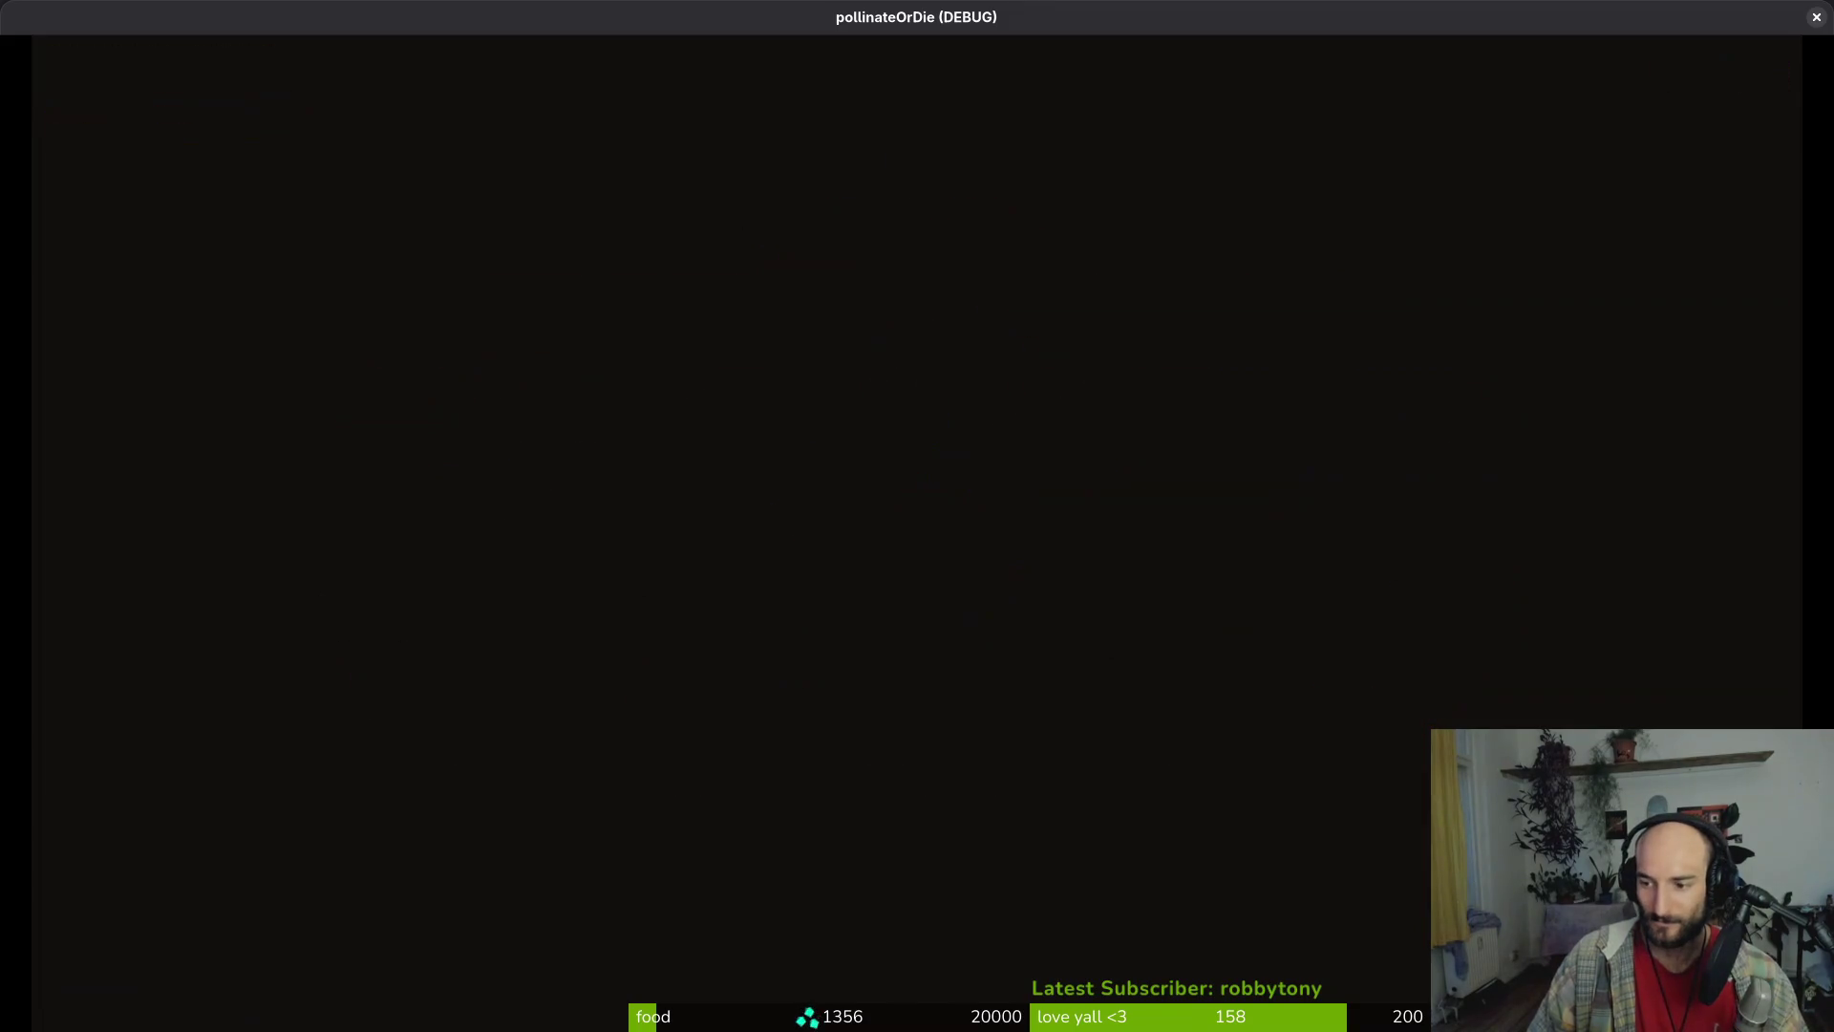
Enter the next room and slash the two mosquitoes while moving toward the cactus
key(d)
key(w)
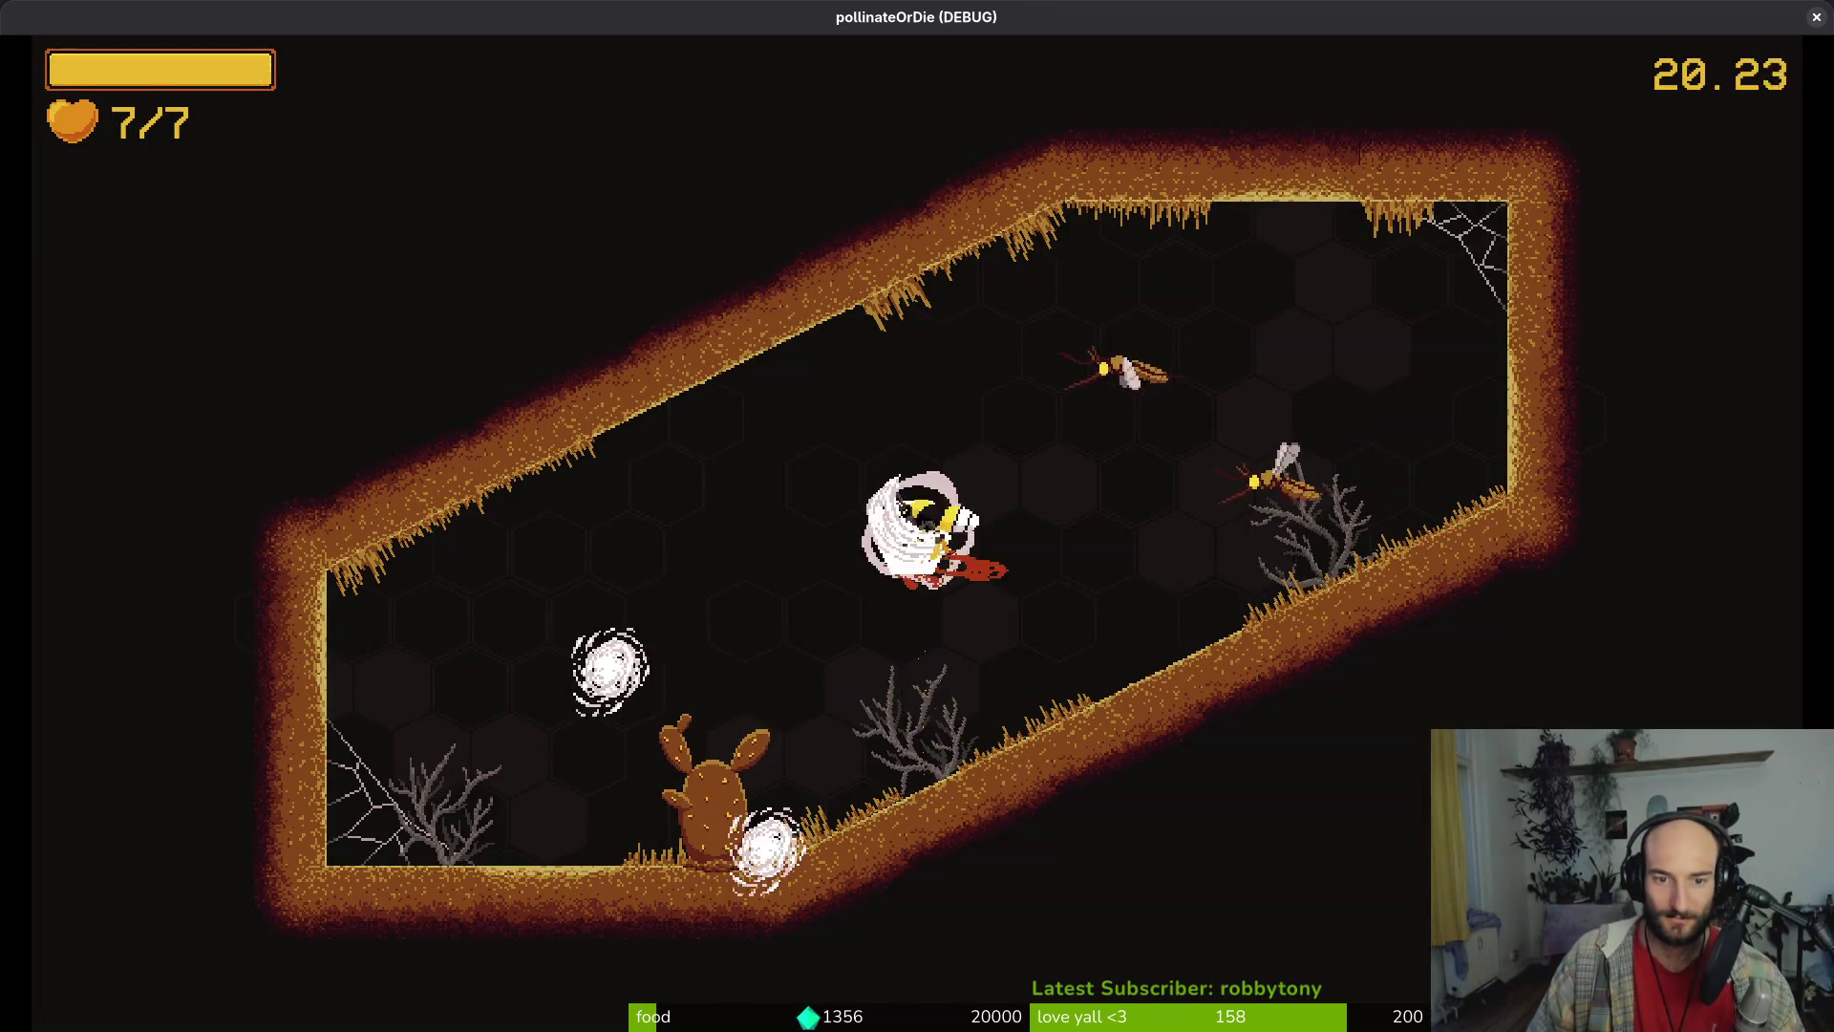
key(w)
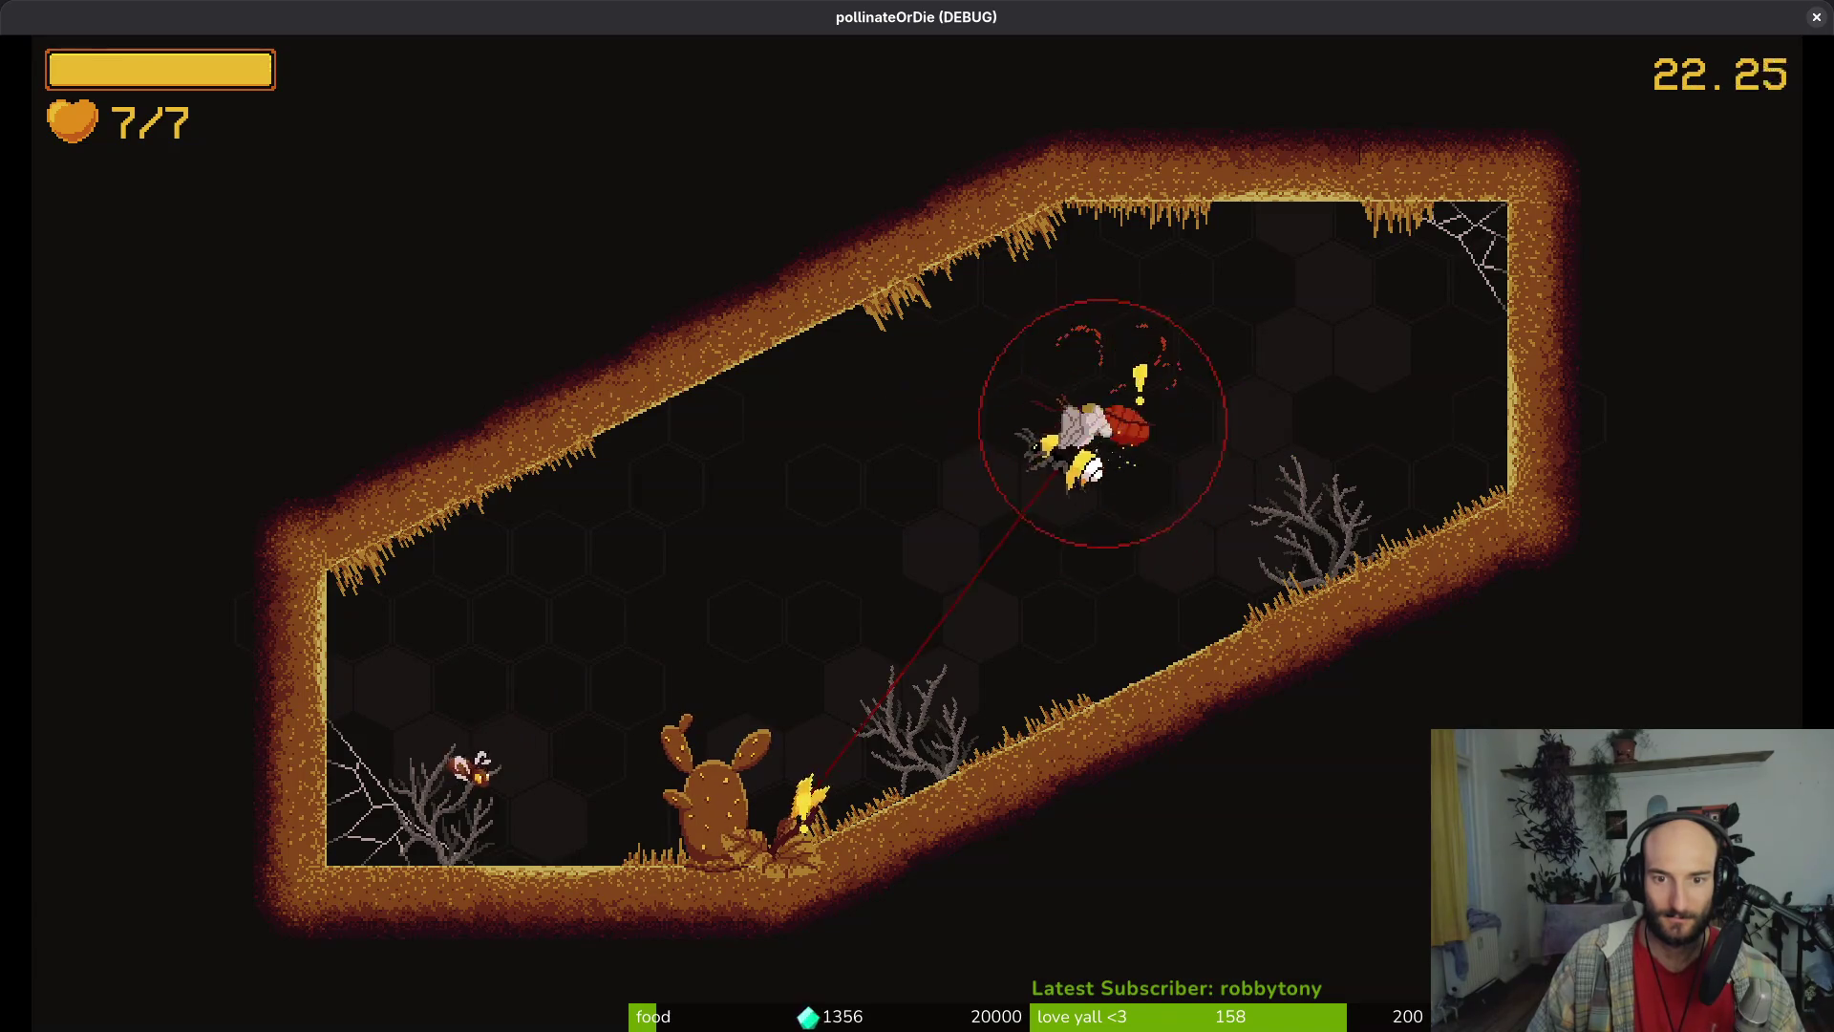
key(a)
key(s)
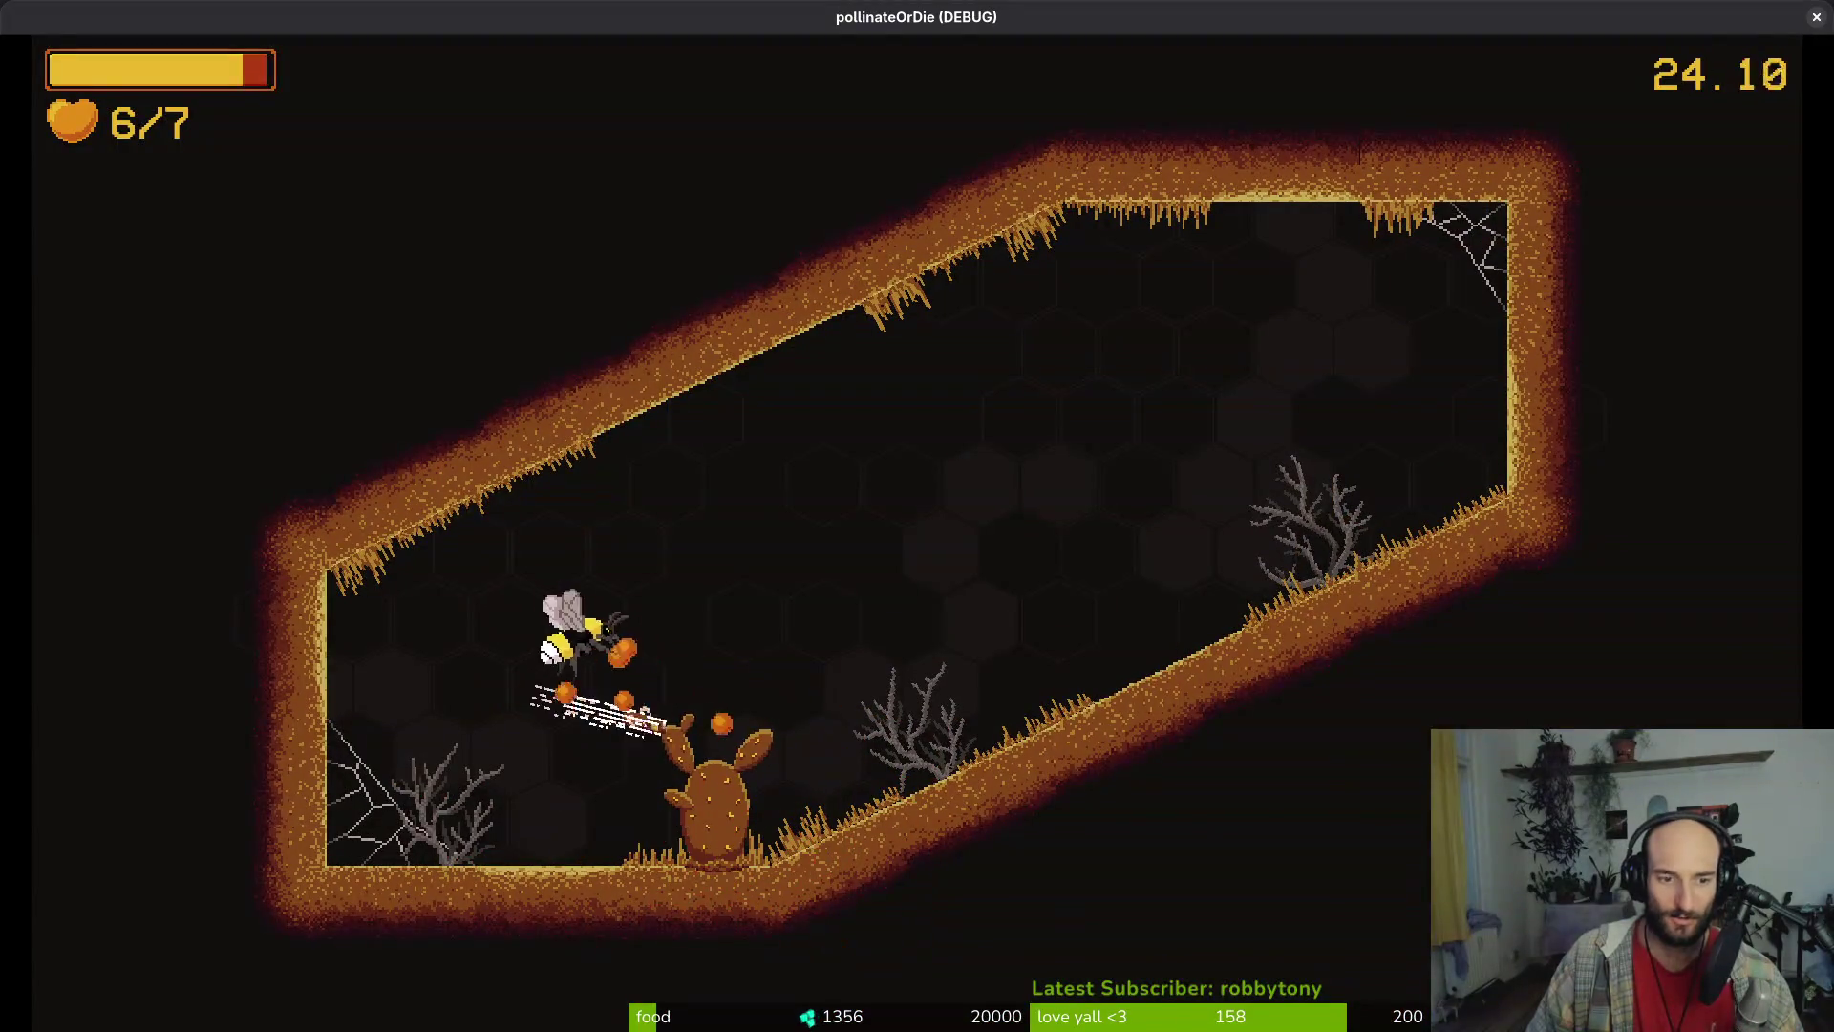
key(w)
key(d)
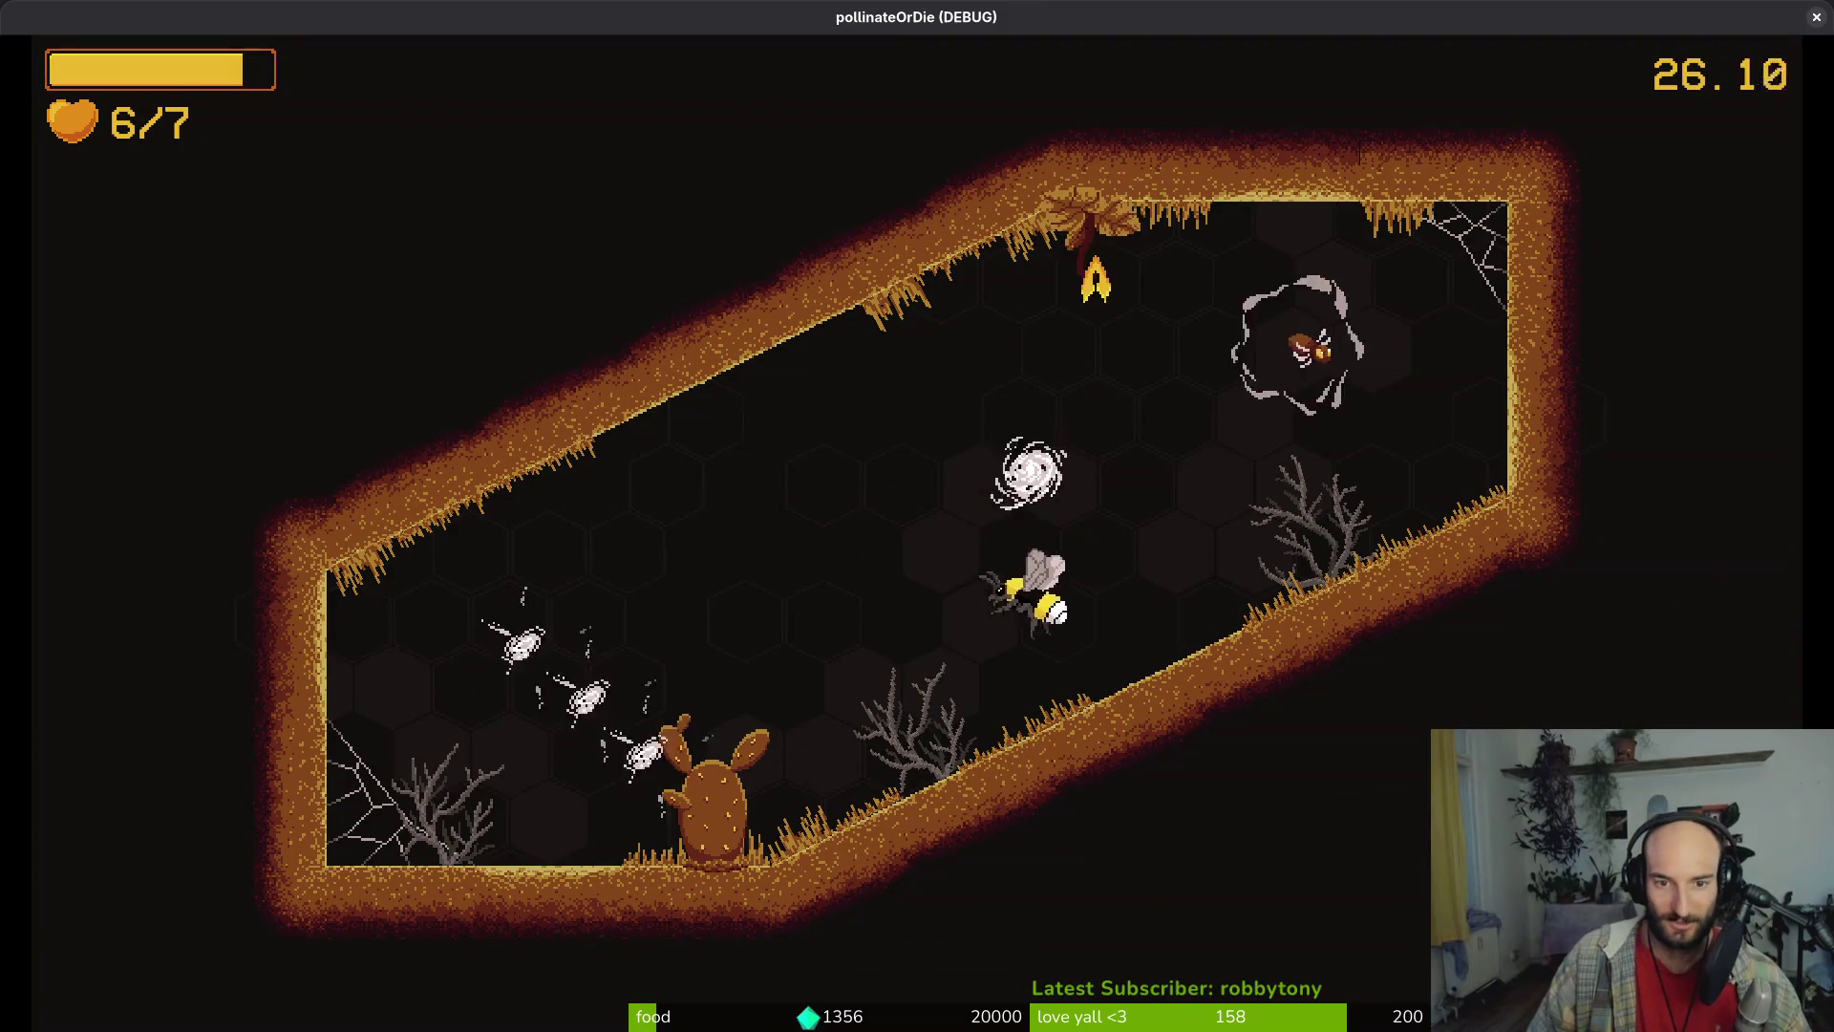
Finish off the mosquitoes around the top wall and cactus, then leave through the top opening
key(w)
key(s)
key(d)
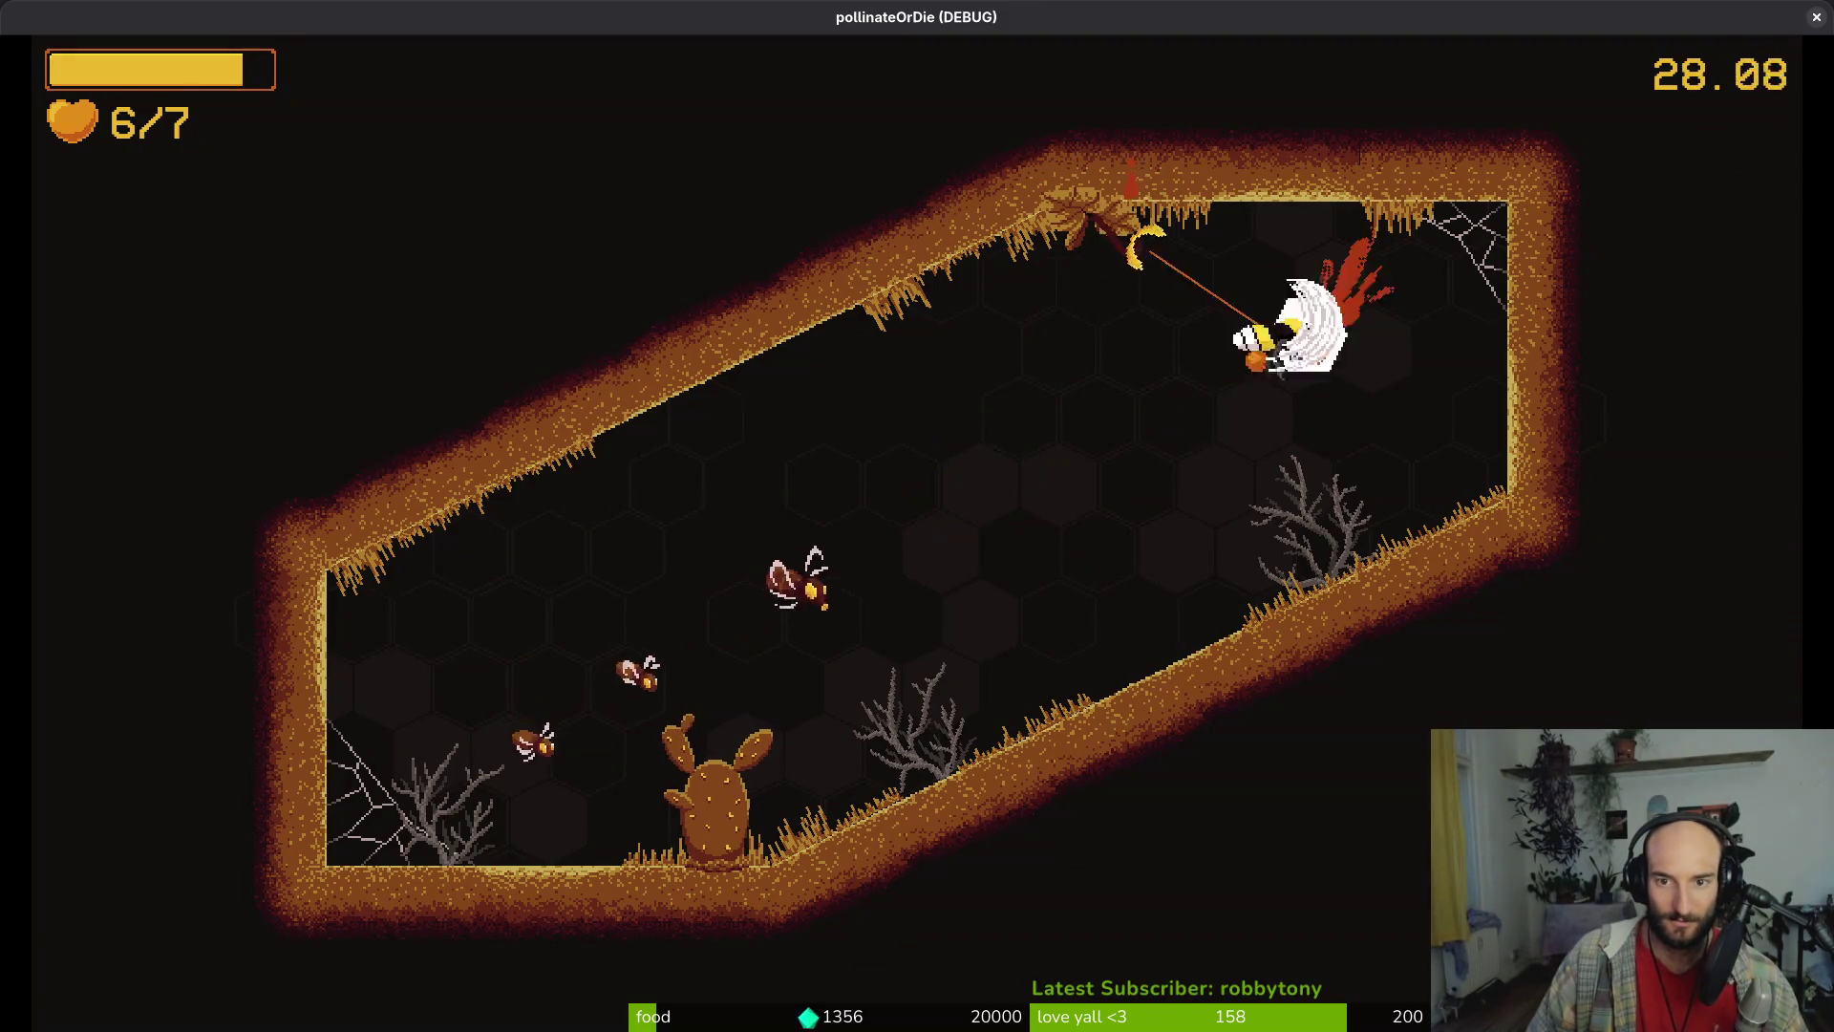
key(w)
key(a)
key(s)
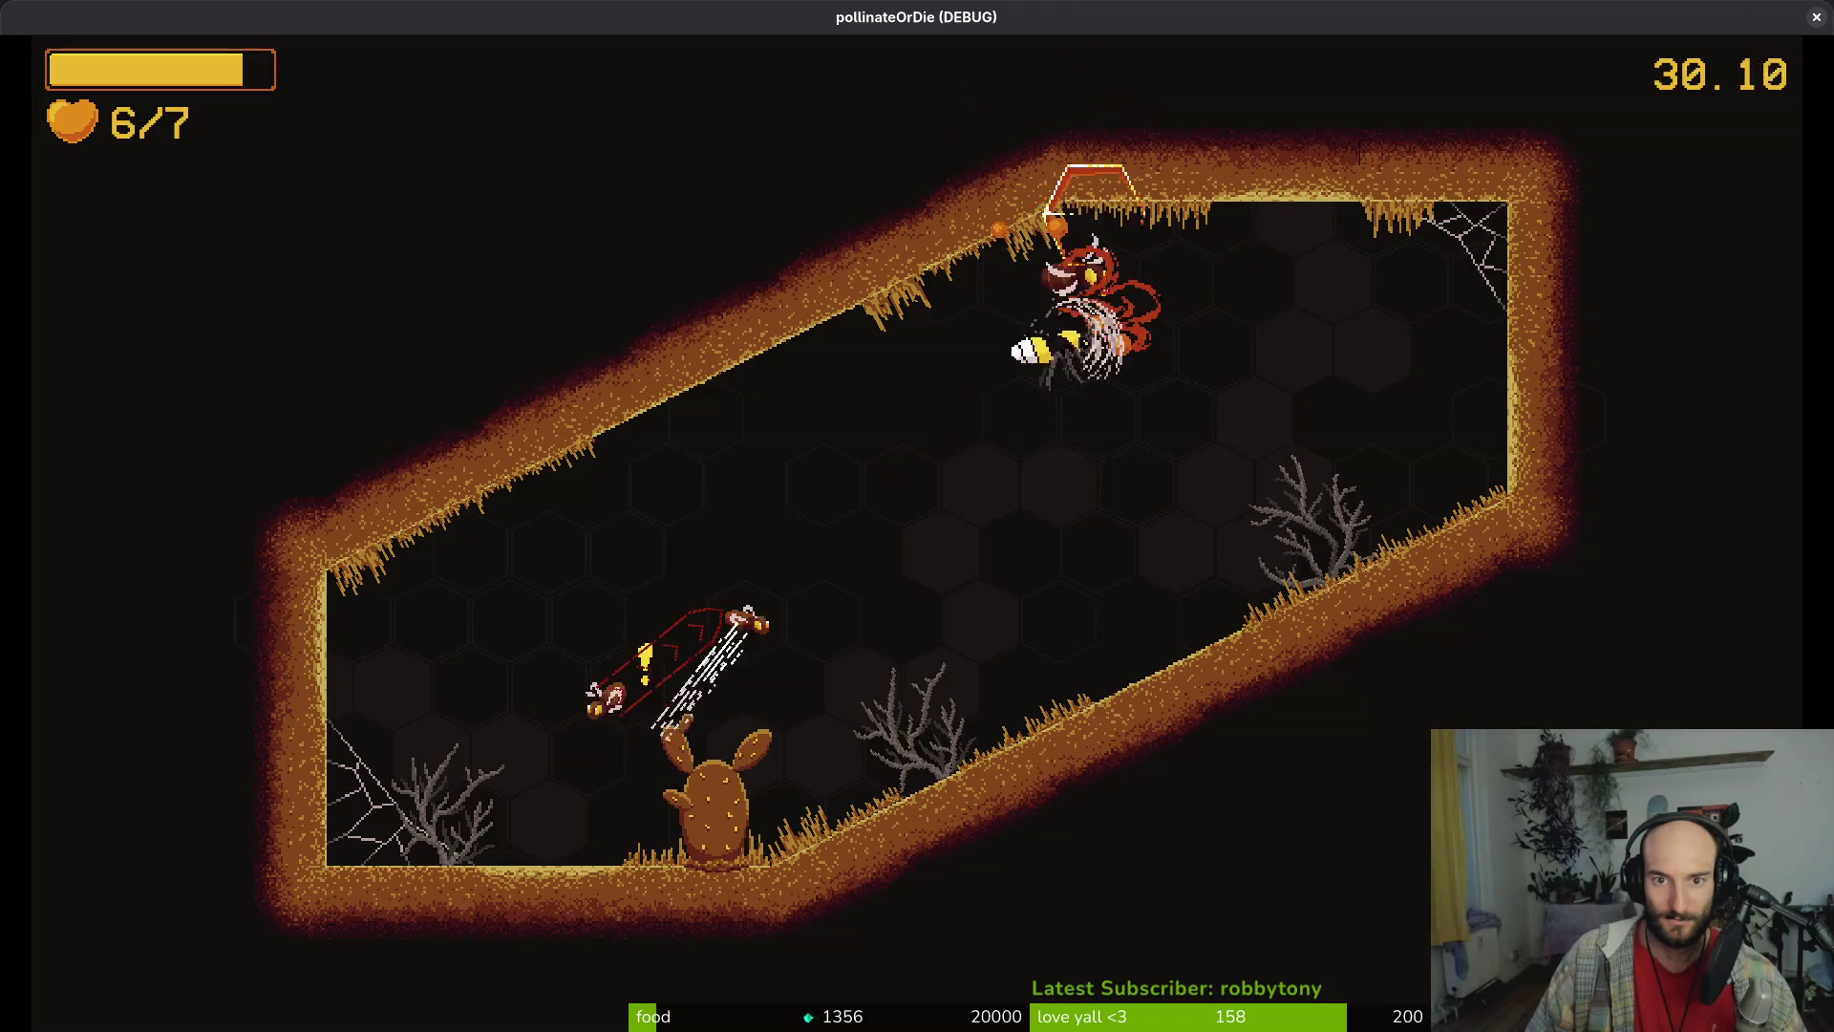
key(s)
key(w)
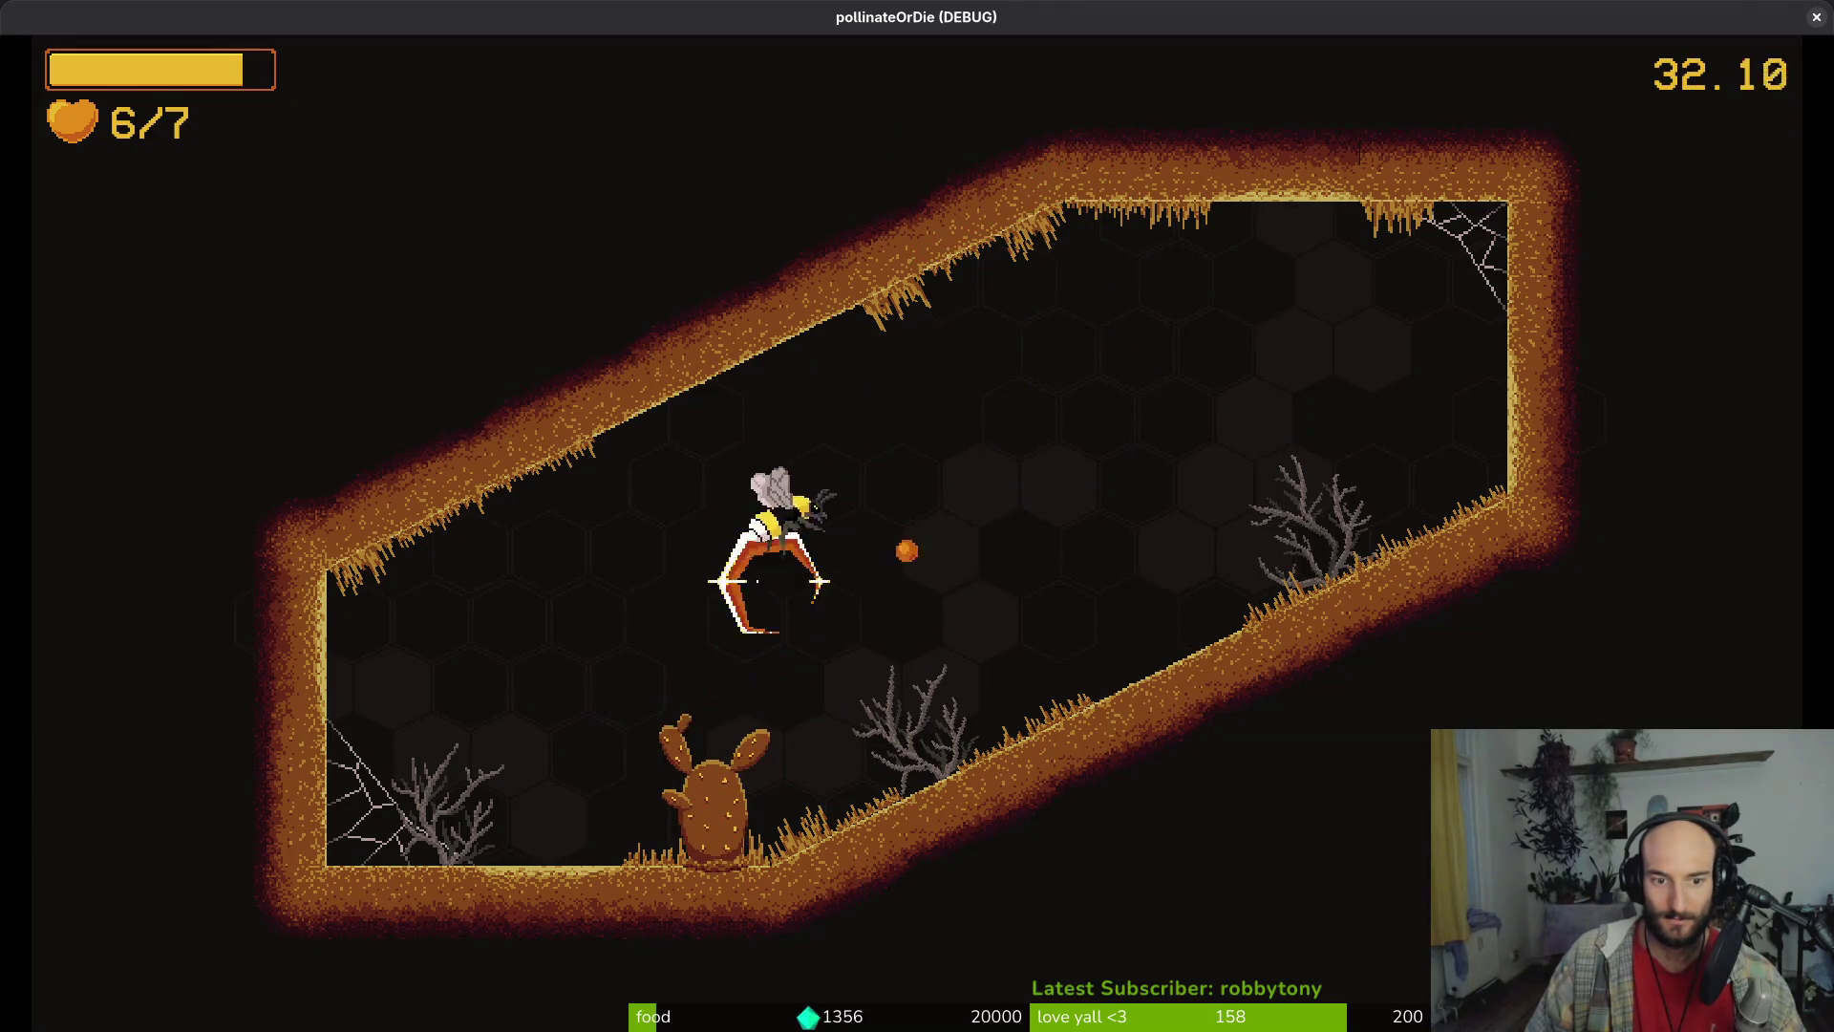
key(d)
key(w)
key(w)
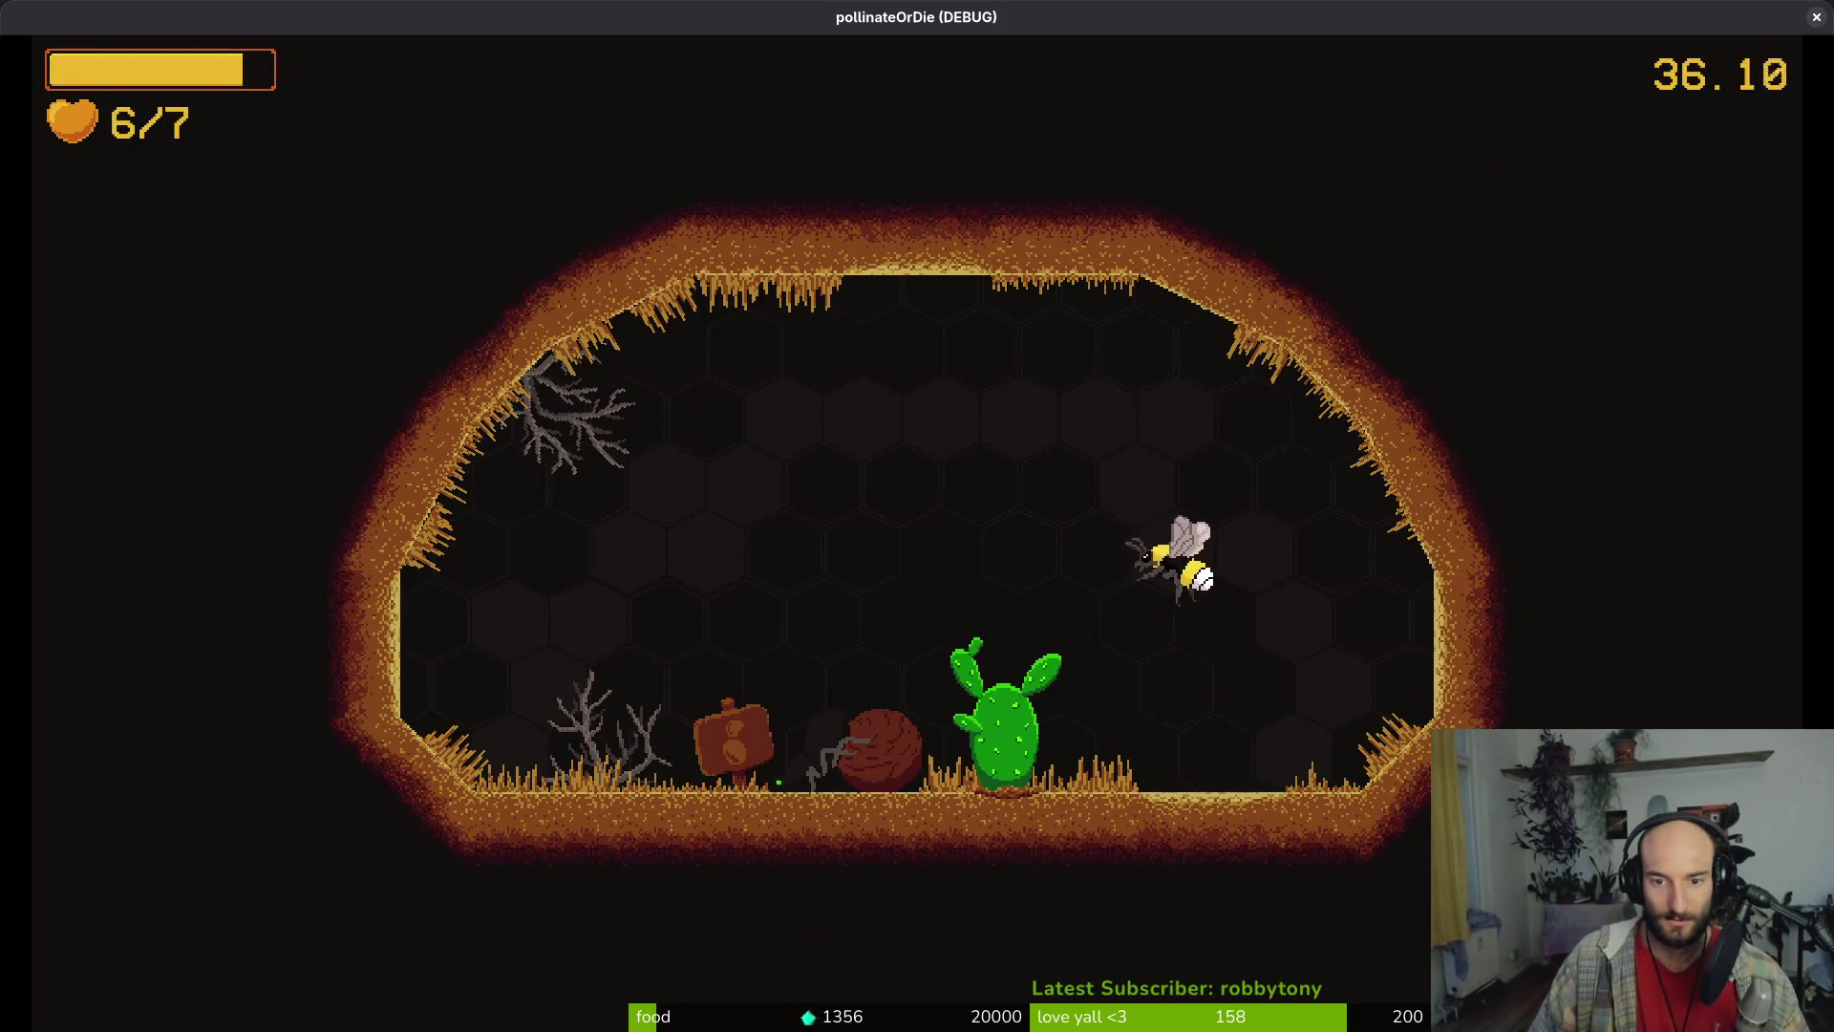
Enter the next cave room, check the dash damage upgrade, and dash-slash until the mosquito dies
key(a)
key(a)
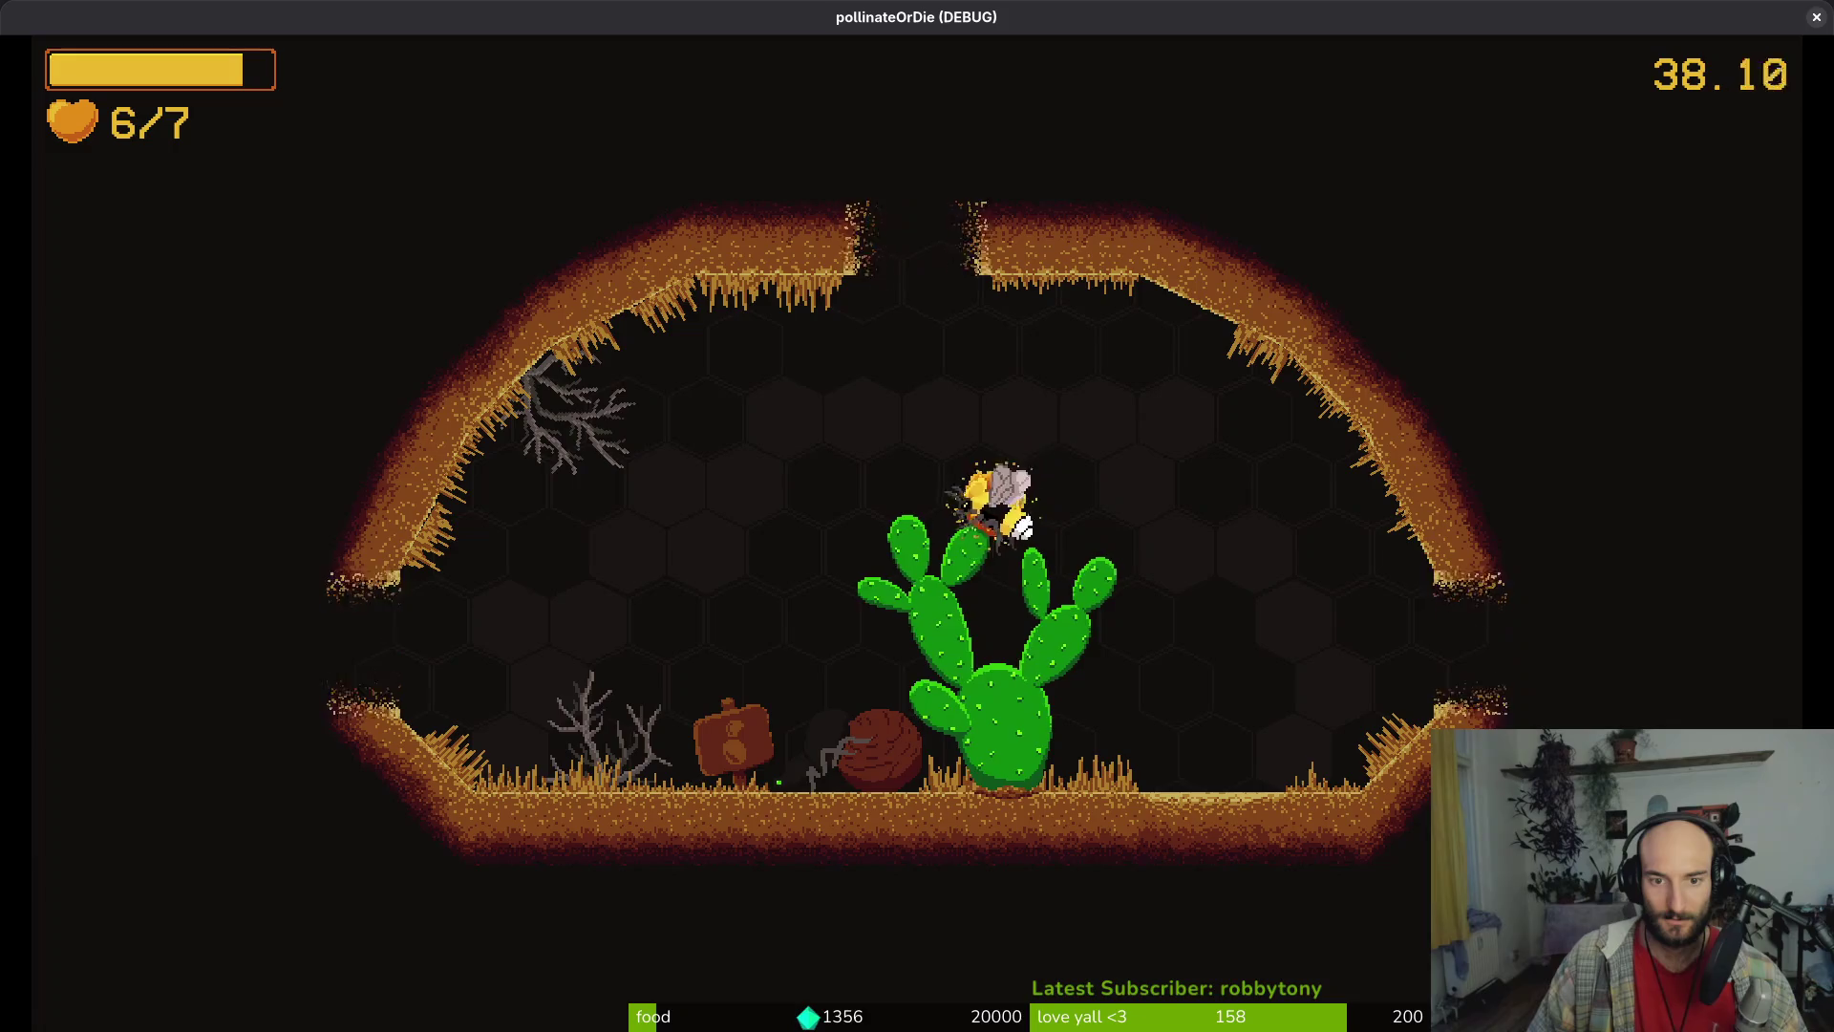
key(Left)
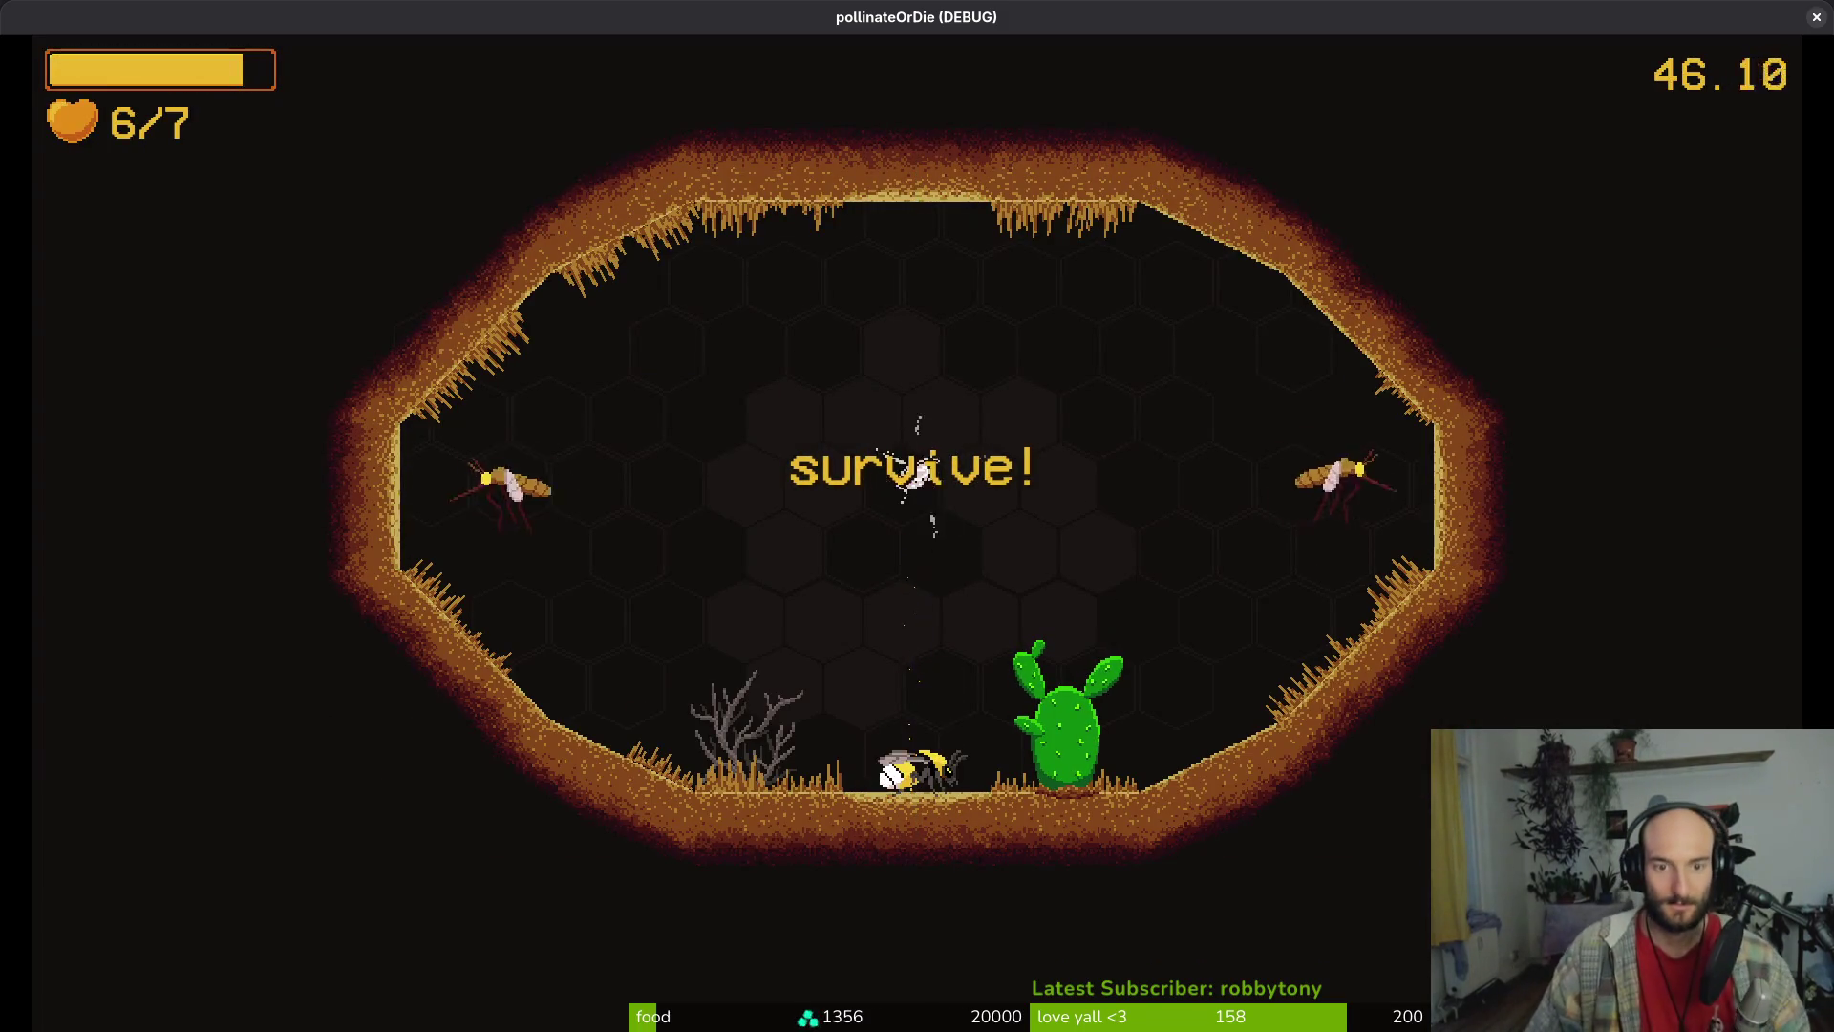
key(space)
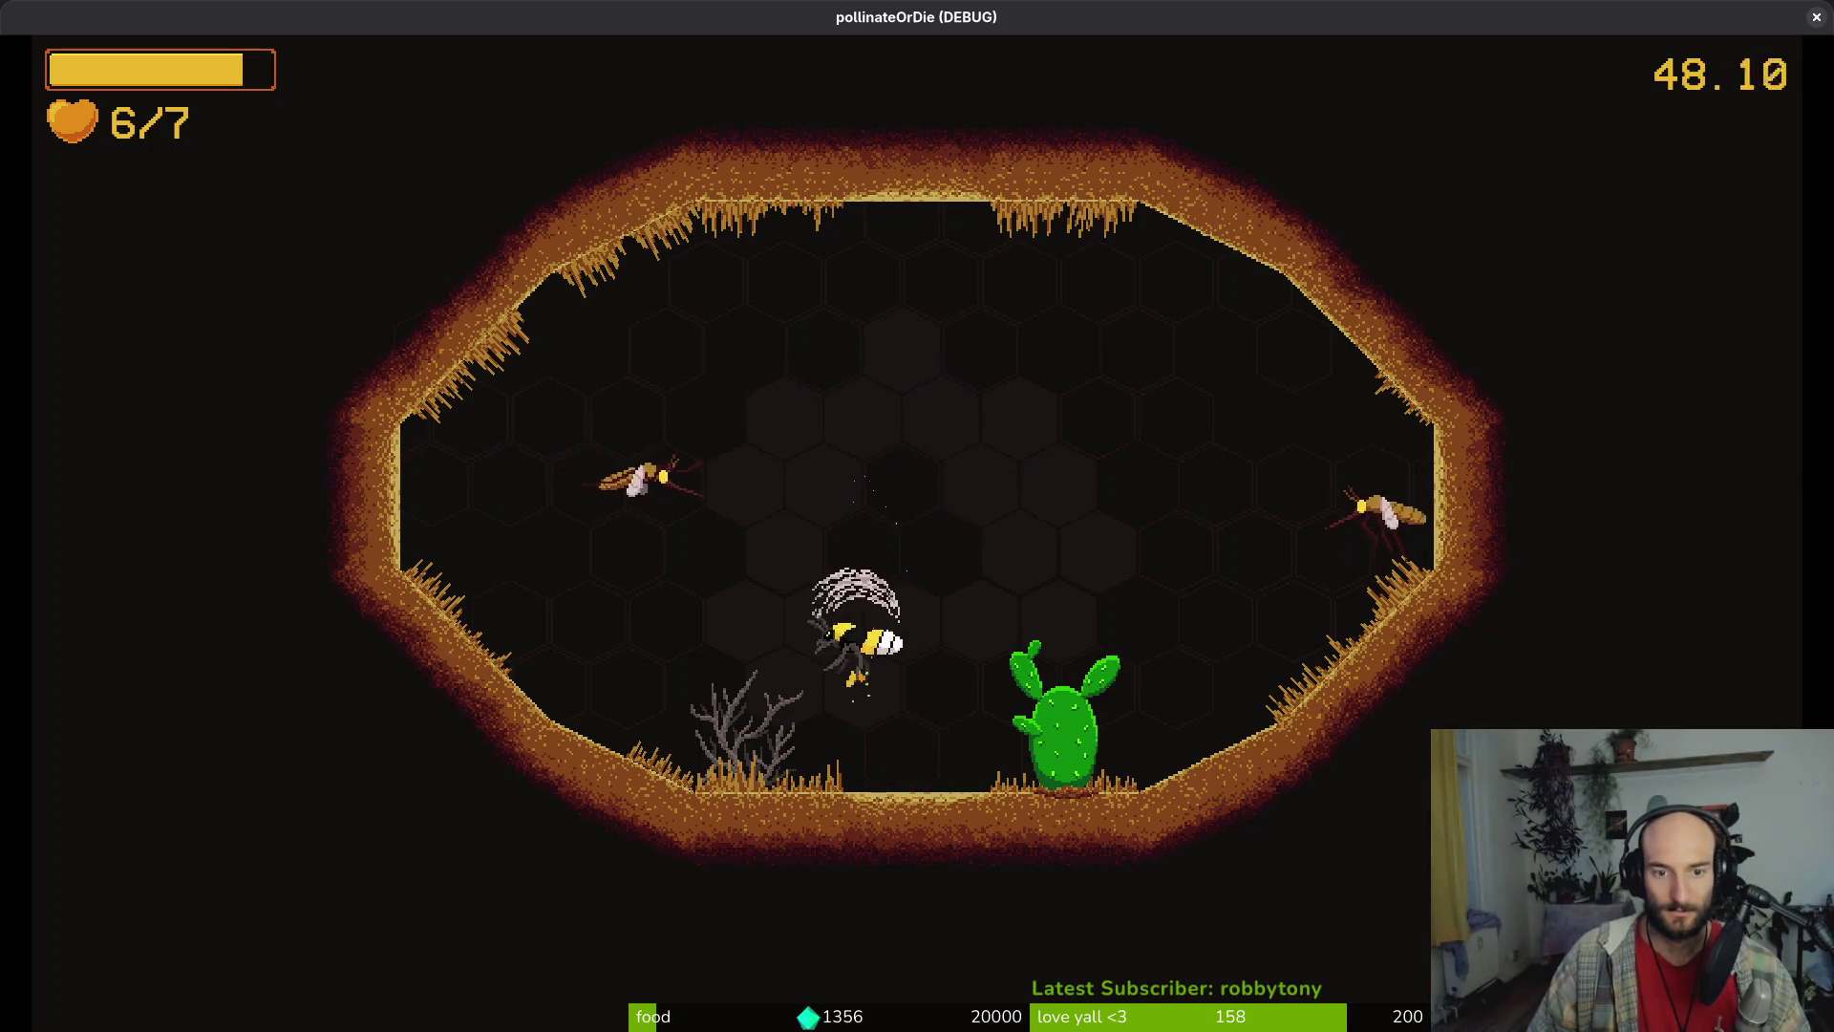
key(space)
key(space)
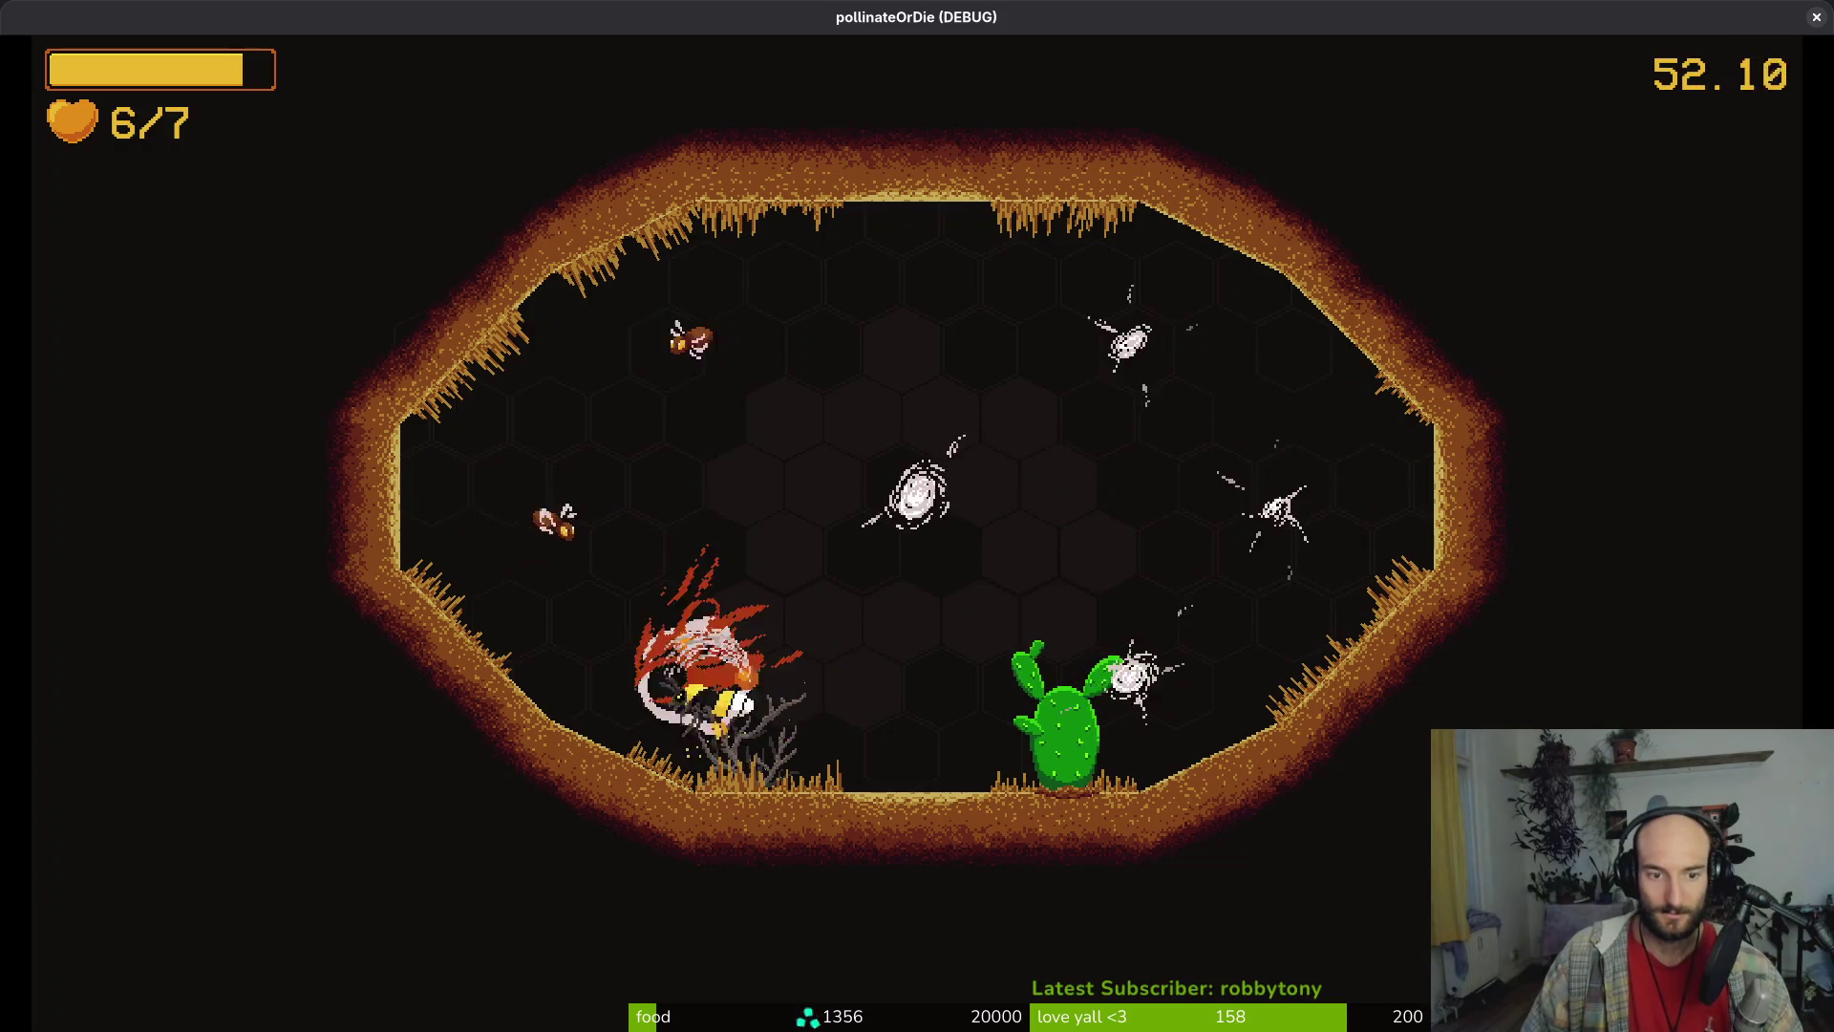
key(space)
key(space)
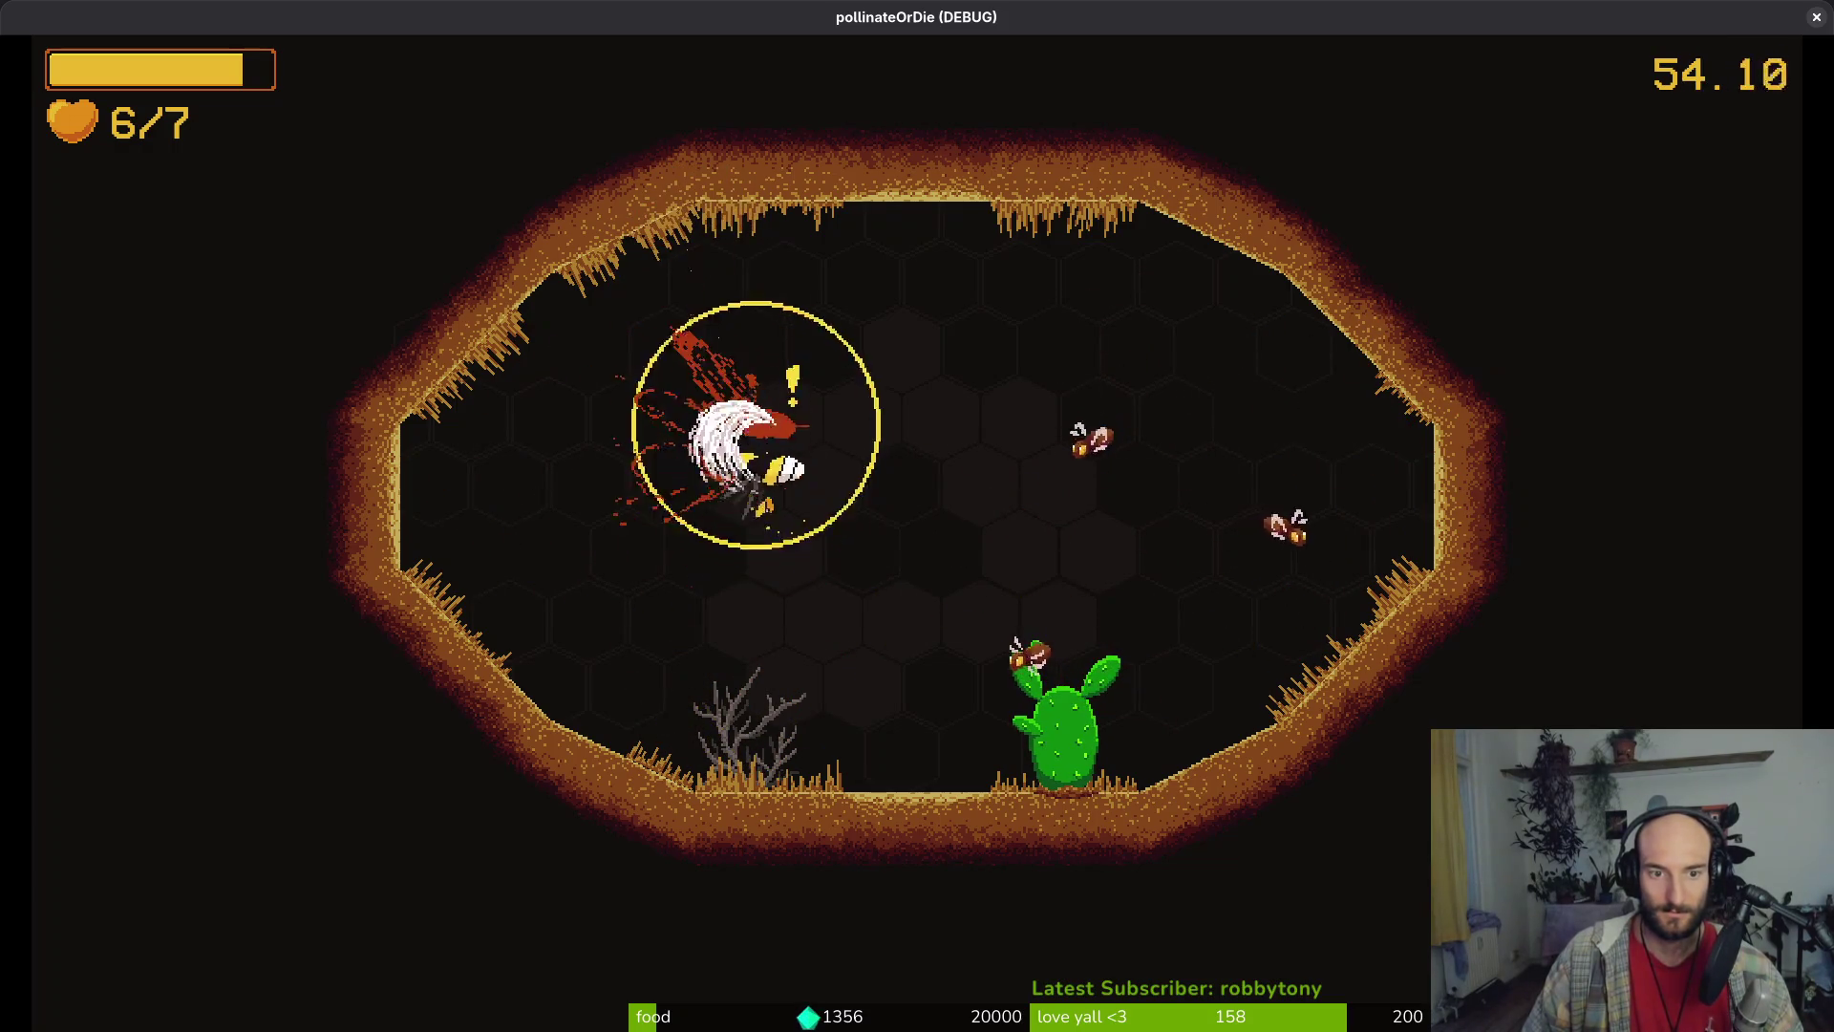
key(space)
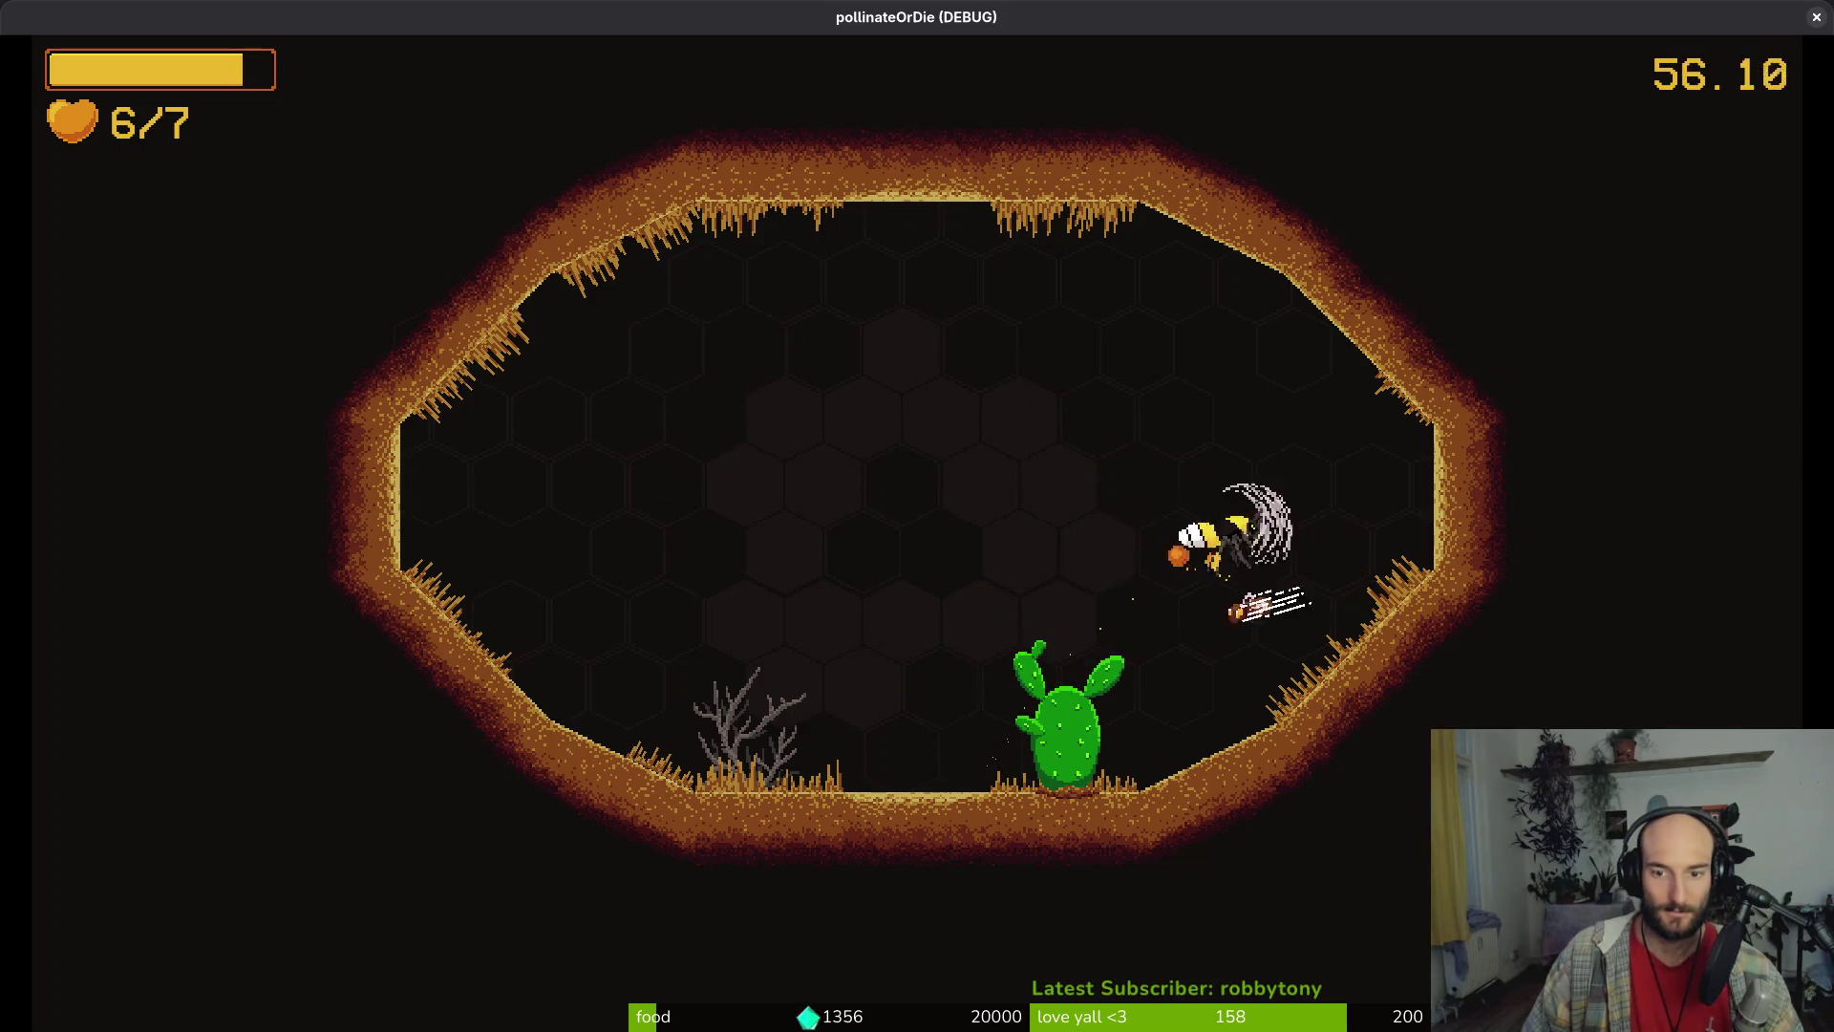
key(space)
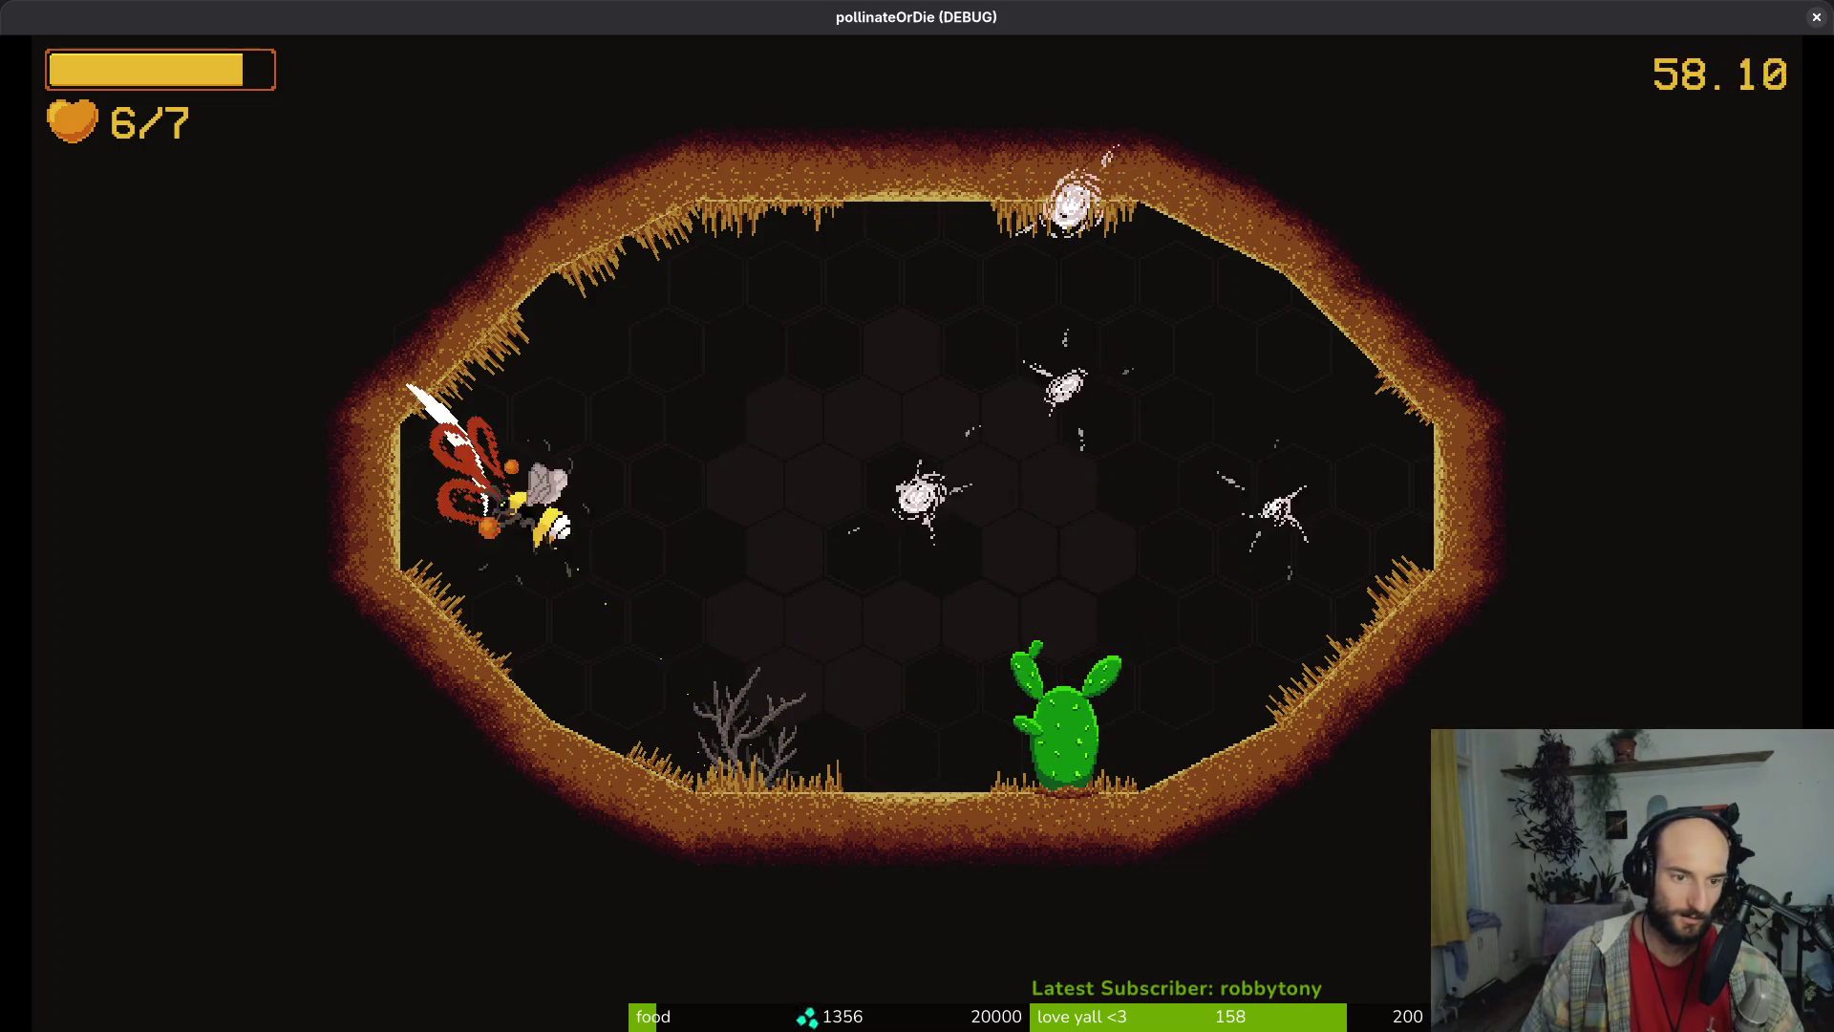
key(space)
key(space)
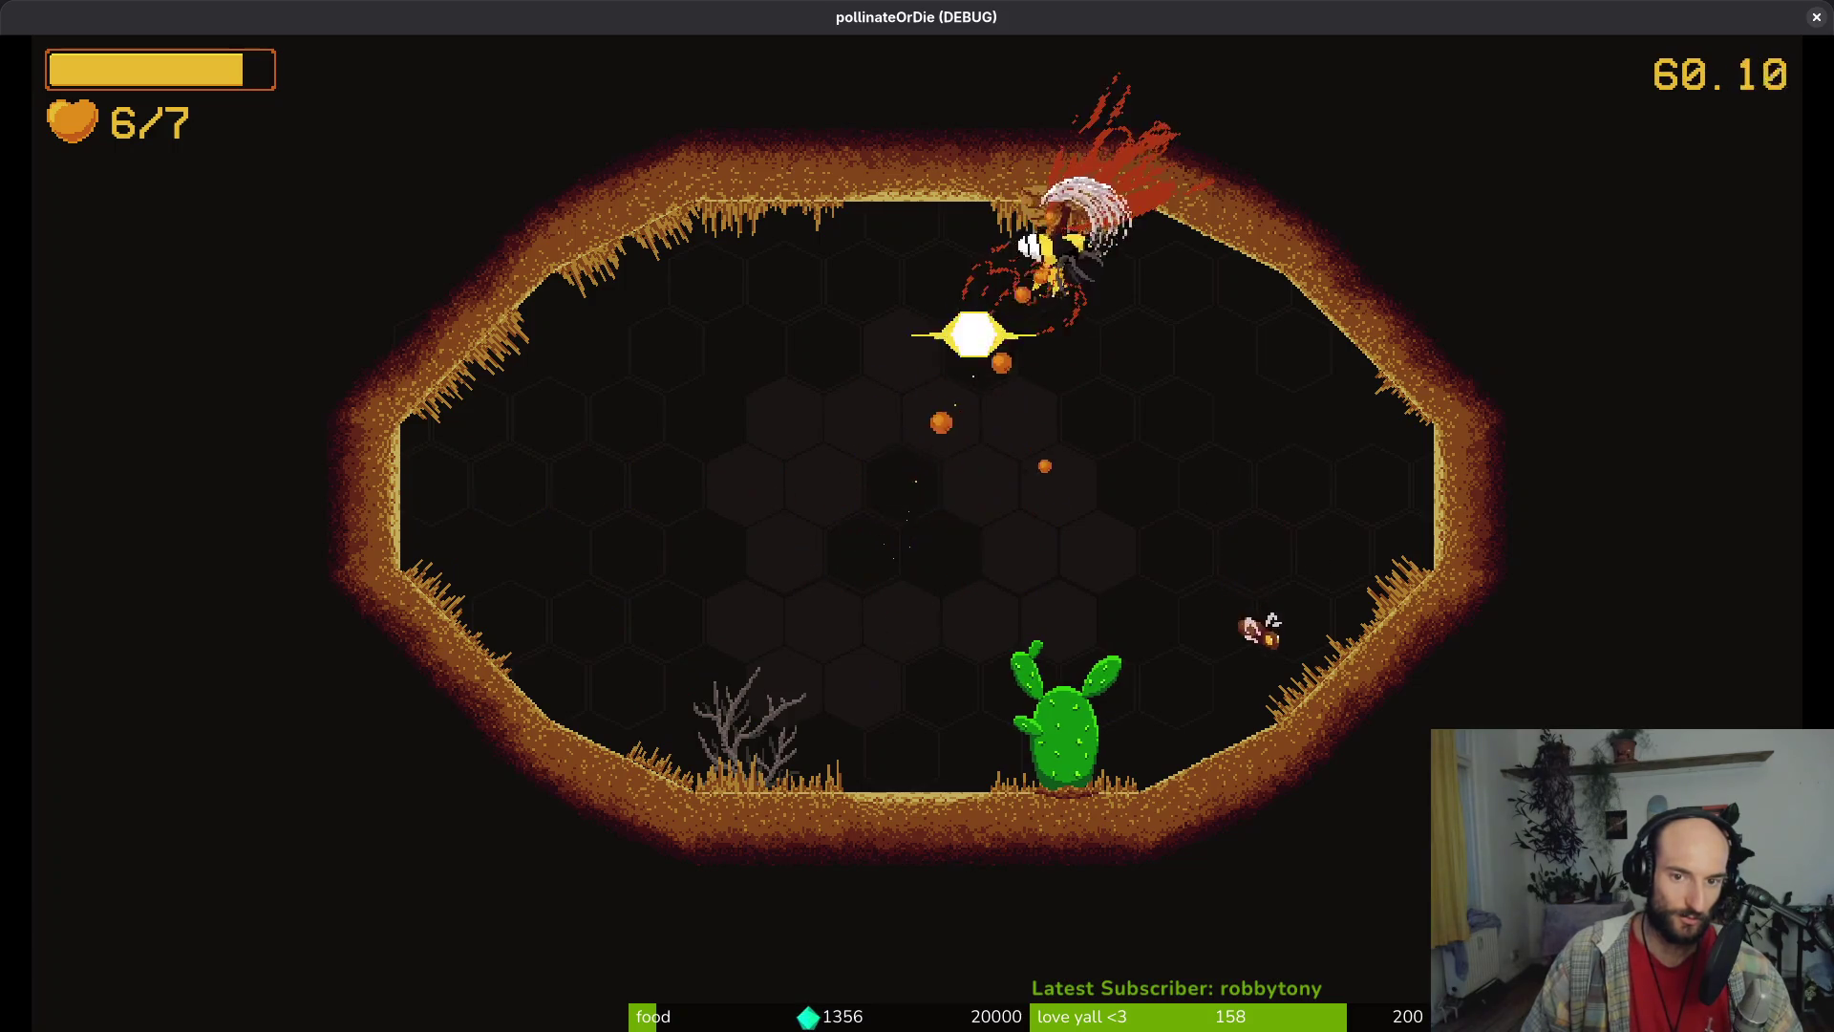
Knock back and kill the moth, then pollinate the cactus to open the exits
key(space)
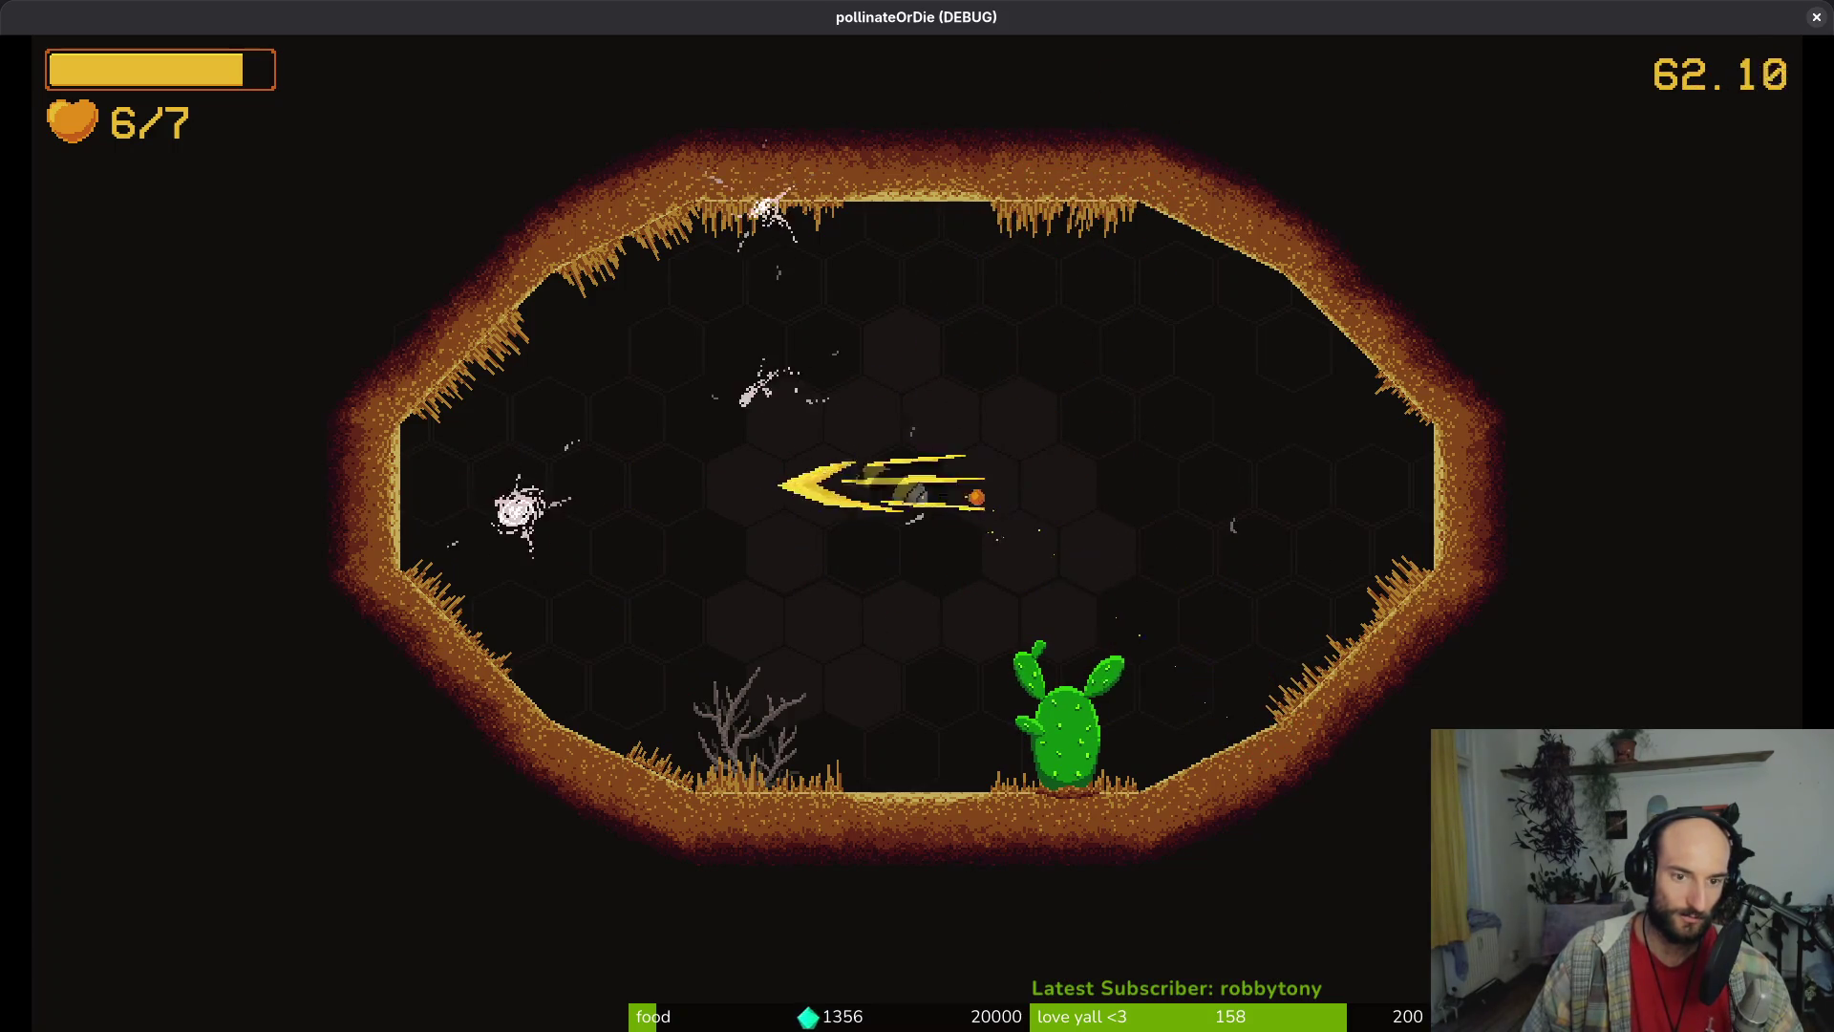
key(space)
key(space)
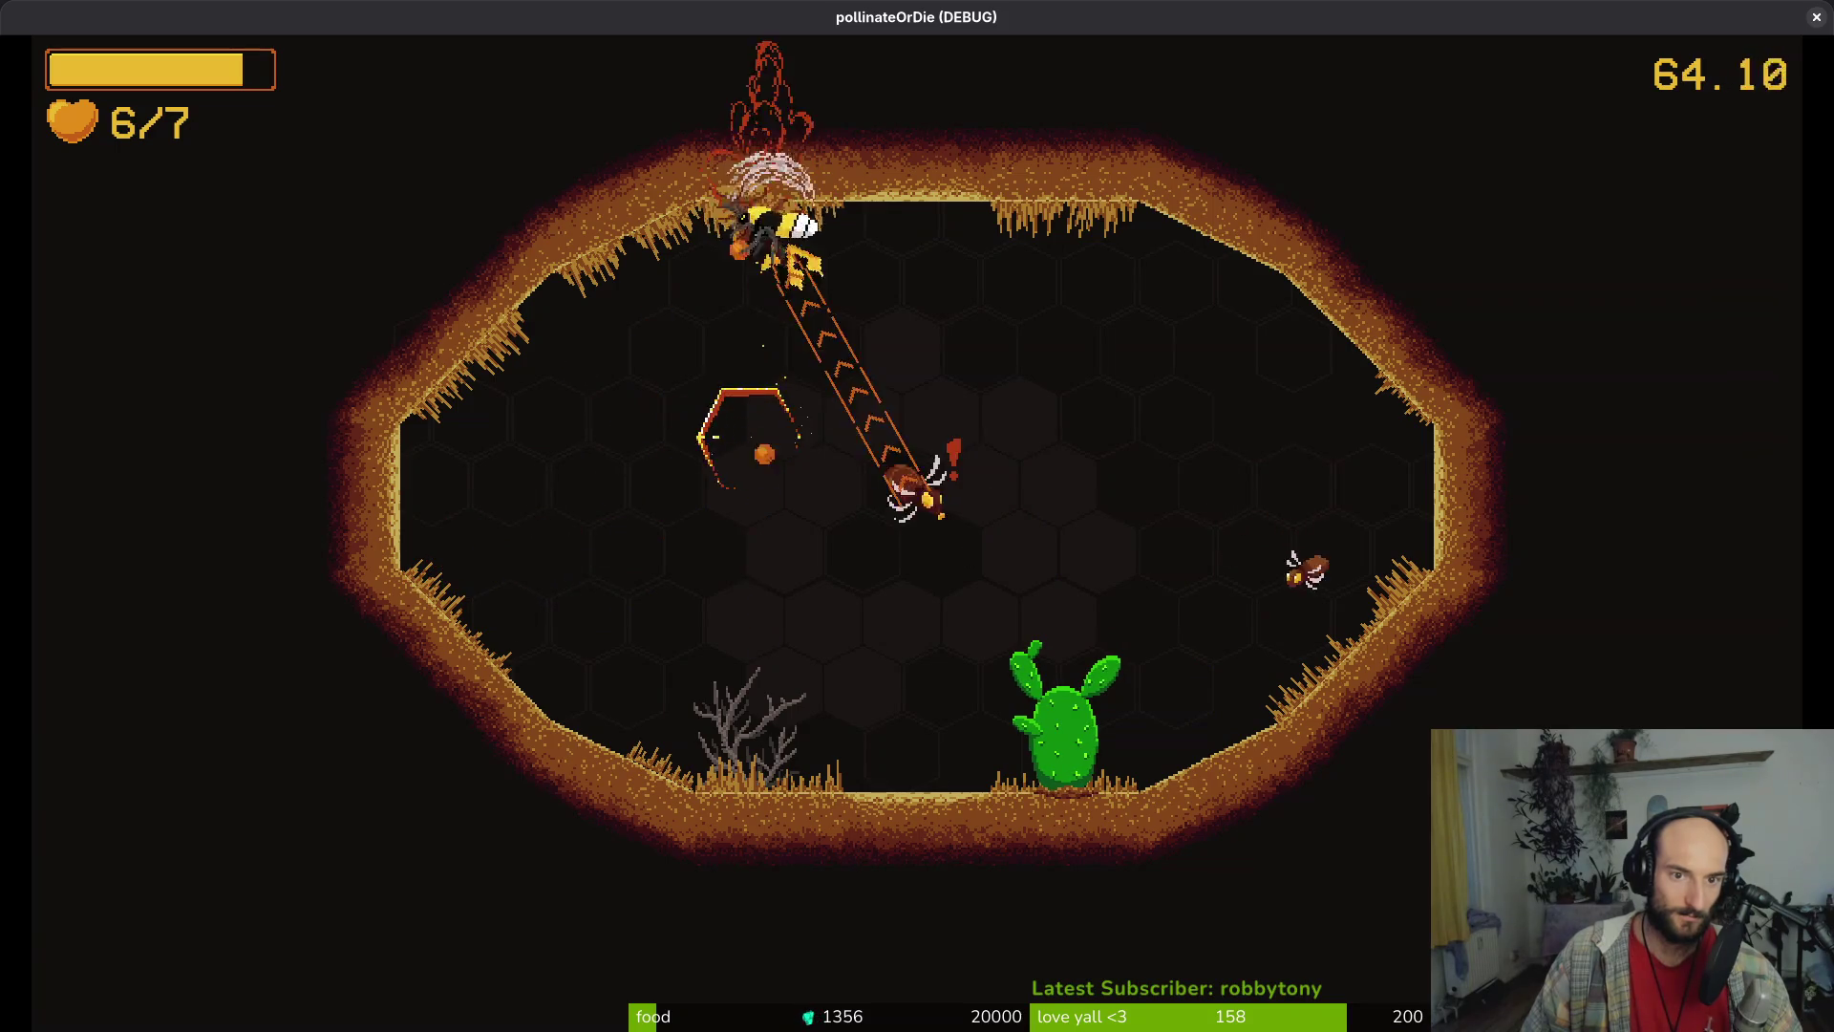
key(space)
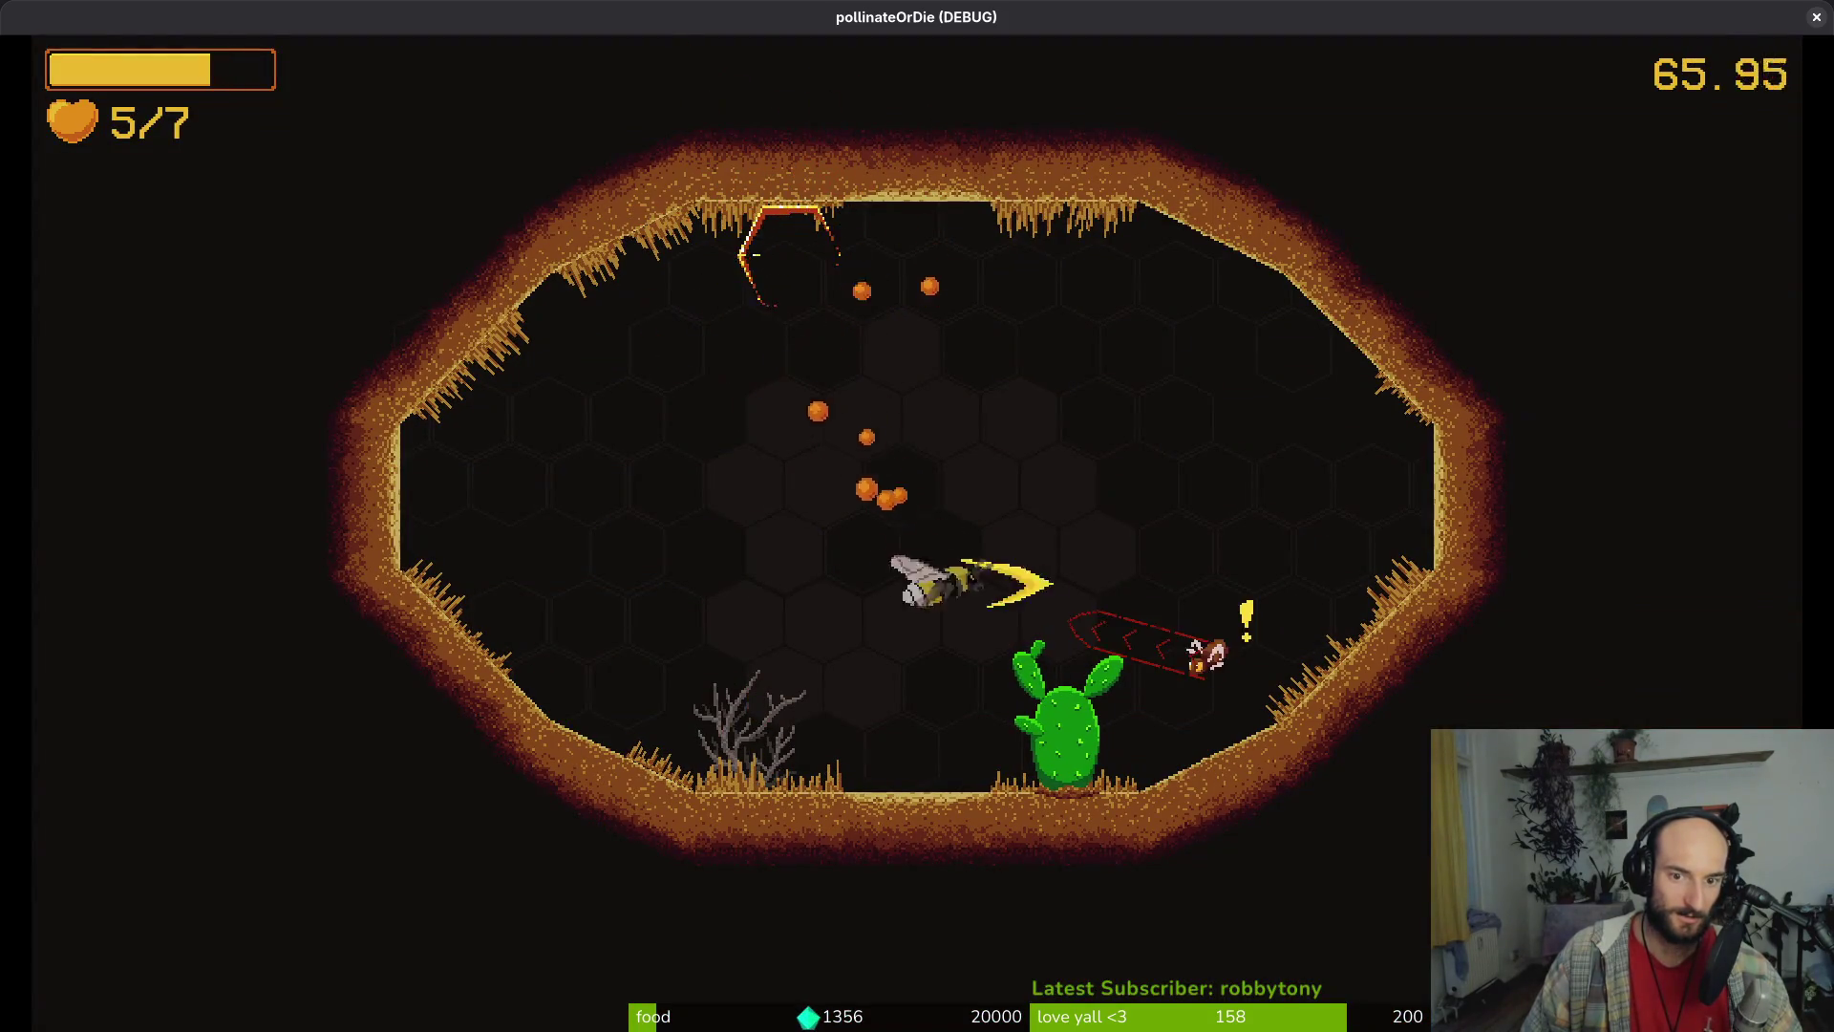
key(space)
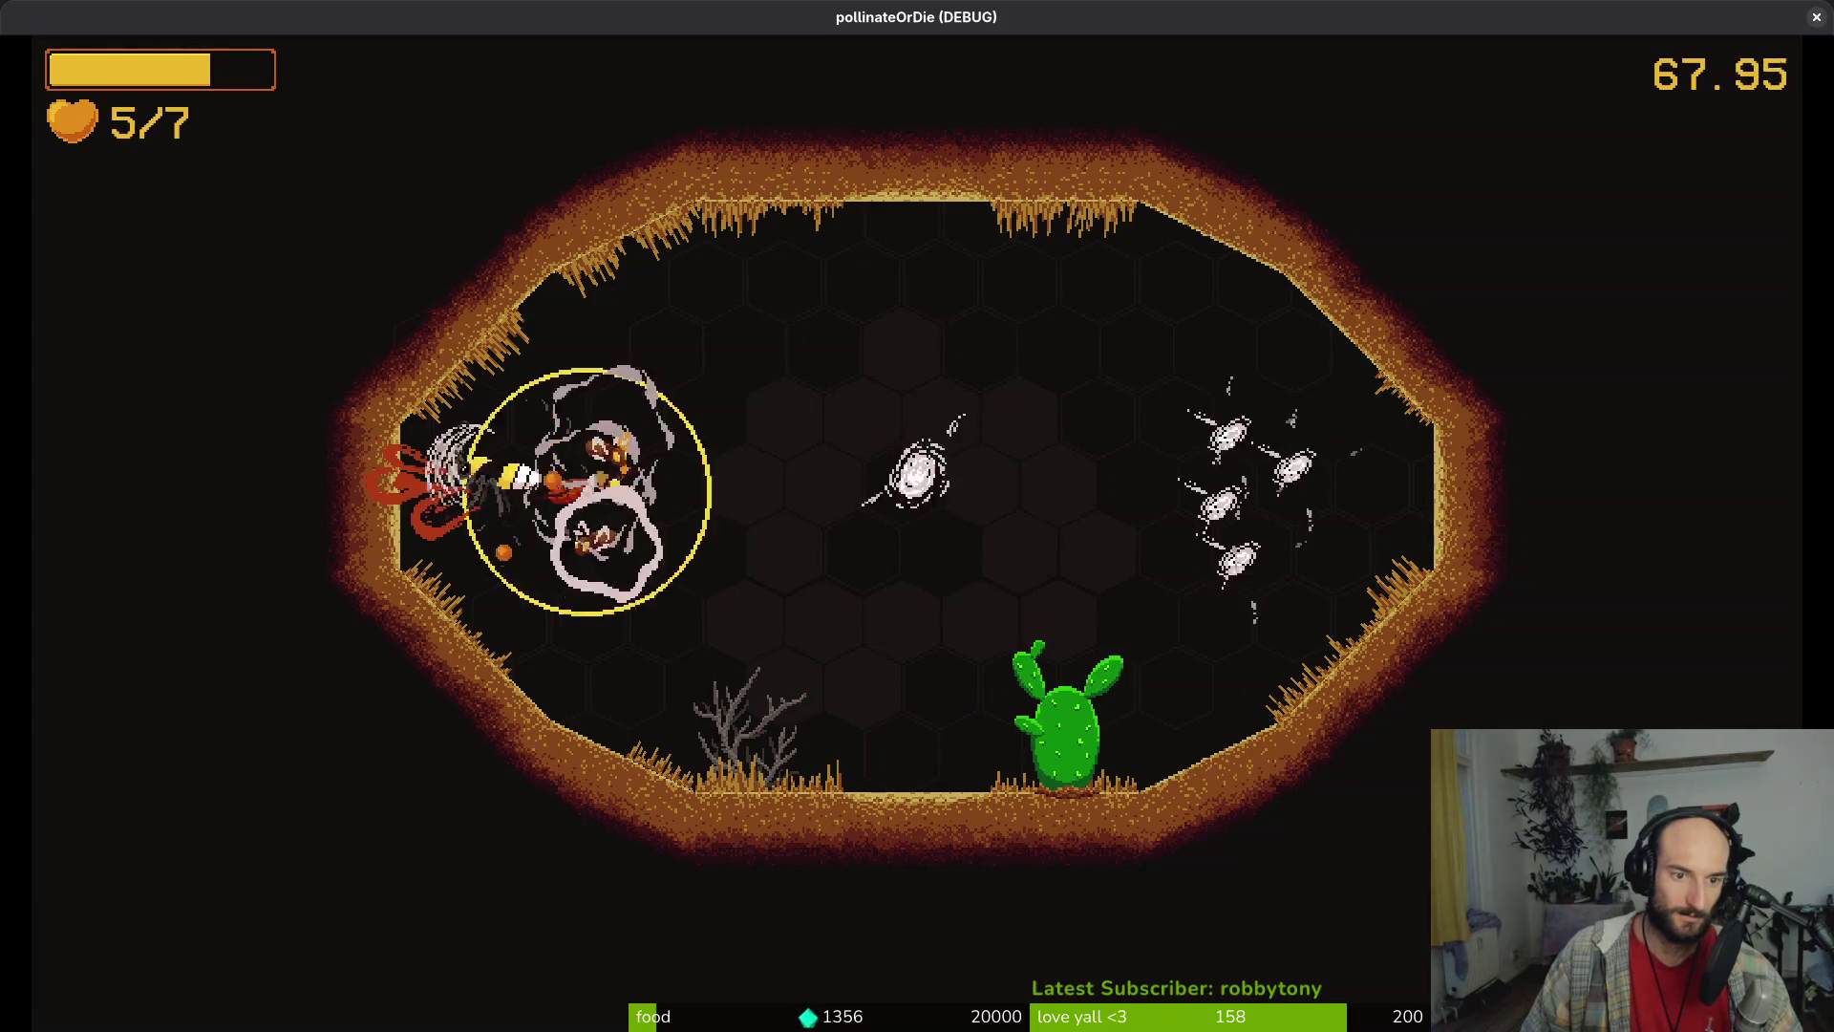
key(space)
key(space)
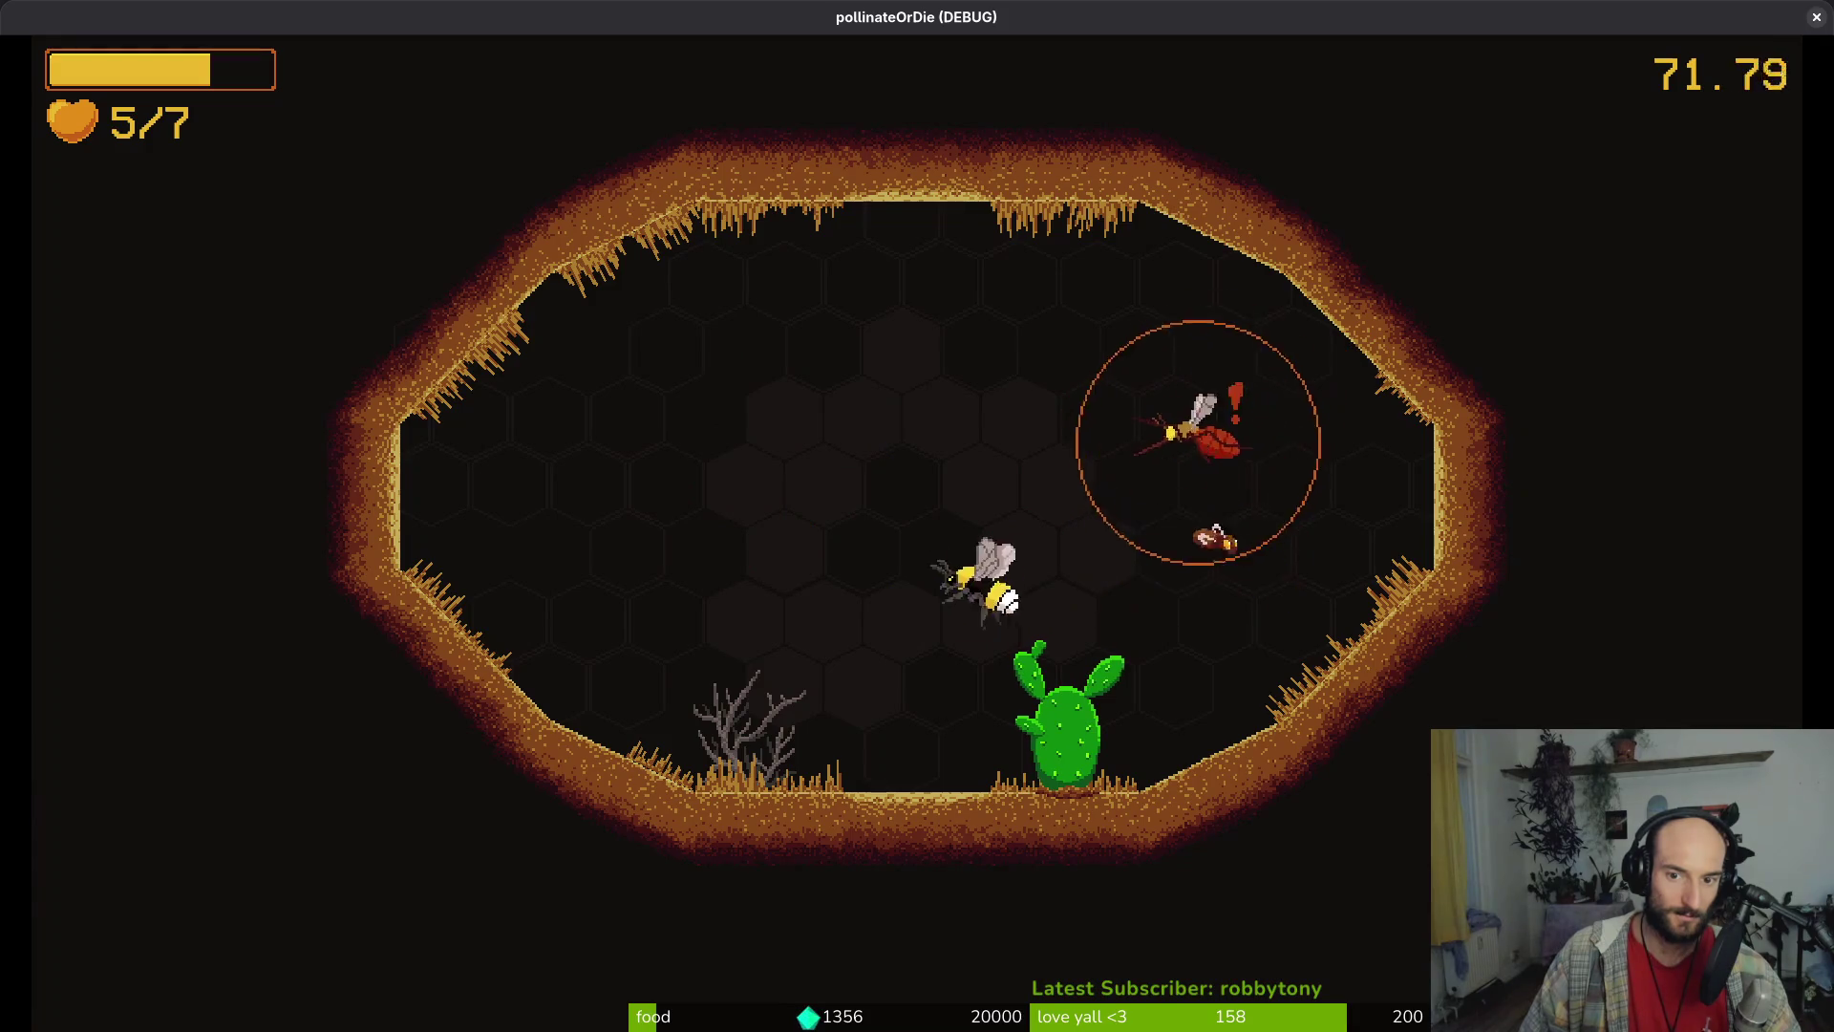
key(space)
key(space)
key(space)
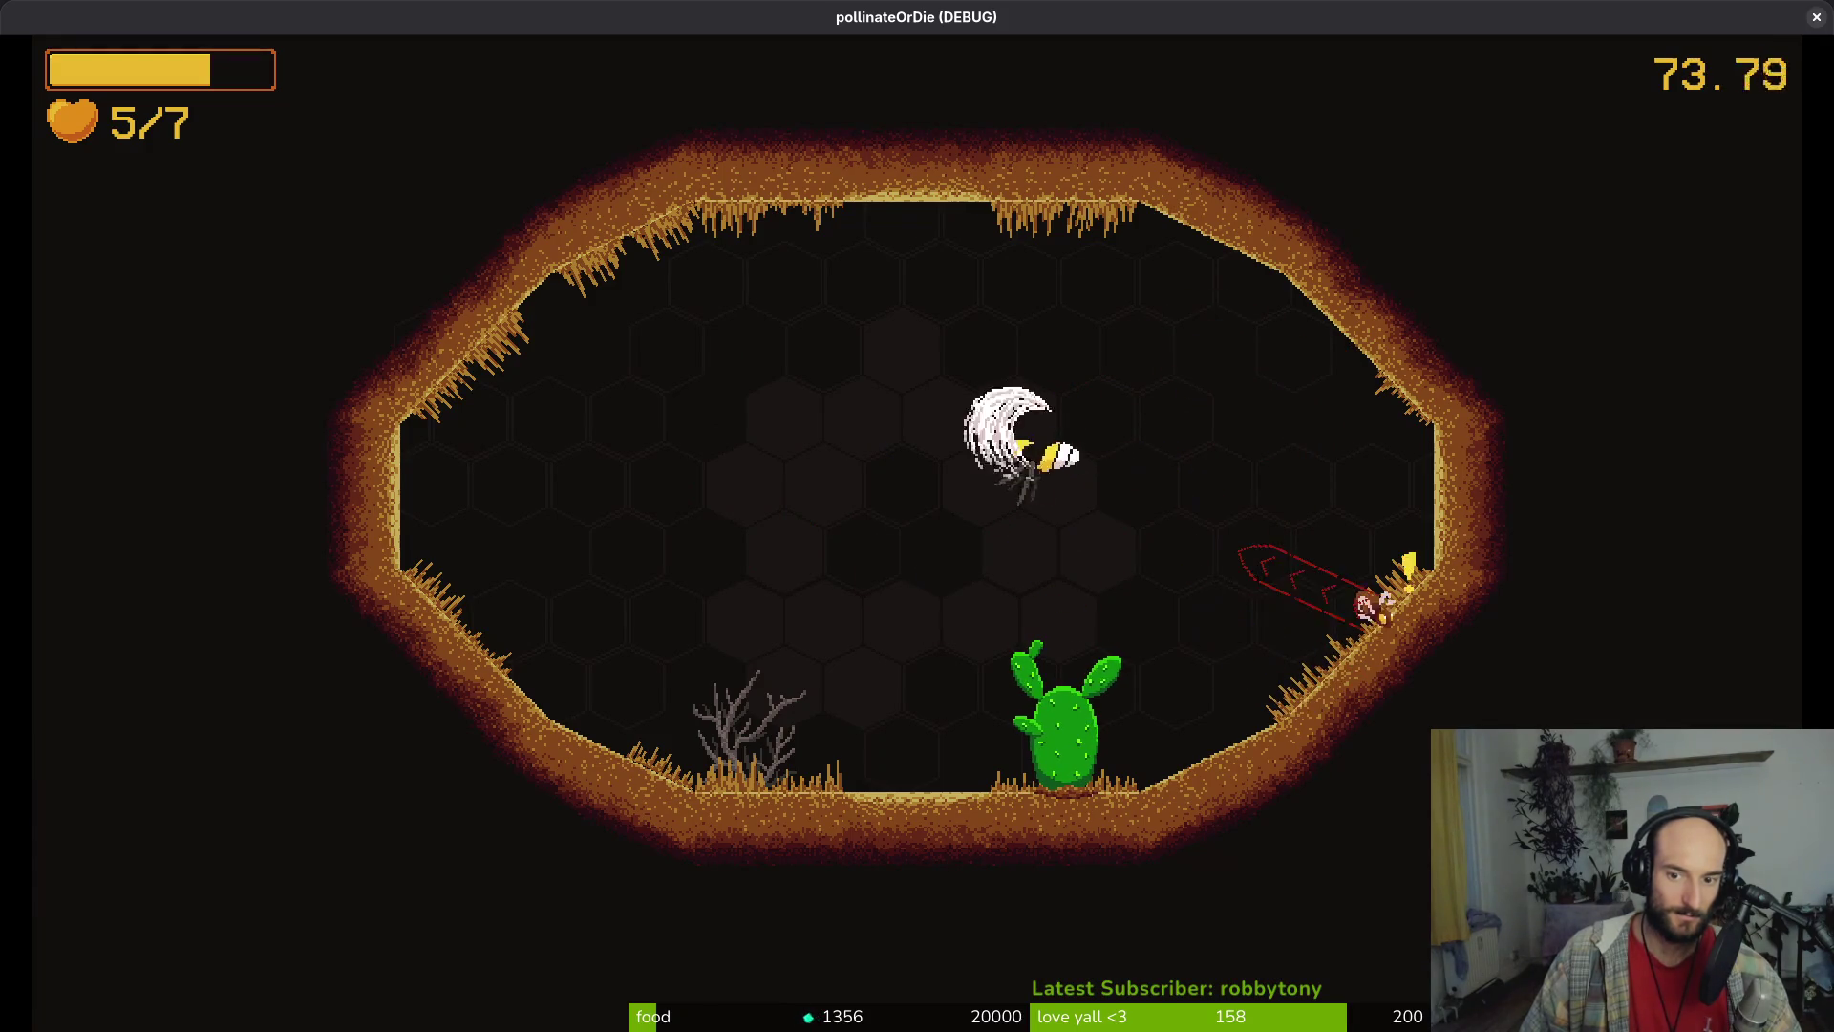
key(space)
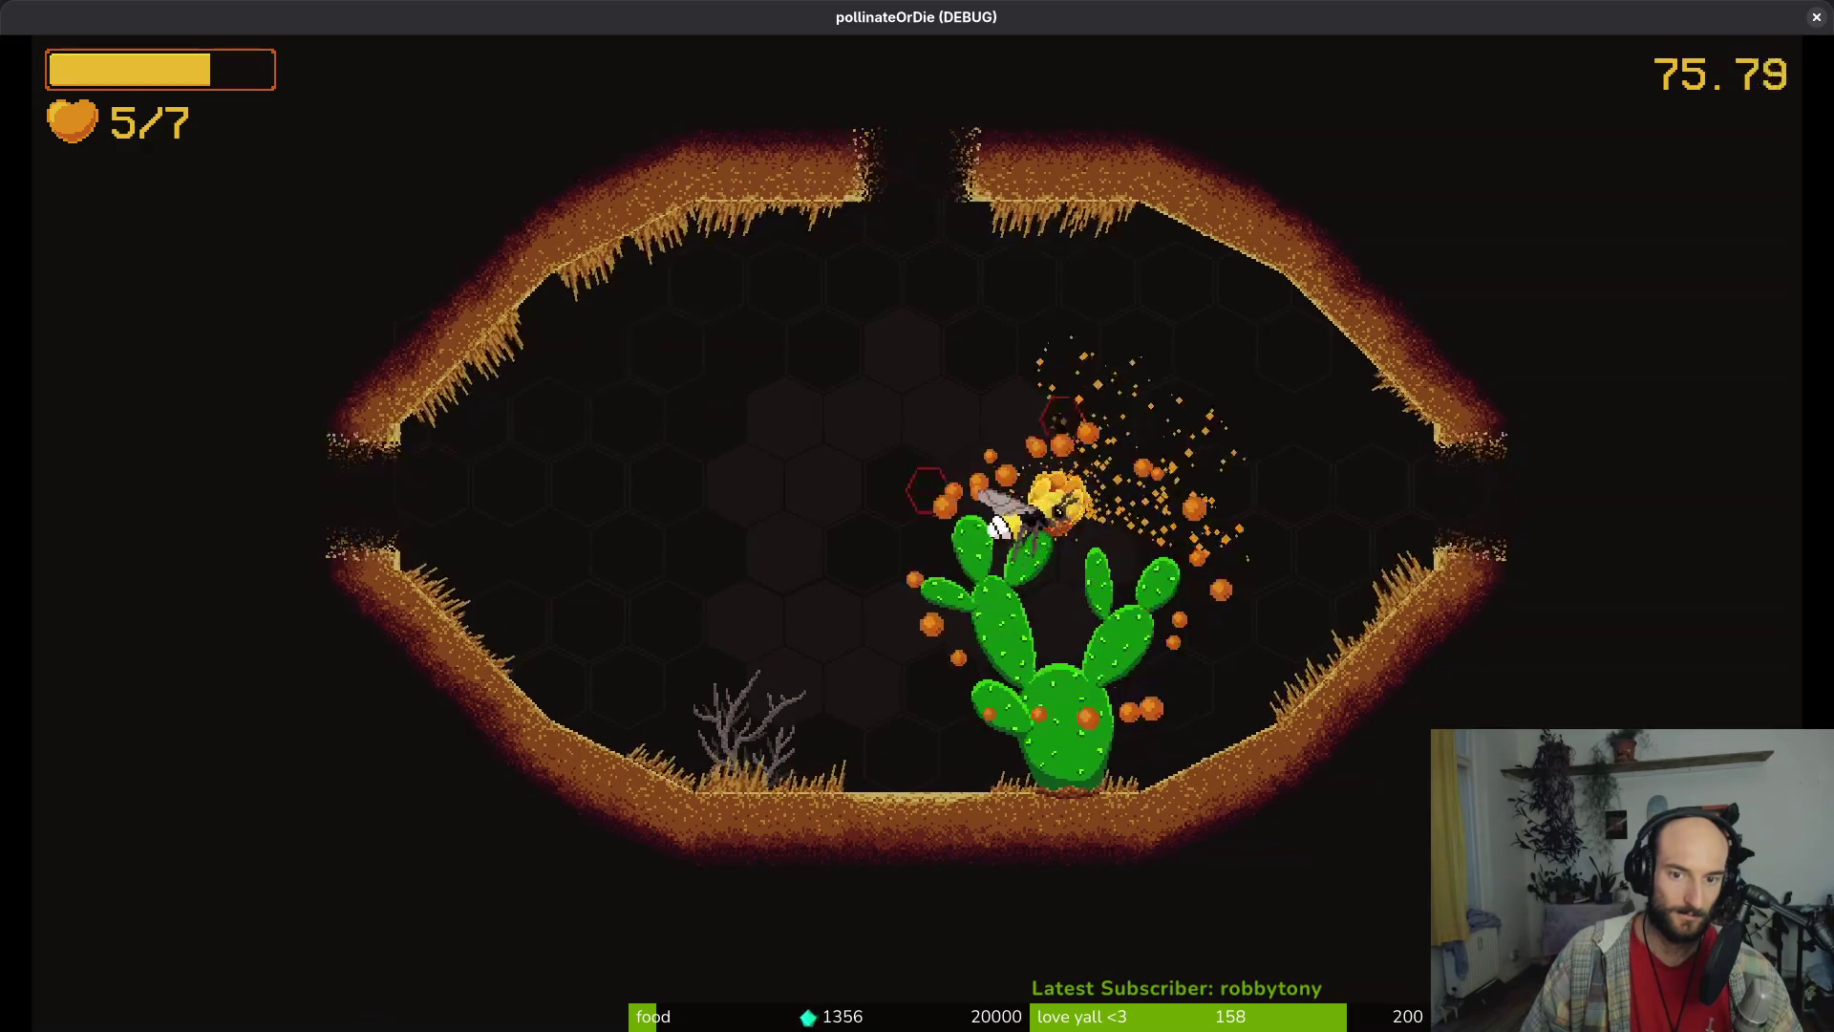
key(space)
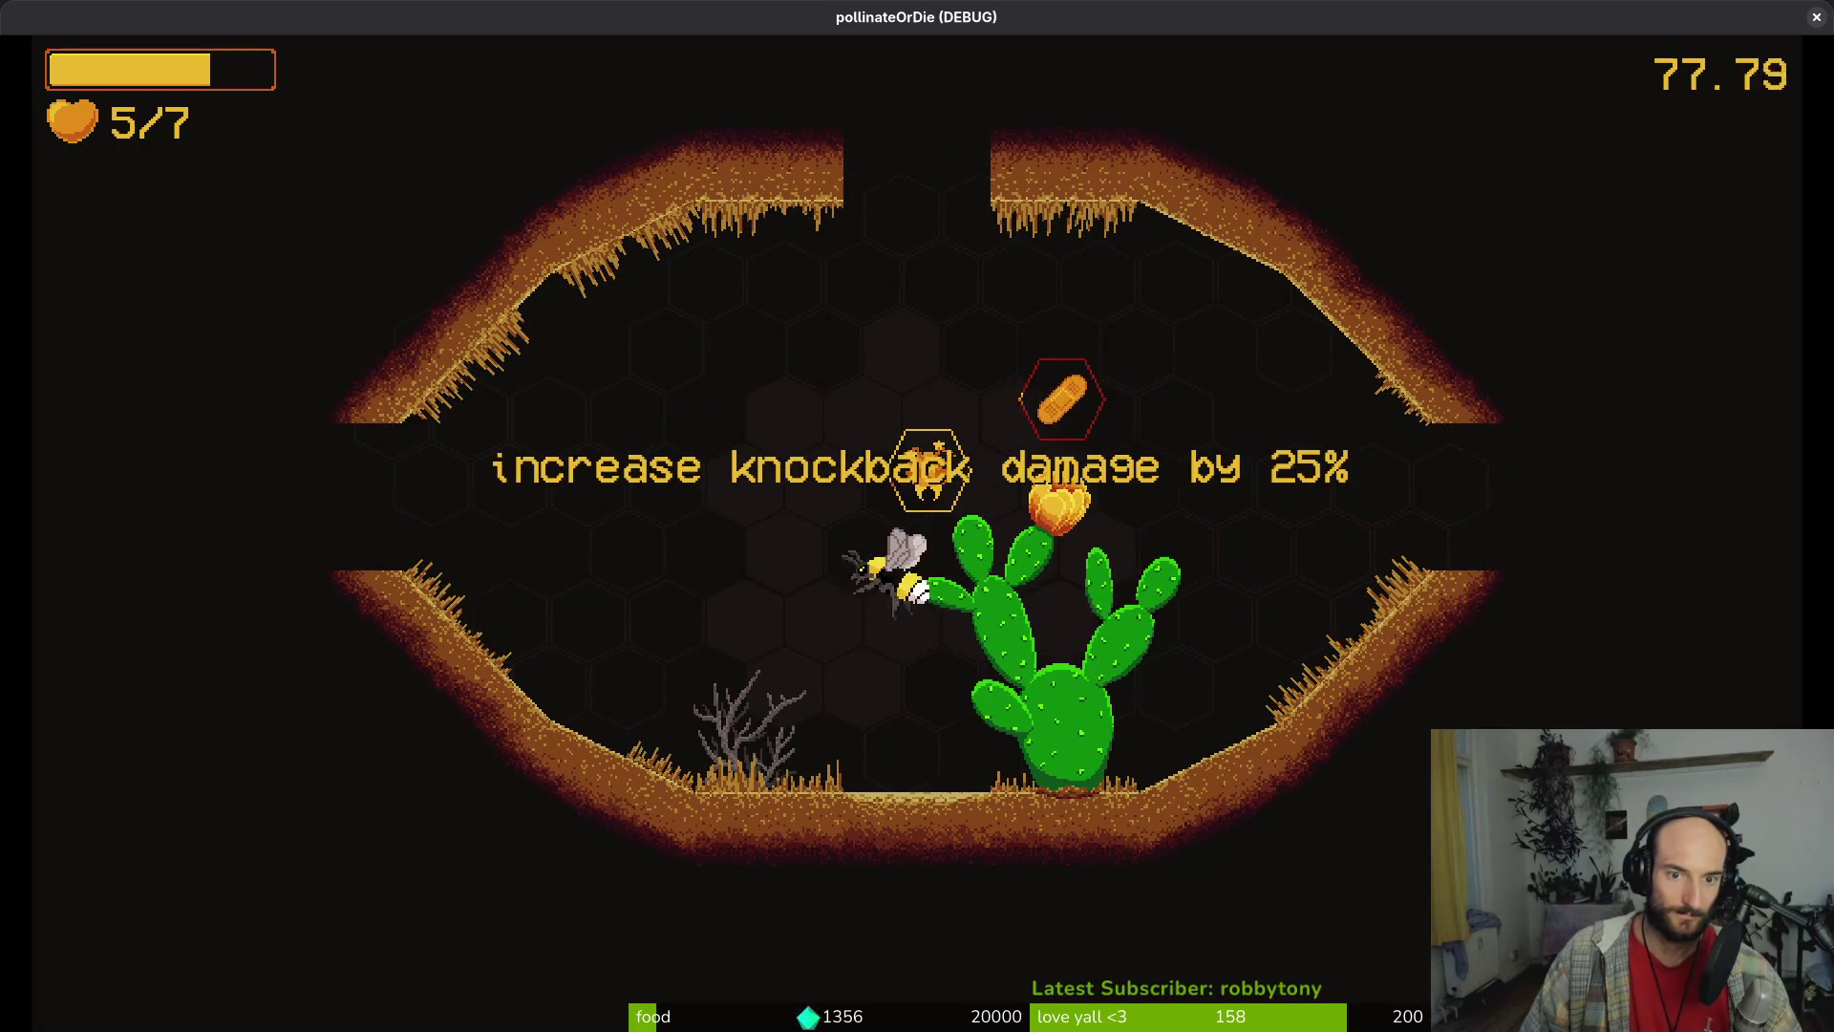
key(space)
key(space)
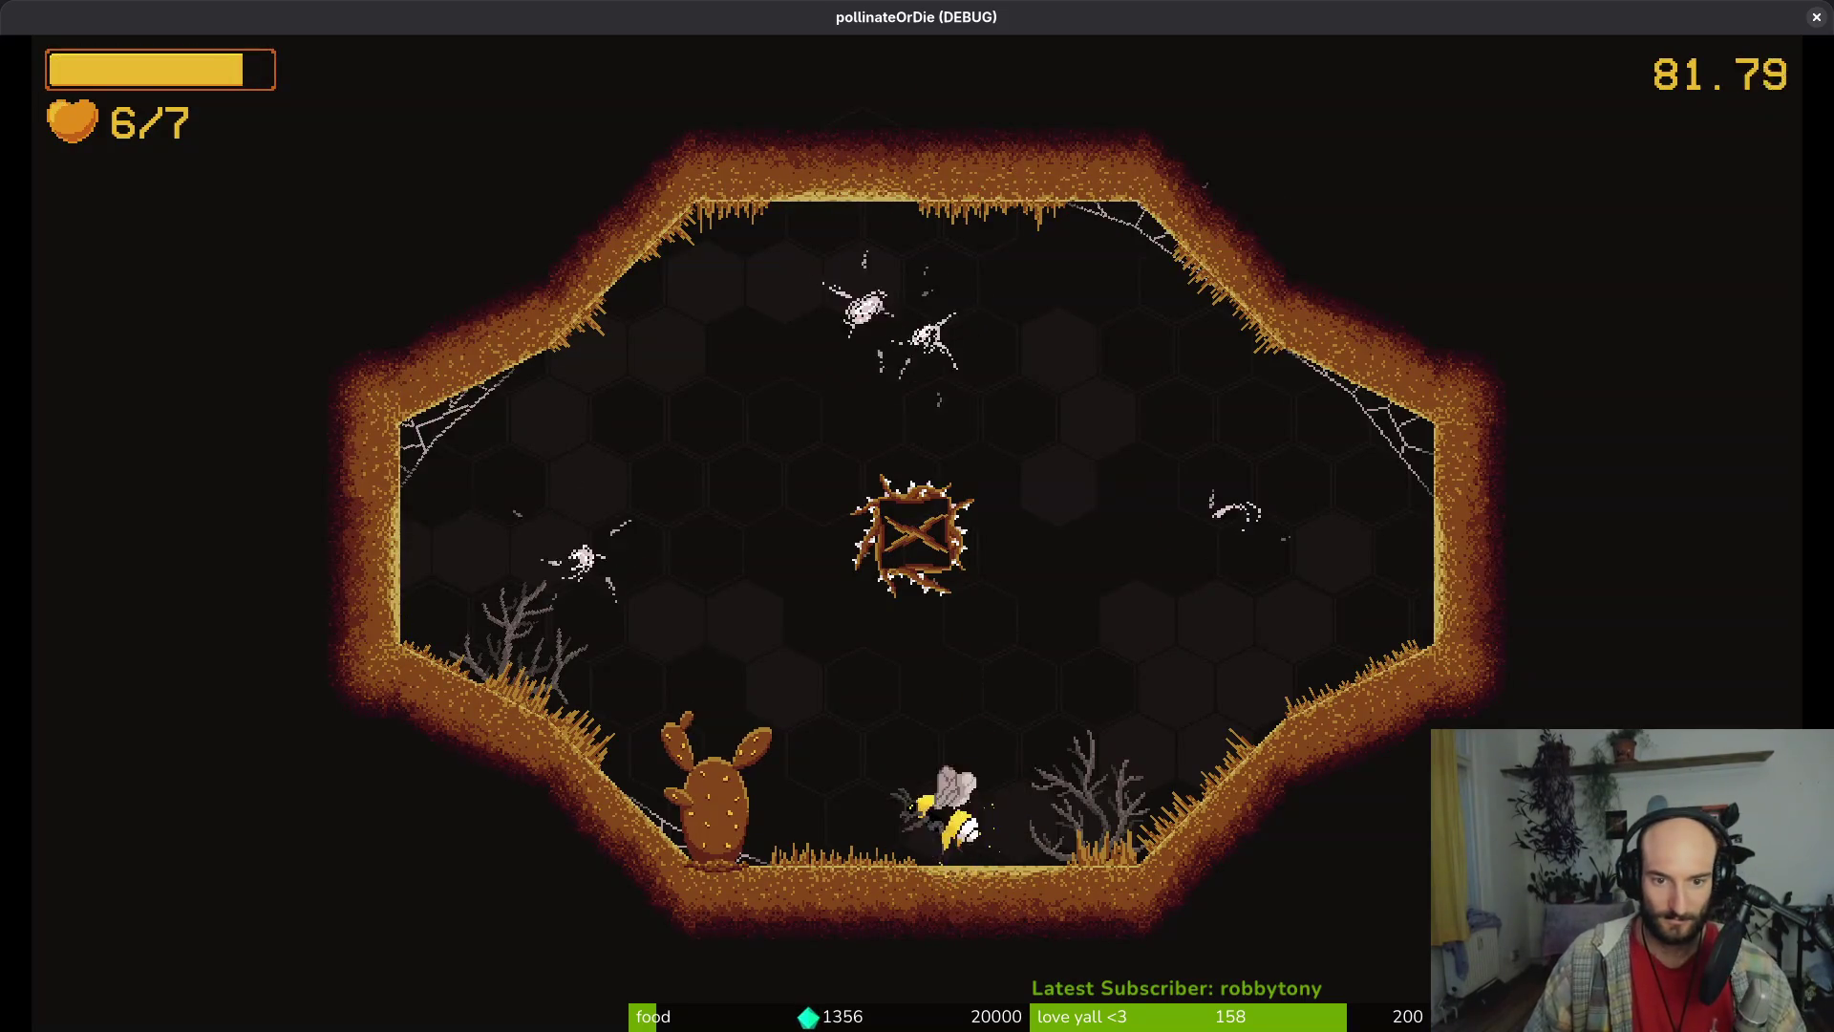
Slash and dash through the spiders and wasps around the central thorns until the room clears
key(space)
key(space)
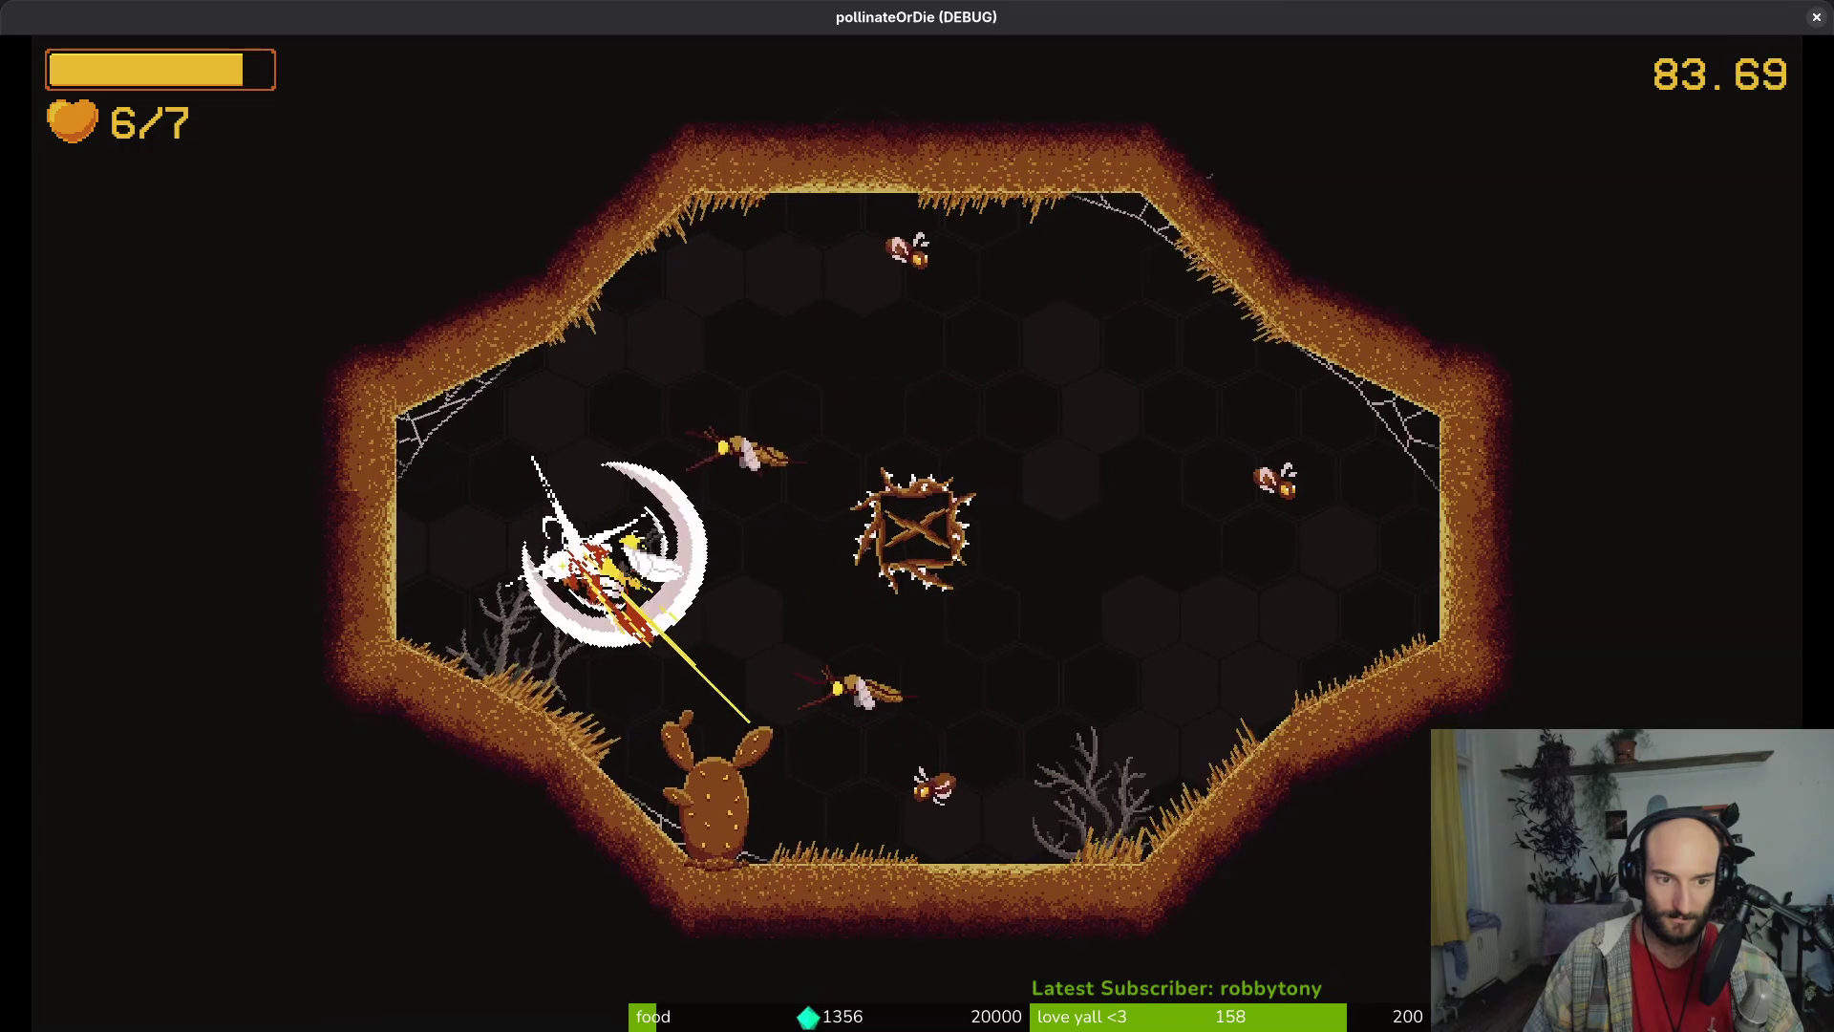
key(space)
key(space)
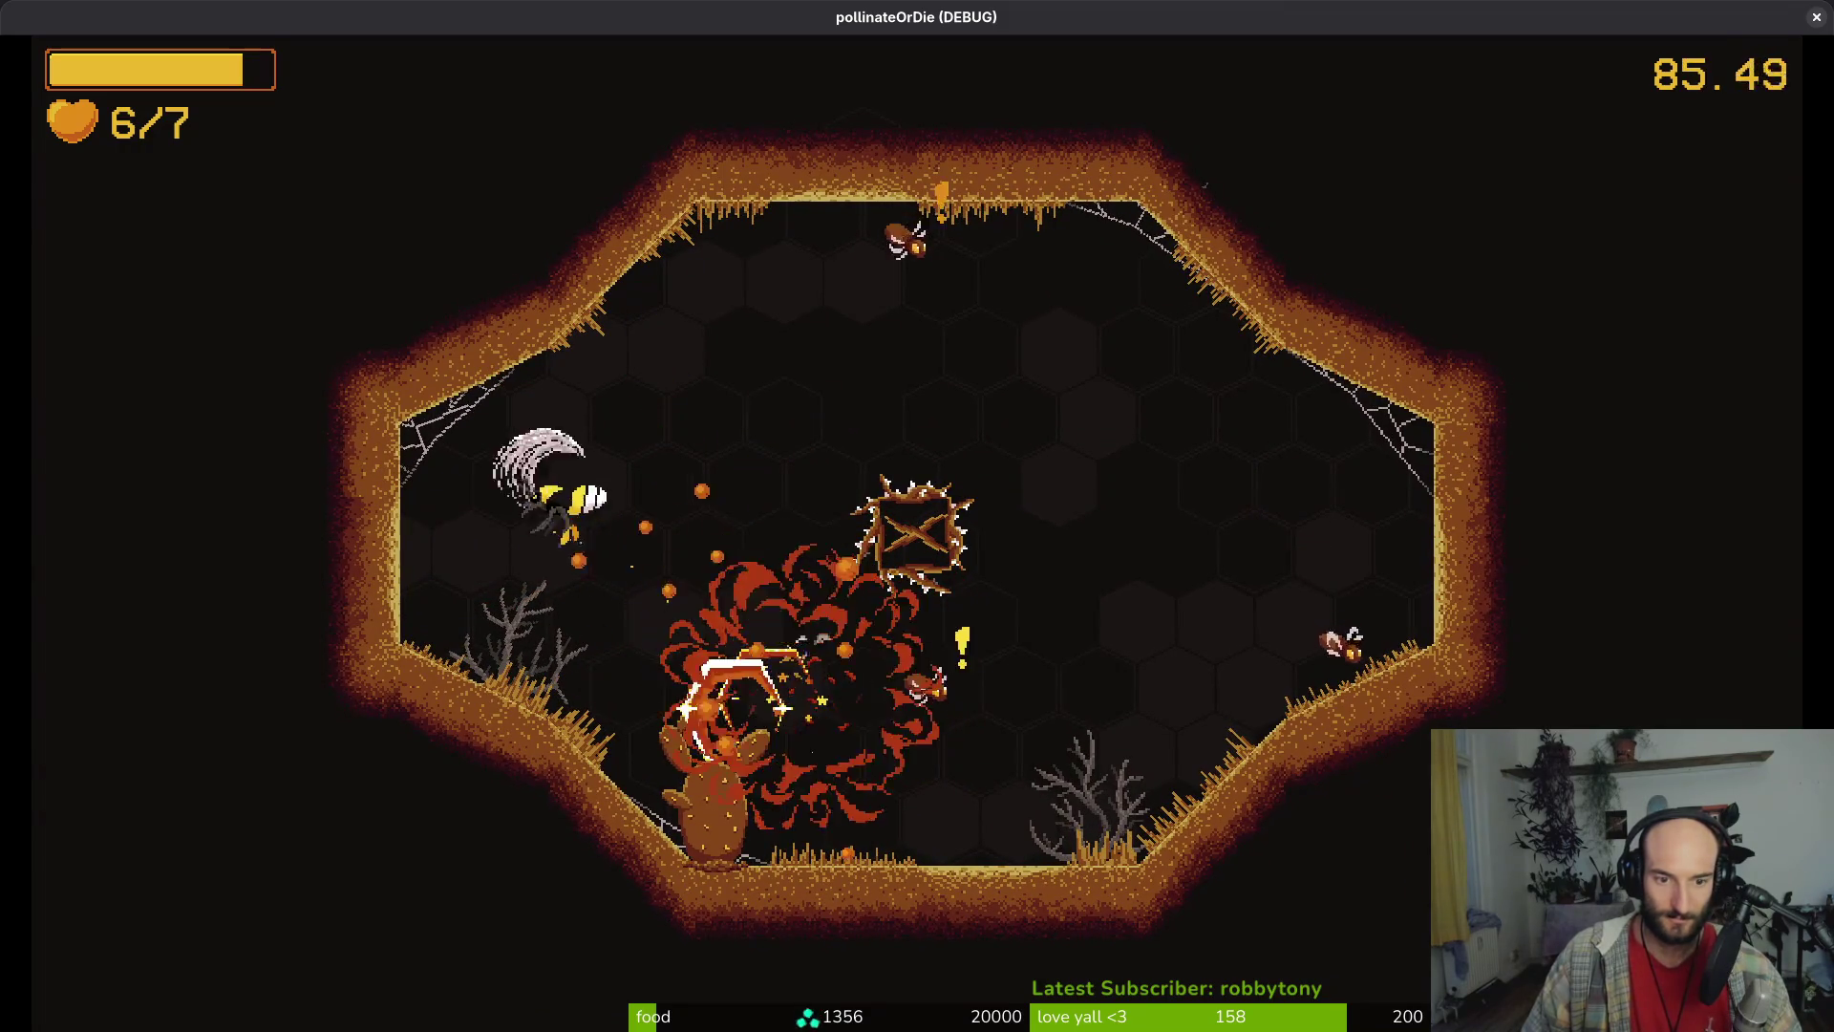
key(space)
key(space)
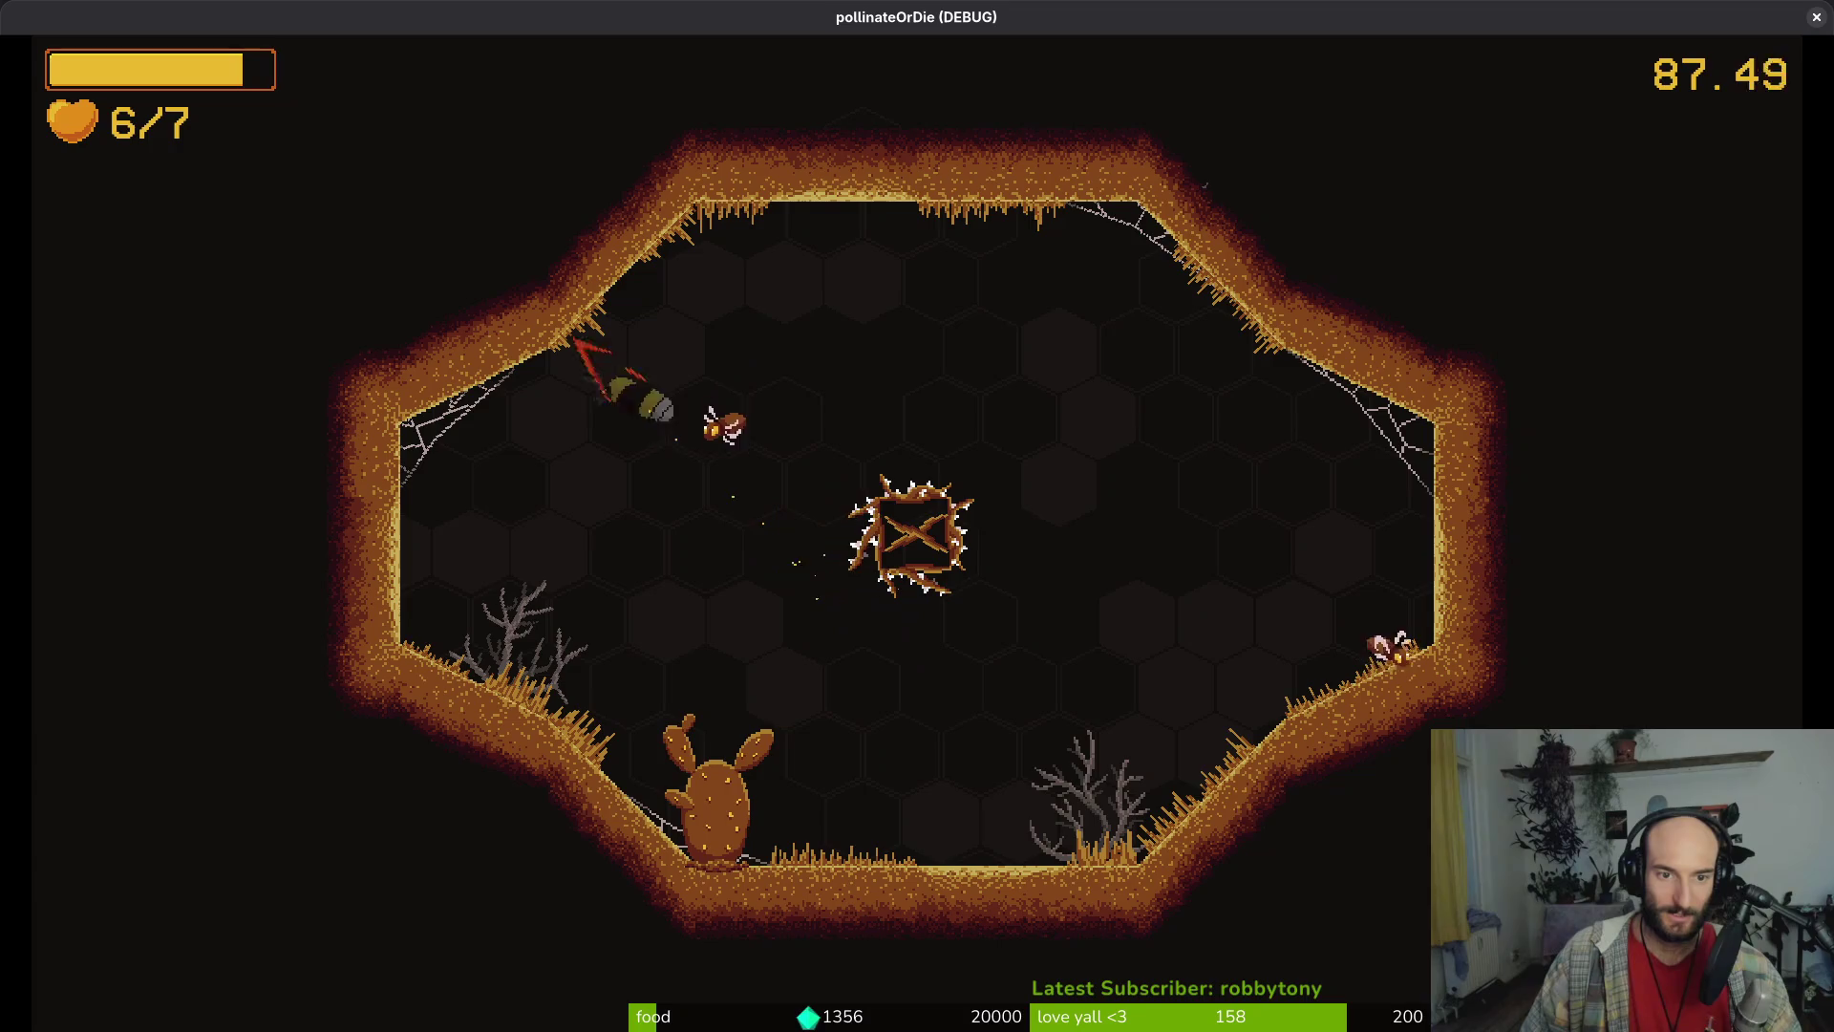
key(space)
key(space)
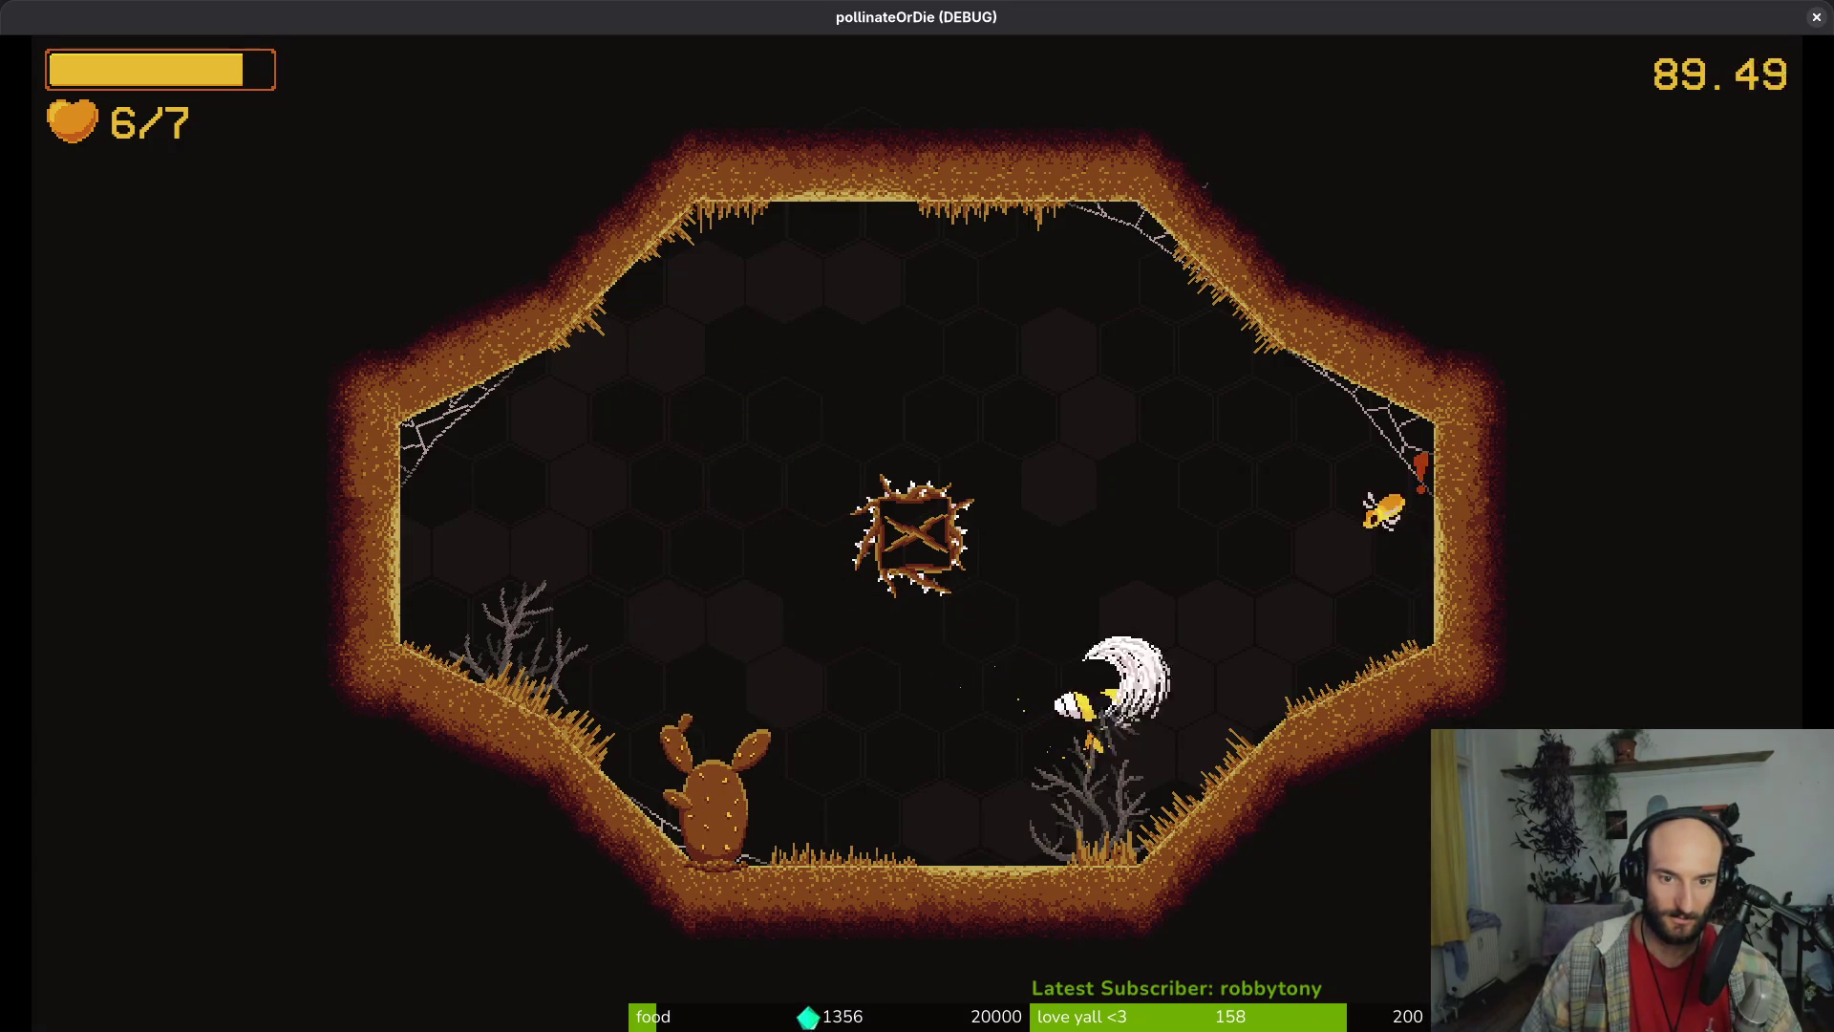
key(space)
key(space)
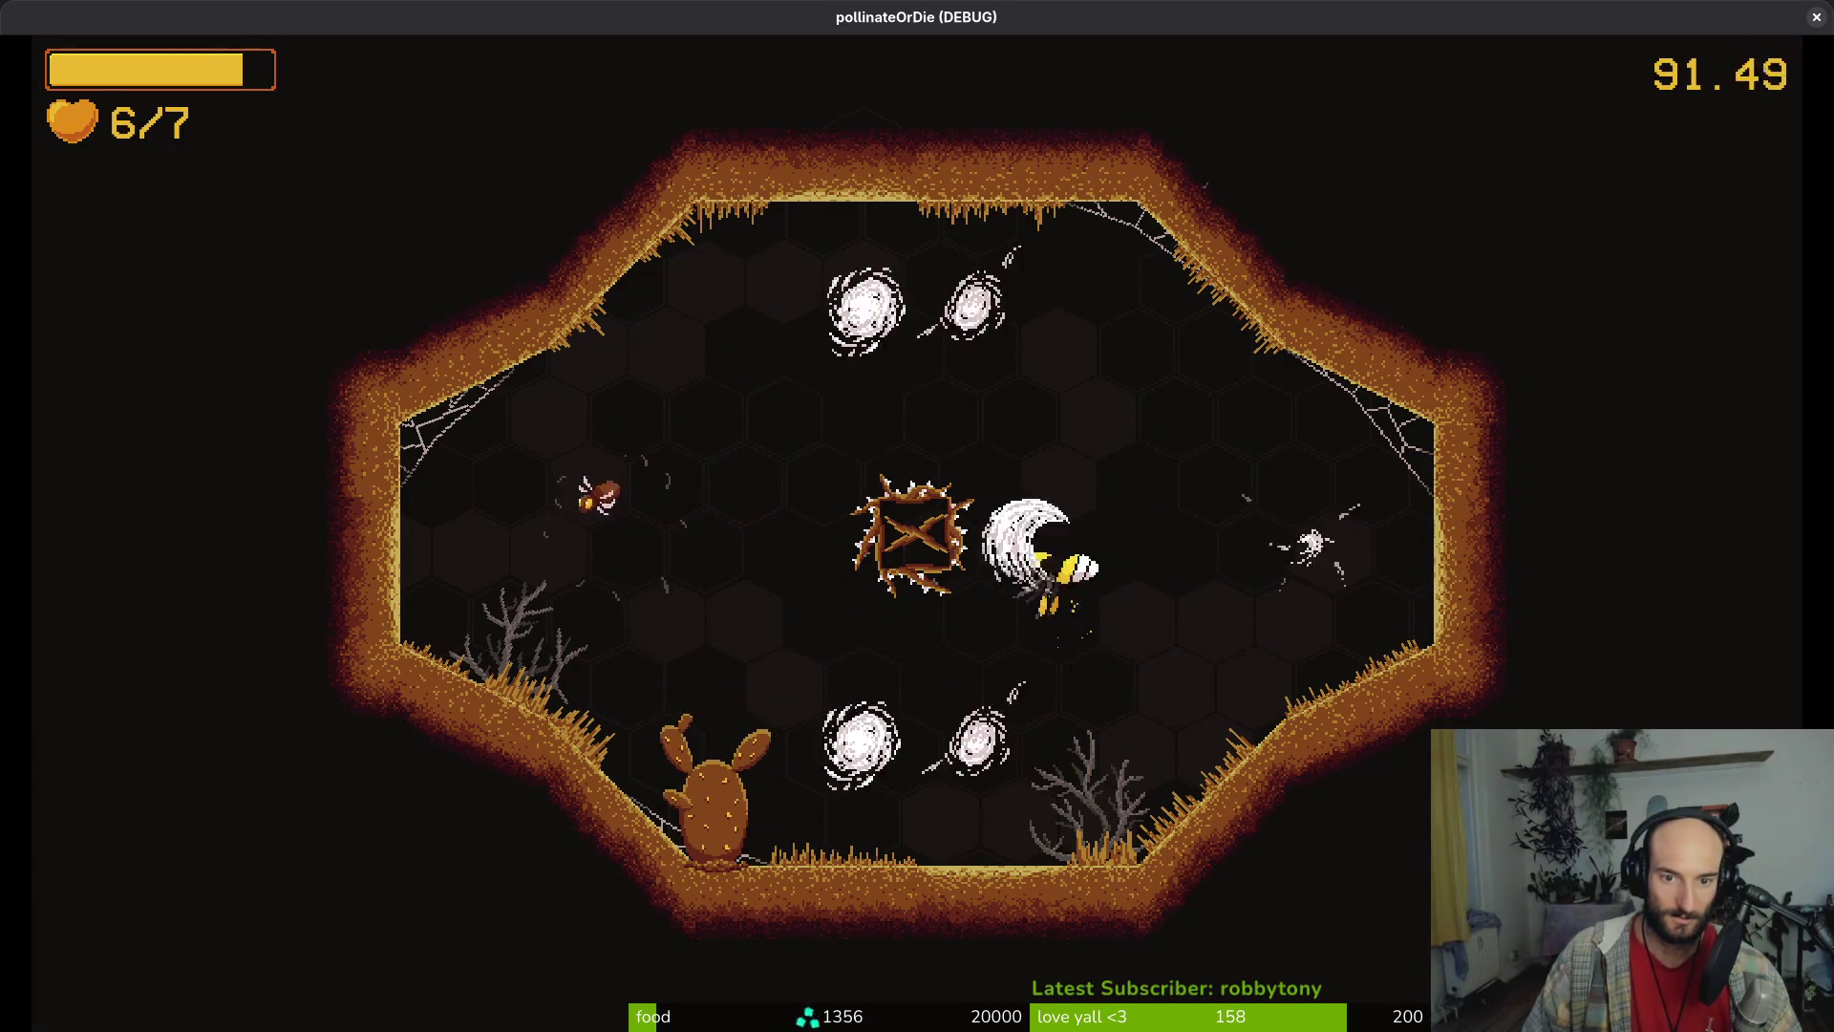
key(space)
key(space)
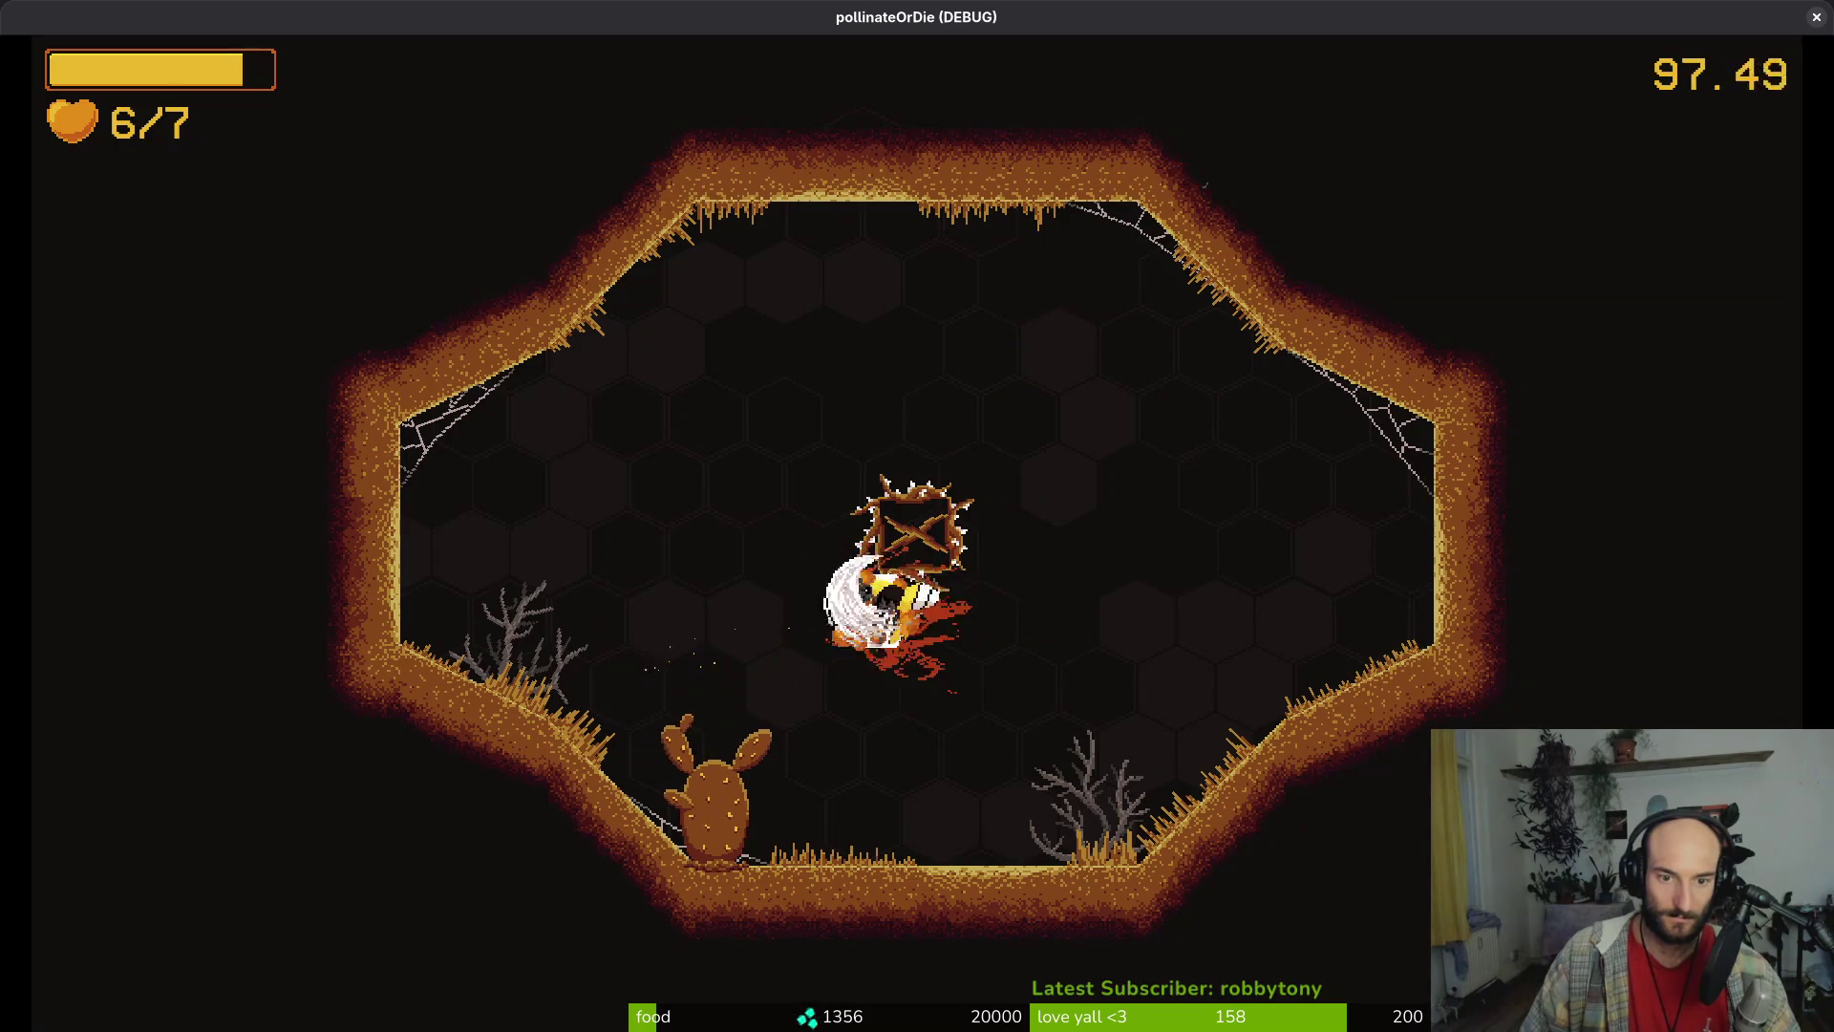
key(space)
key(space)
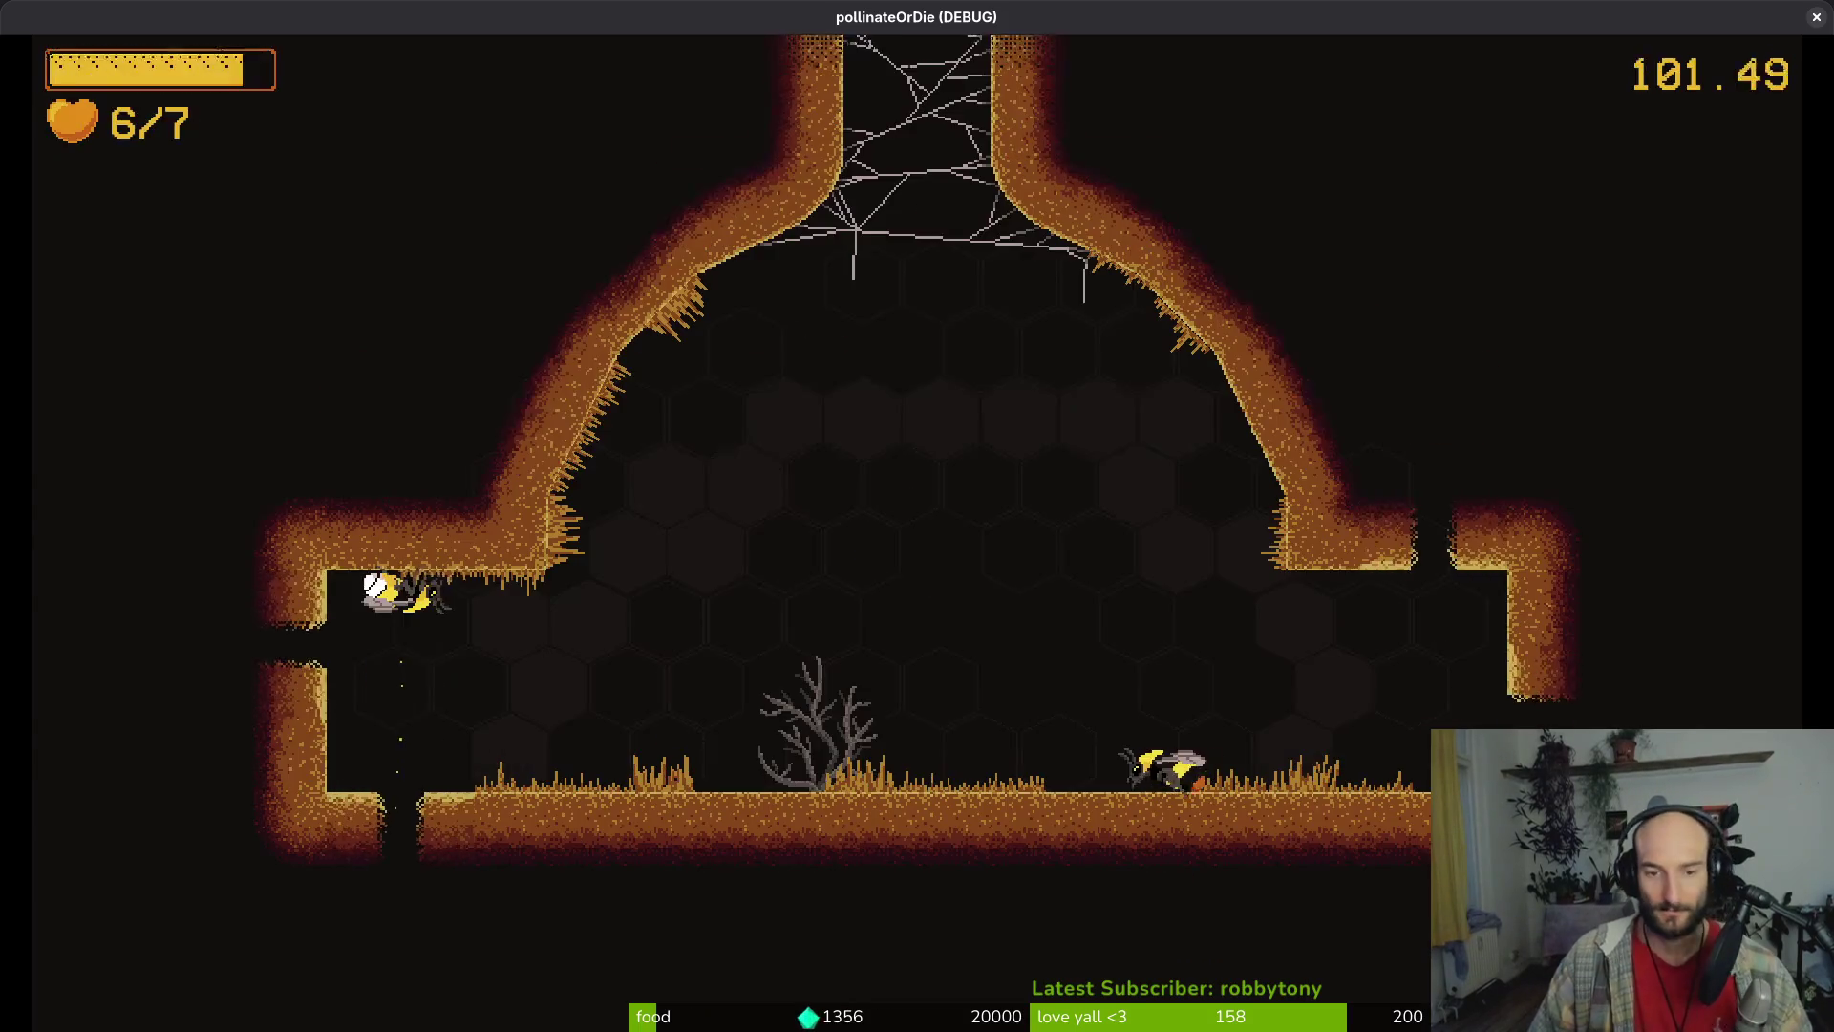
Enter the boss room, skip the rescued bee's dialogue, and burst the upper-right web ball to hurt the spider
key(space)
key(space)
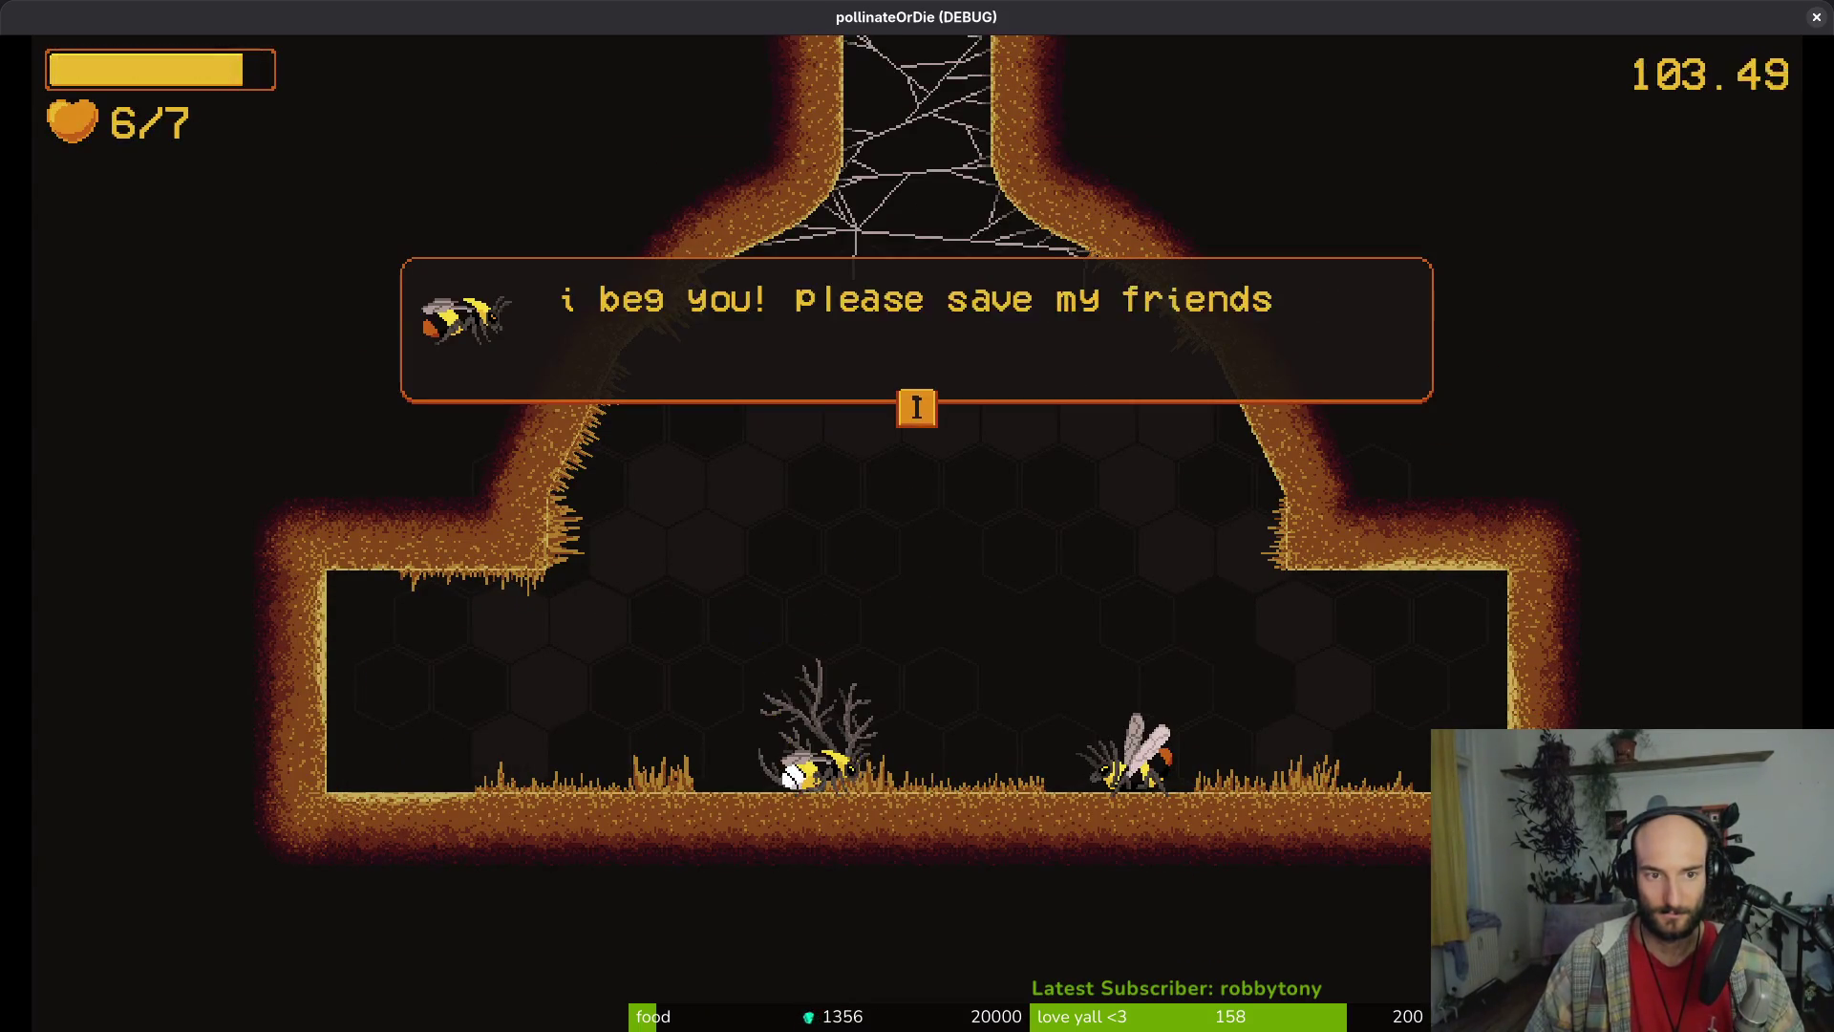
key(space)
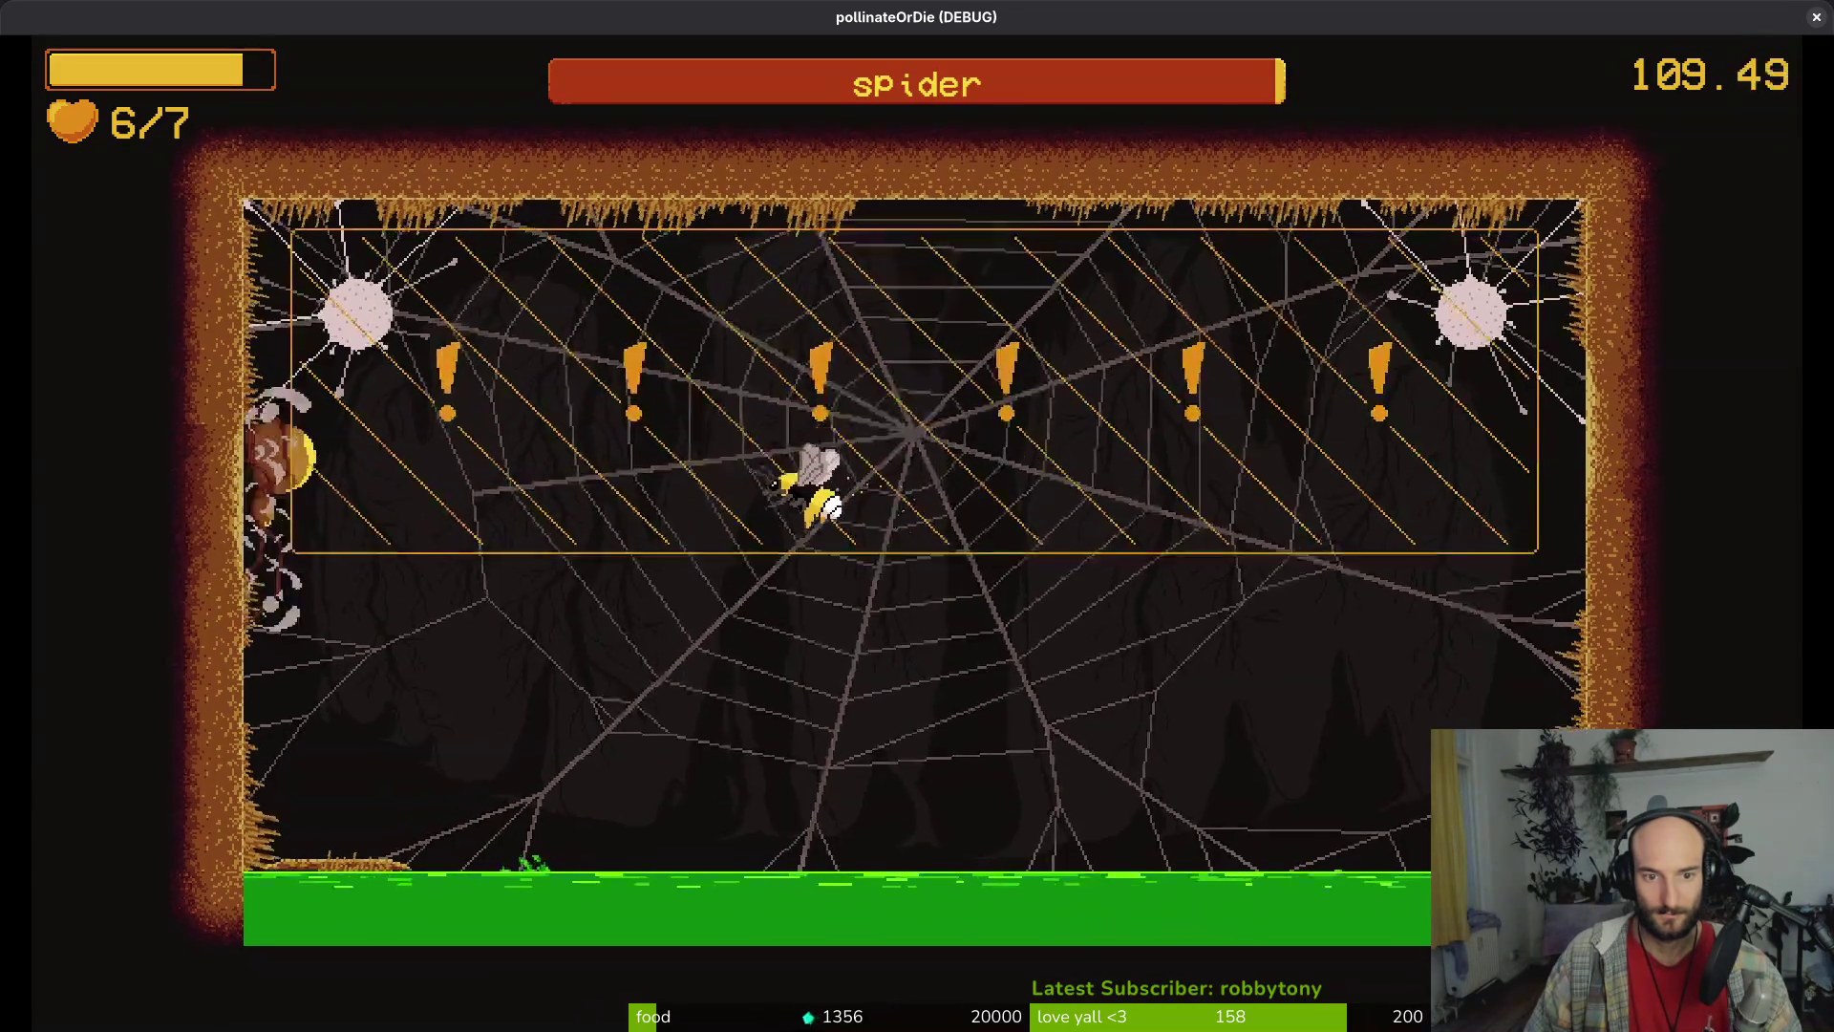
key(Left)
key(Right)
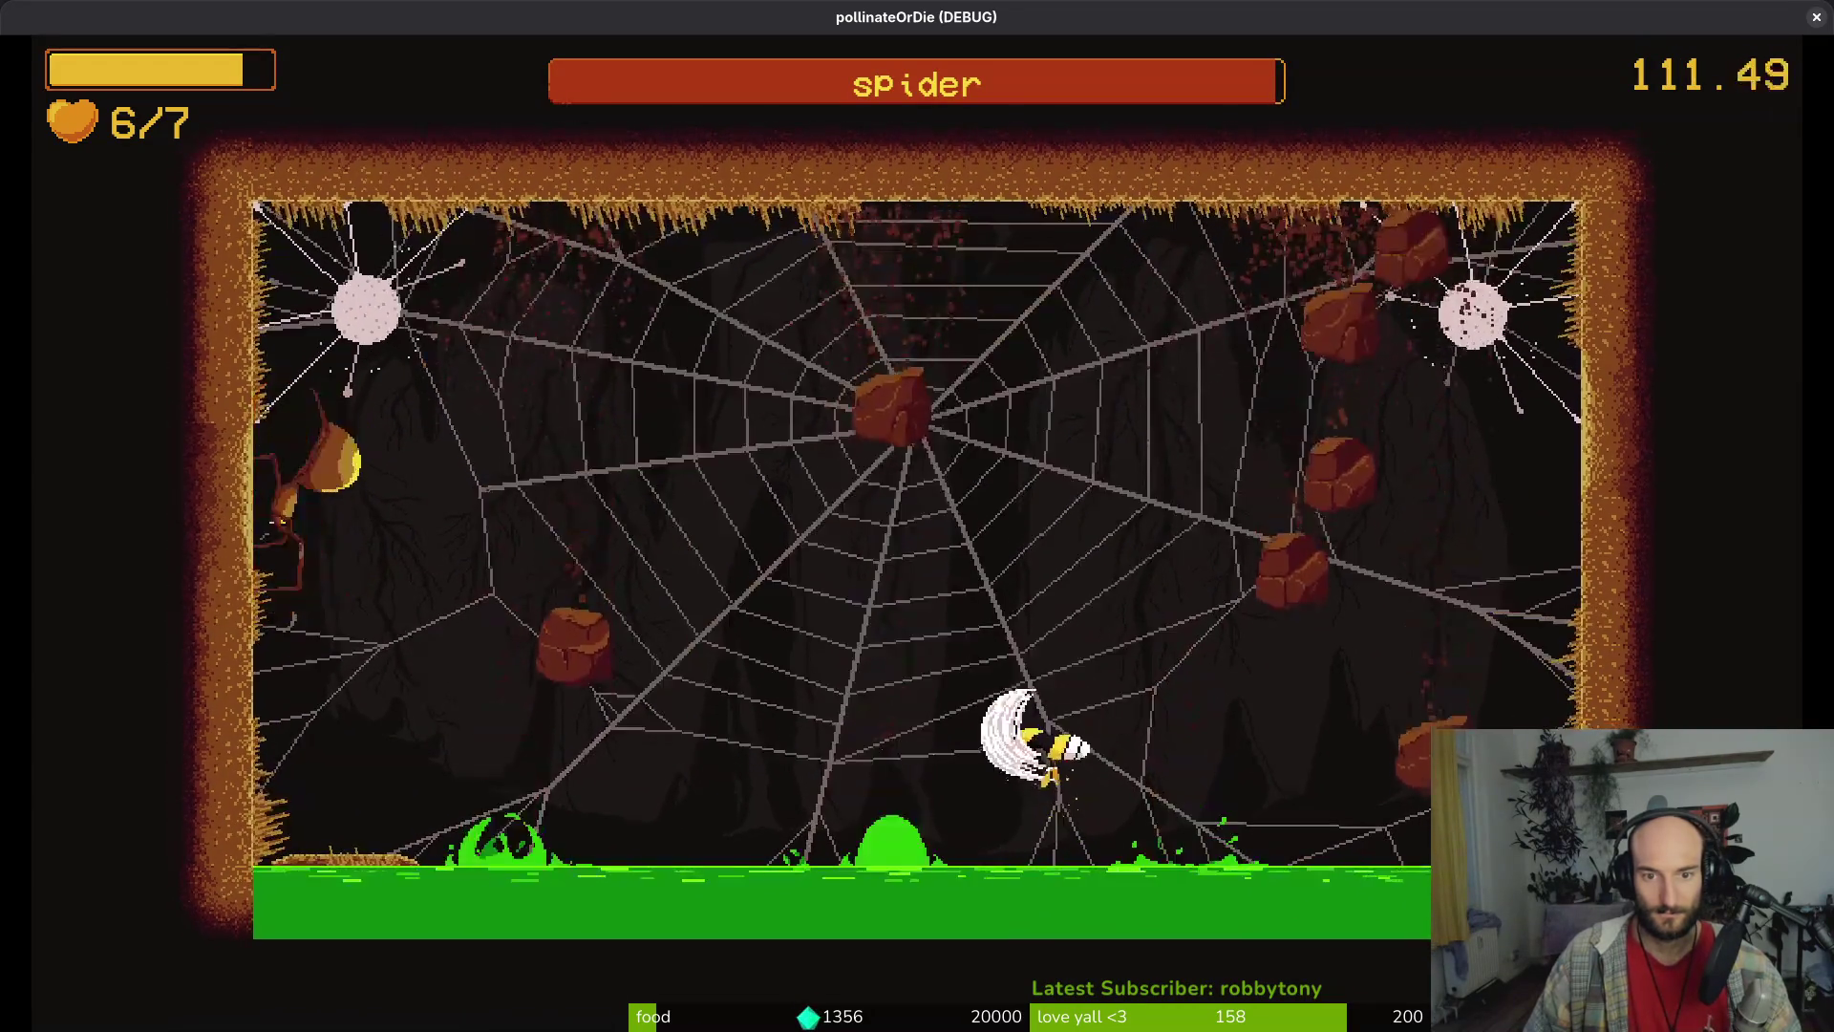
key(Up)
key(Left)
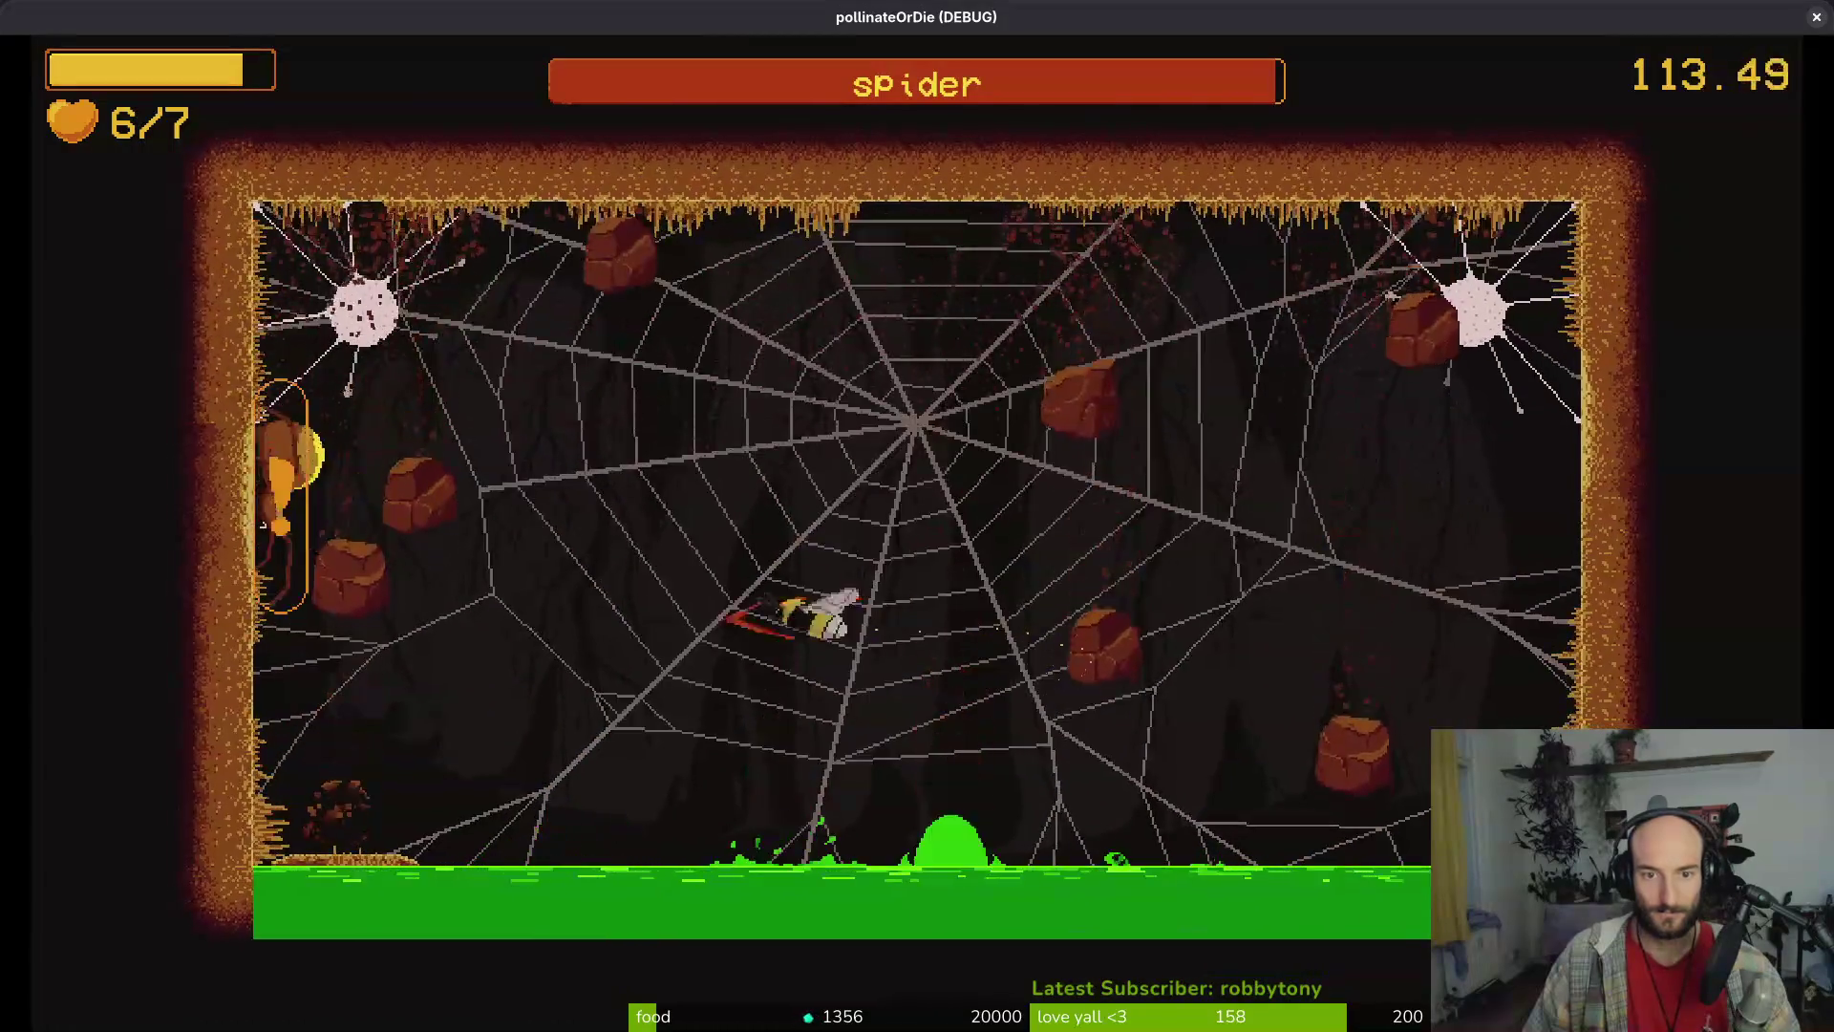
key(Right)
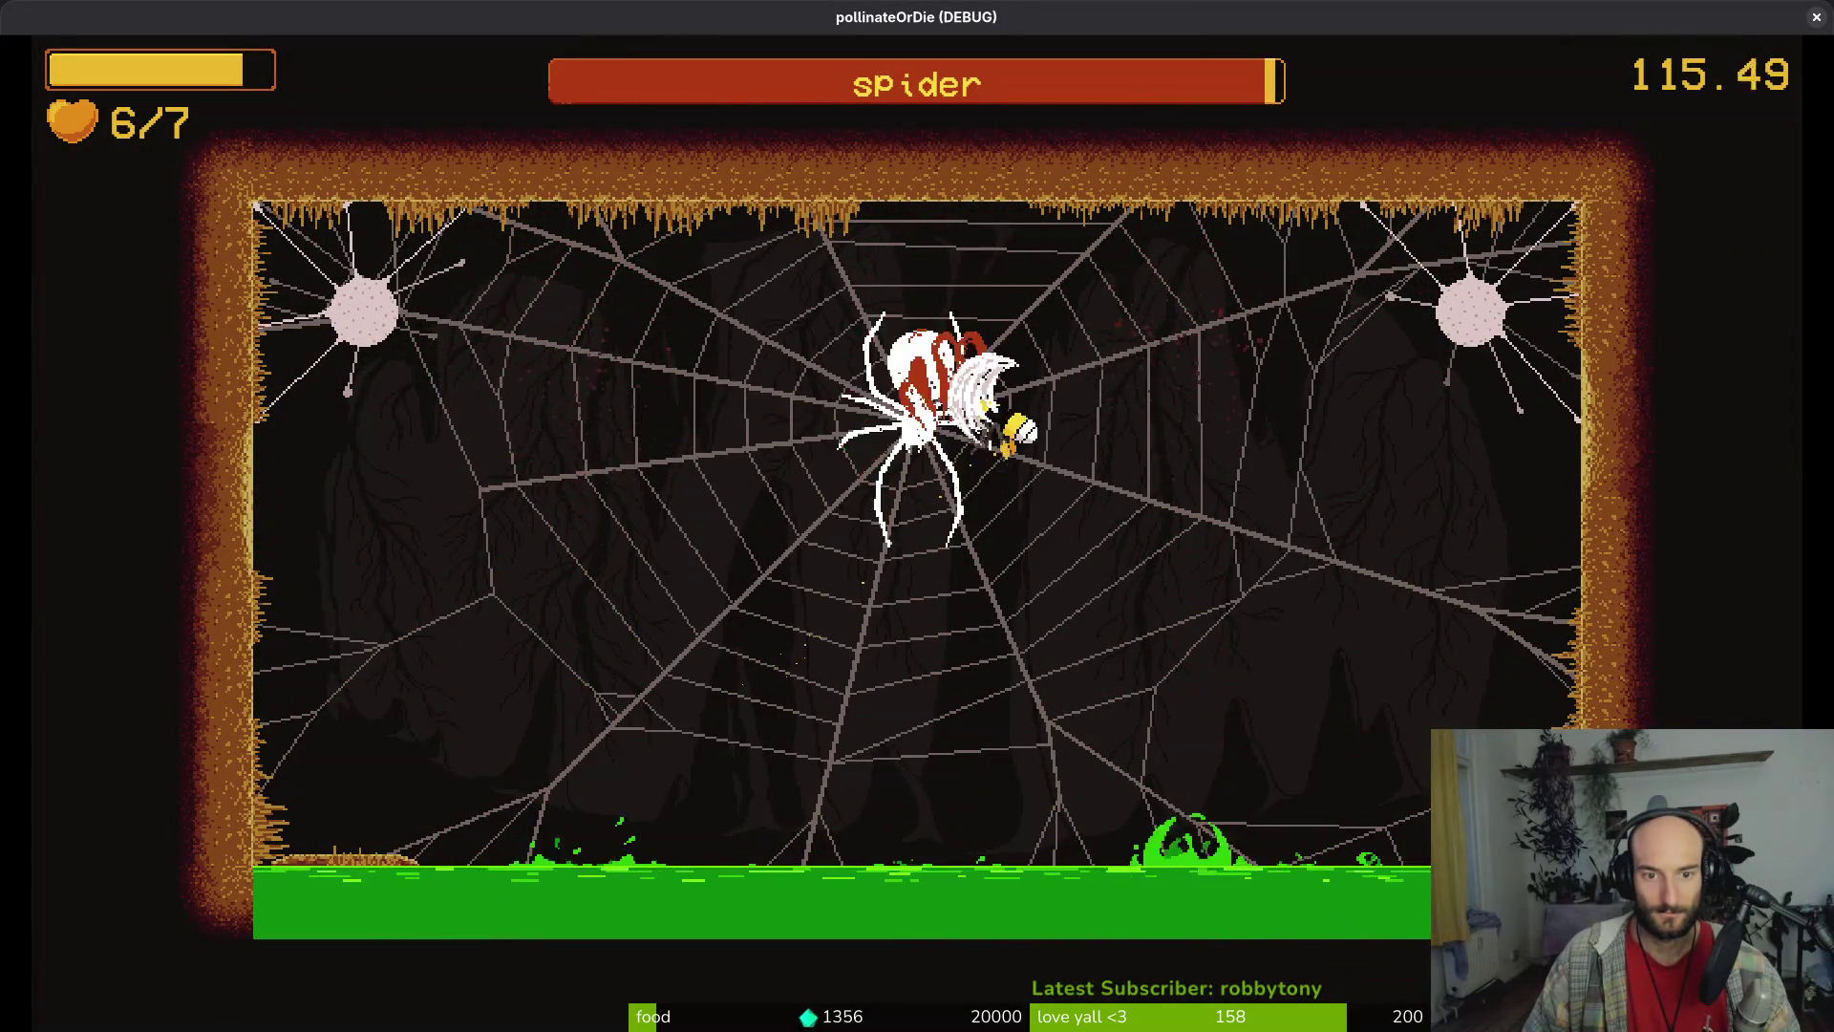
key(Right)
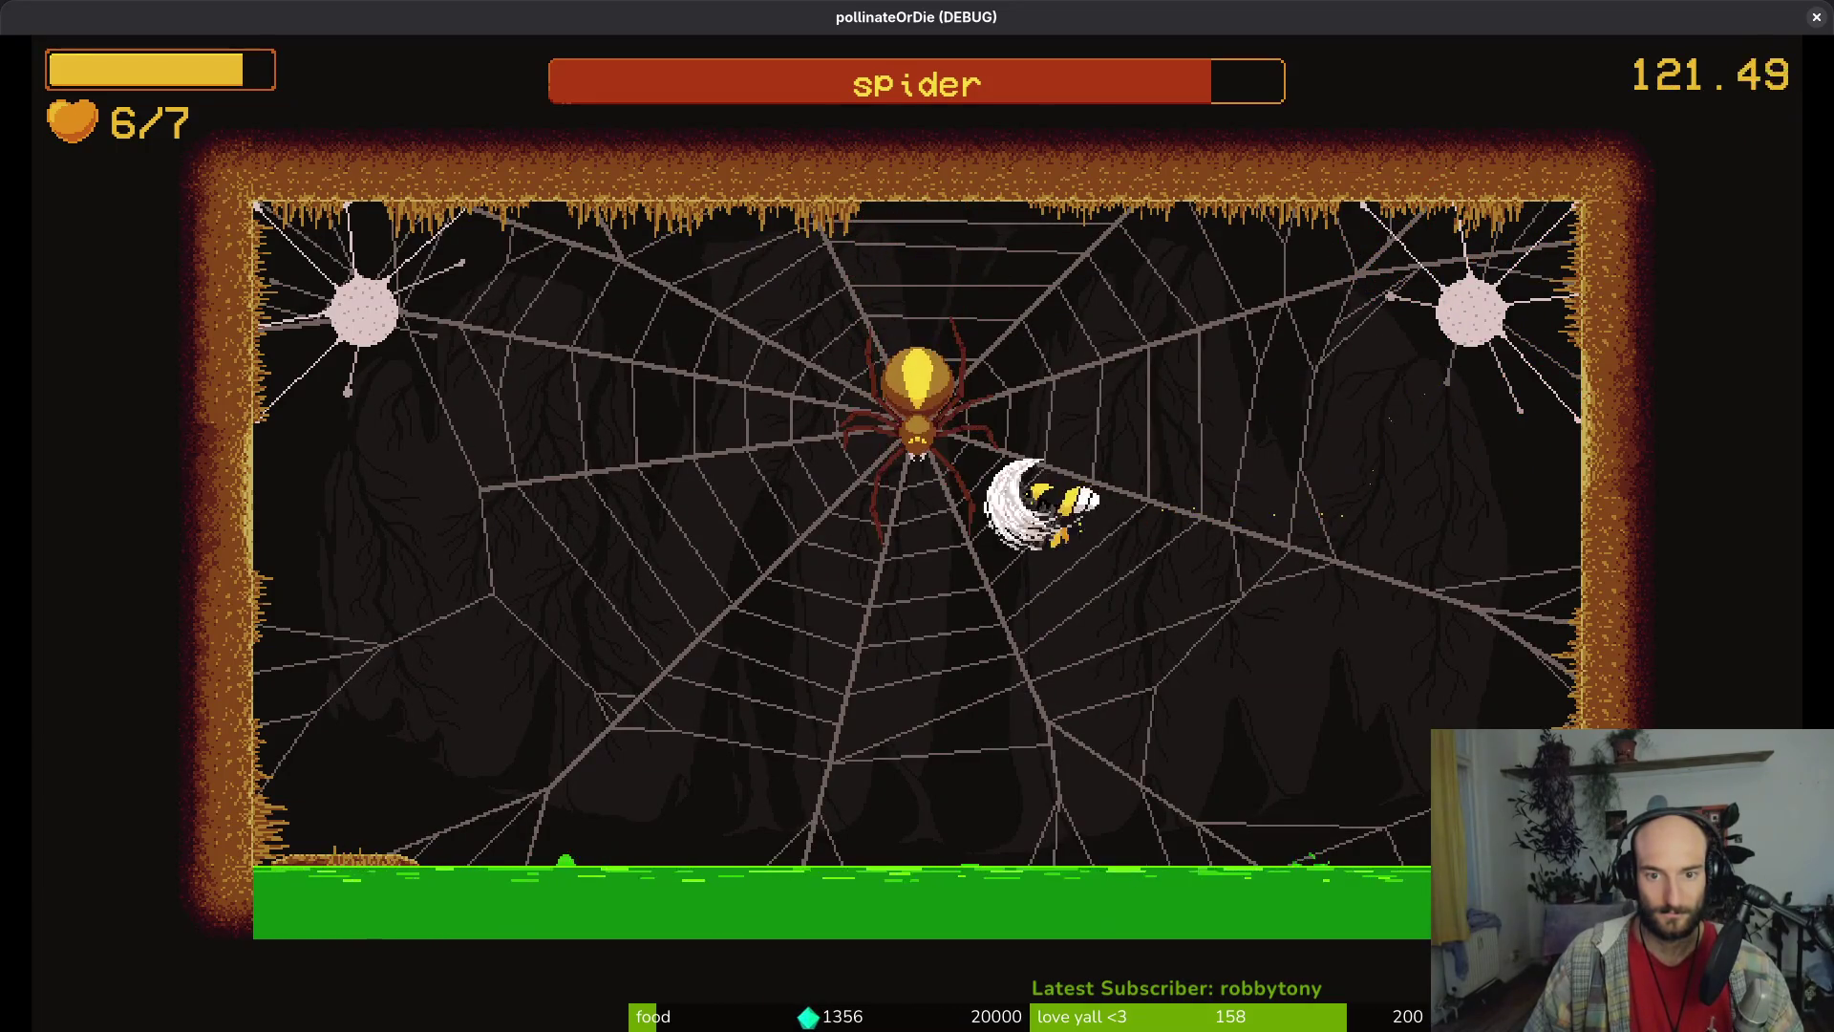
Dodge falling rocks, dash into the spider to damage it, then pause the game
key(Right)
key(Down)
key(Left)
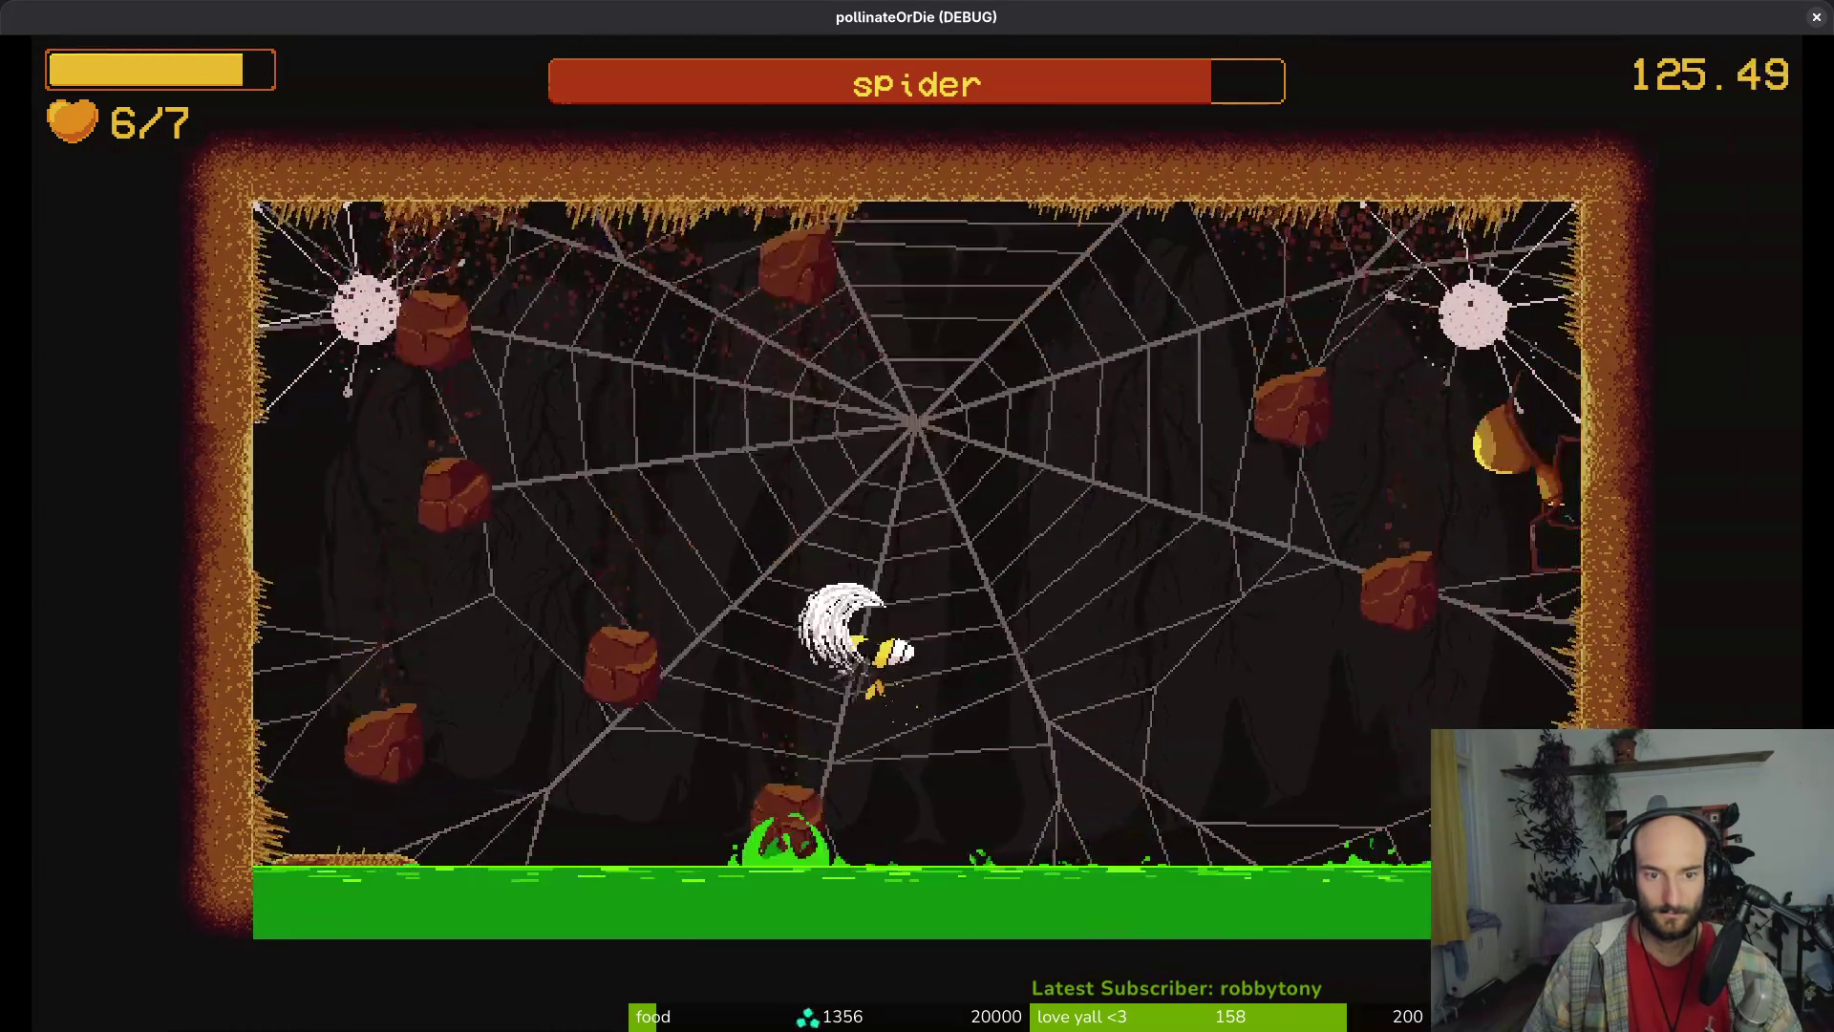
key(Up)
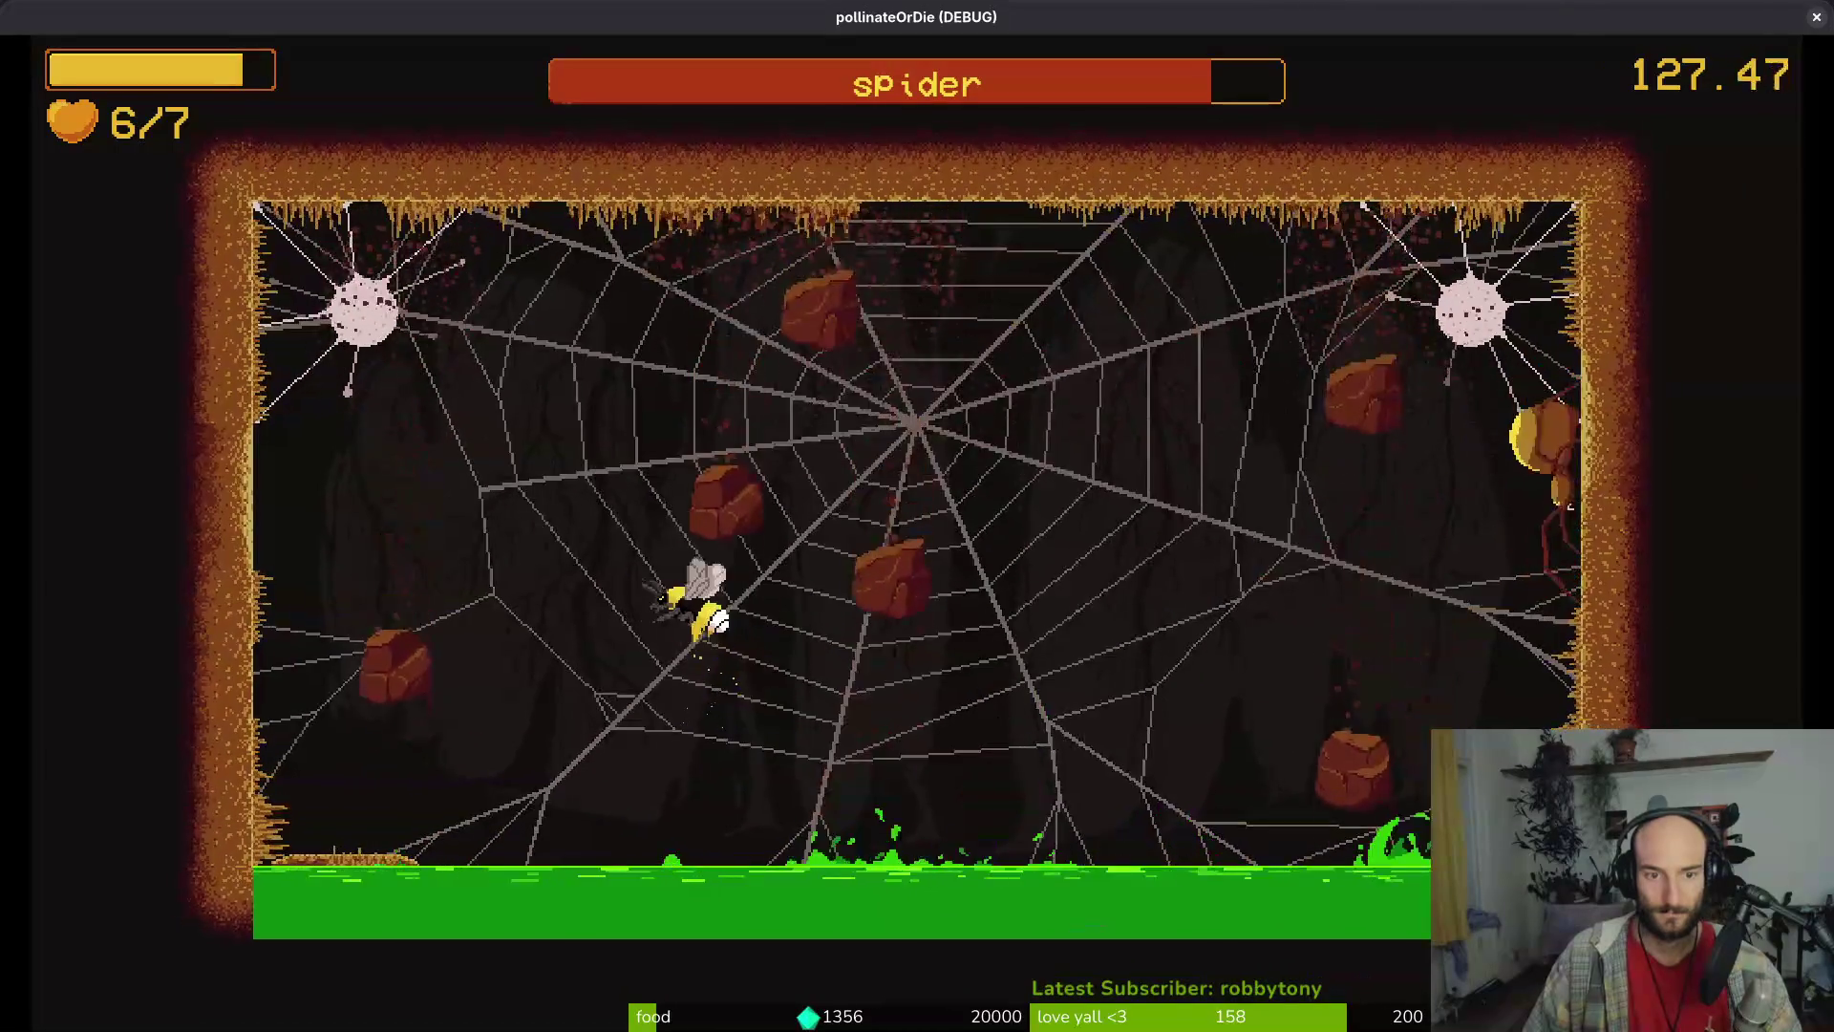
key(Right)
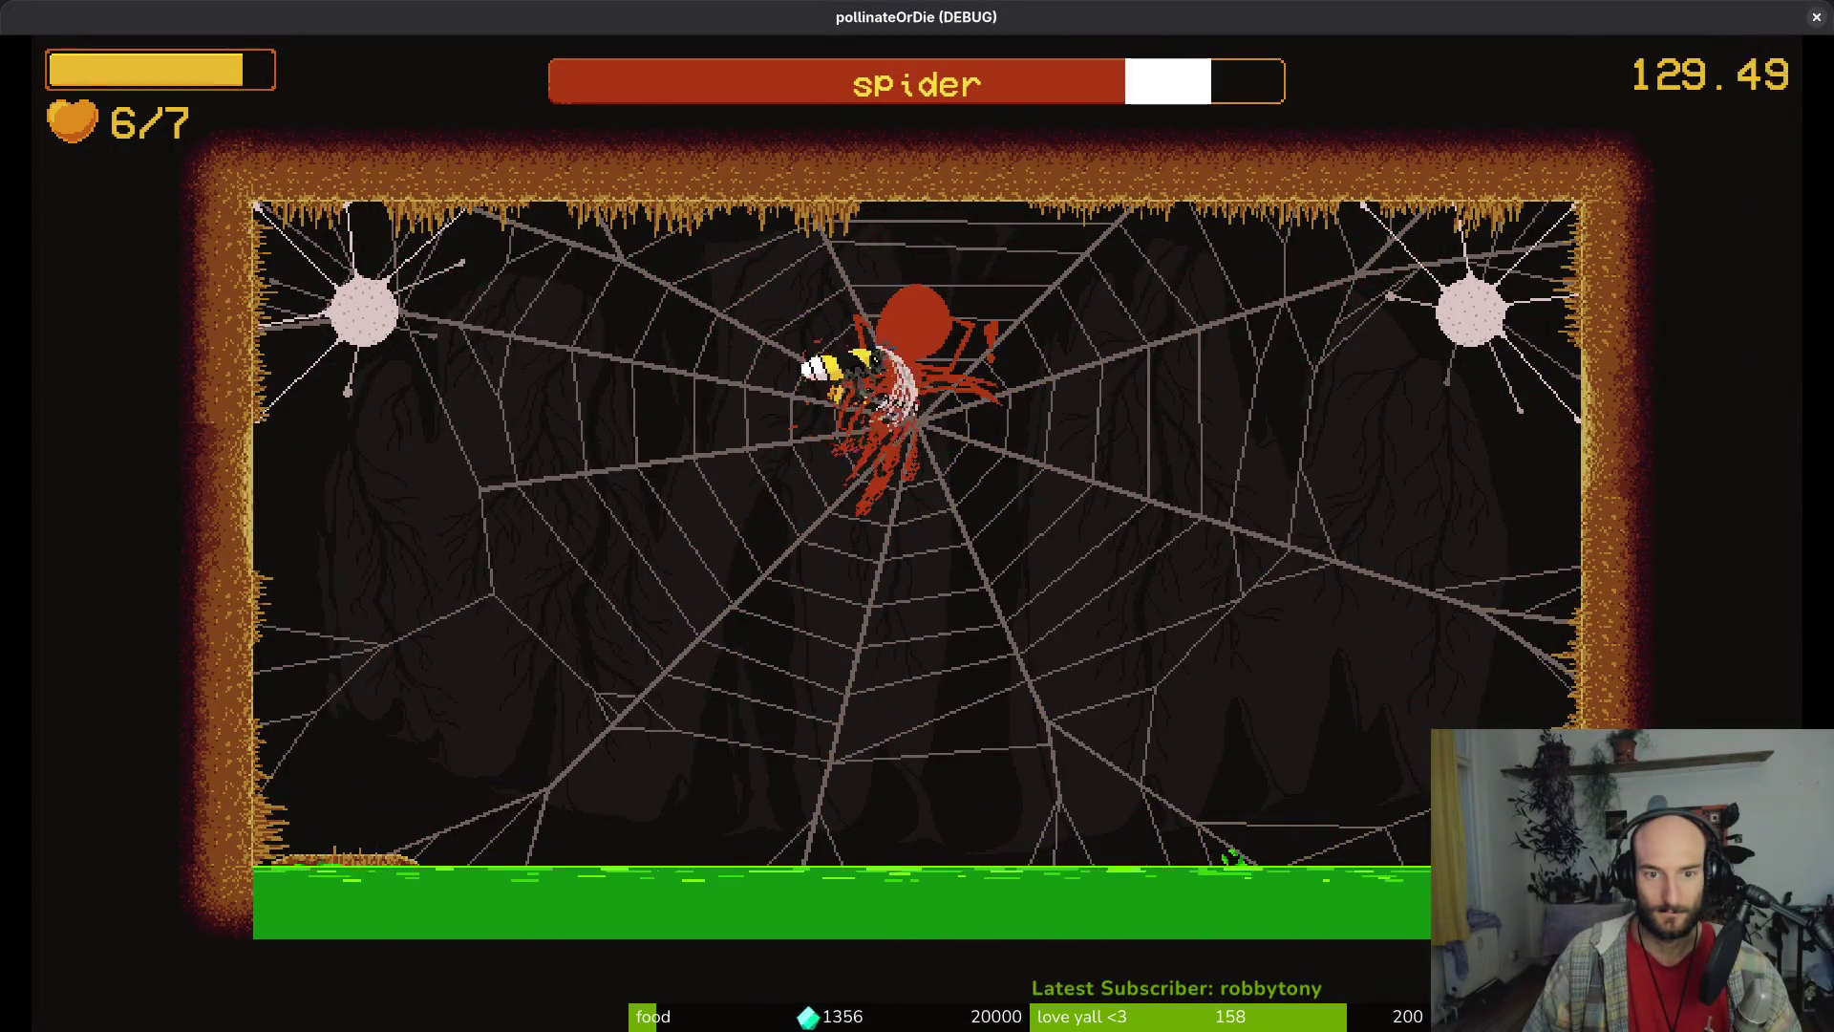
key(Left)
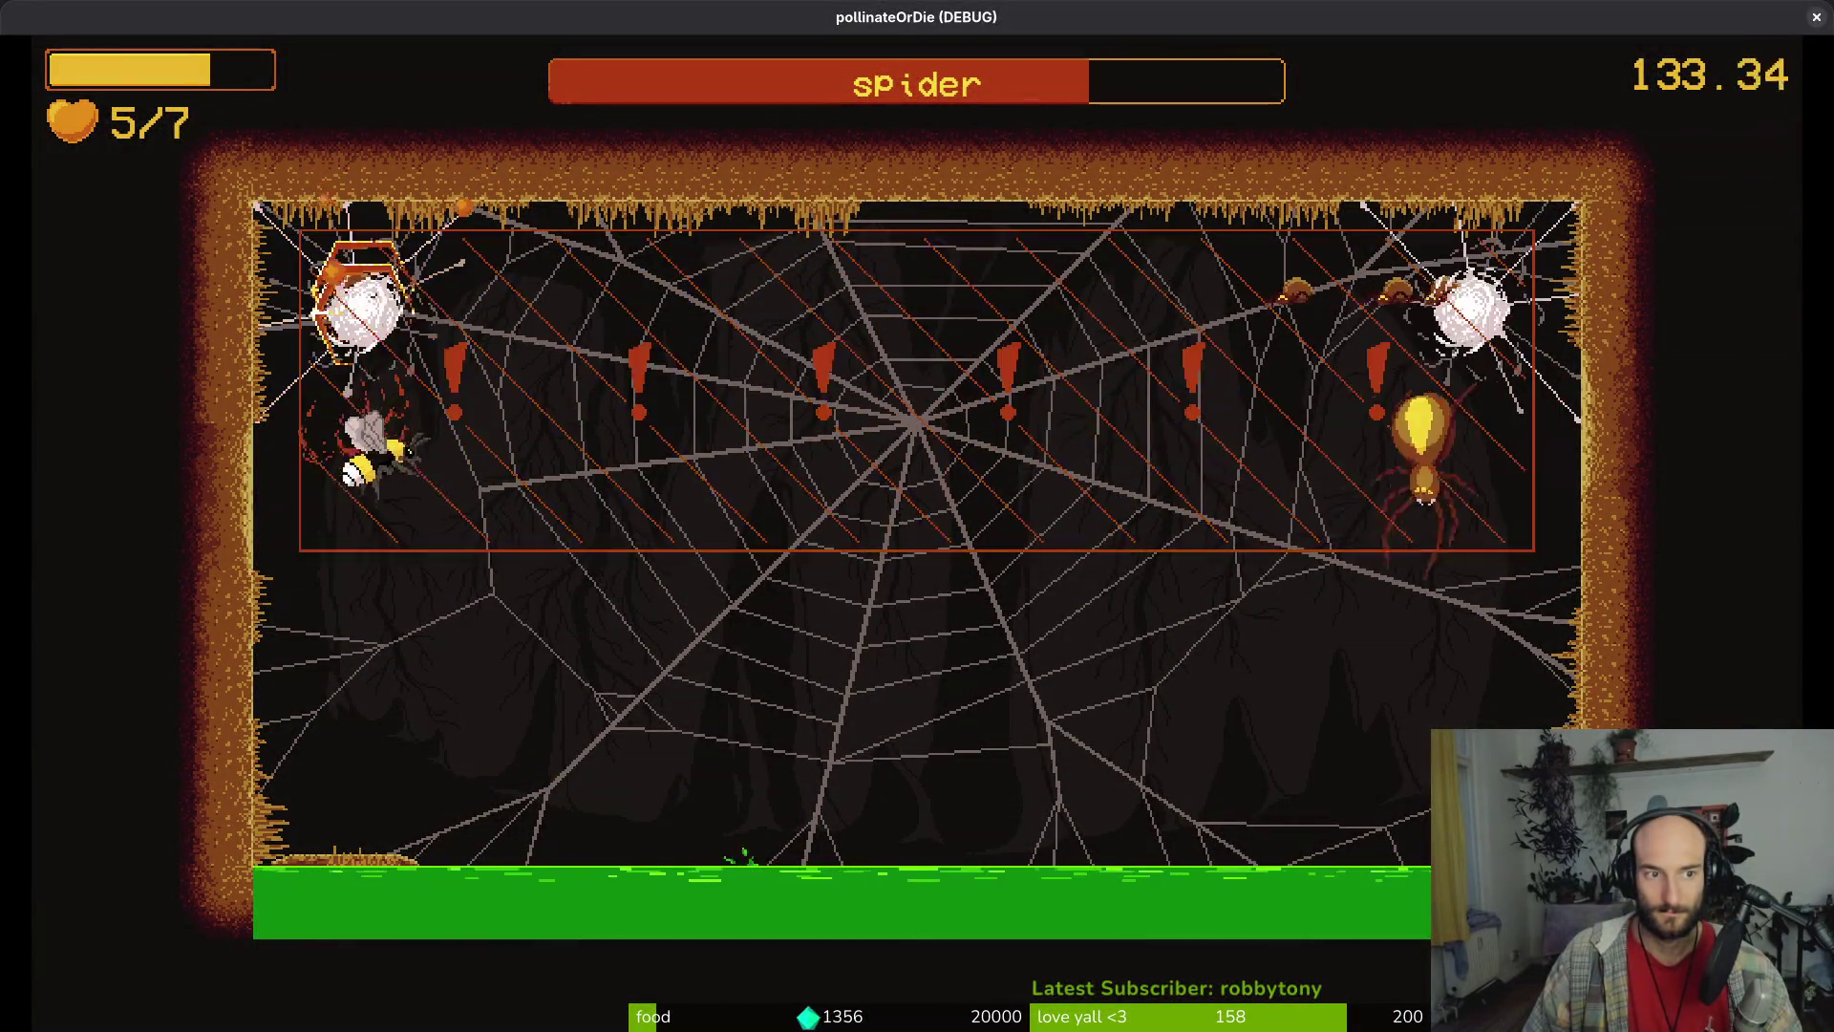
key(Right)
key(Right)
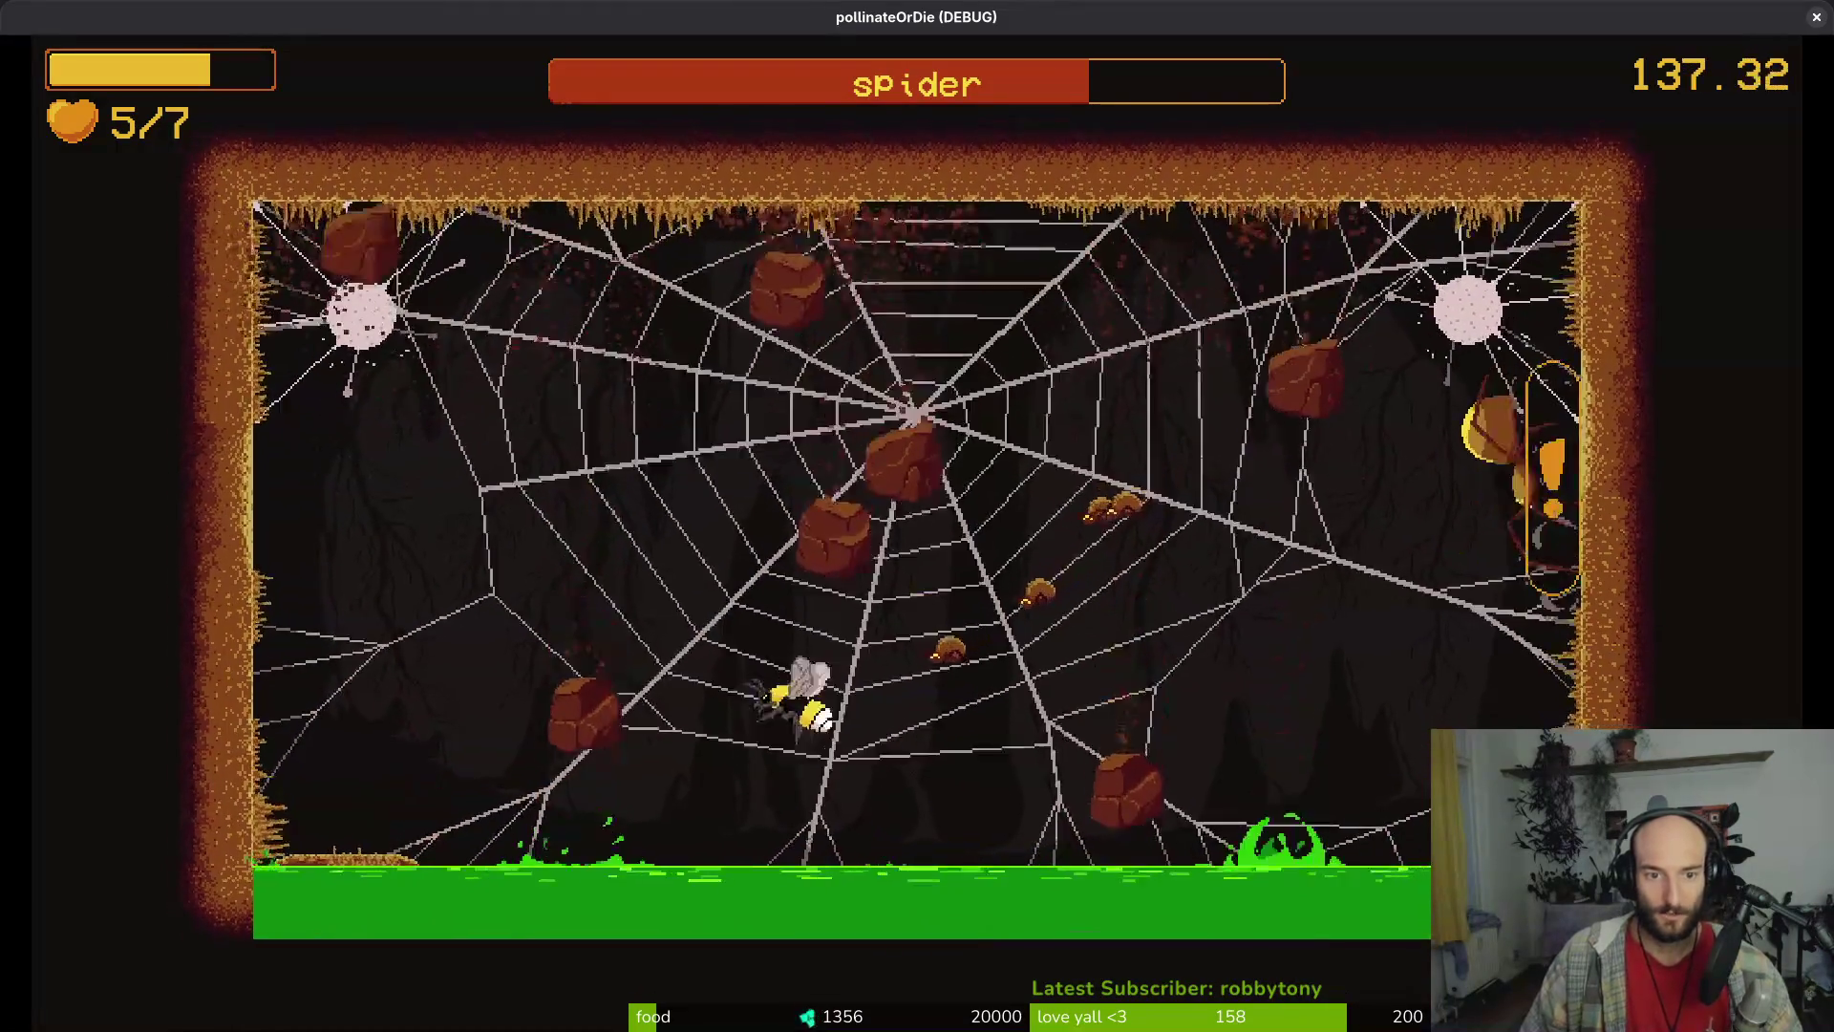
key(Escape)
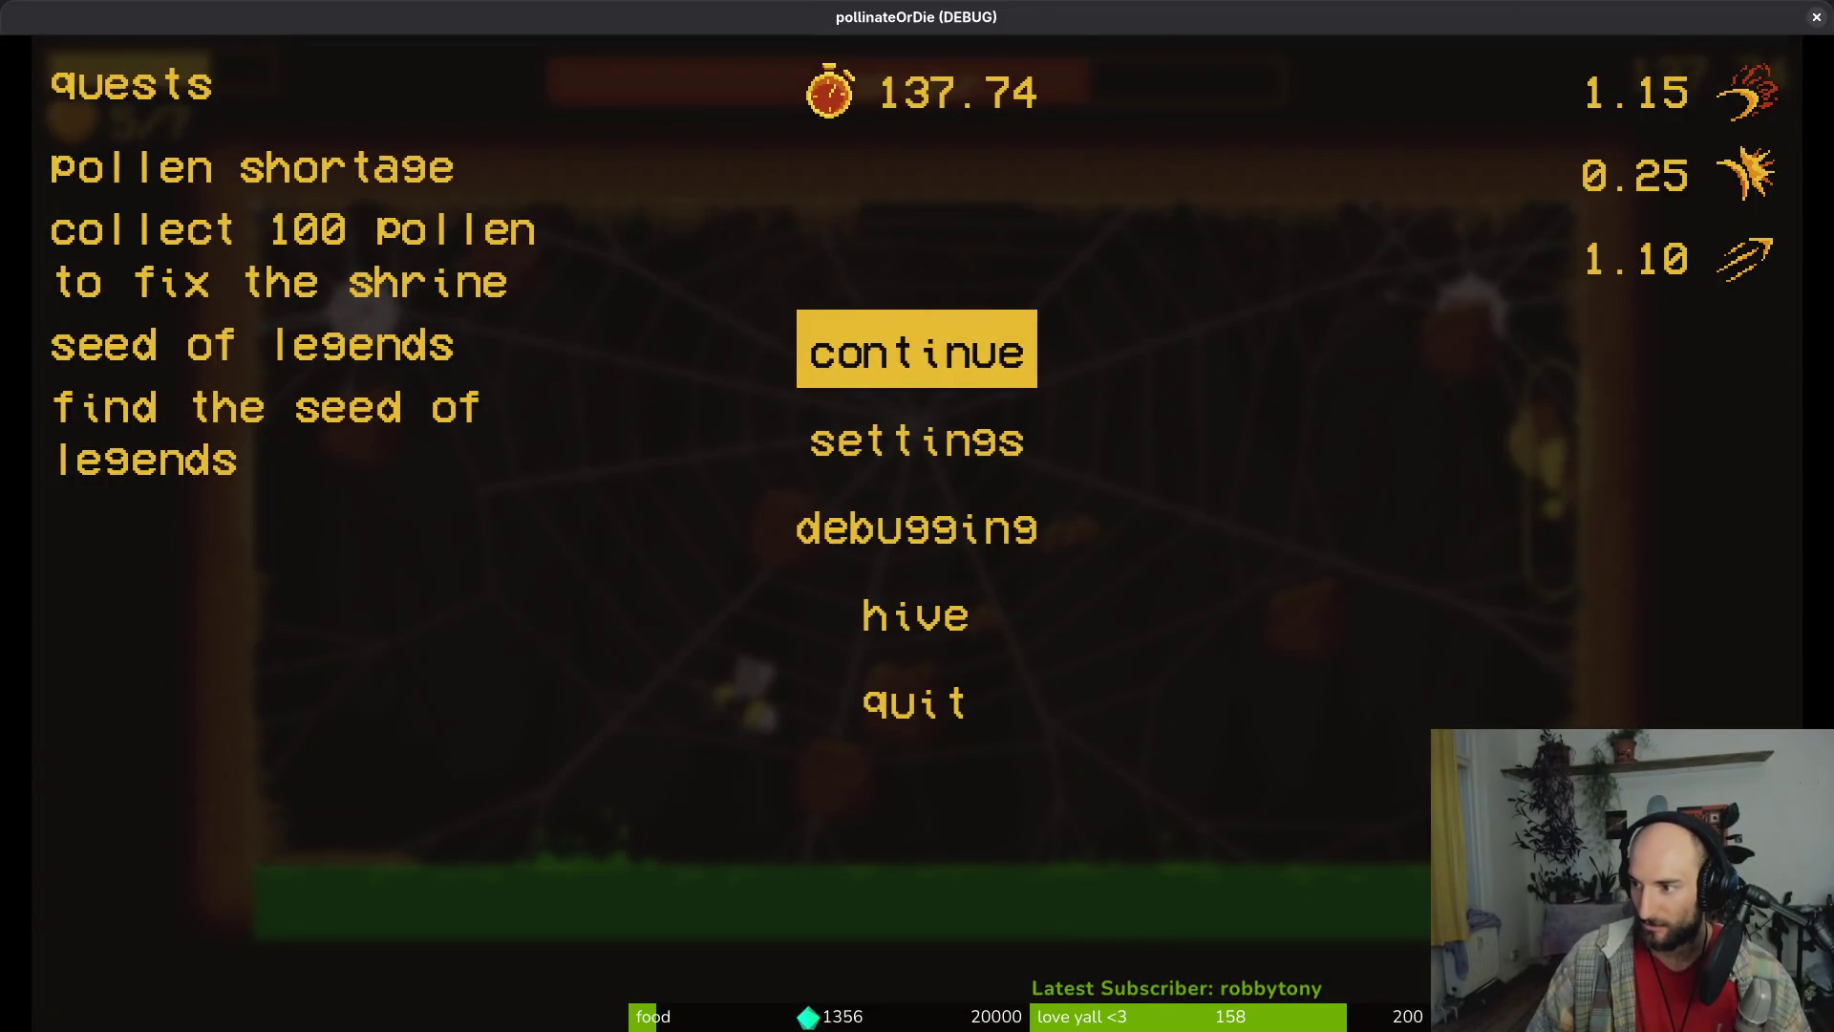
Back in the Godot editor, collapse enemy_hazards and expand the sfx data folder in FileSystem
key(alt+Tab)
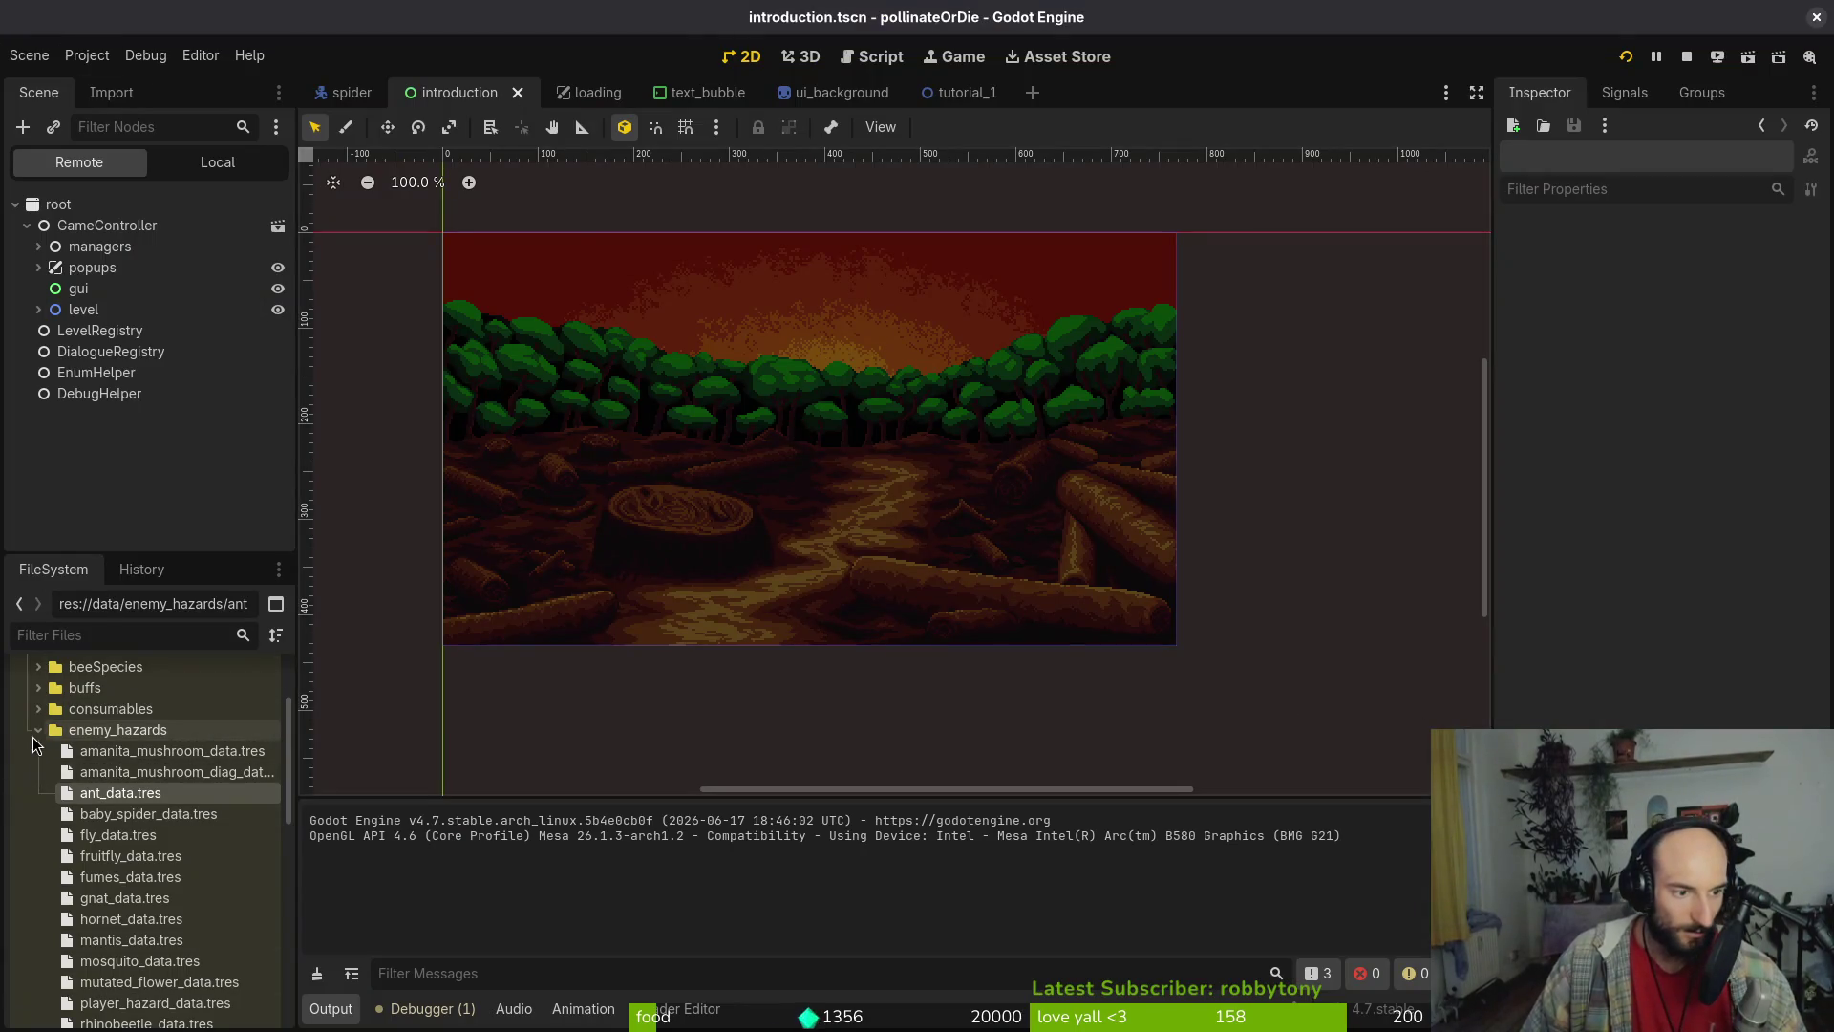
click(33, 738)
click(37, 732)
click(38, 772)
scroll(153, 734, down, 5)
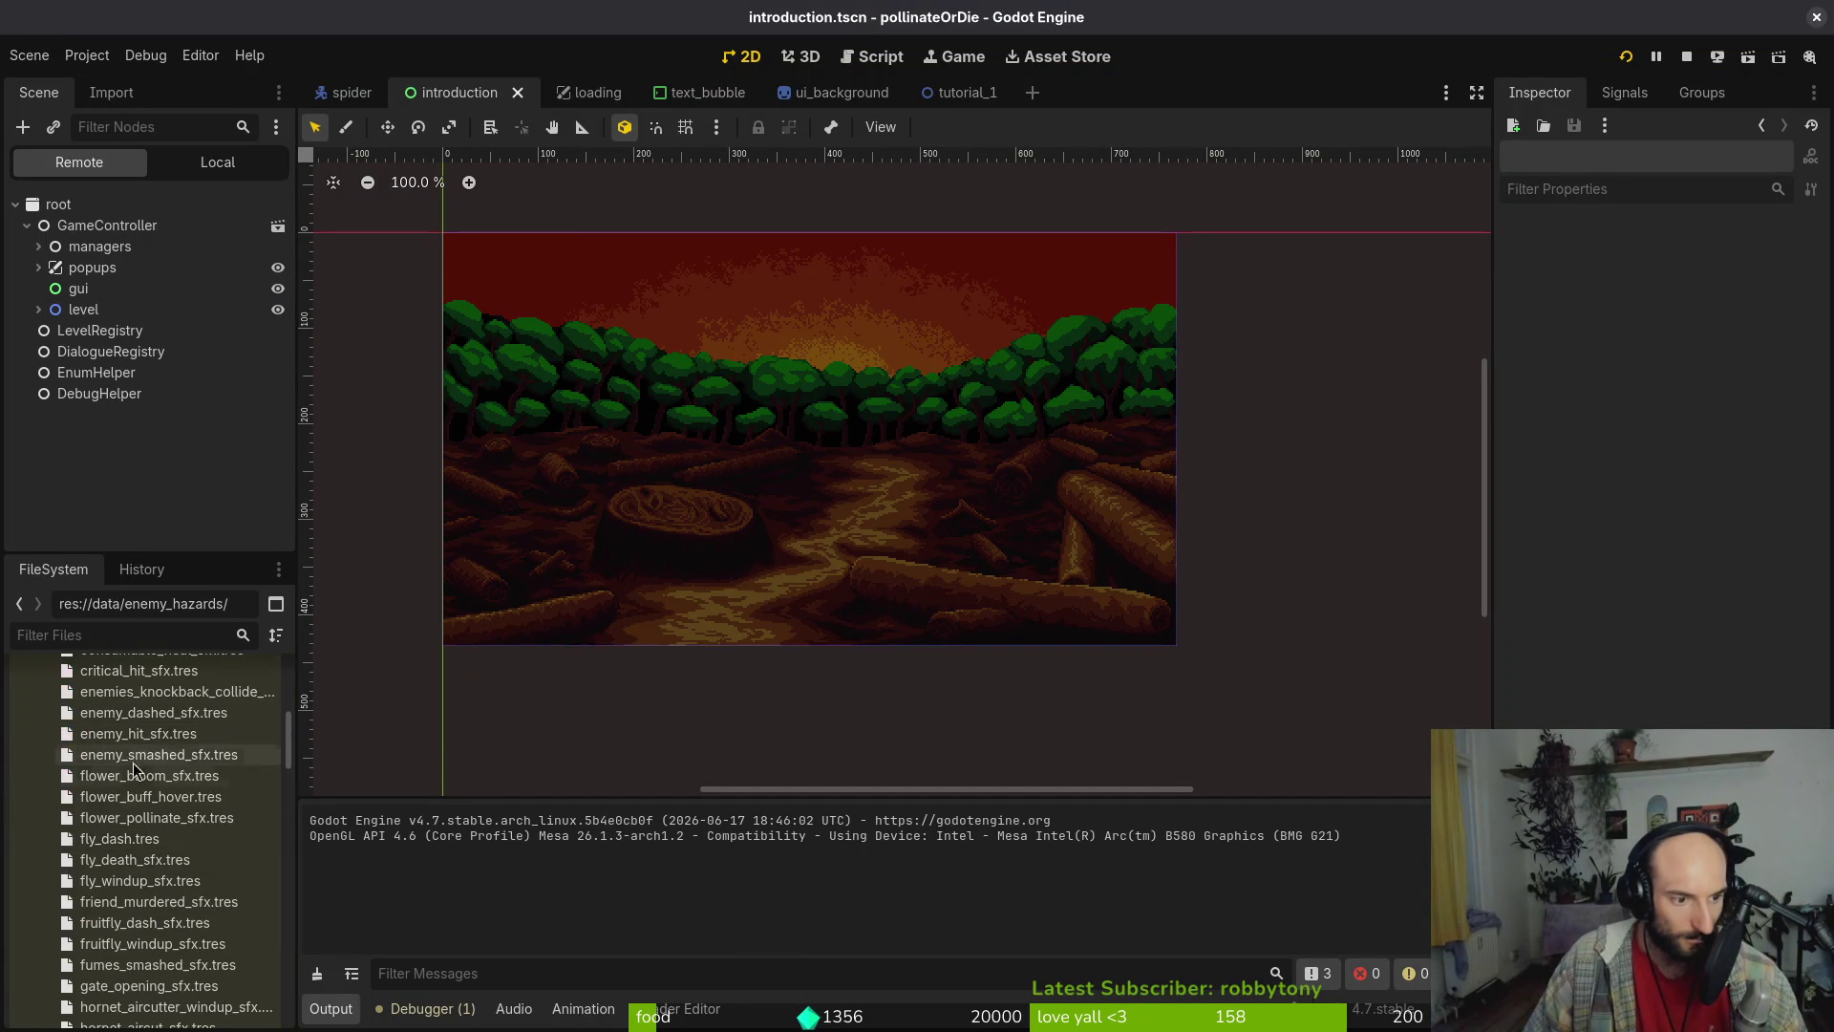
scroll(155, 734, down, 5)
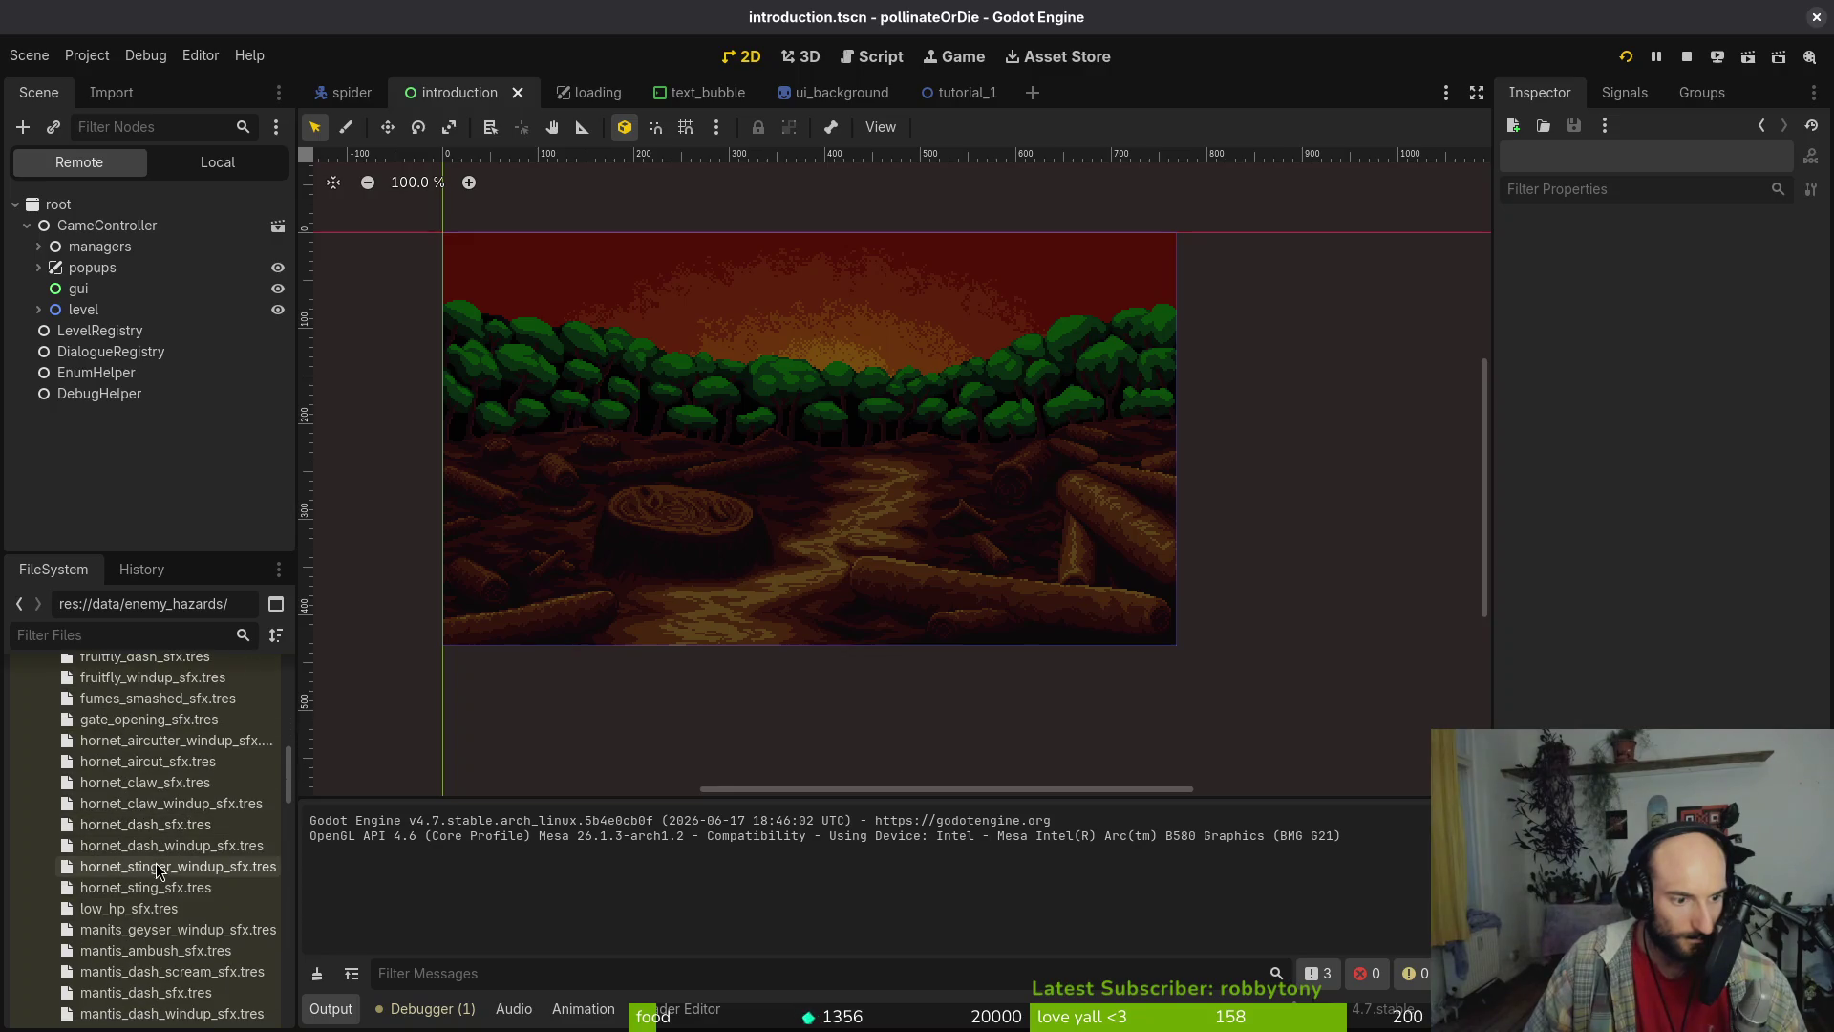
scroll(174, 867, down, 2)
scroll(148, 872, down, 5)
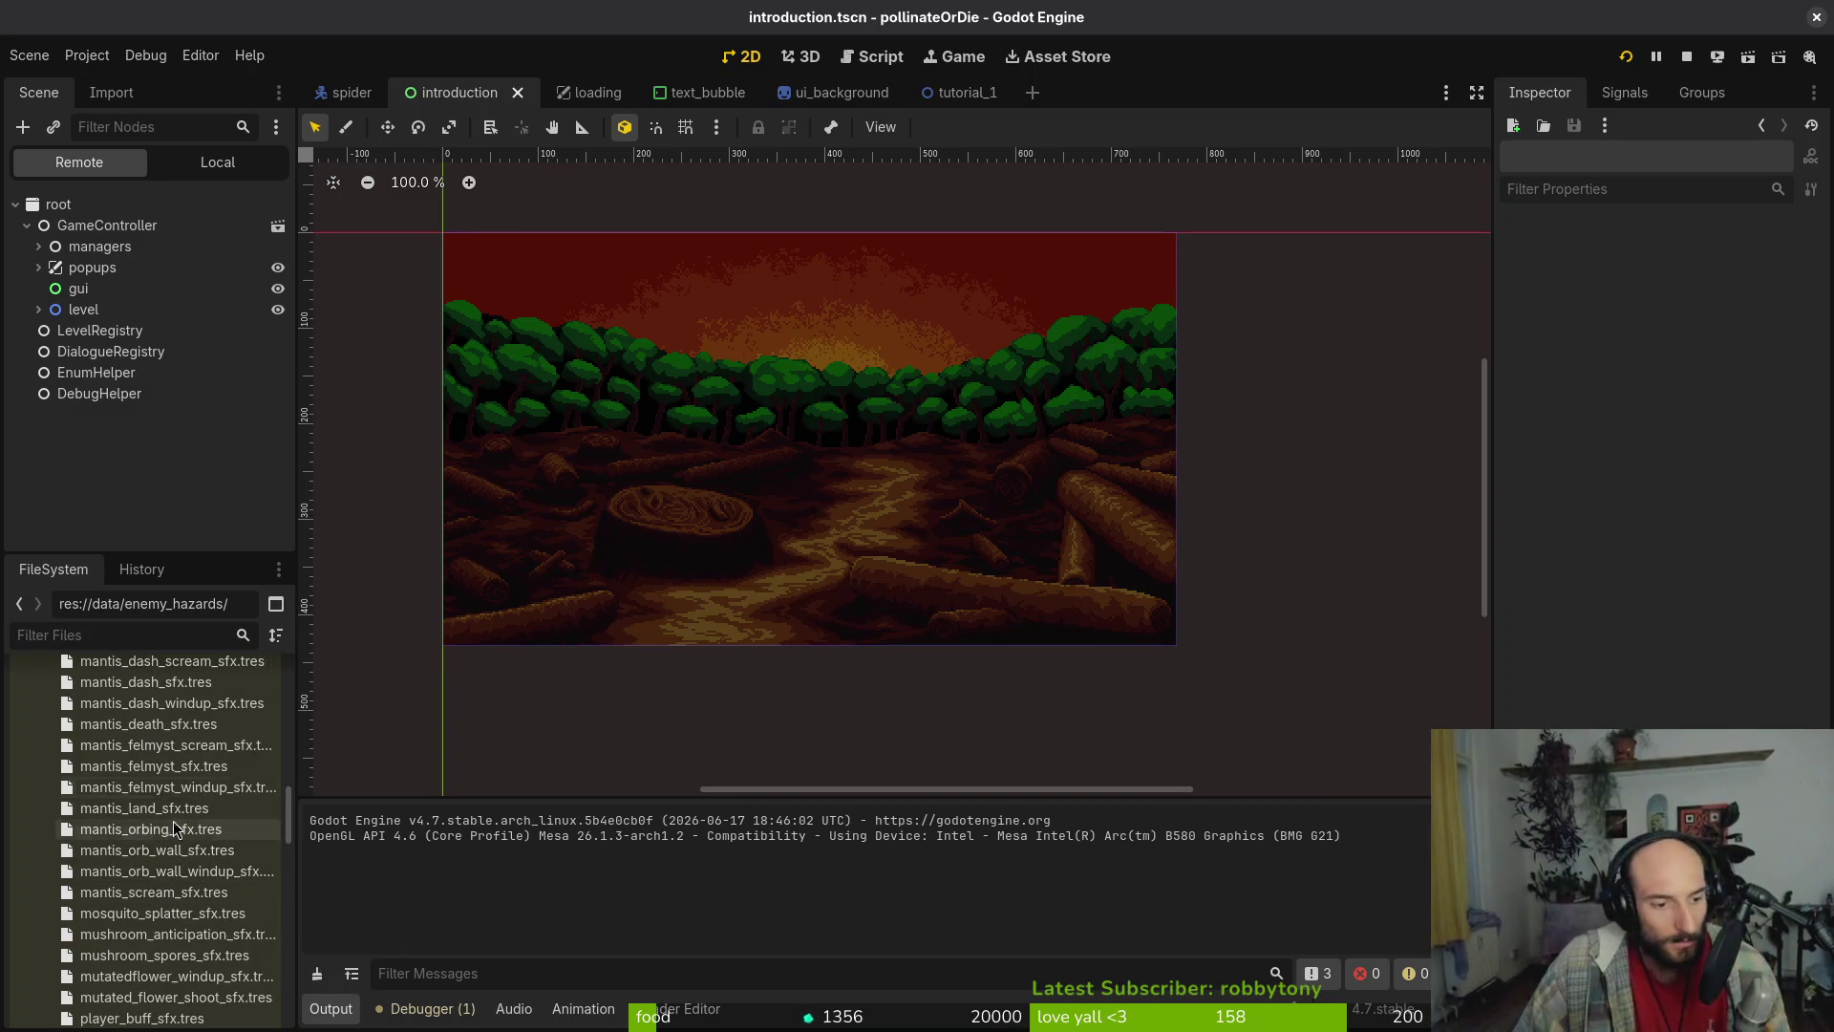
scroll(208, 933, down, 2)
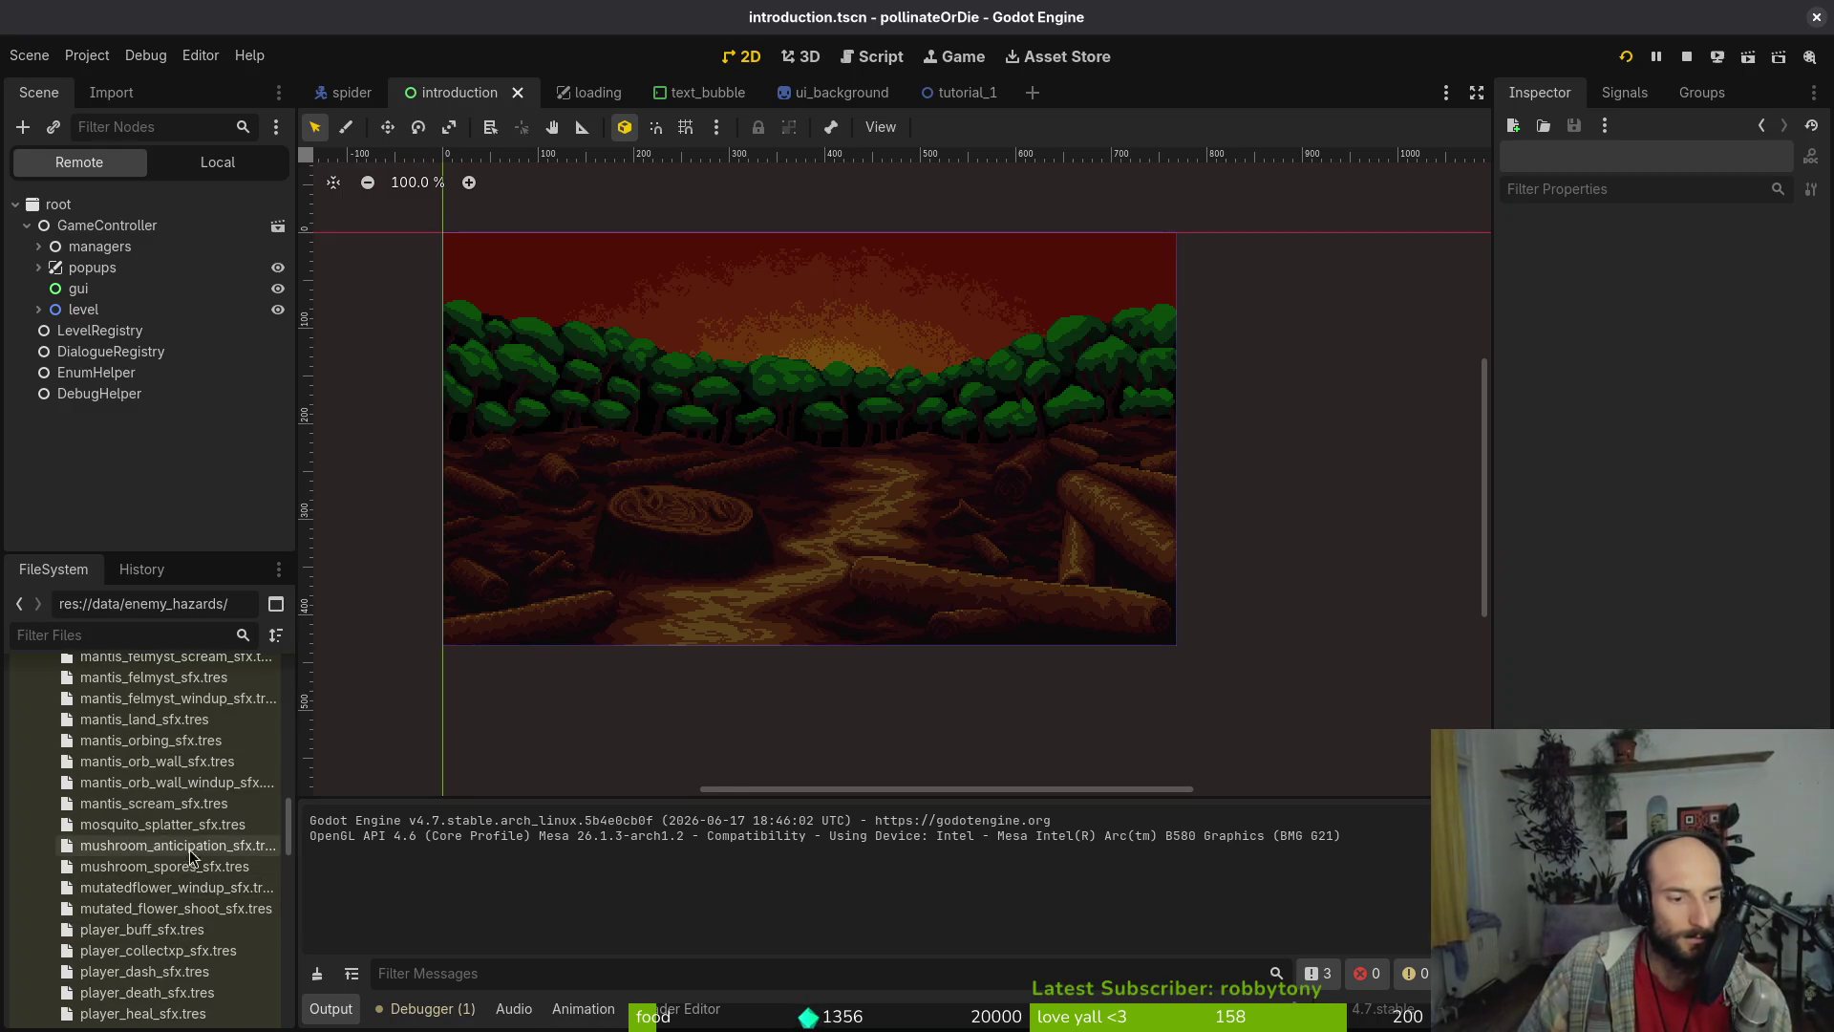
scroll(191, 855, down, 4)
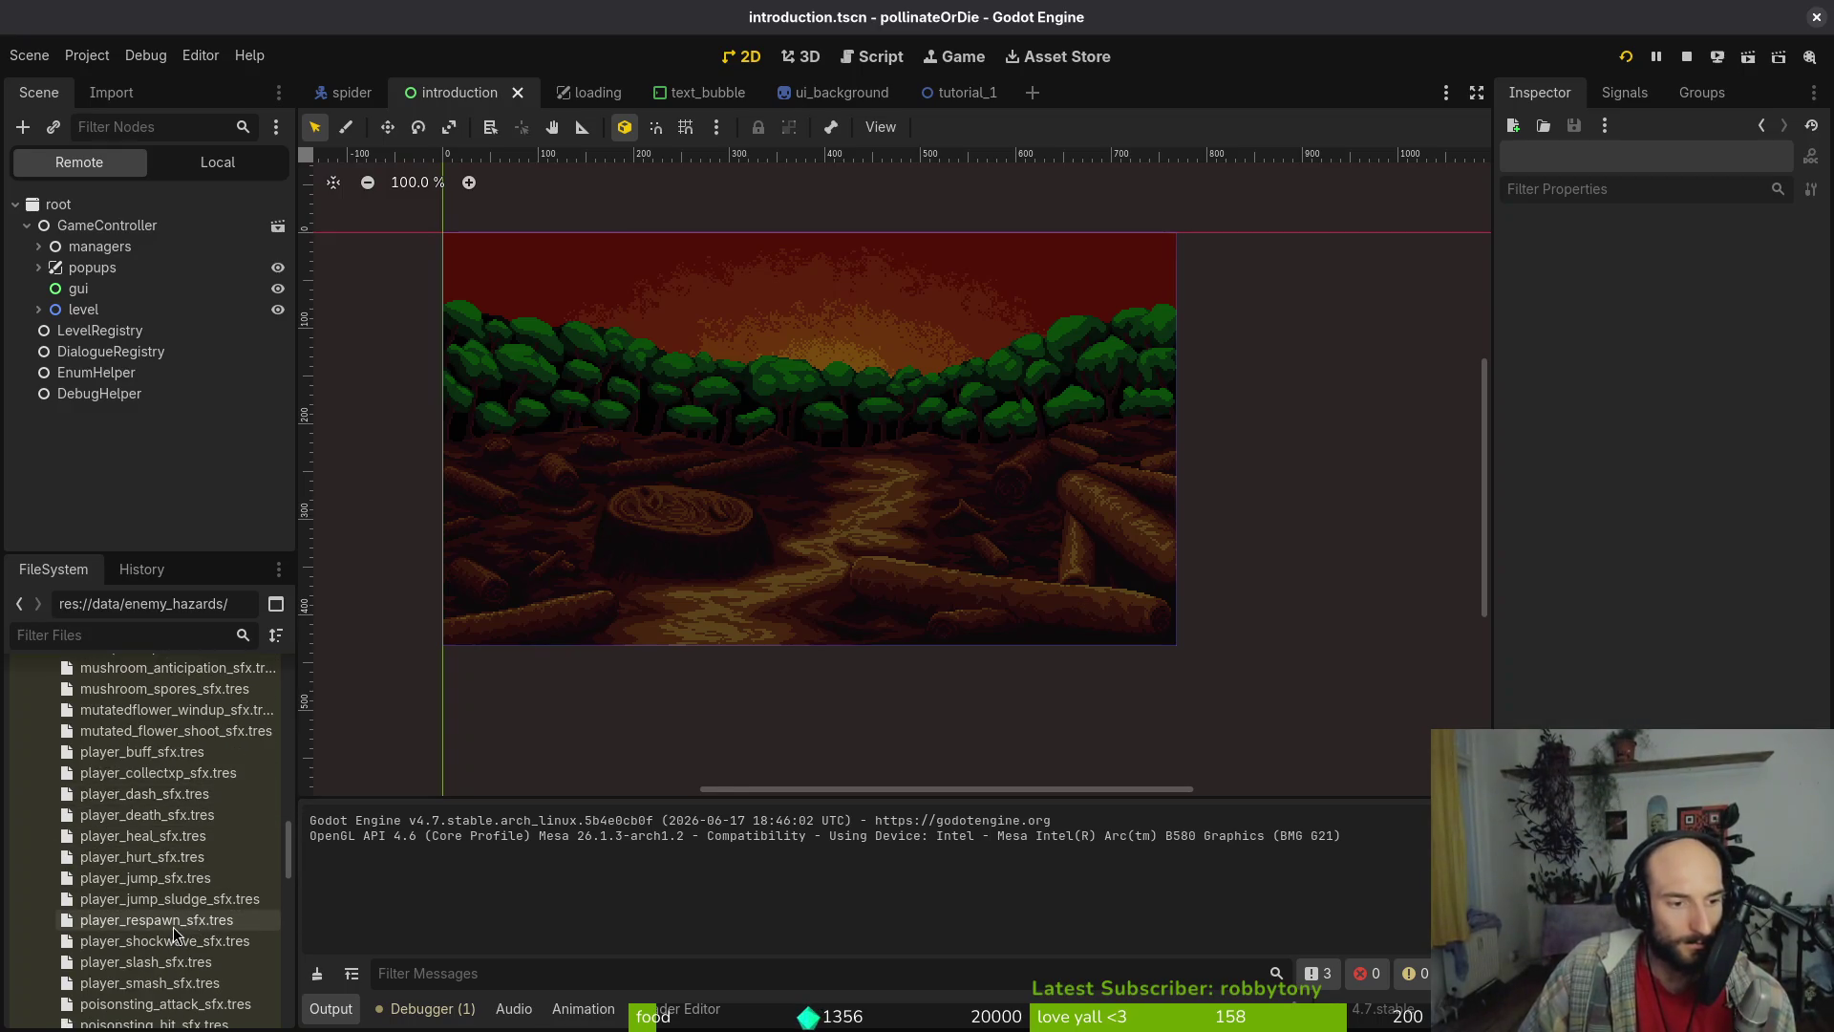
scroll(175, 933, down, 2)
scroll(172, 874, up, 15)
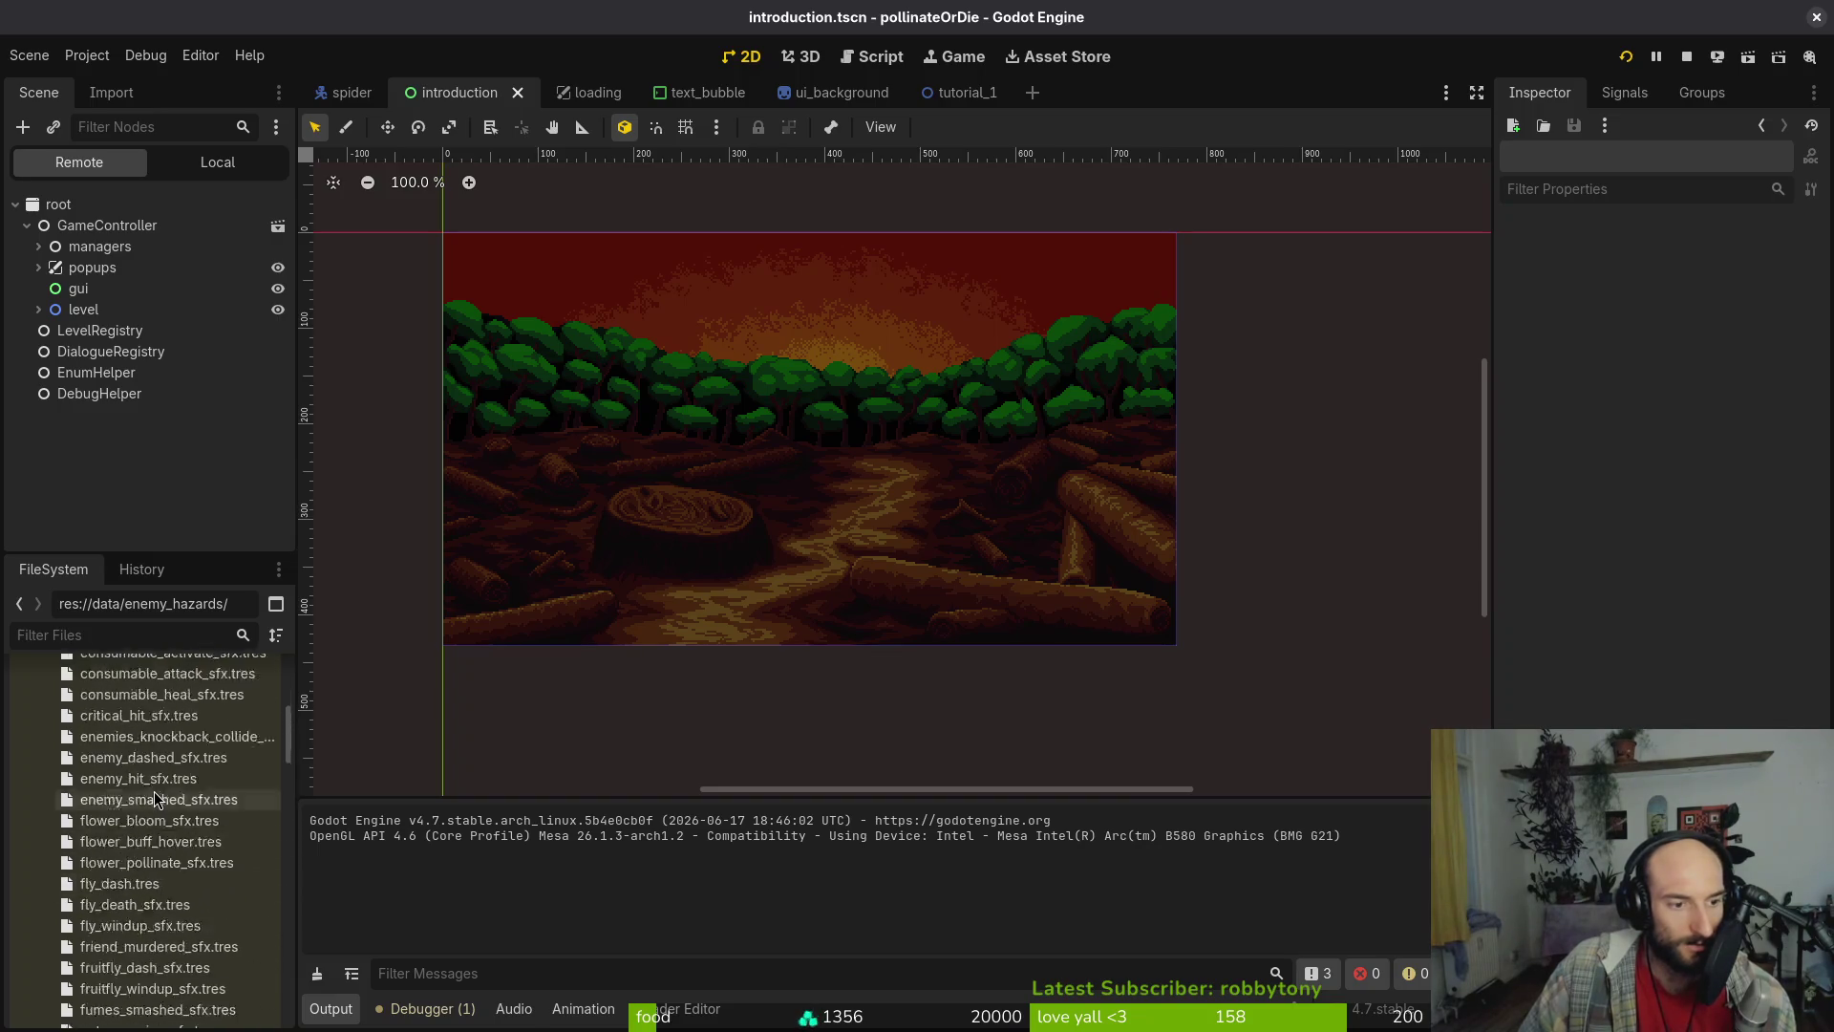
Open enemy_dashed_sfx.tres, preview its sound effect, and undo the accidental sound change
click(160, 891)
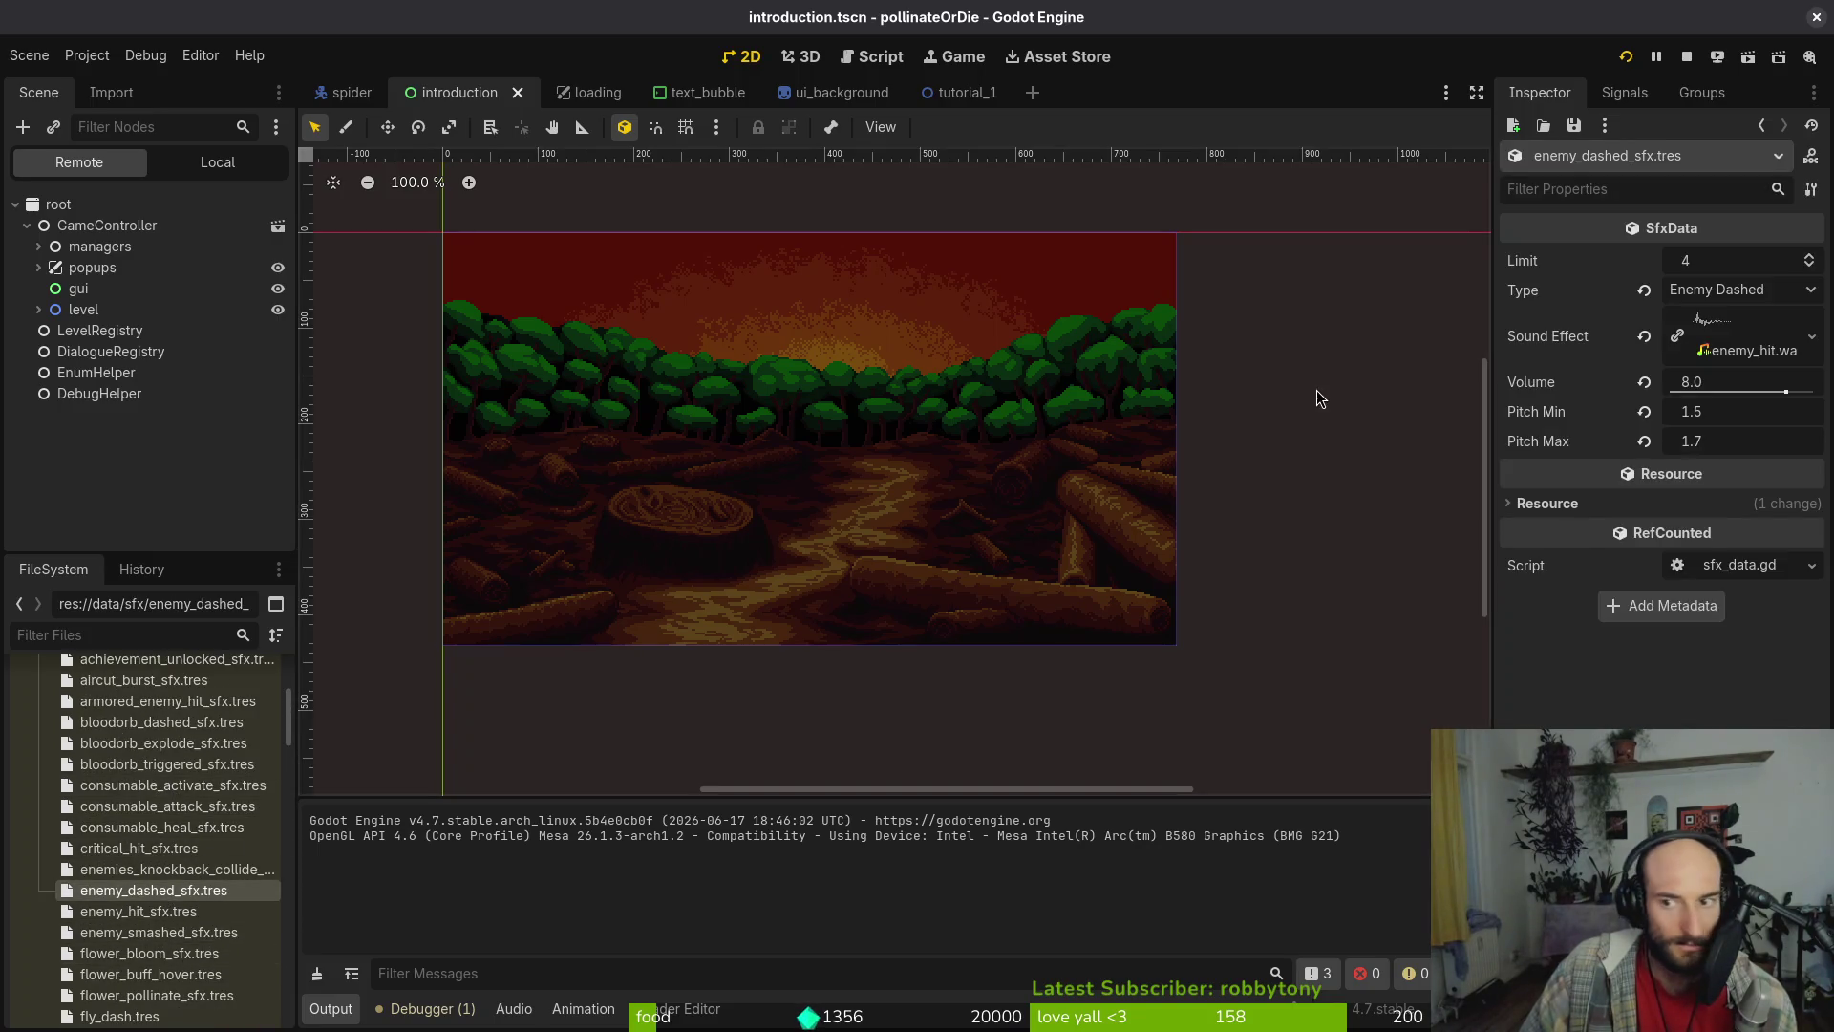
click(1676, 352)
click(1688, 354)
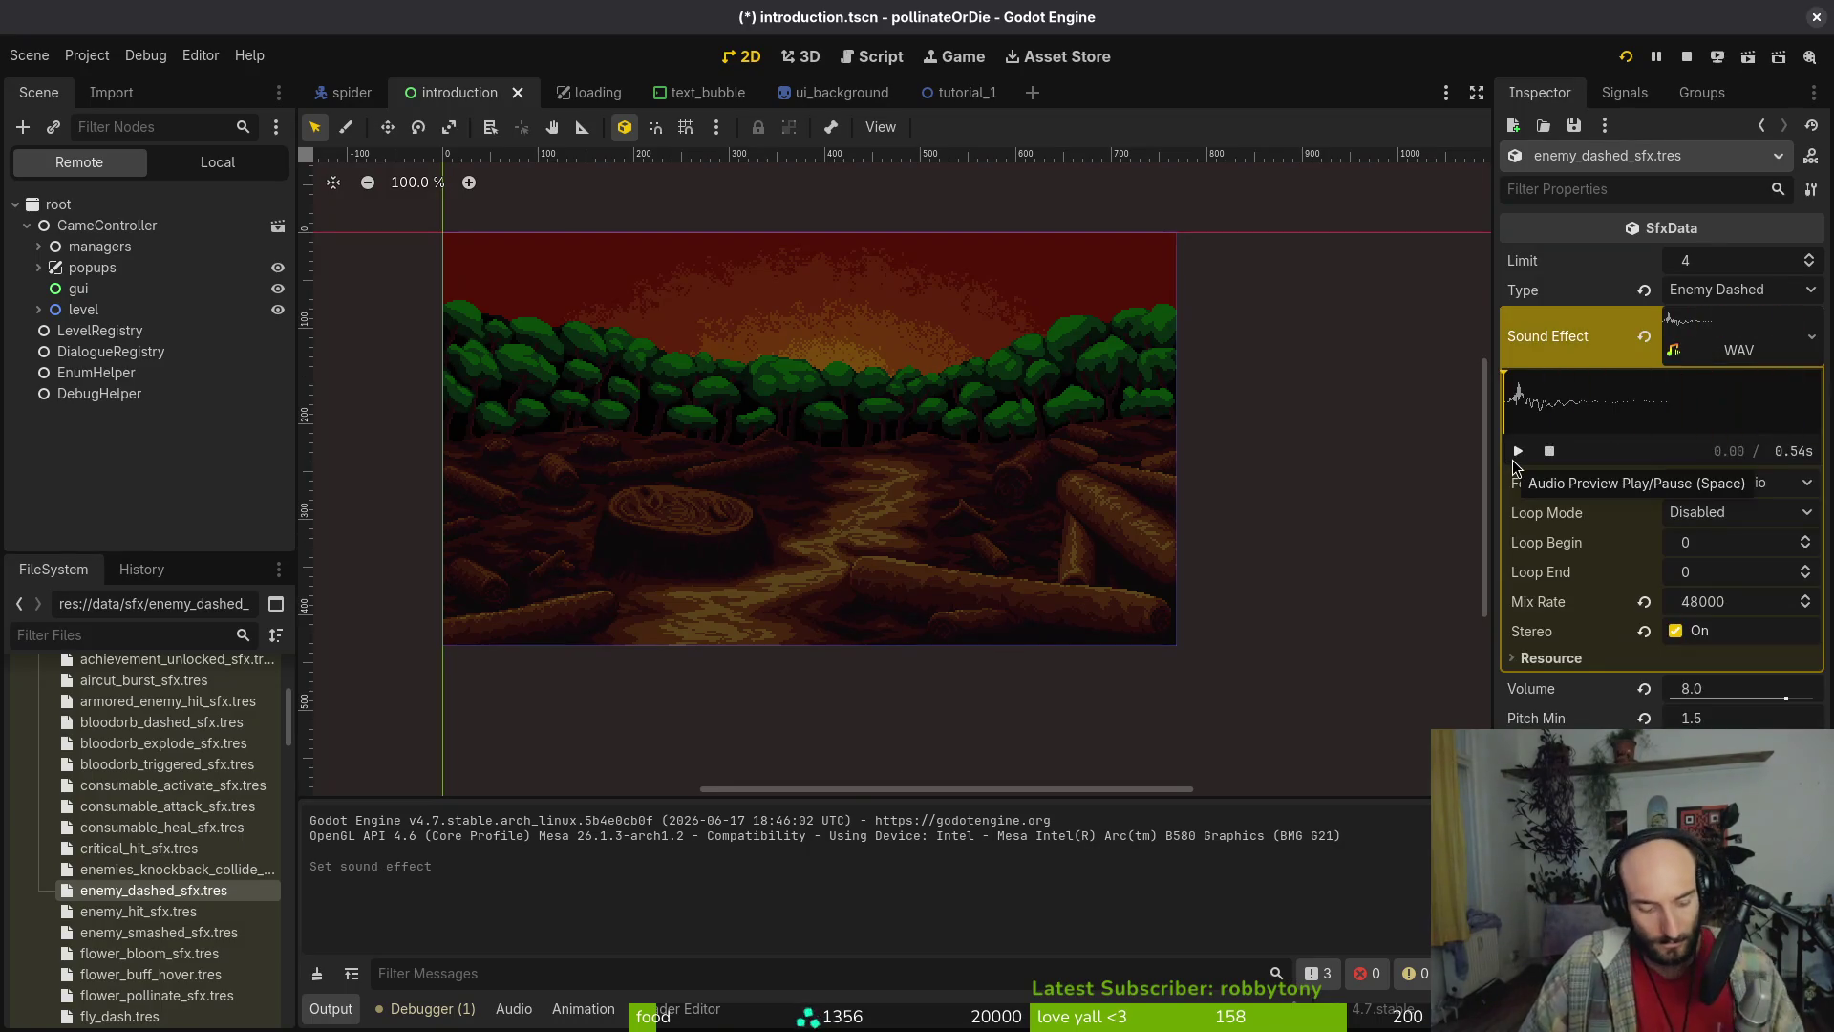
key(ctrl+z)
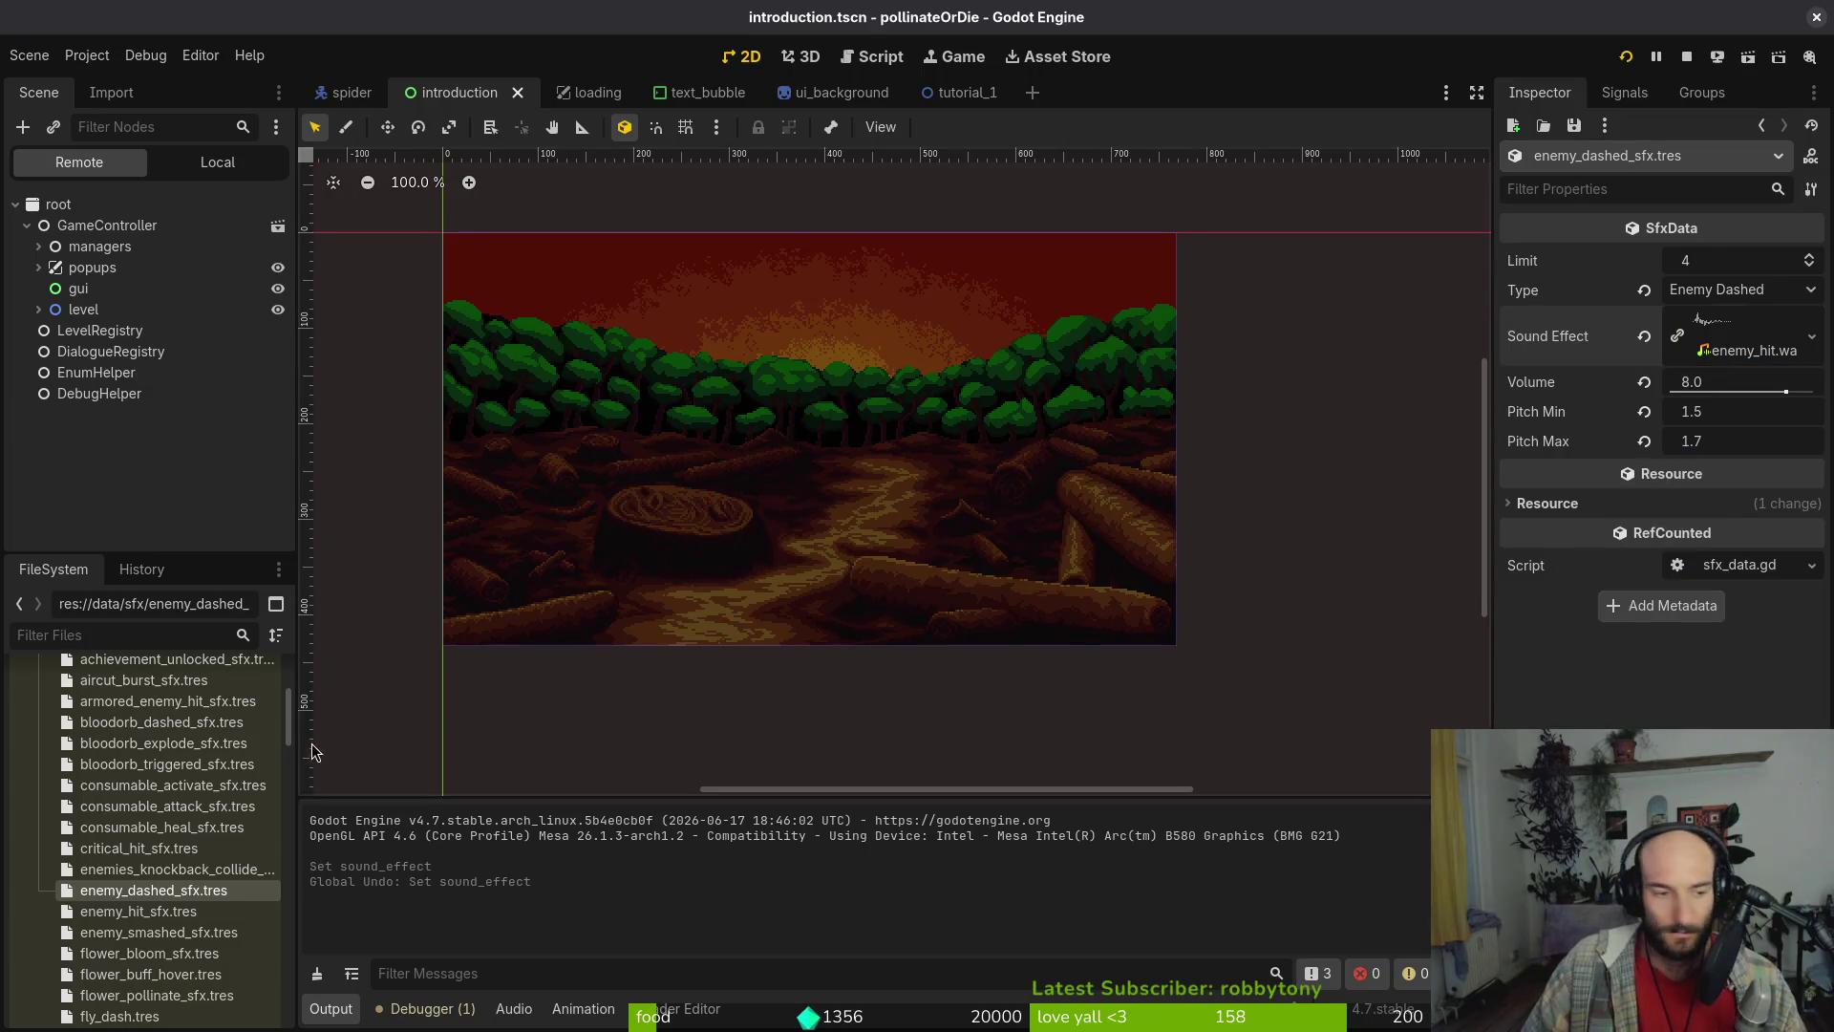
Compare the enemy_hit and enemies_knockback_collide sound previews, then save
click(175, 870)
click(1703, 351)
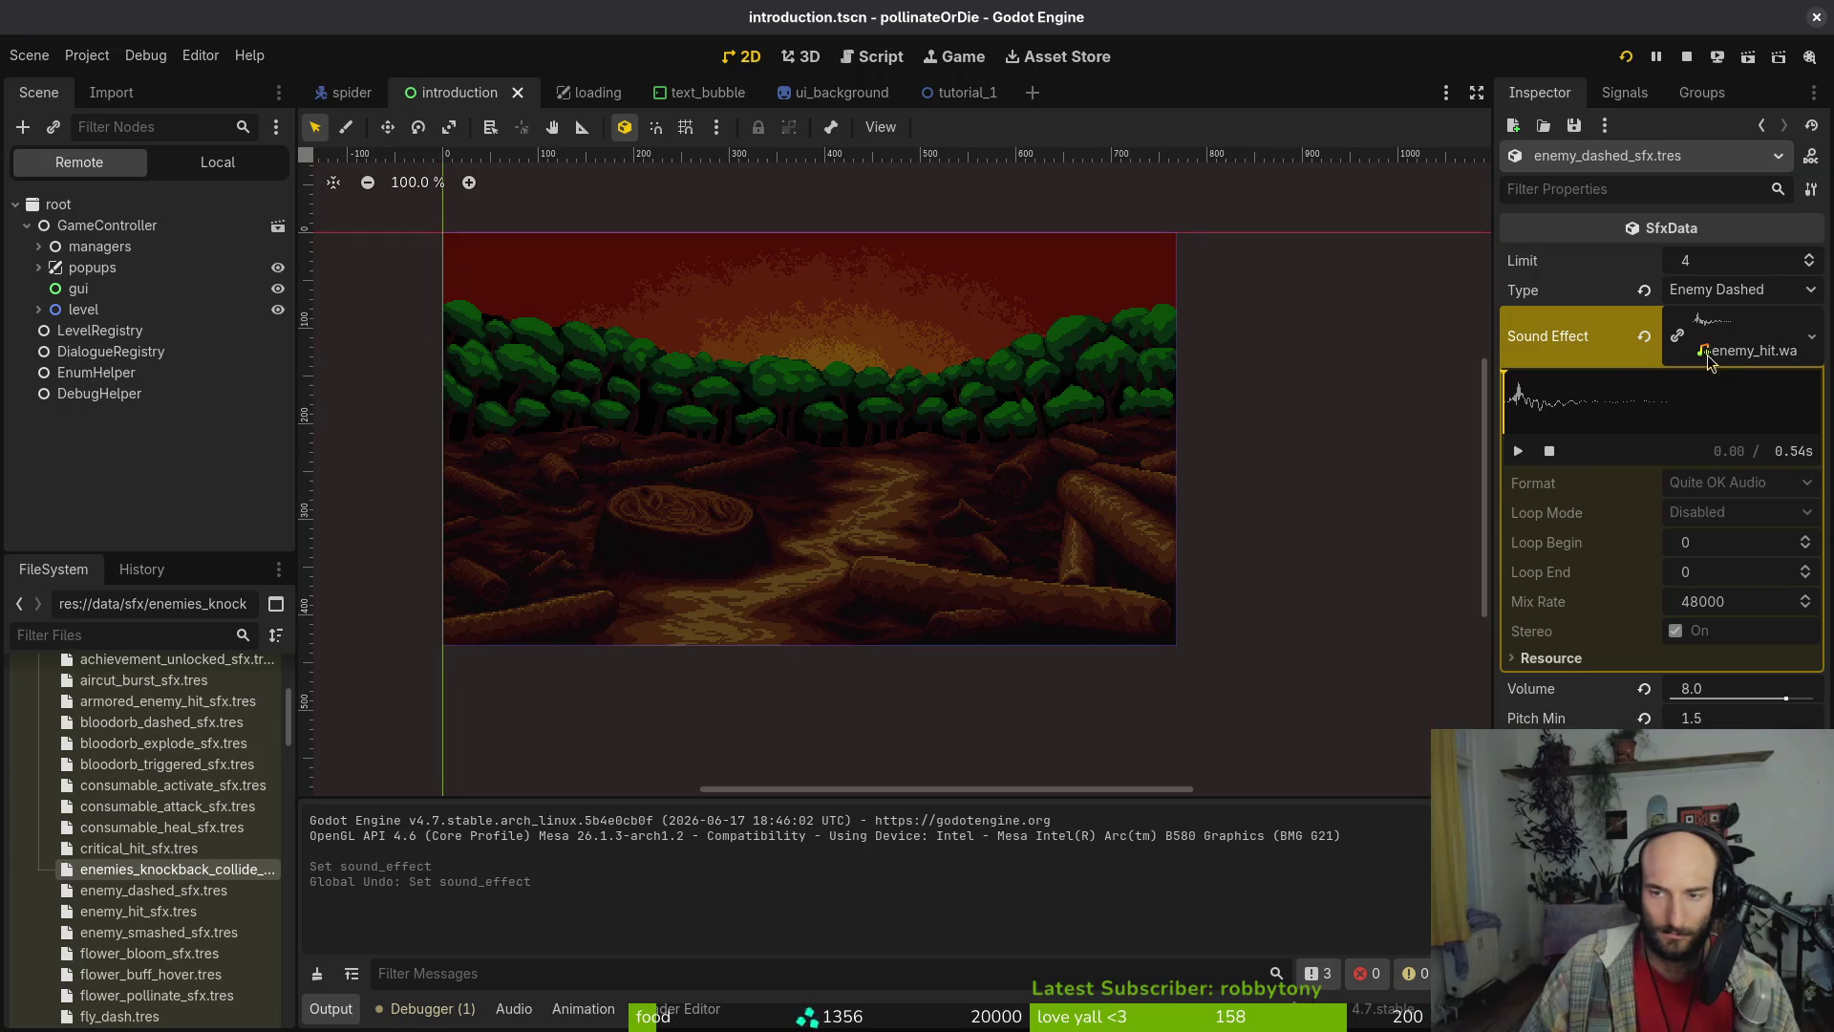
click(1667, 355)
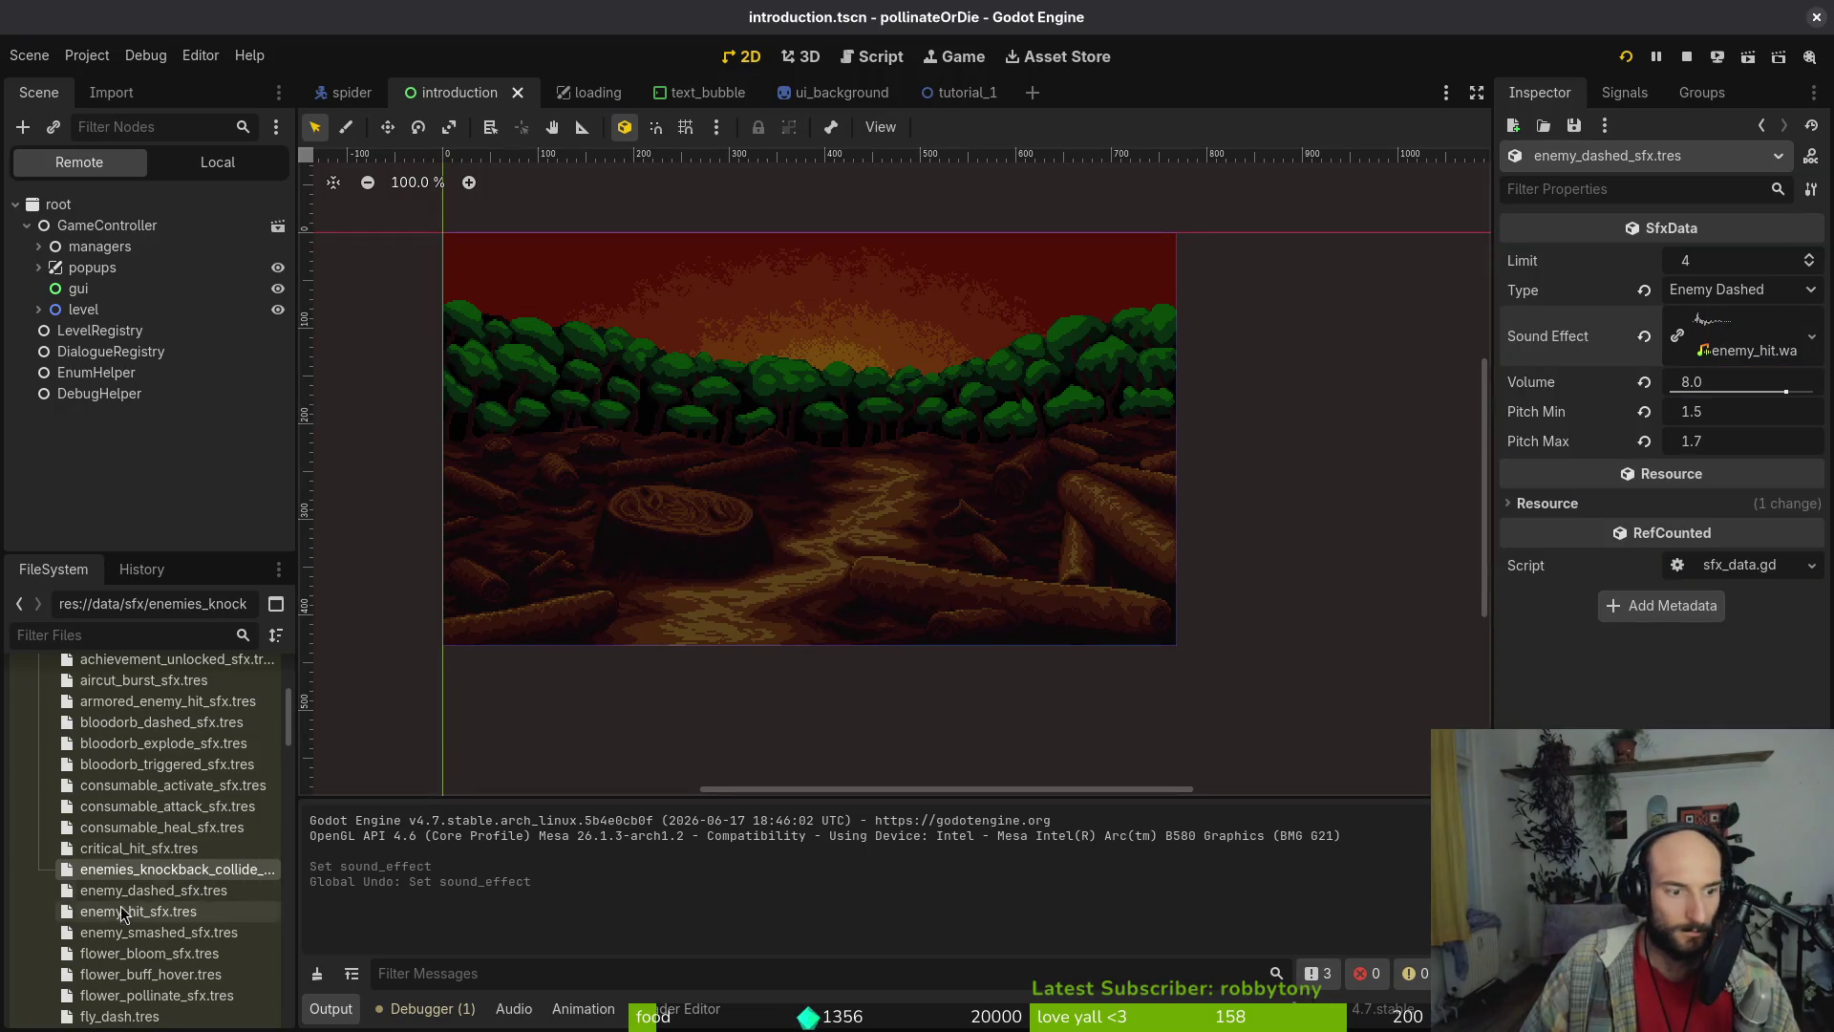
click(143, 875)
click(1764, 357)
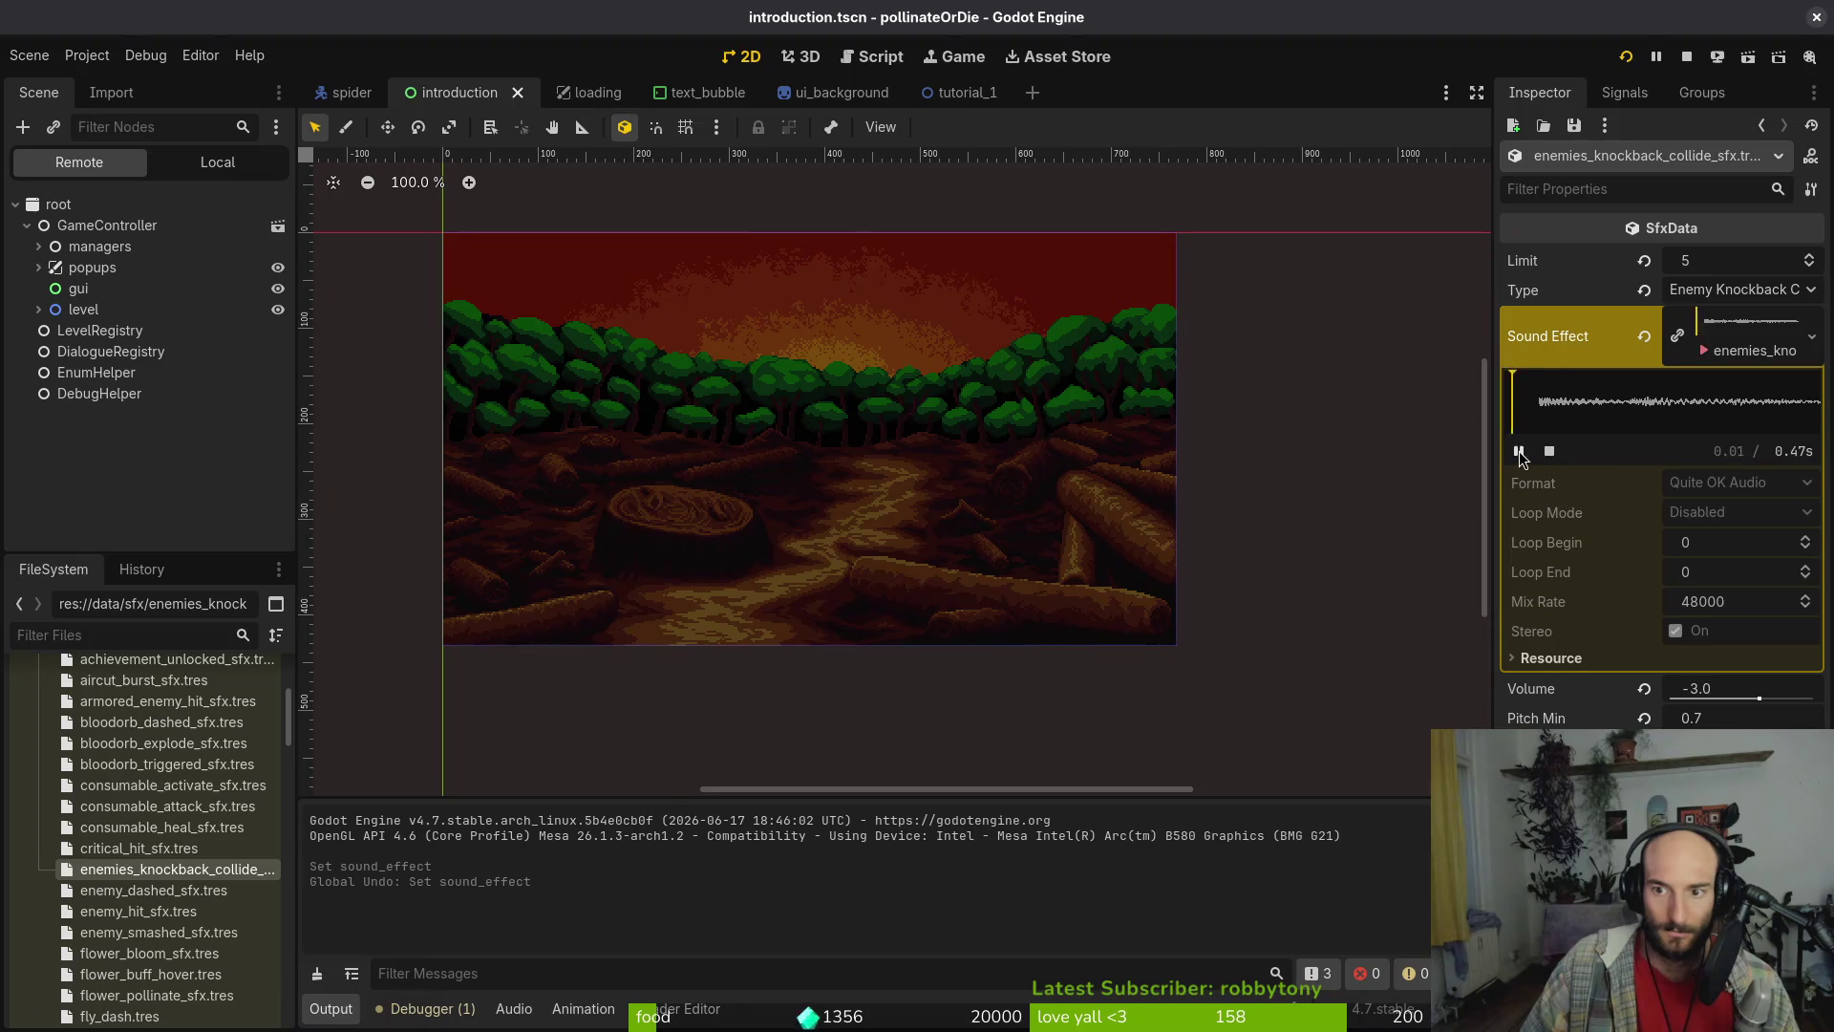
click(1740, 349)
key(ctrl+s)
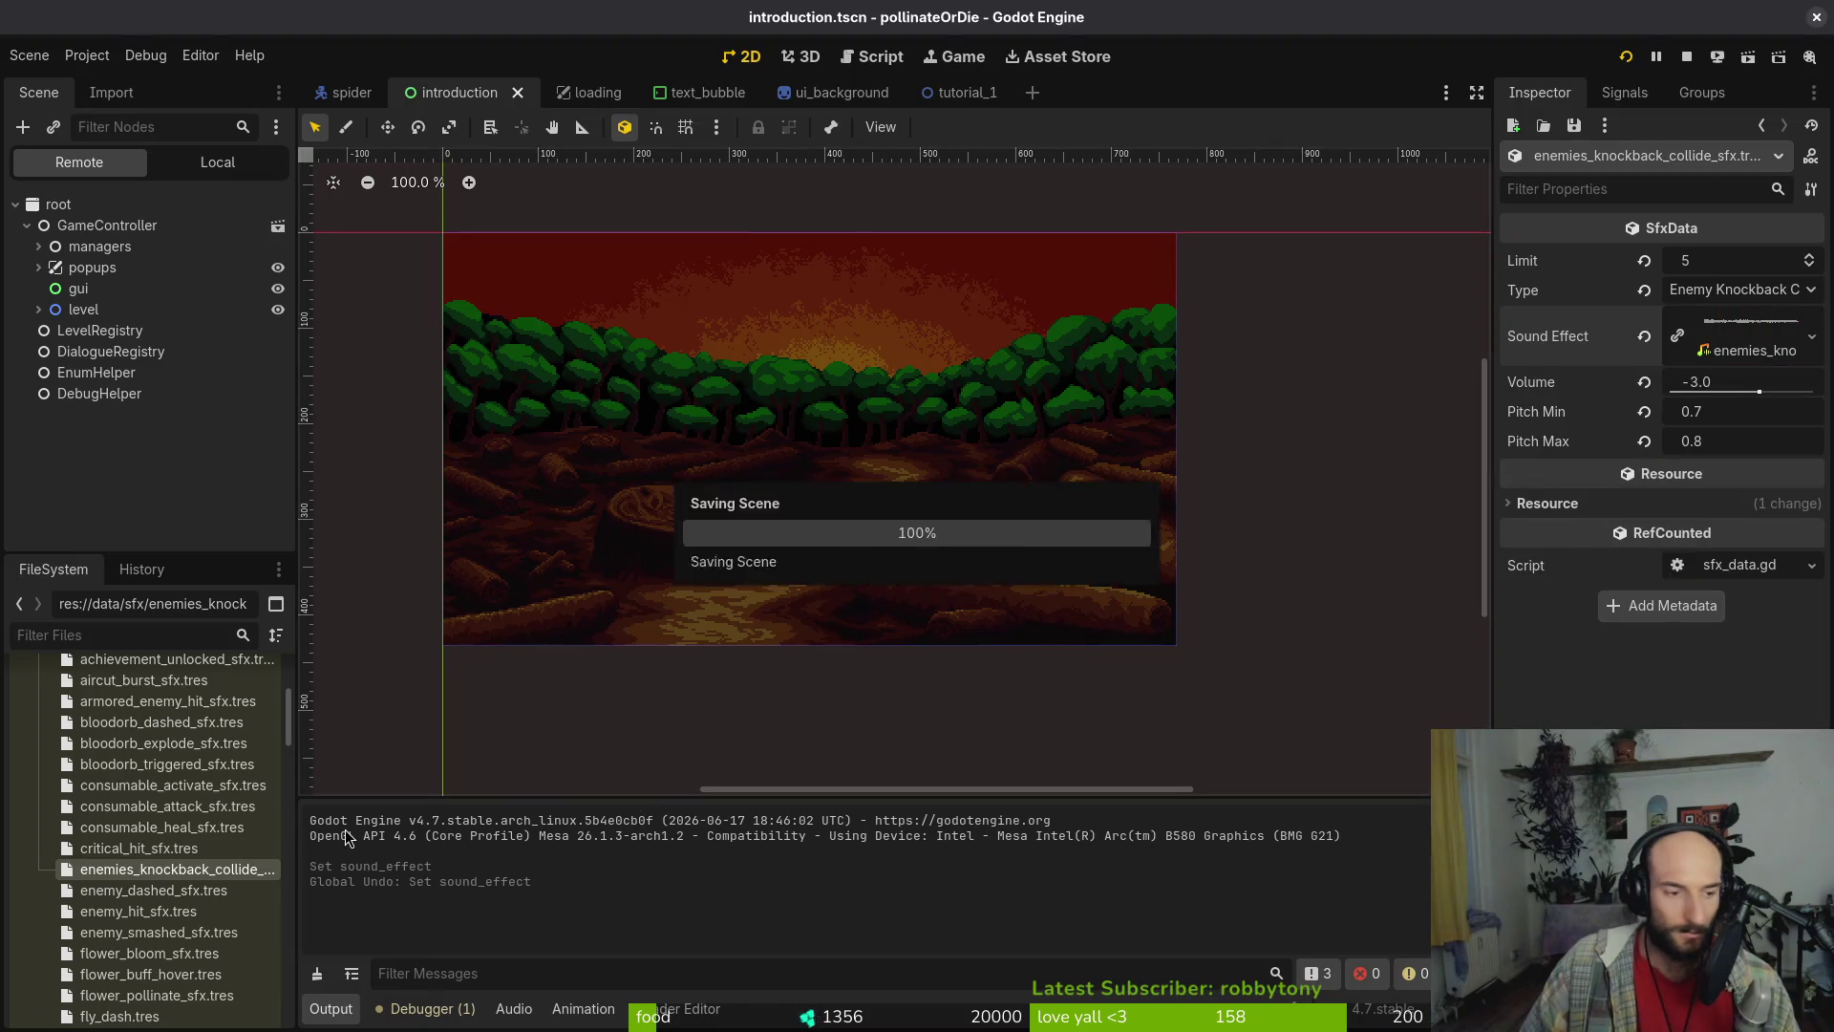
Preview enemy_smashed_sfx.tres's sound, compare it with enemies_knockback_collide, and return to it
click(182, 934)
click(1712, 356)
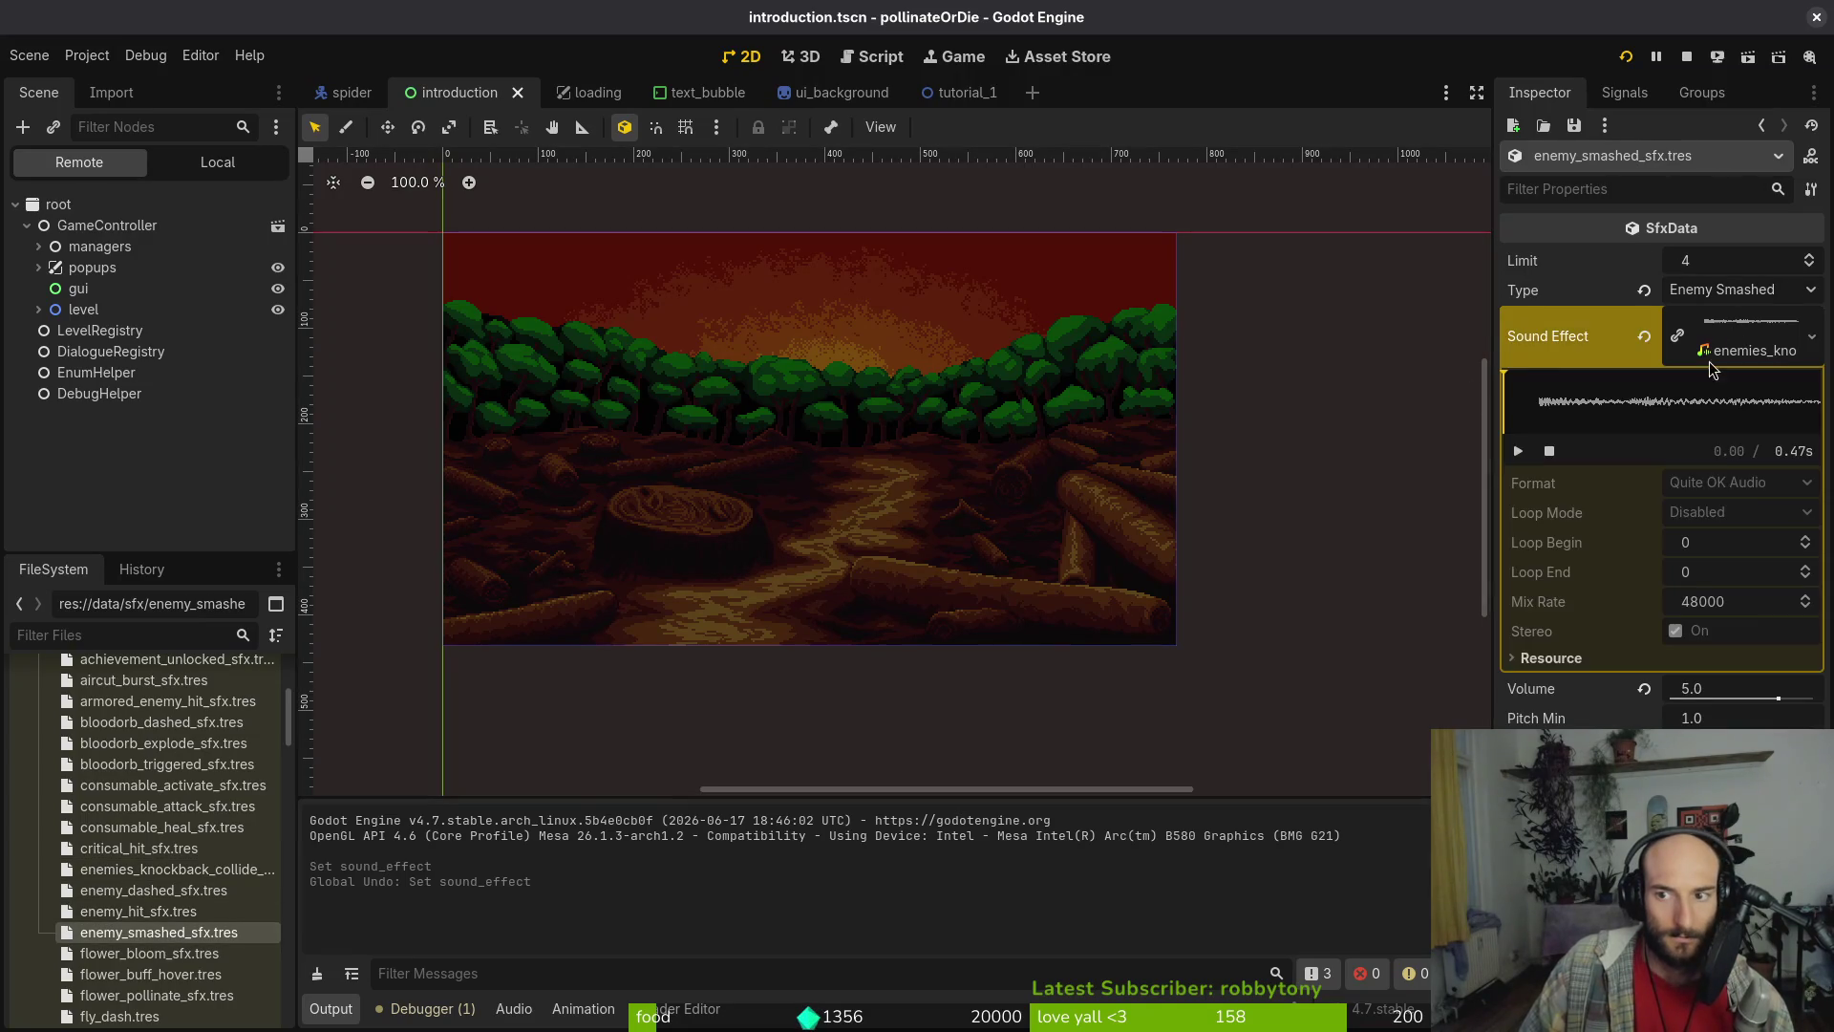
click(172, 941)
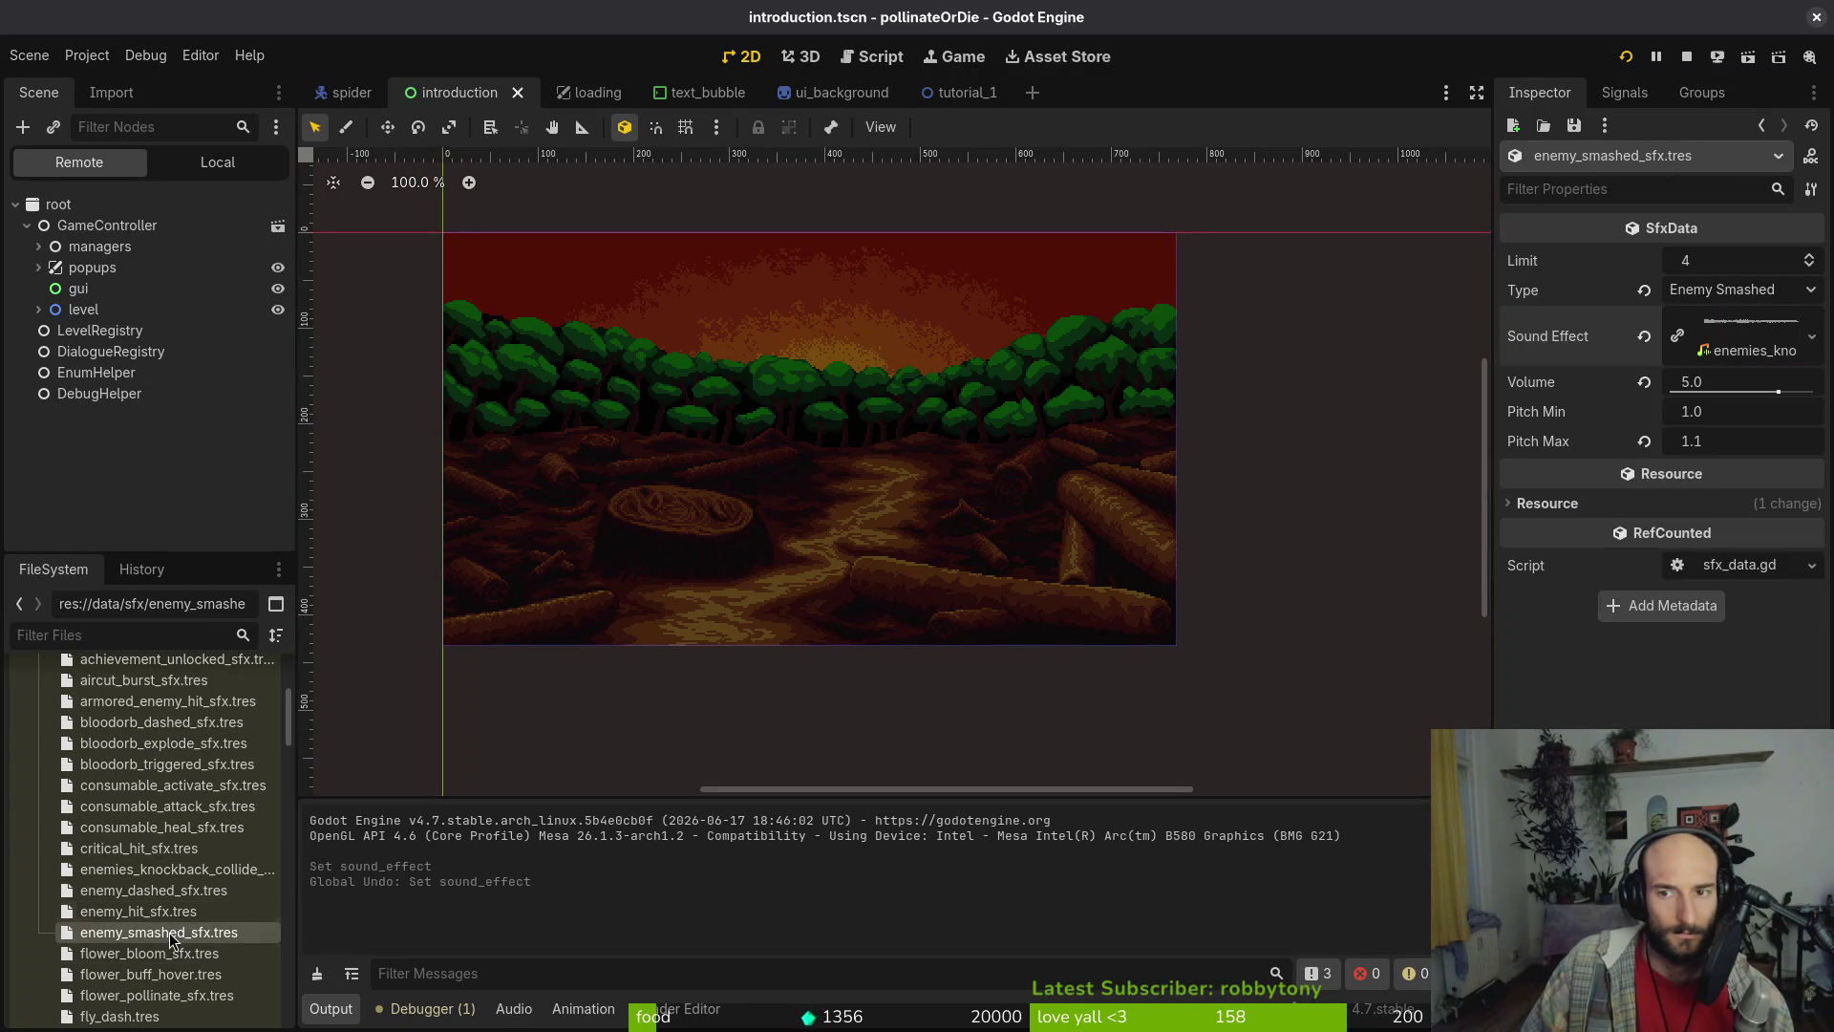
click(1783, 353)
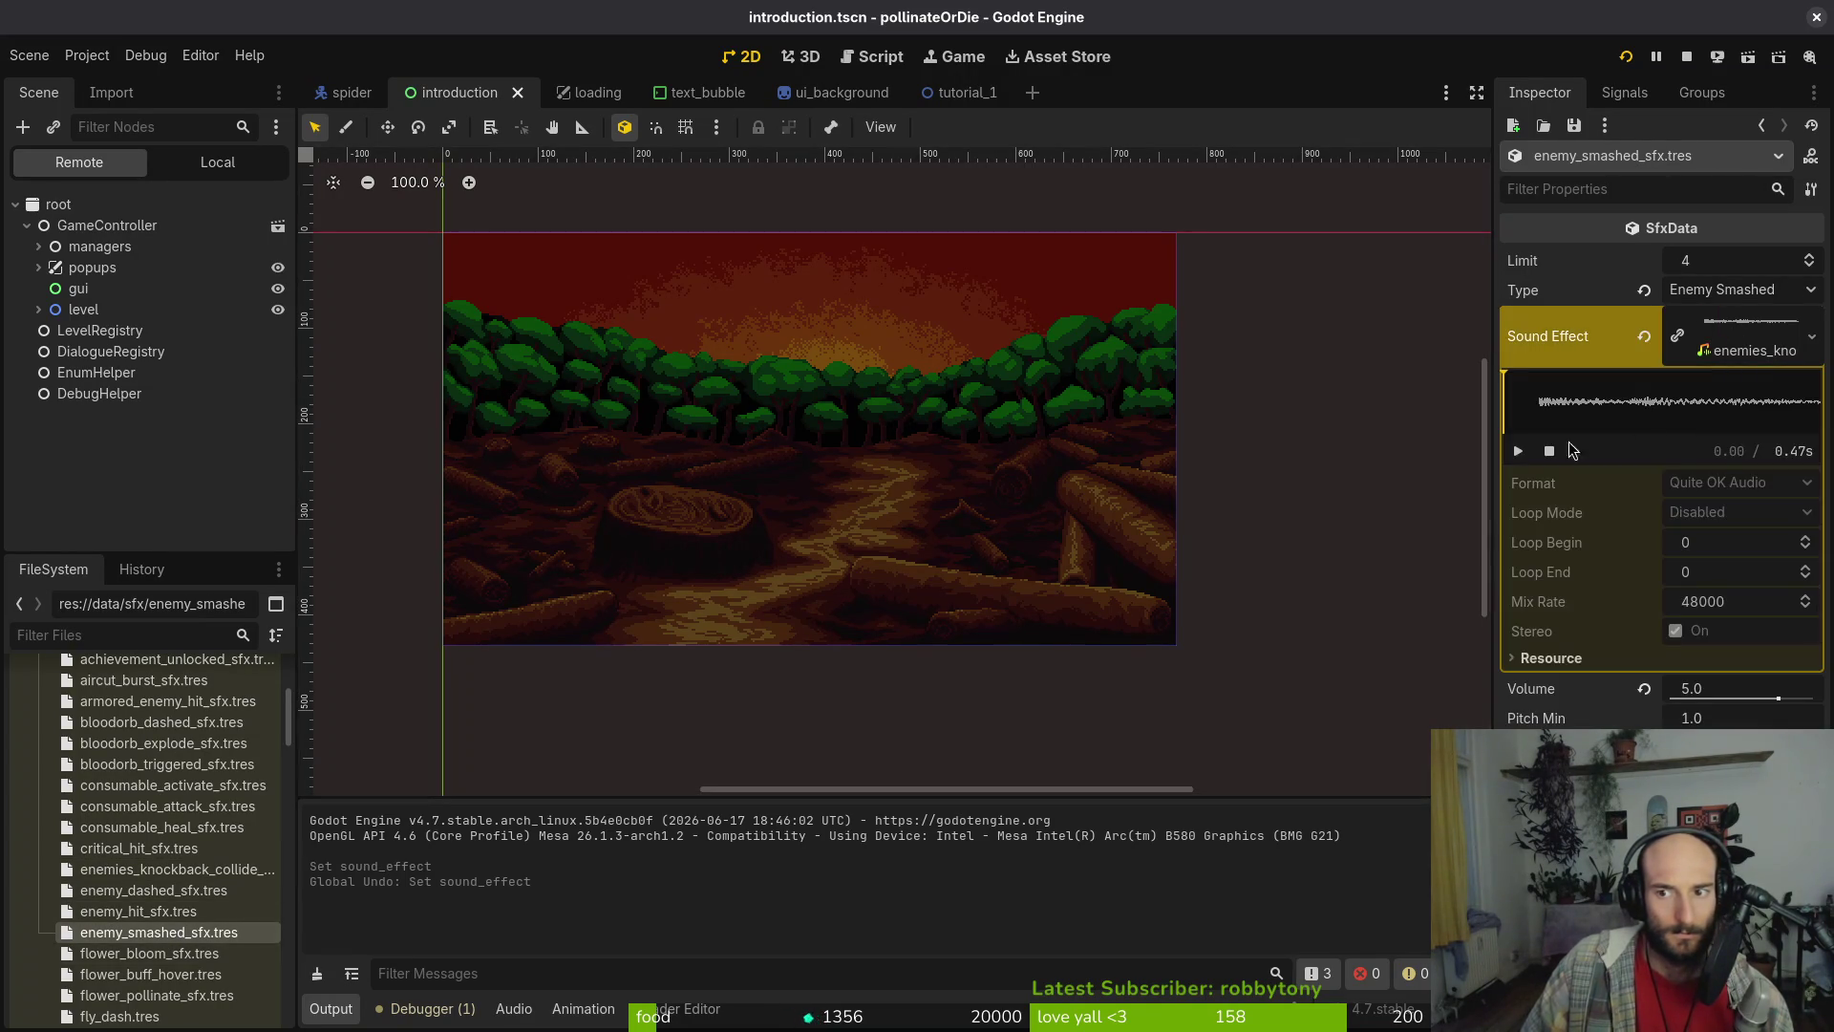
click(1768, 348)
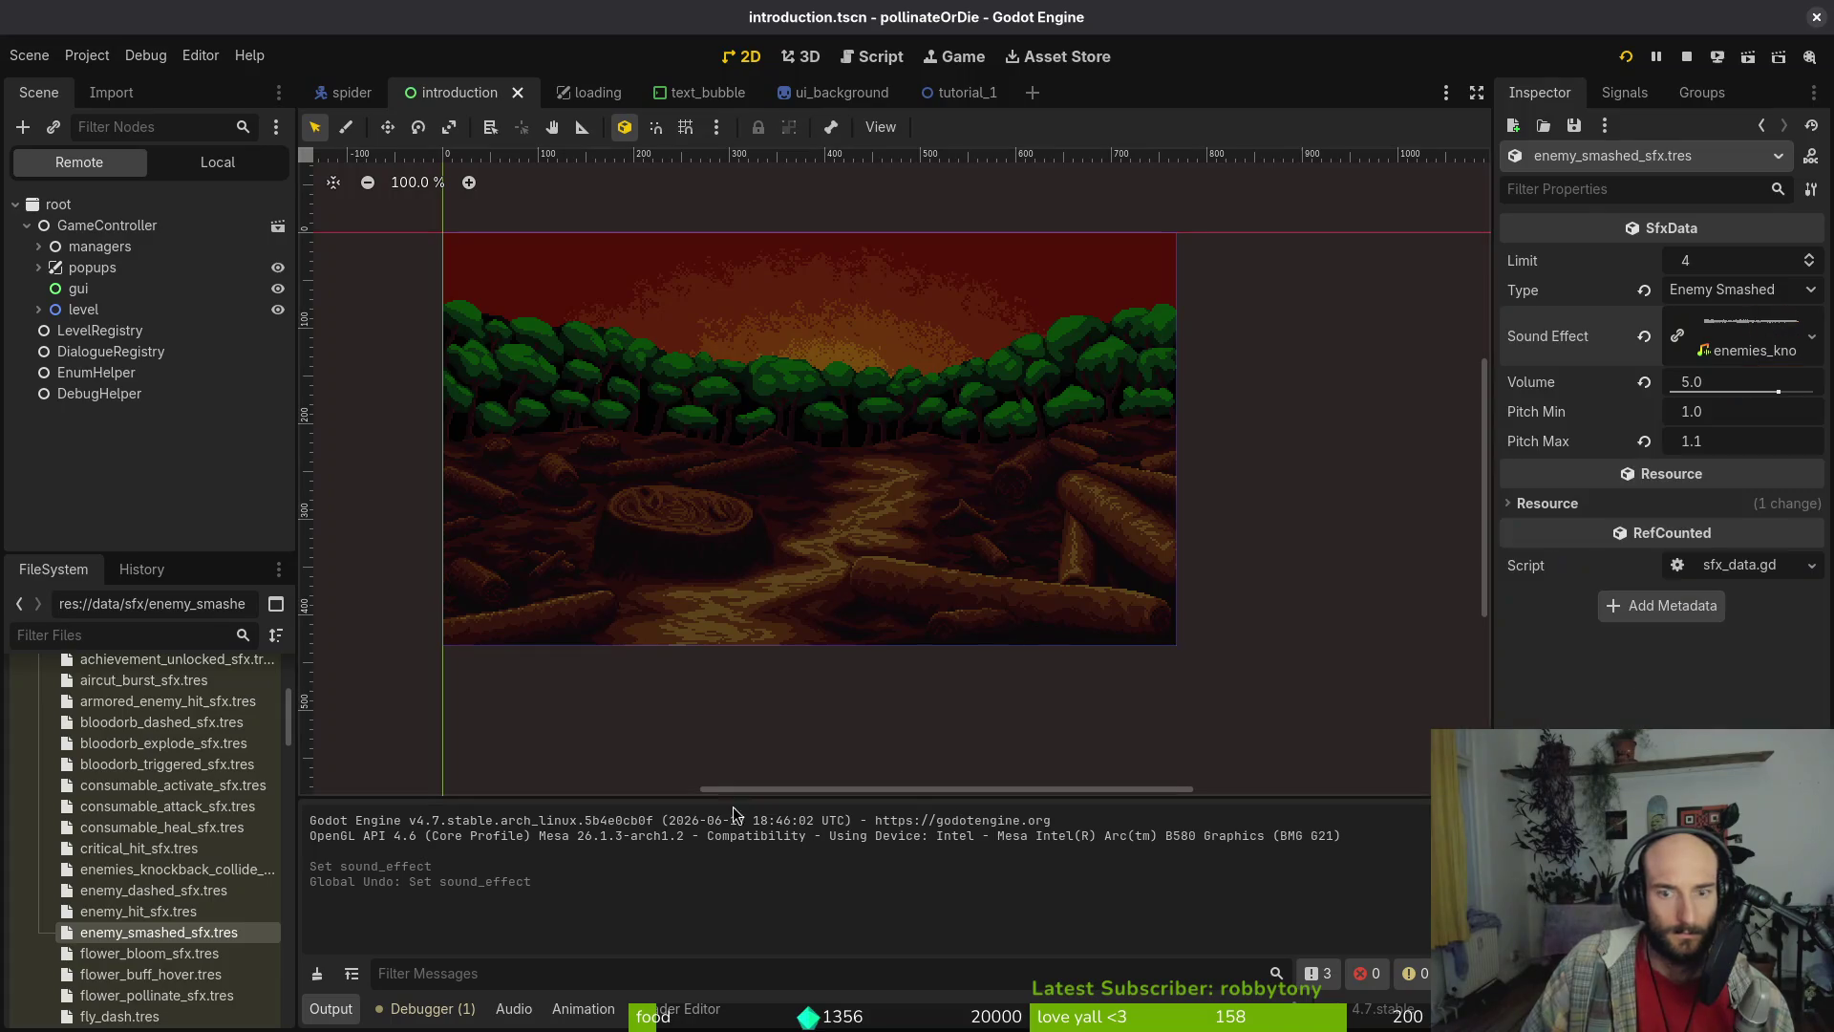
click(187, 874)
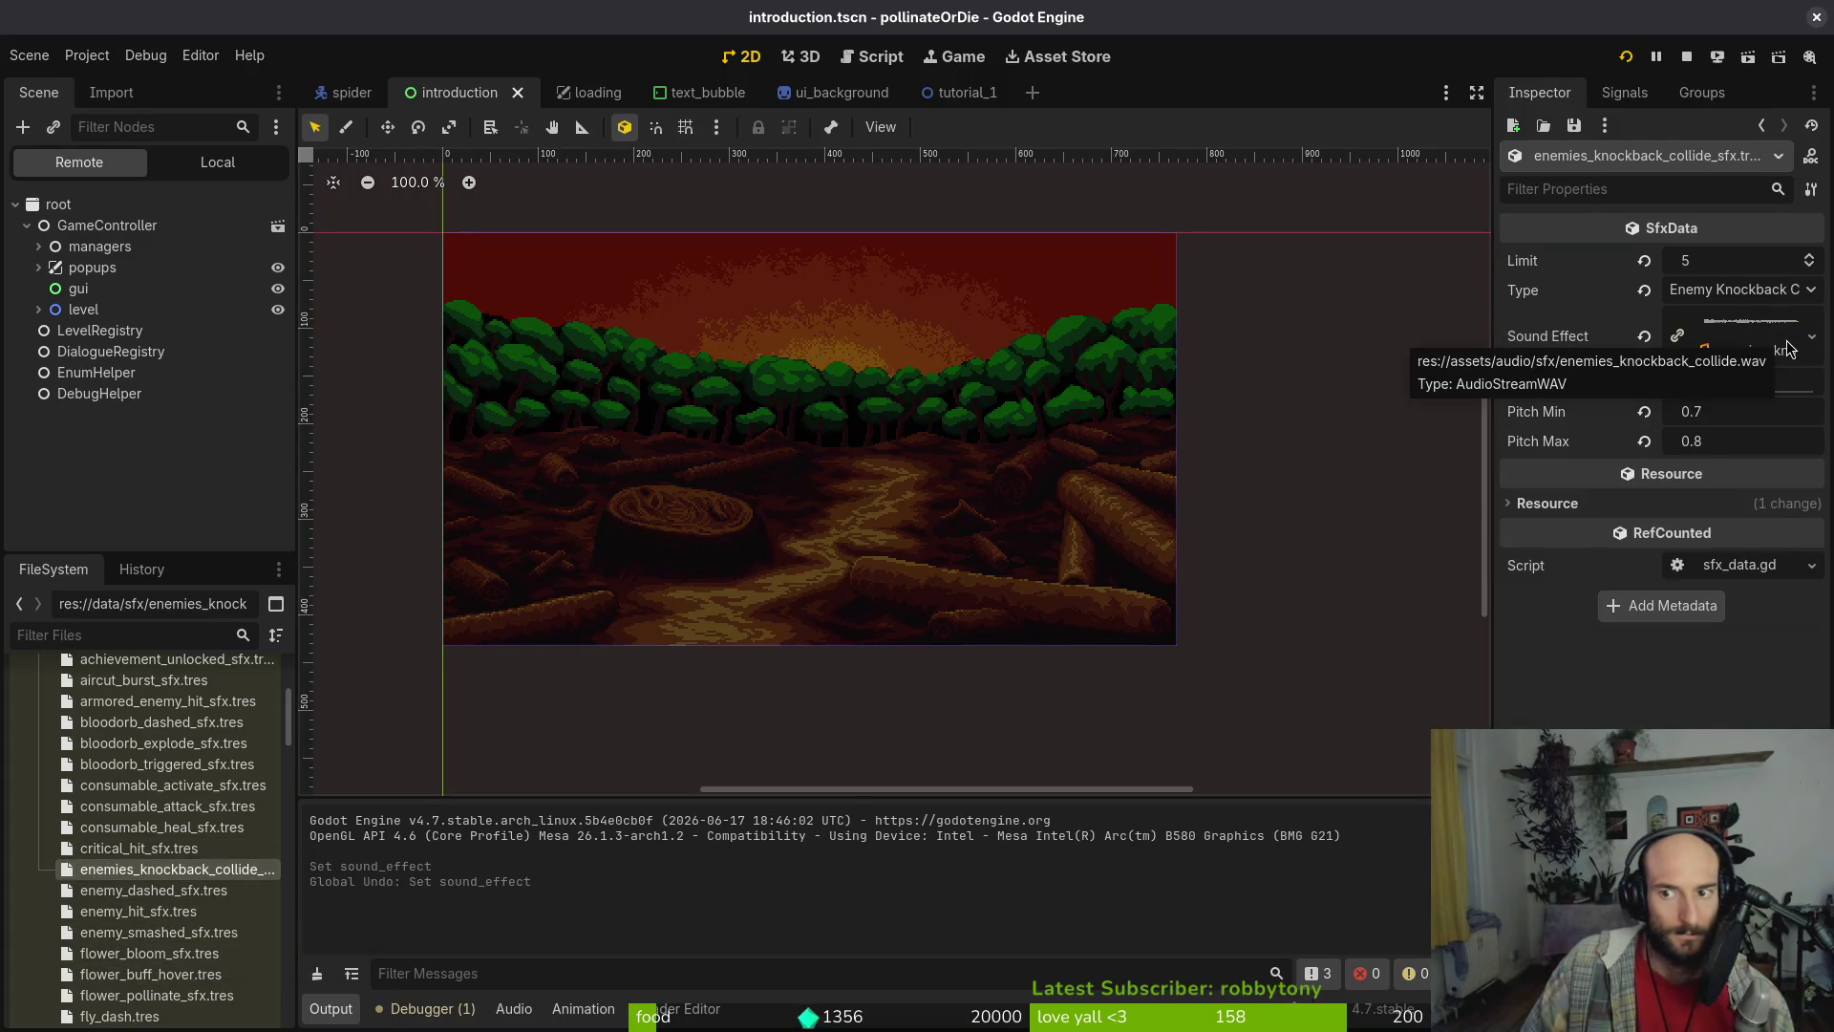
click(177, 936)
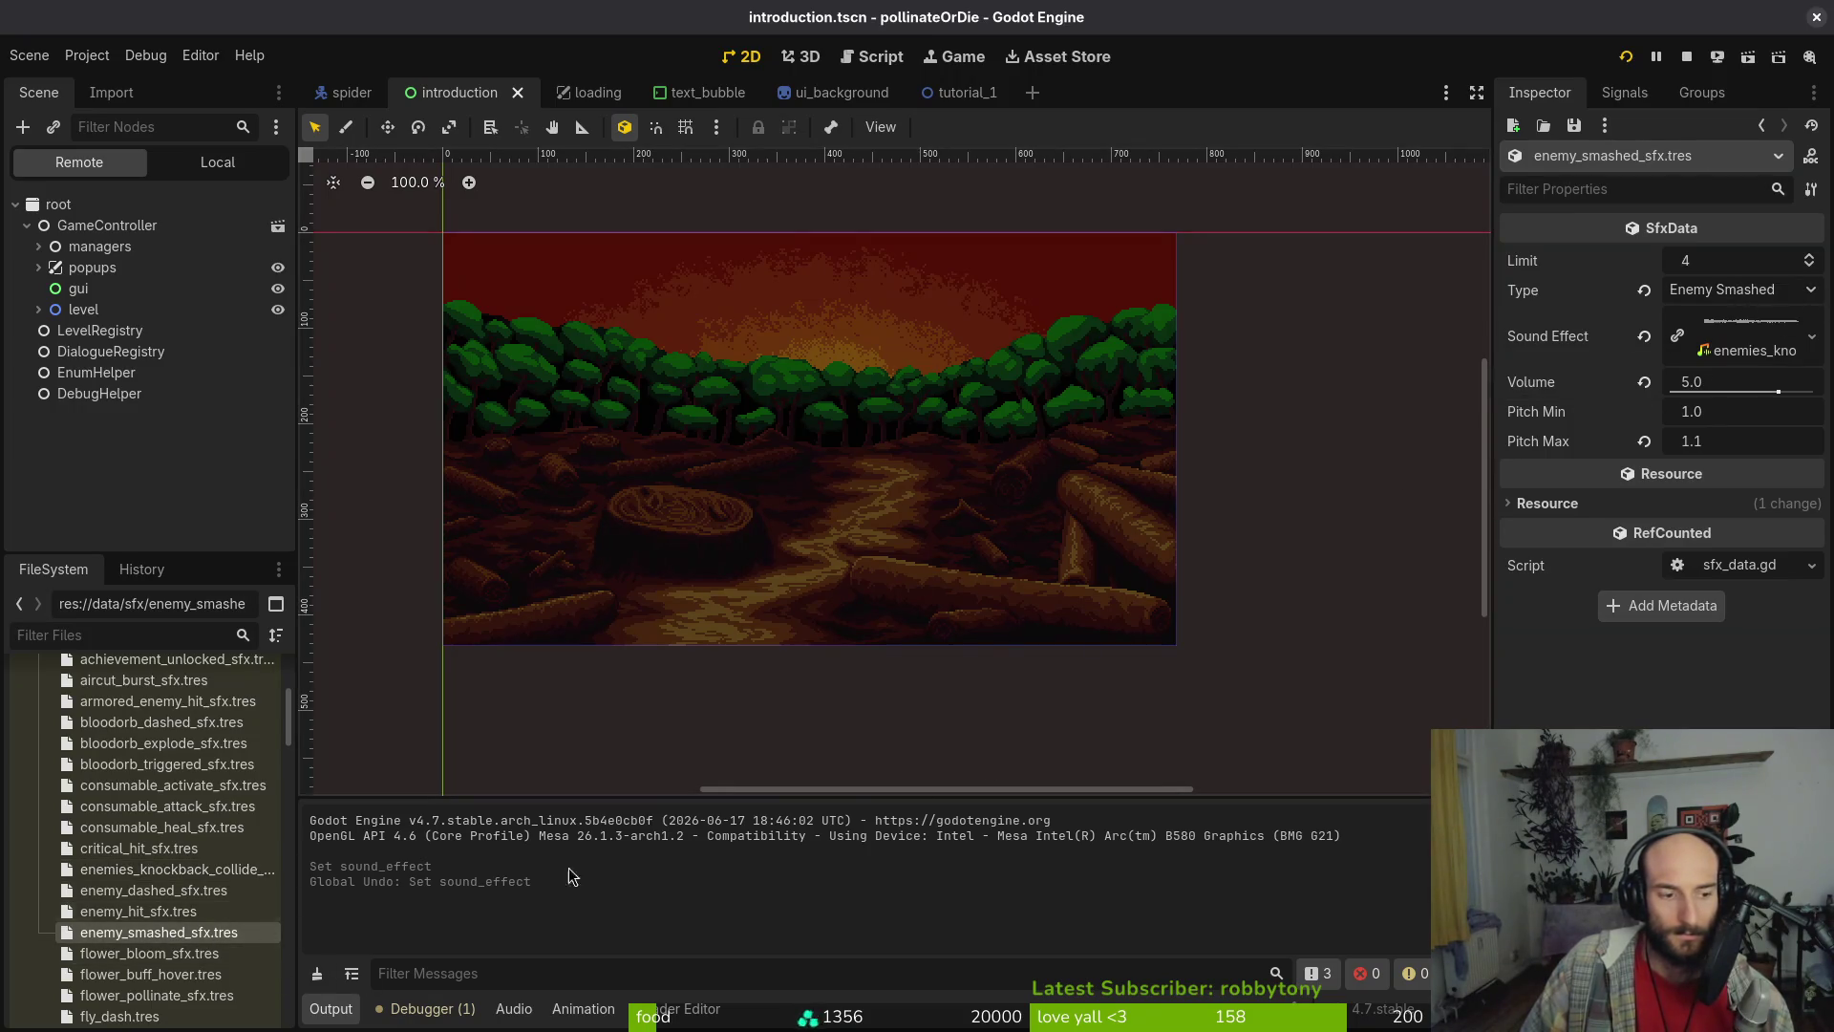
click(1732, 346)
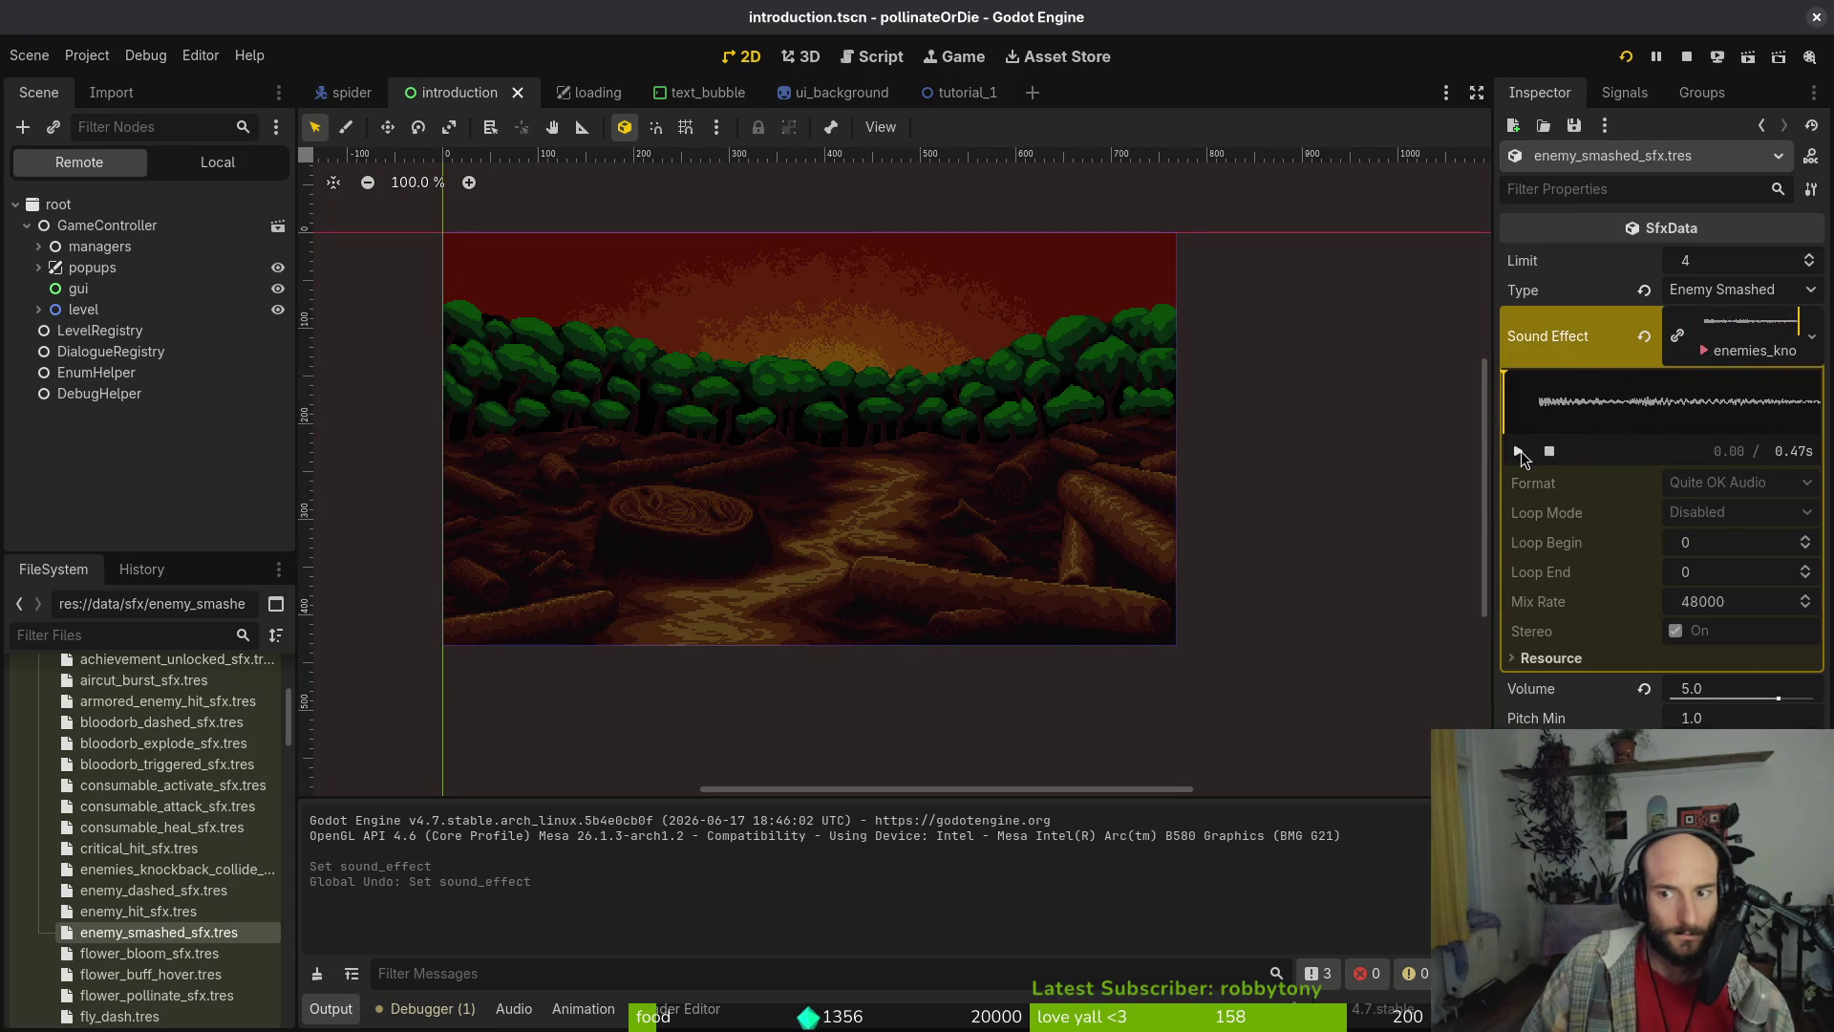
click(1788, 334)
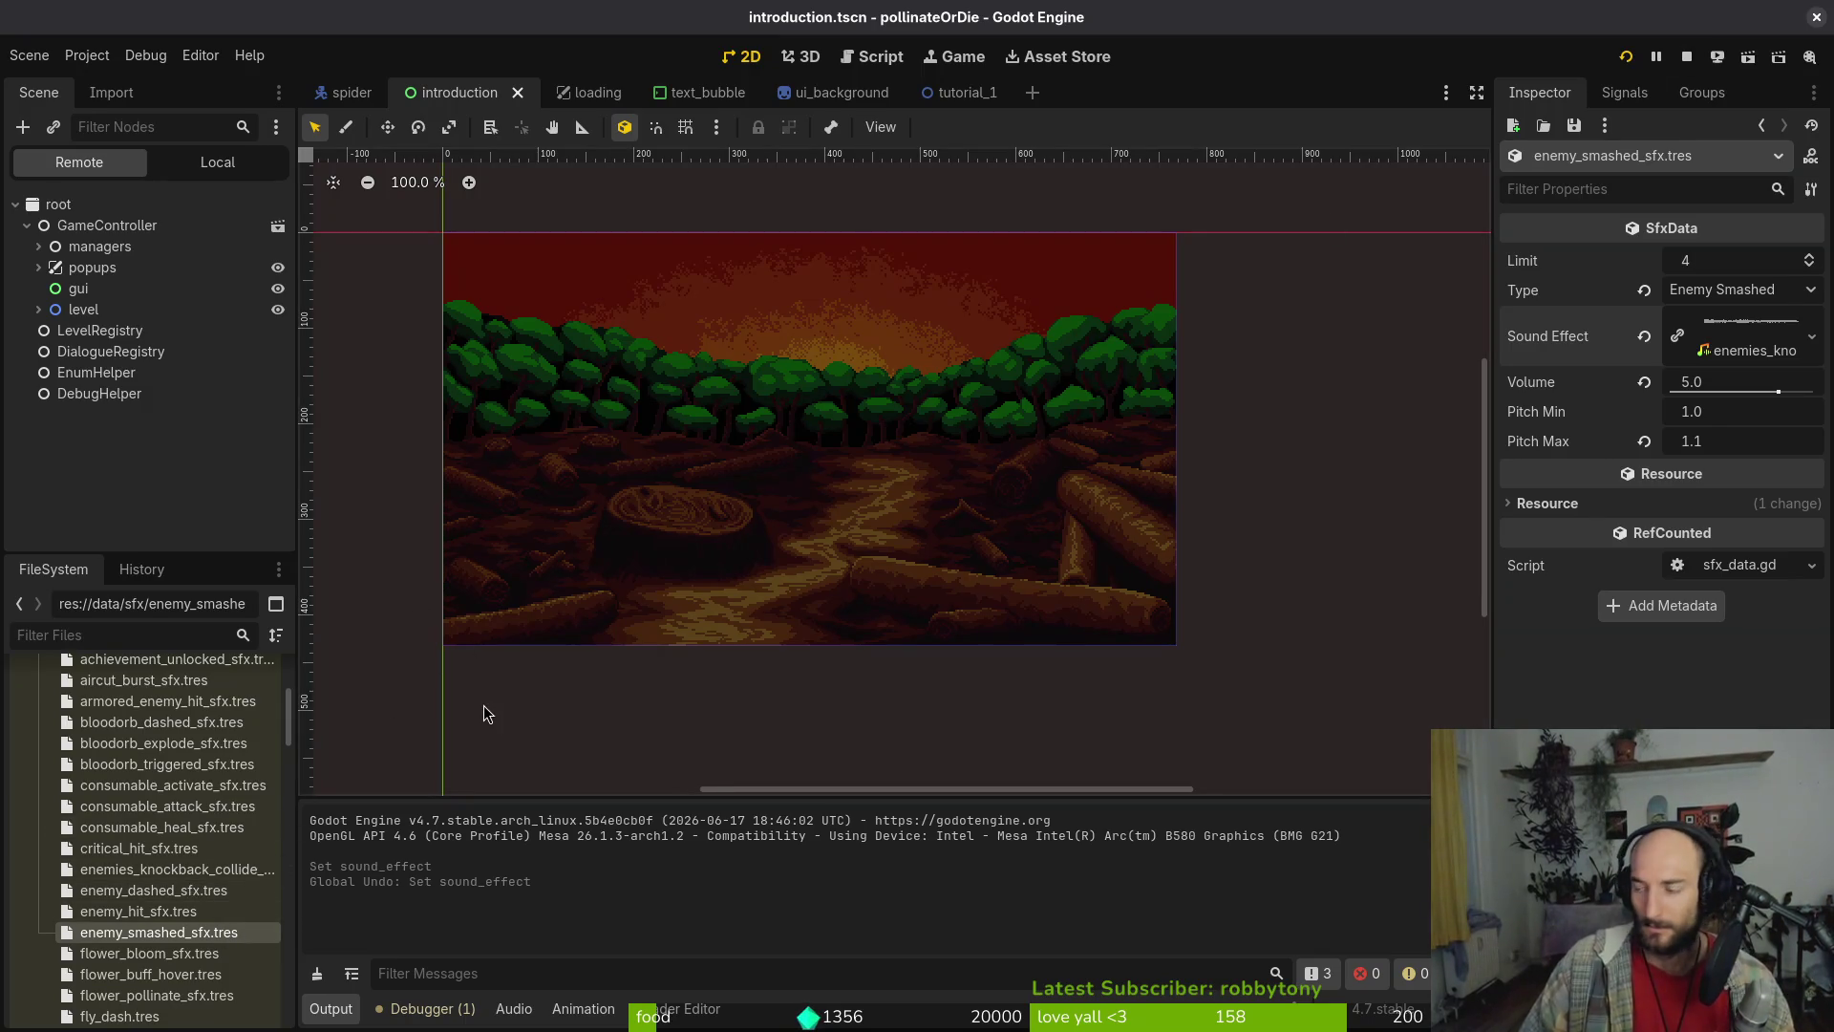
In Neovim, open enum_helper.gd via 'enhel' and move to the ENEMY_KNOCKBACK_COLLIDE entry
key(alt+Tab)
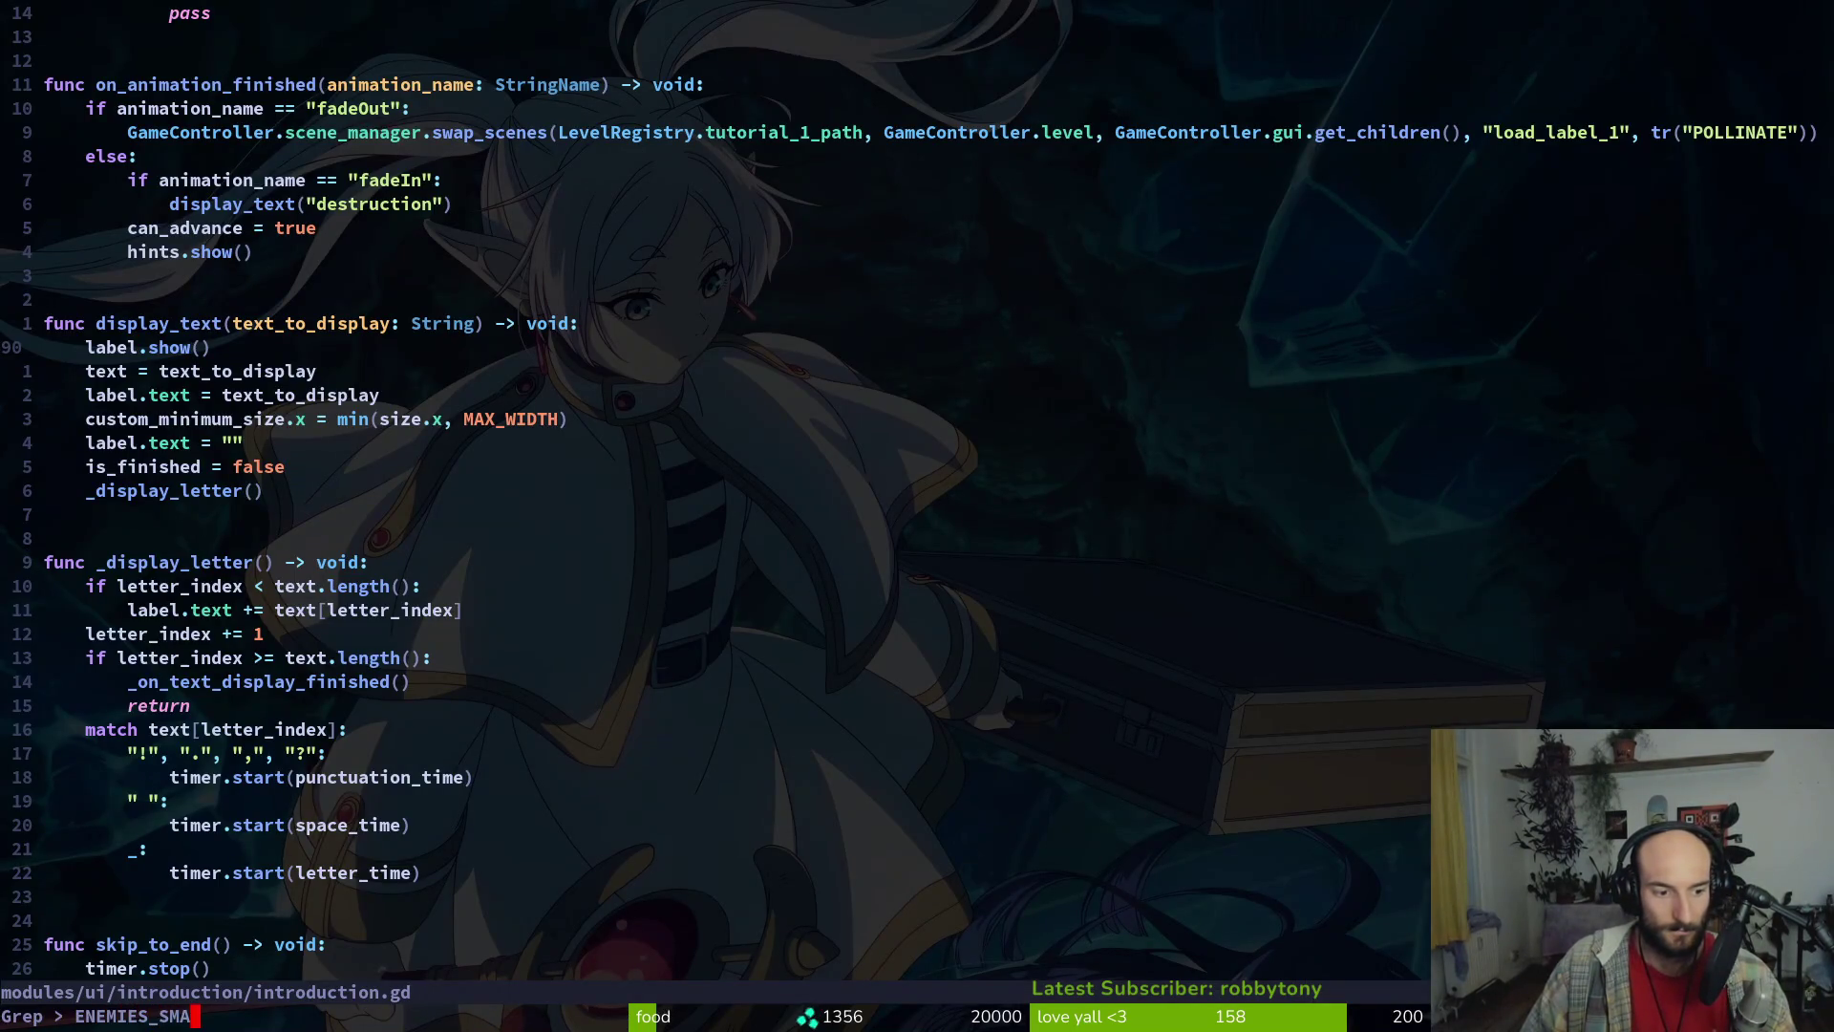
key(Return)
key(Escape)
key(space)
key(f)
key(f)
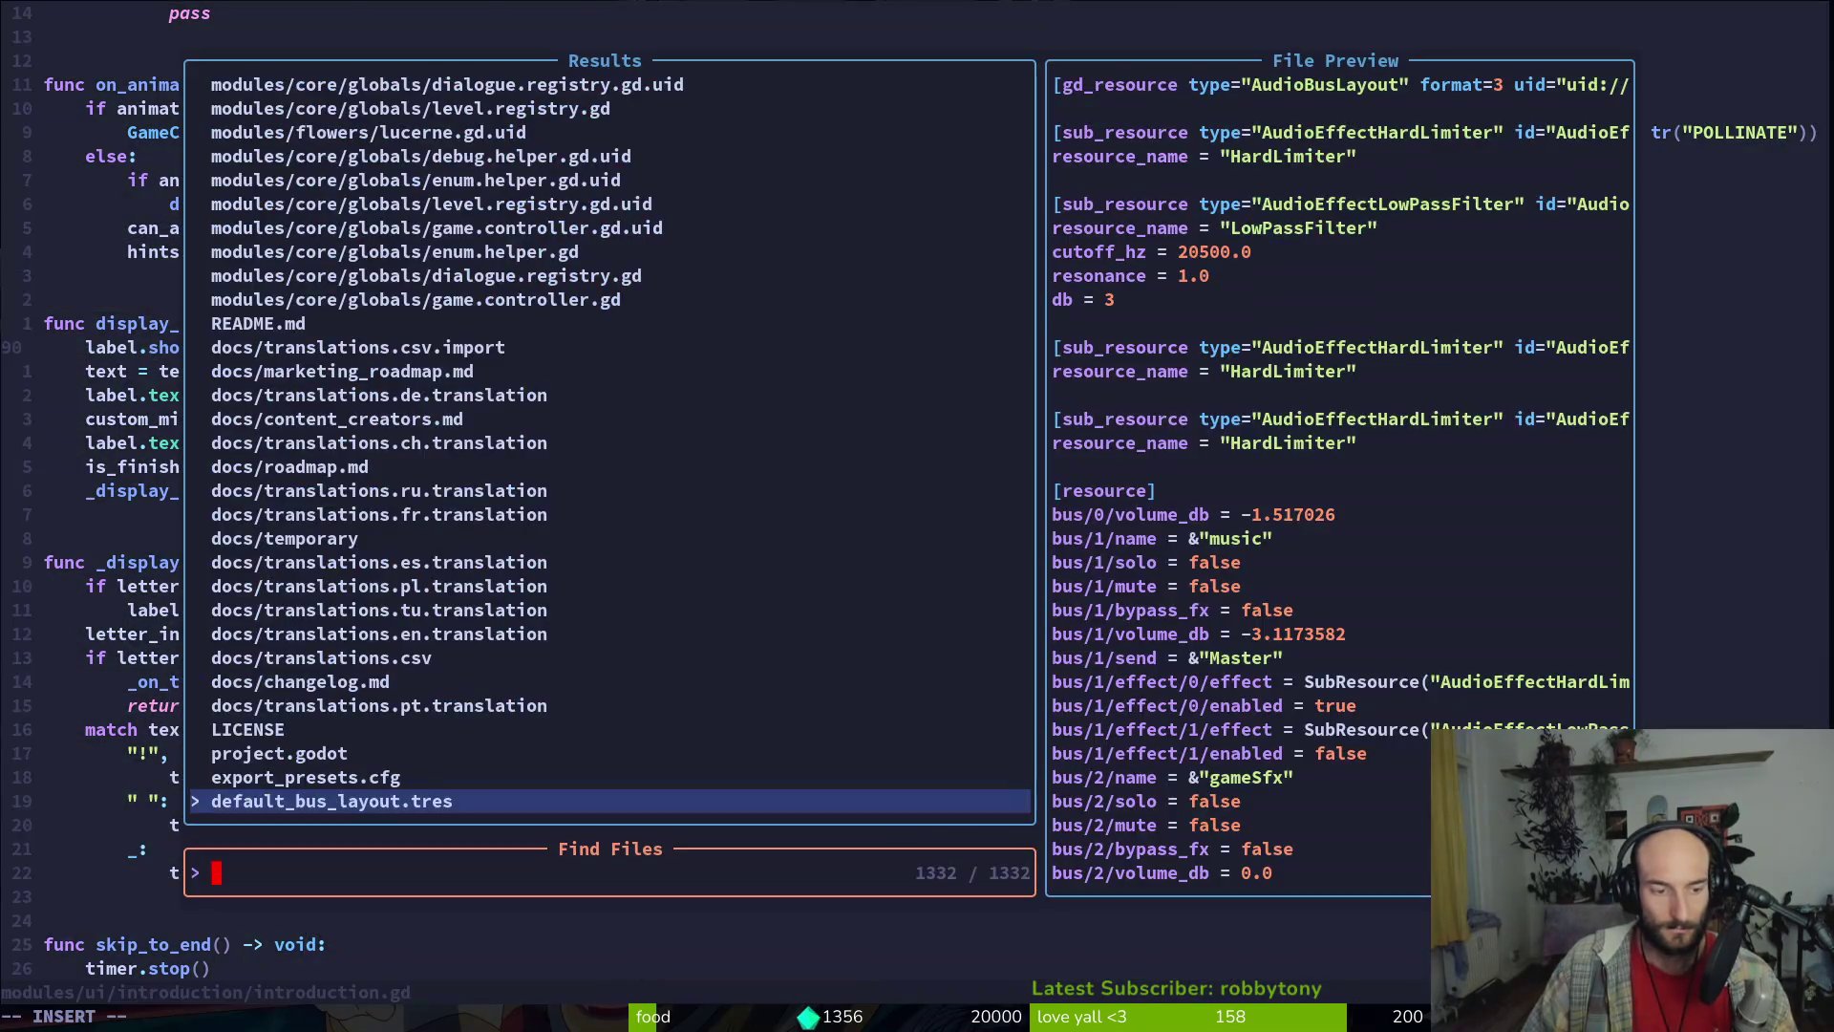
text(enhel)
key(Return)
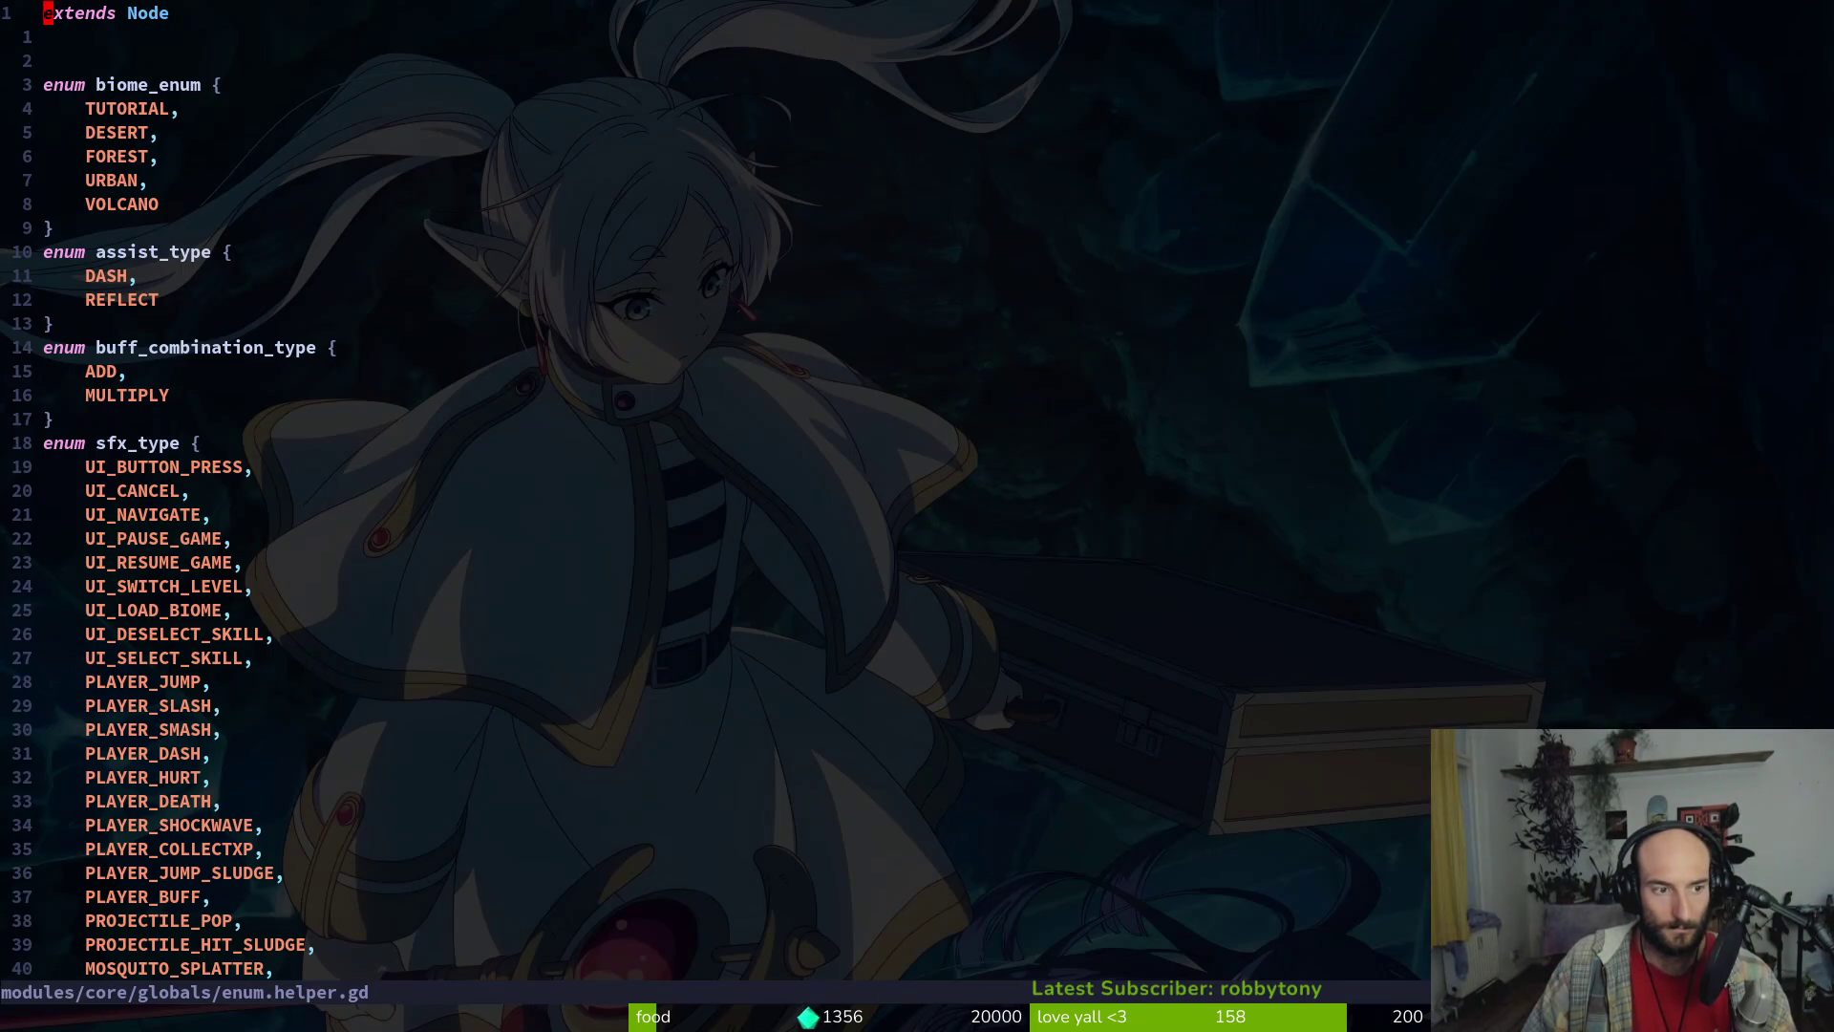
key(j)
key(j)
key(j)
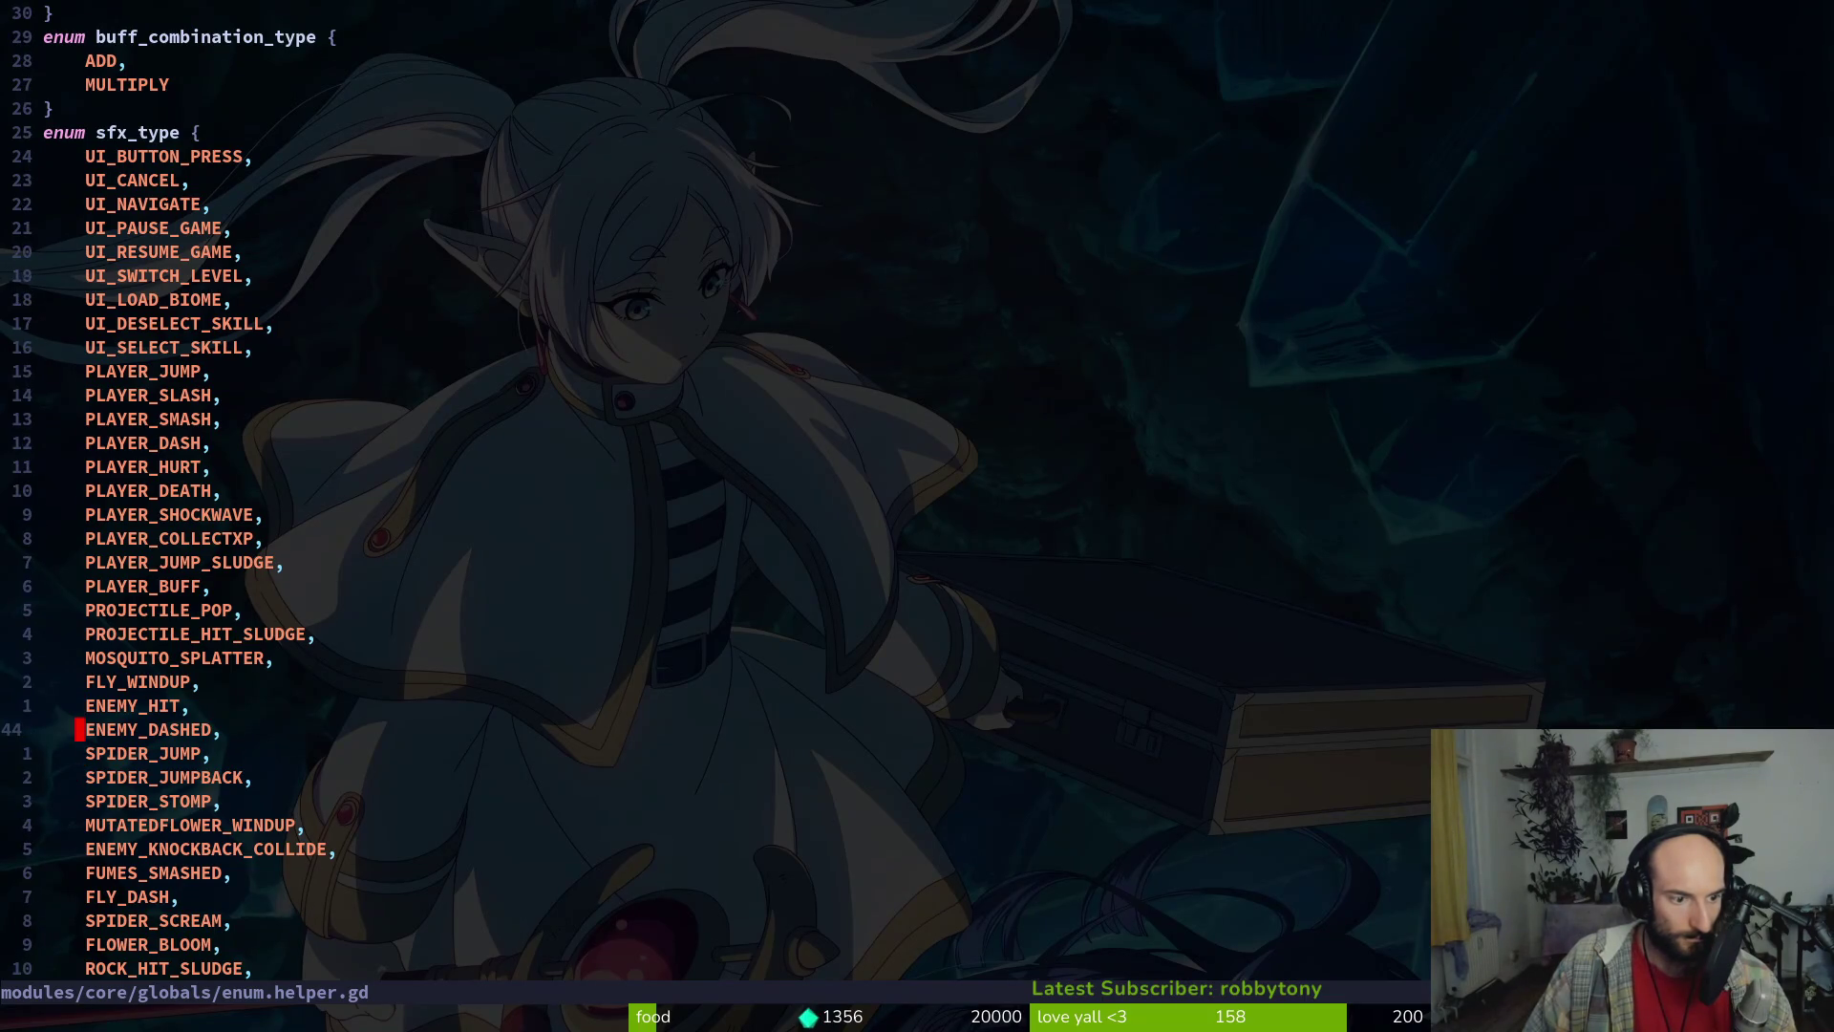
key(j)
key(j)
key(j)
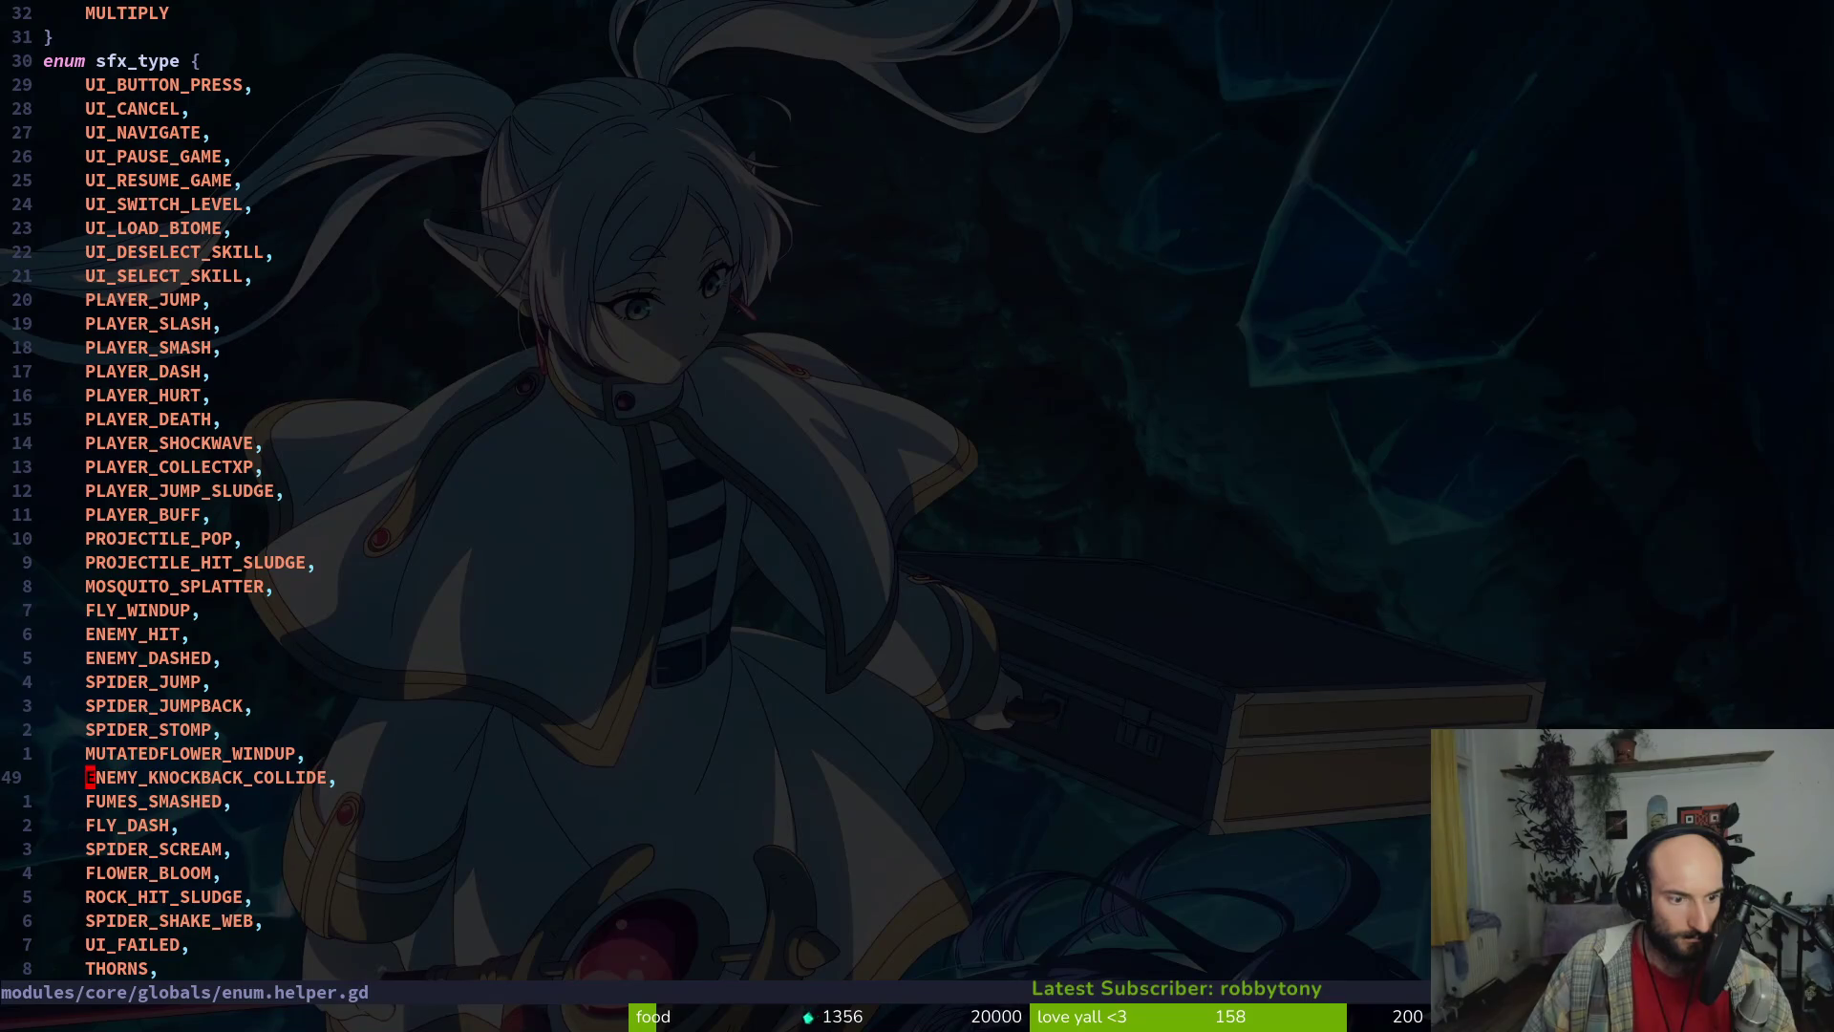
Search the project for ENEMY_SMASHED, open smash.gd at line 103, then return to Godot
text(/ENEMY)
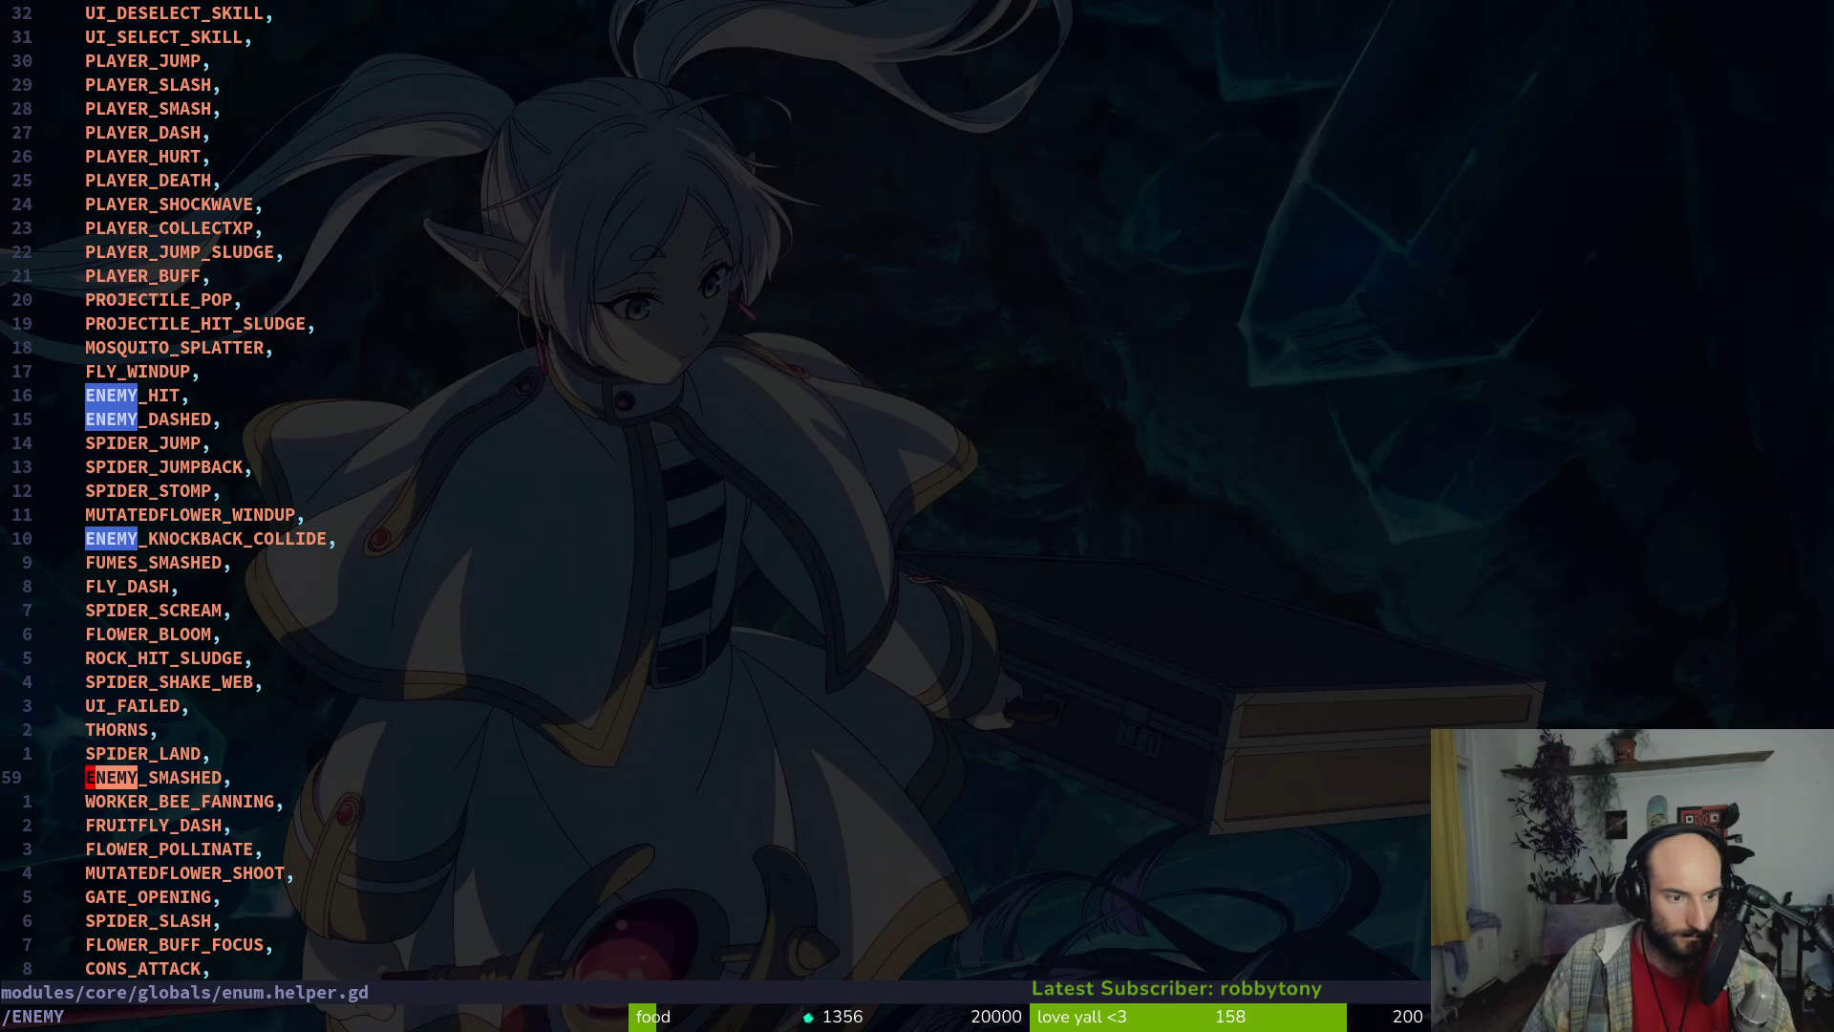
key(Return)
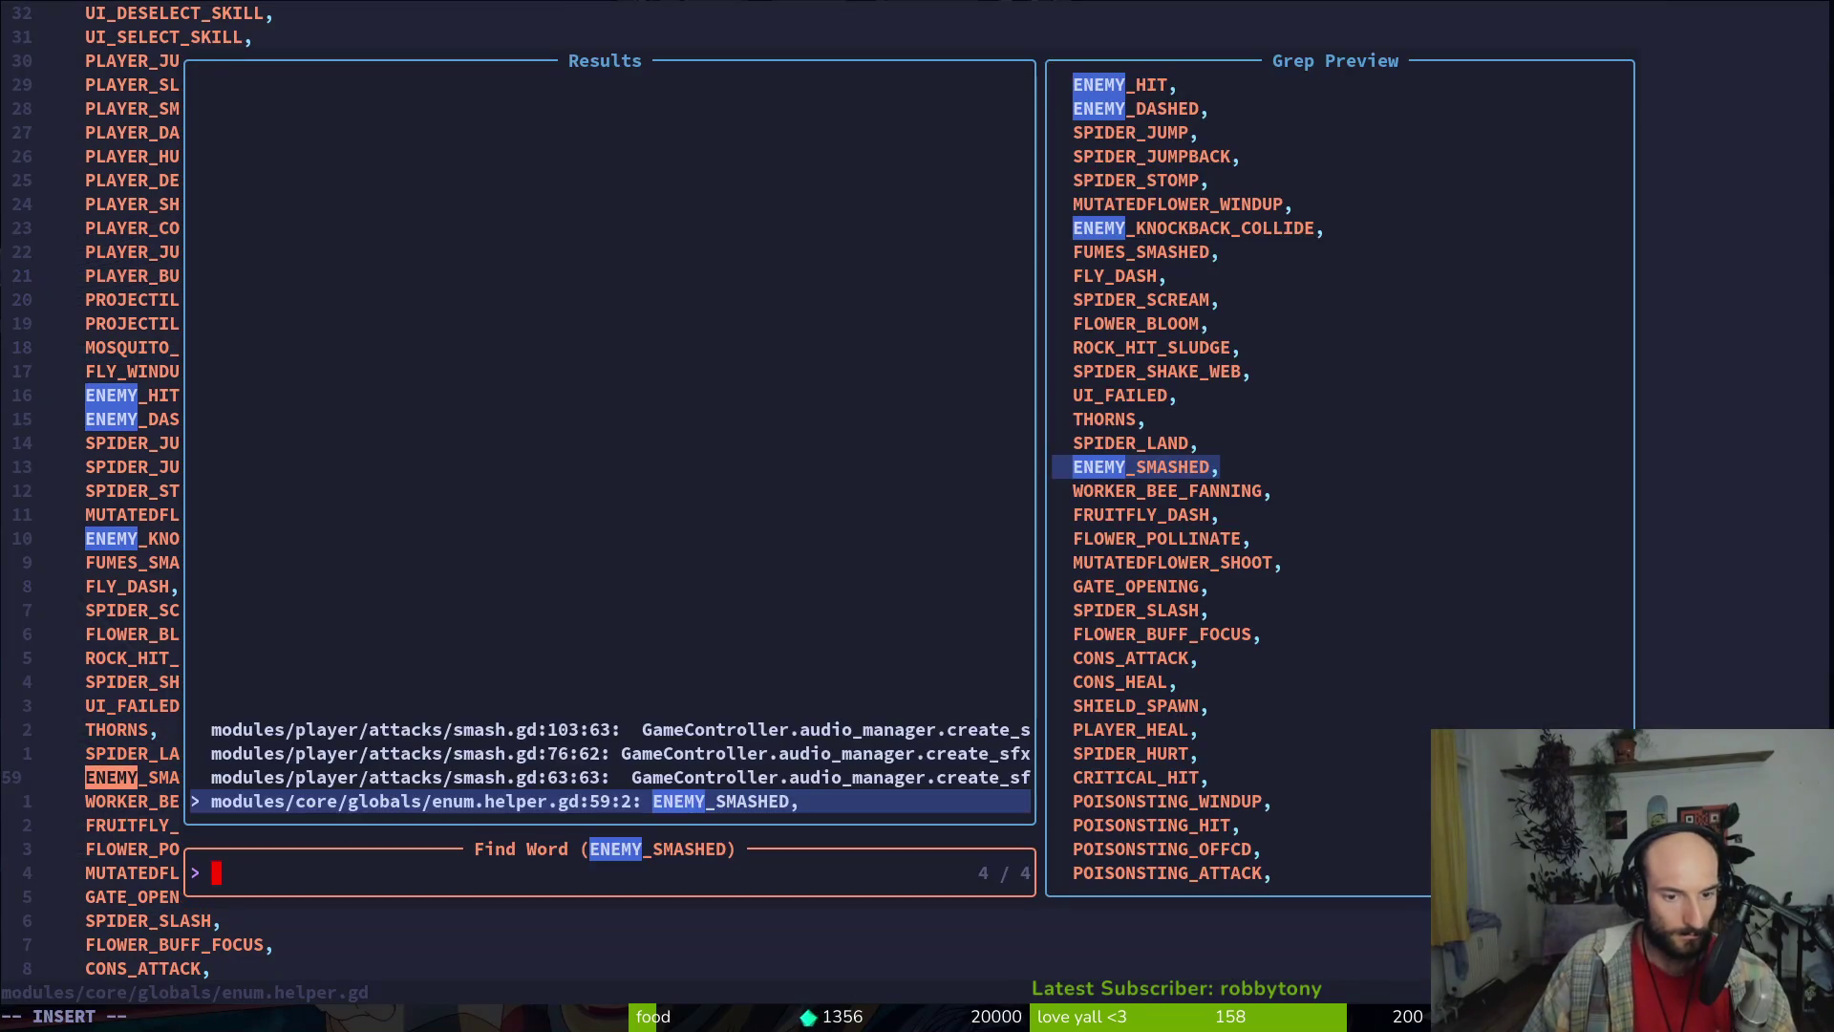
key(Up)
key(Up)
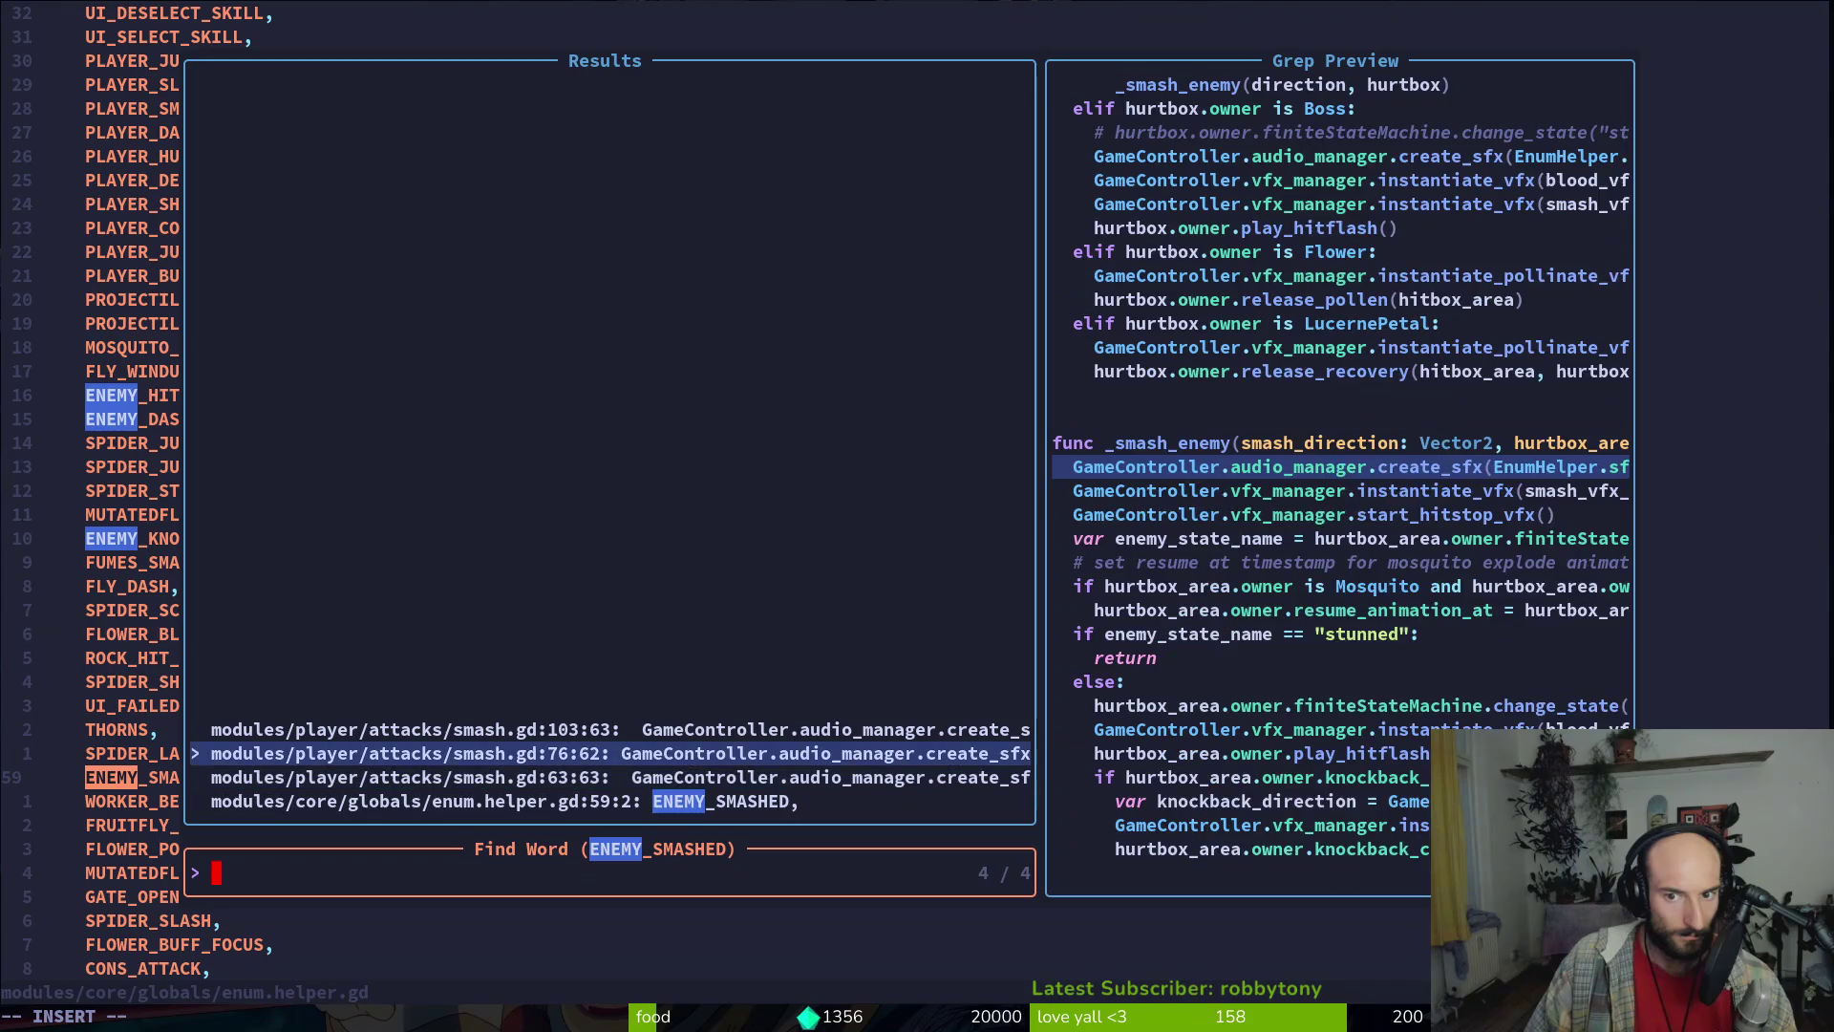
key(Up)
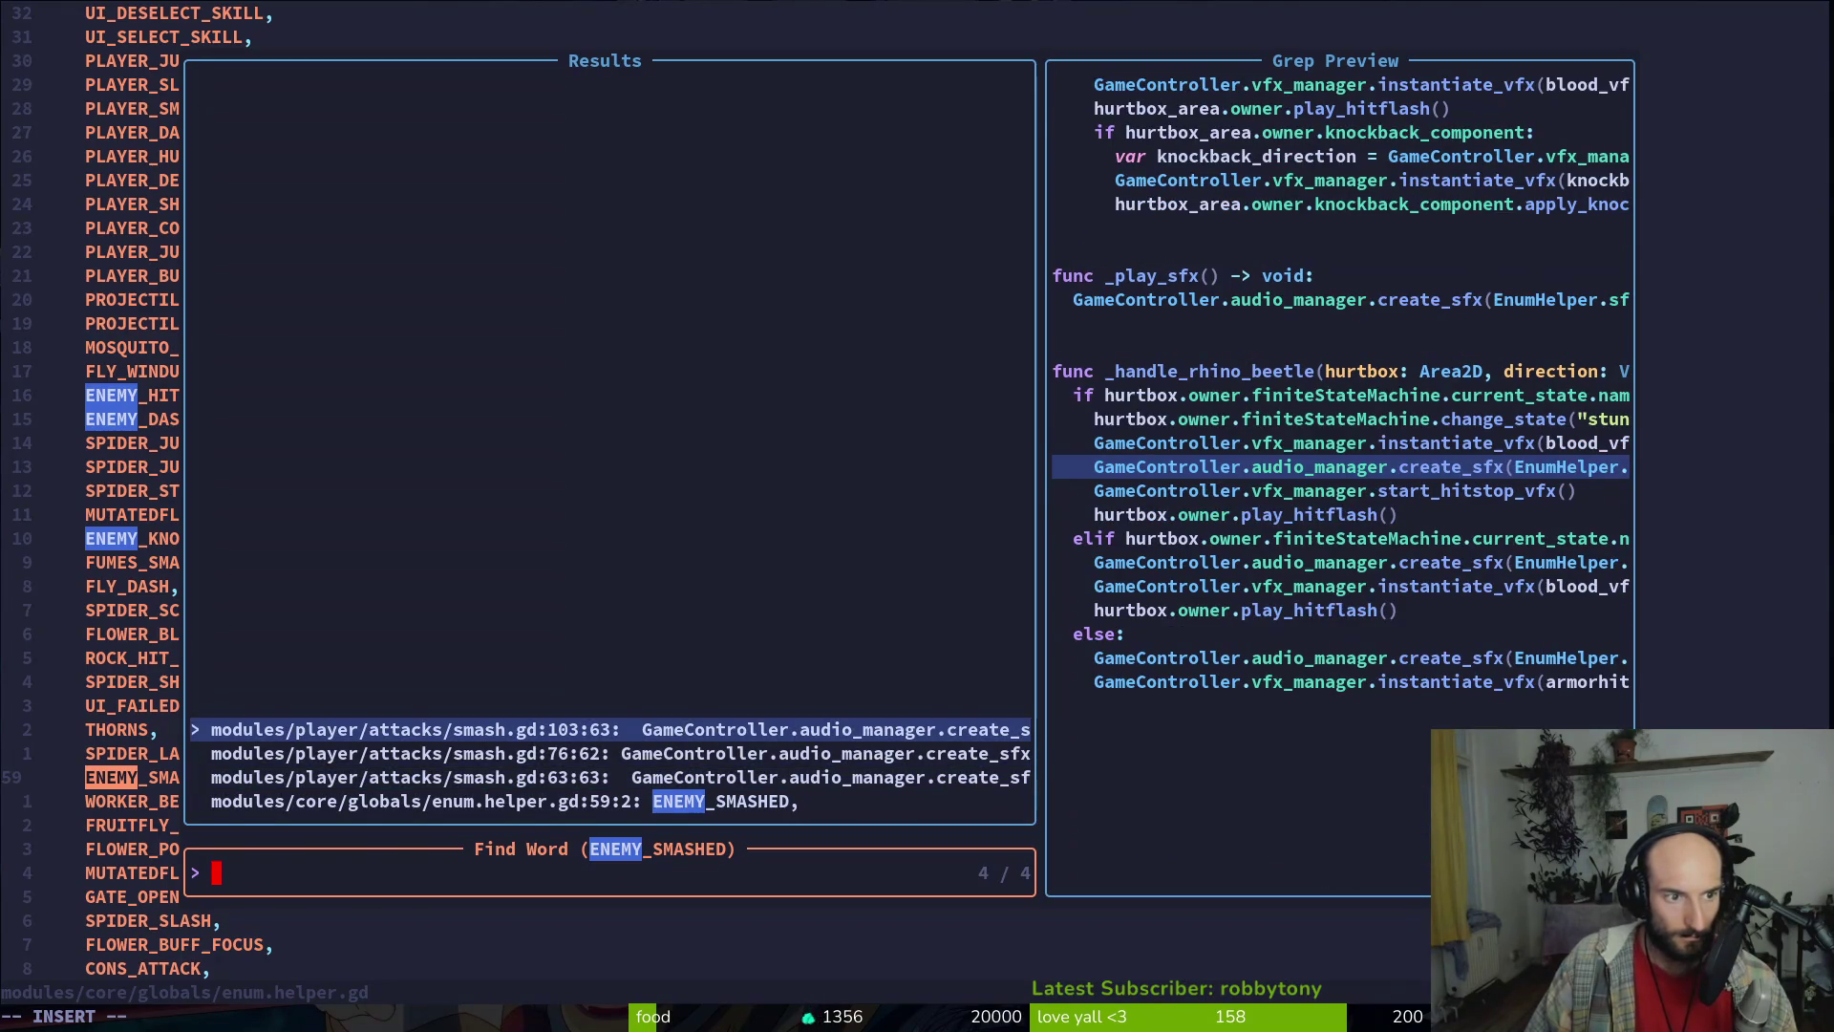
key(Return)
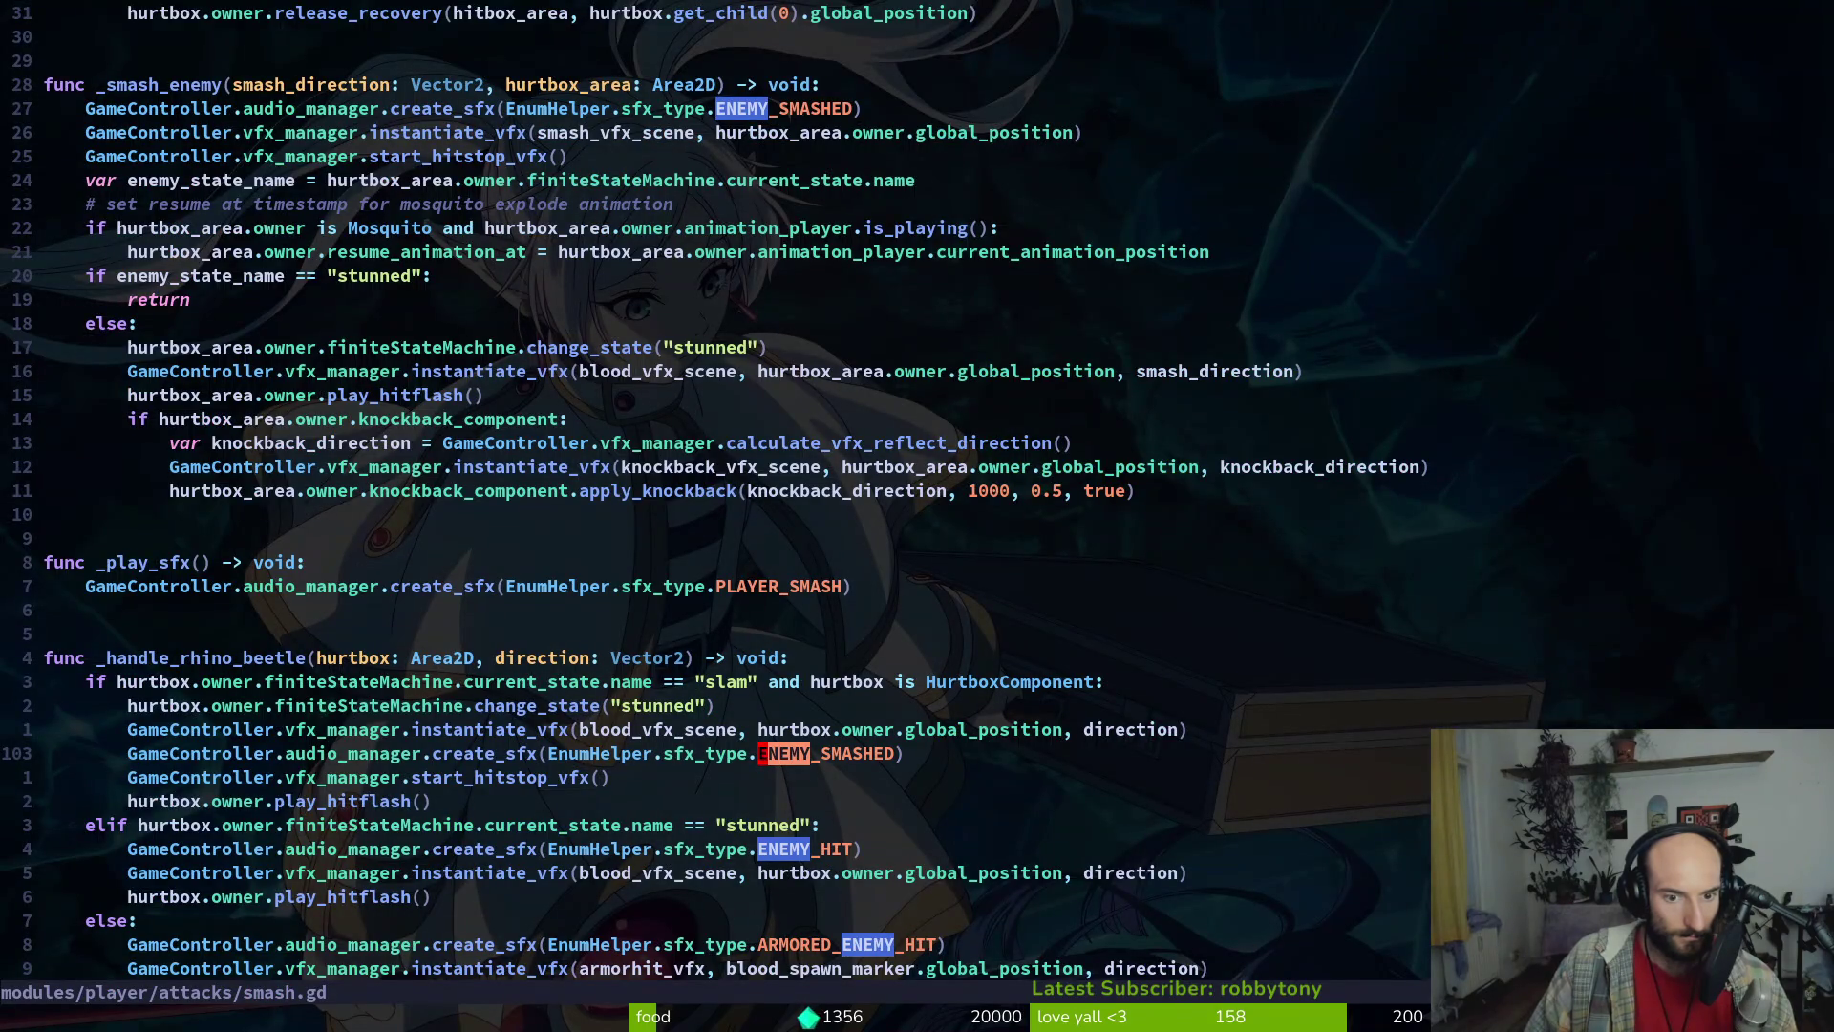
key(alt+Tab)
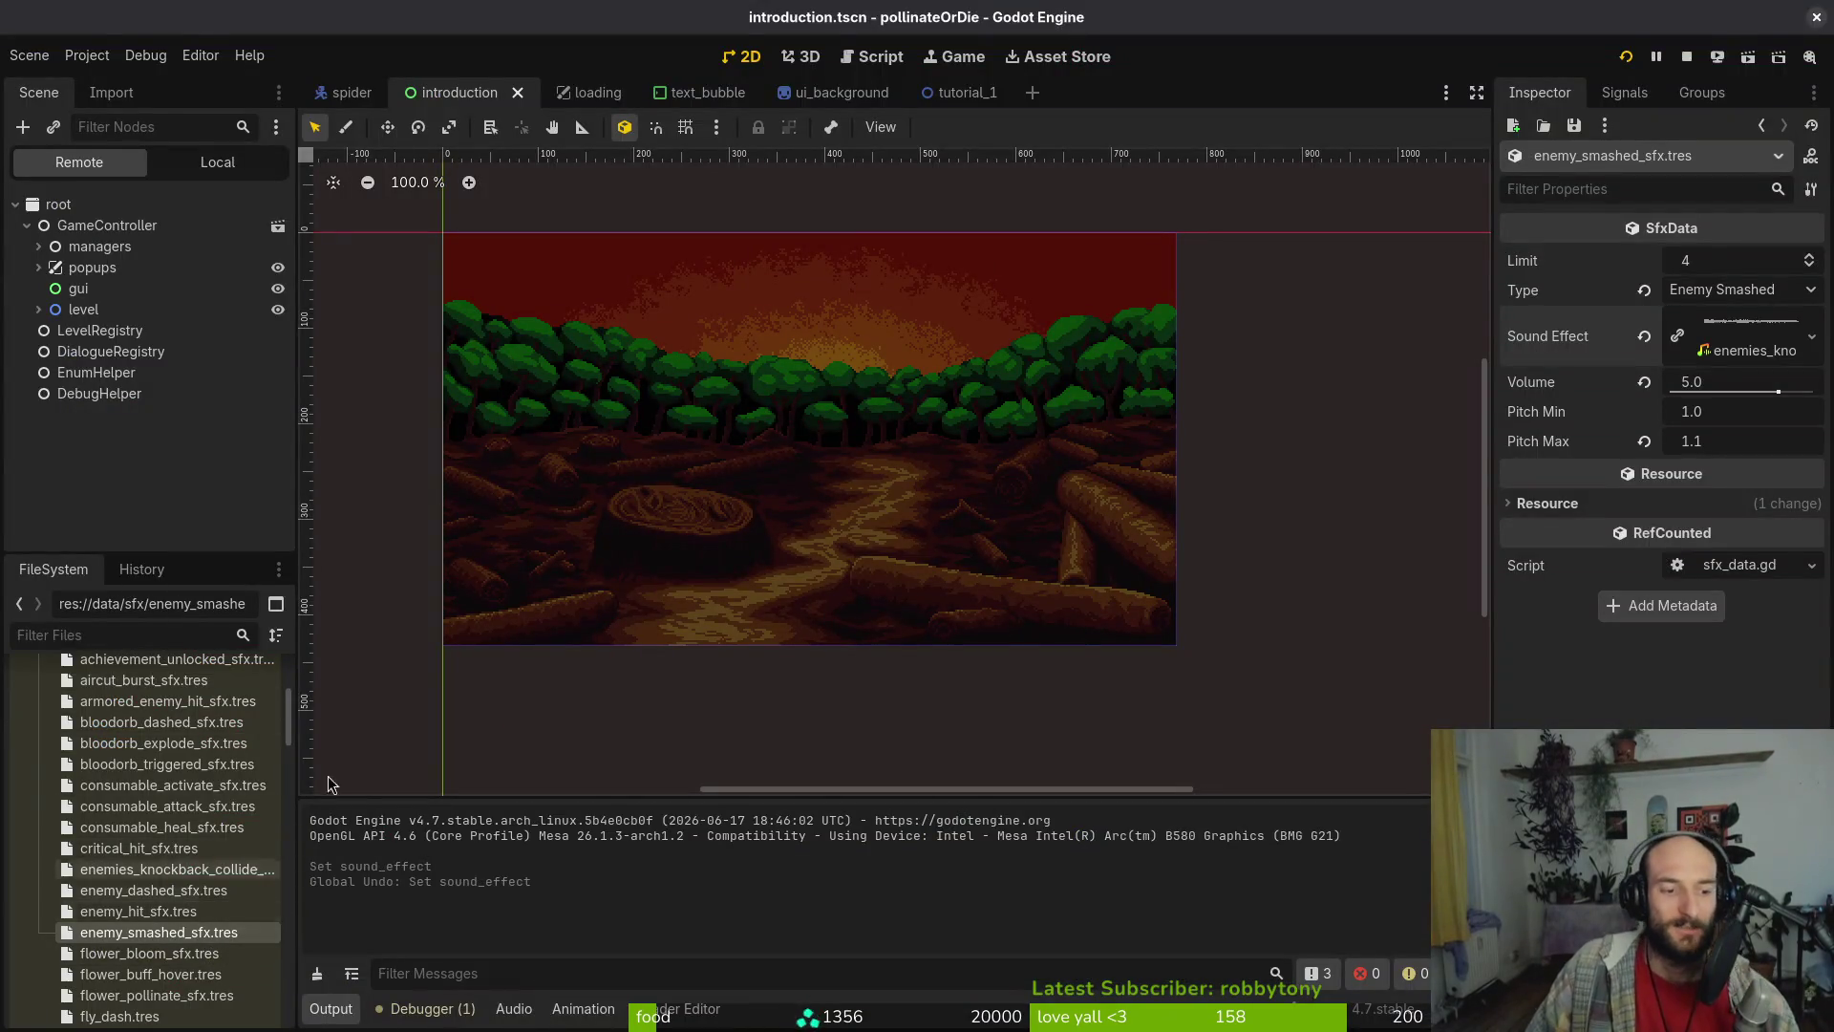
Relaunch pollinateOrDie, continue the save, slash the hive arena's enemies, then quit back to the editor
click(1625, 58)
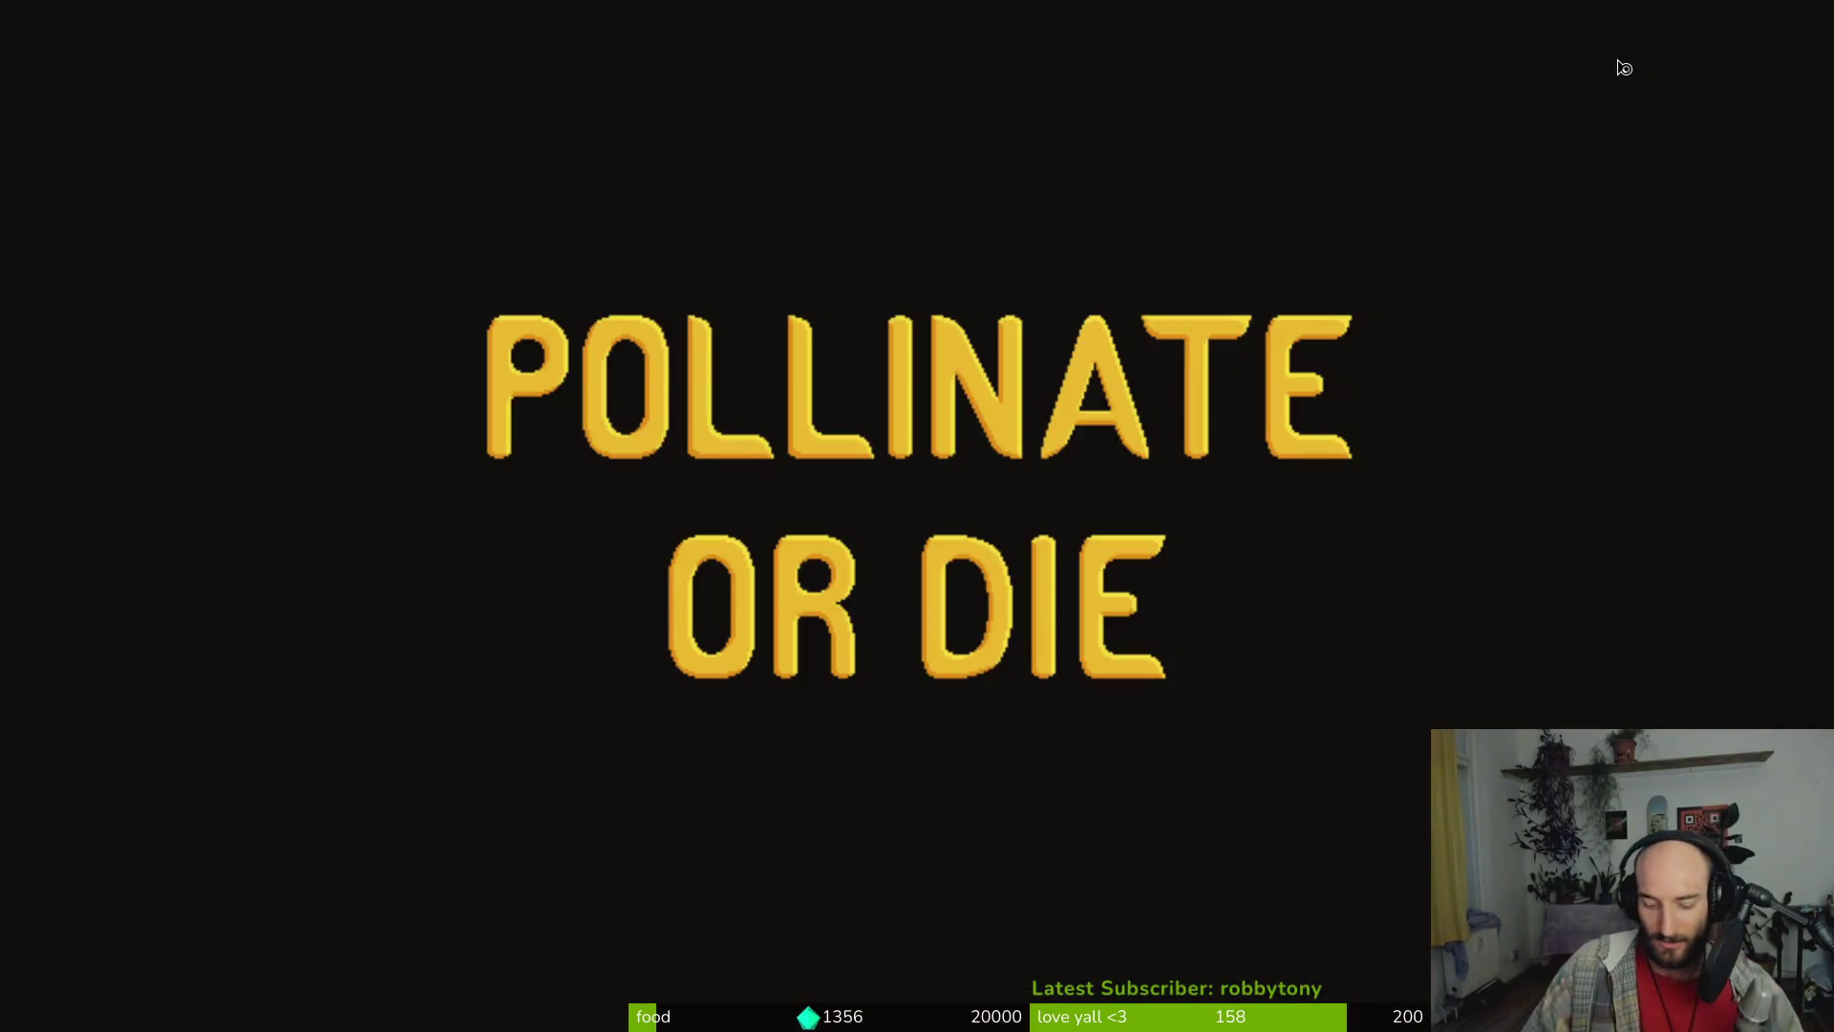
key(Return)
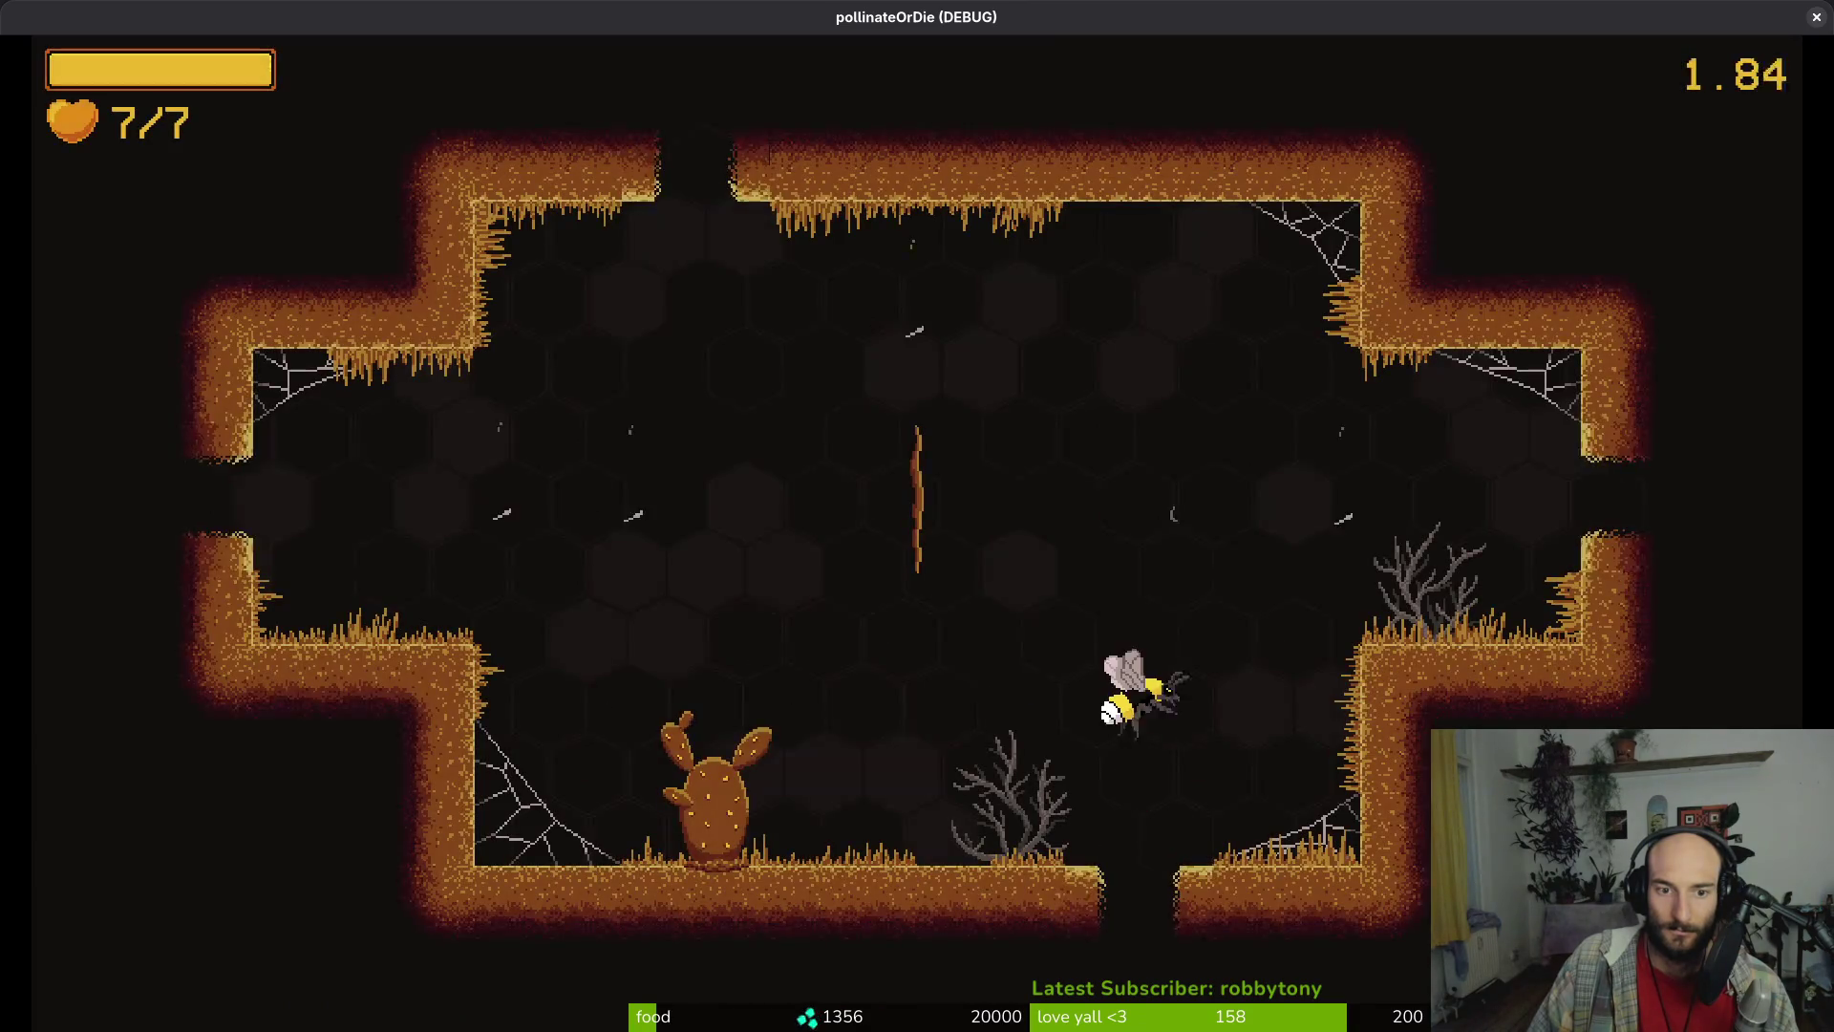
click(709, 535)
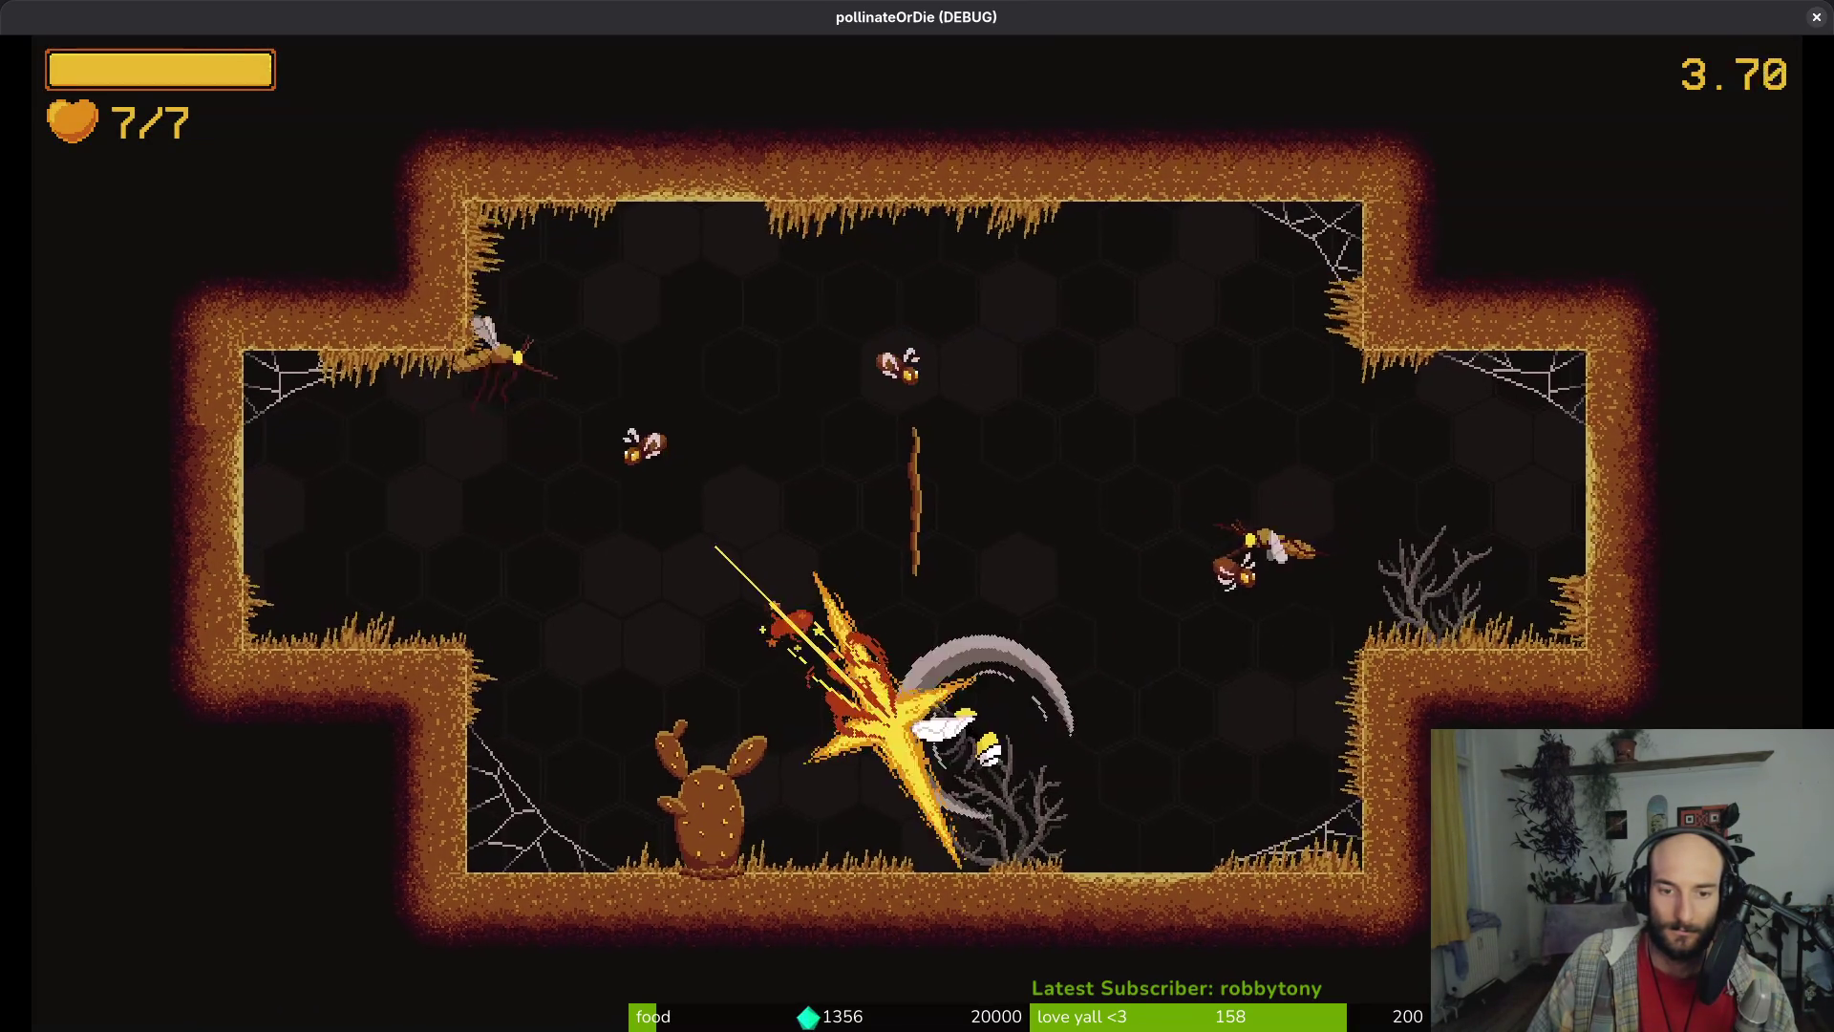
click(1309, 491)
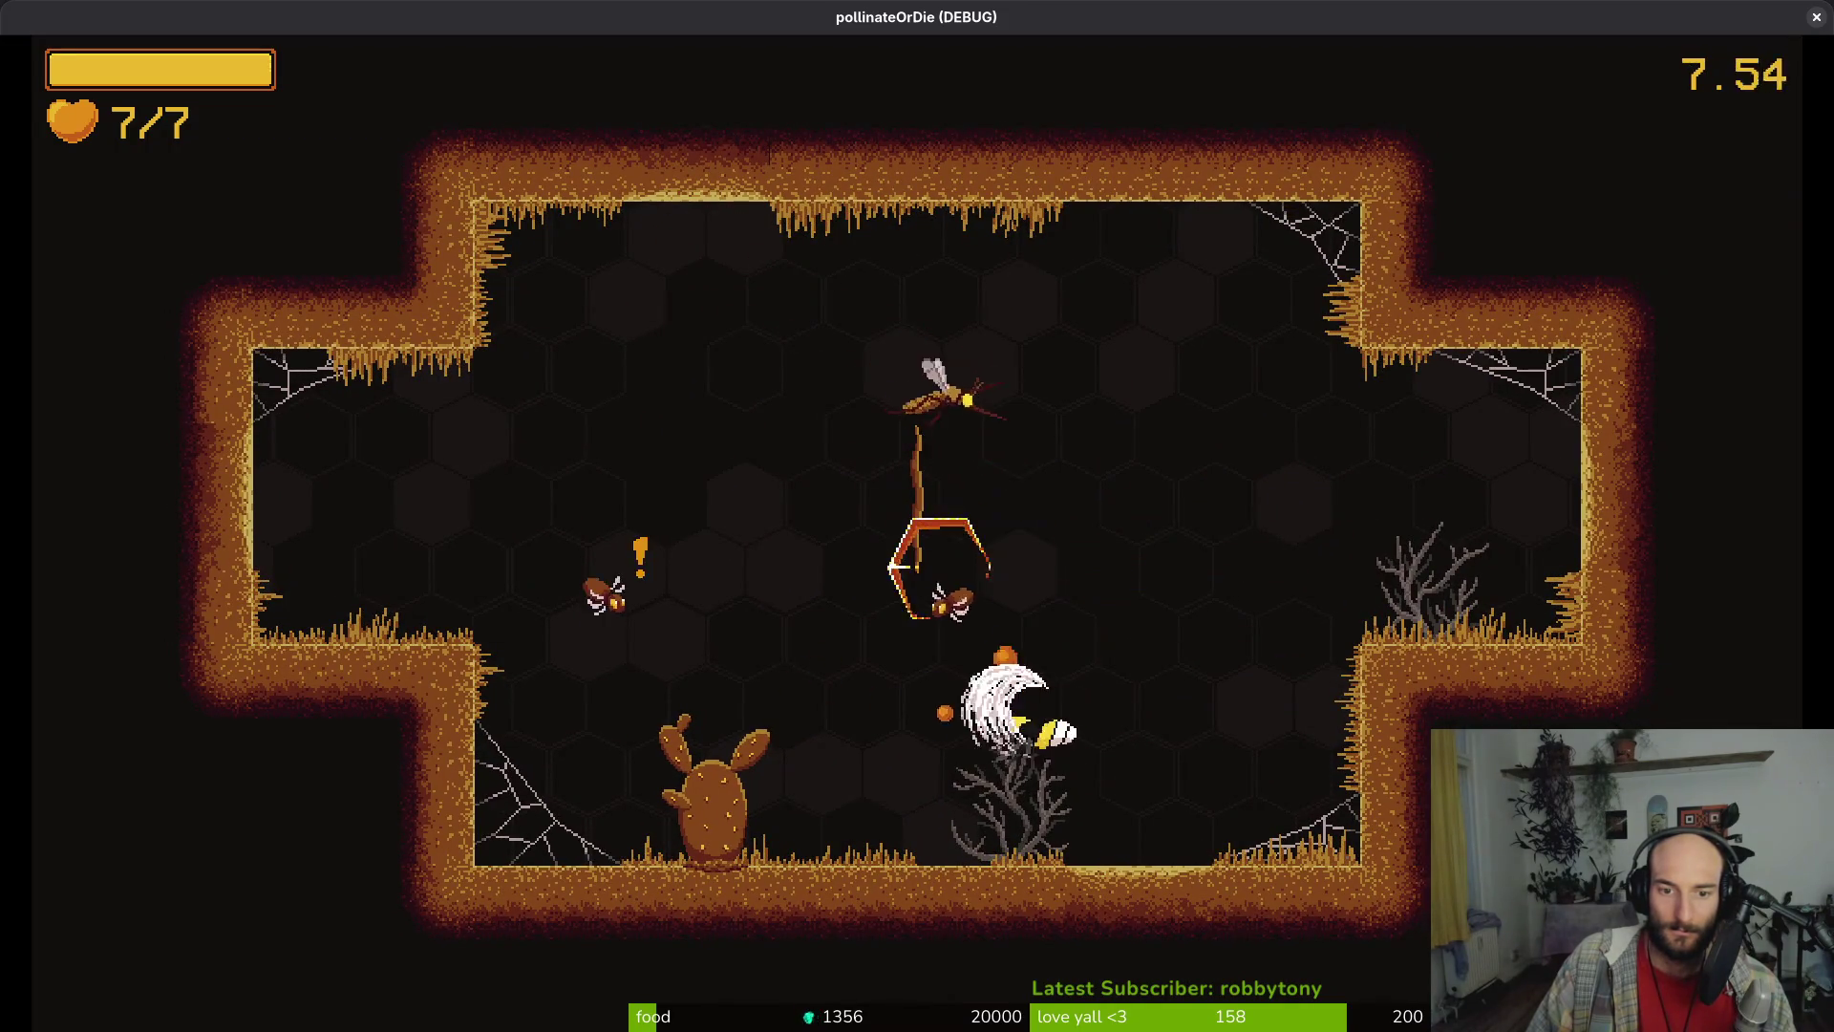
click(961, 485)
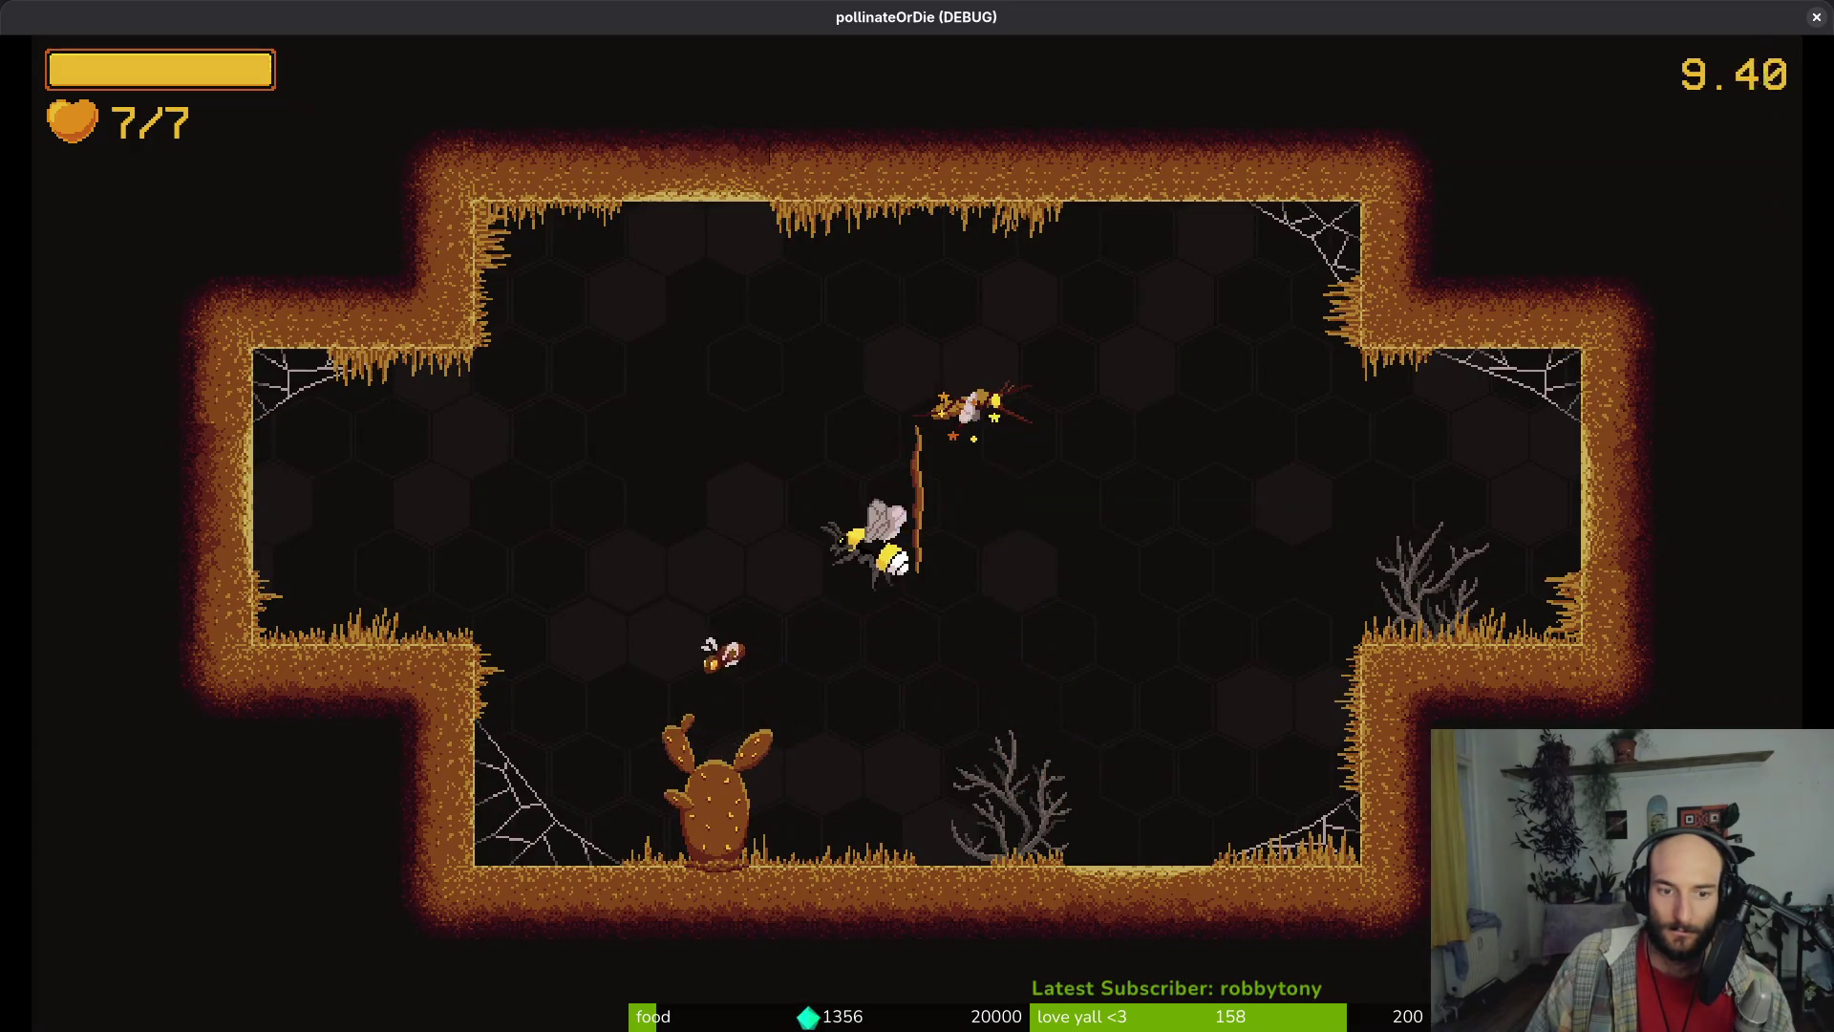
click(707, 675)
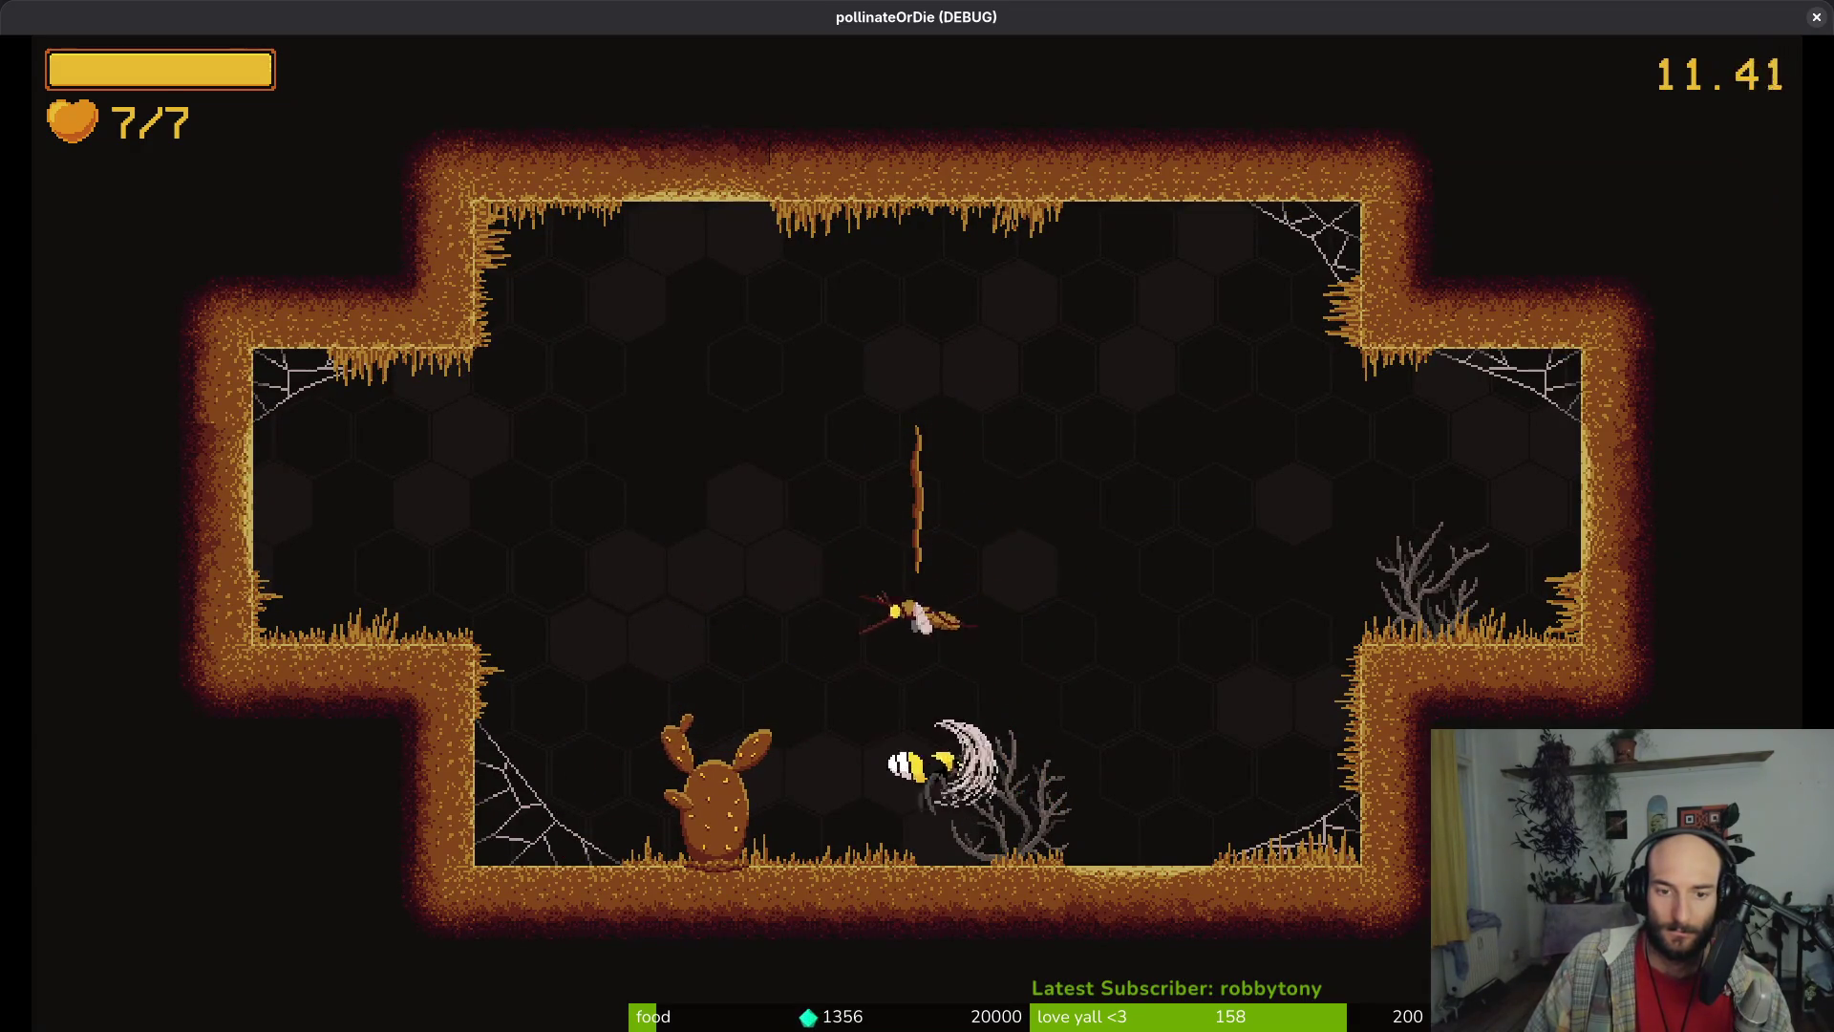
click(713, 516)
key(Escape)
click(917, 700)
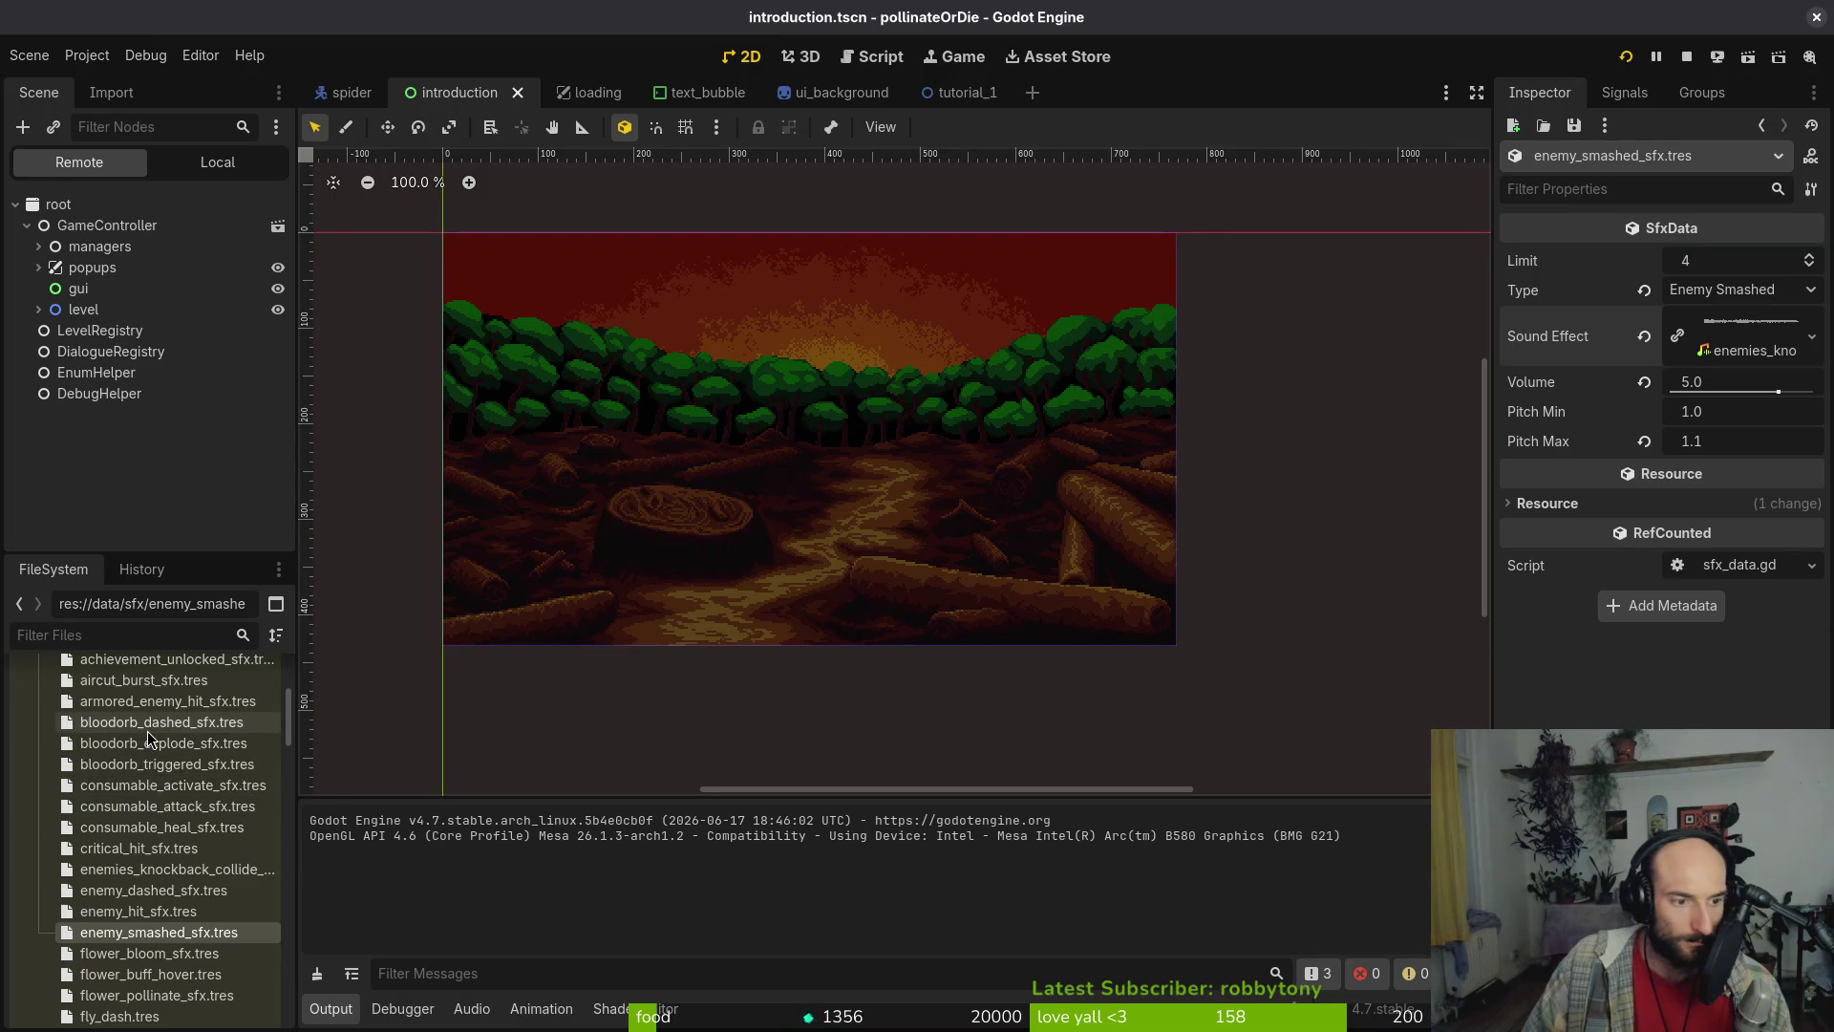
scroll(155, 755, up, 2)
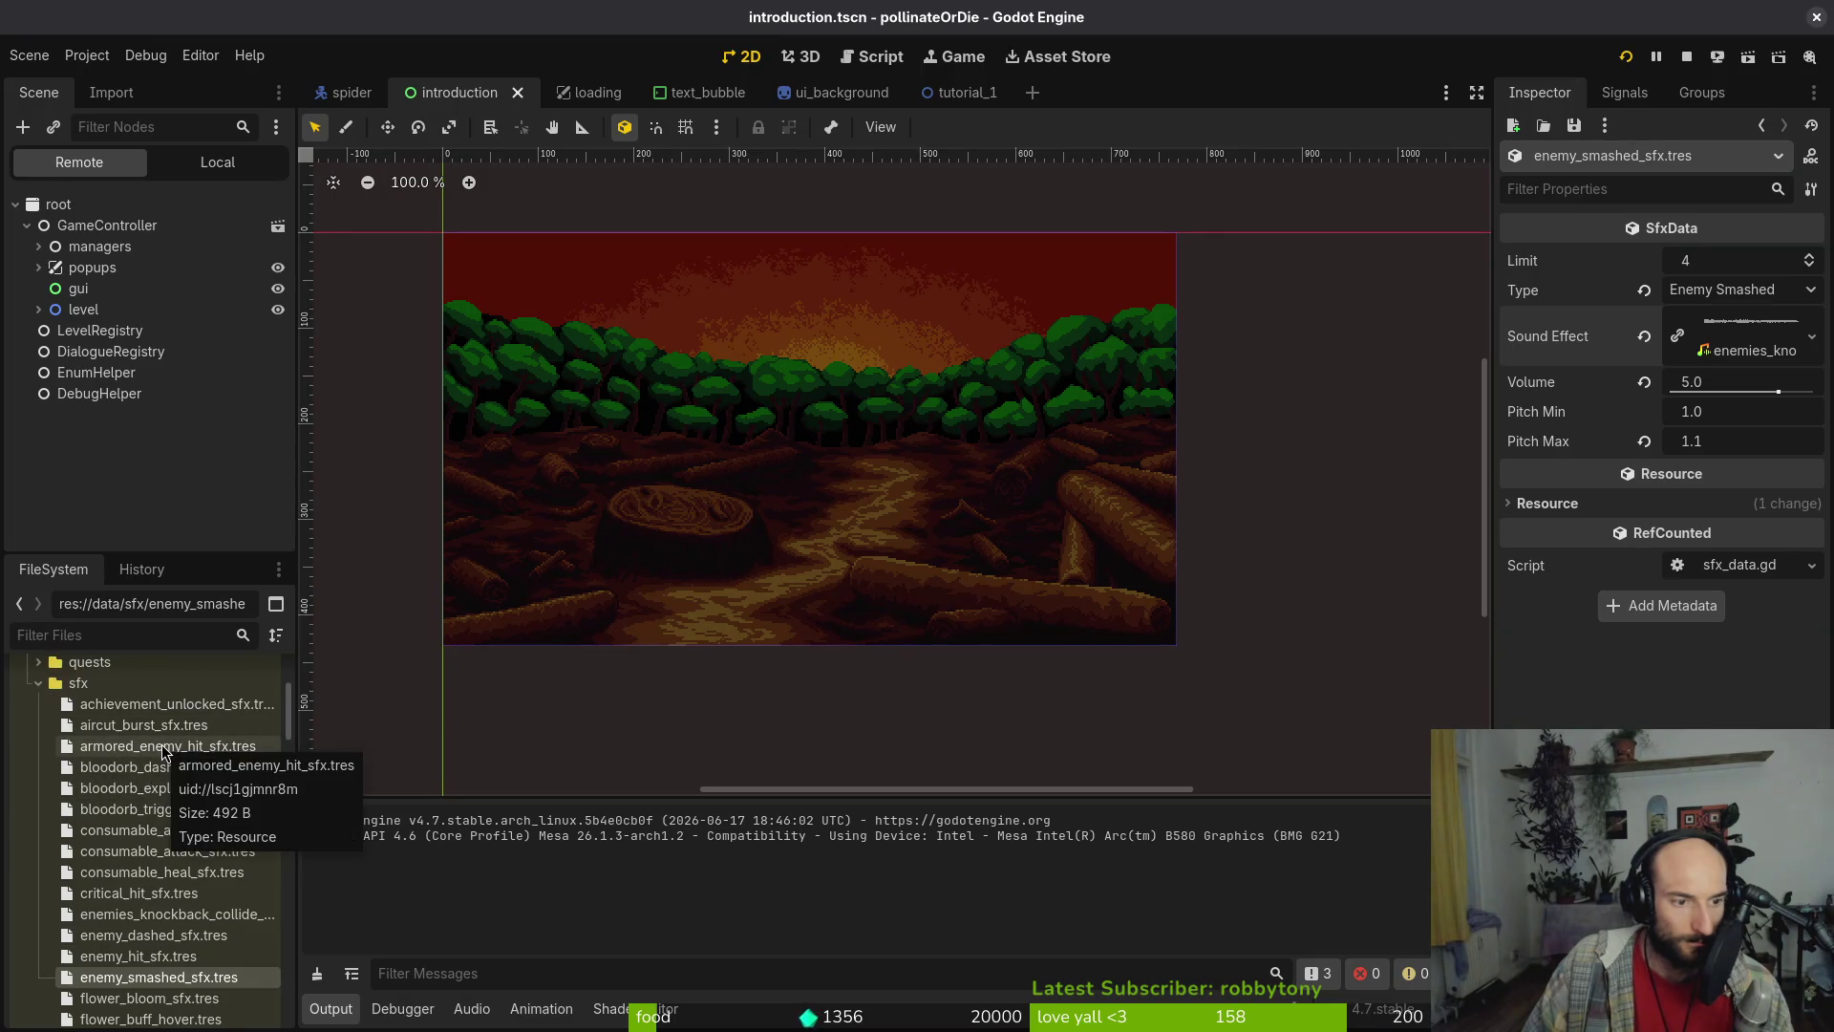
scroll(178, 793, down, 5)
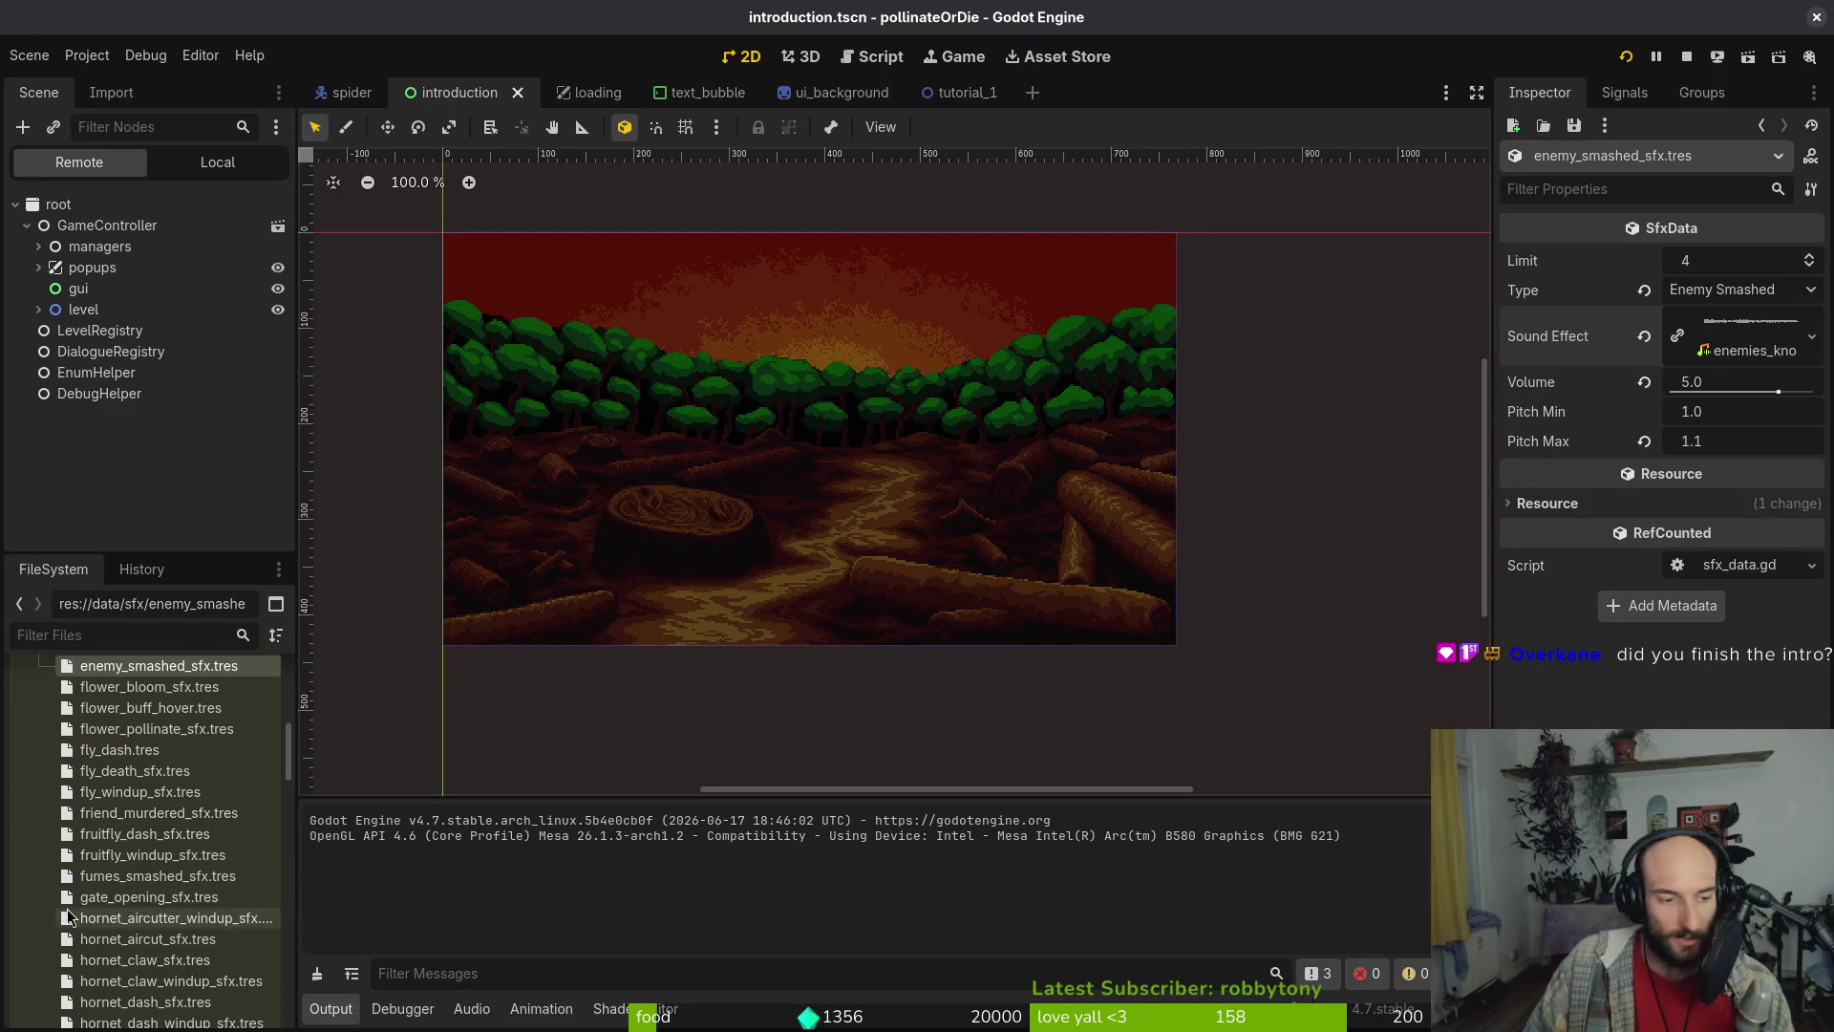
scroll(203, 927, down, 1)
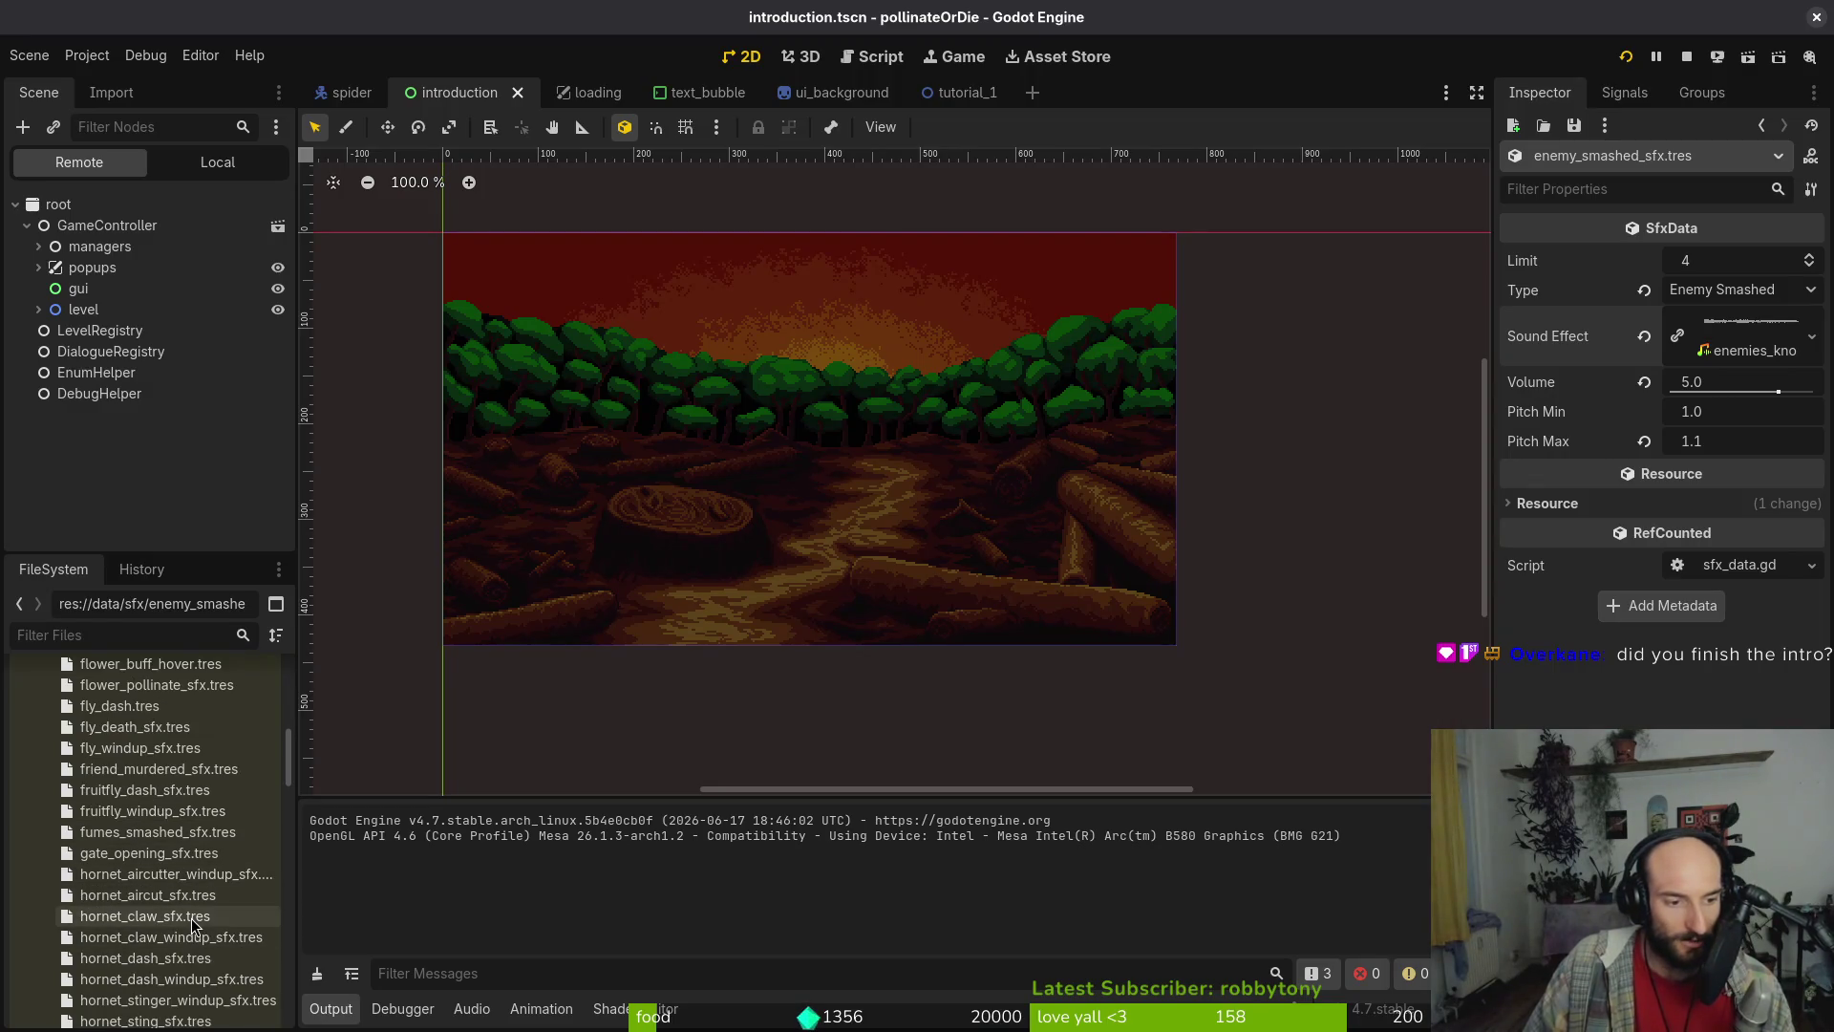
scroll(210, 903, down, 1)
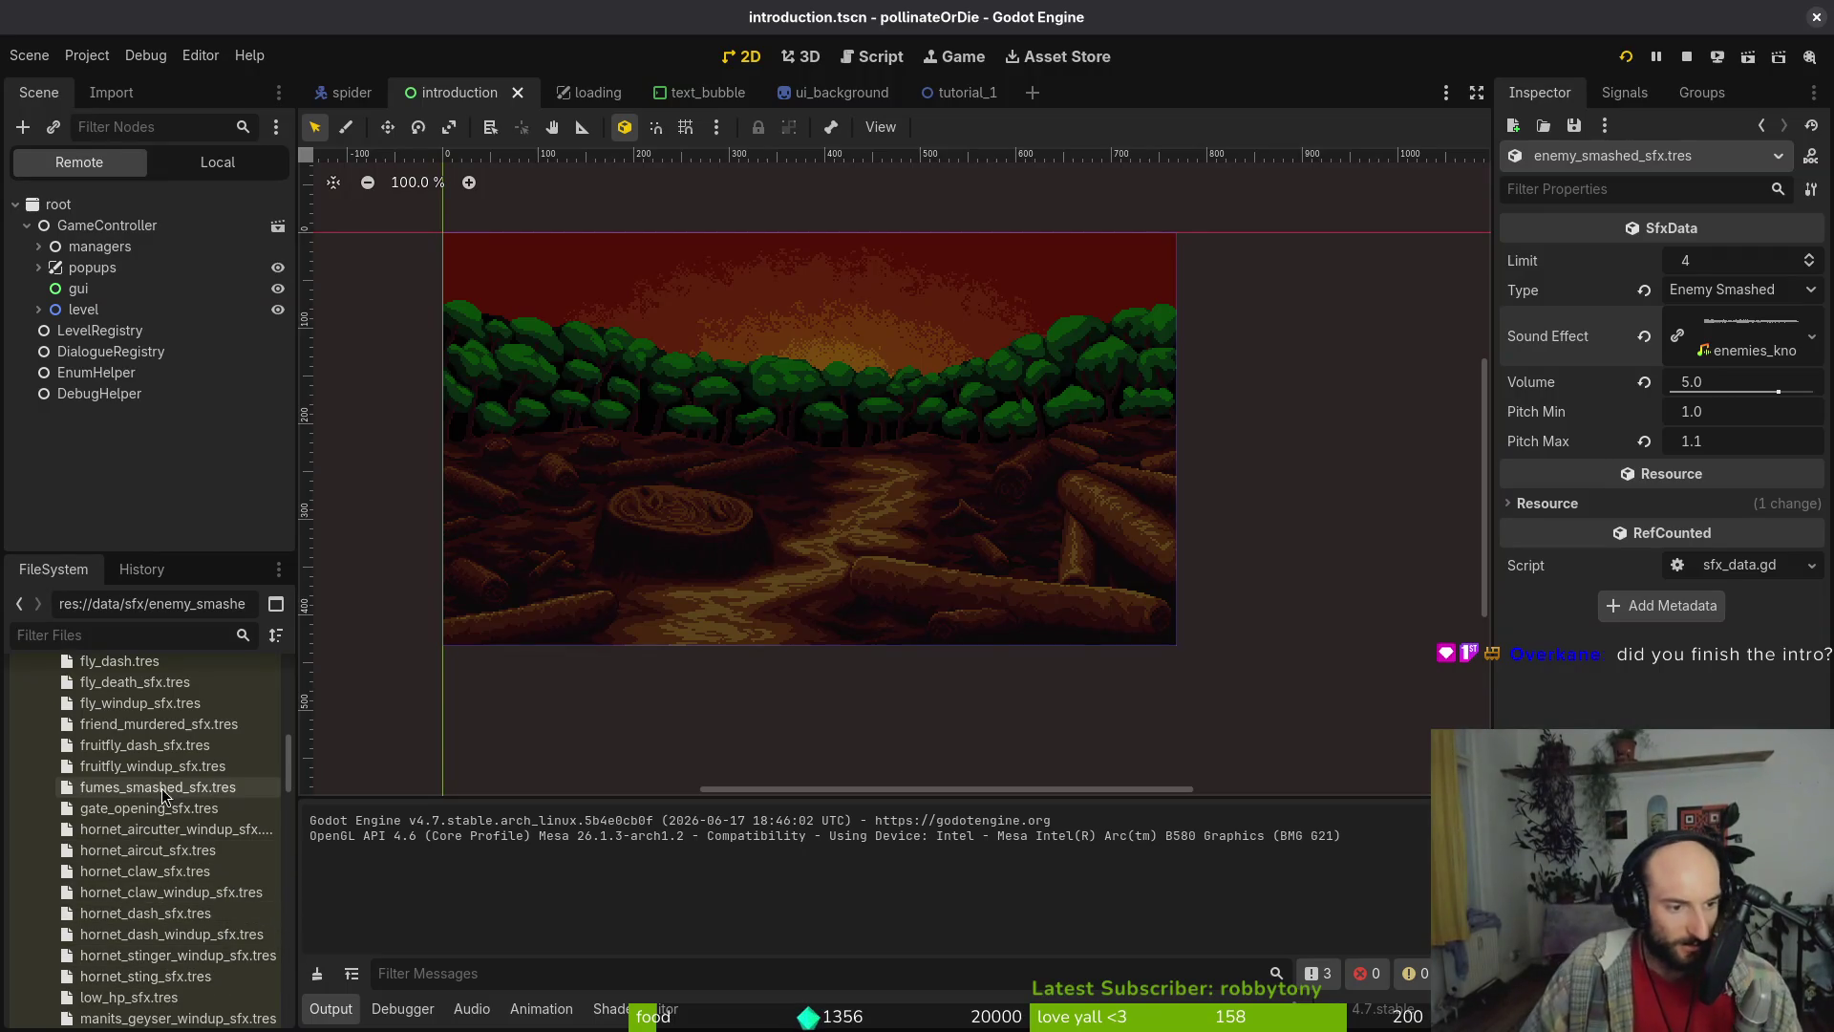
scroll(191, 814, up, 1)
scroll(181, 889, down, 5)
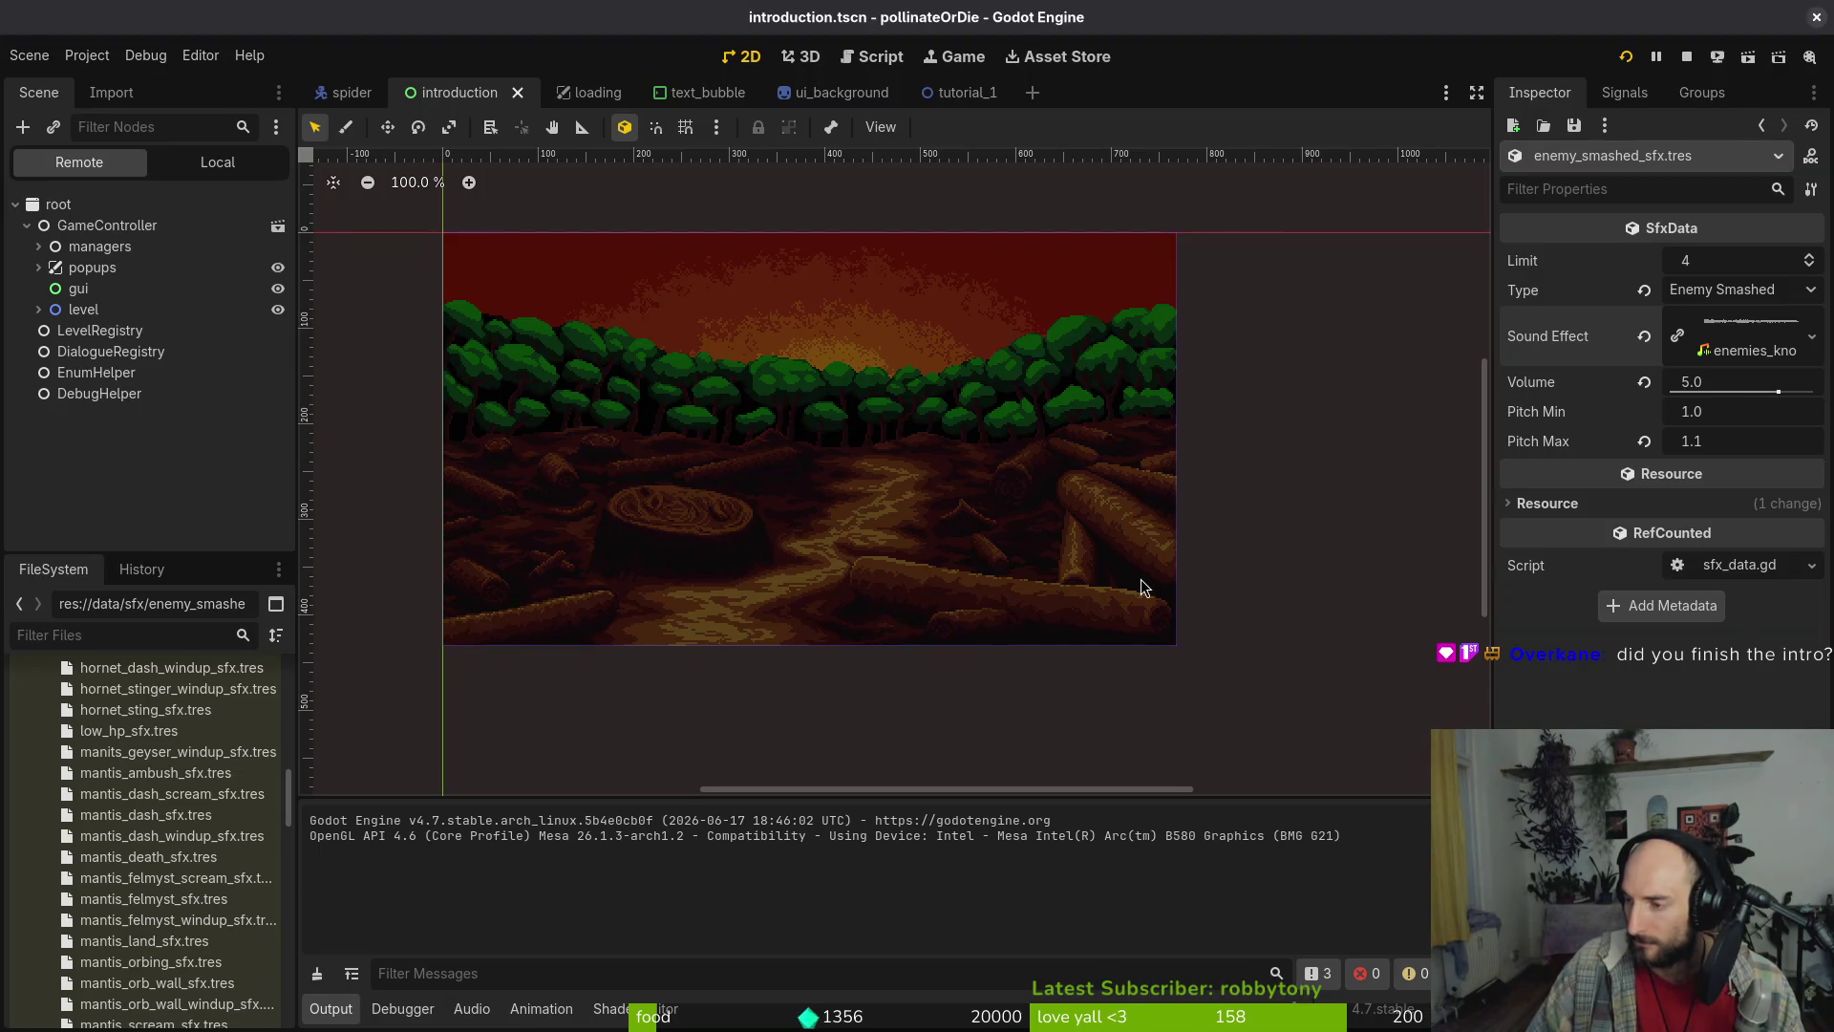
key(super)
In Files, browse to the pollinate-or-die project's assets/audio/sfx folder
text(files)
key(Return)
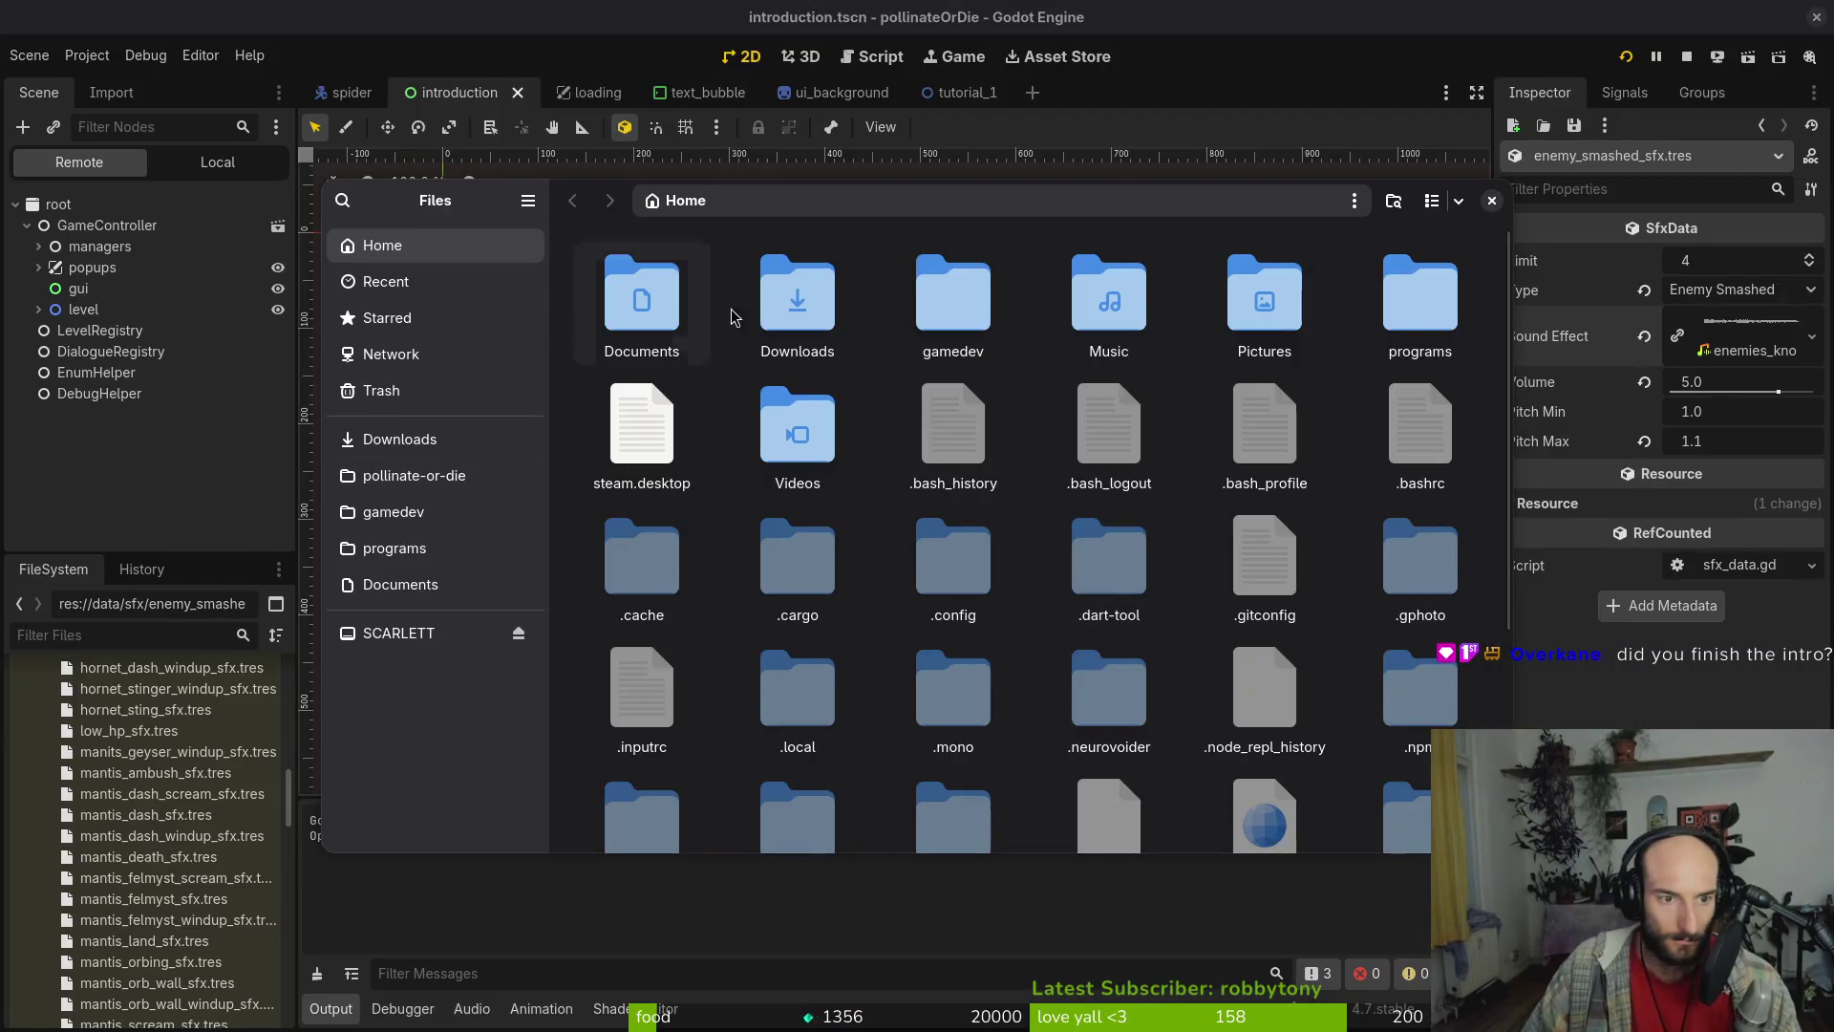
double_click(946, 296)
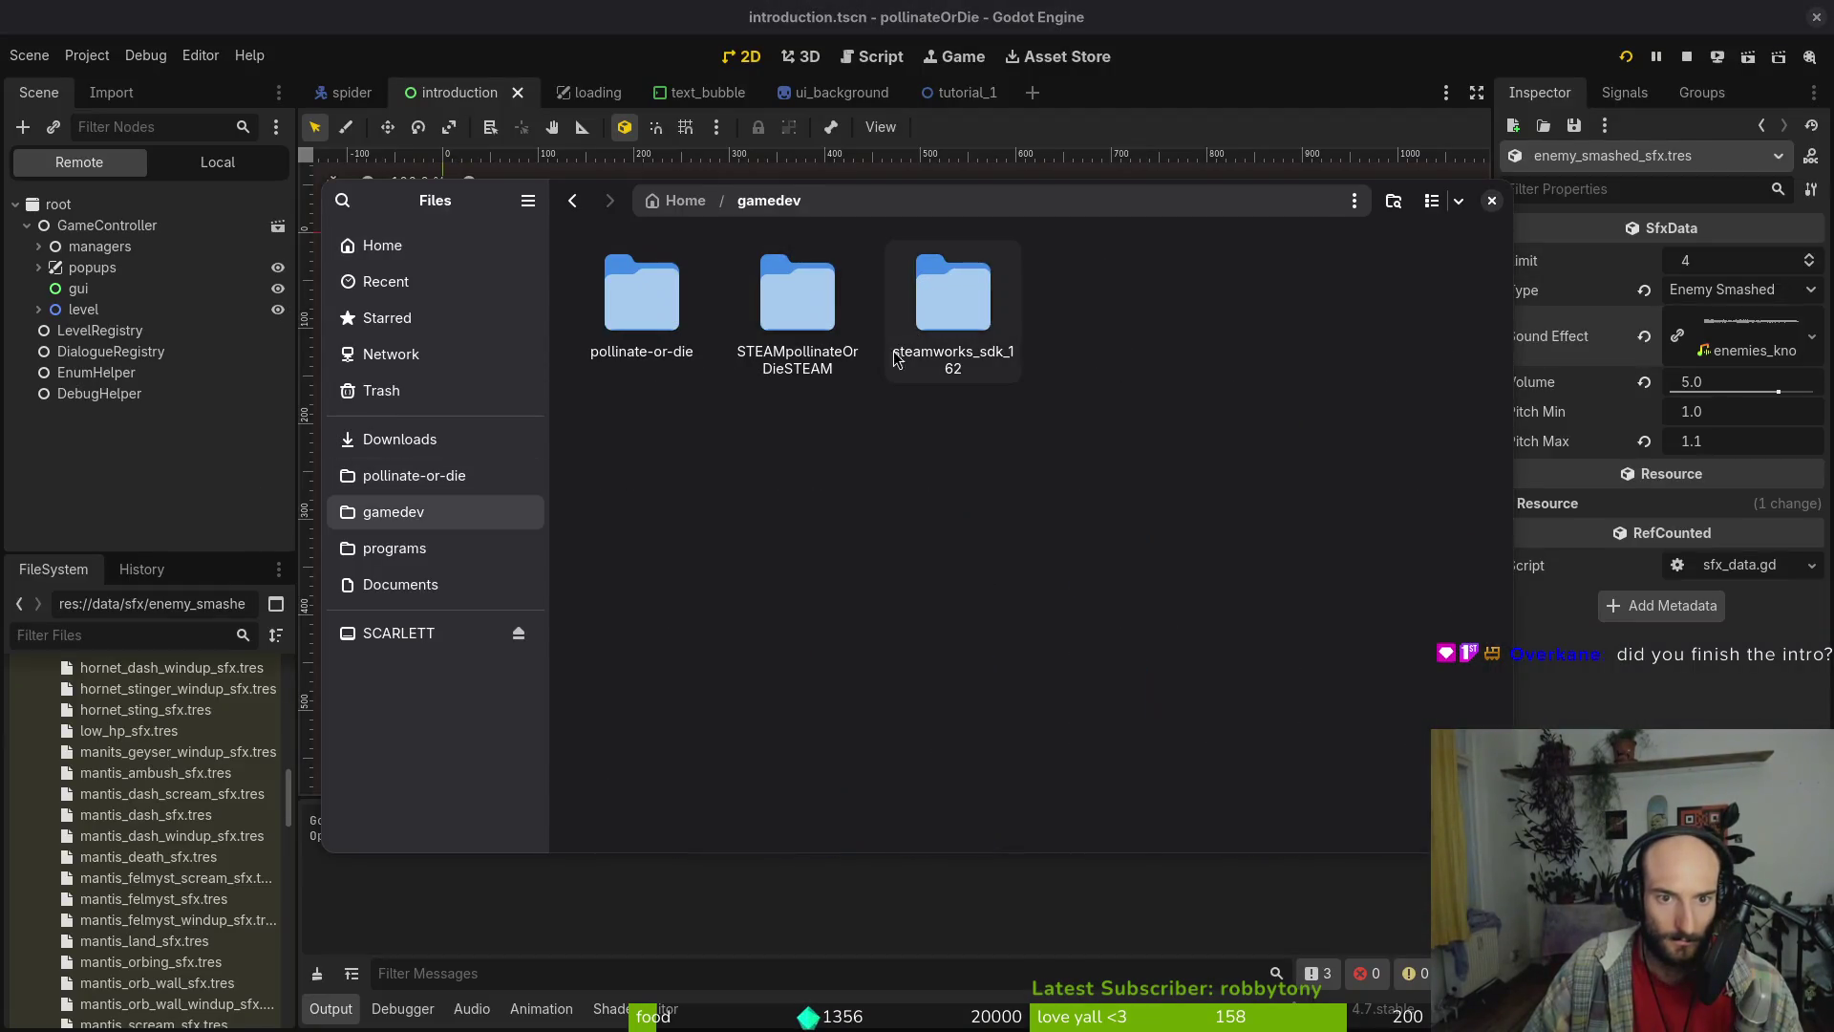
double_click(743, 292)
key(alt+Left)
double_click(668, 304)
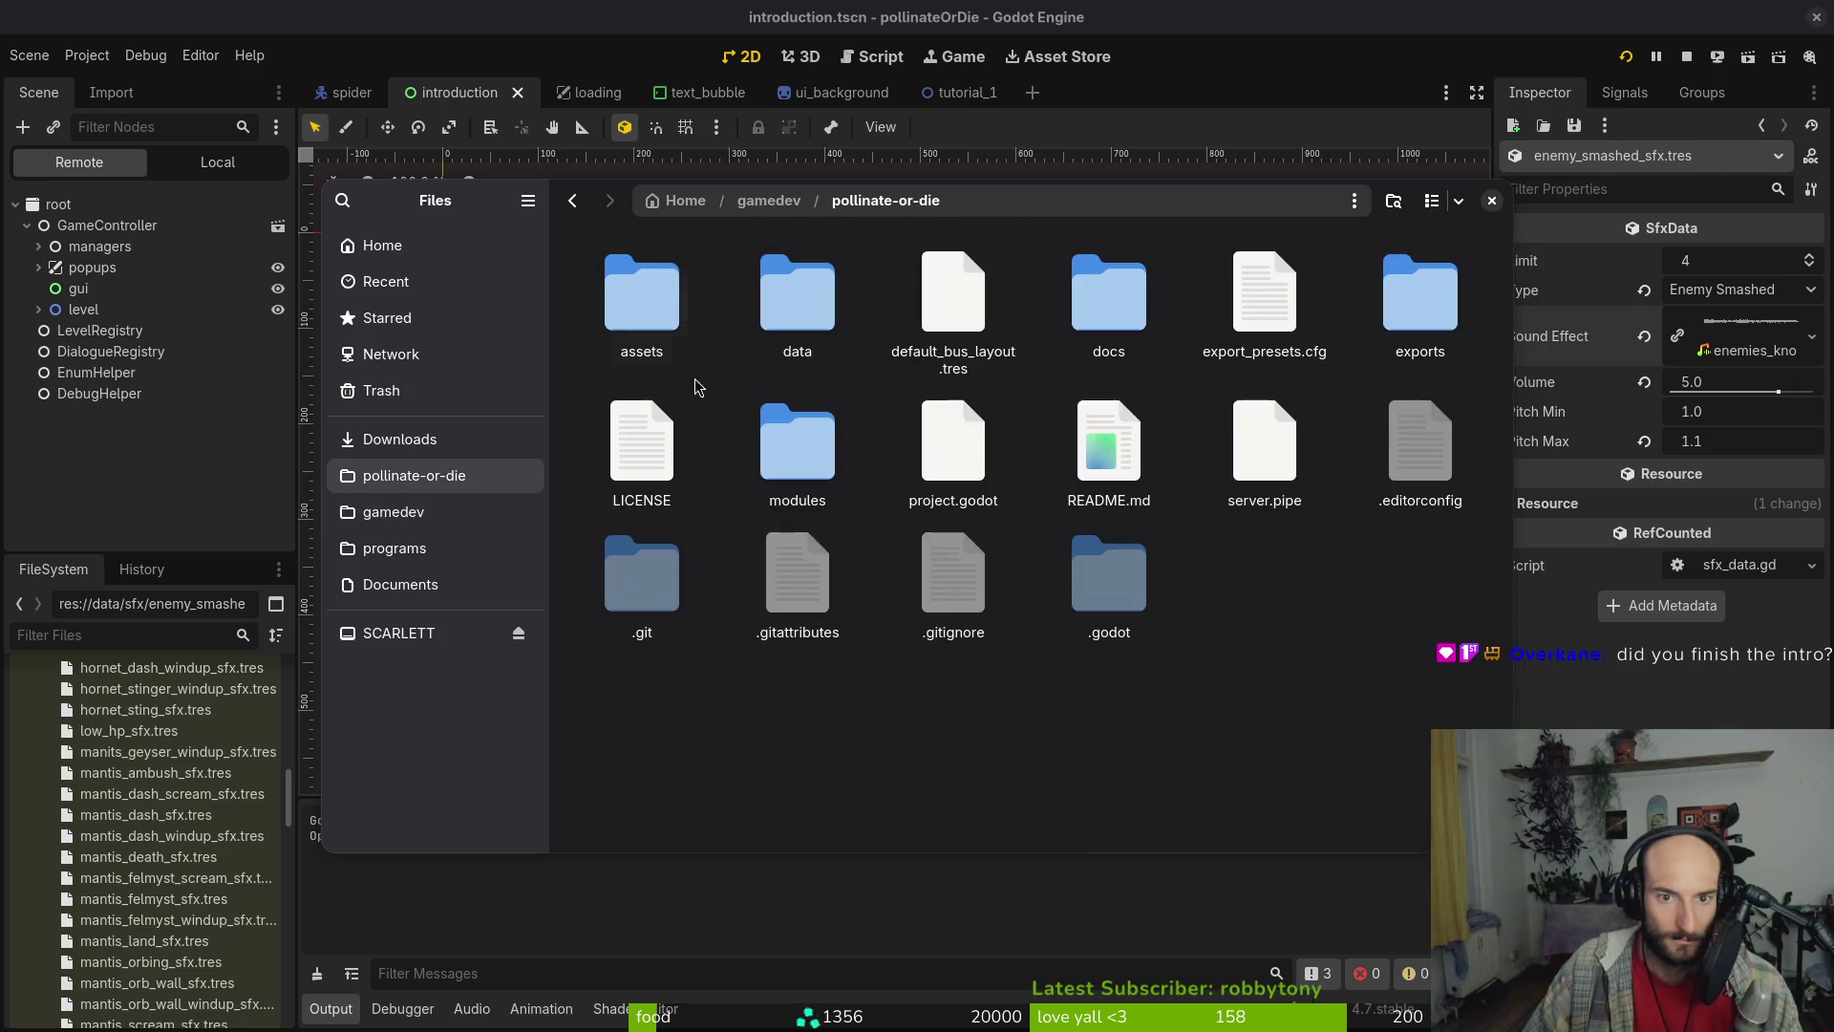
double_click(675, 302)
double_click(946, 295)
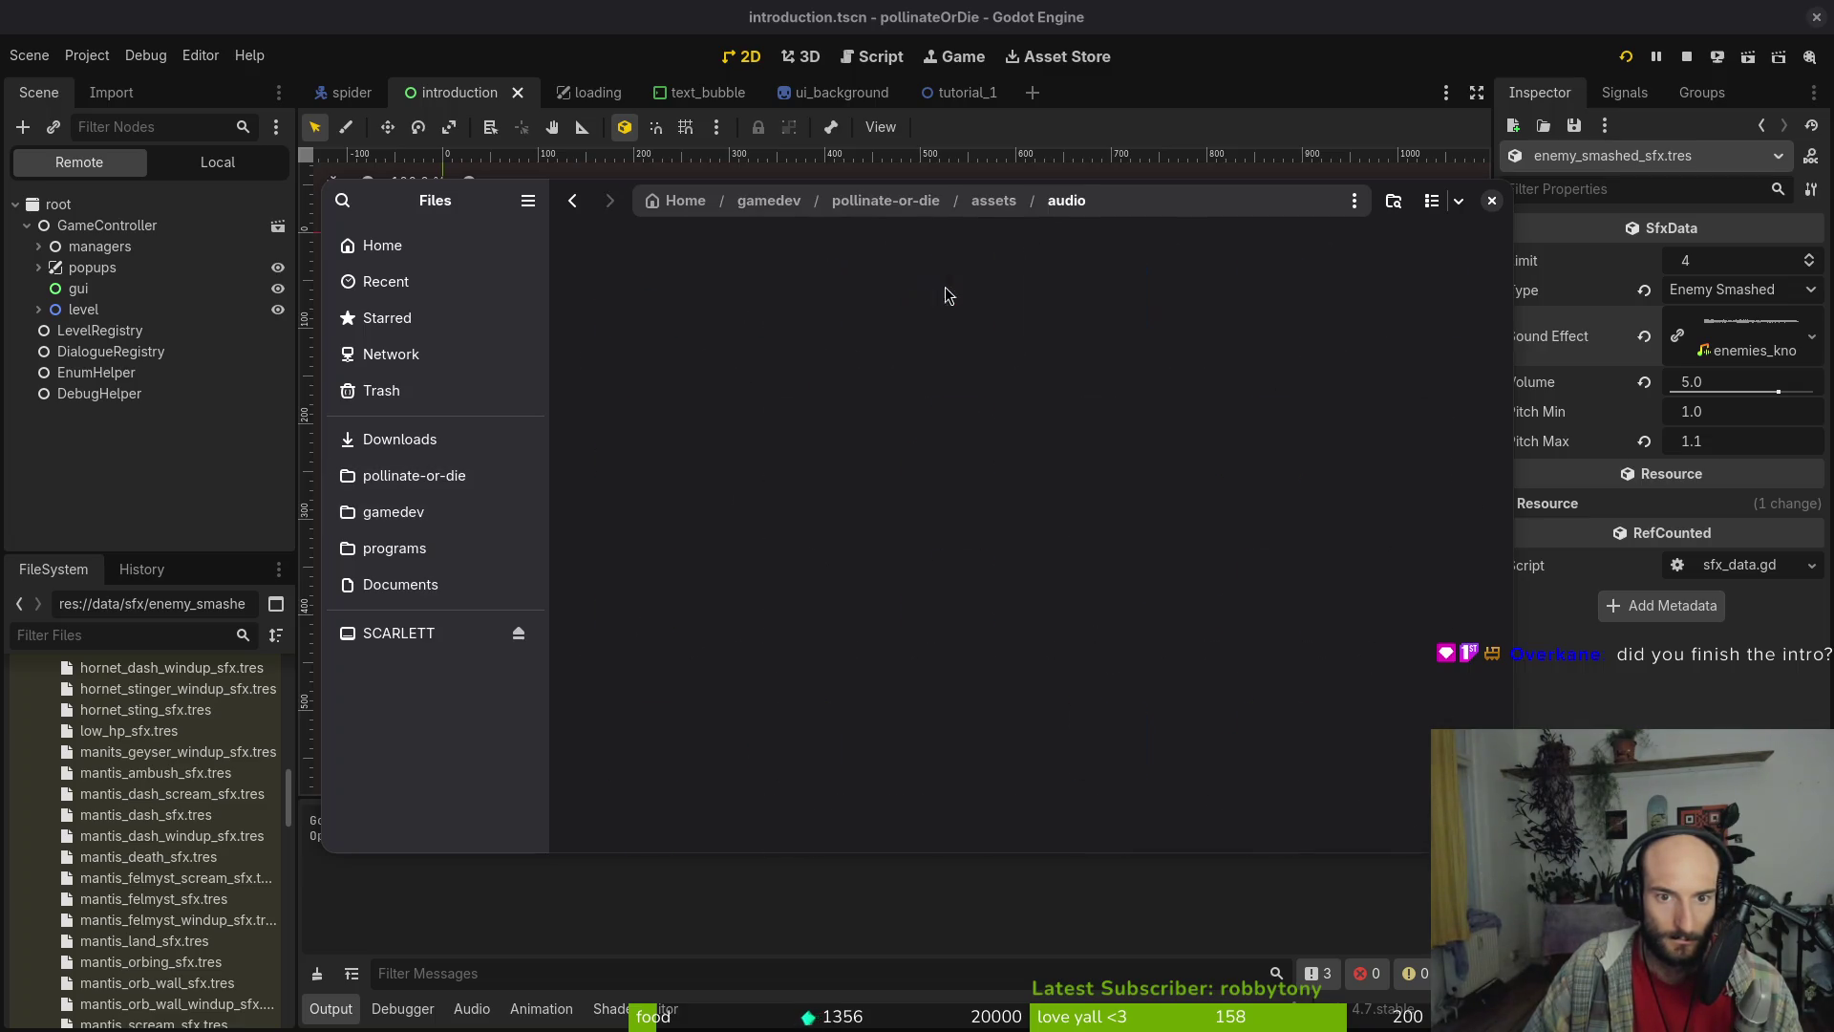
scroll(1076, 578, down, 3)
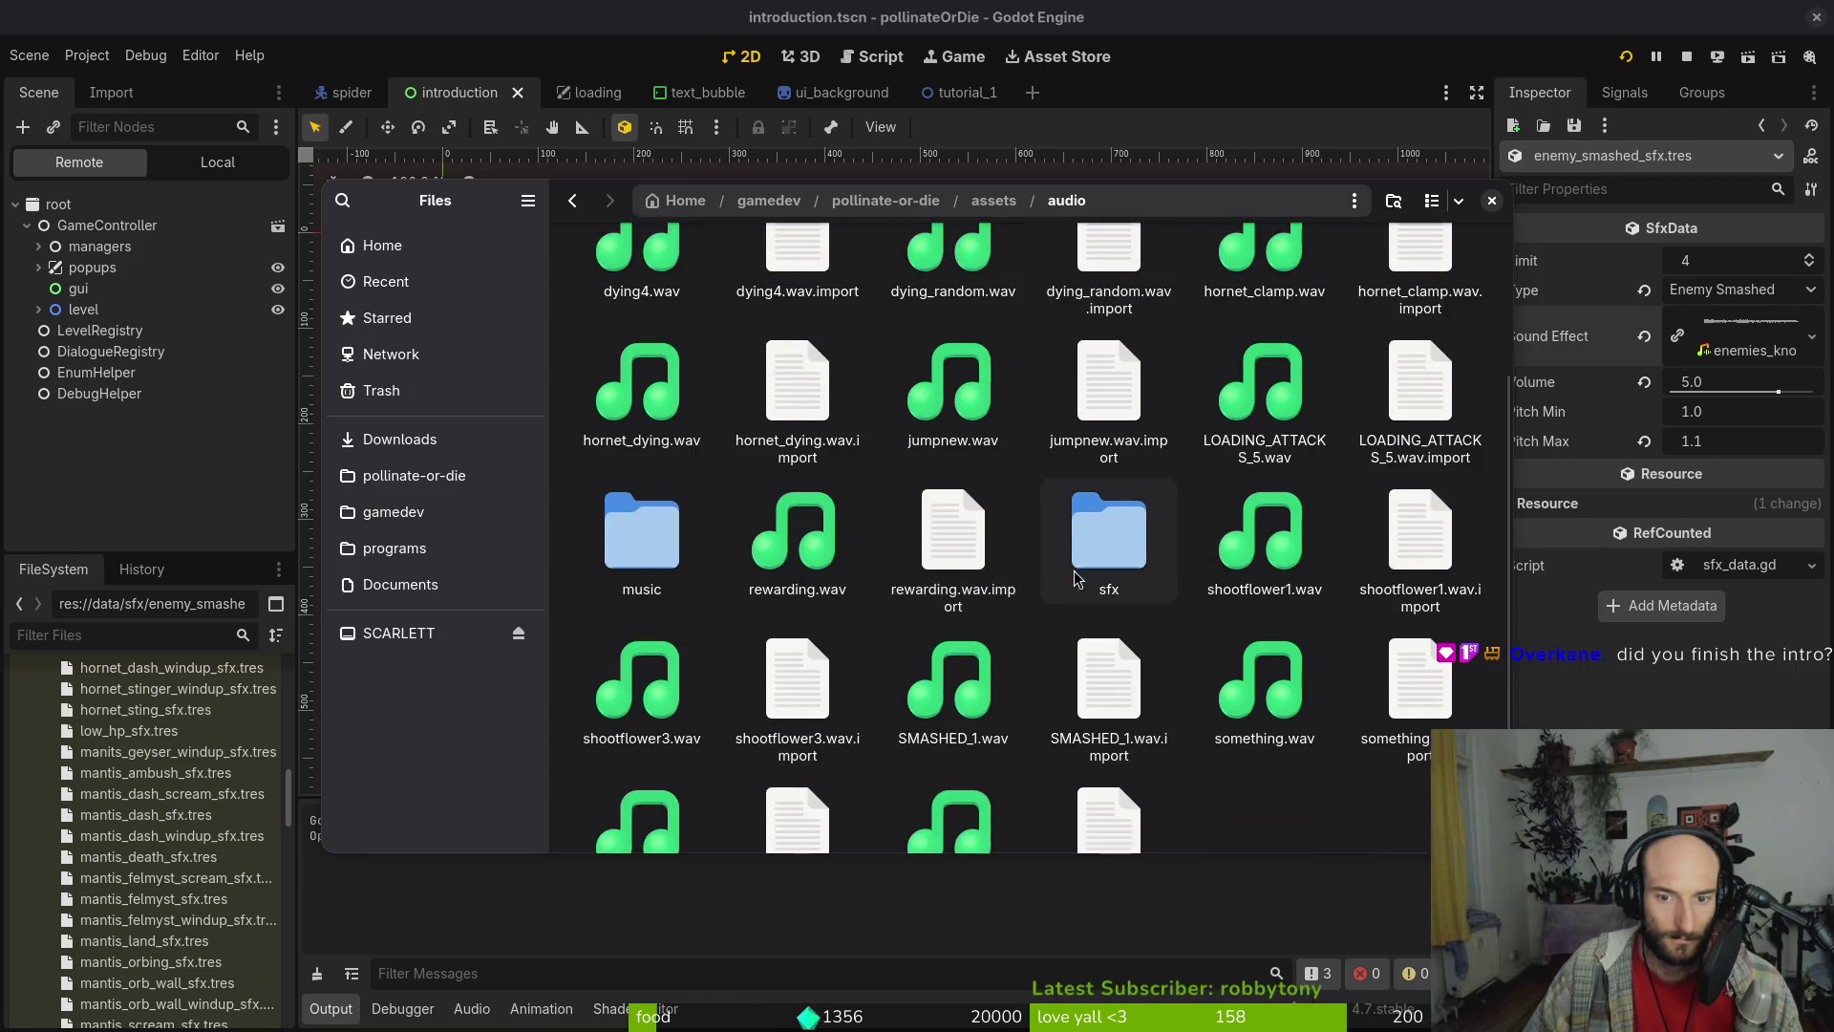
double_click(1077, 578)
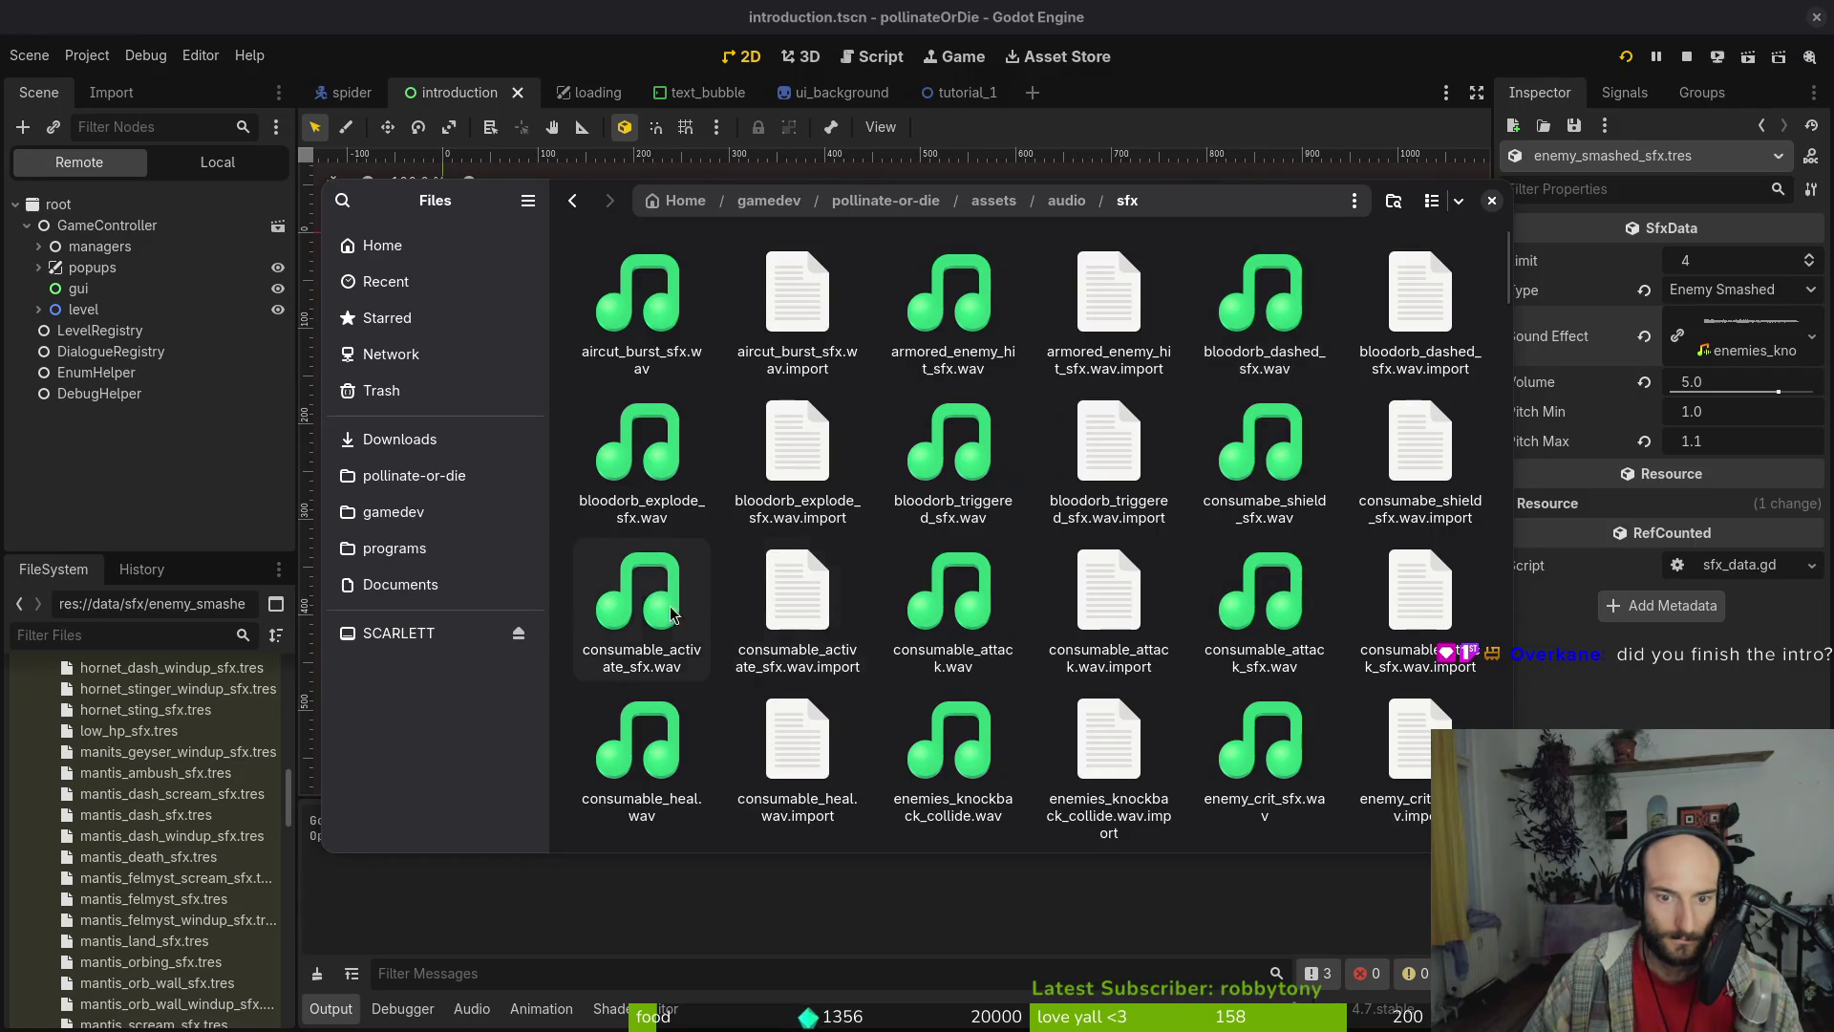
Preview enemy_crit_sfx.wav, enemy_hit.wav and enemies_knockback_collide.wav to compare them
scroll(953, 616, down, 2)
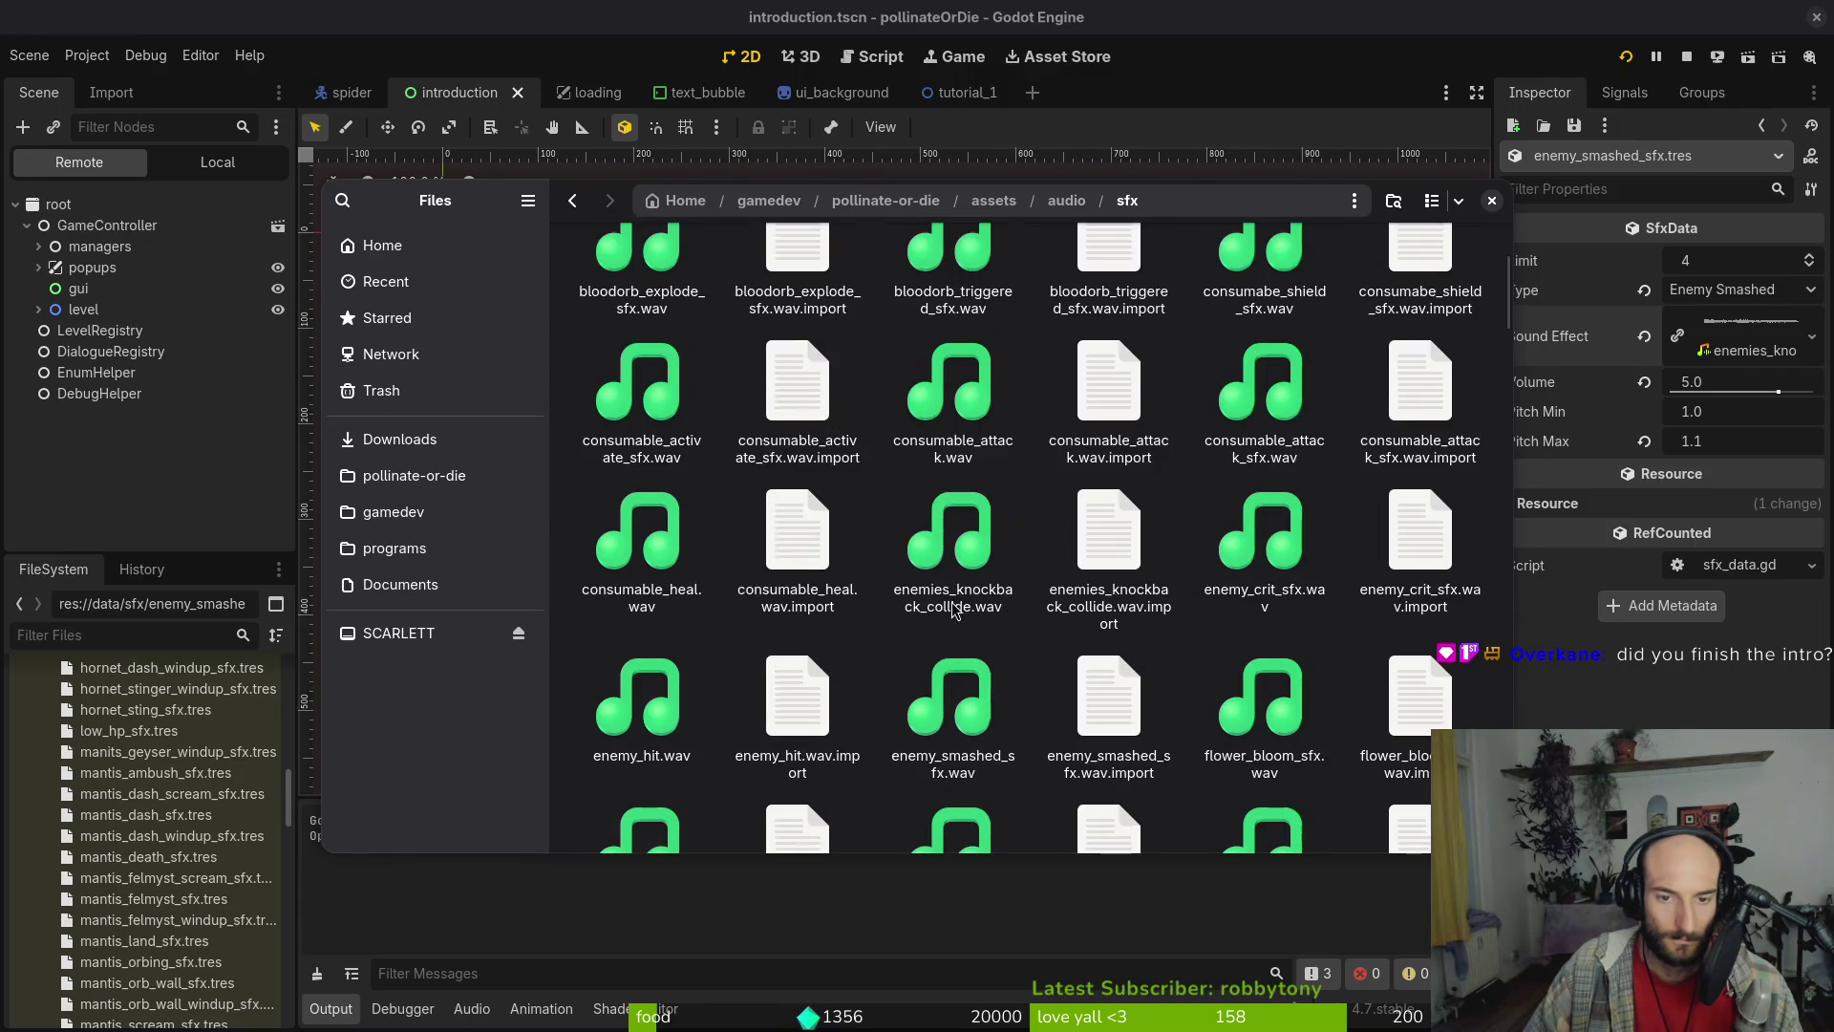
click(952, 521)
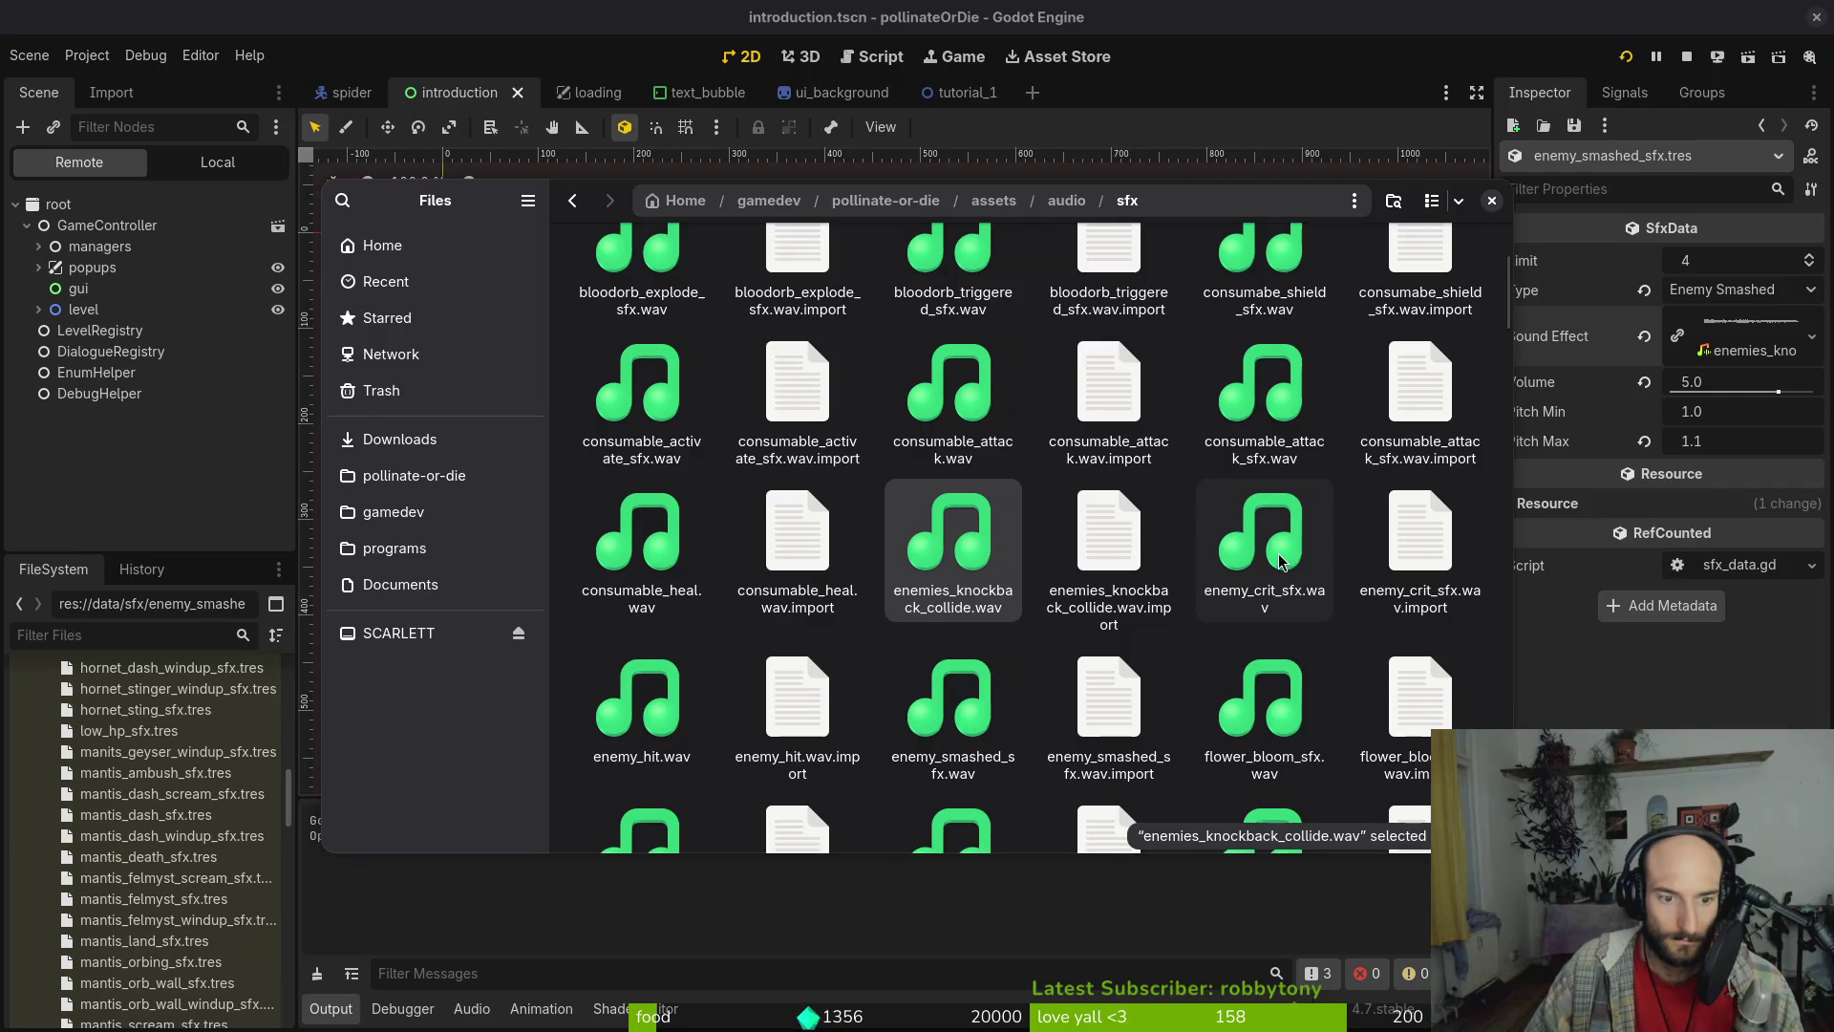
double_click(1248, 571)
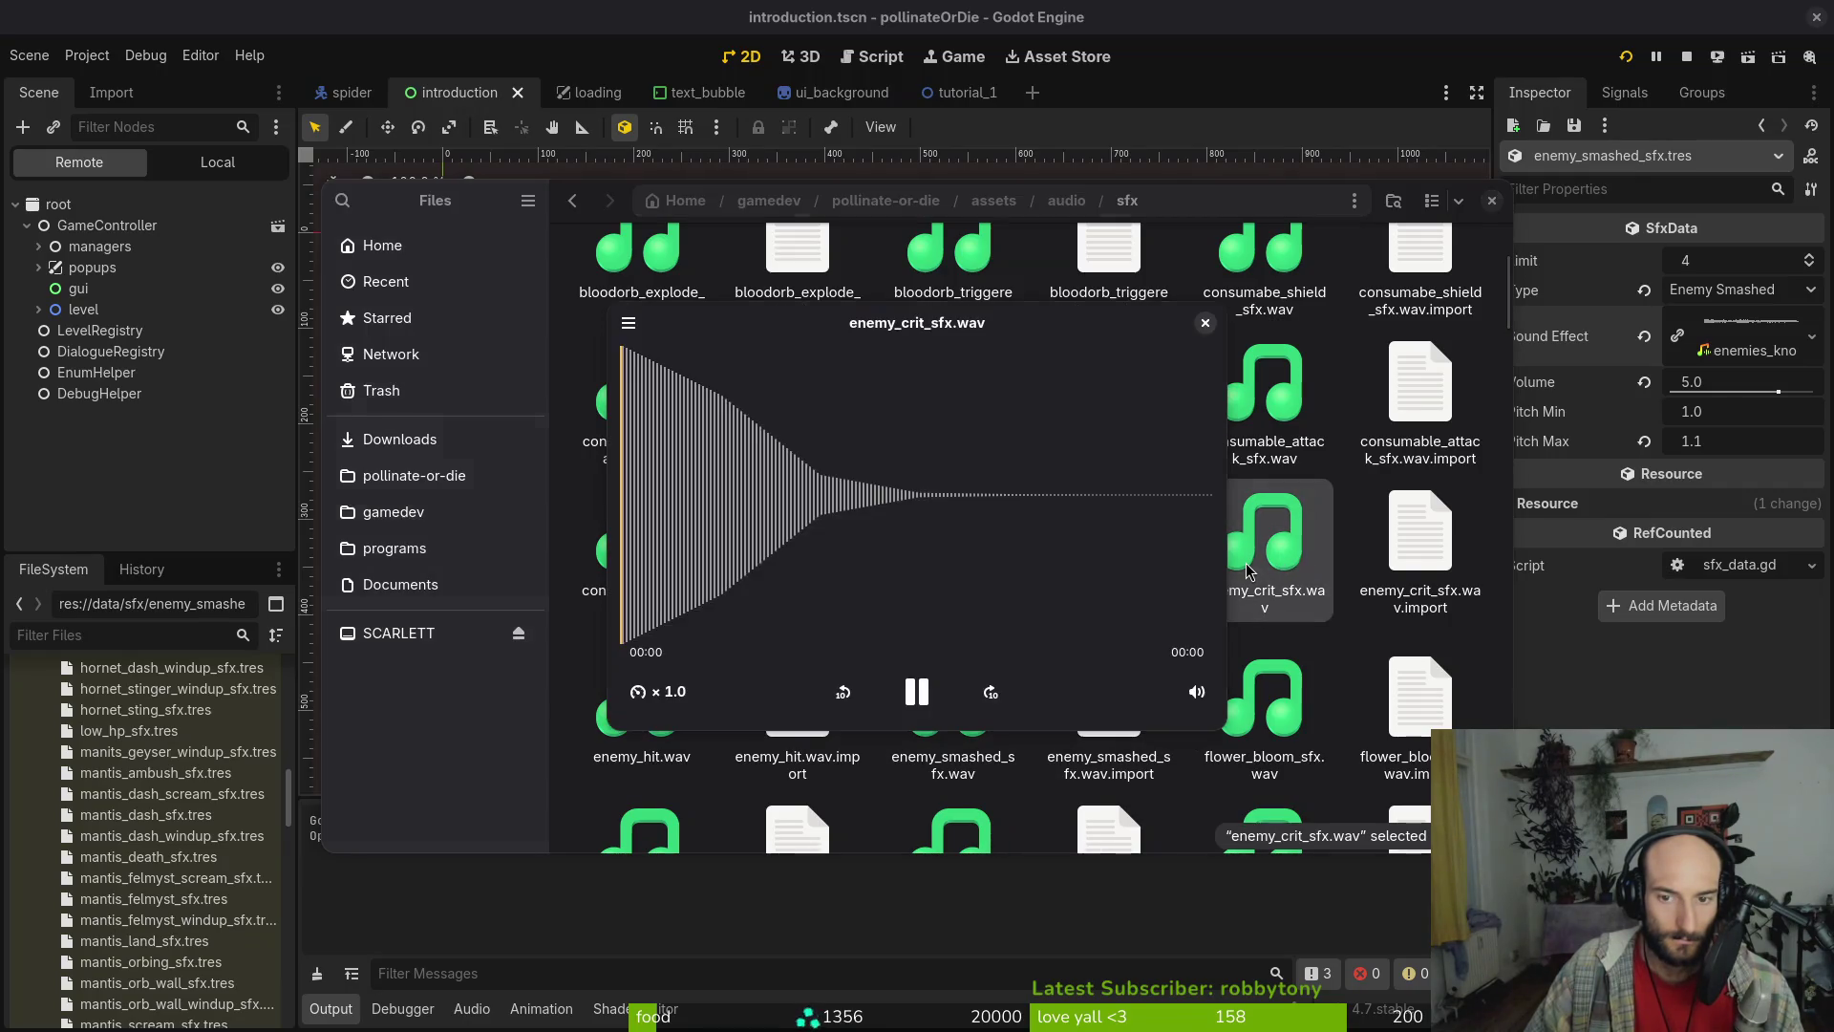
click(1248, 570)
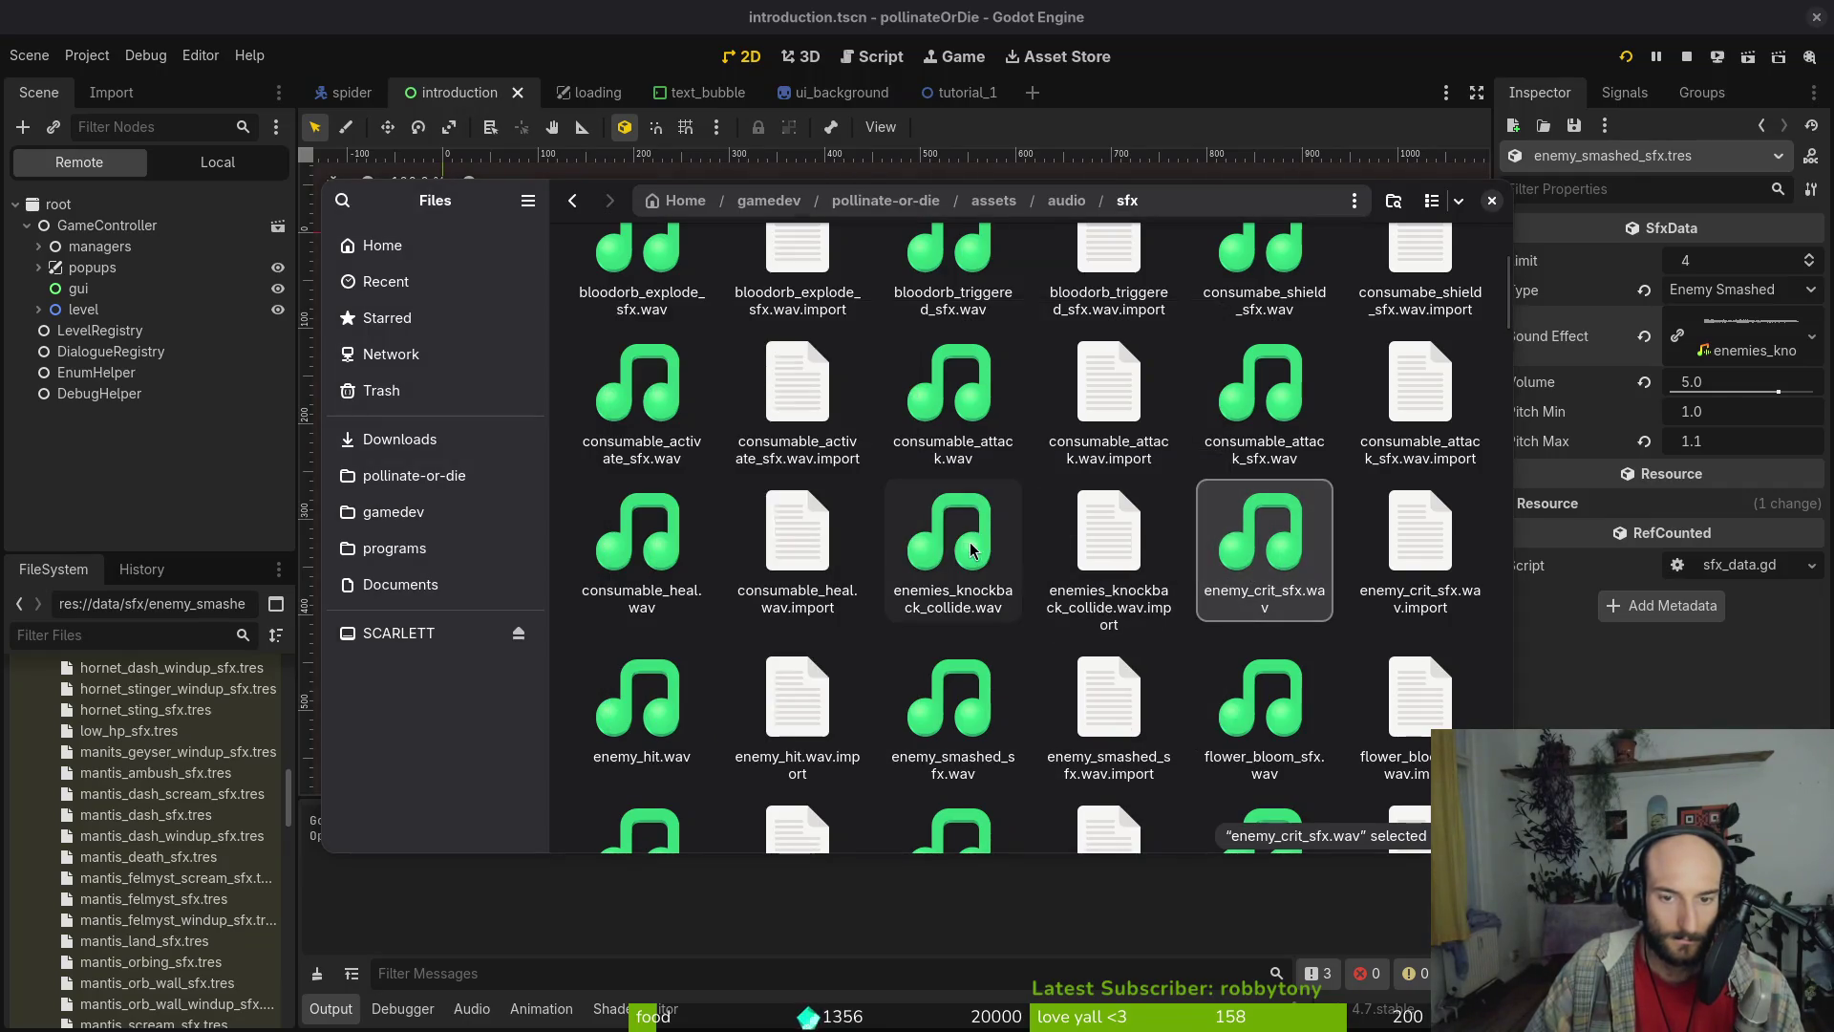
double_click(640, 697)
double_click(1290, 531)
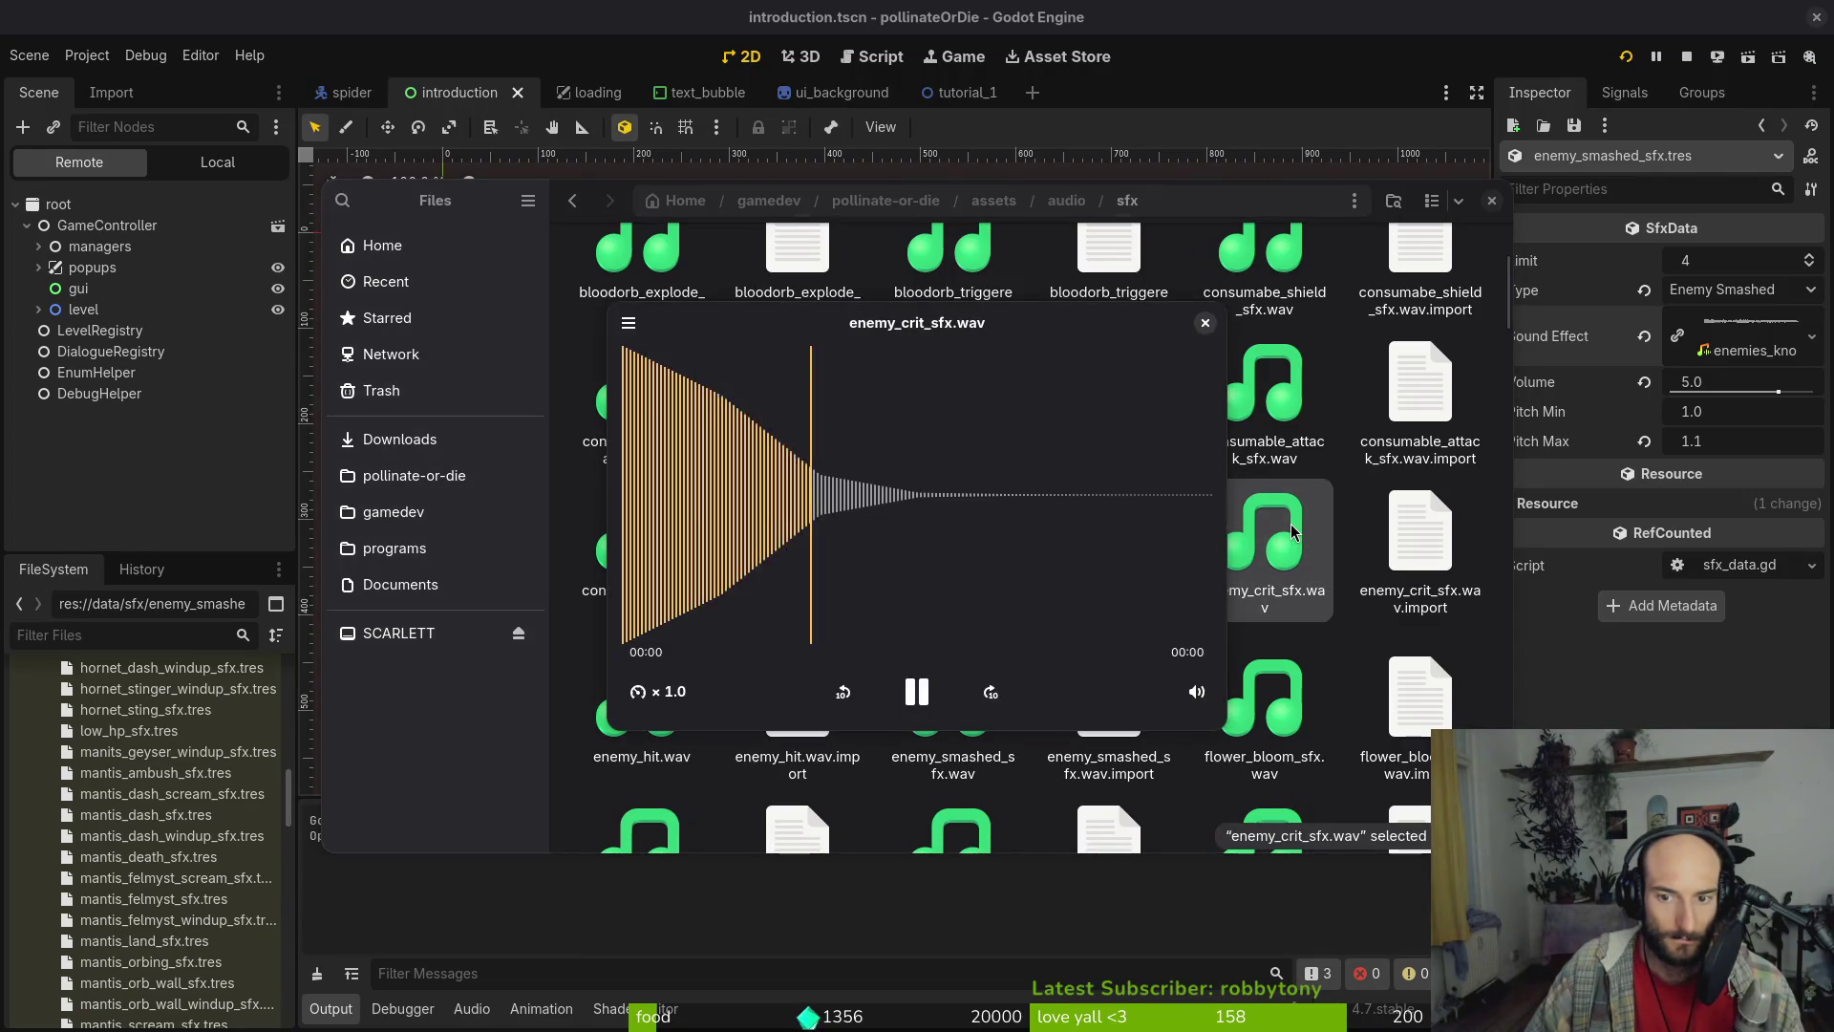
click(1289, 531)
double_click(953, 535)
Play enemy_smashed_sfx.wav several times to hear it
click(983, 715)
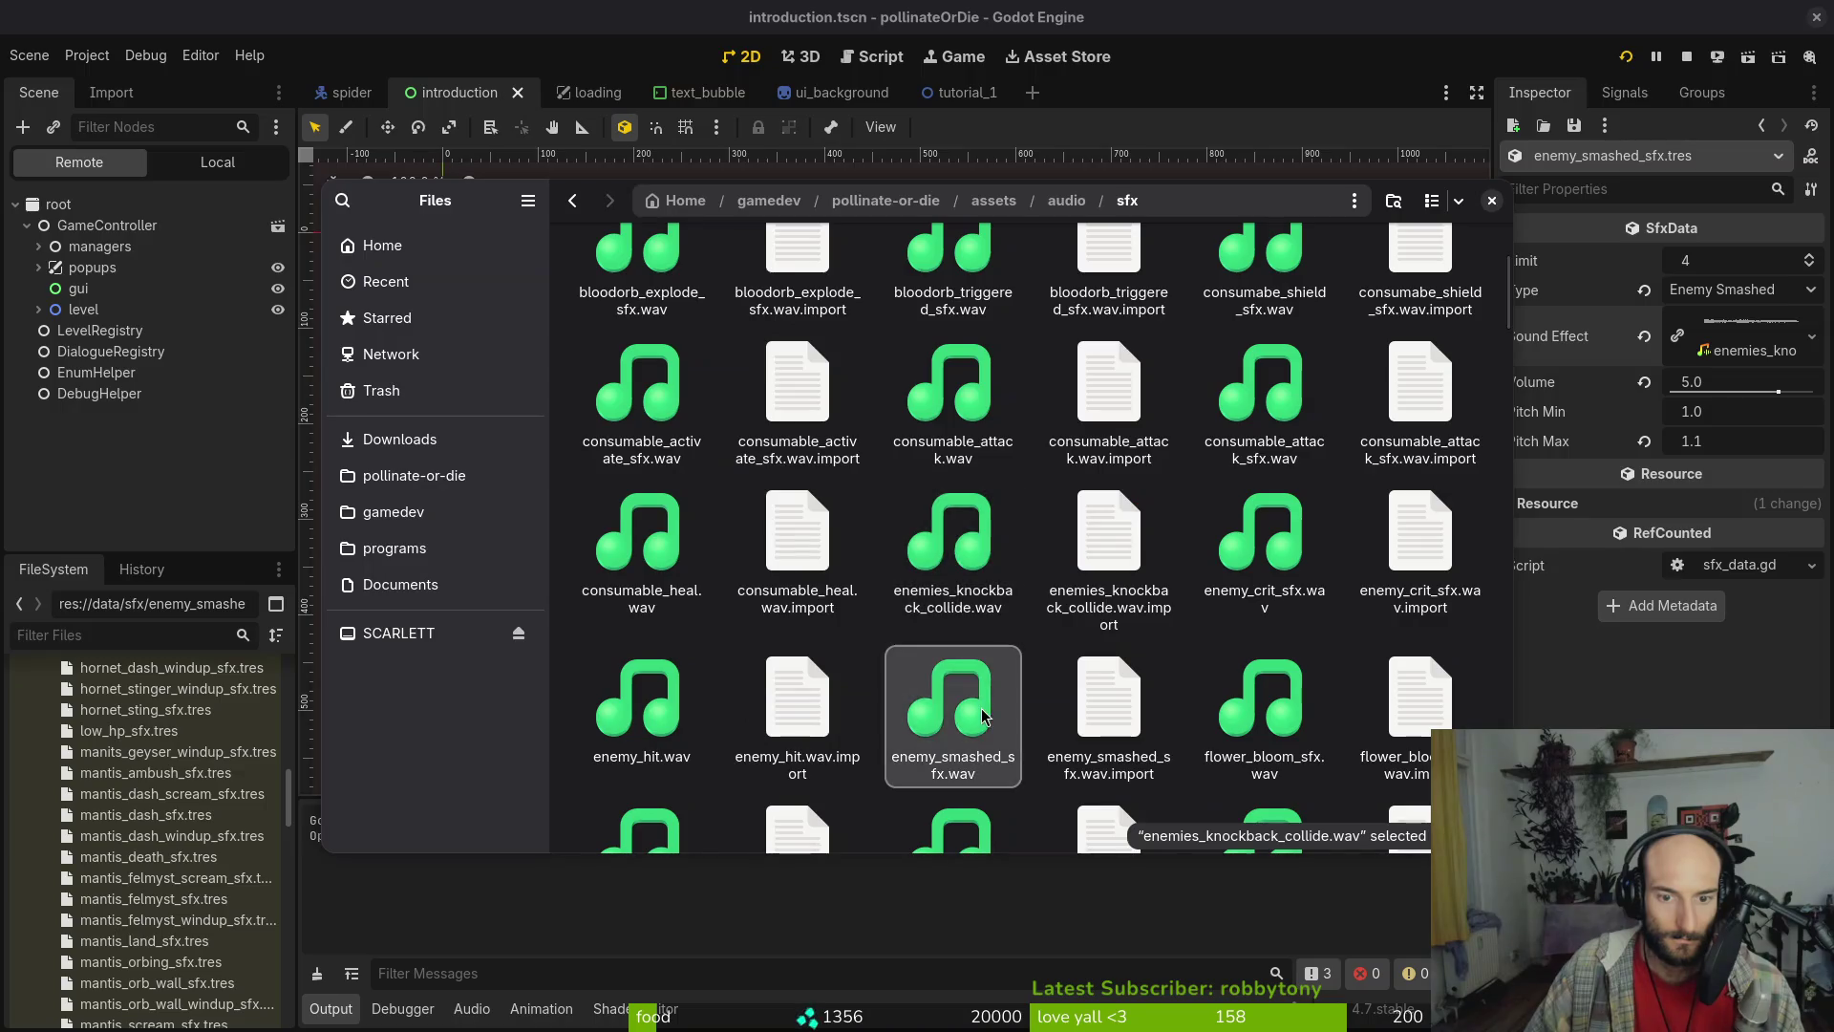
double_click(984, 714)
click(984, 715)
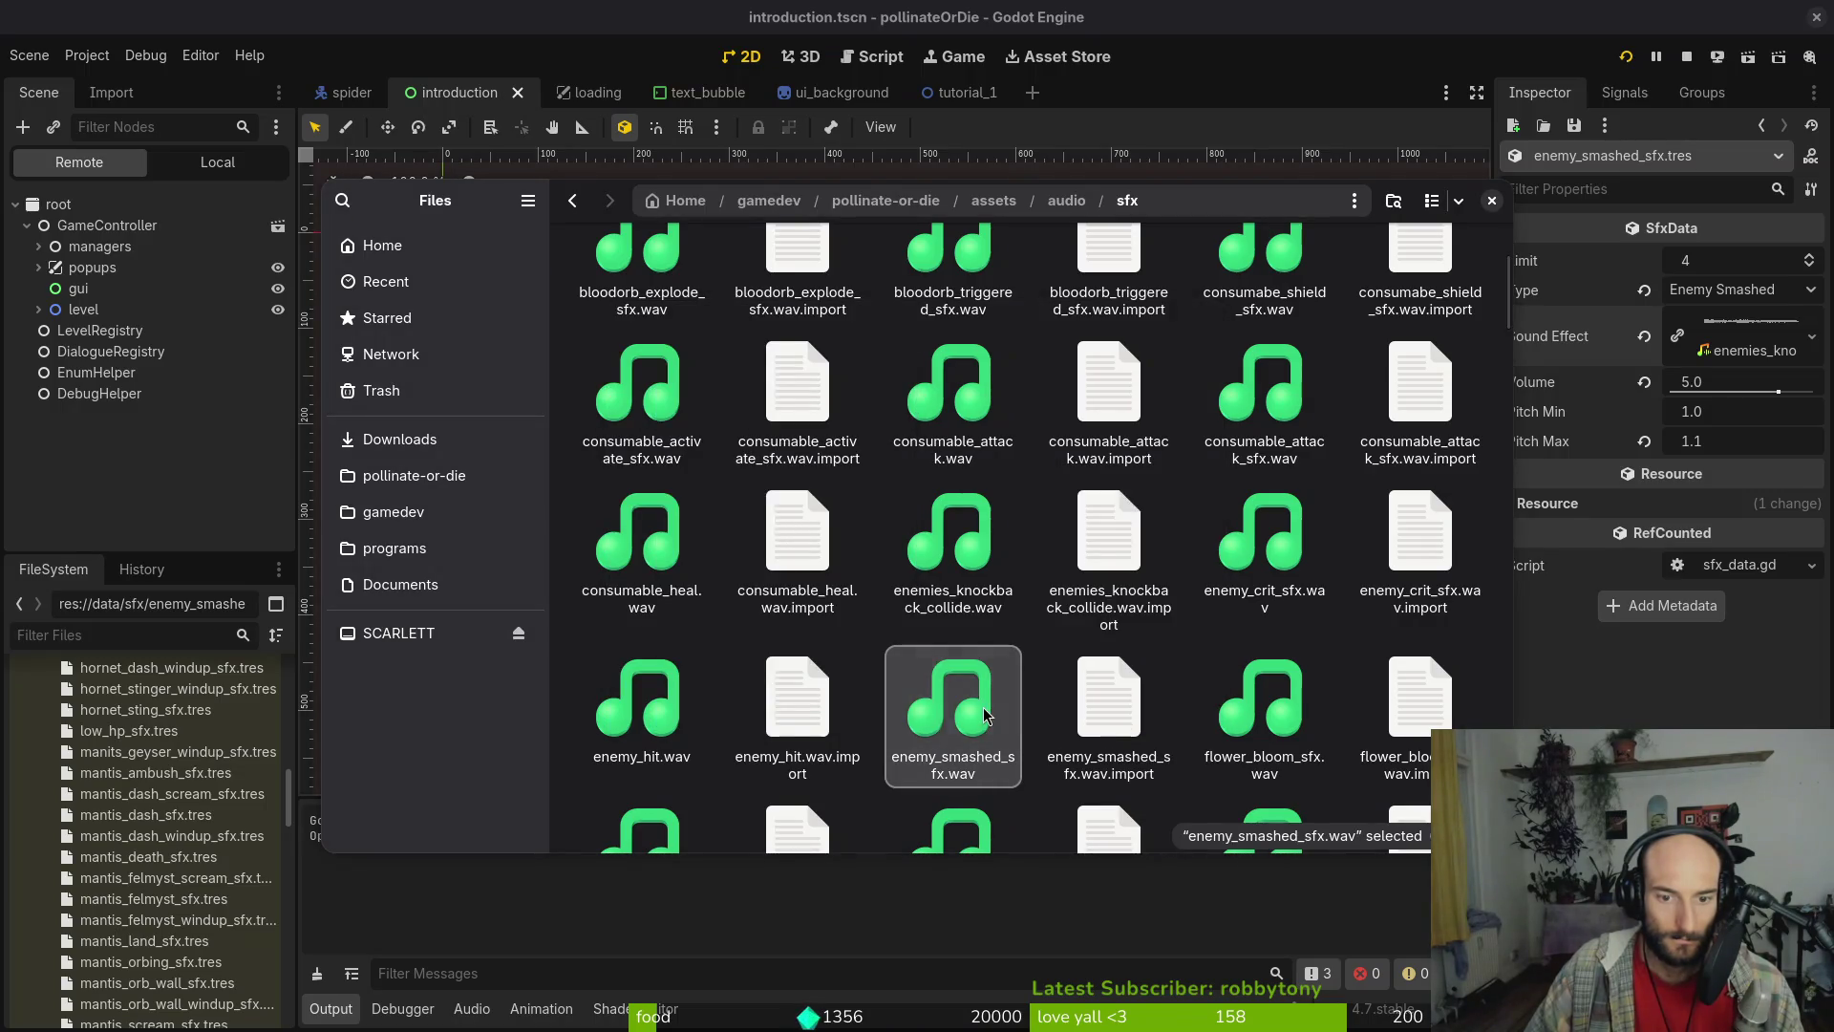
double_click(986, 715)
double_click(957, 703)
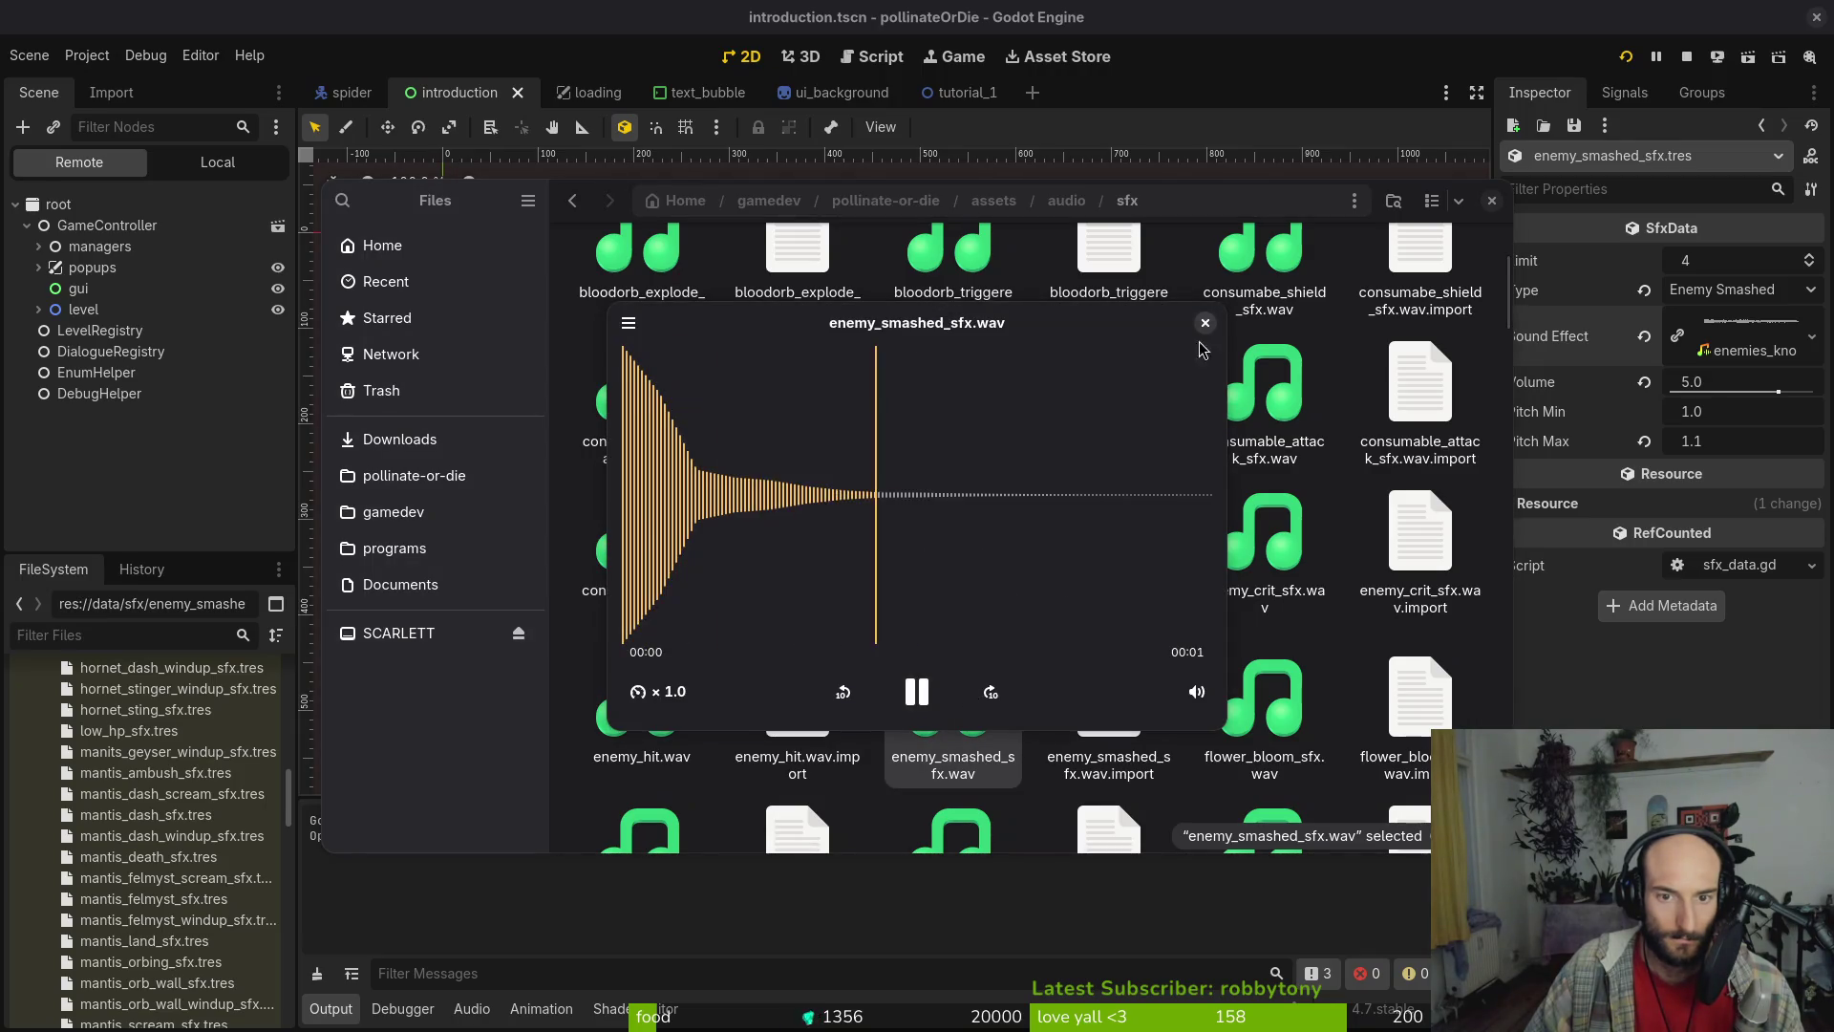
Listen to fumes_smashed_sfx.wav twice
scroll(1300, 657, down, 1)
scroll(1280, 659, down, 1)
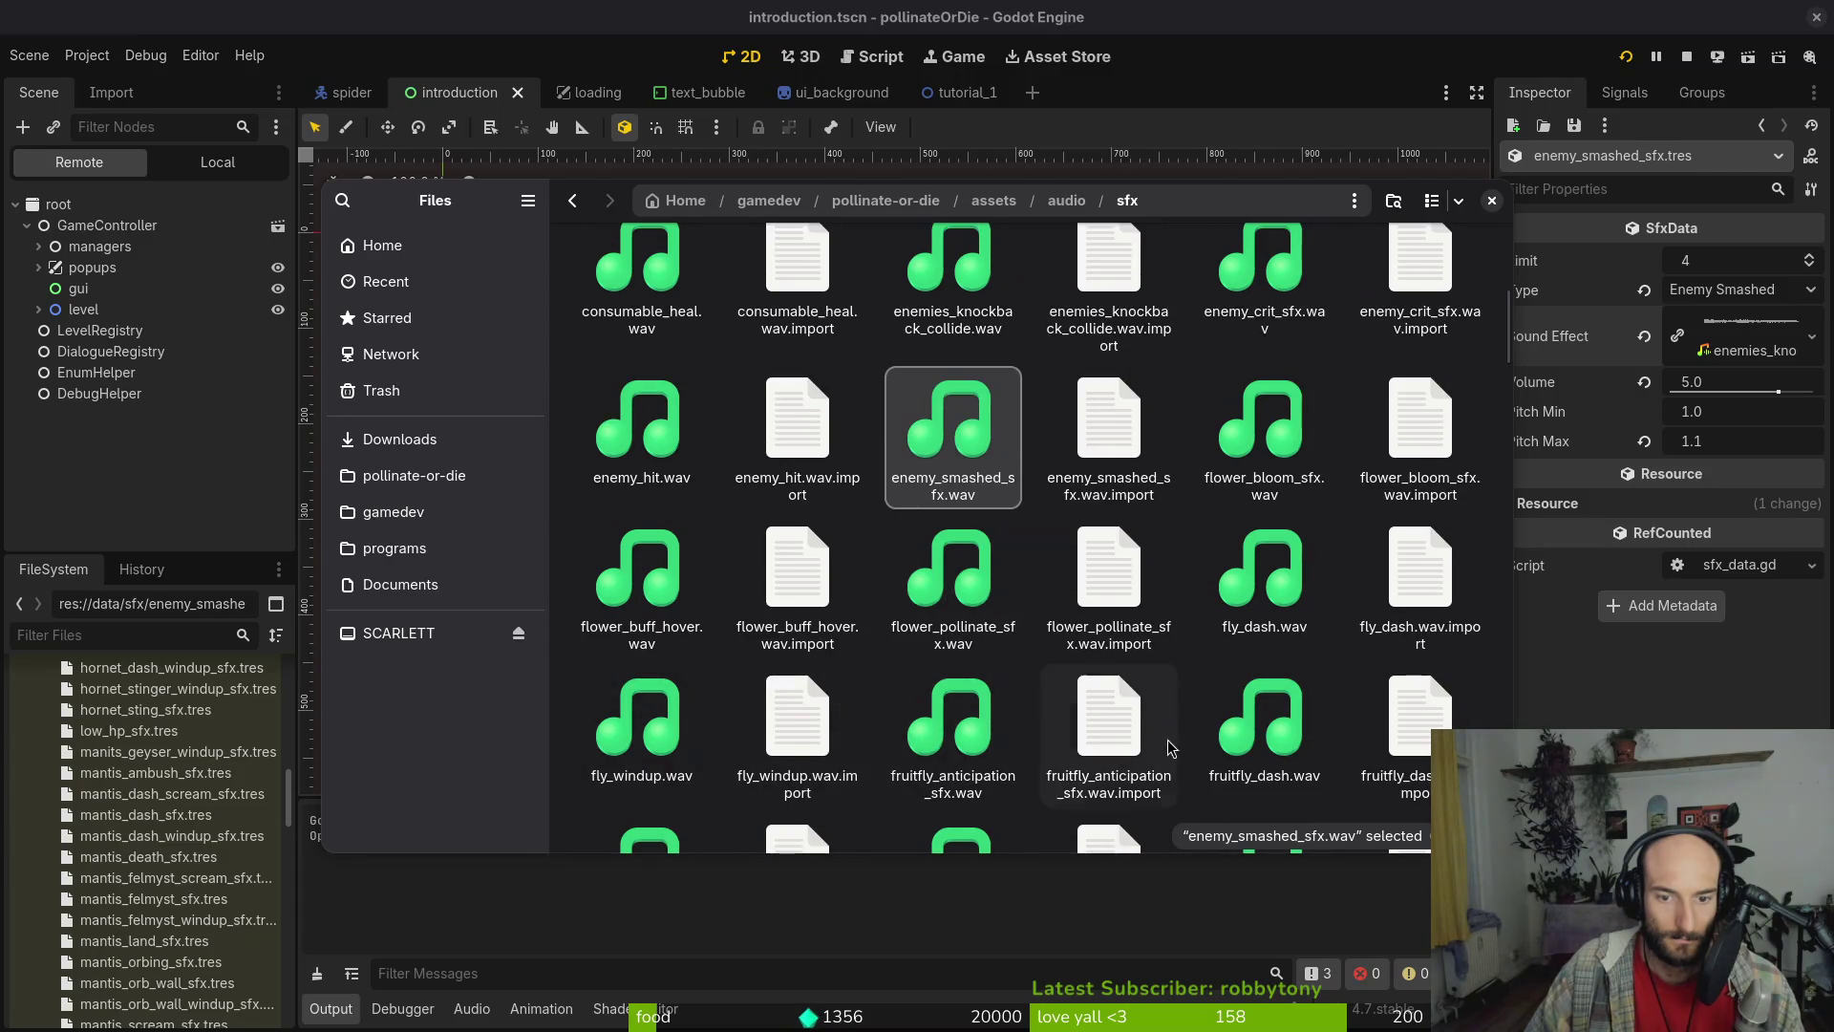
scroll(1052, 432, down, 3)
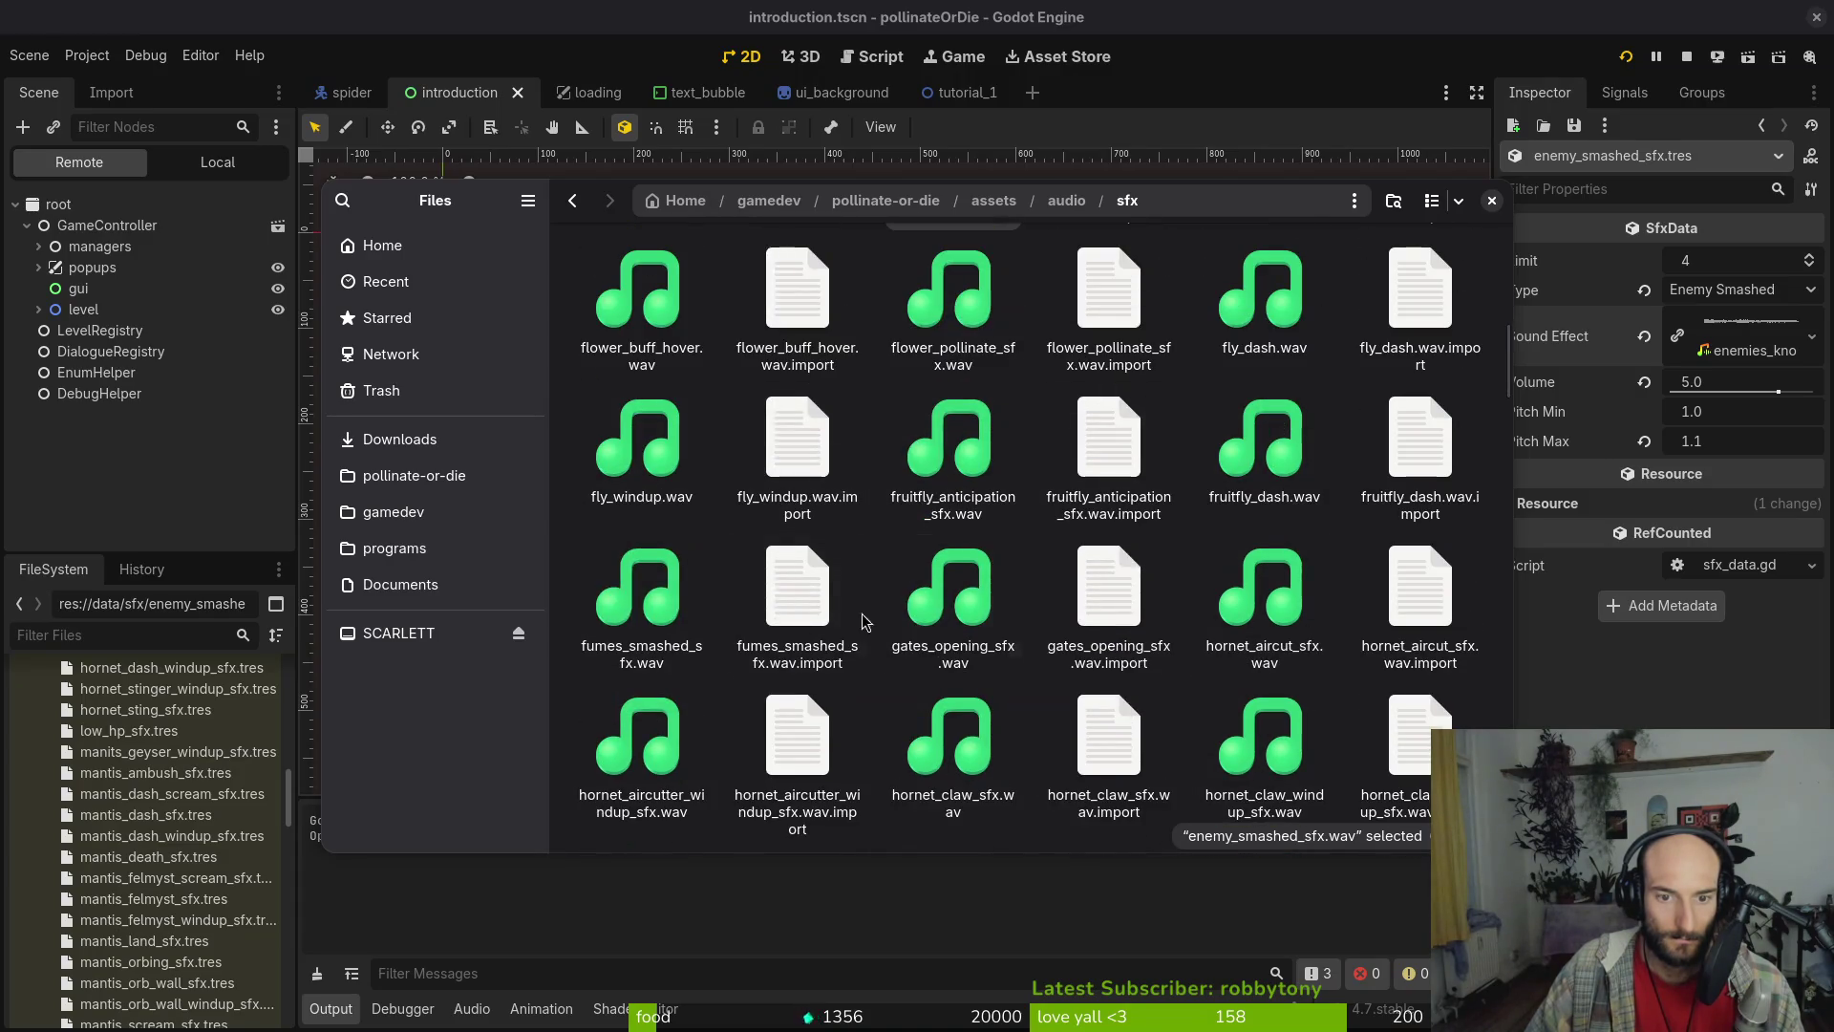
double_click(641, 593)
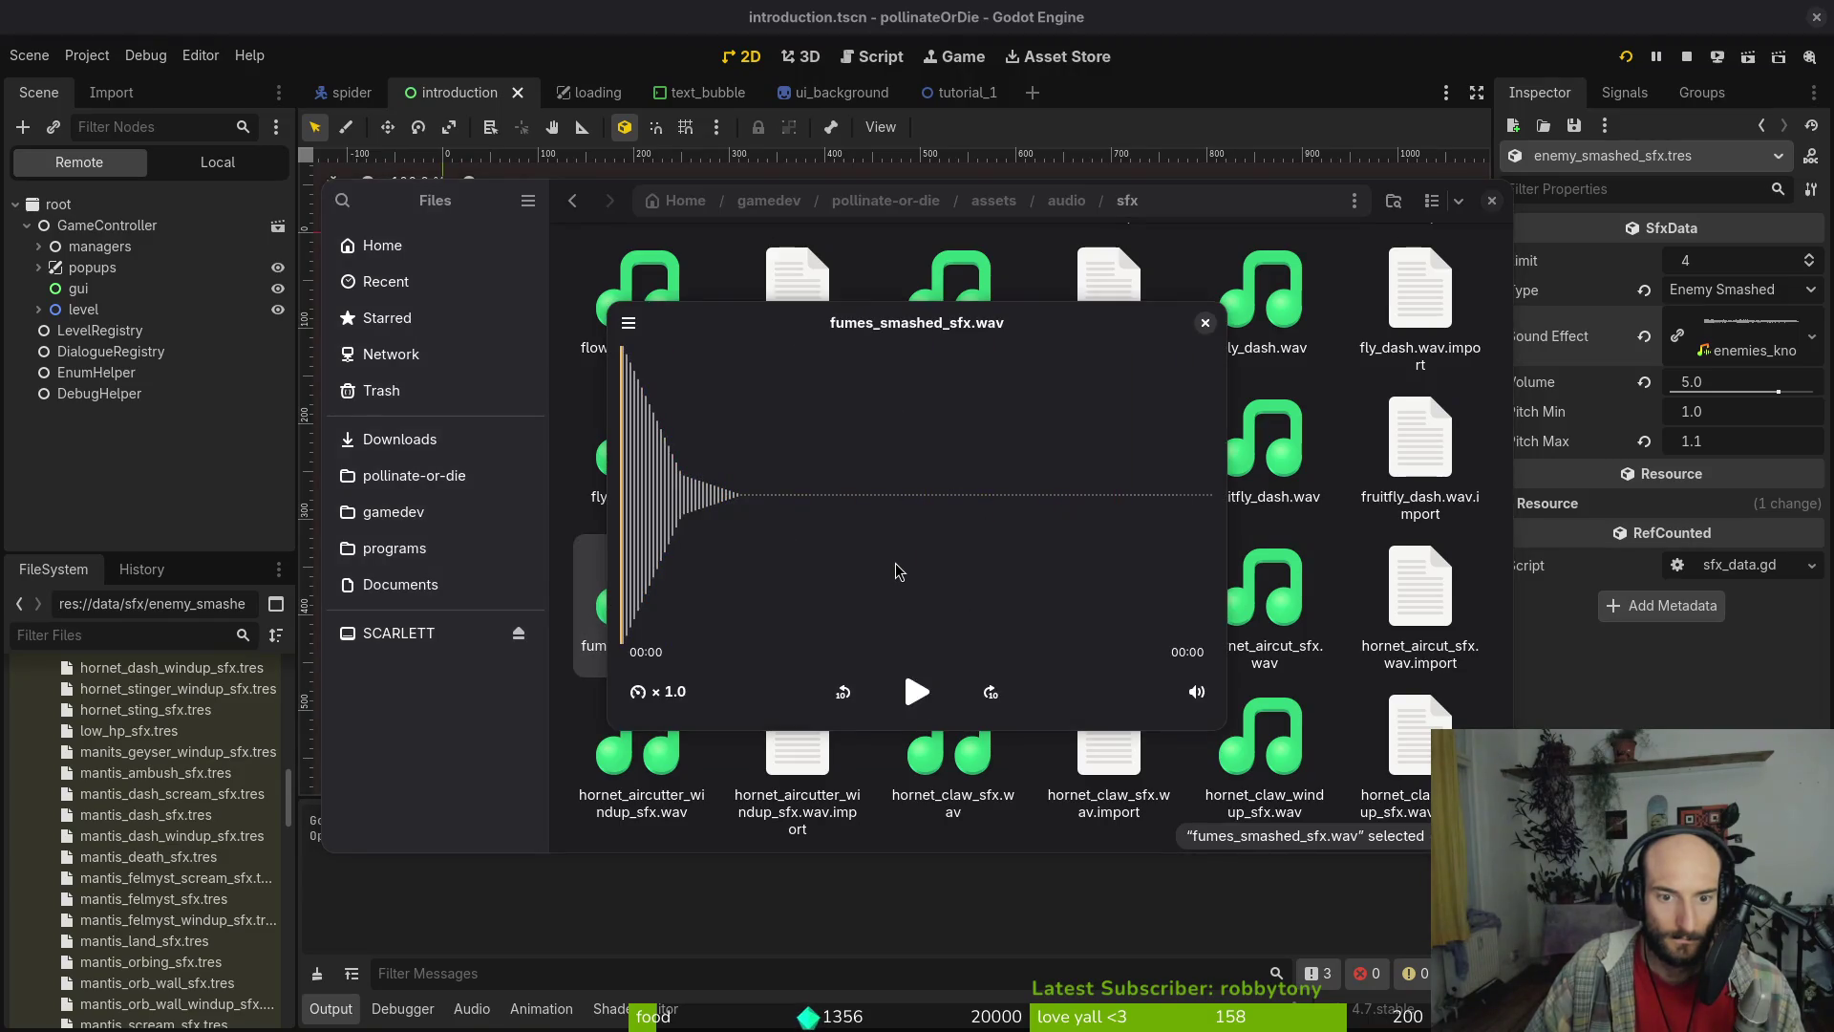
key(ctrl+w)
double_click(648, 610)
key(ctrl+w)
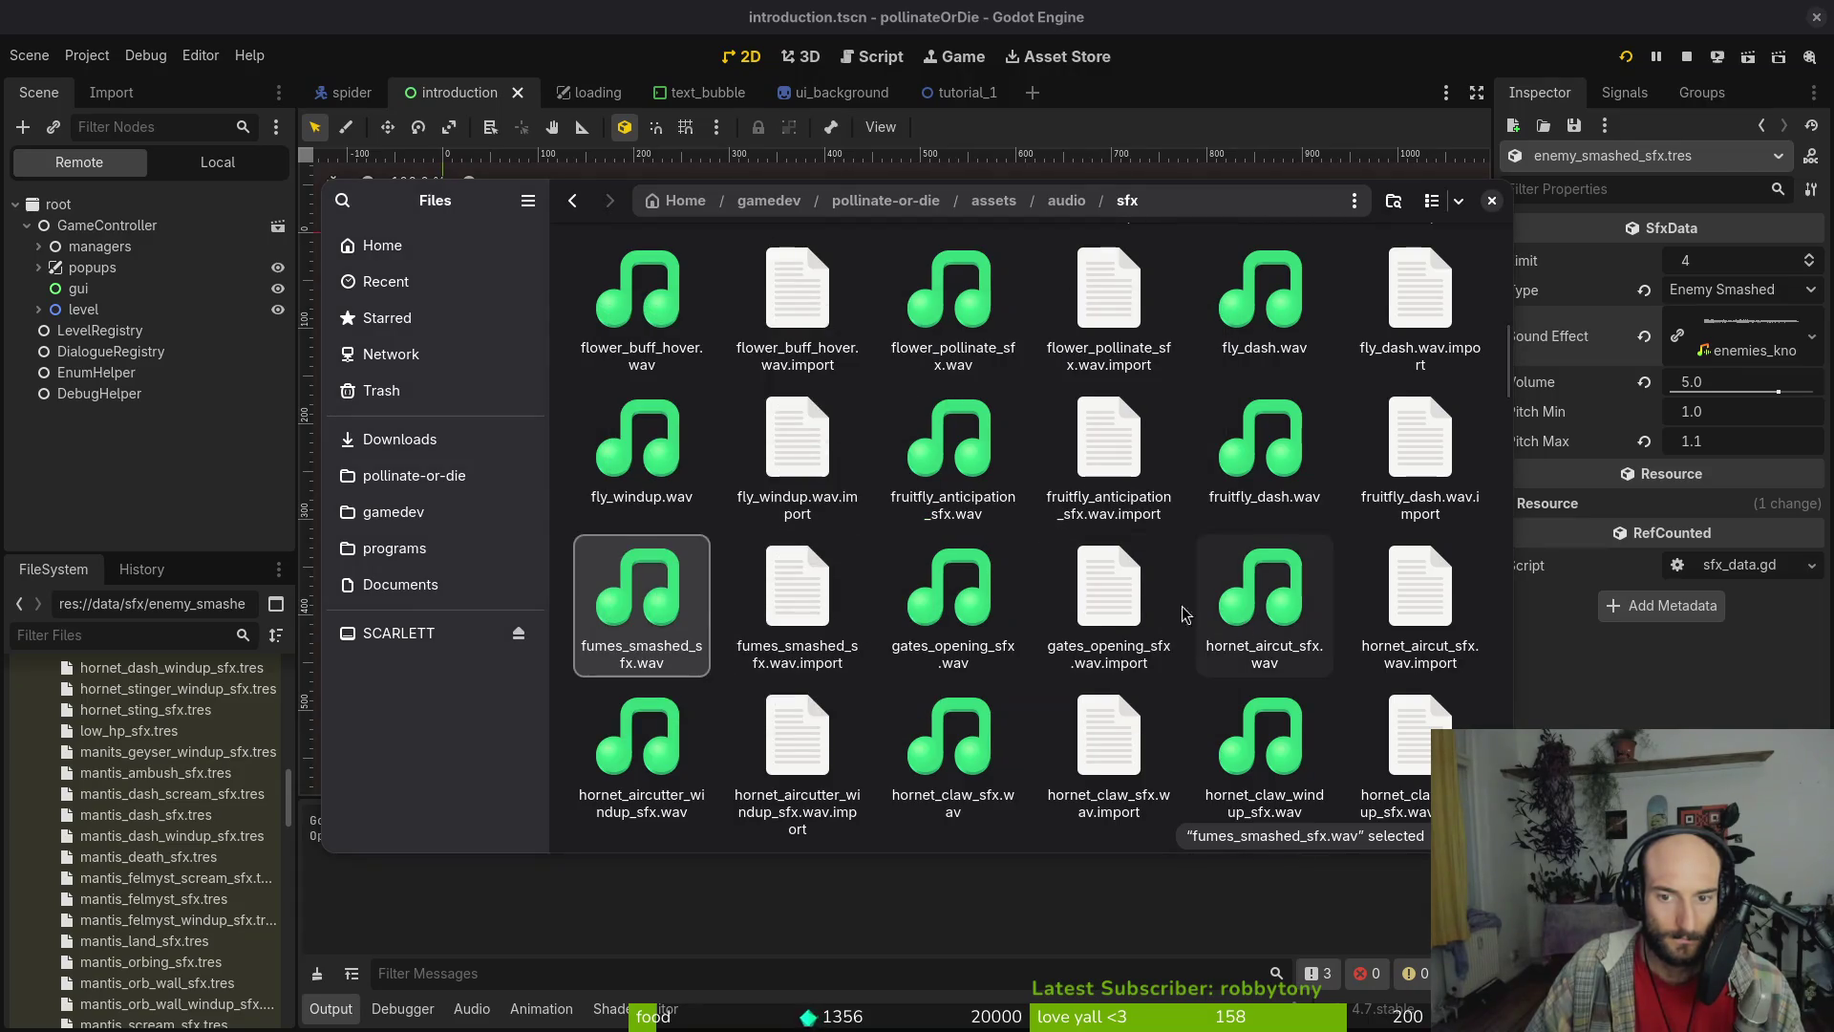
Scroll down the sfx list and preview player_dash.mp3 and player_death.wav
scroll(1184, 617, up, 1)
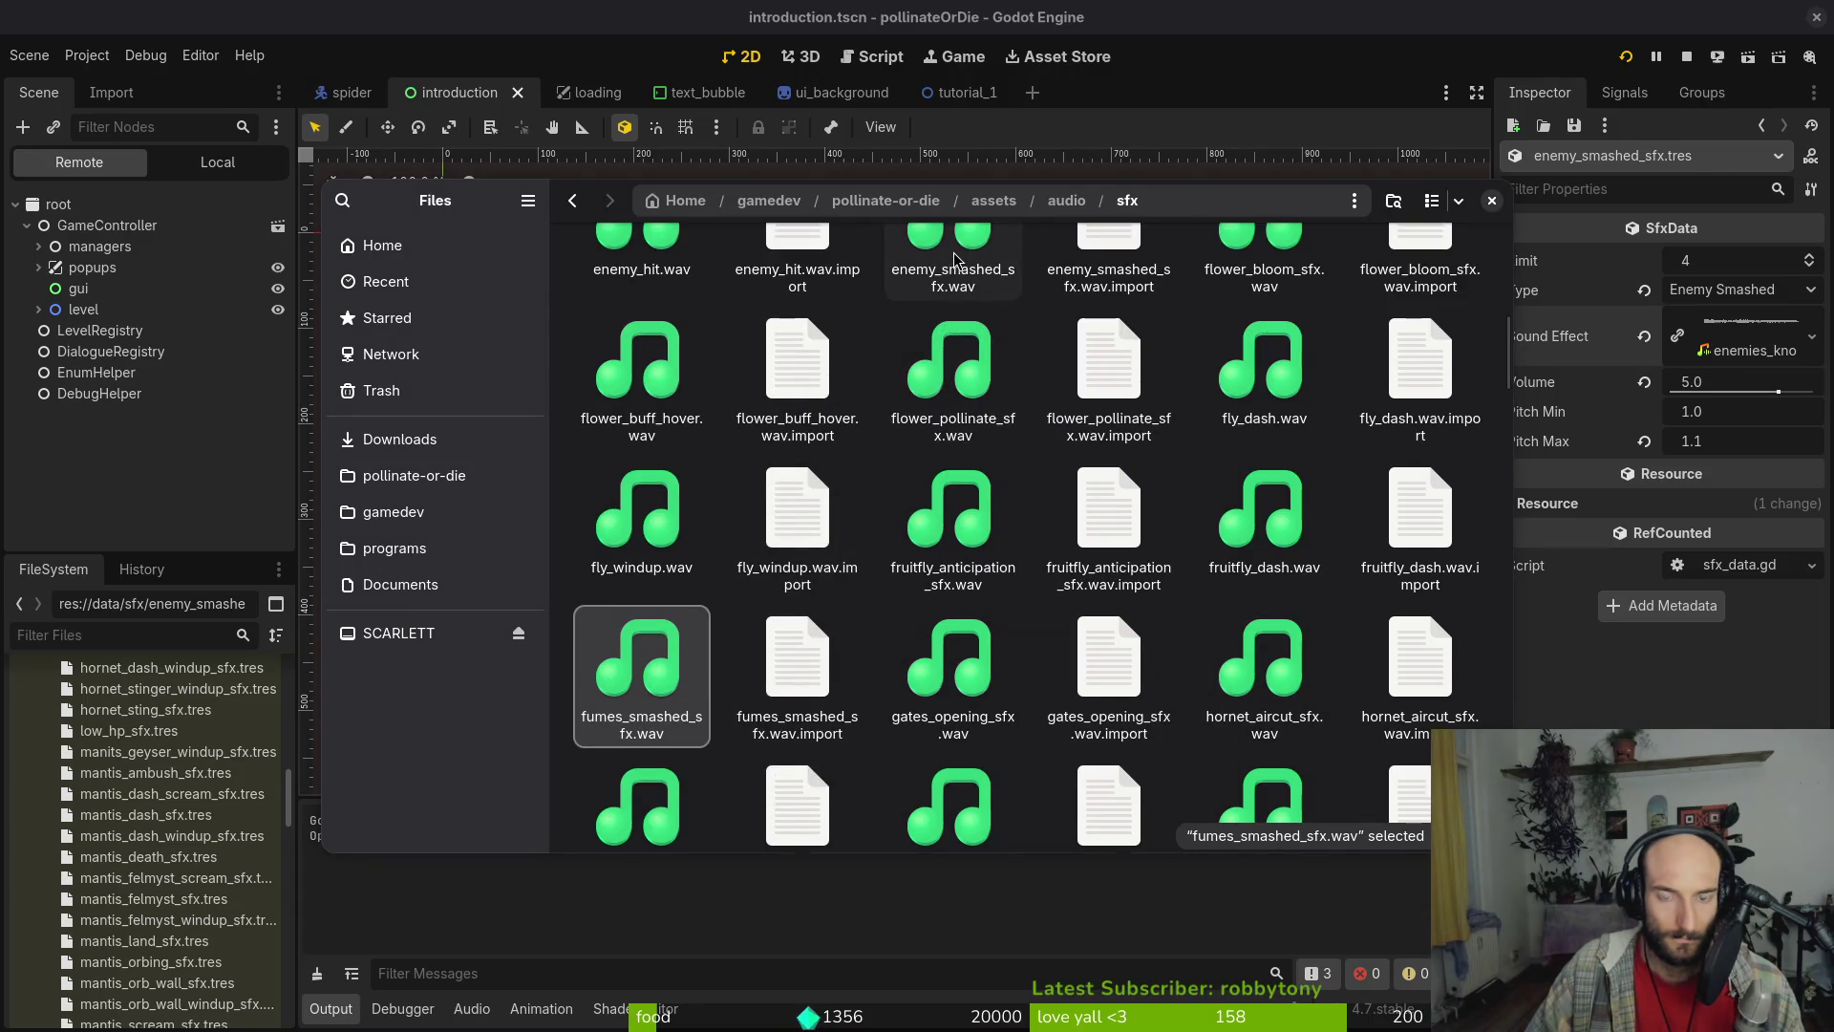
scroll(955, 534, down, 1)
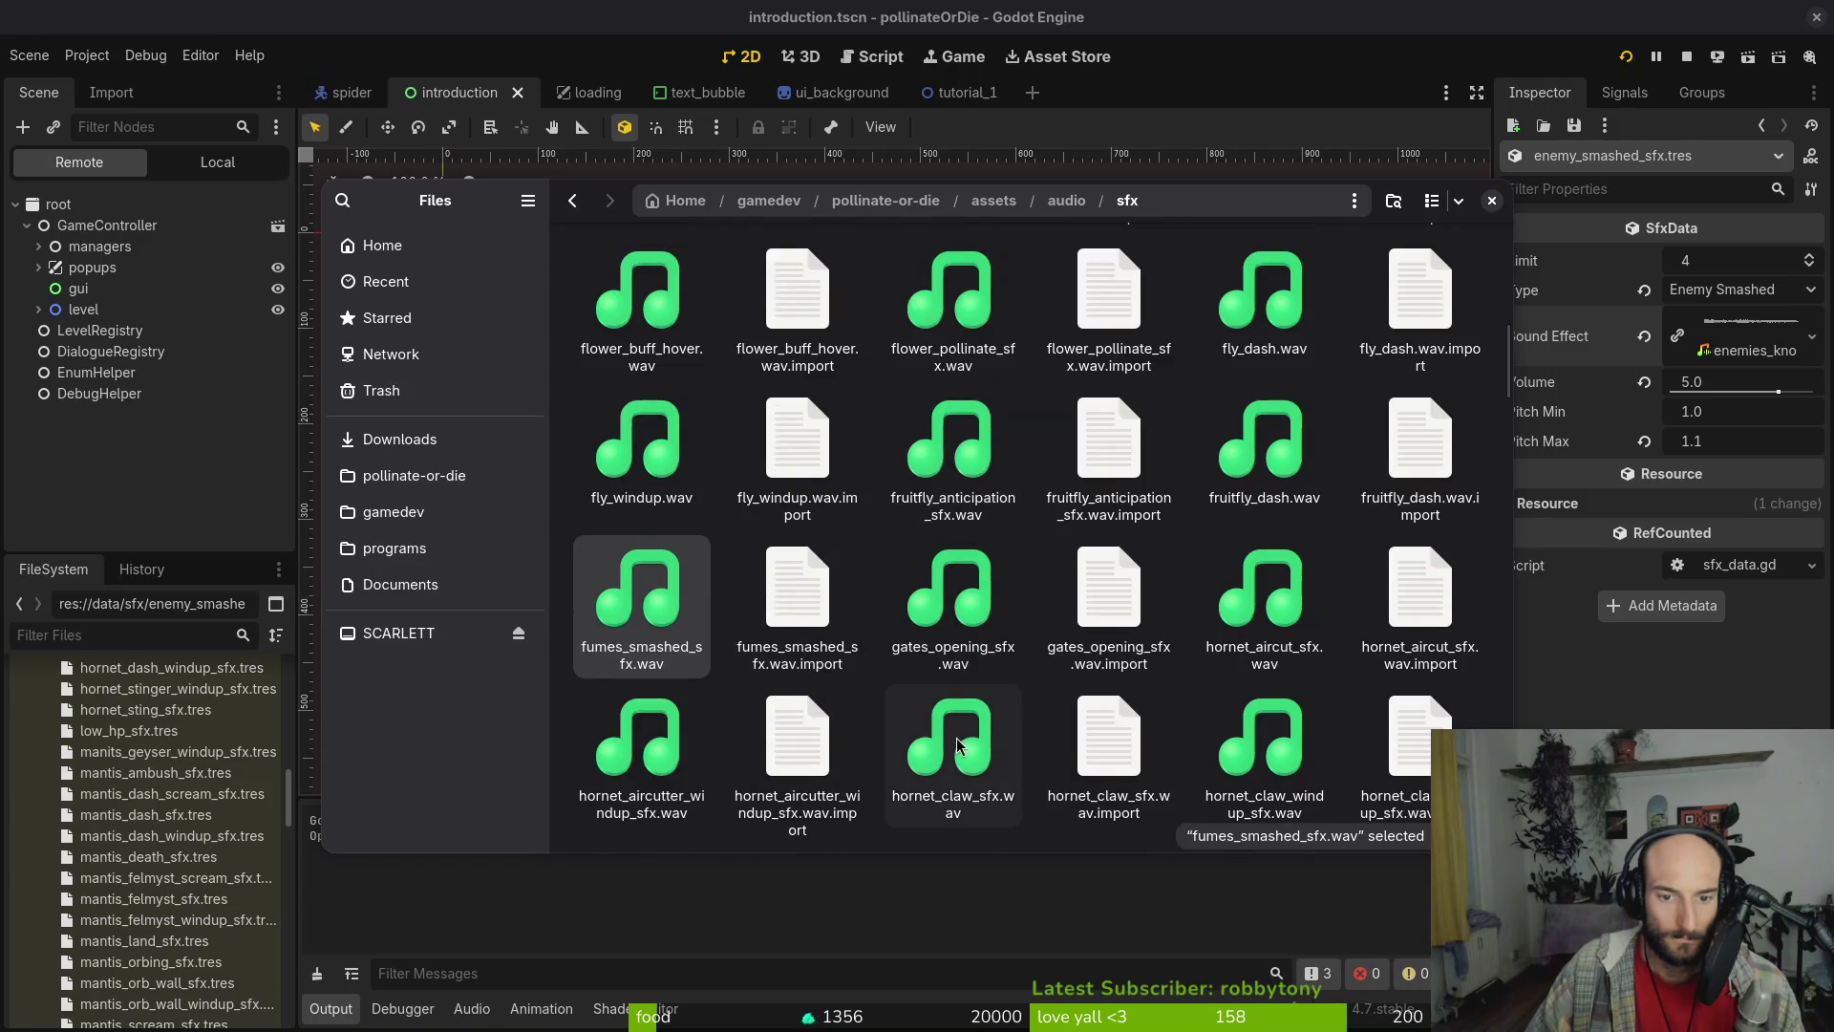
scroll(1278, 611, down, 2)
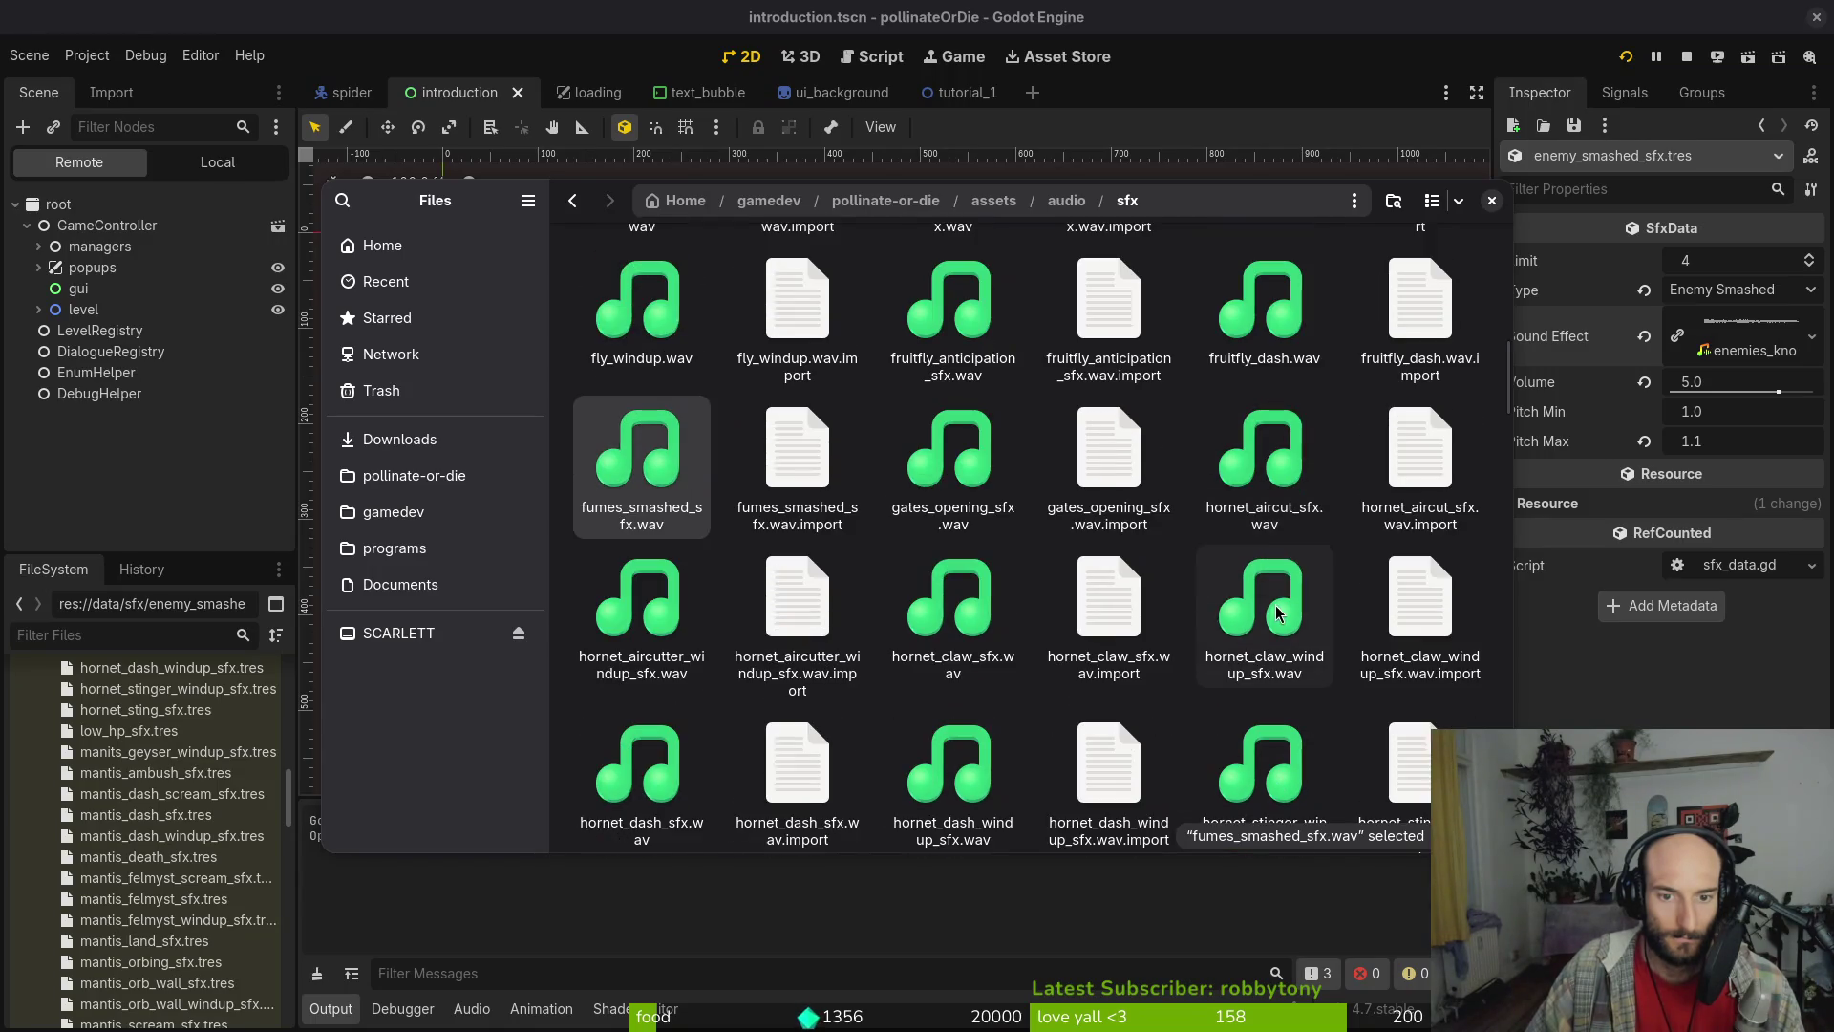
scroll(993, 755, down, 3)
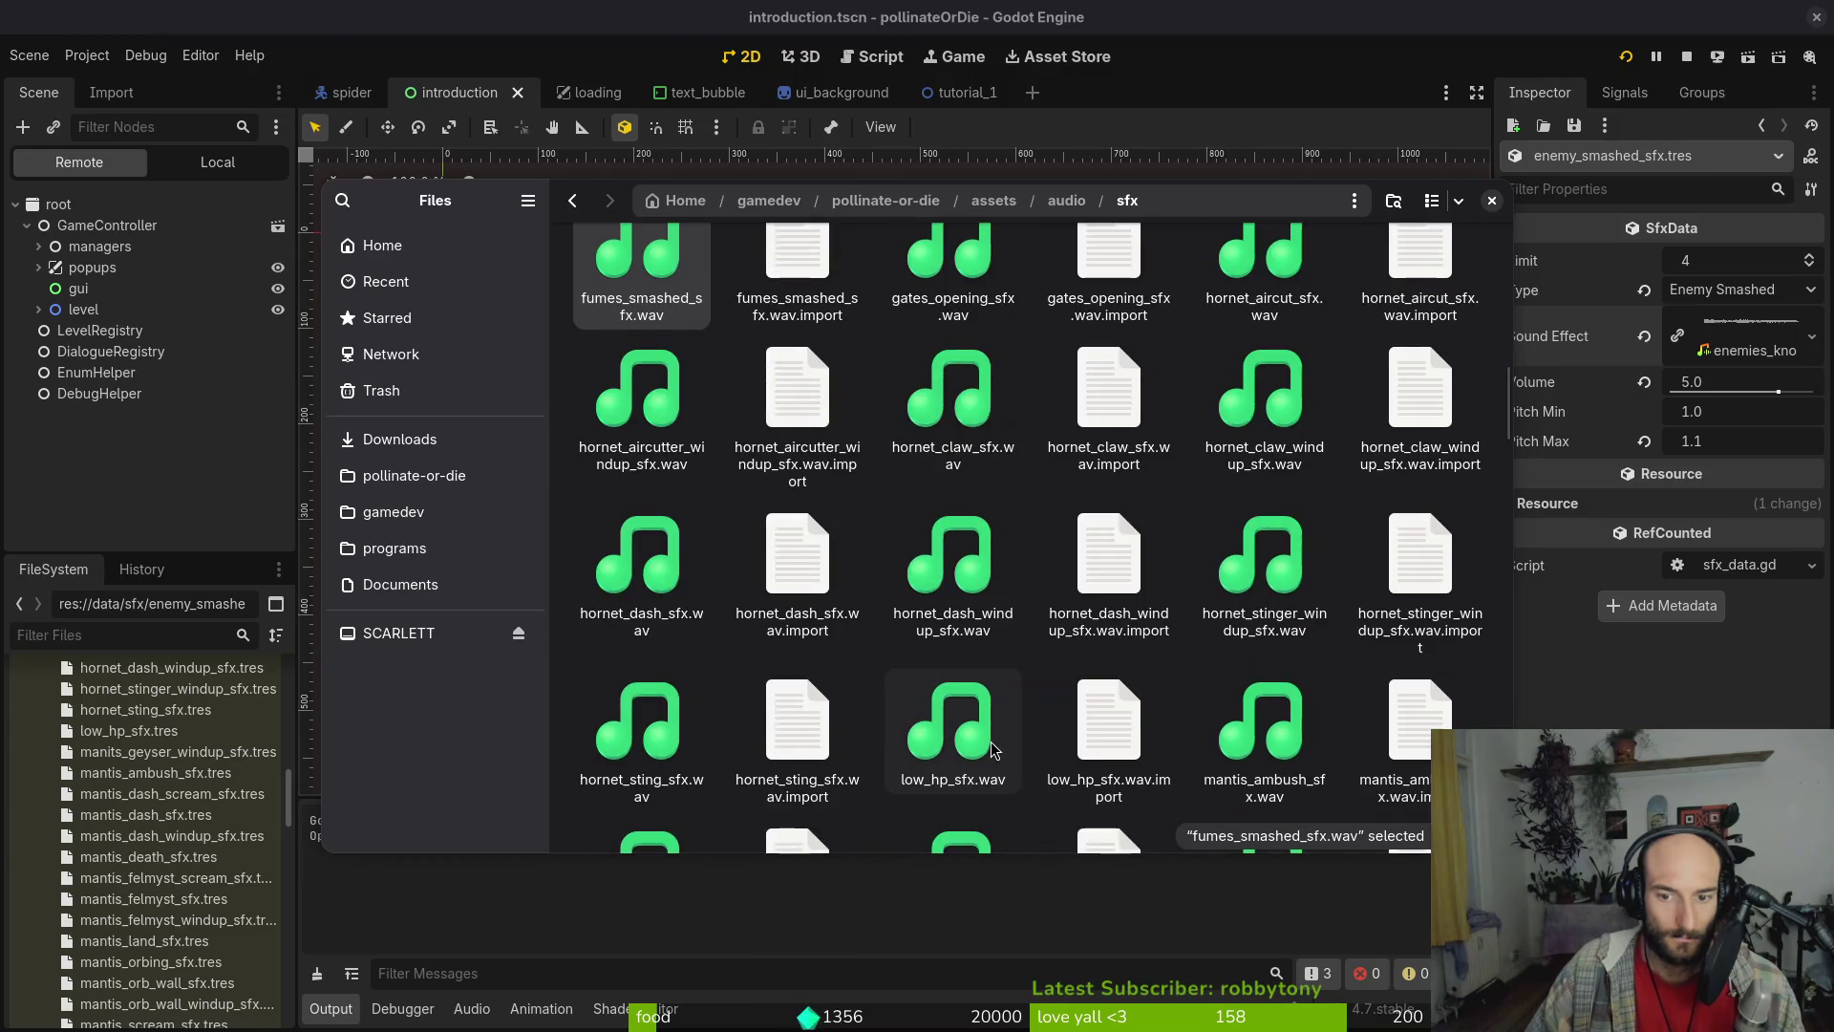
scroll(989, 731, down, 4)
scroll(988, 716, down, 3)
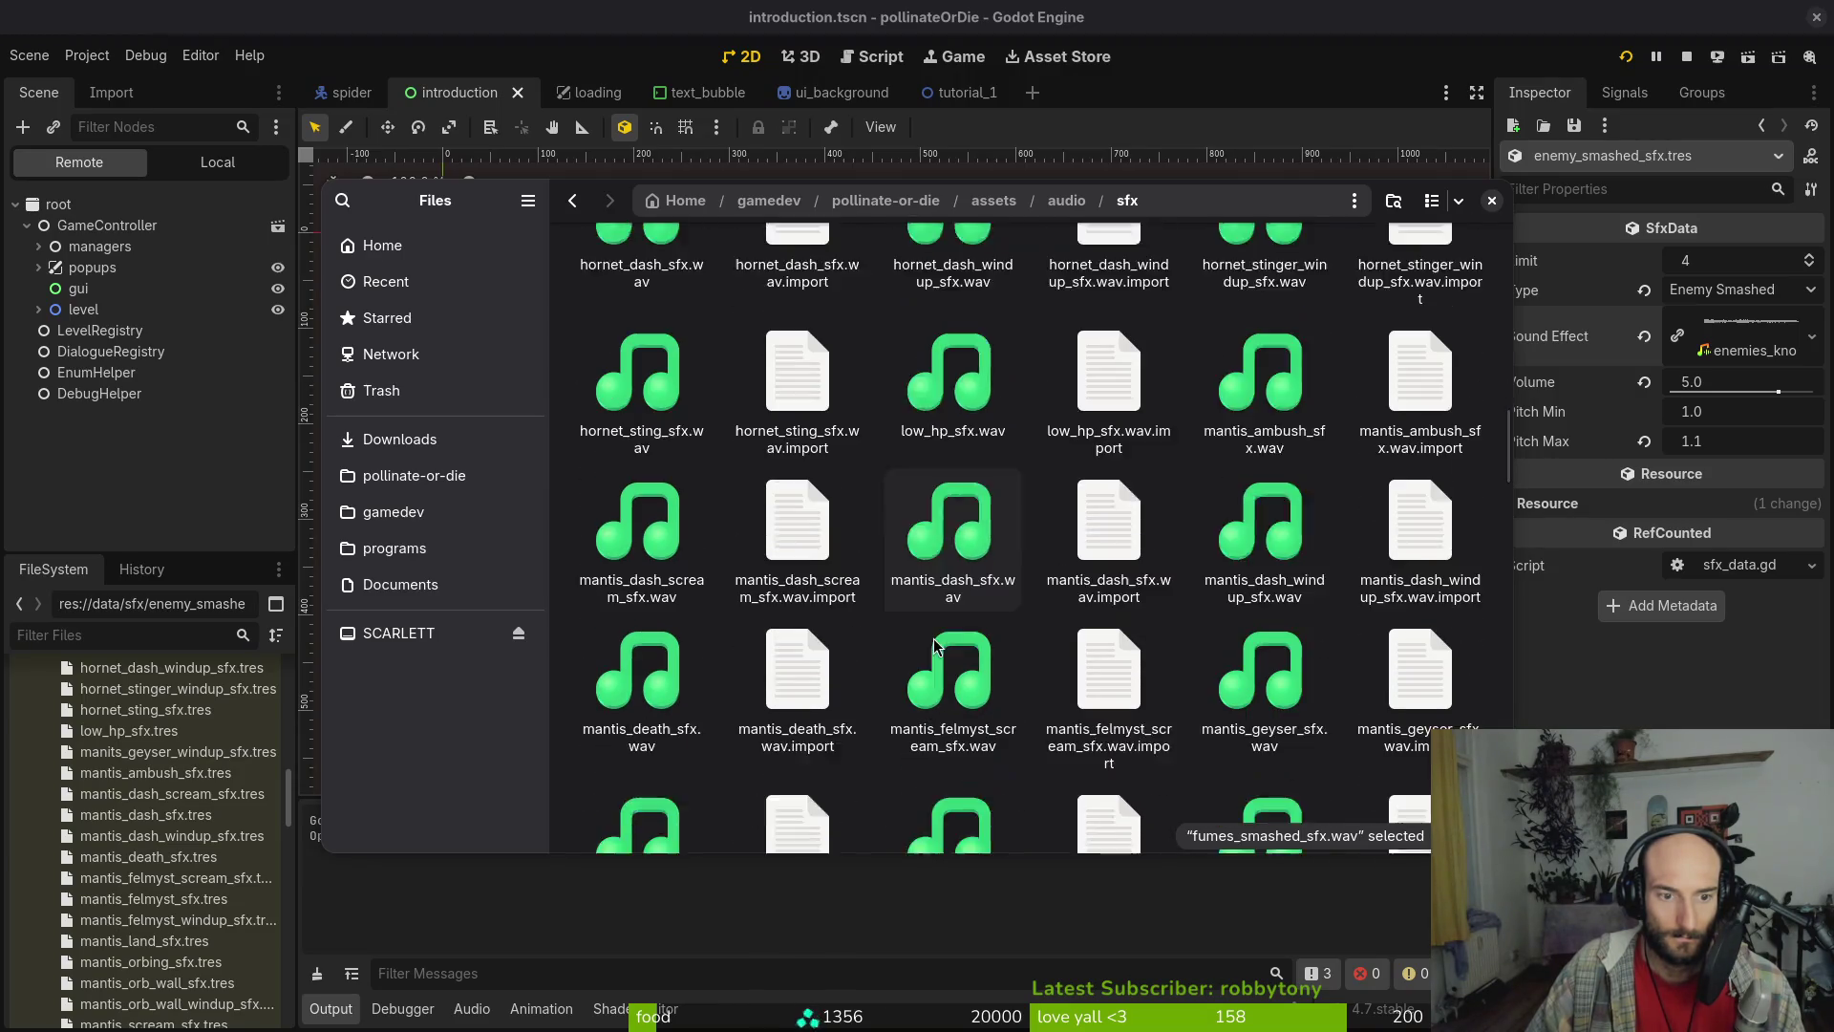
scroll(992, 698, down, 5)
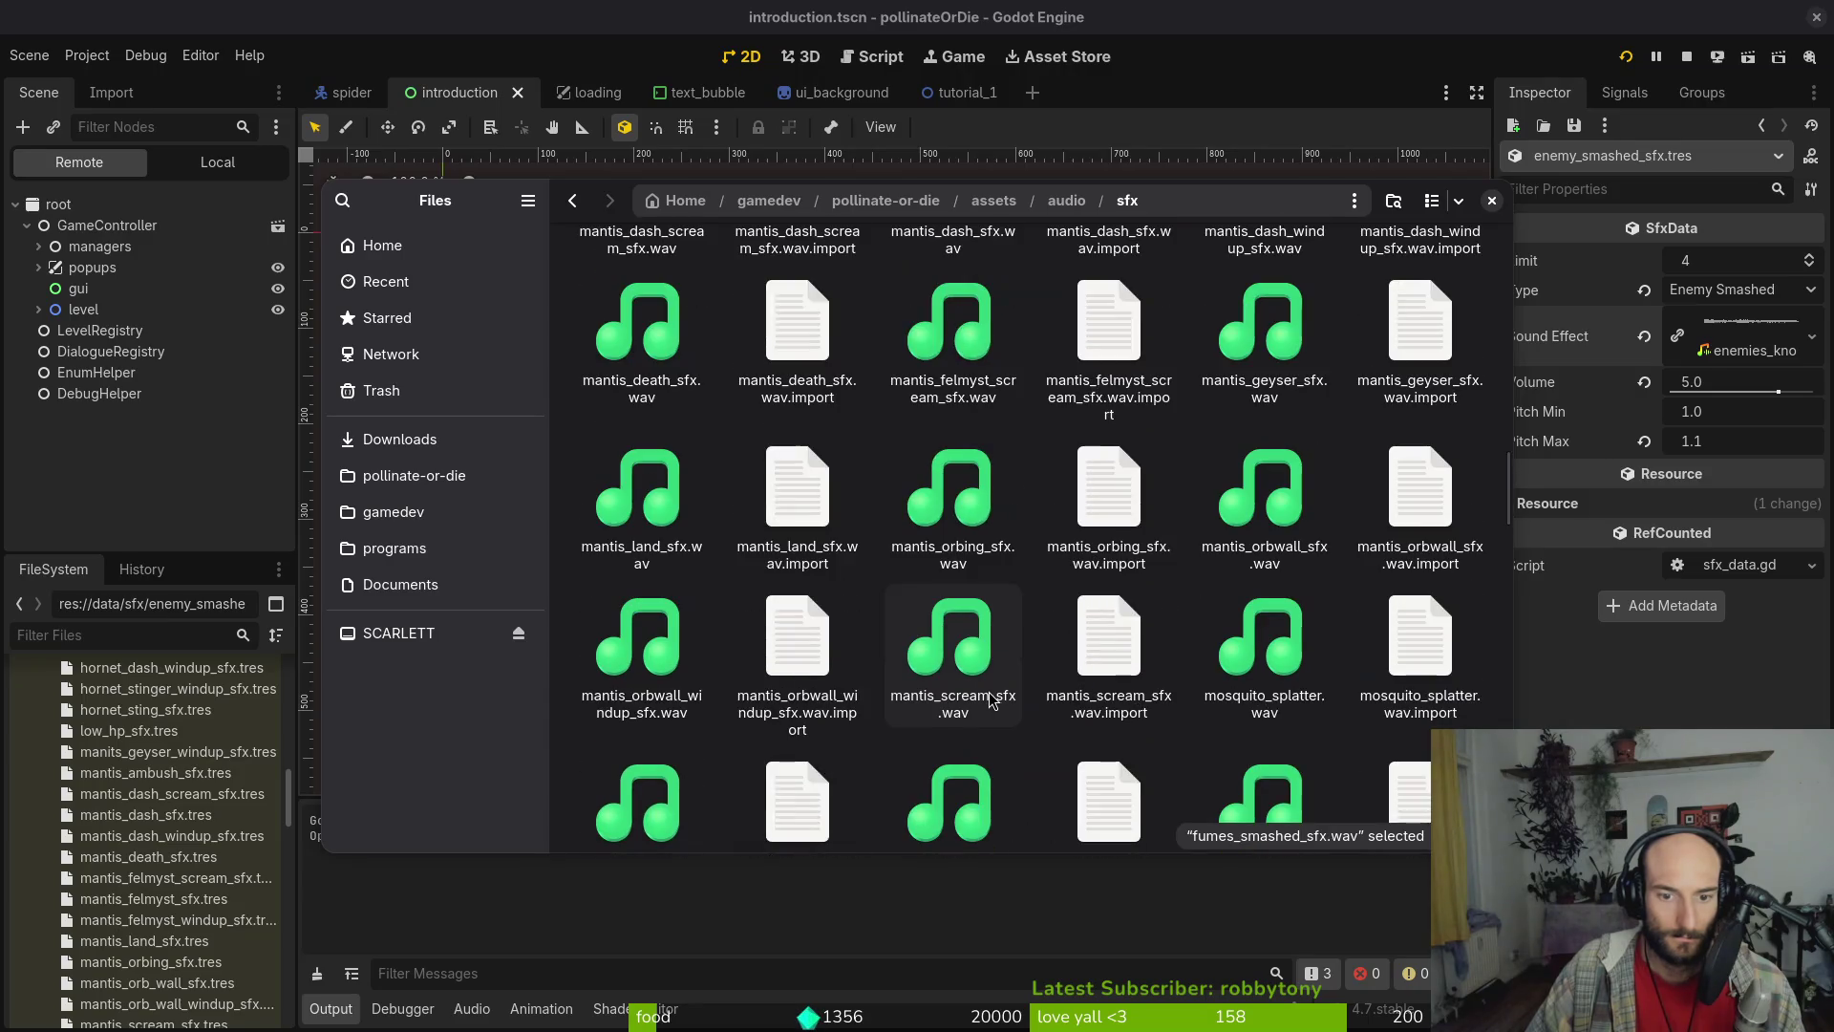
scroll(975, 705, down, 1)
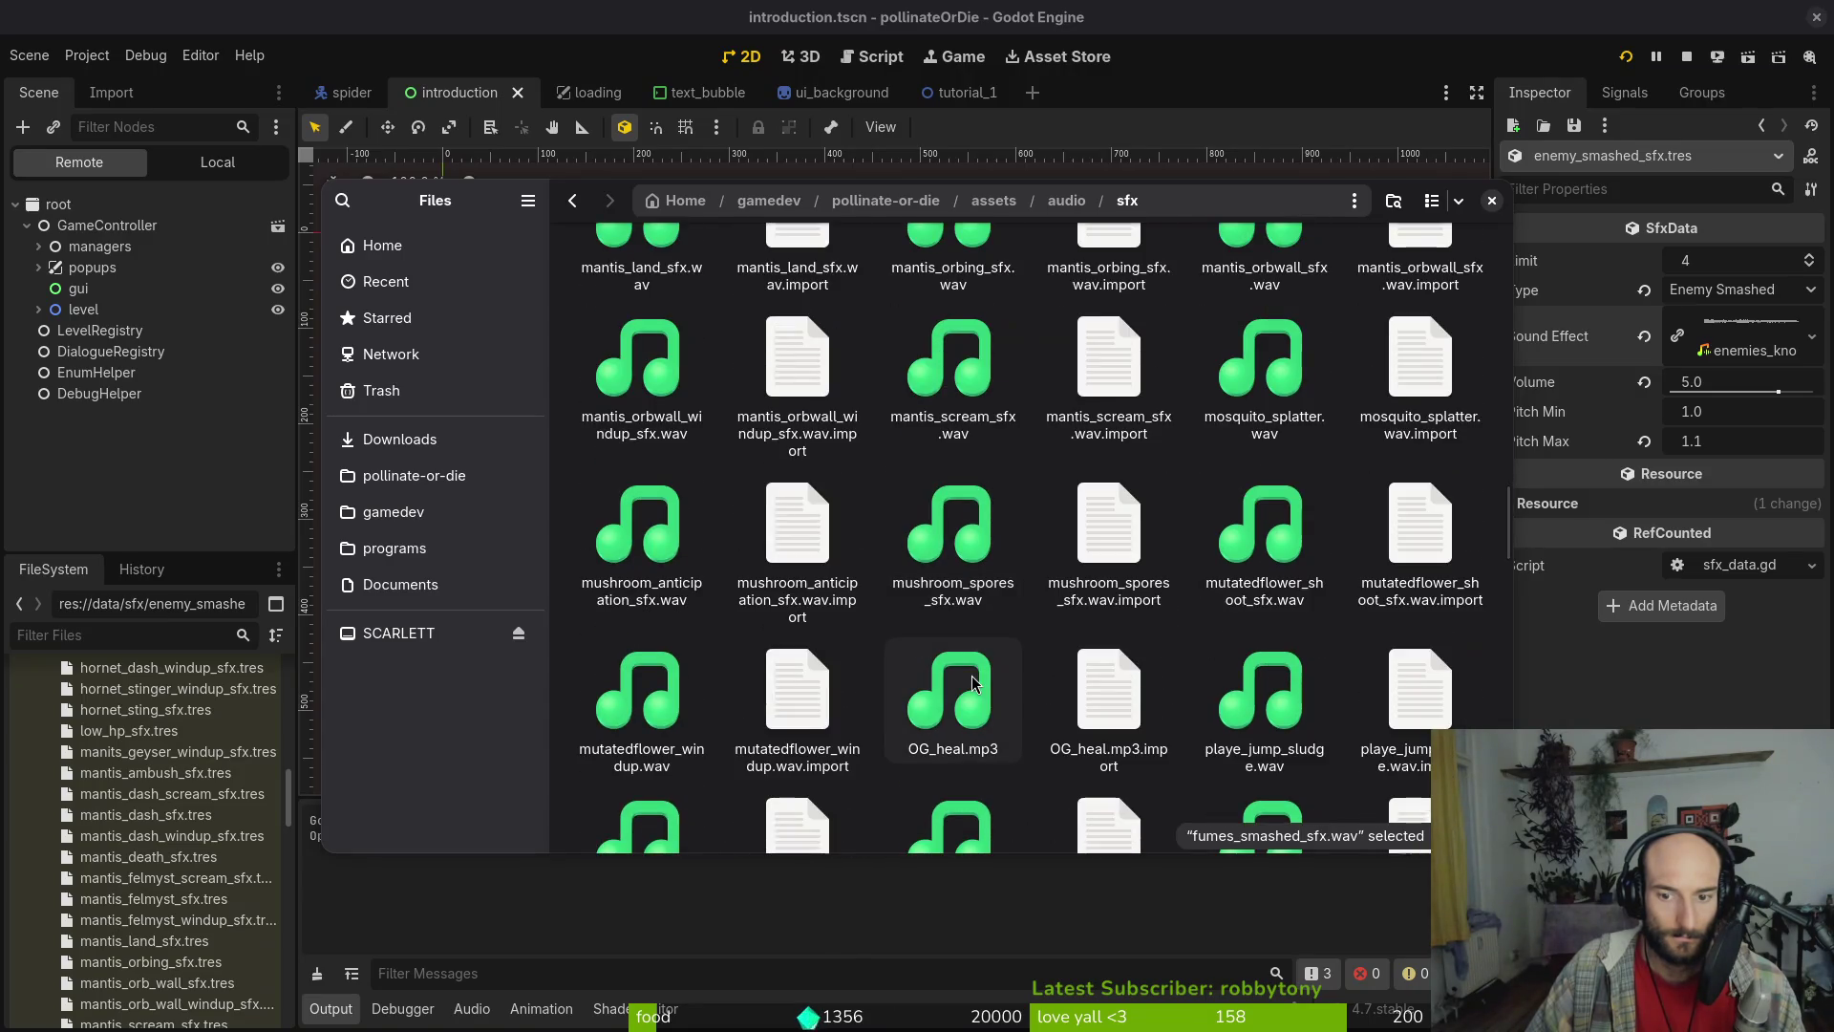
scroll(683, 687, down, 1)
scroll(683, 688, down, 1)
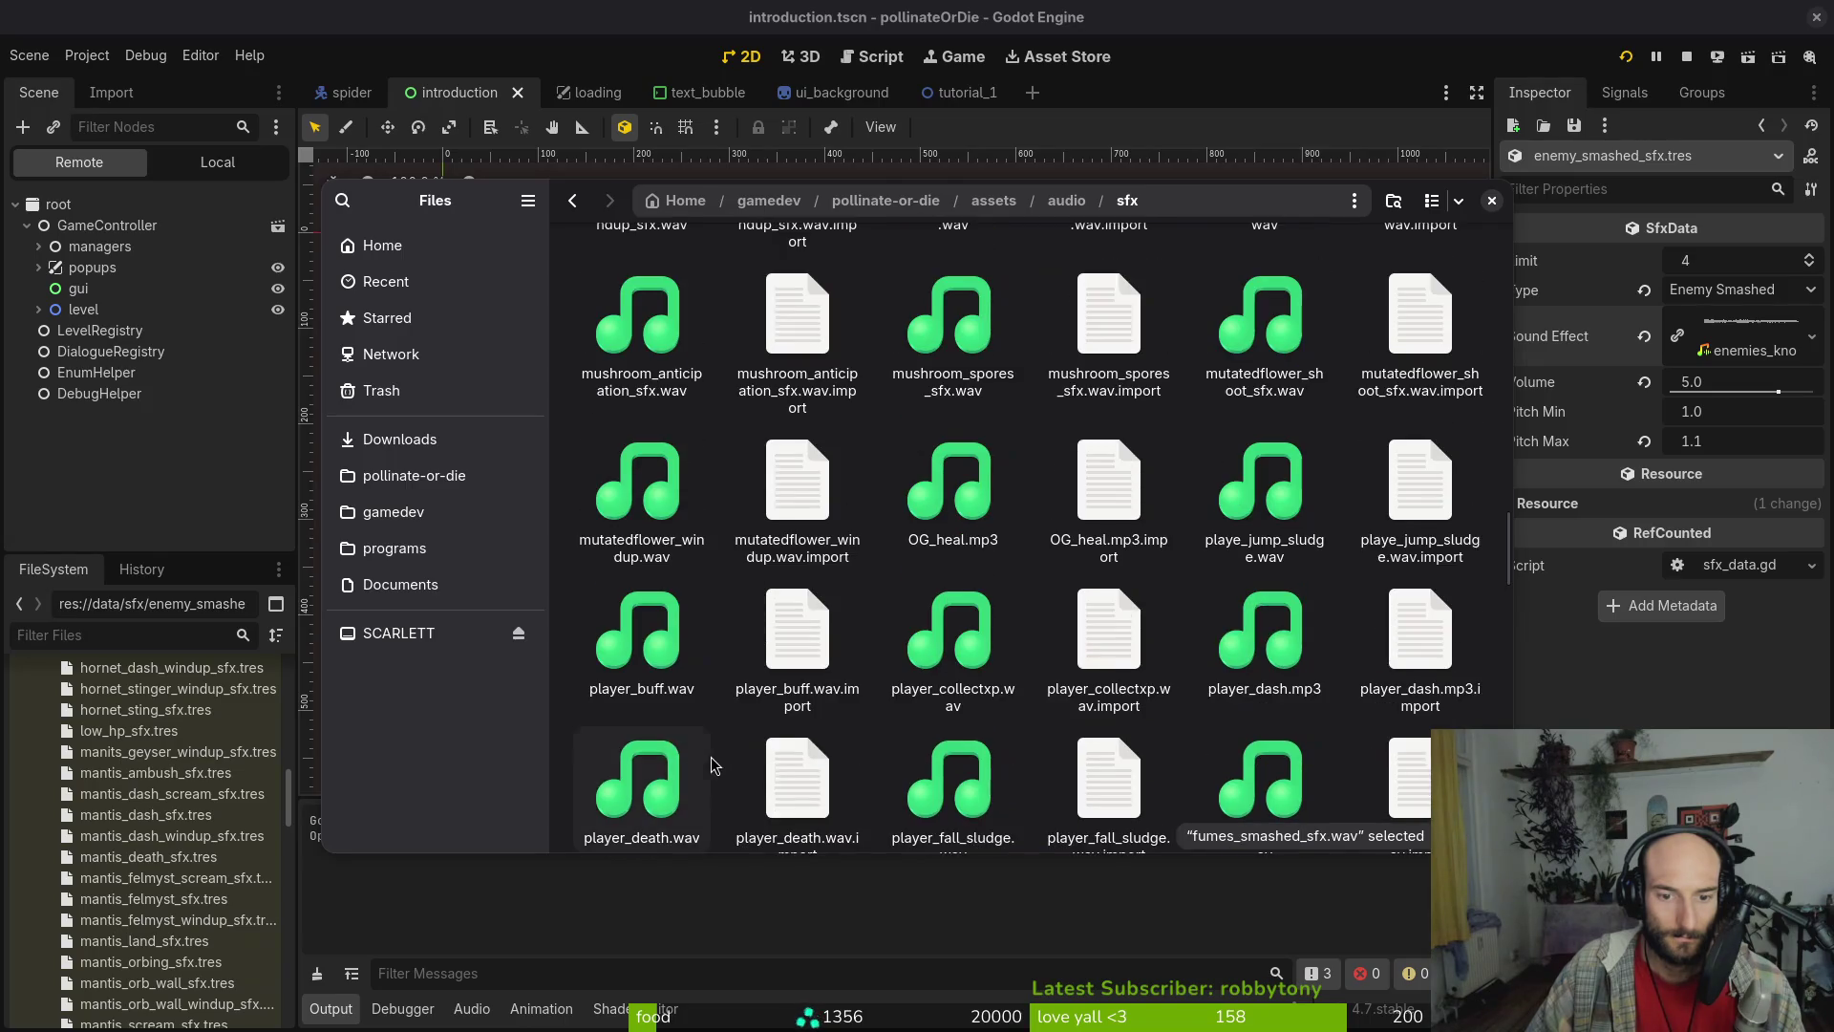
scroll(1252, 612, down, 1)
click(1276, 571)
key(space)
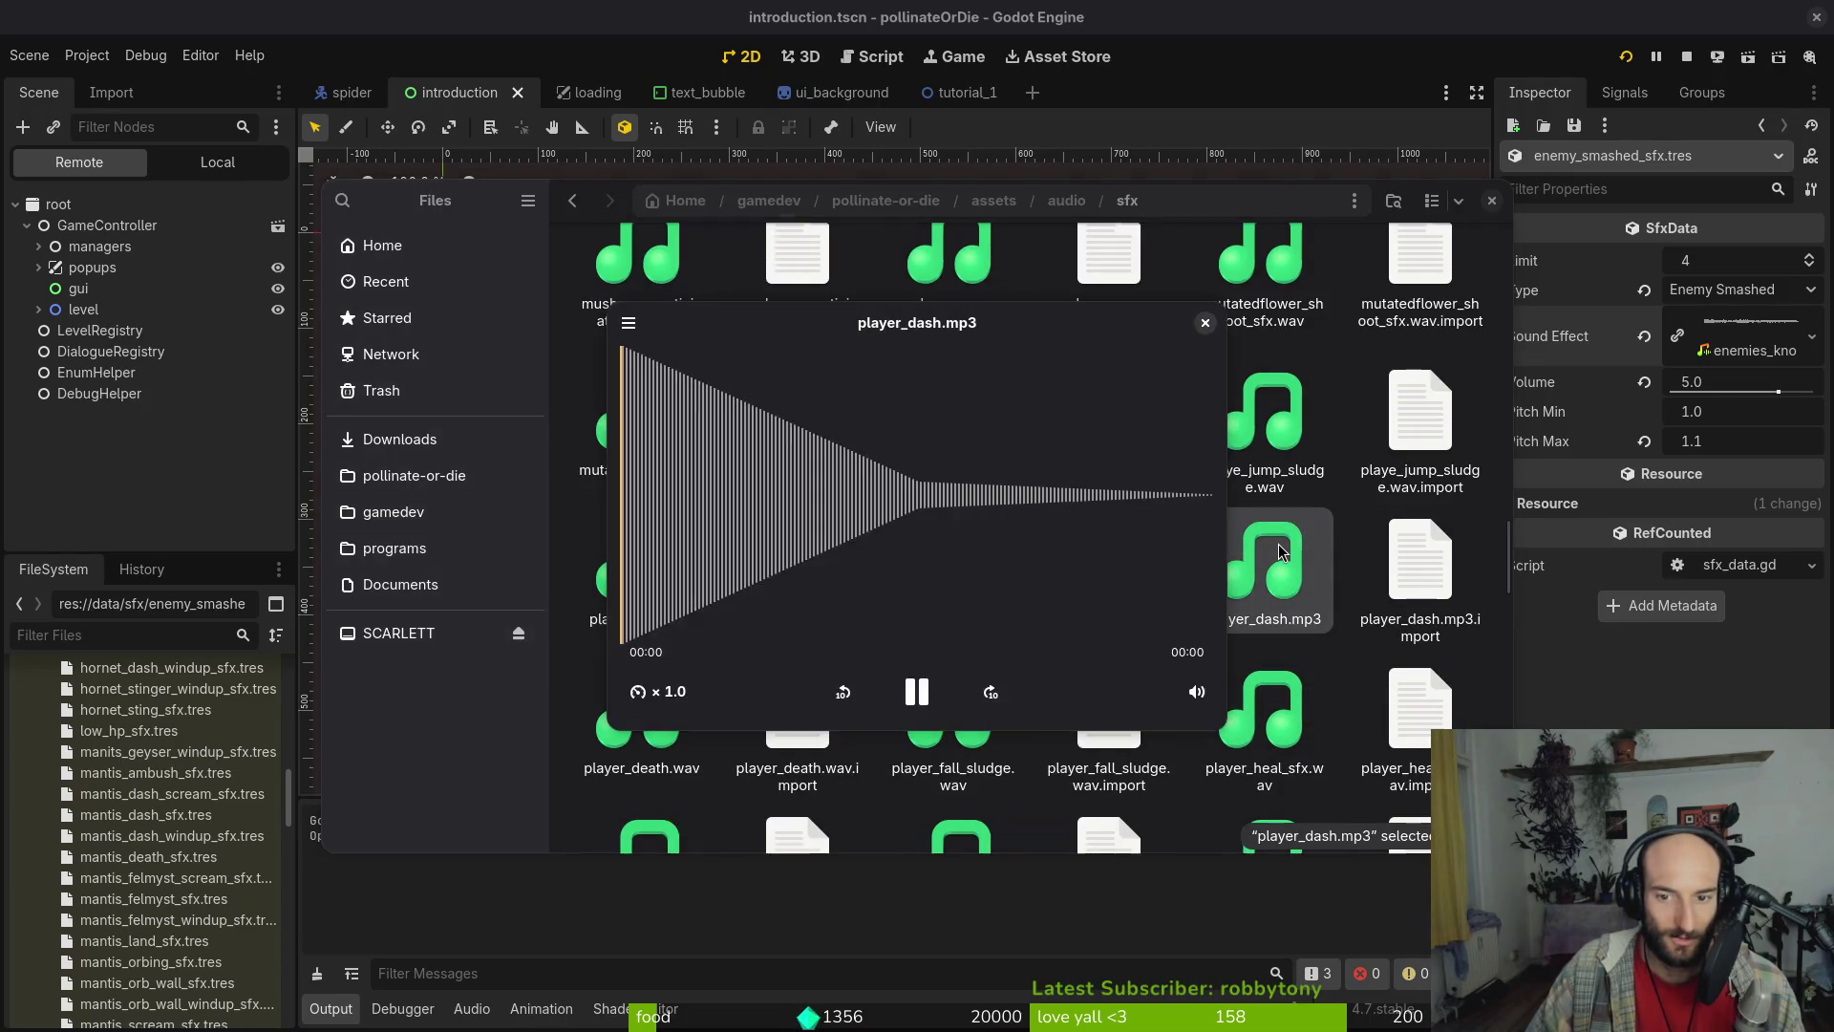
key(space)
click(639, 727)
key(space)
Preview player_fall_sludge.wav, player_jump.wav, player_hurt.wav and player_smash.wav
key(space)
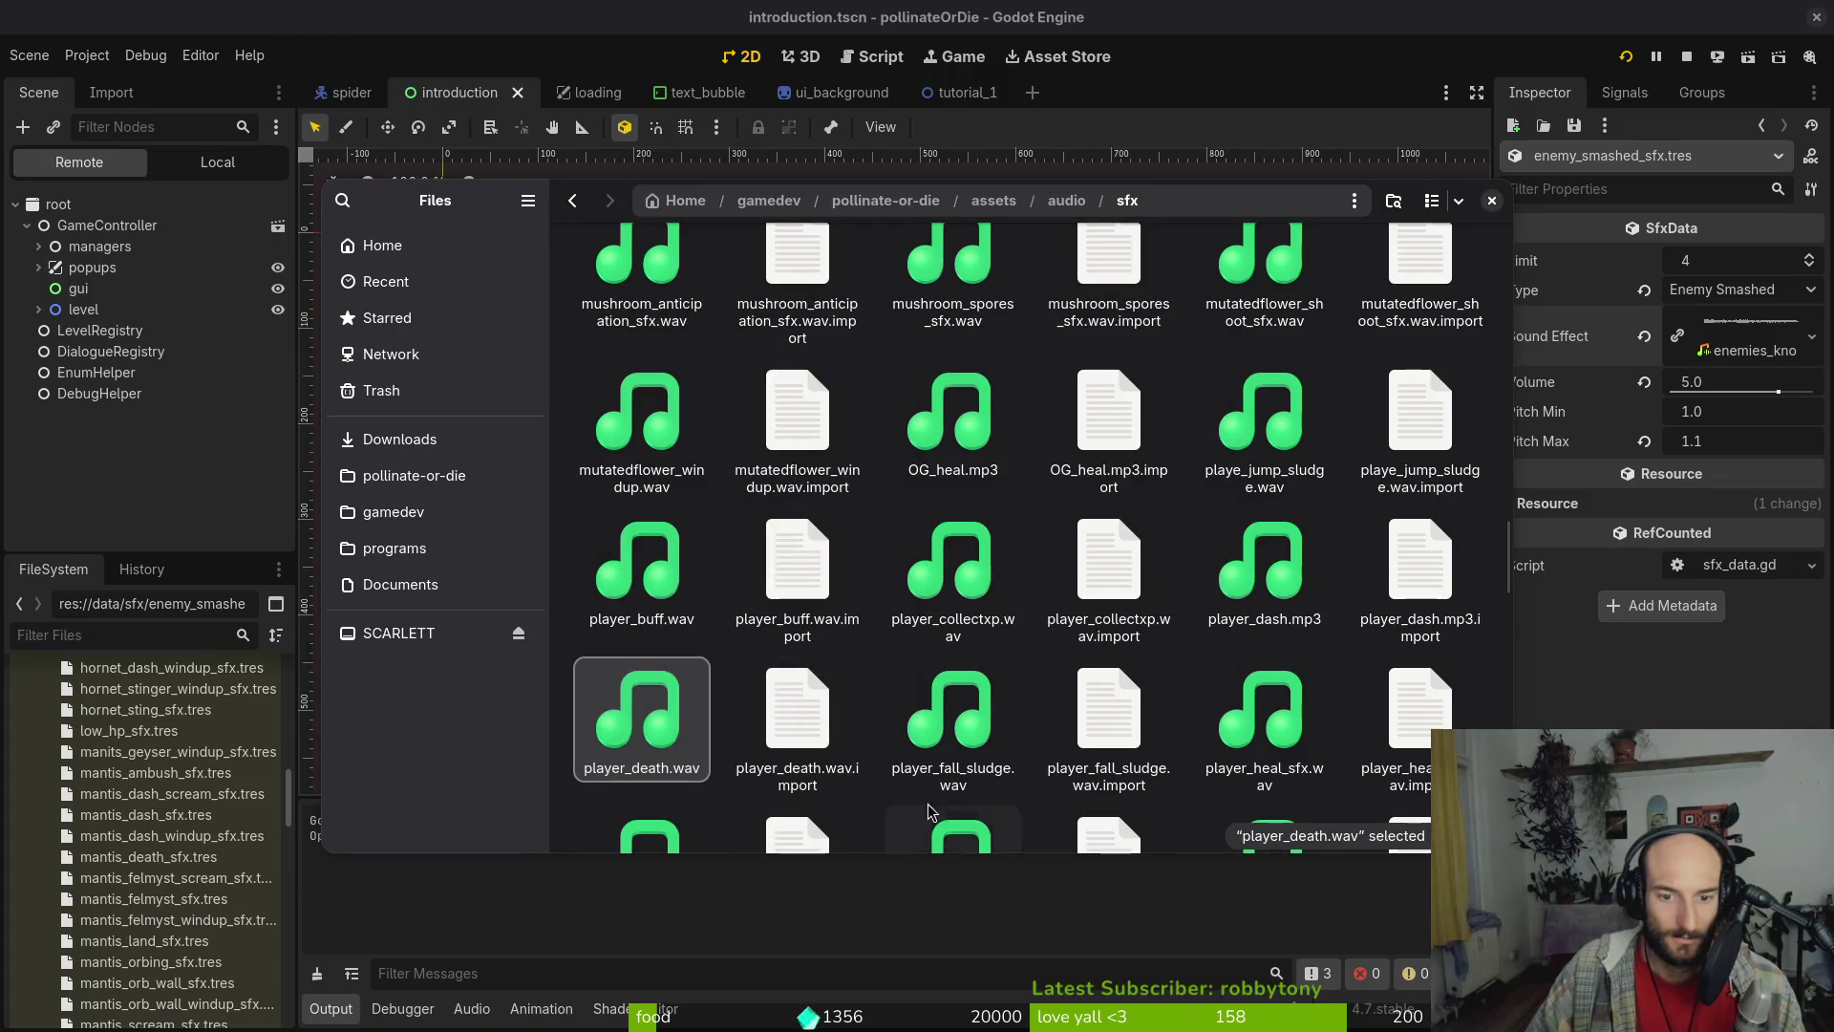
click(971, 721)
key(space)
key(space)
scroll(972, 722, down, 1)
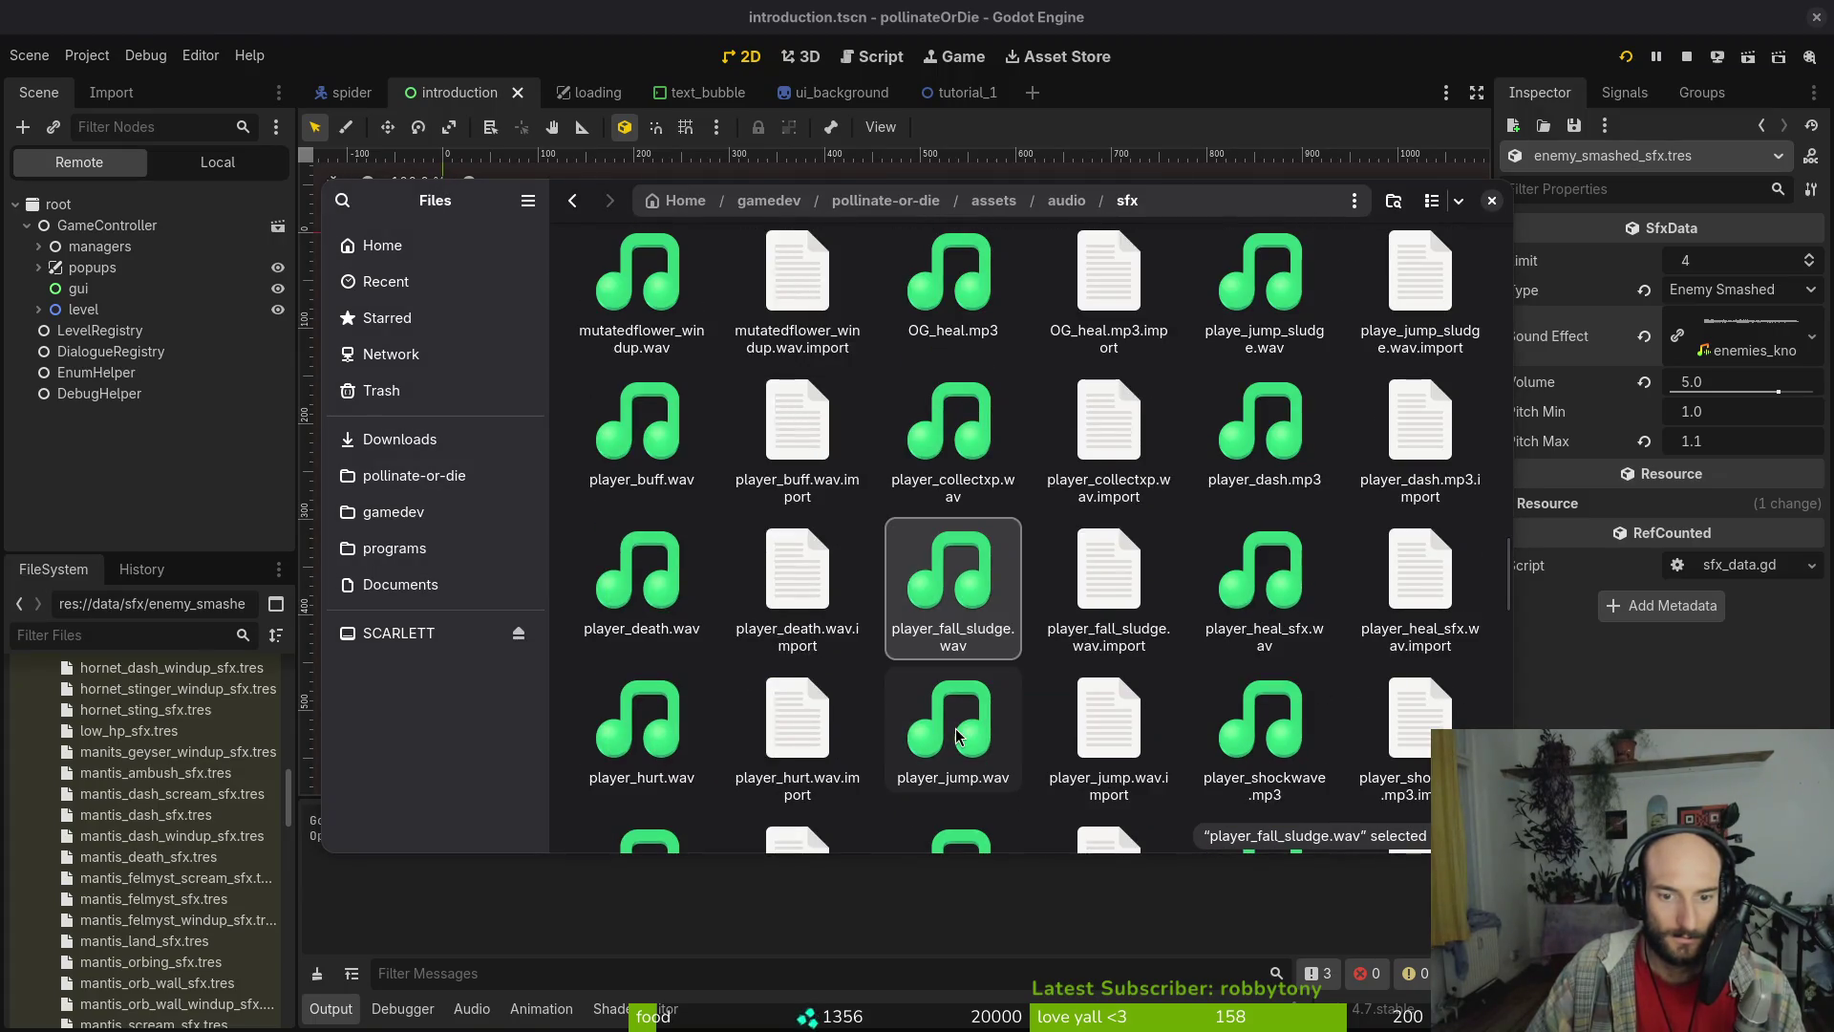
key(space)
key(space)
click(977, 726)
key(space)
key(space)
key(Right)
key(Right)
key(space)
key(space)
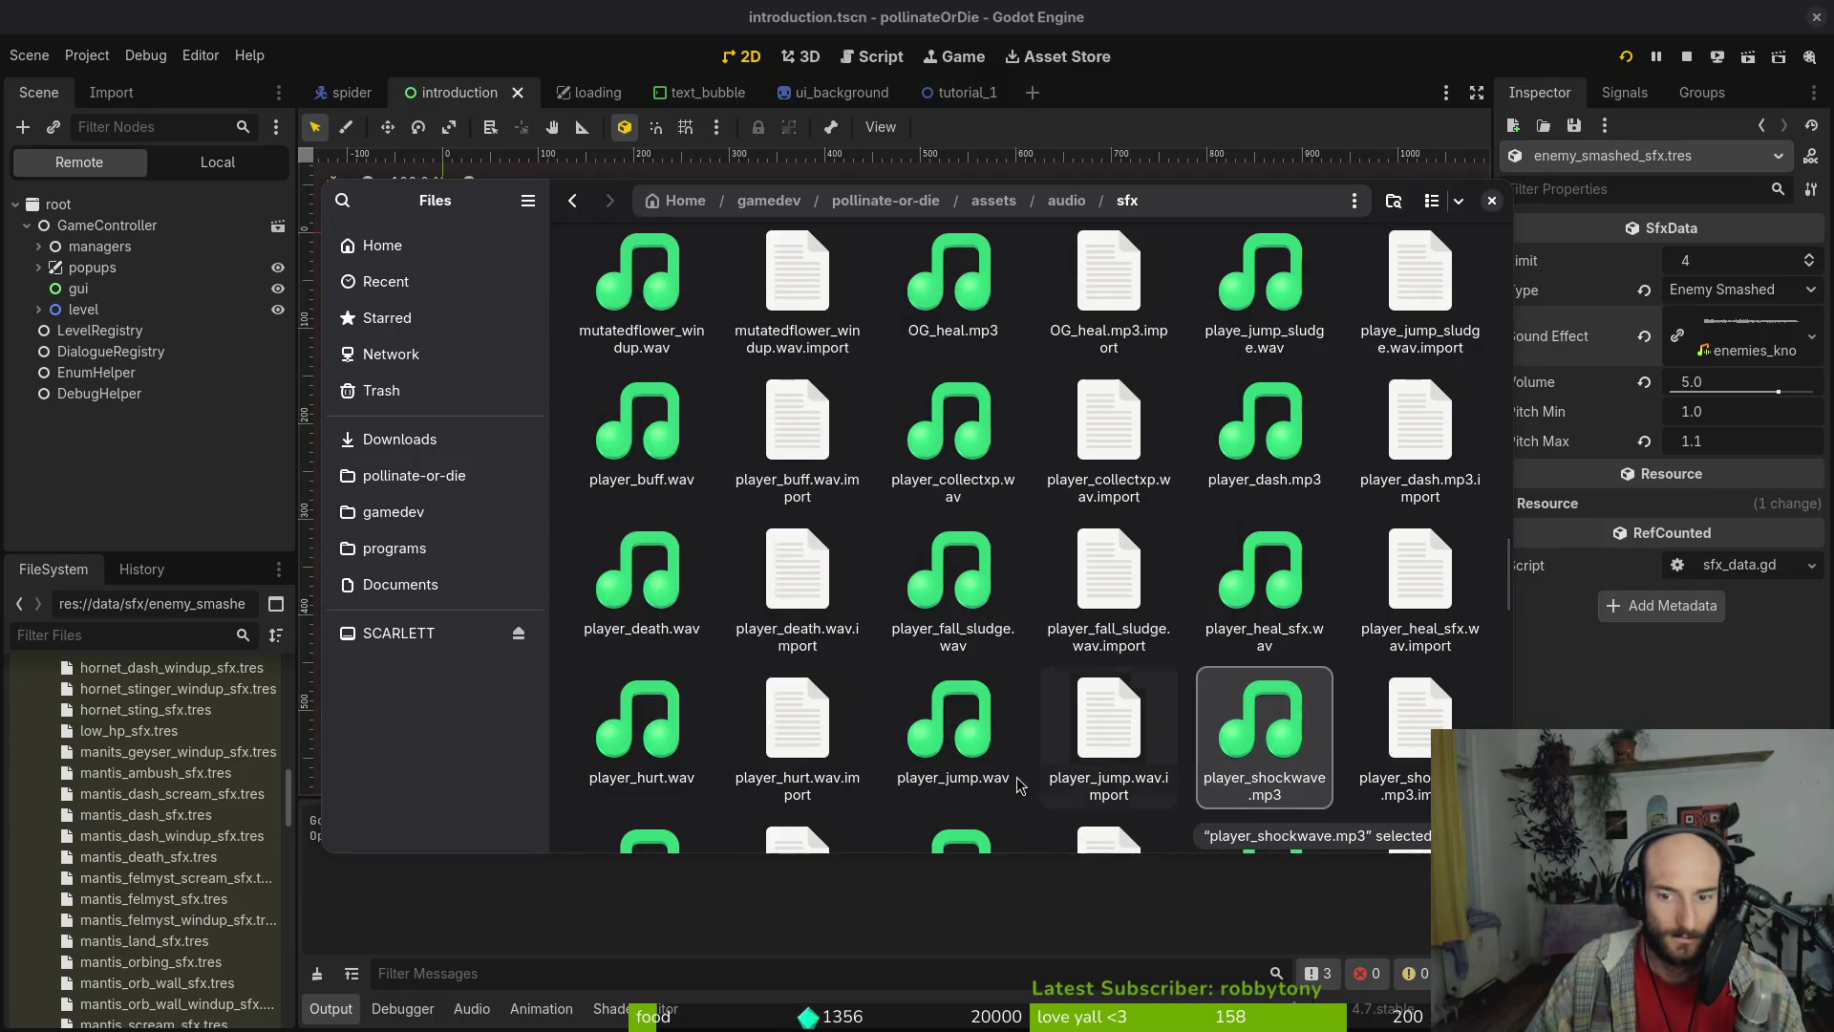
key(Left)
key(Left)
key(Left)
key(space)
key(space)
scroll(743, 770, down, 1)
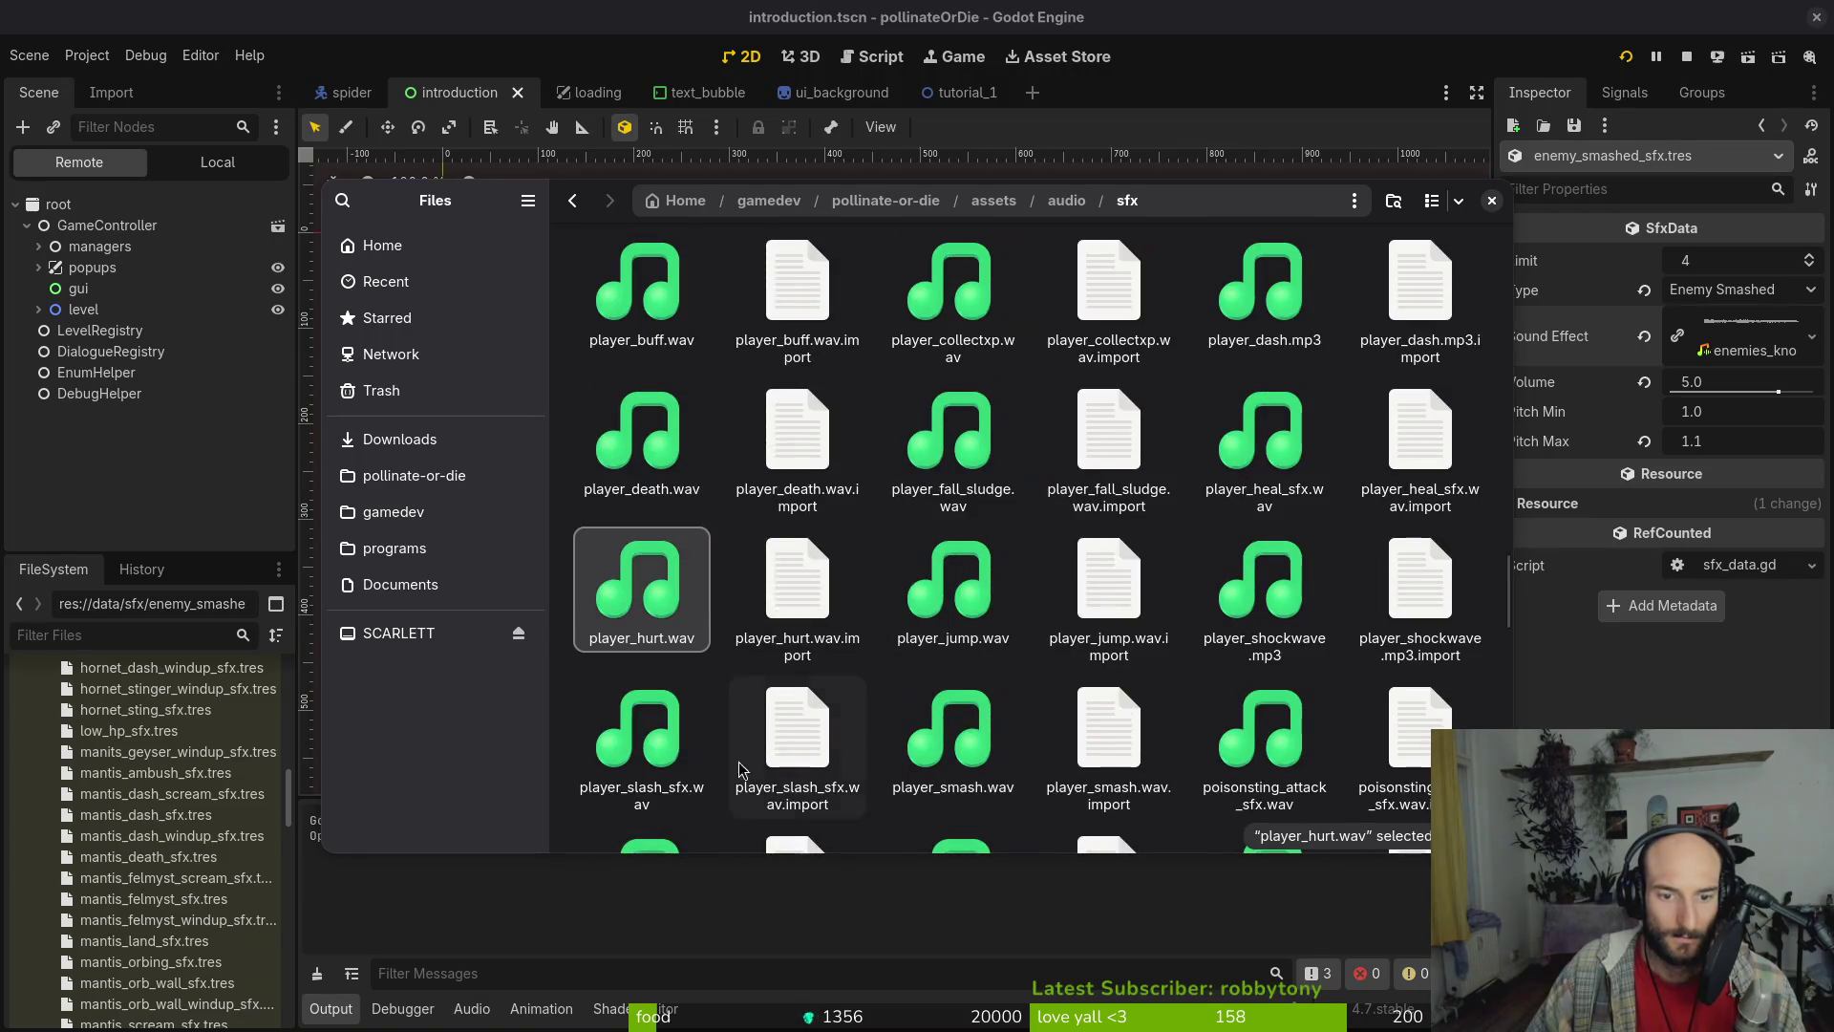
click(659, 745)
click(974, 754)
key(space)
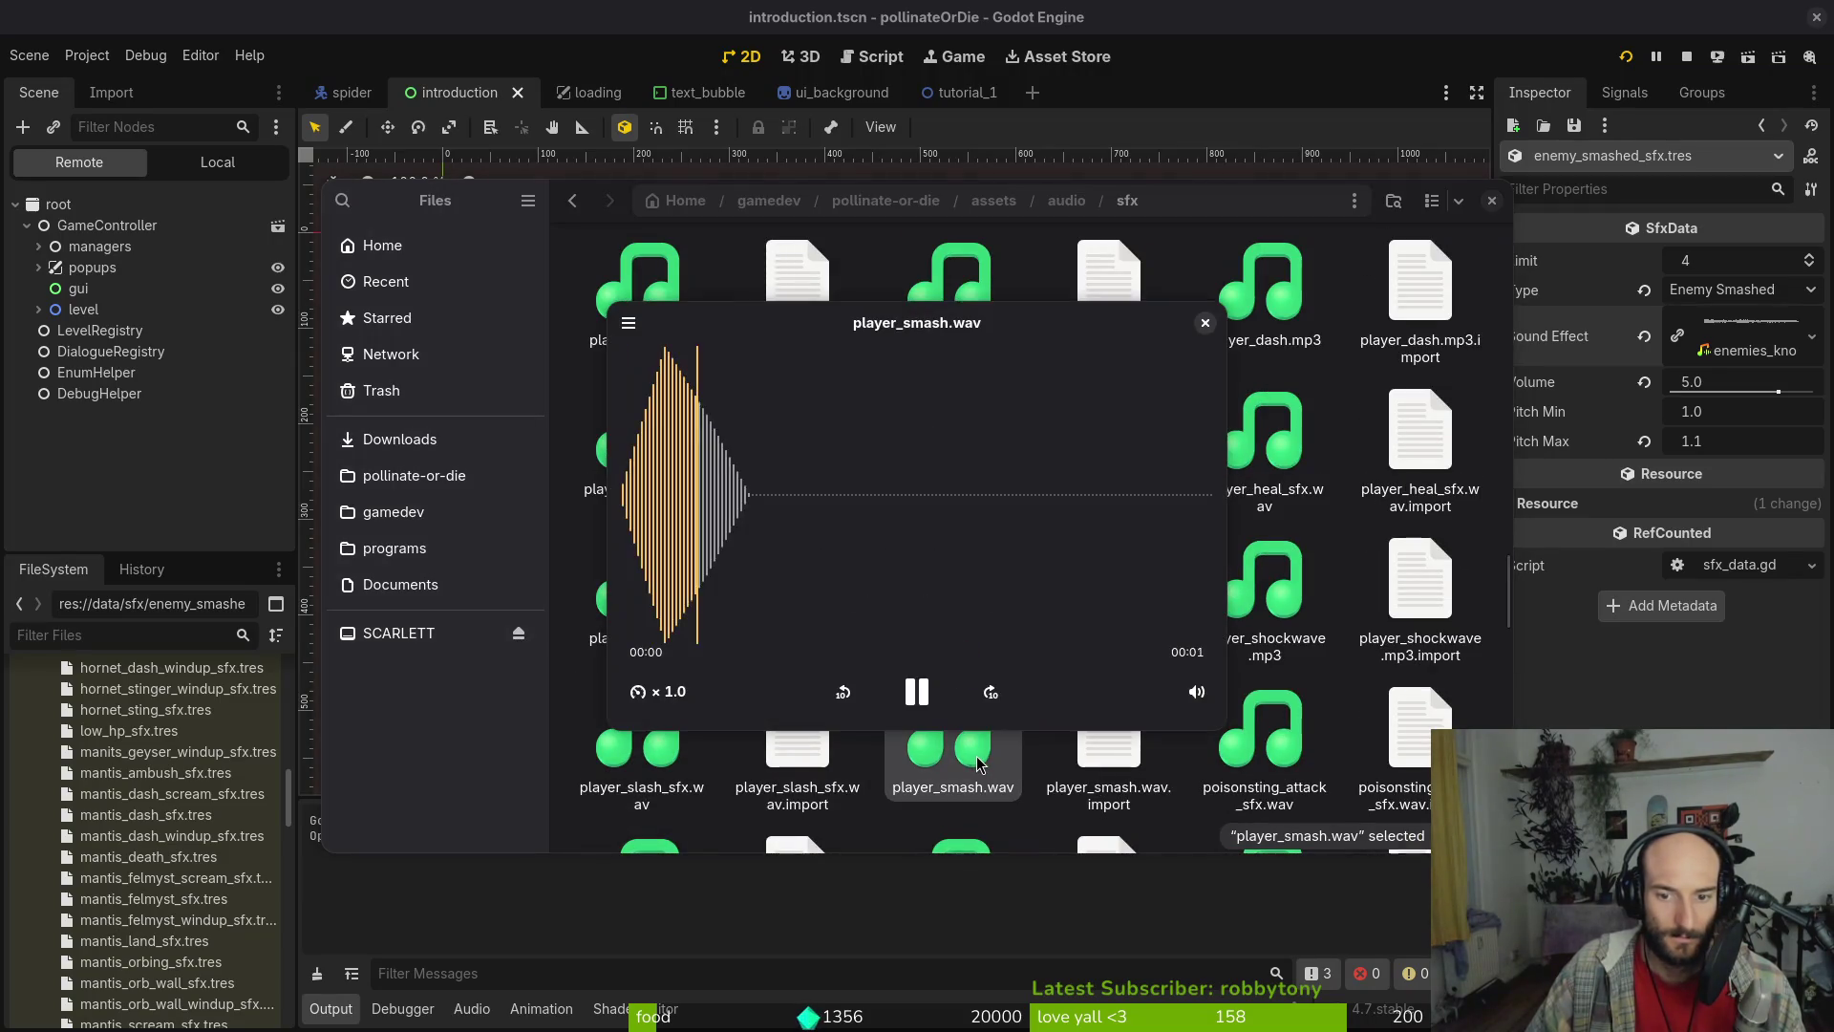
key(space)
Preview projectile_hit_sludge.wav, projectile_pop.wav and projectile_reflected.wav
scroll(956, 697, down, 2)
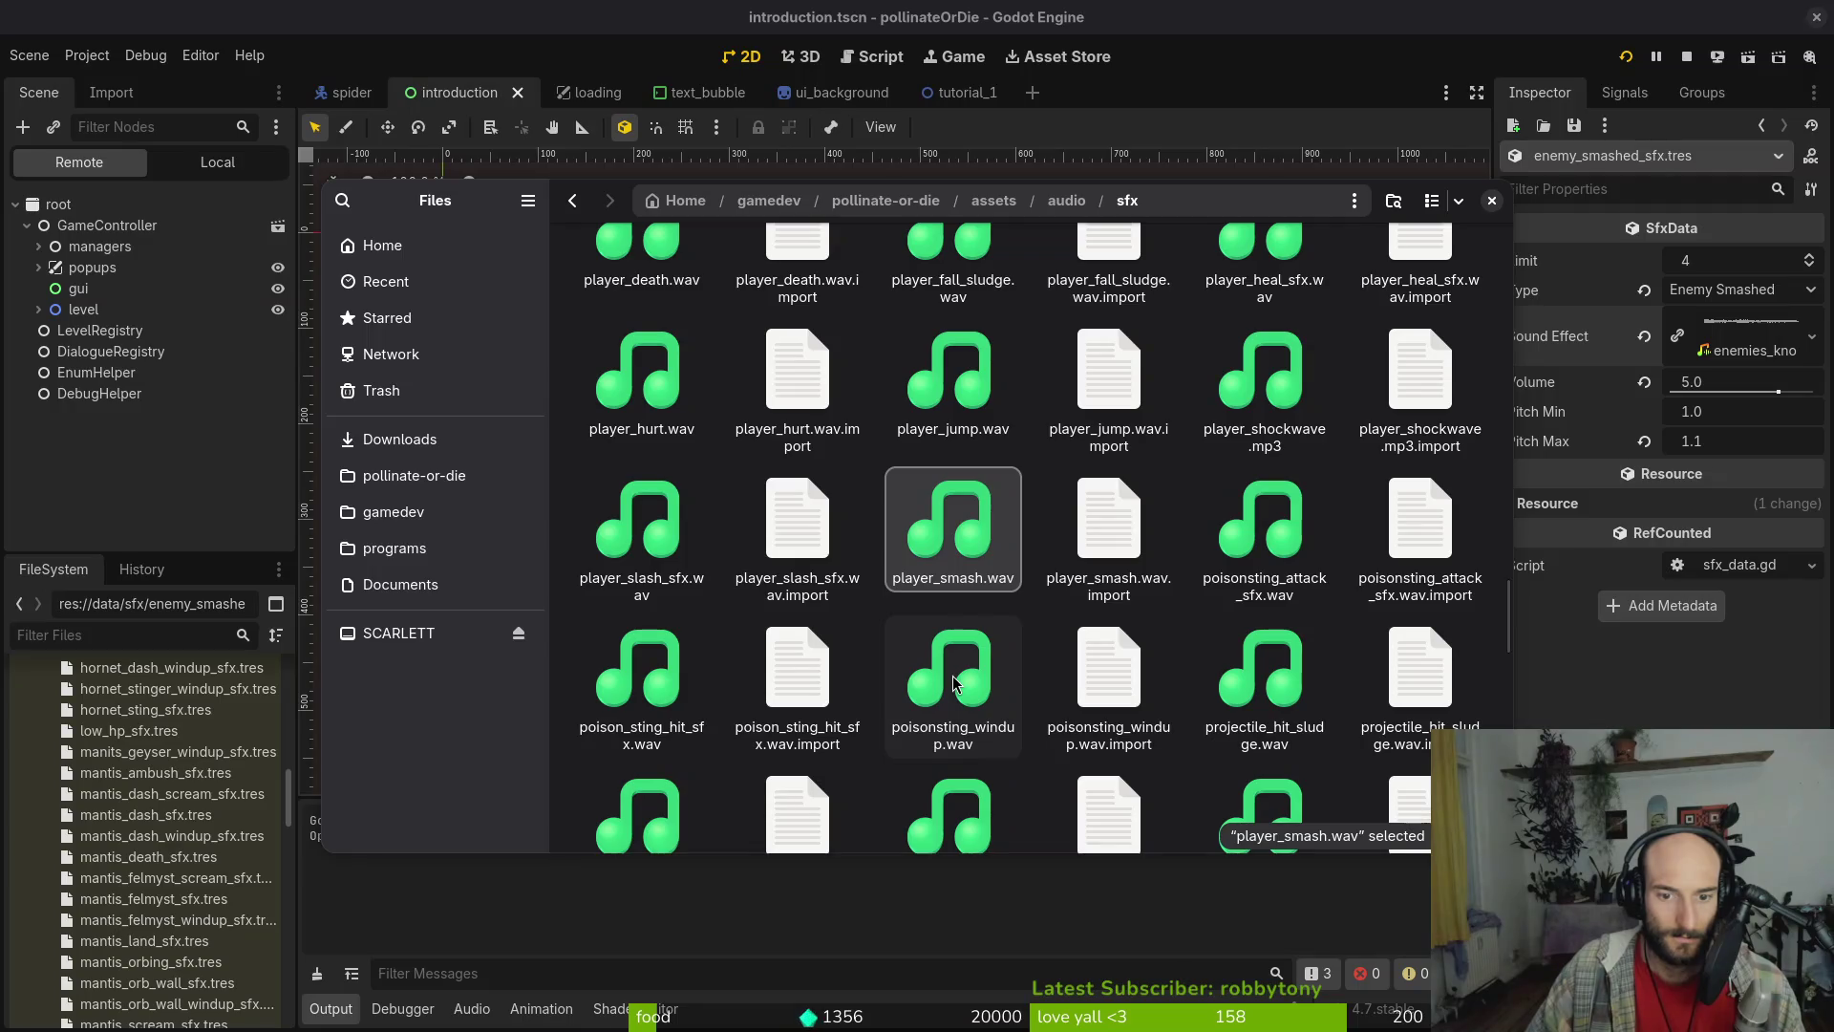
scroll(953, 680, down, 1)
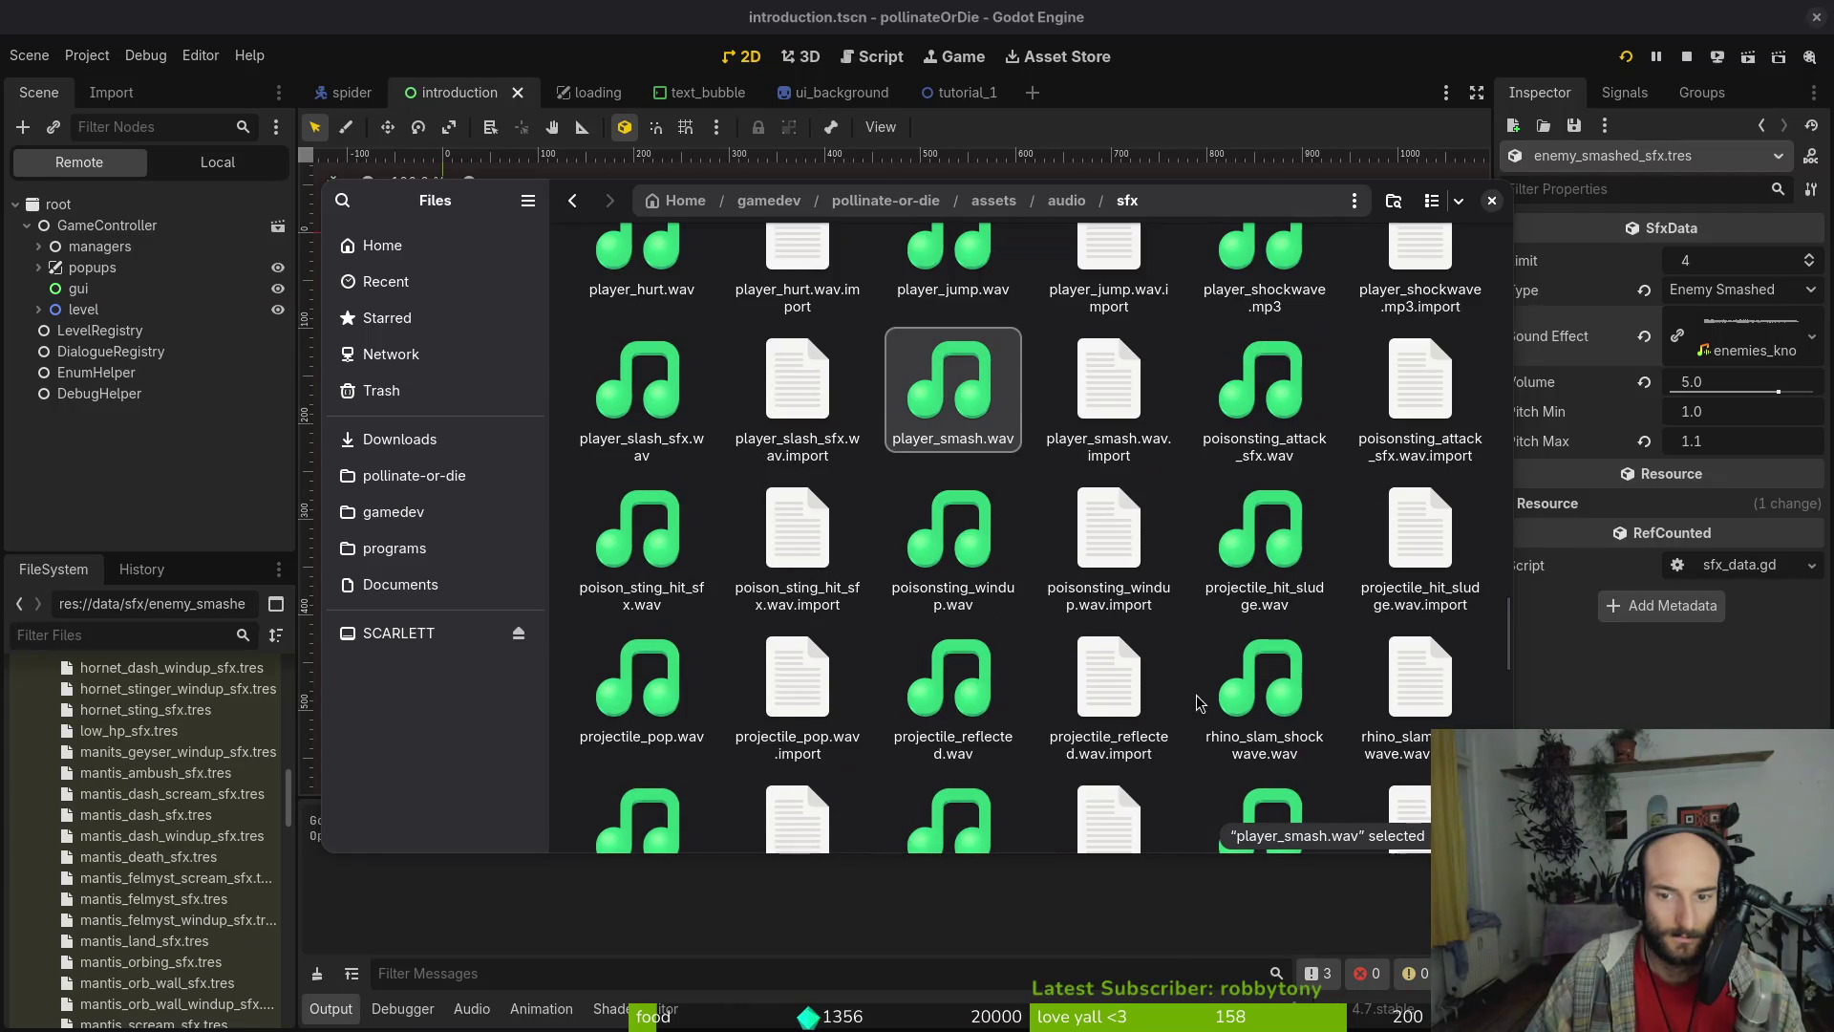
click(1287, 563)
key(space)
key(space)
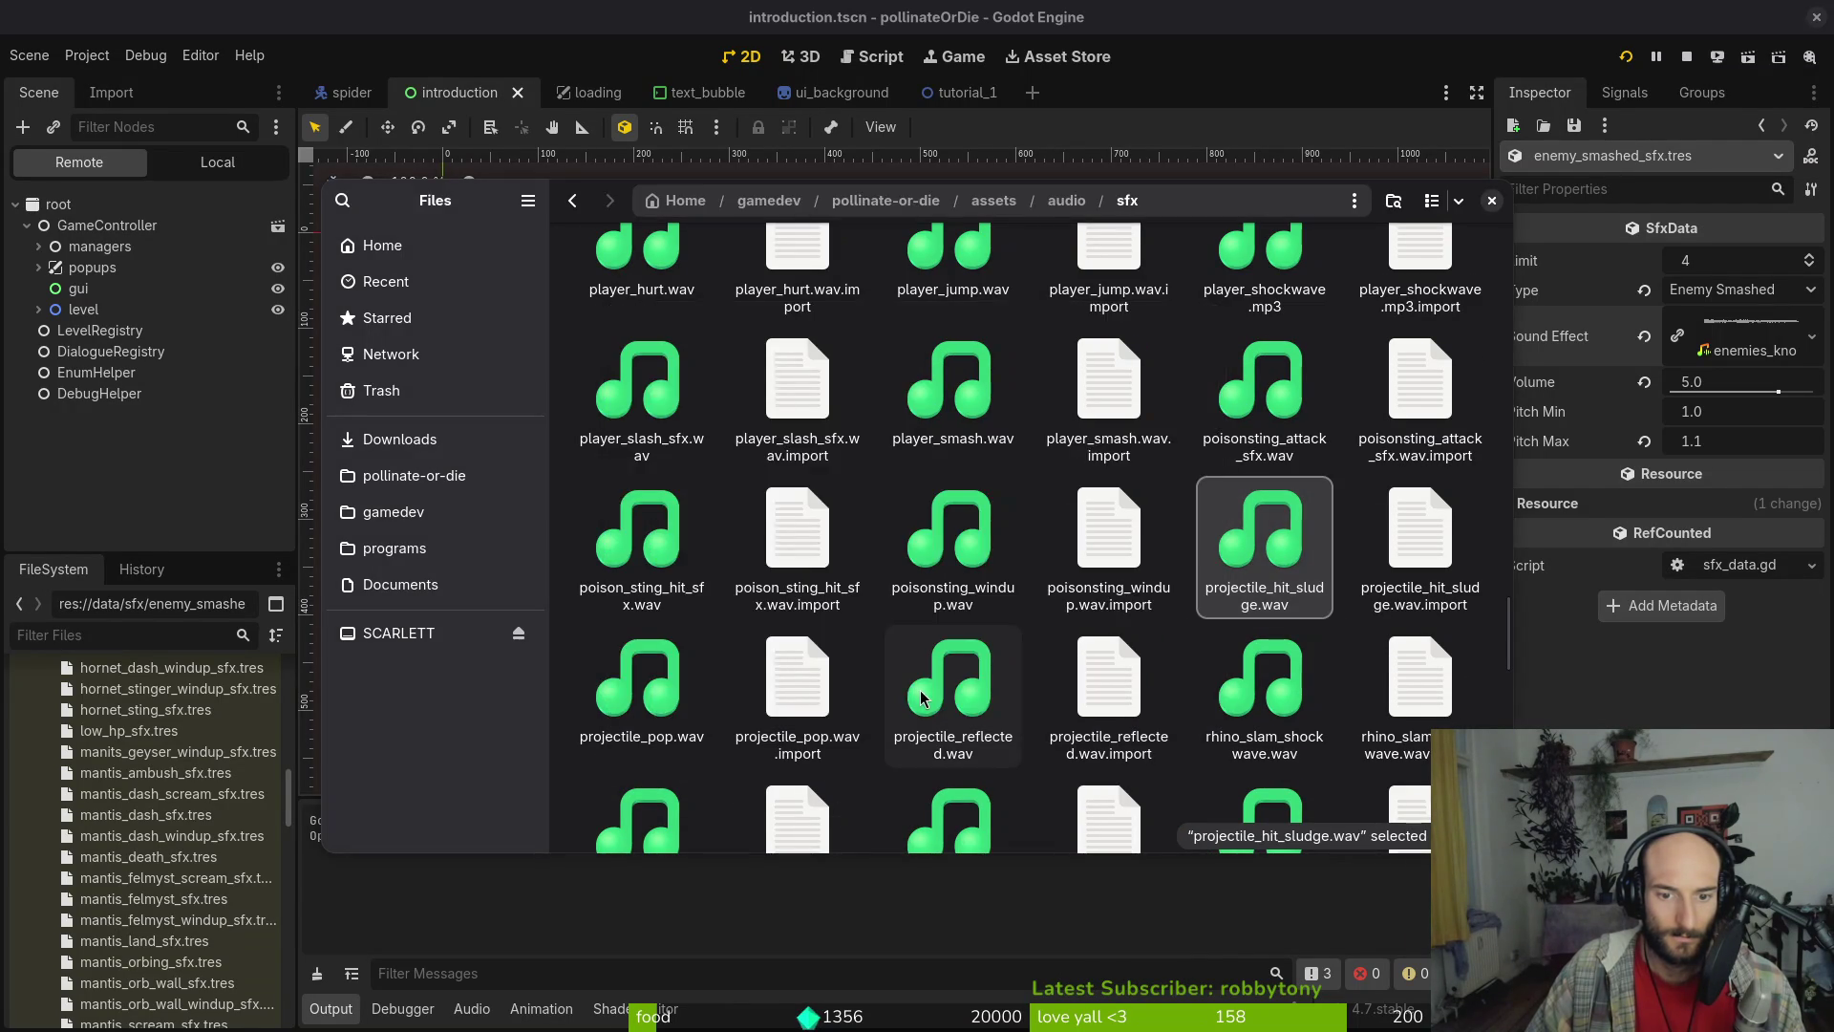
key(space)
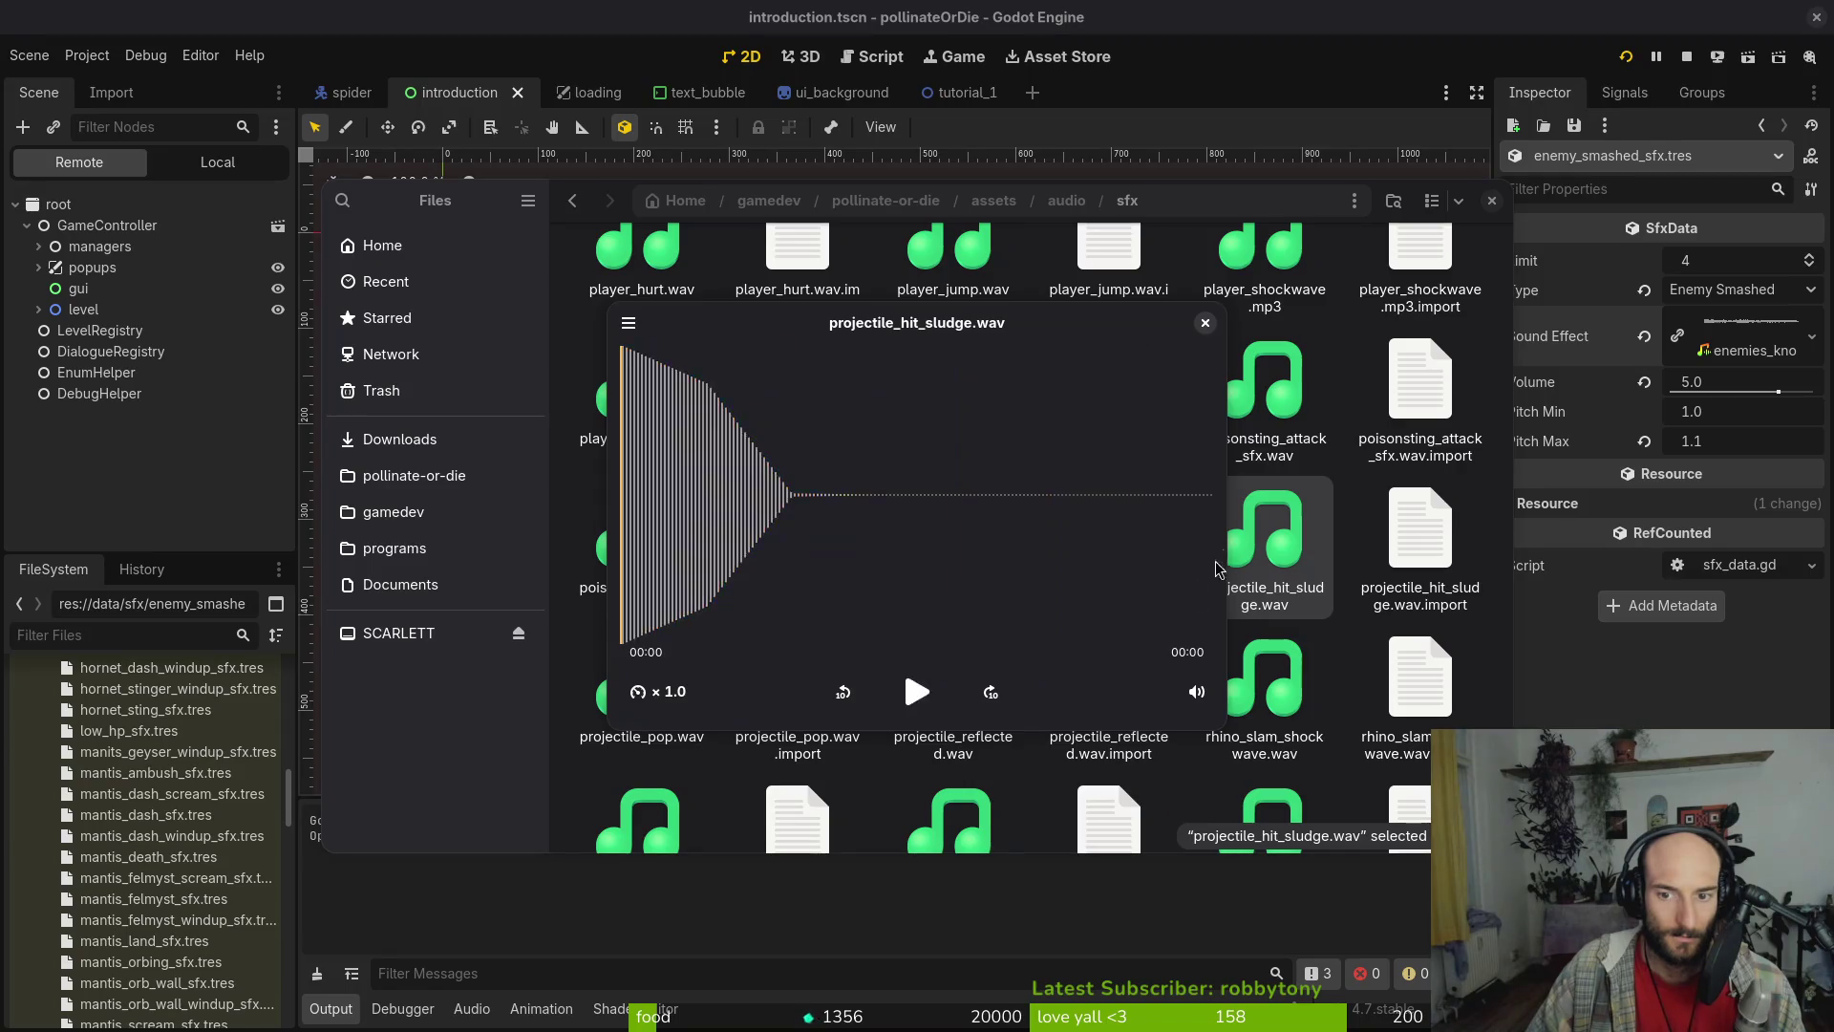
key(space)
key(space)
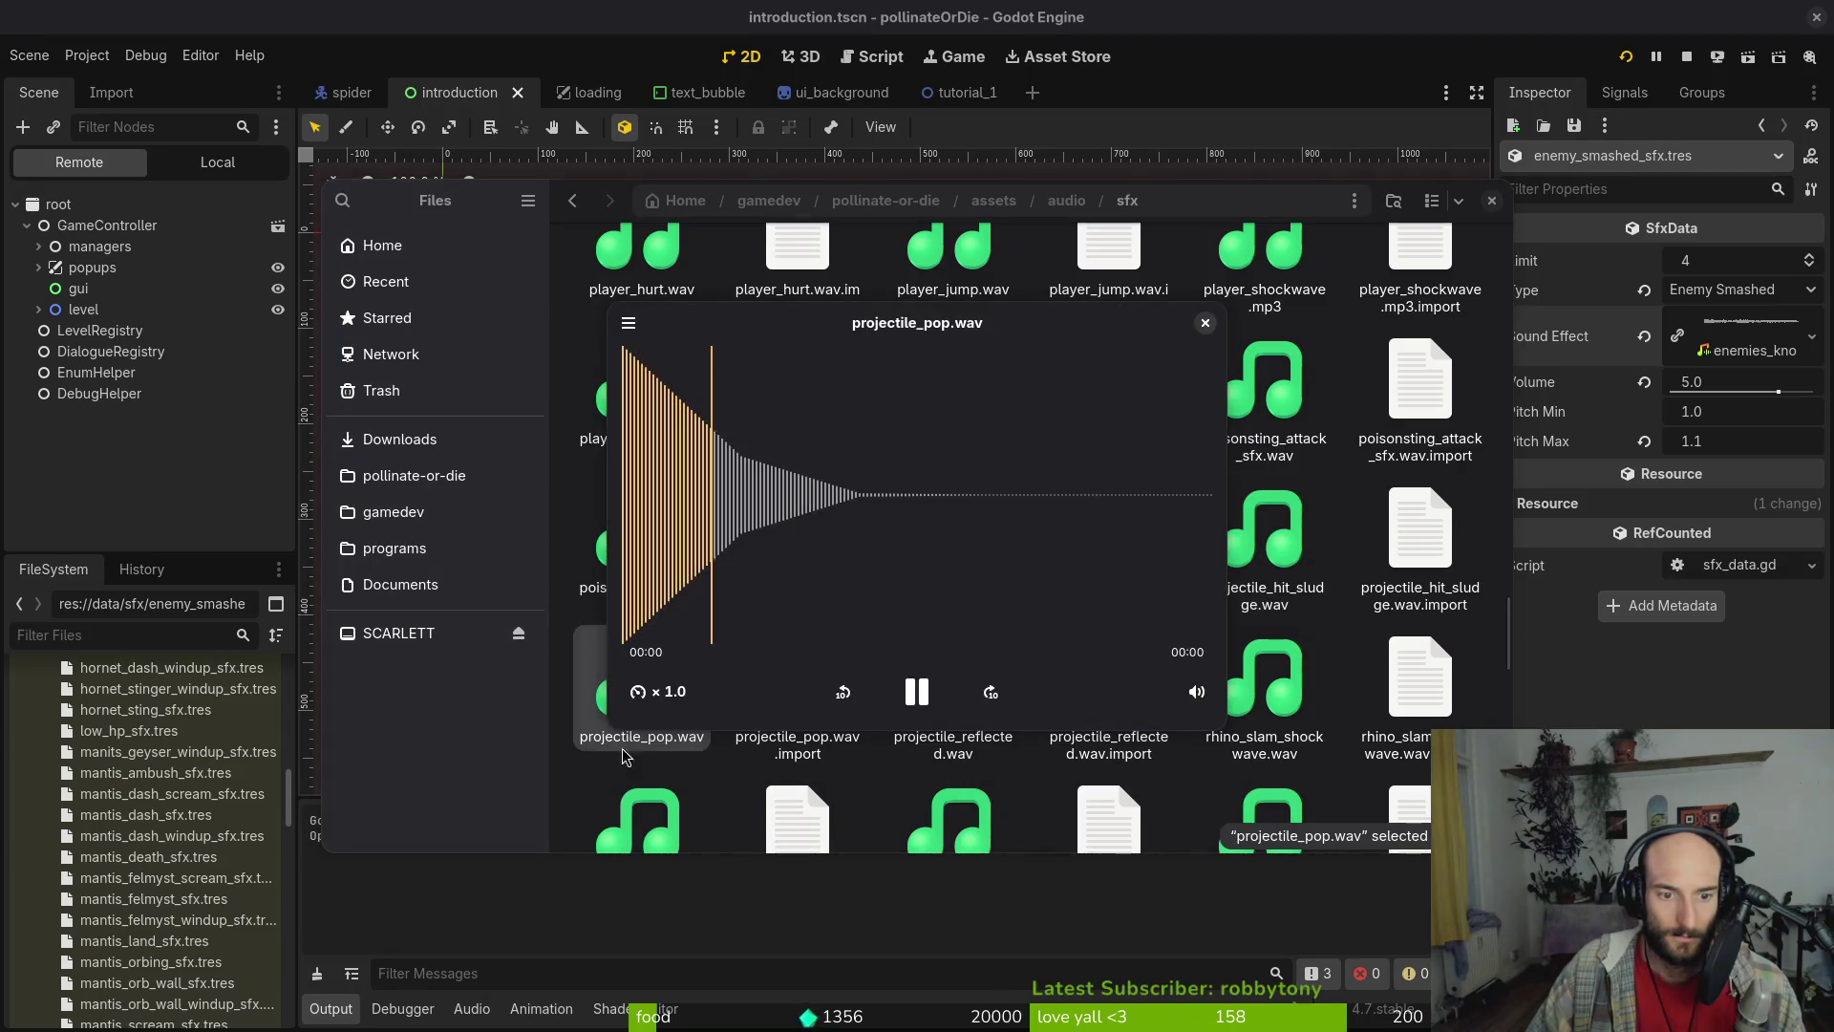
key(space)
click(1265, 549)
key(space)
key(space)
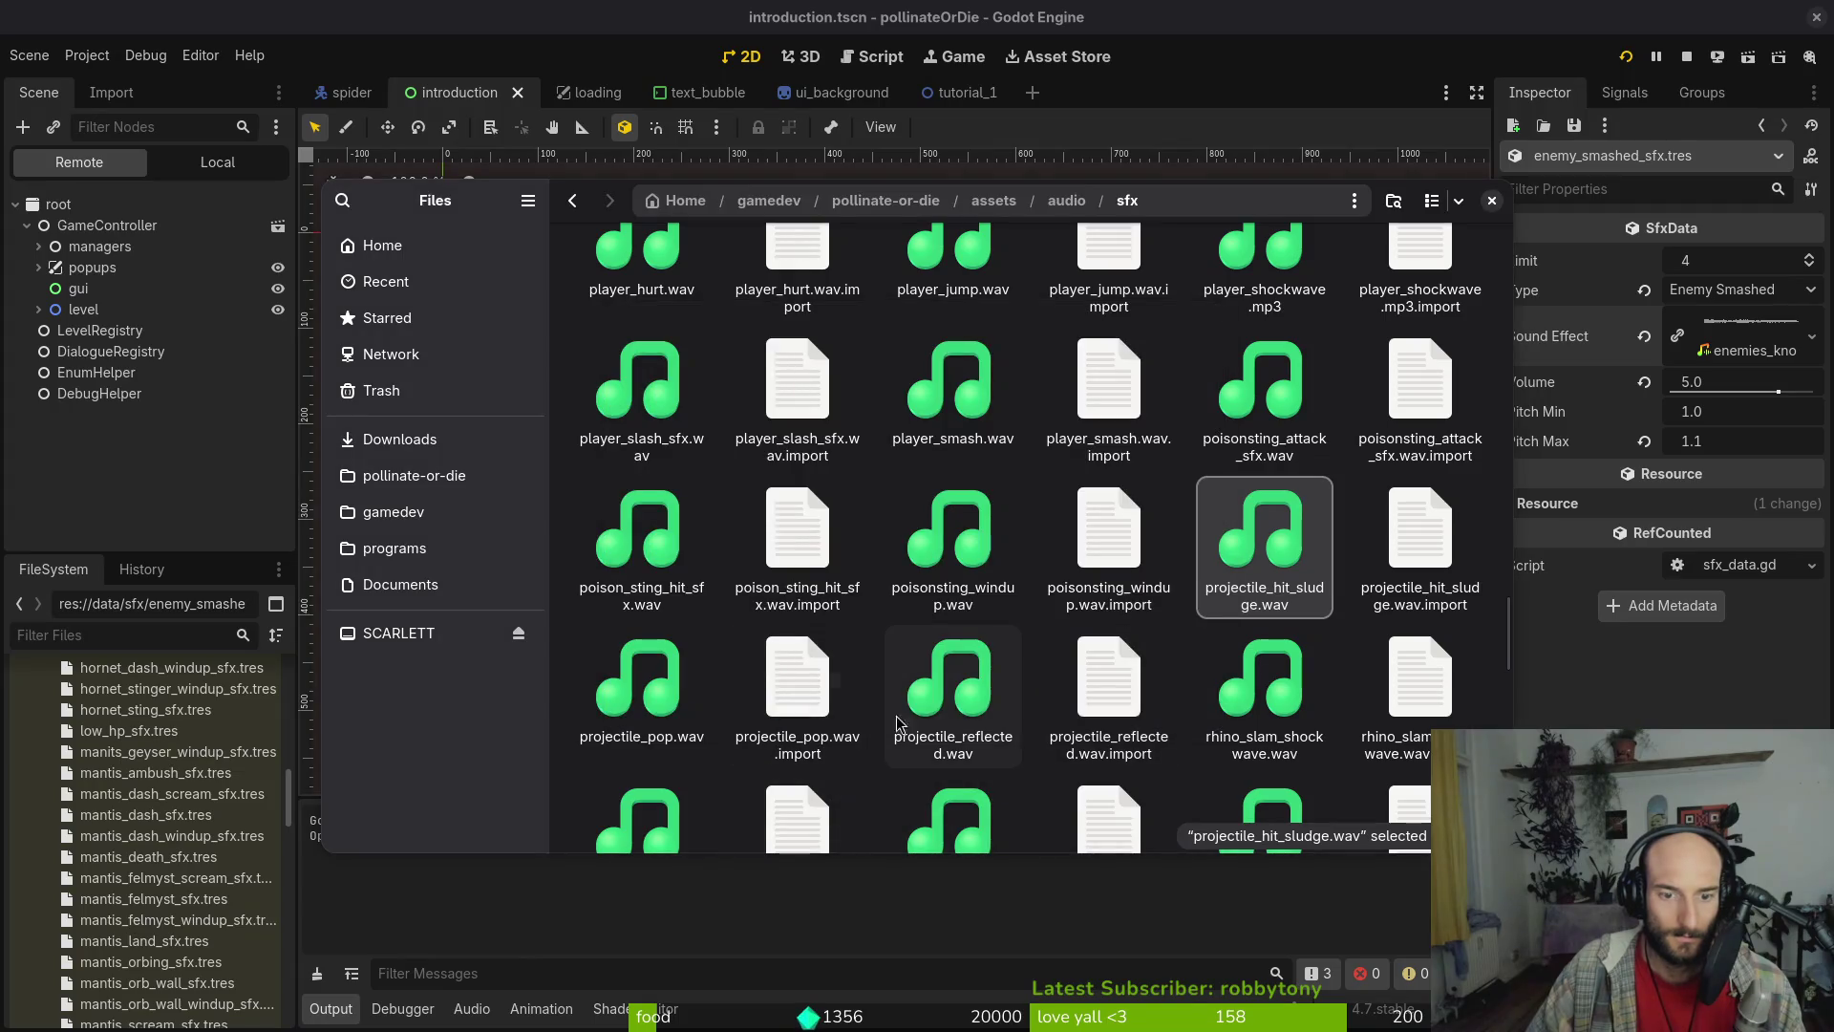
click(963, 707)
key(space)
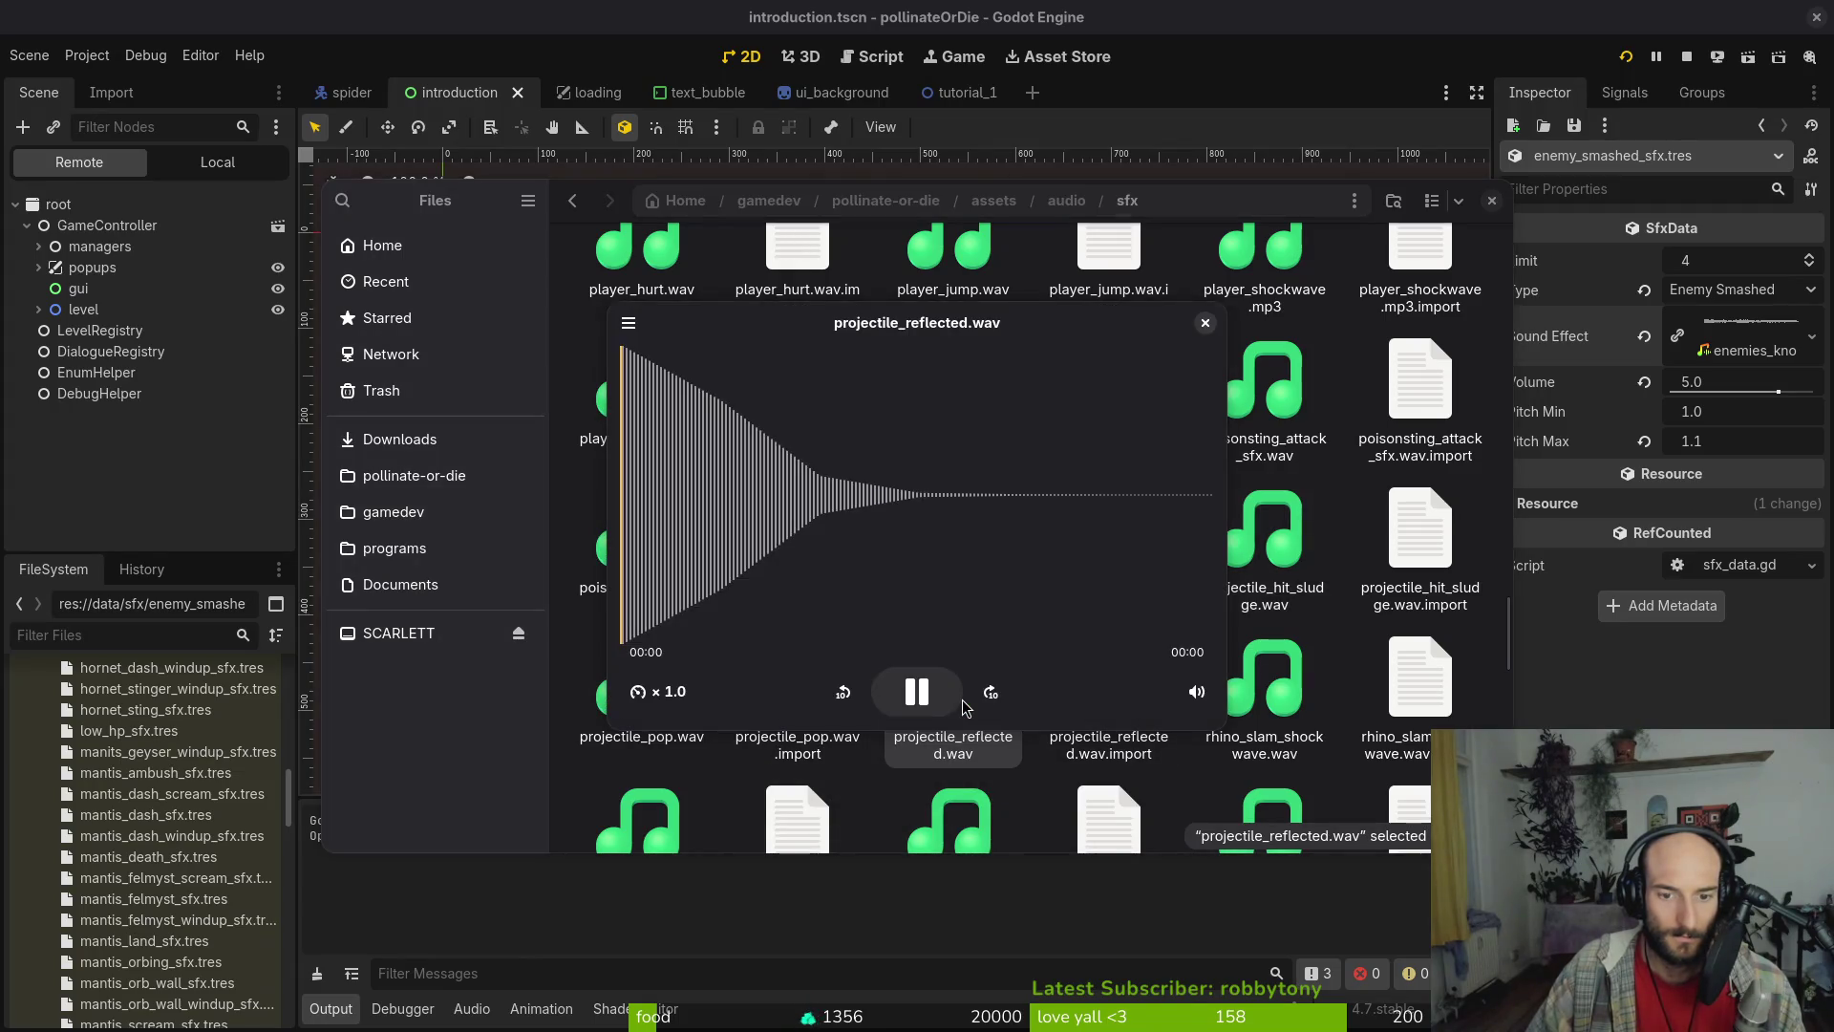
key(space)
key(space)
key(space)
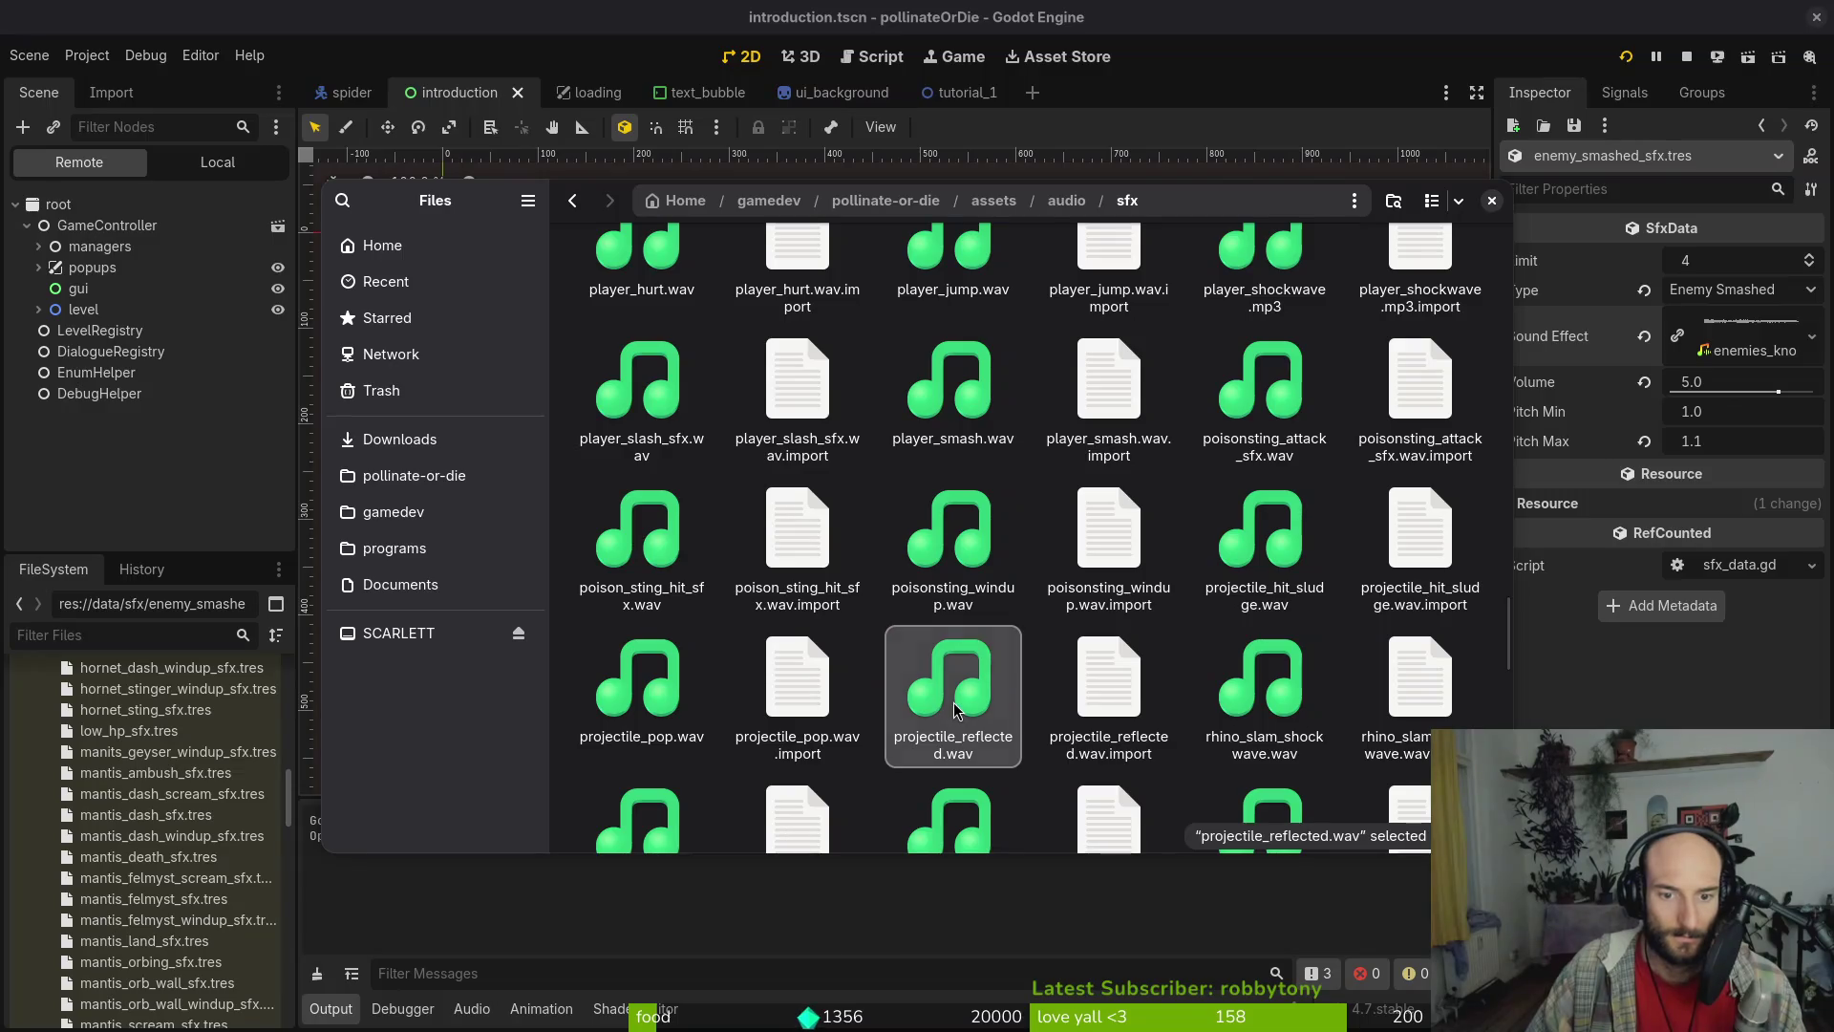
Preview rock_hit_sludge_sfx.wav, scan the rest of the sfx list, then close the file picker
scroll(1242, 707, down, 1)
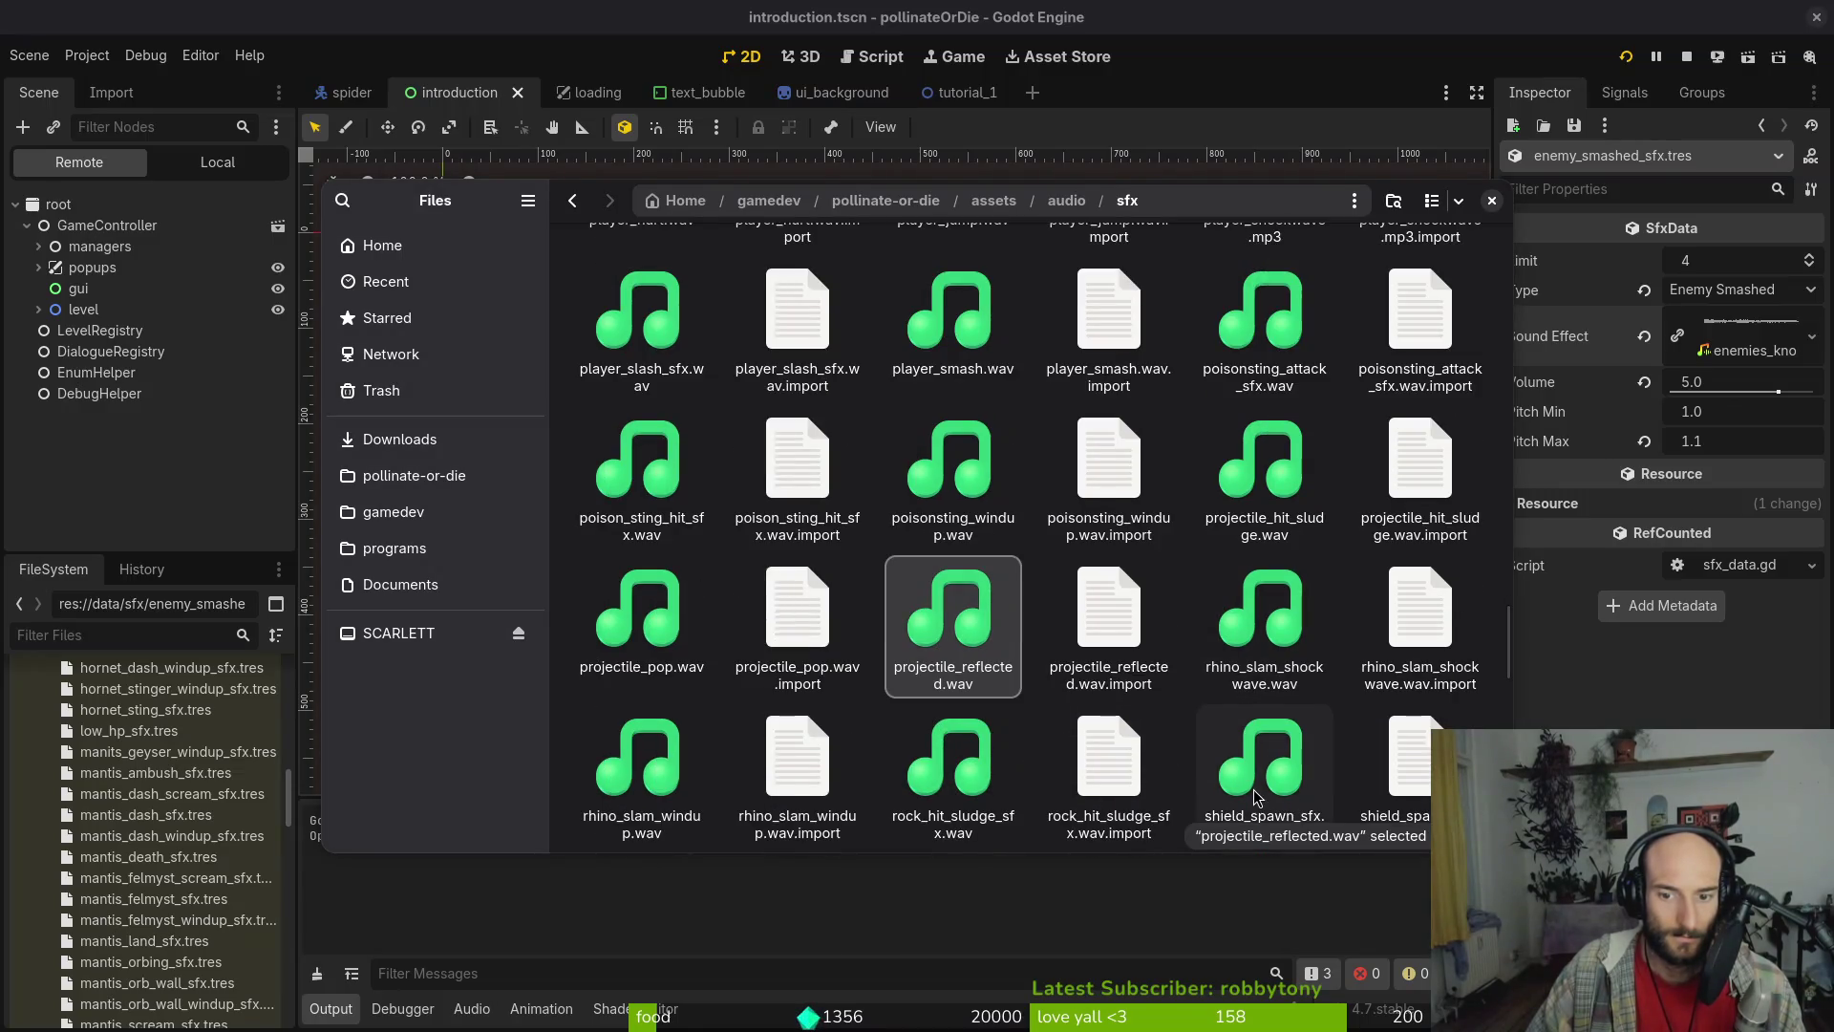
click(963, 769)
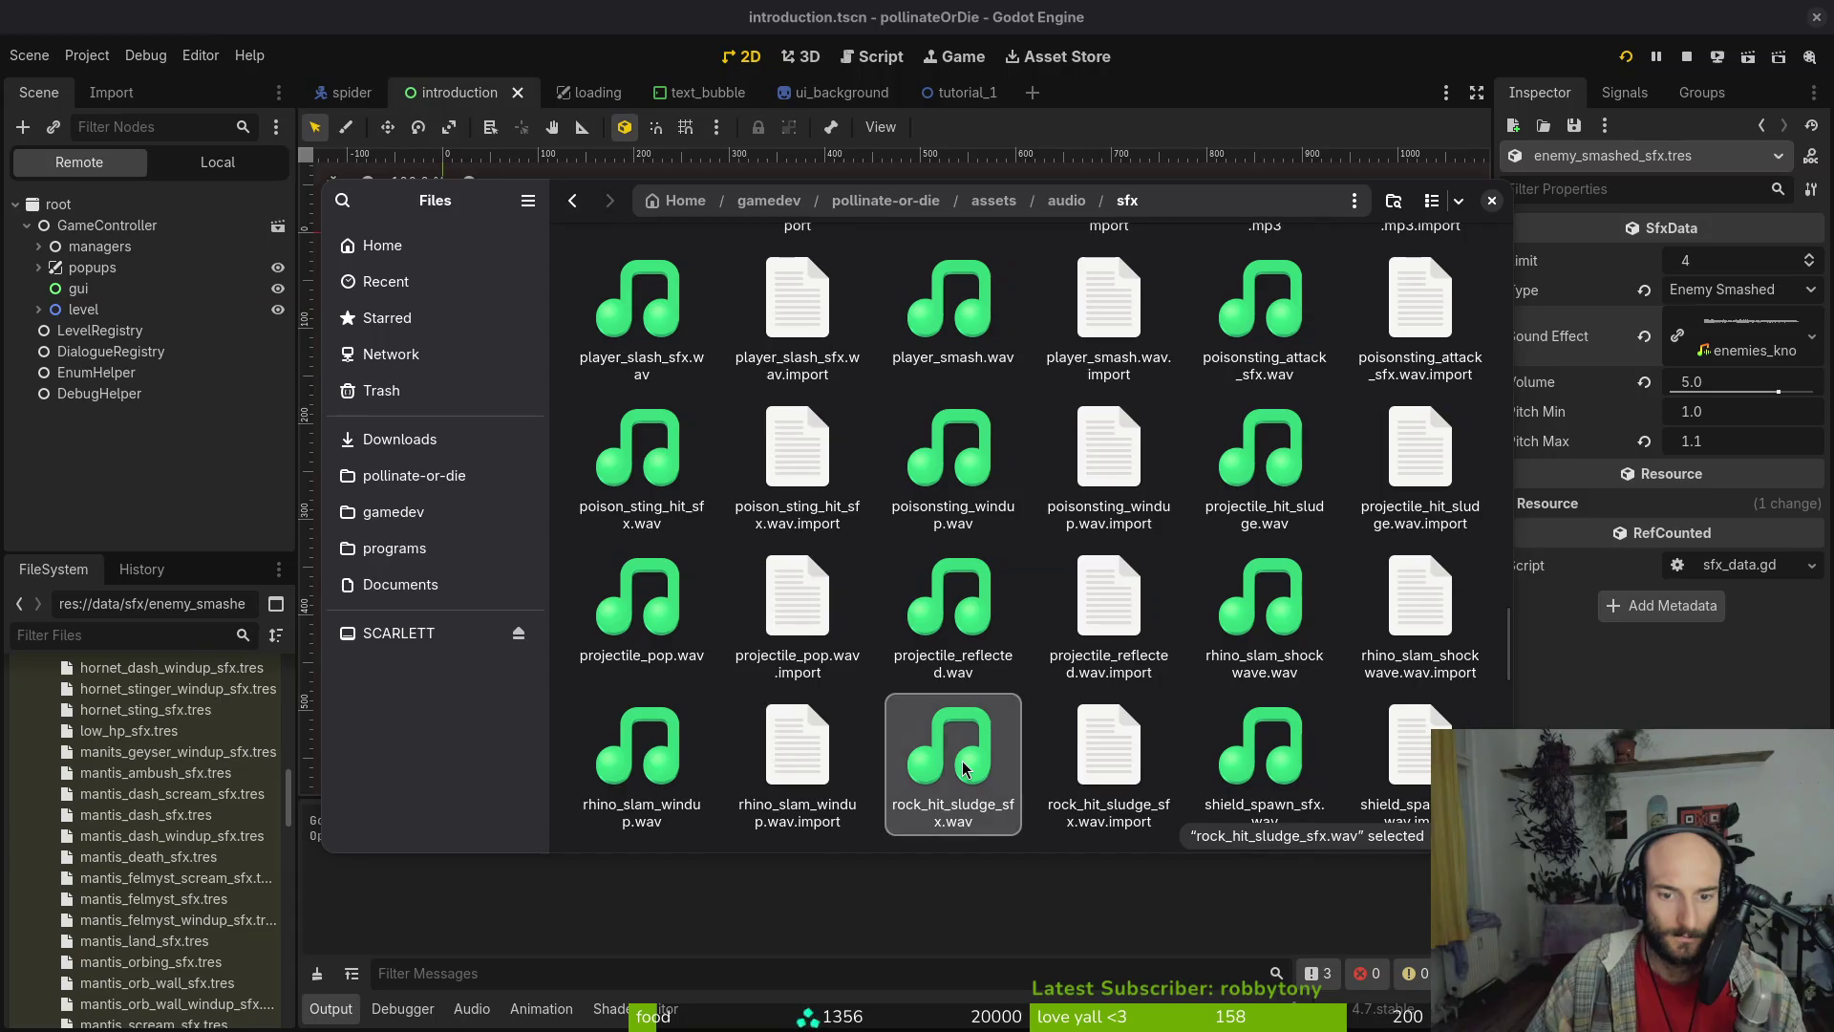
key(space)
key(space)
scroll(1237, 633, down, 2)
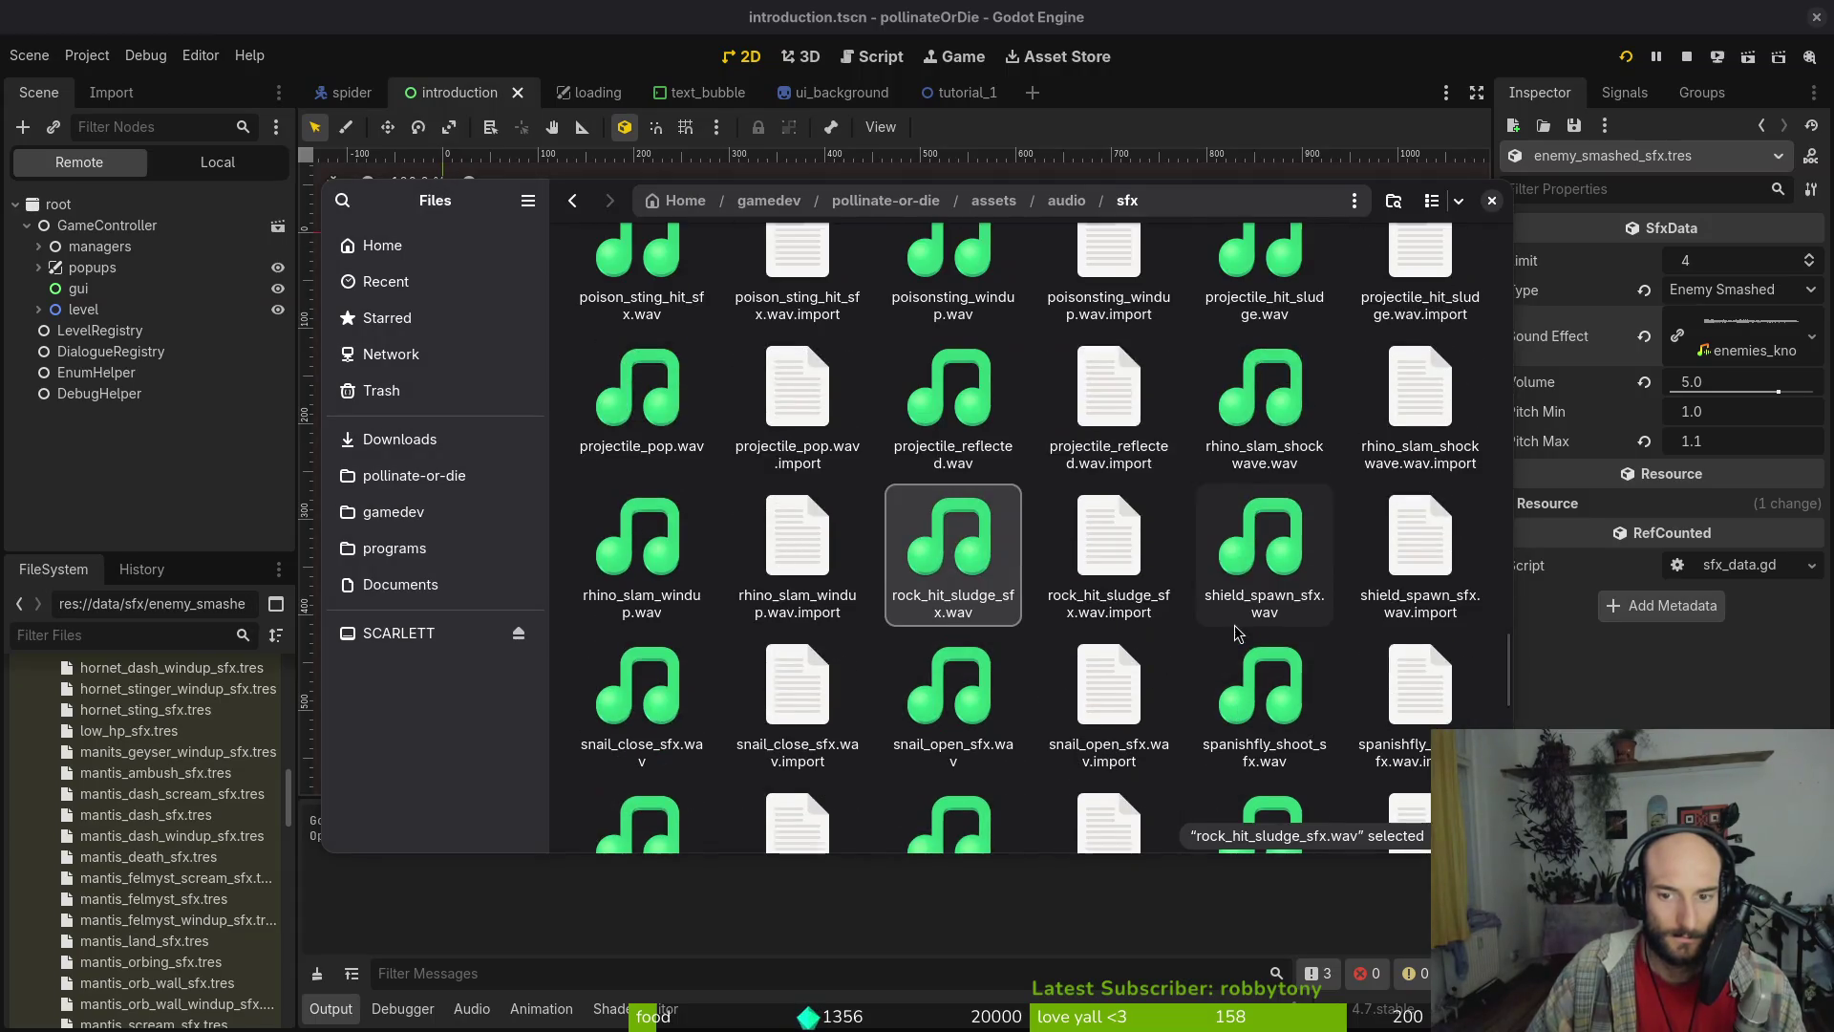
scroll(655, 684, down, 3)
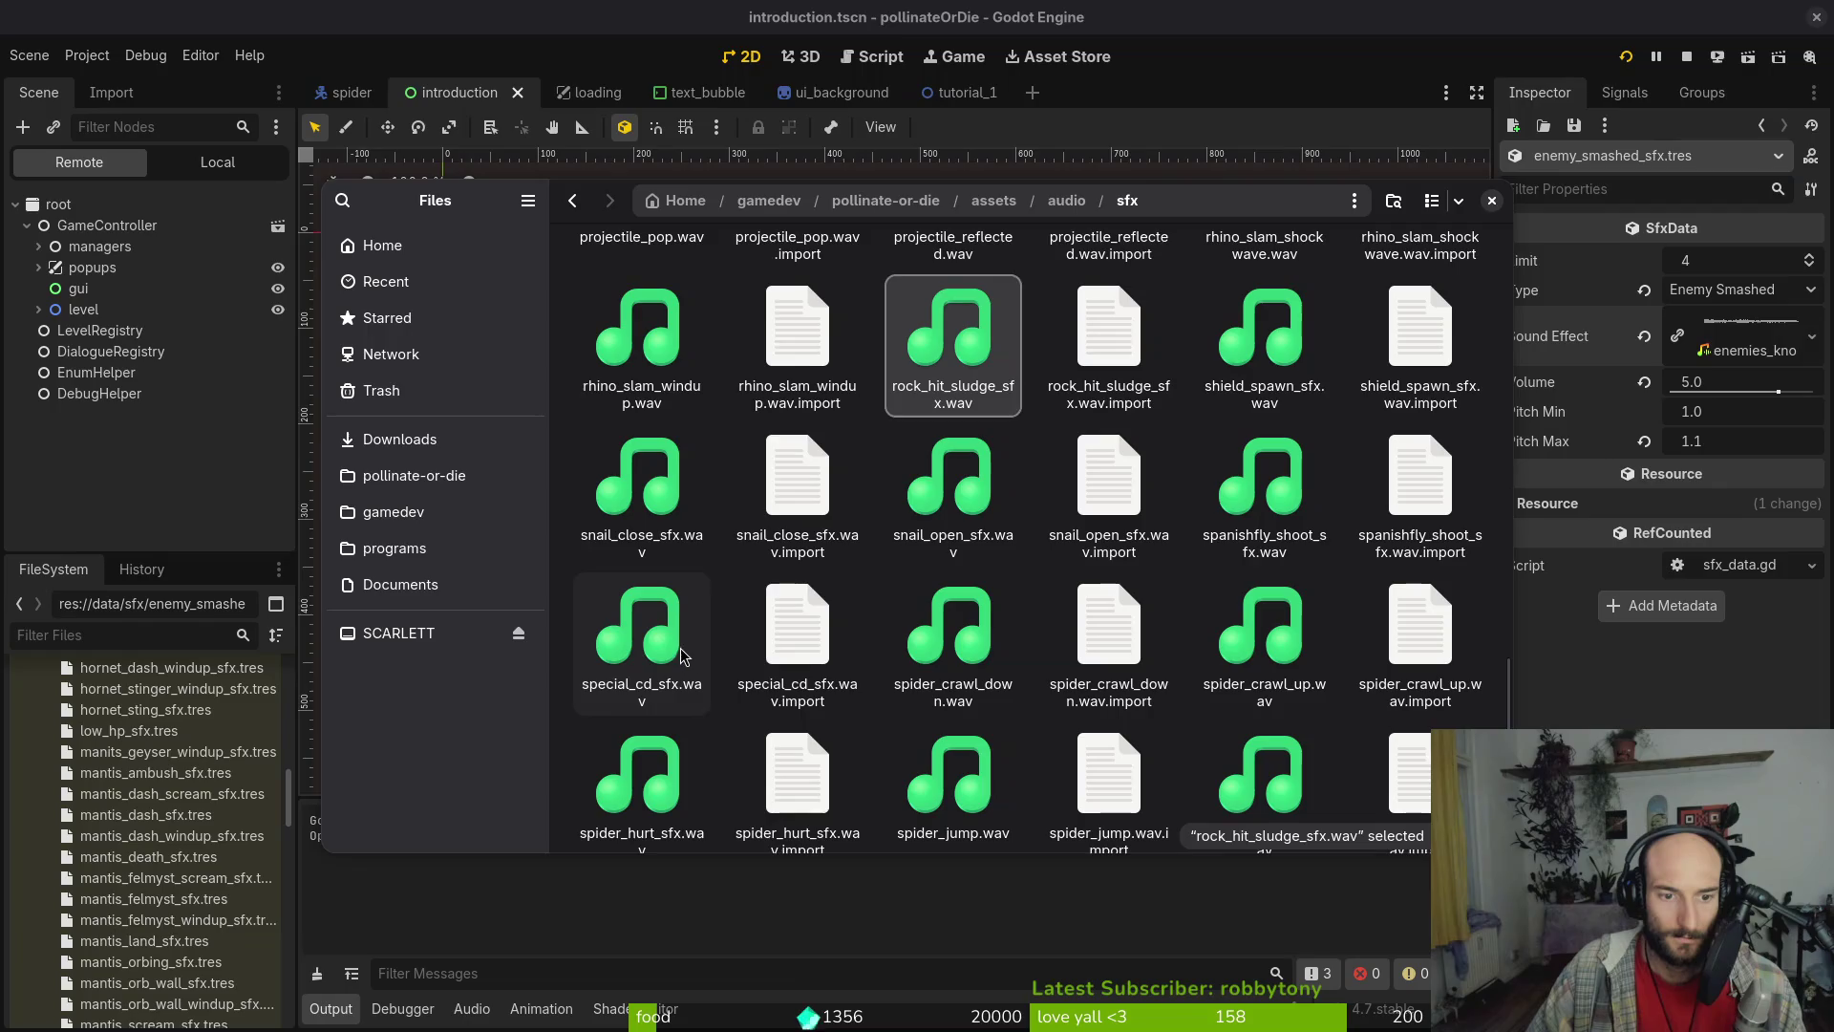
scroll(947, 619, down, 2)
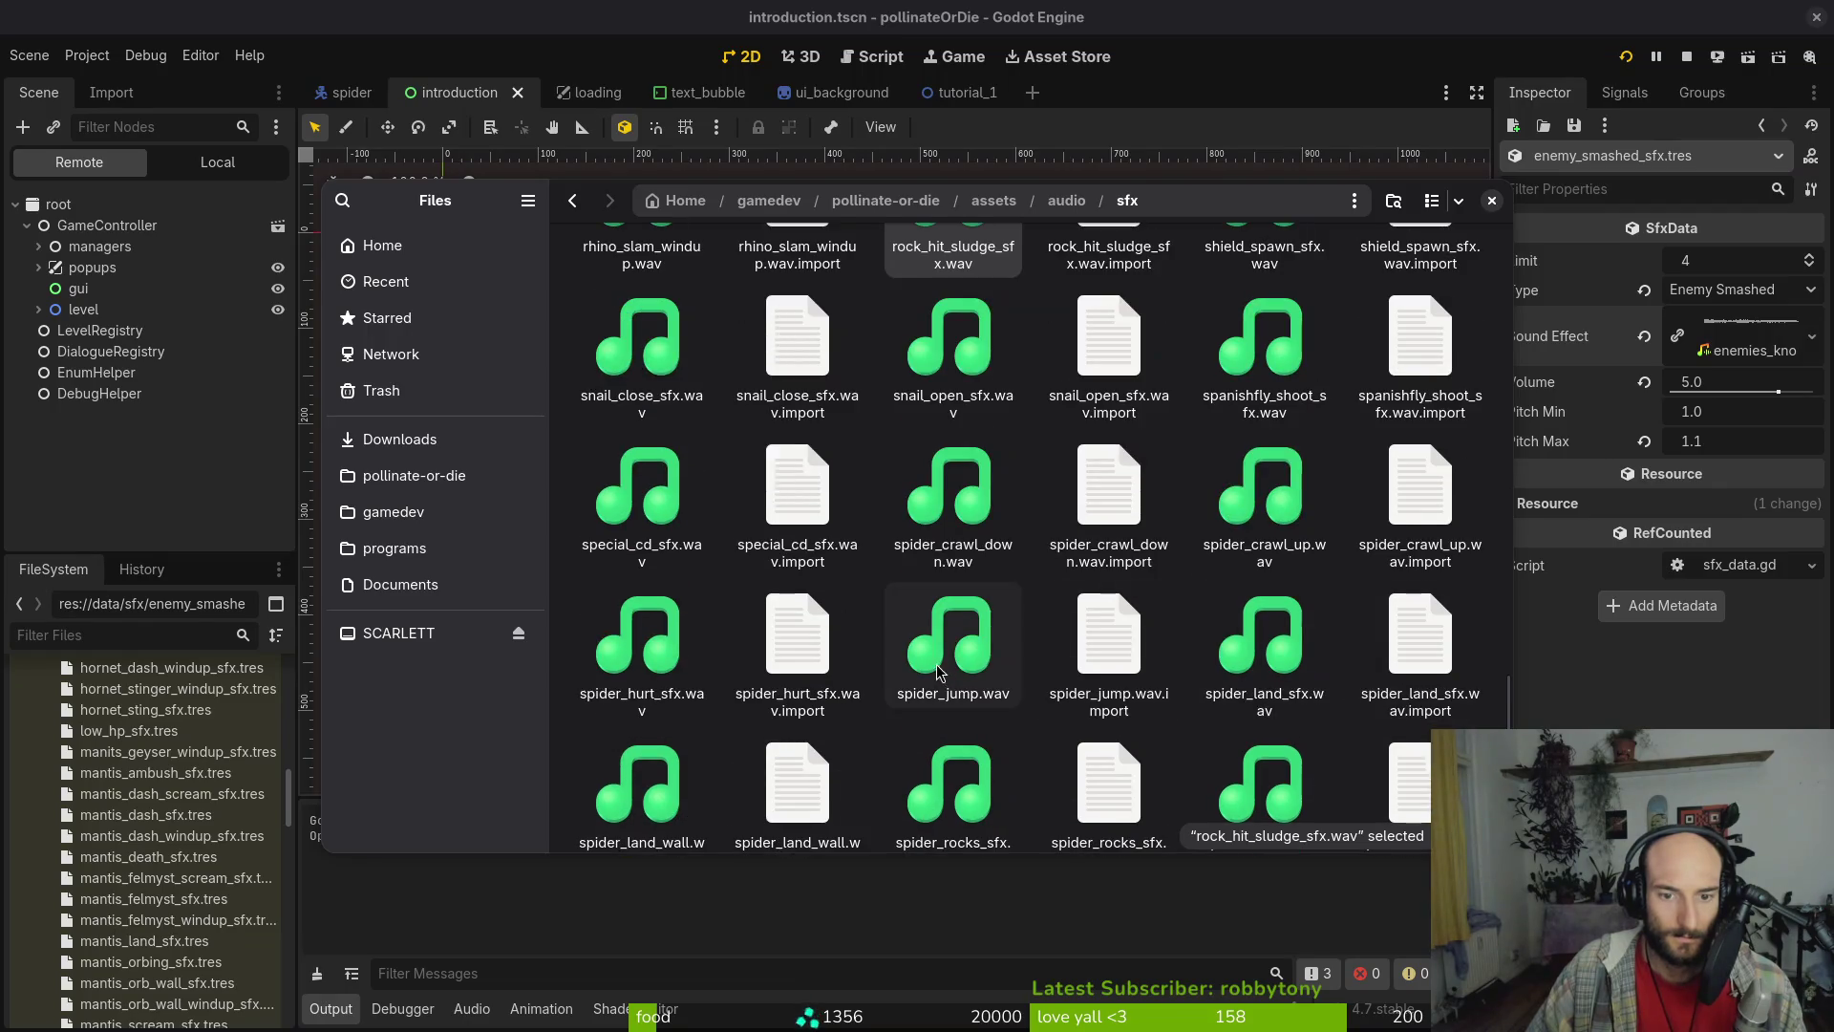
scroll(938, 671, down, 2)
scroll(1237, 740, down, 1)
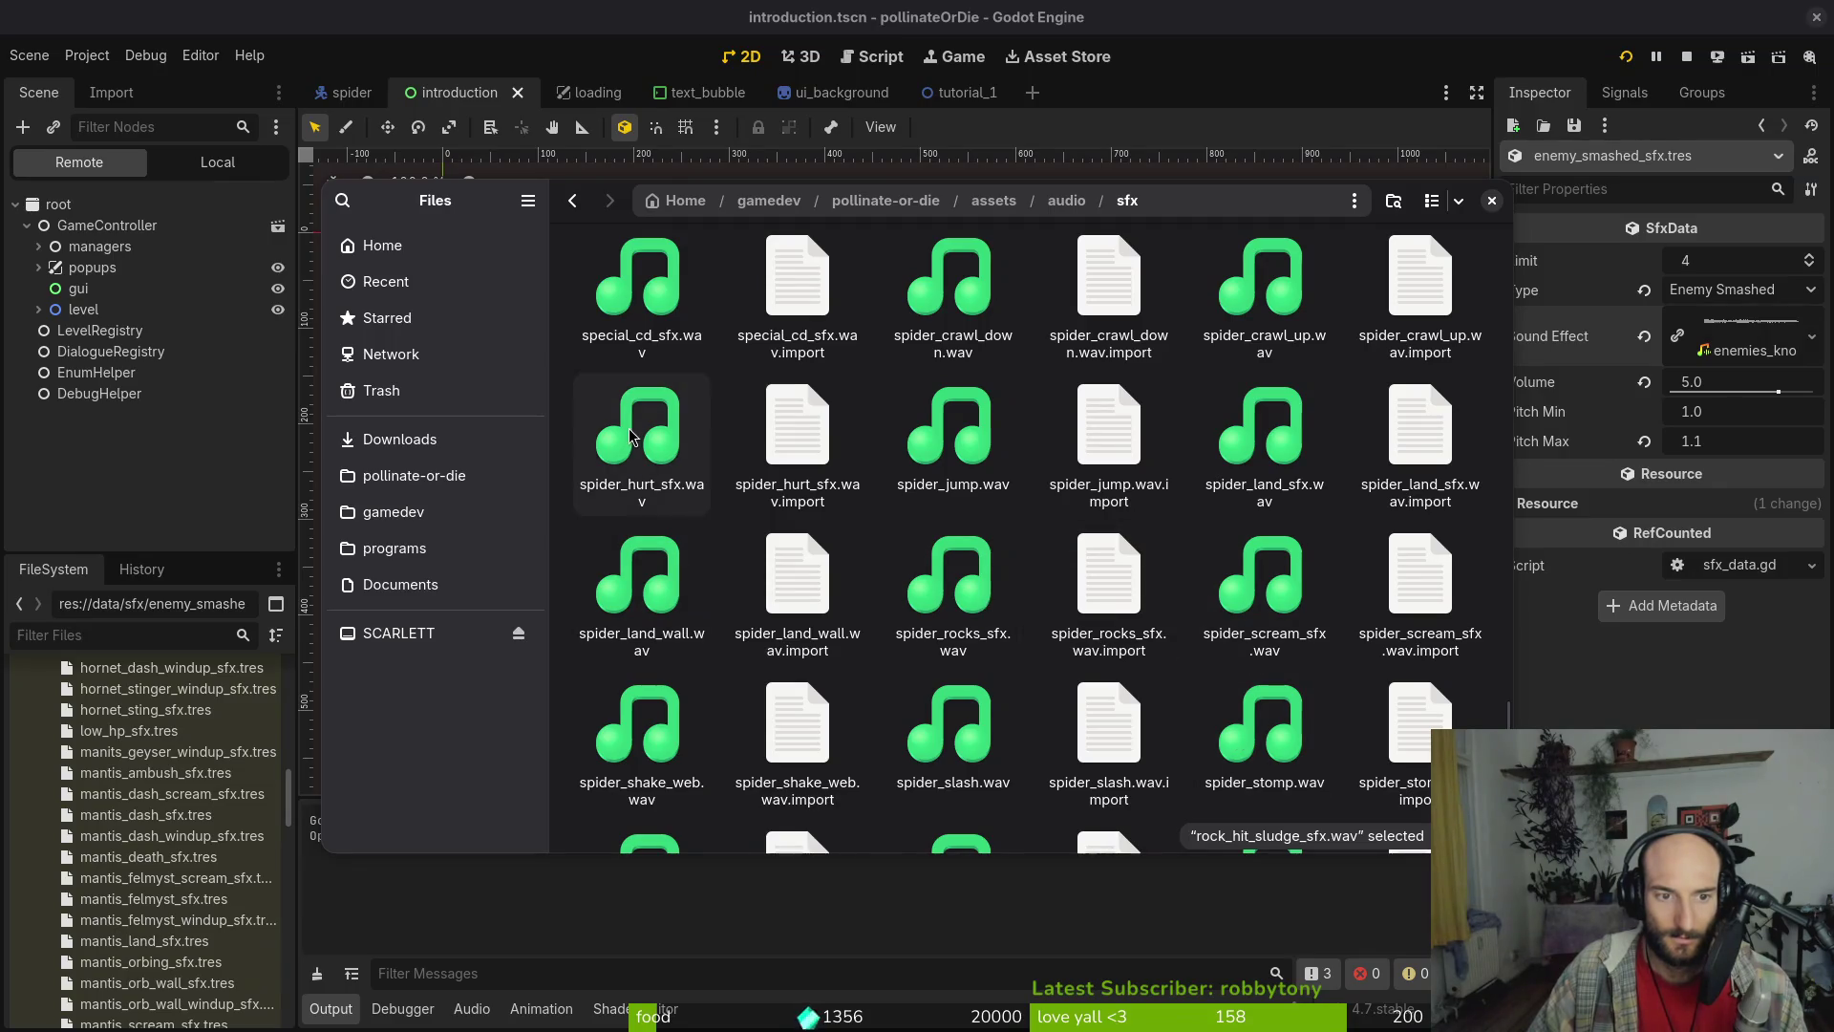
scroll(632, 669, down, 3)
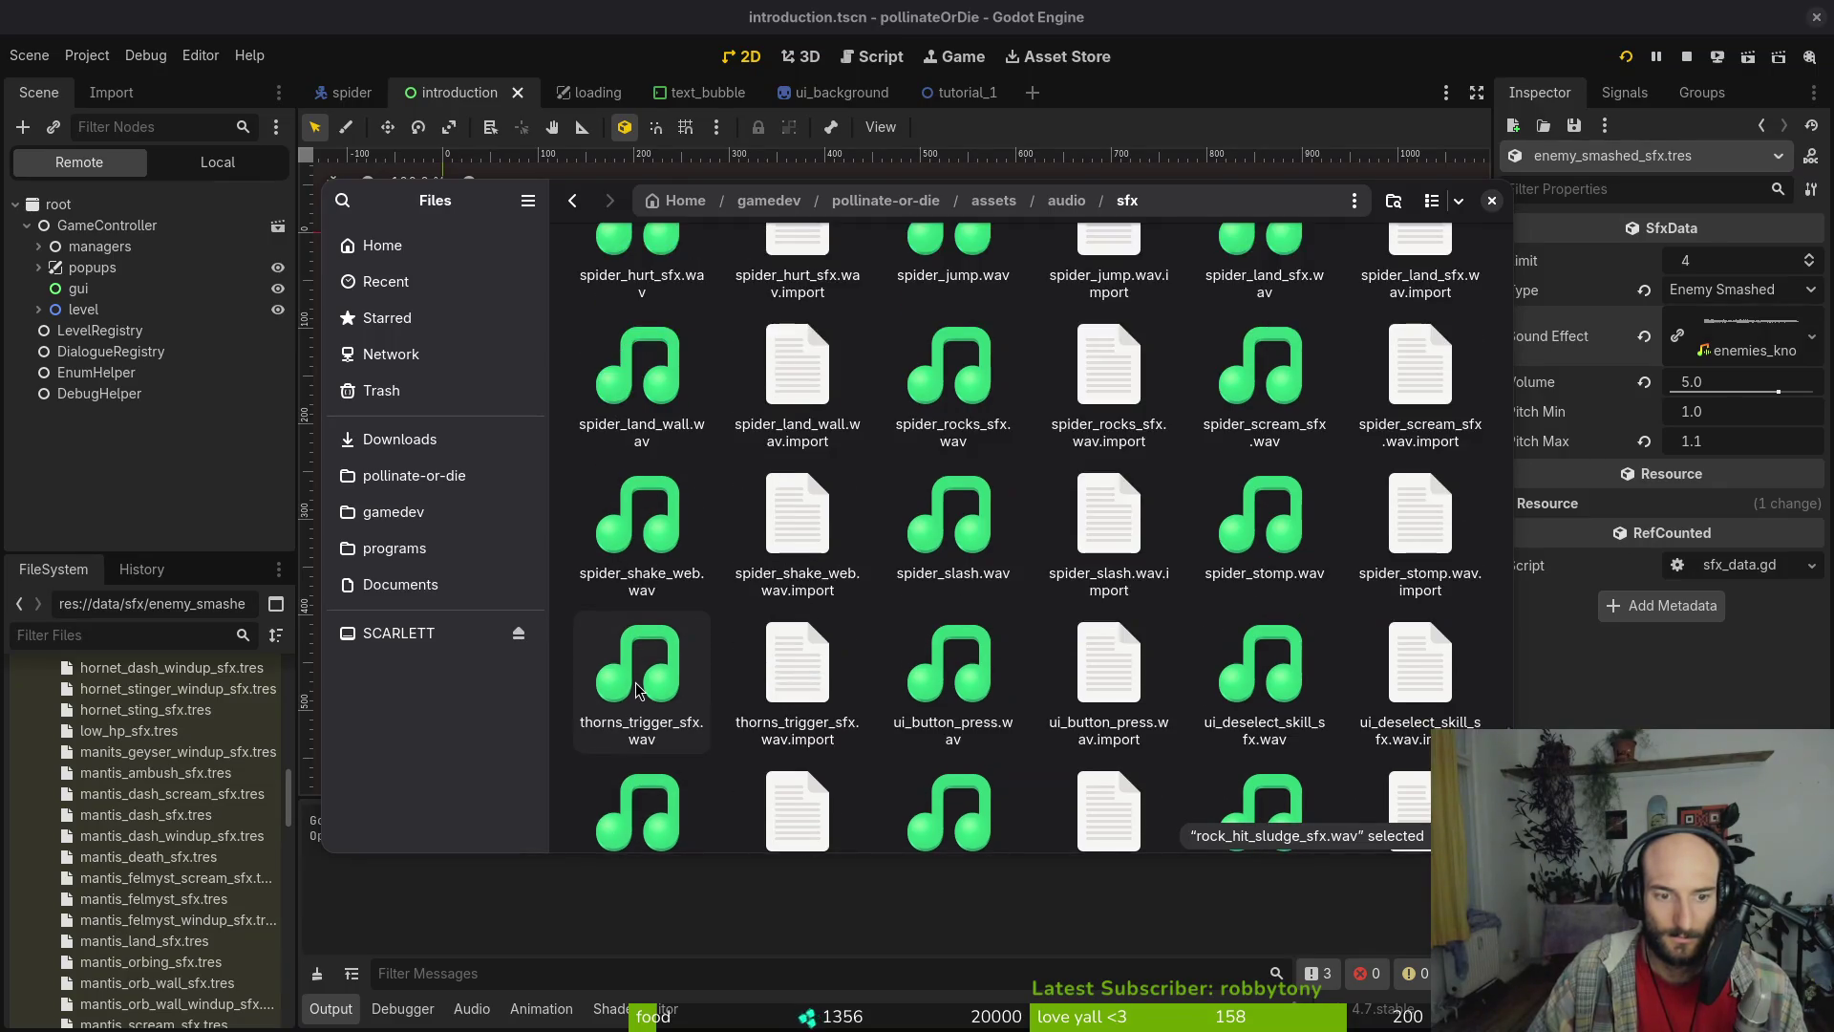
scroll(1251, 688, down, 1)
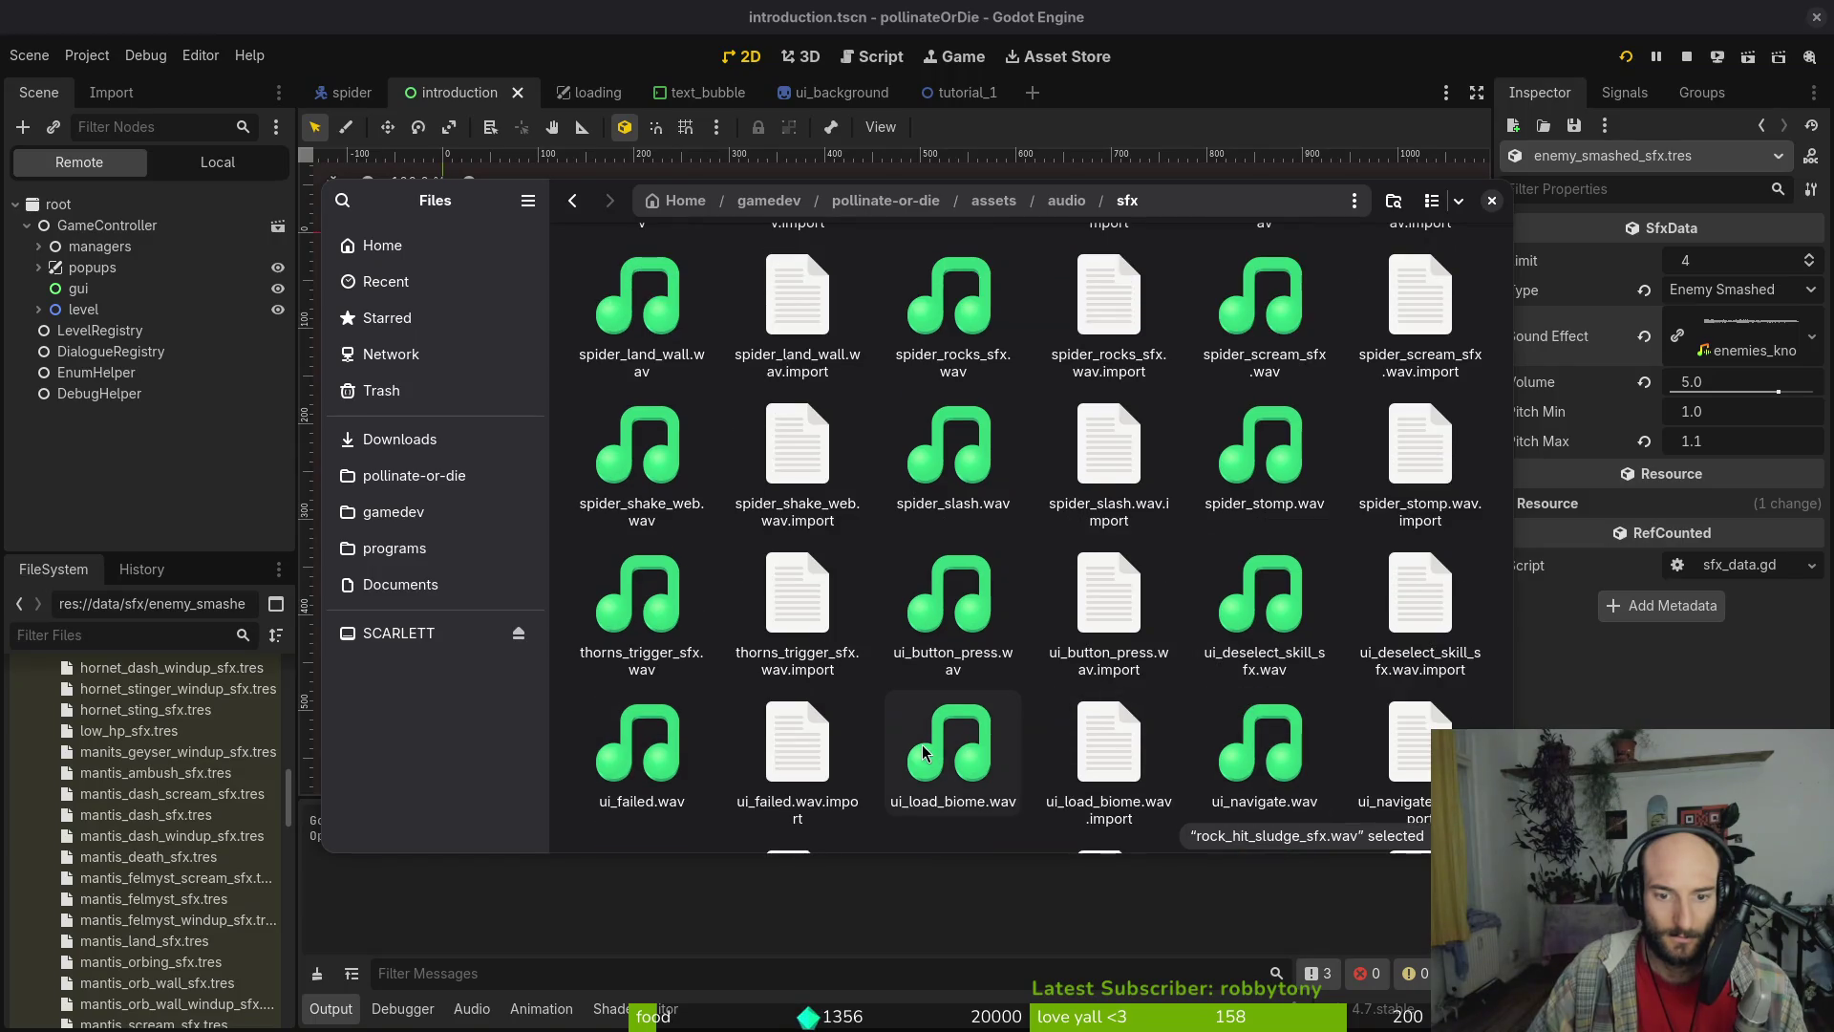
scroll(611, 716, down, 3)
scroll(1108, 707, down, 1)
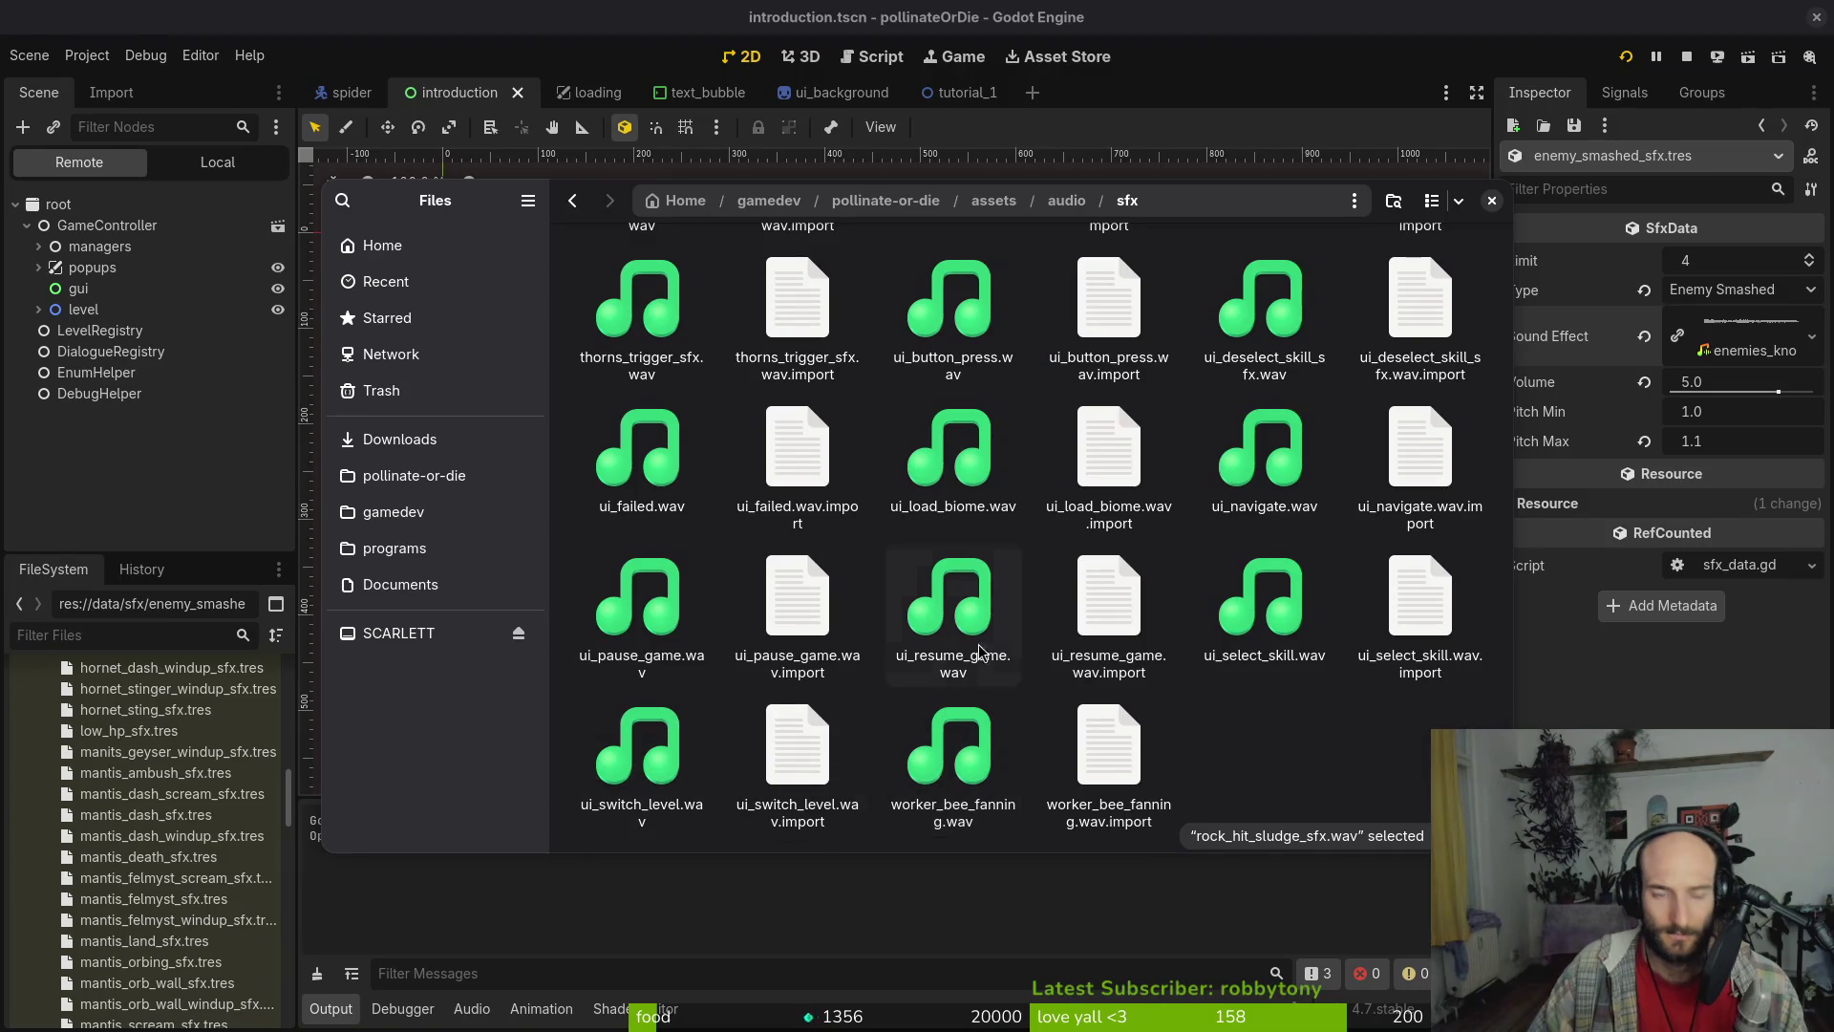
scroll(1001, 602, up, 5)
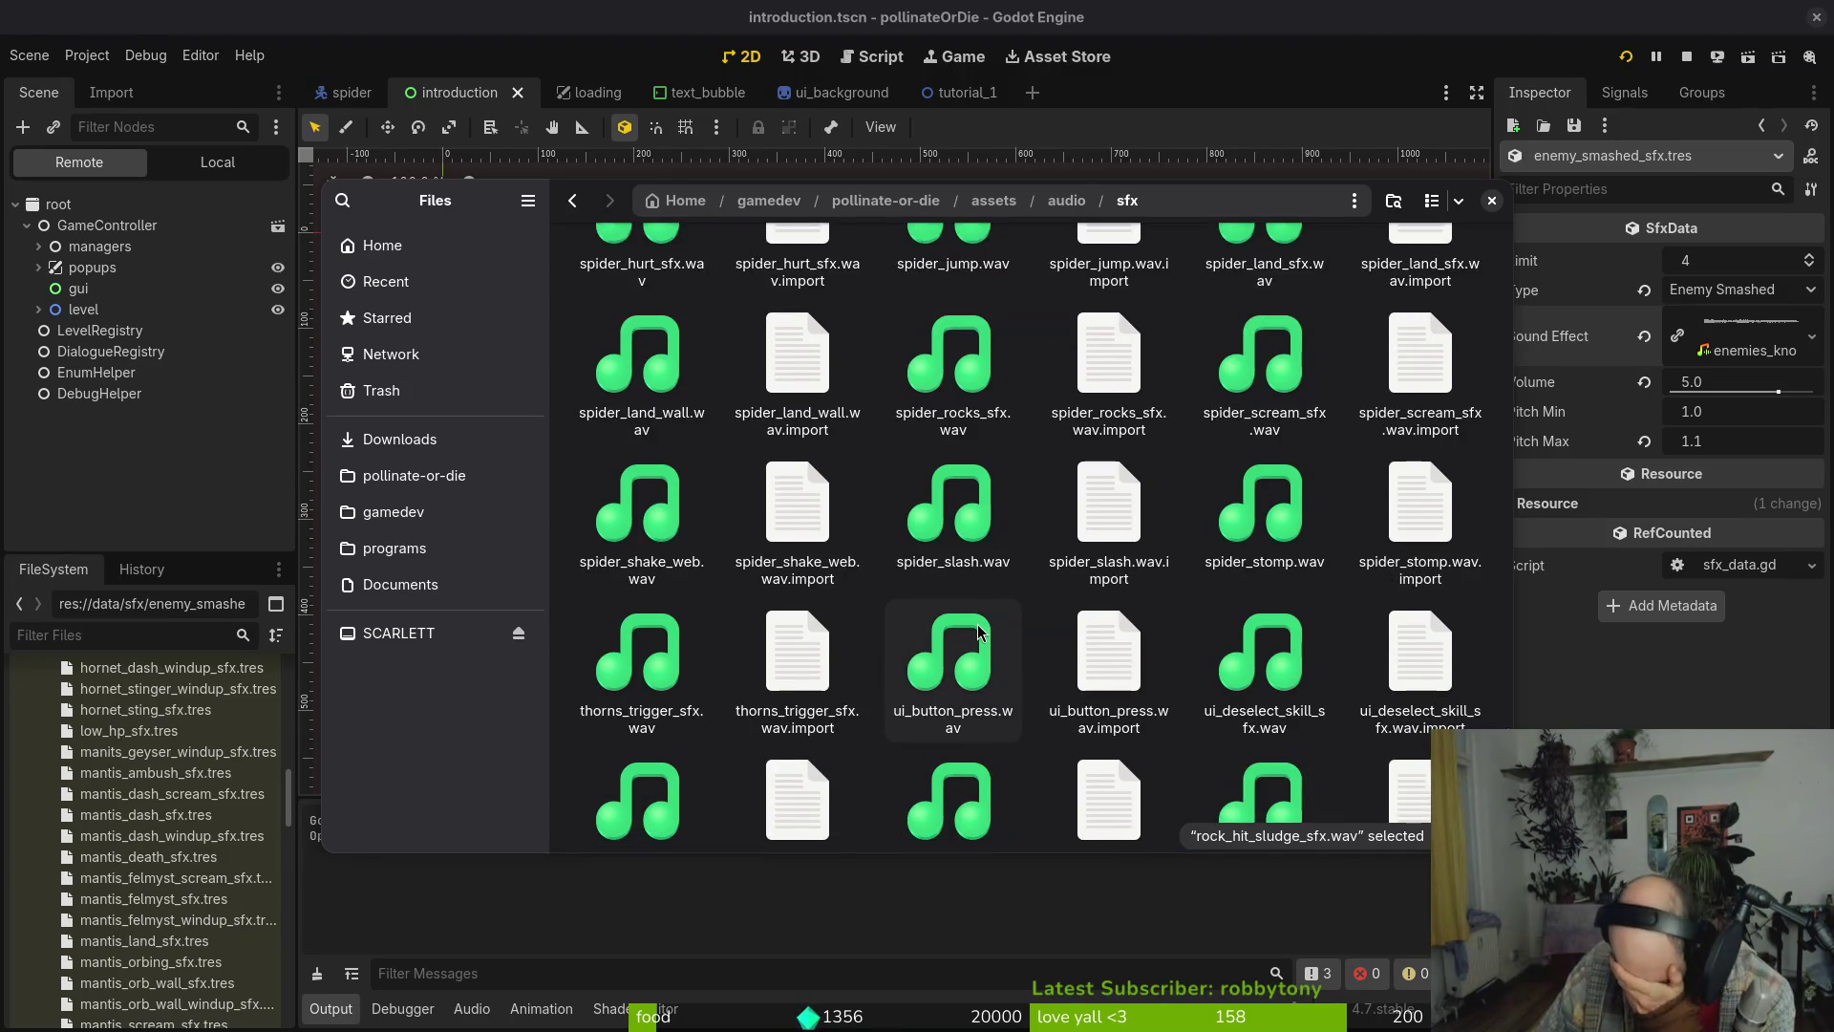
click(1493, 198)
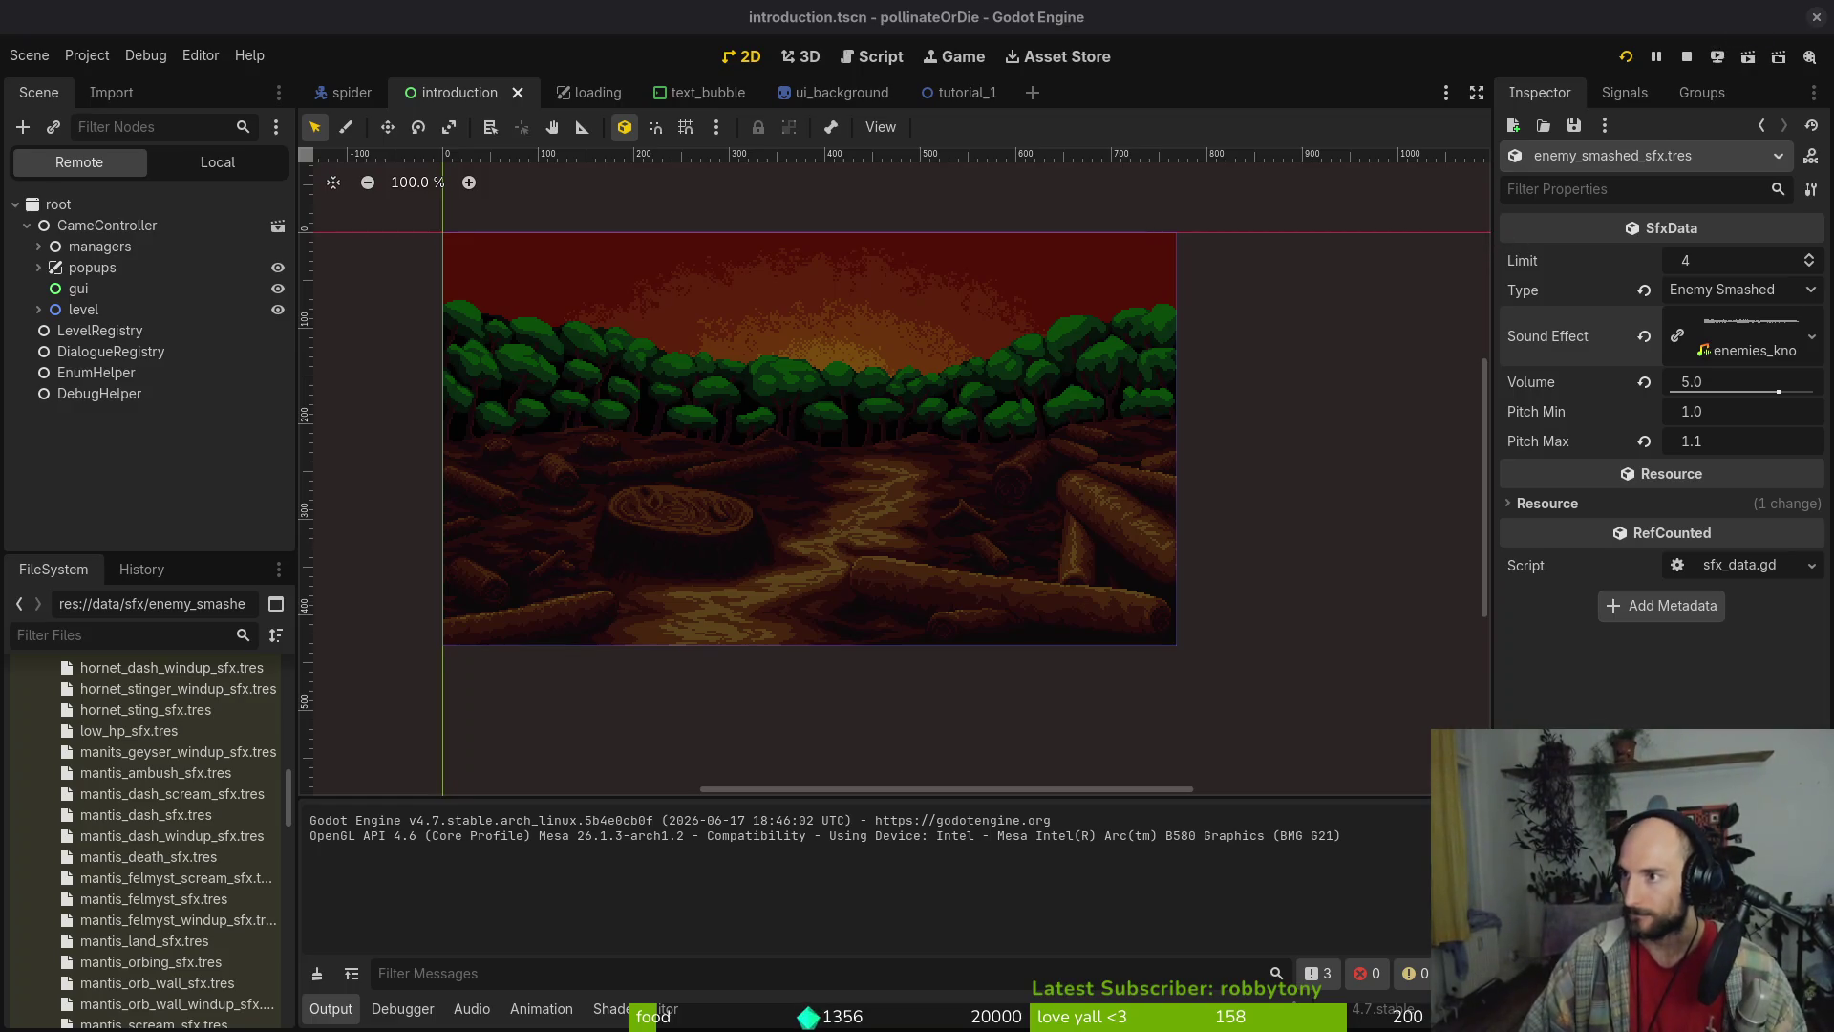
List the pollinate or die commits 100 per page and open the 'refactored spider egg into its own enemy' commit
key(alt+Tab)
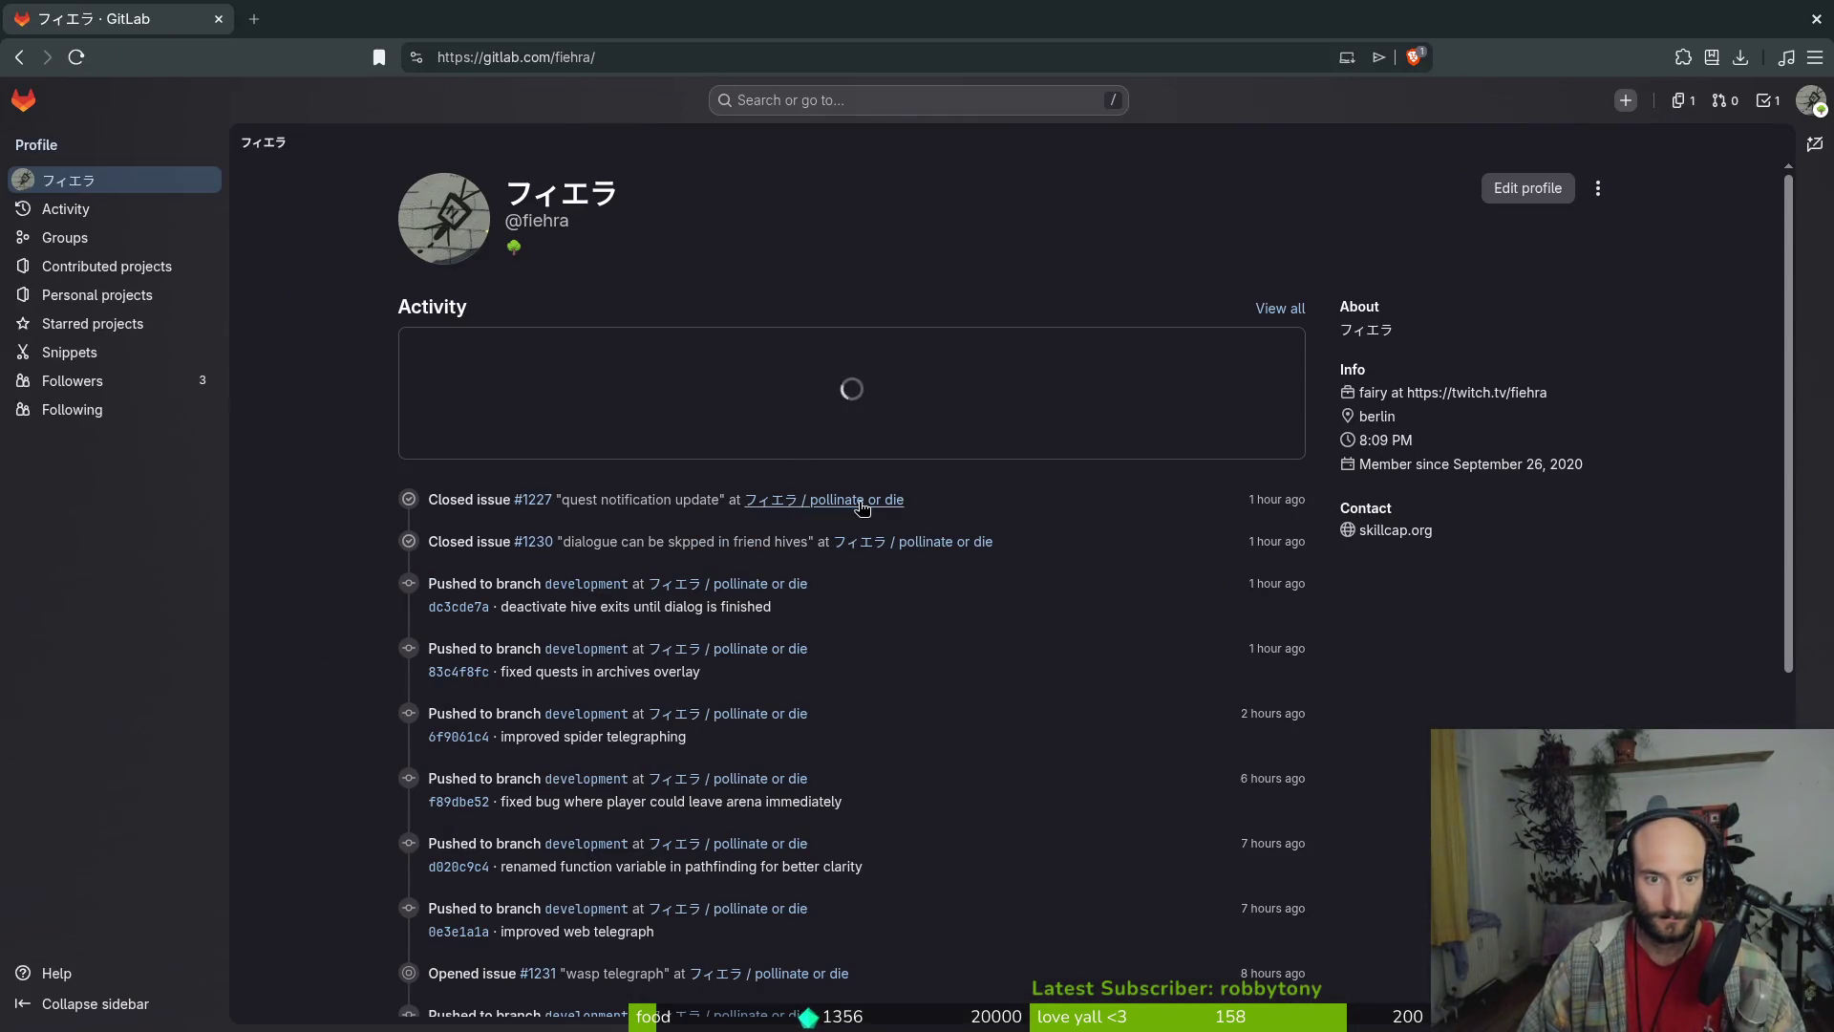
click(857, 500)
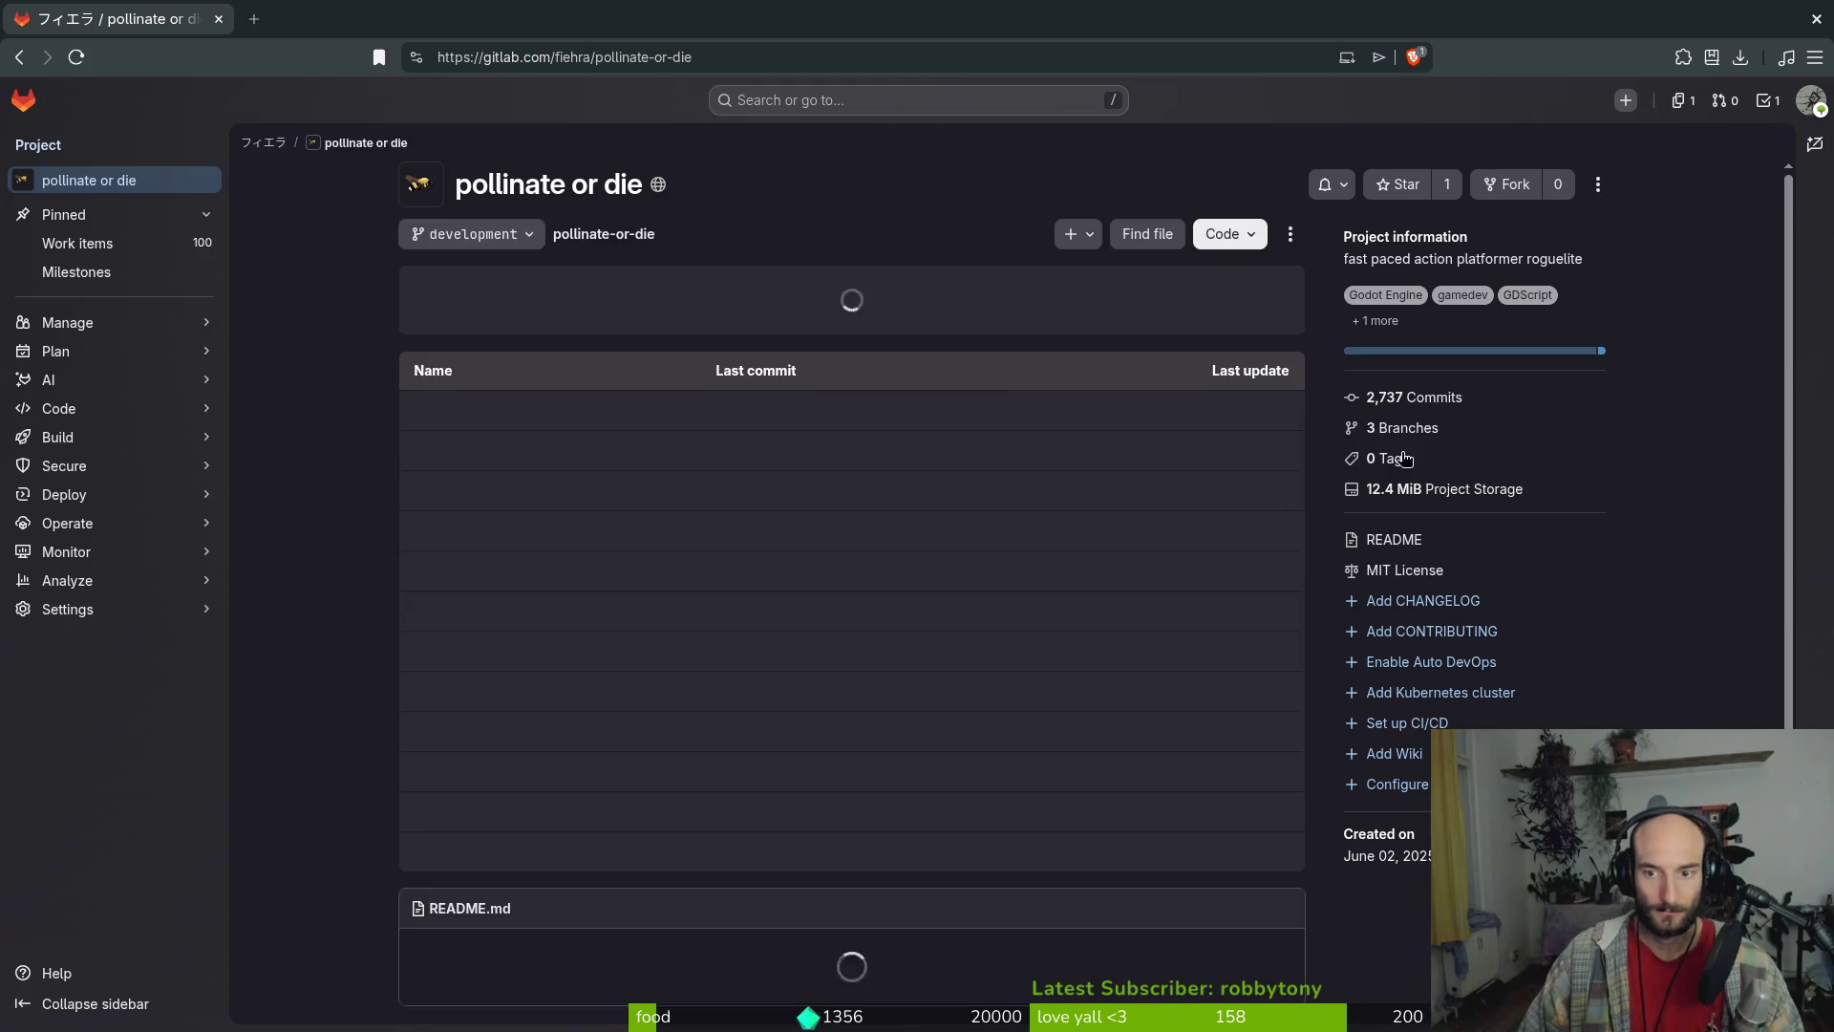
click(1430, 406)
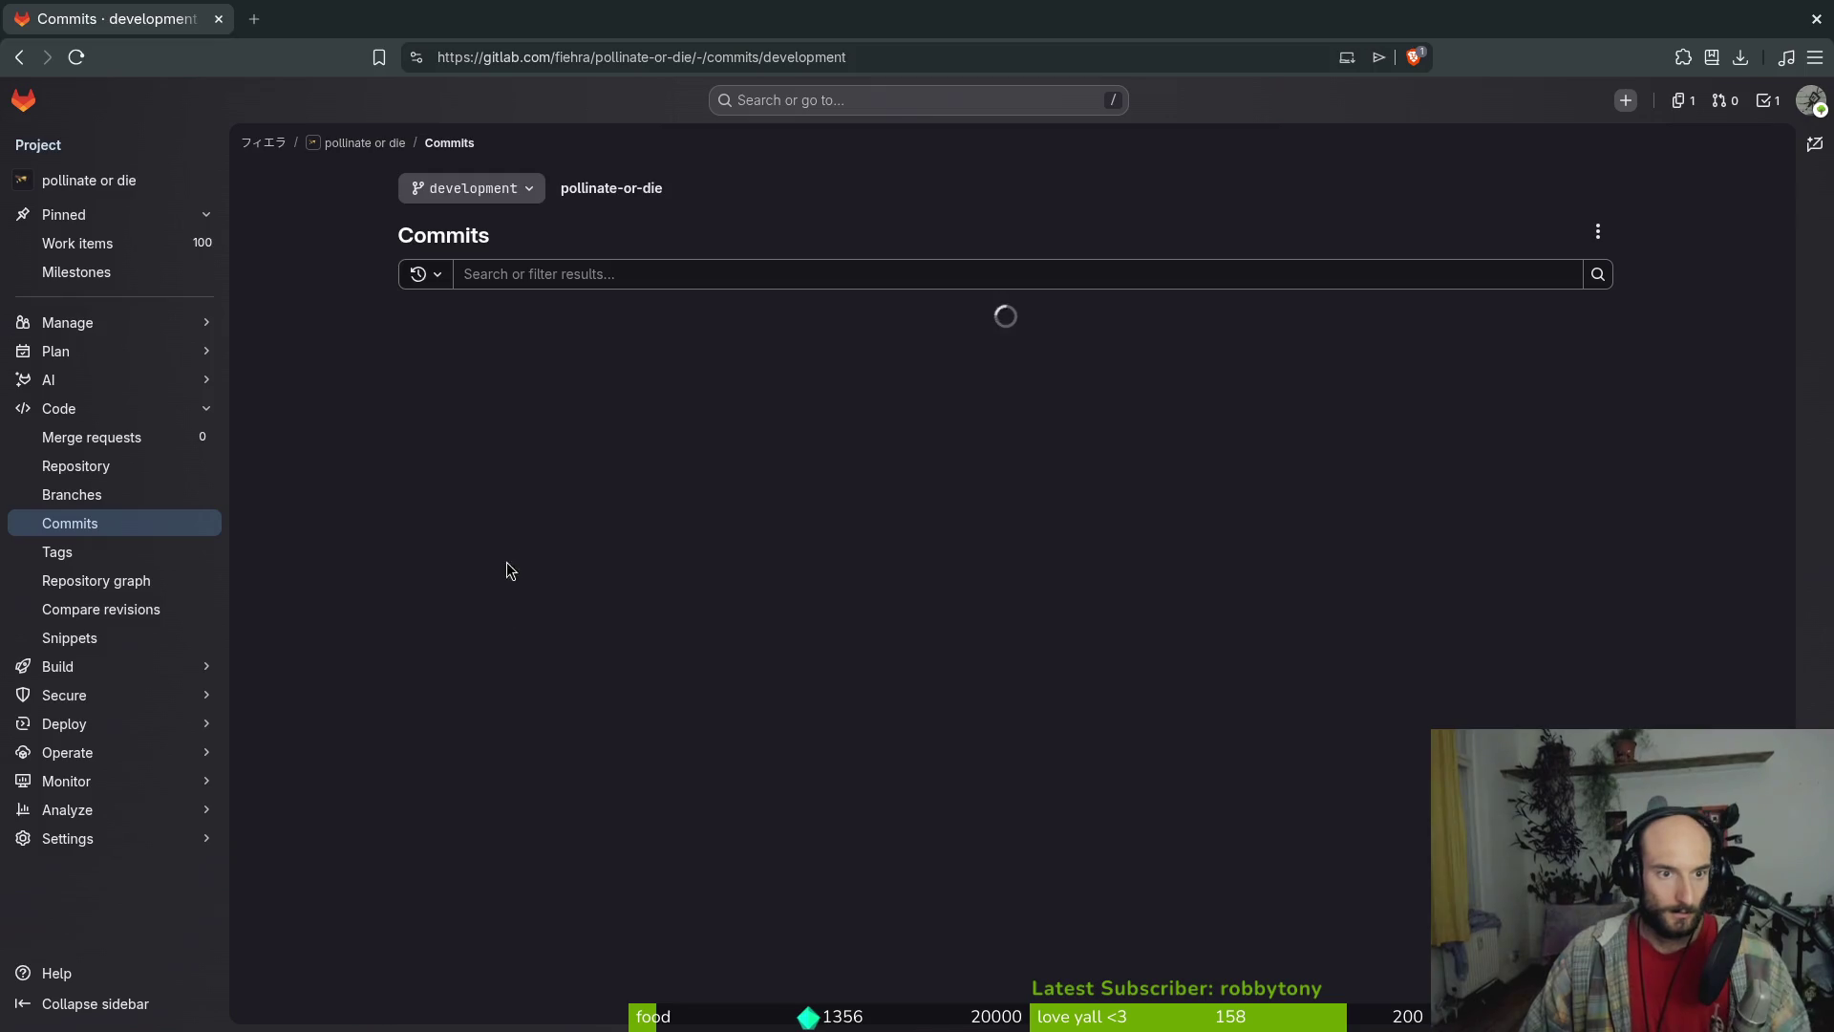
scroll(722, 573, down, 5)
scroll(726, 592, down, 3)
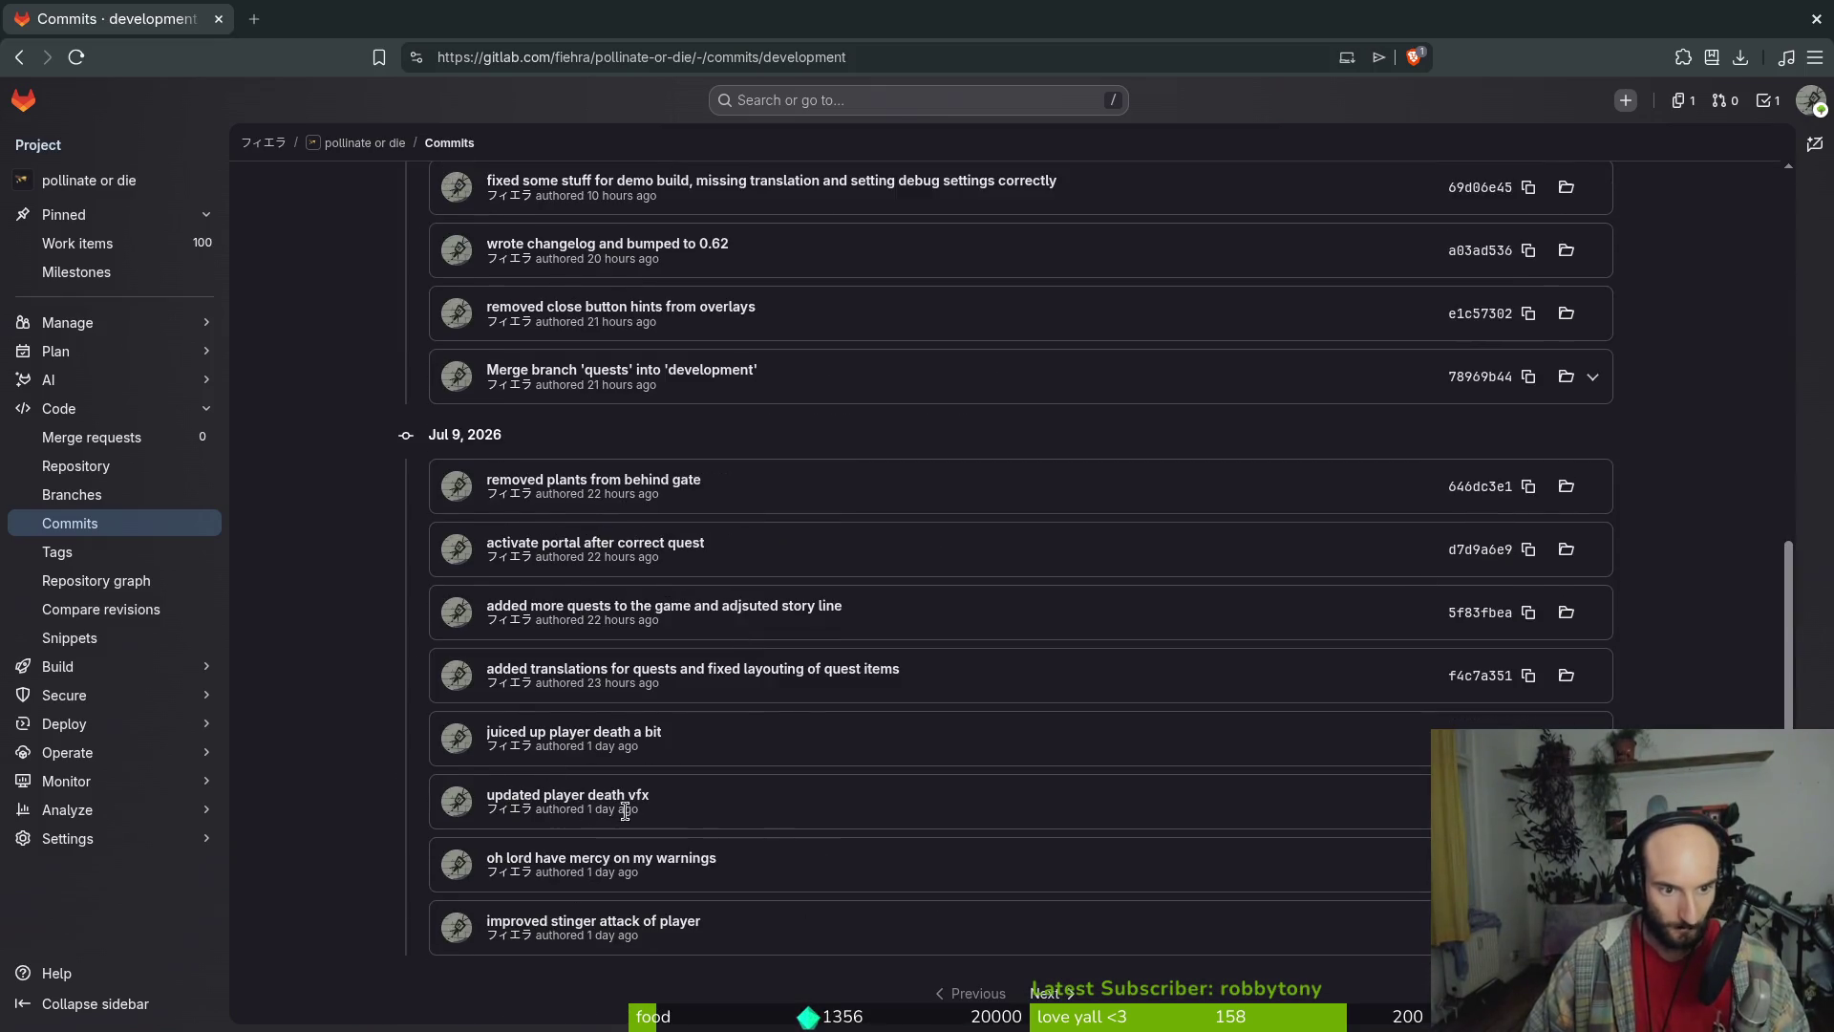
click(1046, 993)
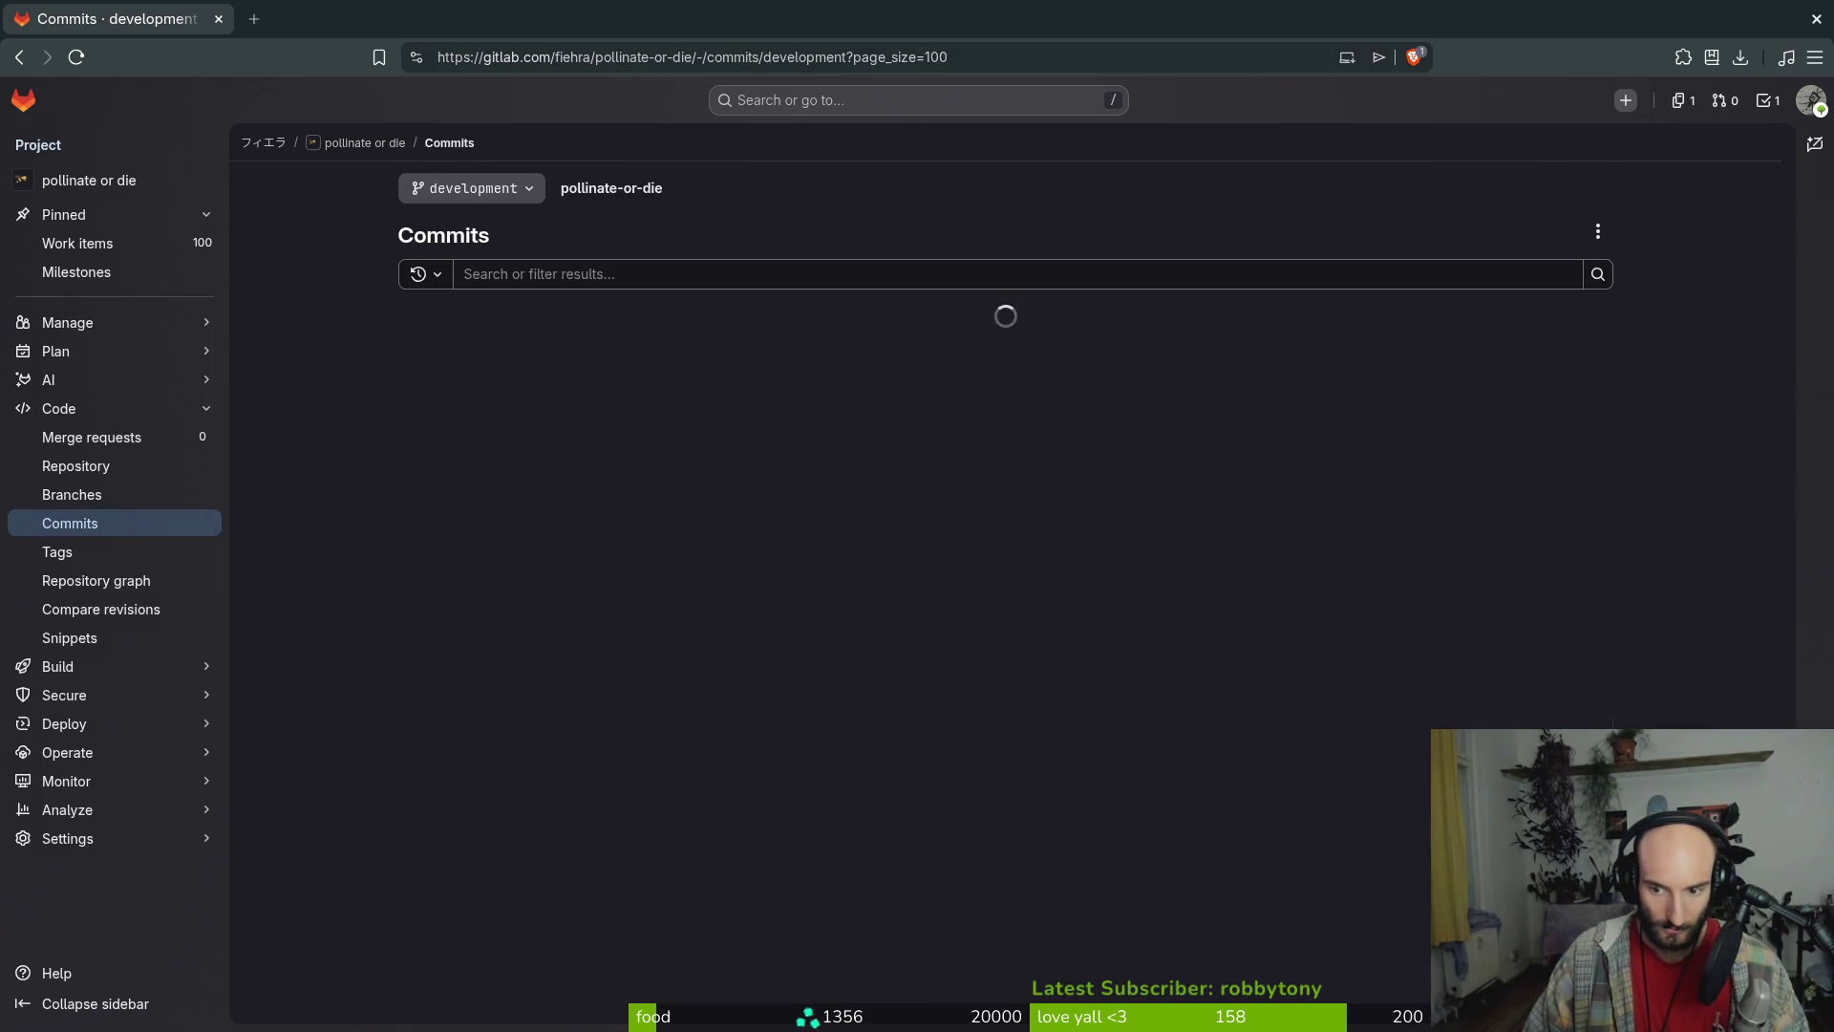
scroll(381, 438, down, 10)
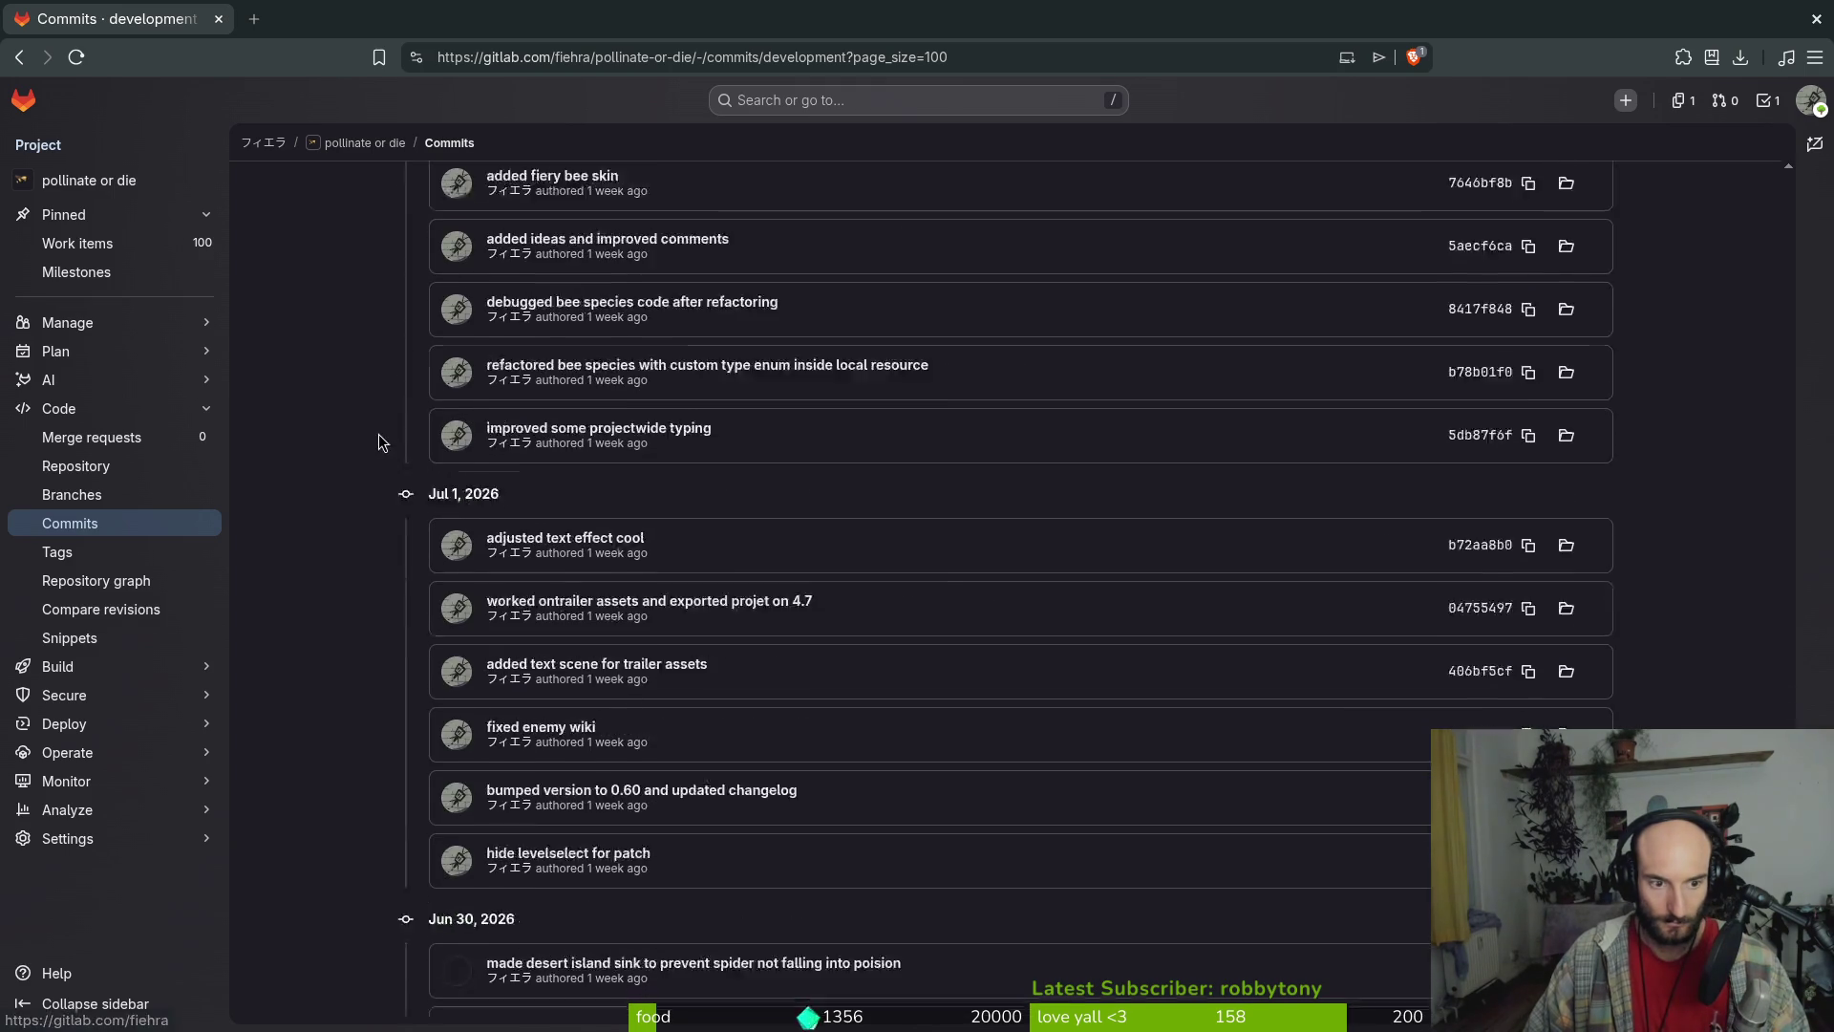
key(ctrl+f)
text(spider egg)
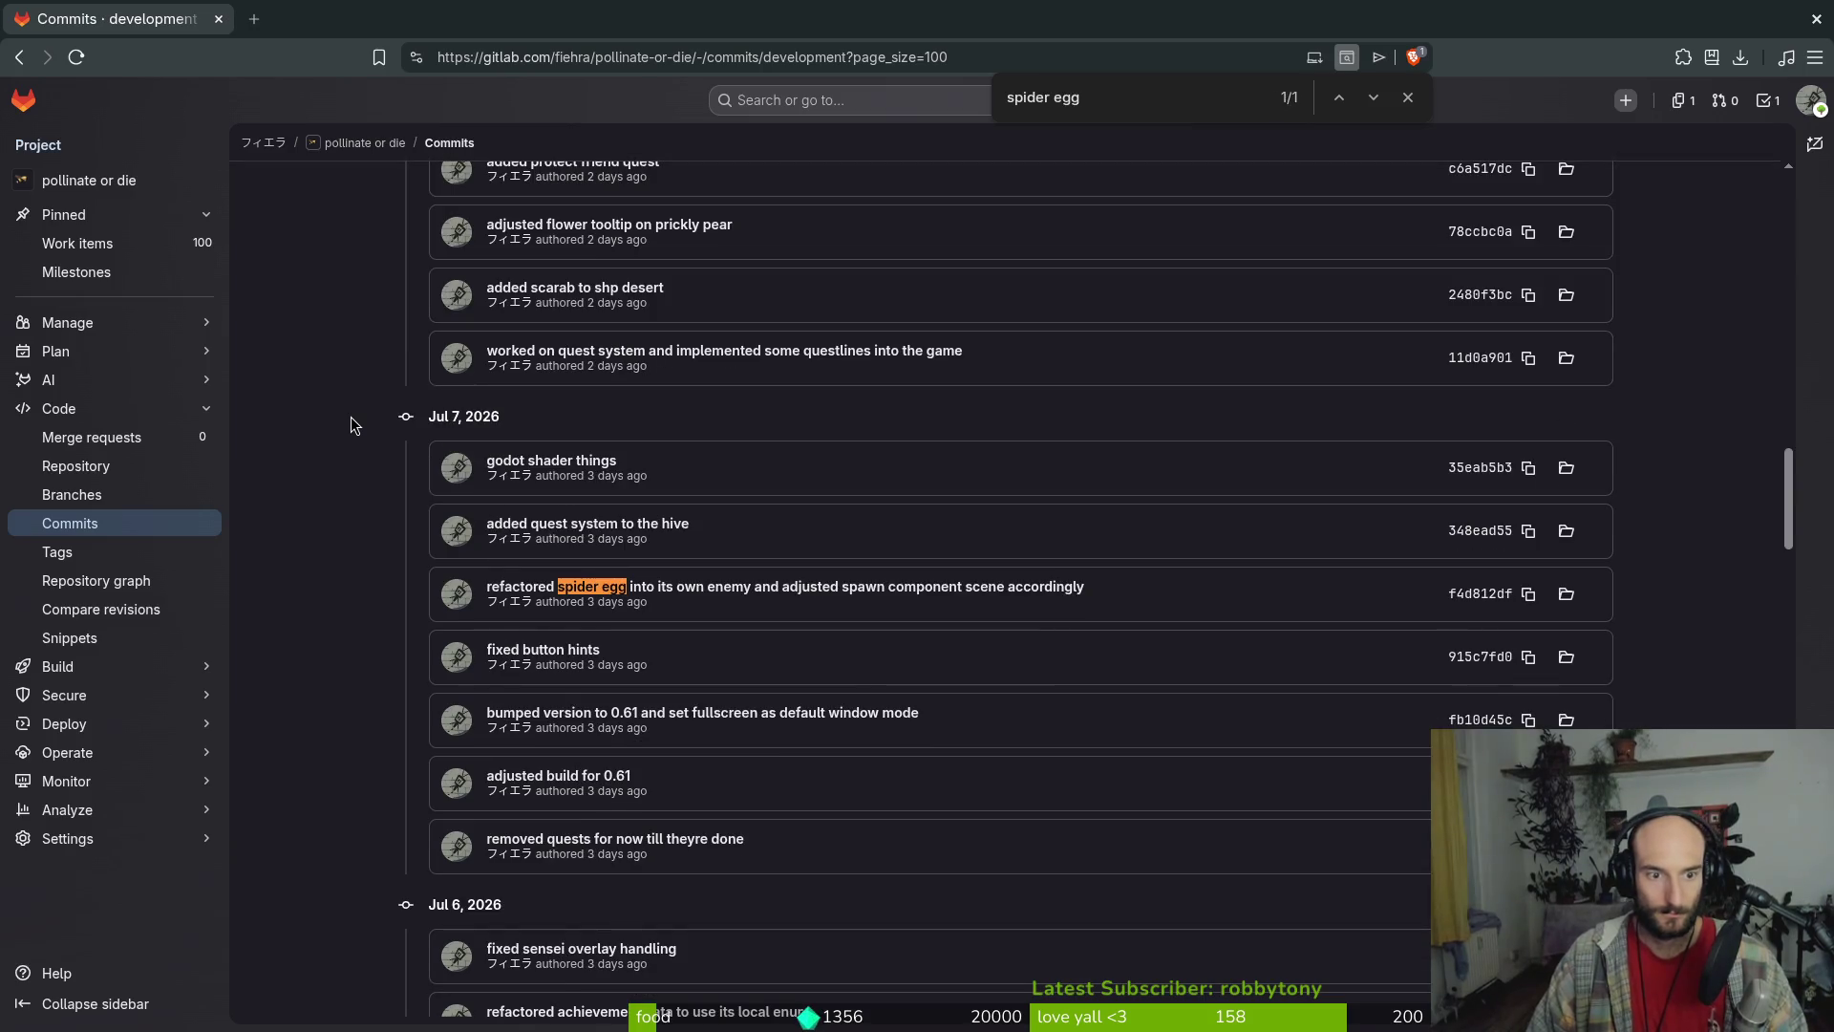
click(915, 587)
Jump to the spider_egg.tscn changes in the commit and scroll around them
scroll(994, 525, down, 5)
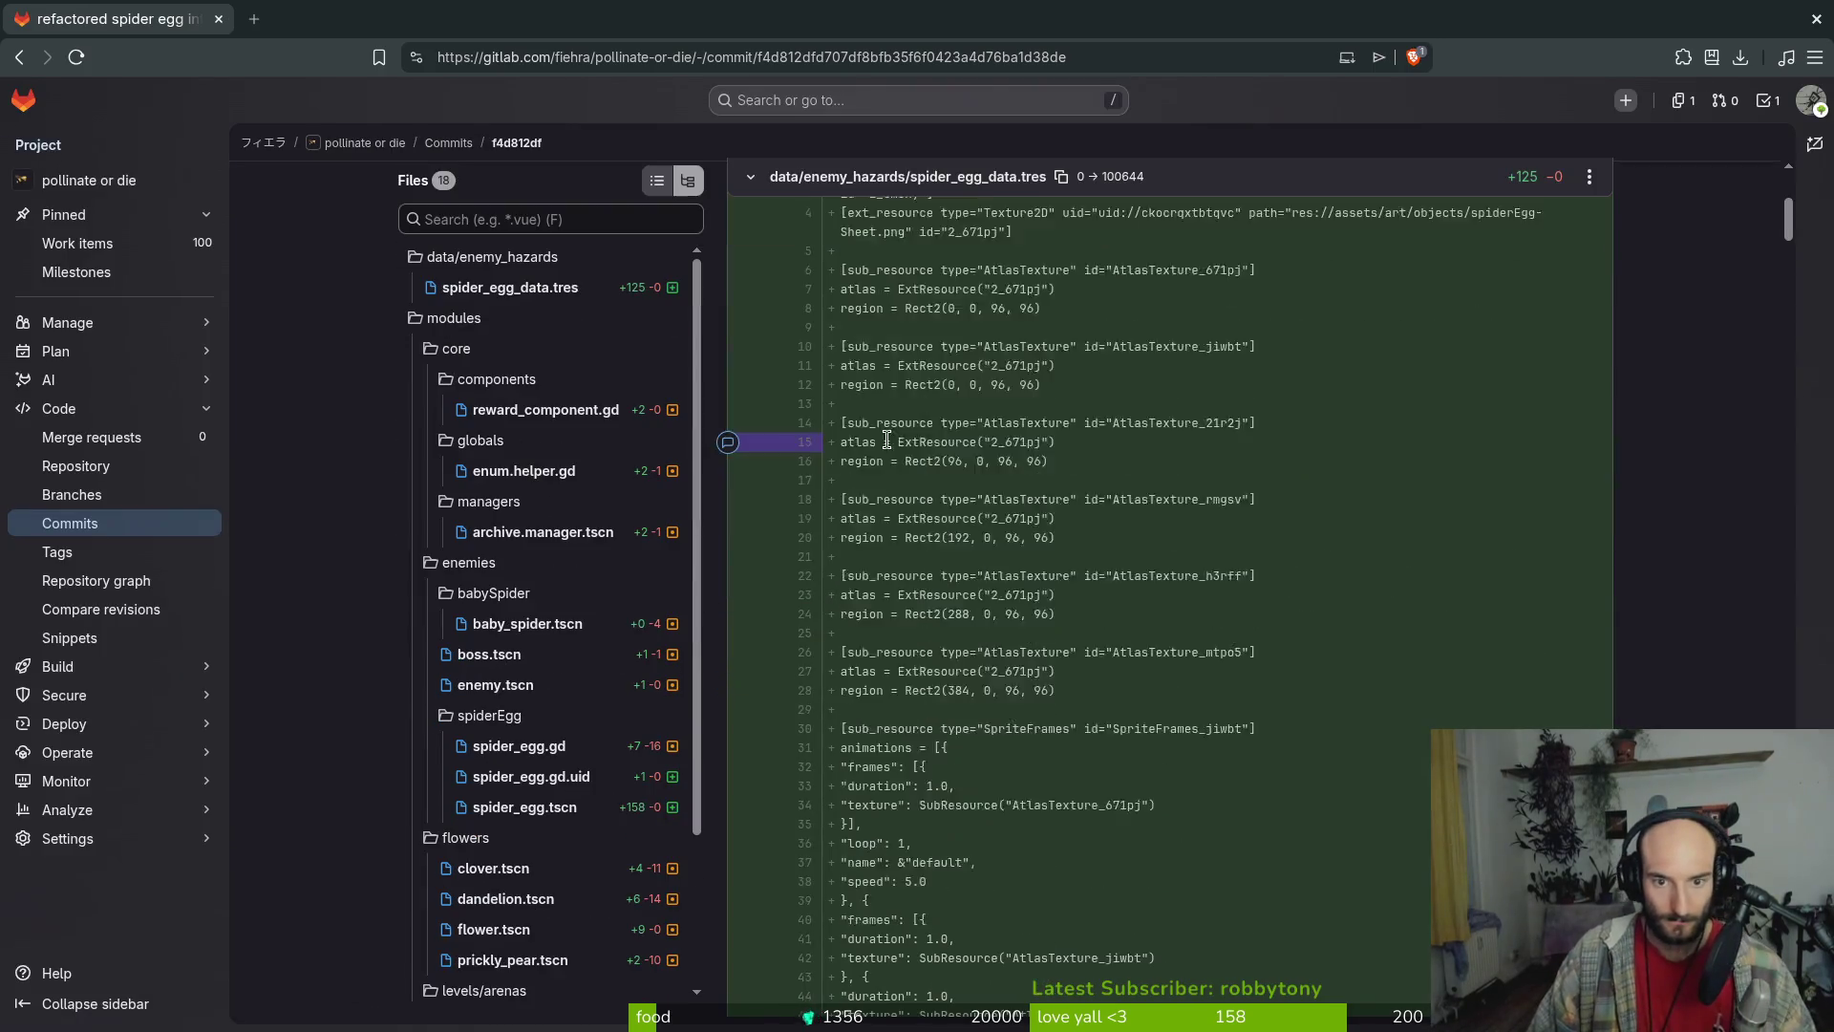
scroll(993, 526, down, 8)
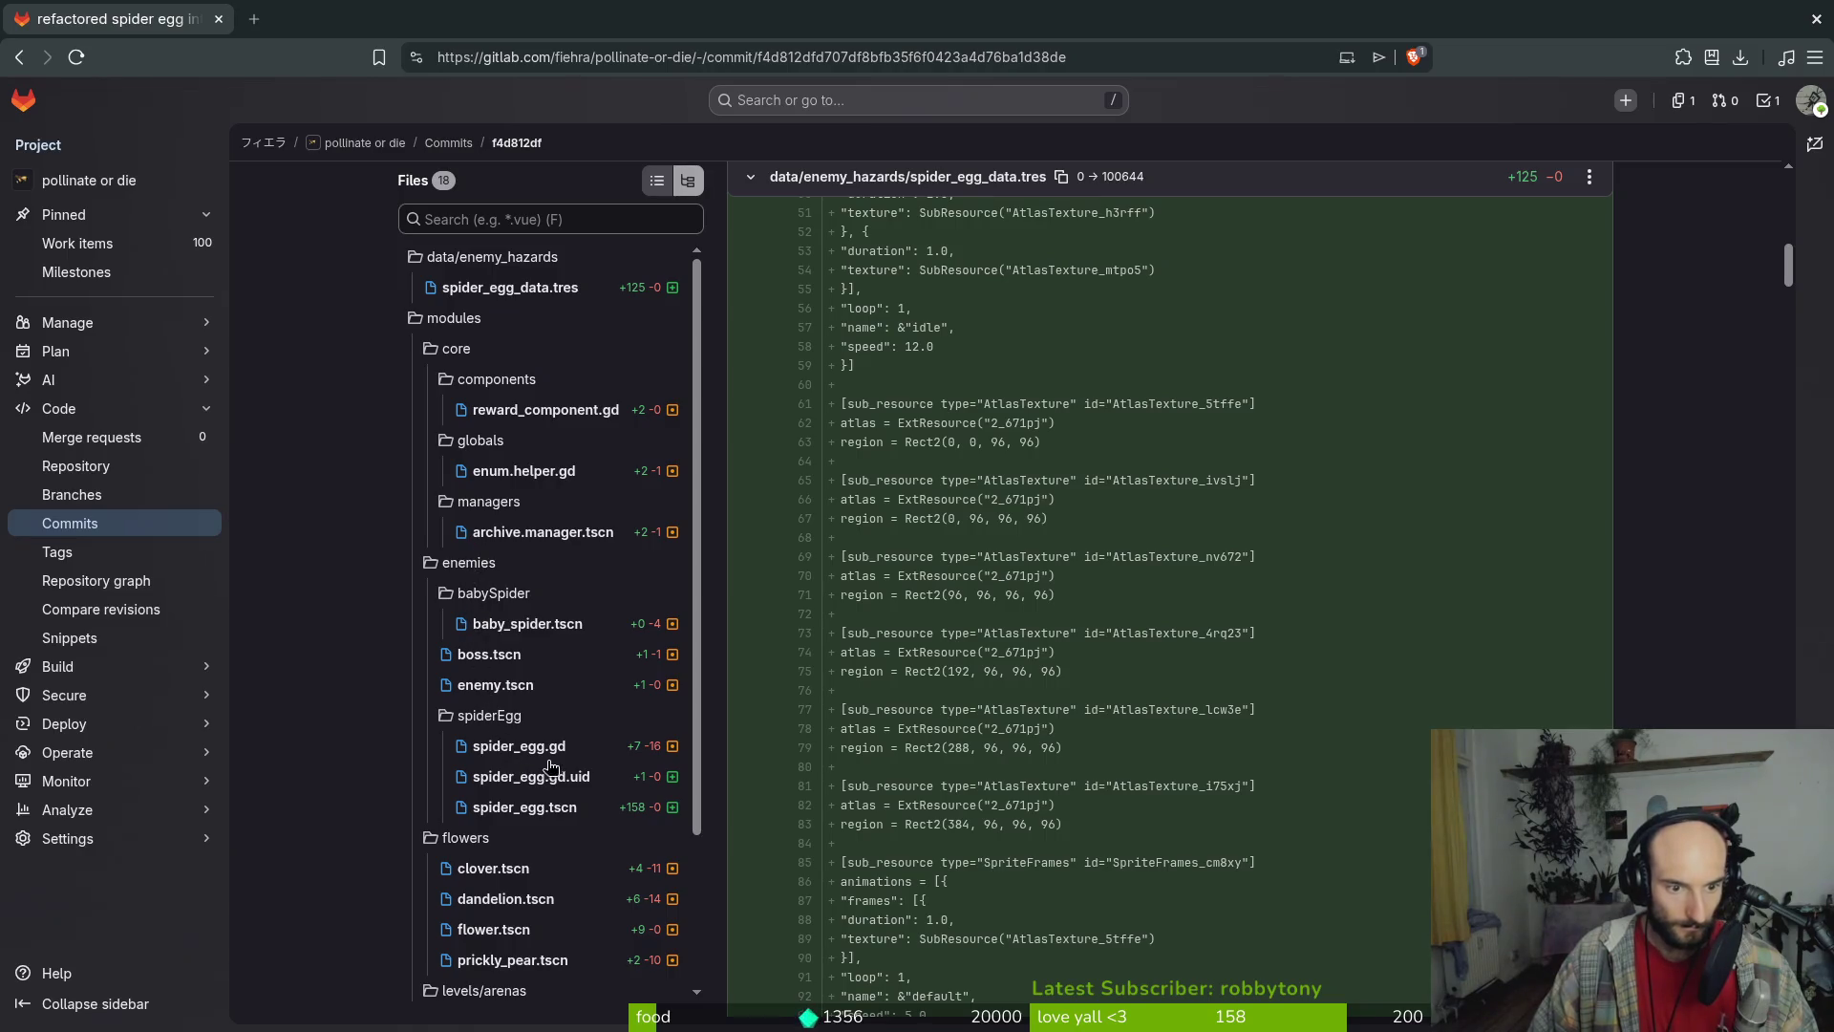
click(560, 814)
scroll(955, 449, down, 10)
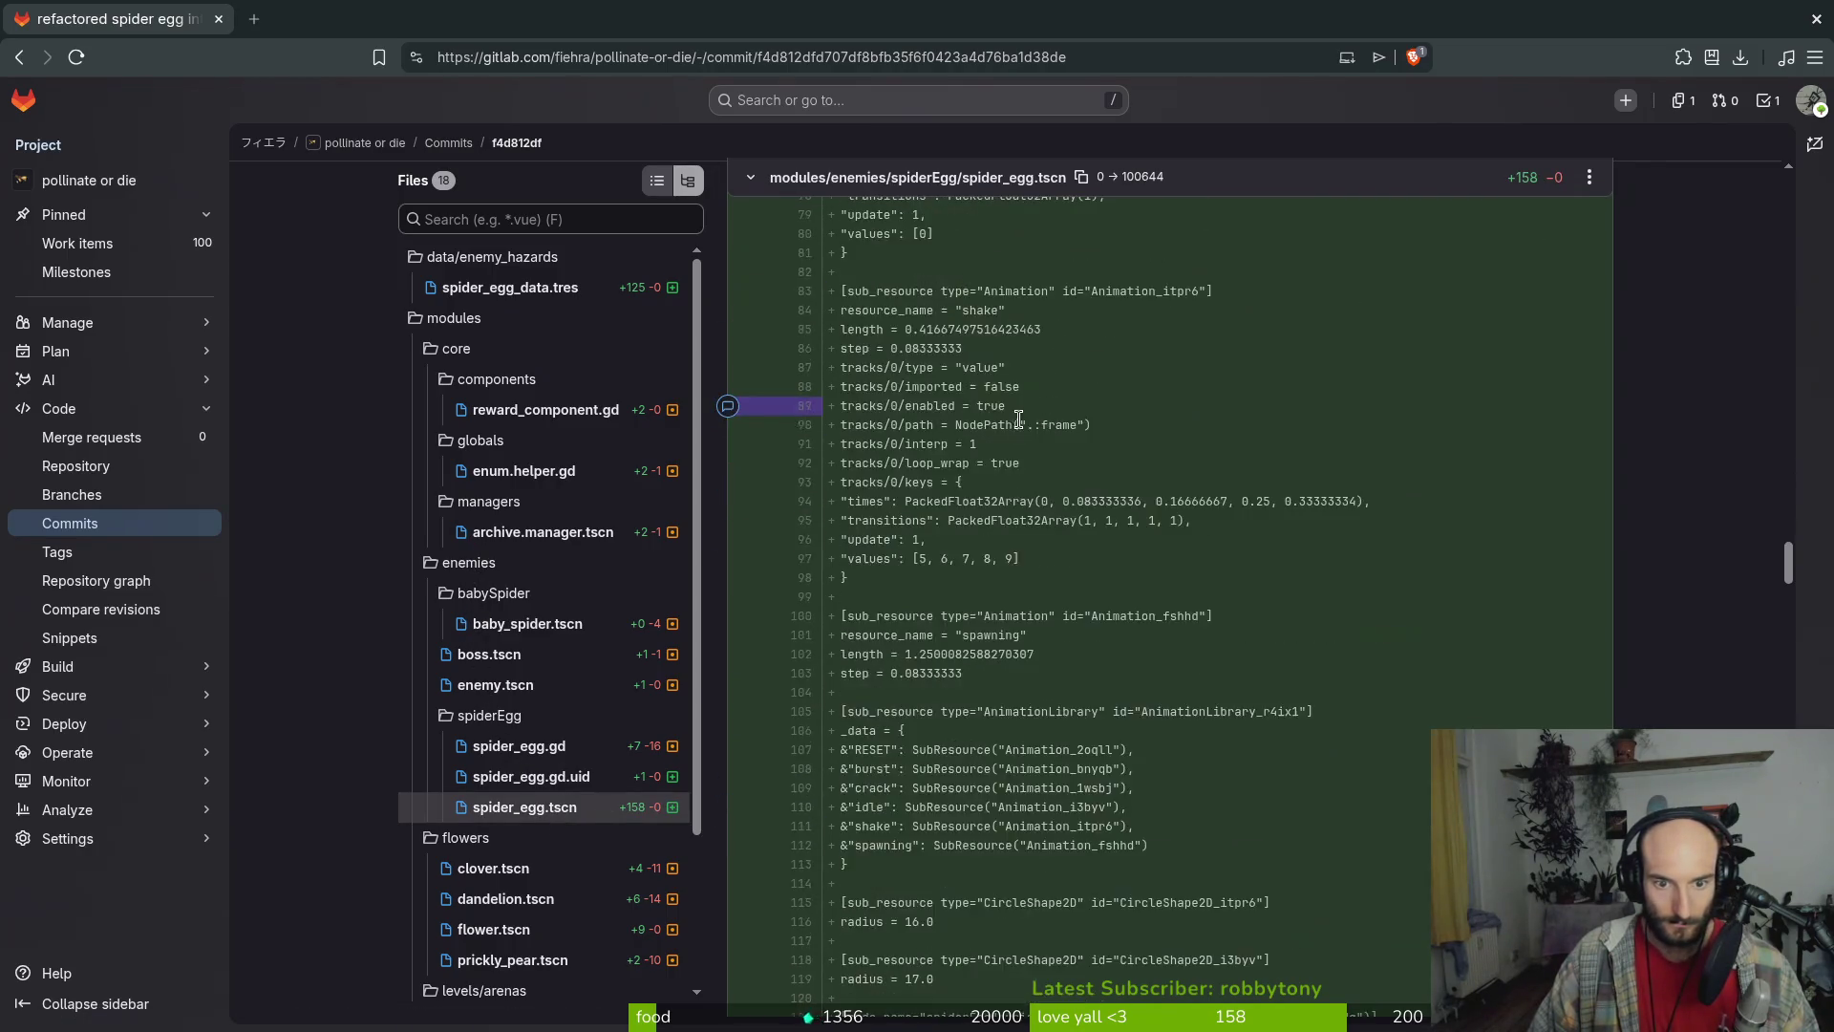
scroll(1106, 468, down, 6)
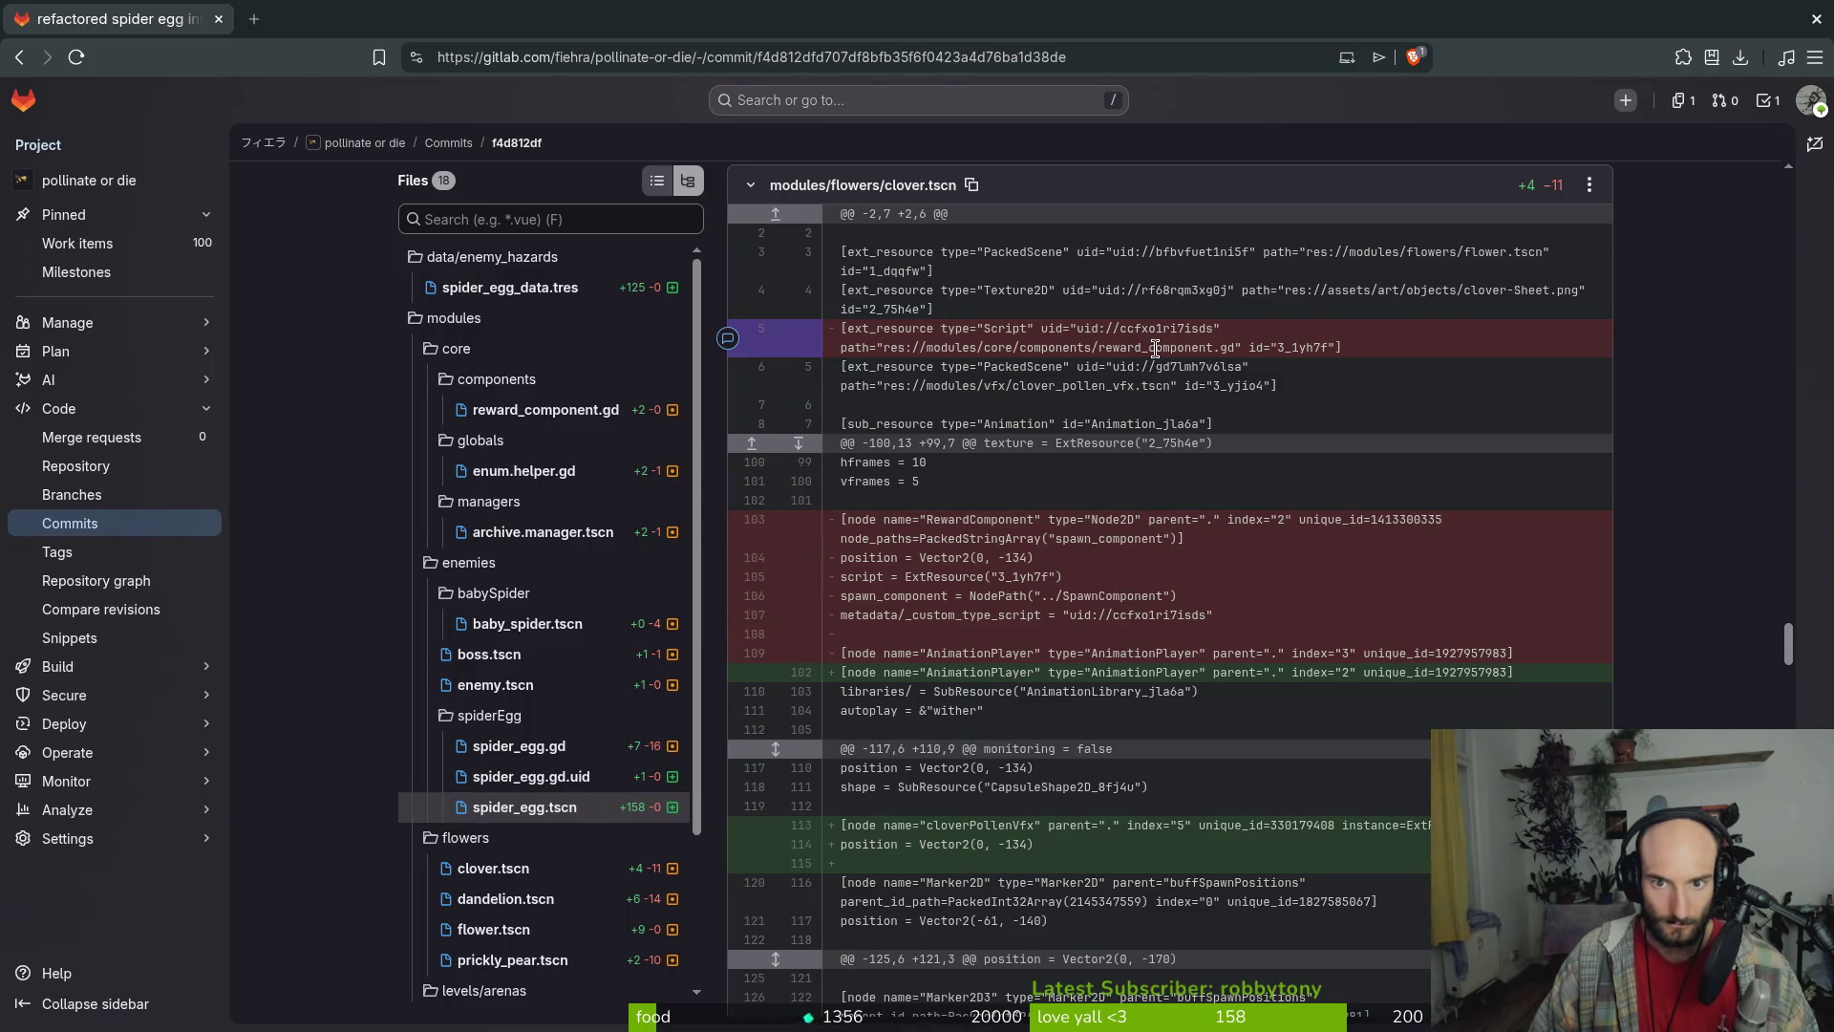
scroll(1001, 477, up, 2)
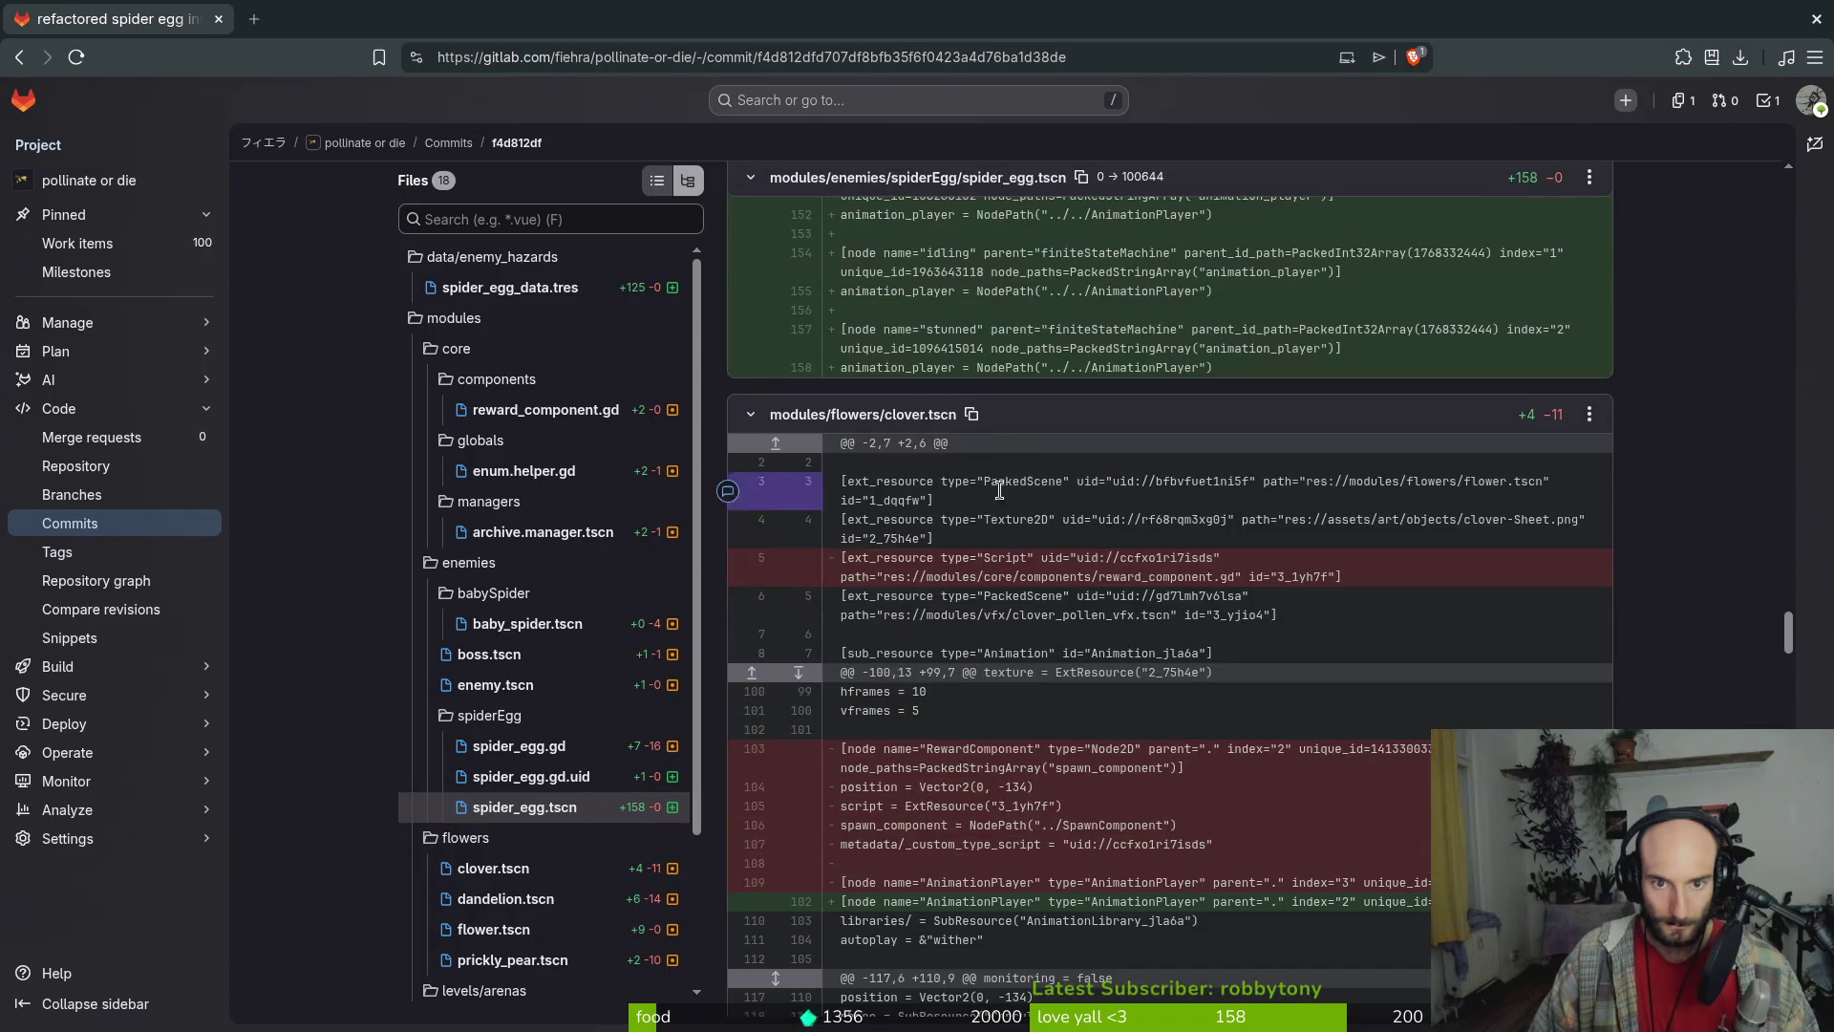
scroll(1347, 559, down, 2)
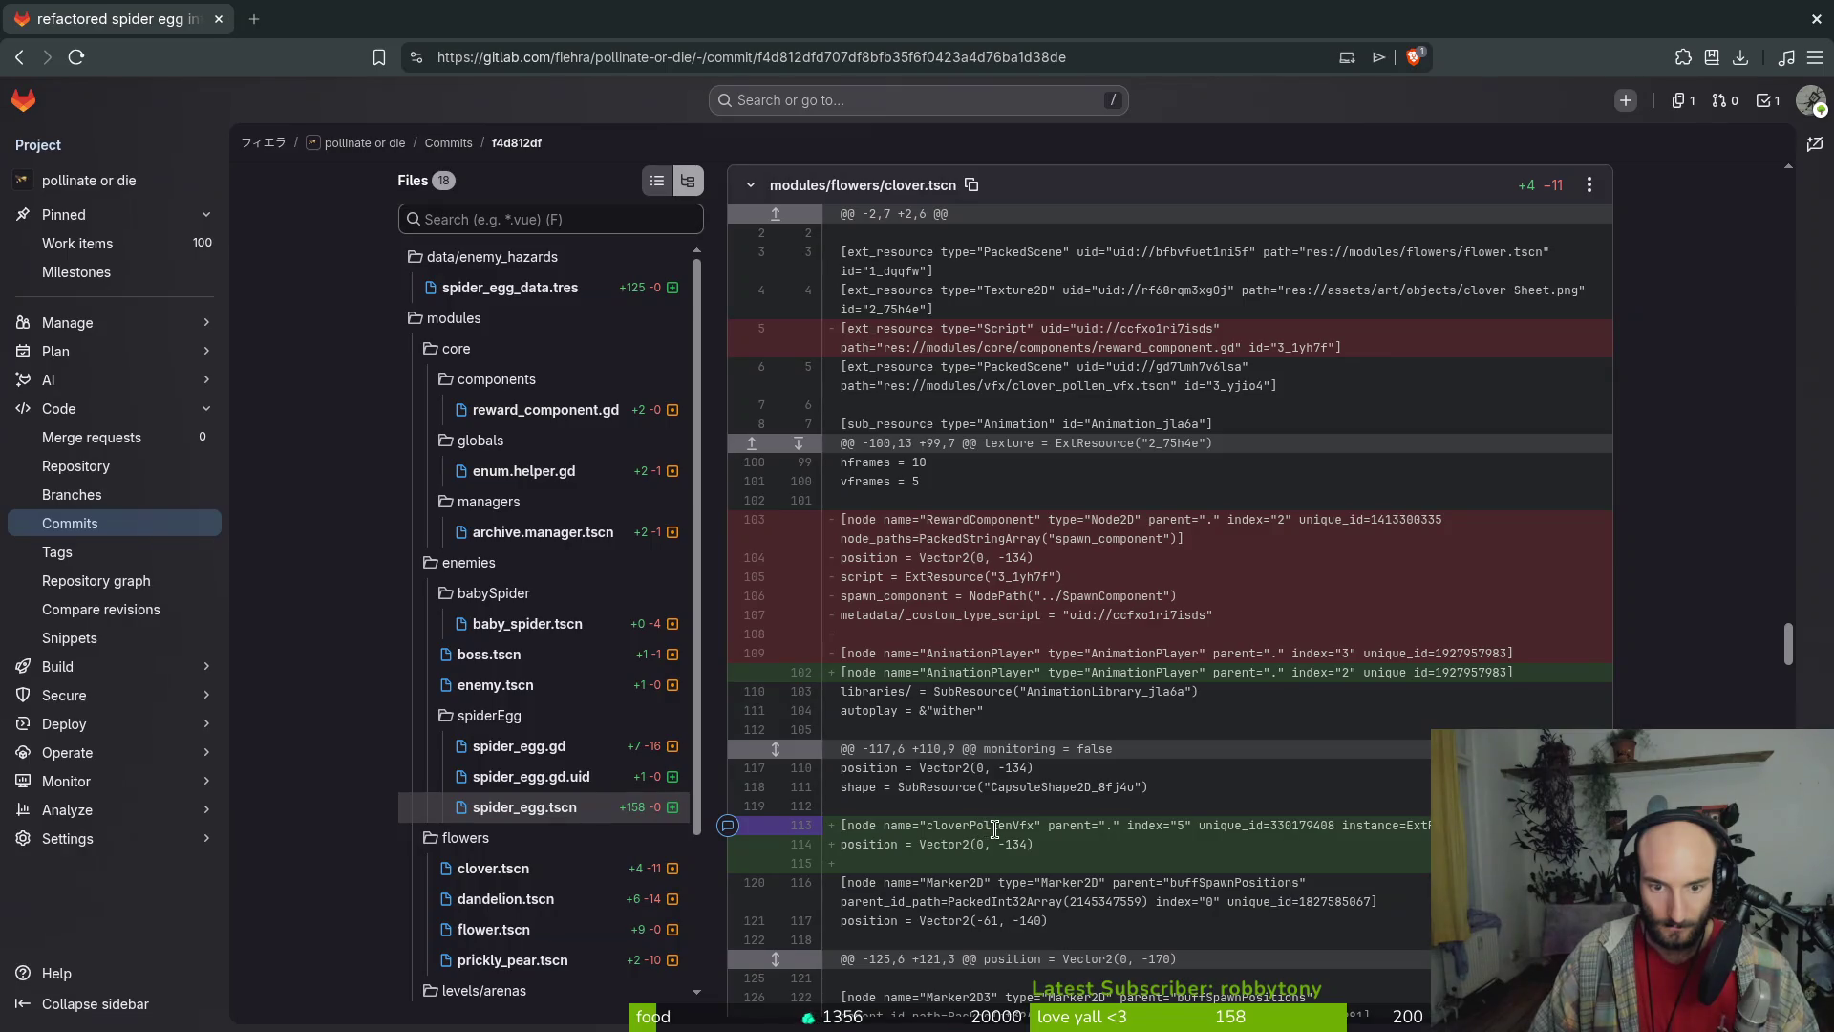
scroll(995, 828, down, 3)
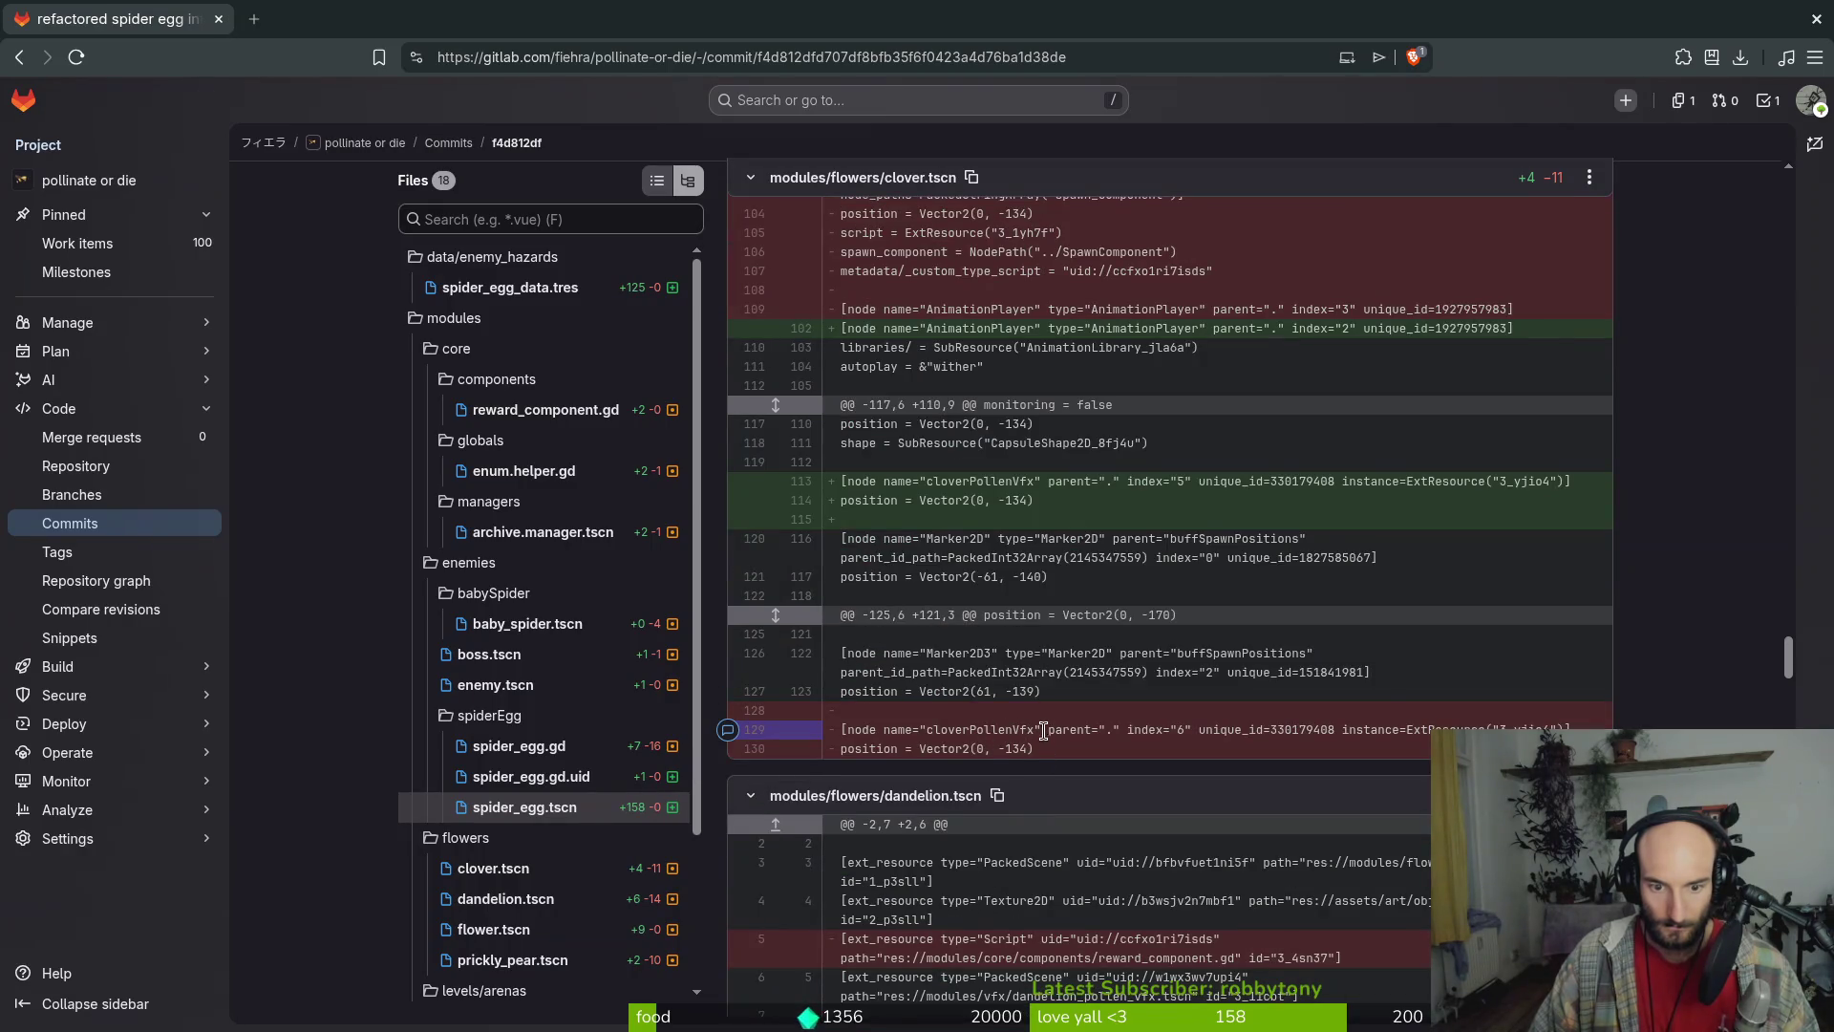
scroll(1060, 946, down, 3)
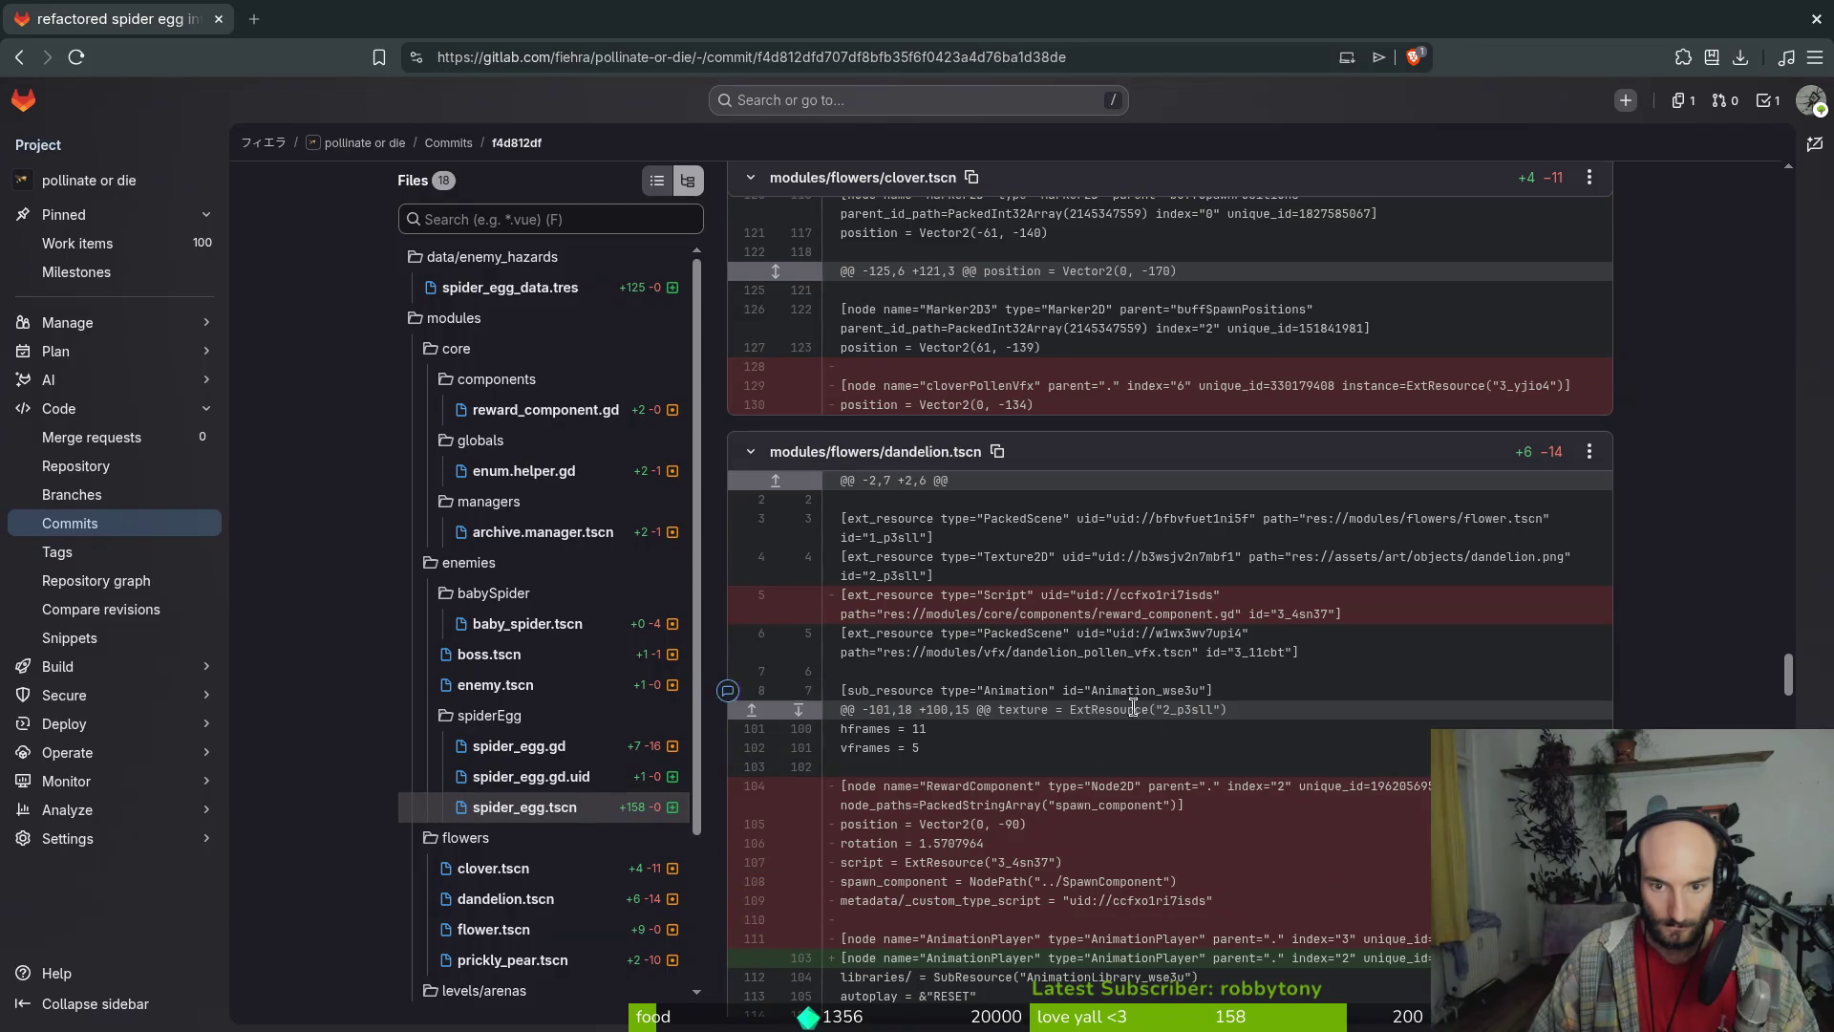
scroll(1105, 700, up, 3)
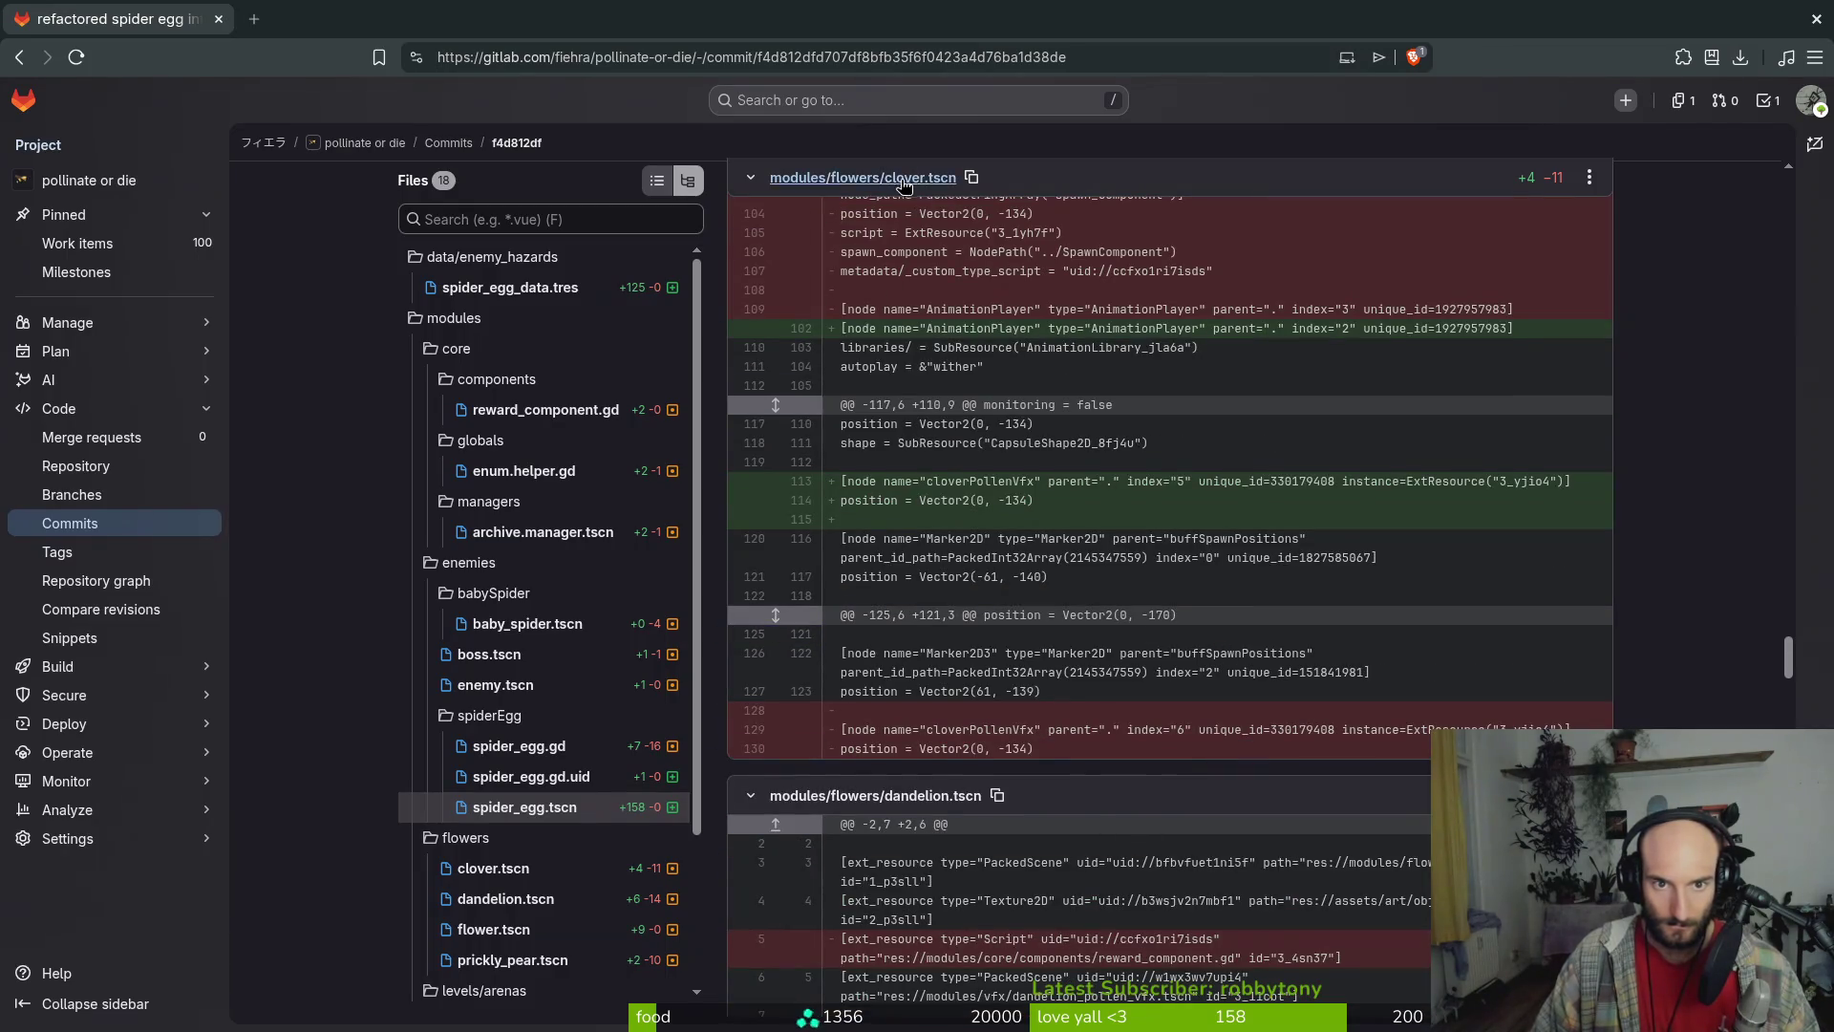
scroll(997, 556, up, 3)
scroll(997, 557, up, 20)
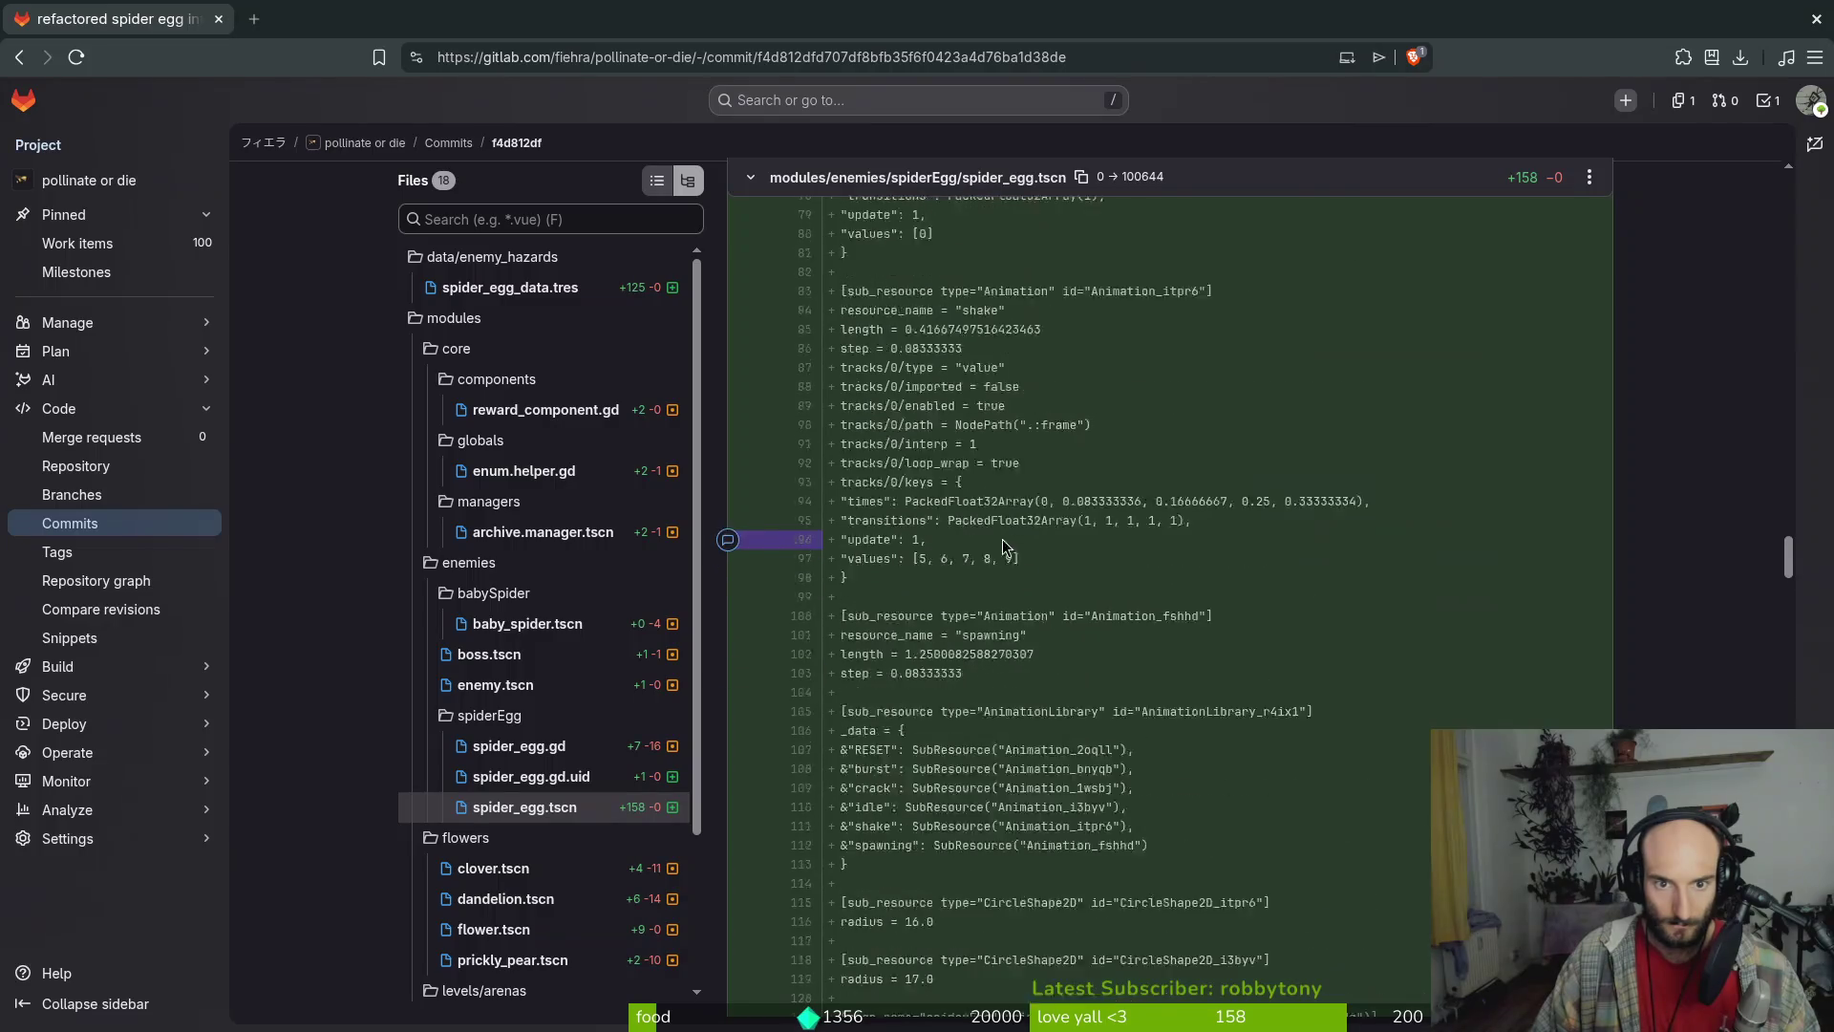
scroll(1000, 532, up, 5)
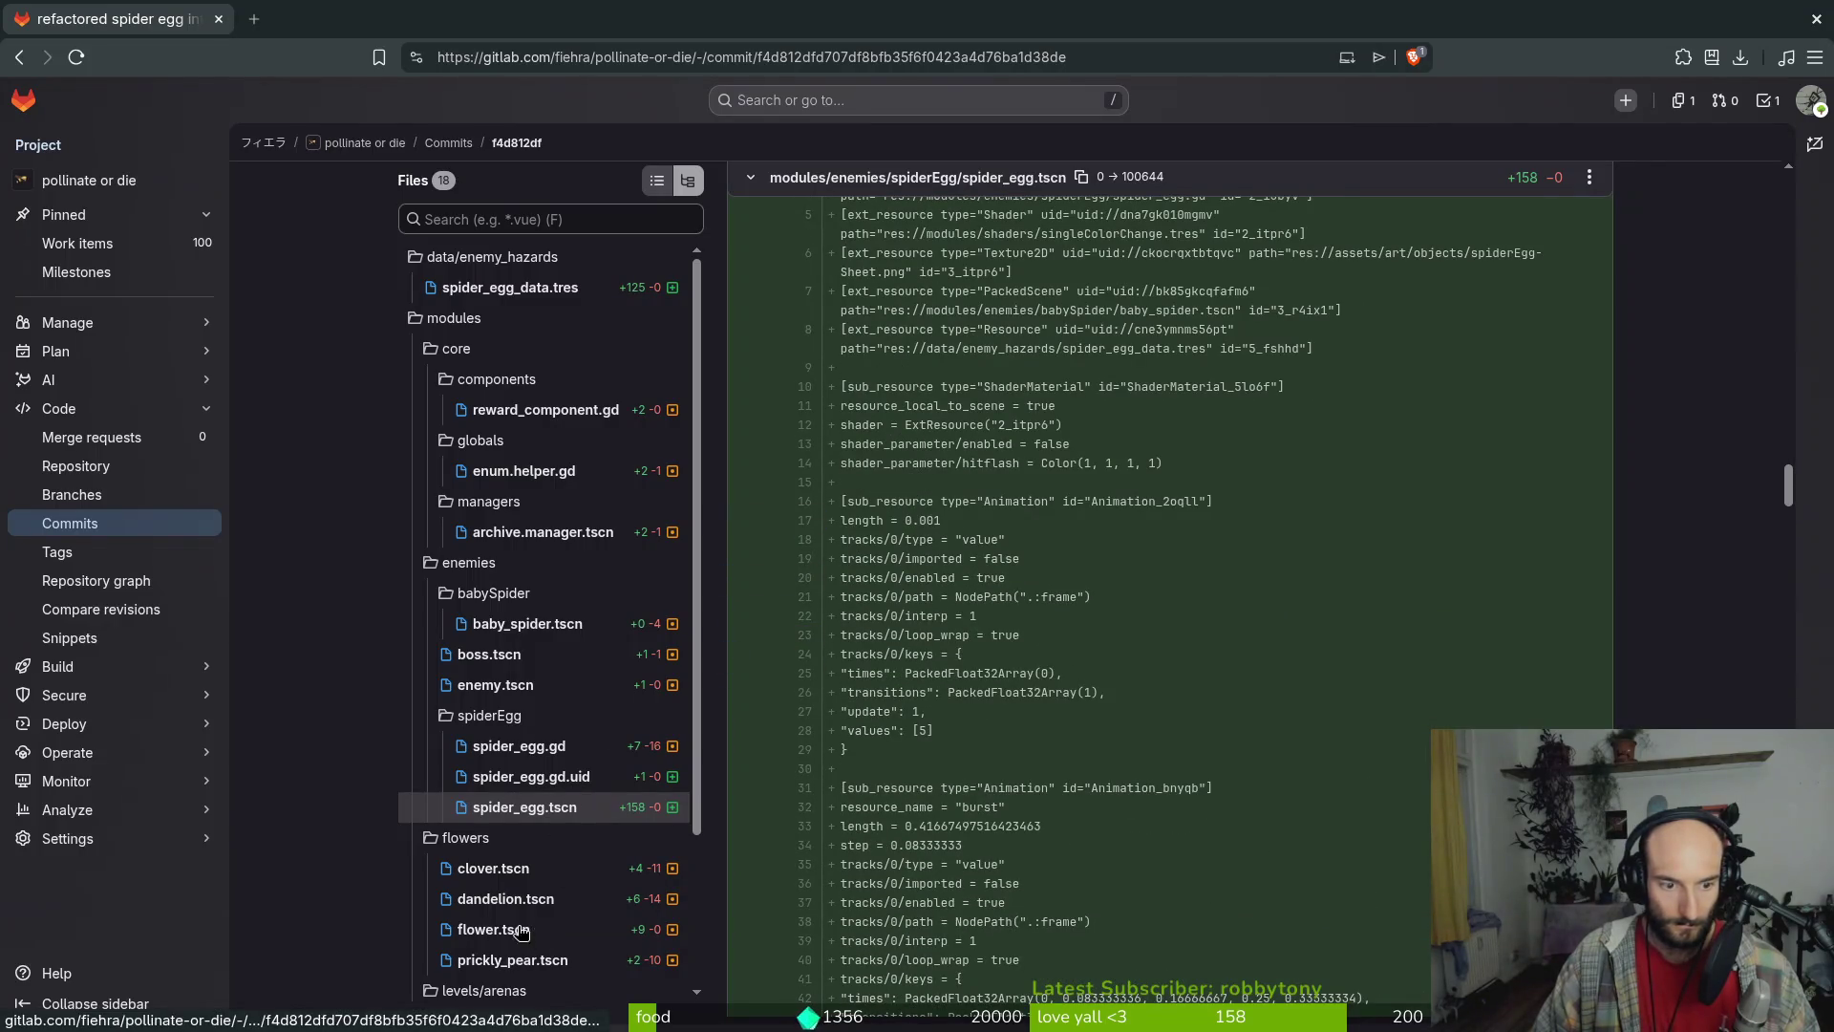
scroll(521, 931, down, 2)
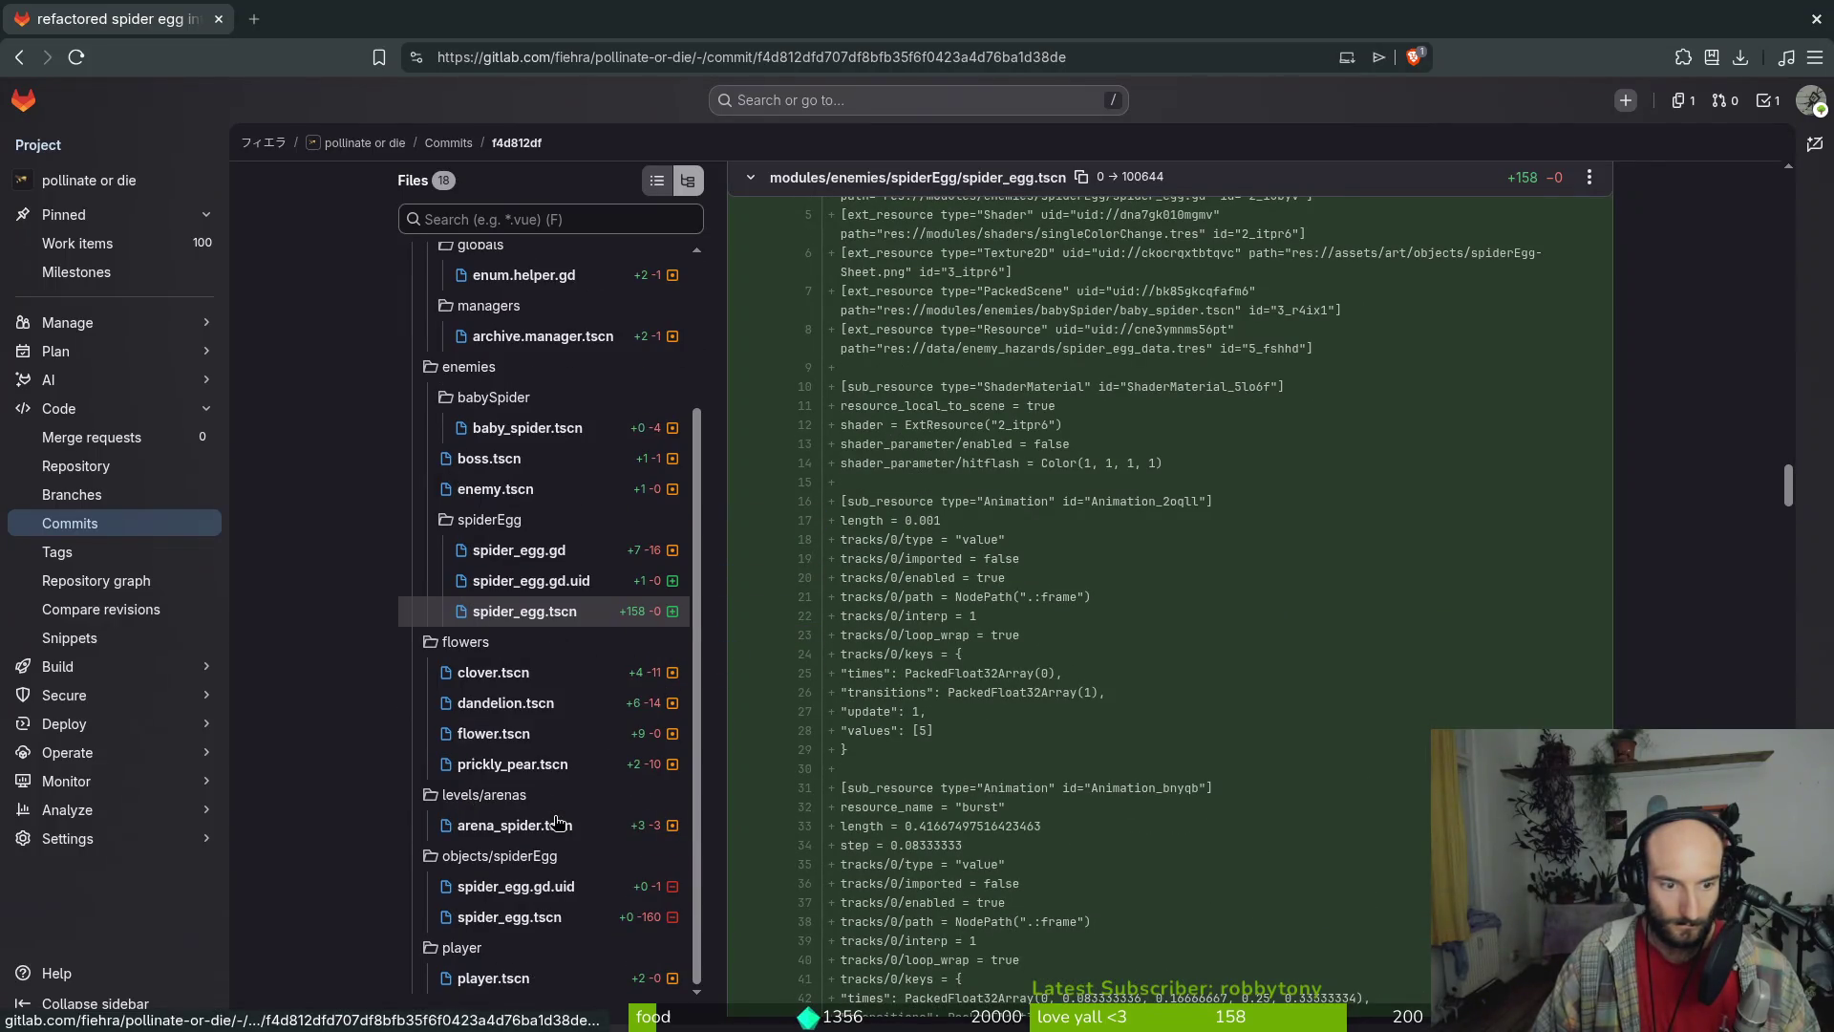
Read through the deleted objects/spiderEgg/spider_egg.tscn diff and its removed node definitions
click(527, 920)
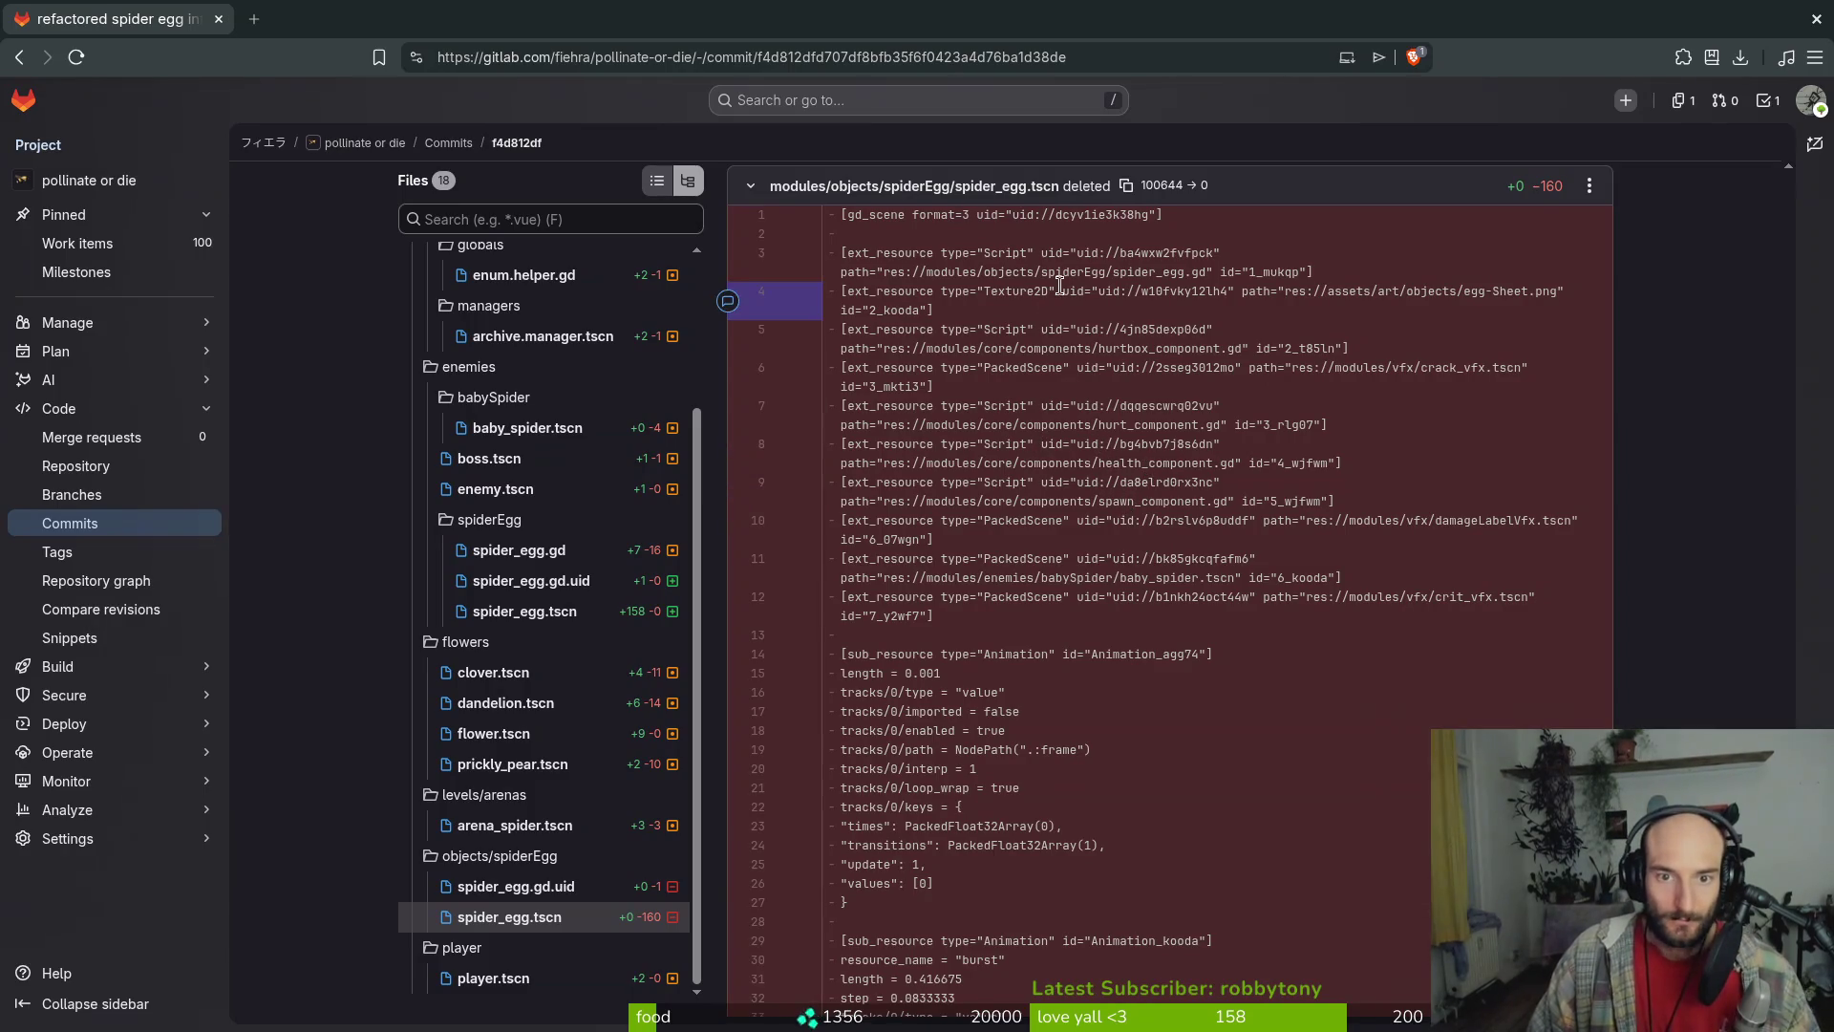
scroll(1034, 695, down, 10)
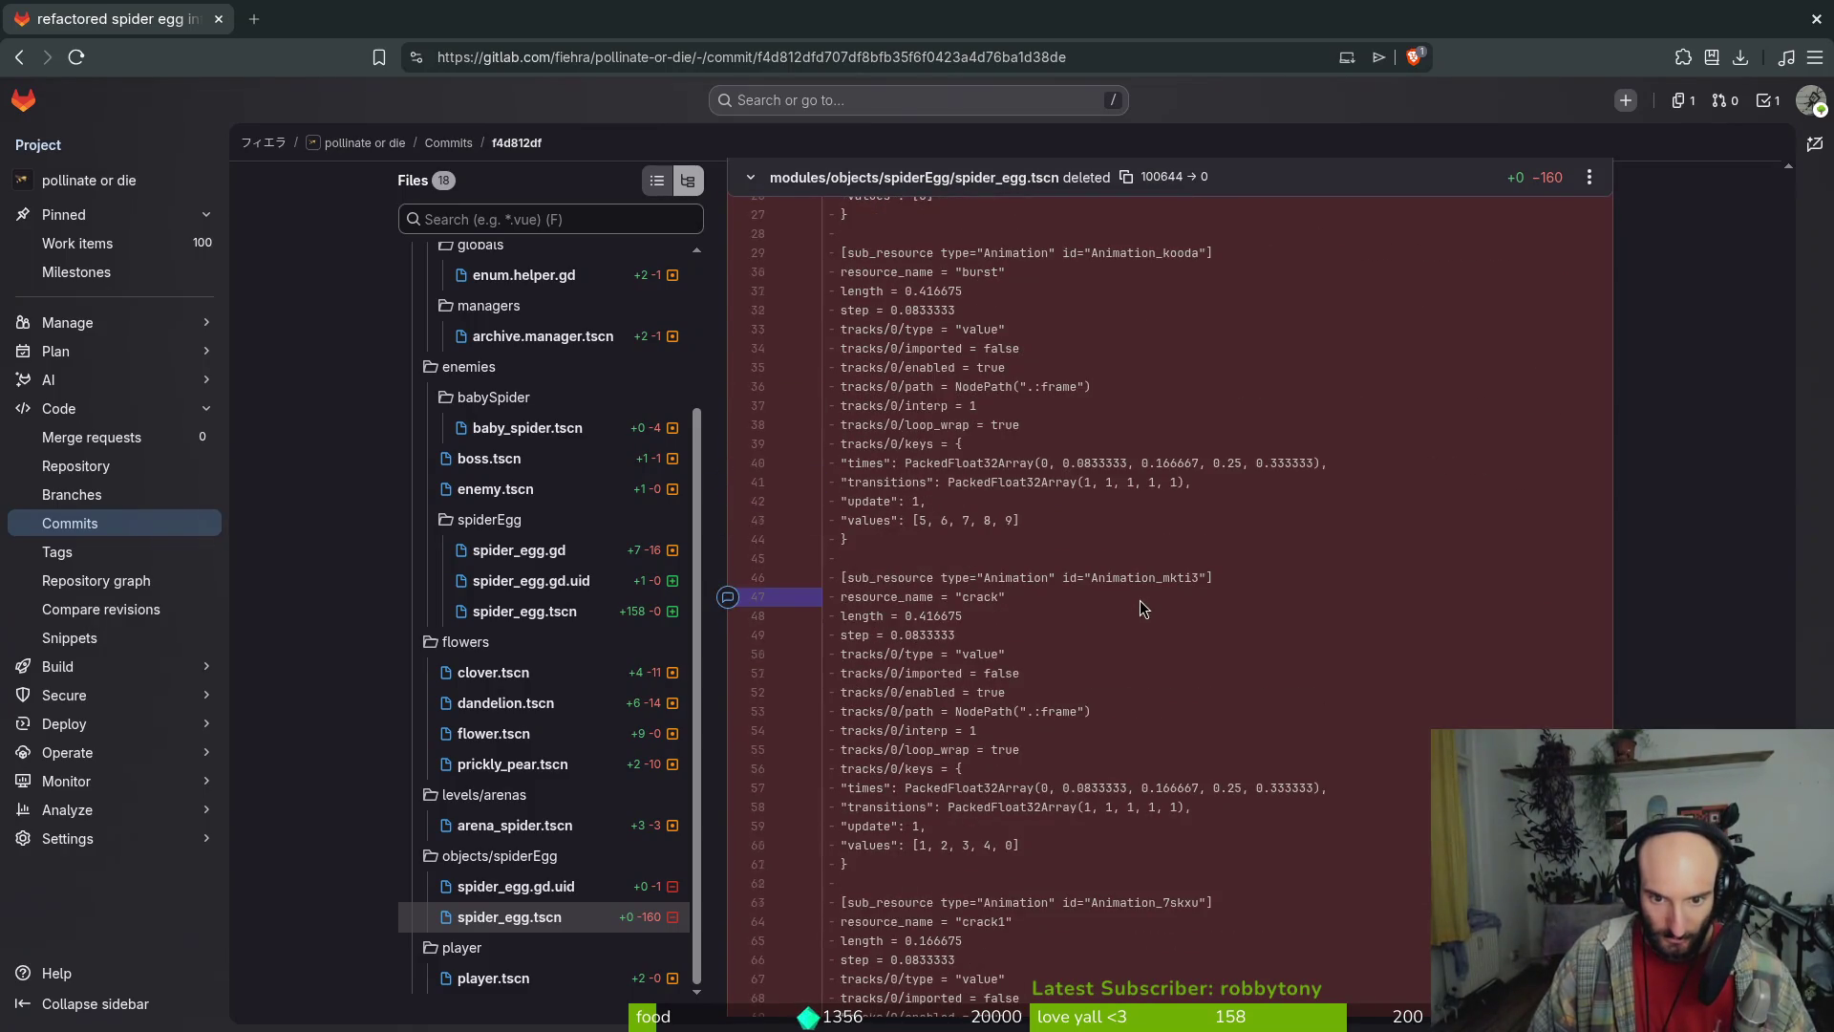
scroll(1150, 598, down, 7)
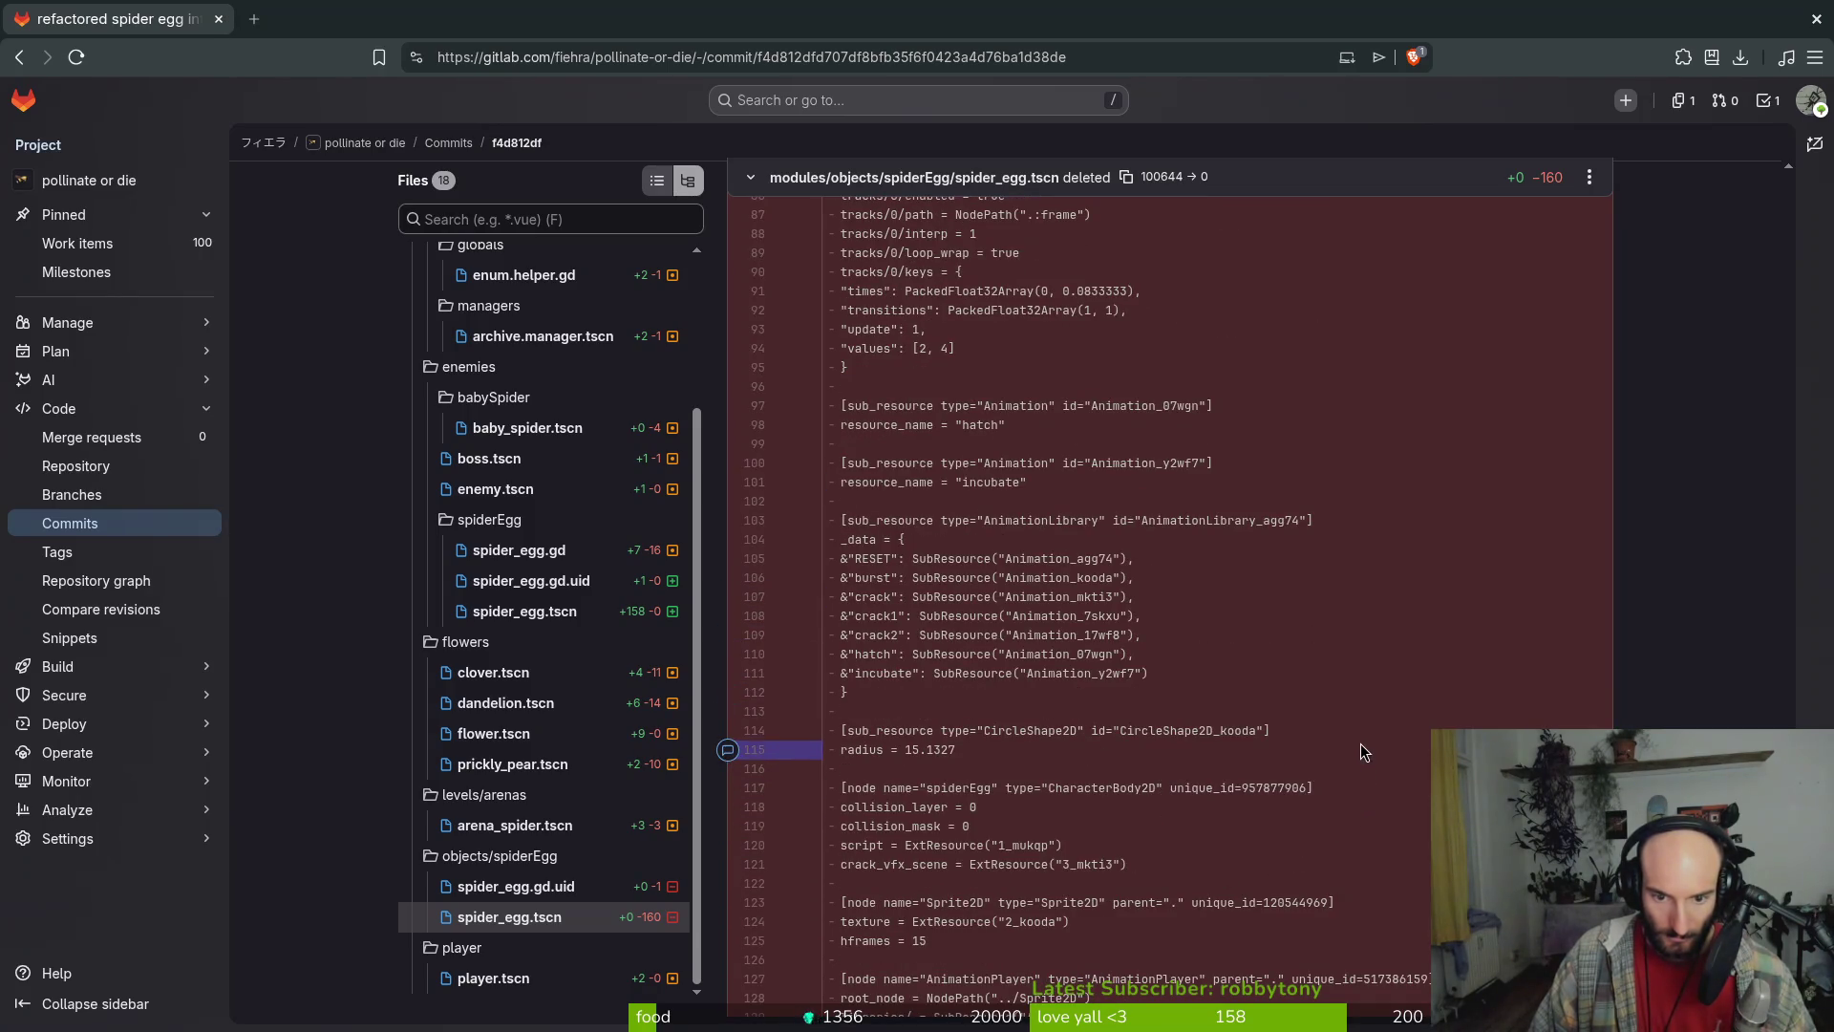
scroll(1367, 669, down, 2)
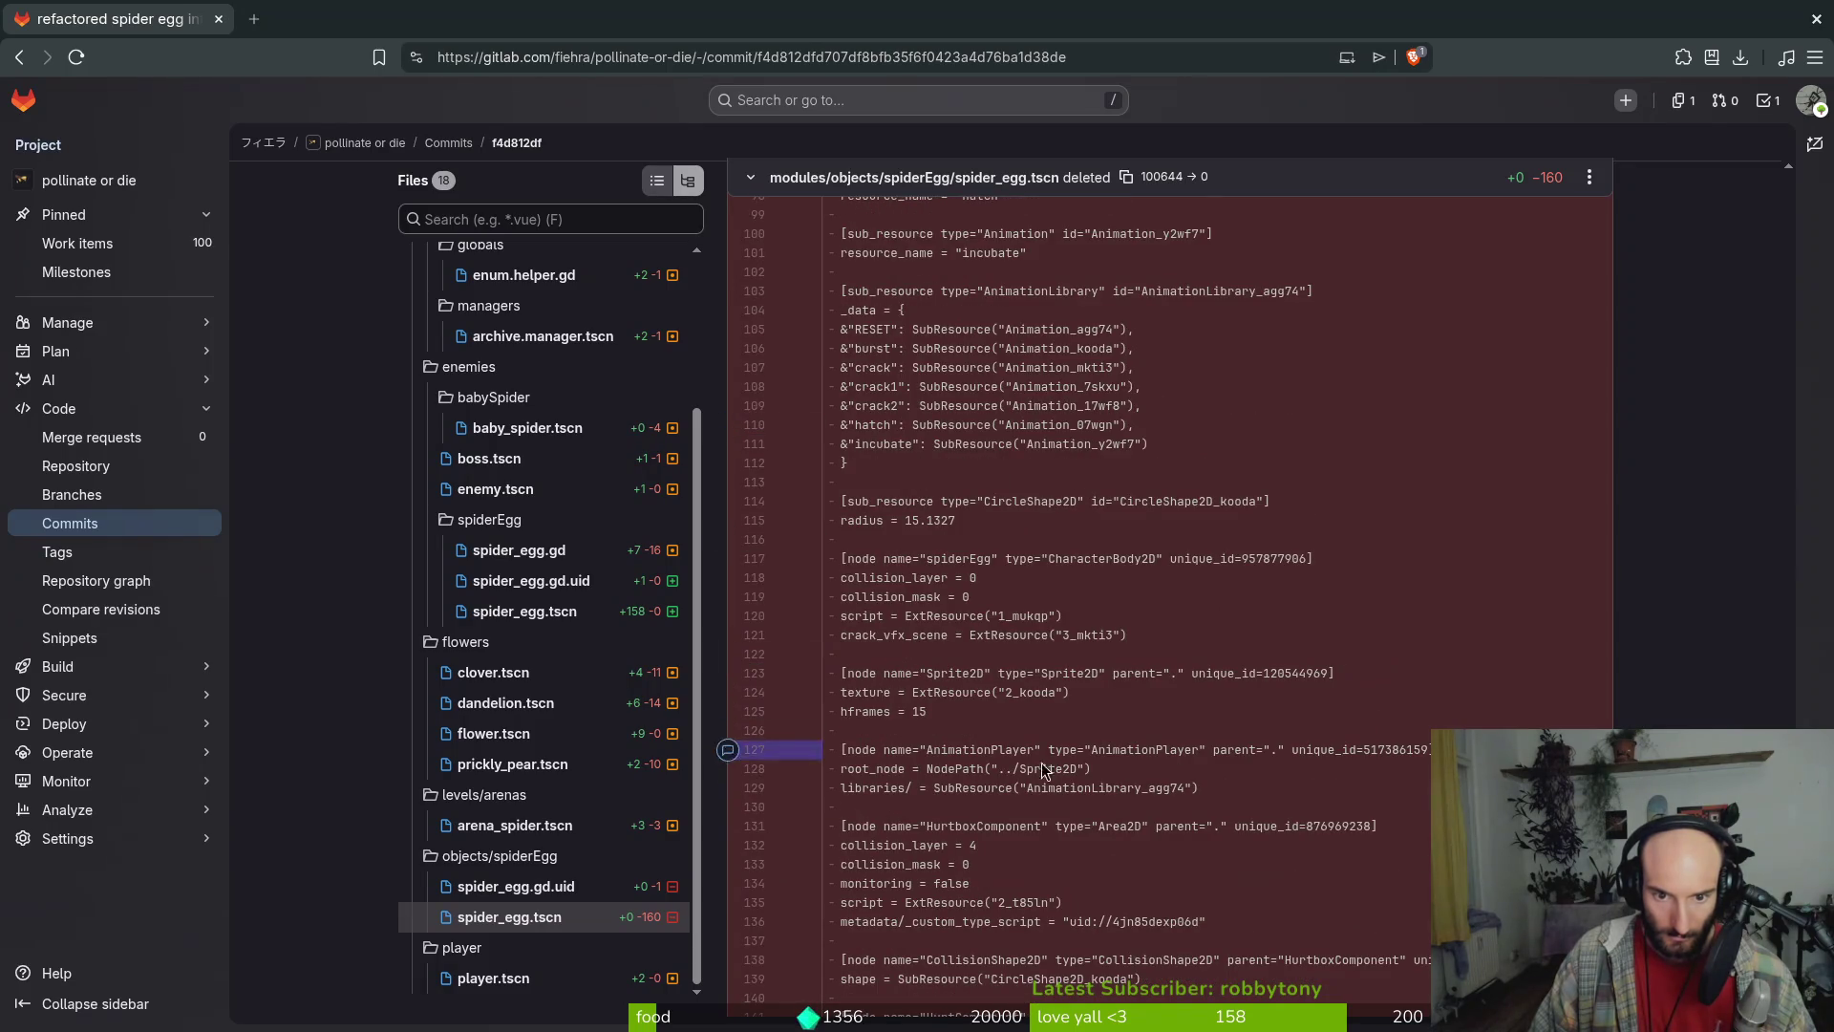
scroll(1022, 863, down, 1)
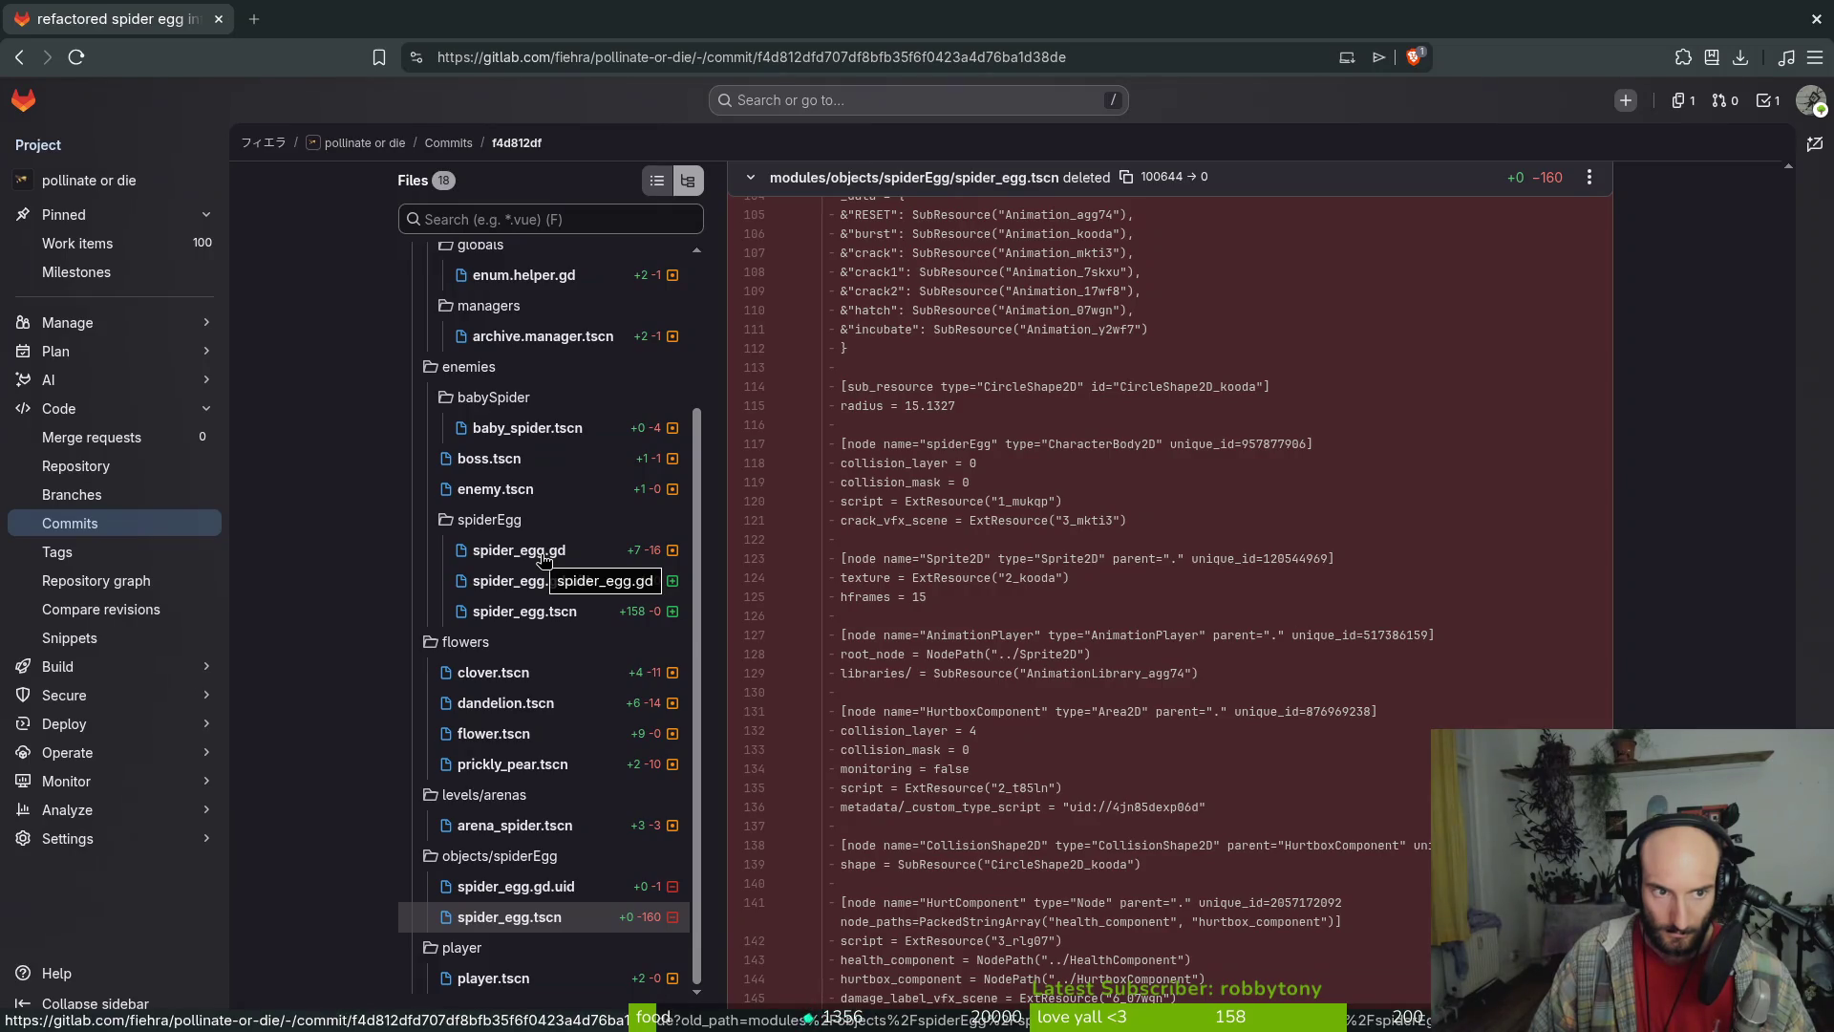
scroll(544, 783, down, 1)
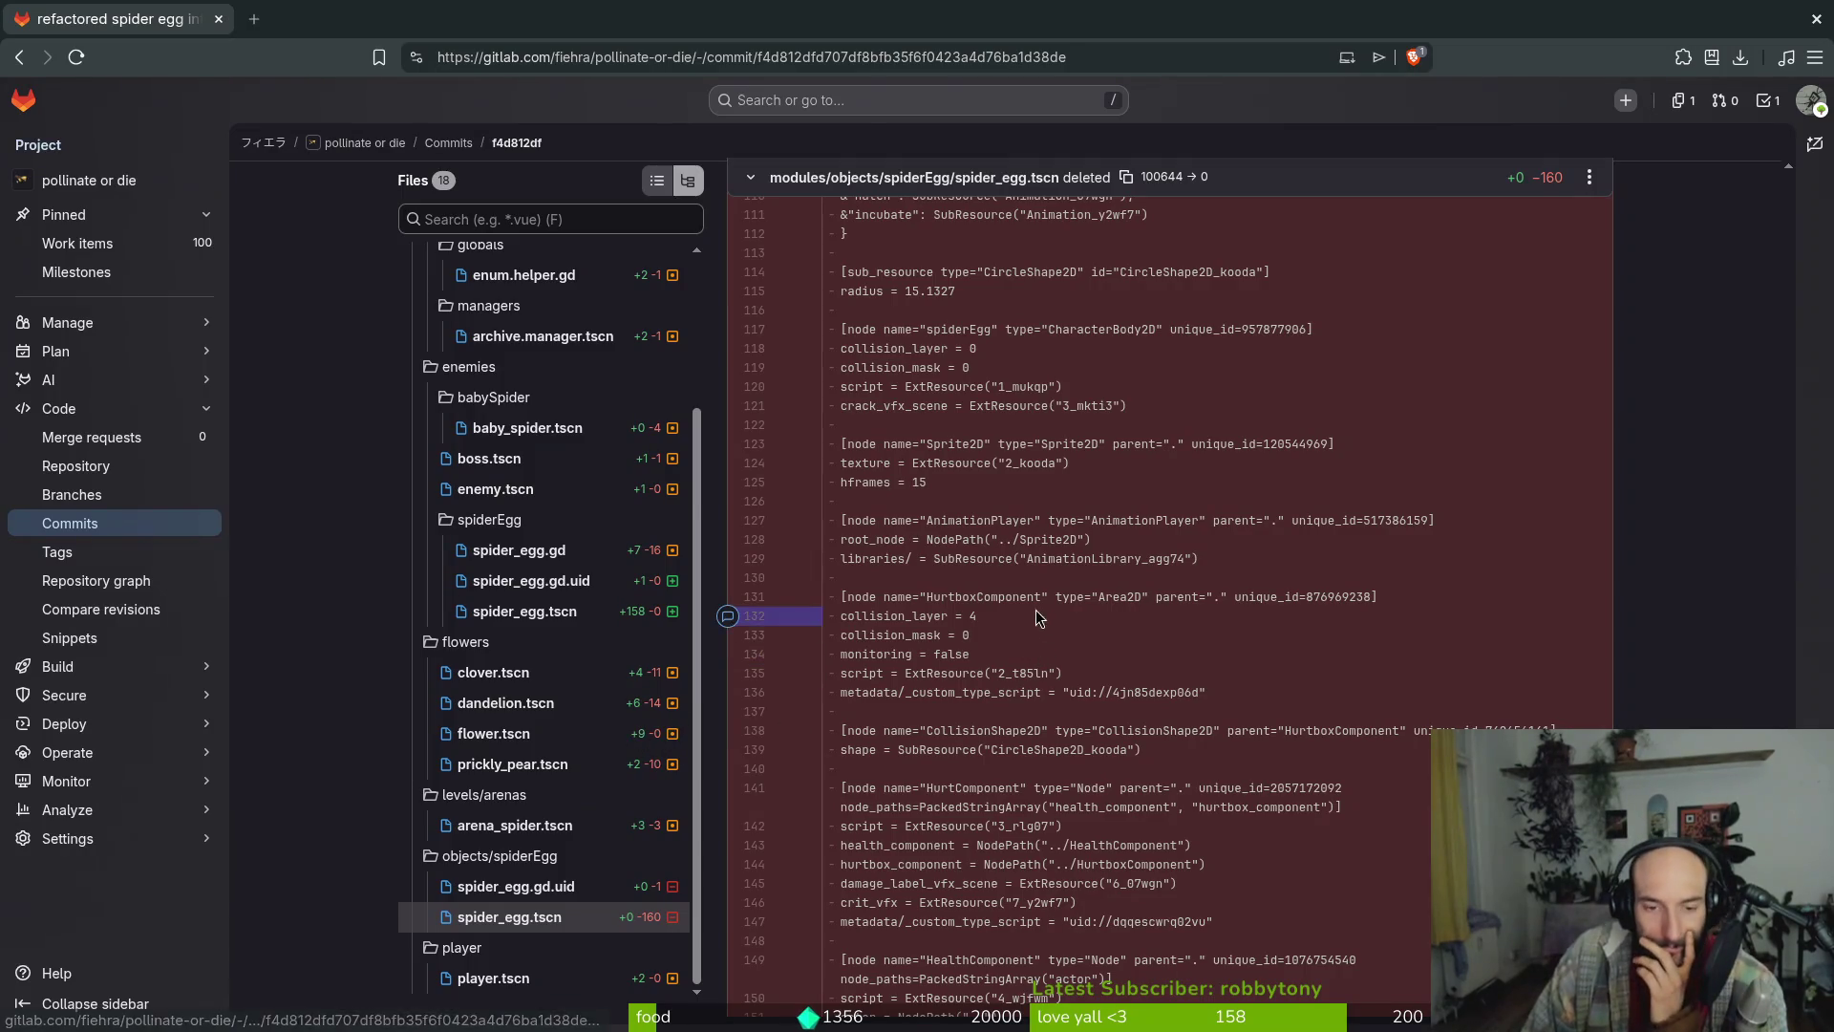
scroll(1002, 588, down, 1)
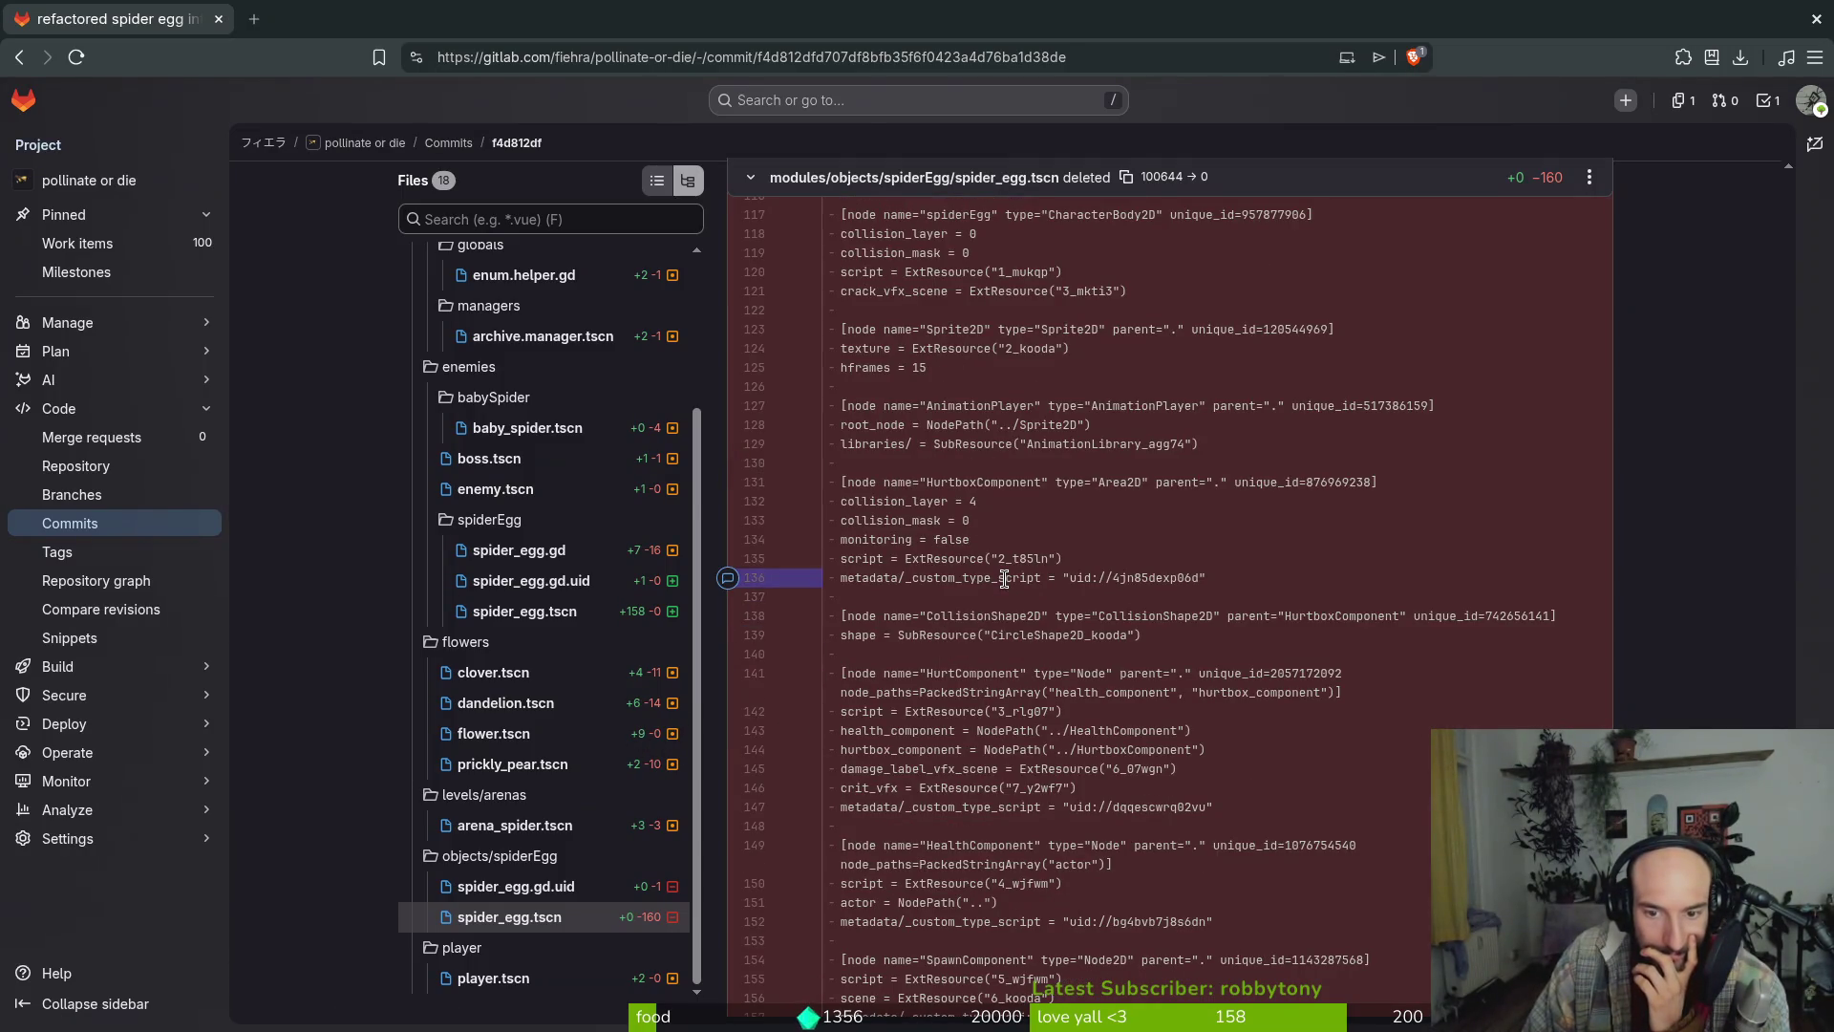
scroll(1004, 579, down, 1)
scroll(1007, 585, down, 1)
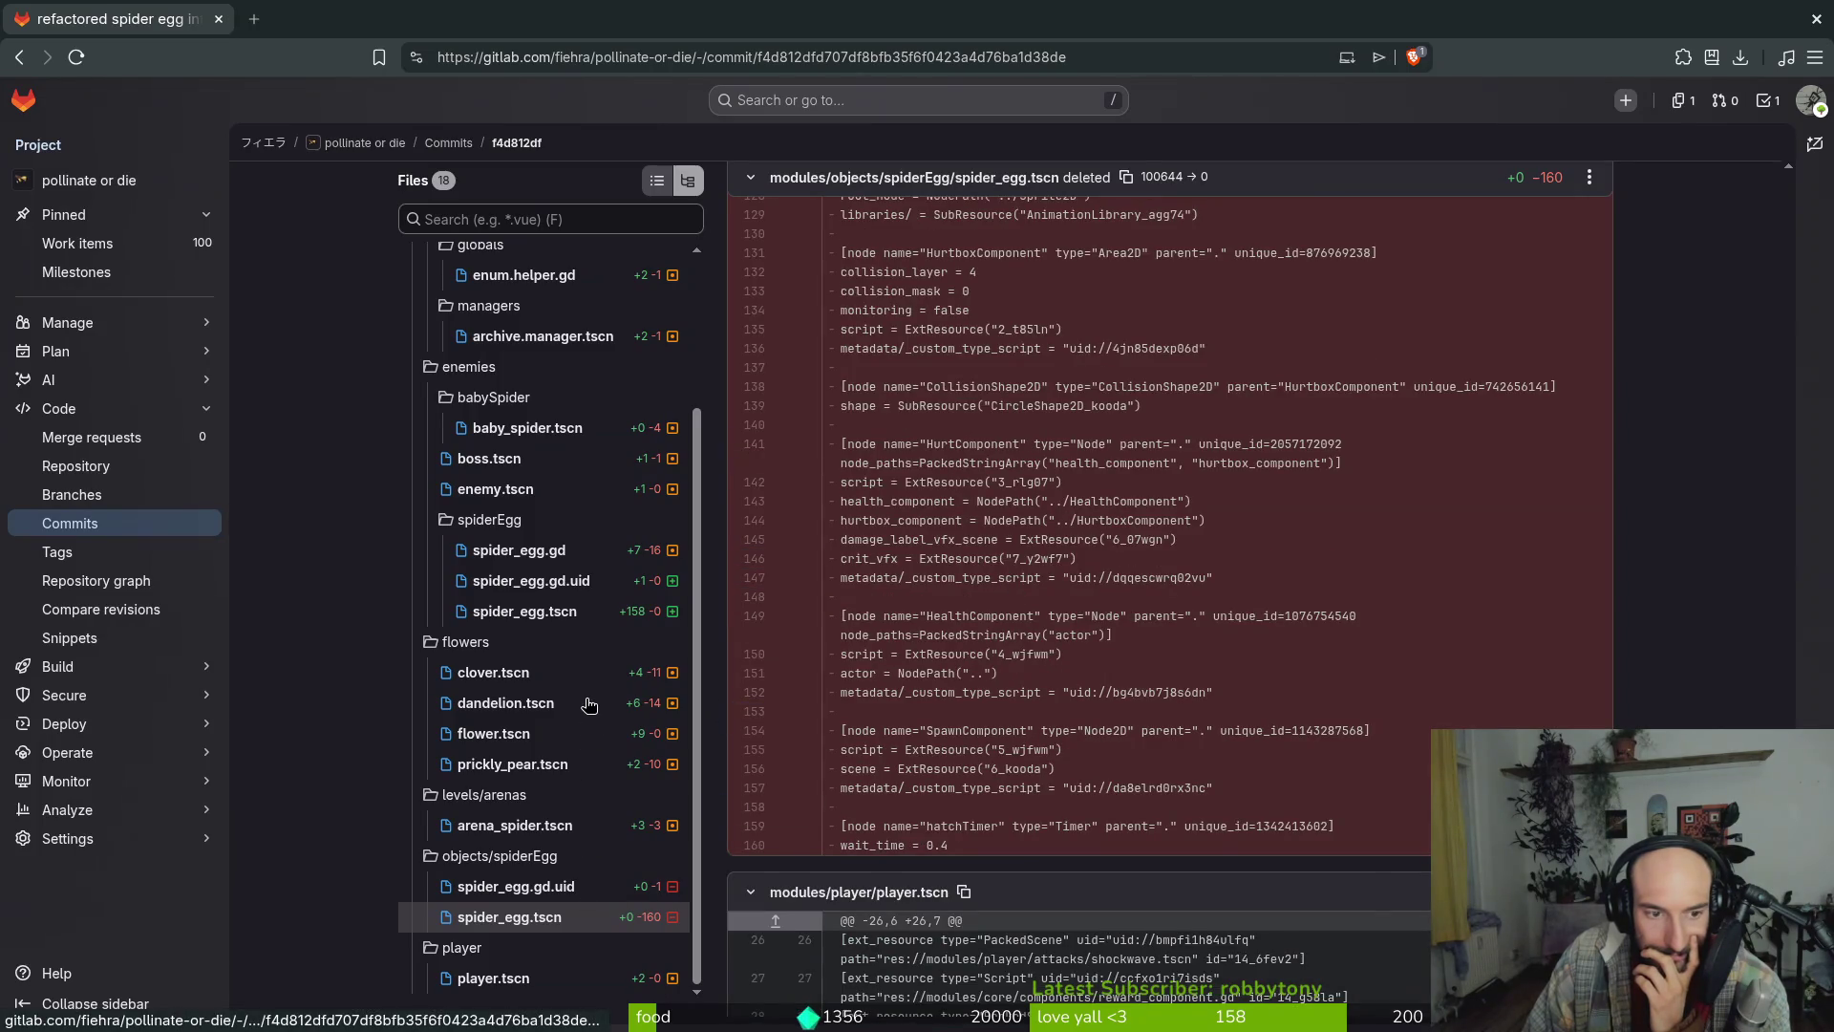
click(561, 554)
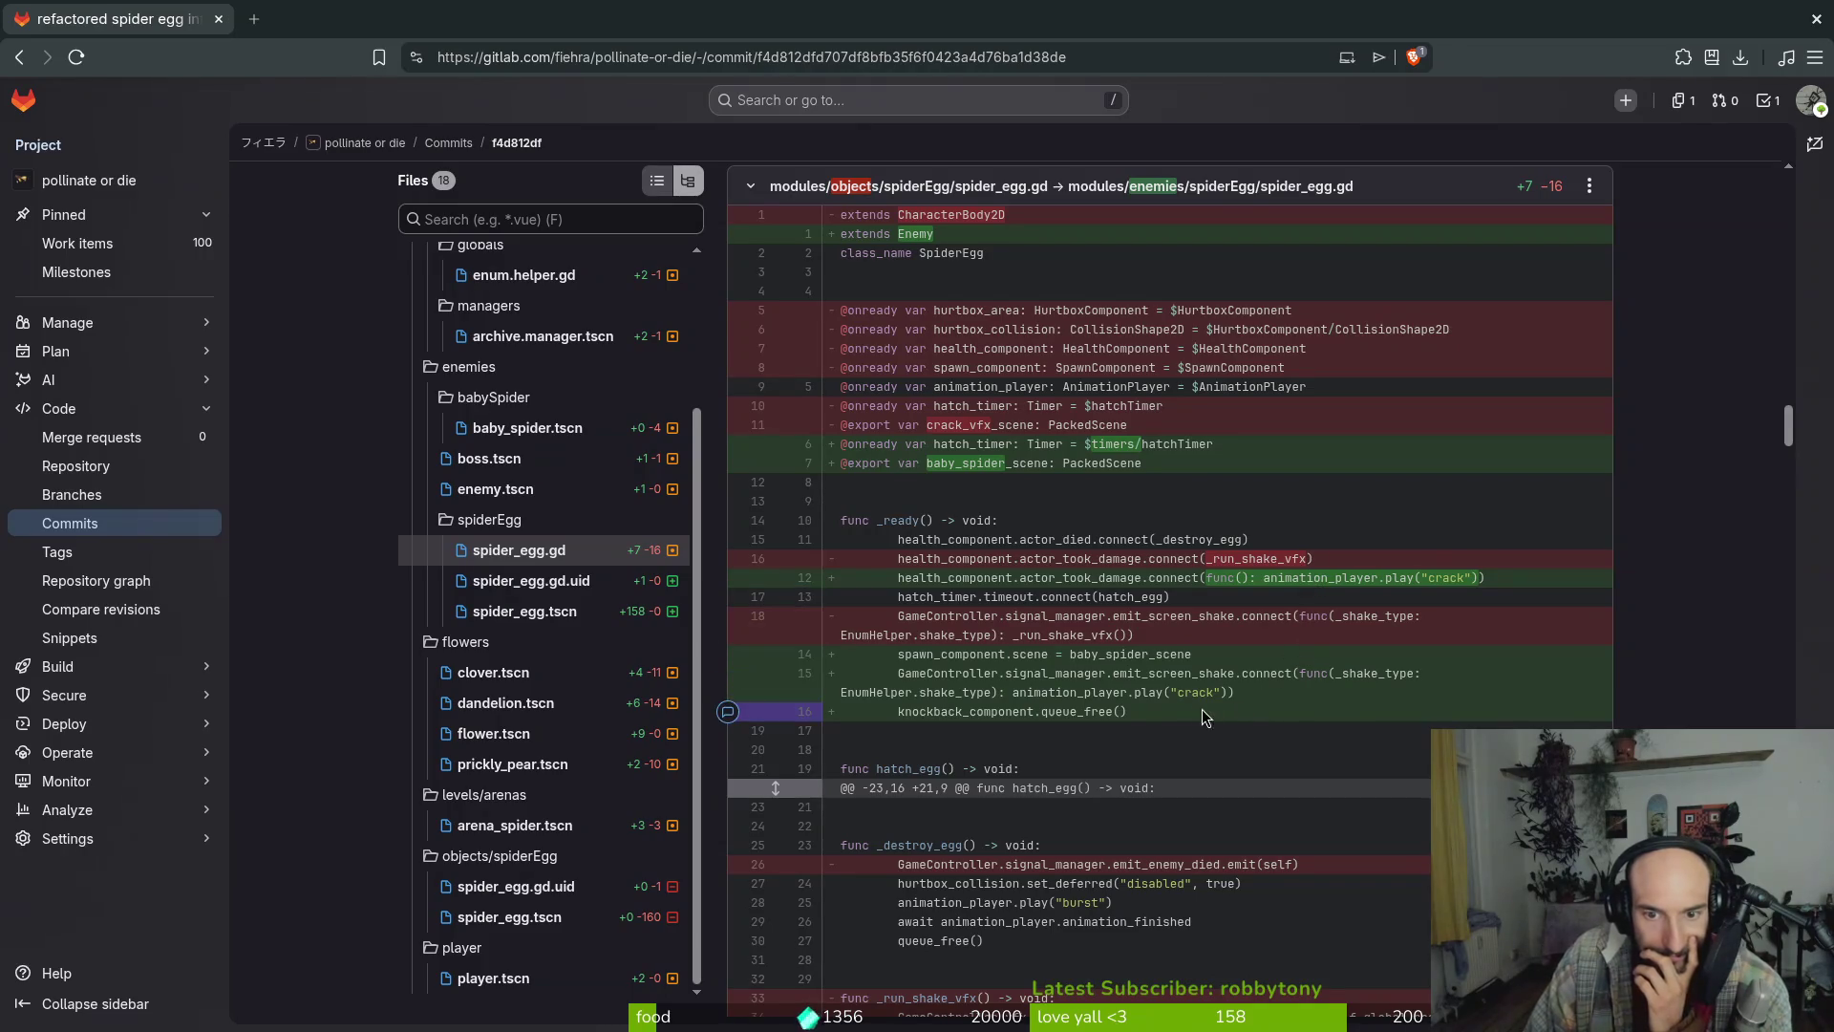
scroll(1154, 863, down, 2)
scroll(1154, 864, down, 1)
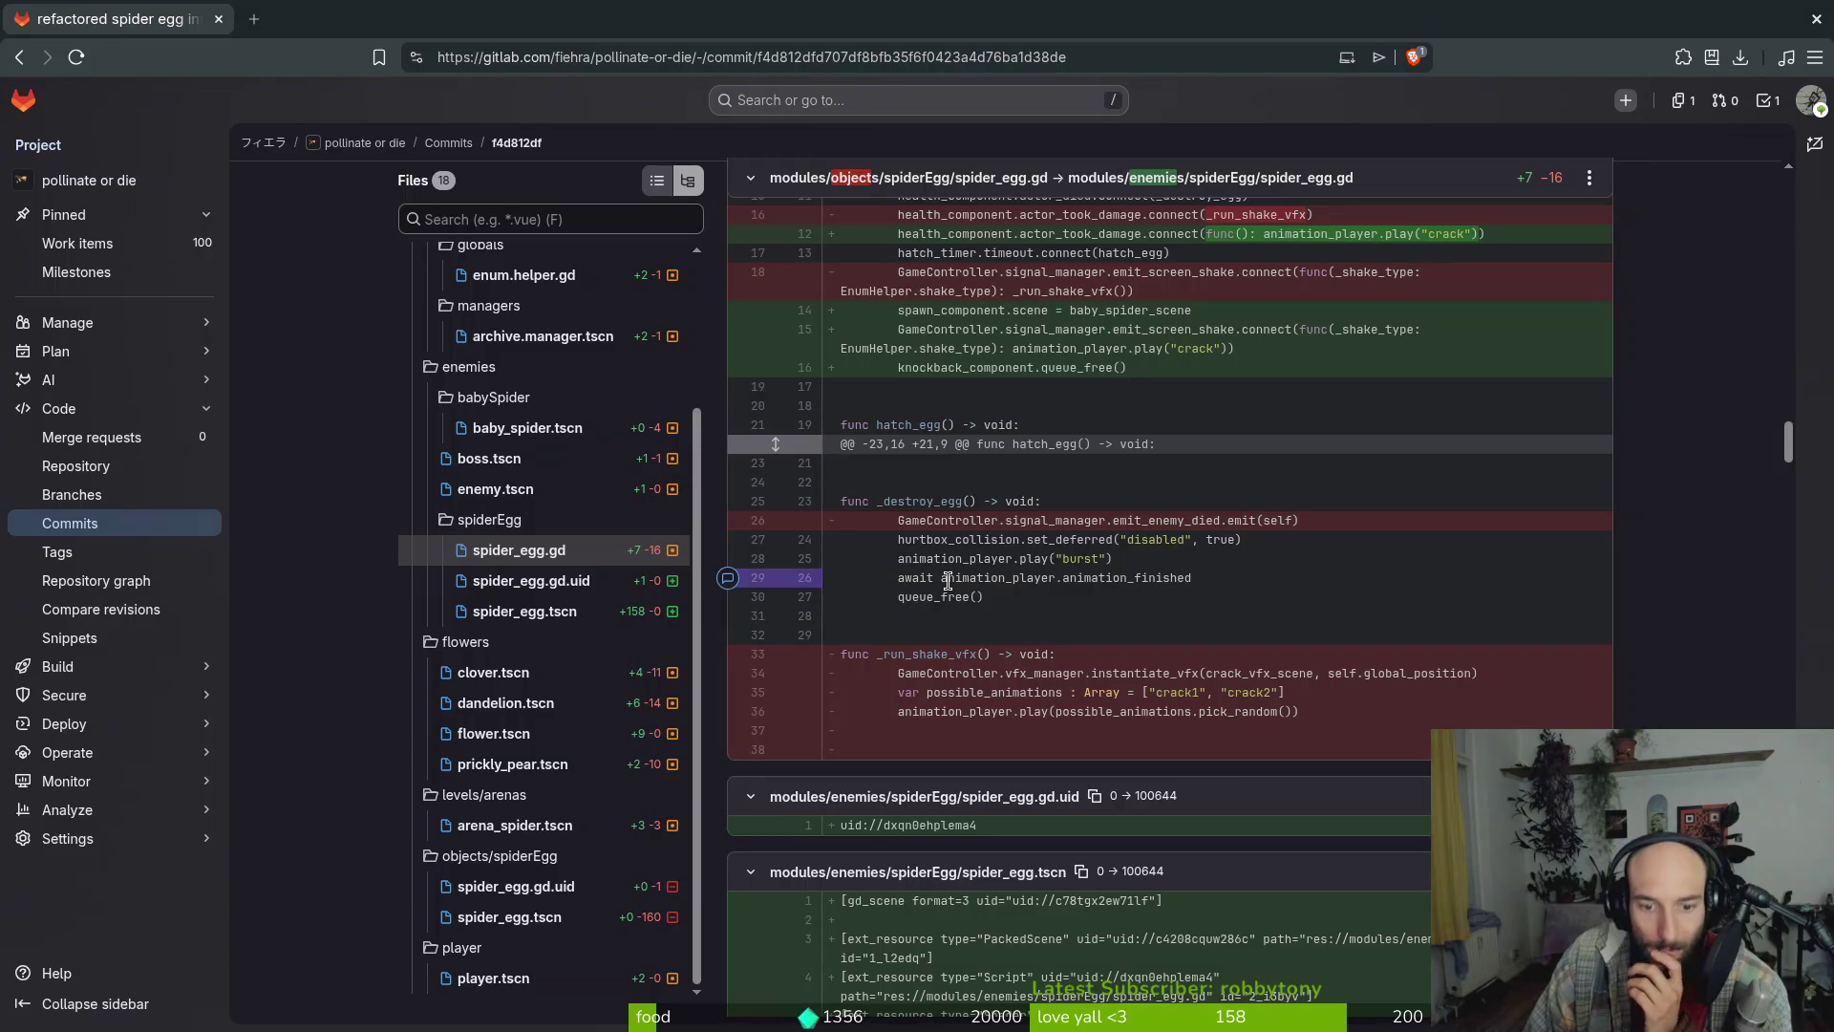
scroll(1137, 714, down, 4)
scroll(1137, 715, up, 6)
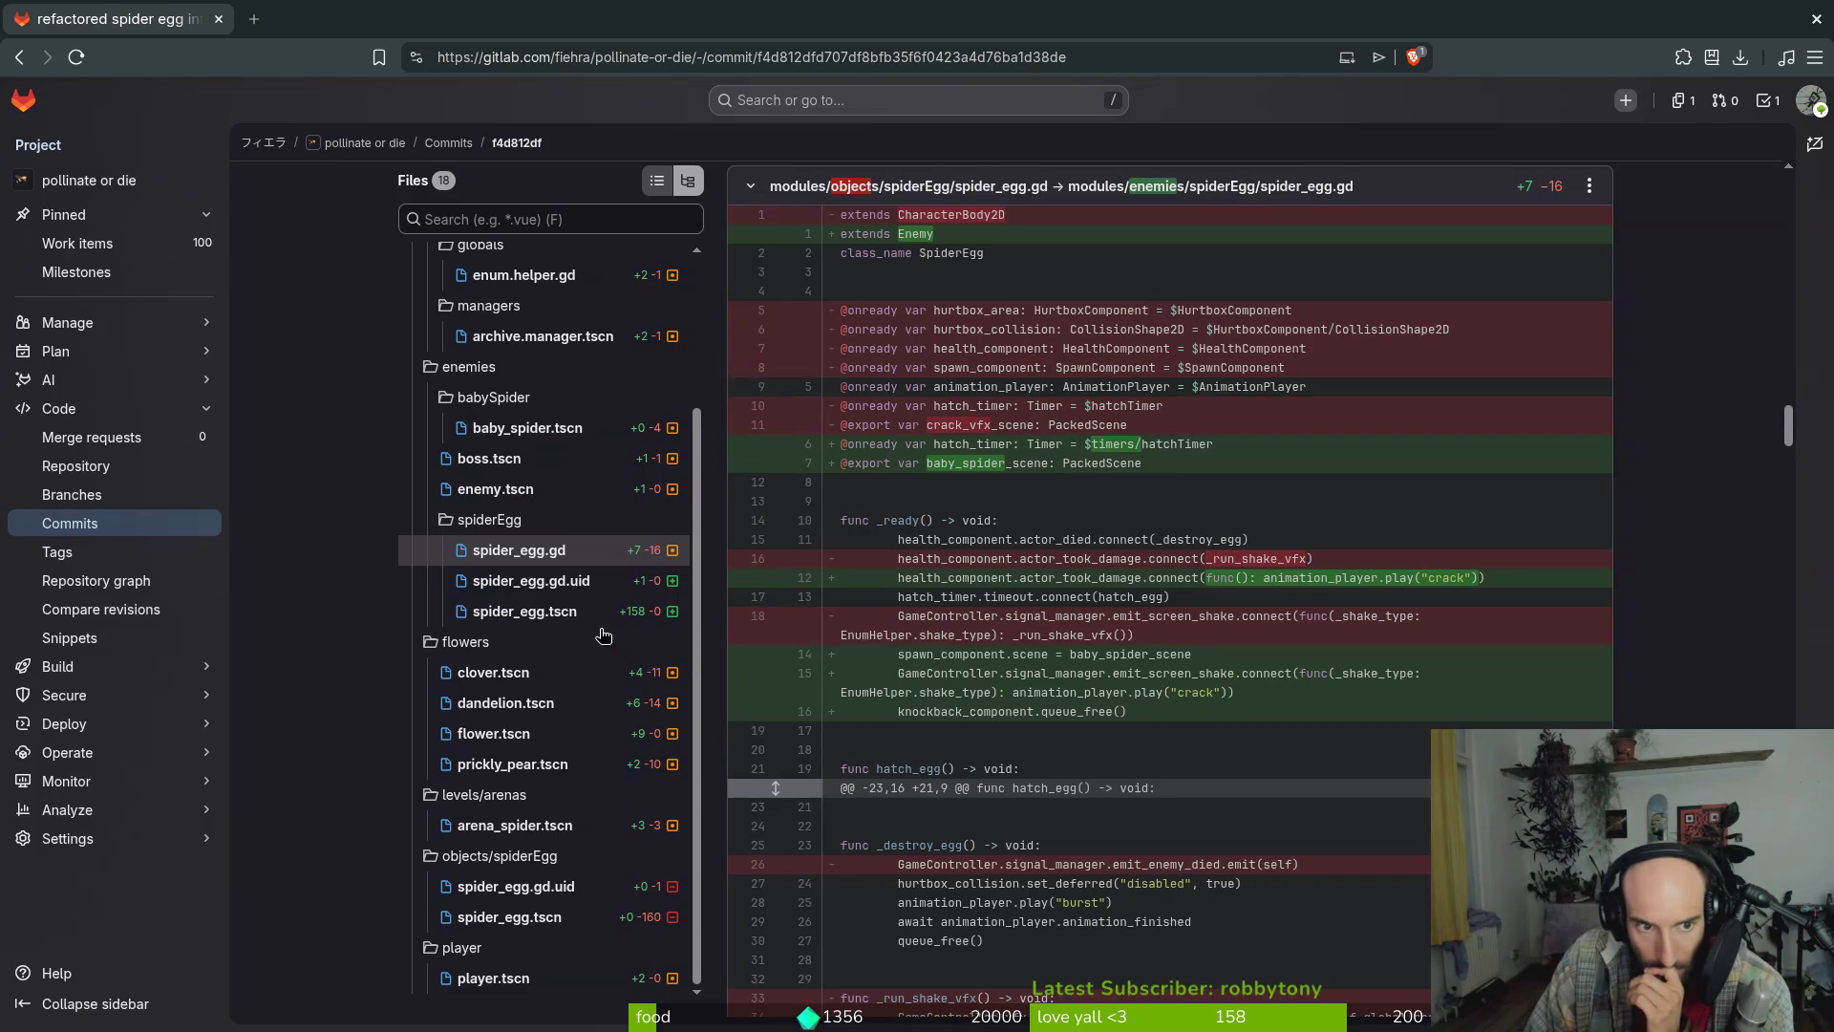
click(561, 920)
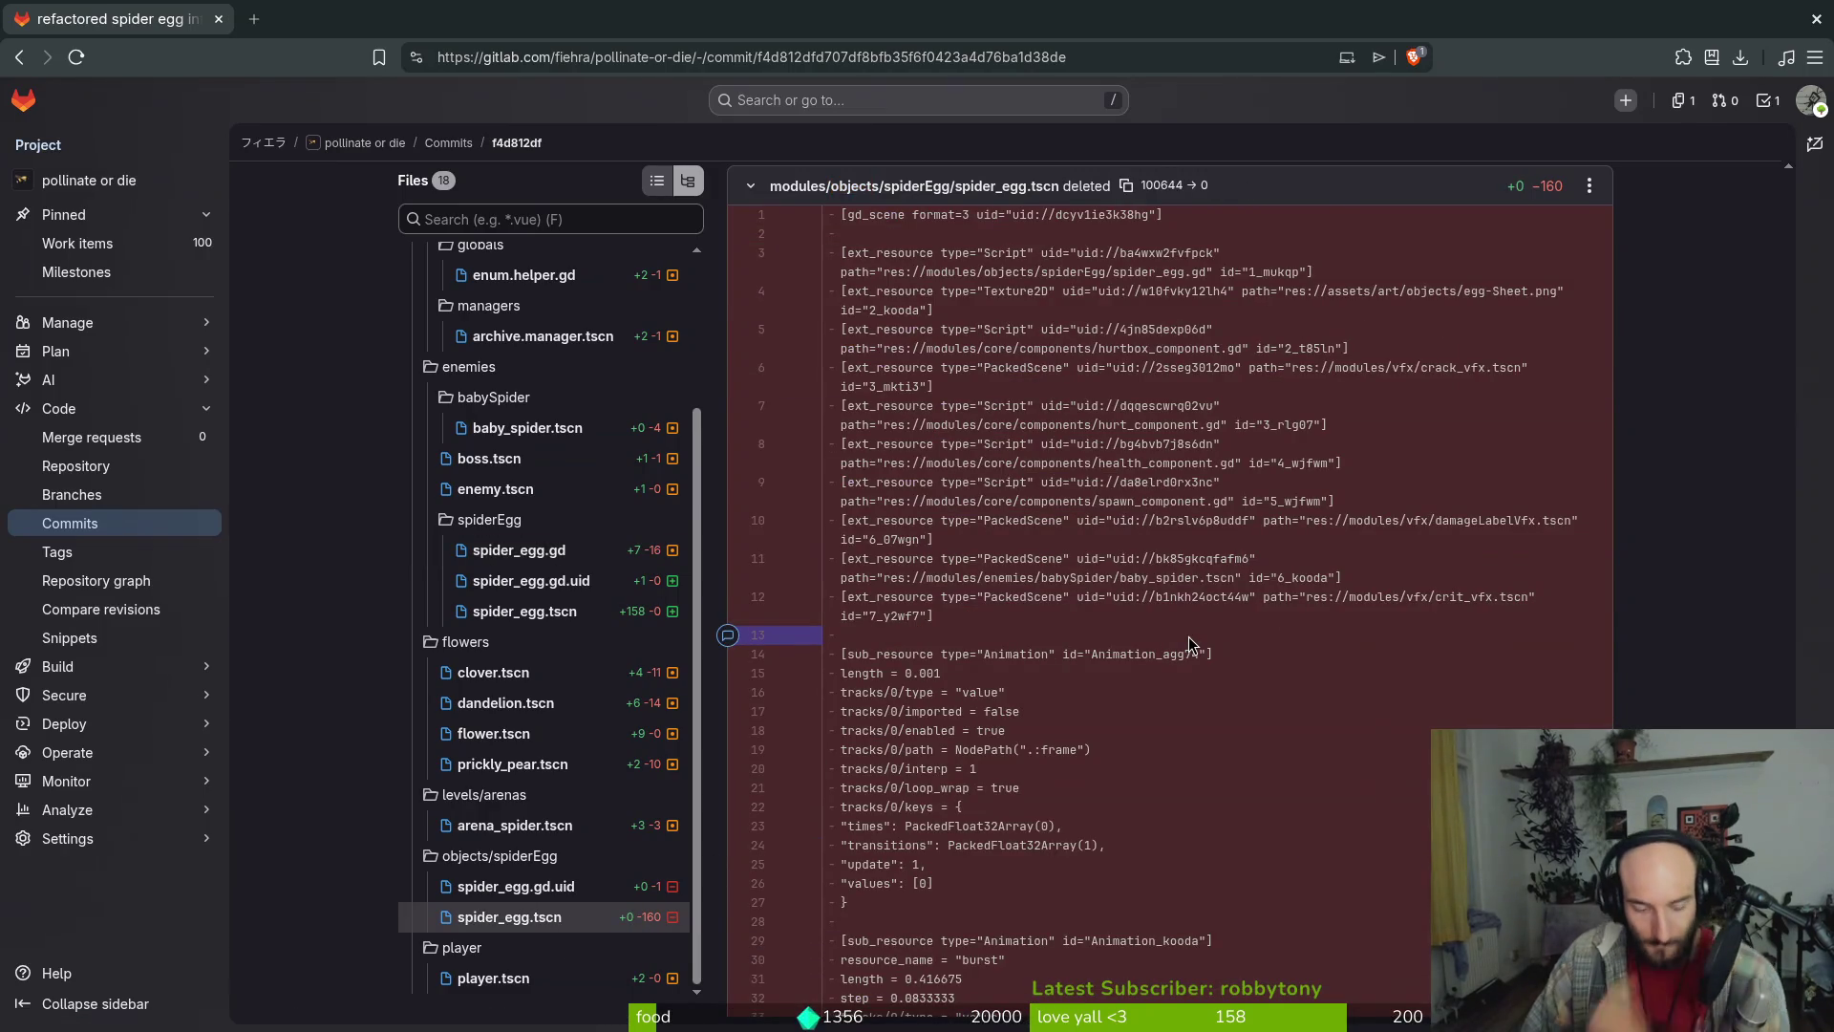
Search the commit page for '.wav' and 'create' sound references, finding none
key(ctrl+f)
text(.wav)
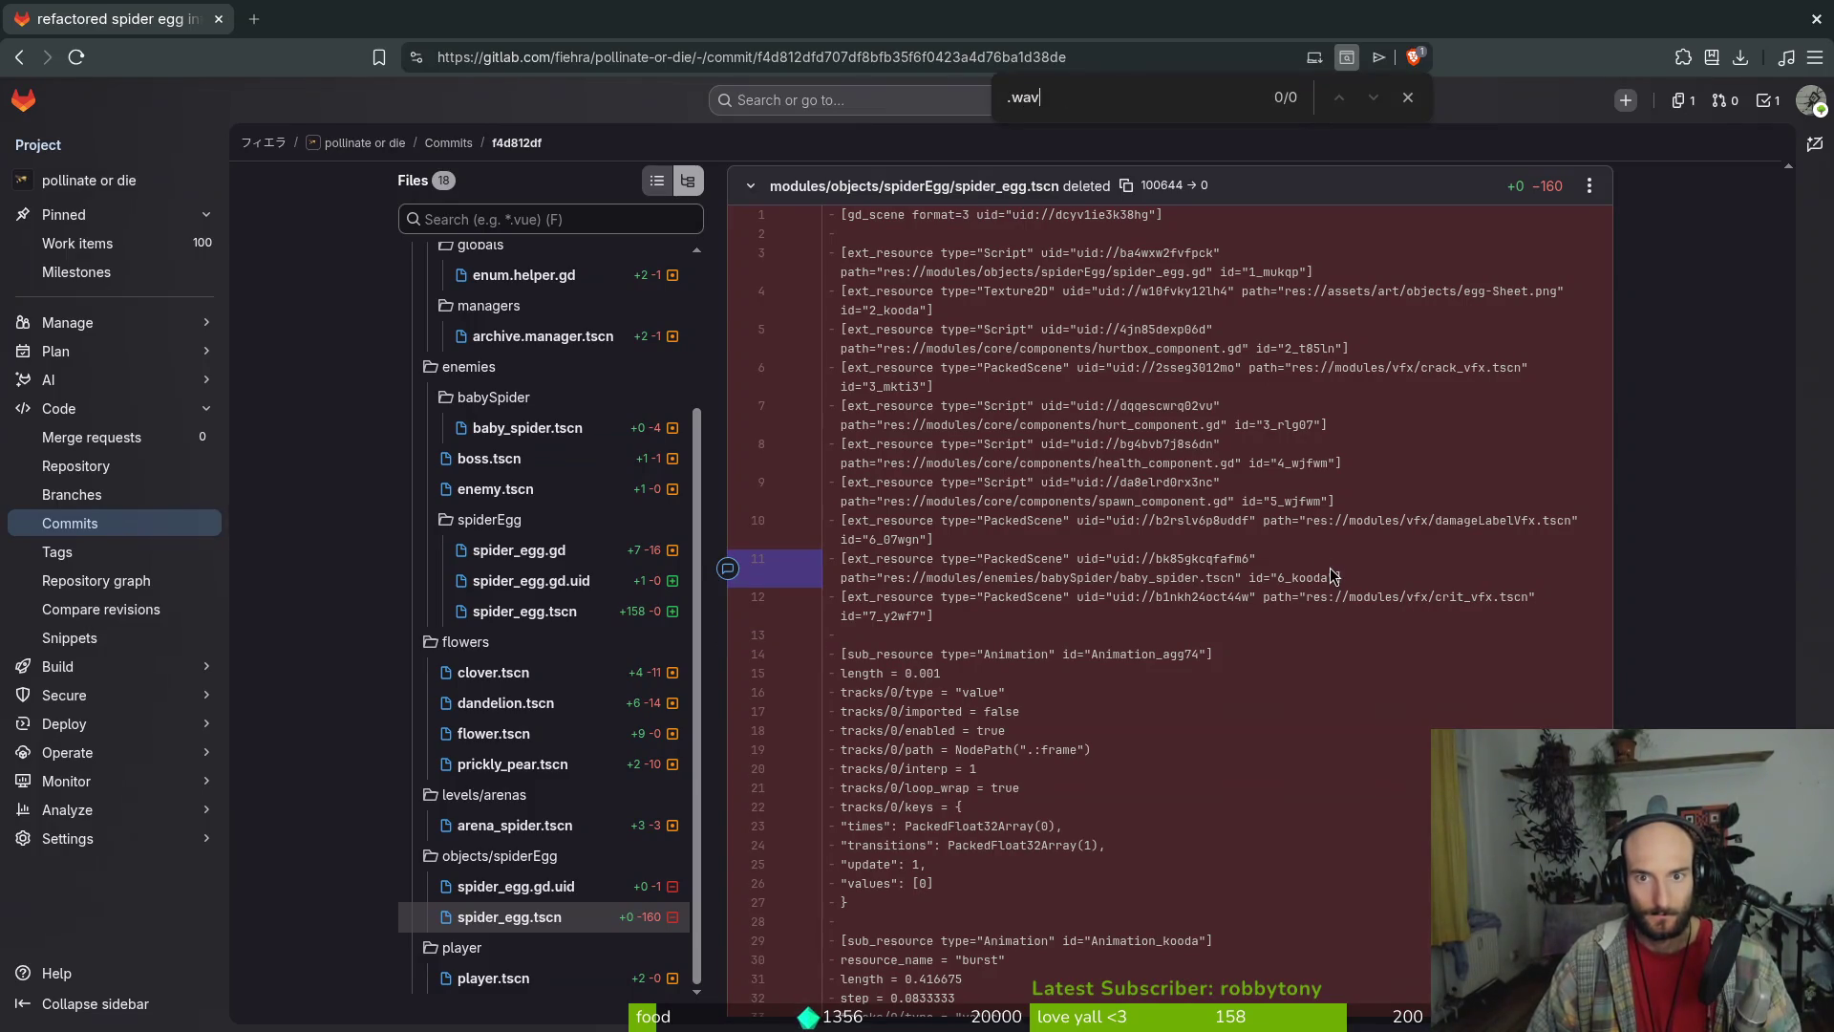
scroll(1446, 674, down, 15)
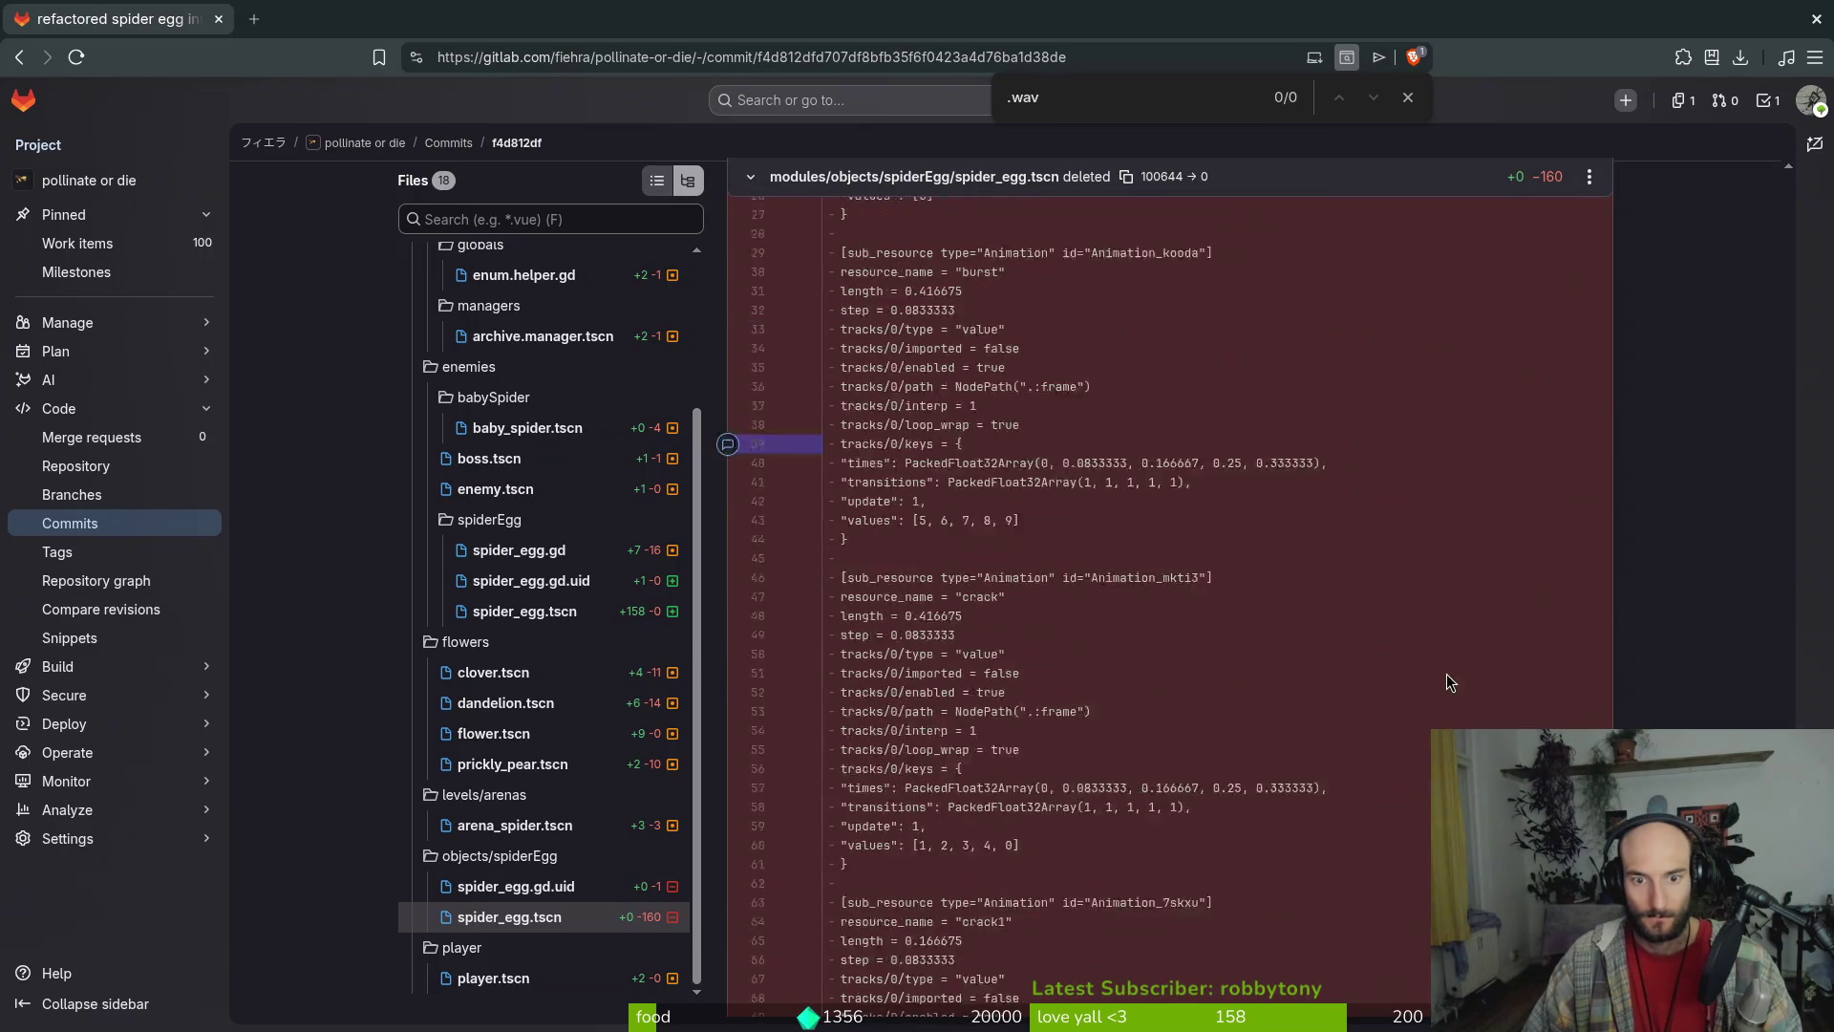
scroll(1301, 616, down, 10)
scroll(1151, 429, up, 5)
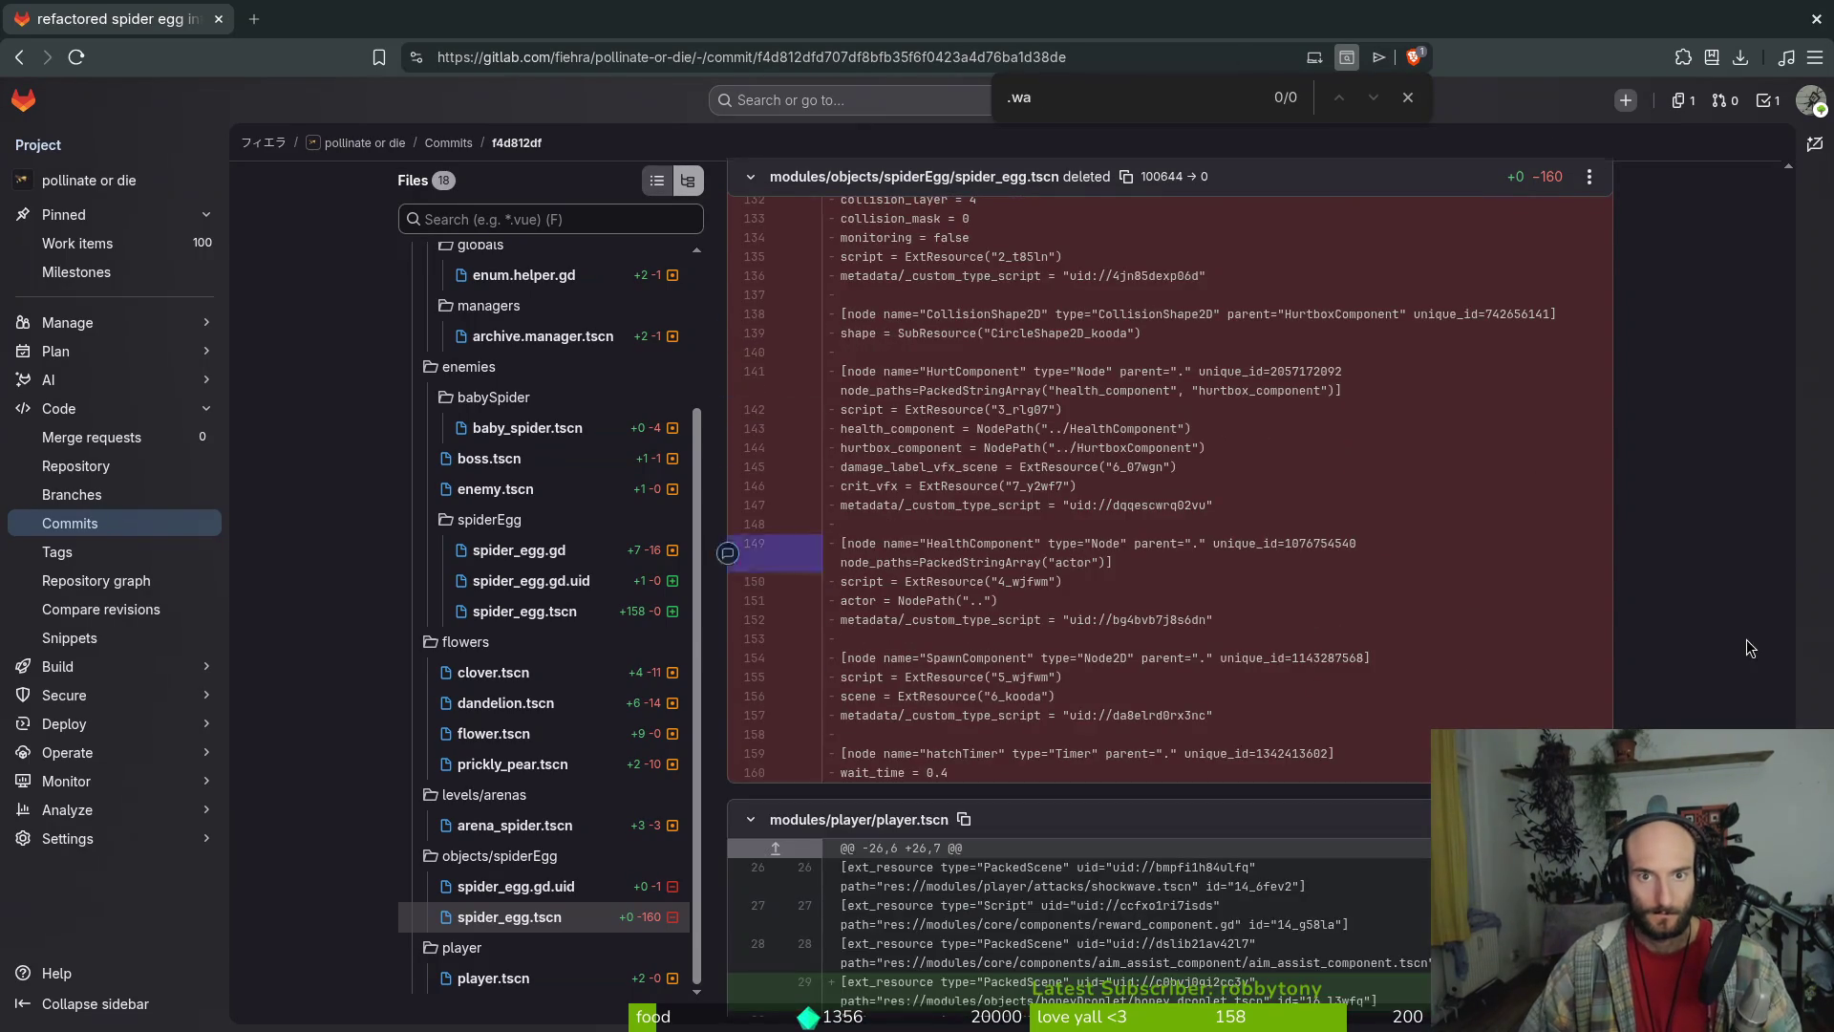
key(BackSpace)
key(BackSpace)
key(BackSpace)
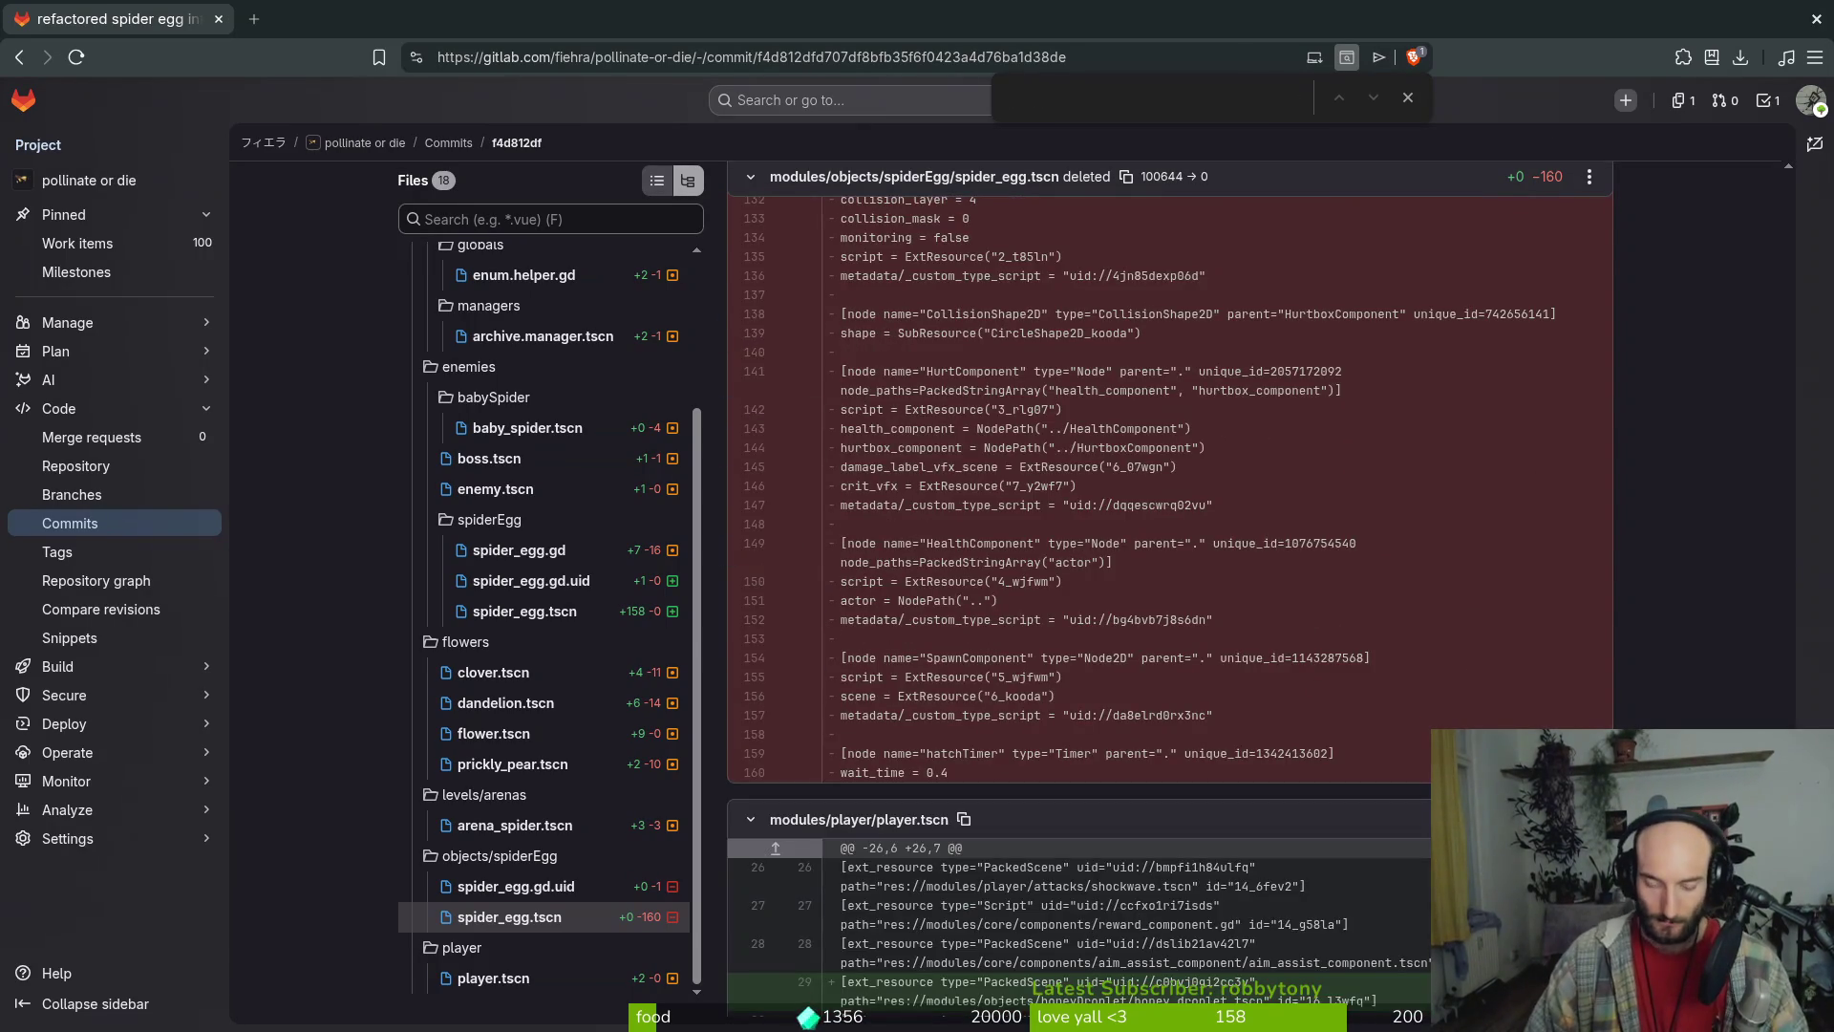
text(crae)
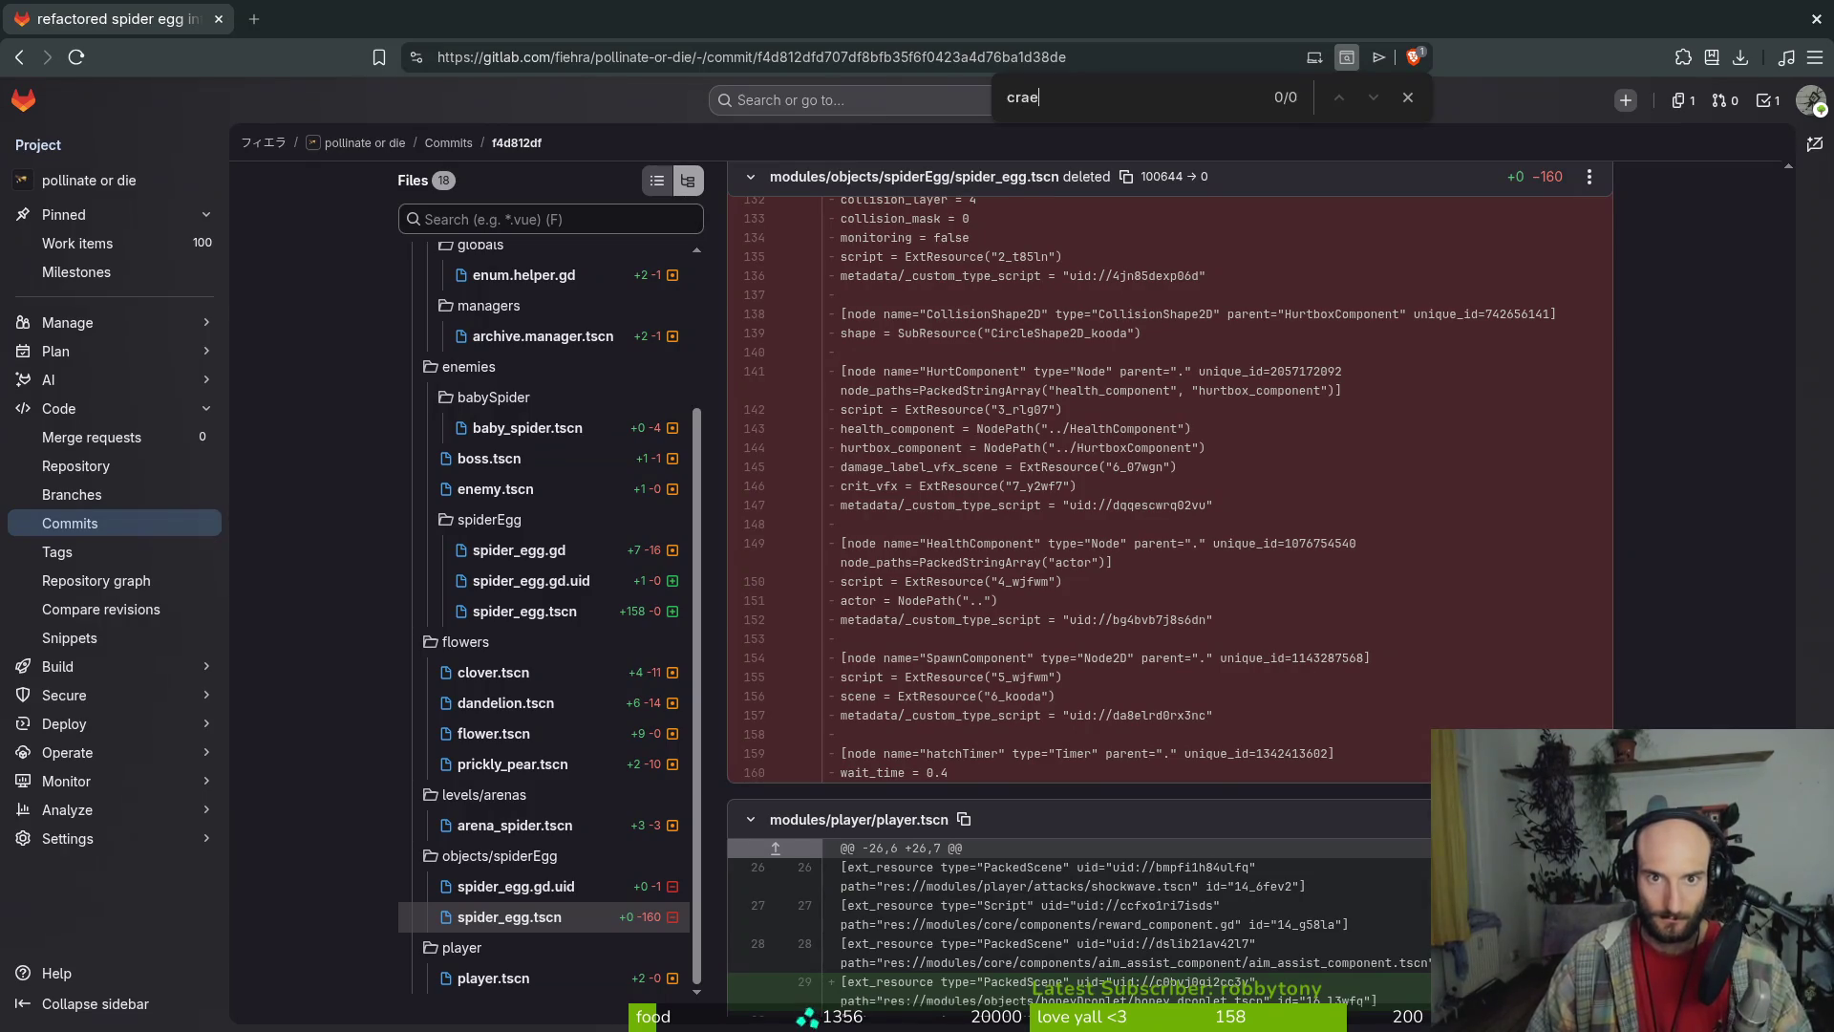
text(ate_sfx)
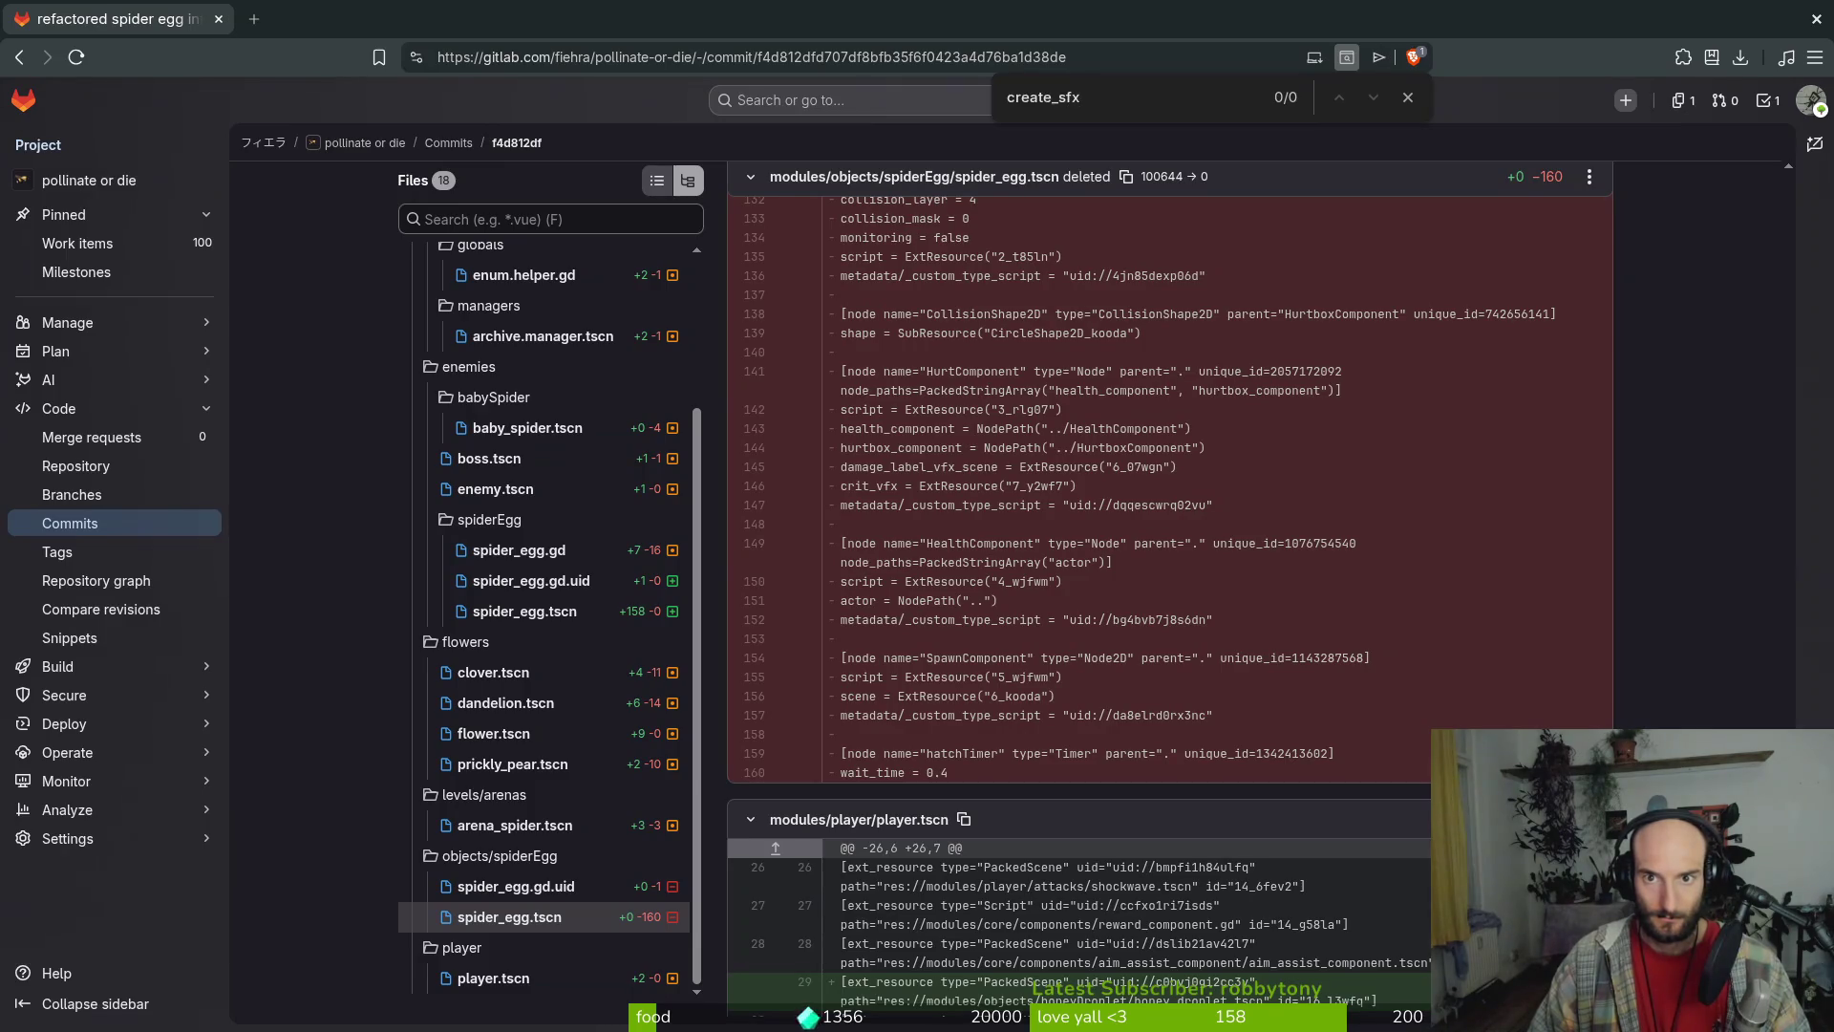
key(BackSpace)
key(BackSpace)
key(BackSpace)
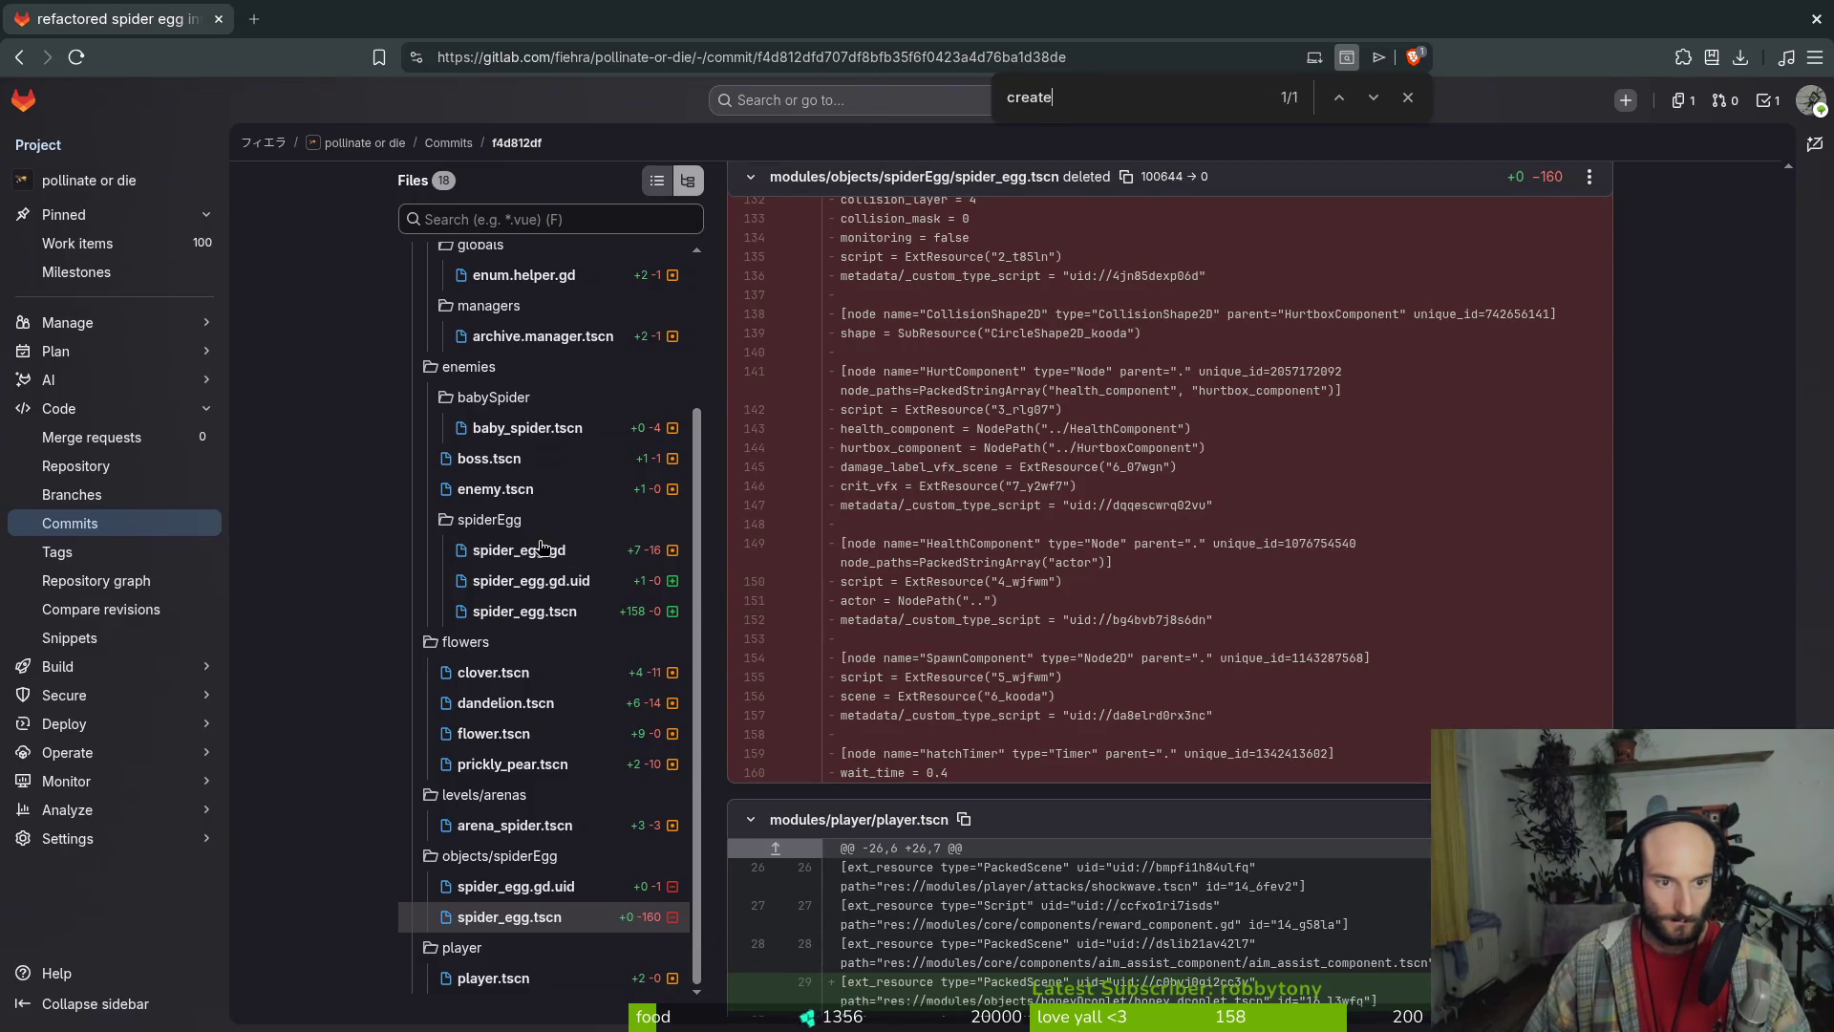
Return to the spider_egg.gd script diff and scroll through it
click(540, 548)
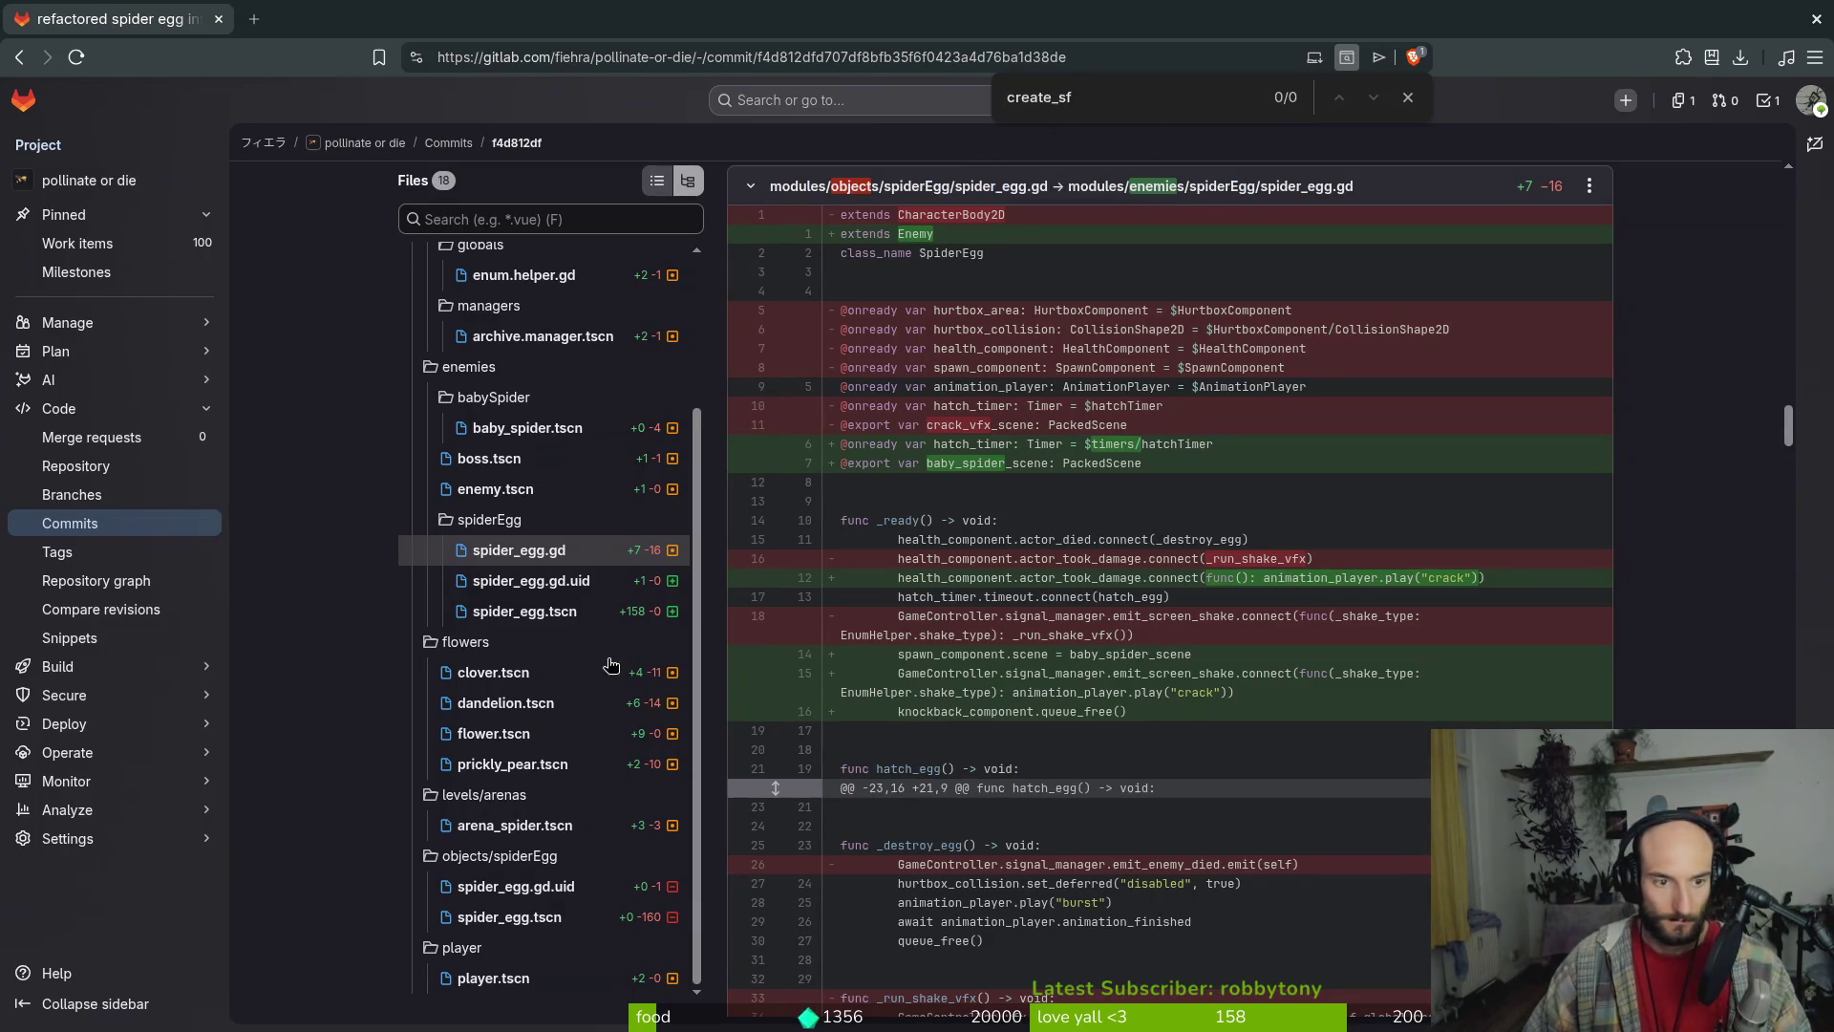
scroll(524, 888, down, 3)
scroll(554, 778, up, 2)
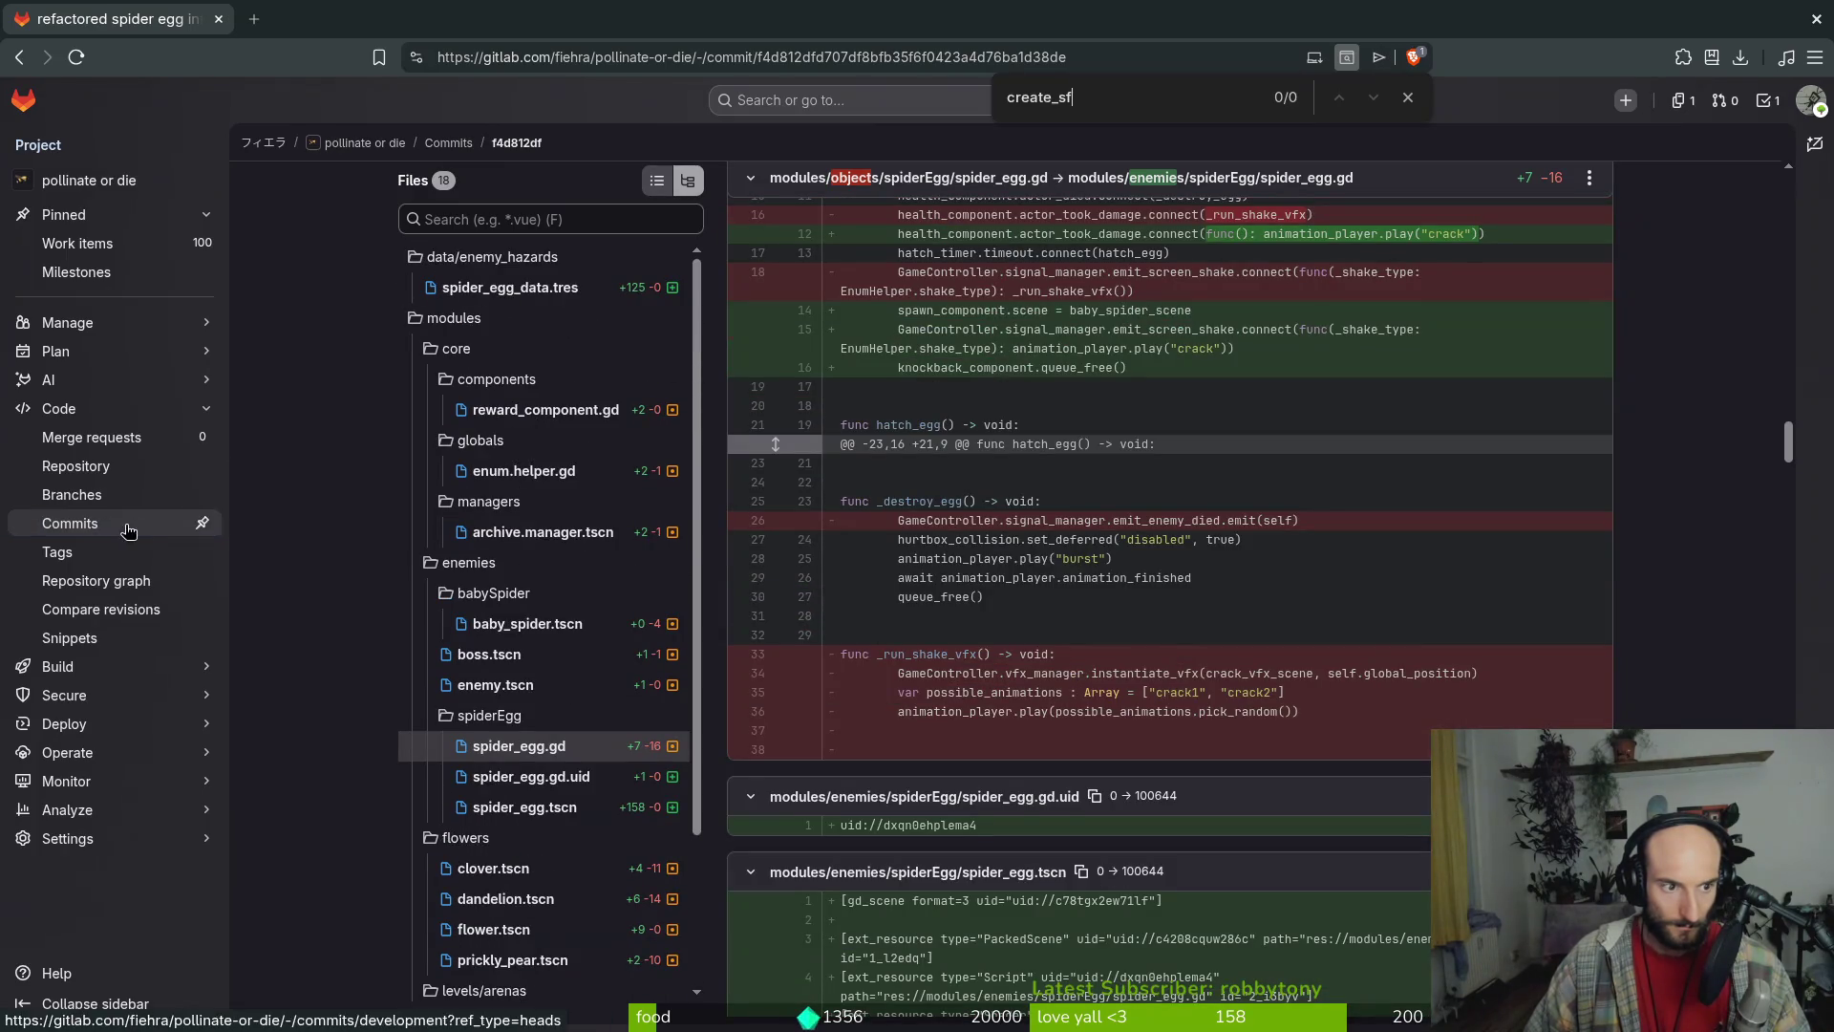
click(438, 143)
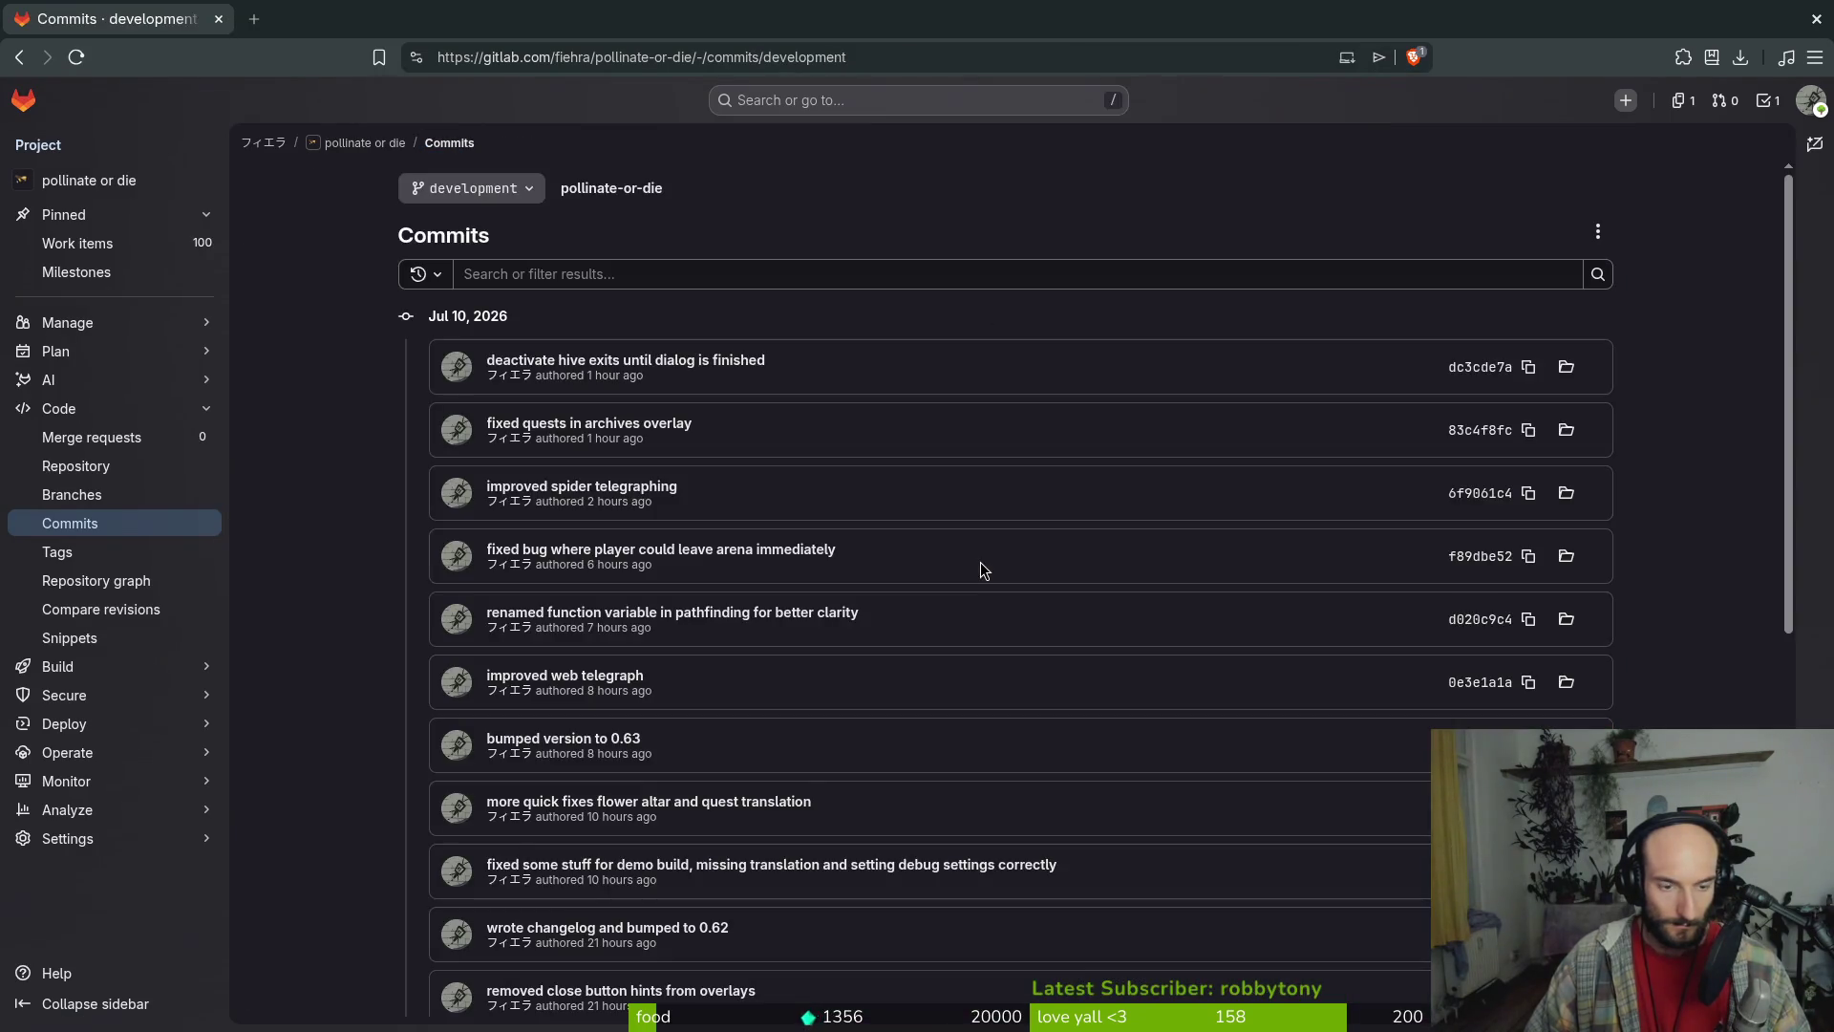
scroll(982, 564, down, 5)
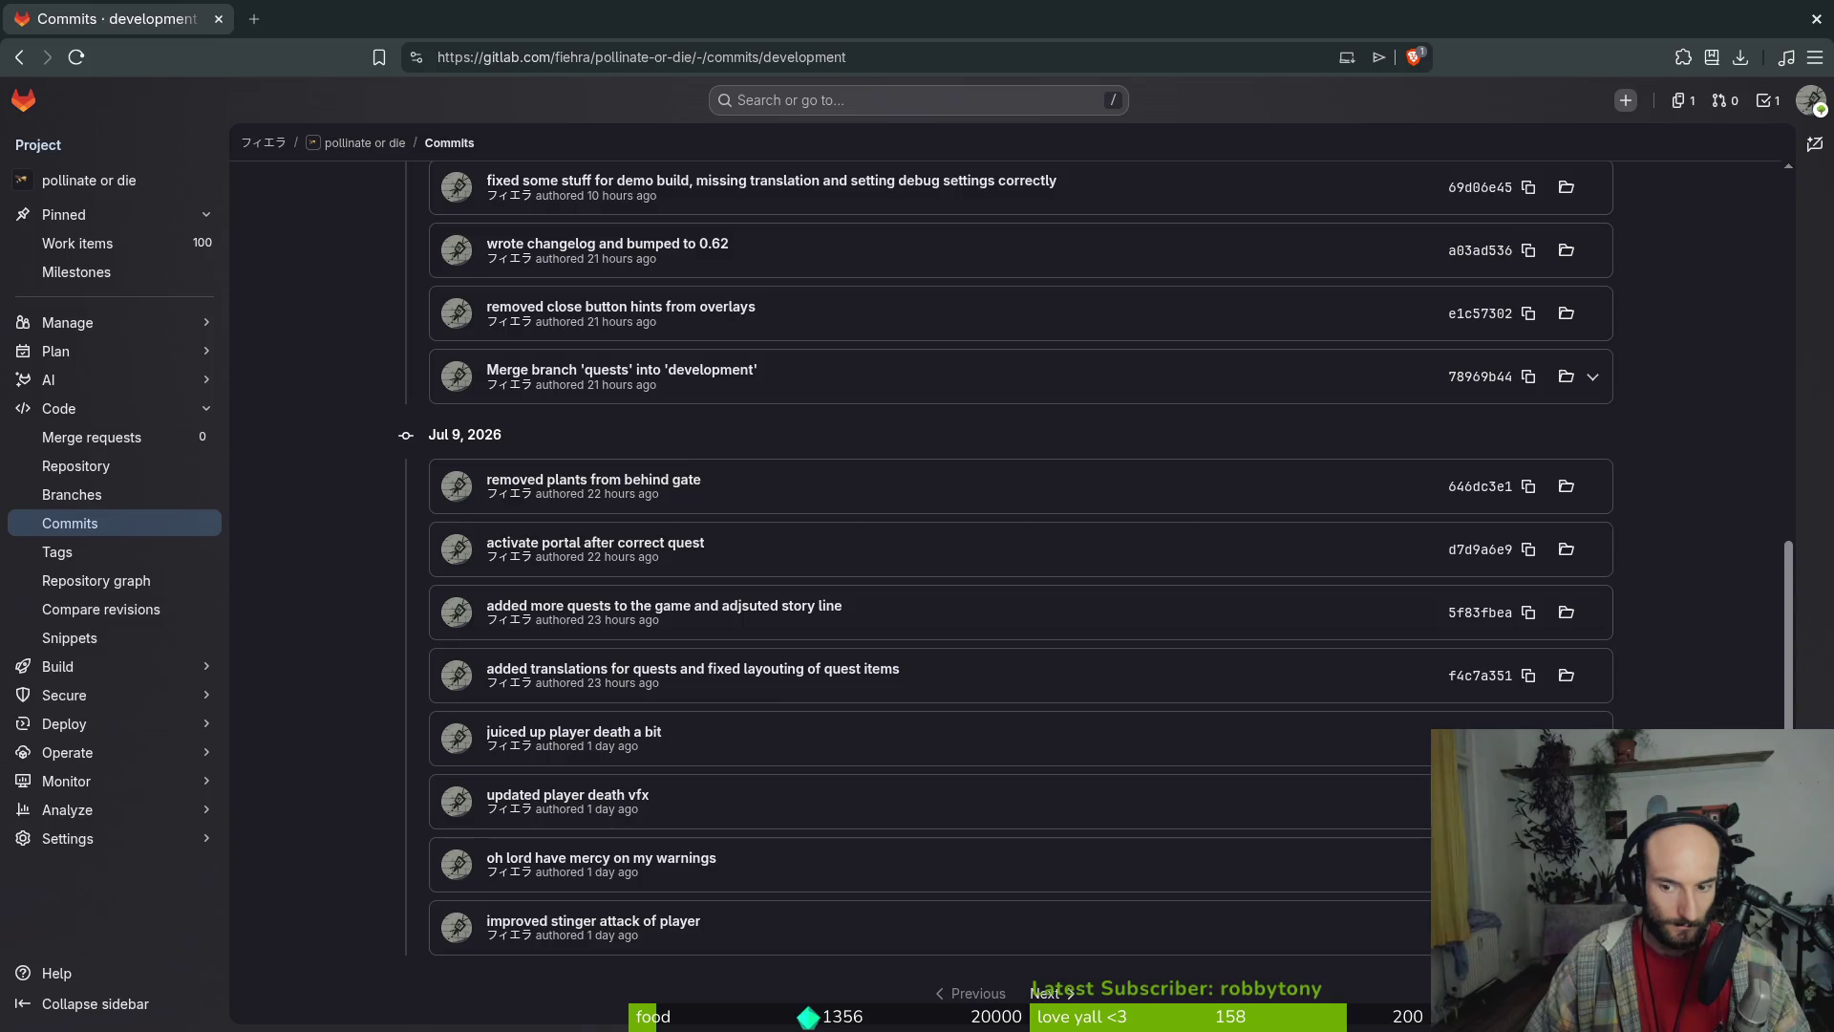
click(662, 880)
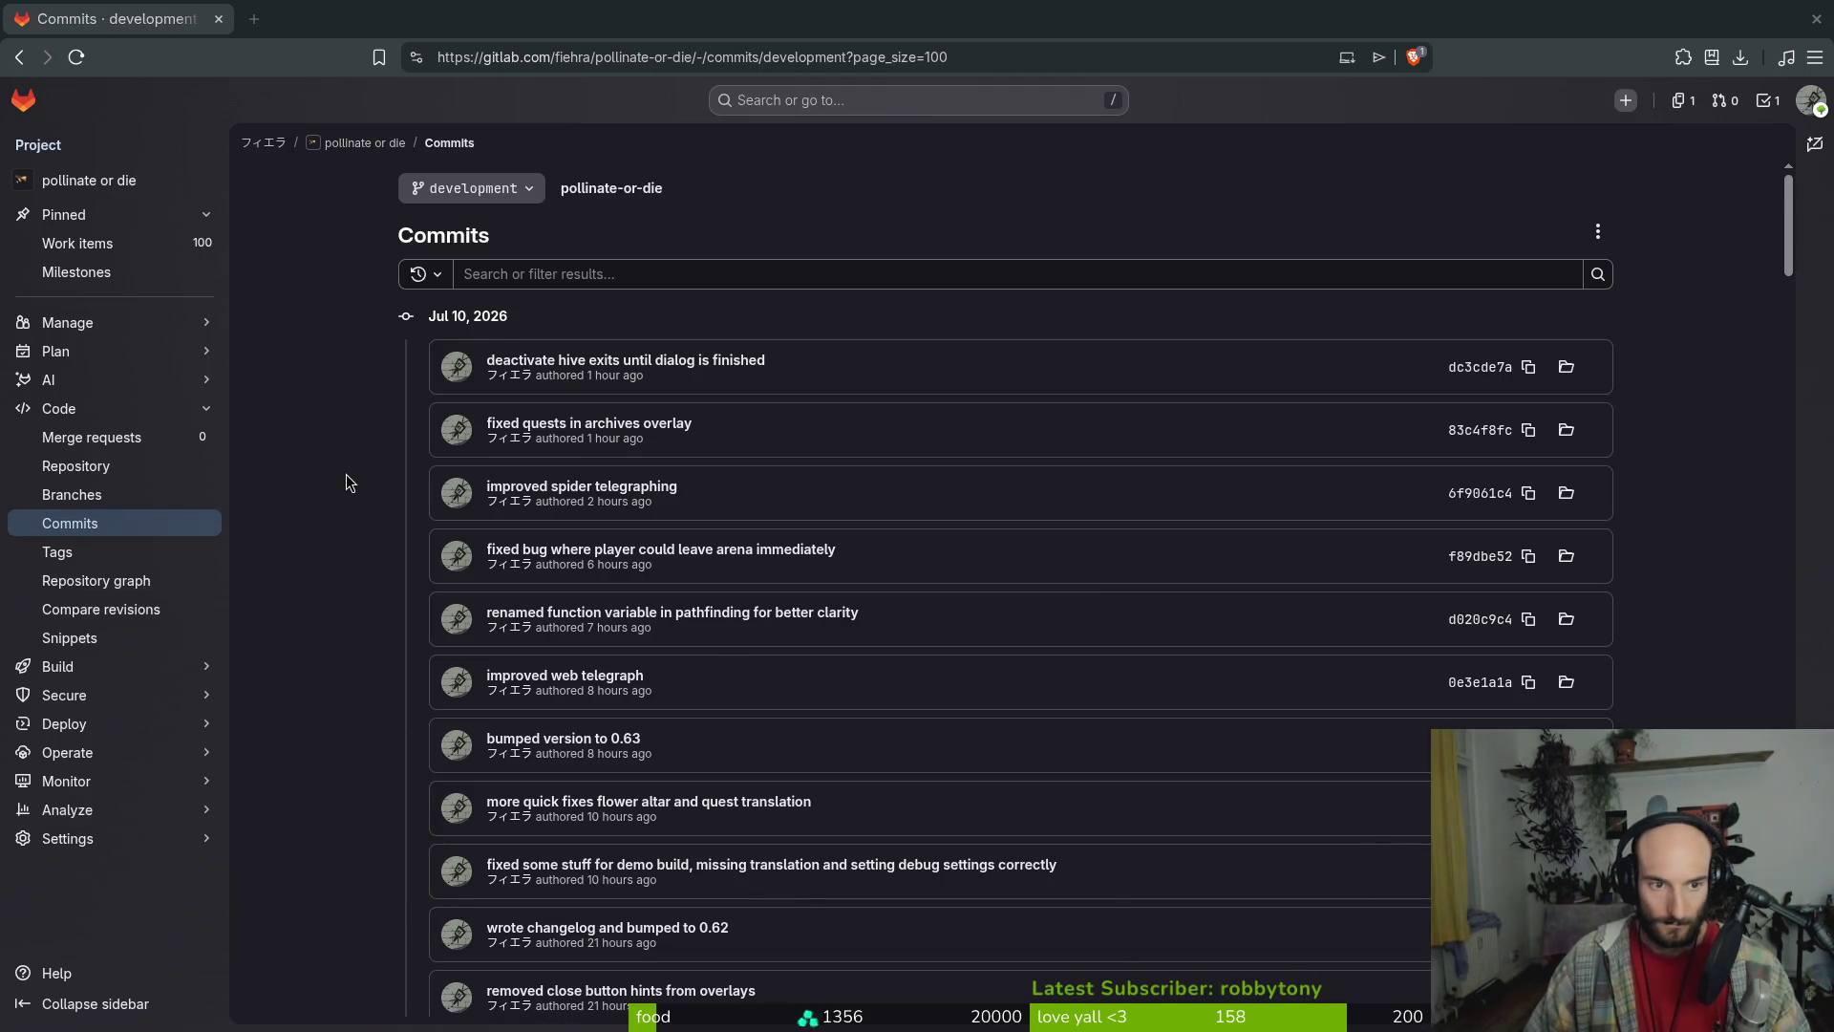
scroll(346, 475, down, 6)
scroll(338, 502, down, 15)
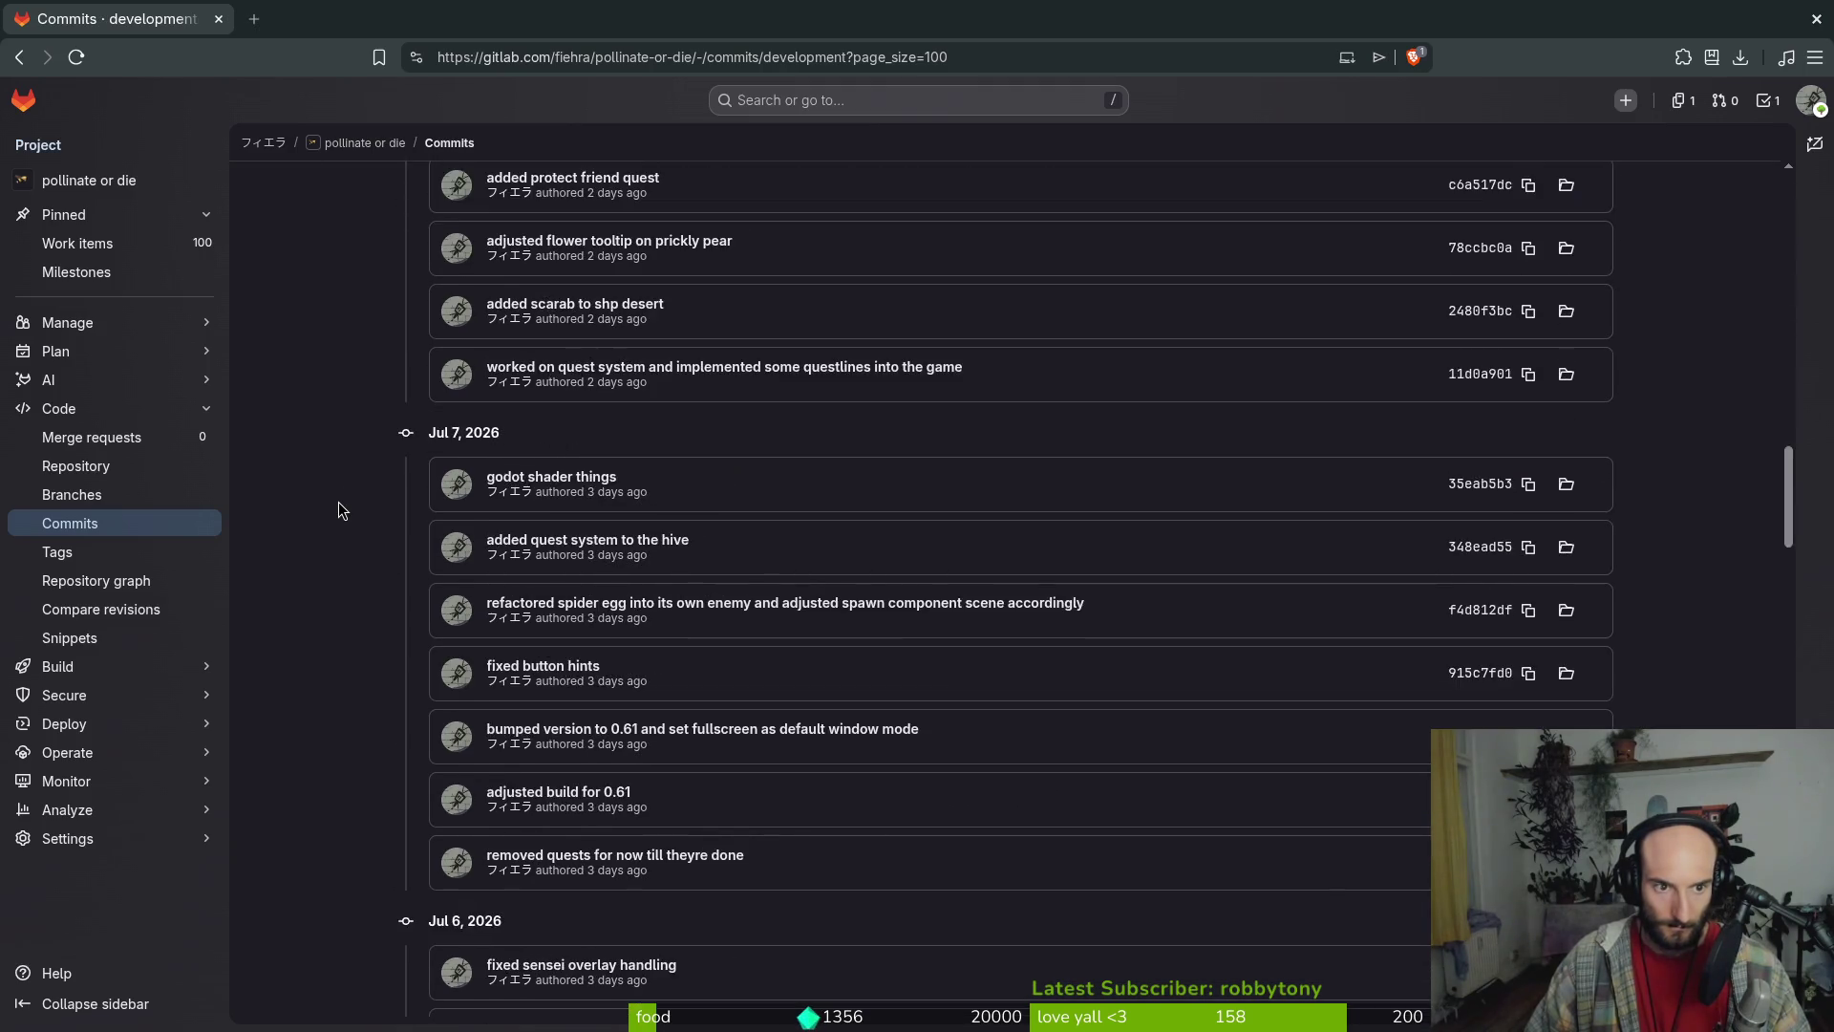
scroll(338, 501, up, 6)
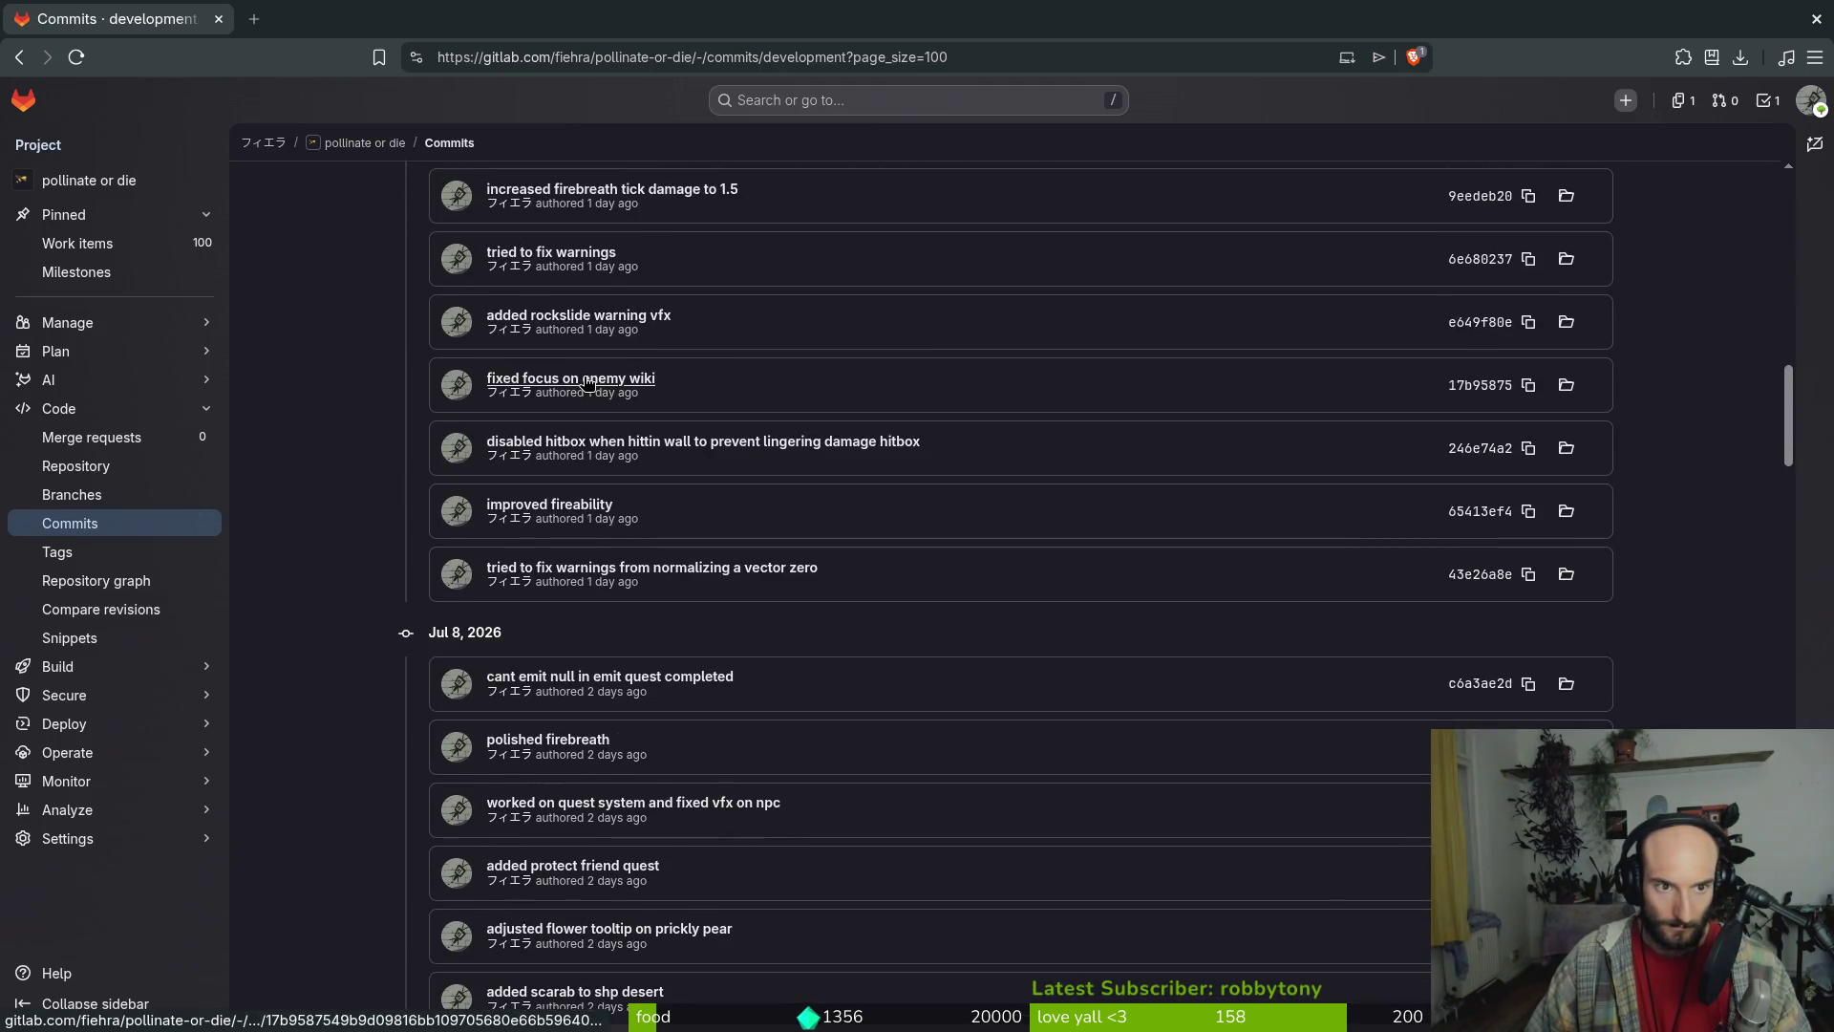
scroll(639, 674, down, 6)
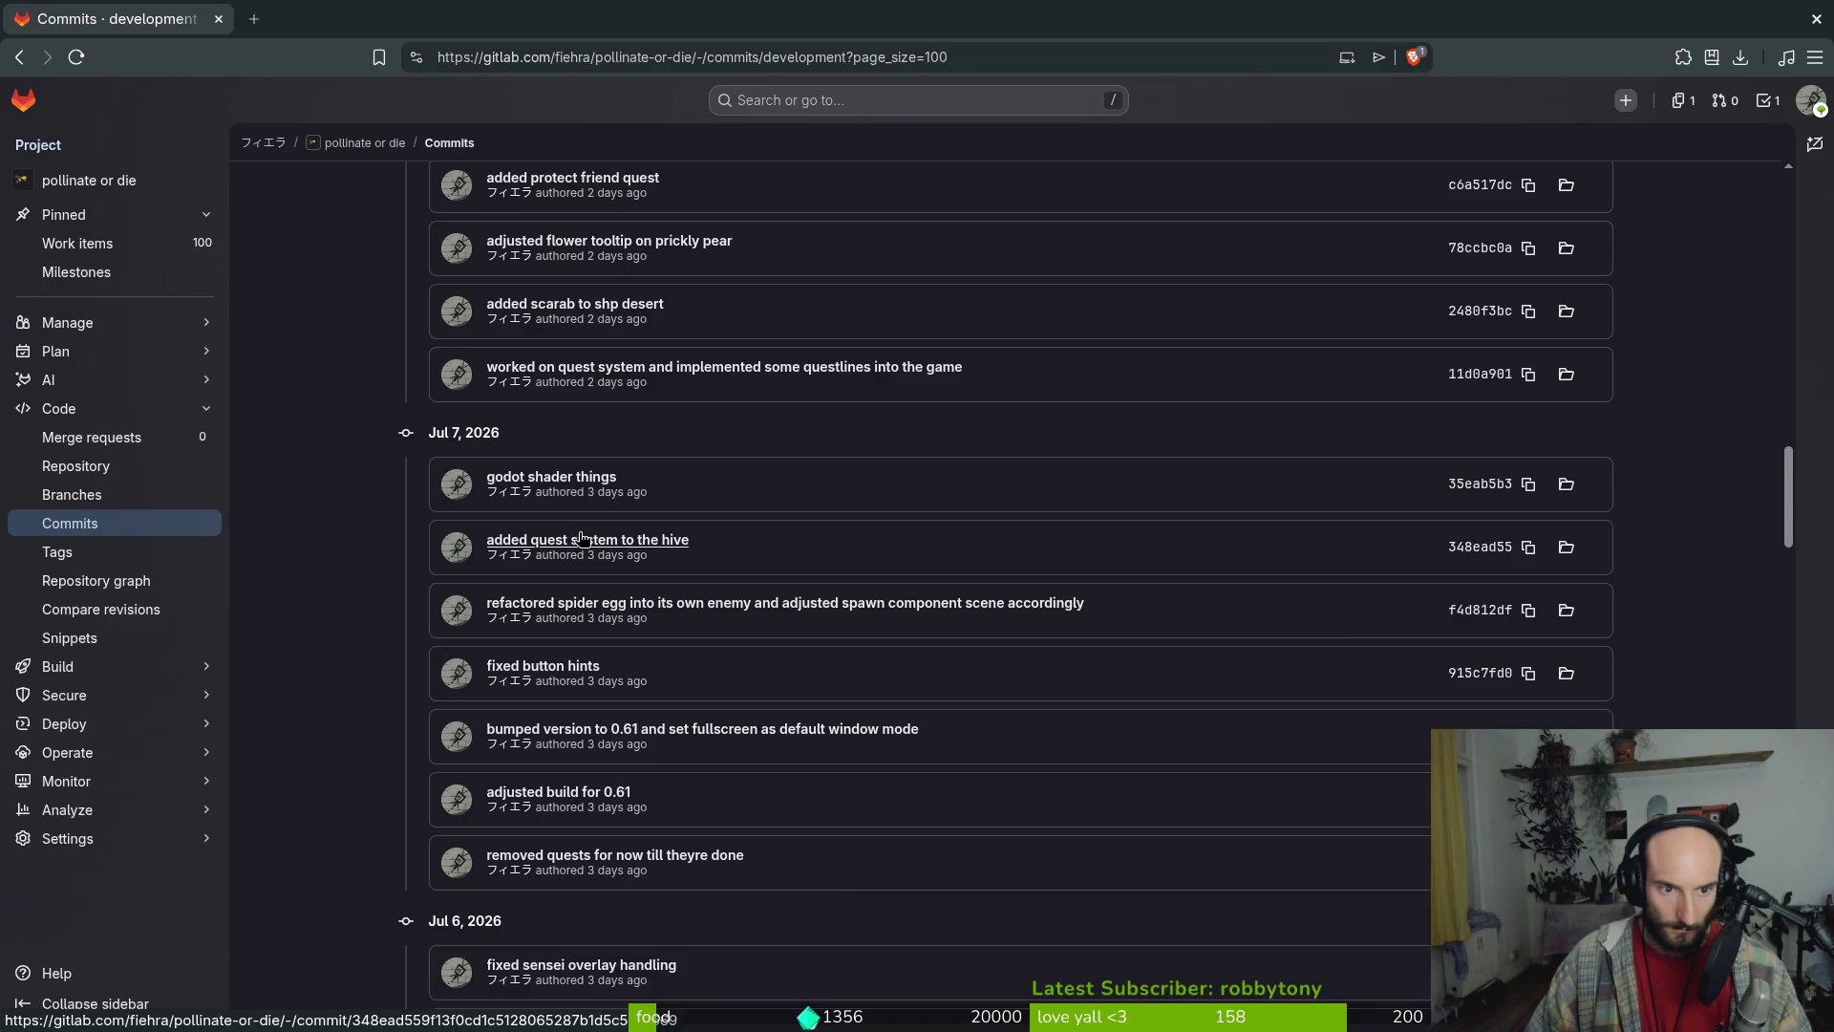
middle_click(733, 602)
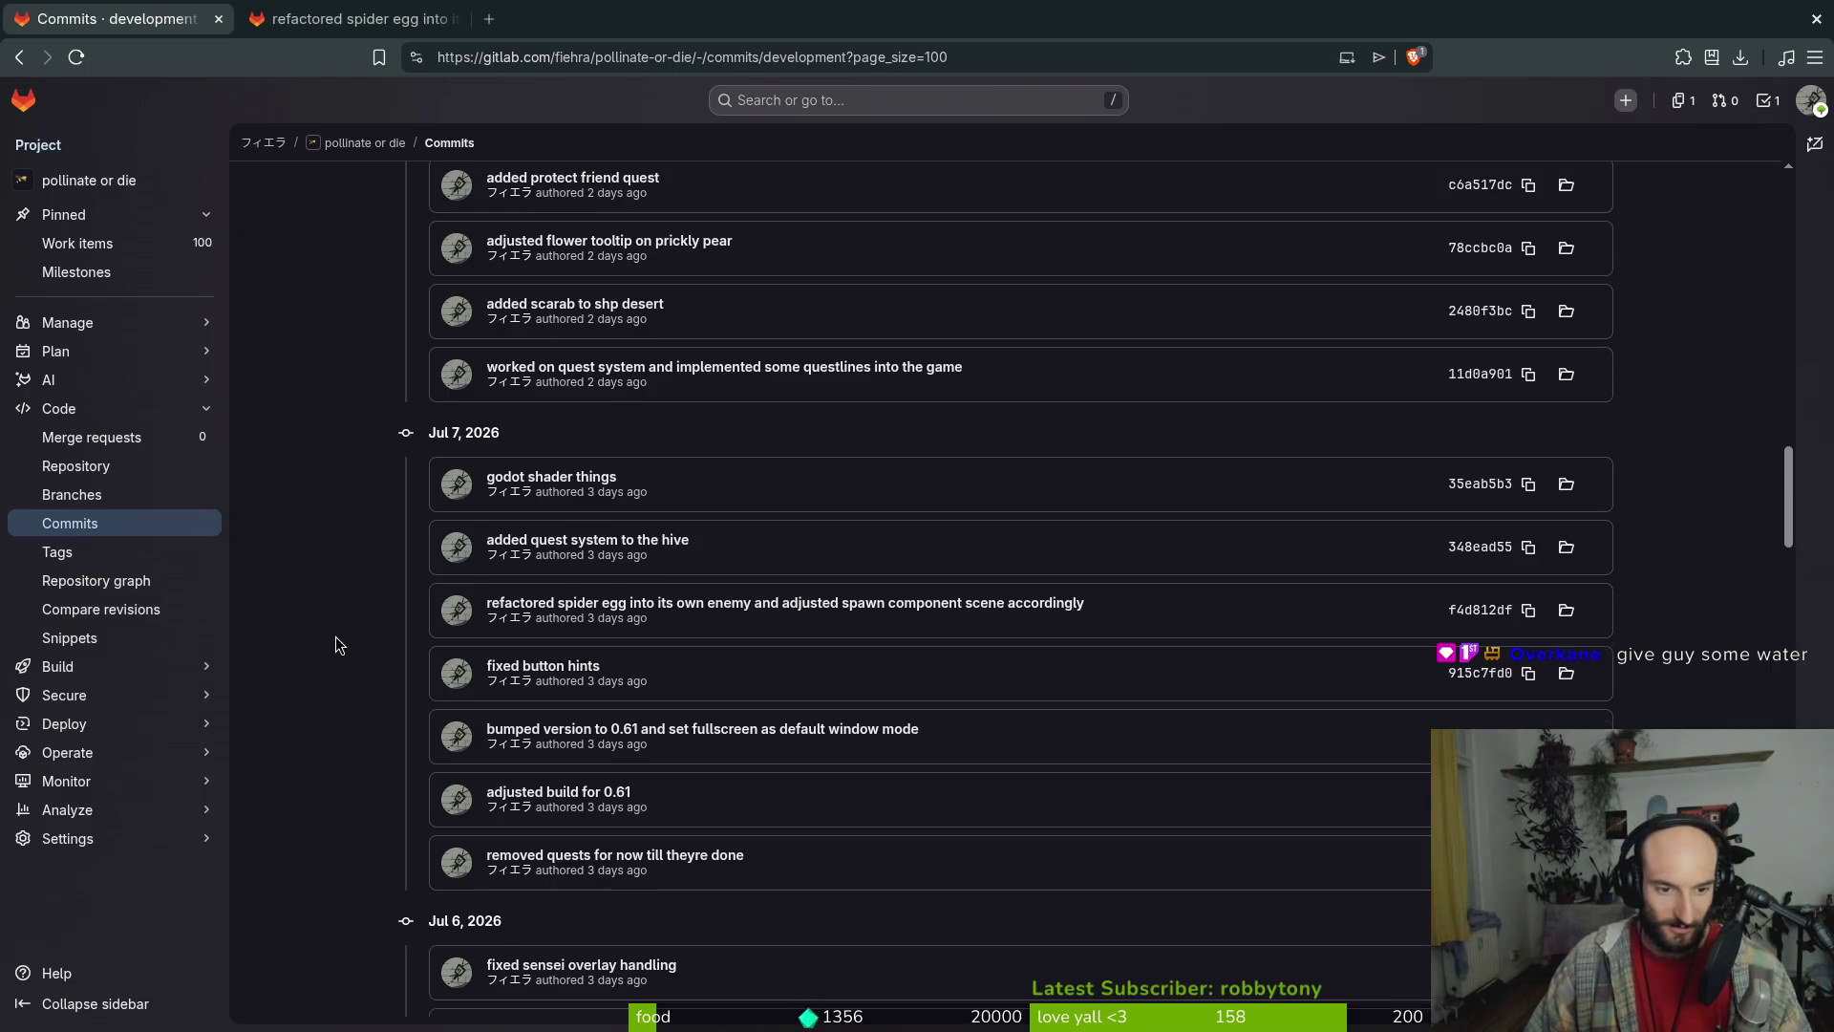
scroll(335, 645, down, 3)
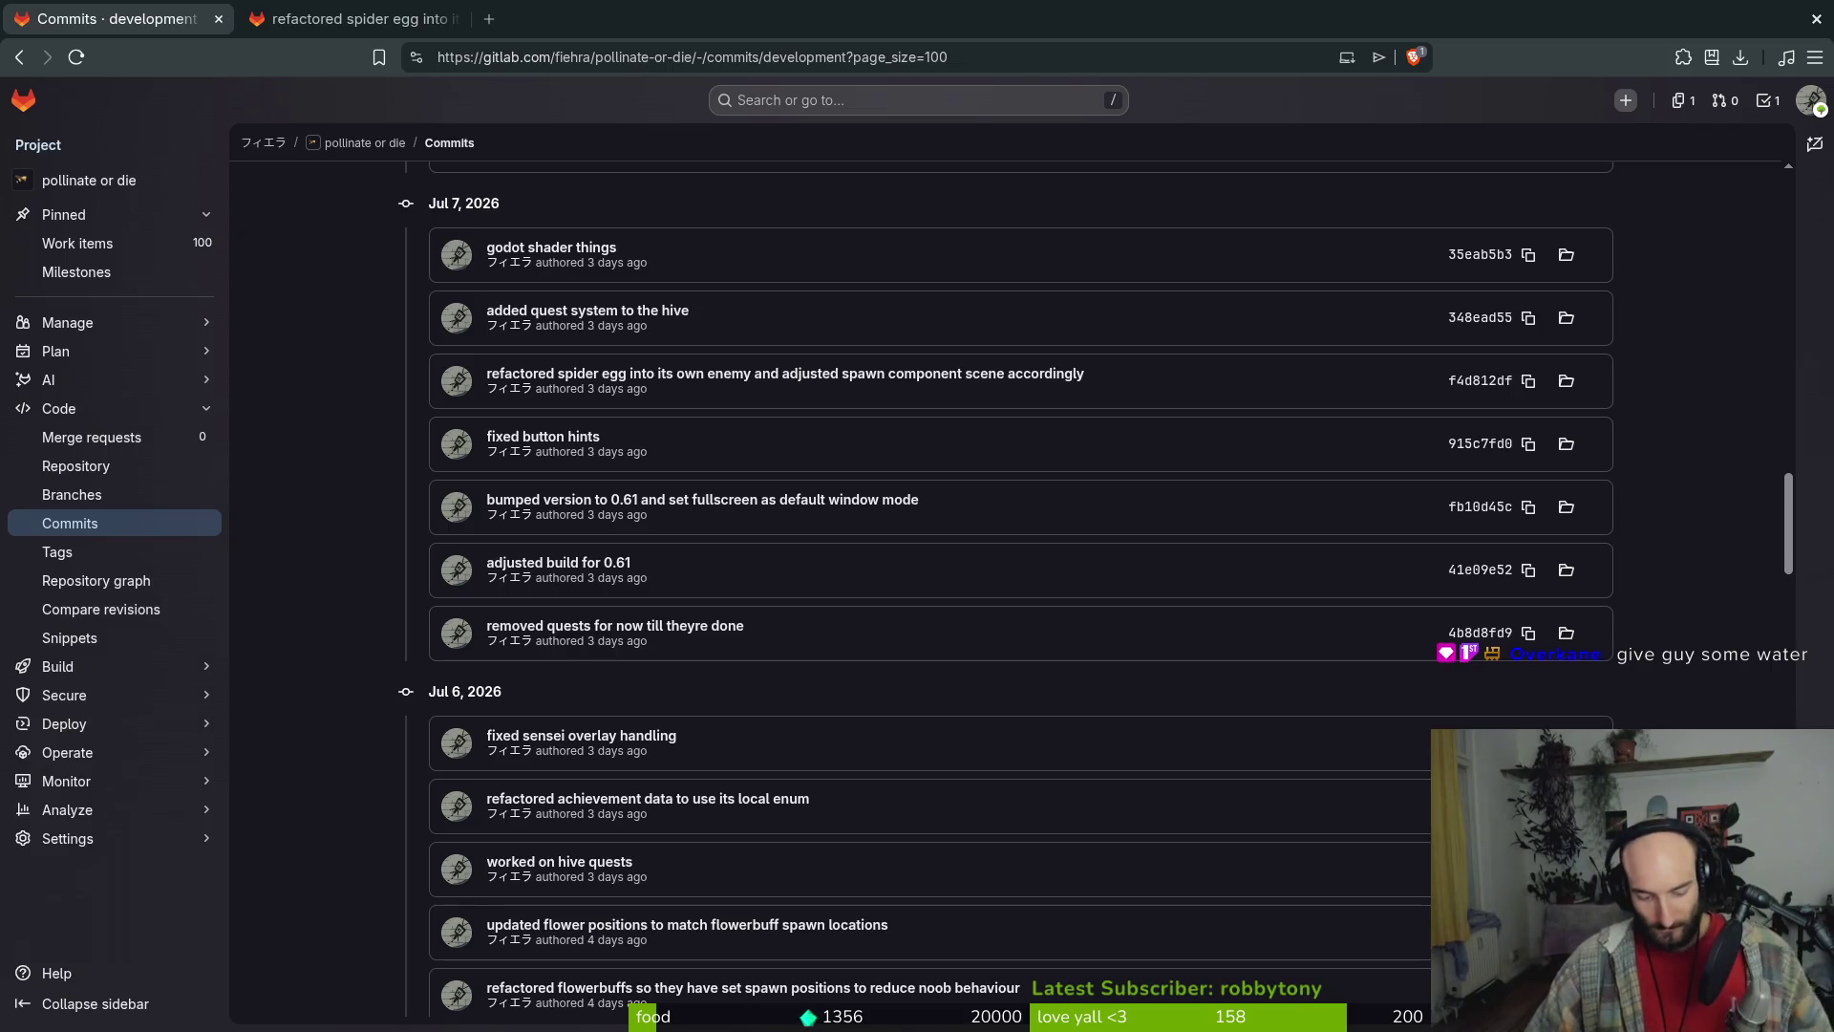
scroll(757, 728, down, 2)
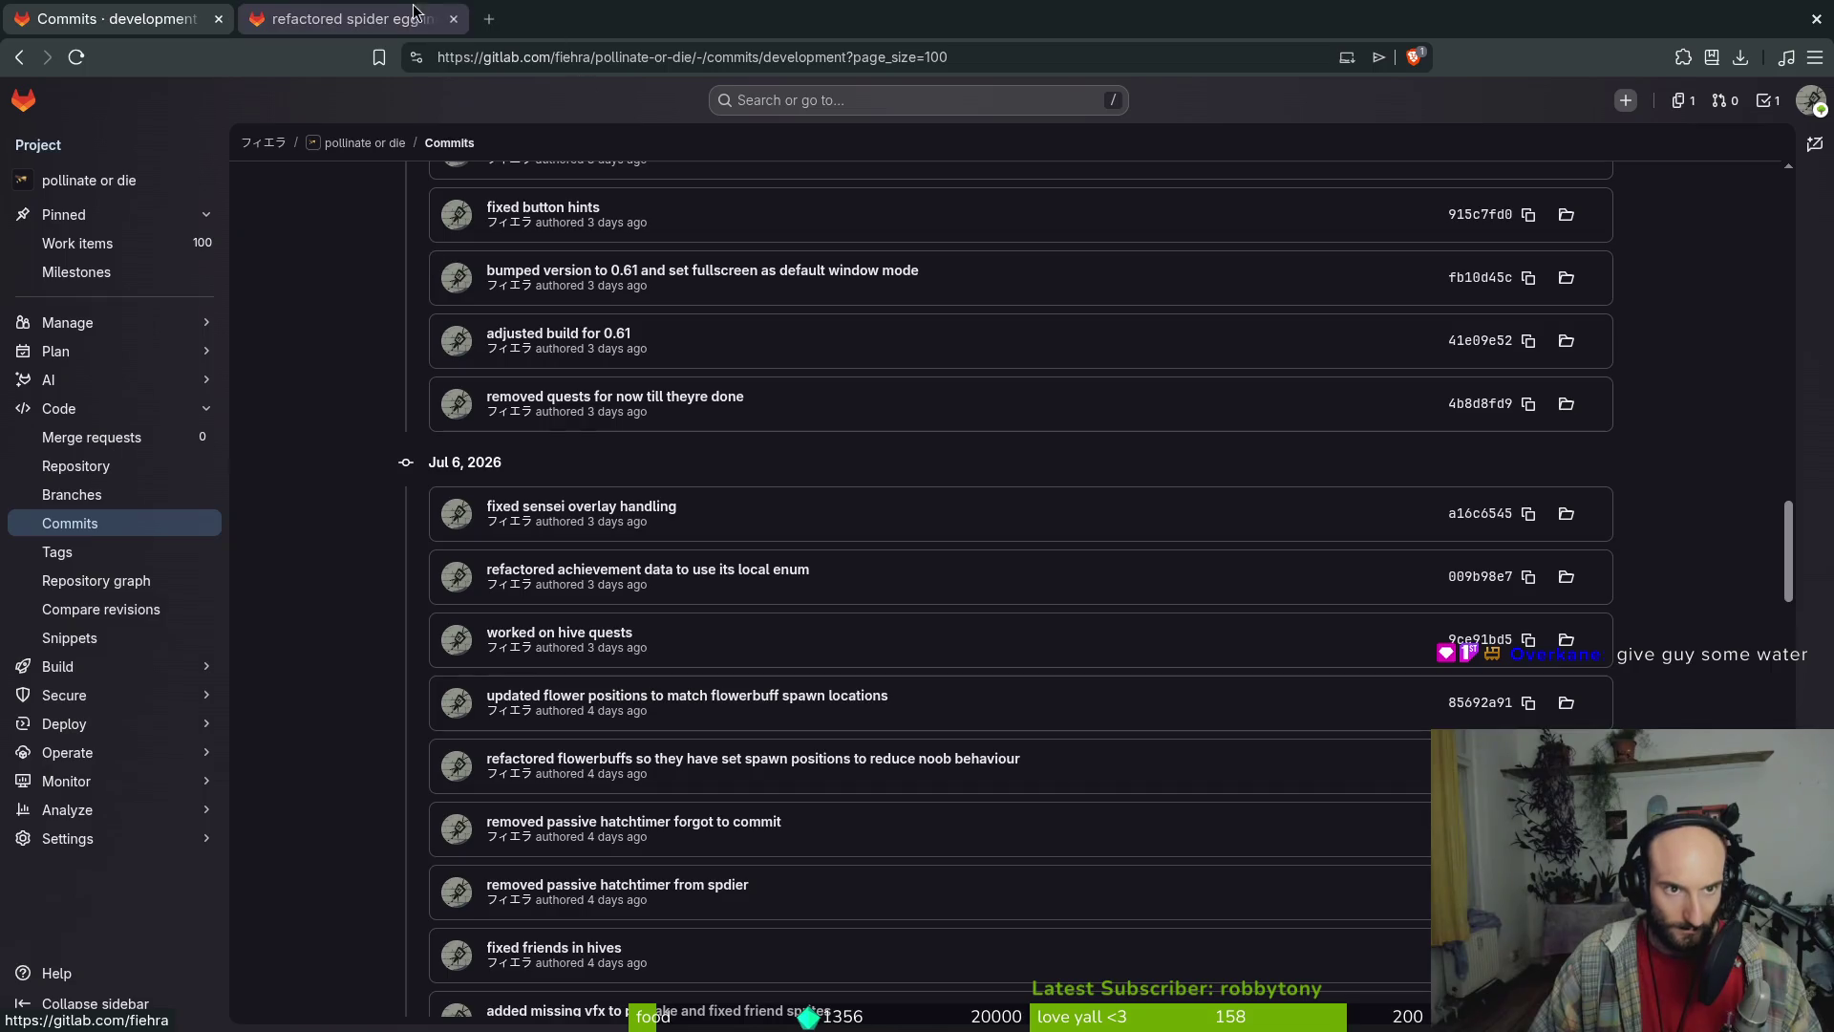
Review the spider egg refactor commit diff, then open the 'removed passive hatchtimer from spdier' commit in a new tab
click(353, 19)
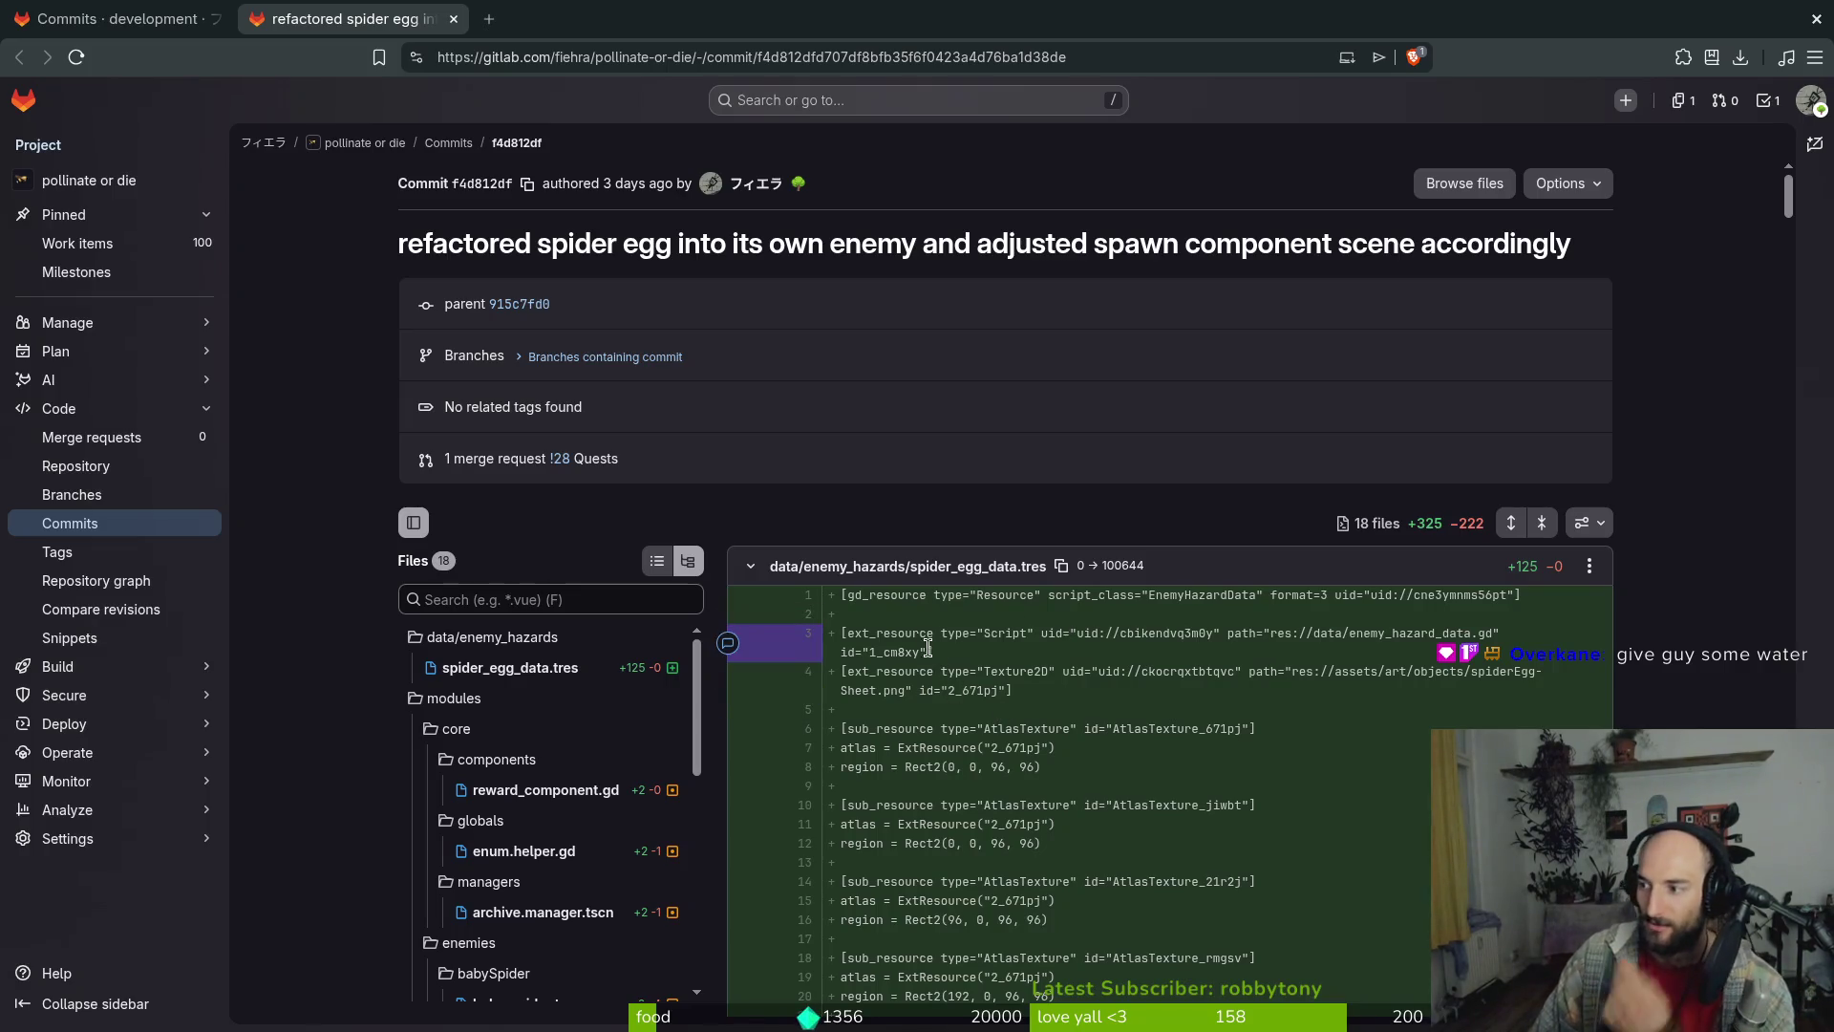
scroll(517, 783, down, 8)
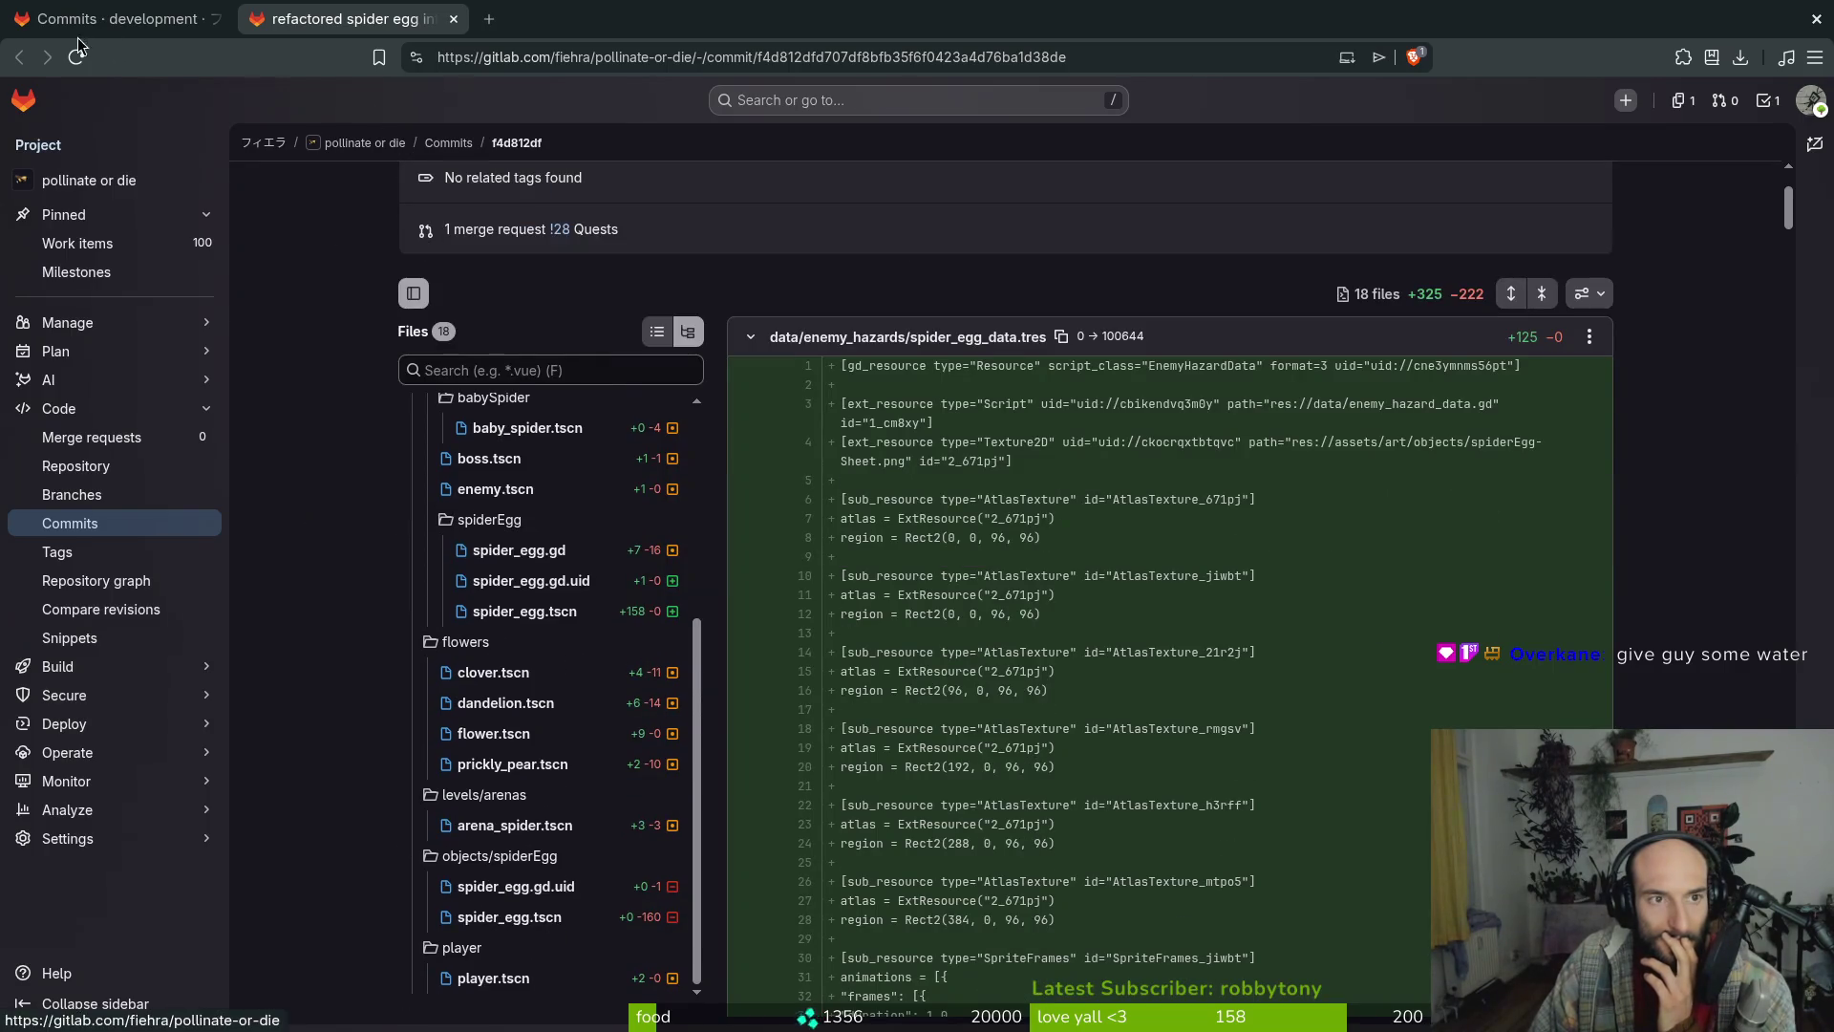
key(ctrl+shift+Tab)
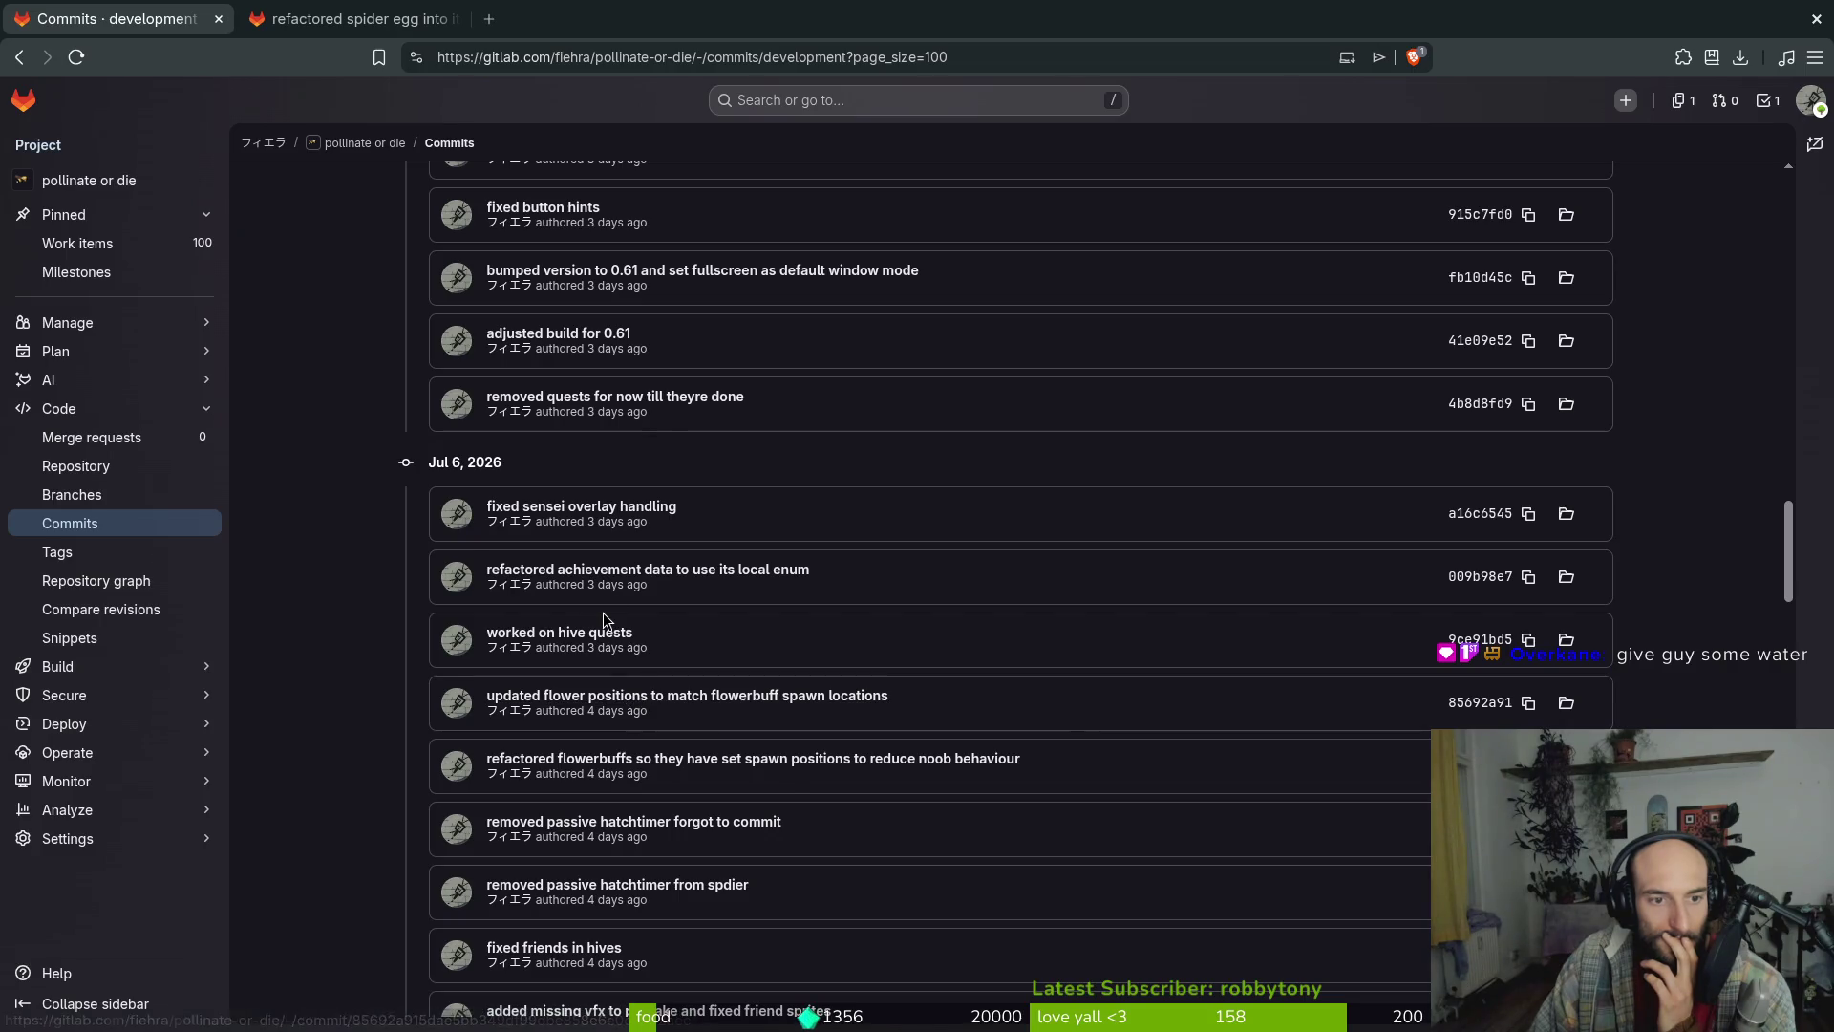
scroll(604, 616, down, 2)
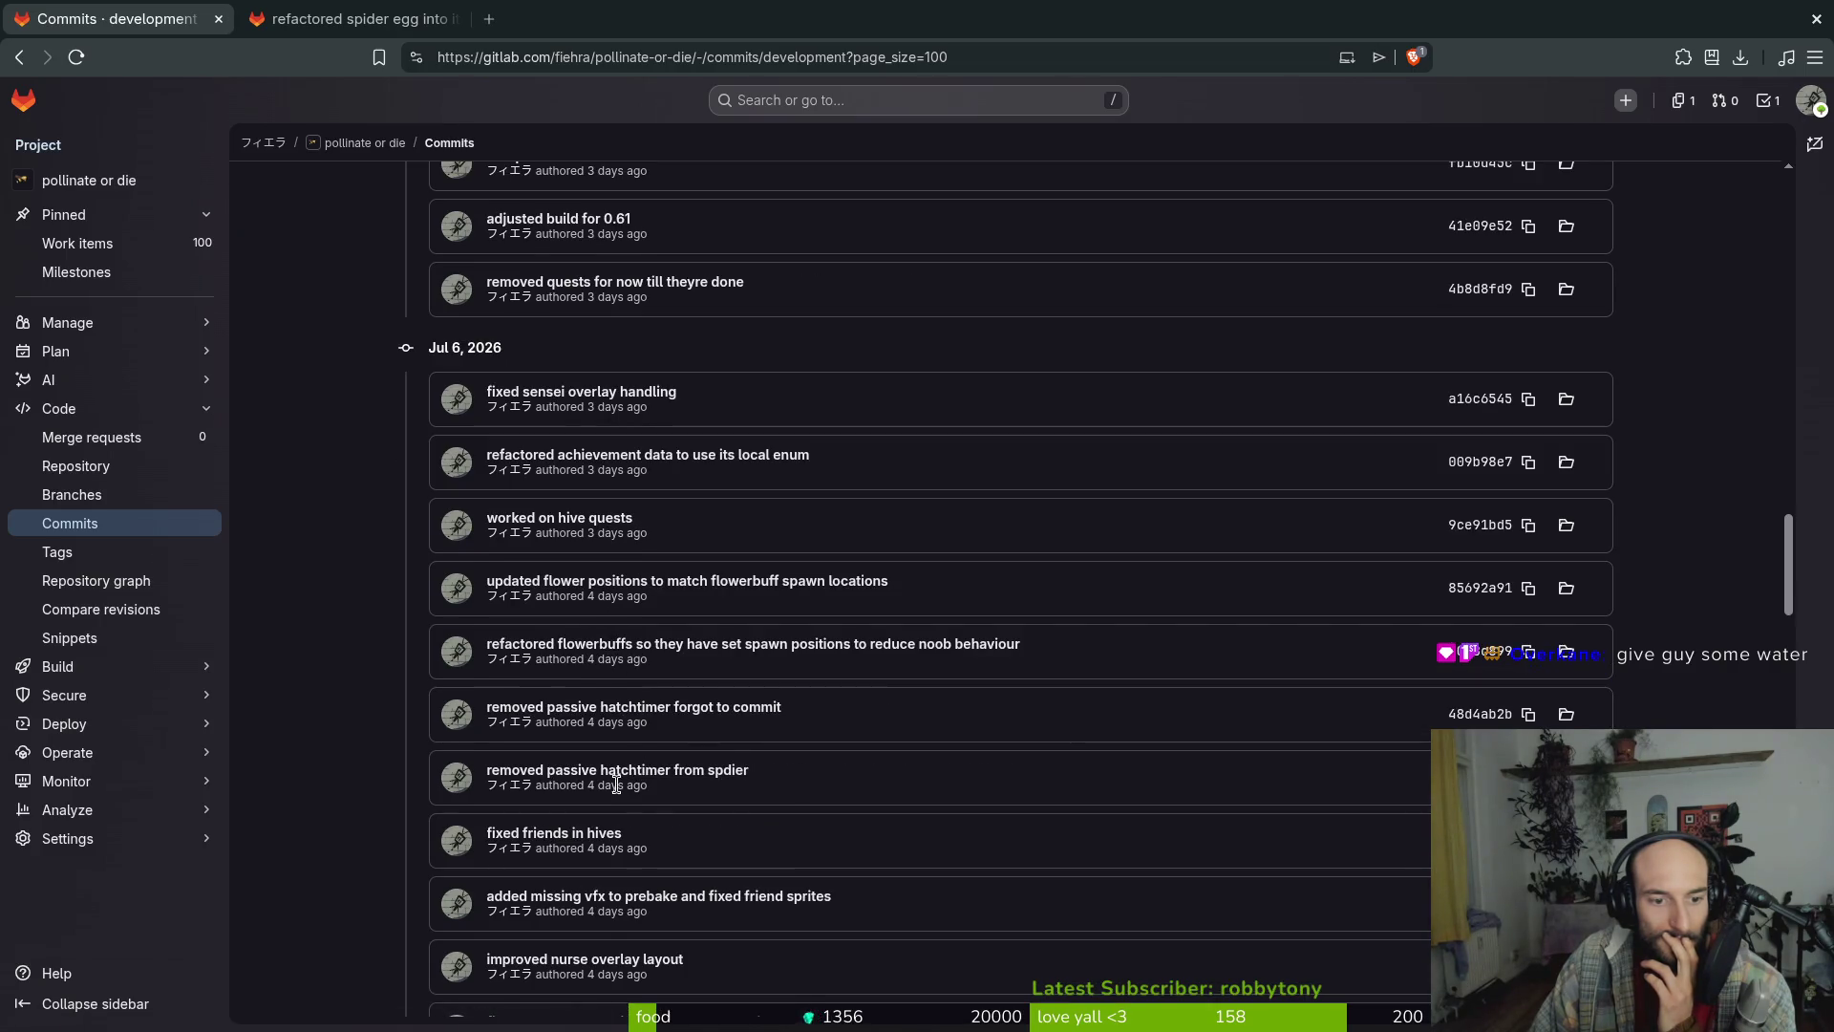
middle_click(642, 775)
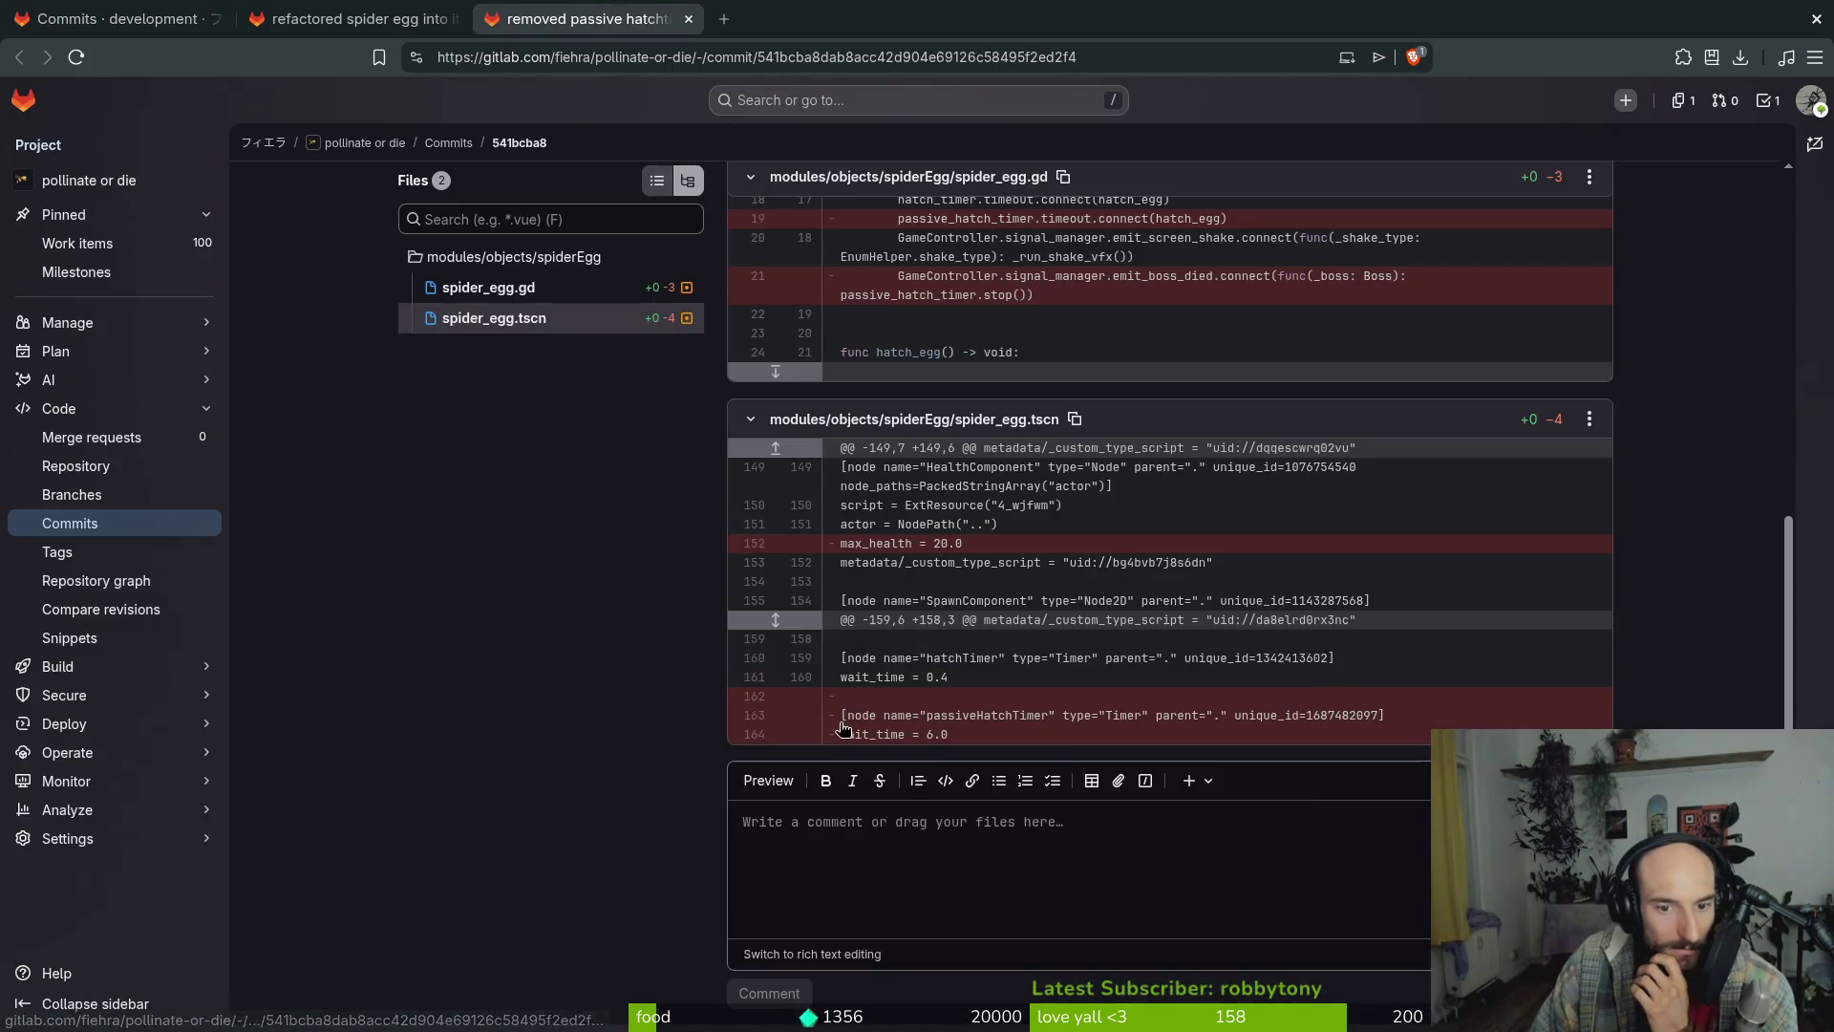
Inspect that commit's spider_egg.tscn and spider_egg.gd files, then close the file view
scroll(1047, 429, down, 4)
middle_click(1047, 429)
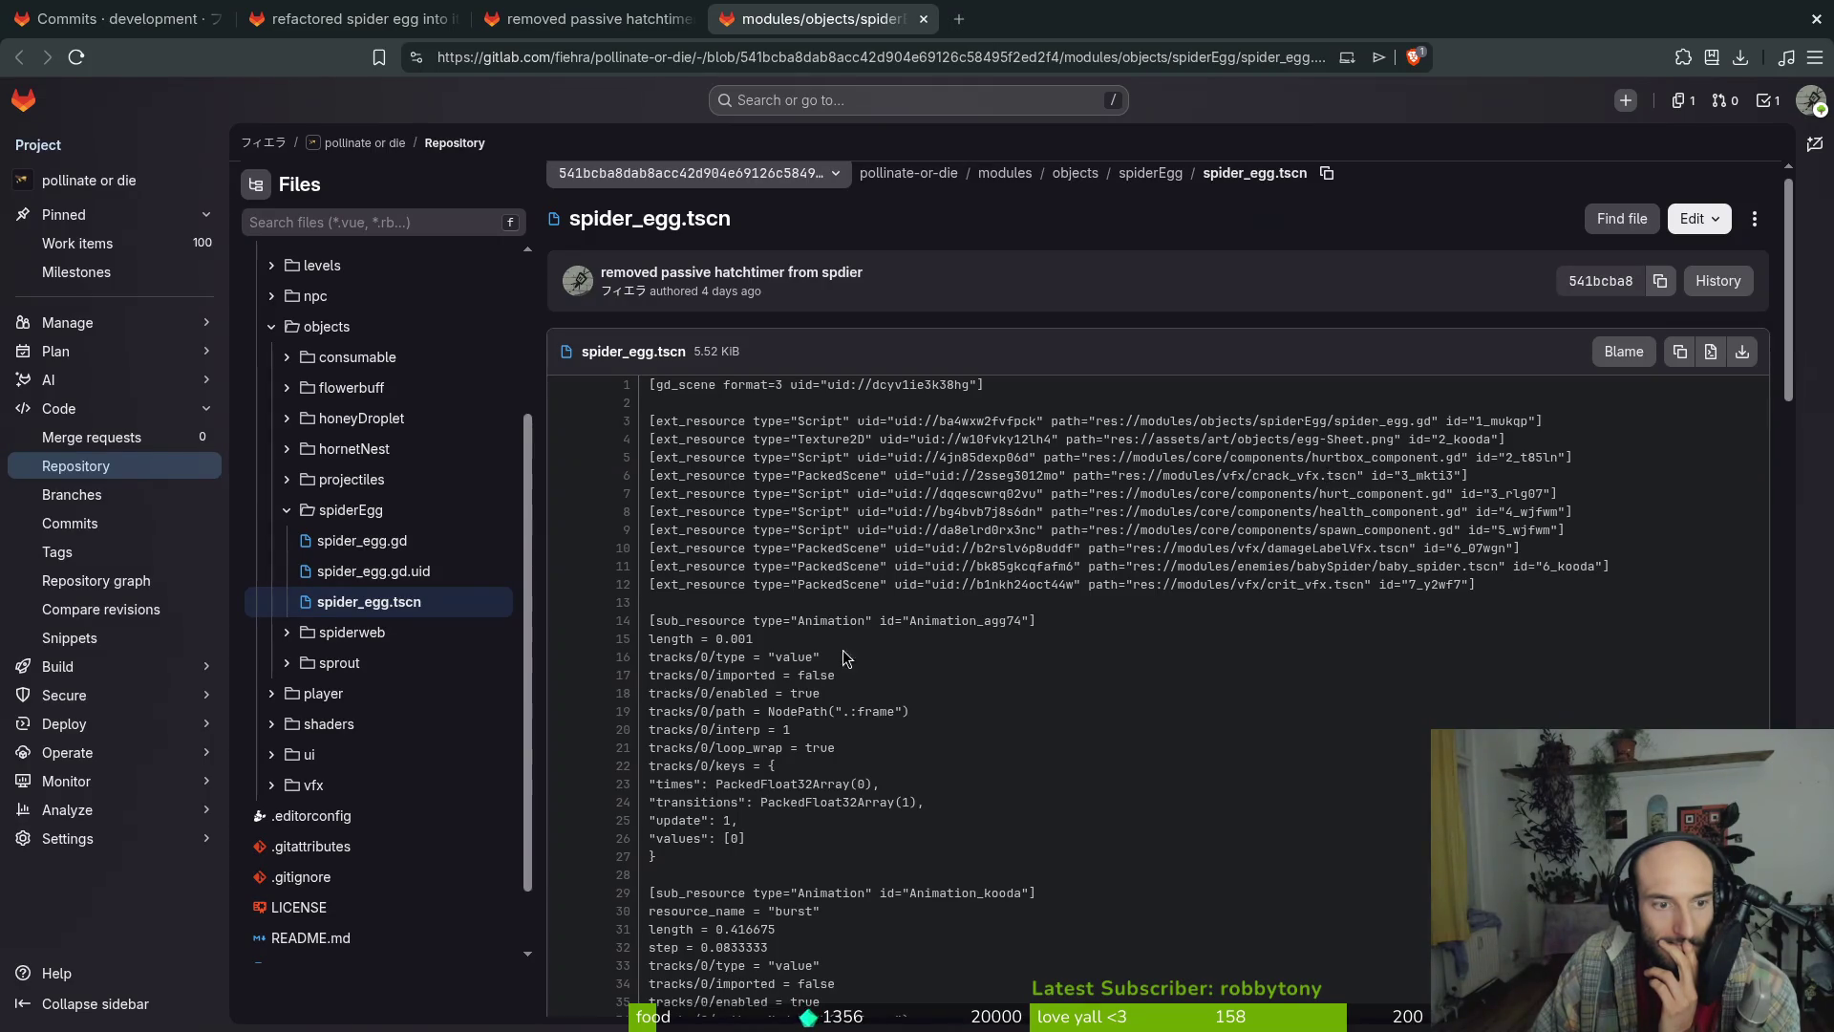
click(403, 540)
scroll(956, 784, down, 1)
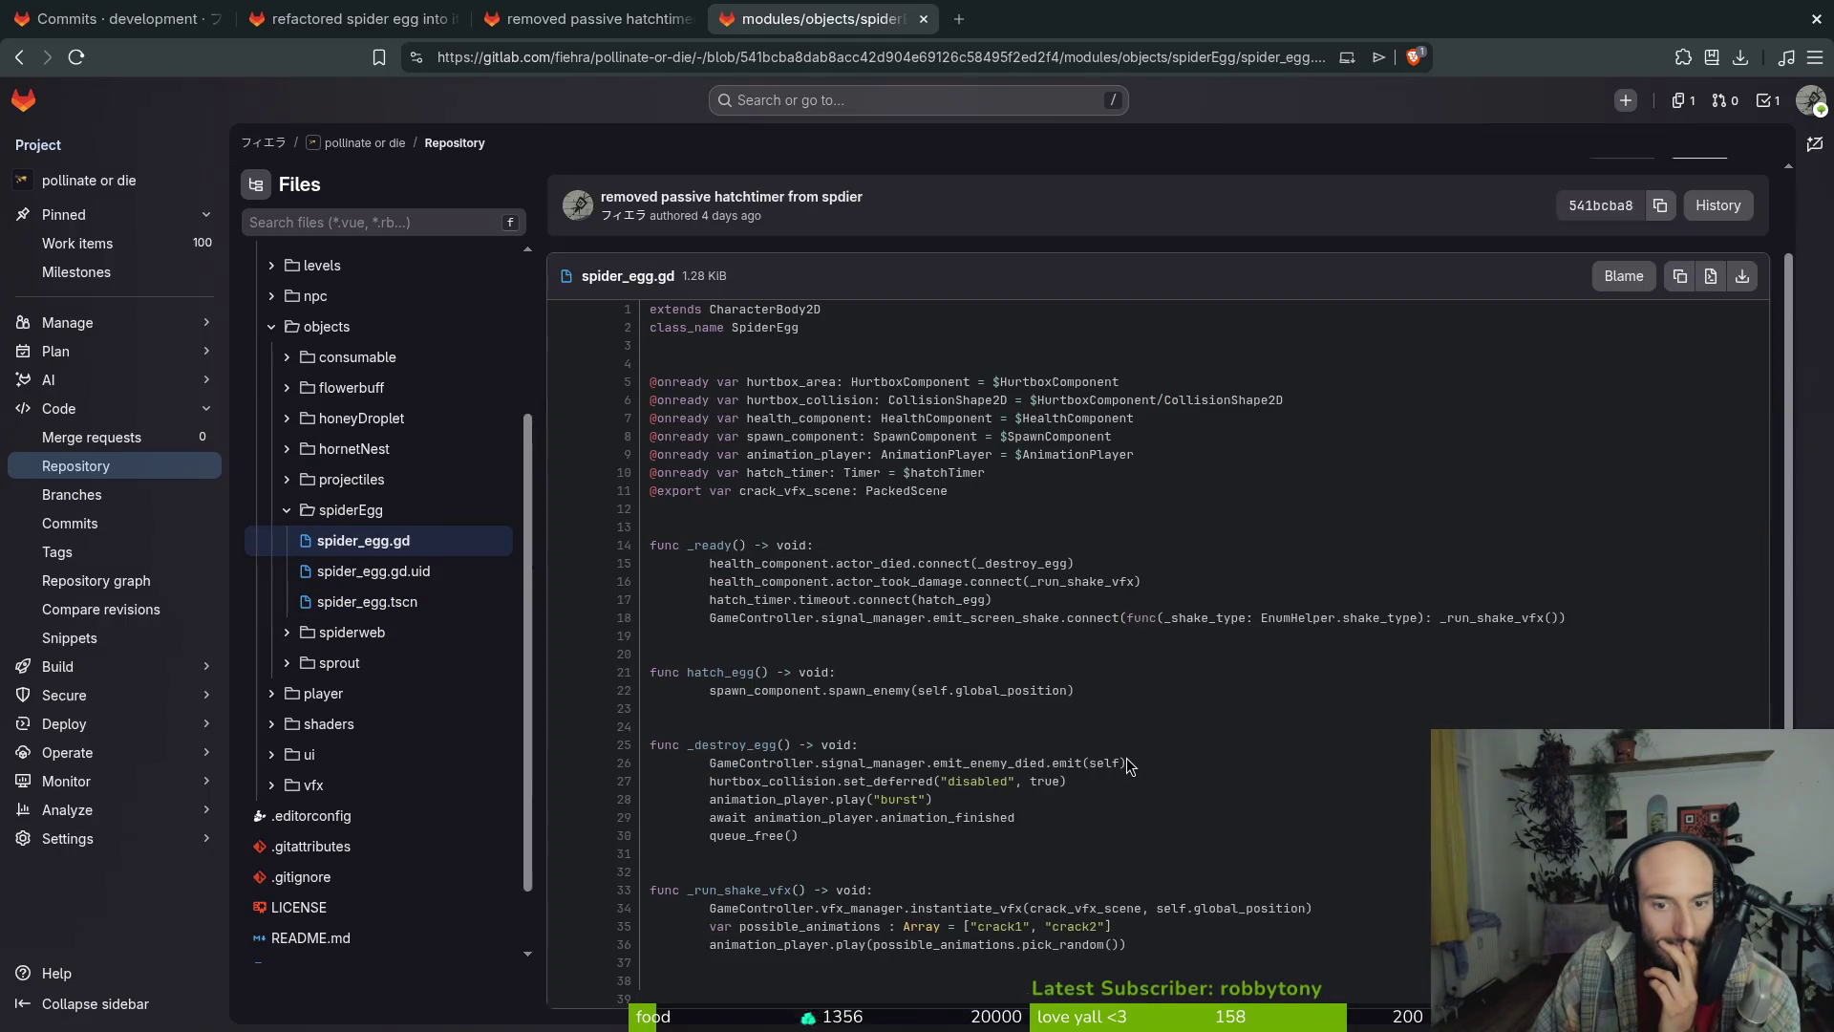
key(ctrl+w)
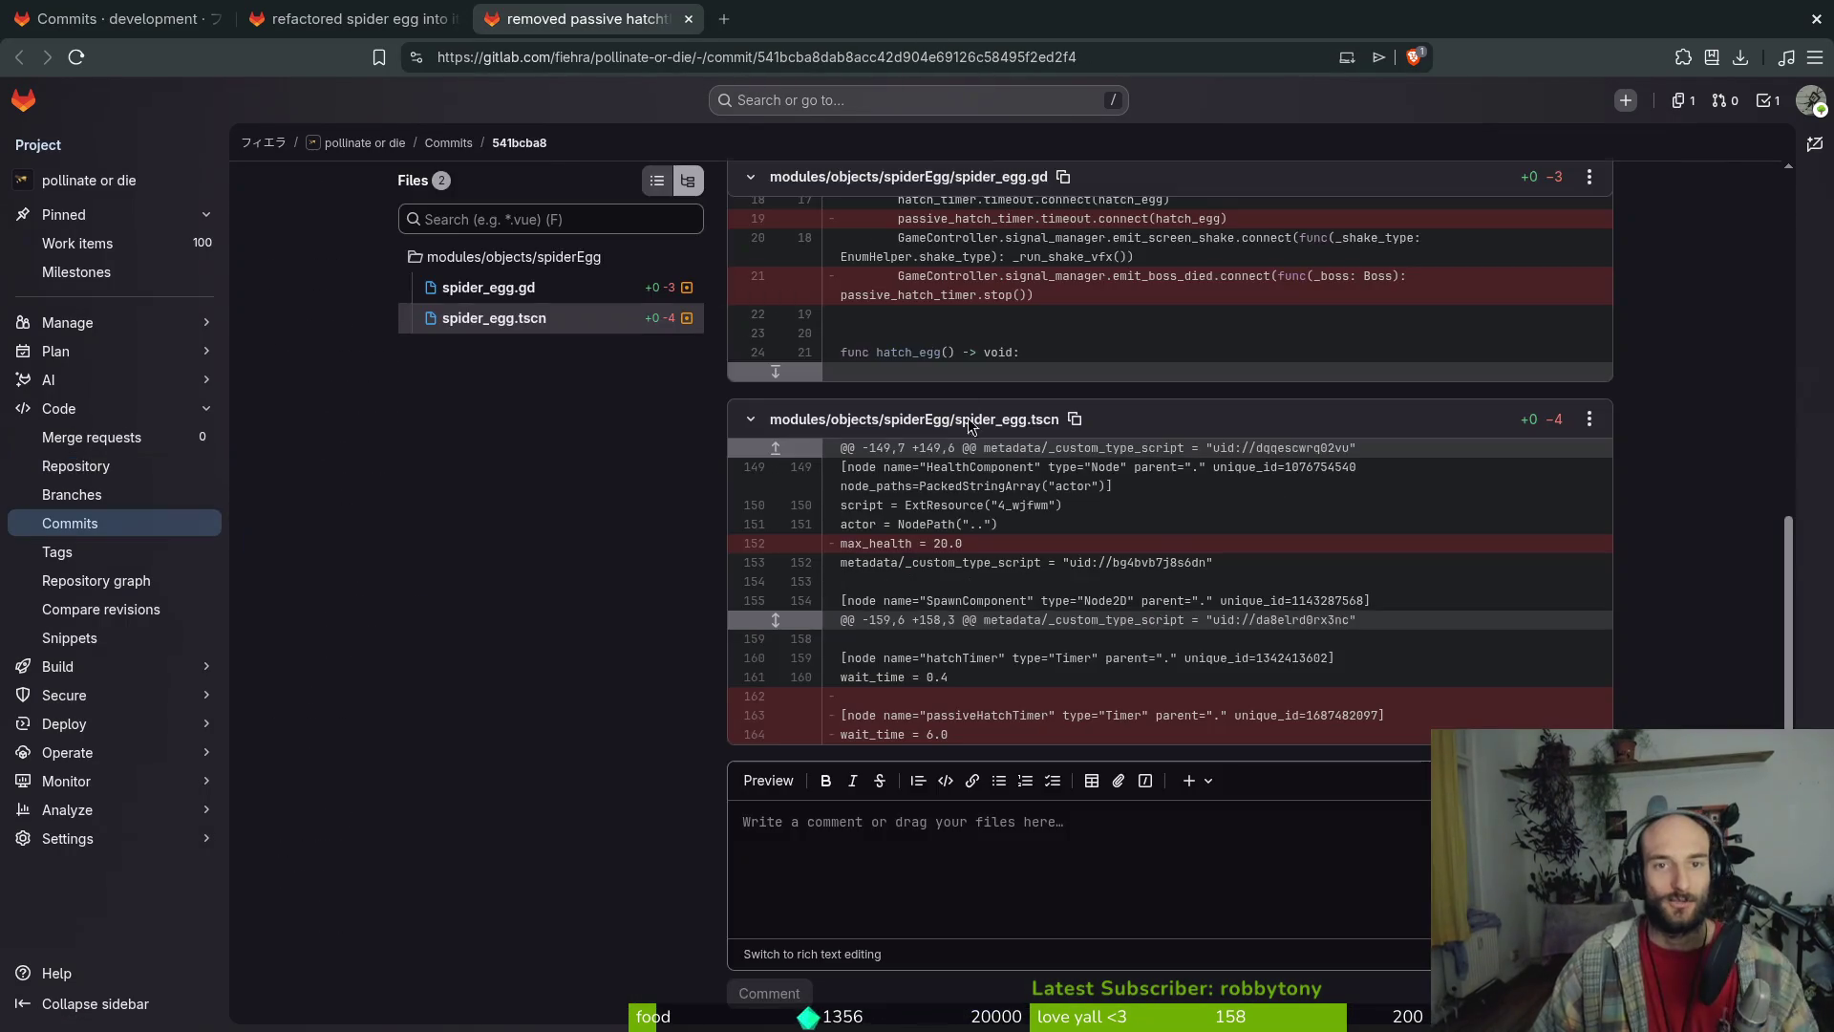
key(alt+Tab)
Toggle the MushroomSpore reflect lines with undo/redo, ending with them removed from smash.gd
key(u)
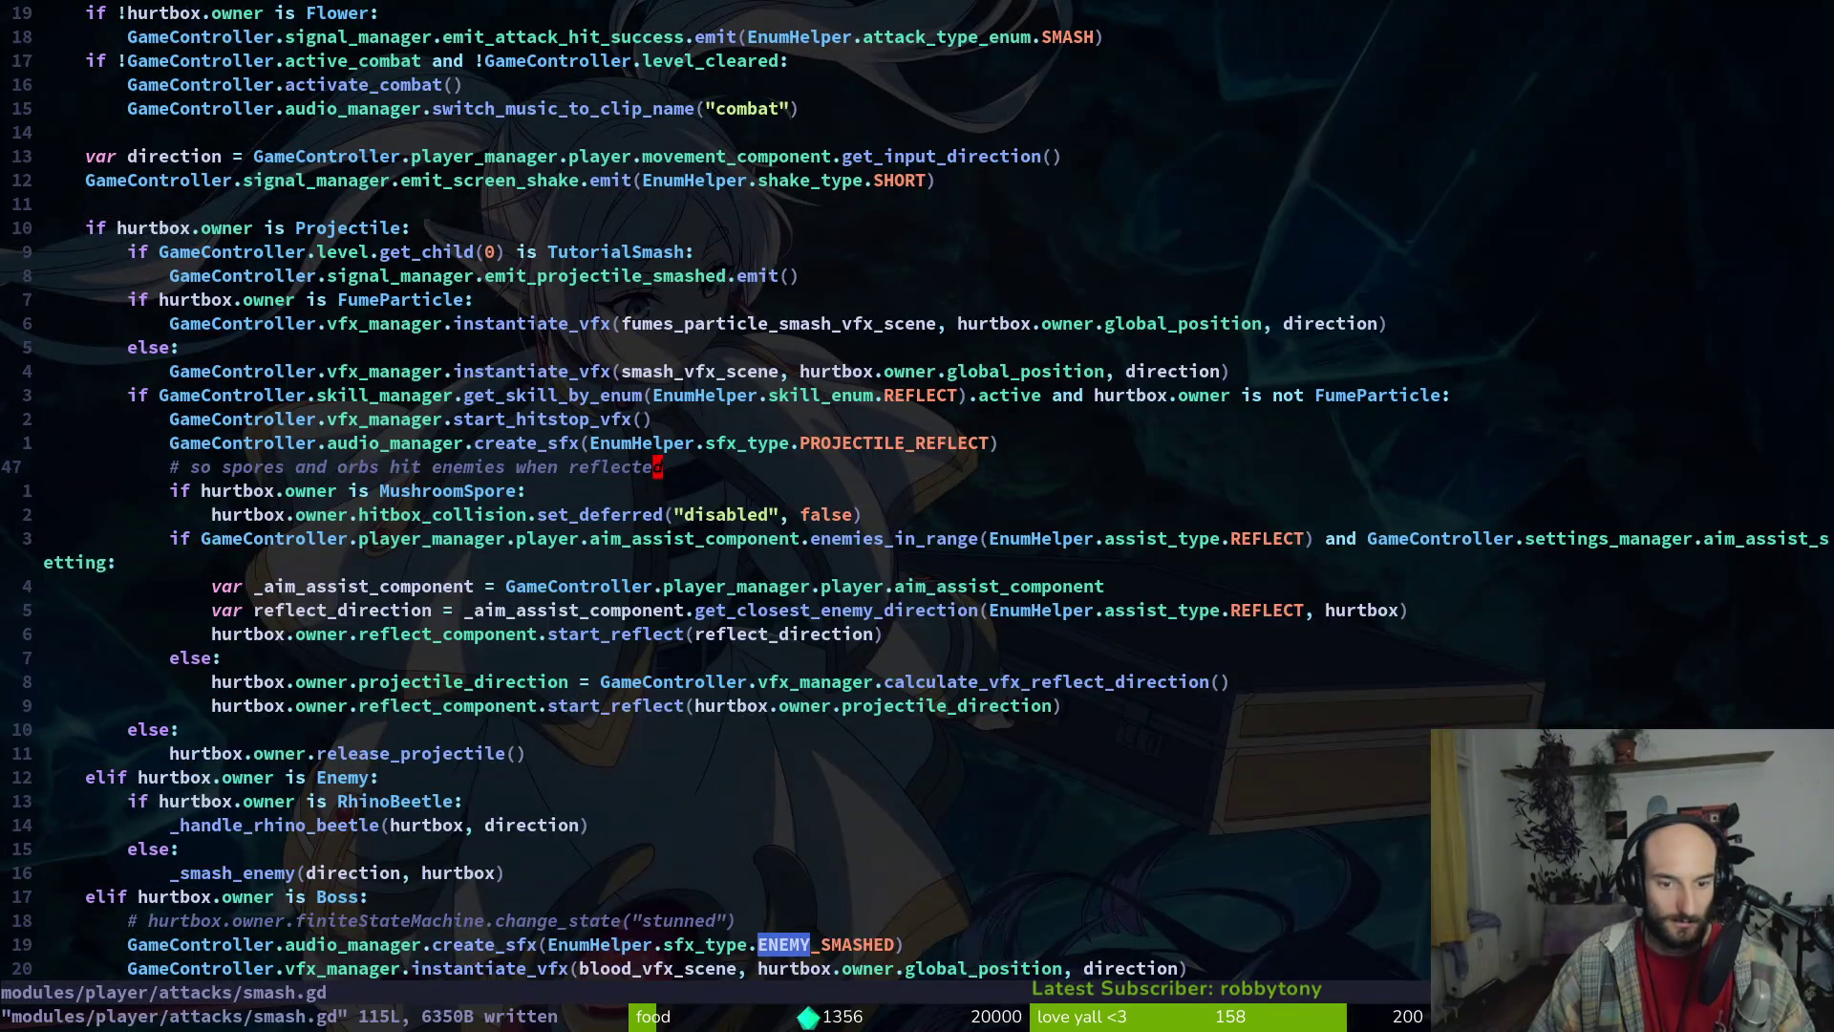
key(u)
key(ctrl+r)
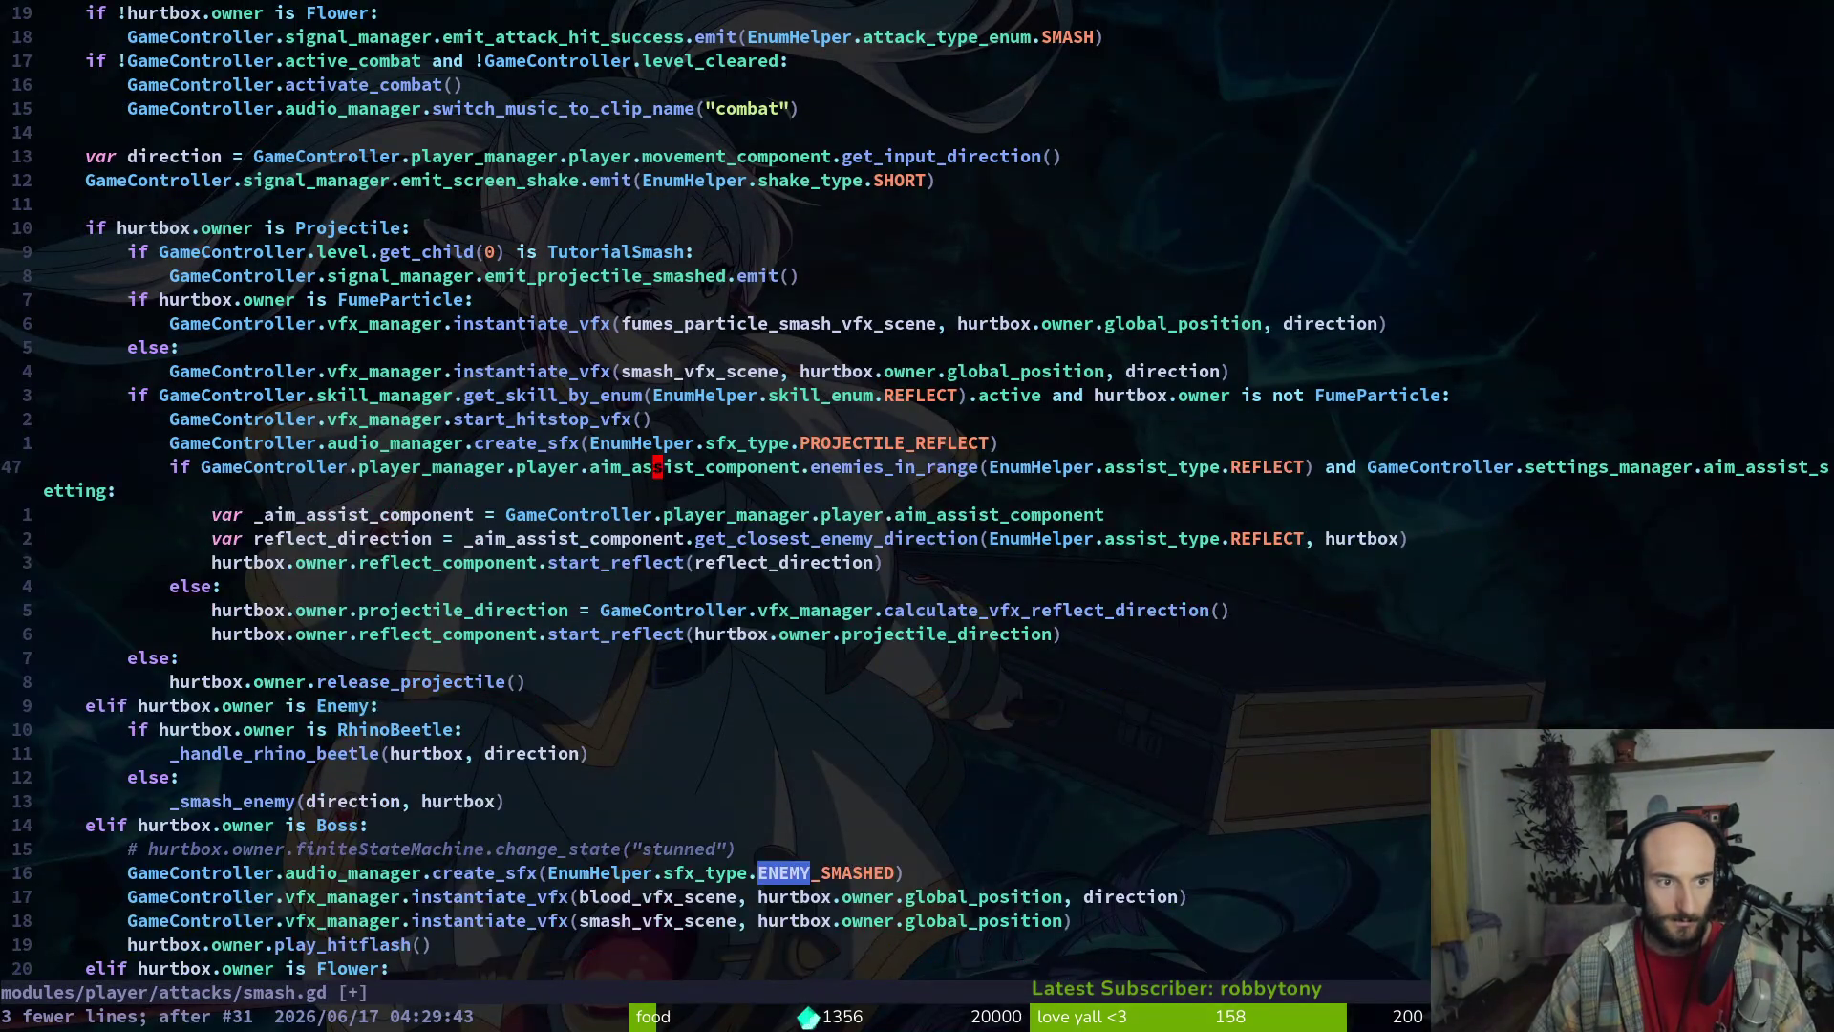
key(u)
key(u)
key(u)
key(ctrl+r)
key(ctrl+r)
key(u)
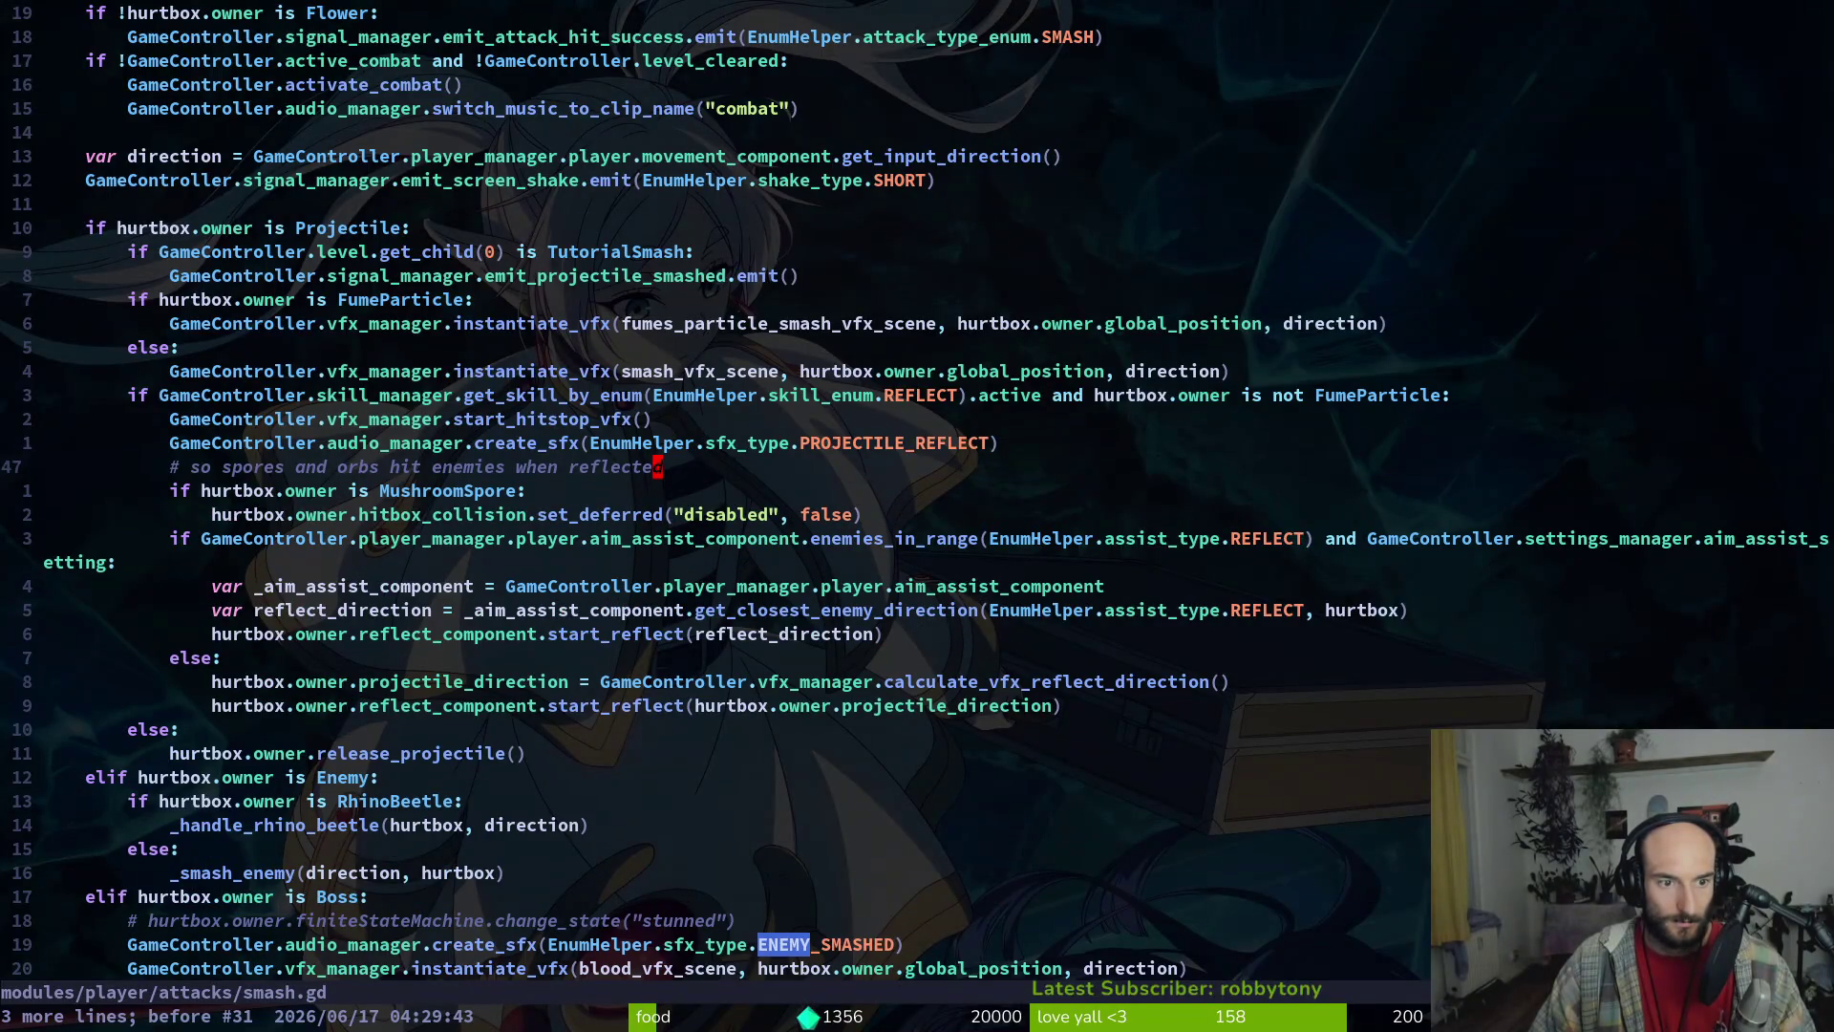
key(ctrl+r)
key(u)
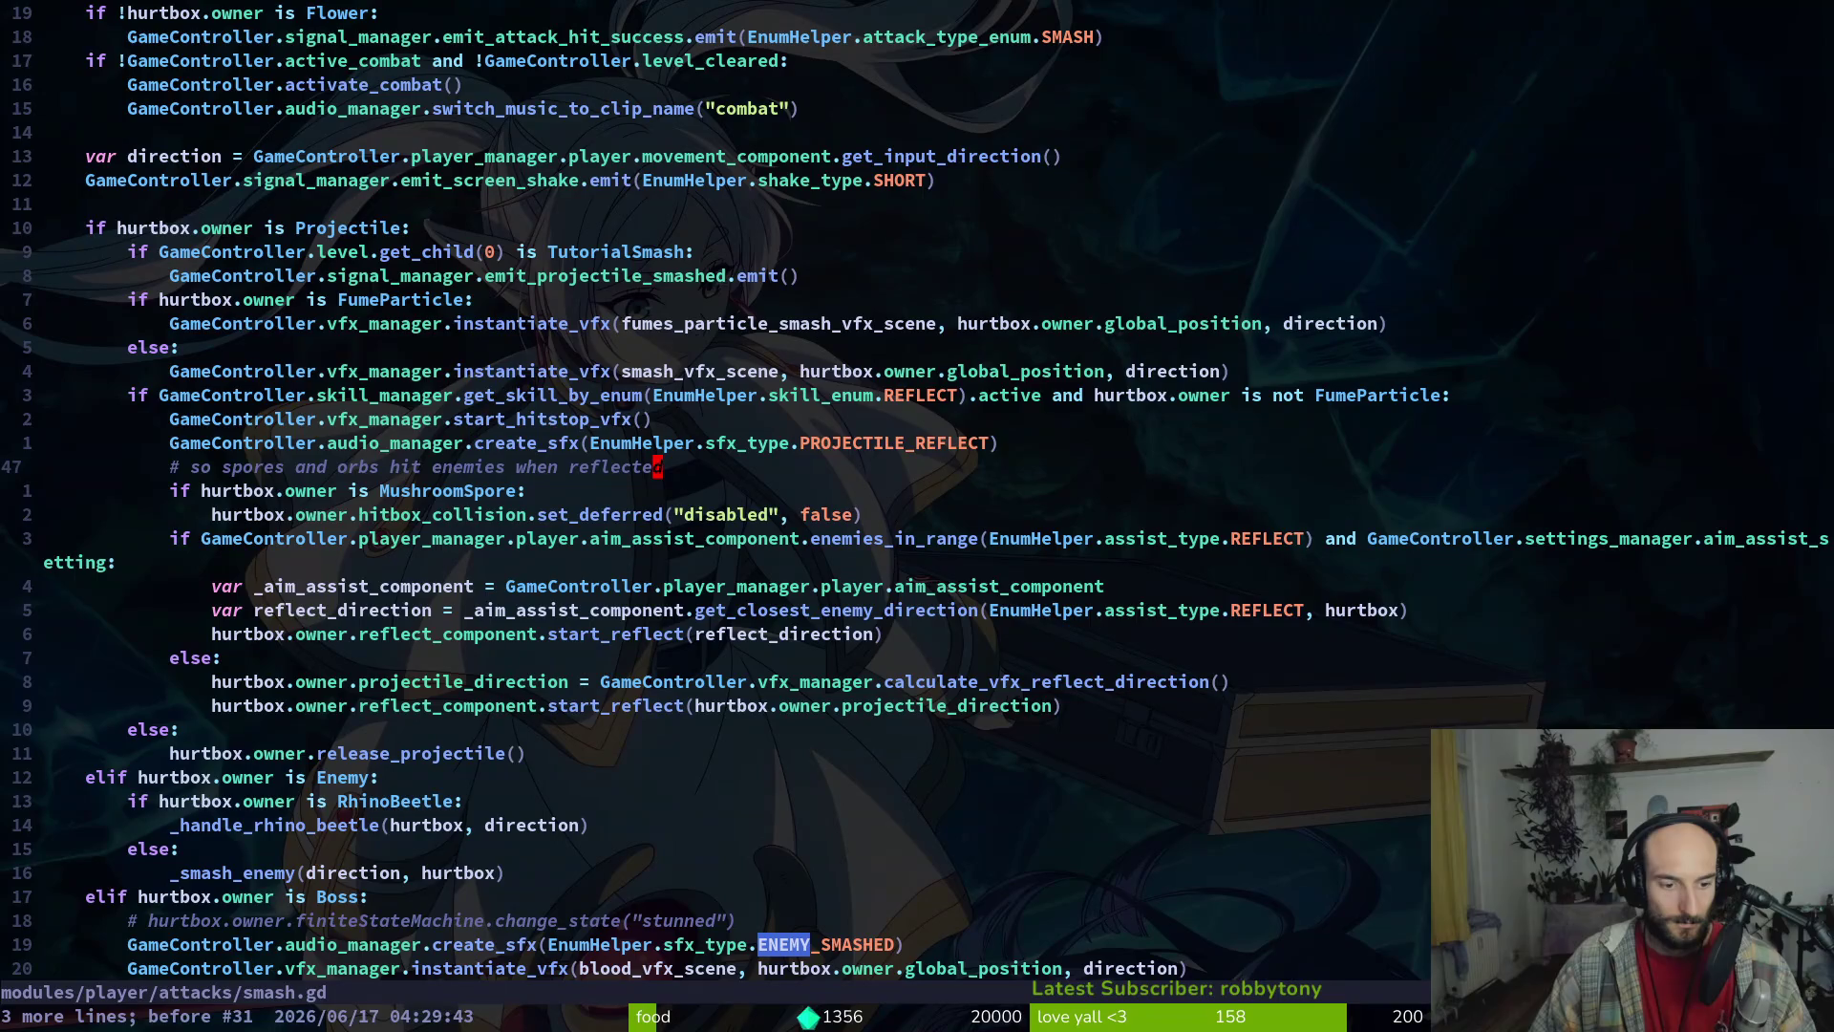
key(ctrl+r)
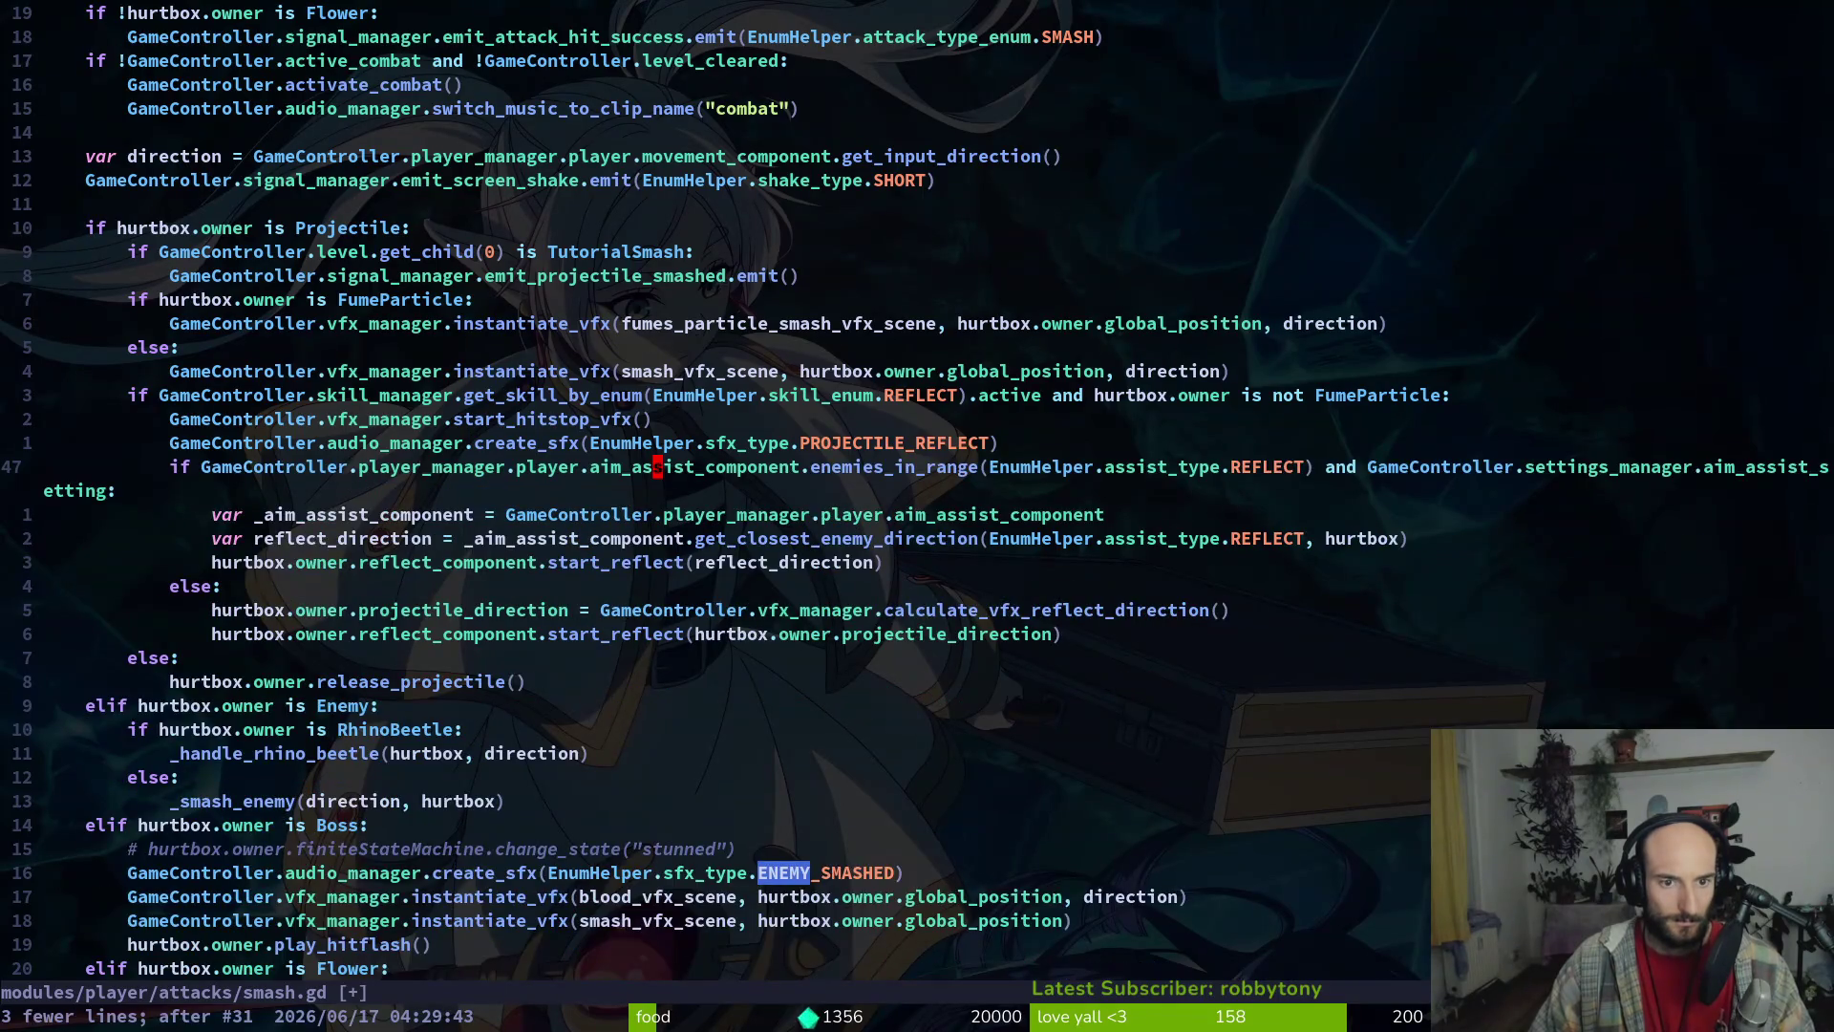
Bring up the Telescope project file finder
key(space)
key(f)
key(f)
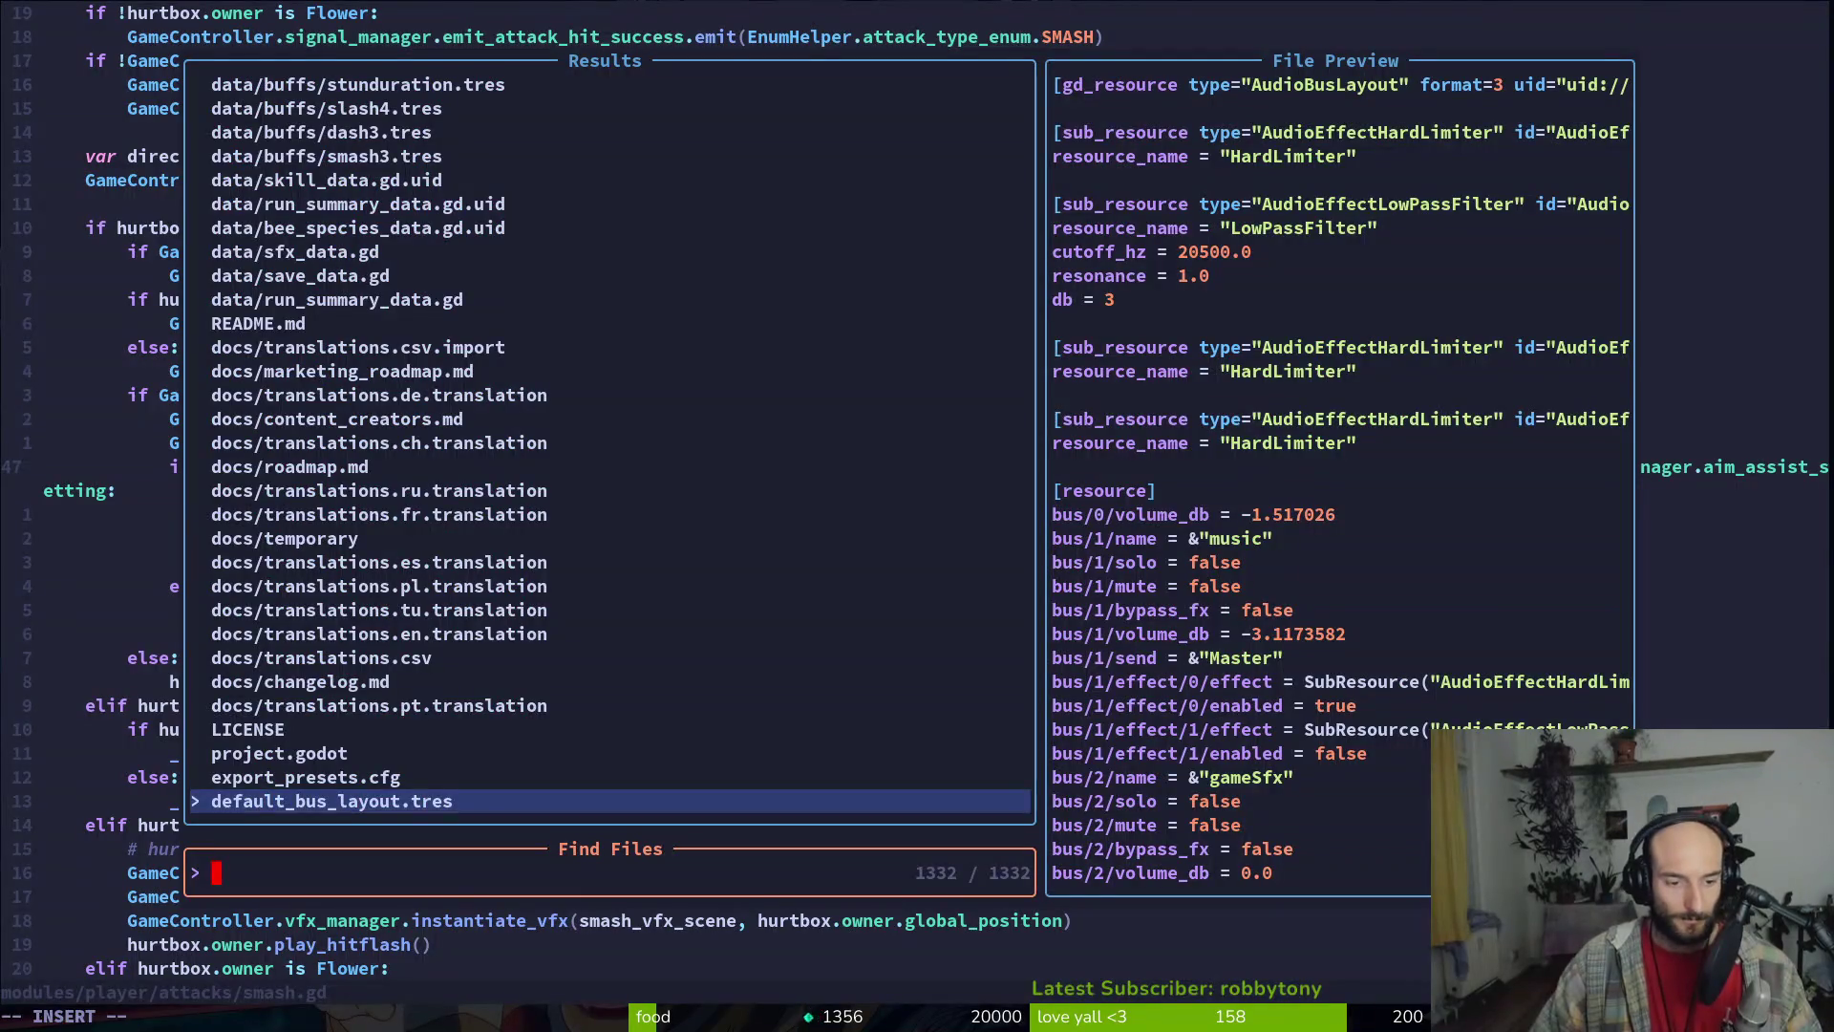
key(Escape)
key(space)
Search 'slash', open modules/player/attacks/slash.gd and go to its SPIDER_LAND sound line
key(f)
key(f)
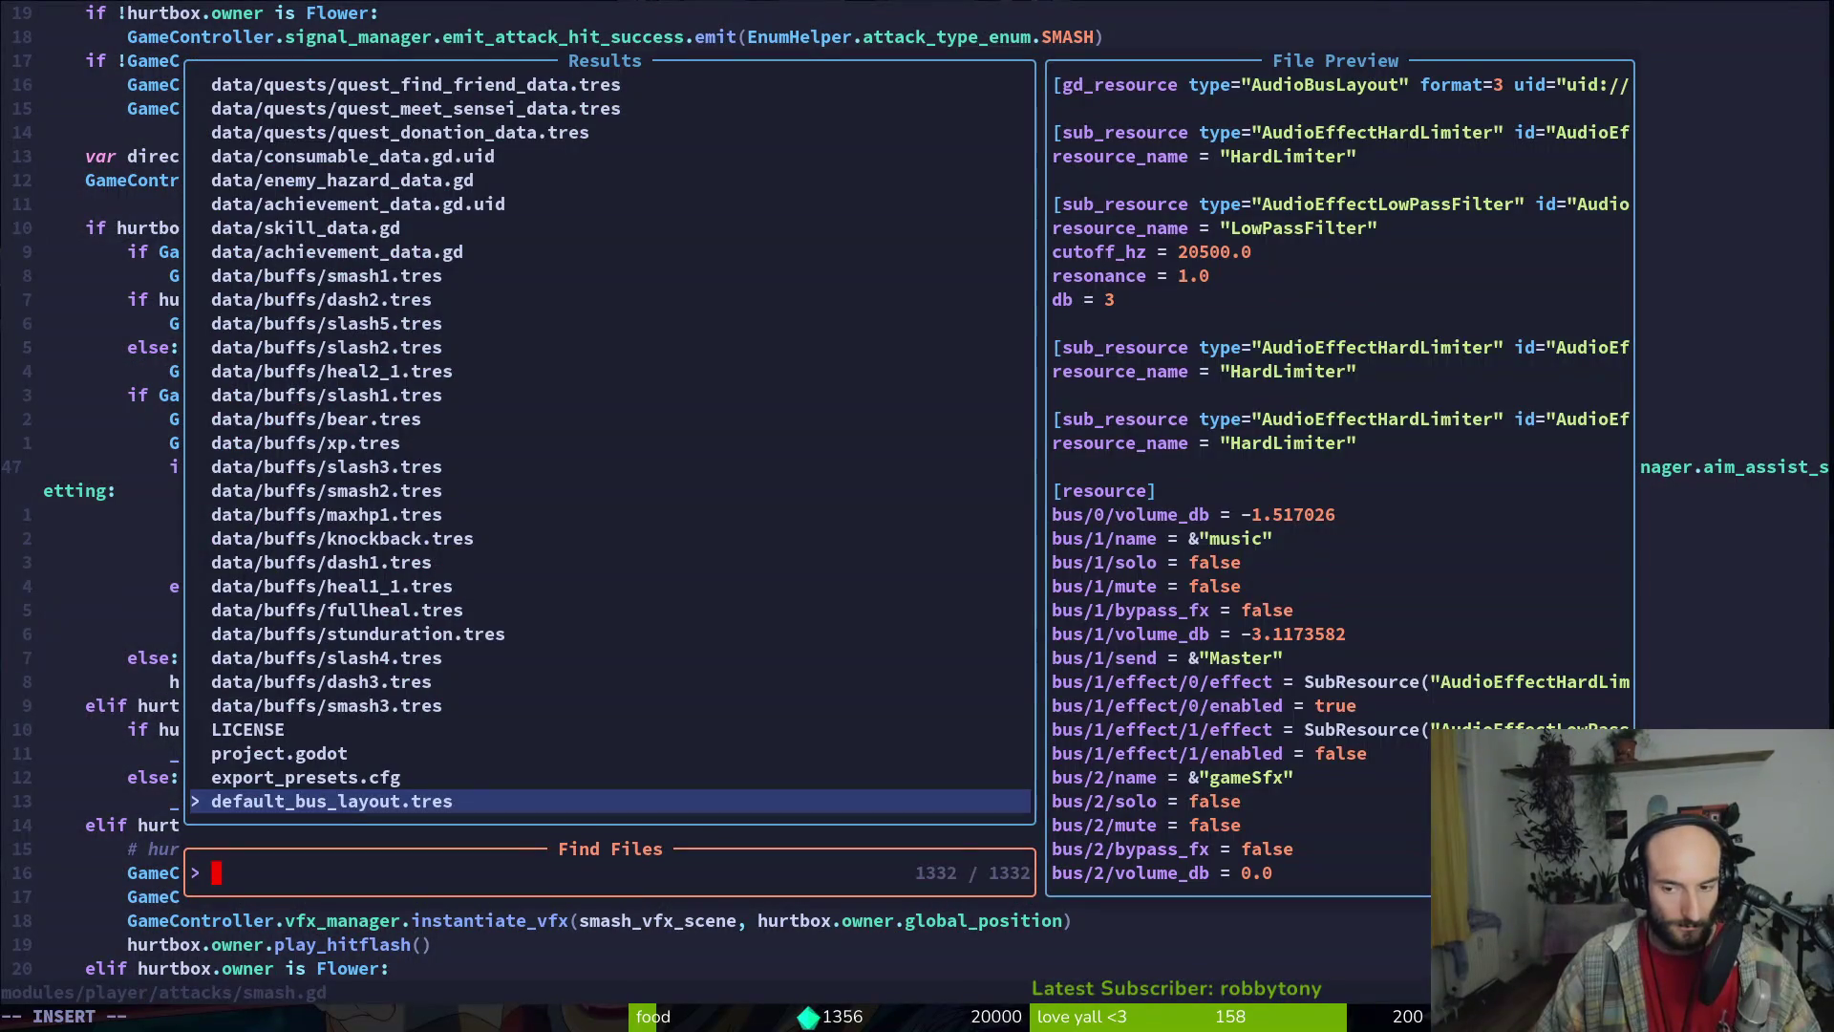
text(slash)
key(Up)
key(Up)
key(Up)
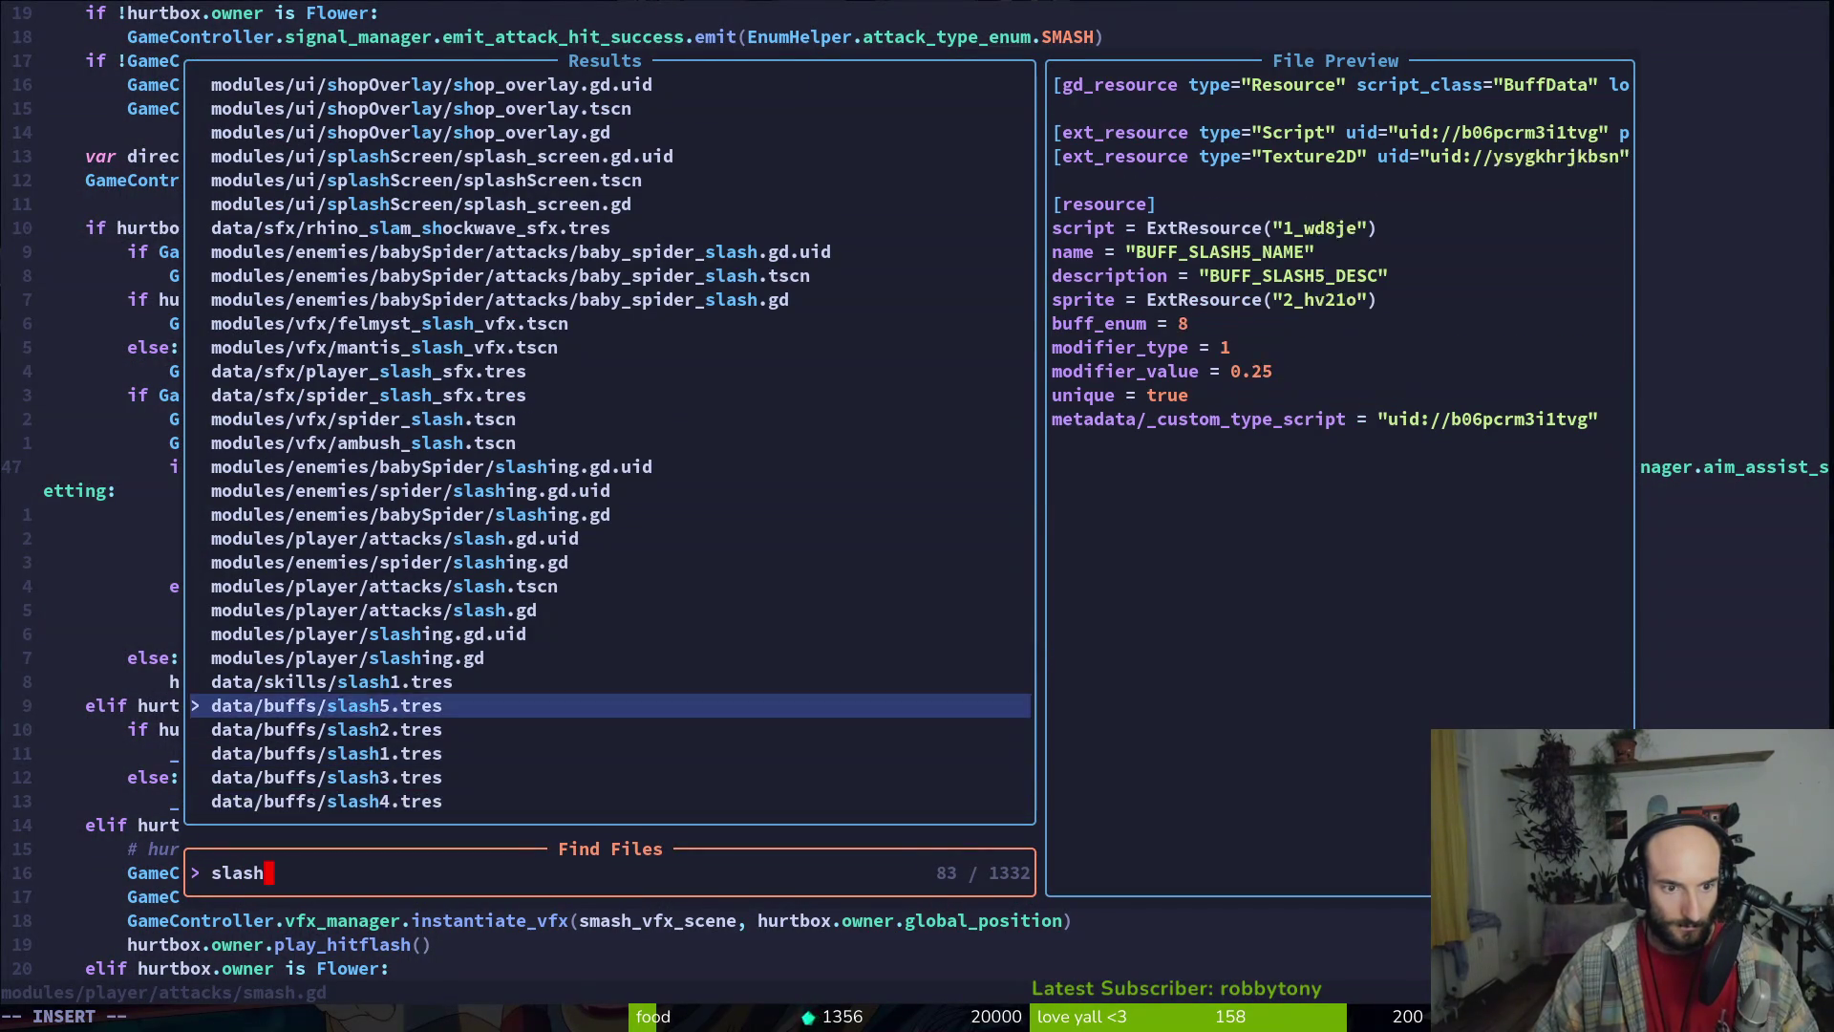
key(Return)
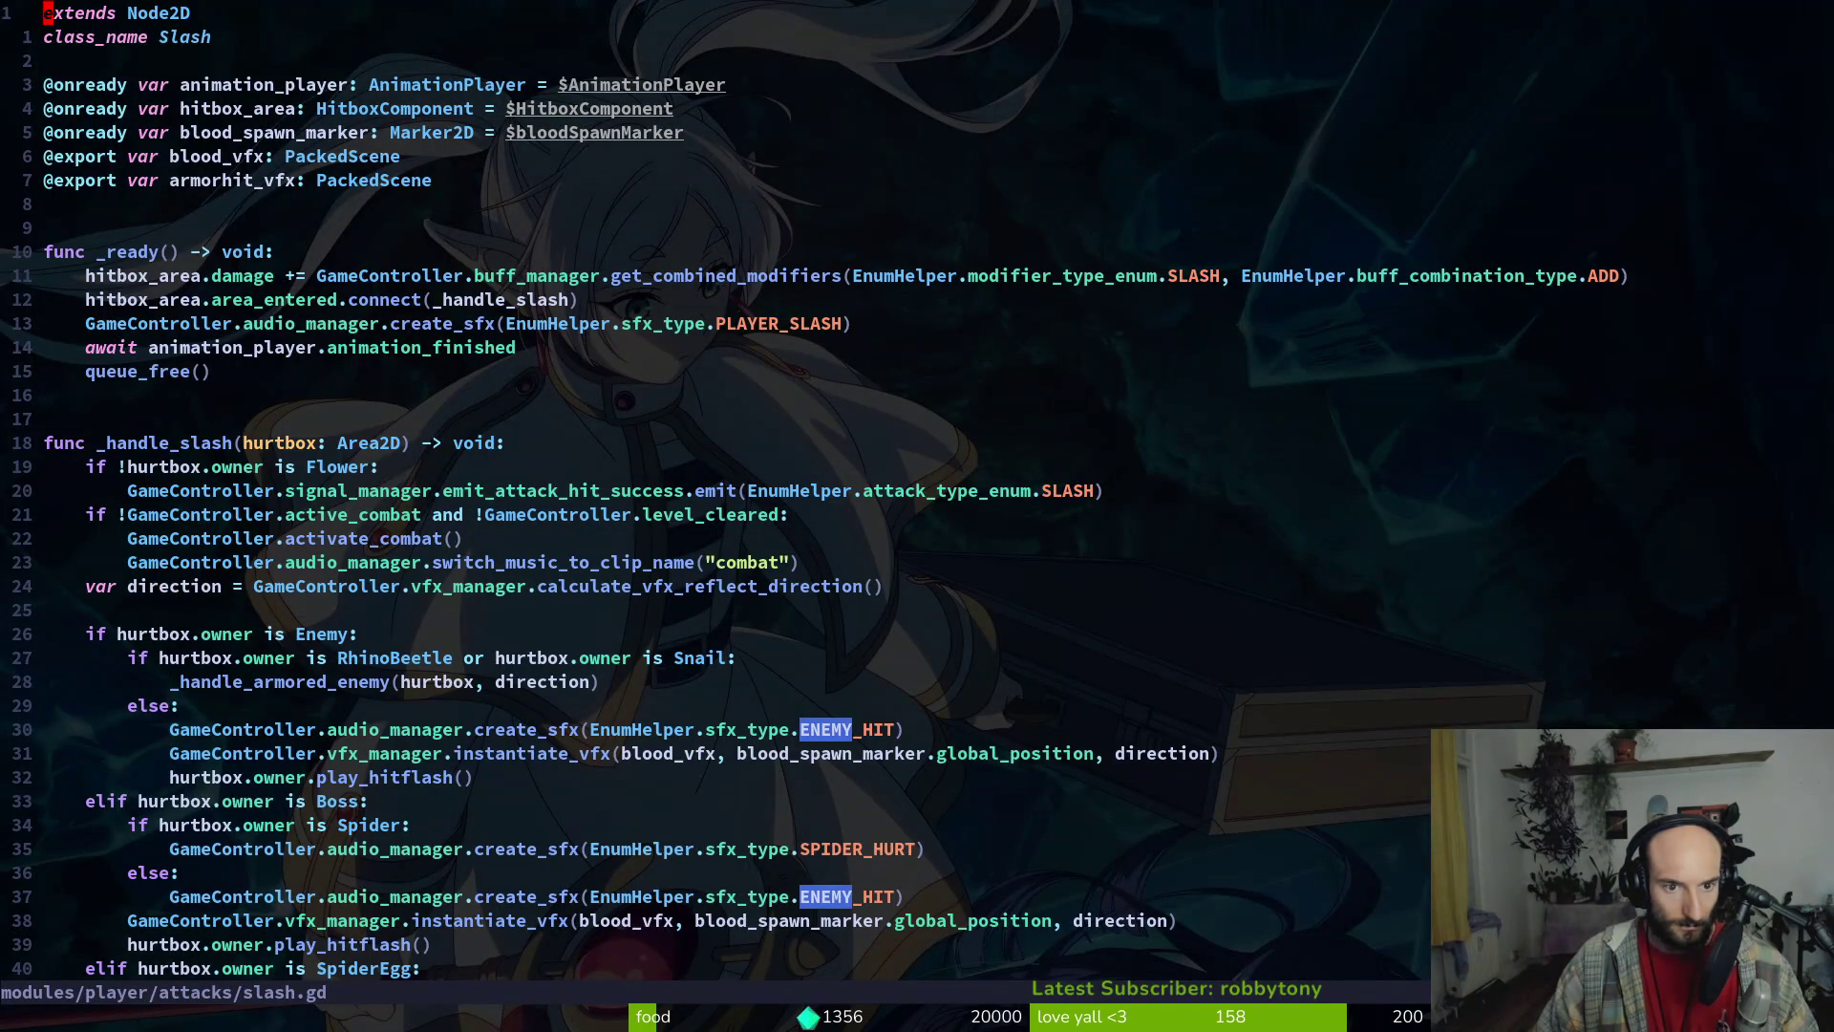
key(G)
click(815, 563)
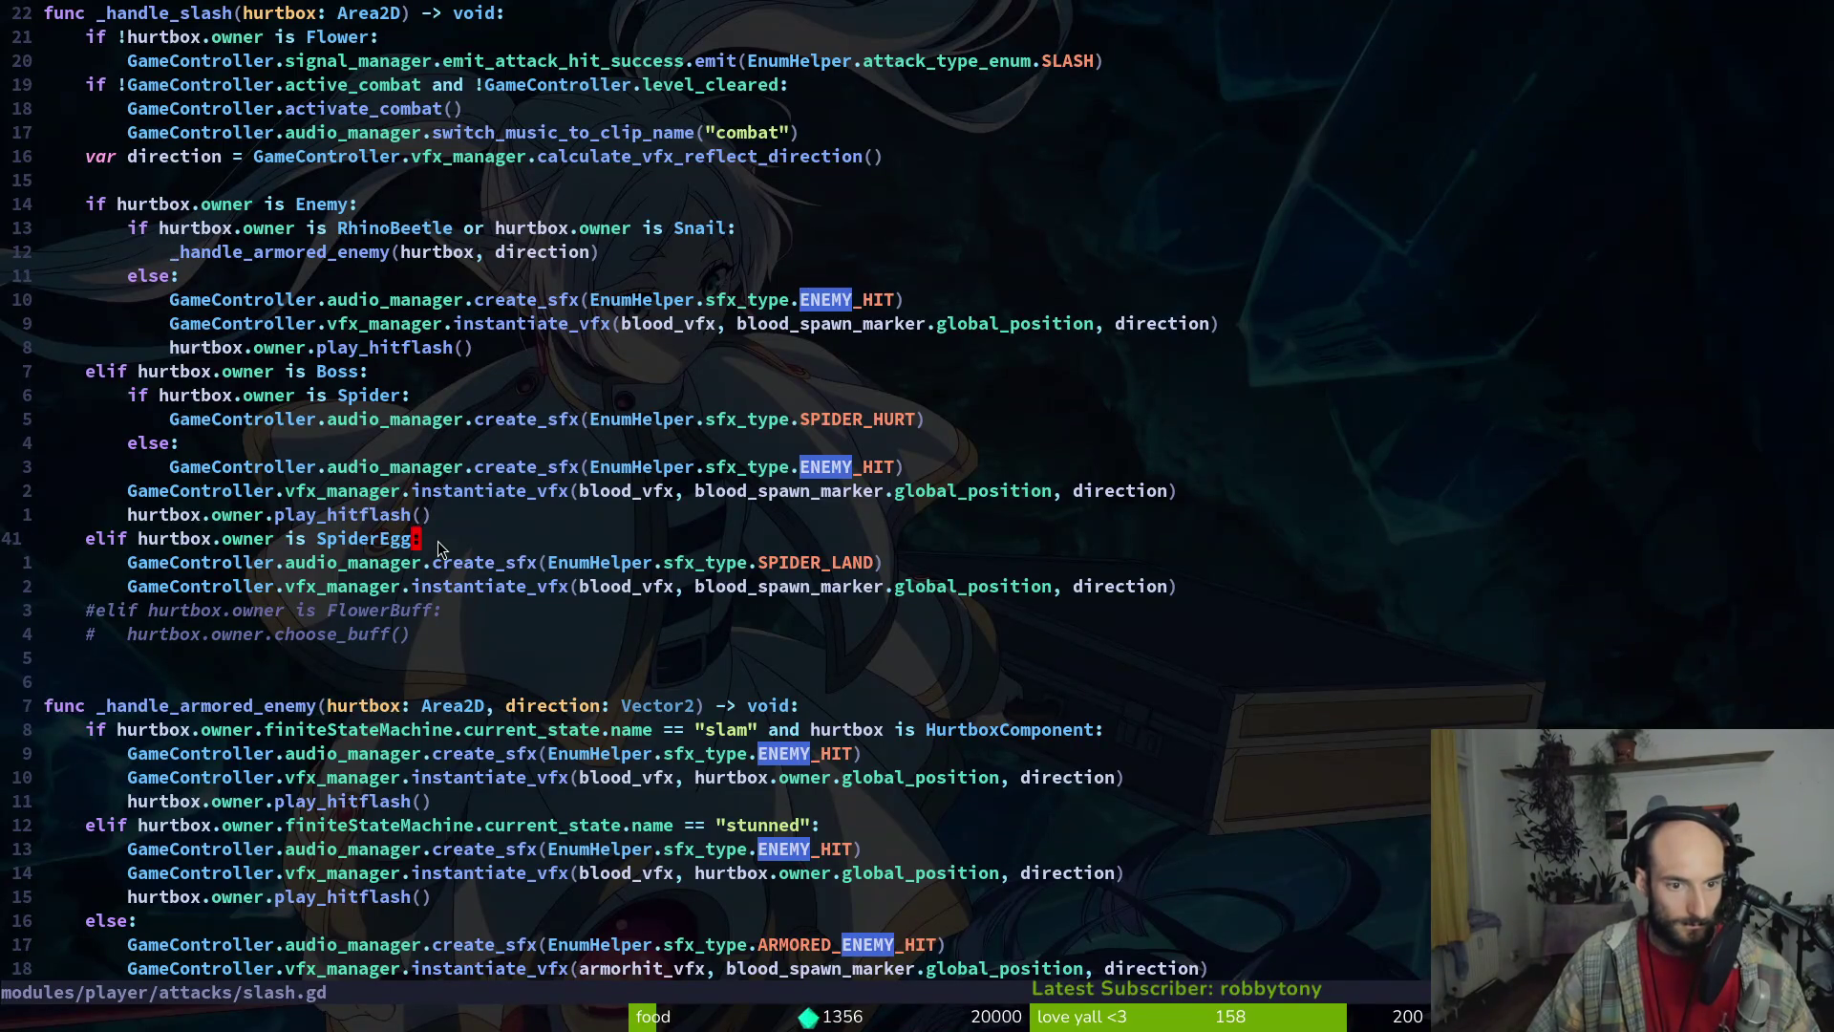
Move the SPIDER_LAND sound line under the else branch and start a hurtbox if condition above it
key(F)
key(c)
key(V)
key(d)
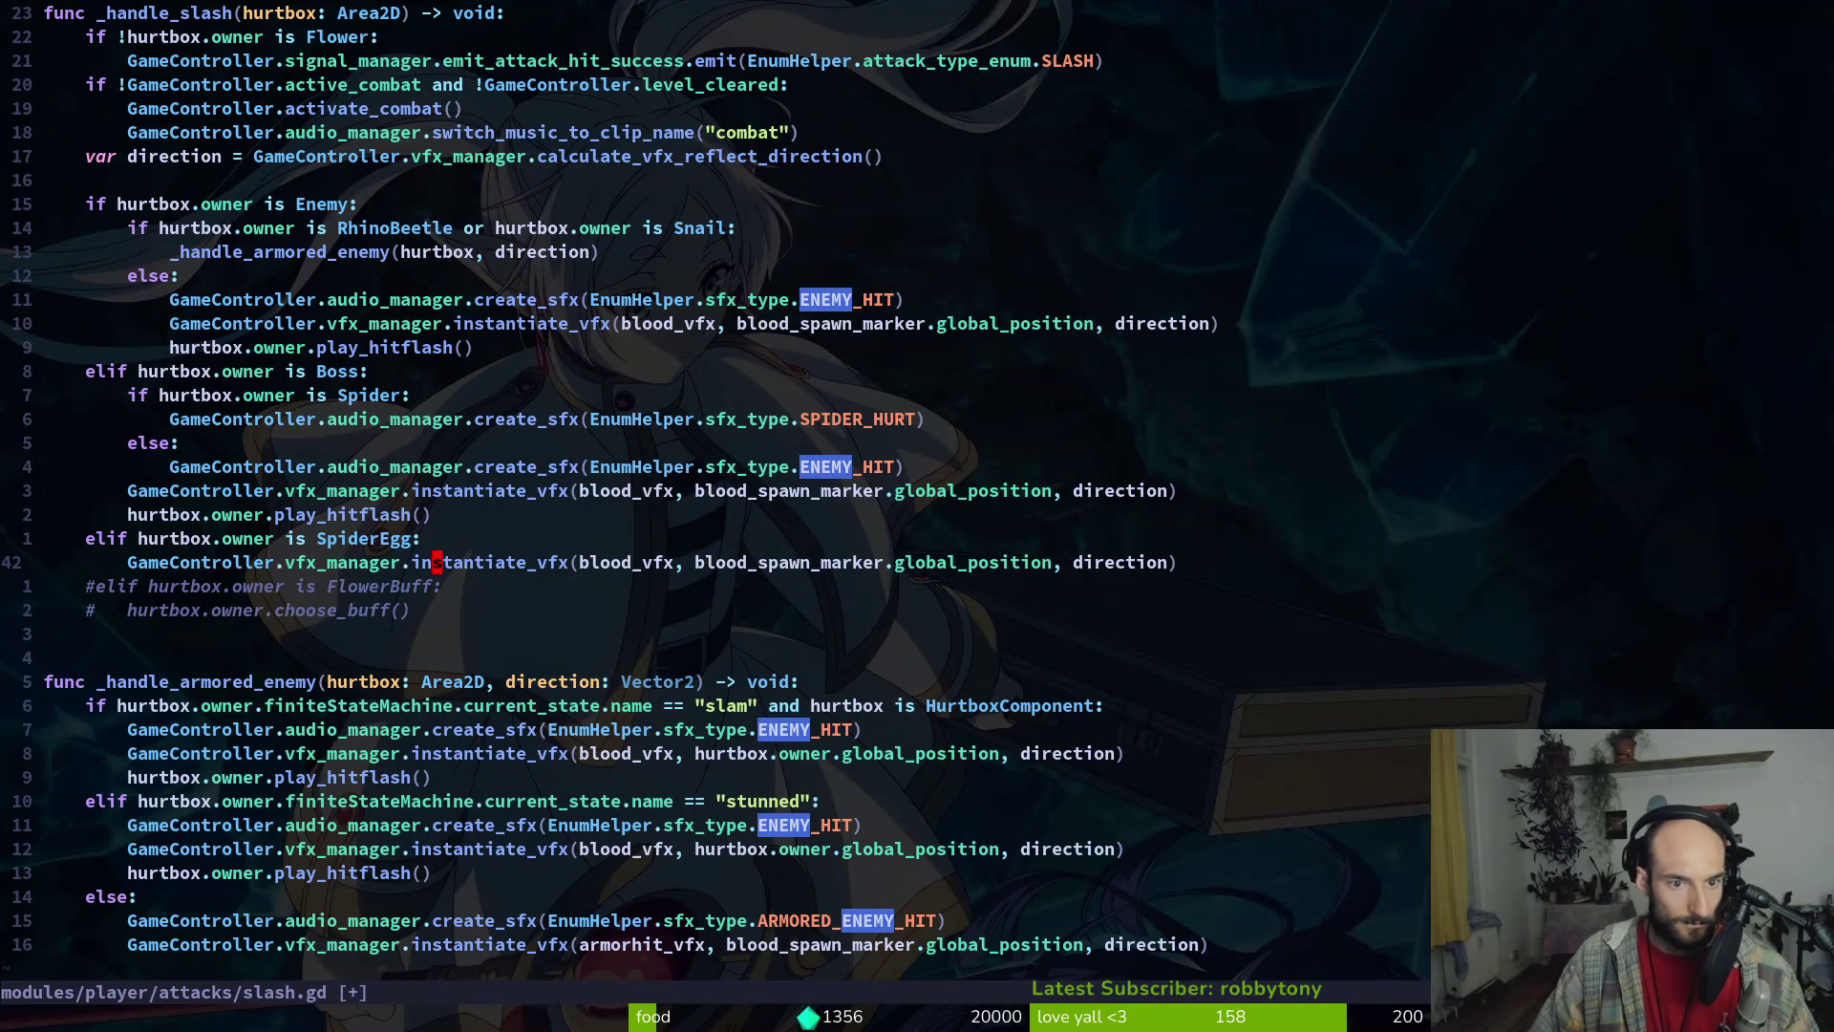
key(k)
key(k)
key(k)
key(p)
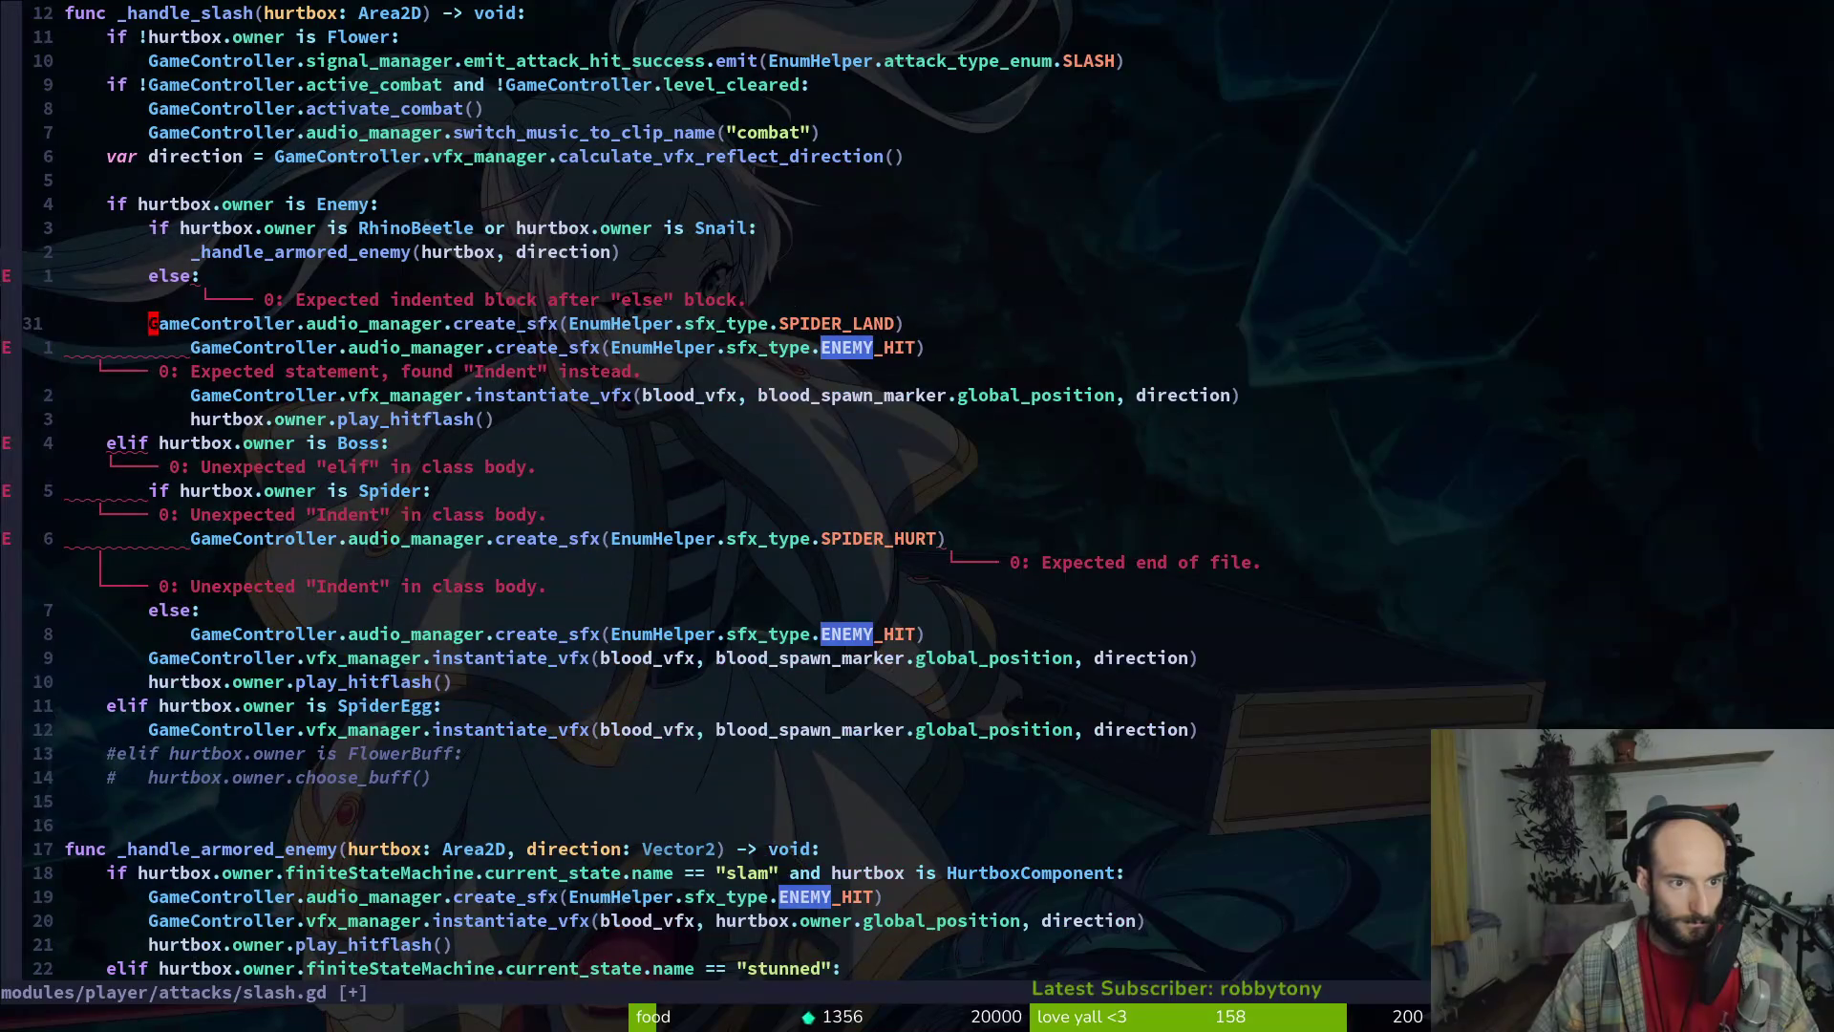
key(V)
key(greater)
text(O)
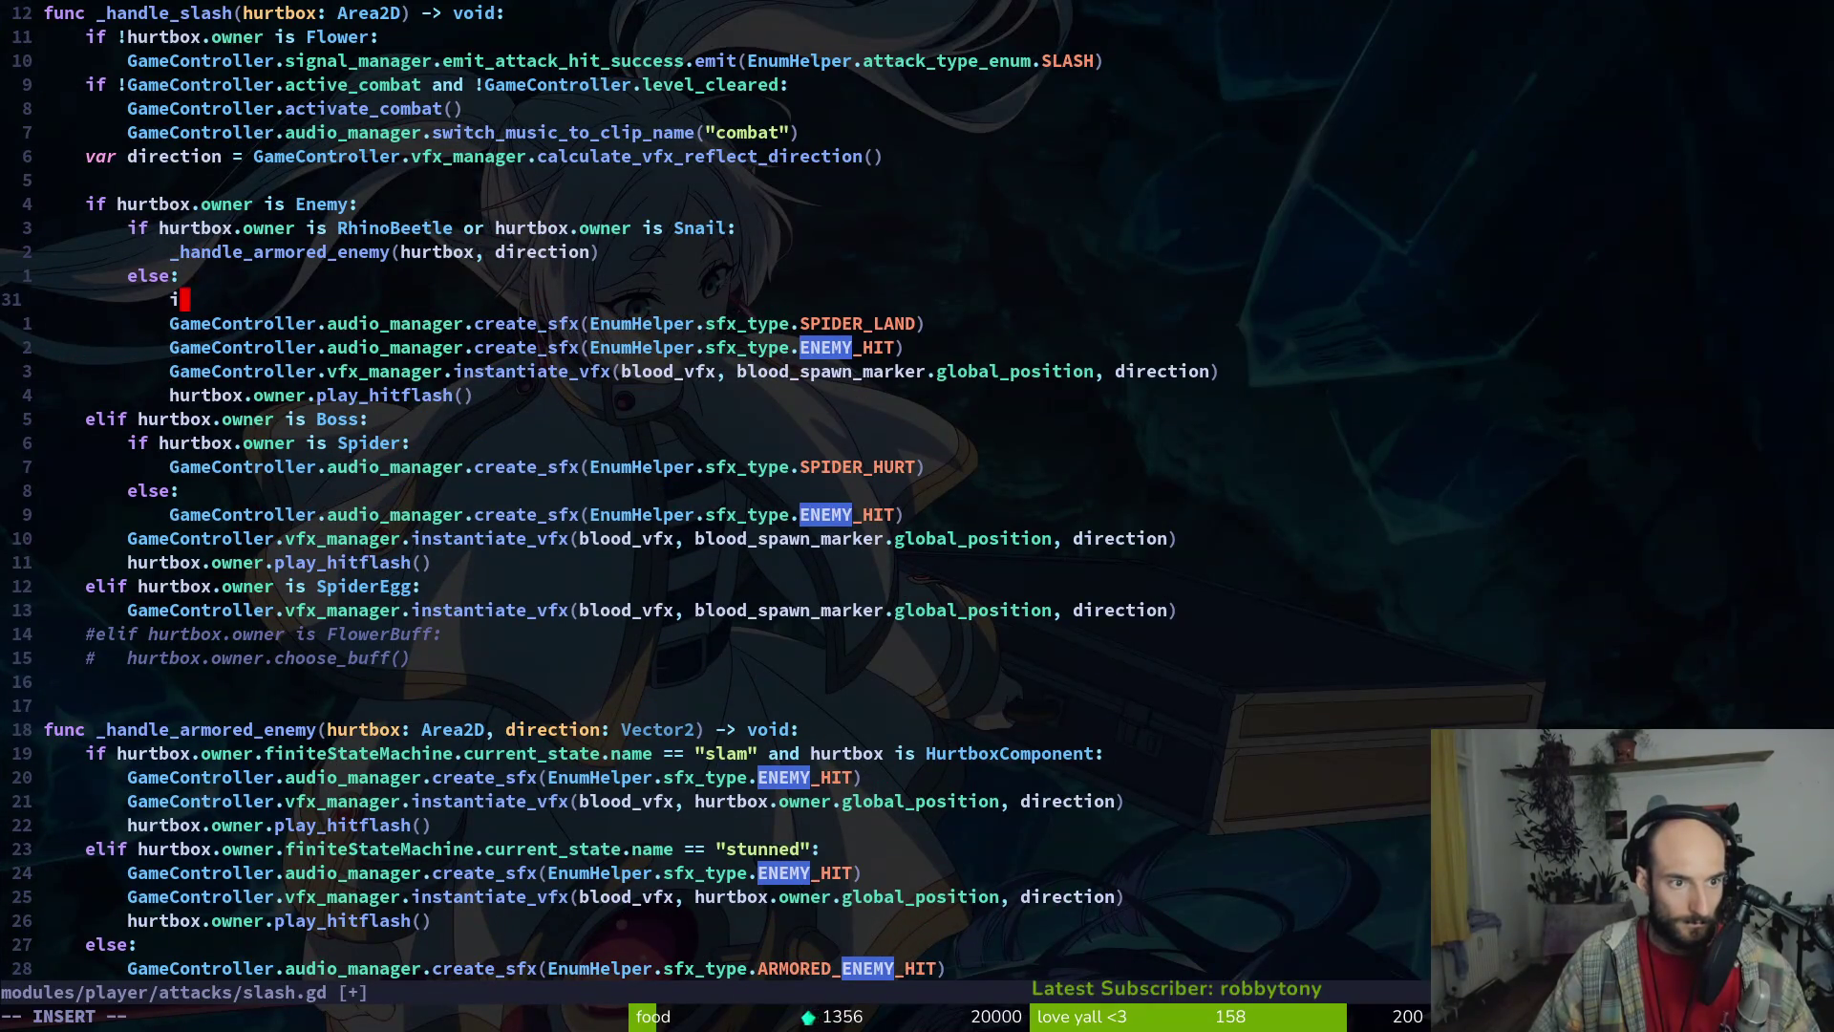
text(f hu)
key(Return)
key(Escape)
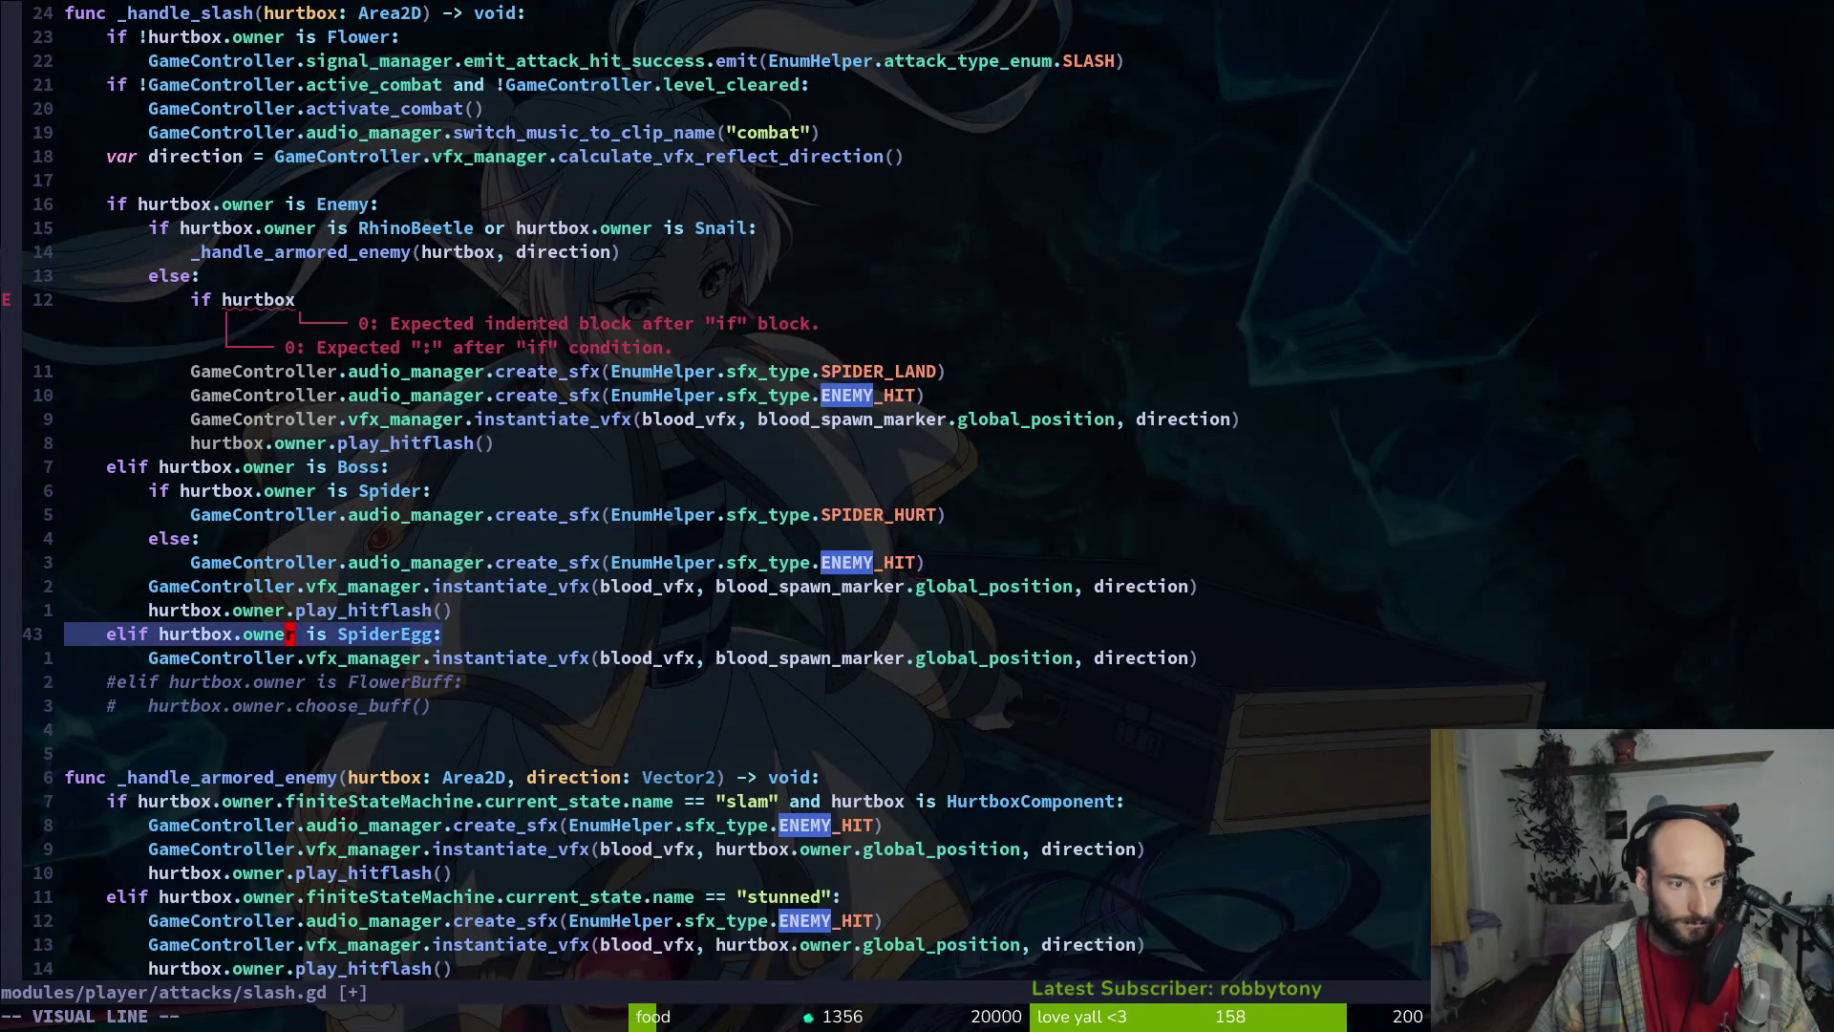
Replace the unfinished if line with the SpiderEgg condition, turning elif into if
key(j)
key(j)
key(j)
key(k)
key(k)
key(k)
key(k)
key(k)
key(P)
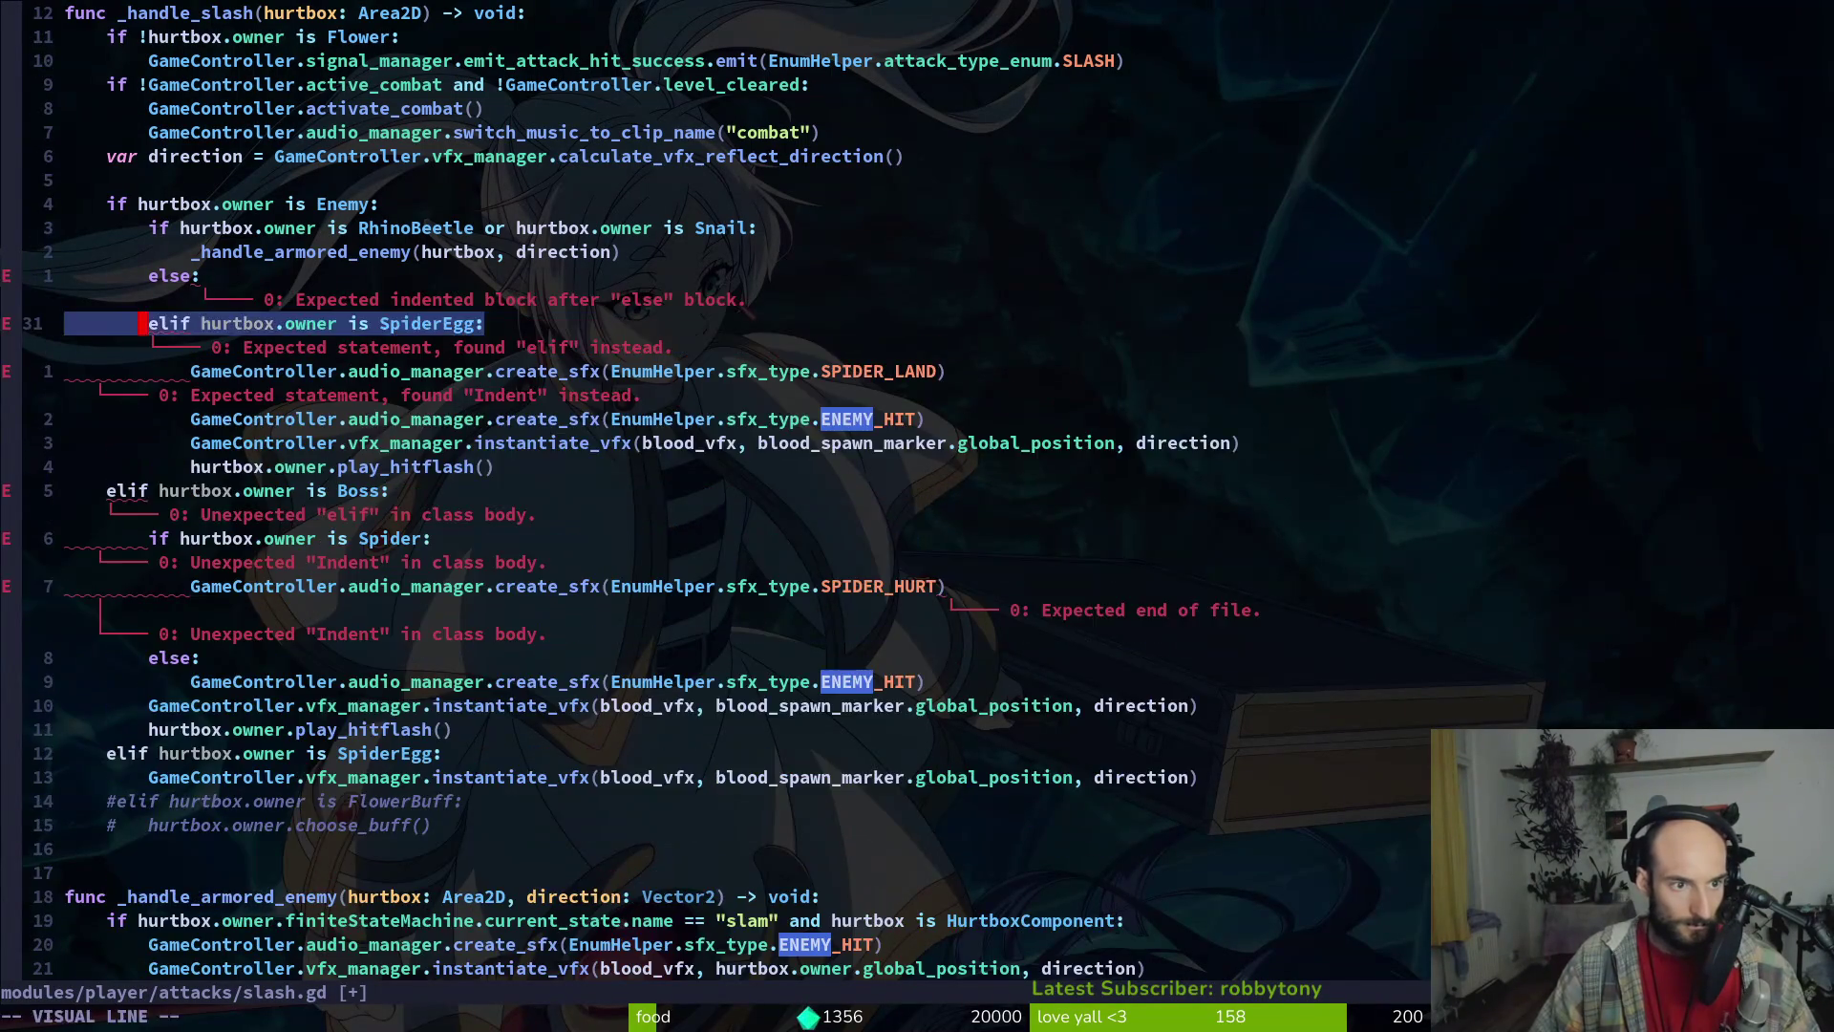
key(k)
key(d)
key(d)
key(greater)
key(greater)
key(a)
key(BackSpace)
key(Delete)
key(Escape)
Add an else branch for the ENEMY_HIT line, delete the old SpiderEgg branch and save slash.gd
key(j)
key(greater)
key(greater)
text(jO)
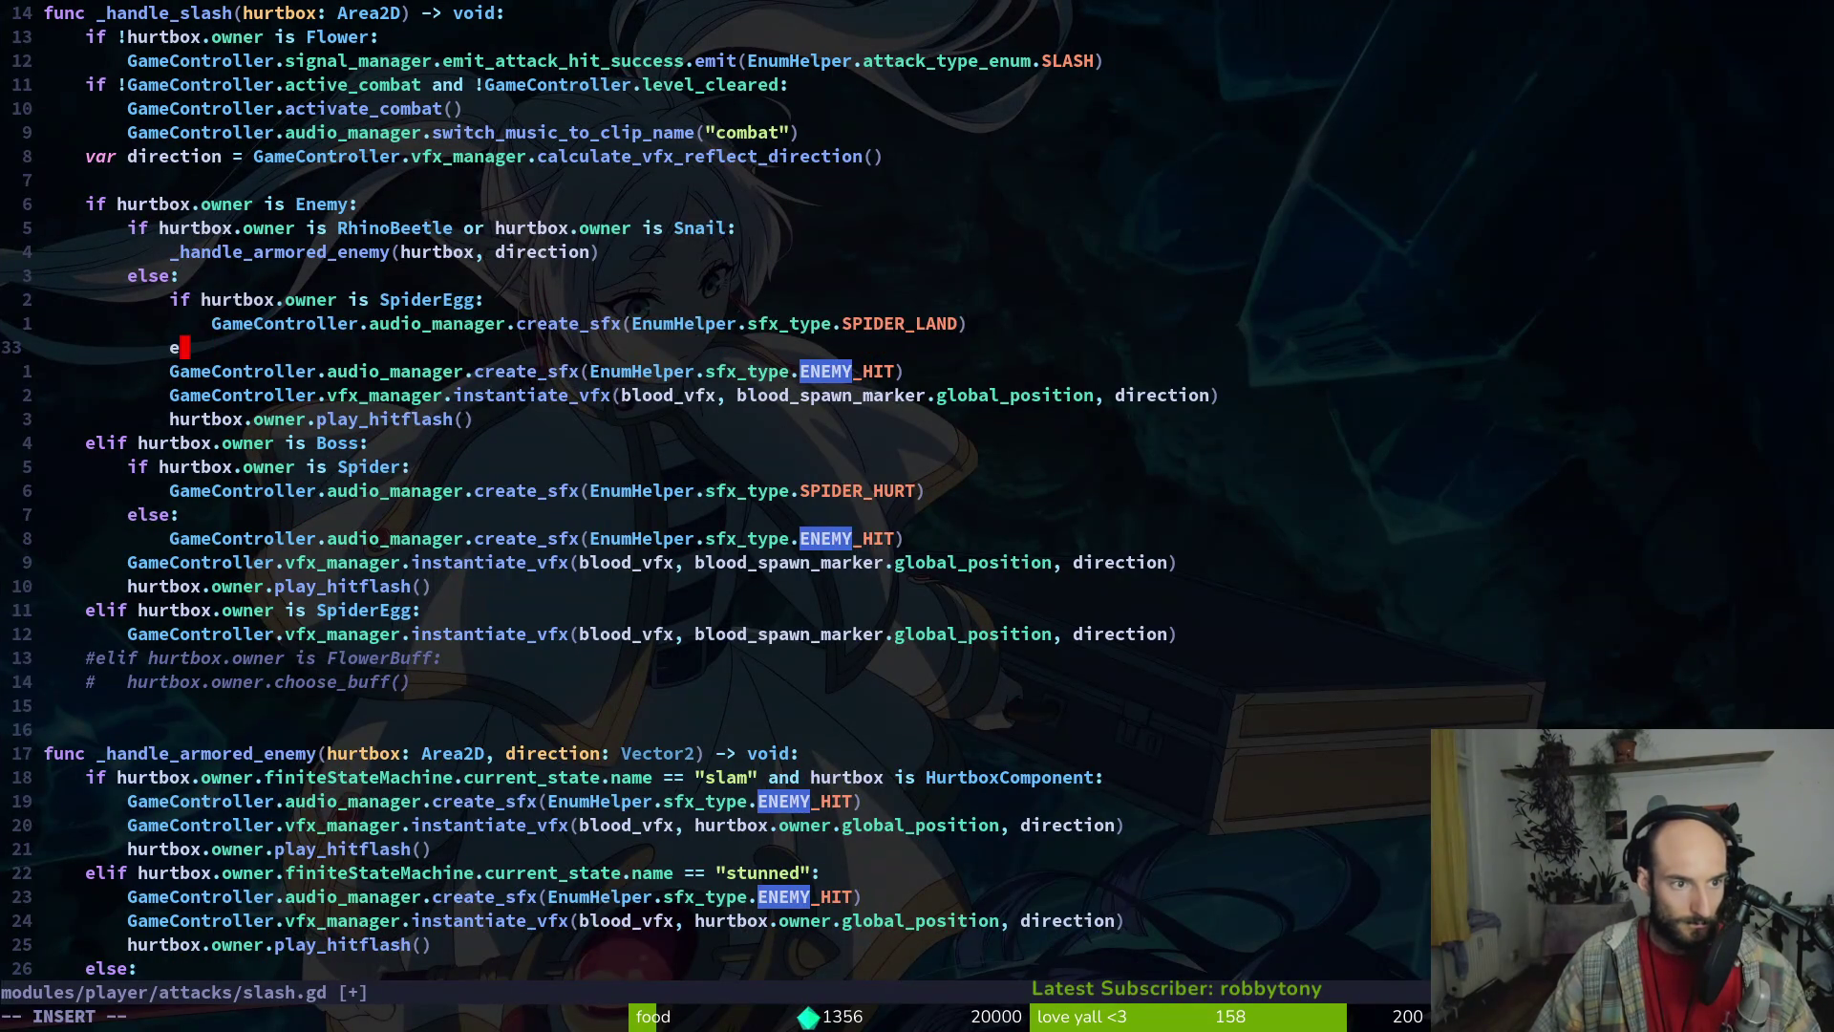
text(else:)
key(Escape)
key(j)
key(greater)
key(greater)
text(j)
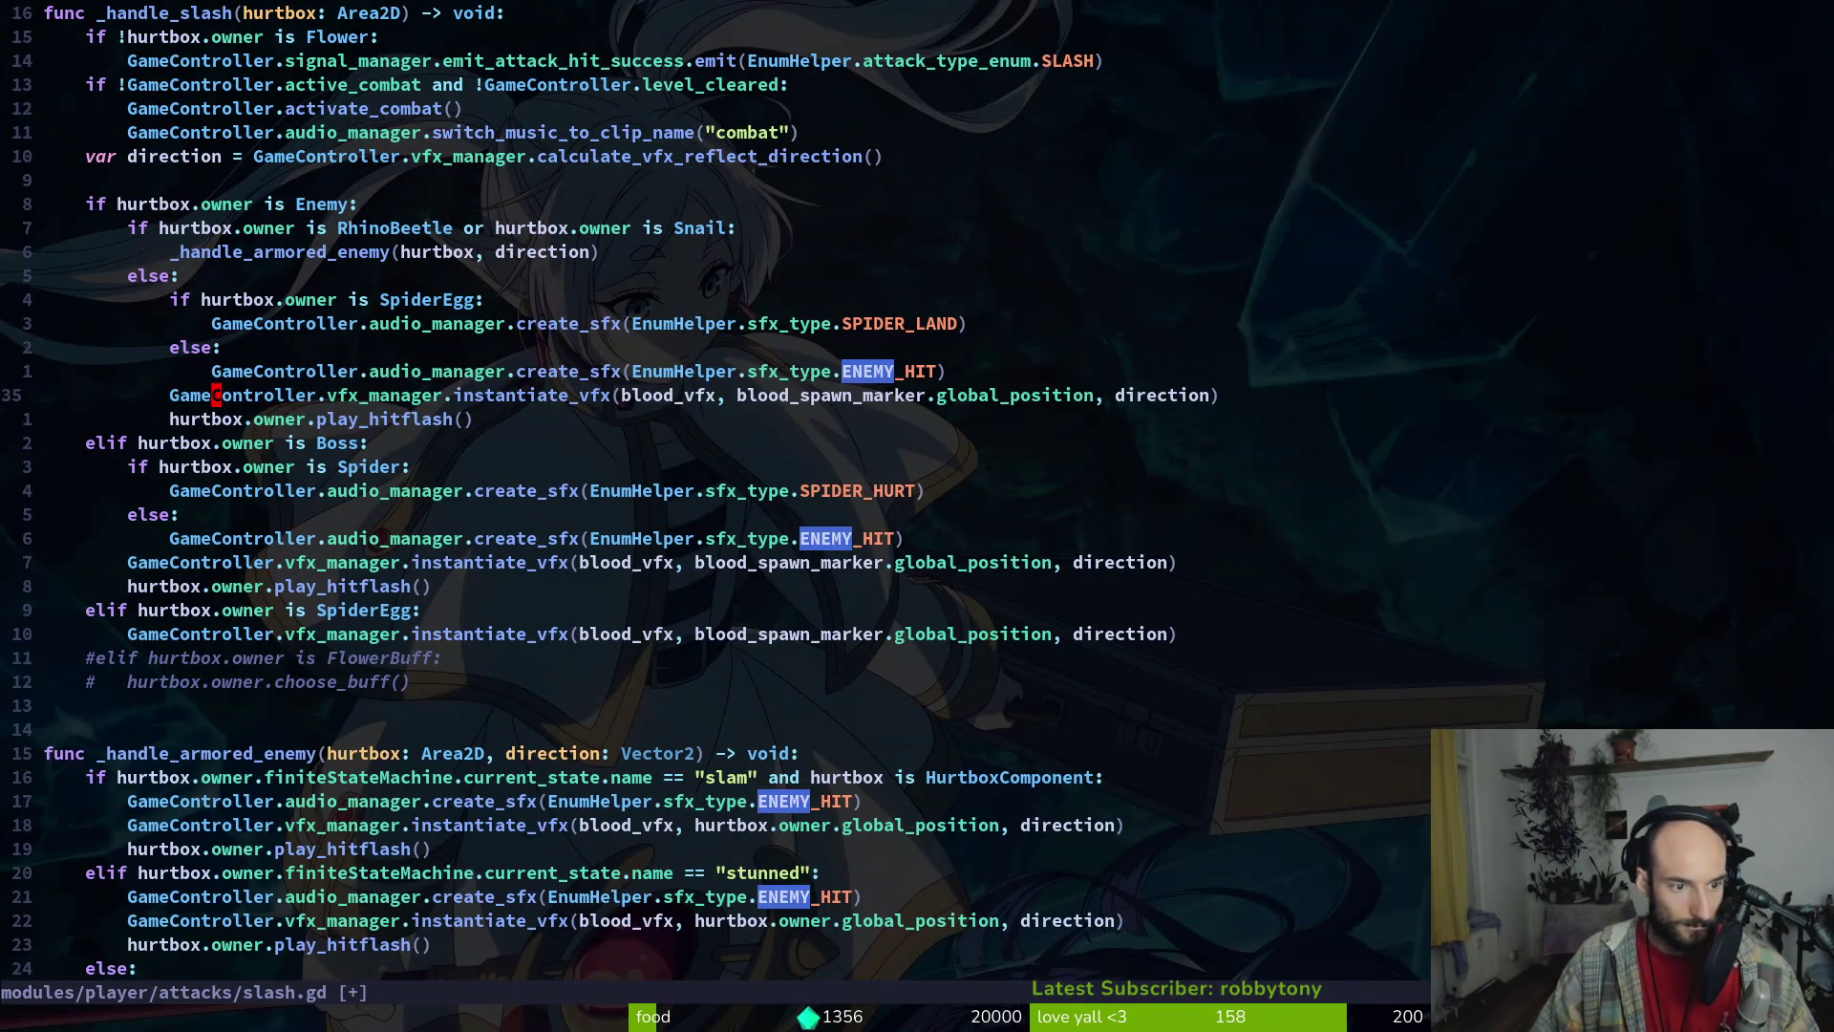
text(8jjVjd:w)
key(Return)
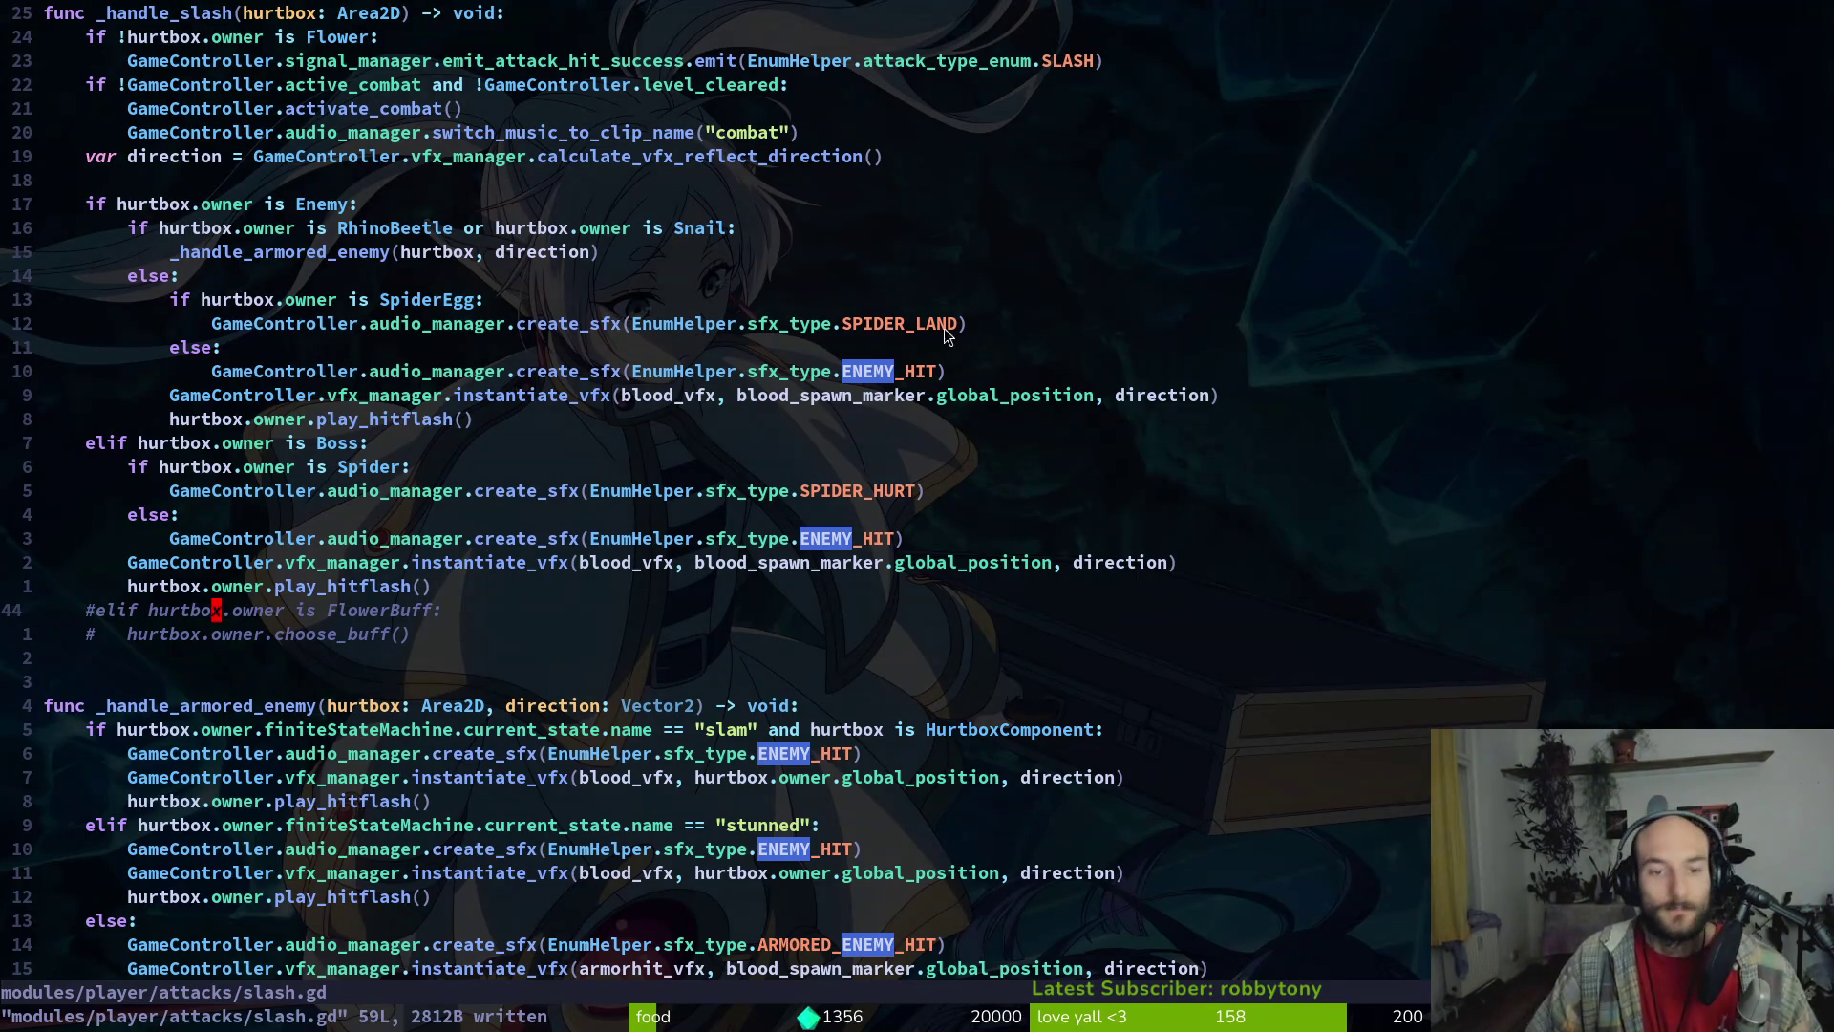
Undo the SPIDER_LAND typo and step through every SPIDER_LAND match in the project, including slash.gd and jumping.gd
key(alt+Tab)
key(alt+Tab)
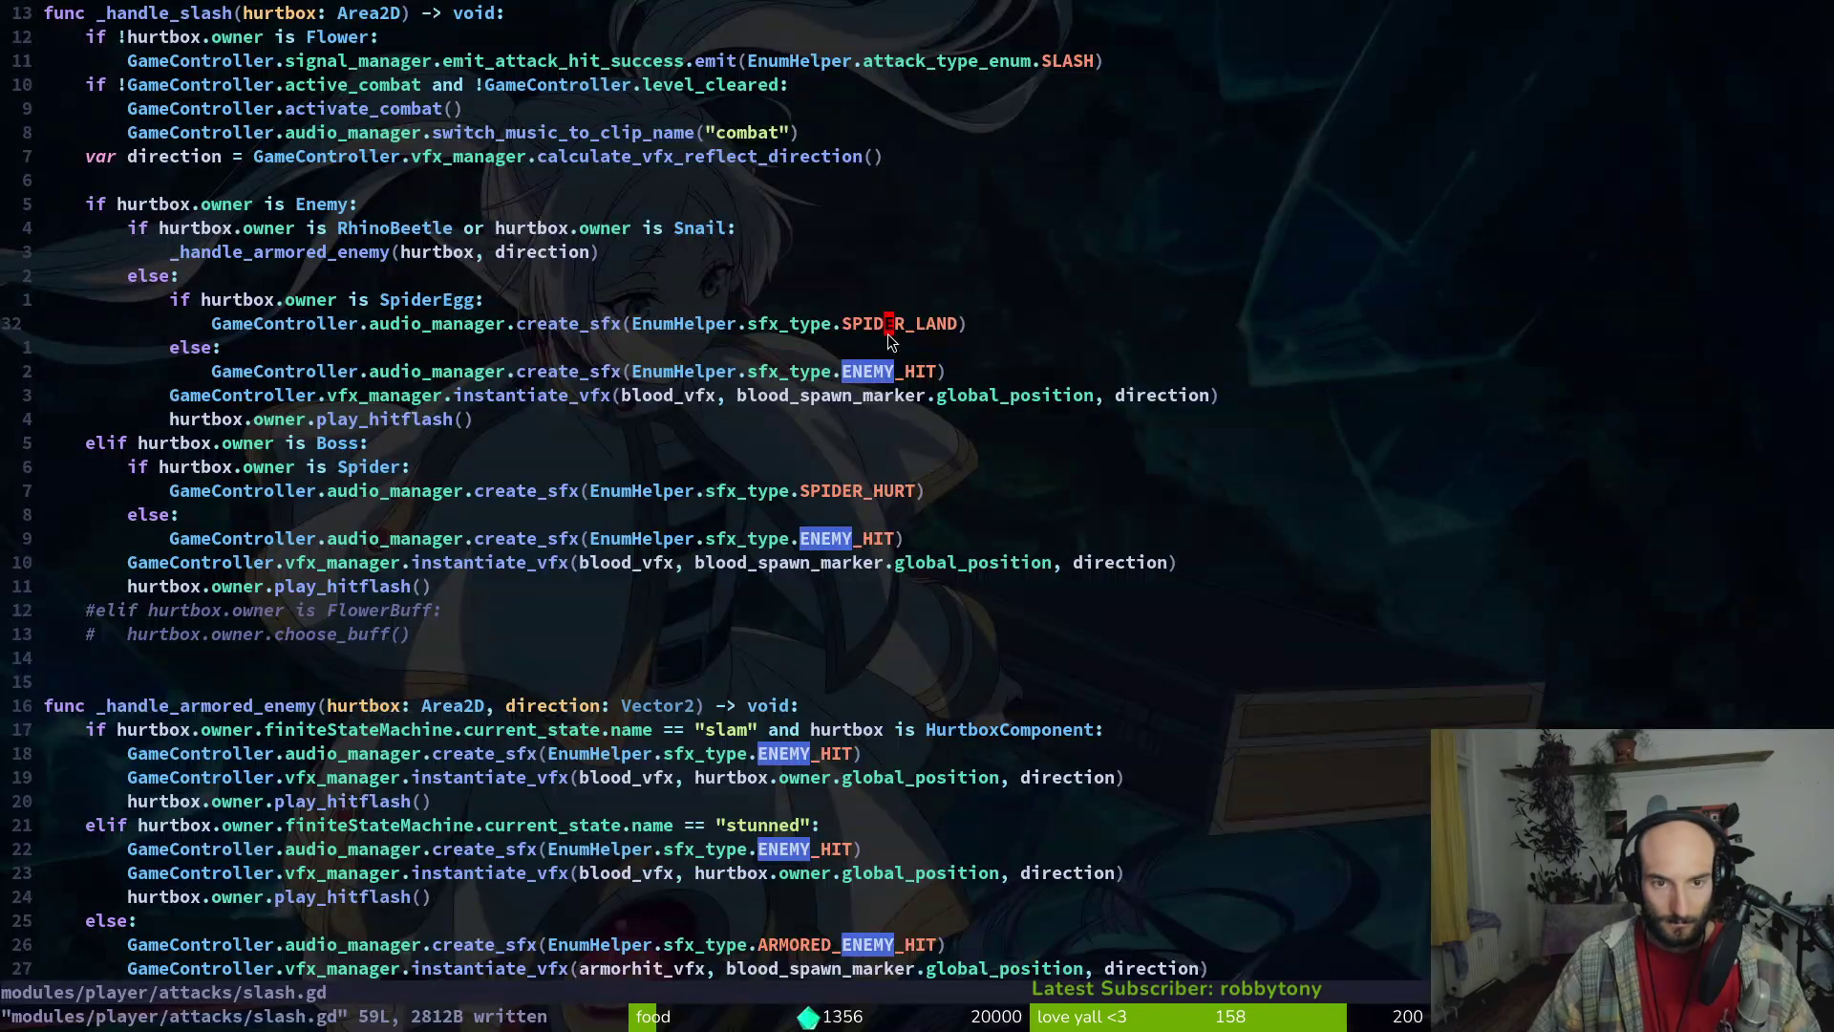
key(u)
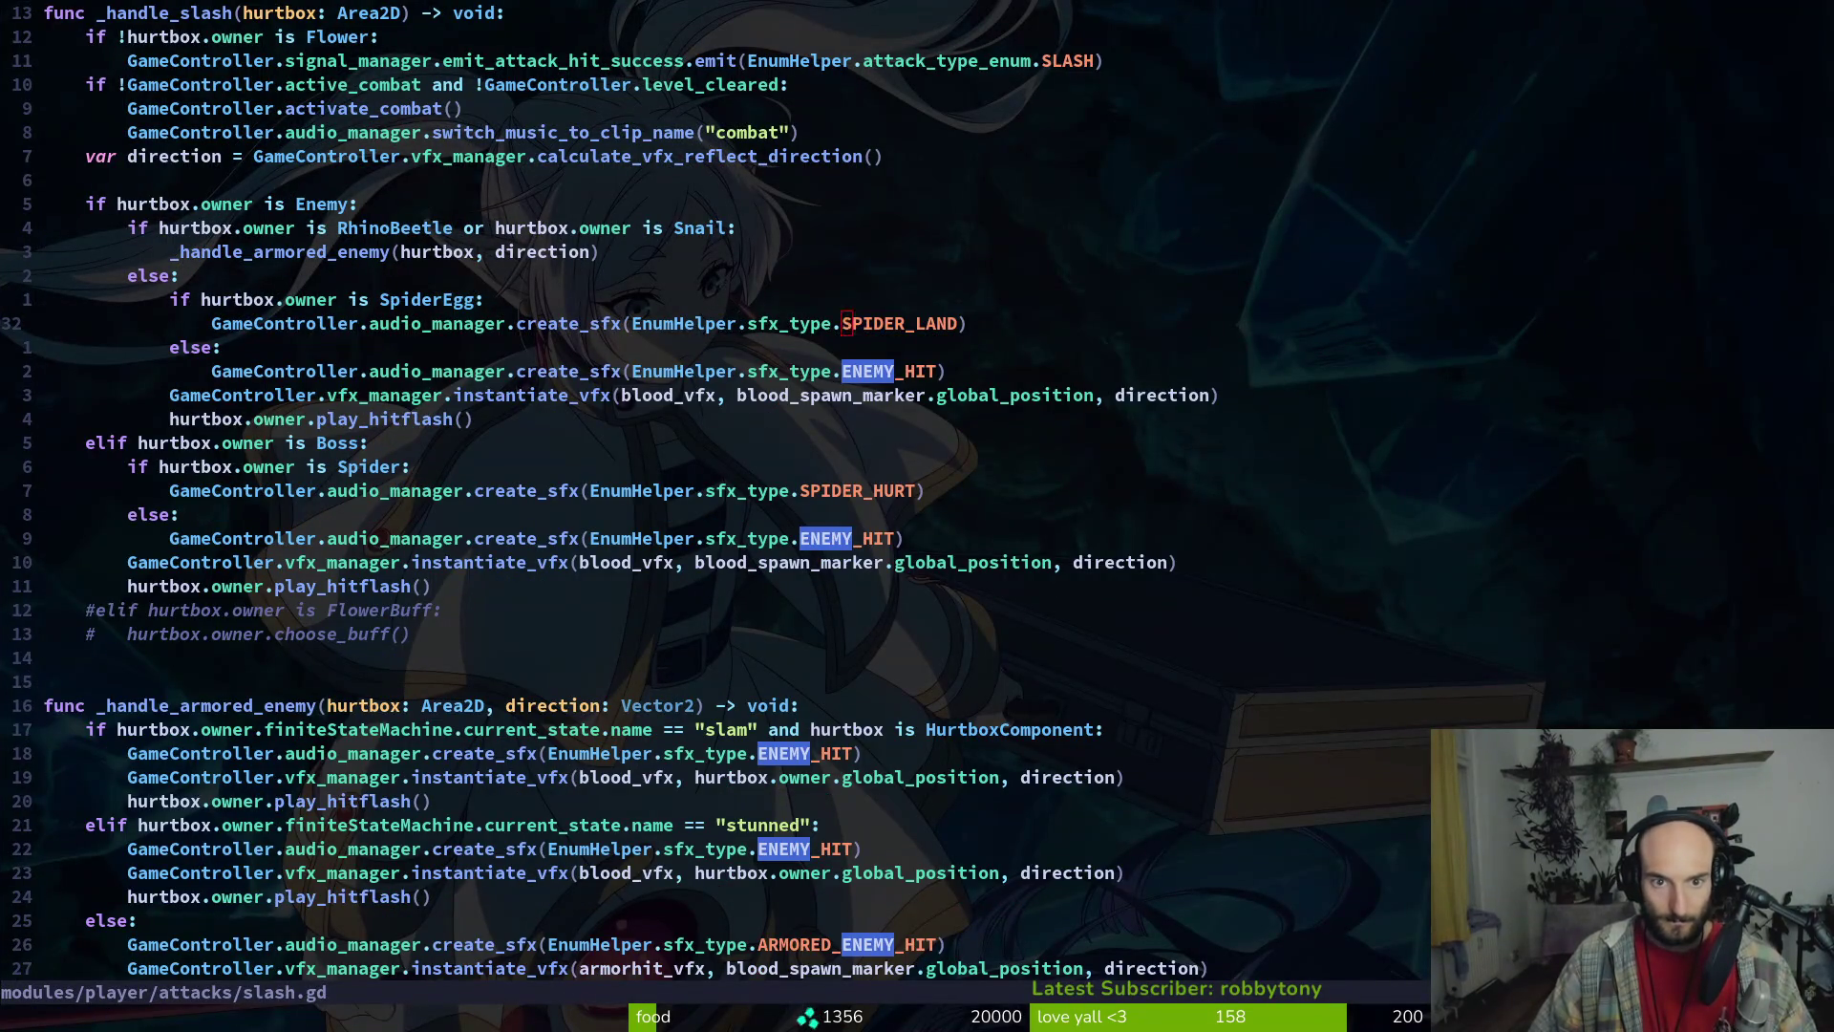
key(space)
key(f)
key(w)
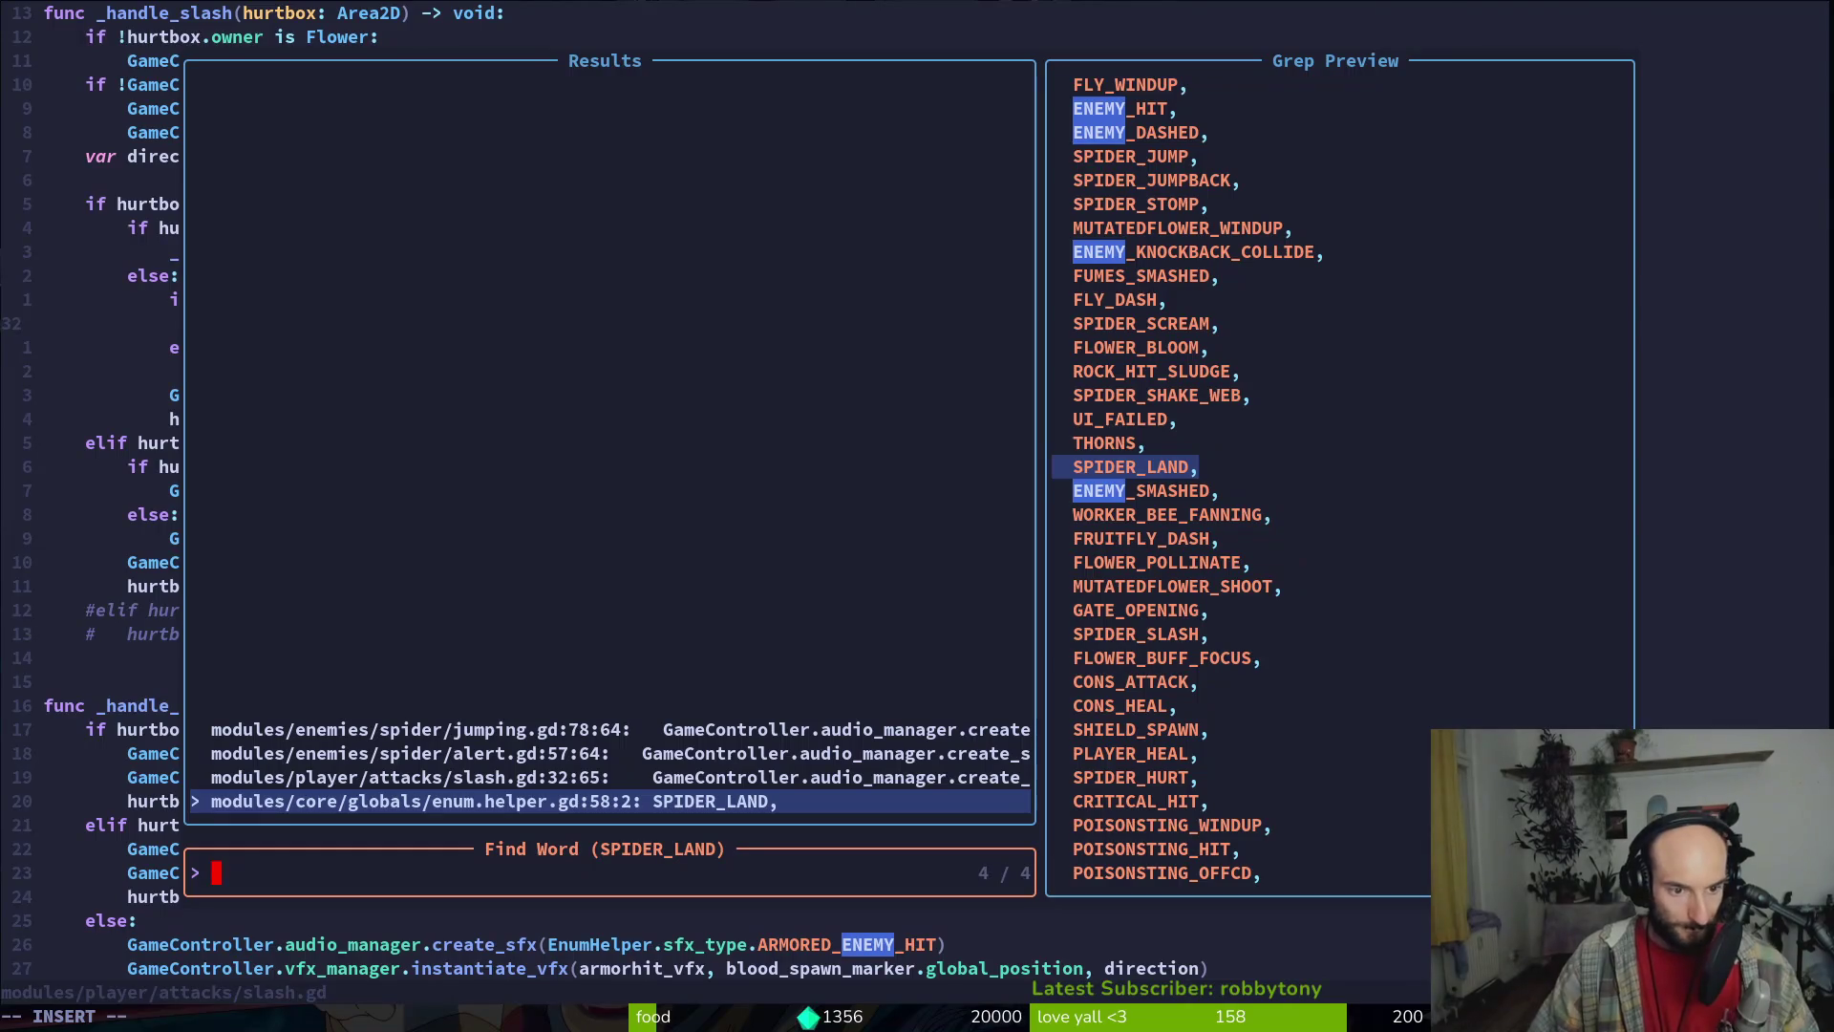
click(411, 777)
key(Up)
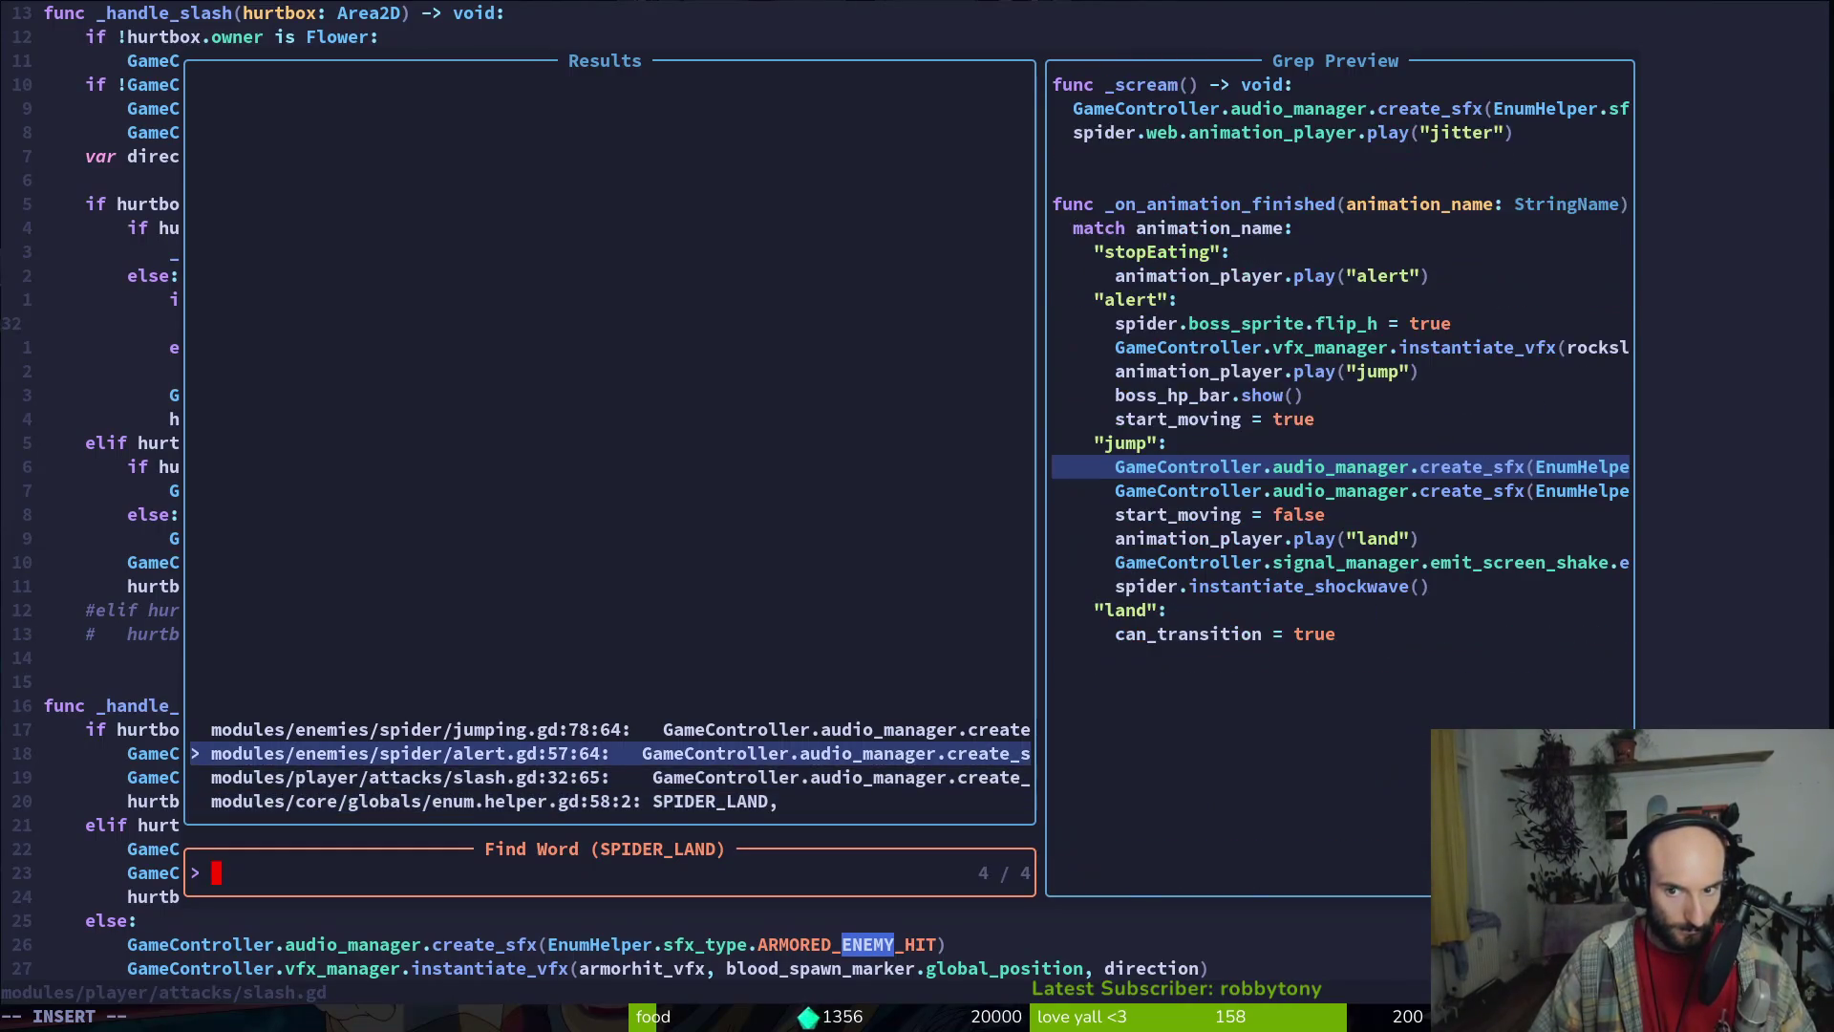
key(Up)
key(Escape)
key(Escape)
key(alt+Tab)
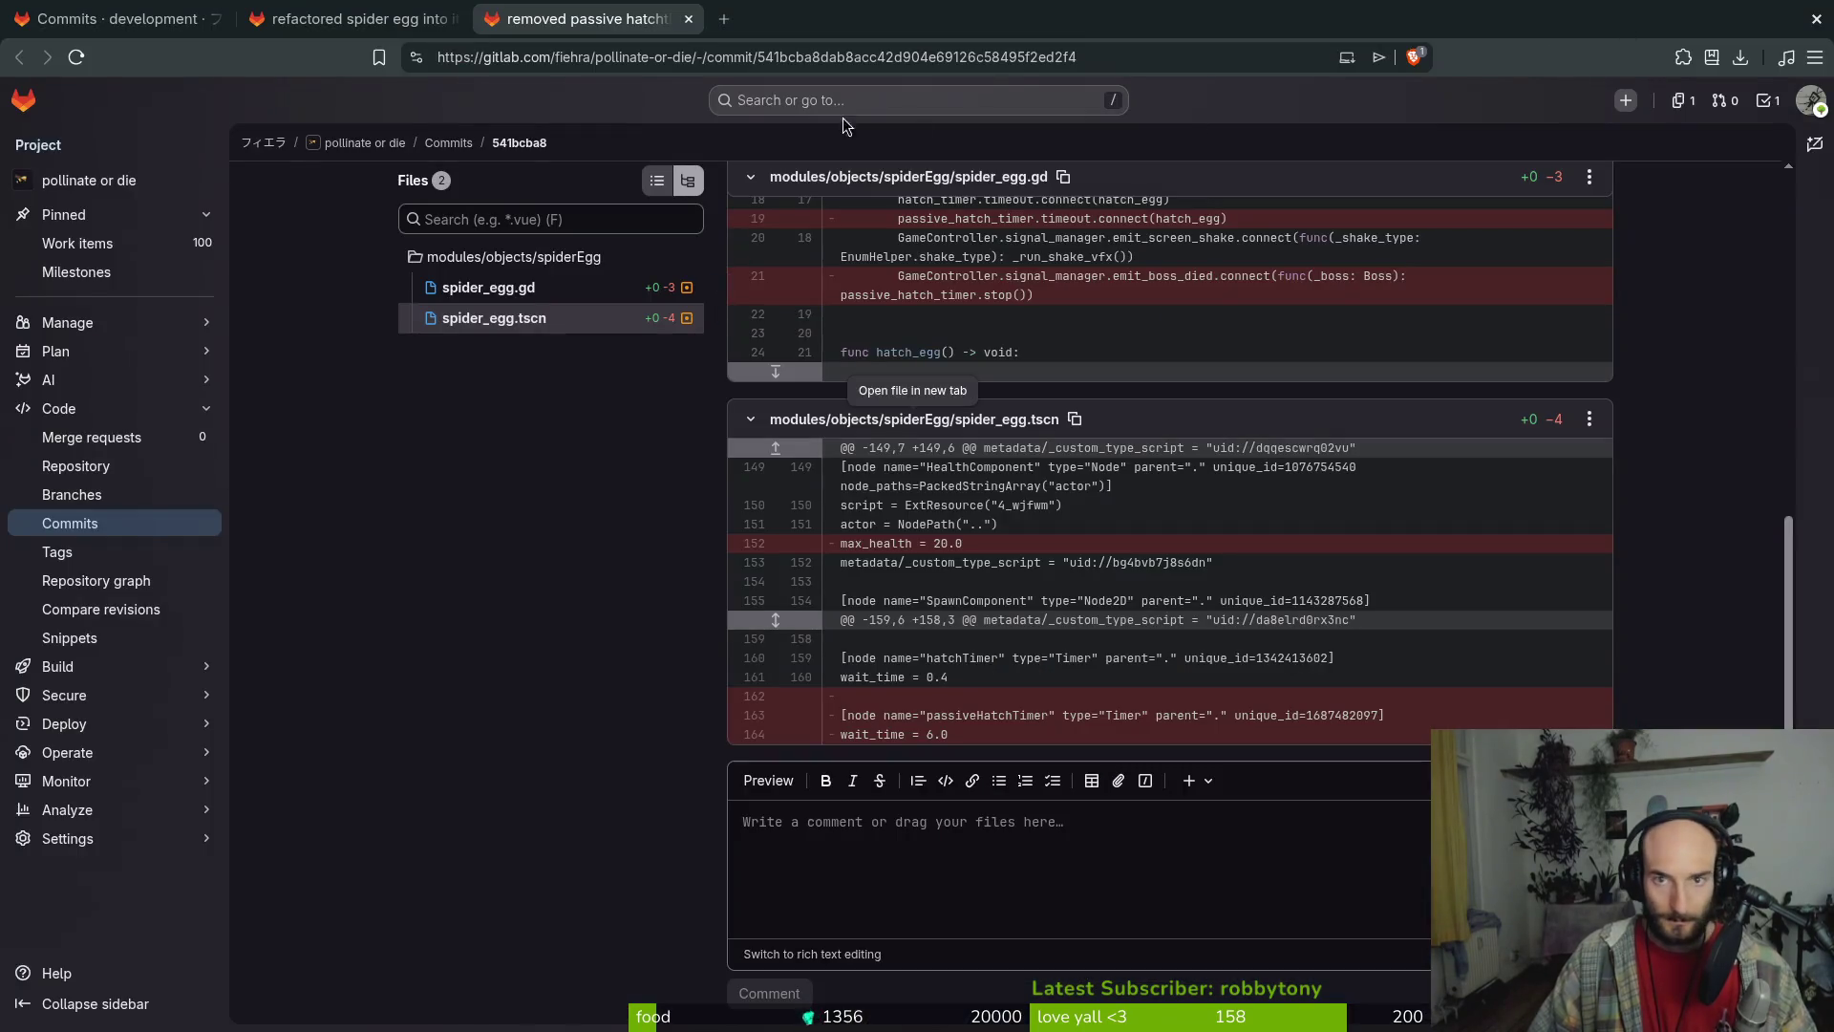
key(alt+Tab)
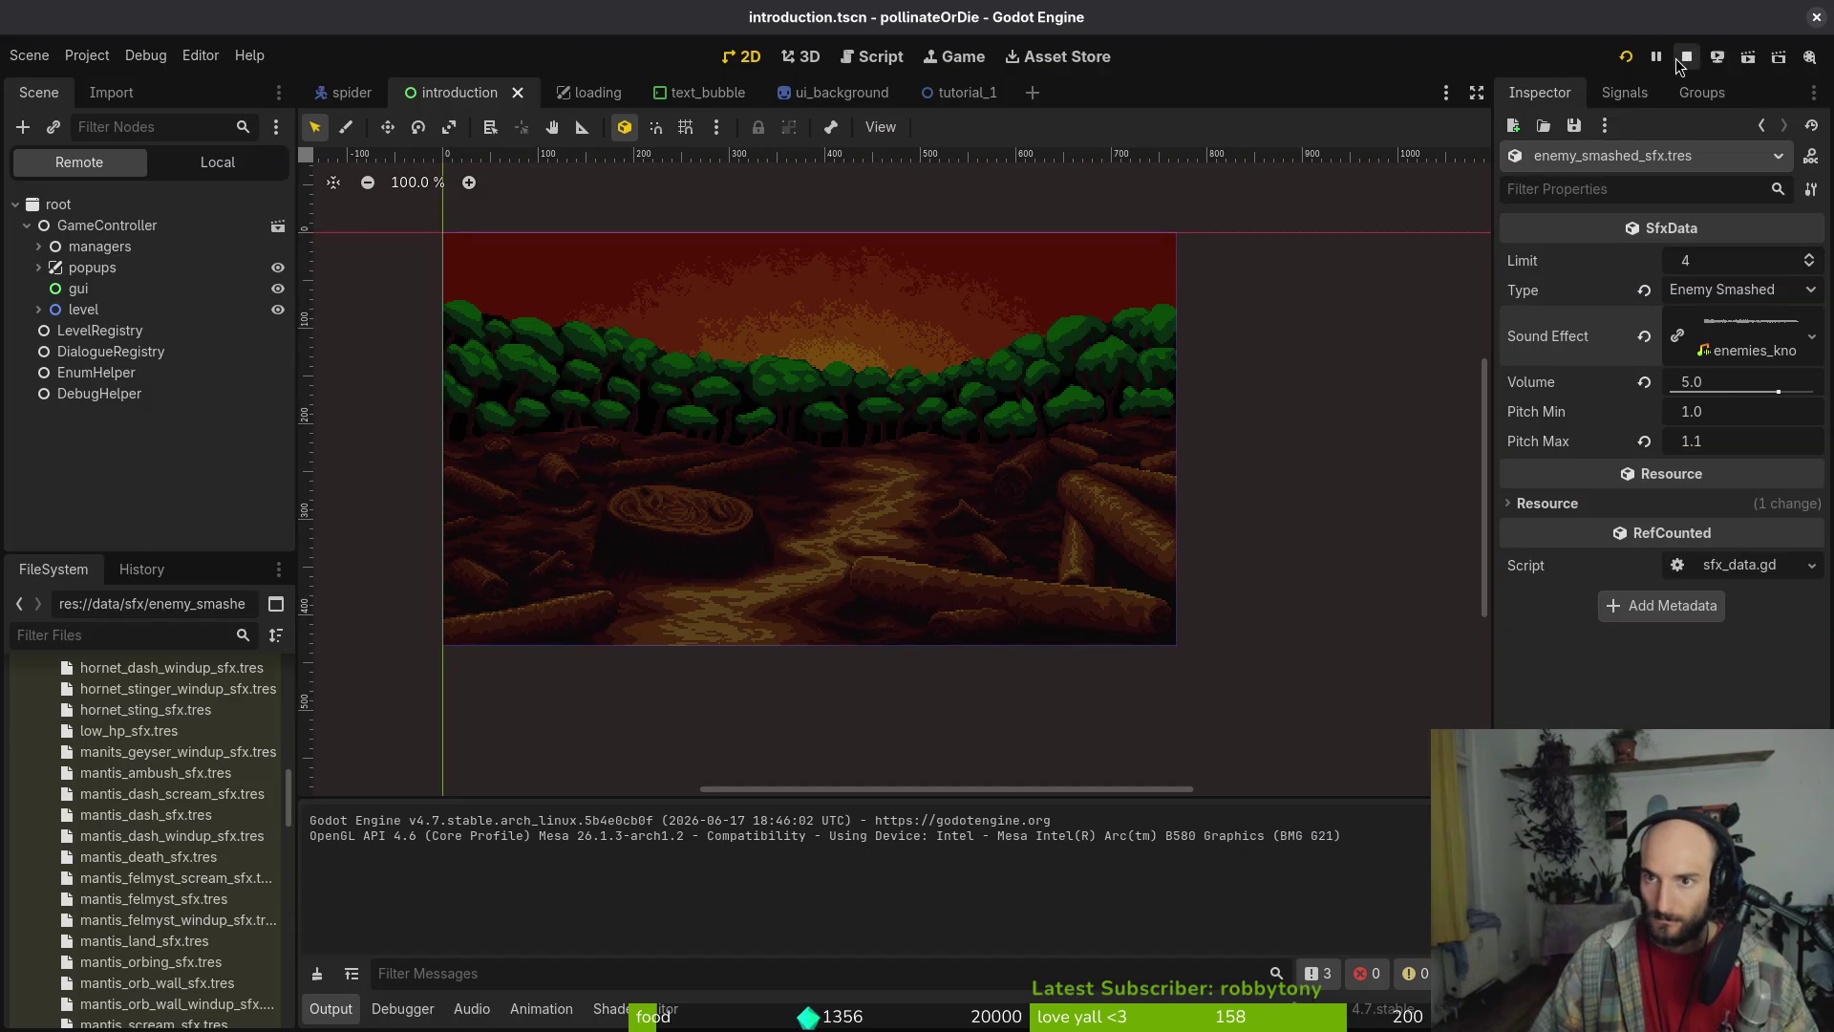
Playtest the game by continuing the saved game into the hive, then stop the run
key(F5)
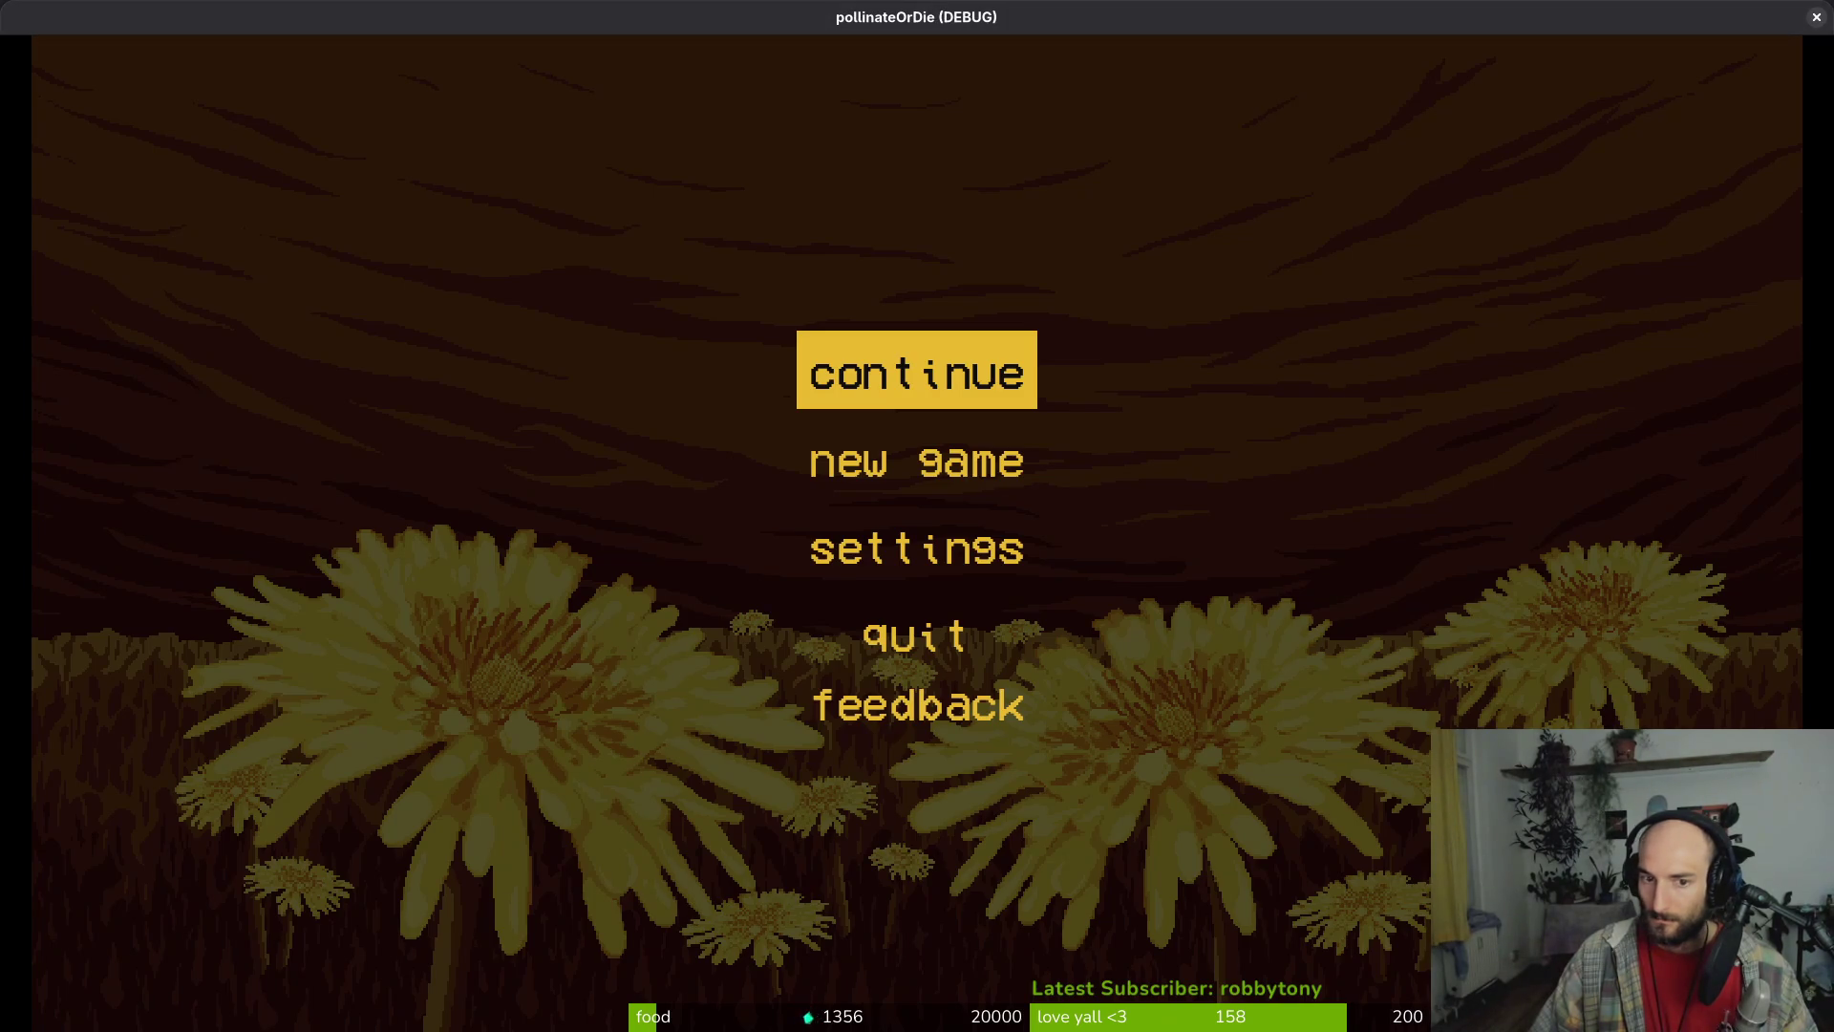
key(Return)
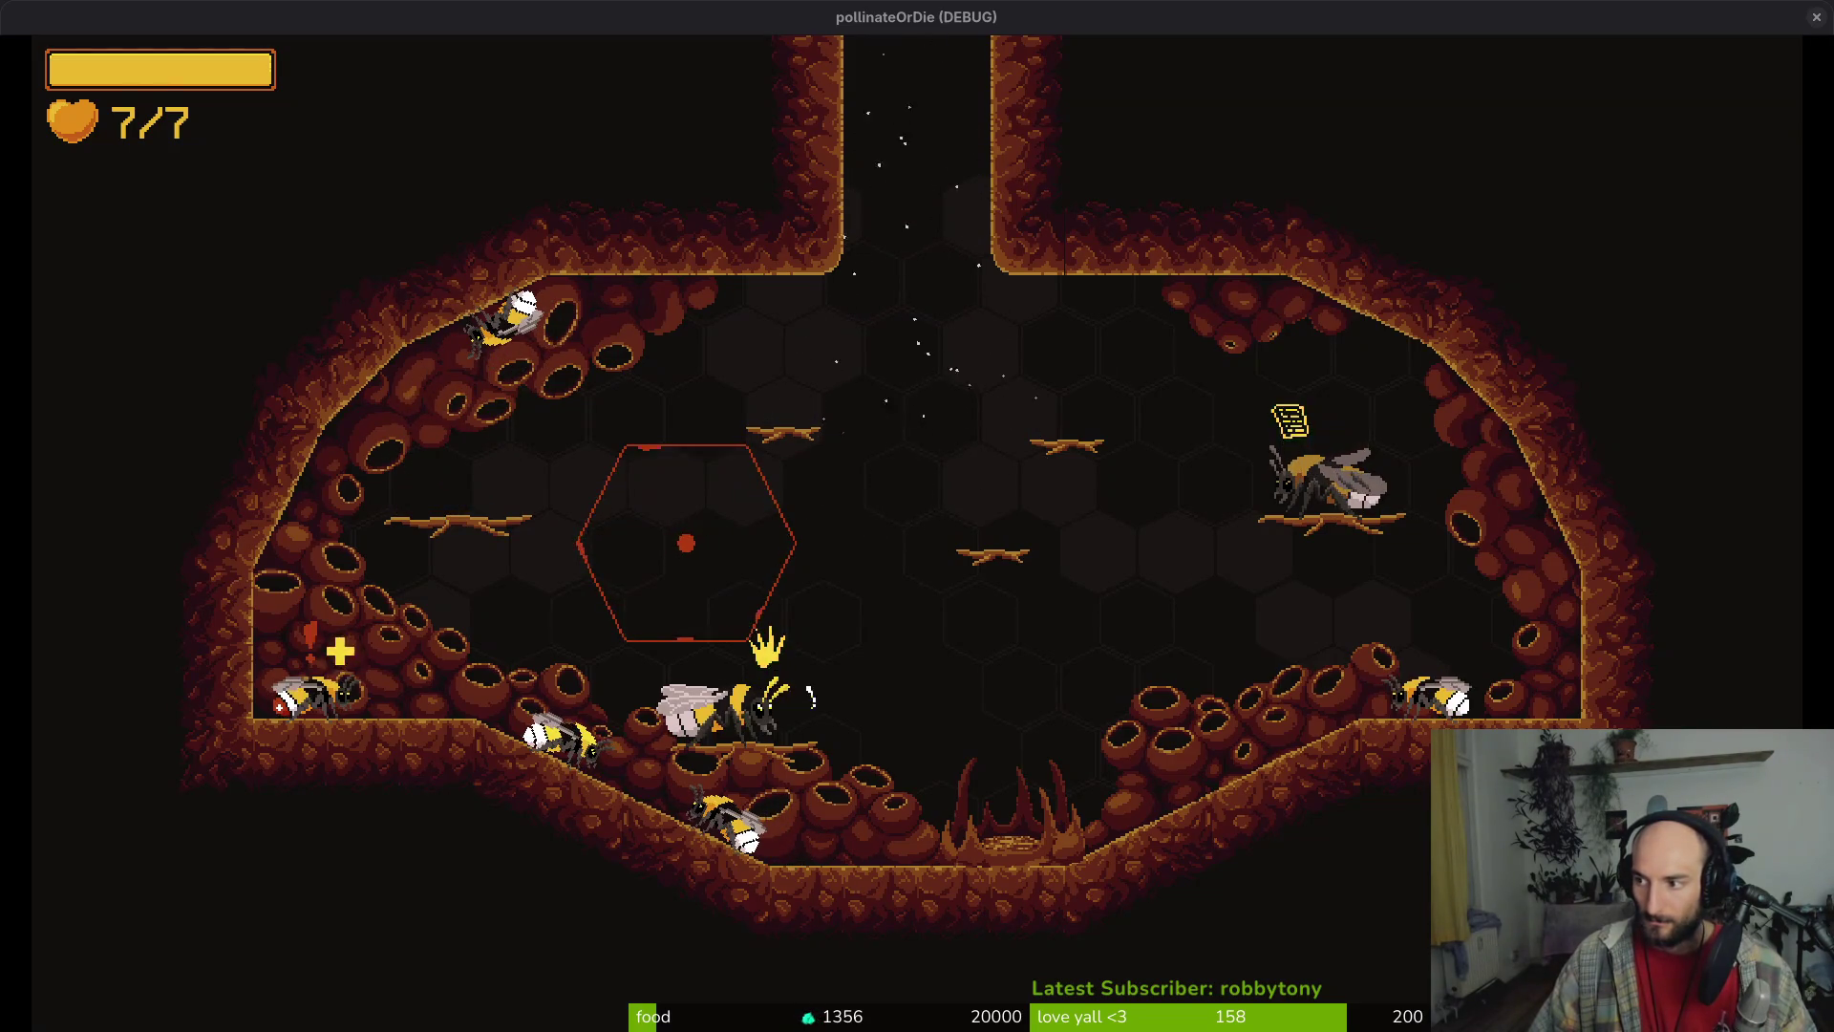
key(F8)
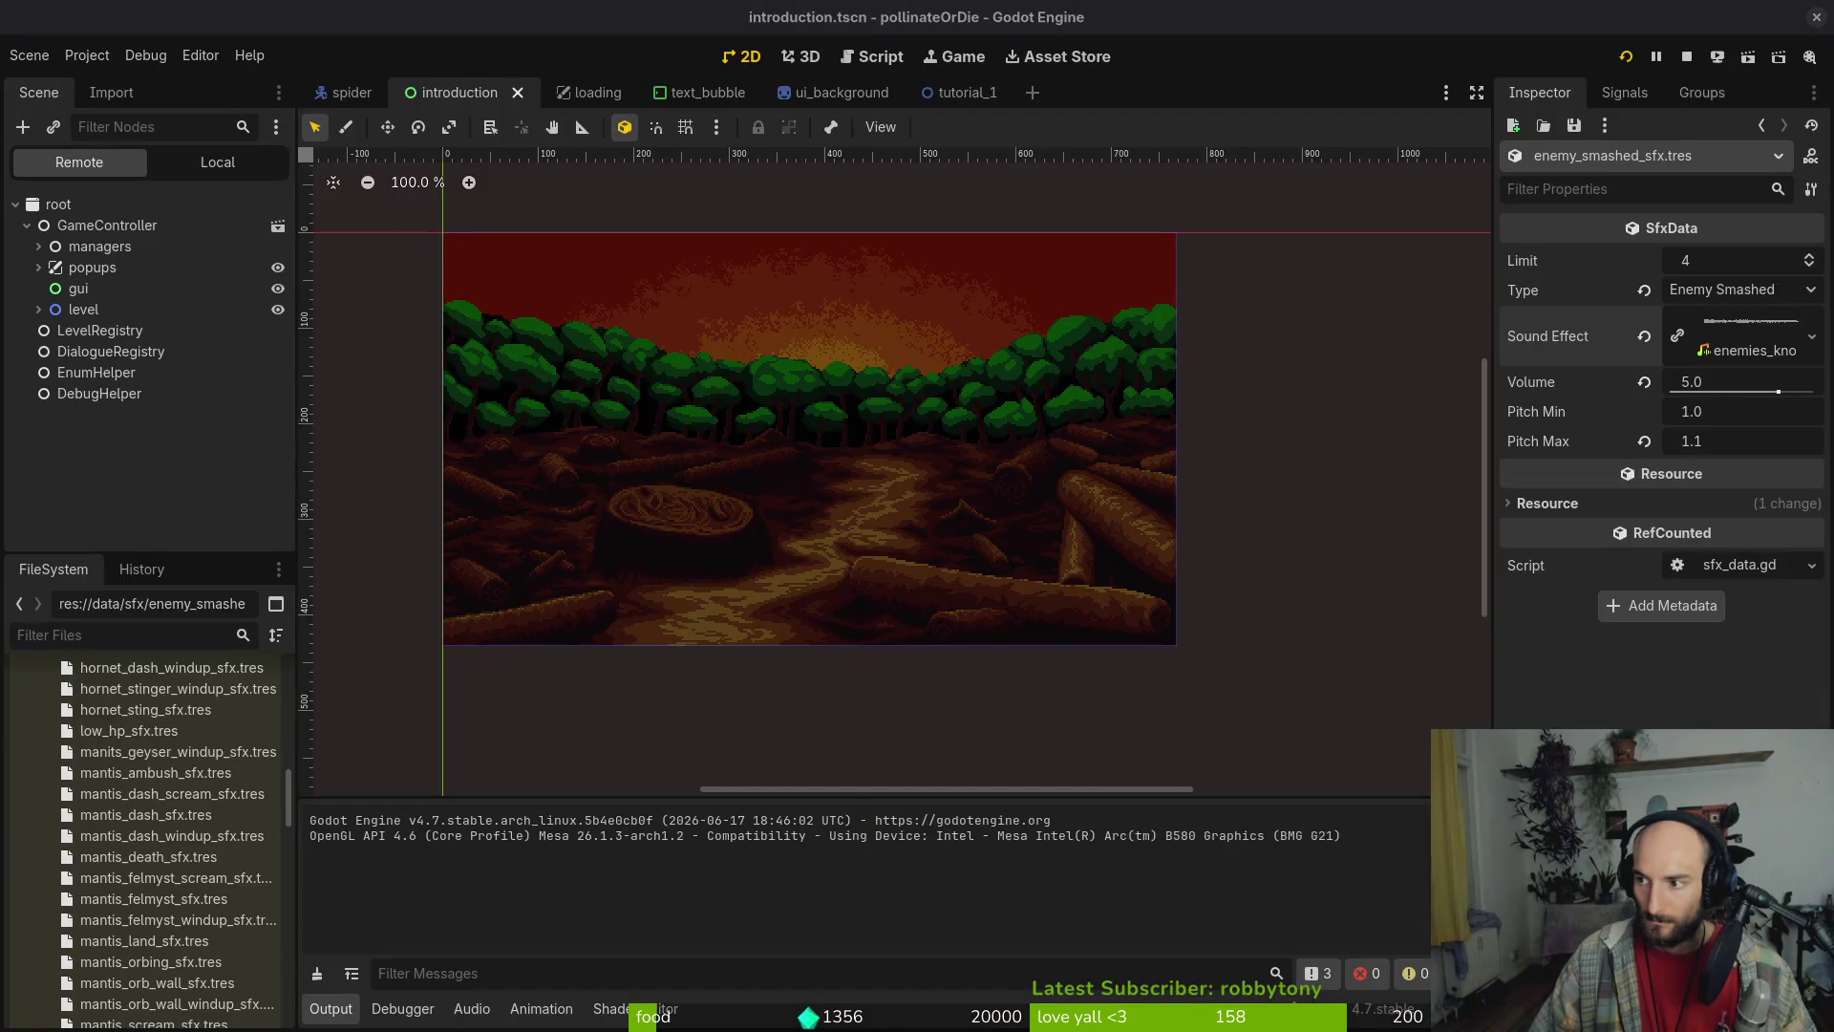
key(alt+Tab)
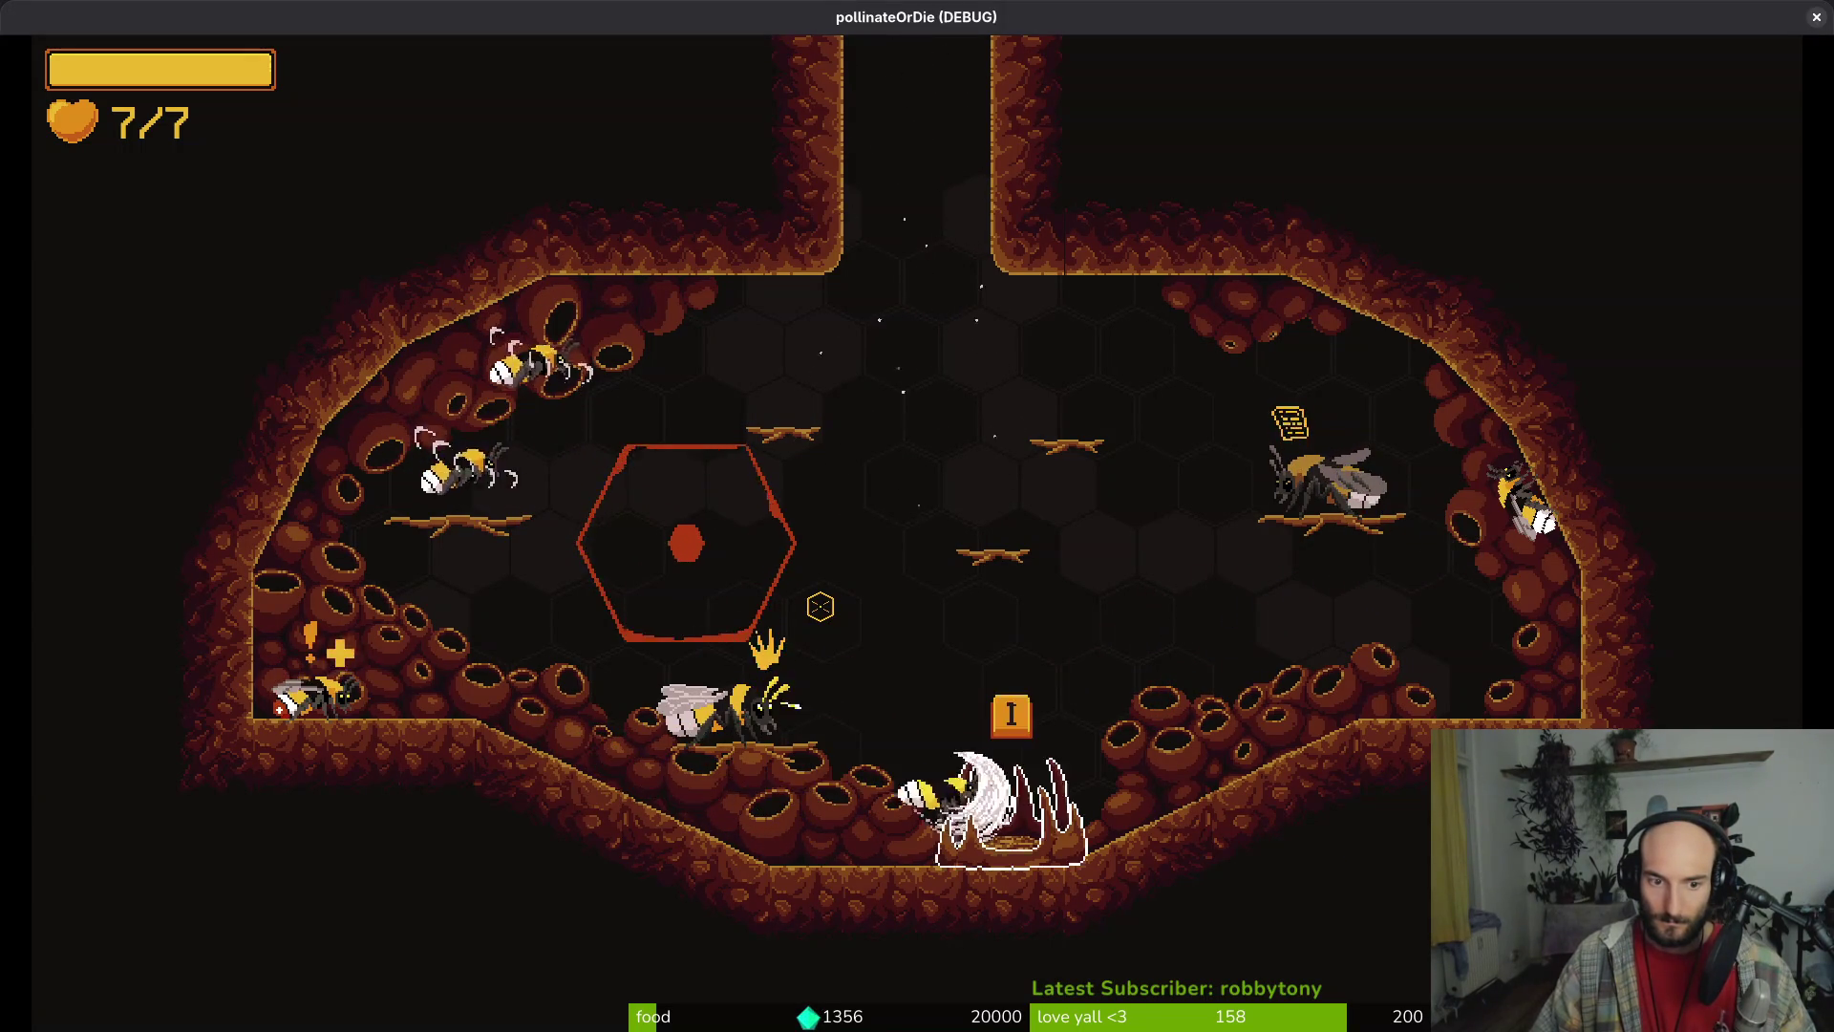
key(alt+Tab)
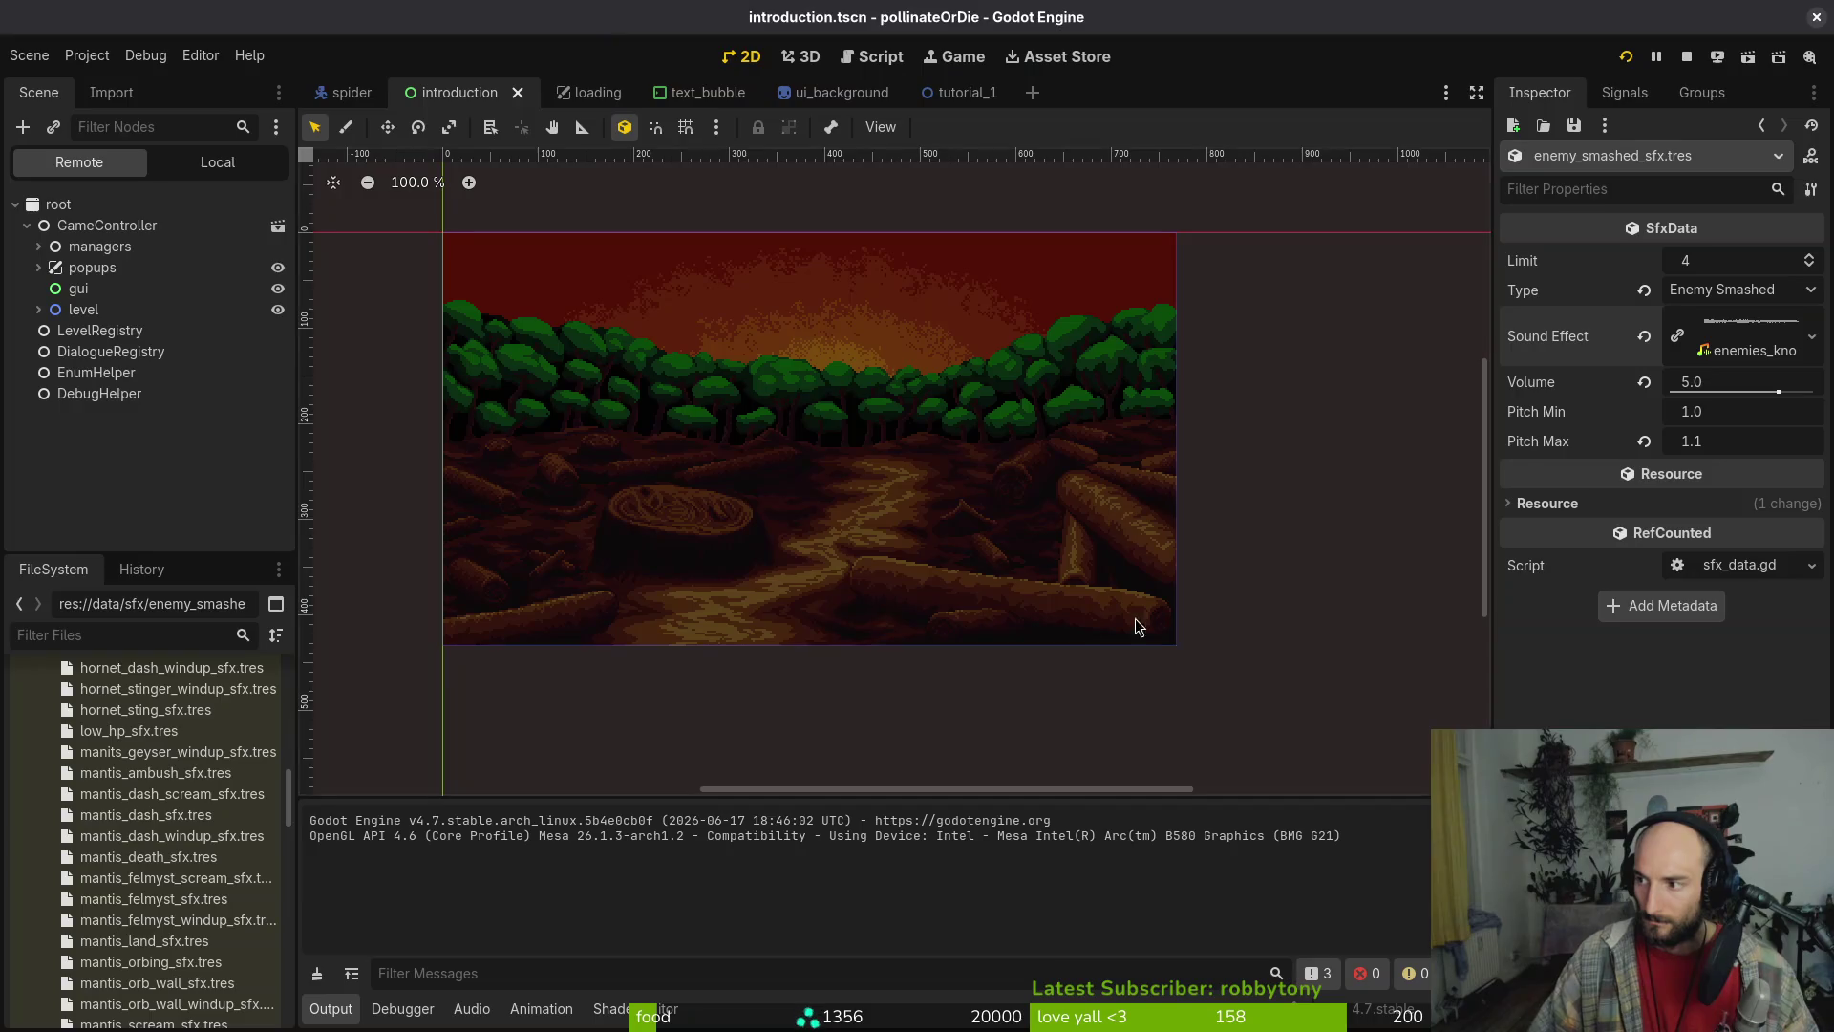
Close the loading, text_bubble and ui_background scene tabs
scroll(777, 401, down, 2)
middle_click(591, 92)
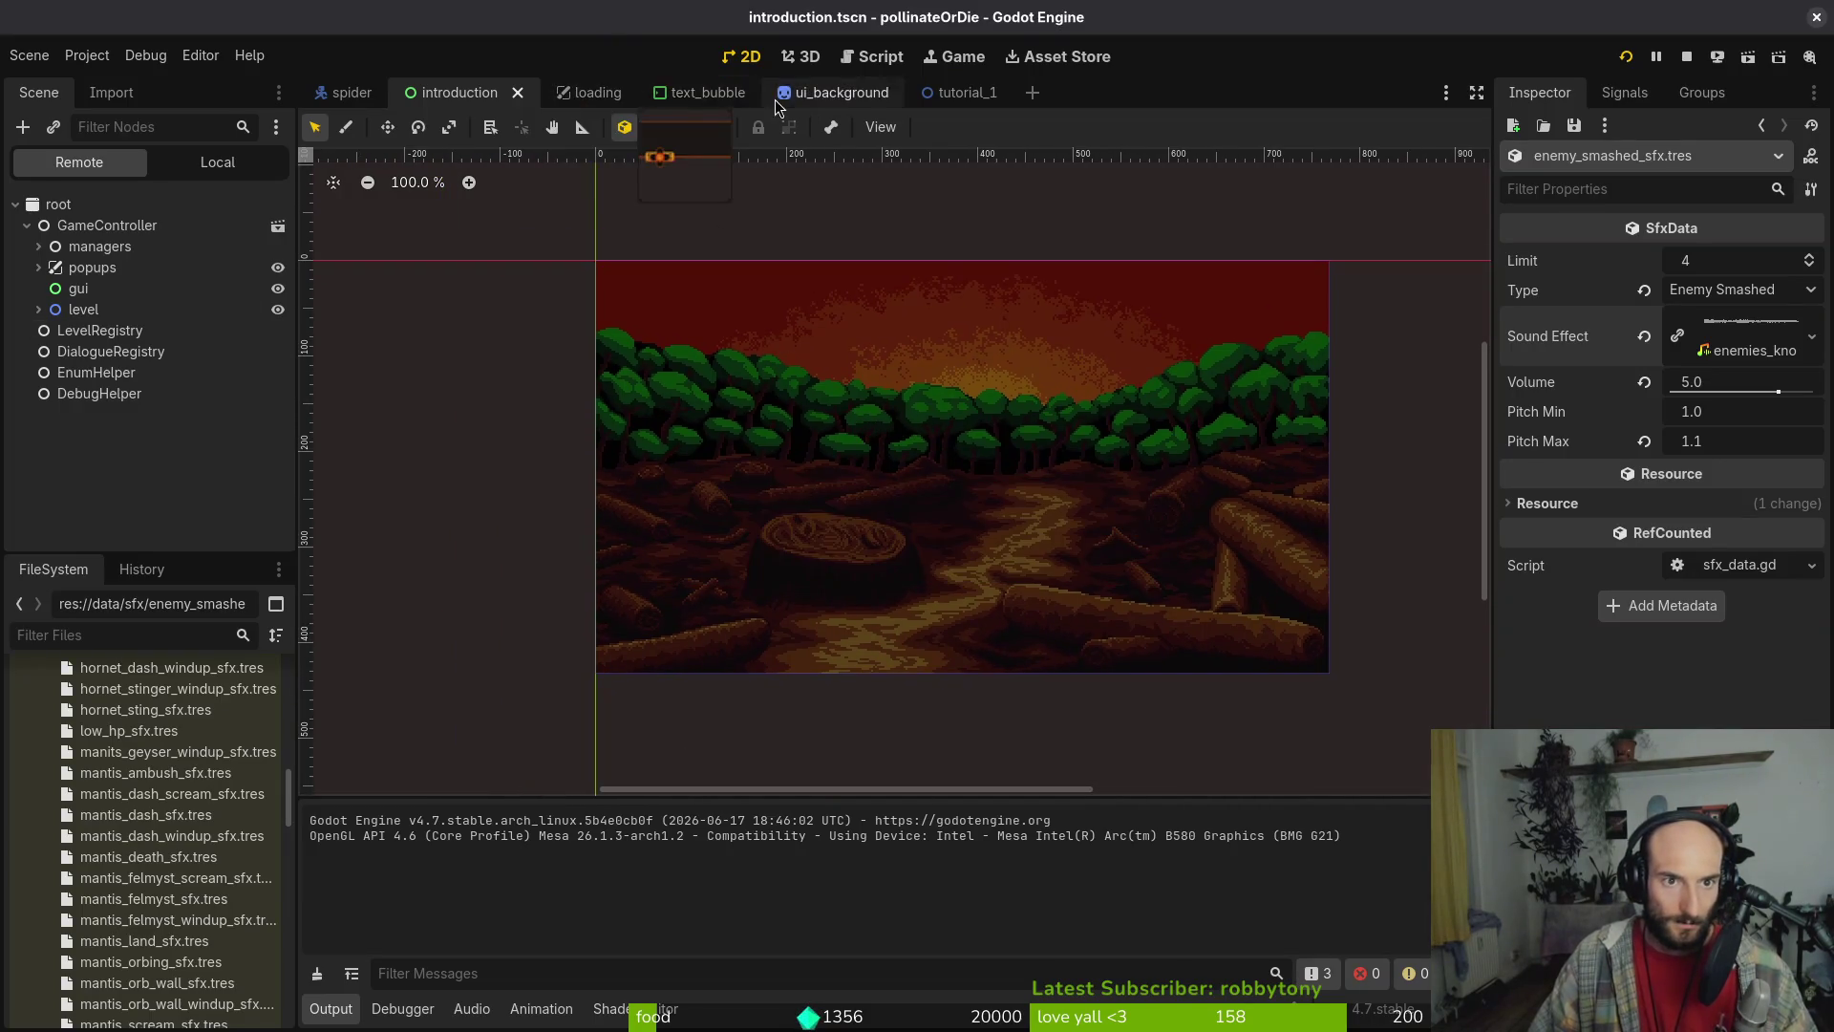
middle_click(590, 93)
middle_click(590, 93)
middle_click(591, 93)
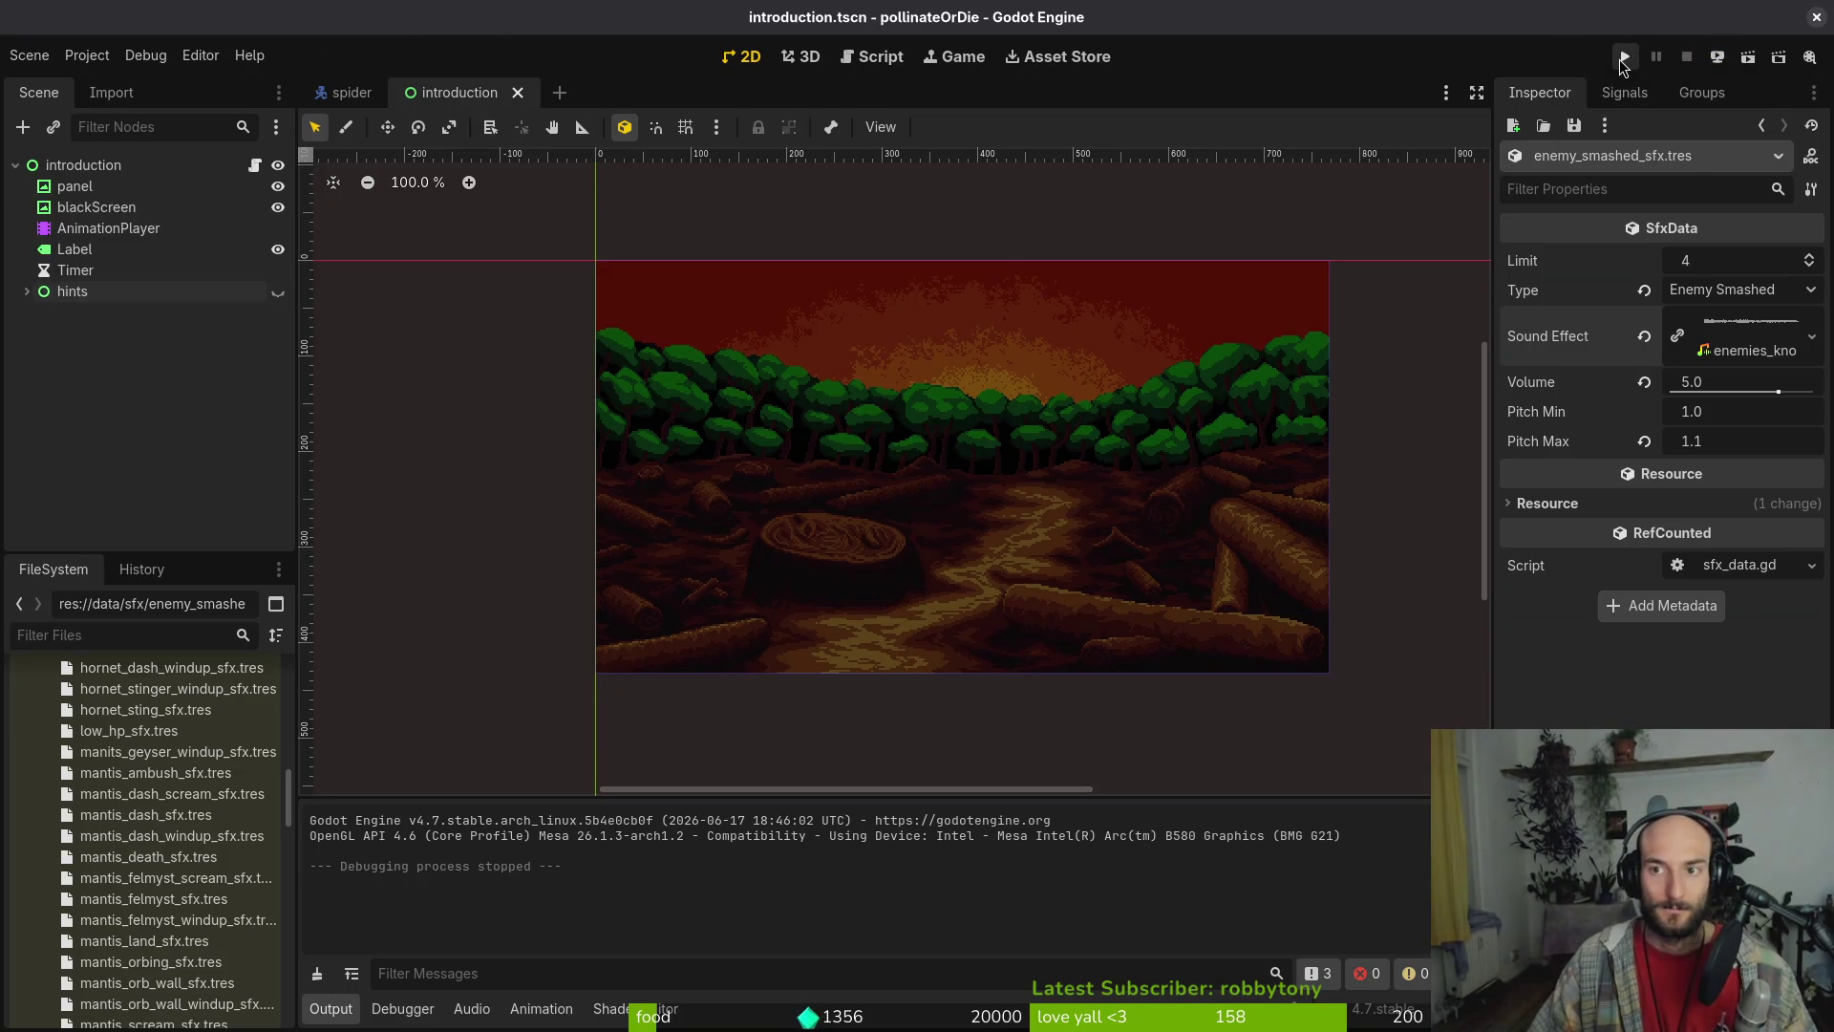
click(1625, 58)
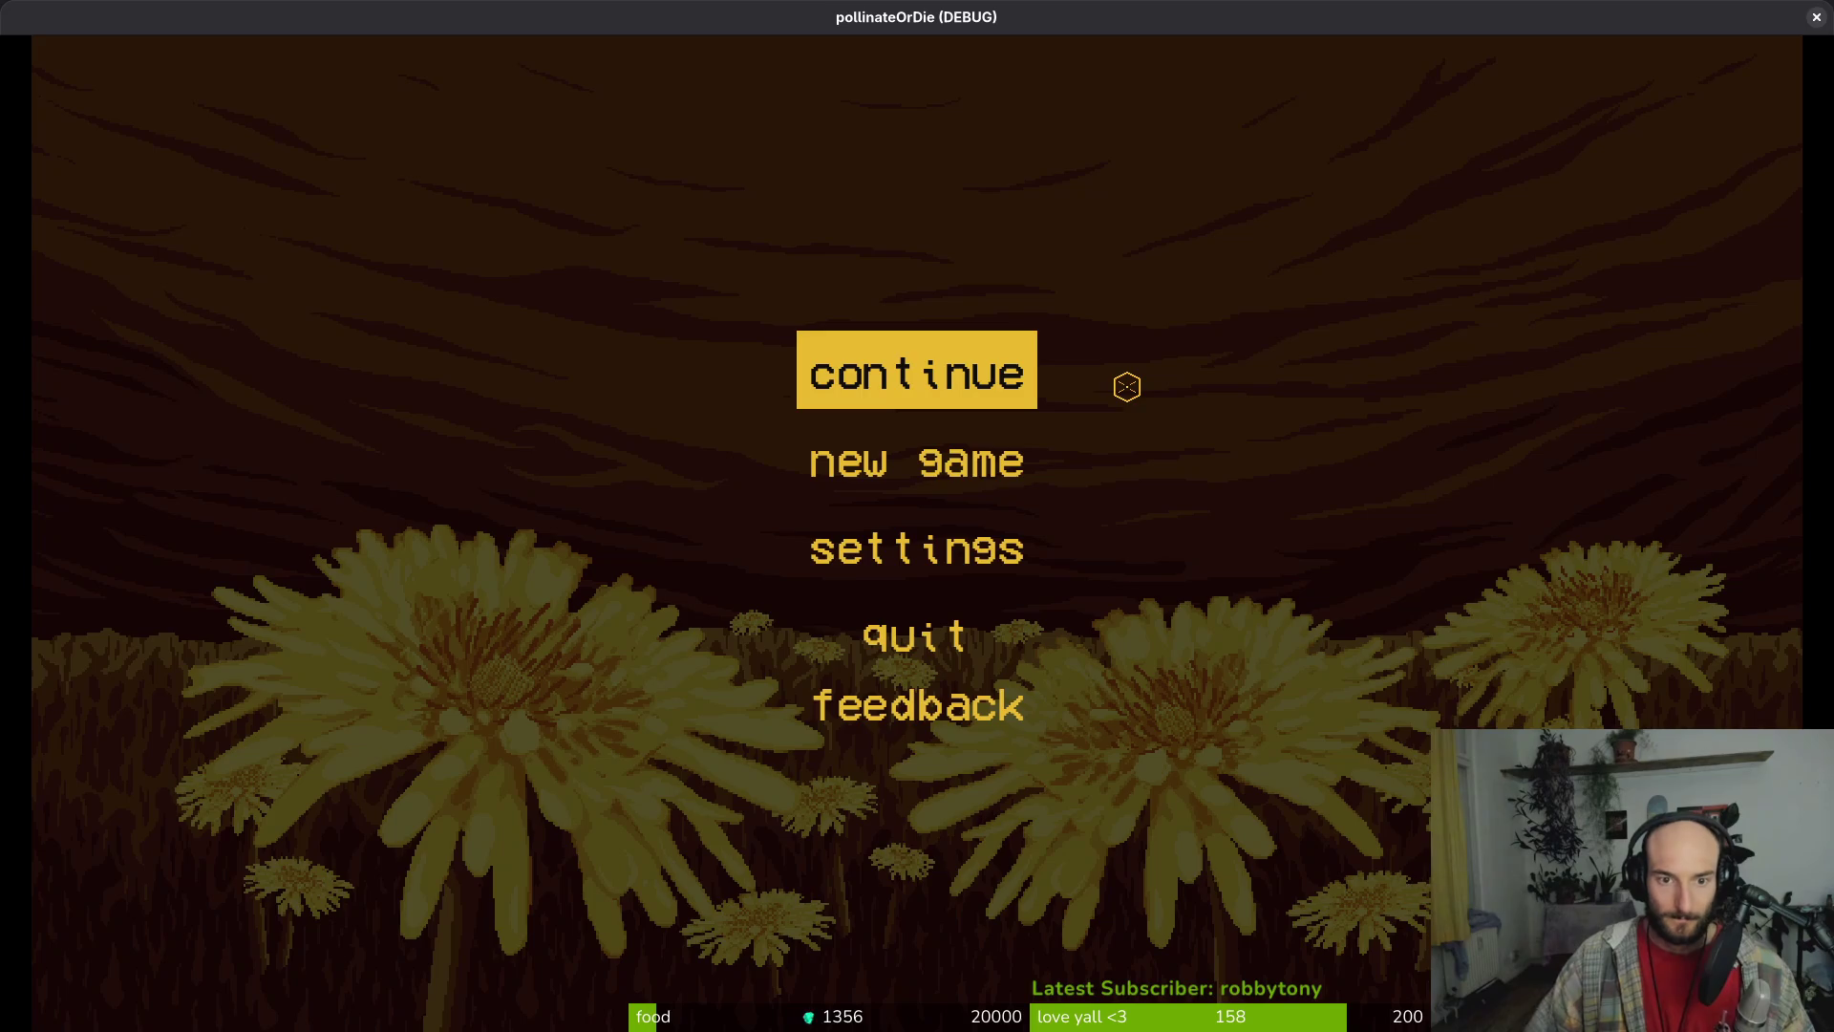
key(Return)
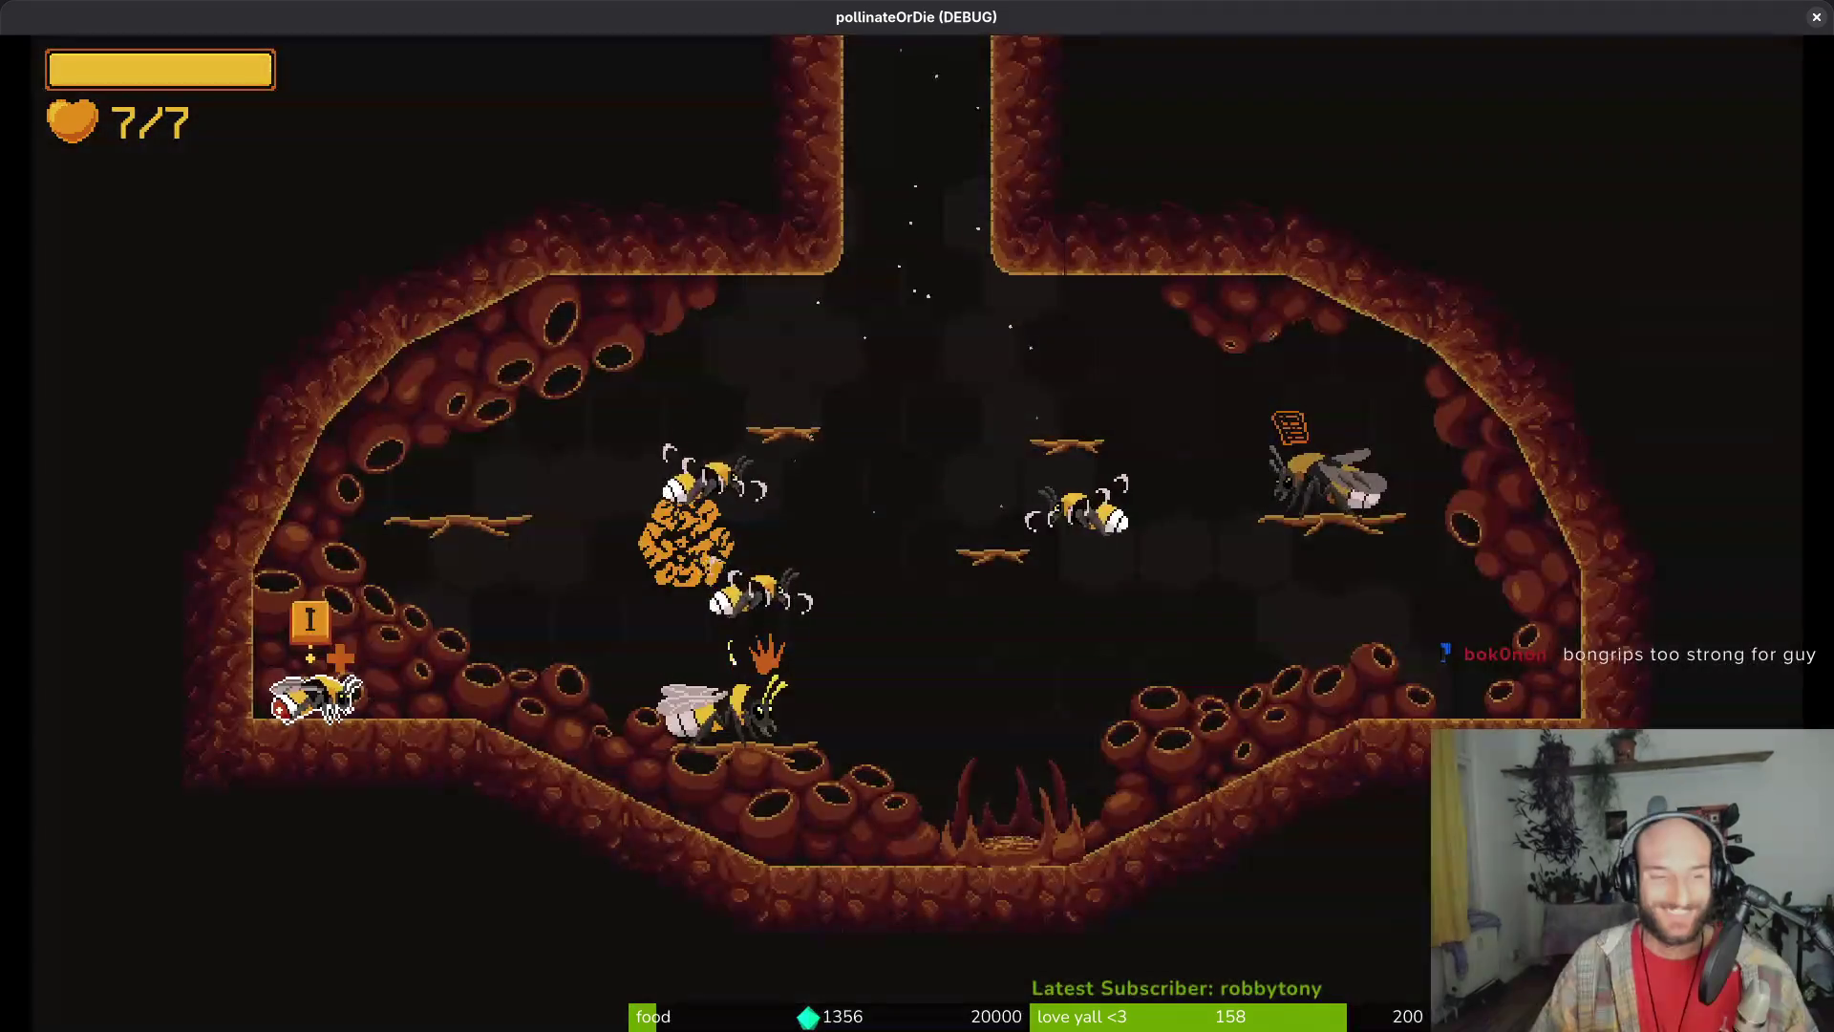
key(Escape)
key(Return)
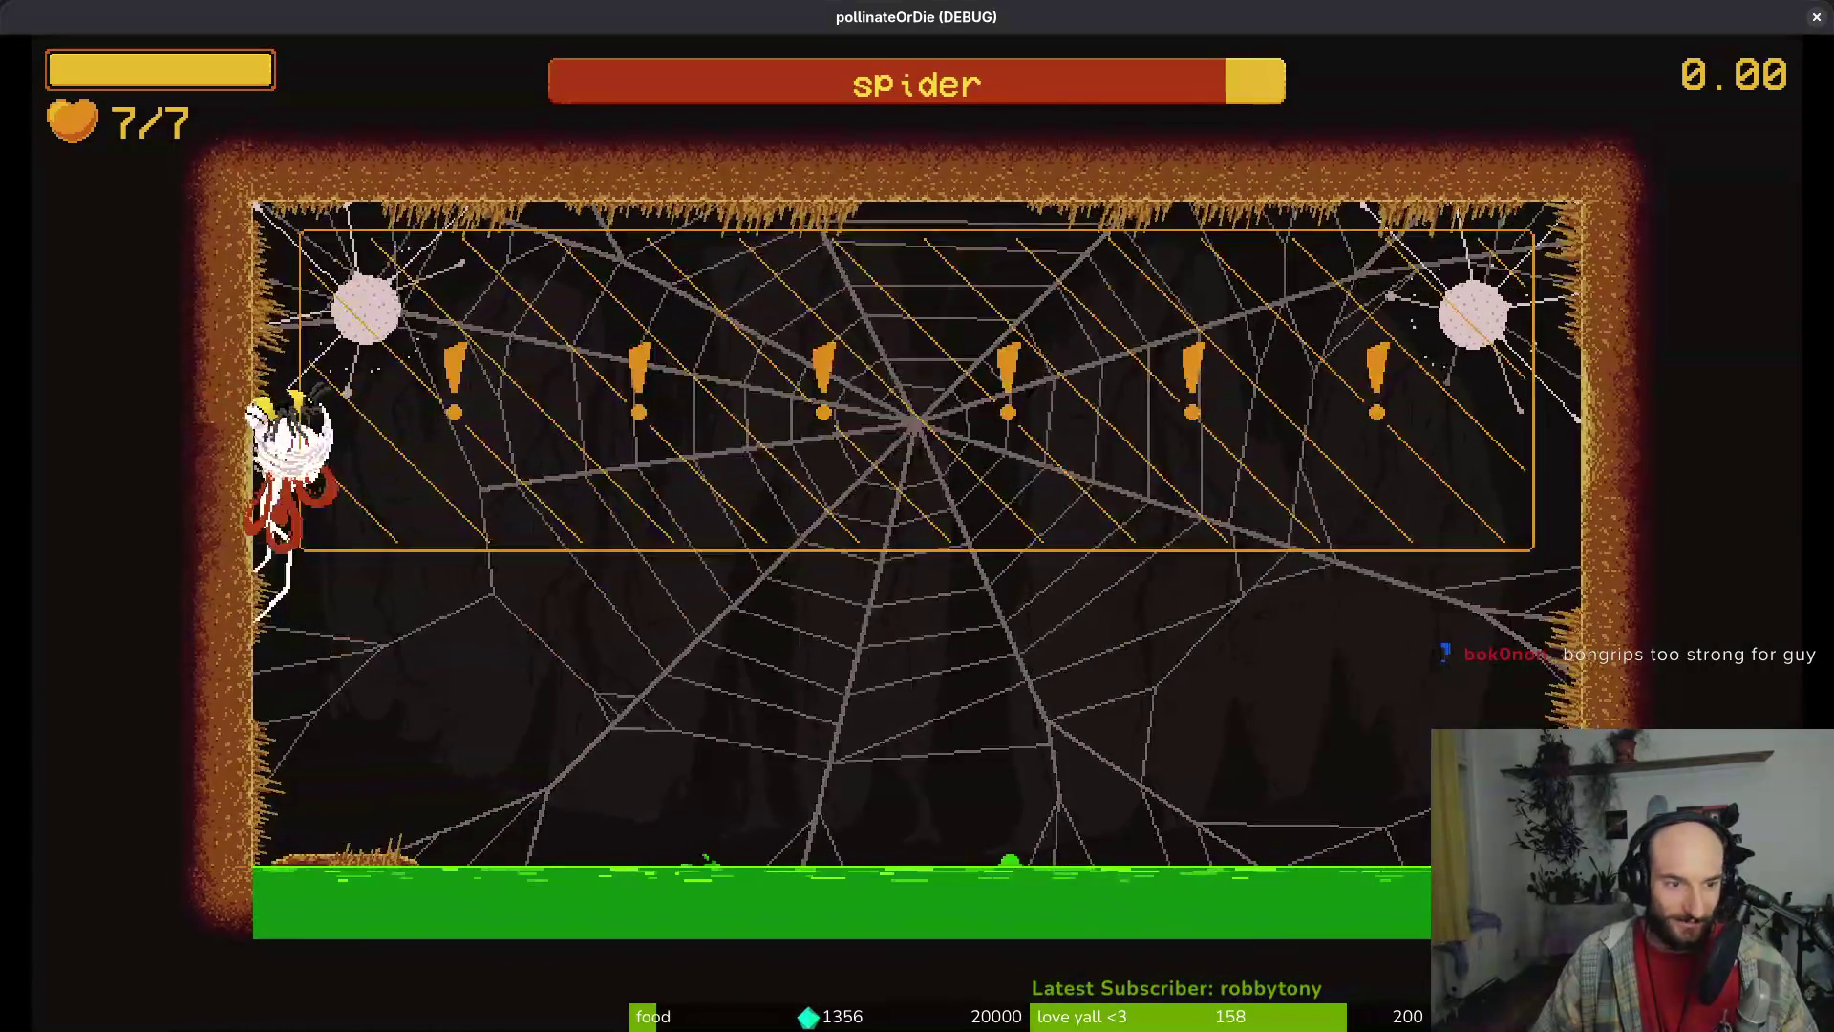
key(x)
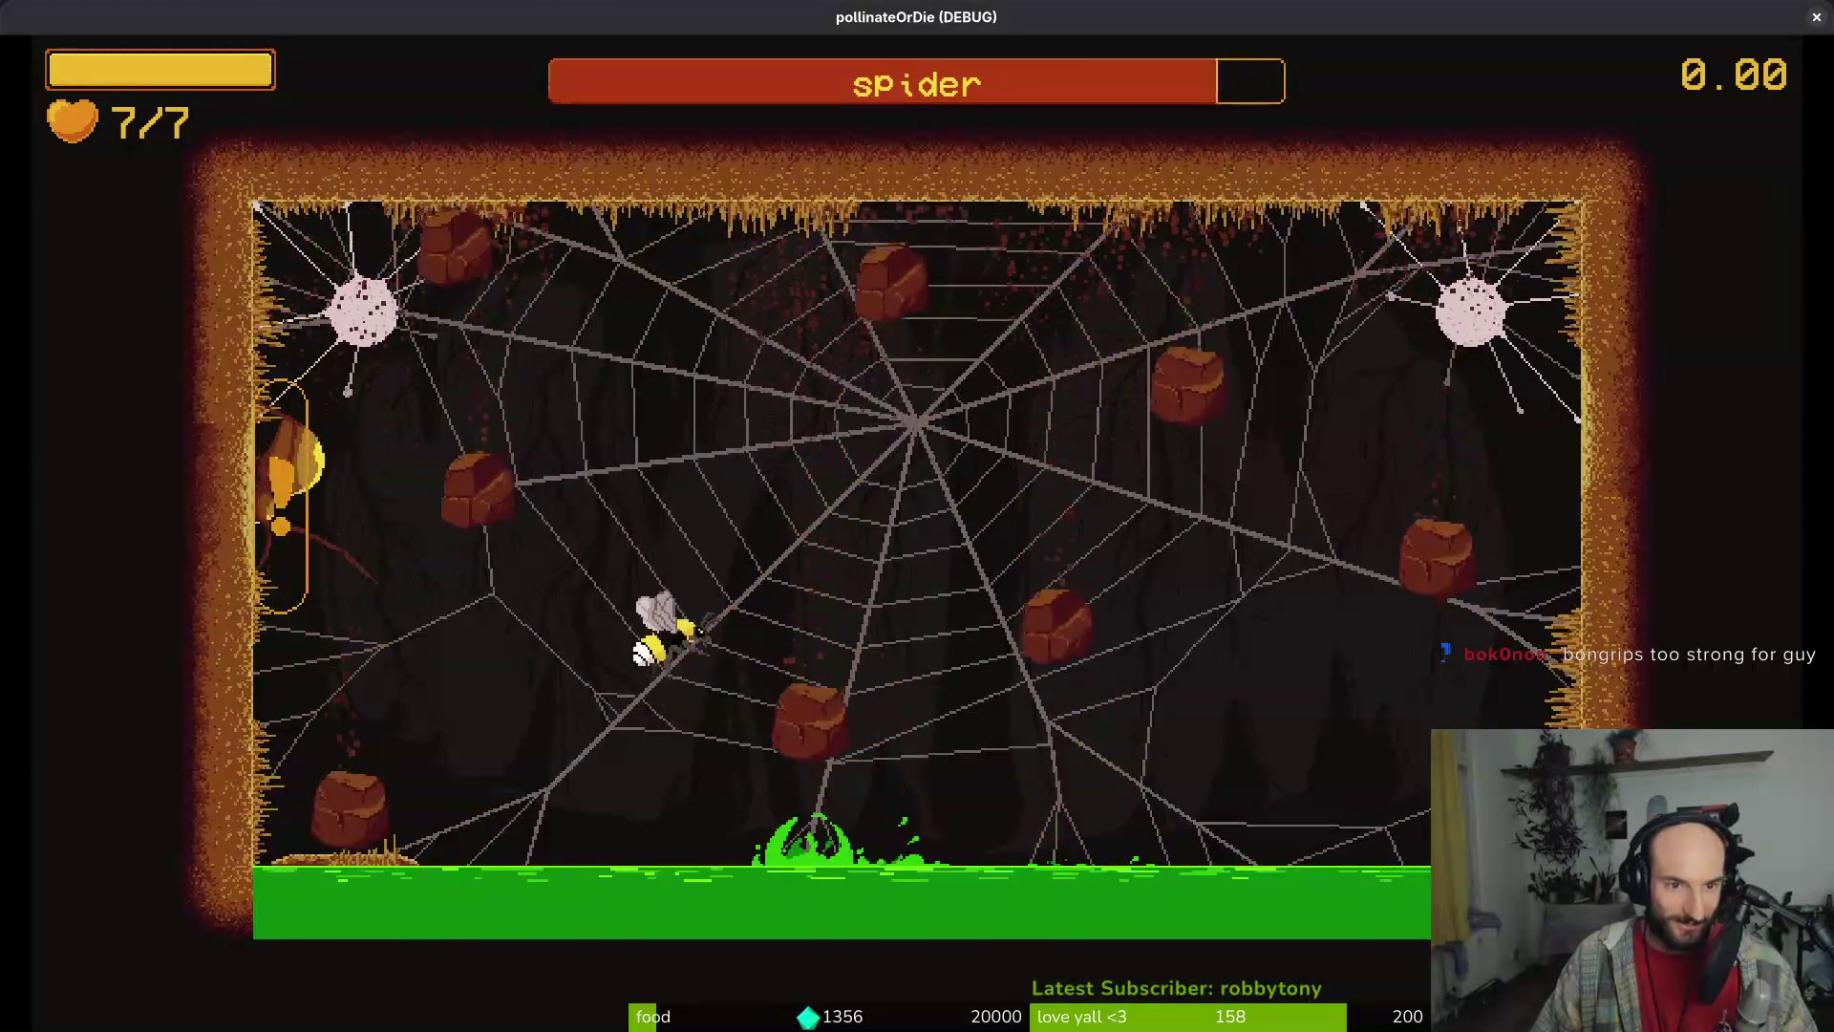
key(x)
key(x)
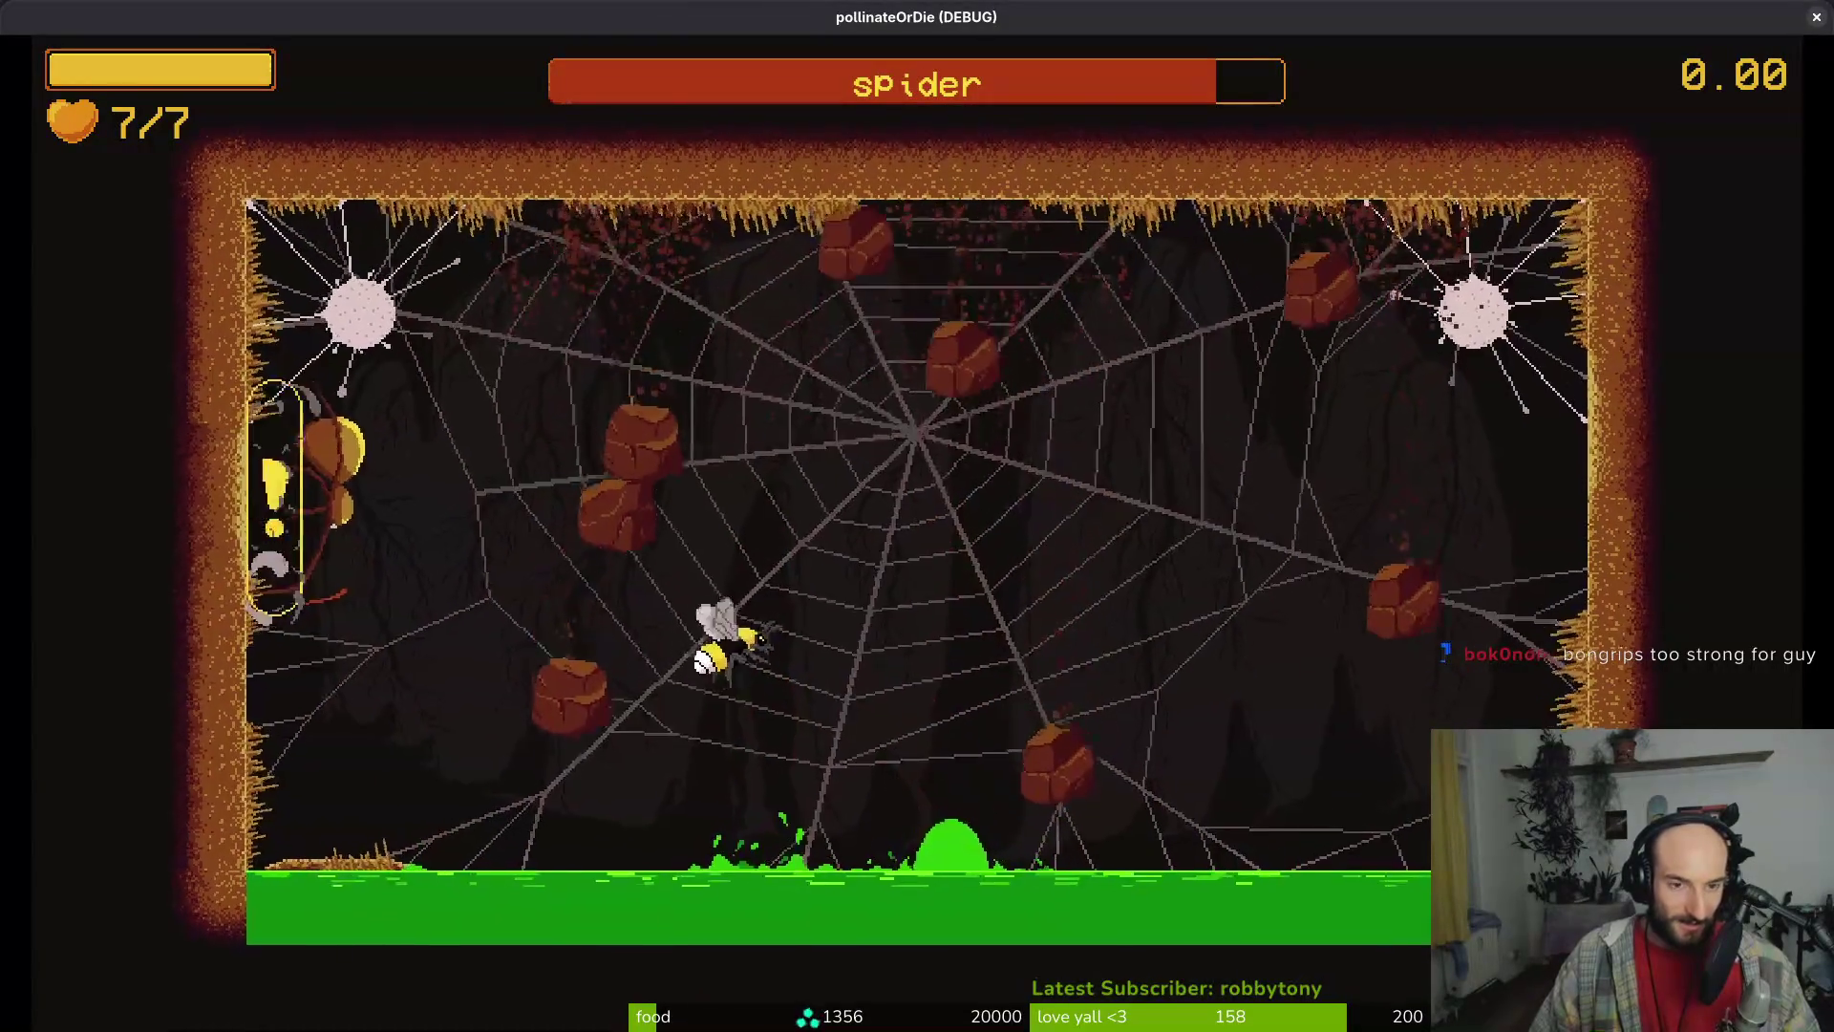
key(x)
key(x)
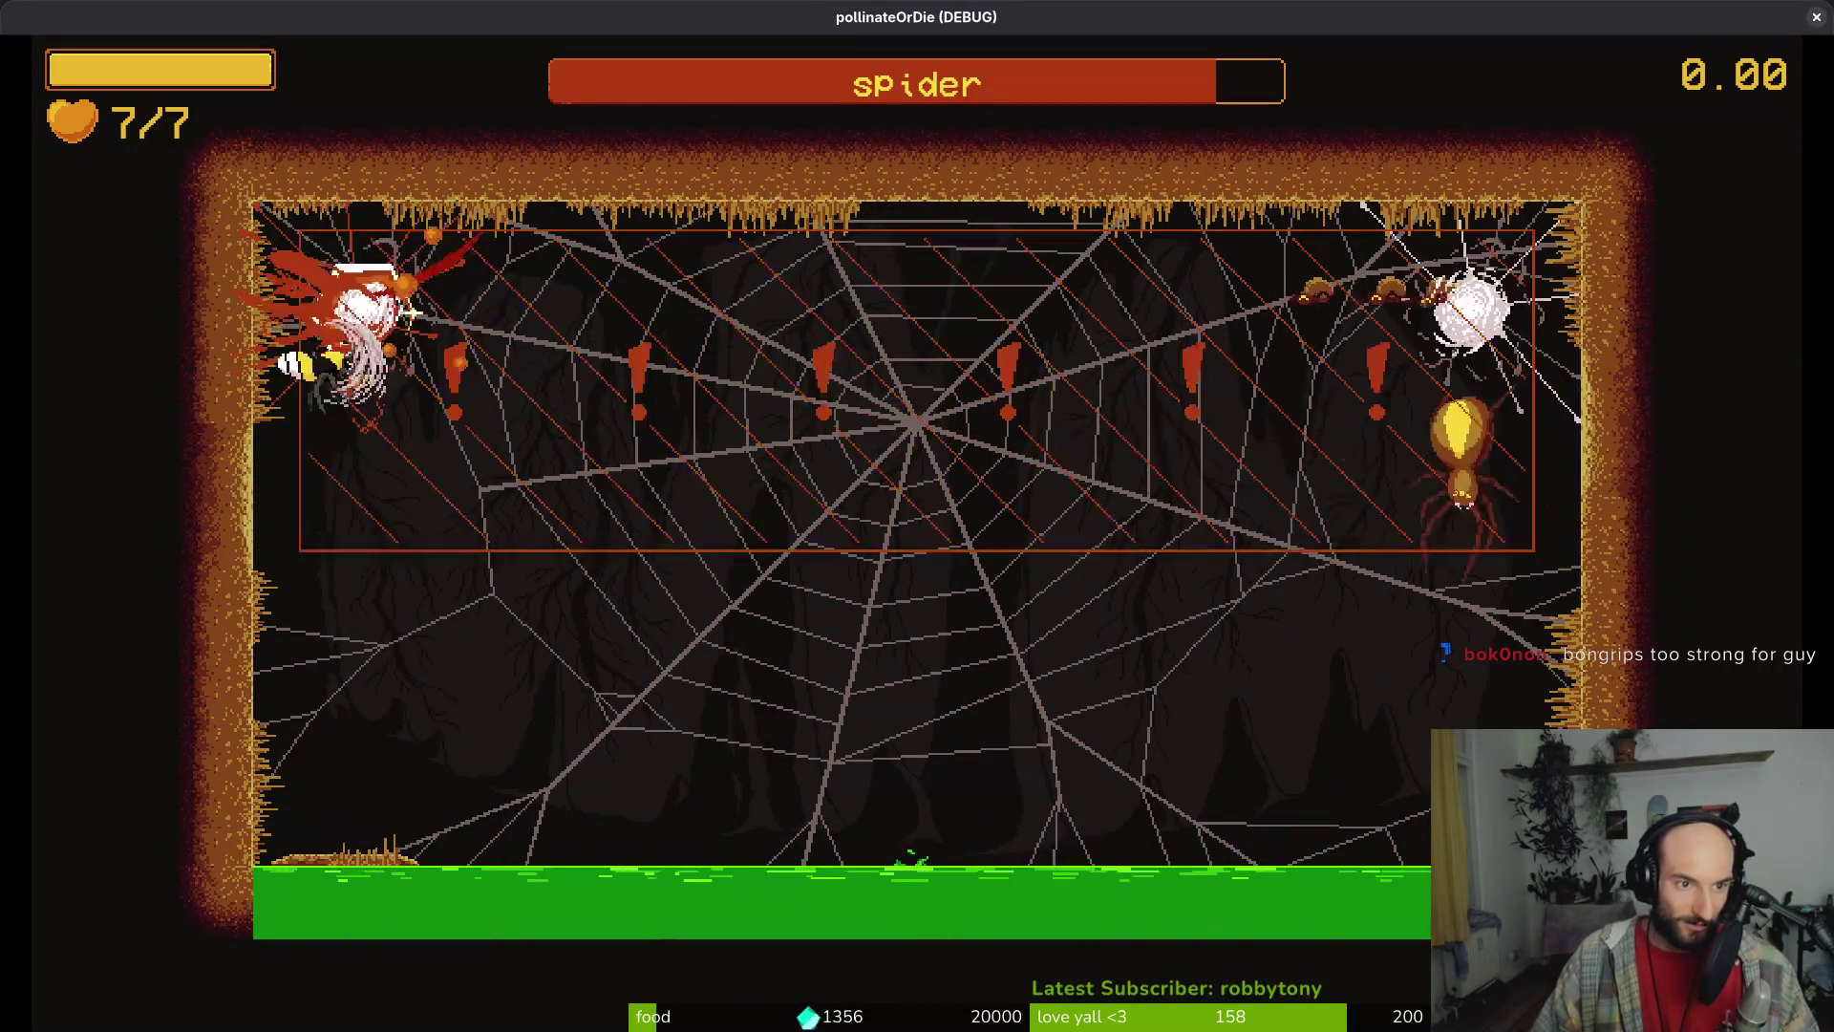
key(x)
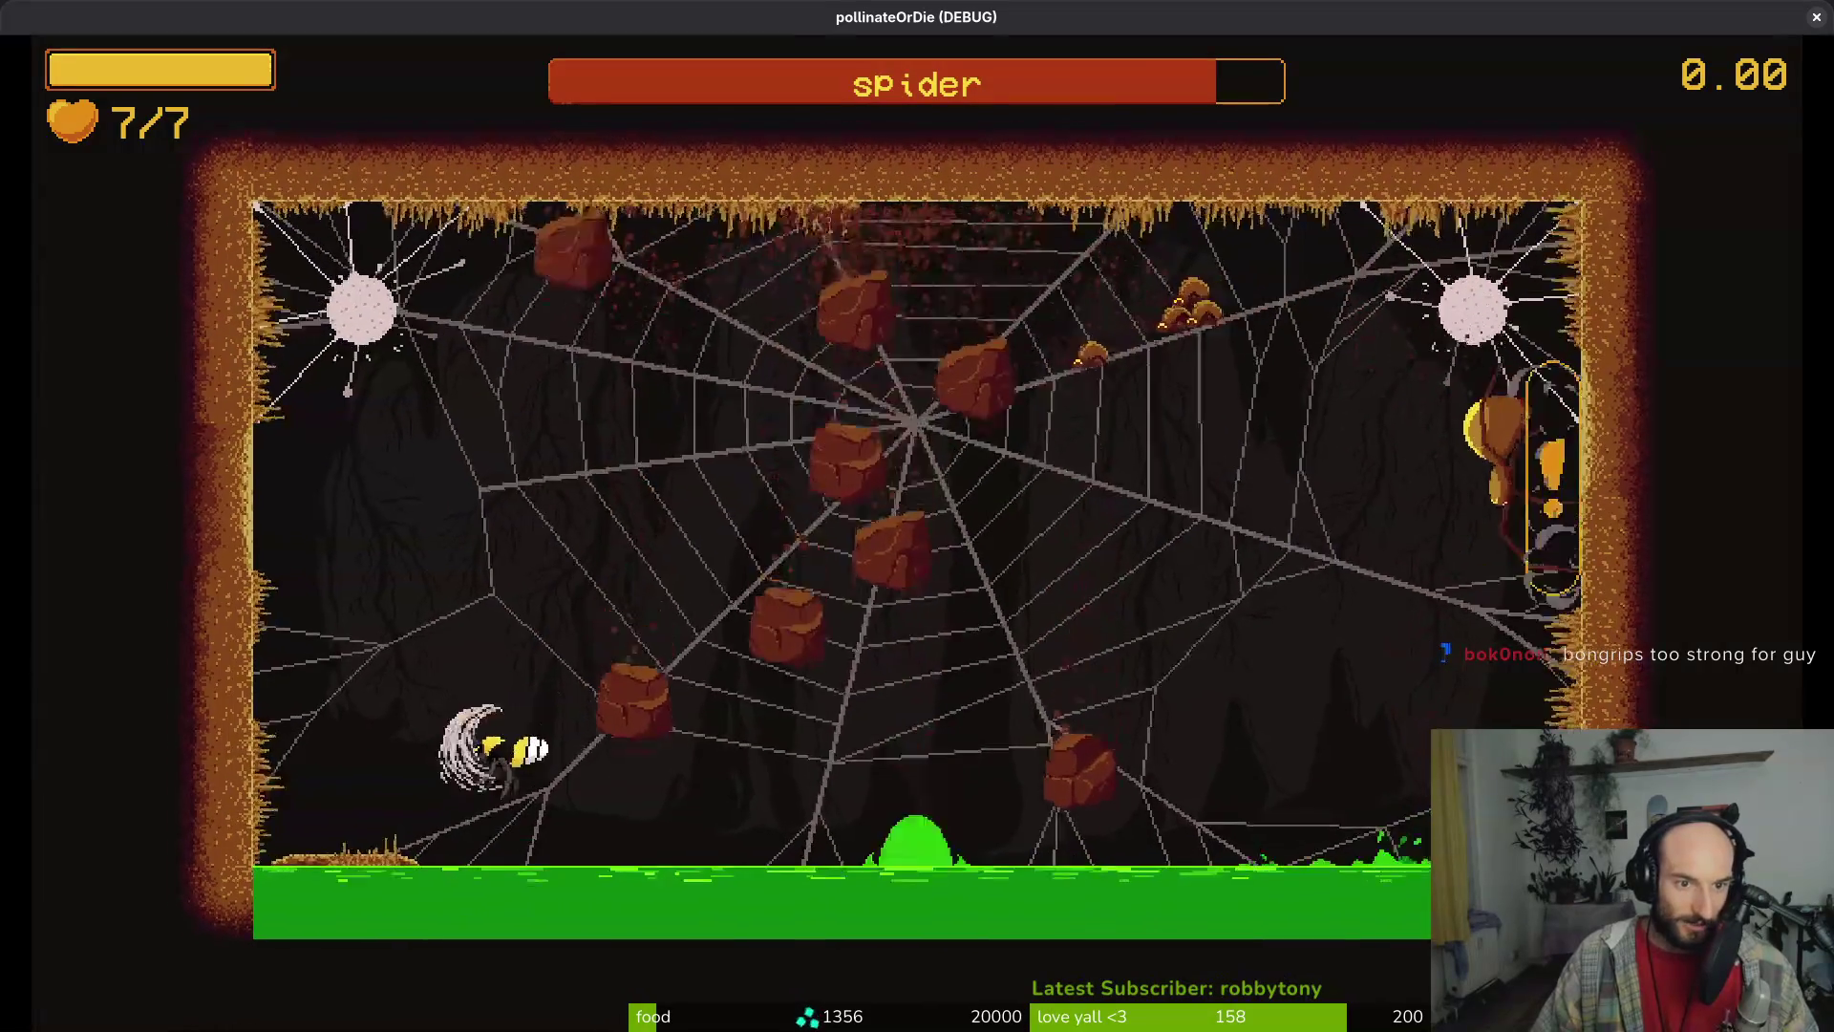
key(Escape)
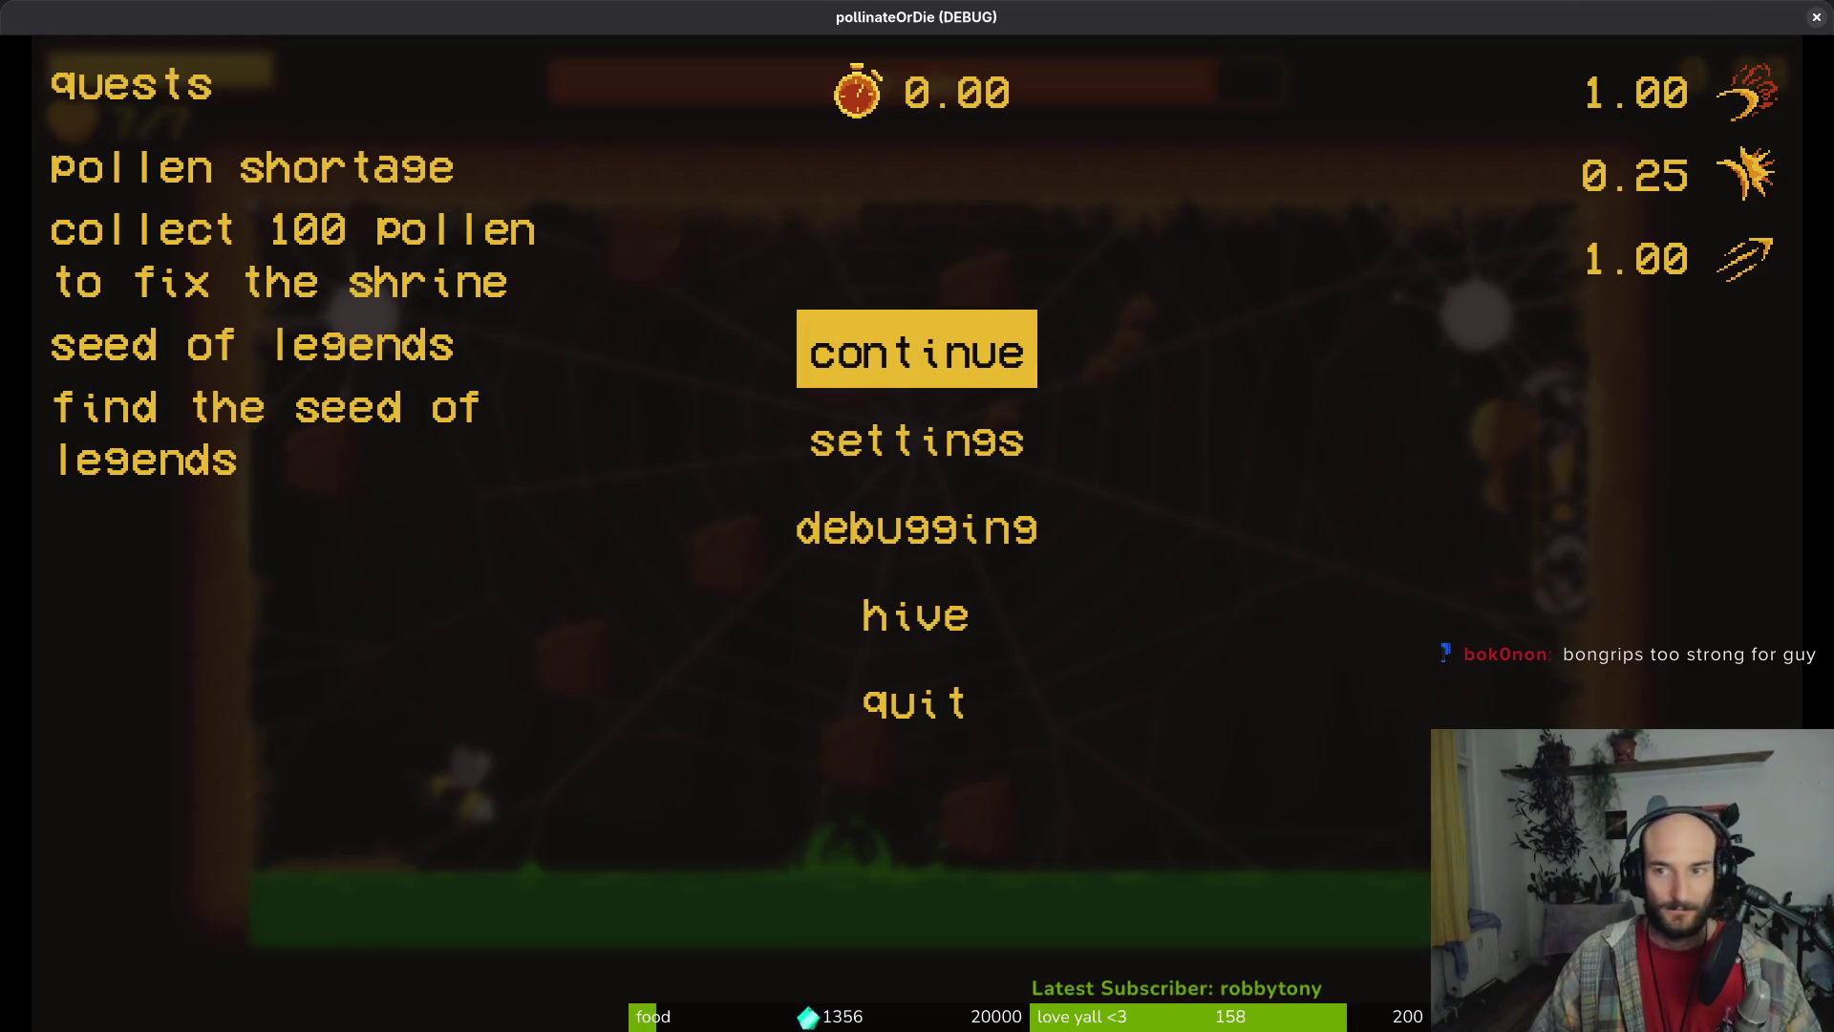
click(1816, 17)
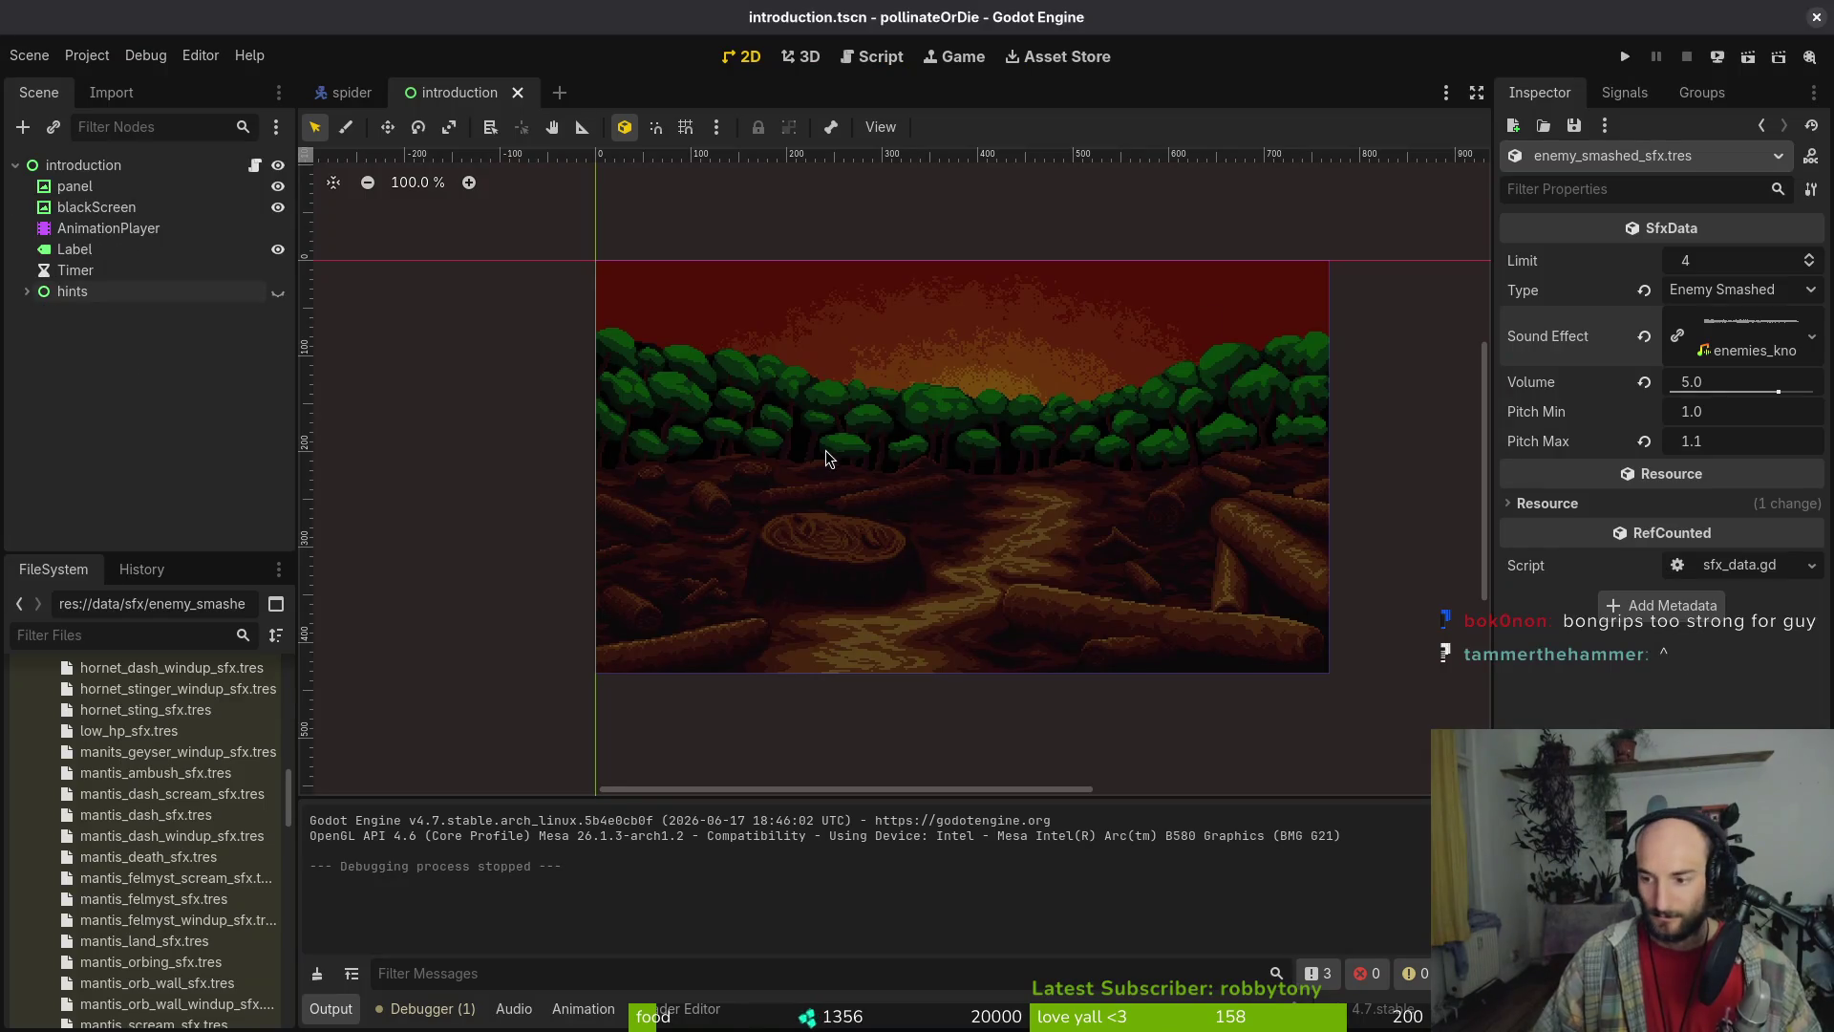
Quit Vim with :q and launch tig in the repository
key(alt+Tab)
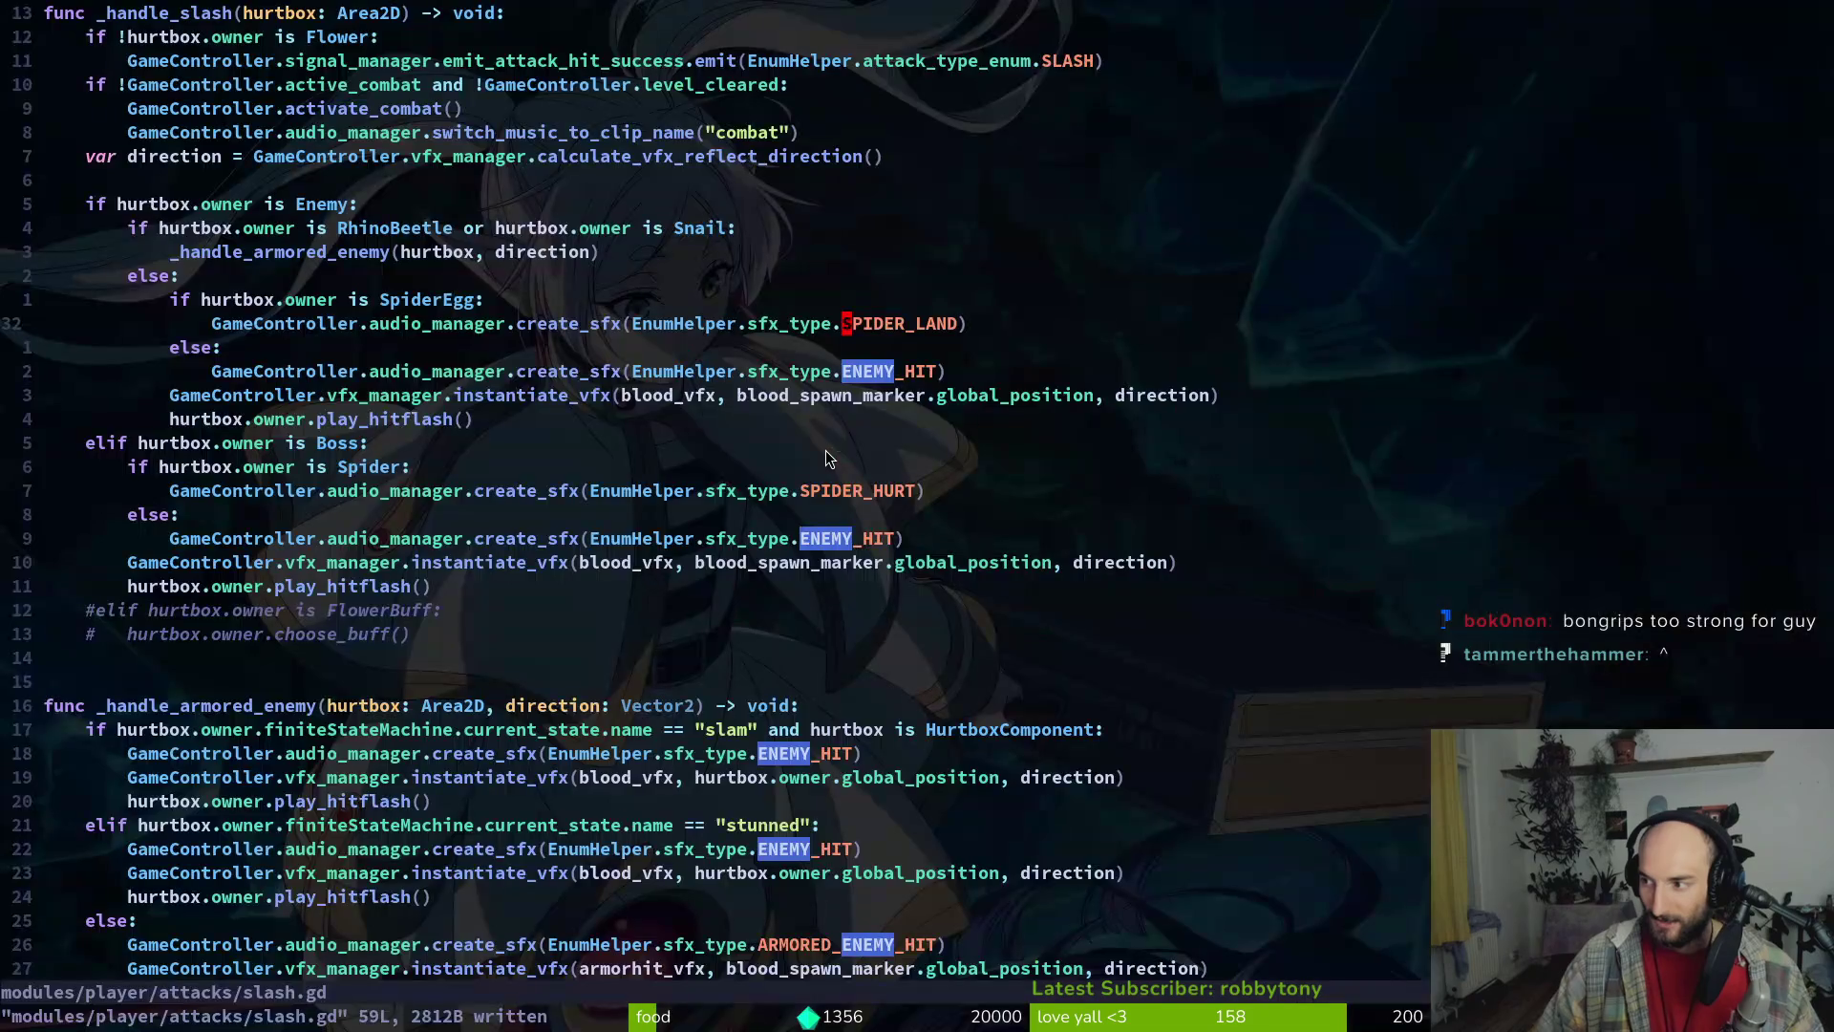
text(:q)
key(Return)
text(tig)
key(Return)
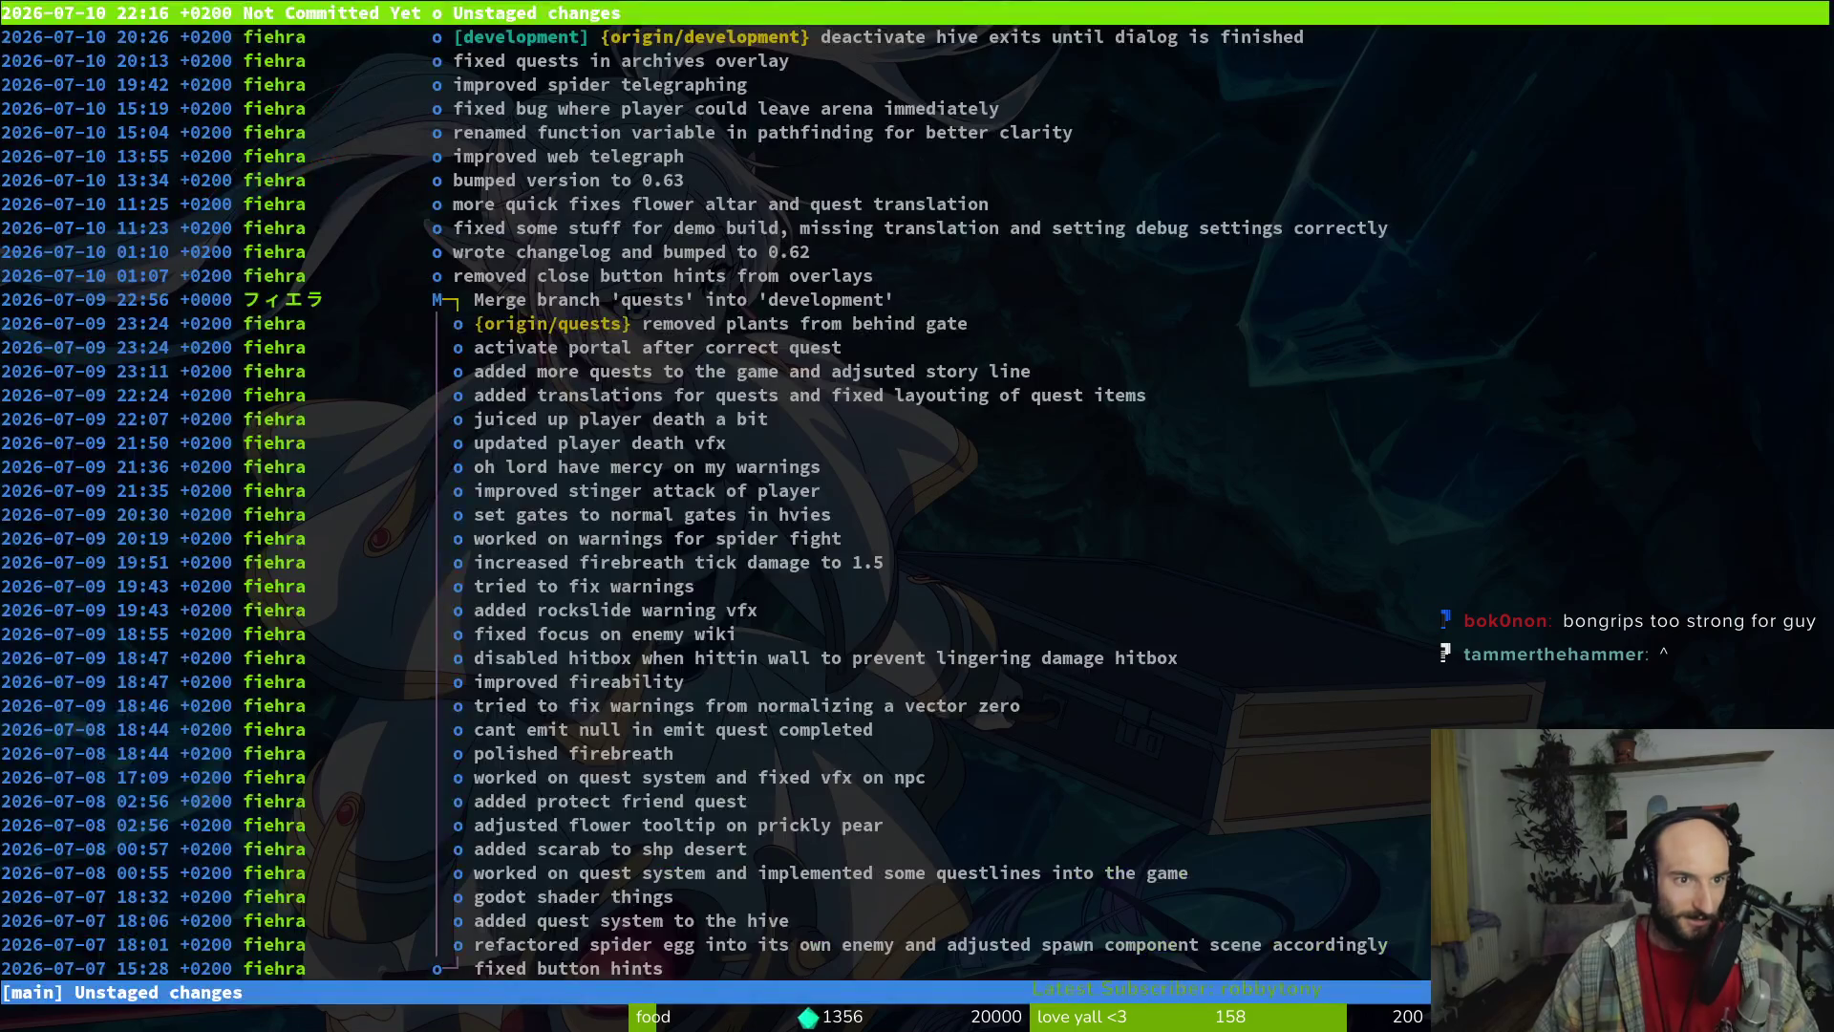
In tig's status view, show the enemies_knockback_collide_sfx.tres diff full-screen
key(s)
key(Down)
key(Down)
key(Down)
key(Return)
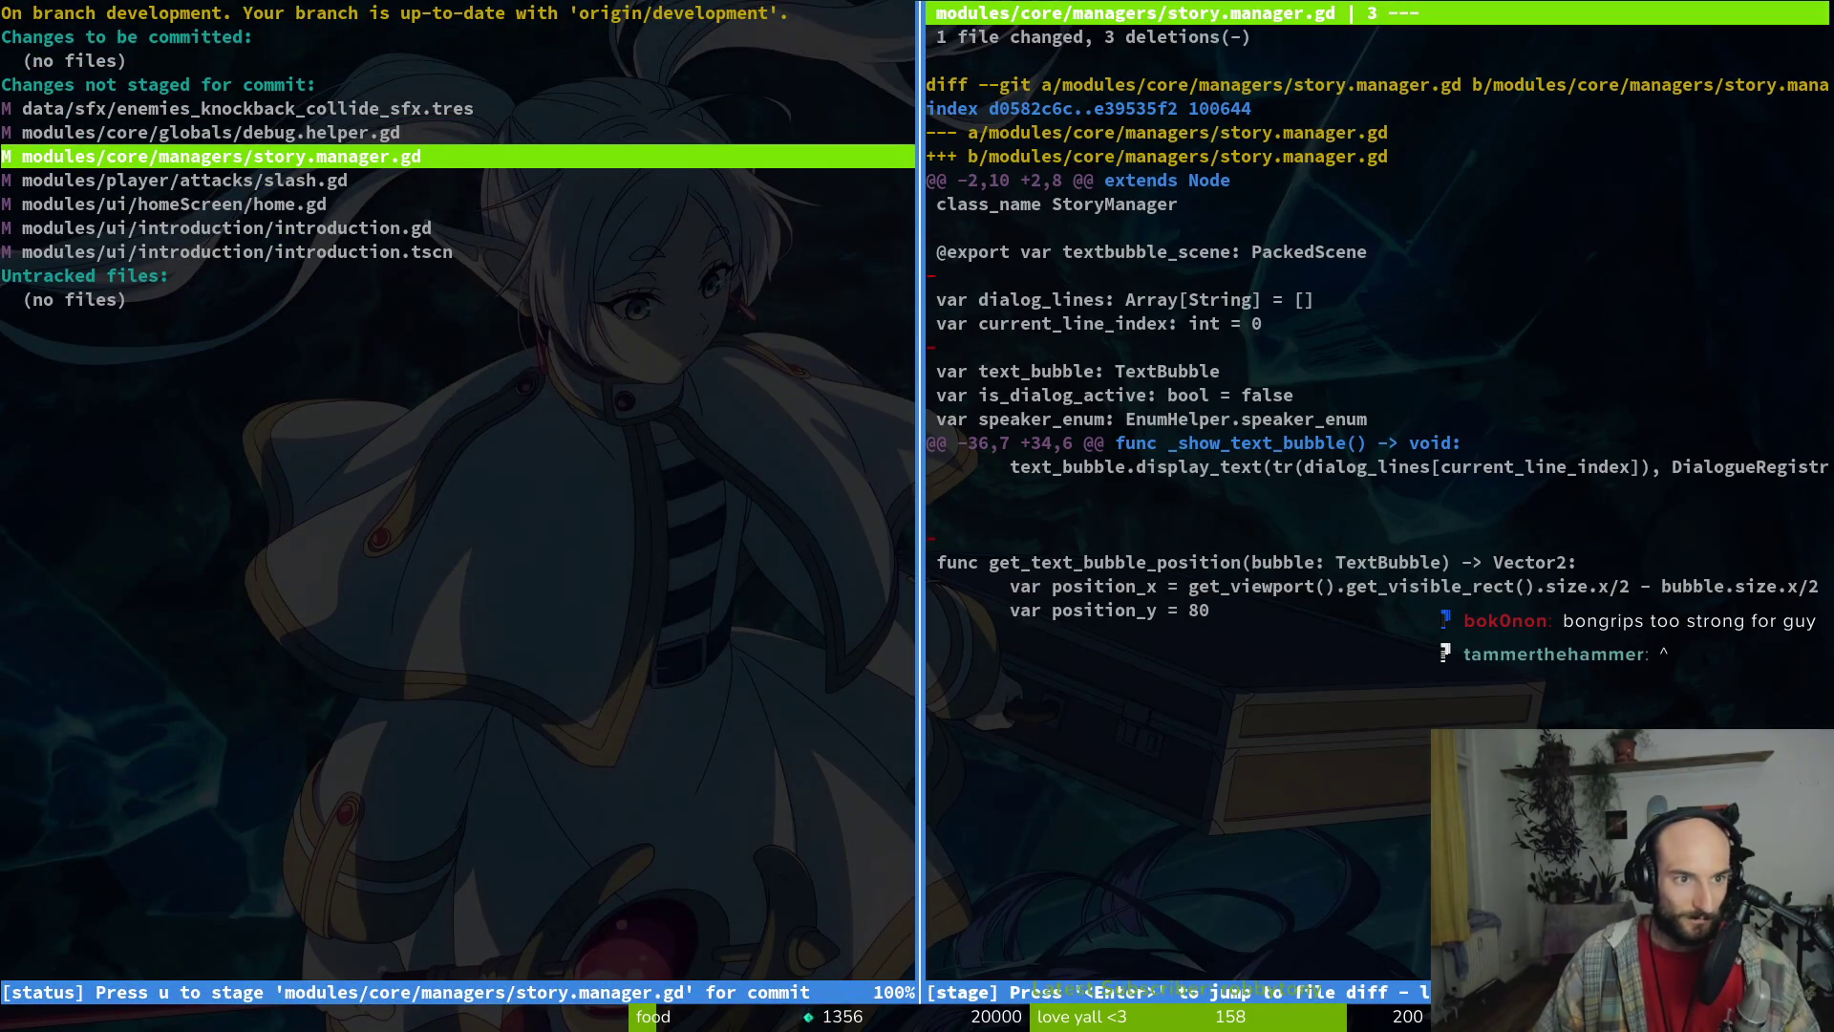
key(Up)
key(Up)
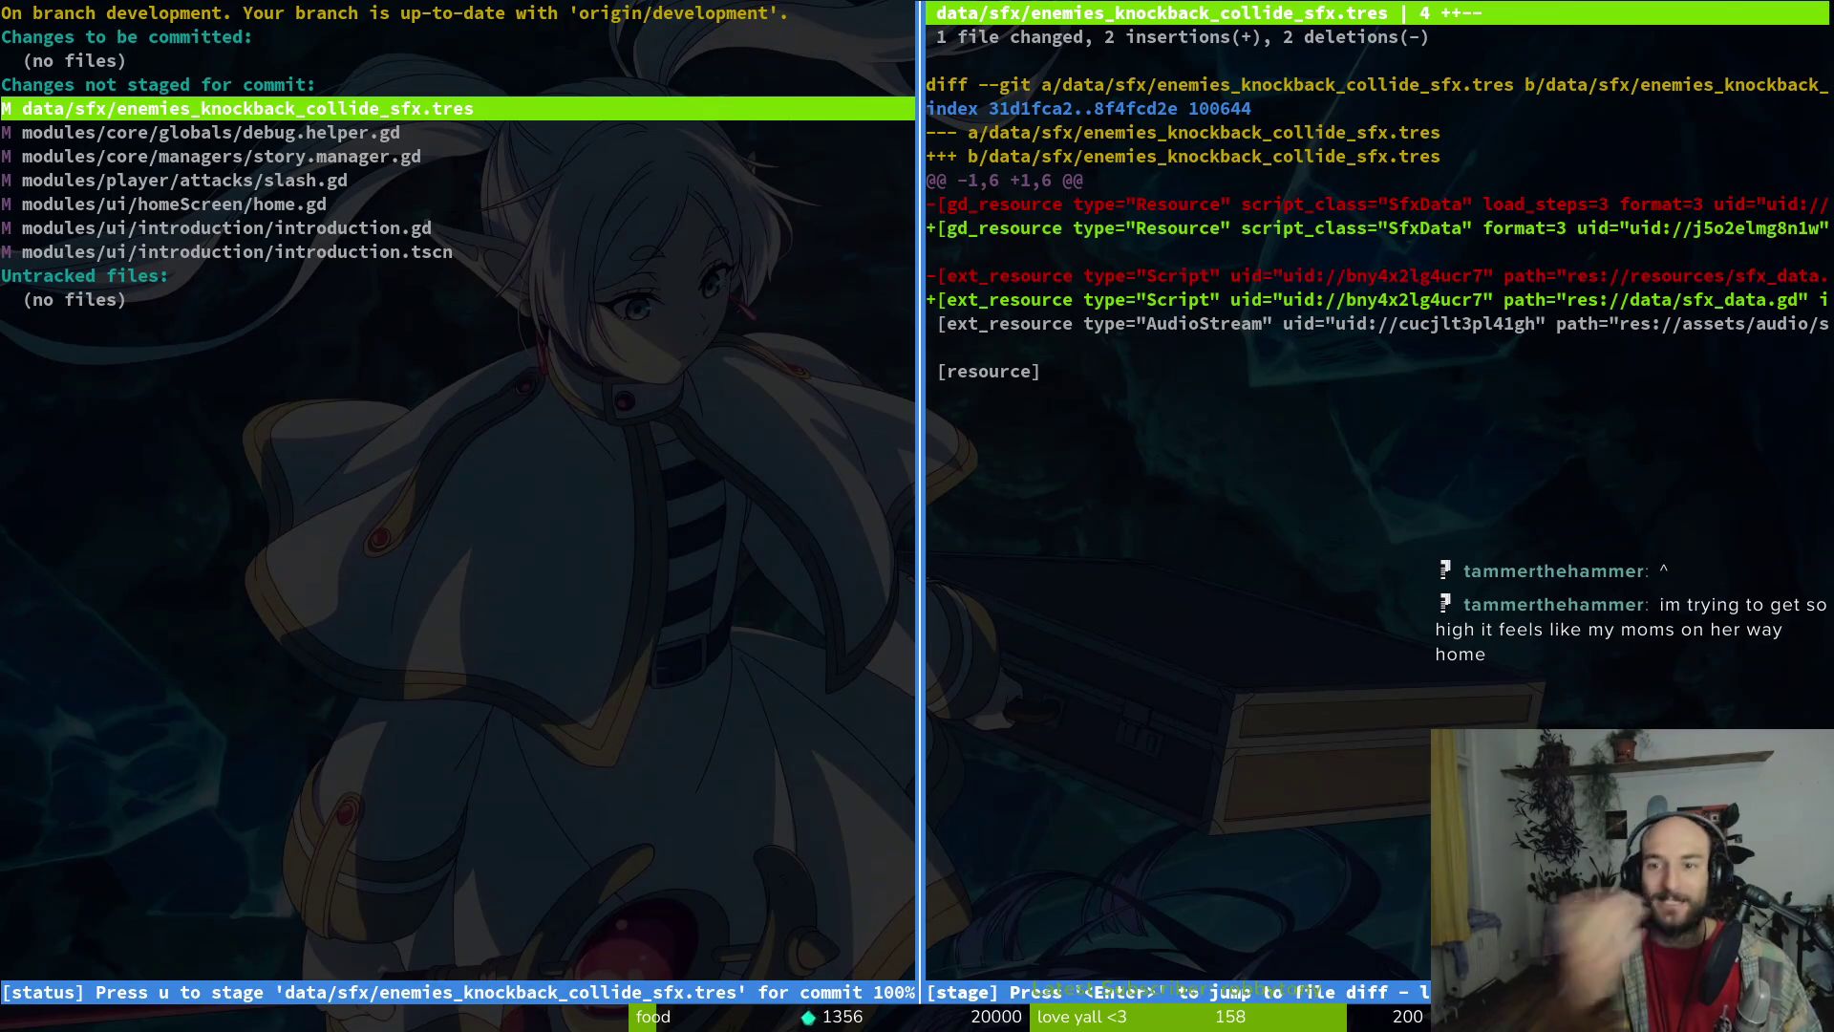
key(Tab)
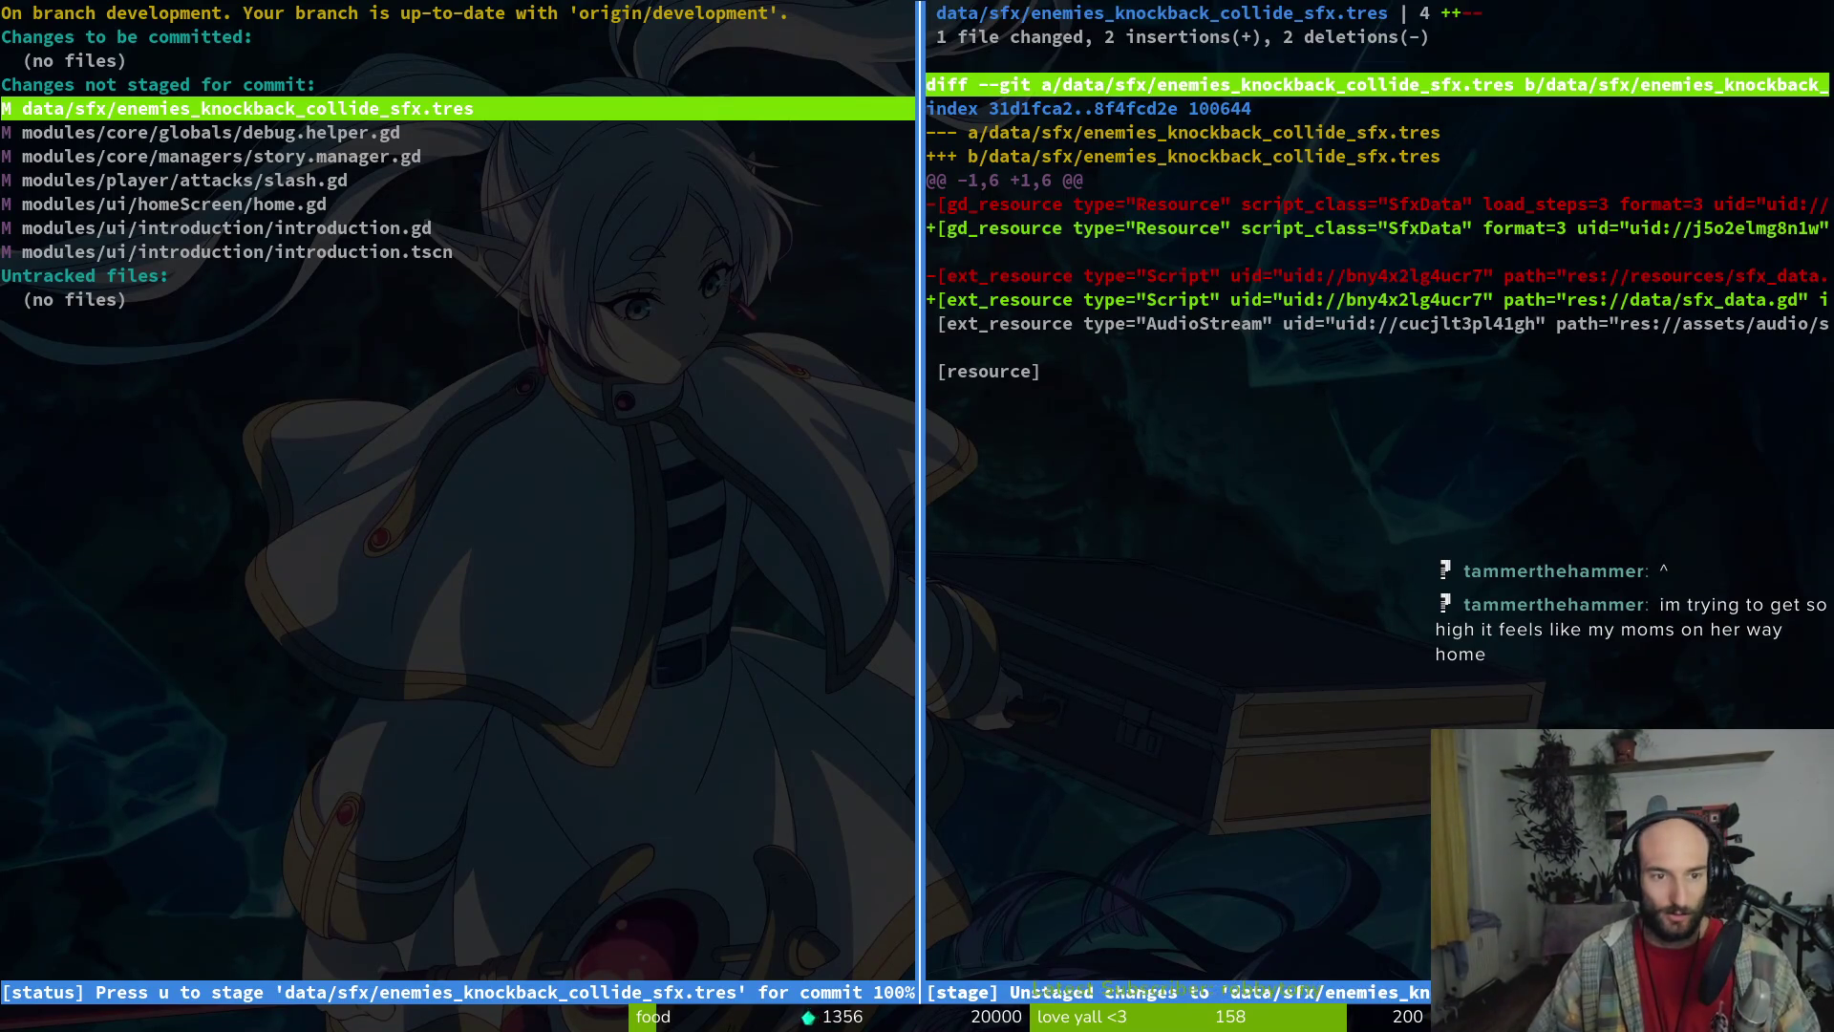
key(O)
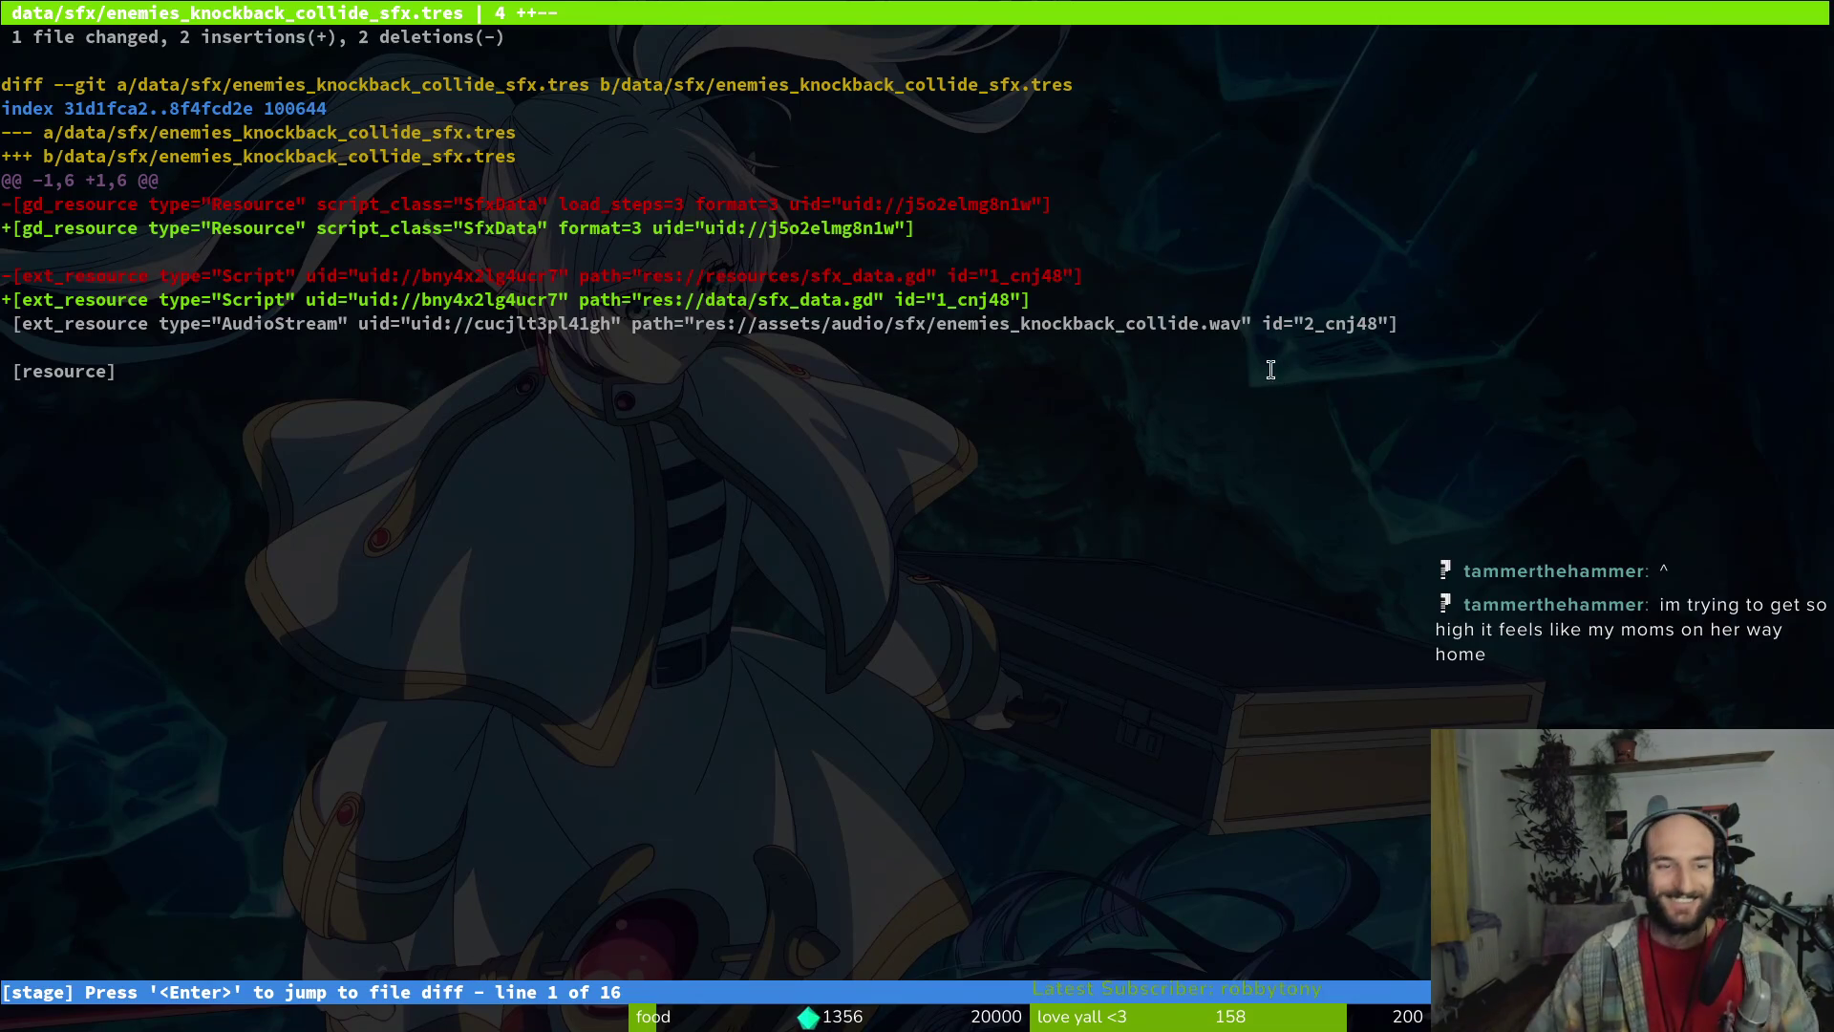
key(shift+c)
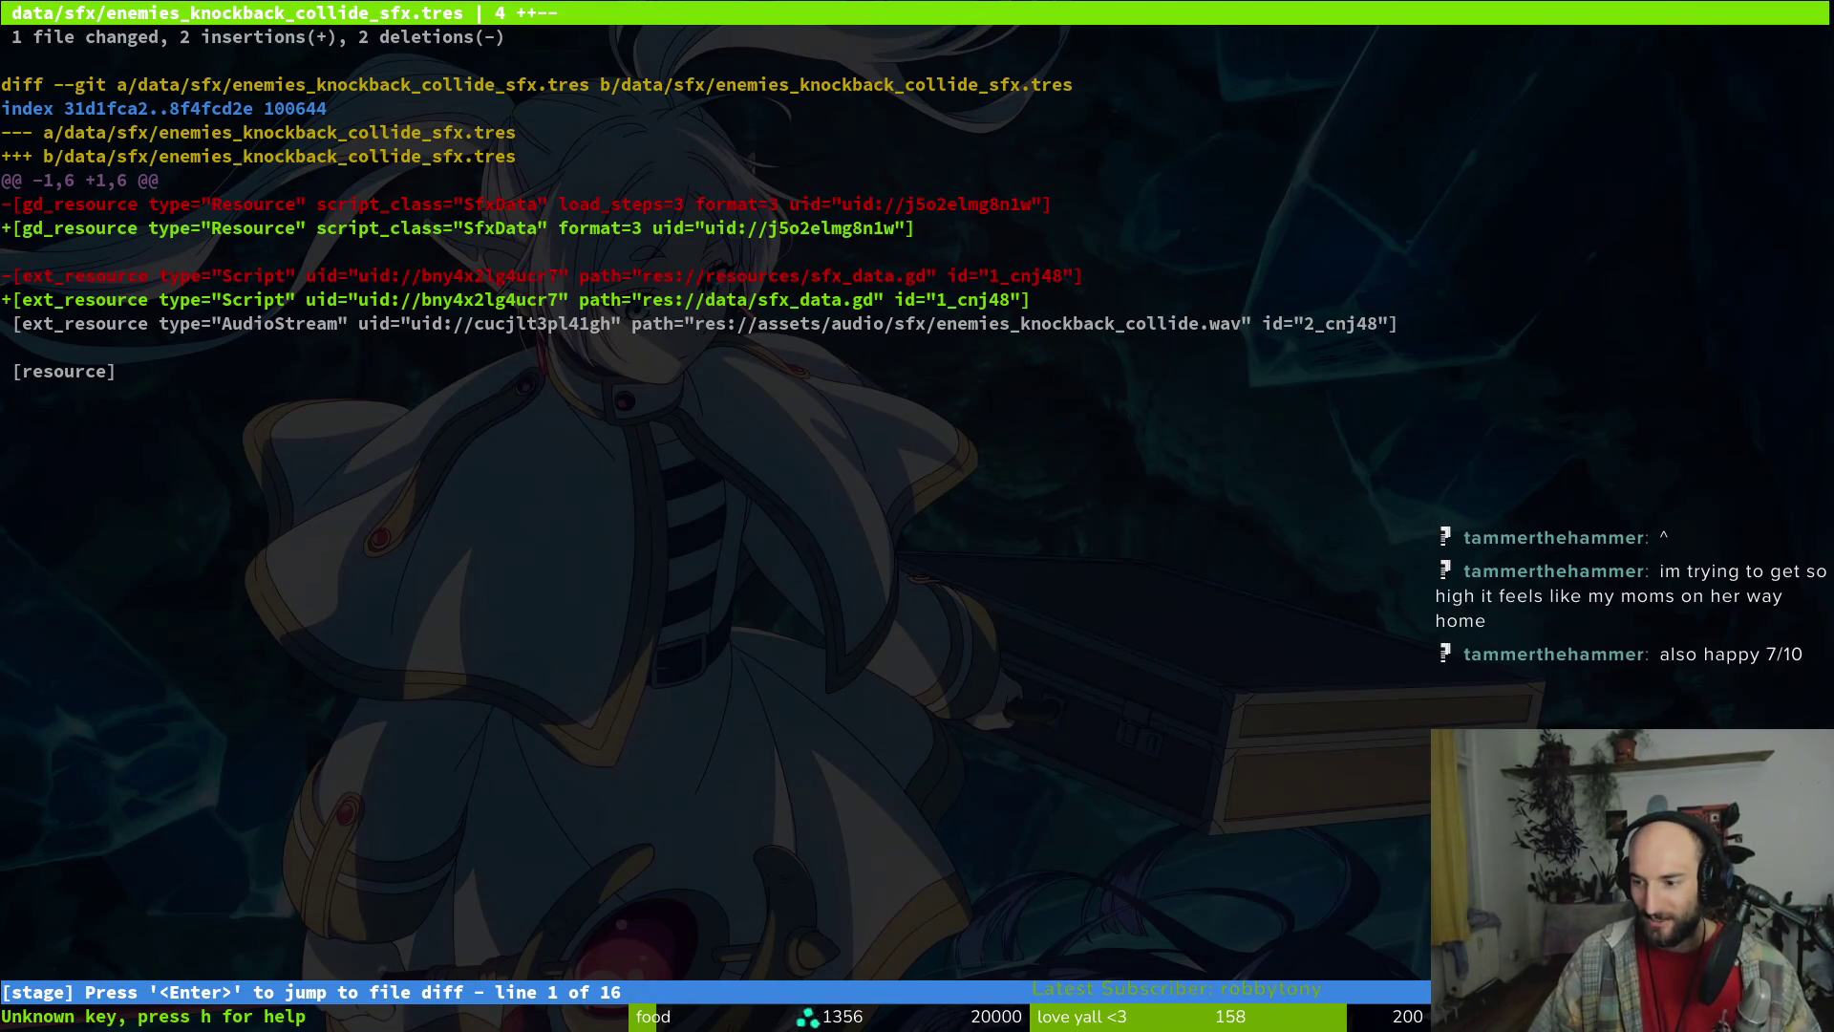
text(:wq)
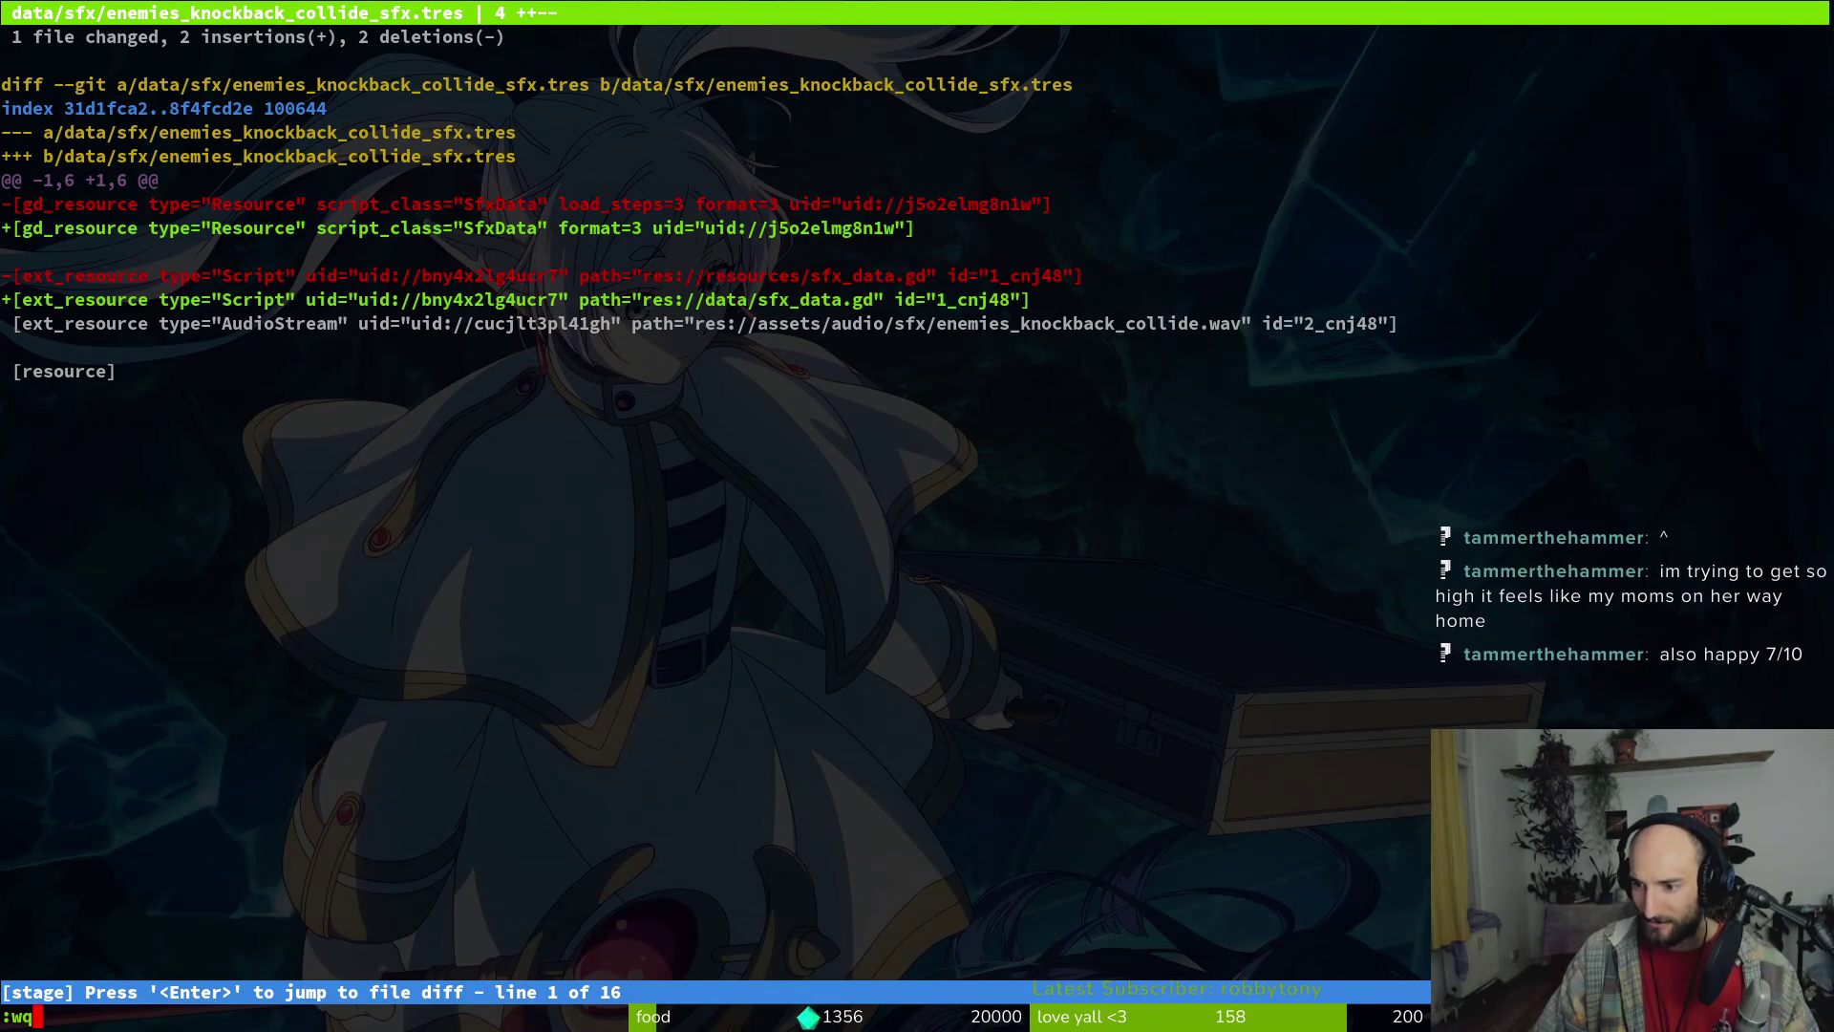
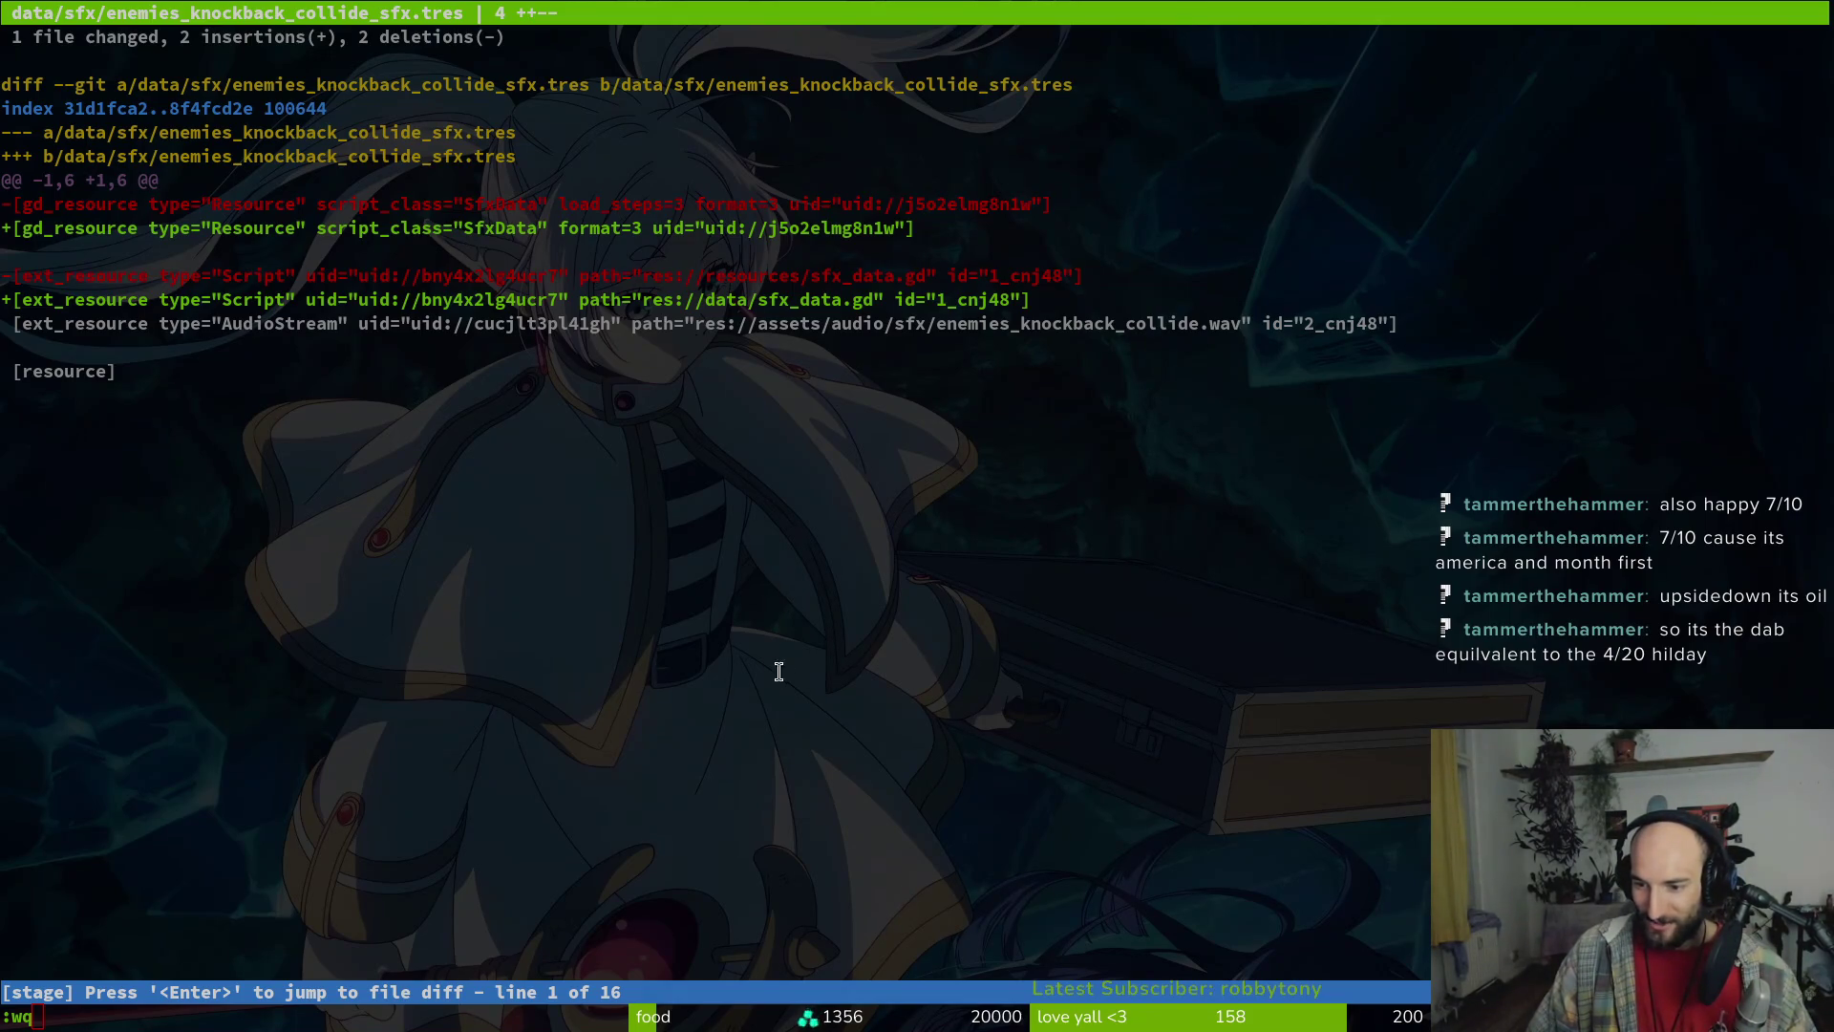
Review the changed files' diffs in tig and stage the knockback sfx resource
click(476, 504)
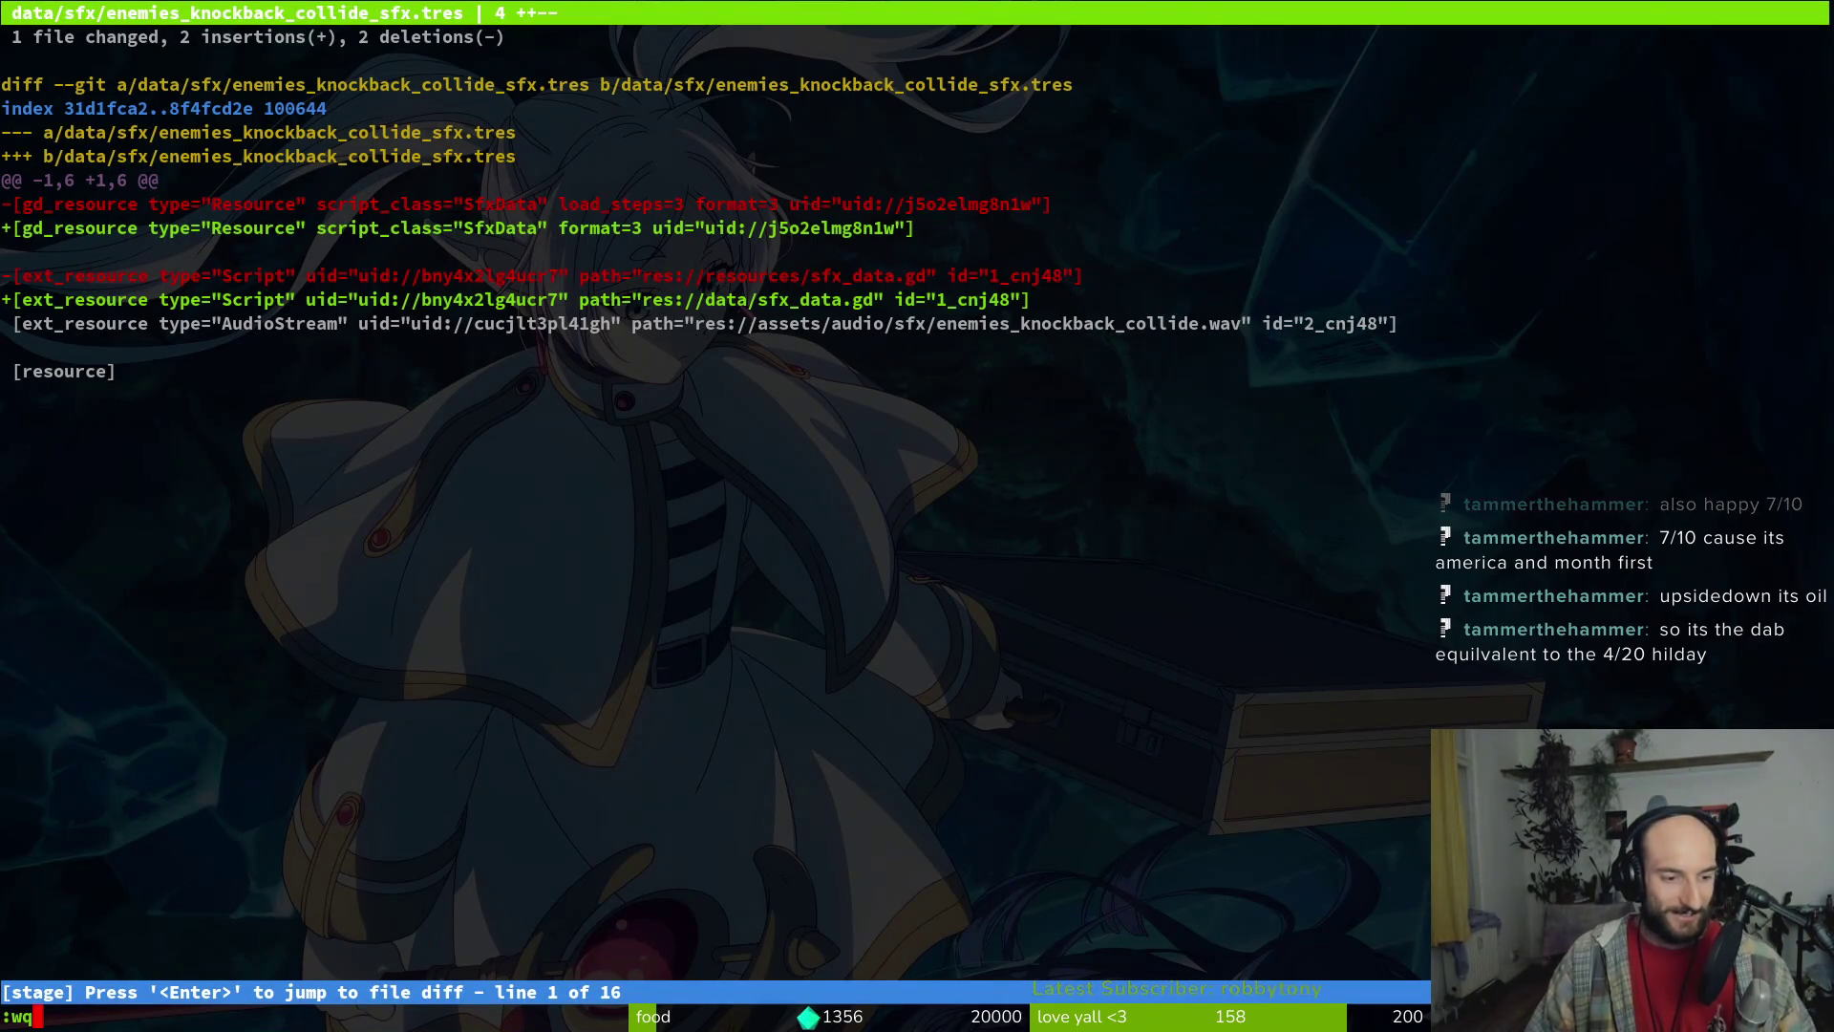
key(Return)
text(tig)
key(Return)
key(Down)
key(Down)
key(Return)
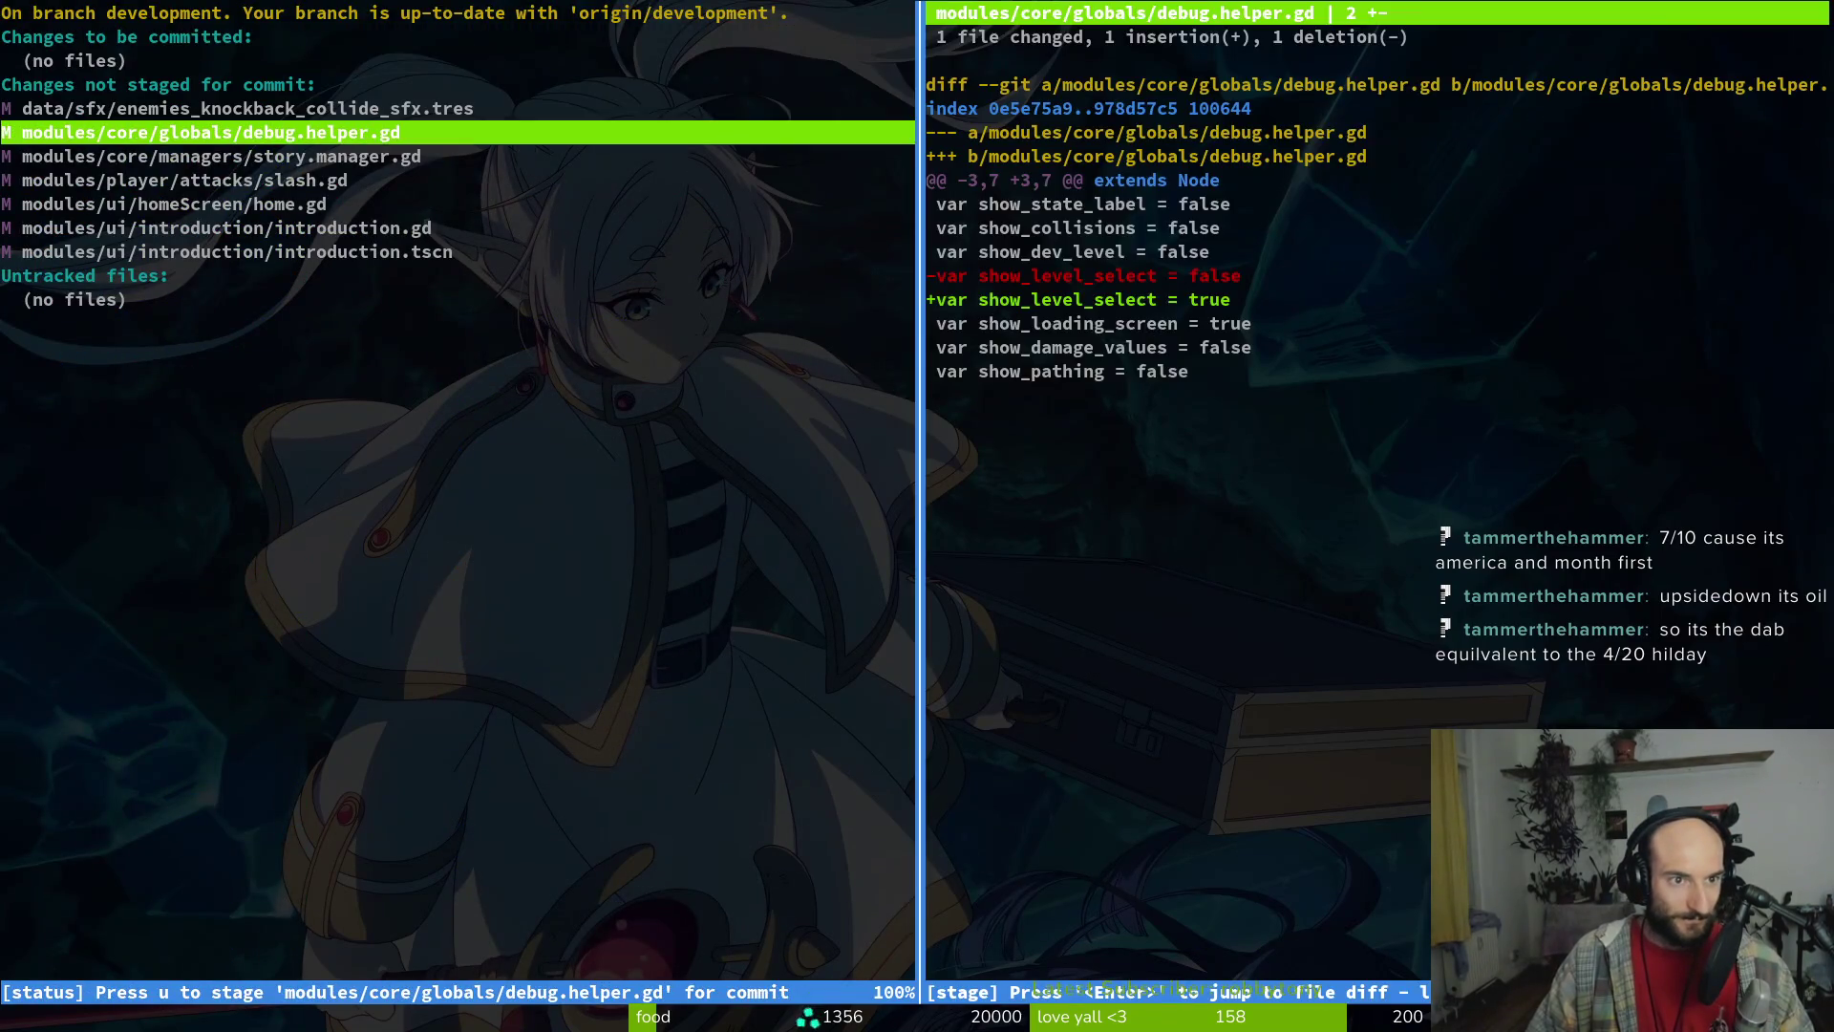
key(Up)
key(u)
key(Down)
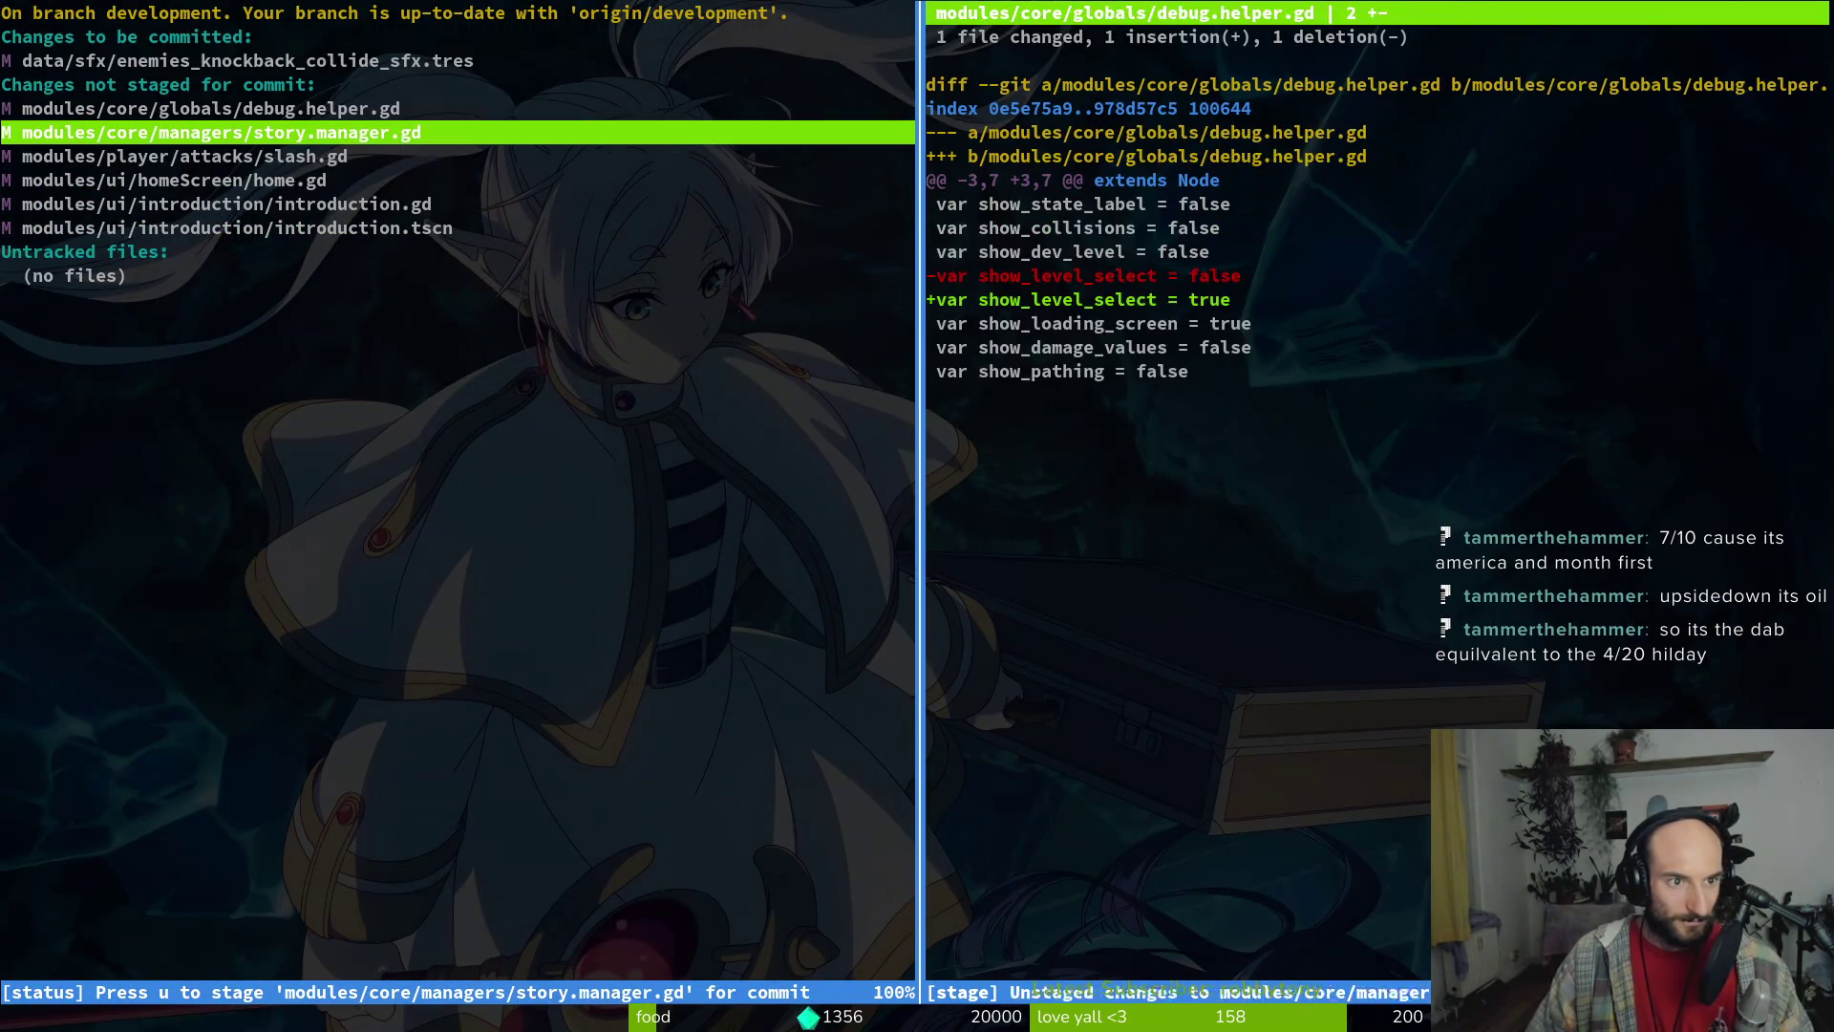
key(Down)
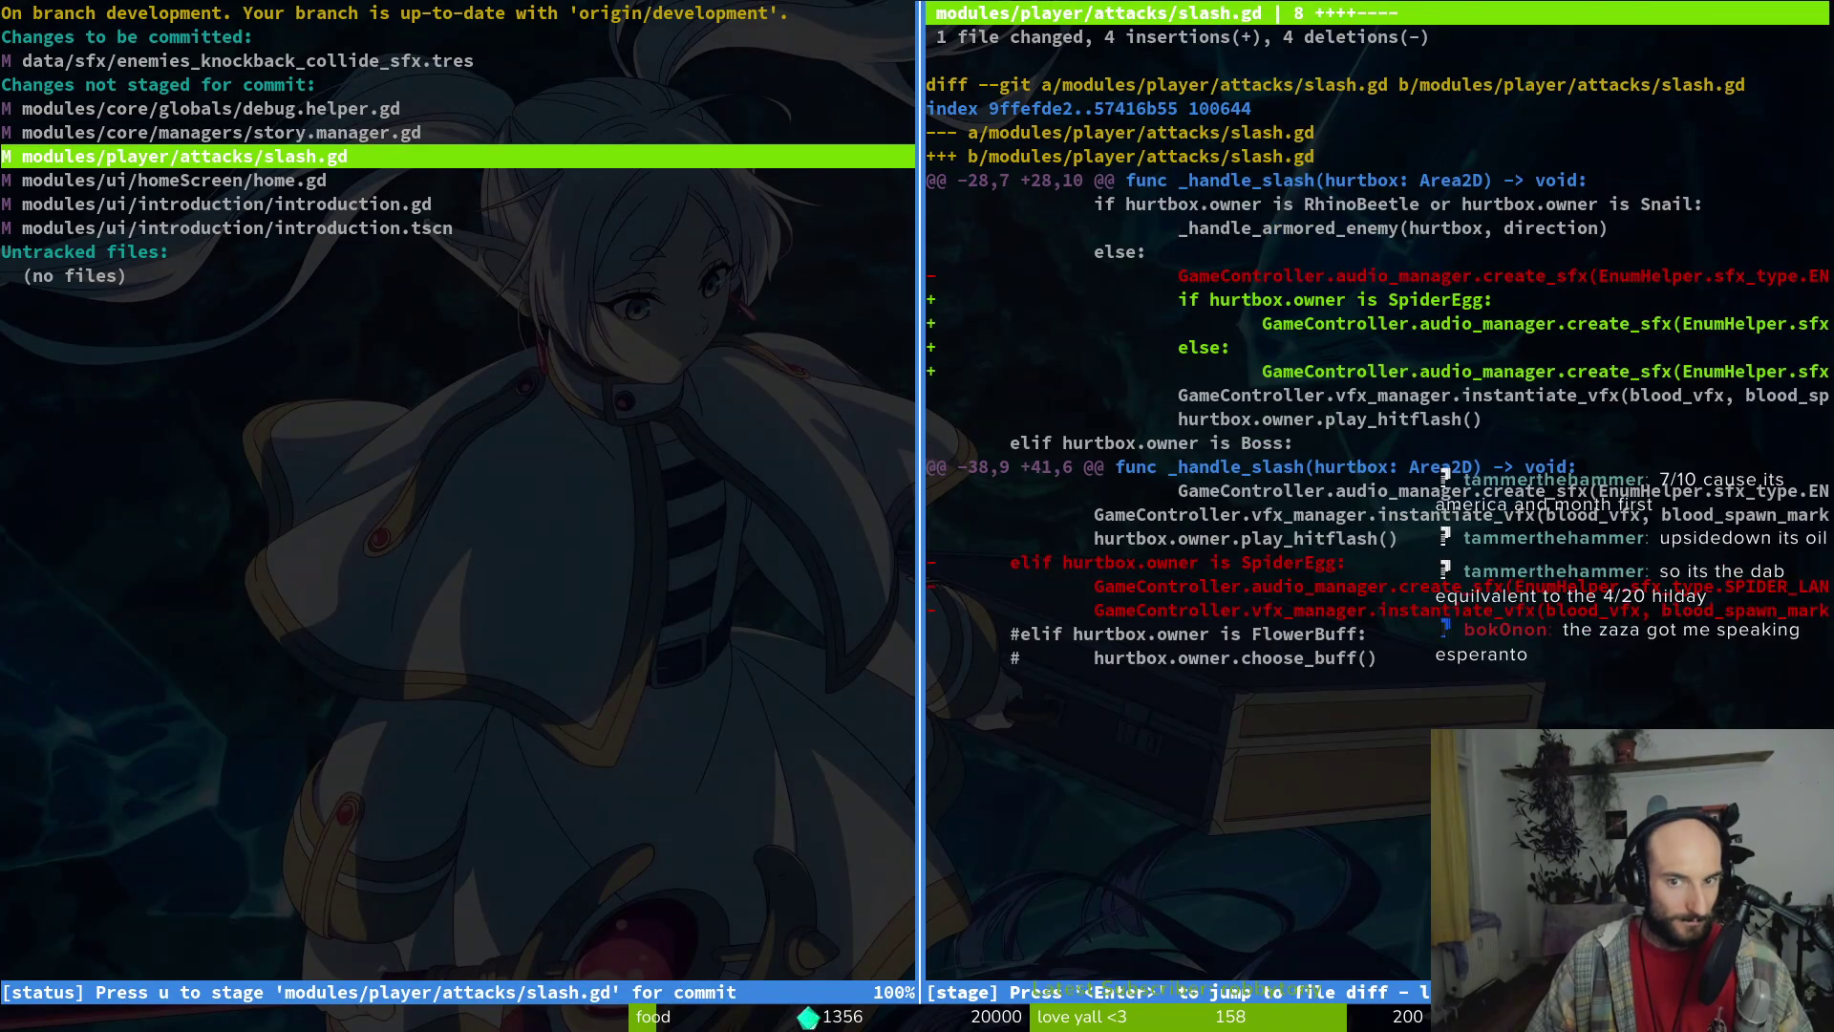
key(Up)
key(Down)
key(Down)
key(Down)
Commit the staged change as 'gave spider egg hit the old sfx' and push it
text(qgit commit -m)
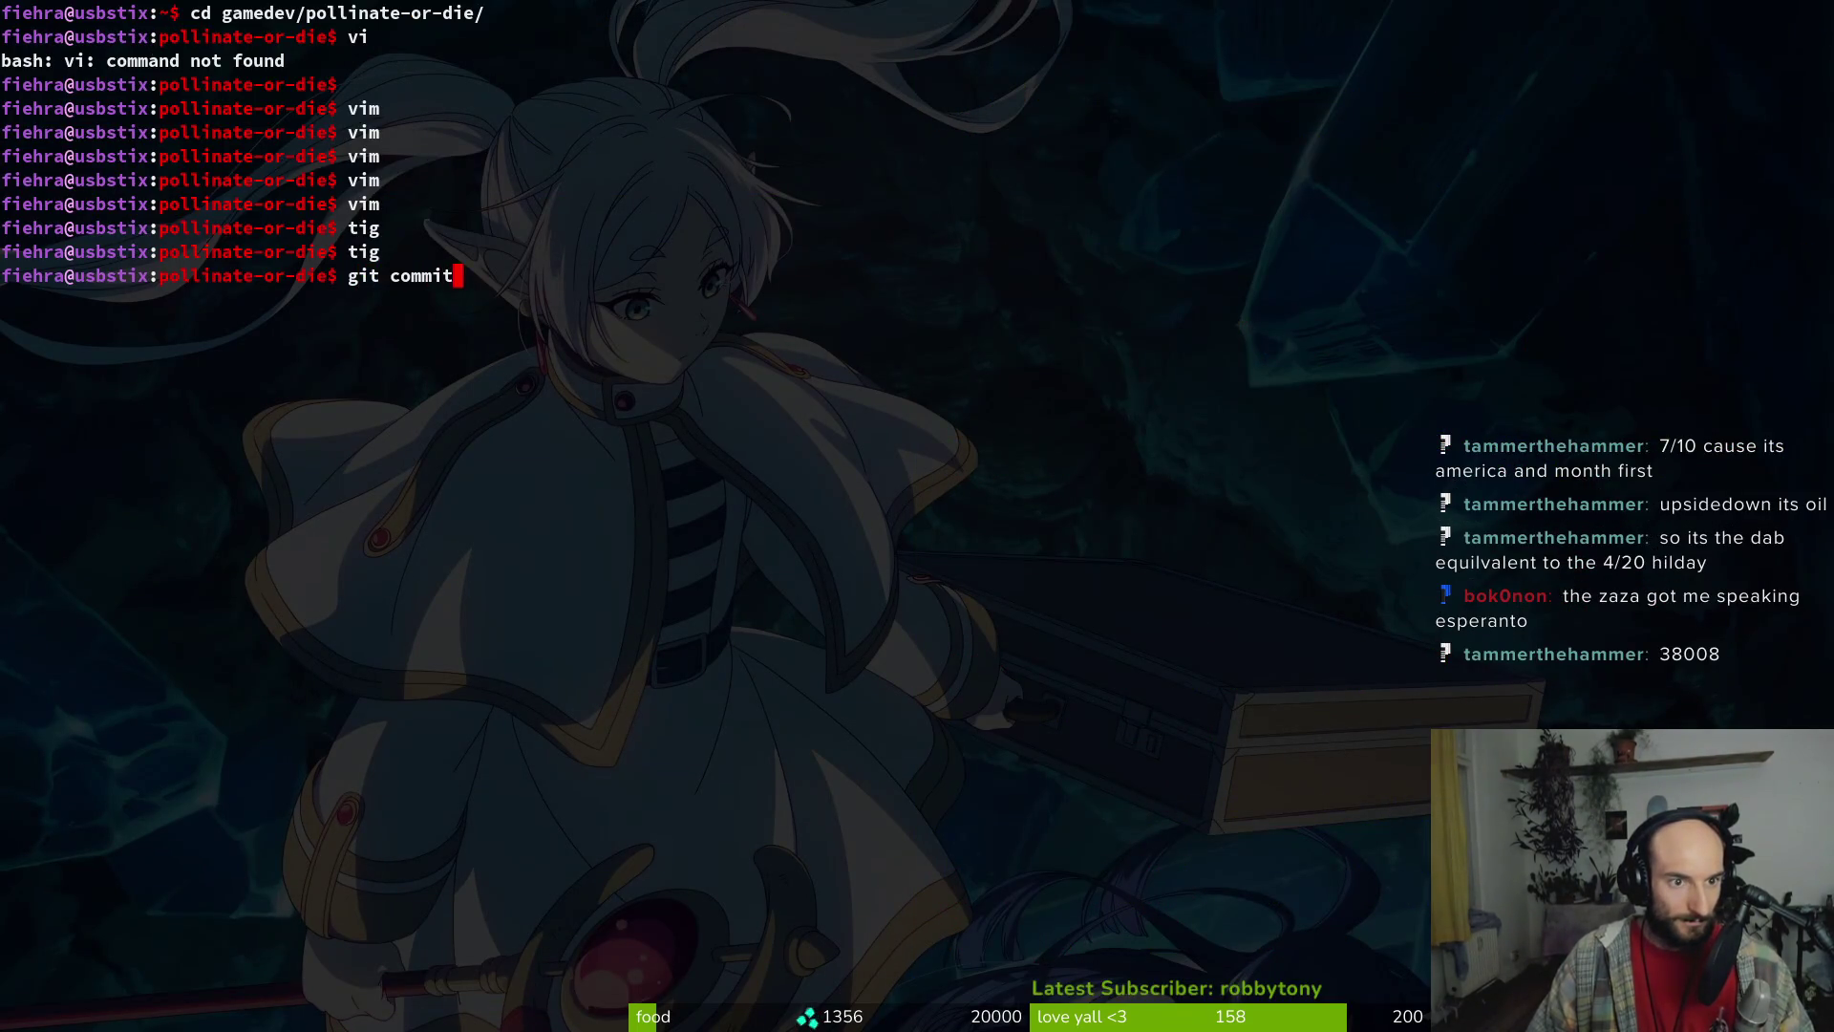
text( ")
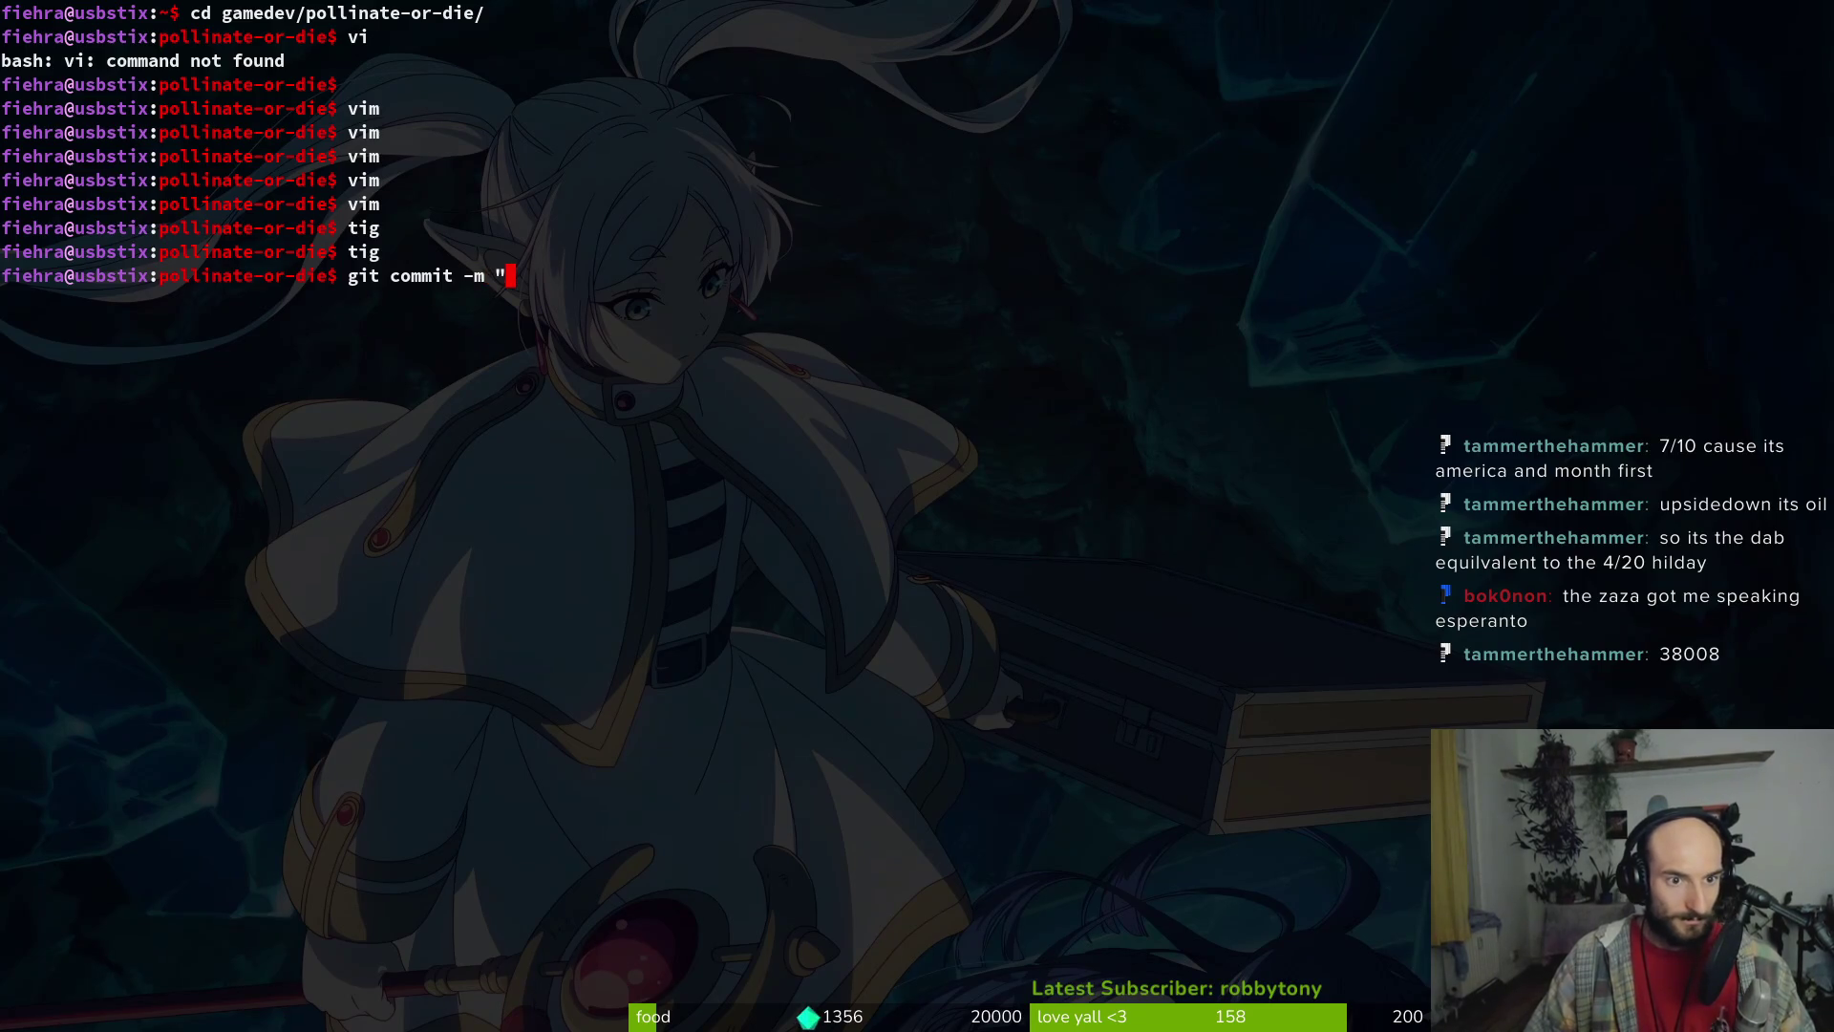
text(gave spider egg)
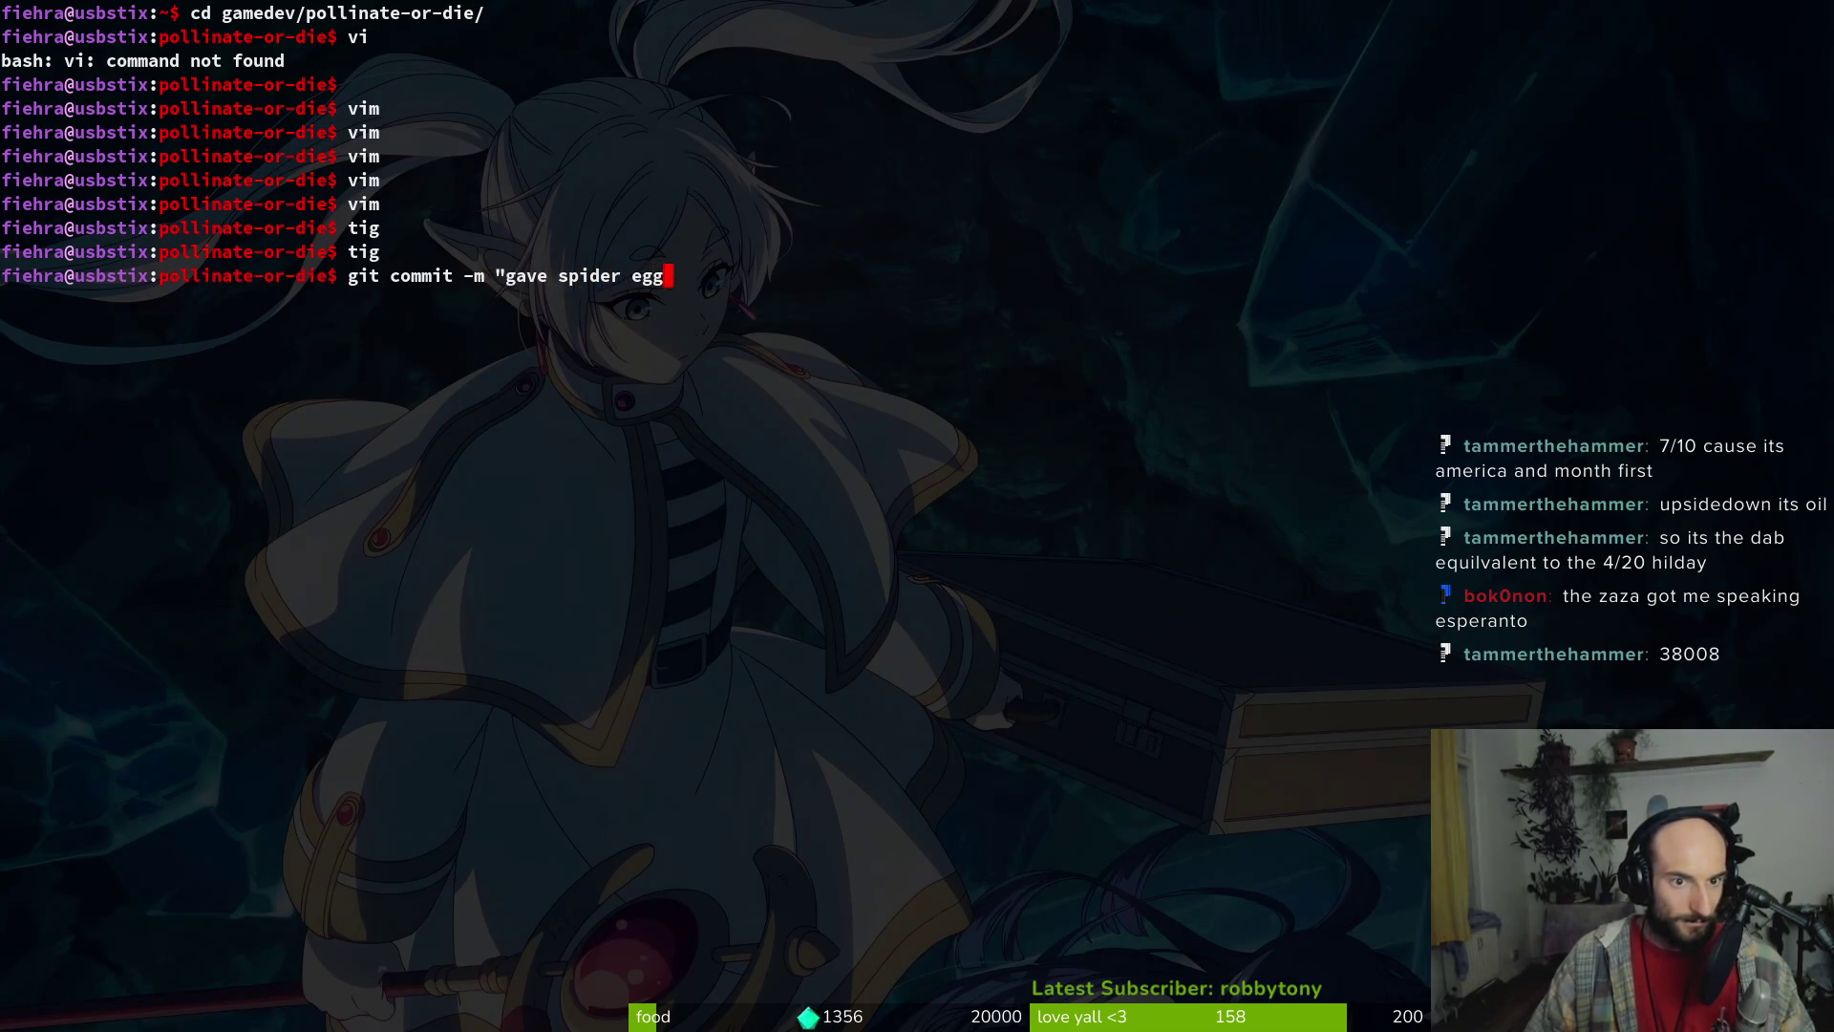
text( hit t)
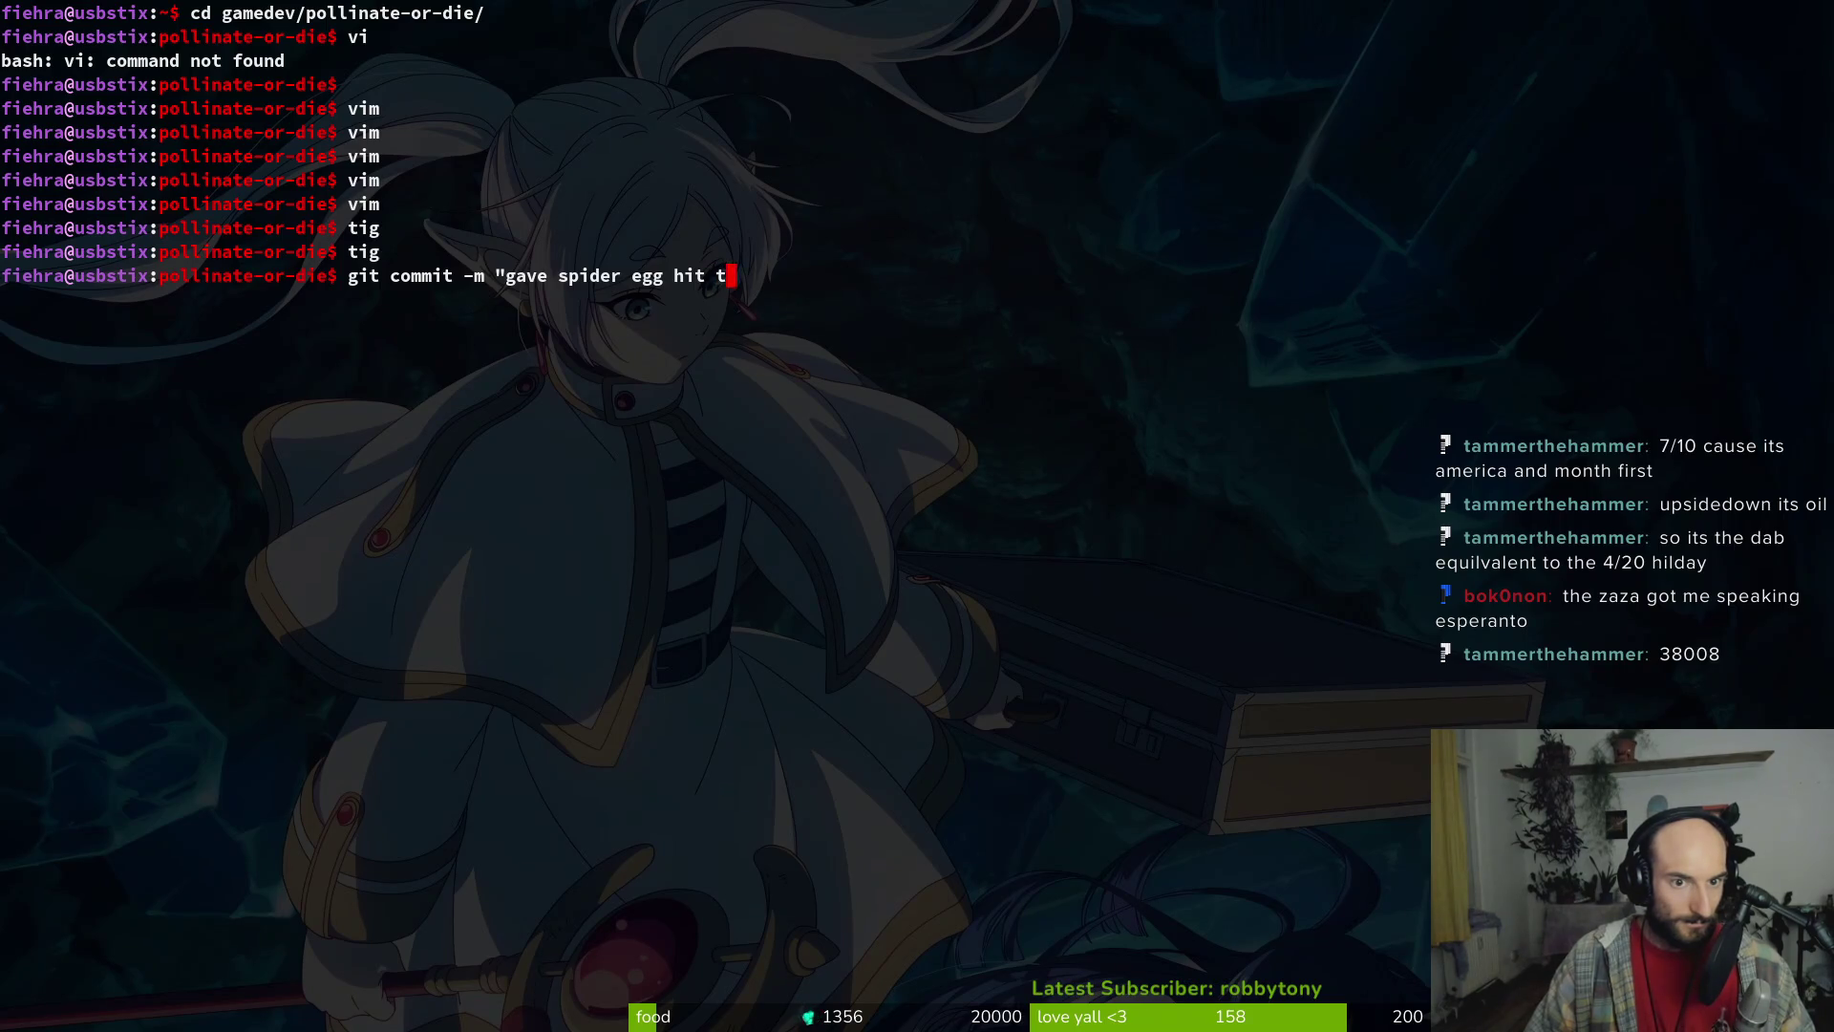
text(he old sfx")
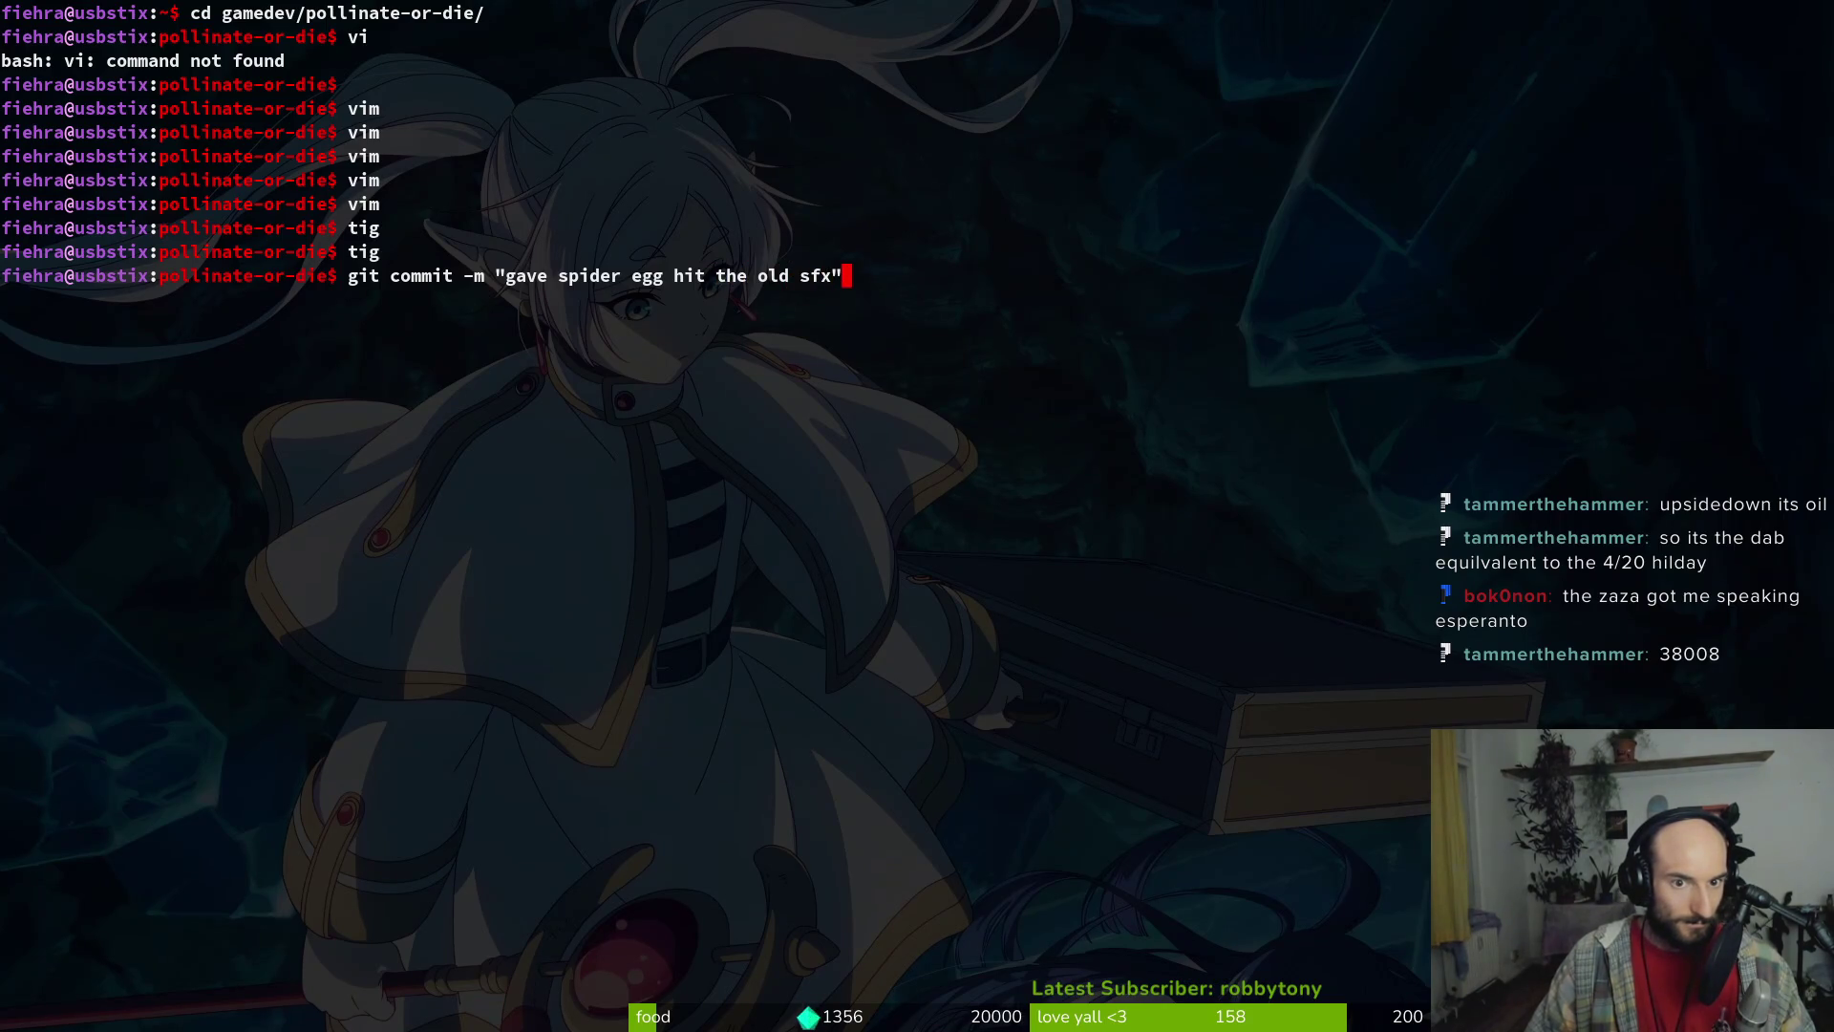
key(Return)
text(git push)
key(Return)
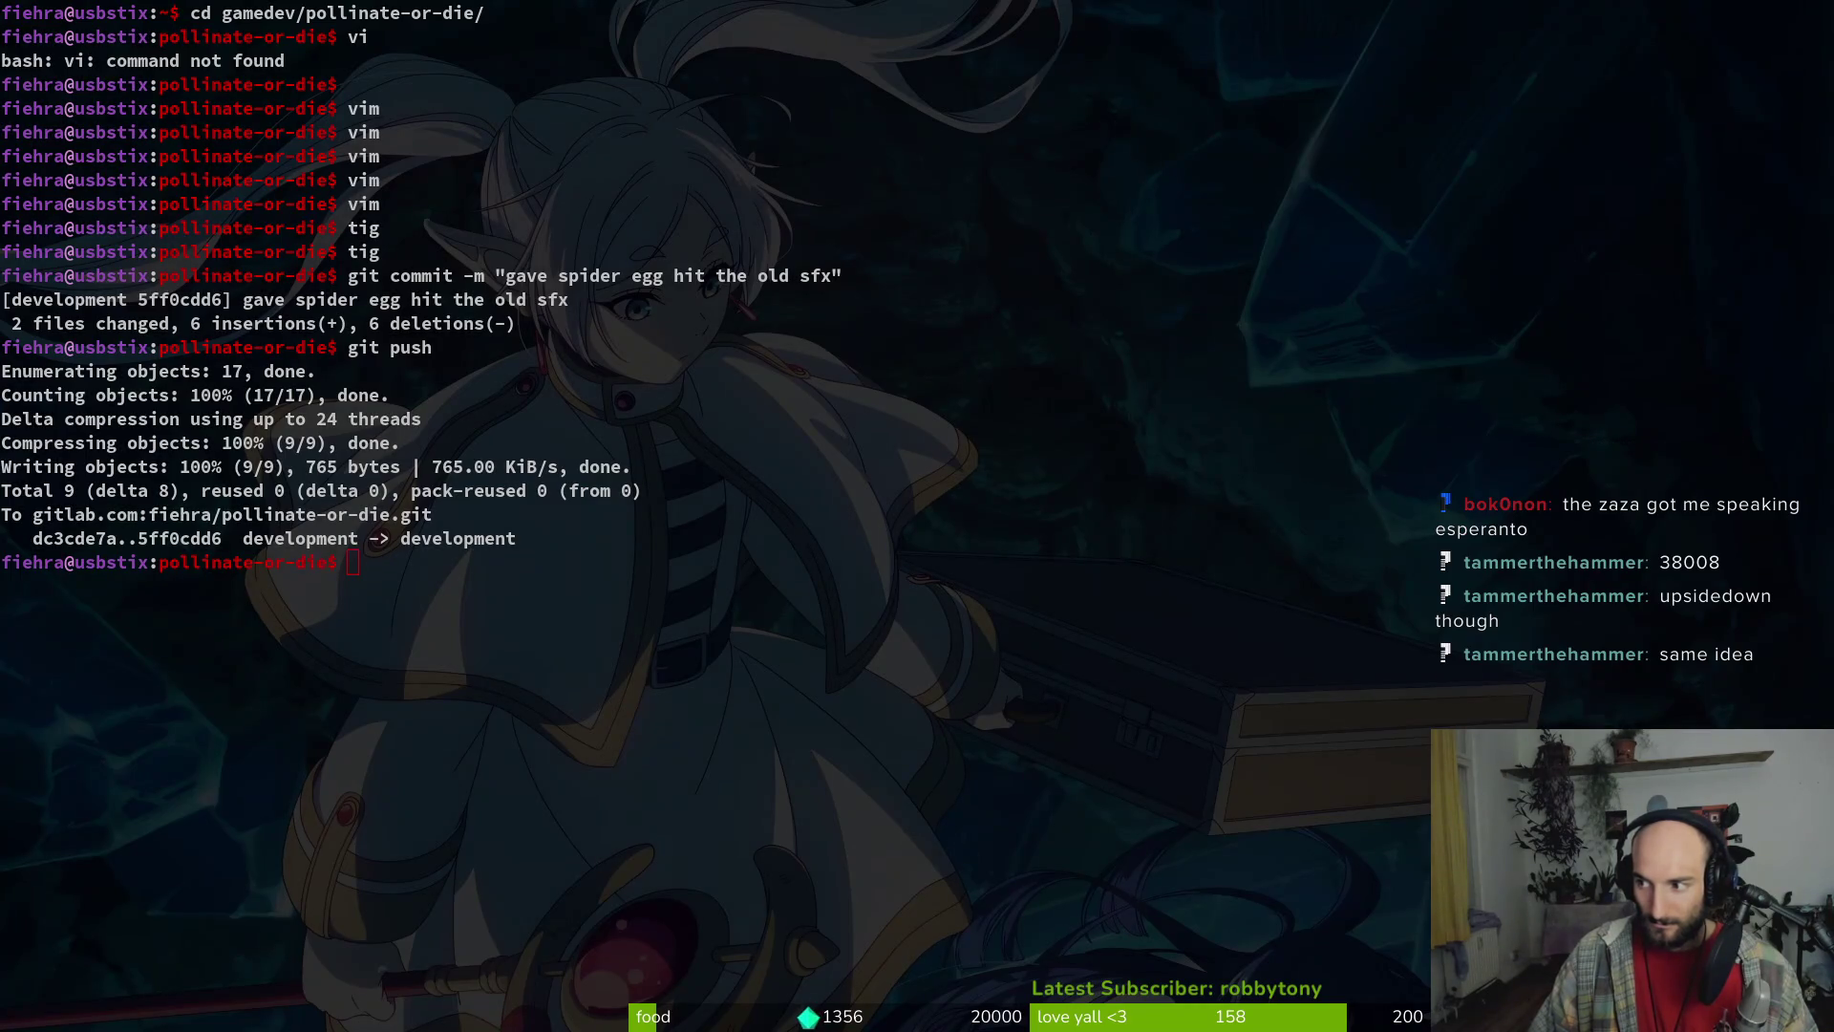
Stage story.manager.gd, home.gd and the introduction files in tig's status view
click(490, 502)
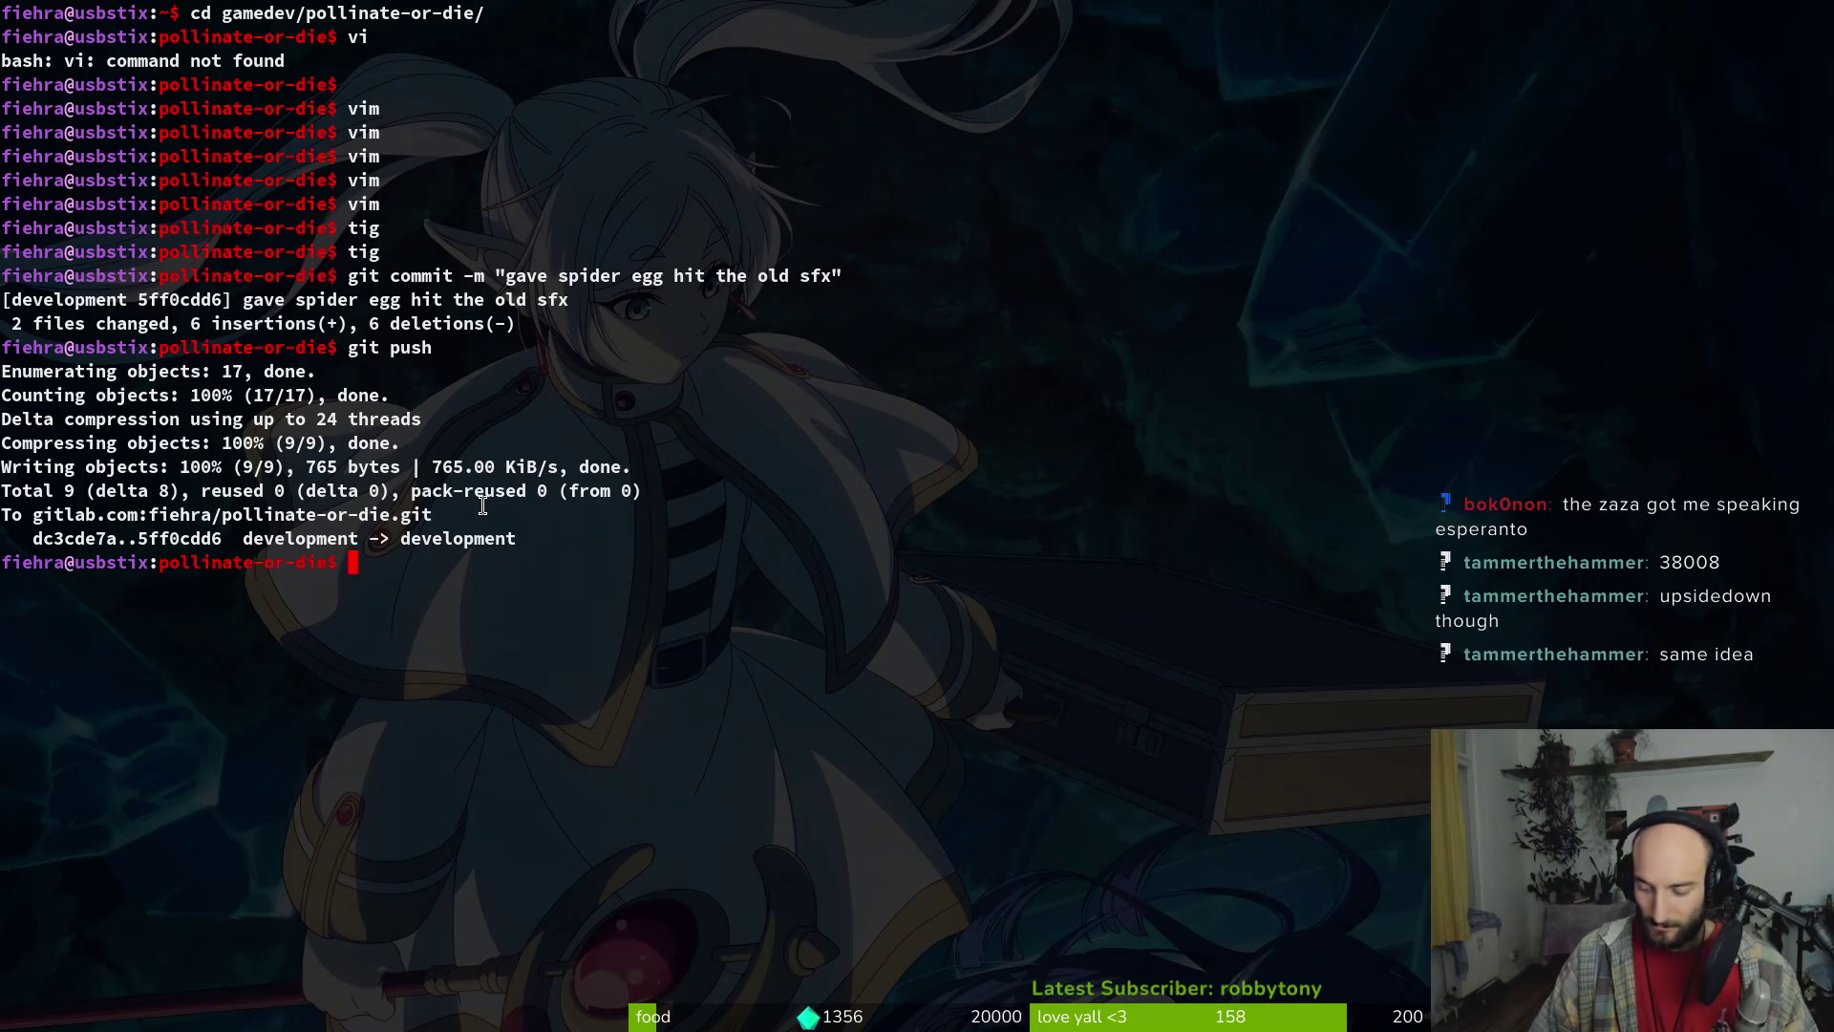
text(tig)
key(Return)
key(s)
key(Down)
key(Down)
key(Return)
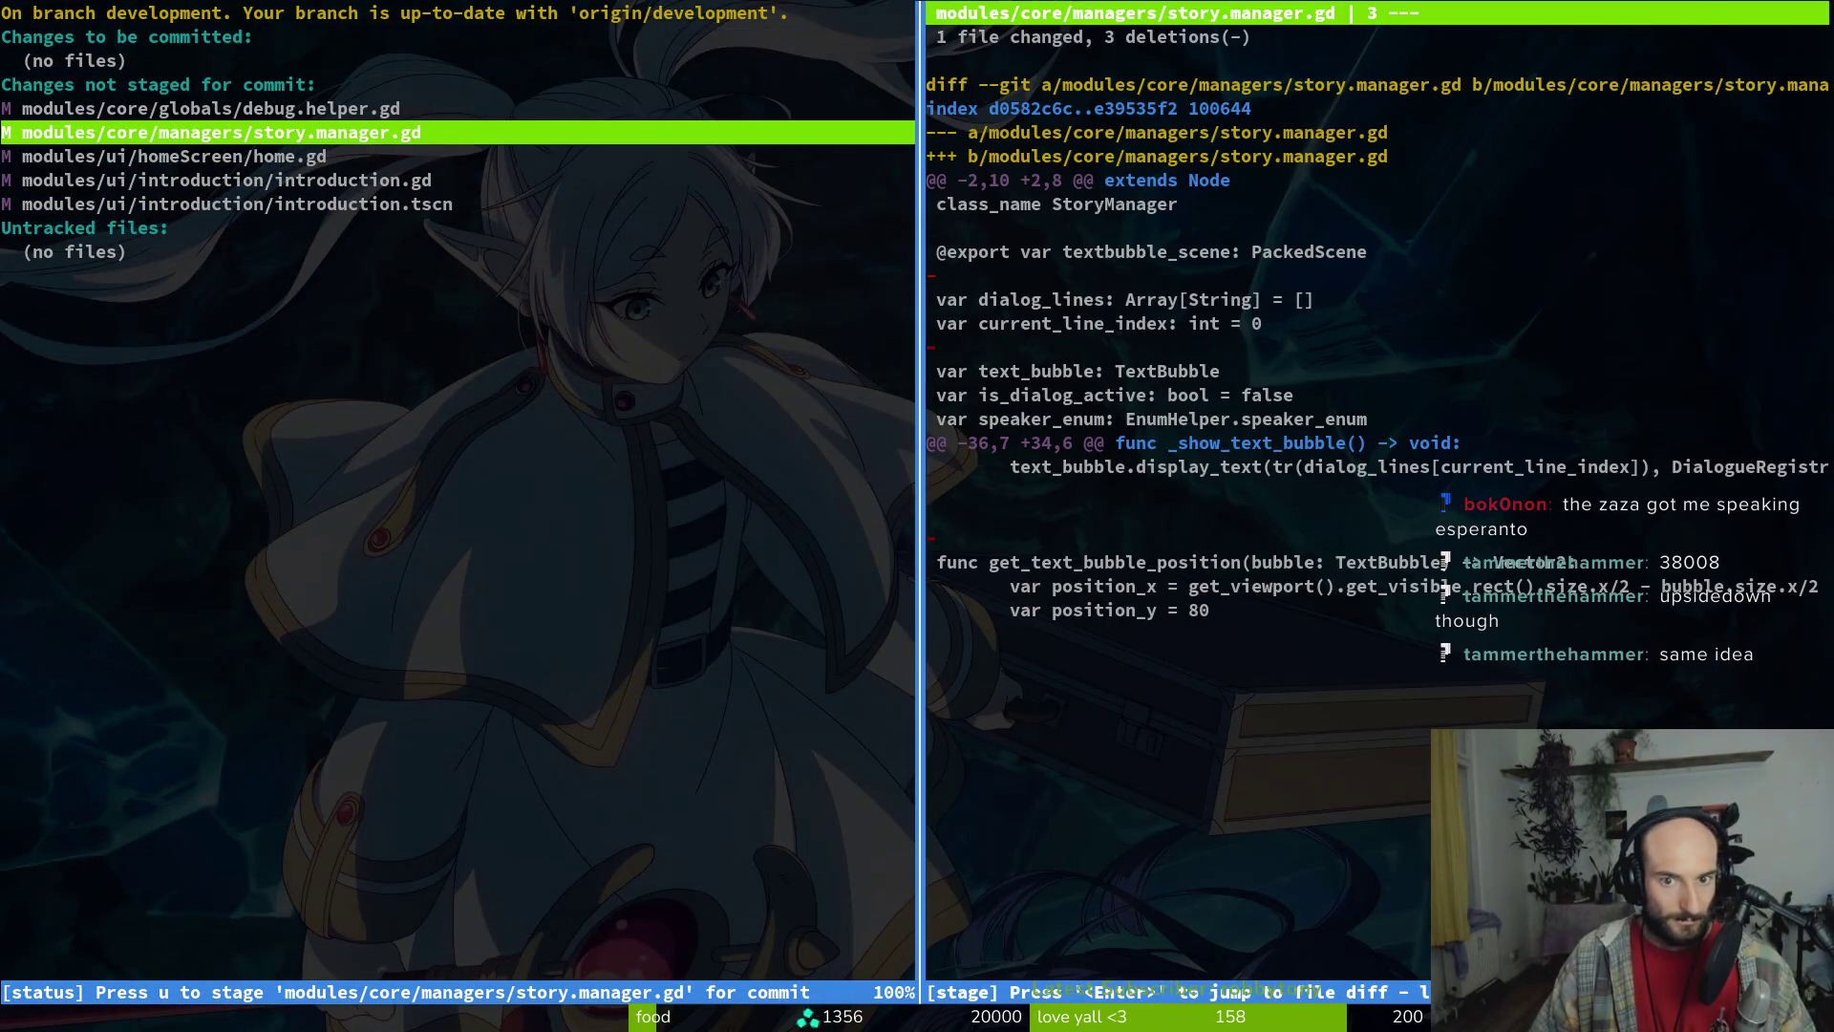
key(u)
key(u)
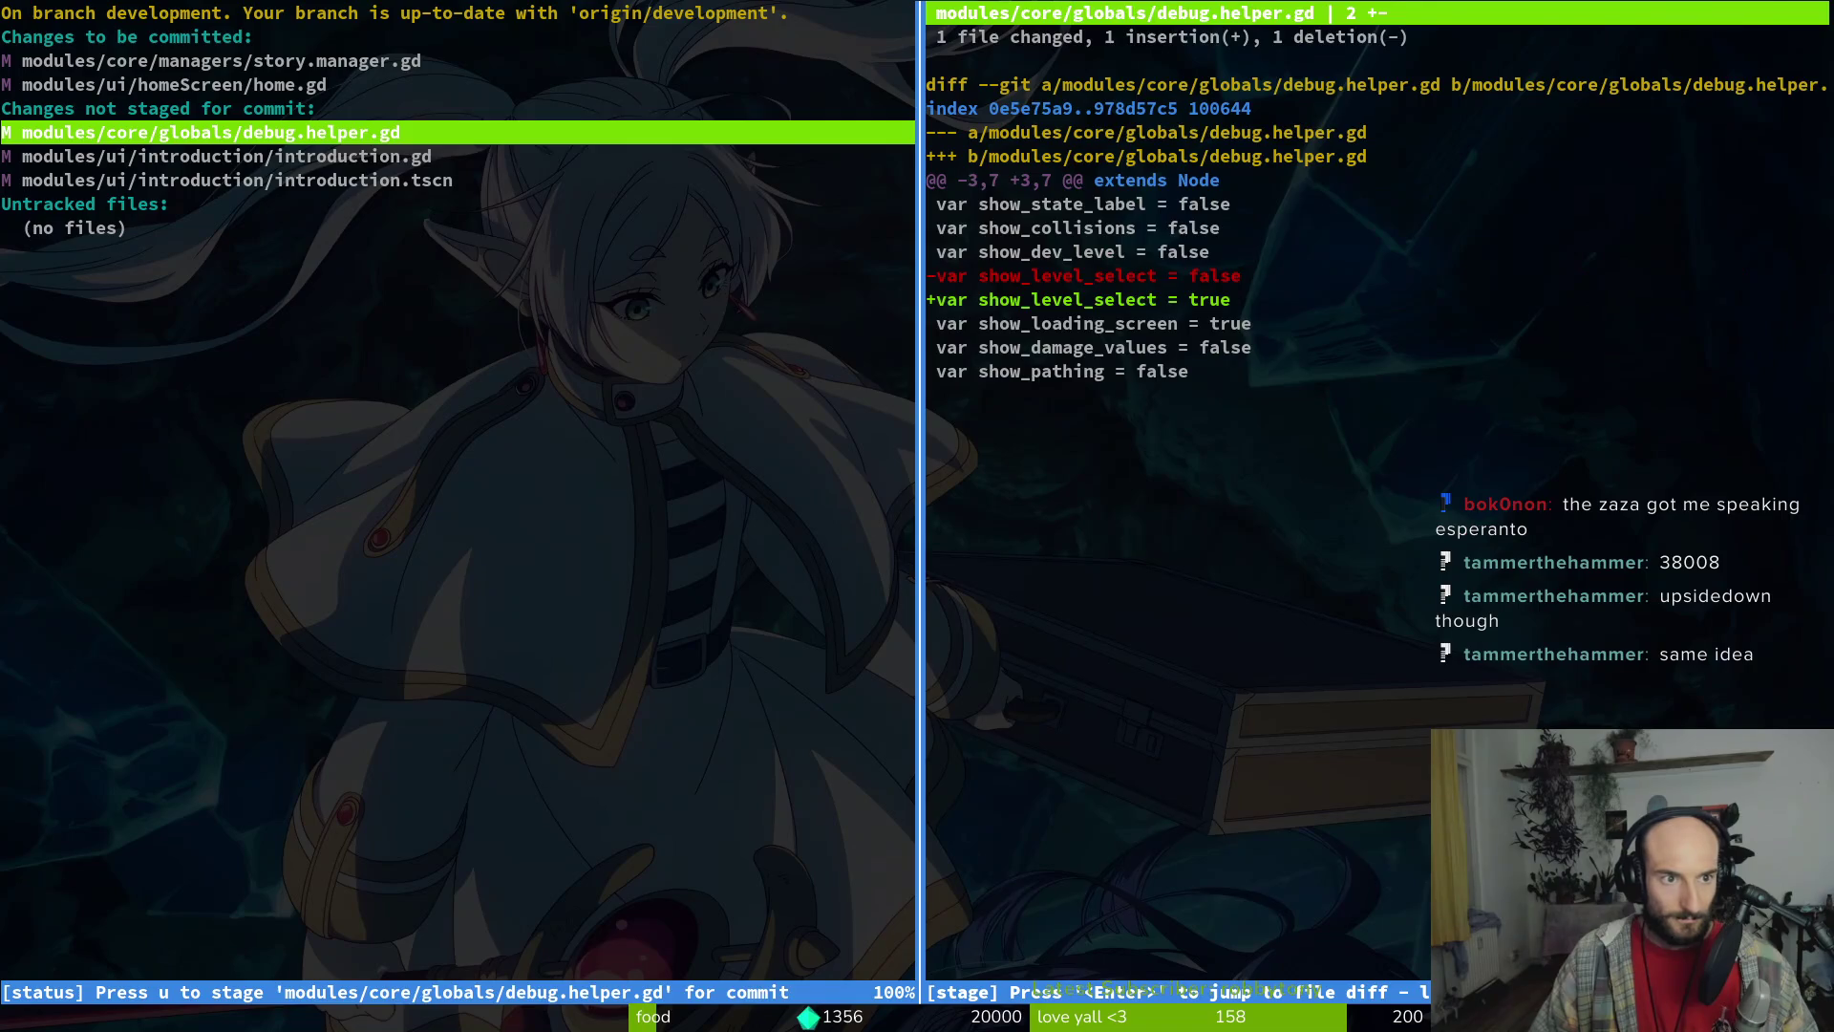
key(Down)
Commit the staged files as 'added intro slides' and push to the remote
text(uuq)
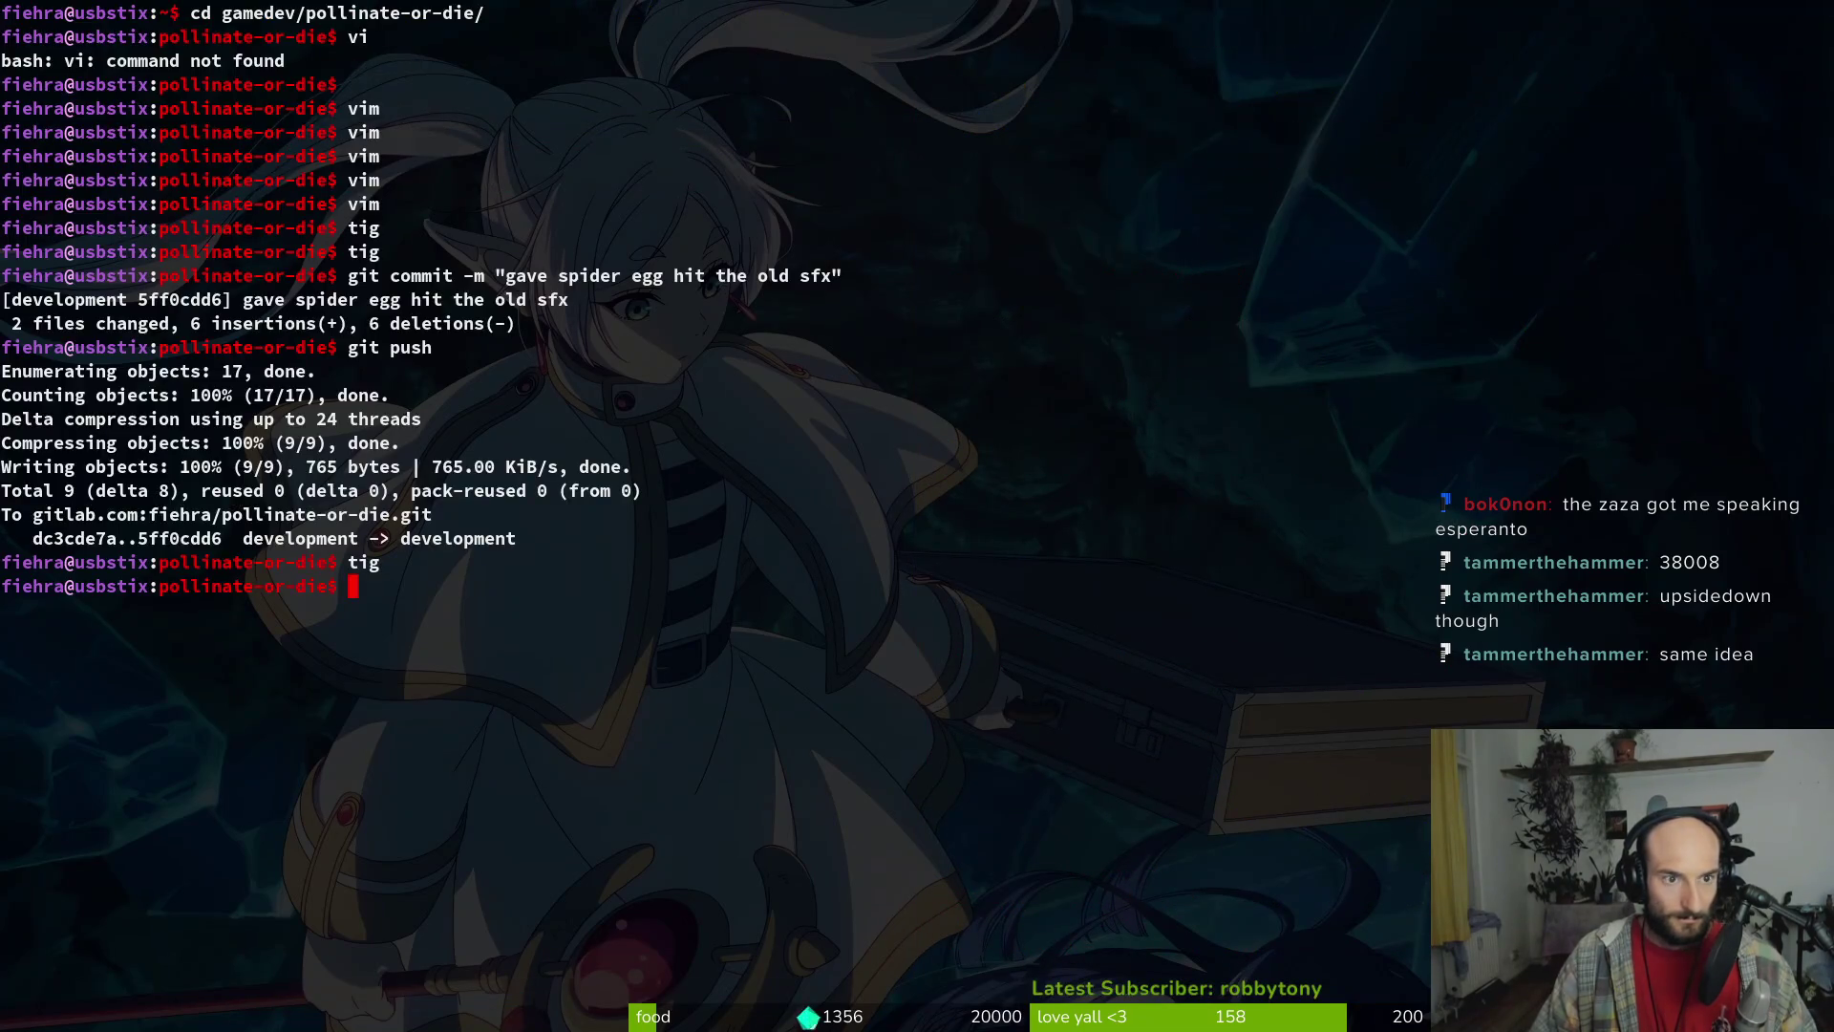
text(git commit -m ")
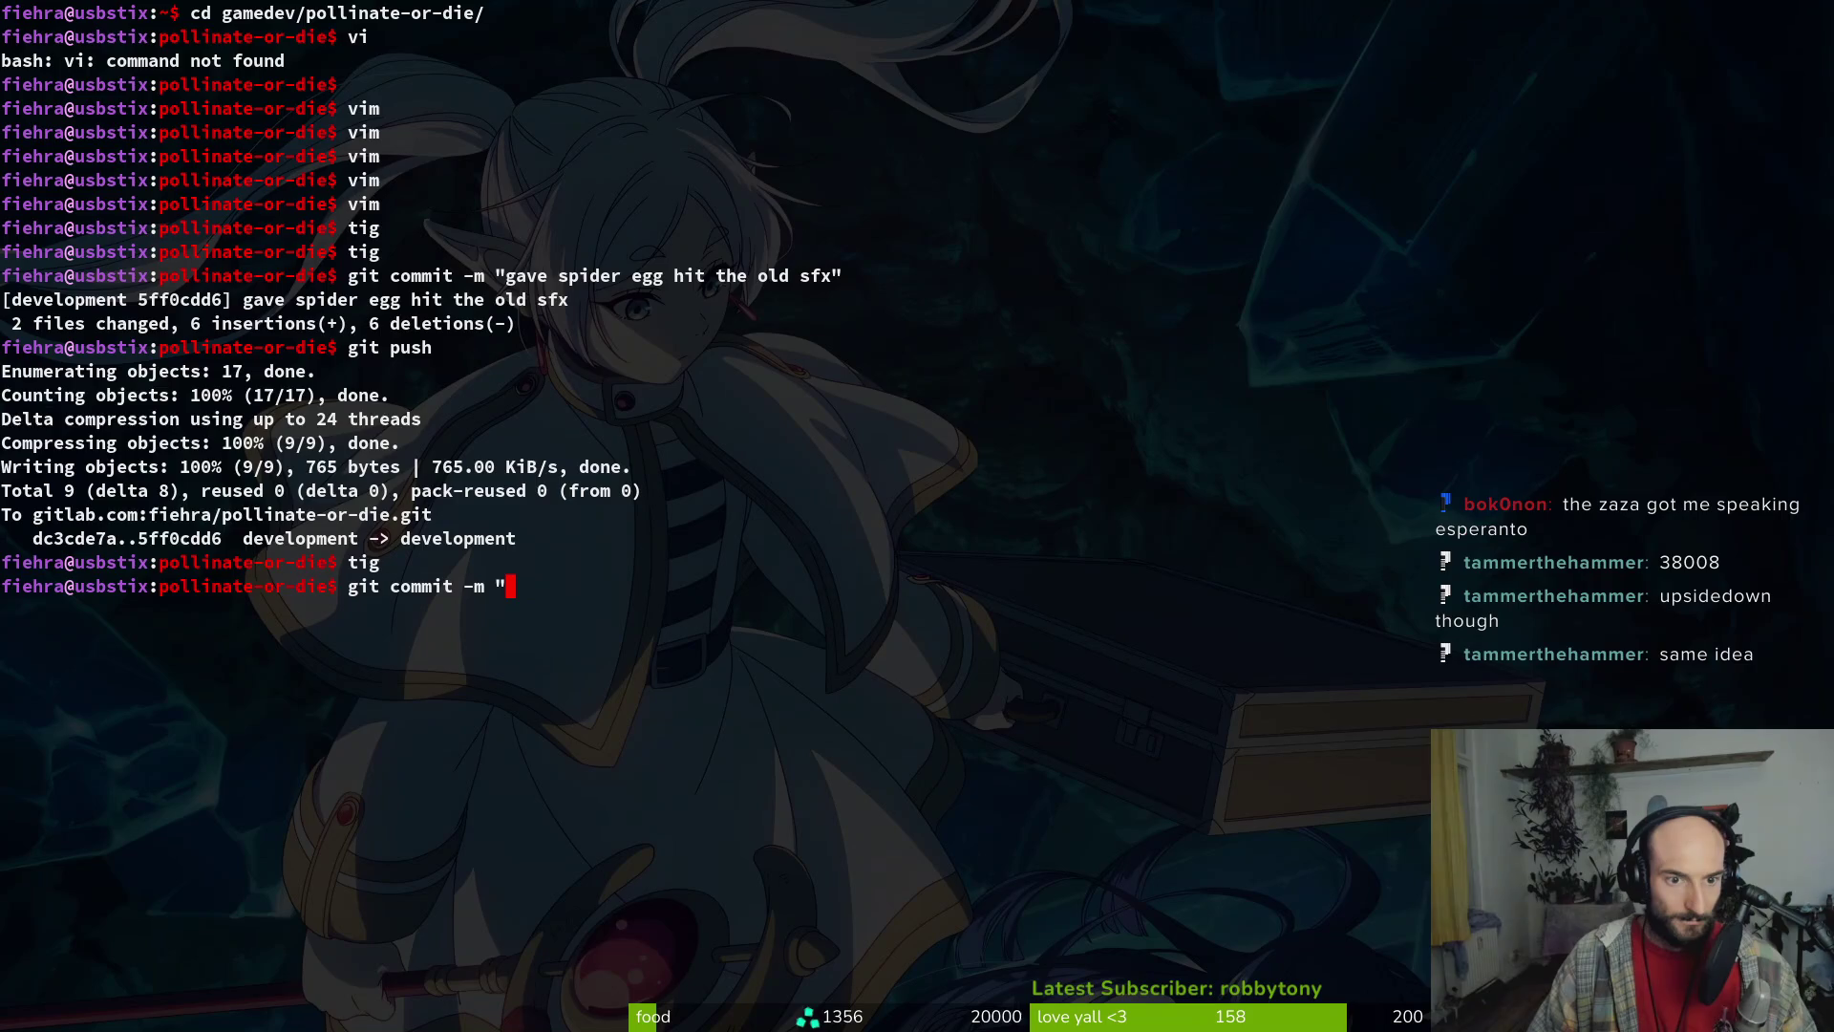
text(added intro slid)
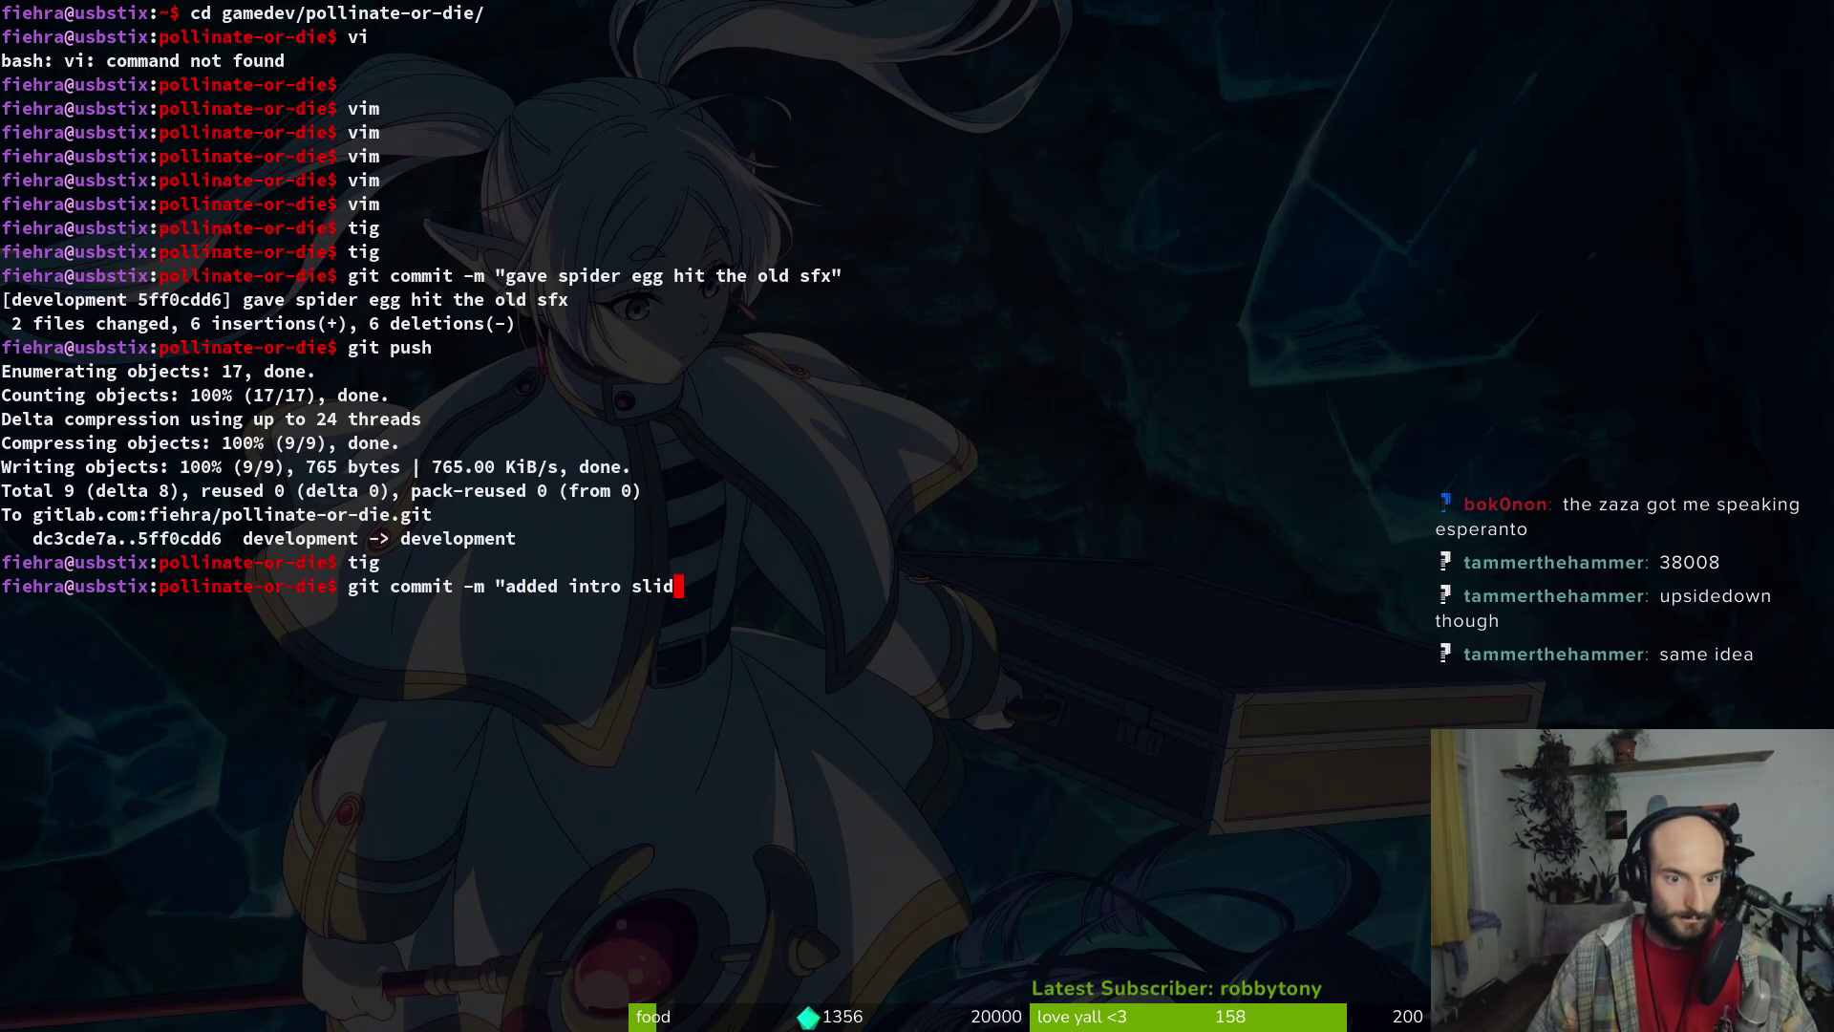
text(es")
key(Return)
text(git push)
key(Return)
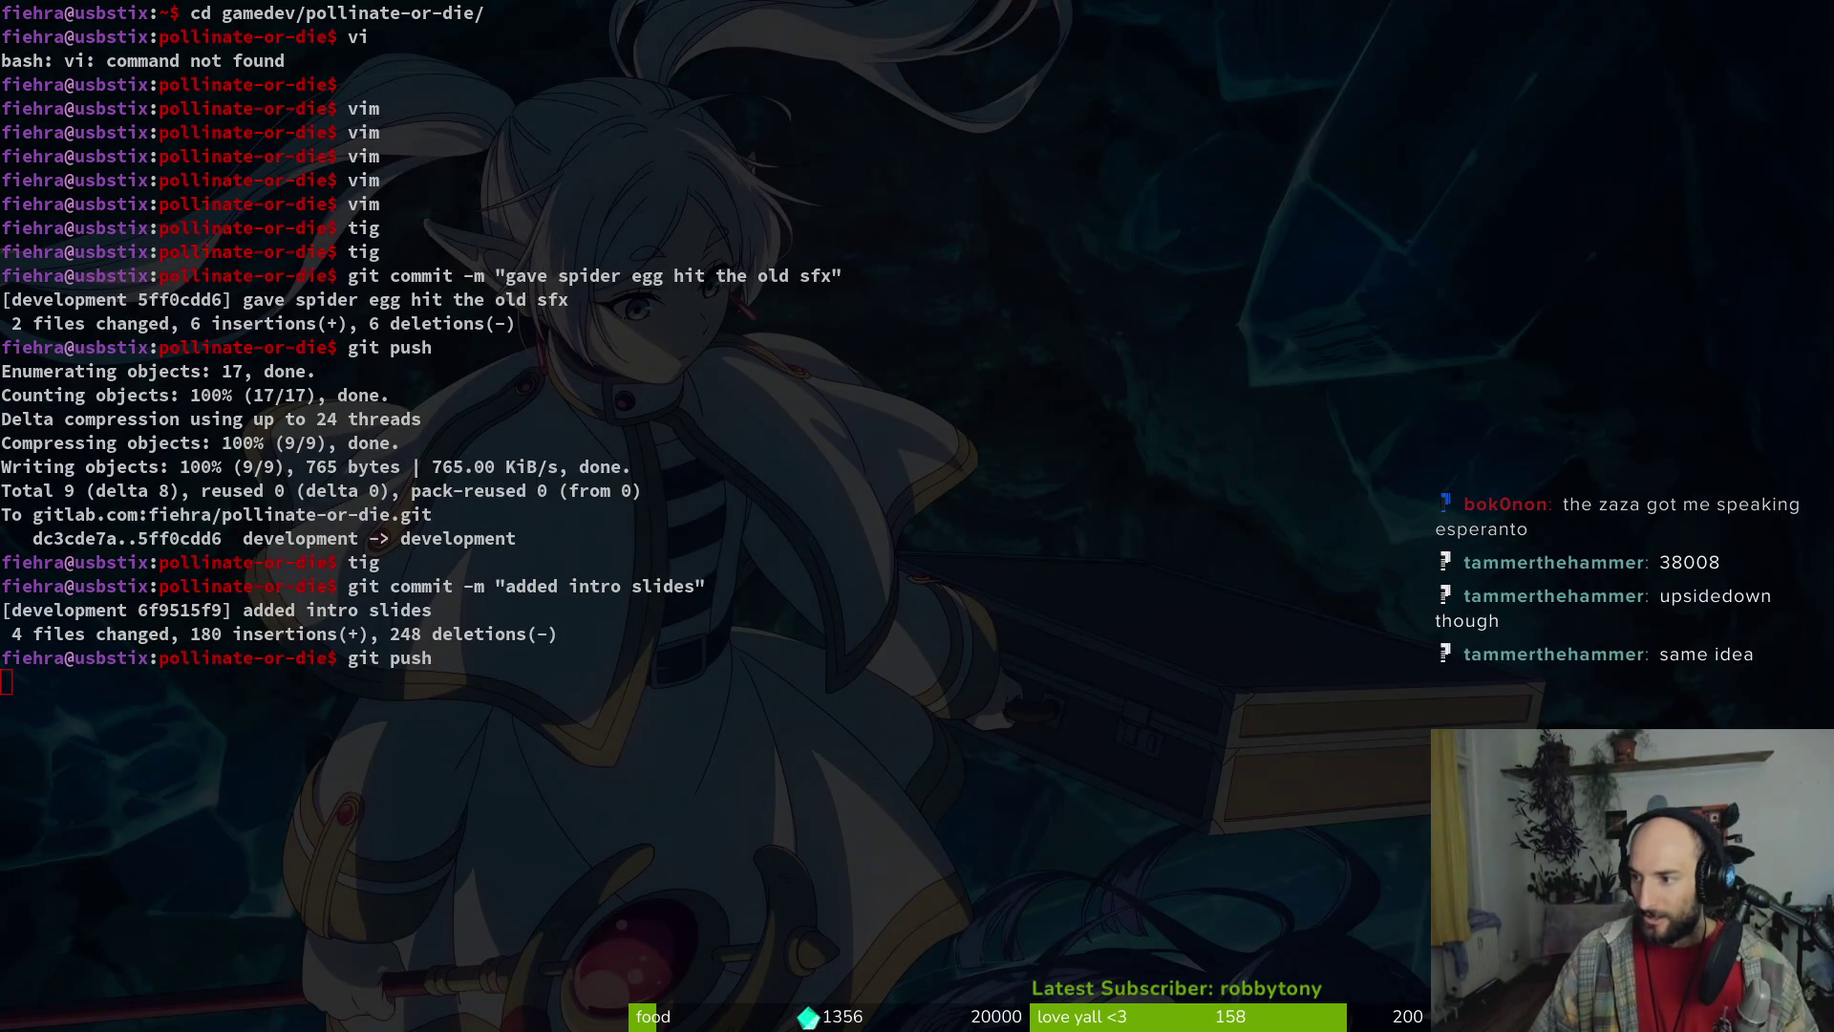
key(super+2)
Start a New Game and advance through the destruction, death, desert, hope and predator slides
click(1632, 60)
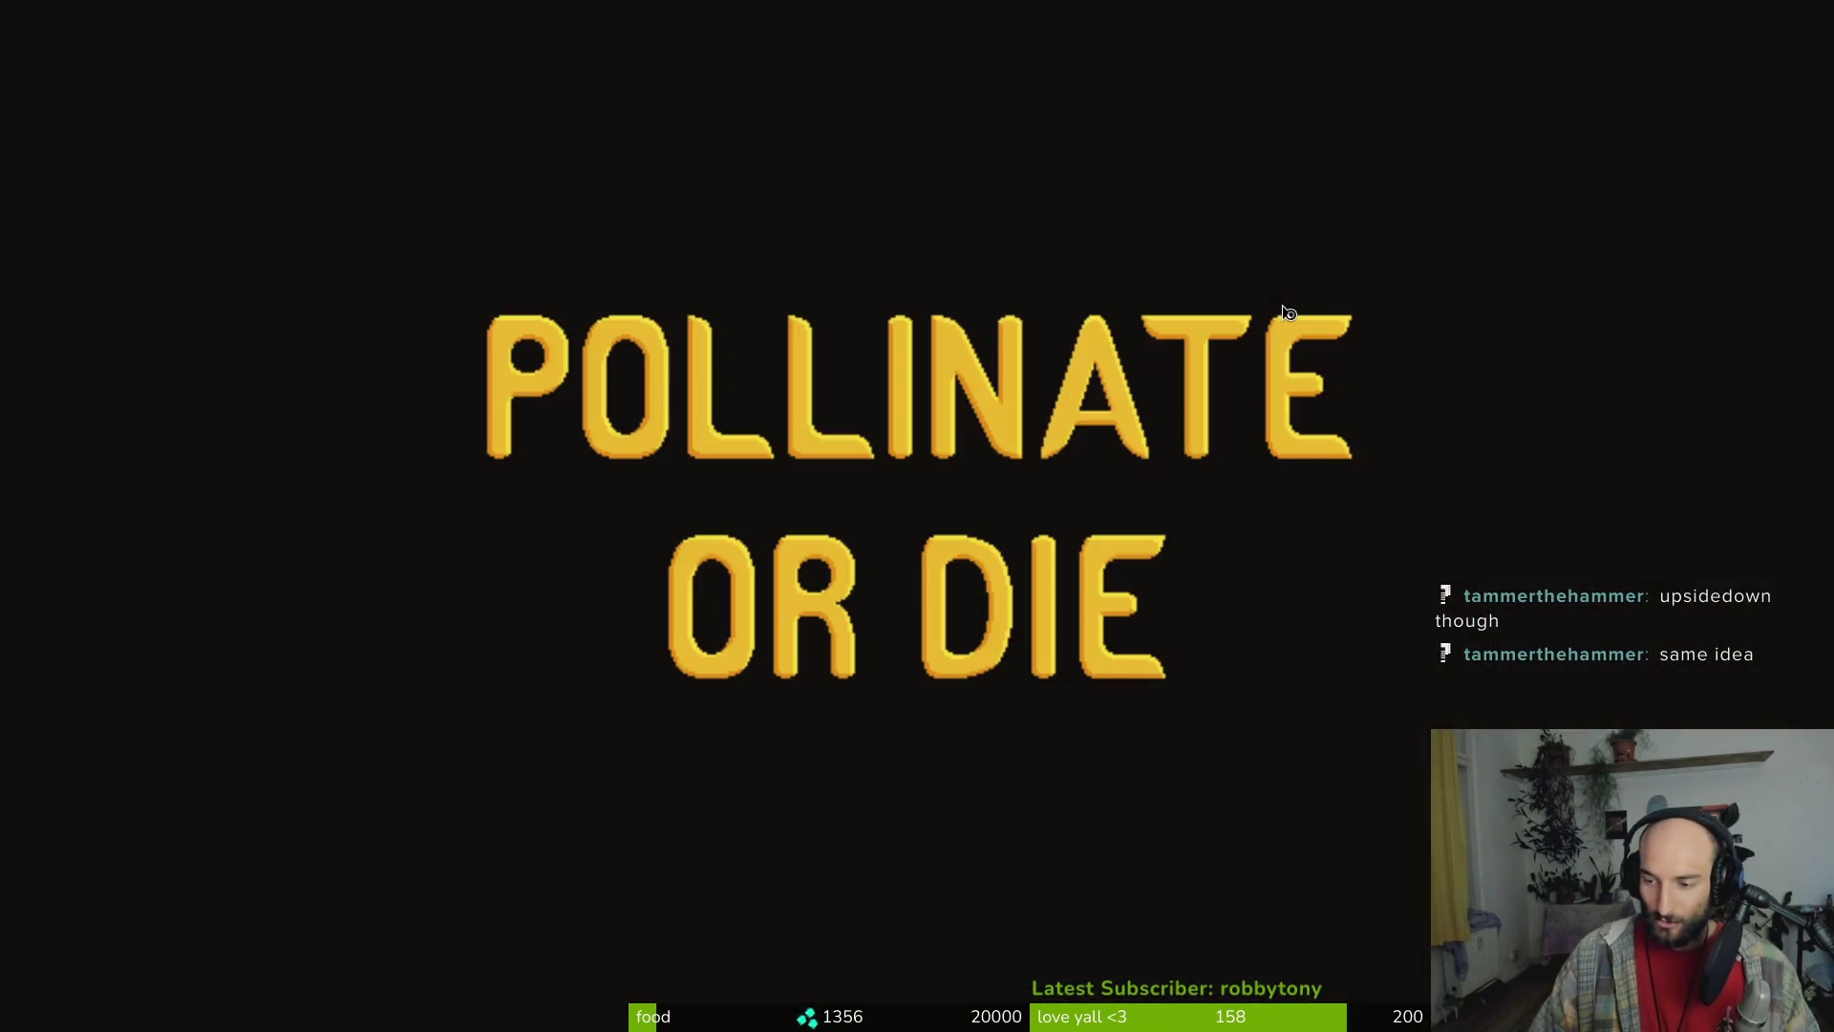
key(Down)
key(Return)
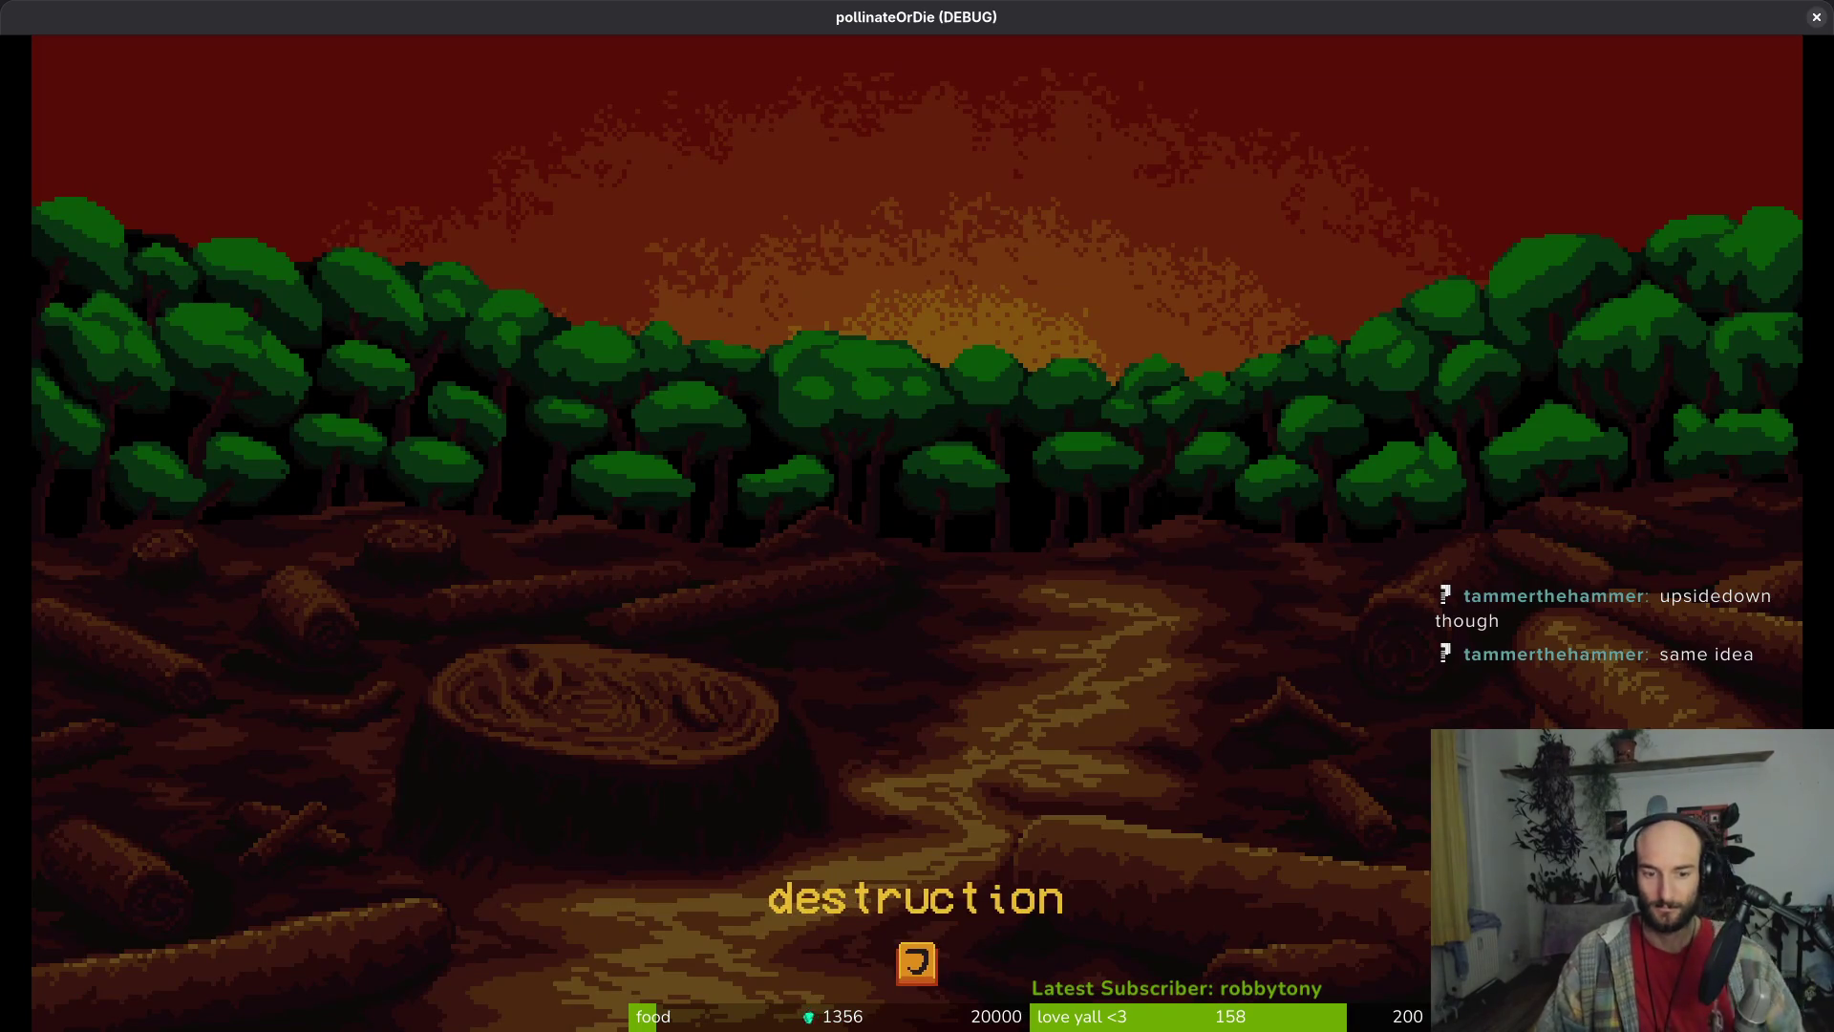
key(Return)
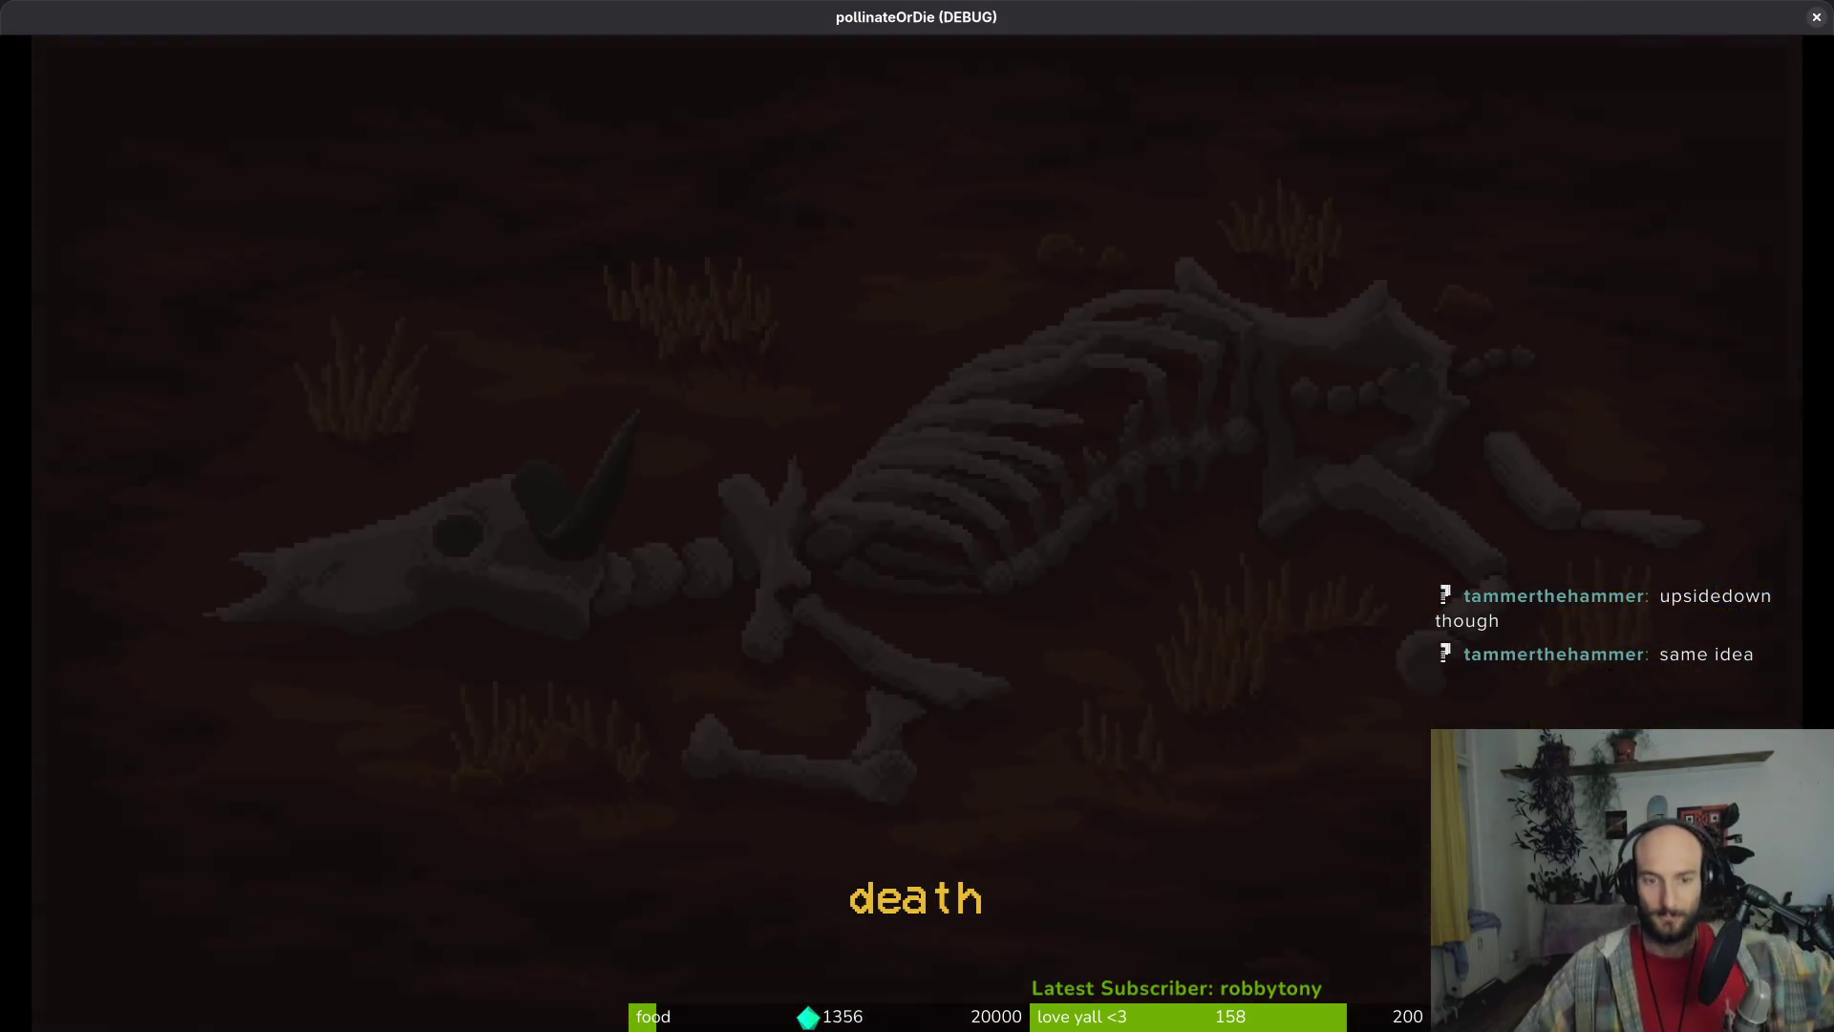
key(Return)
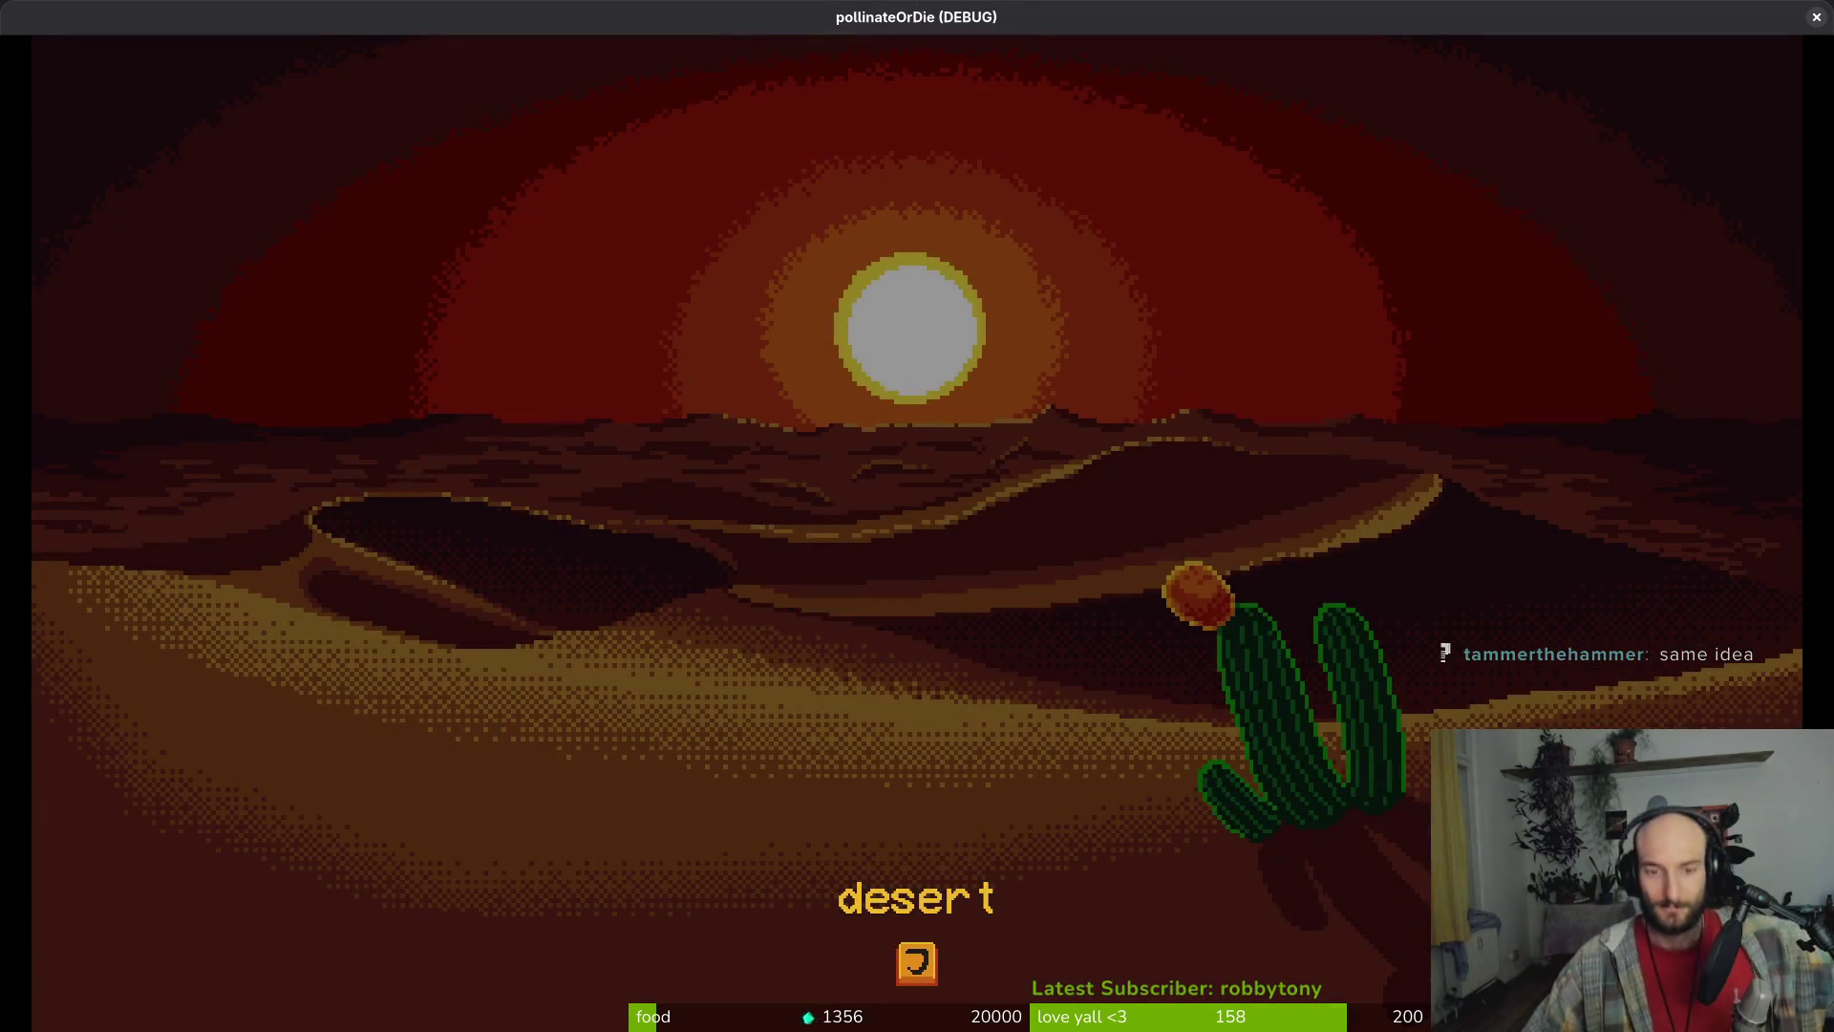
key(Return)
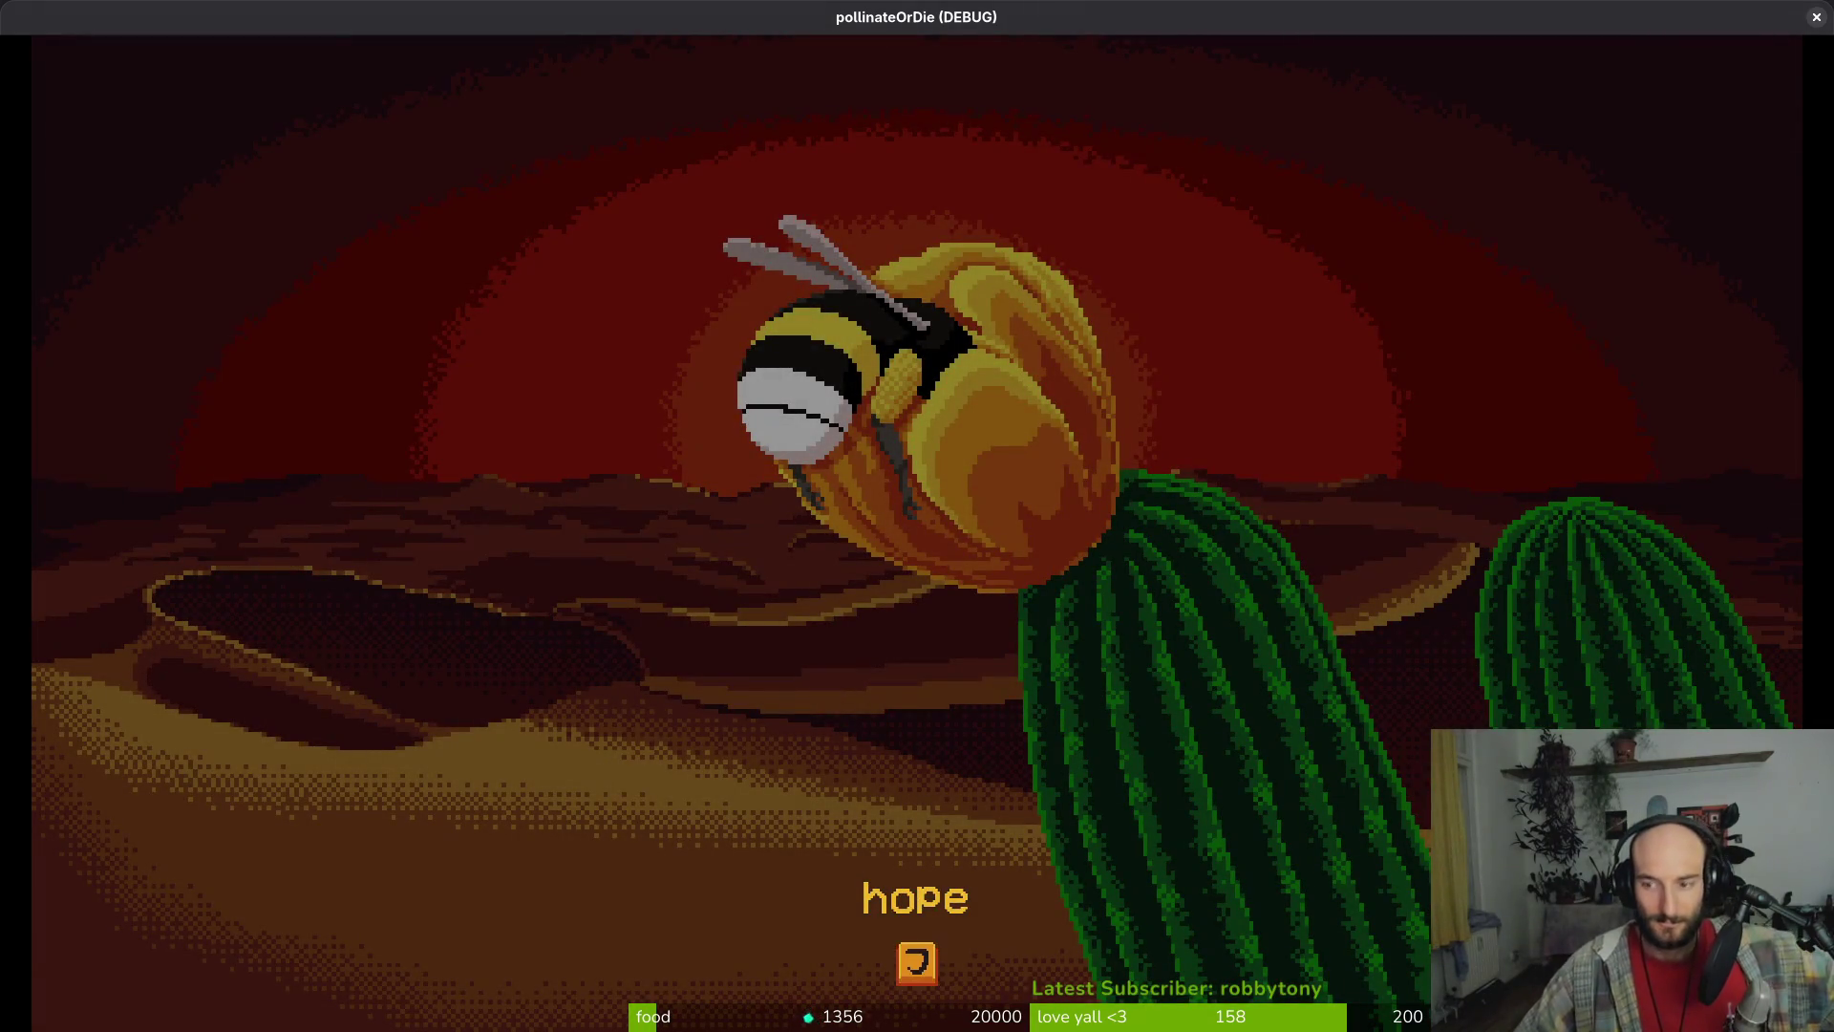
key(Return)
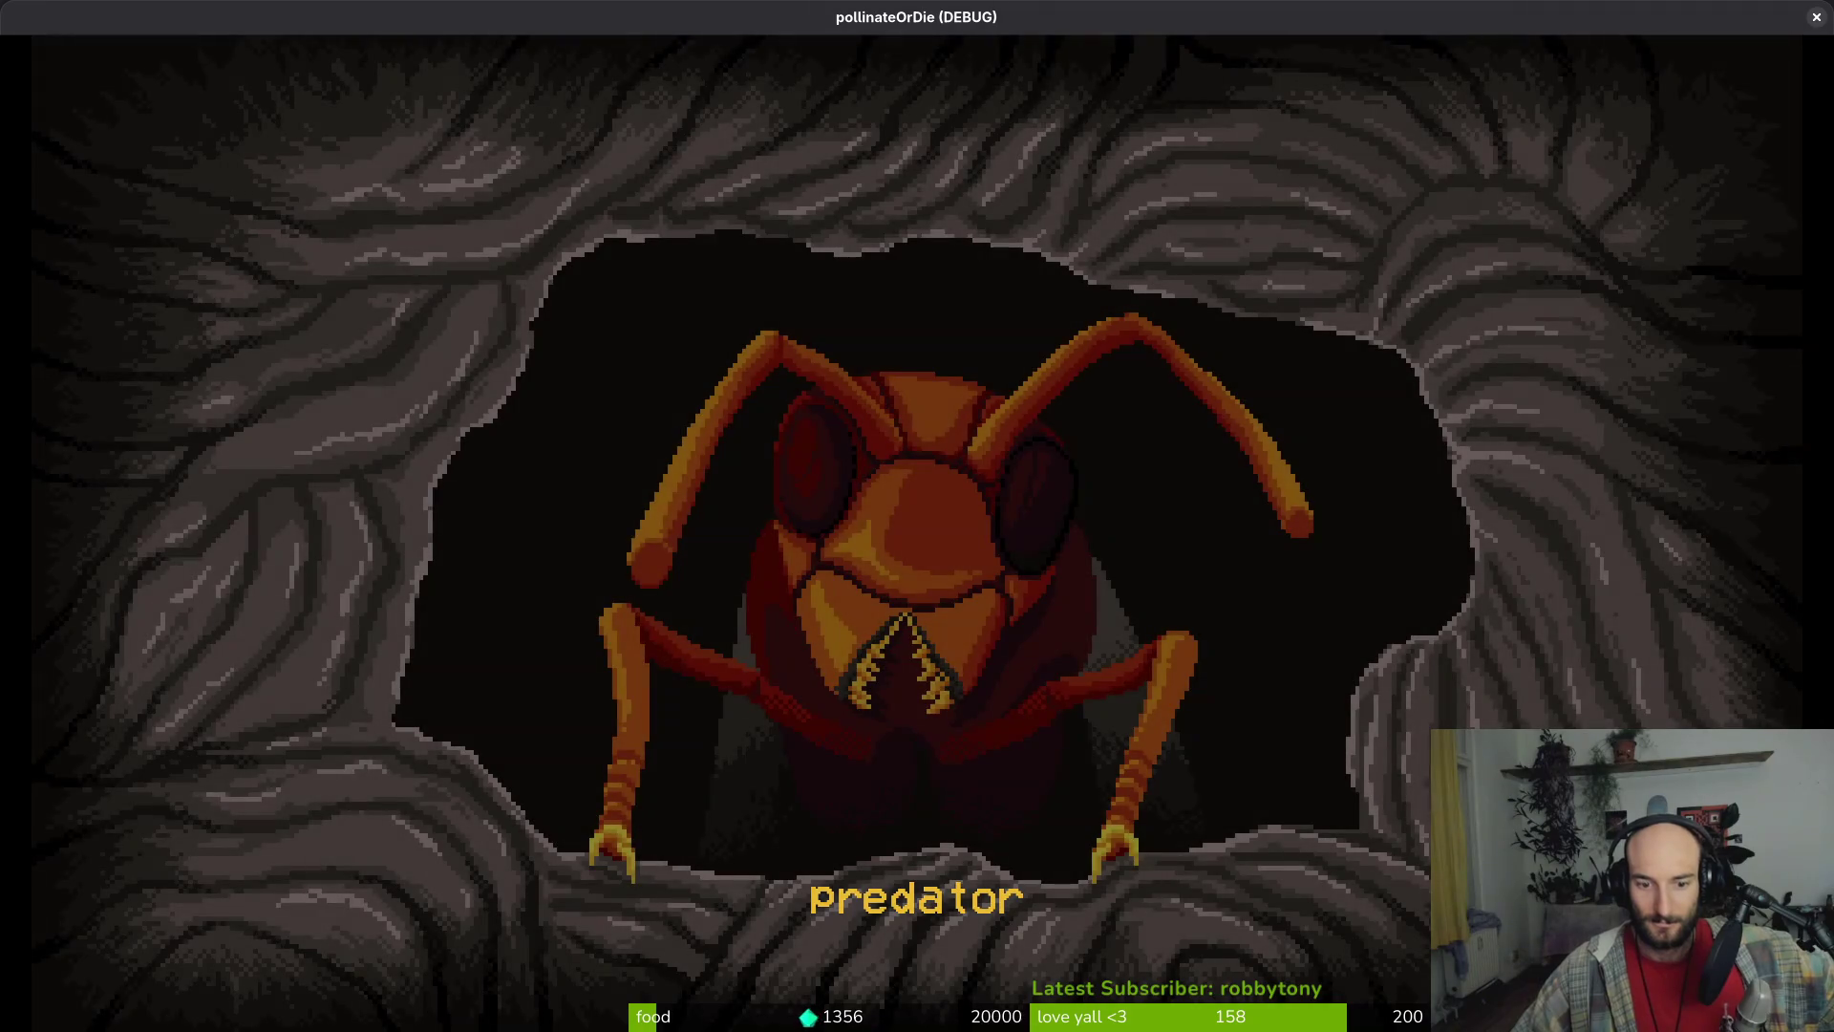
key(Return)
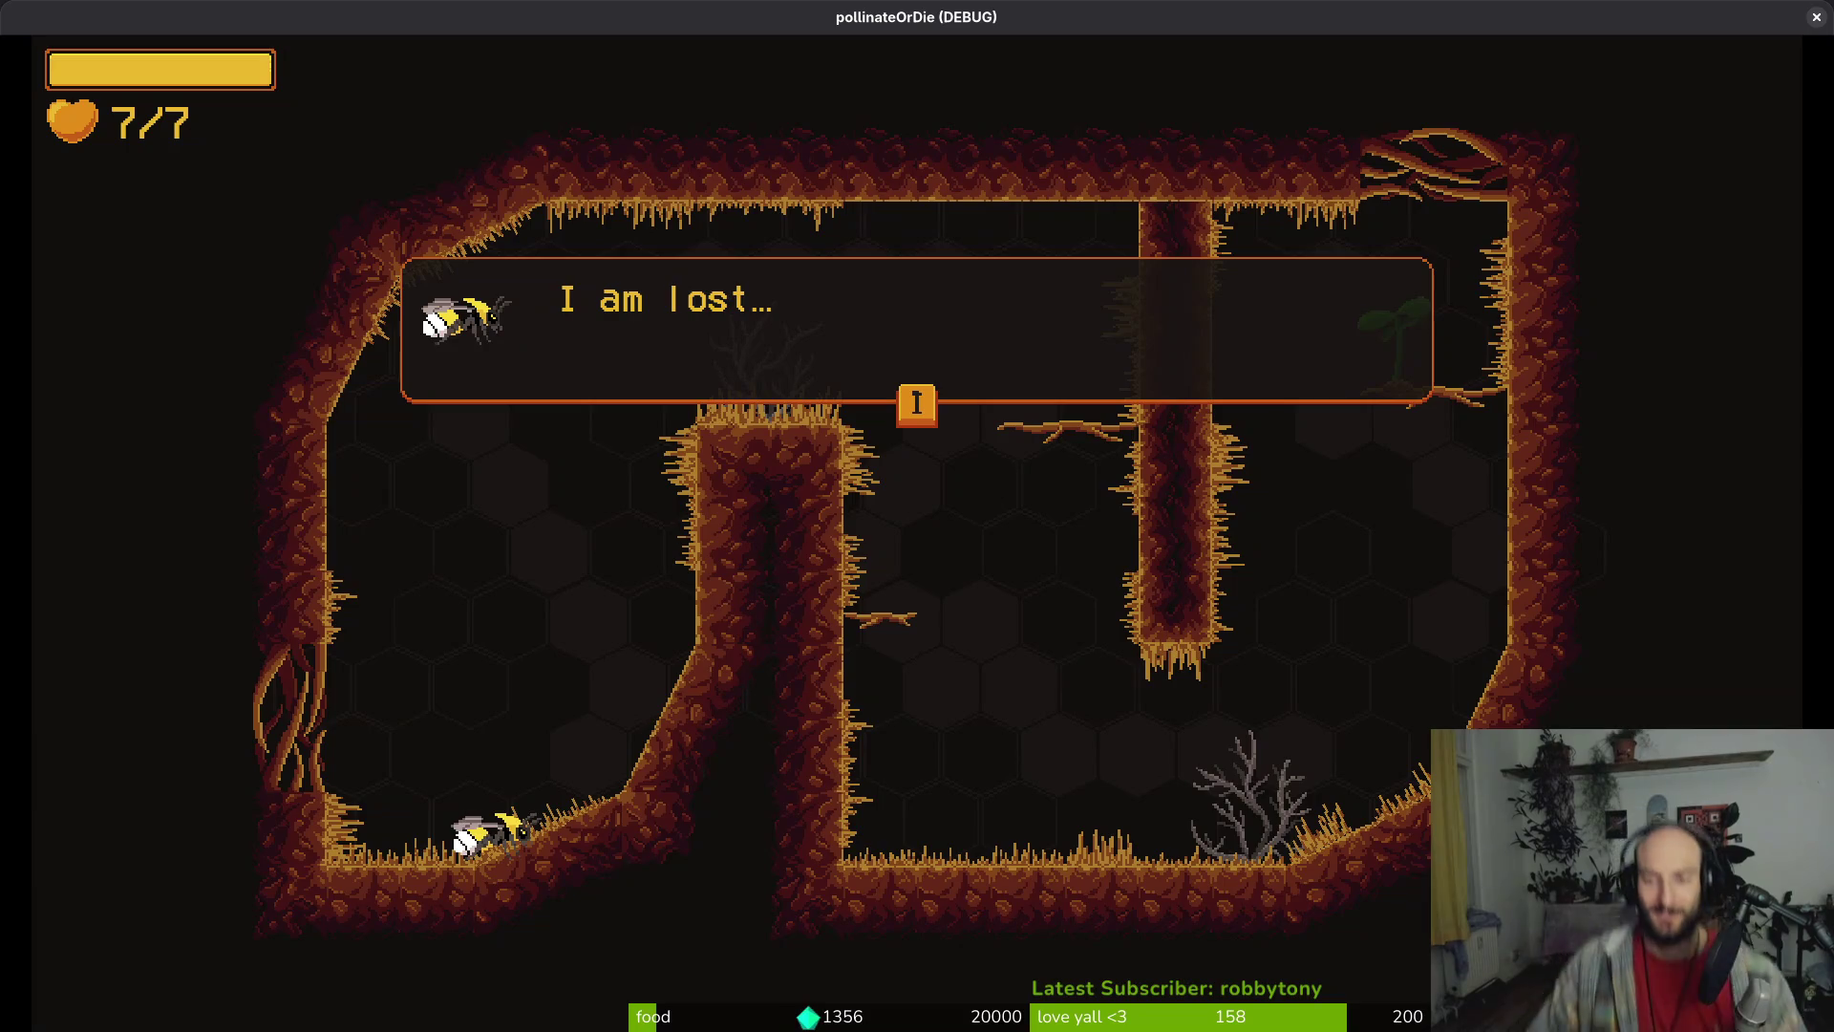
Resume the paused game and continue past the 'I am lost' dialog
key(Escape)
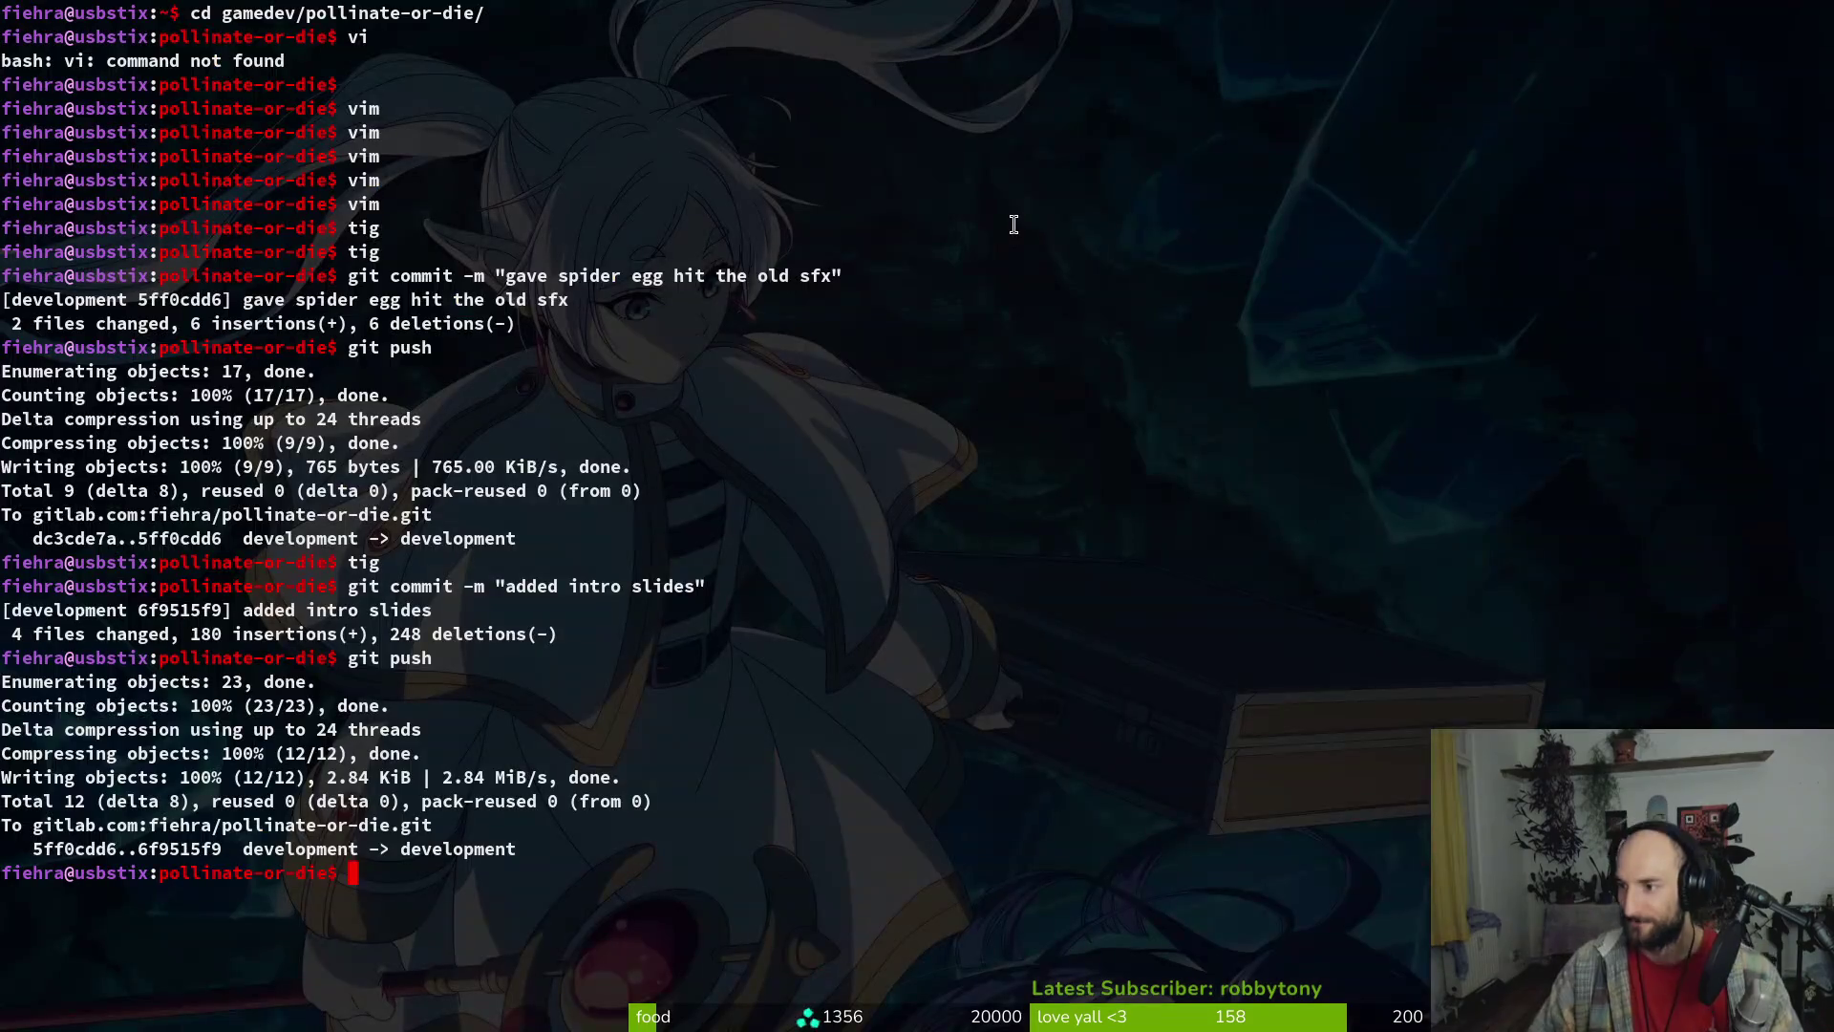
text(tig)
key(alt+Tab)
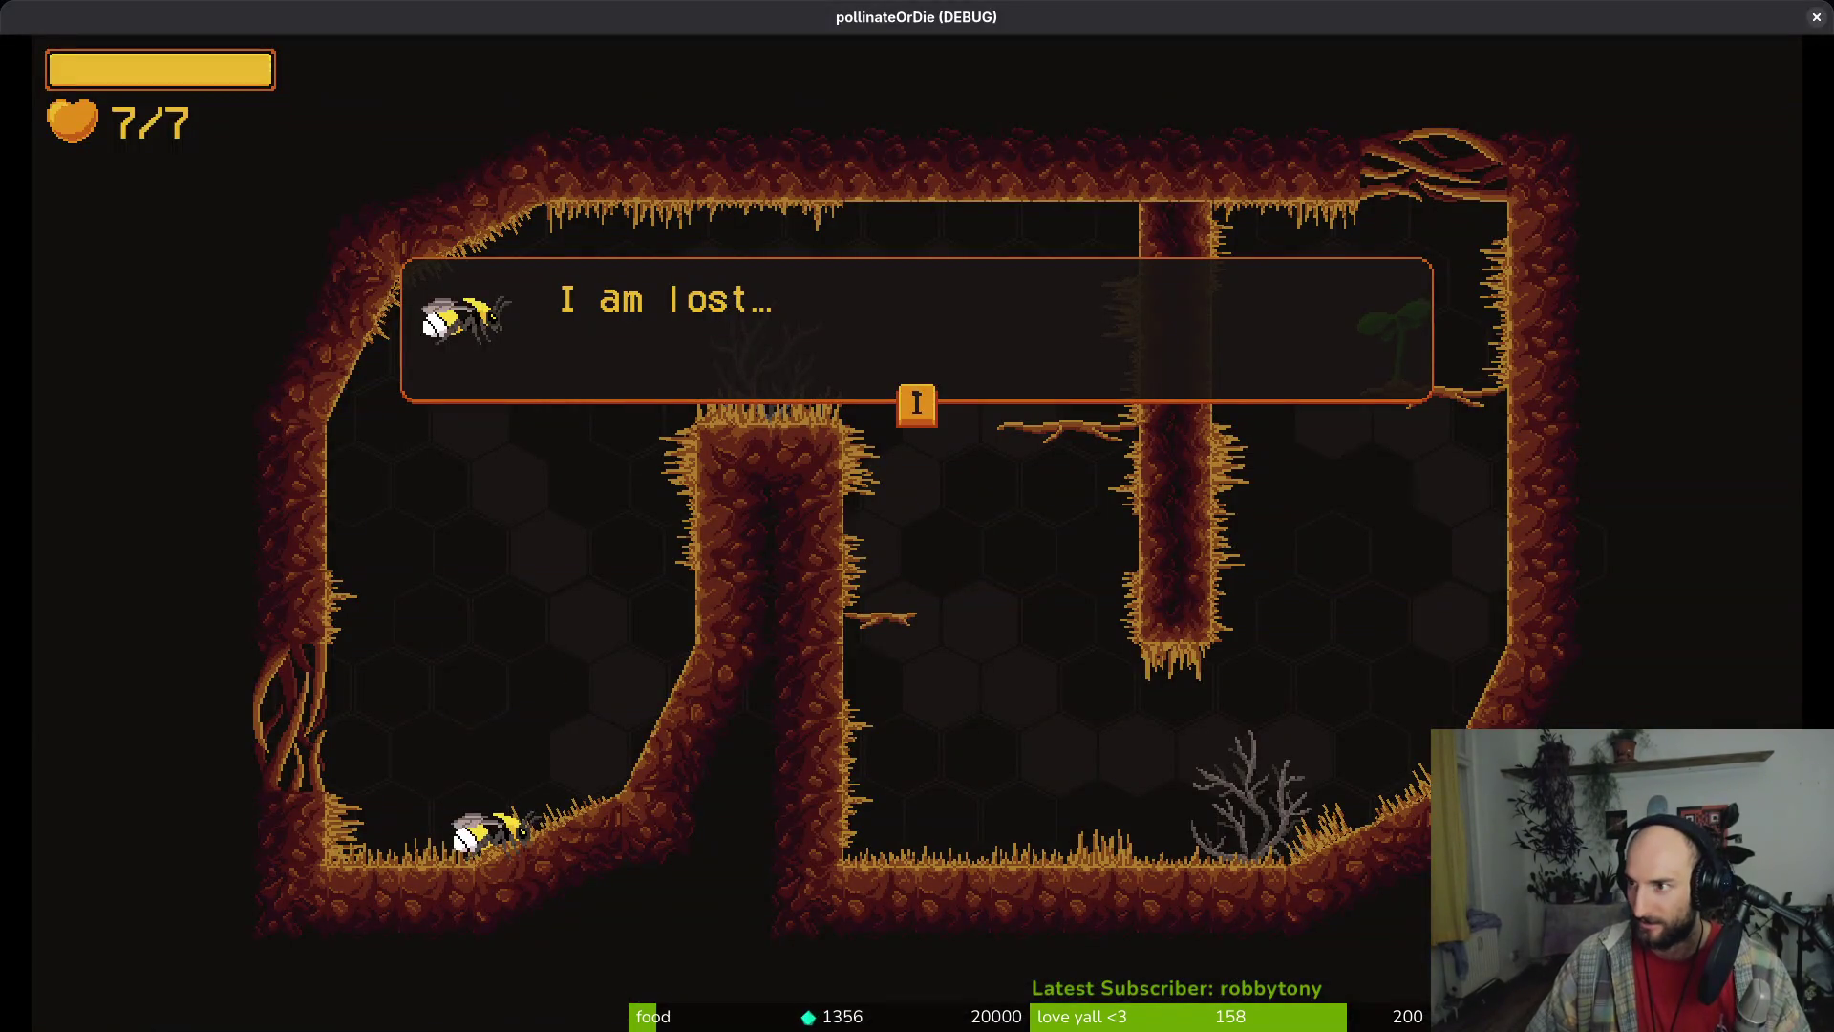
key(i)
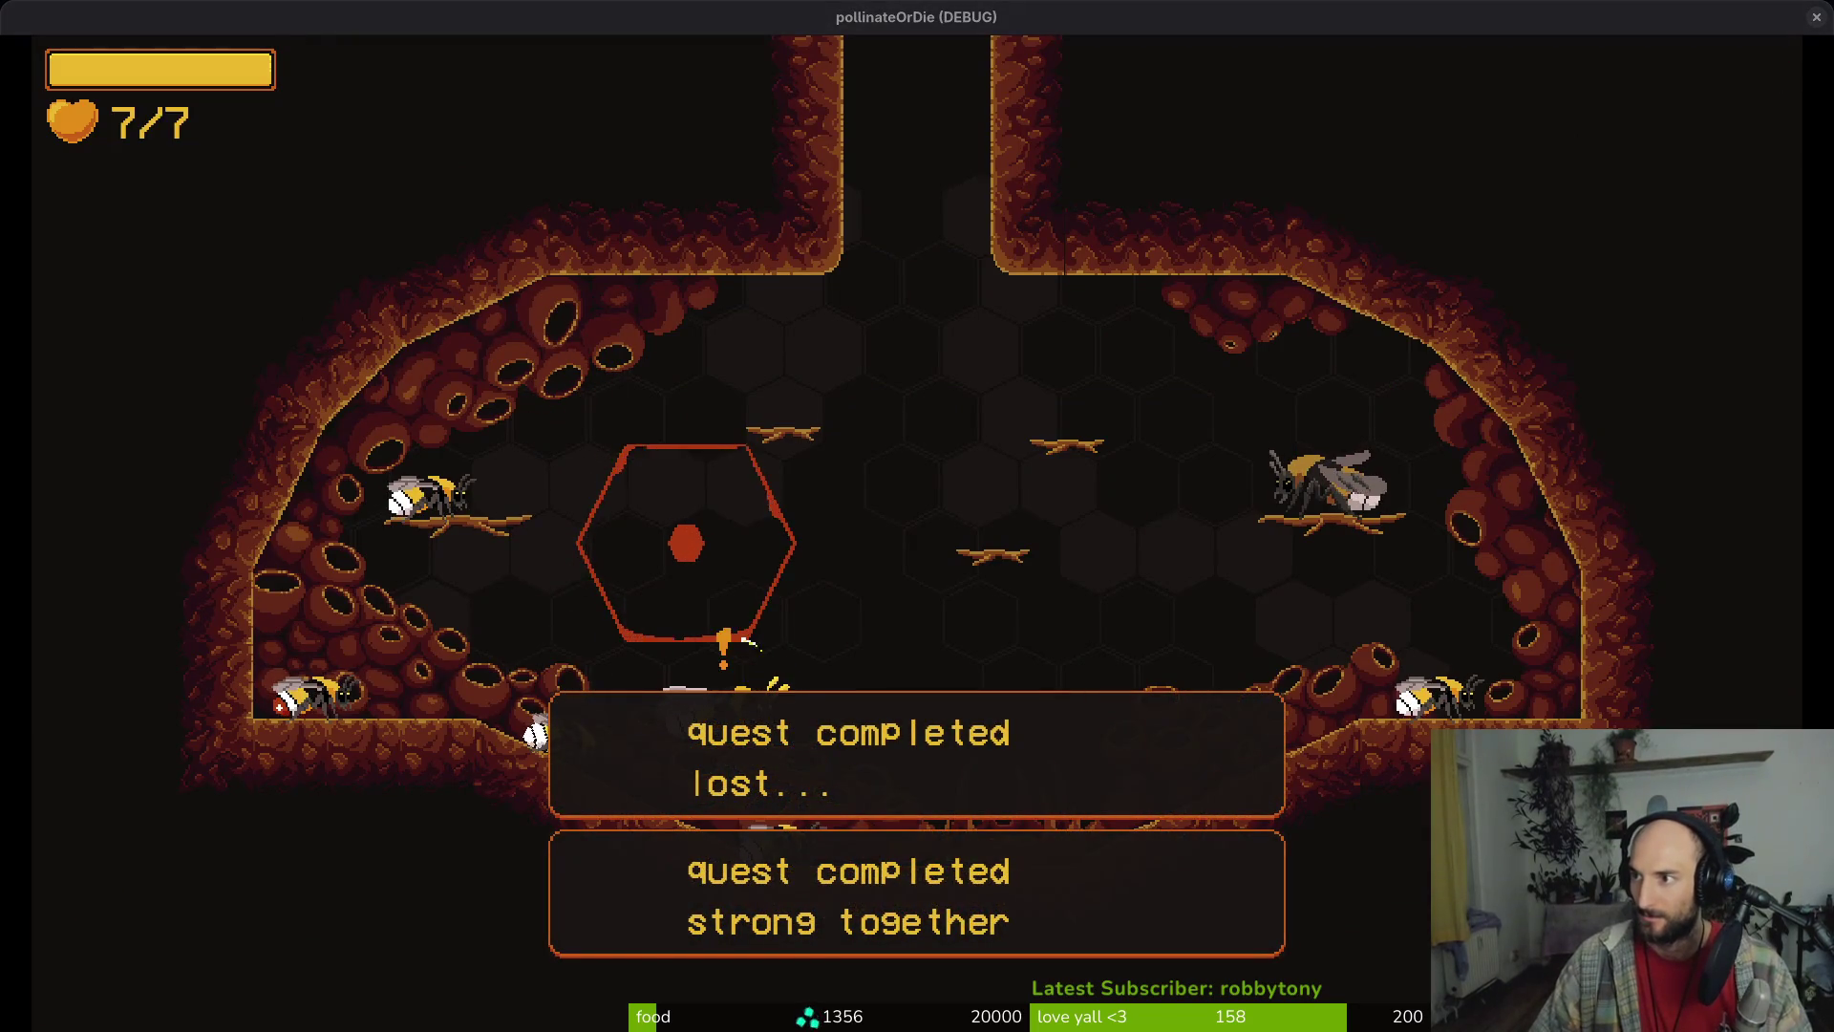
key(alt+Tab)
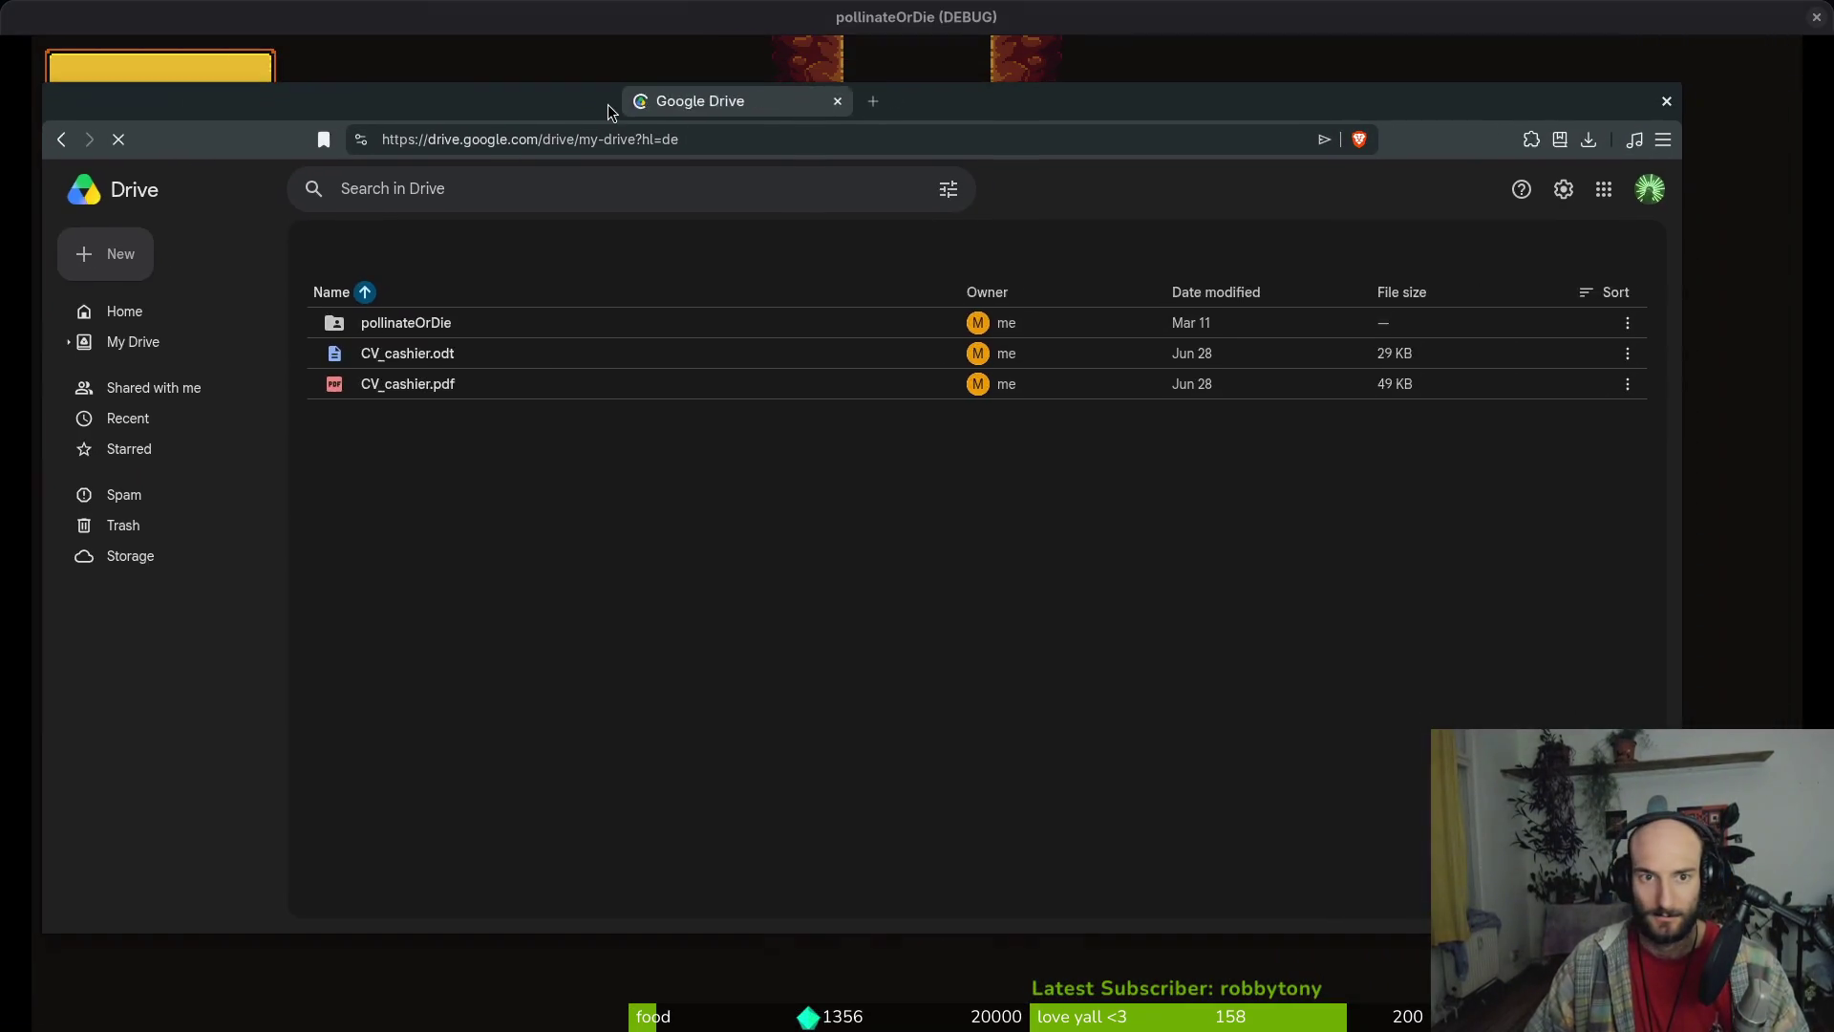
Open pollinateOrDie, then gameLocalization, and open the localization spreadsheet in a new tab
click(489, 370)
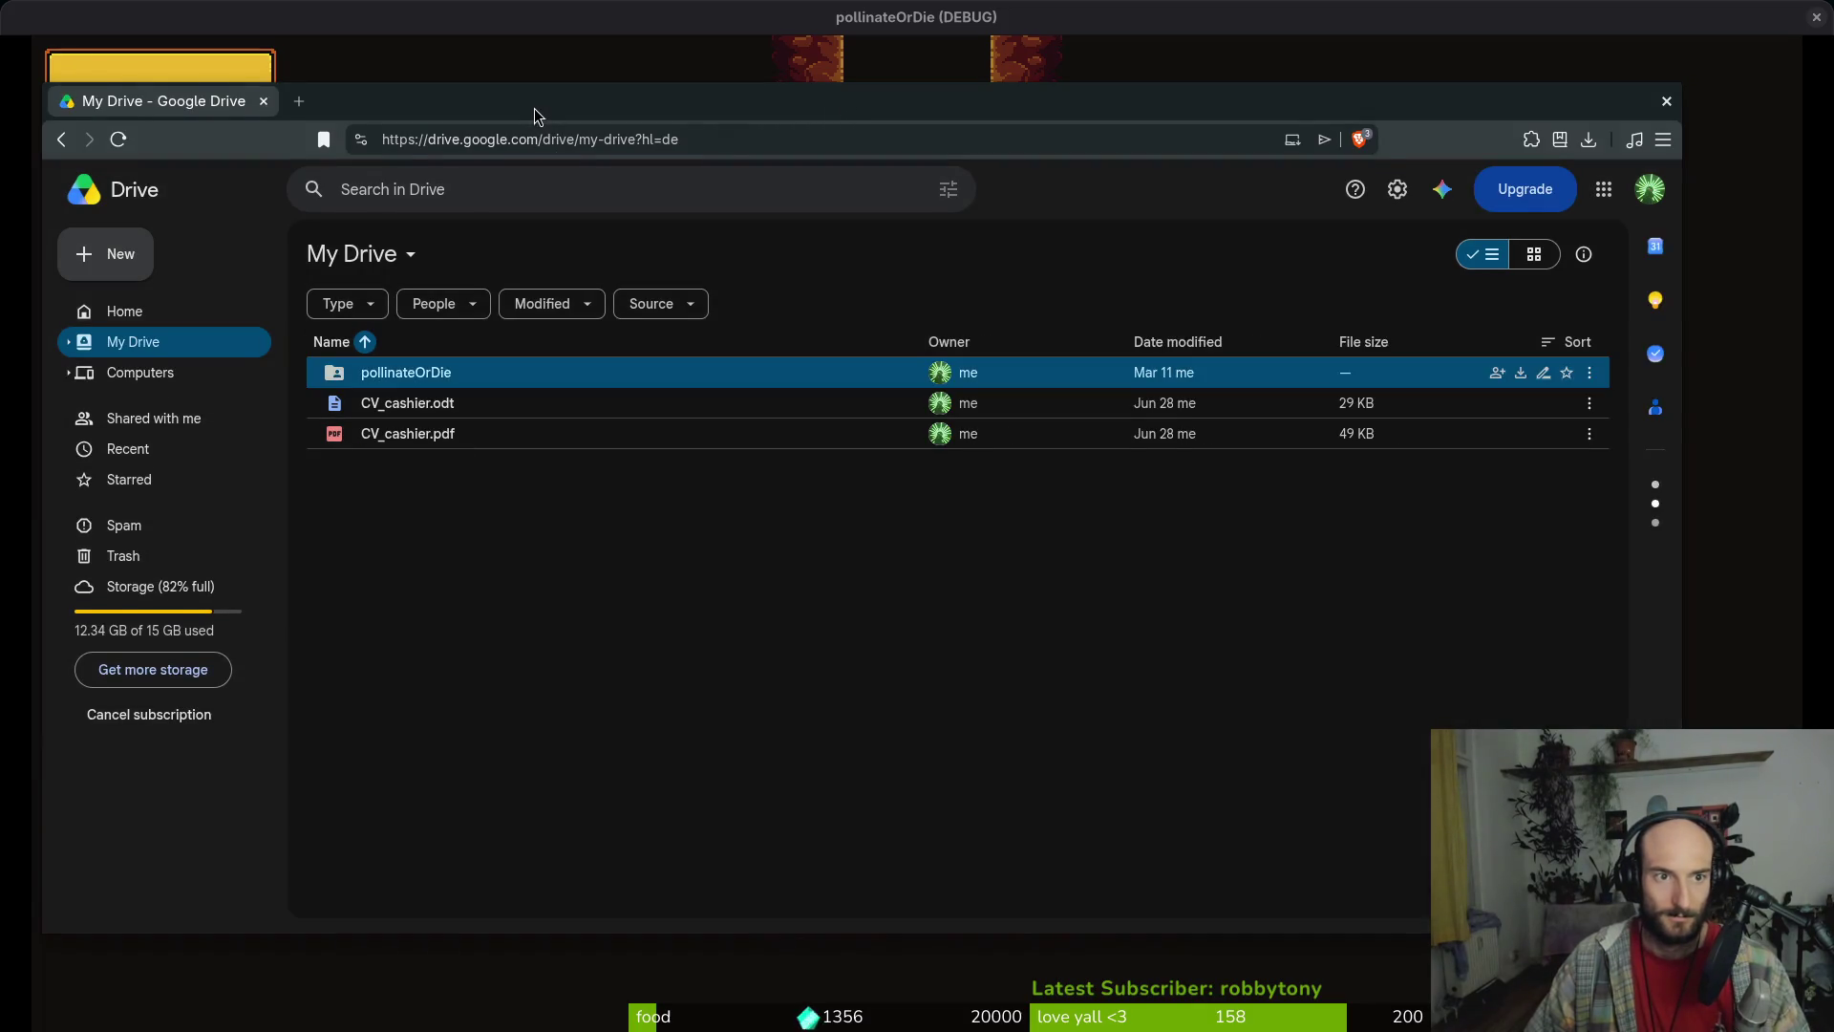
double_click(535, 110)
double_click(440, 294)
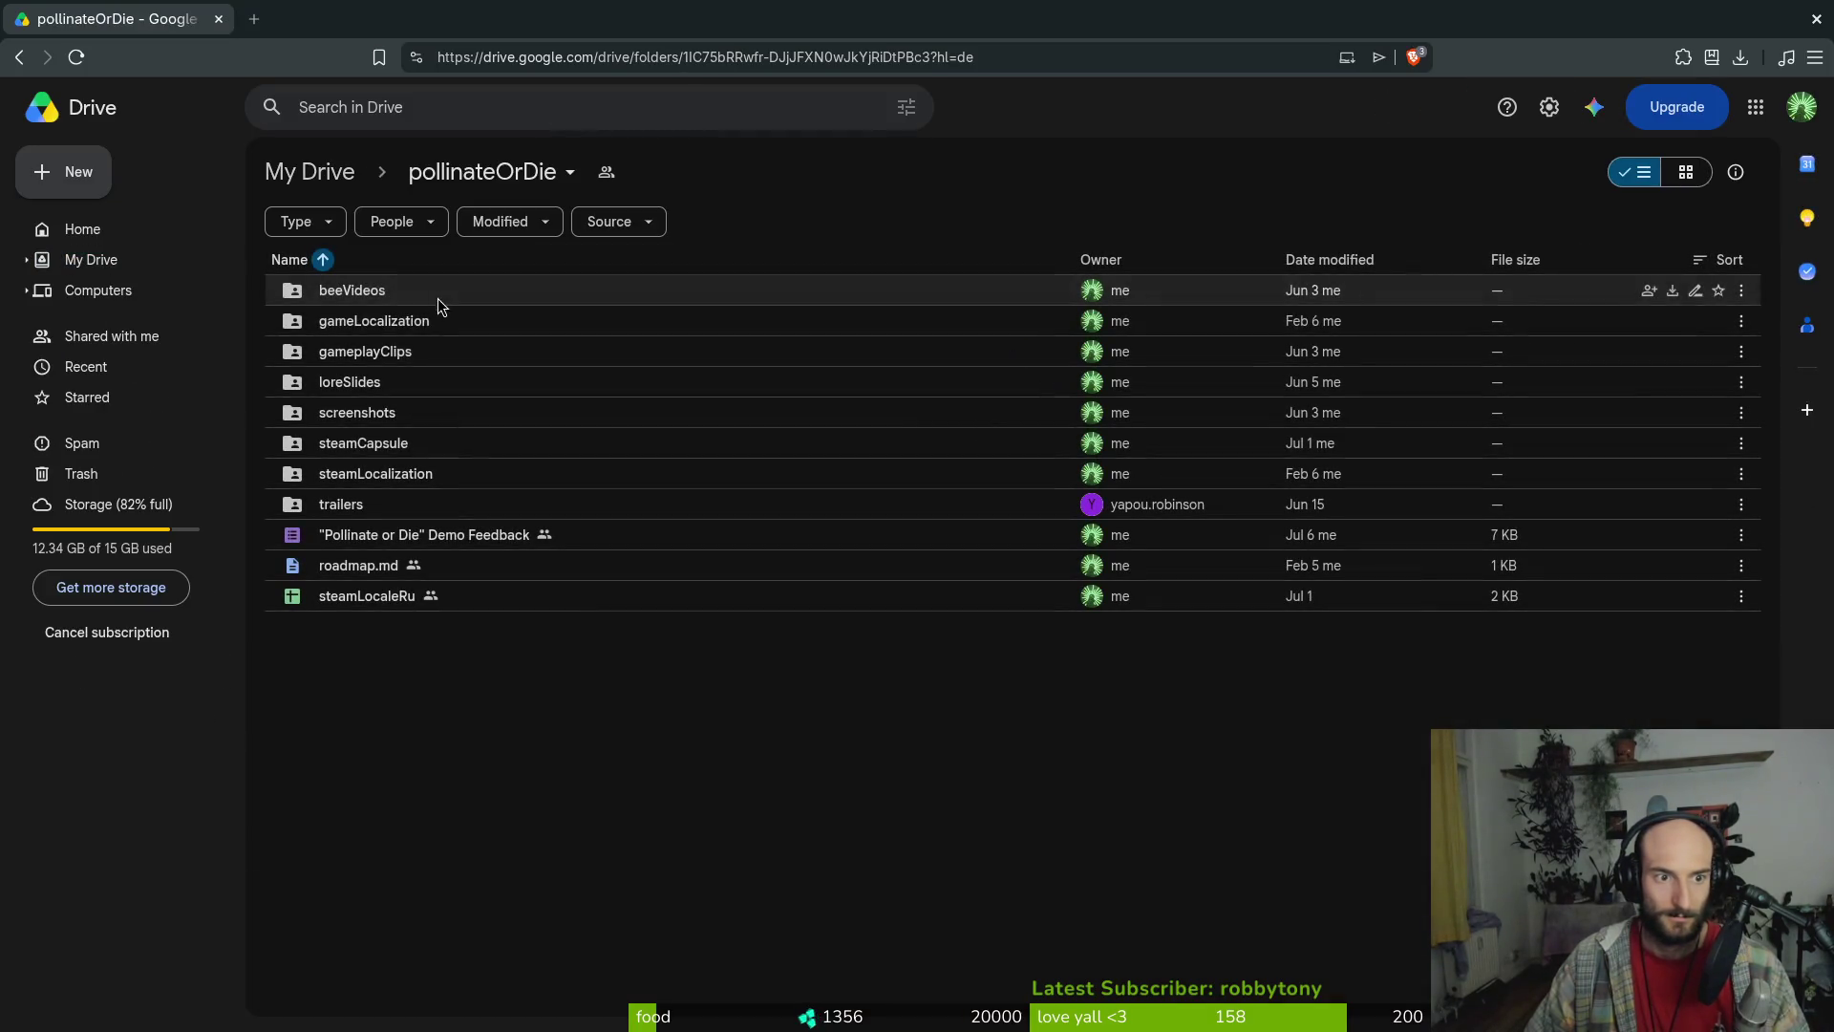
click(371, 320)
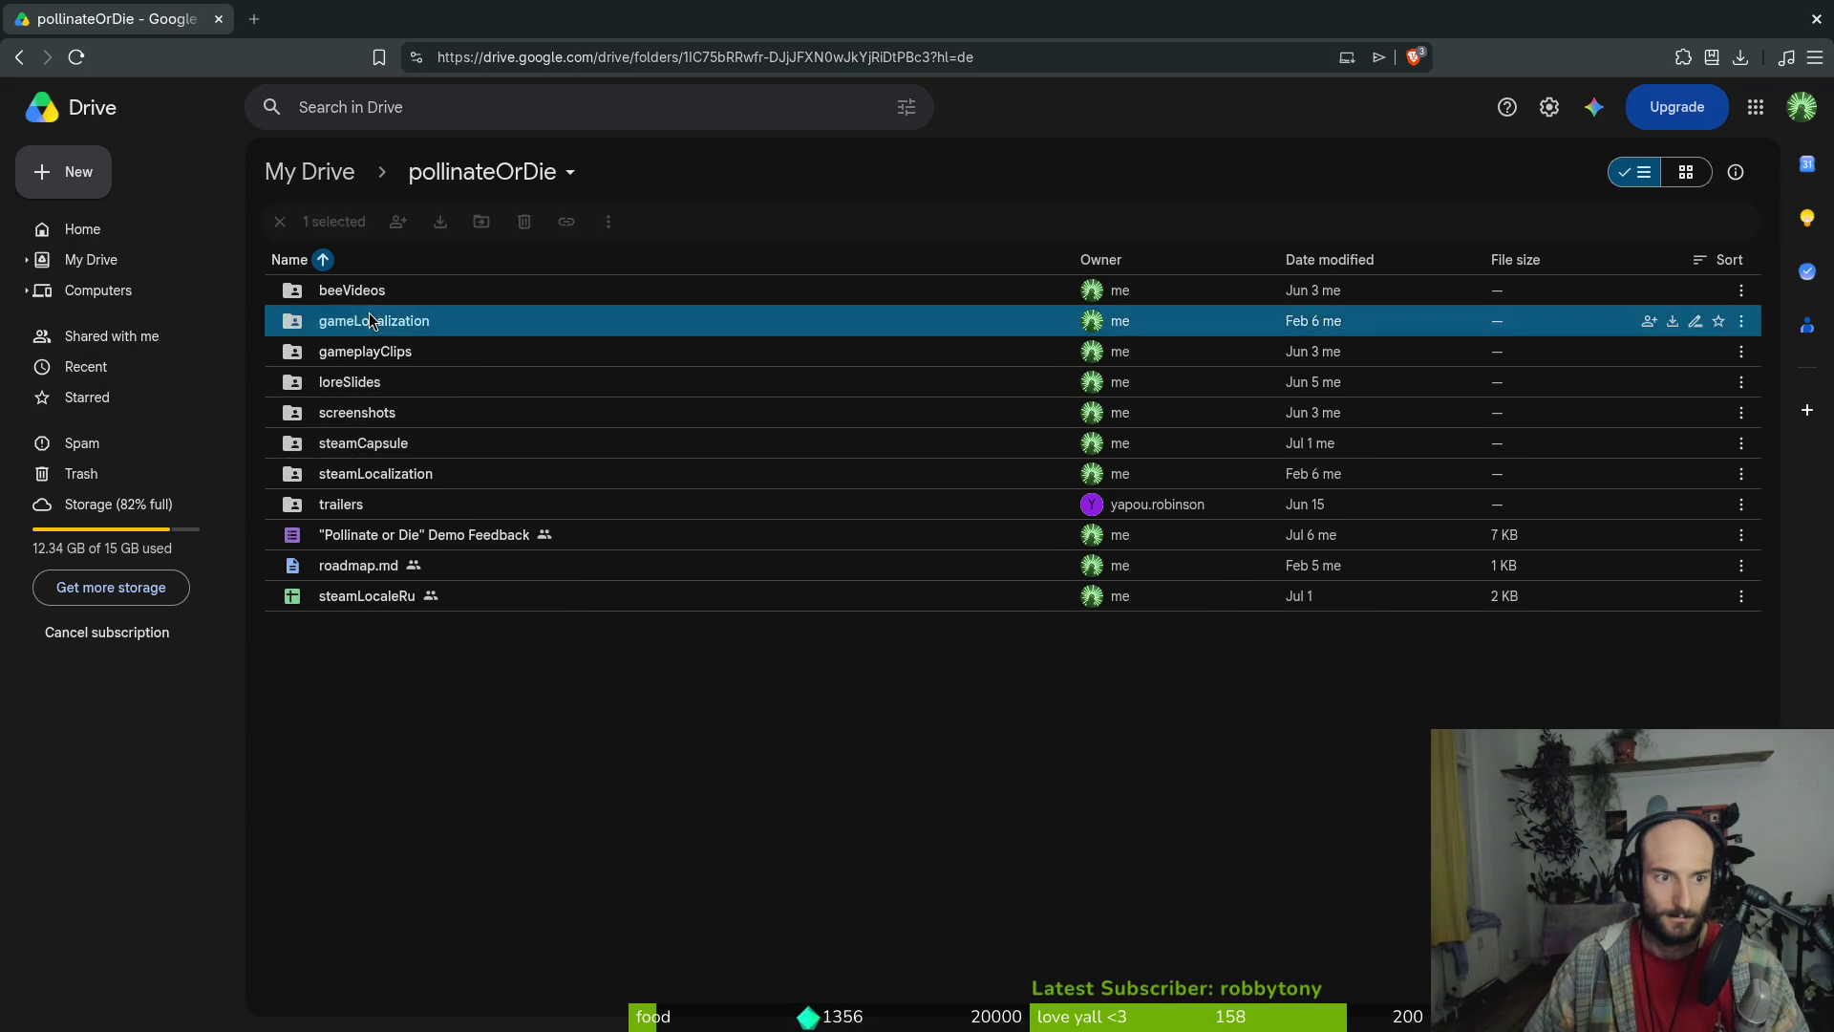
double_click(370, 320)
double_click(386, 294)
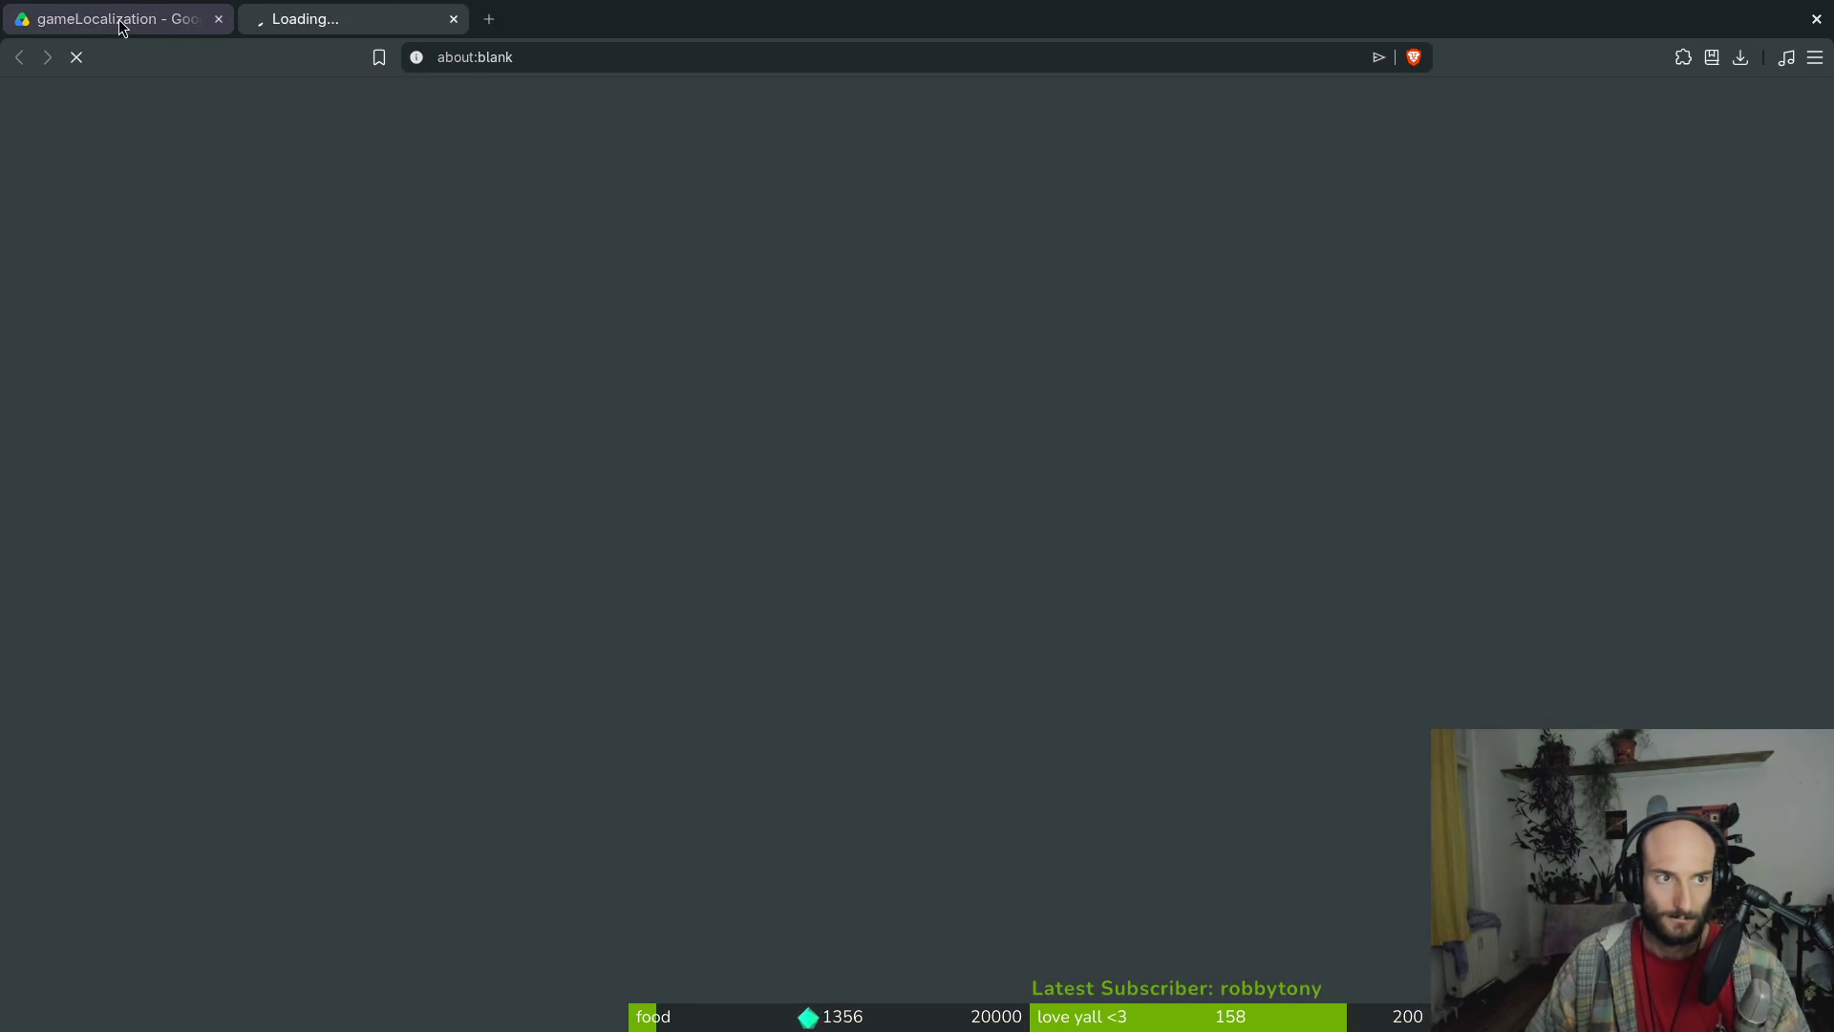
Close the Drive tab and select the NOTE_1_0 key cell A288 in gameLocale
click(219, 19)
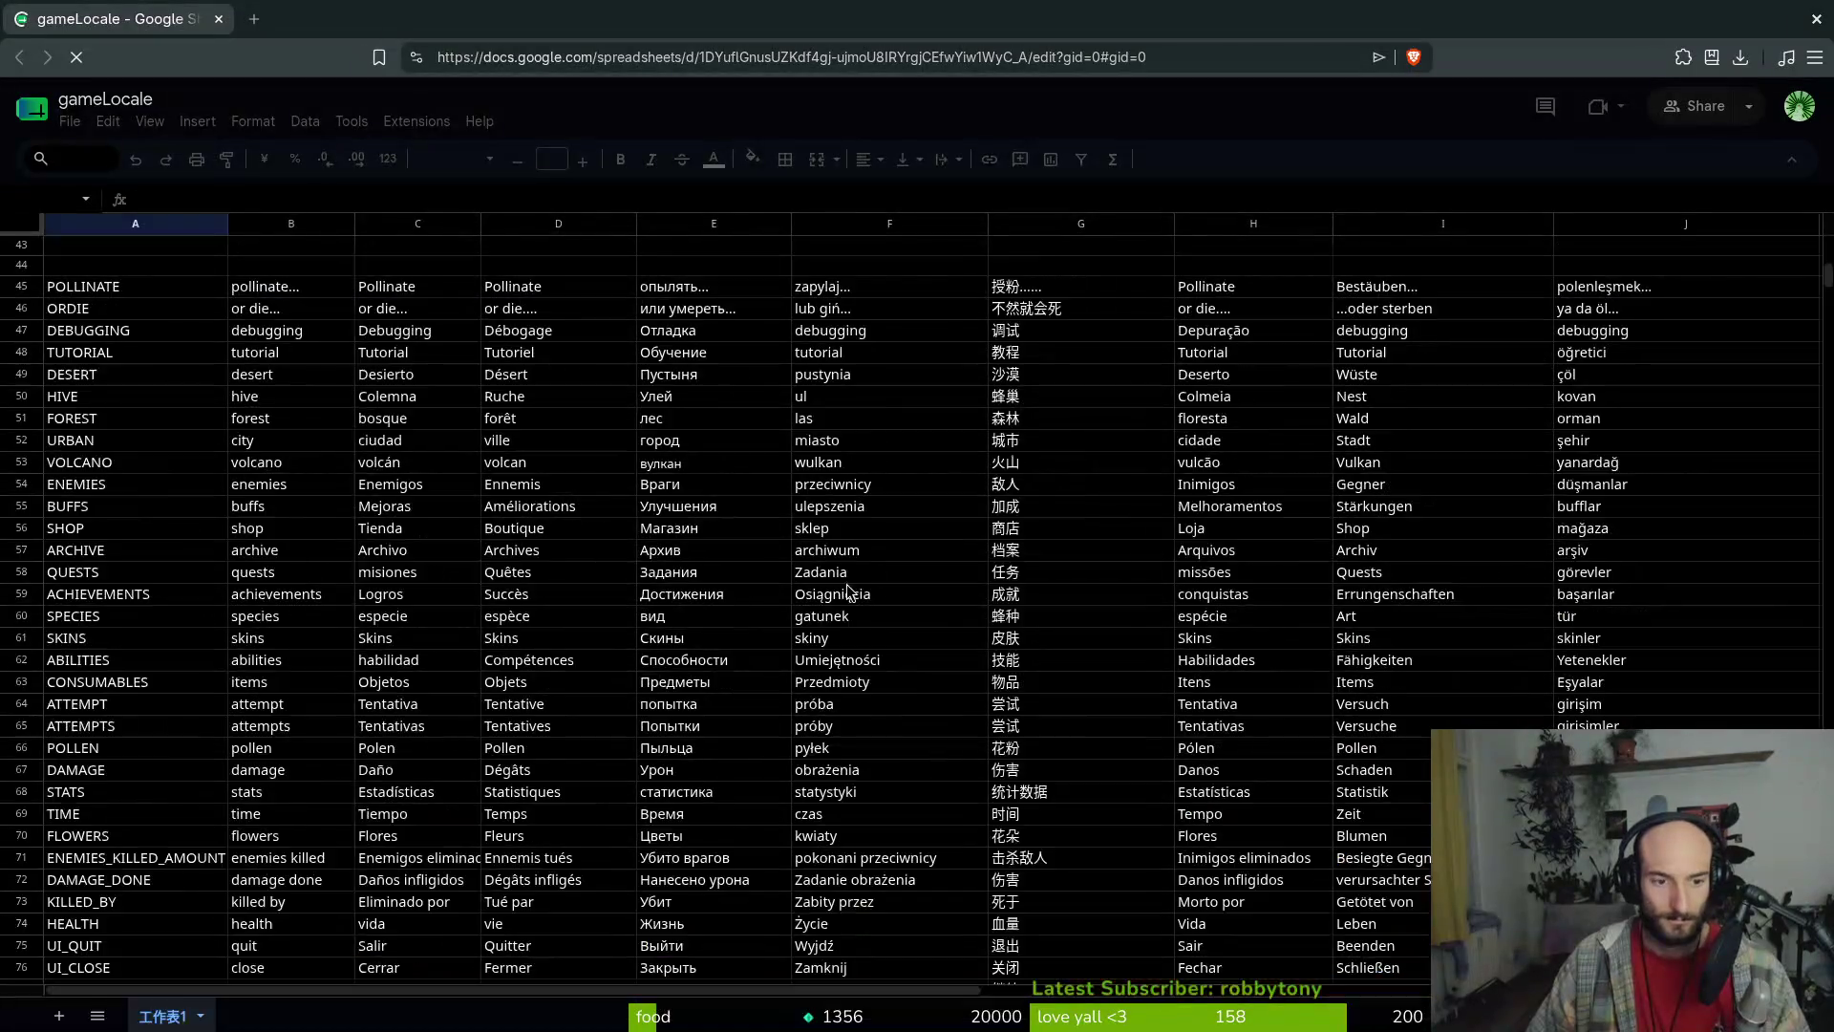
scroll(117, 500, down, 10)
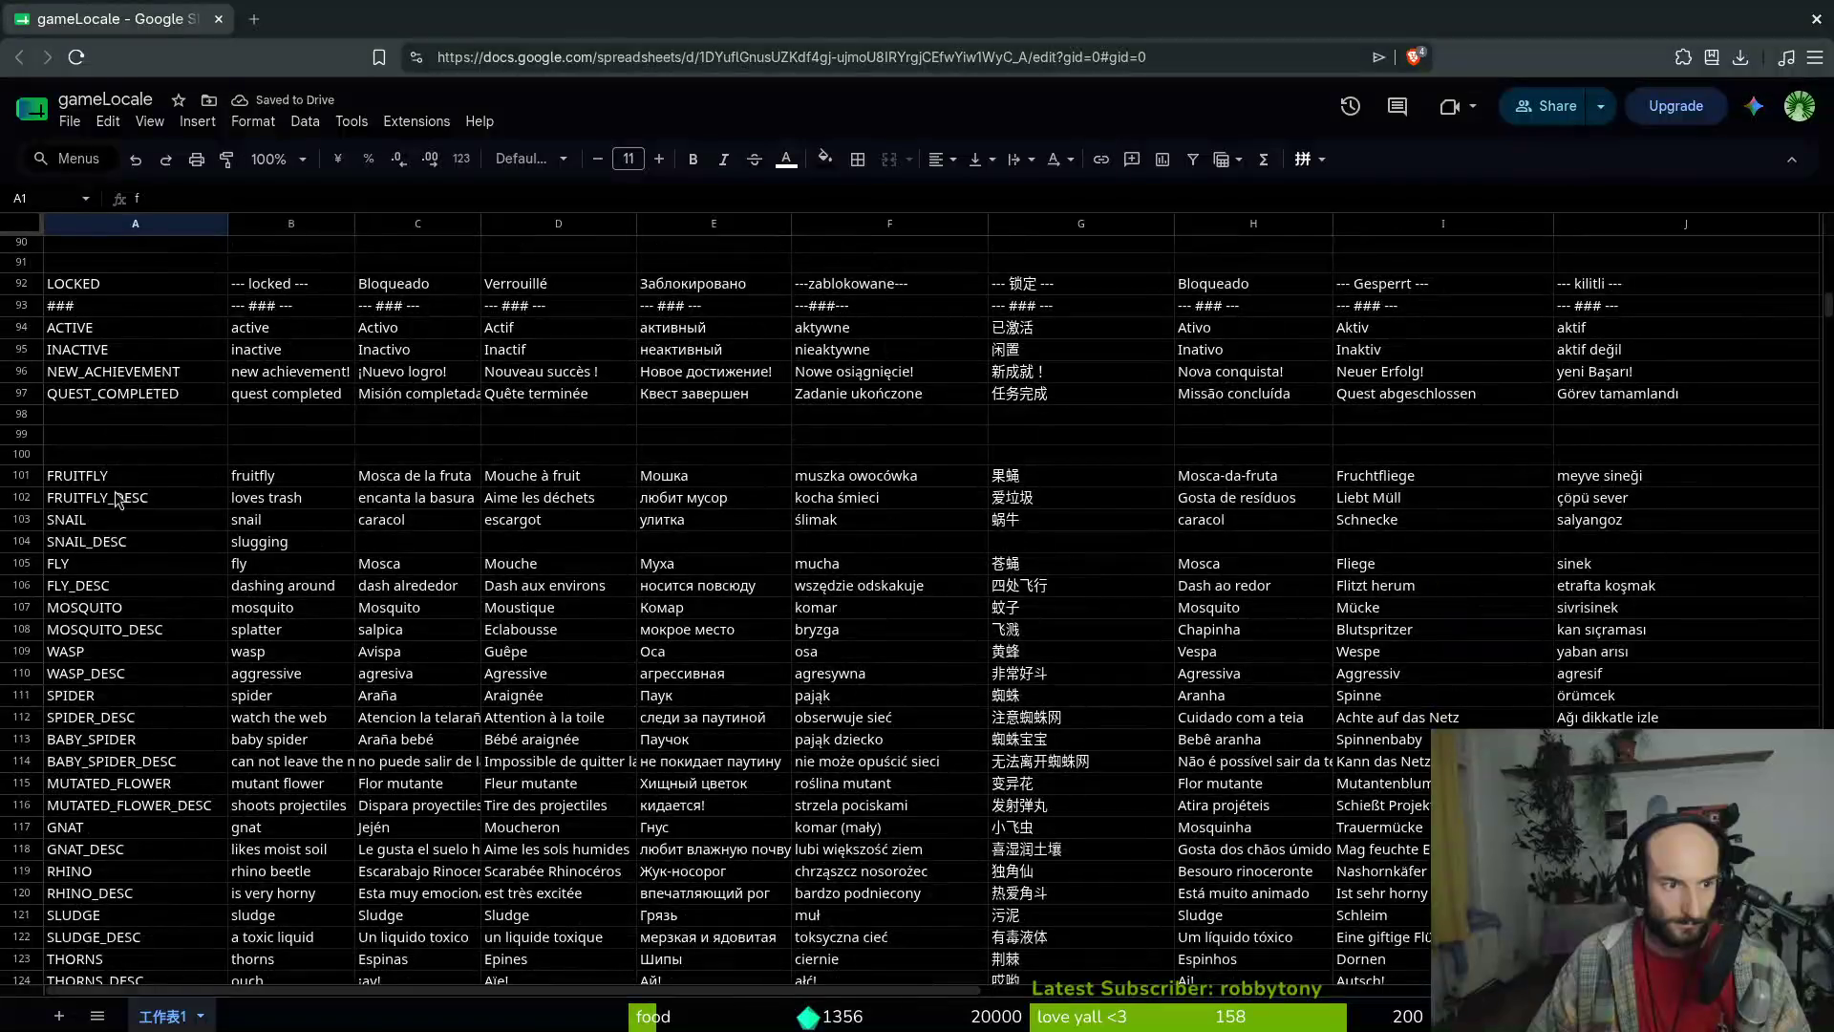
scroll(86, 343, down, 10)
scroll(105, 526, up, 18)
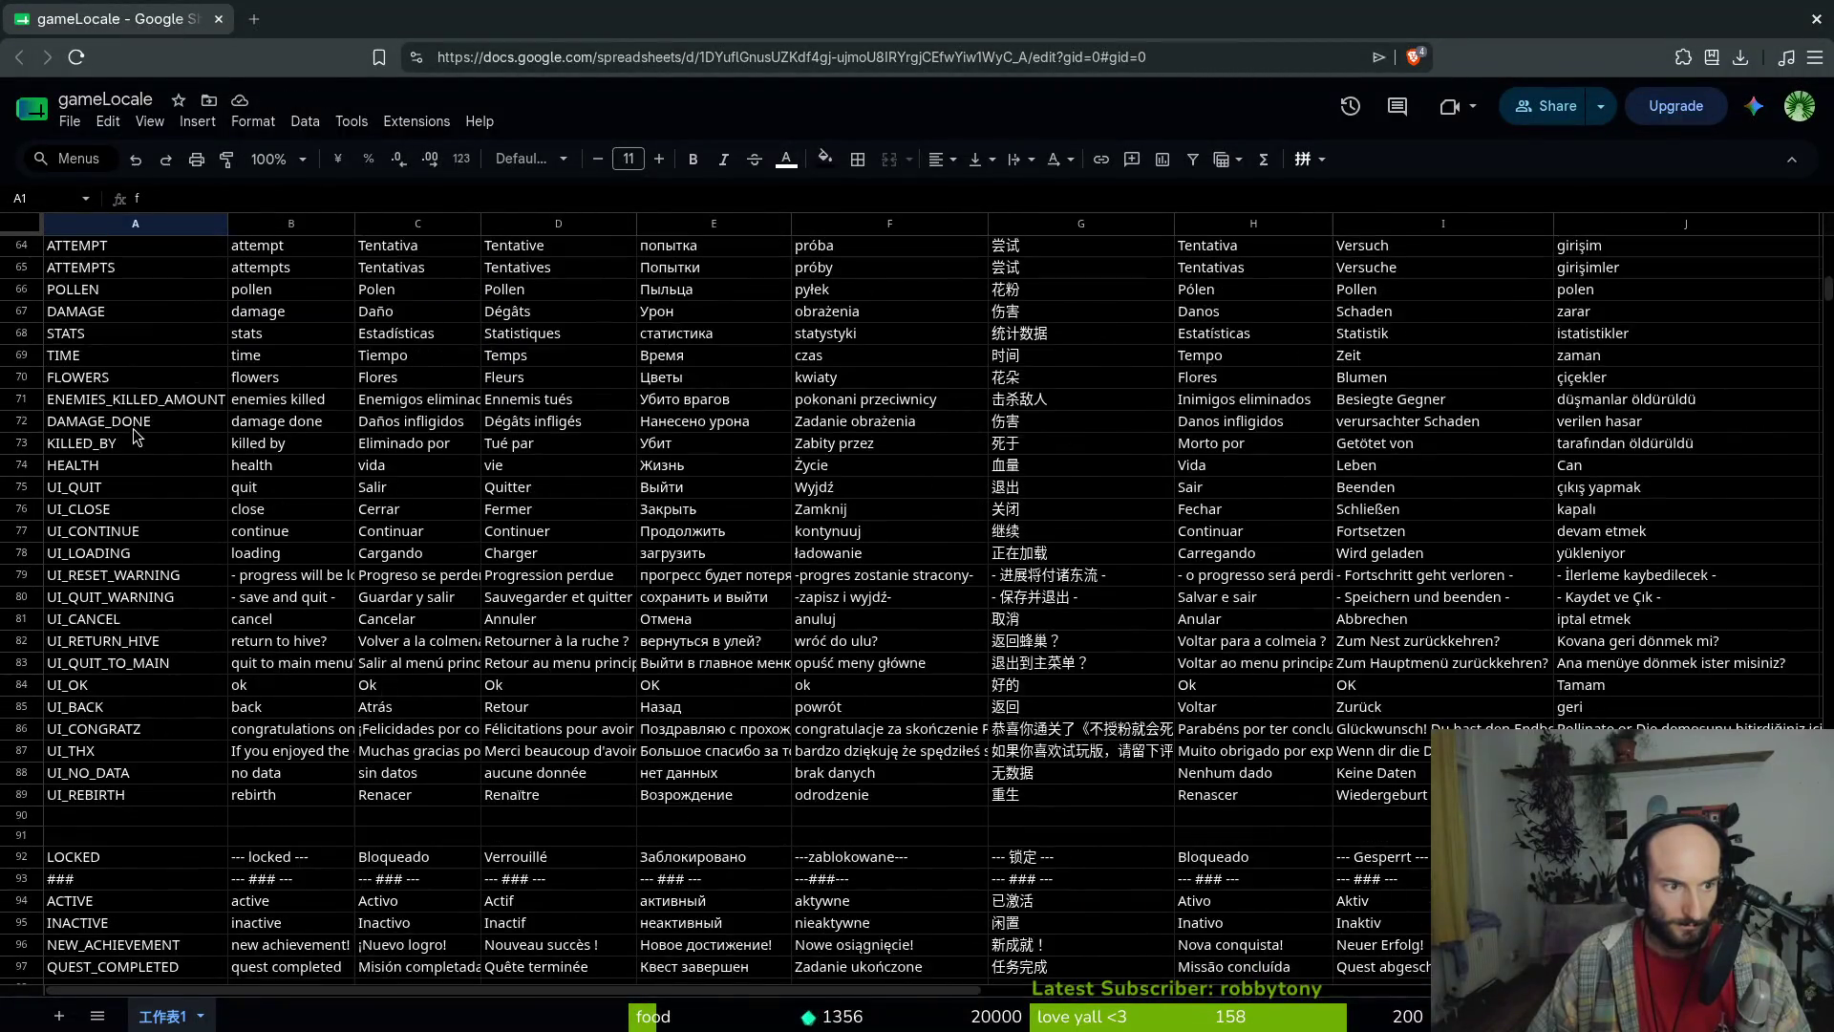
scroll(121, 709, down, 8)
scroll(122, 708, down, 20)
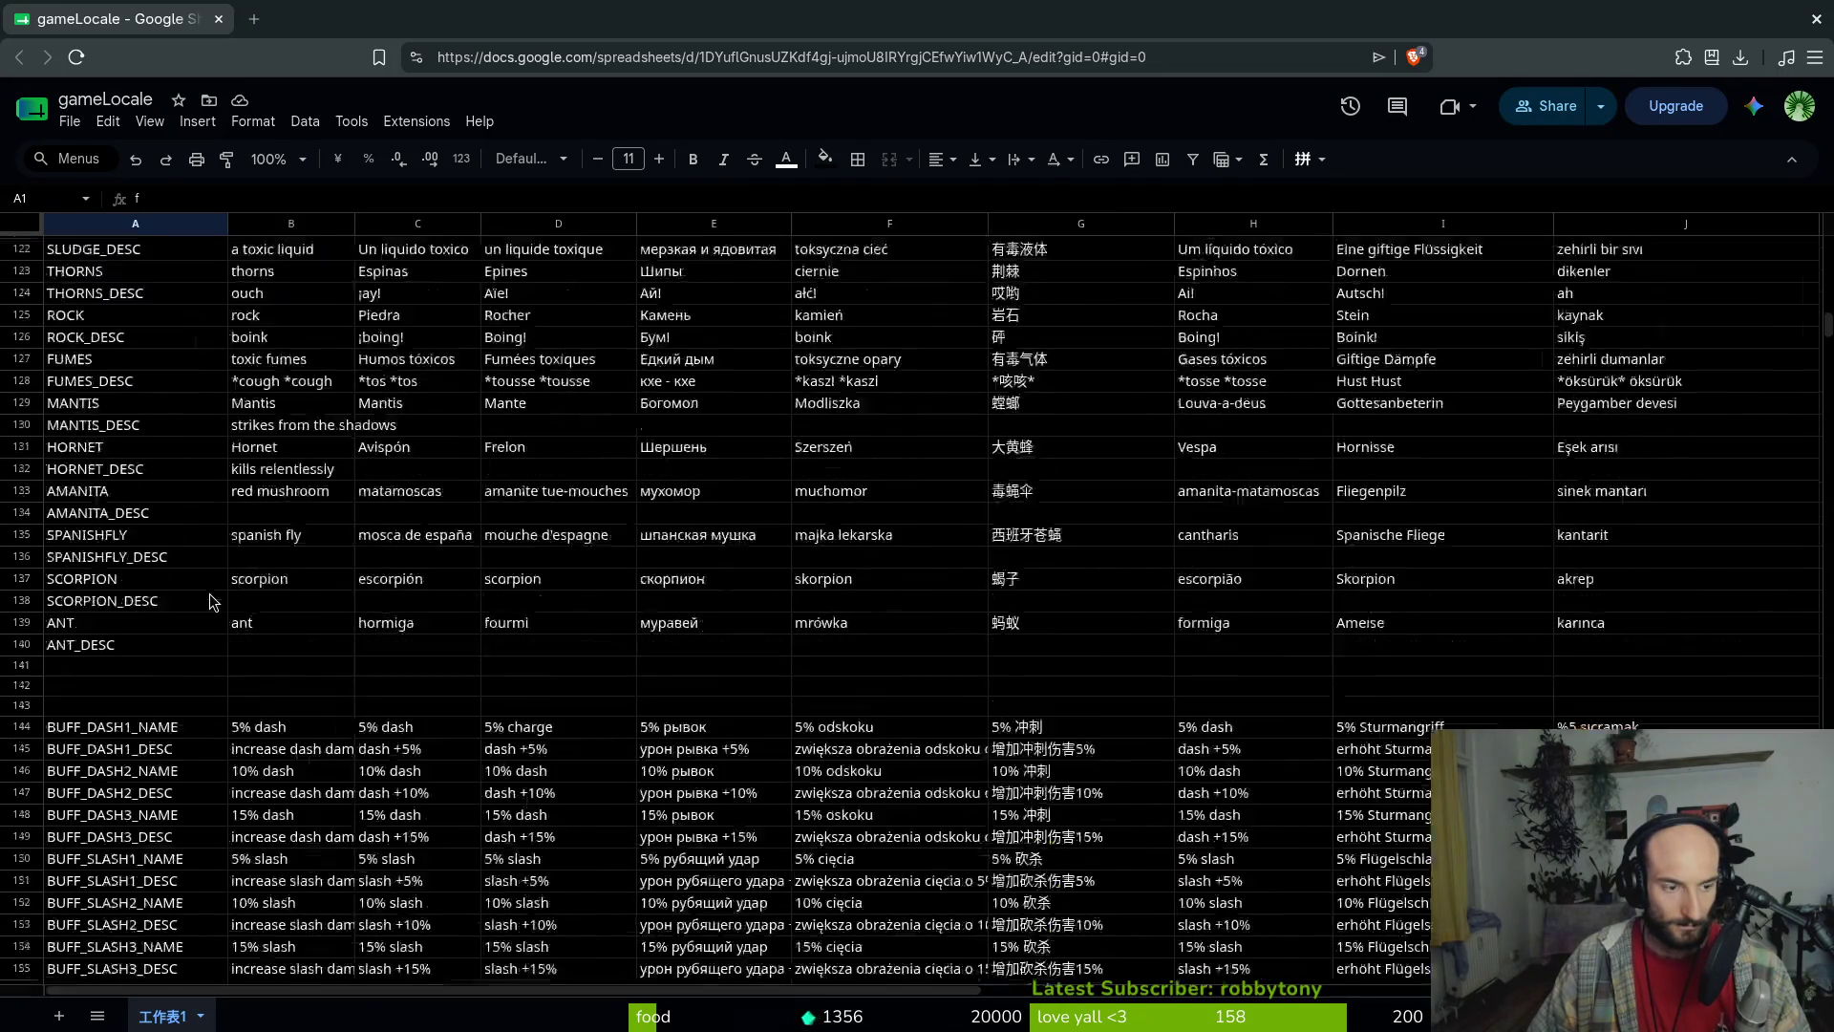
scroll(210, 602, down, 20)
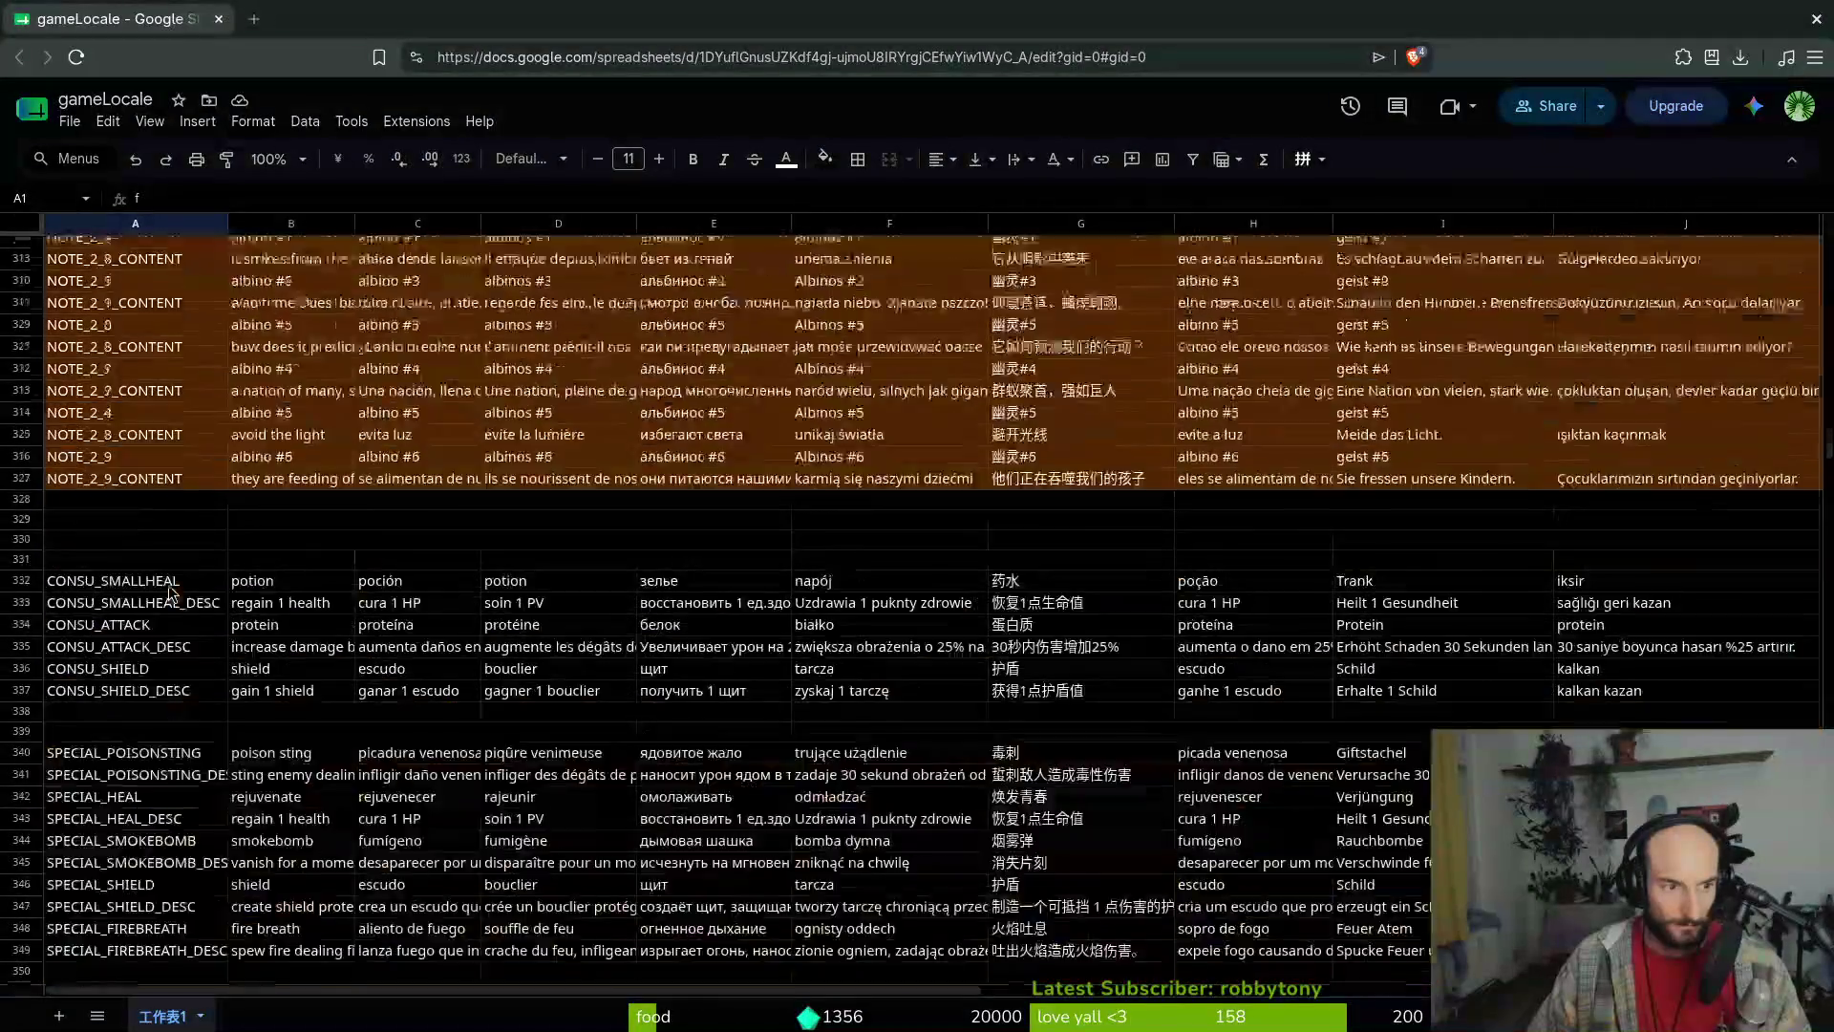
scroll(167, 592, down, 20)
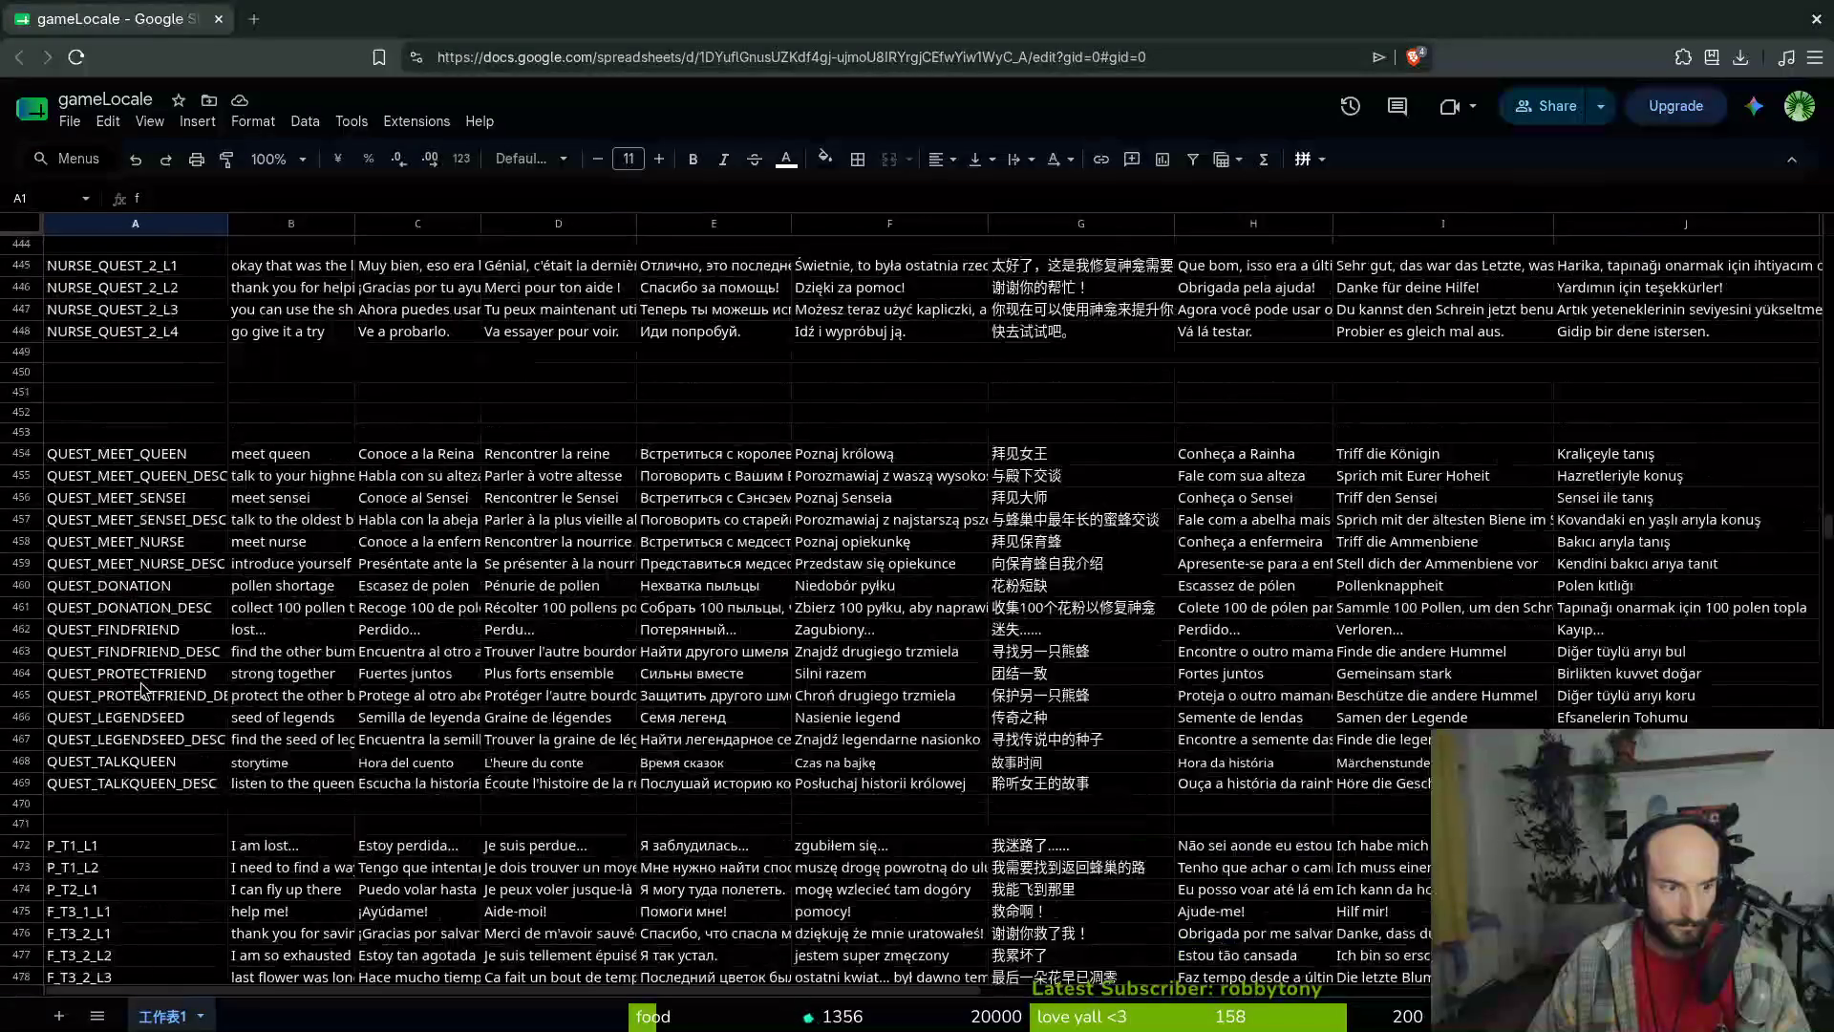
scroll(138, 682, down, 20)
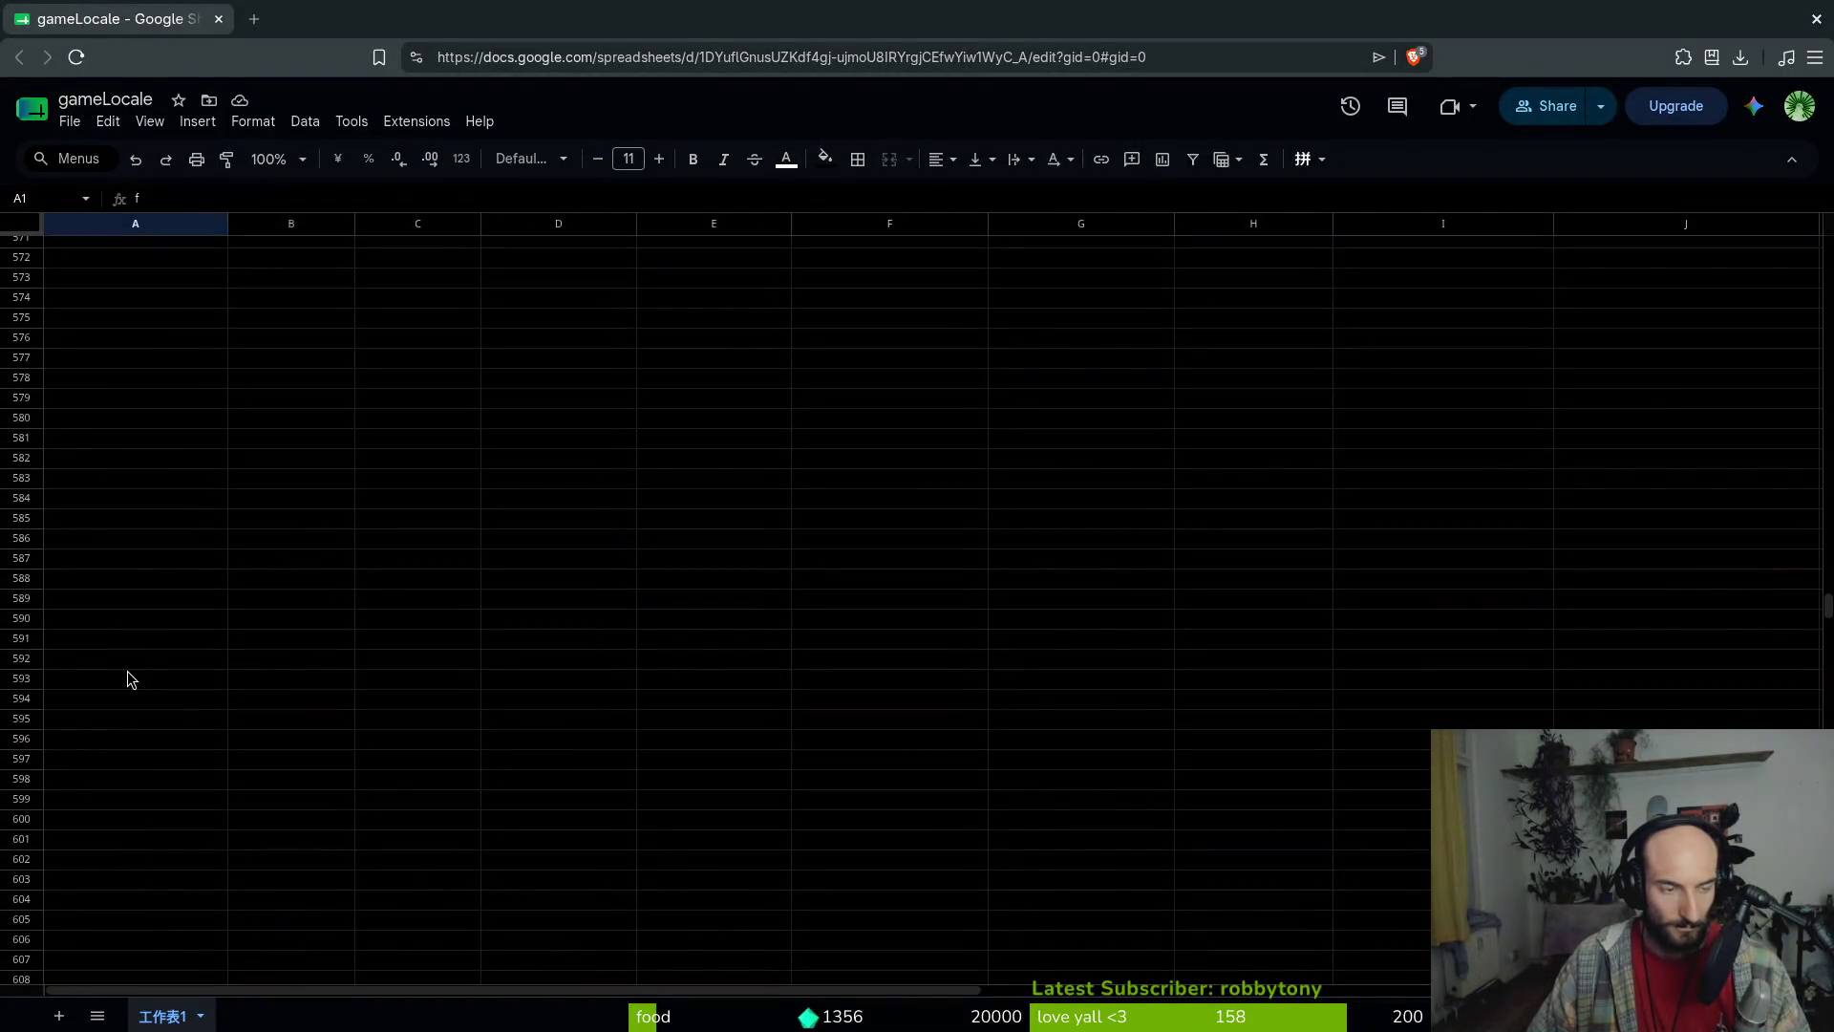
scroll(172, 659, up, 12)
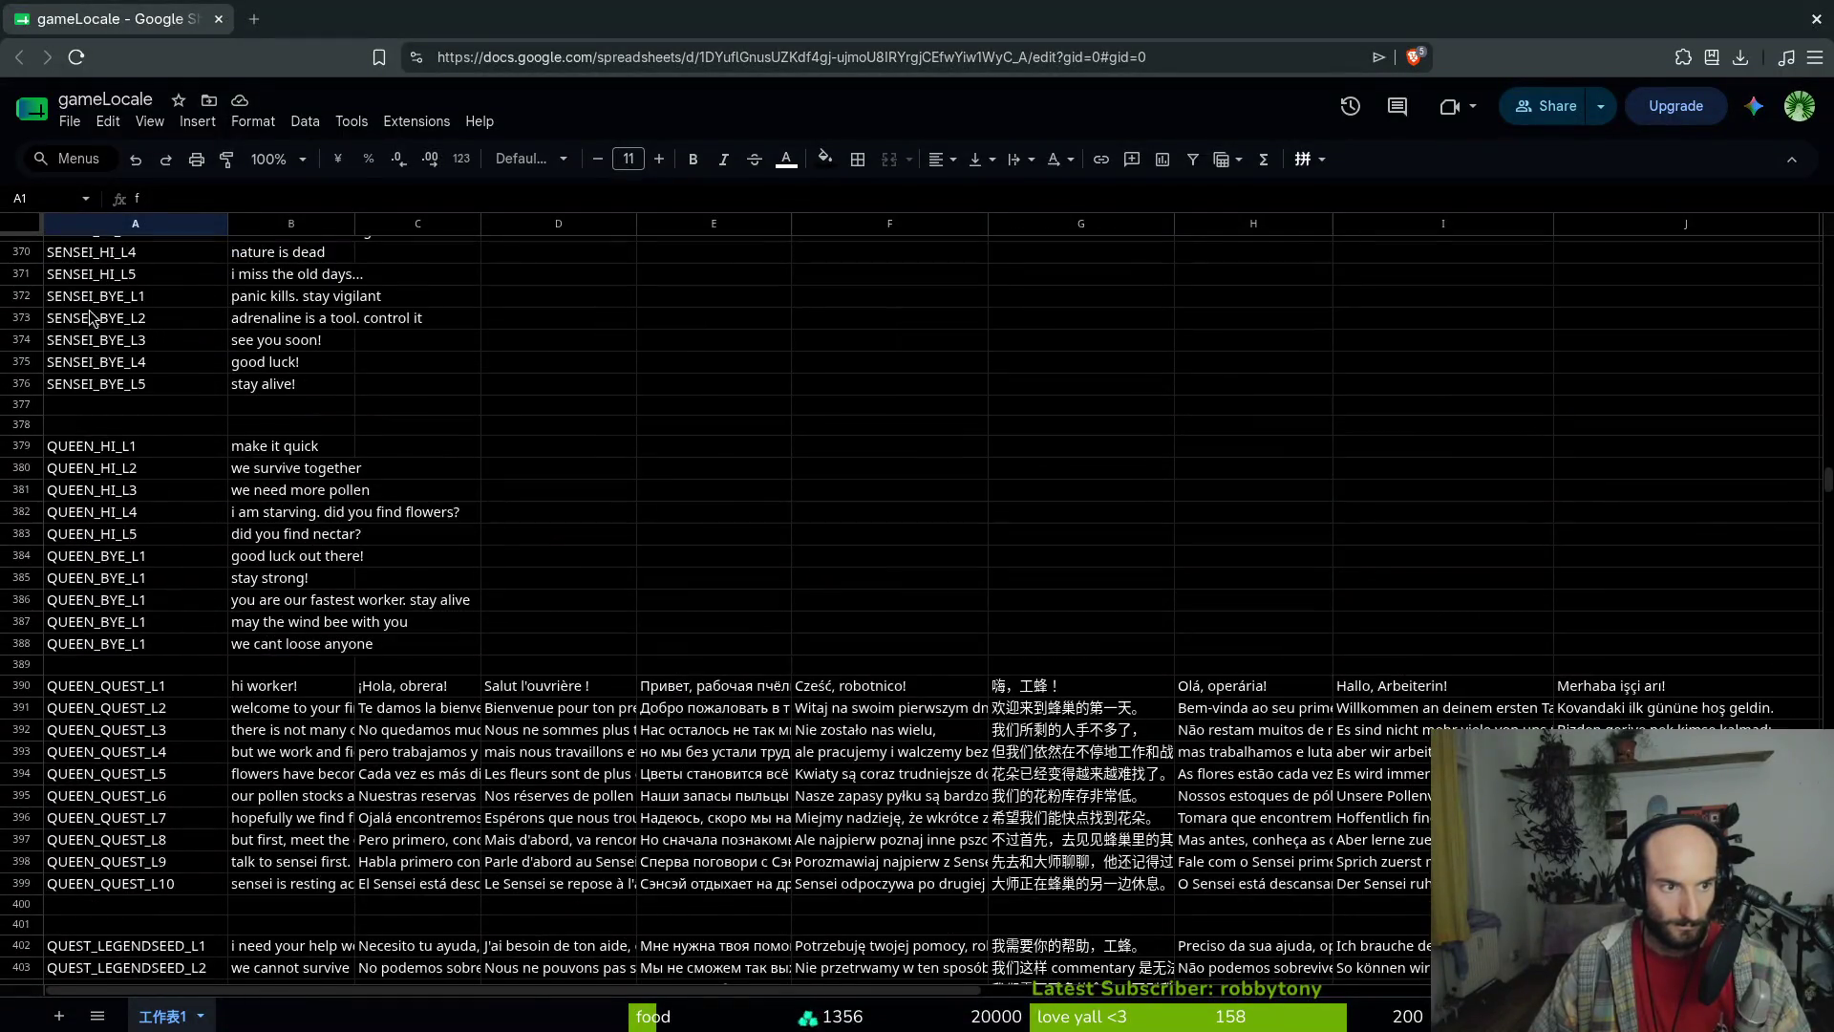
scroll(115, 478, up, 6)
scroll(95, 628, up, 5)
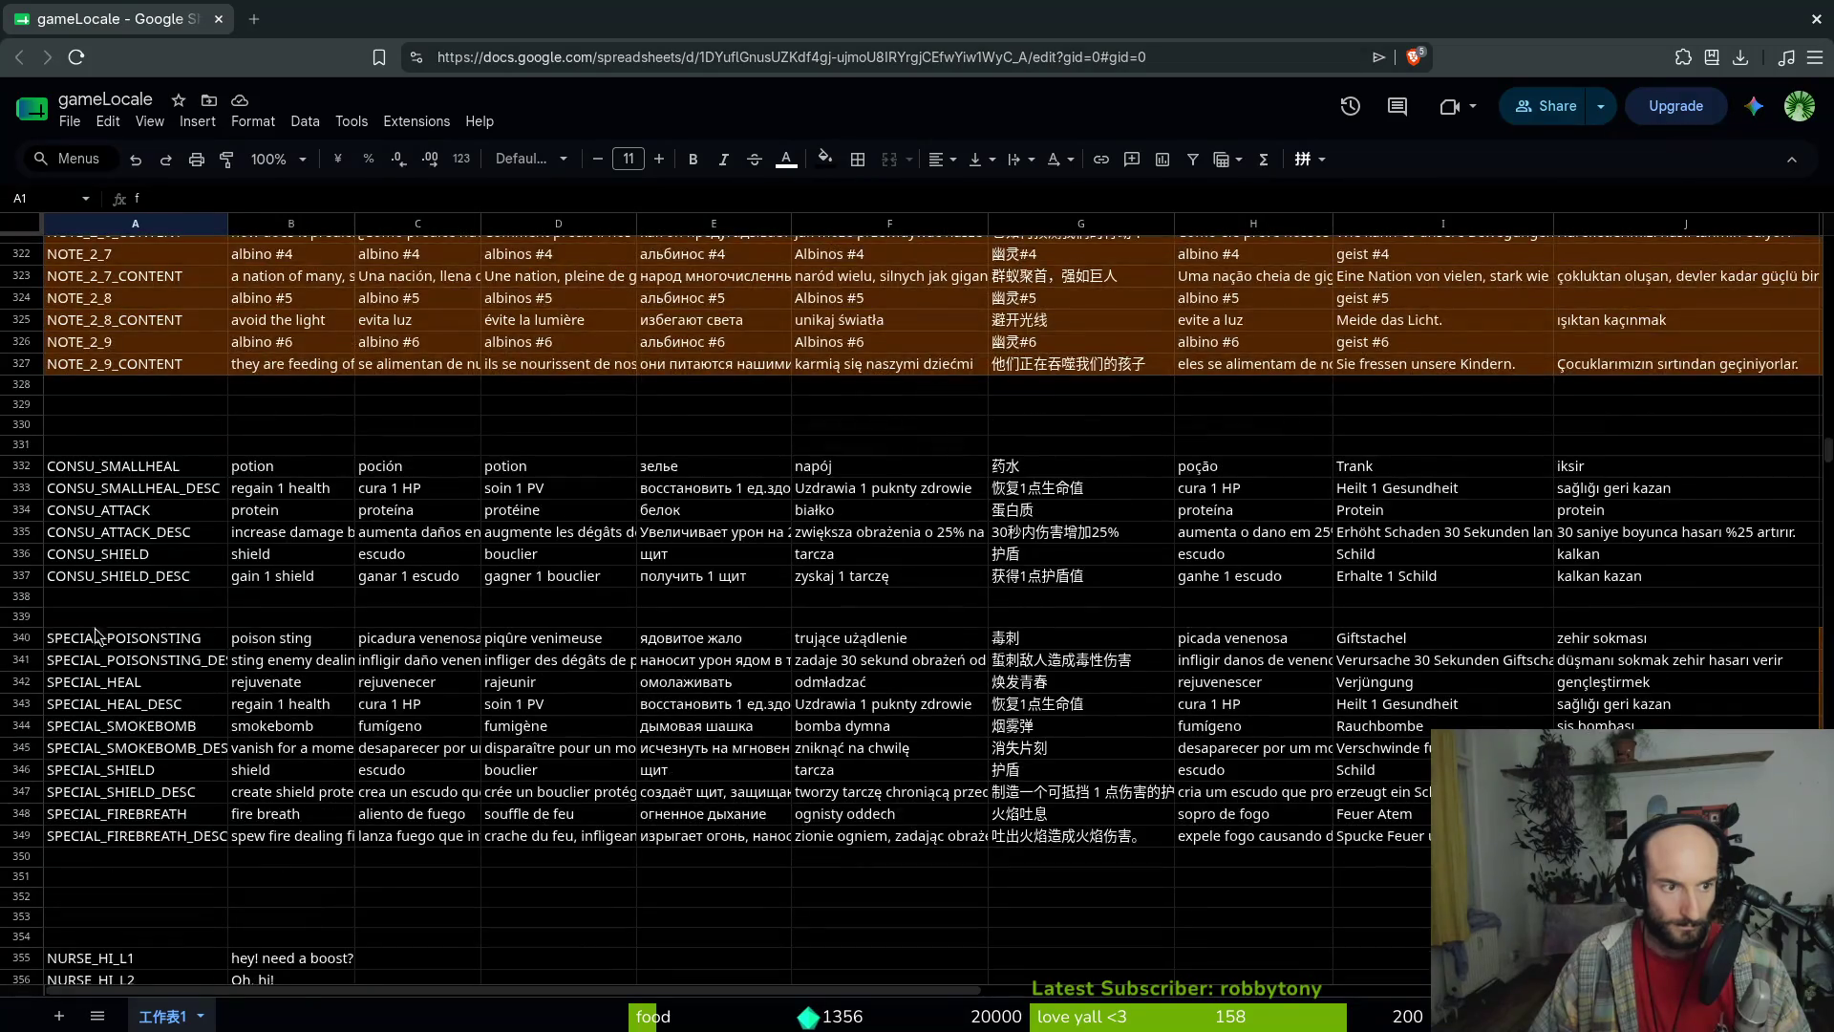
scroll(92, 575, up, 5)
scroll(141, 524, up, 6)
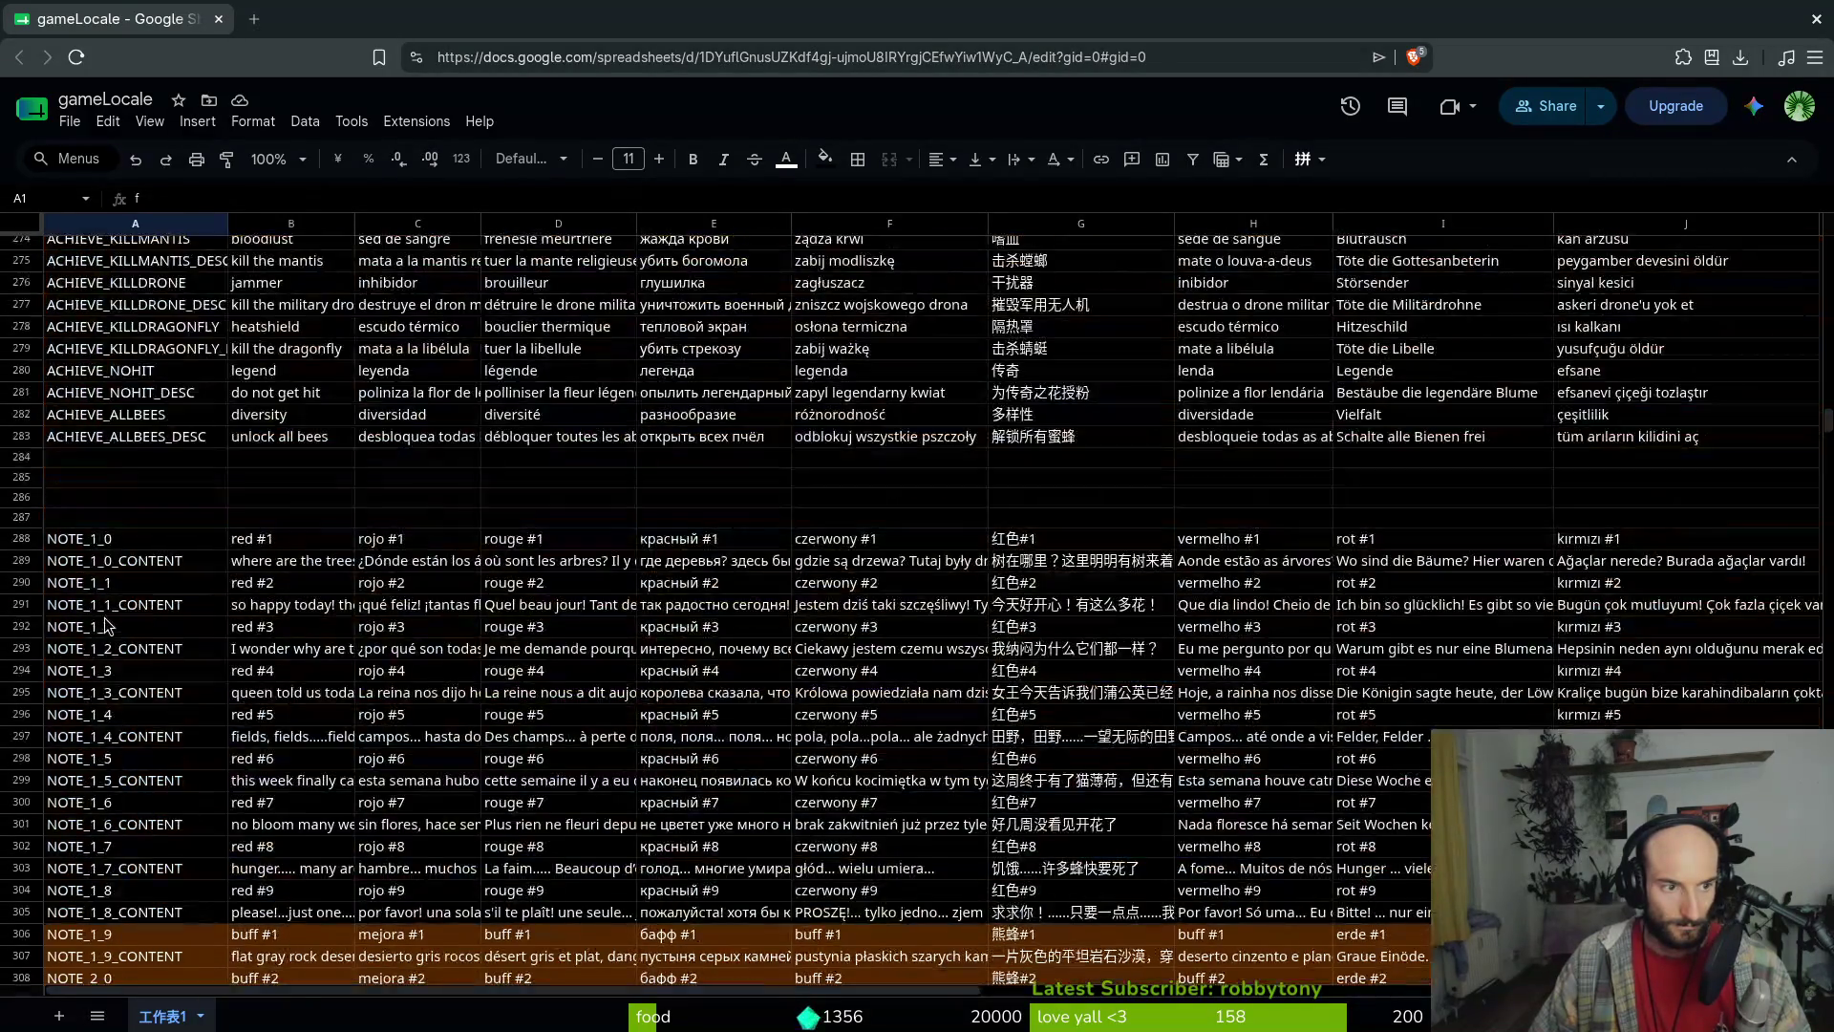
scroll(142, 524, down, 7)
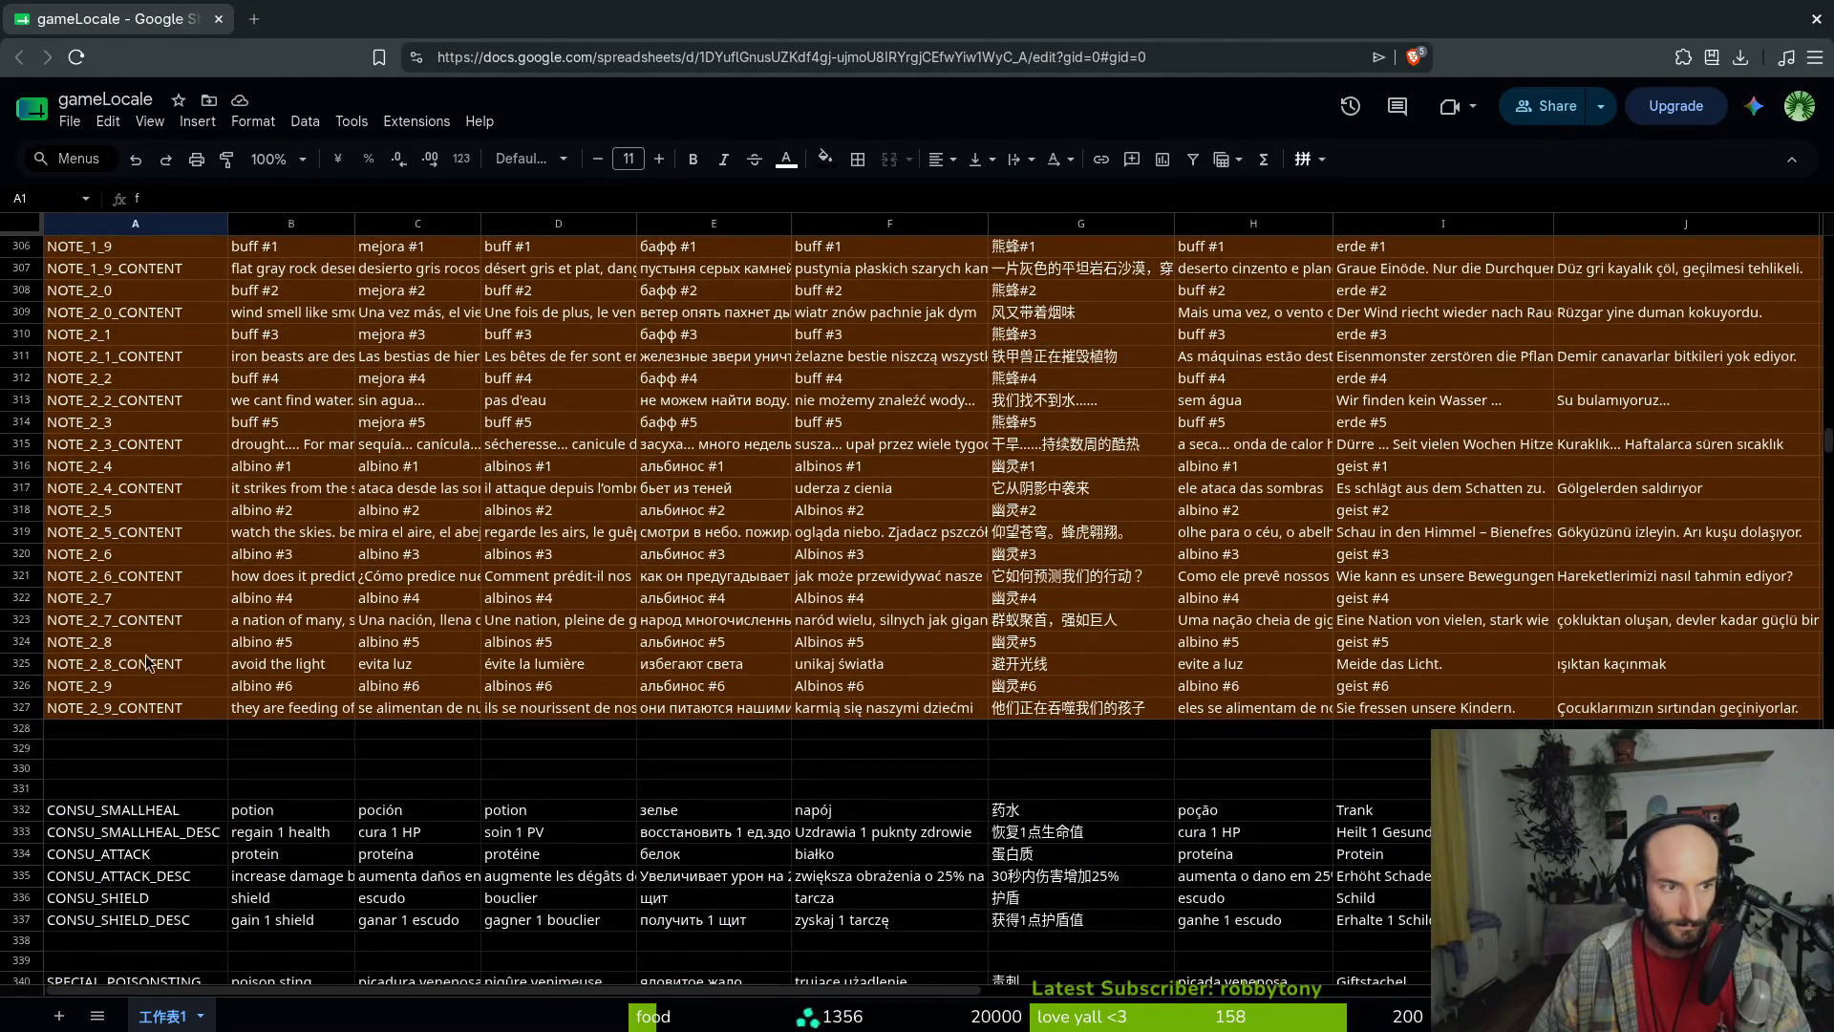
scroll(114, 621, up, 5)
click(91, 315)
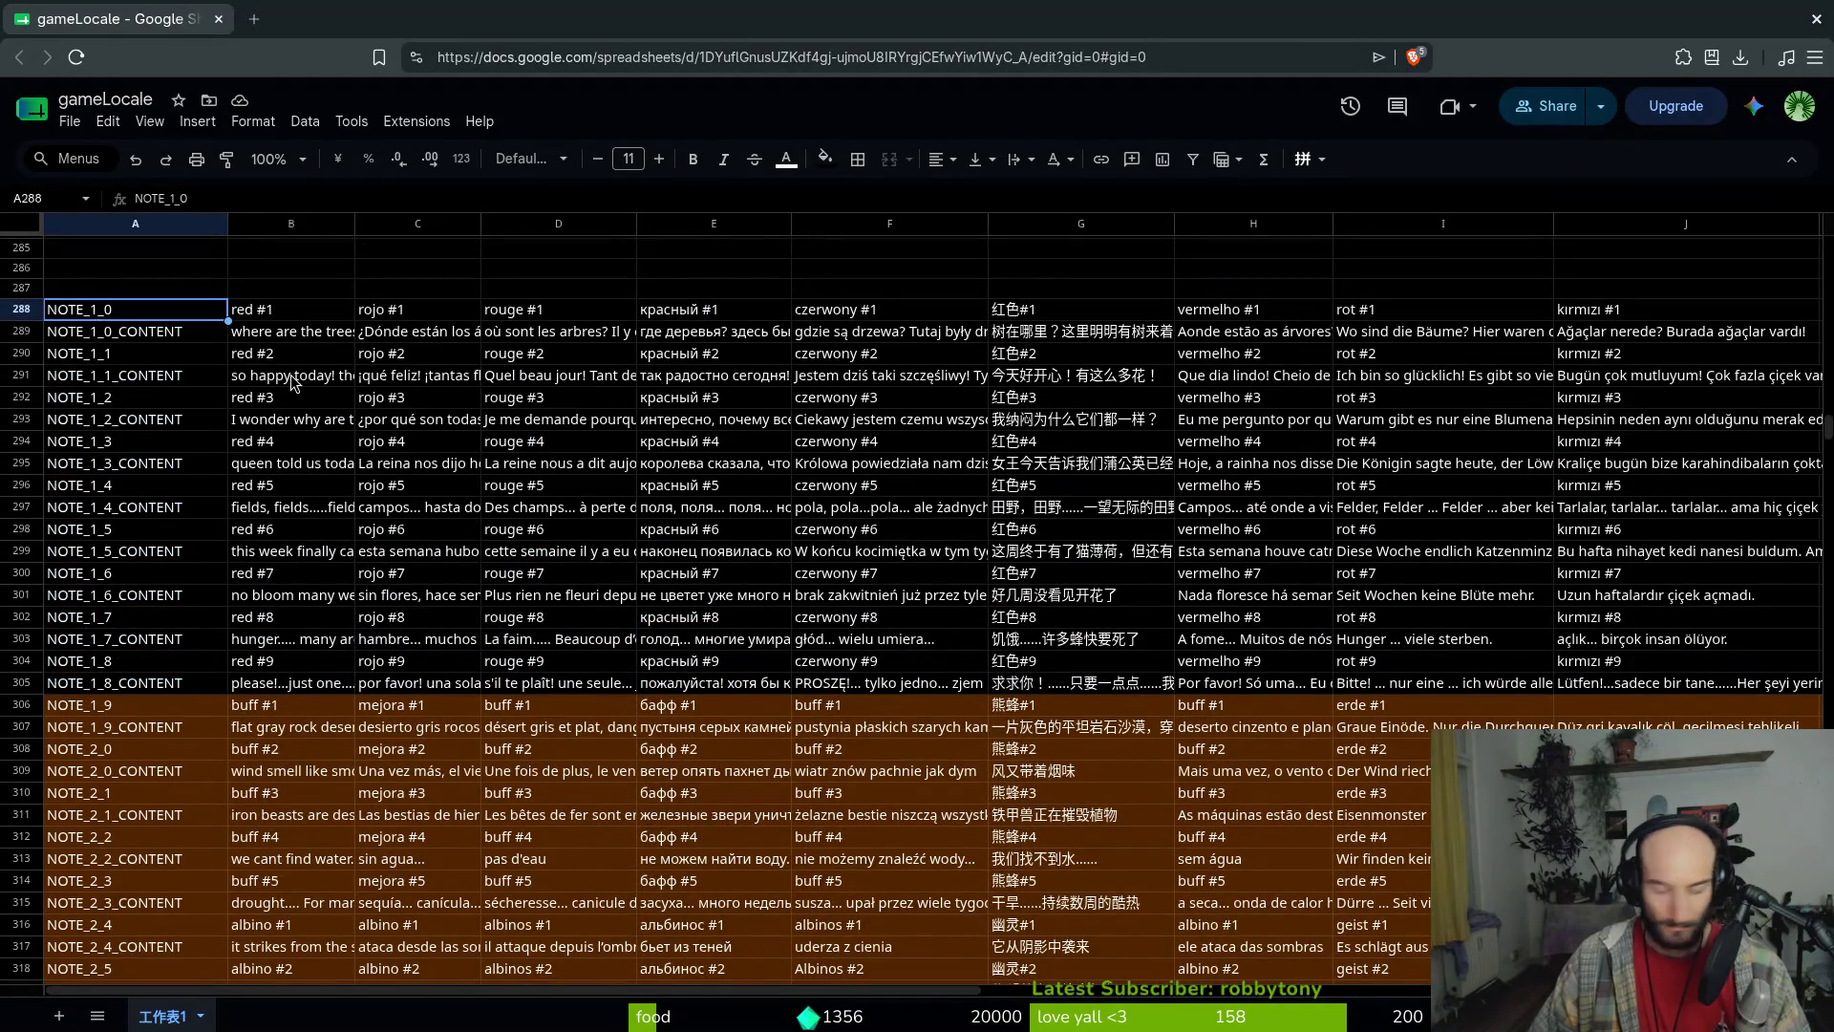
Search the project files for NOTE_1_0 in Vim, then quit the editor
key(alt+Tab)
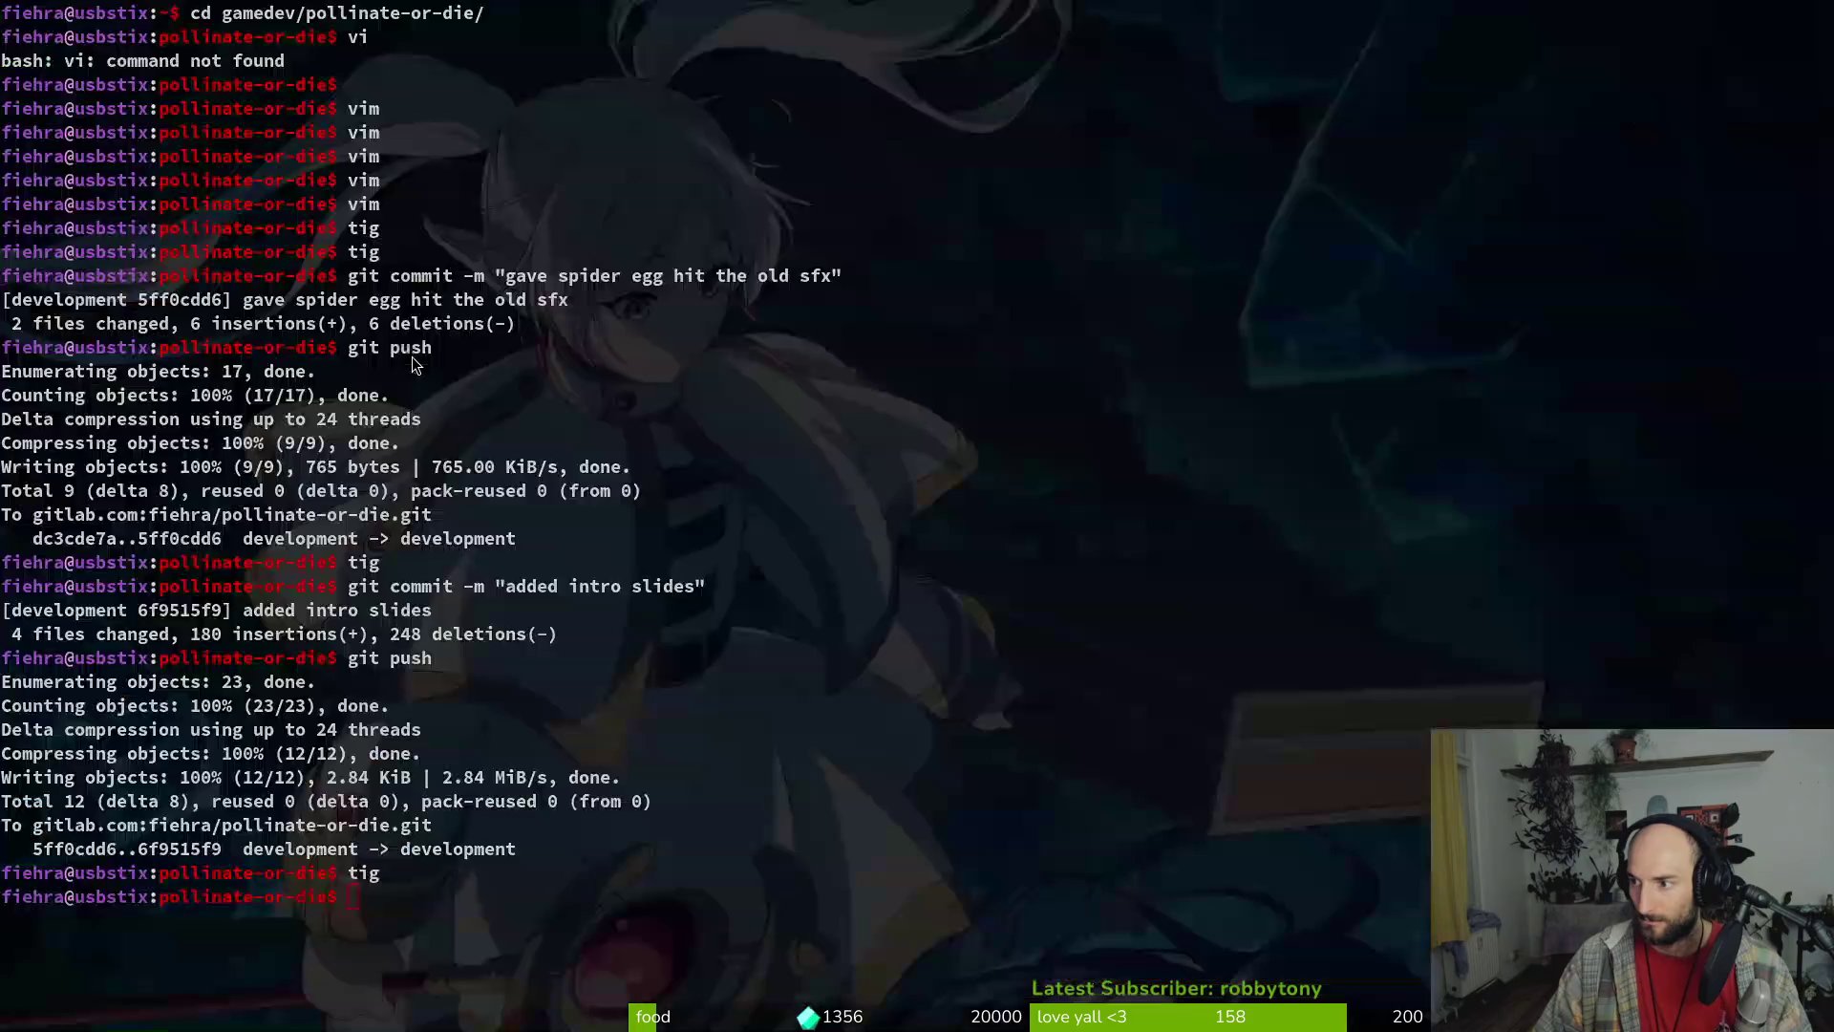
text(vim)
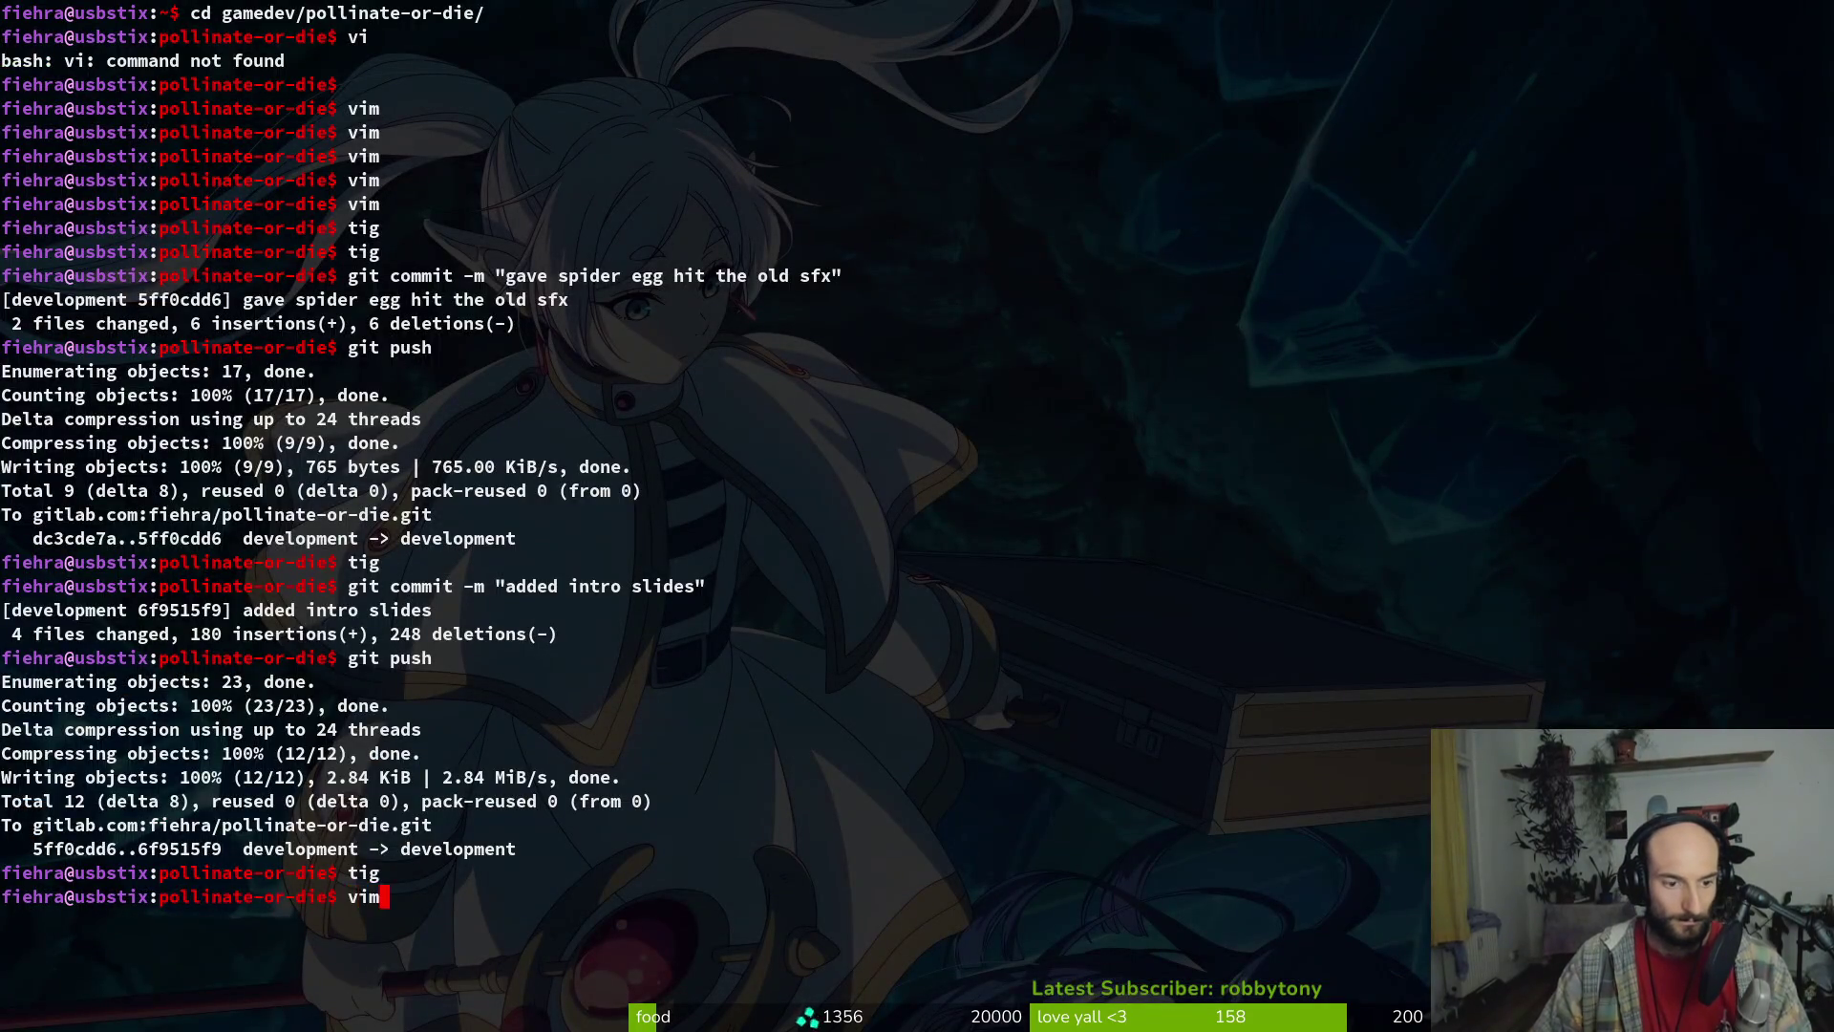
key(Return)
key(space)
key(f)
key(w)
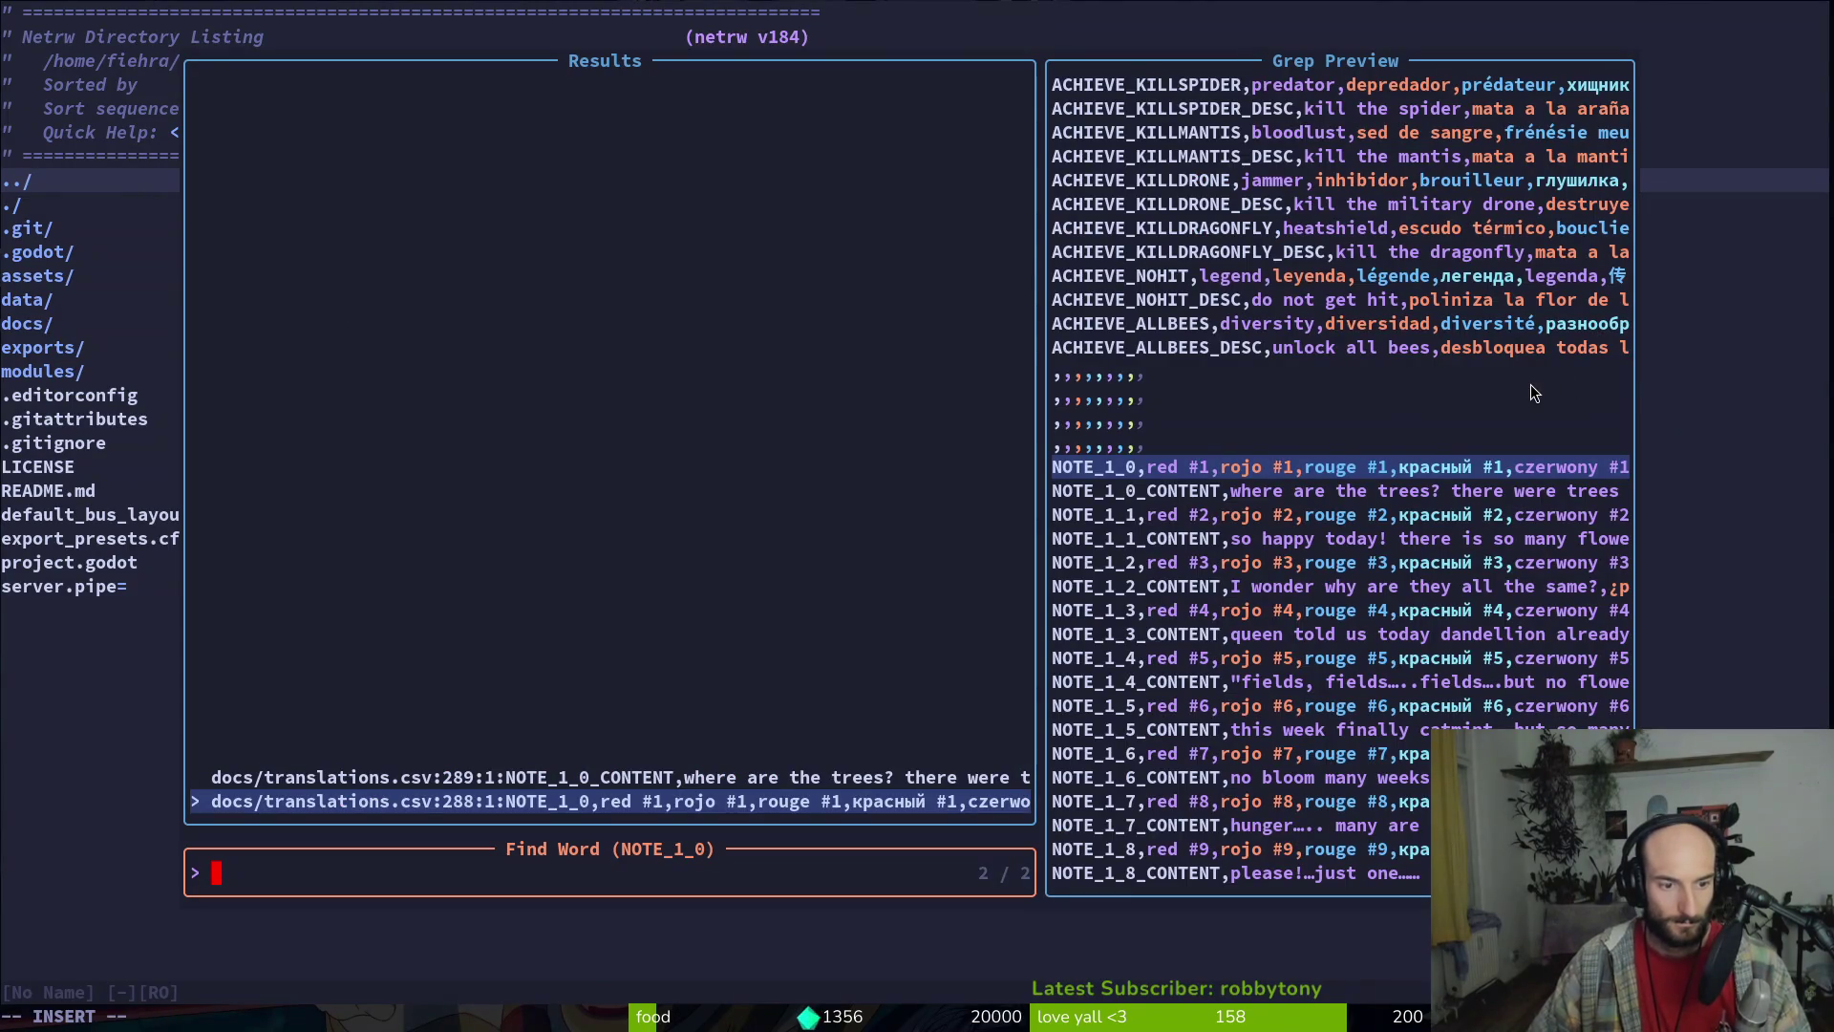
key(Escape)
key(ctrl+c)
key(alt+Tab)
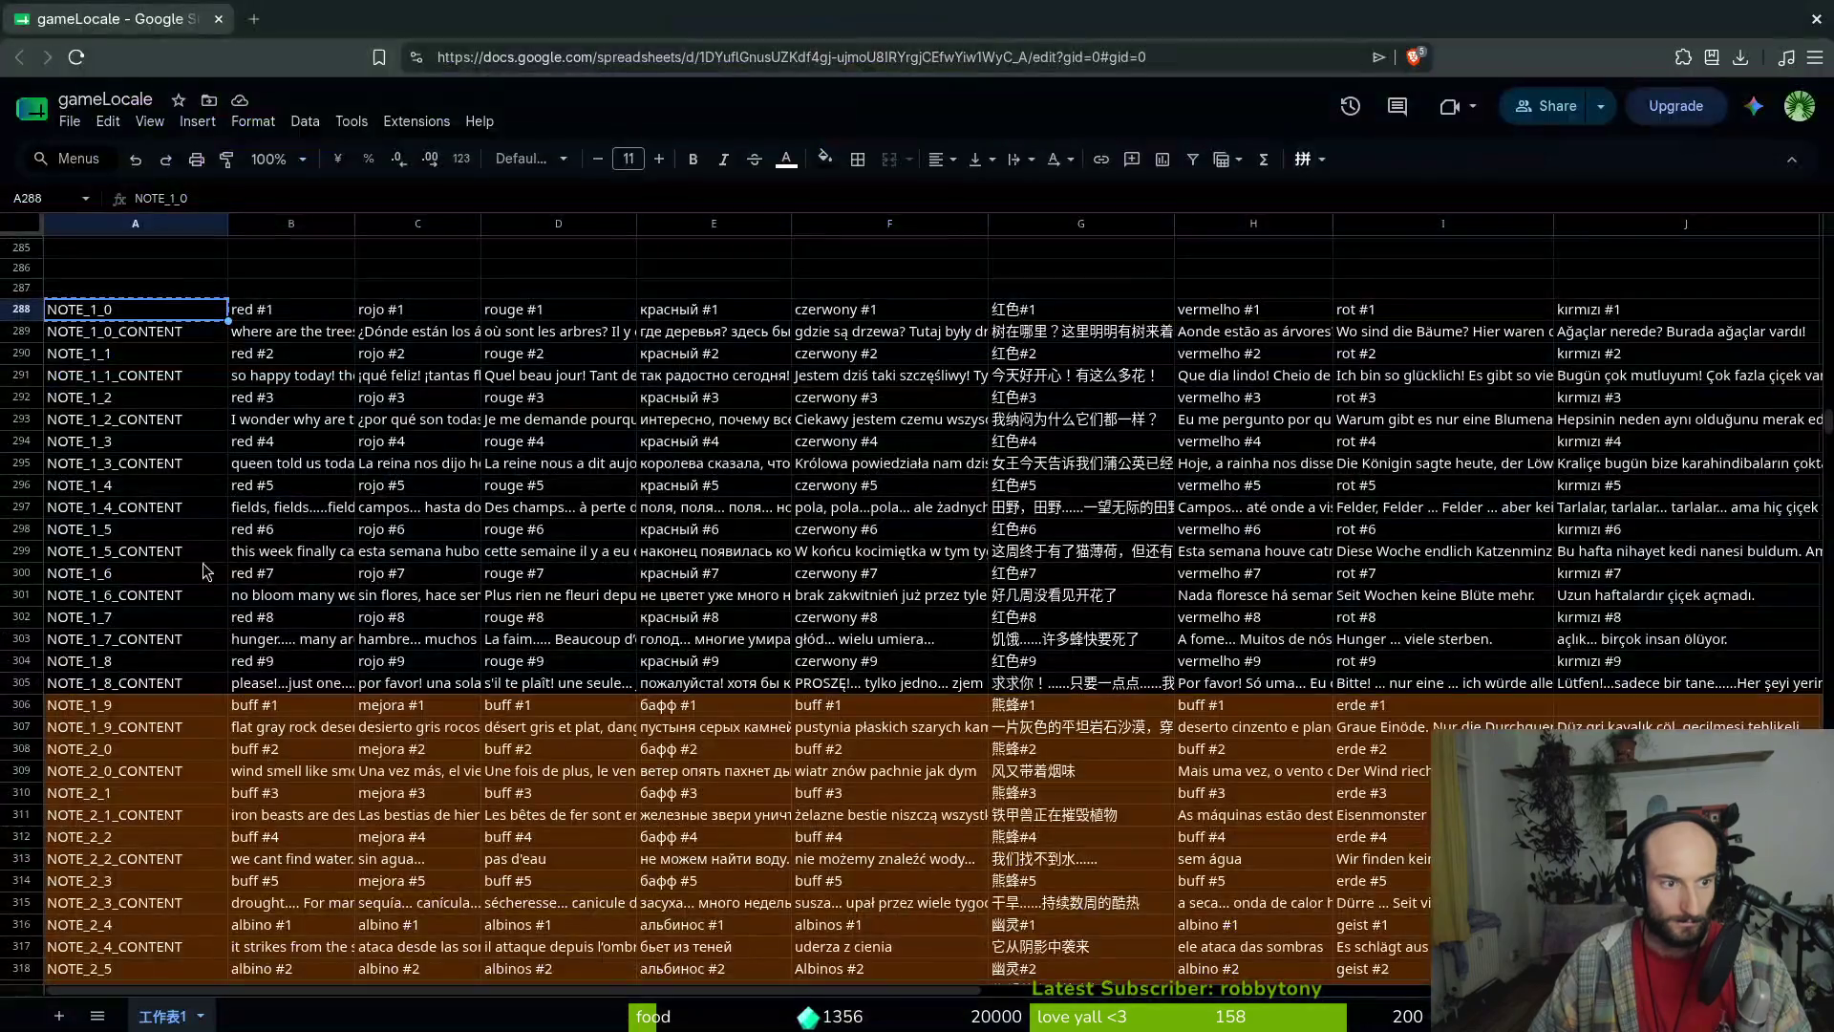
drag(57, 314, 1285, 605)
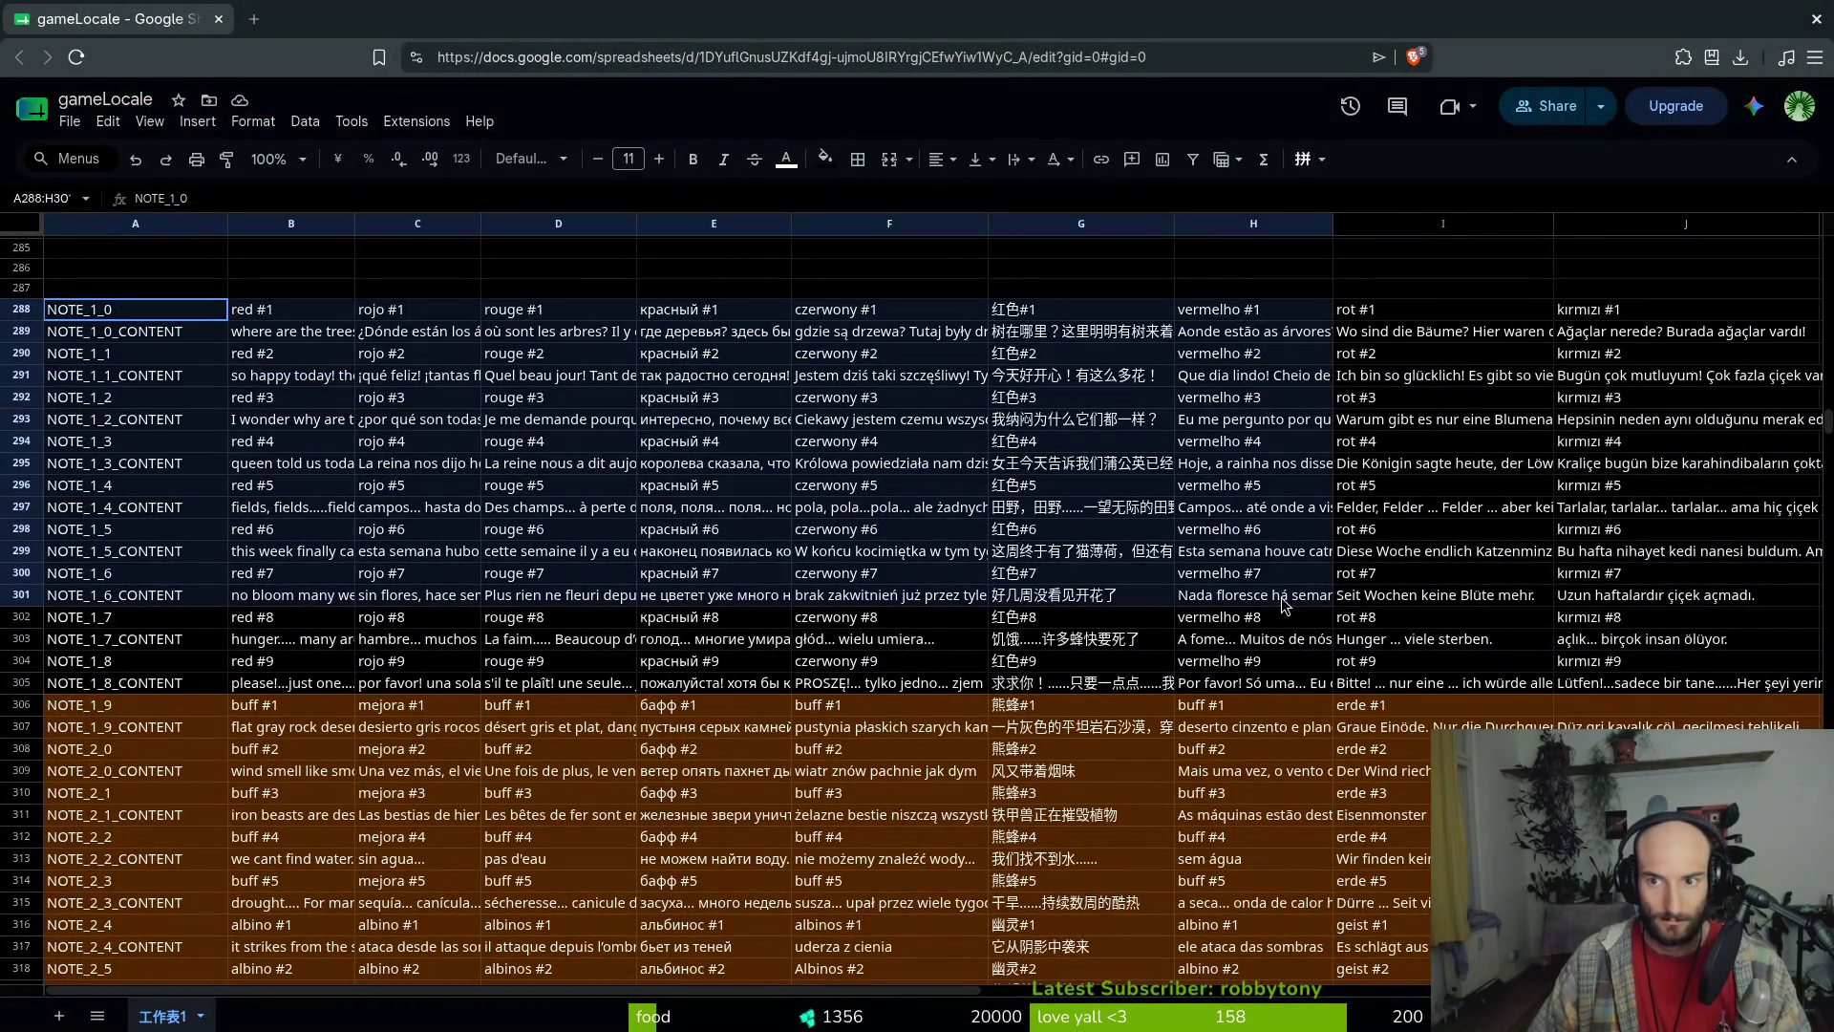
click(136, 248)
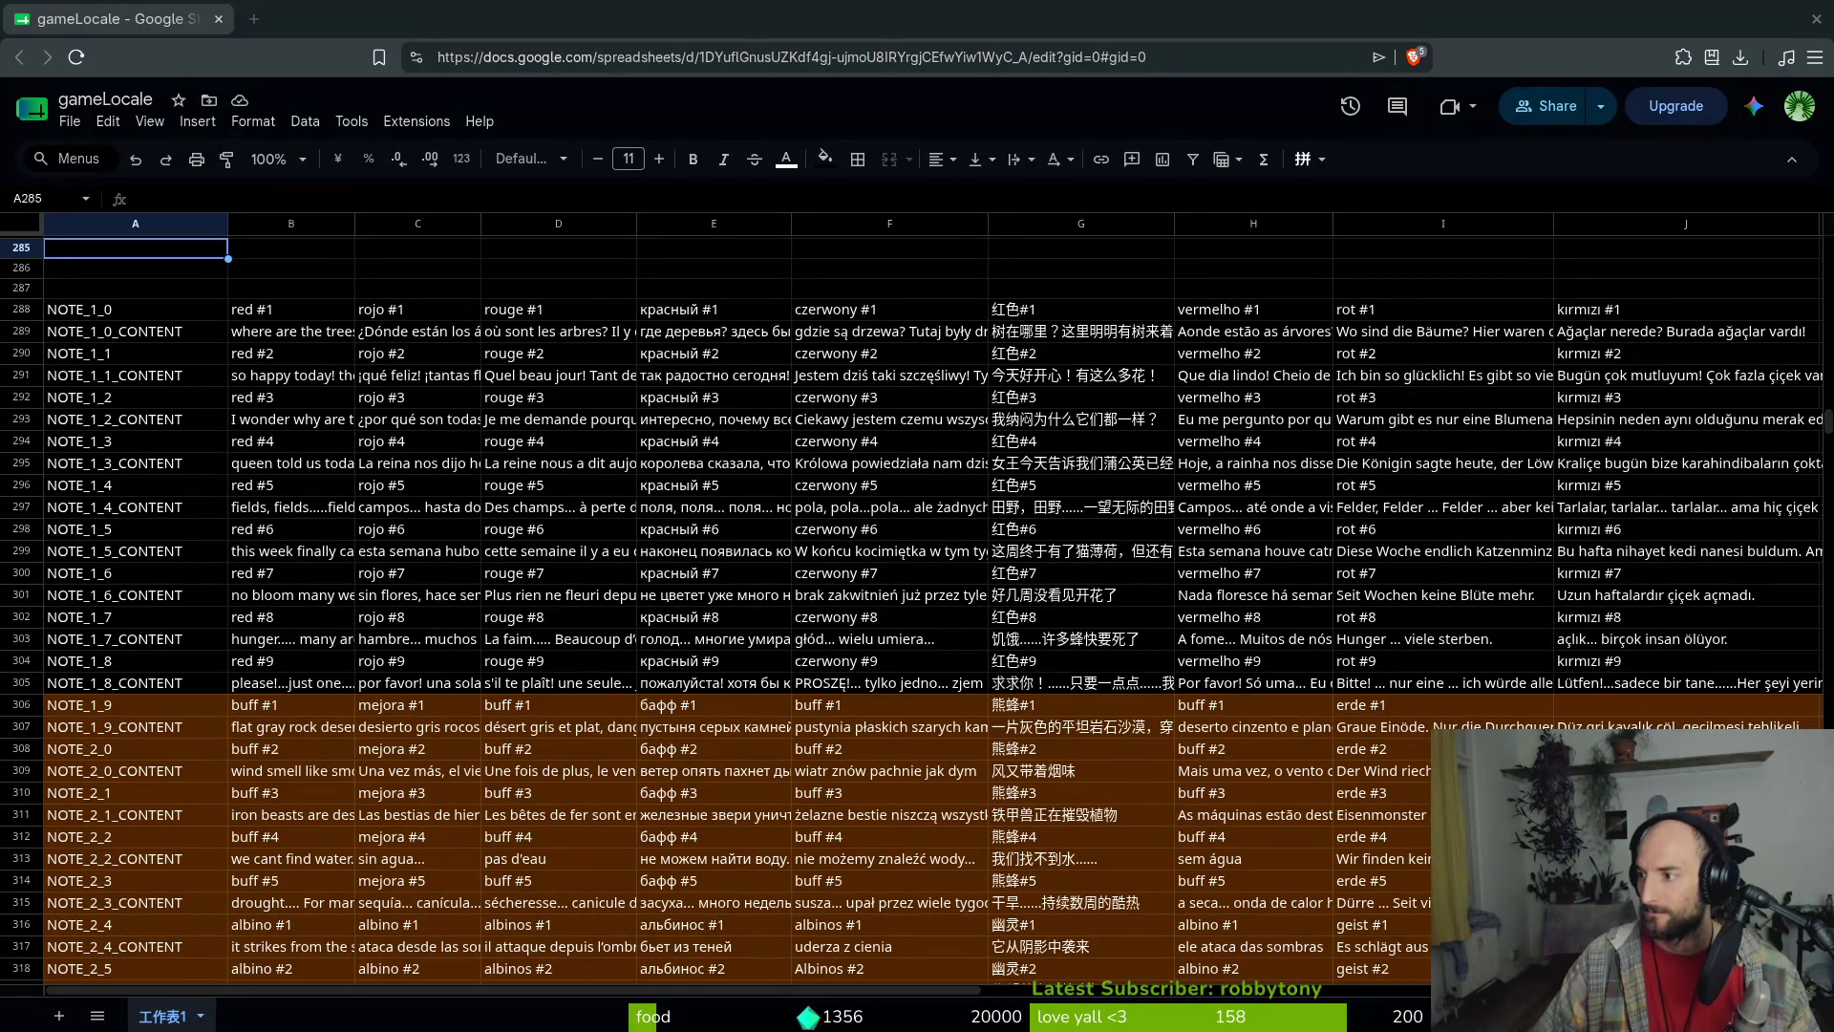
key(alt+Tab)
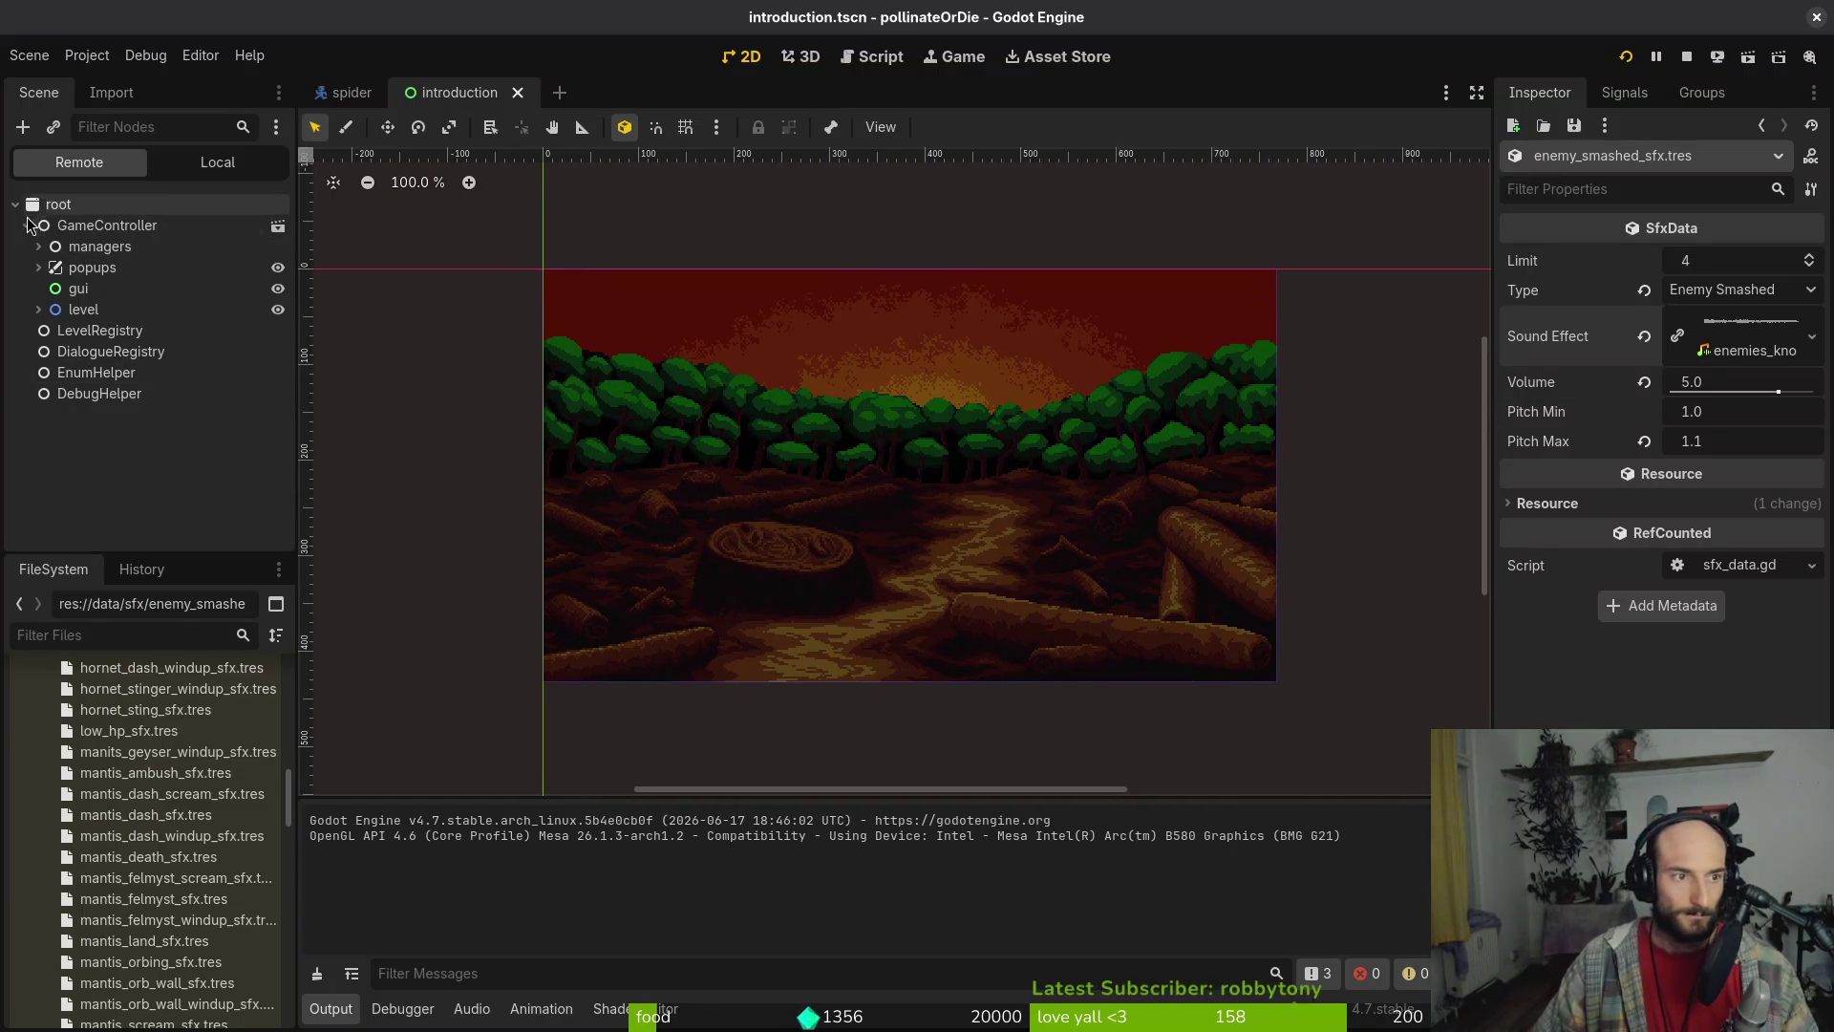
double_click(137, 223)
click(218, 163)
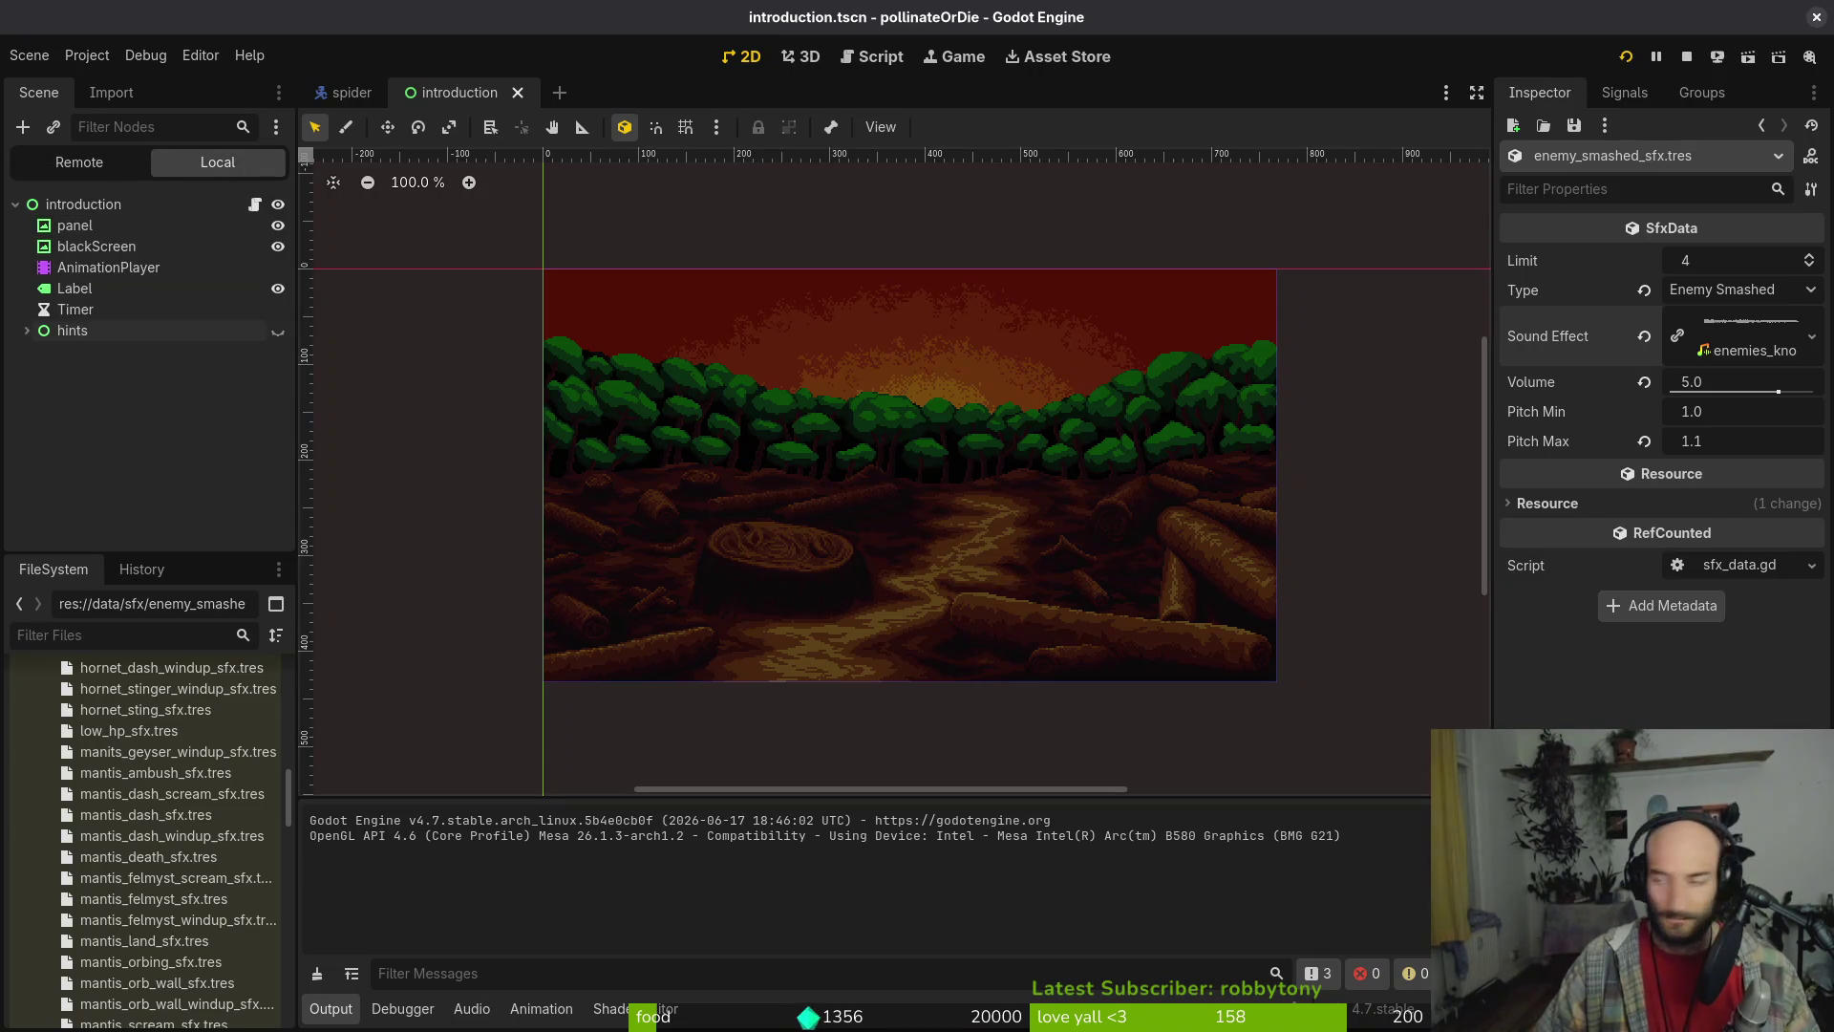
key(alt+Tab)
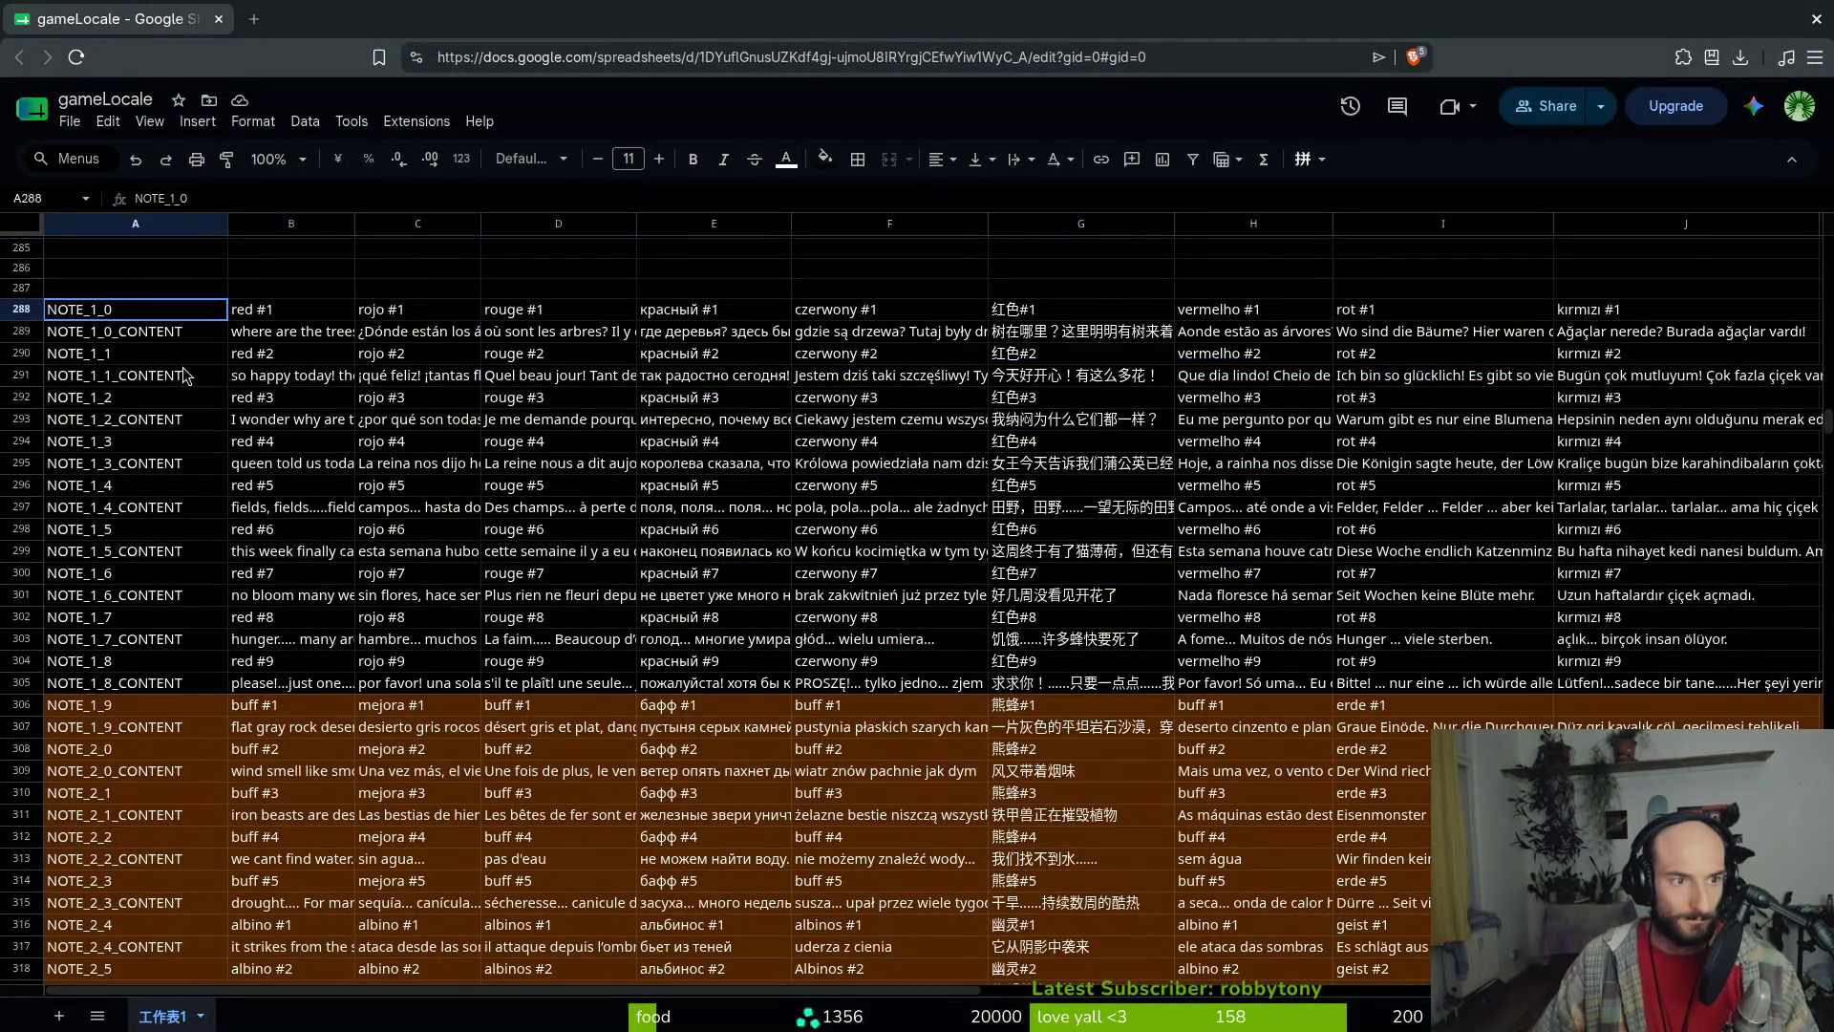
Select A288:K327 and drag the NOTE_ block down so it starts at row 583
key(ctrl+shift+End)
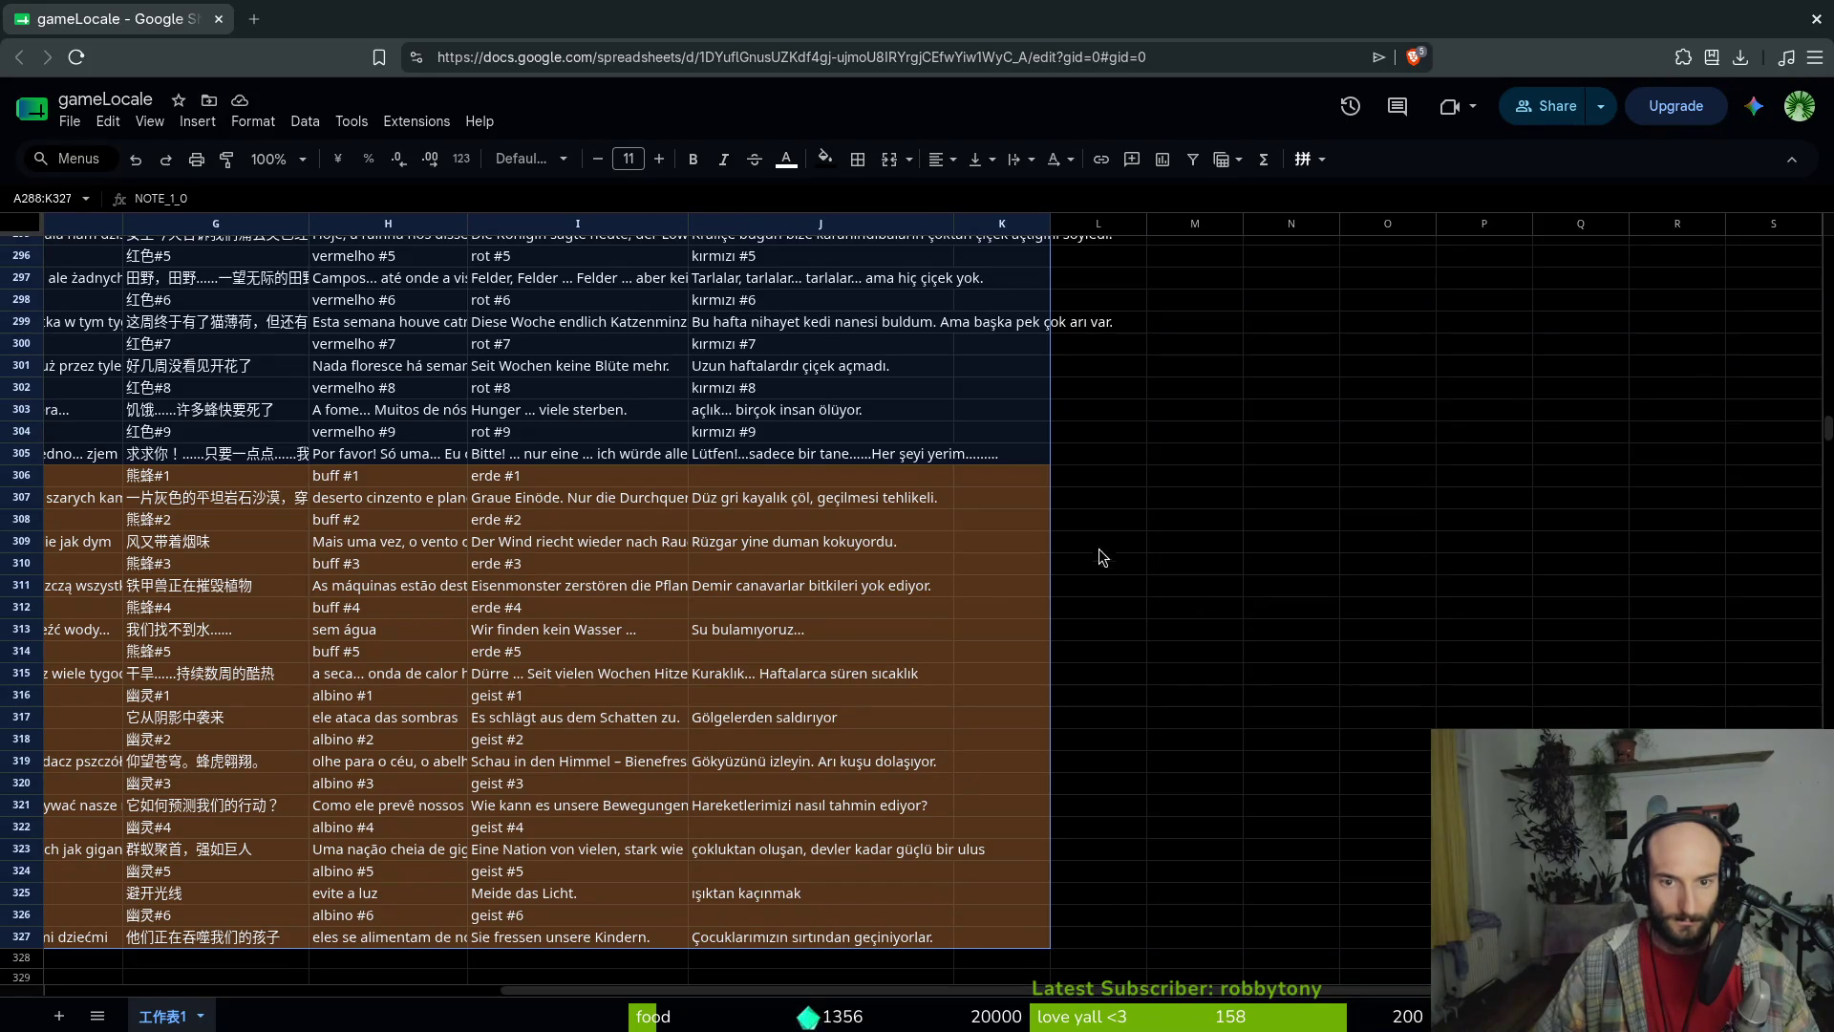
mouse_move(1052, 533)
mouse_down()
mouse_move(1051, 802)
mouse_move(983, 888)
mouse_move(835, 786)
mouse_move(123, 586)
mouse_move(5, 492)
mouse_move(678, 622)
mouse_move(903, 688)
mouse_up()
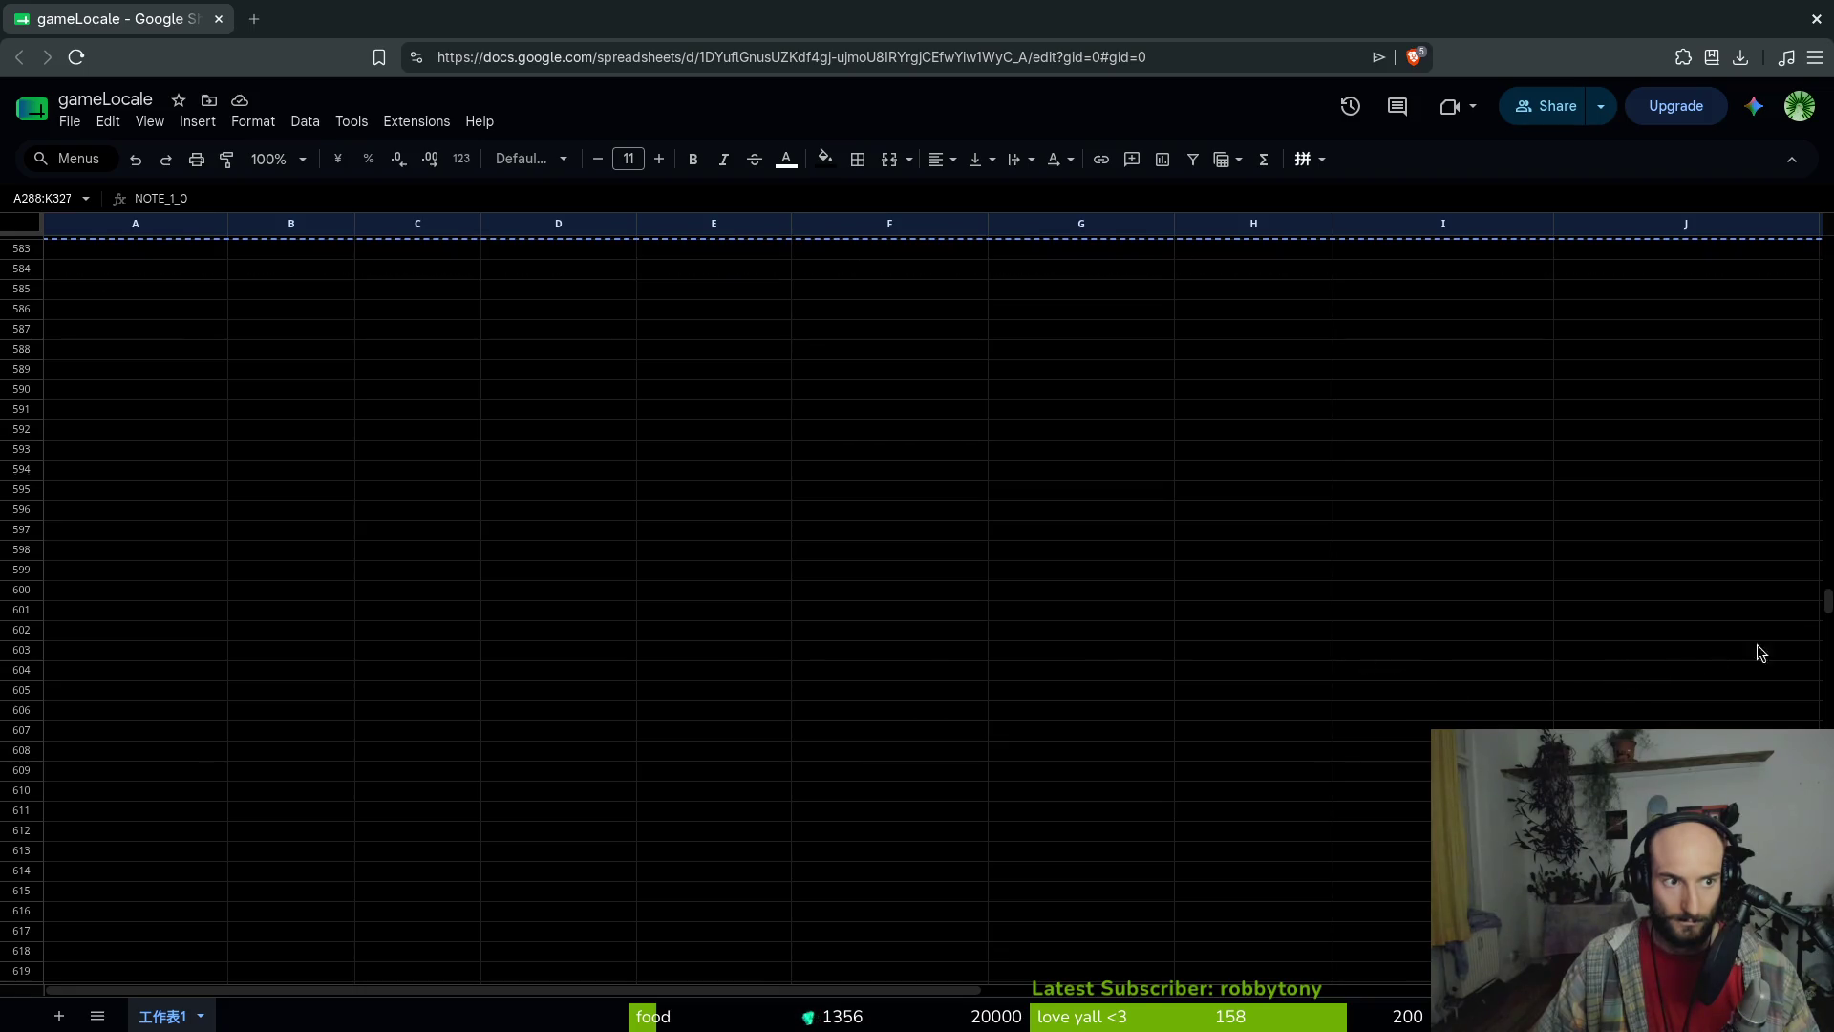
mouse_move(1760, 652)
mouse_down()
mouse_move(1824, 656)
mouse_move(1621, 655)
mouse_up()
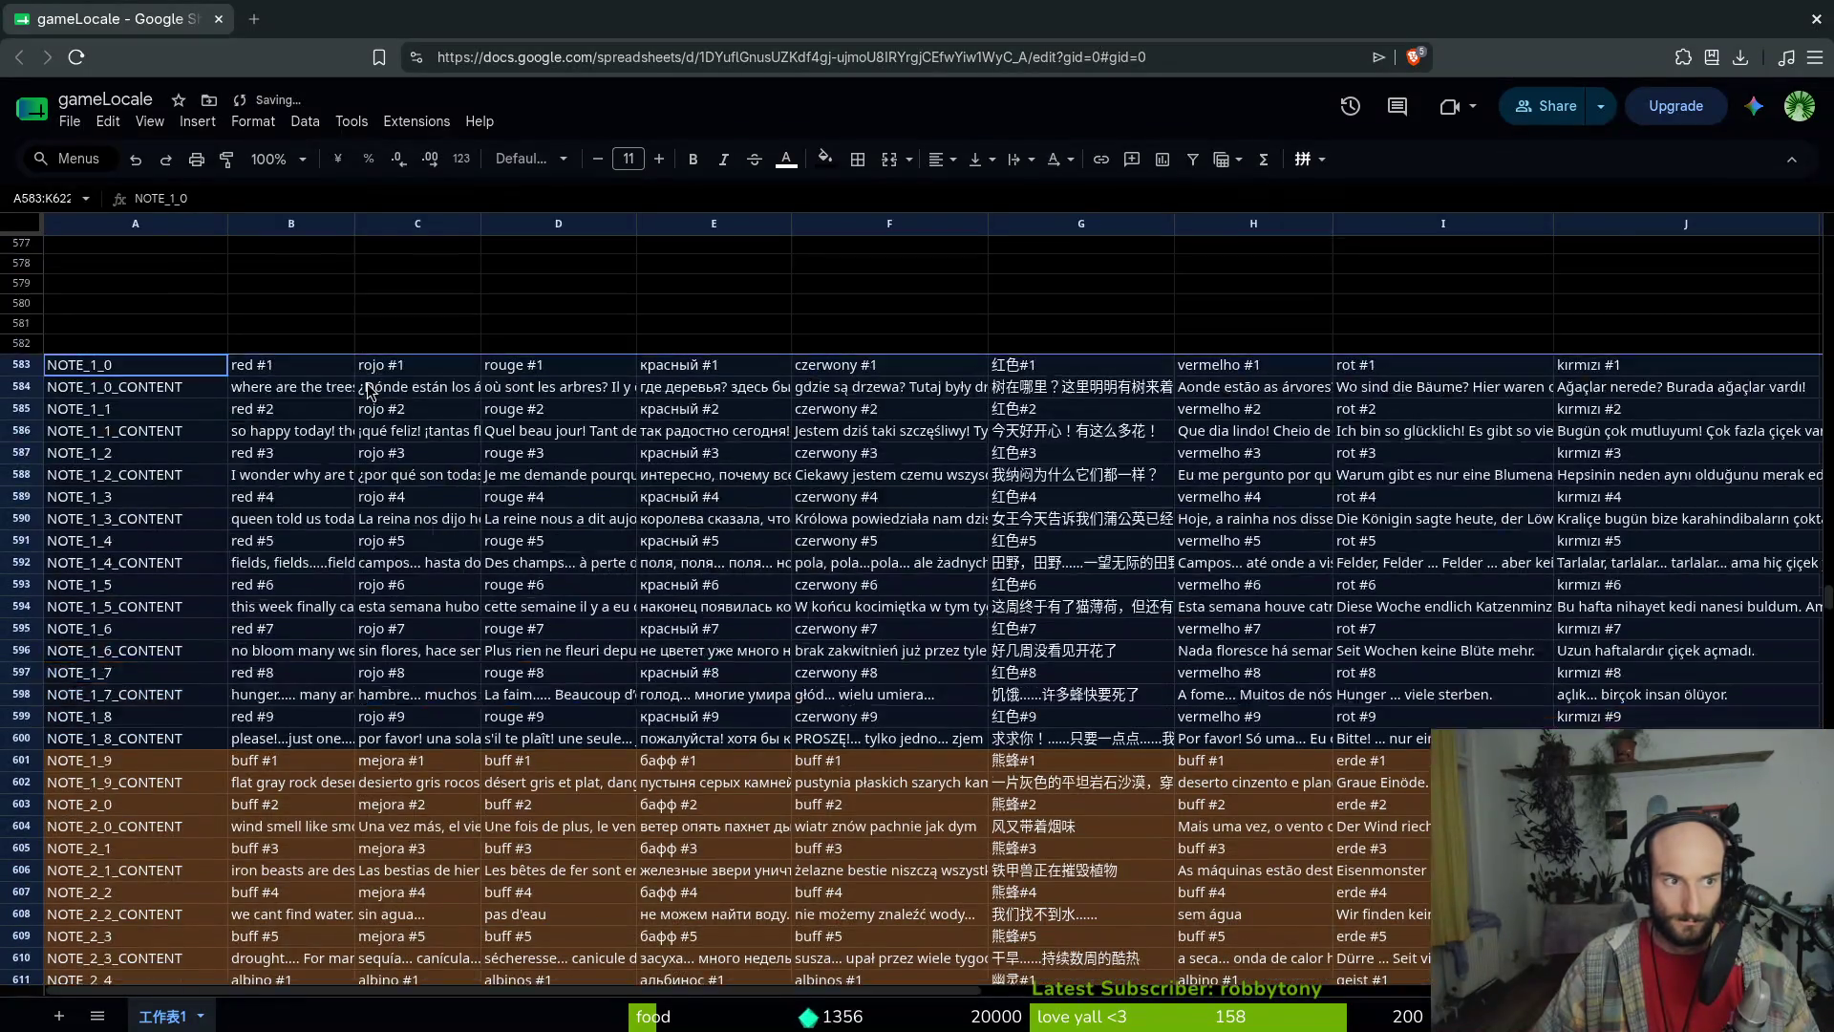
scroll(367, 390, up, 5)
click(253, 602)
scroll(282, 524, up, 20)
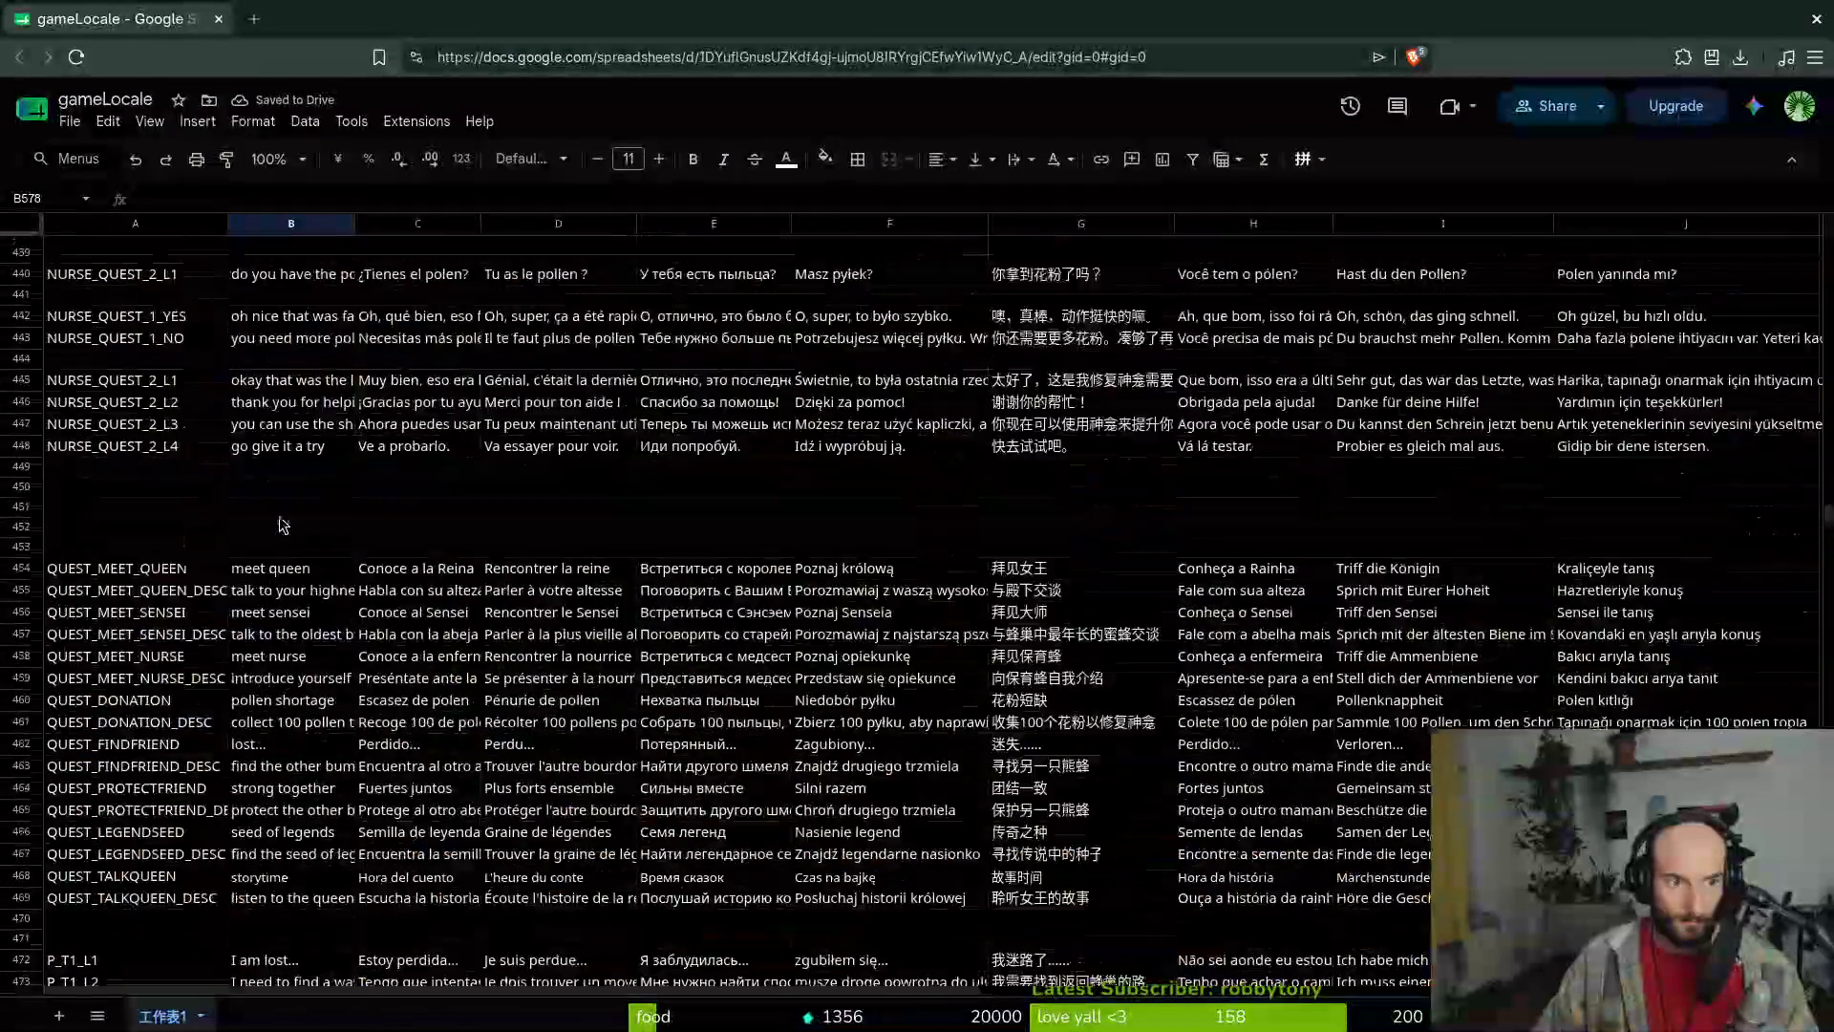
scroll(283, 525, up, 20)
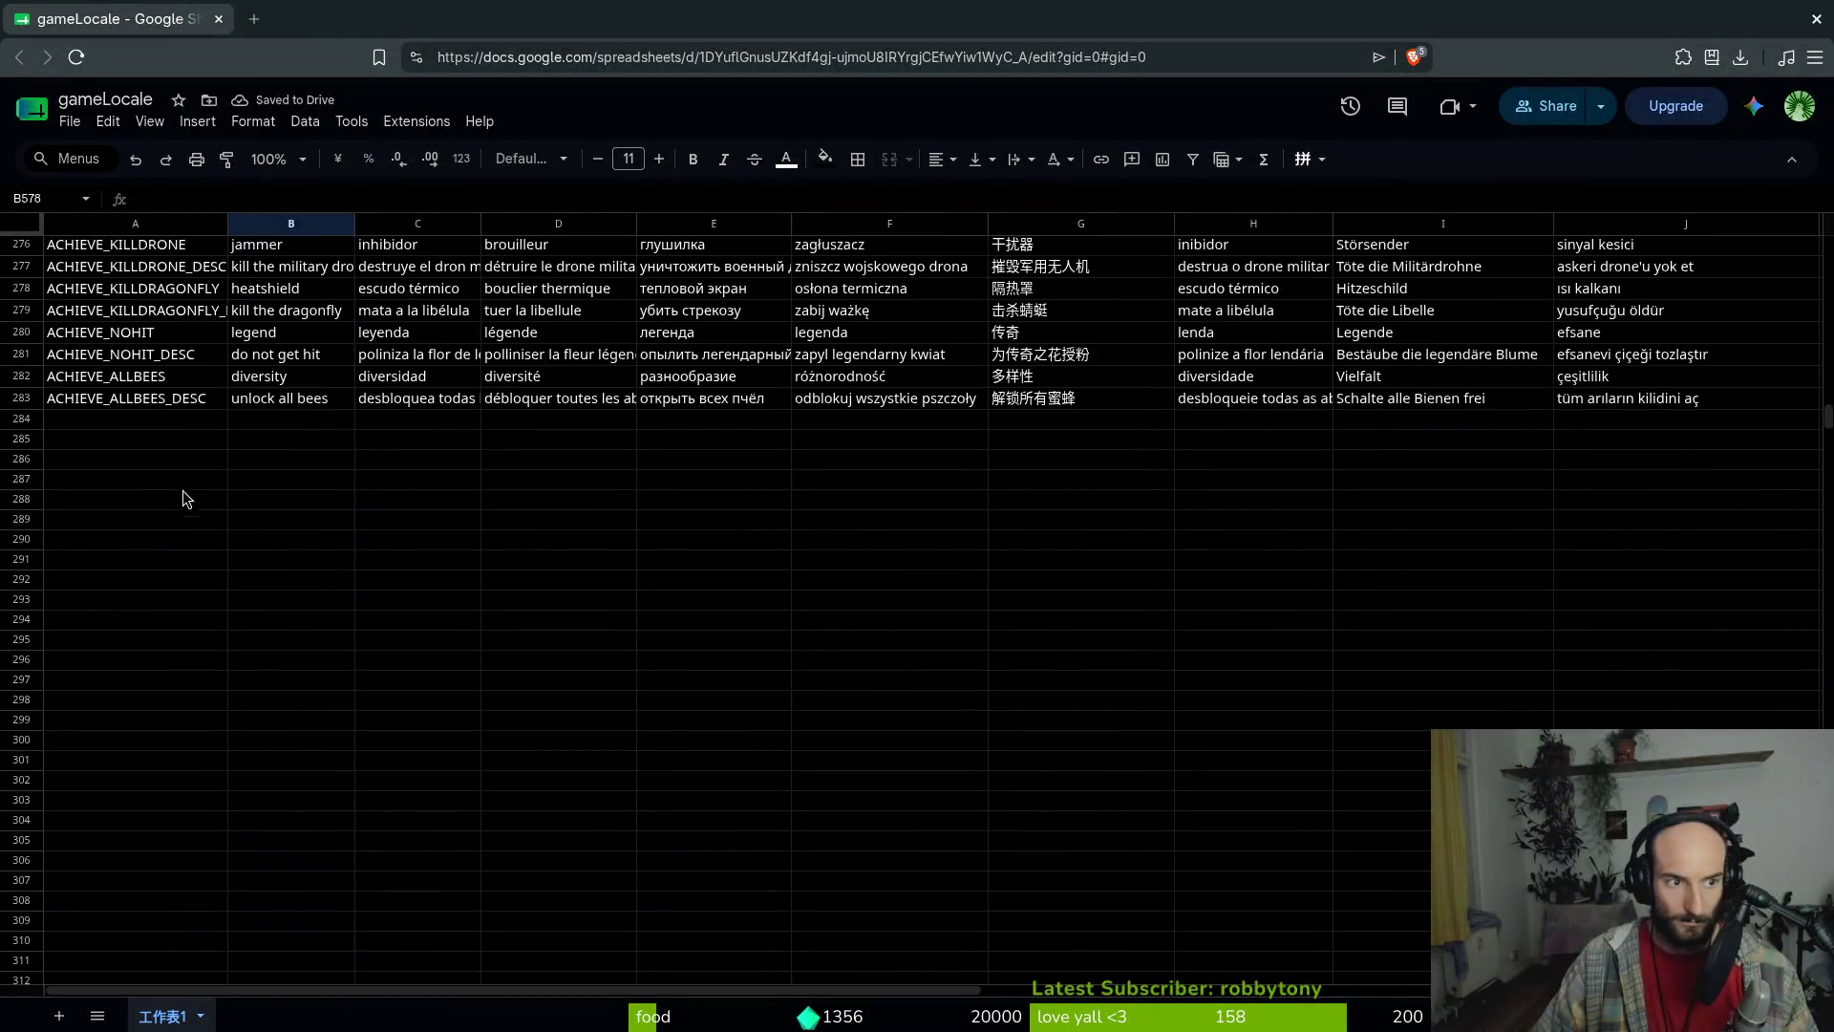
mouse_move(21, 438)
mouse_down()
mouse_move(38, 612)
mouse_move(71, 650)
mouse_up()
Delete the empty rows 299 to 321
scroll(72, 649, down, 5)
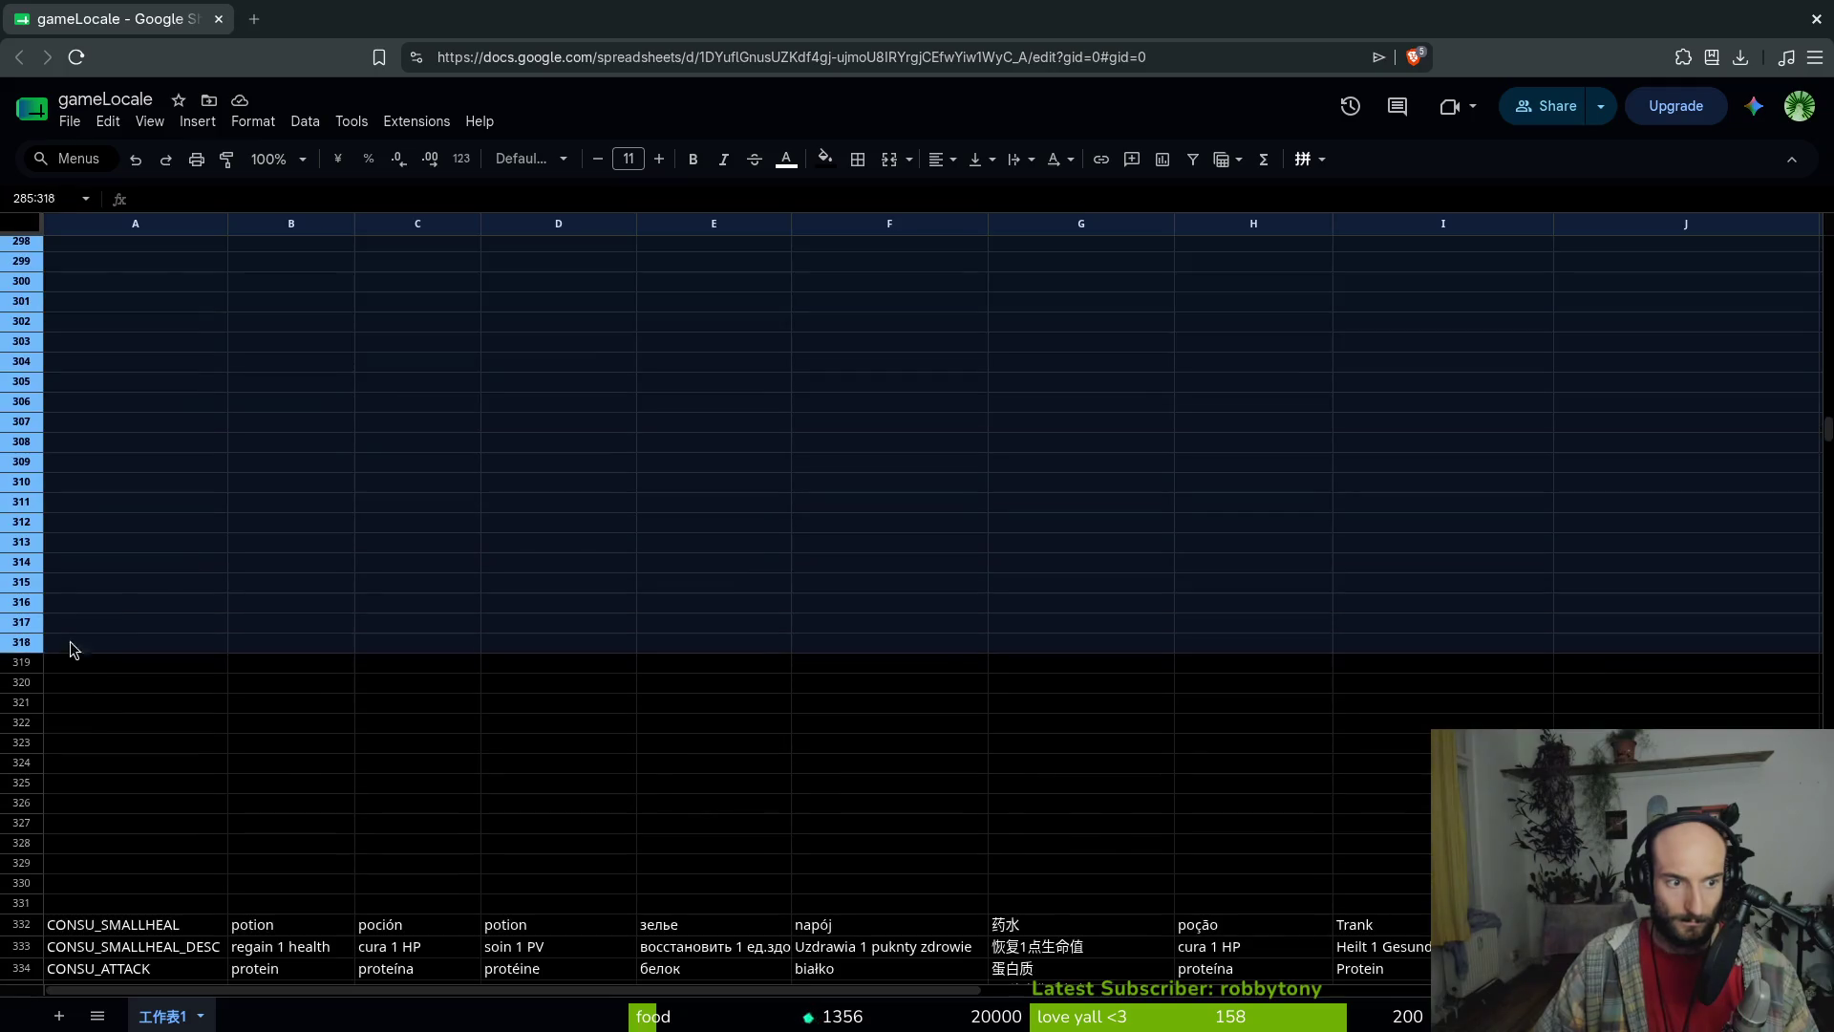
click(81, 704)
drag(14, 704, 15, 268)
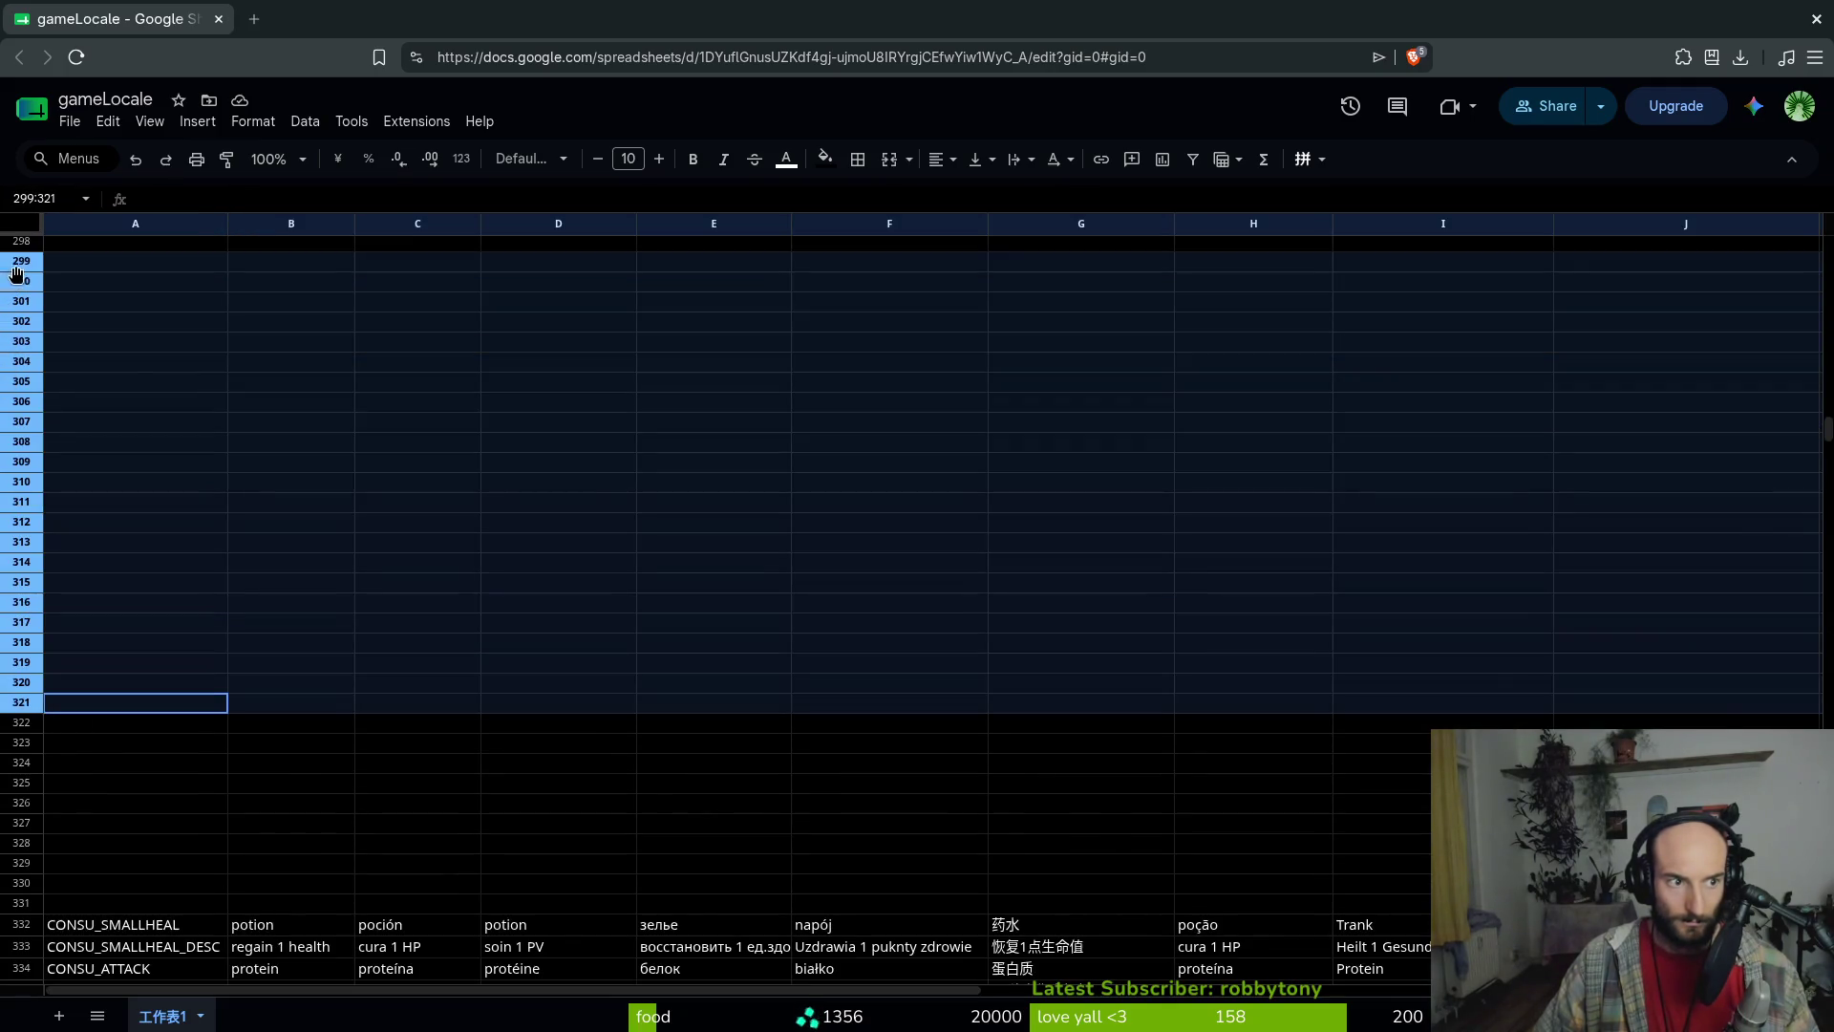
right_click(21, 399)
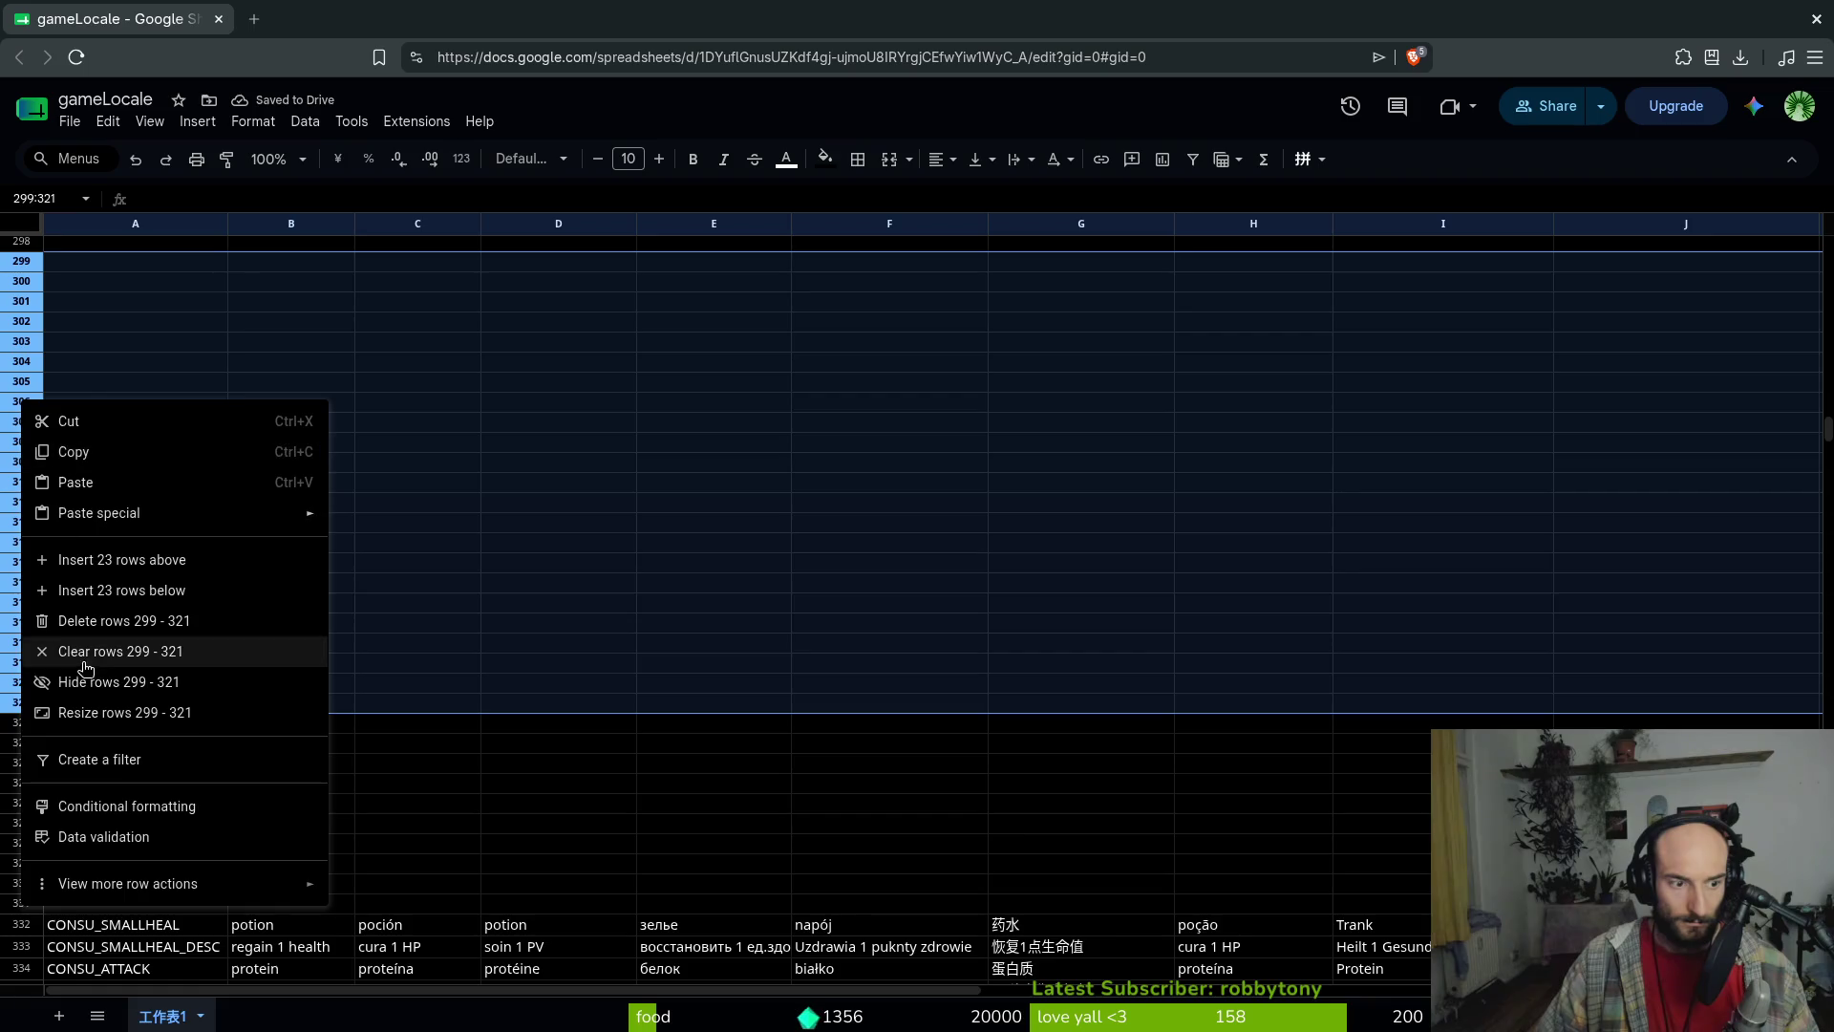
click(181, 622)
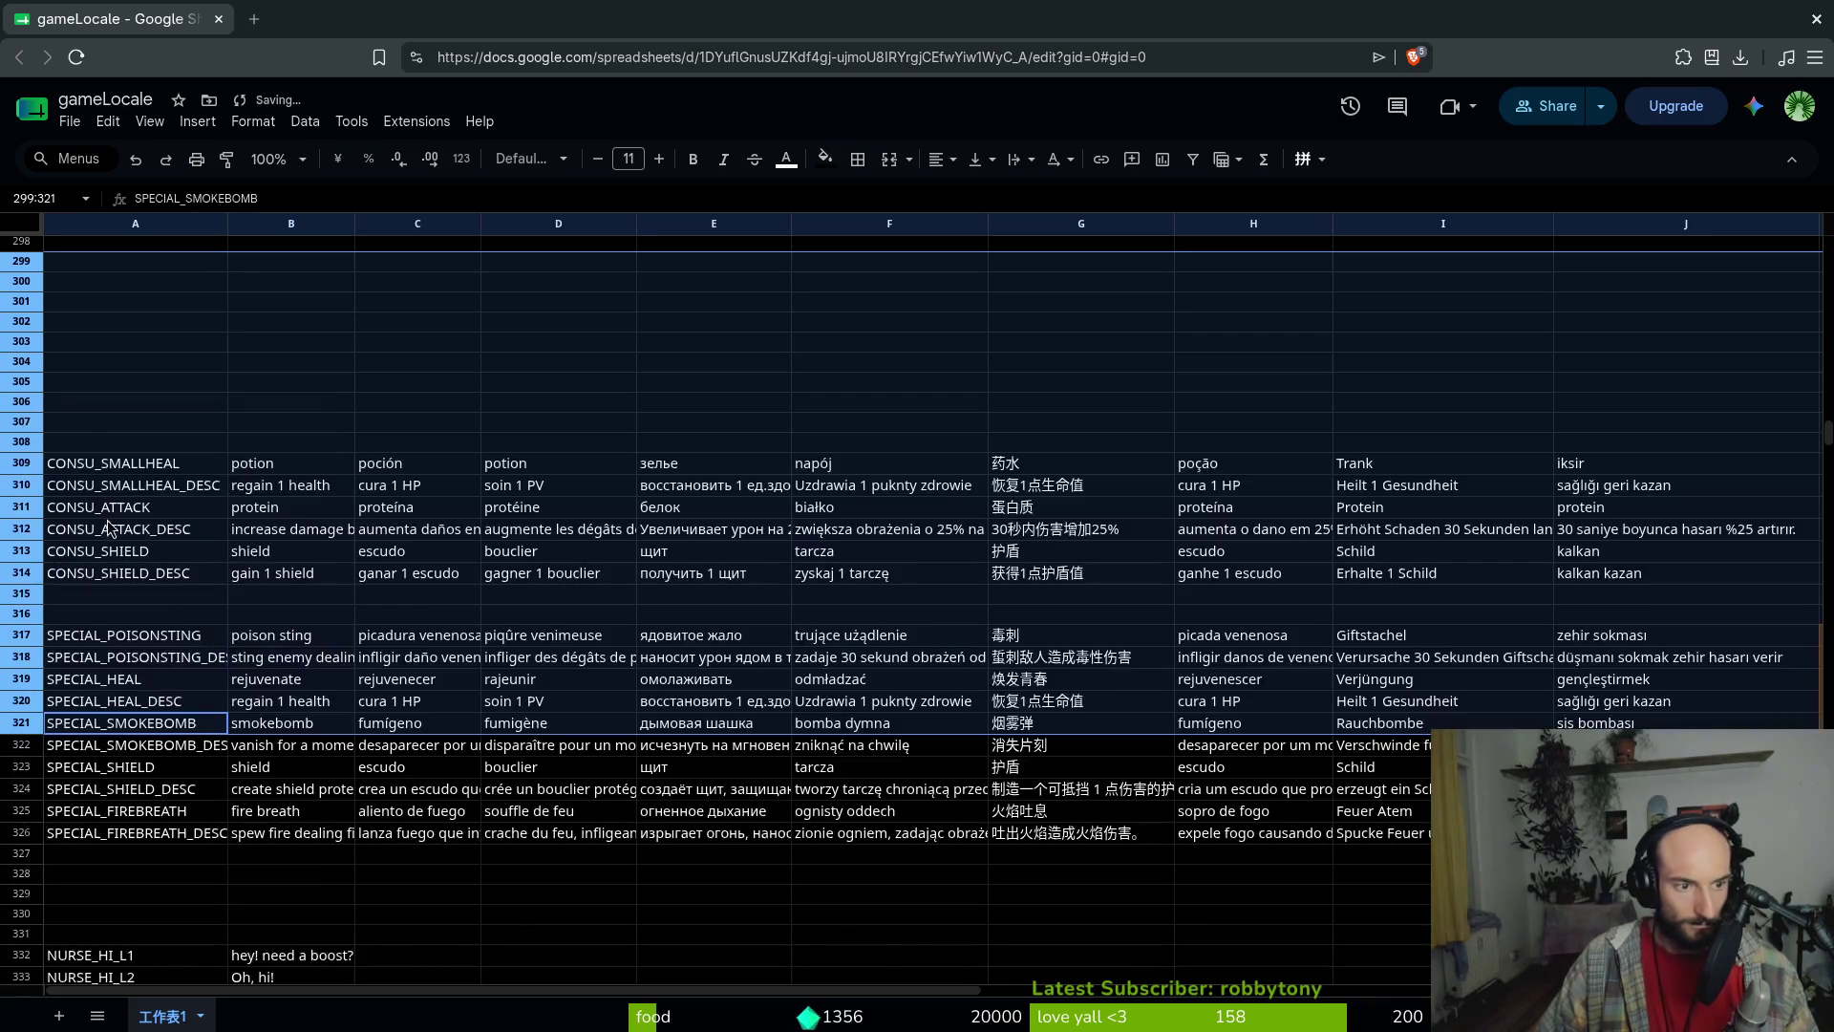
Delete the empty rows 286 to 301
scroll(101, 554, up, 5)
drag(23, 458, 23, 759)
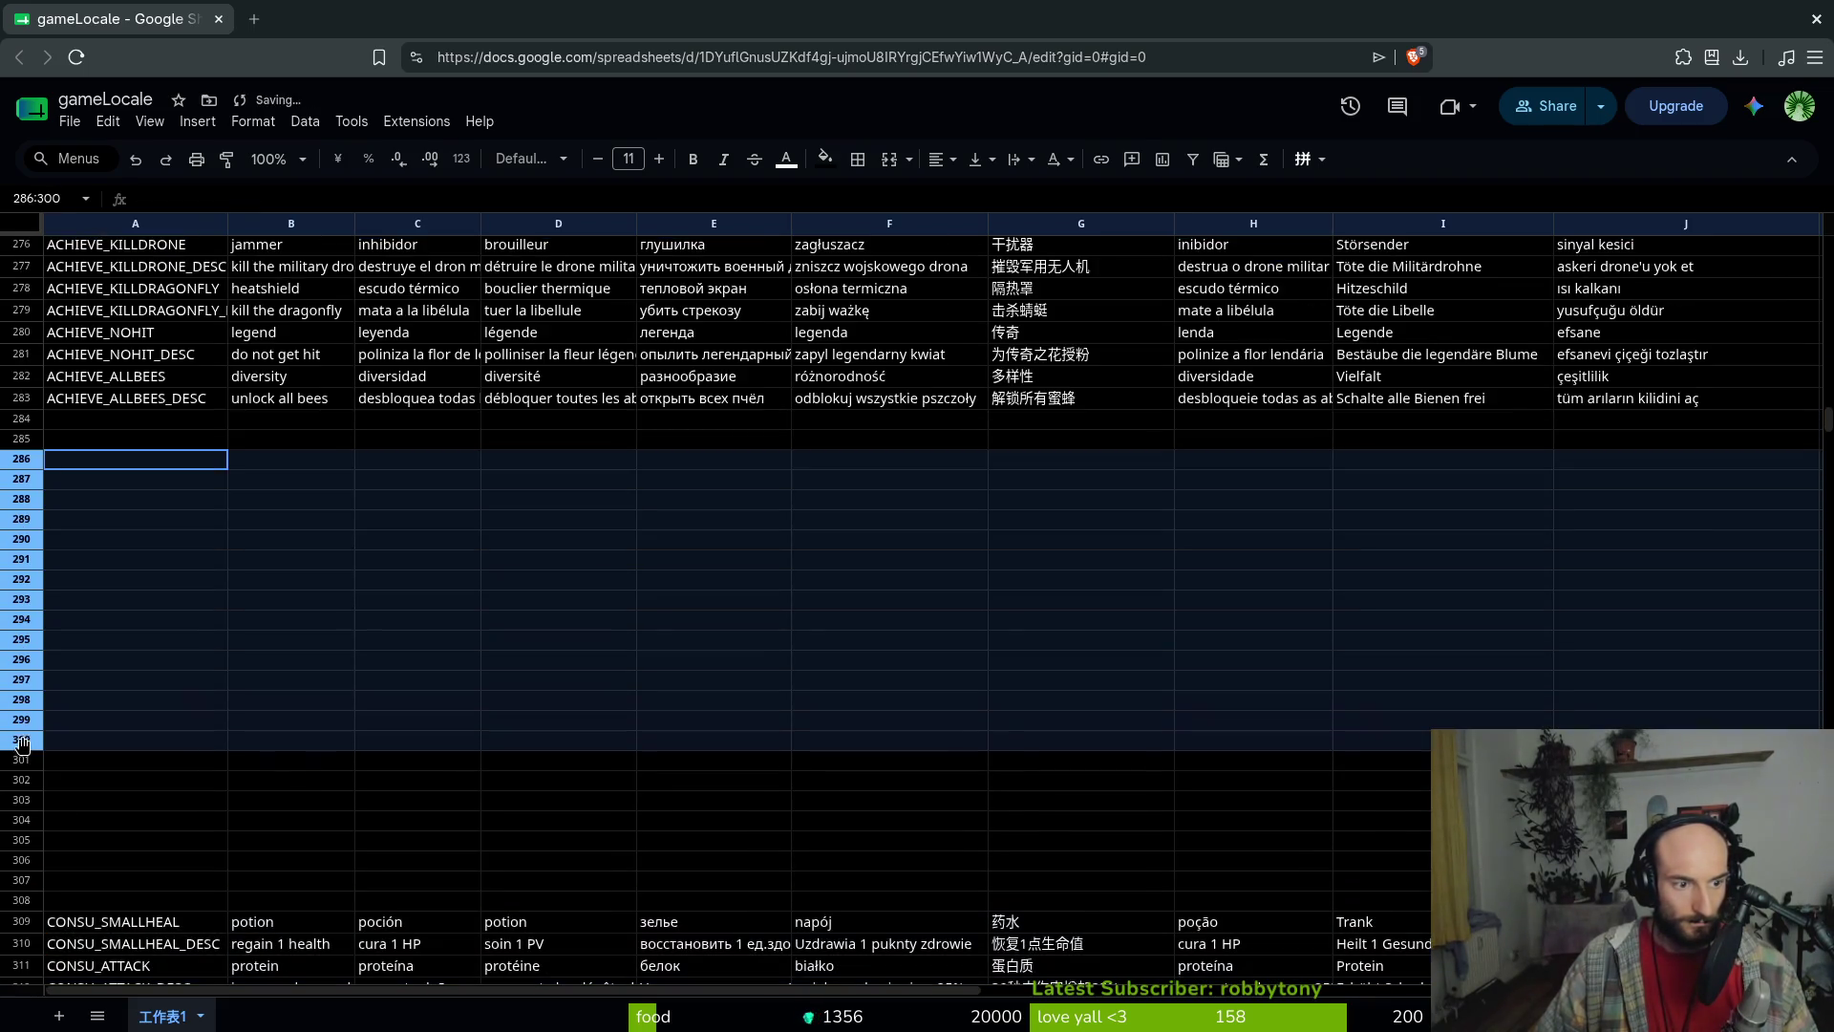
right_click(25, 568)
click(163, 745)
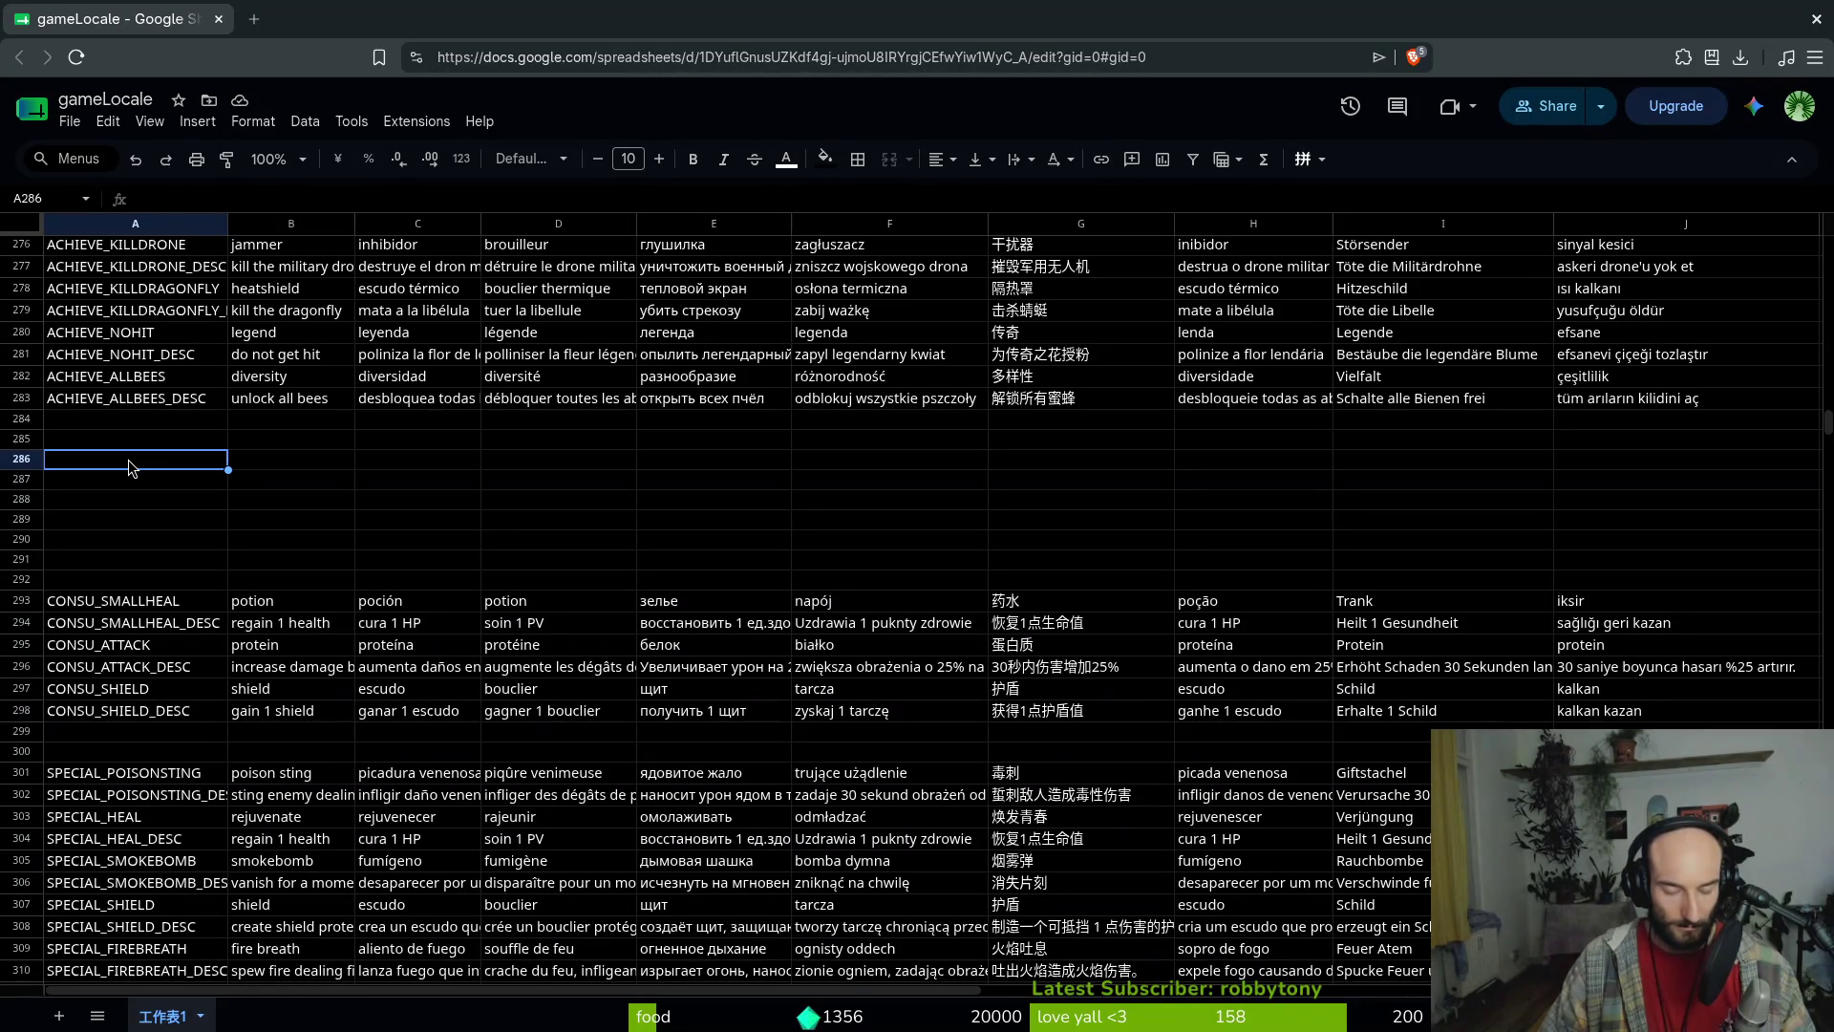
Enter the key LORE_DESTRUCTION in cell A286
text(LORE_)
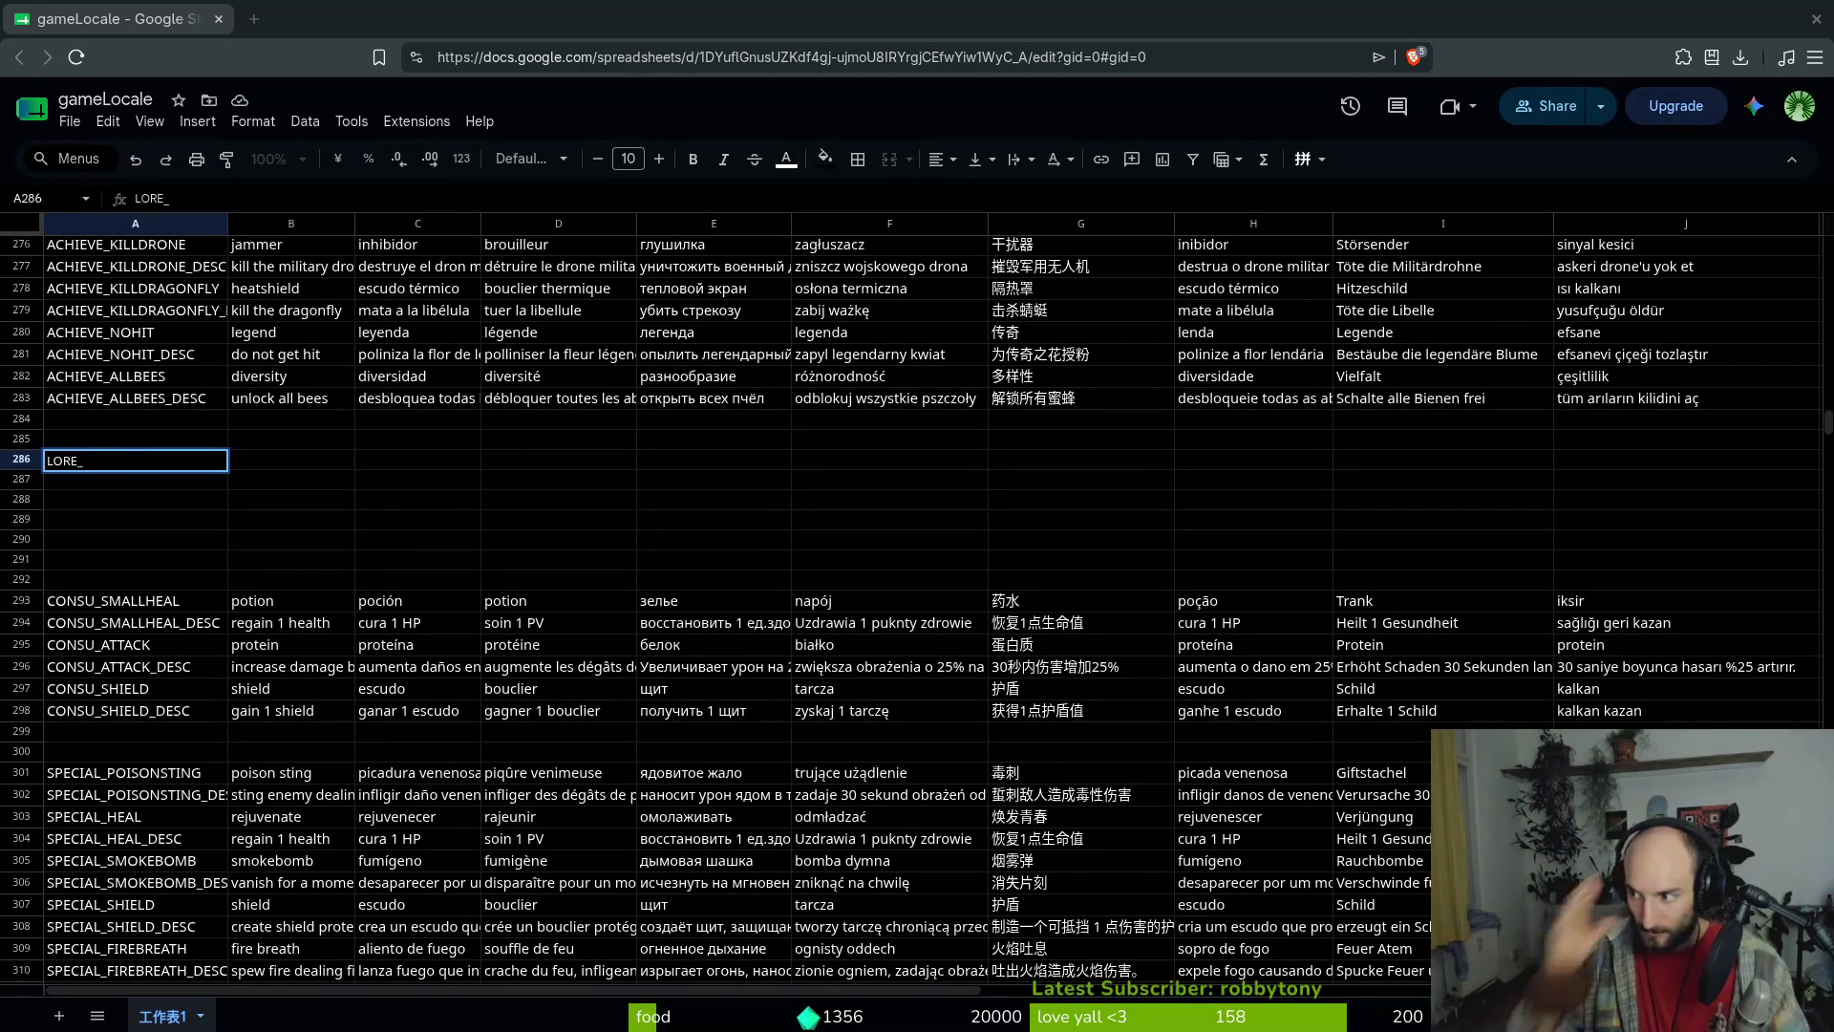
click(127, 465)
double_click(124, 461)
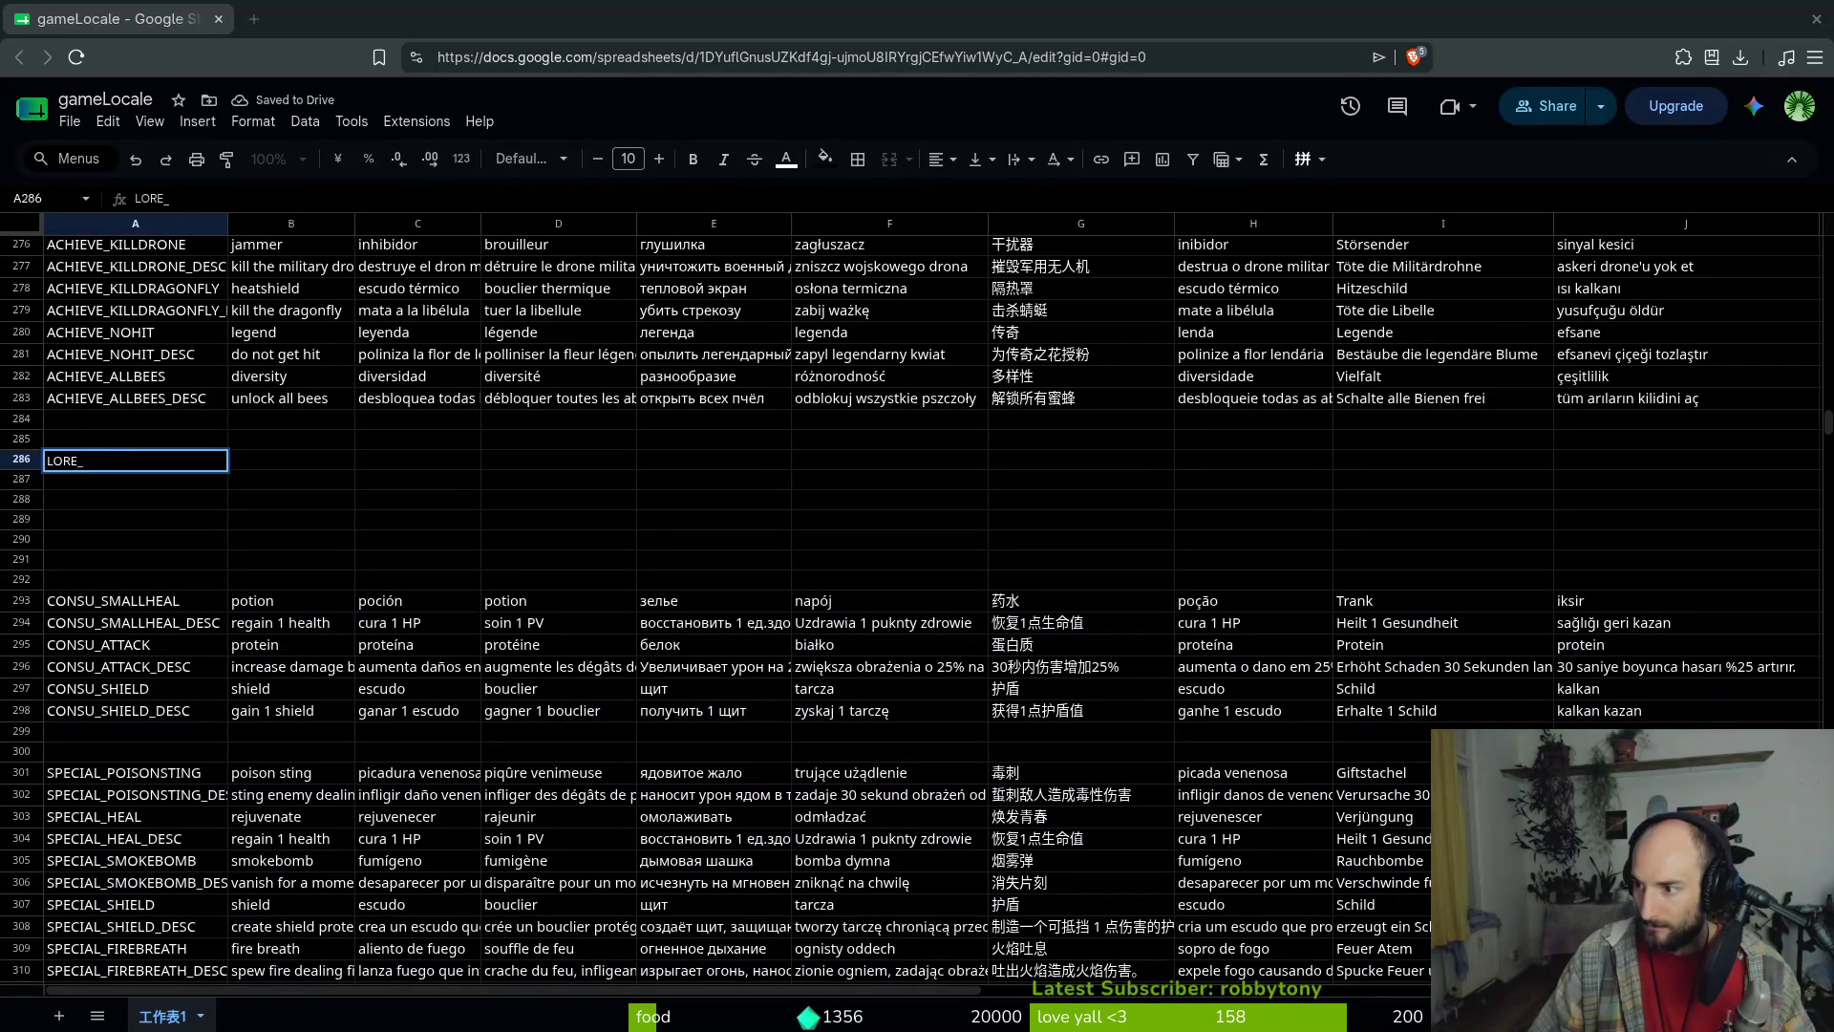
click(107, 461)
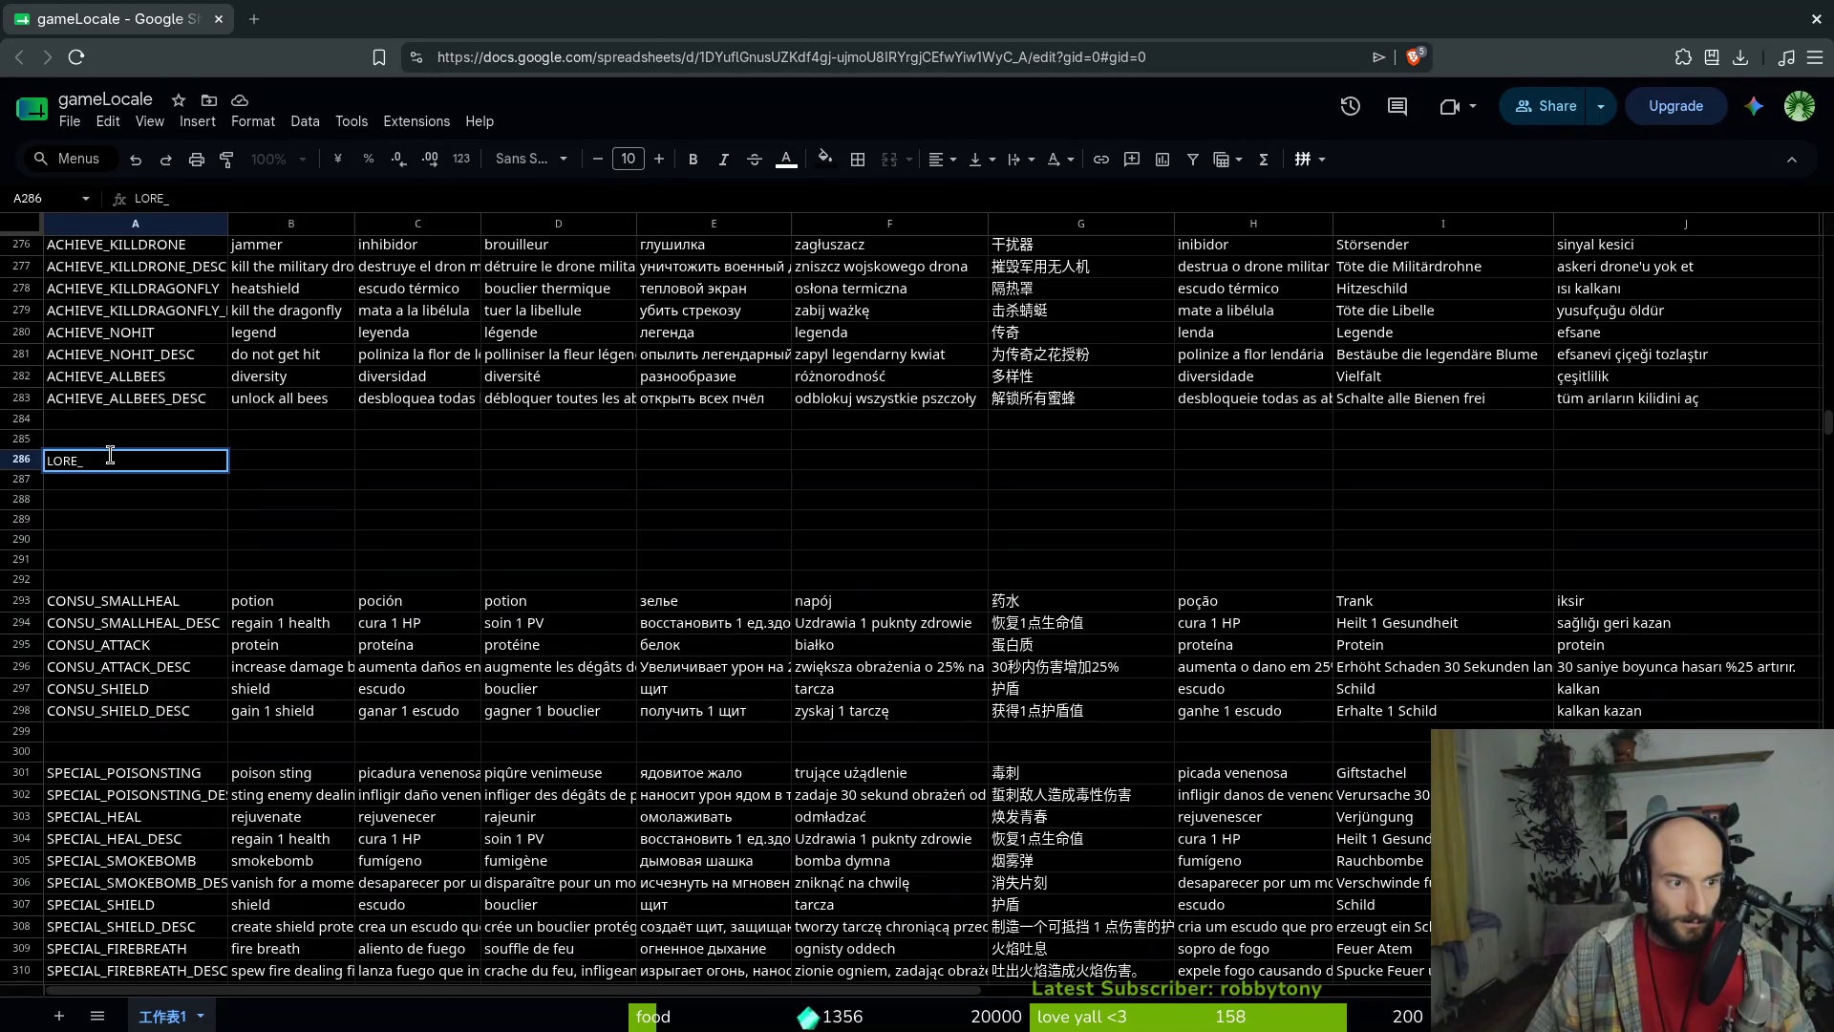
text(DESTRUCTION)
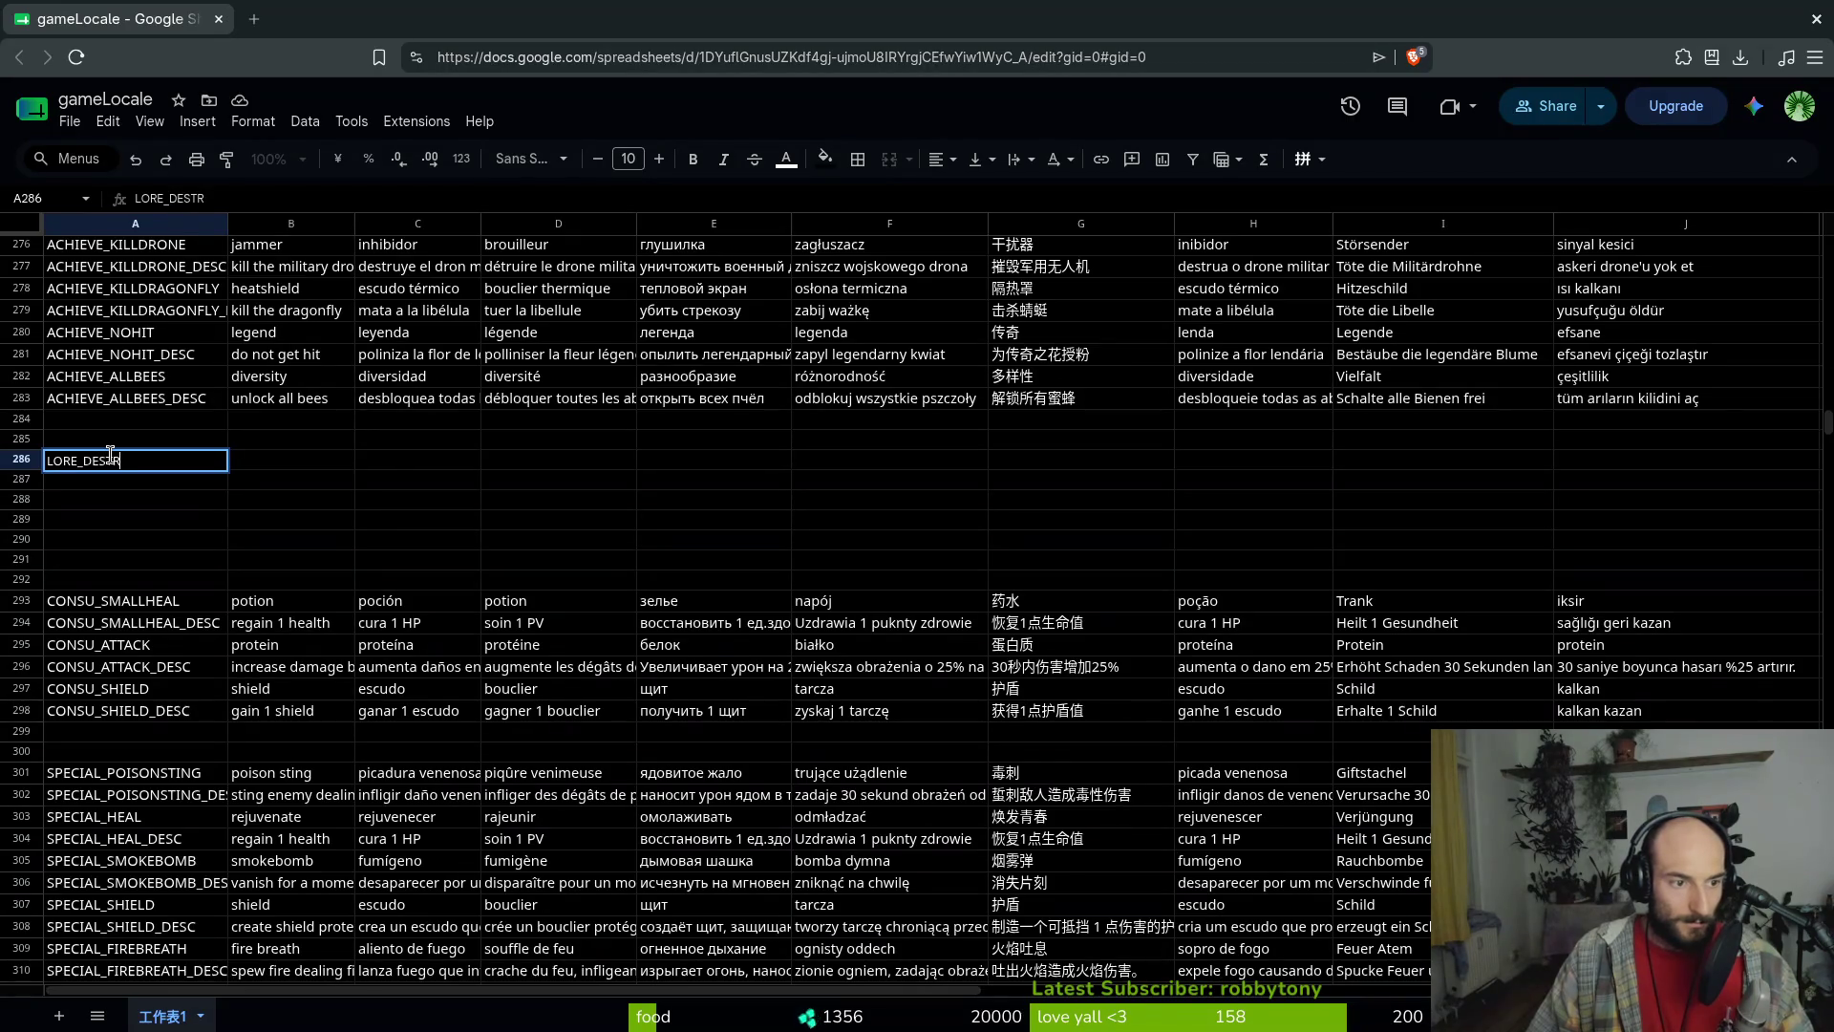
key(Return)
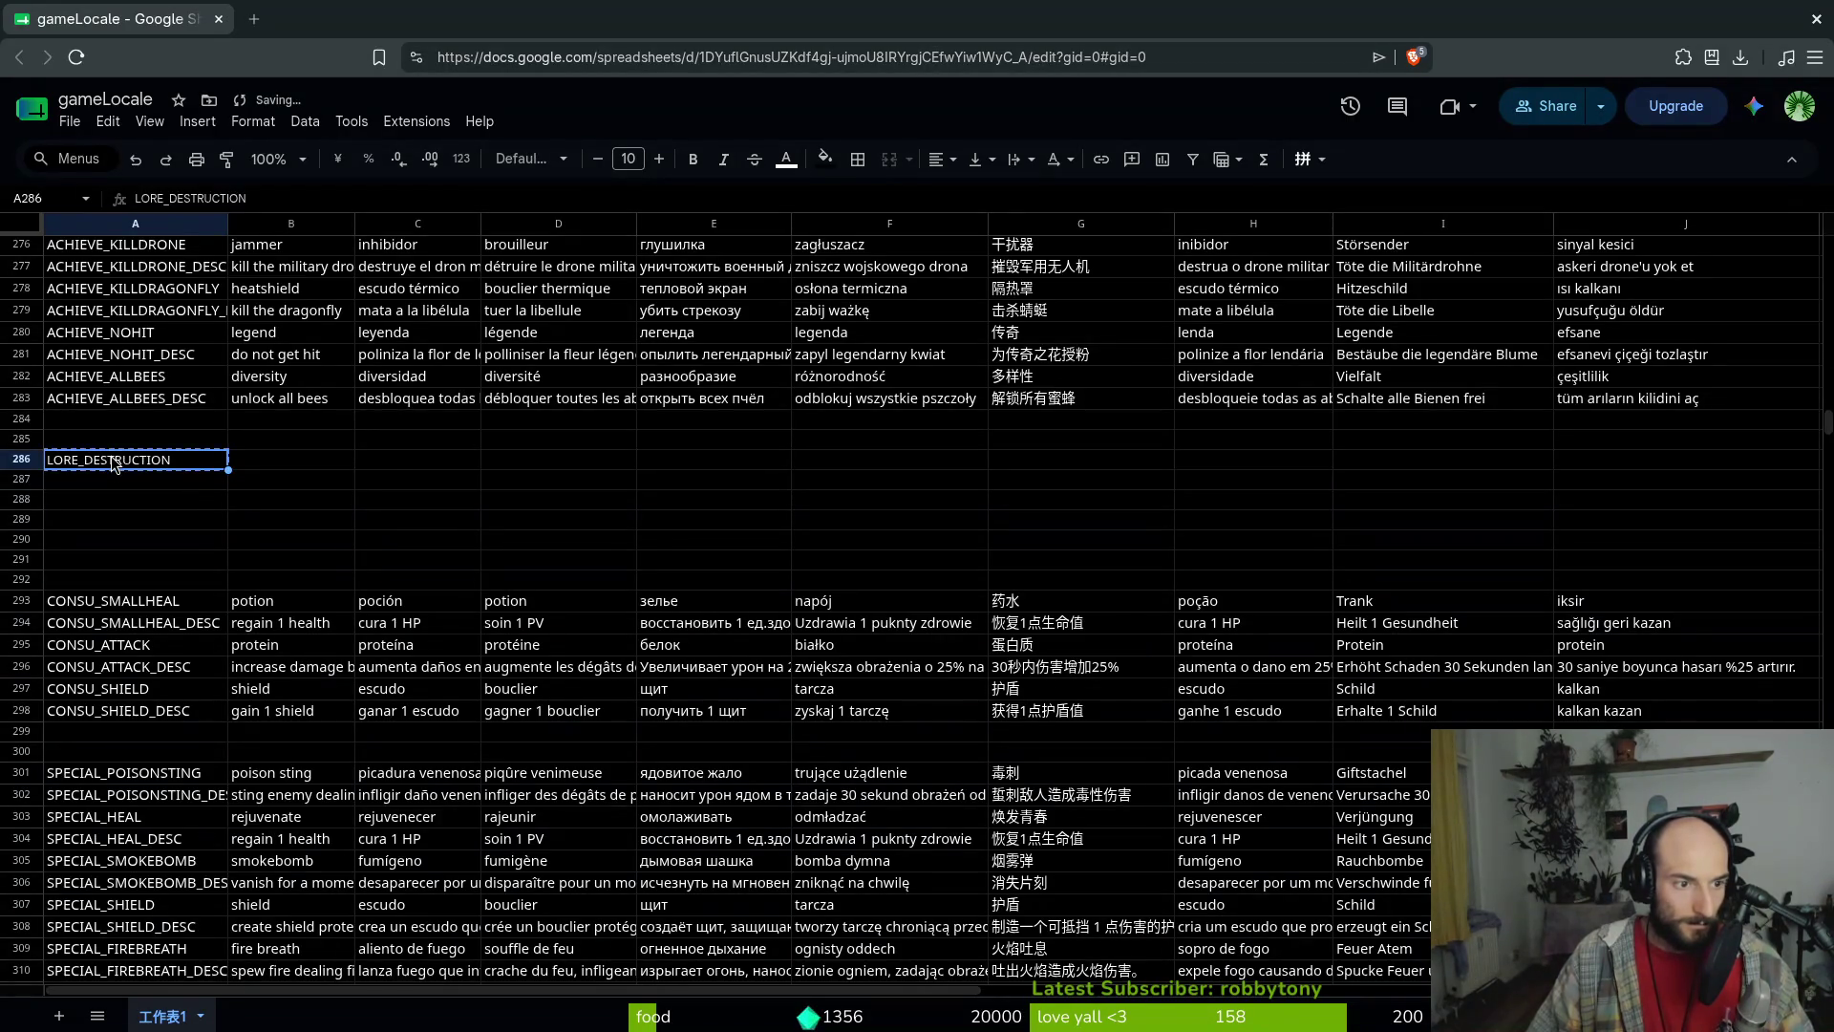
Enter LORE_DEATH, LORE_DESERT and LORE_HOPE in cells A287–A289
text(L)
key(Return)
text(k)
key(Return)
text(k)
key(Up)
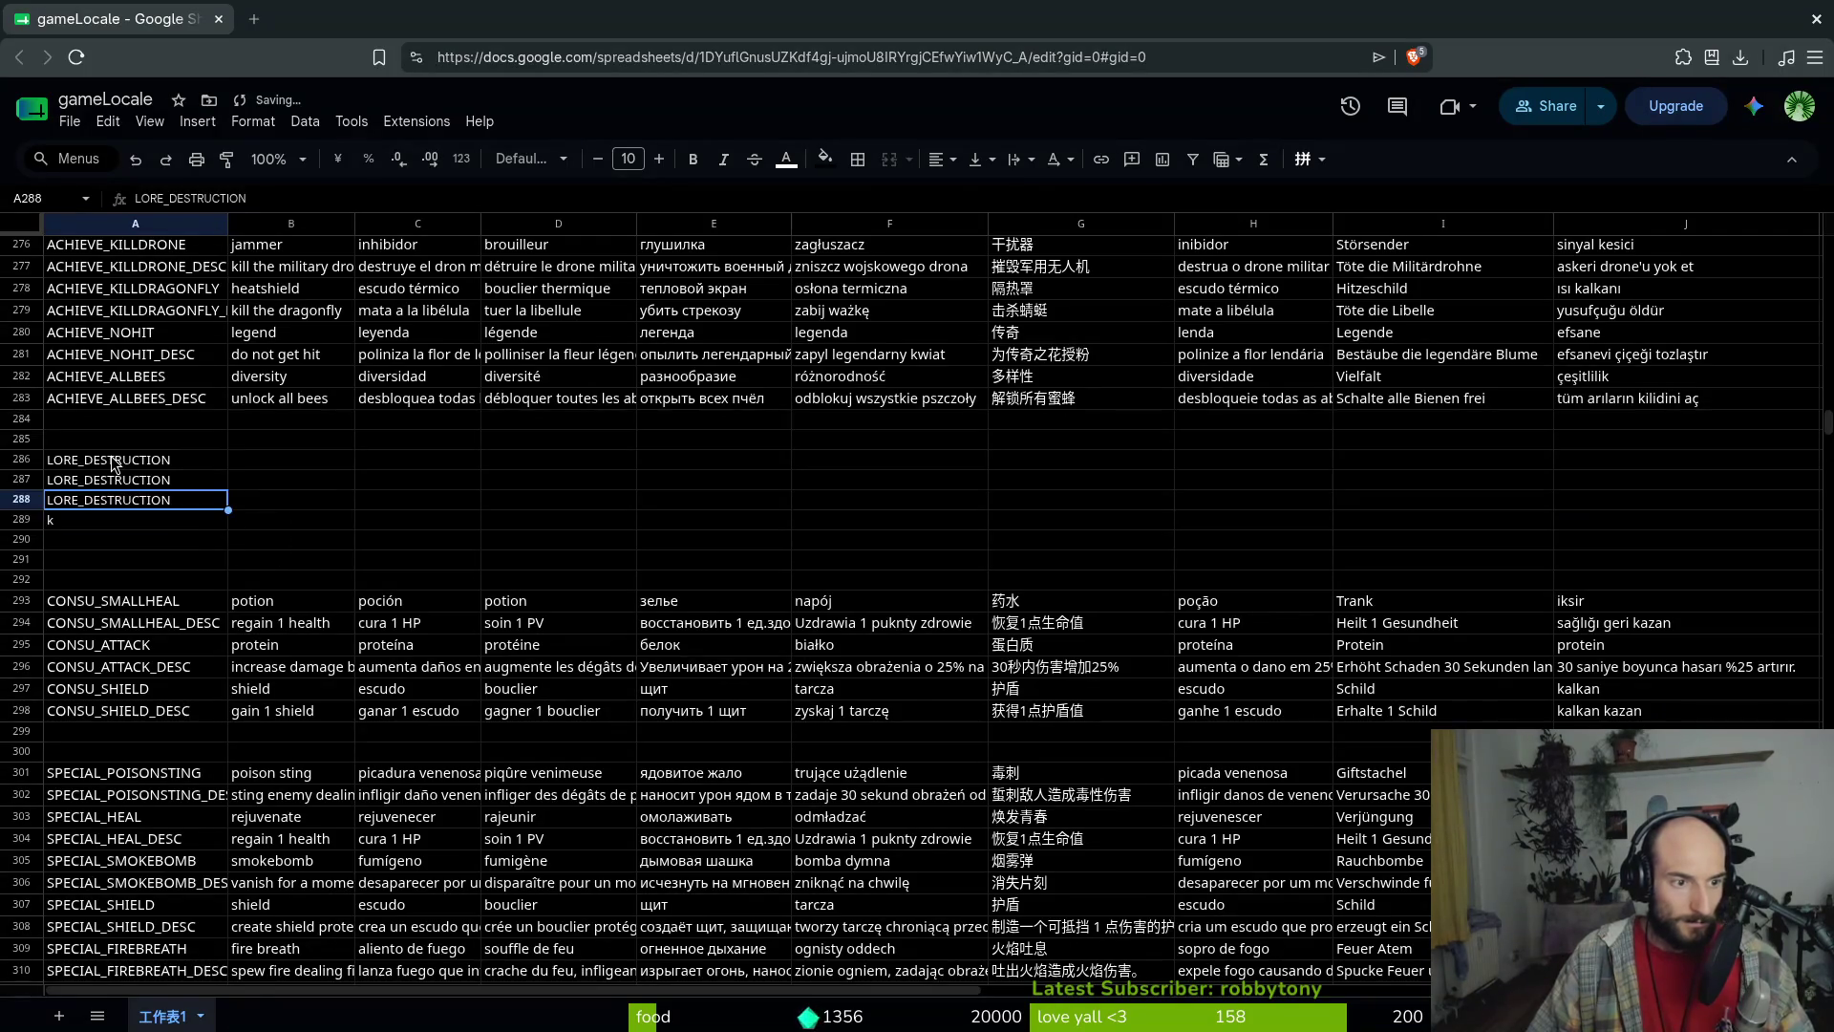
key(Up)
key(BackSpace)
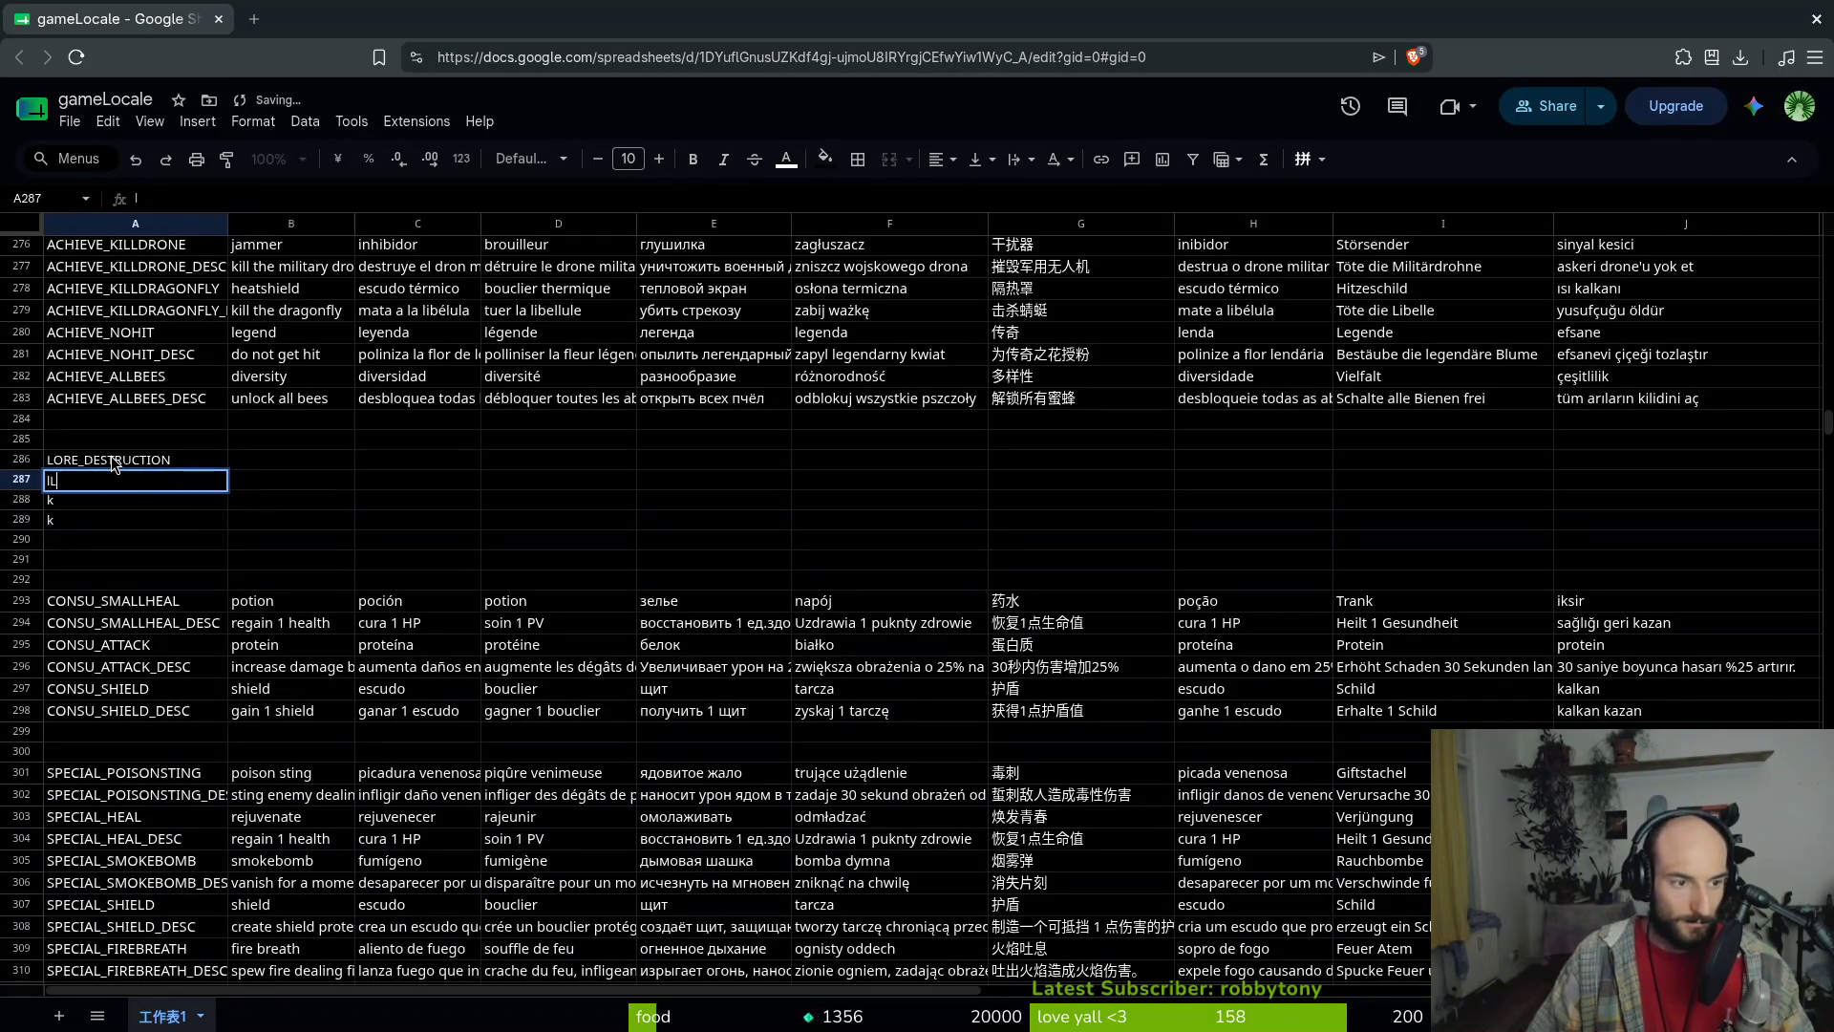
text(ORE_DEATH)
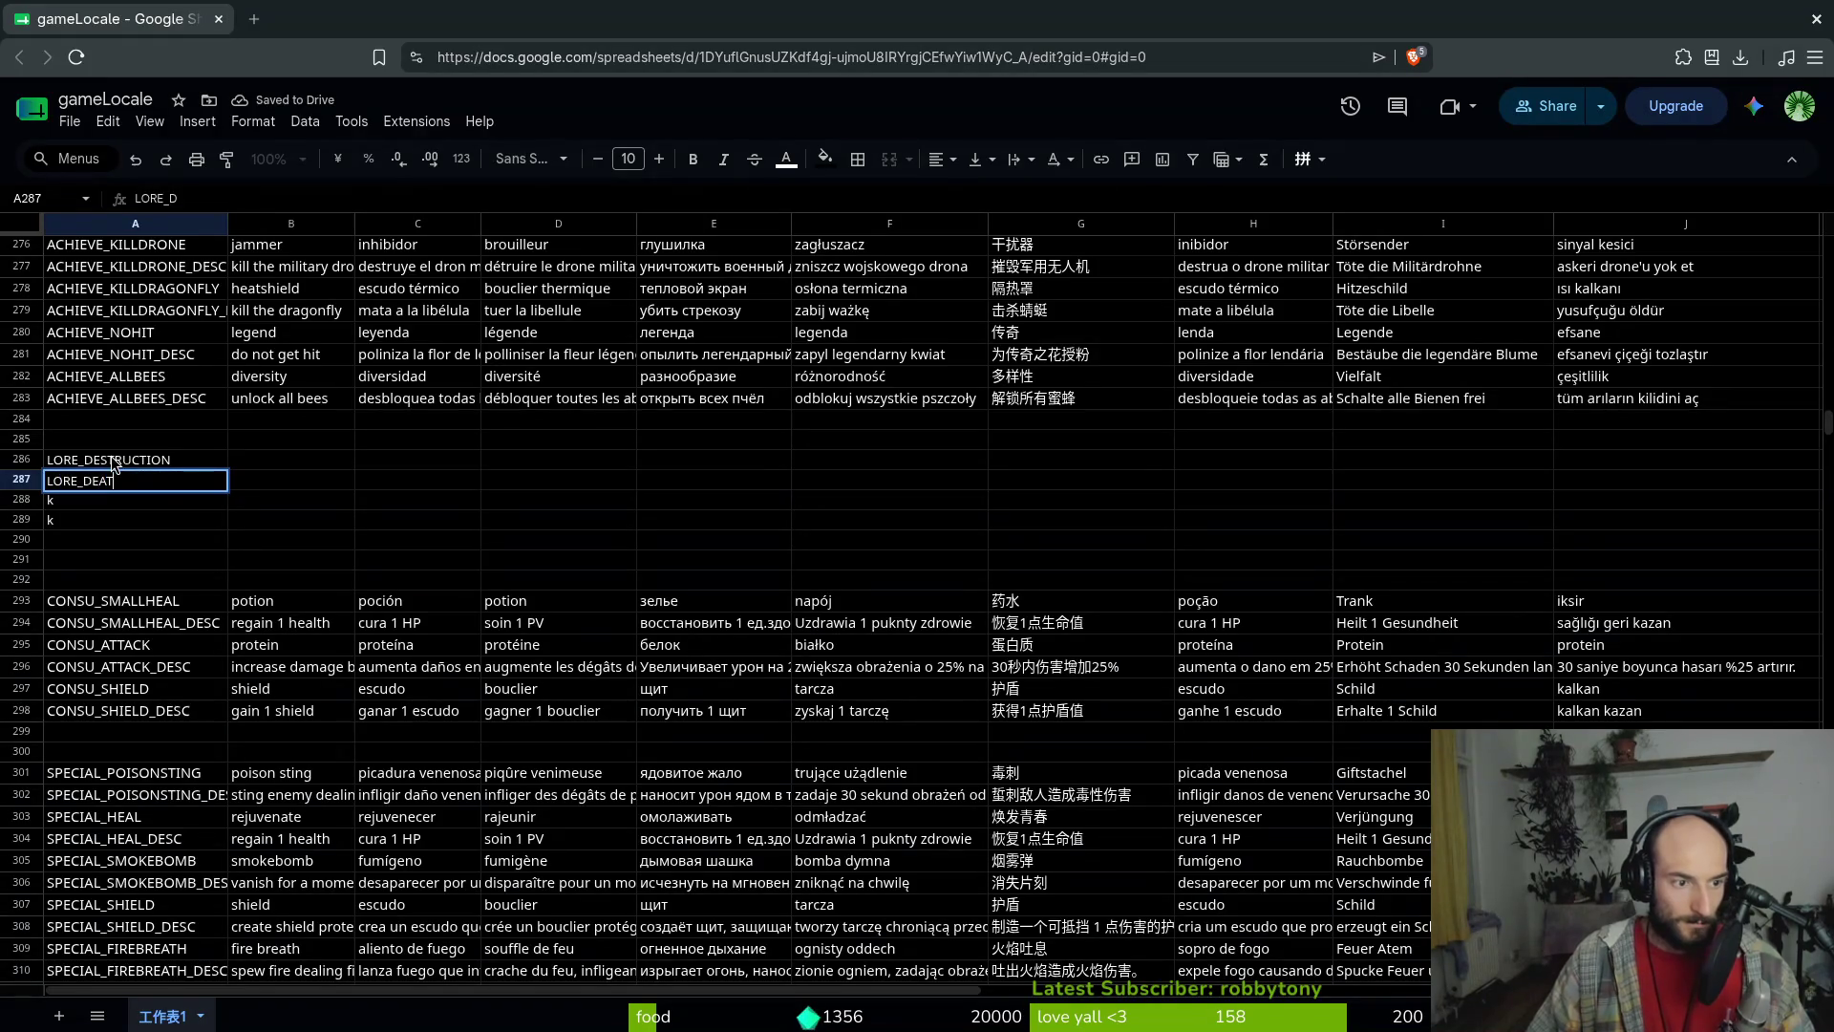
key(Return)
text(LORE_DESERT)
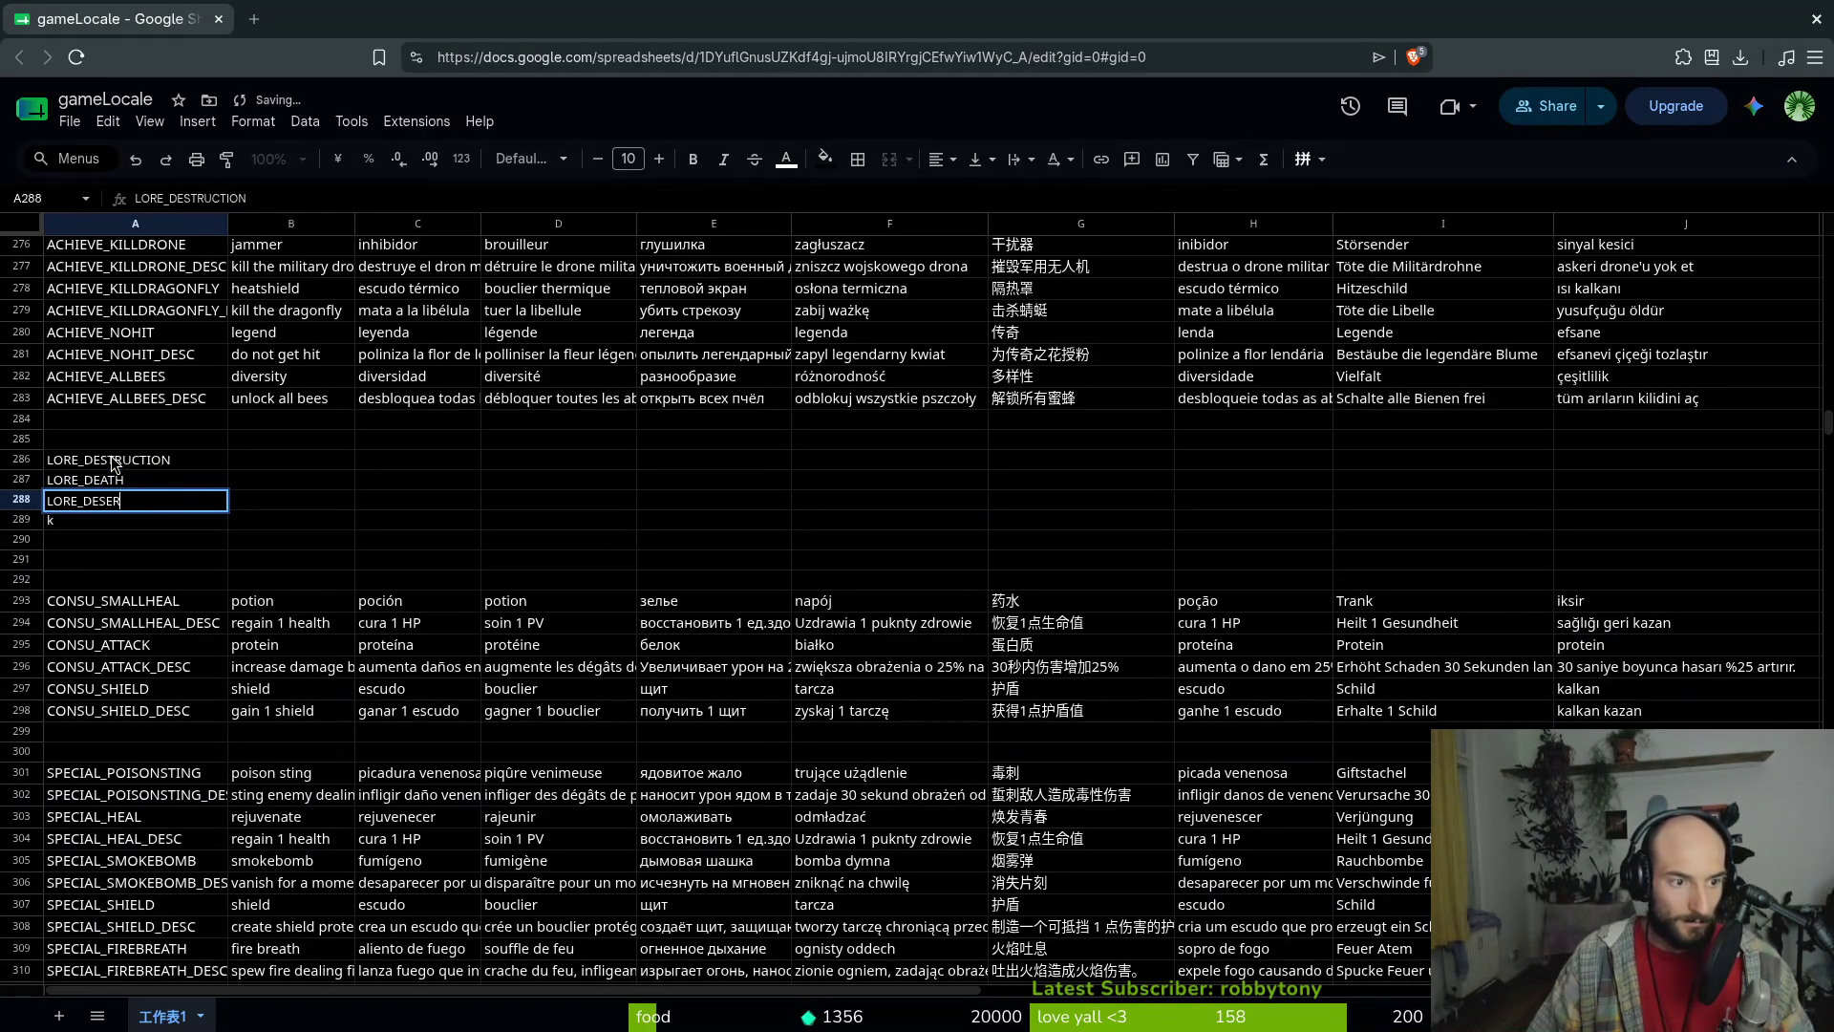
key(Return)
text(LORE_)
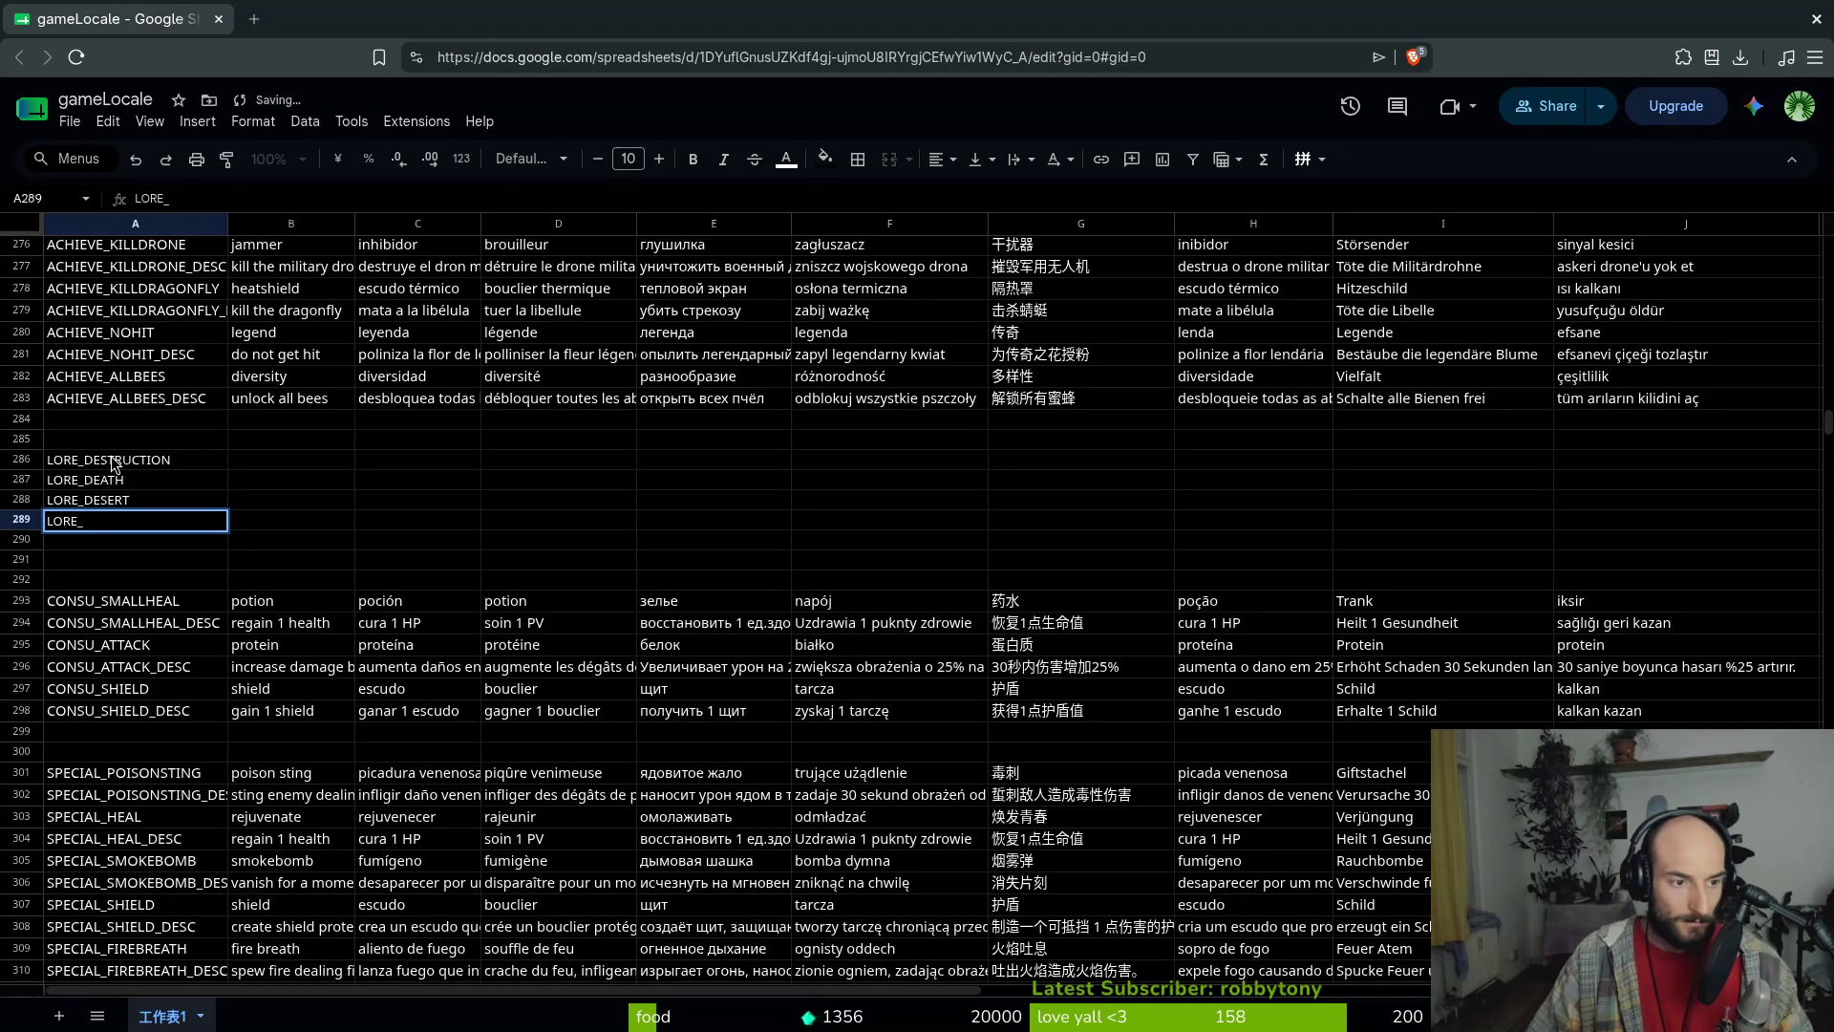
text(HOPE)
key(Return)
Enter the key LORE_PREDATOR in cell A290
text(LORE)
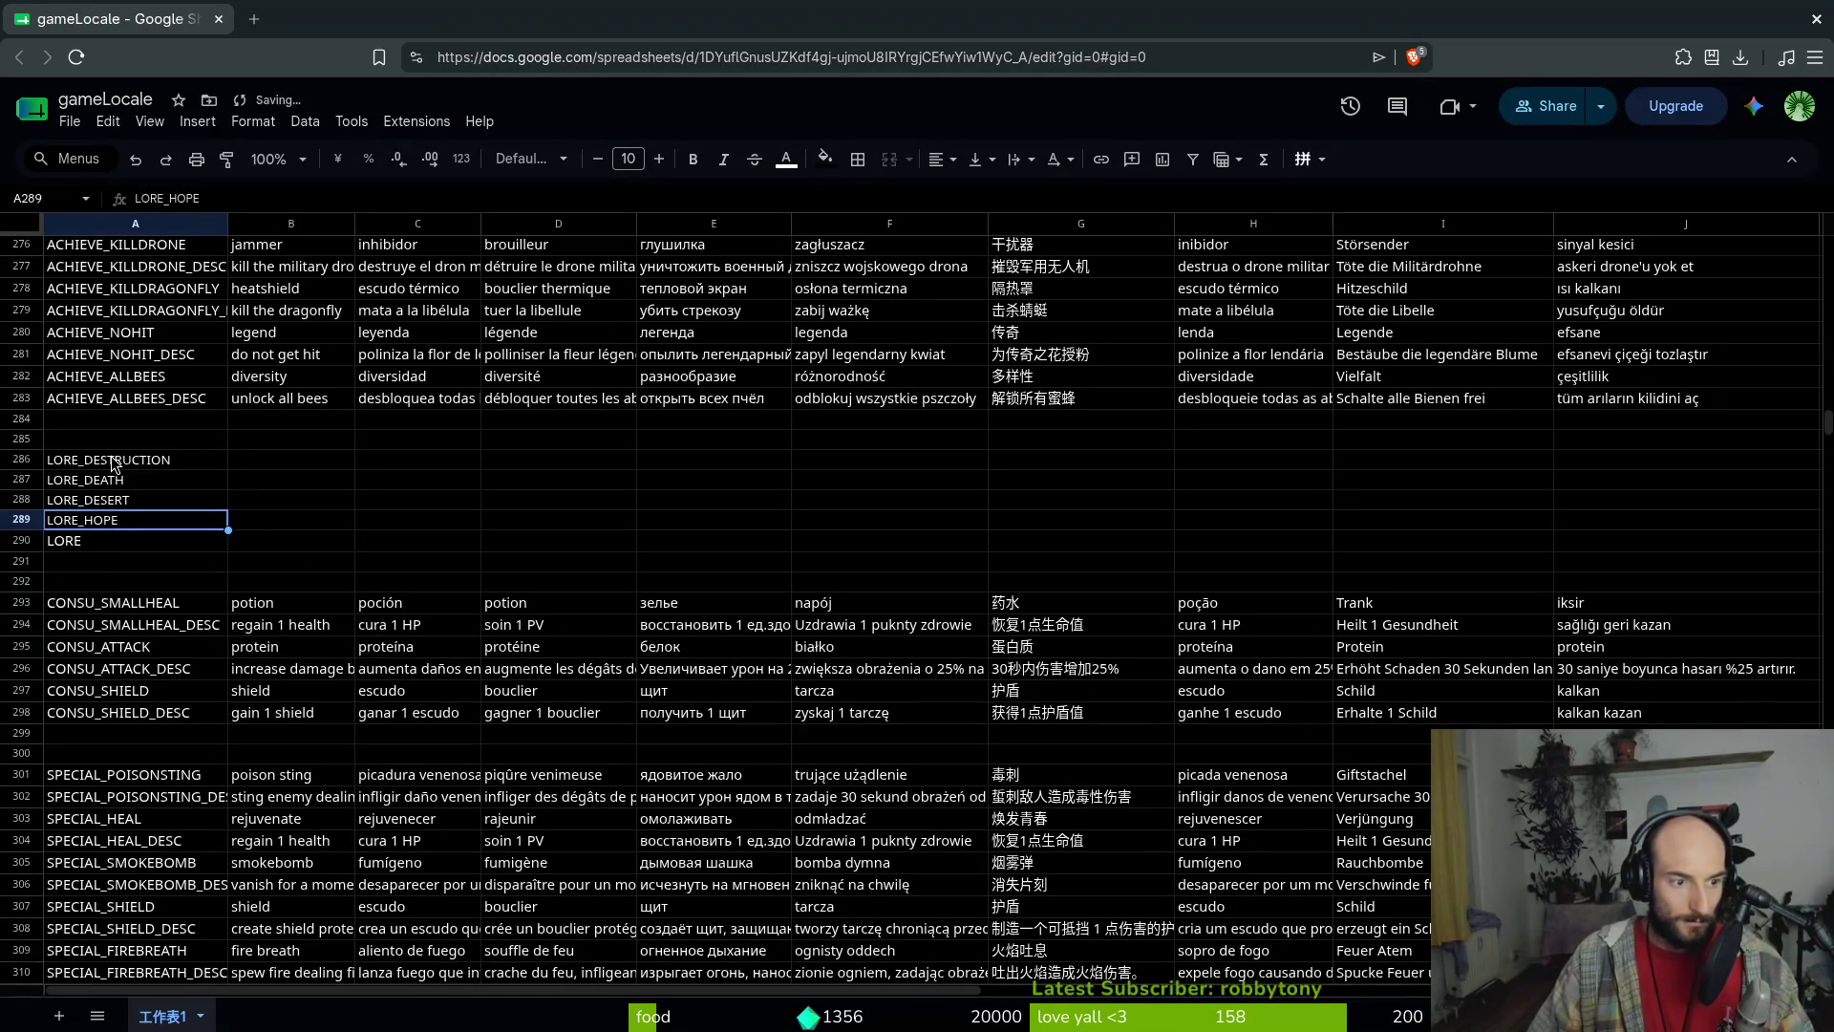
key(Up)
text(j)
key(Escape)
key(Down)
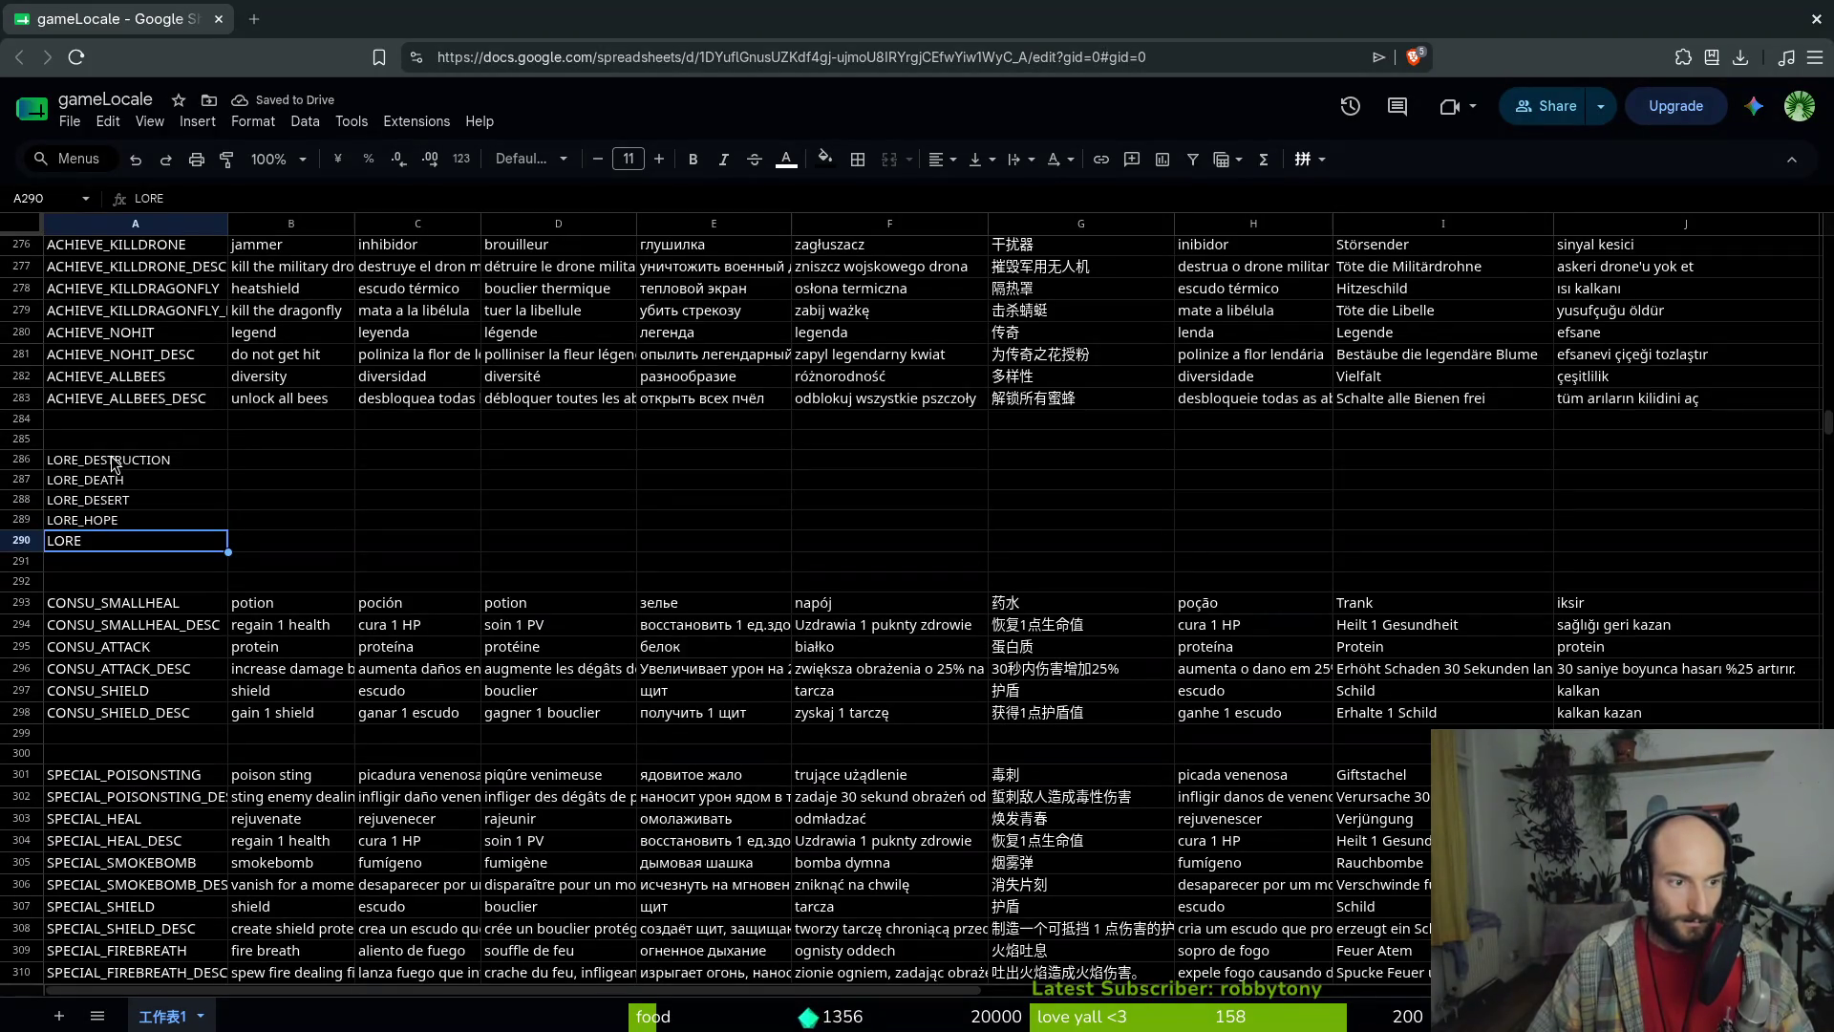
key(Return)
text(_)
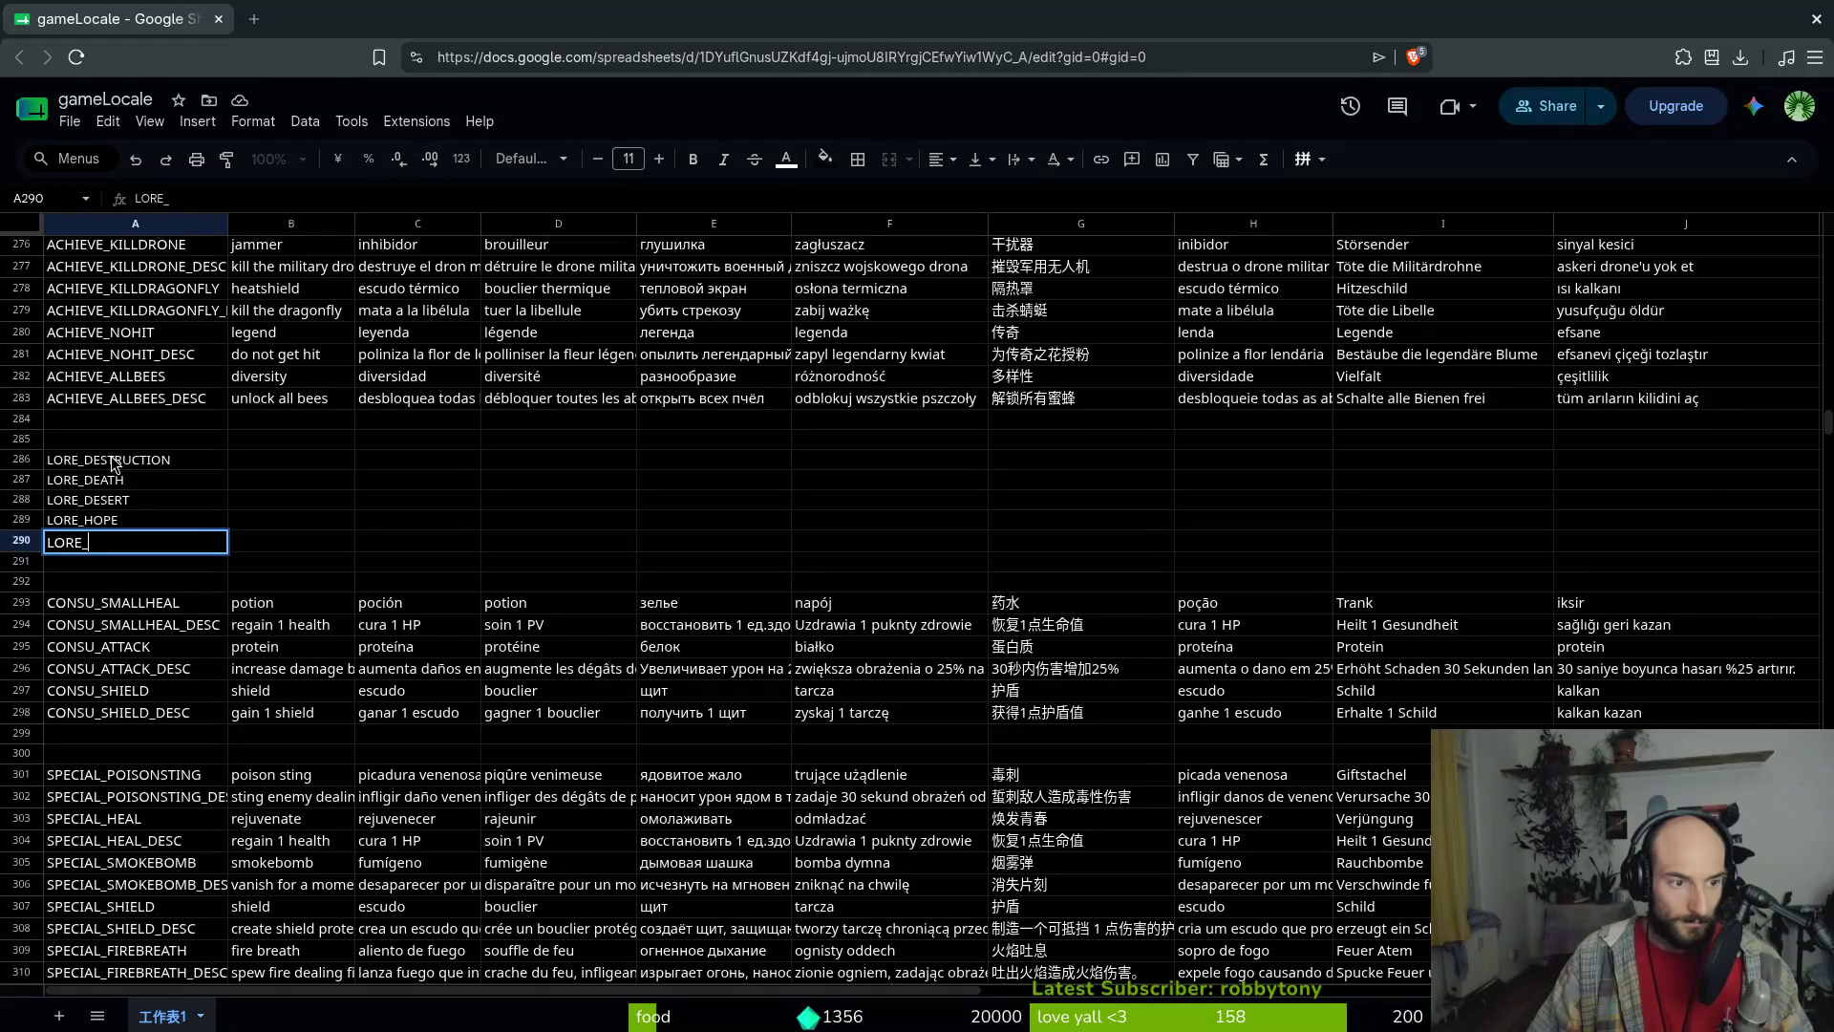
text(PREDATOR)
key(Return)
key(Up)
key(Up)
key(Up)
key(Up)
key(Right)
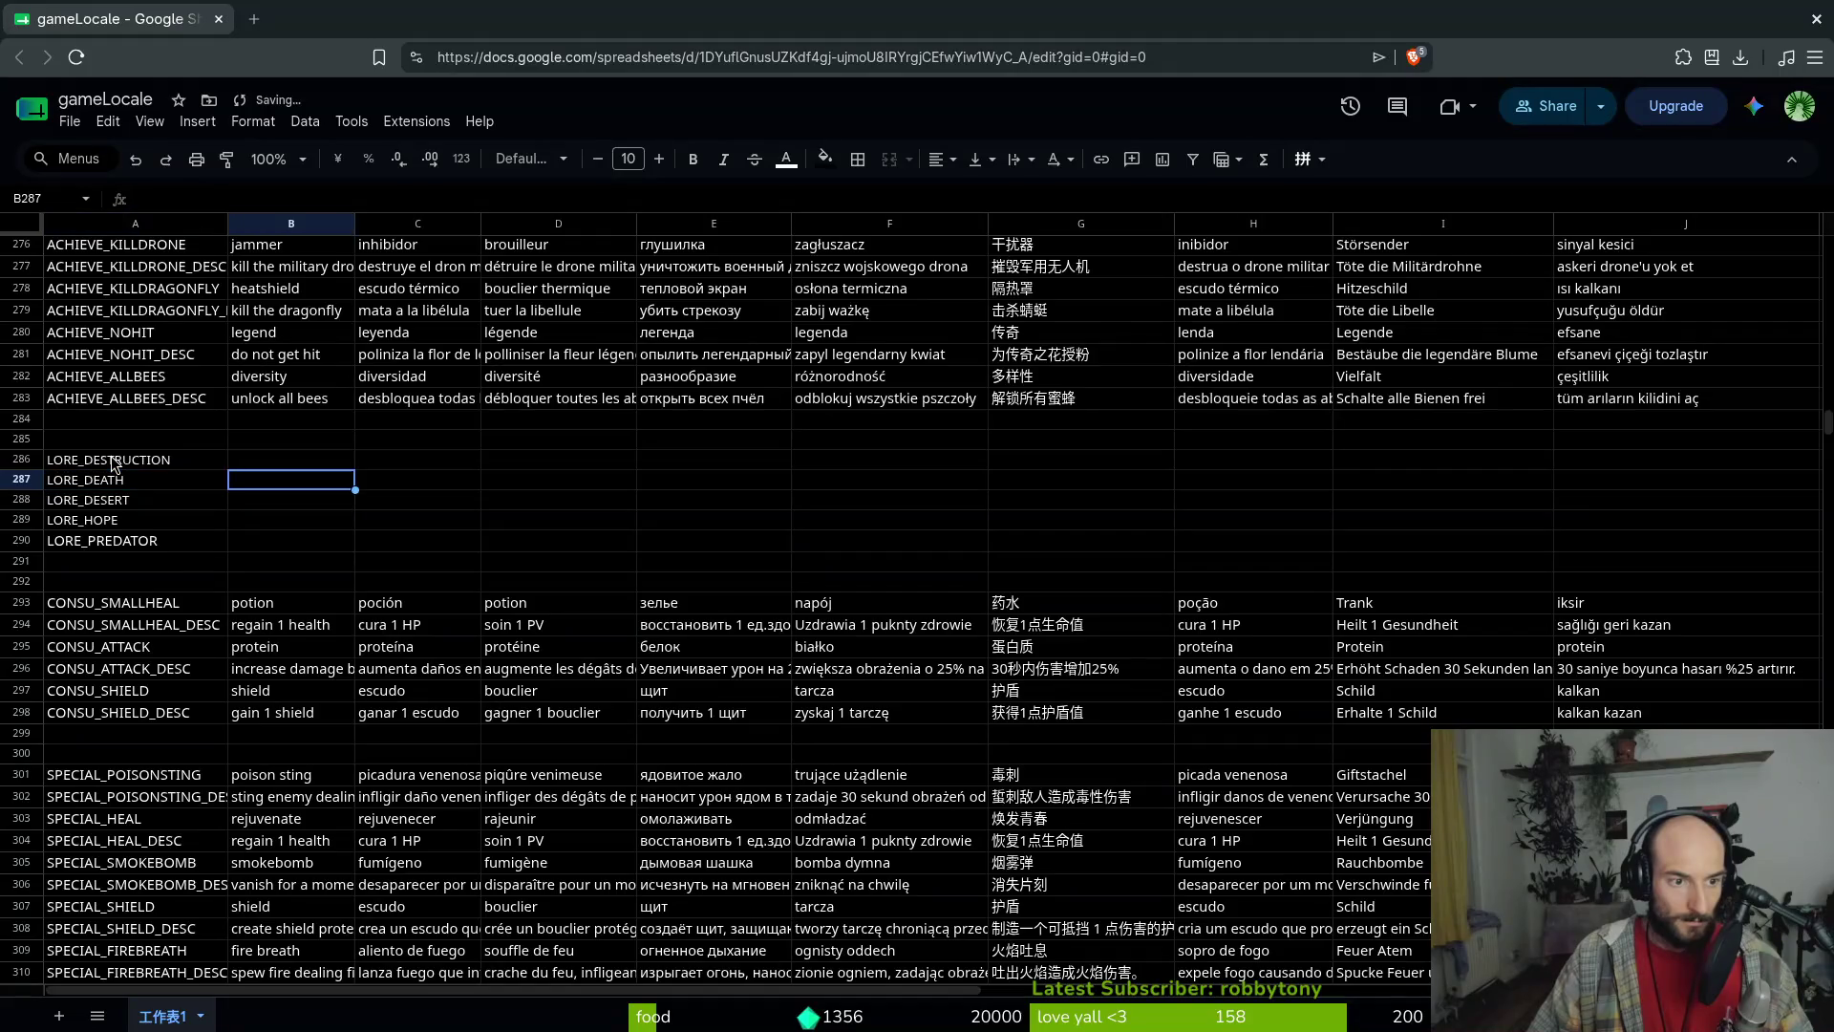
key(Up)
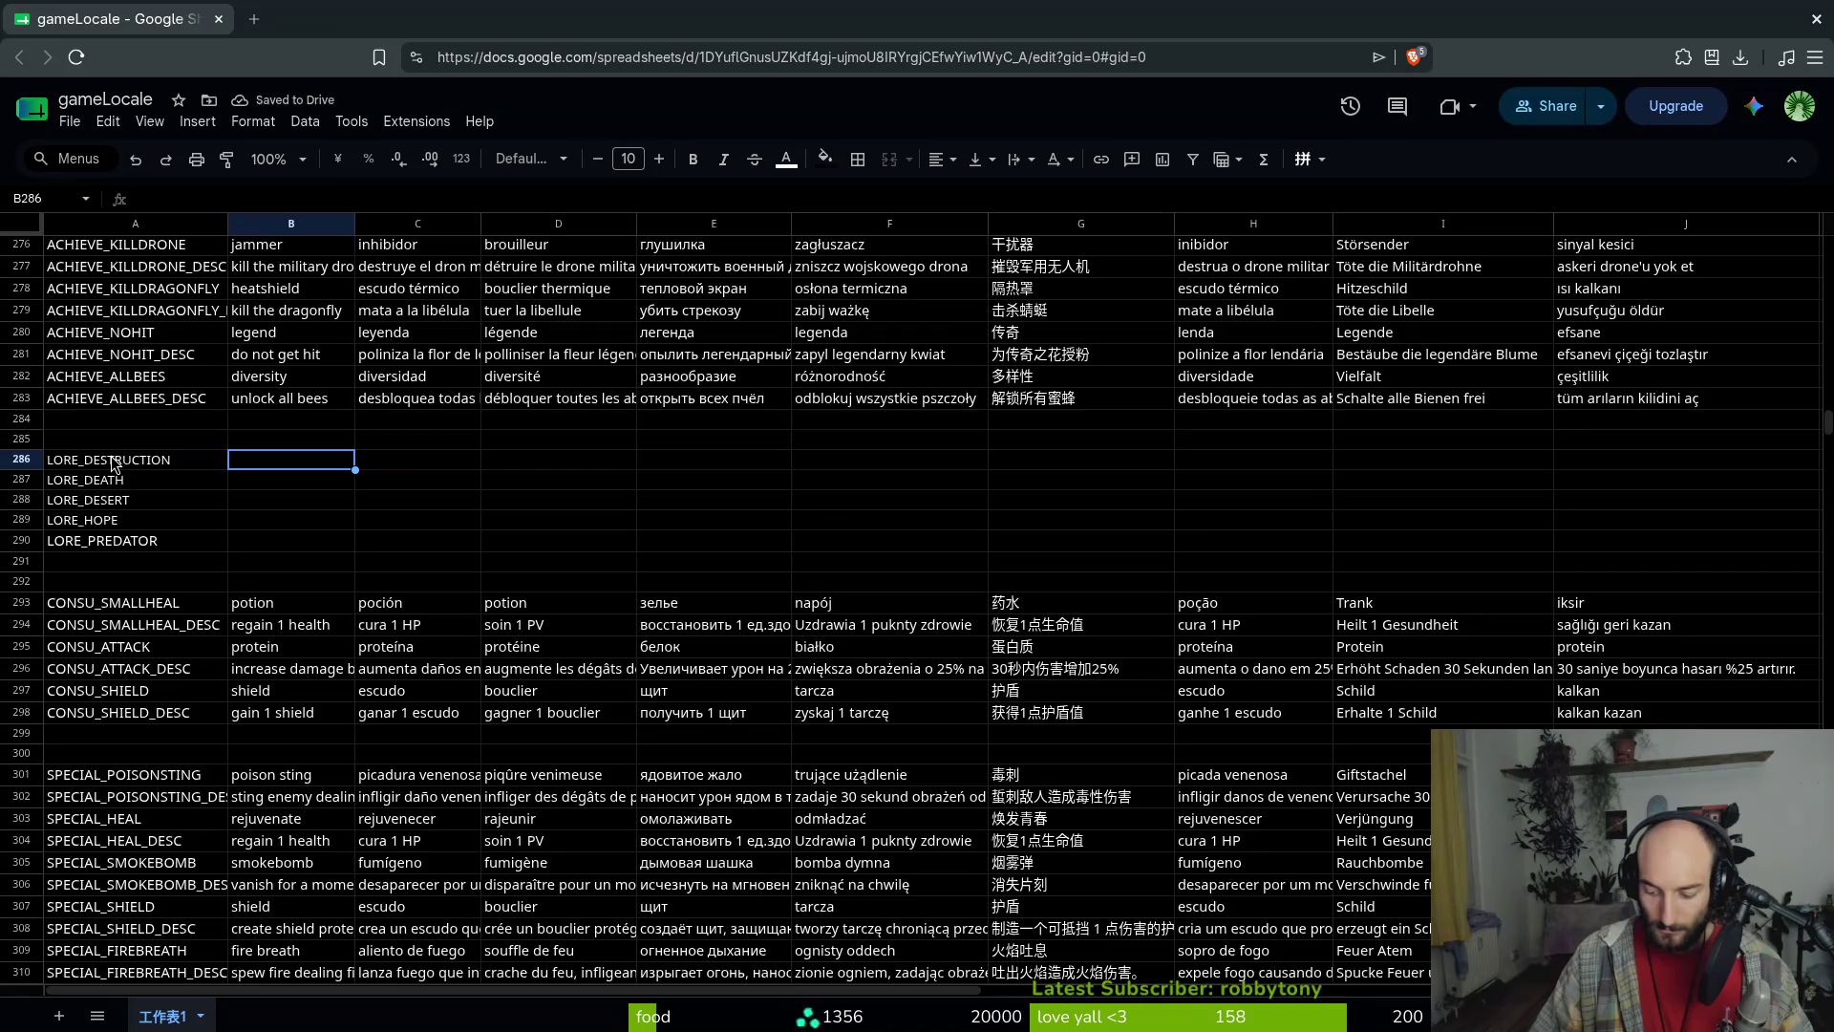
Enter 'with the environment destroyed' for LORE_DESTRUCTION, abandoning trial rewrites in B286 and B287
text(with the)
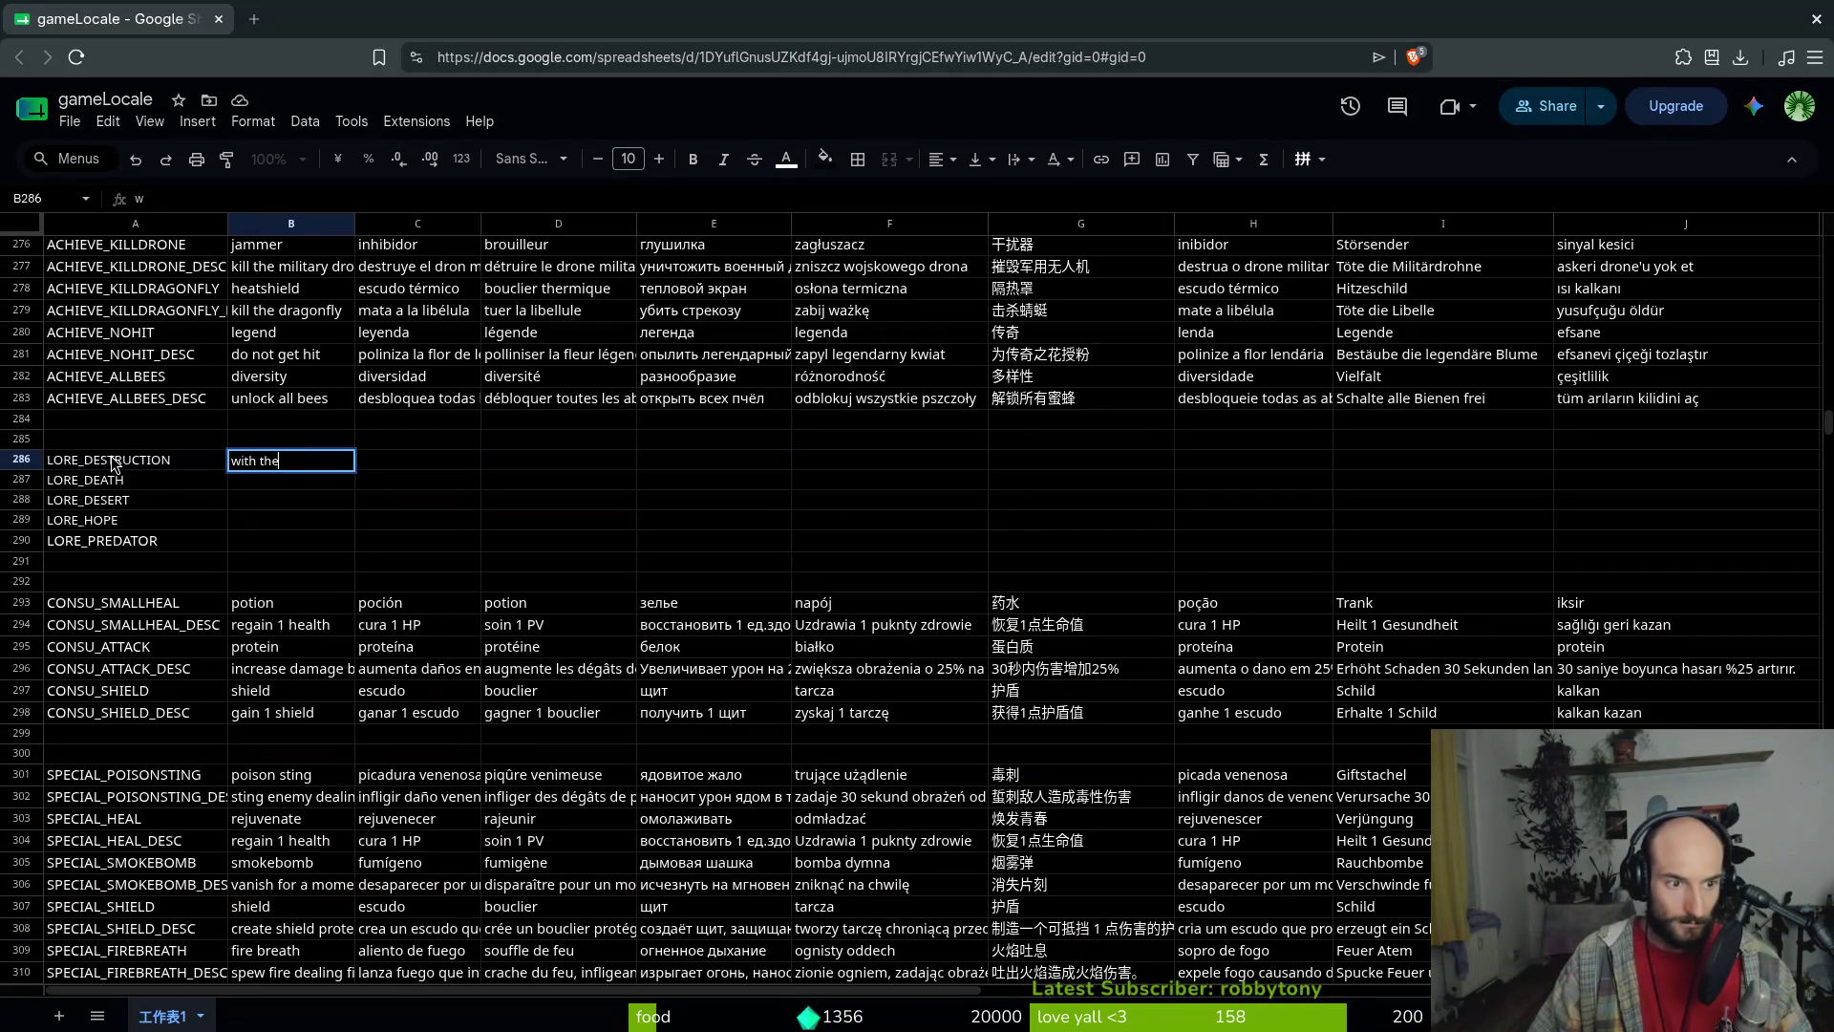
text( environment)
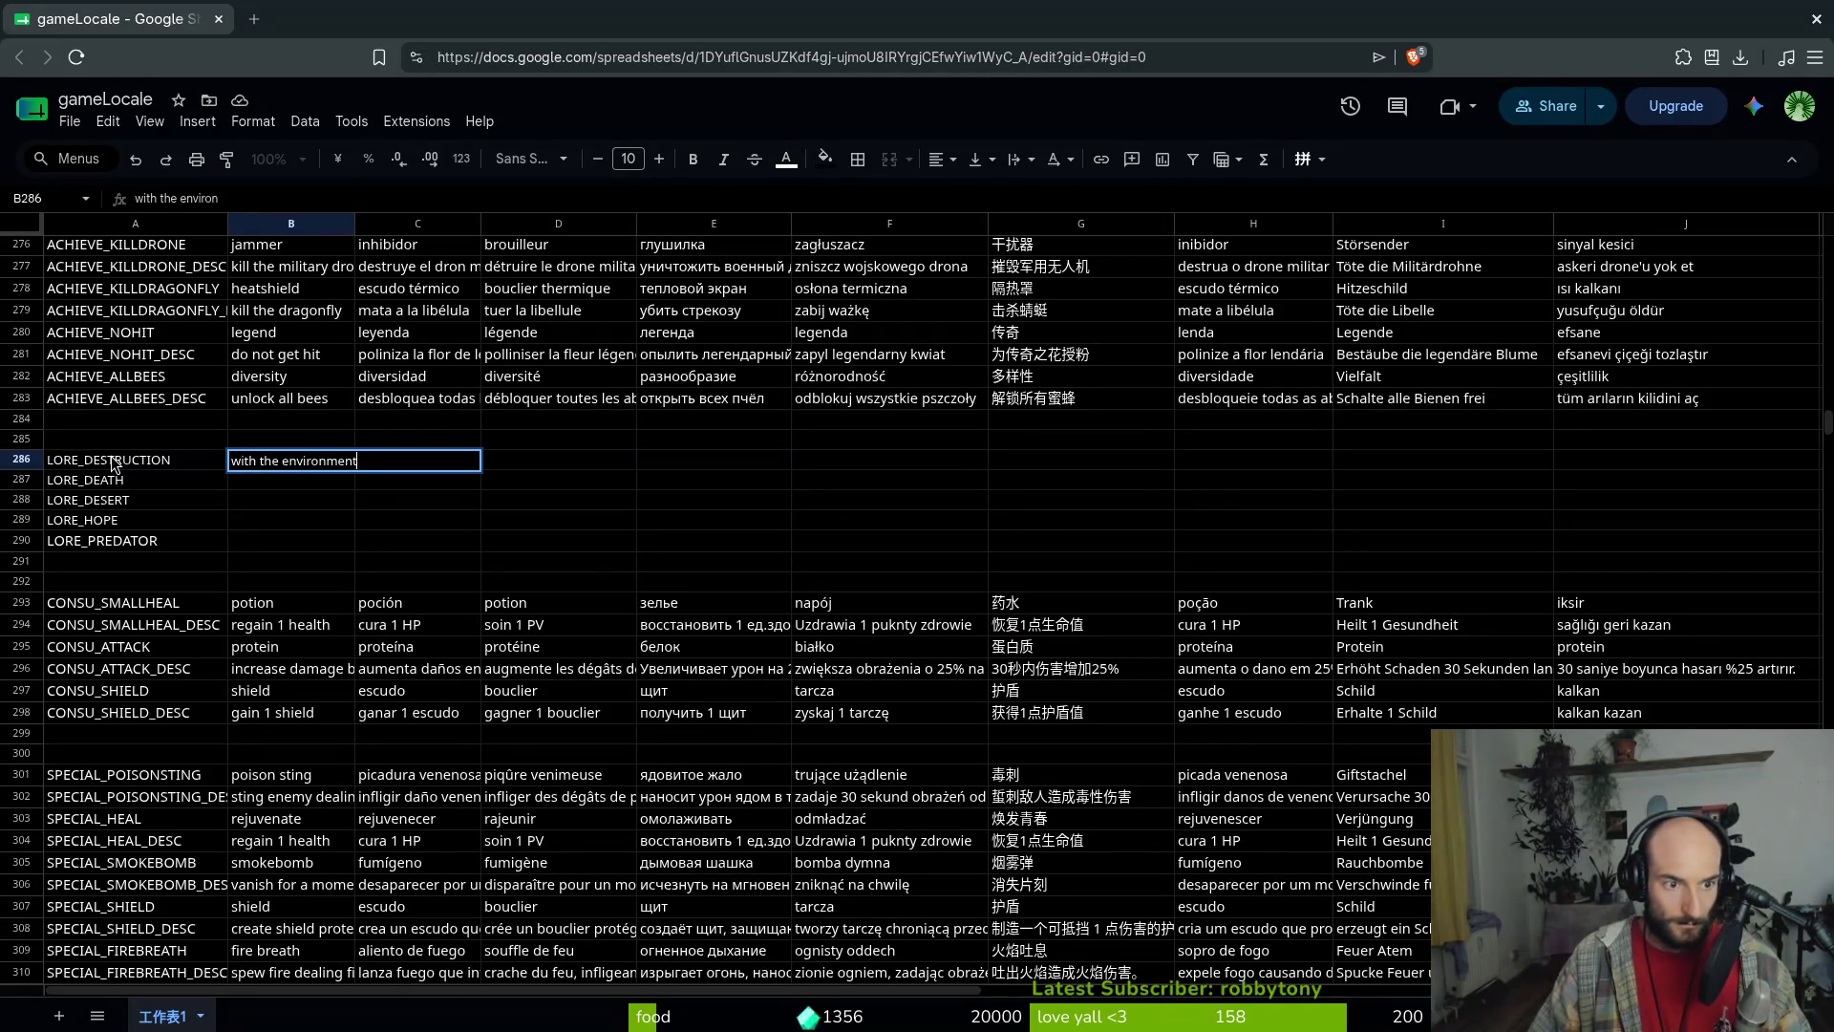
text( destroyed)
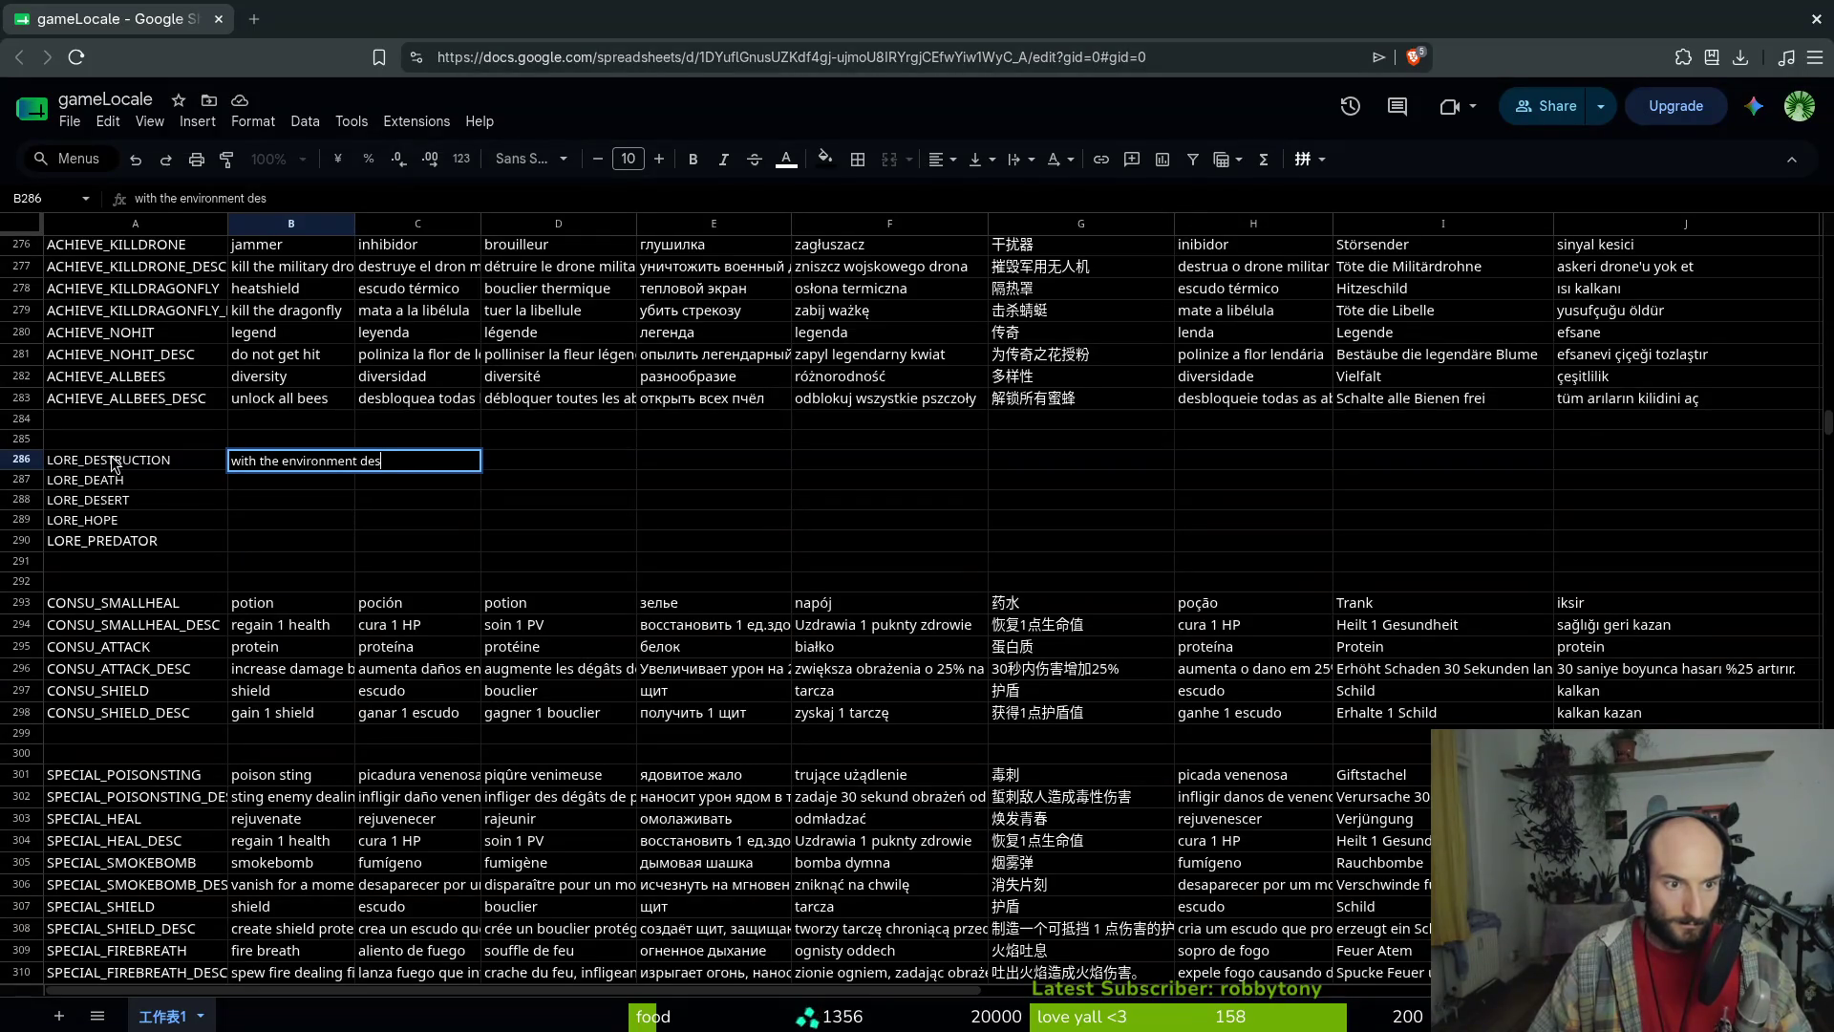
key(Return)
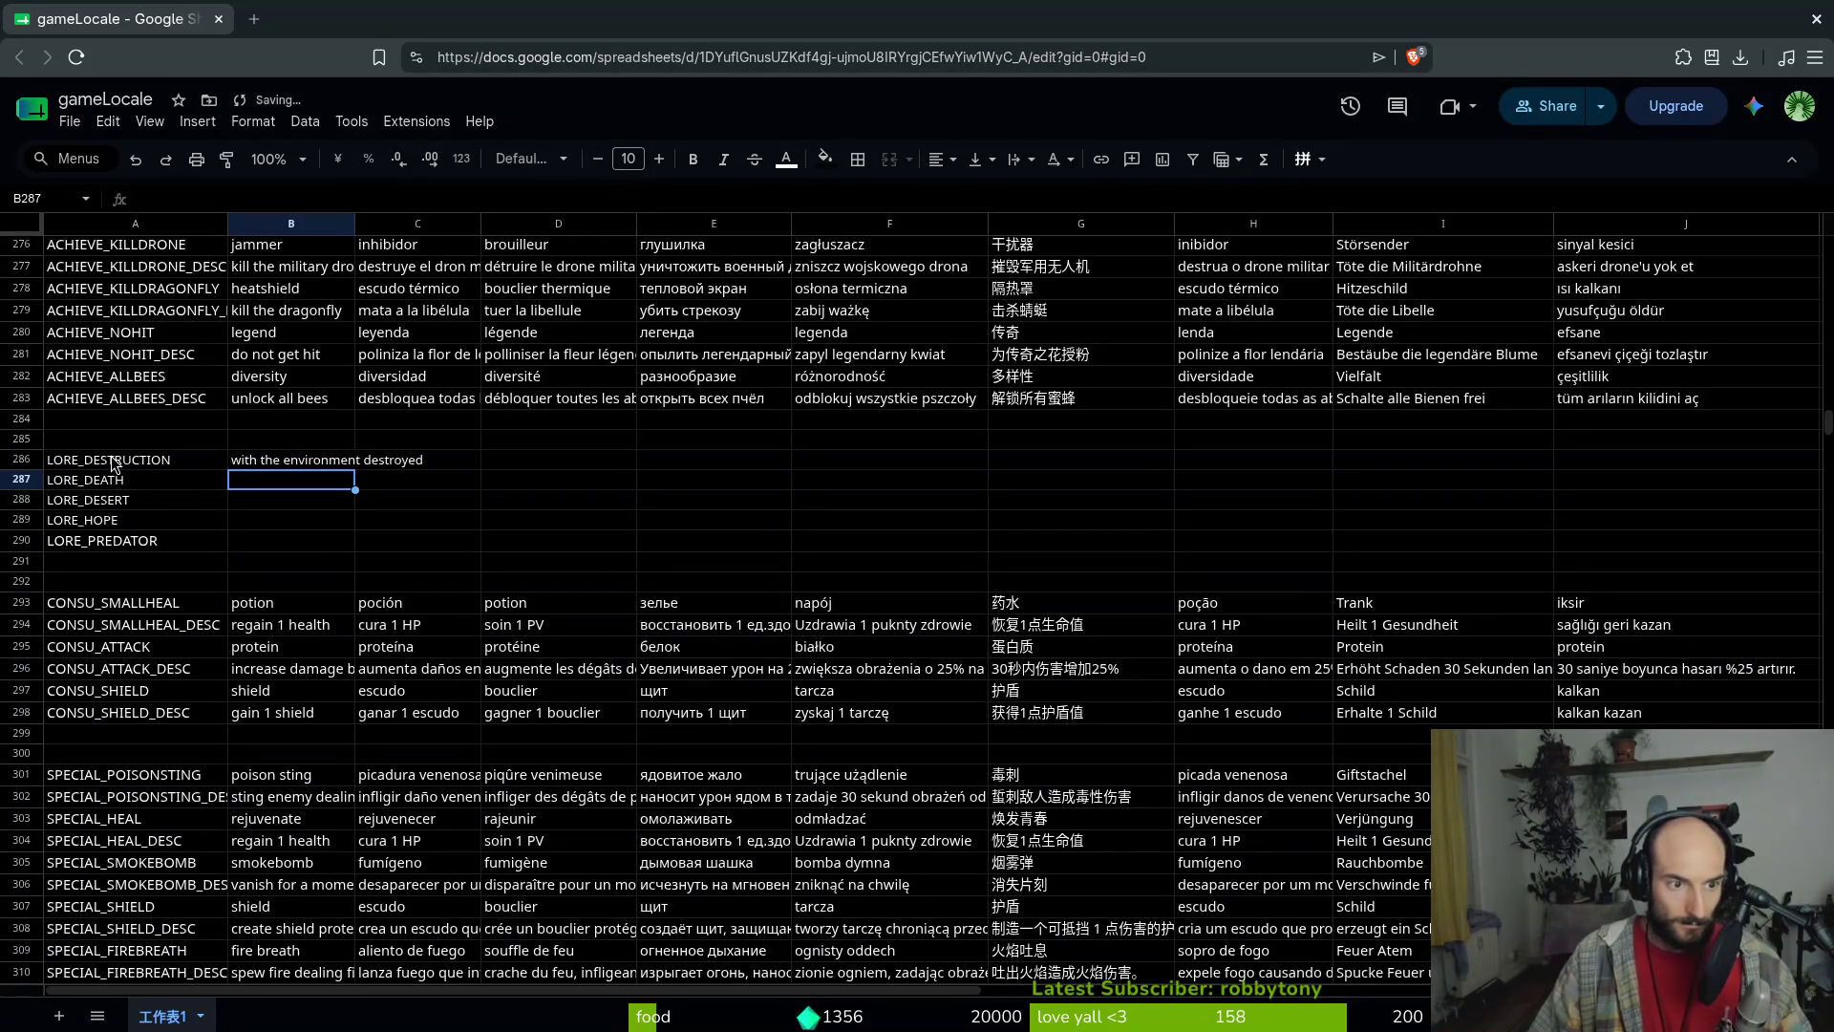
key(Up)
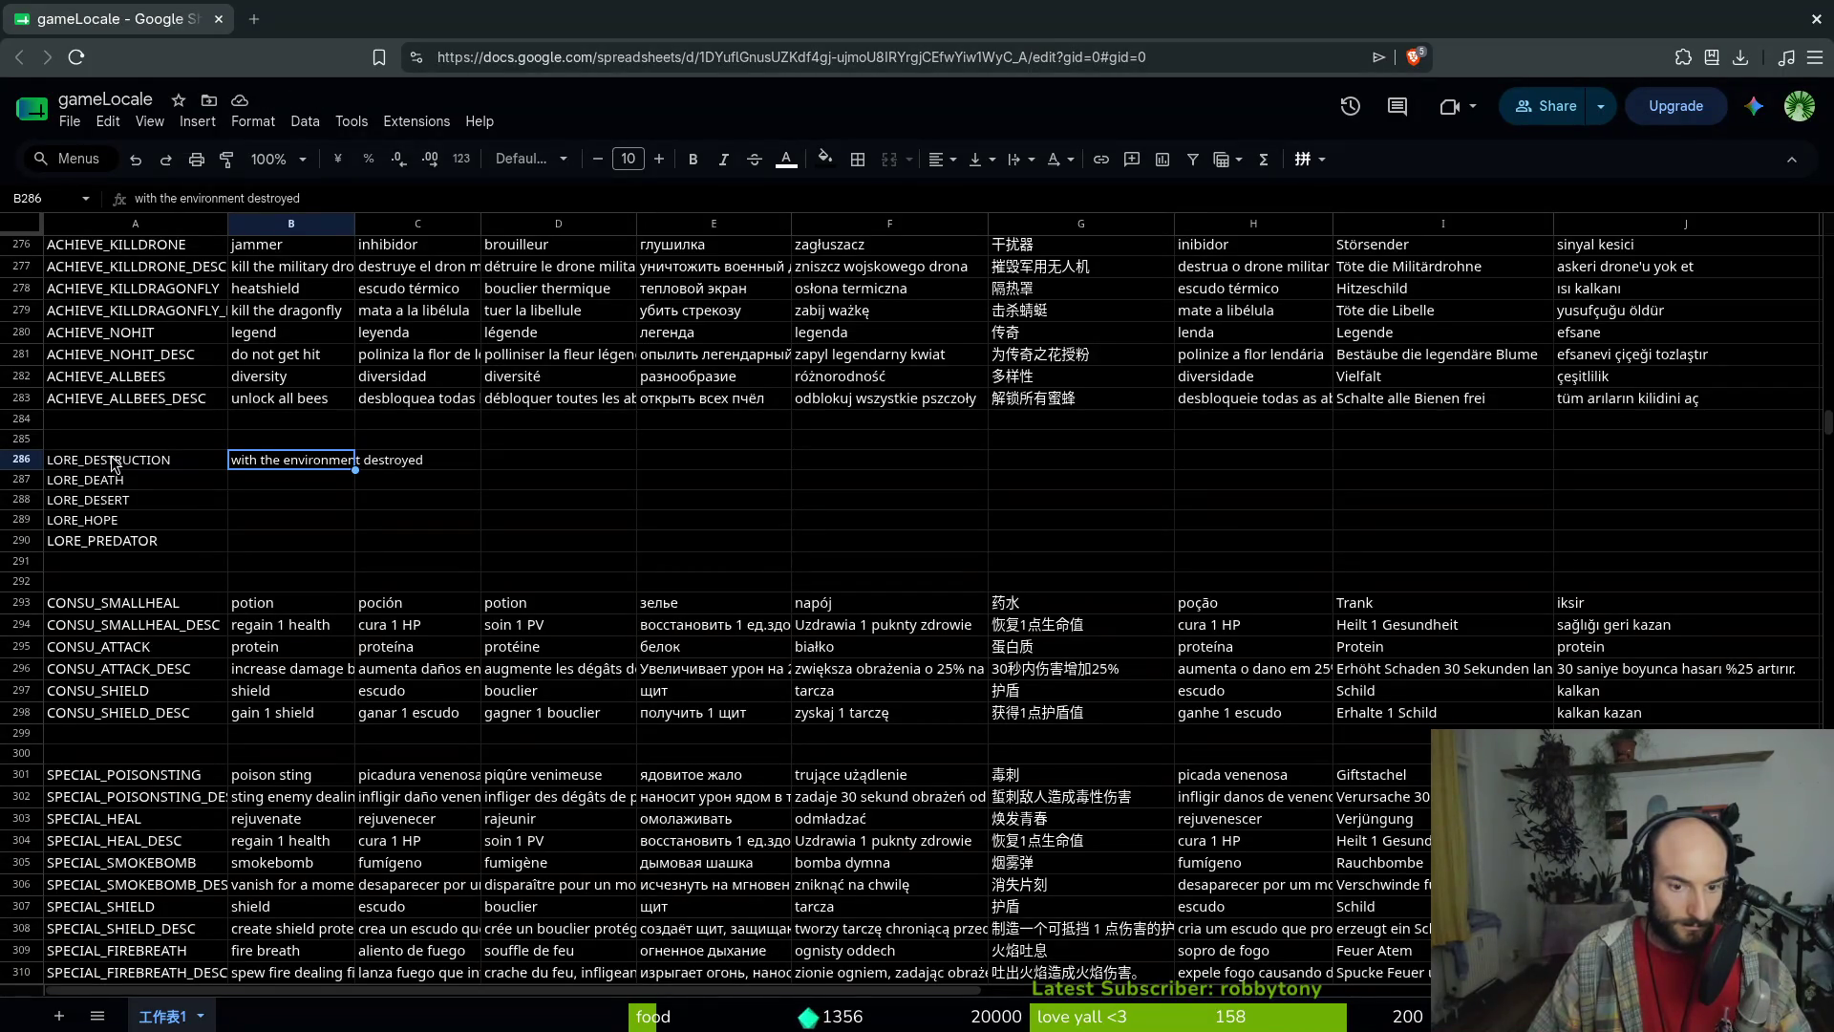
text(the en)
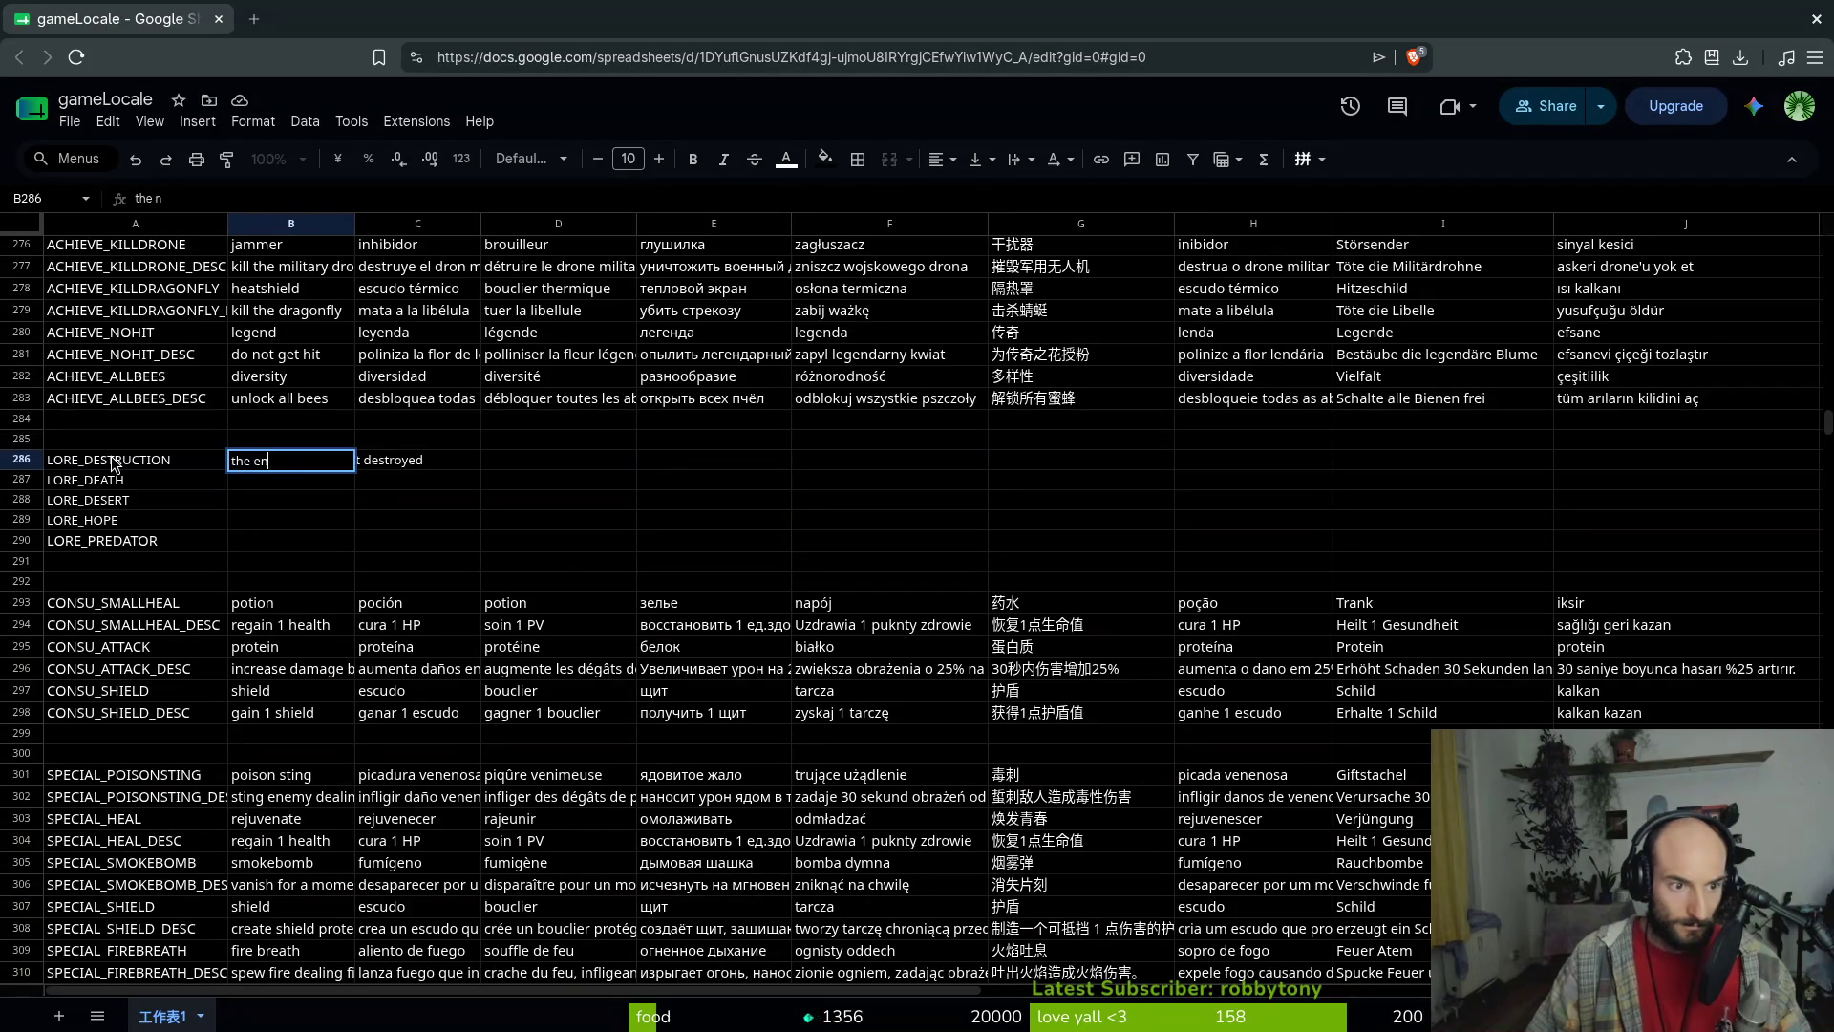
text(vironment is )
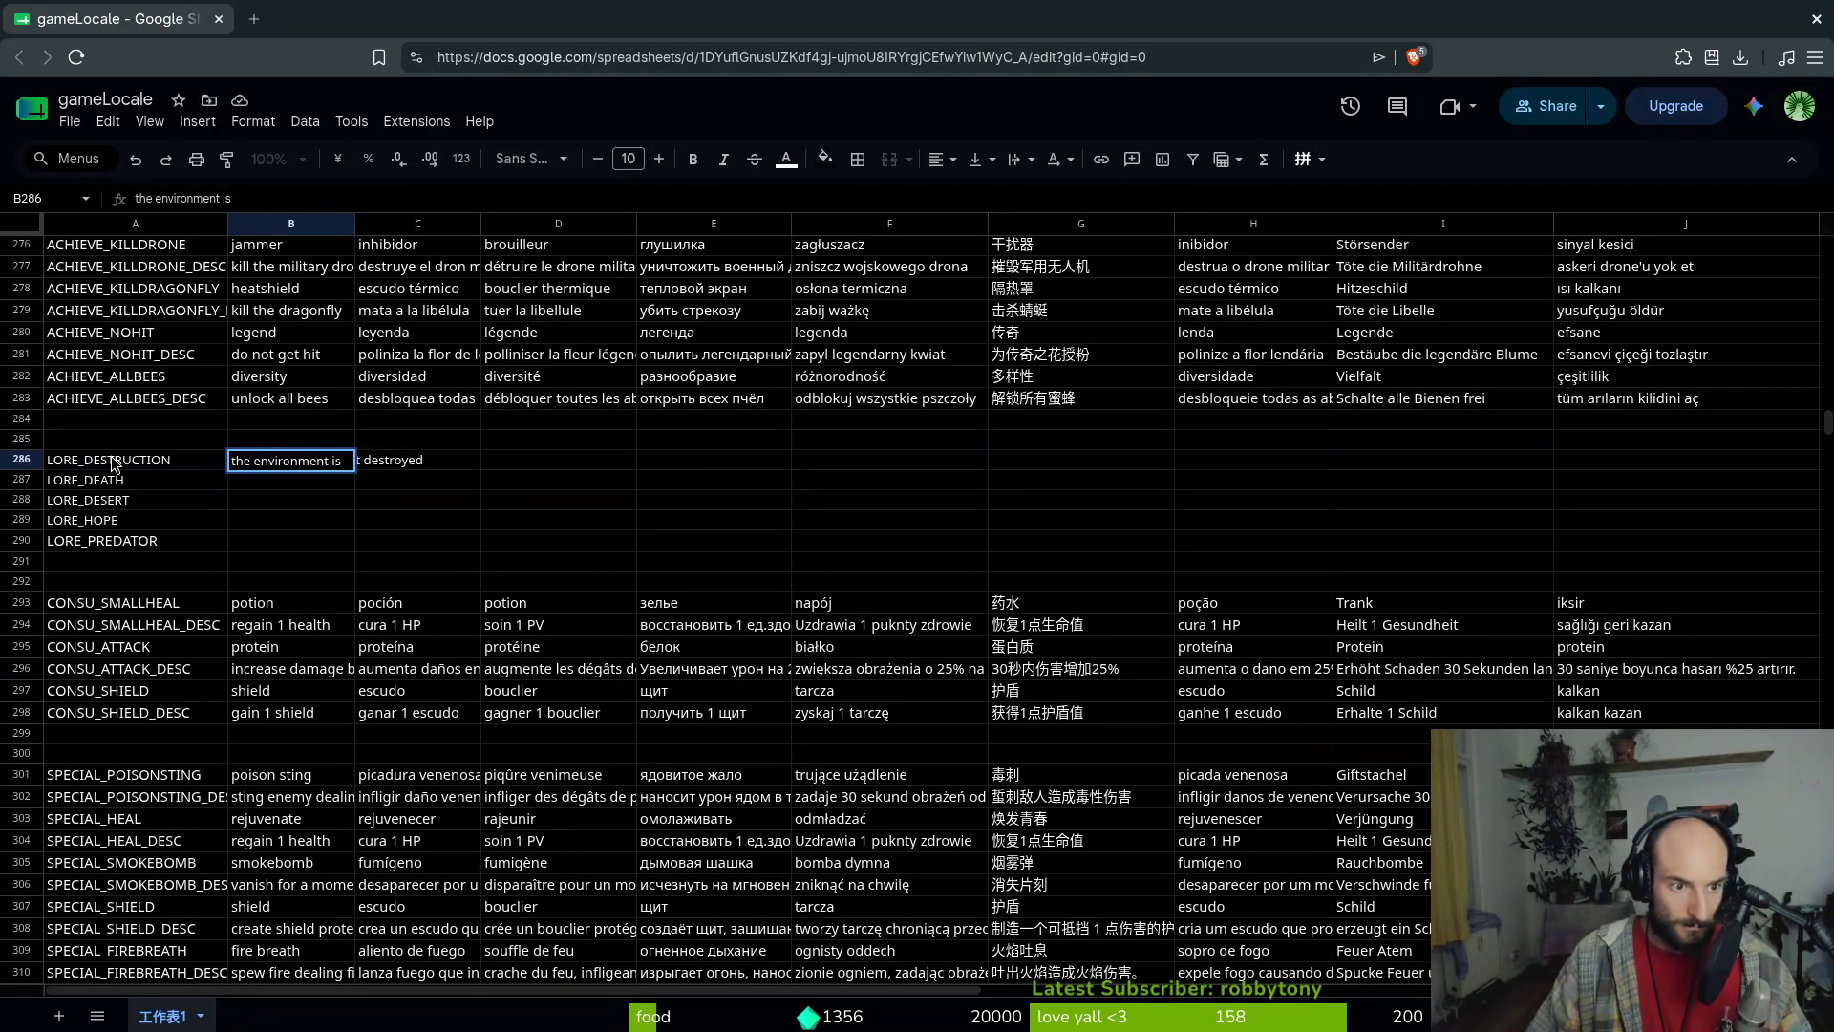
text(destroy)
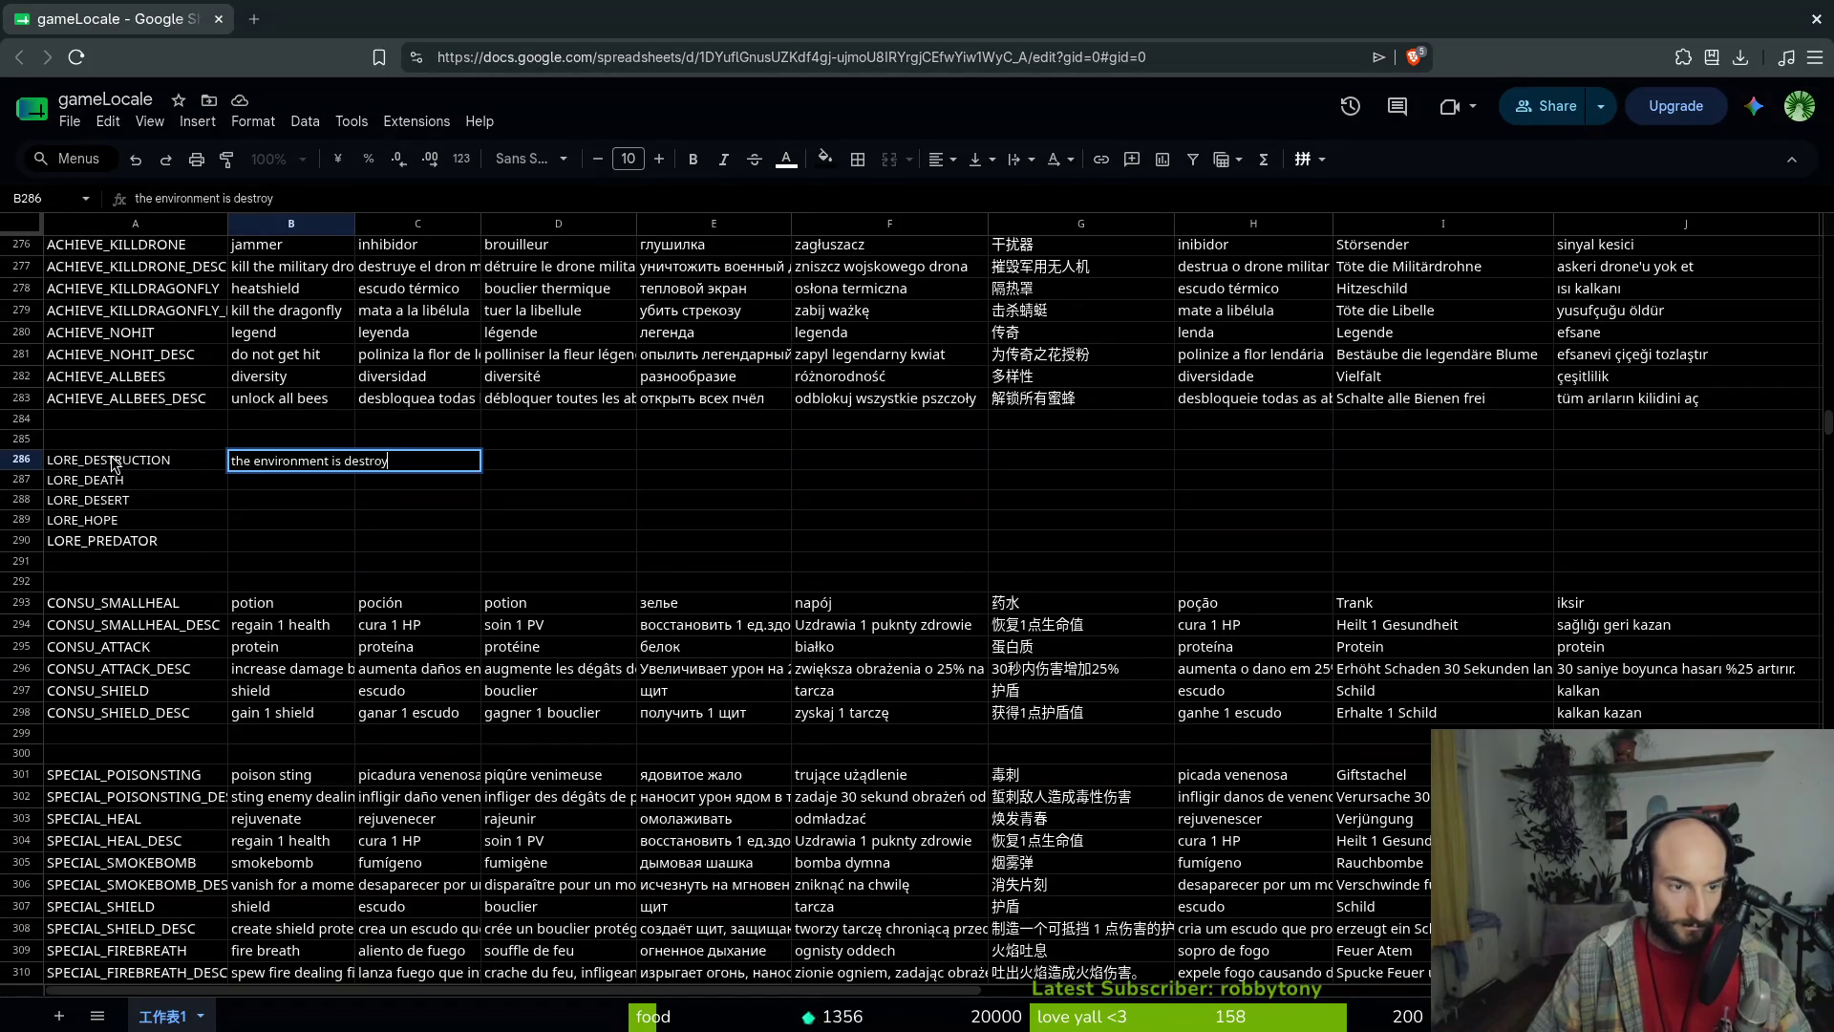
key(BackSpace)
key(BackSpace)
key(BackSpace)
key(Escape)
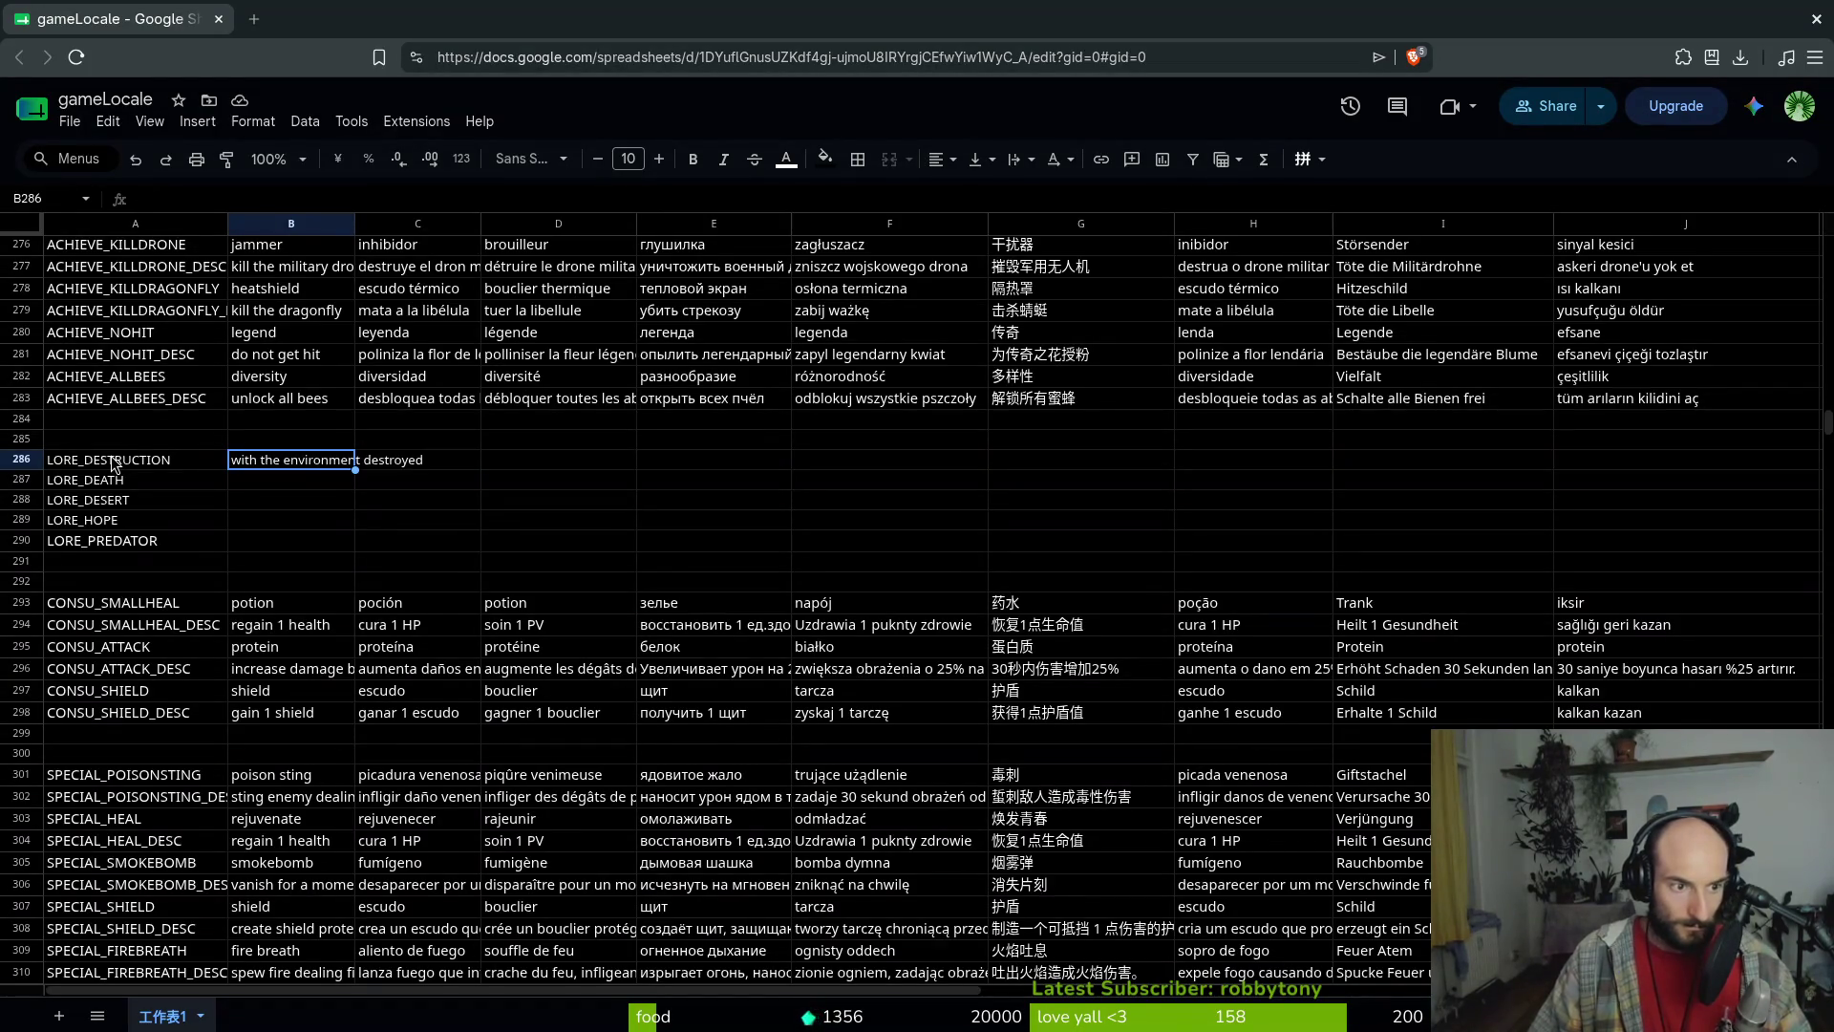
key(Down)
text(all thats)
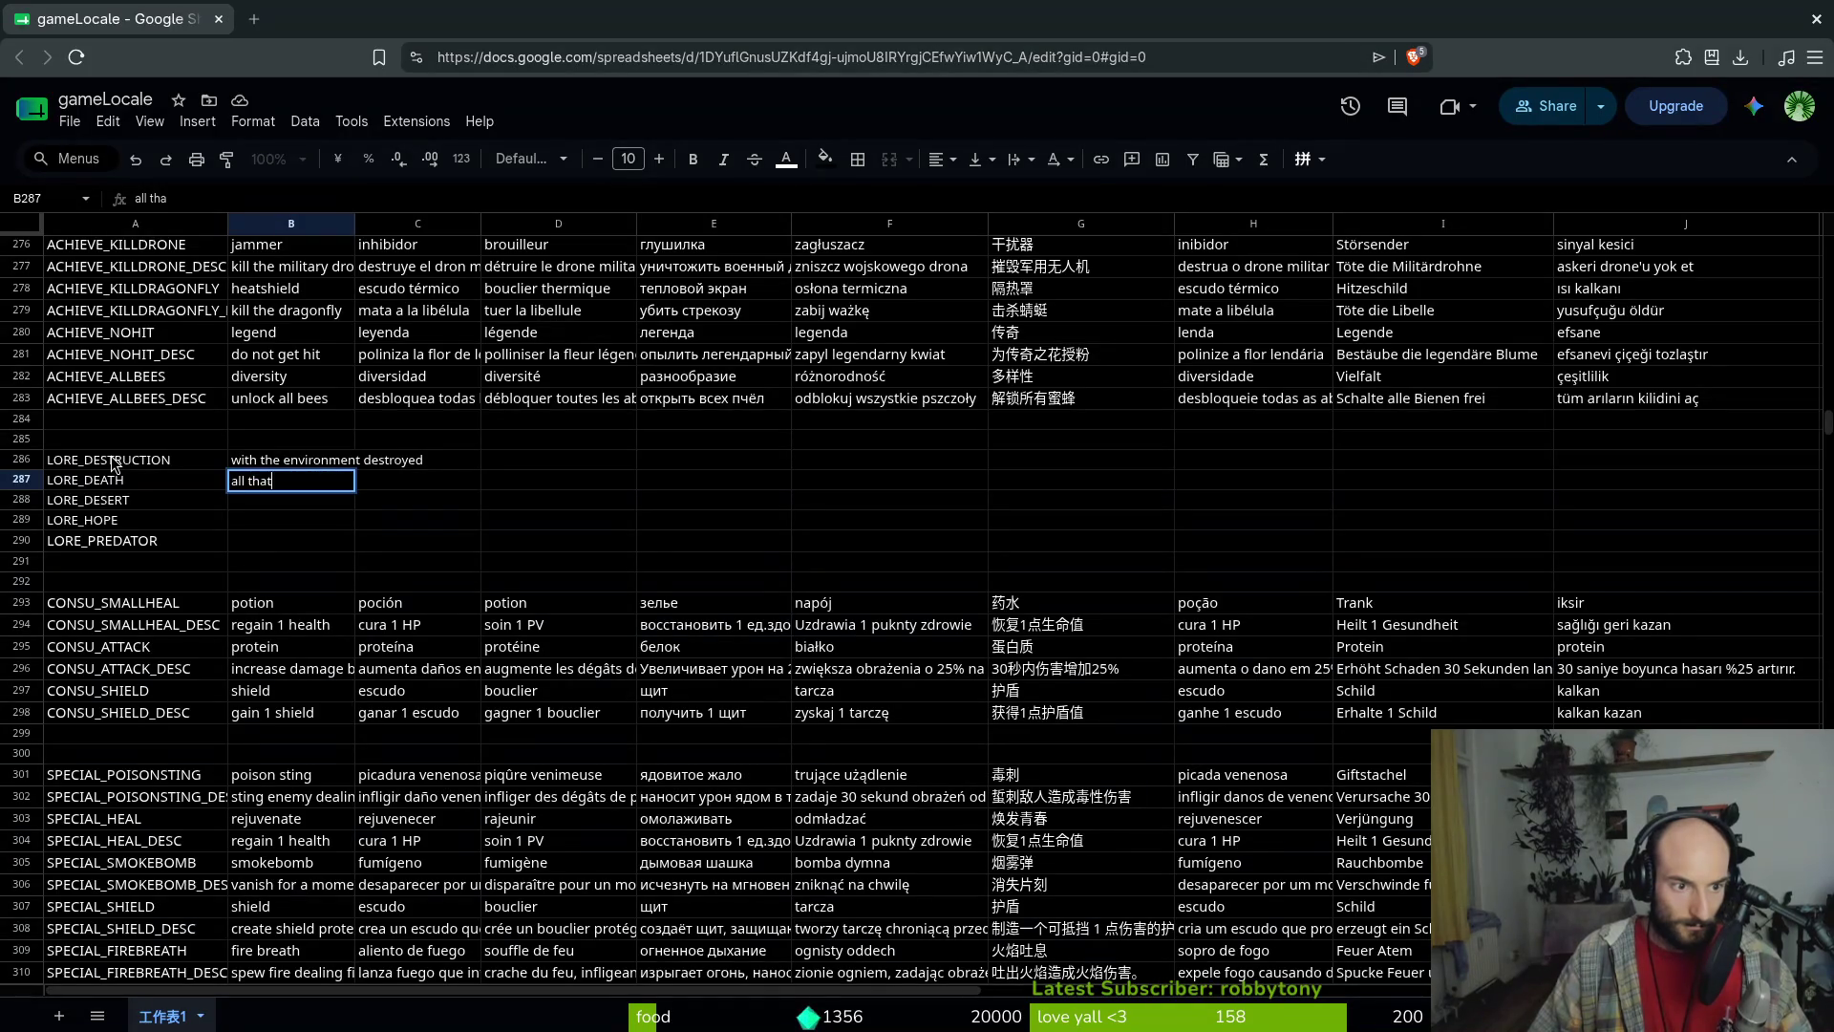
key(Escape)
text(k)
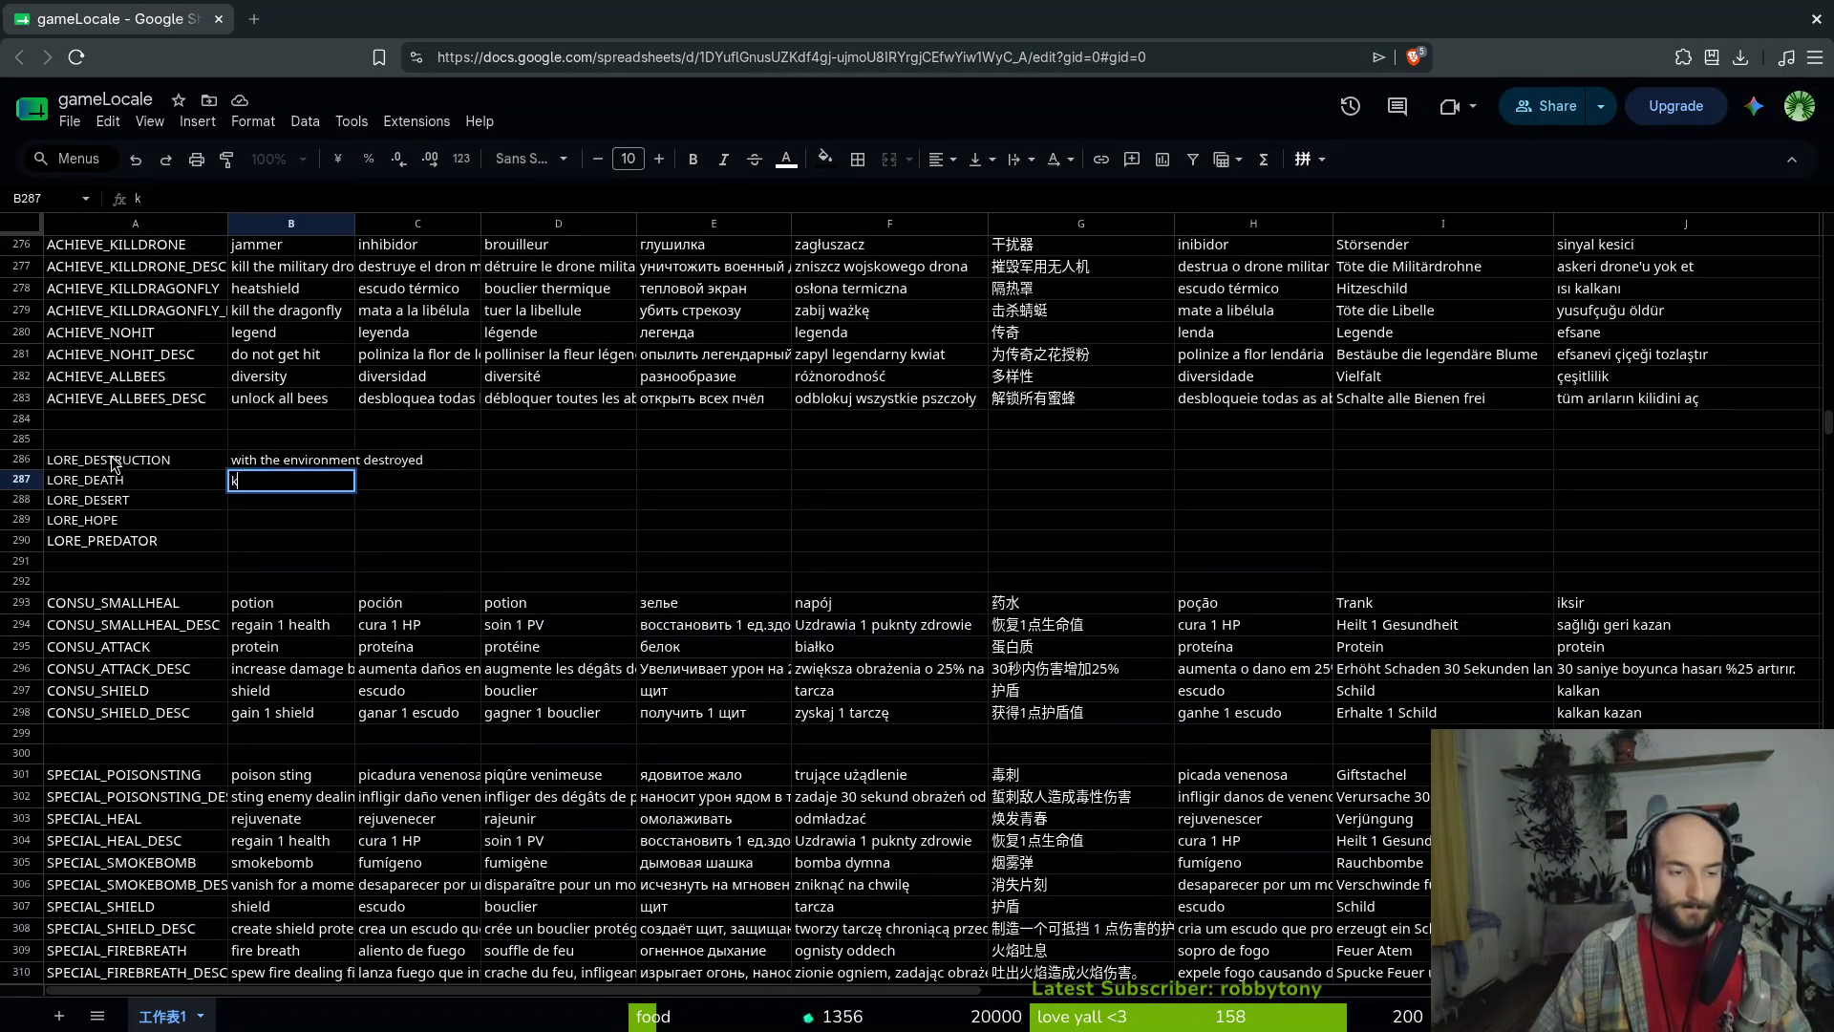
key(Up)
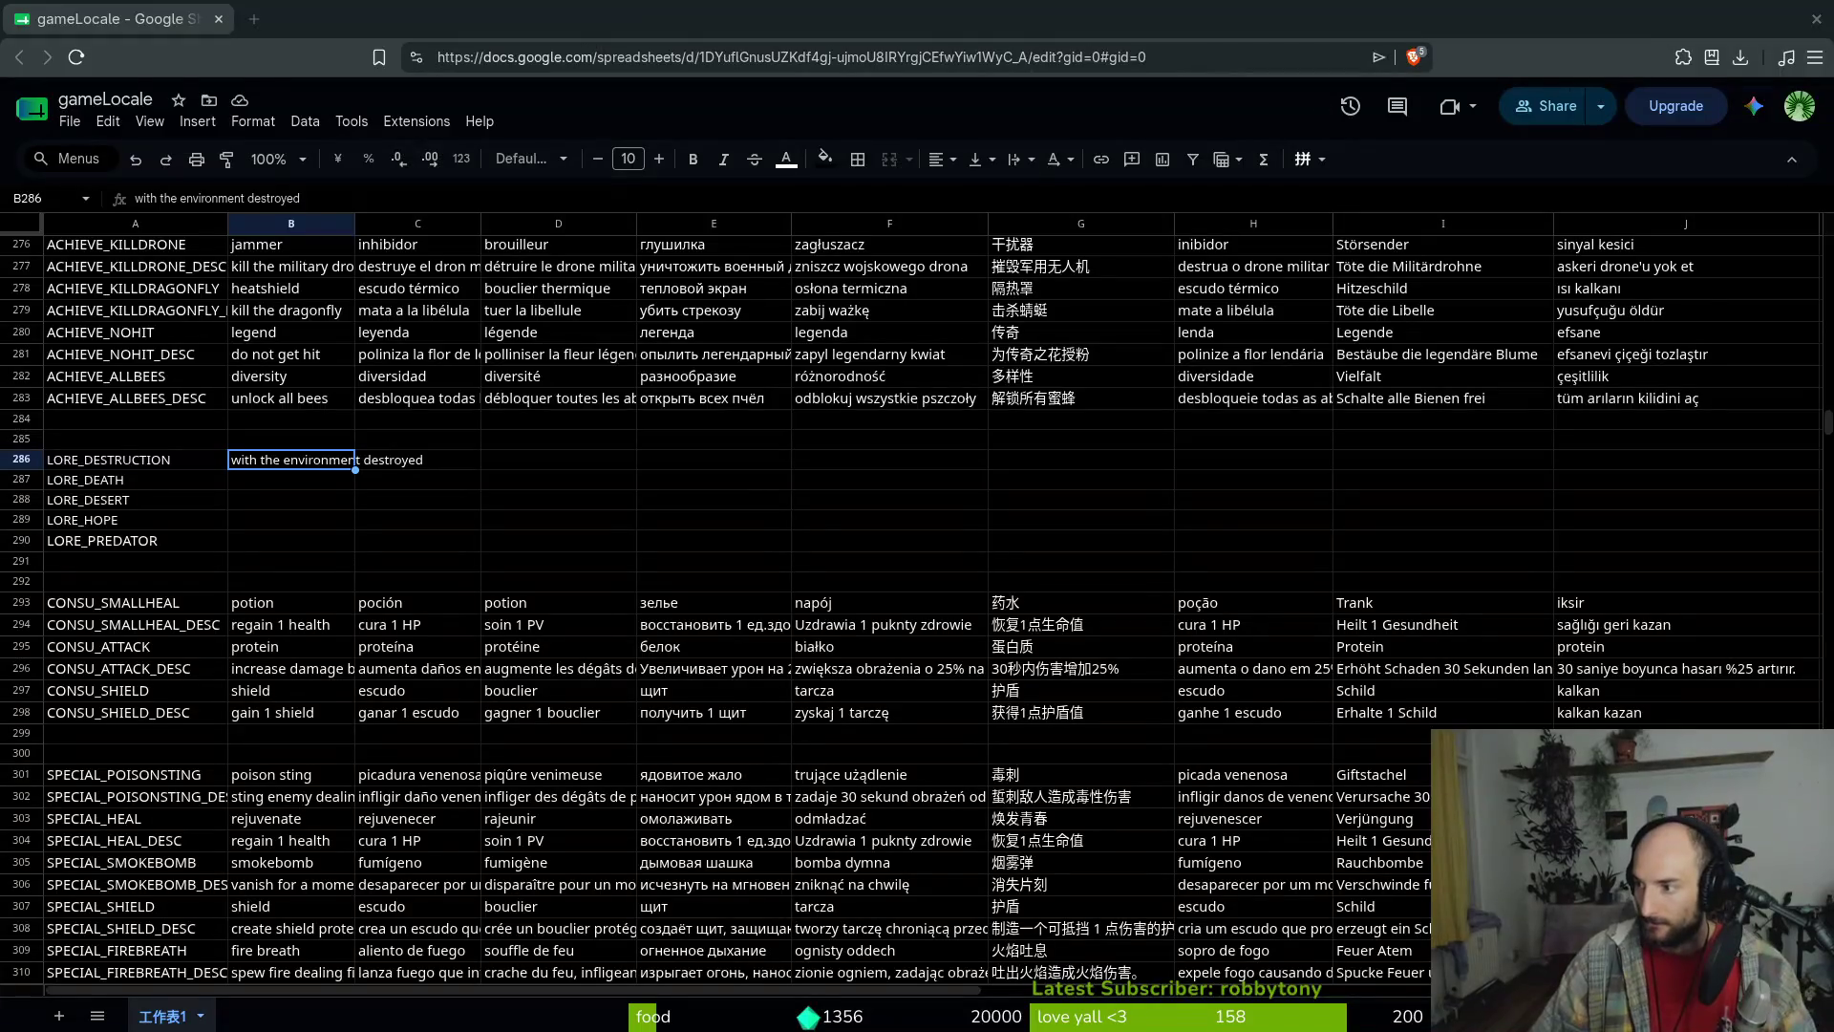
click(286, 489)
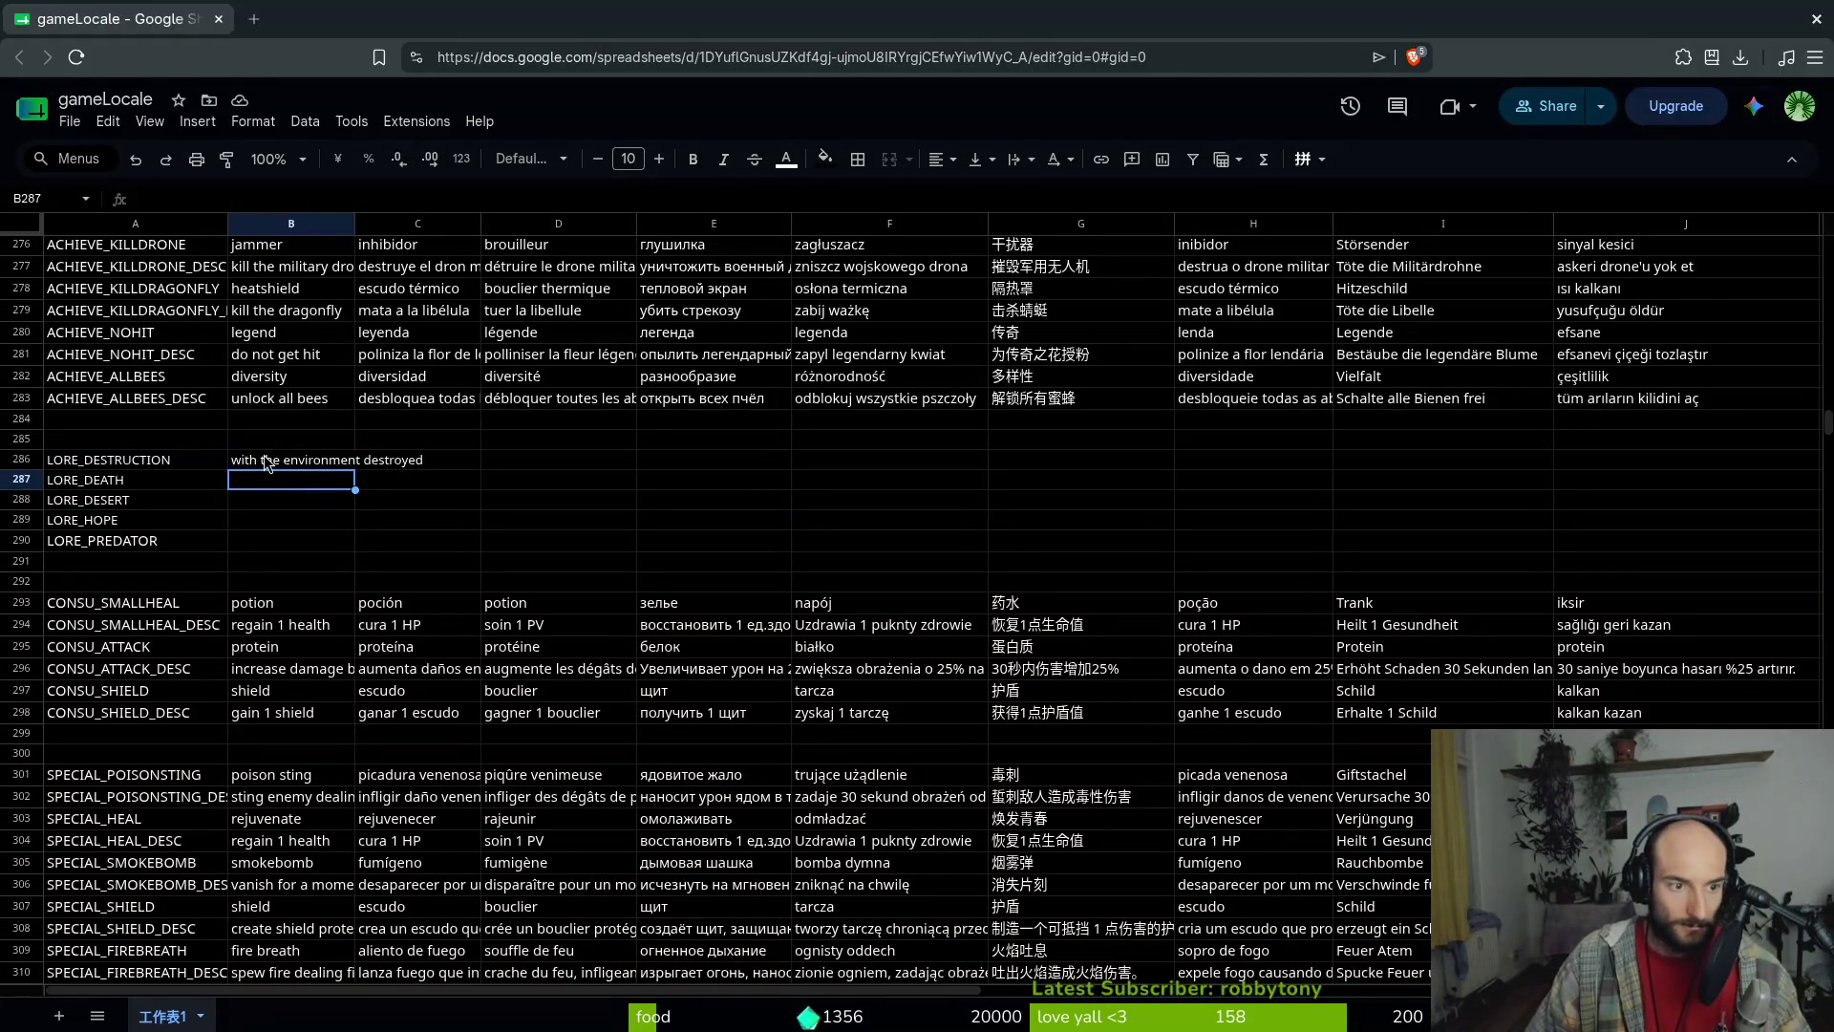
click(292, 460)
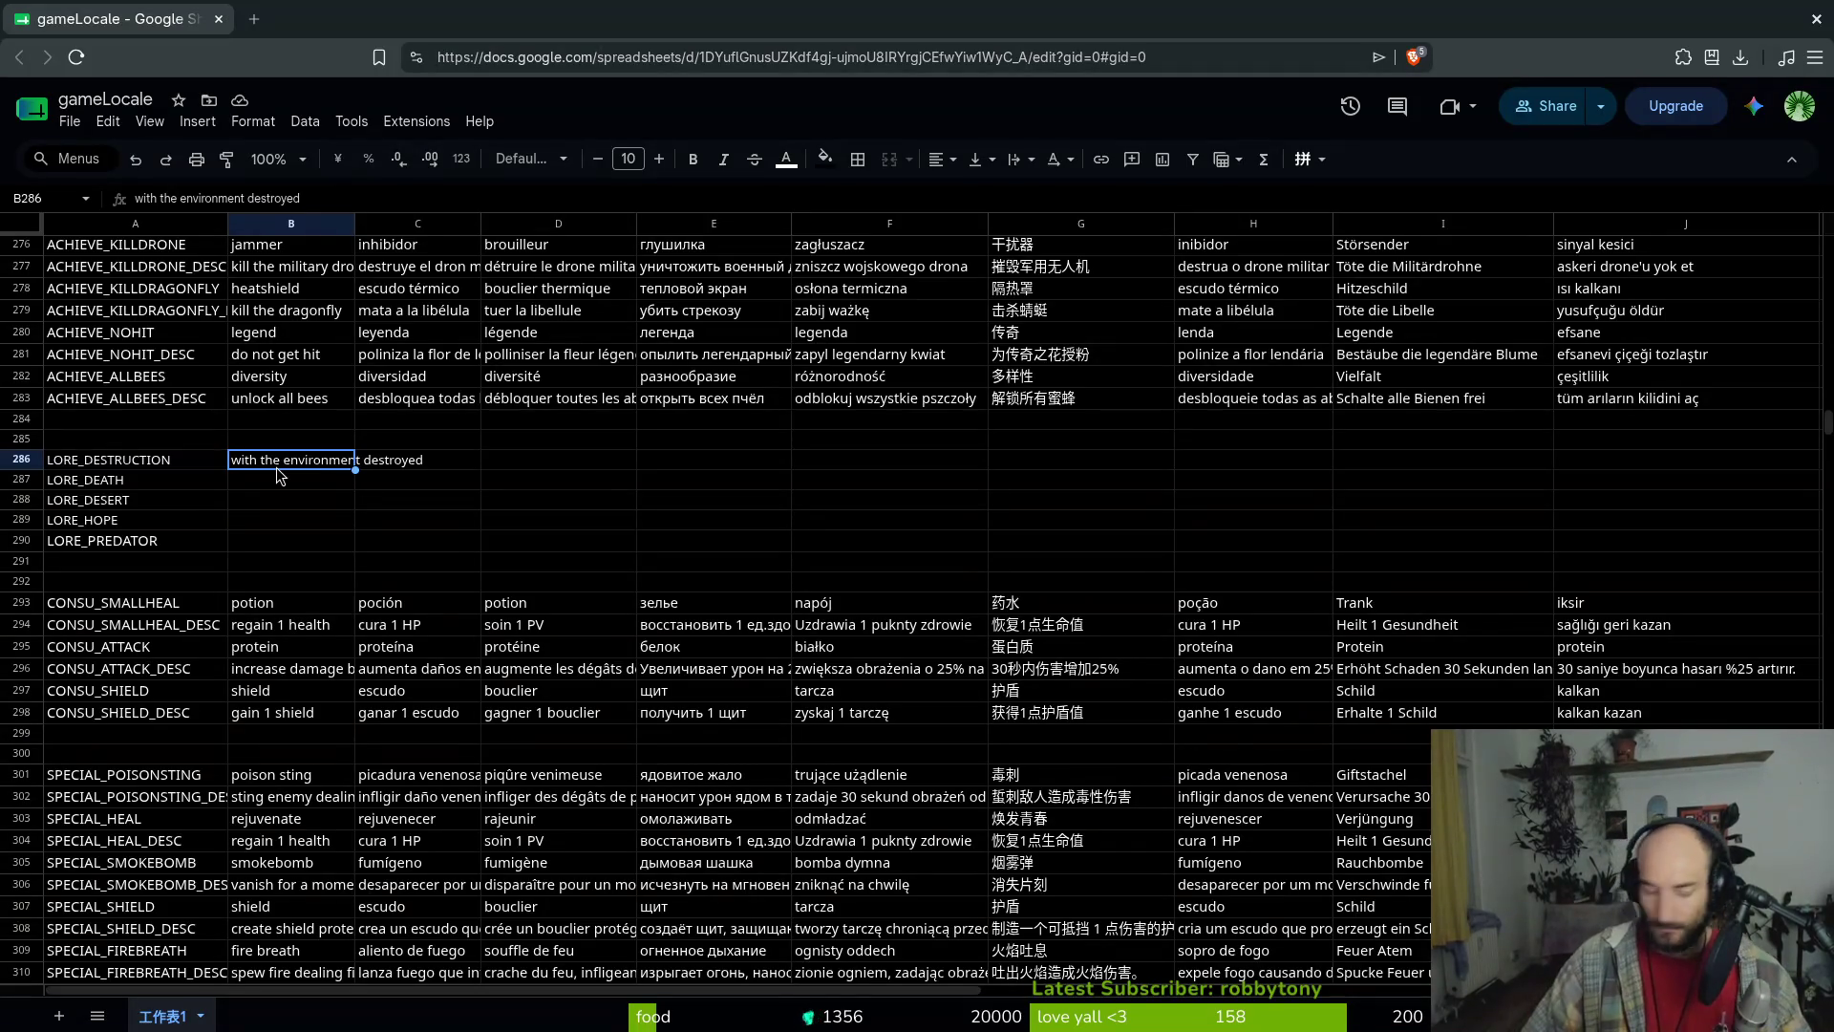
Type 'although there is hope' into B289 as the LORE_HOPE line
key(Down)
key(Down)
key(Down)
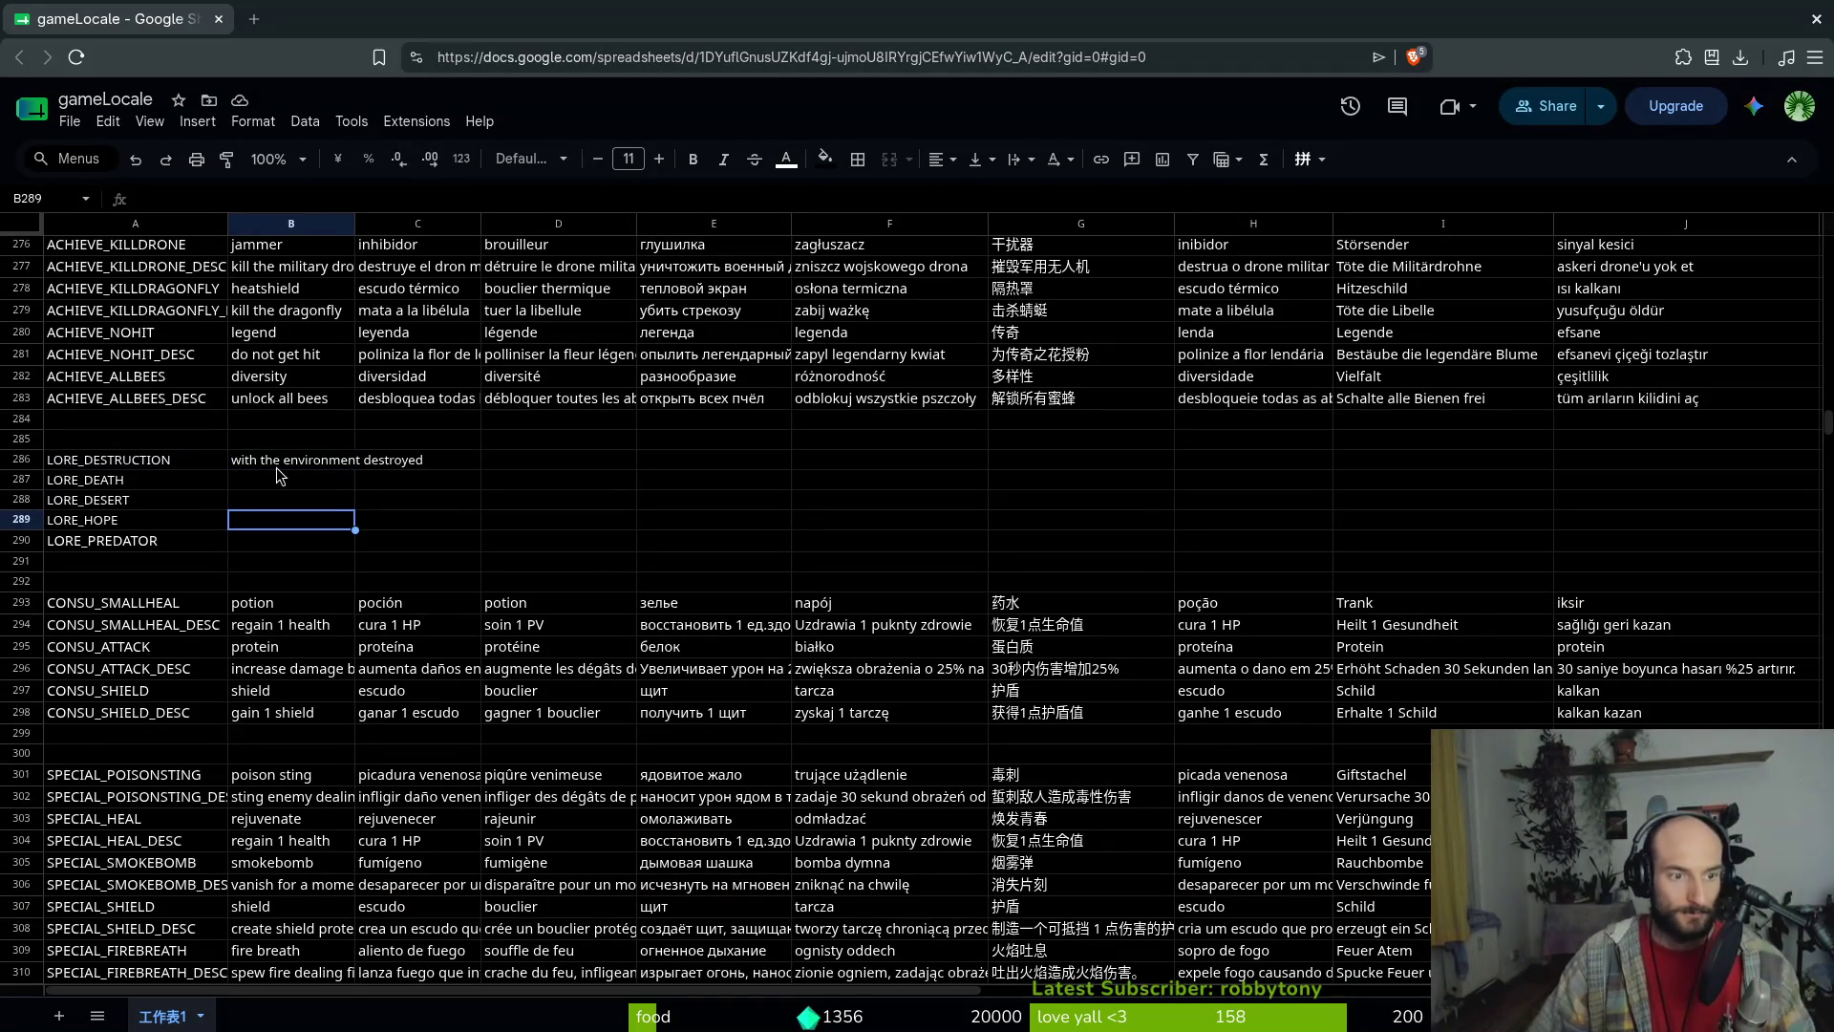
text(ther is e is hop)
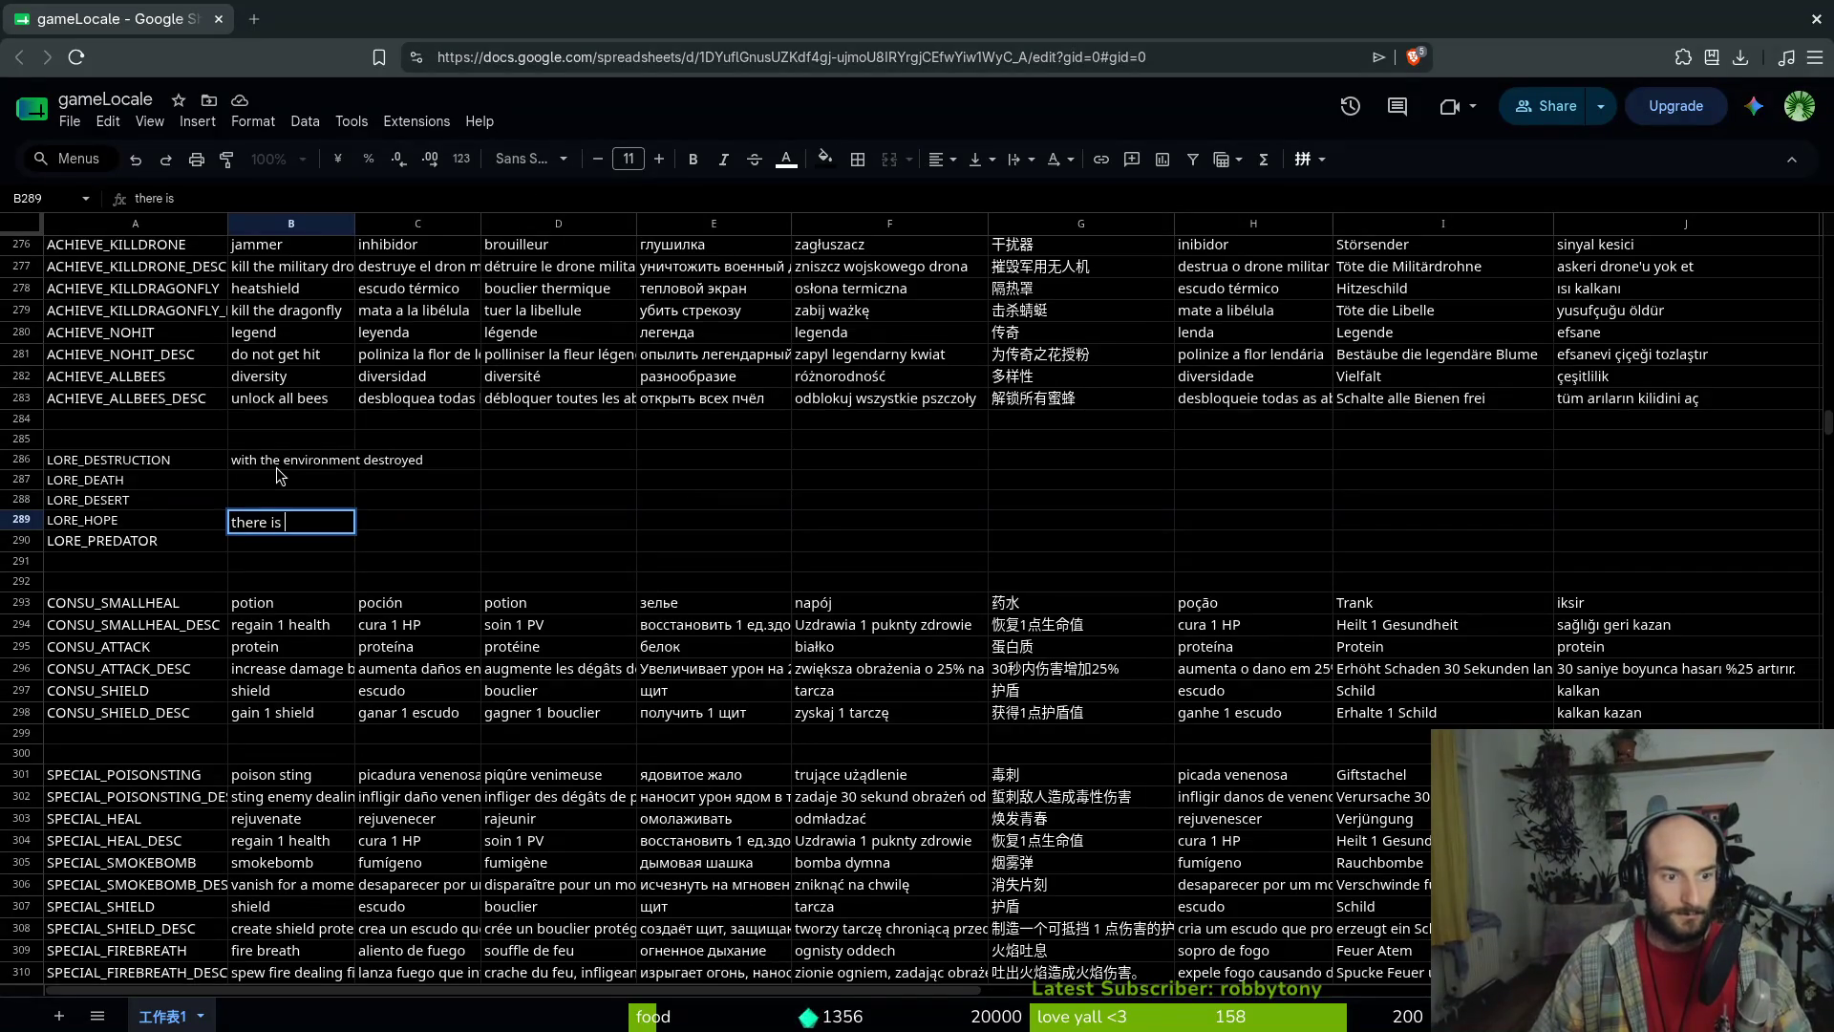
key(BackSpace)
key(BackSpace)
text(alt)
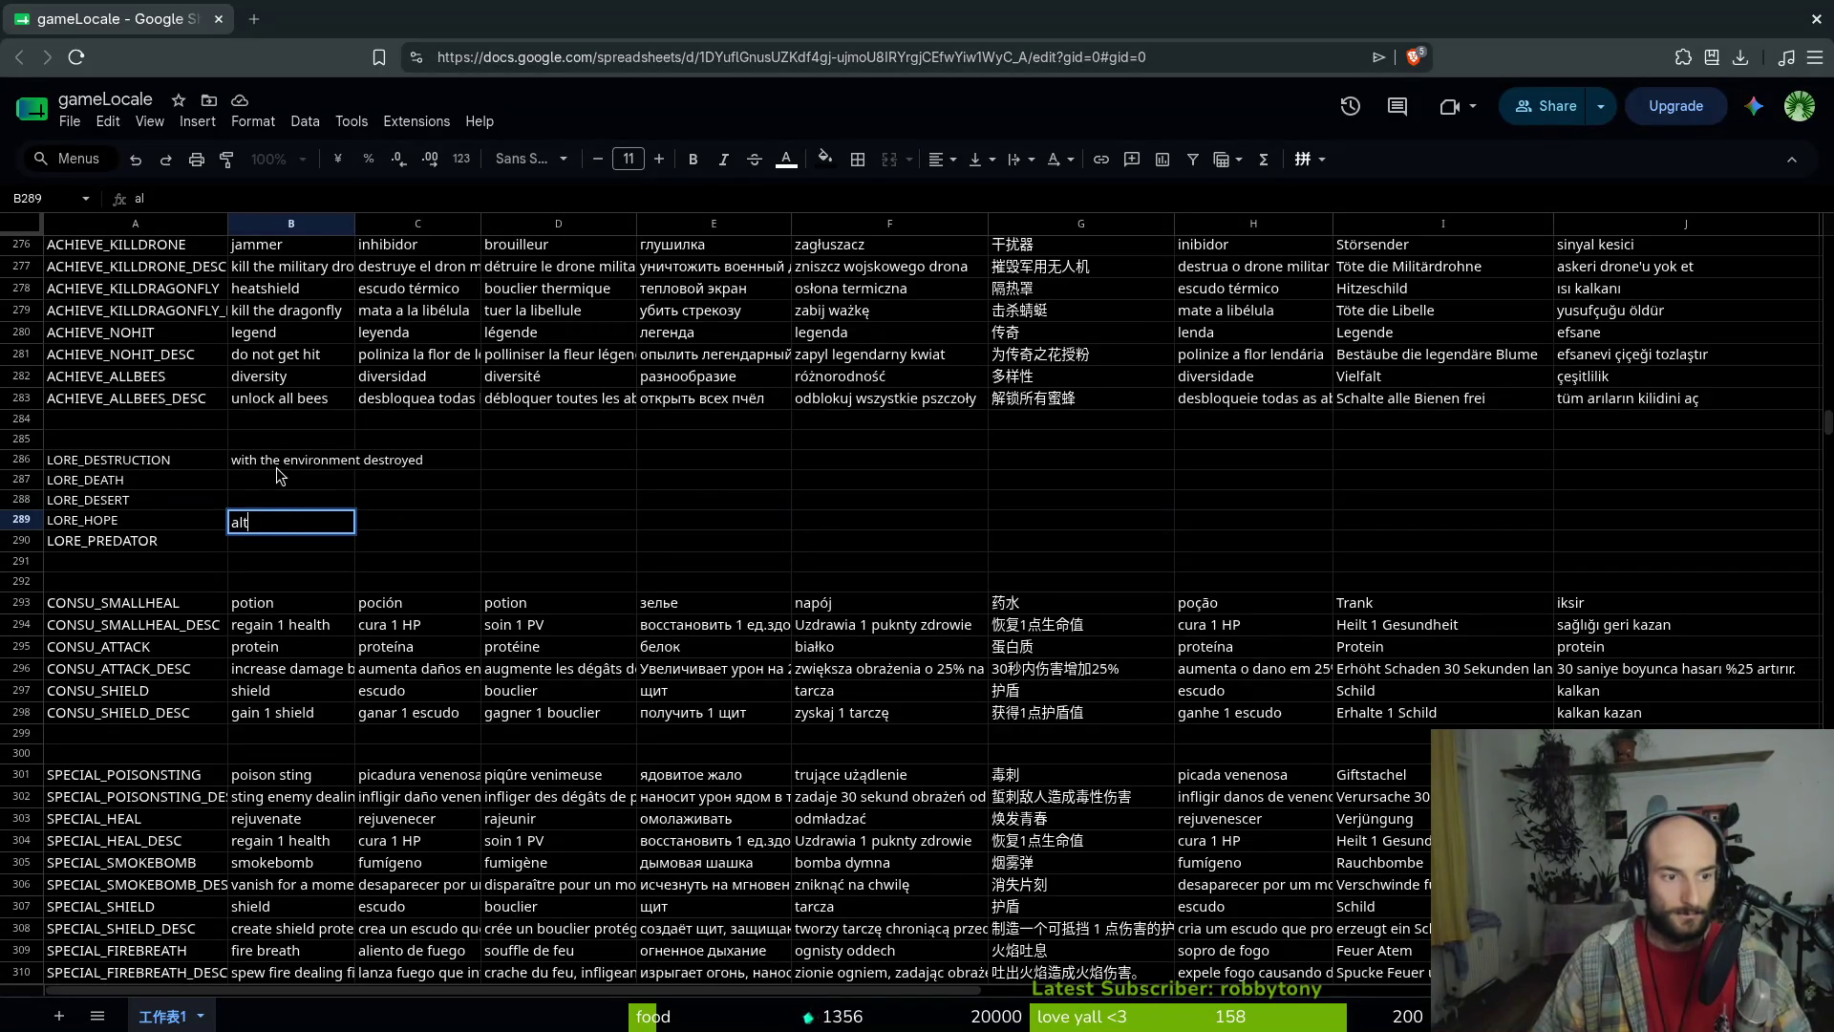
text(hough there is hope)
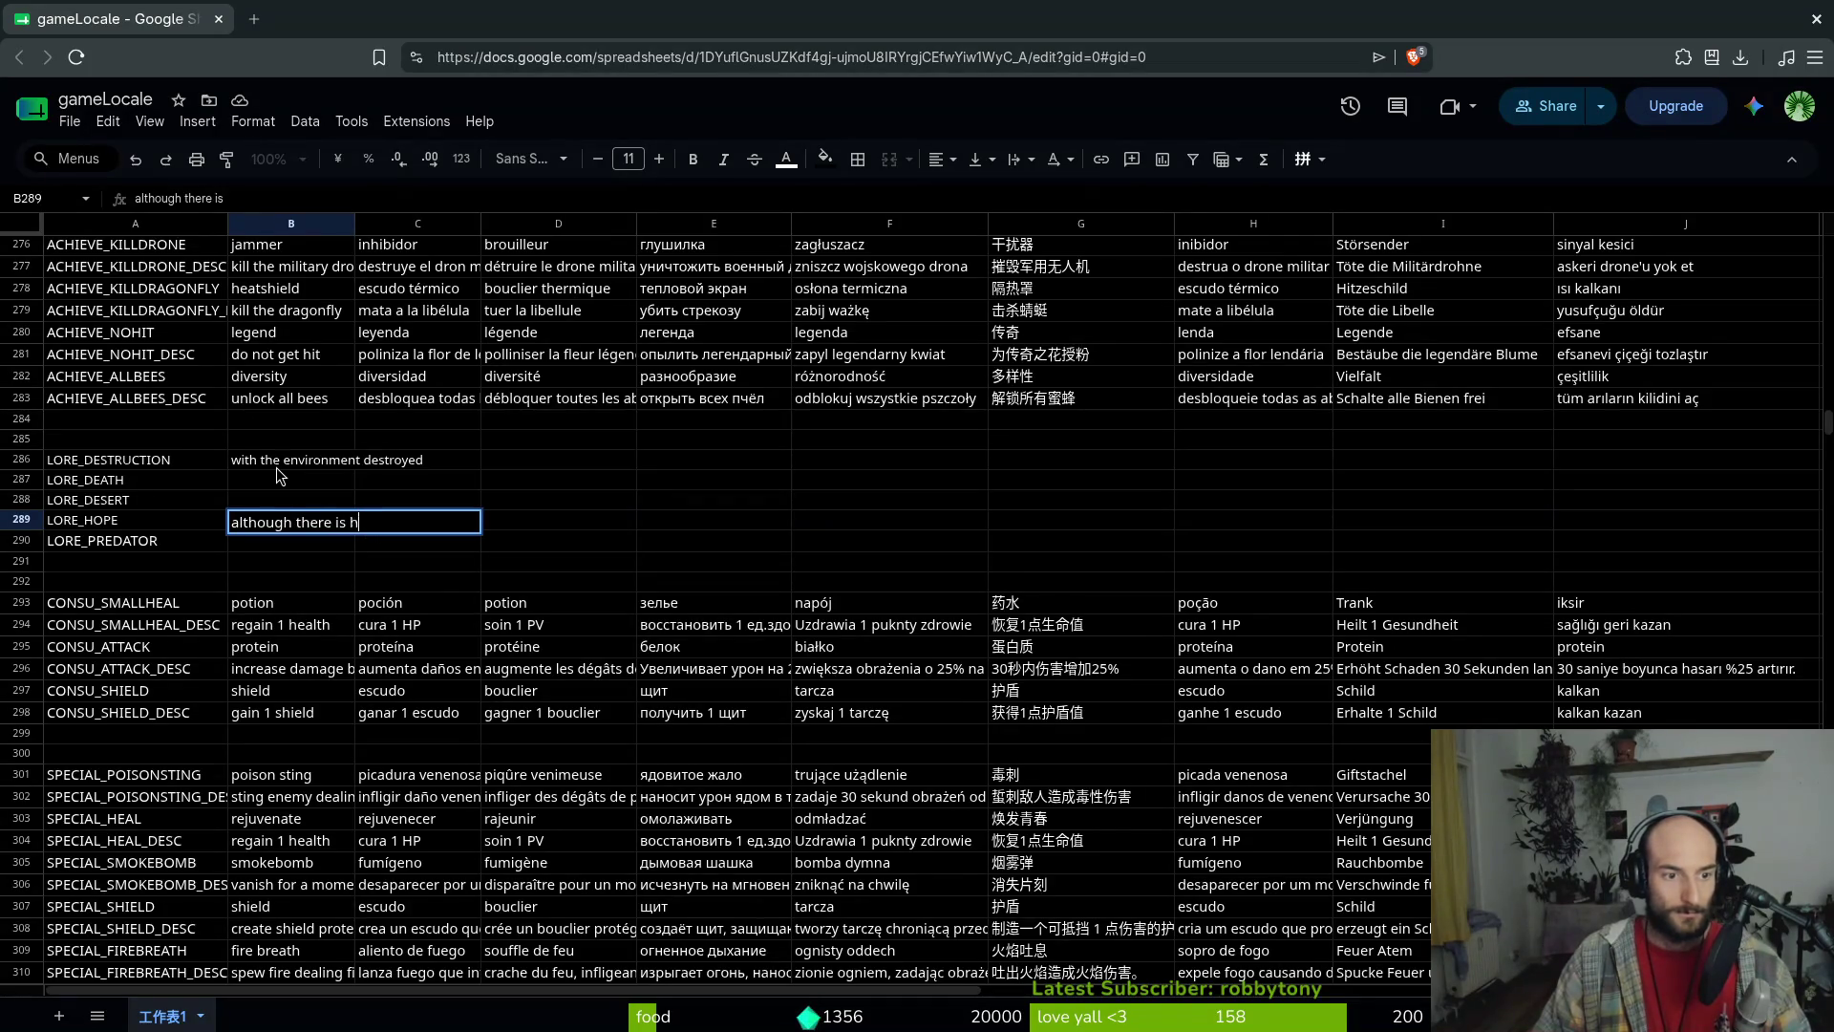
key(Return)
Type 'but the world is dangerous' into B290 as the LORE_PREDATOR line
text(but )
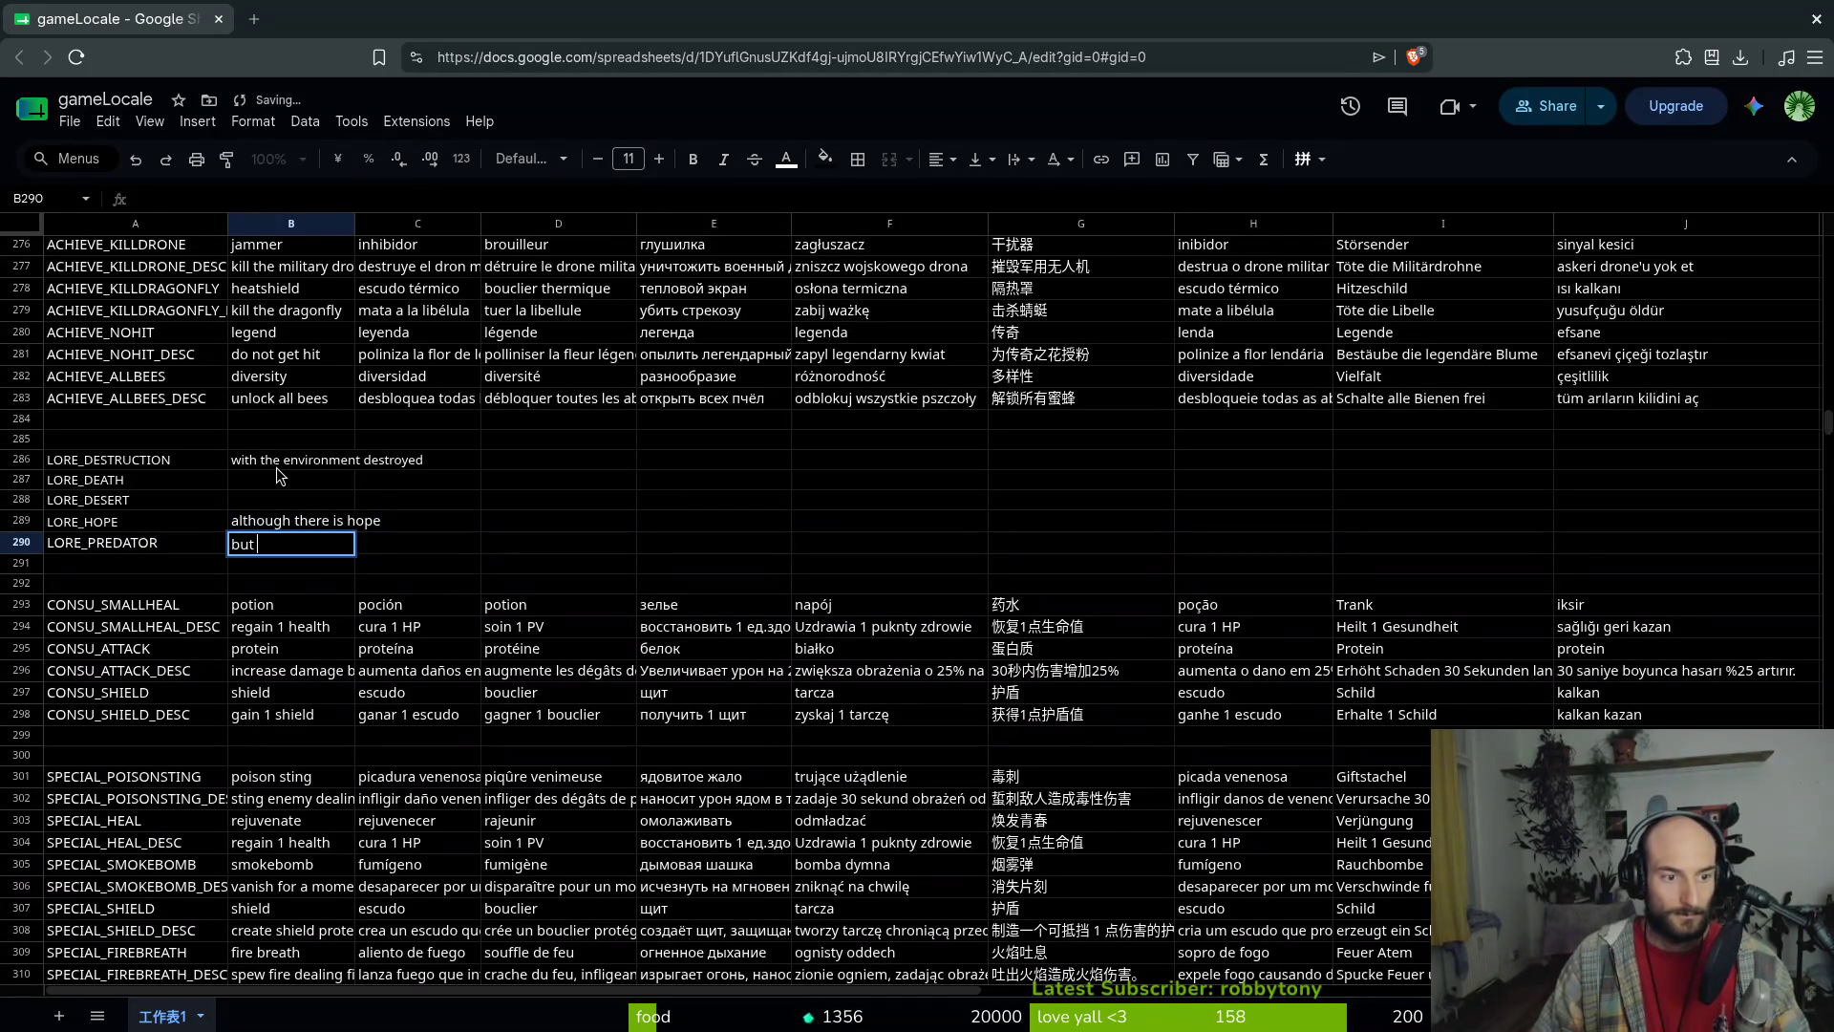
text(dan)
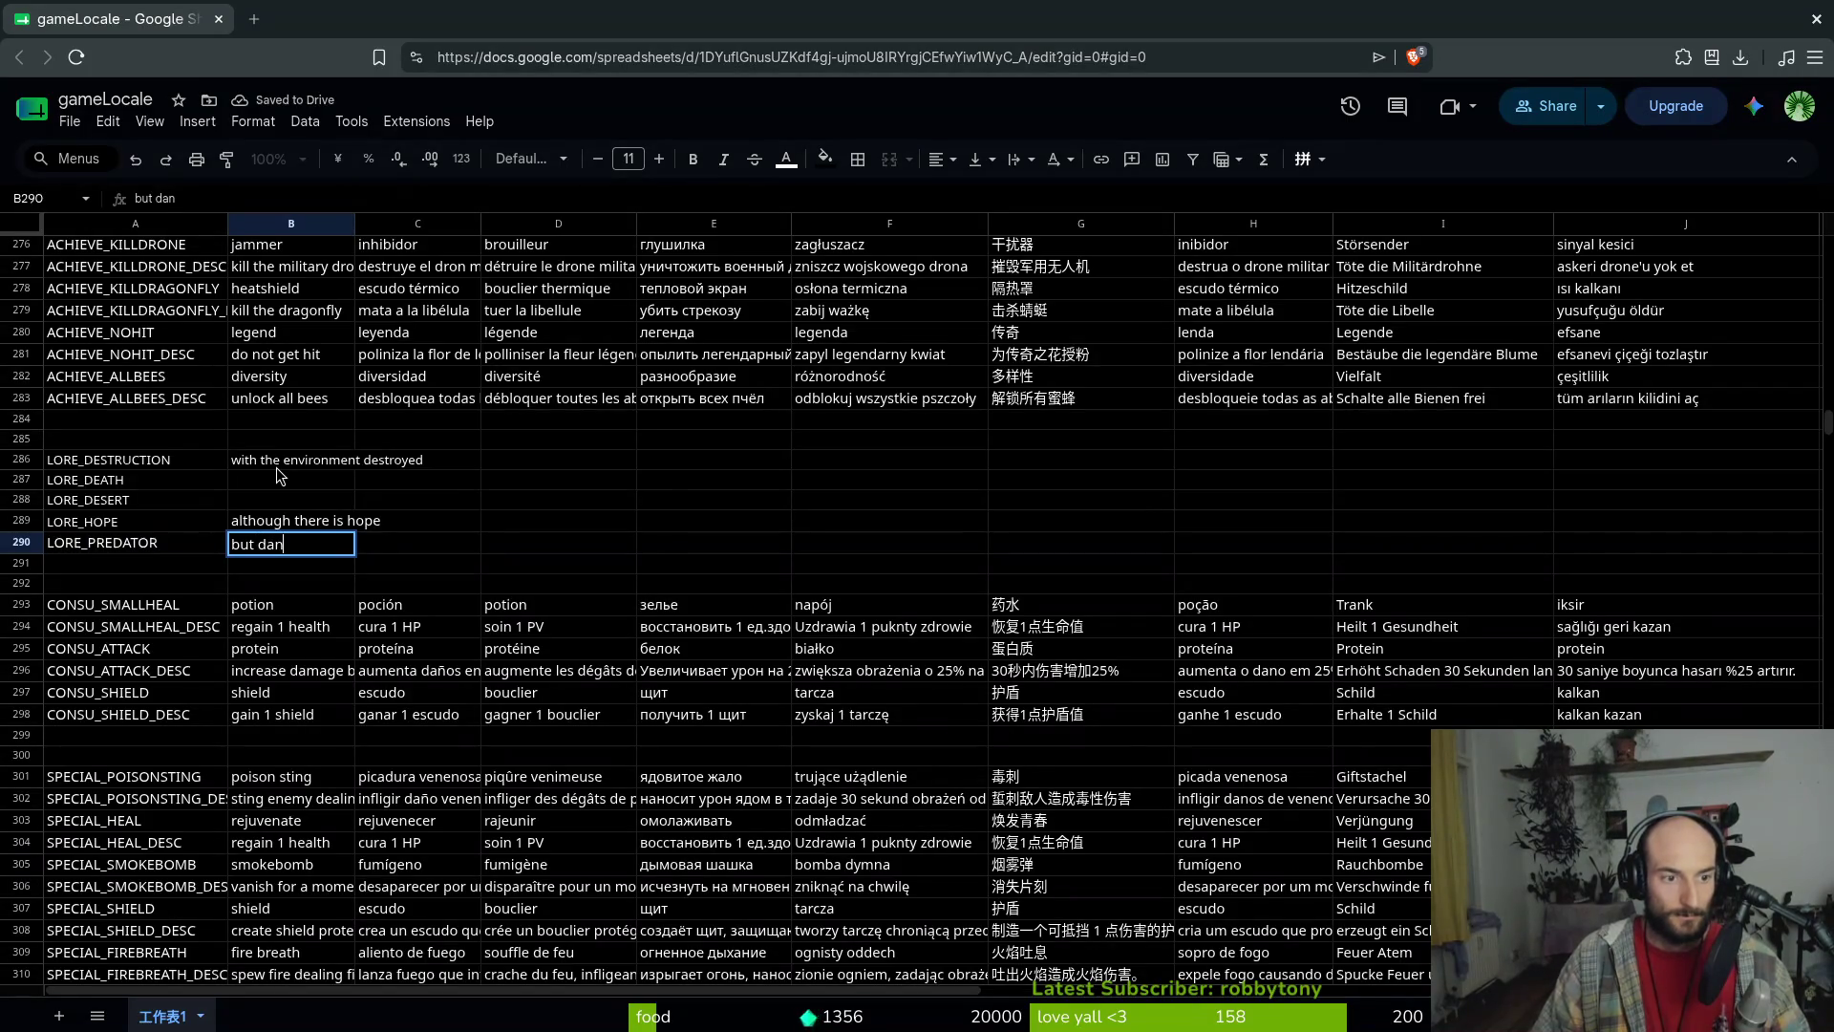
key(BackSpace)
key(BackSpace)
text(the world is f)
key(BackSpace)
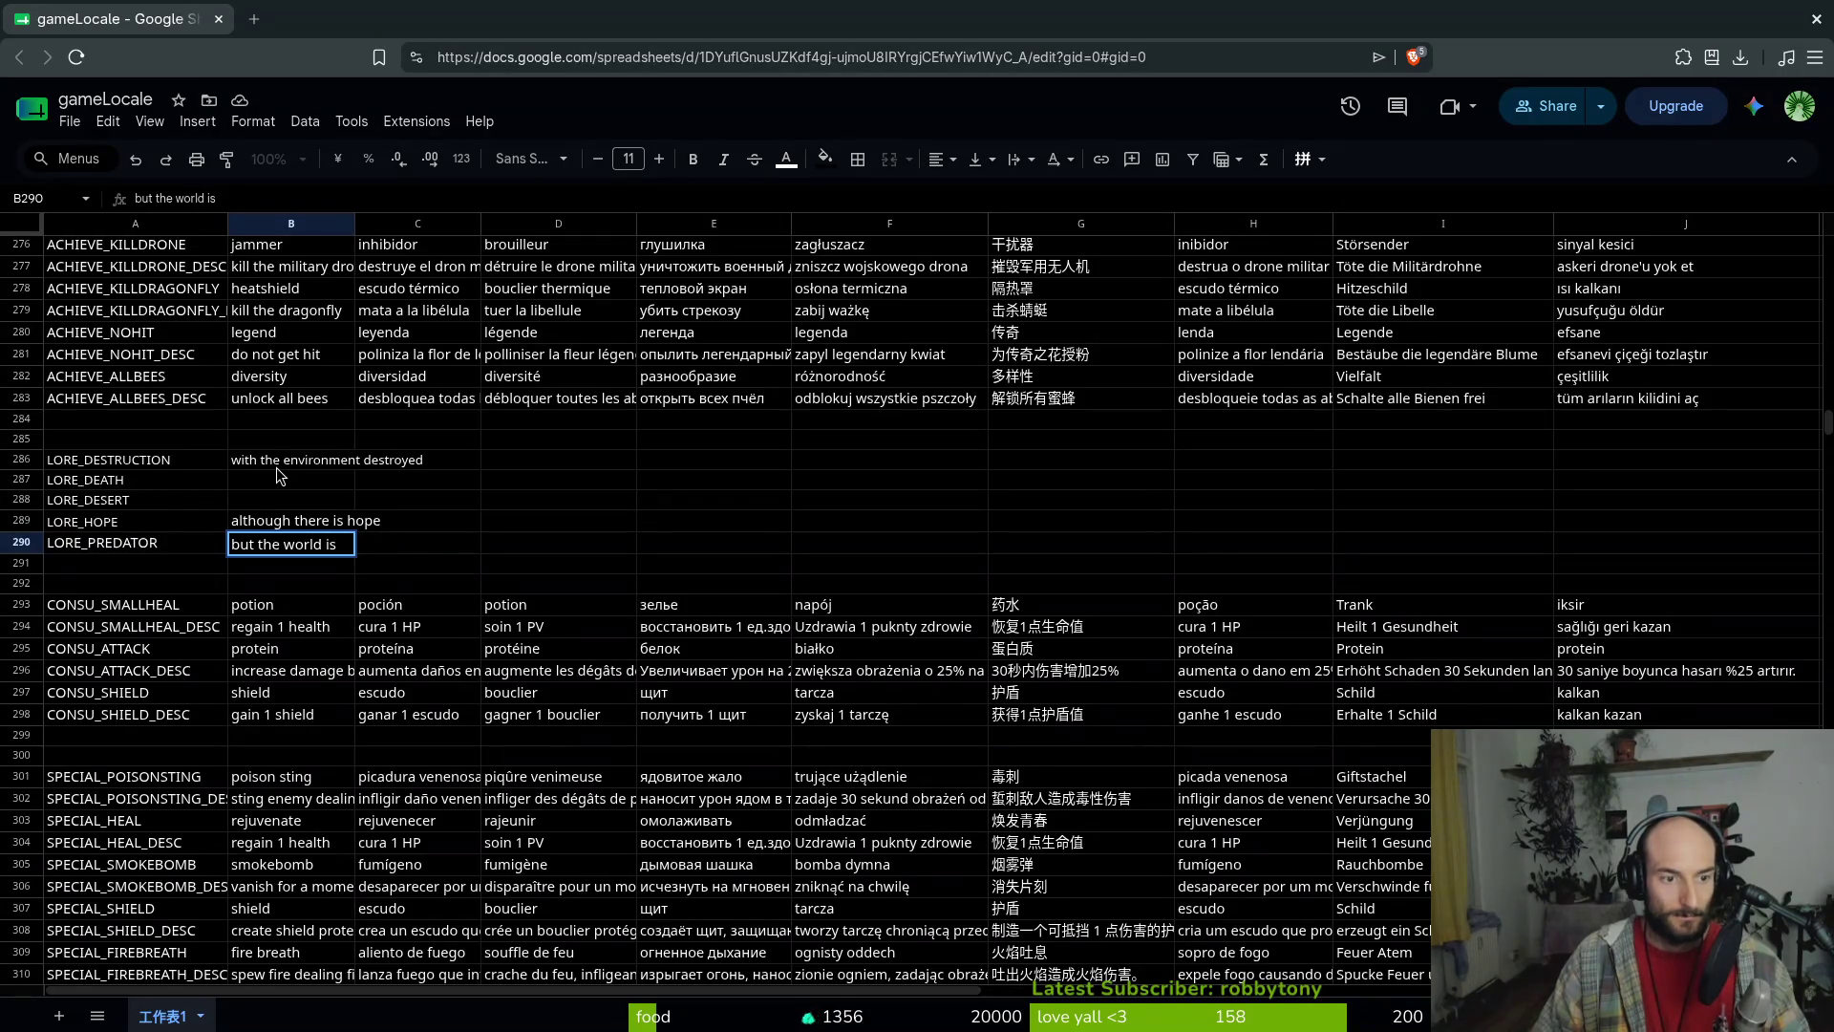
key(BackSpace)
key(BackSpace)
key(BackSpace)
text(but the world is)
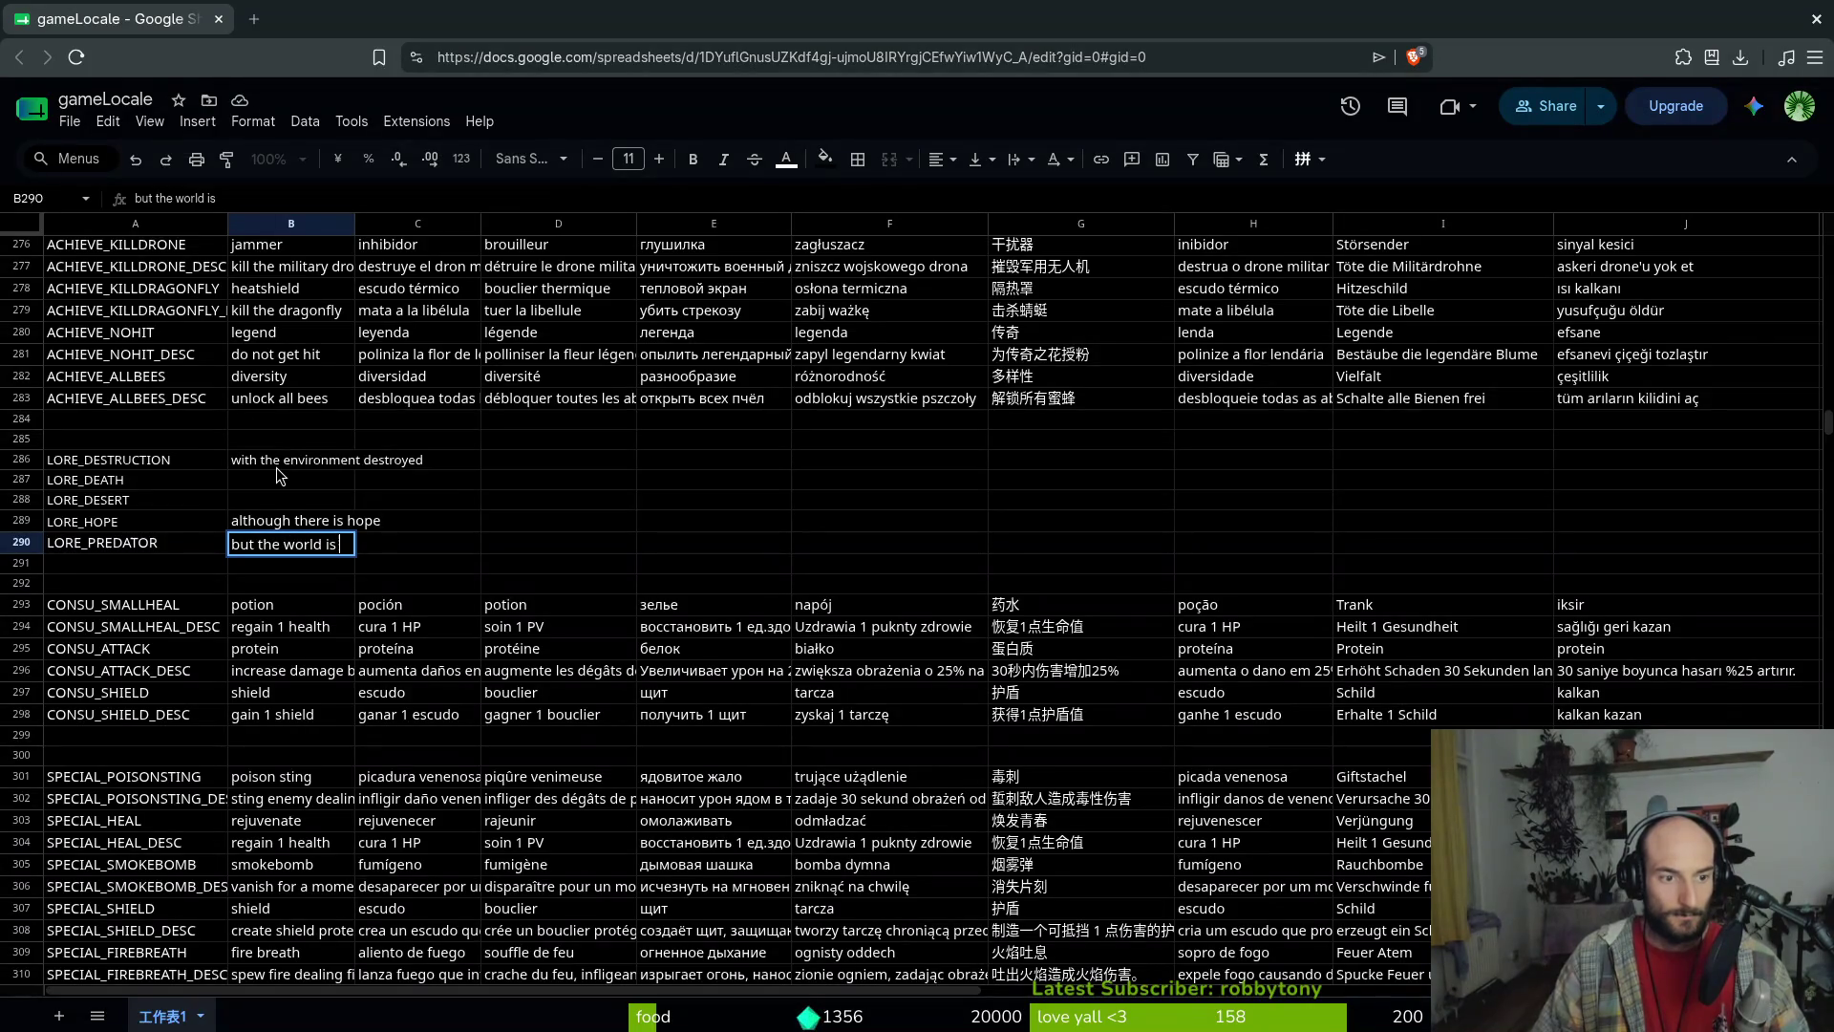
text( dangerous)
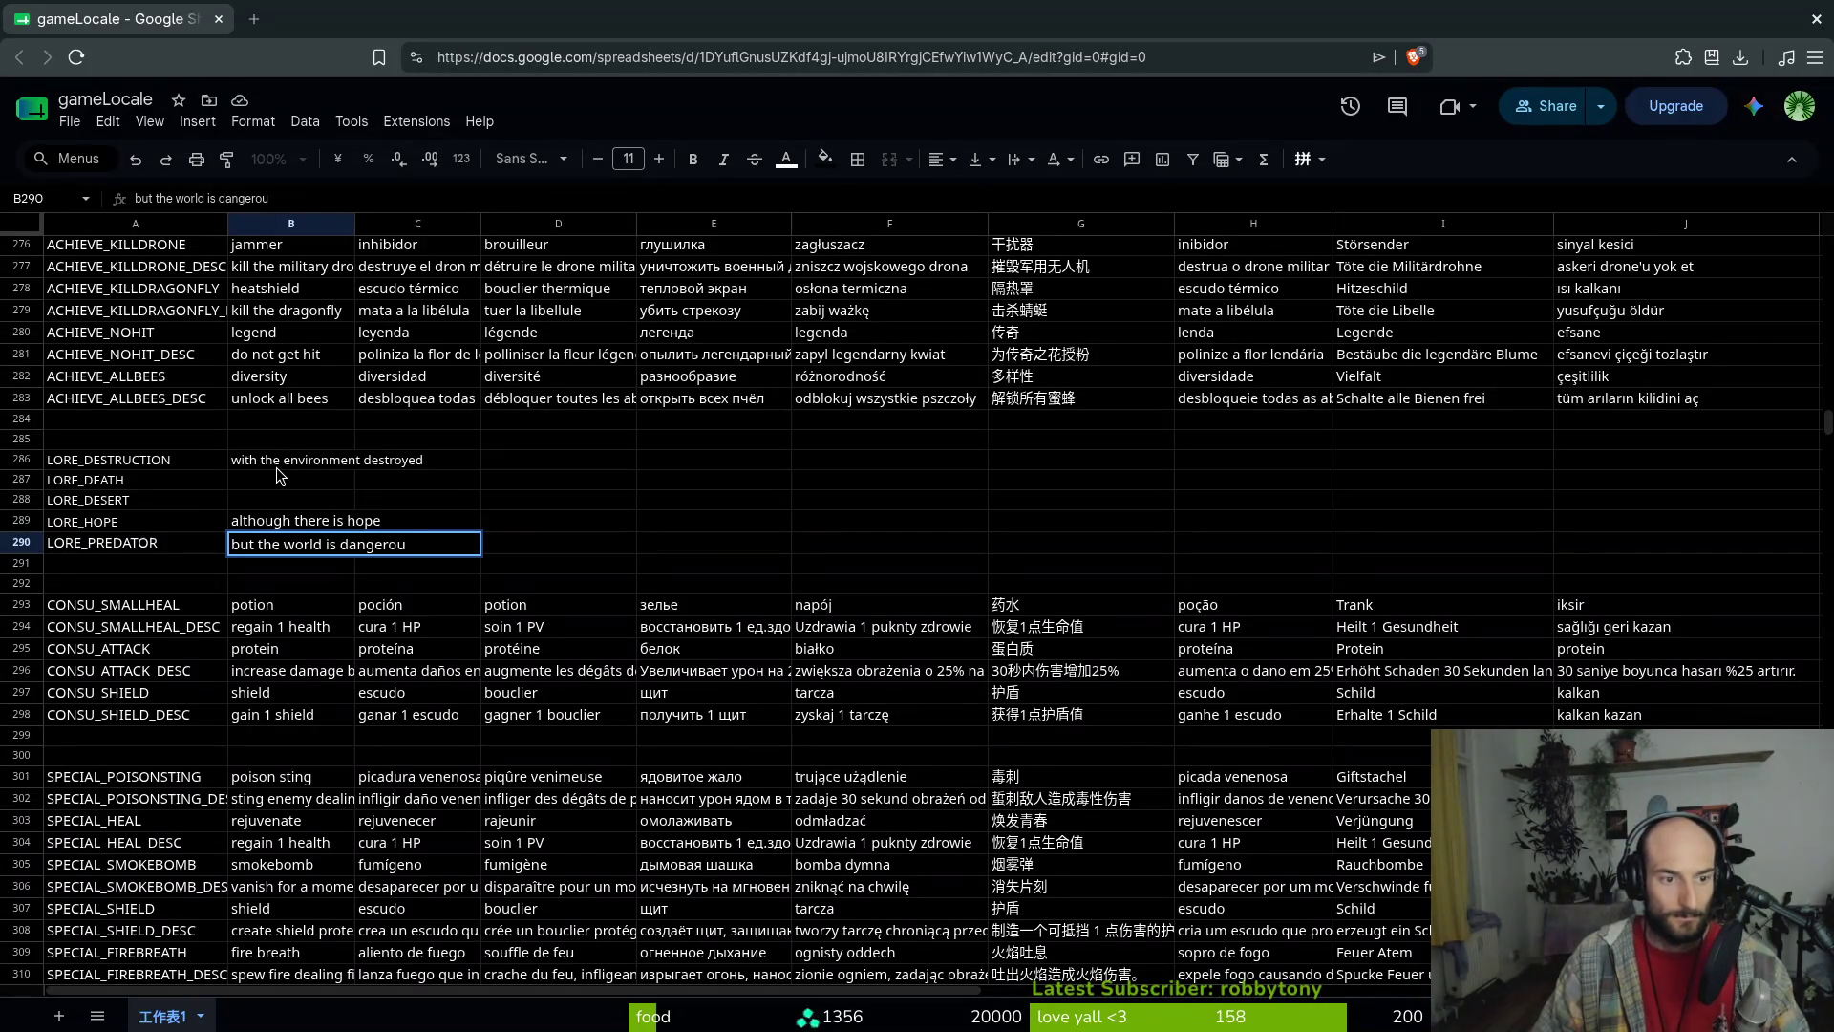
key(Return)
Reopen the LORE_PREDATOR cell, then cancel the edit so its text stays unchanged
key(Up)
key(Up)
key(Down)
key(Return)
key(BackSpace)
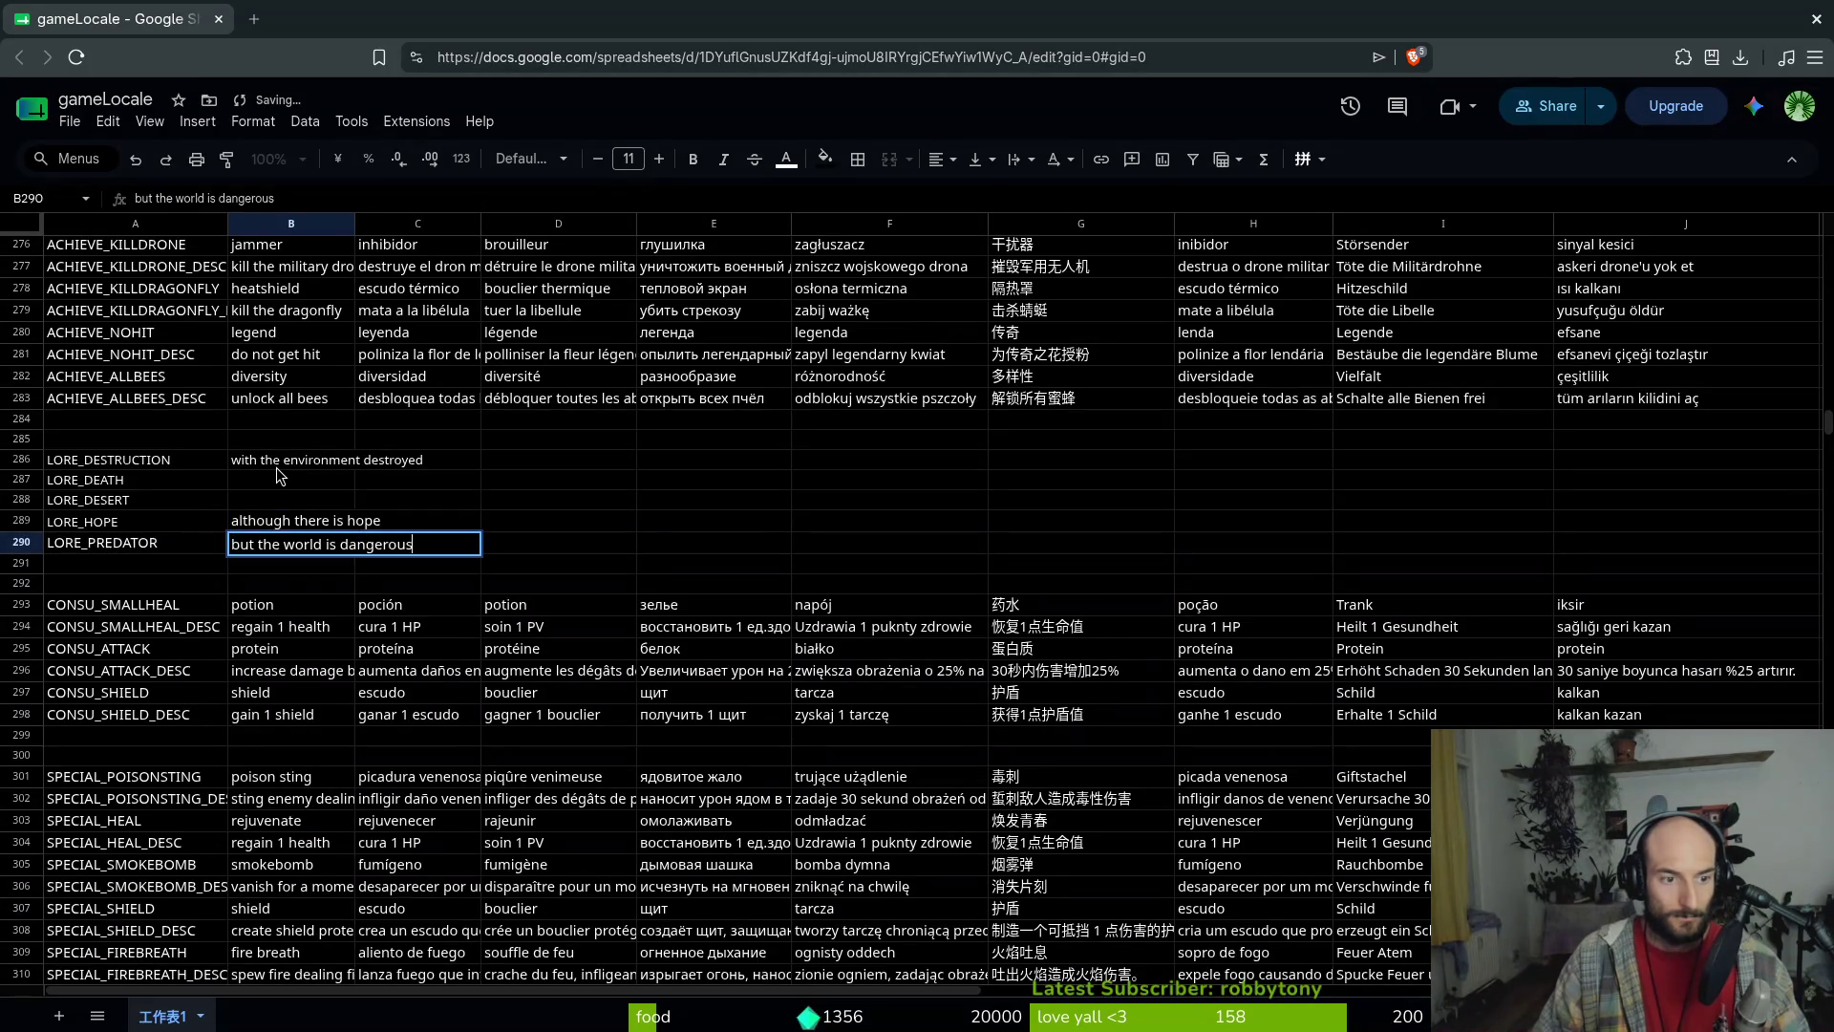
key(ctrl+BackSpace)
key(ctrl+BackSpace)
key(ctrl+BackSpace)
key(Escape)
key(Up)
key(Up)
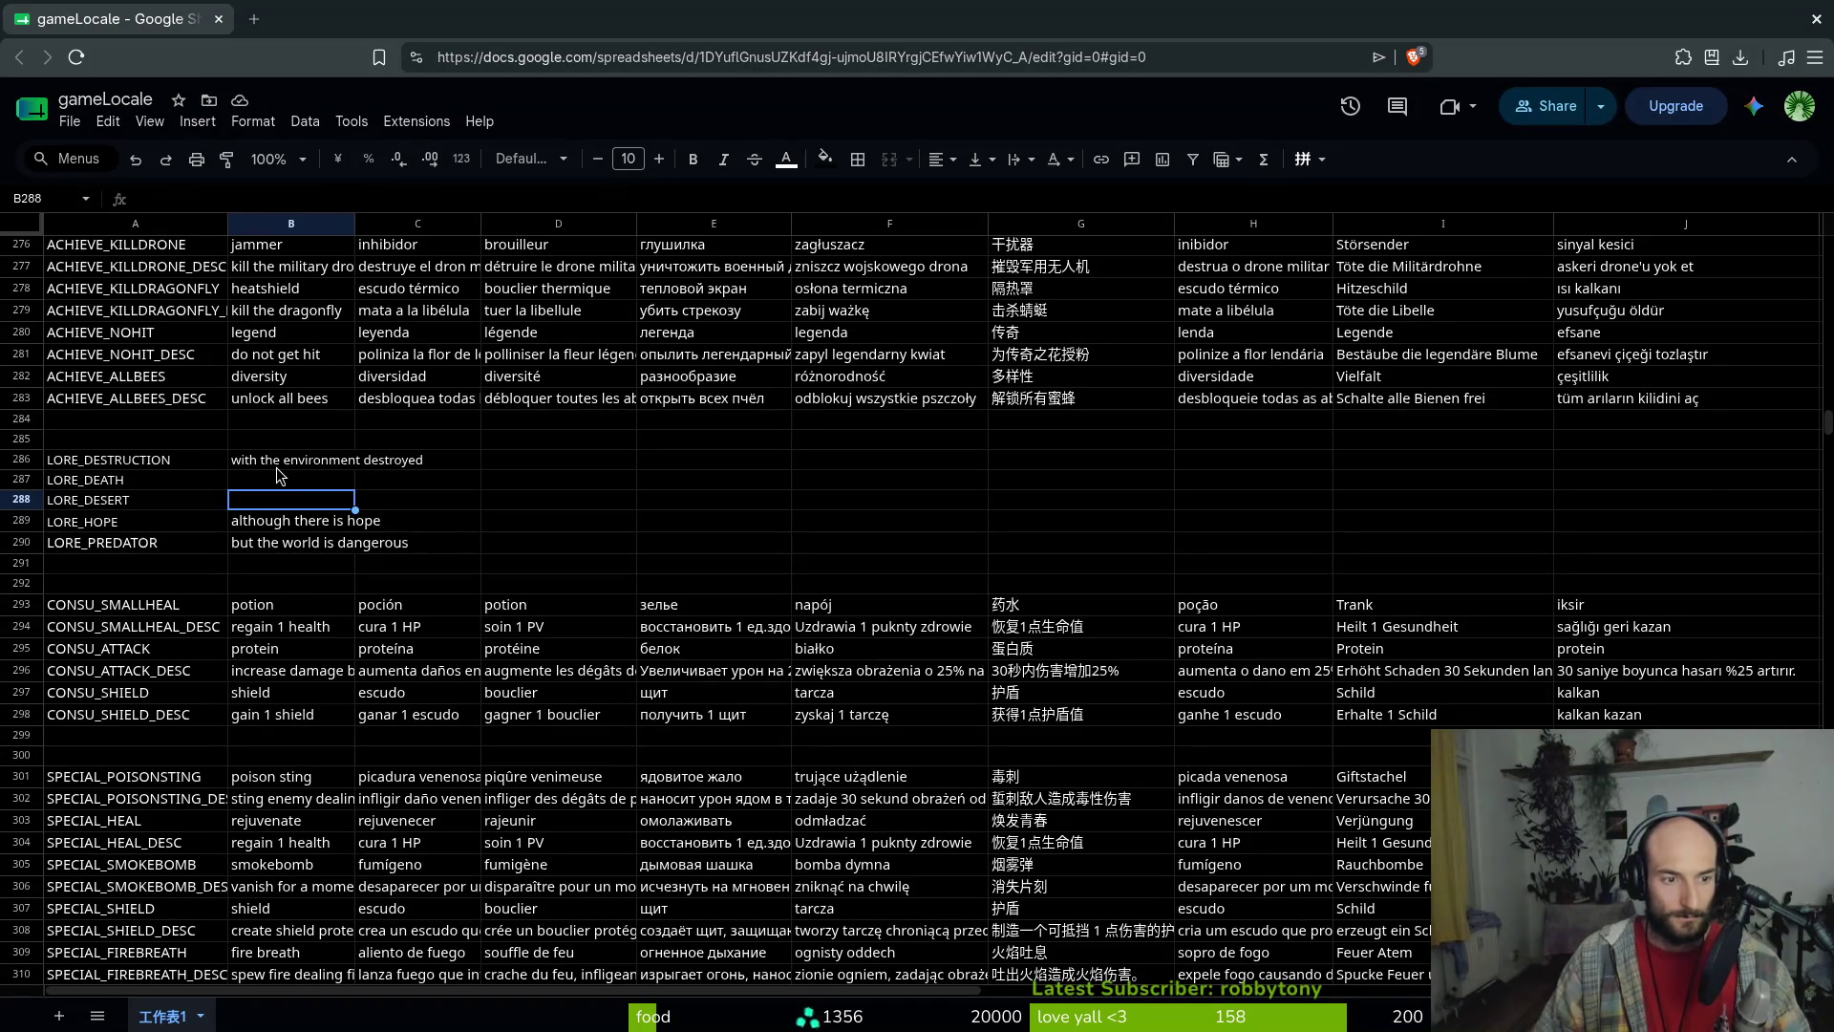
Enter 'with most of nature dead' in B287 as the LORE_DEATH line
key(Up)
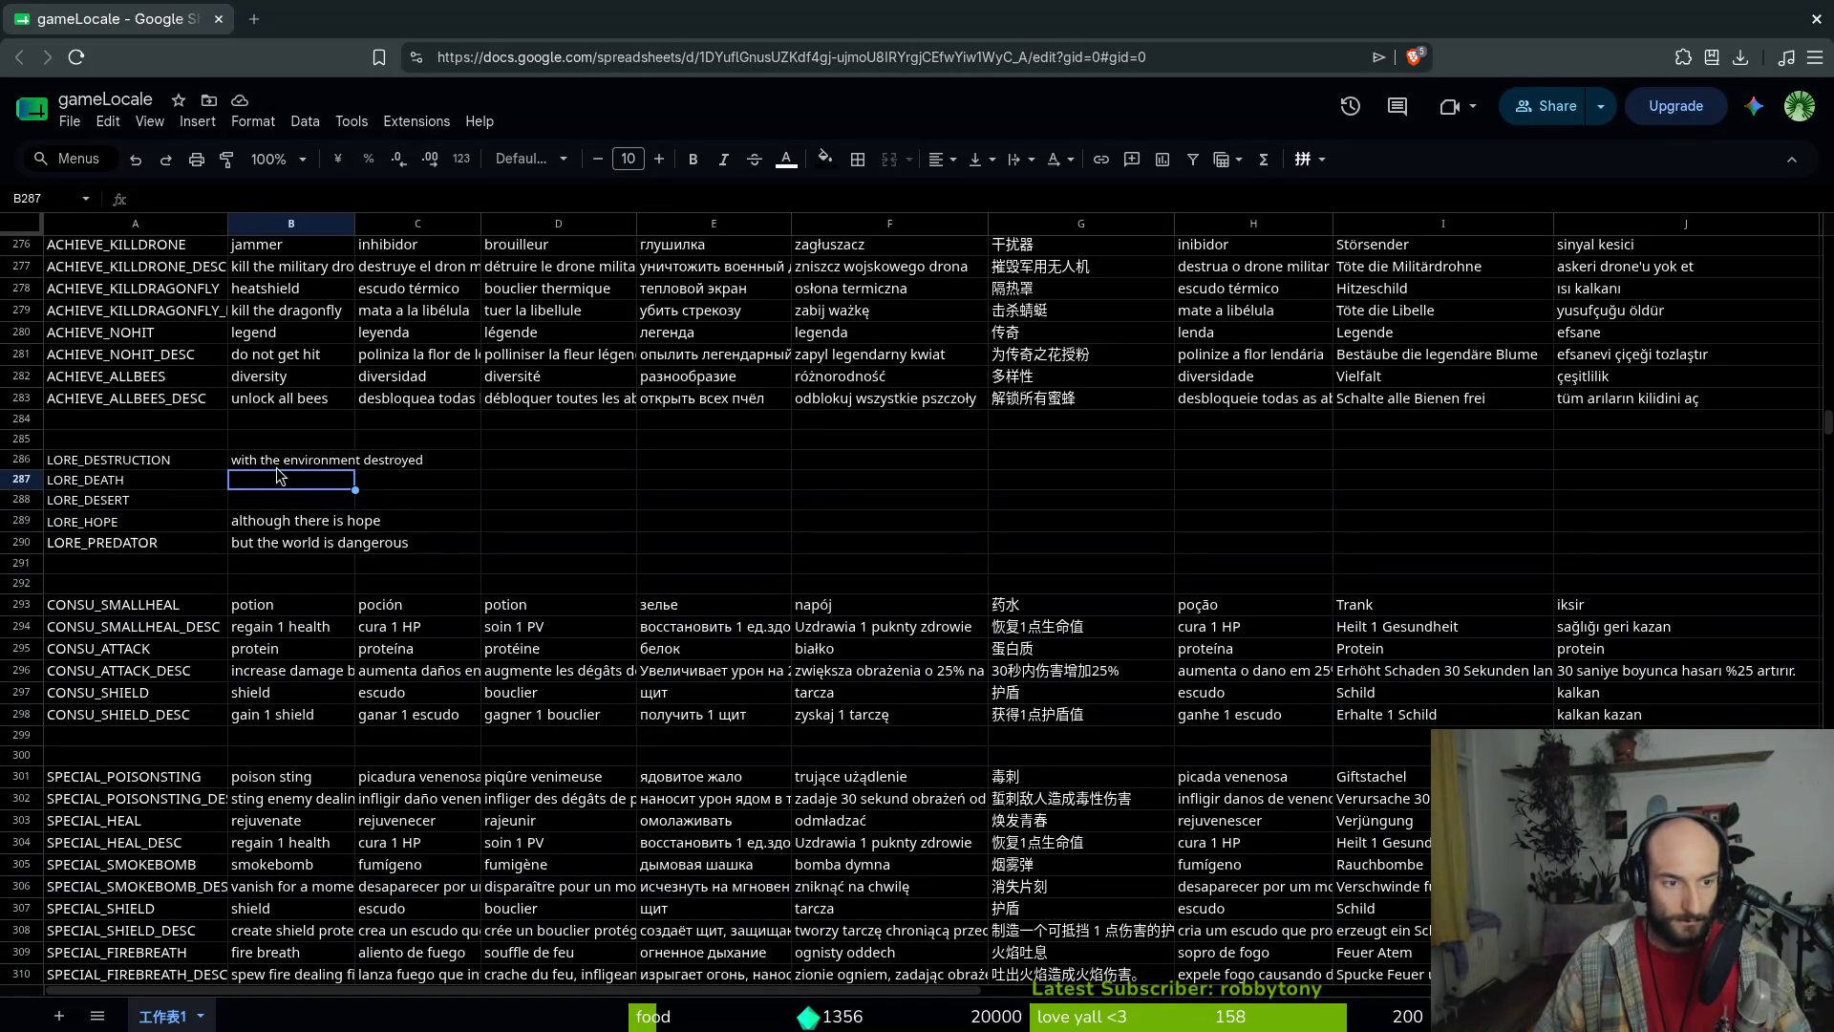
key(Up)
key(Down)
text(wit)
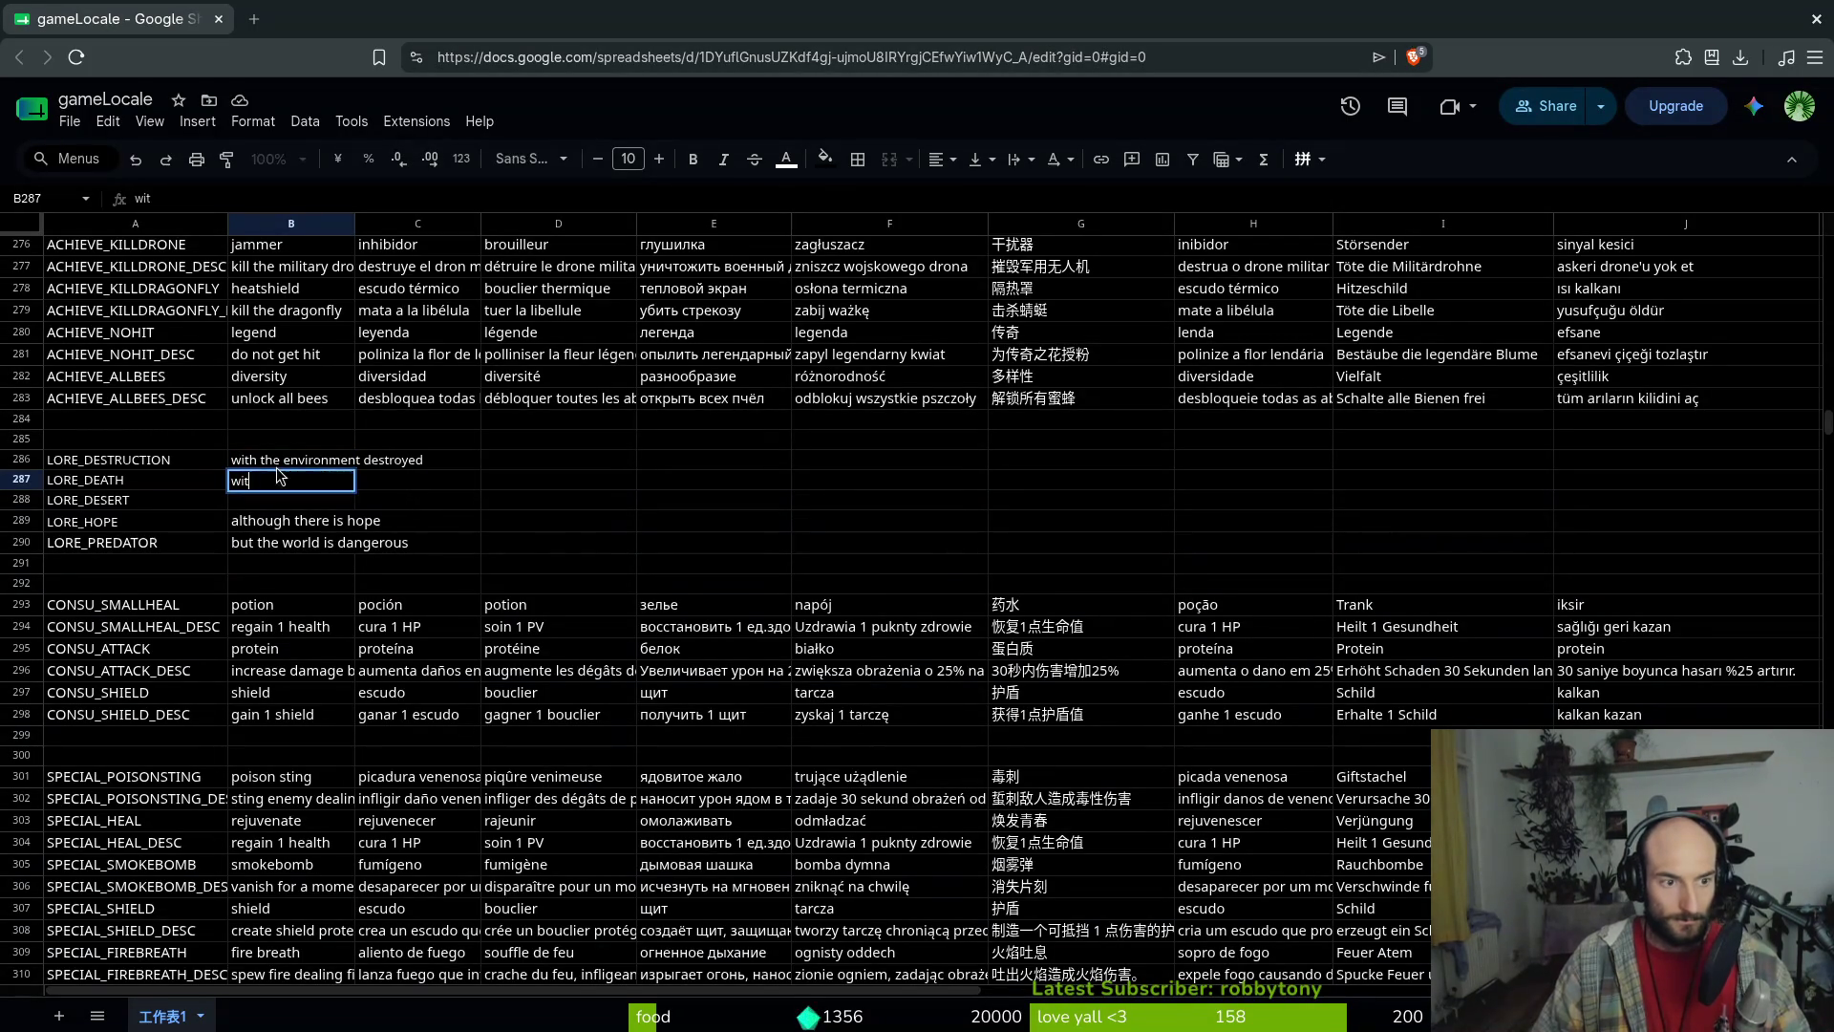
text(h most of nature dead)
key(Return)
Leave a partial 'there i' in LORE_DESERT and overwrite B286 with 'destruction'
text(there is)
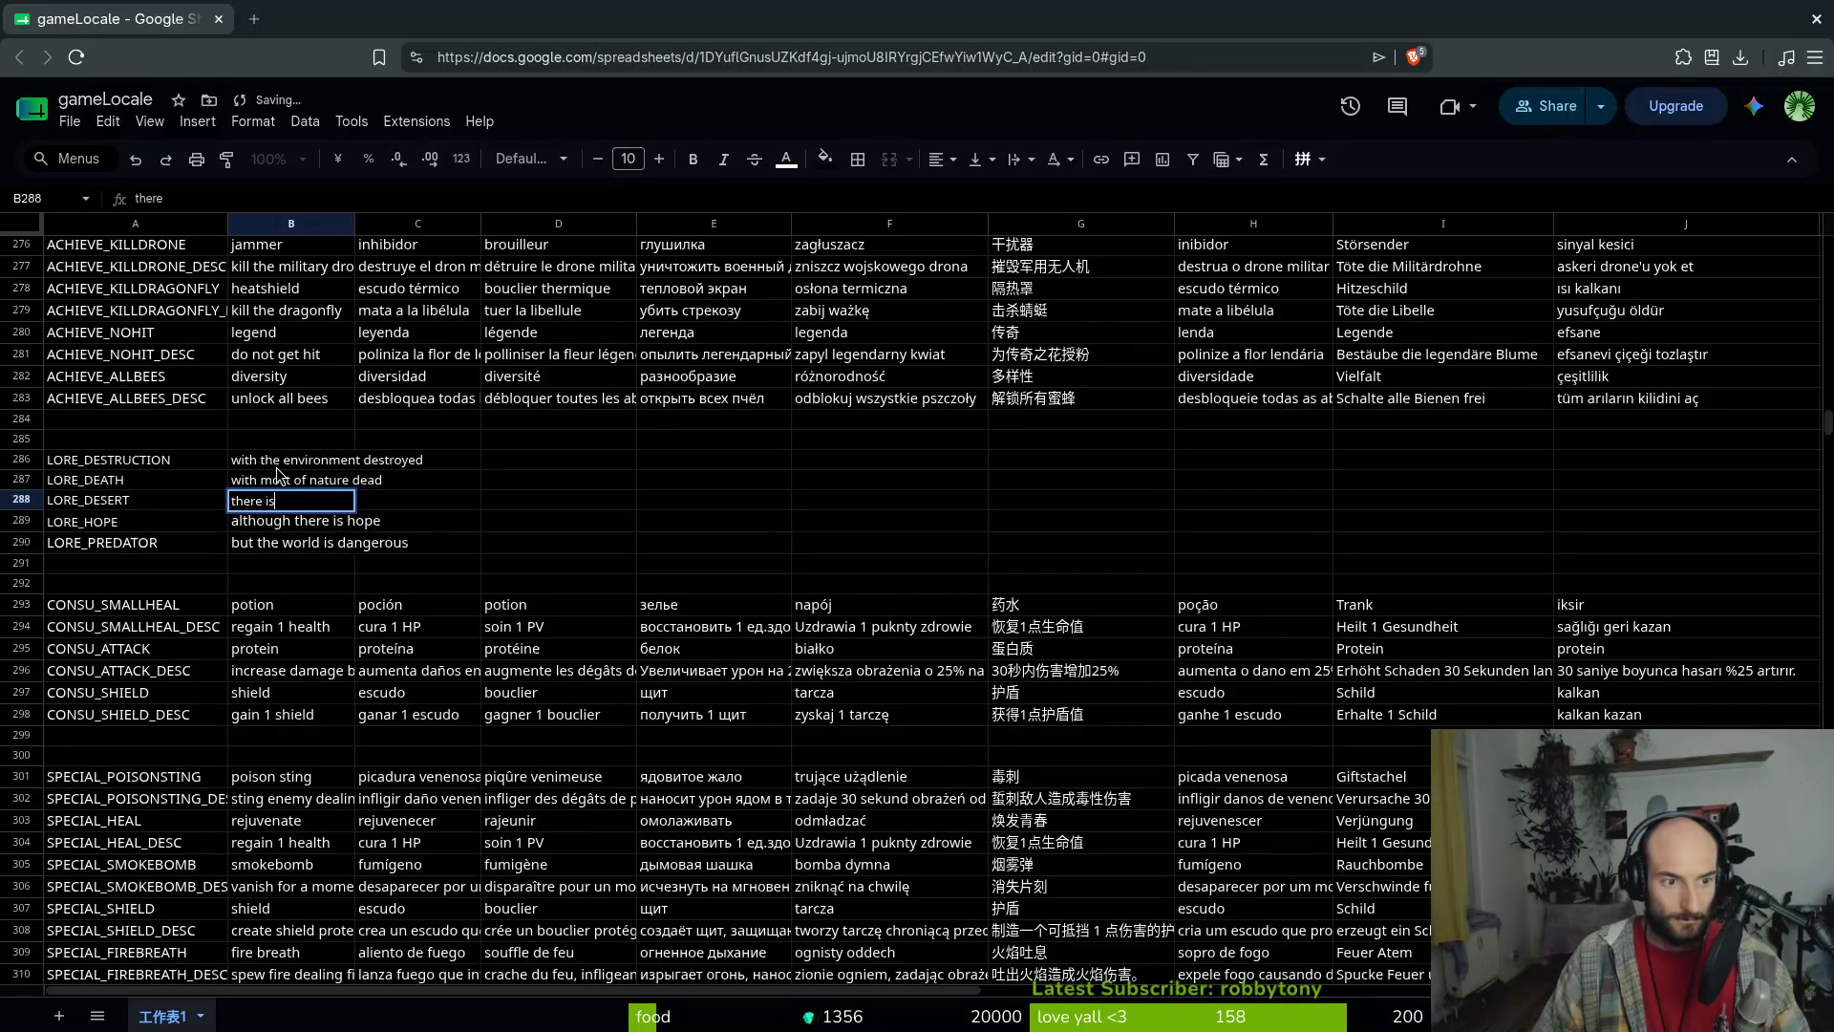
text( n)
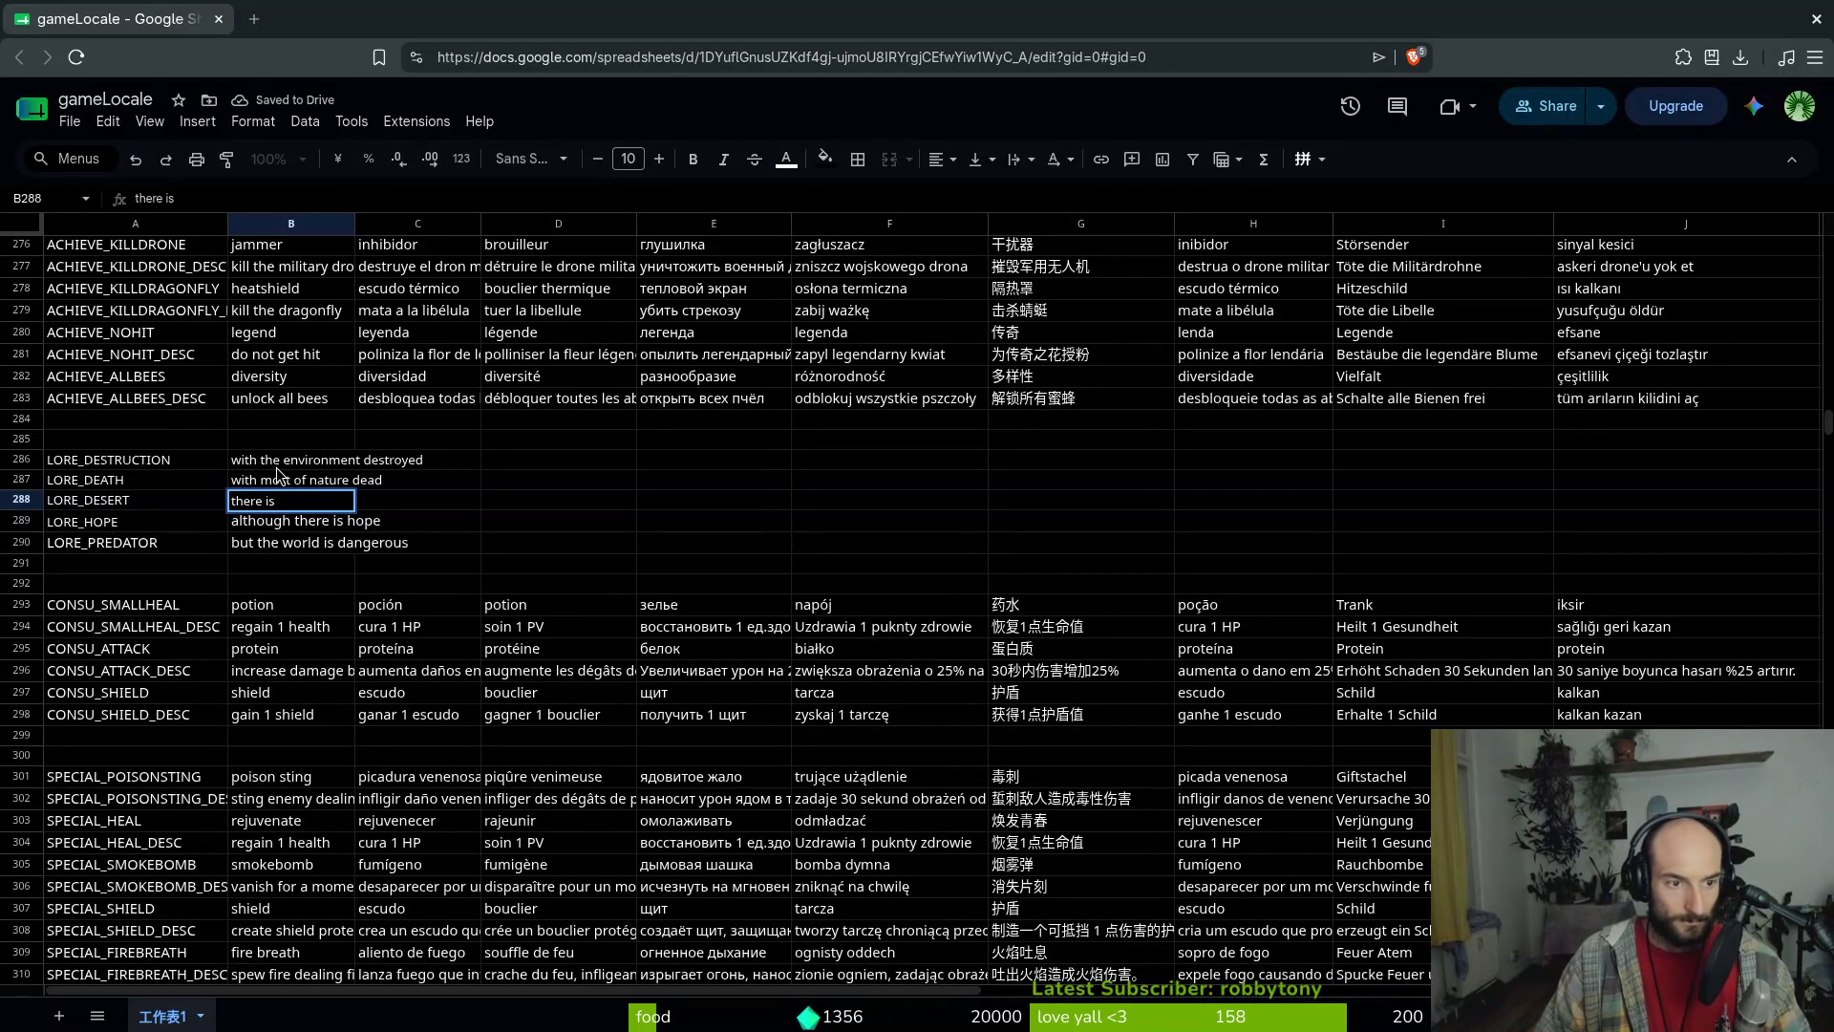
key(BackSpace)
key(Up)
key(Up)
text(destru)
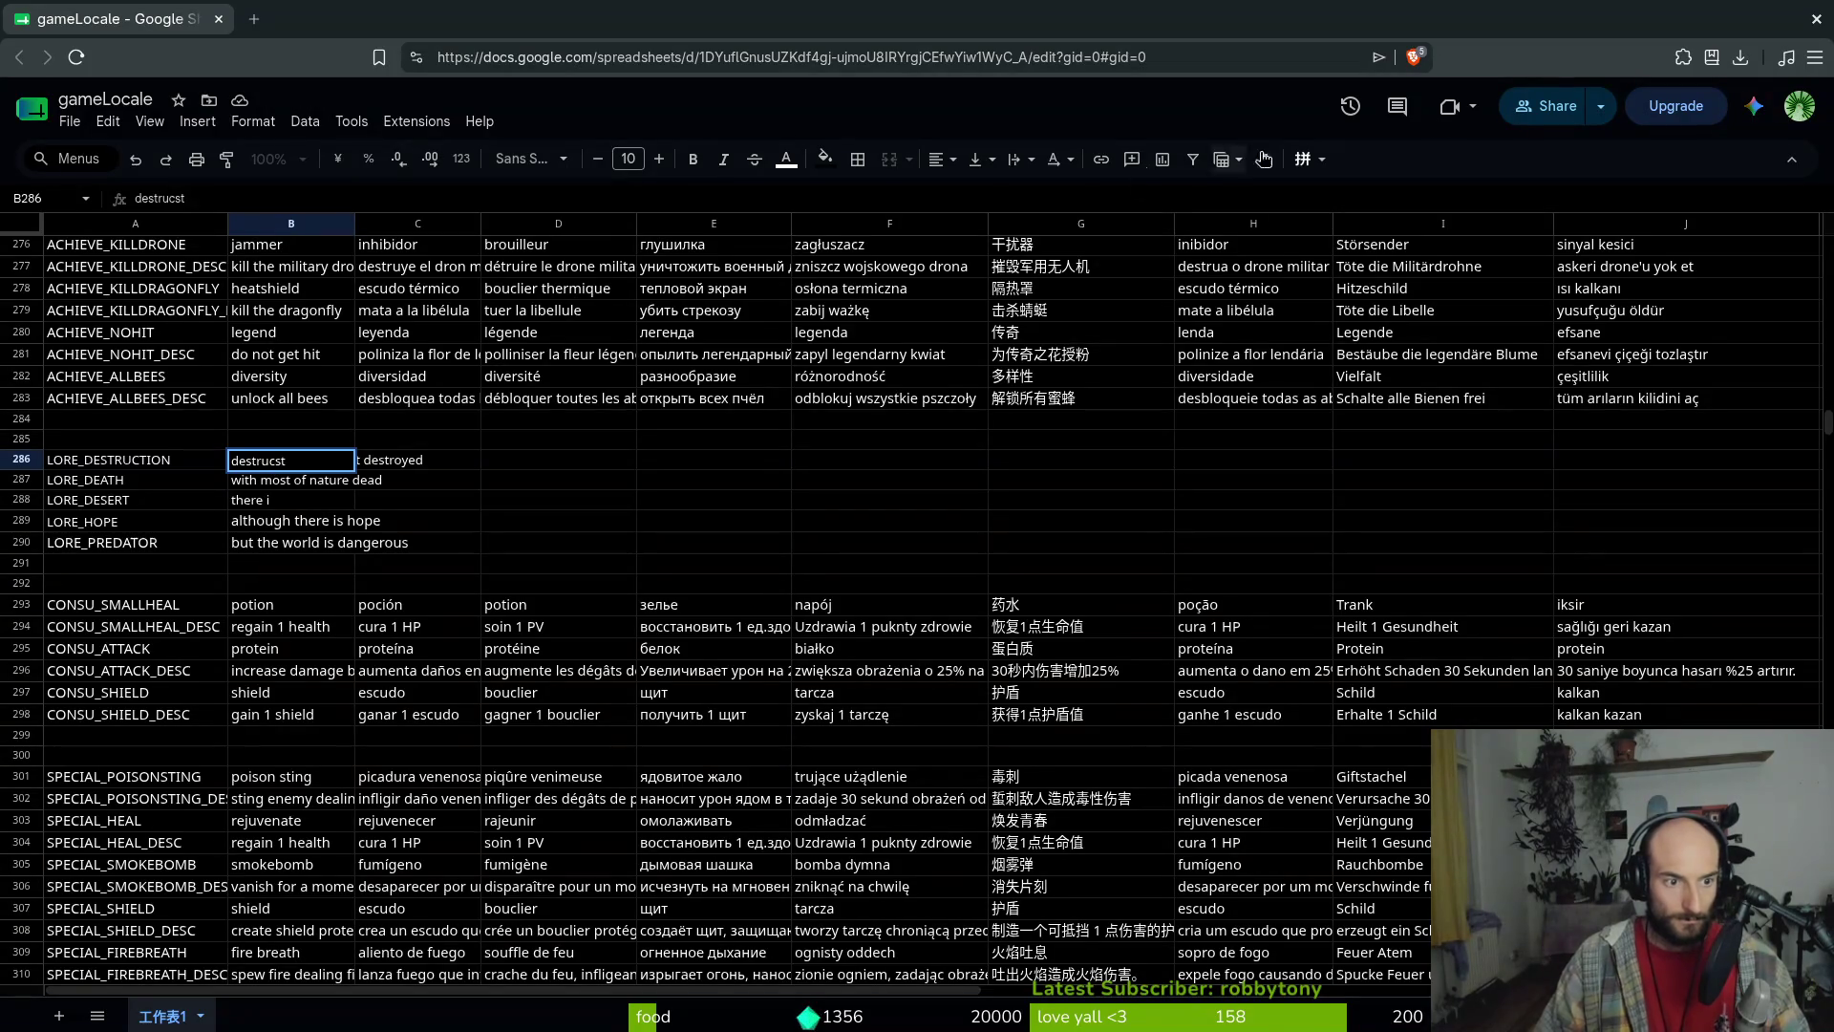
text(ction)
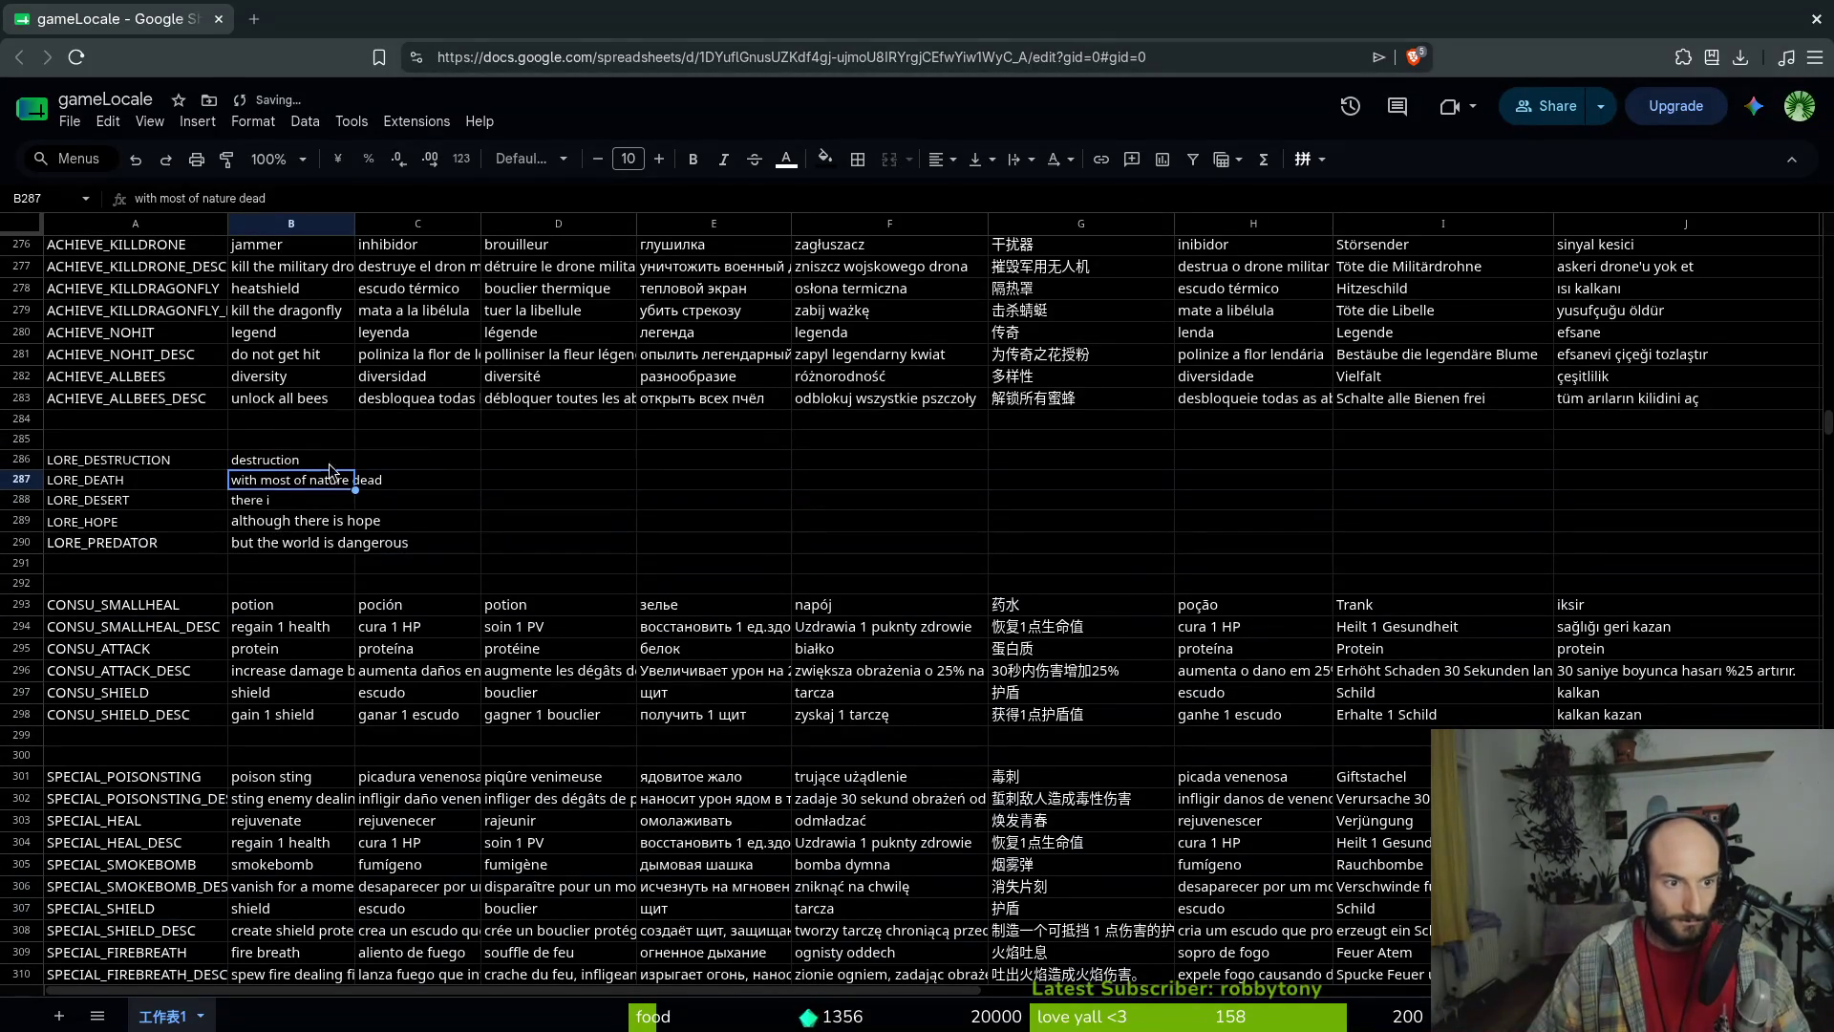
click(328, 463)
click(299, 485)
double_click(299, 485)
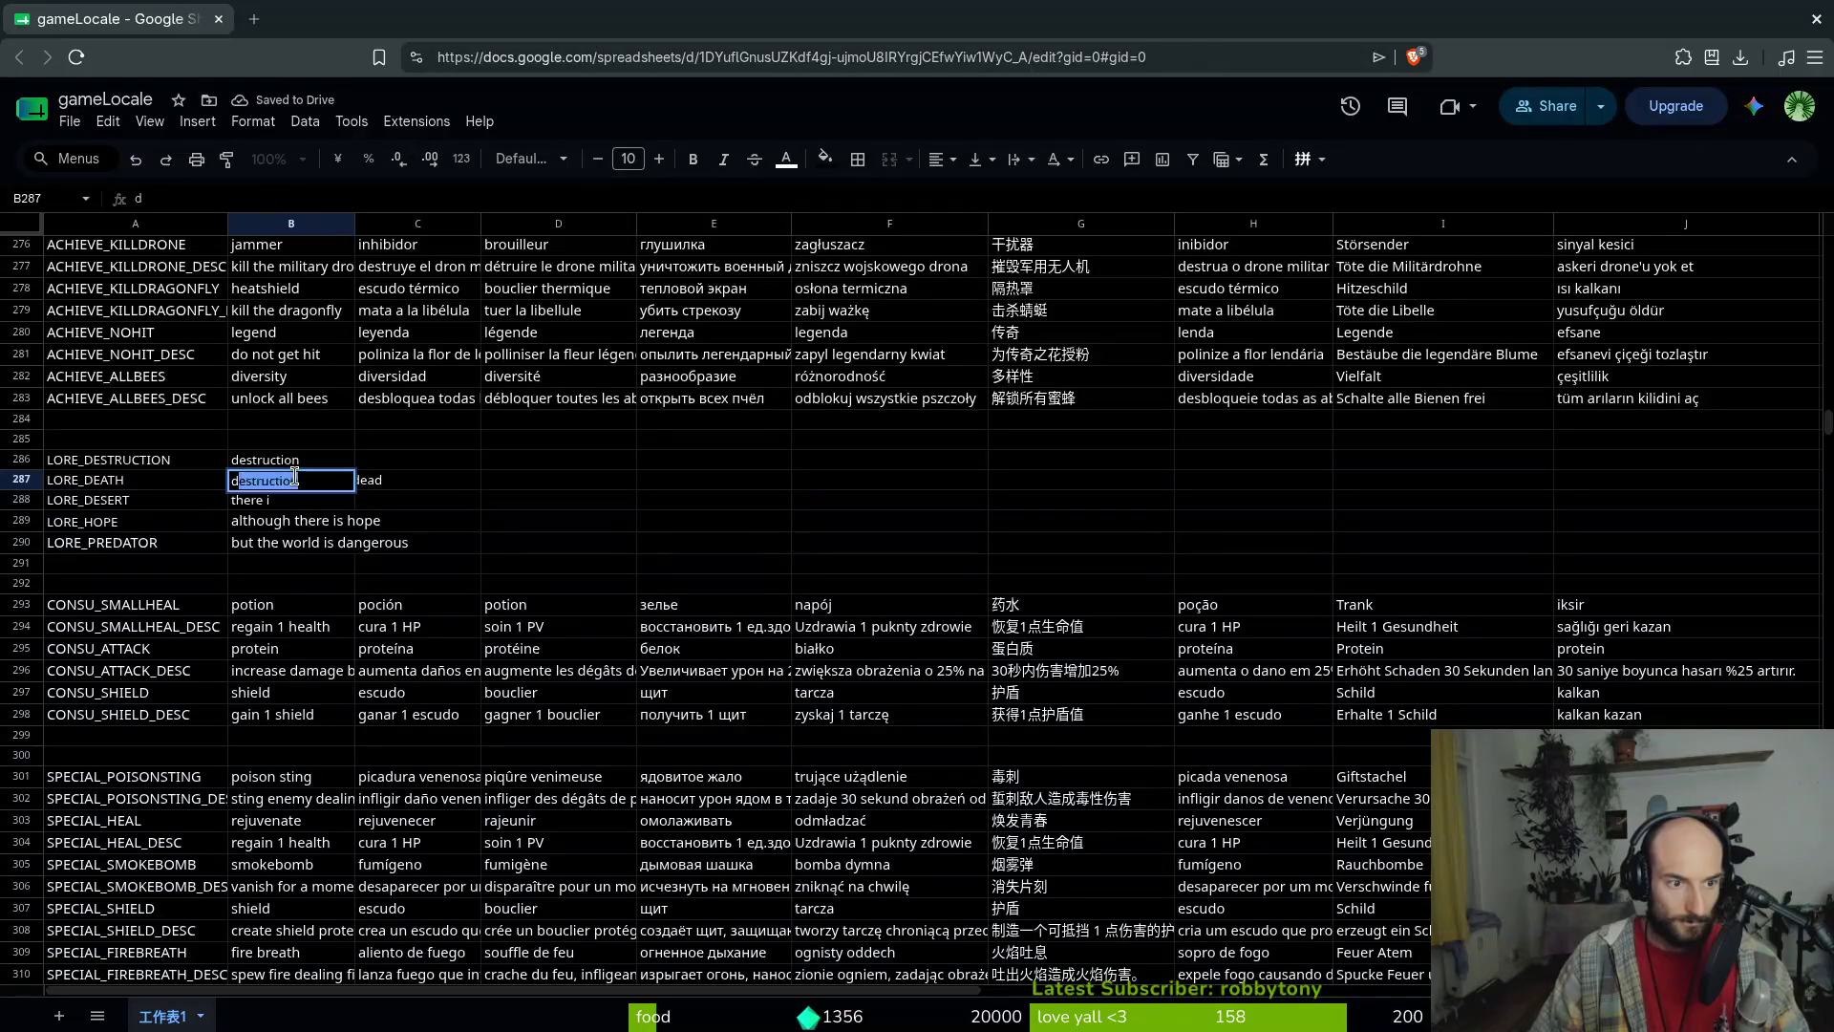
key(Escape)
click(304, 463)
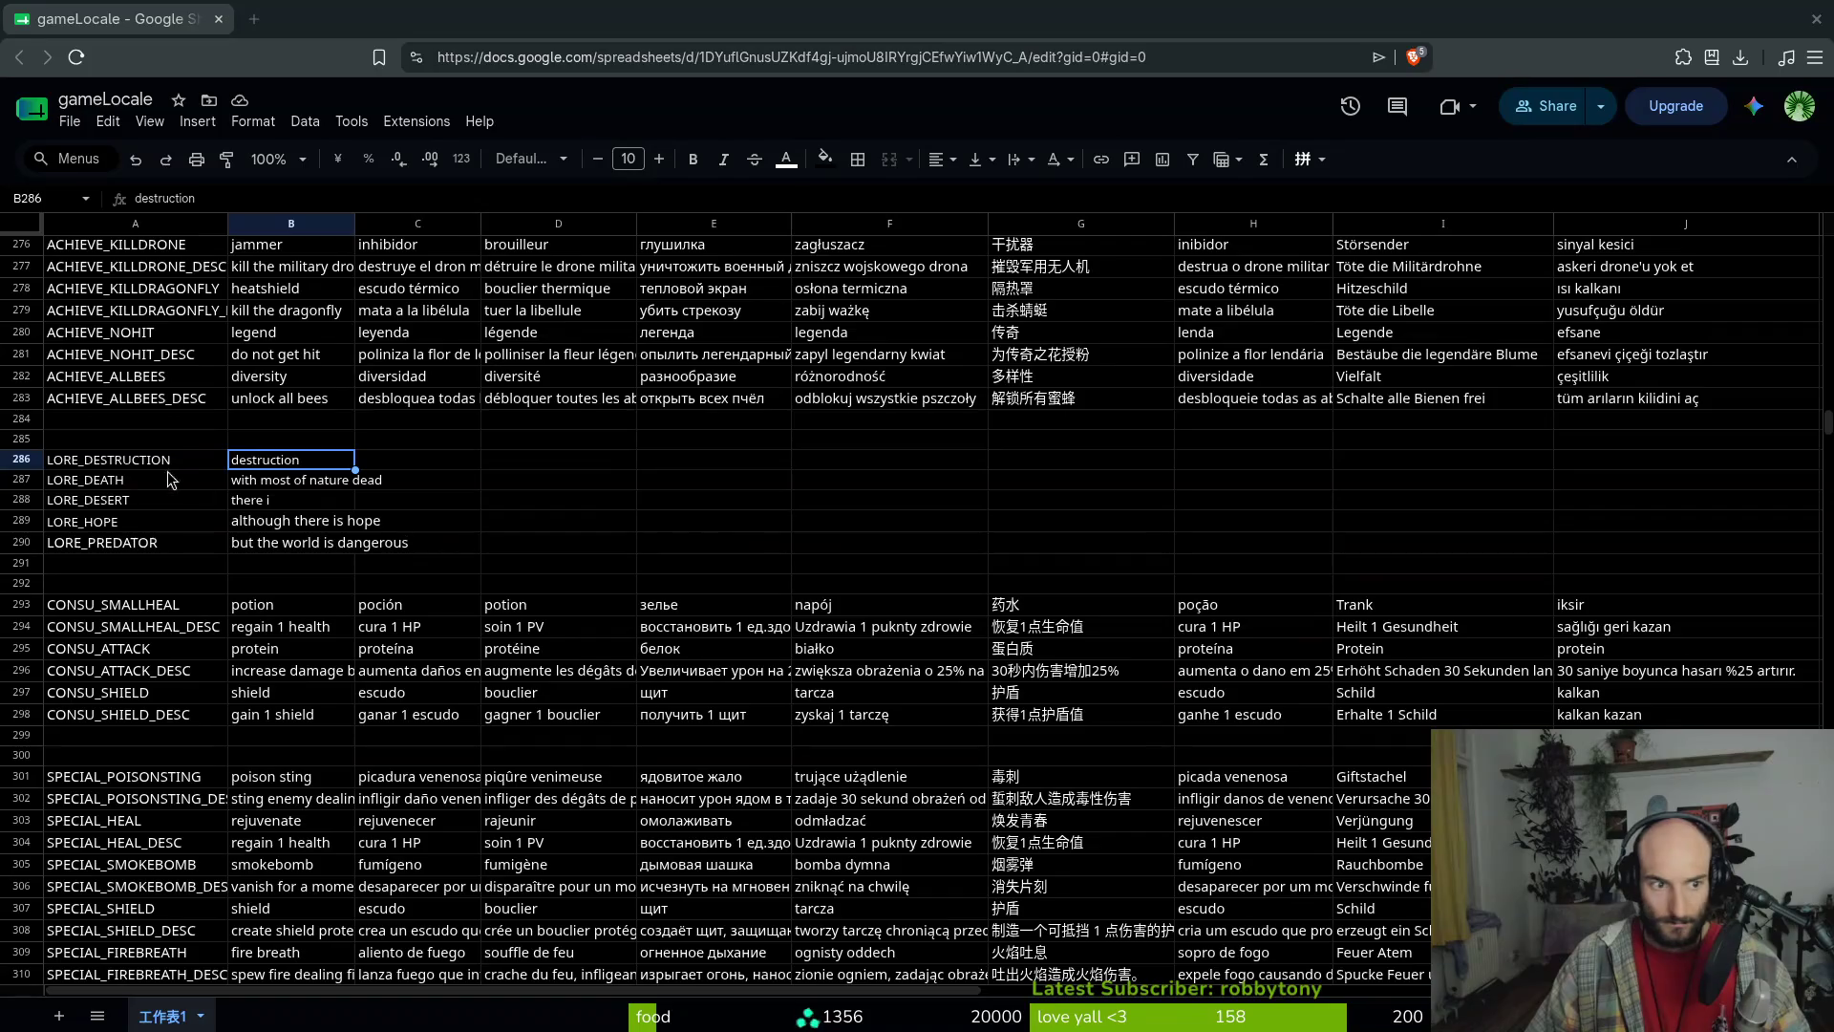
Try retyping LORE_DESTRUCTION as 'nature is dead', then cancel to keep 'destruction'
key(Down)
key(Up)
key(Down)
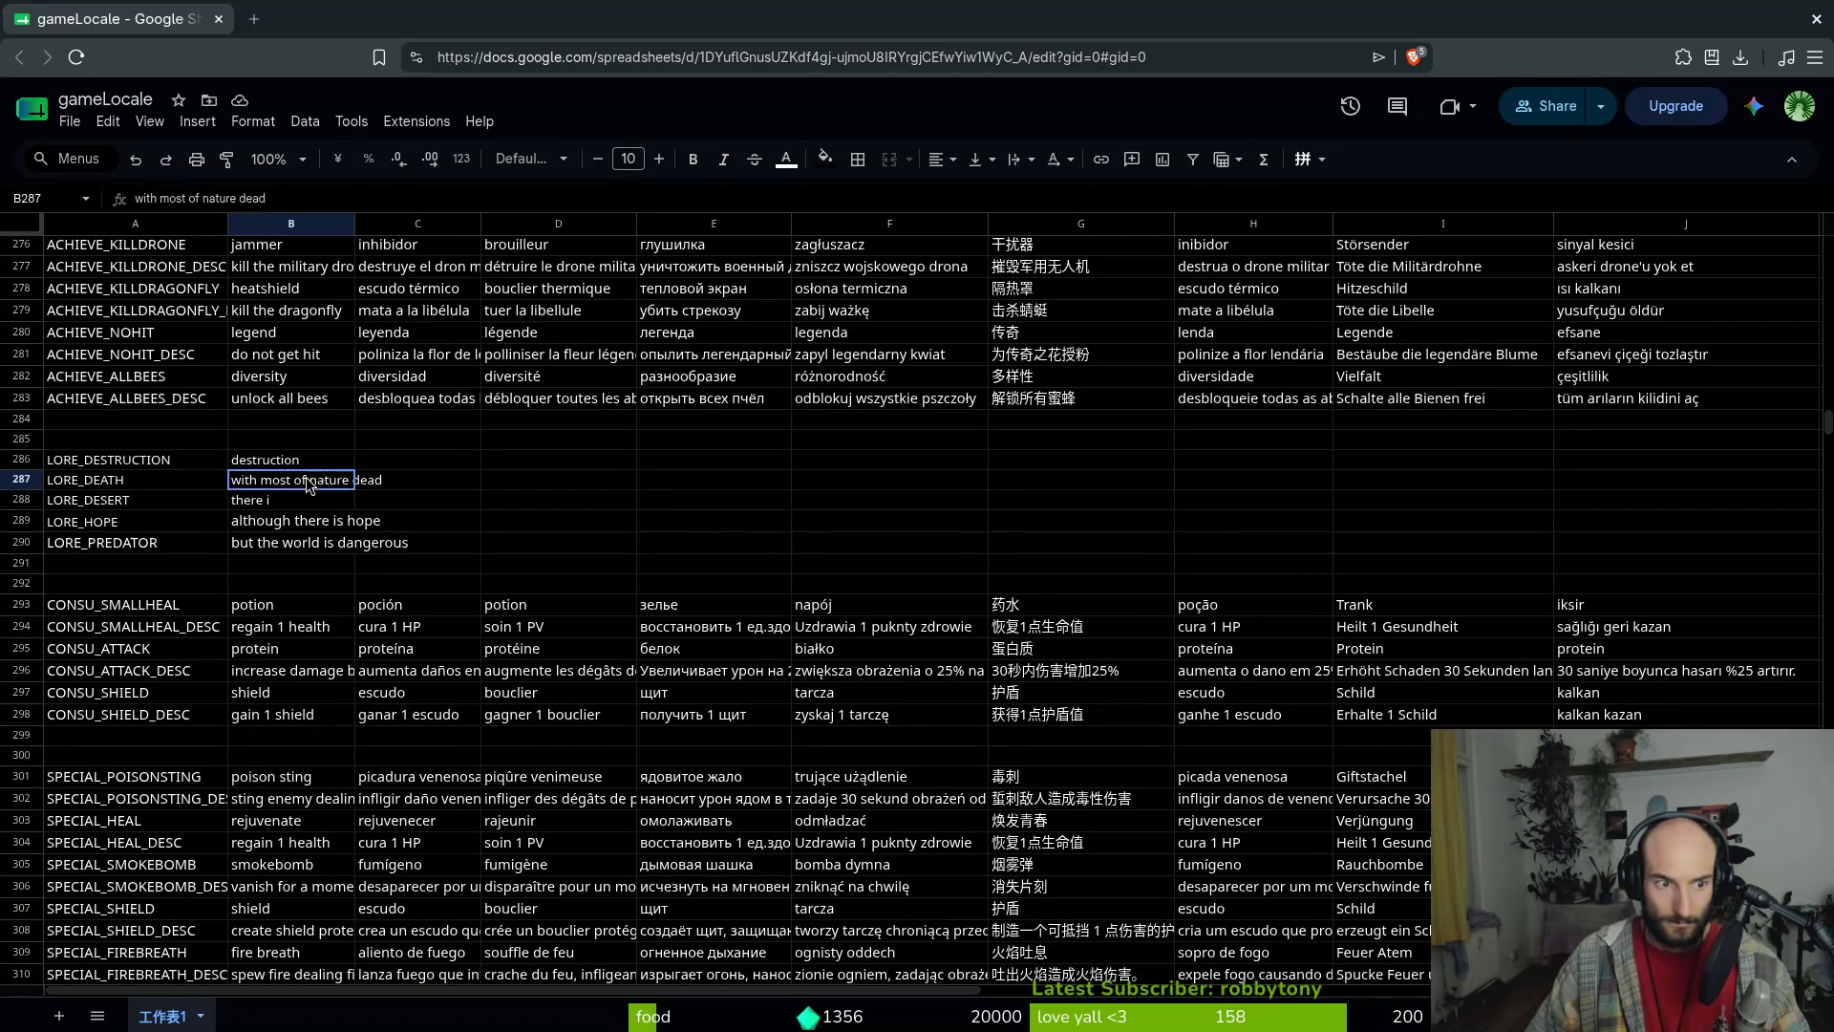
key(Up)
key(Down)
key(Up)
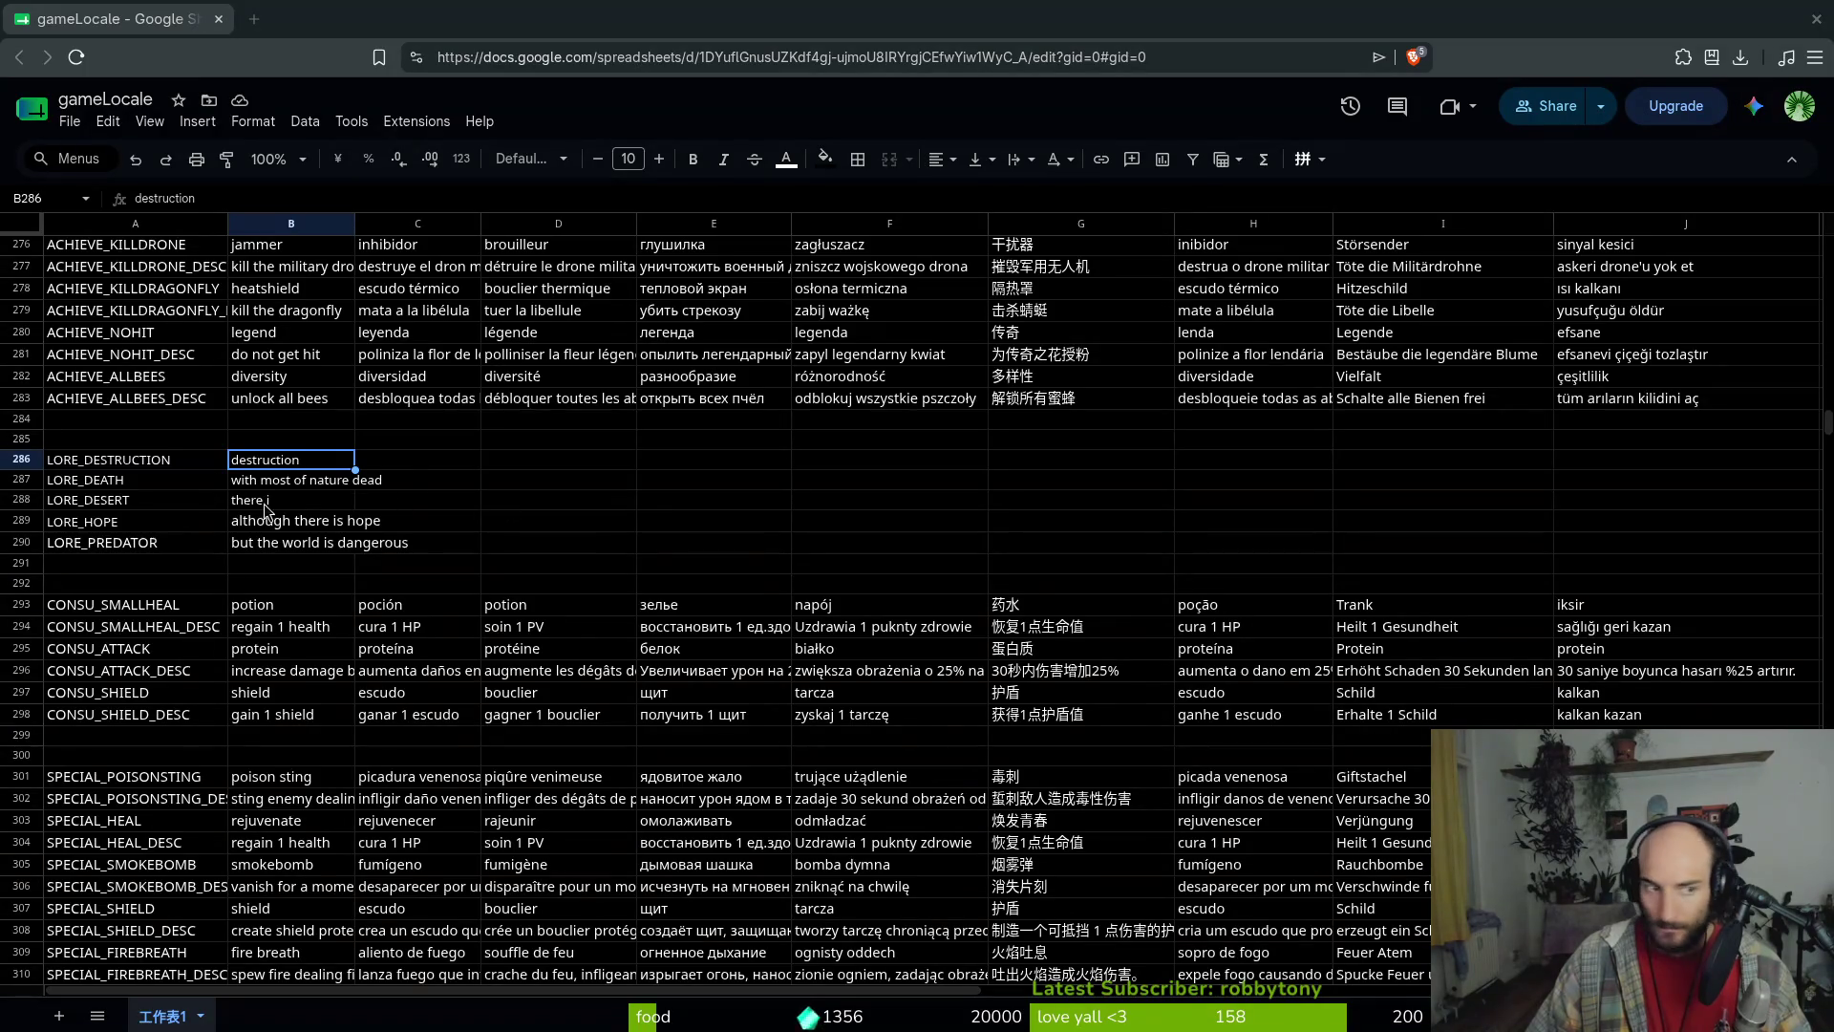
key(Down)
key(Up)
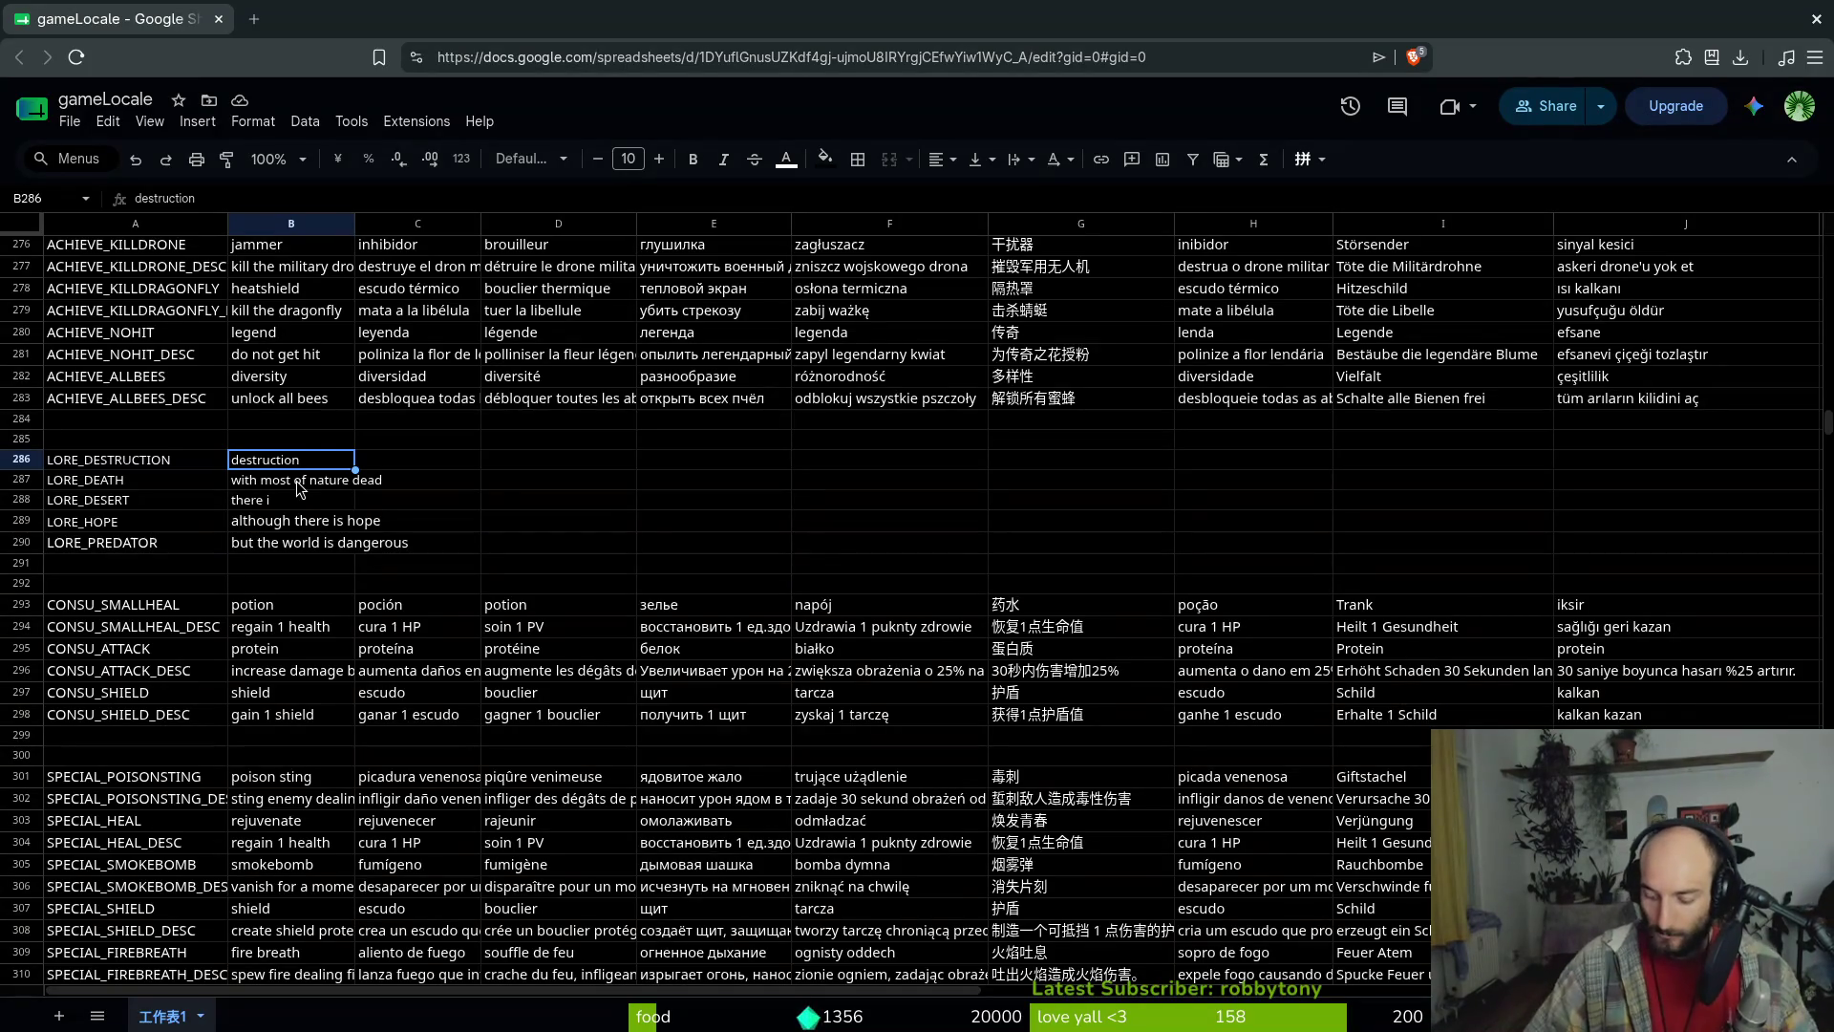
text(nature is dead)
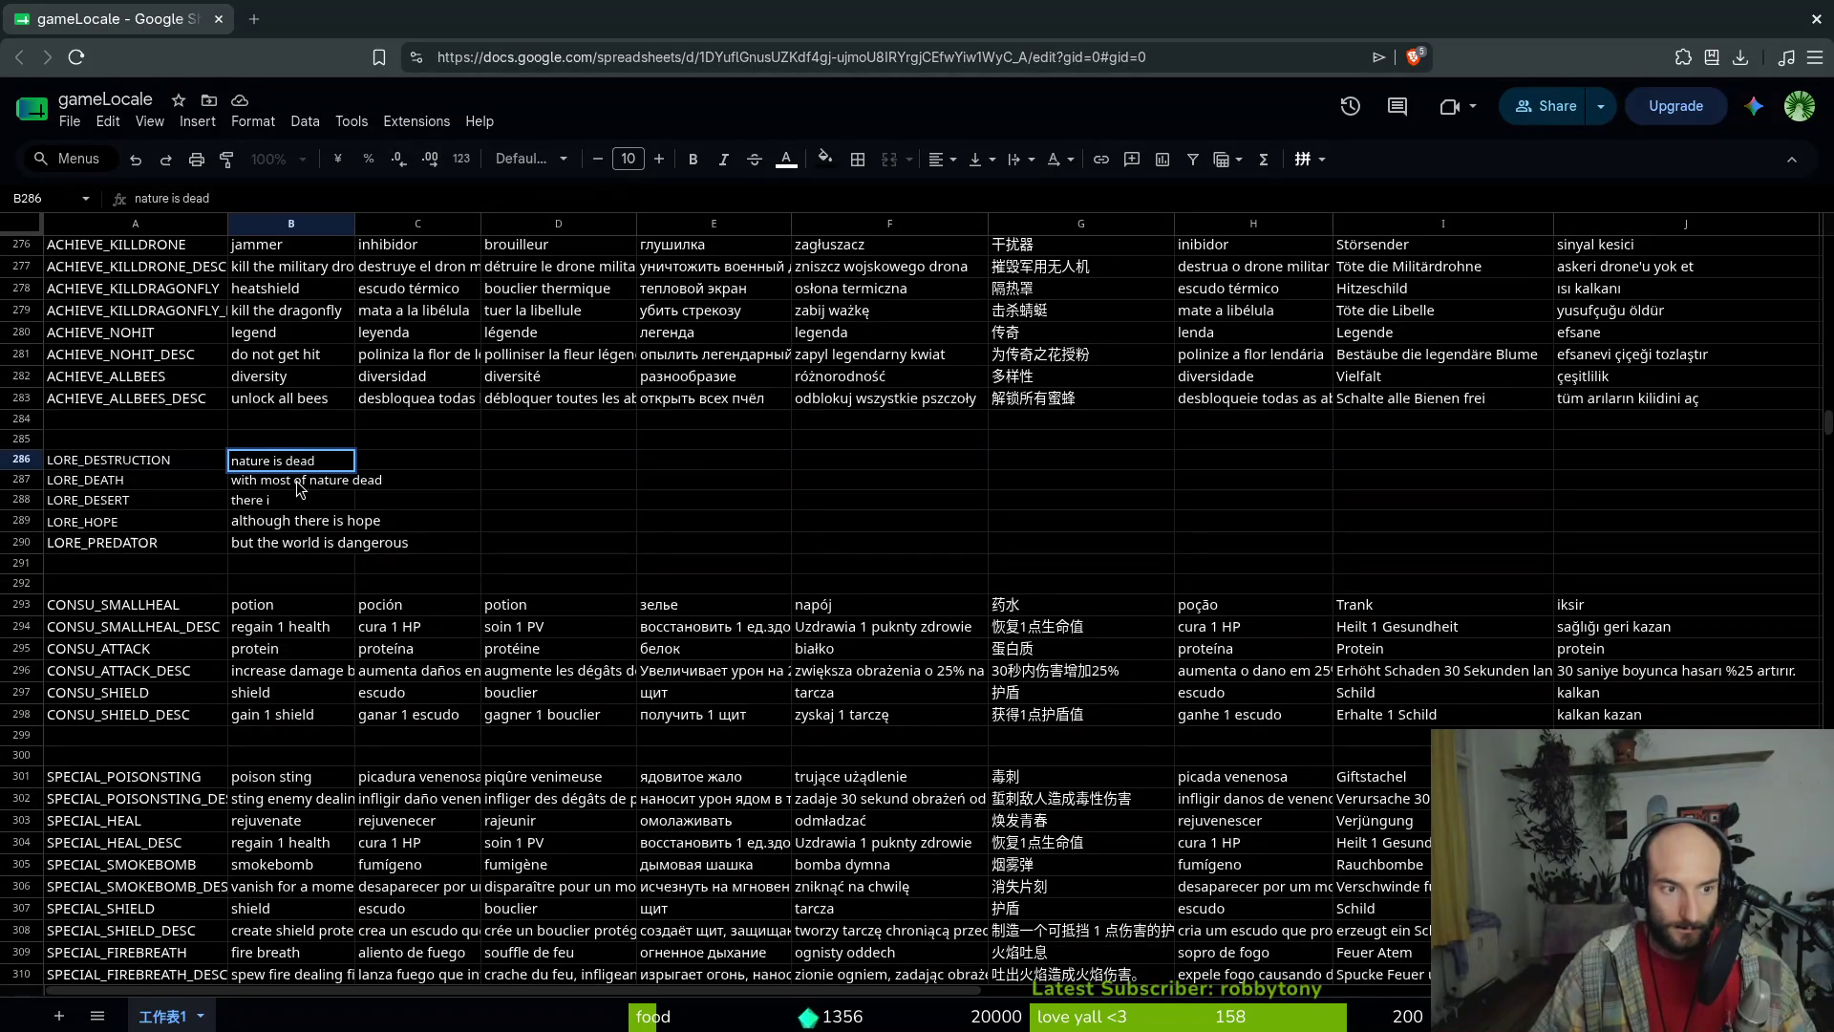
key(BackSpace)
key(BackSpace)
key(BackSpace)
key(Escape)
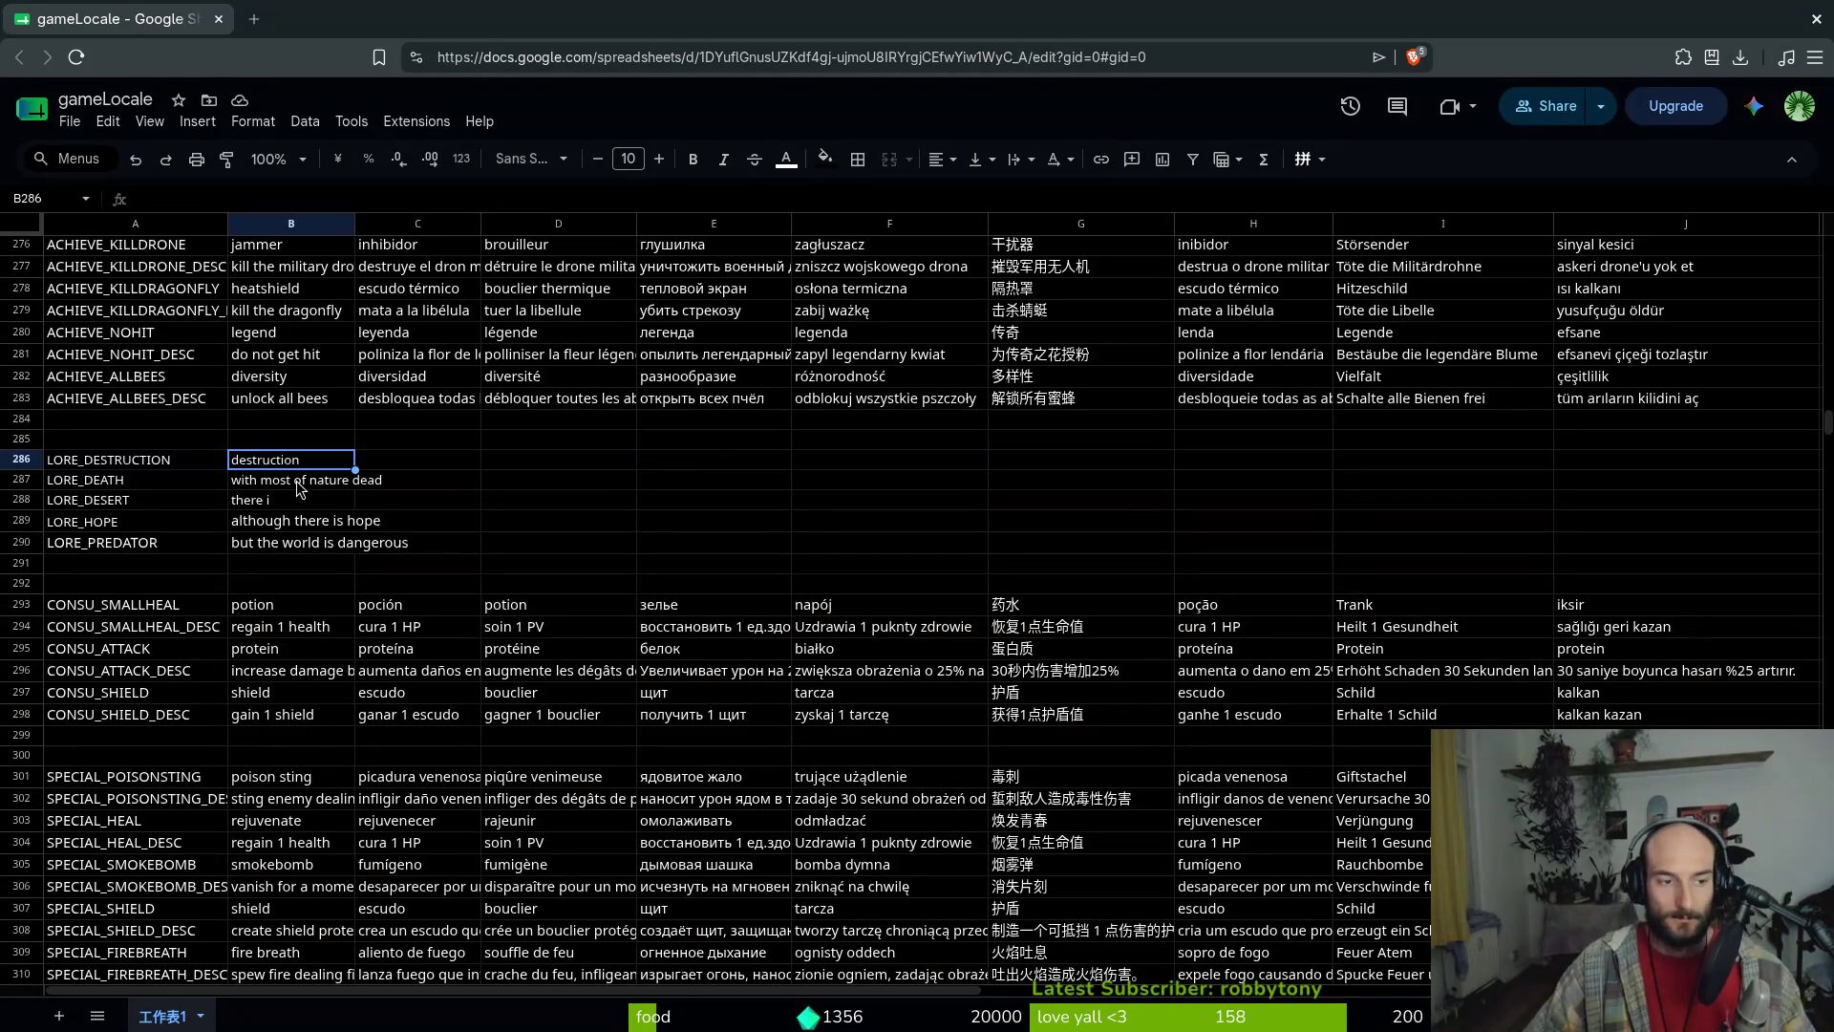
Copy the five LORE_ rows and open Gemini in a new browser tab
mouse_move(139, 460)
mouse_down()
mouse_move(363, 542)
mouse_move(287, 542)
mouse_up()
key(ctrl+c)
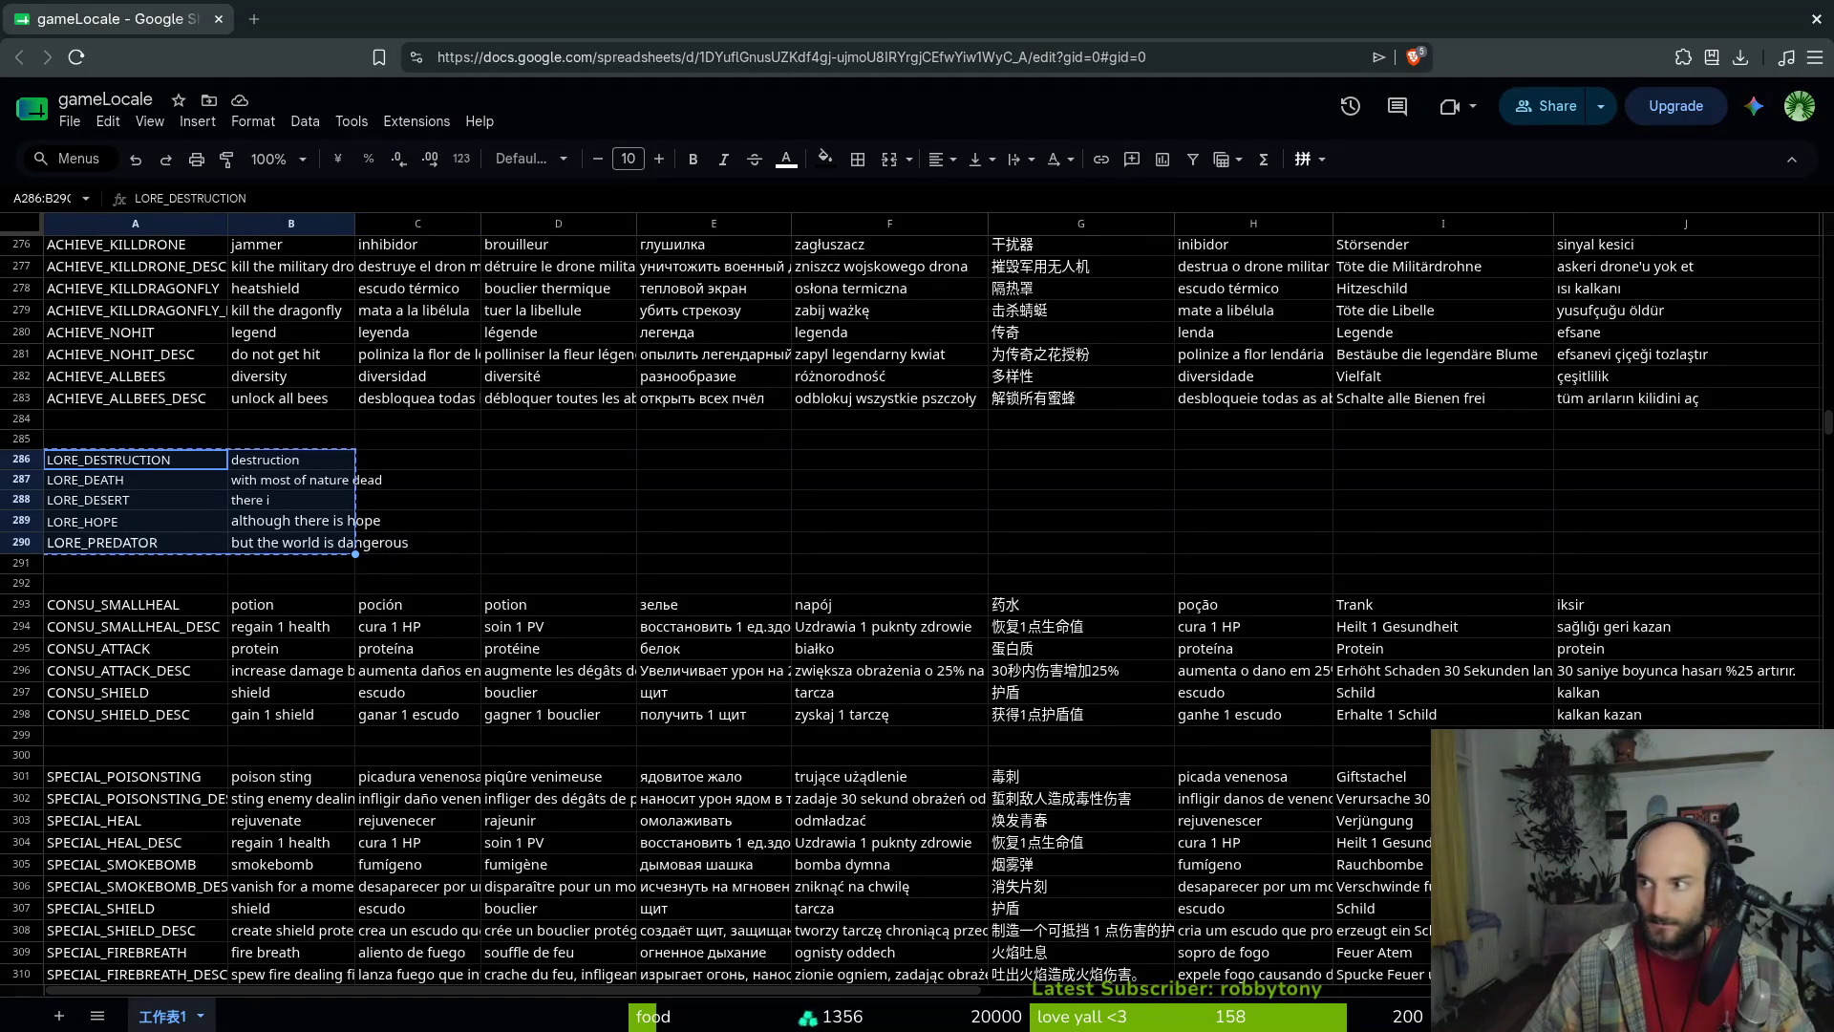
key(ctrl+t)
text(gemi)
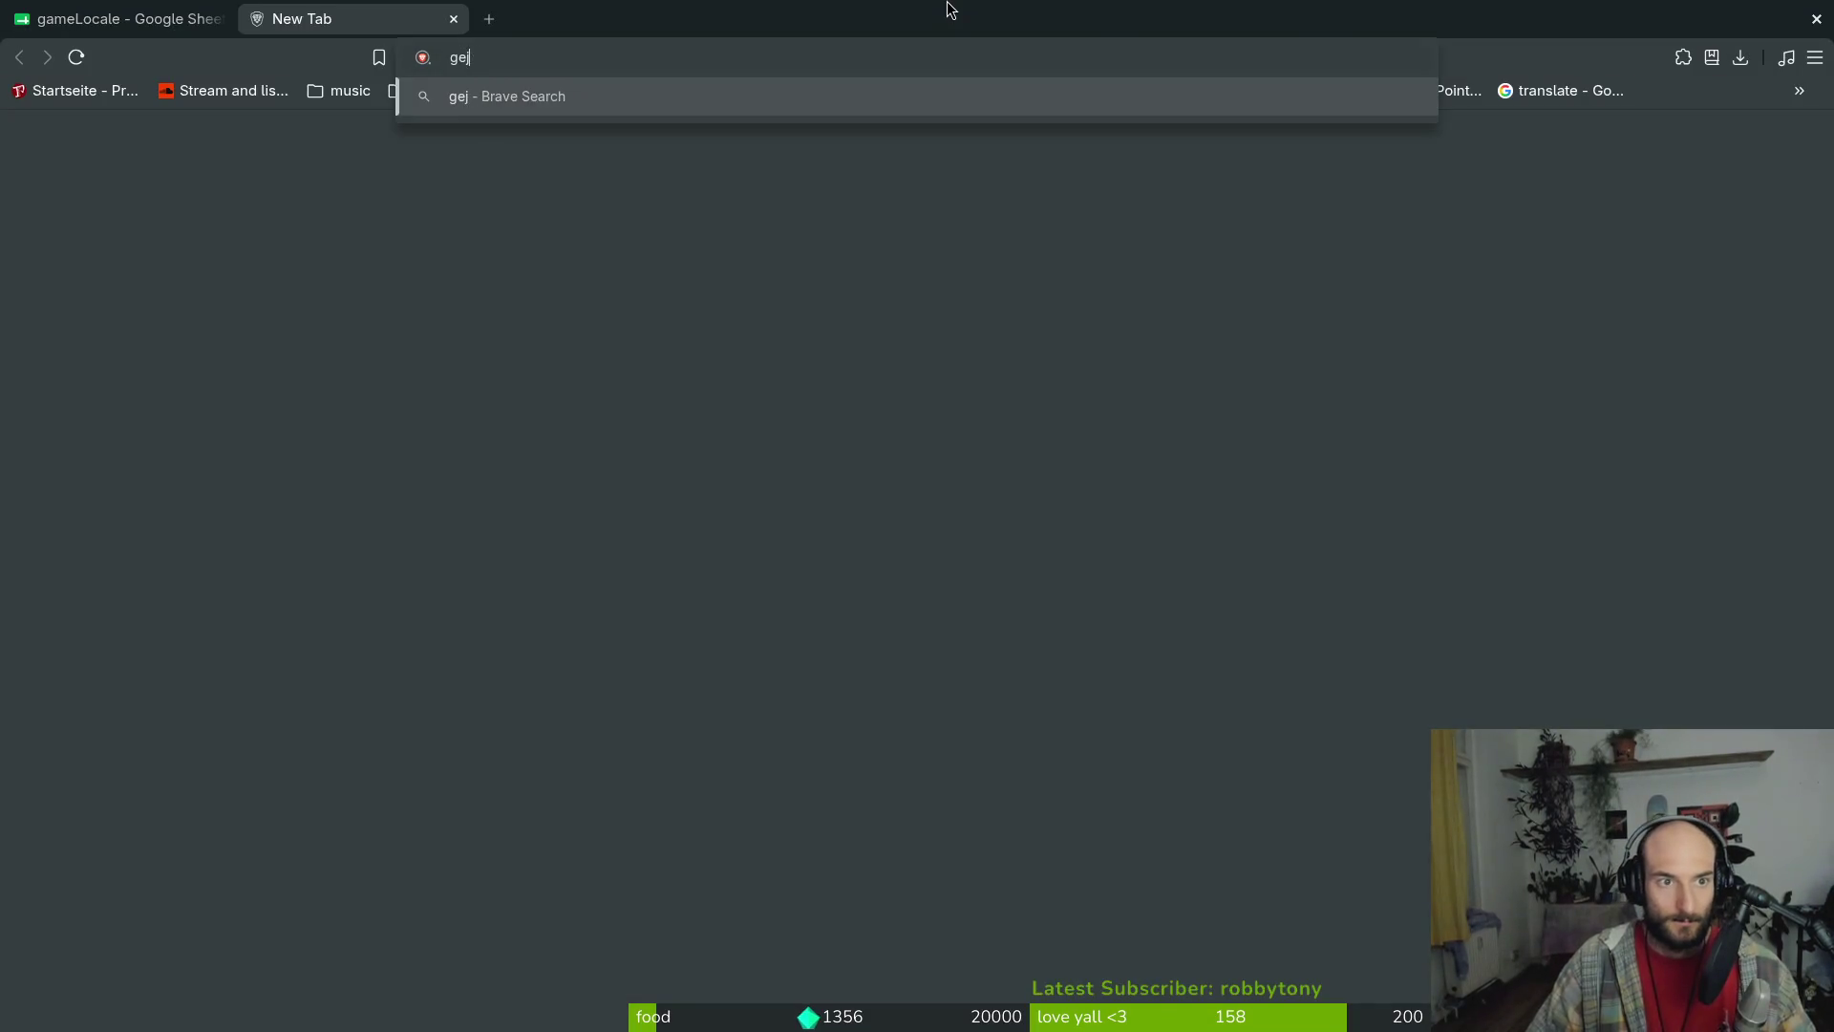
key(Down)
key(Return)
Paste the LORE rows into Gemini with a request for short story texts for the game
key(ctrl+v)
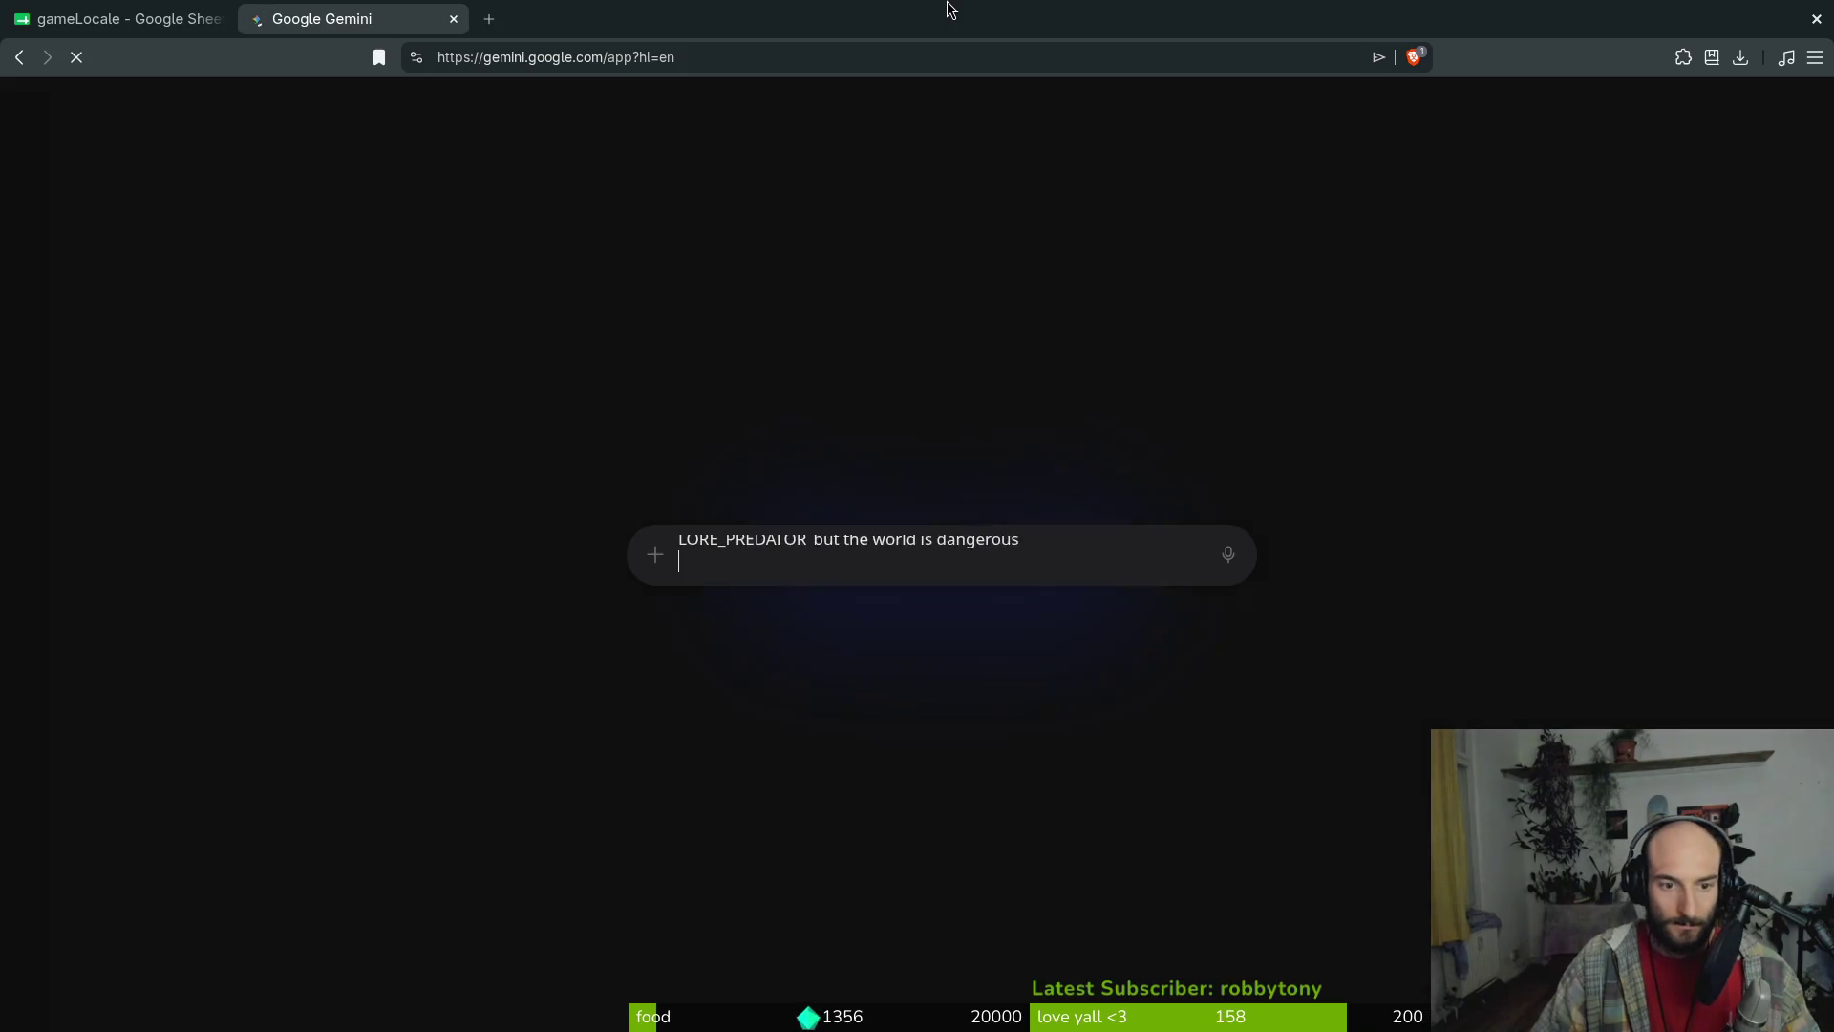
text(ne)
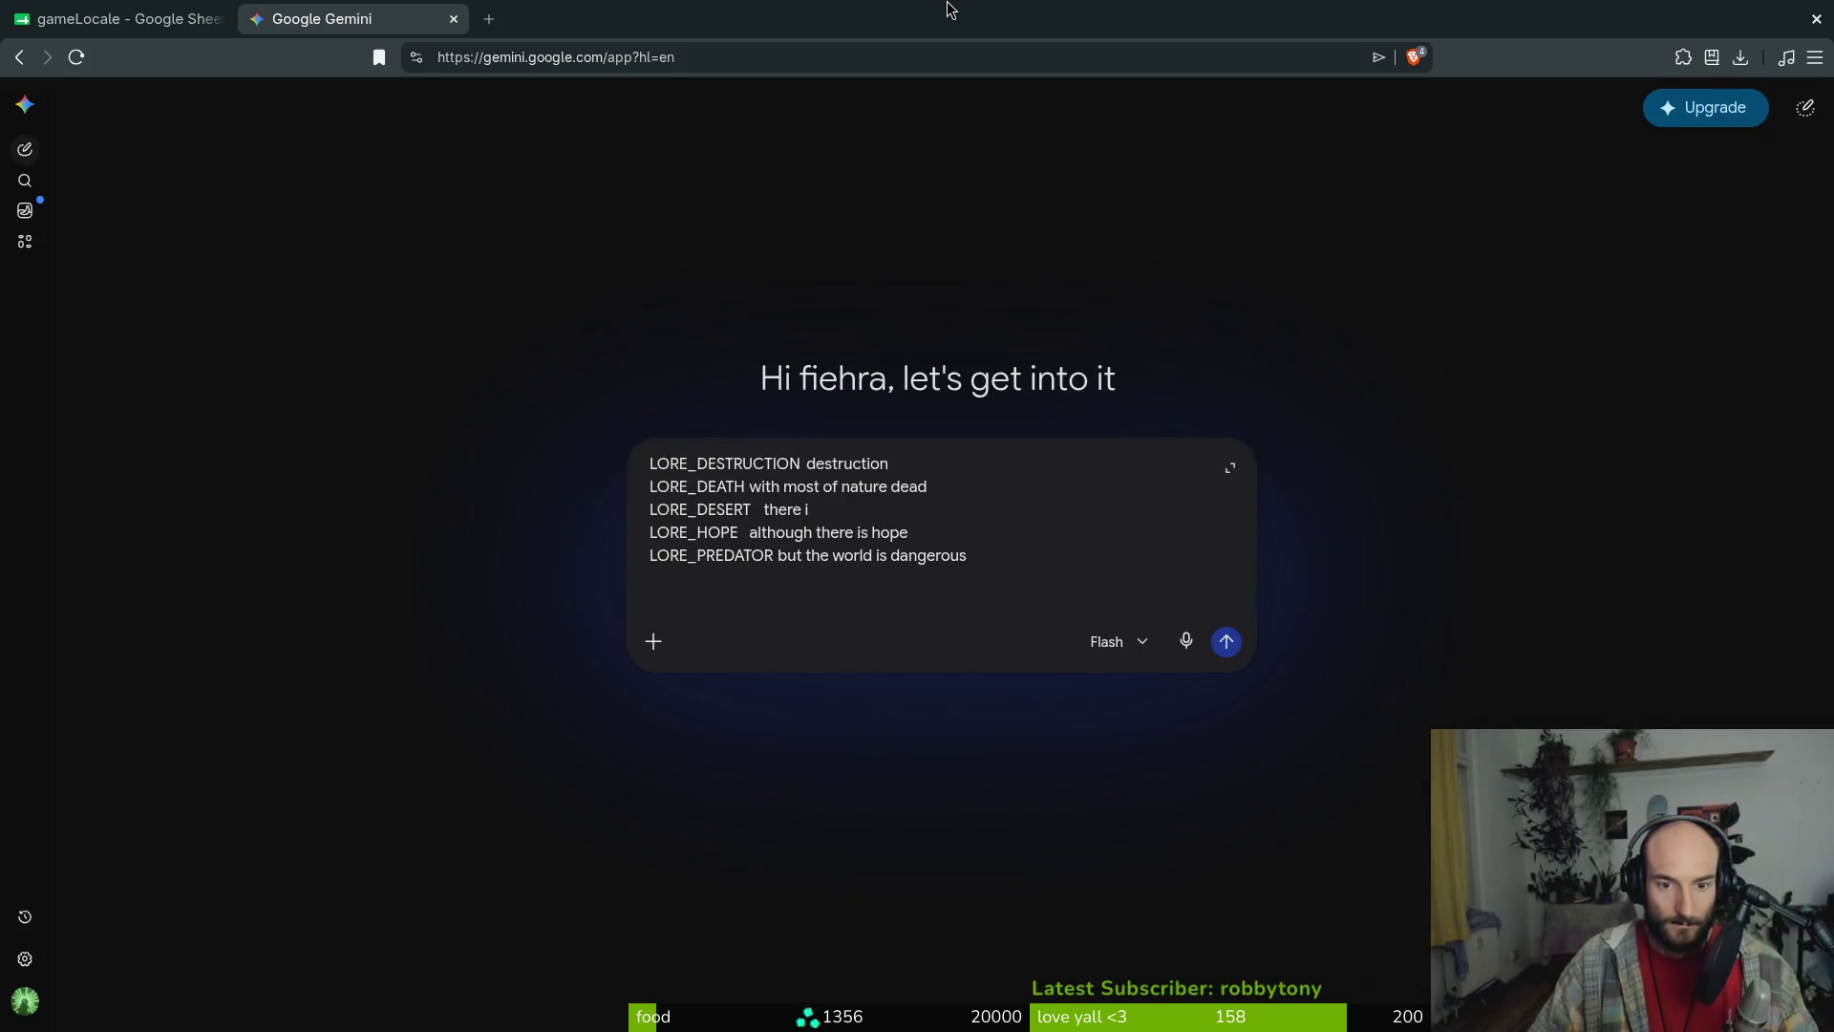
key(shift+Return)
key(shift+Return)
text(i need some short texts for th)
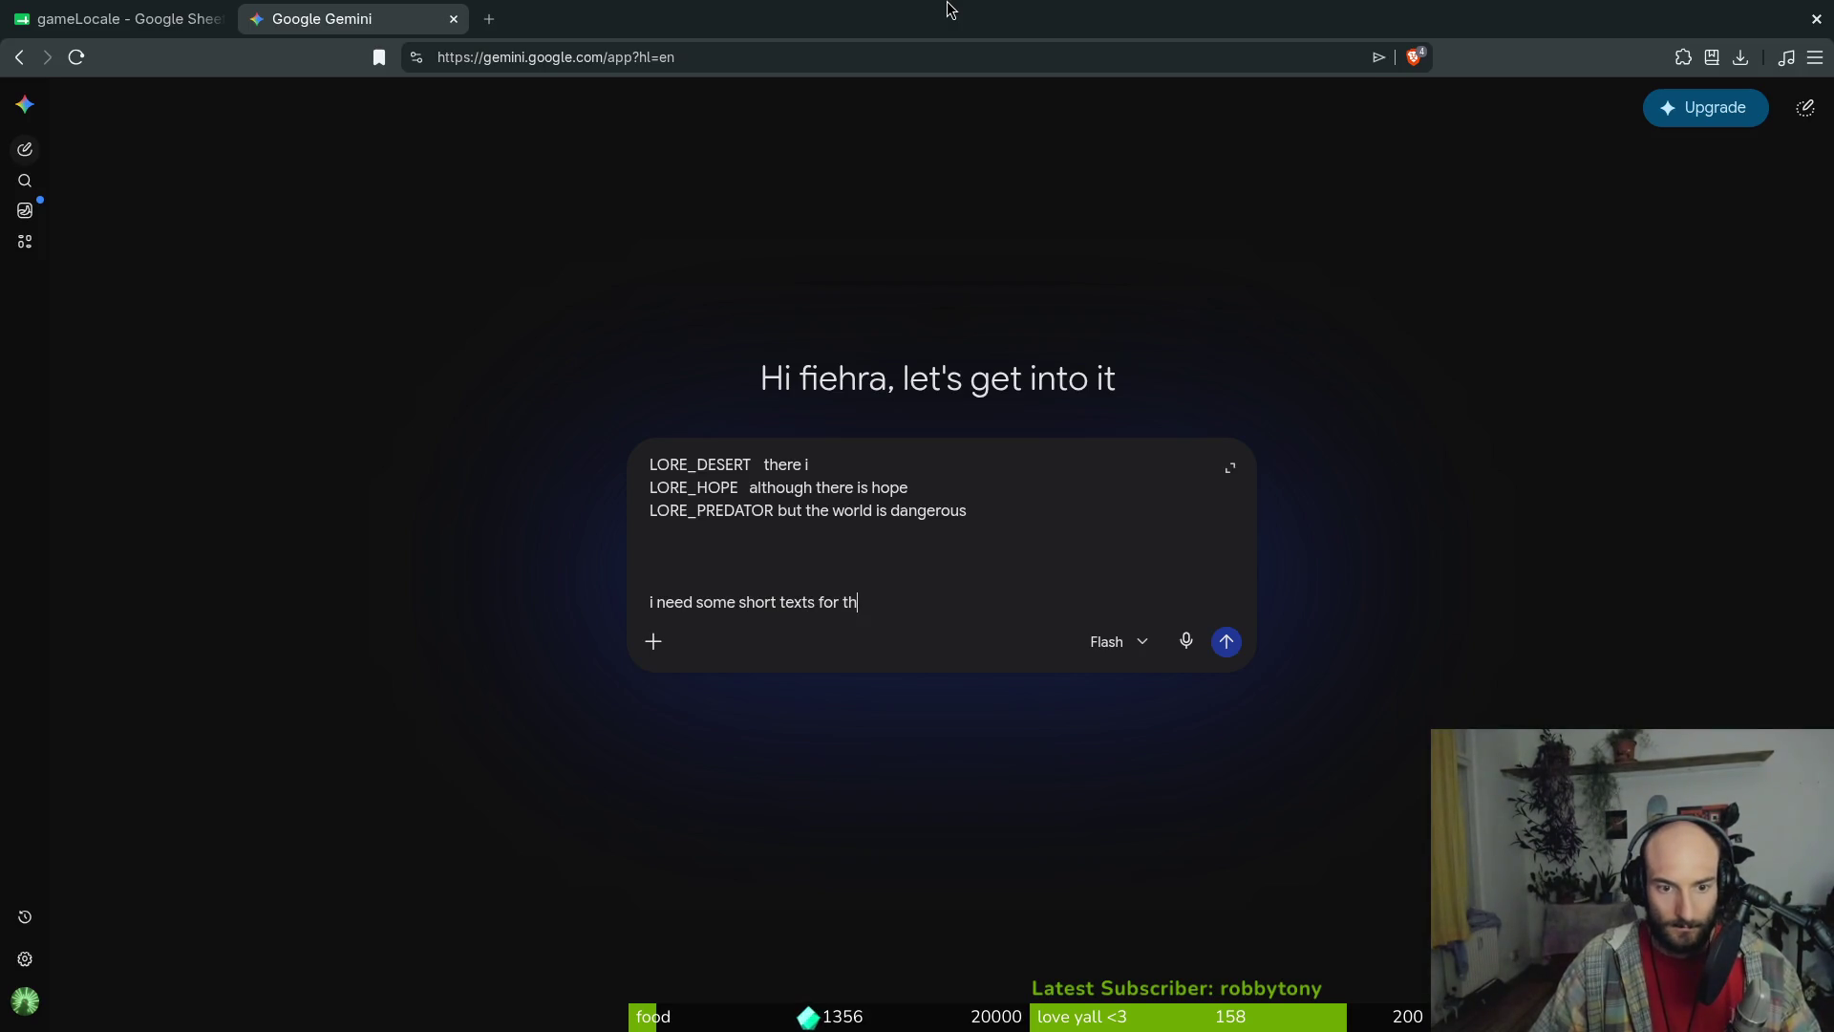
text(ne in a)
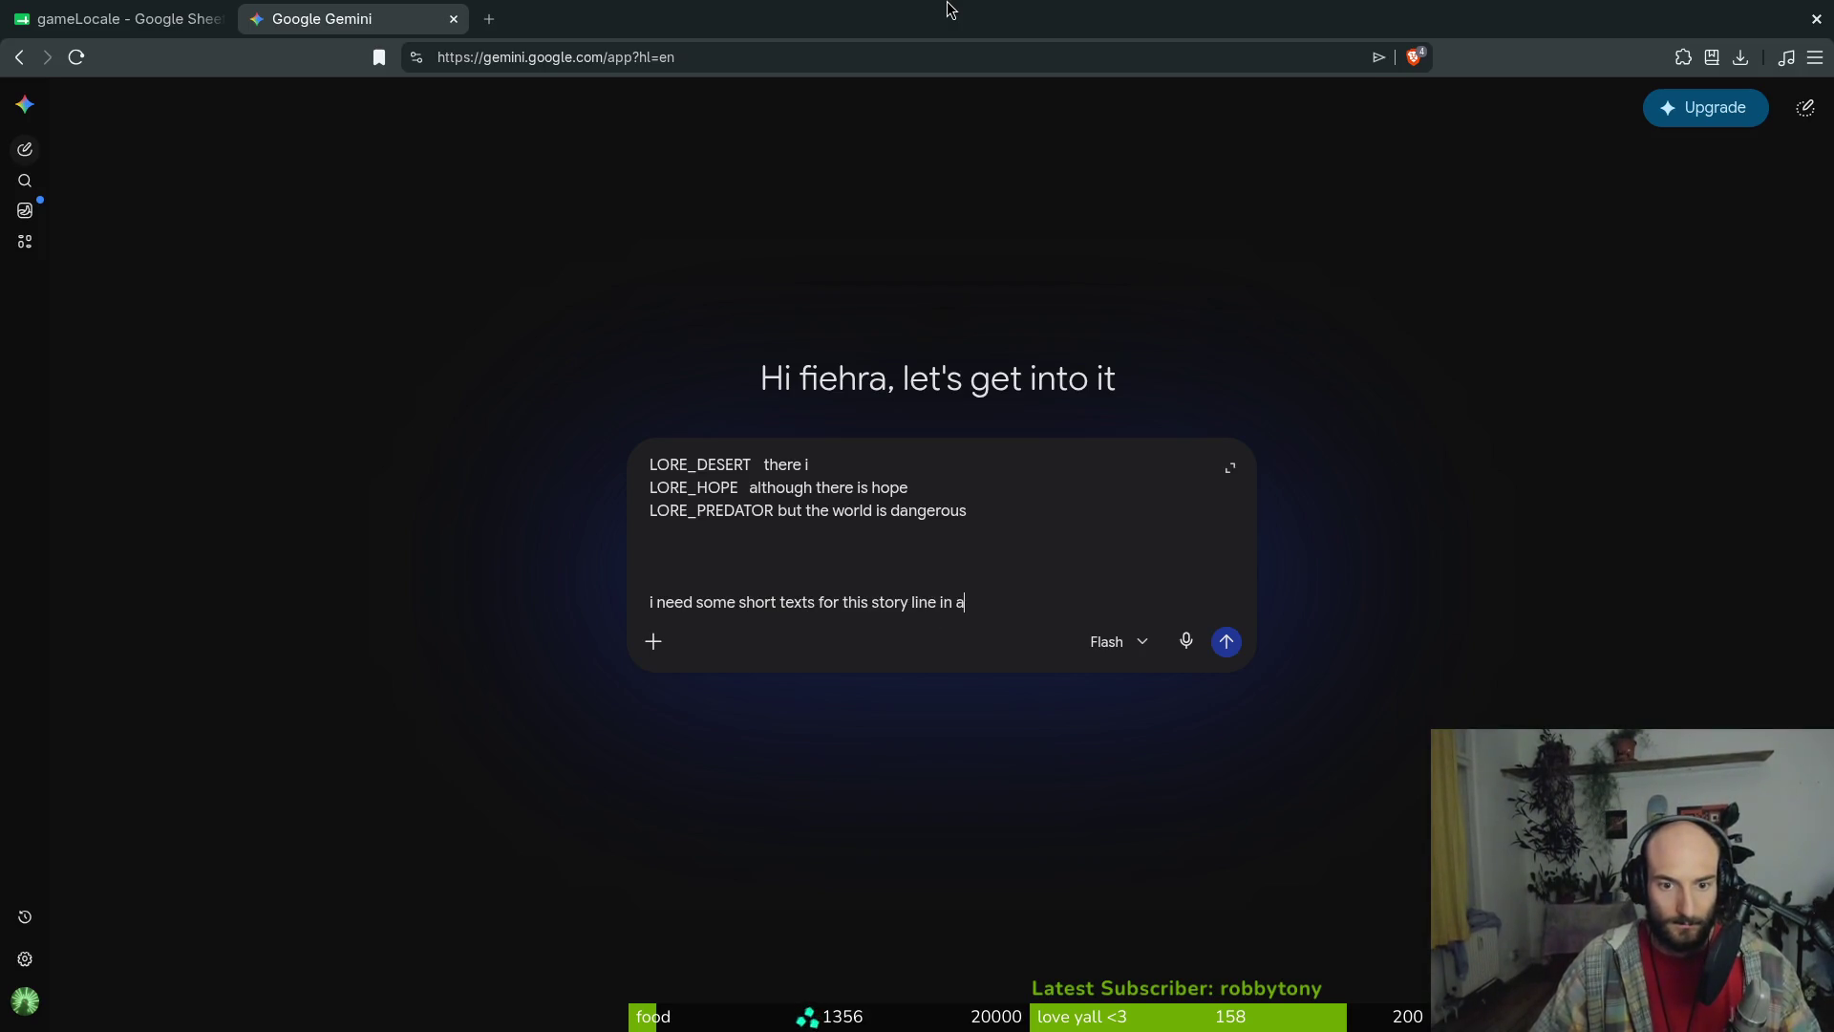
text( game)
key(Return)
Ask Gemini for 'shorter' lines and select 'Yet, hope remains.' for the LORE_HOPE cell B289
click(124, 18)
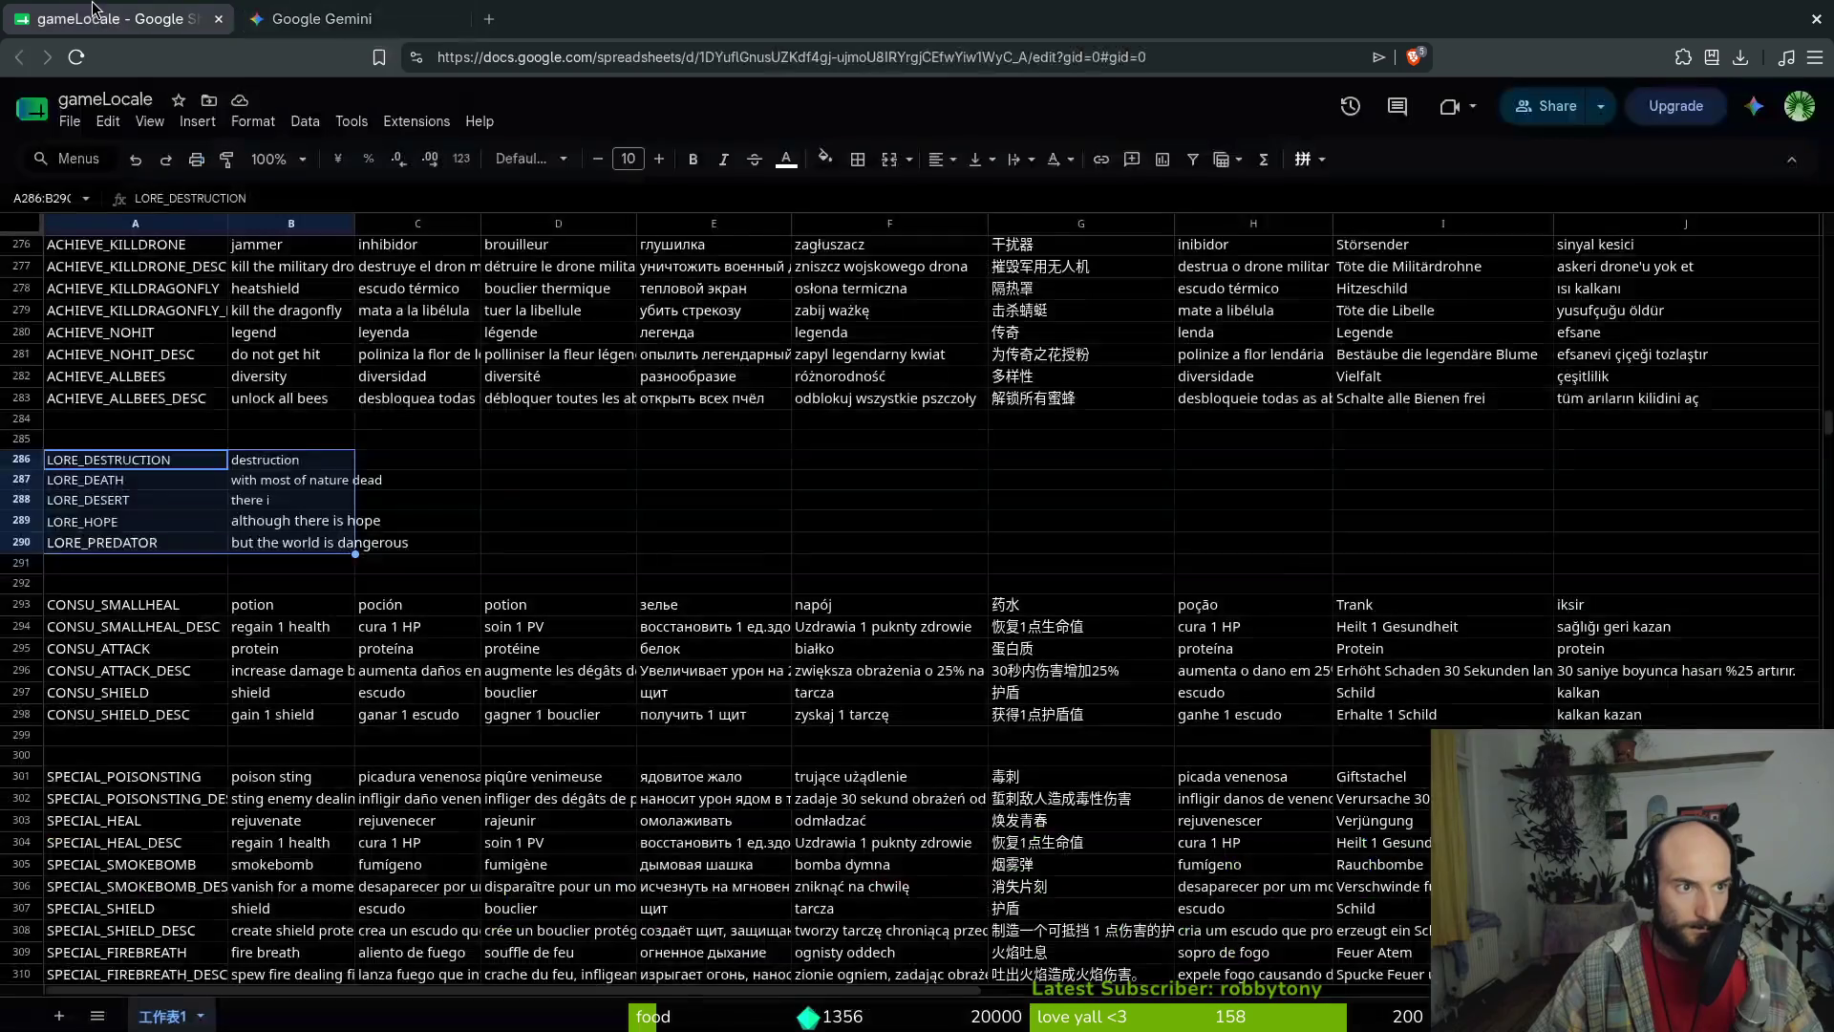
click(322, 19)
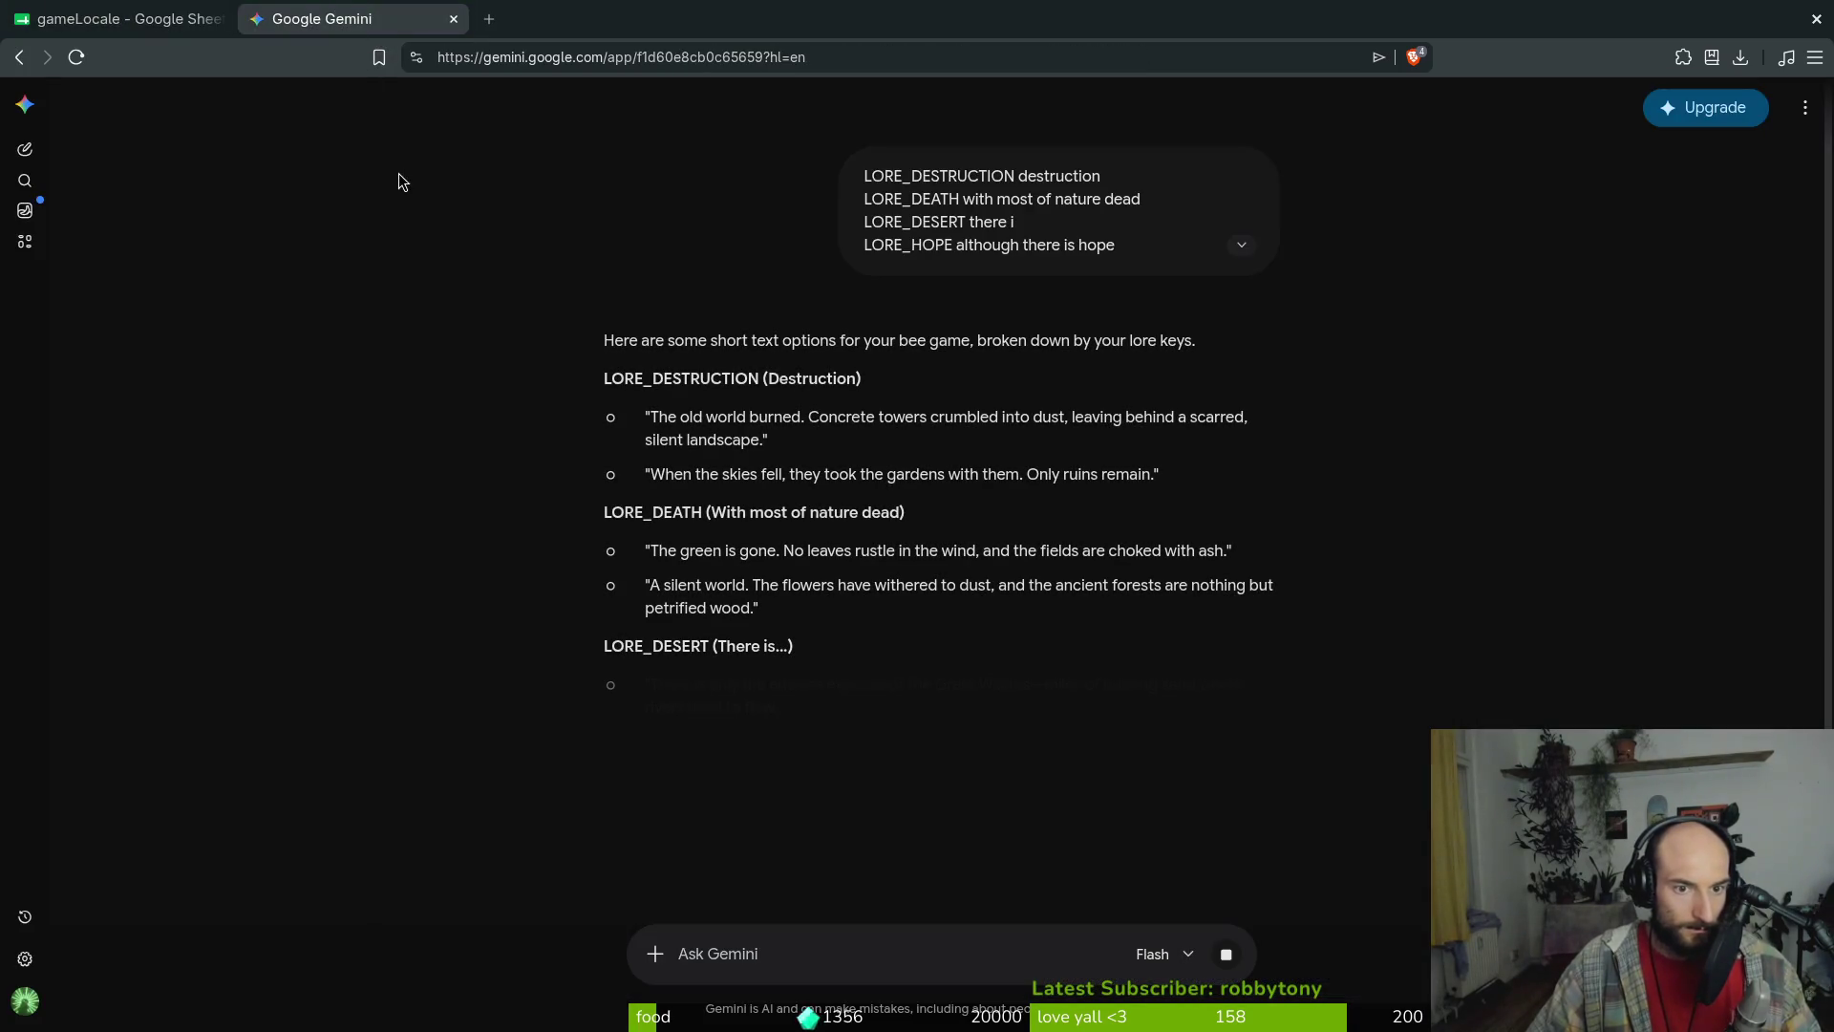
click(775, 944)
text(sho)
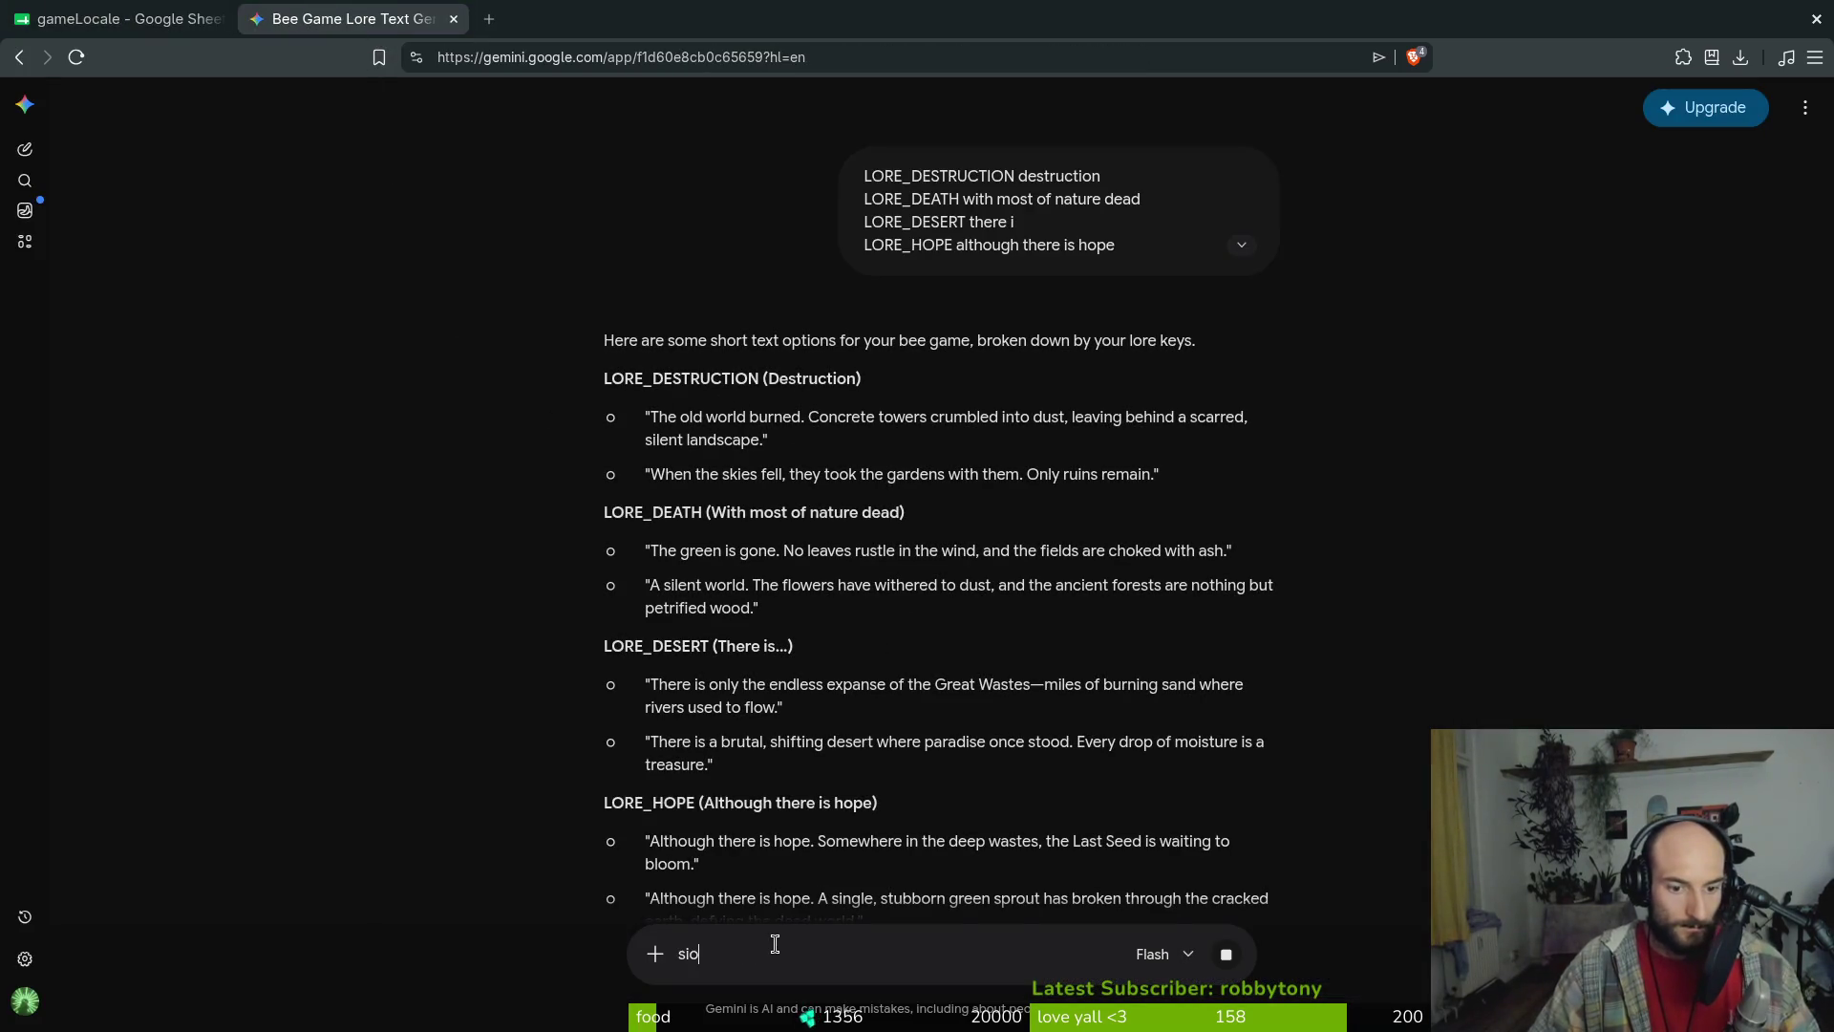
text(rter)
key(Return)
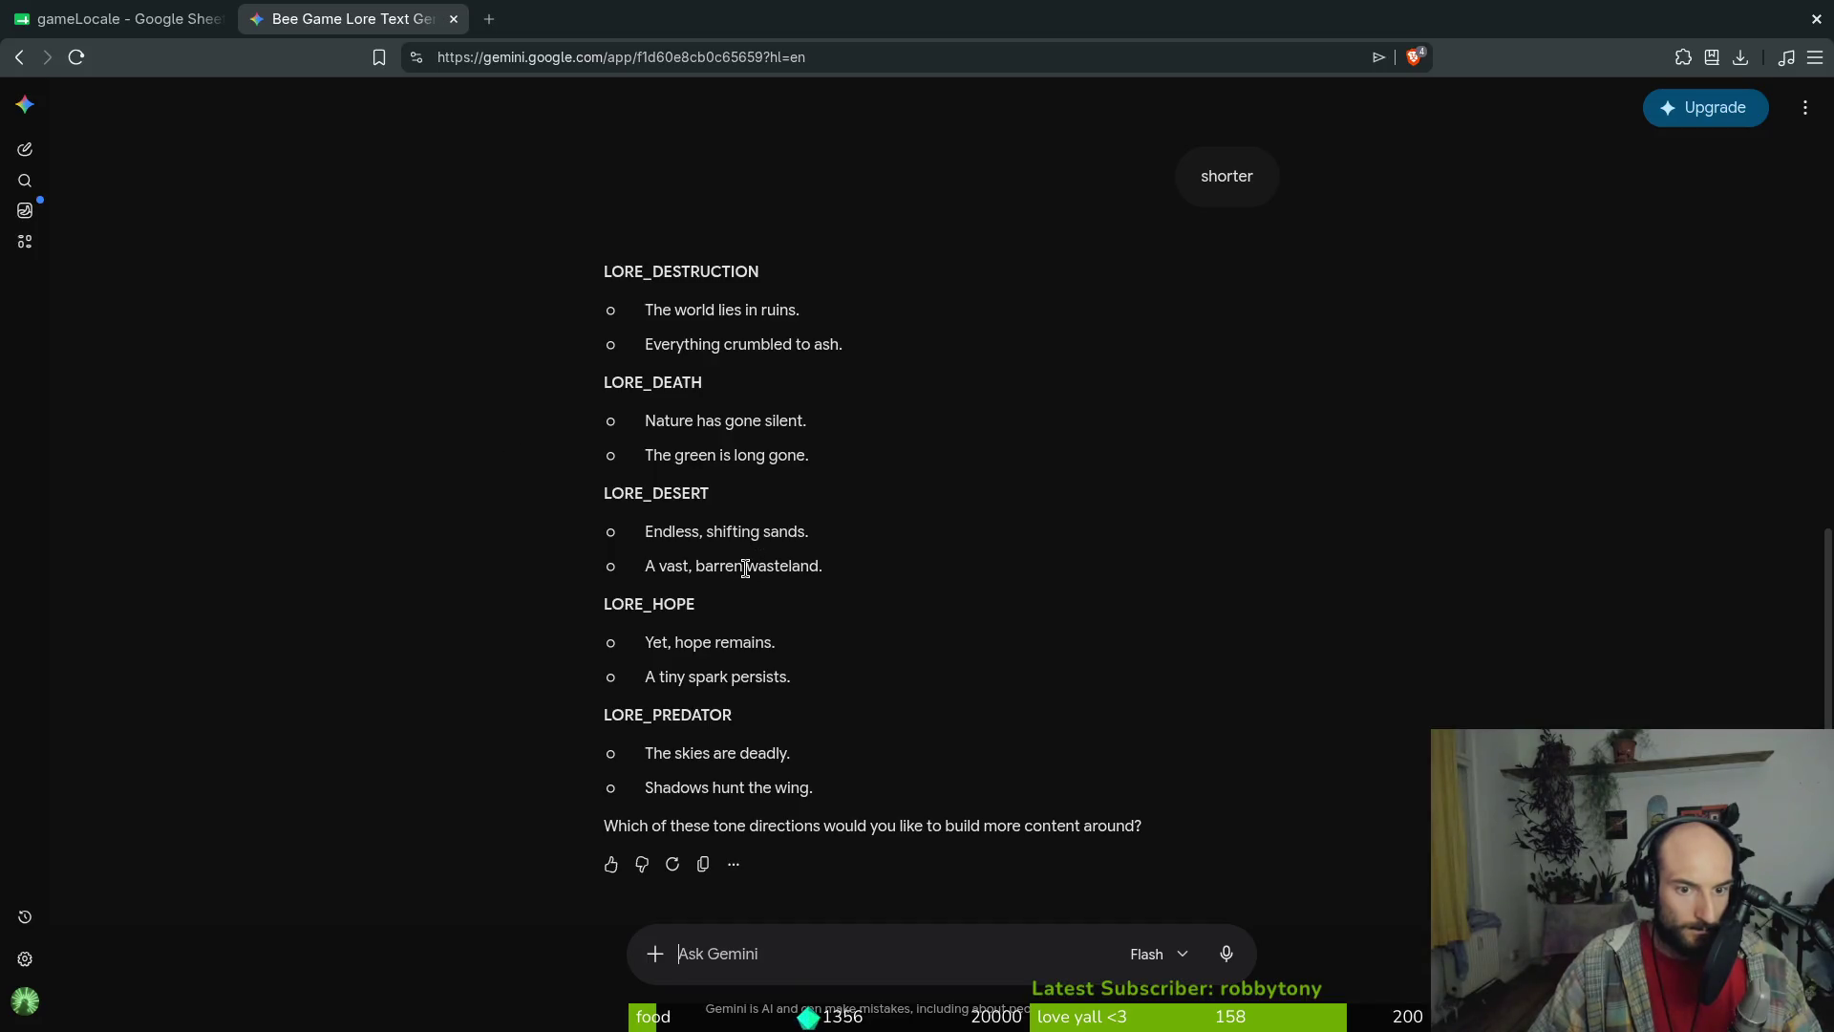
drag(638, 642, 789, 643)
key(ctrl+c)
click(153, 29)
click(287, 521)
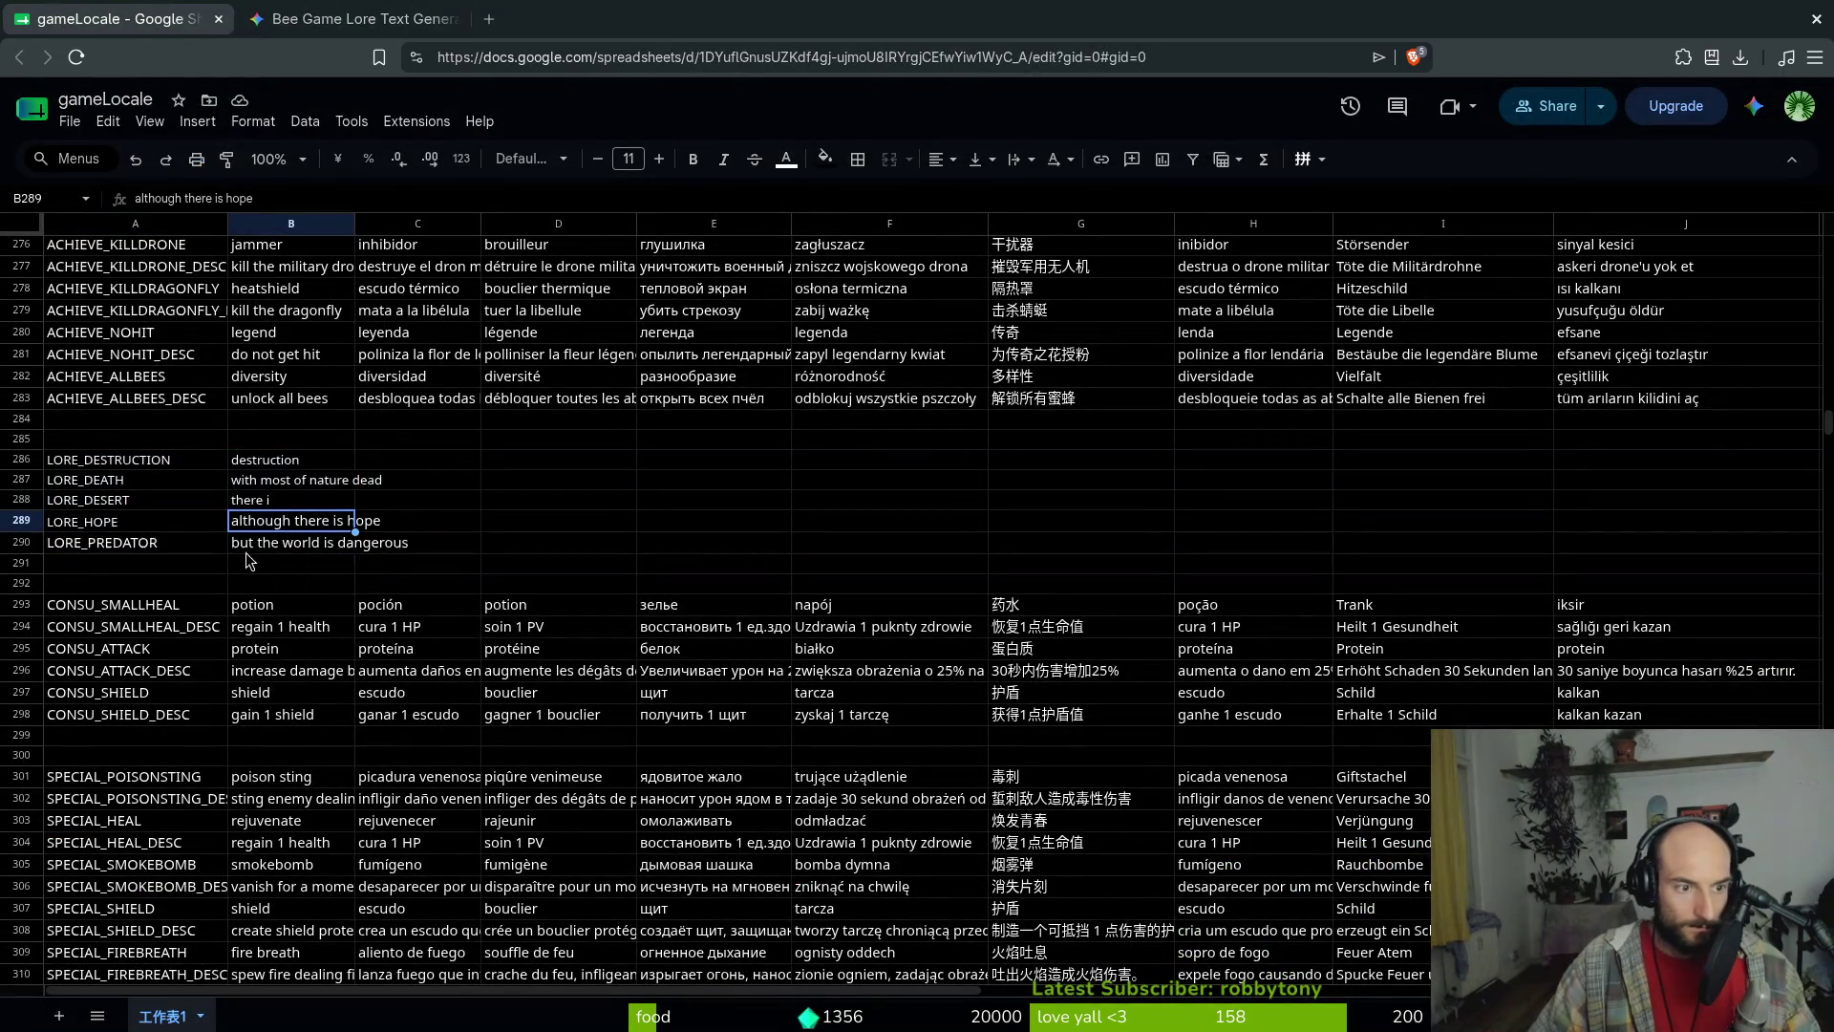
Paste 'Yet, hope remains.' into B289 and 'A vast, barren wasteland.' into B288
key(ctrl+v)
click(349, 19)
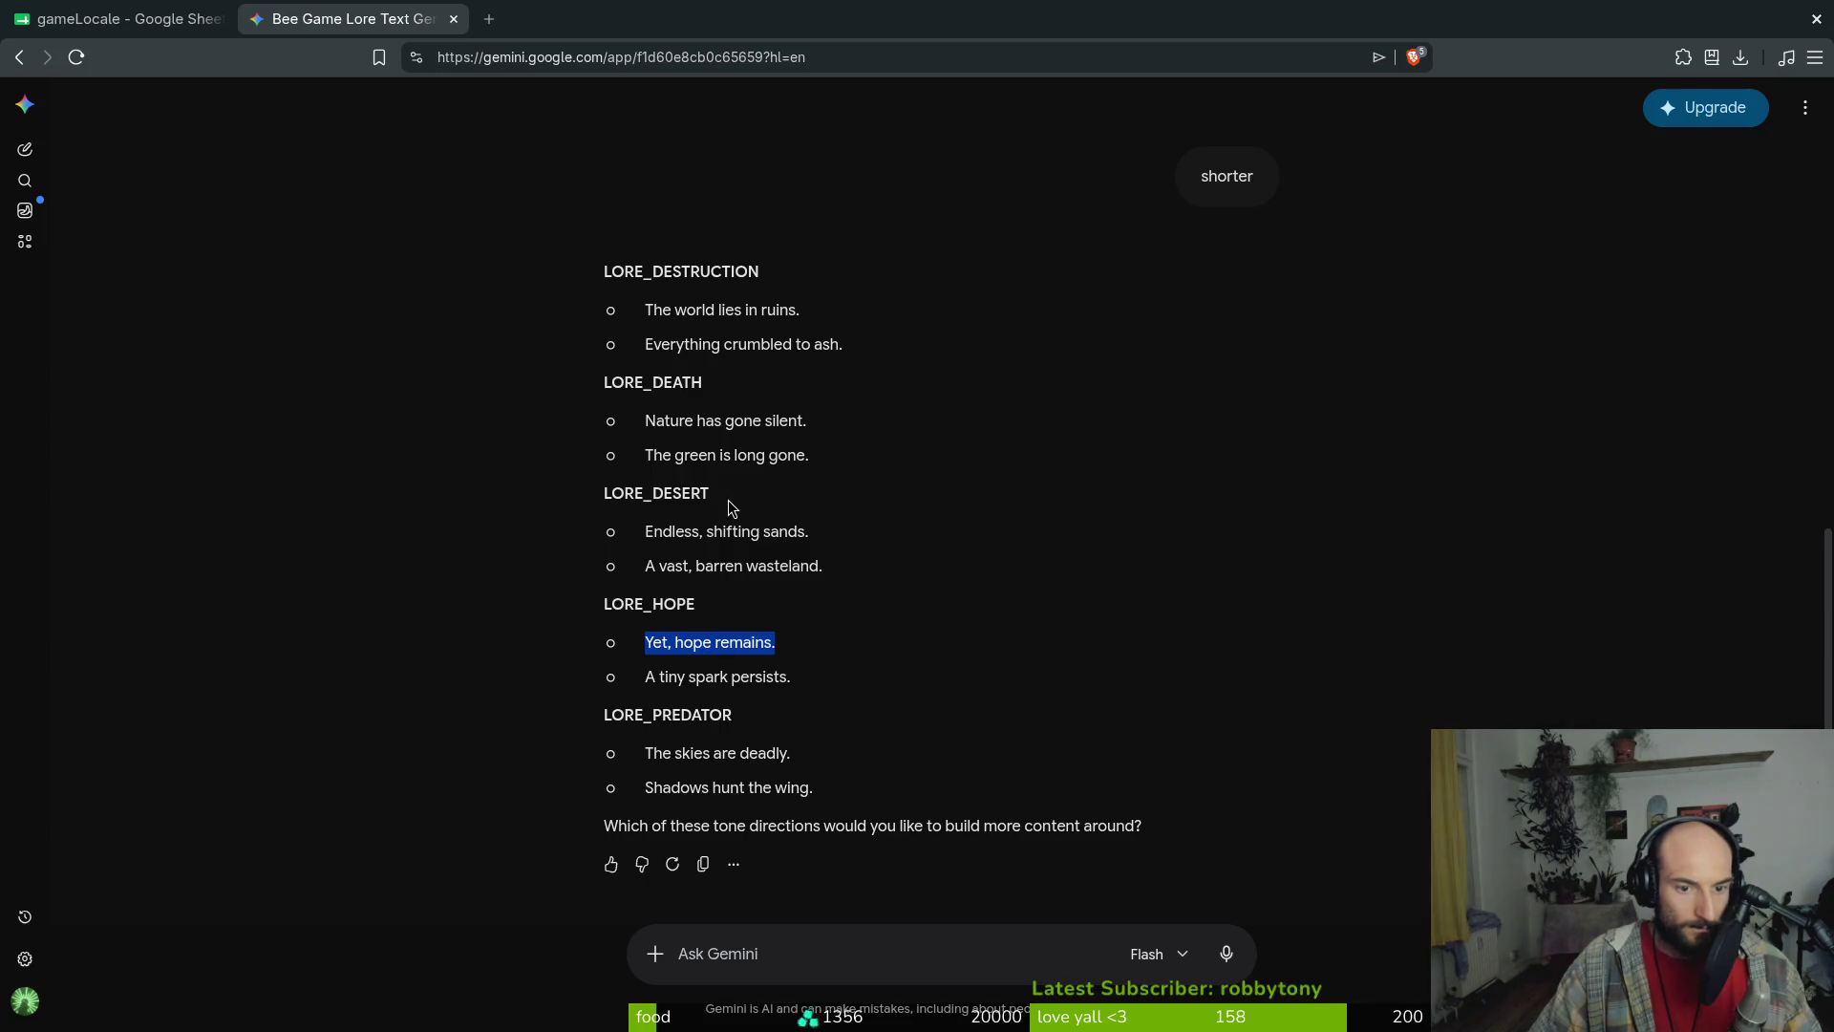
drag(644, 532, 885, 541)
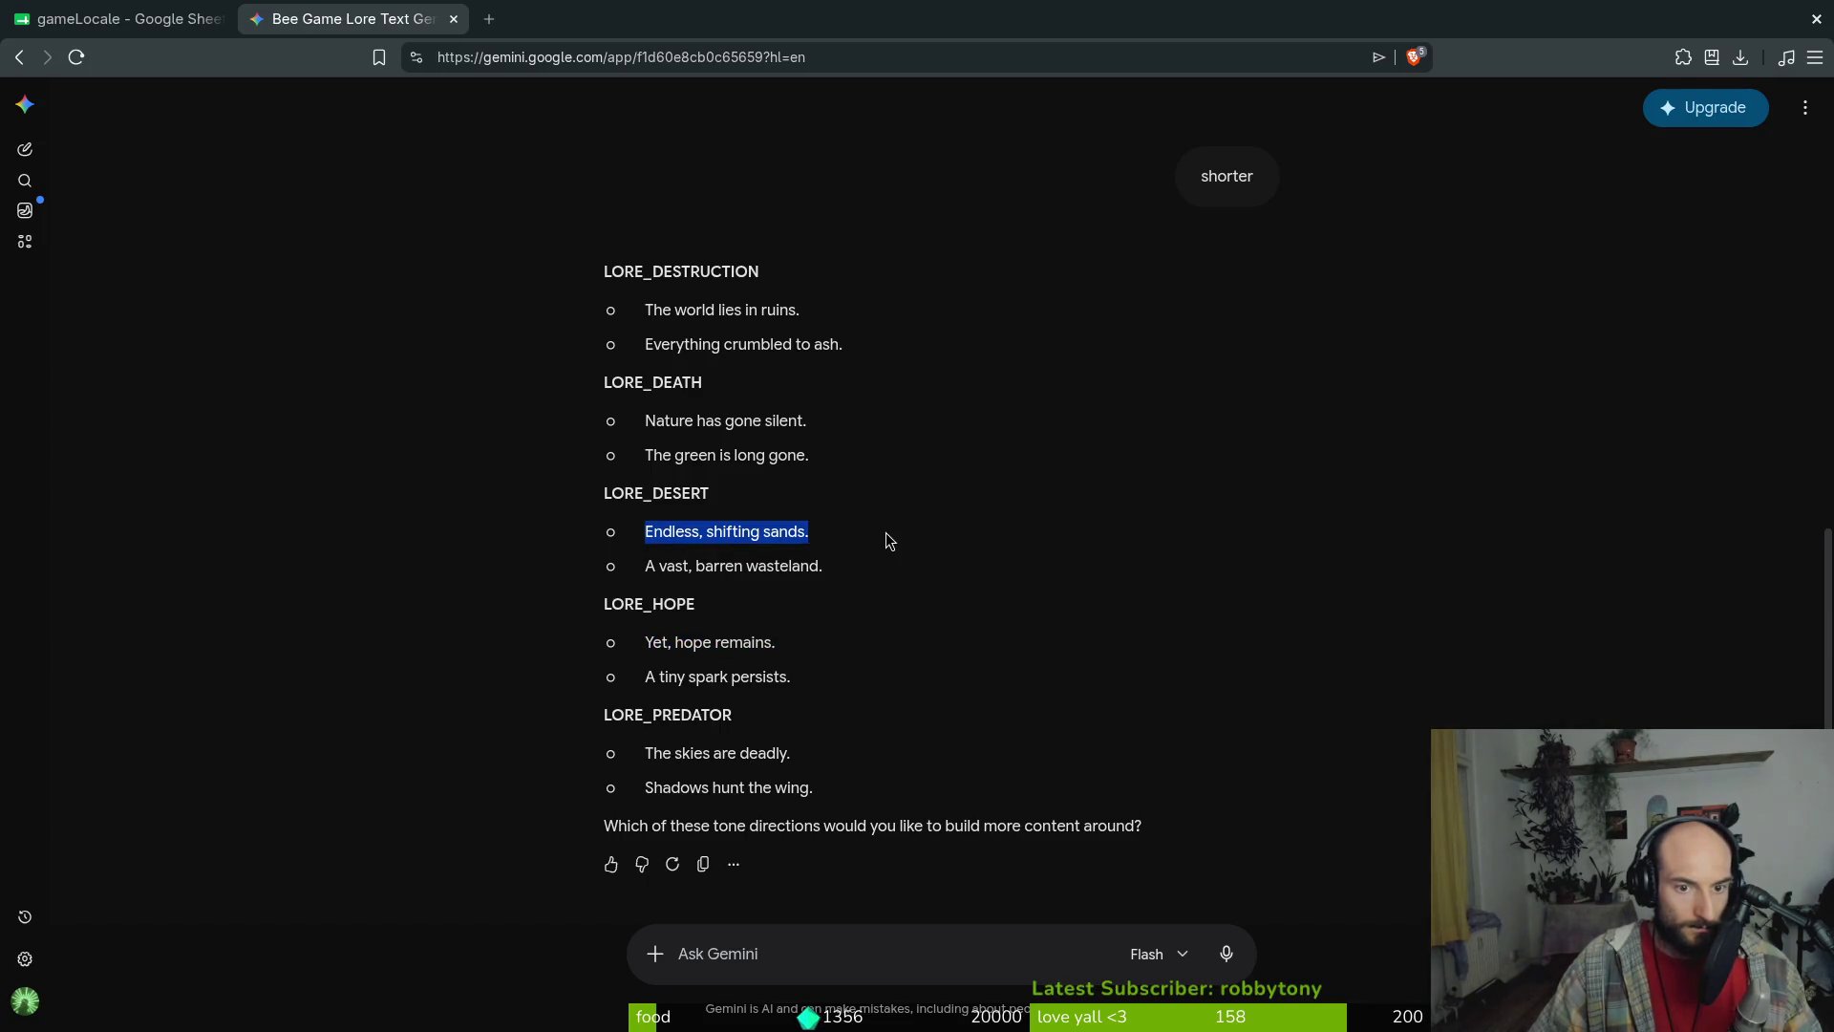
click(657, 565)
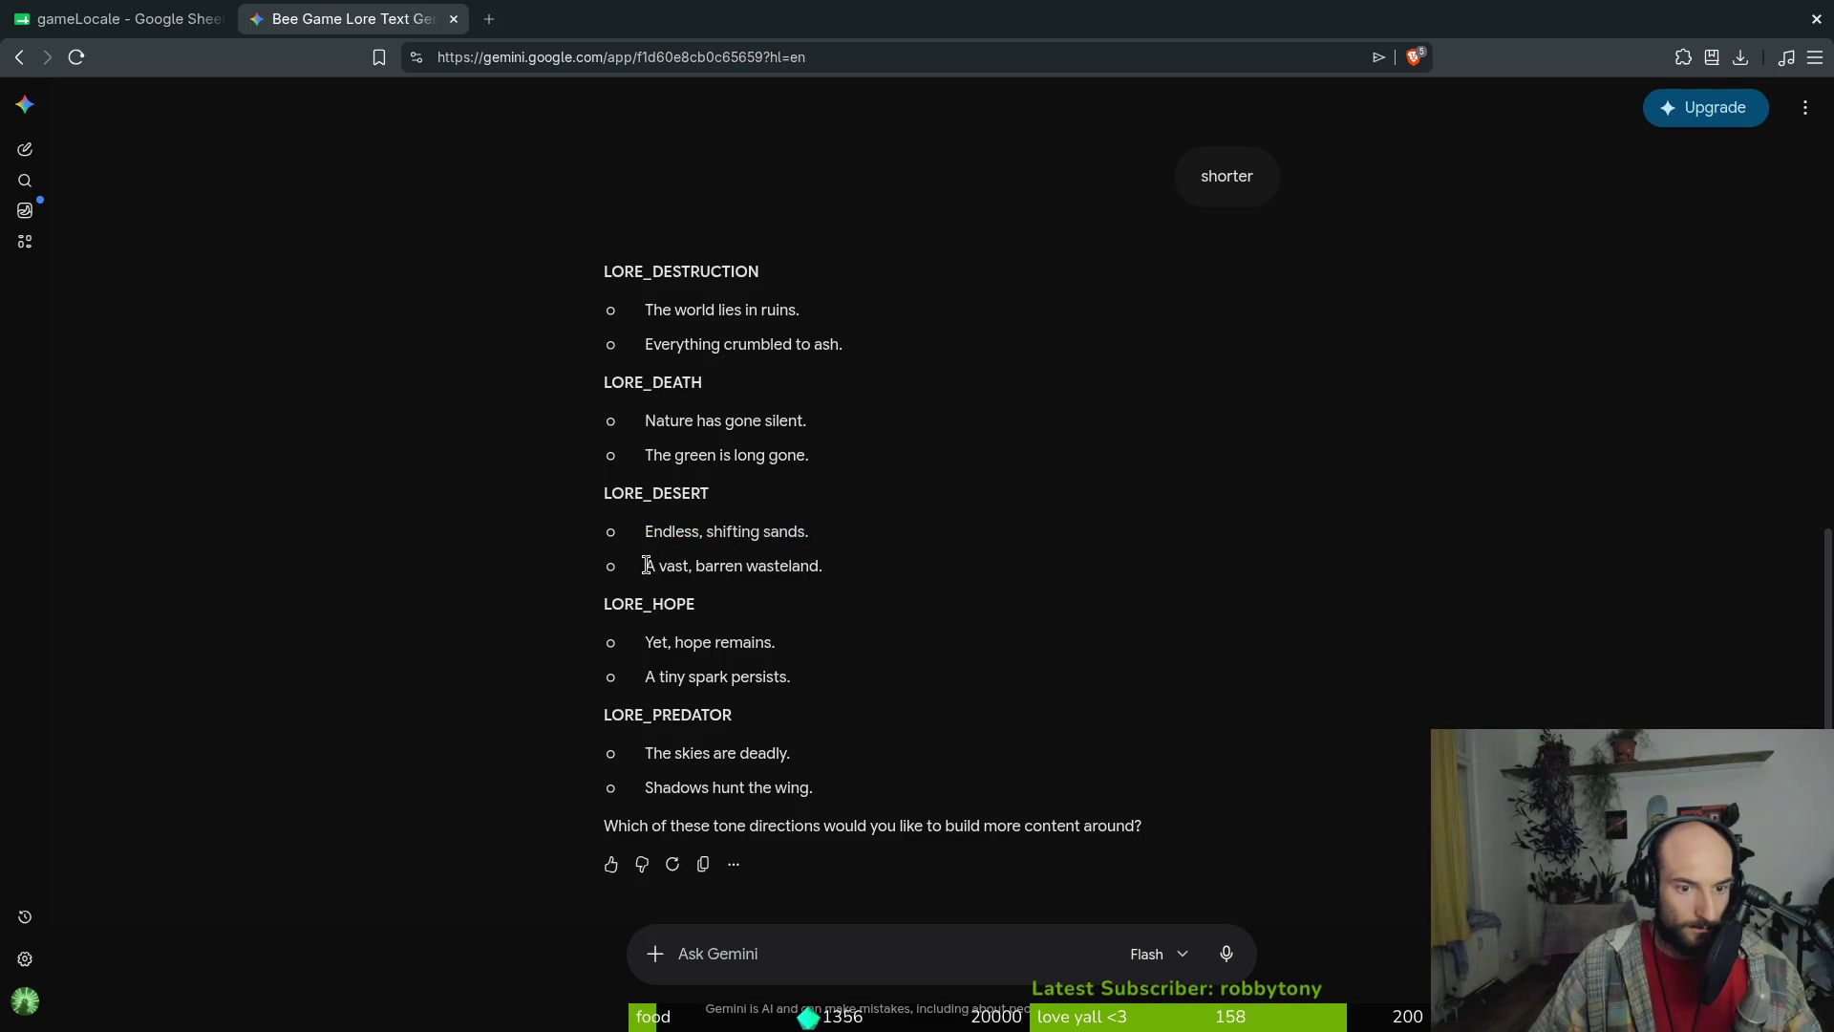
drag(646, 566, 873, 565)
key(ctrl+c)
click(125, 19)
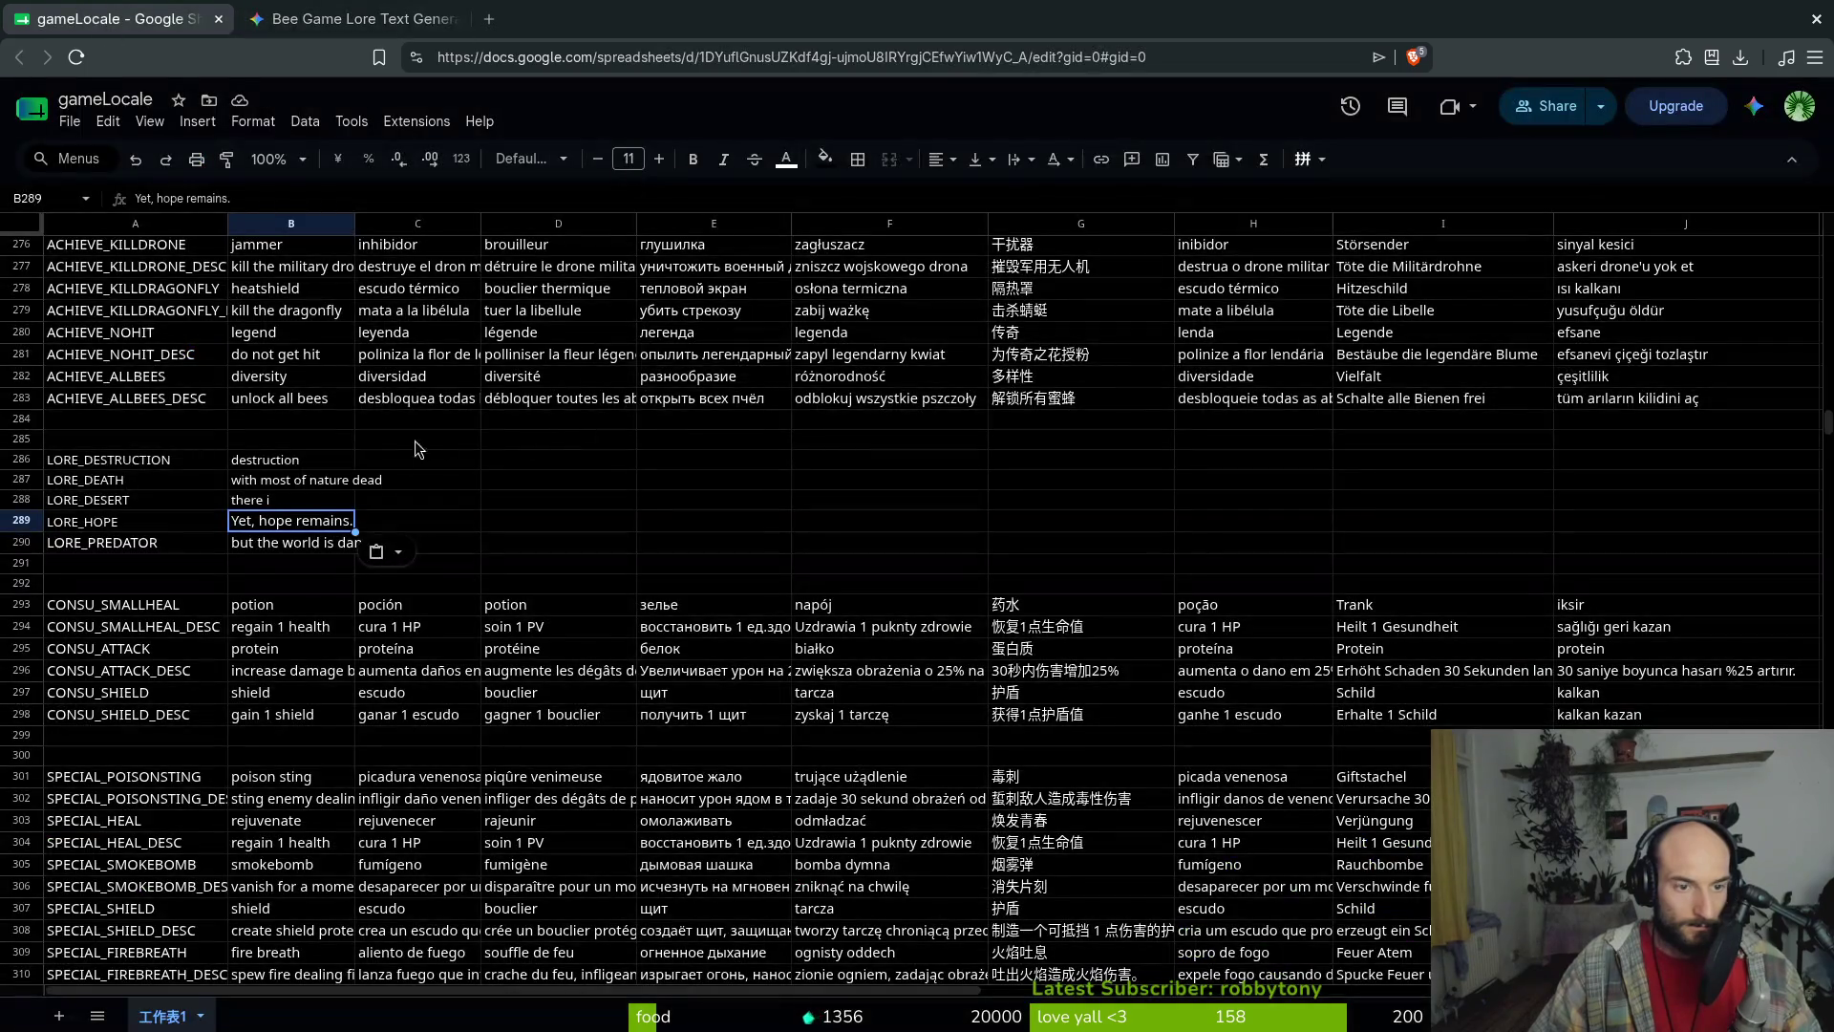
click(274, 504)
key(ctrl+v)
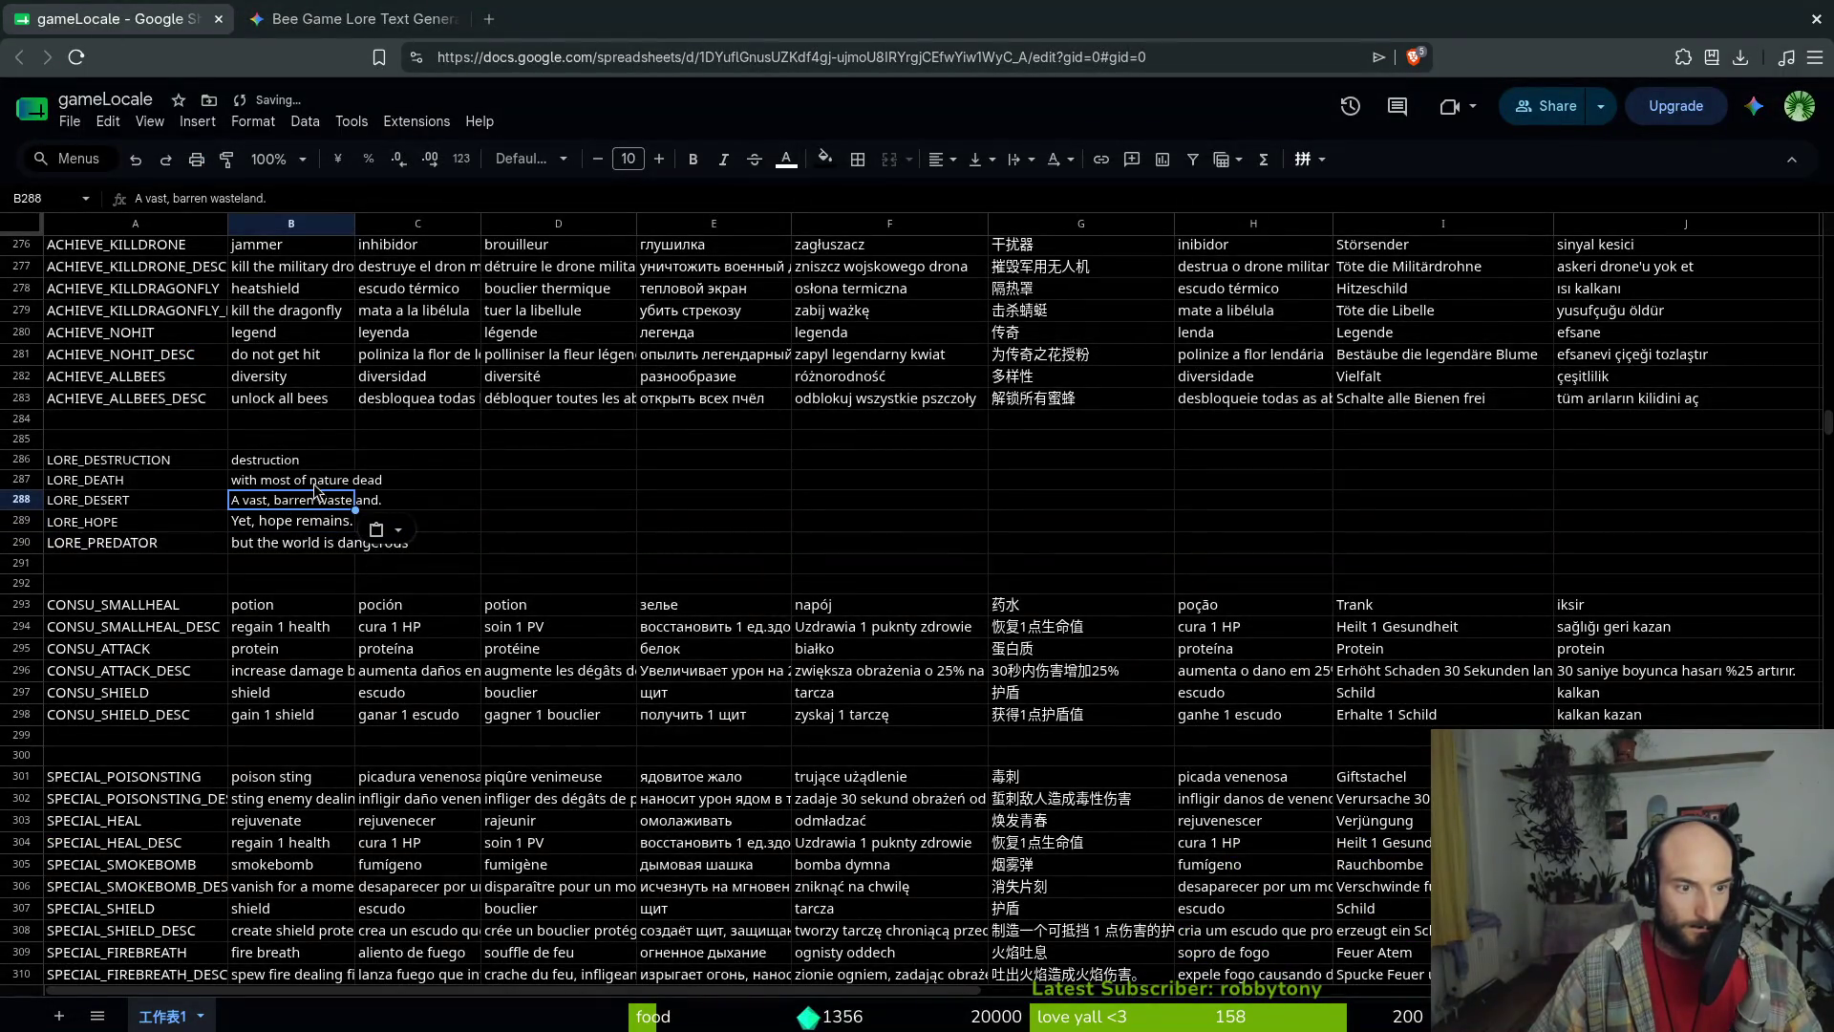
Paste Gemini's 'The world lies in ruins.' into B286 for LORE_DESTRUCTION
click(289, 483)
click(353, 19)
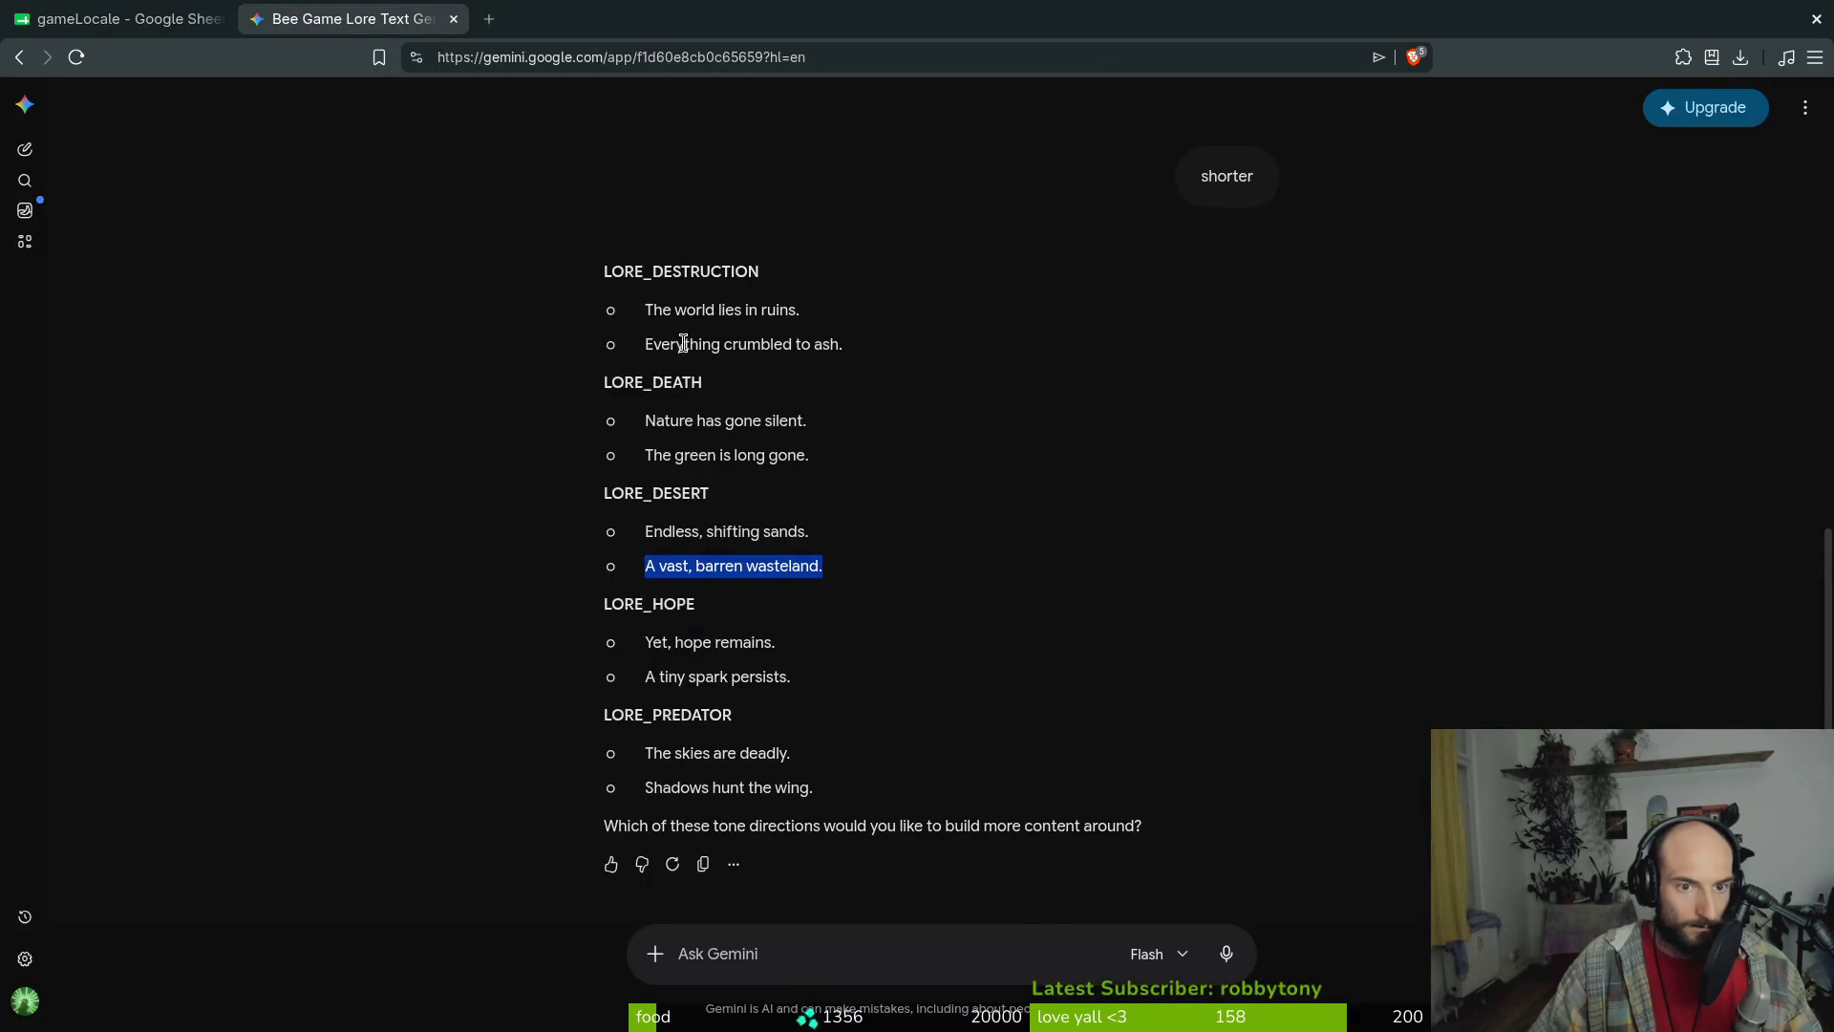
drag(646, 309, 800, 310)
key(ctrl+c)
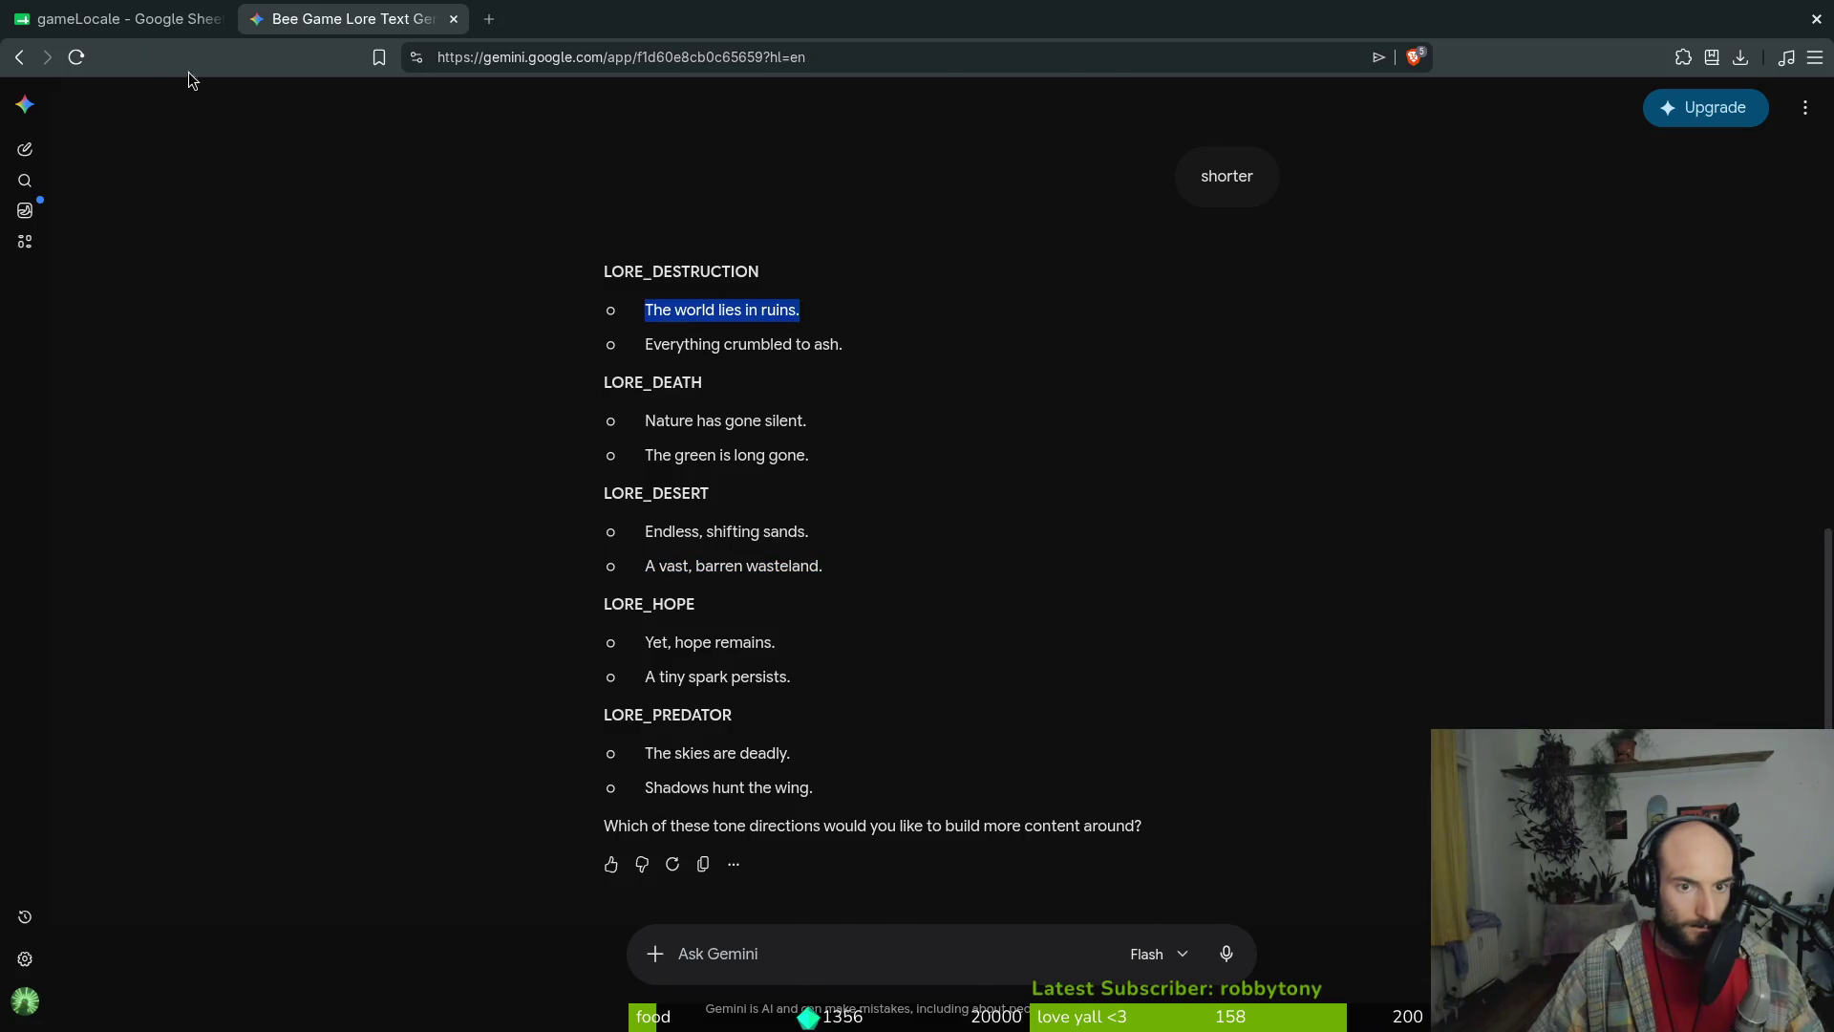
click(95, 17)
click(270, 456)
key(ctrl+v)
Type 'most of nature is dead' into B287 for LORE_DEATH
key(Down)
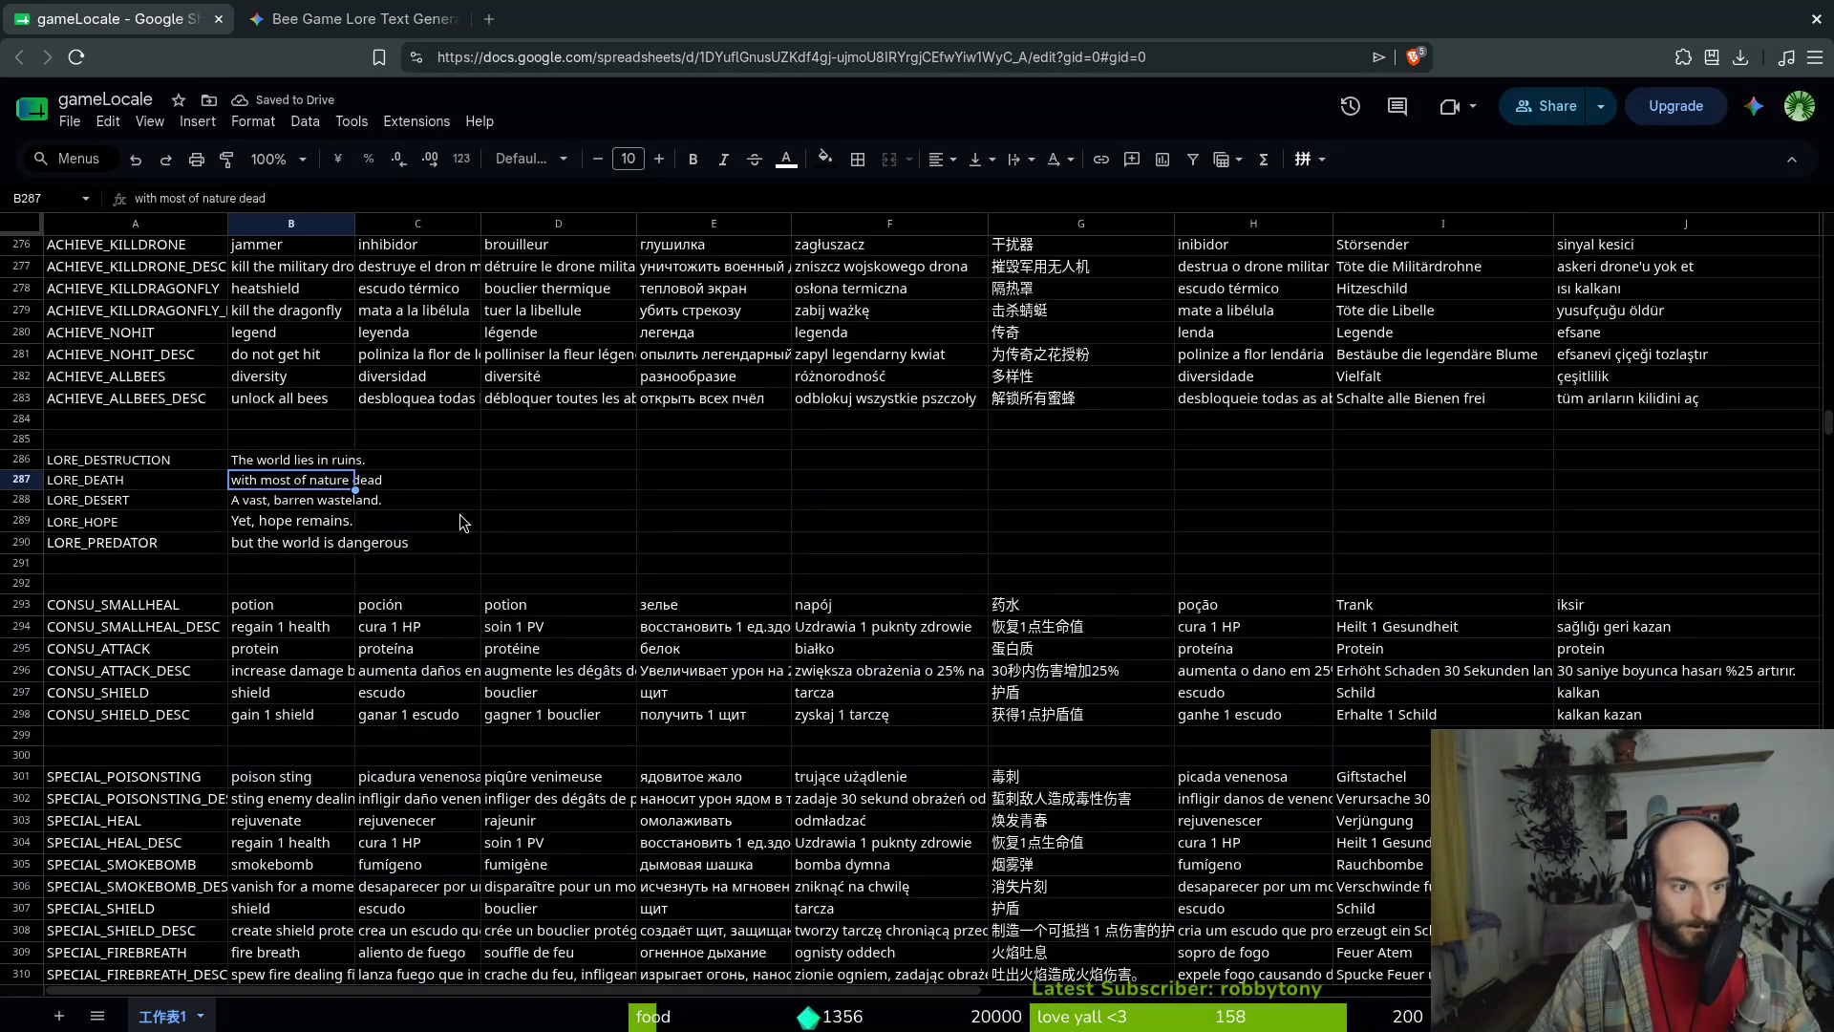
text(most of nature is dead)
key(Return)
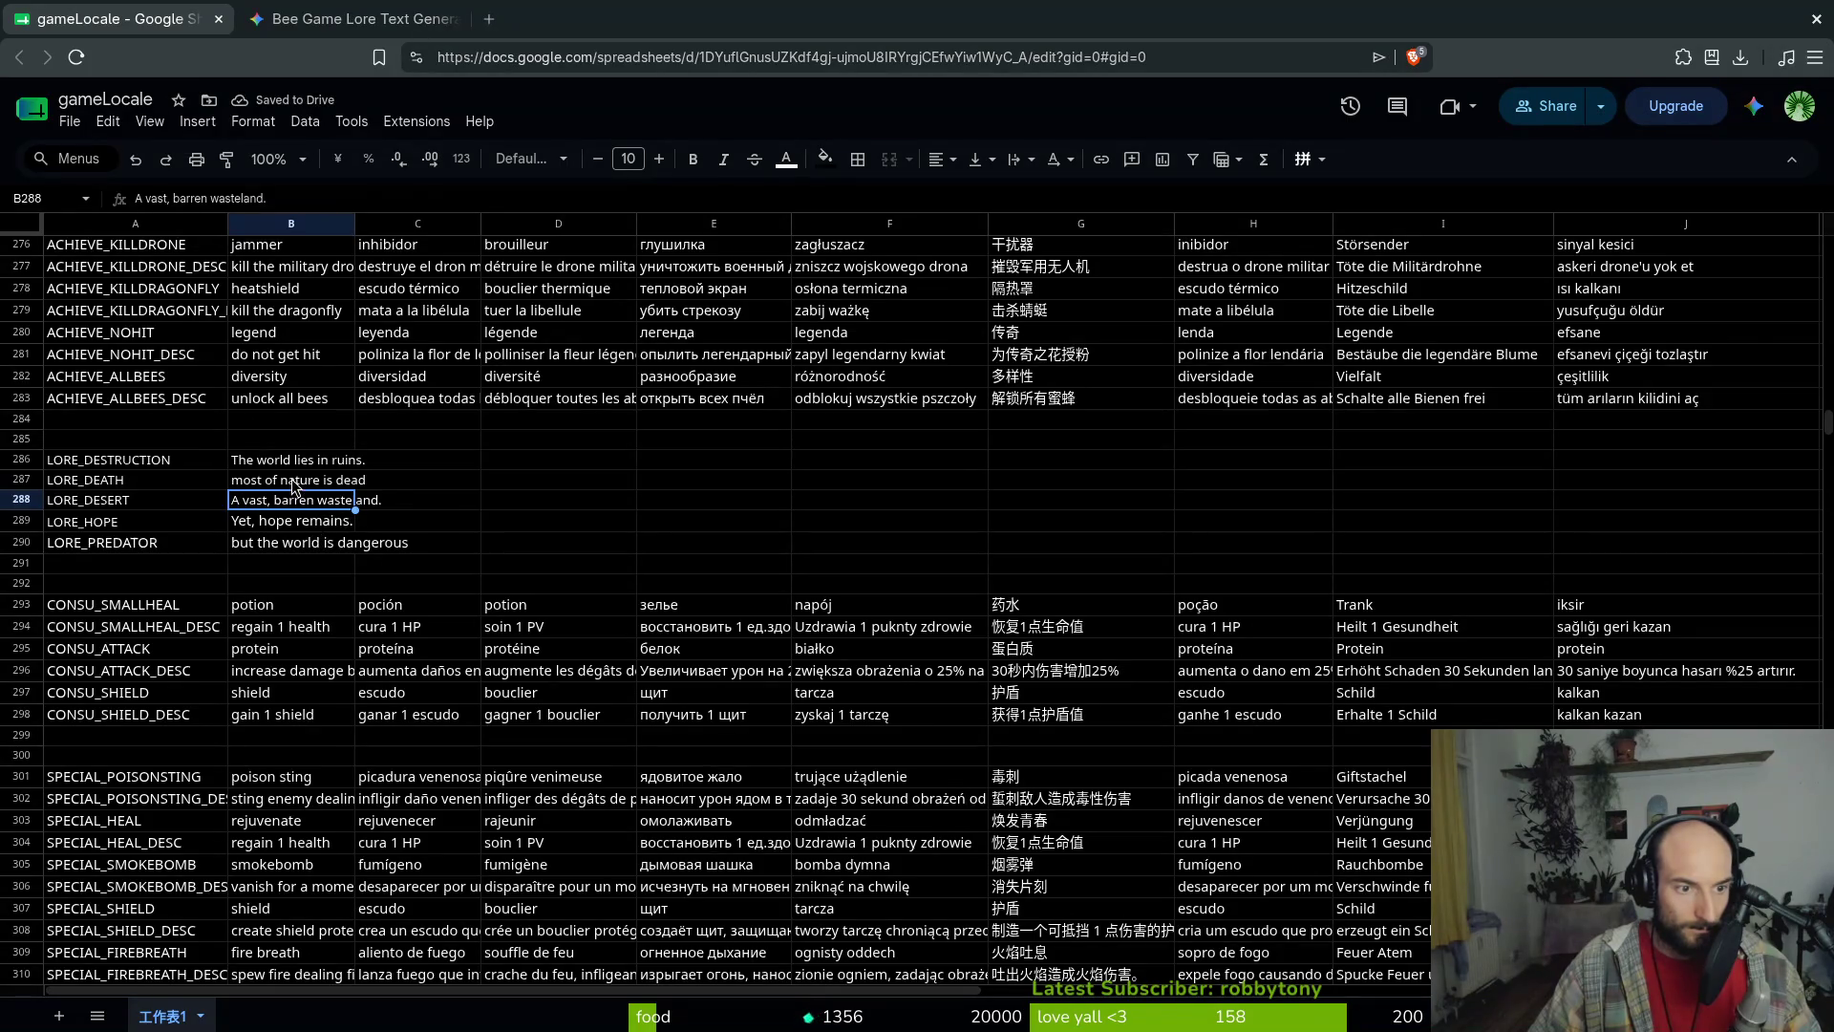
Rewrite LORE_PREDATOR in B290 as 'but dangers away' and copy the LORE block A286:B291
click(293, 482)
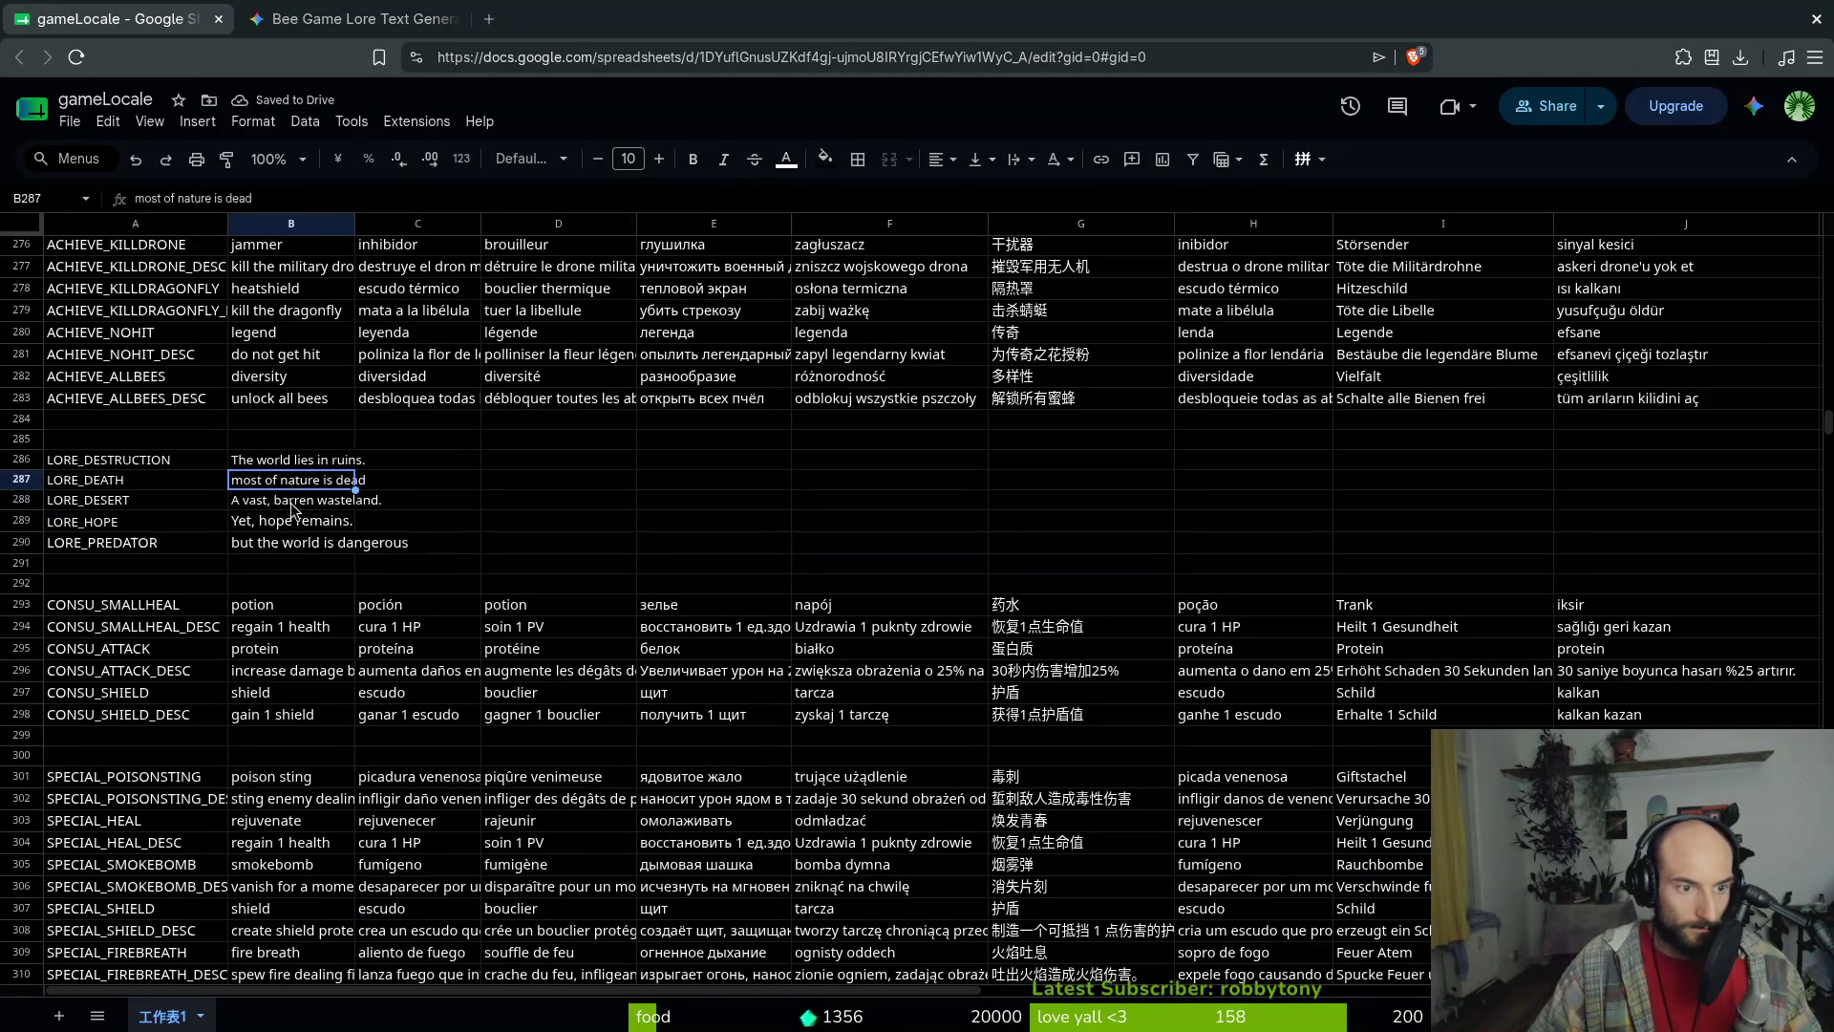
click(292, 507)
click(296, 524)
click(300, 545)
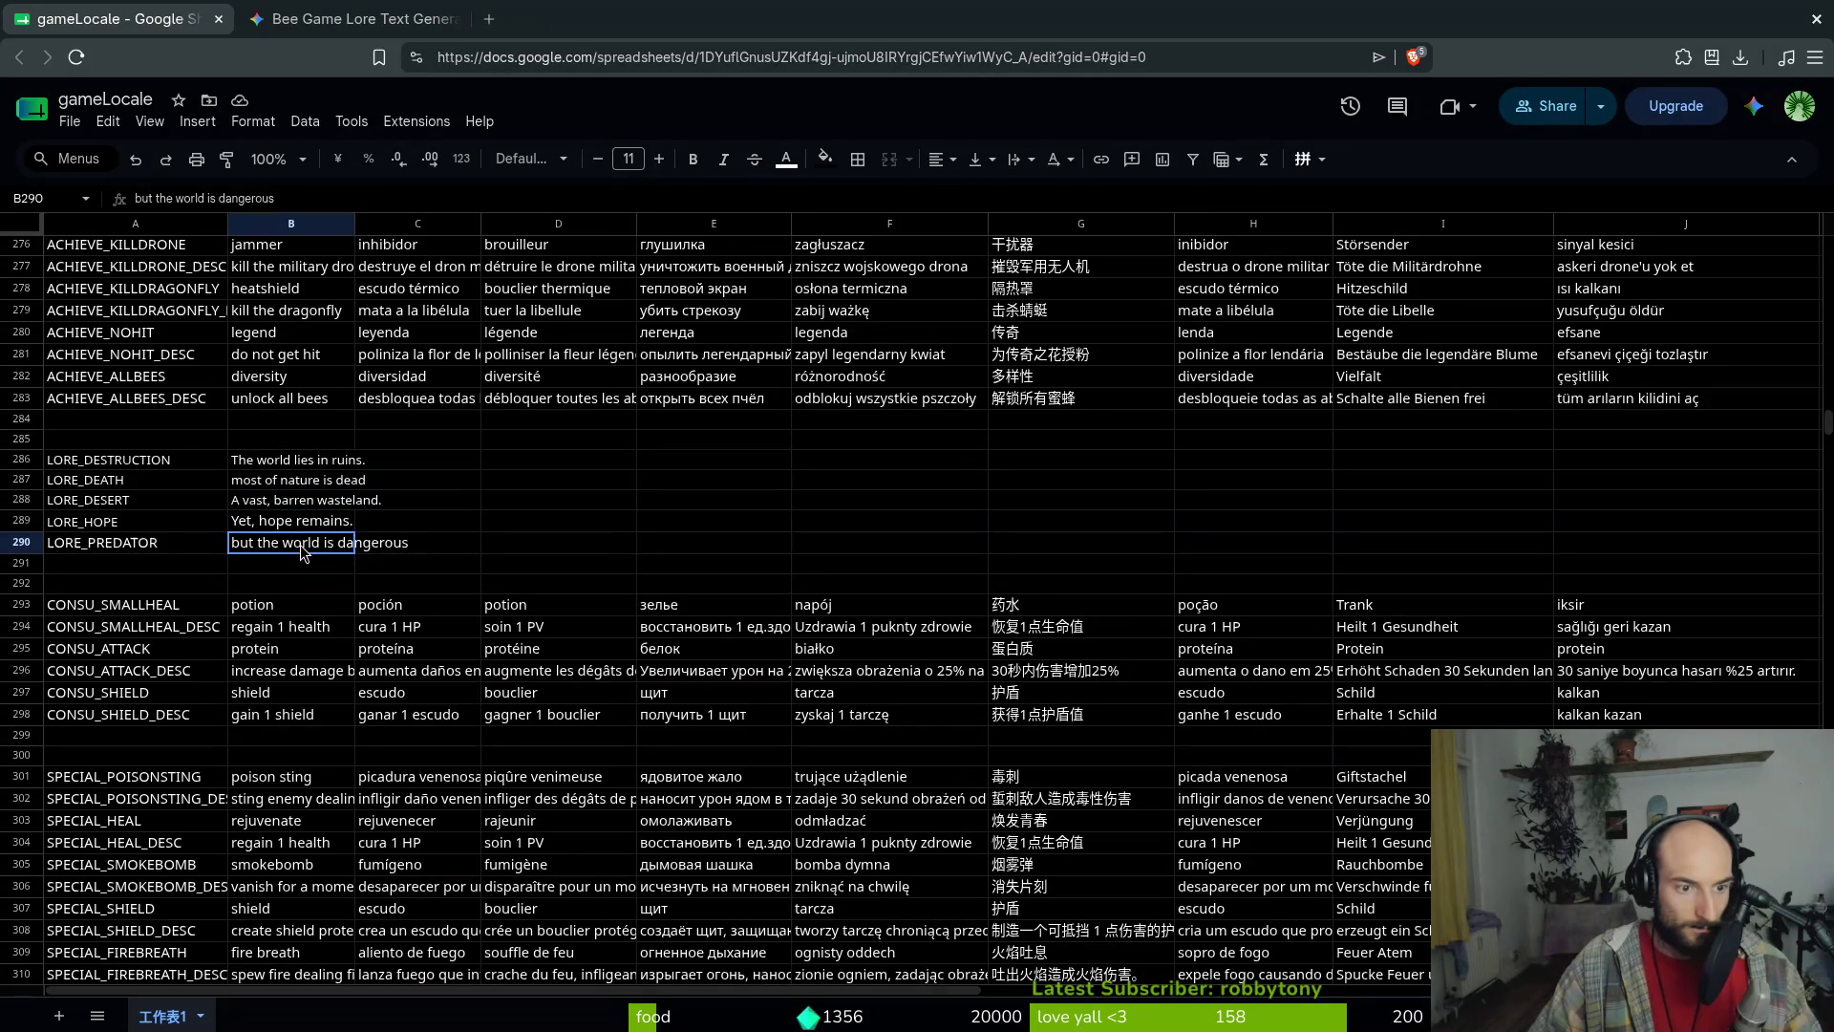
key(Delete)
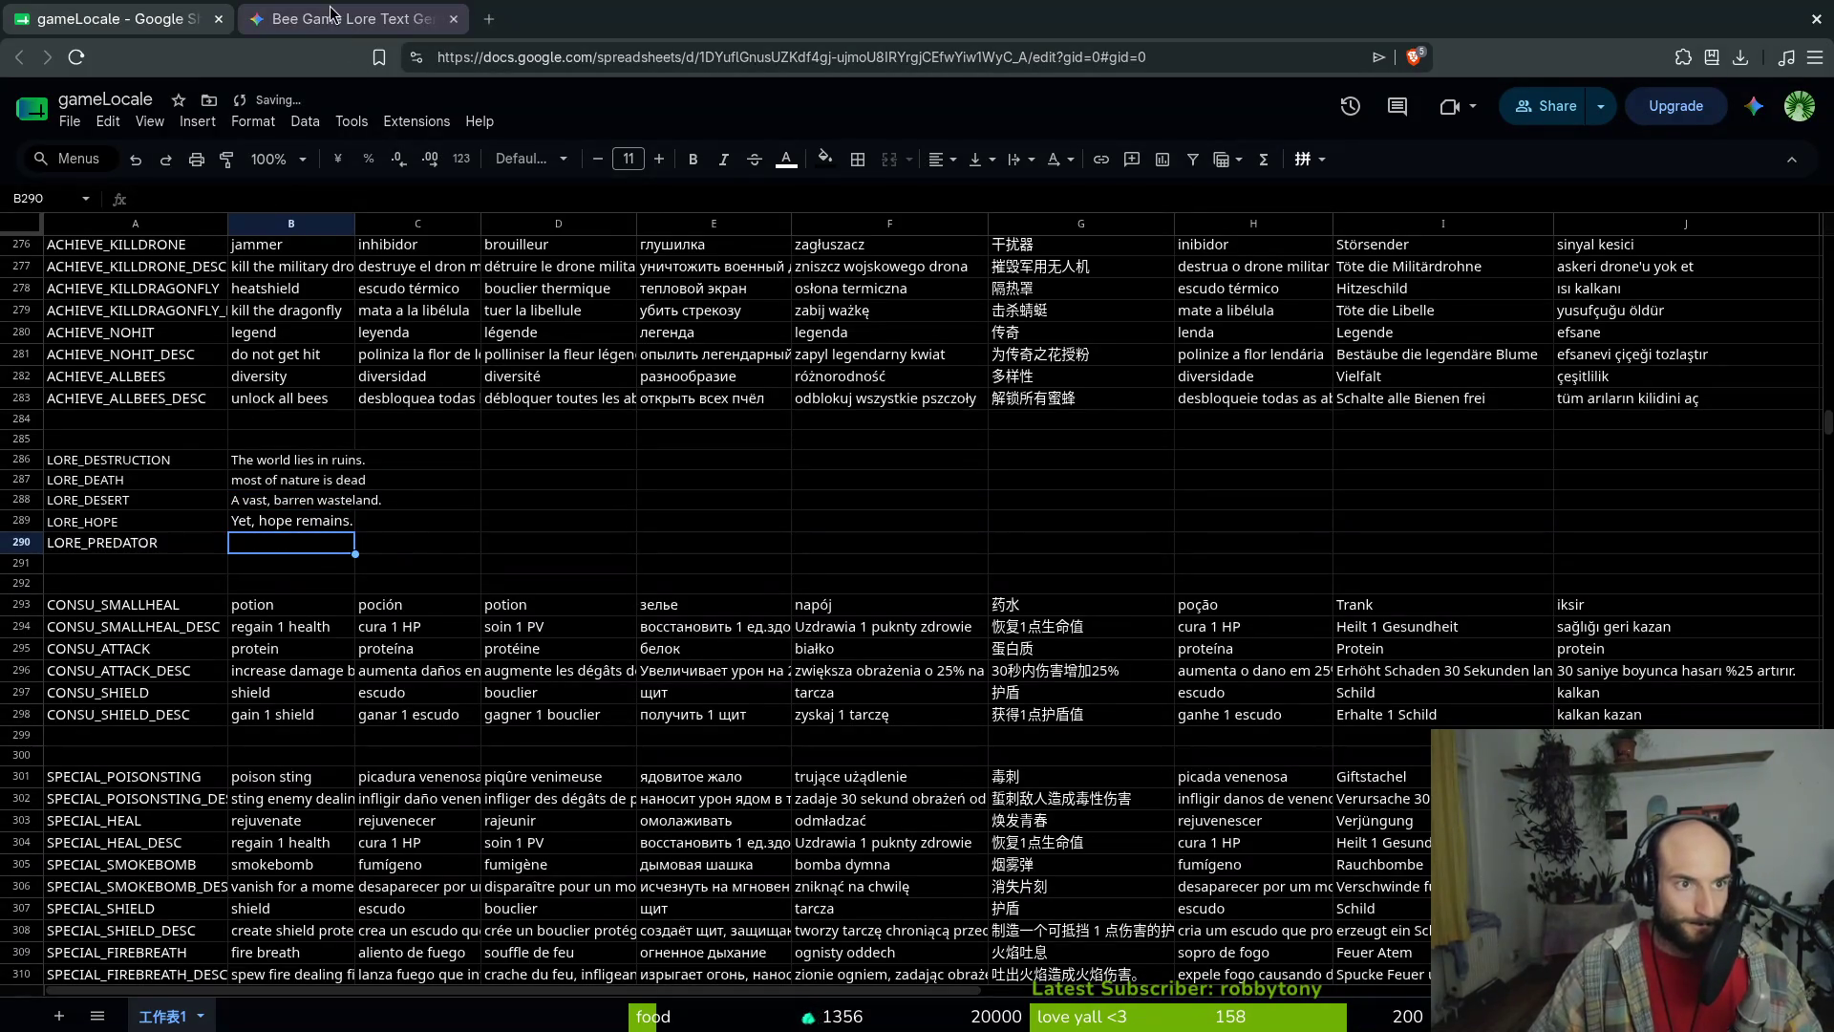
text(b)
key(BackSpace)
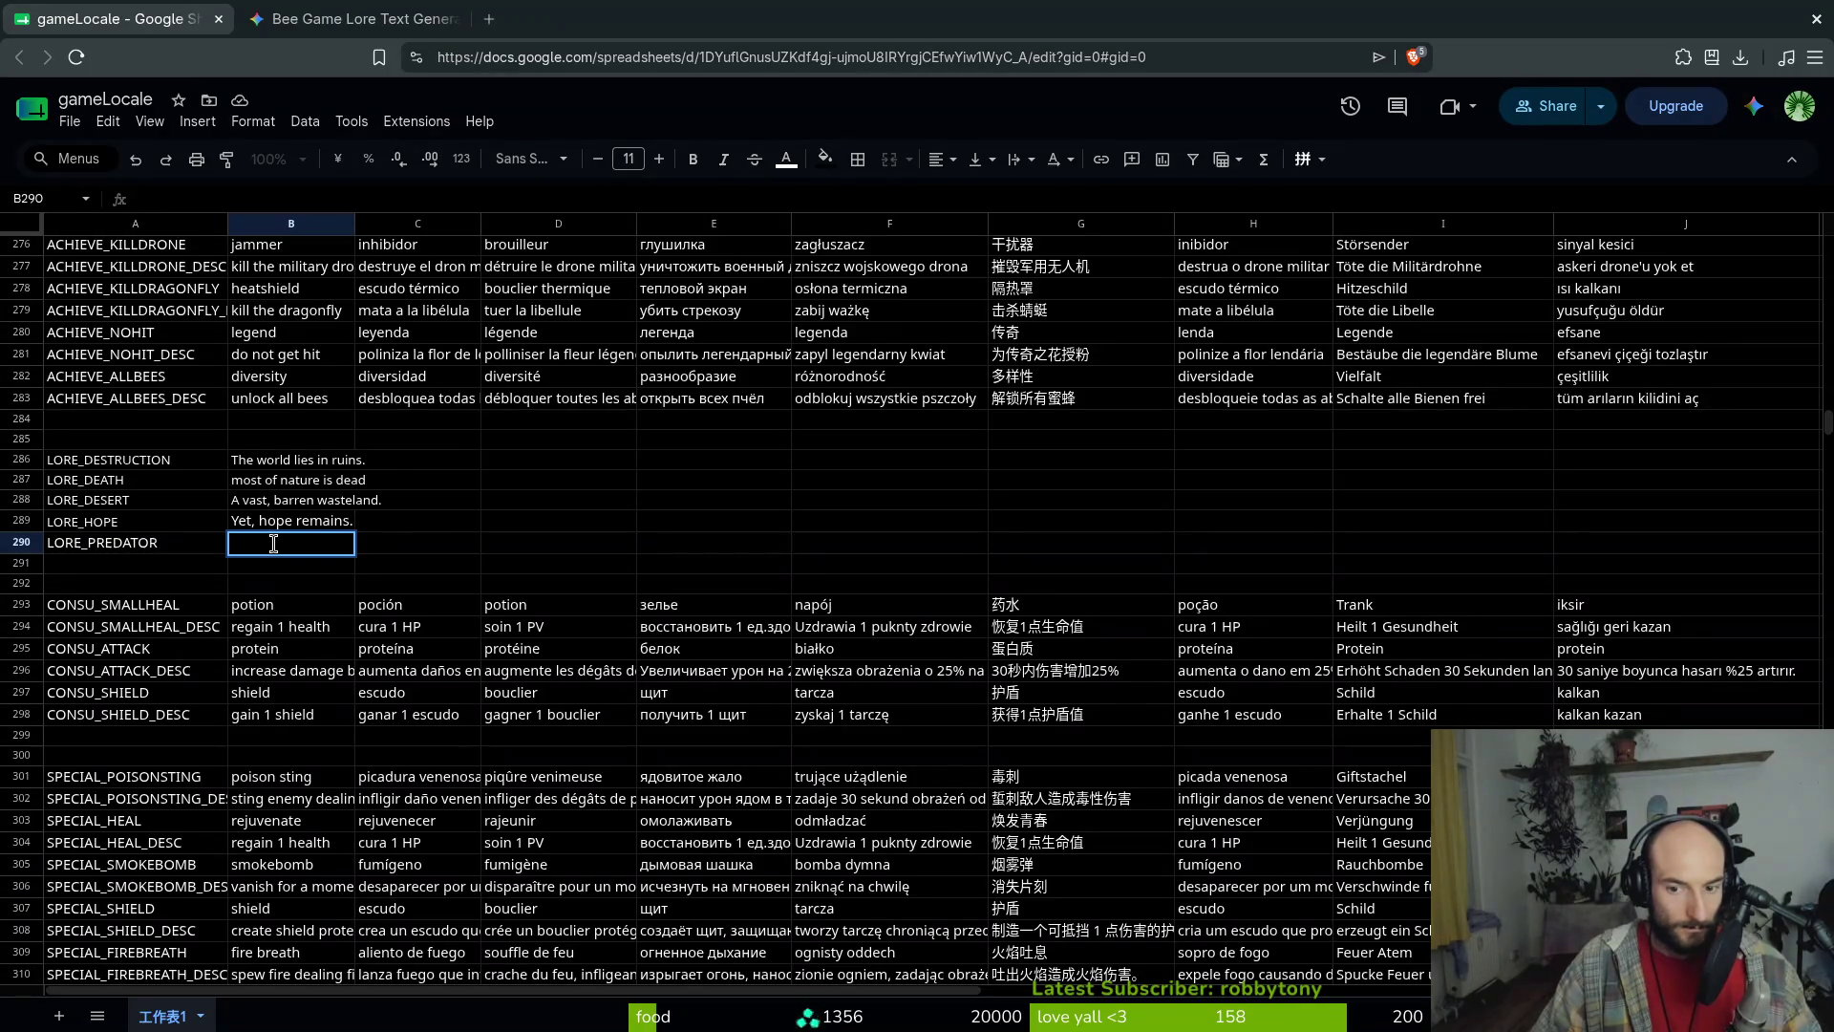
text(but dangers)
text( away)
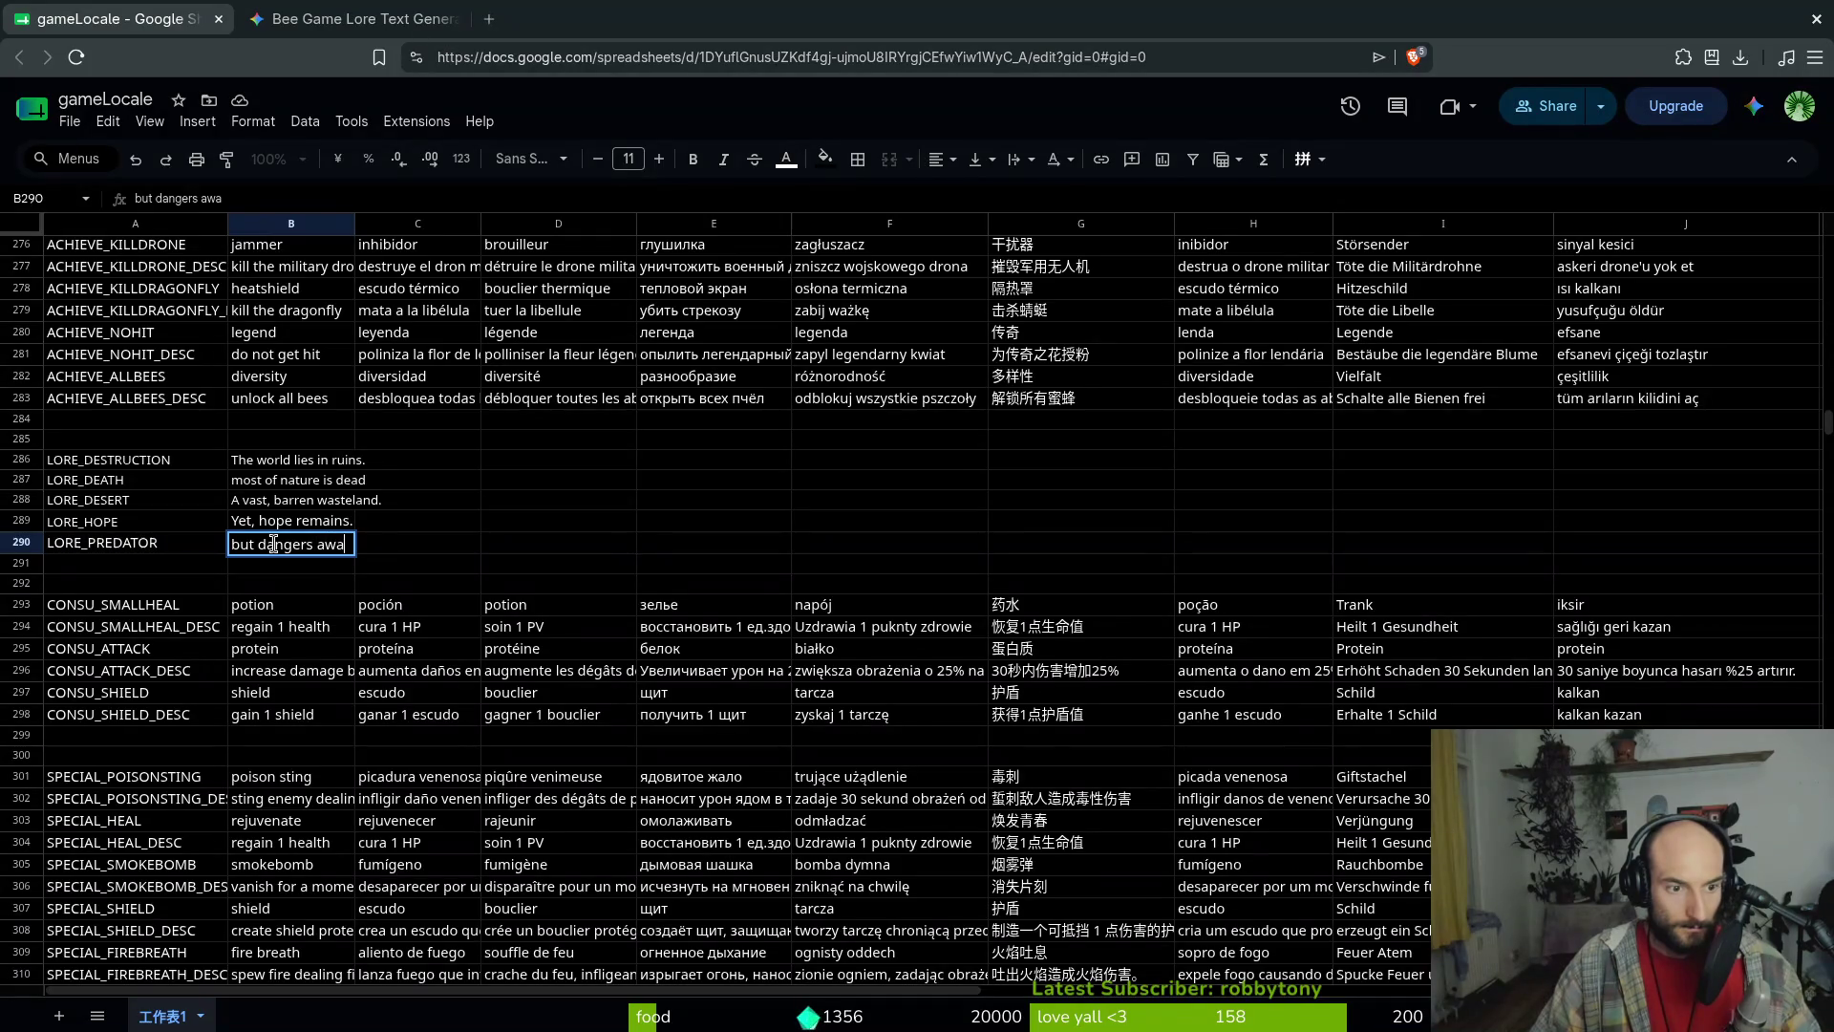
key(Return)
drag(148, 458, 311, 559)
key(ctrl+c)
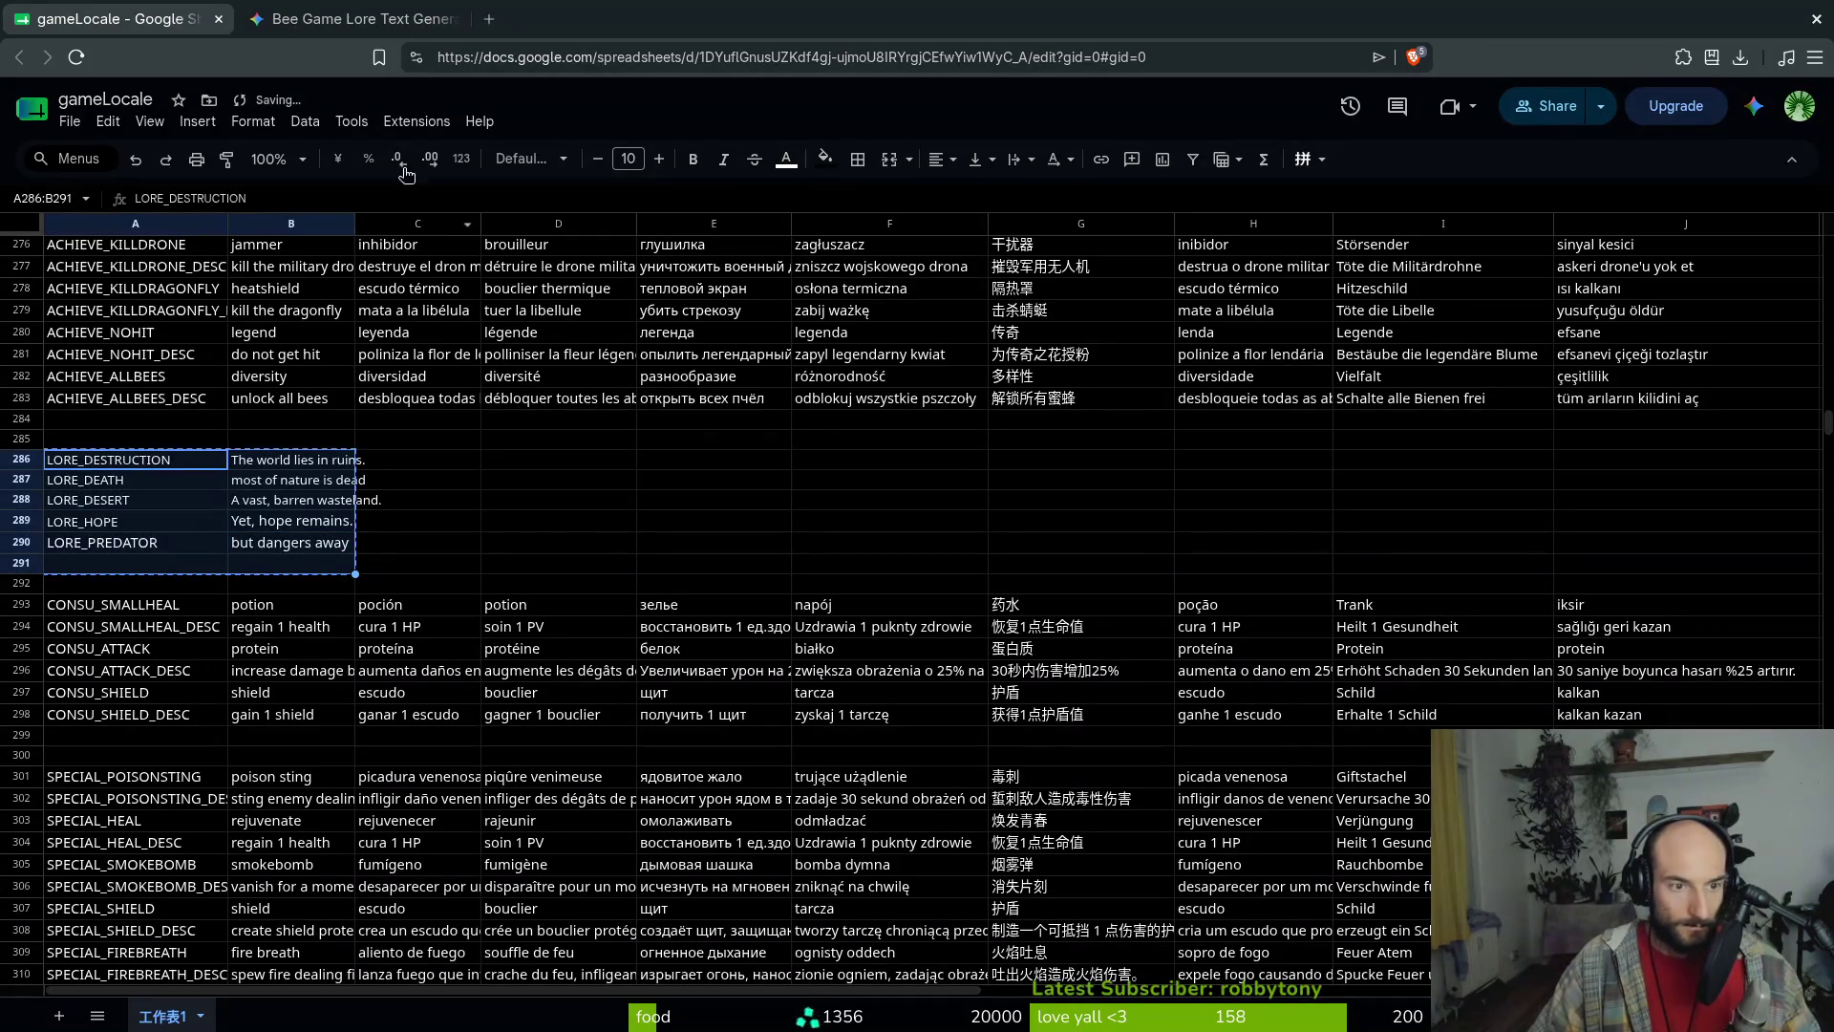
Paste the updated LORE rows into Gemini and ask it to 'improve these'
key(ctrl+Tab)
click(810, 959)
key(ctrl+v)
text(im)
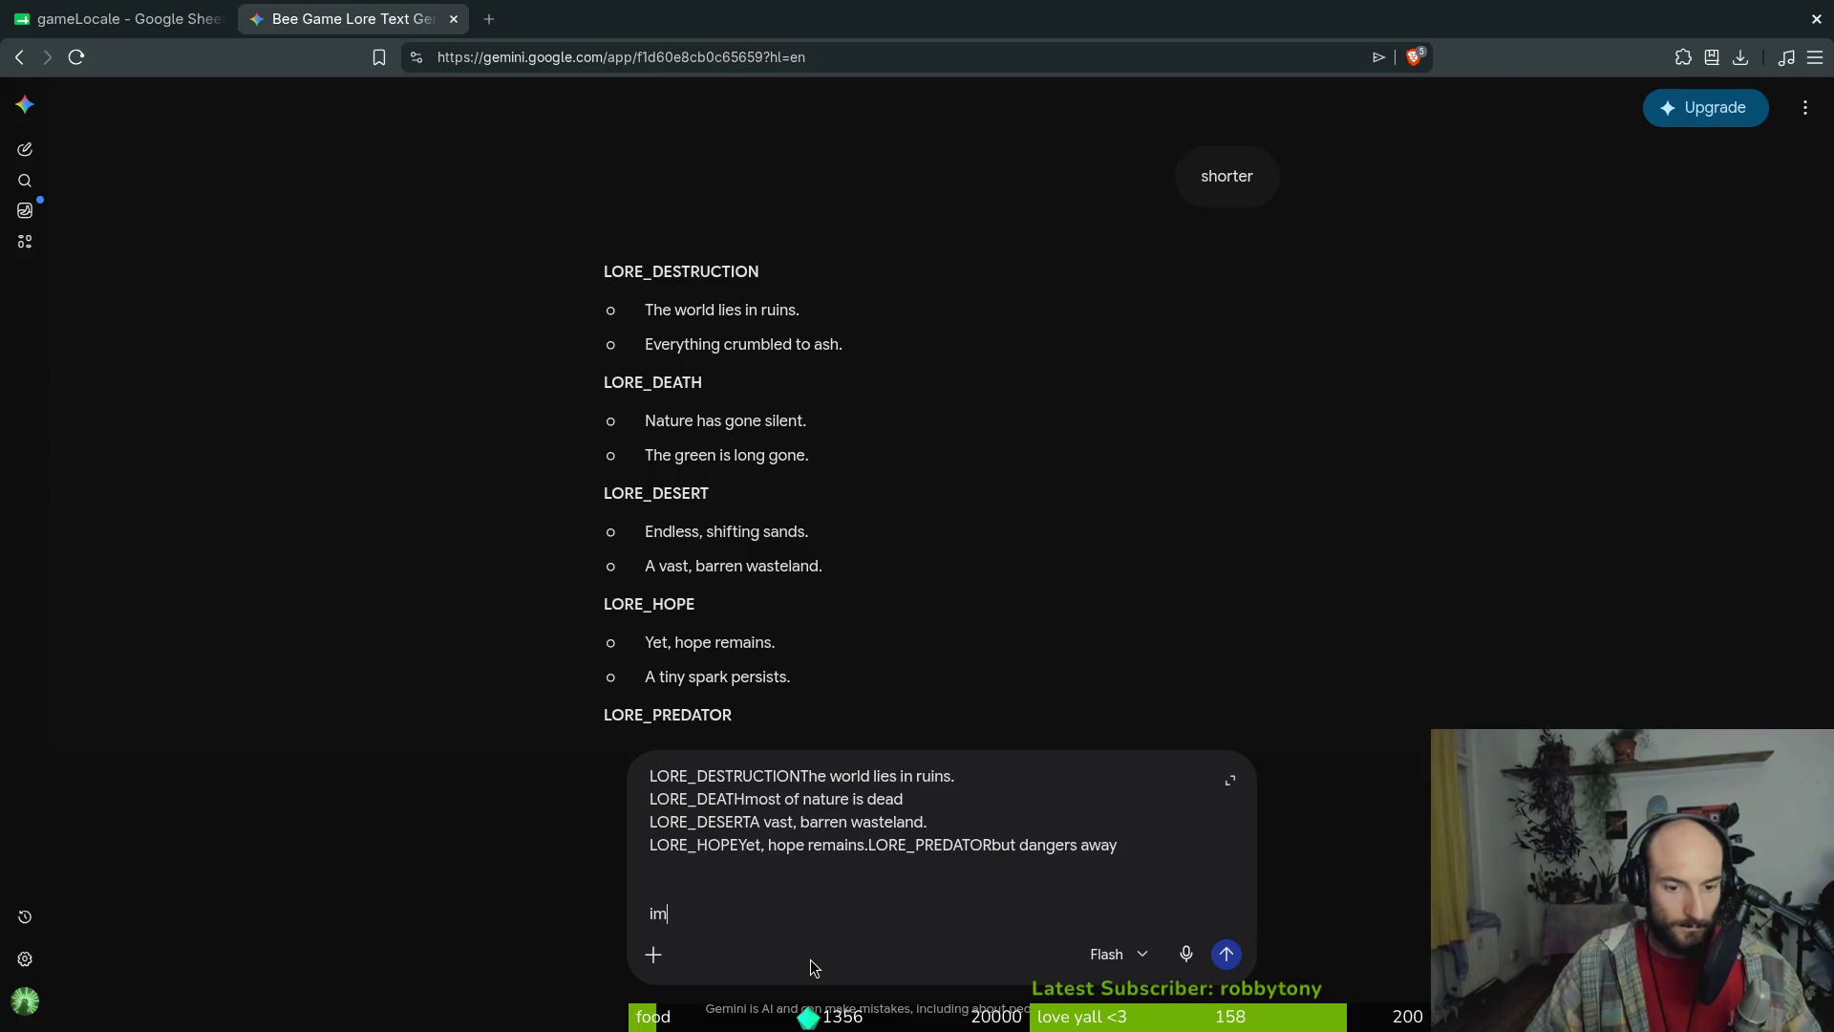
text(prove these?)
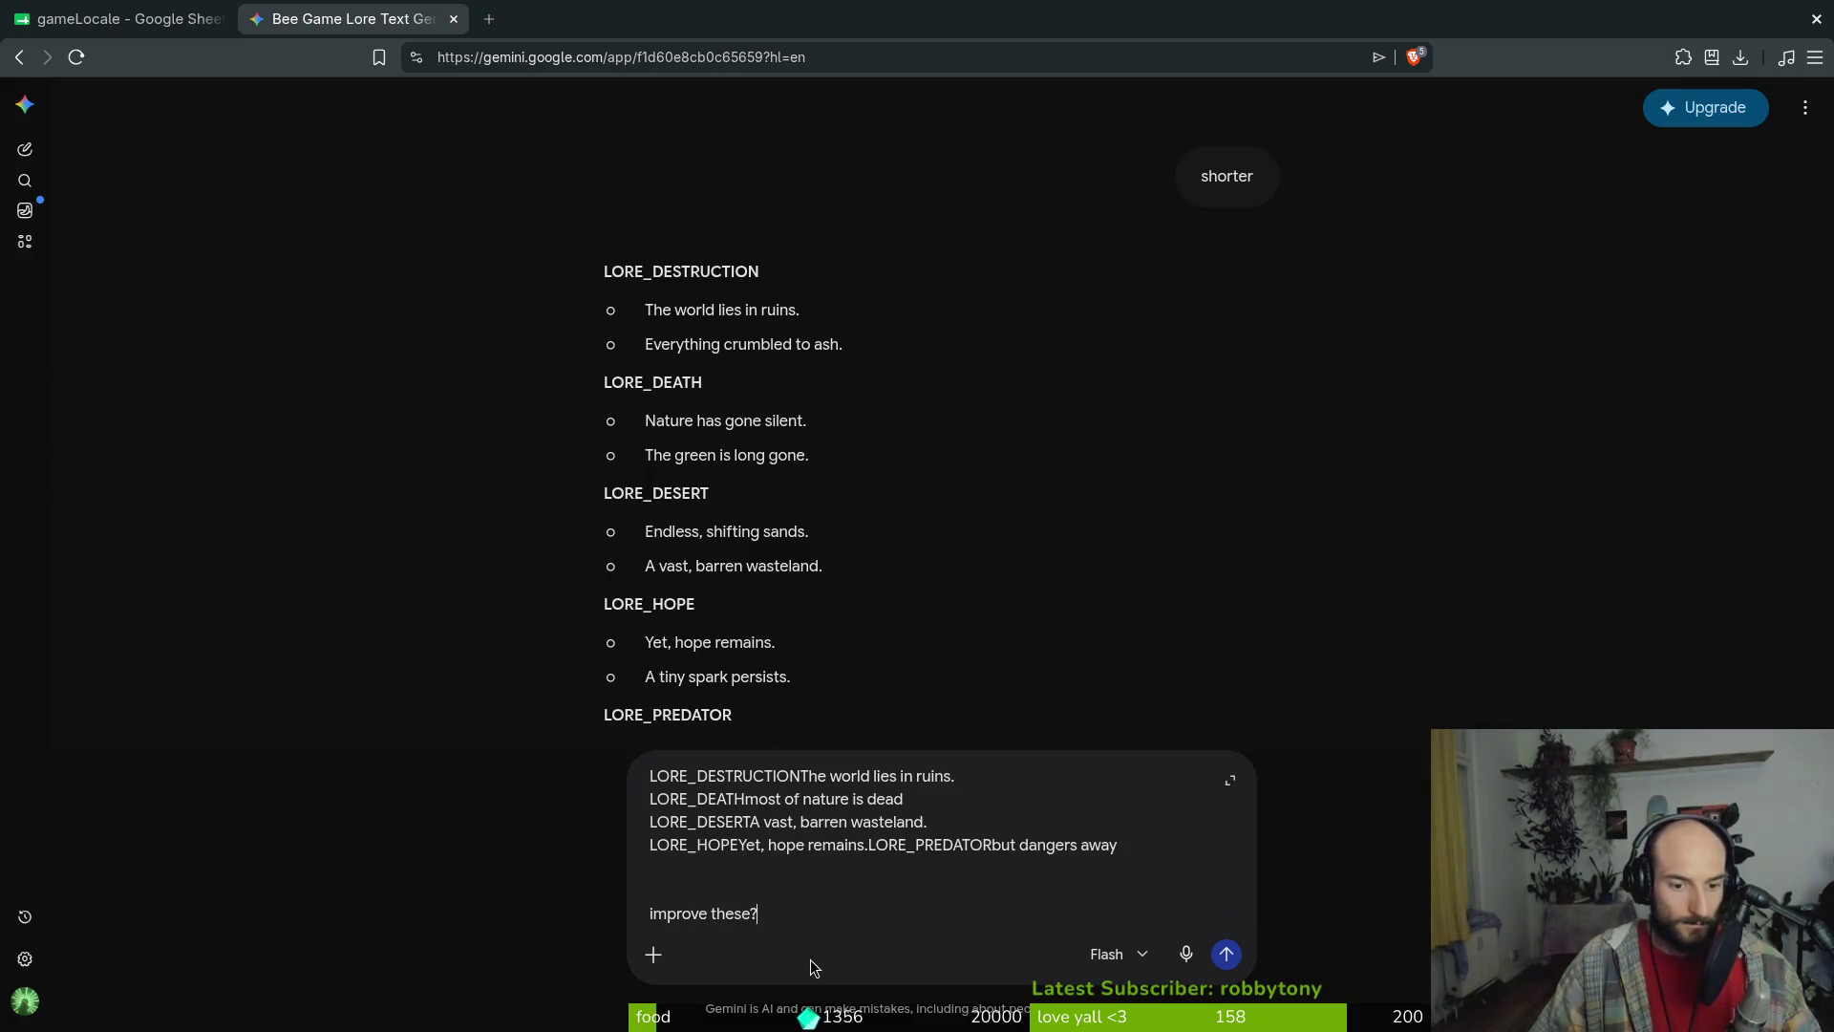
key(Return)
Correct the LORE_PREDATOR text in B290 to 'but dangers await'
click(124, 19)
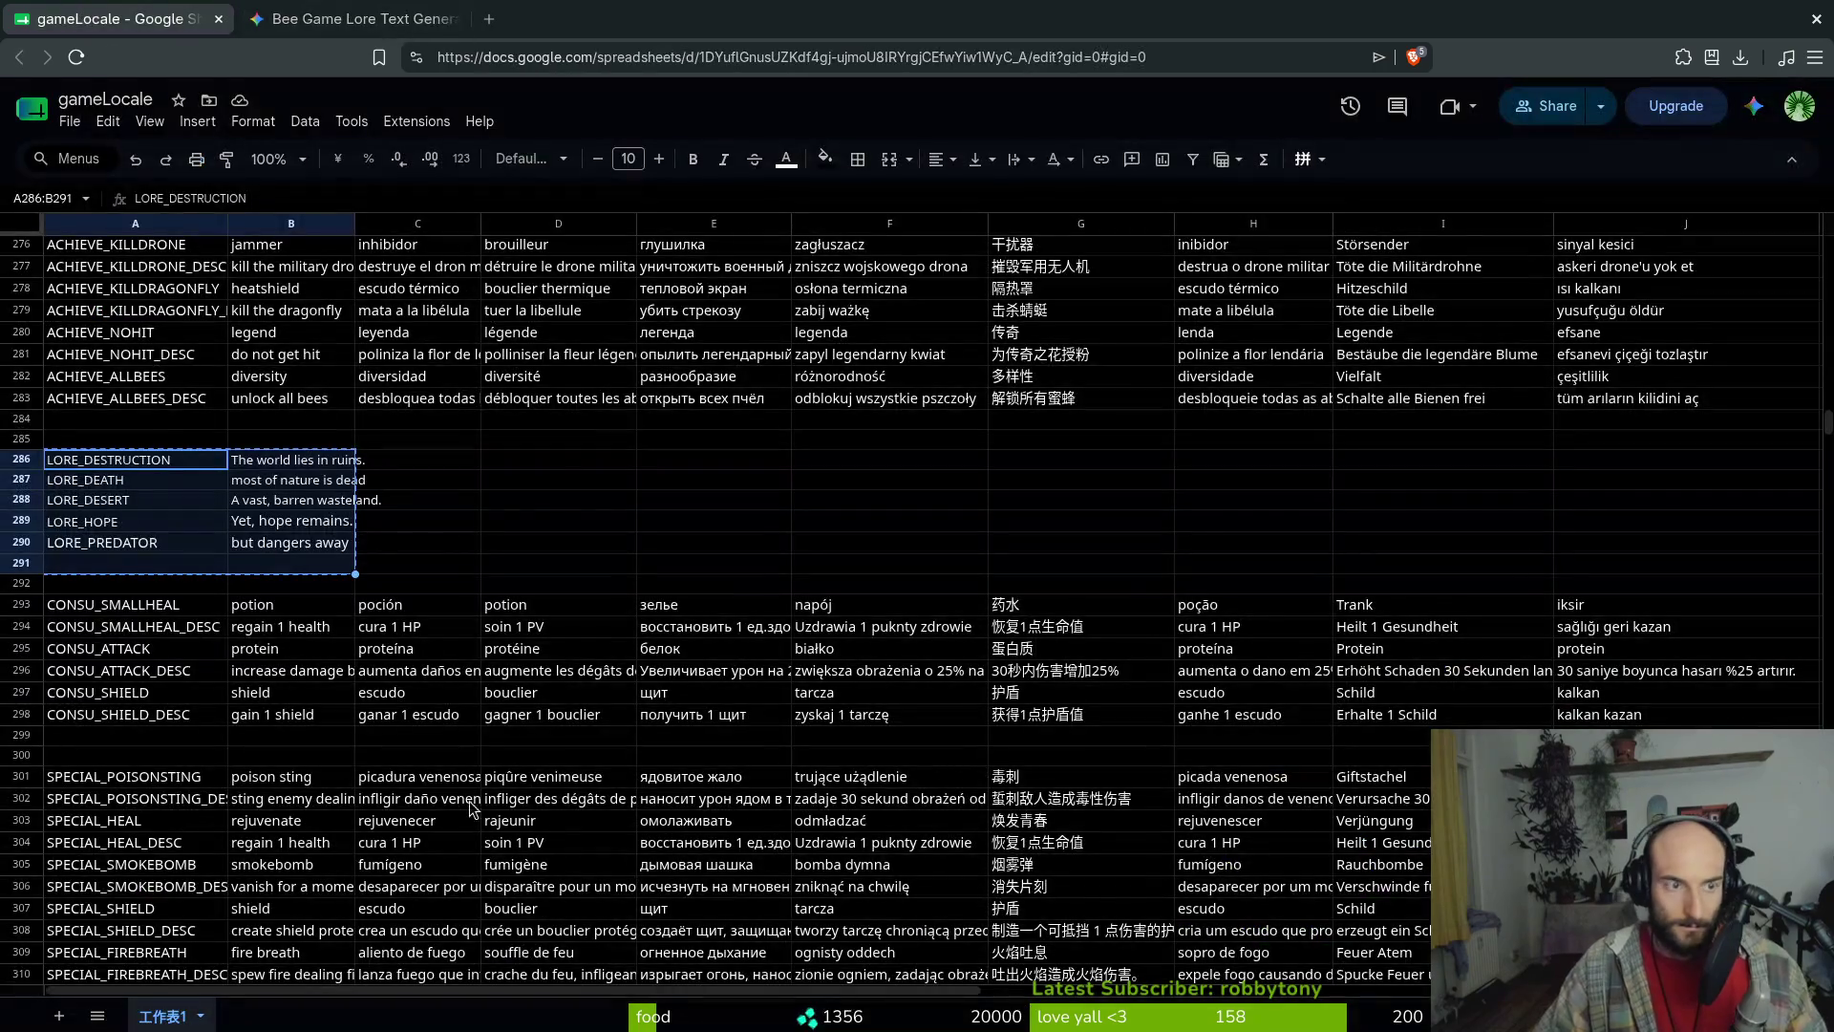
click(339, 553)
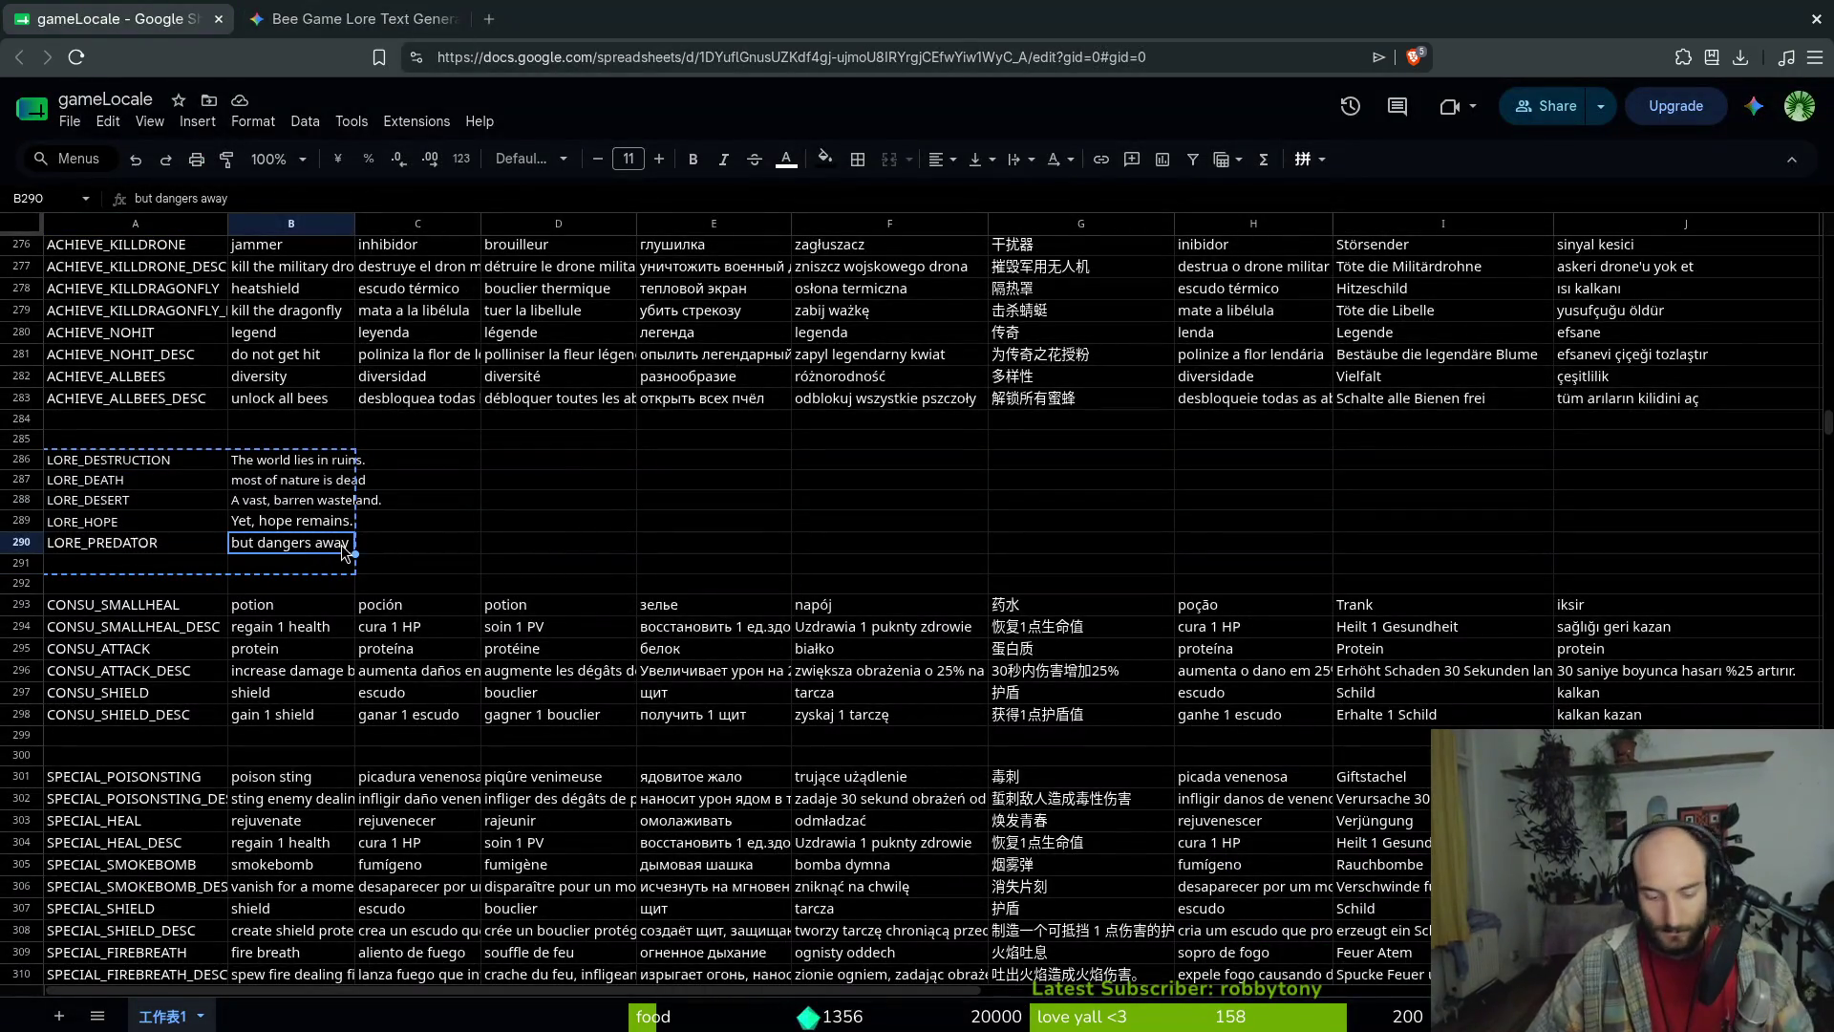
double_click(342, 552)
key(BackSpace)
text(it)
key(Return)
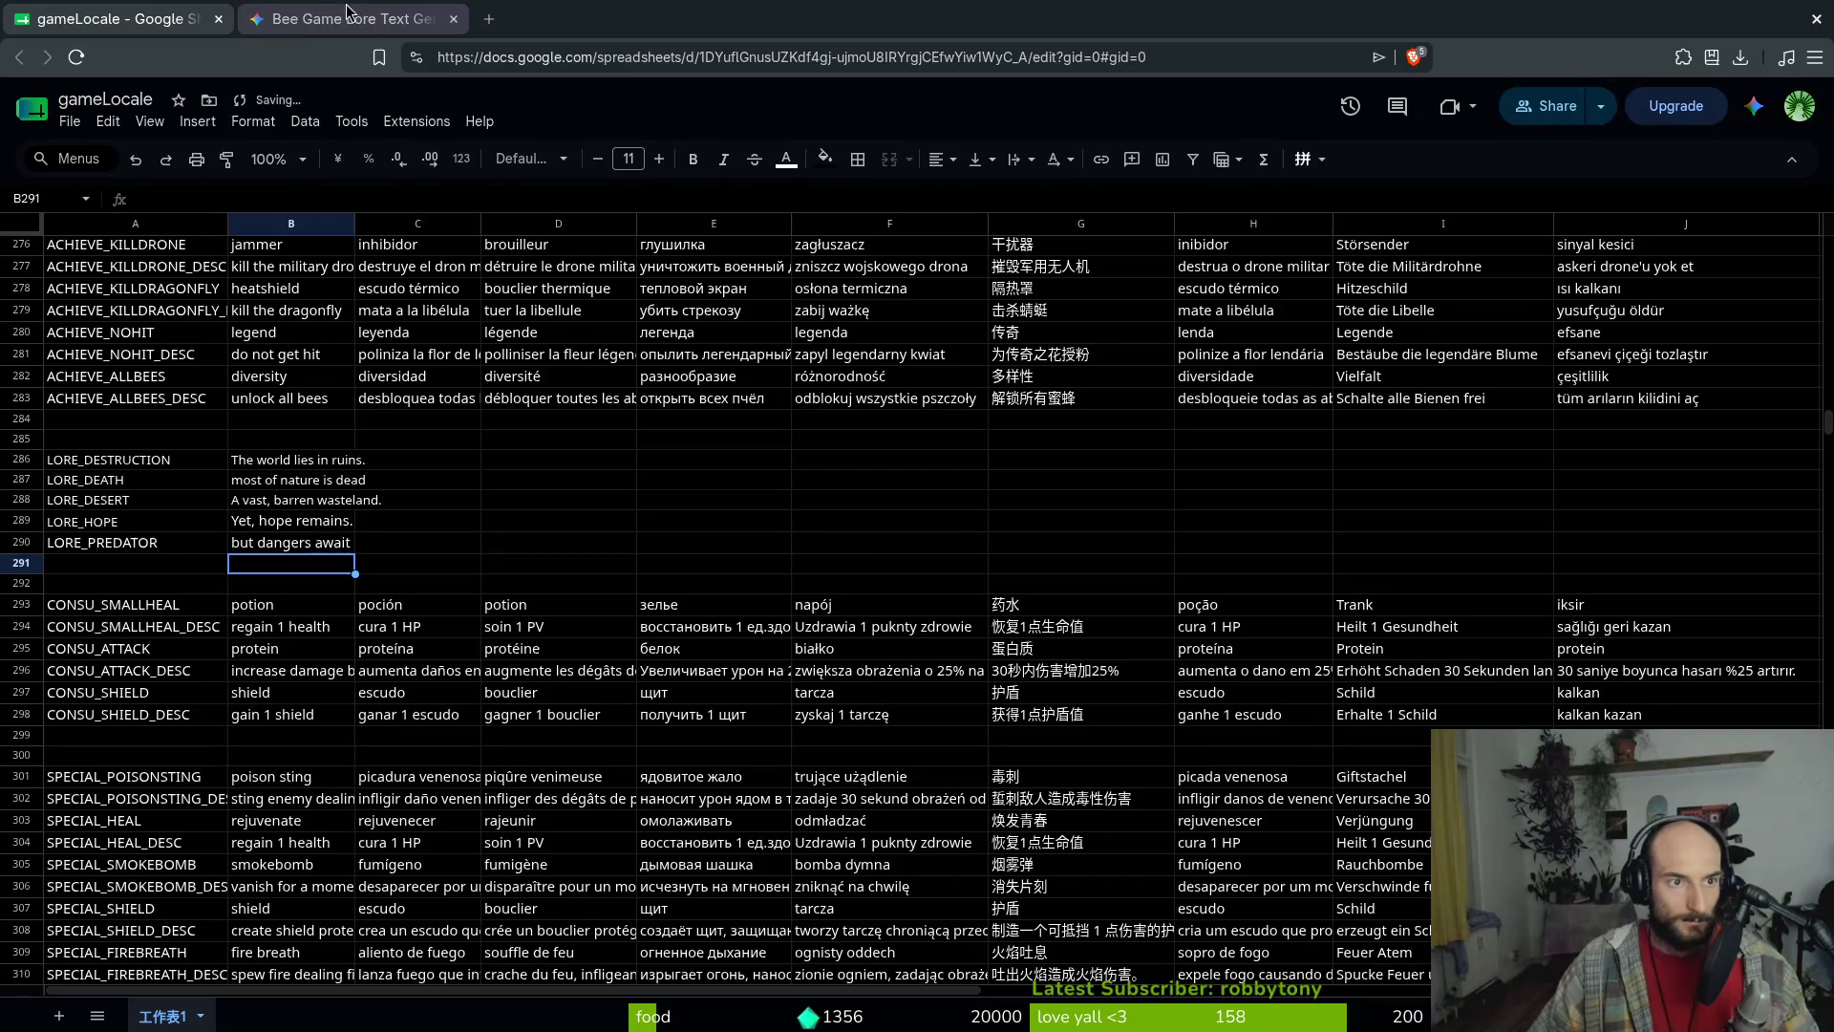
Send the lore lines to Gemini again, then start clearing B290's LORE_PREDATOR text
click(364, 11)
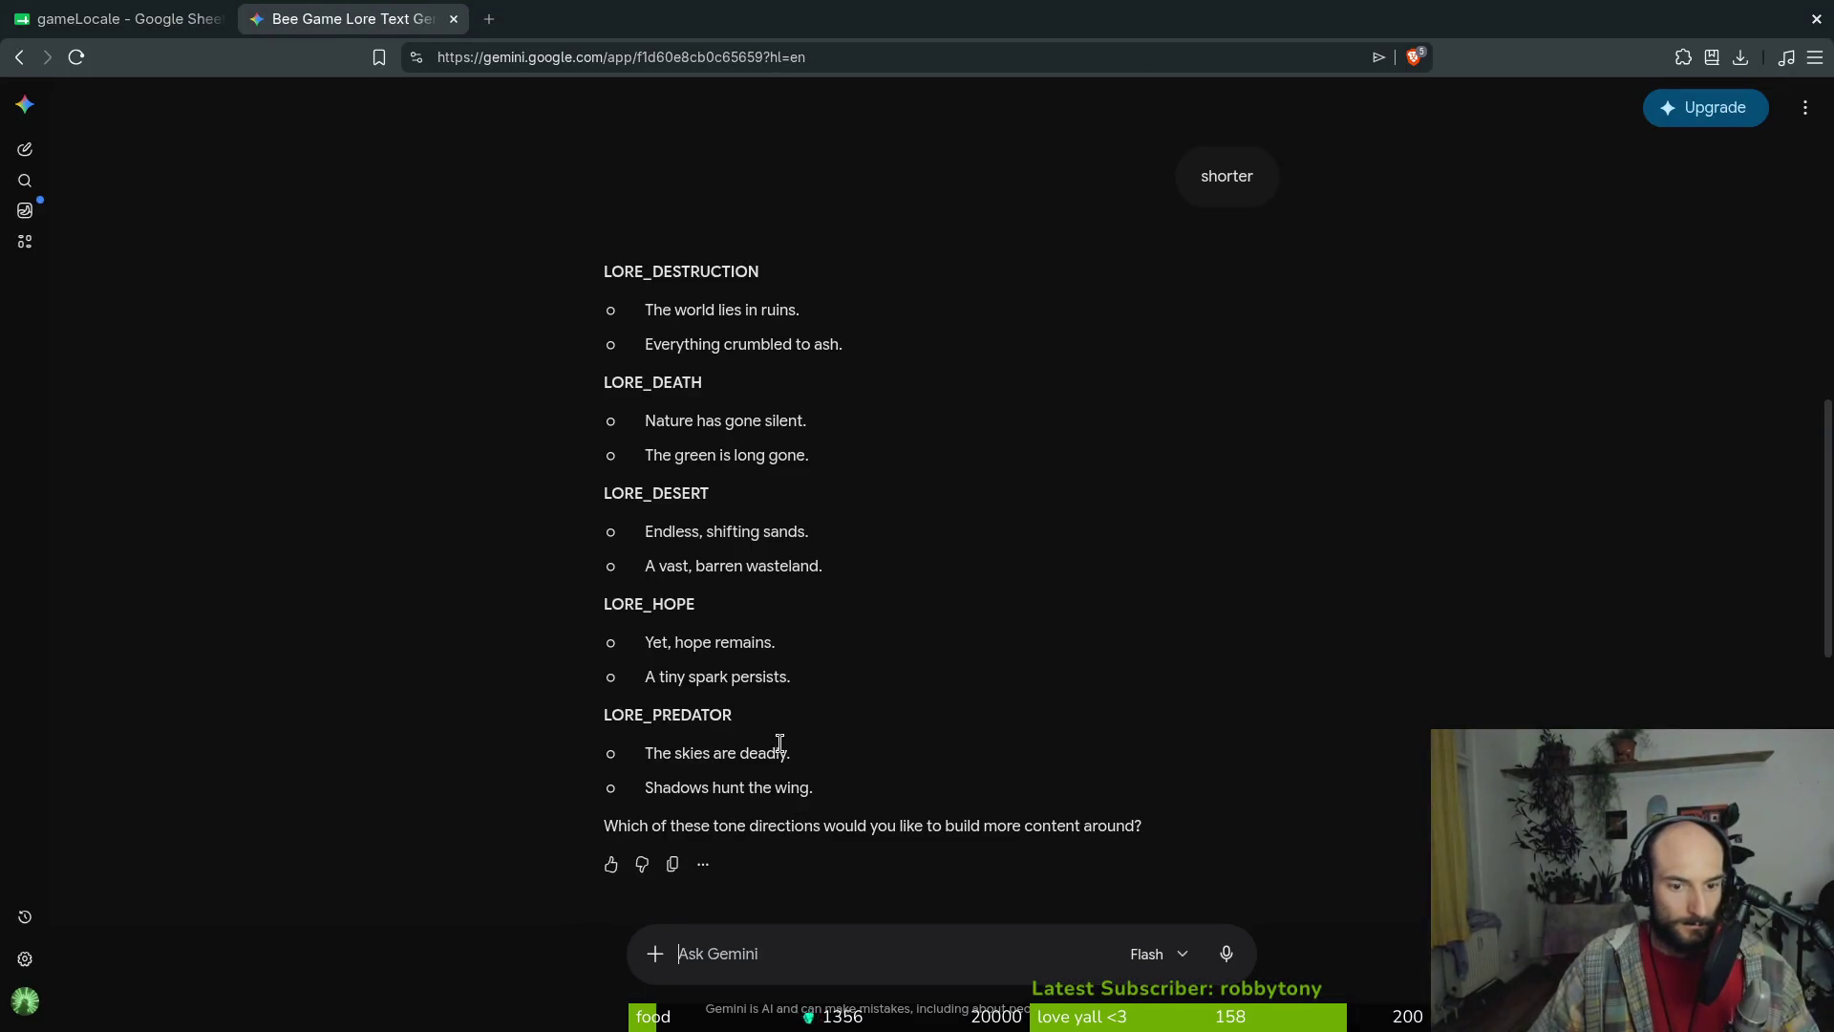
key(ctrl+v)
key(Return)
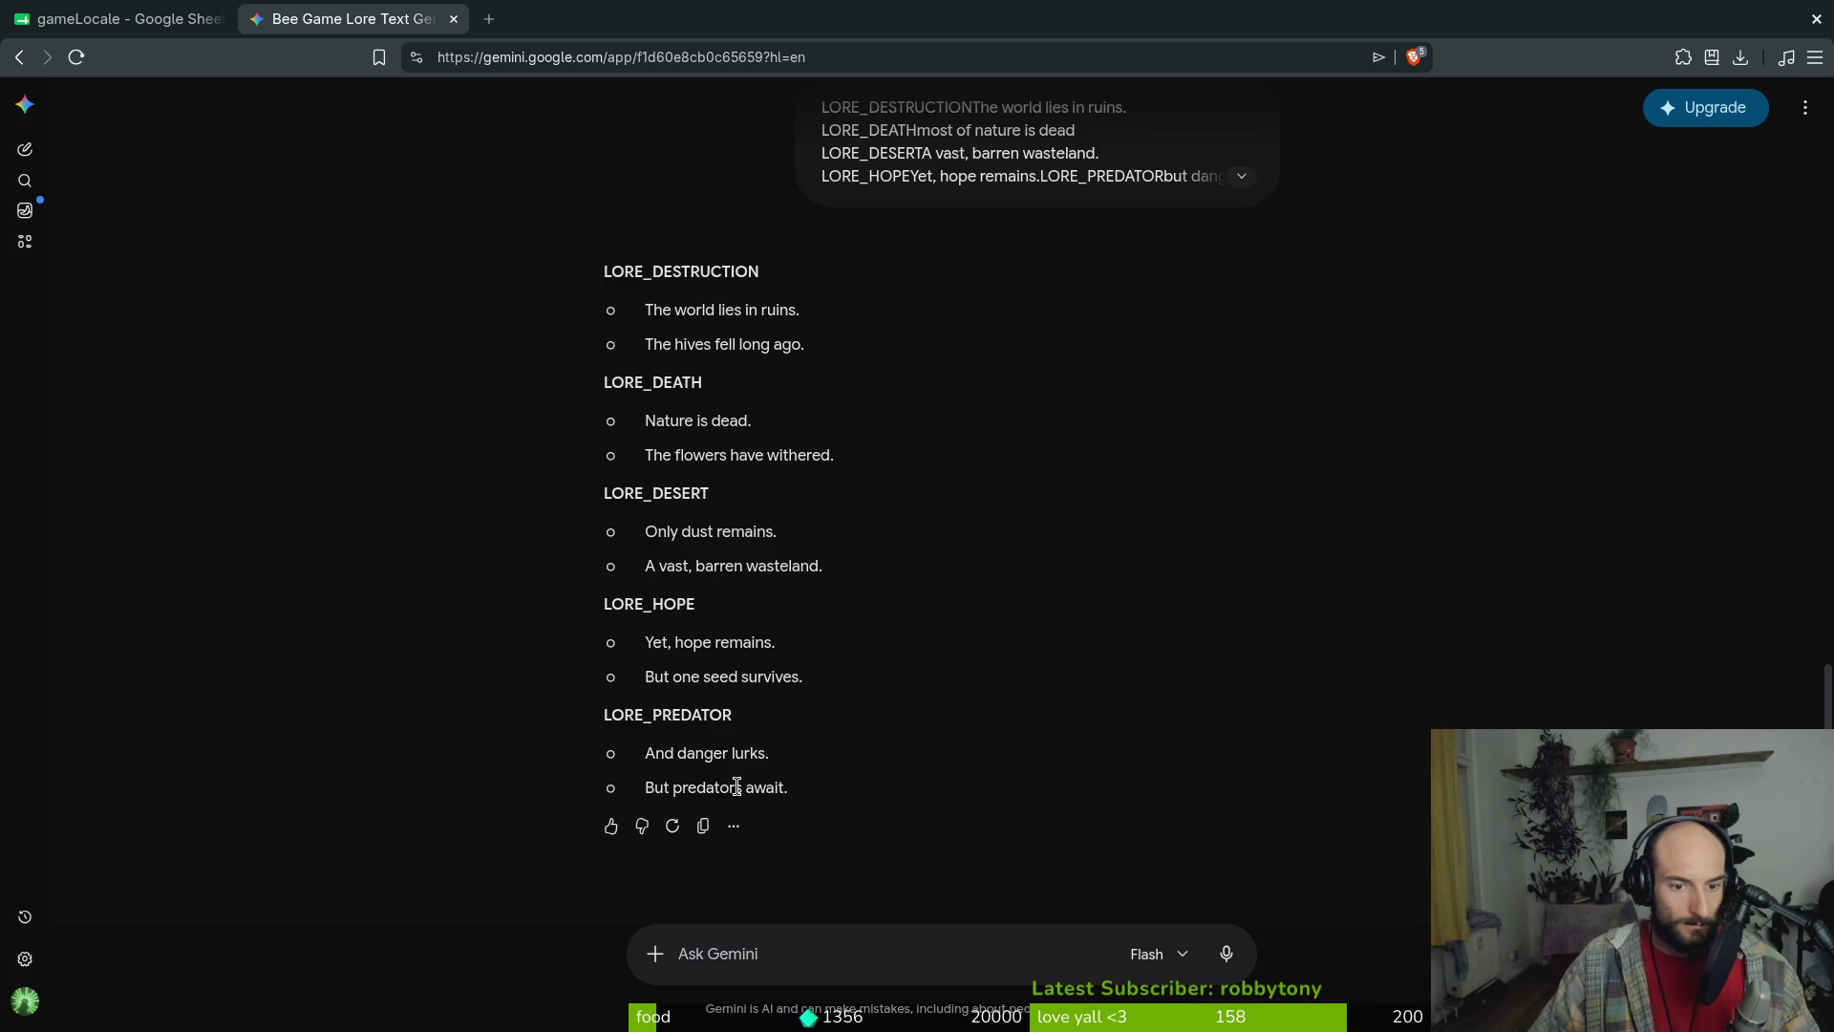
key(ctrl+Tab)
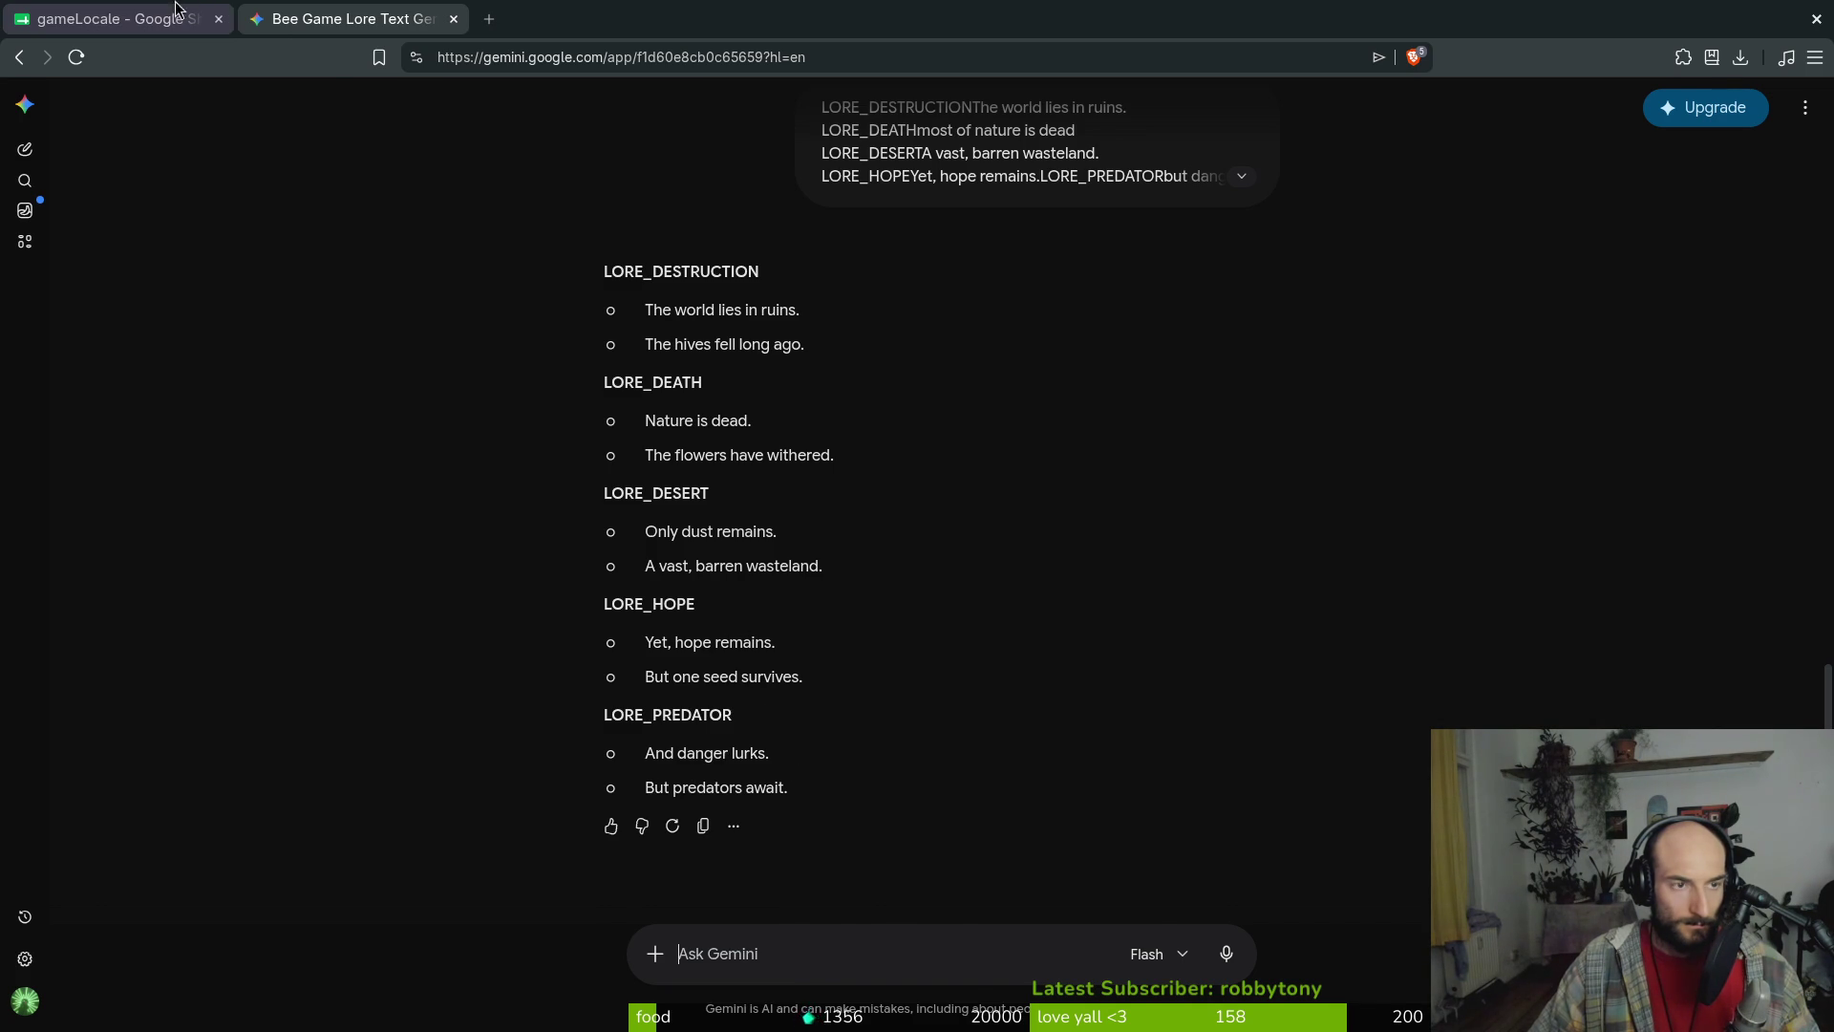
double_click(279, 536)
key(BackSpace)
key(BackSpace)
key(BackSpace)
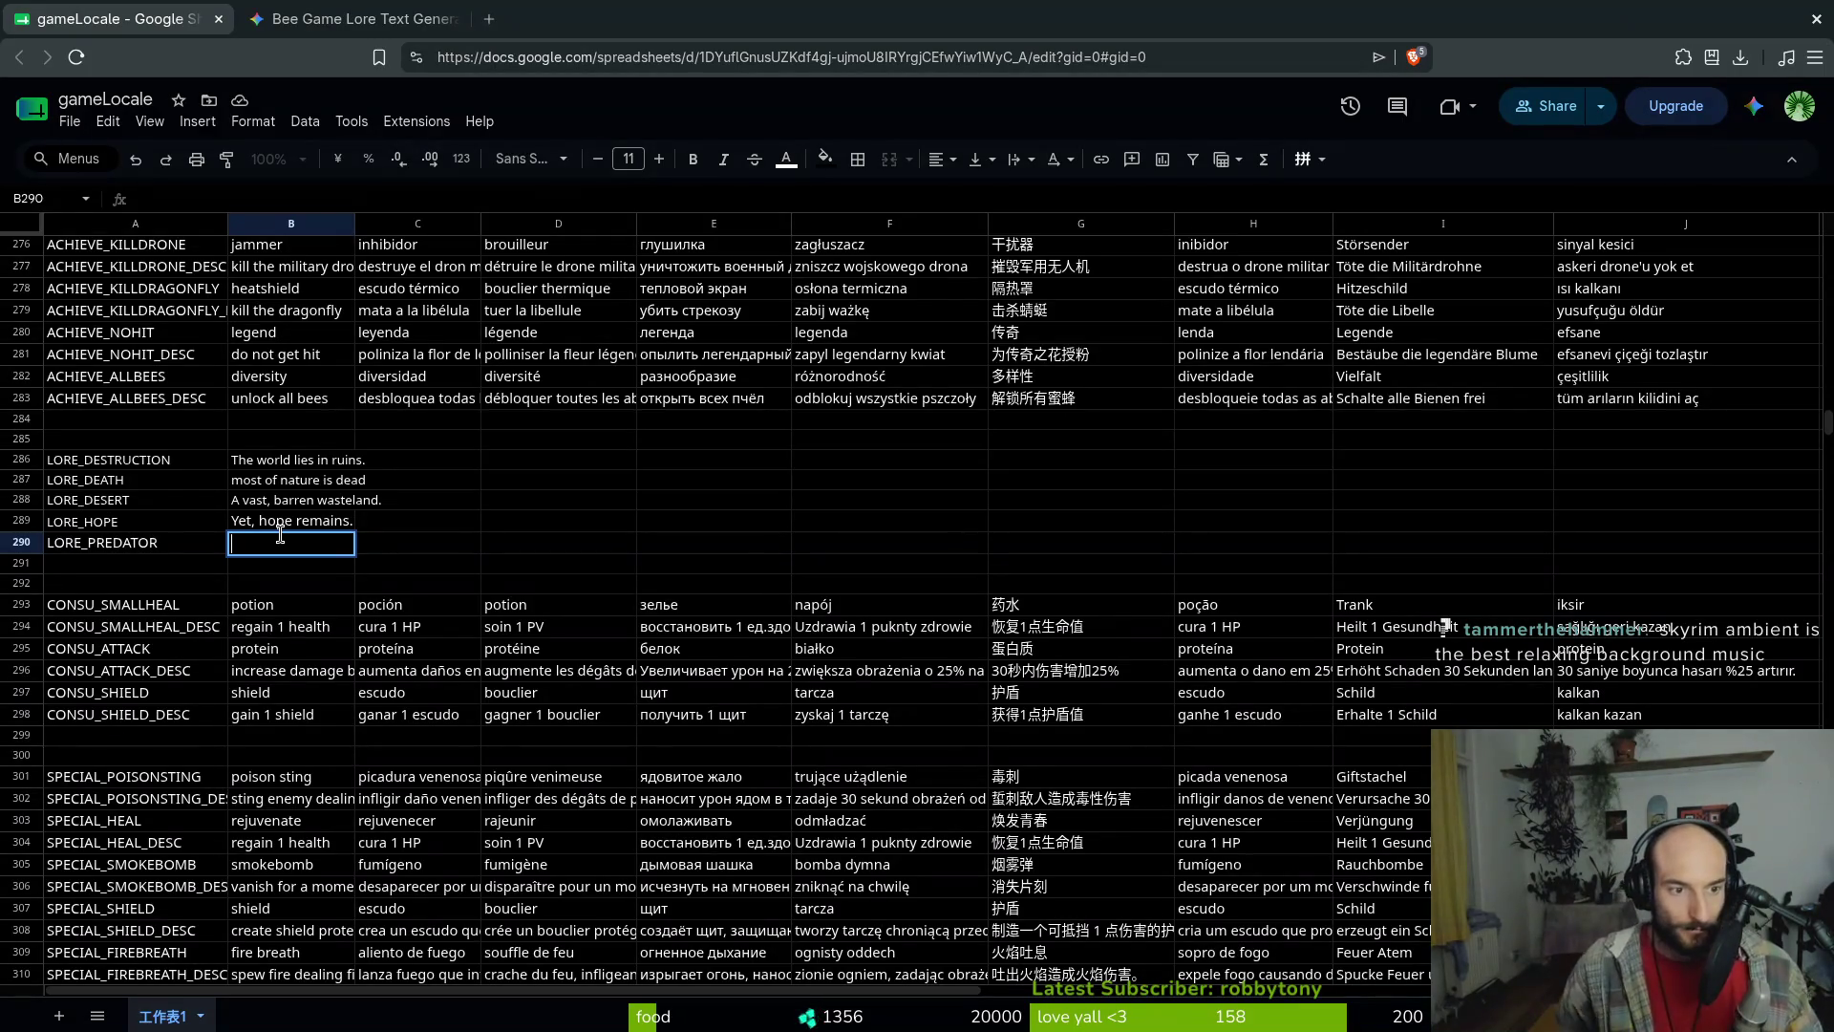
Draft wordings like 'predators lurk' in B290 and move the music window off the sheet
click(280, 524)
click(282, 542)
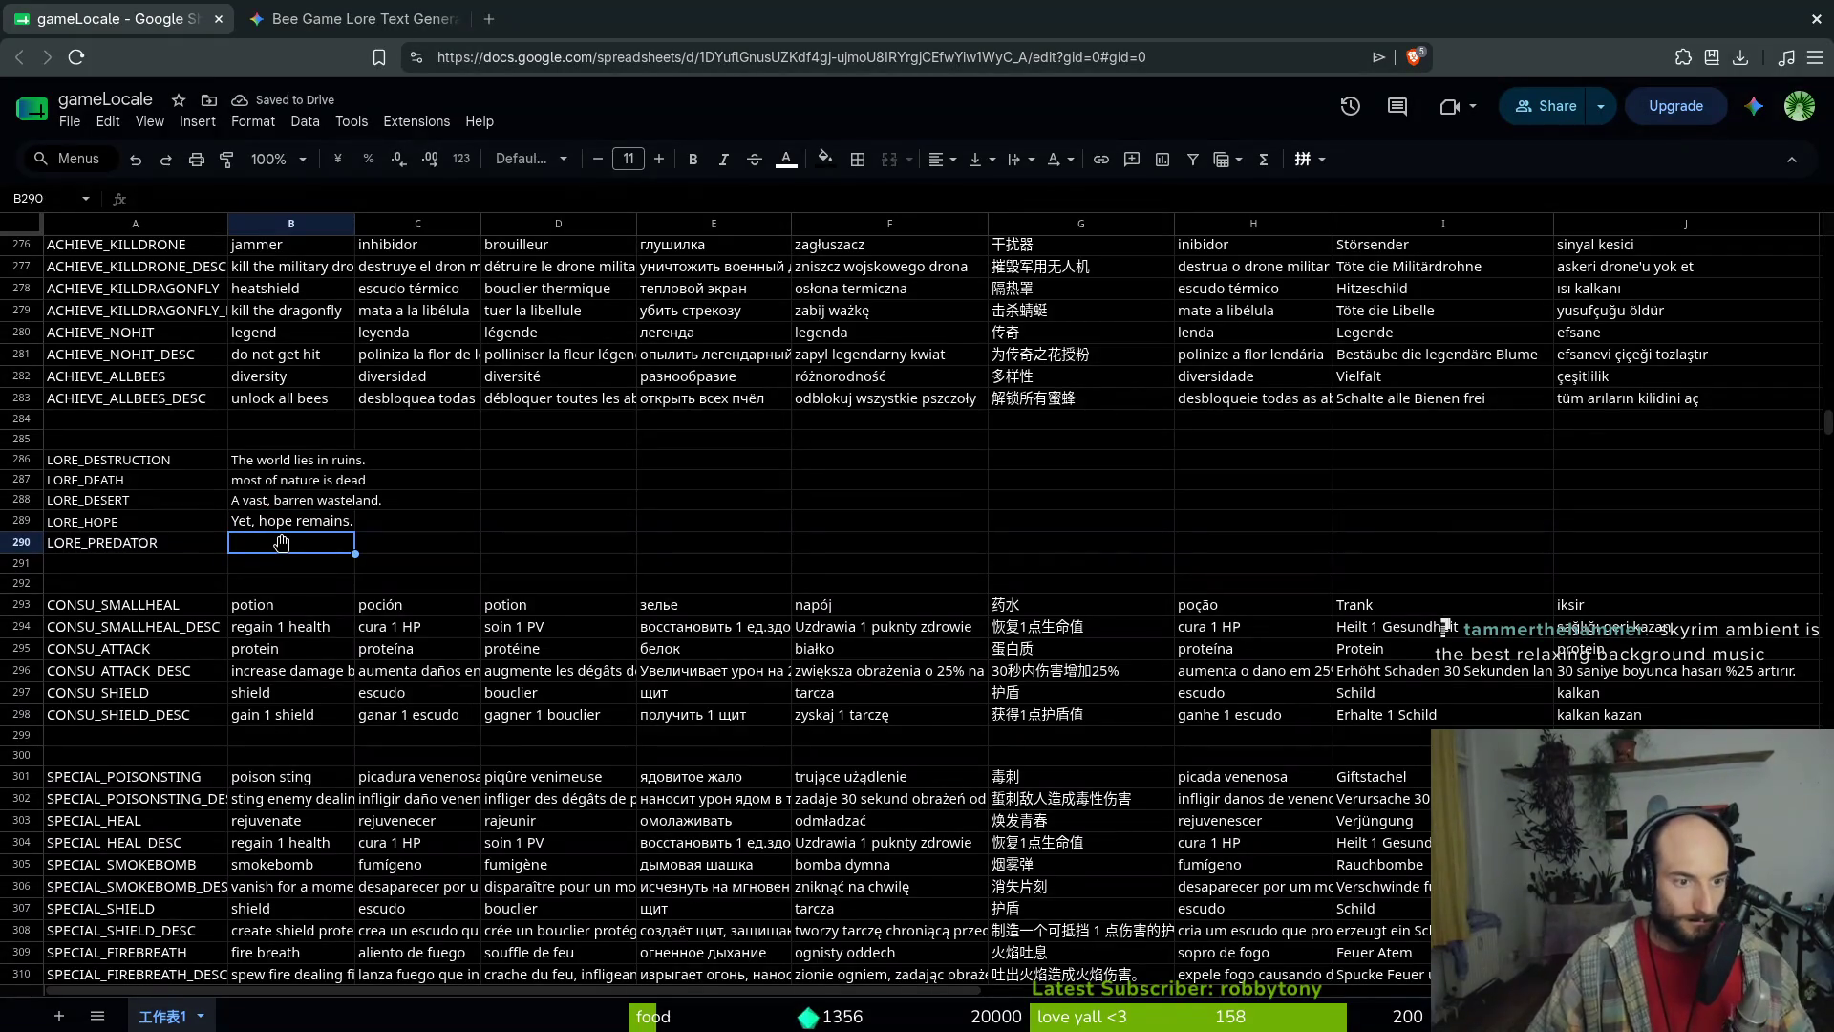
text(but )
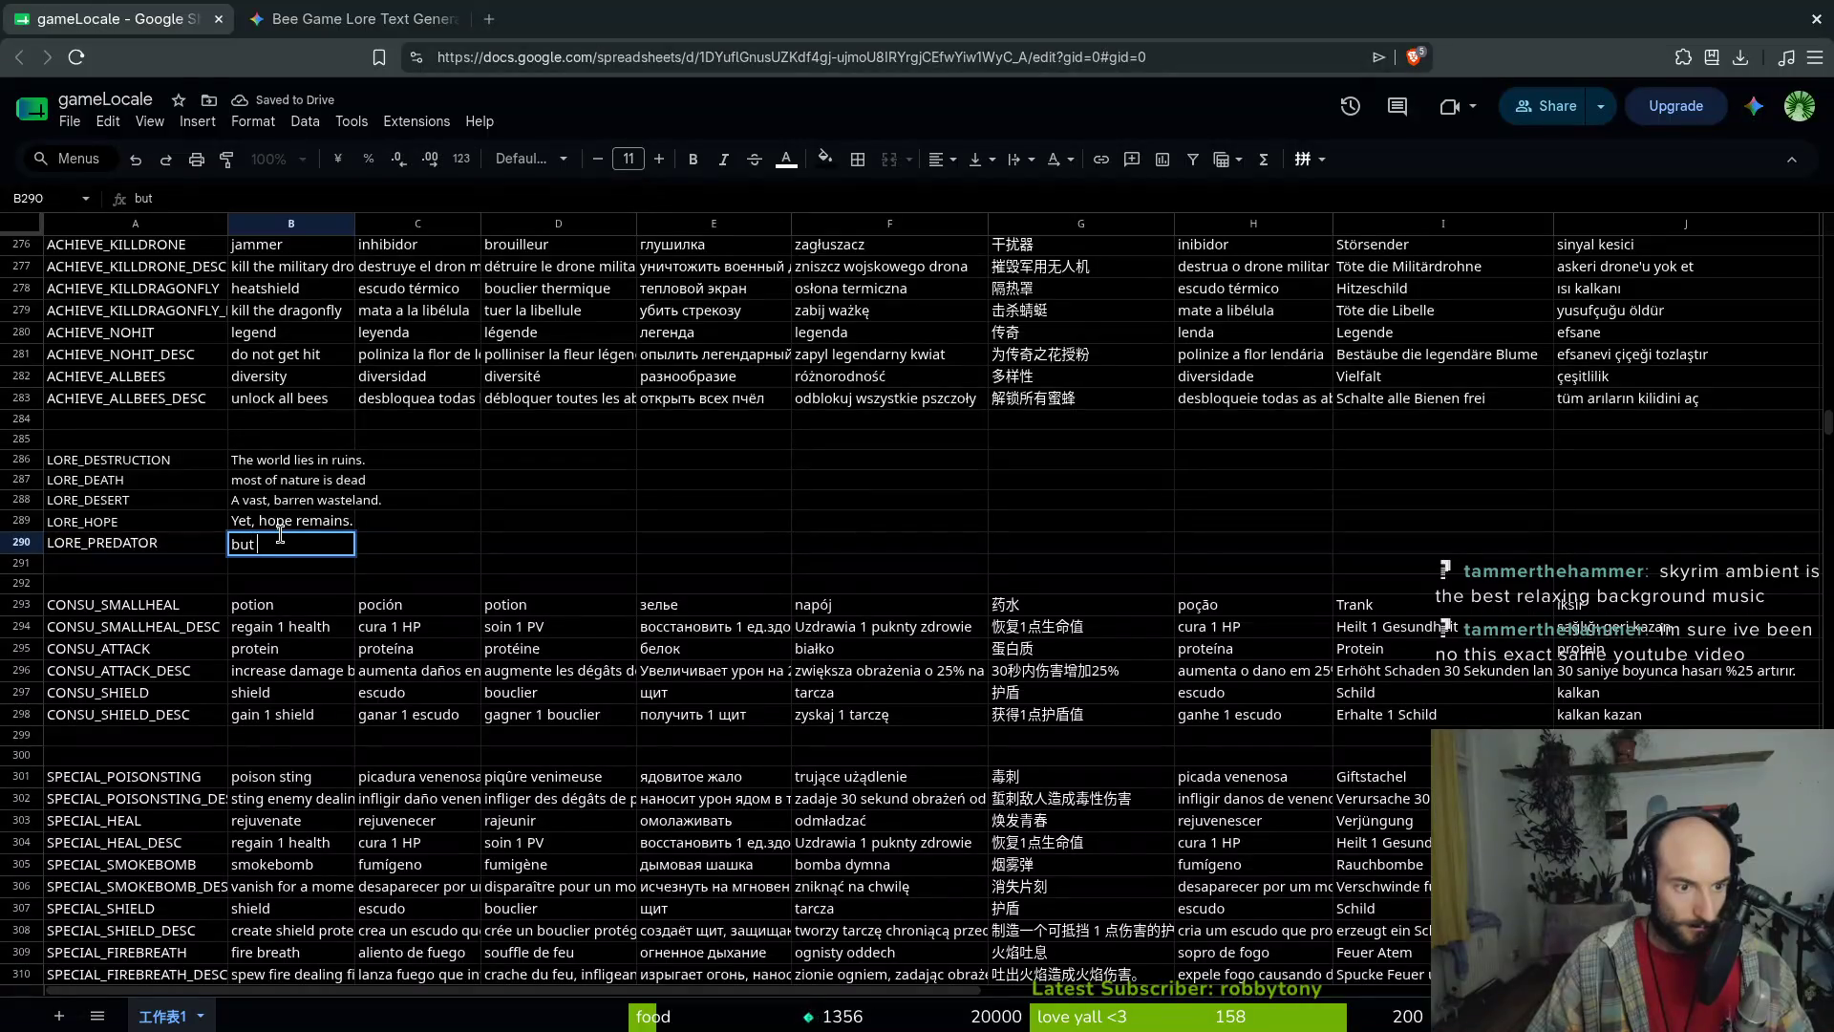
text(dangers)
key(BackSpace)
key(BackSpace)
key(BackSpace)
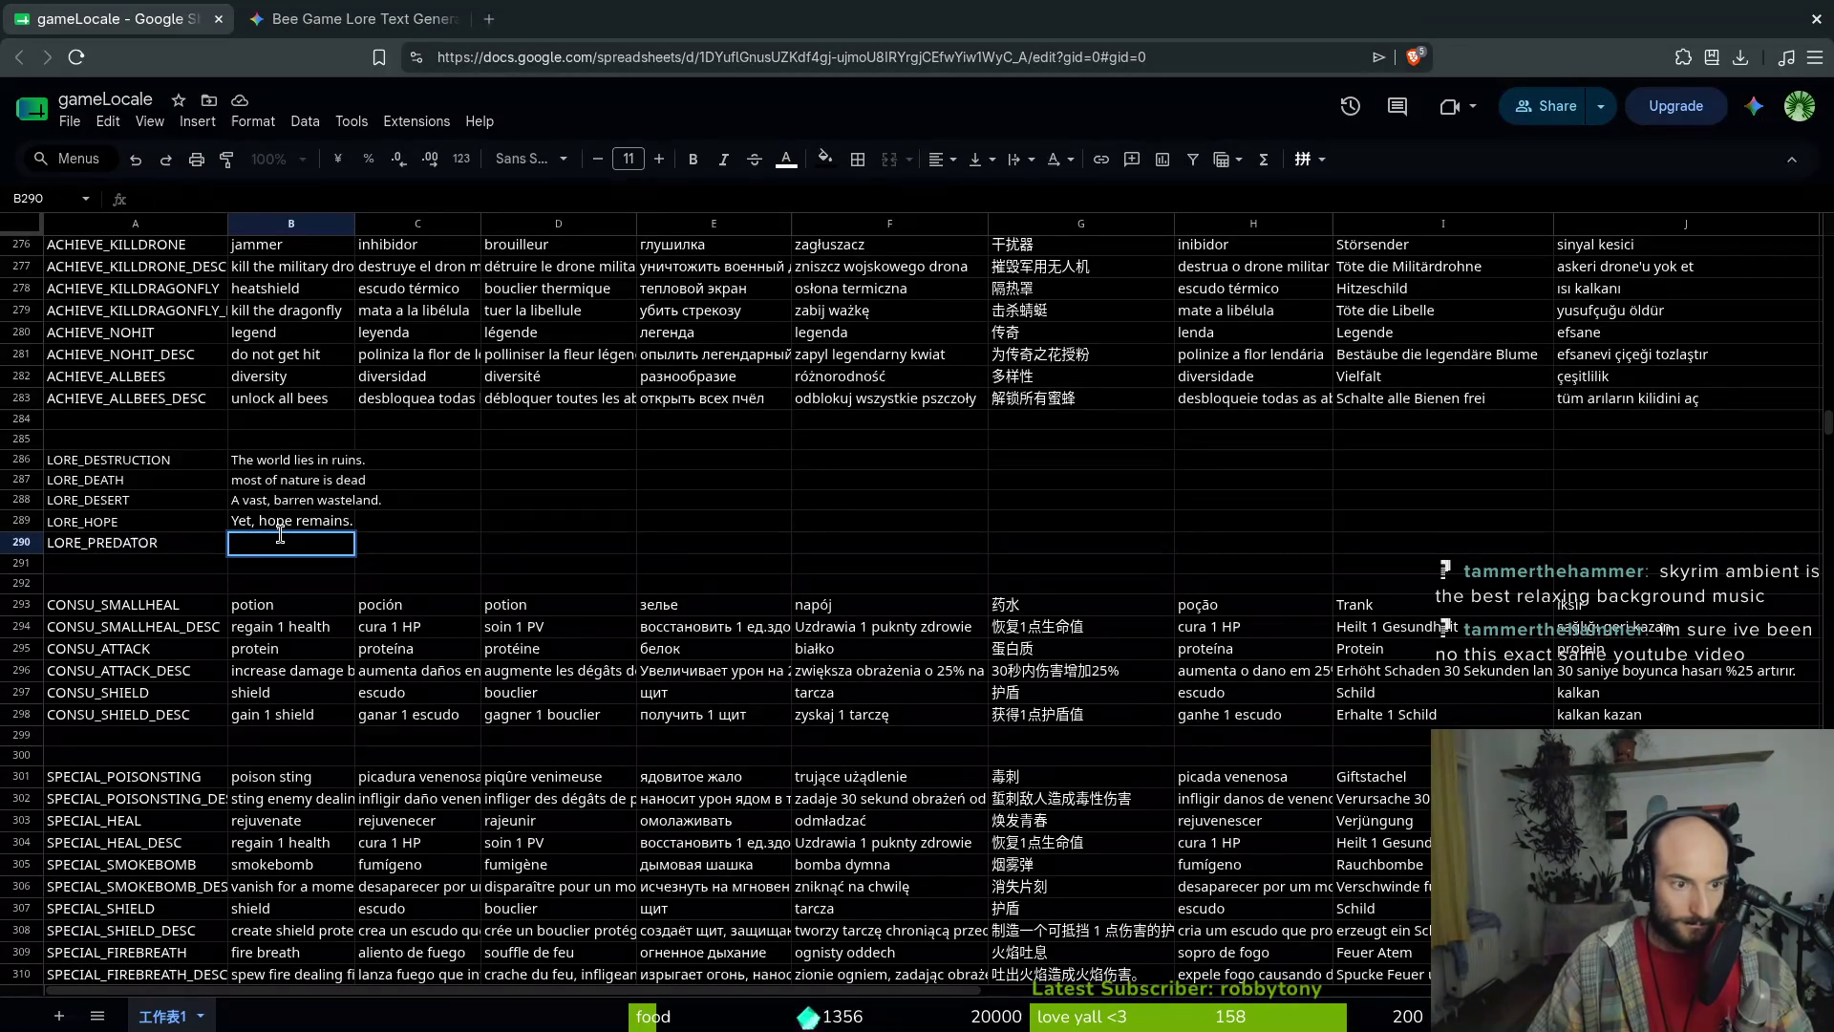
text(predators)
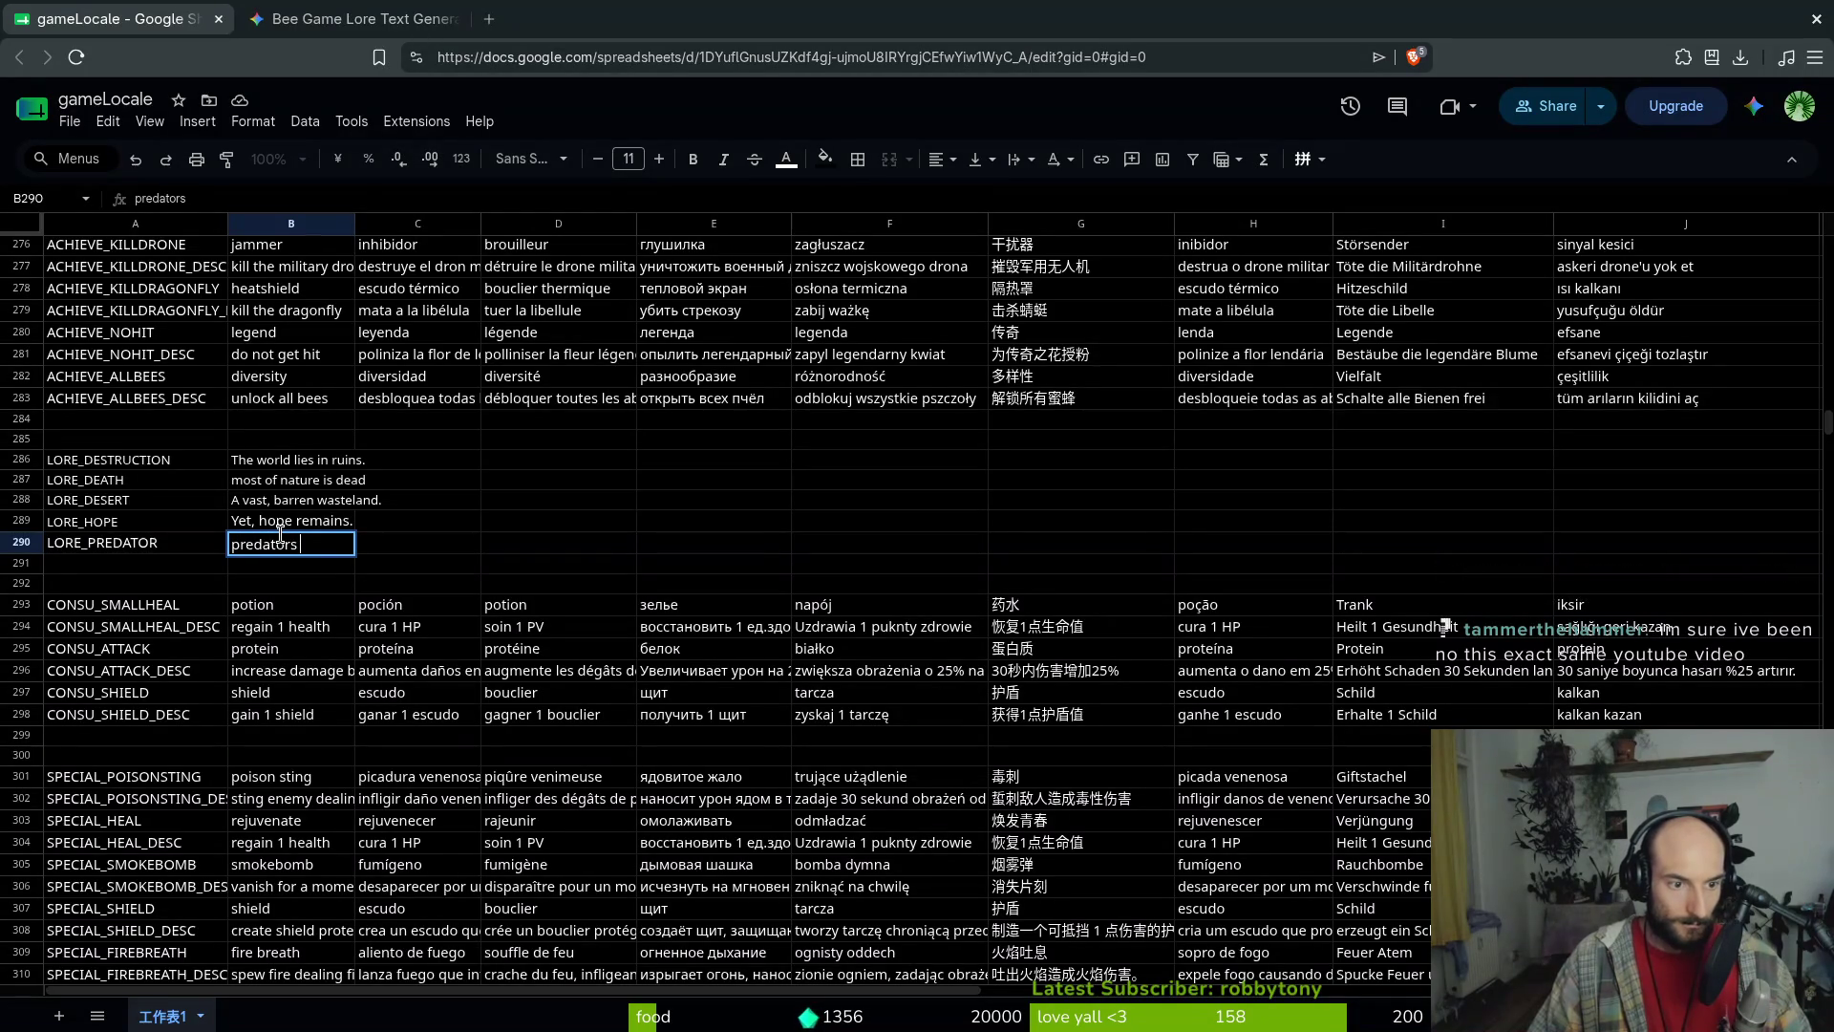
text( lurk i)
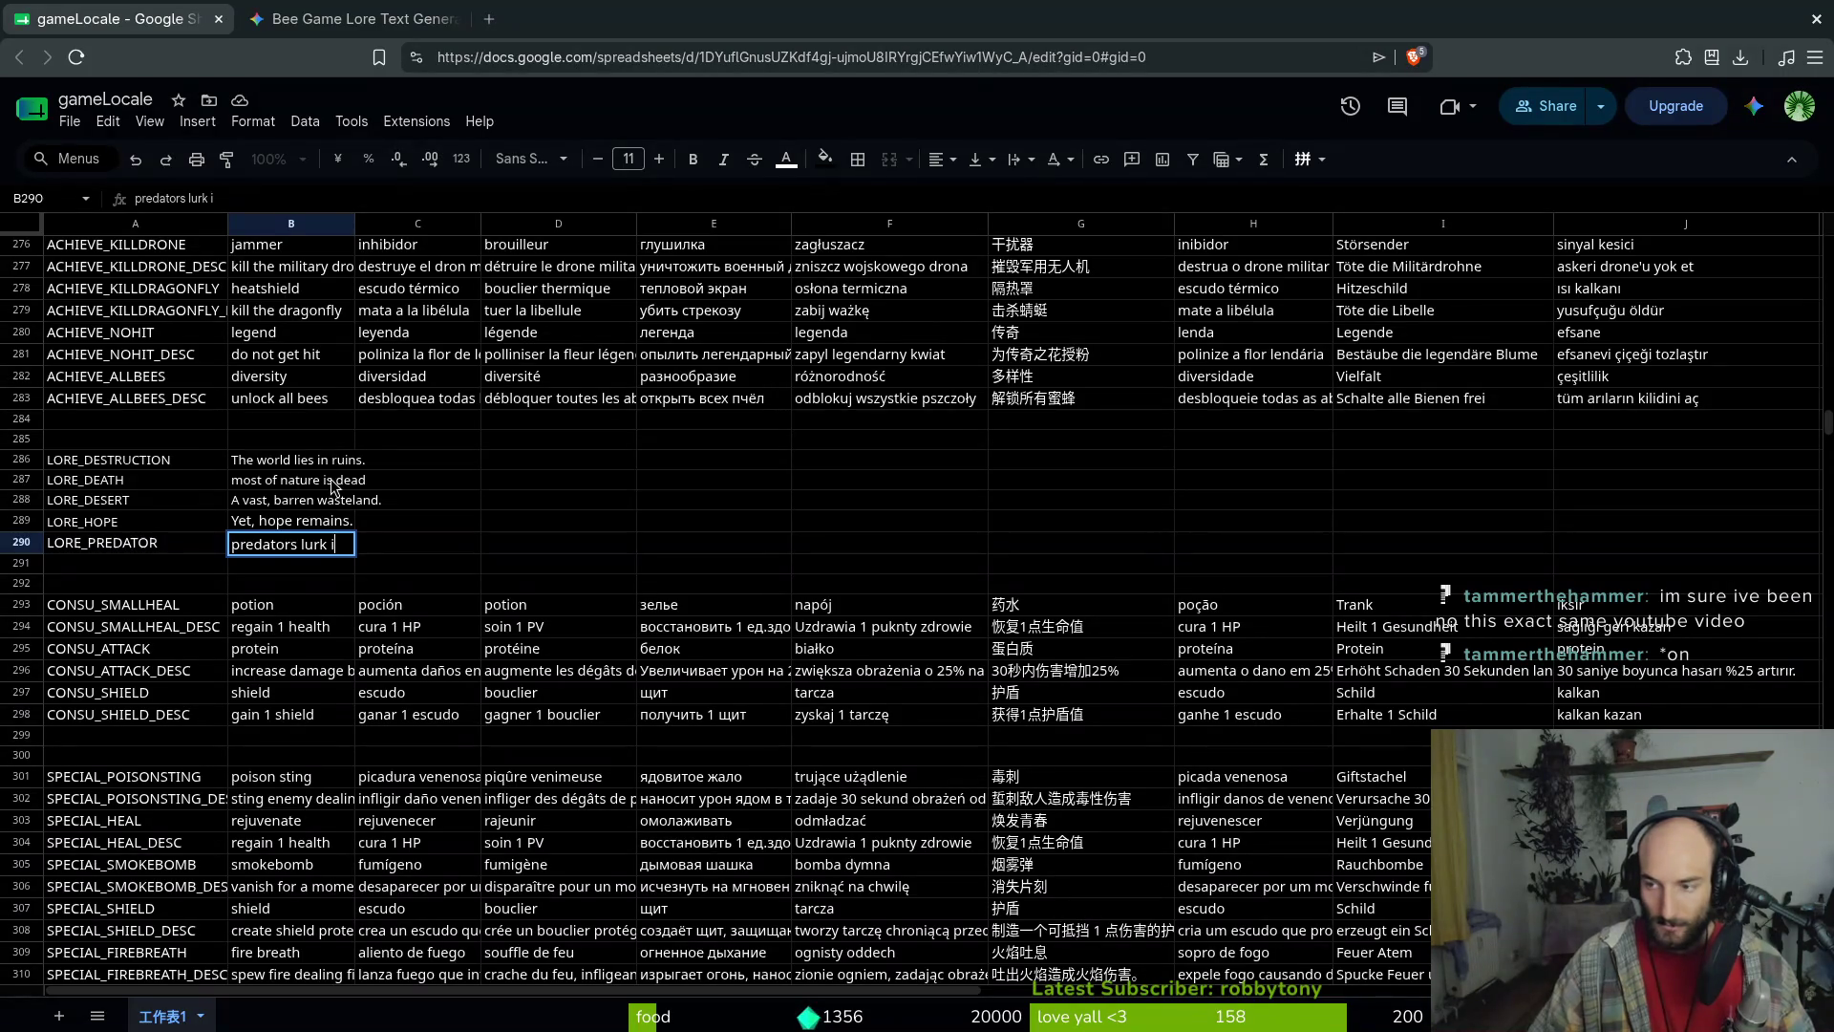
key(alt+Tab)
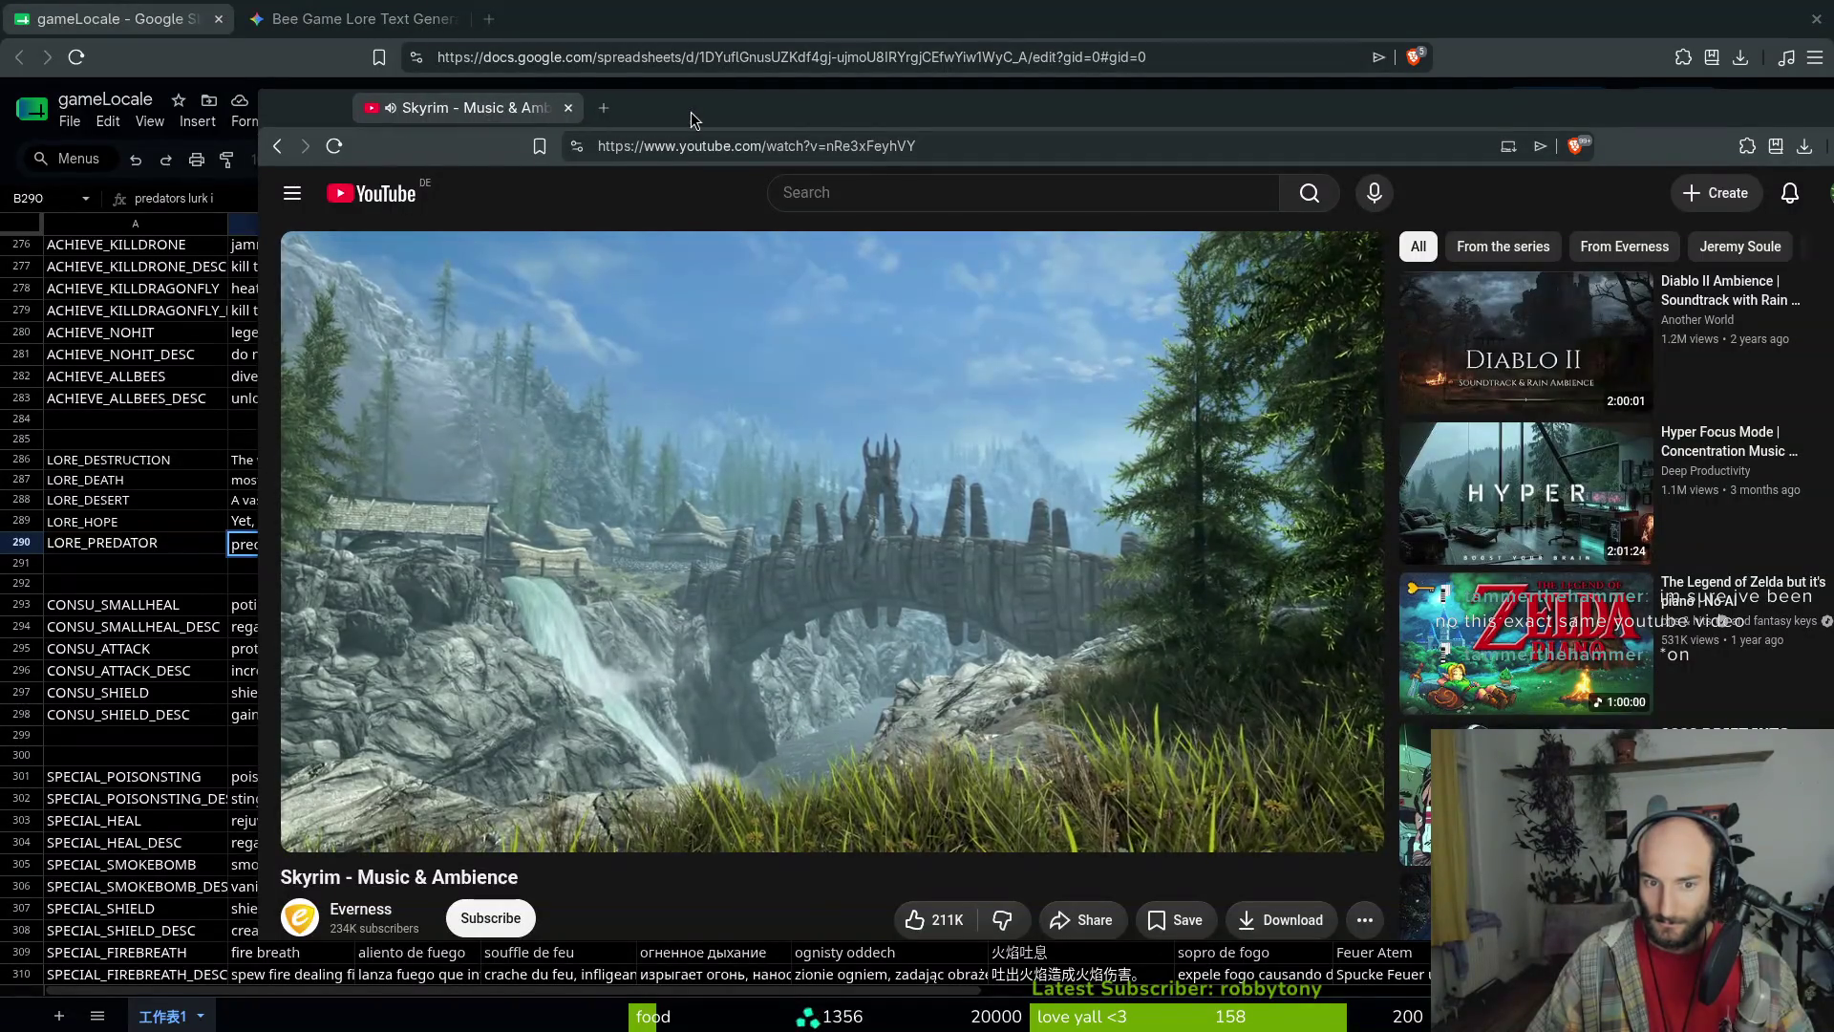
drag(393, 118, 1833, 220)
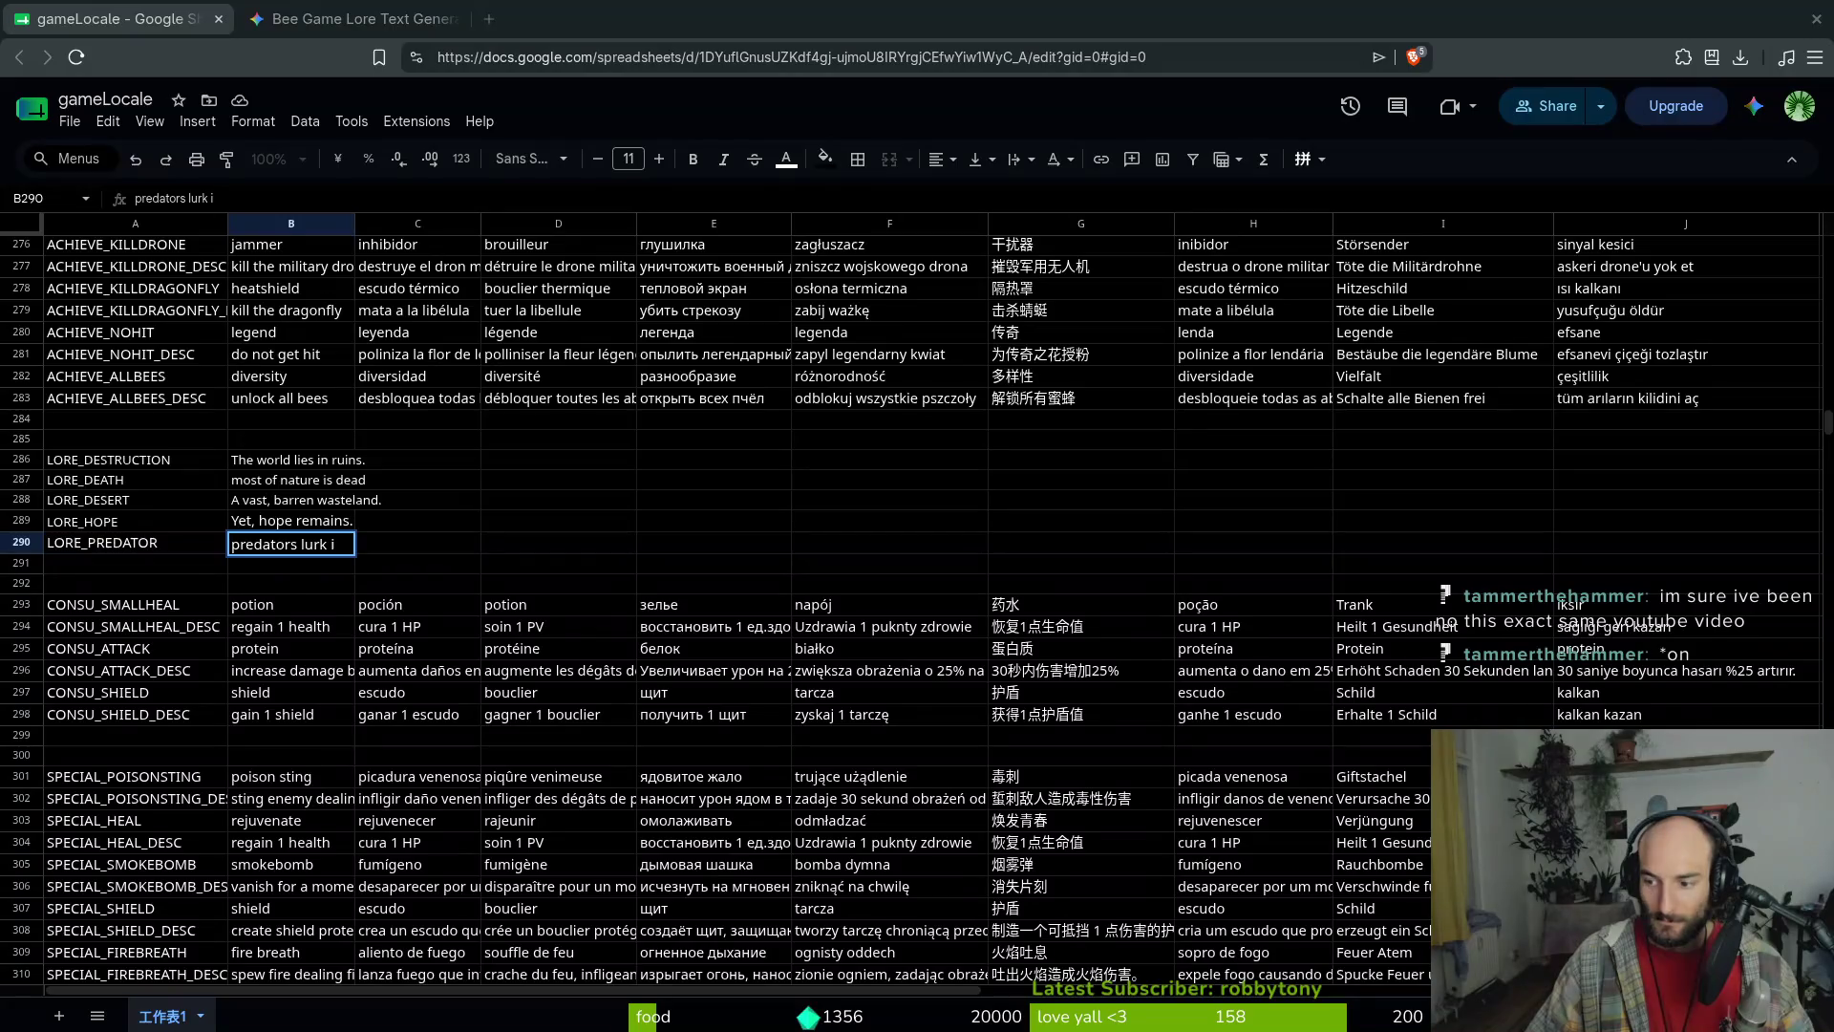
Replace B290 with 'in a world full of peril' and copy that cell
triple_click(347, 545)
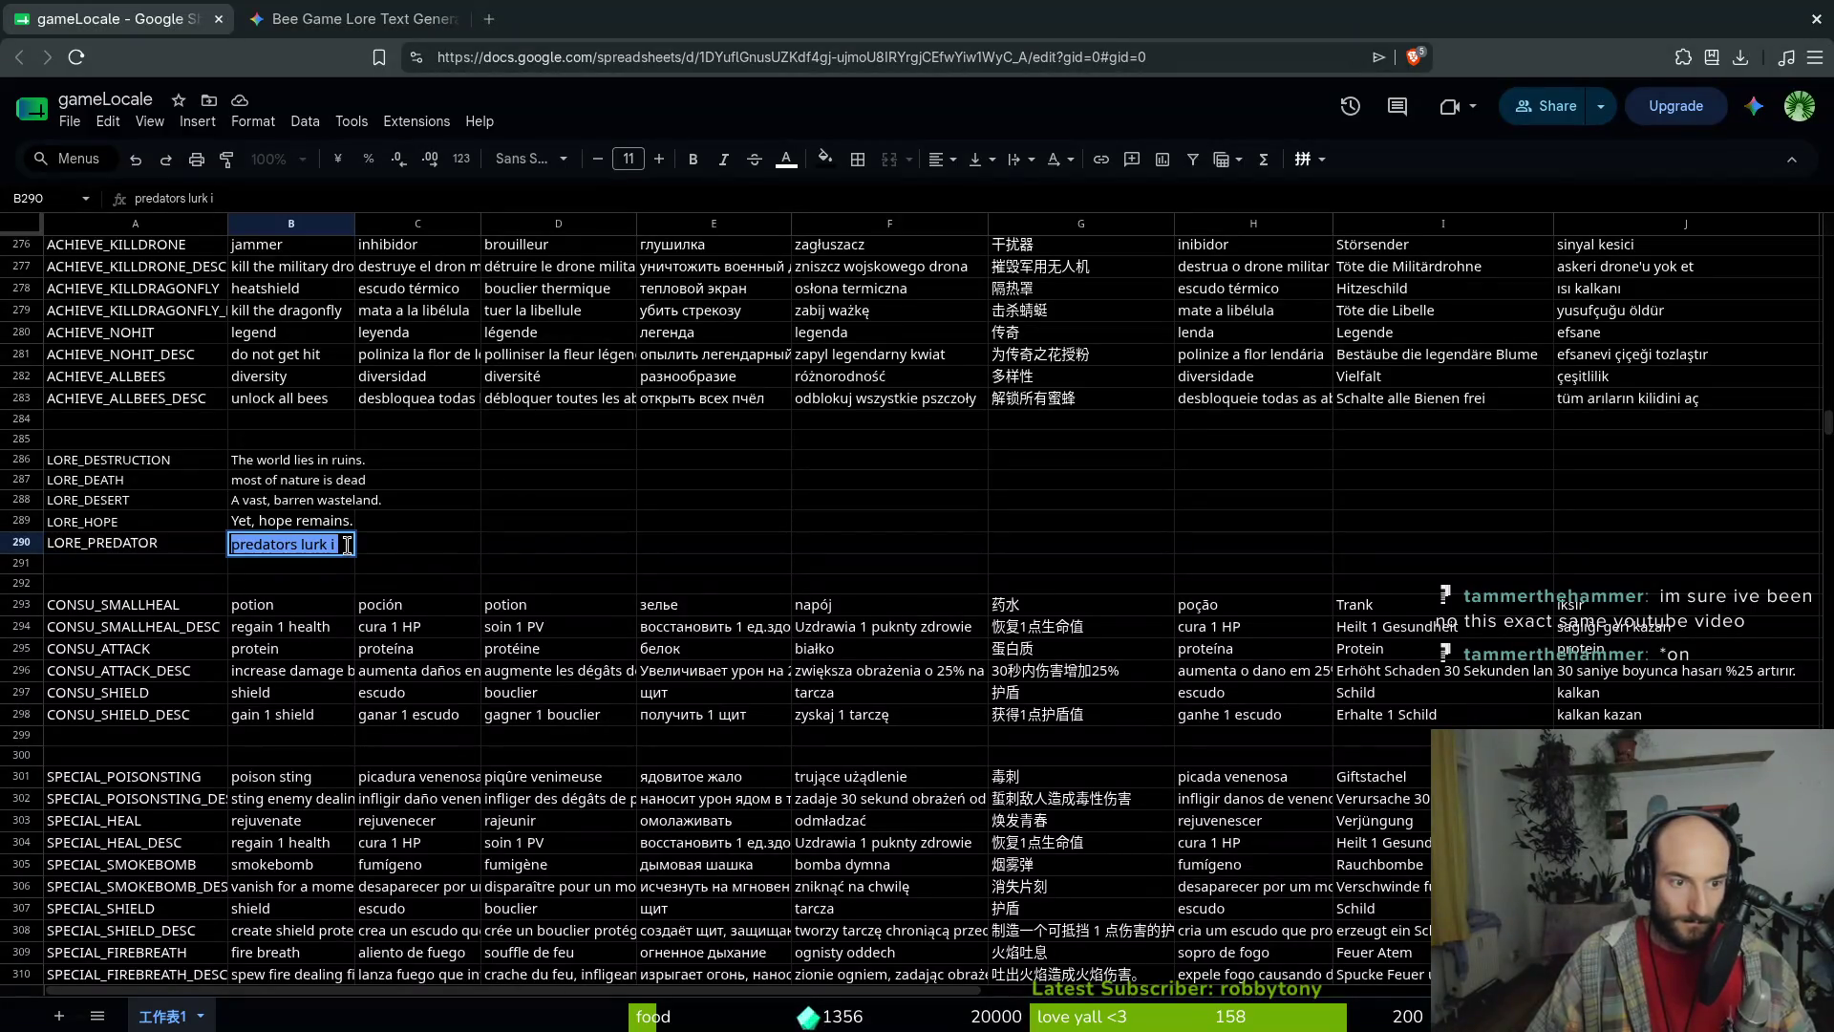
text(but)
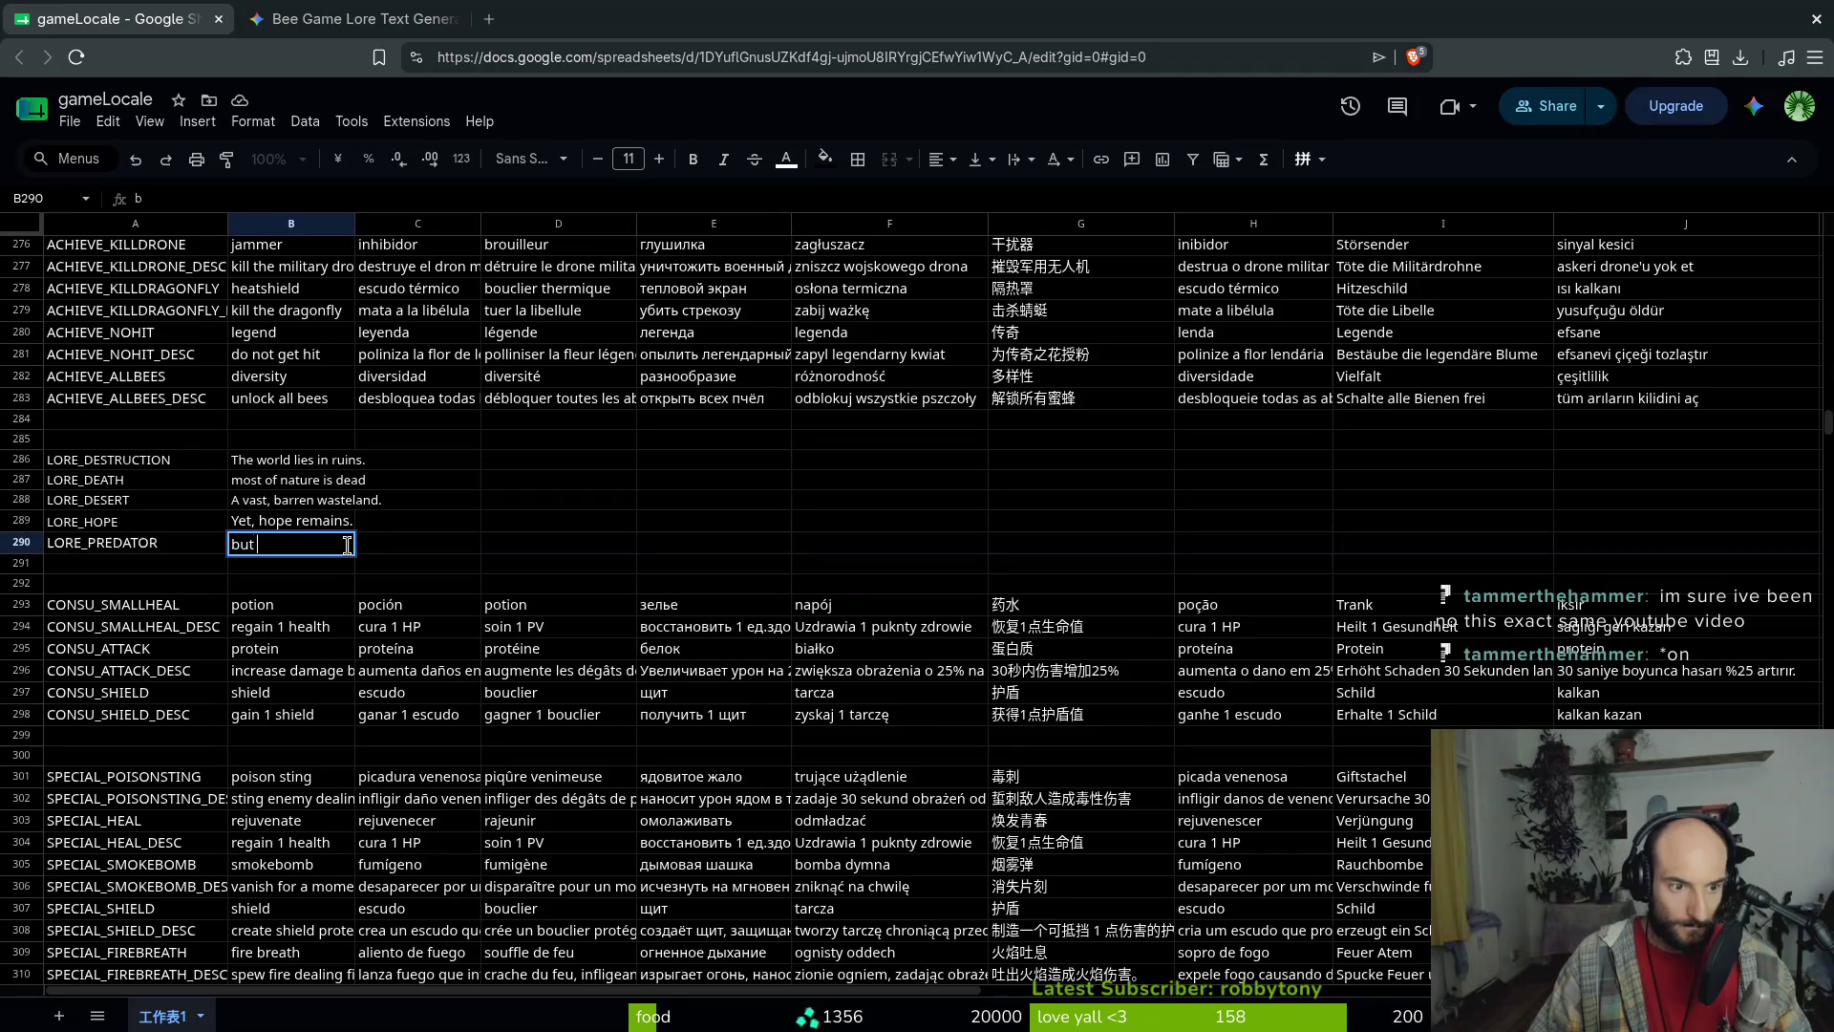
key(BackSpace)
key(BackSpace)
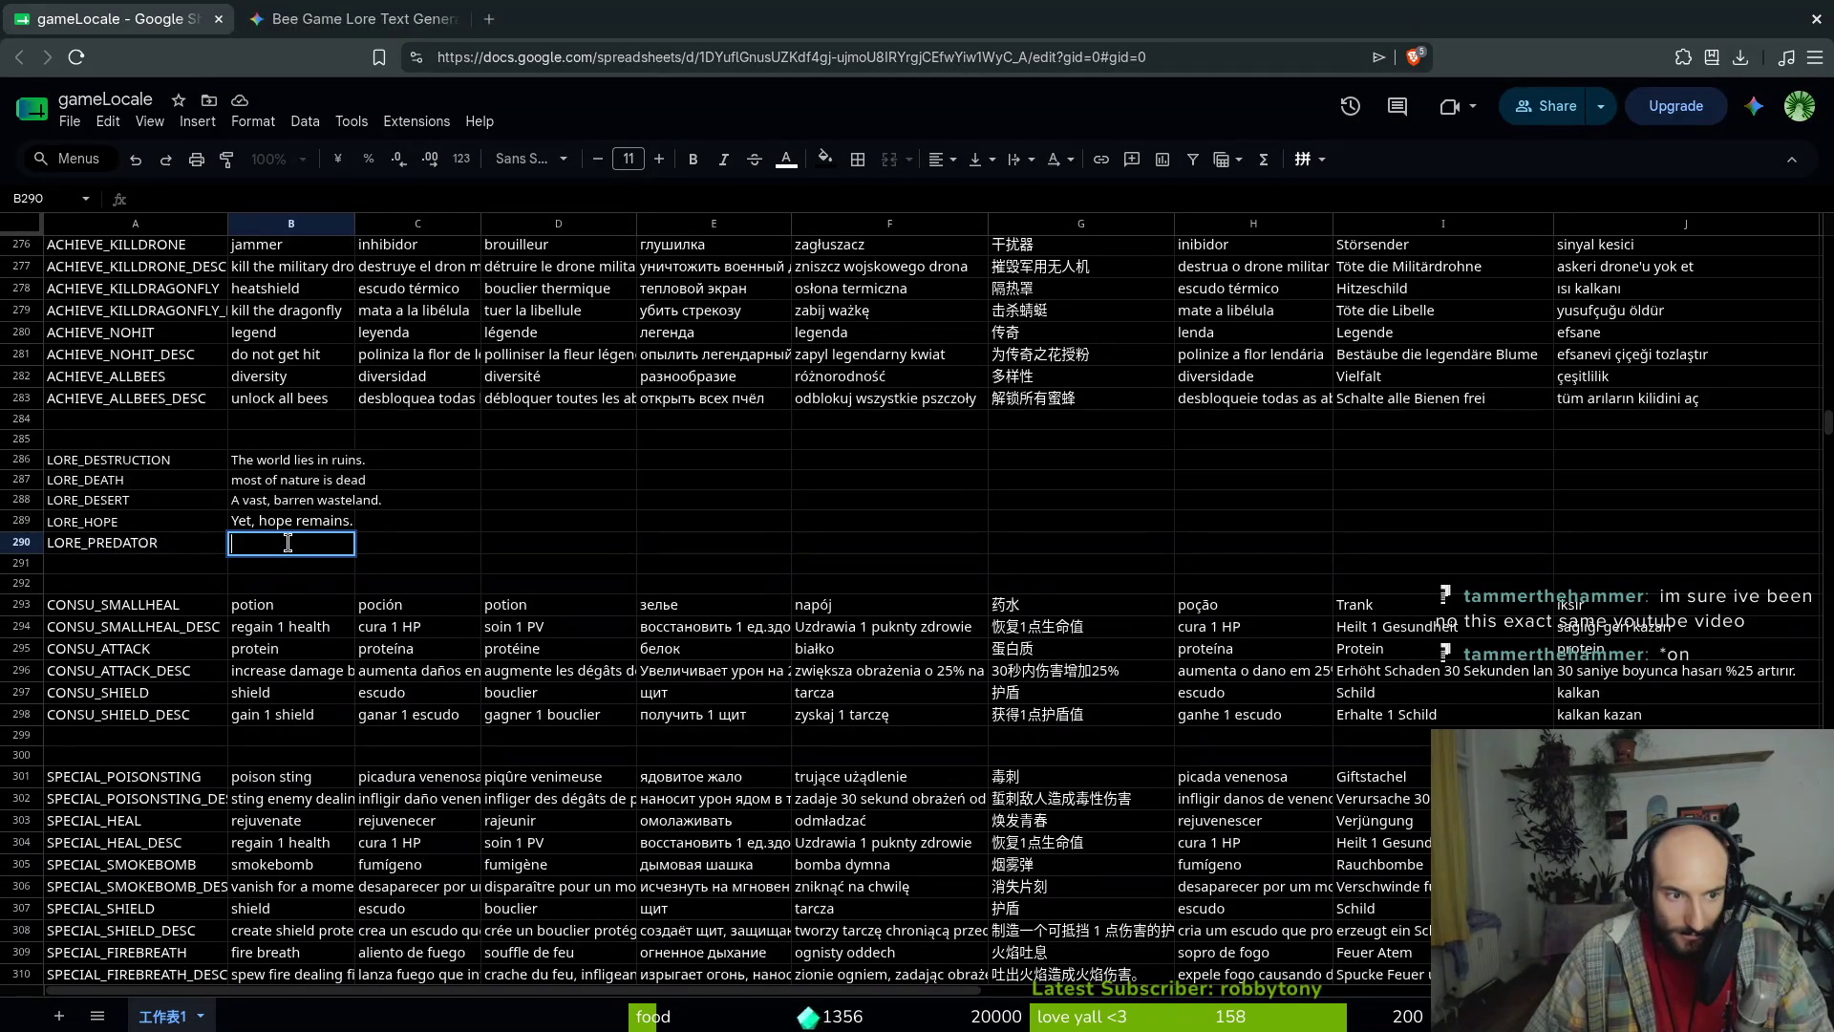
text(in )
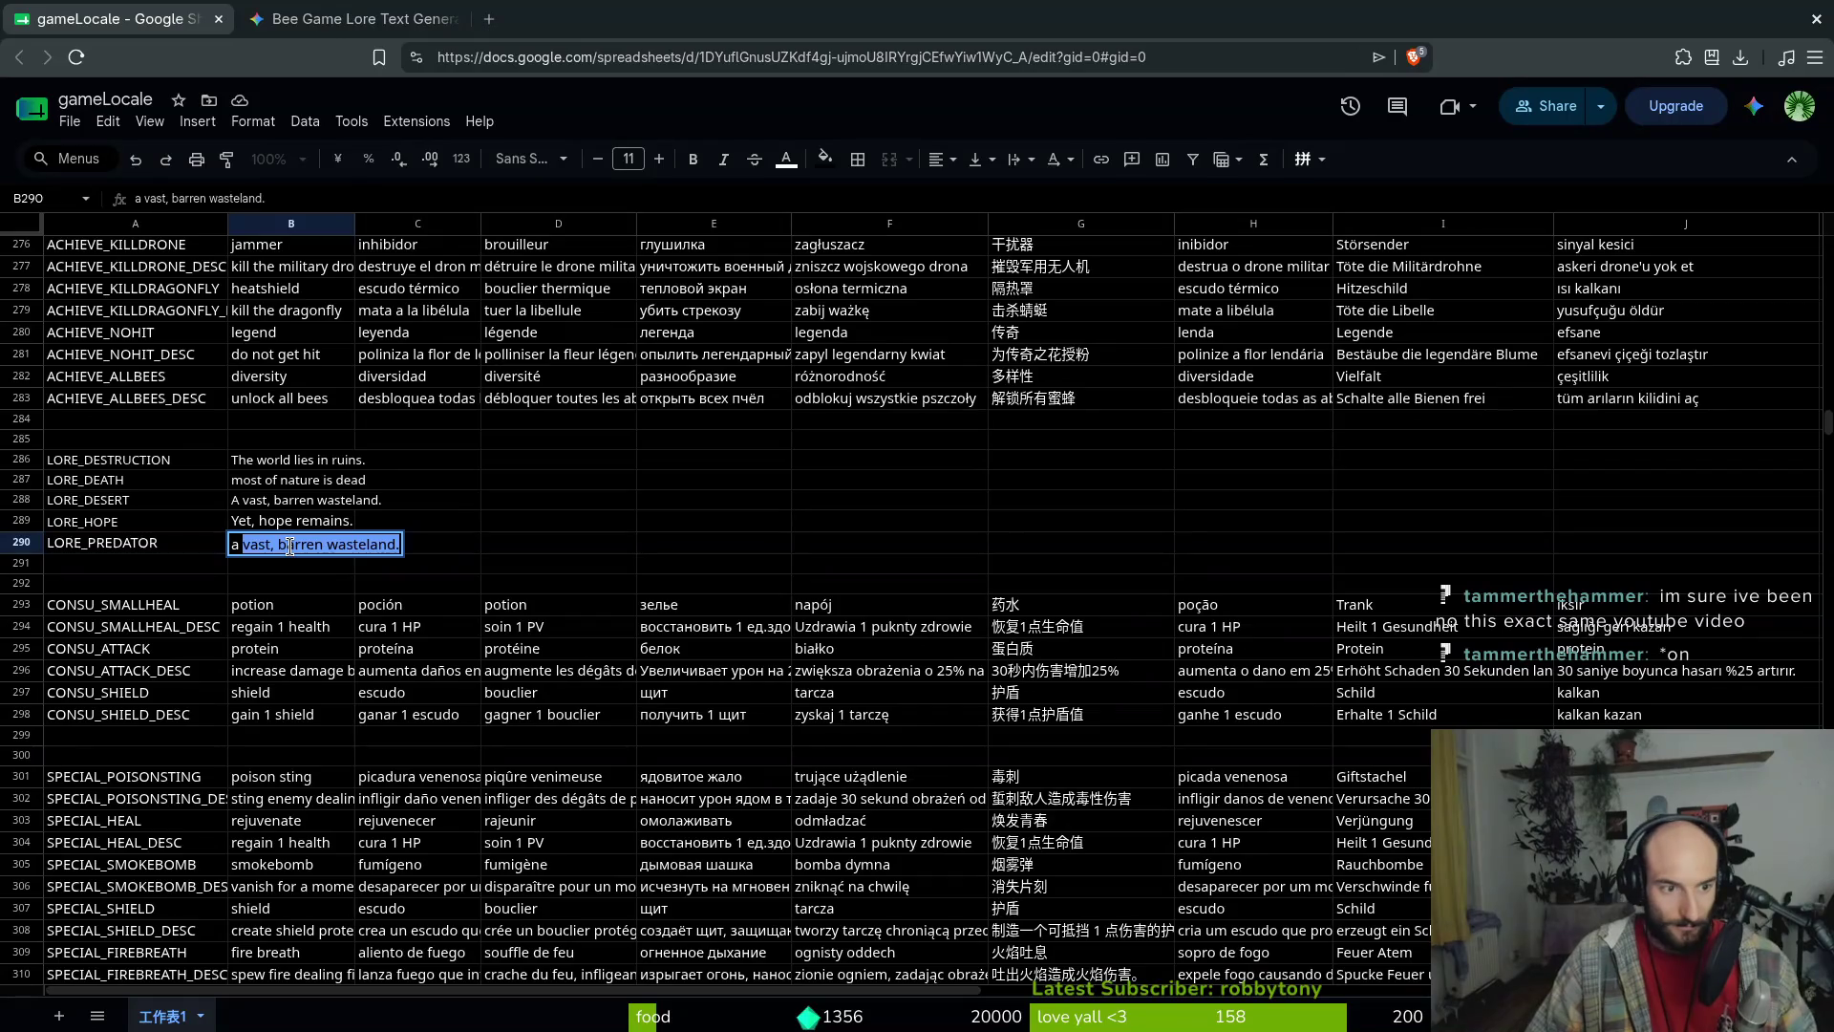
text(a w)
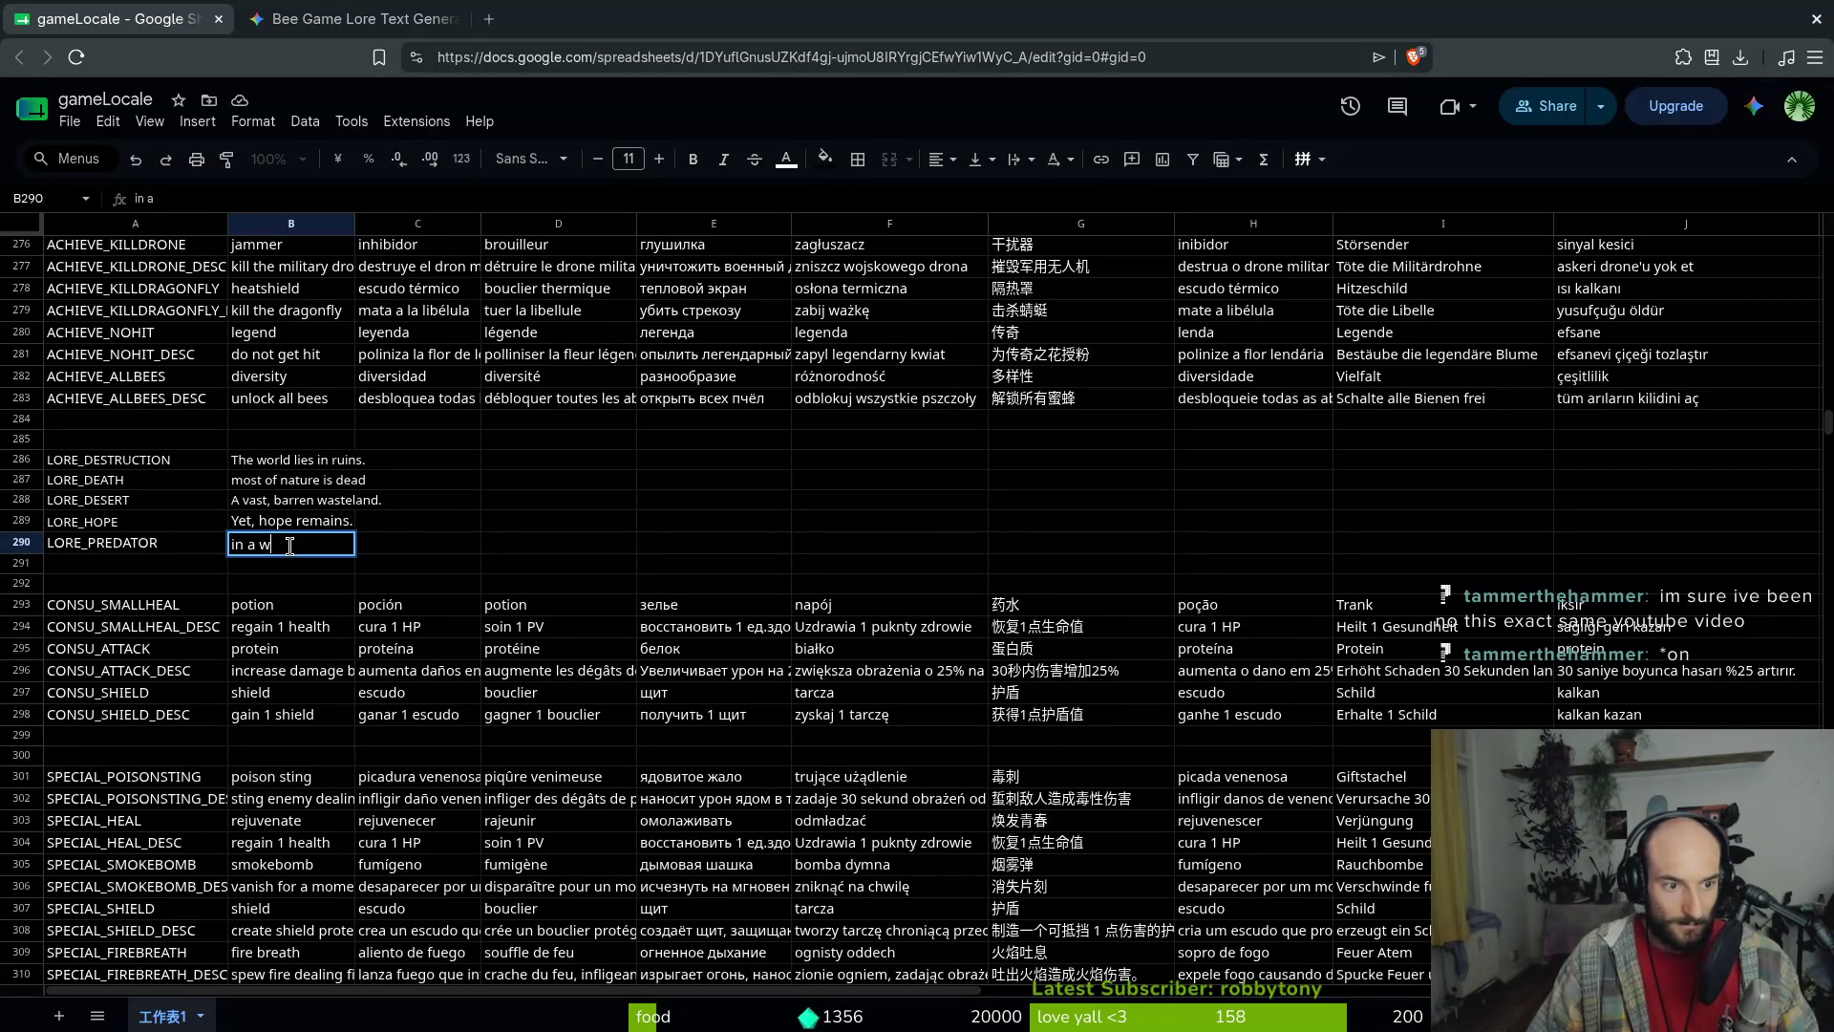
text(orld full of peril)
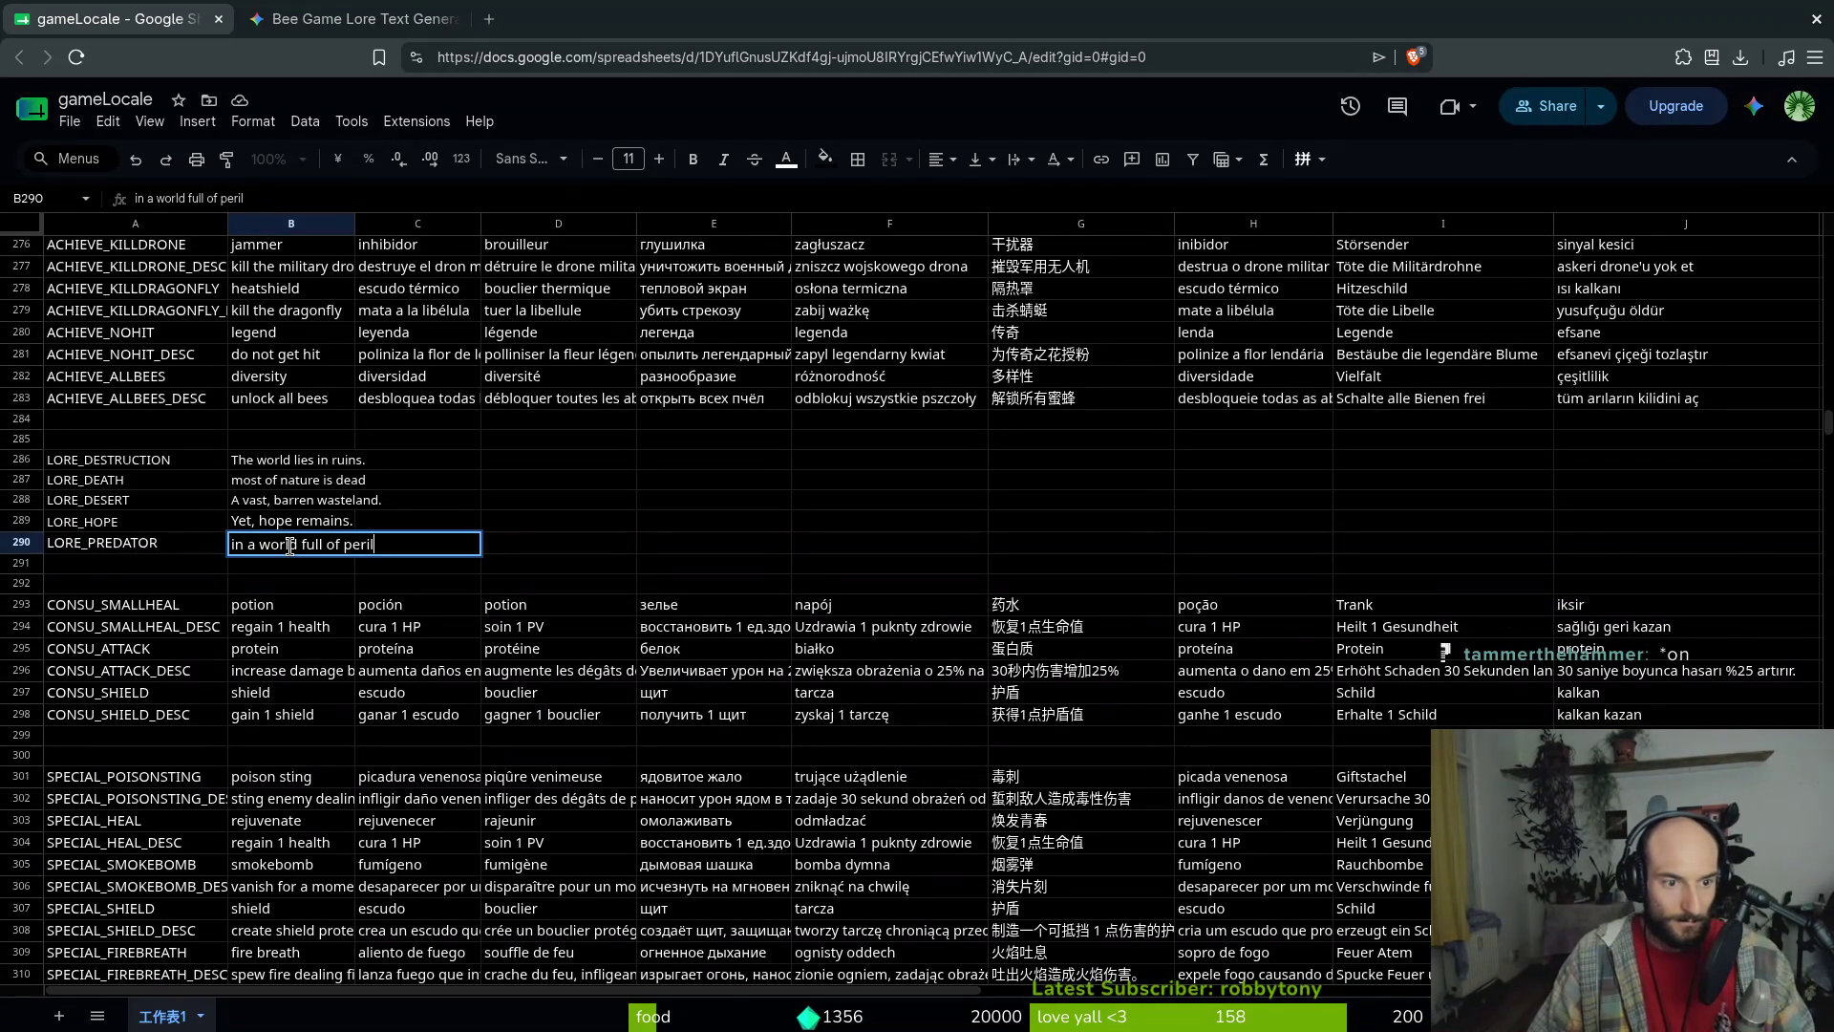
key(Return)
click(294, 544)
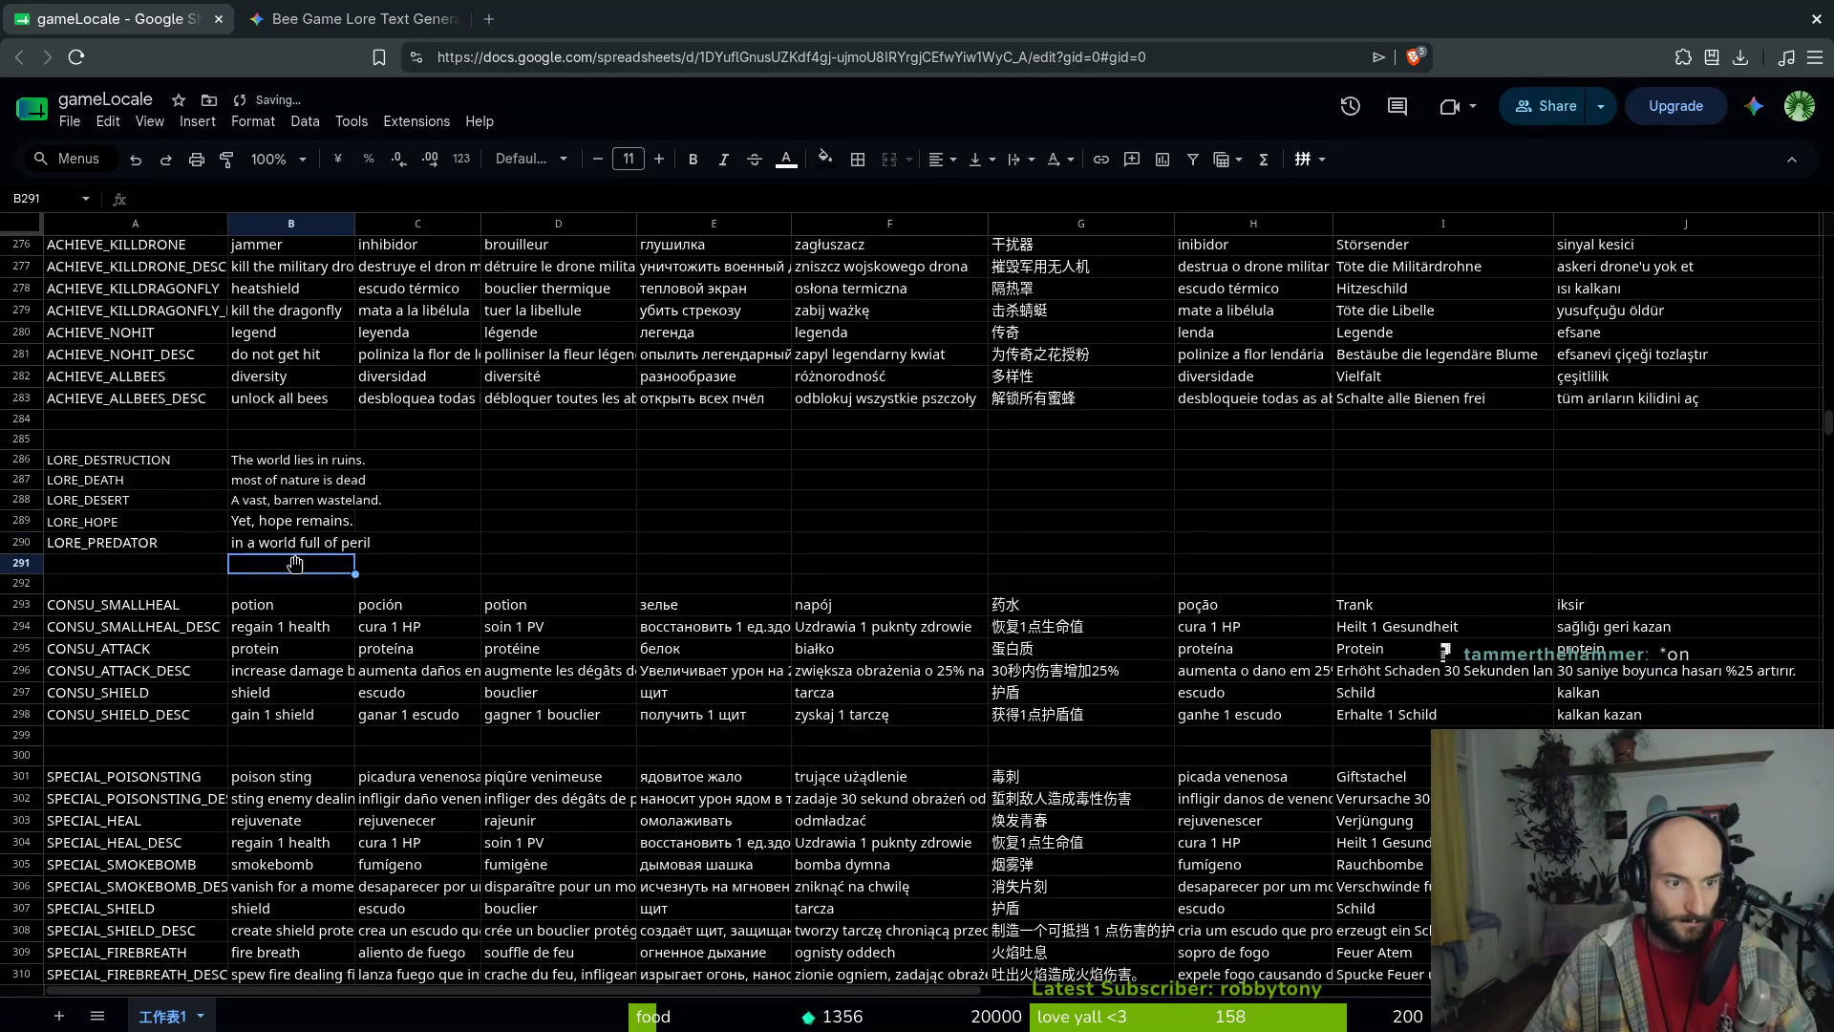
key(ctrl+c)
click(368, 18)
Ask Gemini whether there is better wording for the pasted lore line
click(794, 942)
key(ctrl+v)
key(shift+Return)
key(shift+Return)
text(is there b)
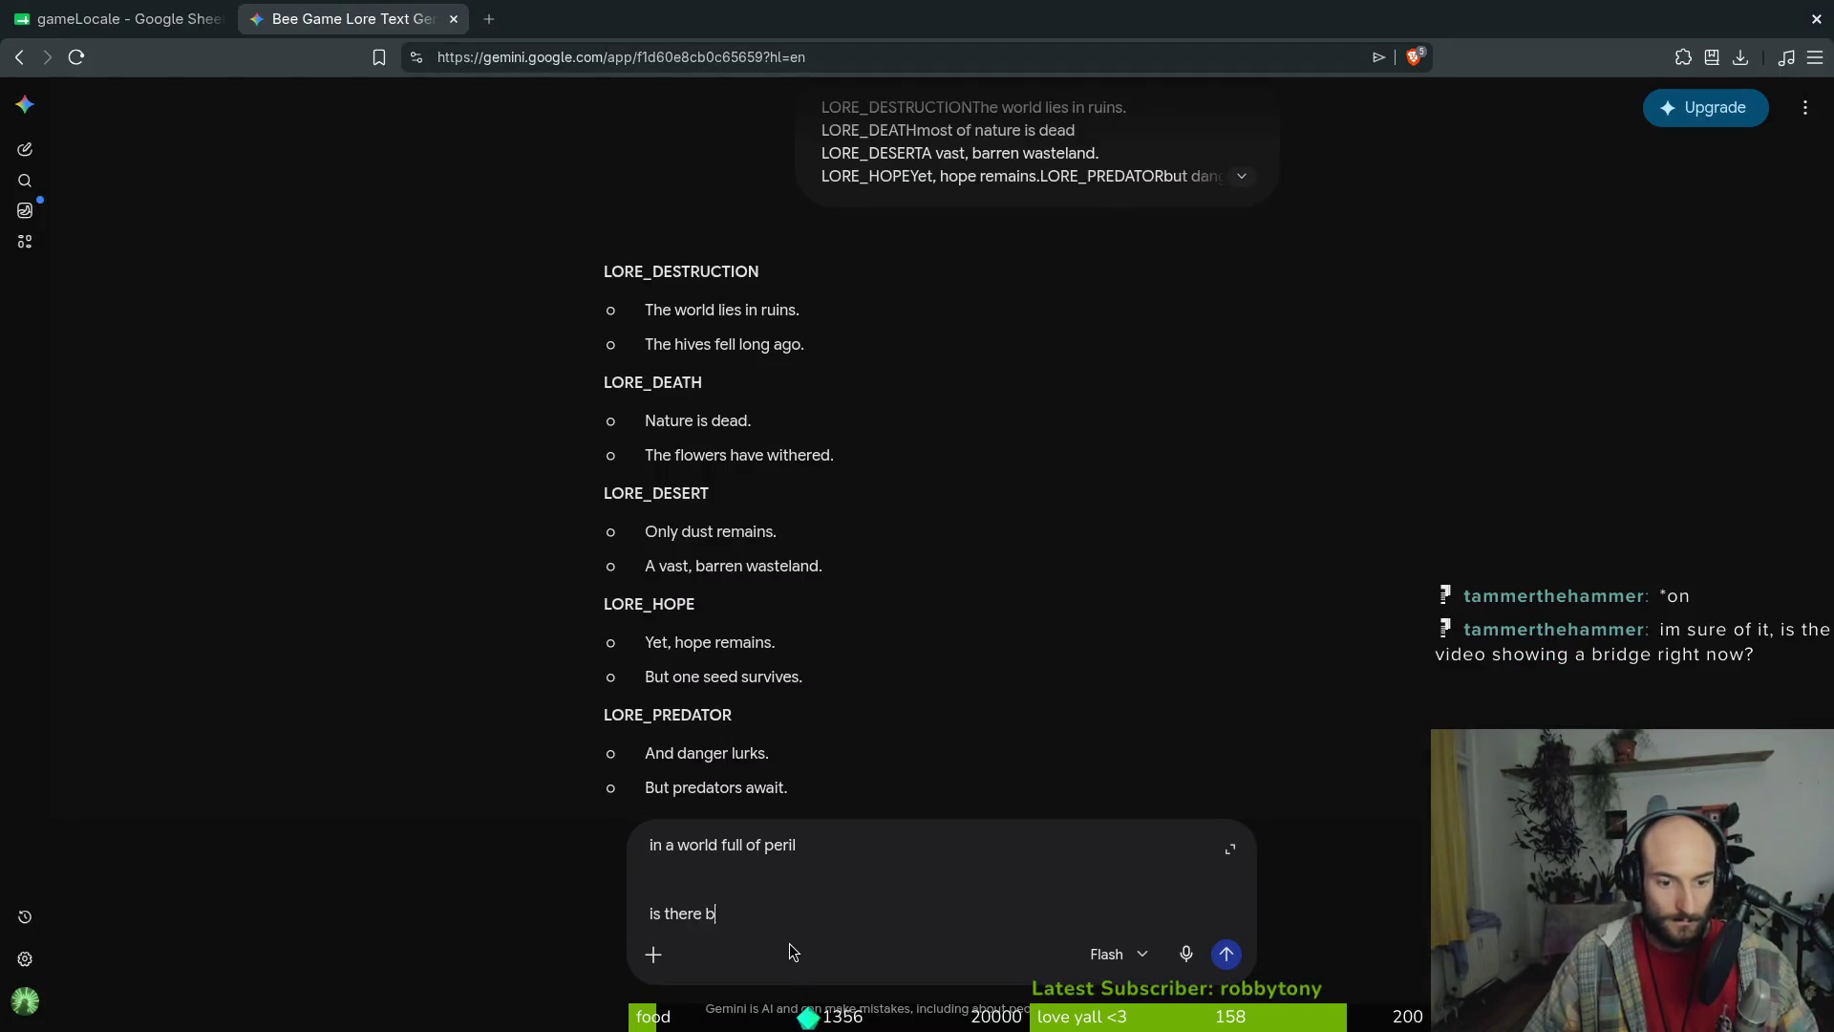
key(BackSpace)
text(ter wording for this)
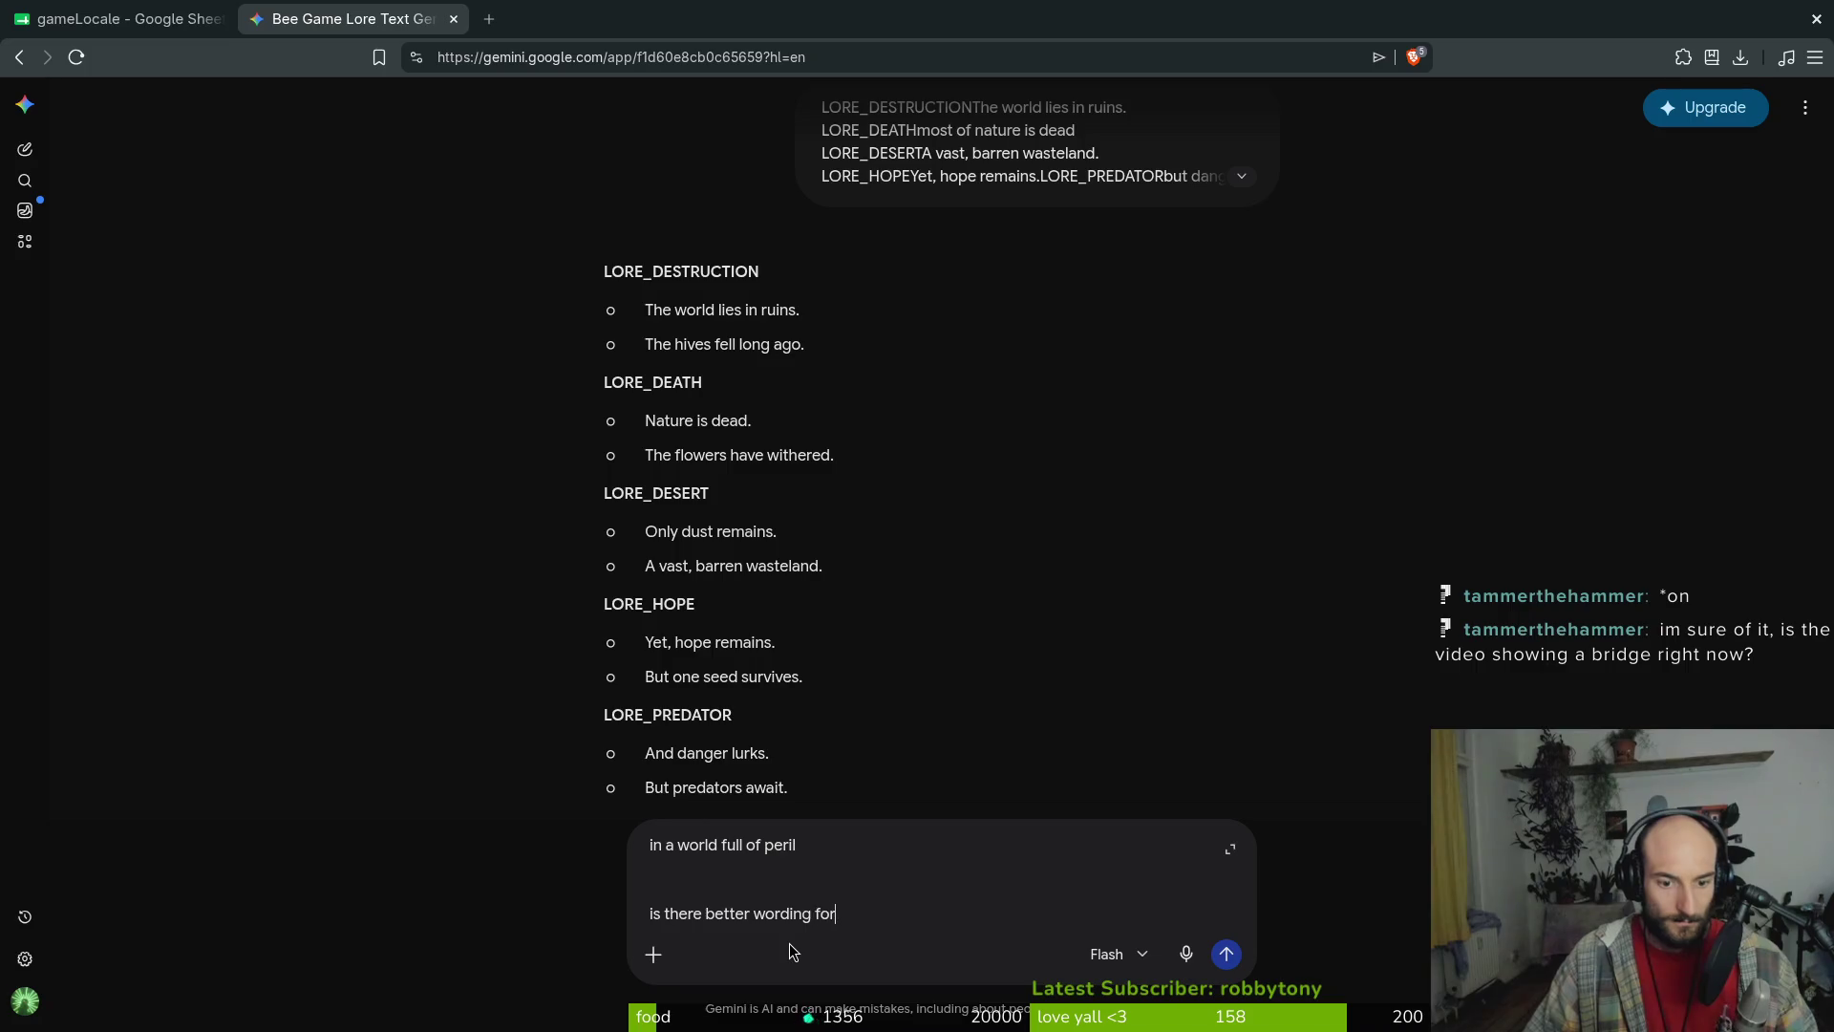
key(Return)
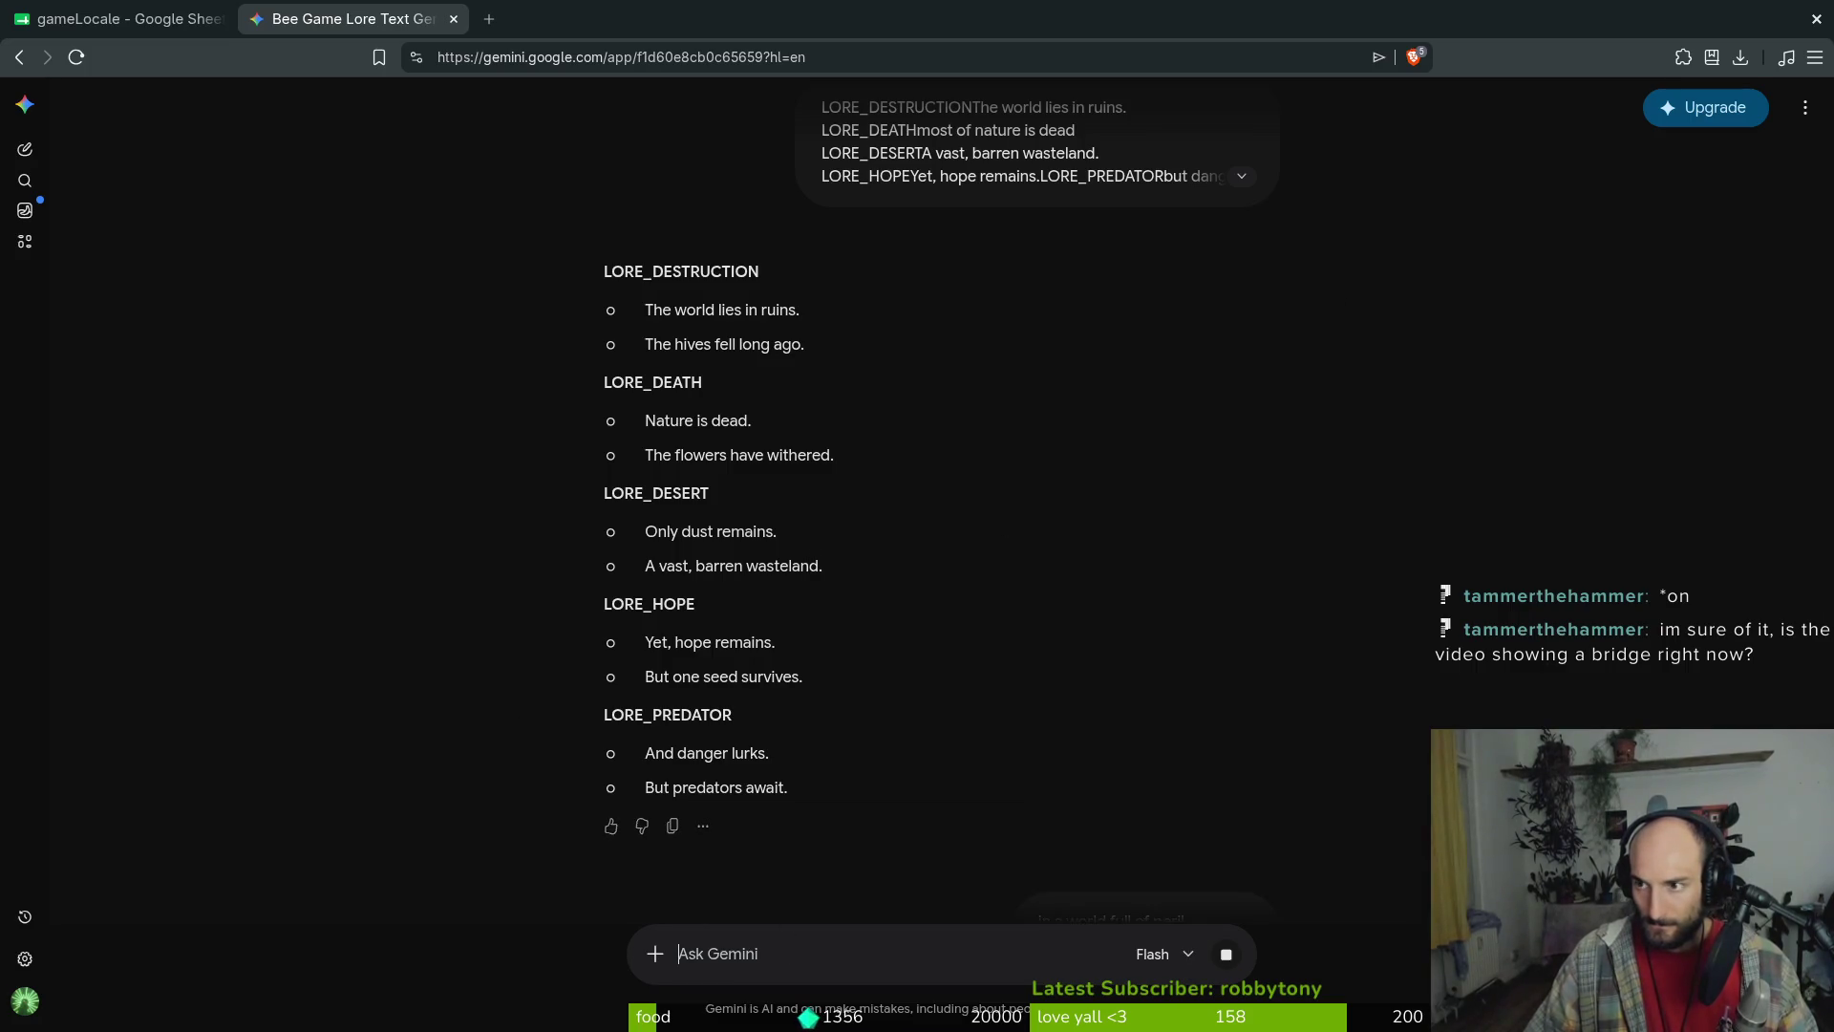
Rewind the Skyrim music video to The Jerall Mountains, then close its window
key(alt+Tab)
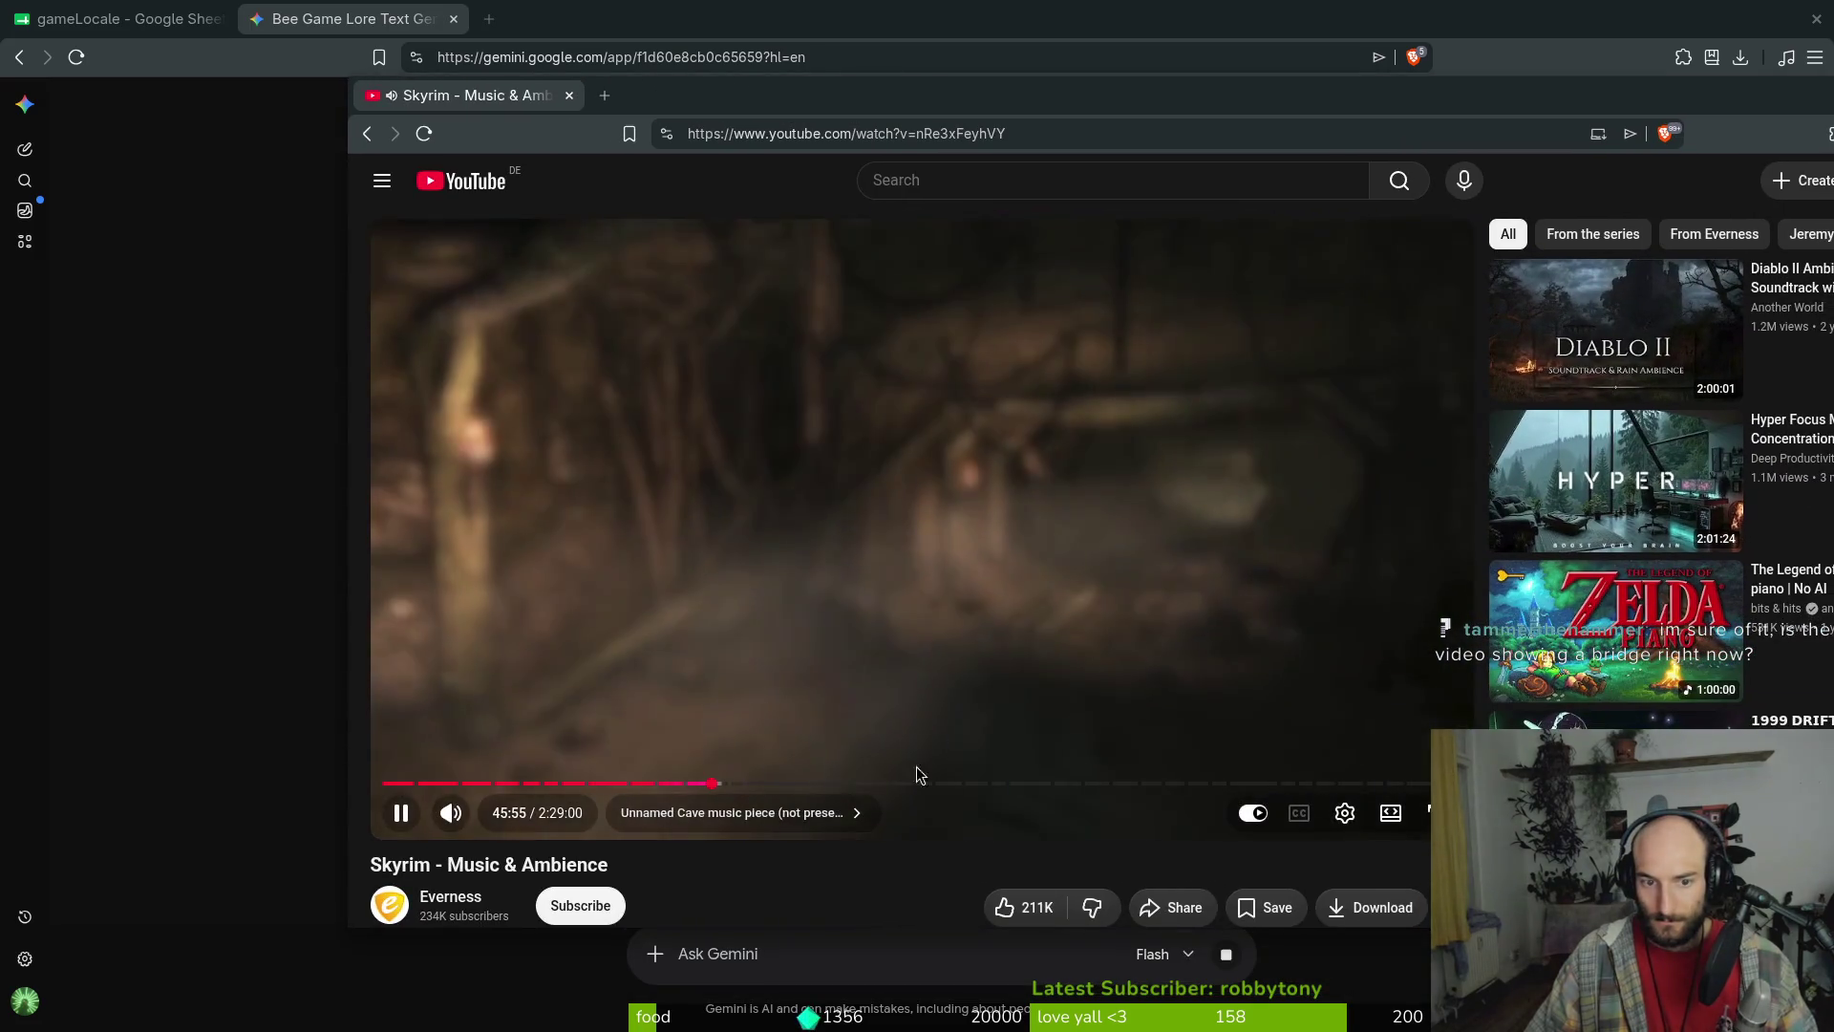
drag(915, 770, 712, 783)
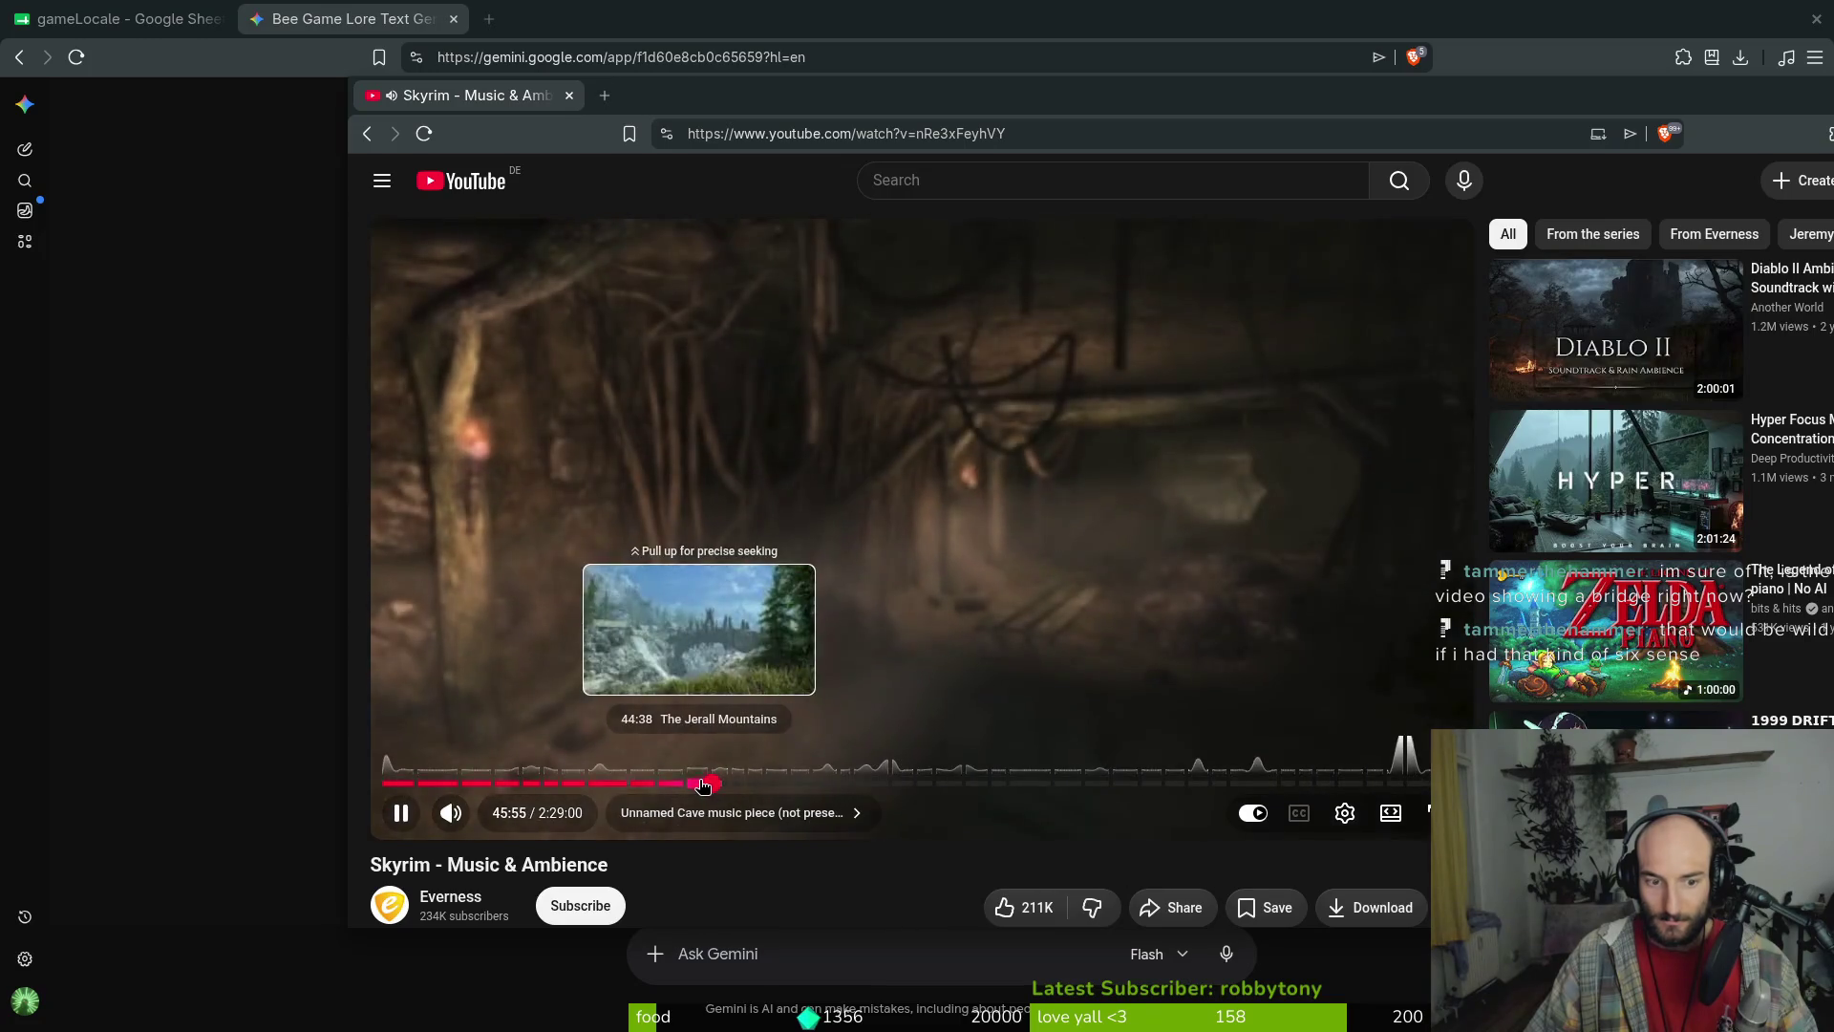
click(700, 783)
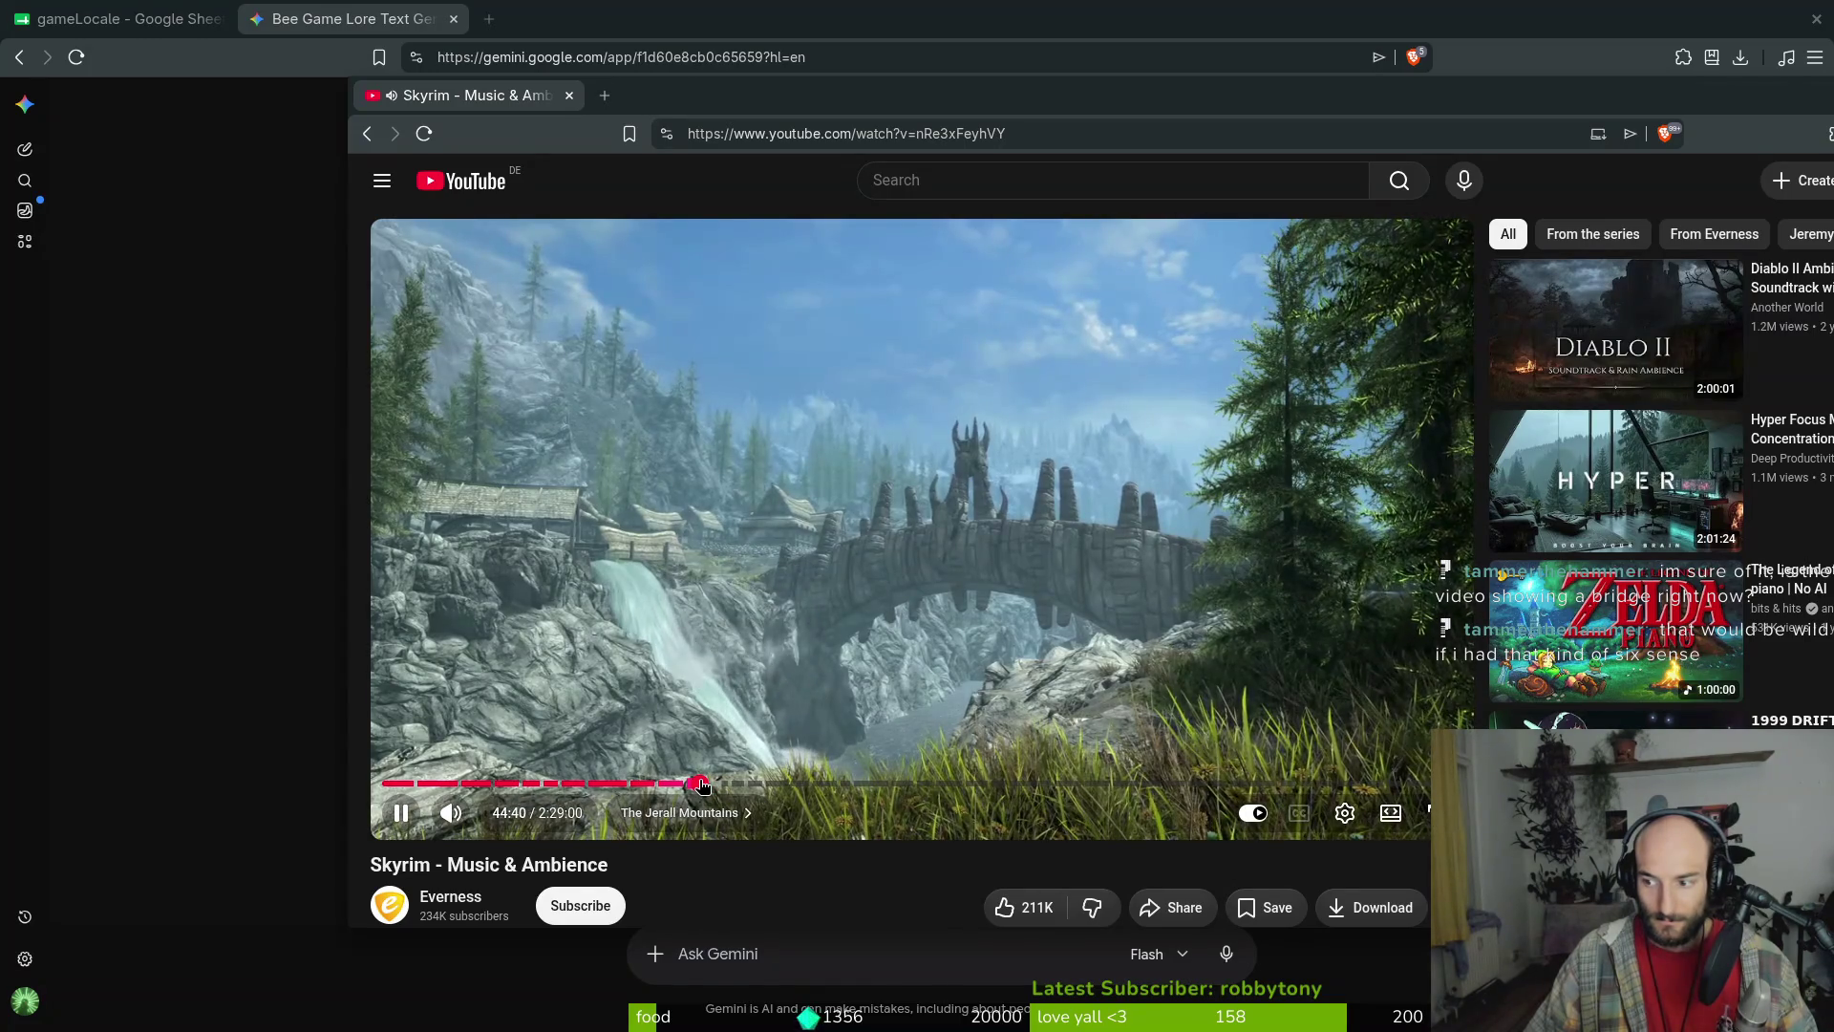
mouse_move(1200, 104)
mouse_down()
mouse_move(901, 74)
mouse_move(1103, 95)
mouse_up()
click(473, 87)
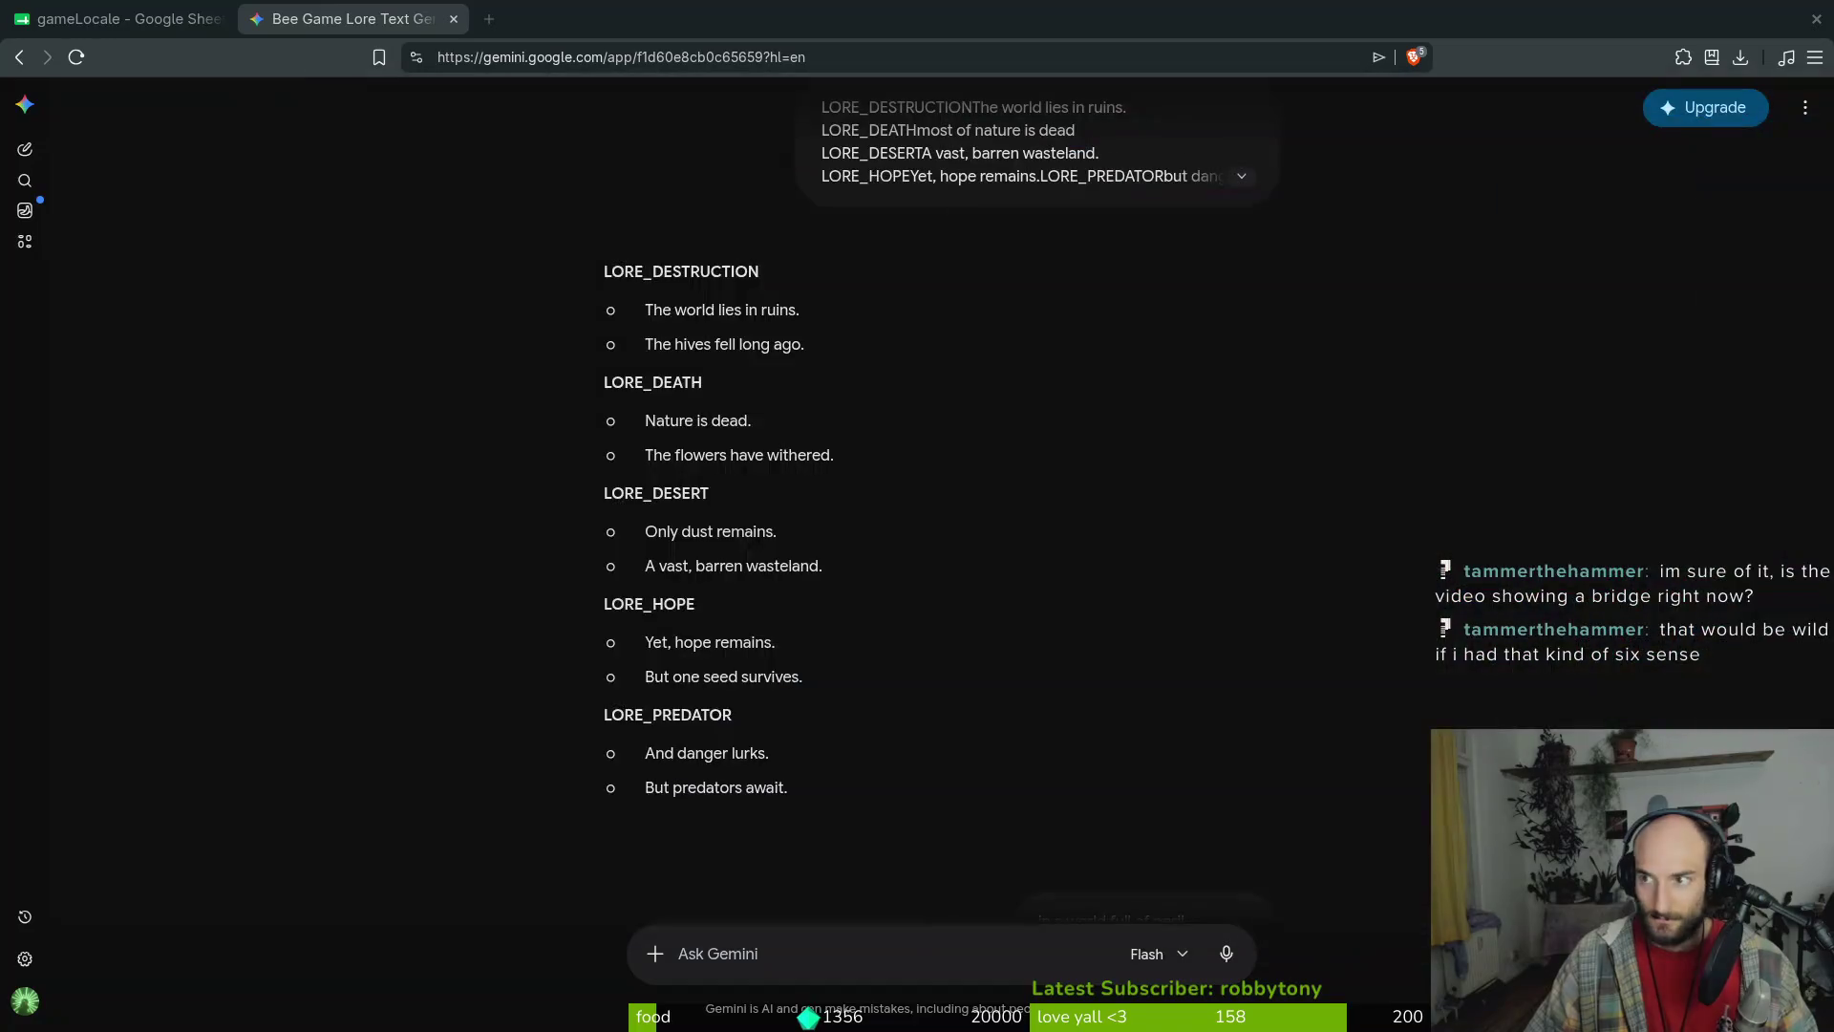
scroll(936, 488, down, 8)
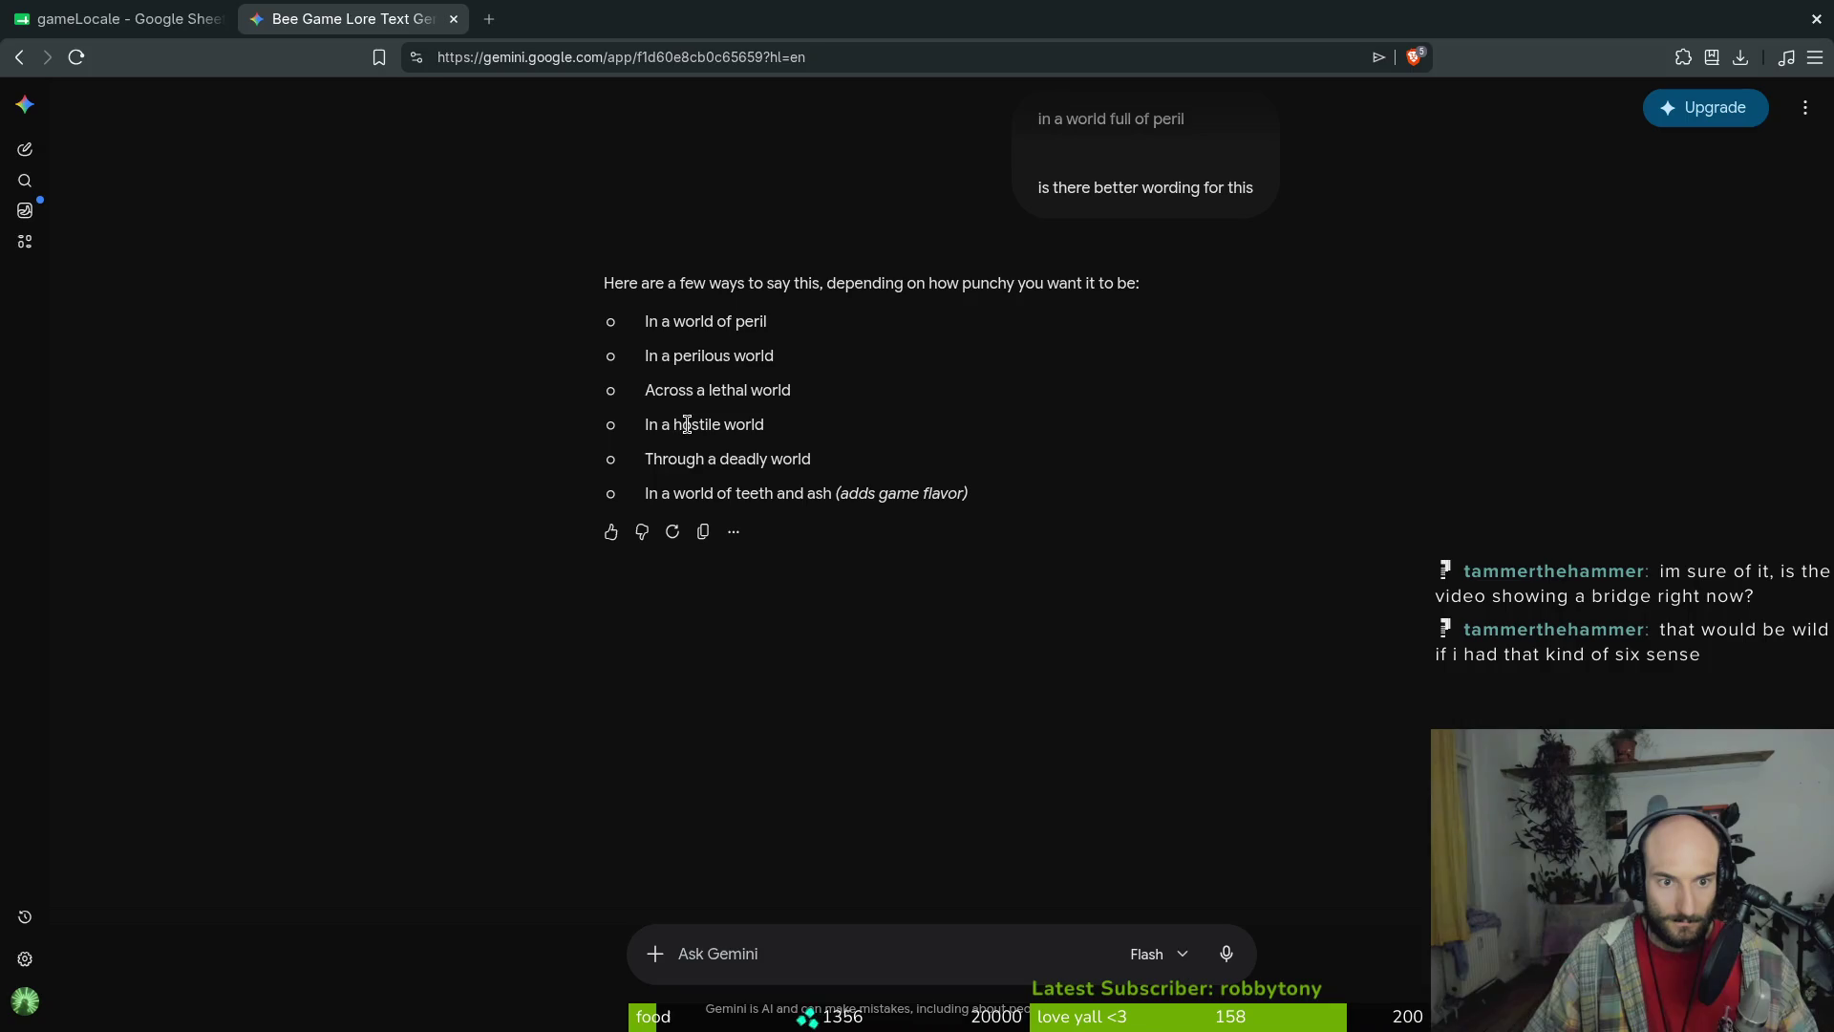
Compare Gemini's rewording suggestions against 'full of peril' in cell B290
click(116, 22)
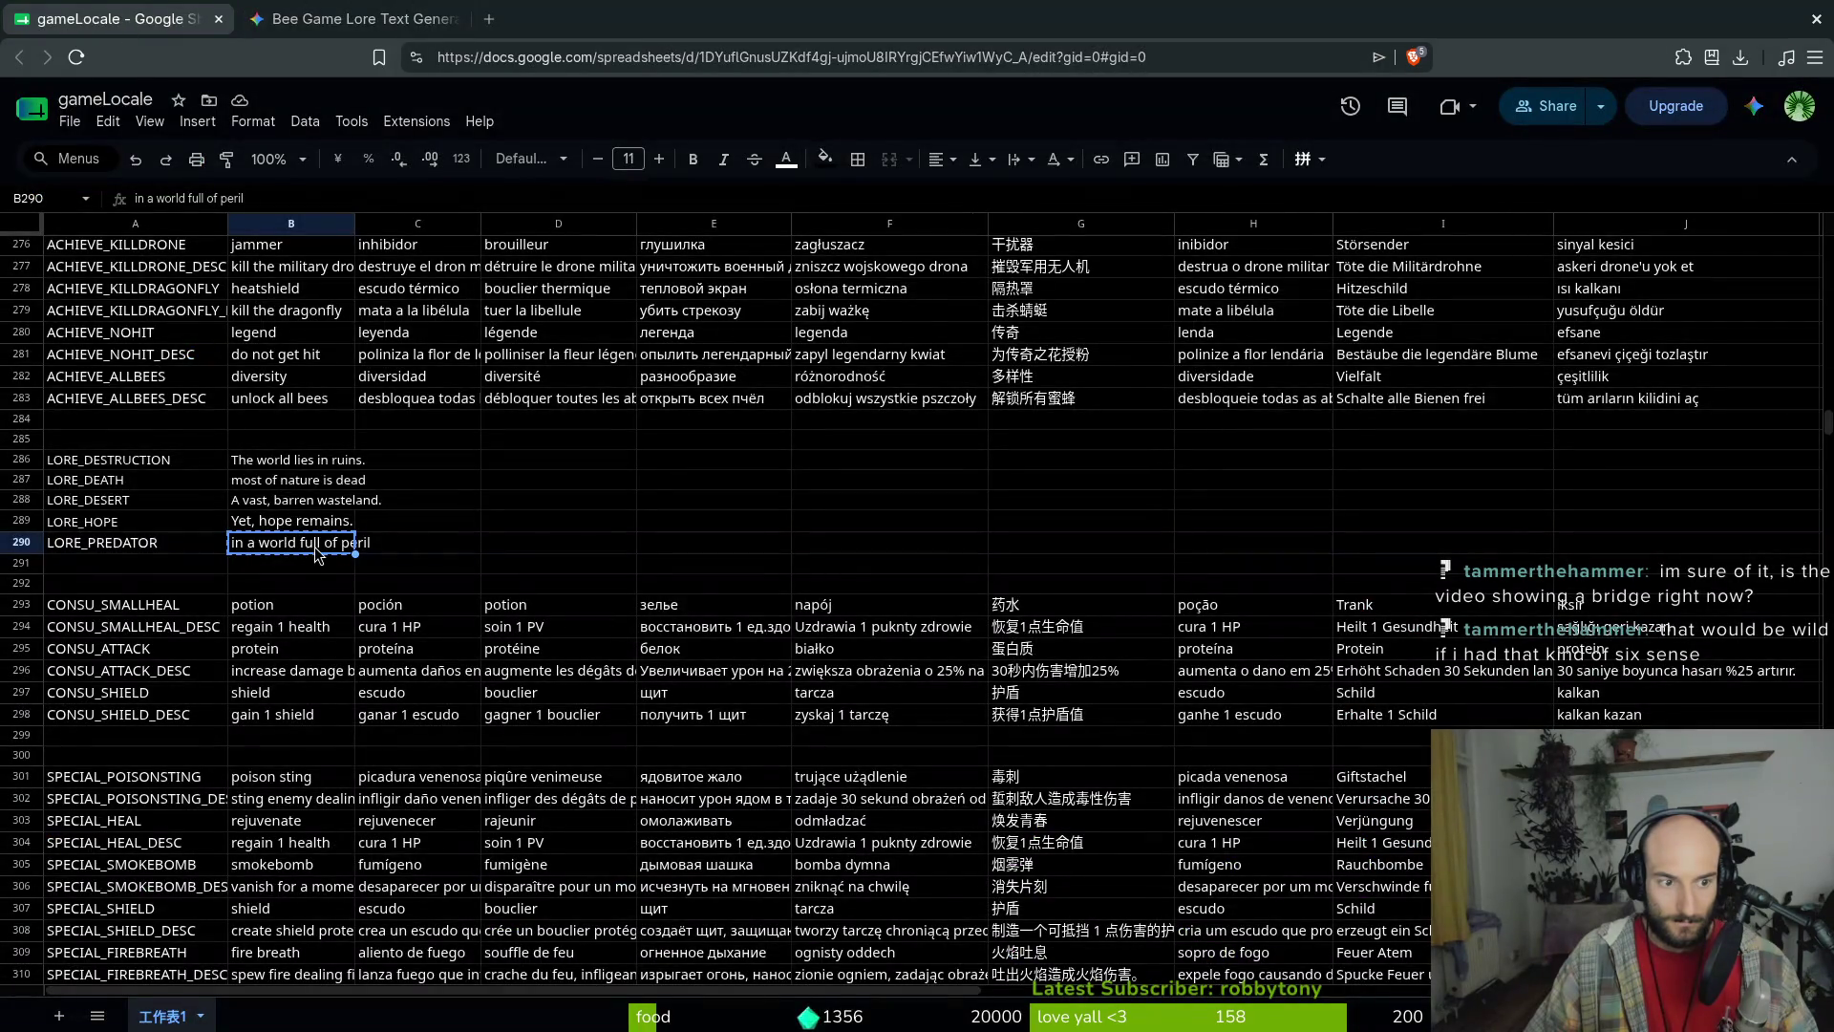
click(377, 17)
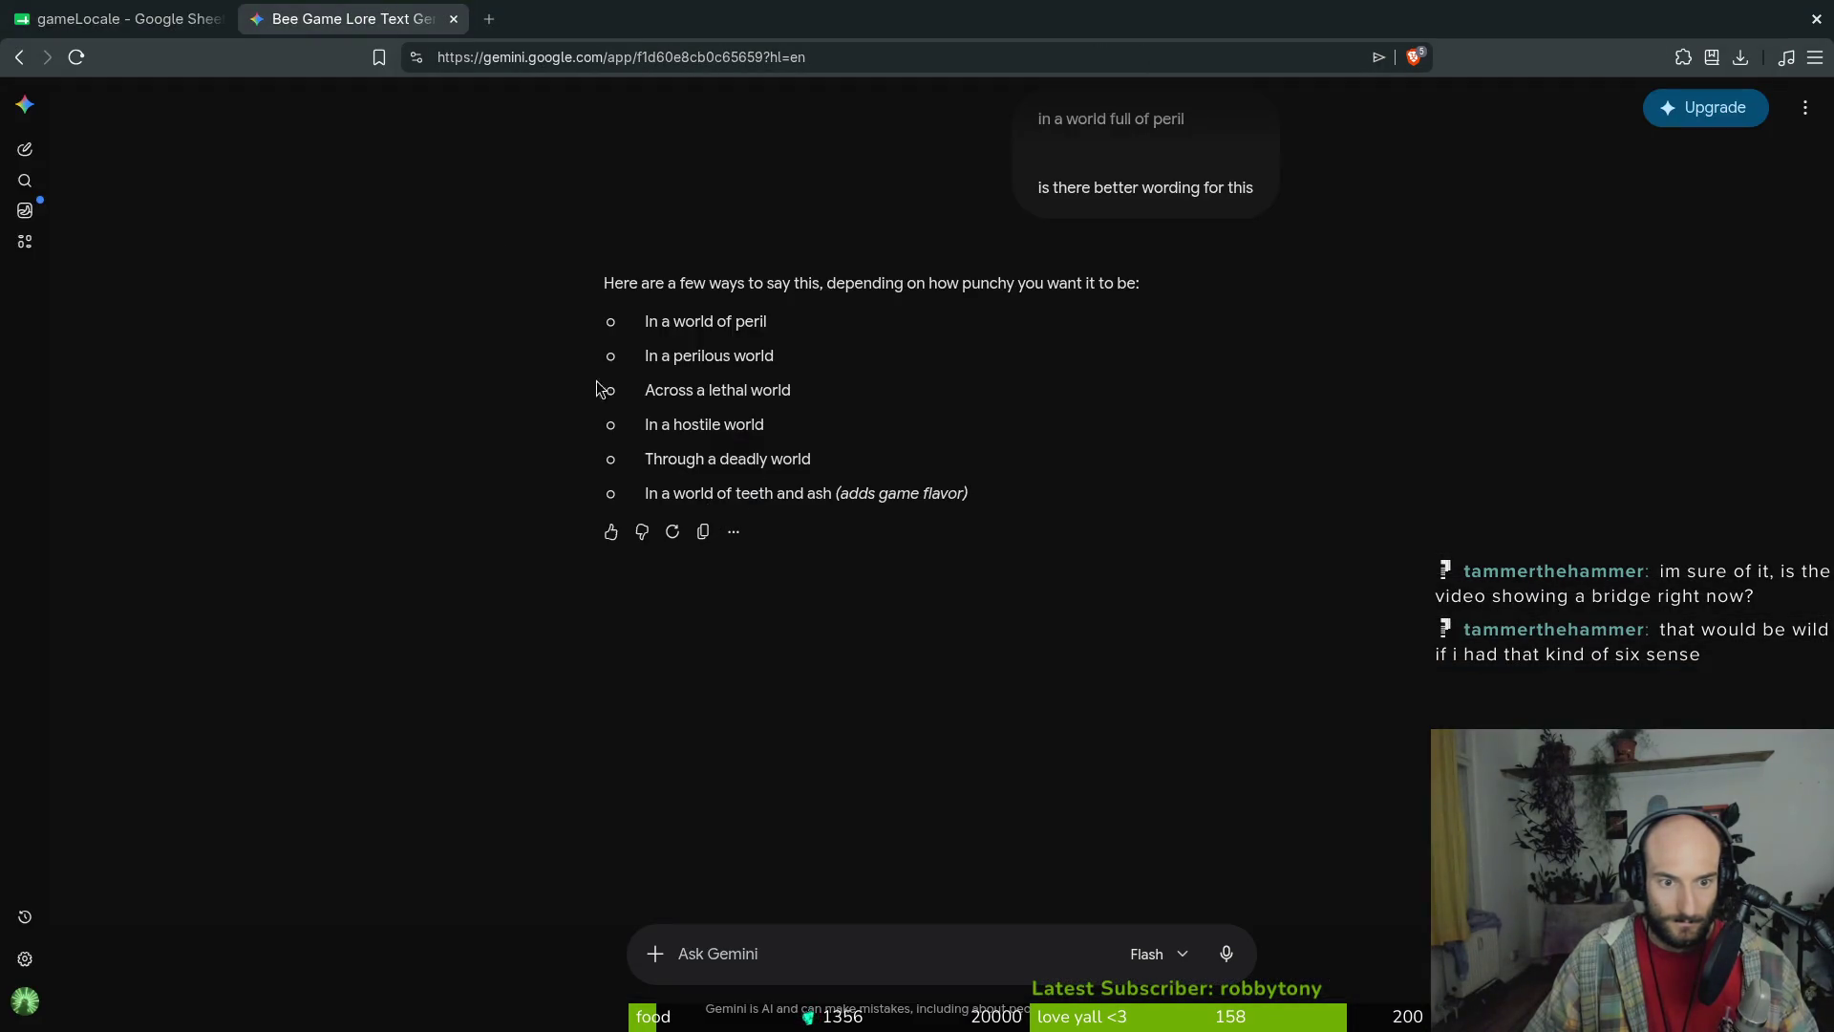
key(ctrl+Tab)
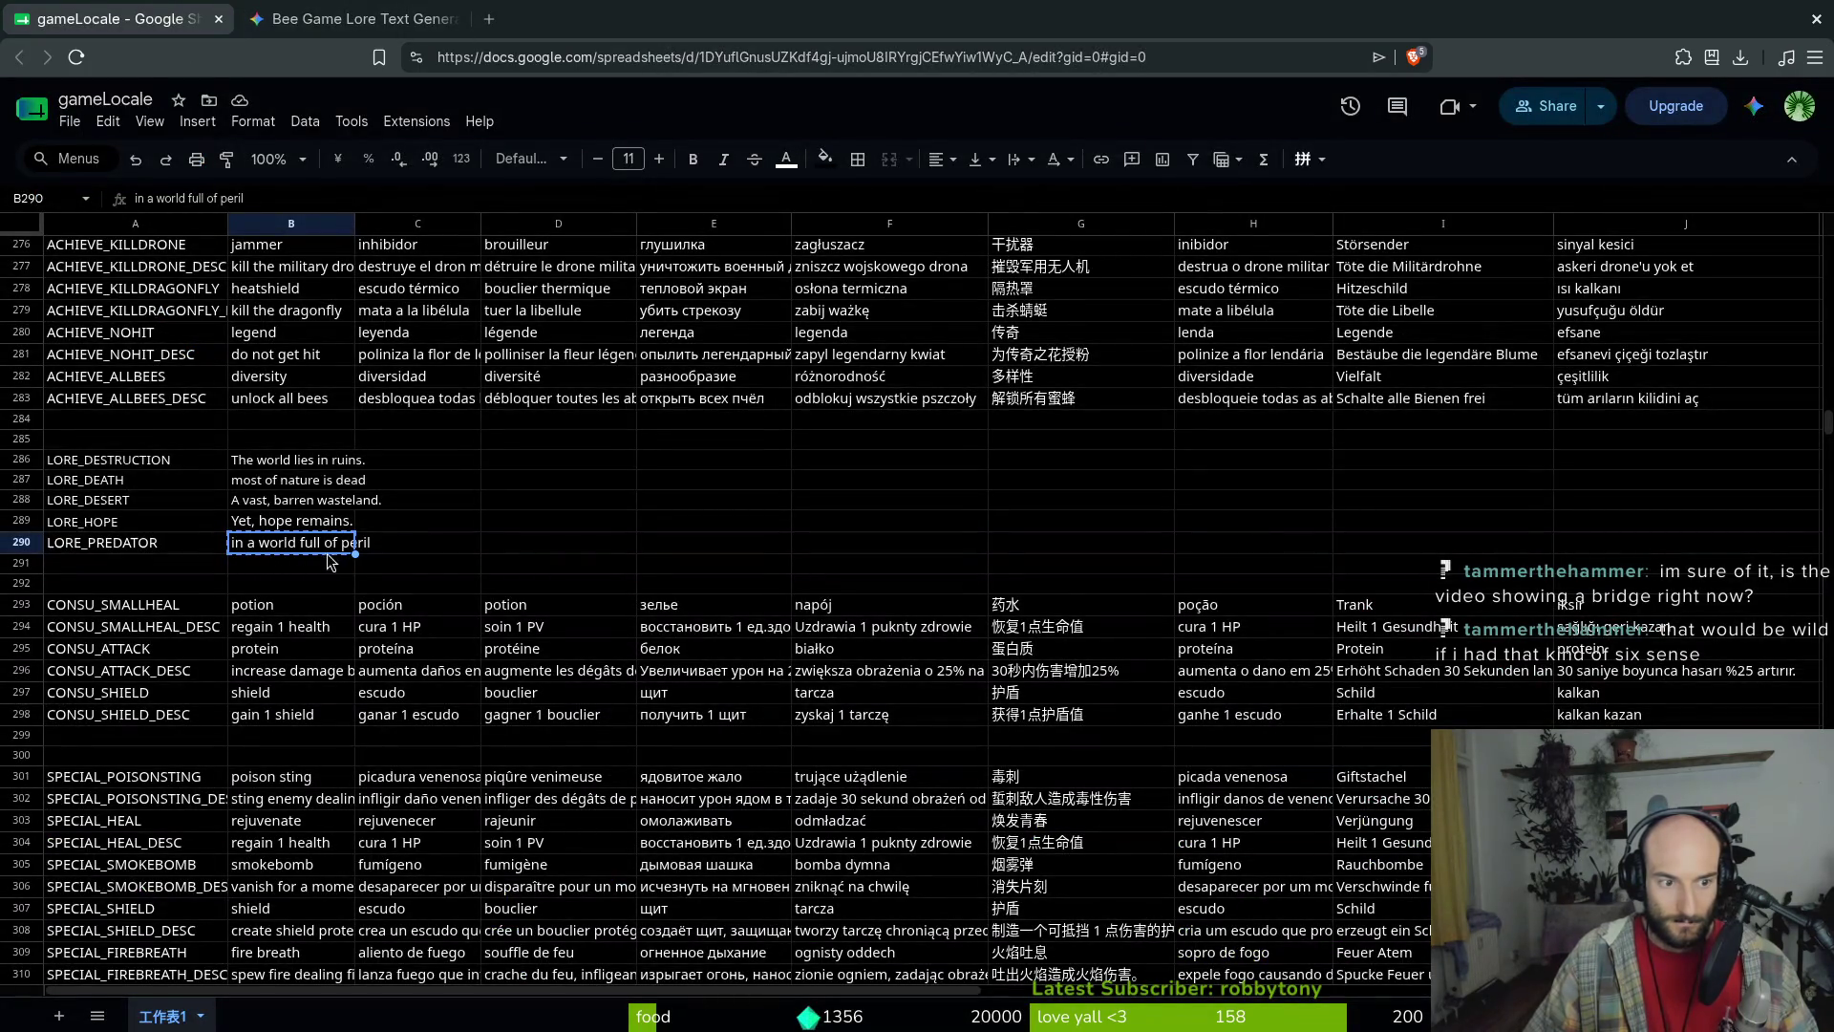
drag(286, 197, 189, 198)
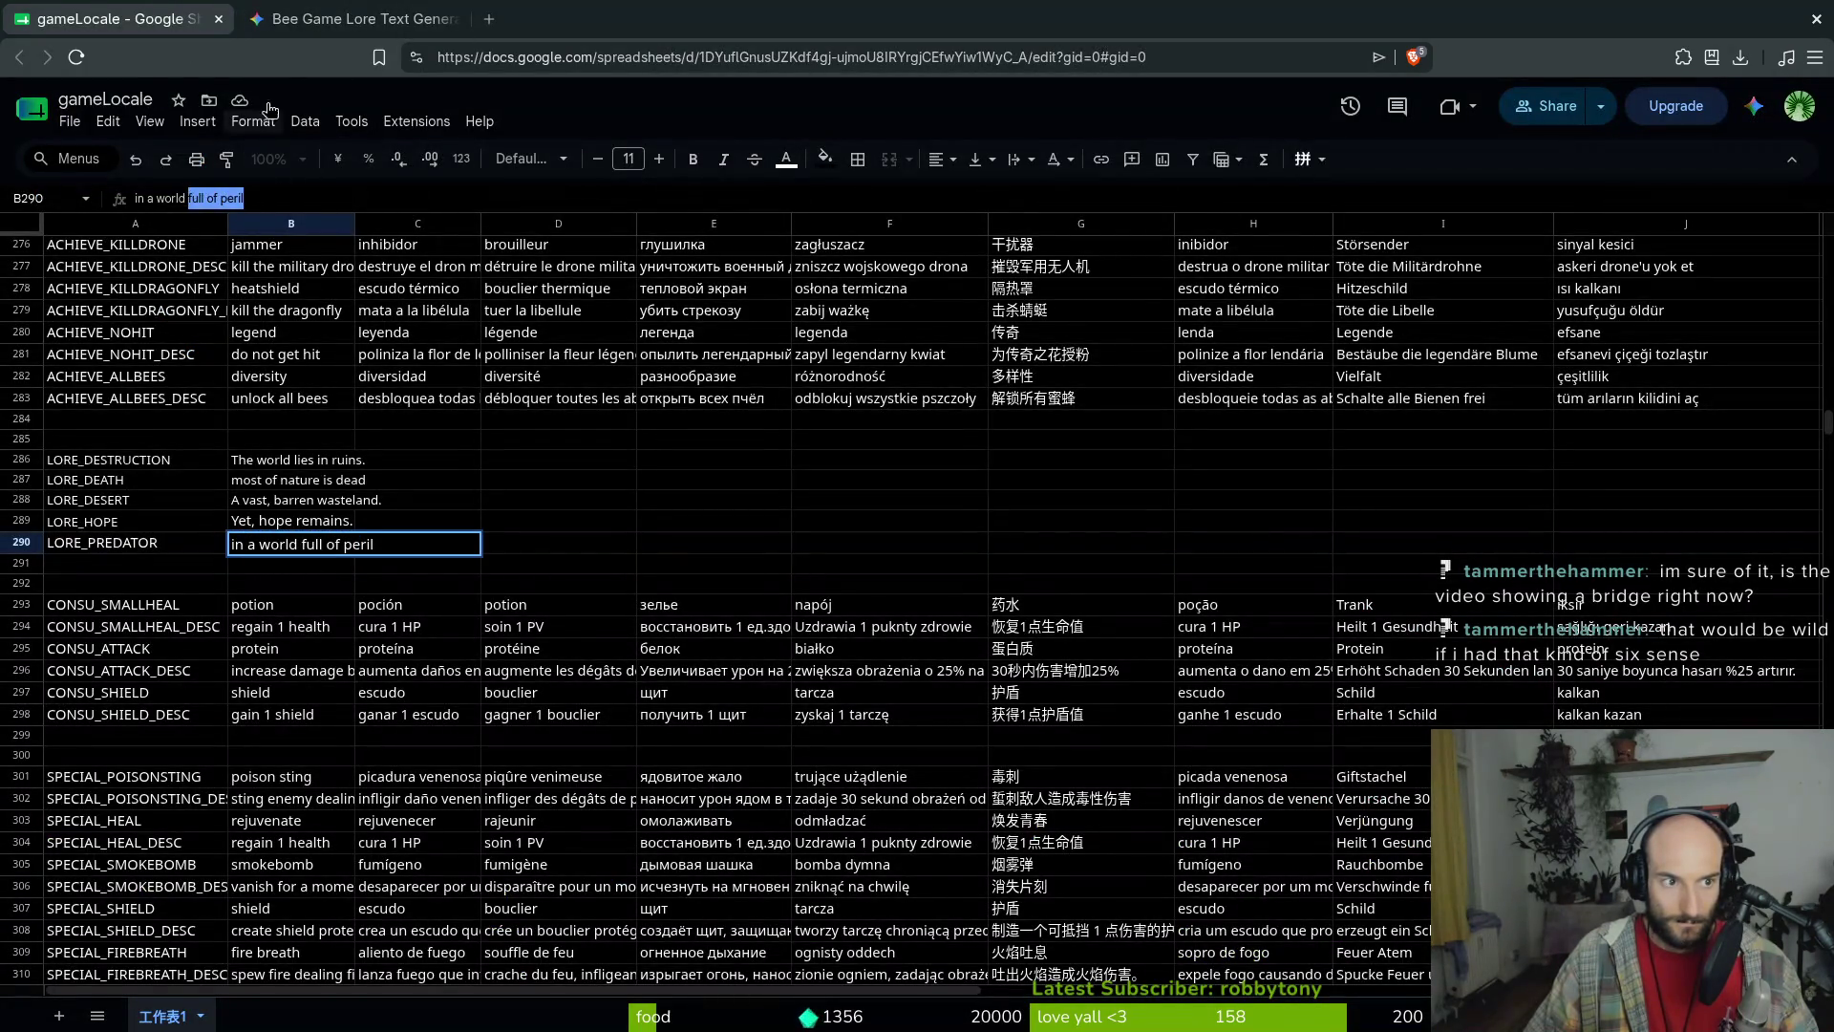
key(ctrl+Tab)
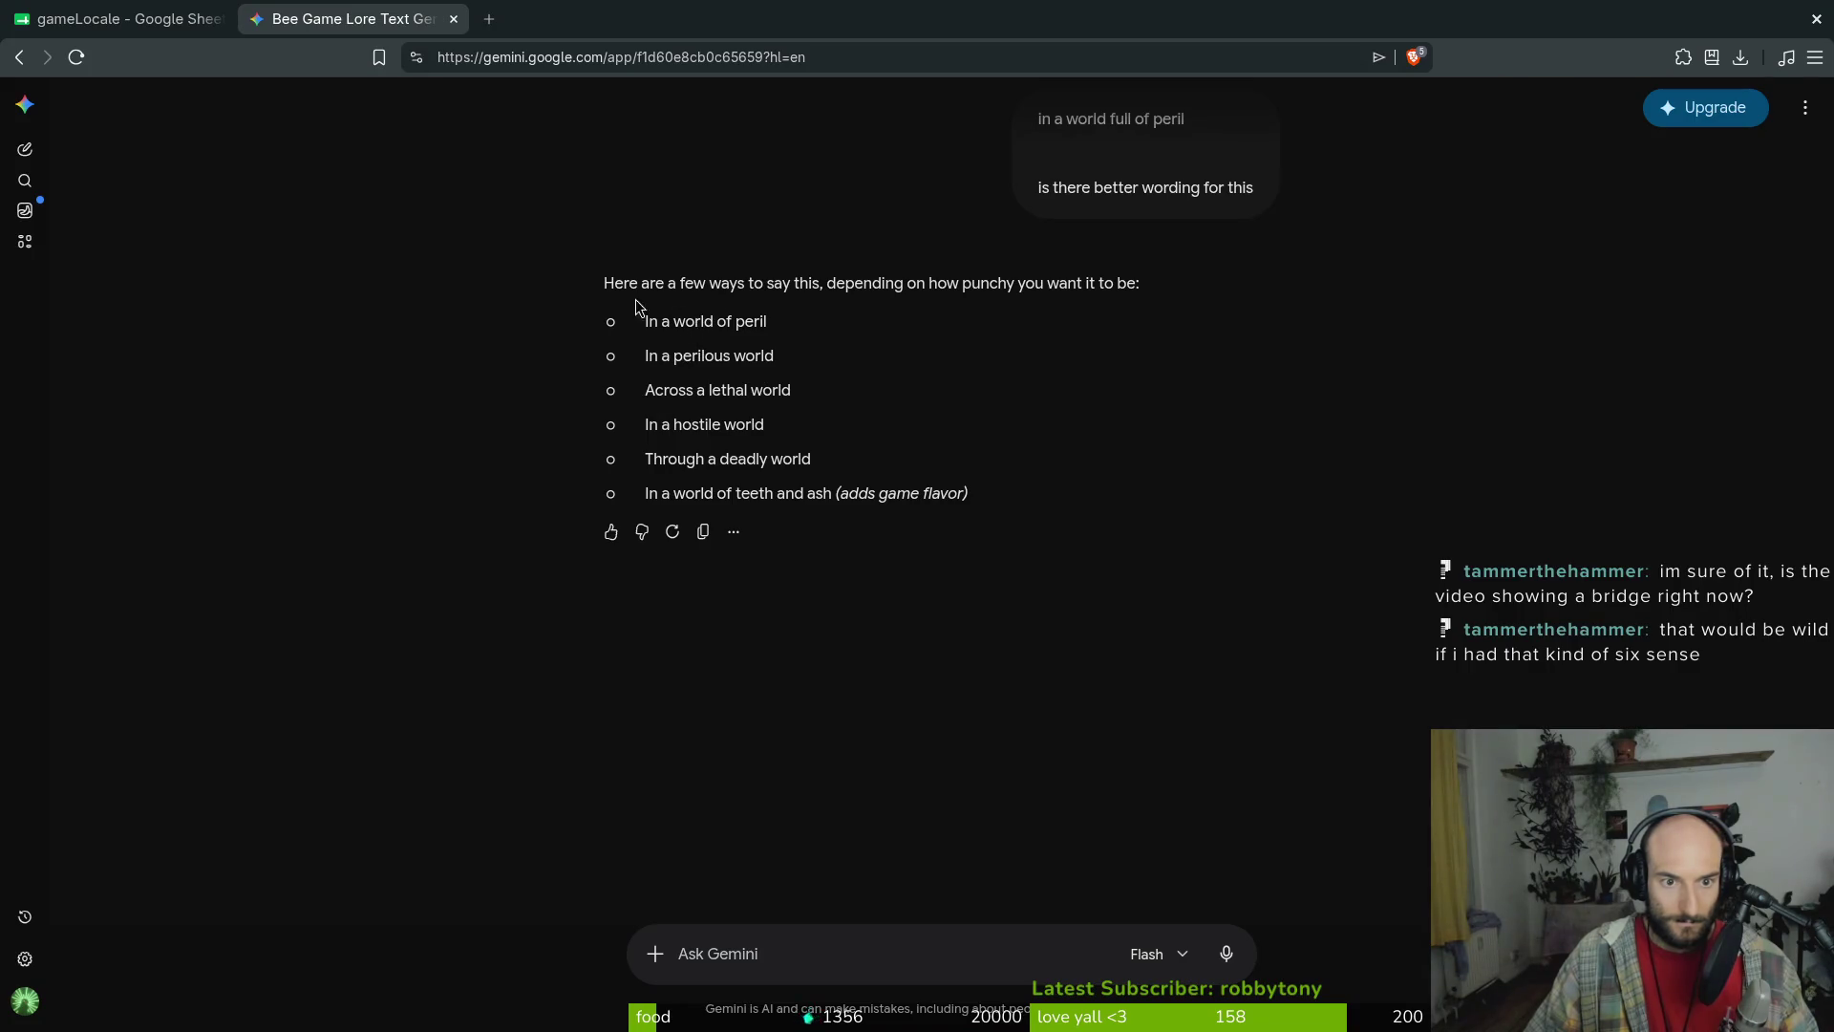
key(ctrl+Tab)
Delete 'full' so LORE_PREDATOR reads 'in a world of peril', then go to Neovim
click(302, 546)
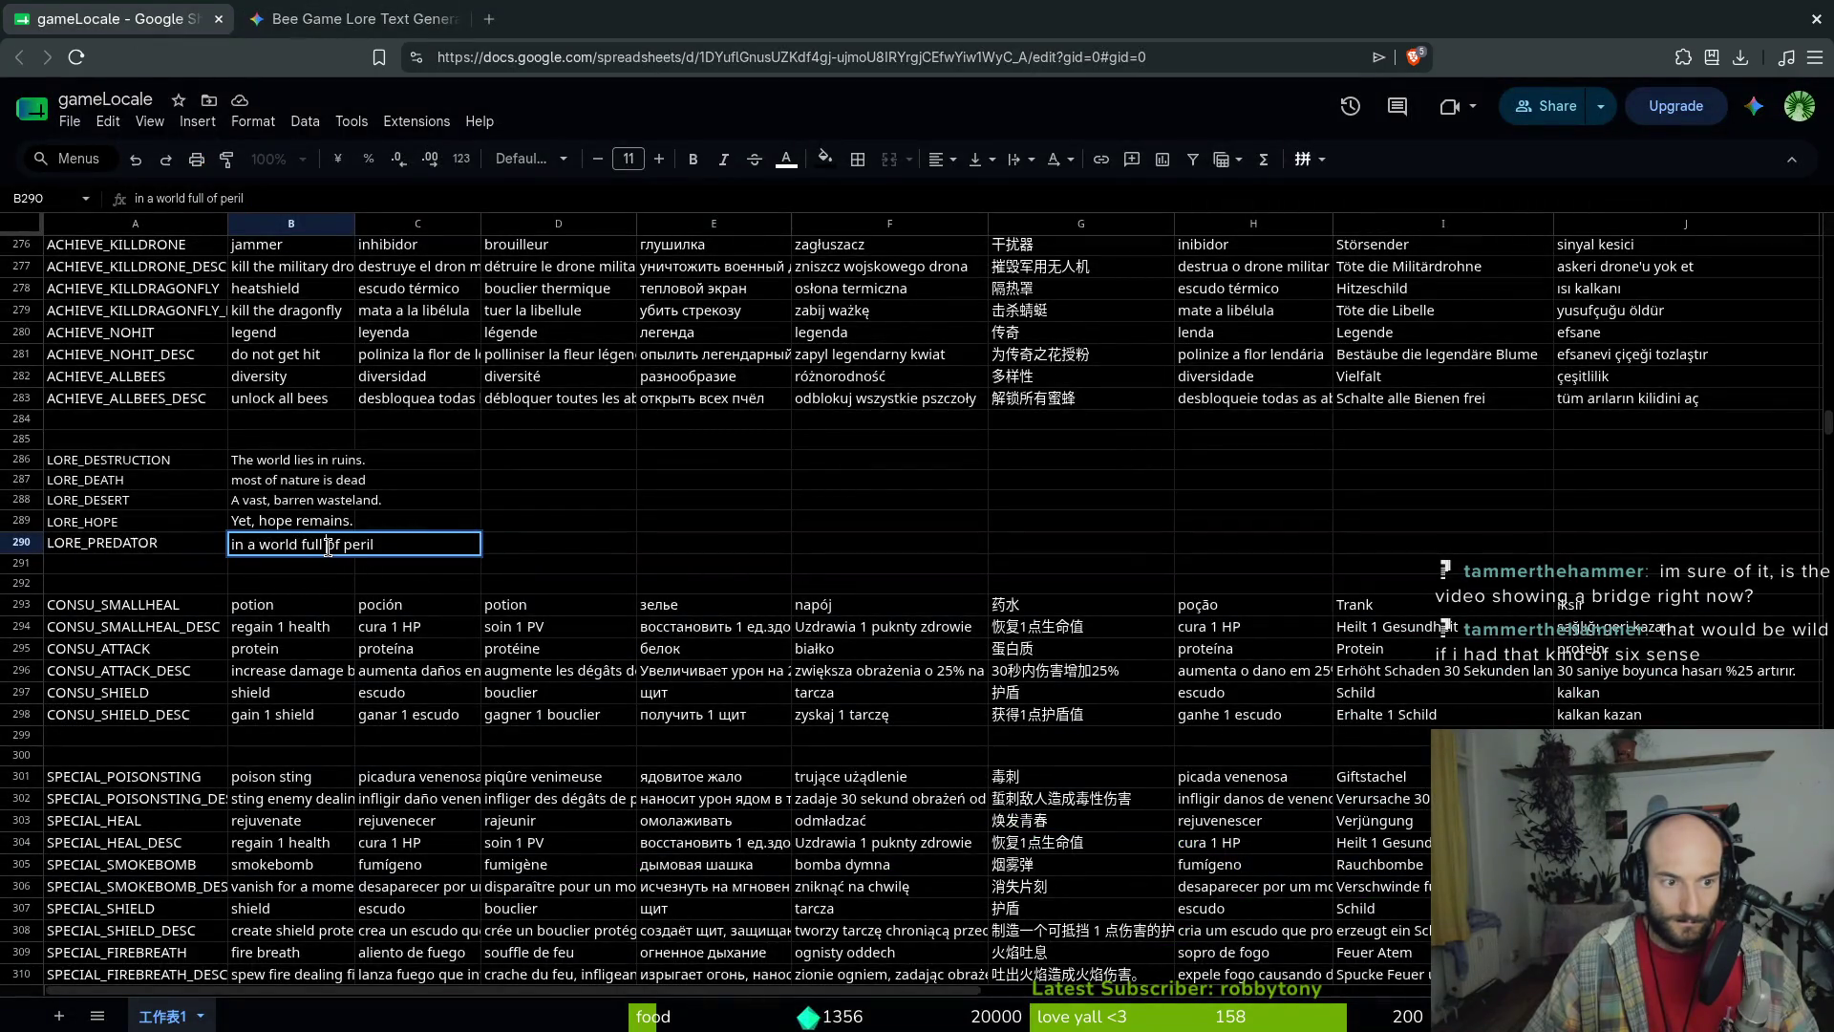
key(Delete)
key(Delete)
key(Delete)
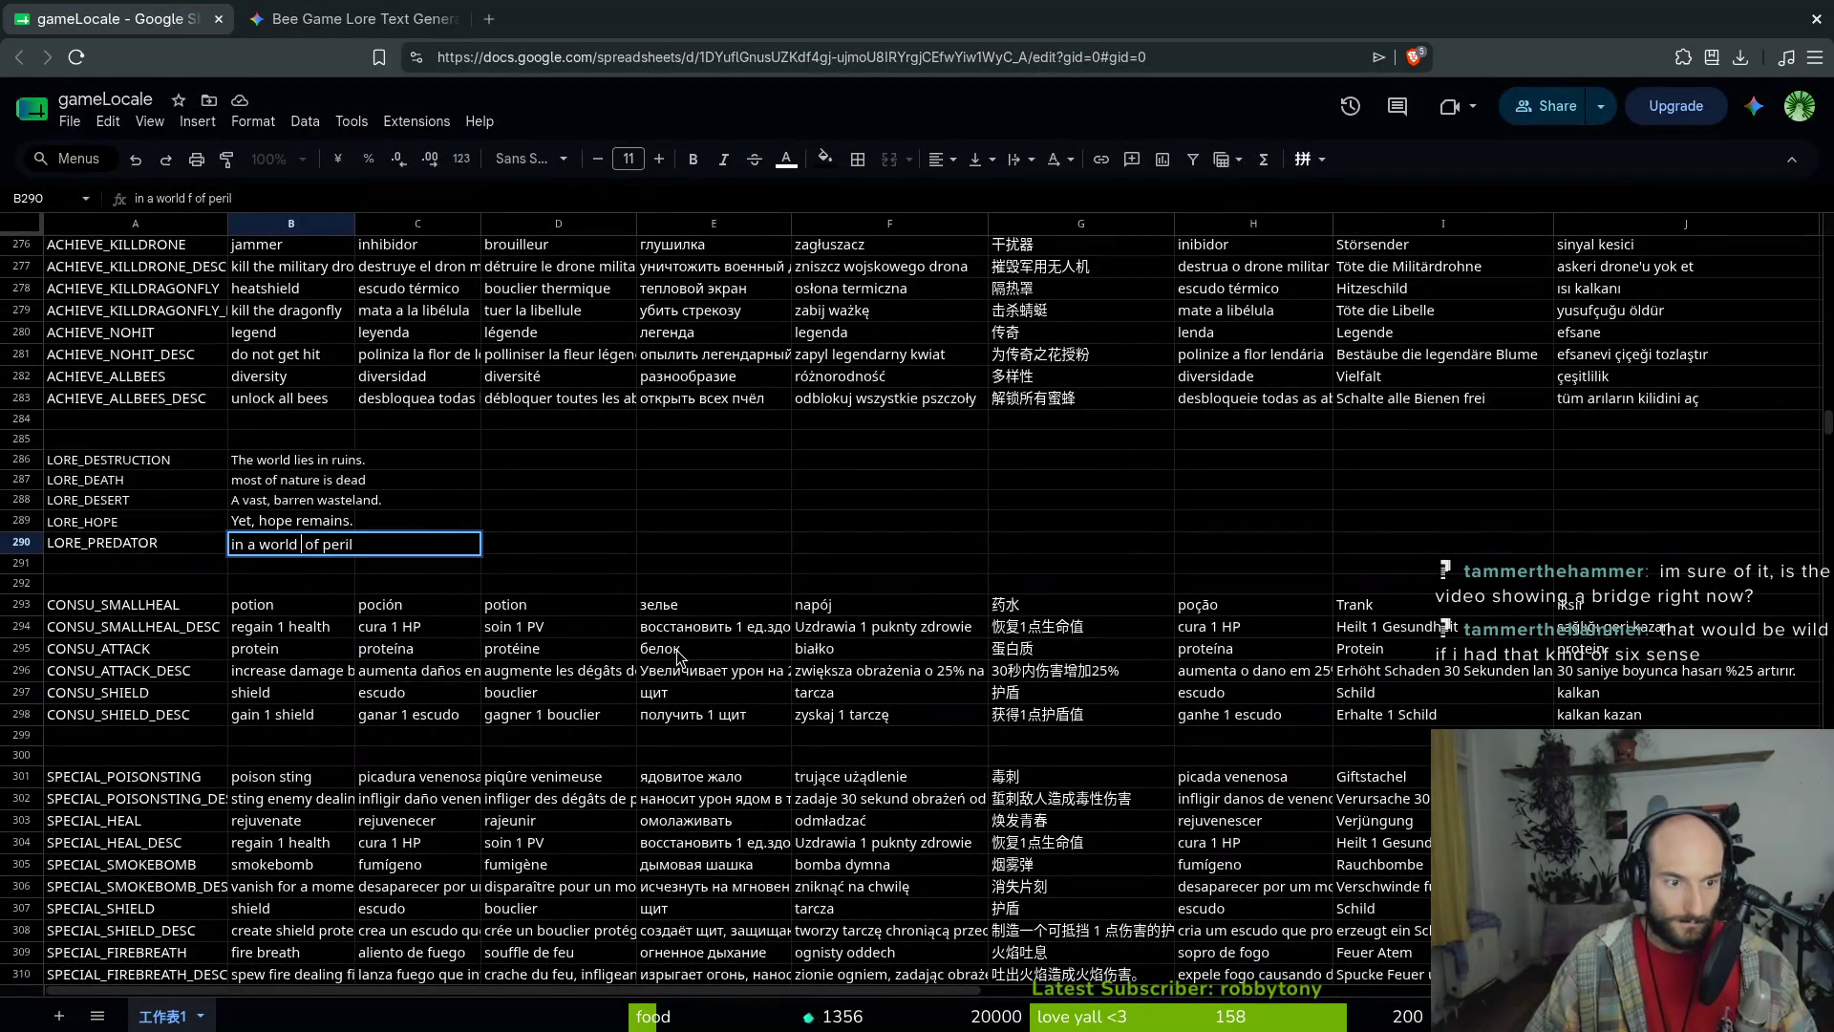
key(Return)
key(Up)
key(Up)
key(Up)
key(Right)
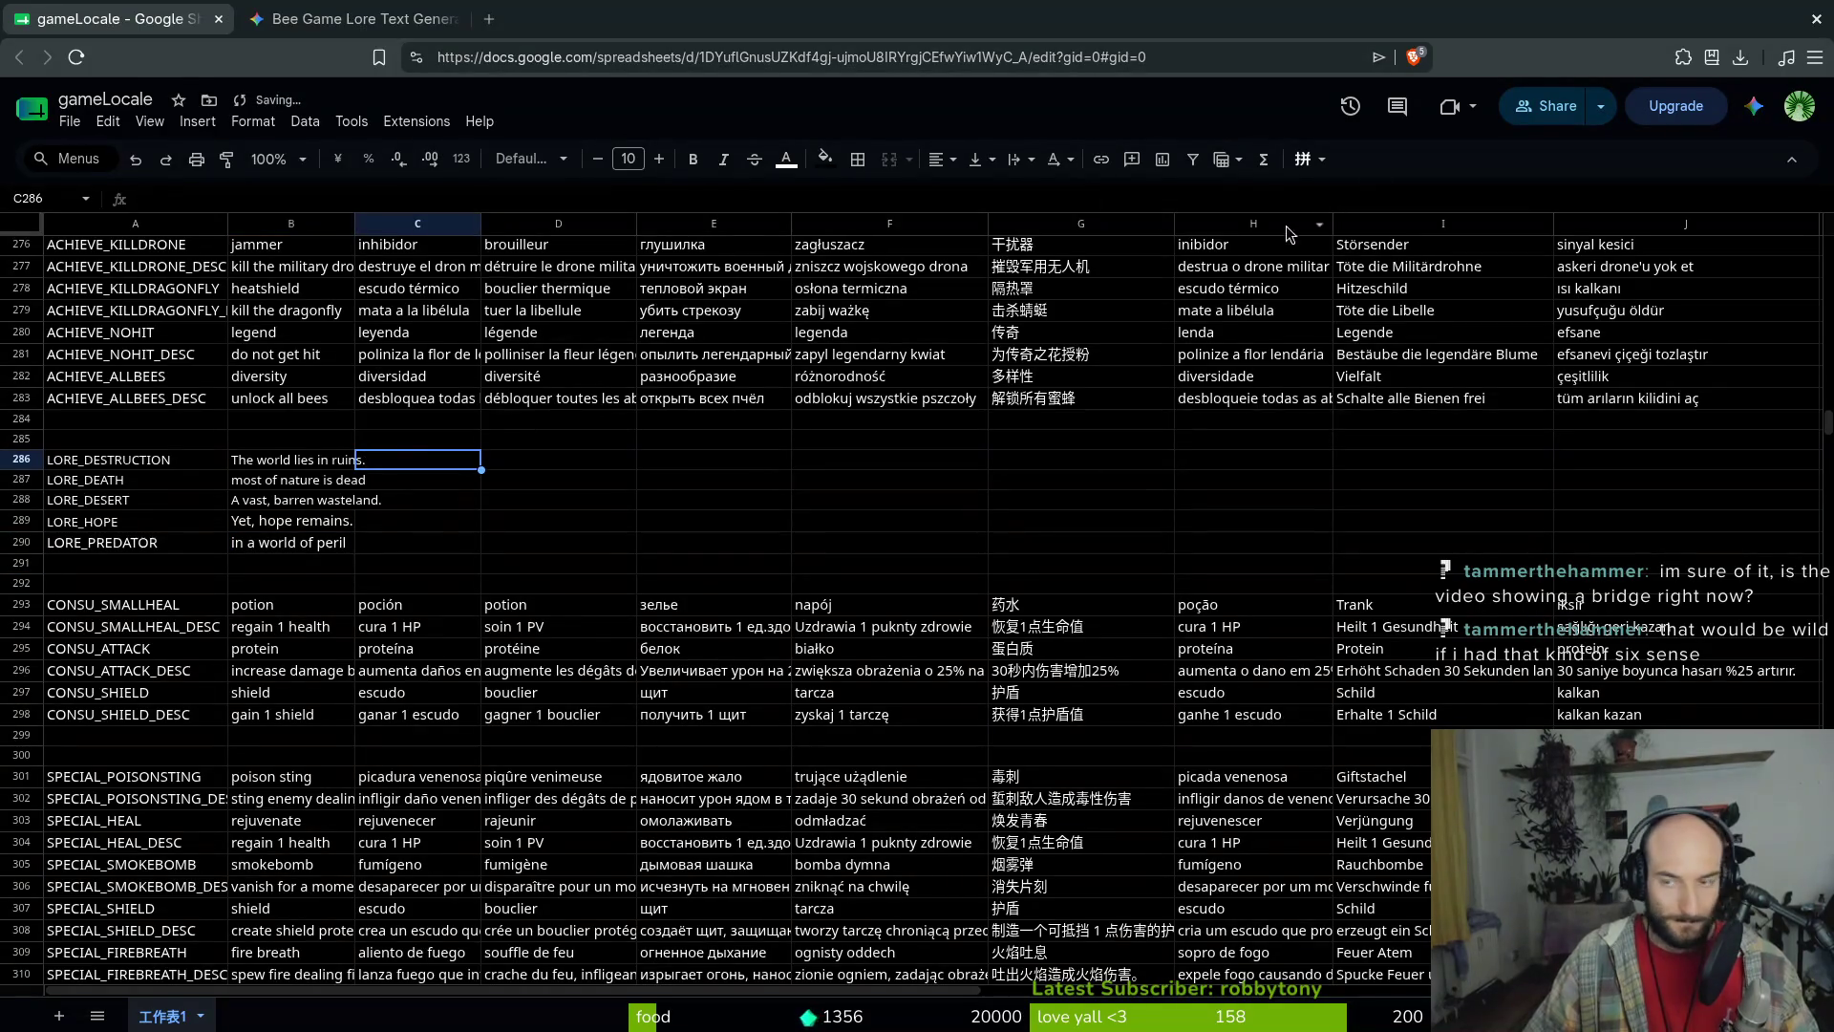
key(super+2)
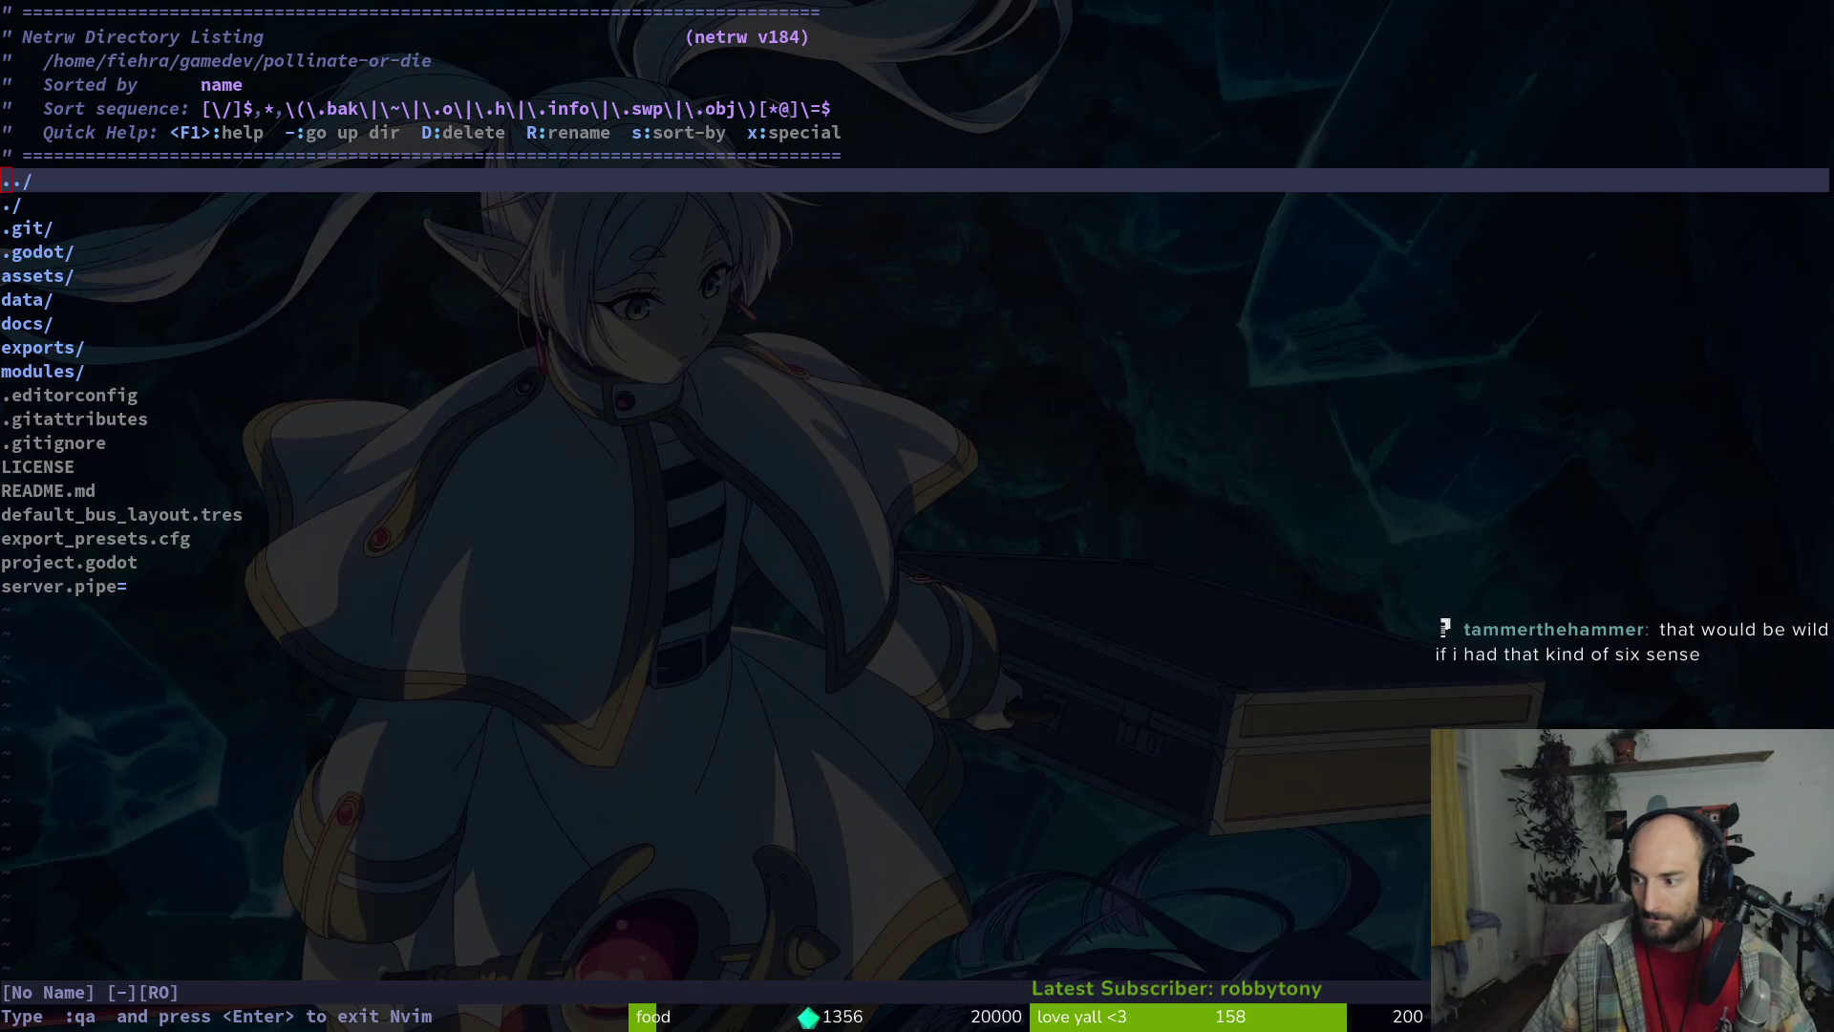
click(505, 376)
Open introduction.gd using the Telescope file finder with the search 'intro'
key(space)
key(f)
key(f)
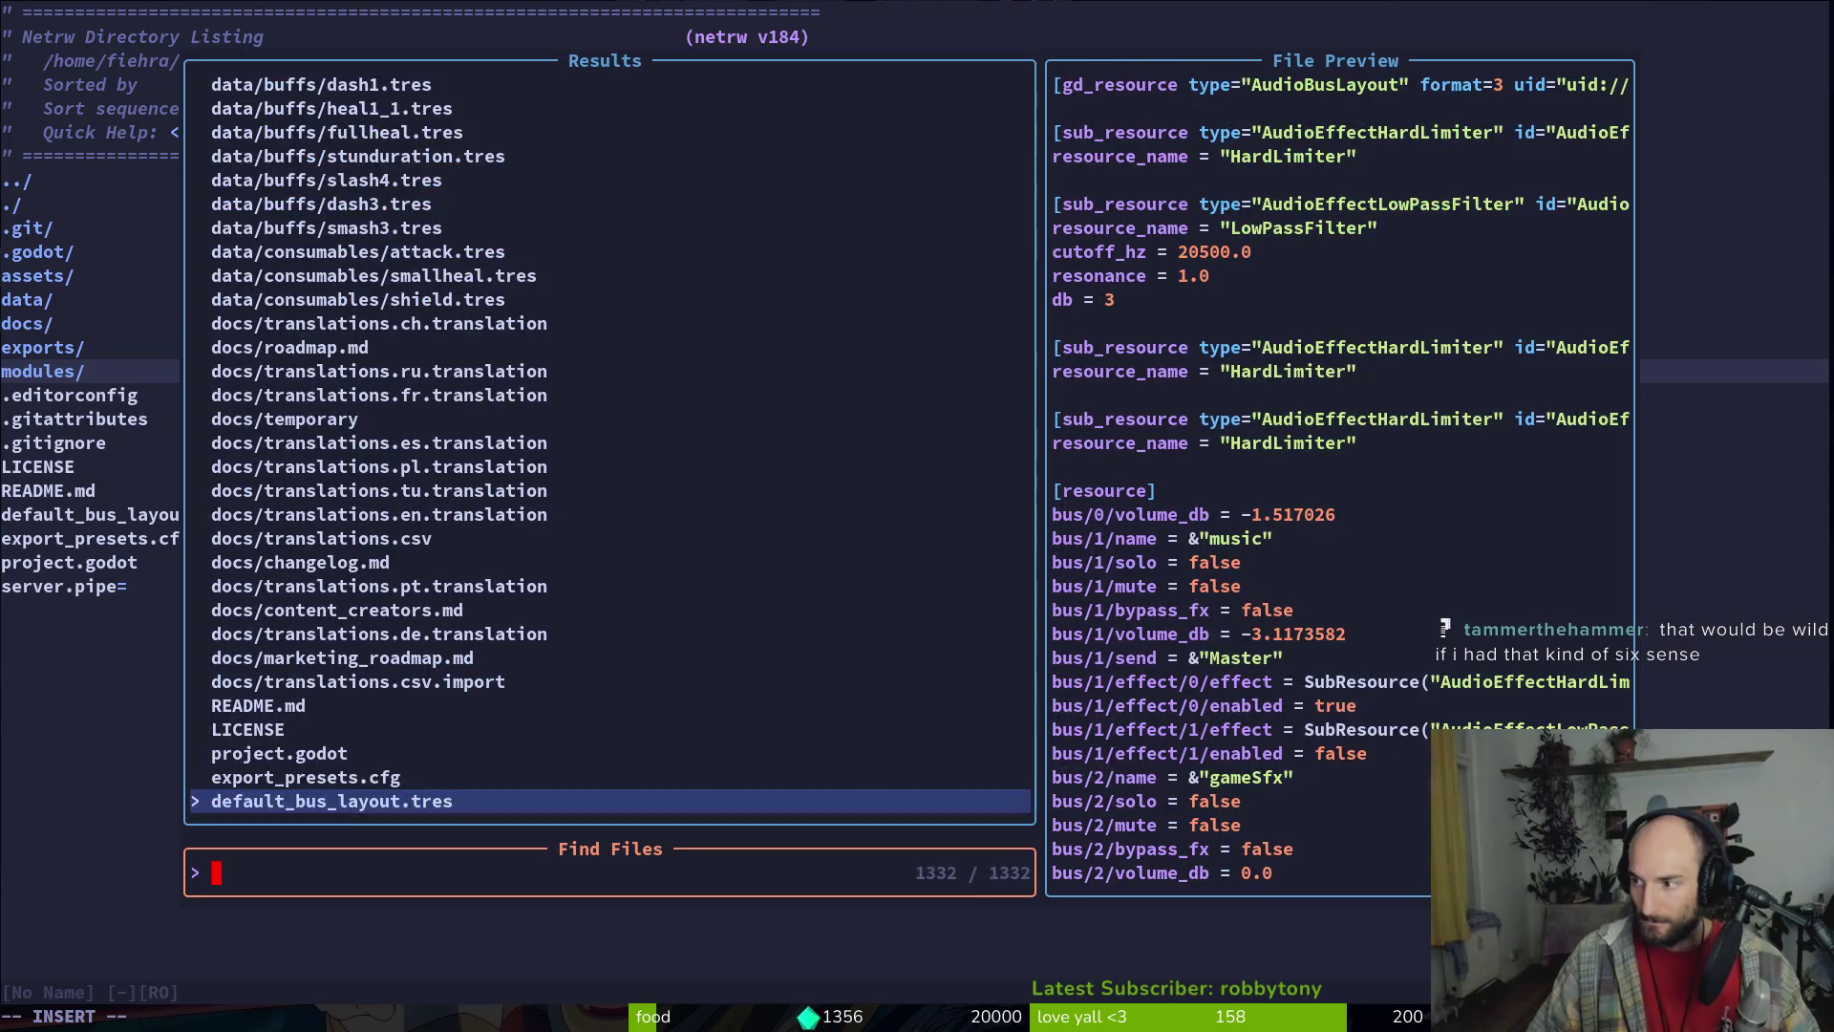
text(intro)
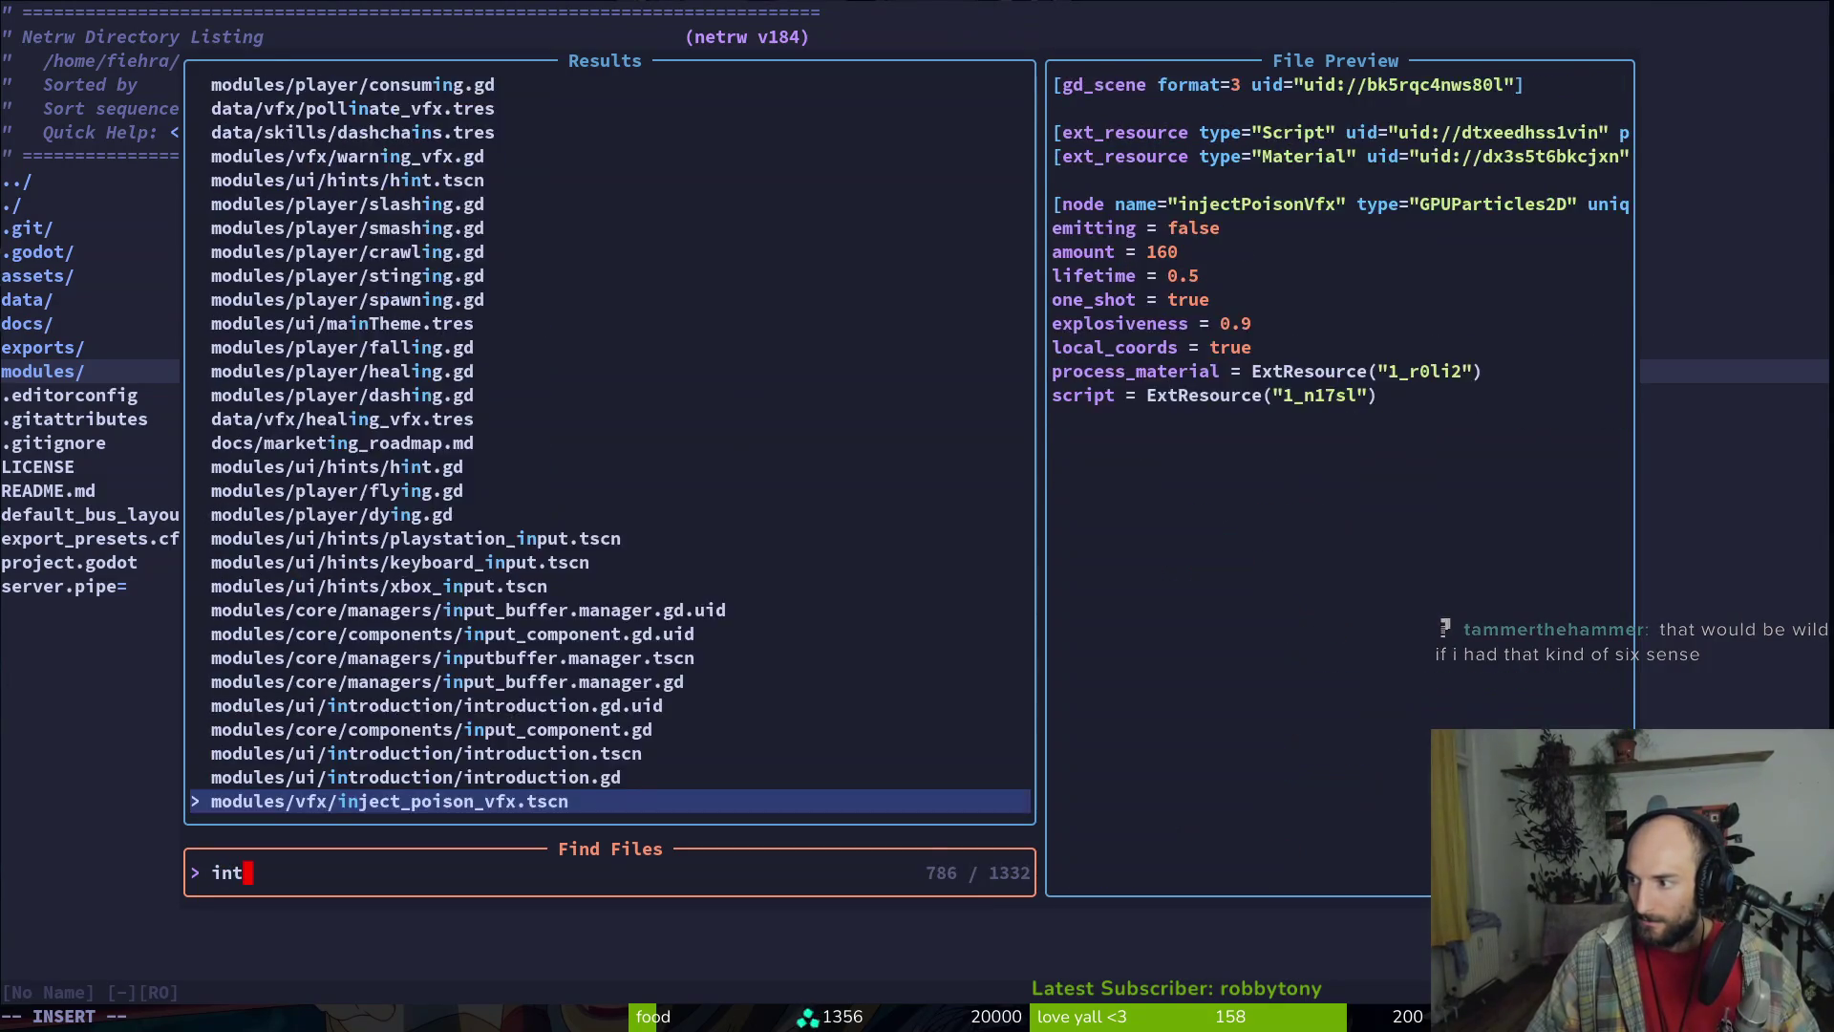
key(Return)
Replace the death slide's display_text string with LORE_DESTRUCTION
key(g)
key(semicolon)
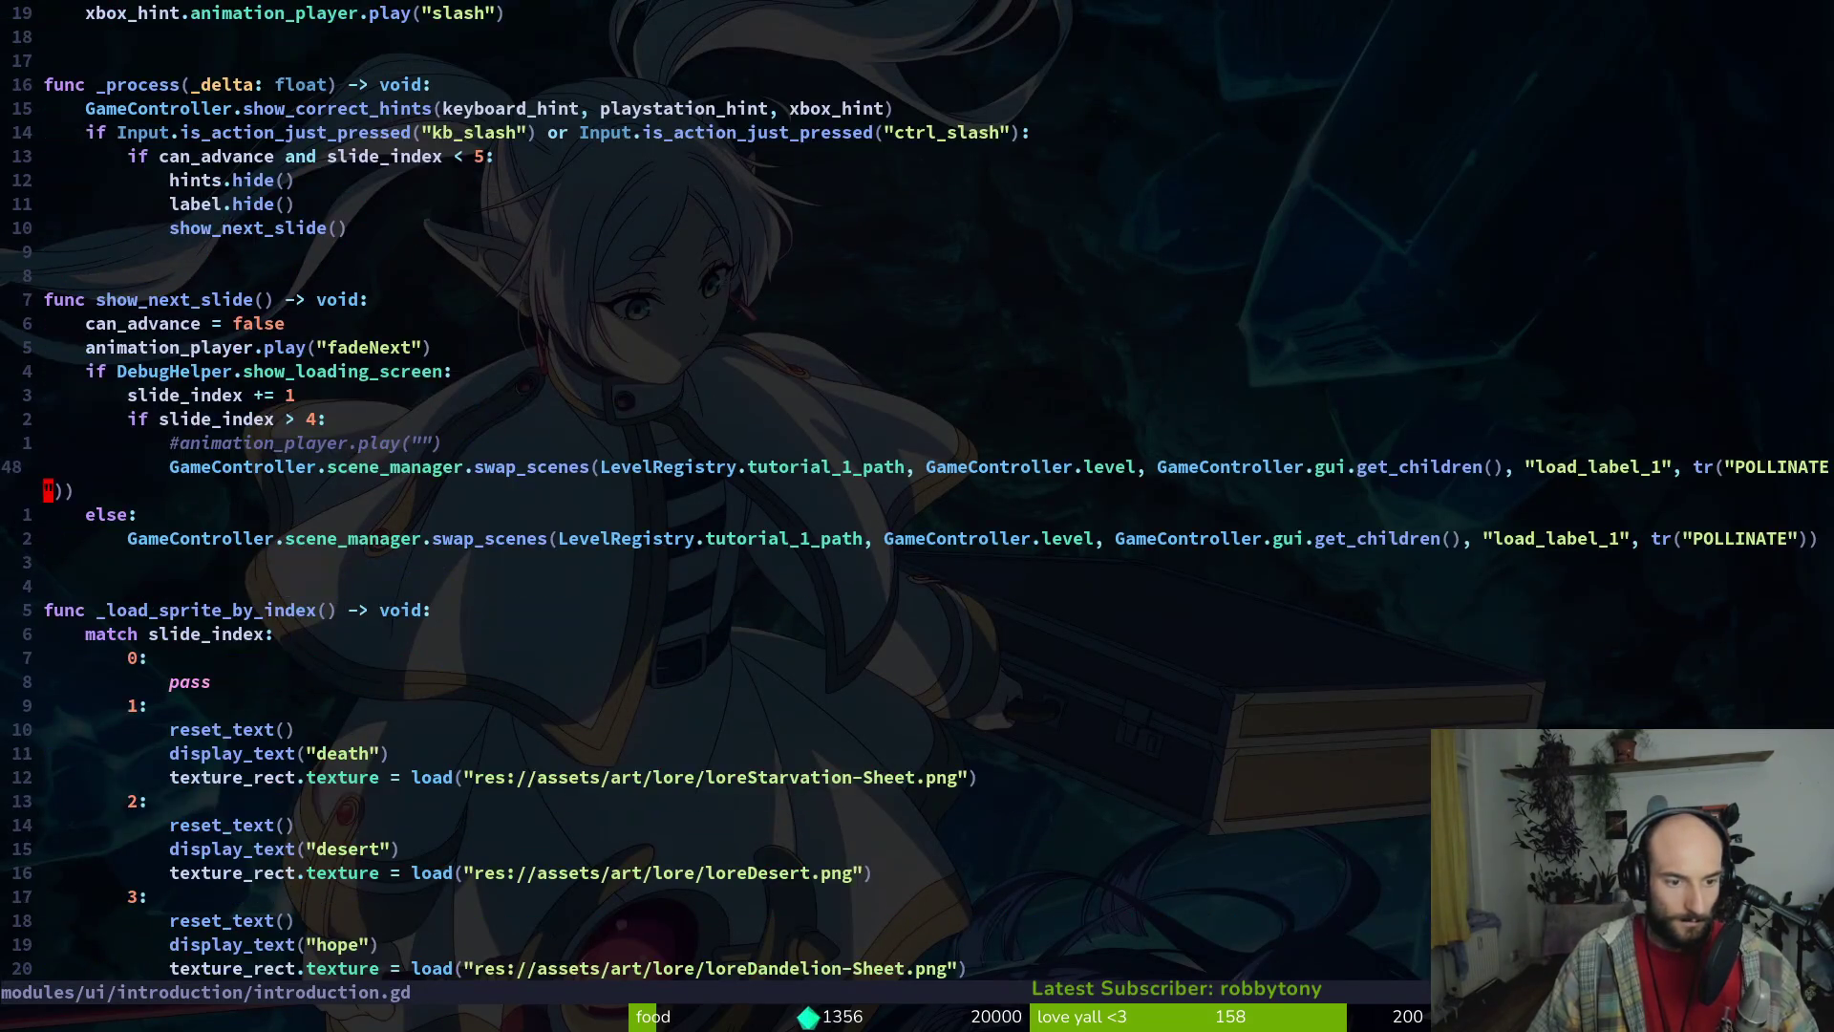
key(ctrl+d)
key(k)
key(8)
key(k)
key(j)
key(c)
key(i)
key(quotedbl)
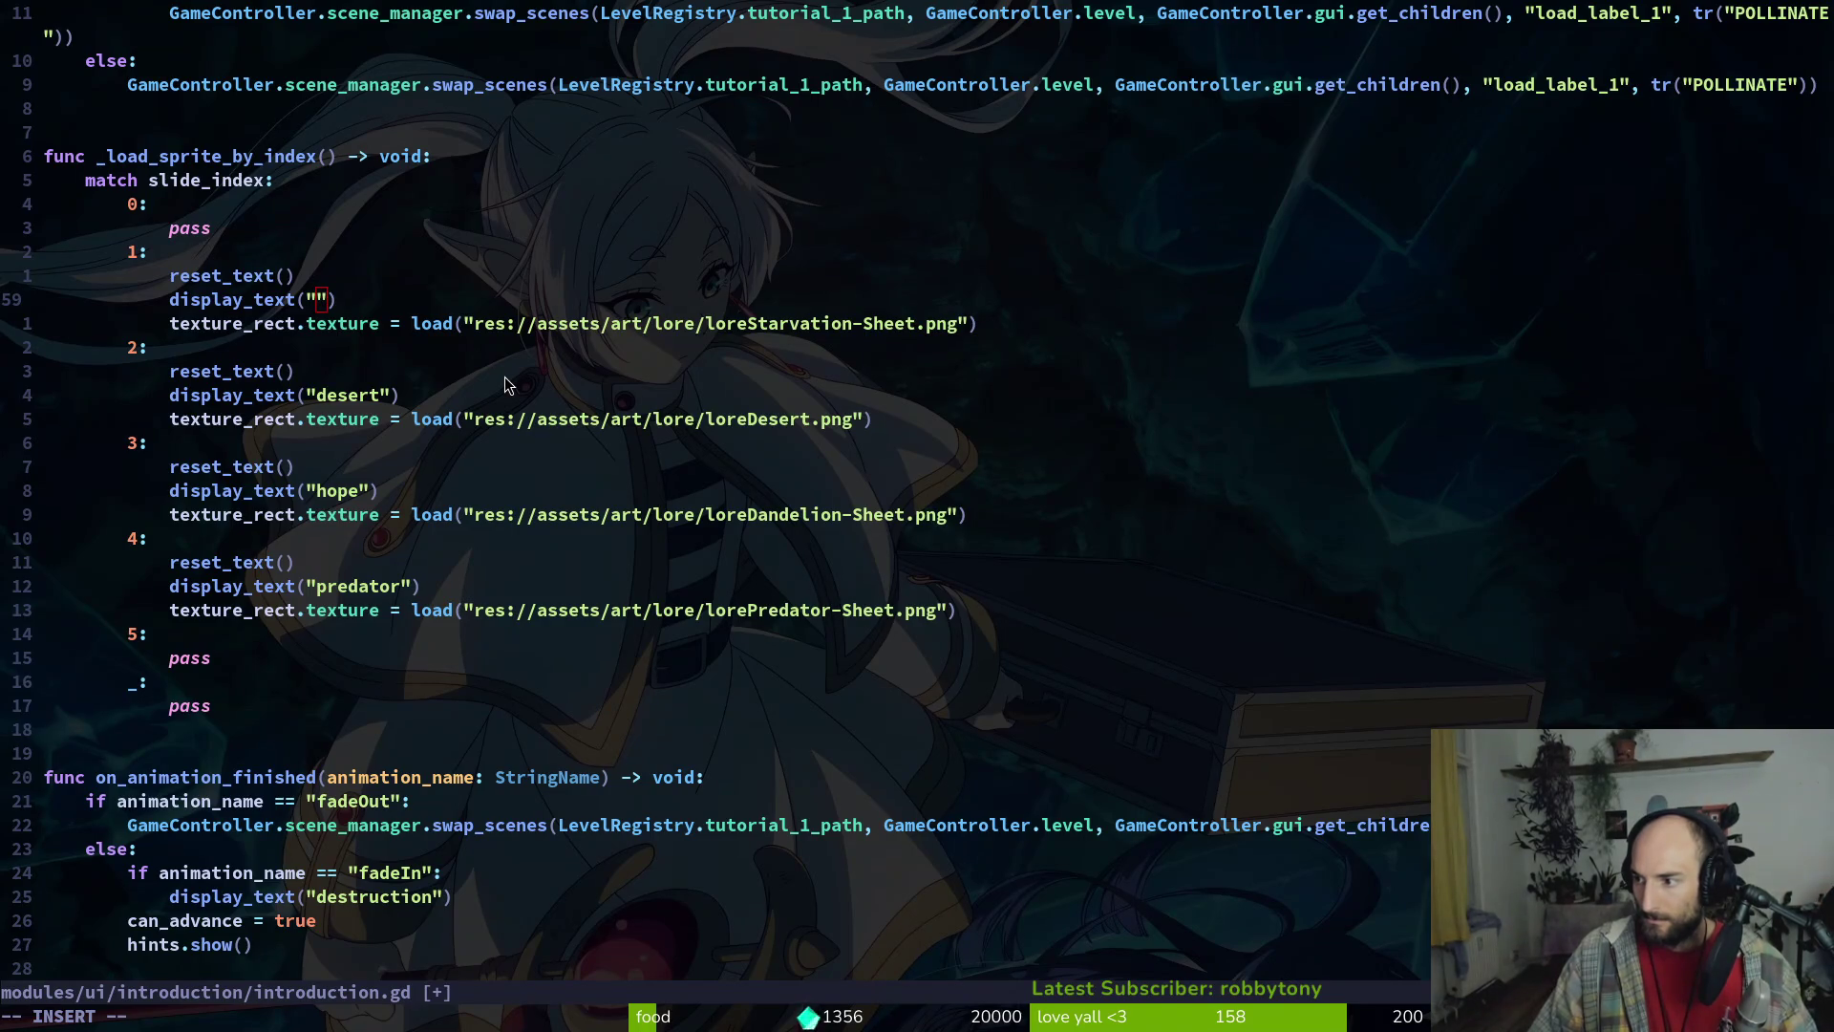
key(alt+Tab)
key(alt+Tab)
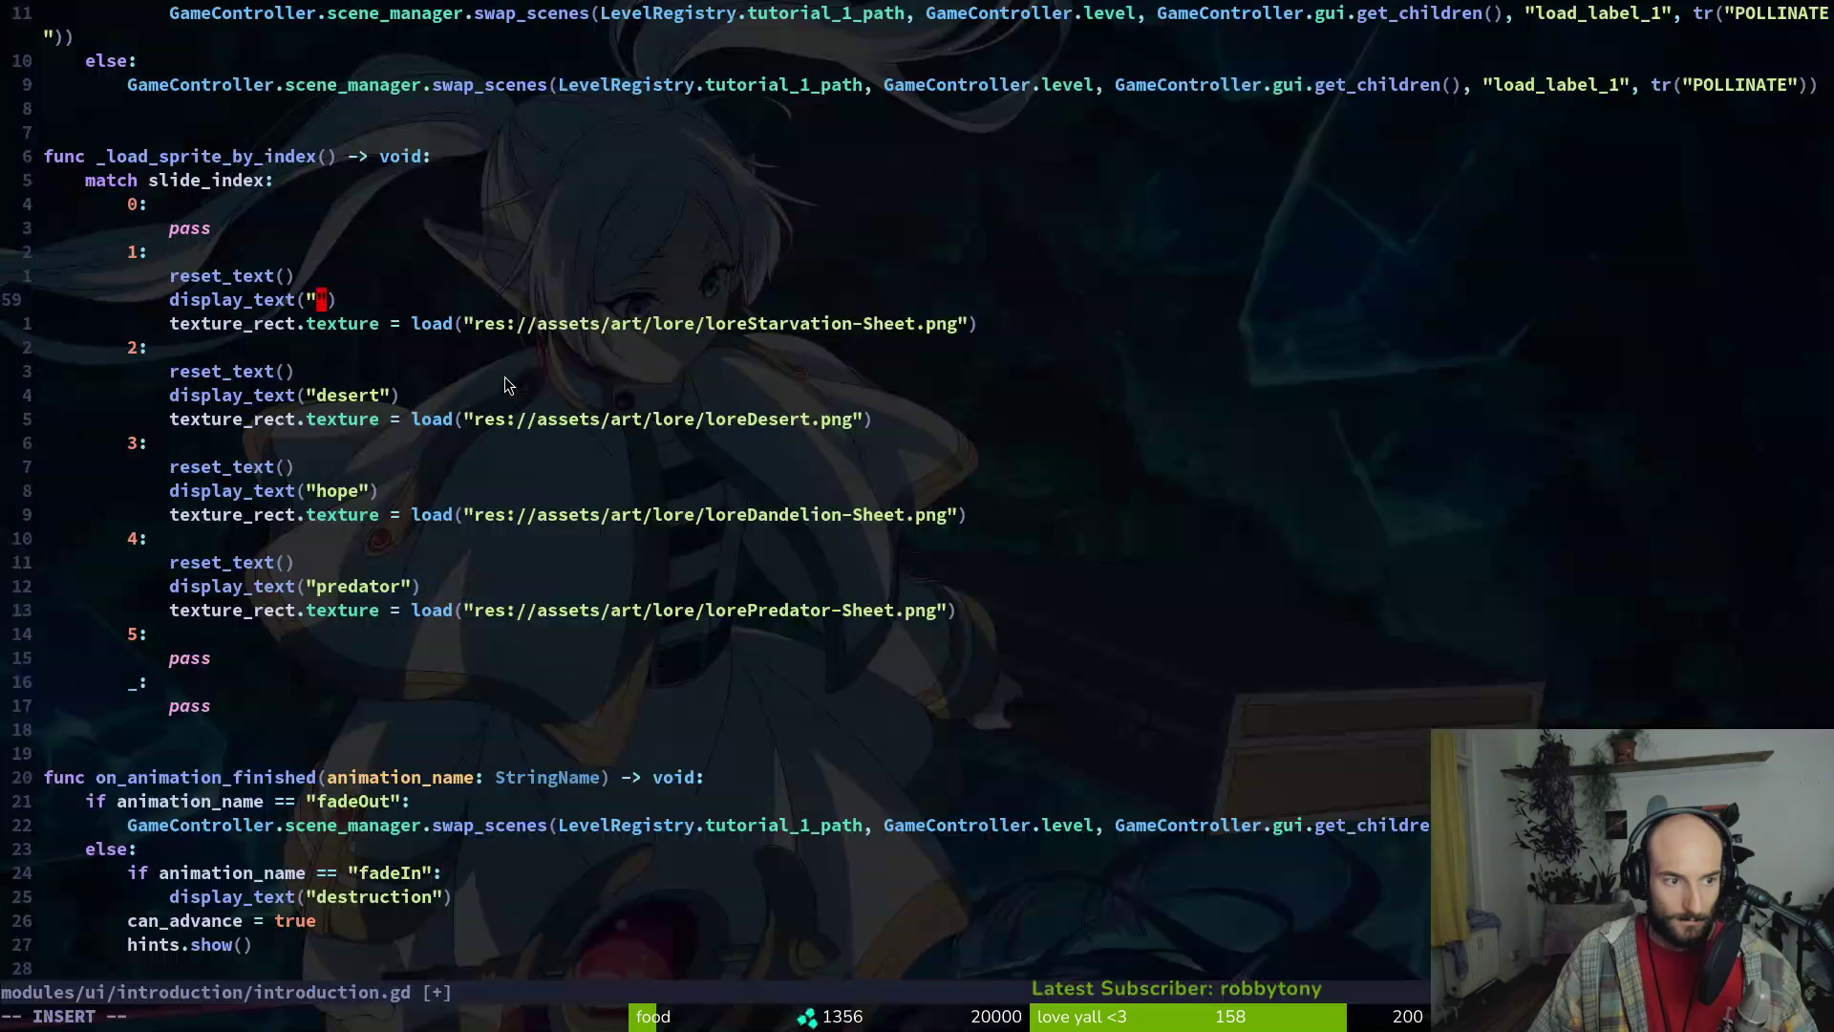
text(LORE_DESC)
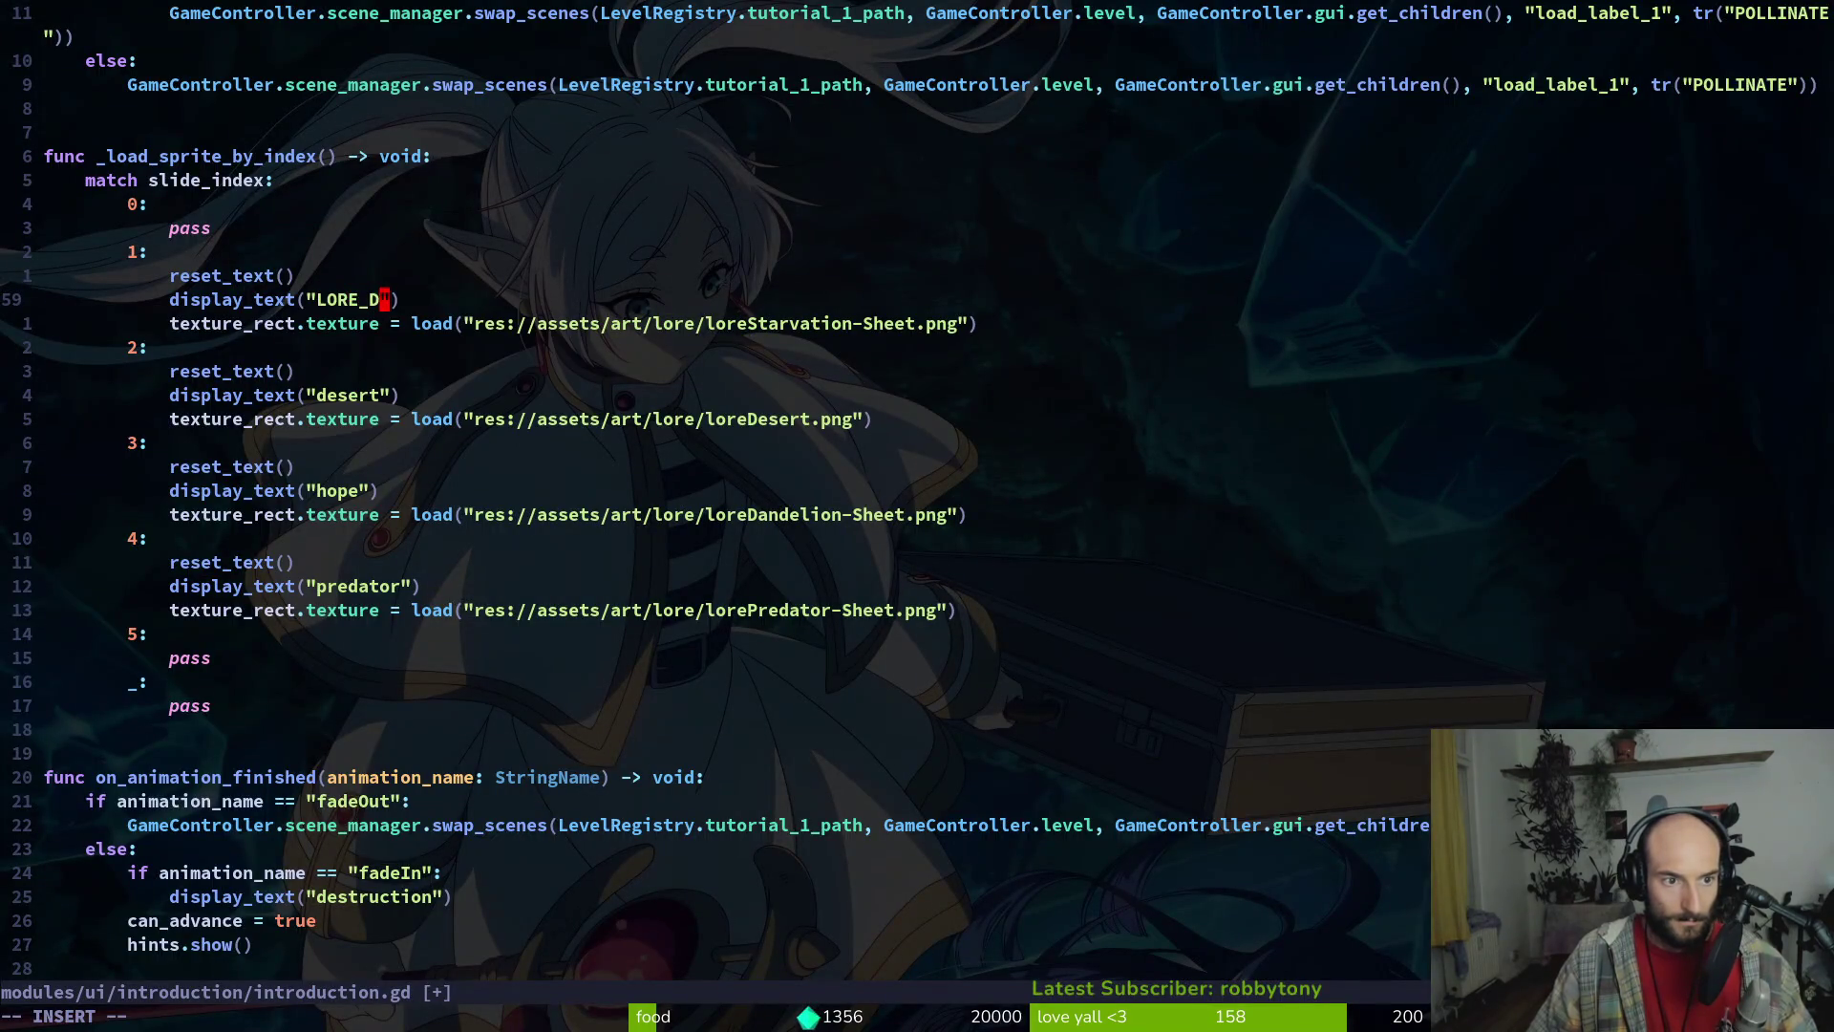
key(BackSpace)
text(TRUCTION)
key(Escape)
key(v)
key(i)
key(w)
Replace the desert slide's display_text string with LORE_DESERT
key(Escape)
key(j)
key(j)
key(j)
key(c)
key(i)
key(quotedbl)
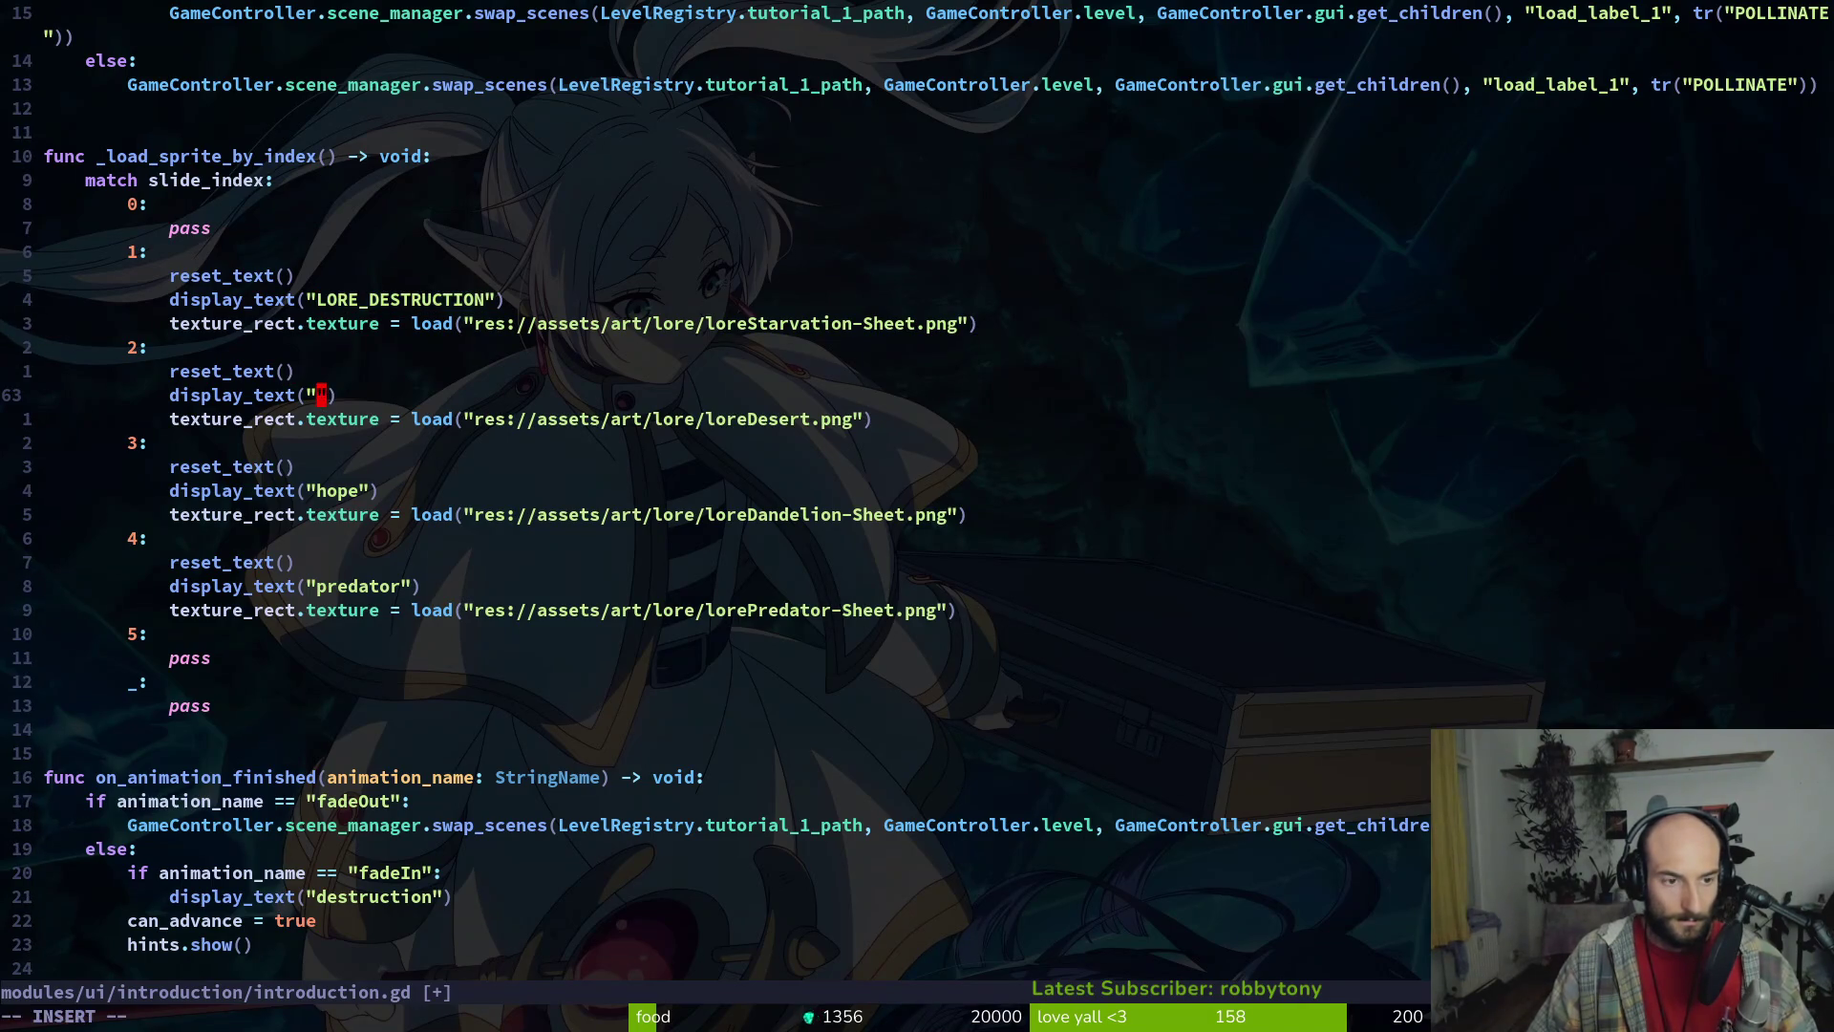
text(LORE_DESERT)
key(Escape)
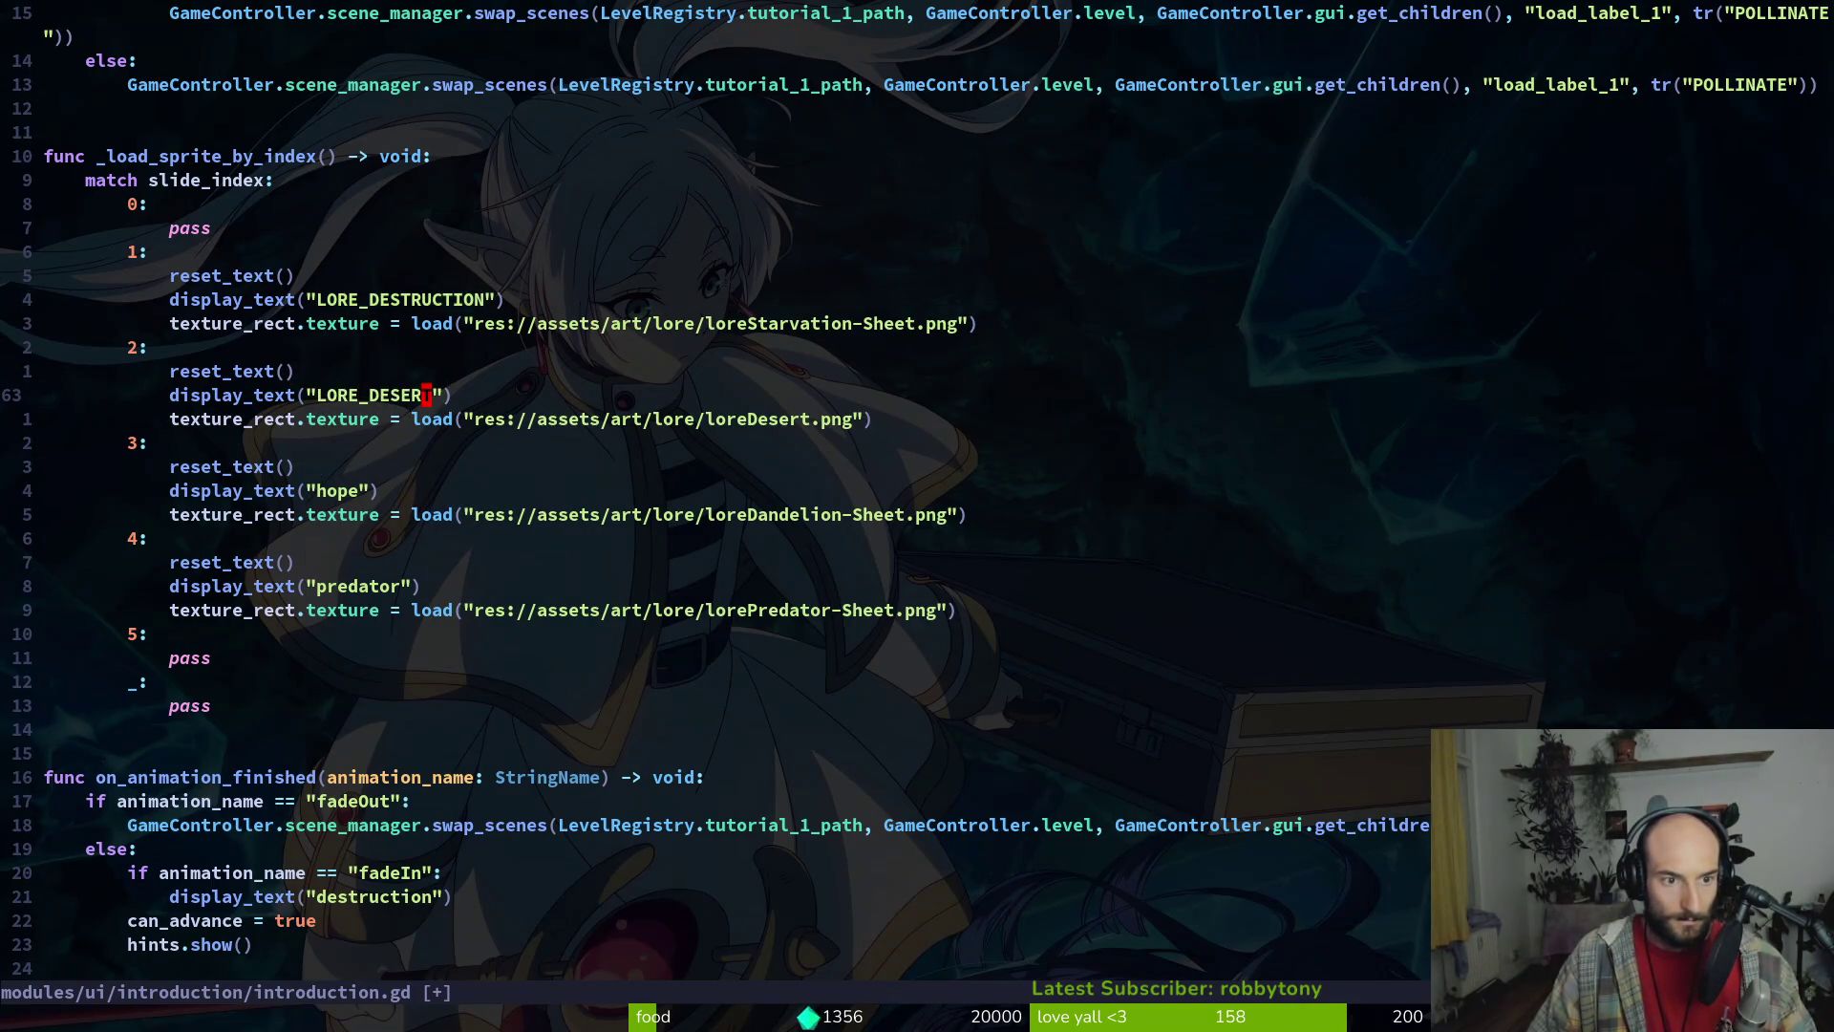
Change the second slide's key to LORE_DEATH
key(alt+Tab)
key(alt+Tab)
key(c)
key(i)
key(quotedbl)
text(LORE_DEATH)
key(Escape)
Replace the hope slide's display_text string with LORE_DESERT
key(j)
key(j)
key(j)
key(h)
key(h)
key(h)
key(c)
key(i)
key(quotedbl)
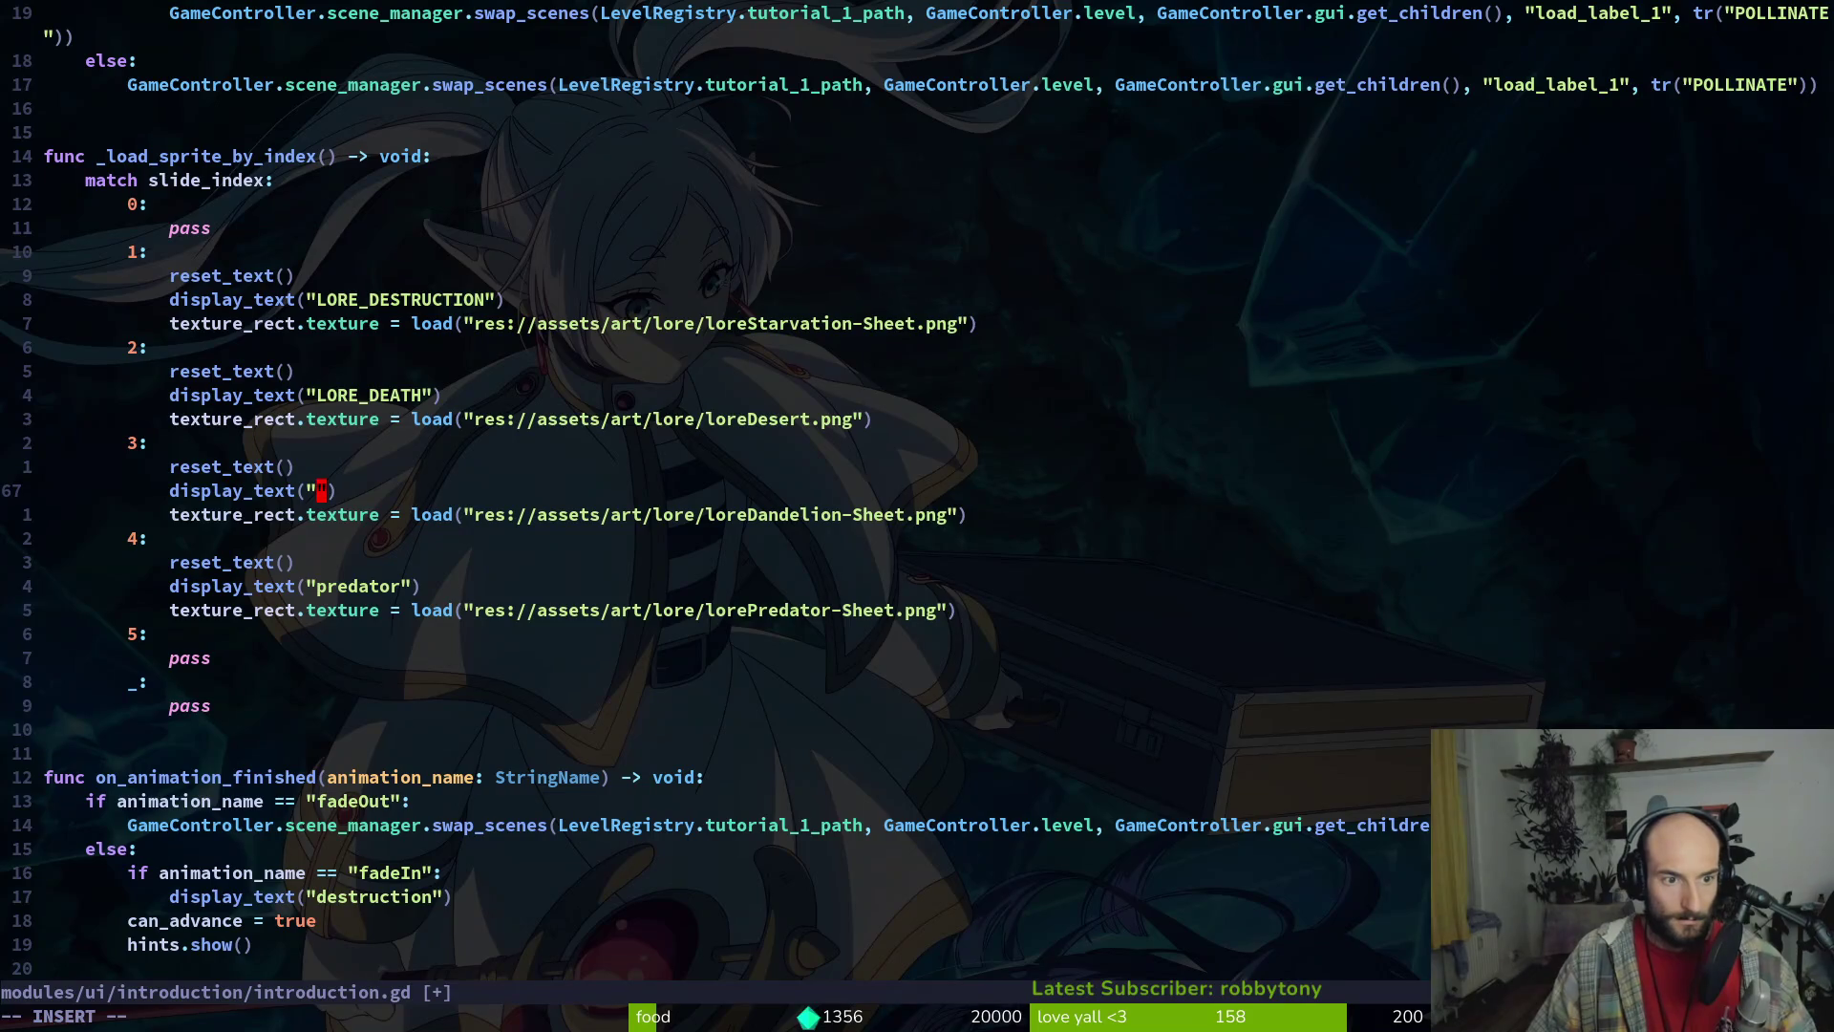
text(LORE_D)
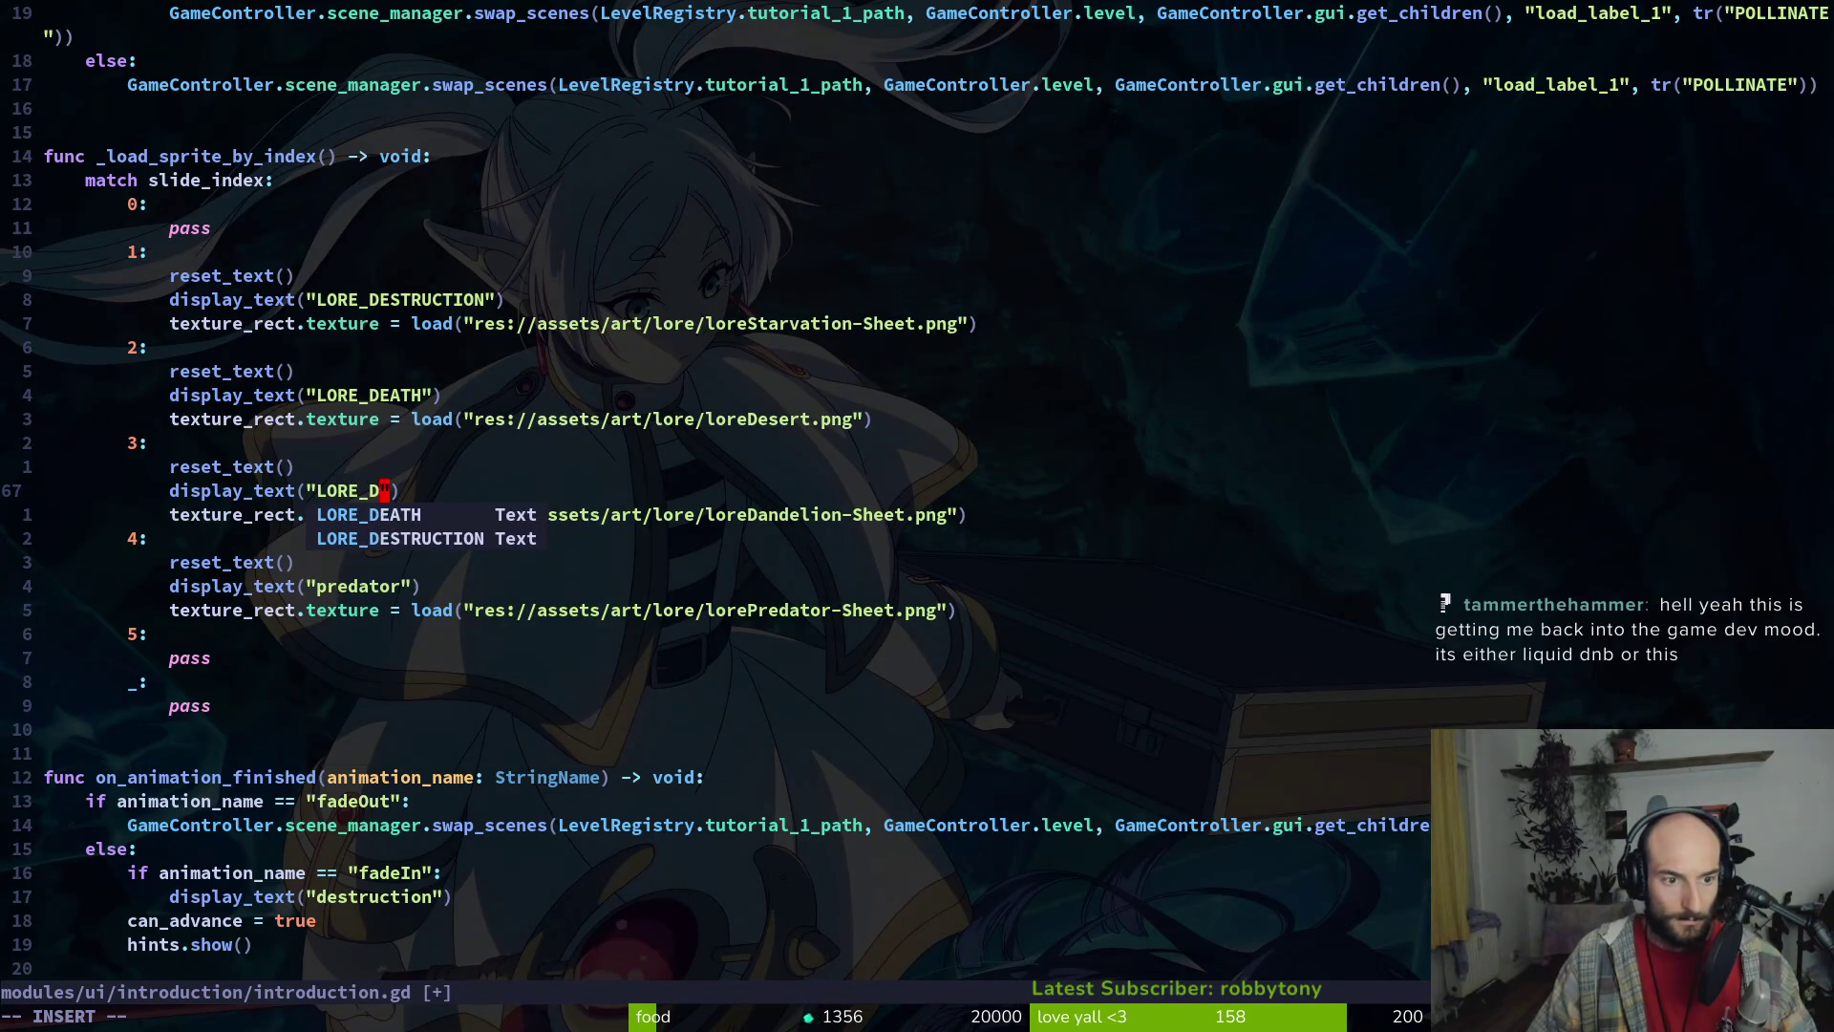
key(alt+Tab)
key(alt+Tab)
text(ESERT)
key(Escape)
Replace the predator slide's display_text string with LORE_PREDATOR
key(j)
key(j)
key(j)
key(j)
key(h)
key(h)
key(c)
key(i)
key(quotedbl)
text(LORE_PREDATOR)
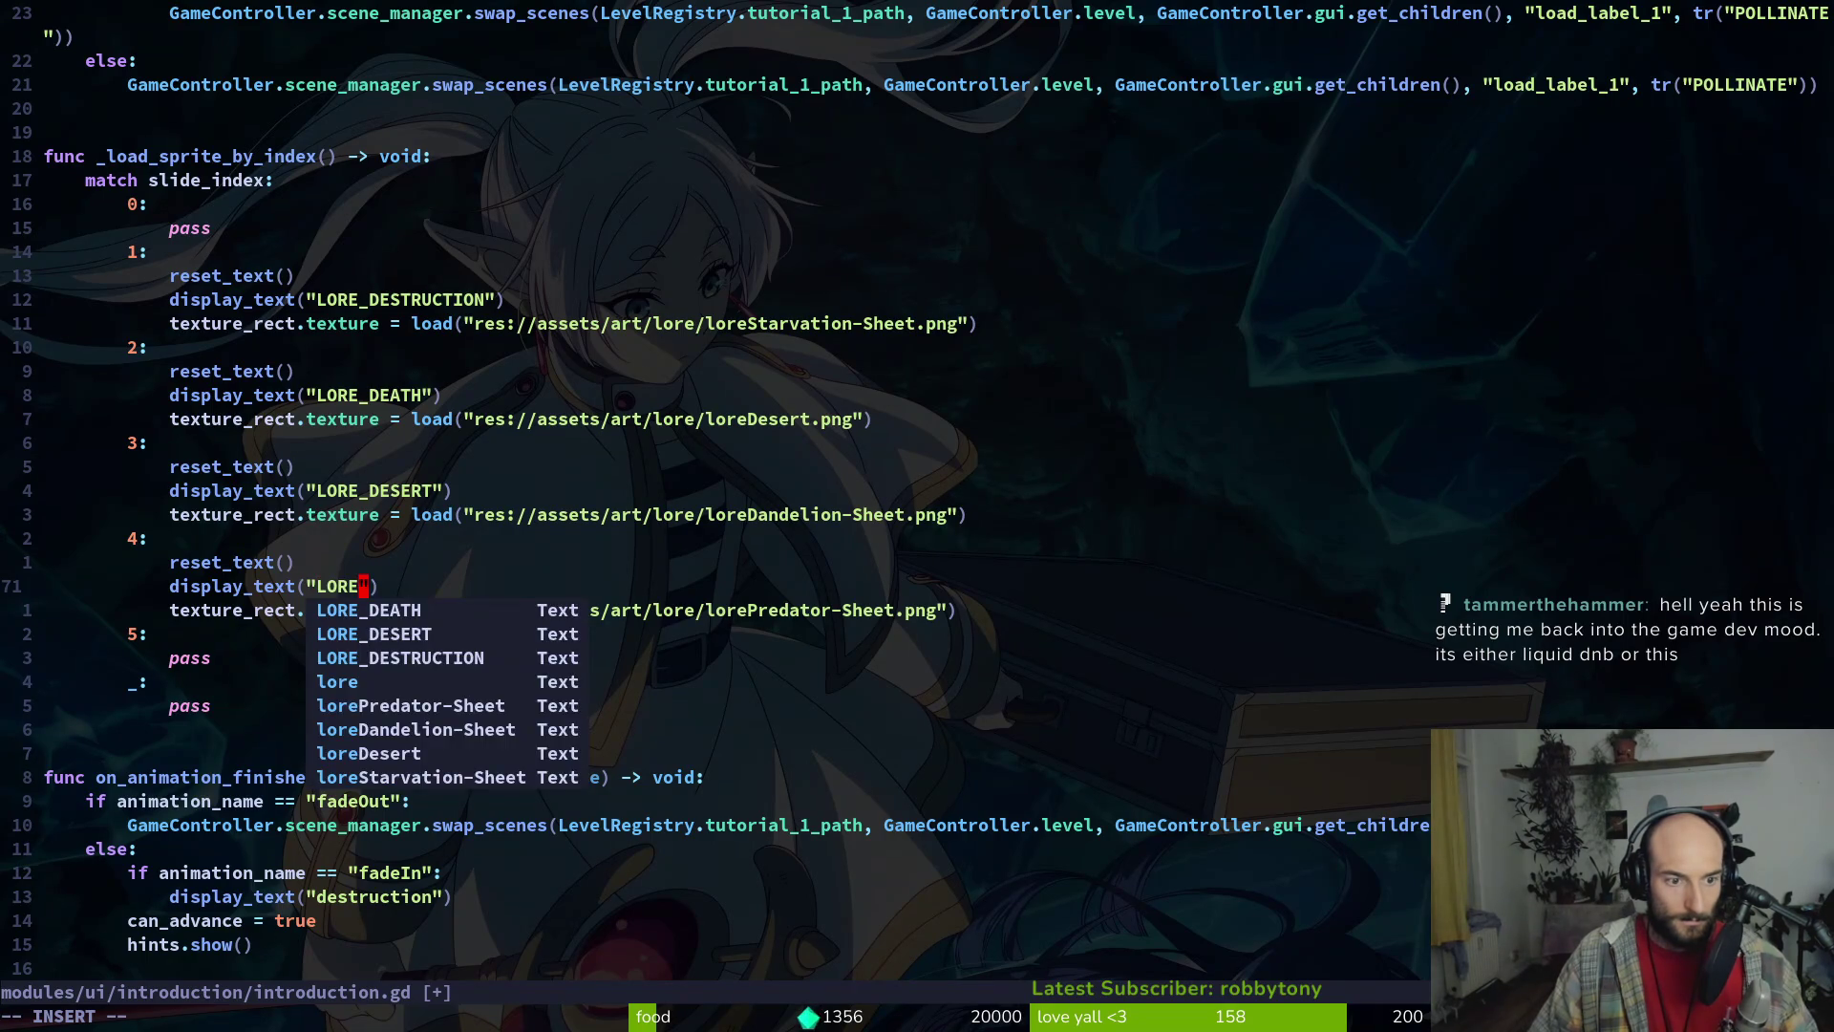
key(Escape)
Move the LORE_DESERT line up into slide 2 and LORE_DEATH up into slide 1
key(k)
key(k)
key(k)
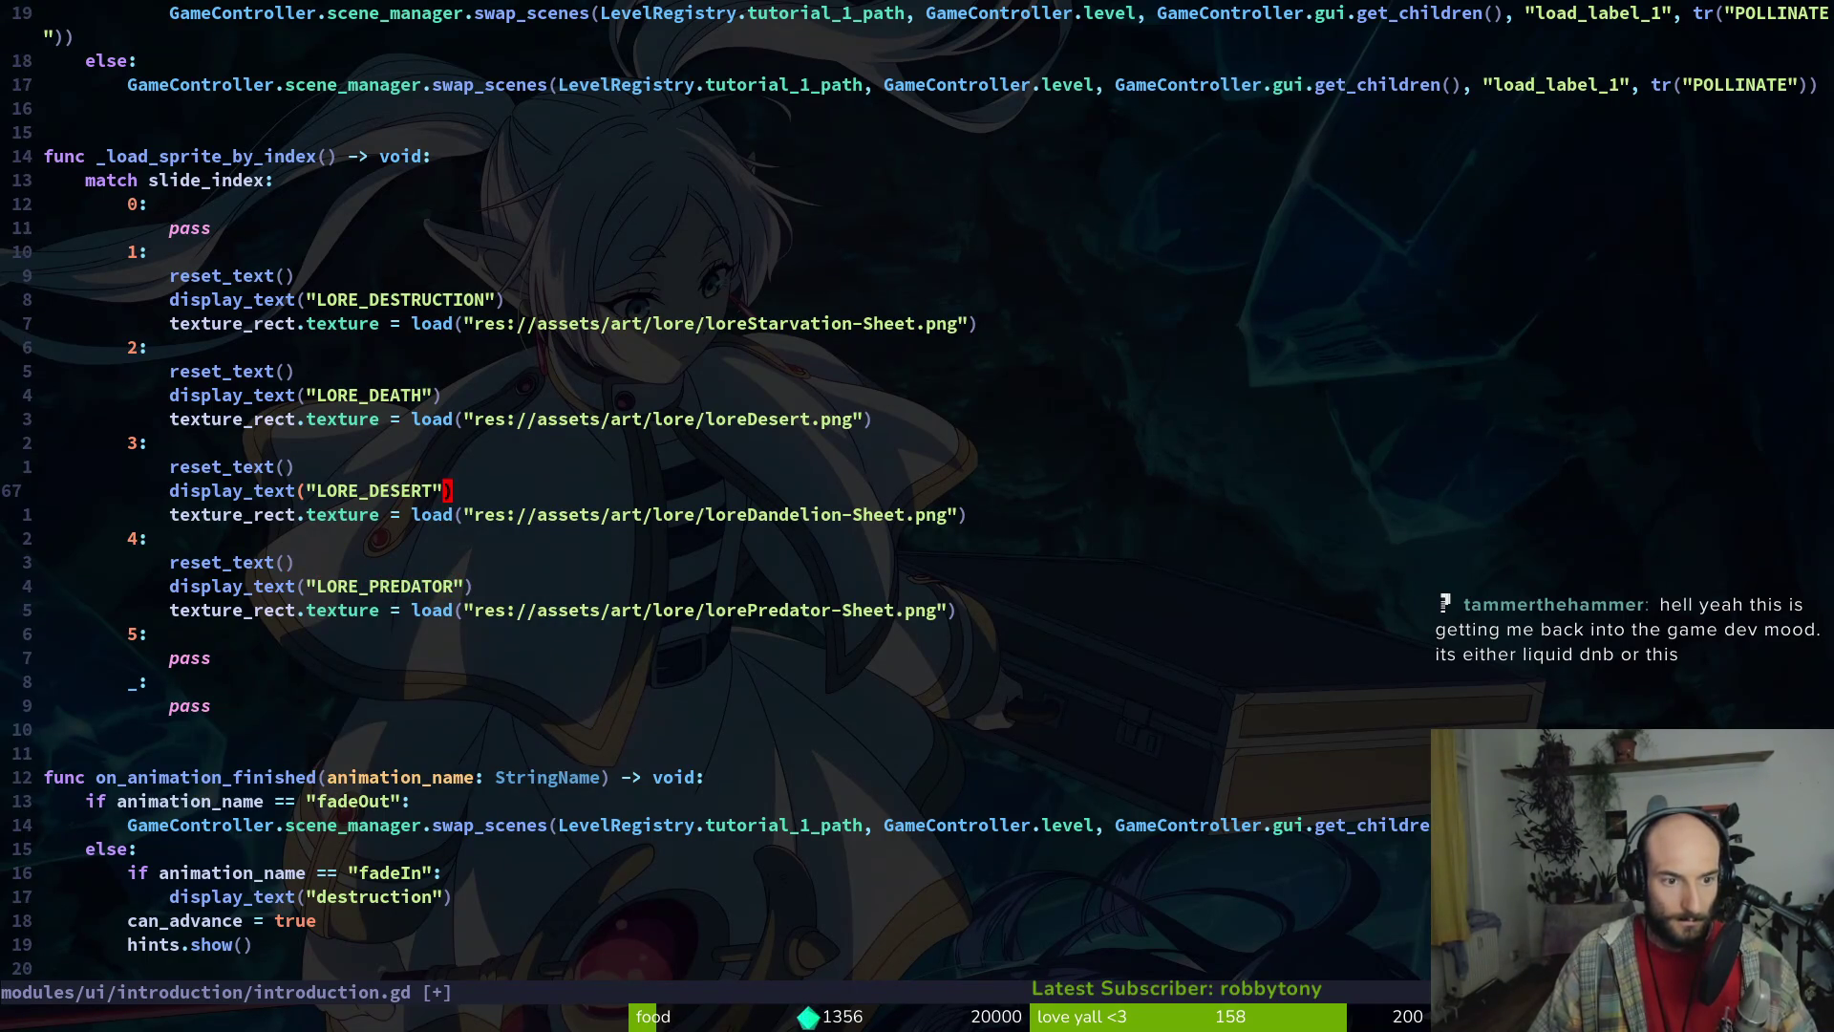
key(shift+v)
key(K)
key(K)
key(K)
key(Escape)
key(k)
key(shift+v)
key(K)
key(K)
key(K)
key(Escape)
key(k)
key(shift+v)
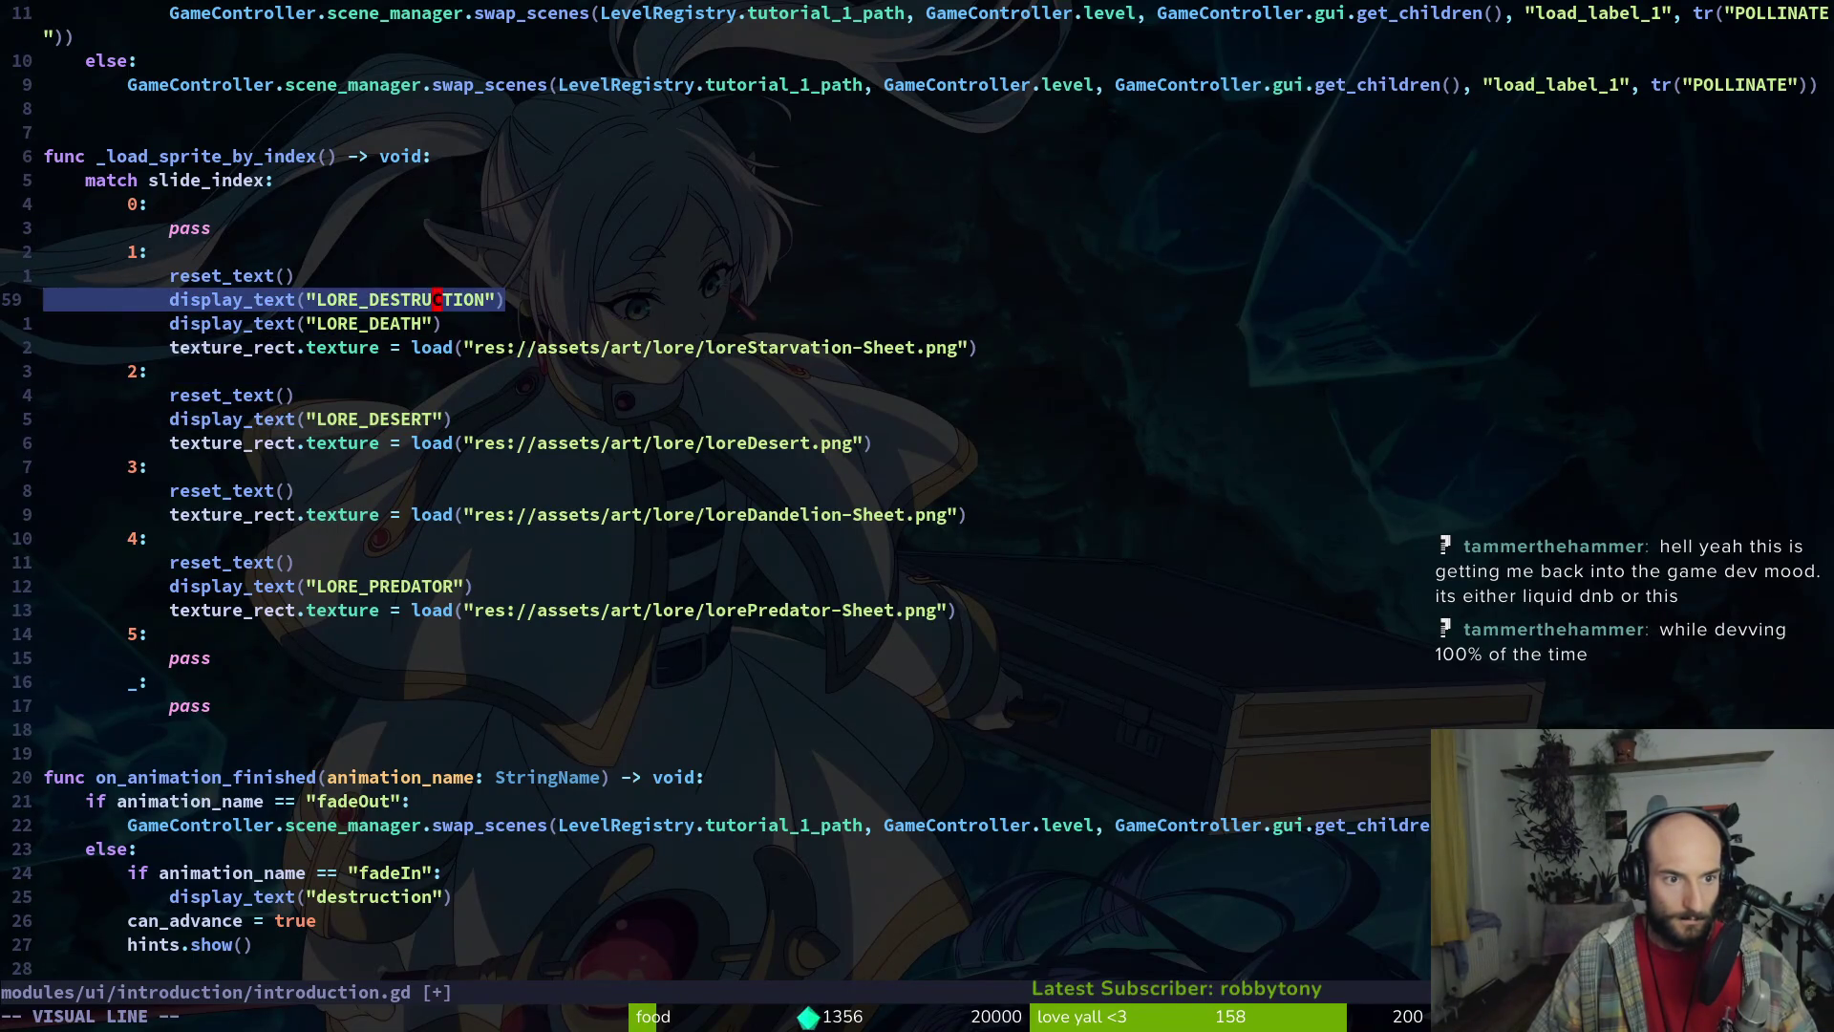
key(Escape)
key(j)
key(j)
key(j)
key(k)
key(k)
key(k)
key(k)
Move the LORE_DESTRUCTION line into slide 3 and change its key to LORE_HOPE
key(d)
key(d)
key(j)
key(j)
key(j)
key(p)
key(w)
key(w)
key(e)
key(c)
key(i)
key(quotedbl)
text(LORE_)
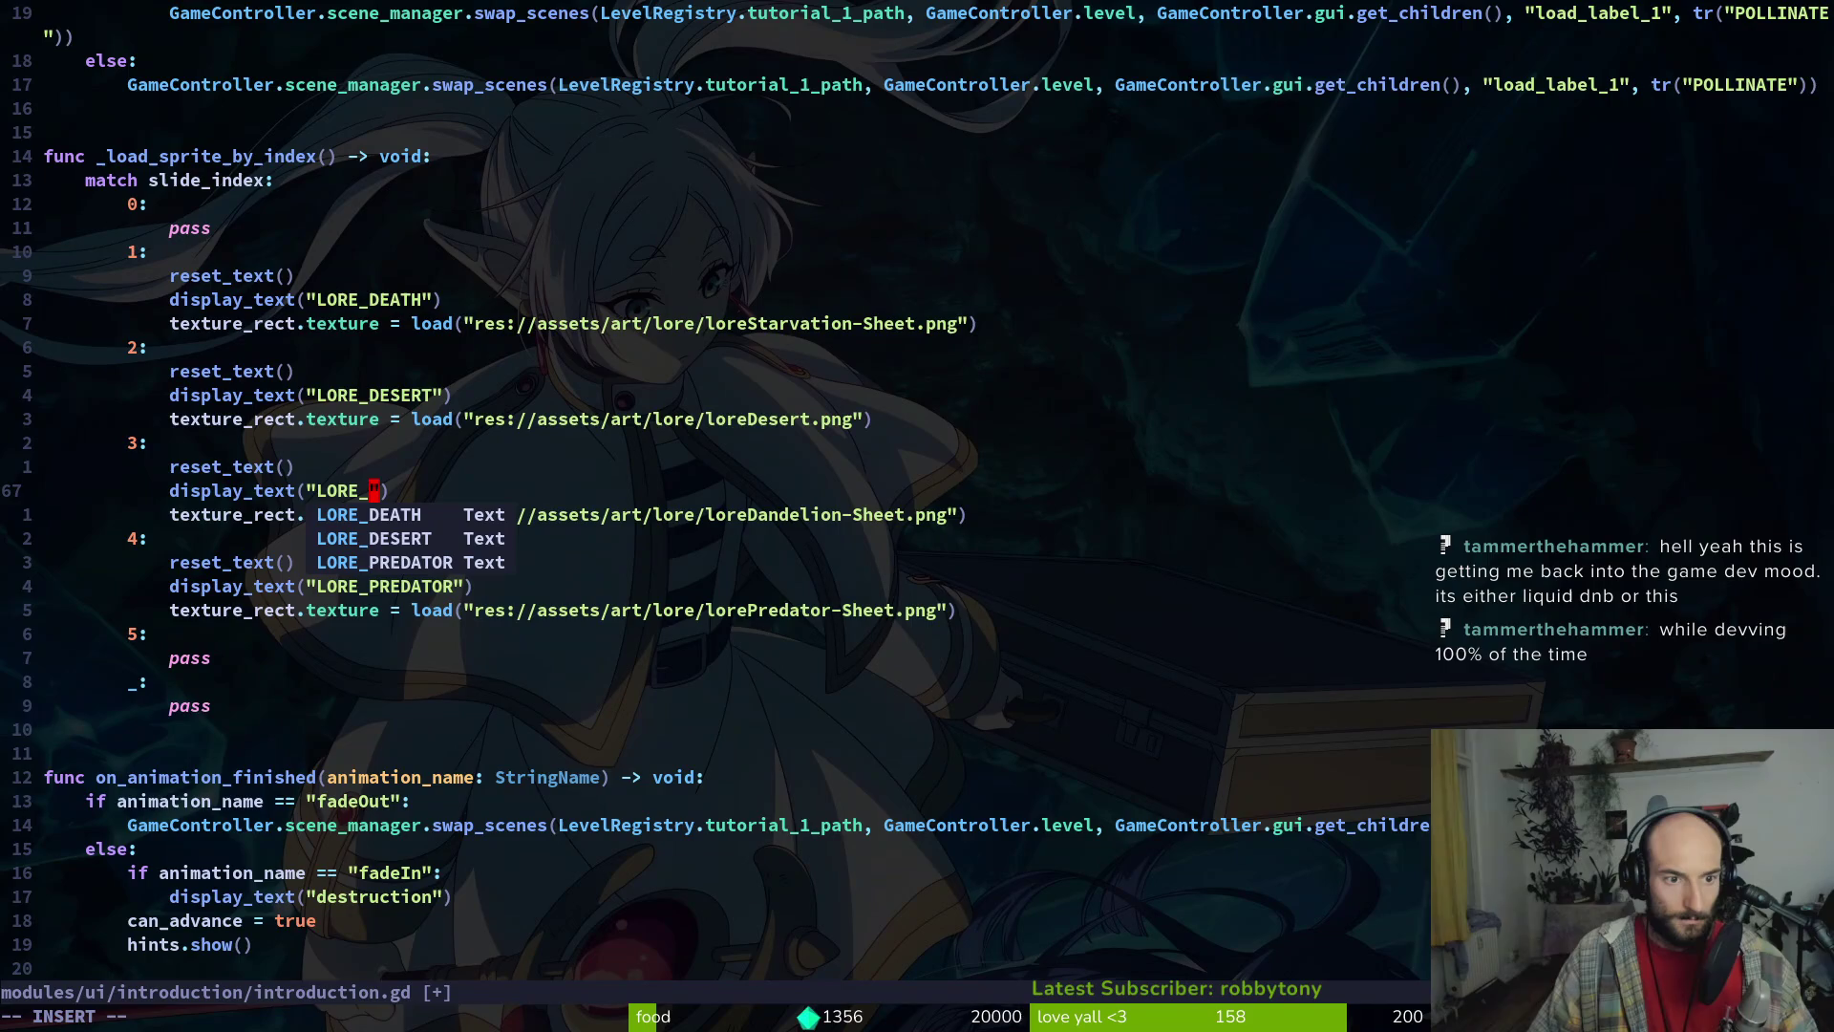
text(HOPE)
key(Escape)
Set the destruction text in the fadeIn handler's else branch to LORE_DESTRUCTION
key(alt+Tab)
key(alt+Tab)
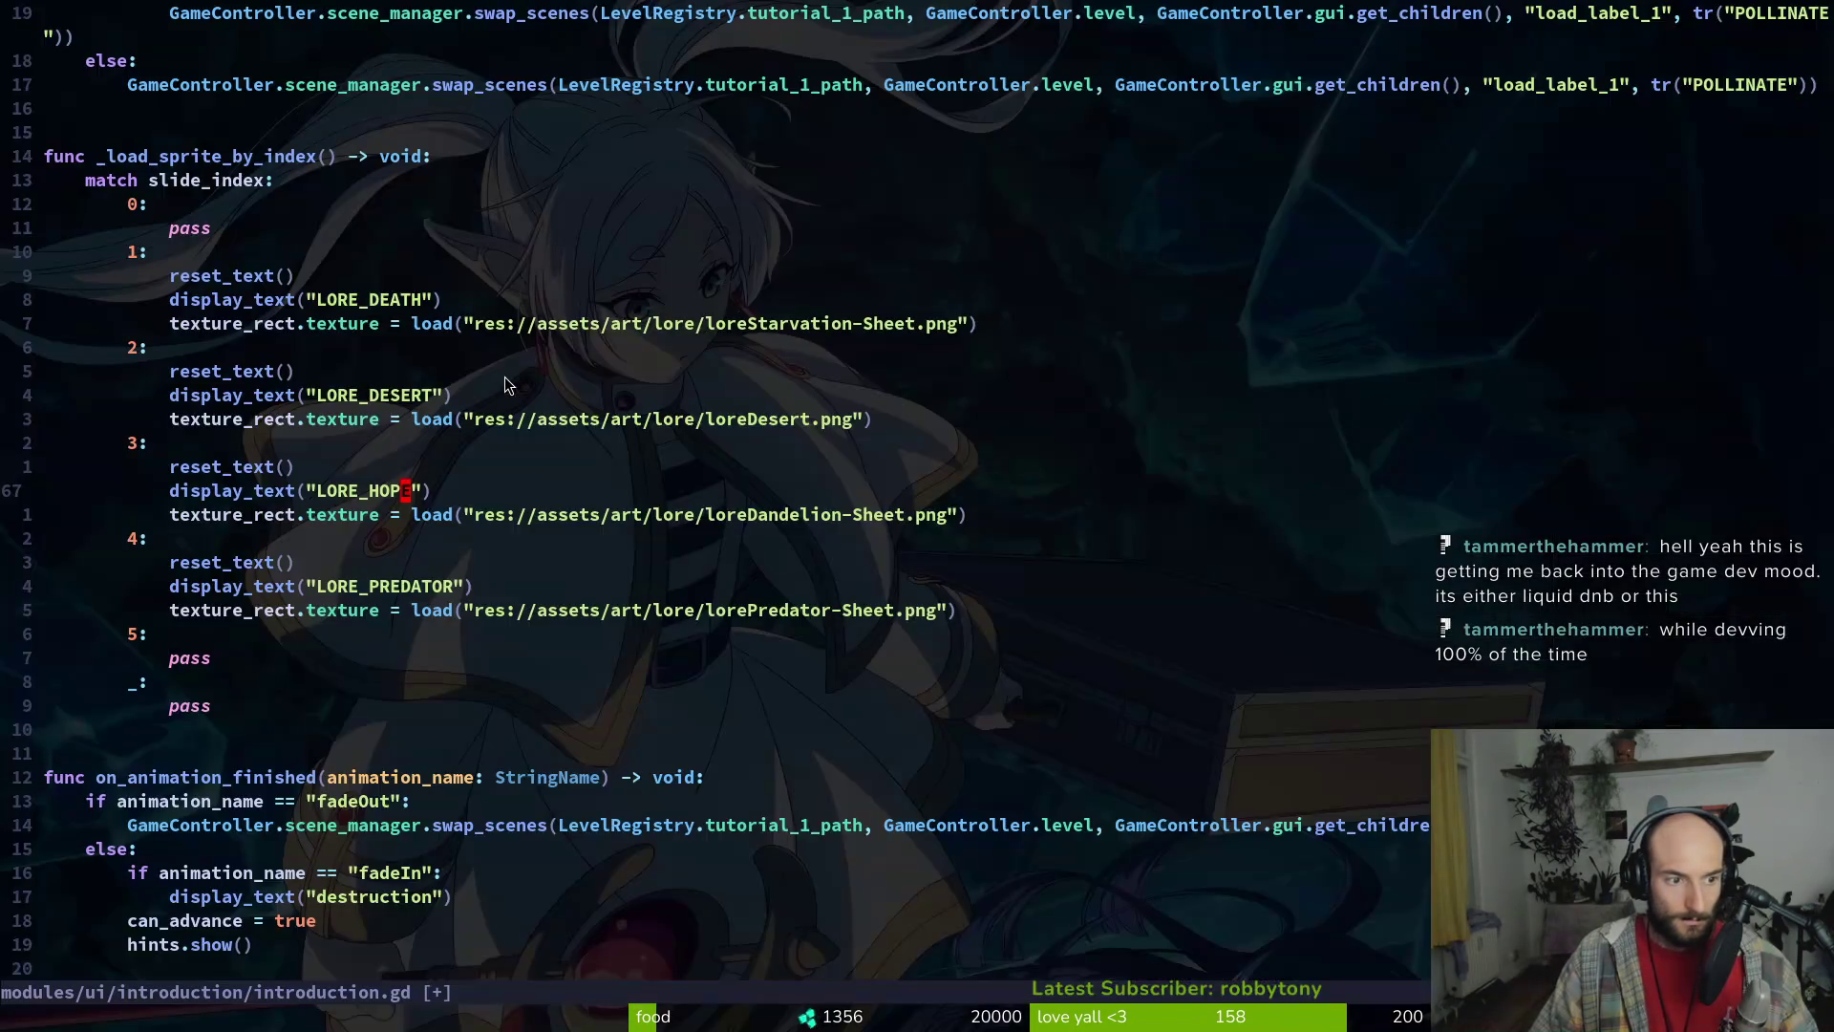
key(k)
key(k)
key(ctrl+o)
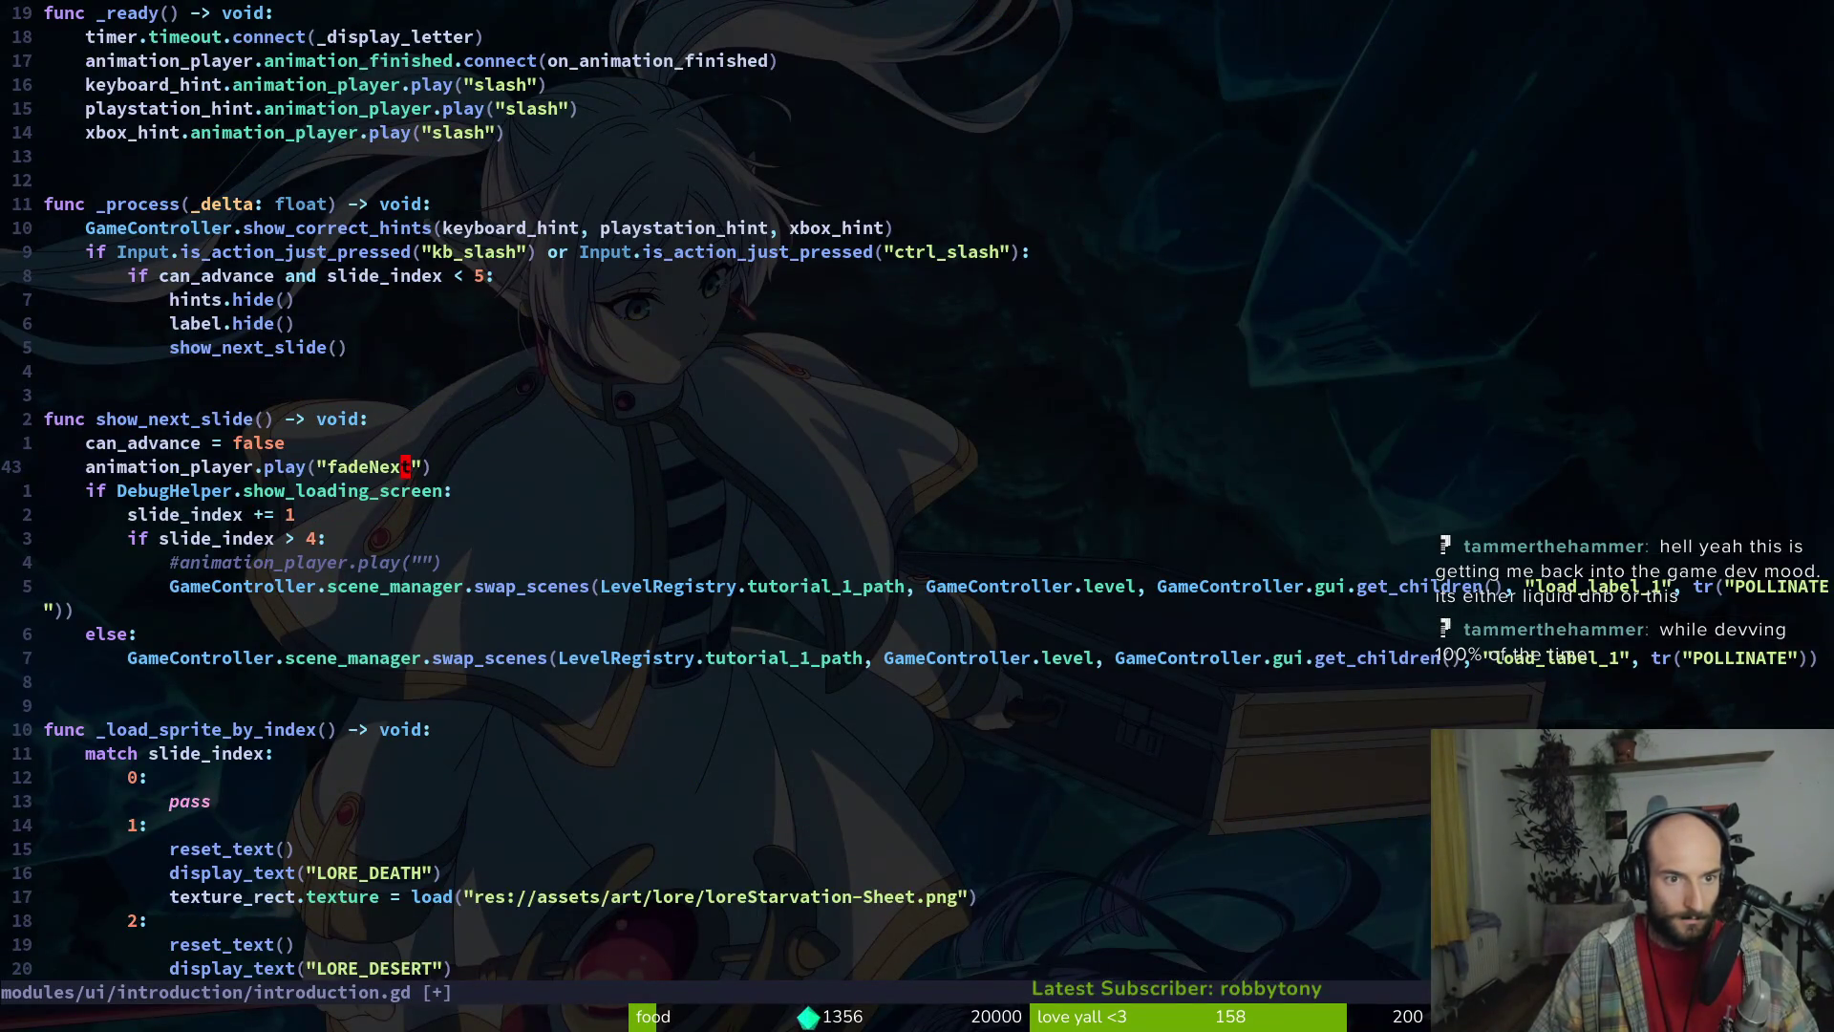
key(ctrl+o)
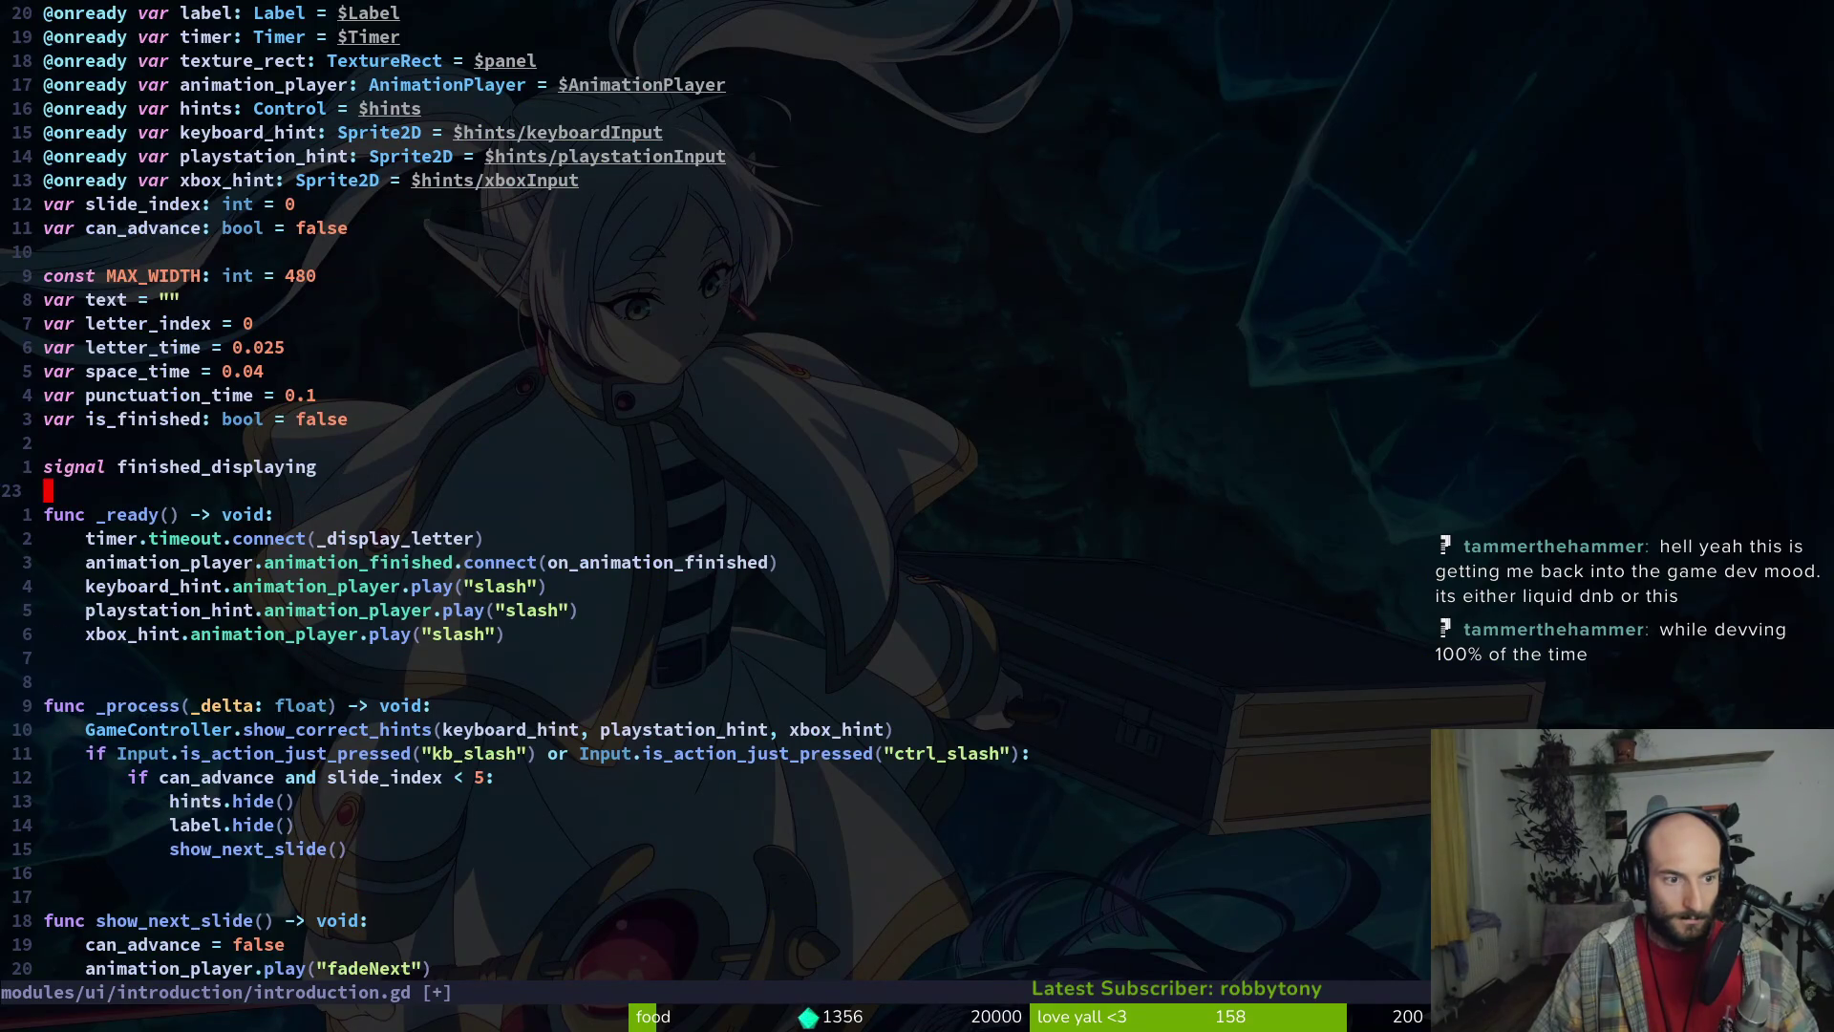
key(ctrl+o)
key(j)
key(j)
key(c)
key(i)
key(quotedbl)
text(LORE_DESTRUCTION)
key(Escape)
Save introduction.gd with :w
text(:w)
key(Return)
key(alt+Tab)
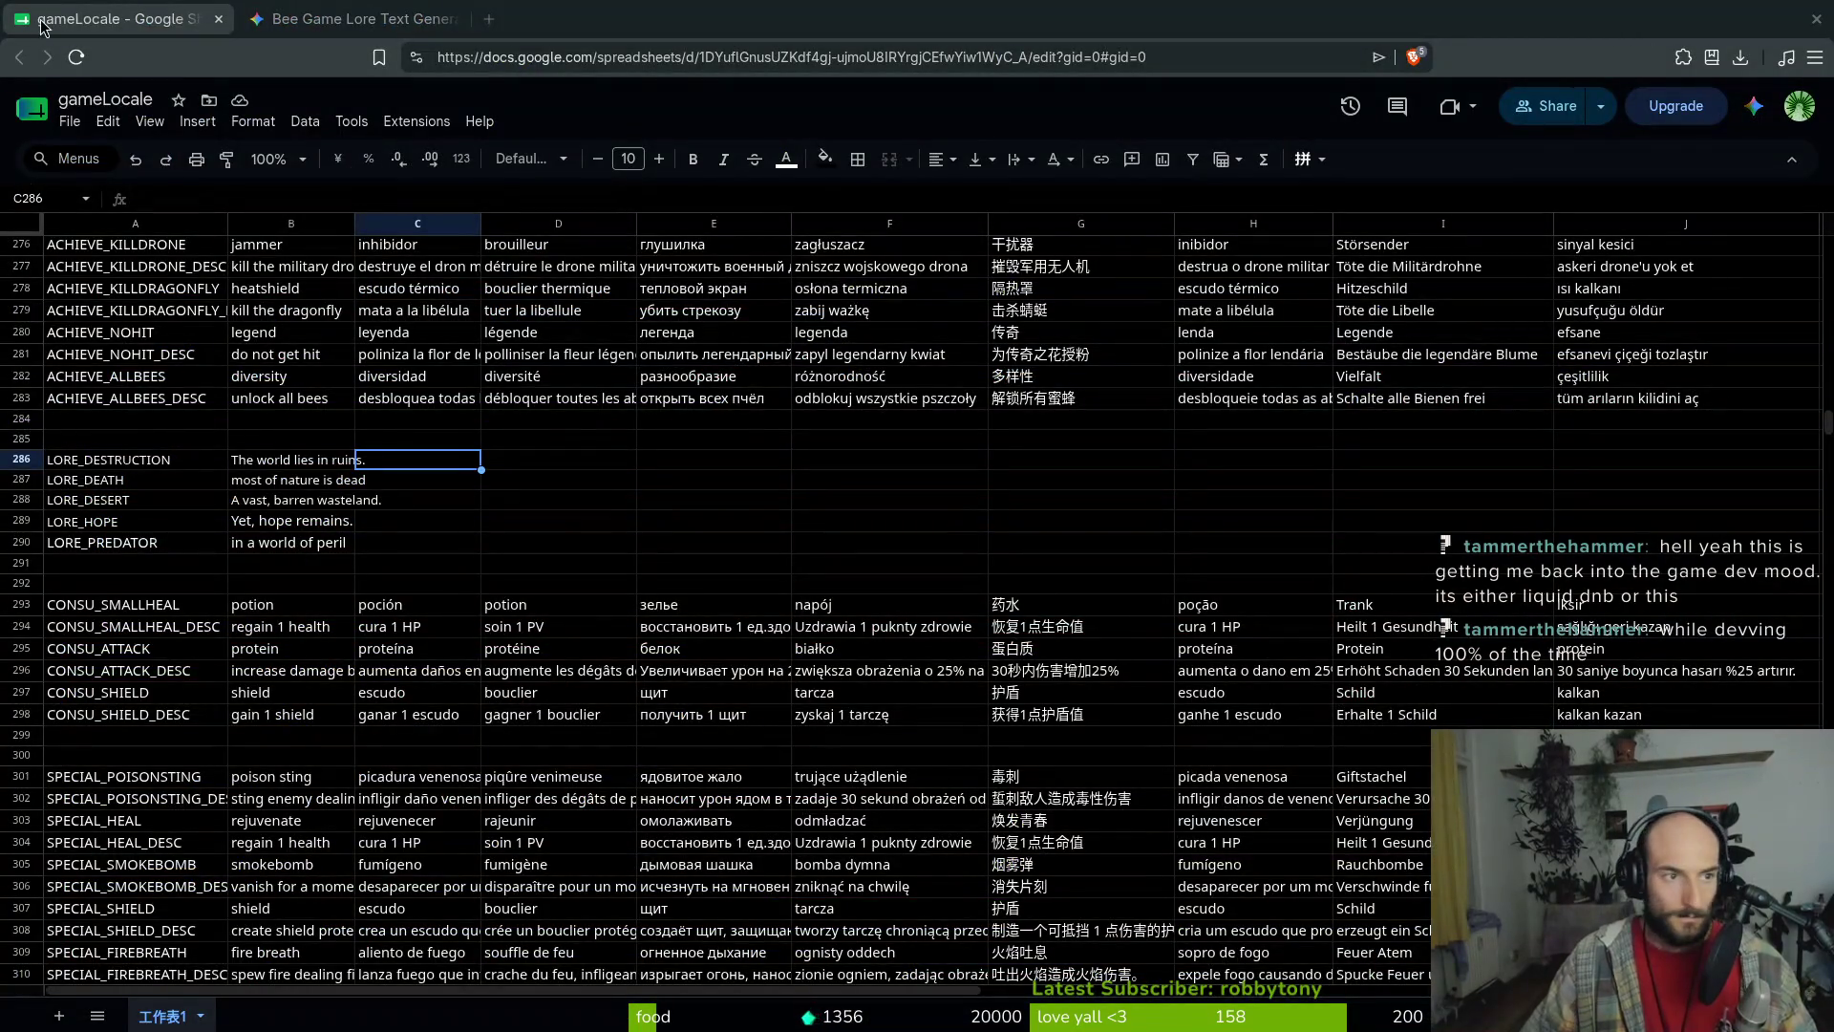
Download the gameLocale sheet as Comma Separated Values, replacing docs/translations.csv
click(43, 27)
click(396, 482)
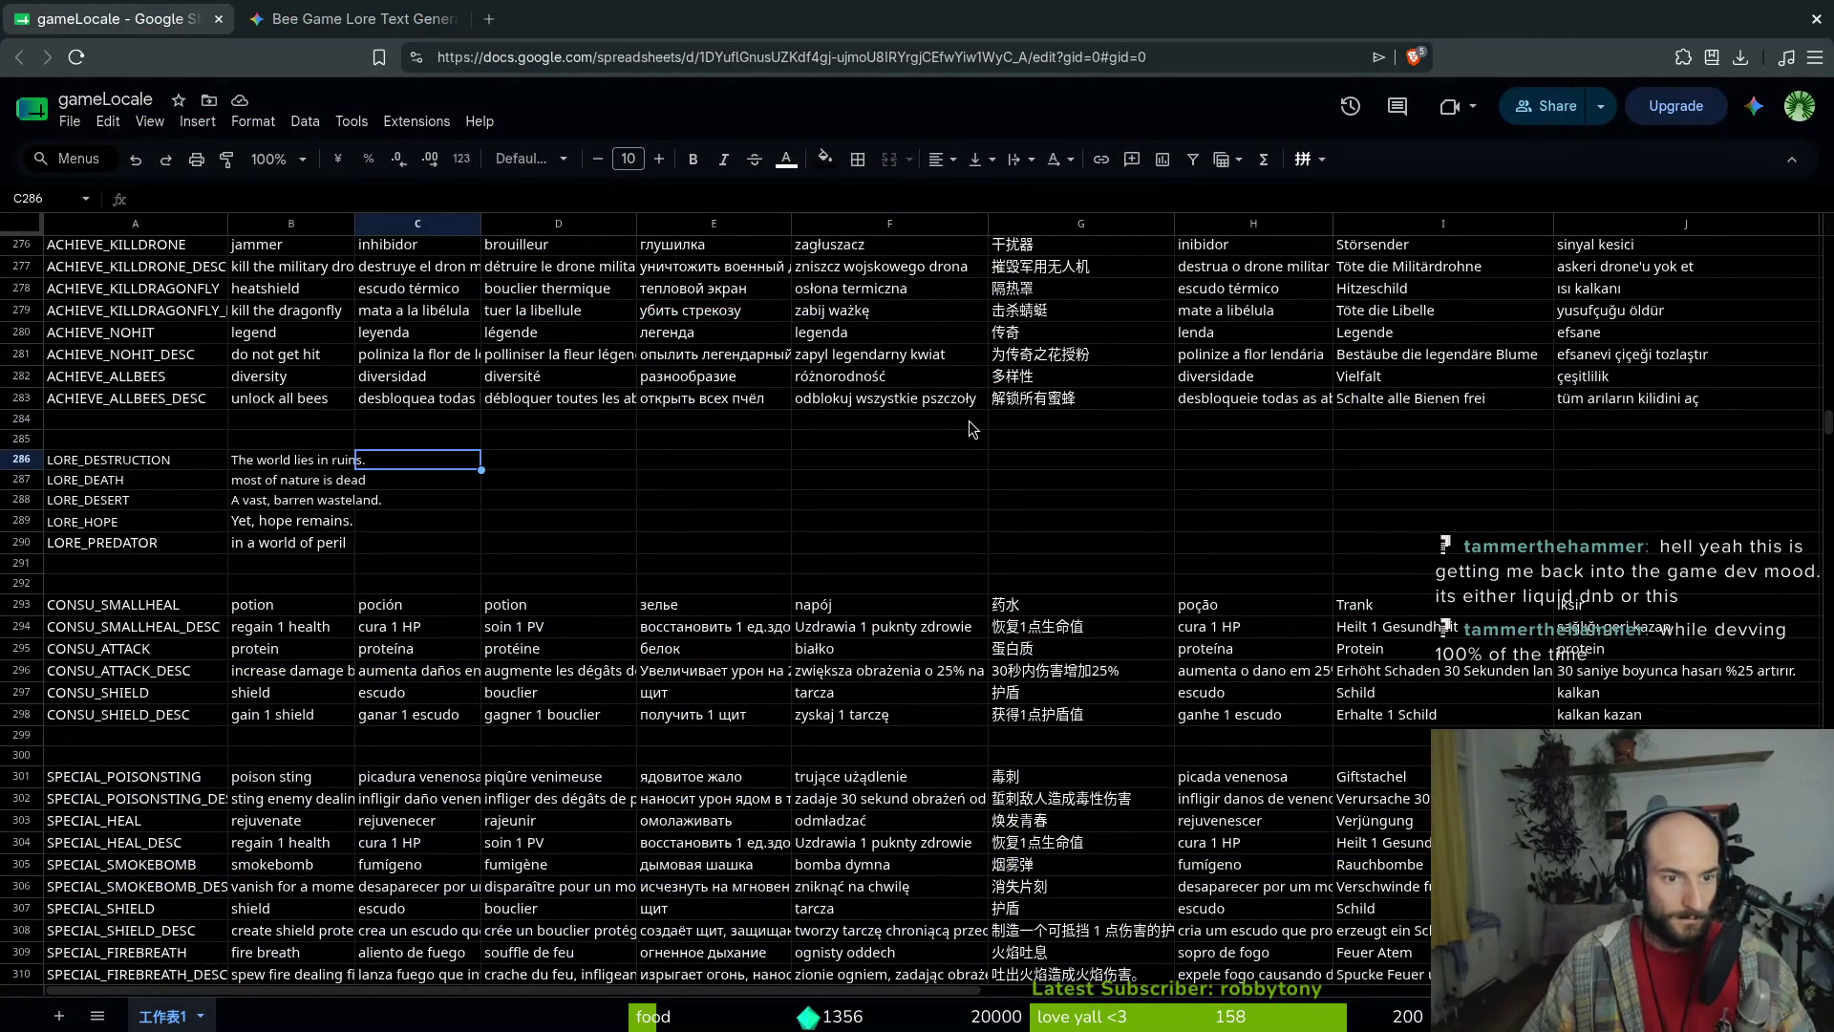
click(971, 424)
click(70, 122)
mouse_move(210, 354)
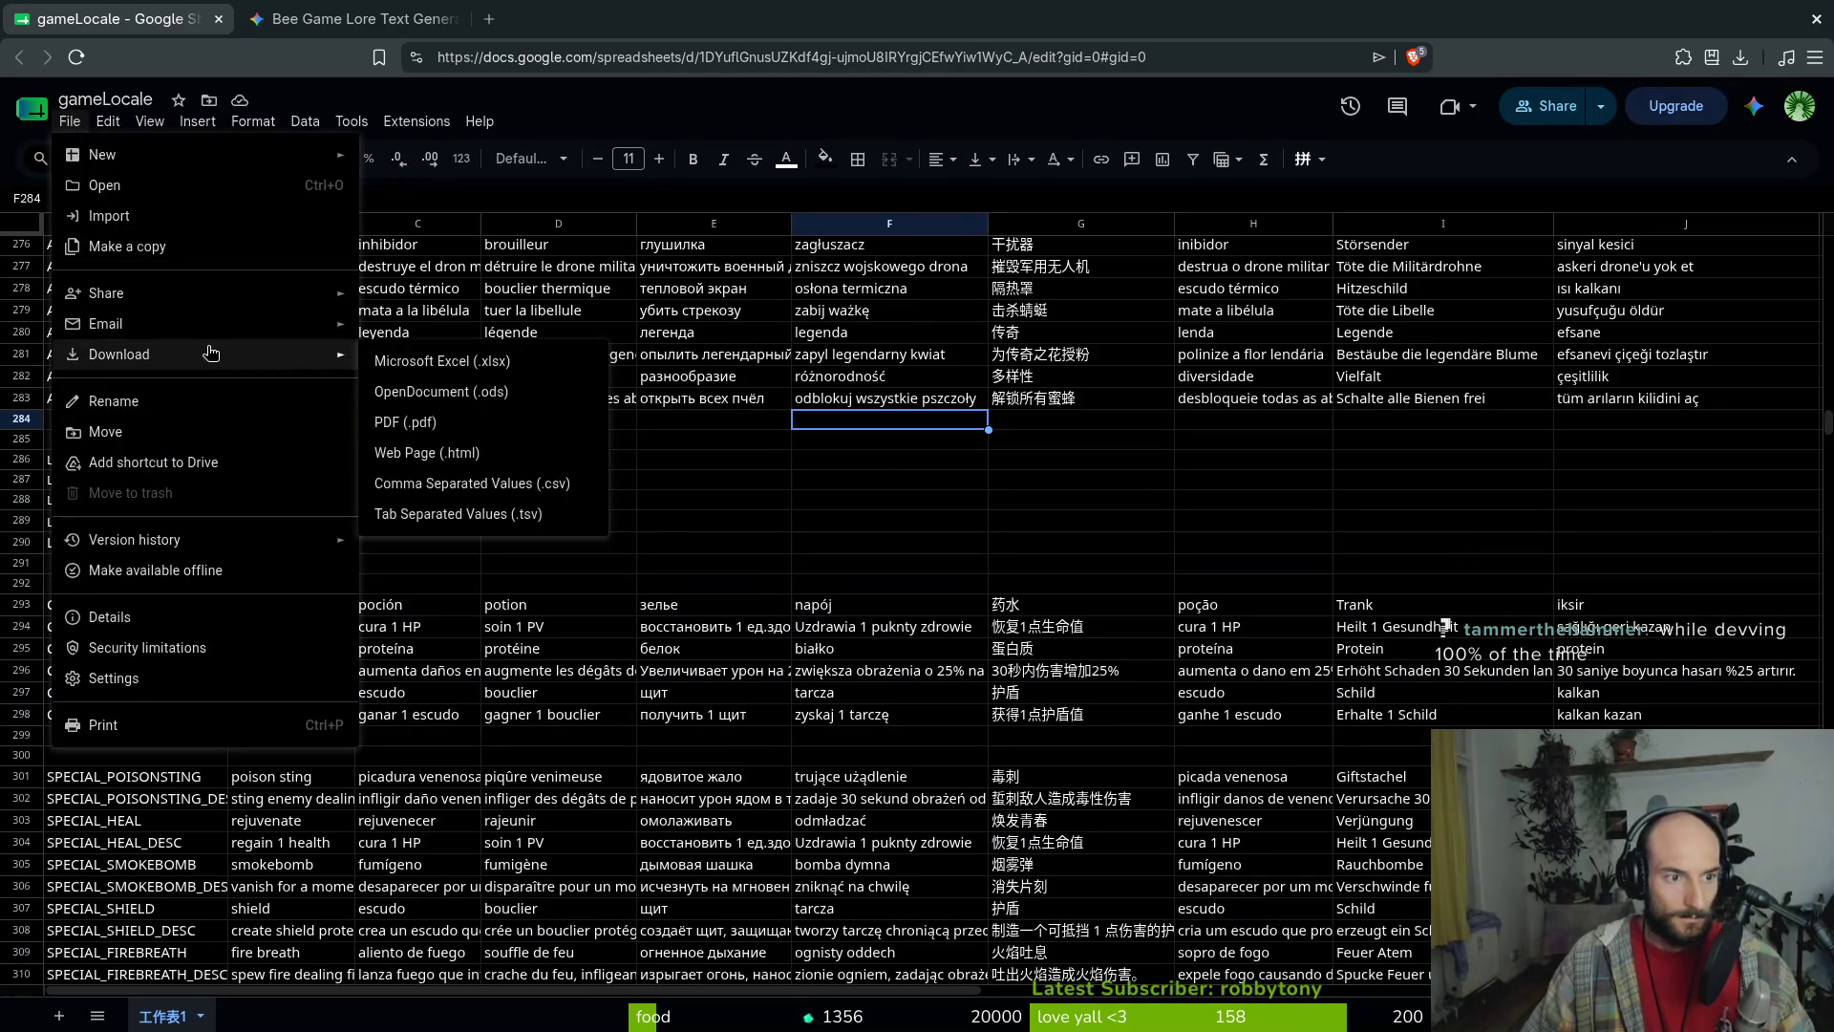
click(537, 483)
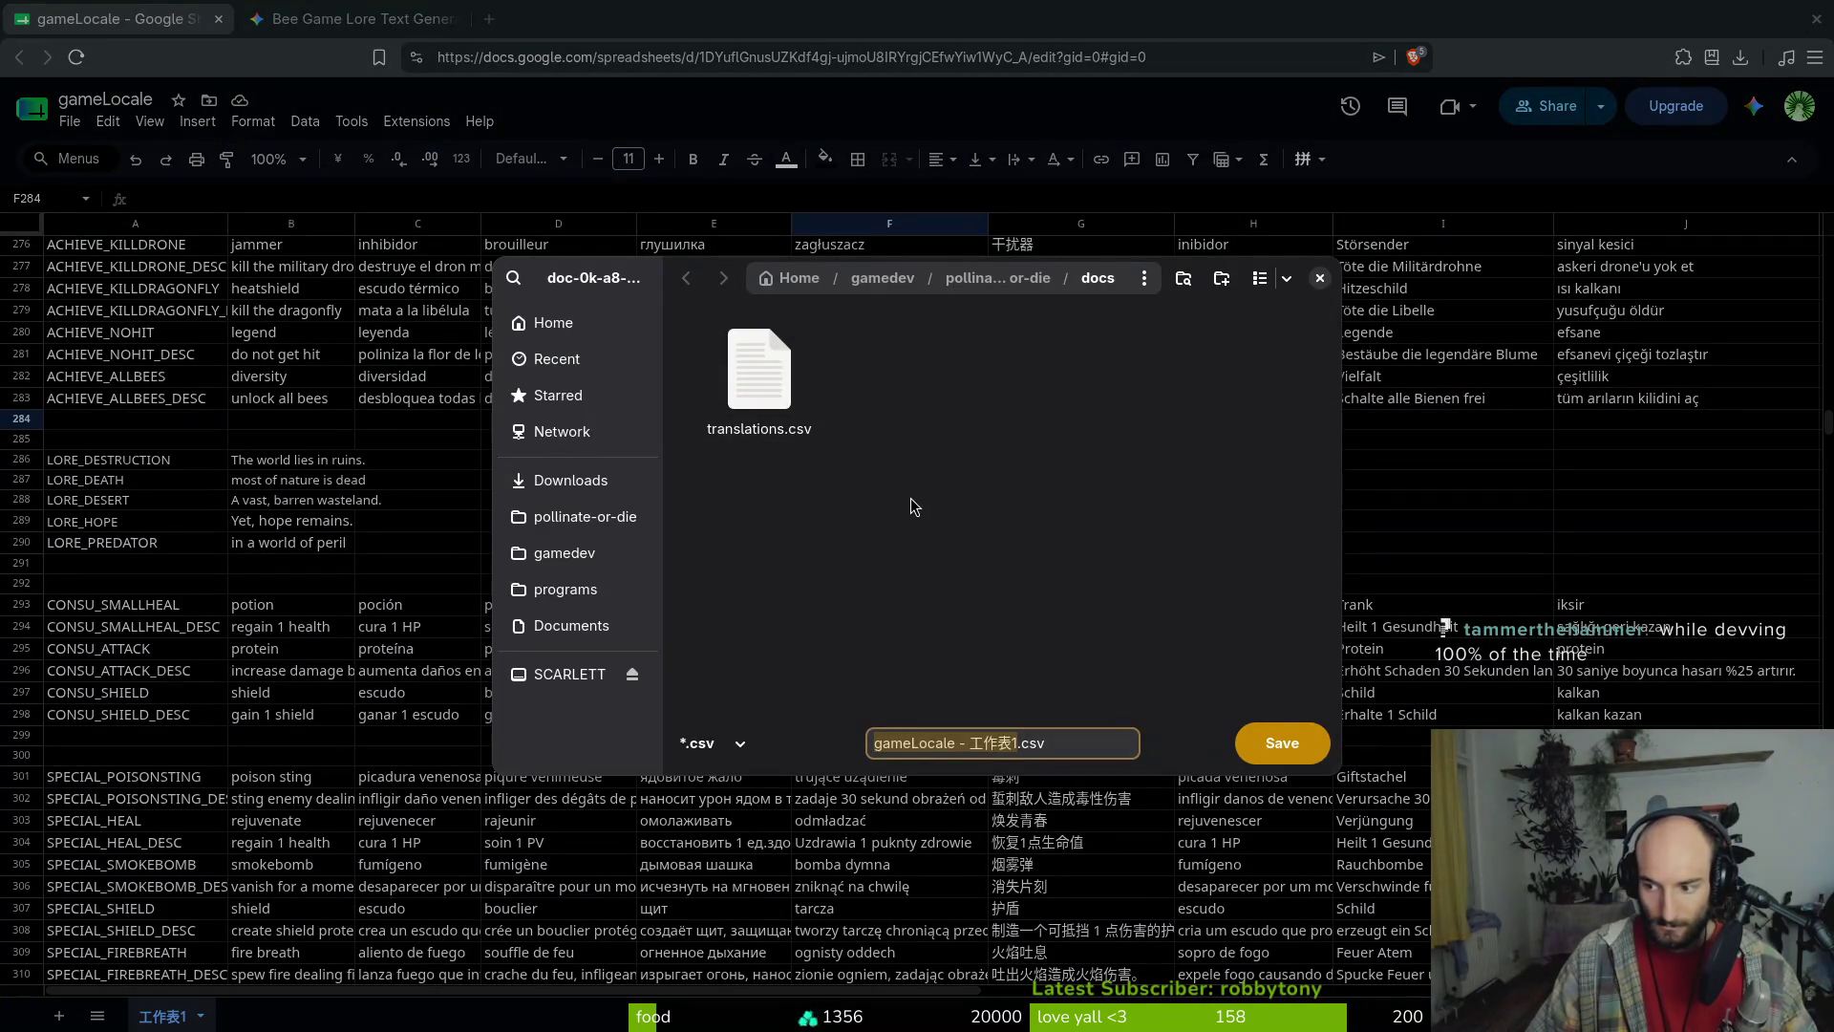
click(759, 377)
click(1271, 742)
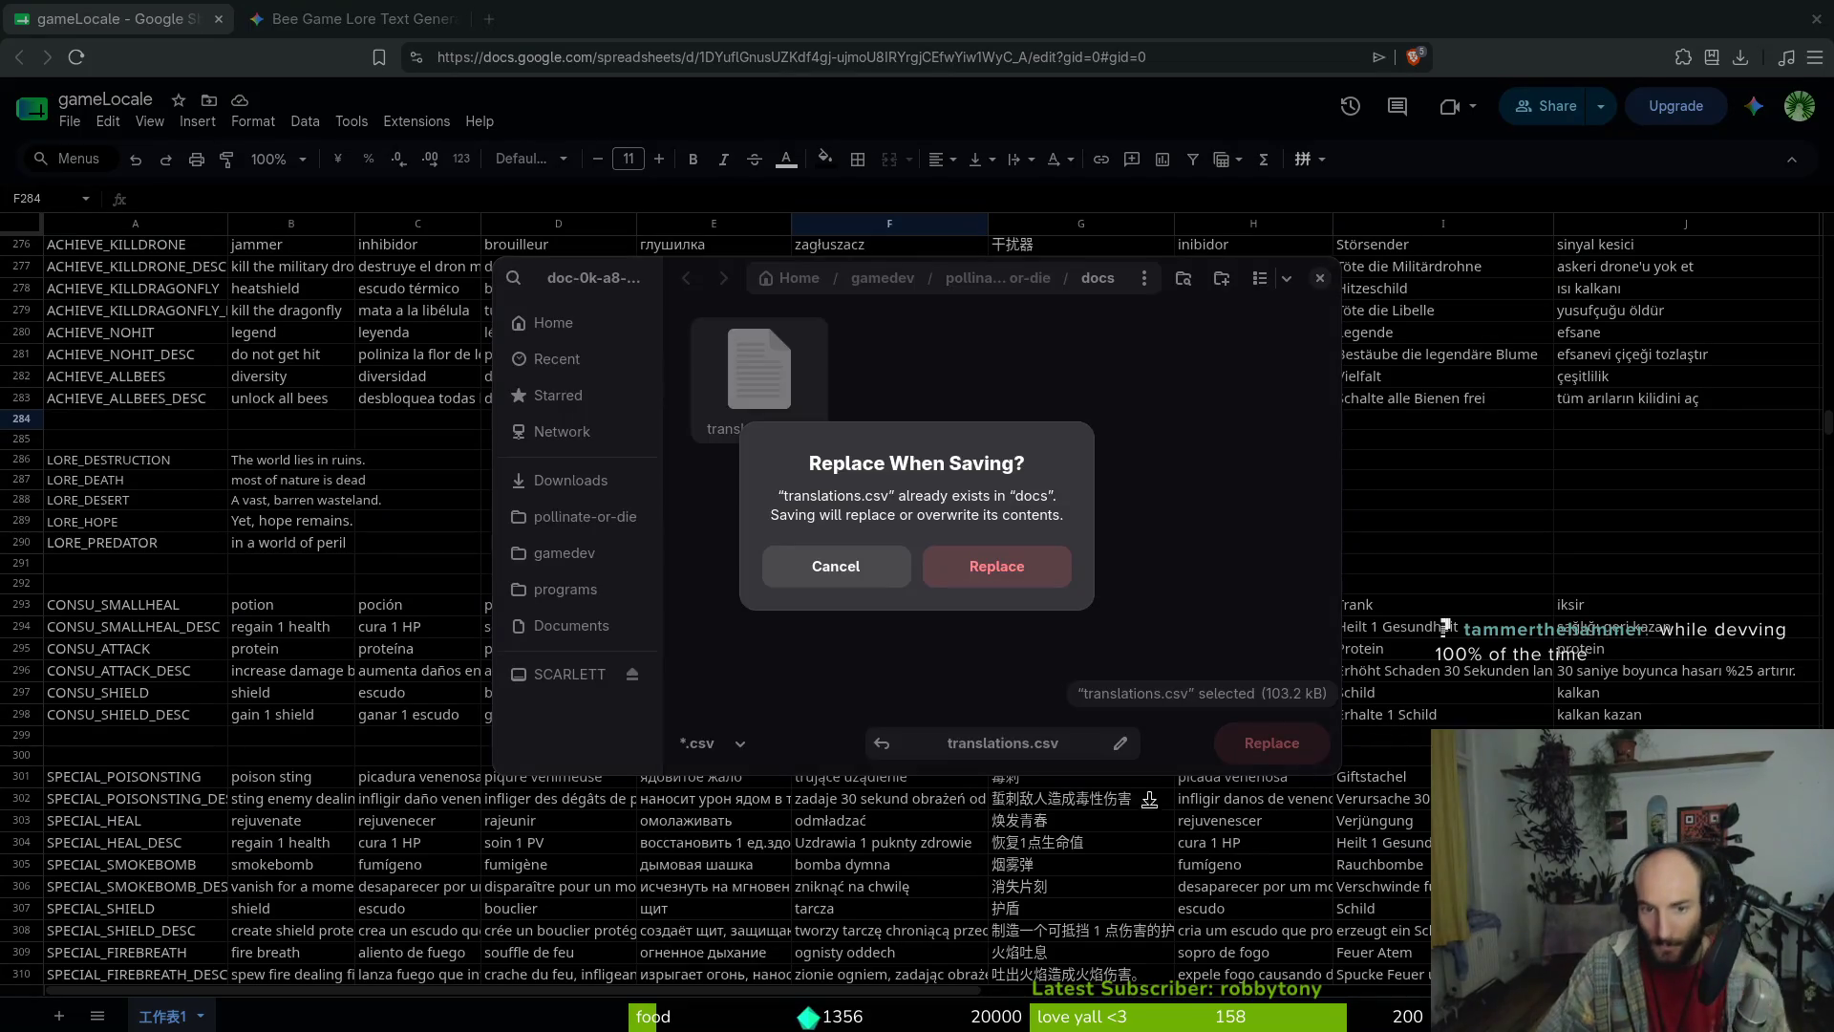
click(1003, 570)
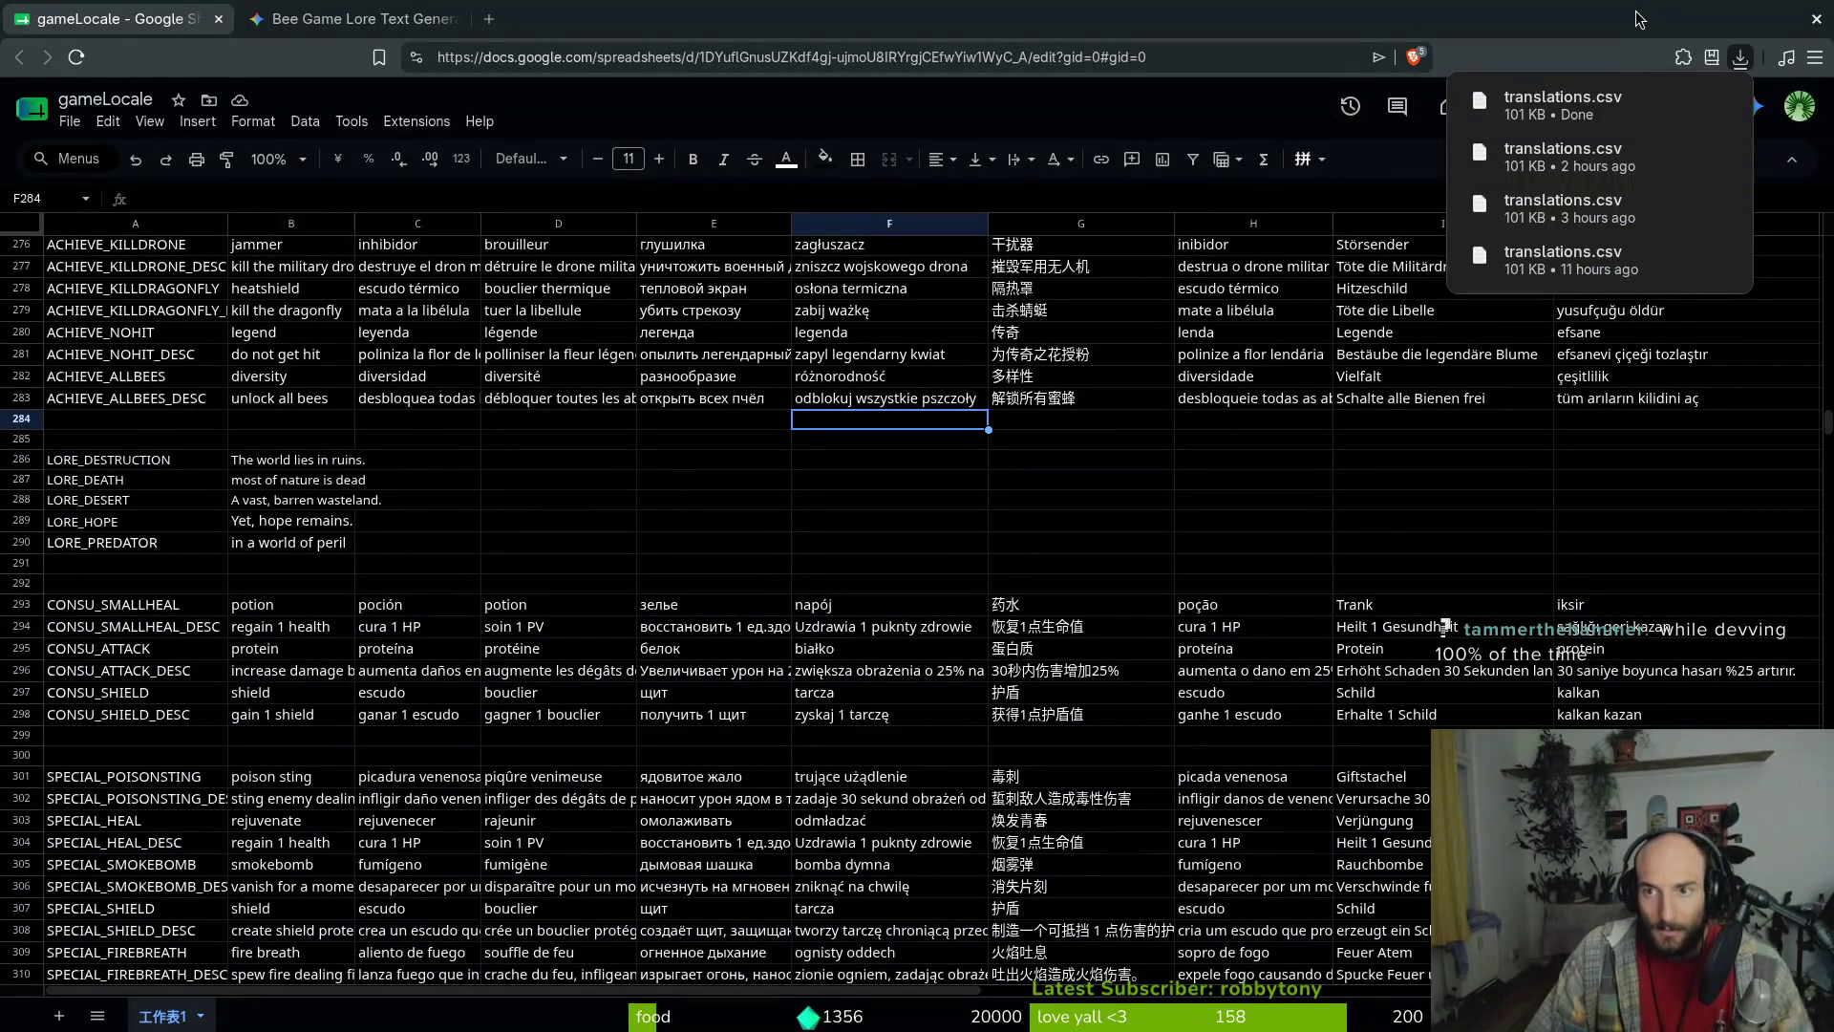
click(655, 442)
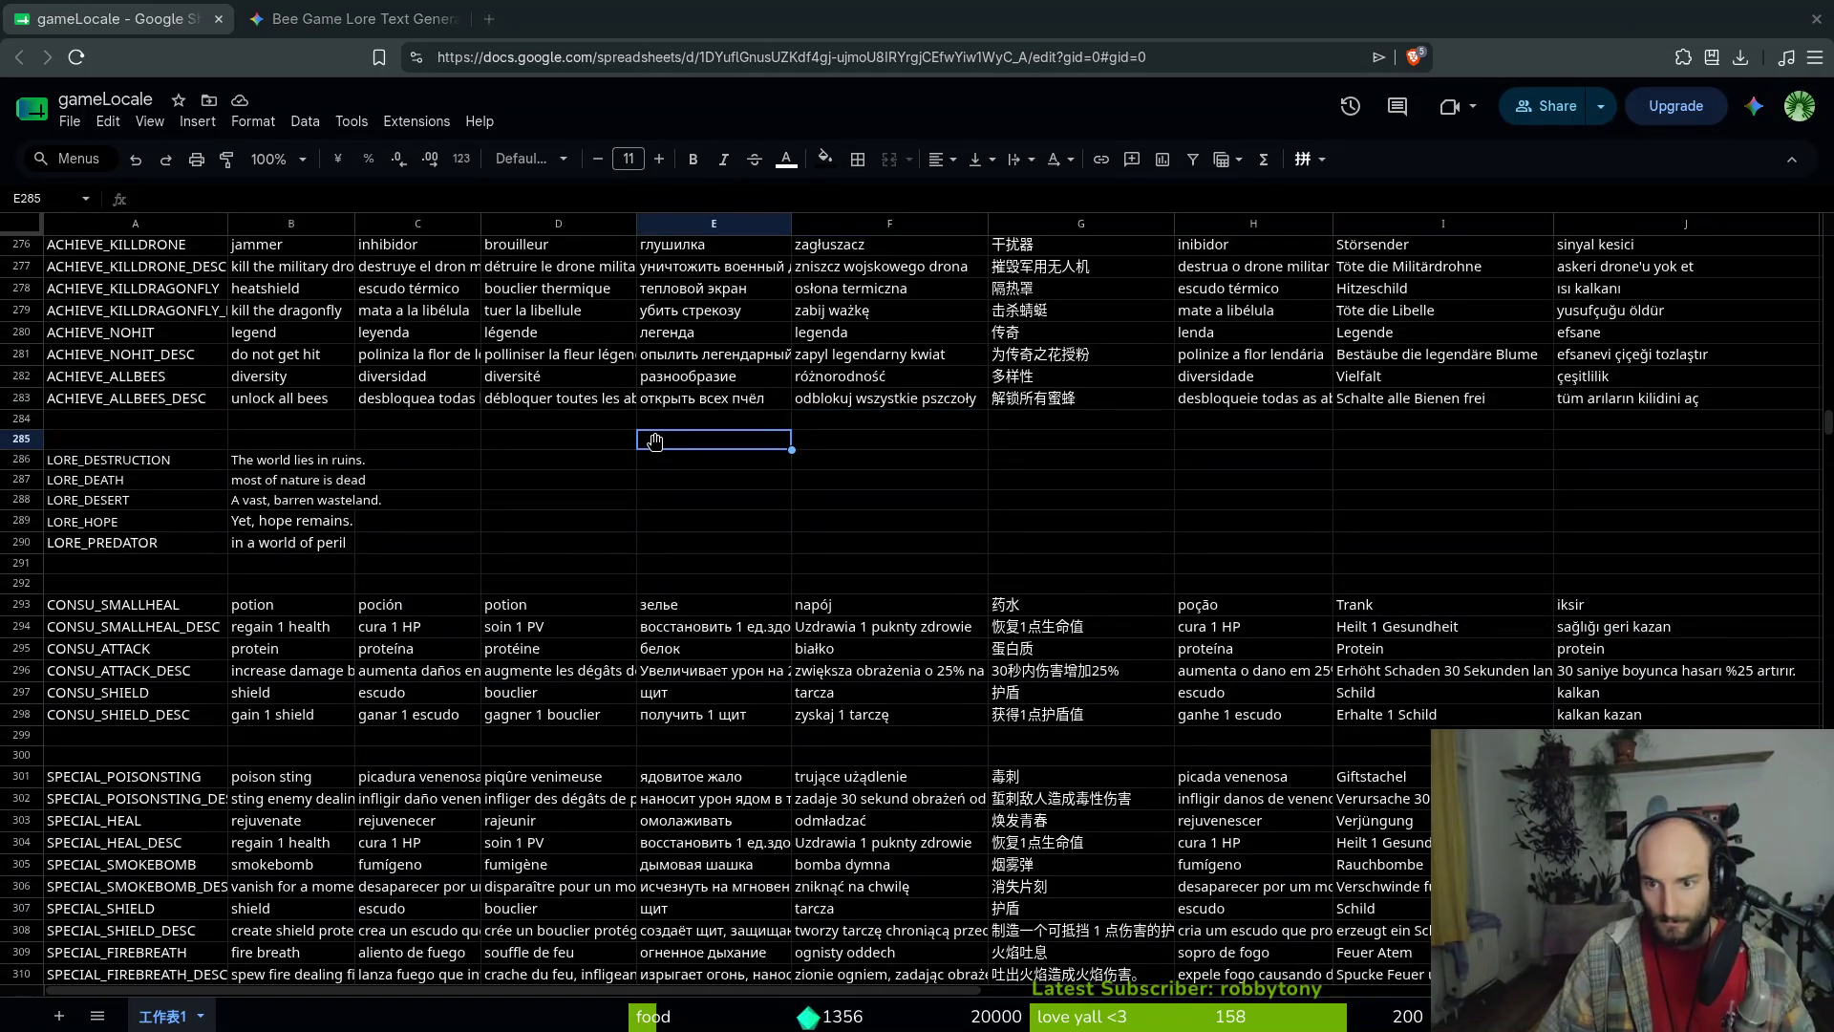
Step the running game from the main menu through the new lore slides, then return to Godot
key(alt+Tab)
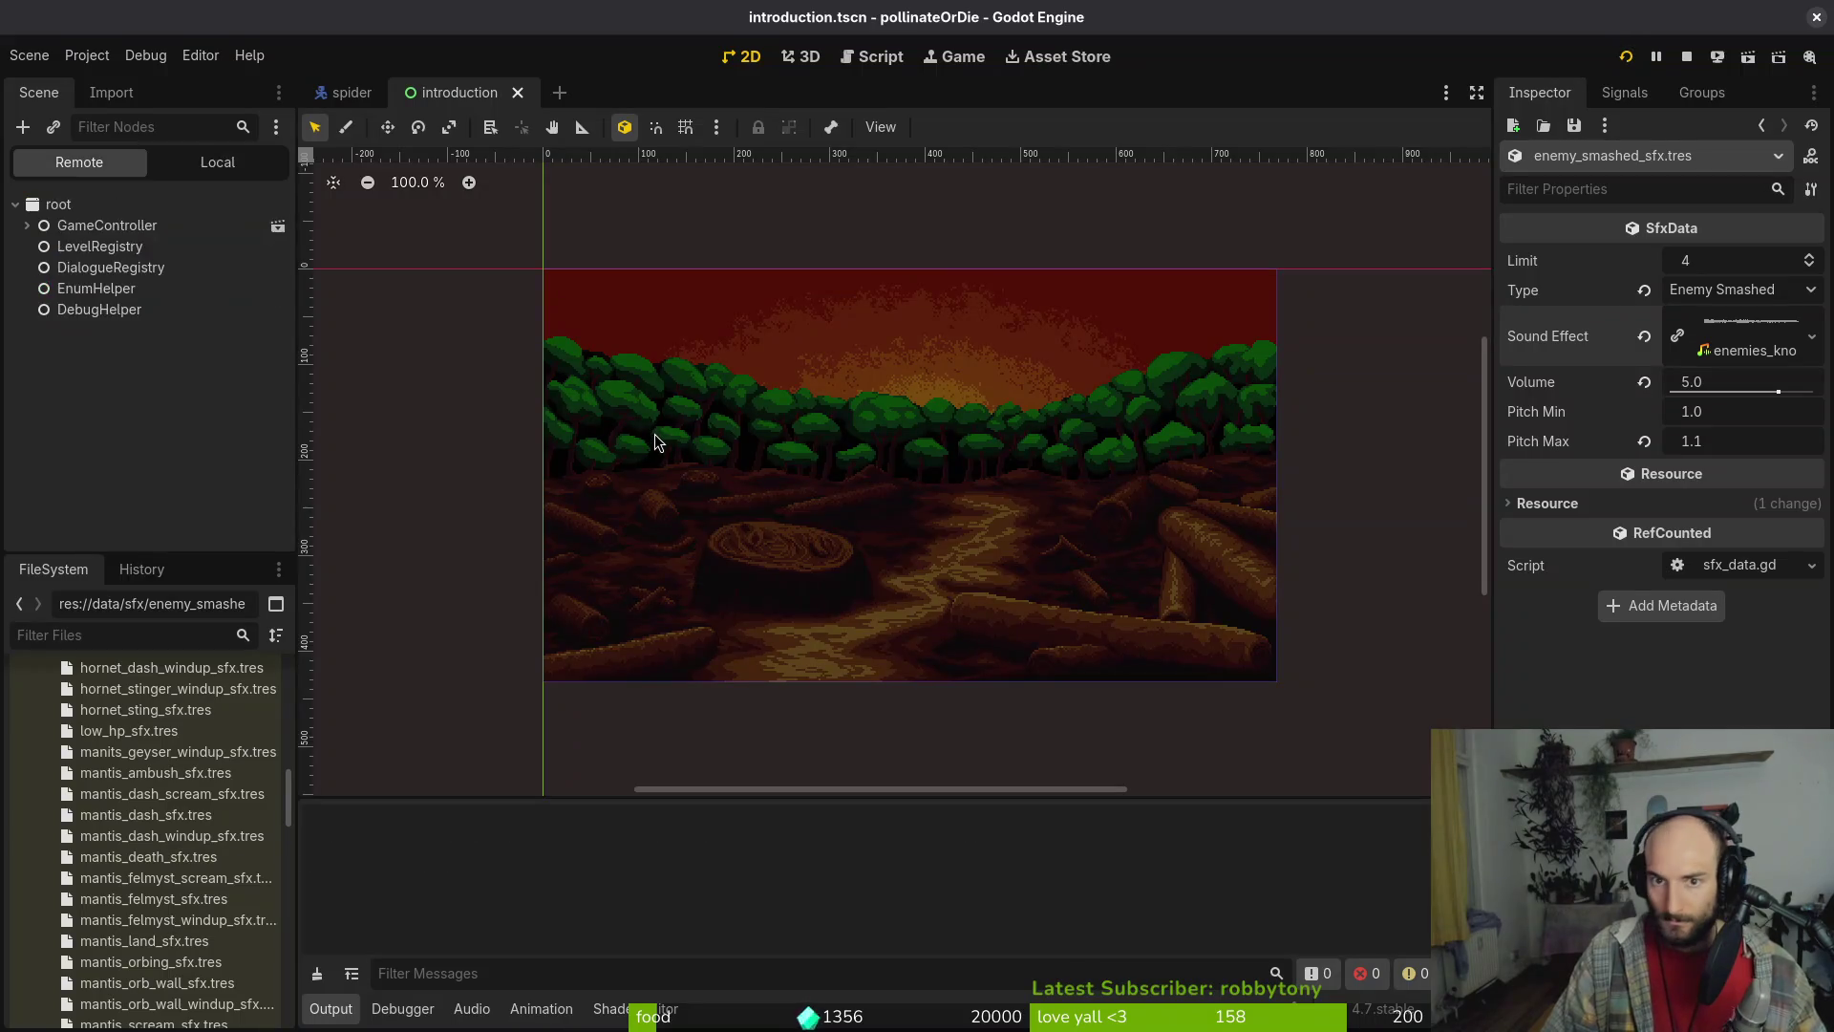
key(Return)
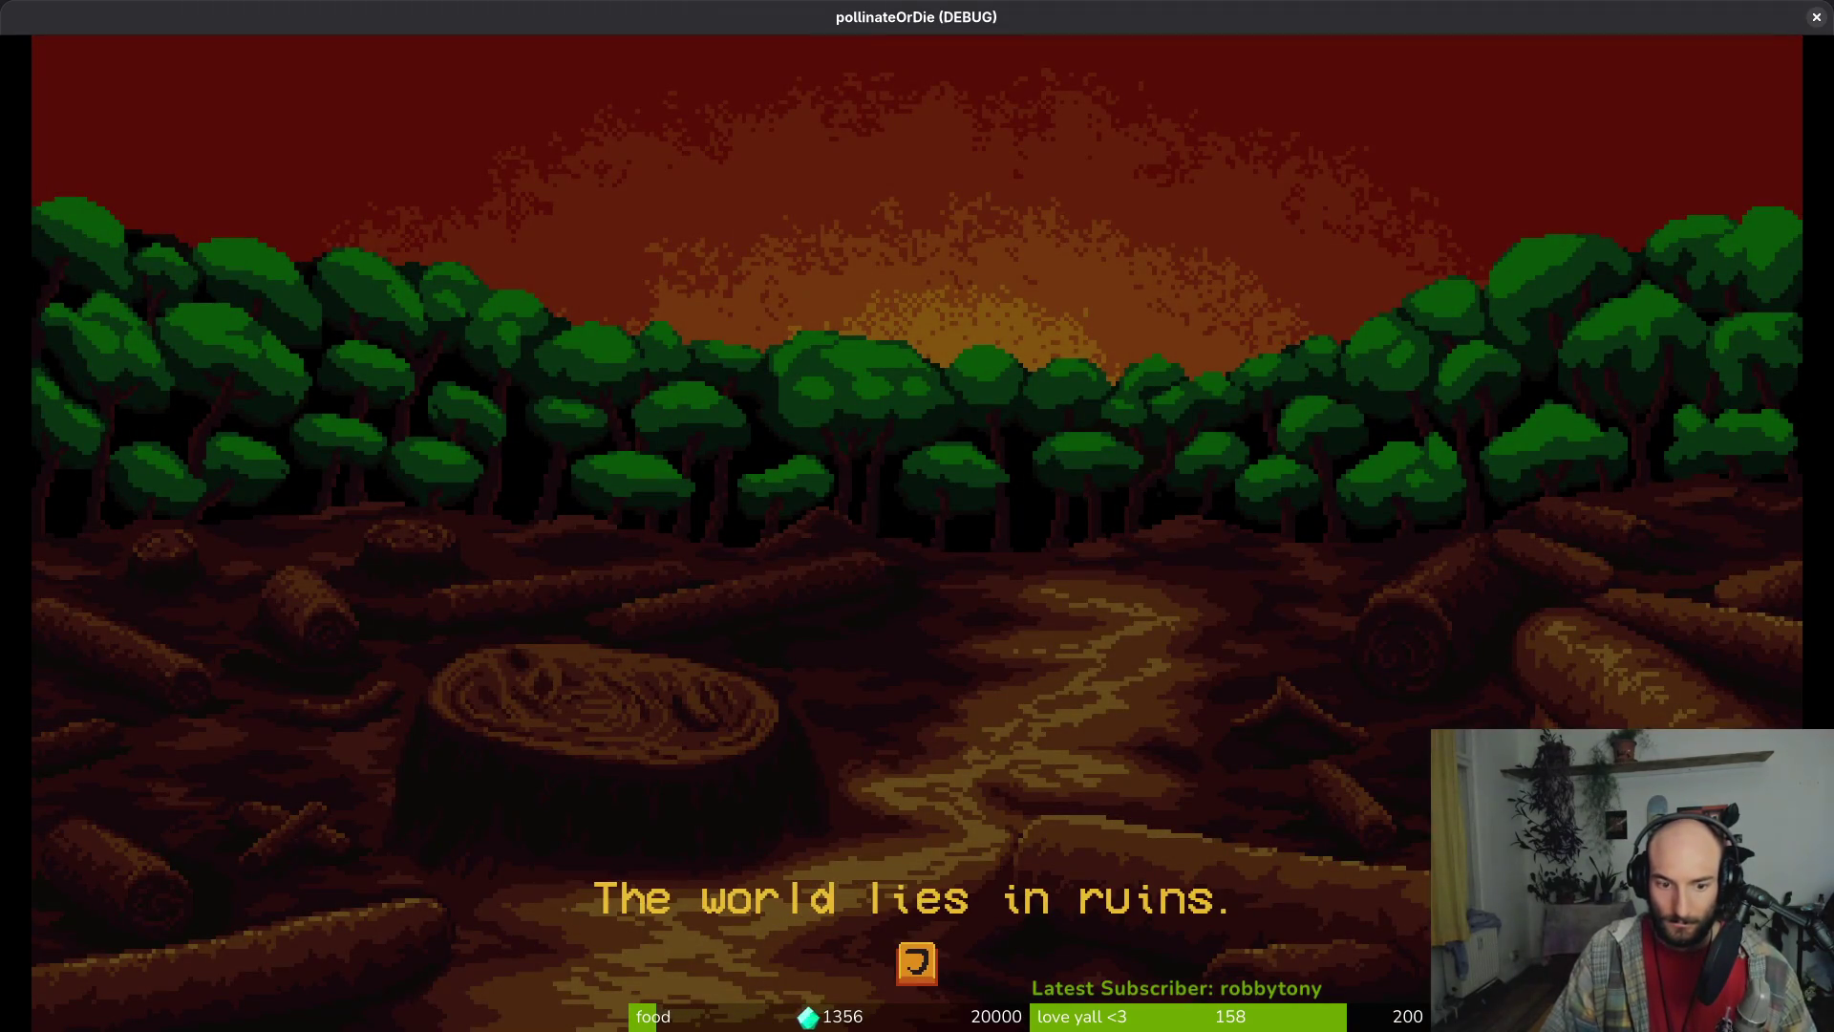
key(Return)
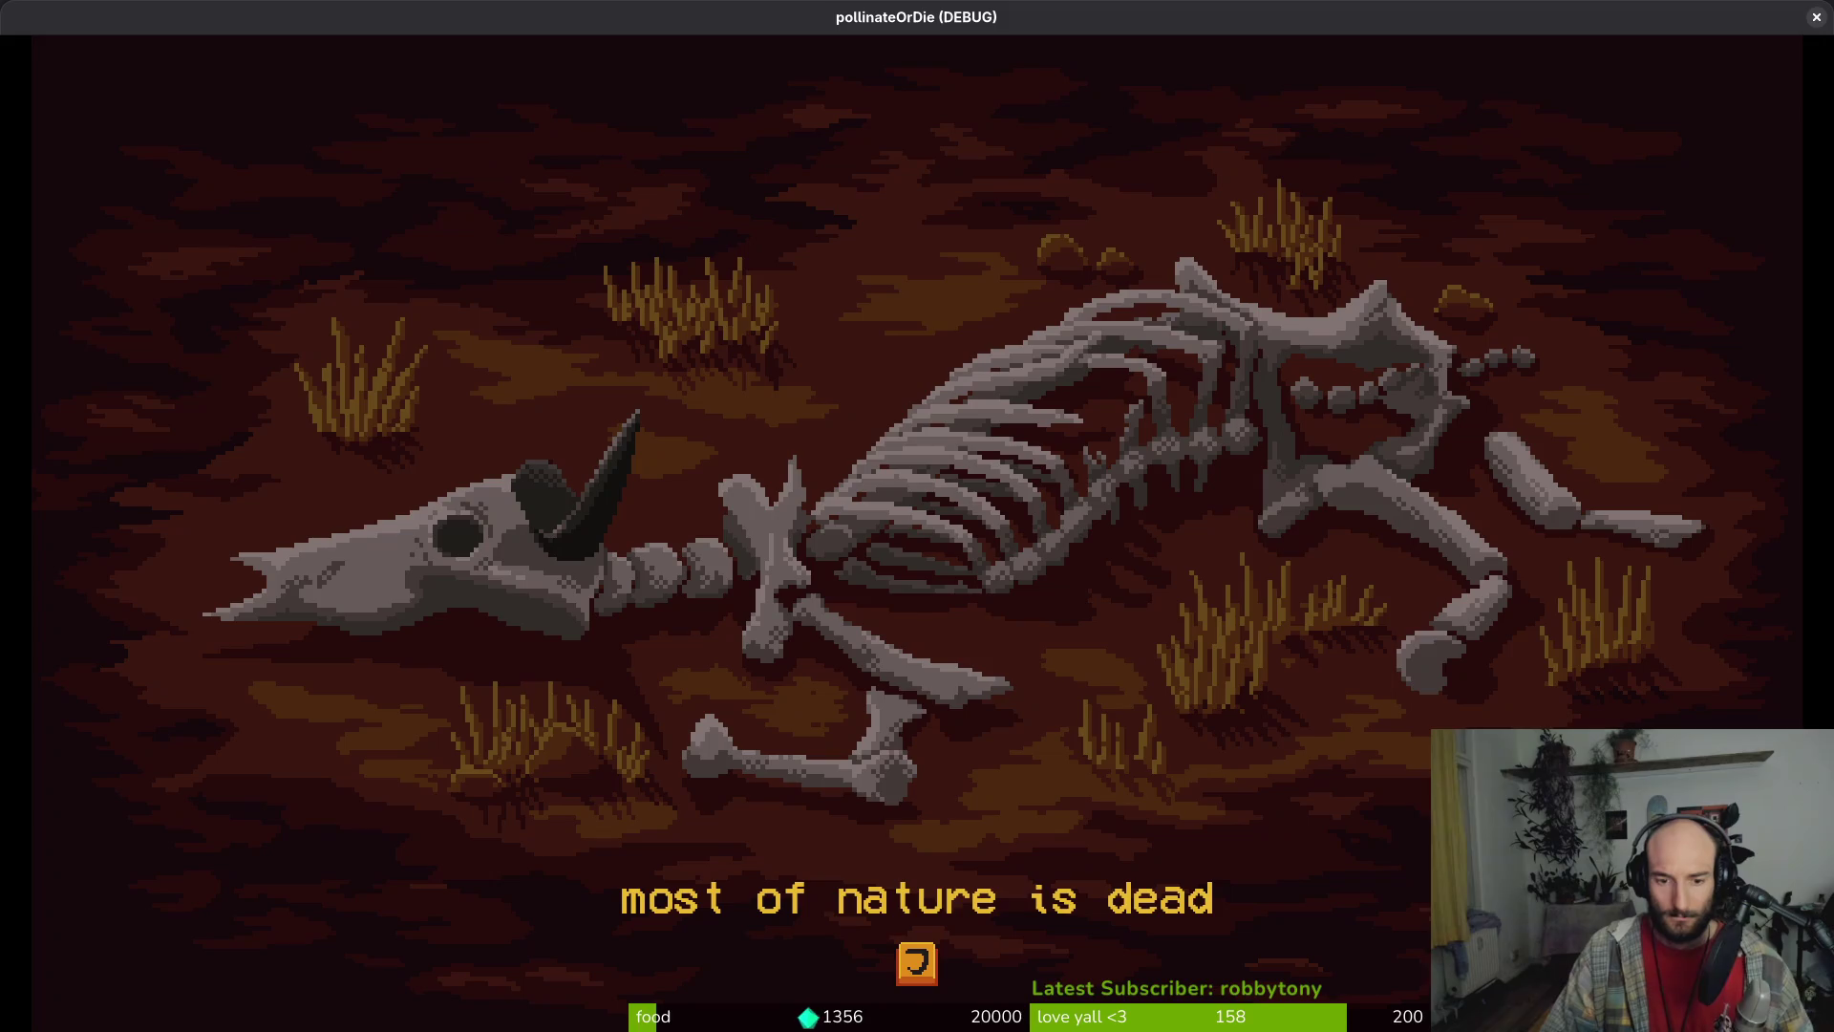
key(Return)
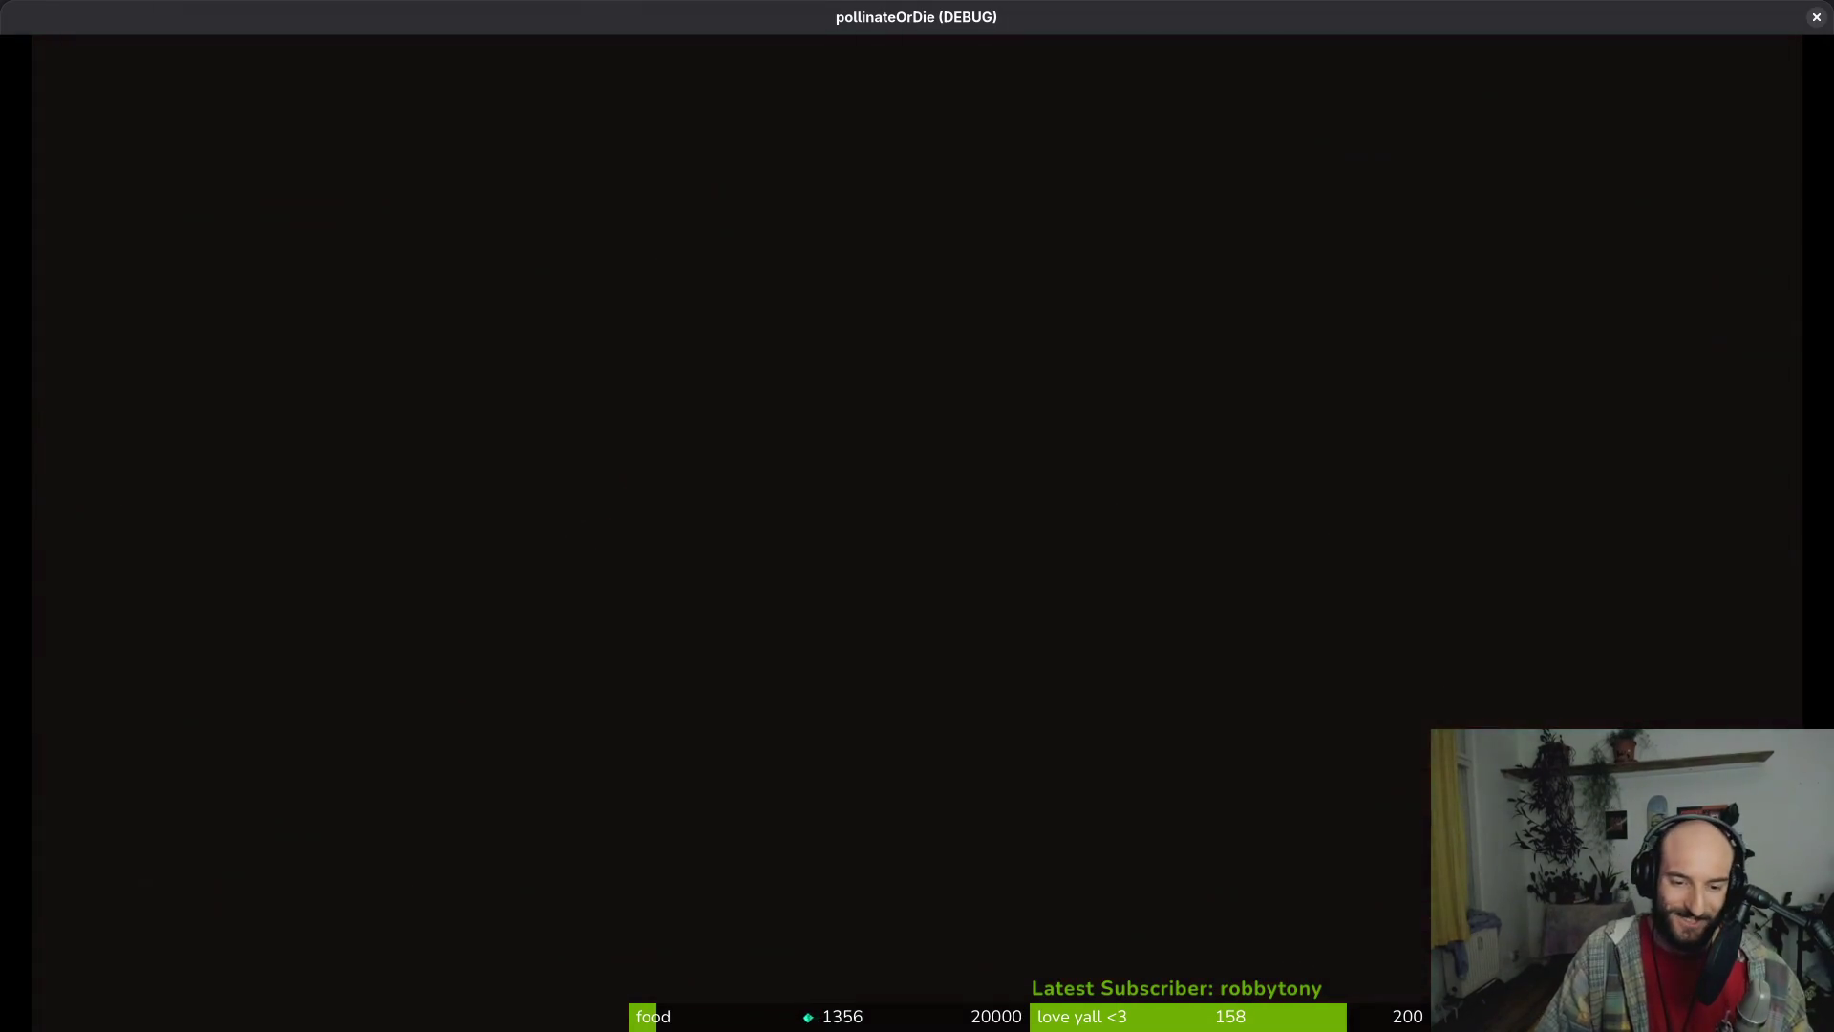
key(alt+Tab)
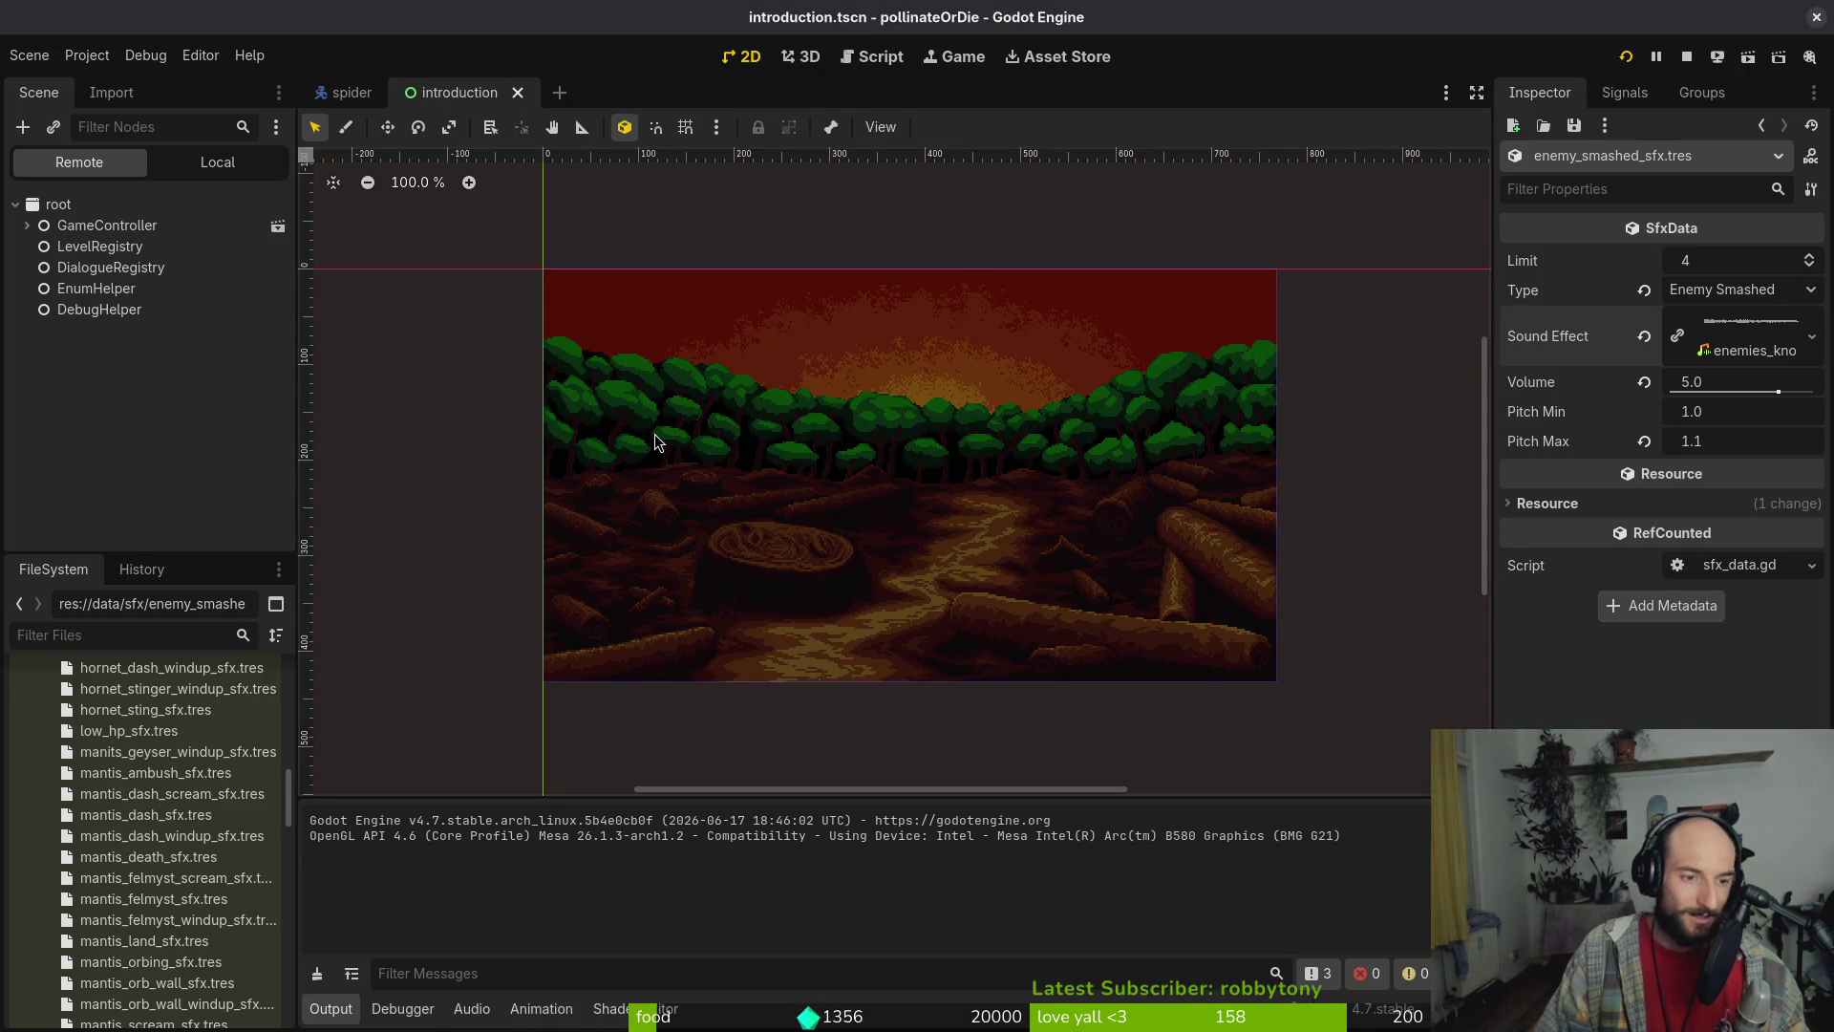
Store tr(LORE_DESTRUCTION) in a var text, pass text to display_text, and save
key(alt+Tab)
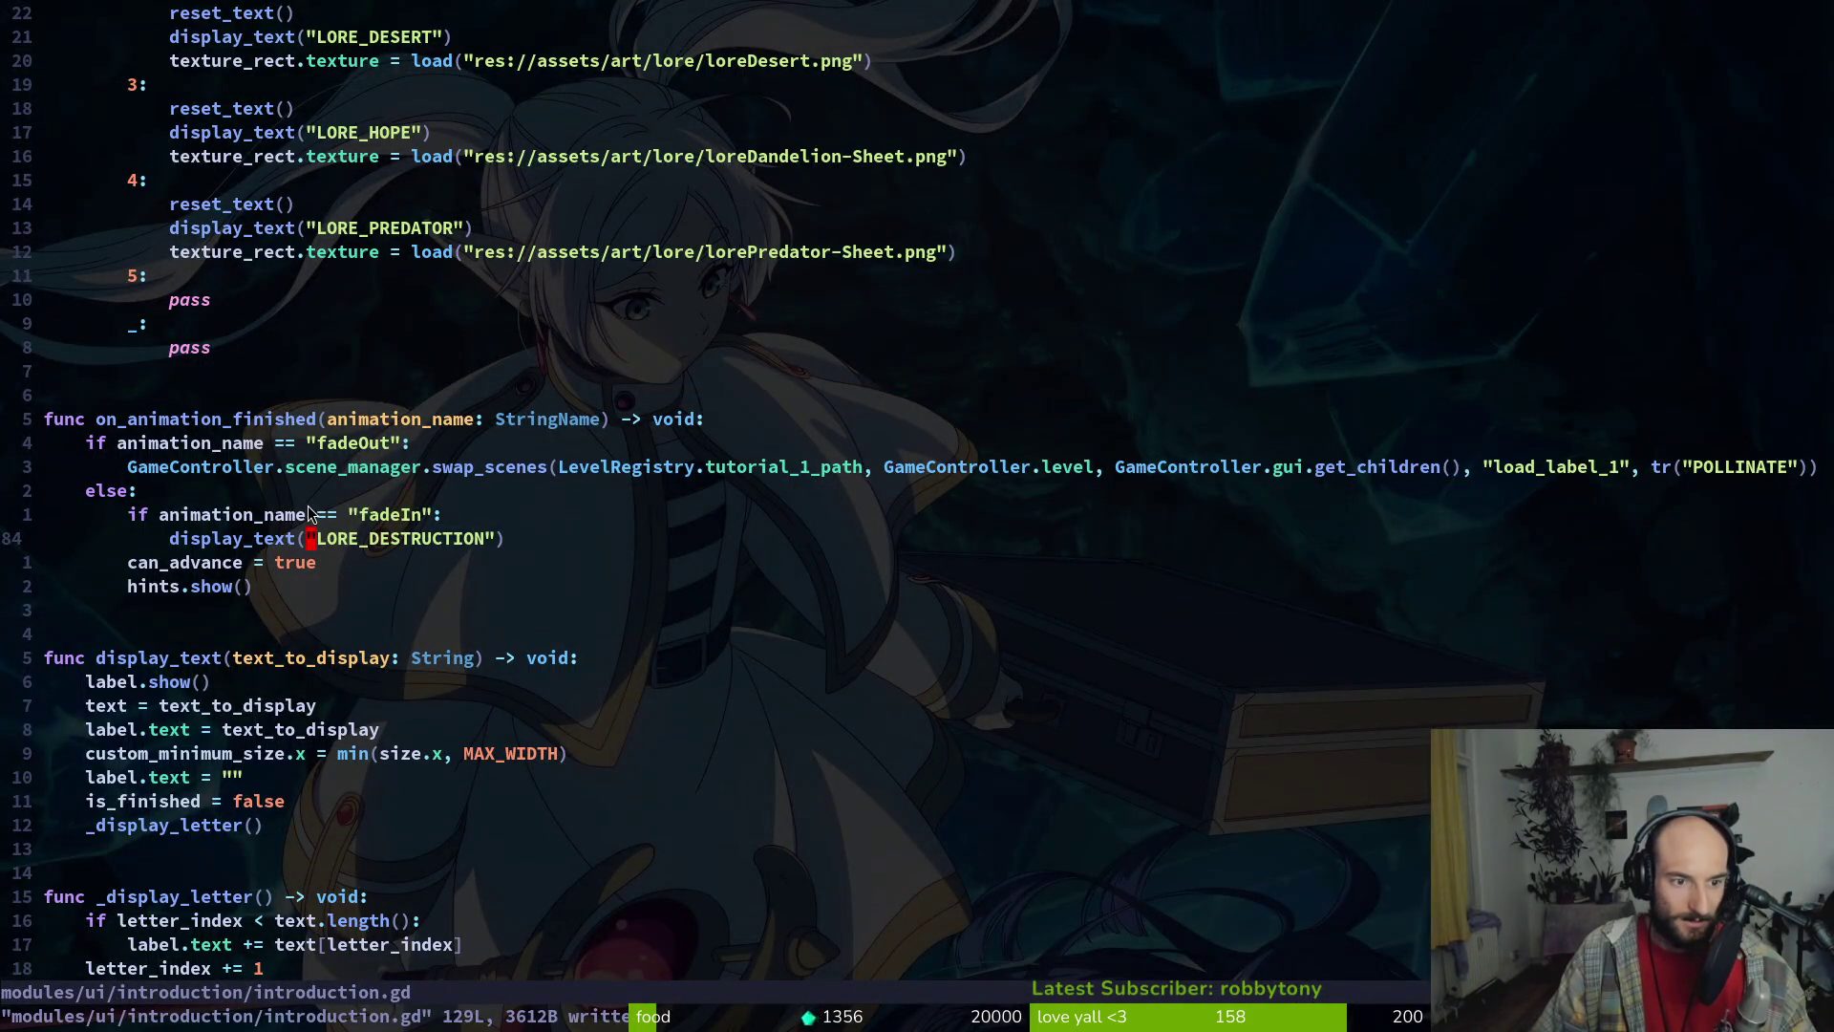
text(Ovar )
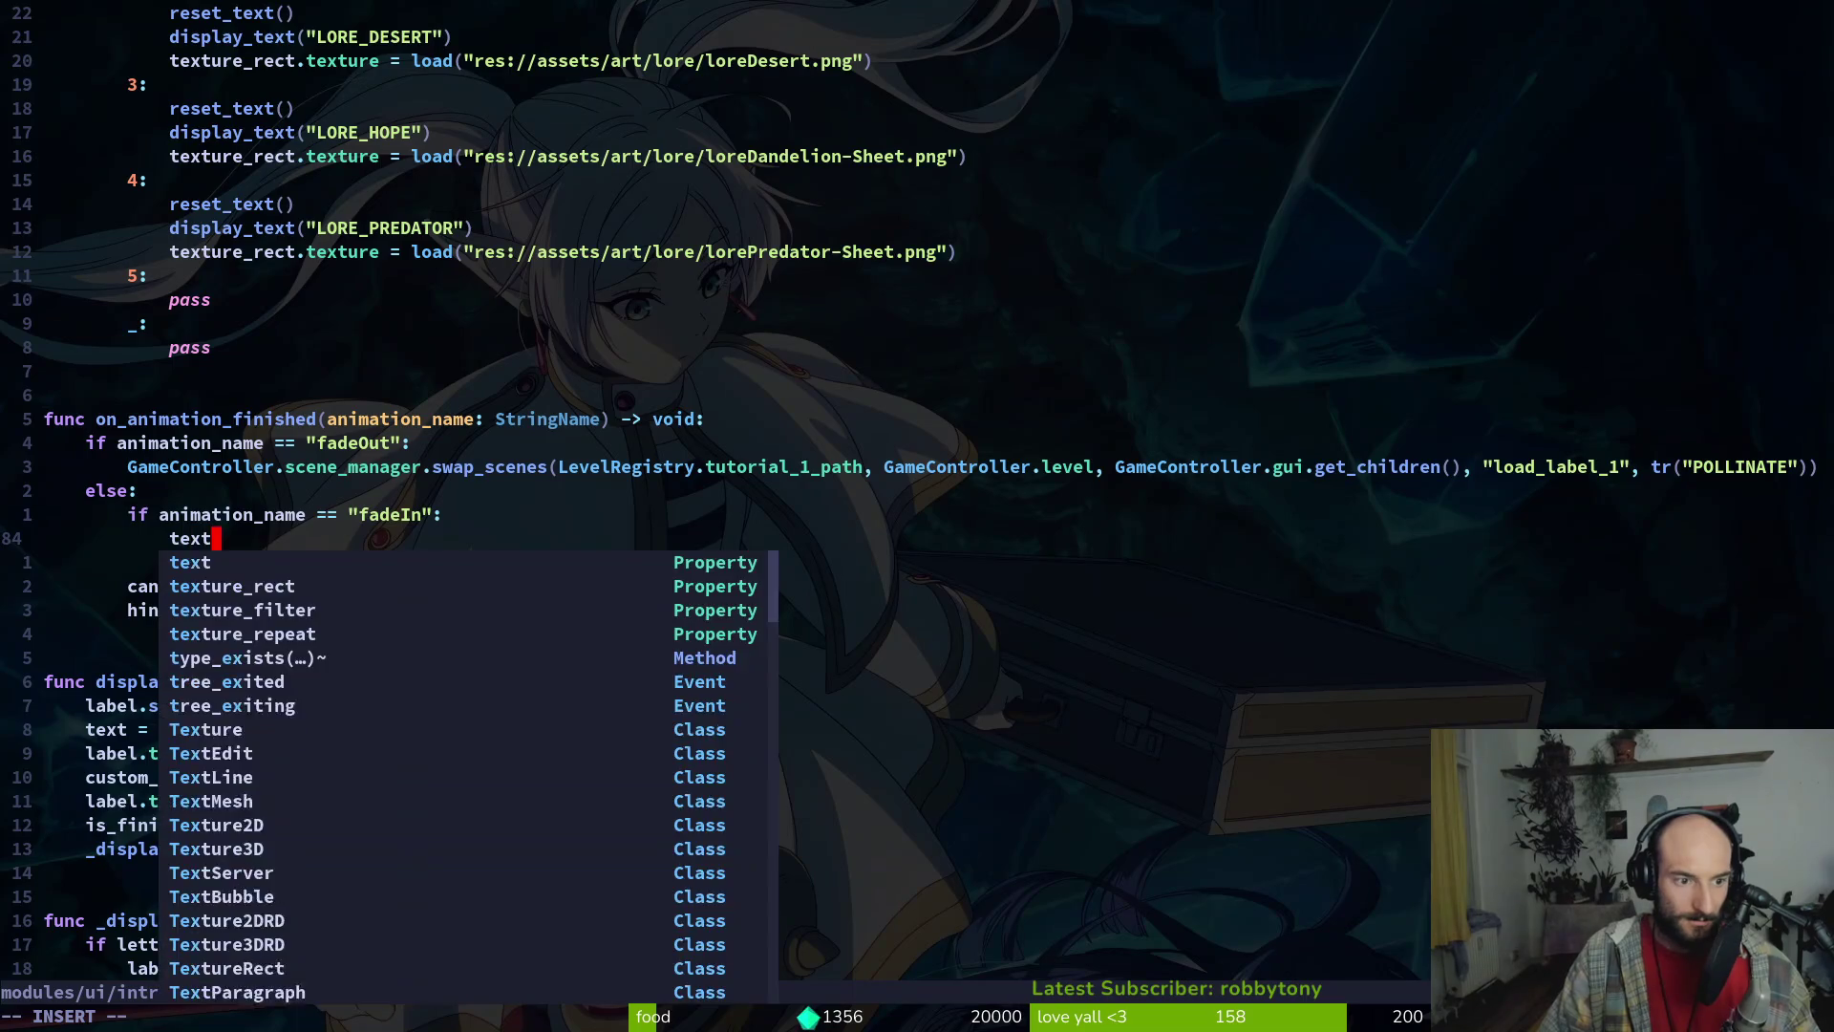
text(text = )
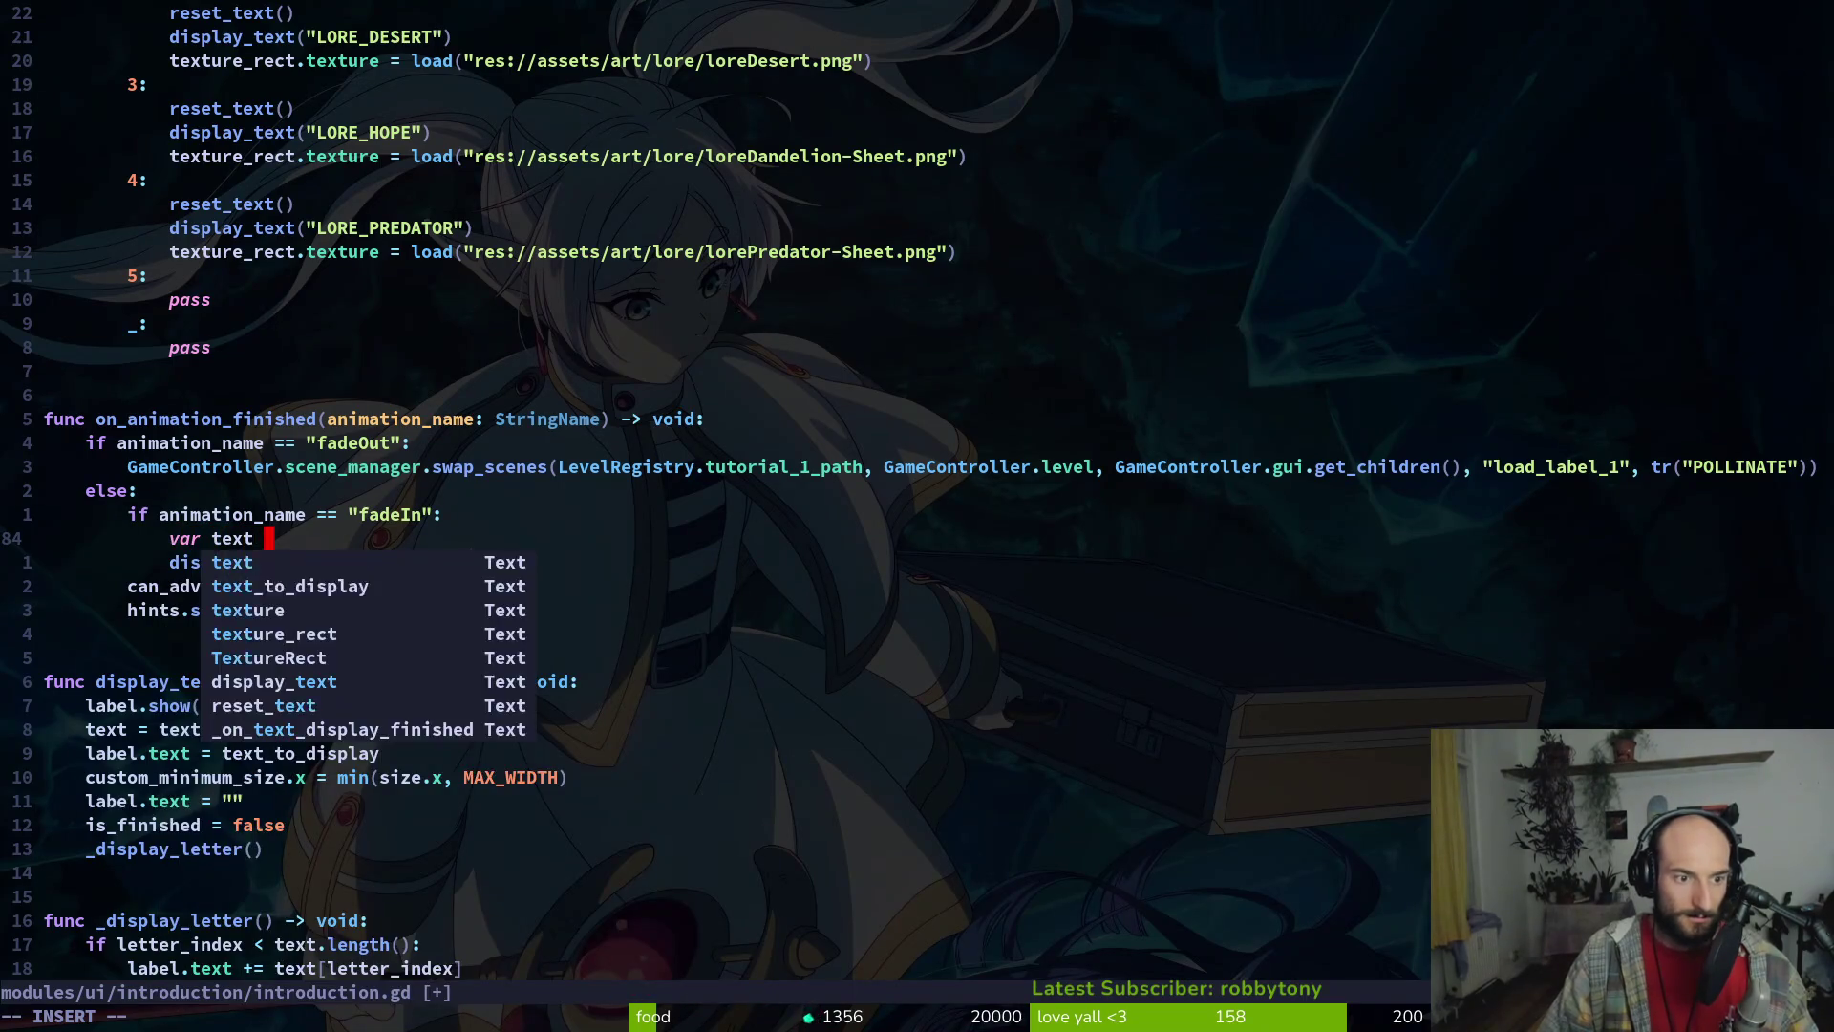
text(tr()
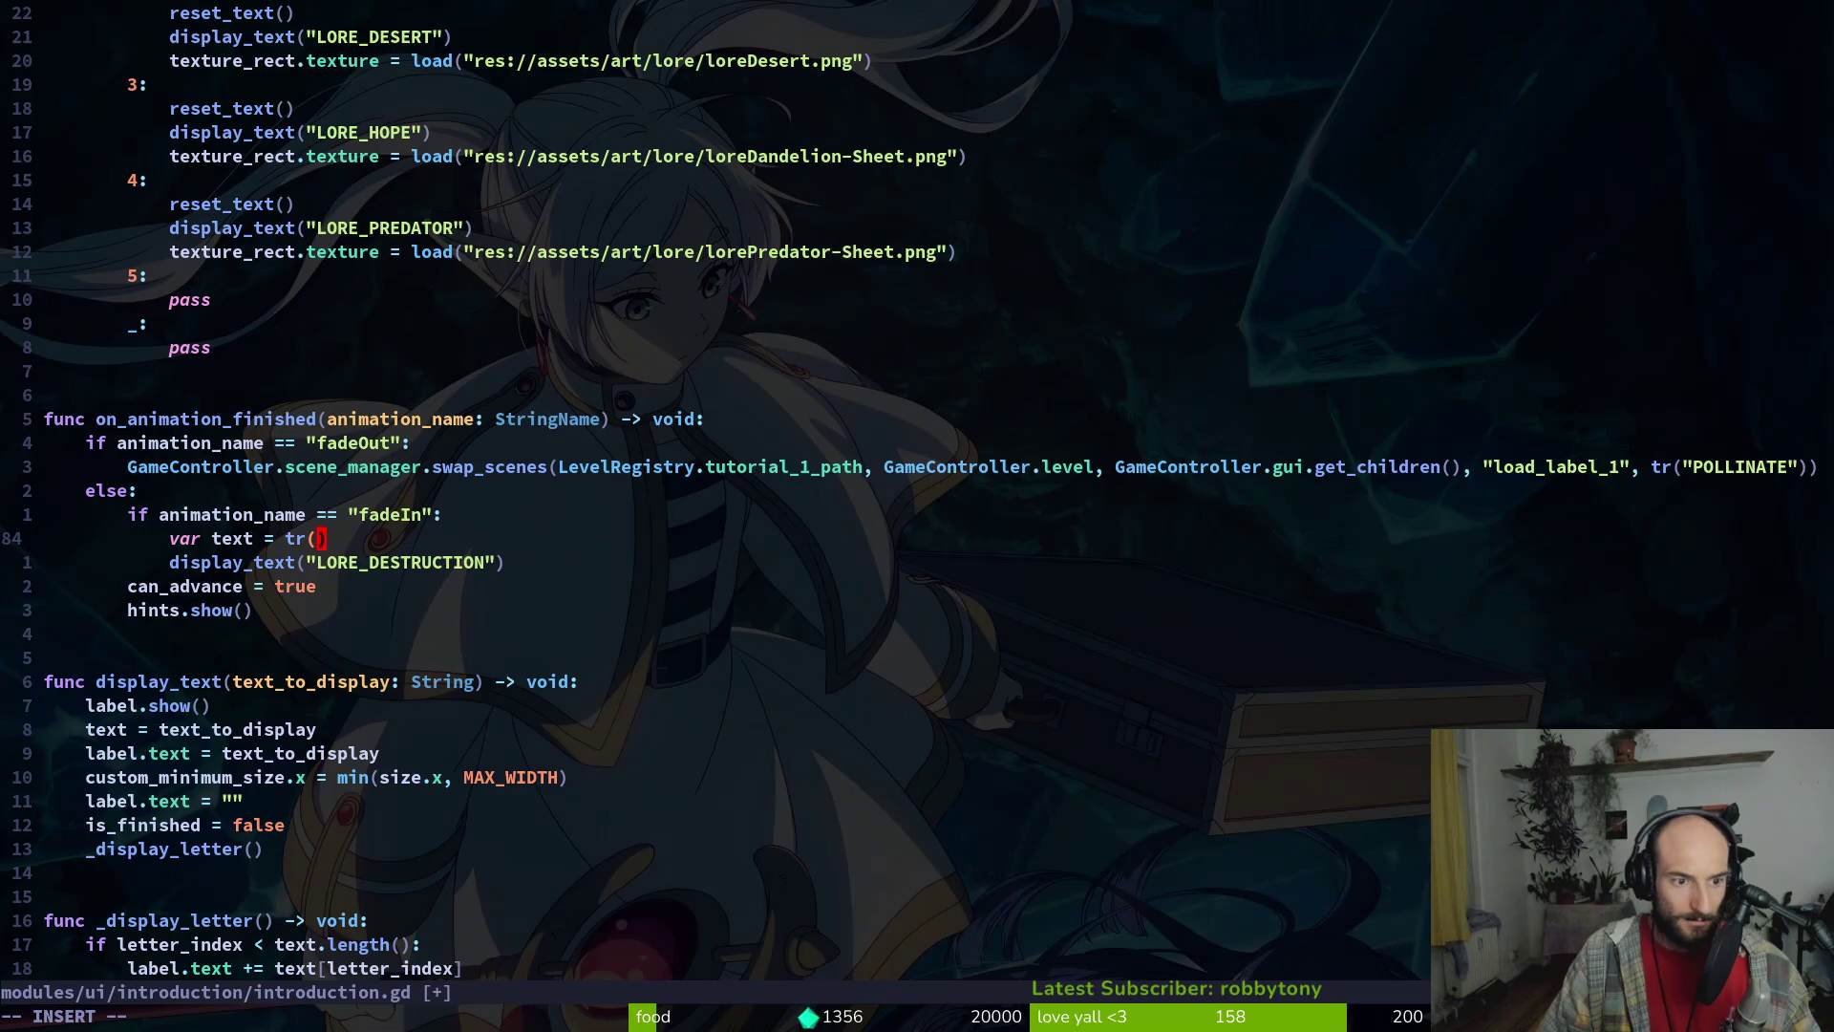
text(LORE_DESTRUCTION)
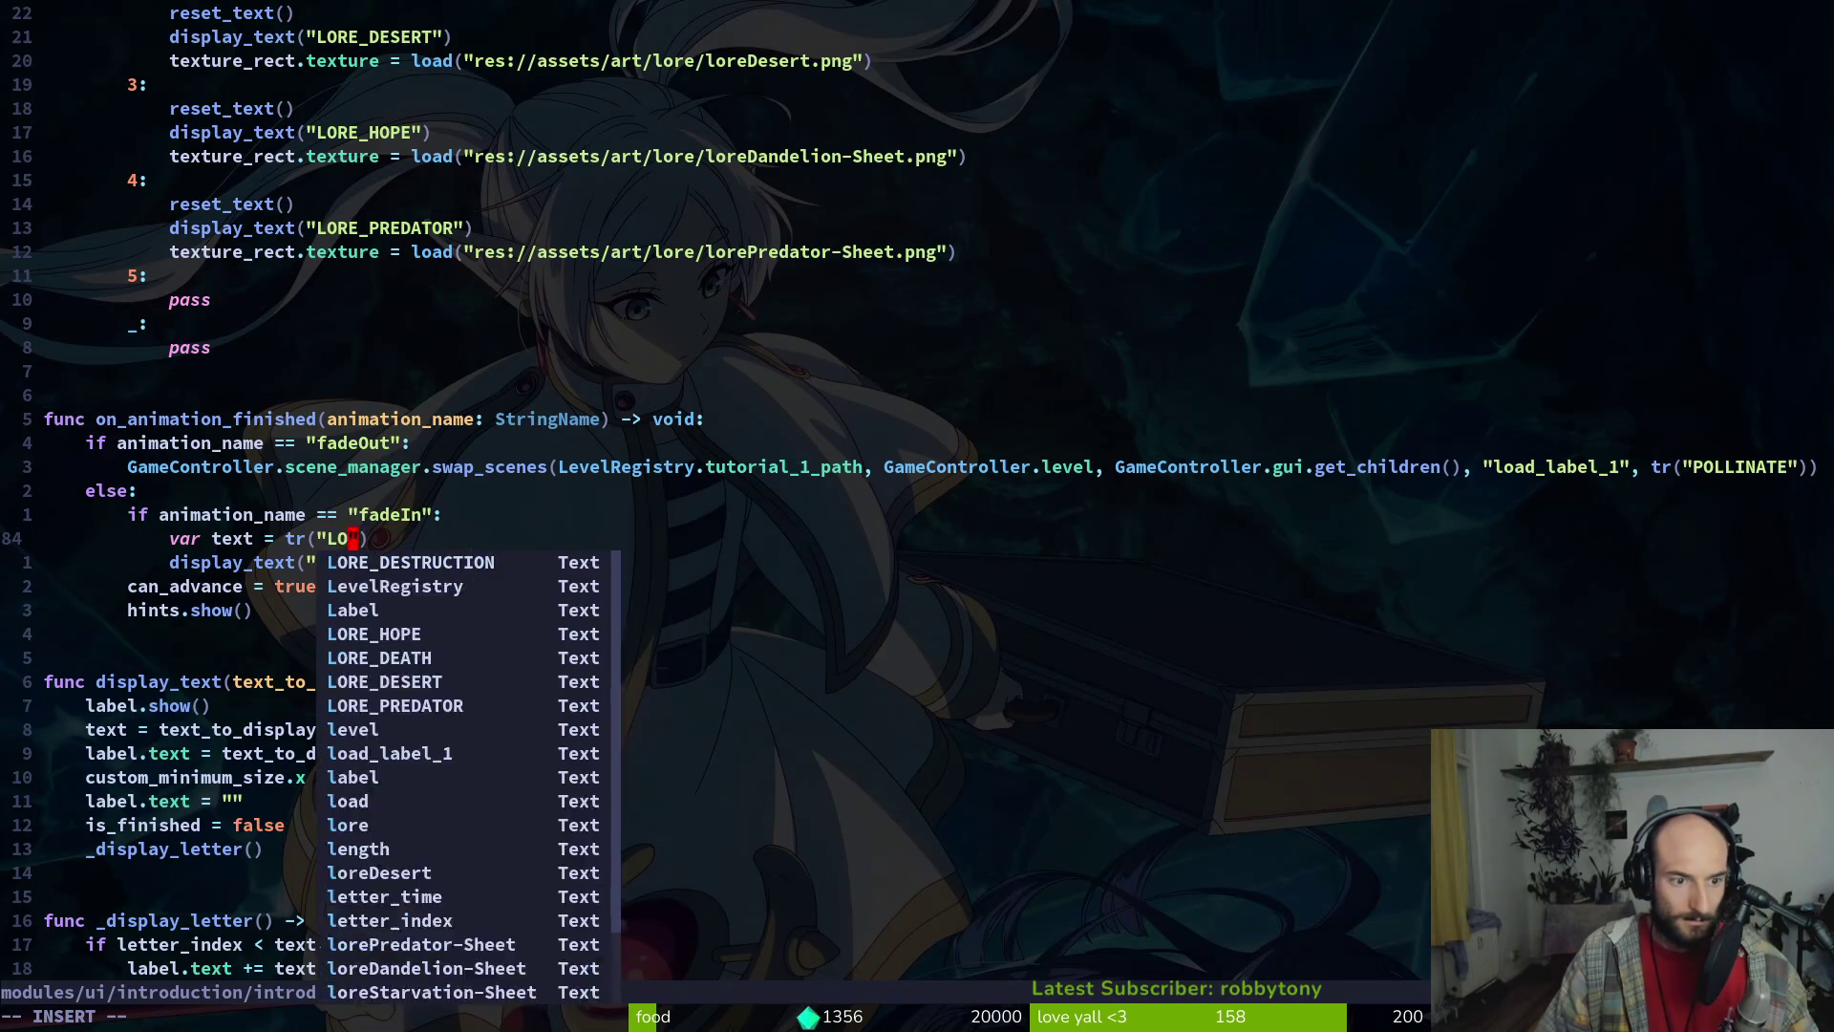
key(Escape)
text(j)
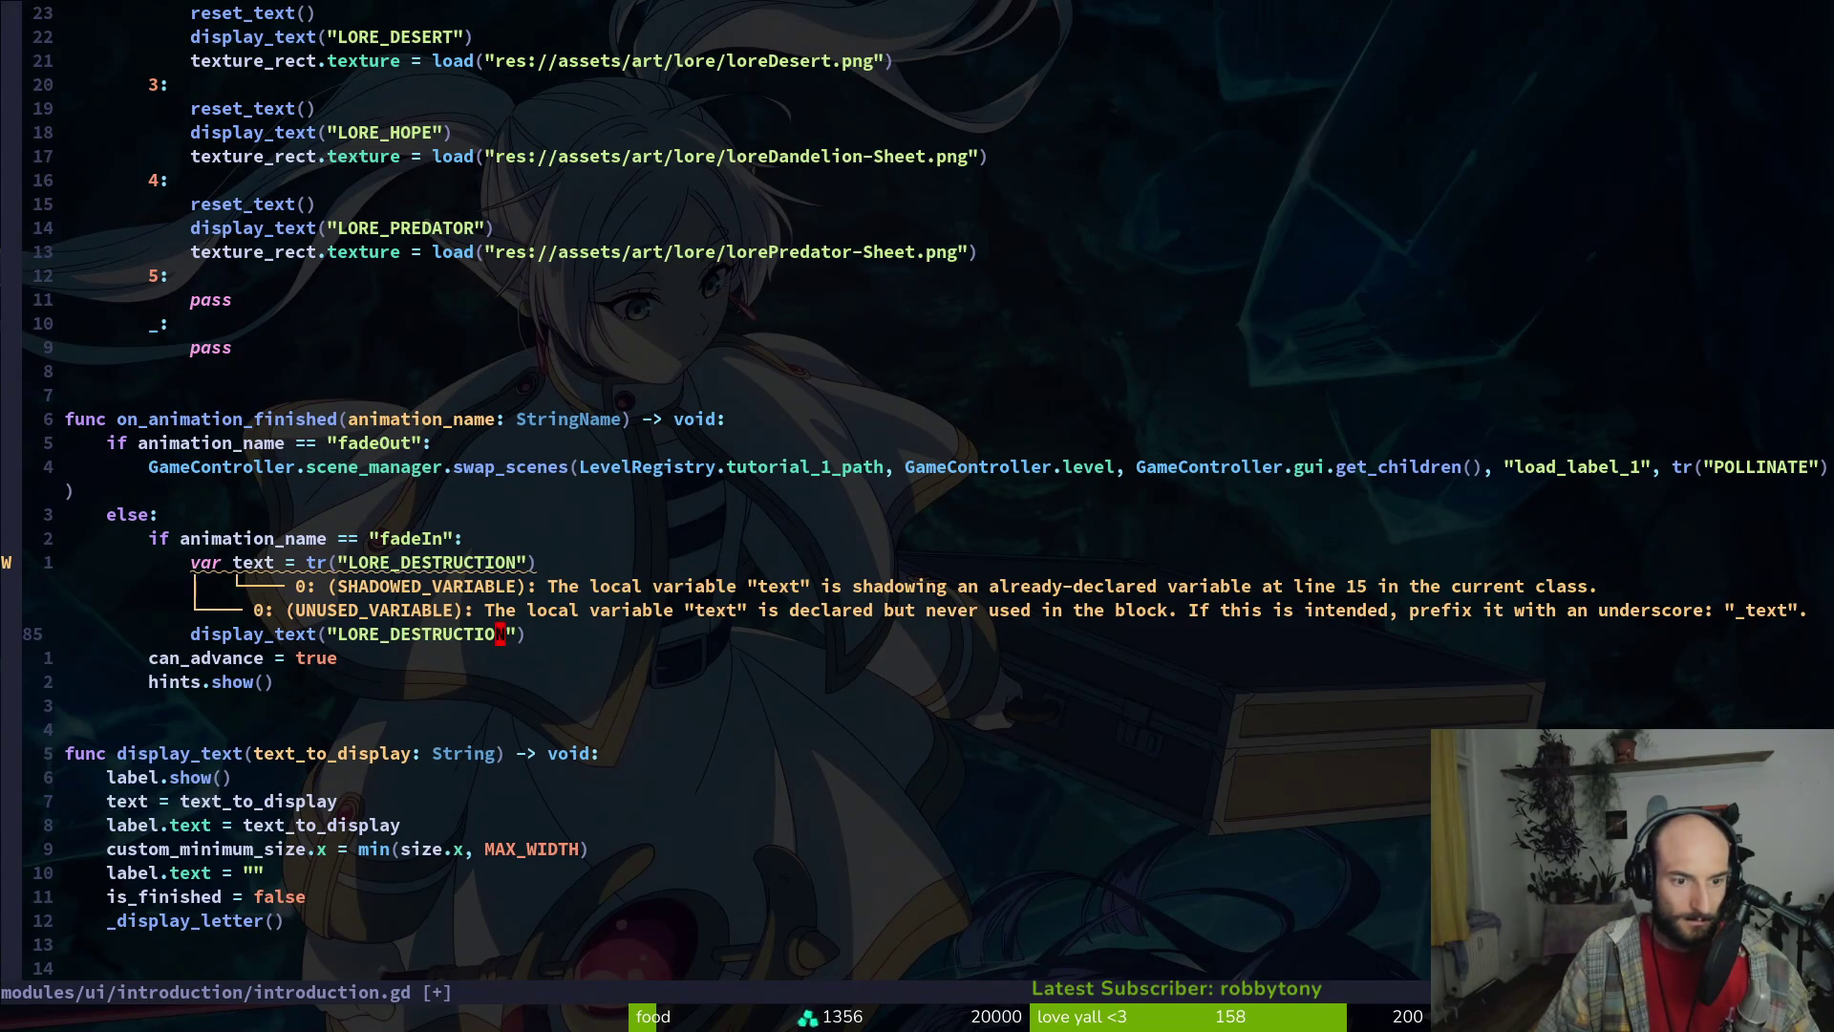
text(ci(text(tex)
key(Escape)
text(:w)
key(Return)
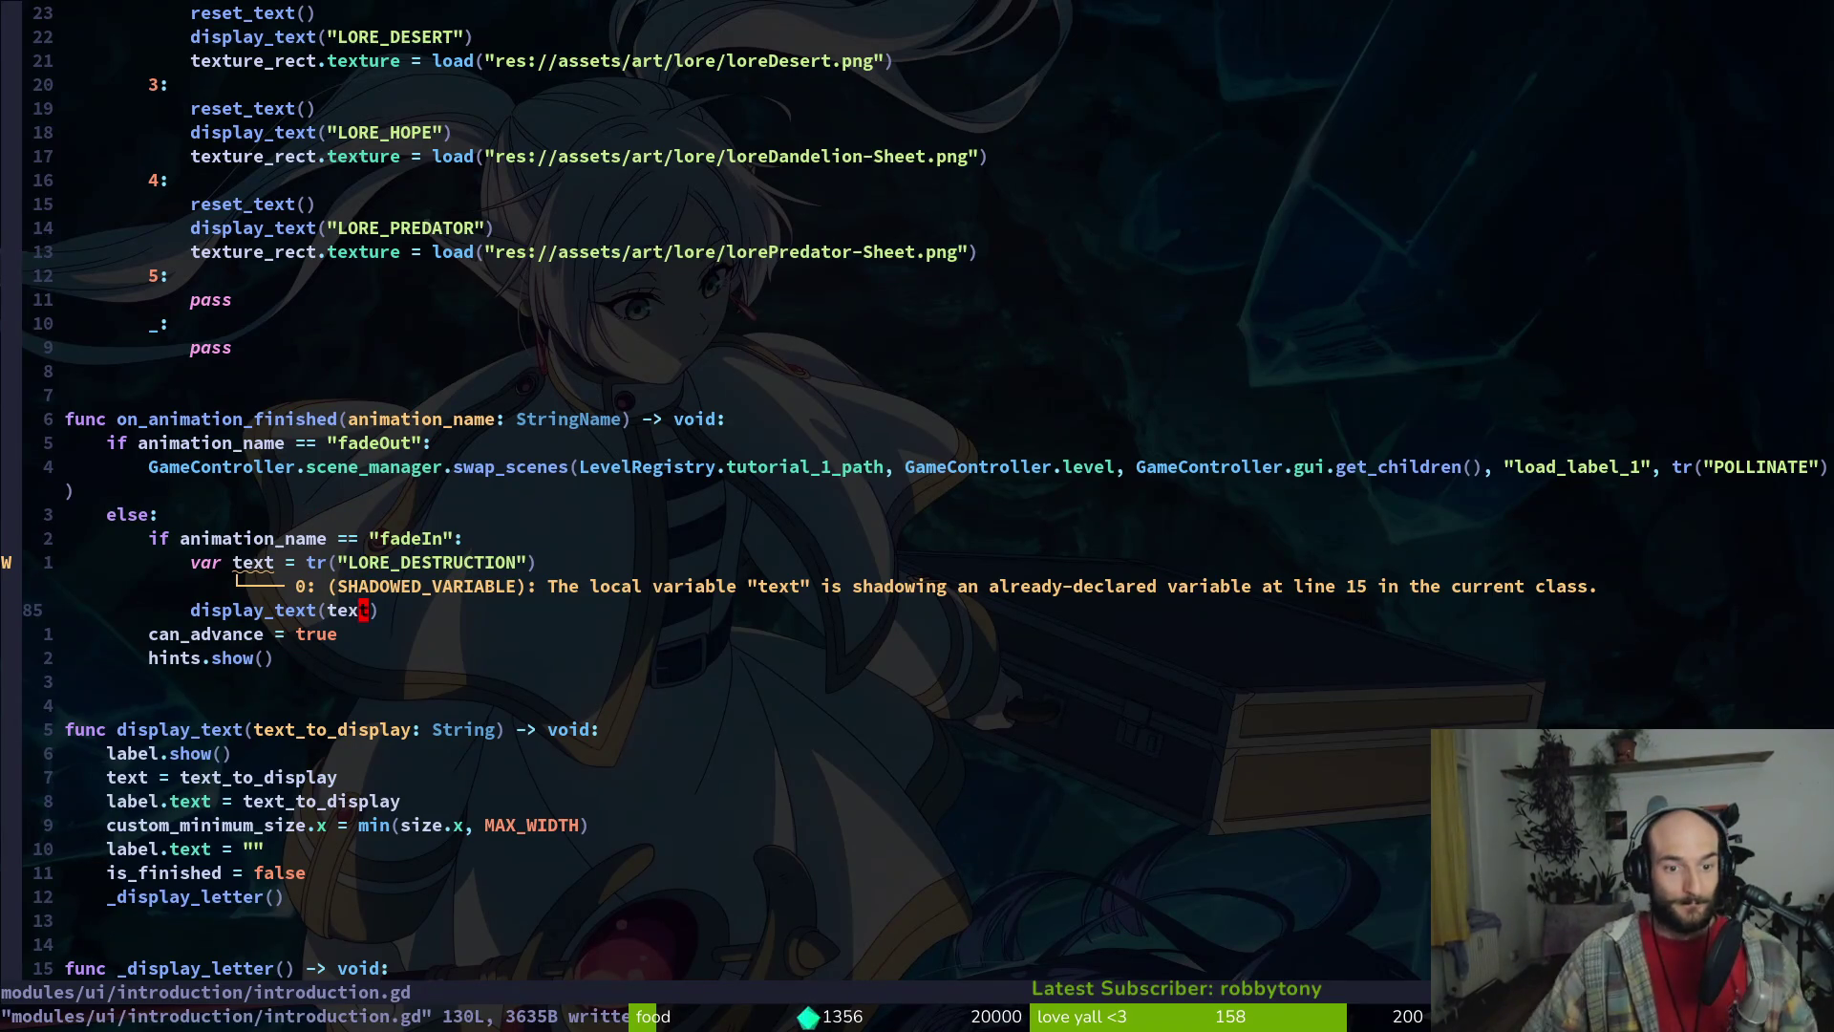
Rename the variable to label_text, make display_text use label_text, and save
text(ciwlabel_text)
key(Escape)
text(:write)
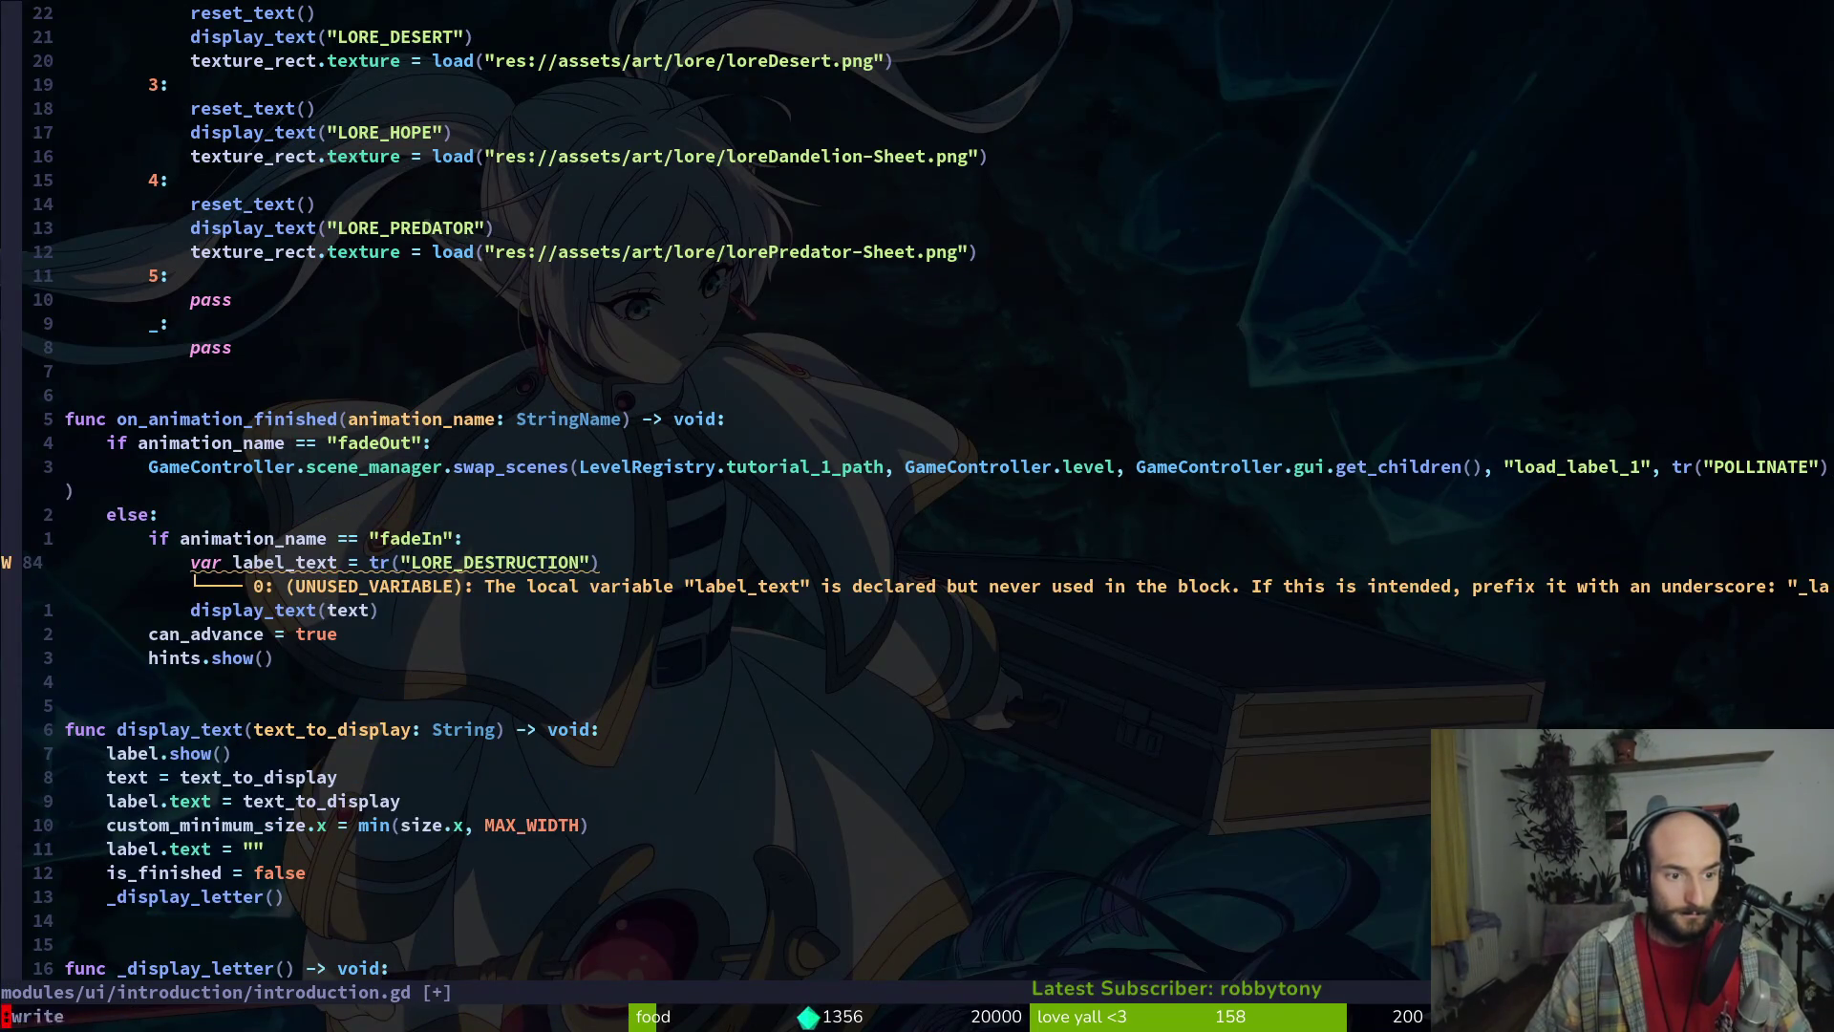
key(Return)
click(279, 633)
text(ar label_)
key(Escape)
text(:w)
key(Return)
Try copying the label_text declaration into the fourth slide branch, then remove it and save
click(79, 514)
key(k)
key(k)
key(k)
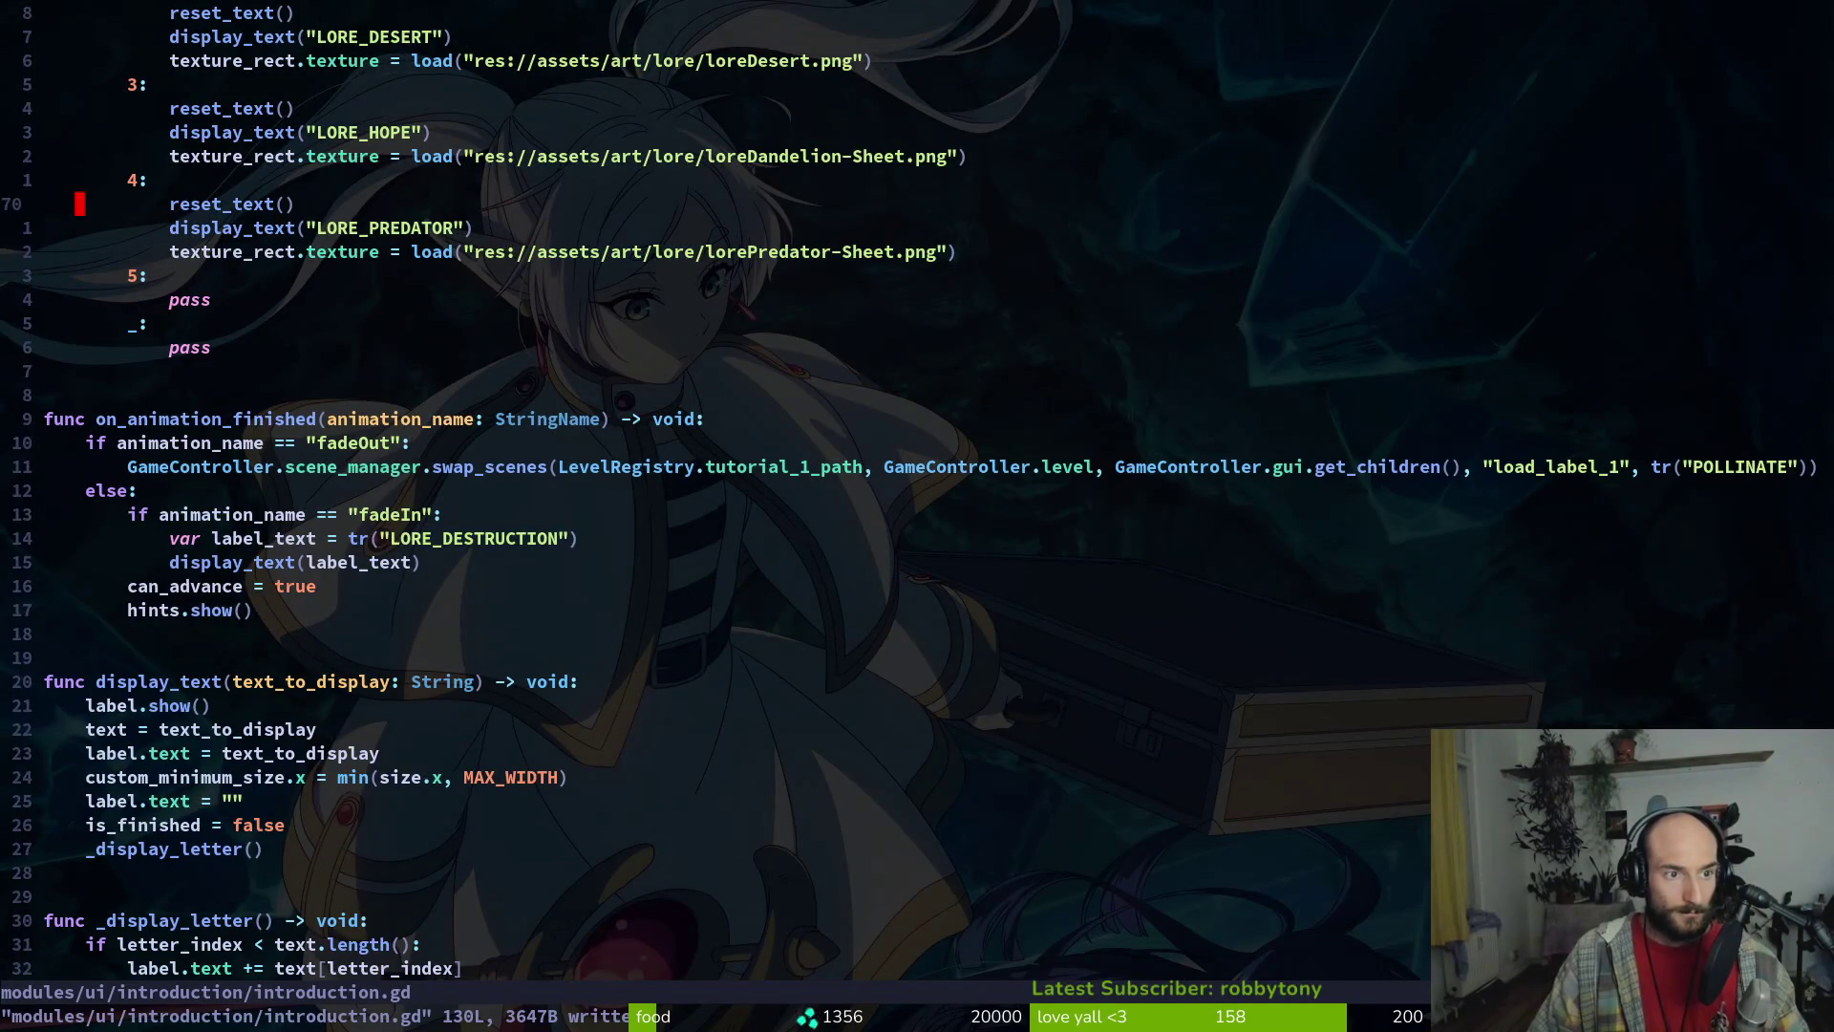
key(p)
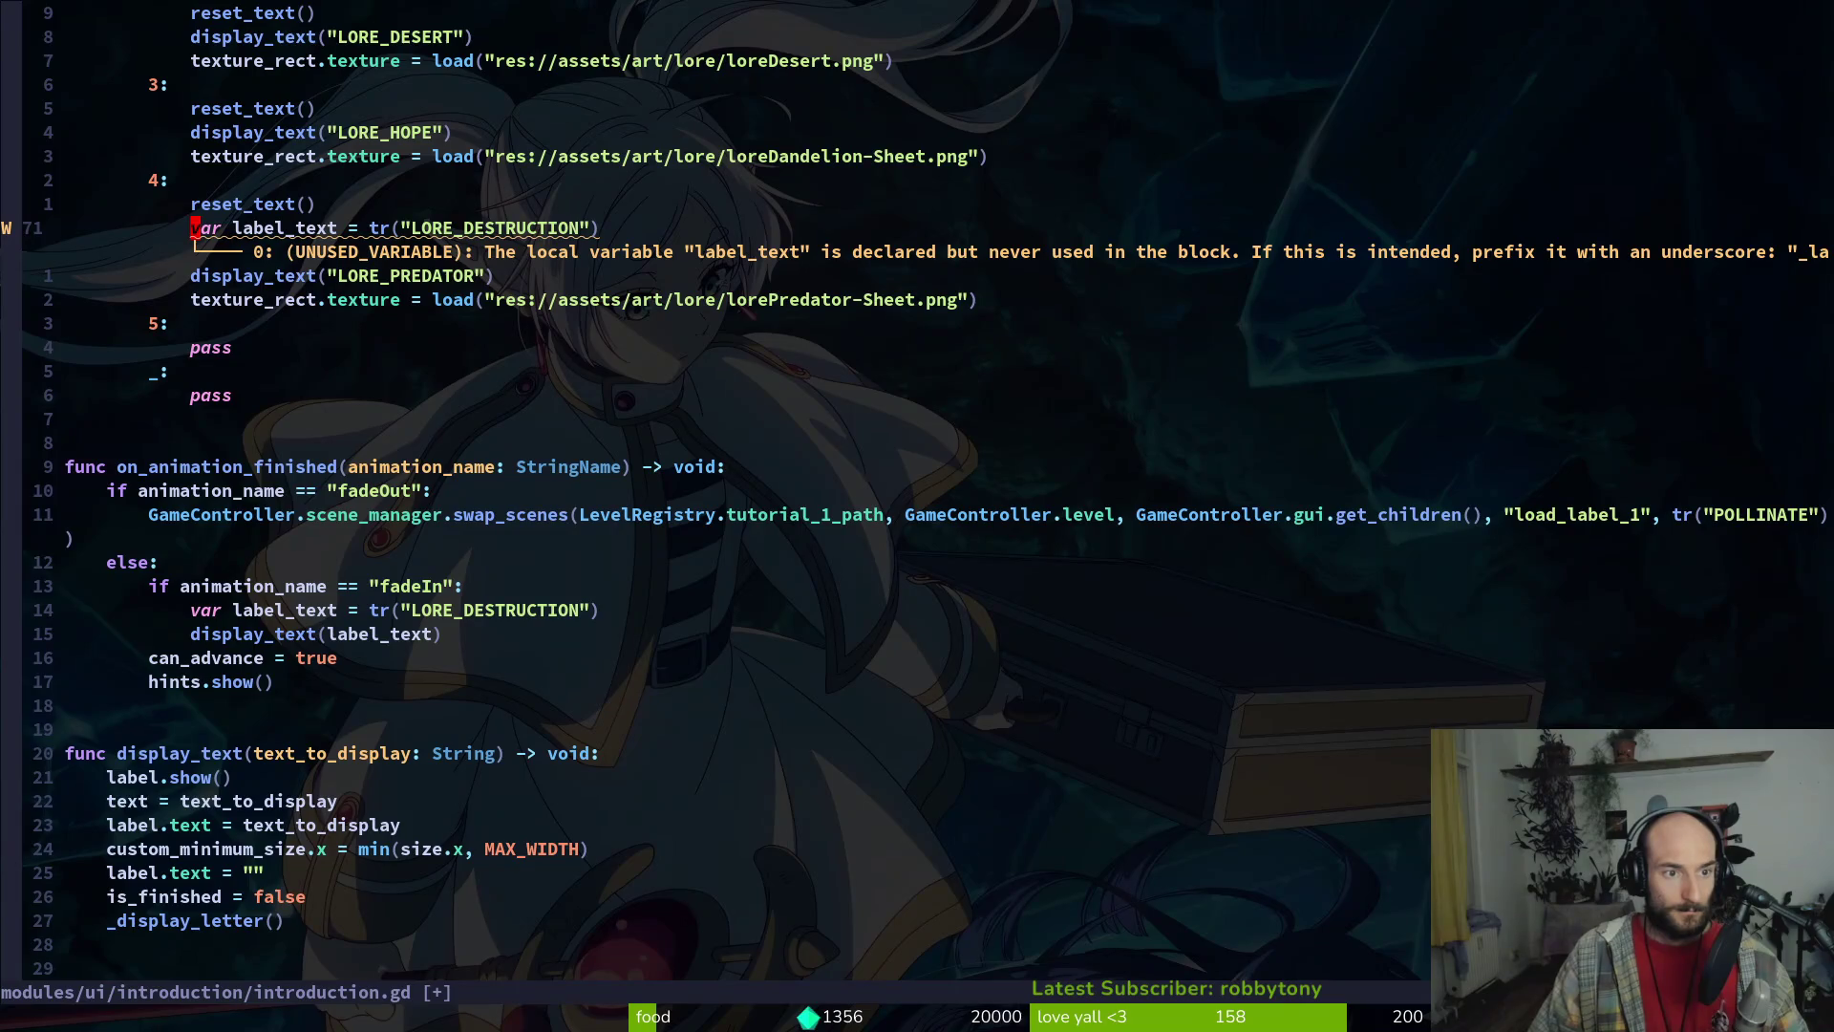
key(d)
key(d)
text(pu:w)
key(Return)
Undo the label_text experiment and save the reverted introduction.gd
key(j)
key(j)
key(j)
key(j)
key(j)
key(j)
key(u)
key(u)
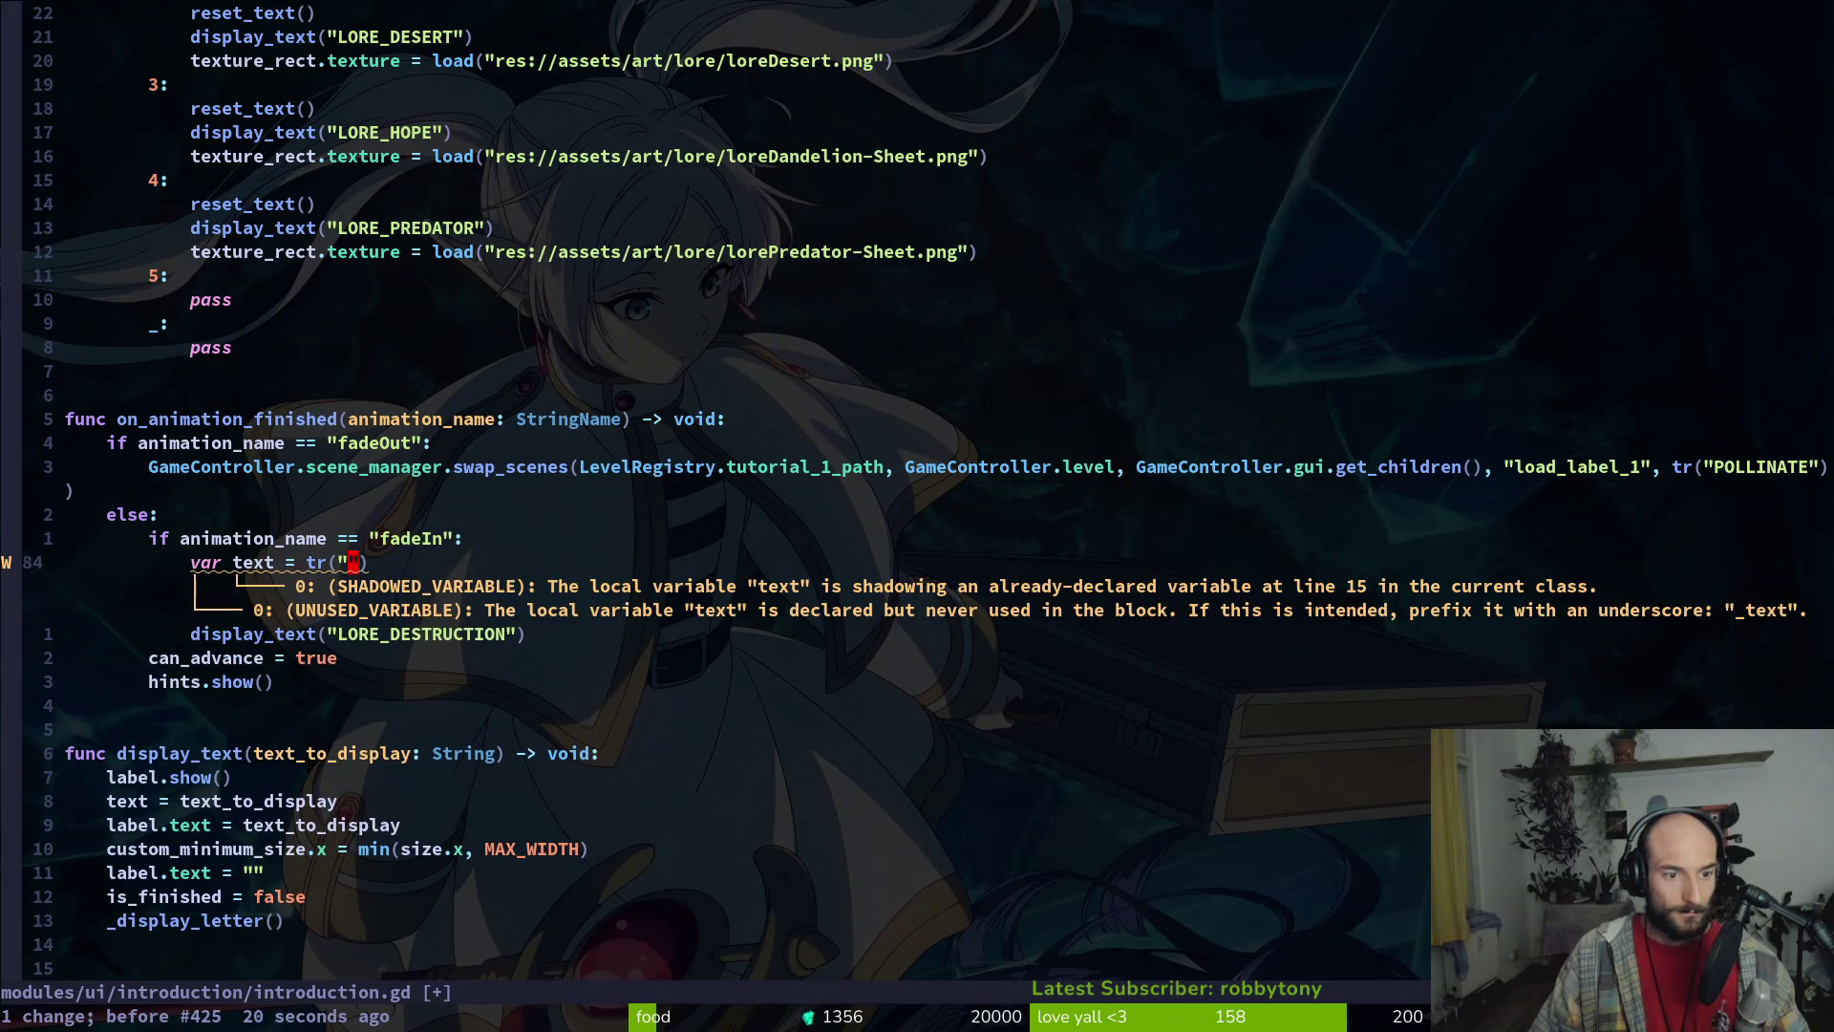
text(u:w)
key(Return)
key(j)
key(j)
key(j)
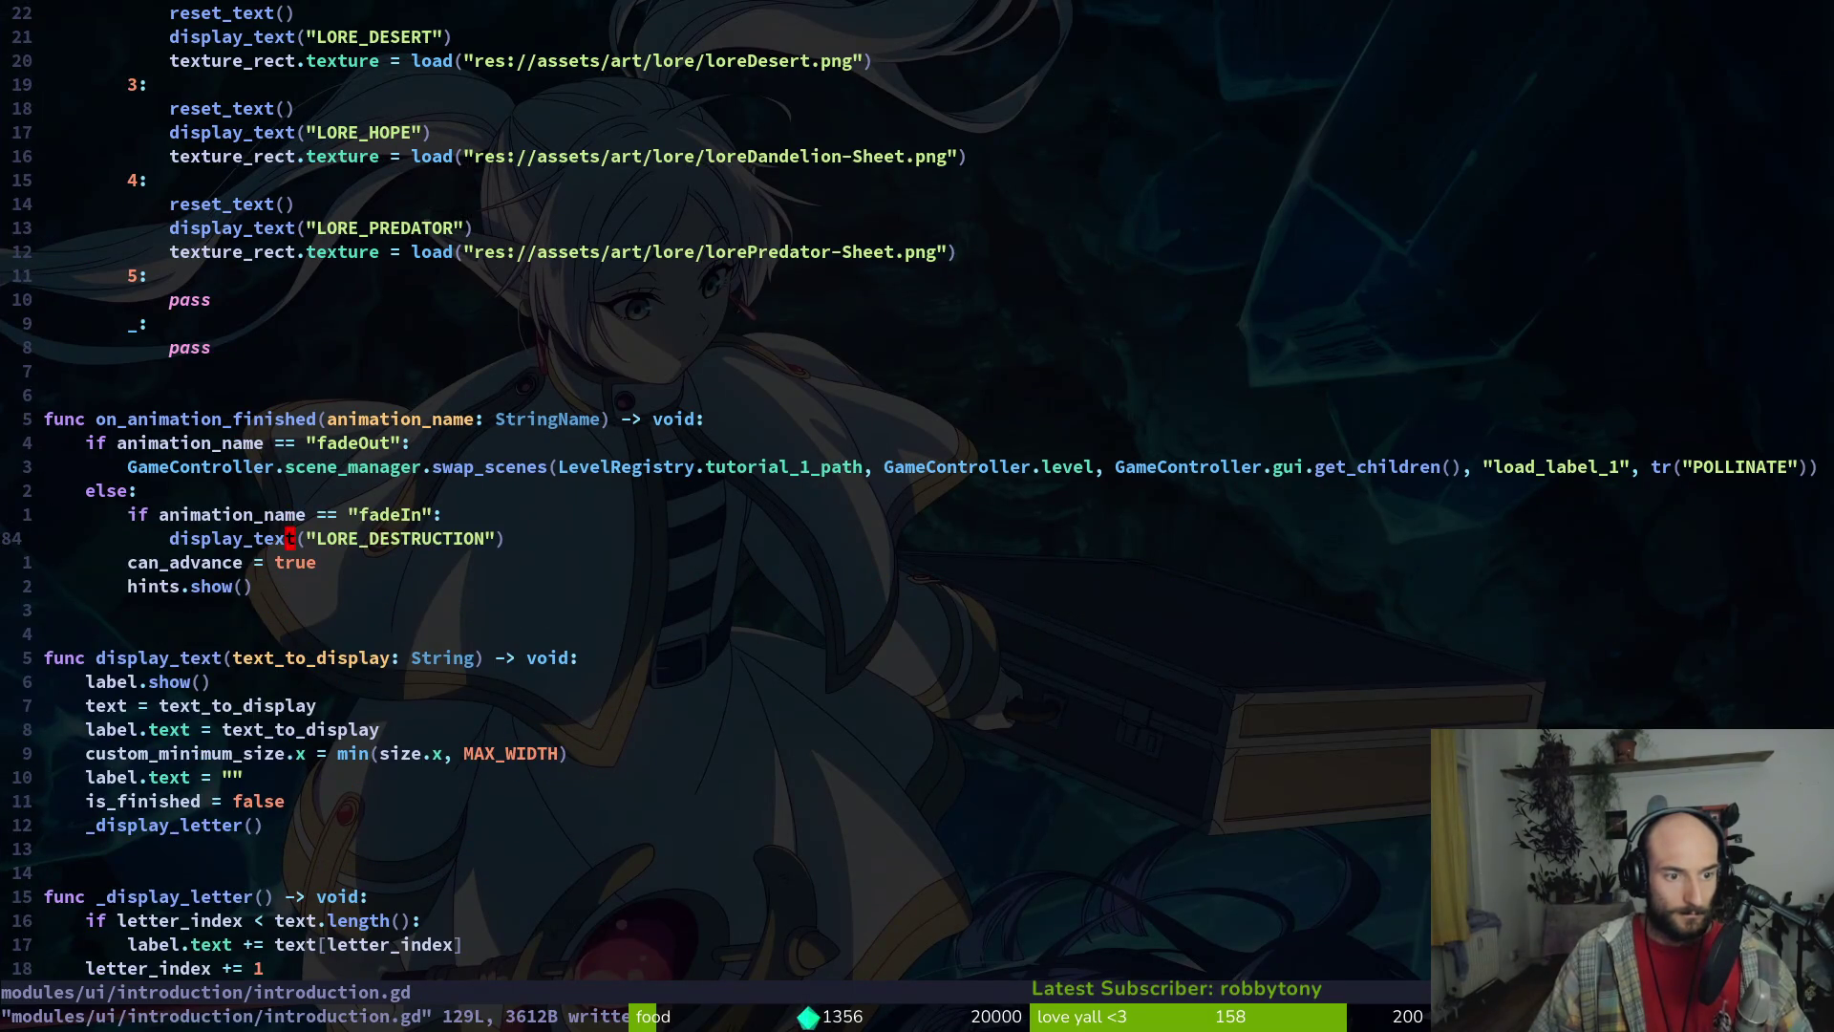
key(j)
key(j)
key(k)
key(k)
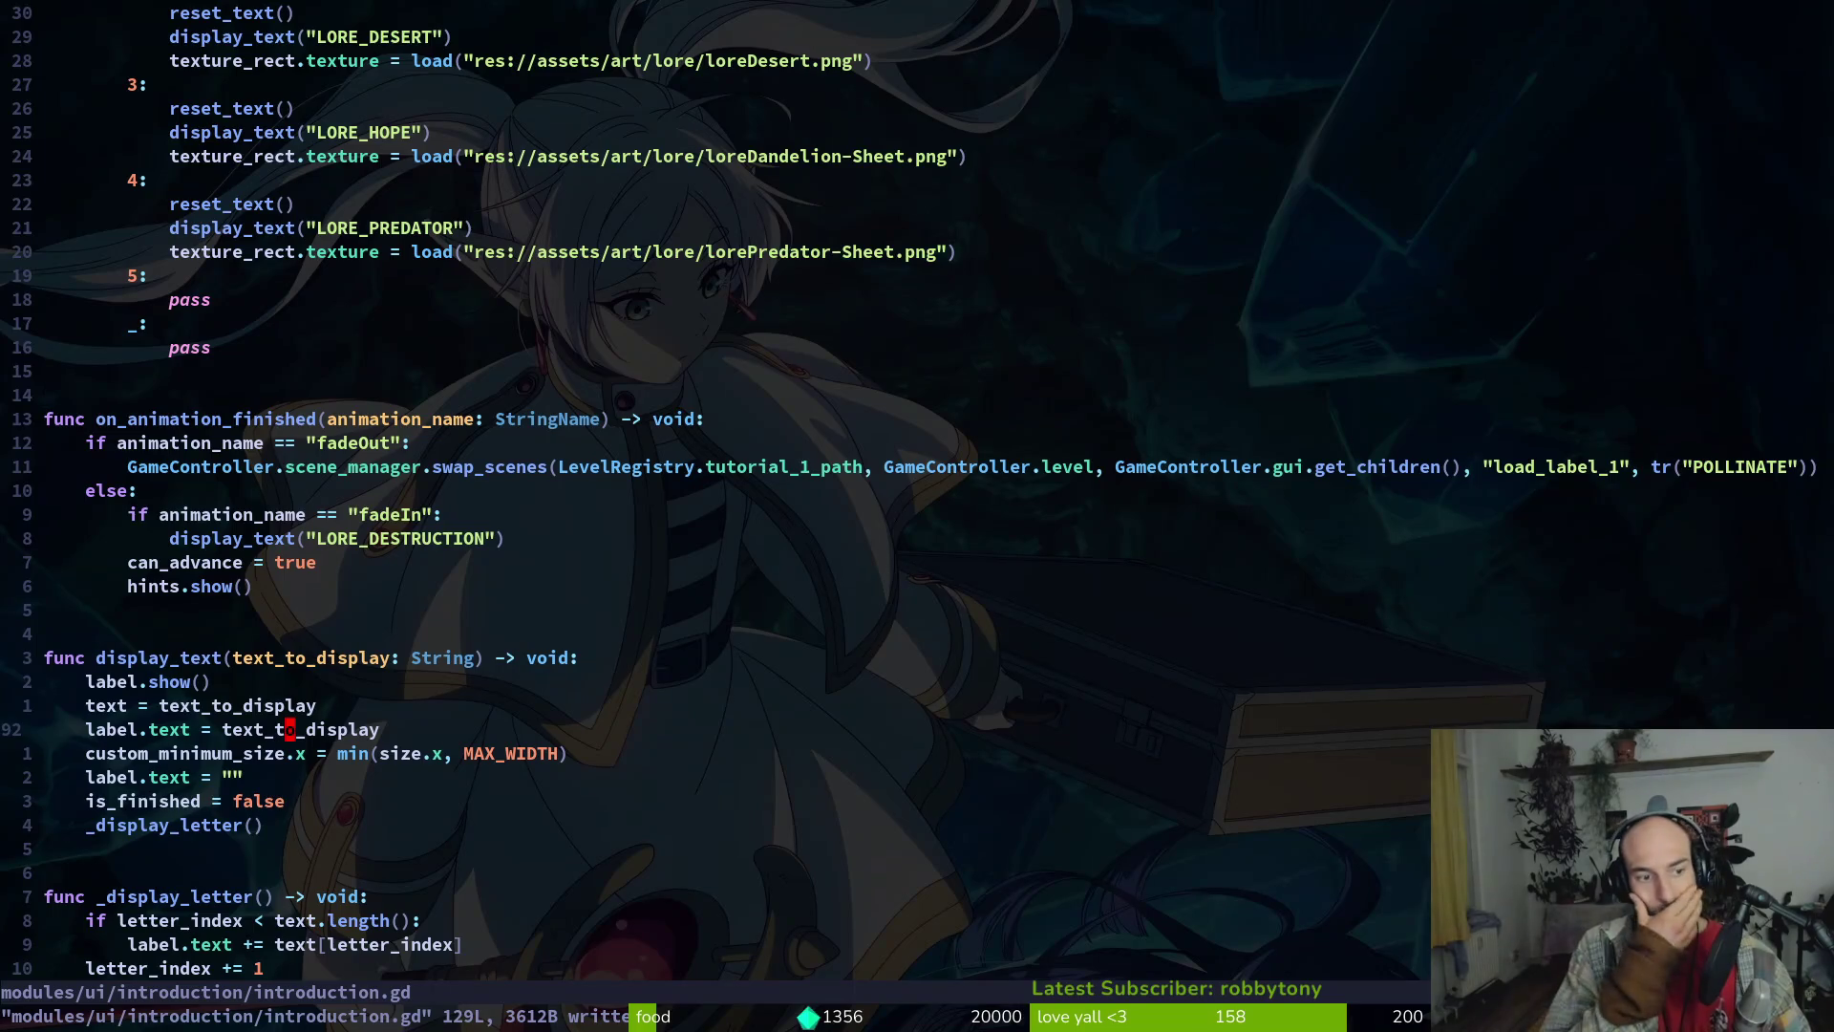
Set label.text from tr(text_to_display) in display_text and save the script
click(227, 705)
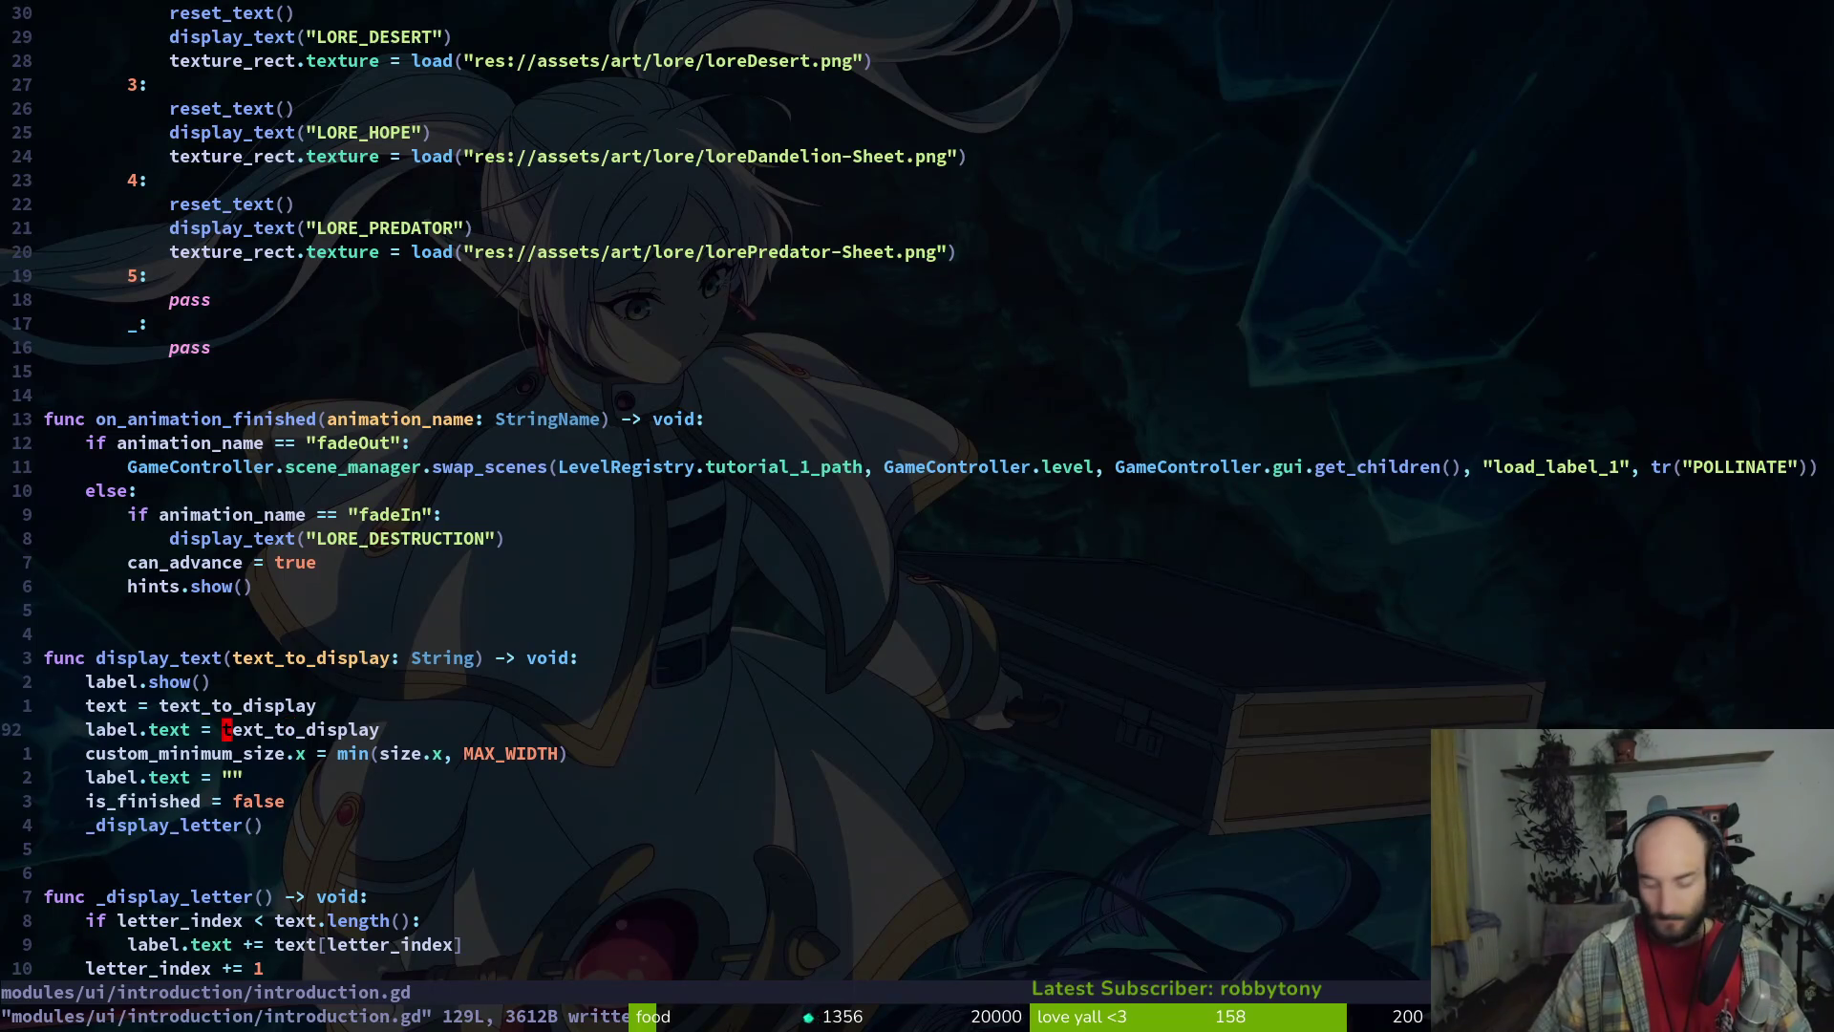
text(jitr()
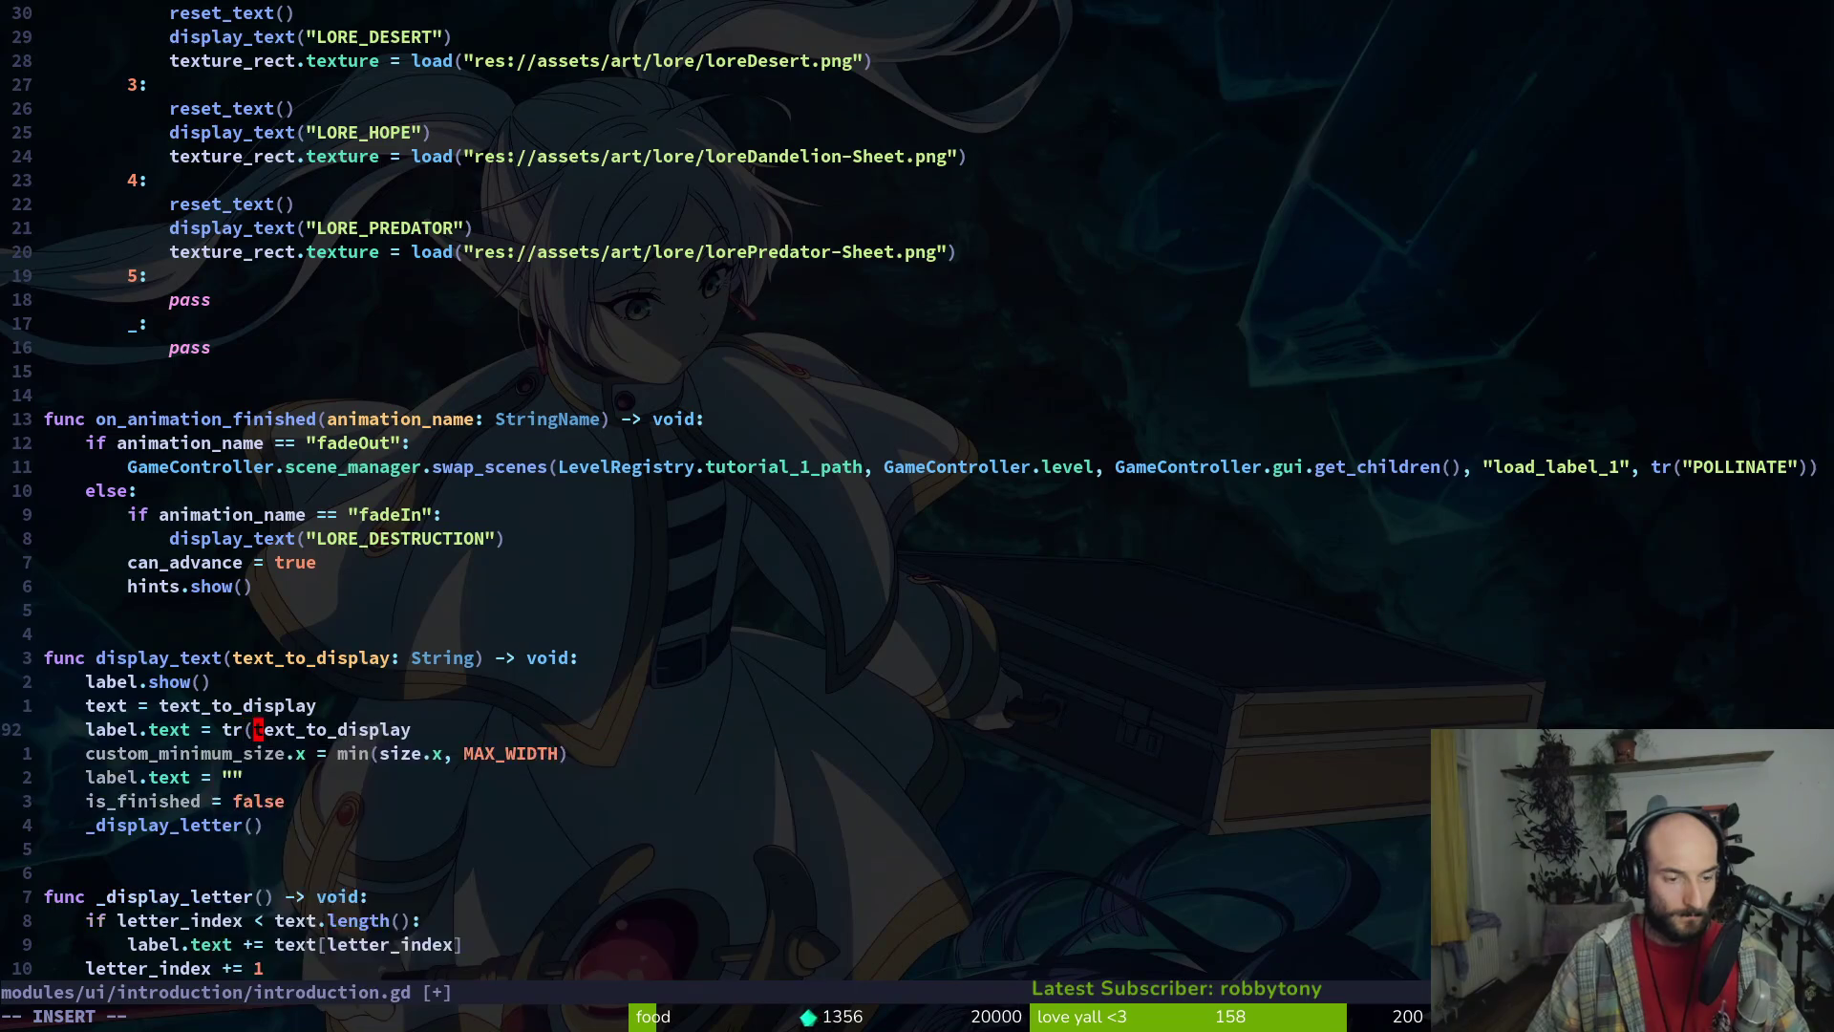
key(End)
text())
key(Escape)
text(:w)
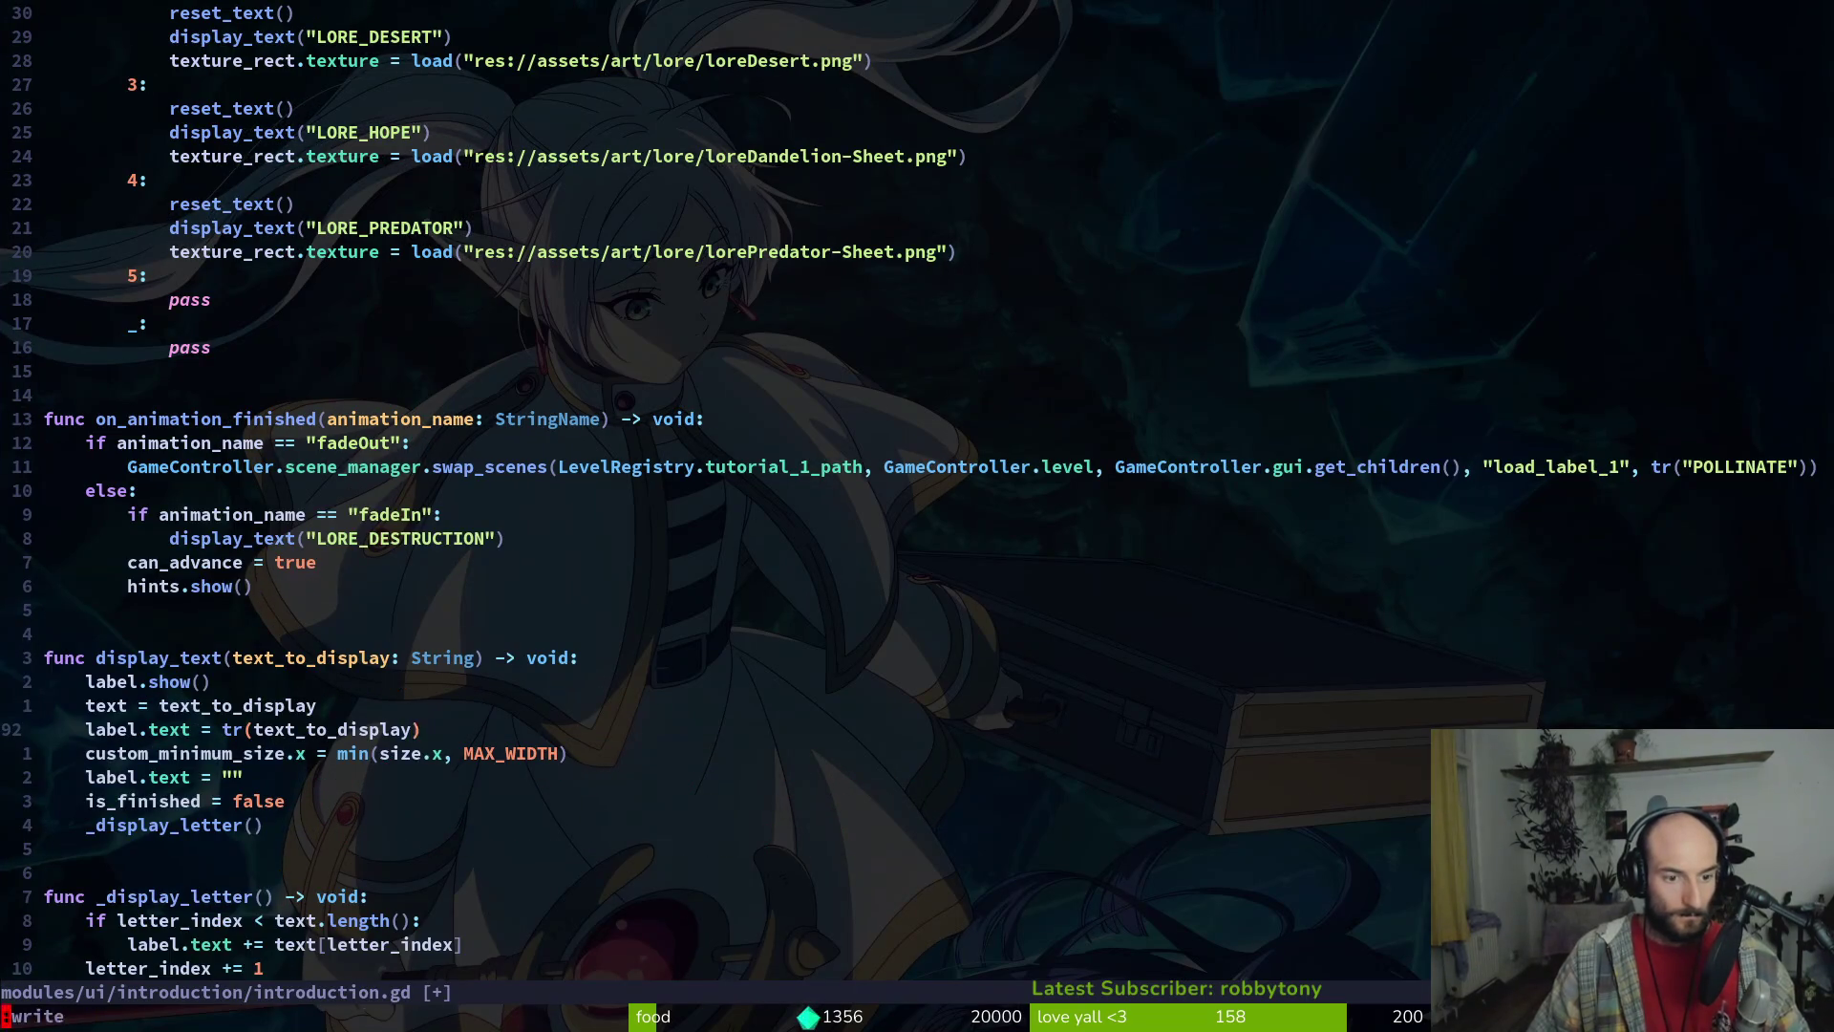
key(Return)
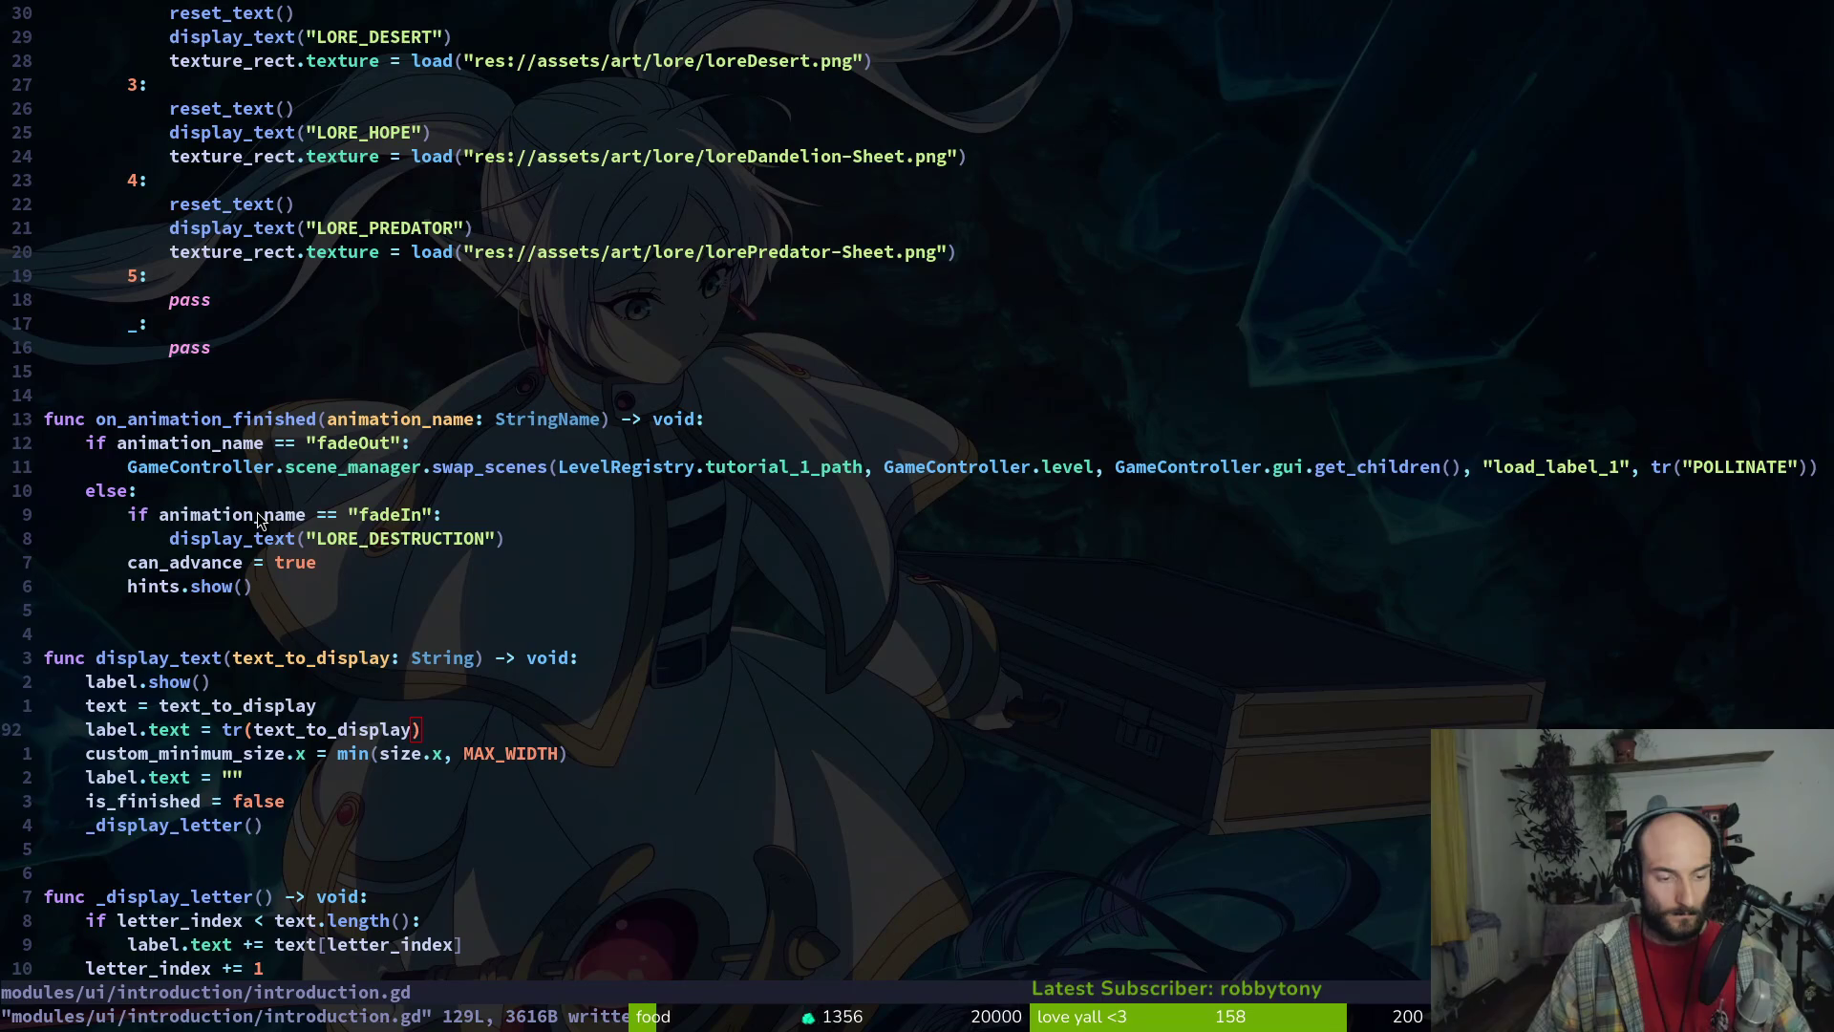
Run the game to confirm the intro shows 'The world lies in ruins.', then close it
key(alt+Tab)
key(F5)
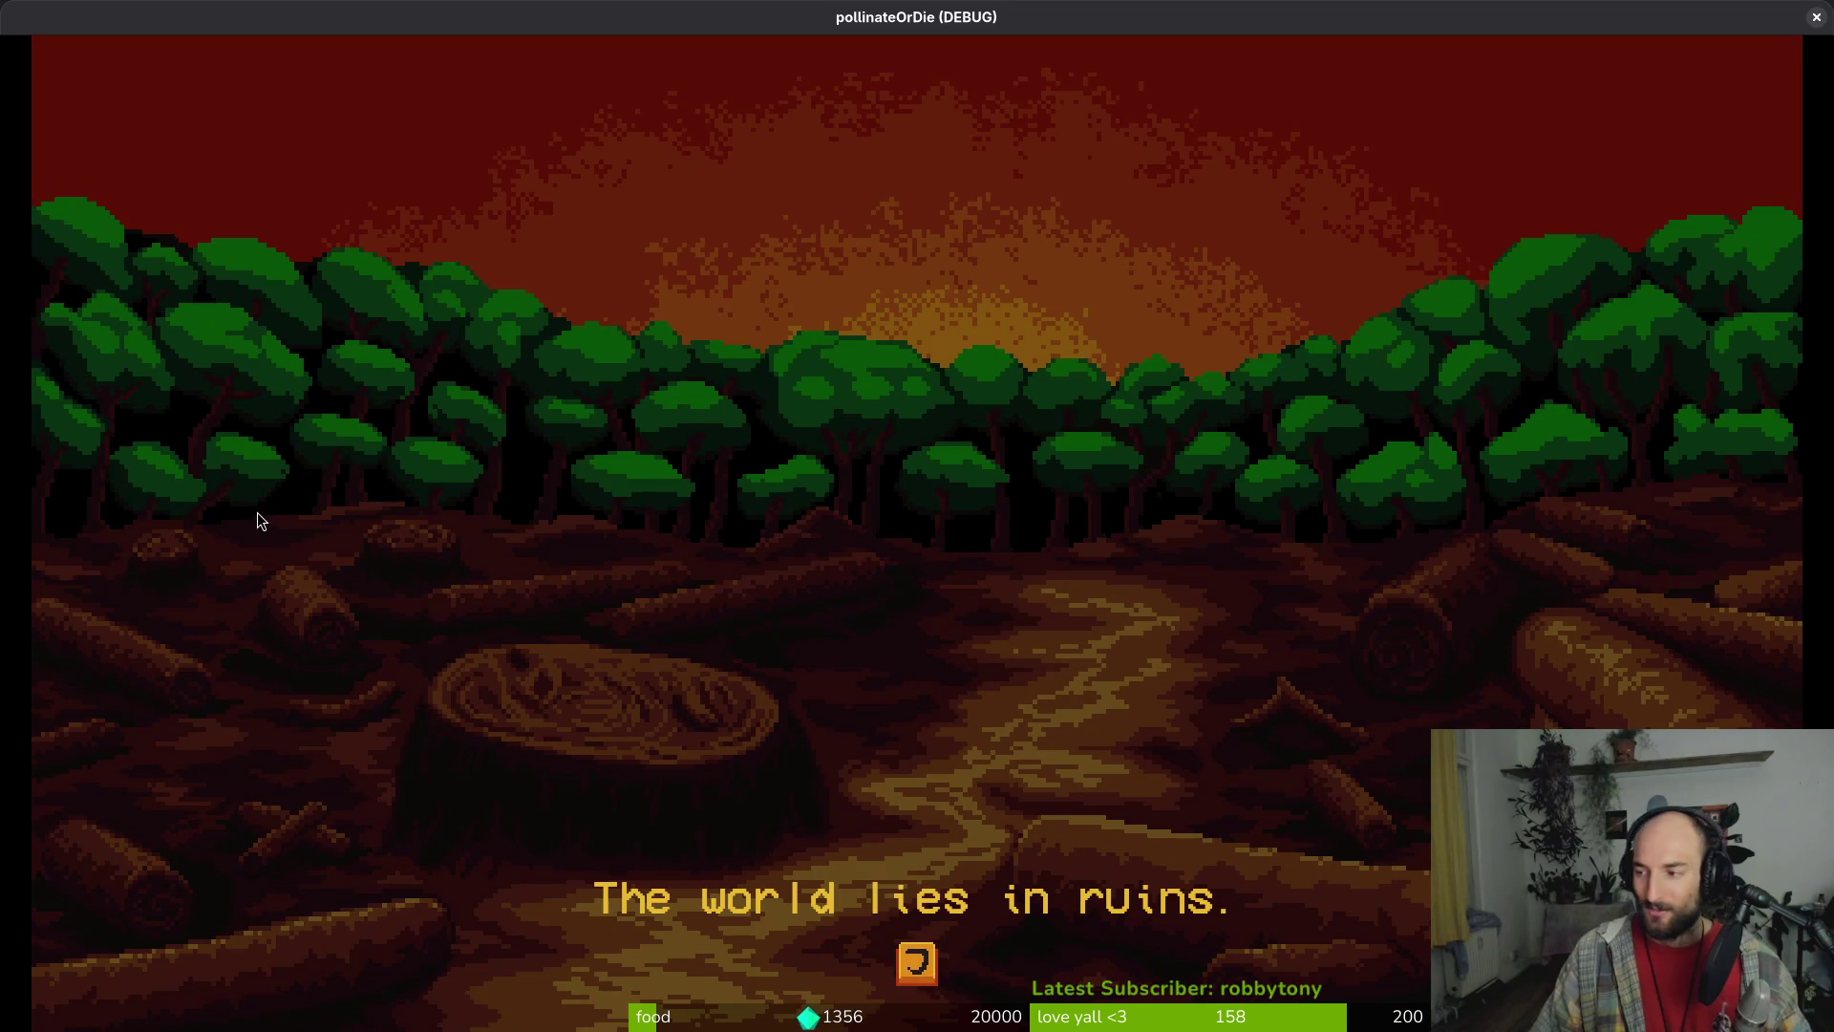
key(alt+F4)
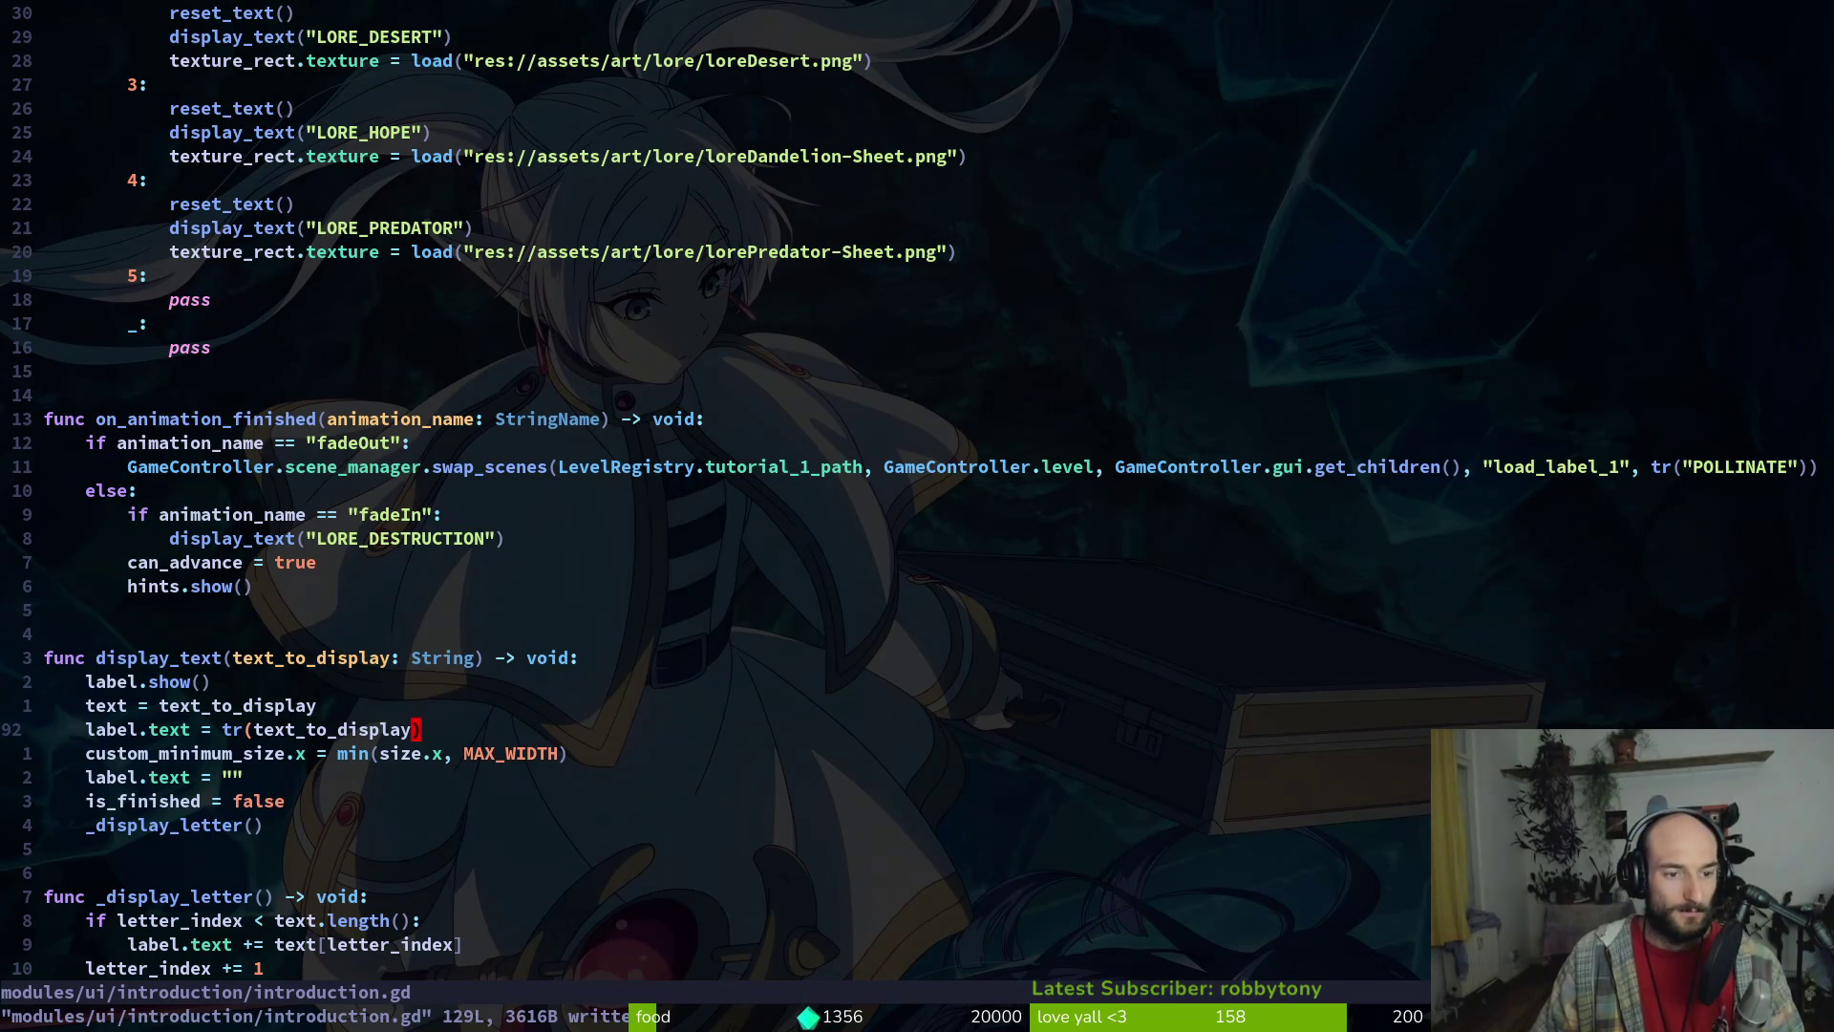
key(k)
key(k)
key(k)
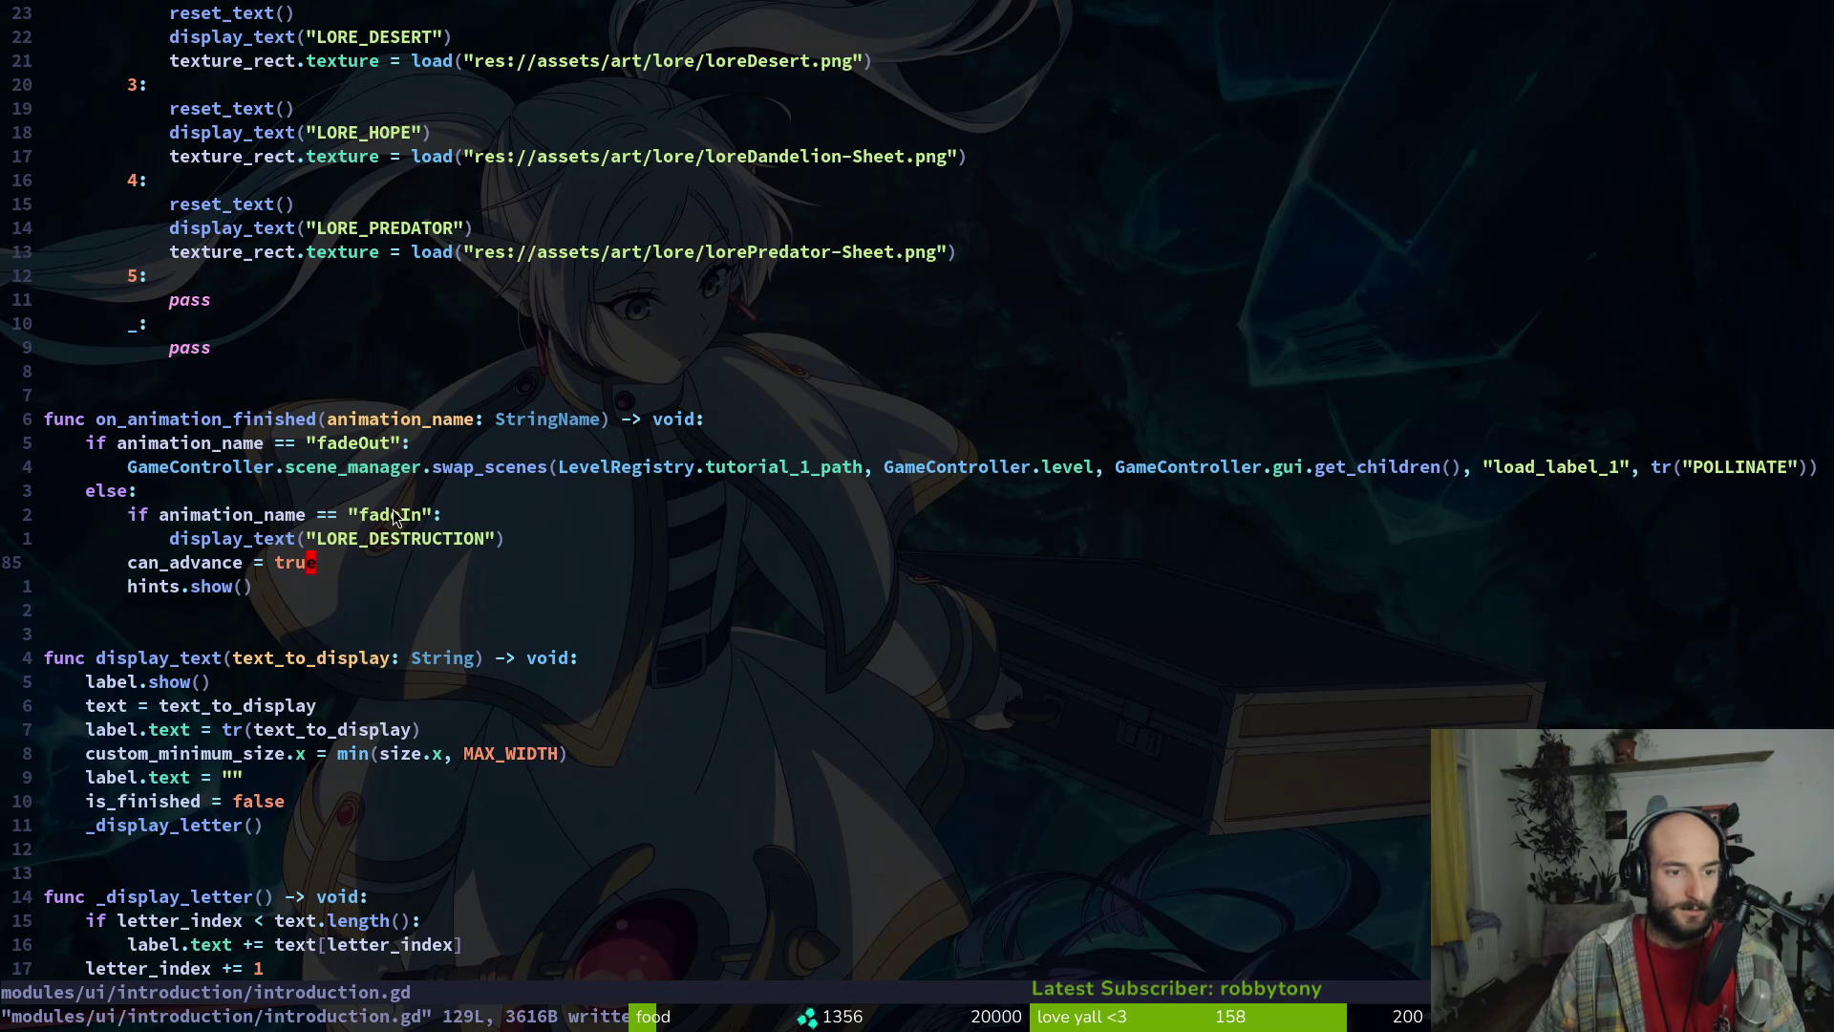
text(ov)
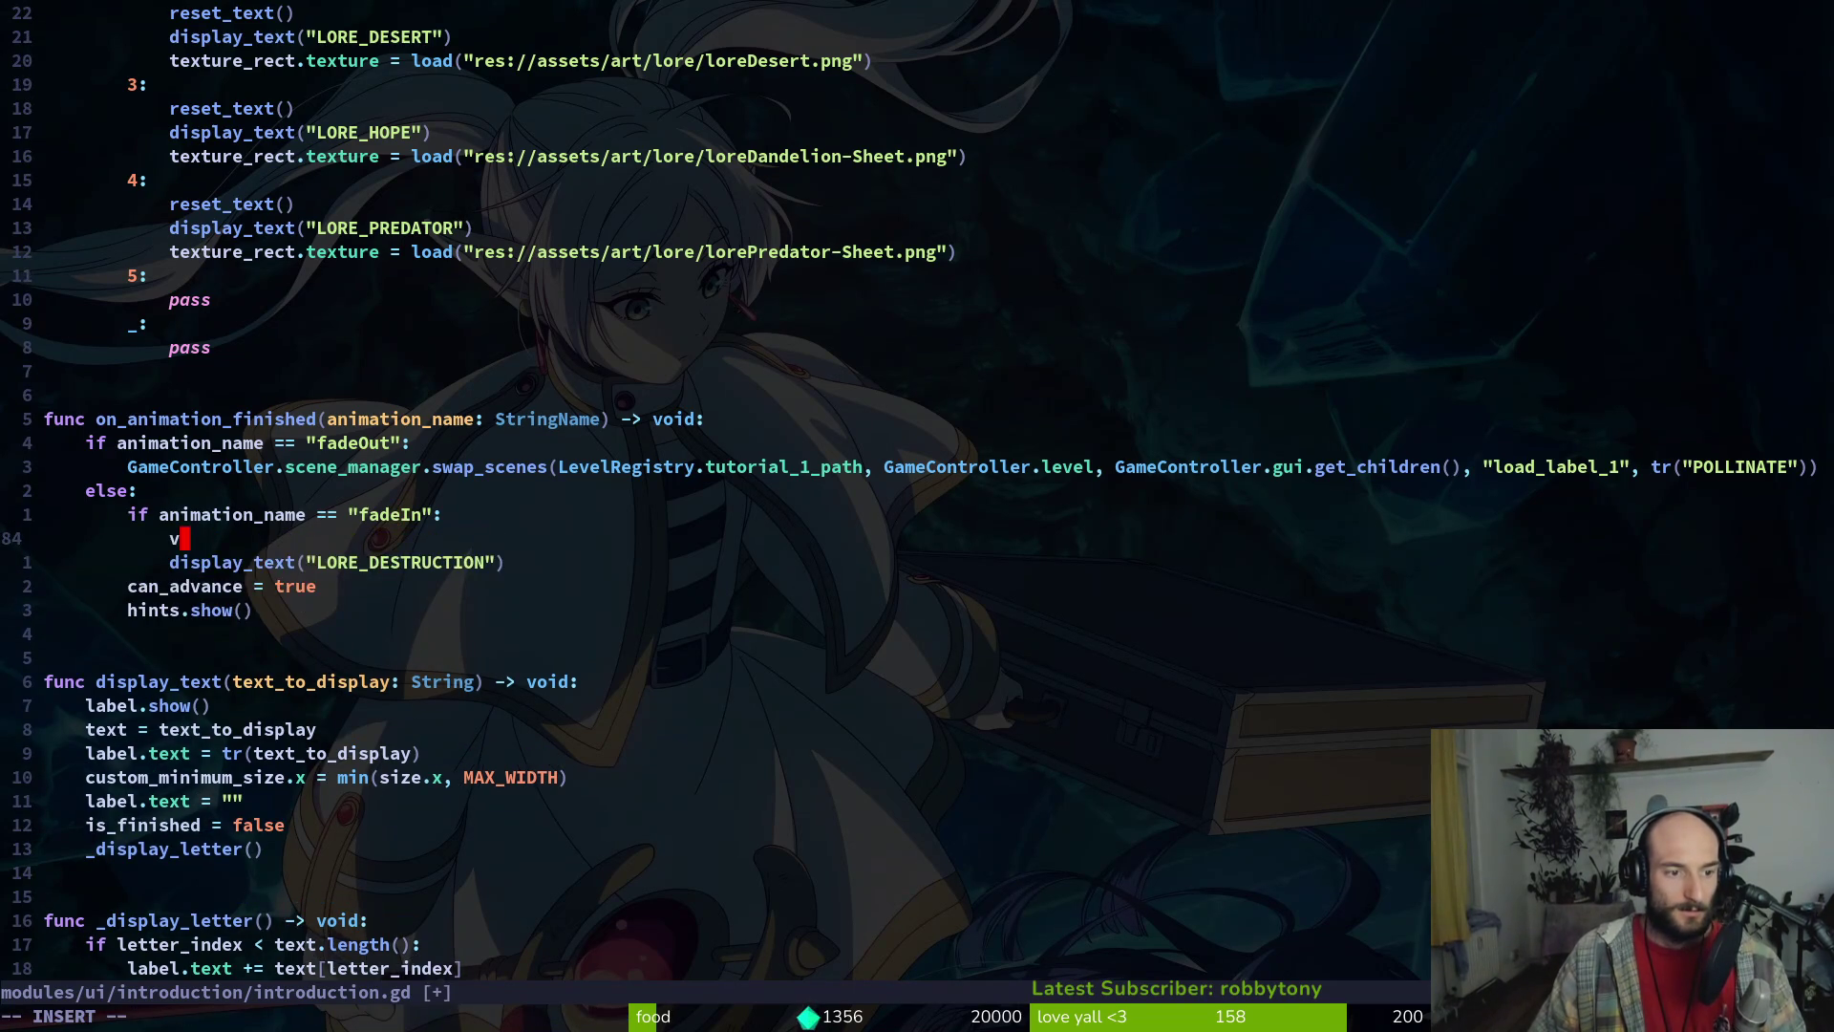
text(labvel)
key(BackSpace)
key(BackSpace)
text(el_text = tr()
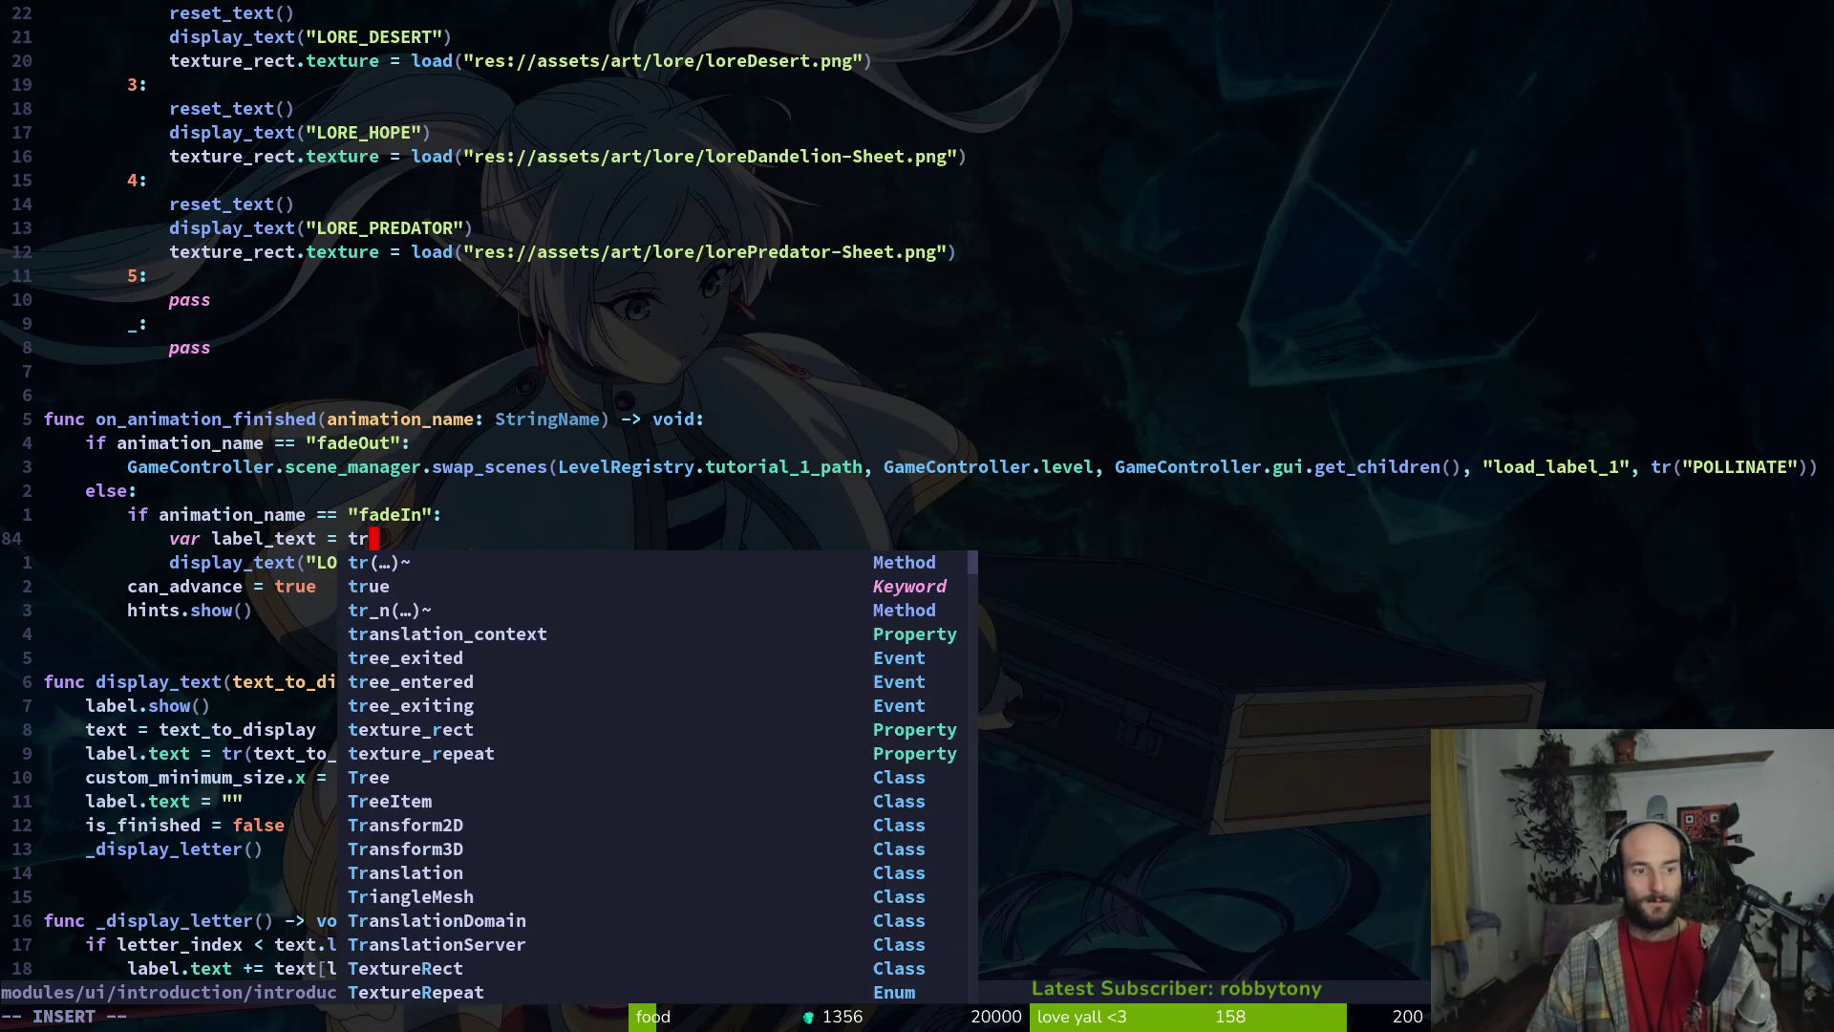
text("lore)
key(Tab)
key(Tab)
key(Tab)
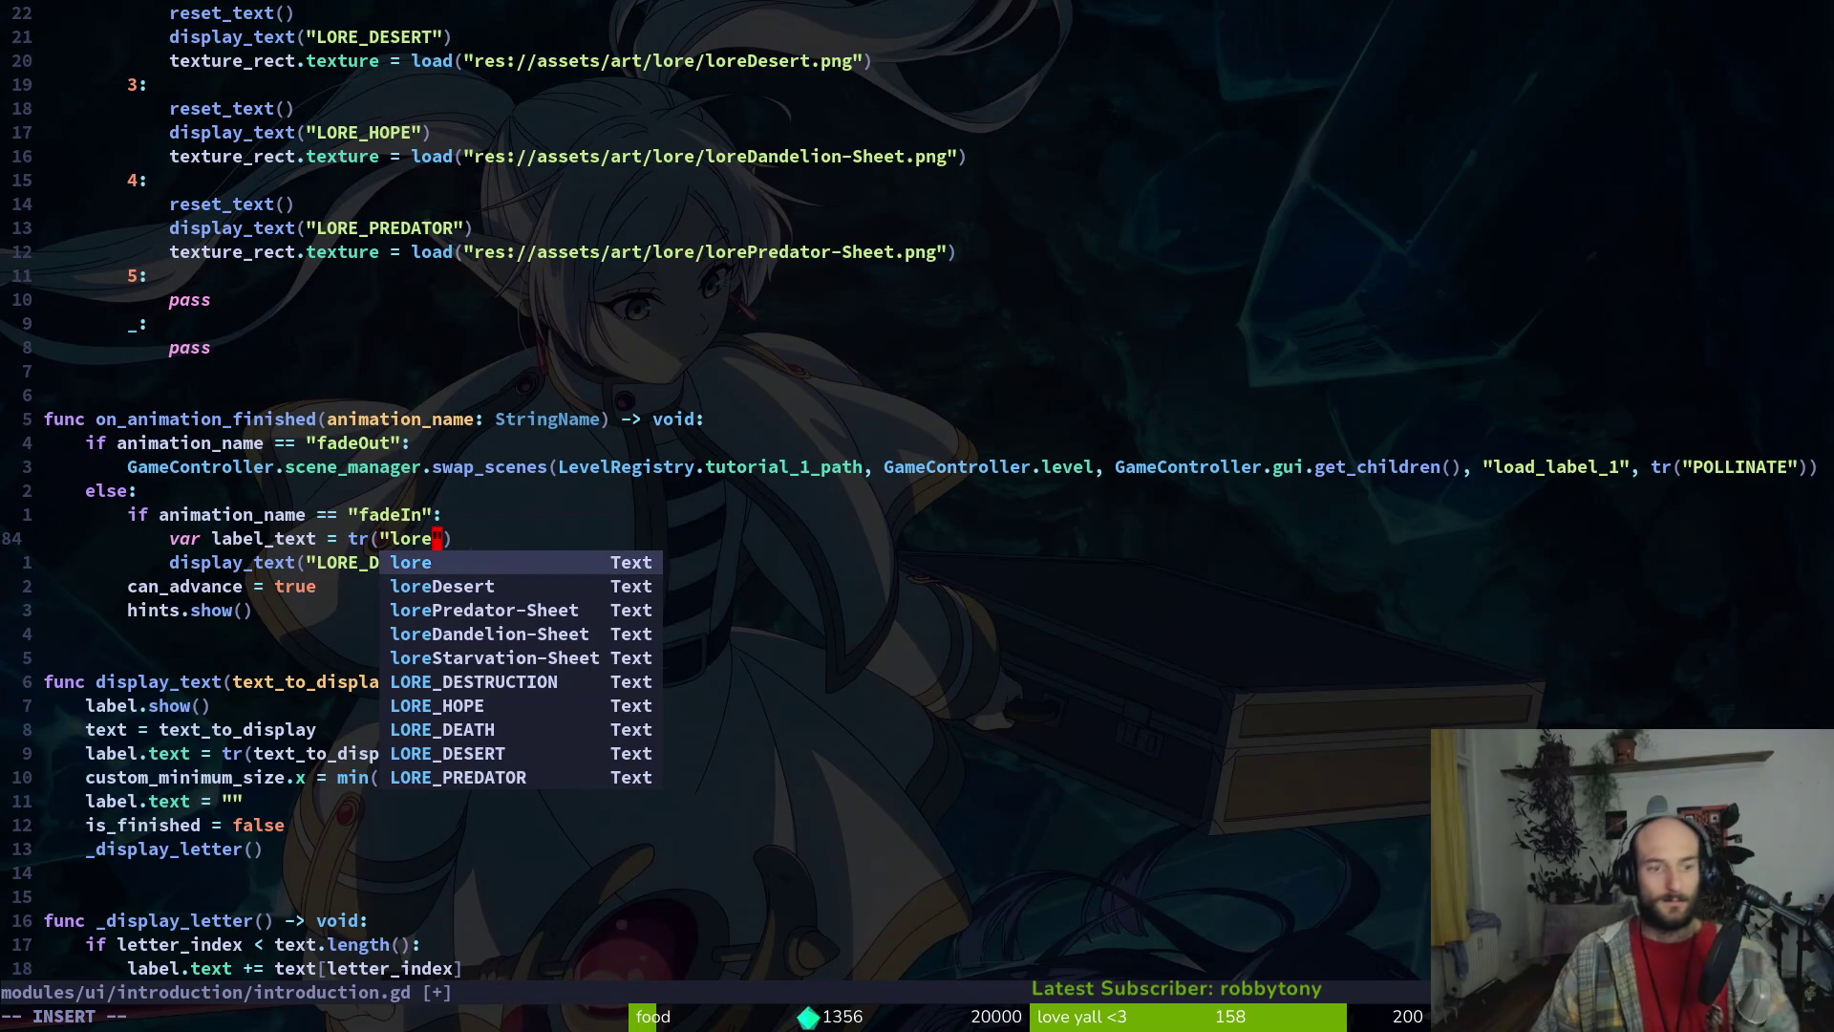
key(Tab)
key(Escape)
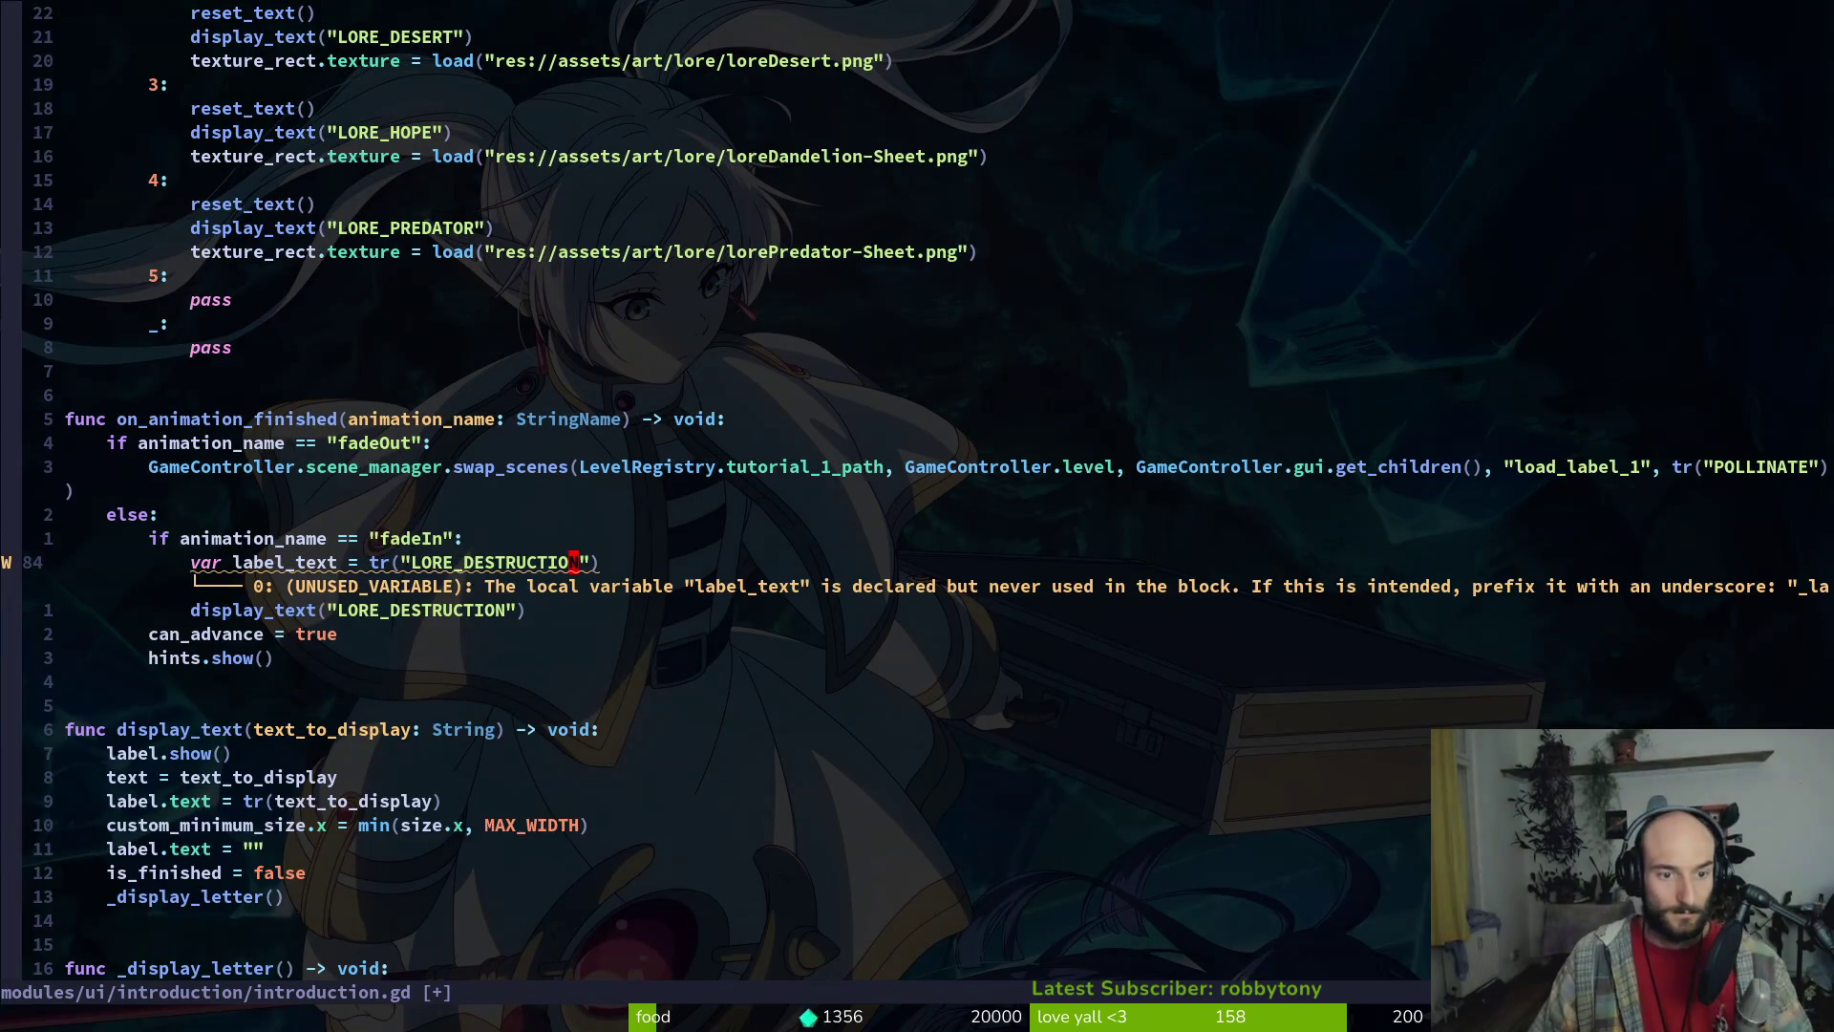
text(ci")
key(BackSpace)
text(label_t)
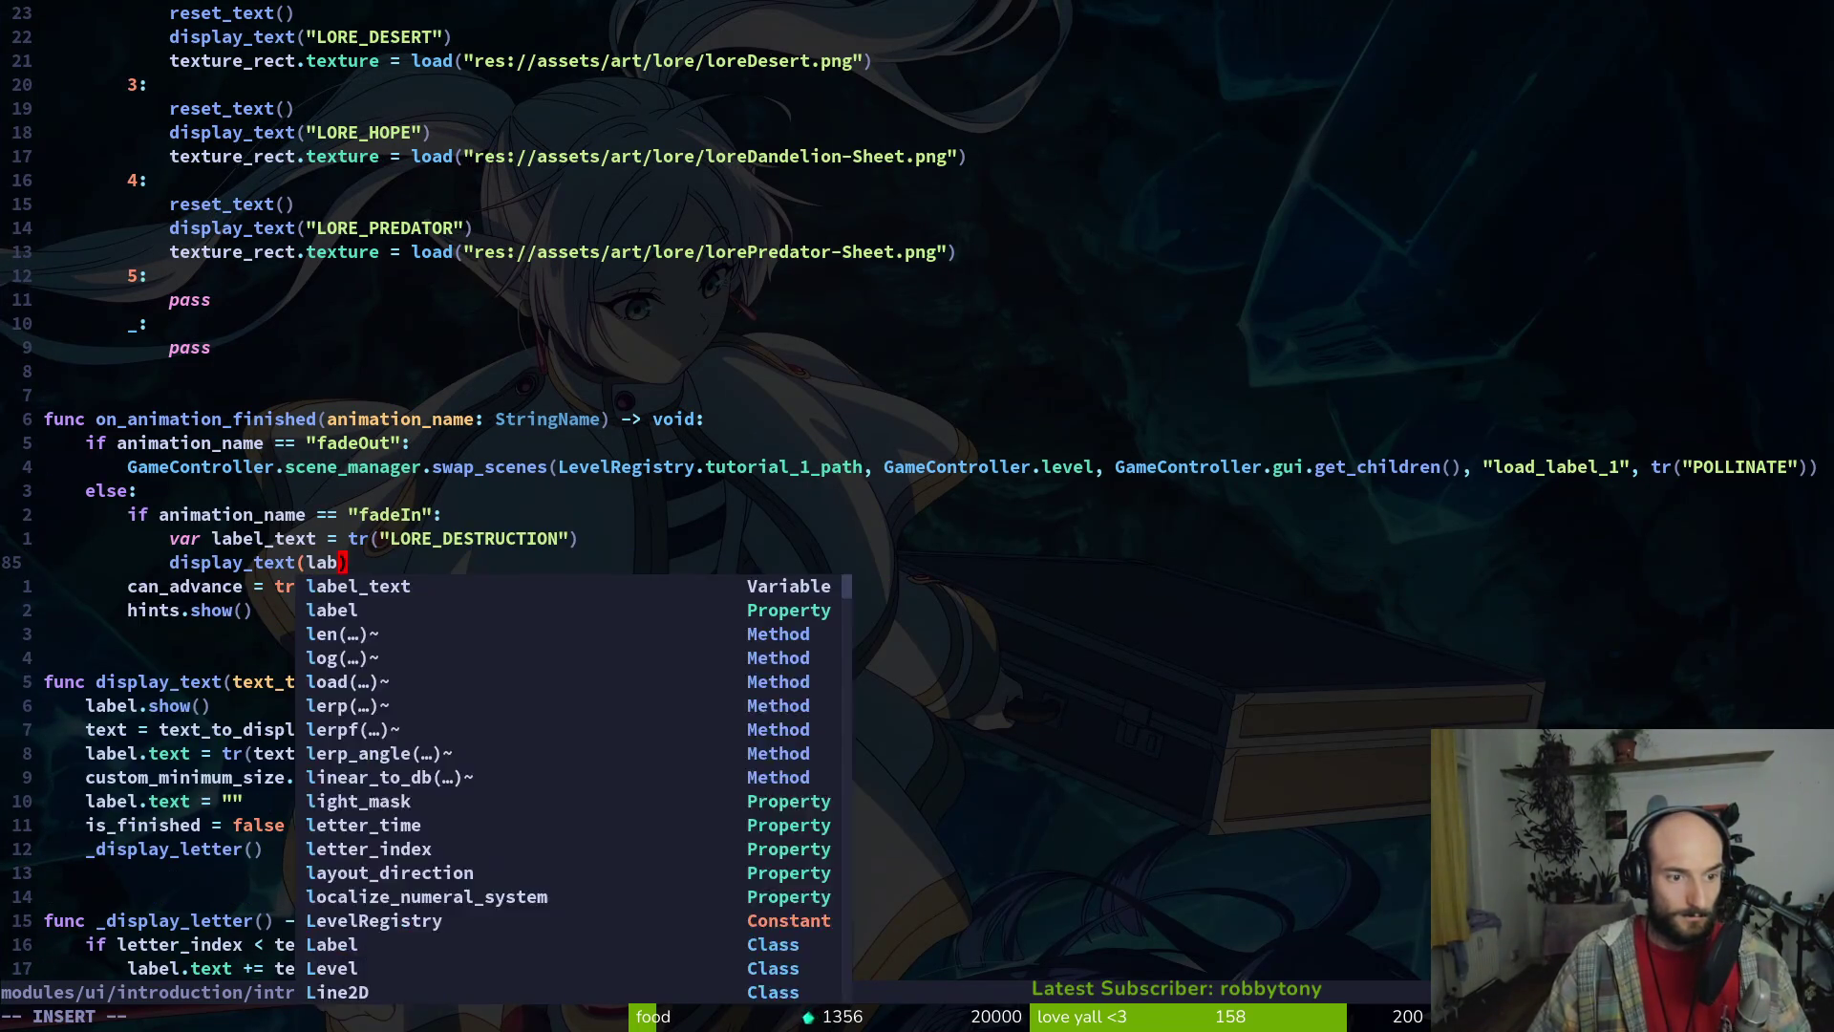
key(Tab)
key(Escape)
text(:w)
key(Return)
key(F5)
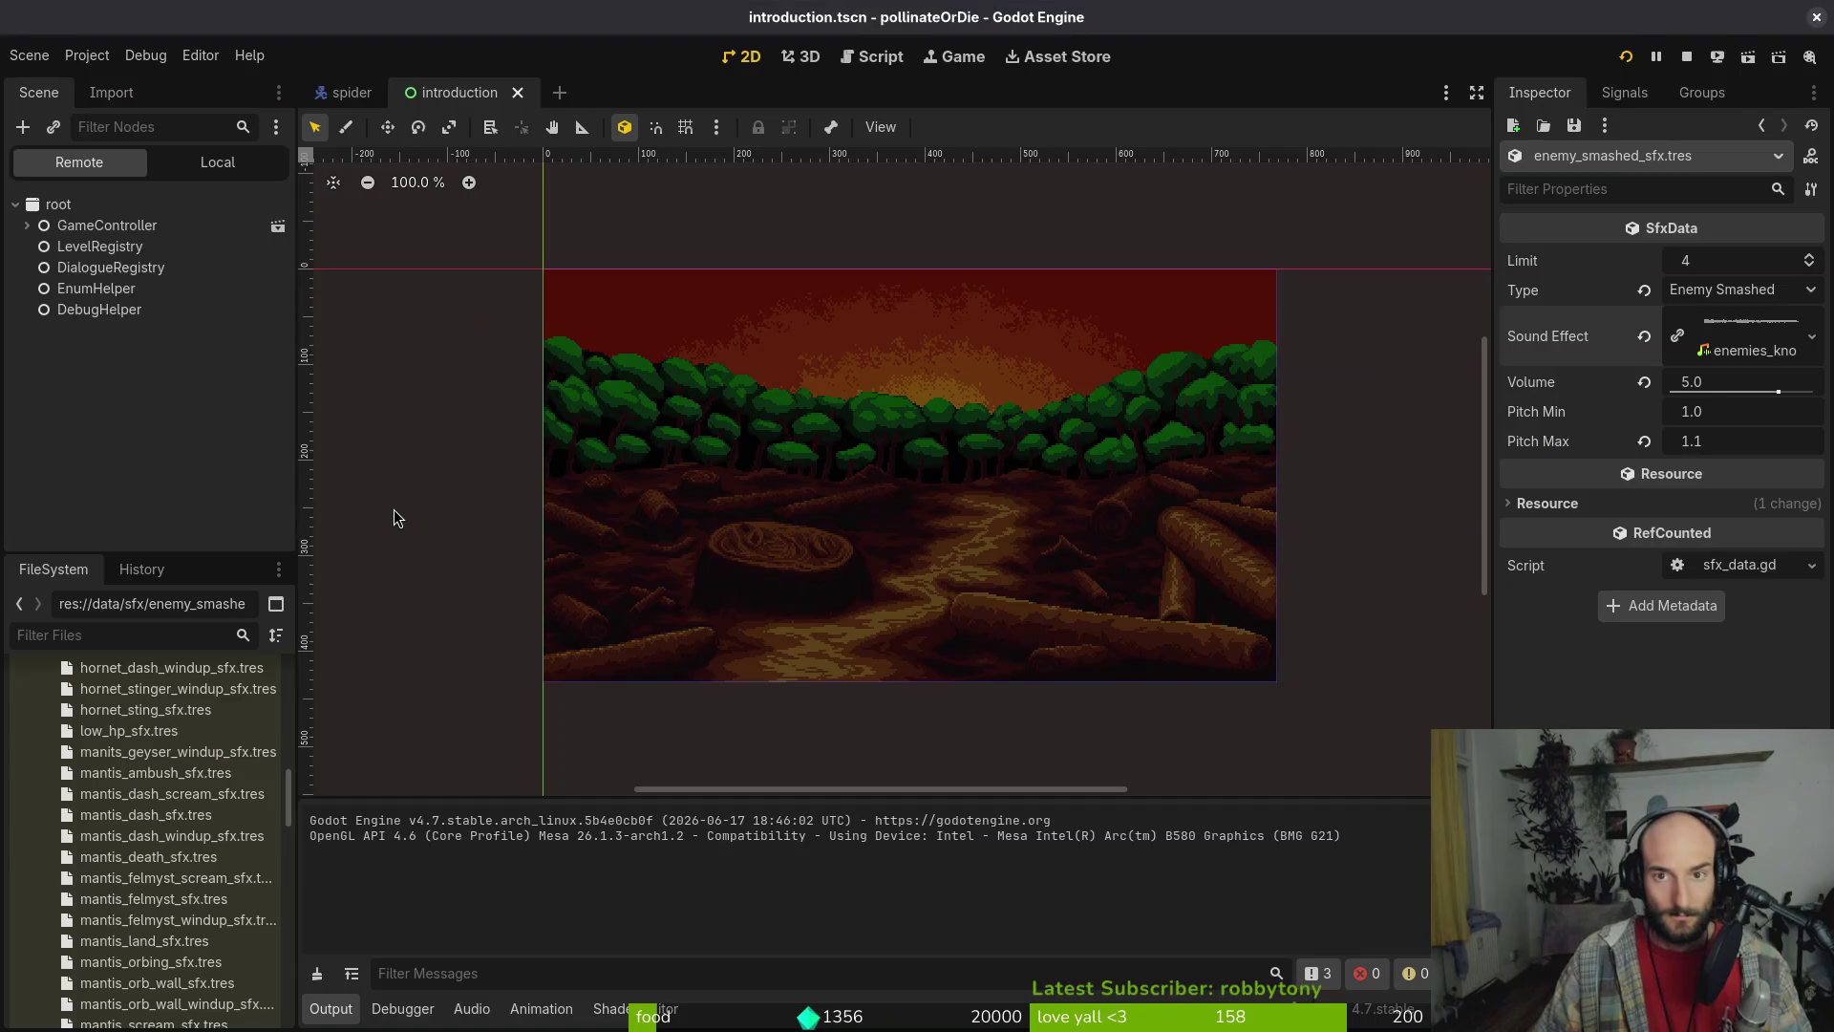
key(Return)
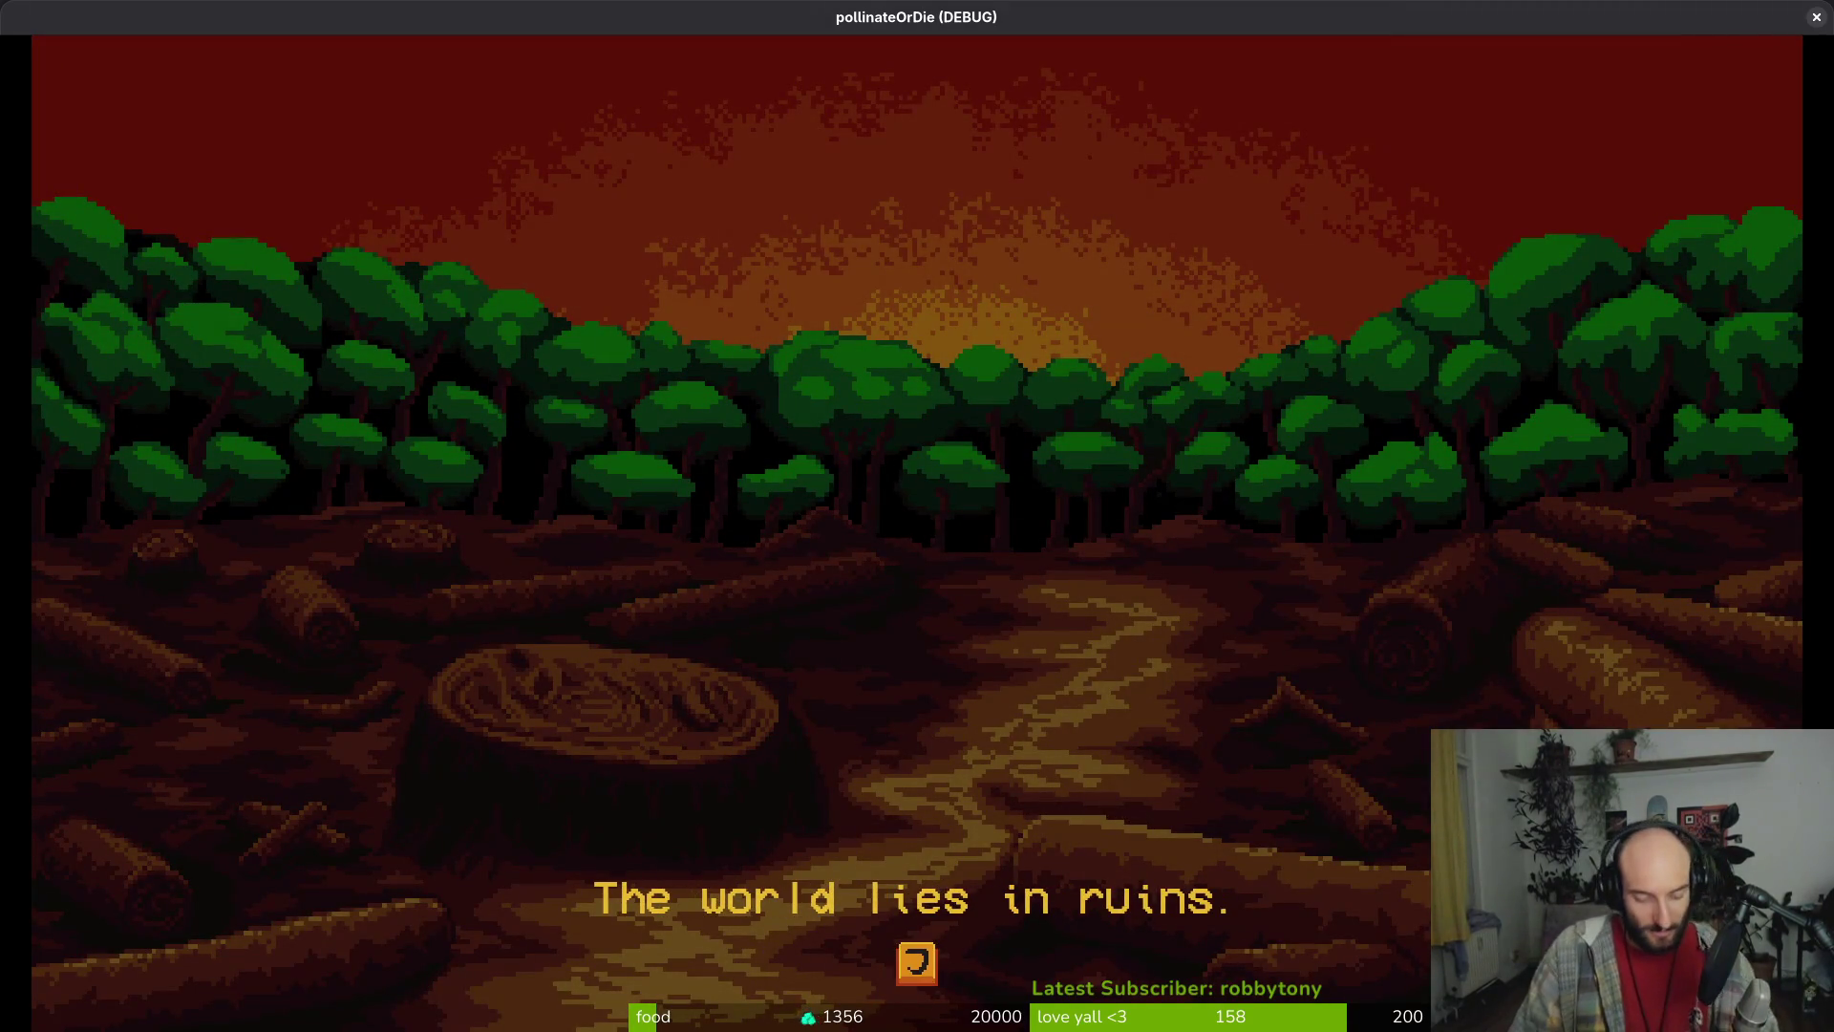
key(F8)
key(super+1)
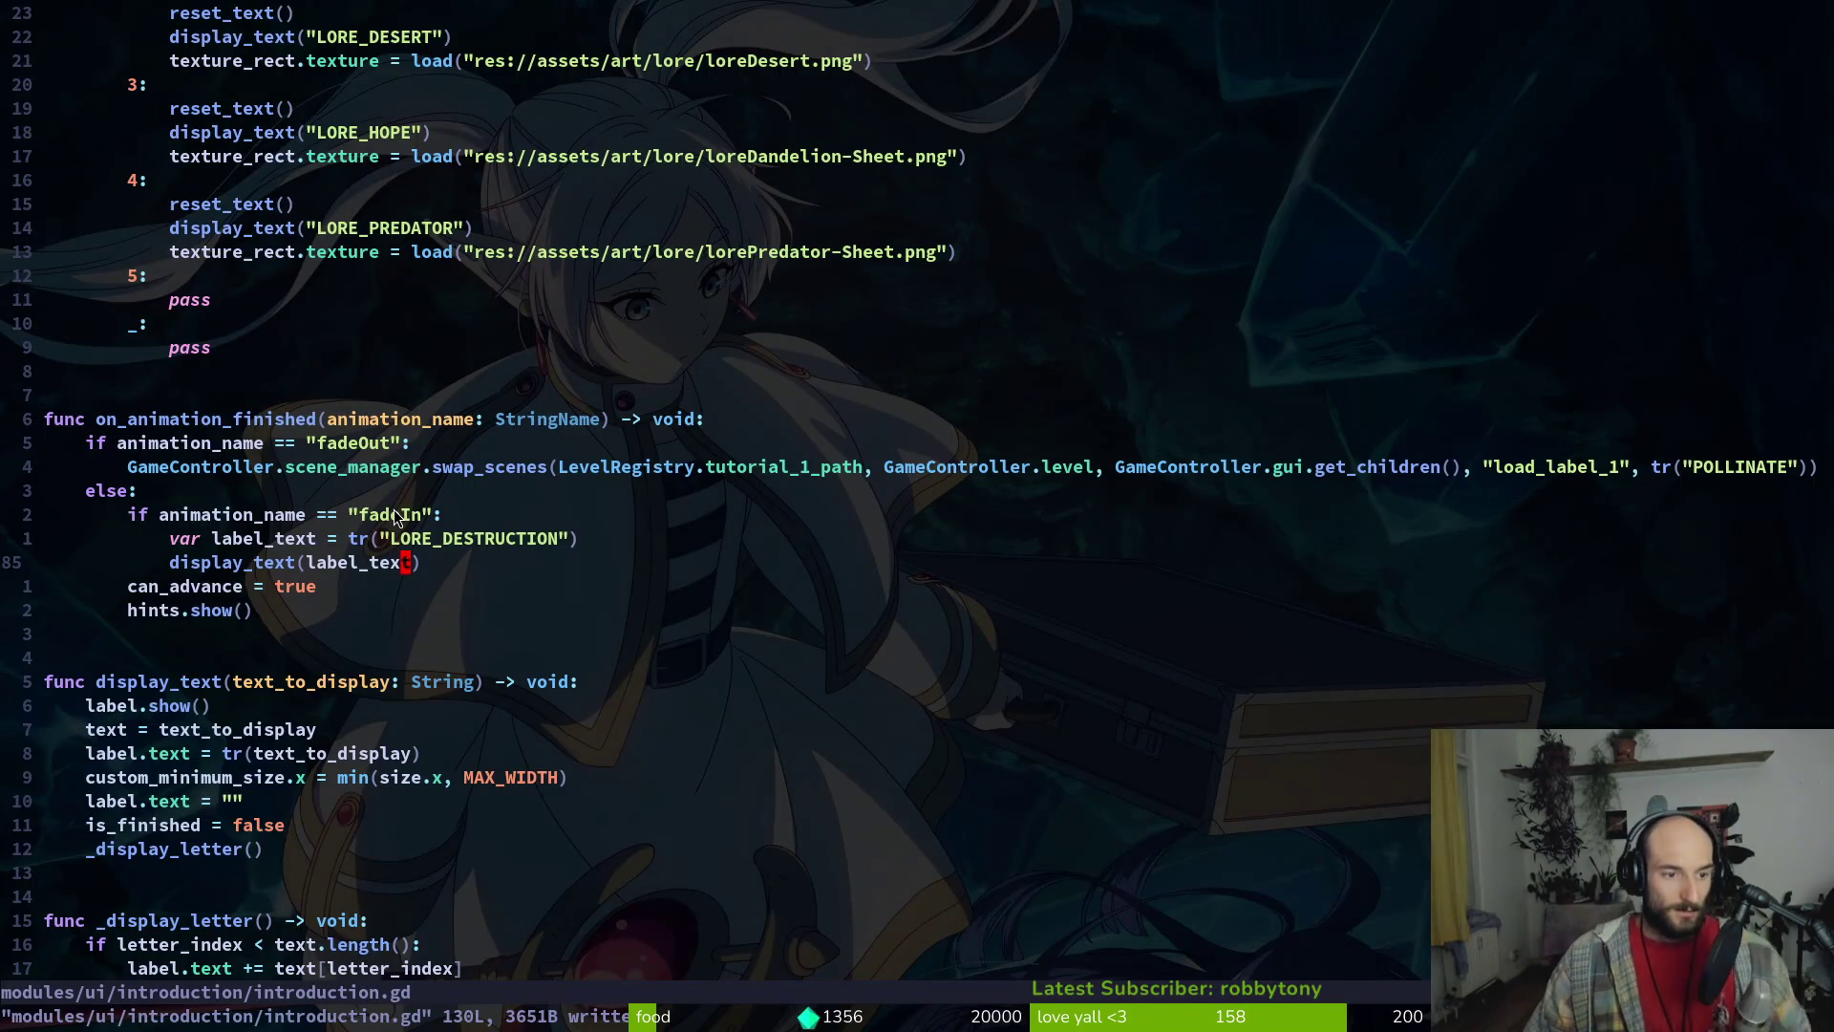
key(j)
key(j)
key(j)
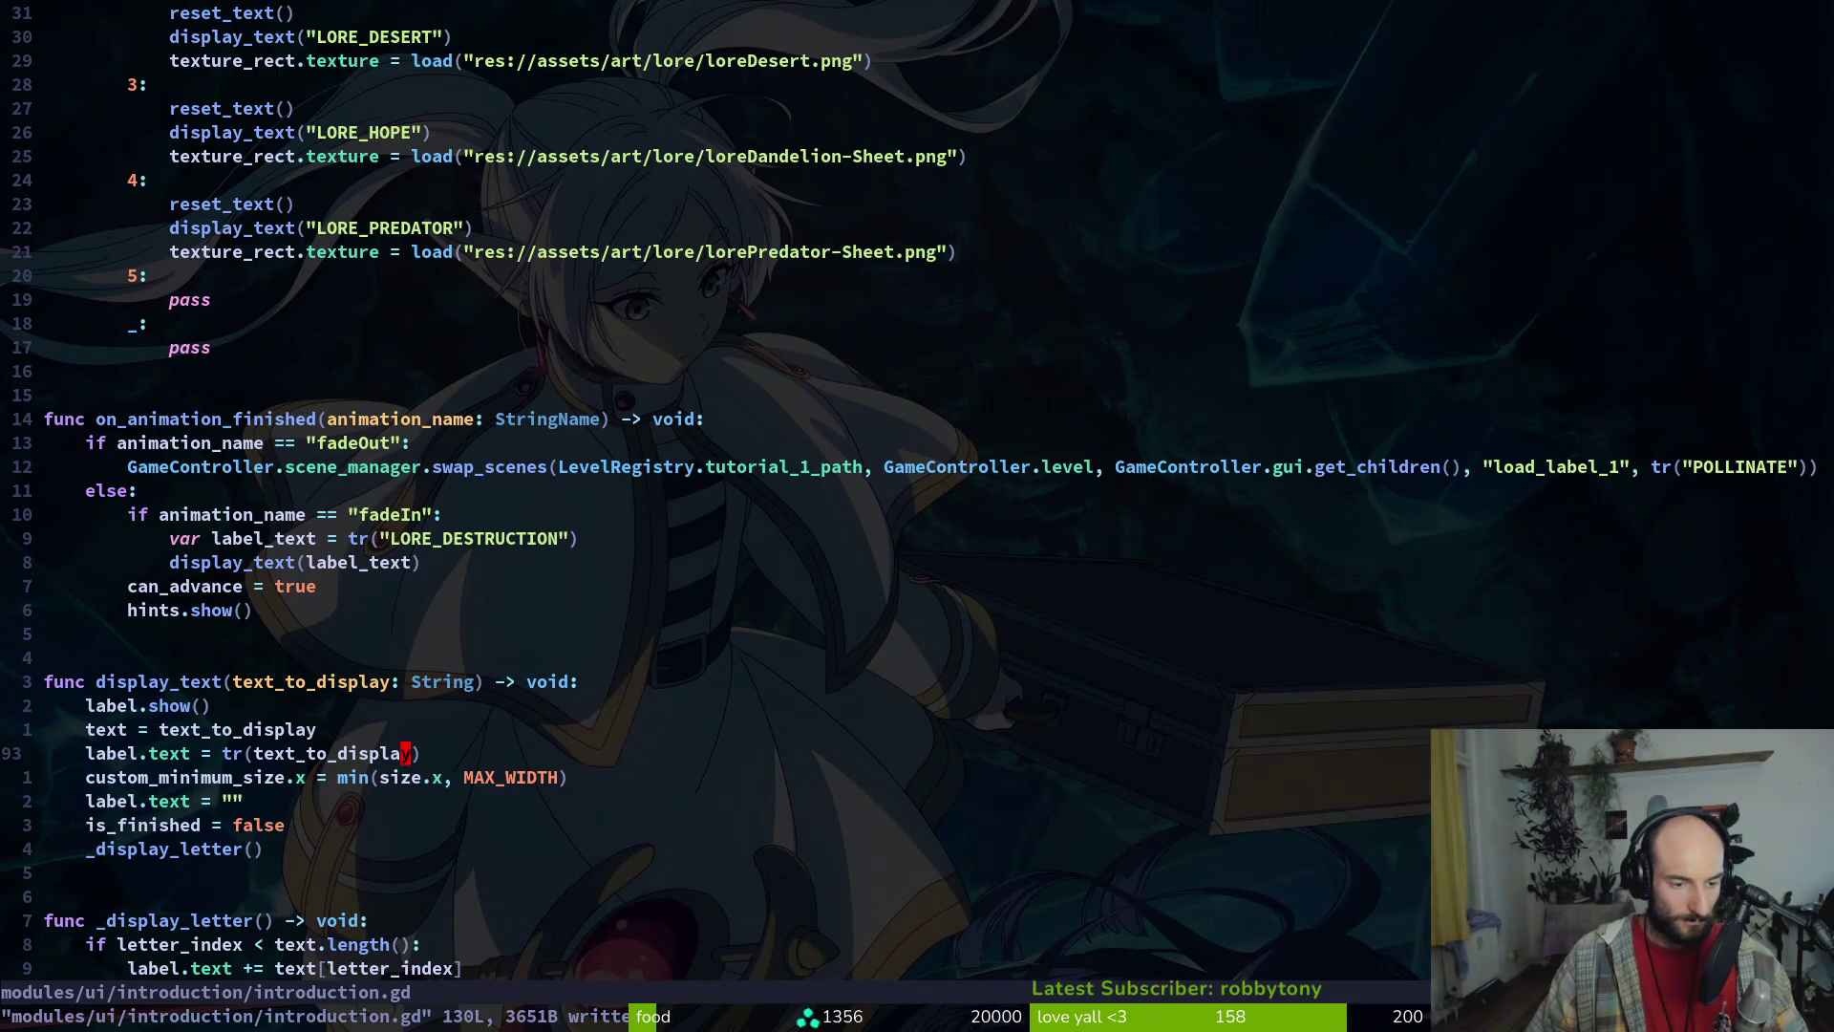
key(j)
key(alt+Tab)
click(393, 507)
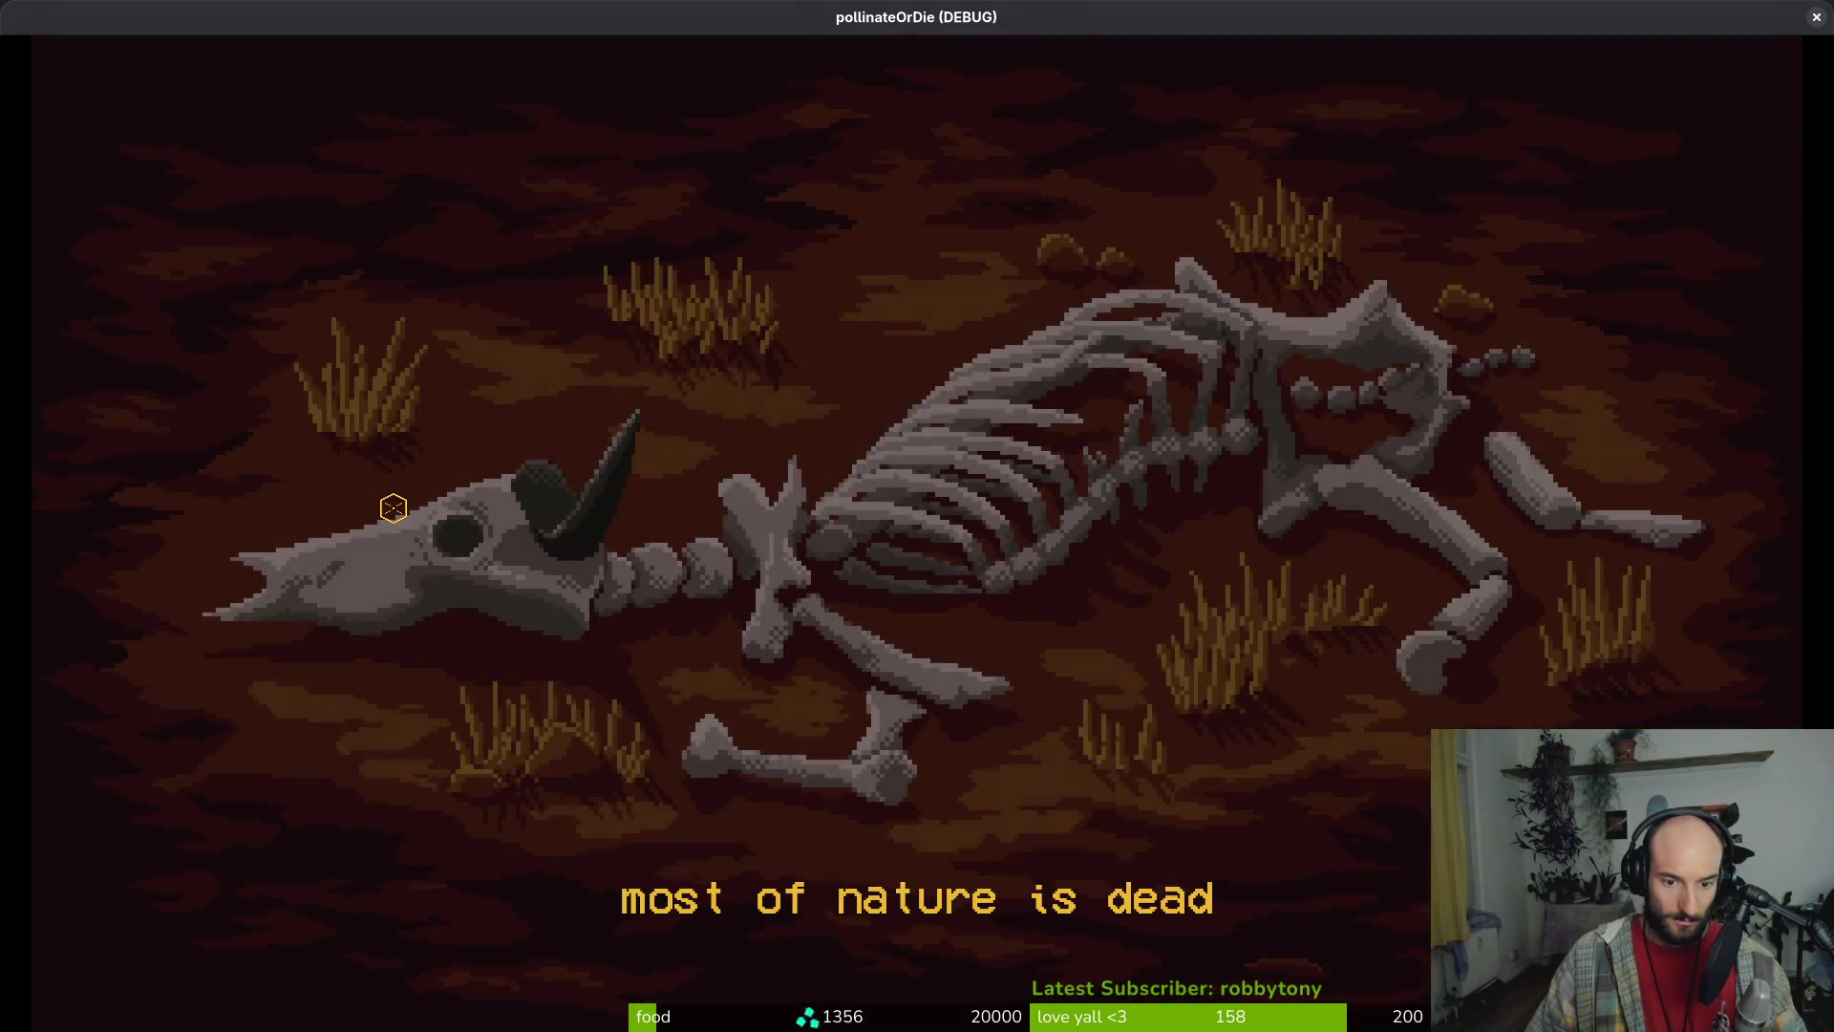
key(alt+Tab)
key(alt+Tab)
key(k)
key(k)
key(k)
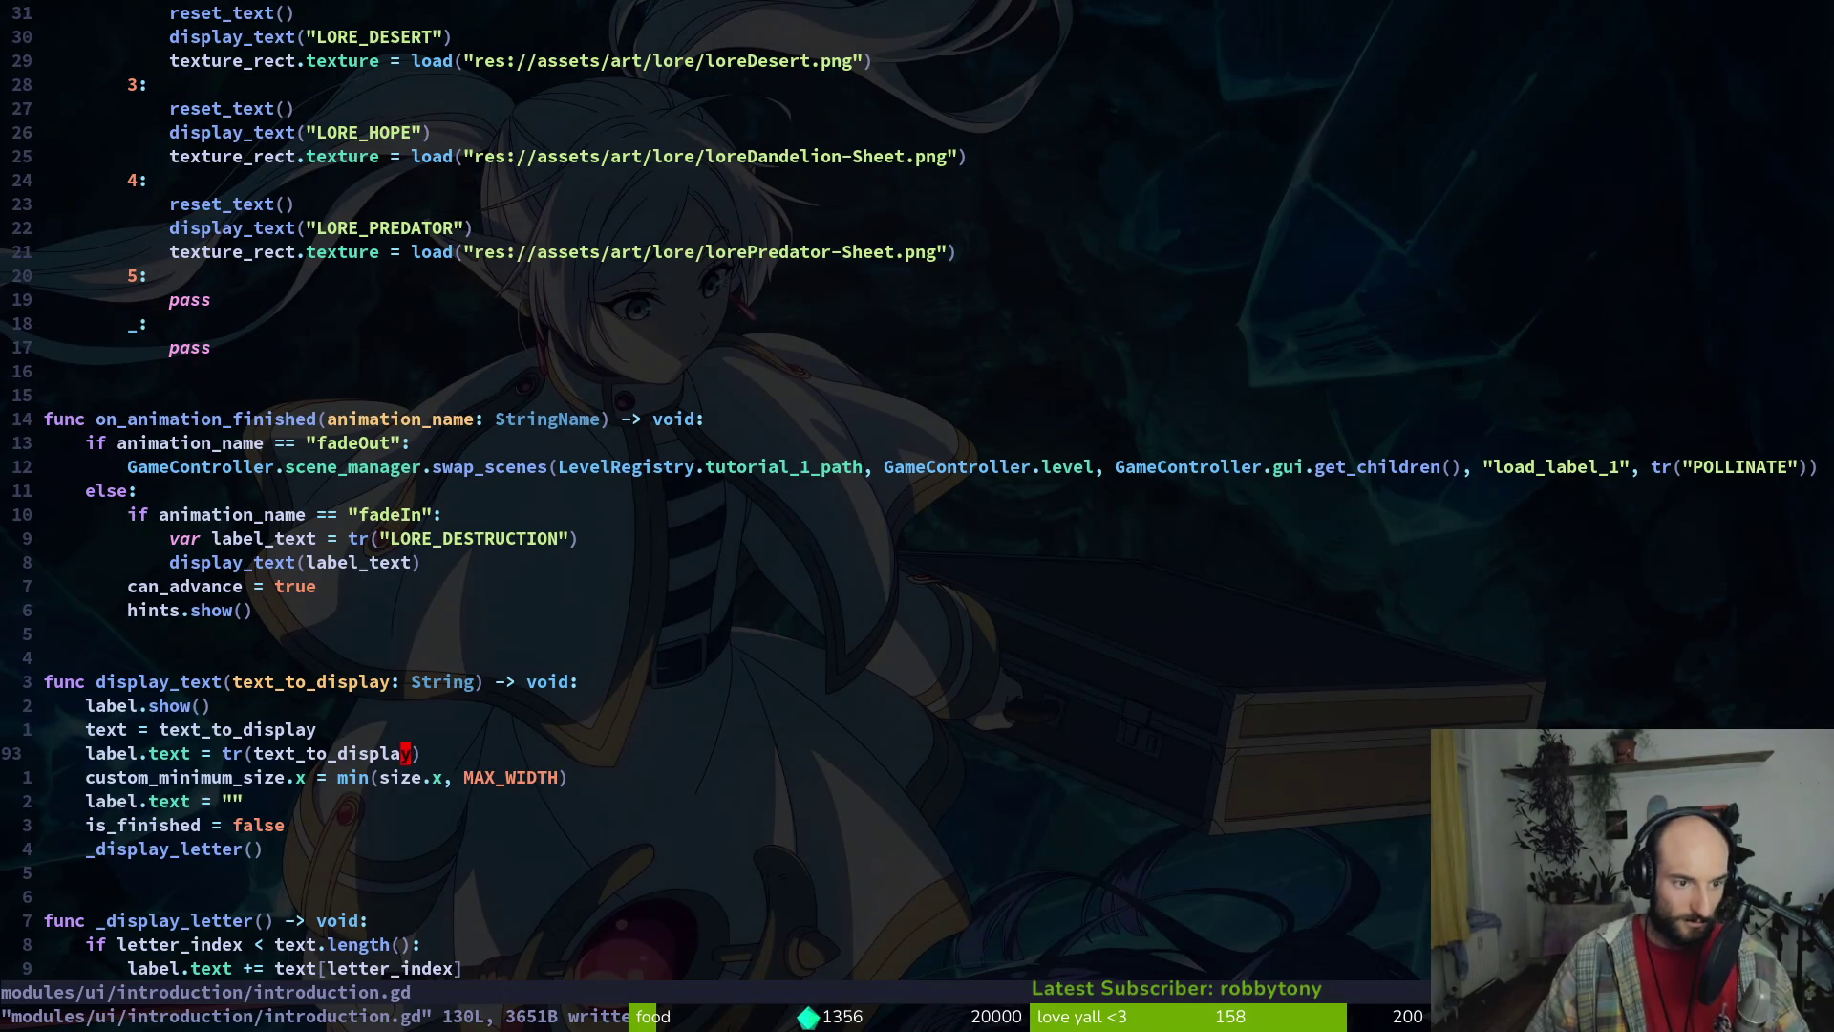
Add var label_text = tr("LORE_PREDATOR") to case 4 from the copied LORE_DESTRUCTION line
key(0)
key(k)
key(k)
key(k)
key(p)
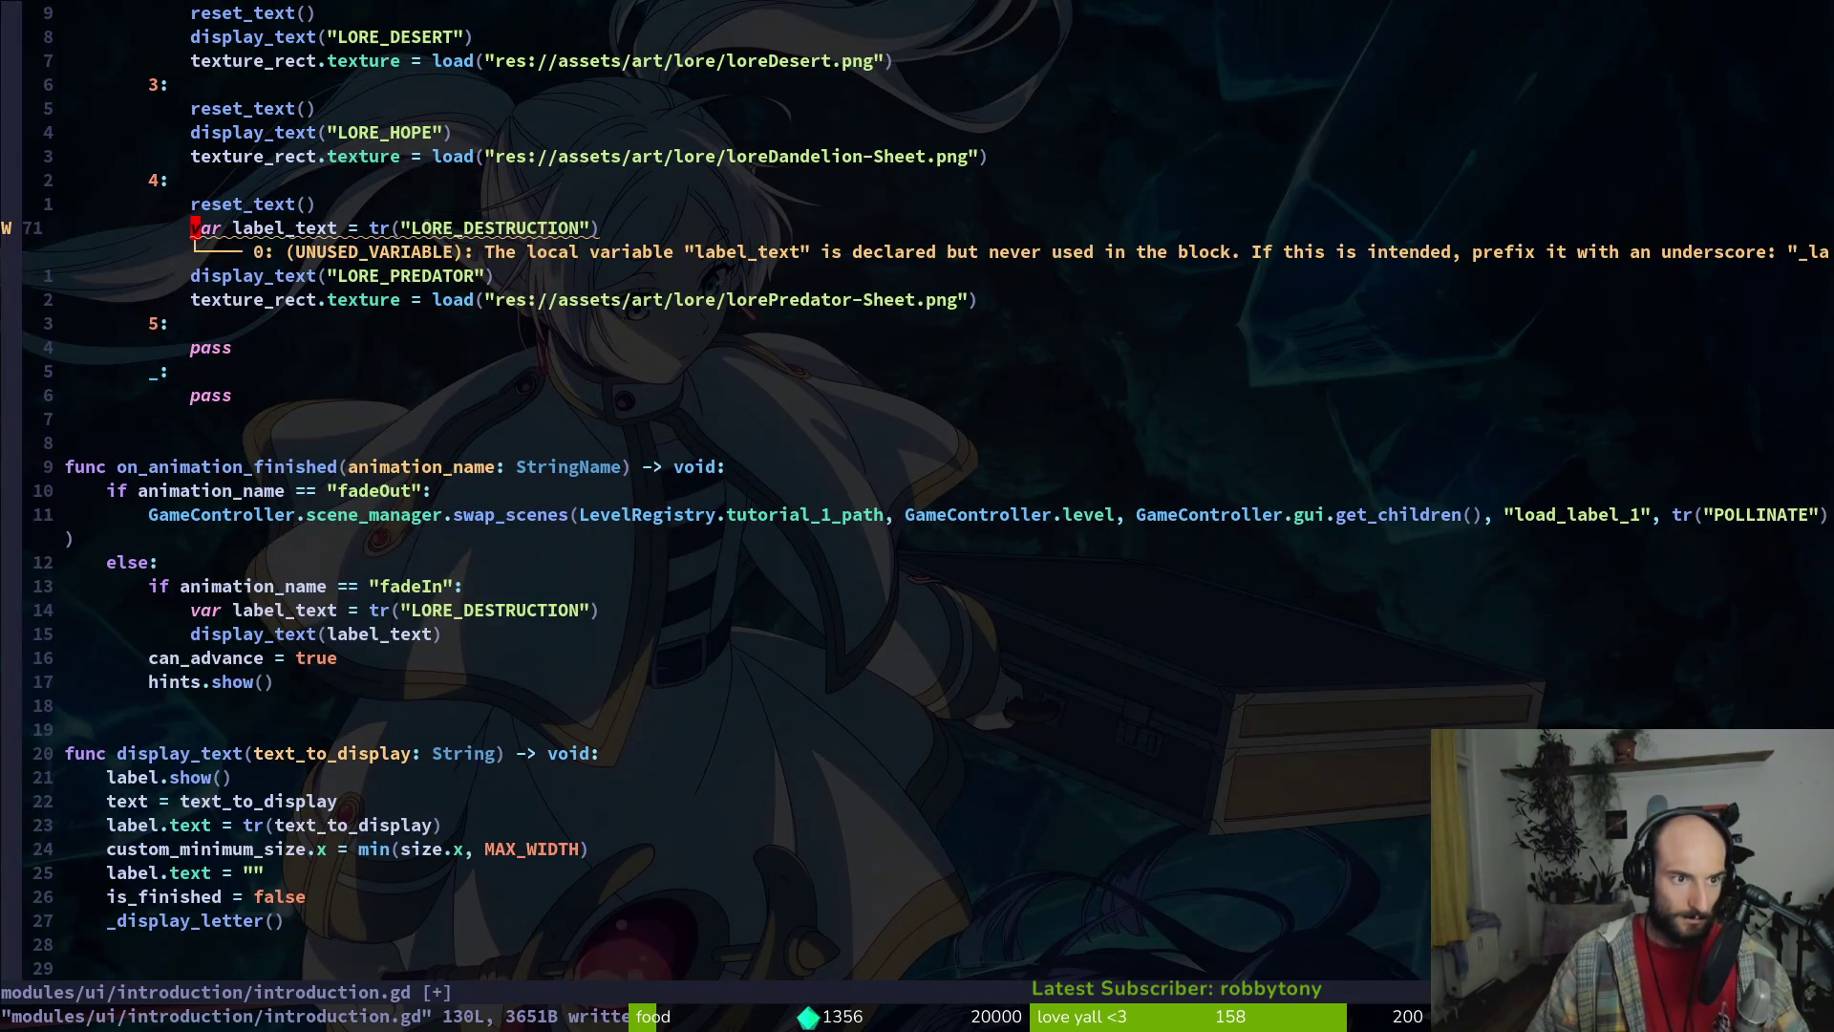
key(w)
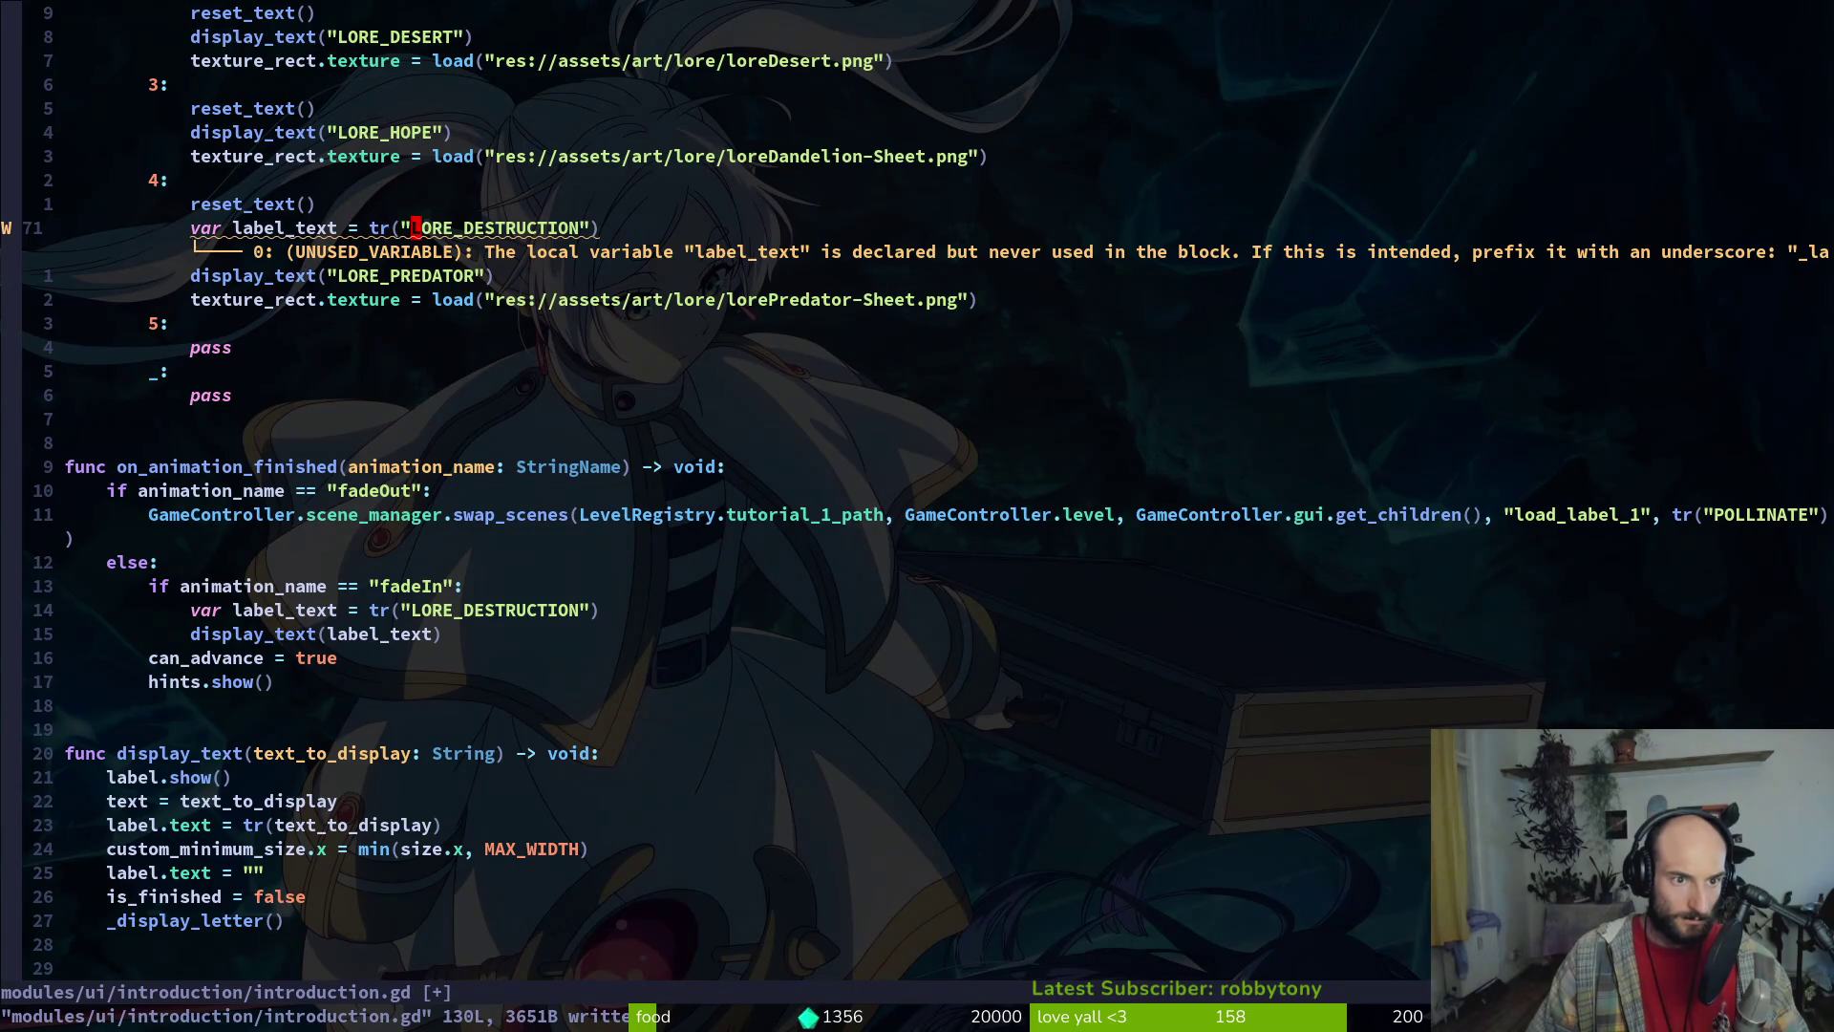
key(c)
key(i)
key(quotedbl)
text(lorepre)
key(Return)
key(Escape)
Make case 4 call display_text(label_text) and save introduction.gd
key(j)
key(j)
key(k)
key(k)
key(c)
key(i)
key(quotedbl)
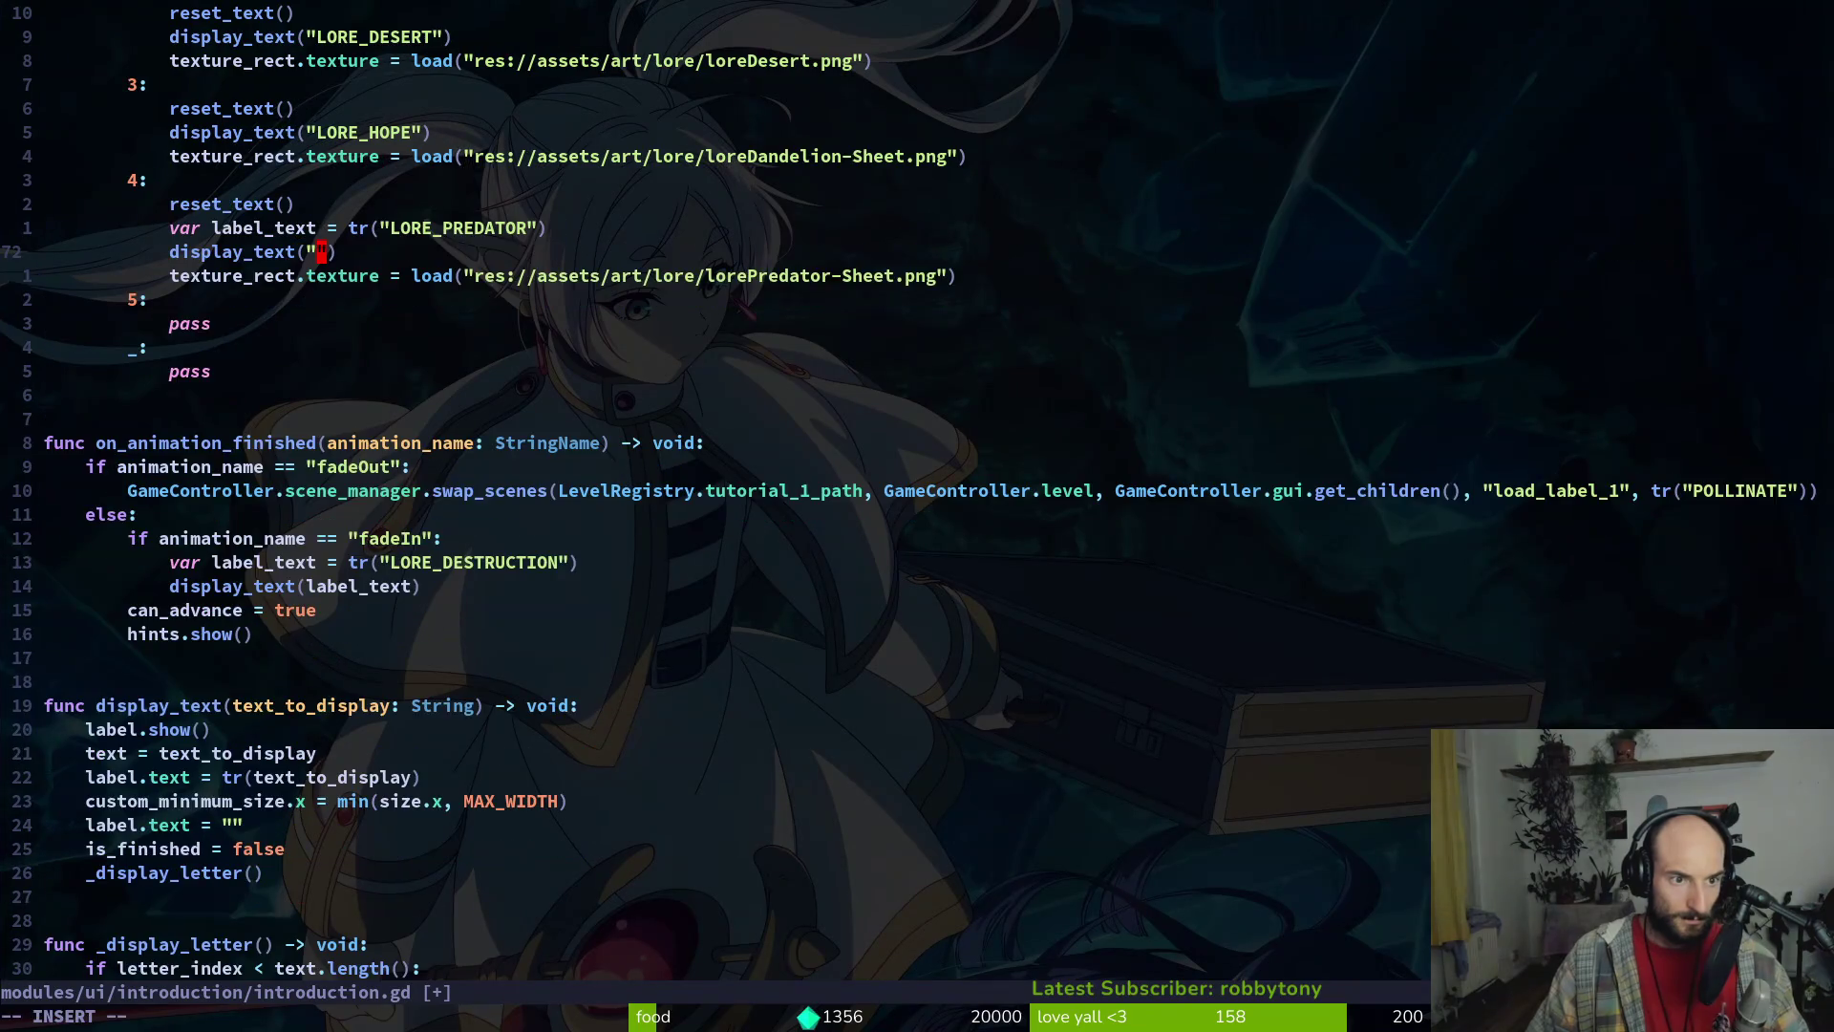
text(a)
key(Return)
key(Escape)
text(:w)
key(Return)
key(k)
key(k)
key(k)
Copy case 4's label_text and display_text lines into case 3
key(k)
key(k)
key(k)
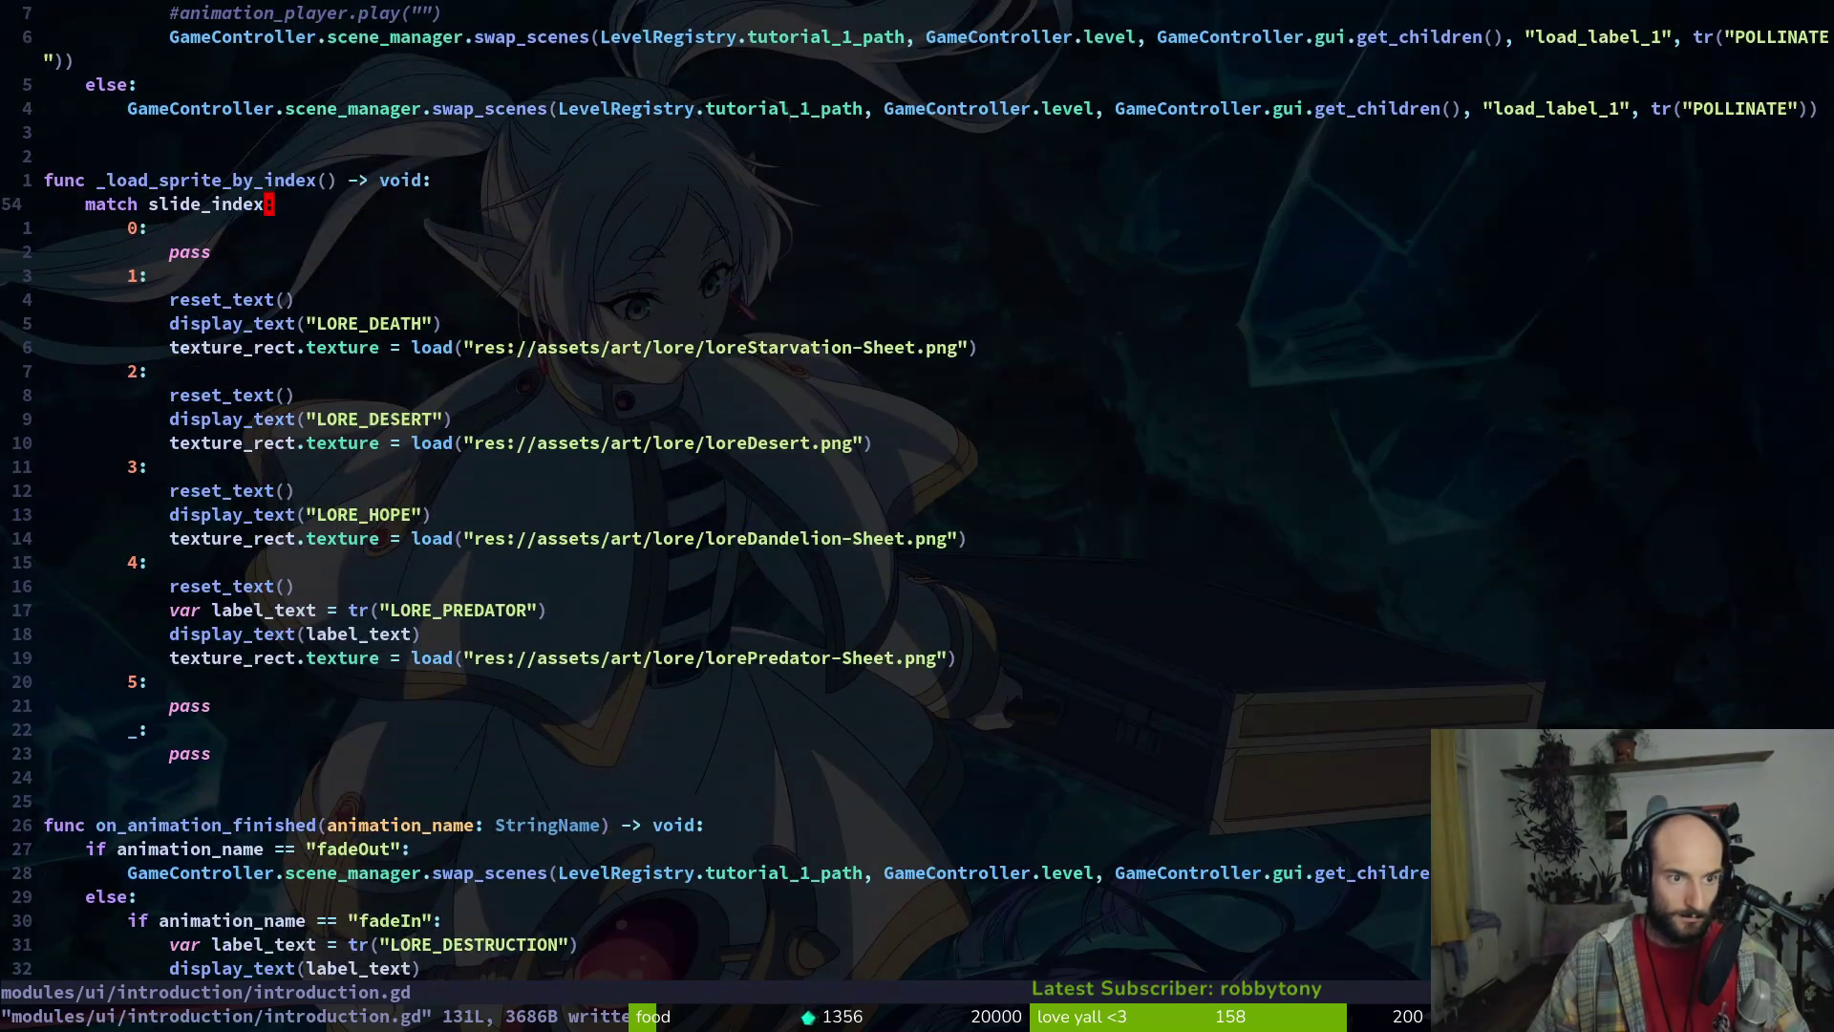
key(j)
key(j)
key(j)
key(j)
key(j)
key(j)
key(y)
key(y)
key(k)
key(0)
key(P)
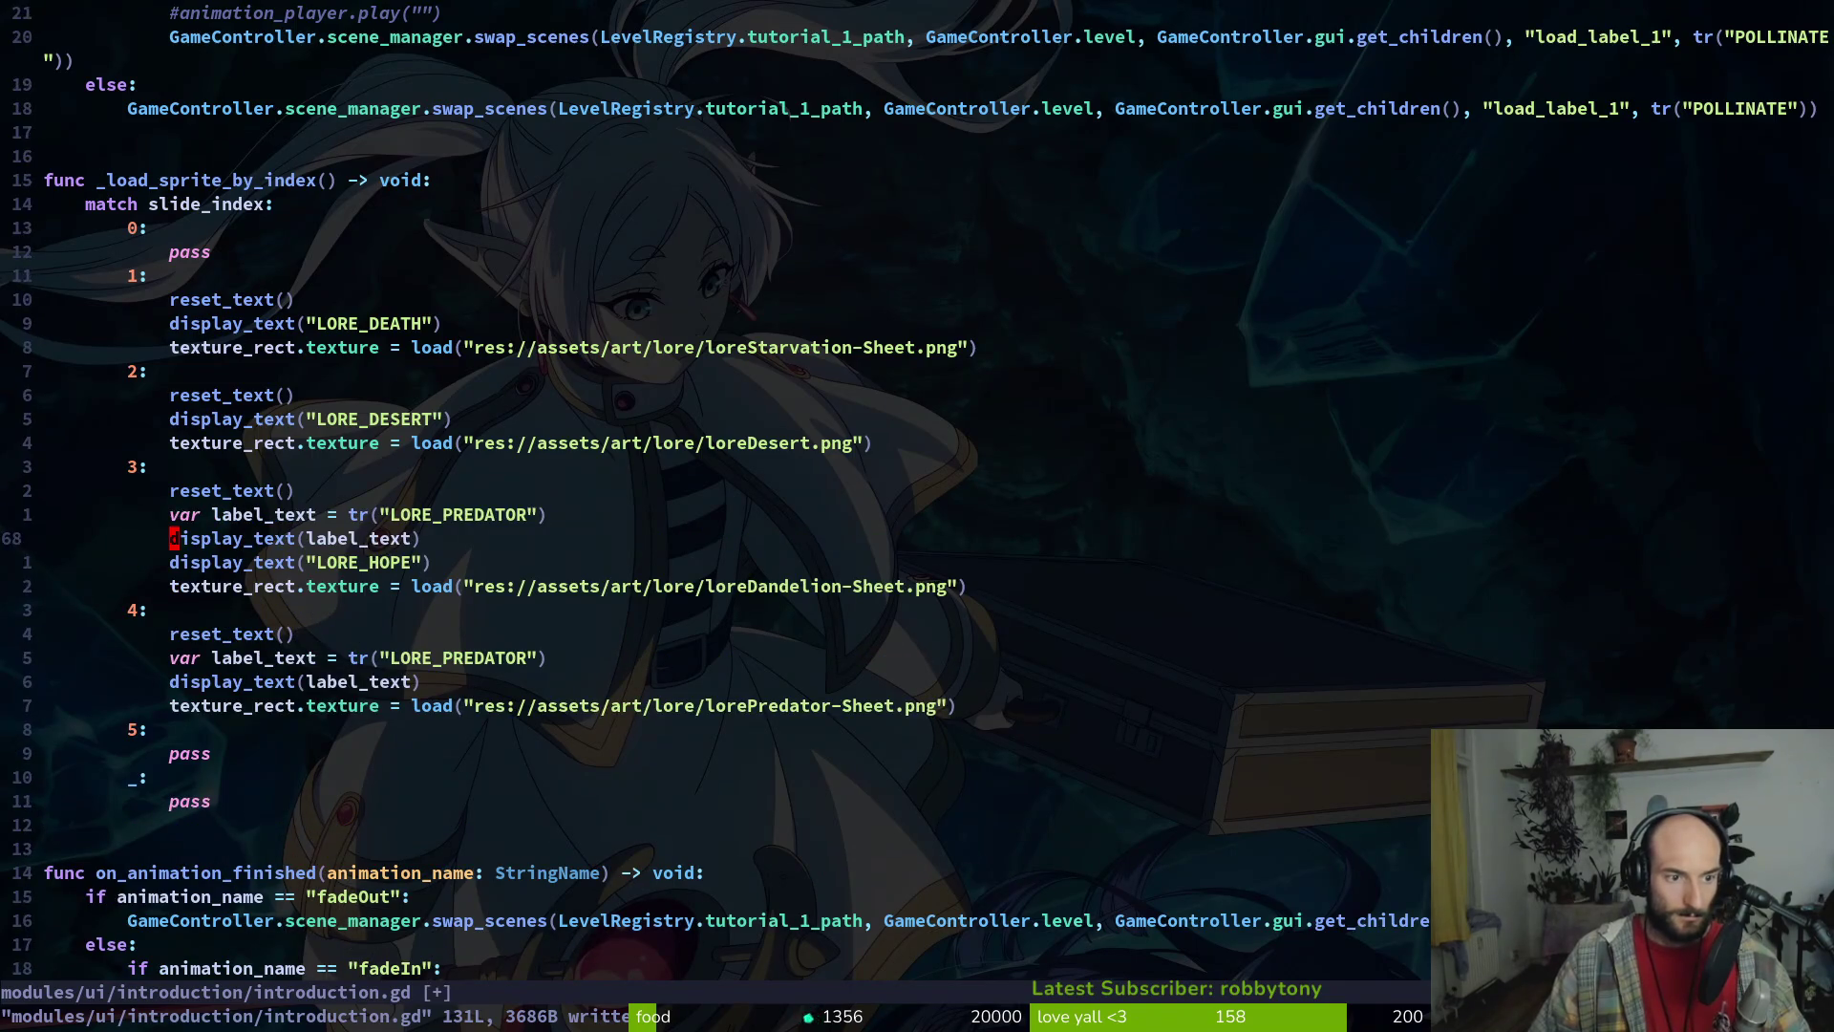
key(d)
key(d)
Paste a label_text line before display_text in cases 2 and 1
key(k)
key(y)
key(y)
key(k)
key(k)
key(k)
key(p)
key(k)
key(d)
key(d)
key(p)
key(k)
key(k)
key(k)
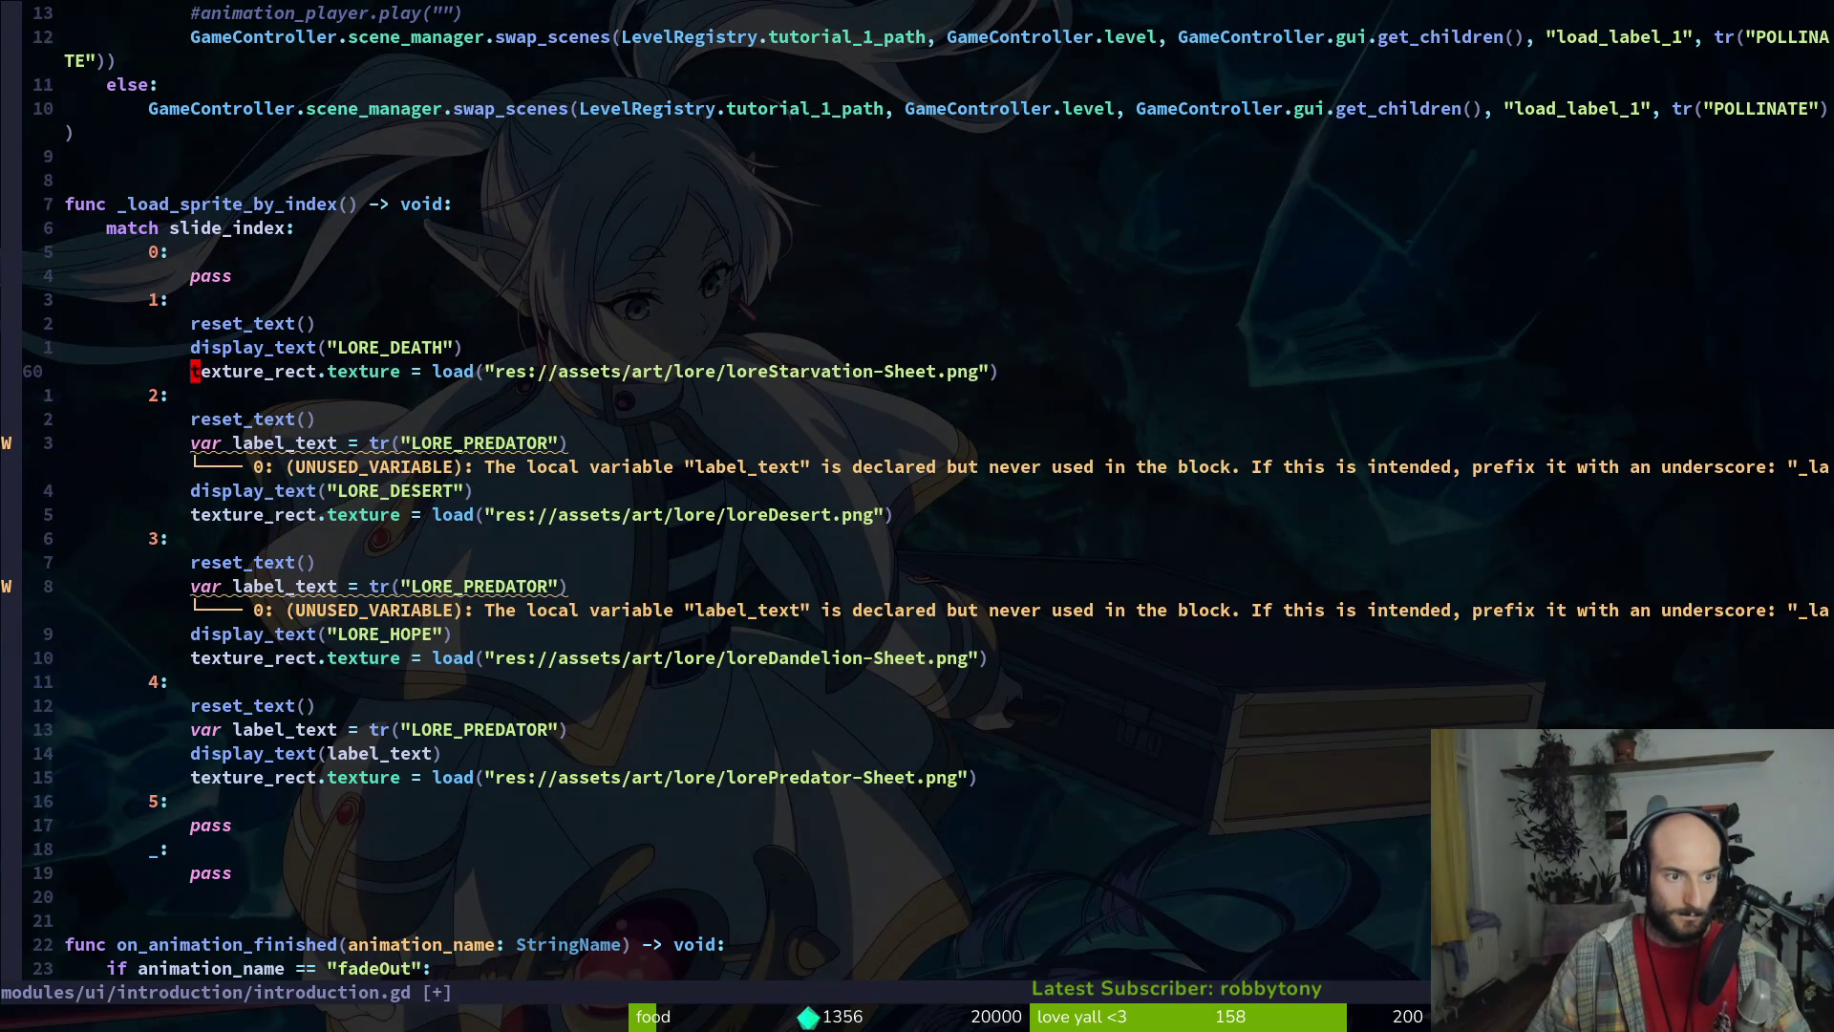
key(k)
key(P)
Change cases 1 and 2 to call display_text(label_text) instead of the LORE strings
key(alt+Tab)
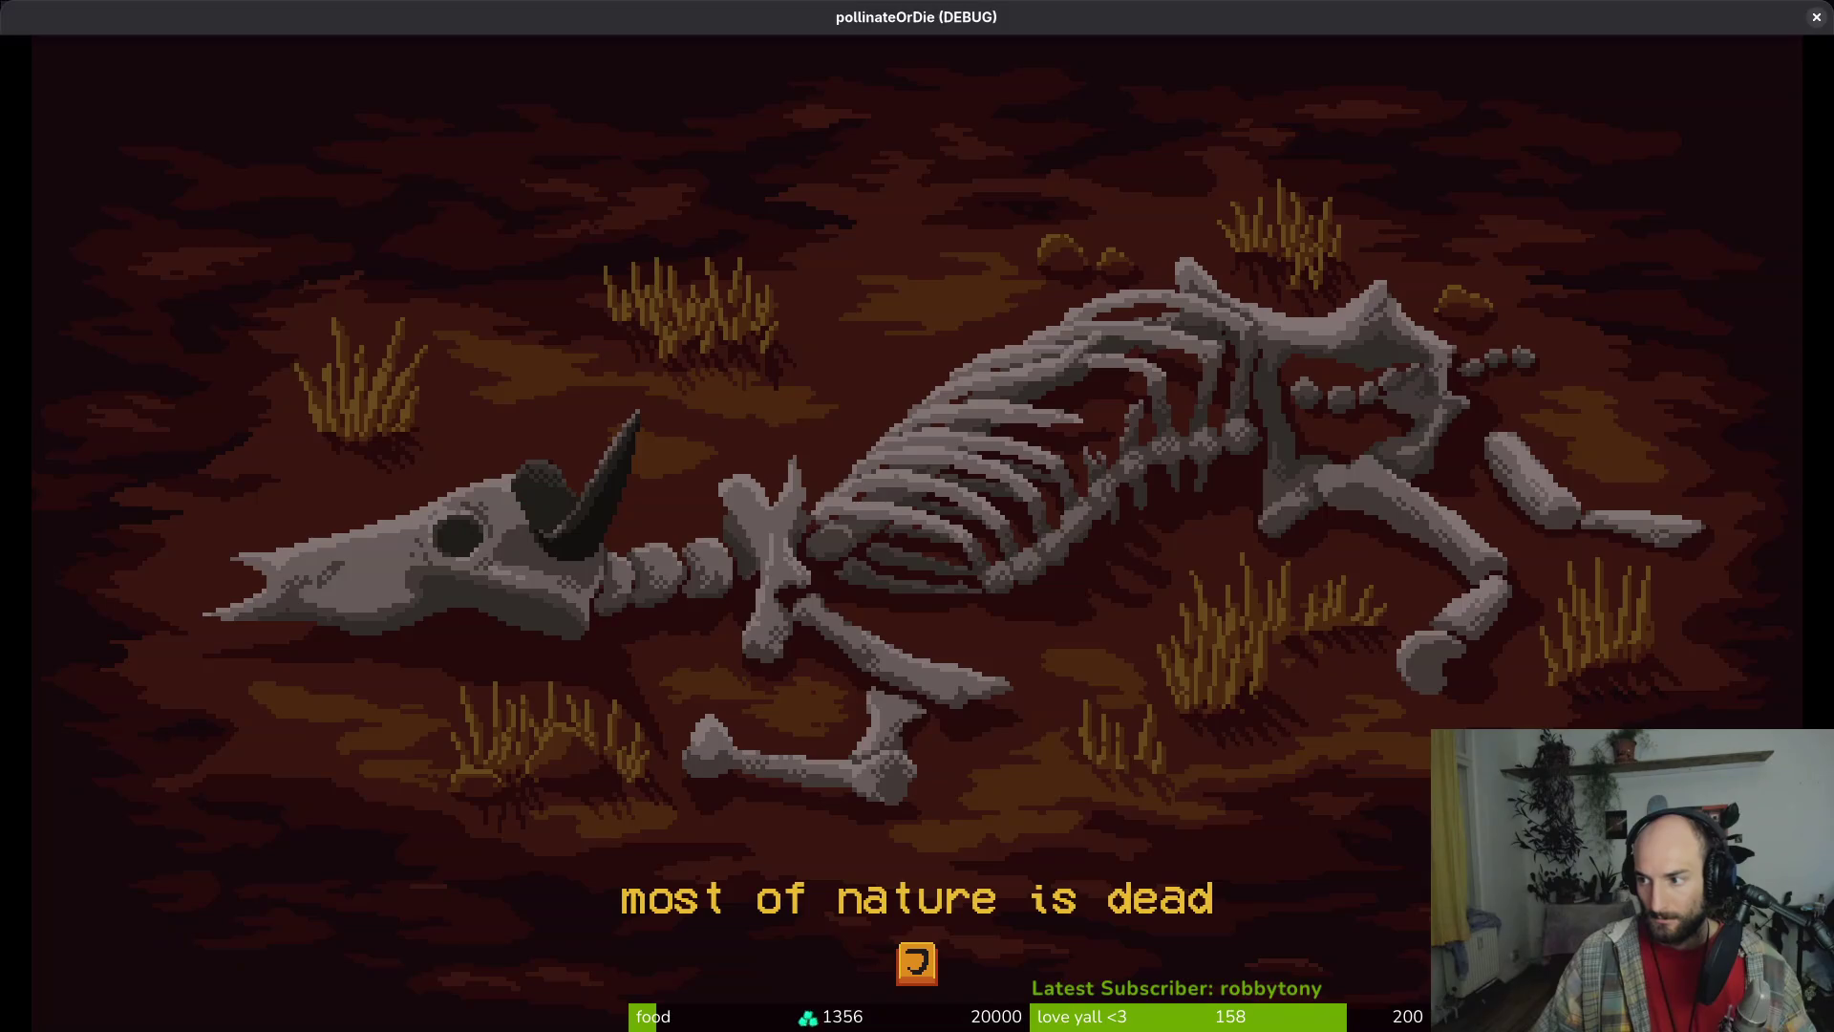
key(alt+Tab)
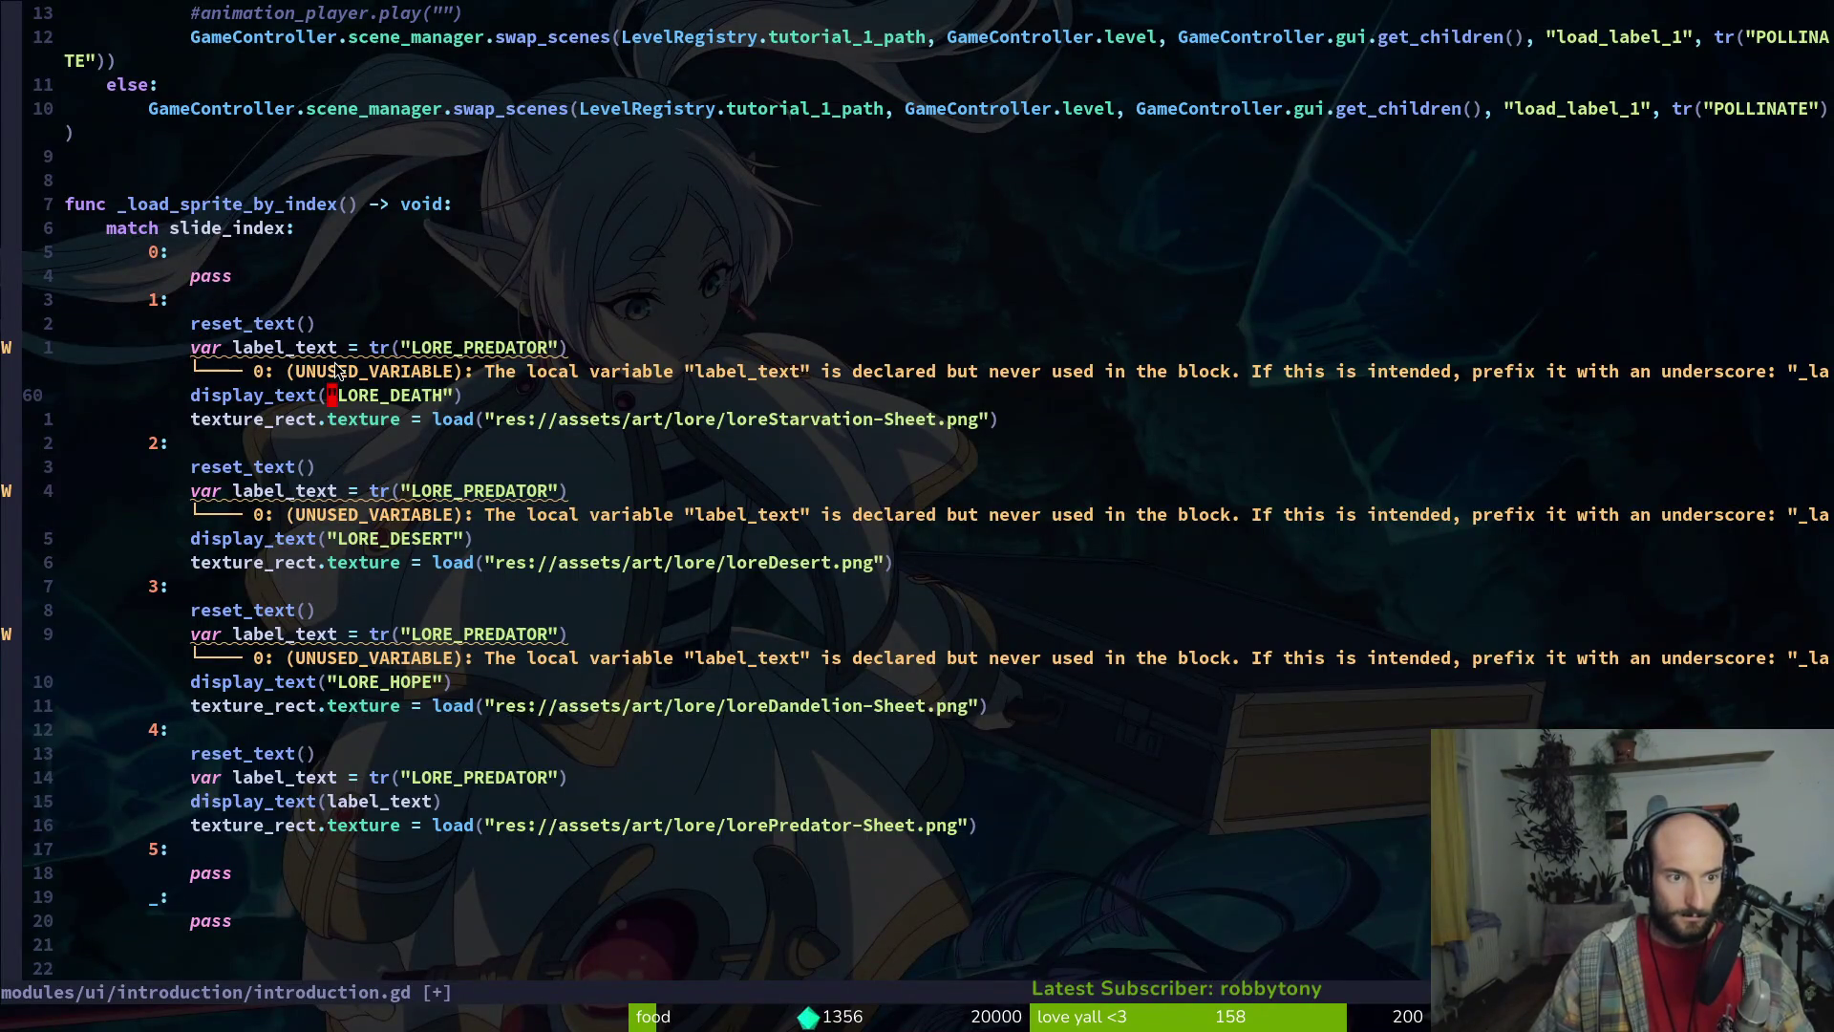
key(c)
key(i)
key(quotedbl)
key(BackSpace)
text(l)
key(Return)
key(Escape)
key(j)
key(j)
key(j)
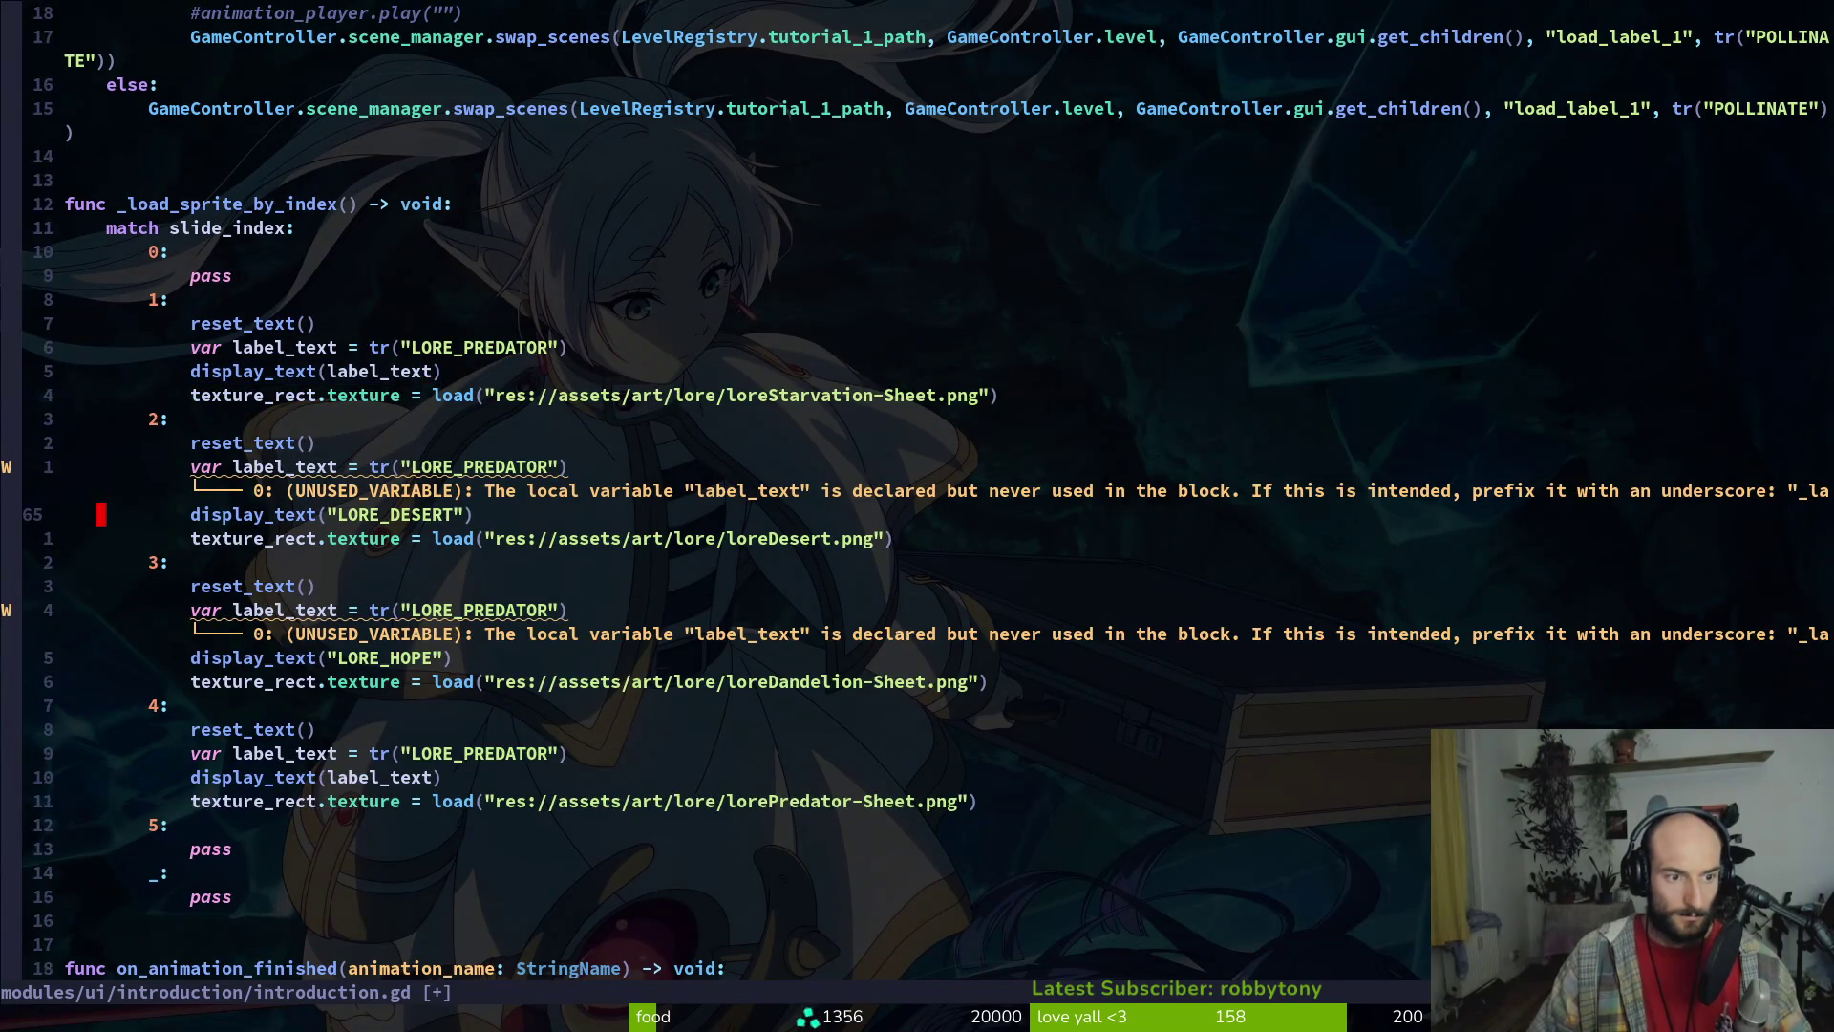
key(period)
Remove case 3's leftover display_text("LORE_HOPE") line and save
key(y)
key(y)
key(j)
key(j)
key(j)
key(j)
key(j)
key(p)
key(u)
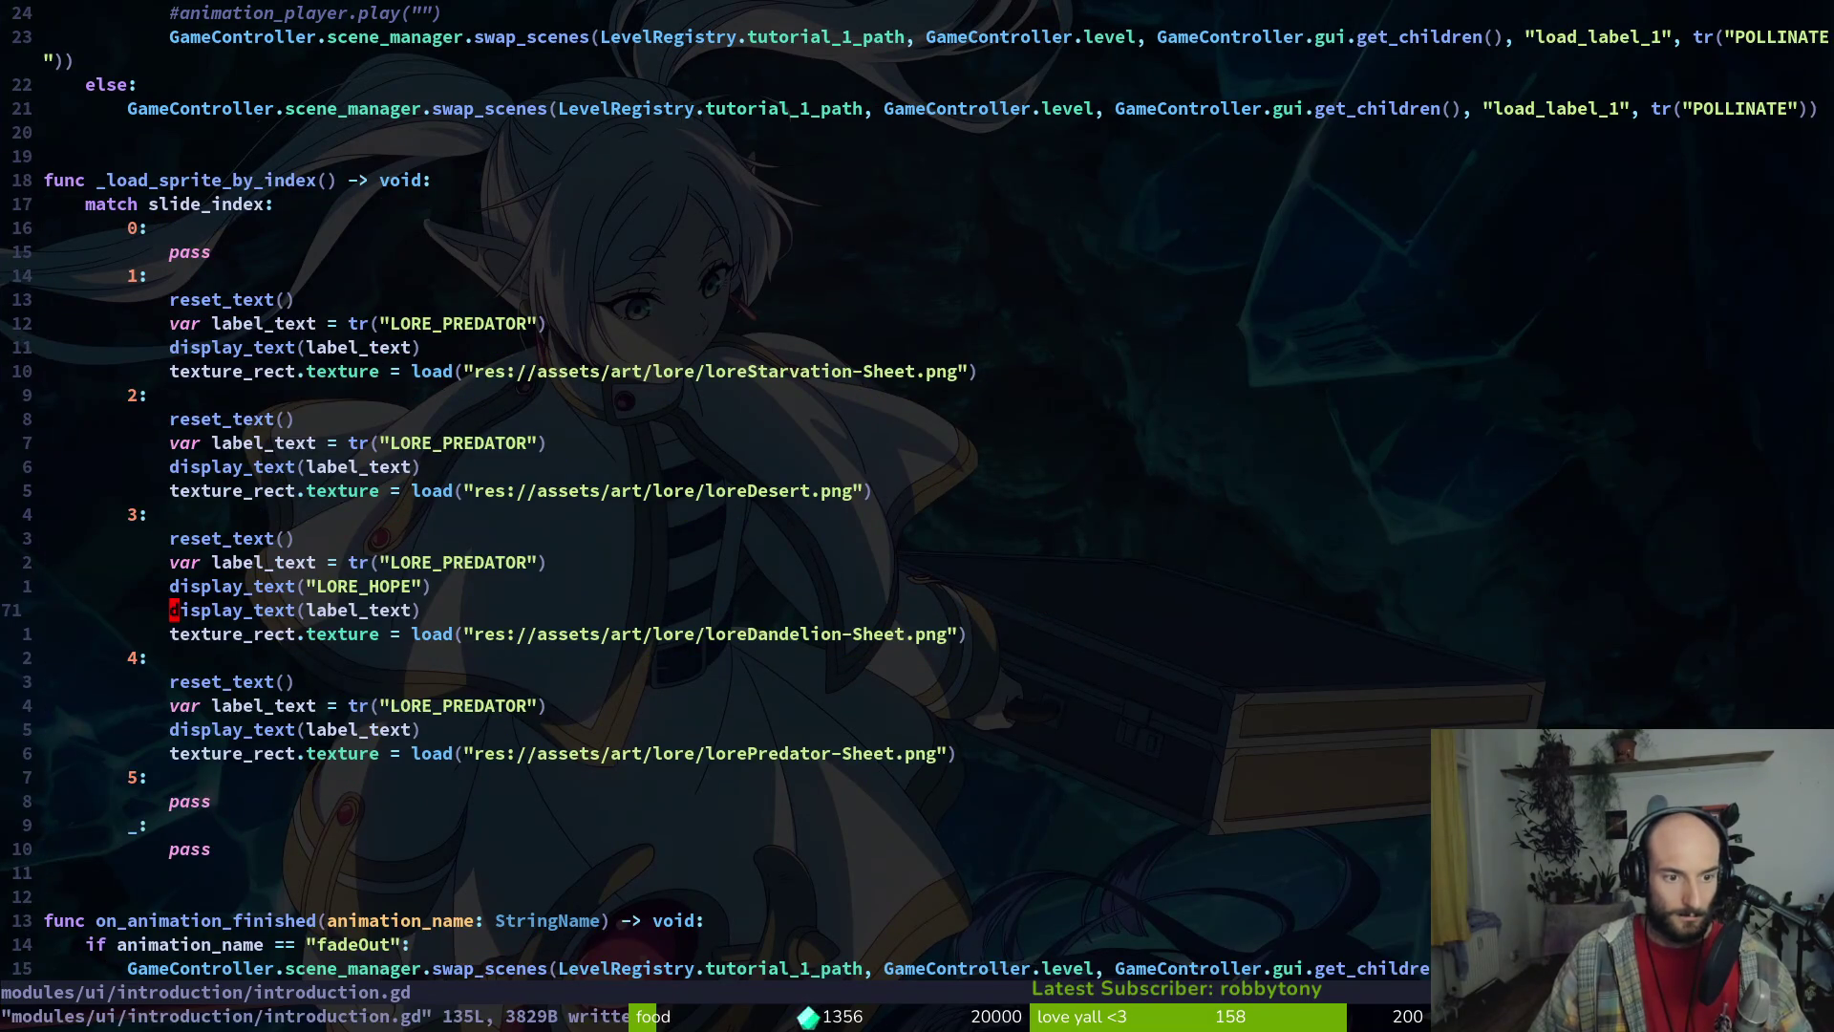
key(u)
key(u)
key(ctrl+r)
key(ctrl+r)
key(ctrl+r)
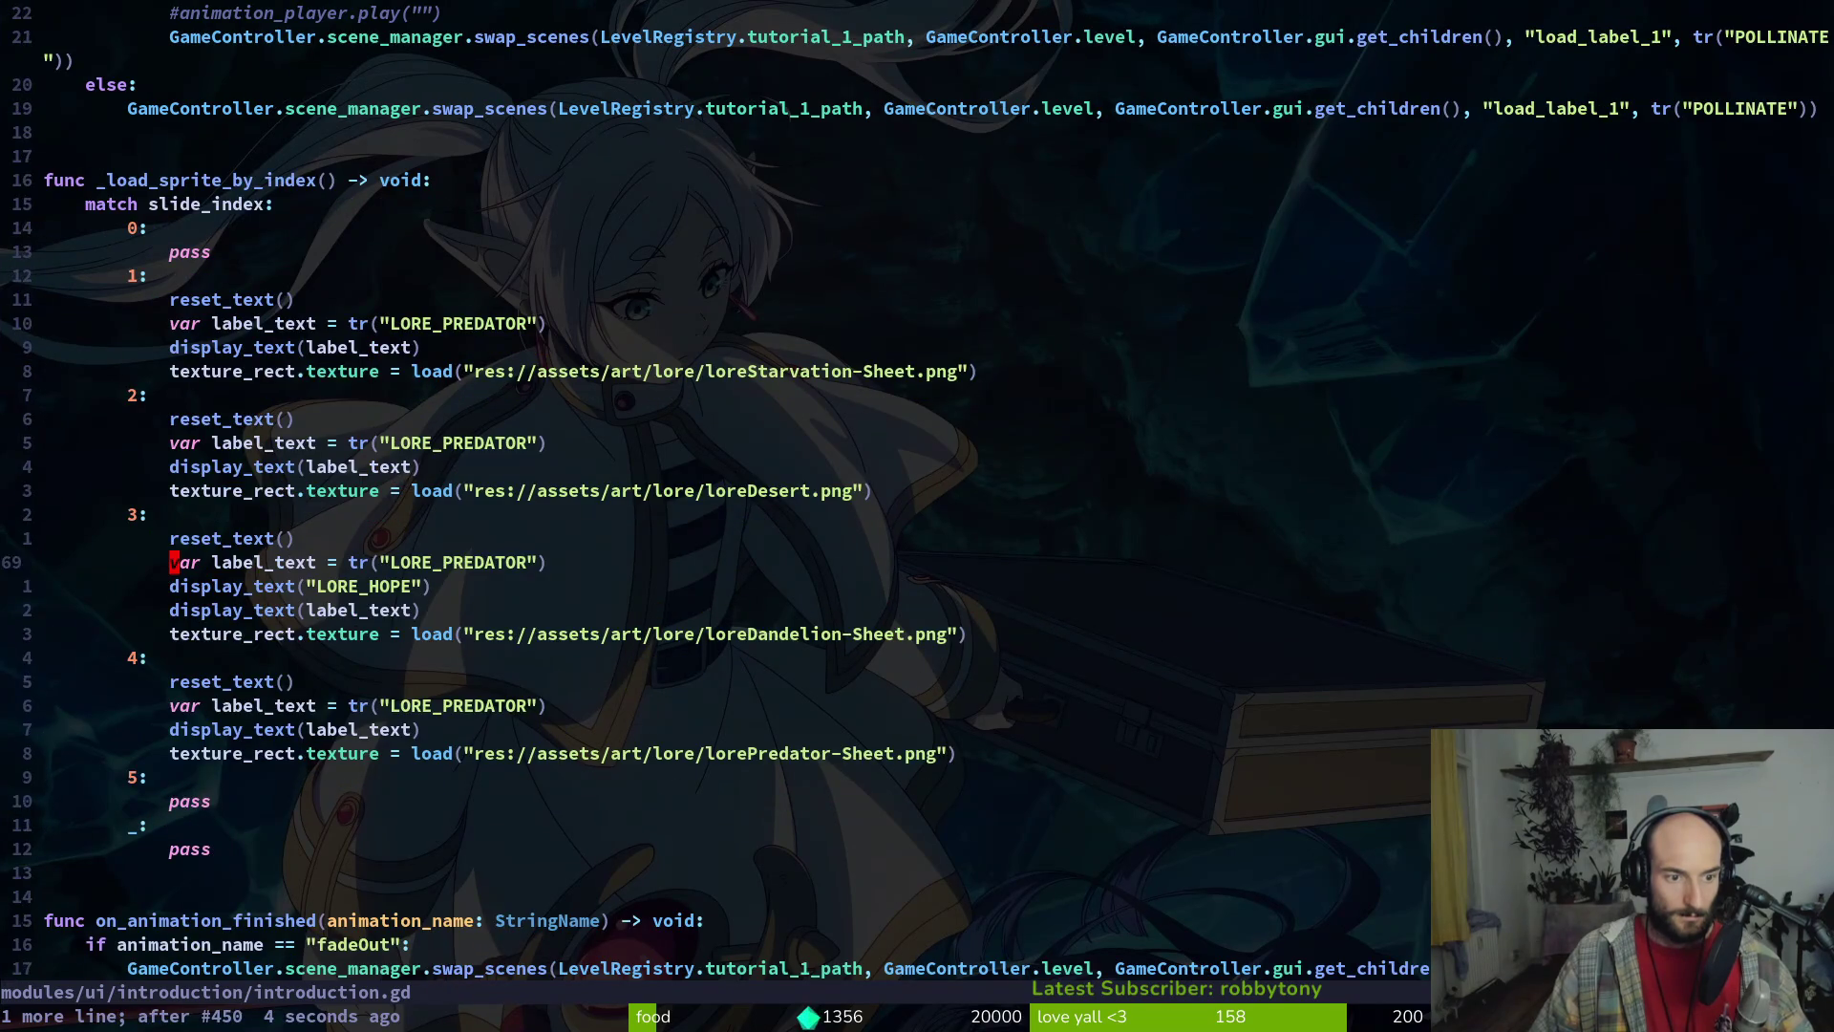
key(d)
key(d)
text(k:w)
key(Return)
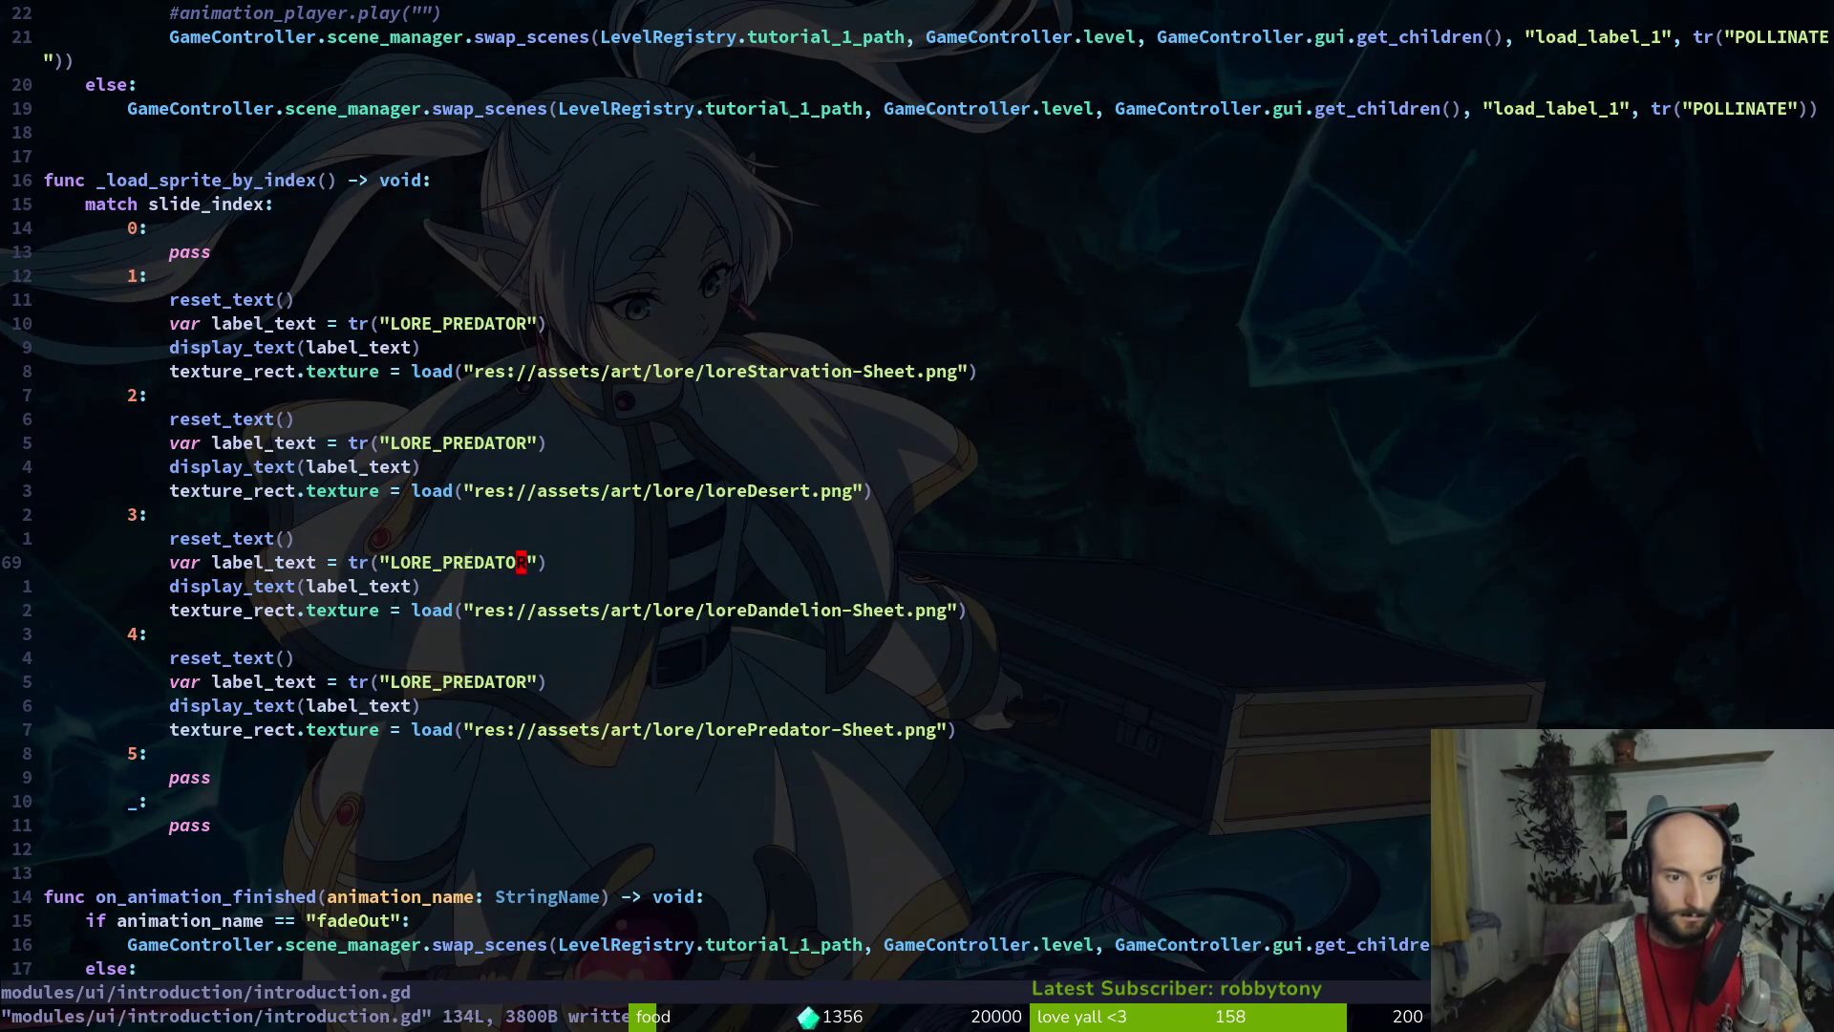
Set the tr() keys to LORE_HOPE, LORE_DESERT and LORE_DEATH in cases 3, 2, 1, save, and run
key(c)
key(i)
key(quotedbl)
text(LORE_HOPE)
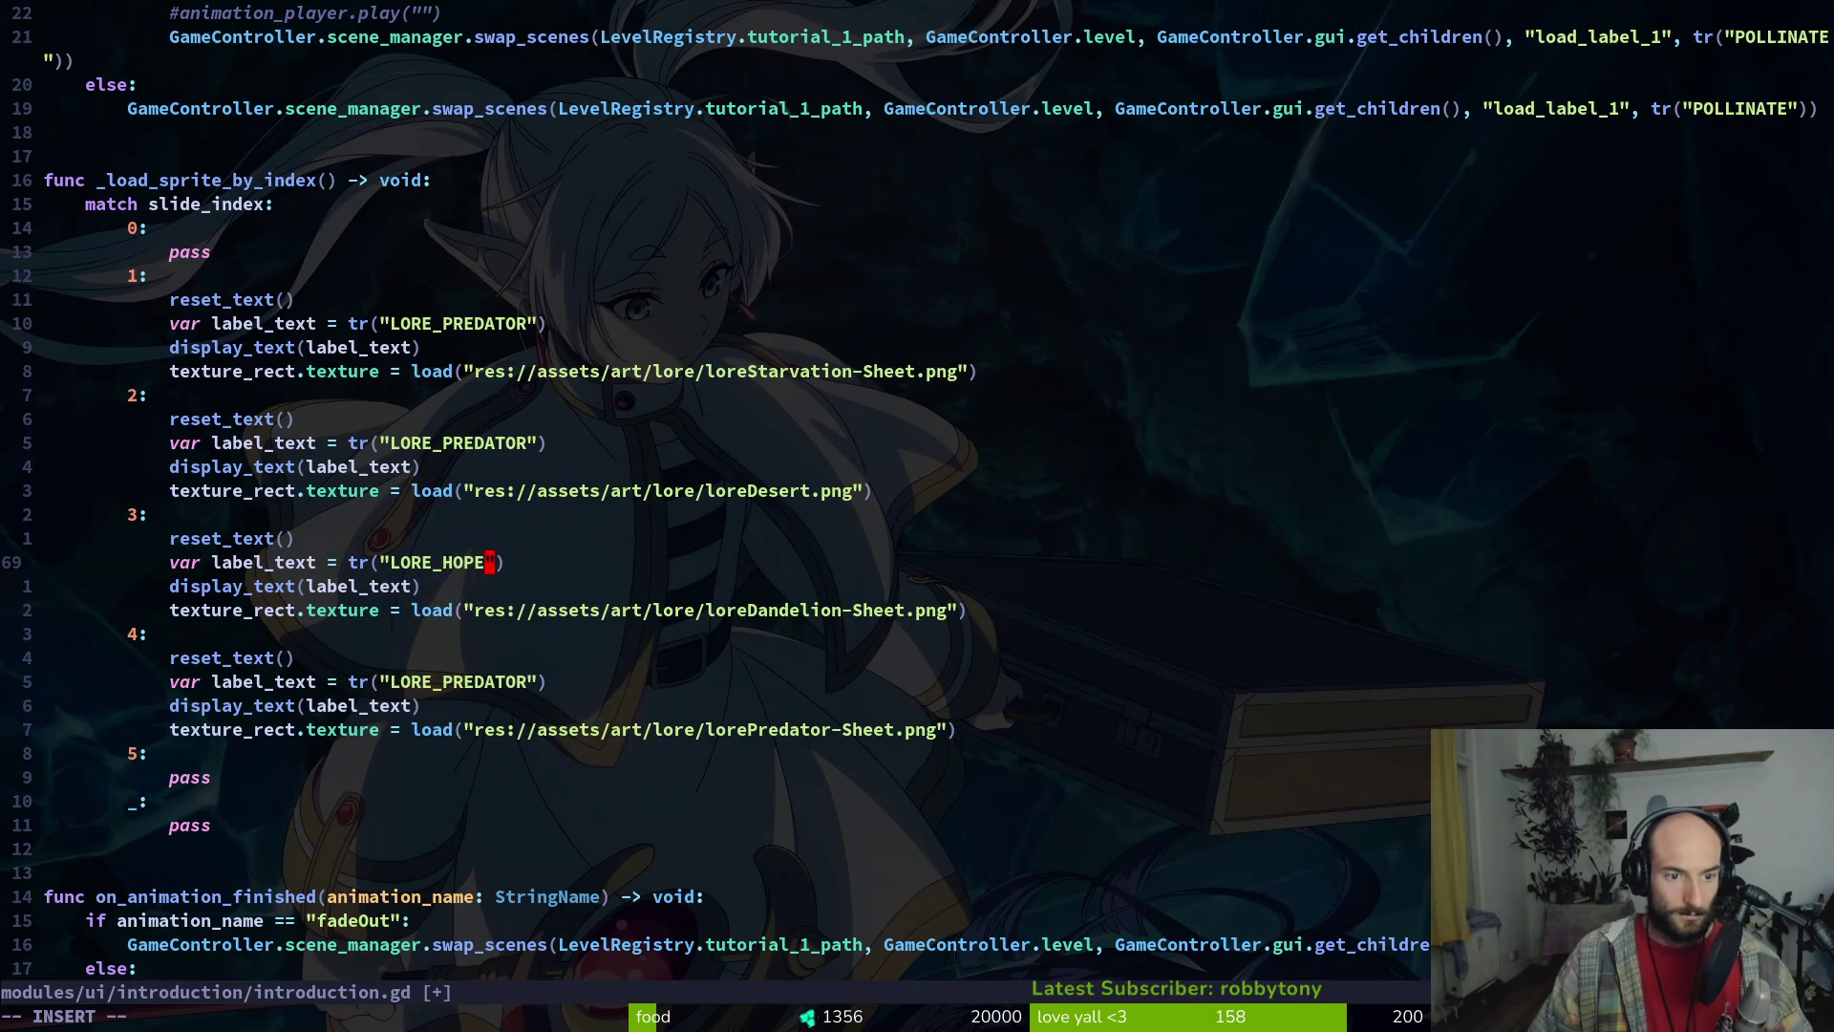
text(3kci)
key(quotedbl)
text(LORE_DESE5kci)
key(quotedbl)
text(LORE_DEATH)
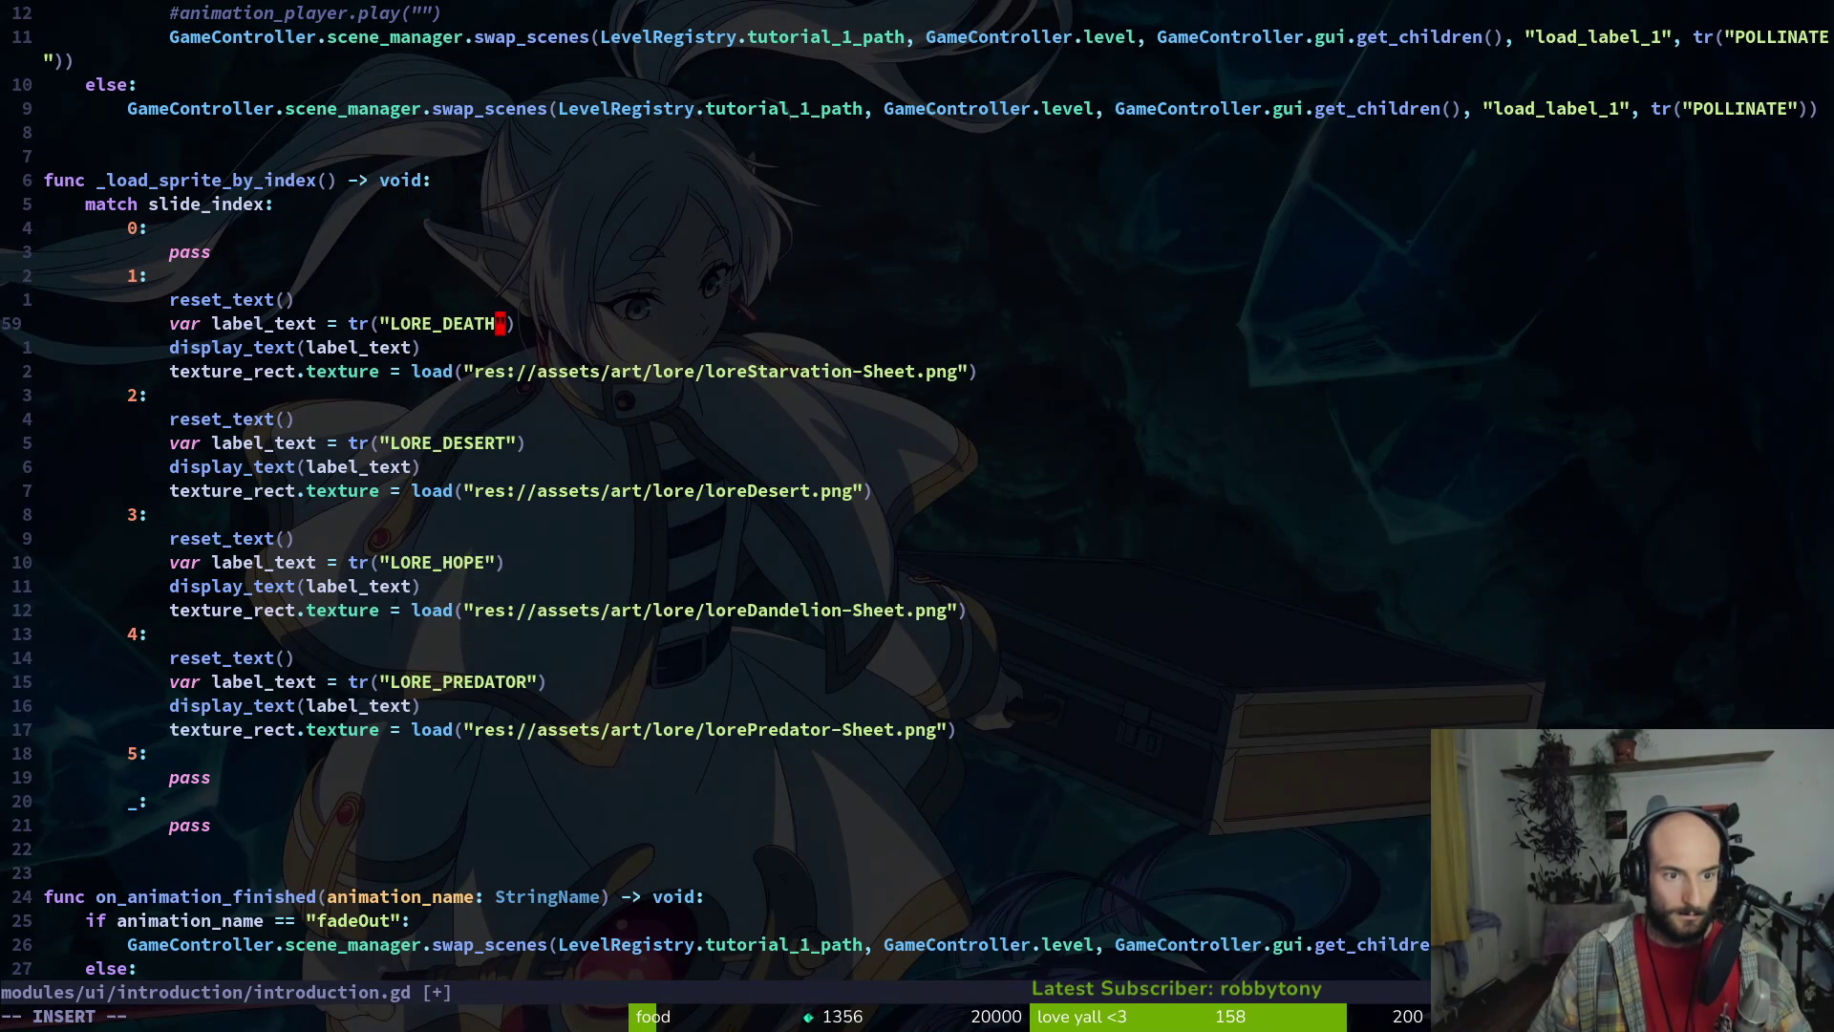
key(Escape)
text(:w)
key(Return)
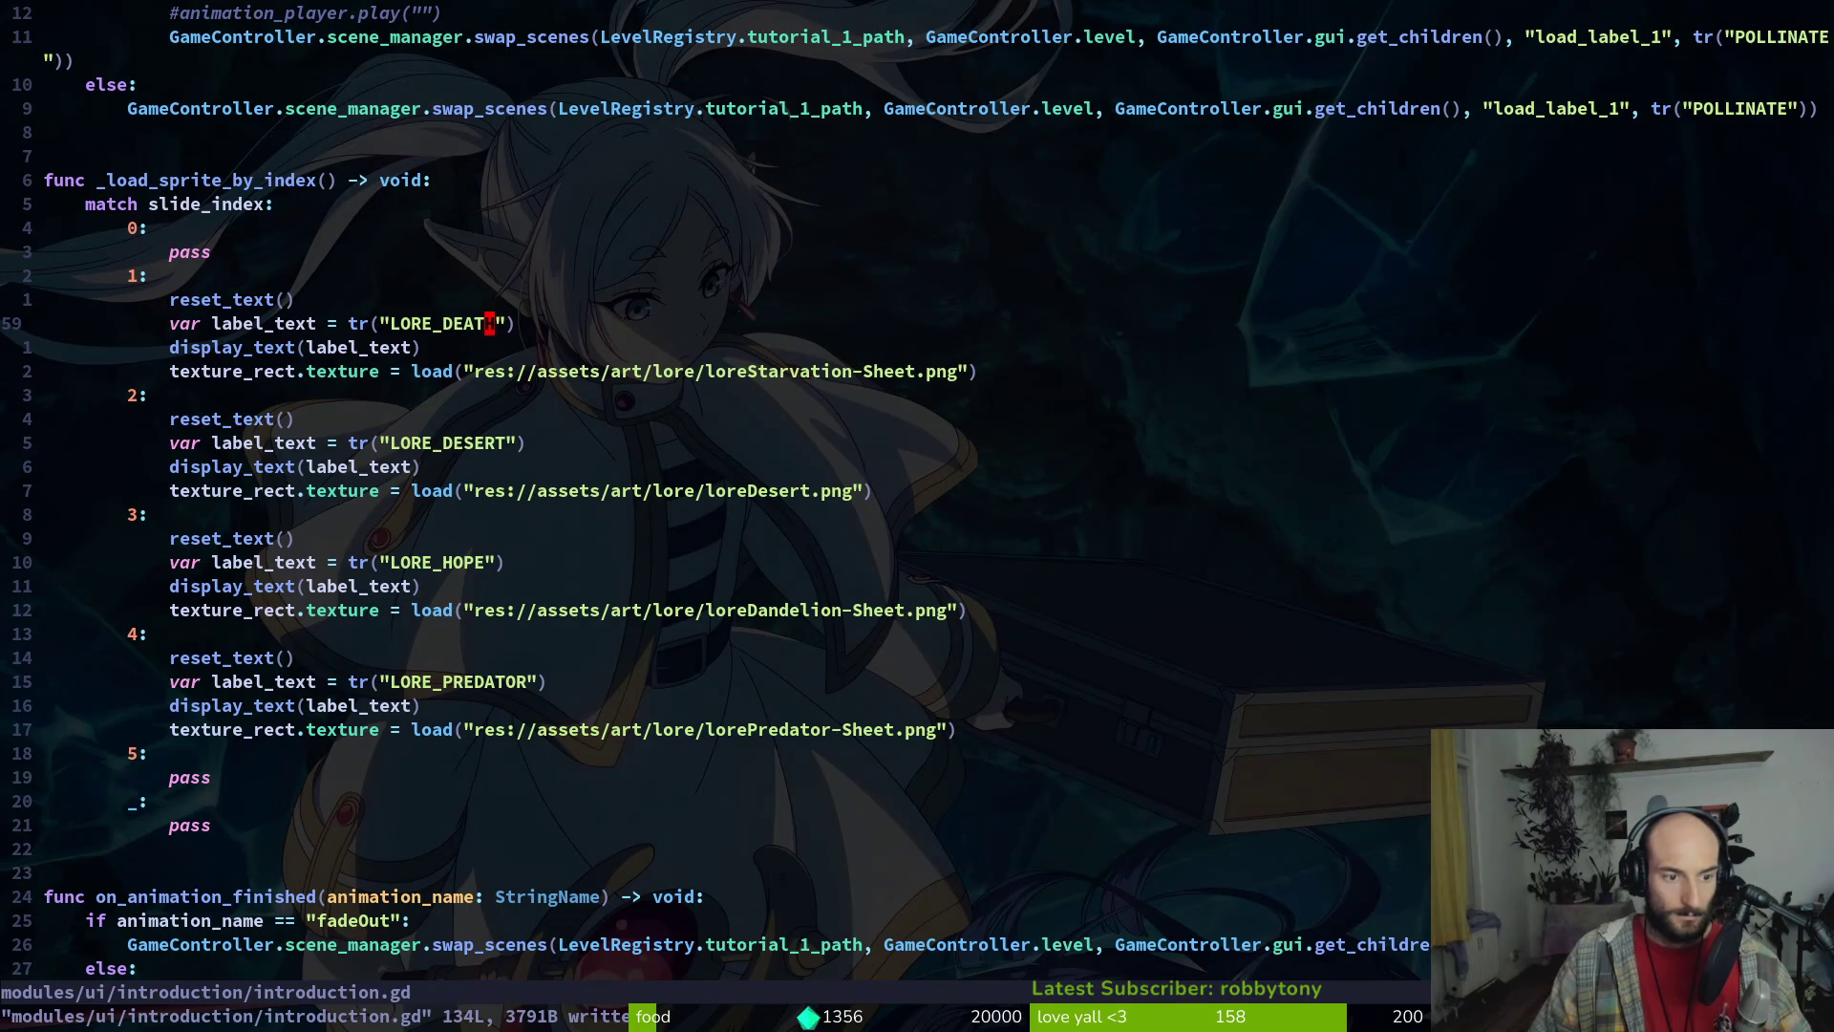
key(F5)
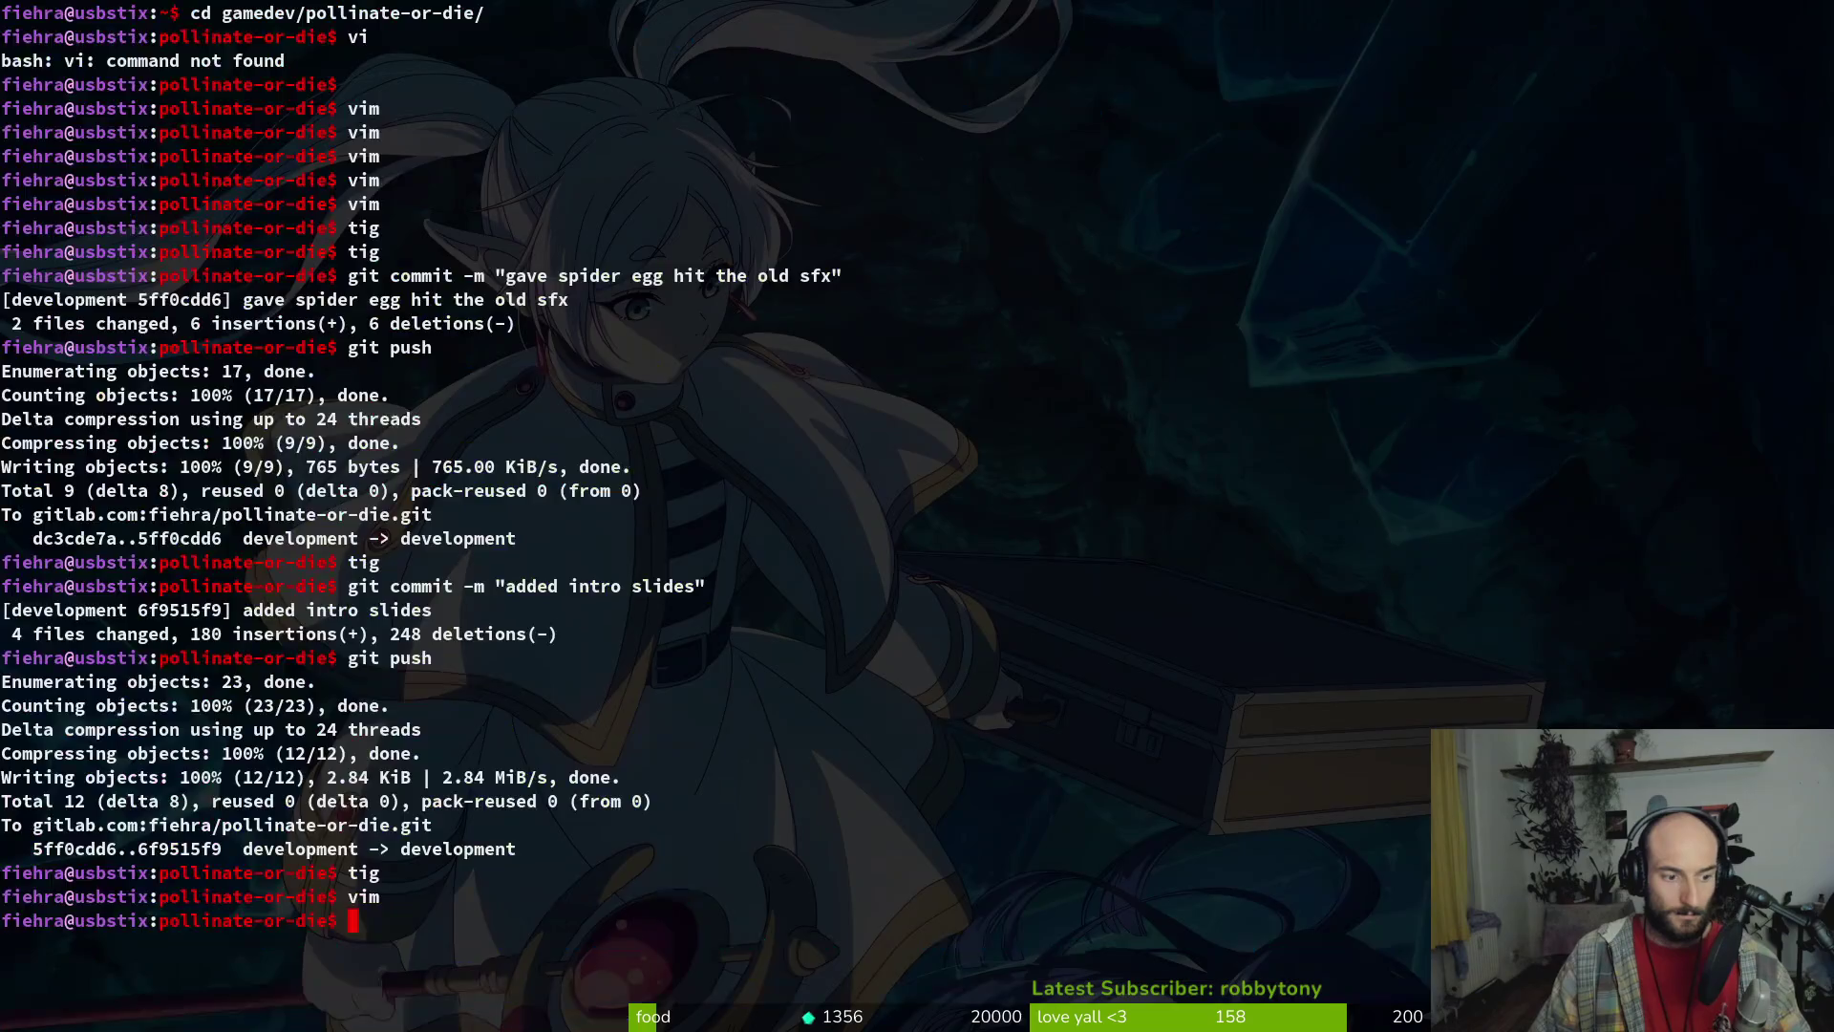
Play through the ruins, skeleton, desert, hope and predator slides, then quit back to the editor
key(F5)
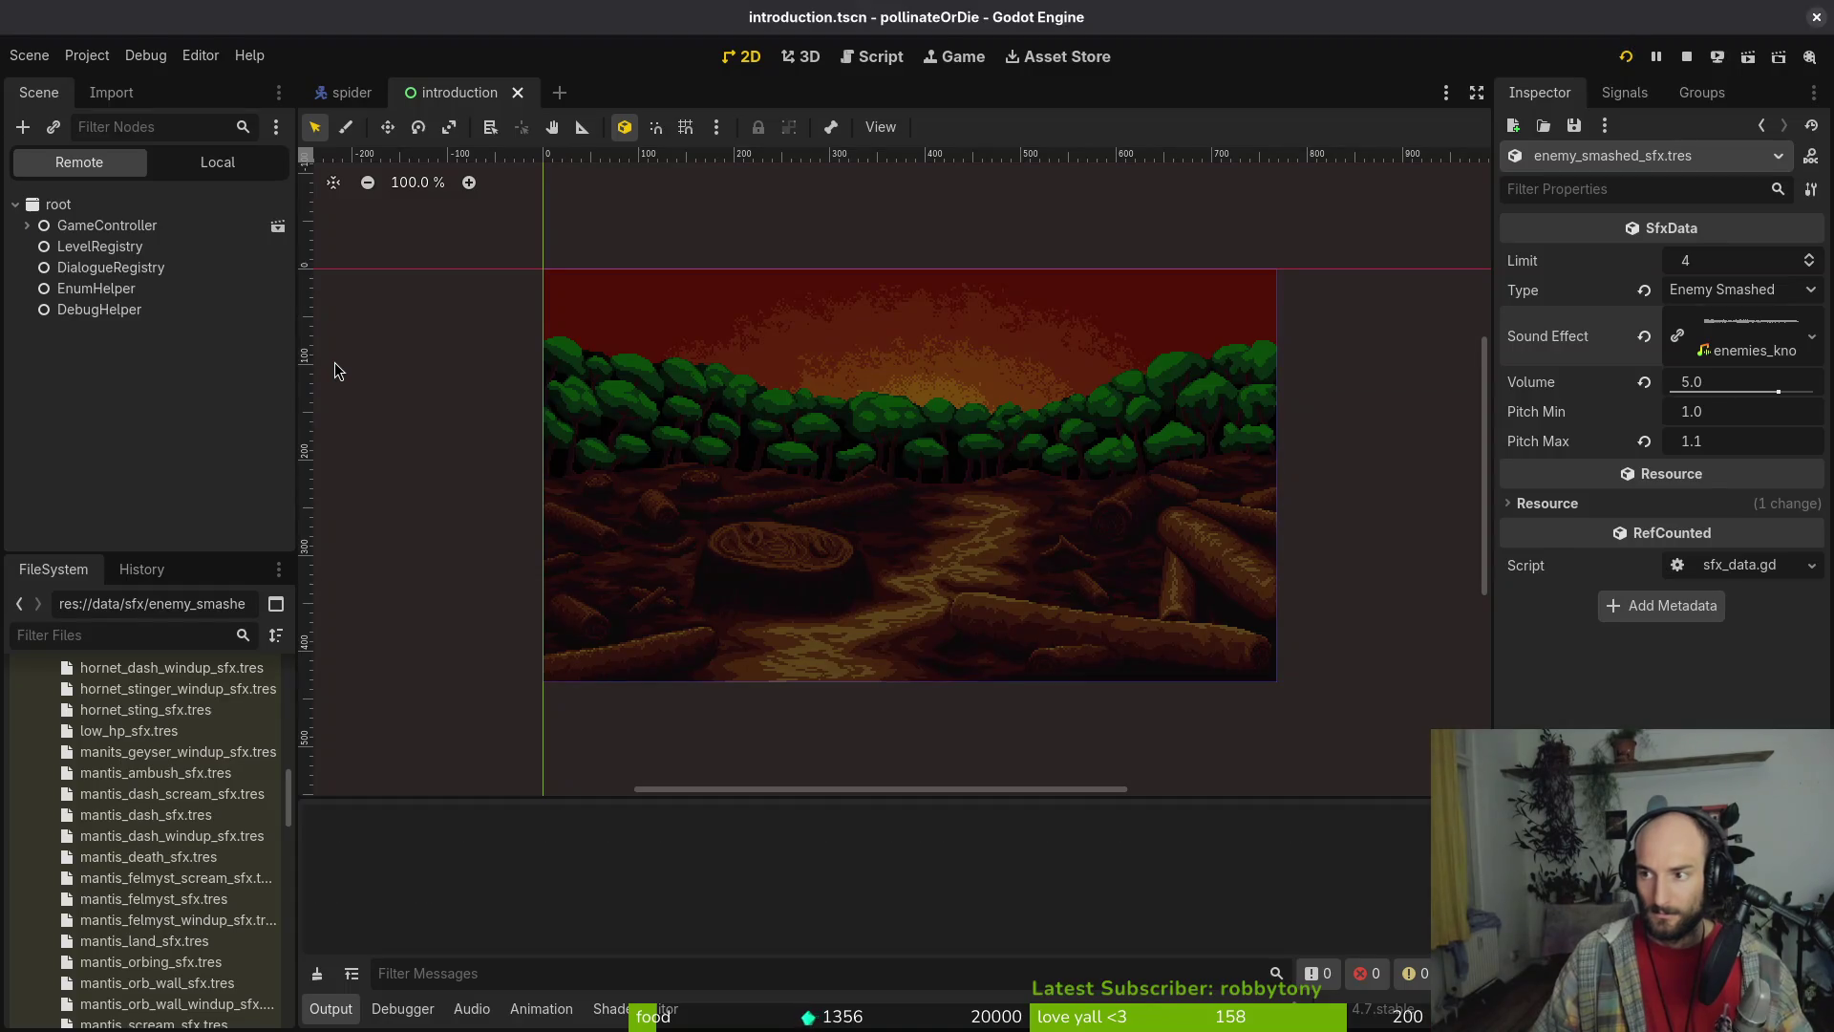
key(Return)
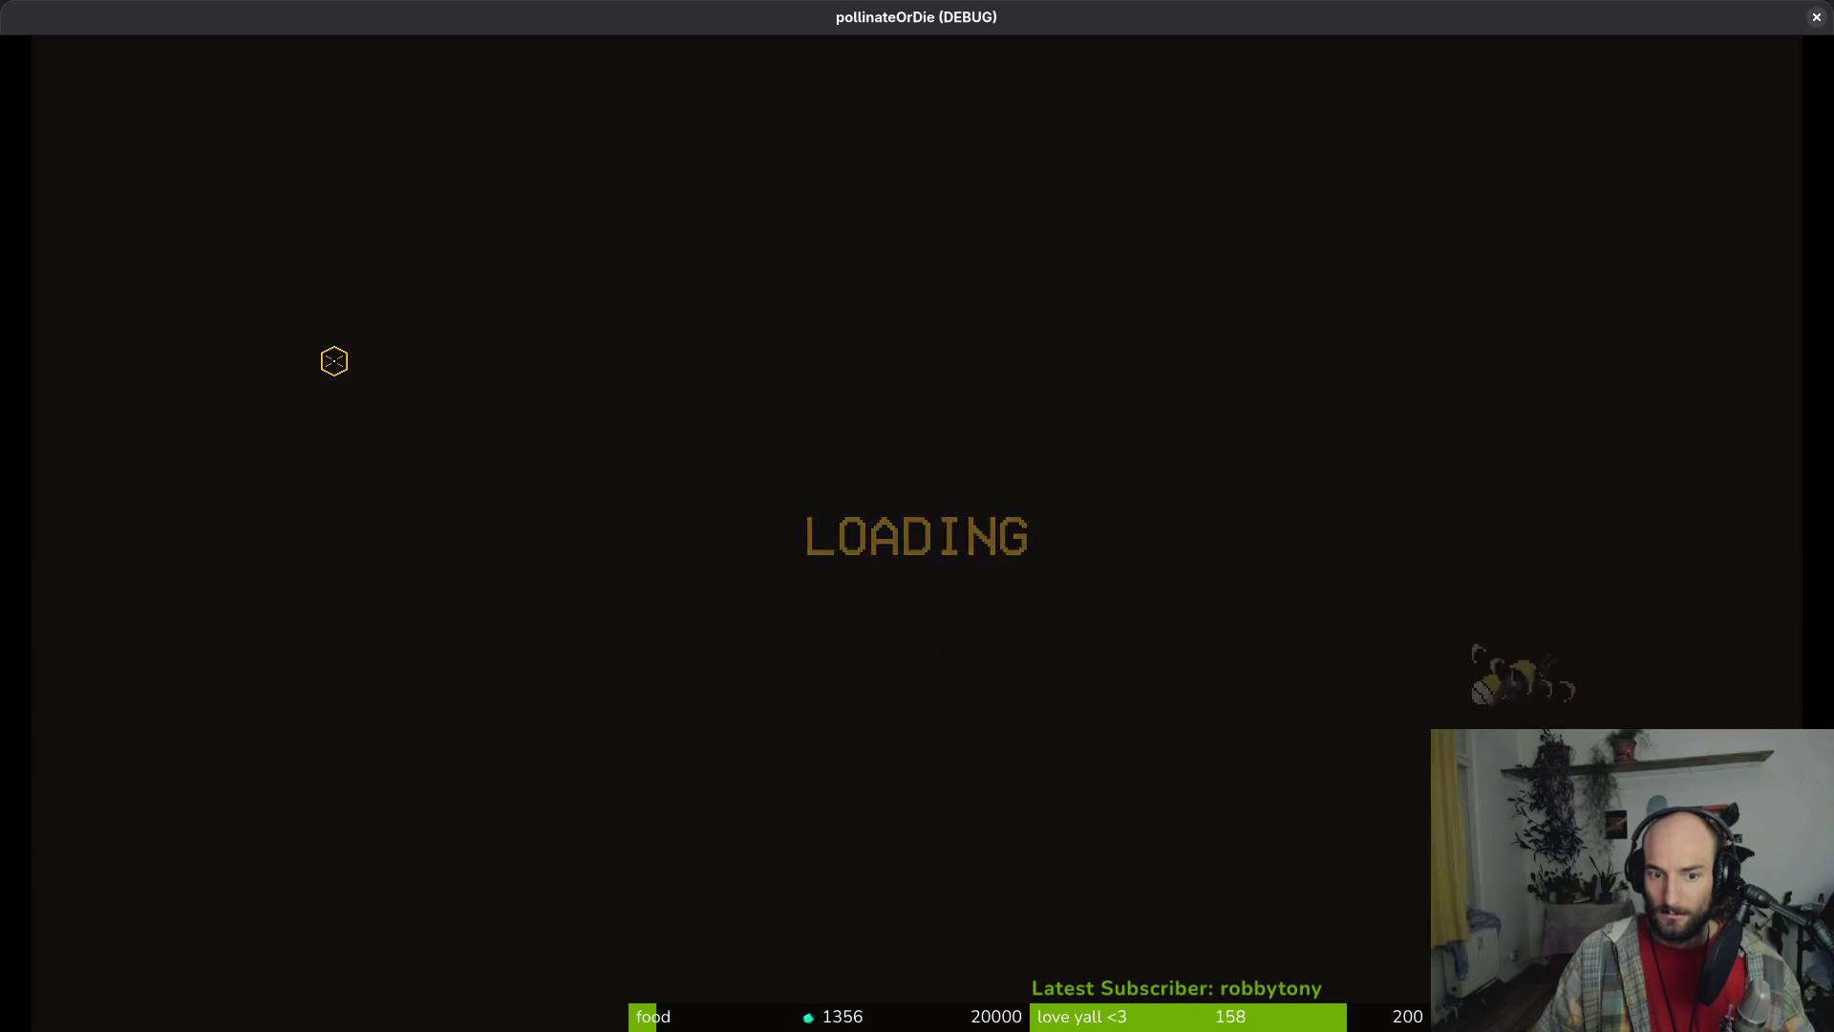
key(j)
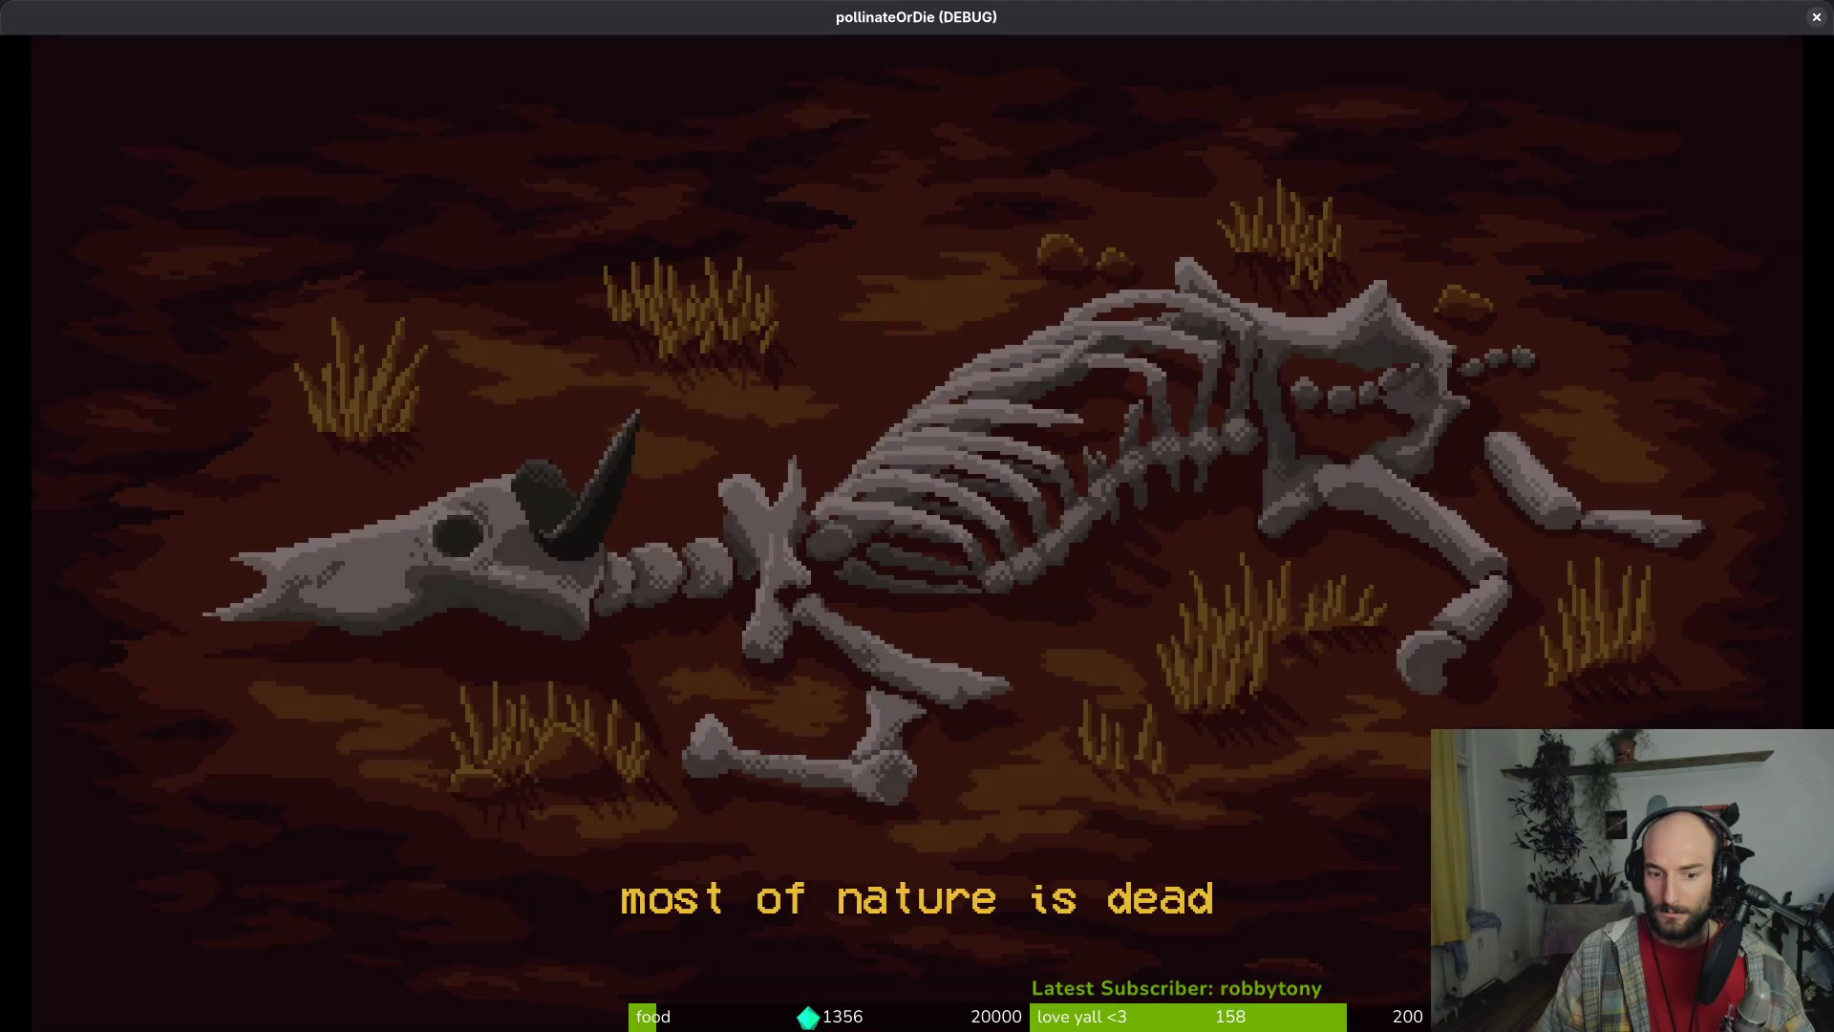
key(j)
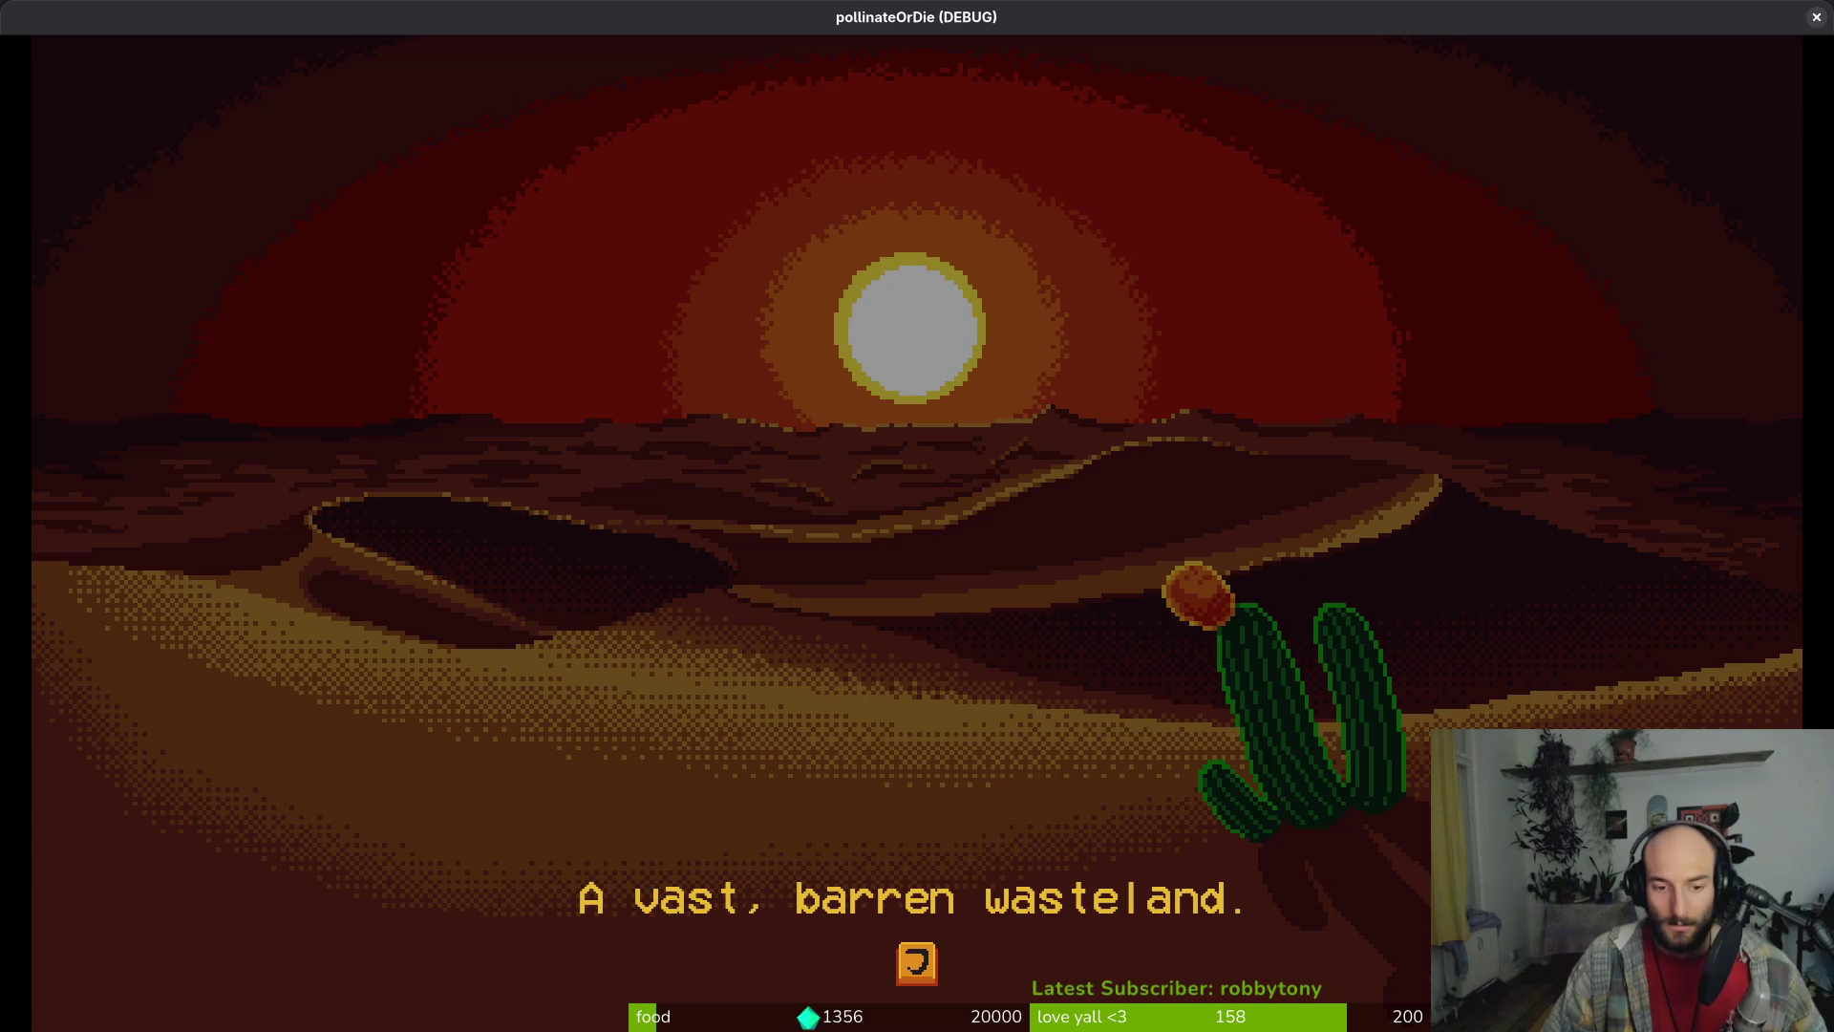
key(j)
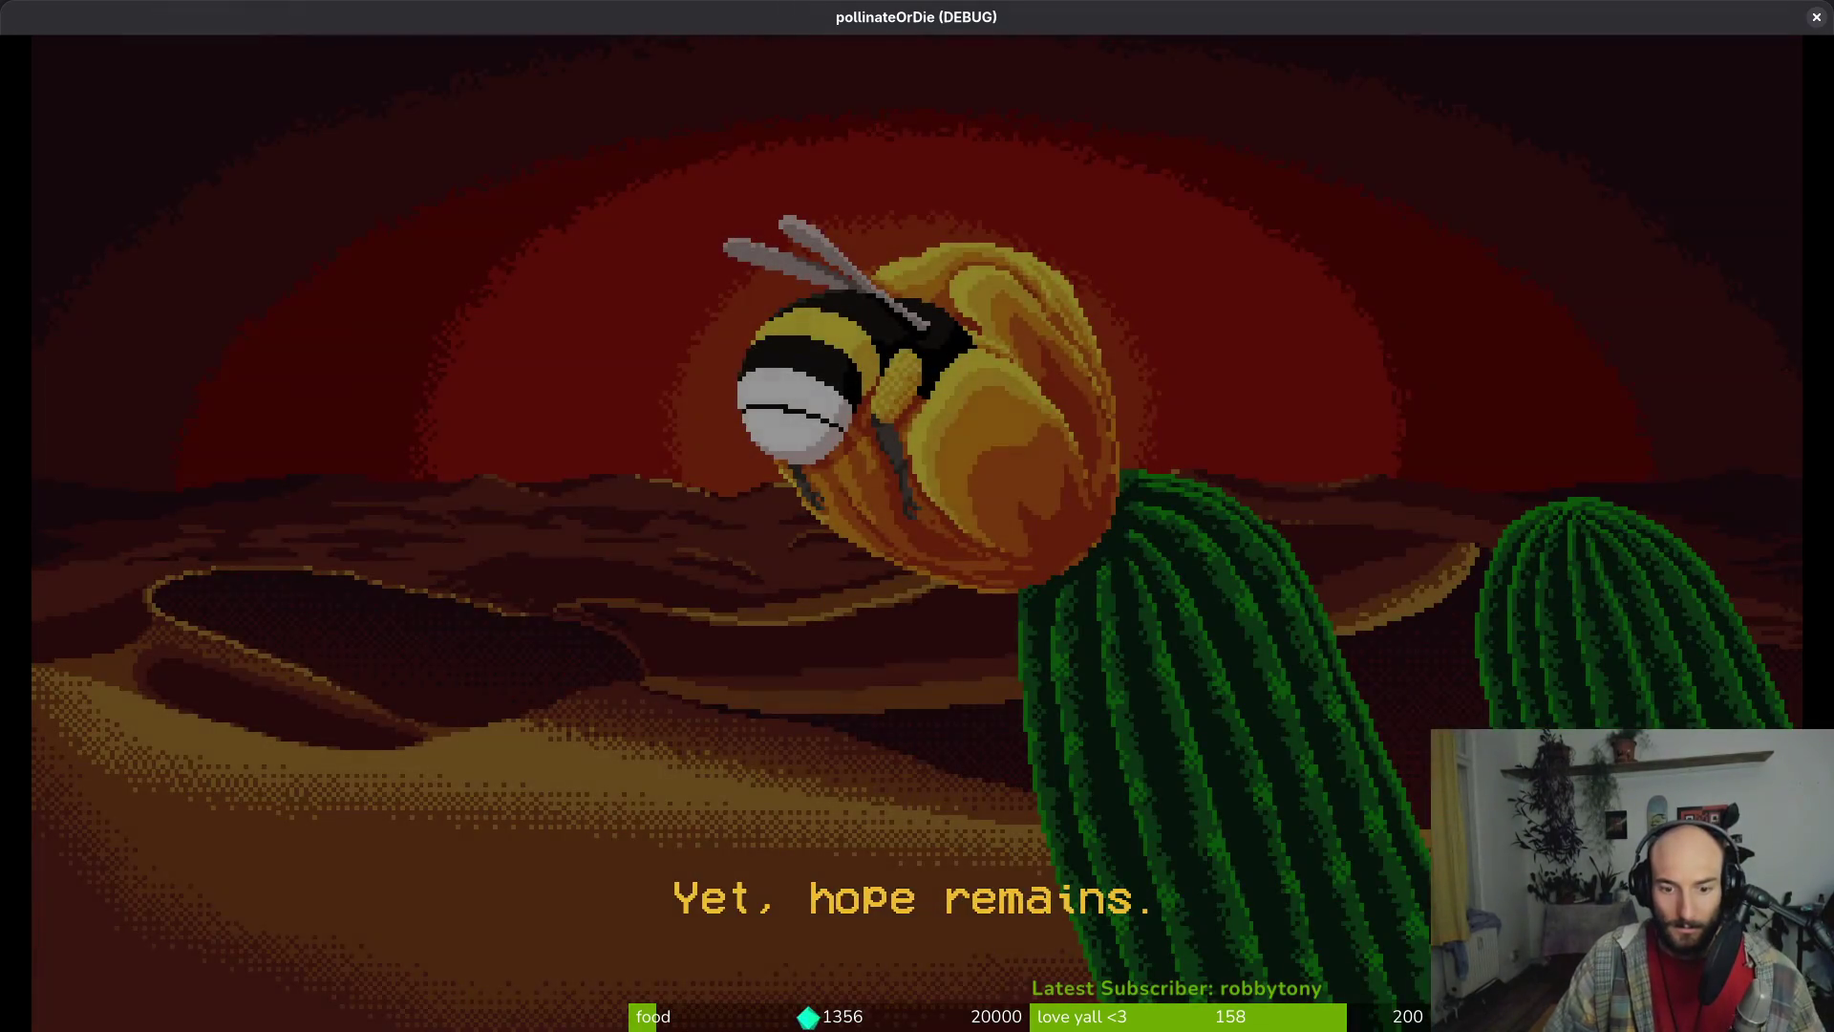
key(j)
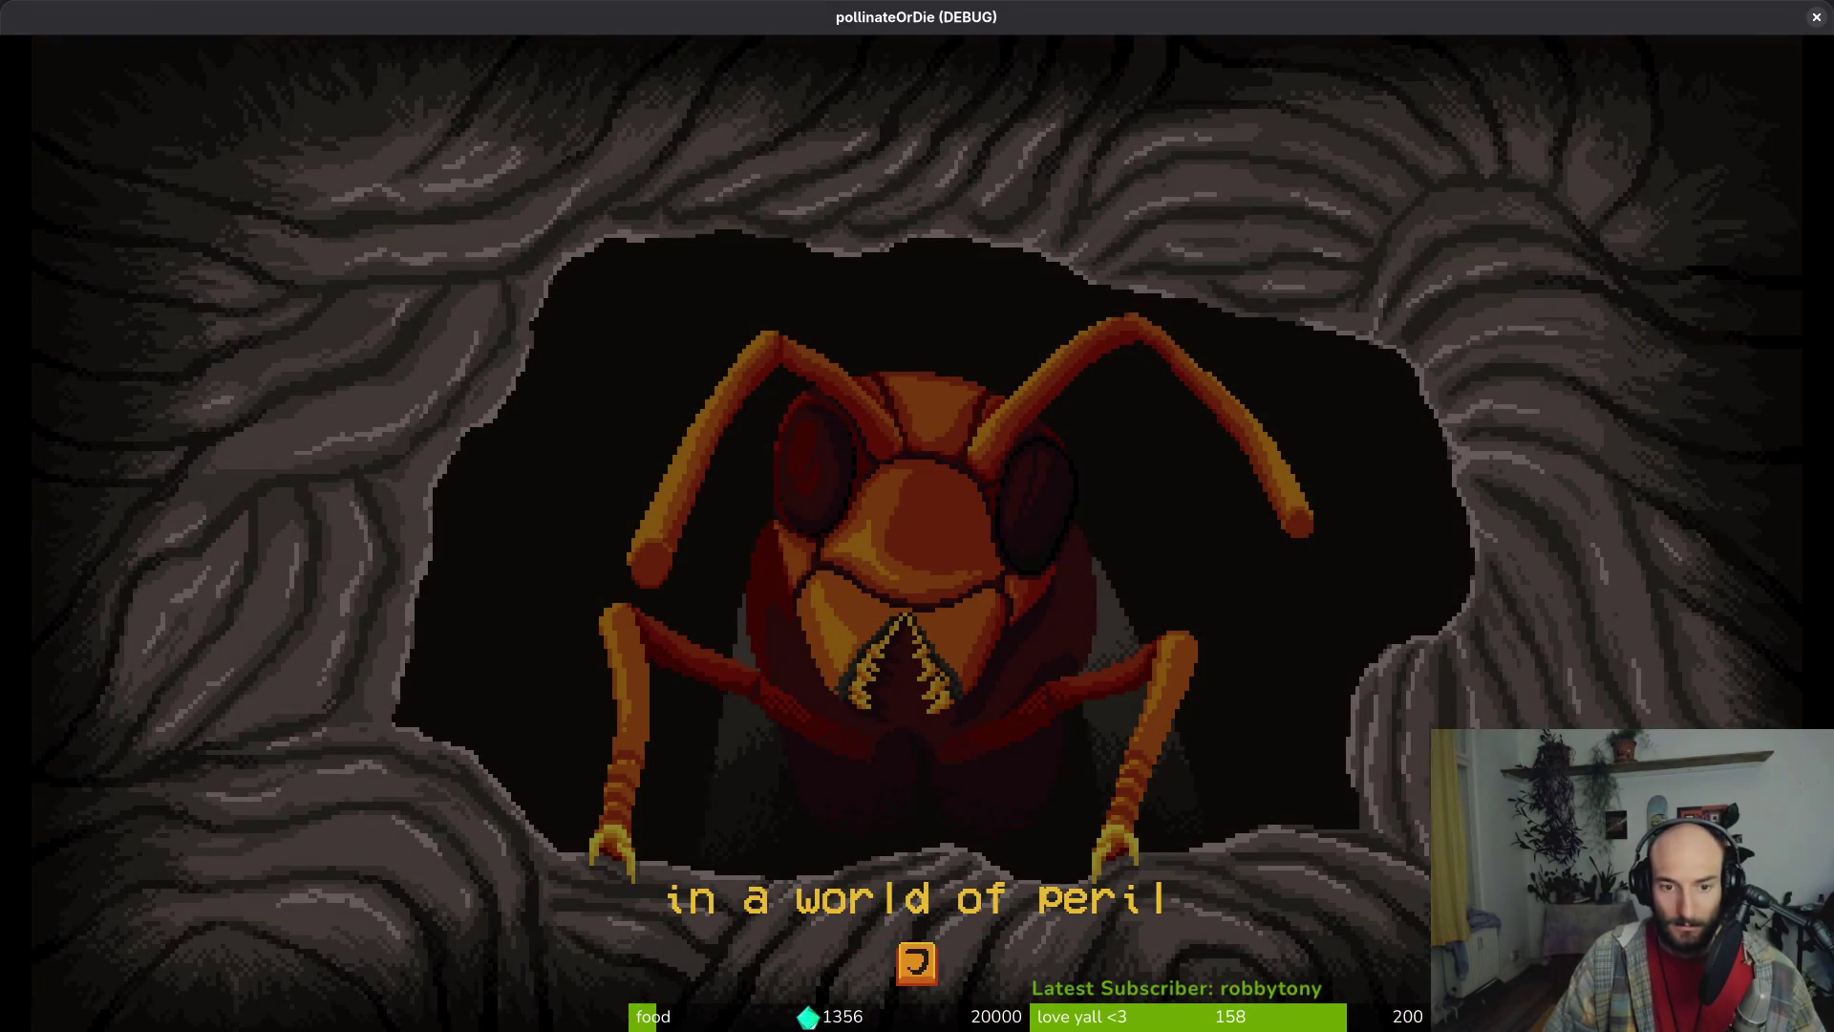
key(j)
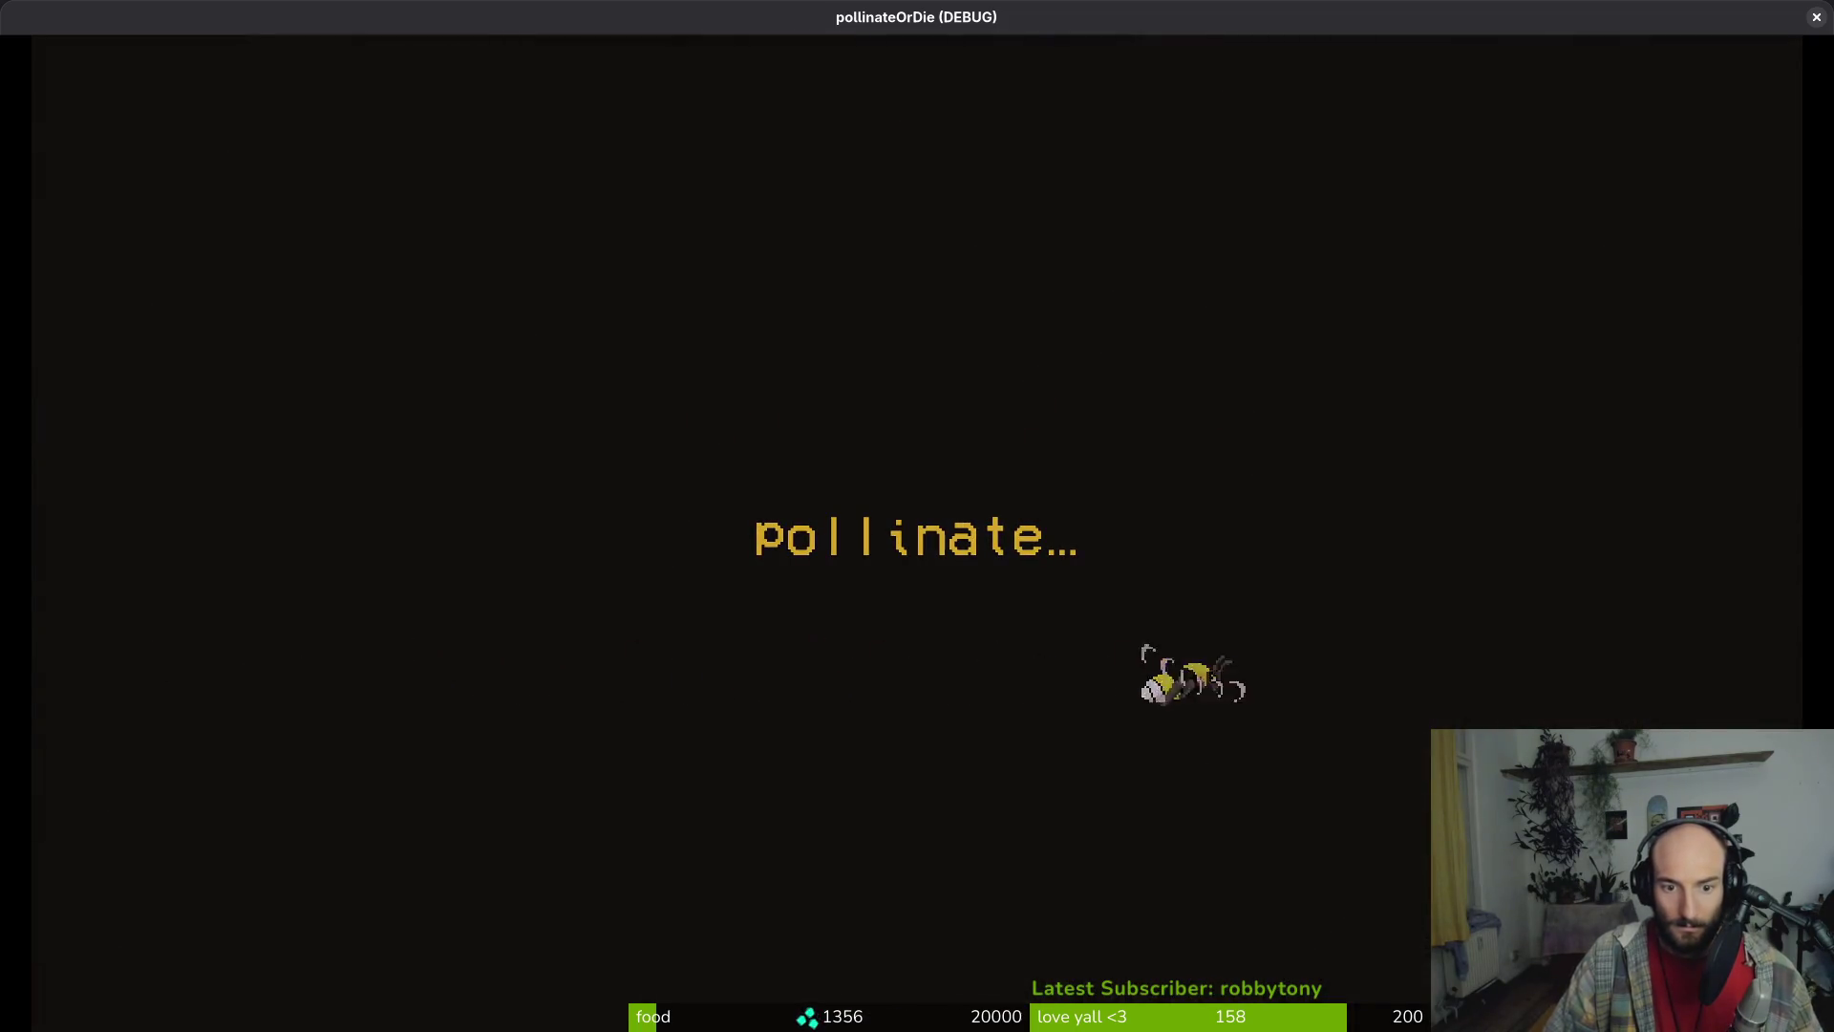
key(Escape)
key(Up)
key(Up)
key(F8)
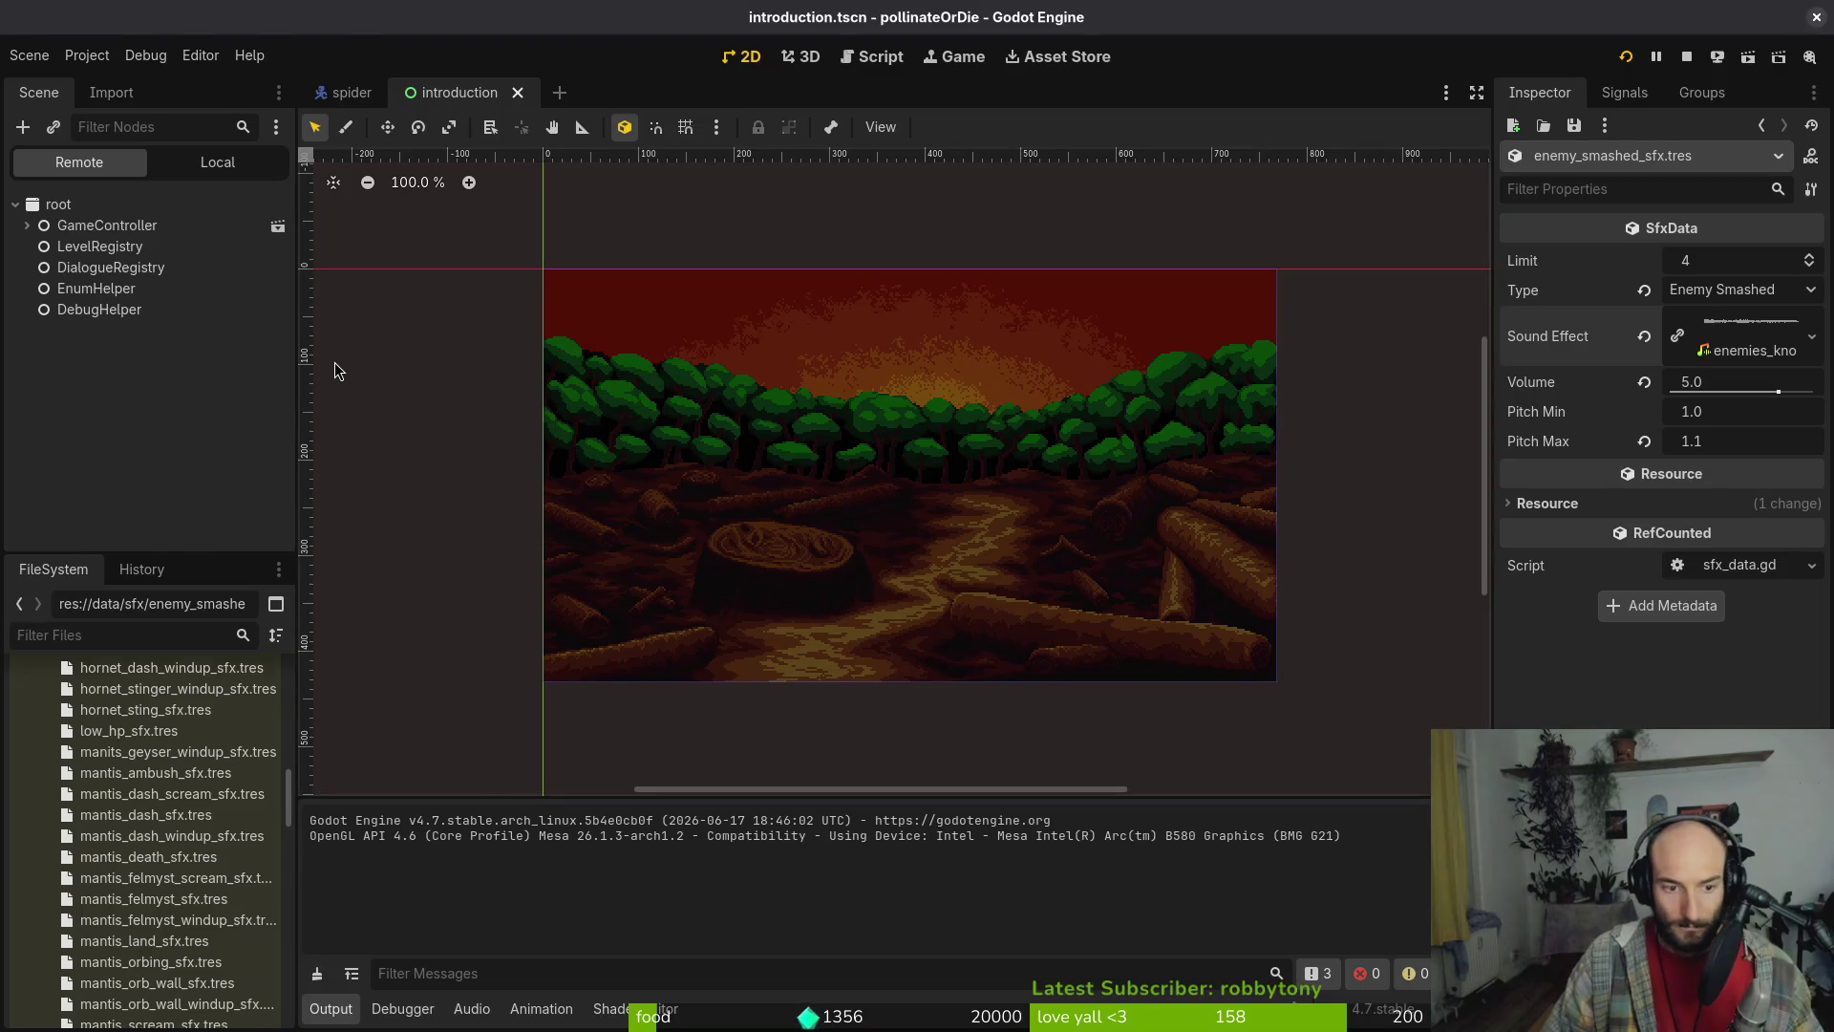
Bring the gameLocale spreadsheet forward and select LORE_PREDATOR in cell A290
key(alt+Tab)
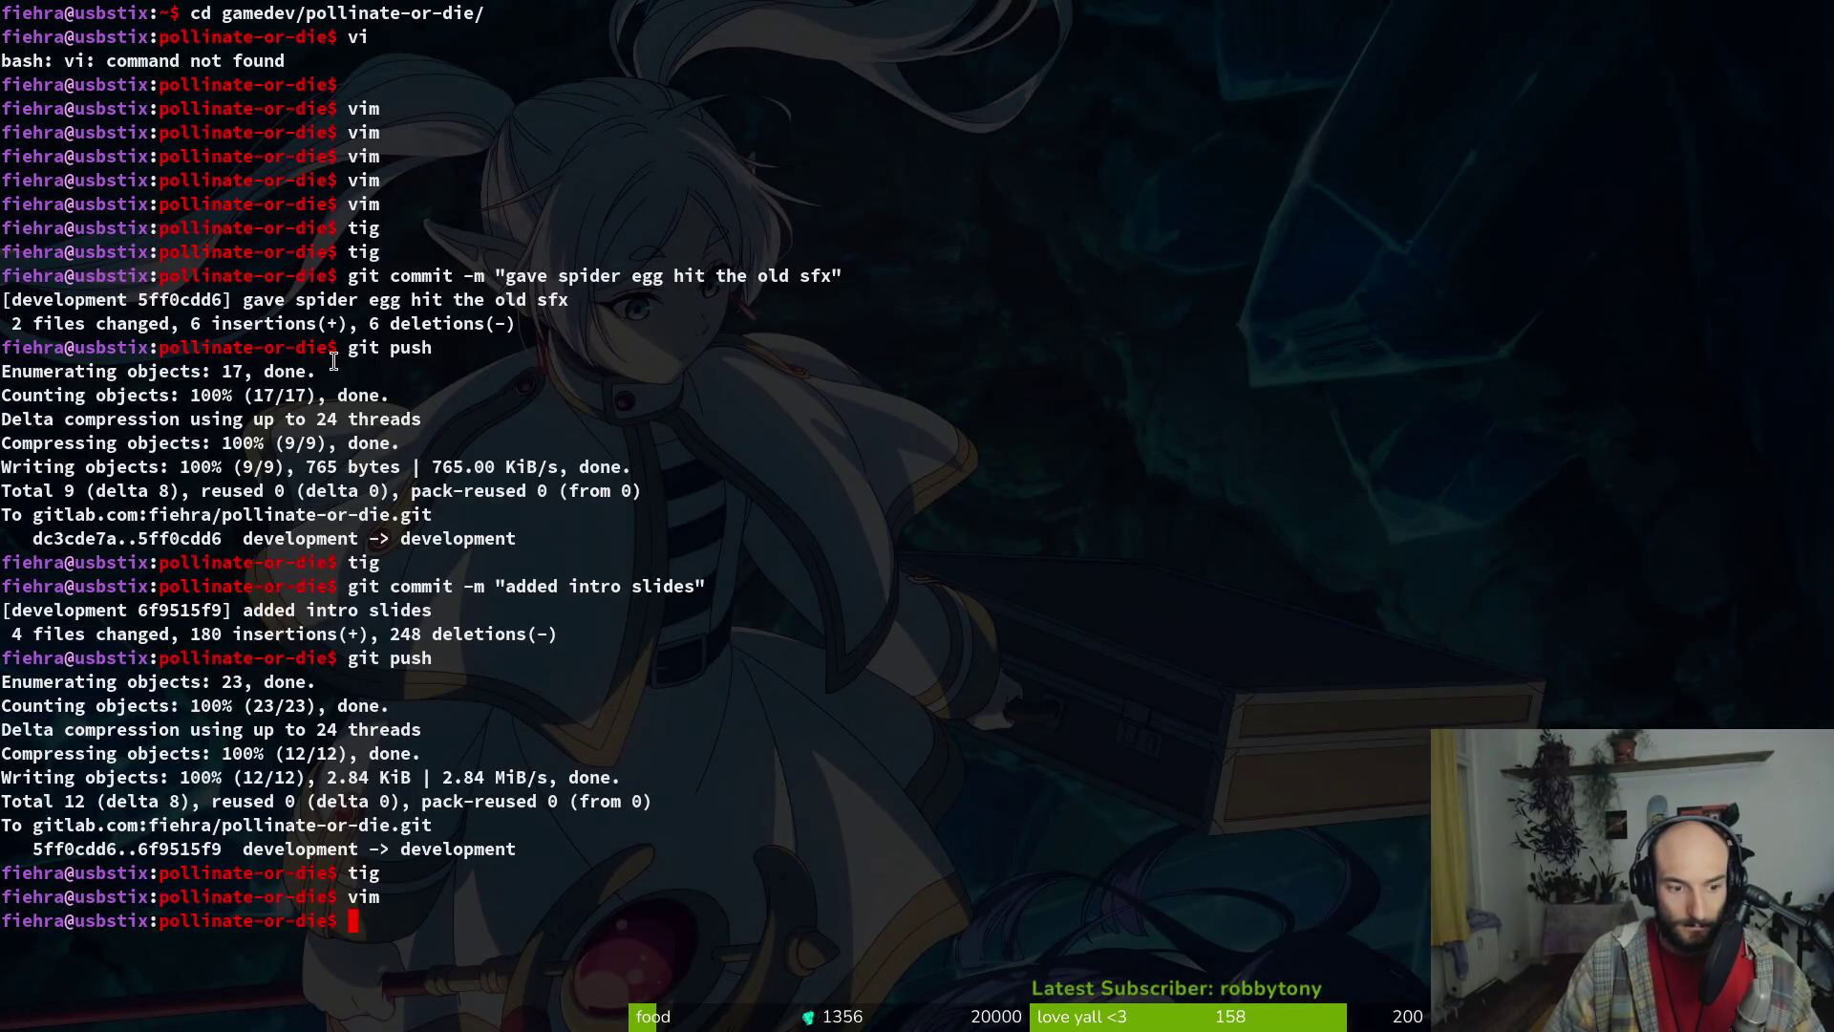
key(alt+Tab)
key(alt+Tab)
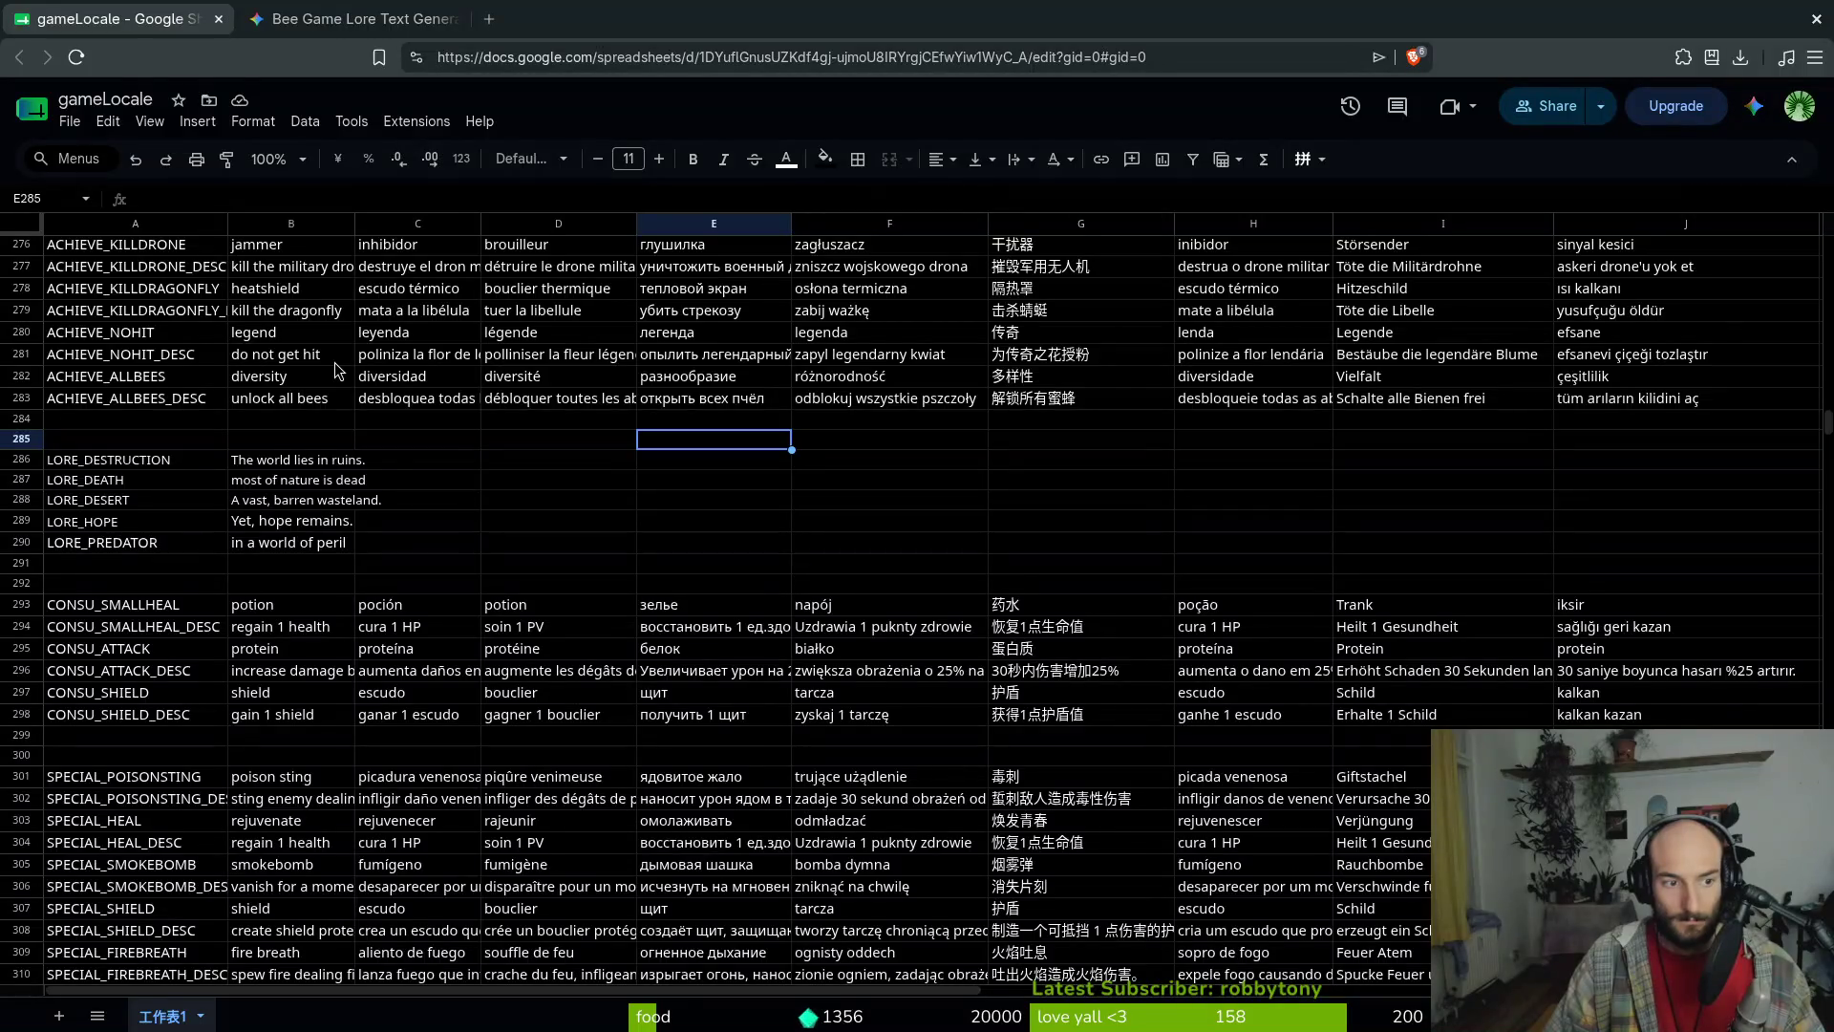
click(145, 544)
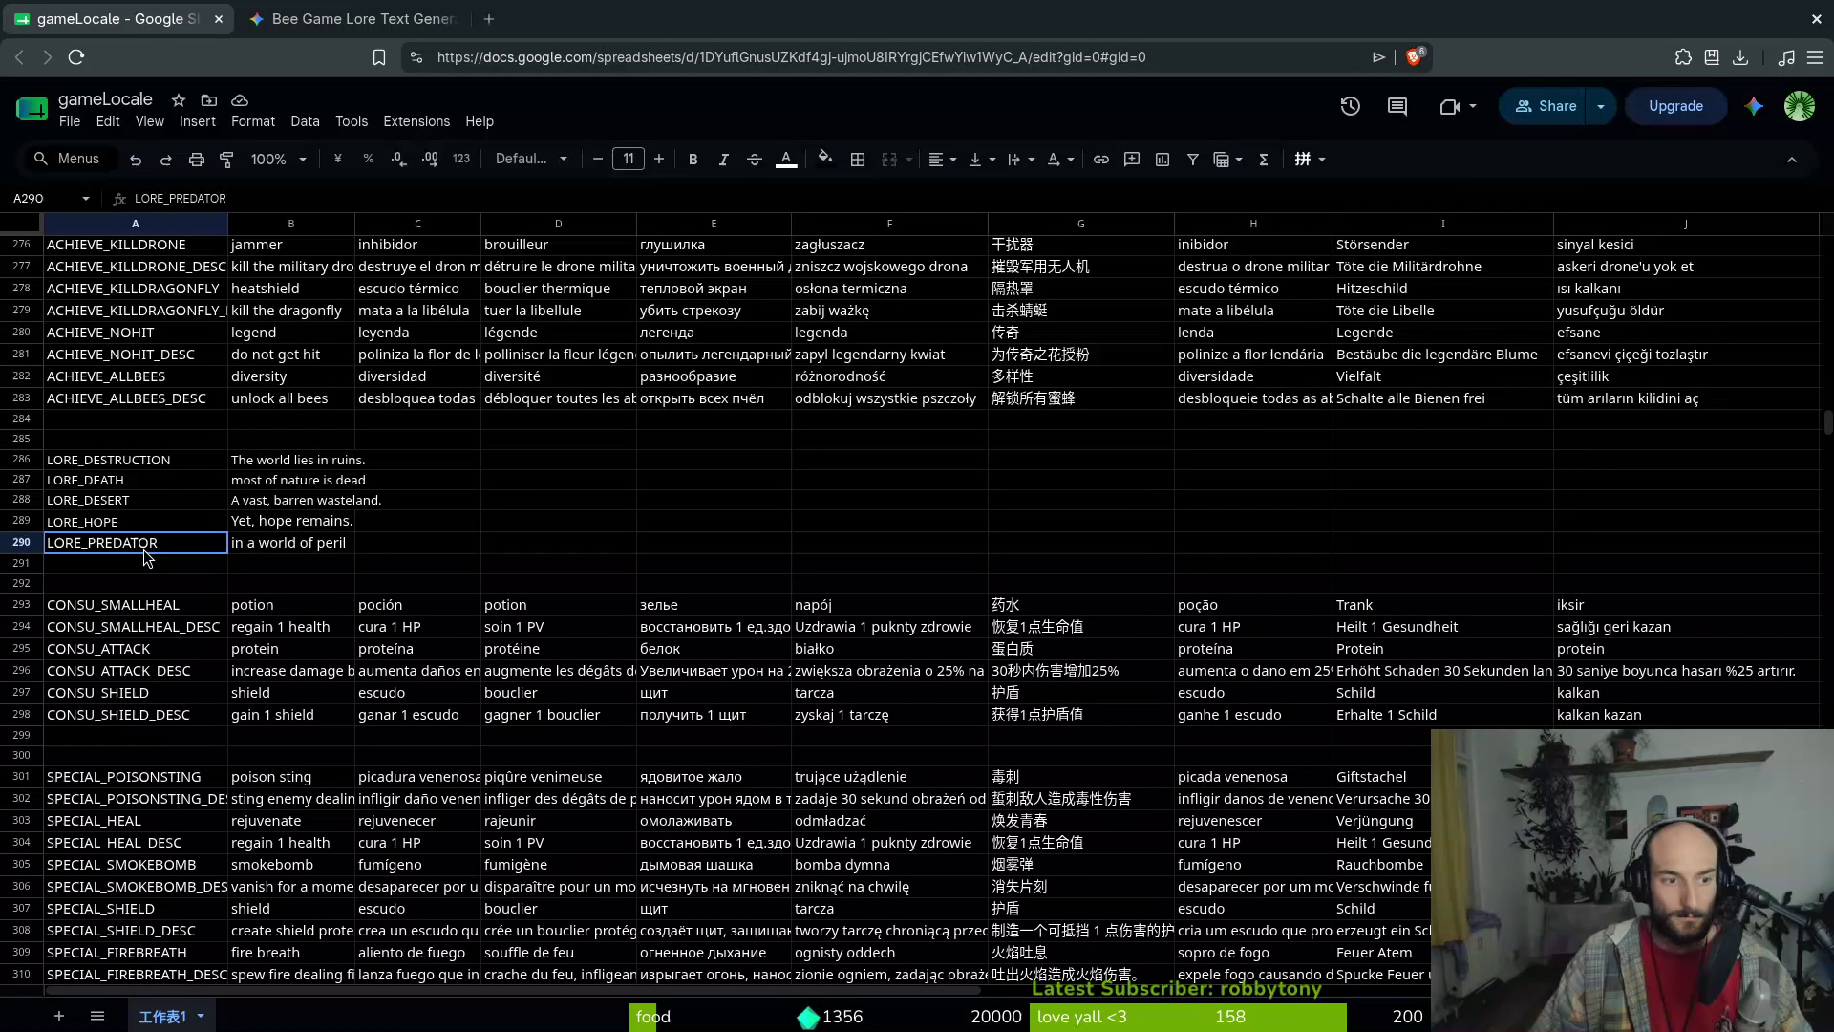
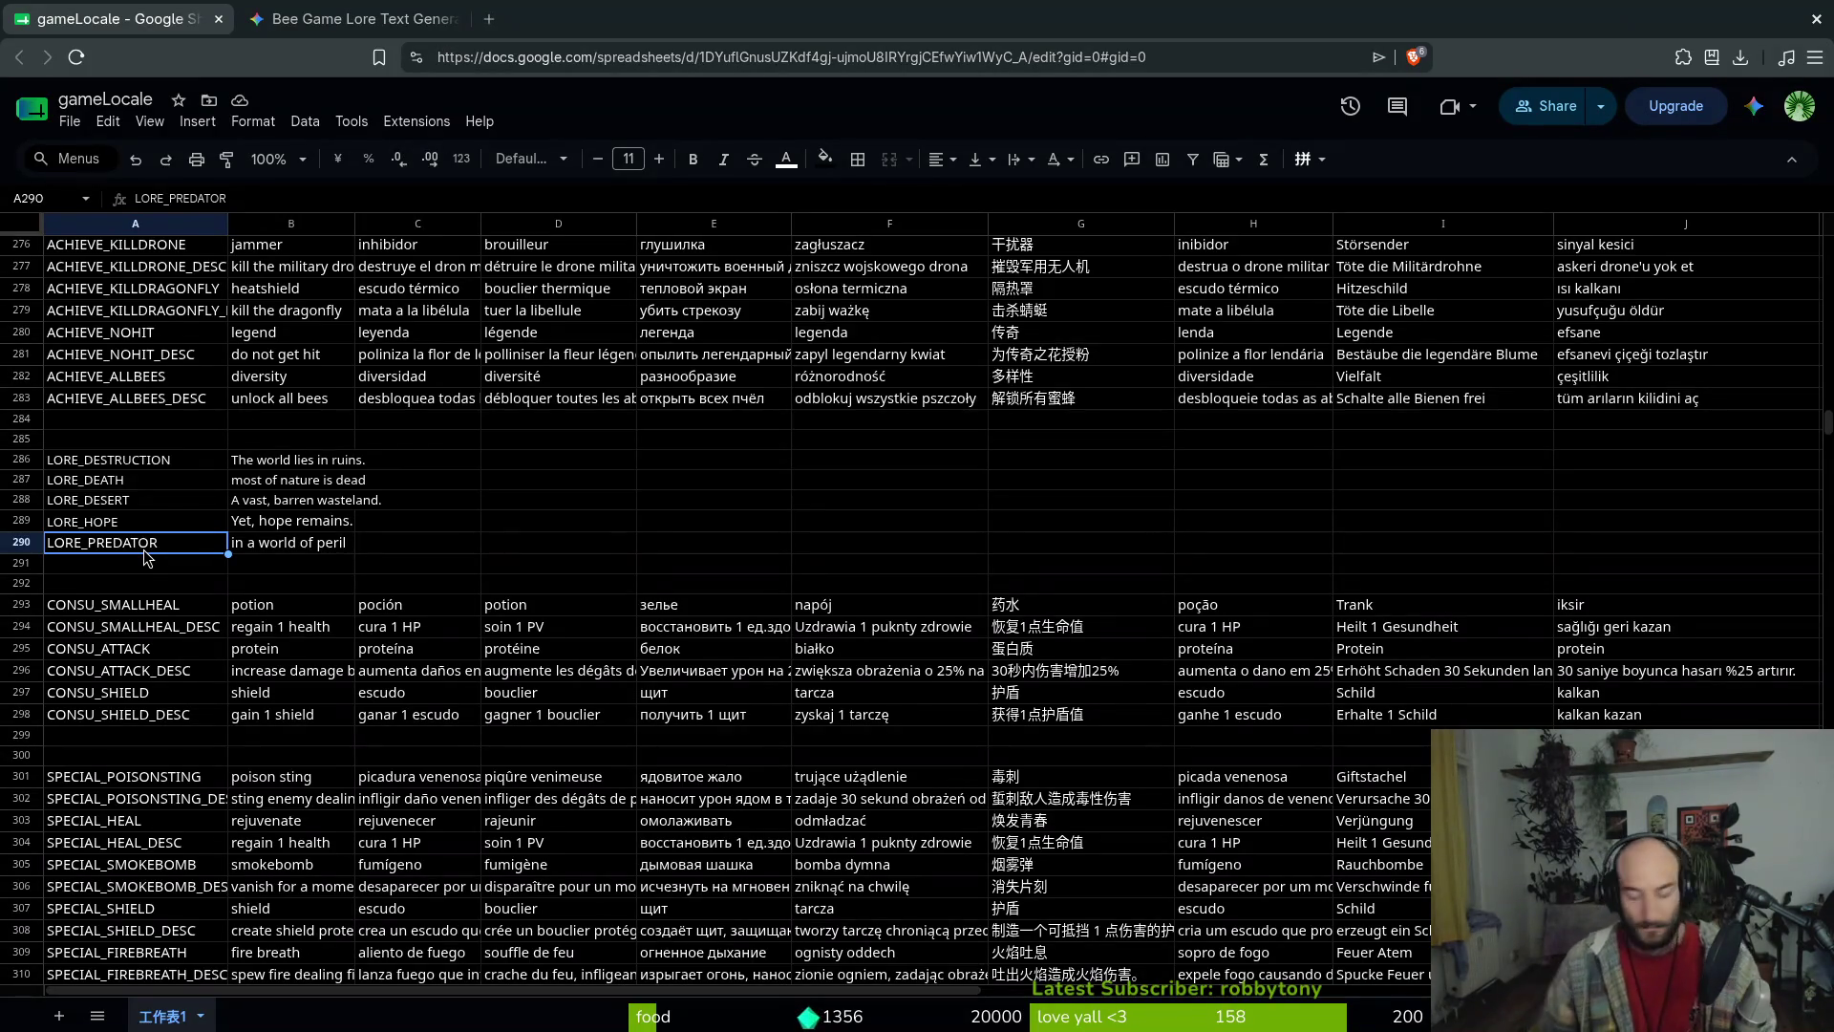
Change the LORE_PREDATOR English text in B290 to 'a world full of peril'
key(alt+Tab)
key(alt+Tab)
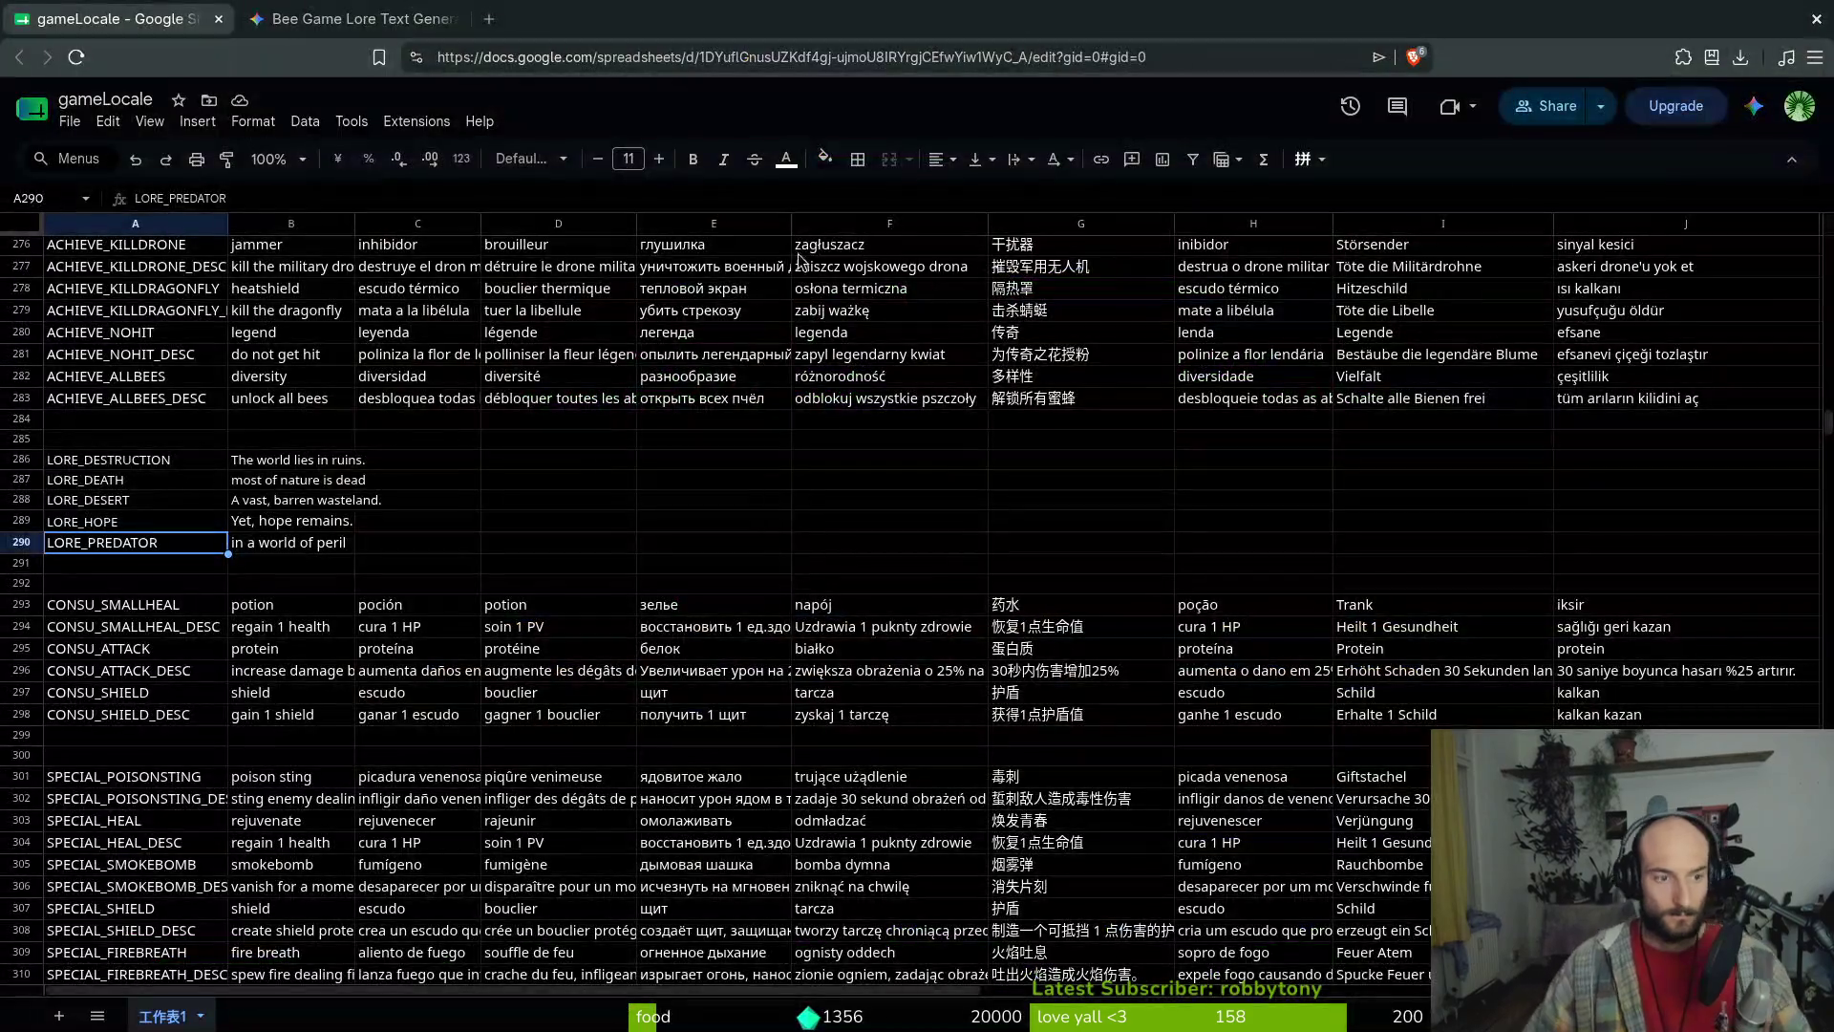
click(115, 506)
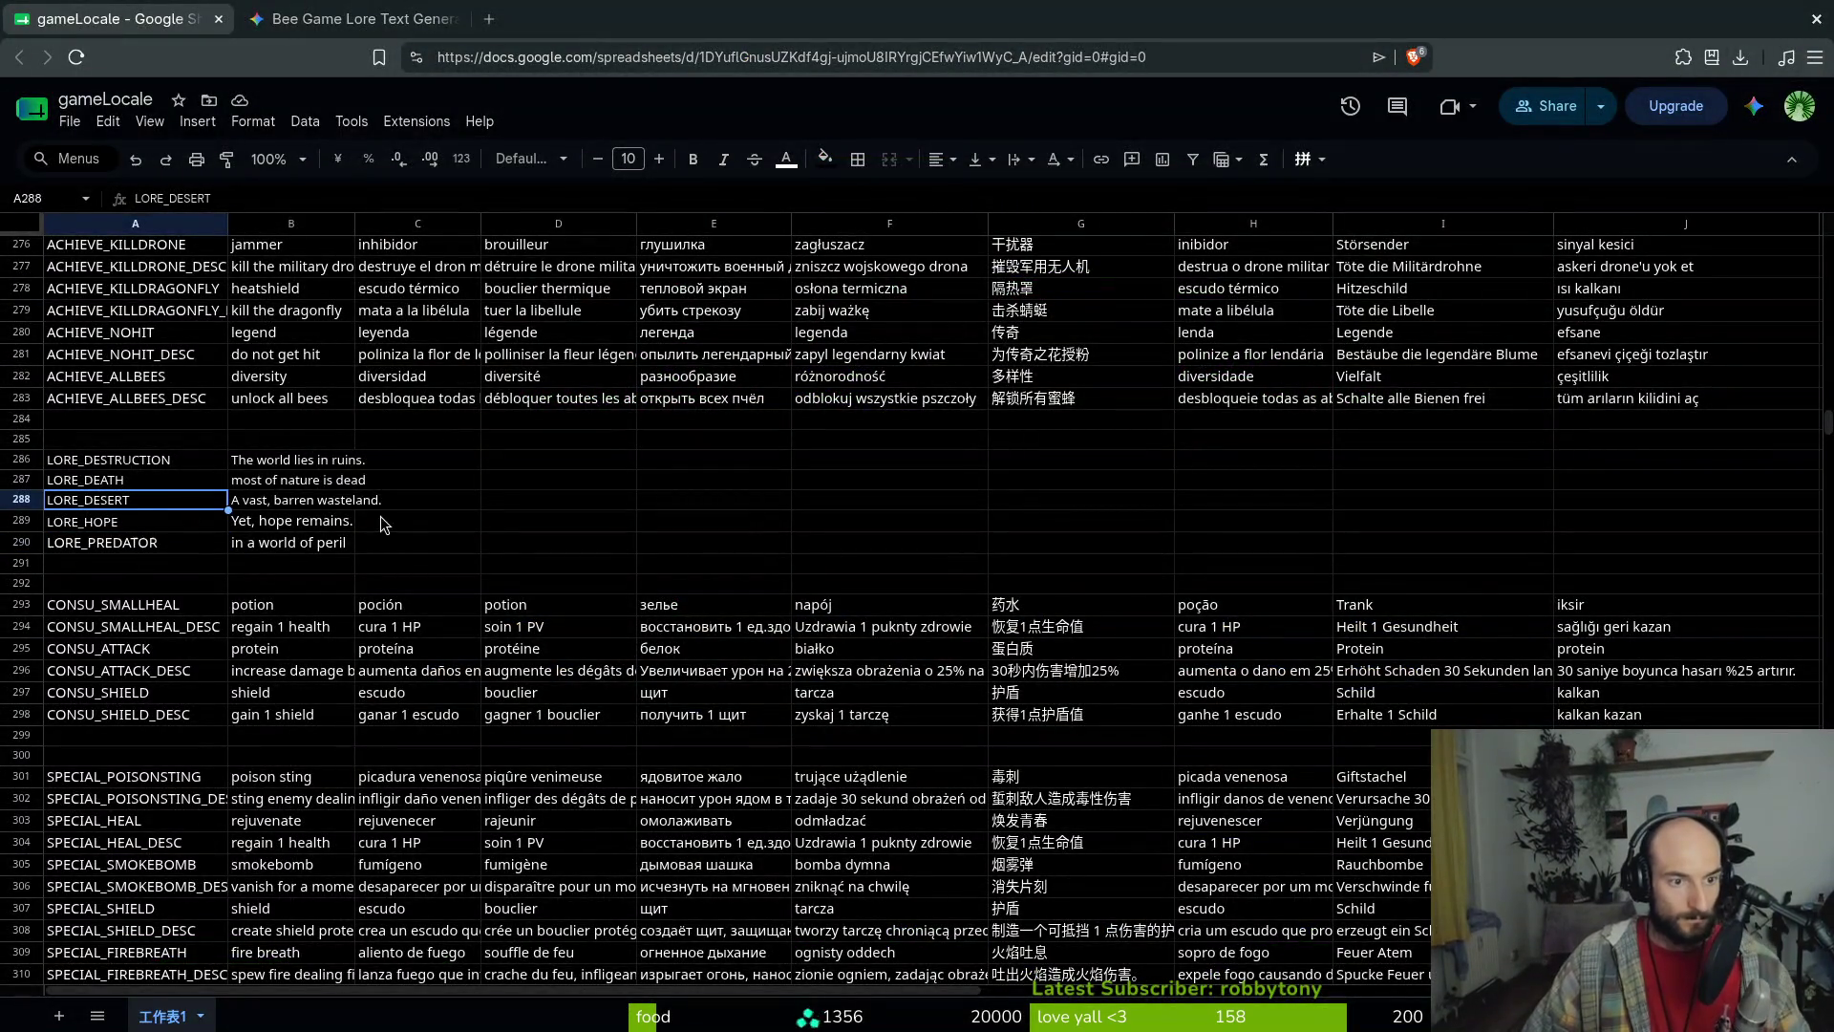
click(173, 482)
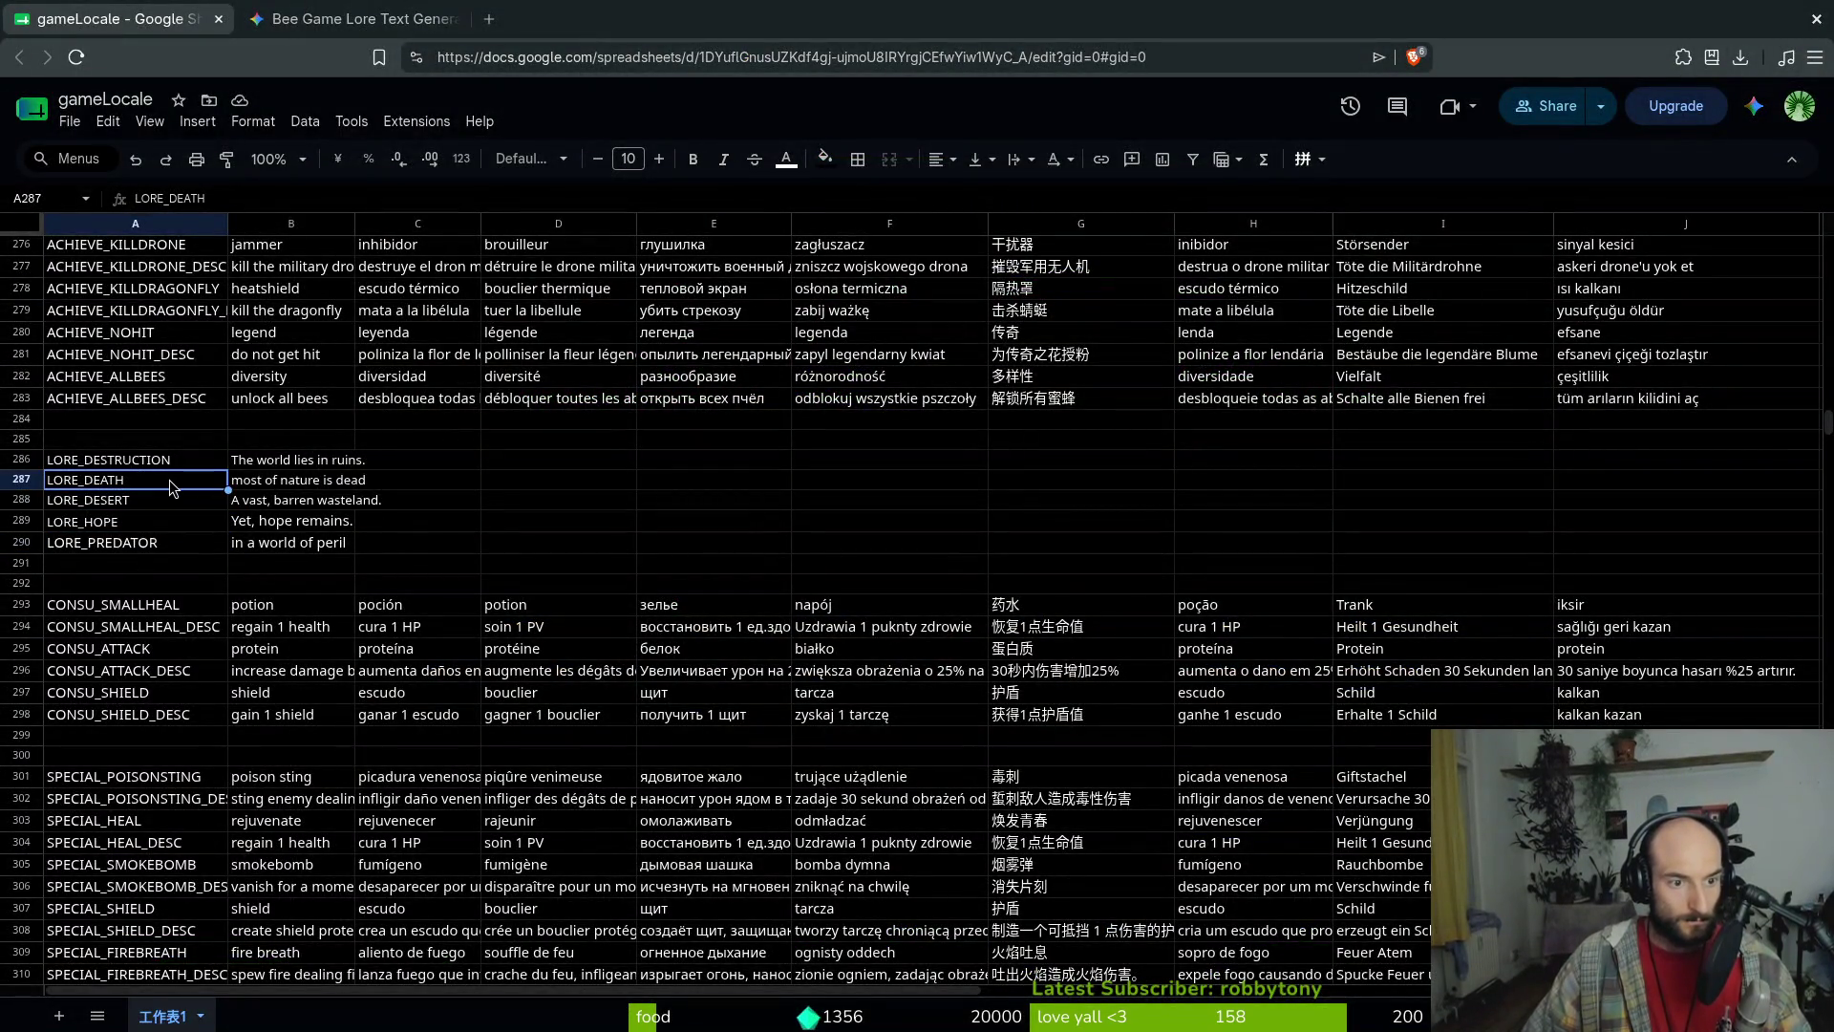
click(284, 485)
click(246, 548)
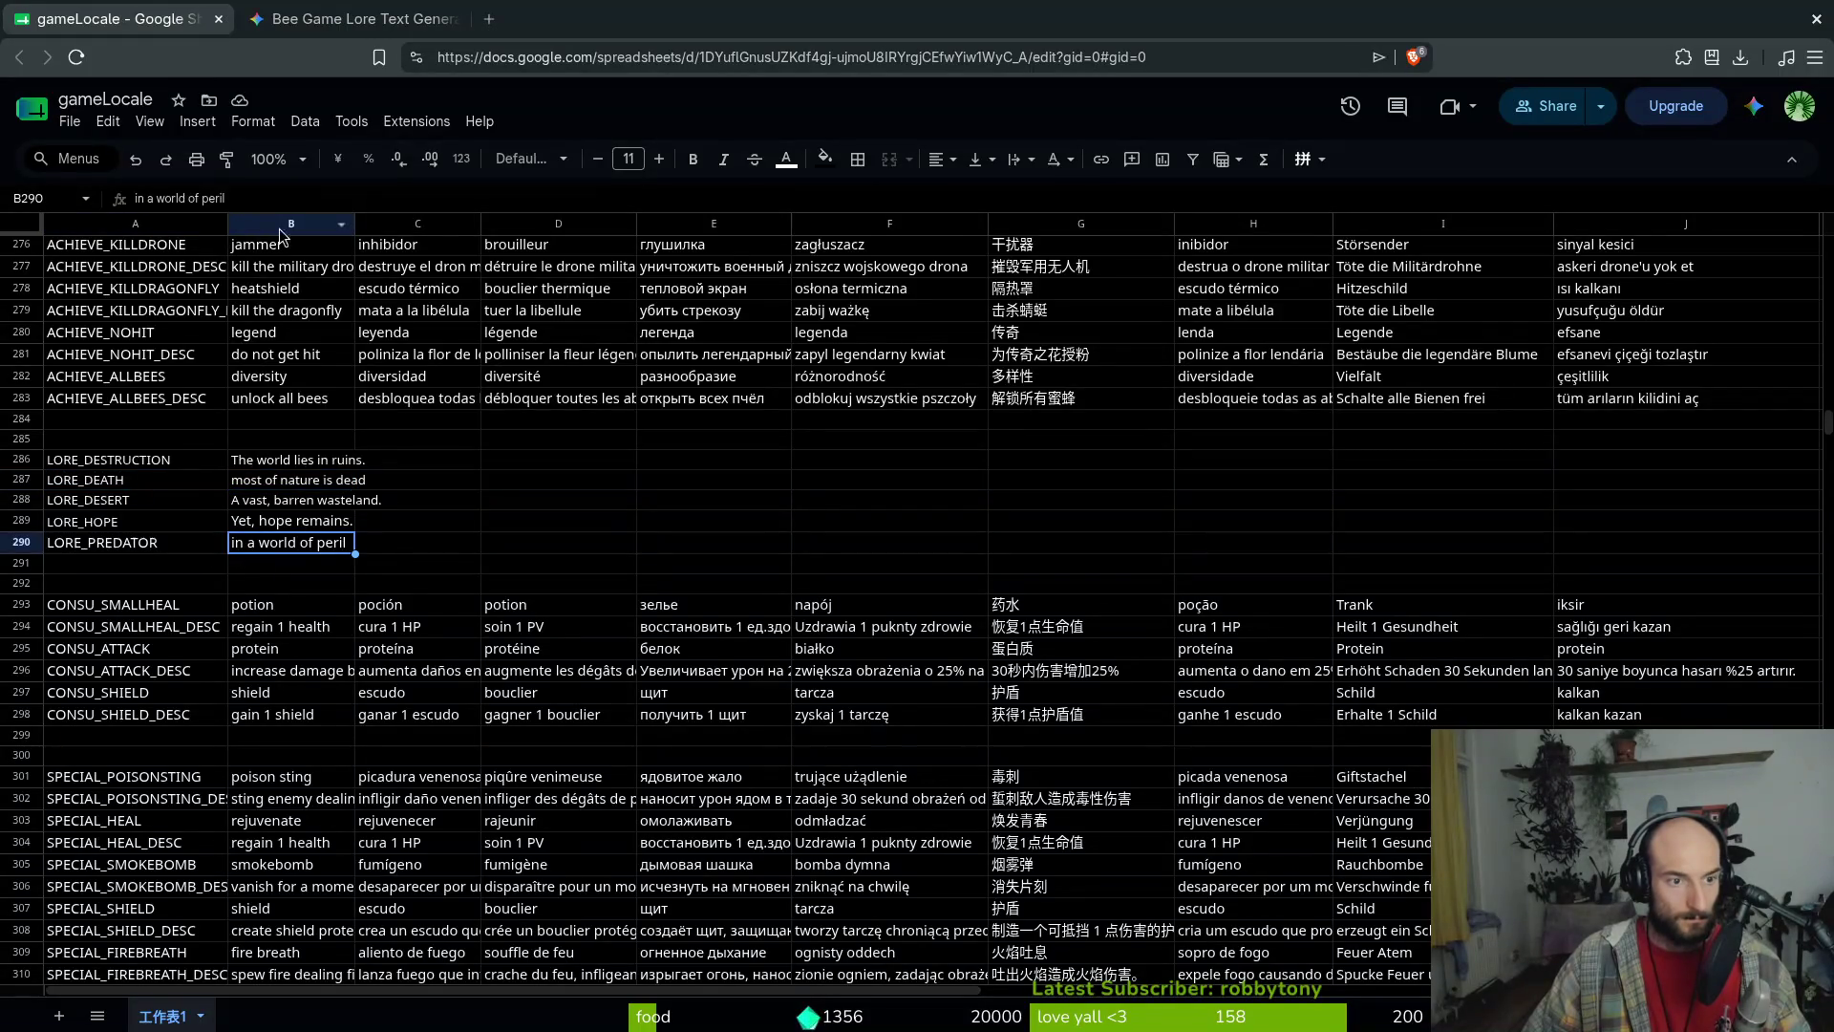
click(147, 200)
key(BackSpace)
key(BackSpace)
key(BackSpace)
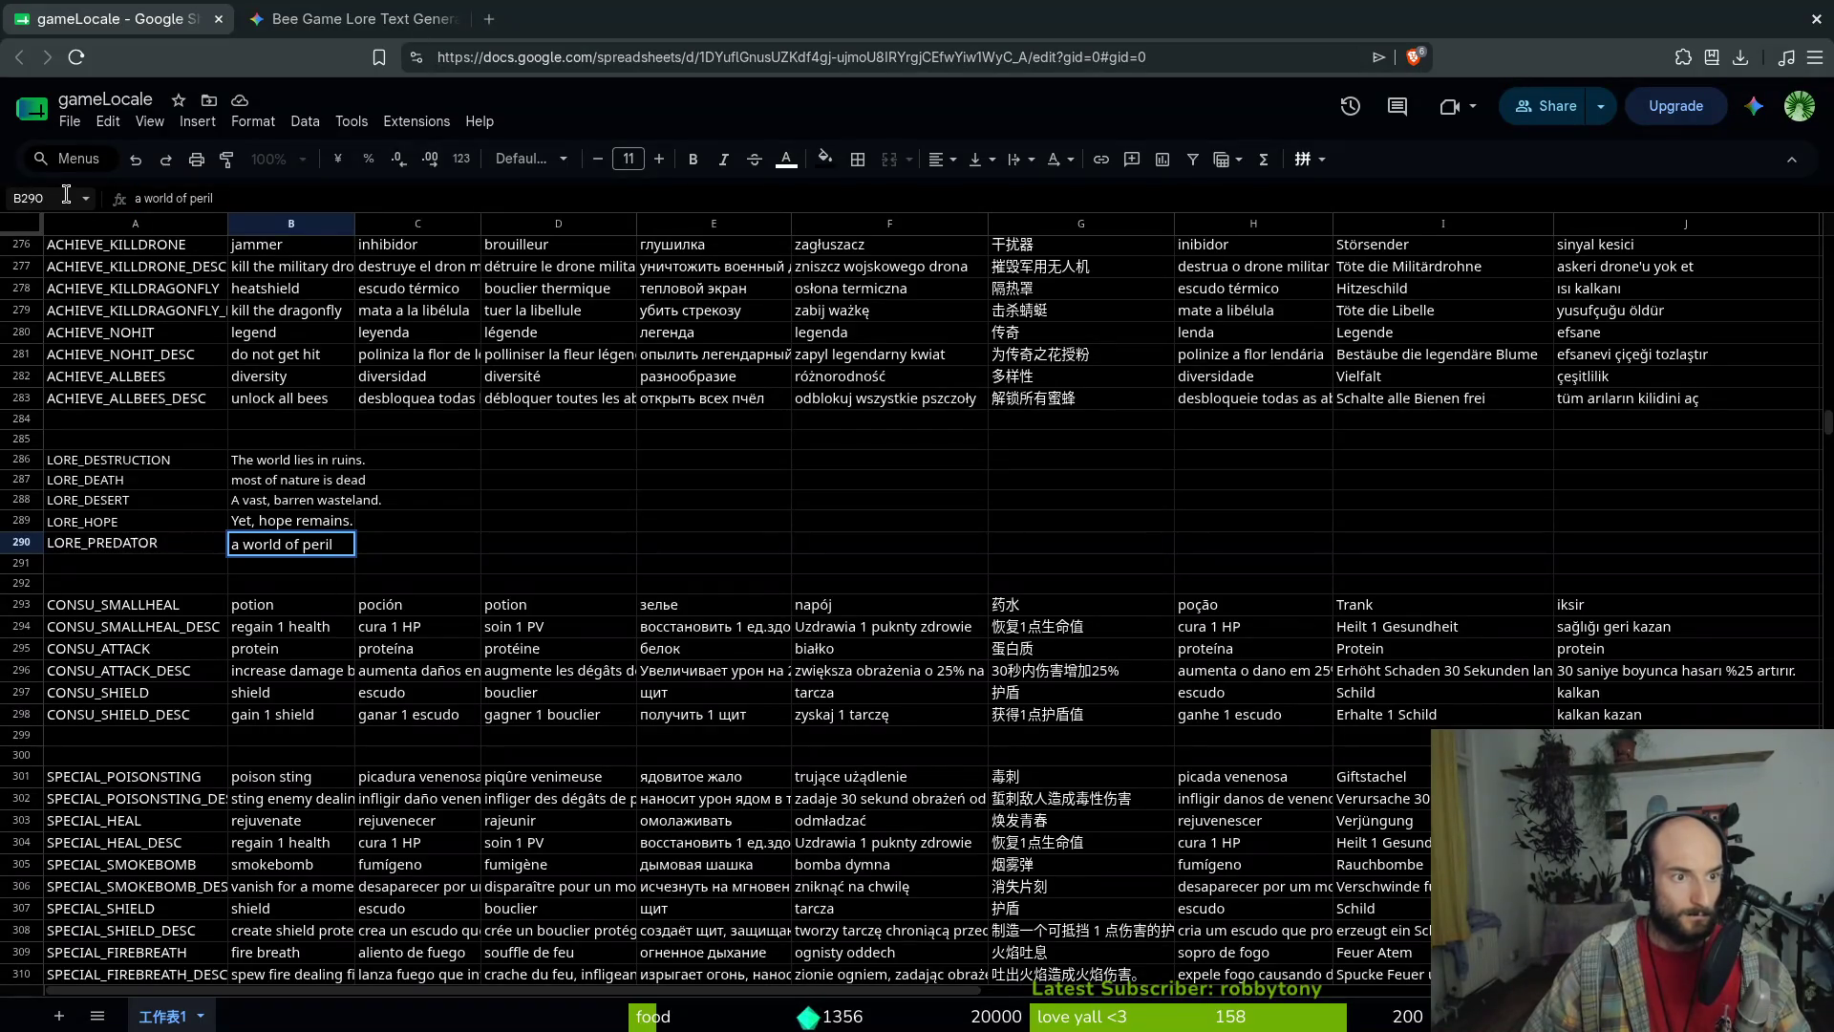
text(full)
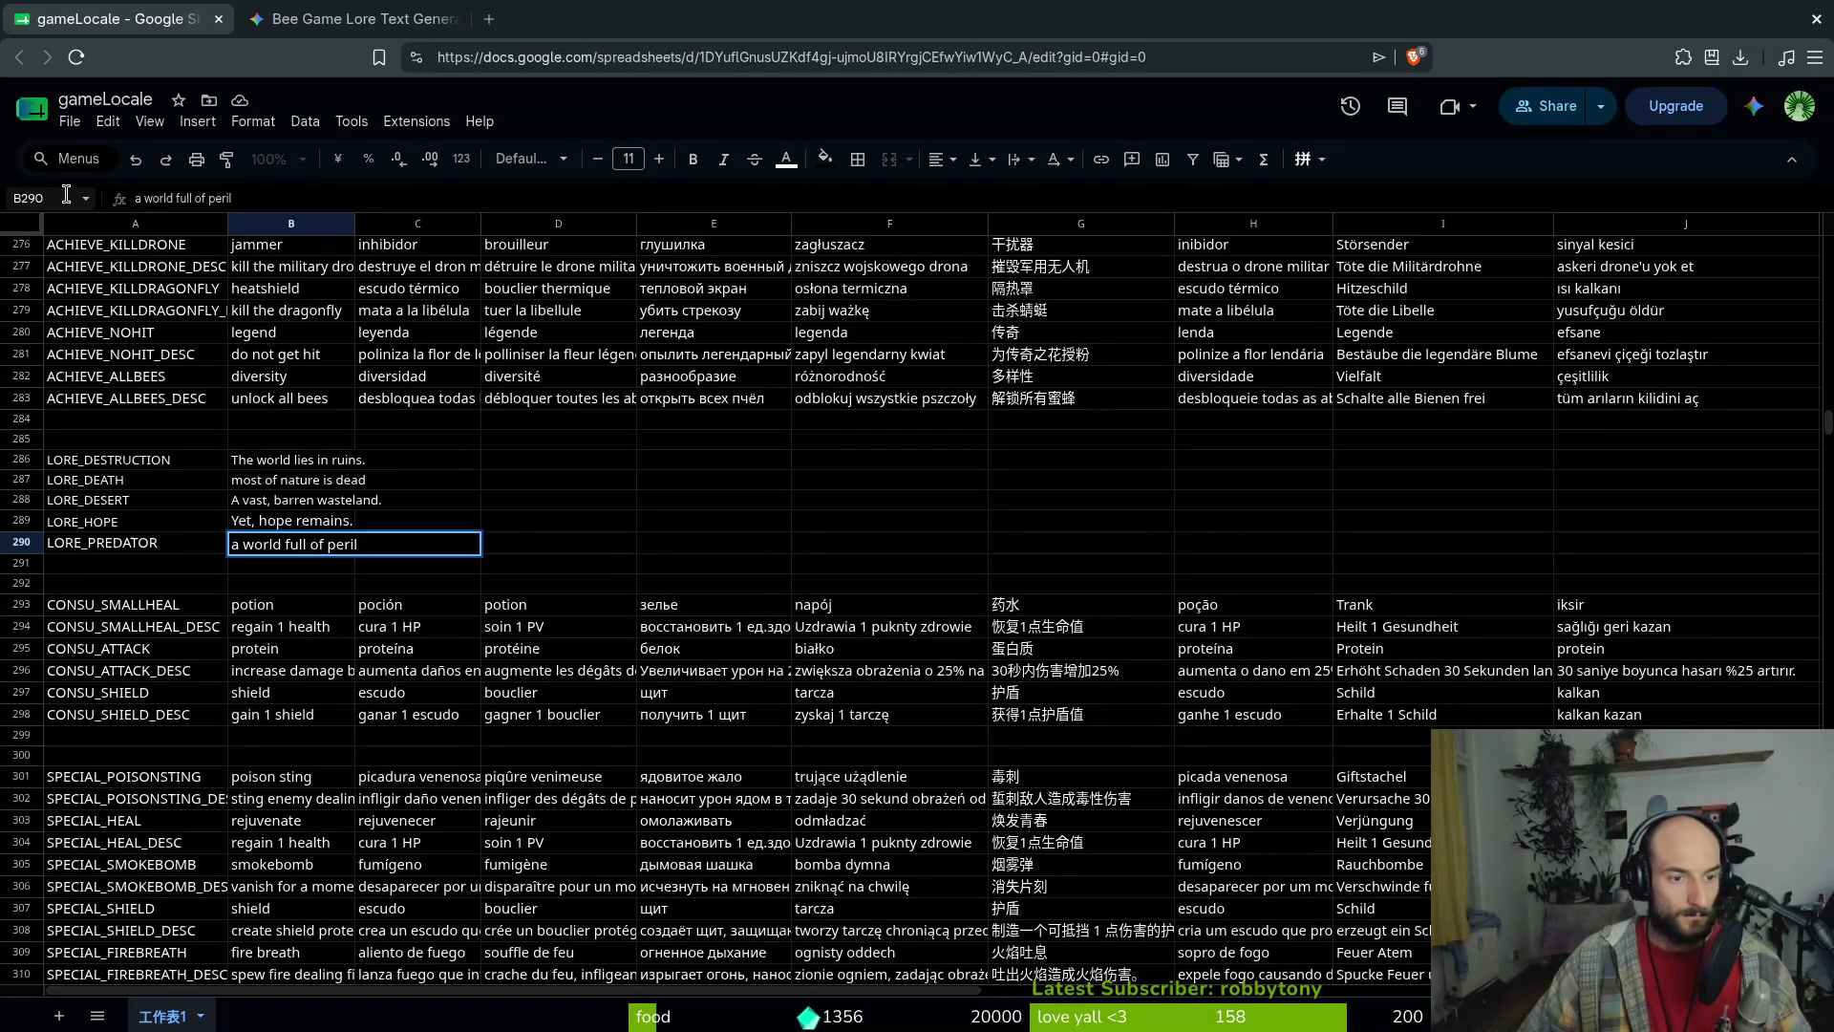
key(Return)
Drag row 290 up so LORE_PREDATOR sits right after LORE_DEATH, above LORE_DESERT
click(205, 542)
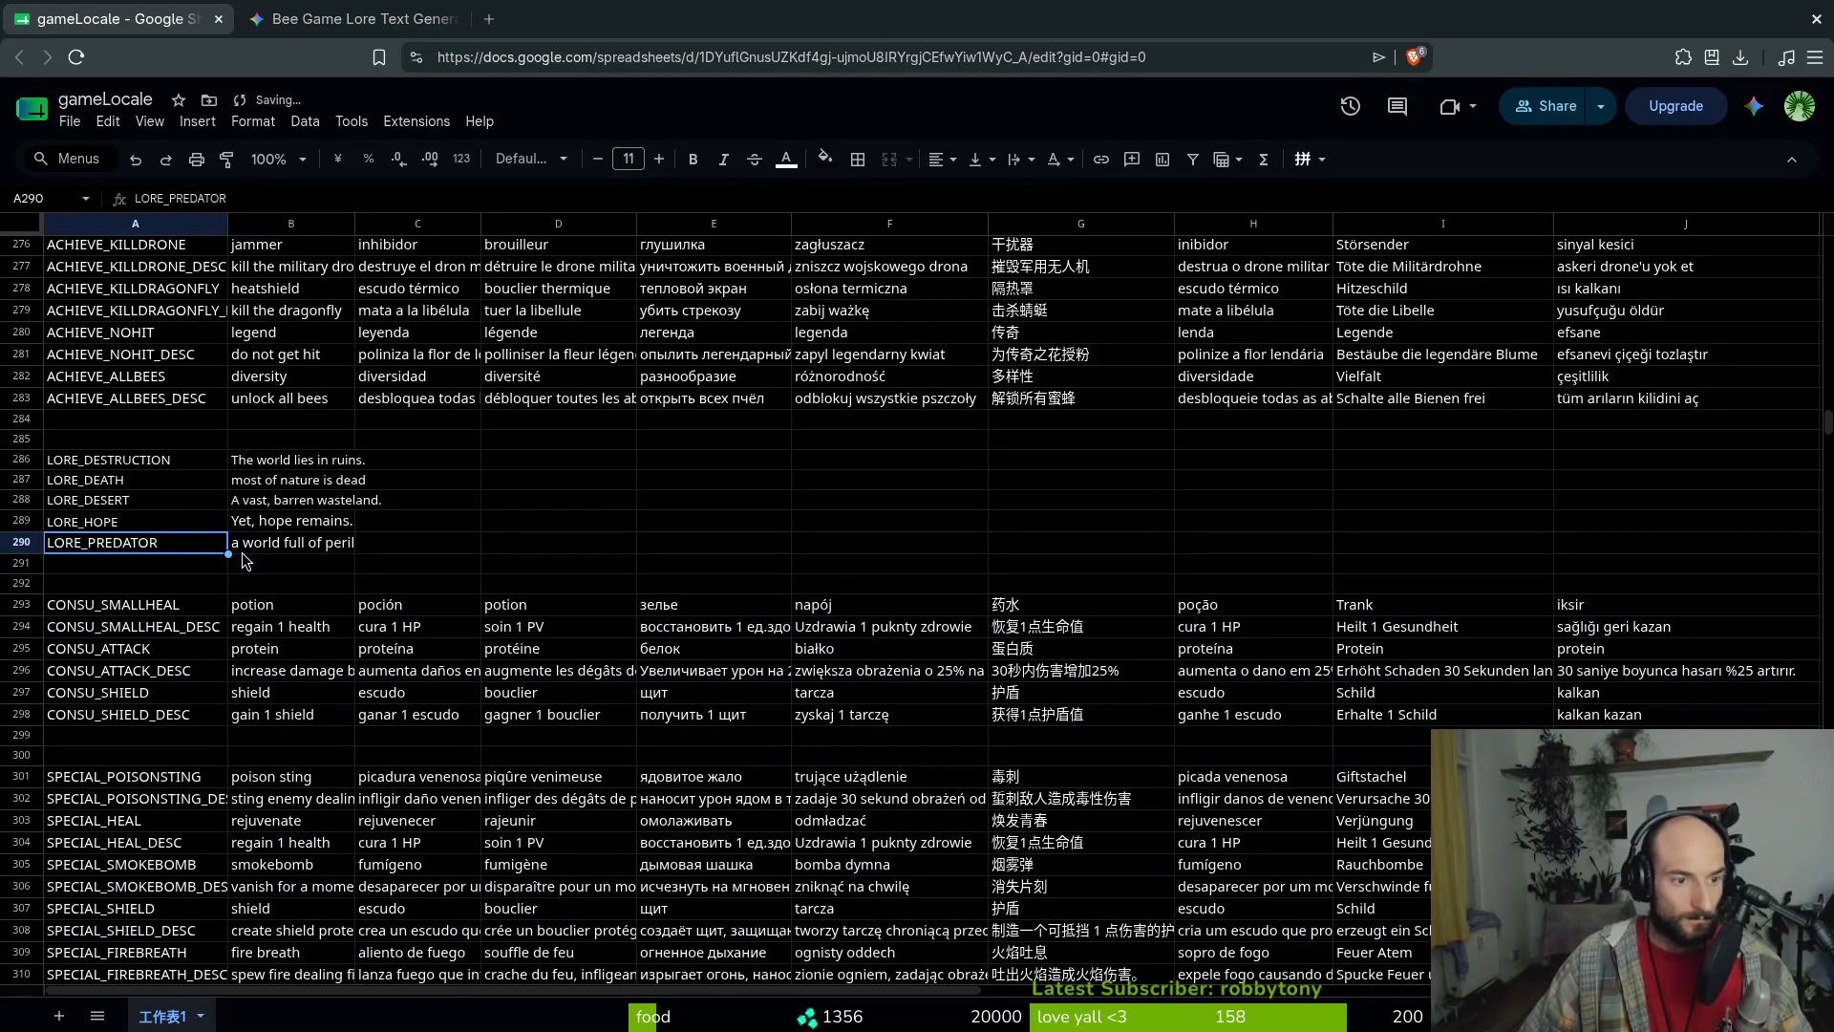
shift+click(233, 553)
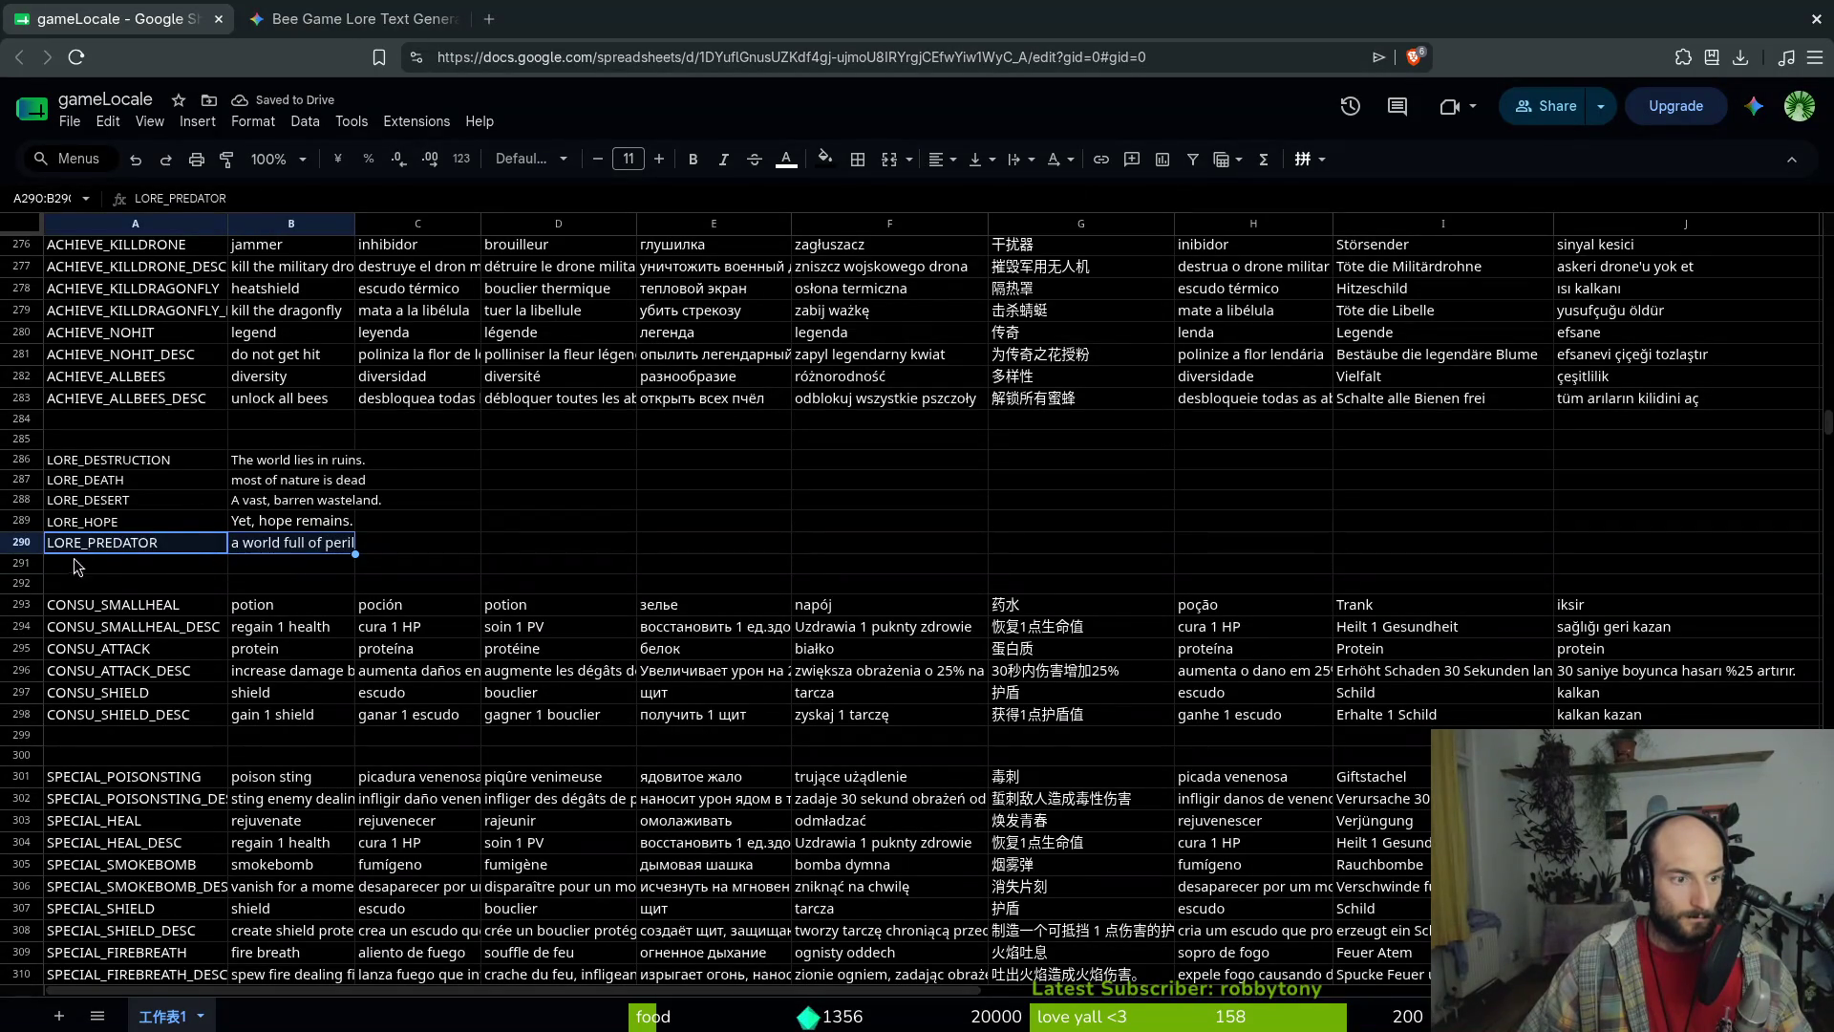
drag(21, 541, 23, 539)
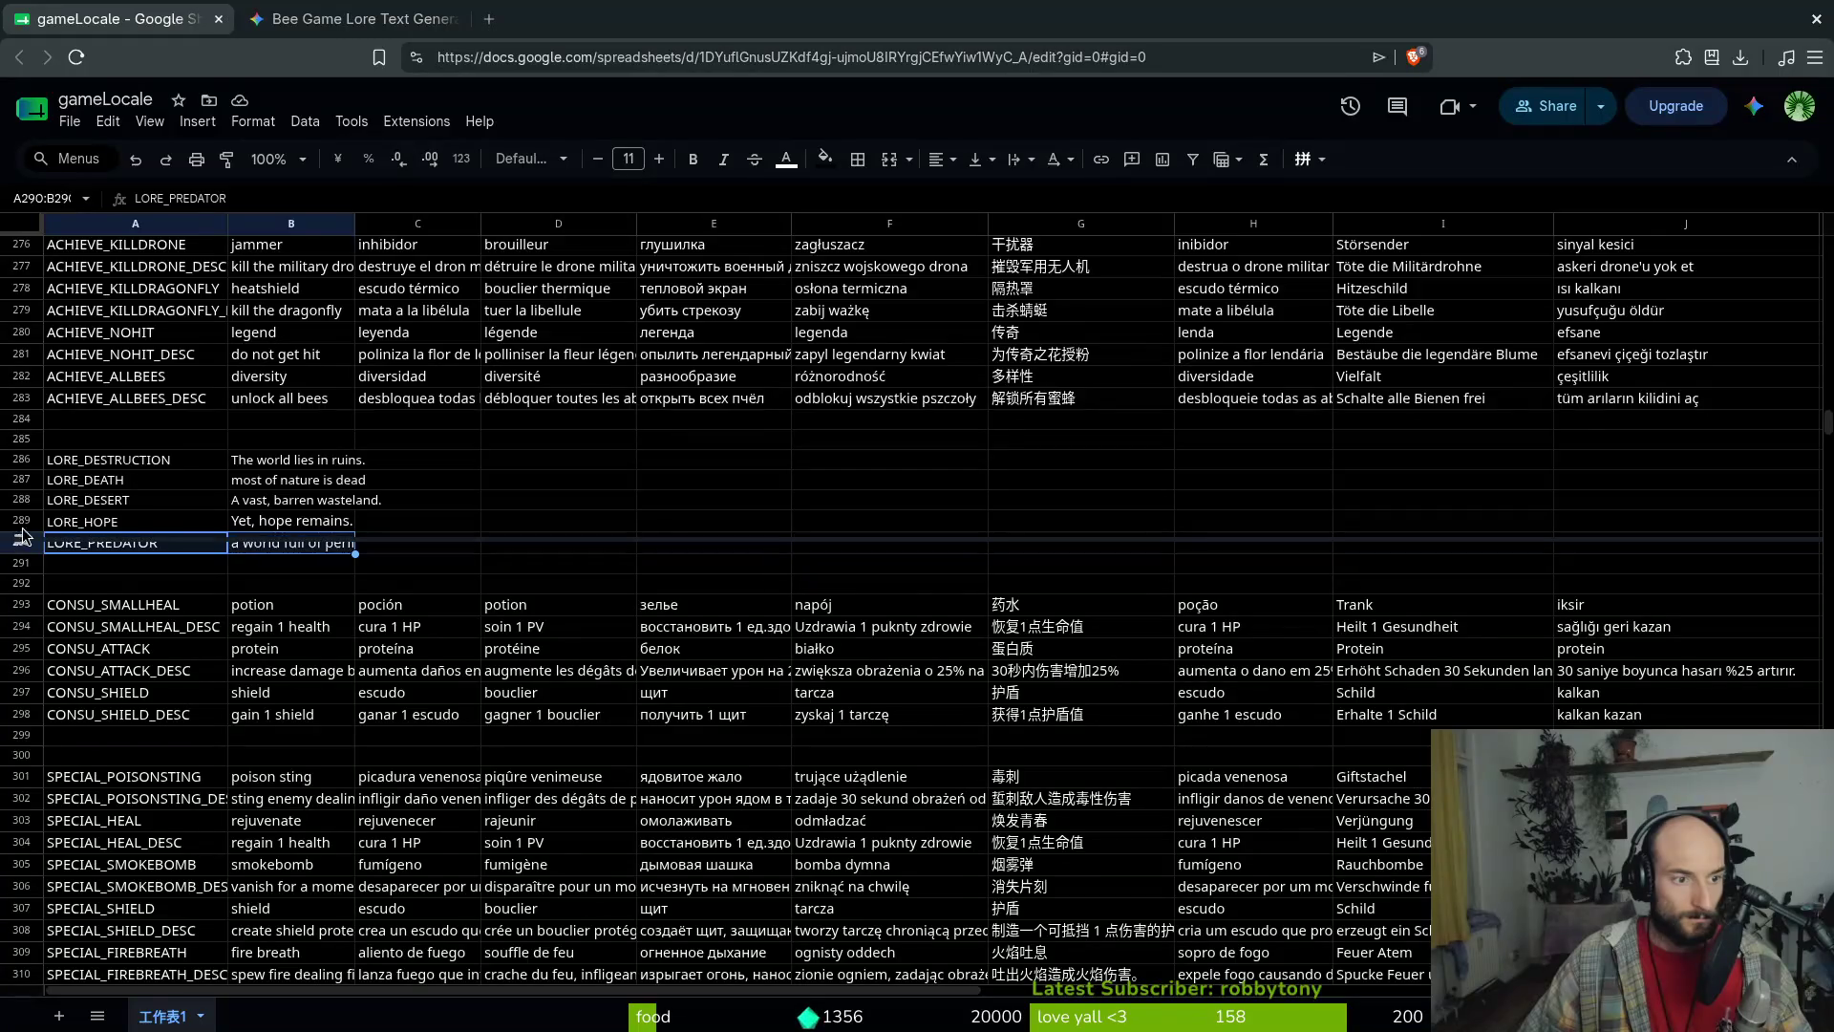
drag(23, 471, 25, 513)
key(ctrl+z)
click(129, 551)
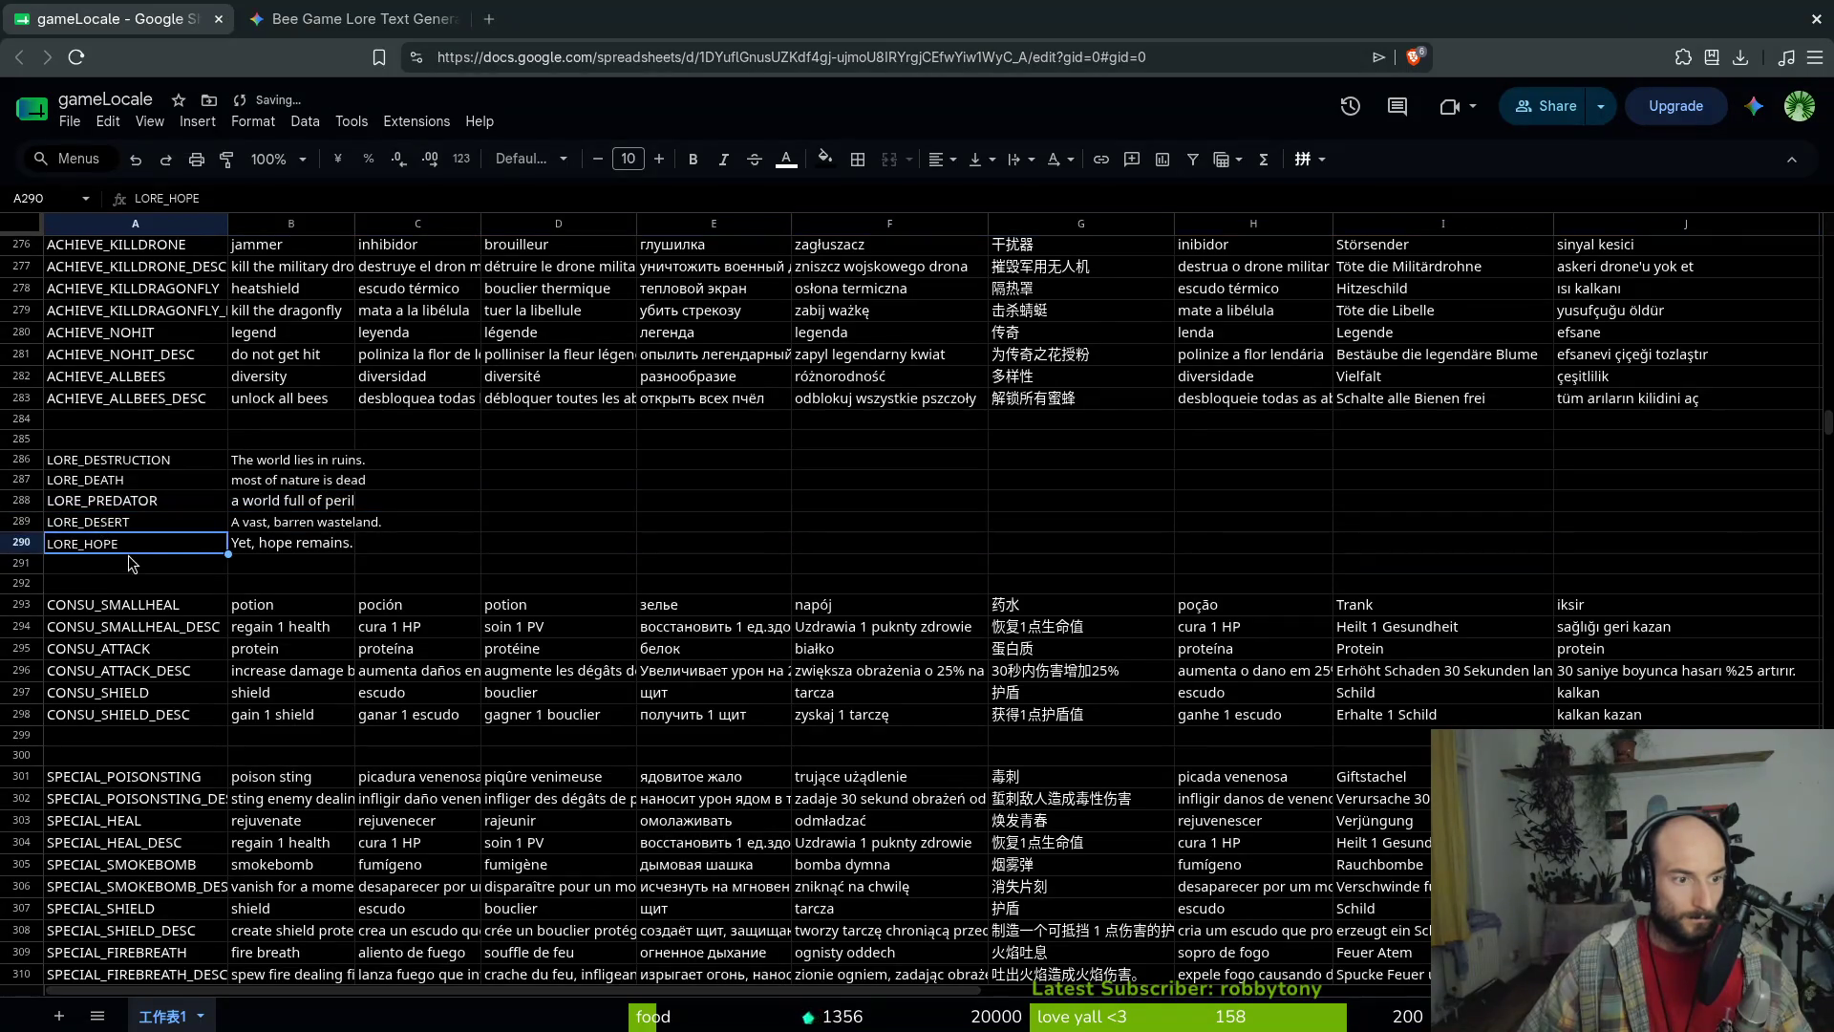
click(266, 526)
click(280, 504)
Launch Vim in the project folder and open introduction.gd with the file finder
key(super+2)
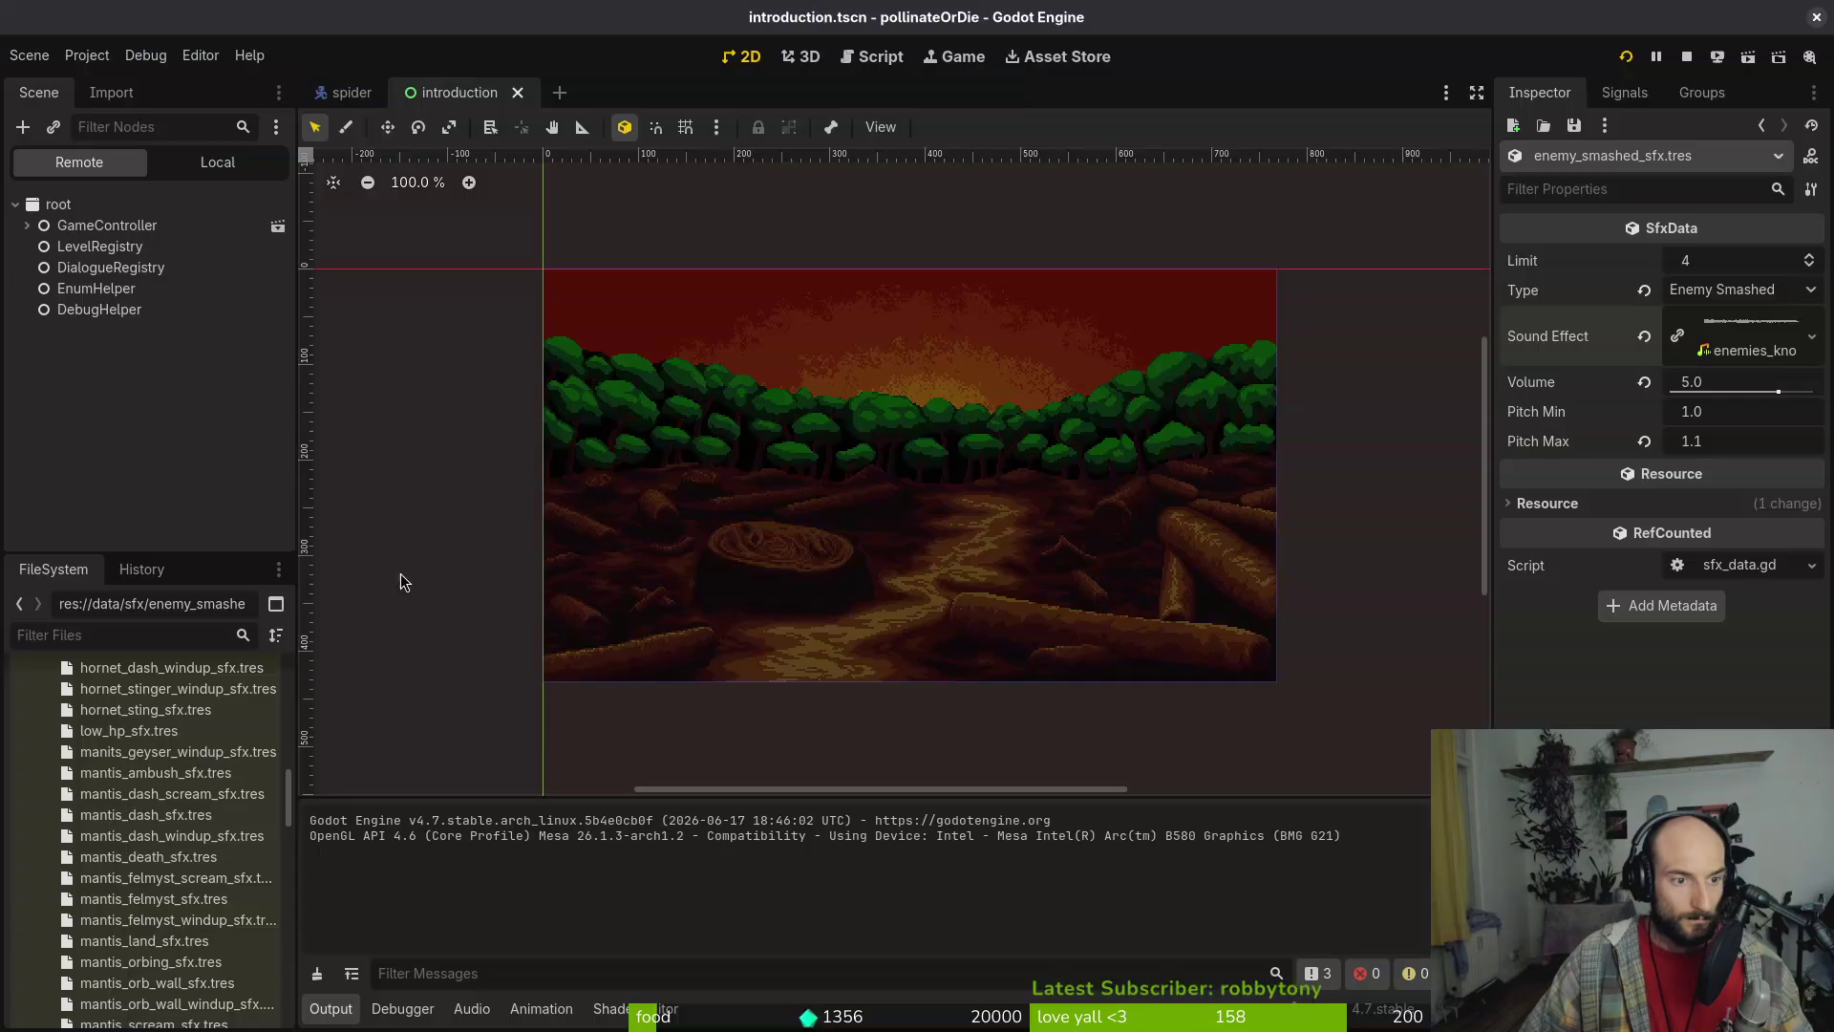
key(super+1)
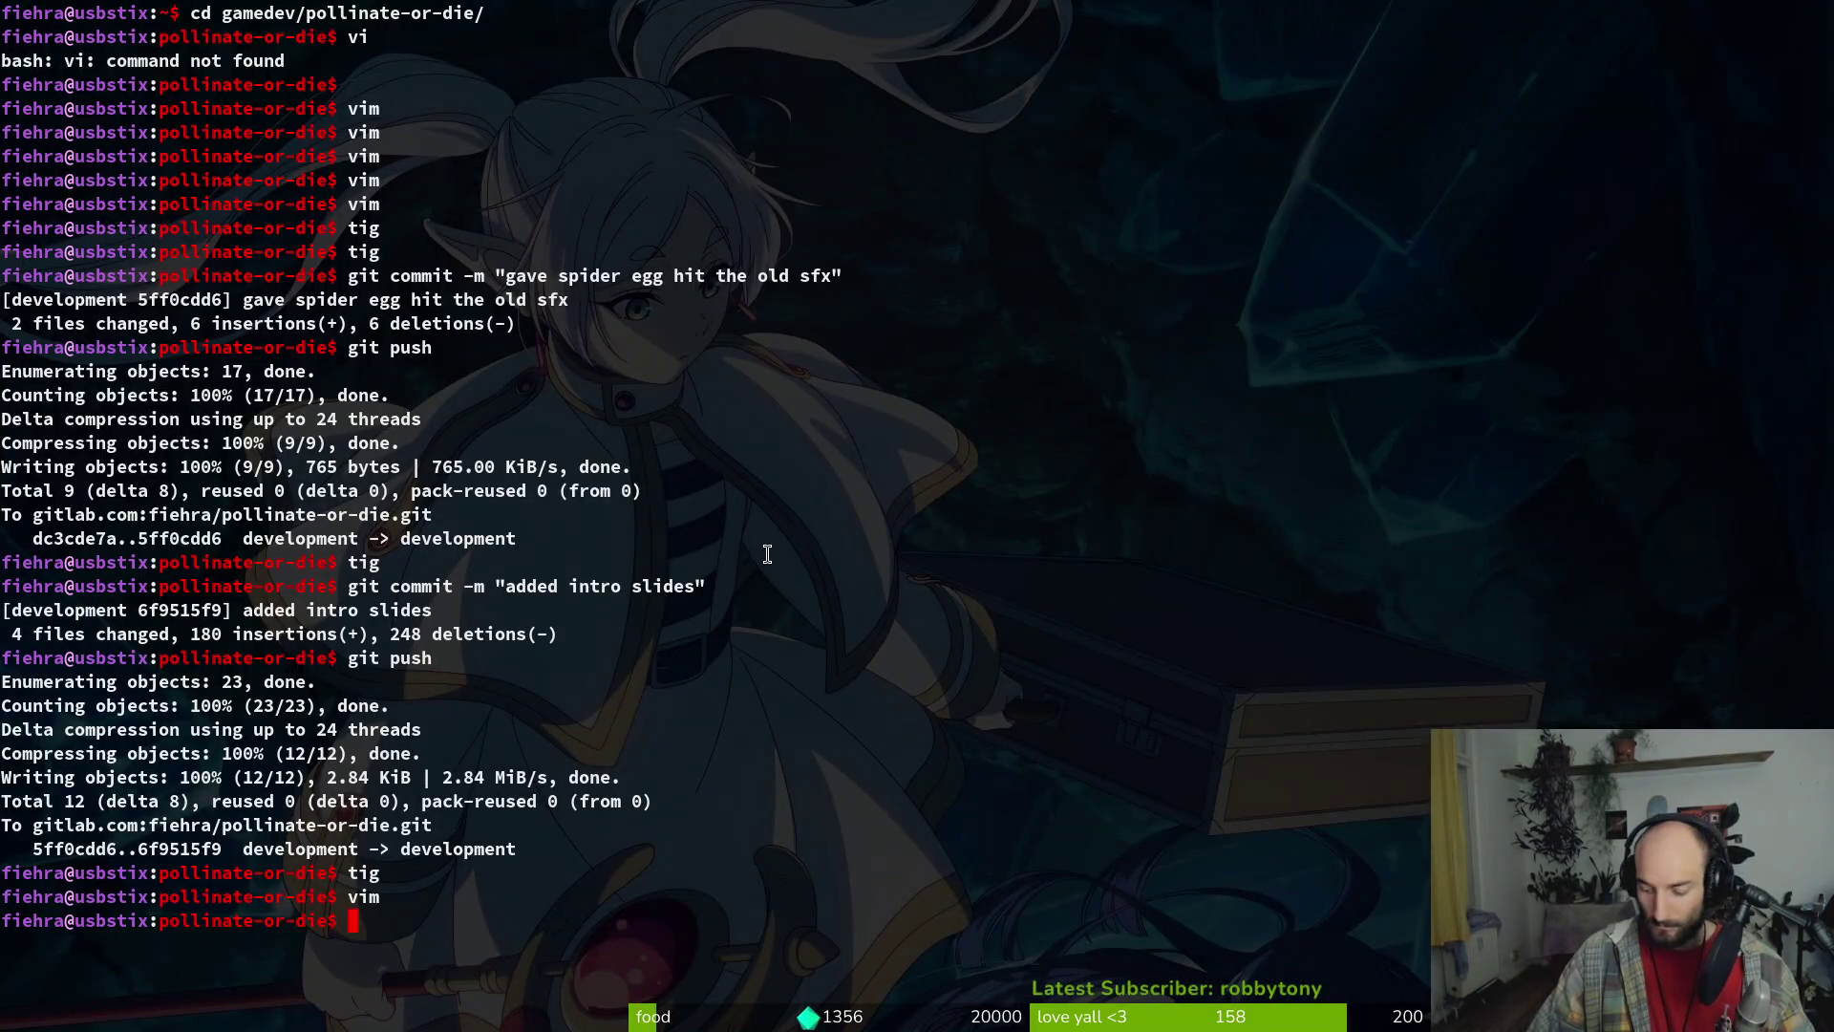
text(vim)
key(Return)
key(space)
key(f)
key(f)
text(intro)
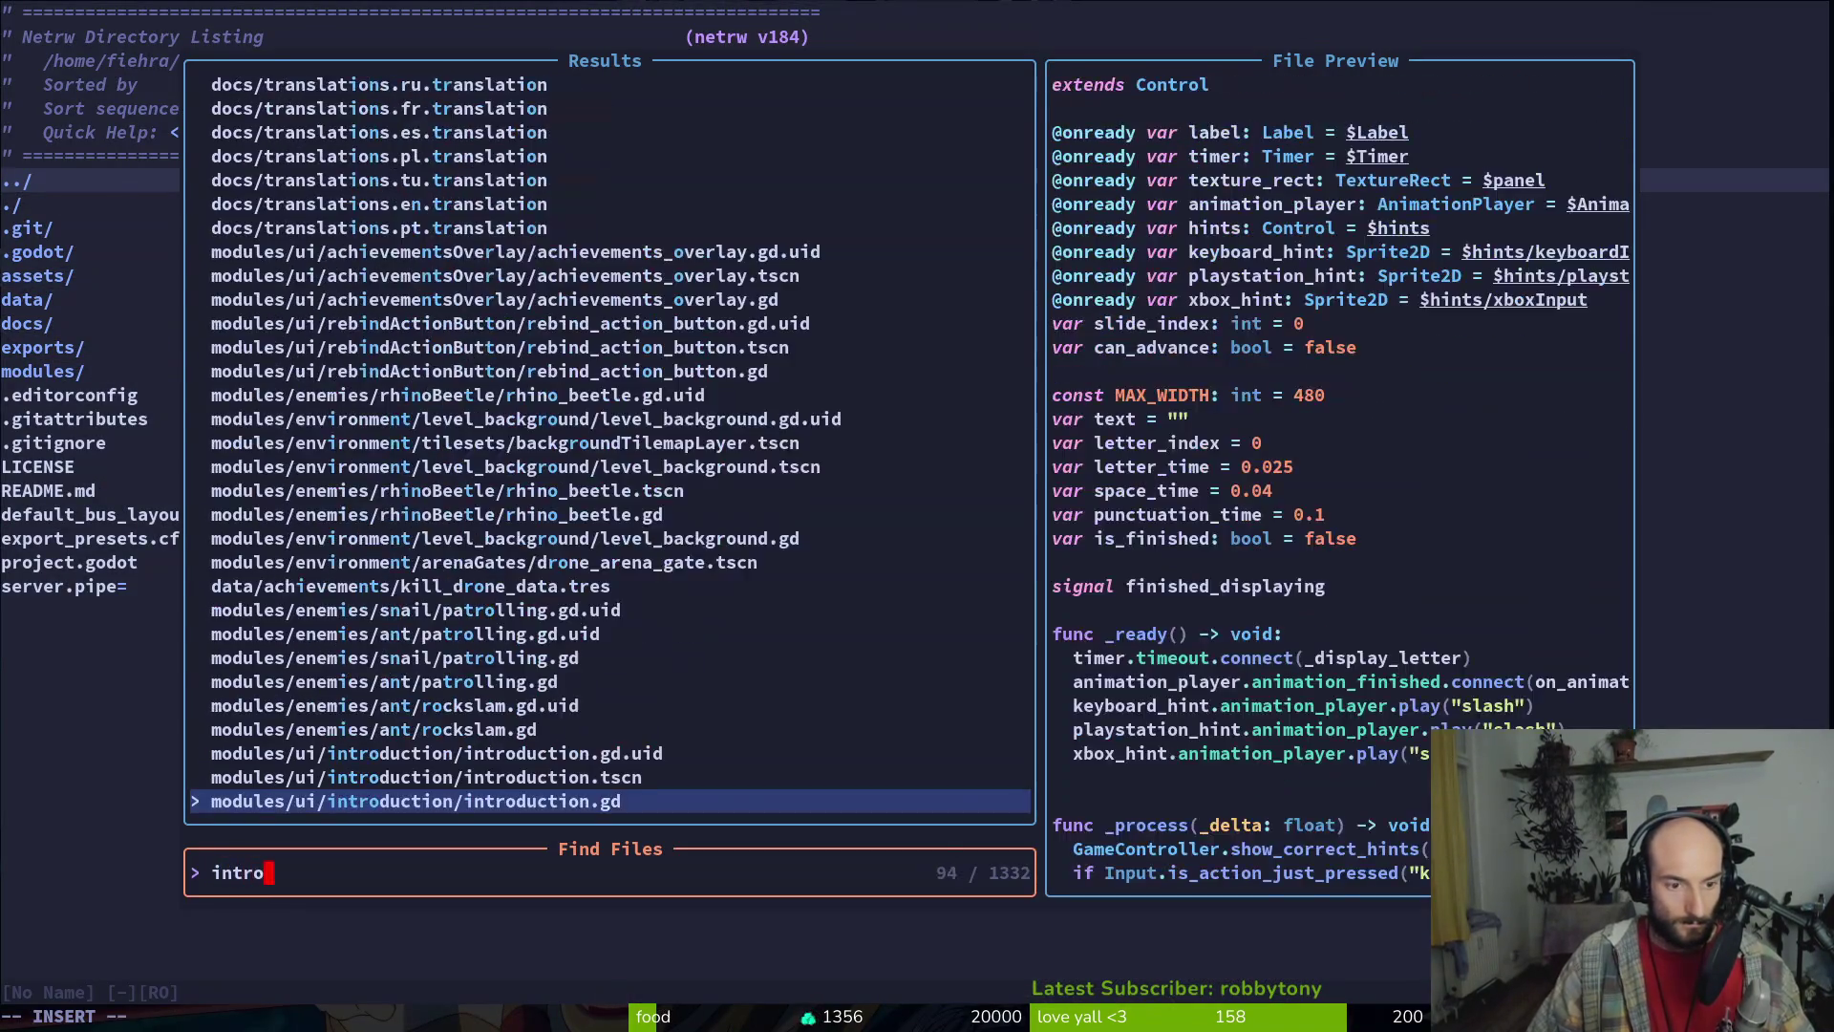
key(Return)
Shift the LORE_PREDATOR and LORE_DESERT line blocks upward toward slides 2 and 3
key(ctrl+u)
key(ctrl+u)
key(ctrl+u)
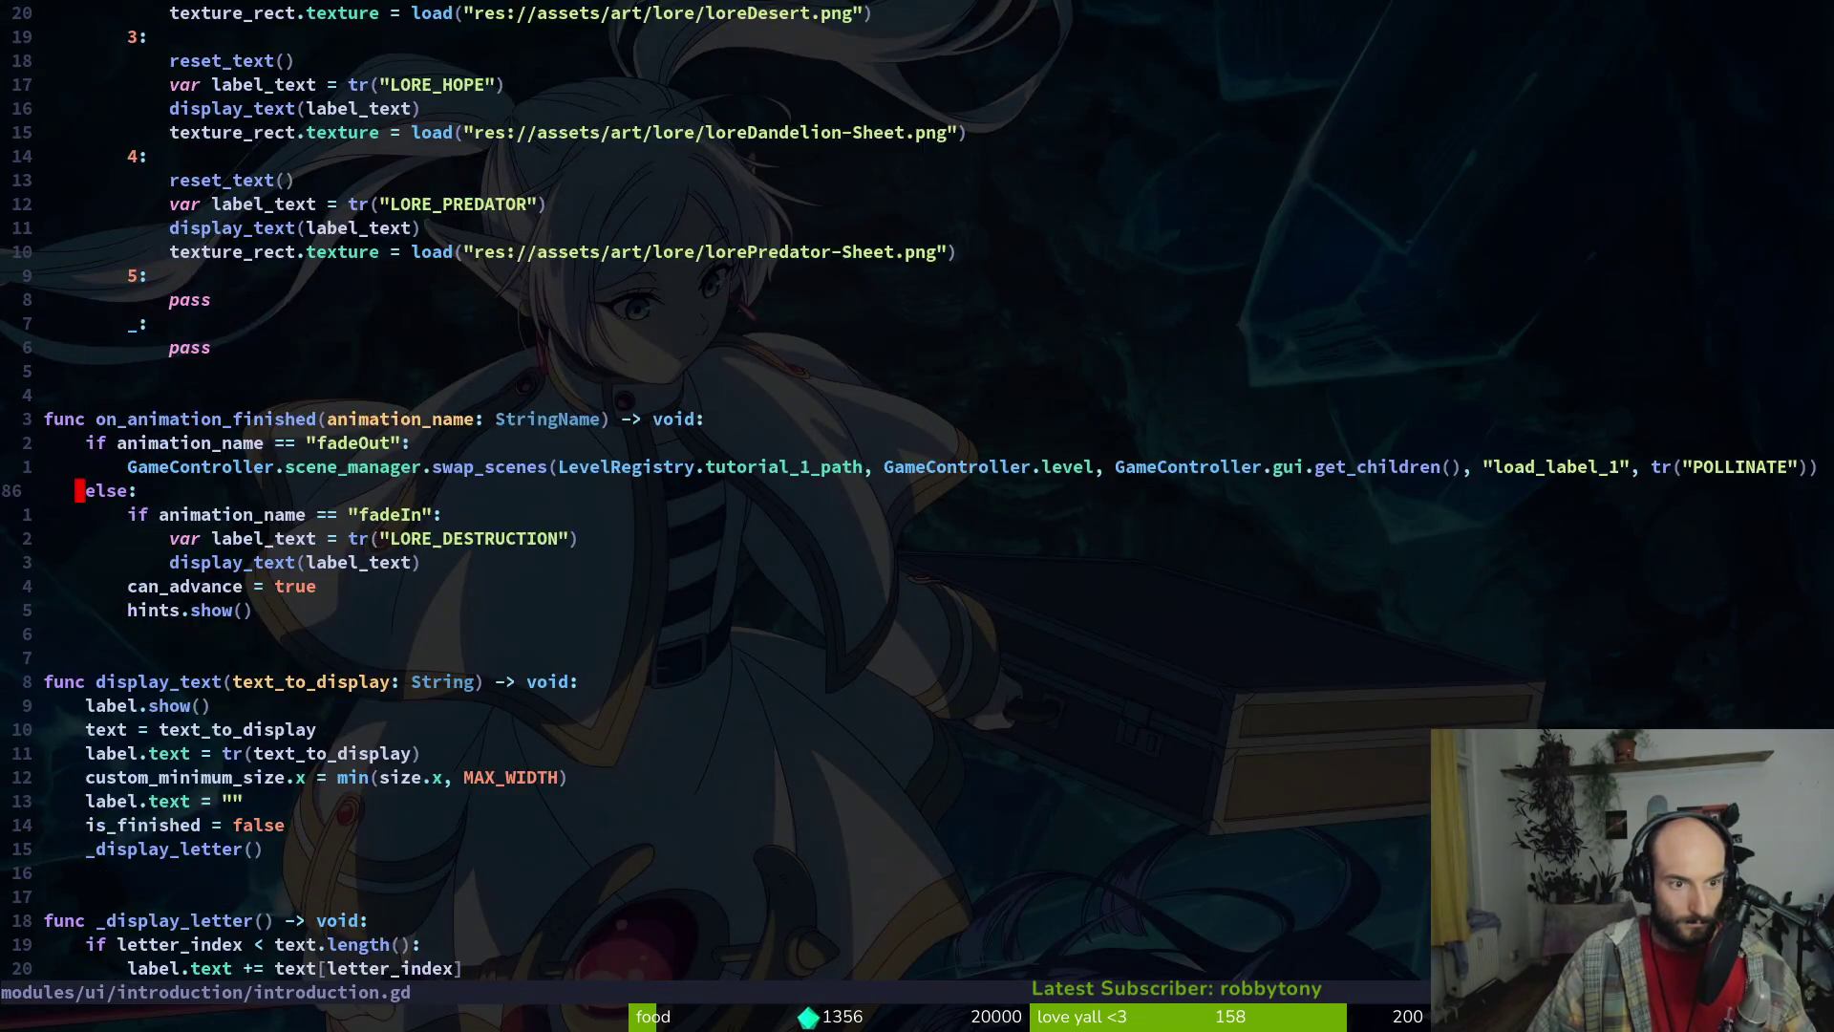
key(k)
key(k)
key(j)
key(j)
key(j)
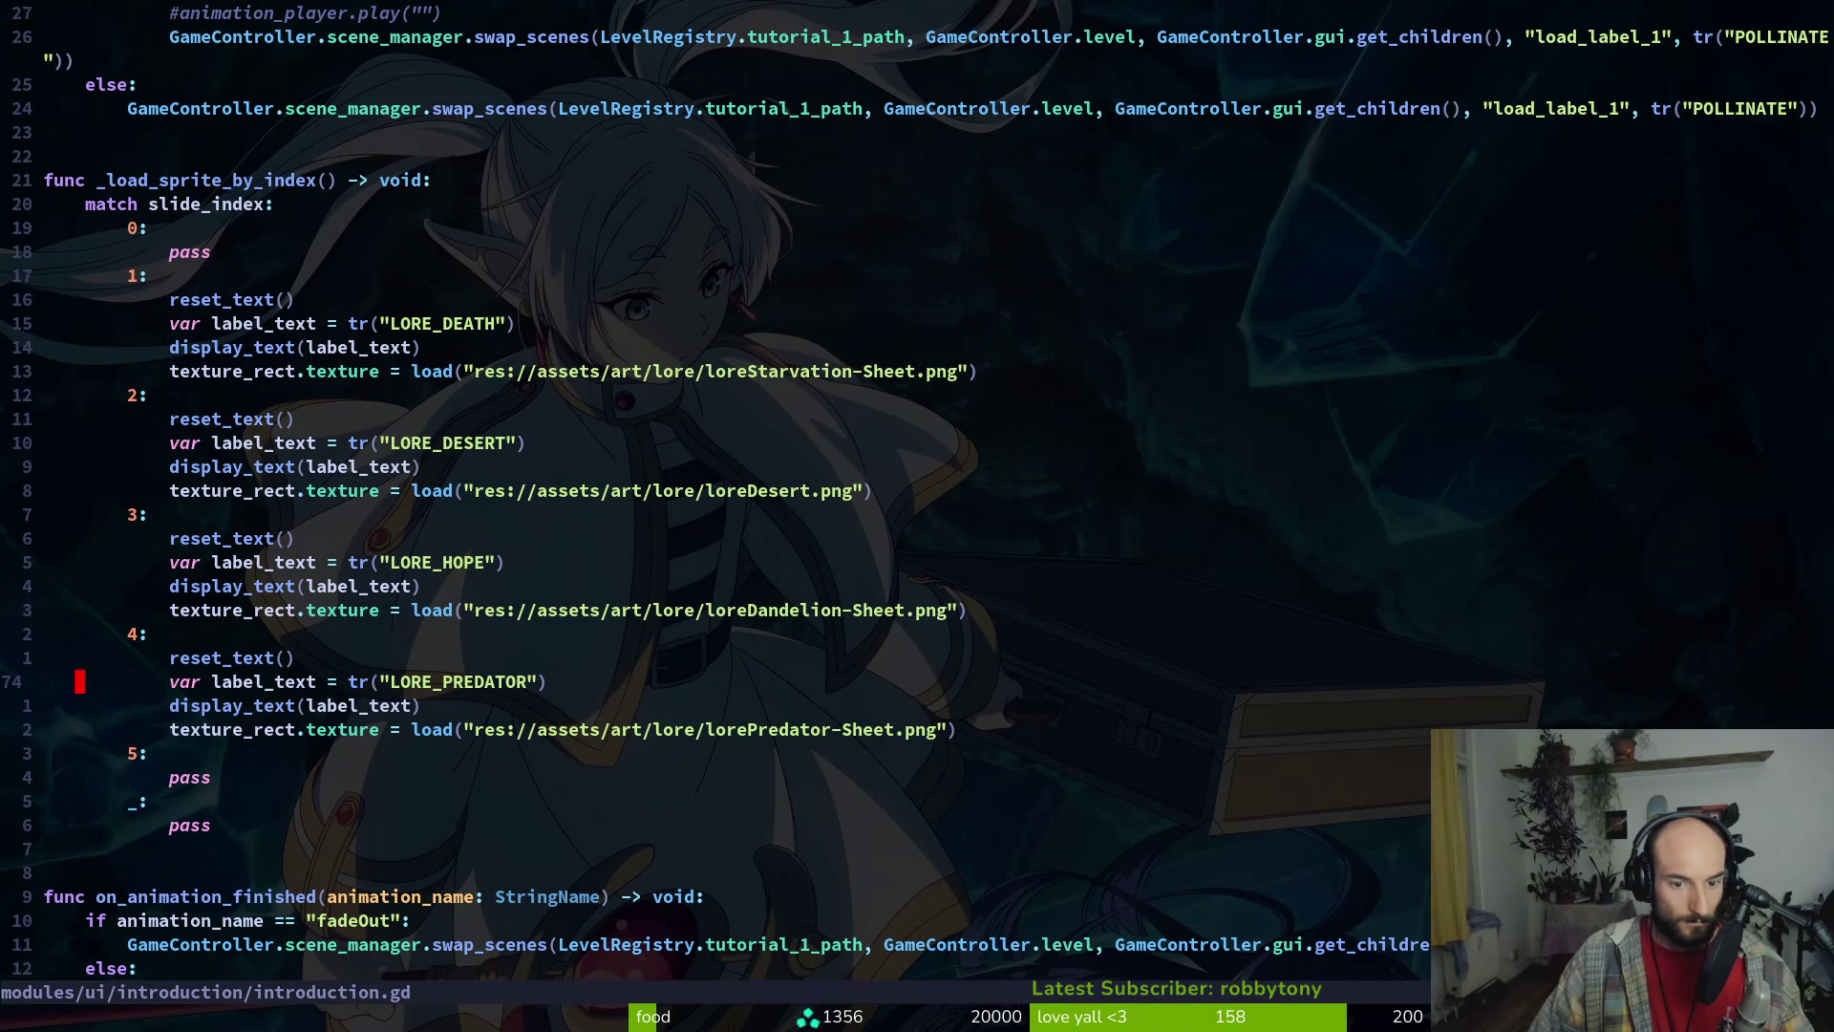
key(shift+v)
key(j)
key(j)
key(shift+k)
key(shift+k)
key(shift+k)
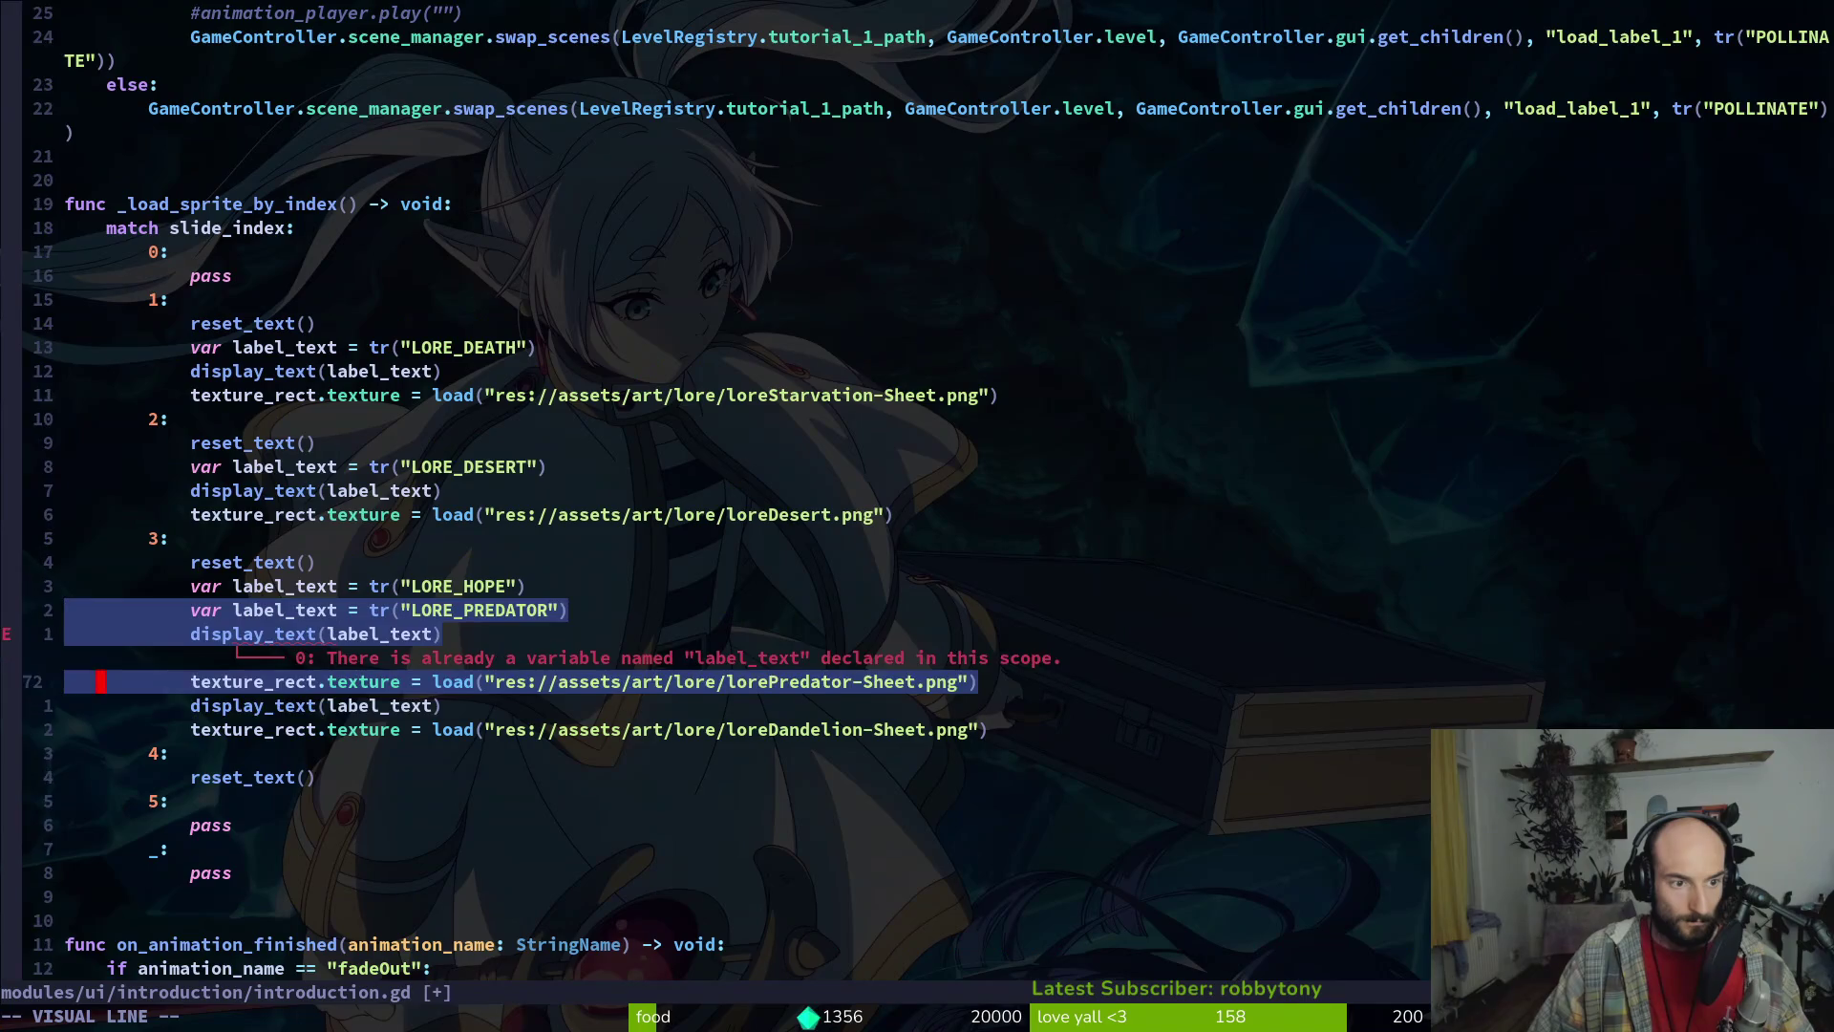
key(shift+k)
key(shift+k)
key(shift+k)
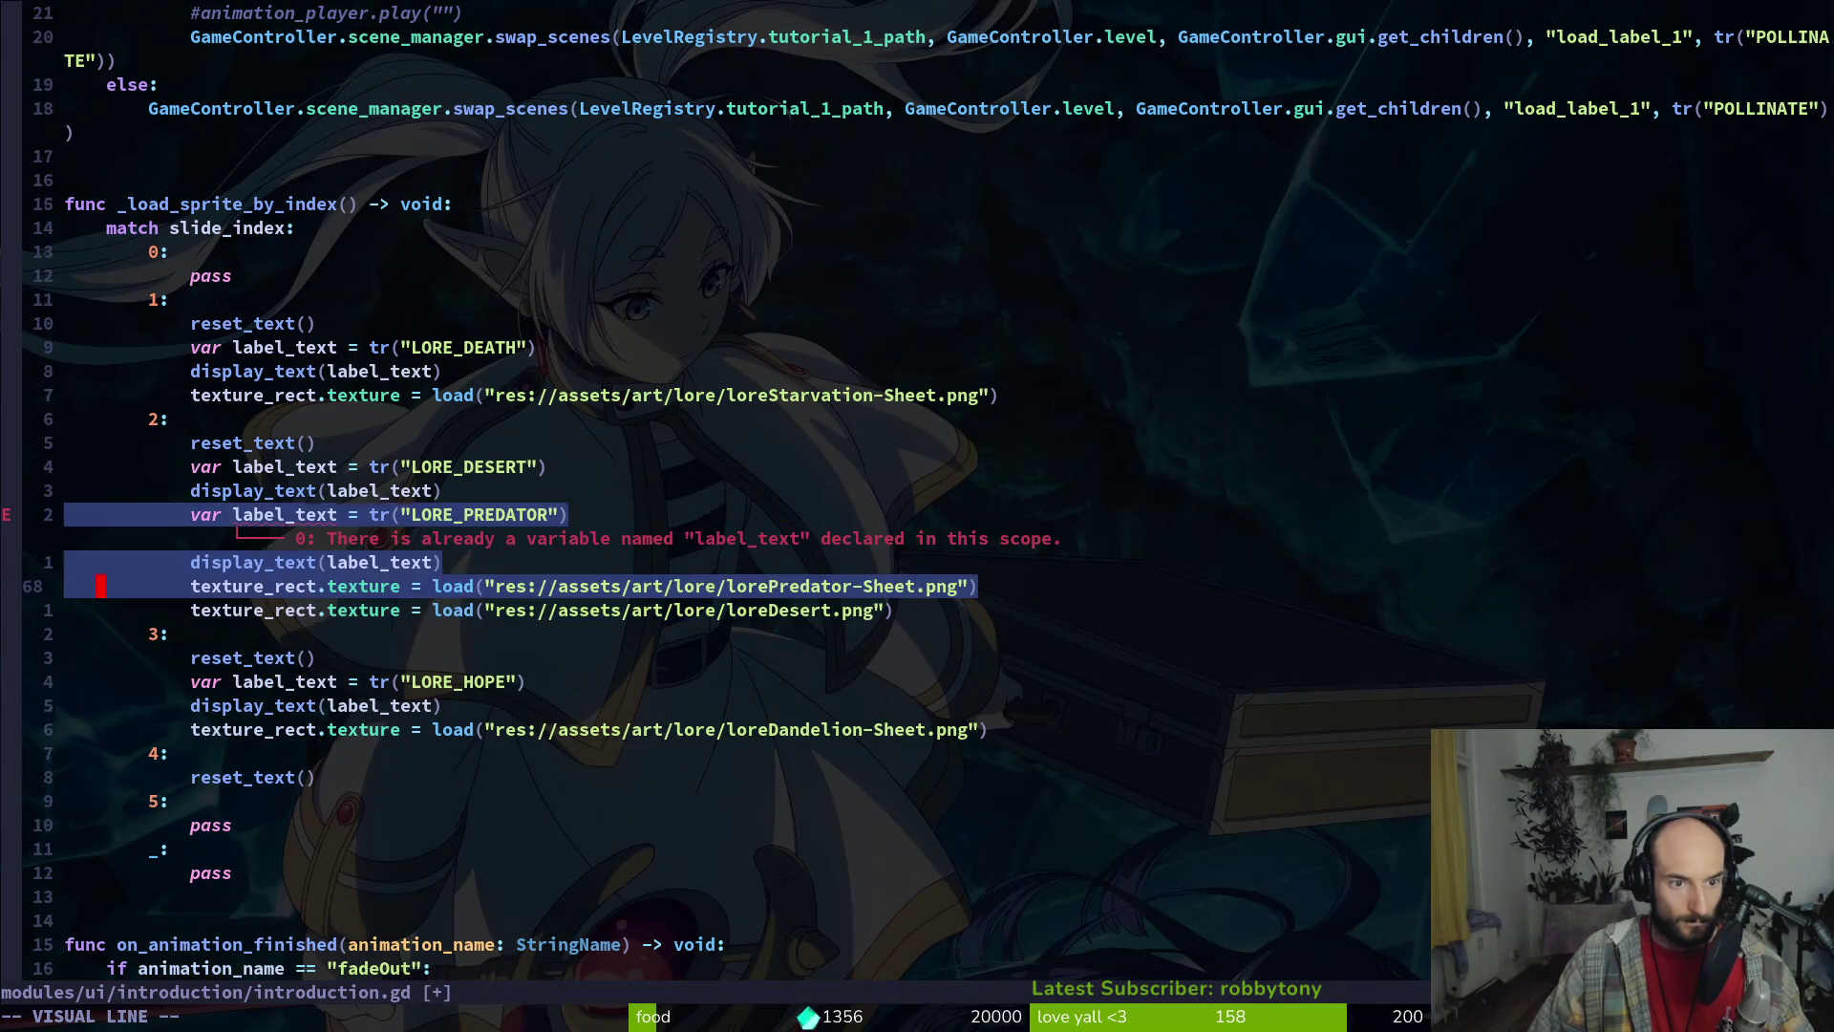
key(Escape)
key(j)
key(shift+v)
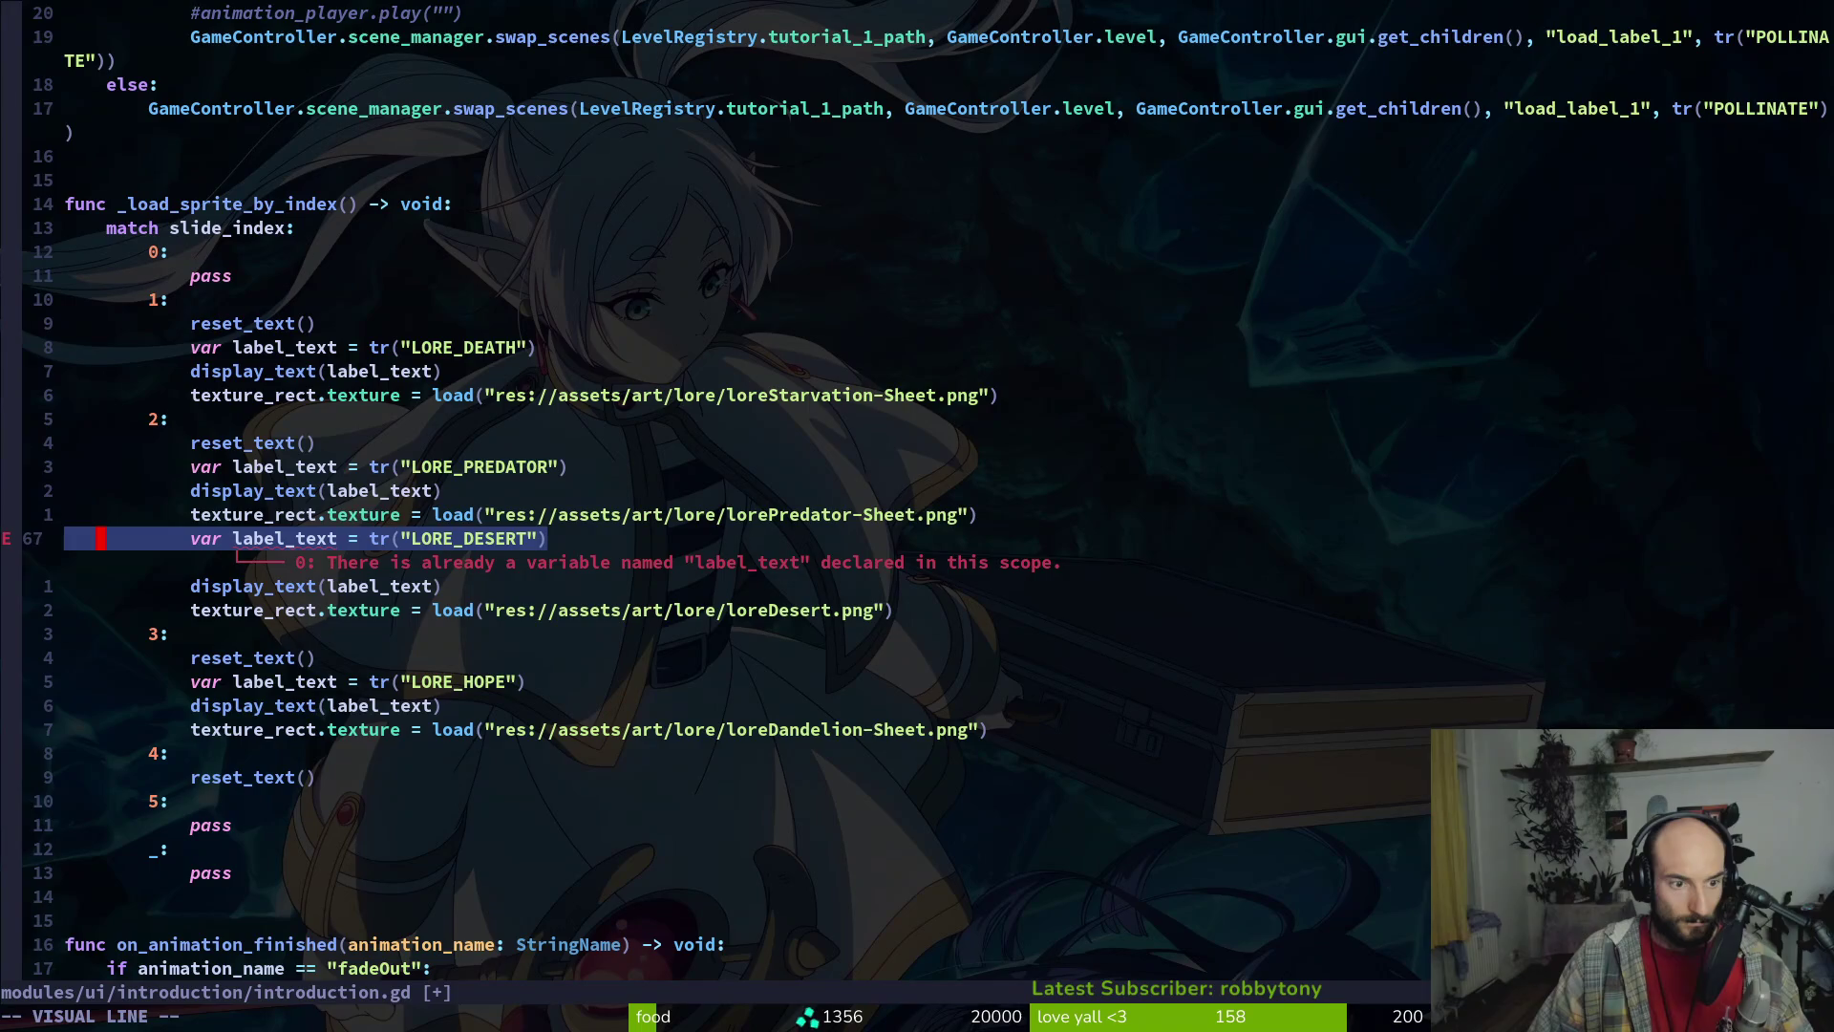
key(j)
key(j)
key(shift+j)
key(shift+j)
key(shift+j)
key(shift+k)
key(shift+k)
Try moving the LORE_HOPE block under slide 4, then undo the line moves and save
key(Escape)
key(j)
key(shift+v)
key(j)
key(j)
key(j)
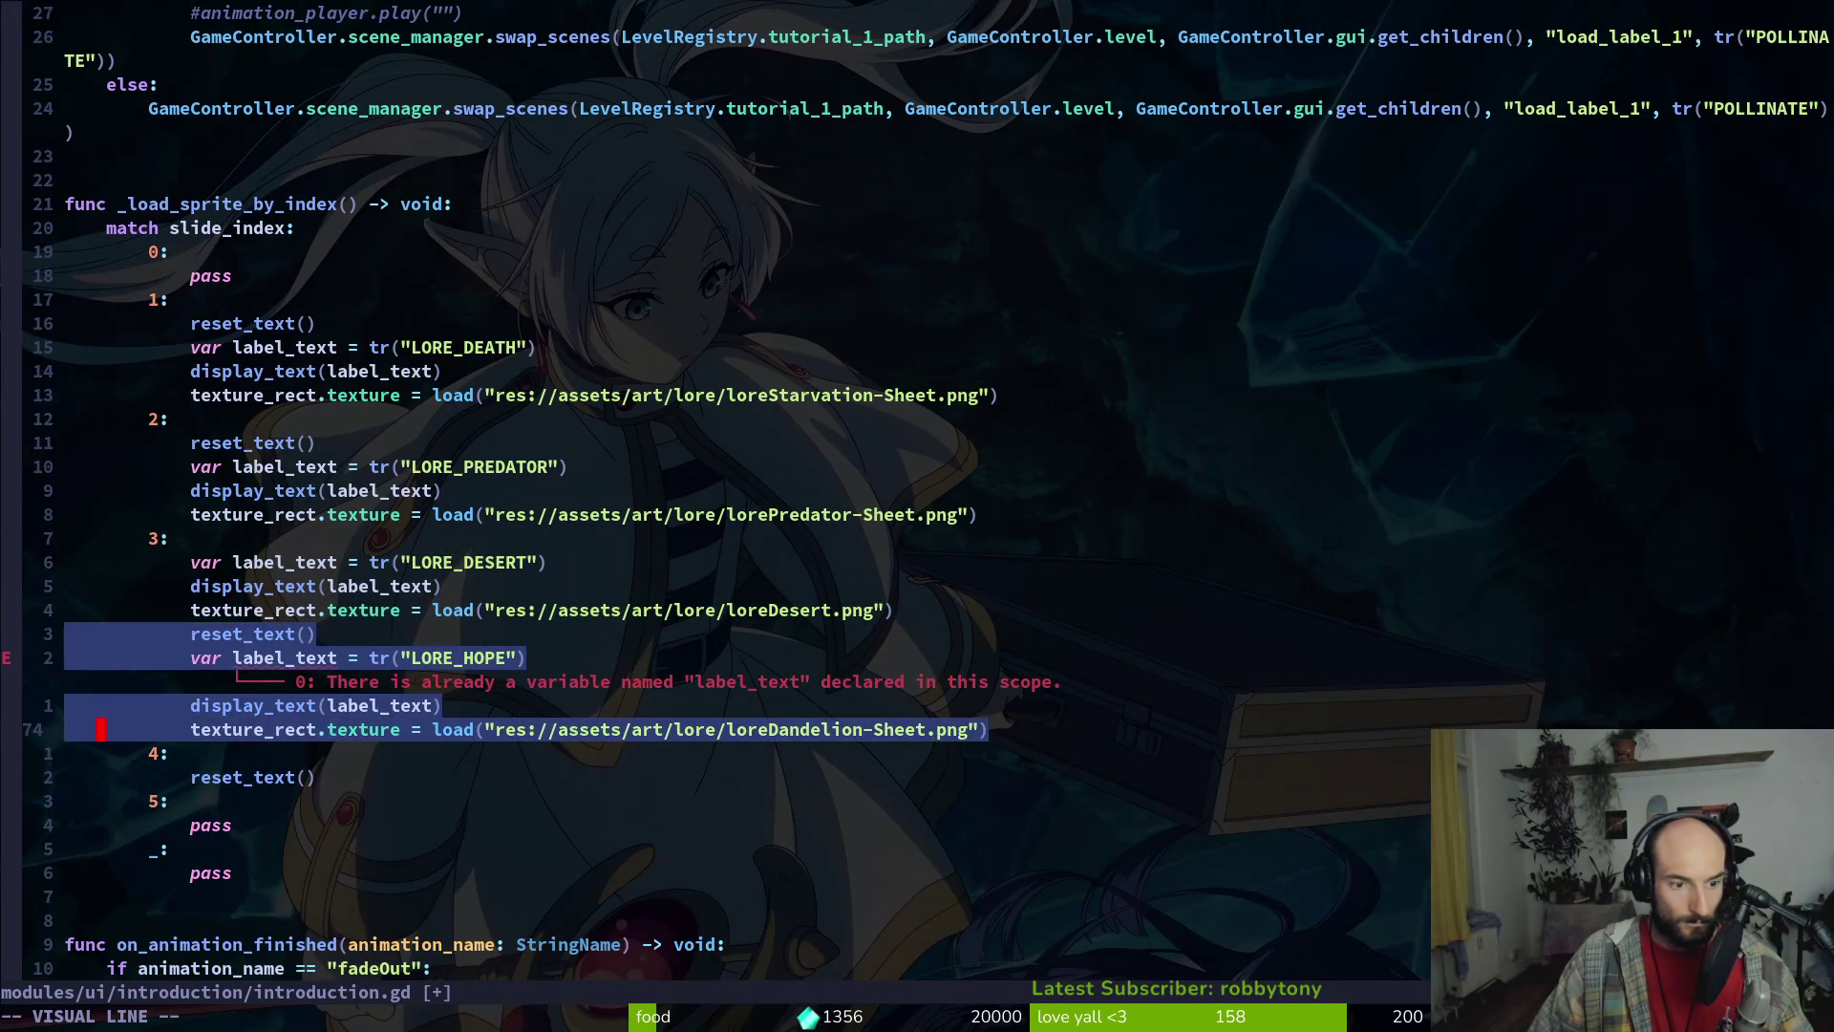
key(shift+j)
key(Escape)
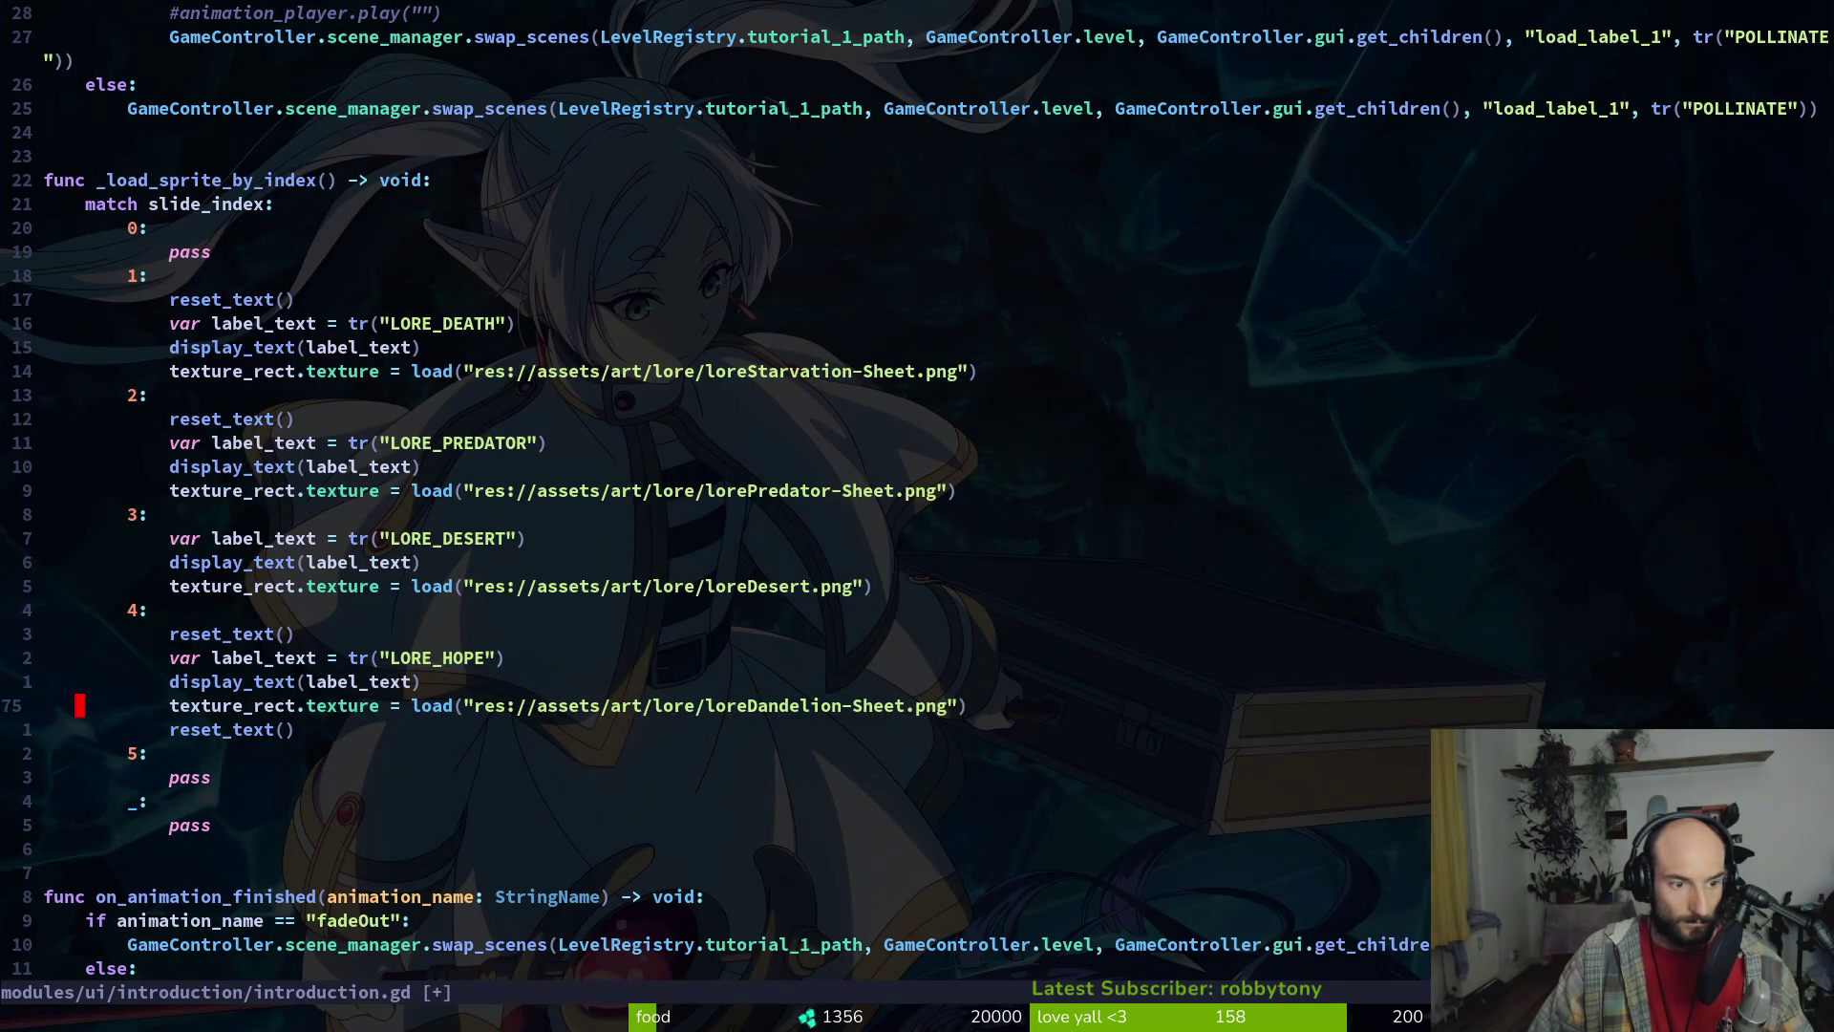
key(u)
key(u)
key(u)
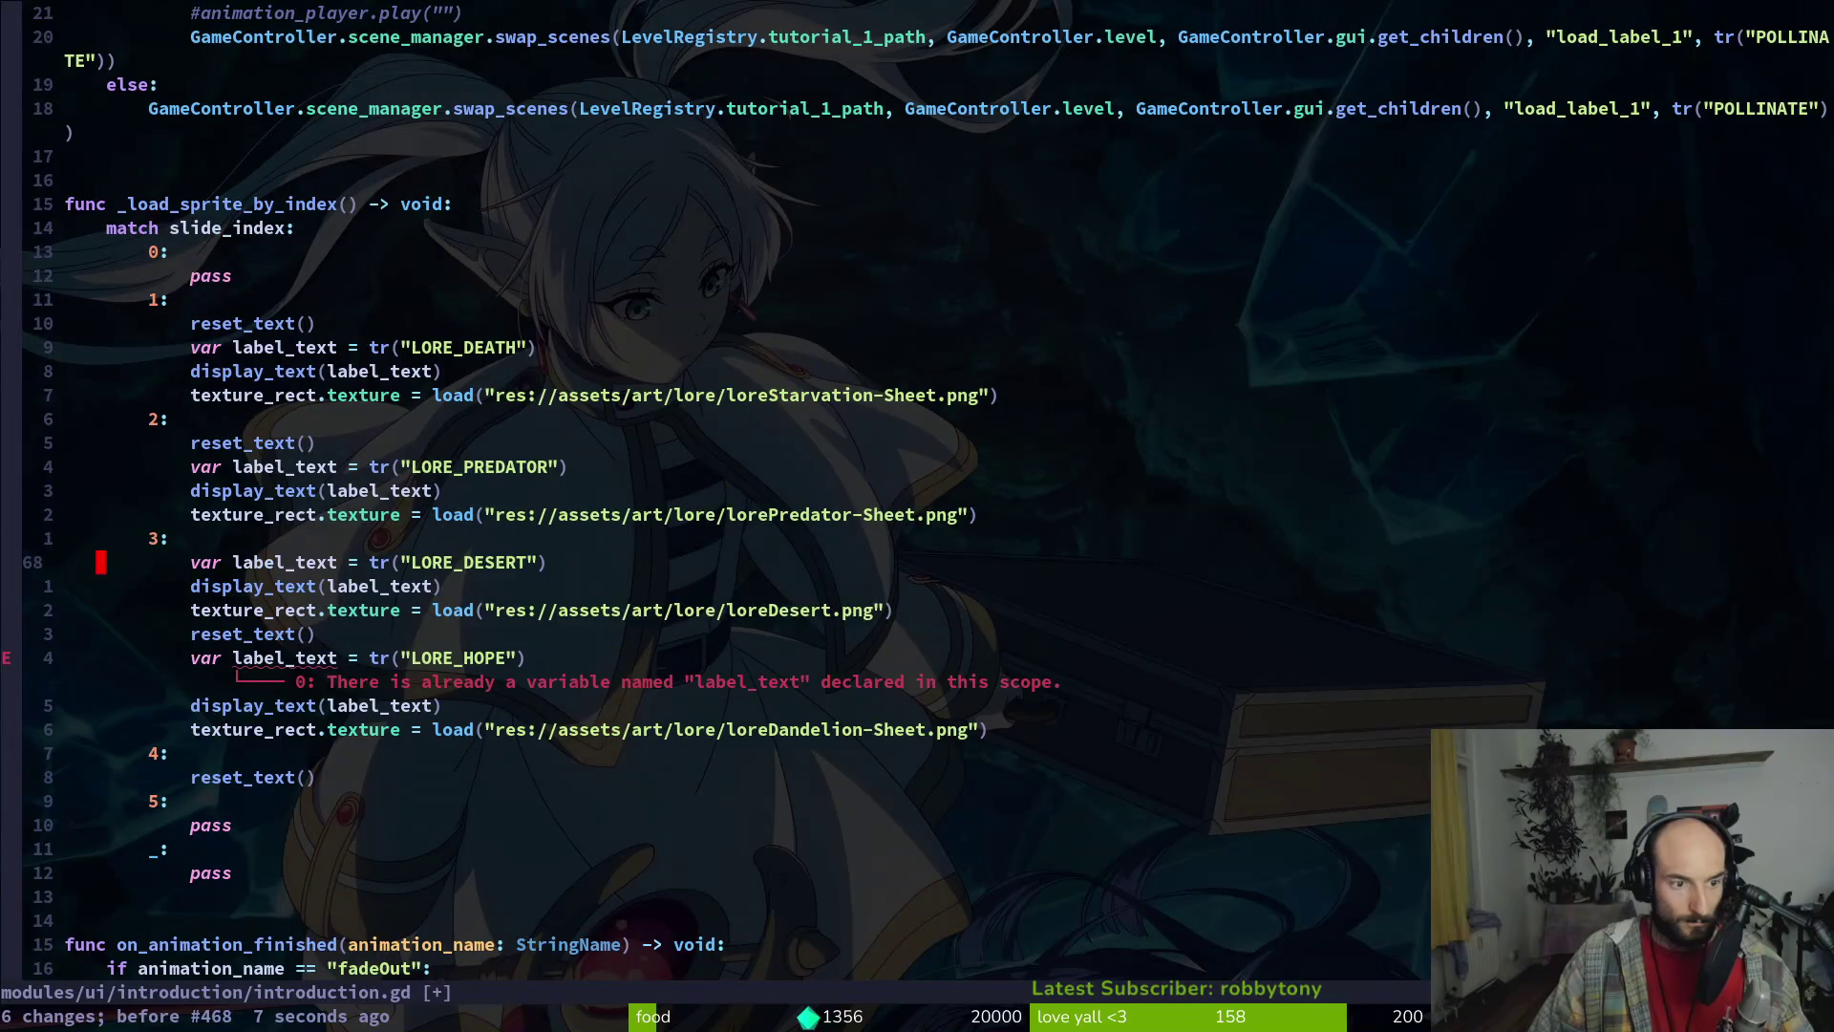
key(u)
key(u)
key(u)
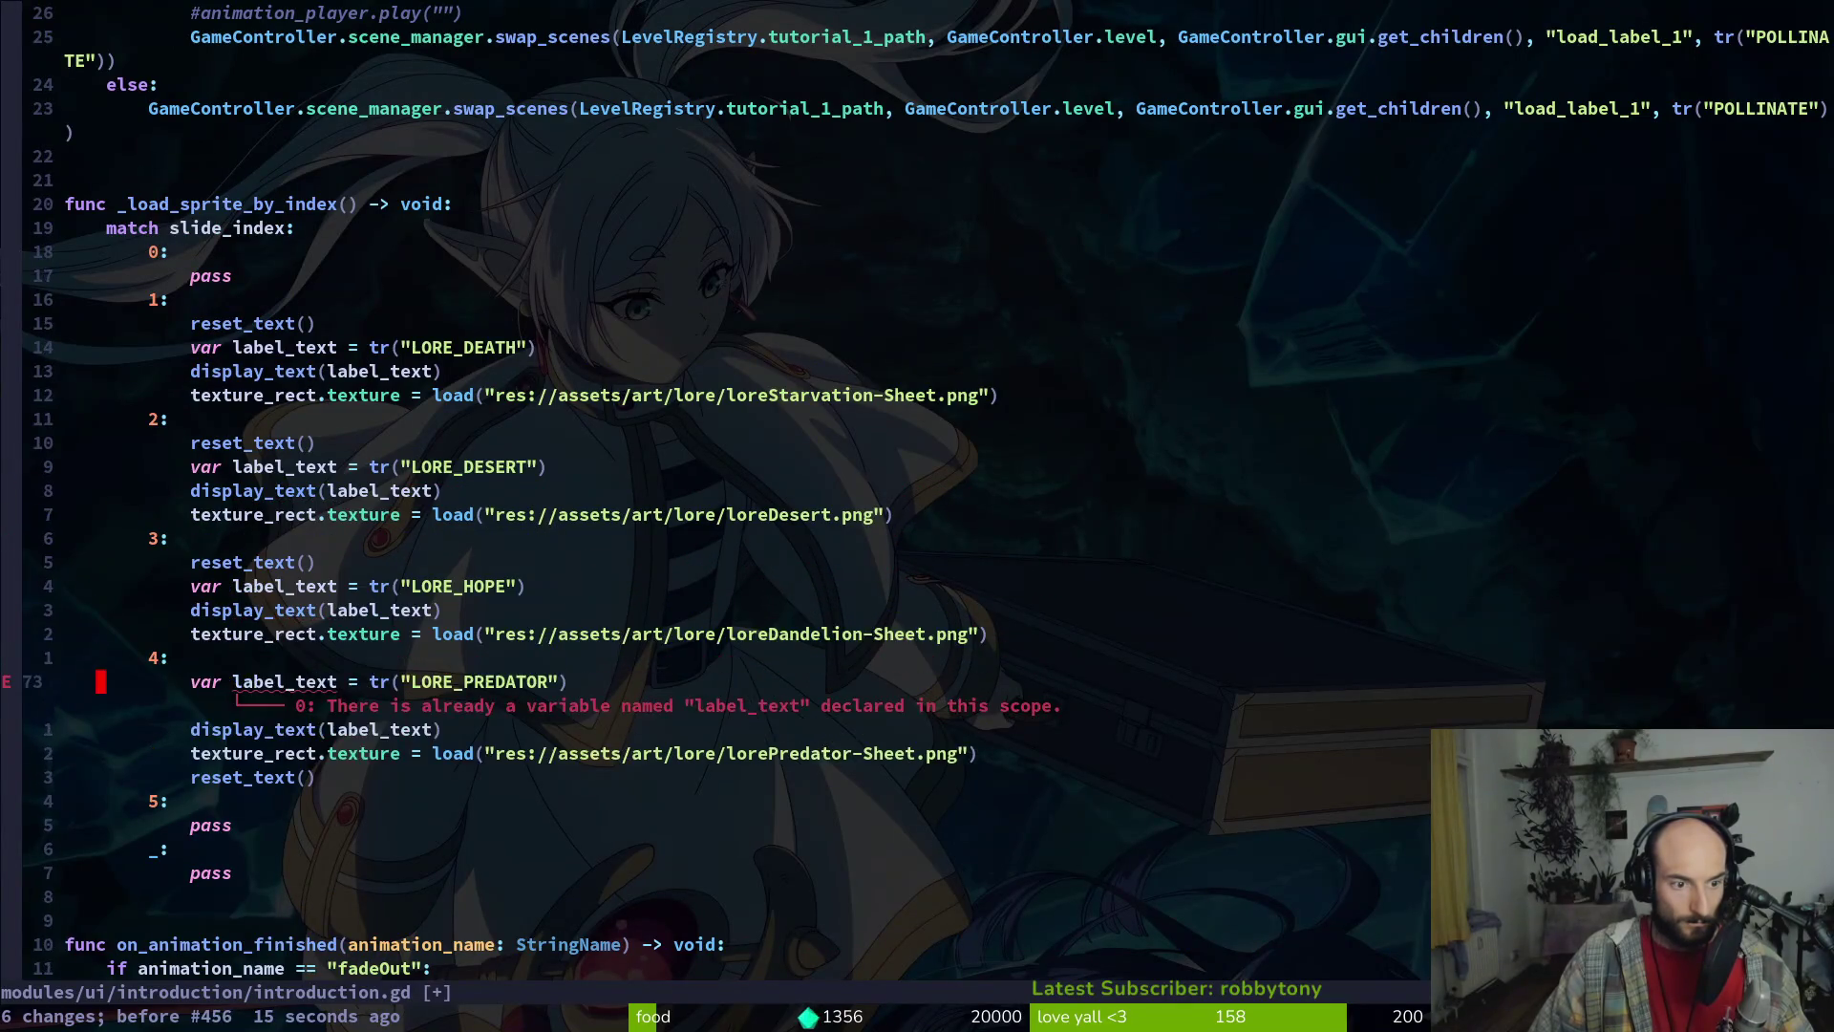
text(u)
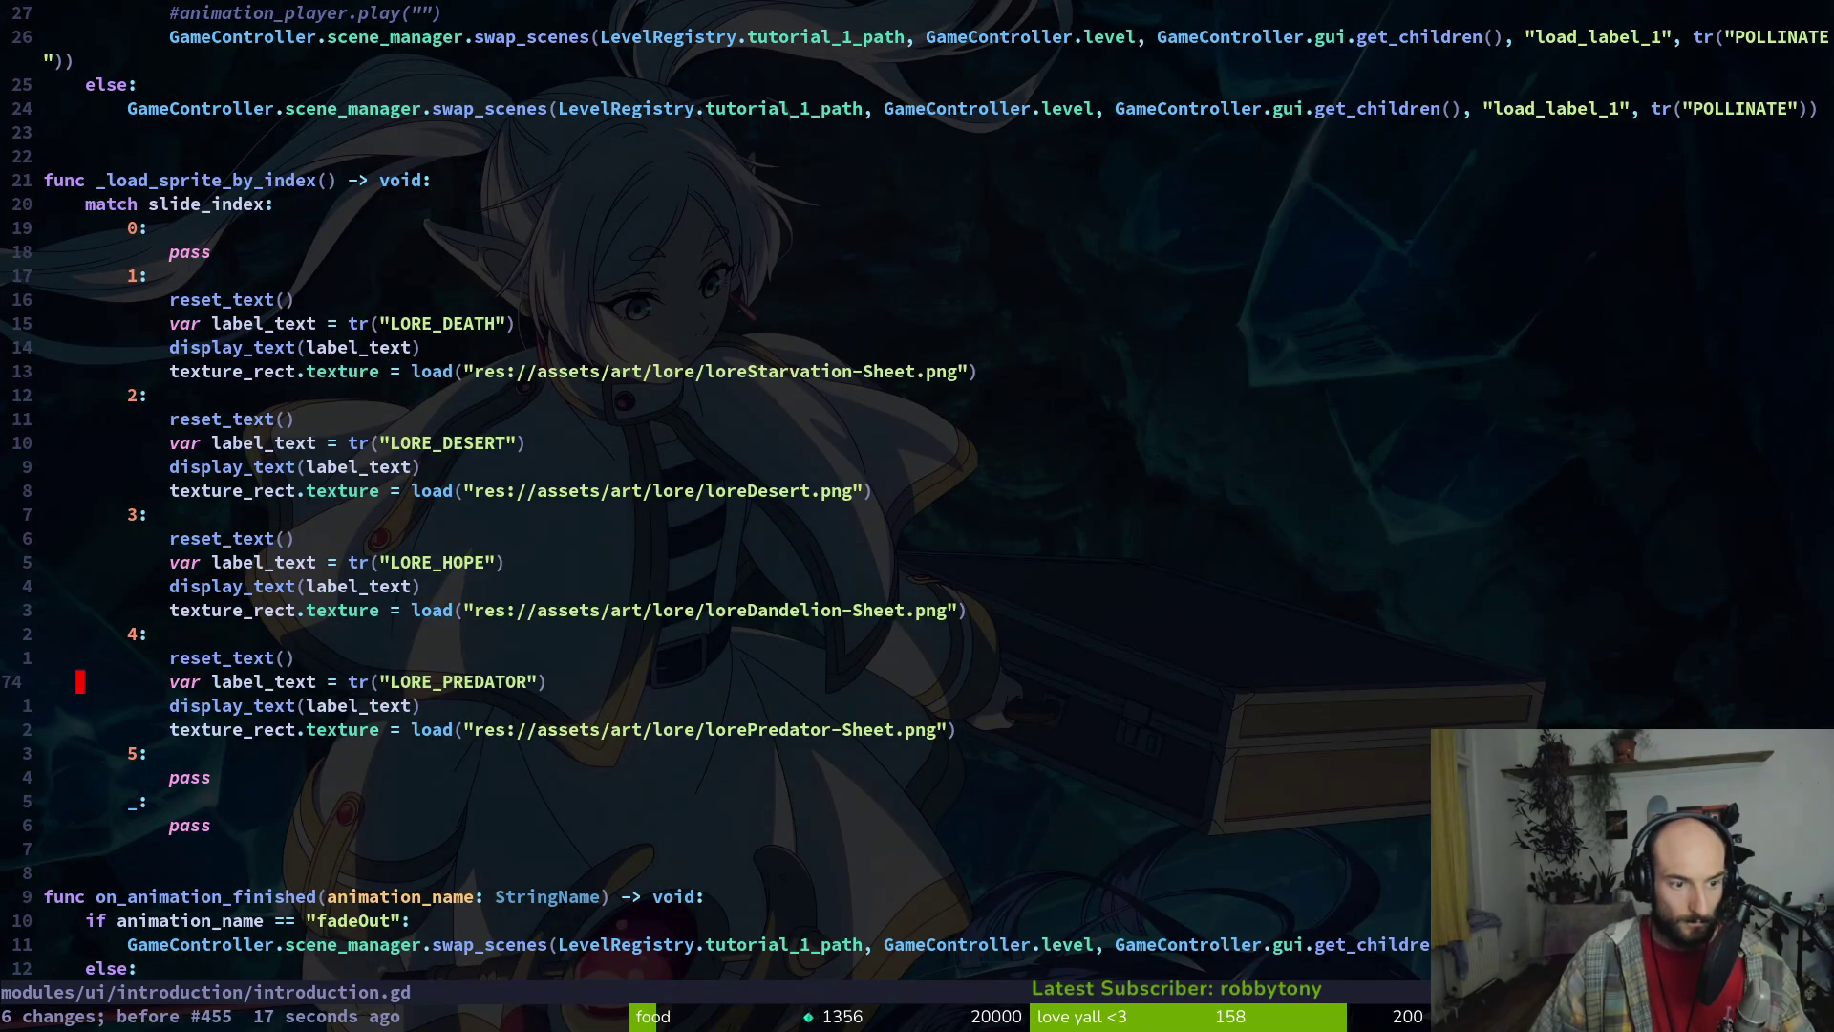
text(:w)
key(Return)
Cut the LORE_PREDATOR block out of slide 4 and paste it into slide 2
key(k)
key(V)
key(j)
key(j)
text(d:w)
key(Return)
text(u:w)
key(Return)
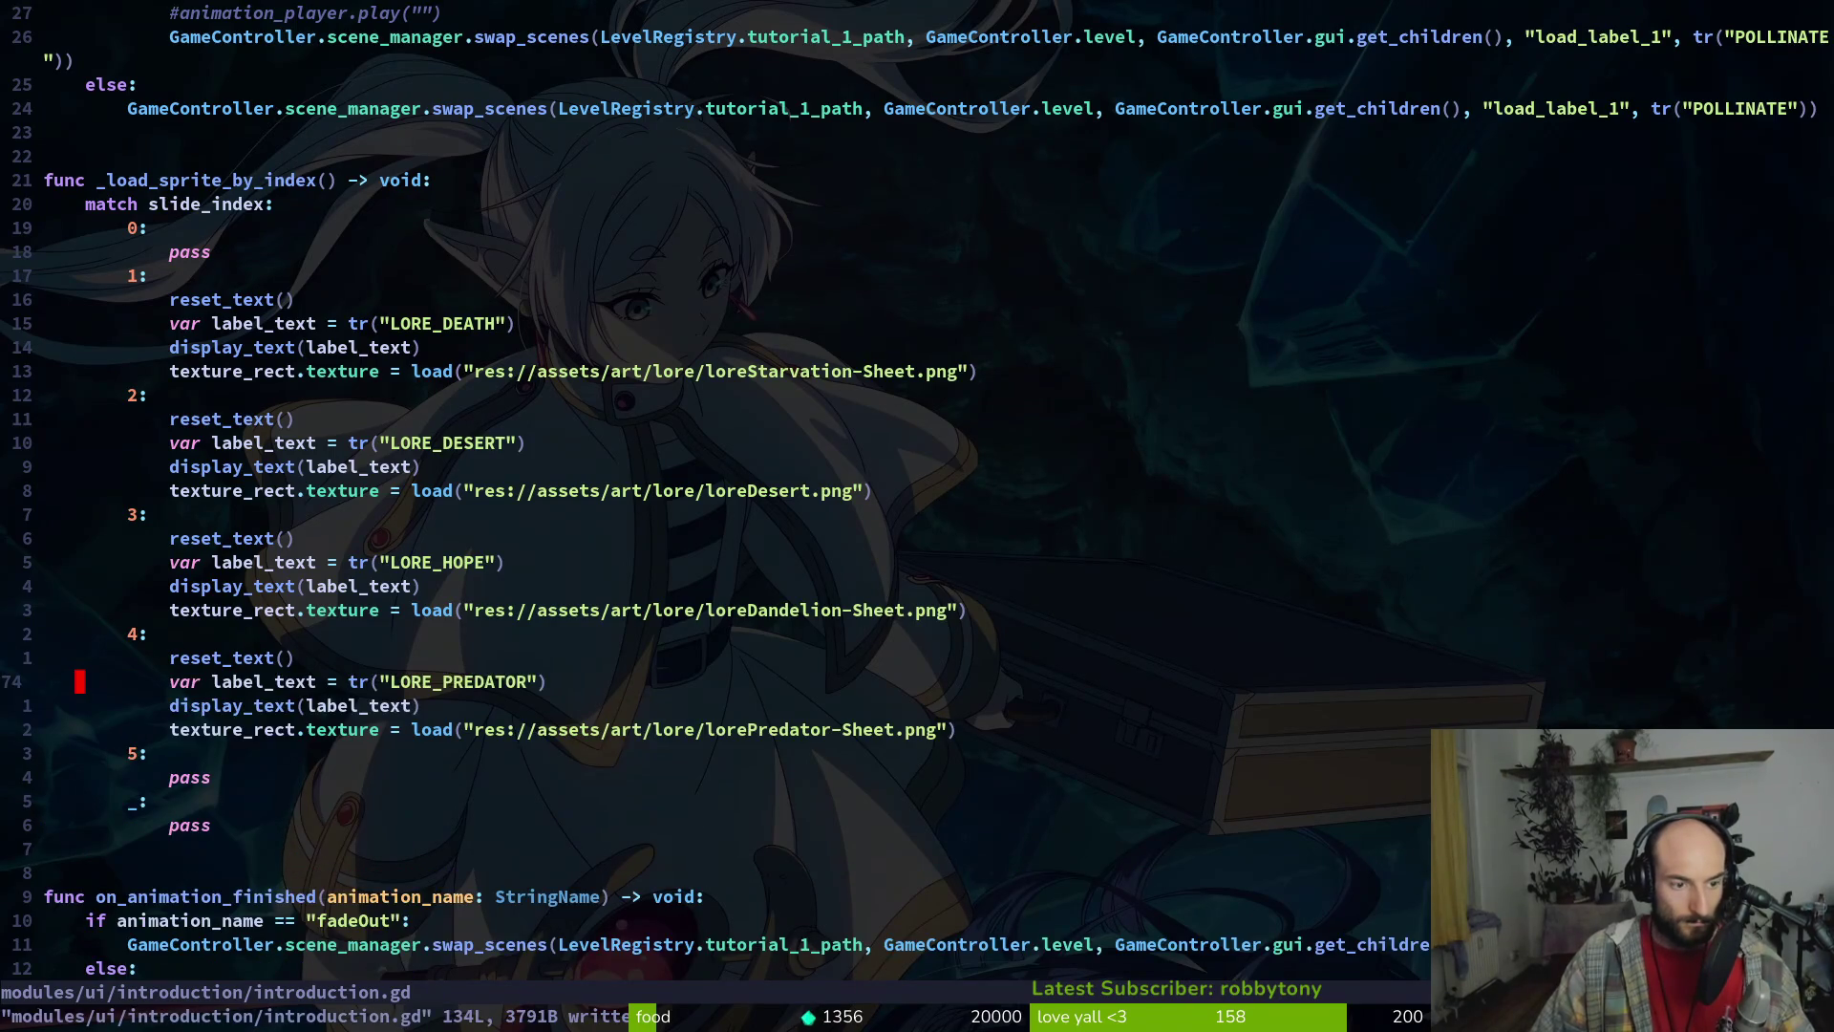
key(V)
key(j)
key(j)
key(j)
key(d)
key(k)
key(k)
key(k)
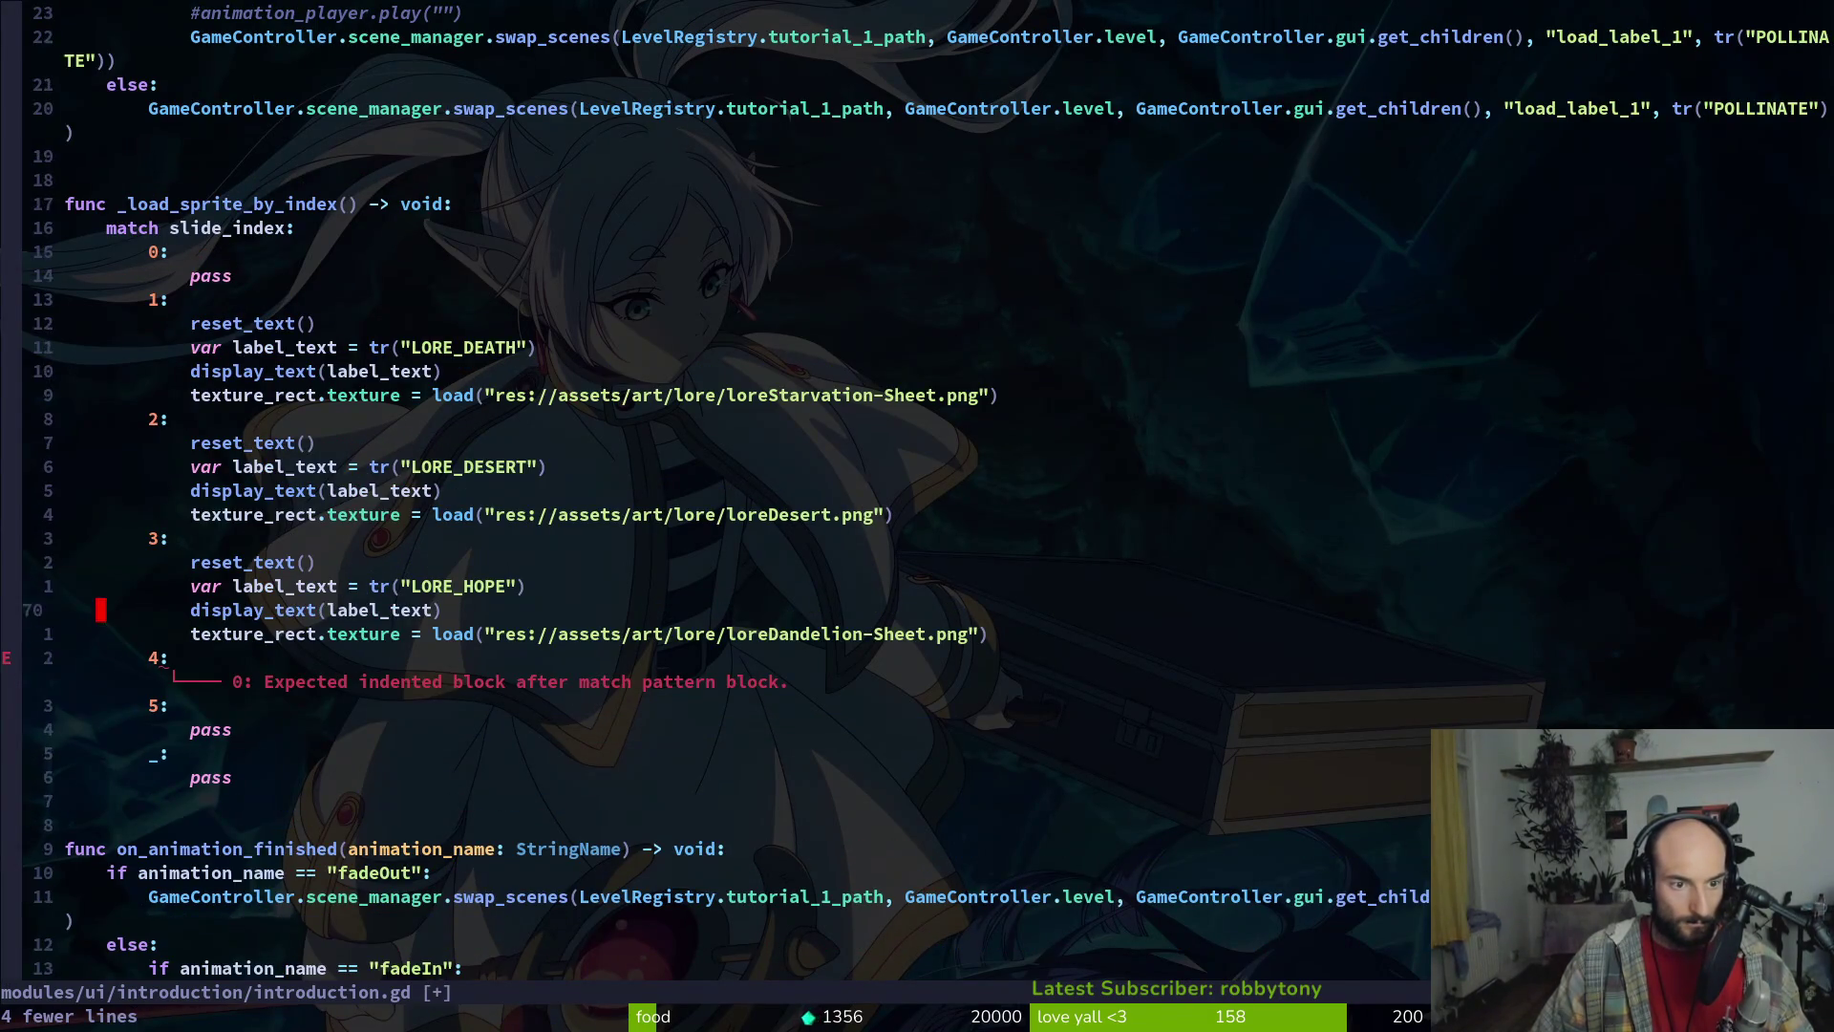
key(k)
key(k)
key(k)
key(k)
key(p)
Cut the LORE_DESERT block and paste it into slide 3
key(j)
key(j)
key(j)
key(j)
key(V)
key(j)
key(j)
key(j)
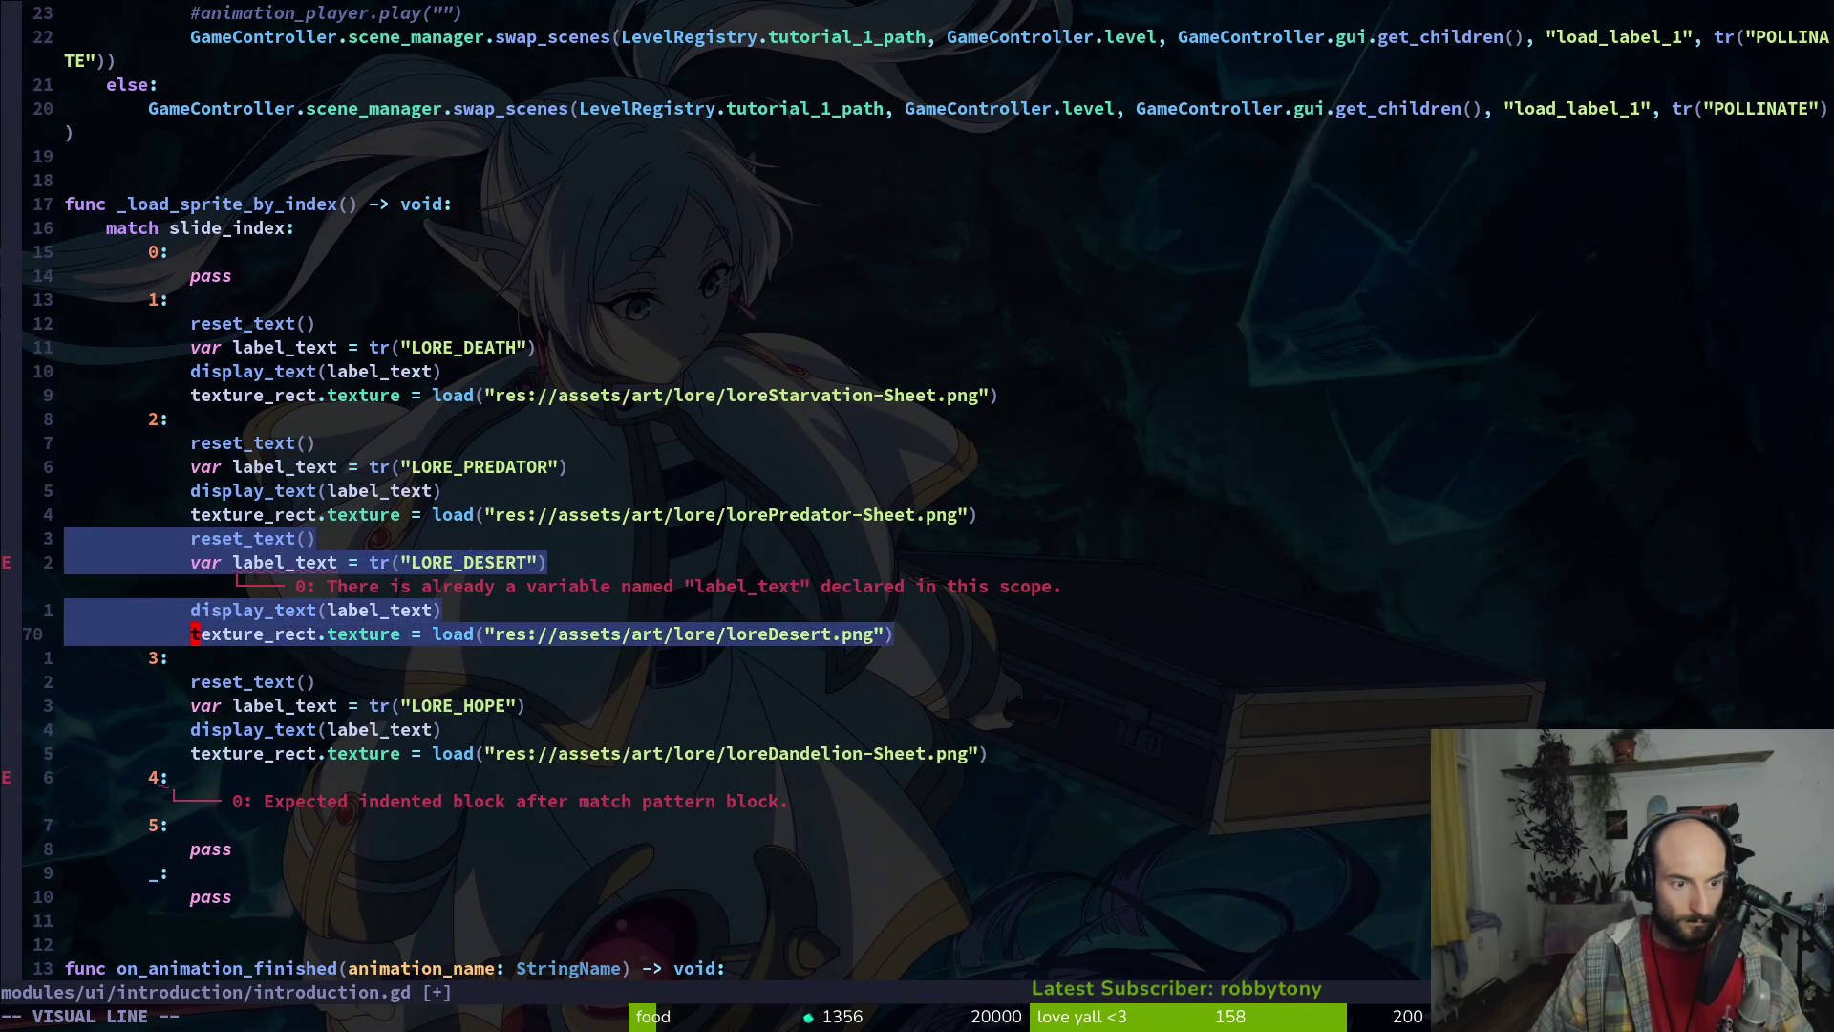
key(d)
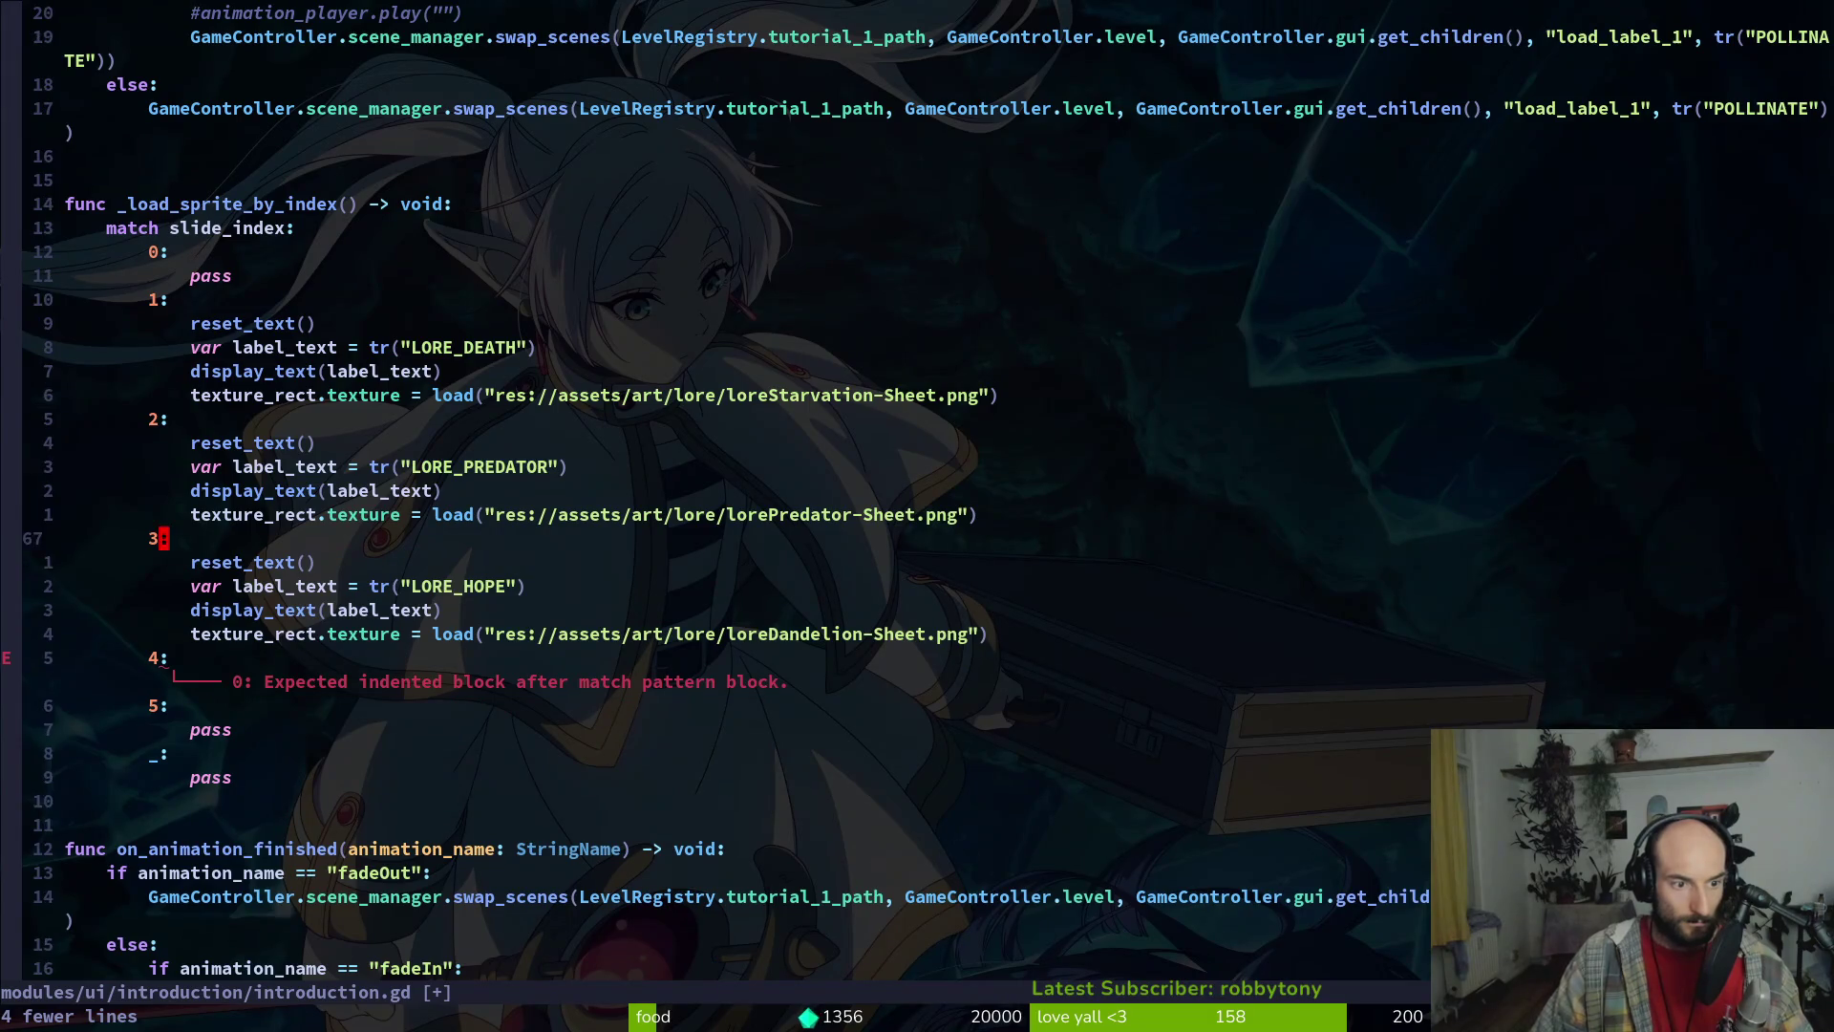
key(P)
Move the LORE_HOPE lines from case 3 to below case 4 and save introduction.gd
key(j)
key(j)
key(j)
key(V)
key(j)
key(j)
key(j)
key(j)
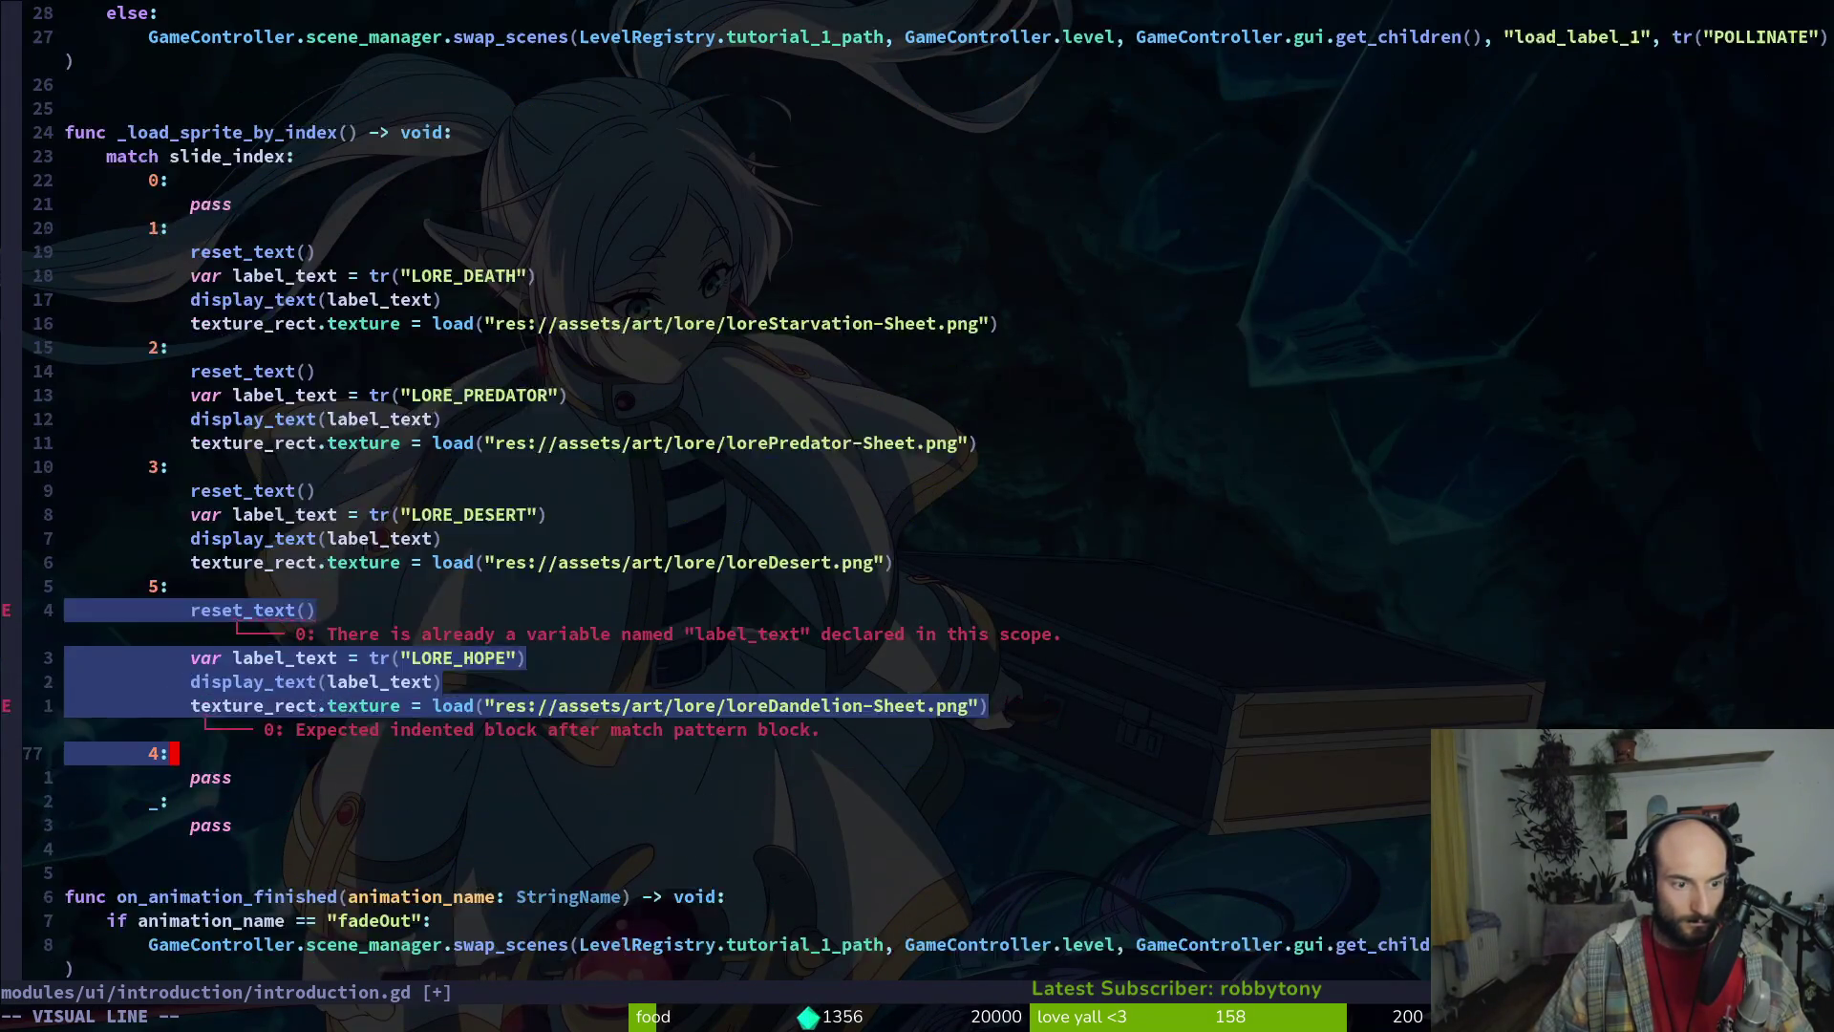
key(J)
key(u)
key(u)
key(u)
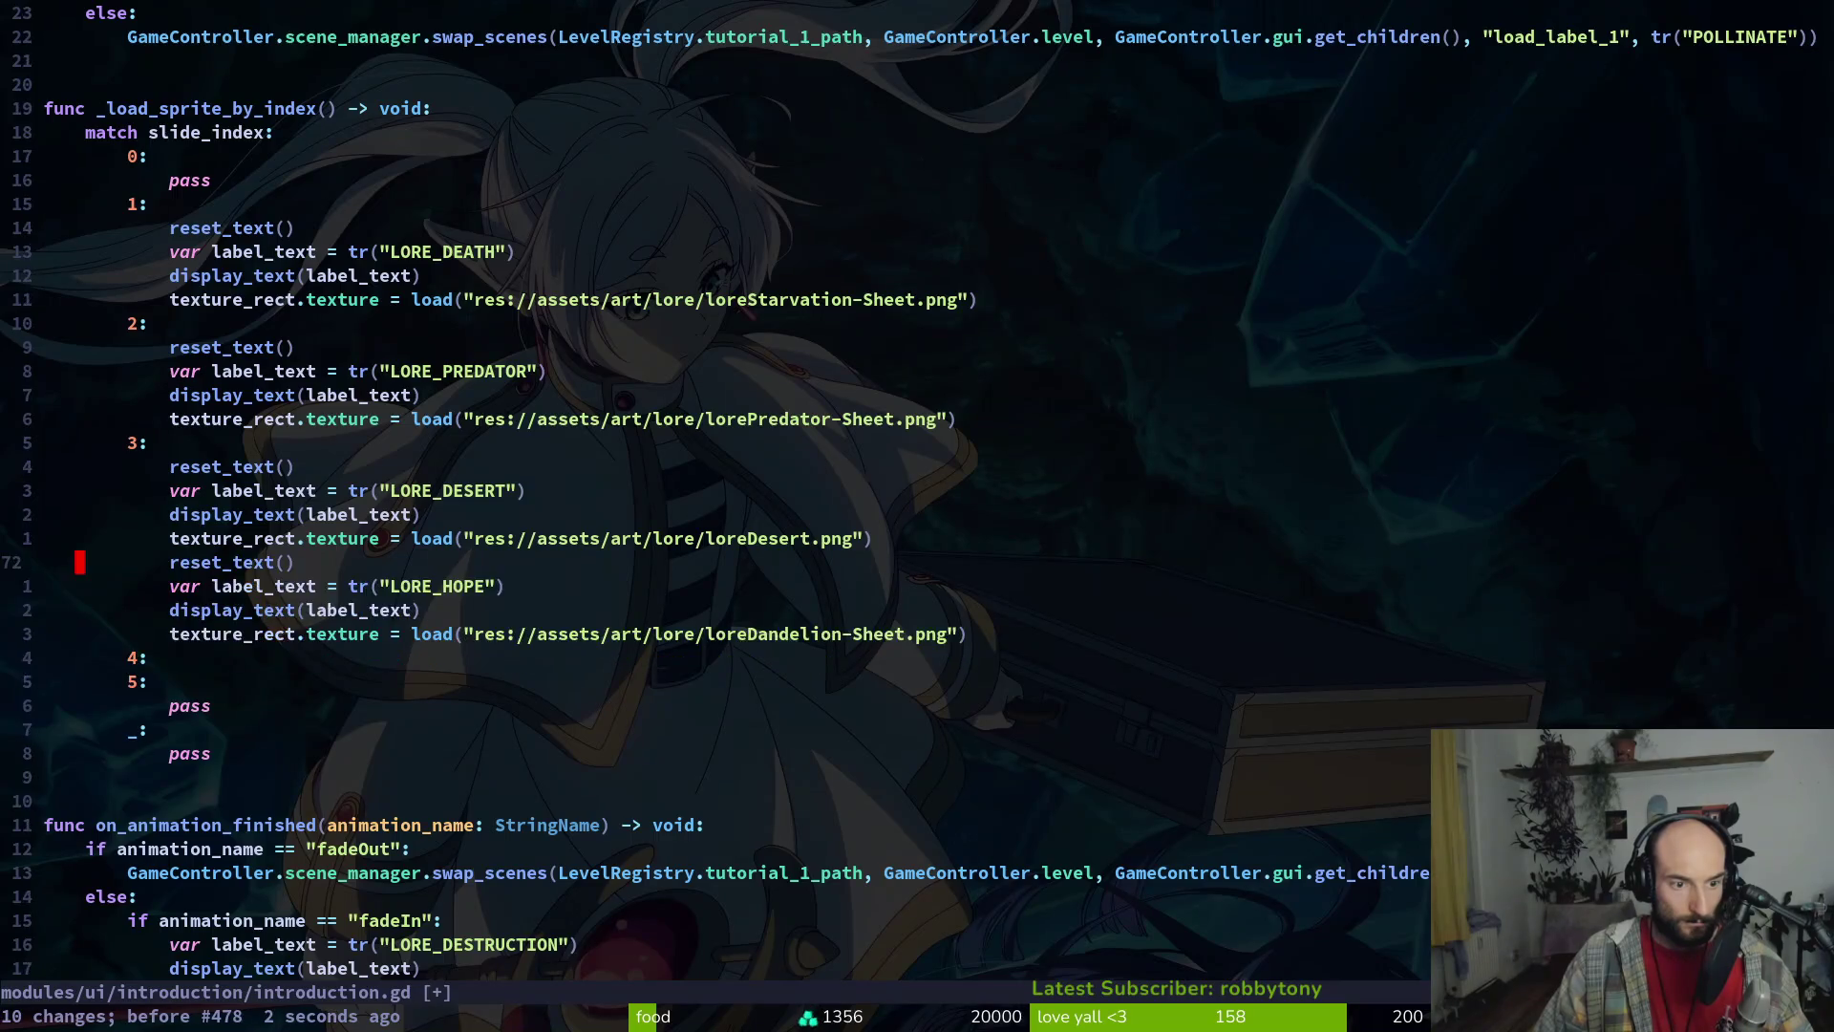
key(V)
key(j)
key(j)
key(j)
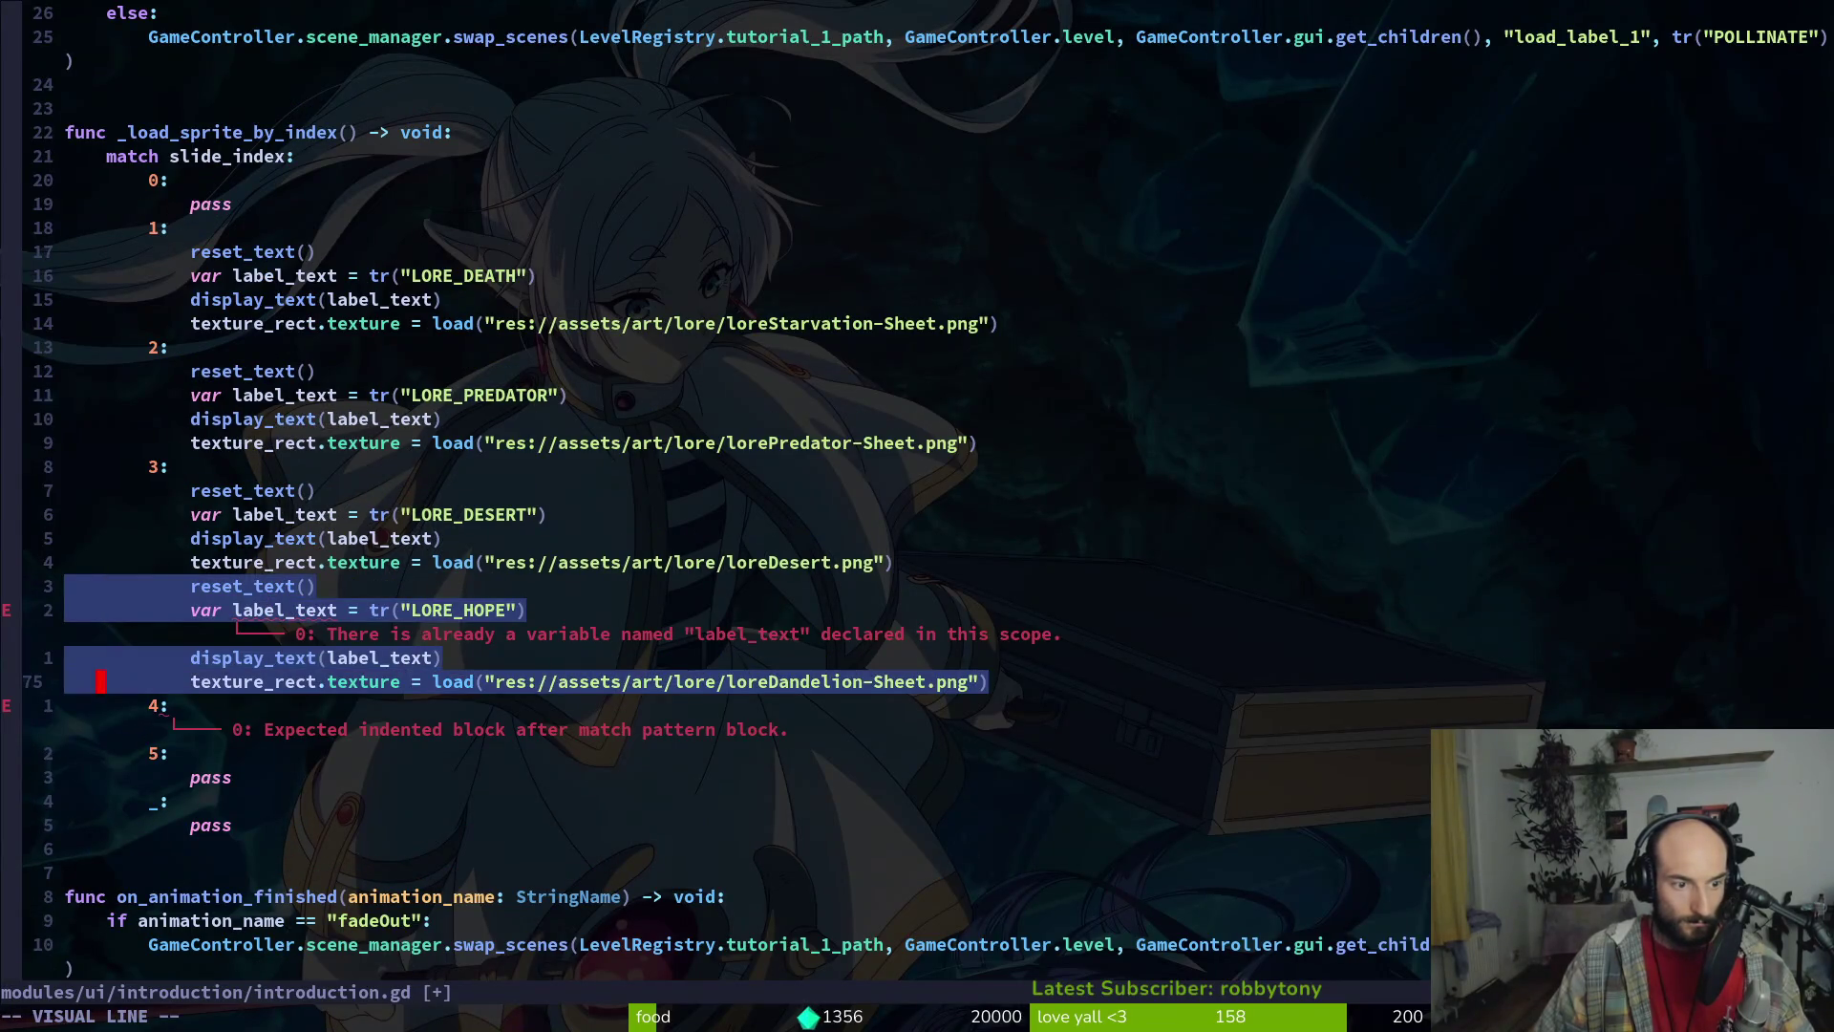
key(J)
key(Escape)
text(:w)
key(Return)
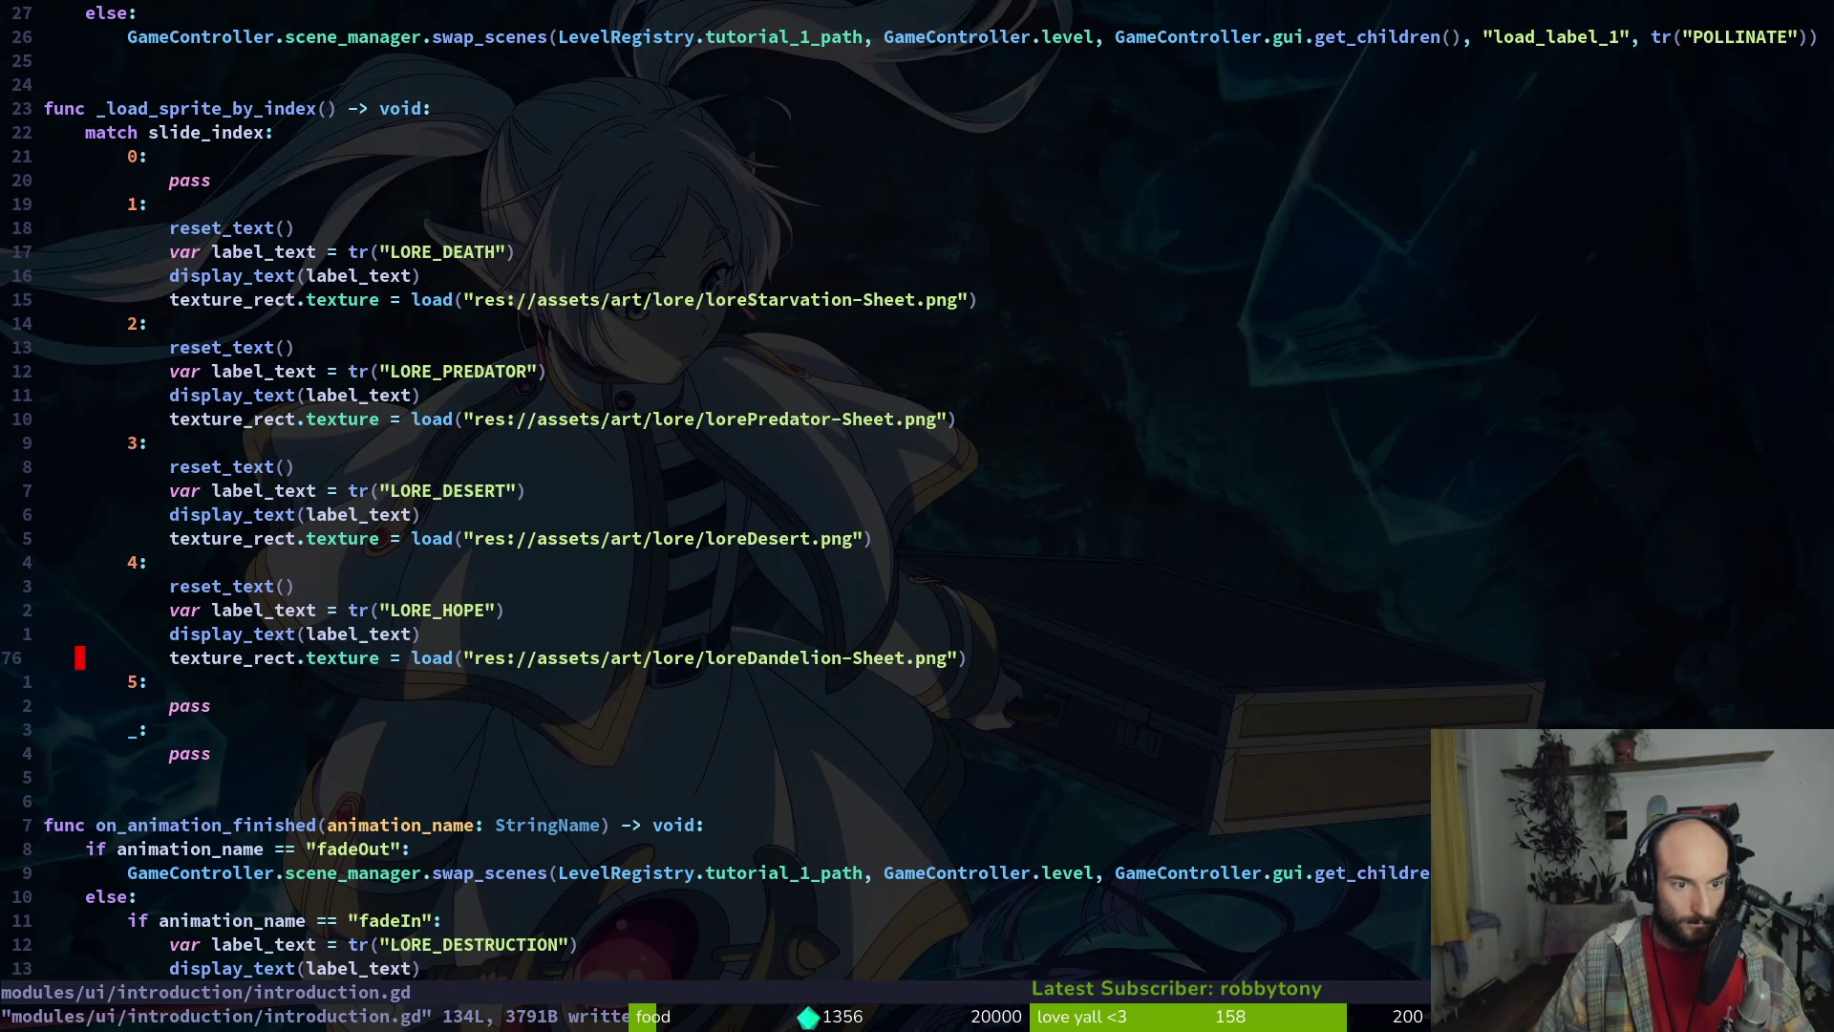
key(alt+Tab)
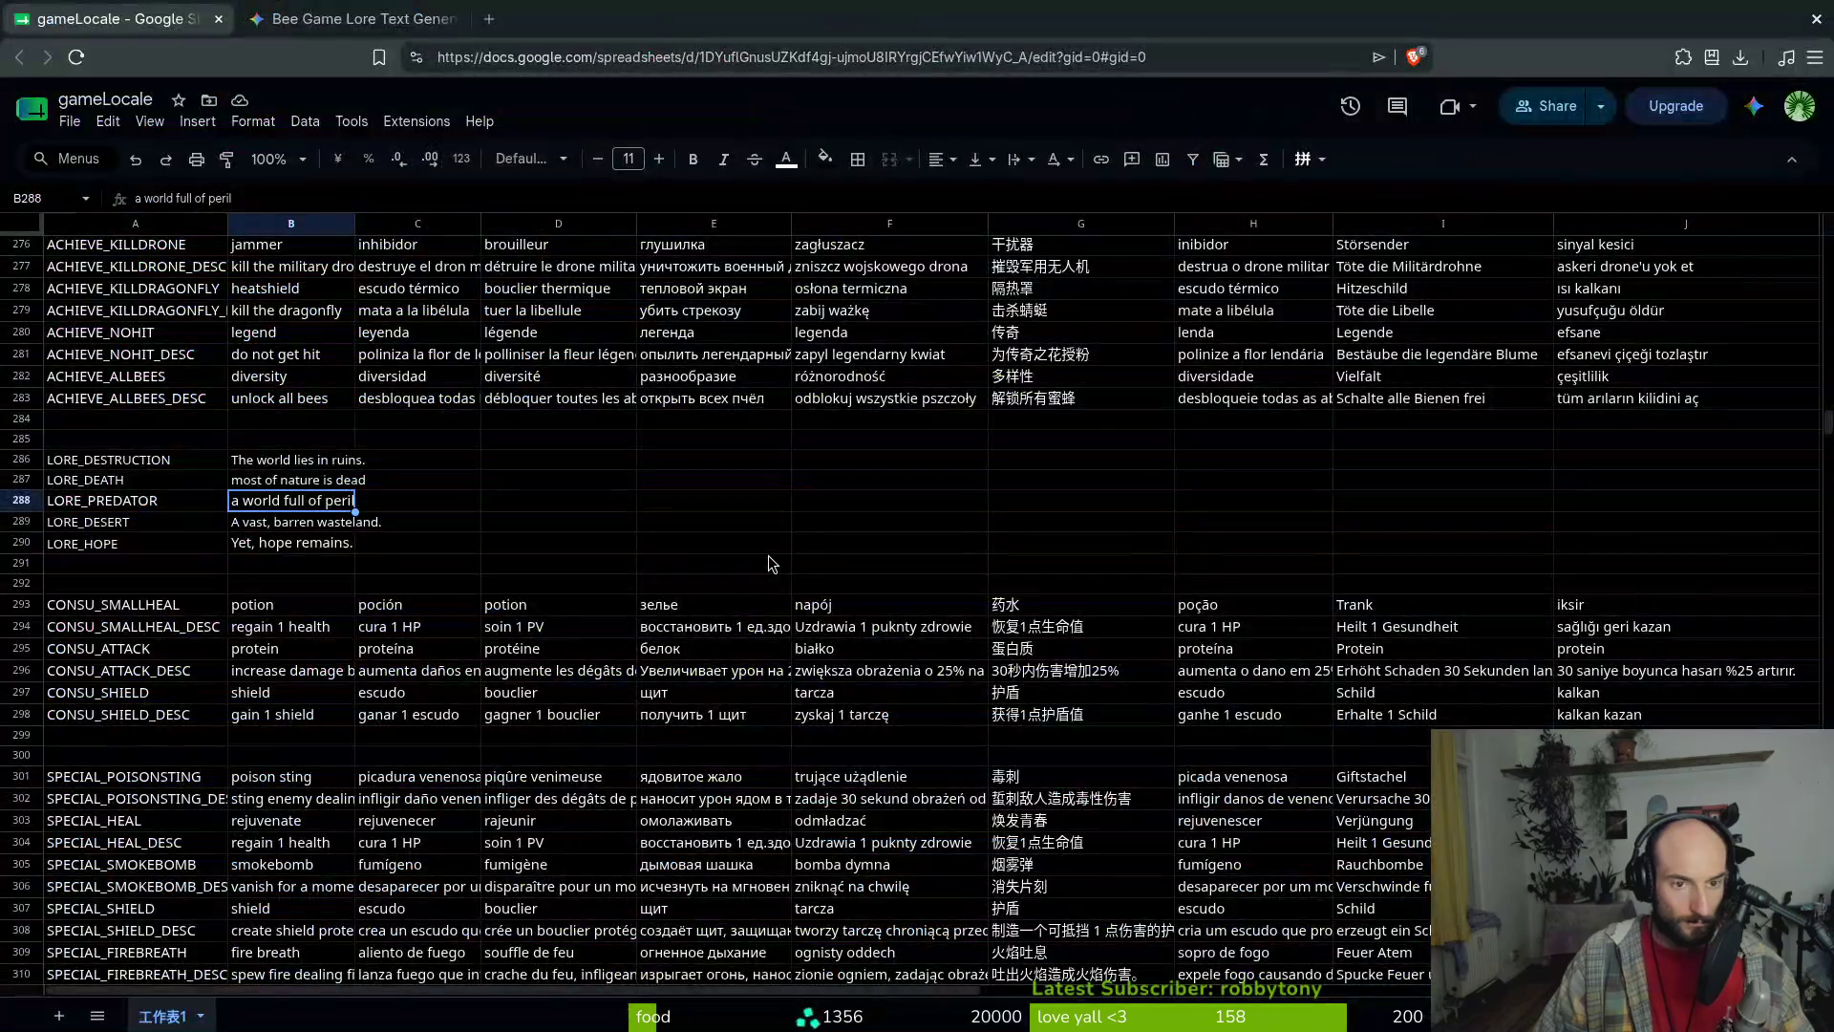
Review the LORE_HOPE and LORE_DESERT texts and make a first attempt at downloading the sheet
click(291, 541)
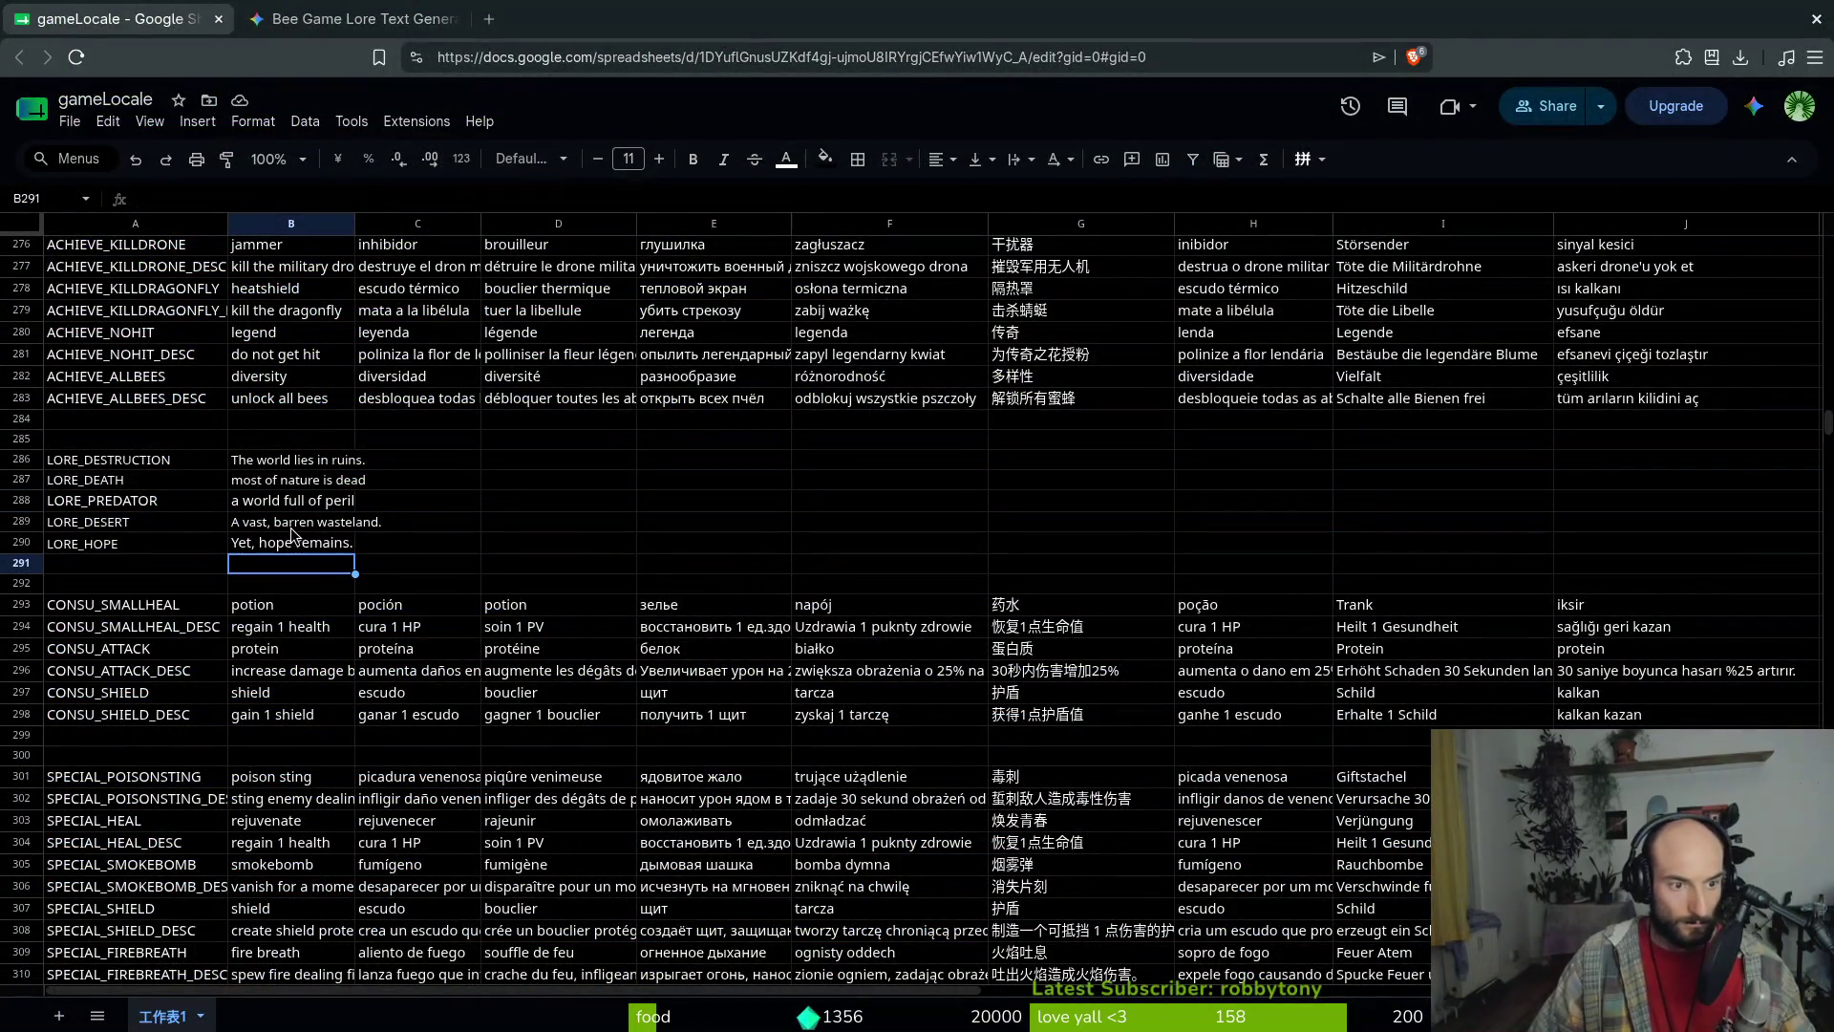
click(249, 530)
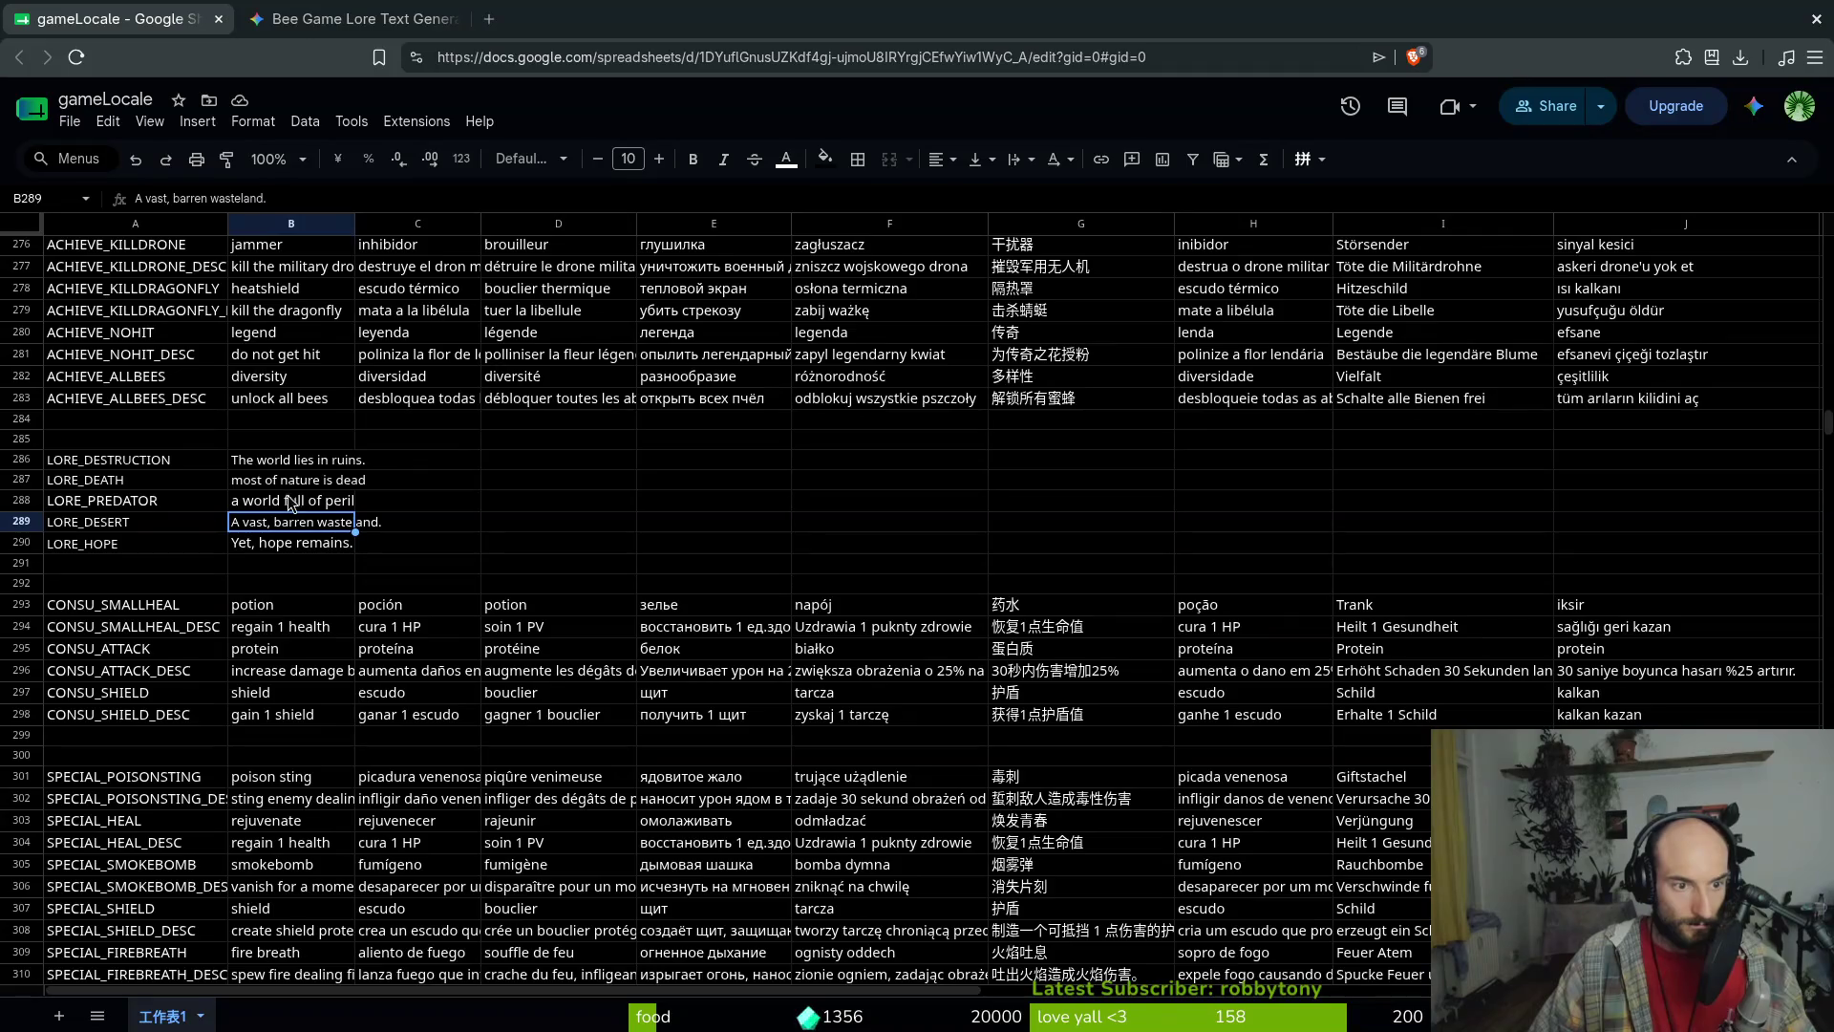
click(72, 124)
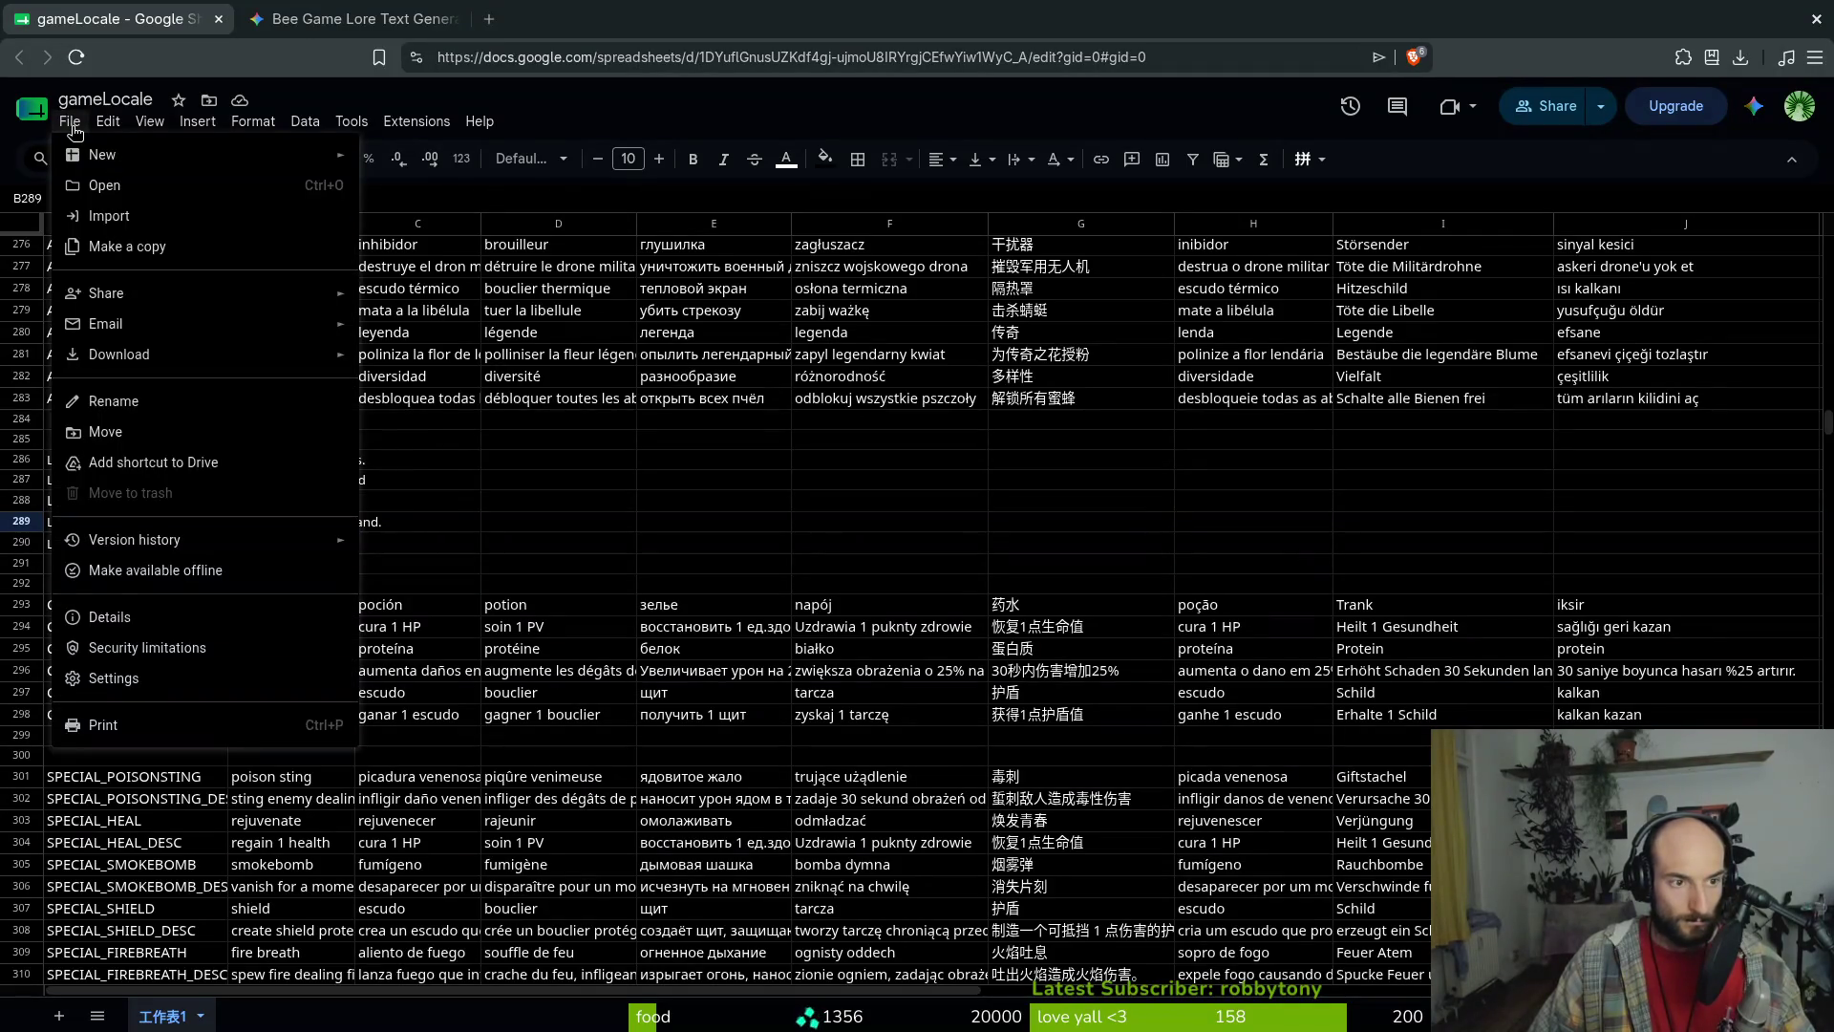
mouse_move(196, 359)
click(531, 515)
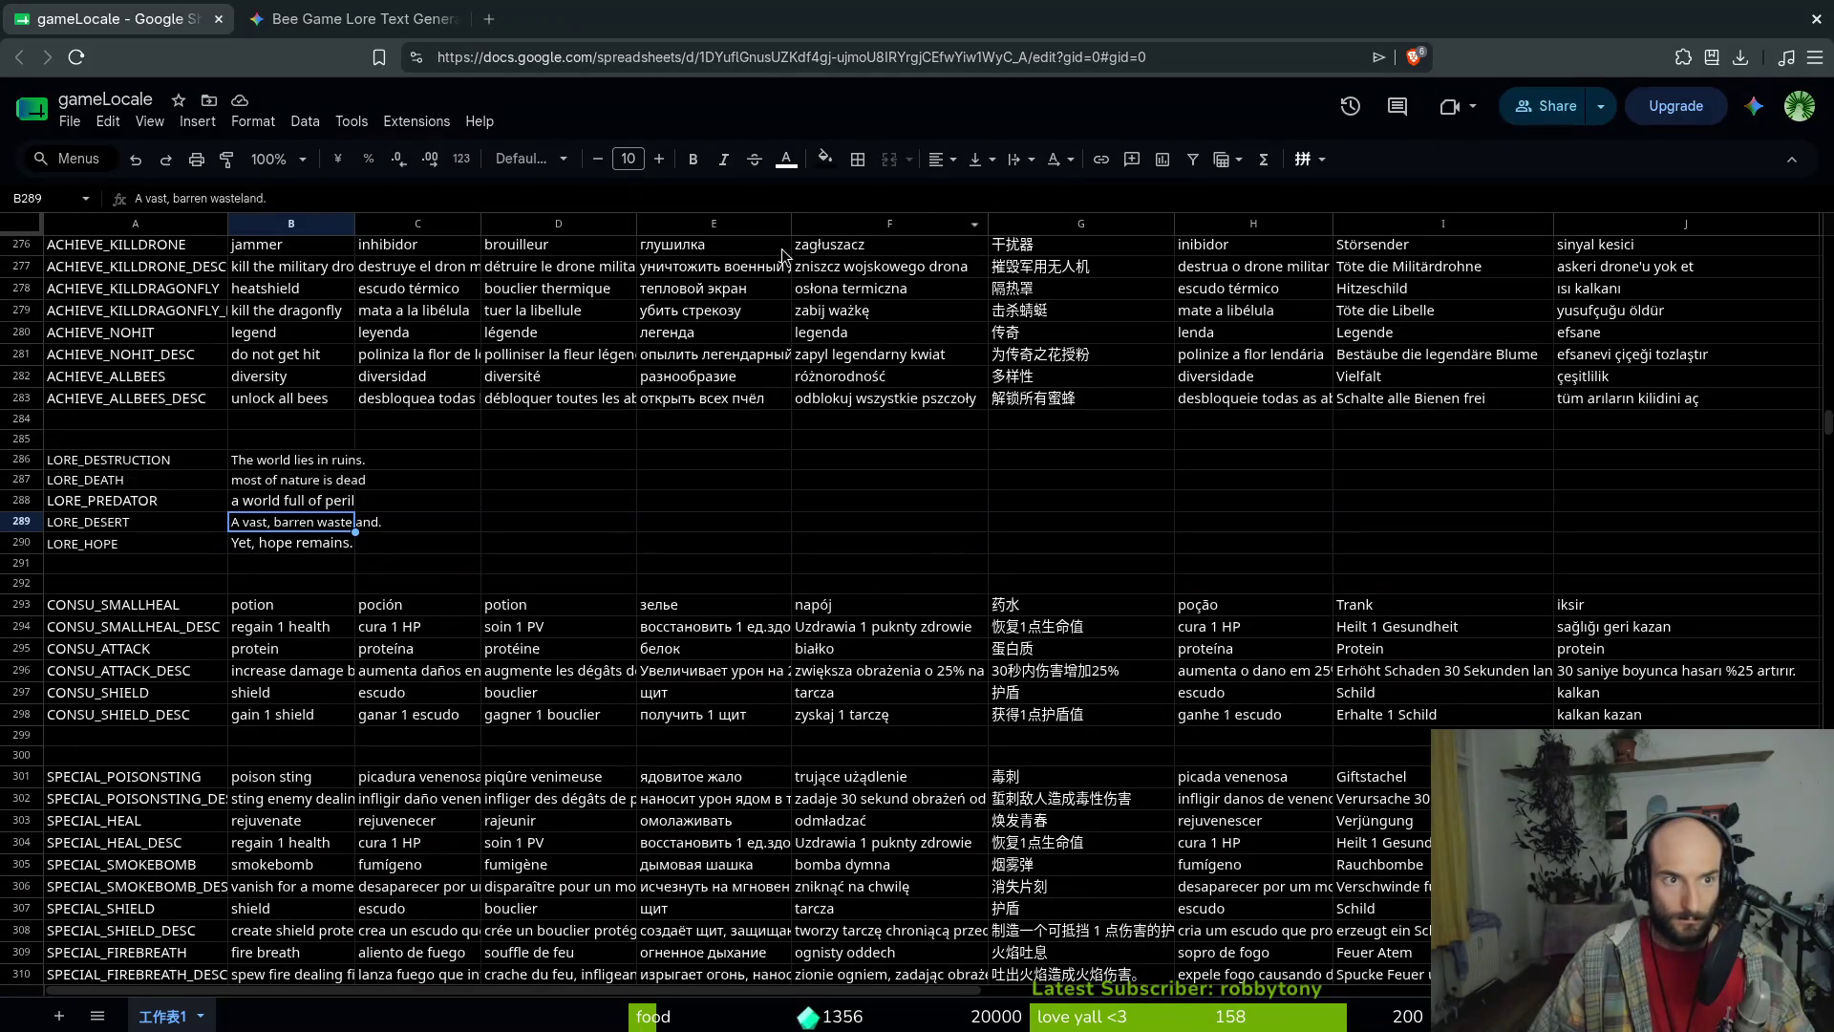
click(220, 544)
click(59, 121)
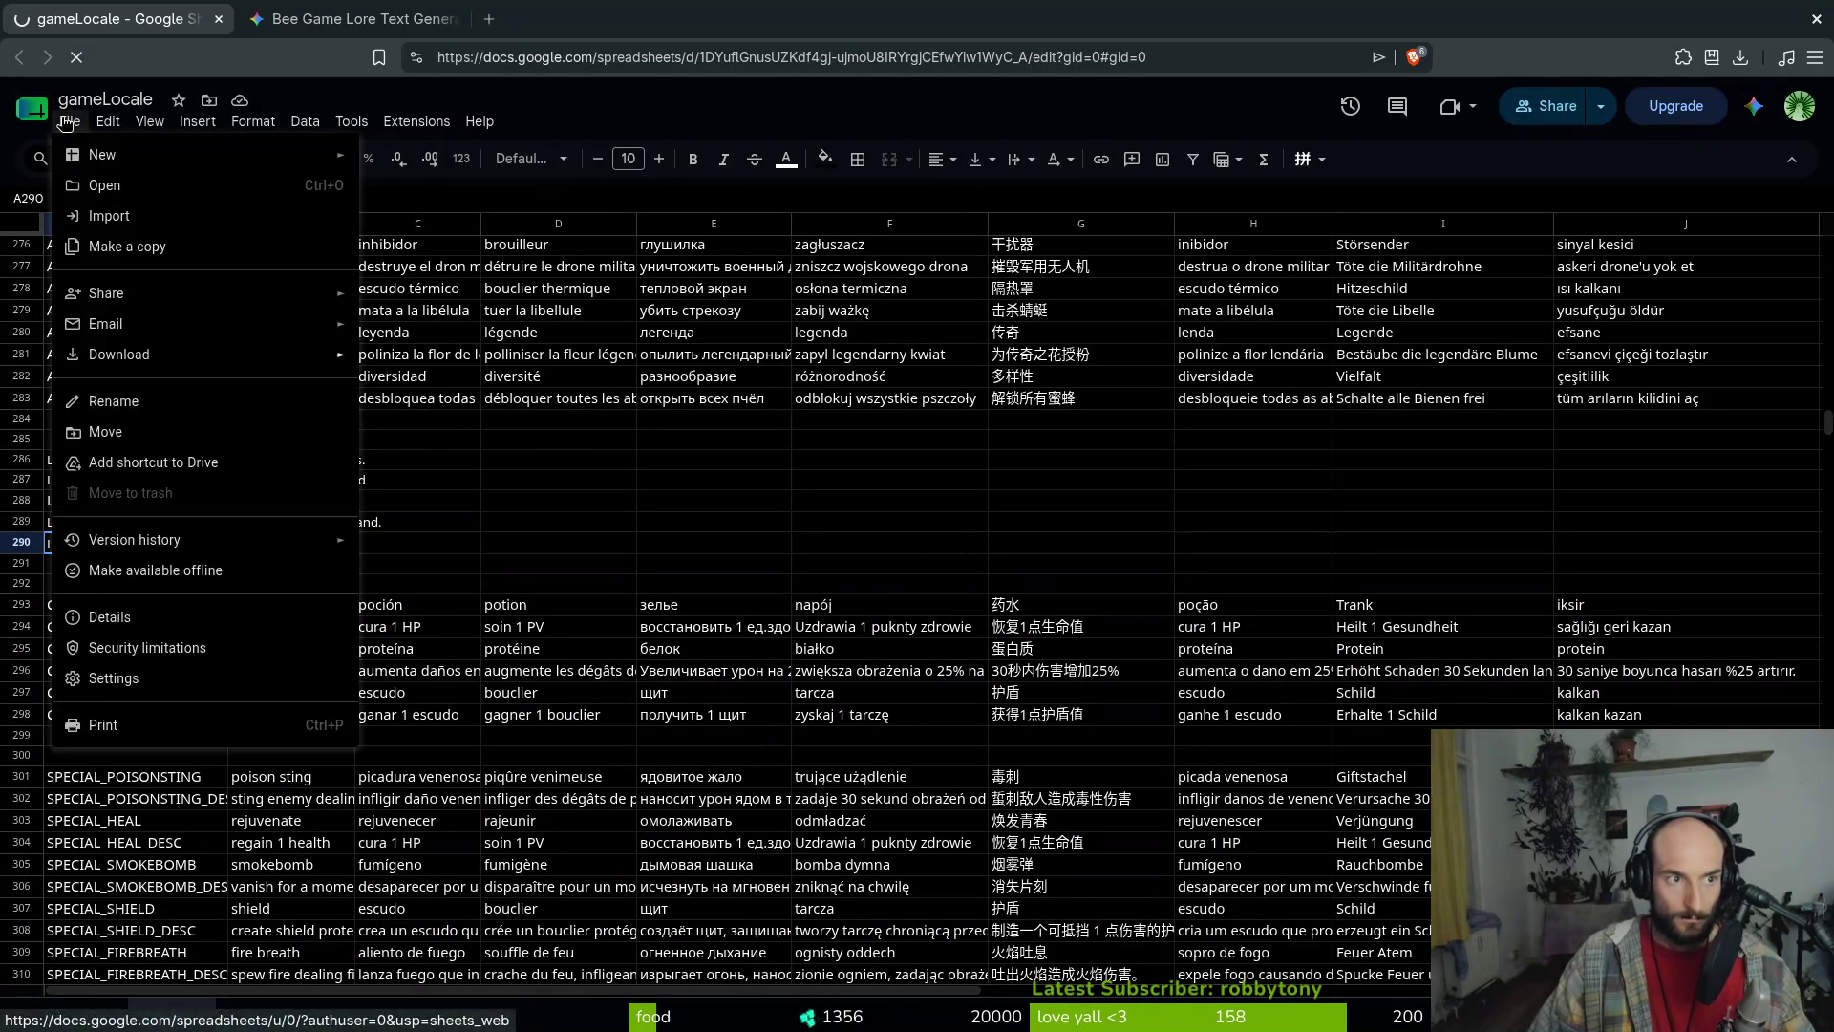
click(38, 110)
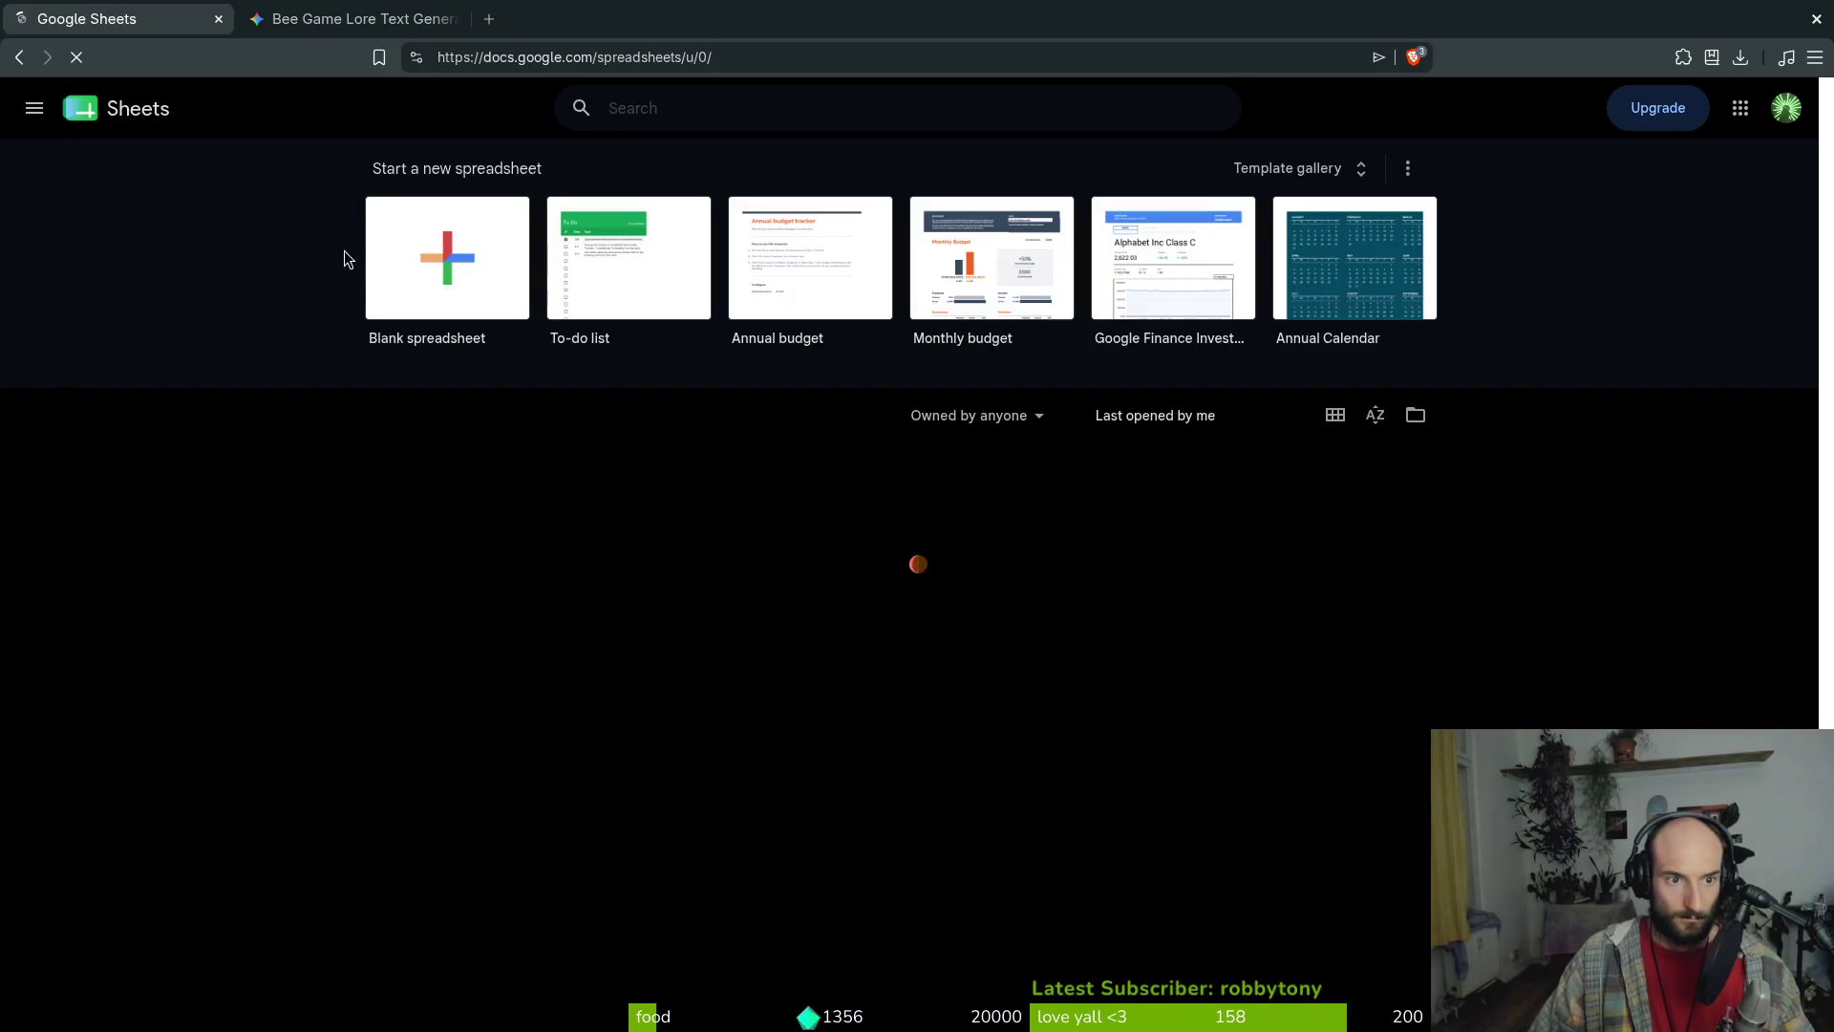
click(20, 57)
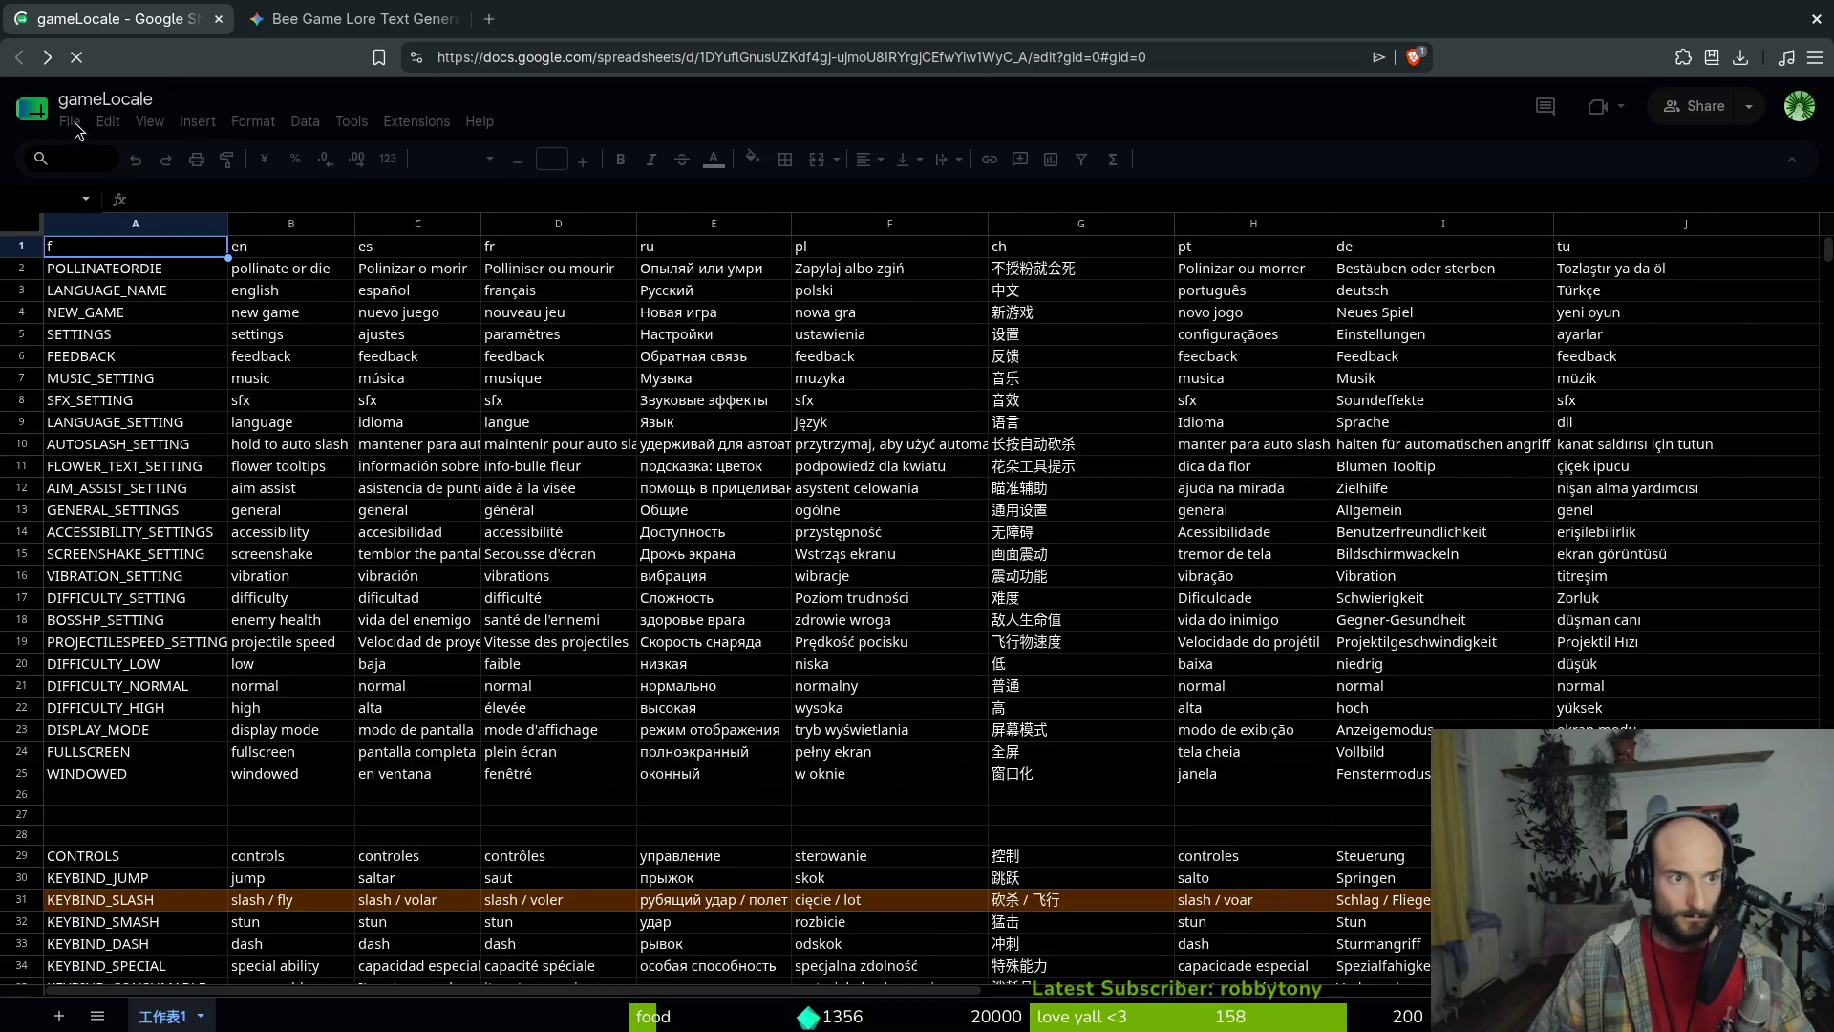
Download the sheet as CSV, replacing translations.csv in the docs folder
click(70, 121)
mouse_move(184, 361)
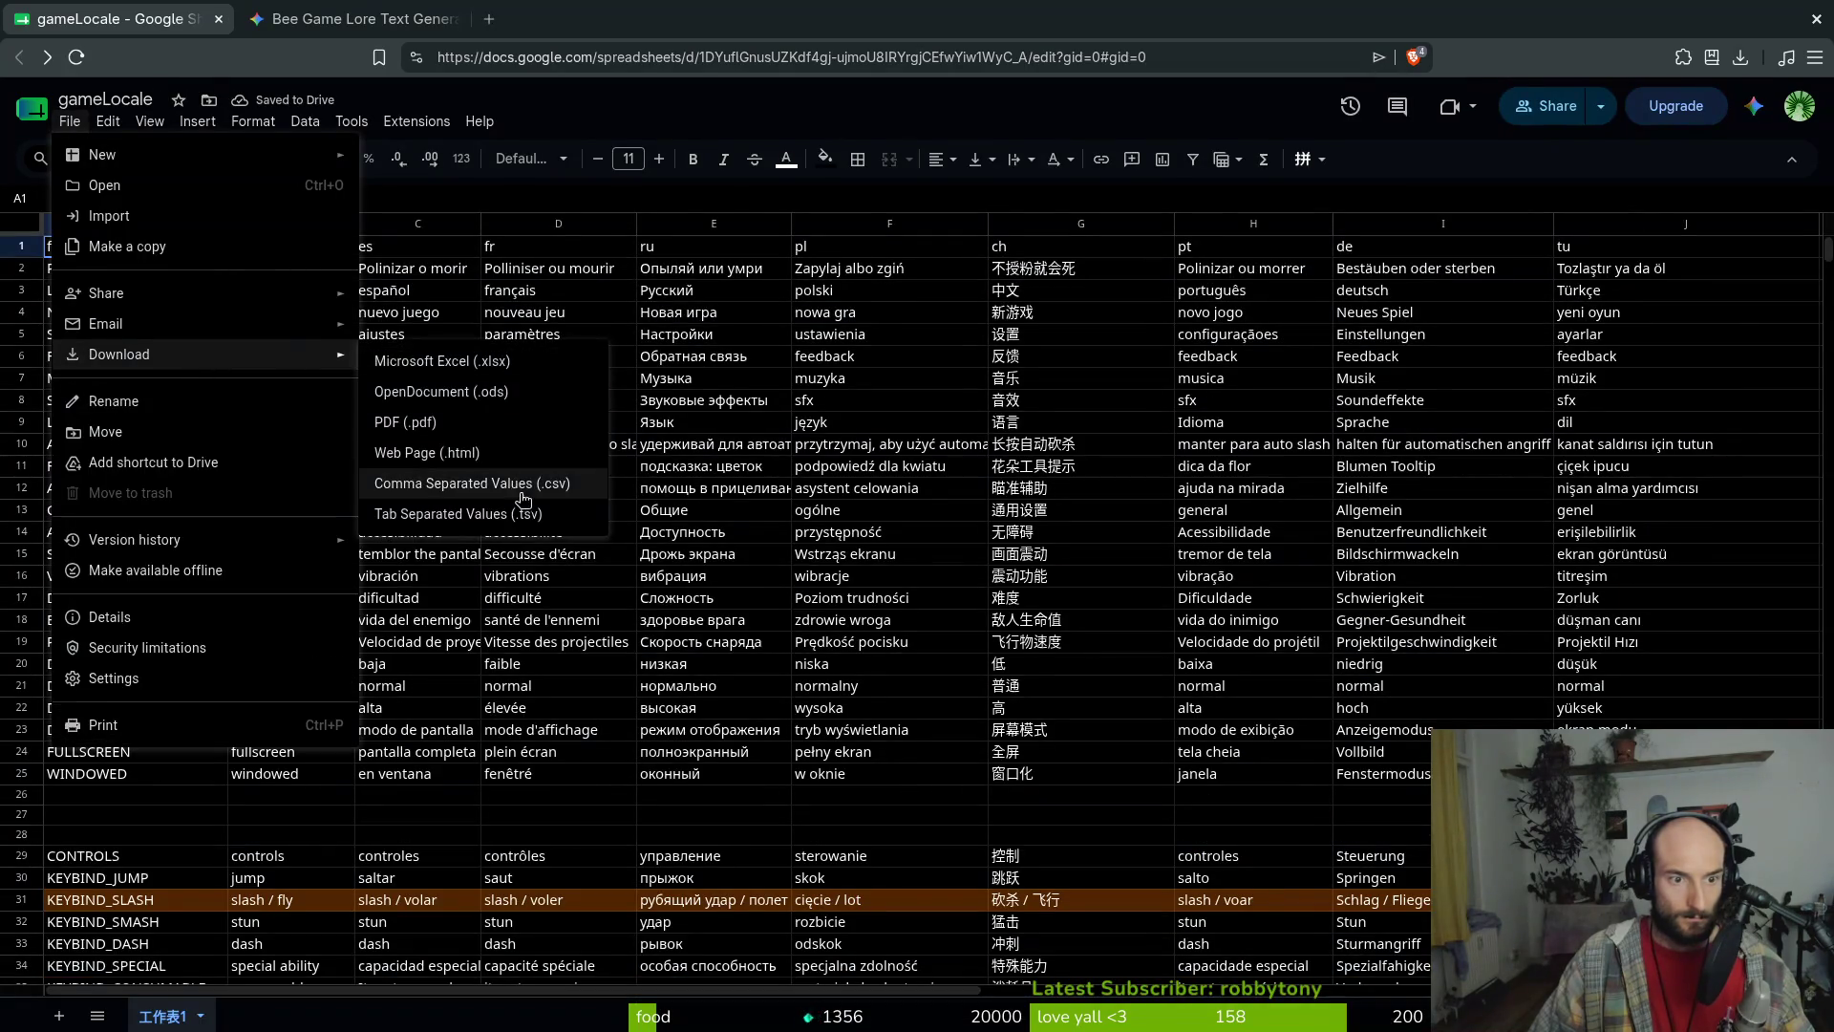
click(554, 497)
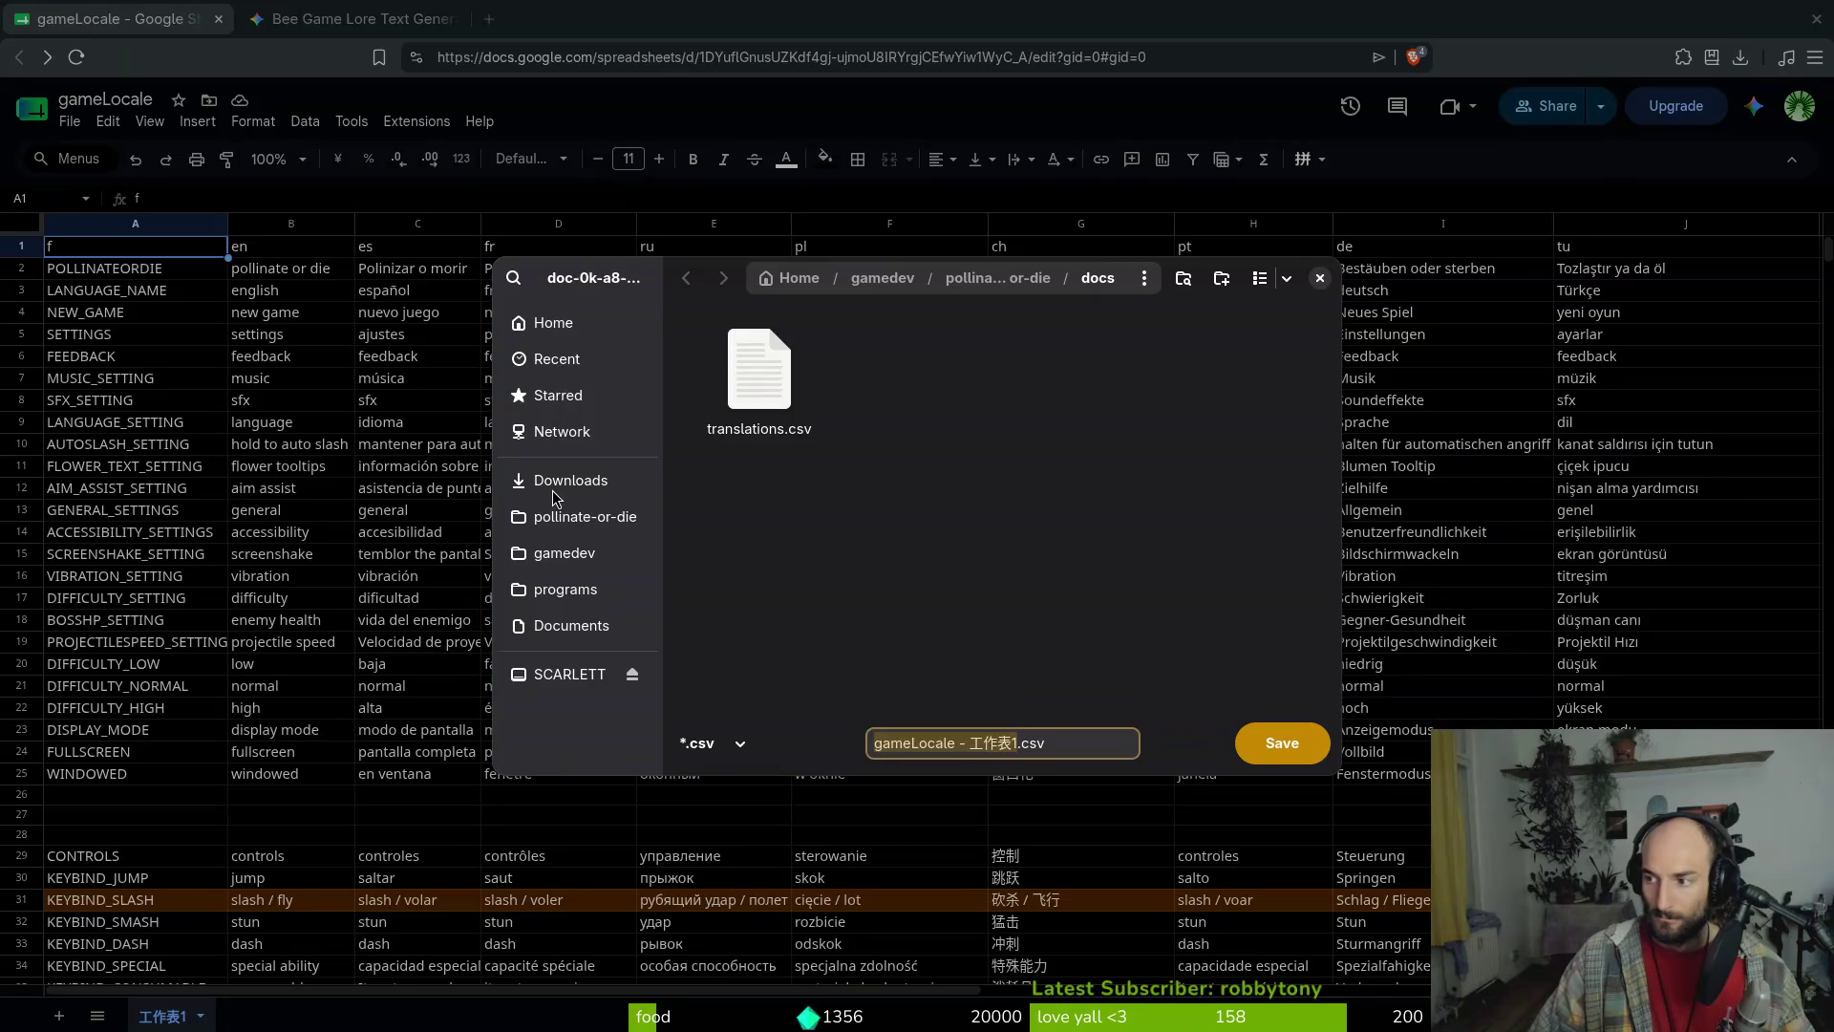
key(Return)
key(alt+Tab)
key(alt+Tab)
click(755, 382)
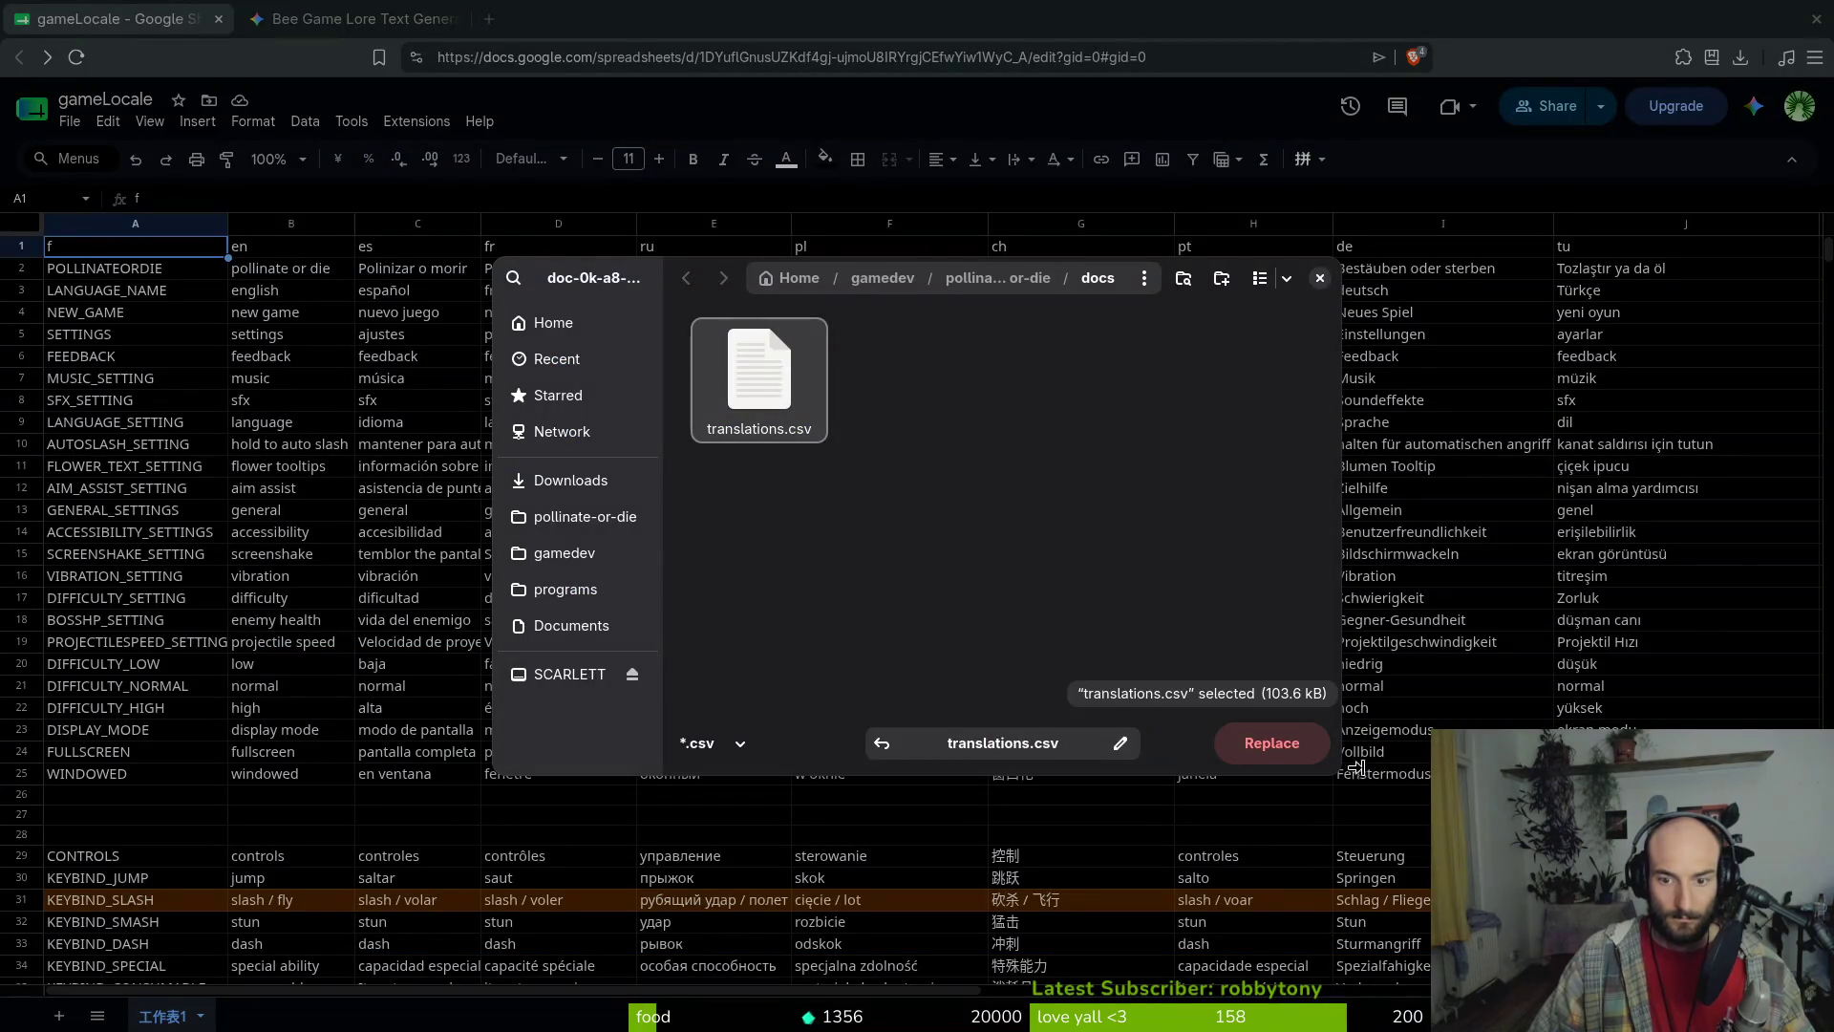
click(1266, 741)
click(976, 574)
click(1232, 378)
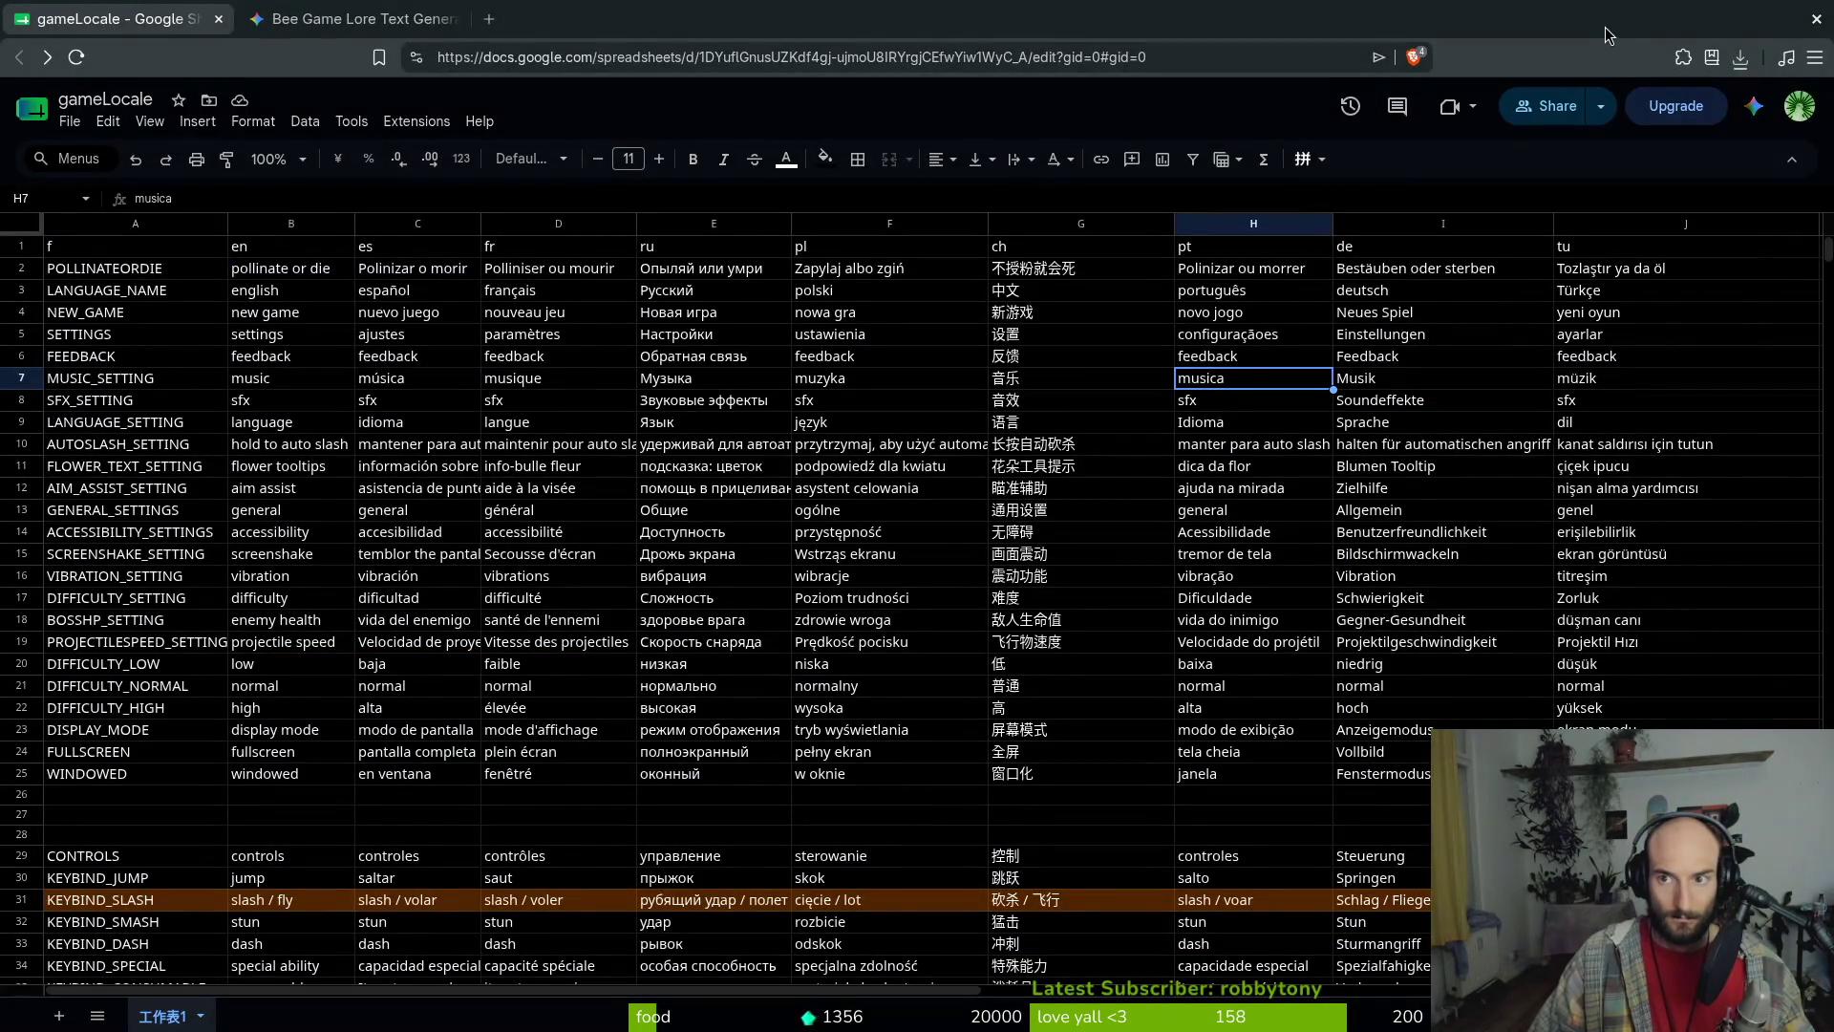
key(alt+Tab)
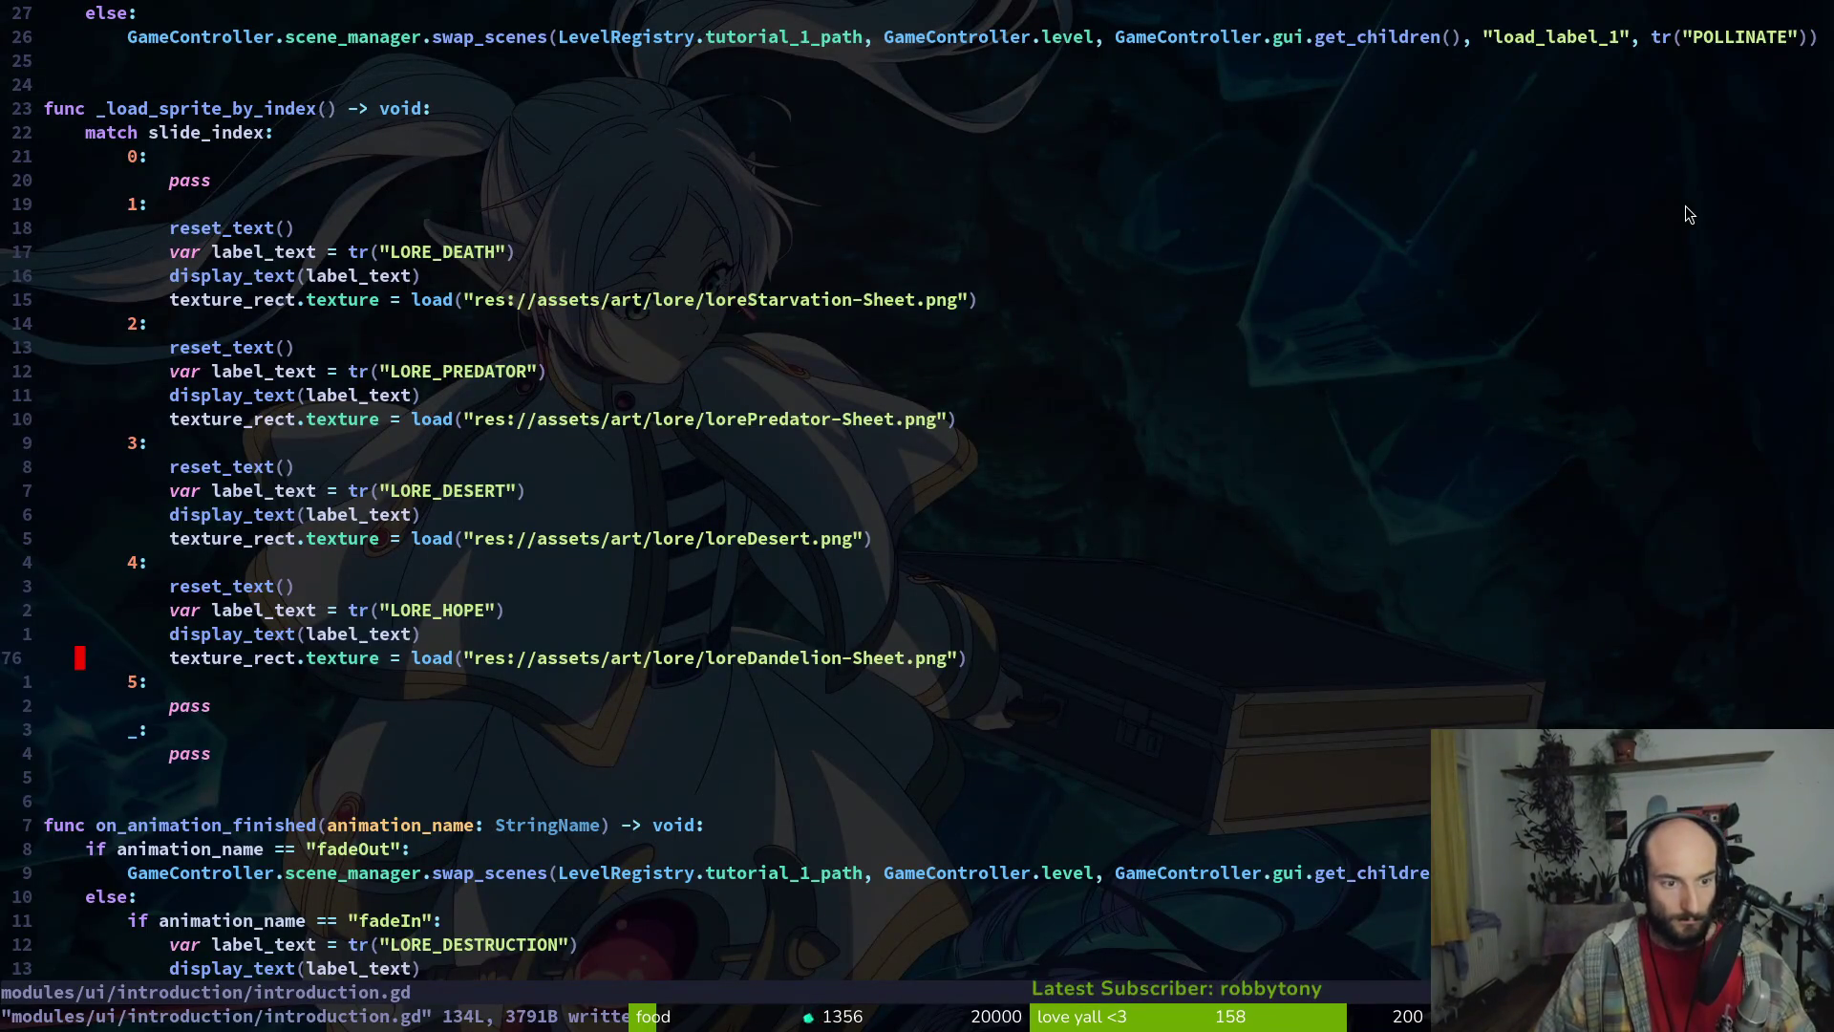
Look over introduction.gd, jumping to the top and to the fadeIn handler at line 87
key(ctrl+d)
key(ctrl+d)
key(g)
key(g)
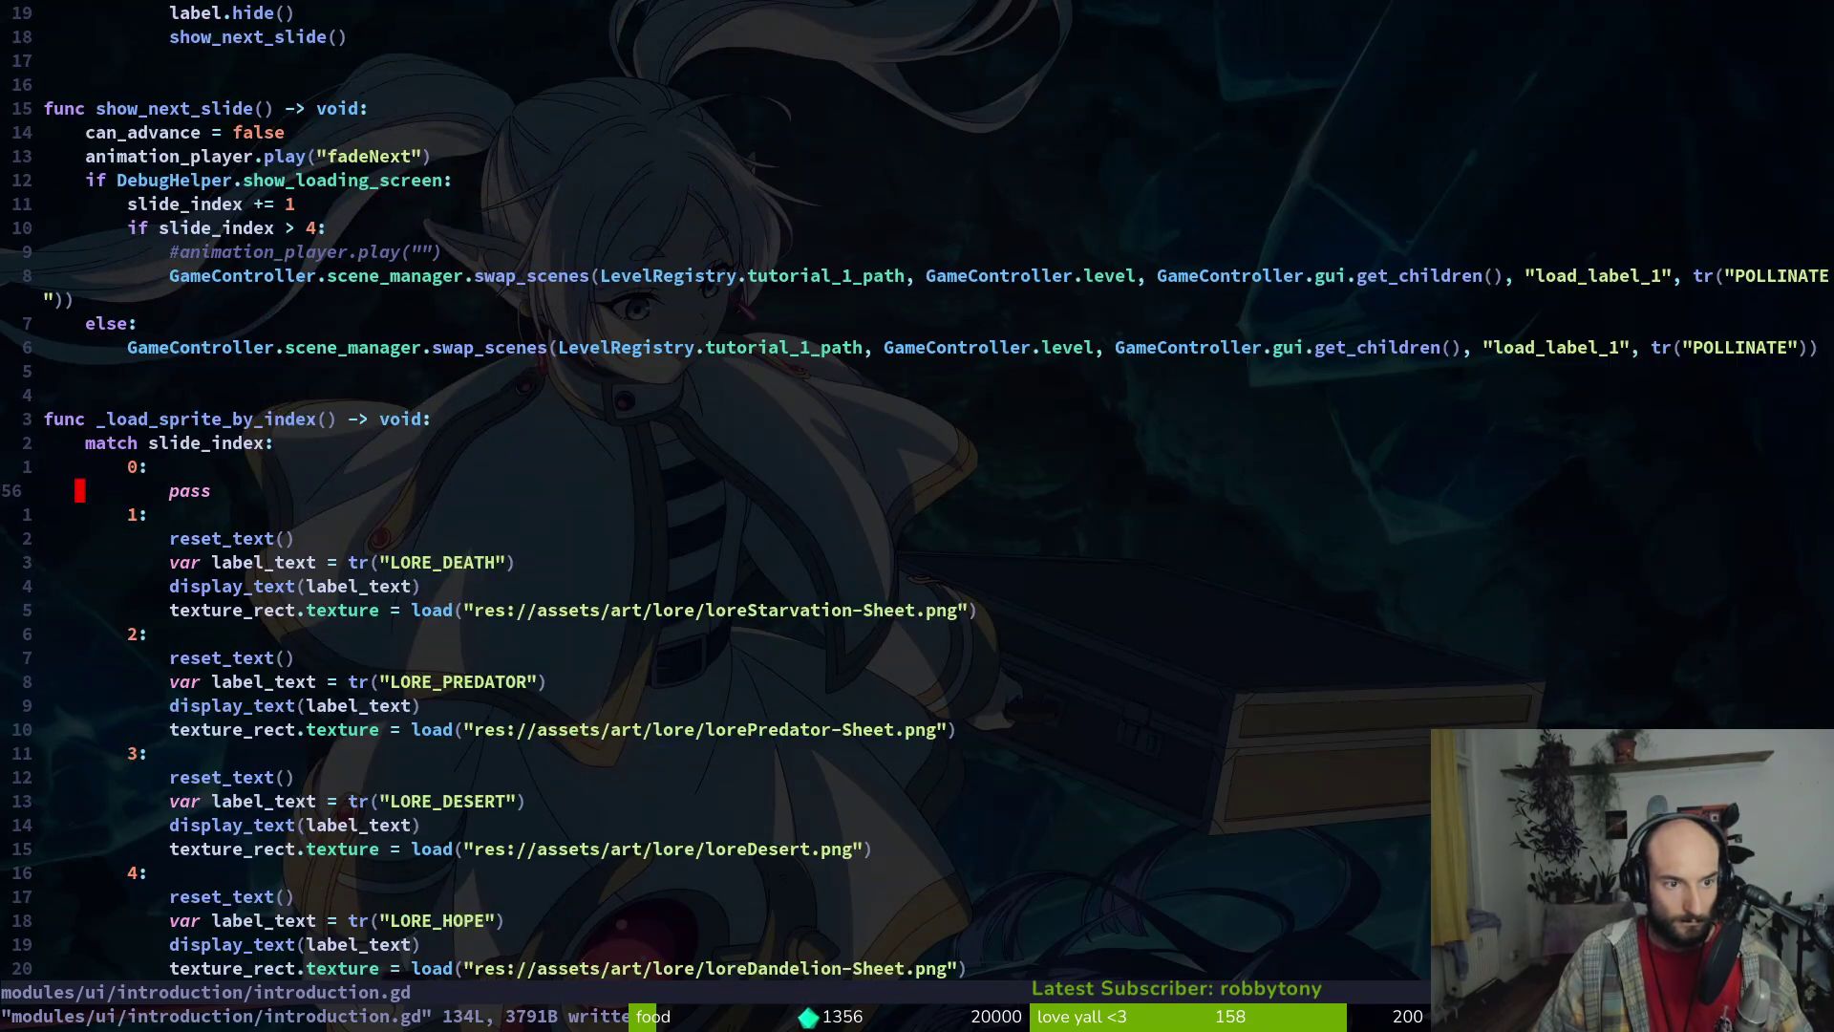
key(8)
key(7)
key(shift+g)
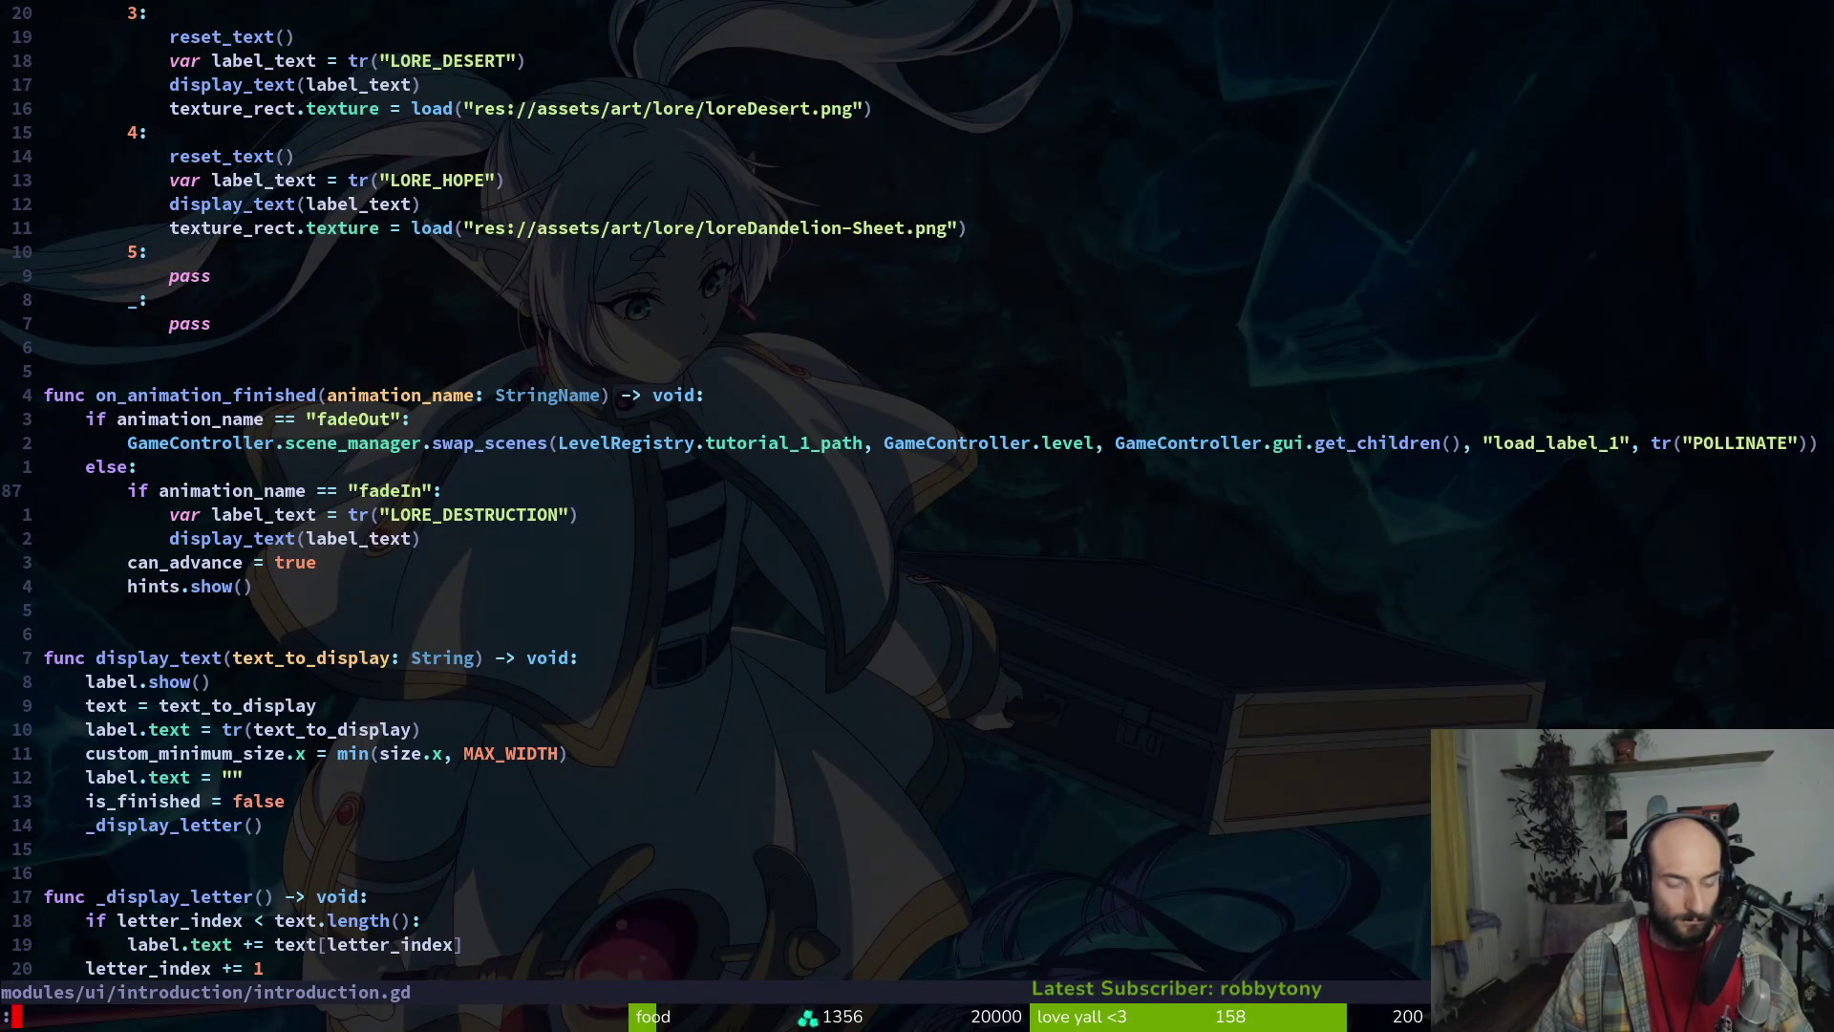
Suspend Vim and run the project from the Godot editor with F5
key(ctrl+z)
key(super+2)
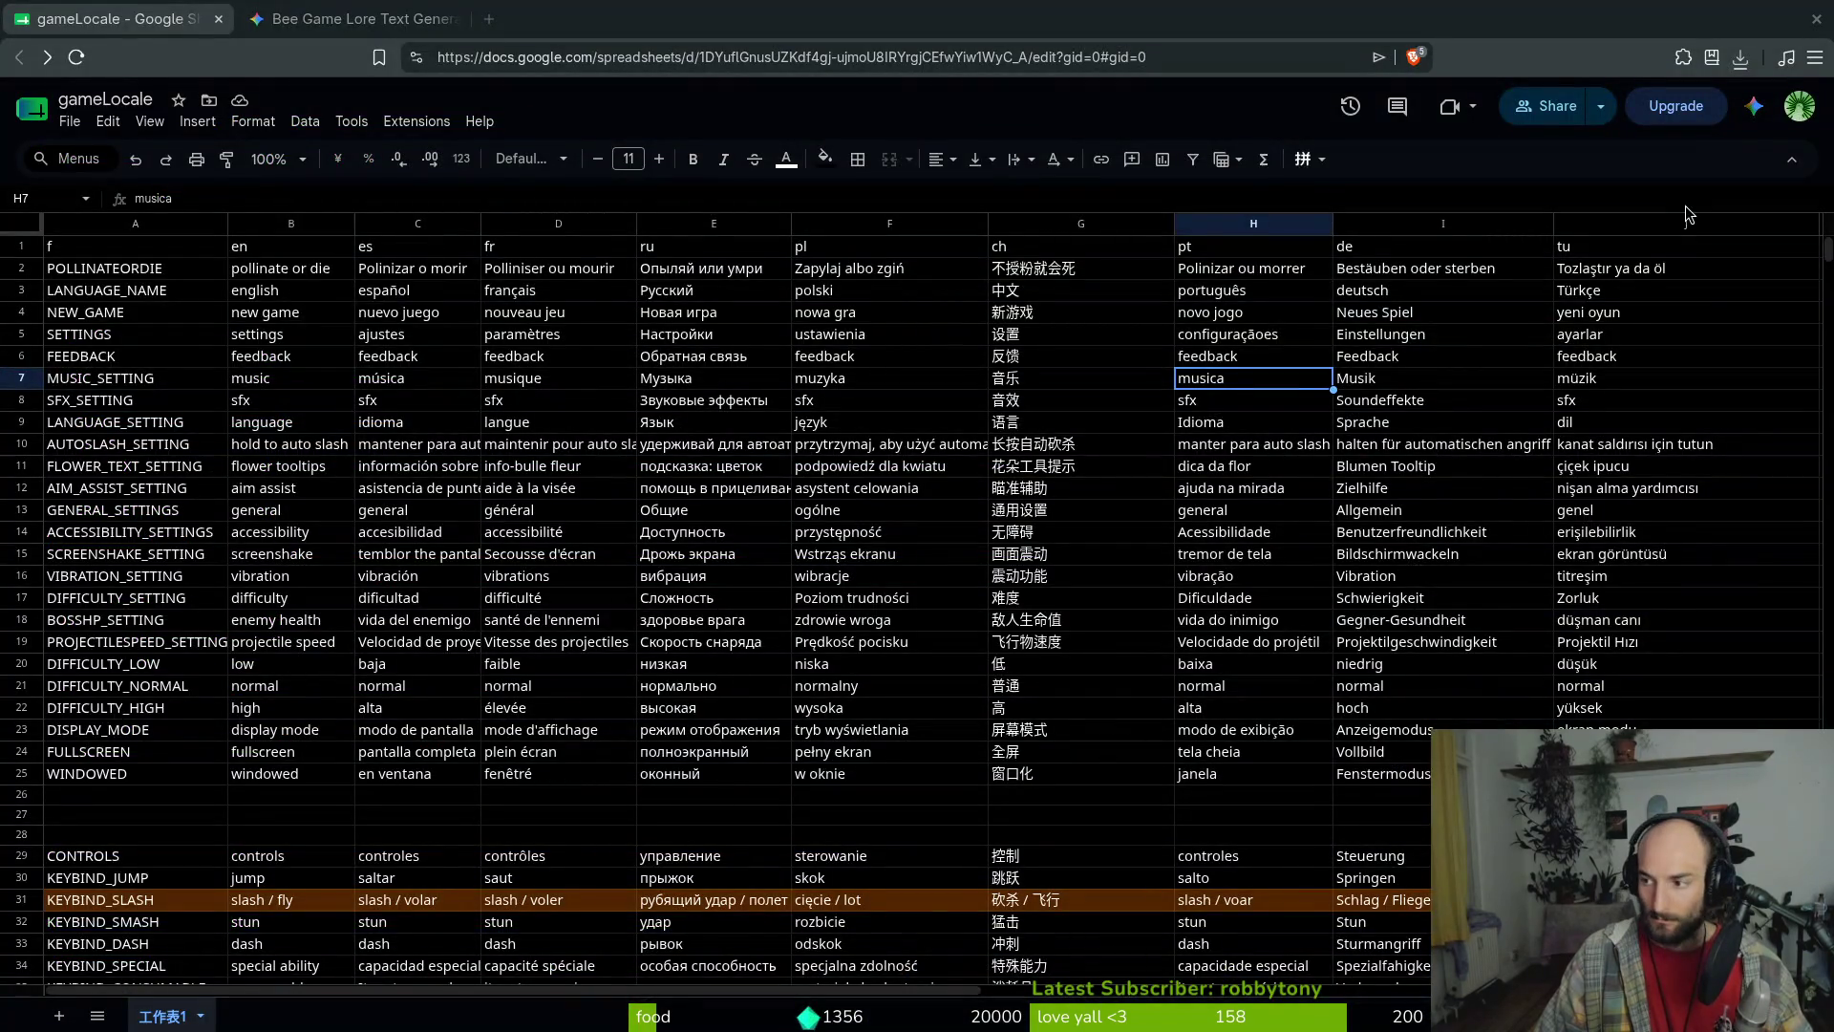
key(super+1)
key(F5)
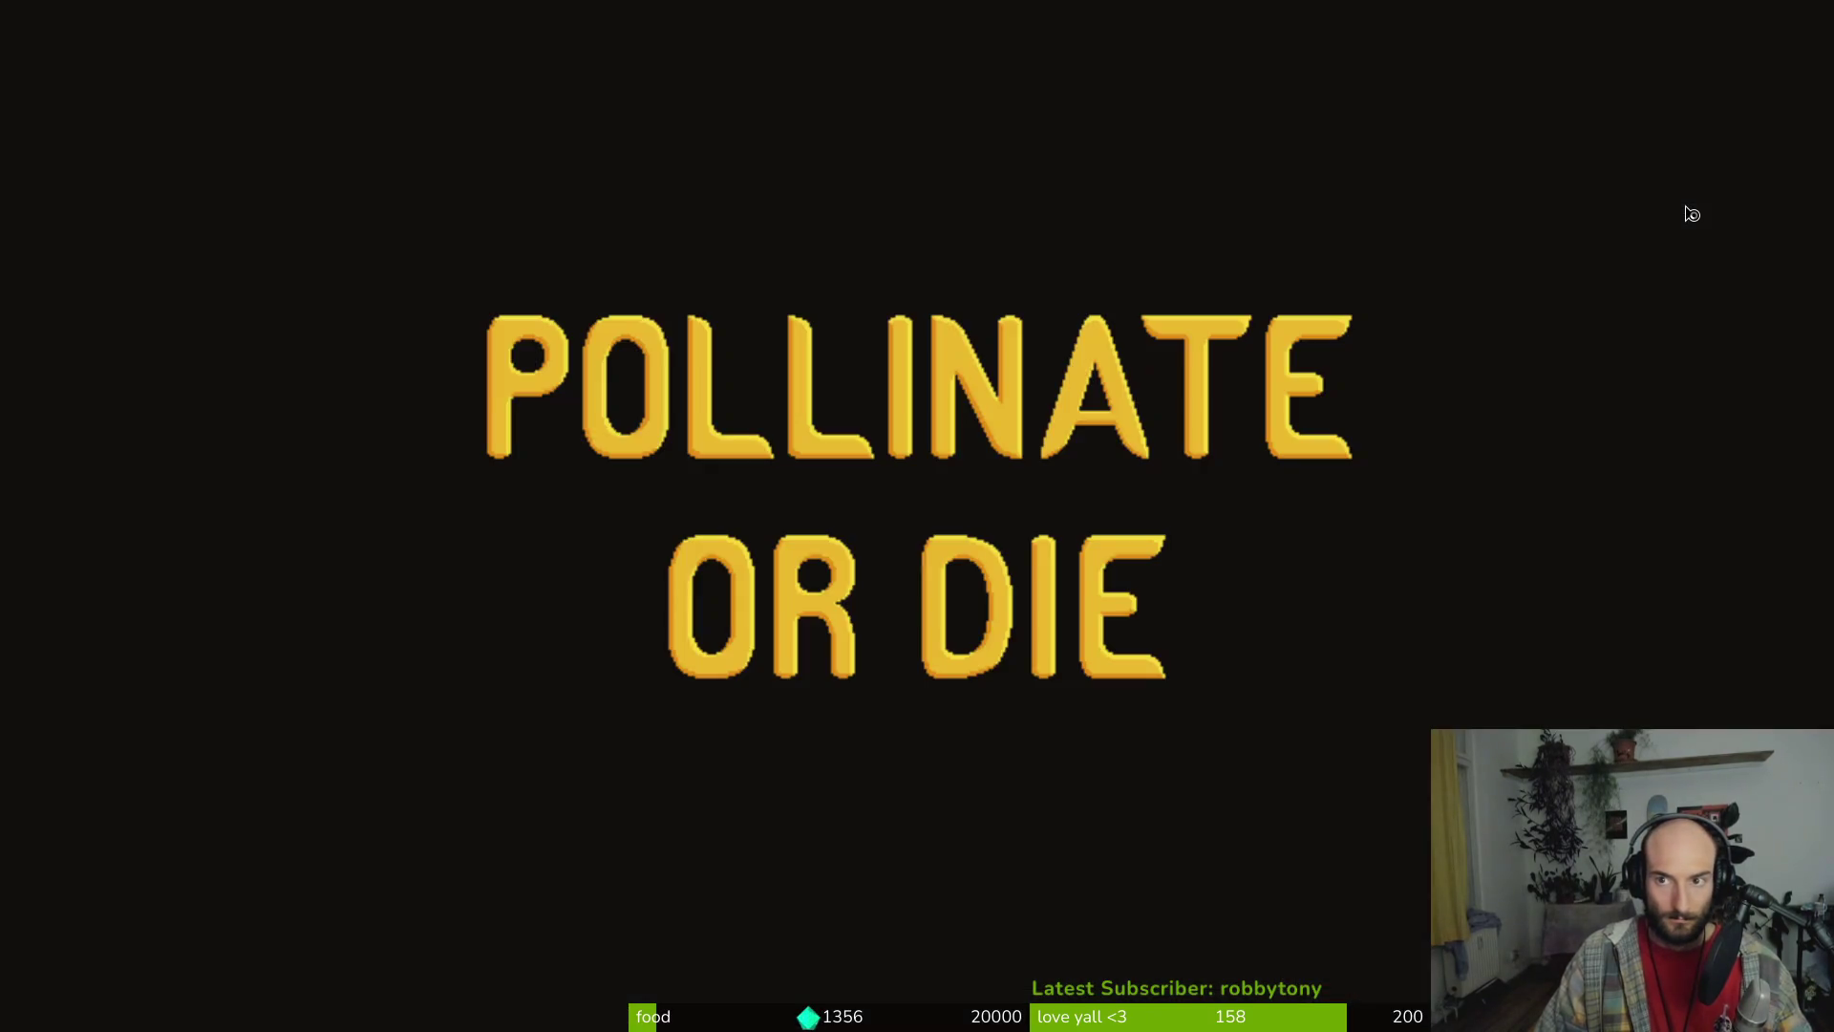
Start a New Game, advance through the lore slides and first cave dialog, then close the game
key(Down)
key(Return)
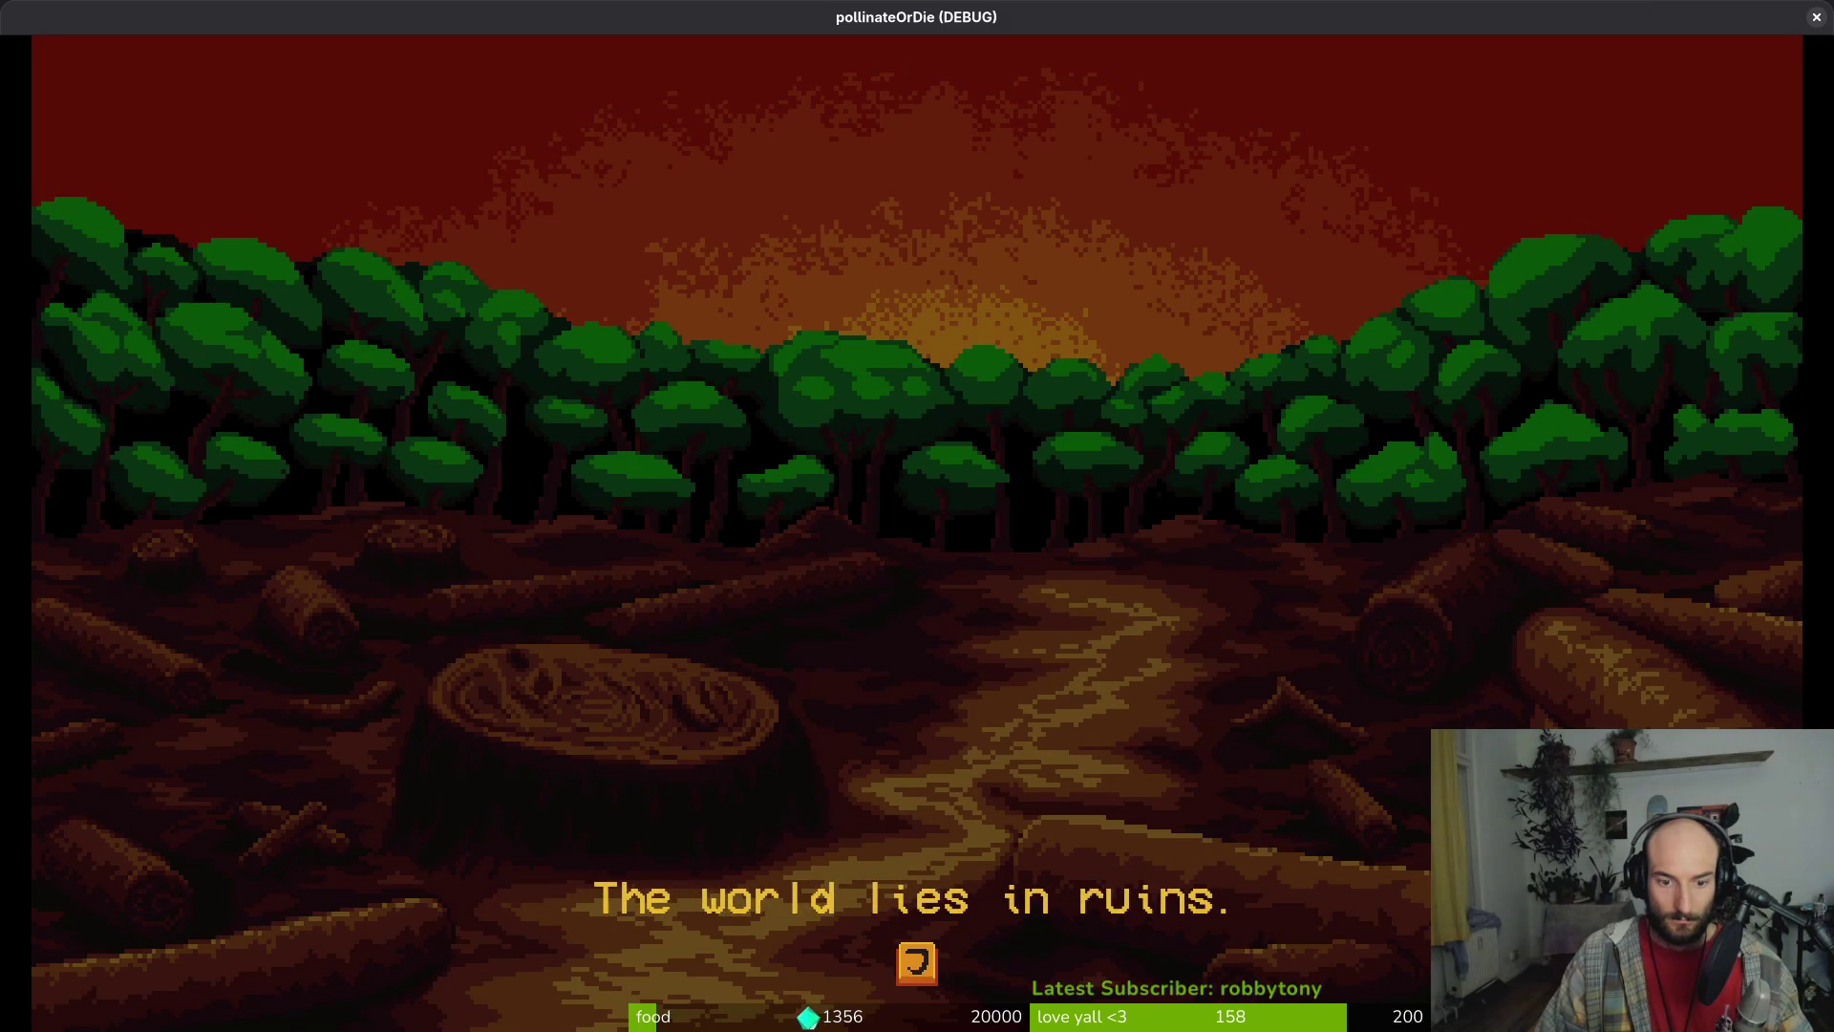
key(Return)
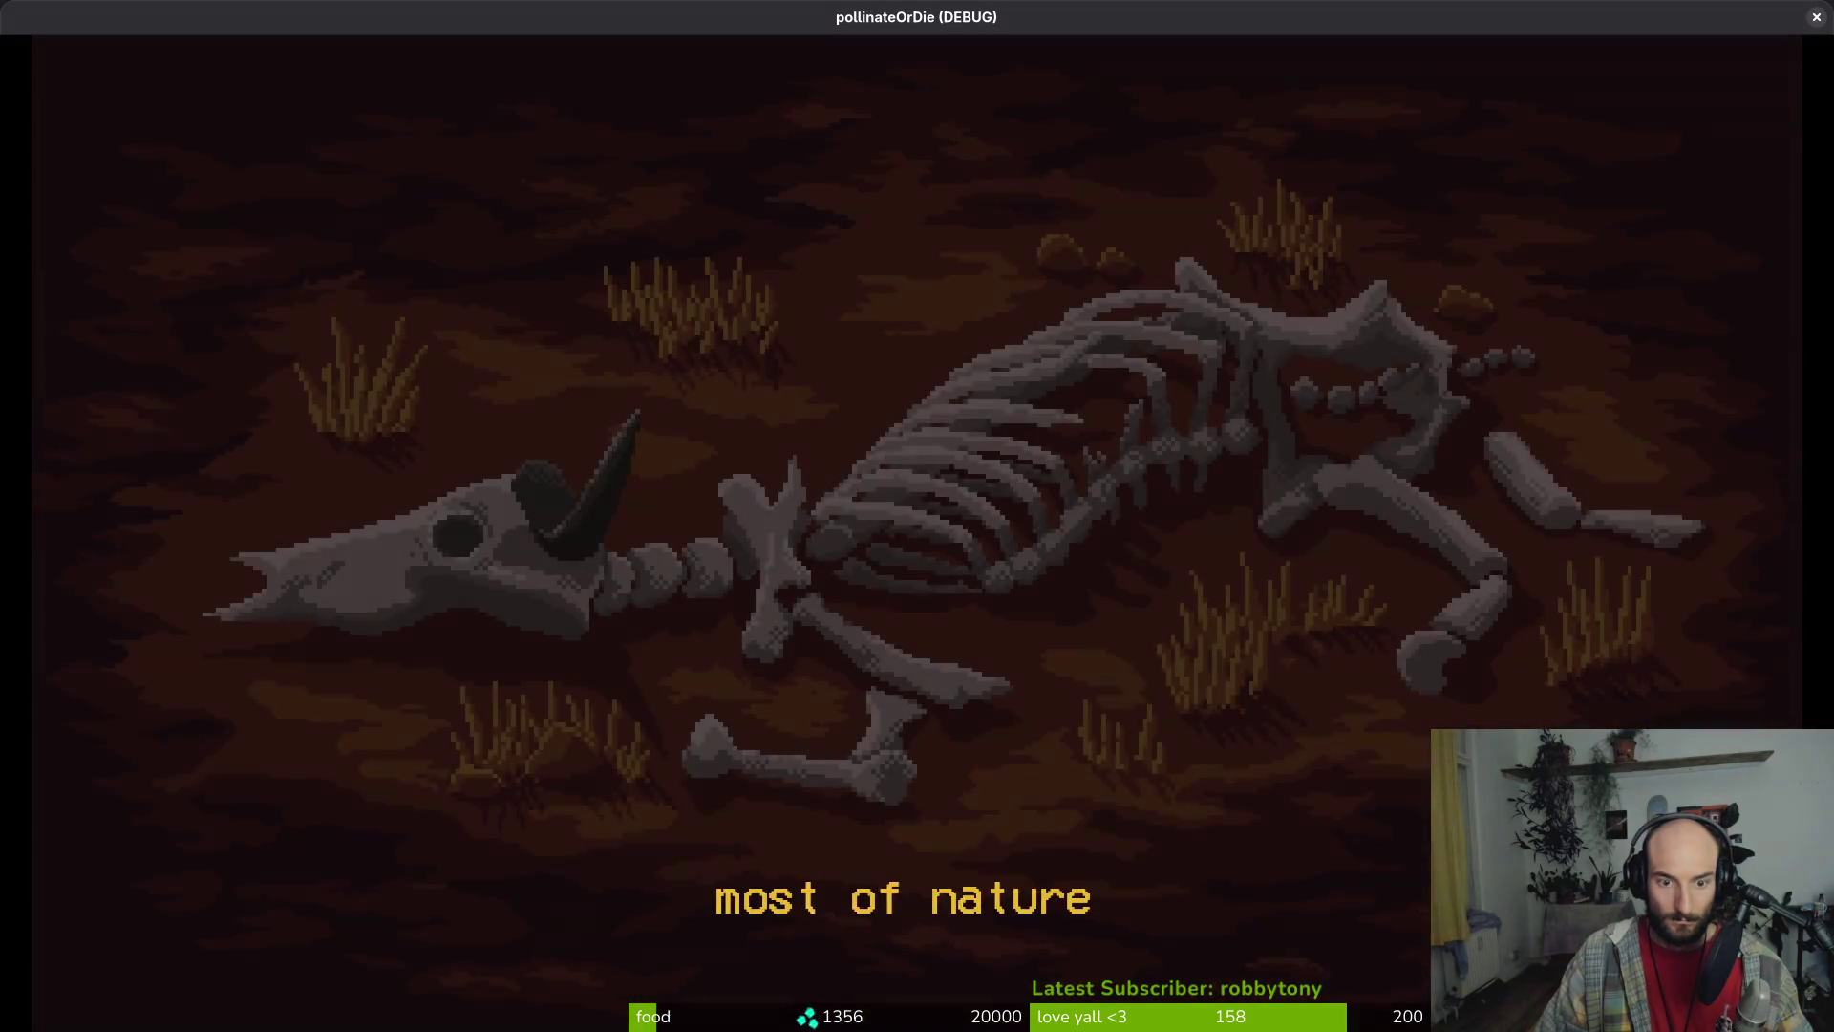
key(Return)
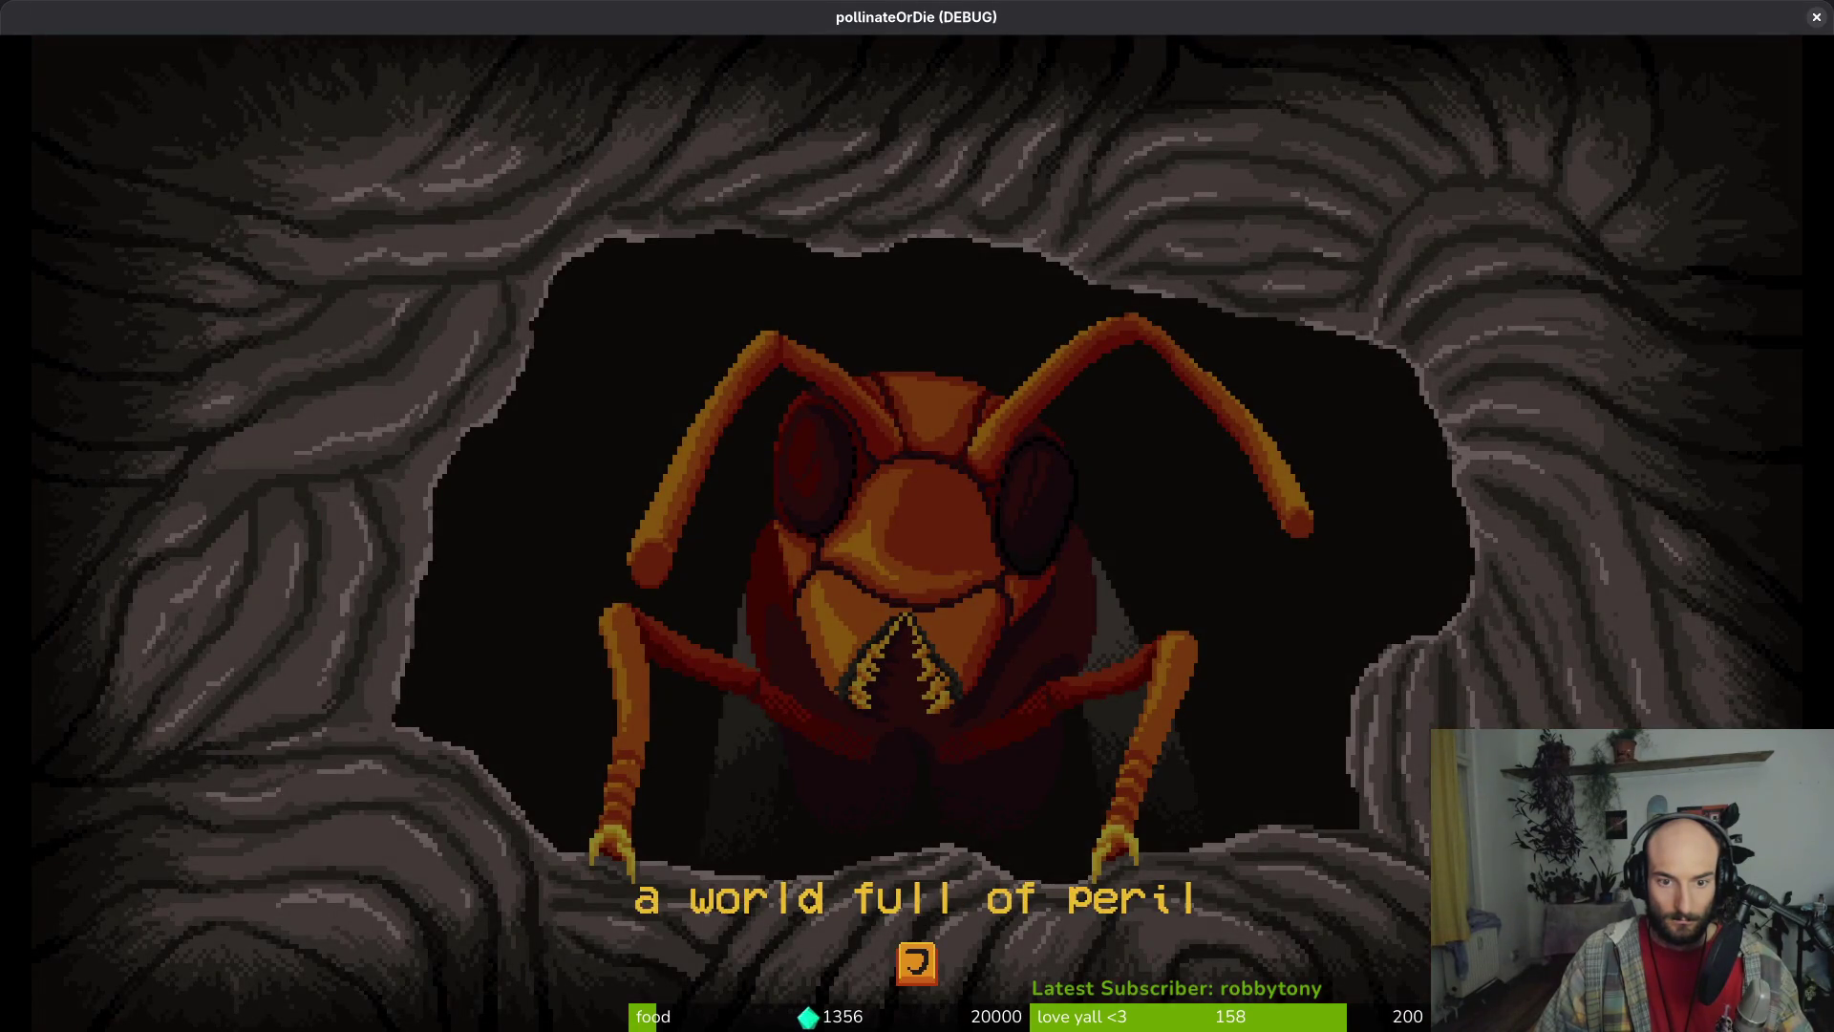
key(Return)
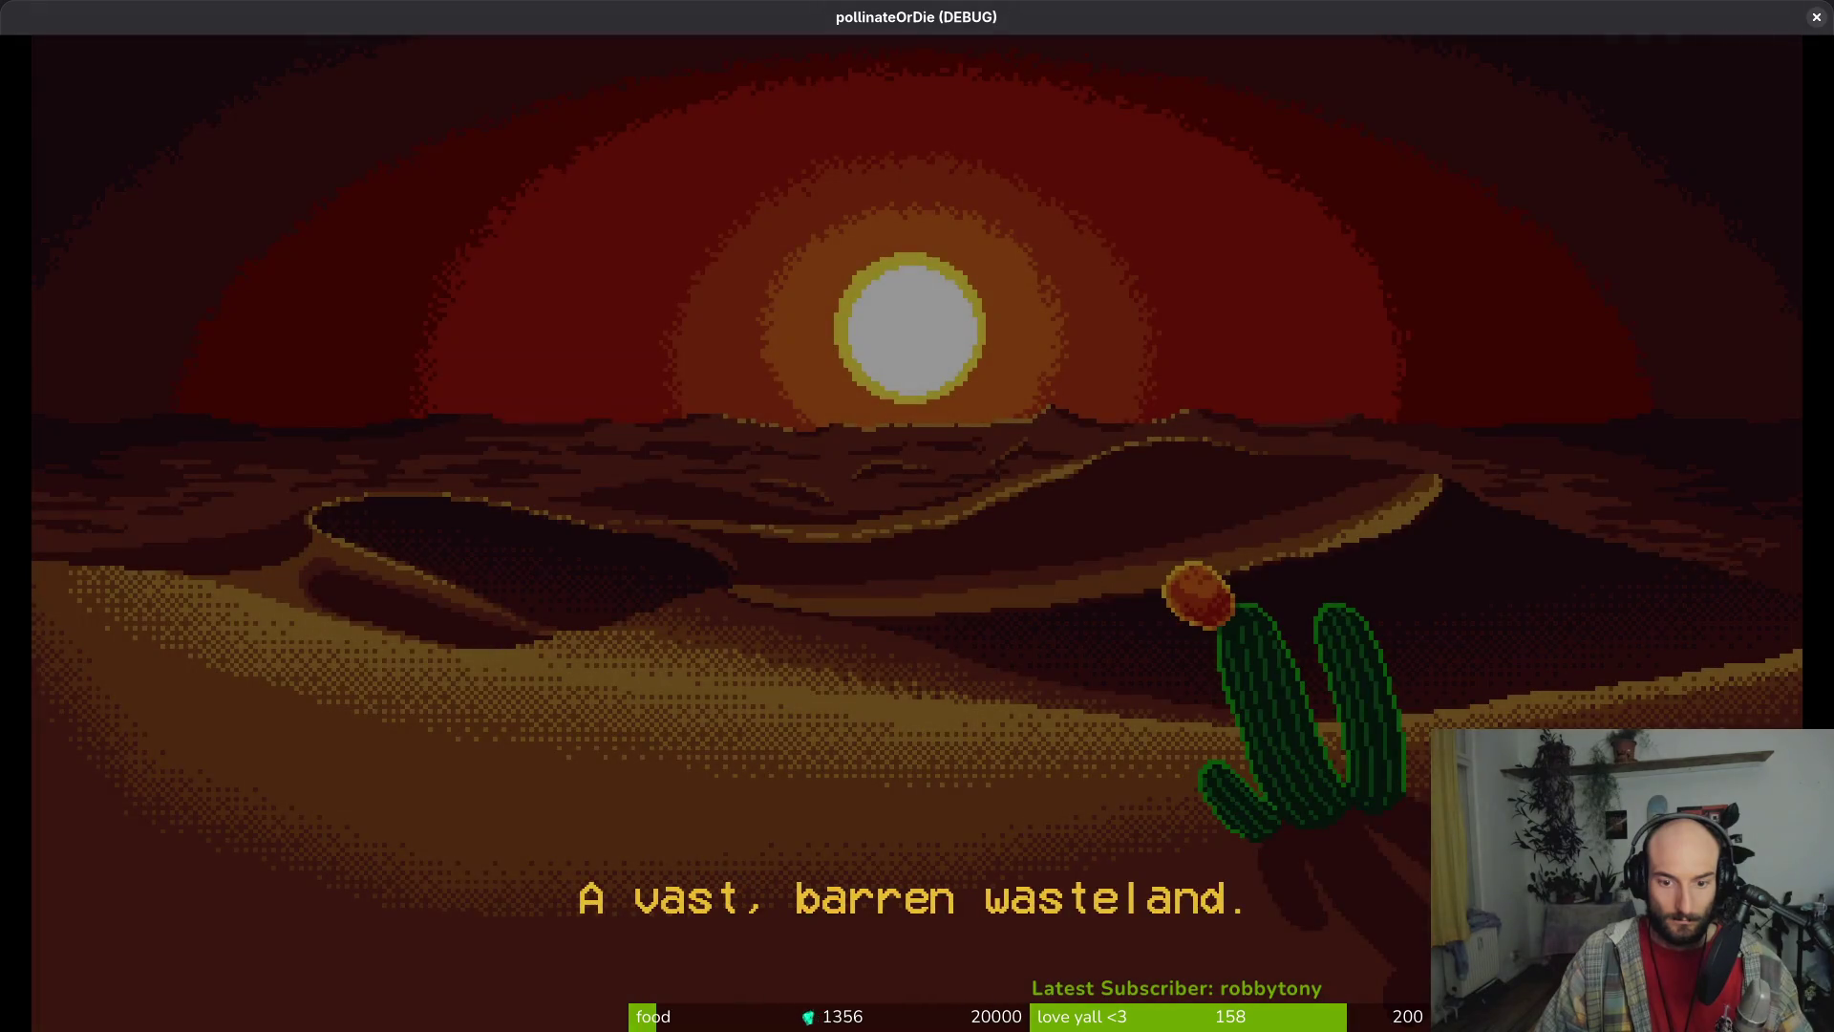
key(Return)
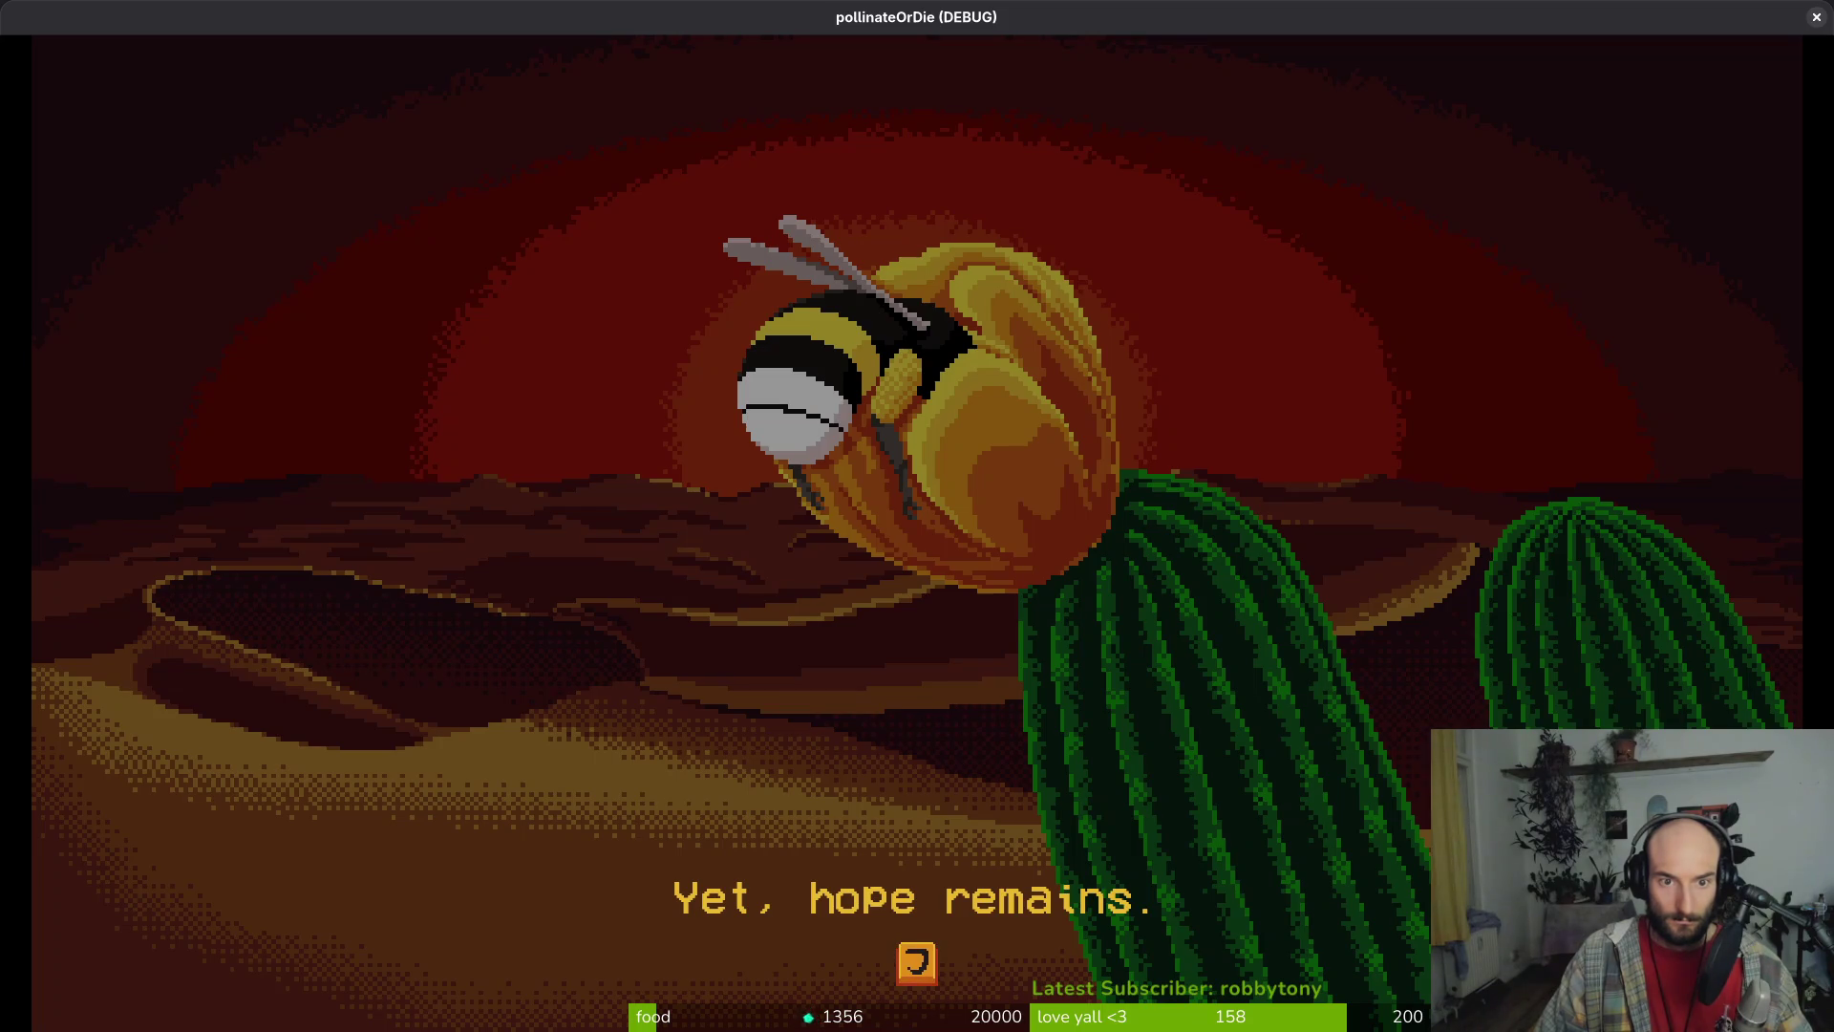
key(Return)
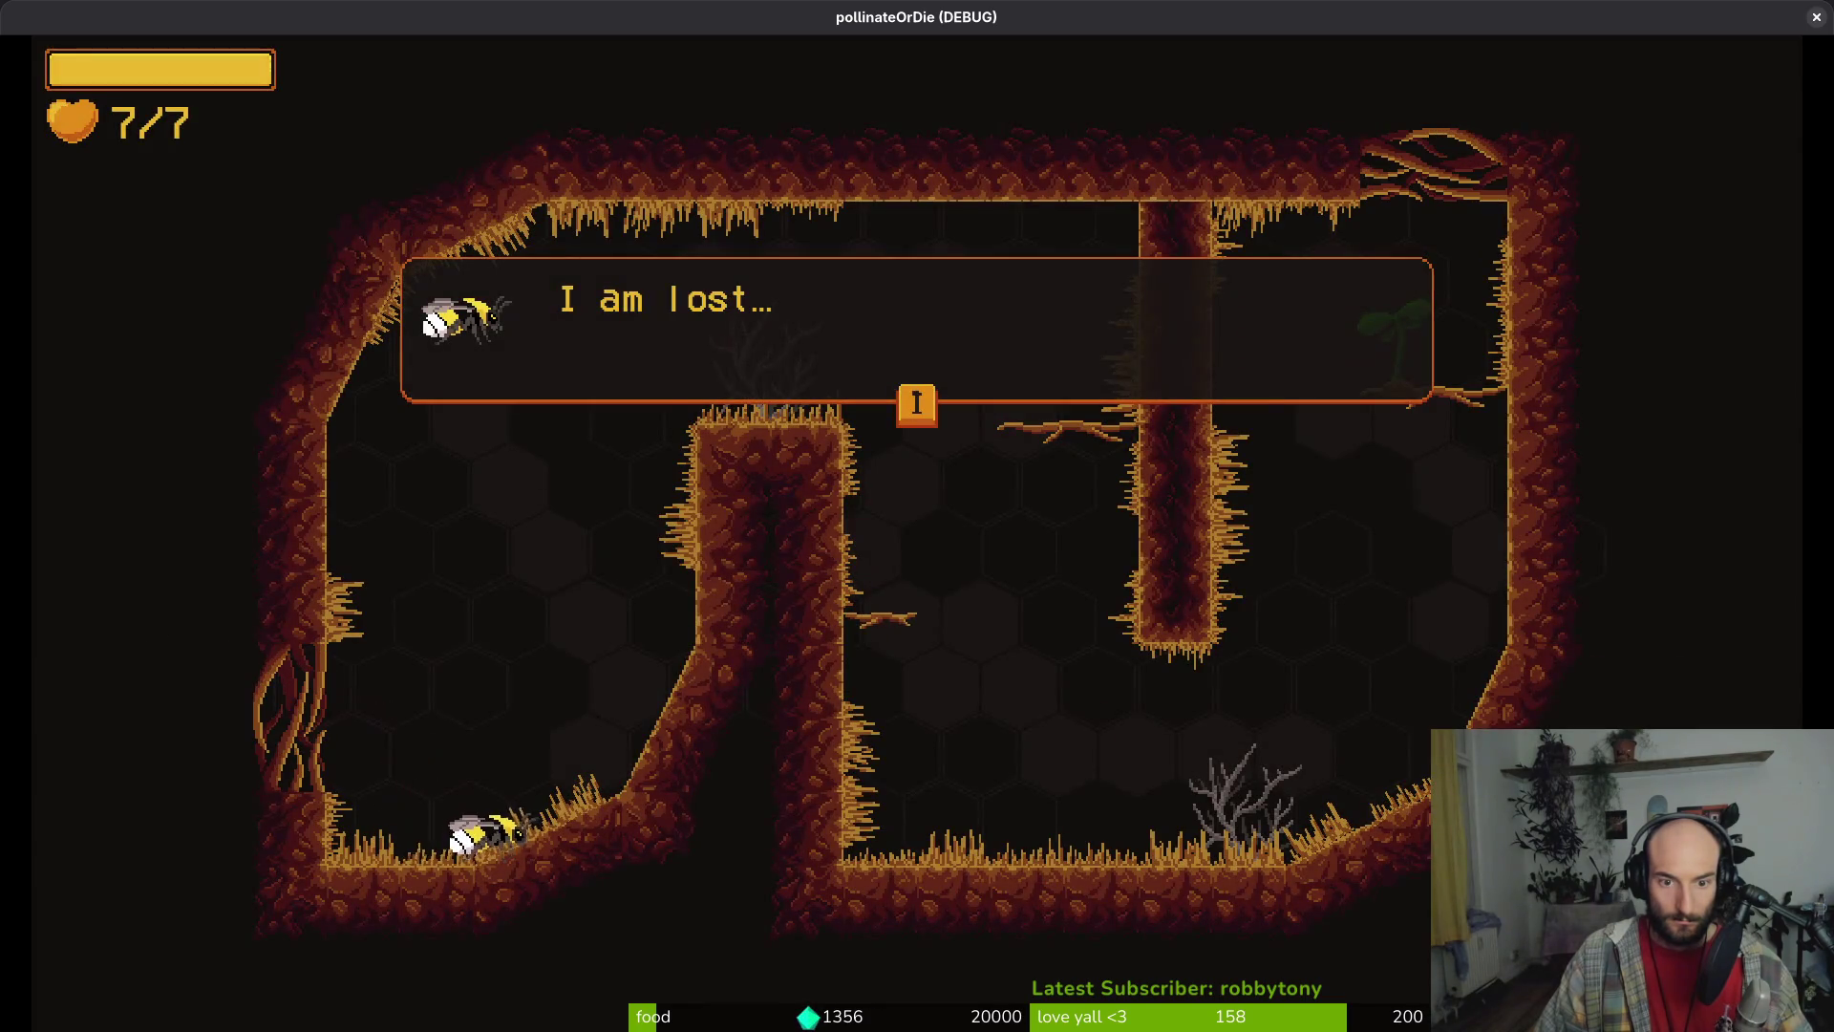
key(Return)
key(Return)
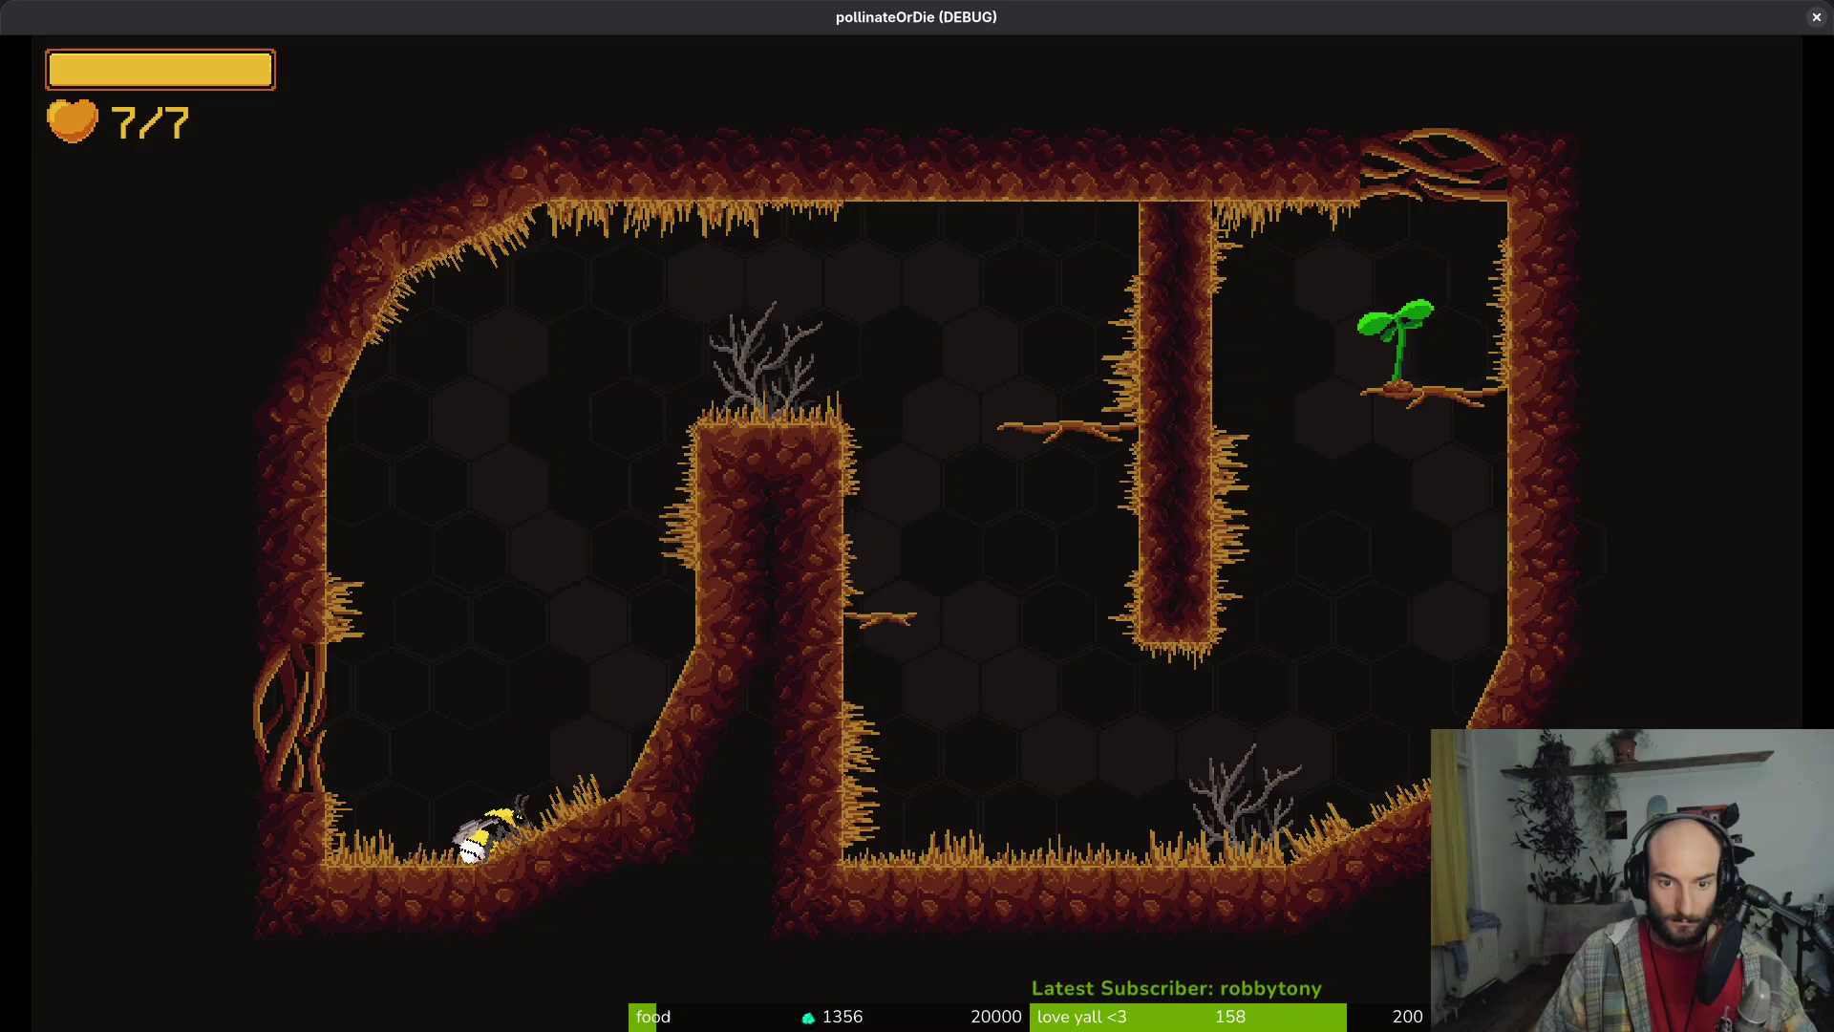
key(Escape)
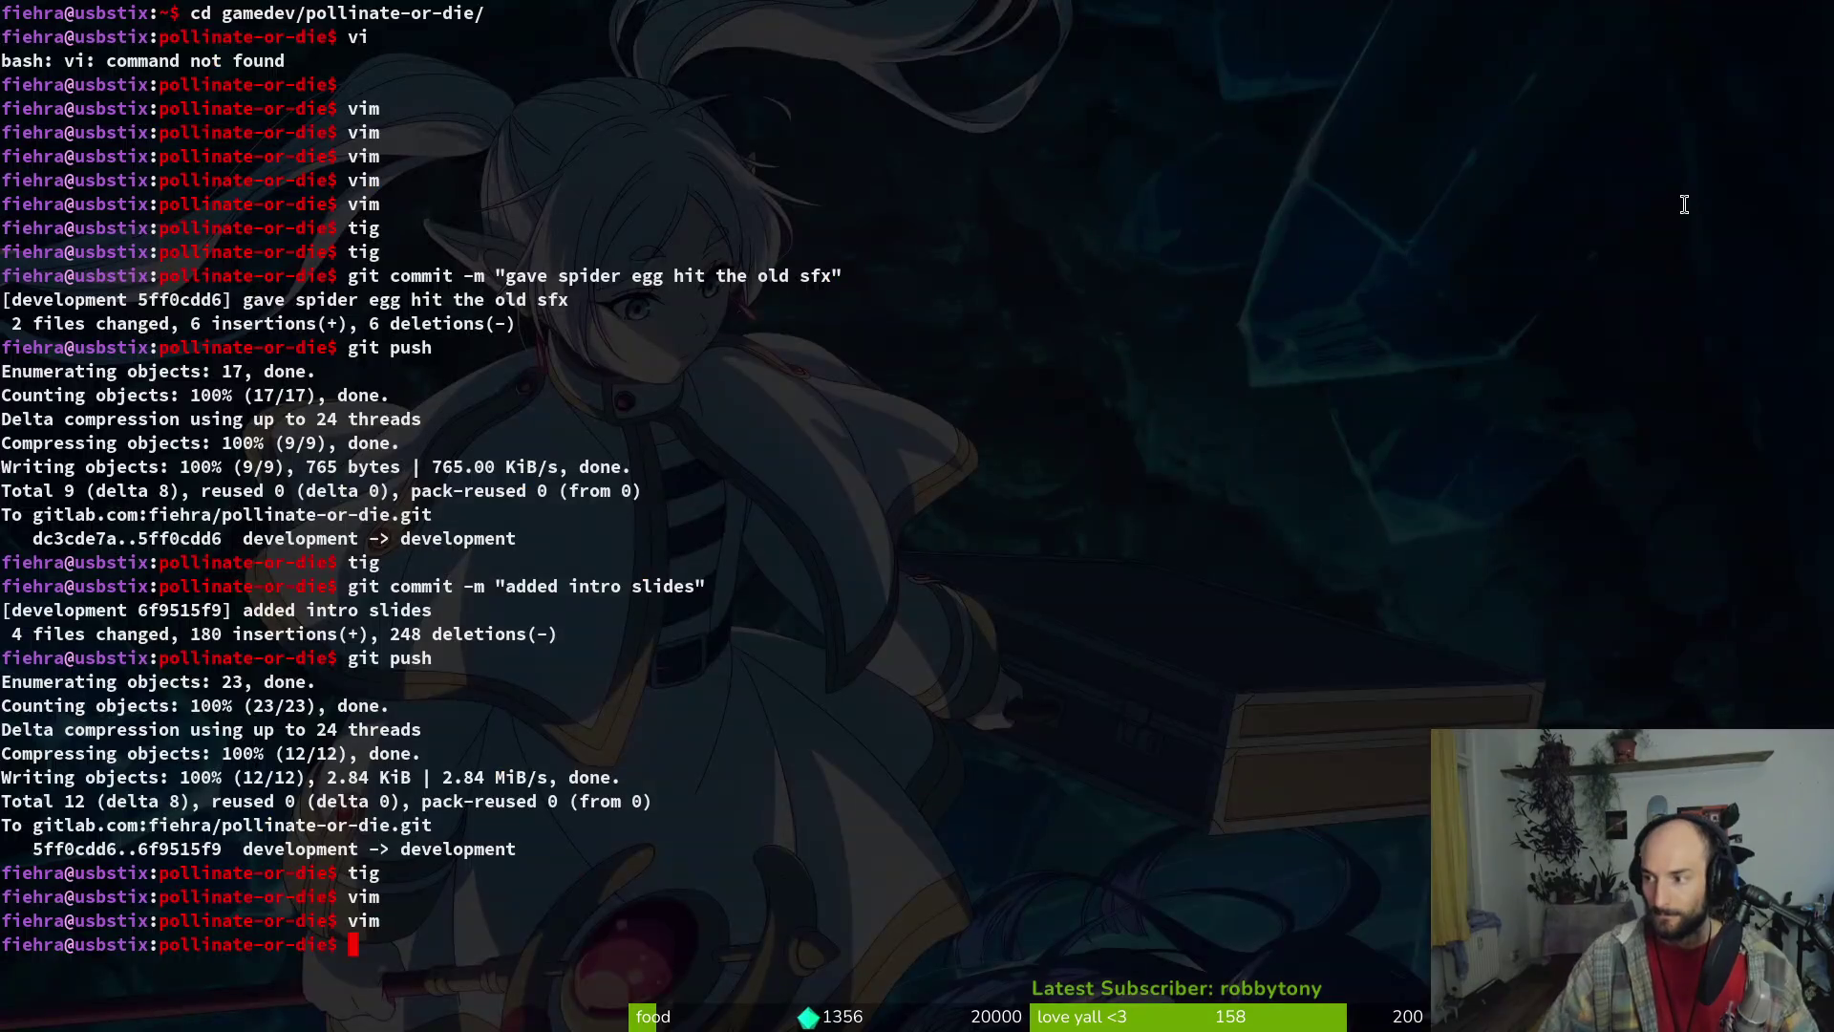
Open introduction.gd and move to the POLLINATE label key on line 48
key(space)
key(f)
key(f)
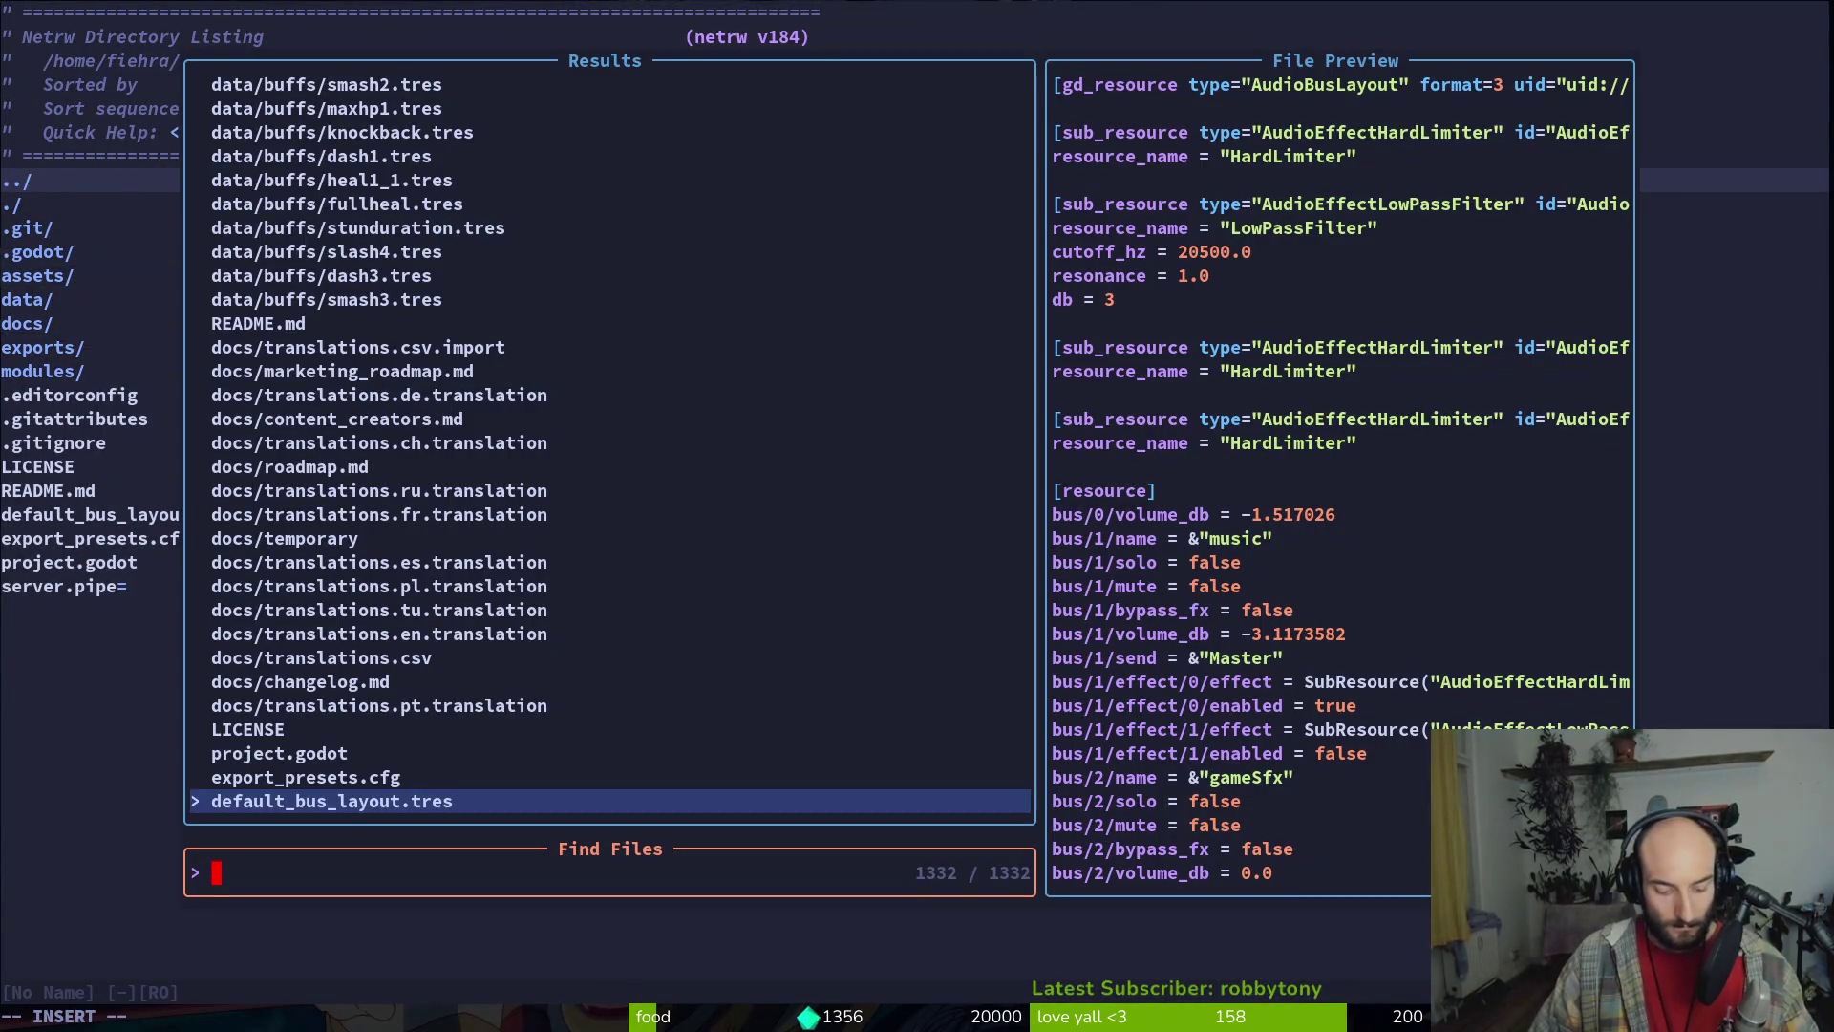
text(intro)
key(Return)
scroll(917, 487, down, 20)
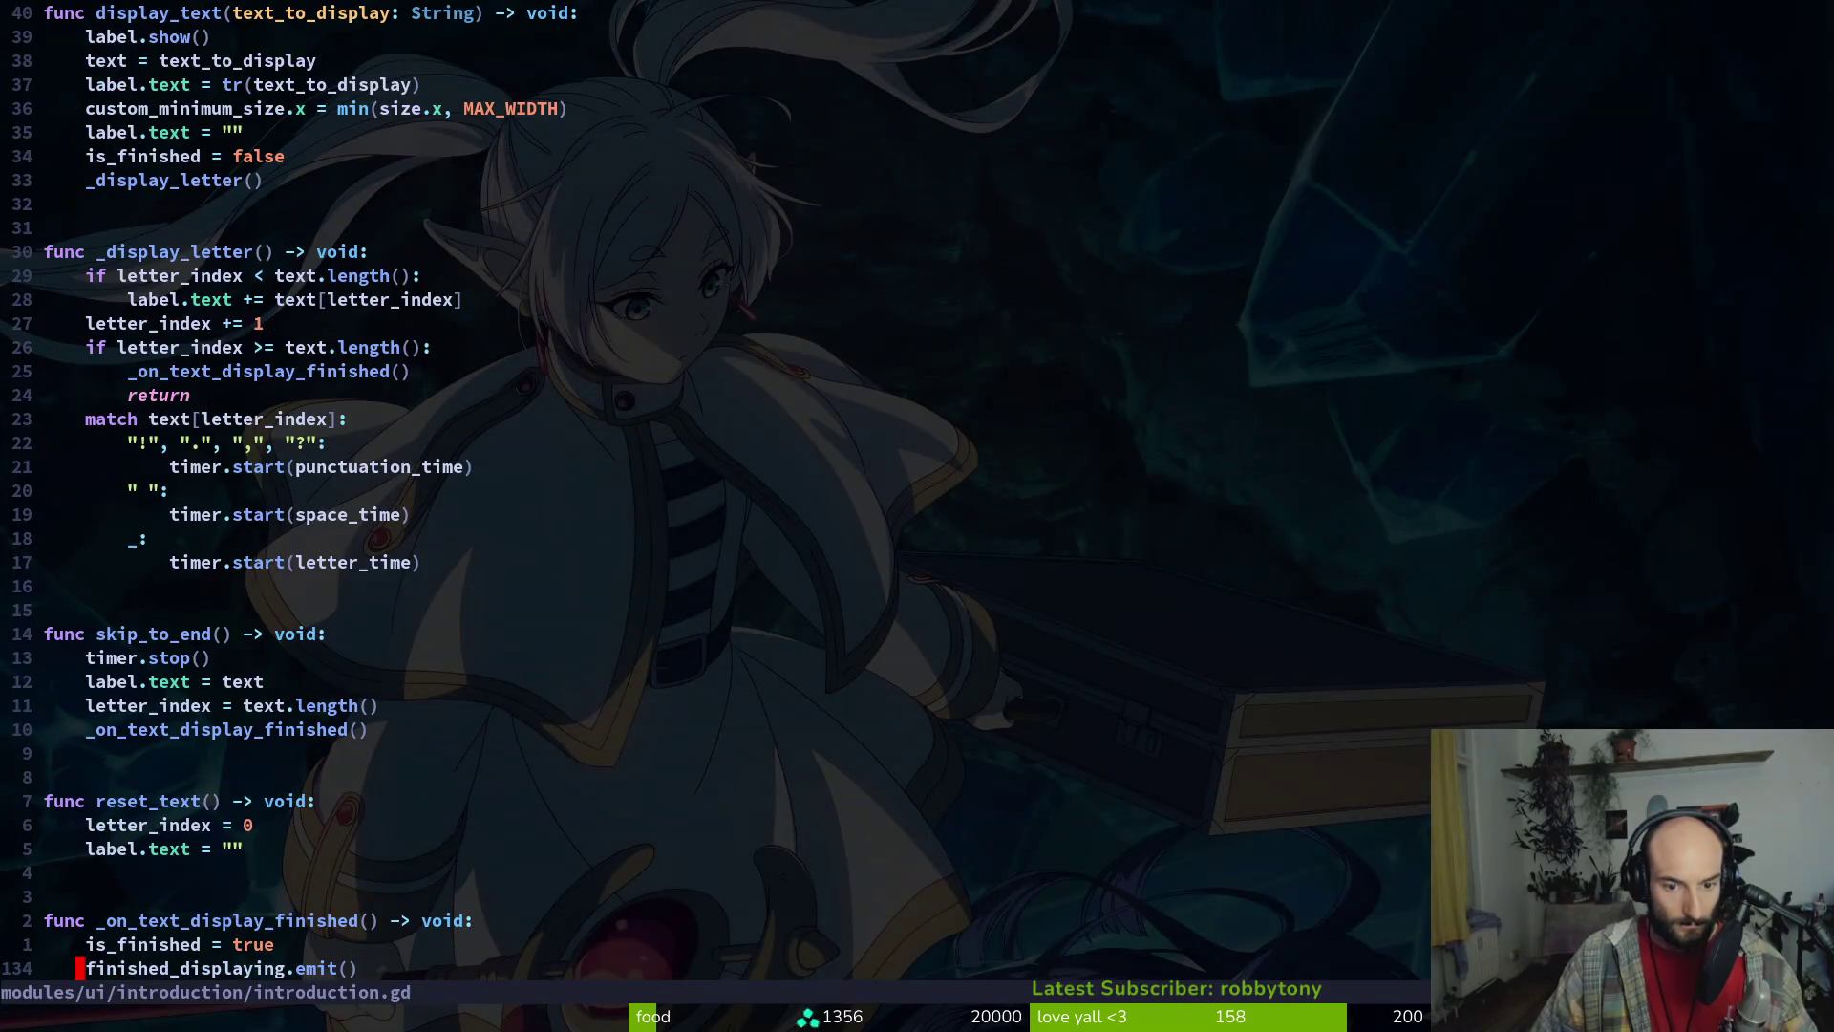
scroll(917, 487, up, 9)
key(k)
key(k)
key(k)
key(ctrl+o)
key(j)
key(j)
key(j)
key(dollar)
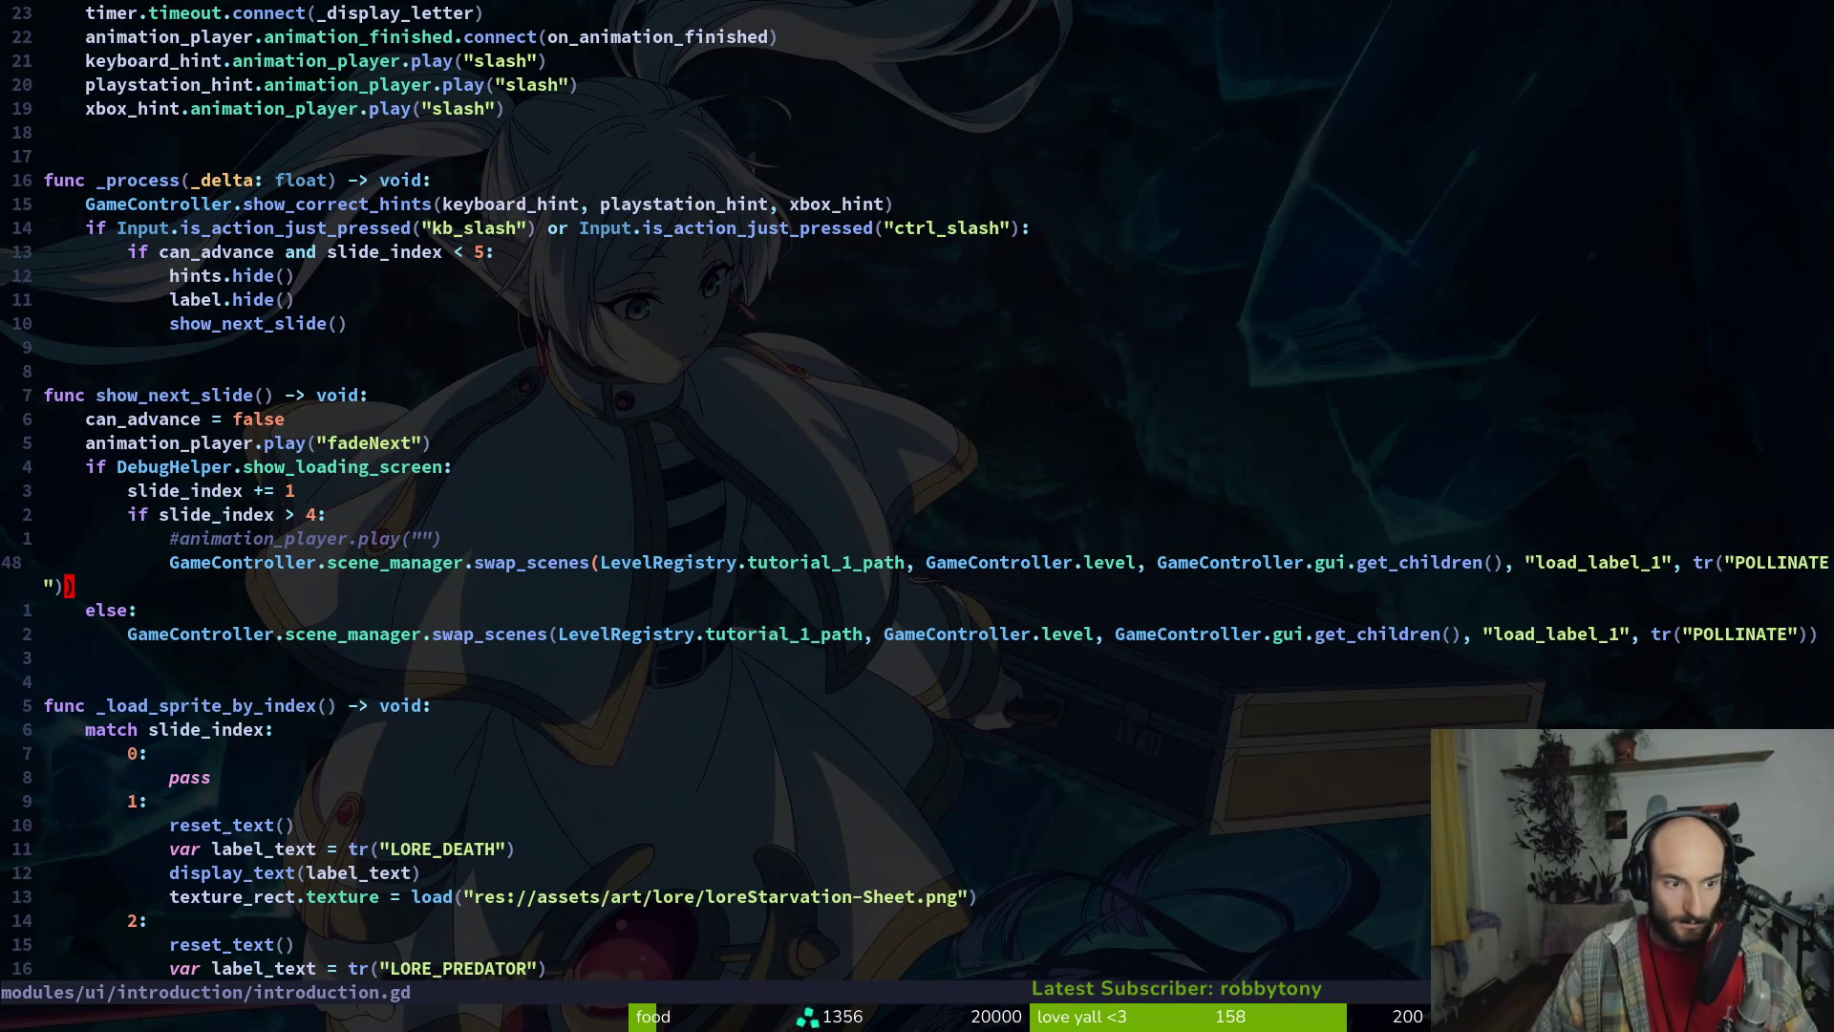
key(b)
key(b)
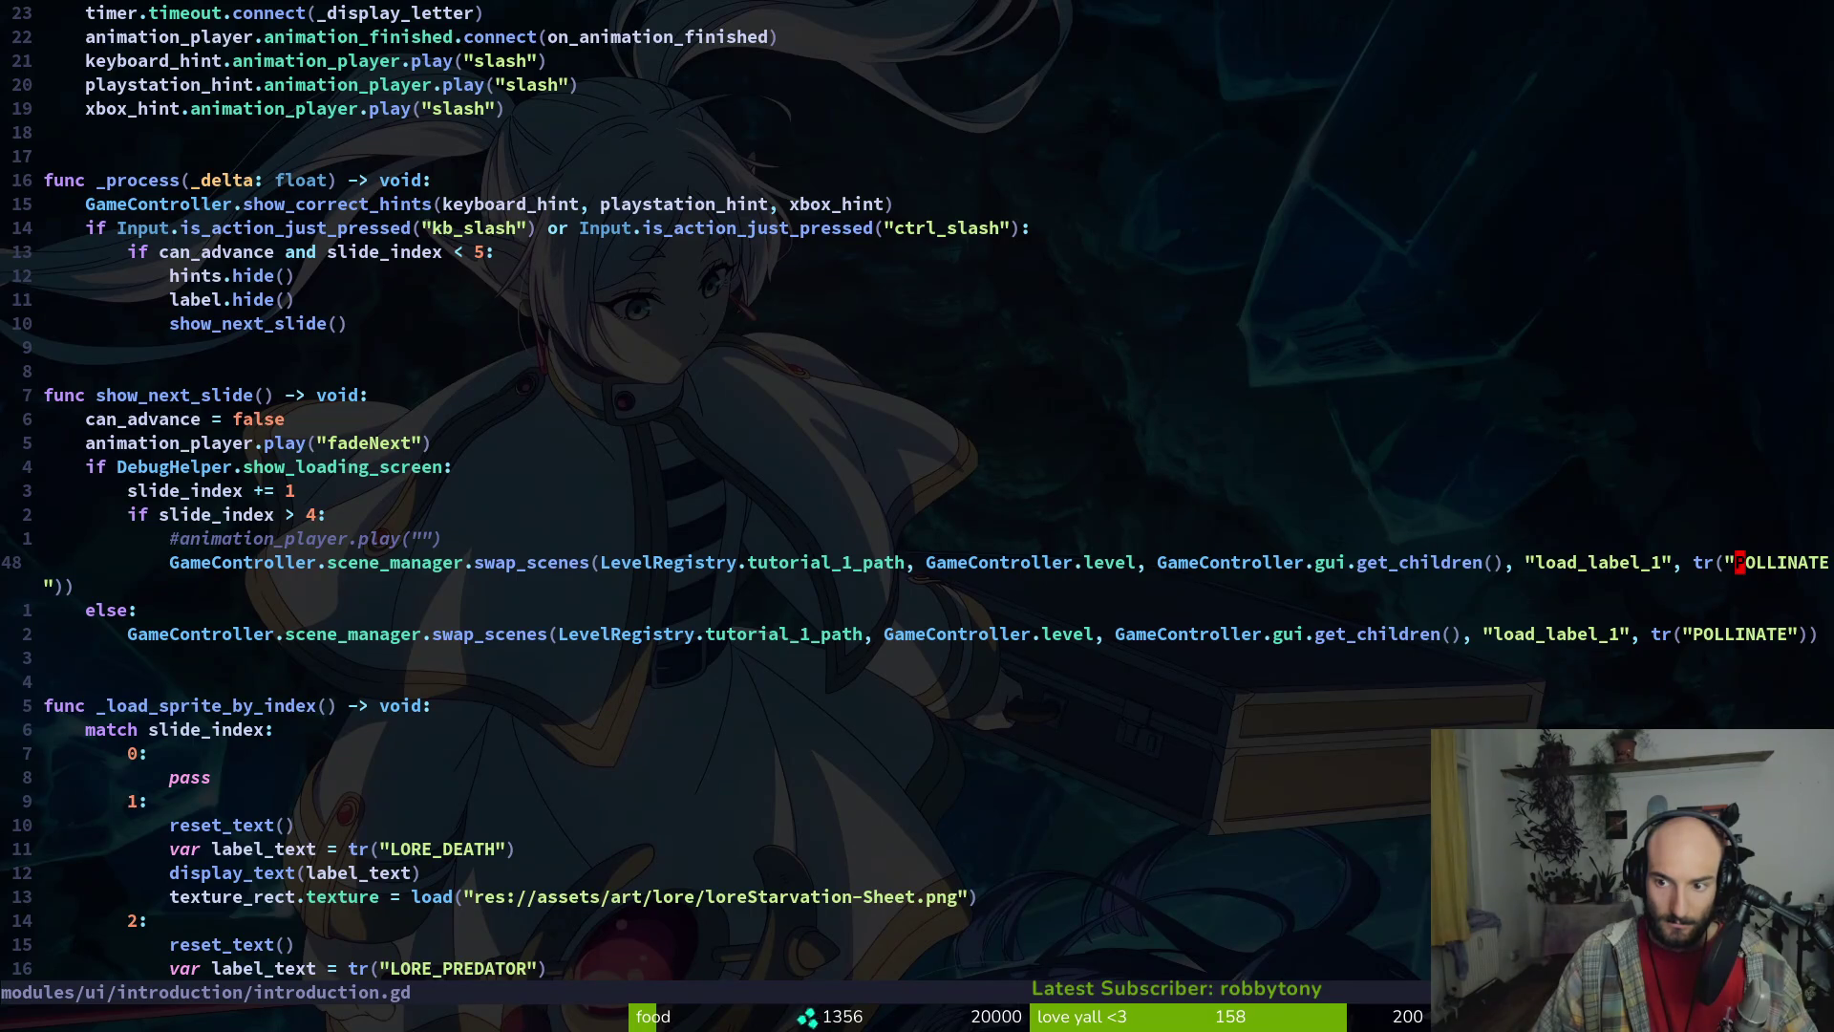
Save the script and change both POLLINATE label keys to CANYON
text(:w)
key(Return)
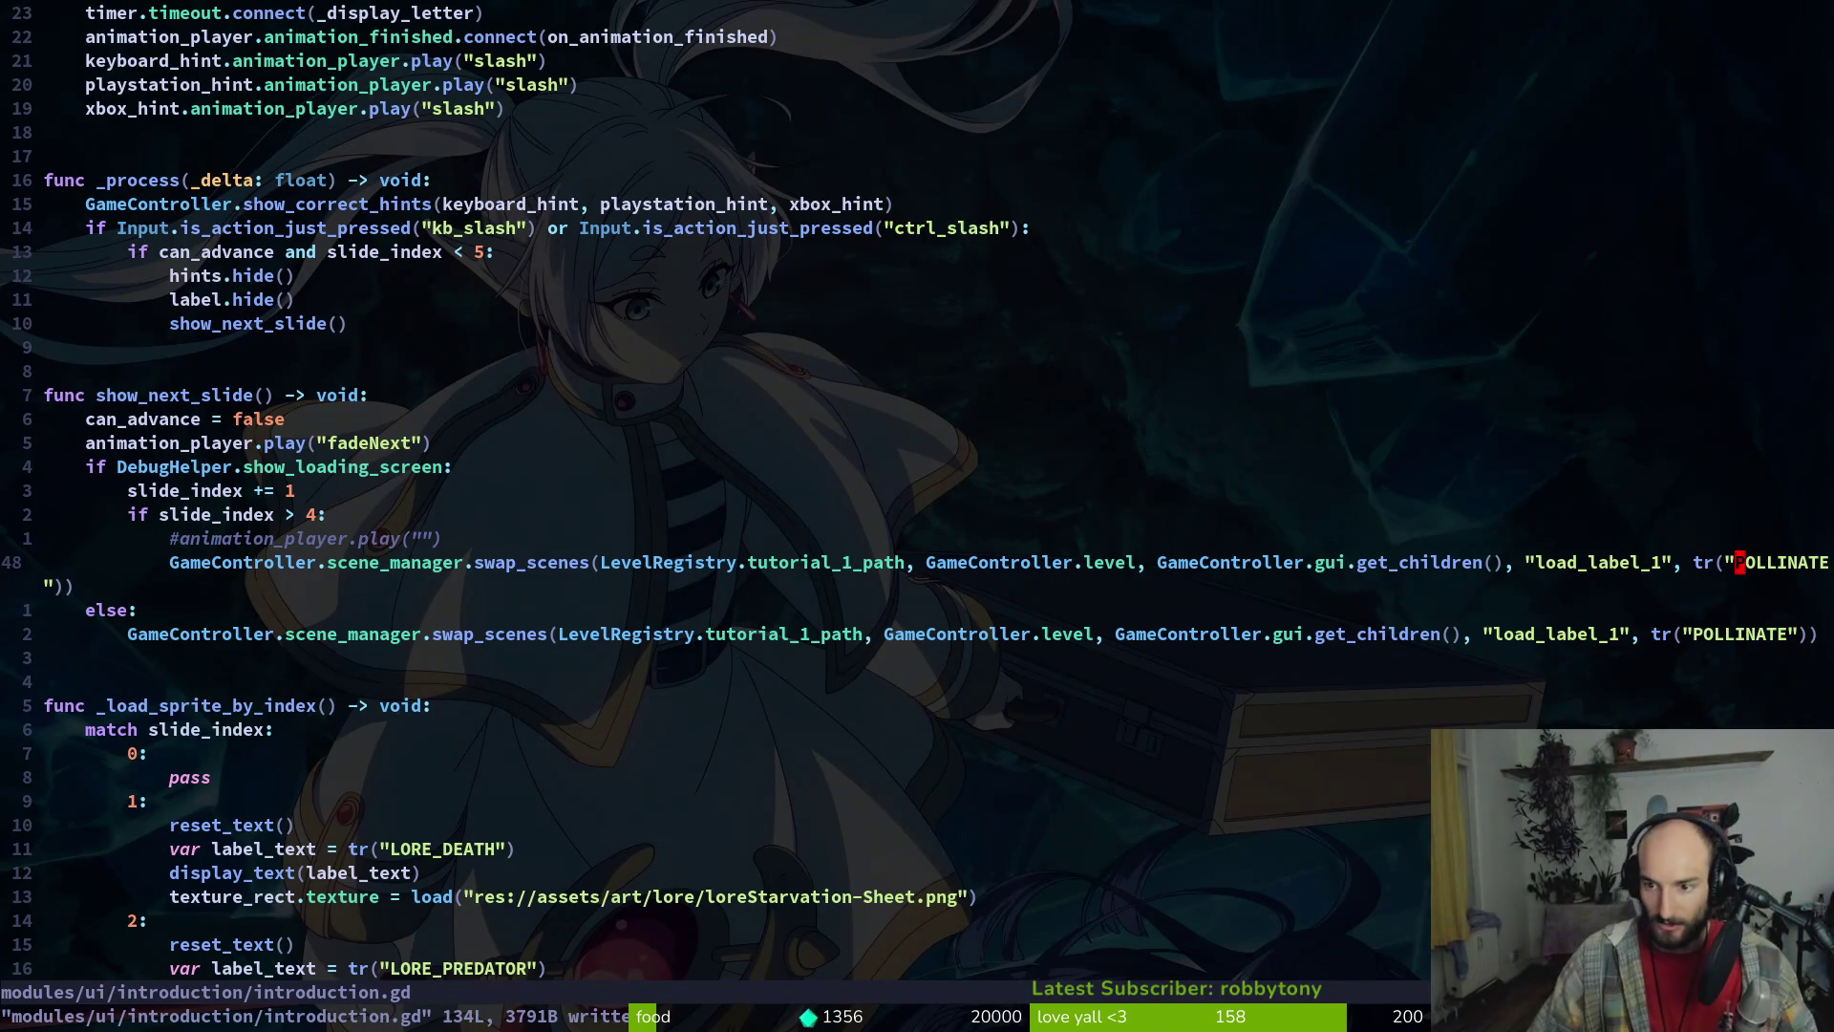
key(c)
key(i)
key(quotedbl)
text(CANYON)
key(Escape)
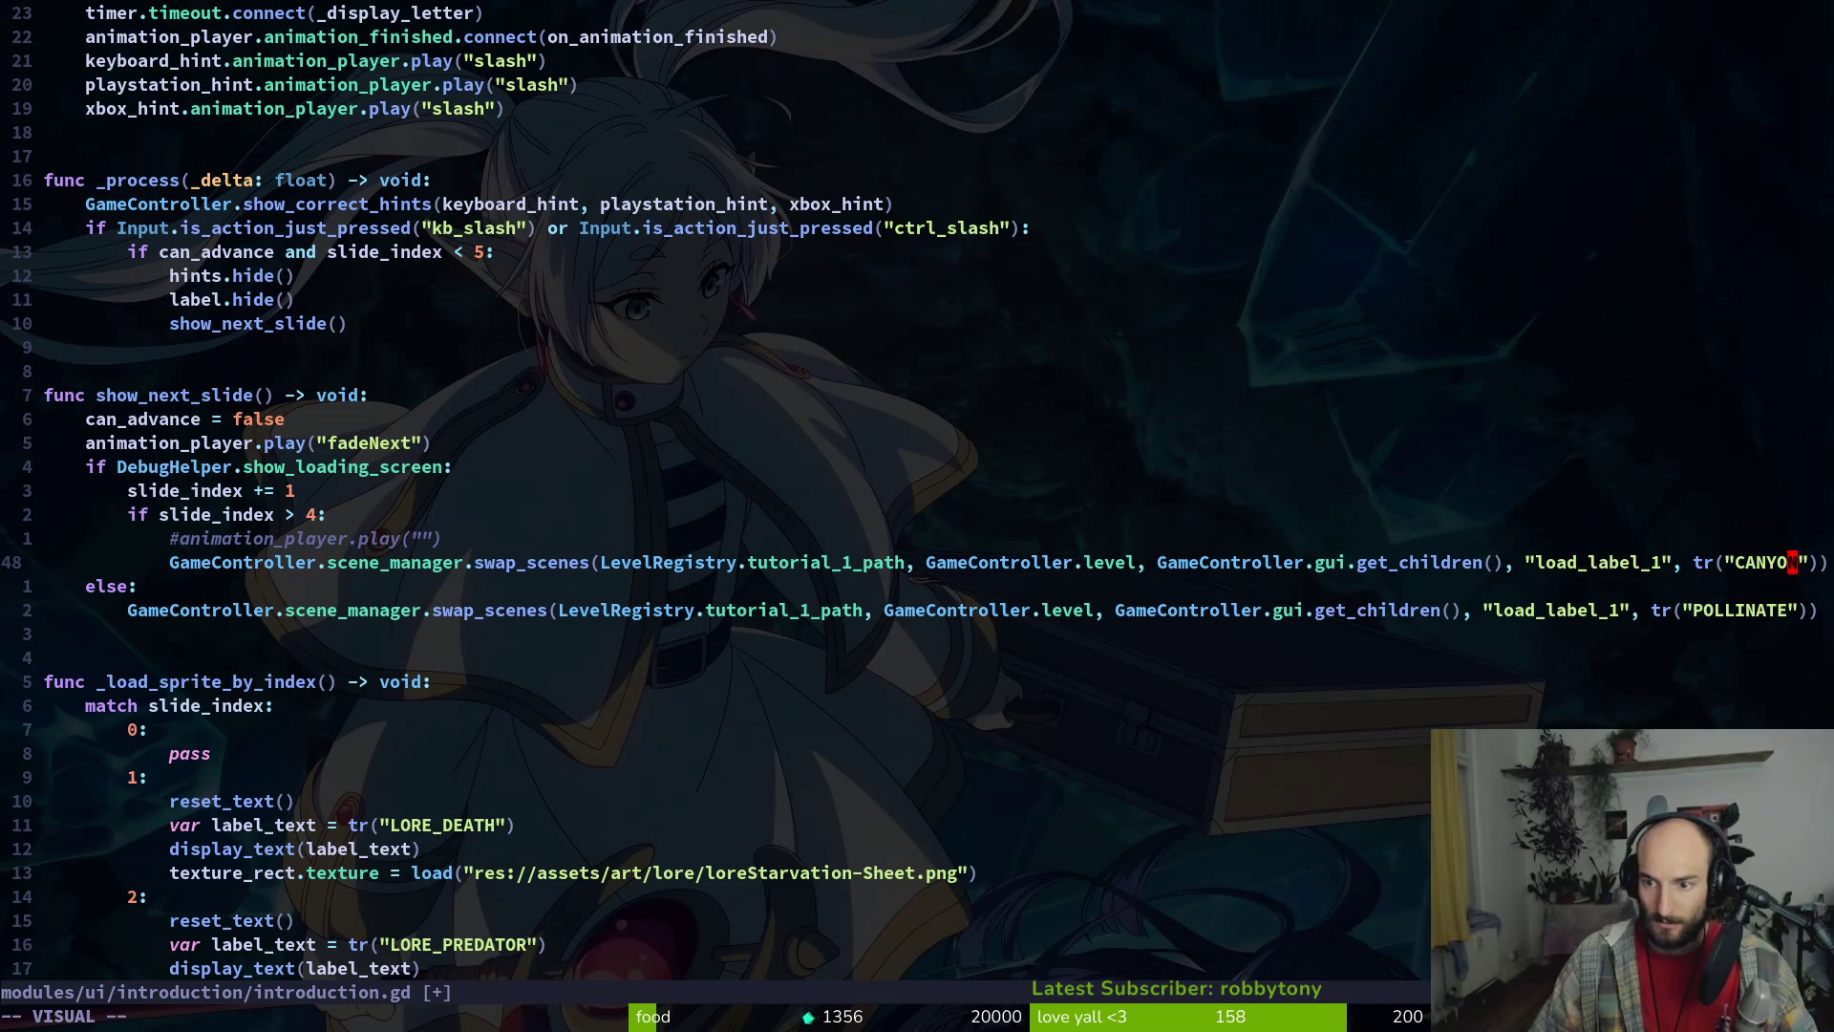
key(j)
key(j)
key(period)
Prefix both keys with ARID to make ARIDCANYON, save, and return to the spreadsheet
text(biARID)
key(Escape)
text(kiARID)
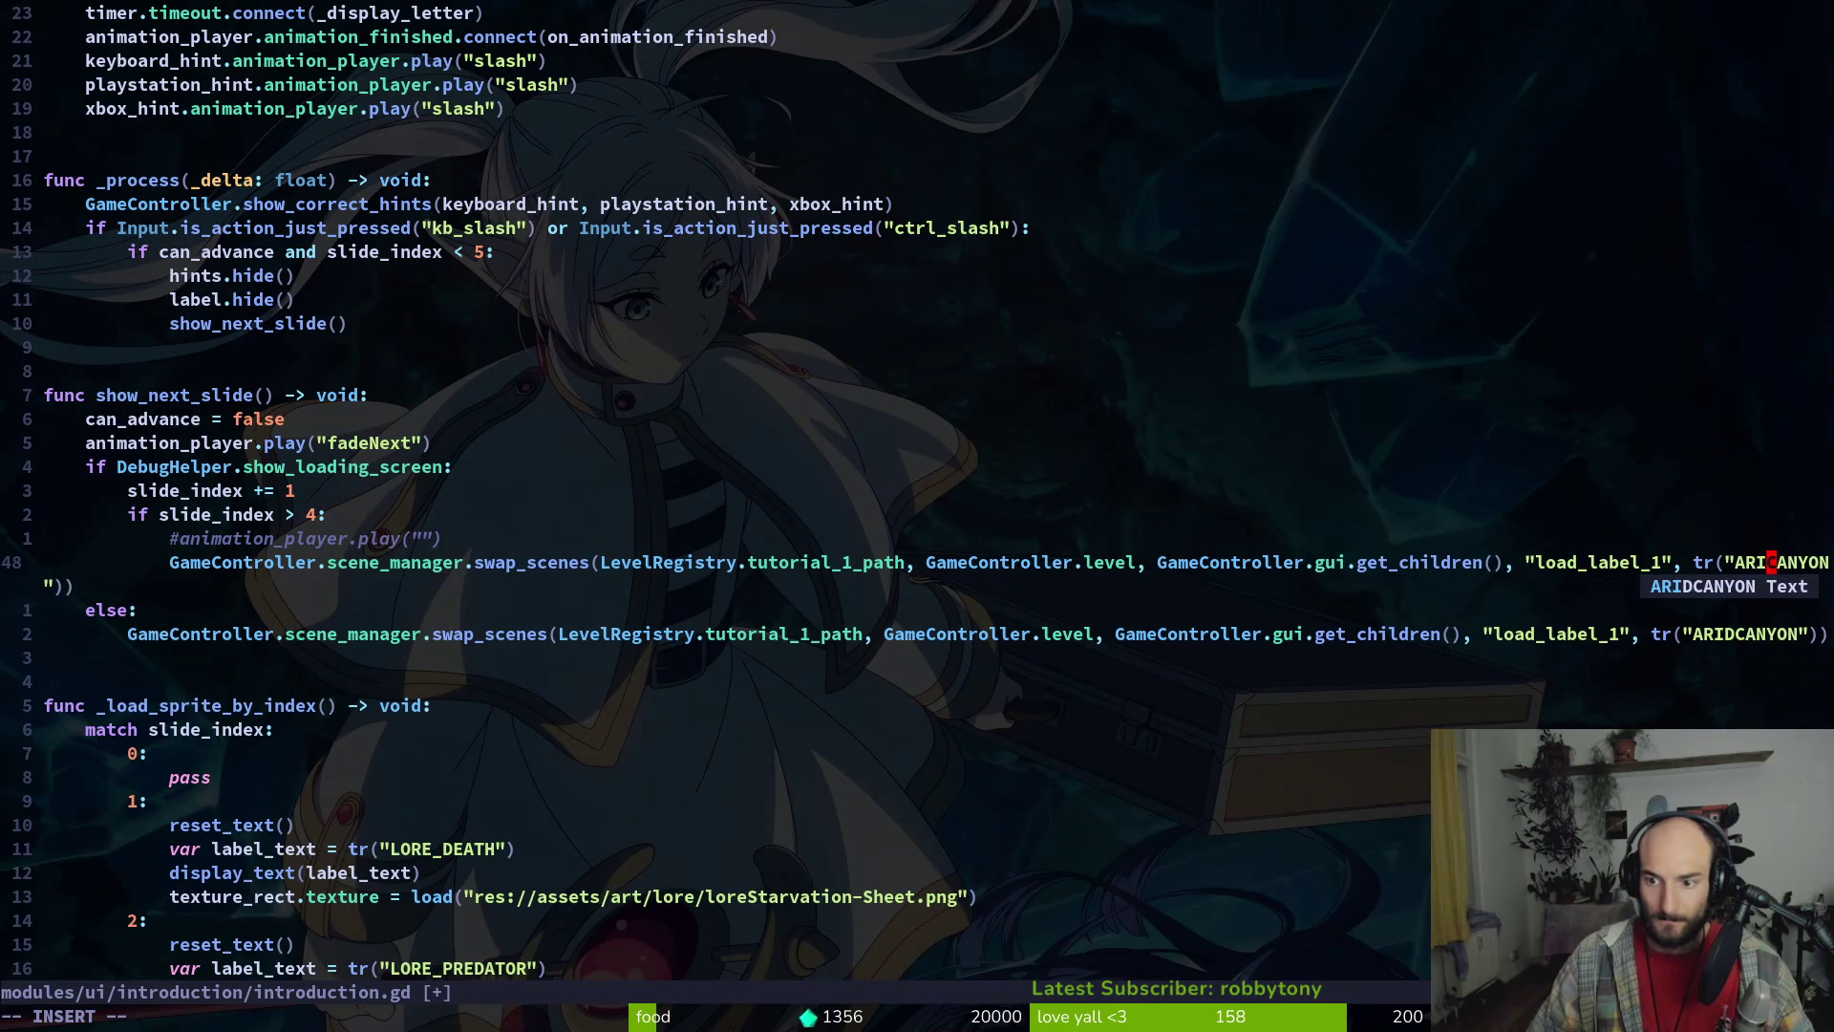
key(Escape)
text(:w)
key(Return)
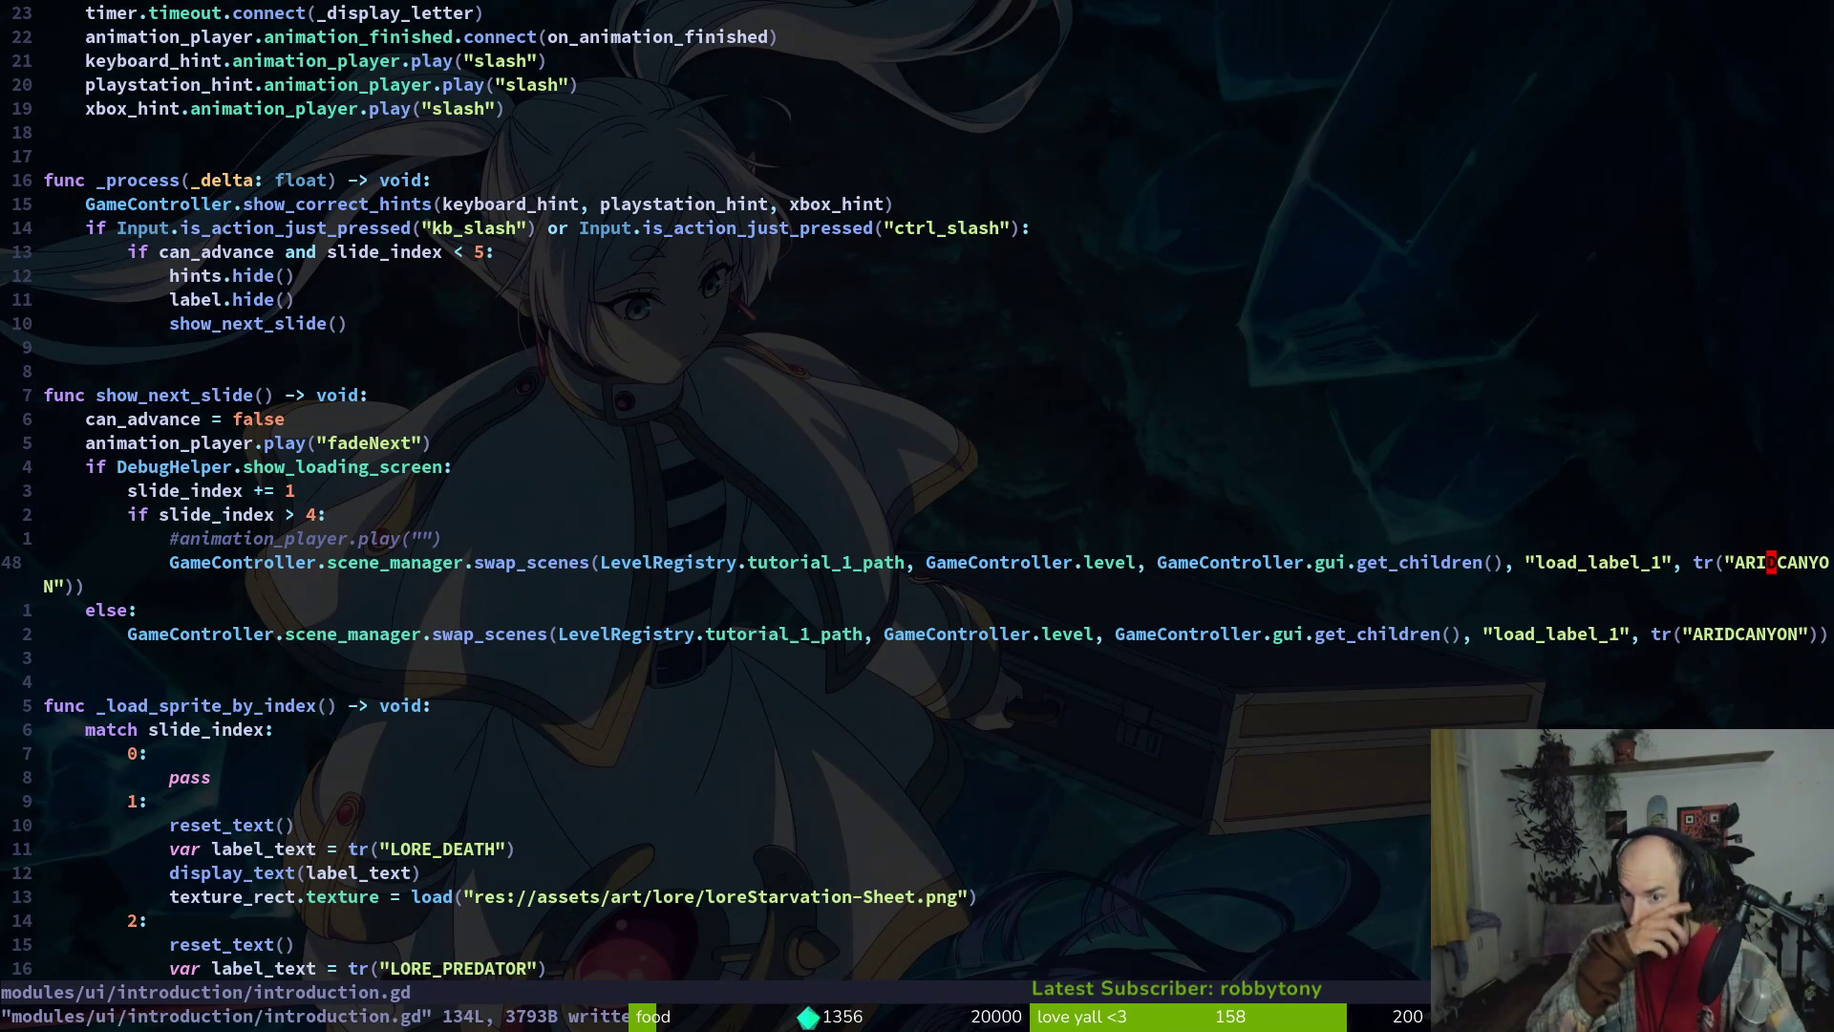
key(alt+Tab)
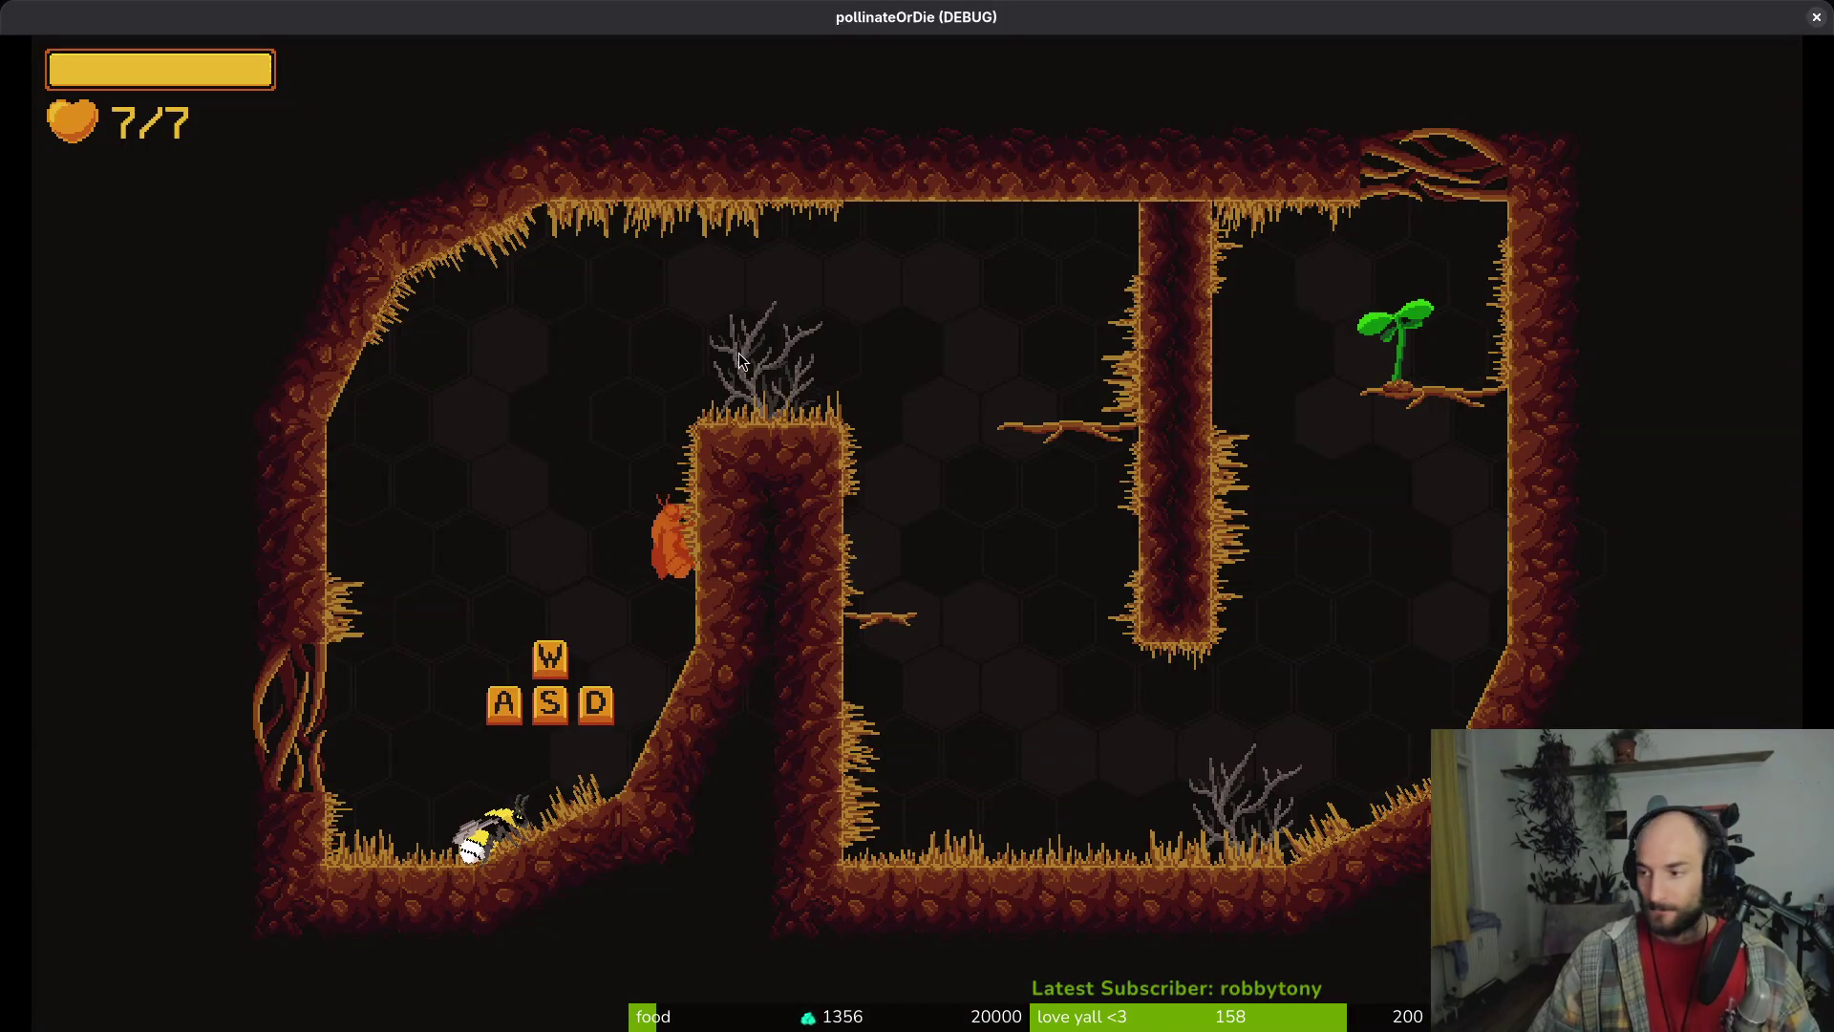
key(alt+Tab)
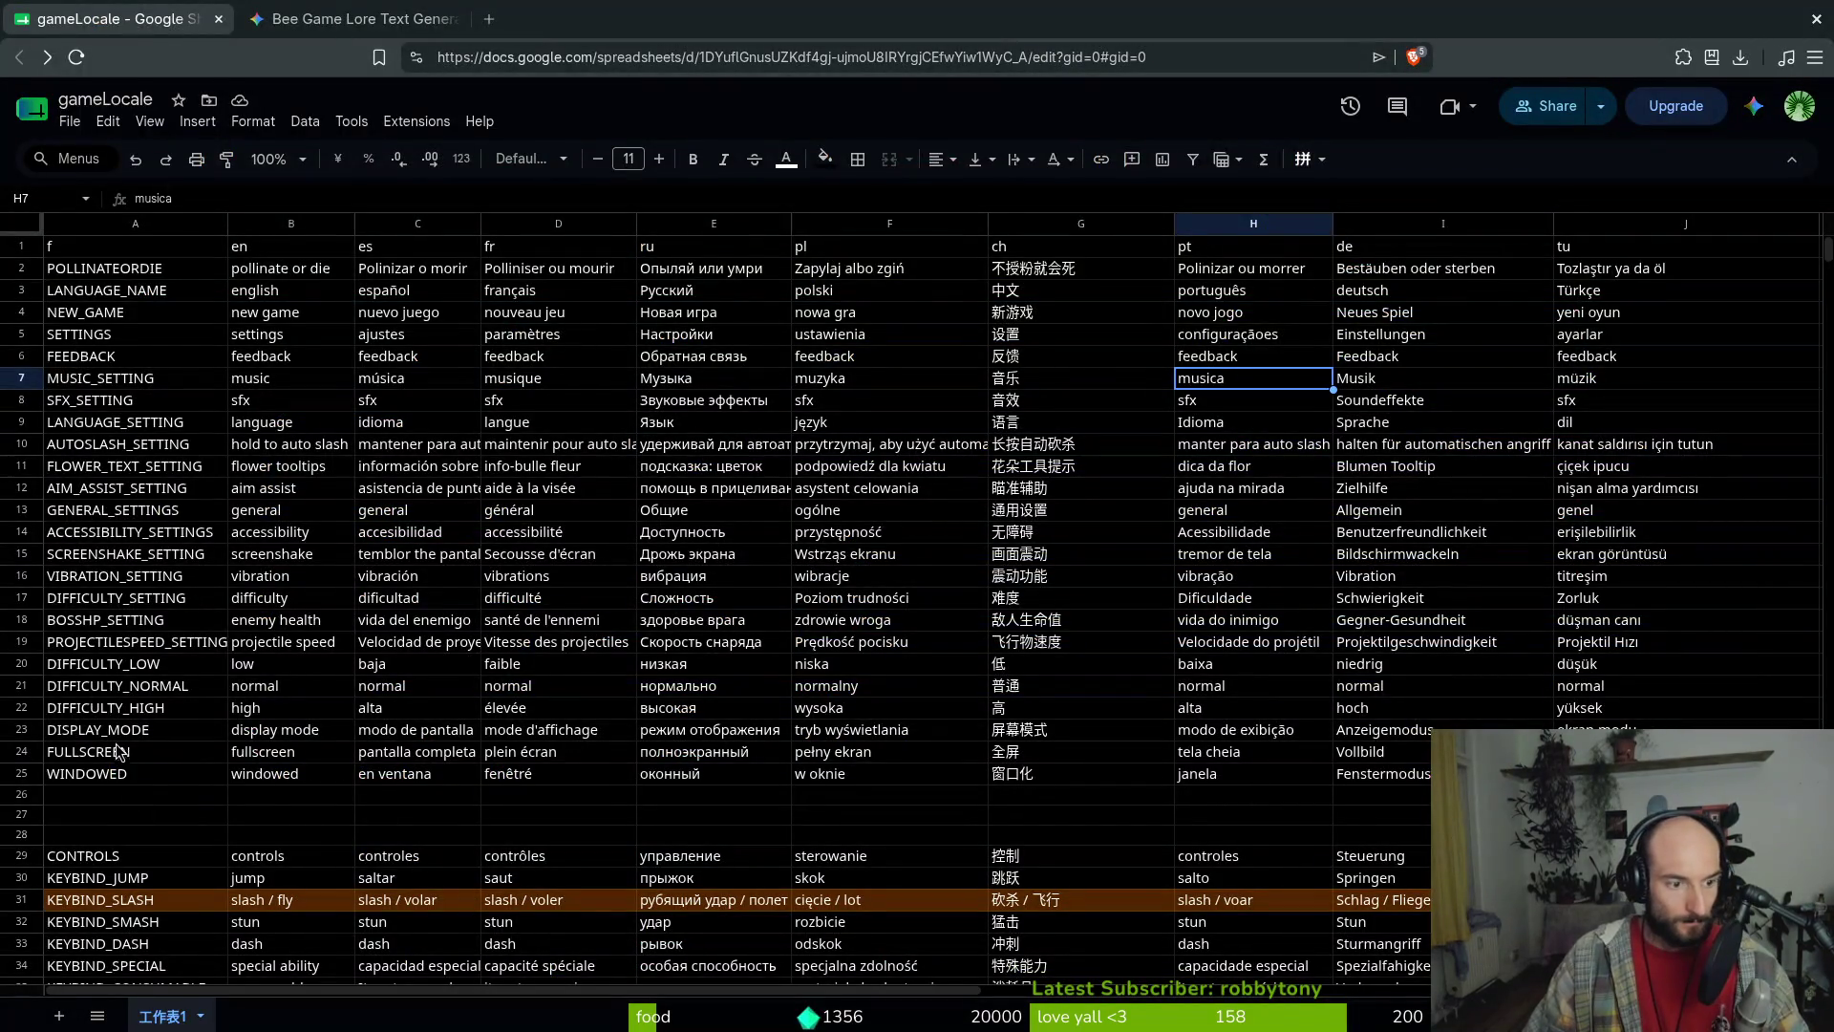
Insert a row below the TUTORIAL row 48 and enter the key CANYON in A49
scroll(101, 316, down, 10)
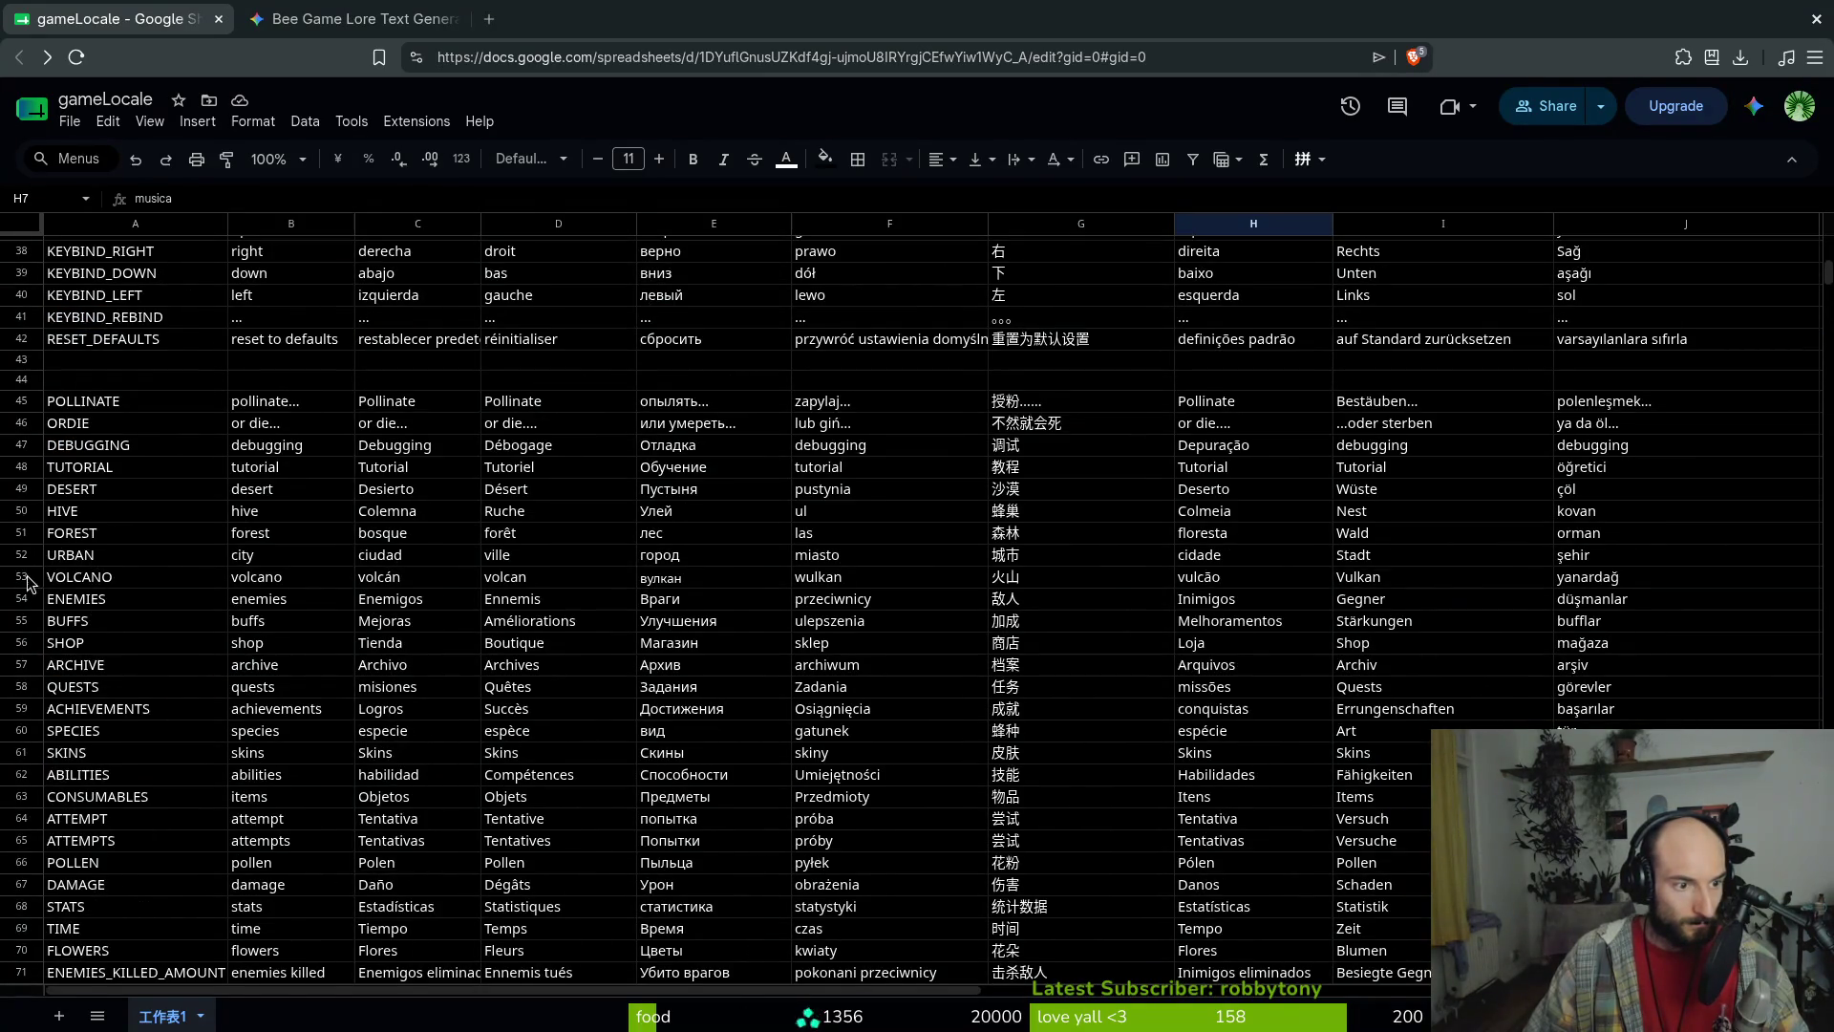
right_click(21, 576)
key(Escape)
click(23, 466)
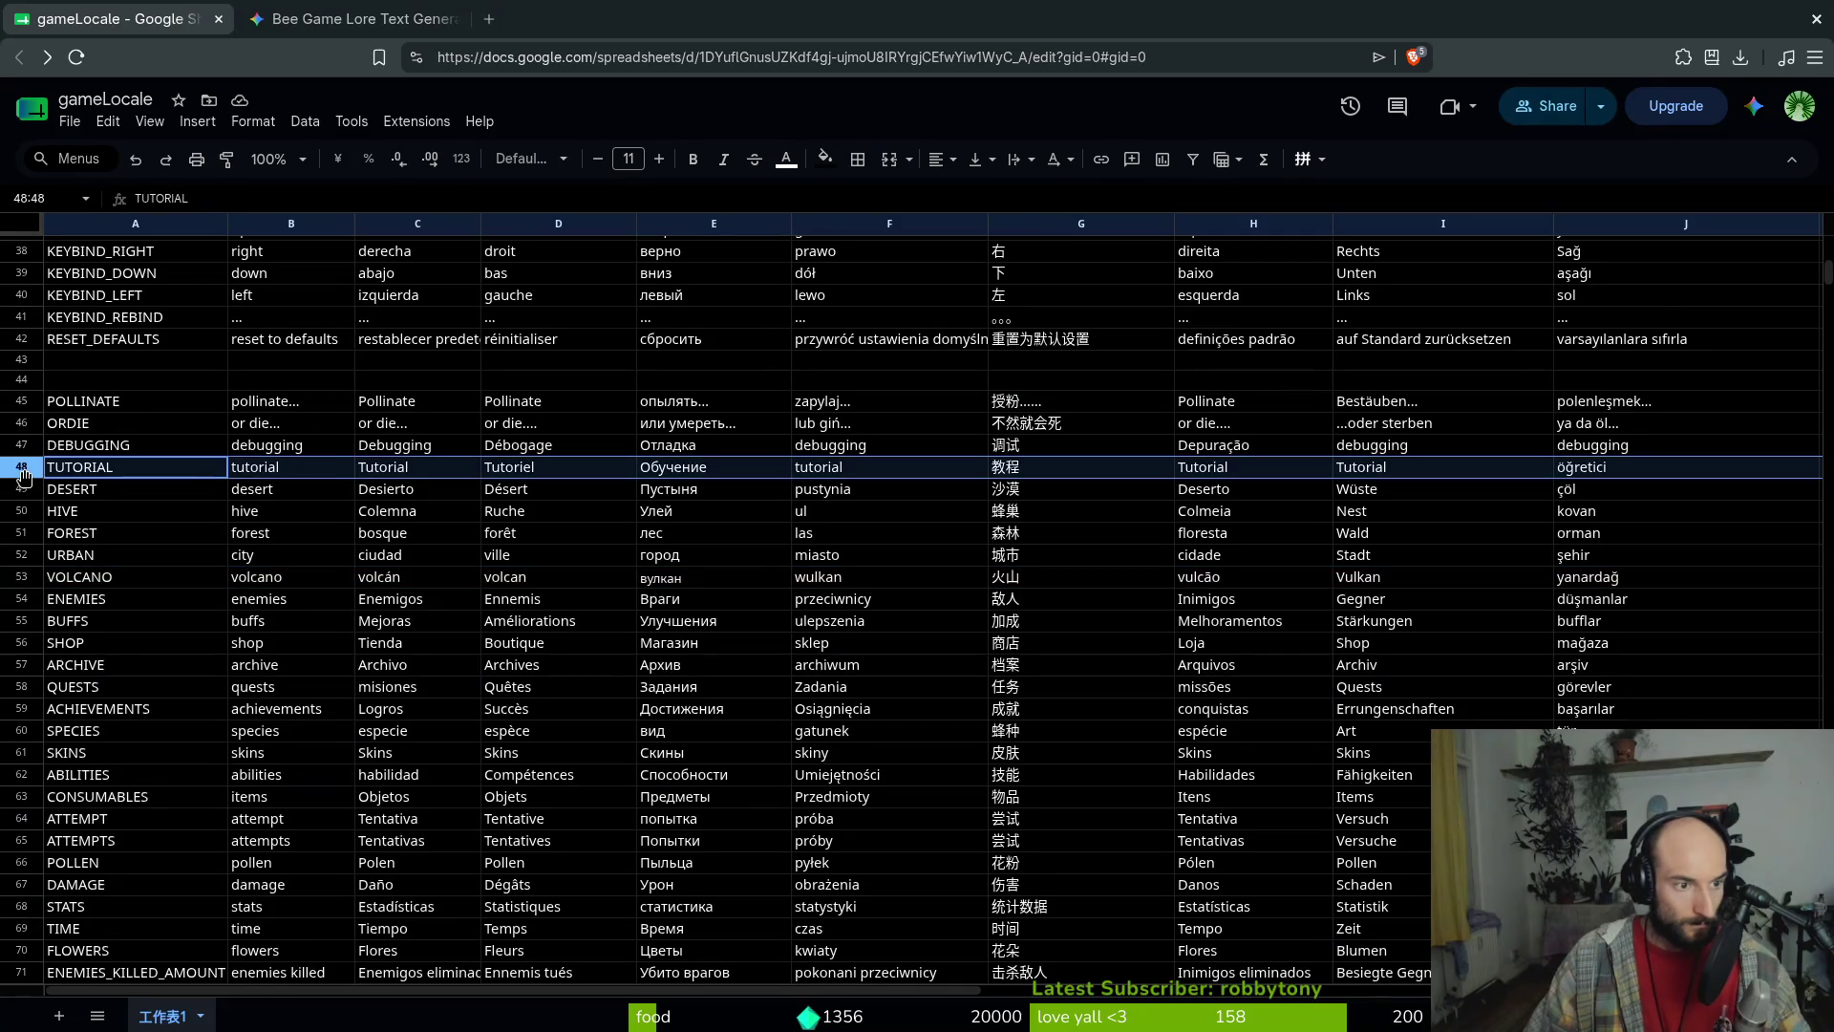
right_click(22, 466)
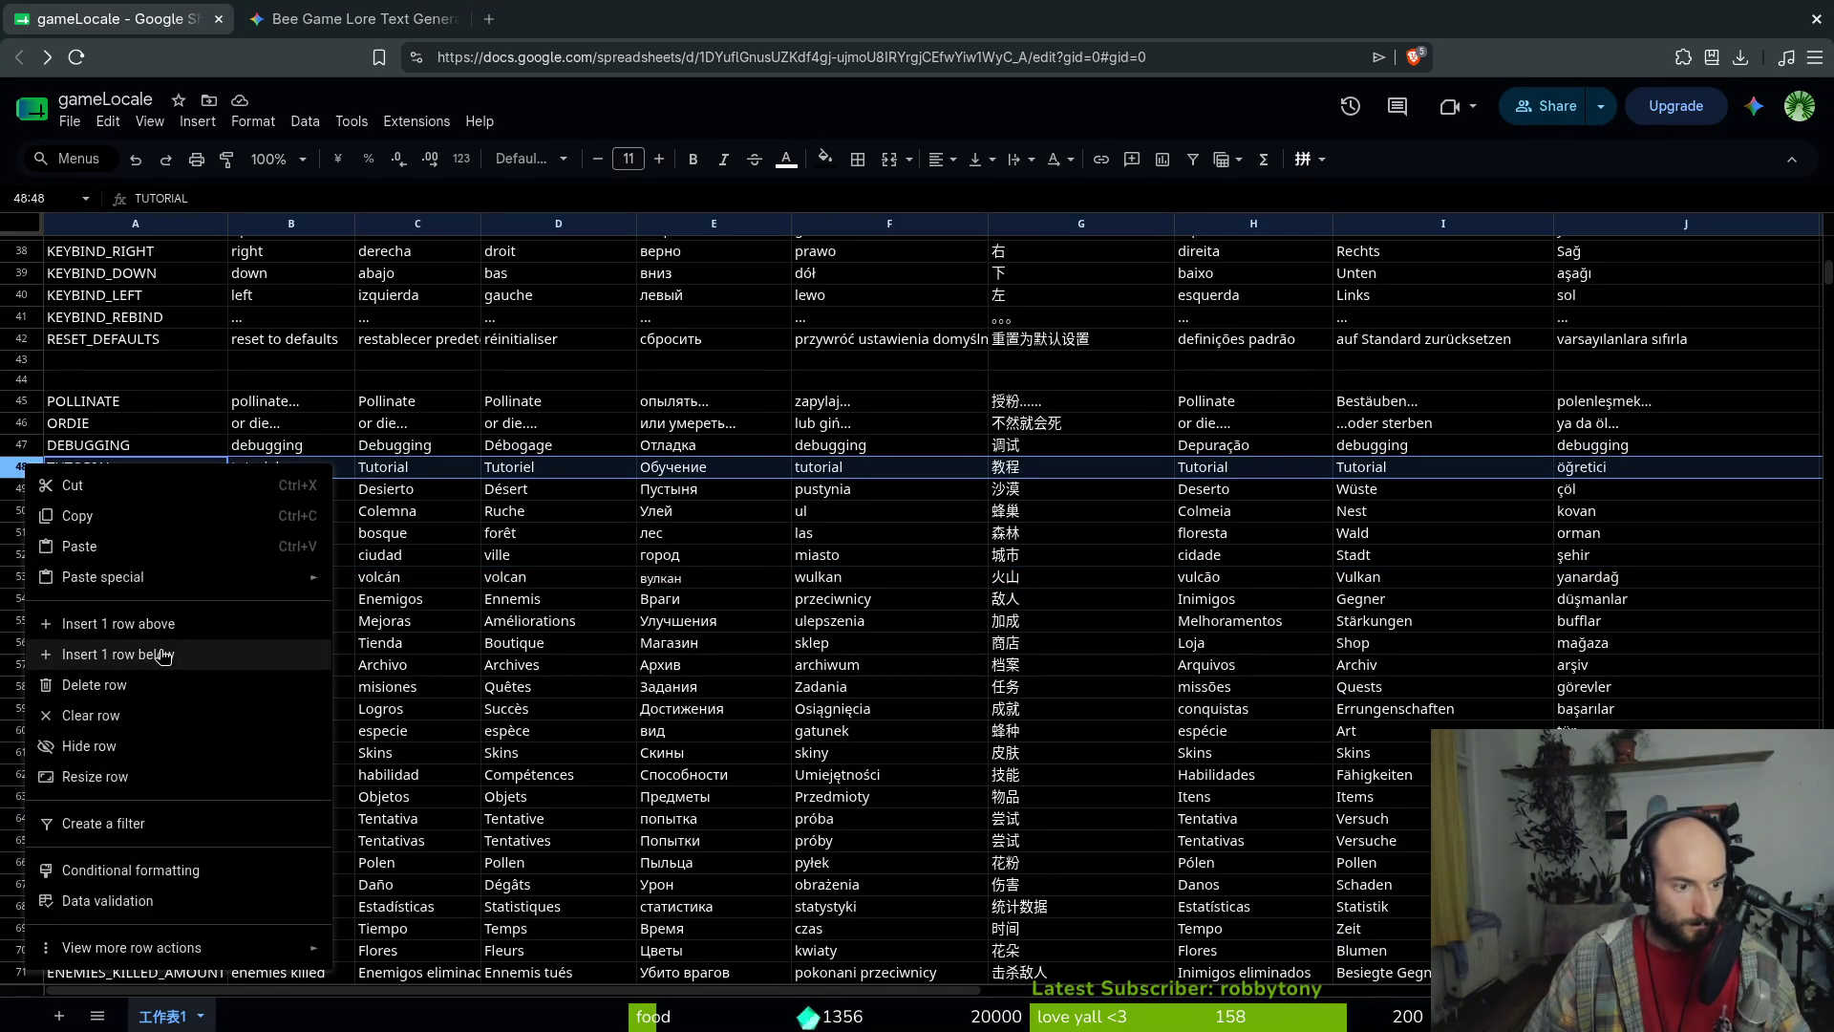
click(163, 654)
click(90, 489)
text(ARI)
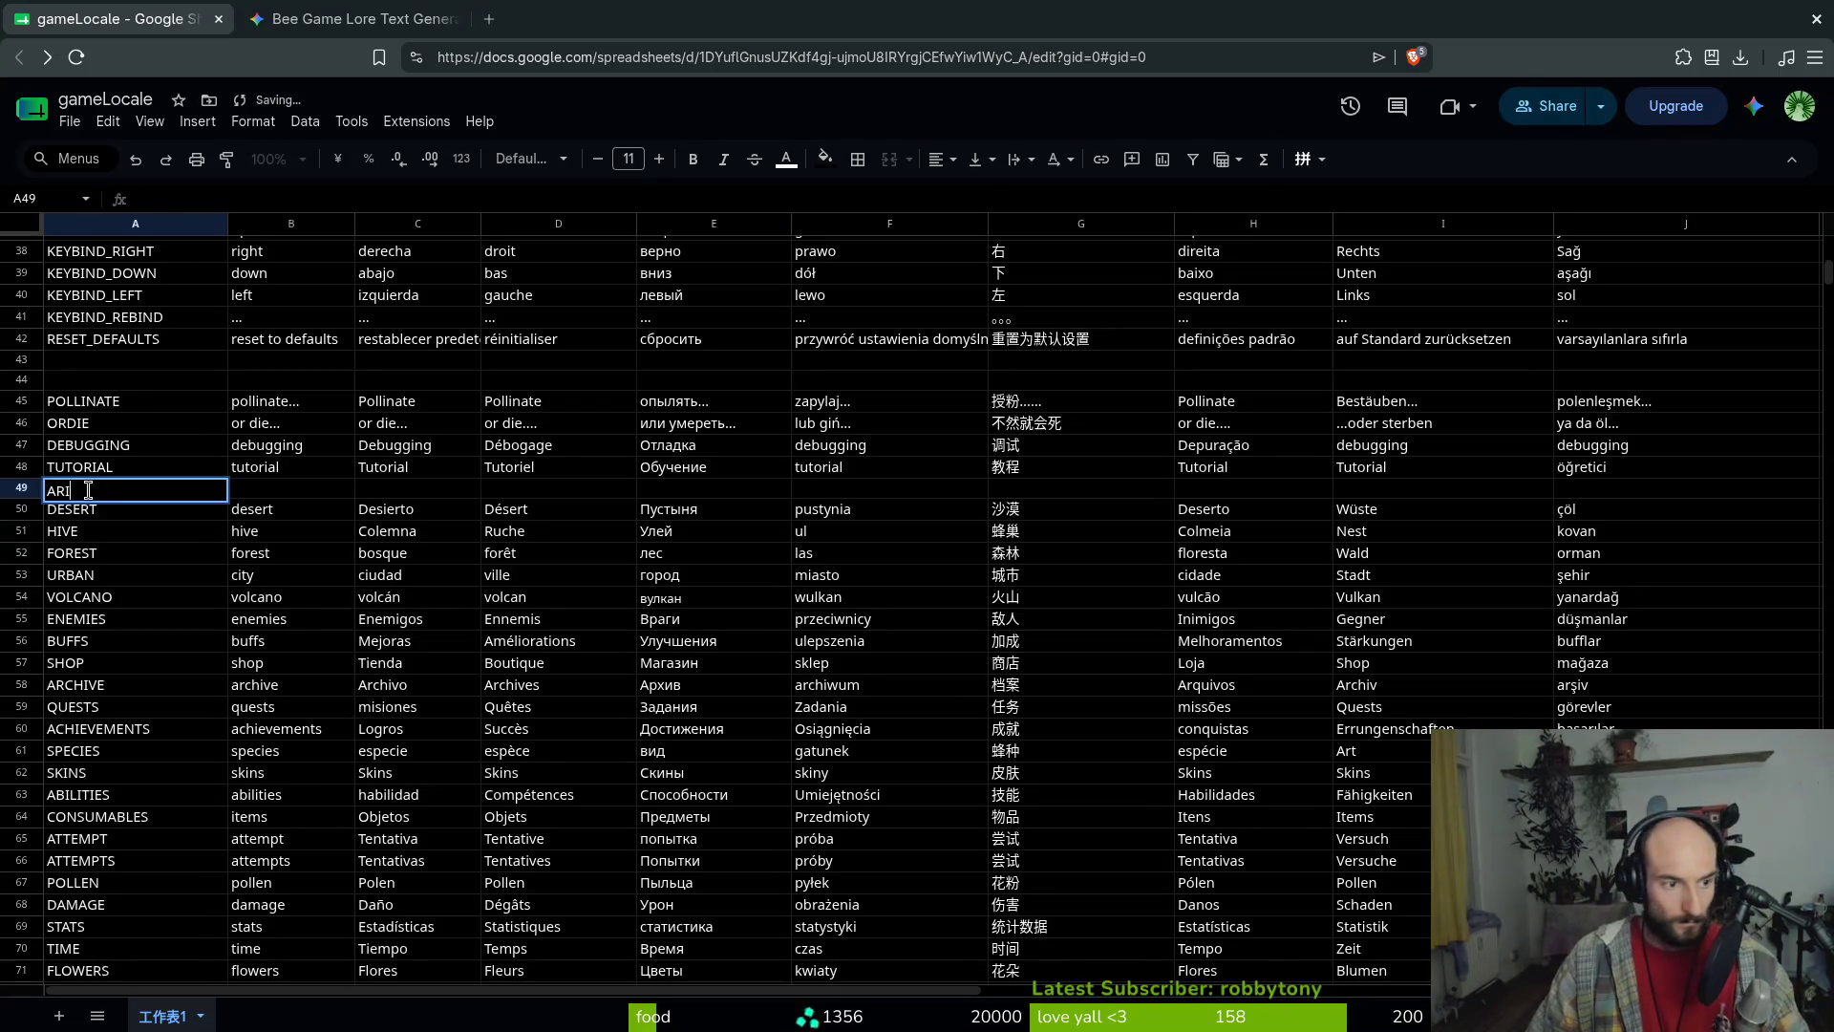
text(DCANYON)
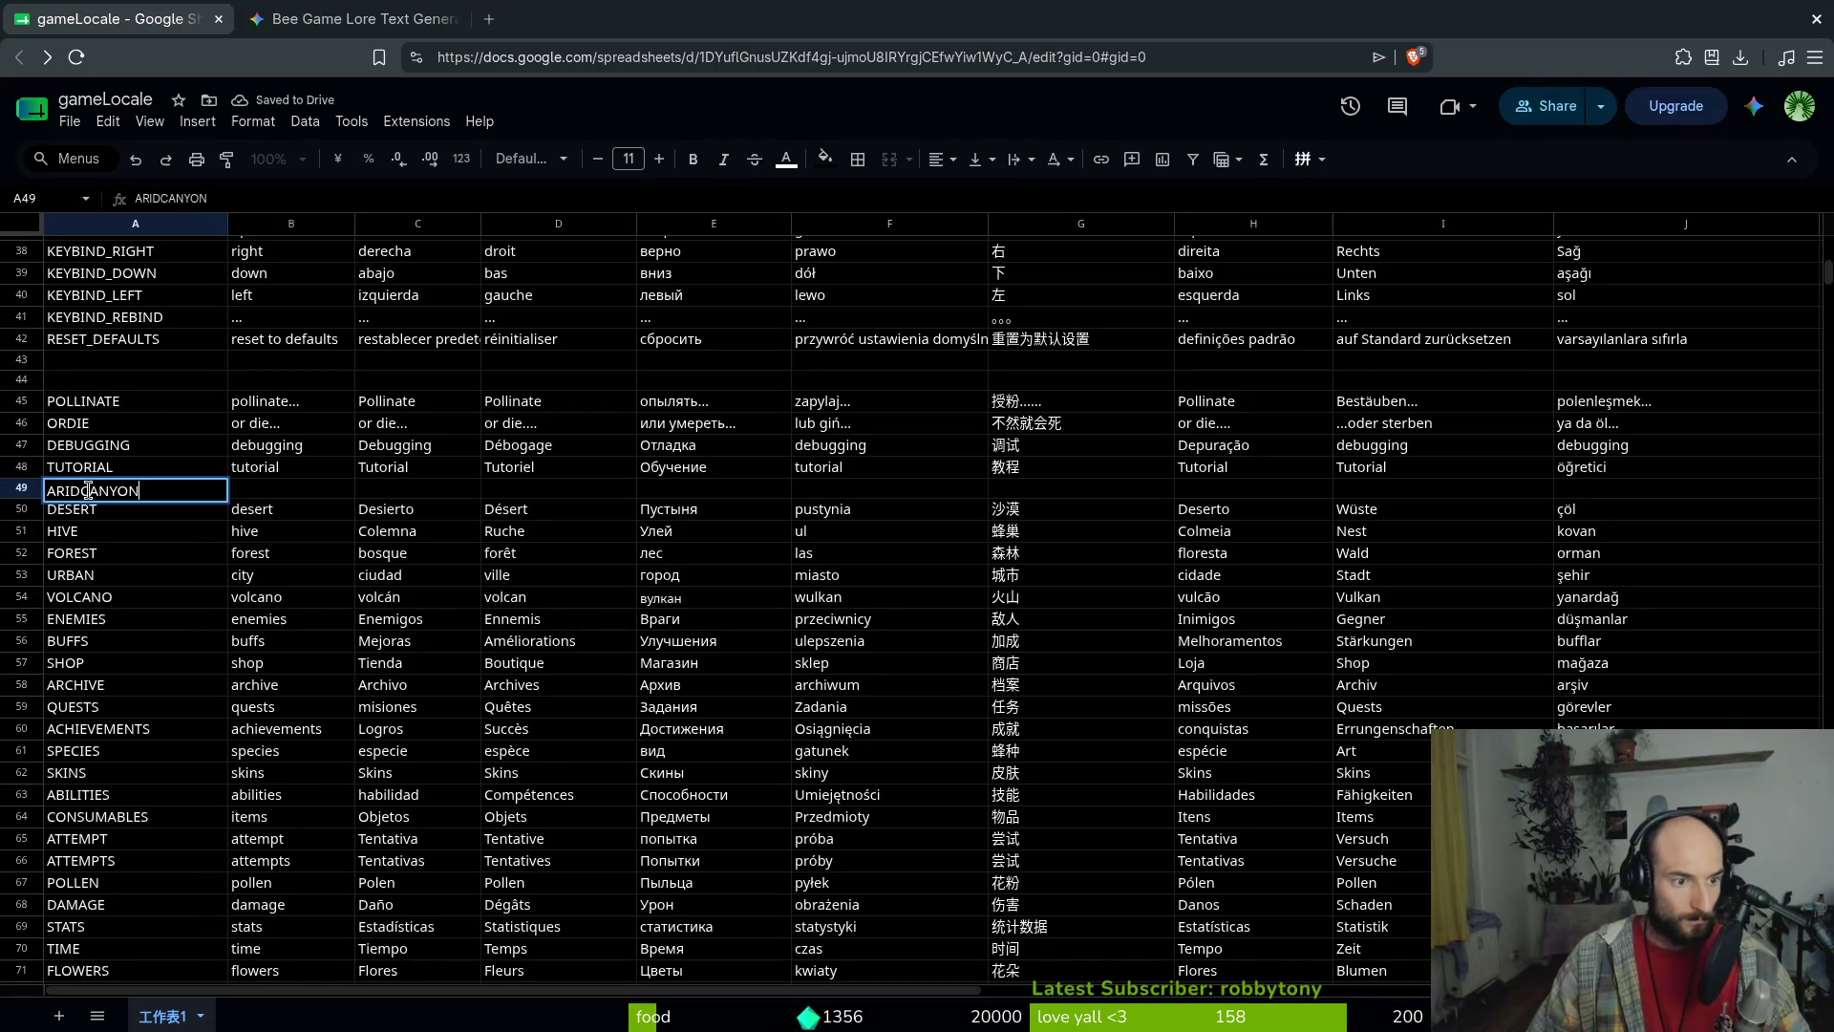
click(88, 490)
key(BackSpace)
key(BackSpace)
key(BackSpace)
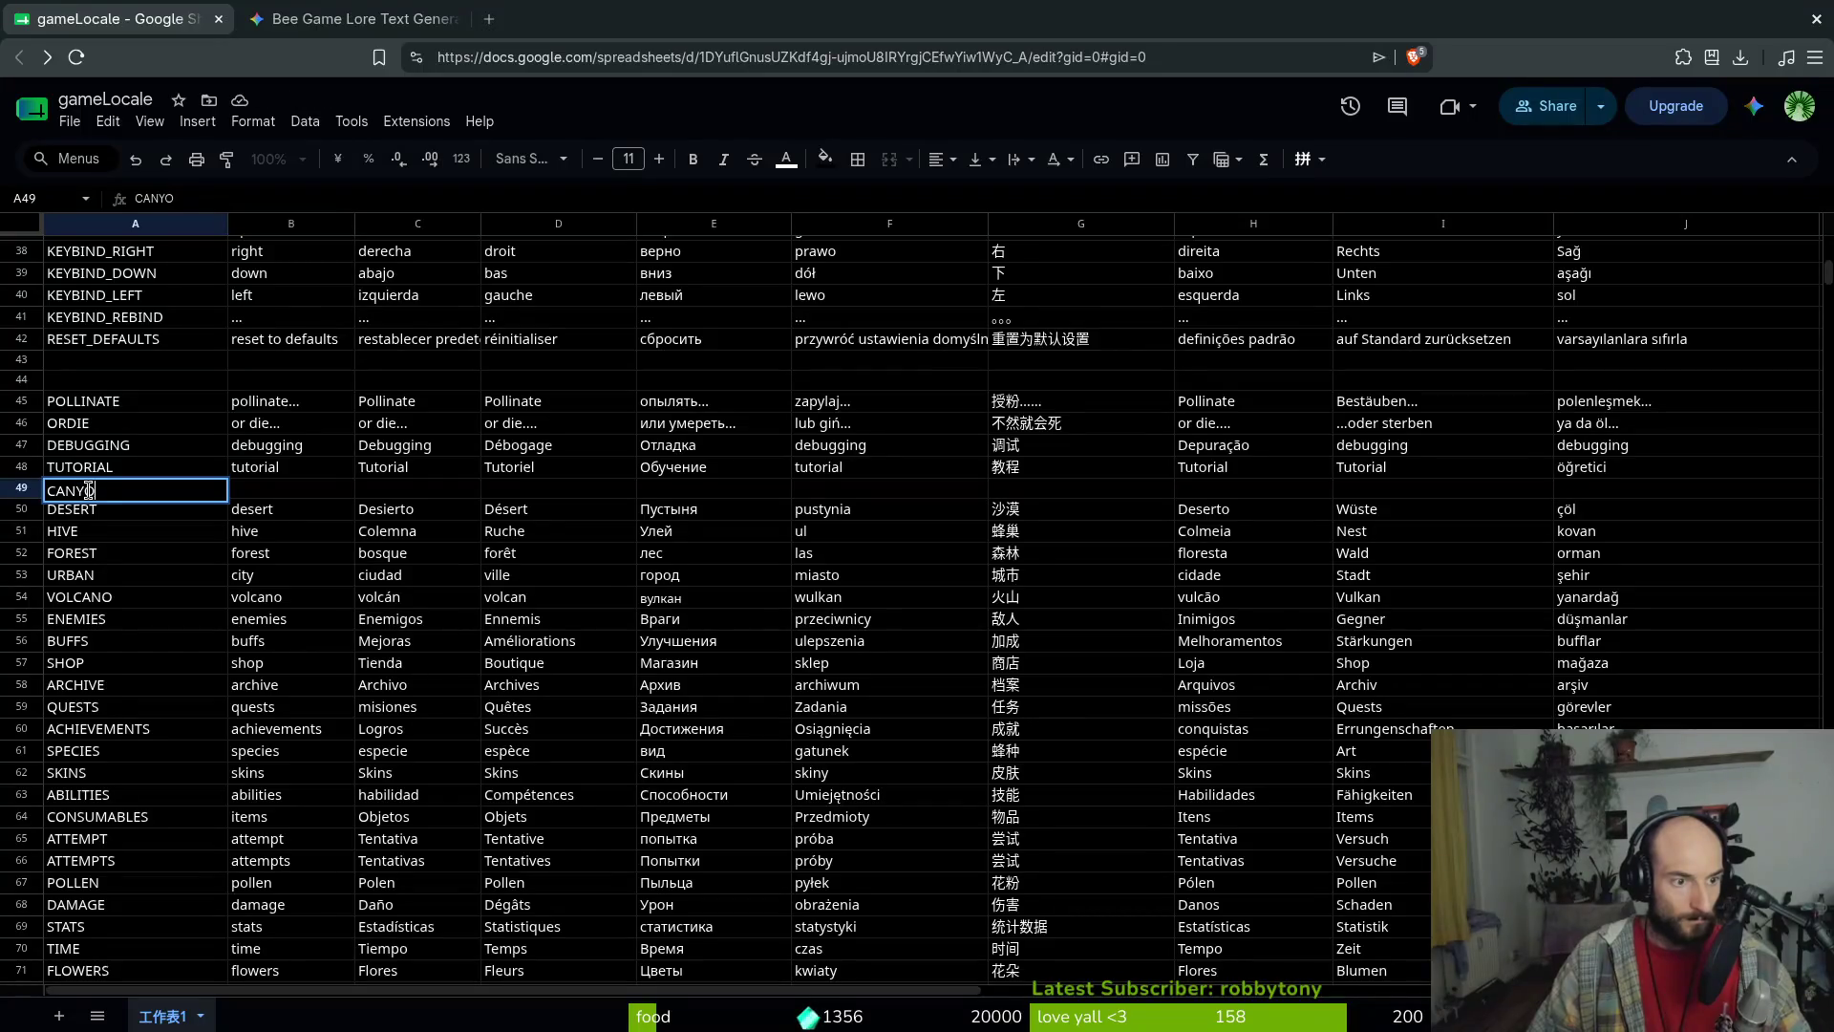
key(Return)
In Vim, revert both ARIDCANYON label keys in introduction.gd to CANYON
key(alt+Tab)
key(alt+Tab)
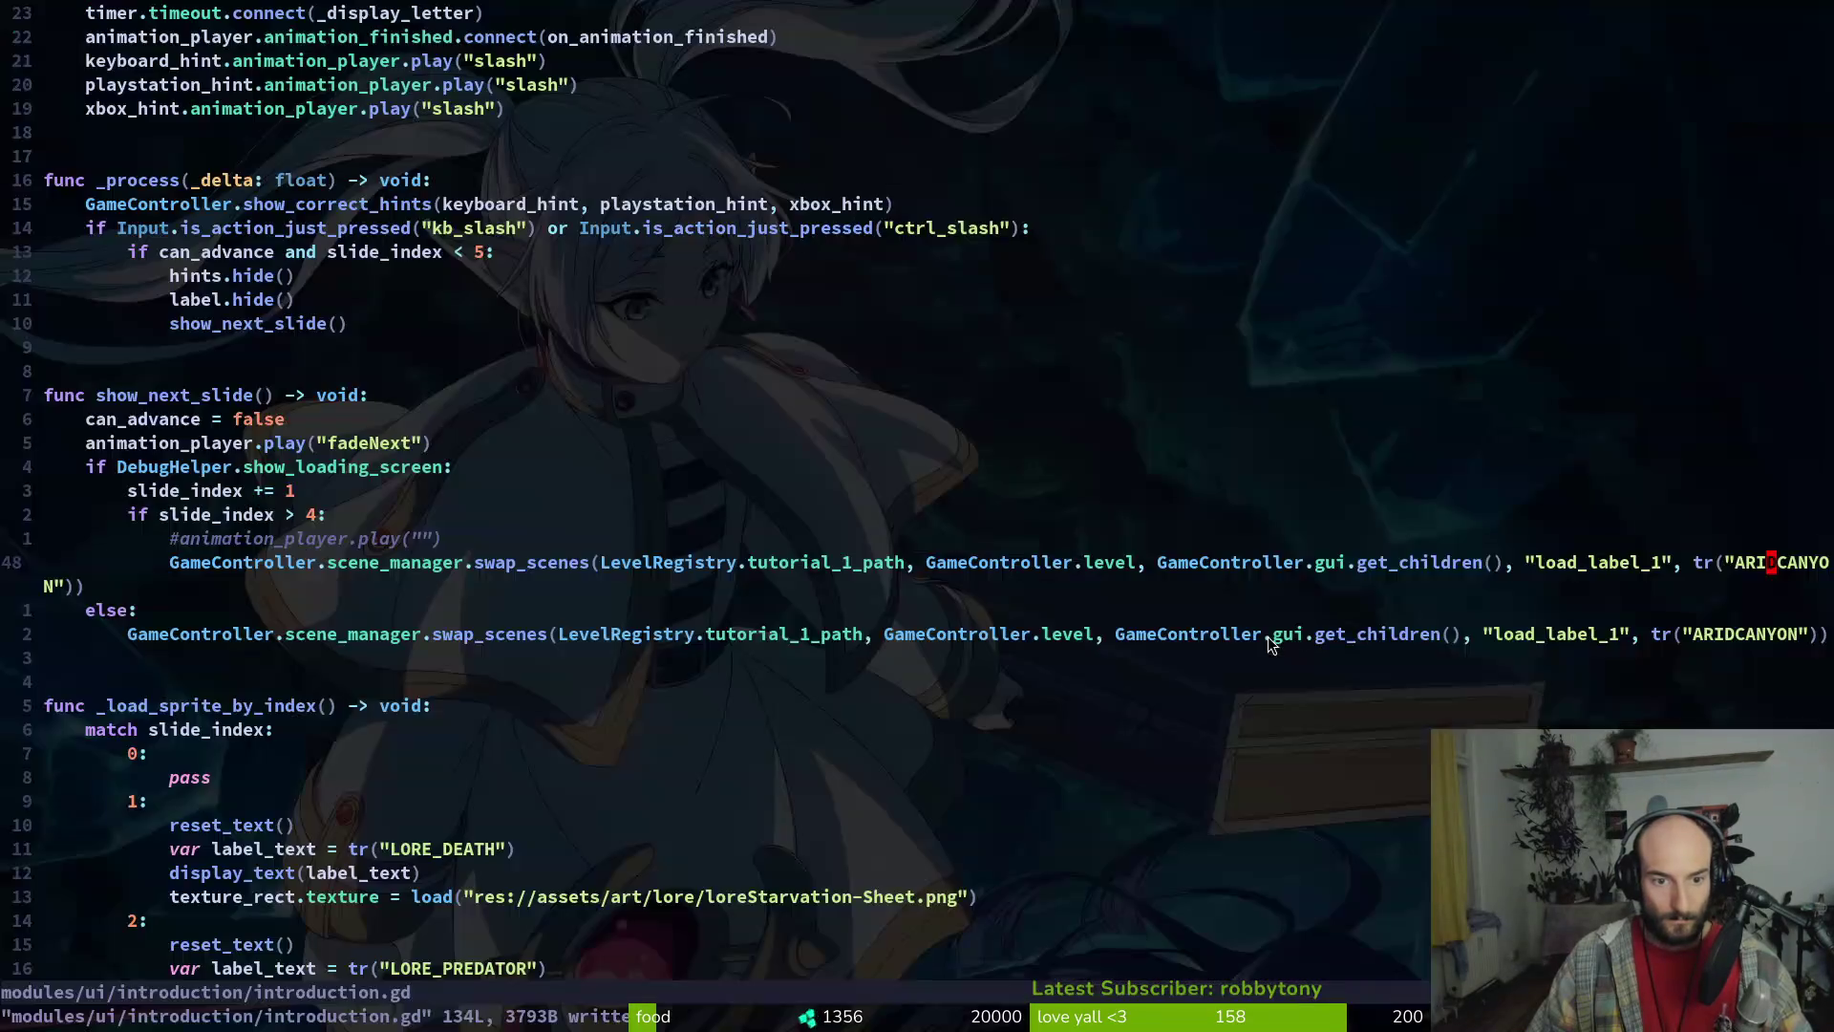
key(c)
key(i)
key(quotedbl)
text(CAN)
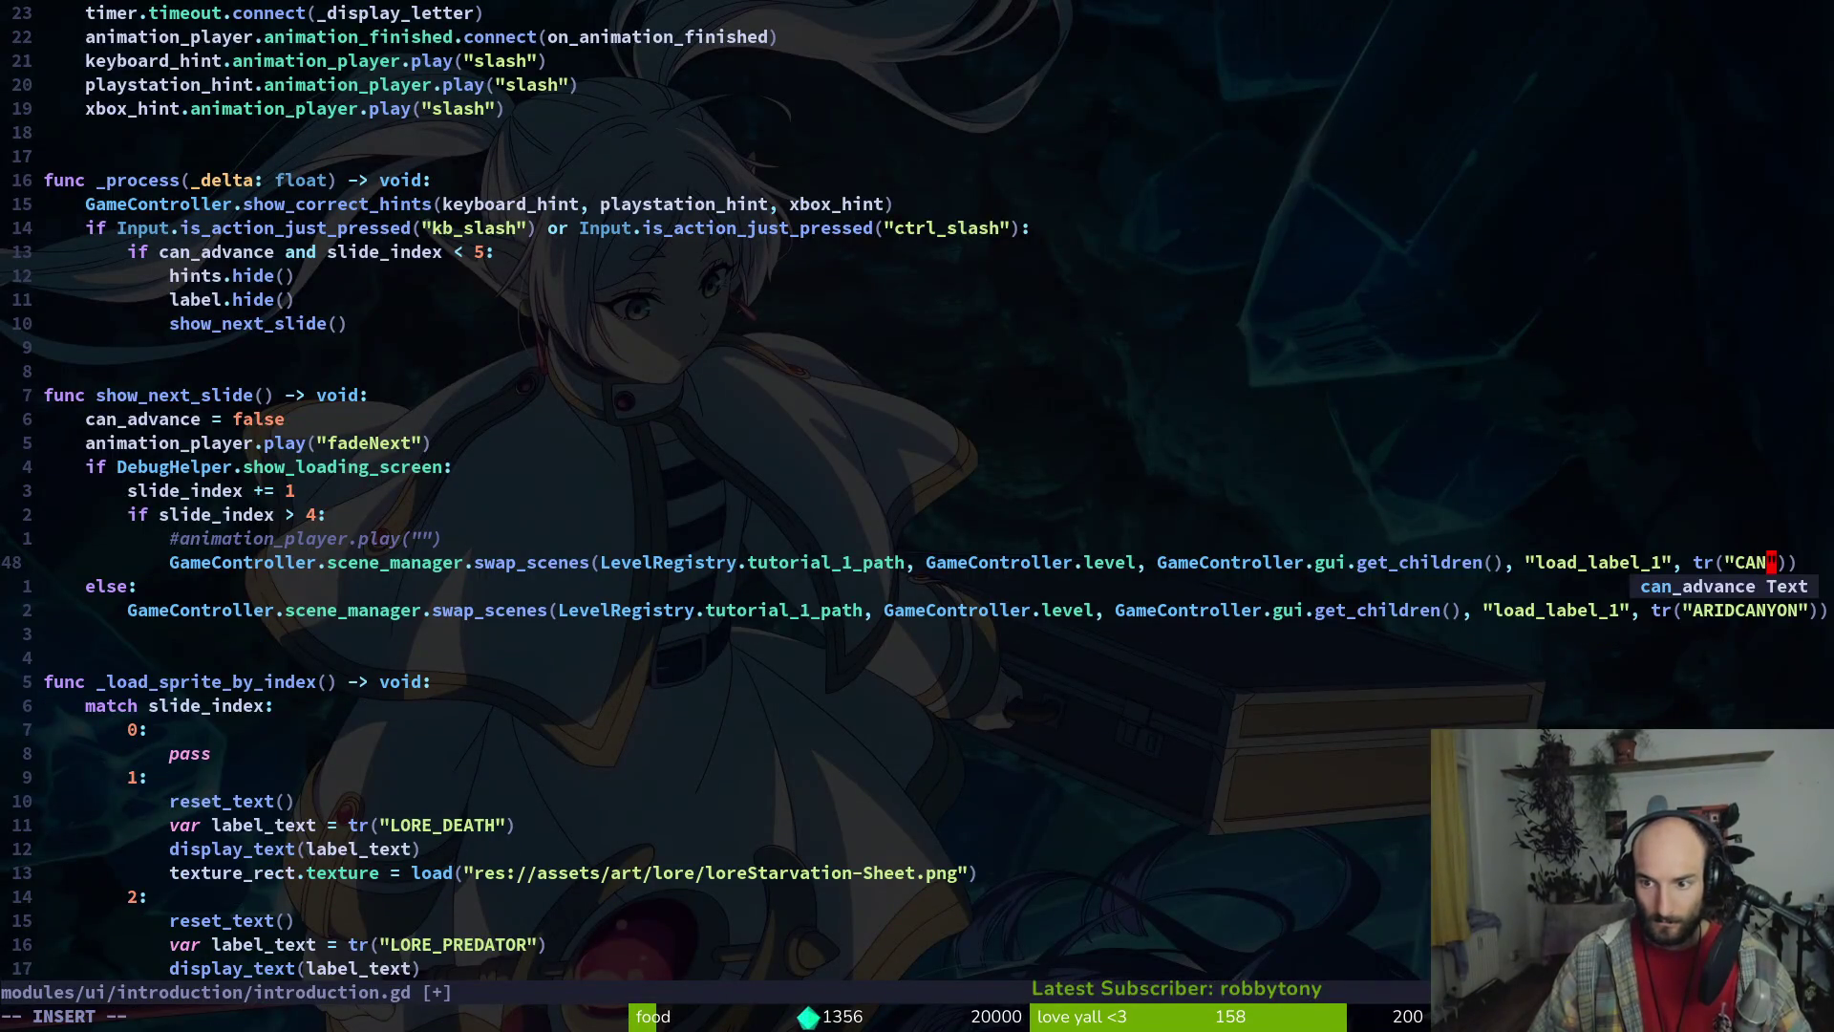
text(YON)
key(Escape)
key(j)
key(j)
key(c)
key(i)
key(quotedbl)
text(CANYON)
key(Escape)
Enter 'canyon' as the English value in B49 and copy it
key(alt+Tab)
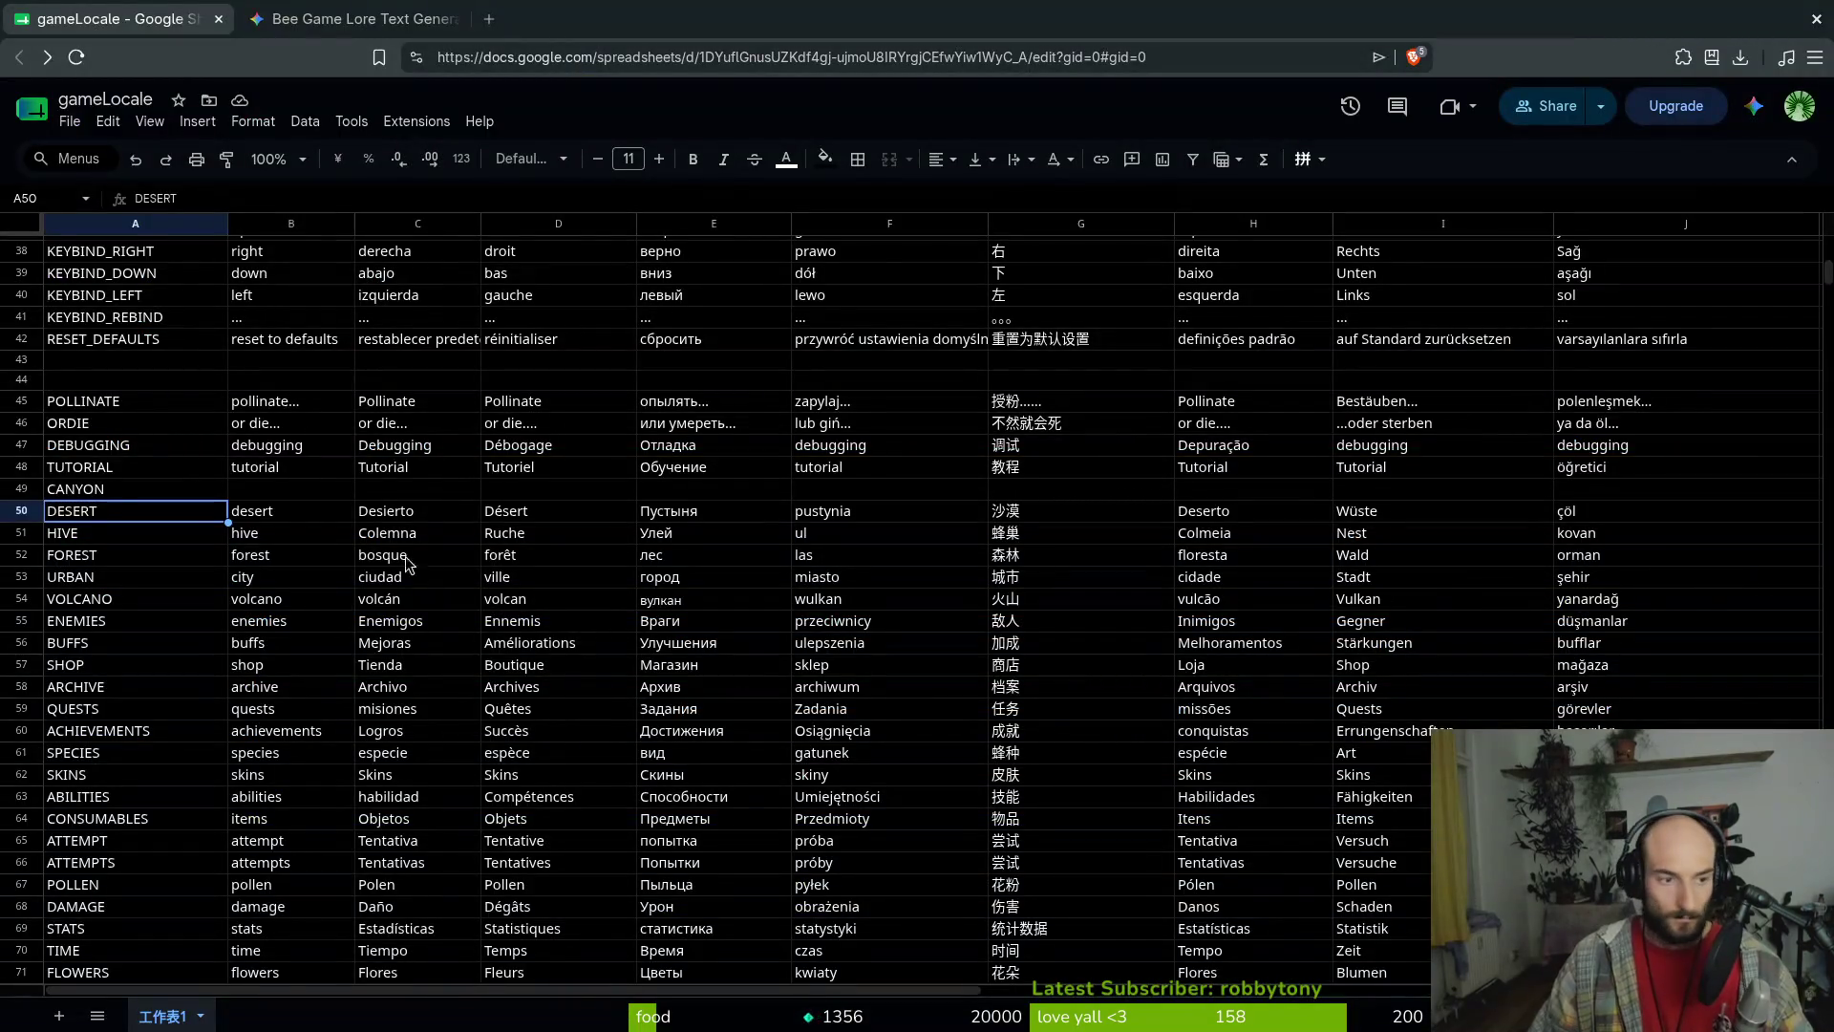
click(238, 497)
text(canyon)
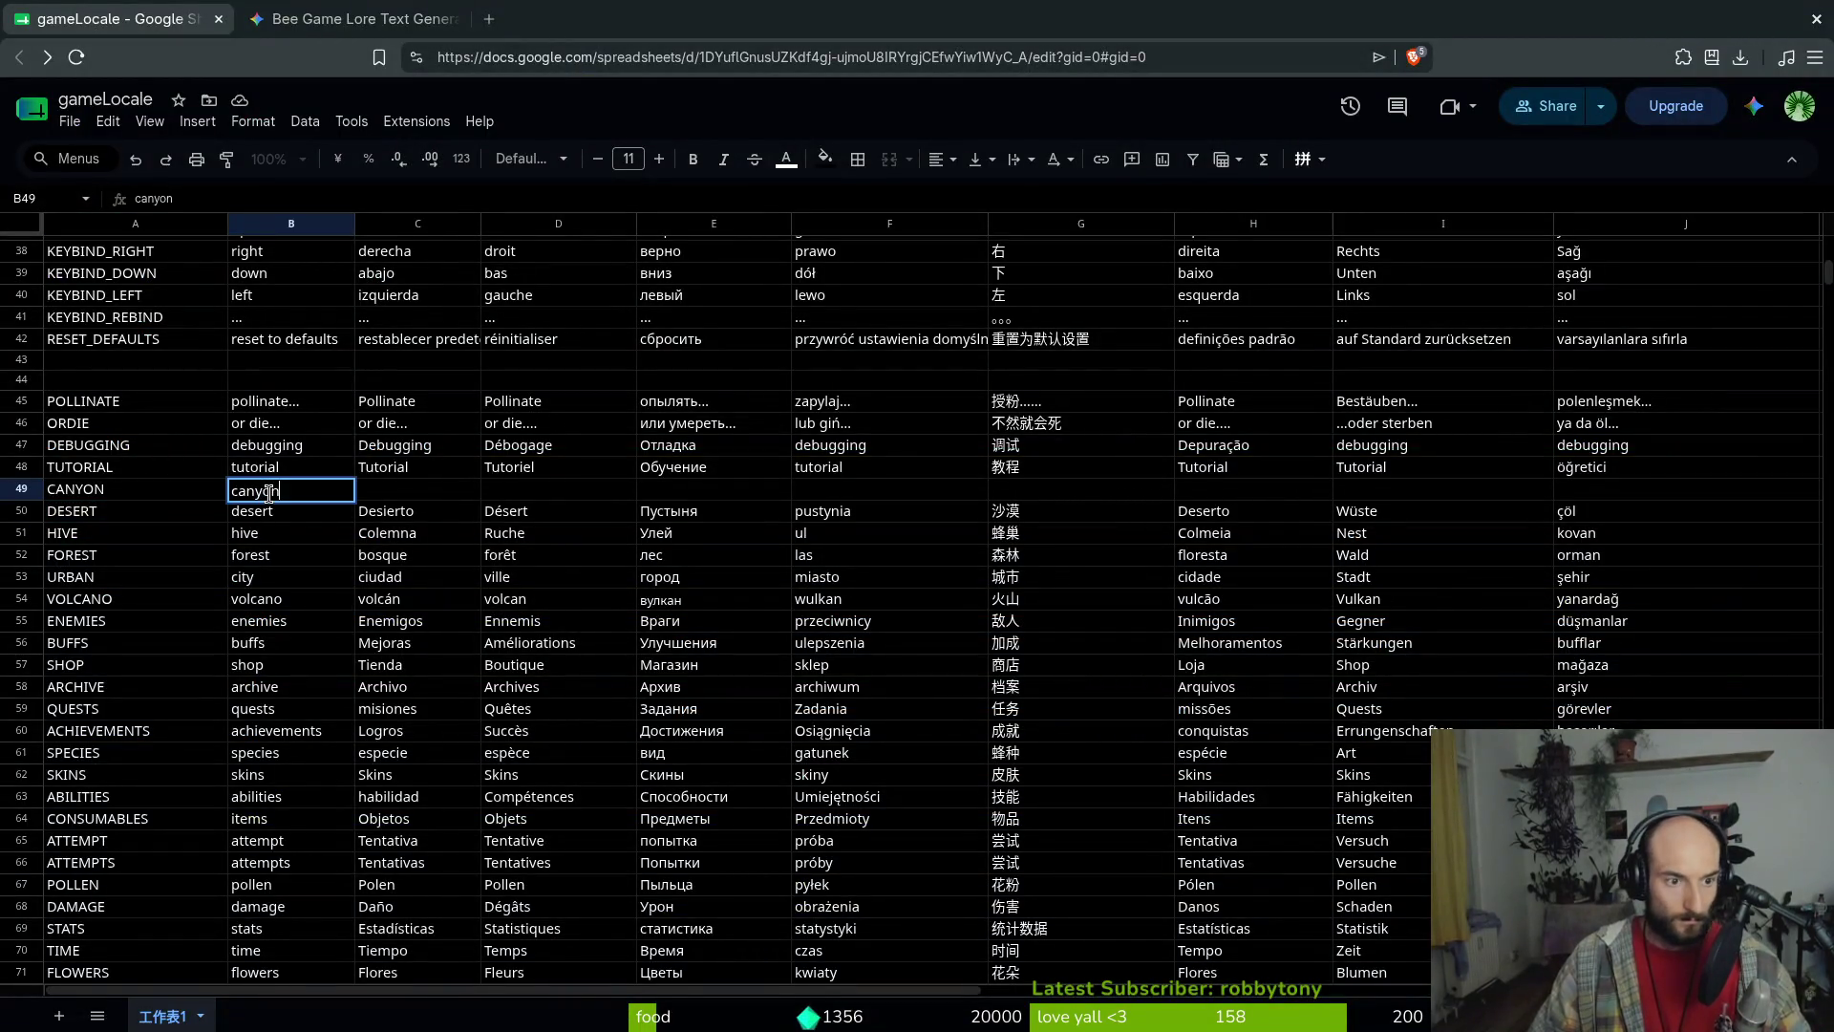
key(Return)
click(295, 484)
key(ctrl+c)
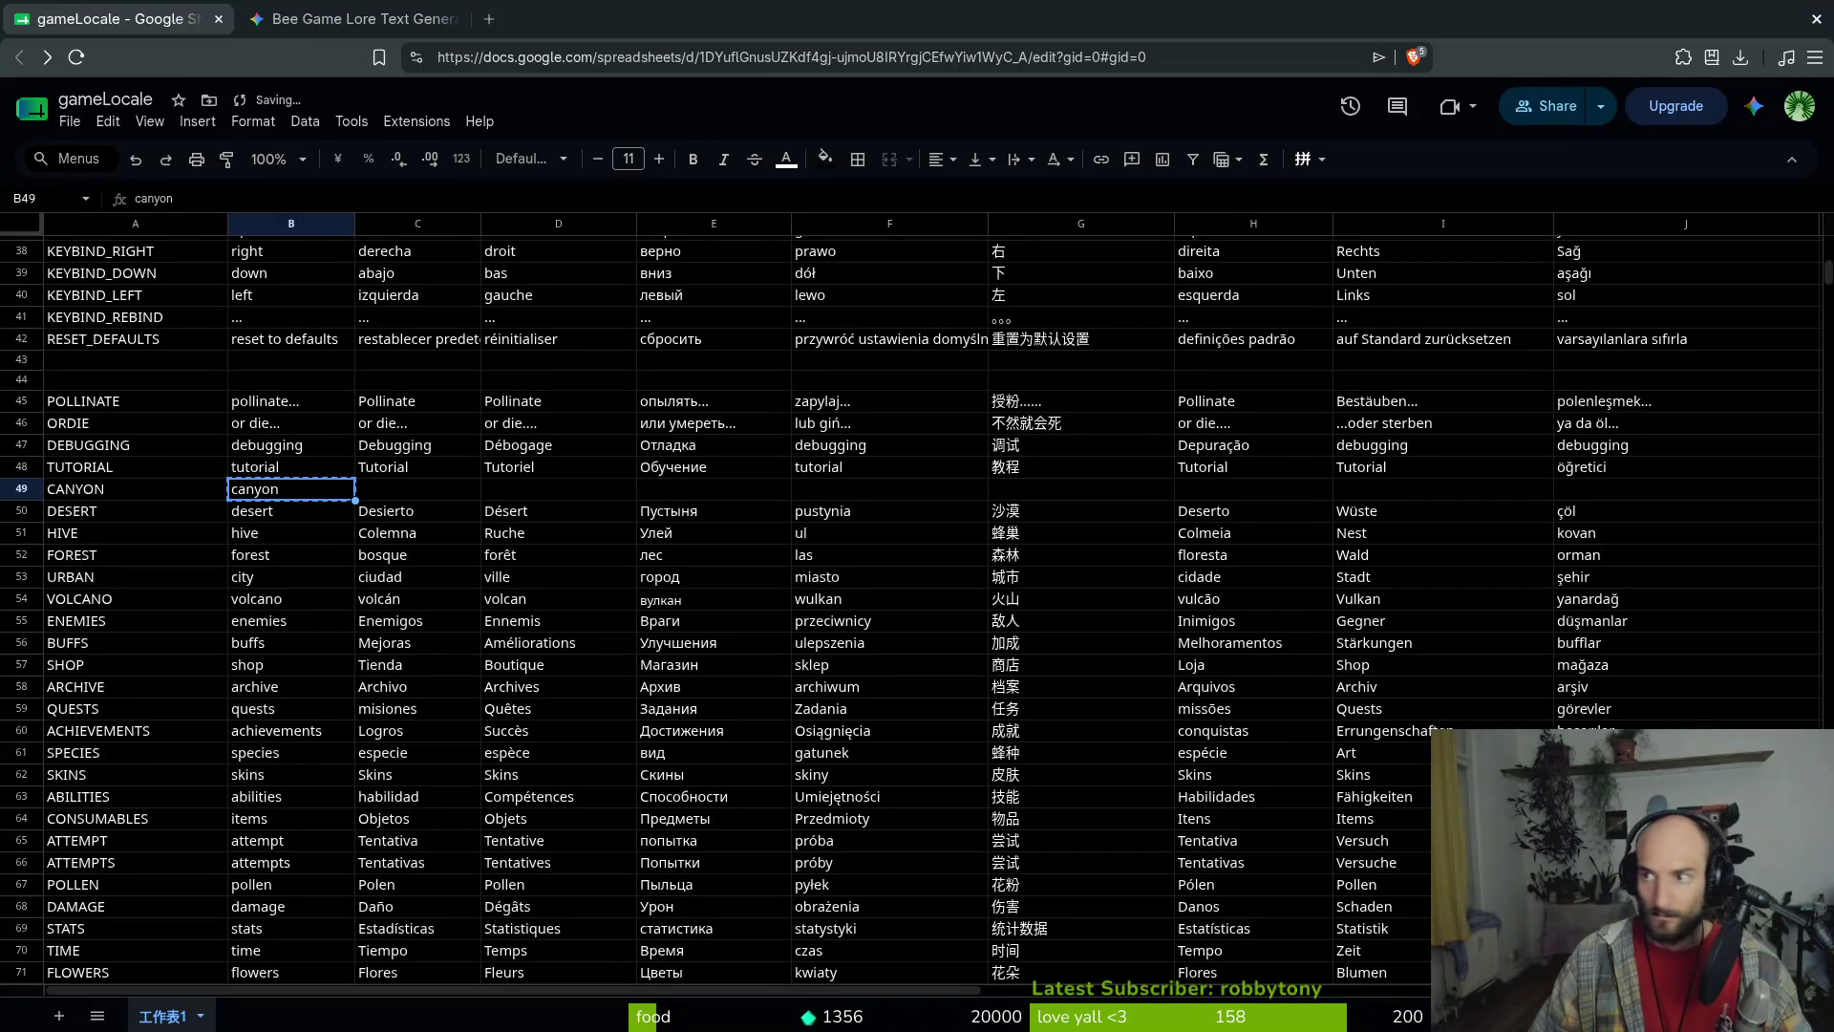
Start a Gemini prompt with 'localize into'
key(ctrl+Tab)
click(801, 944)
text(localize)
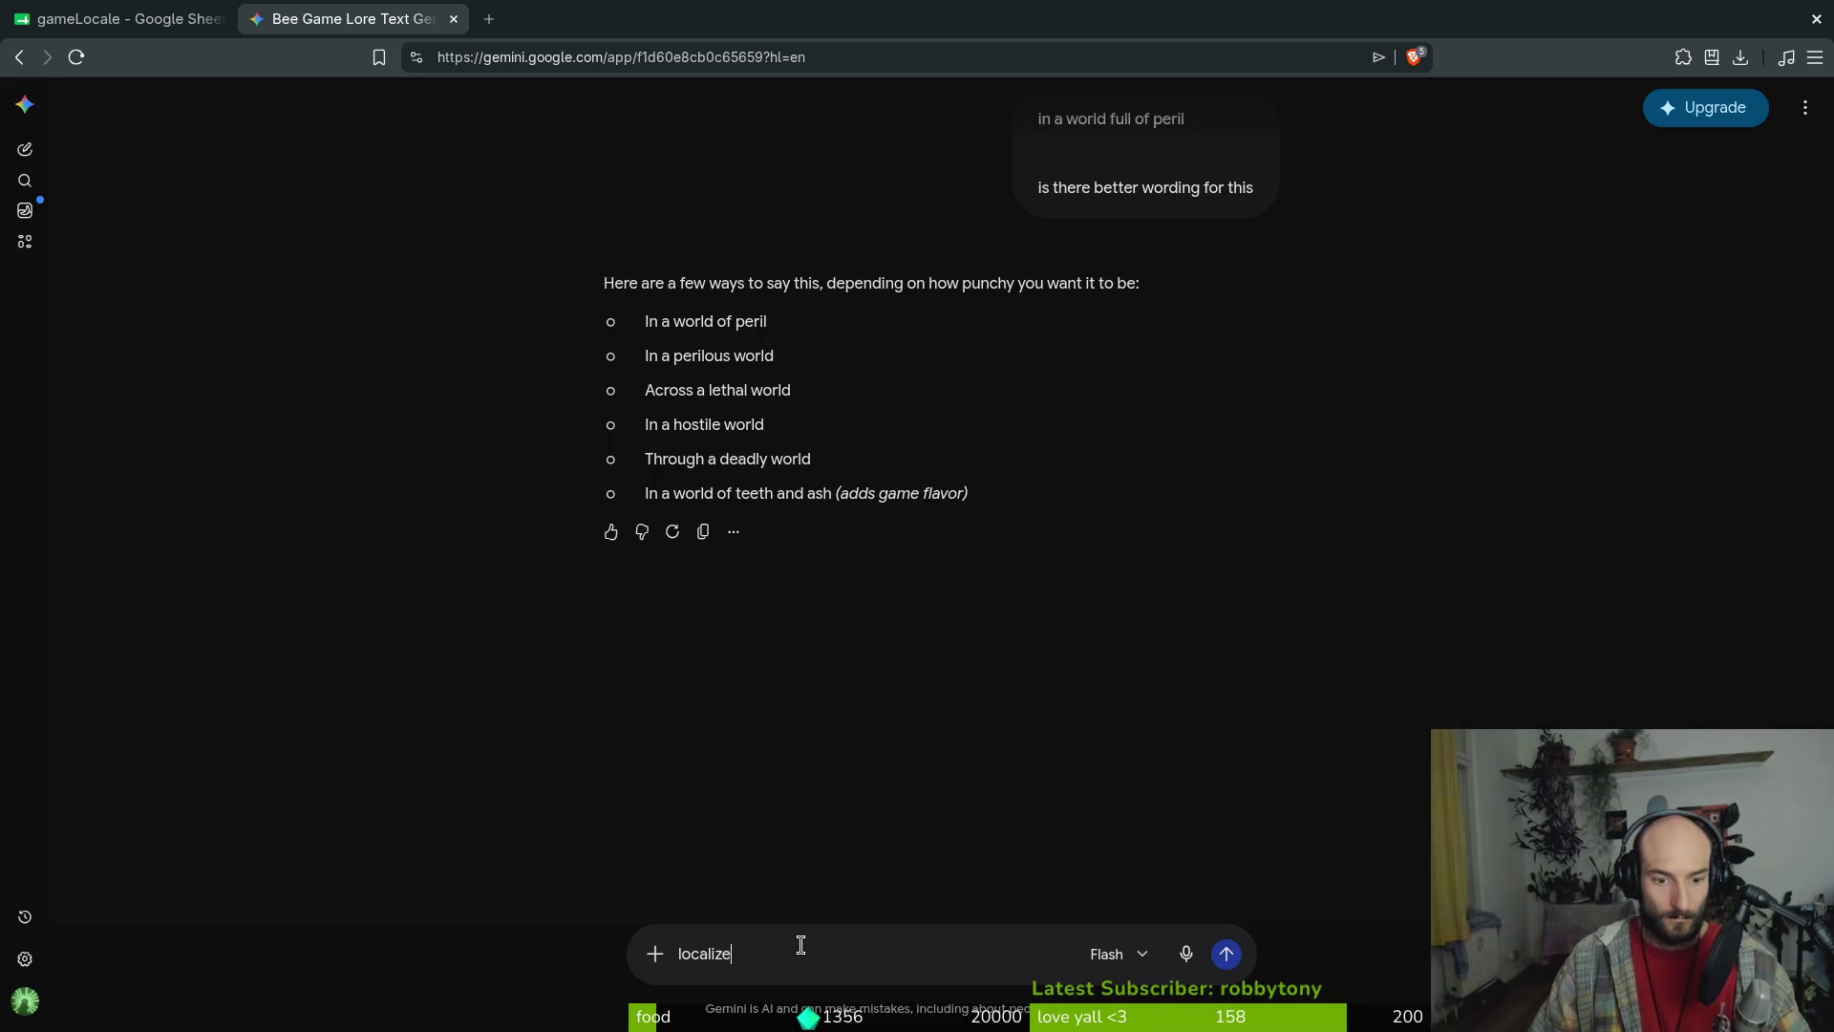
text( into)
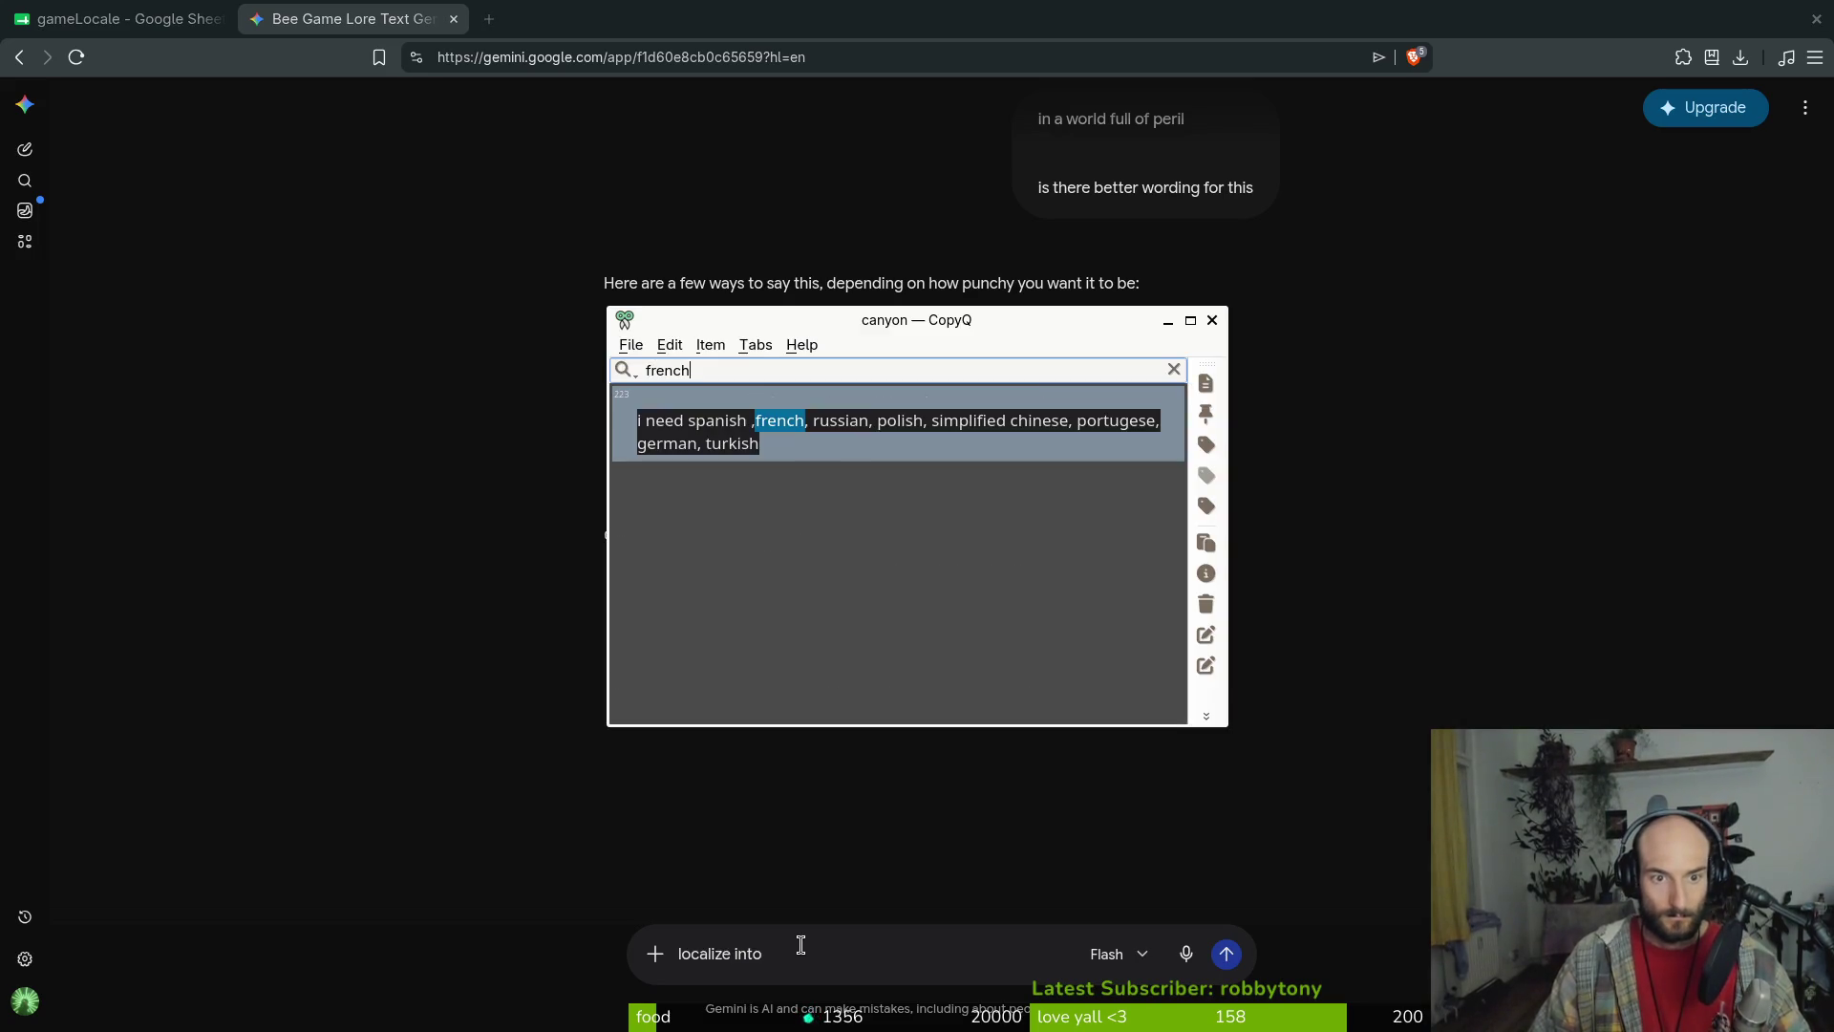
Ask Gemini to localize "canyon" into the pasted language list, then copy the Spanish cañón
key(ctrl+v)
key(shift+Return)
key(shift+Return)
text("canyon)
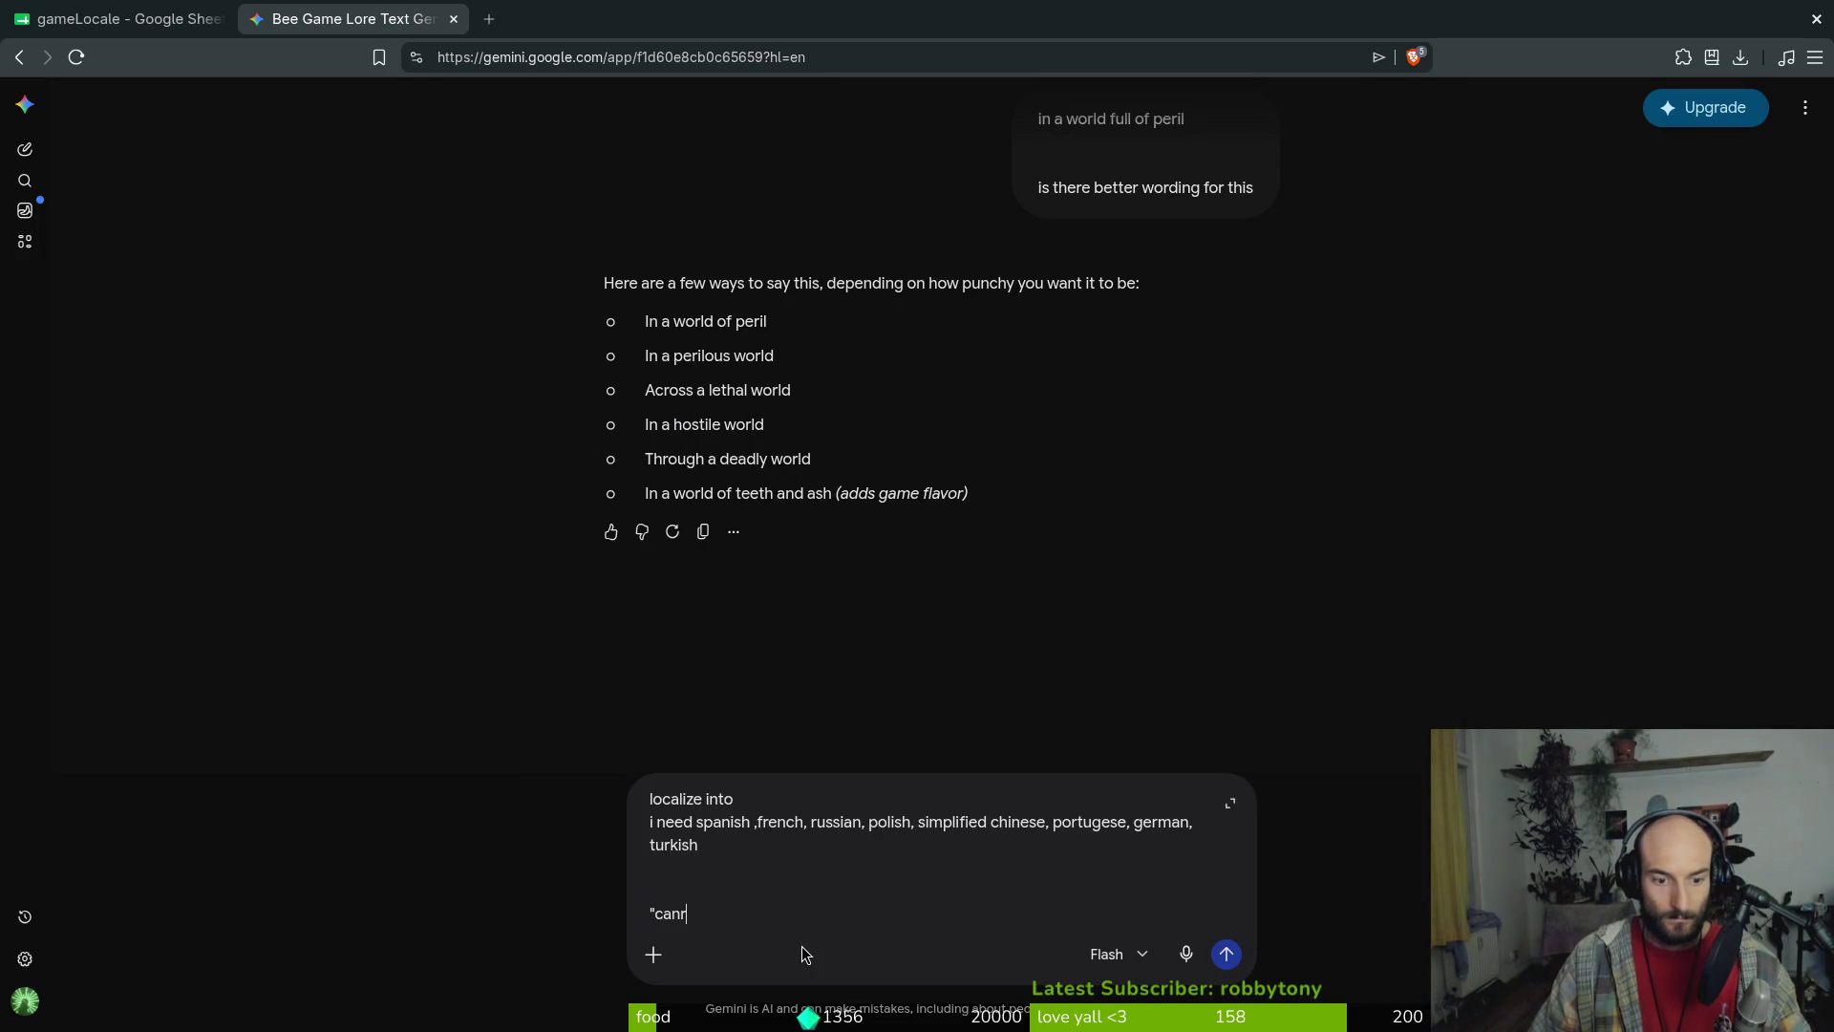
key(Return)
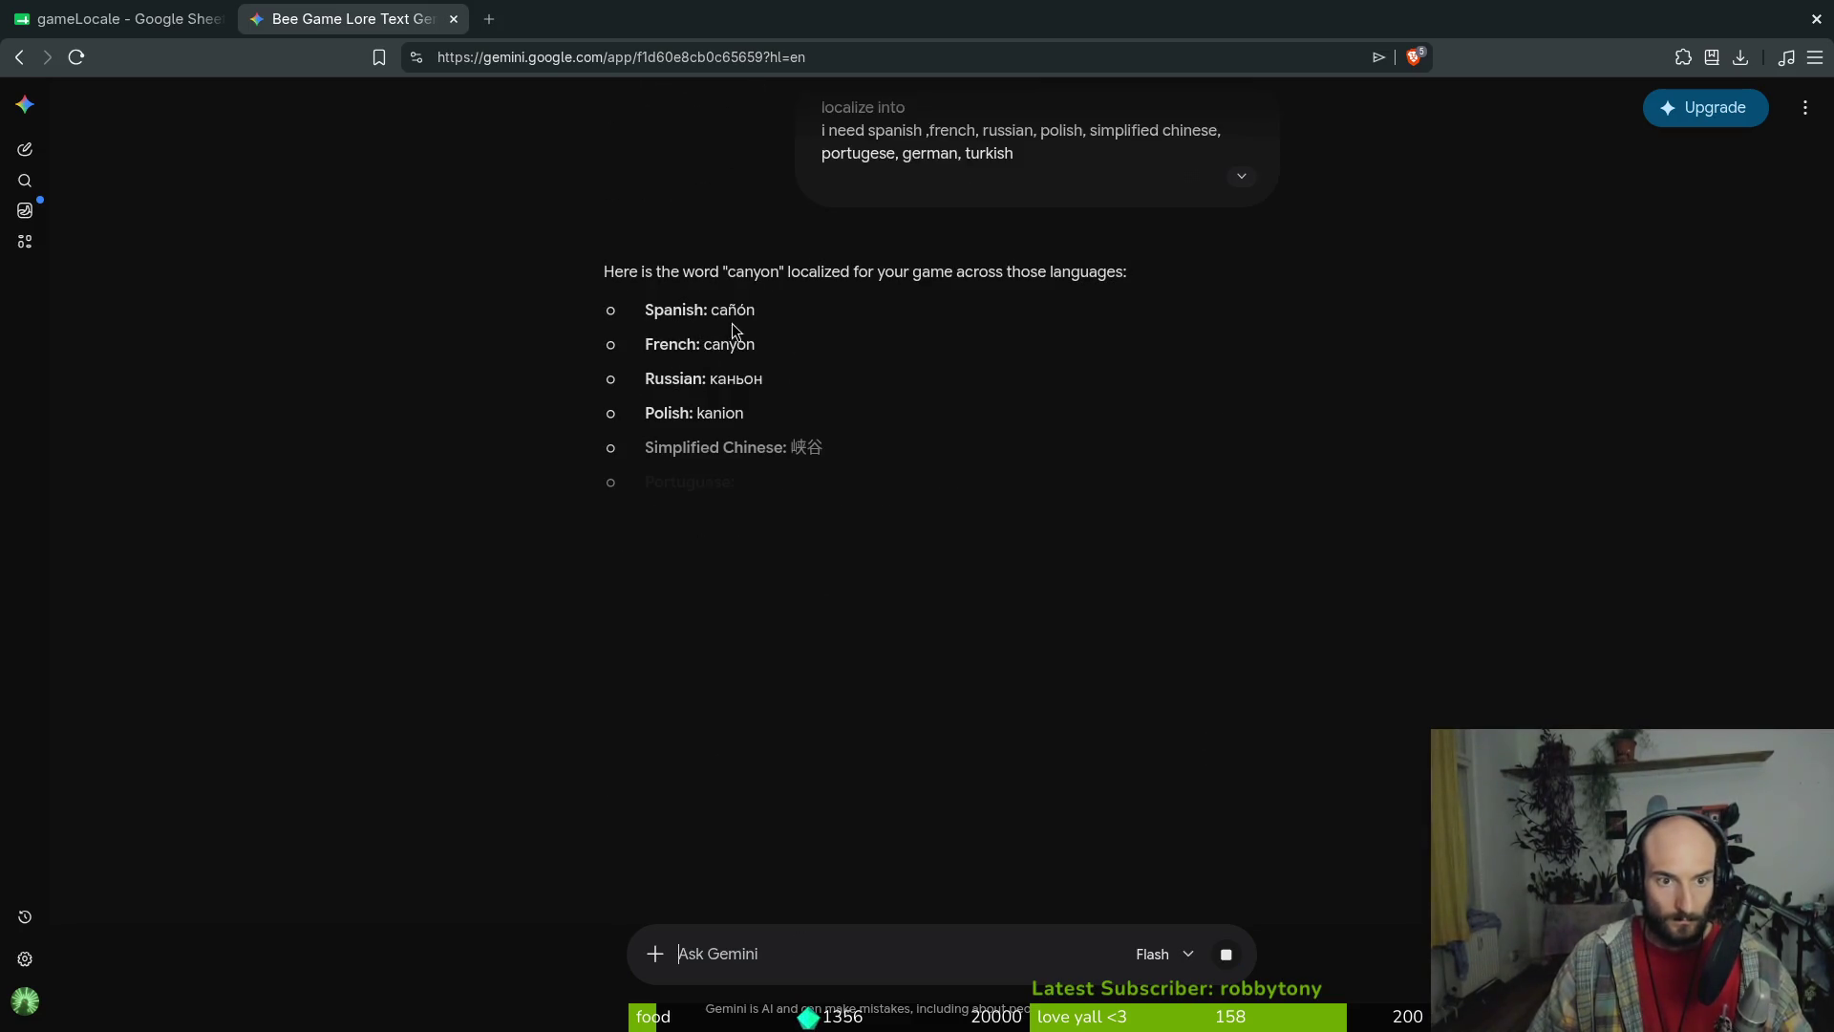
drag(713, 307, 769, 323)
key(ctrl+c)
key(ctrl+w)
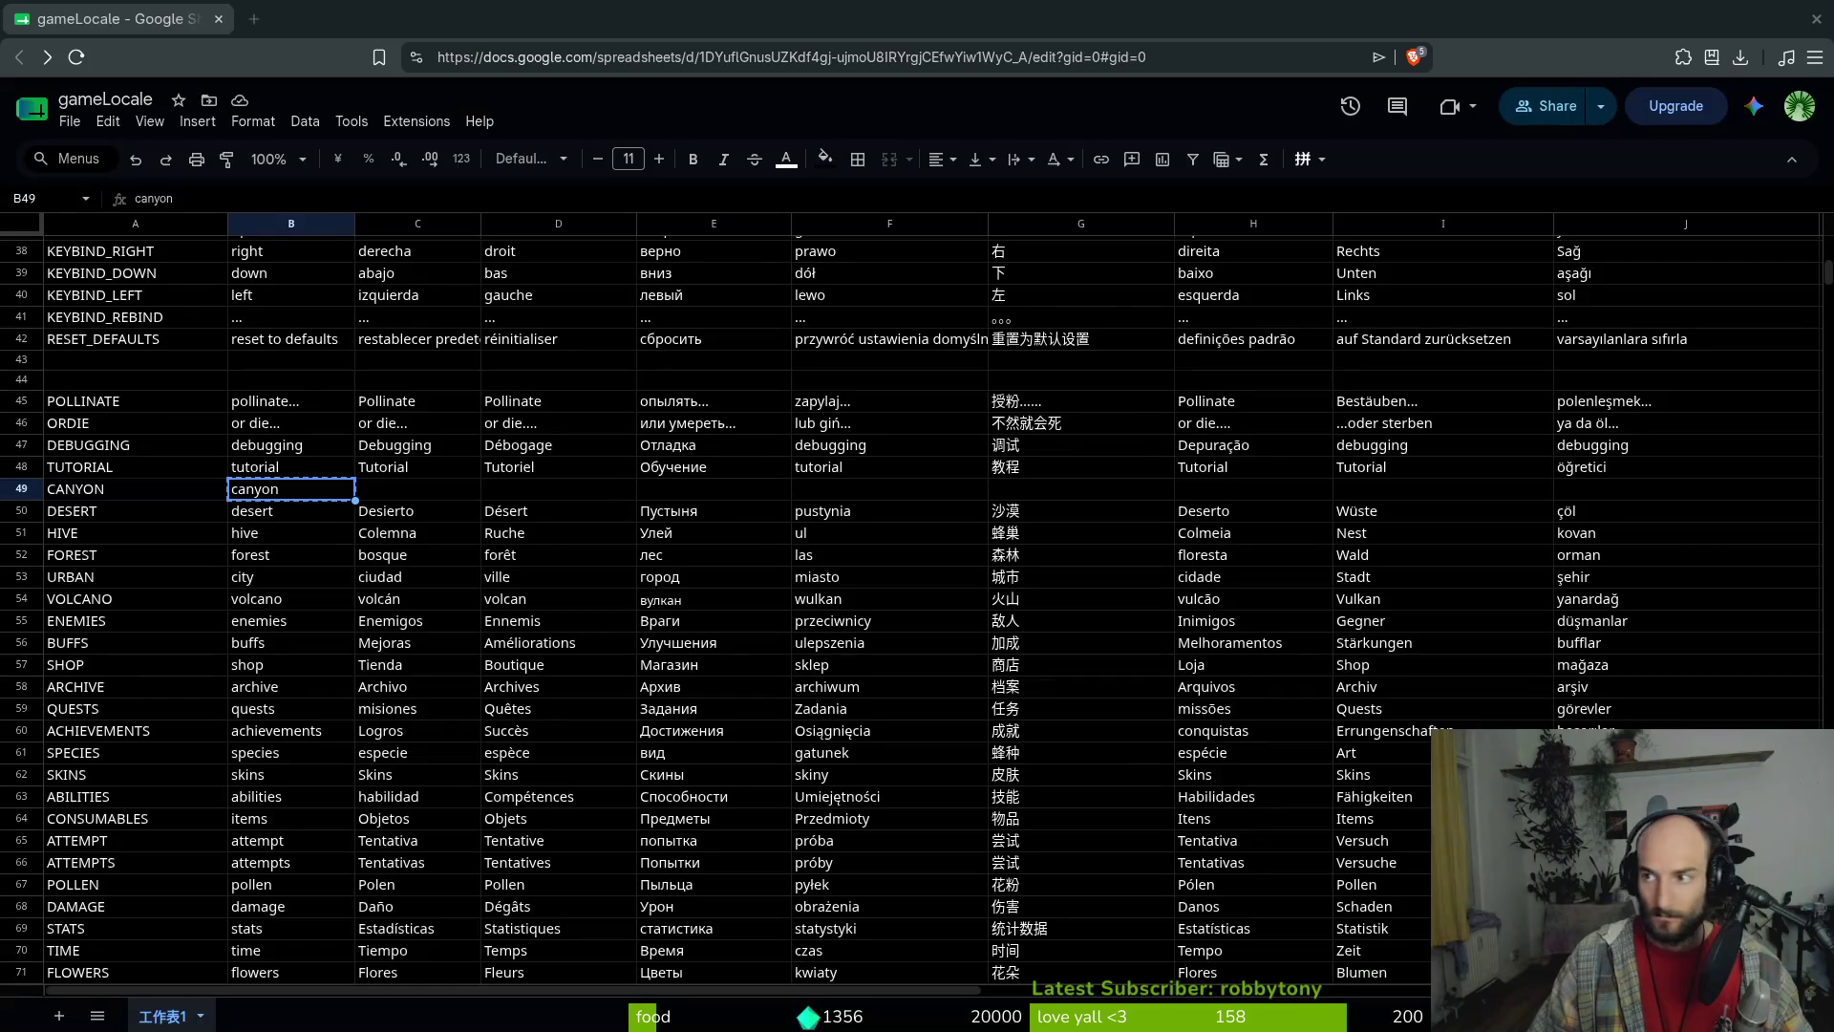
Paste cañón, canyon, каньон, kanion, 峡谷 and cânion into cells C49 through H49
click(401, 491)
key(ctrl+v)
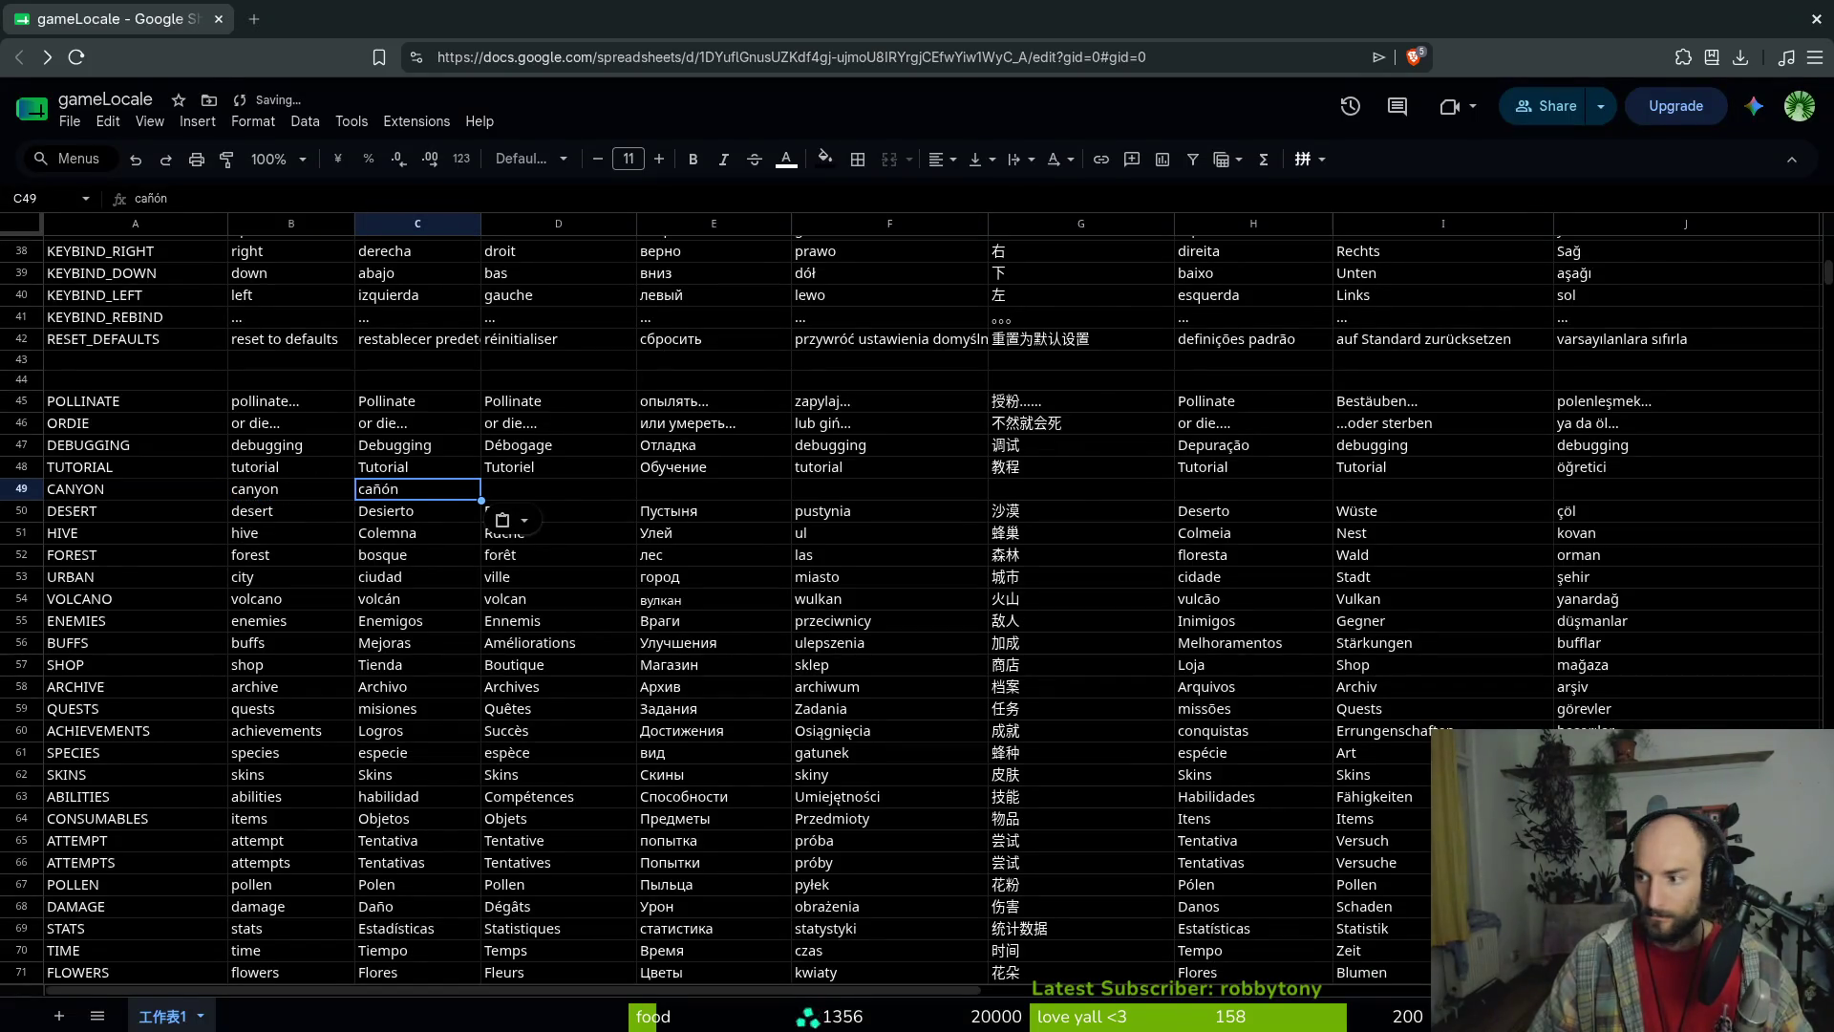
click(559, 488)
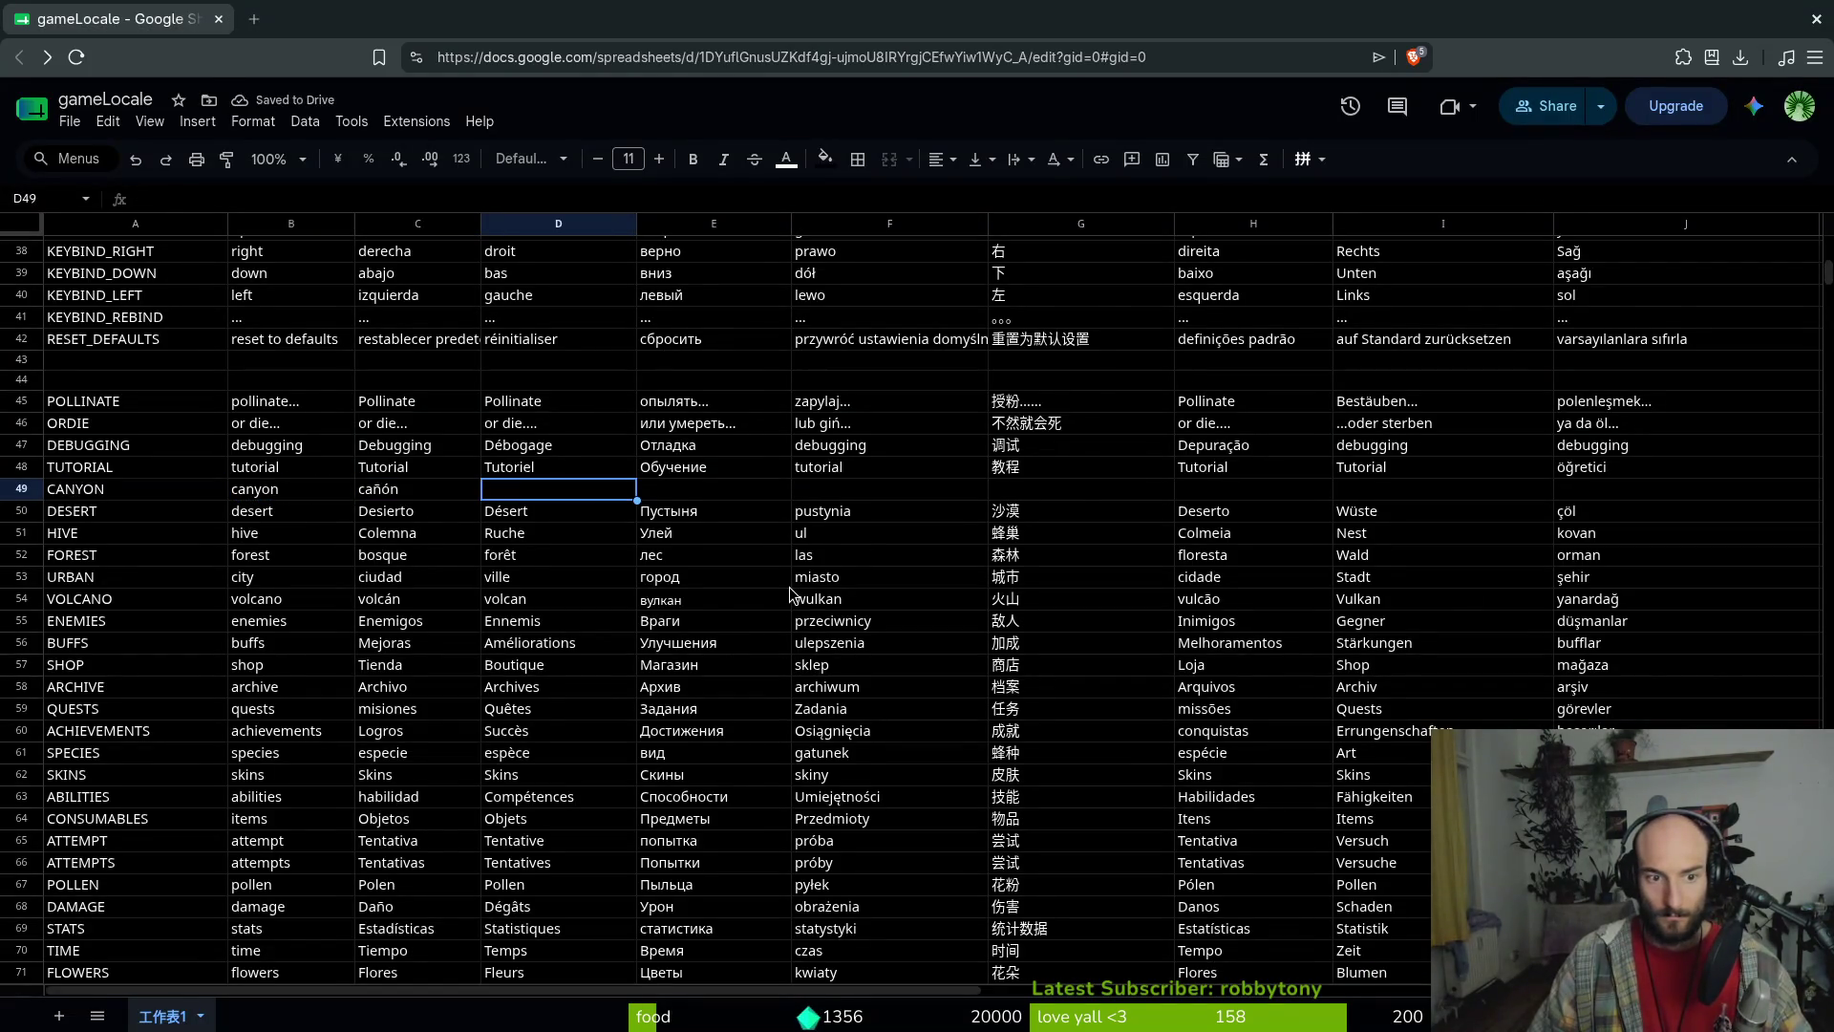
key(ctrl+v)
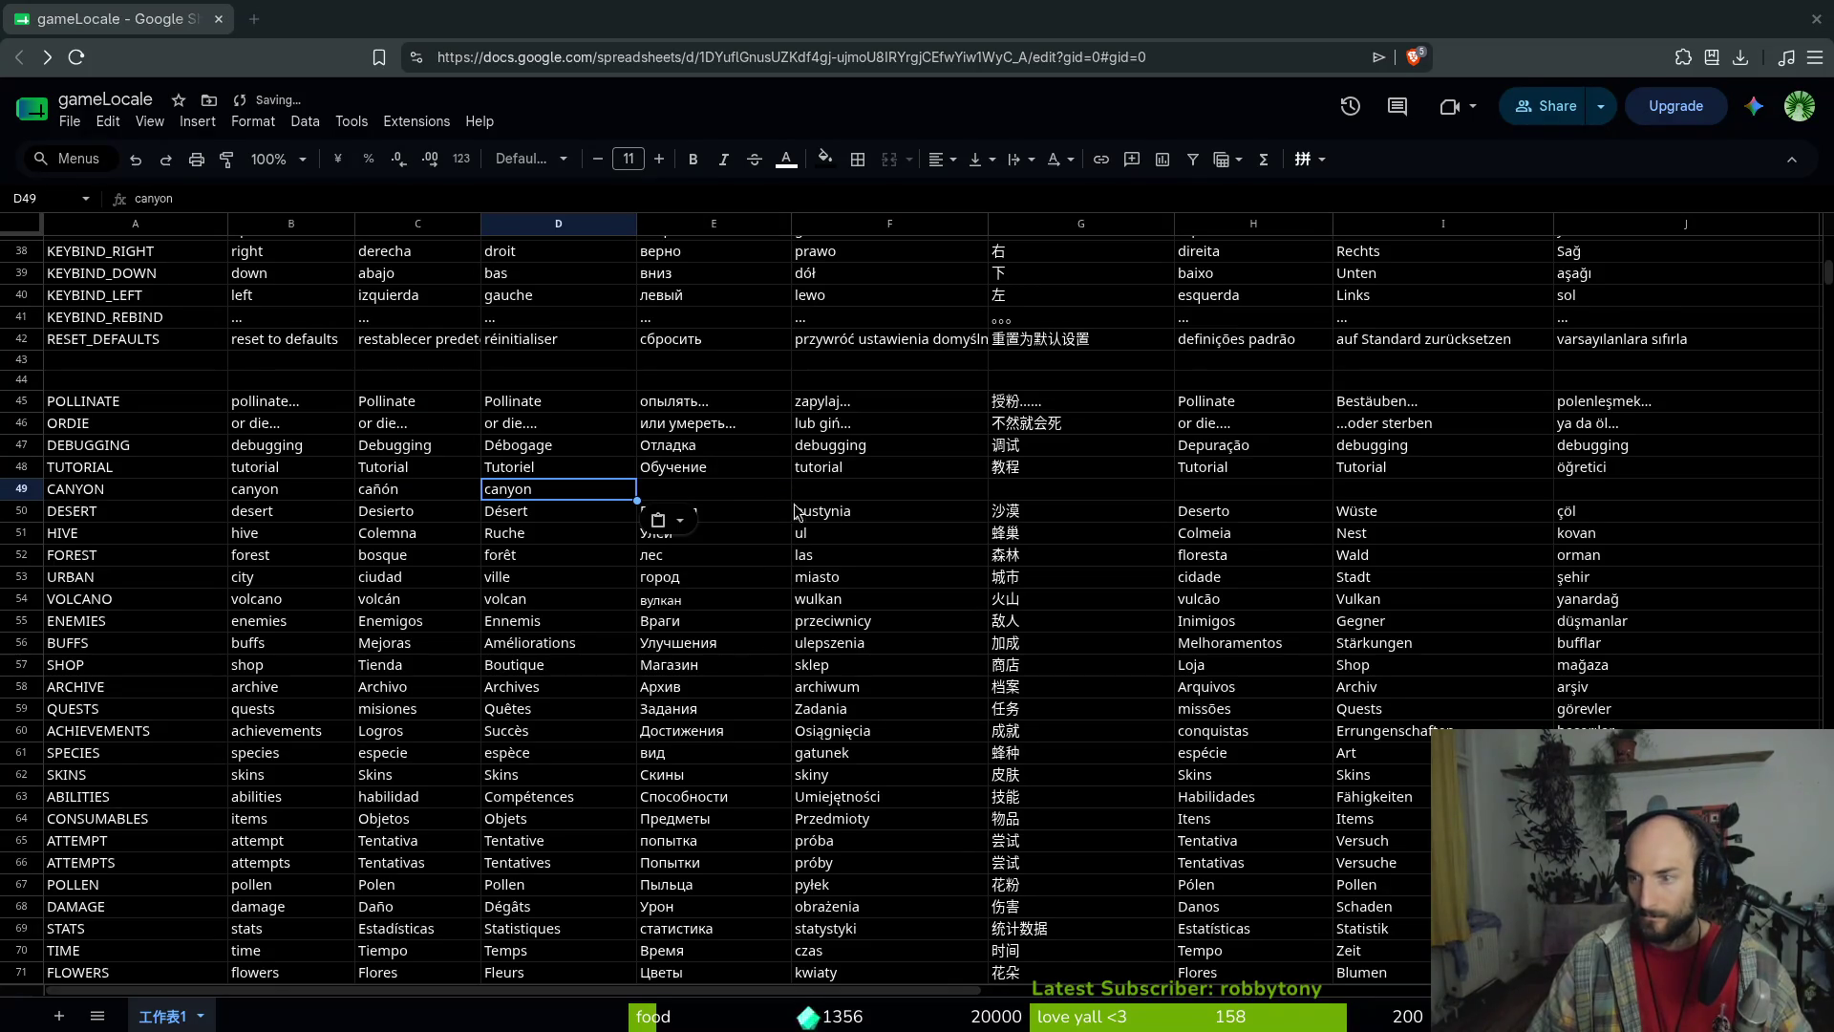
click(714, 488)
key(ctrl+v)
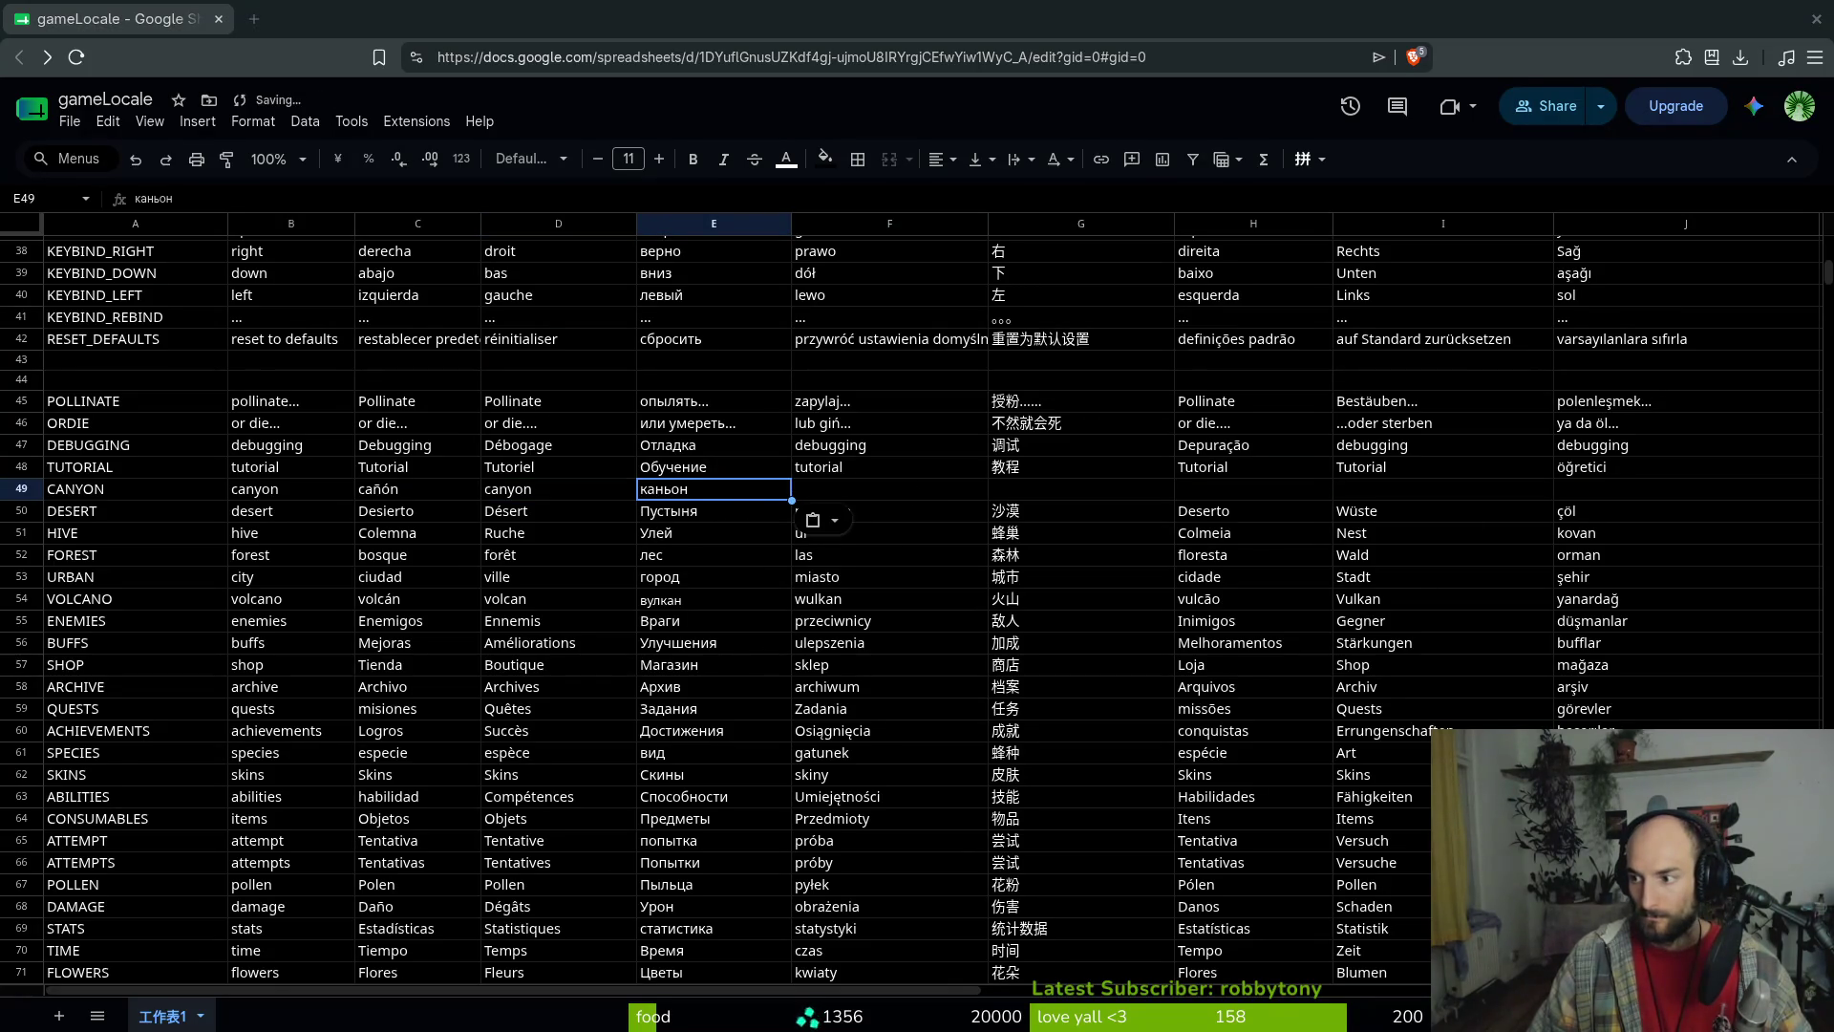
click(881, 493)
key(ctrl+v)
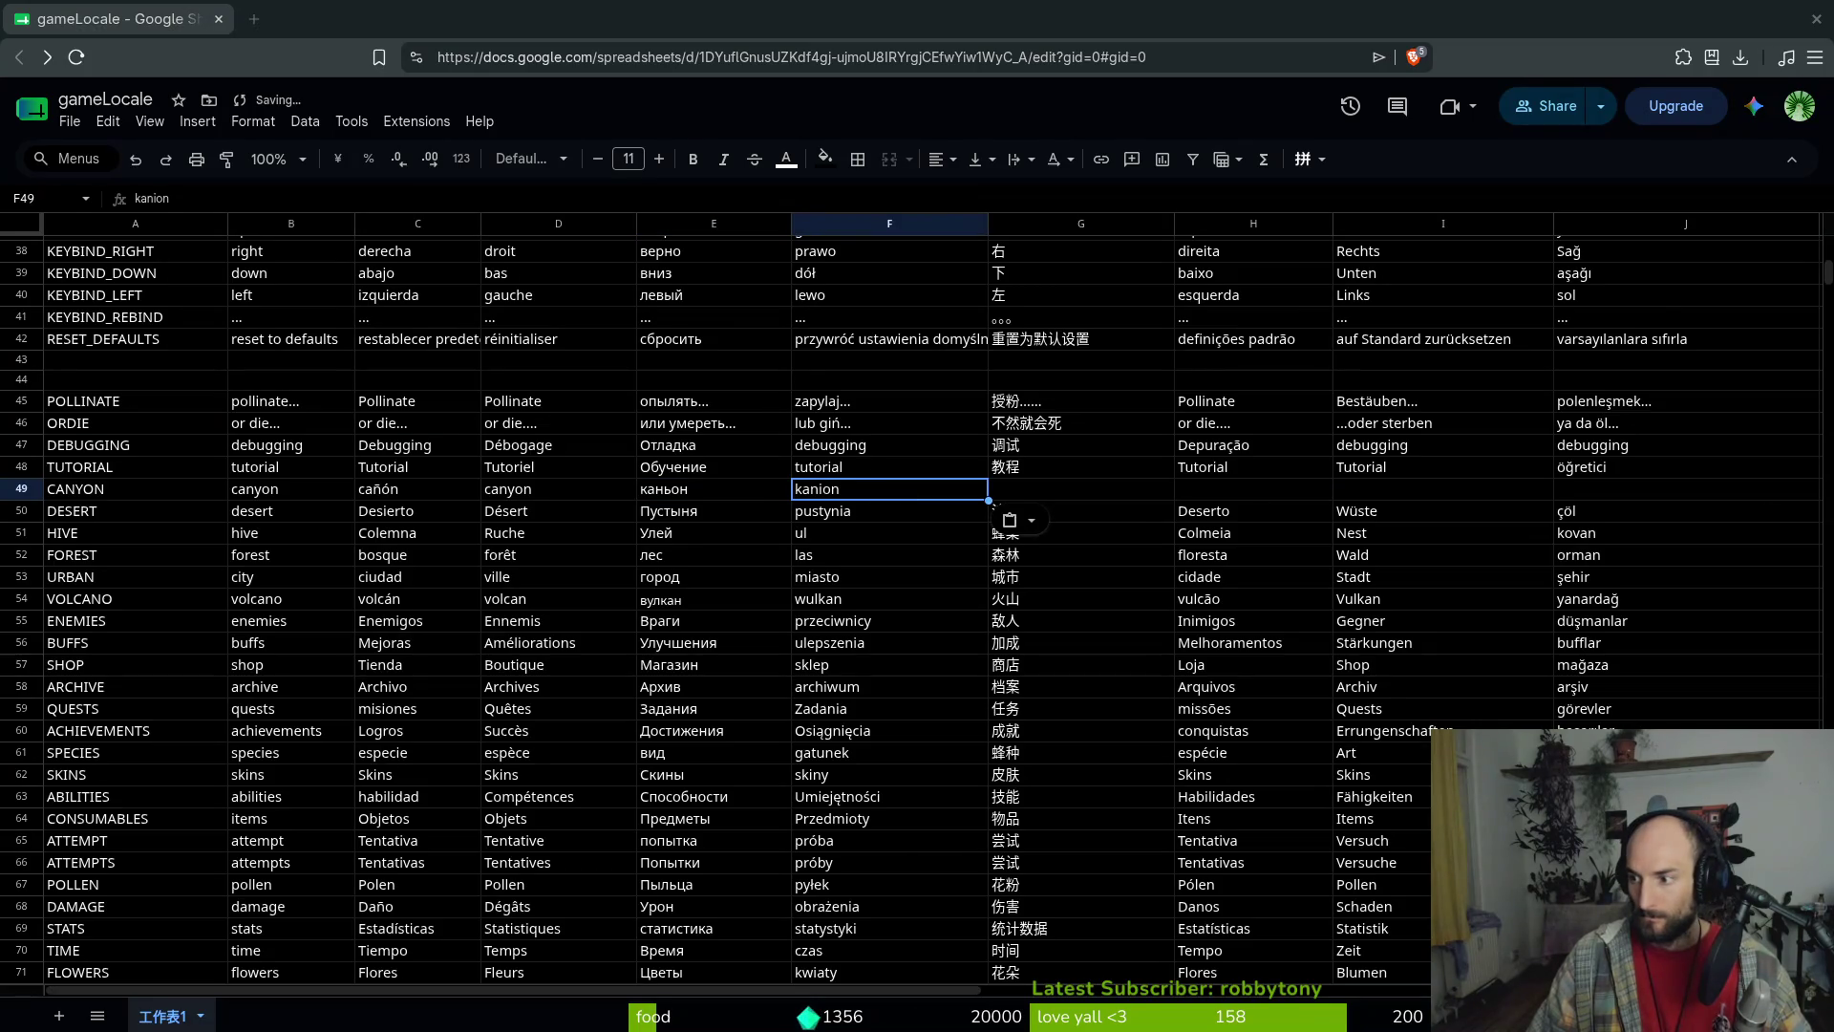
click(1098, 490)
key(ctrl+v)
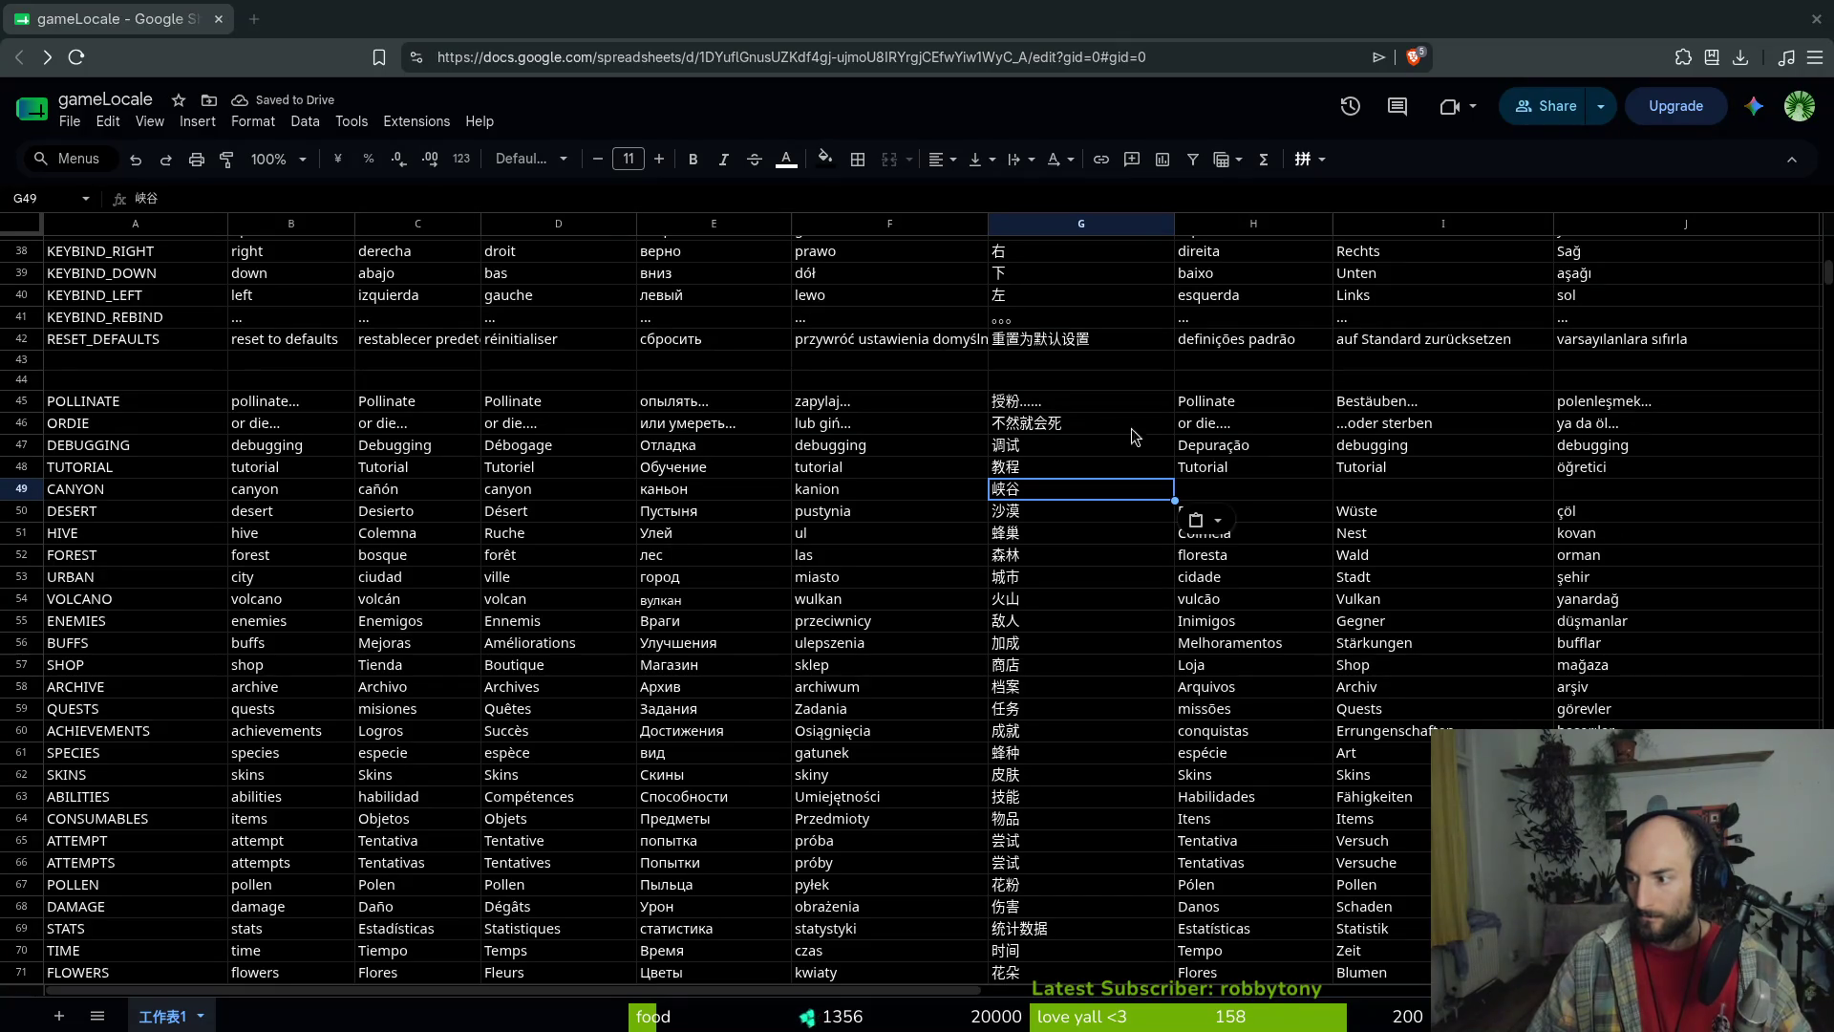
click(1243, 491)
text(cânion)
Paste Canyon into the German cell and kanyon into the Turkish cell of row 49
key(alt+Tab)
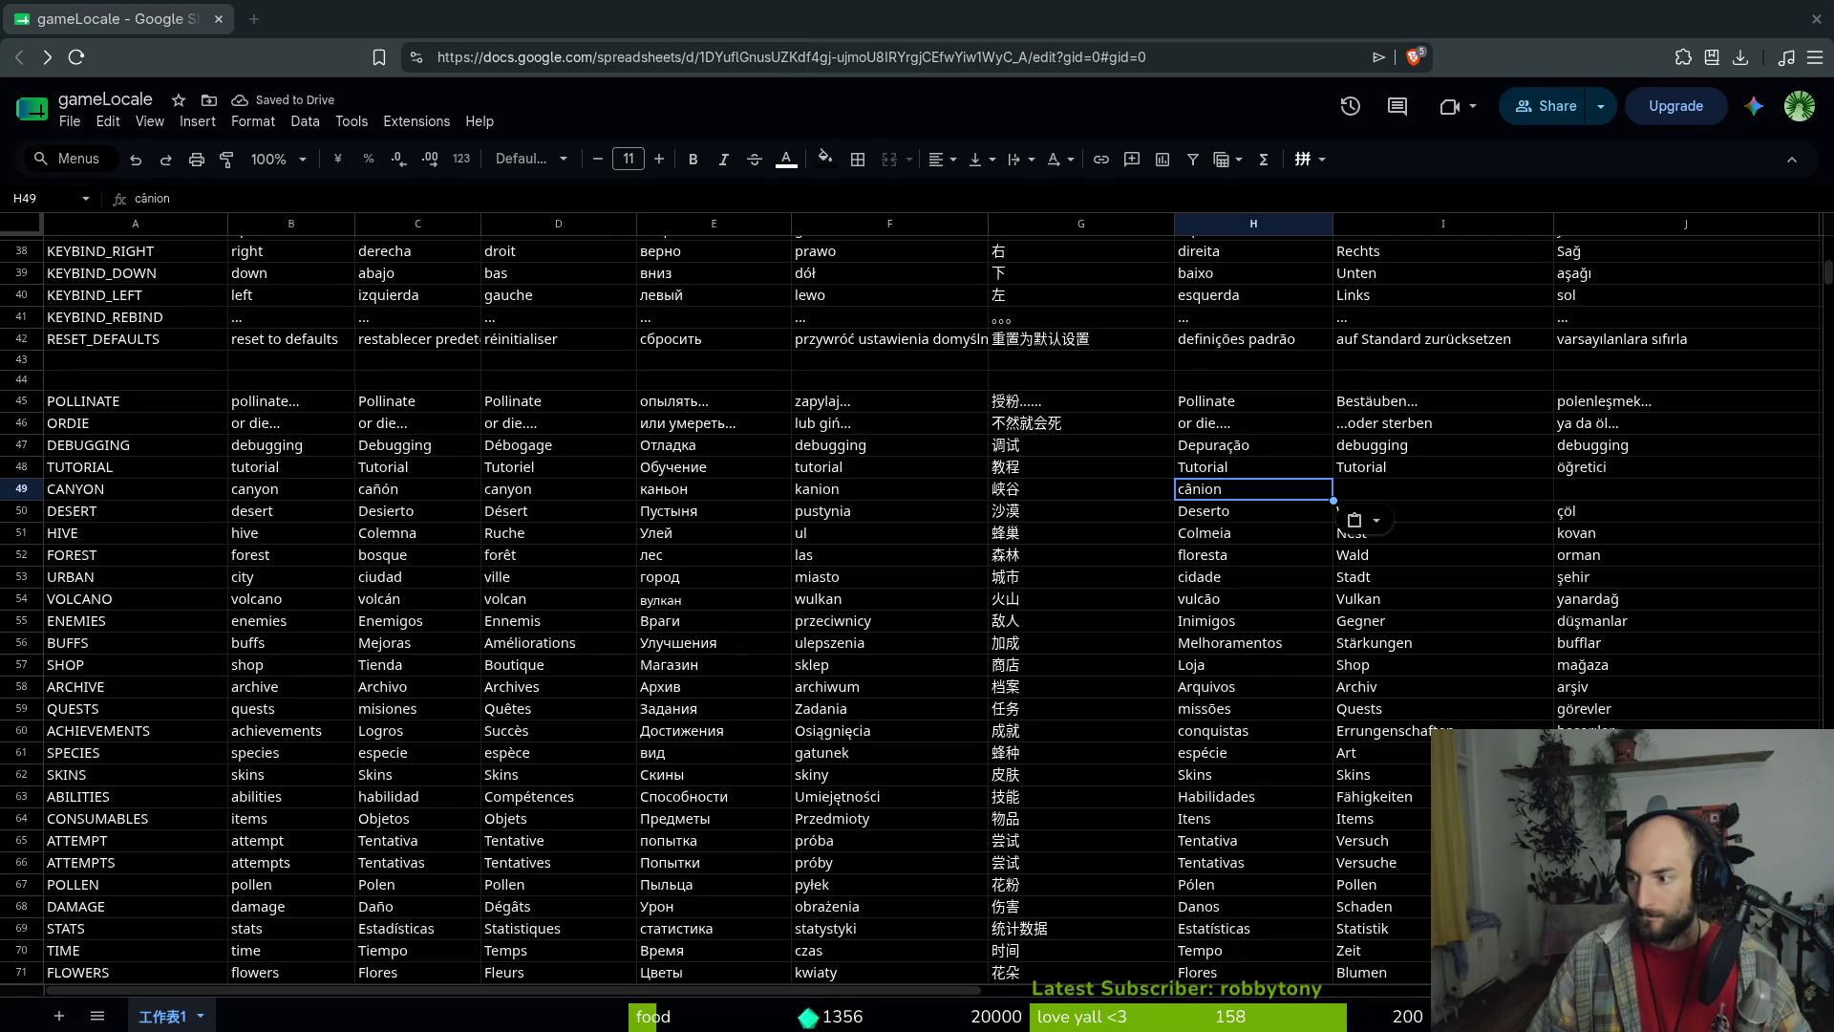
click(1361, 489)
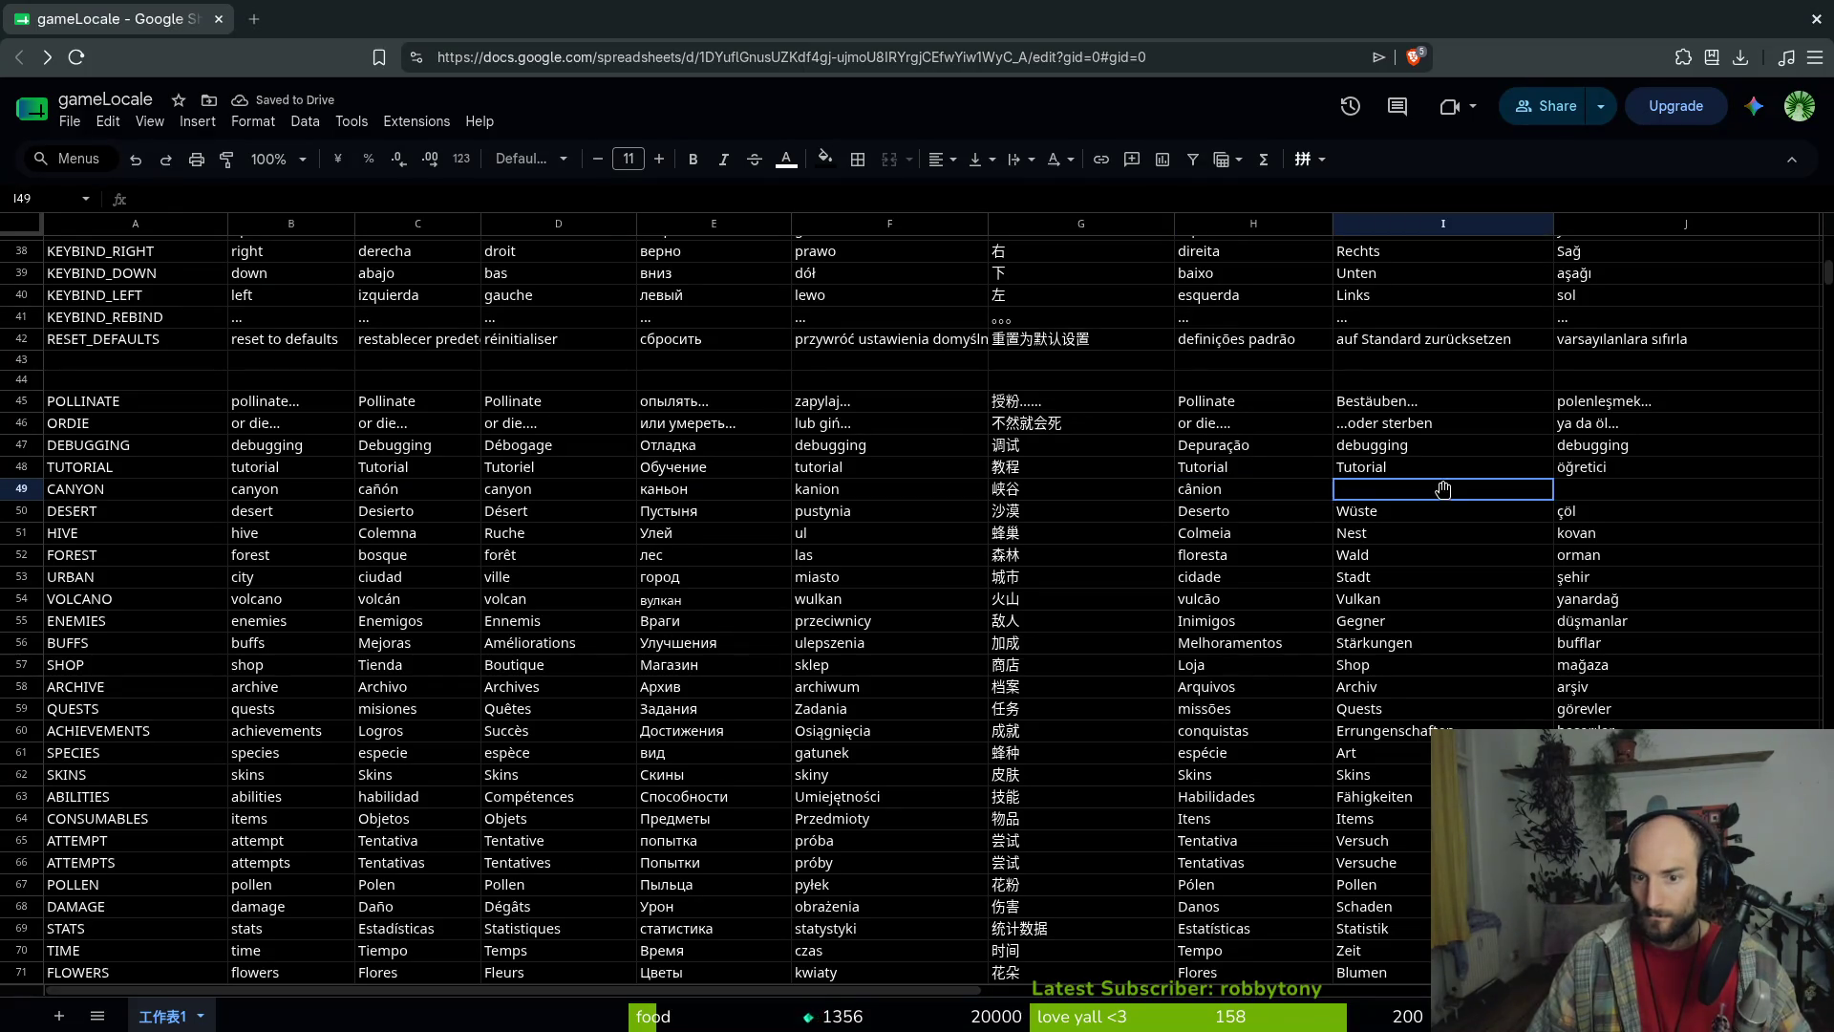
text(Canyon)
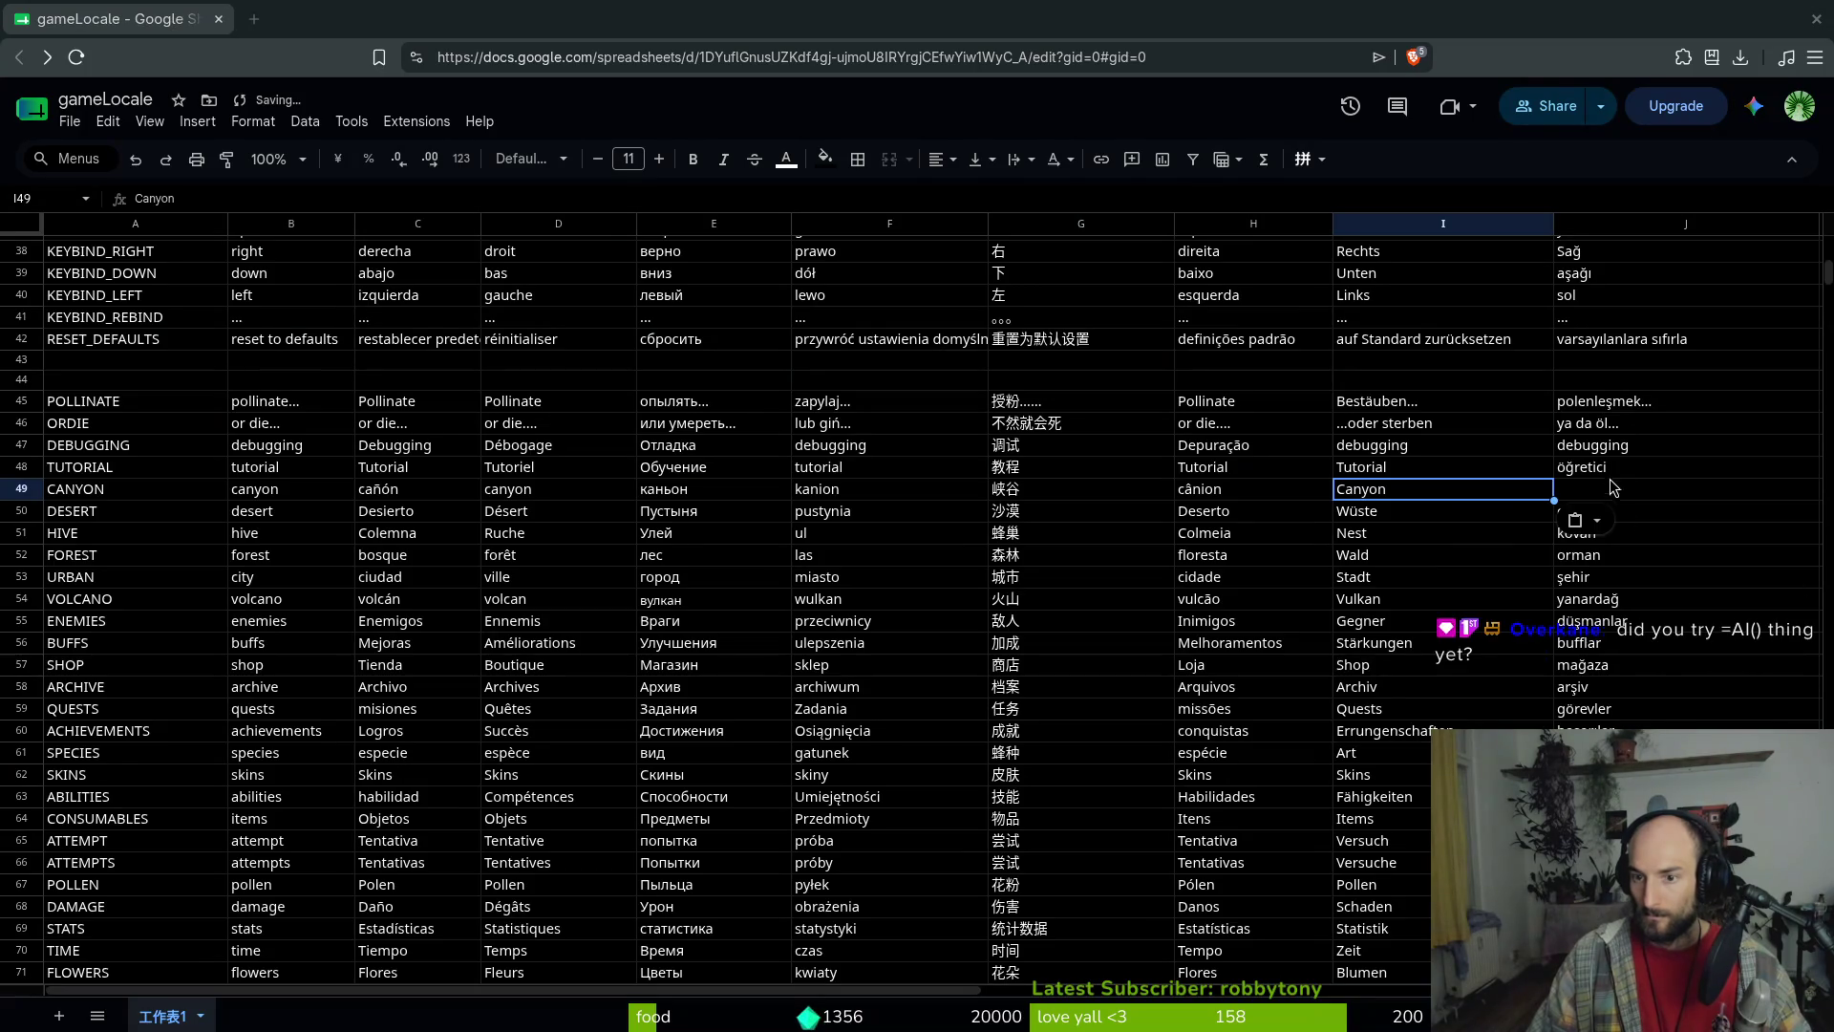
click(1586, 489)
text(kanyon)
click(688, 423)
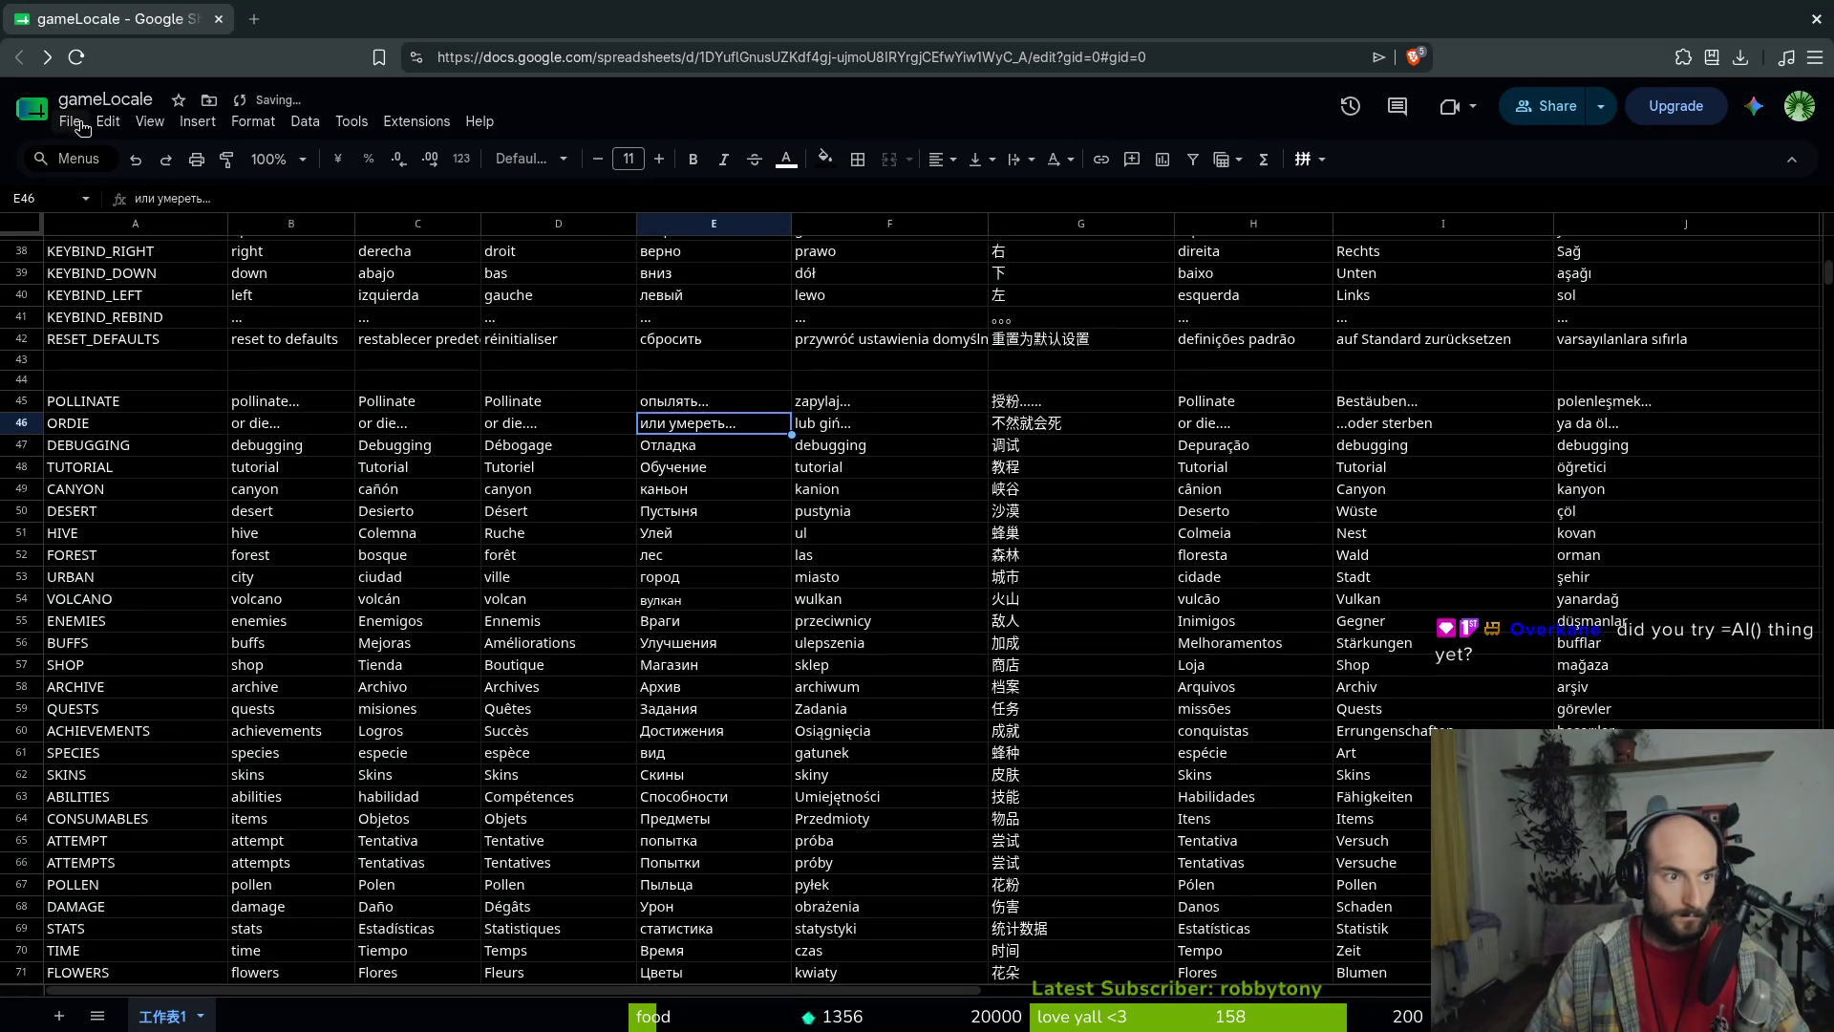
scroll(449, 449, down, 18)
Scroll down to row 287 and copy the five English LORE lines B287:B291
scroll(434, 471, down, 10)
scroll(421, 467, down, 20)
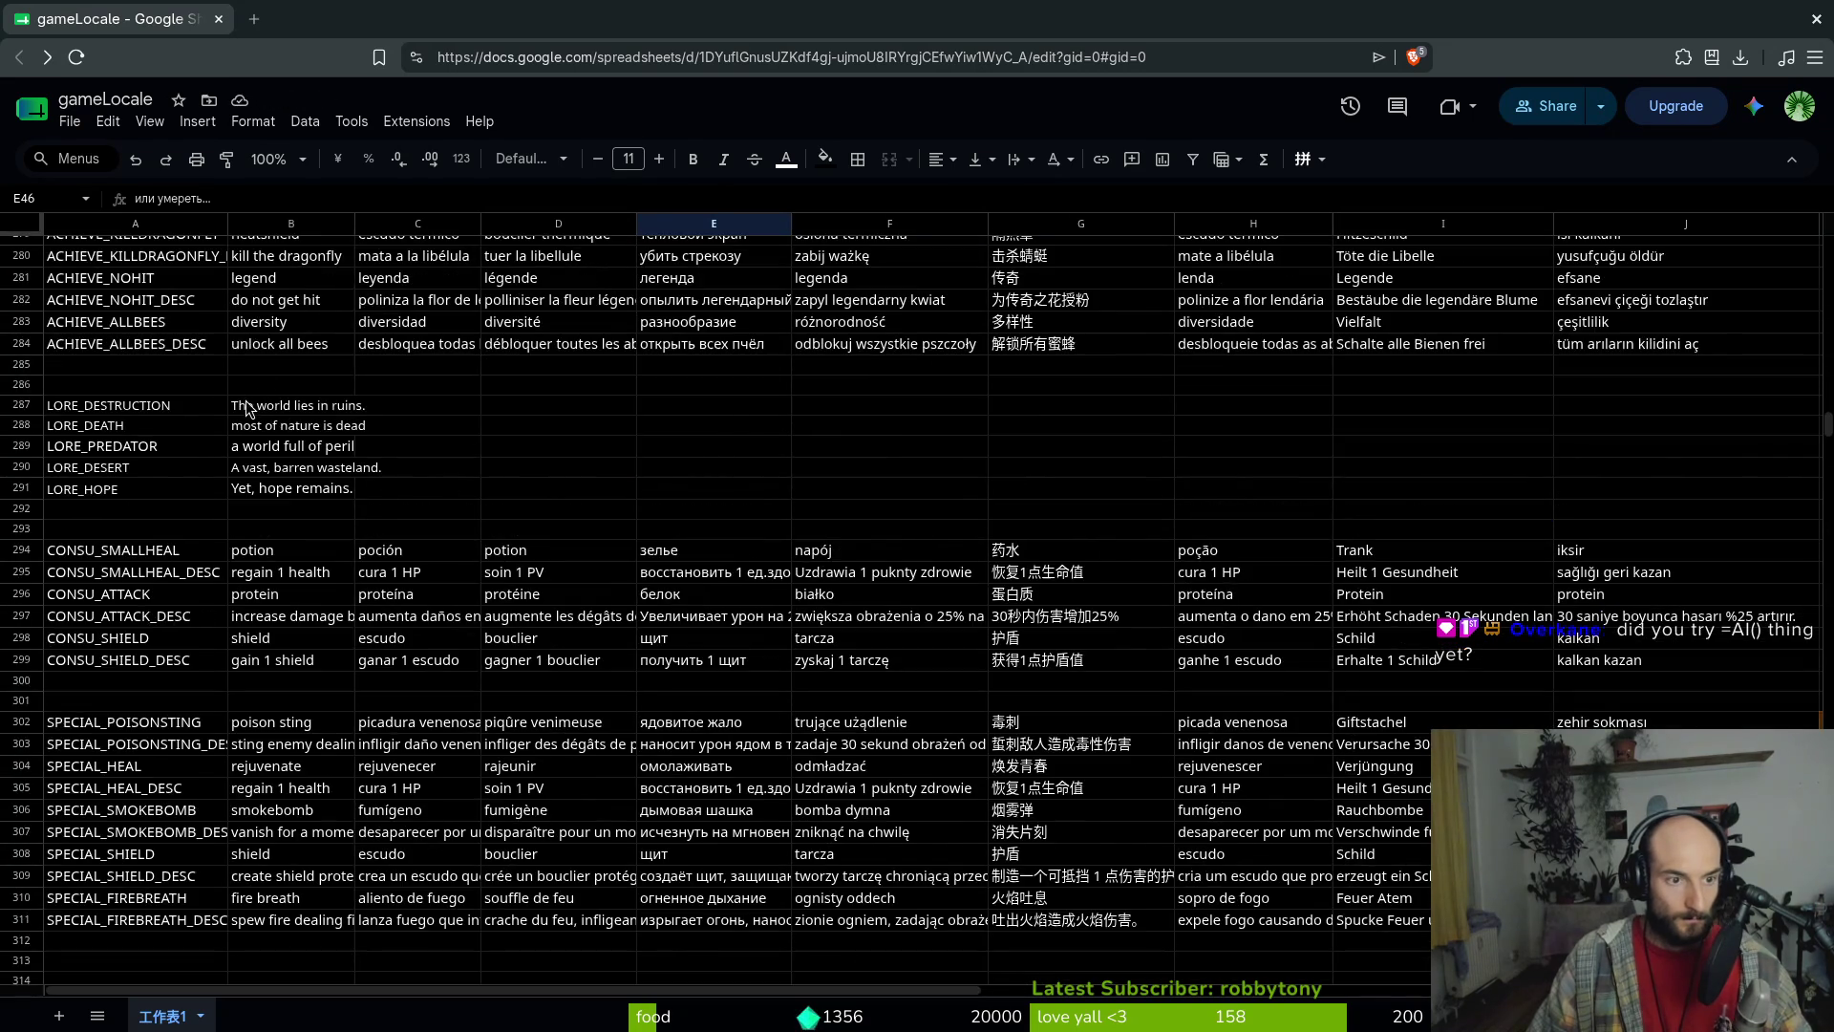
drag(287, 405, 282, 485)
key(ctrl+c)
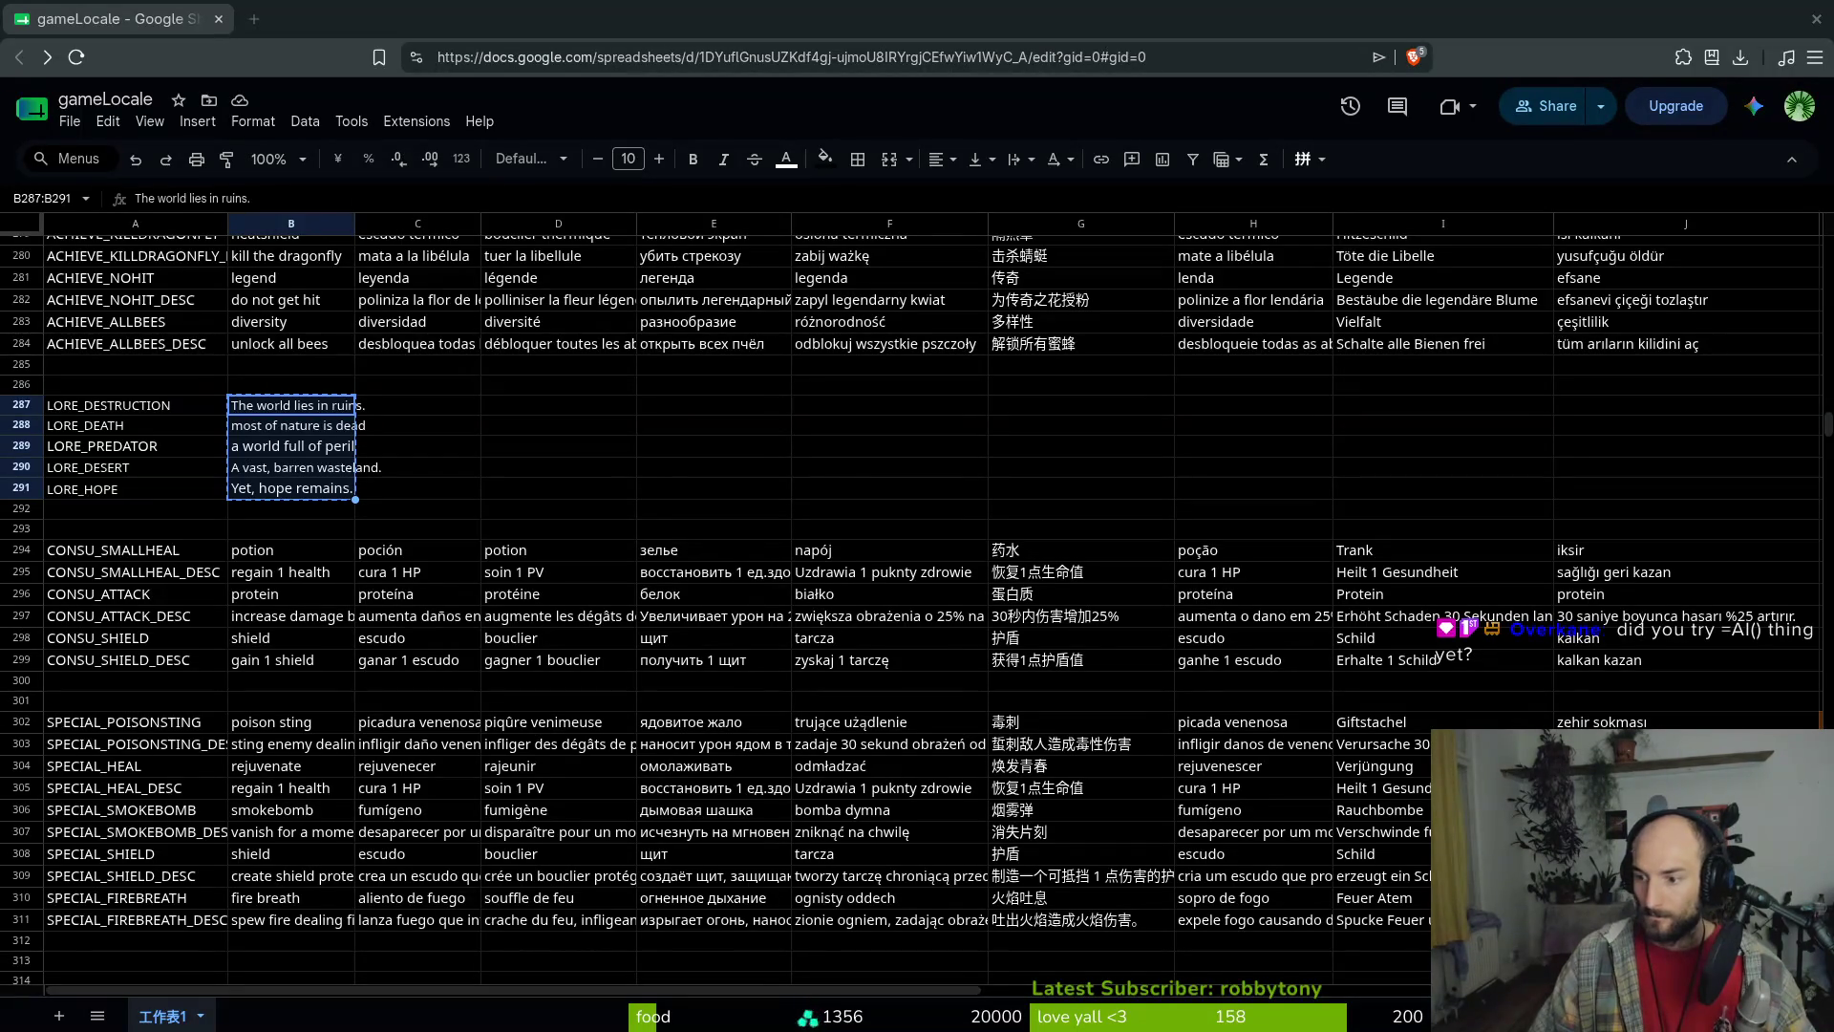
Begin an =AI(trans formula in B287, then cancel it, leaving the English line intact
click(415, 446)
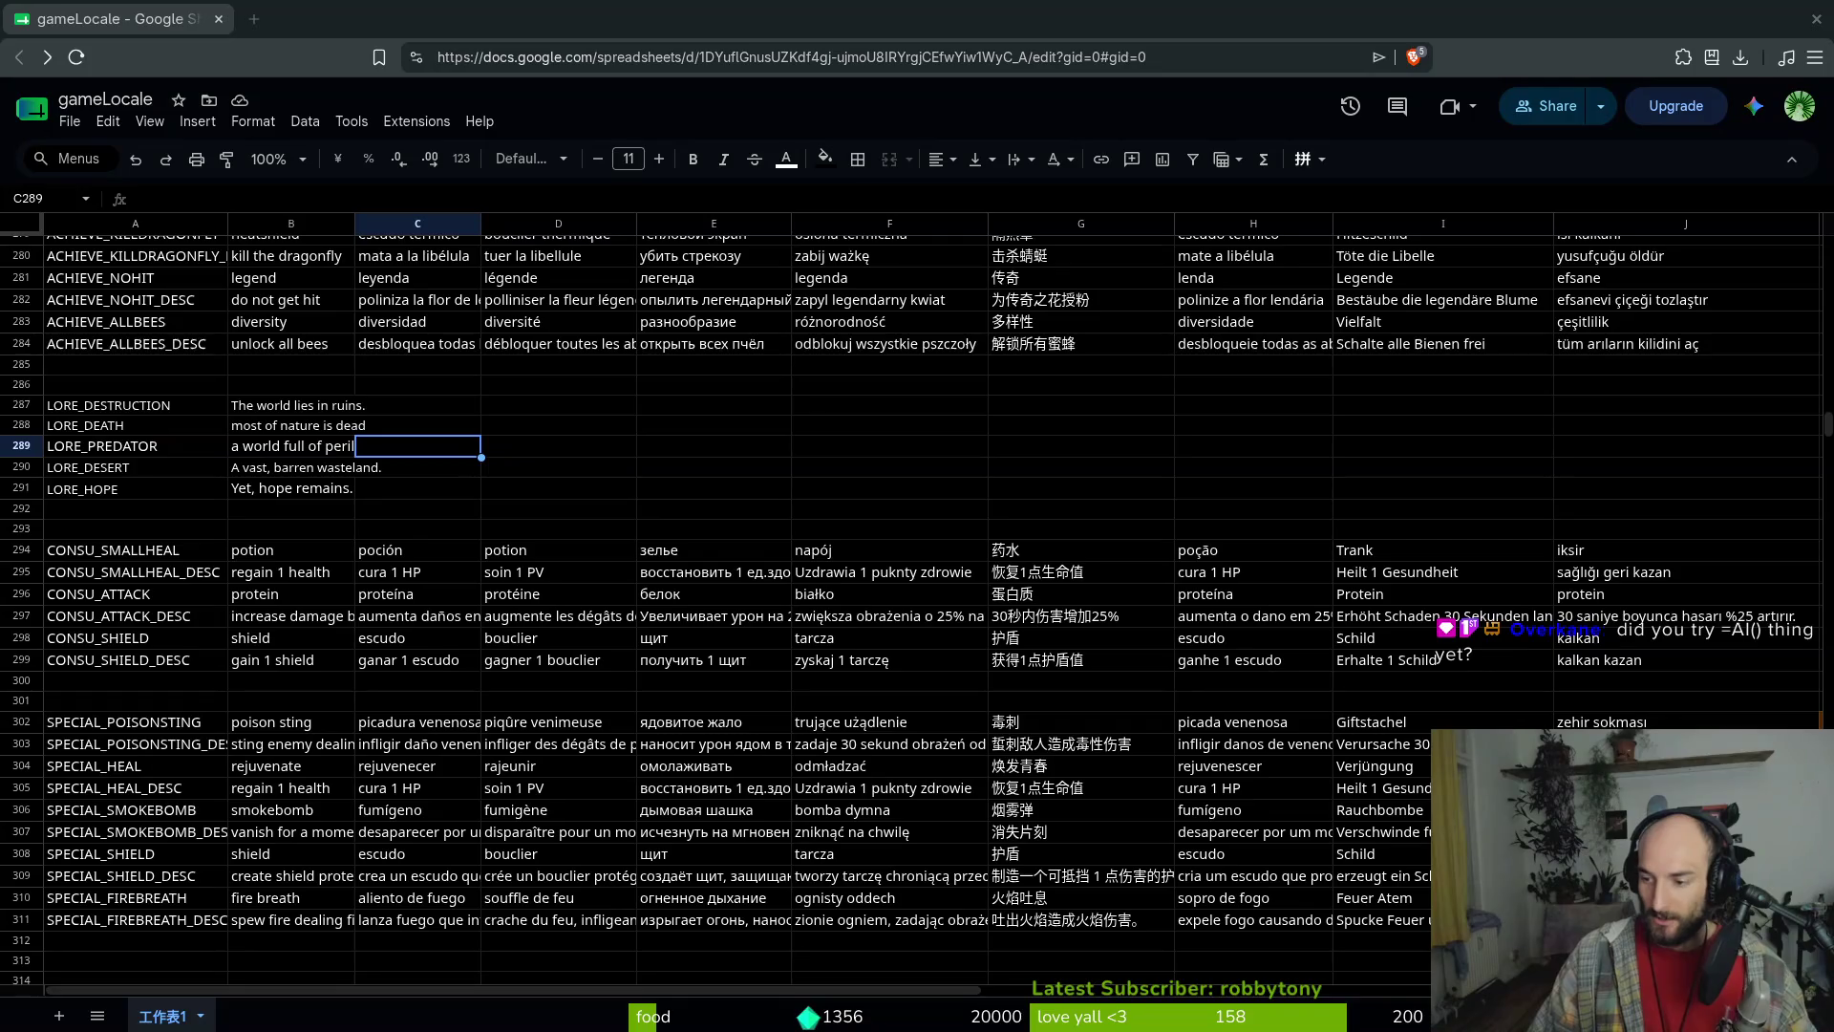
click(252, 409)
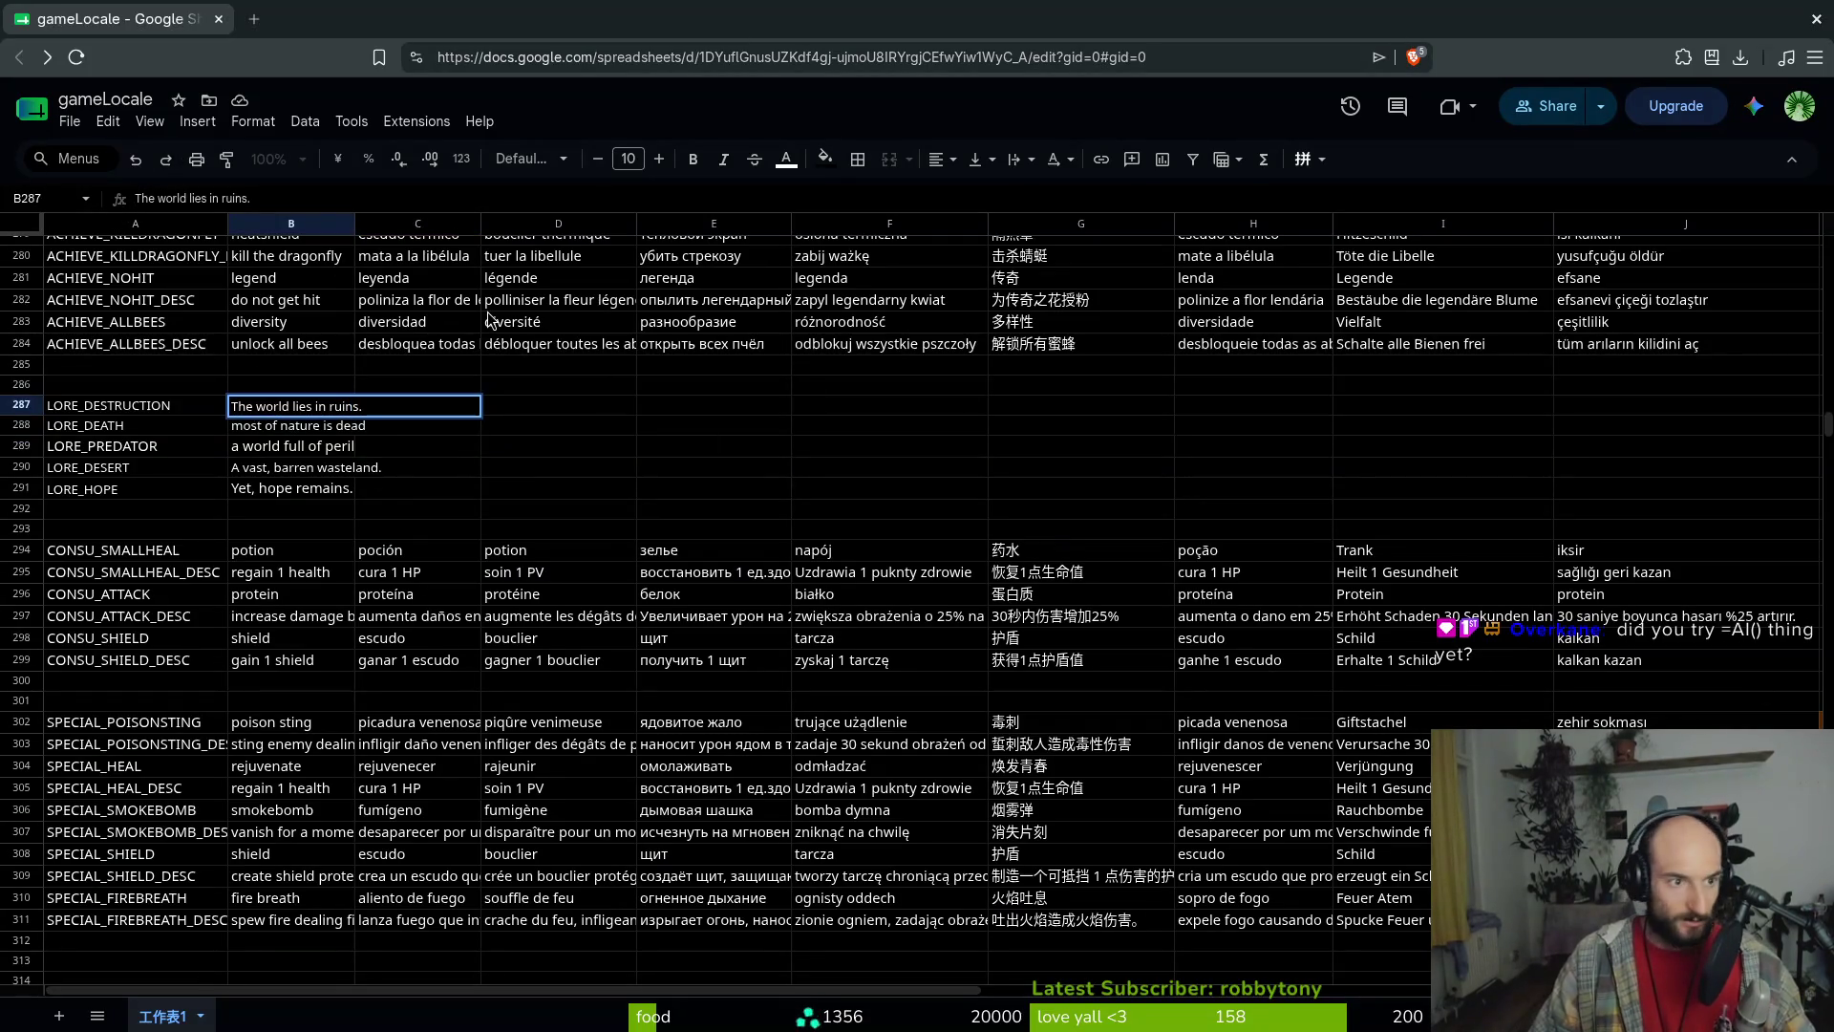
key(Down)
key(Up)
key(Return)
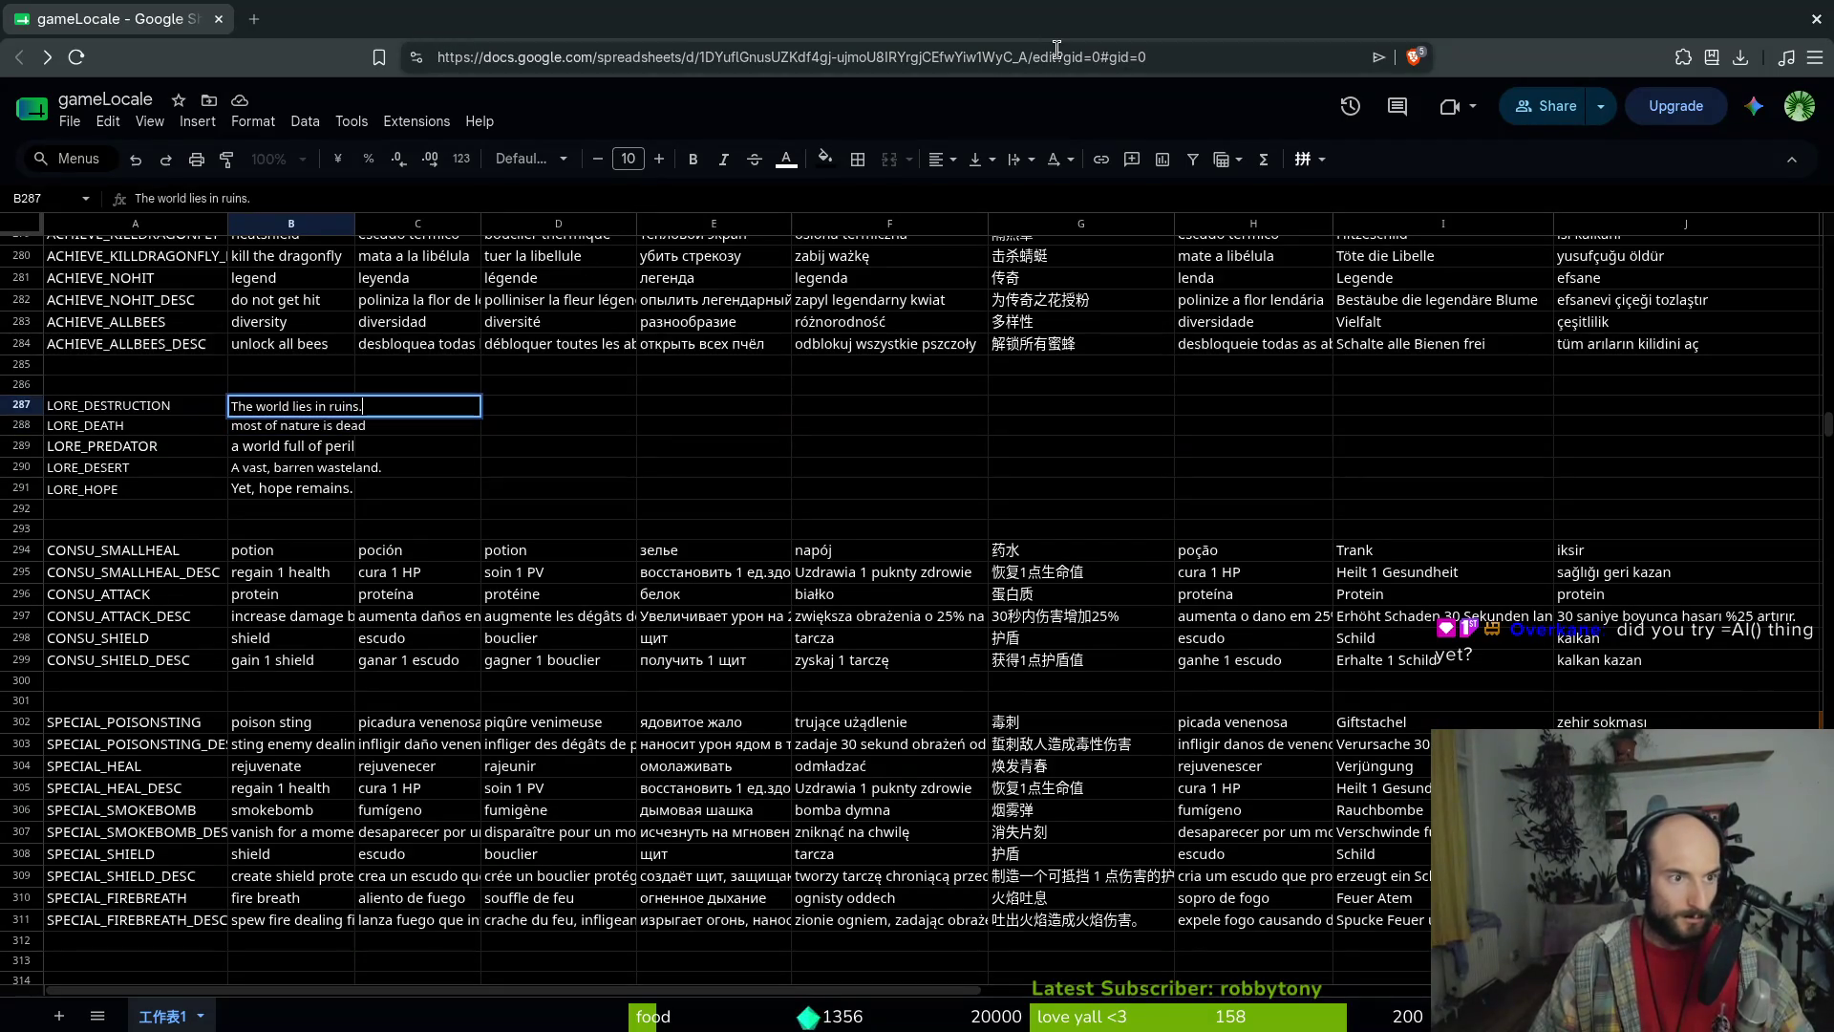
key(Return)
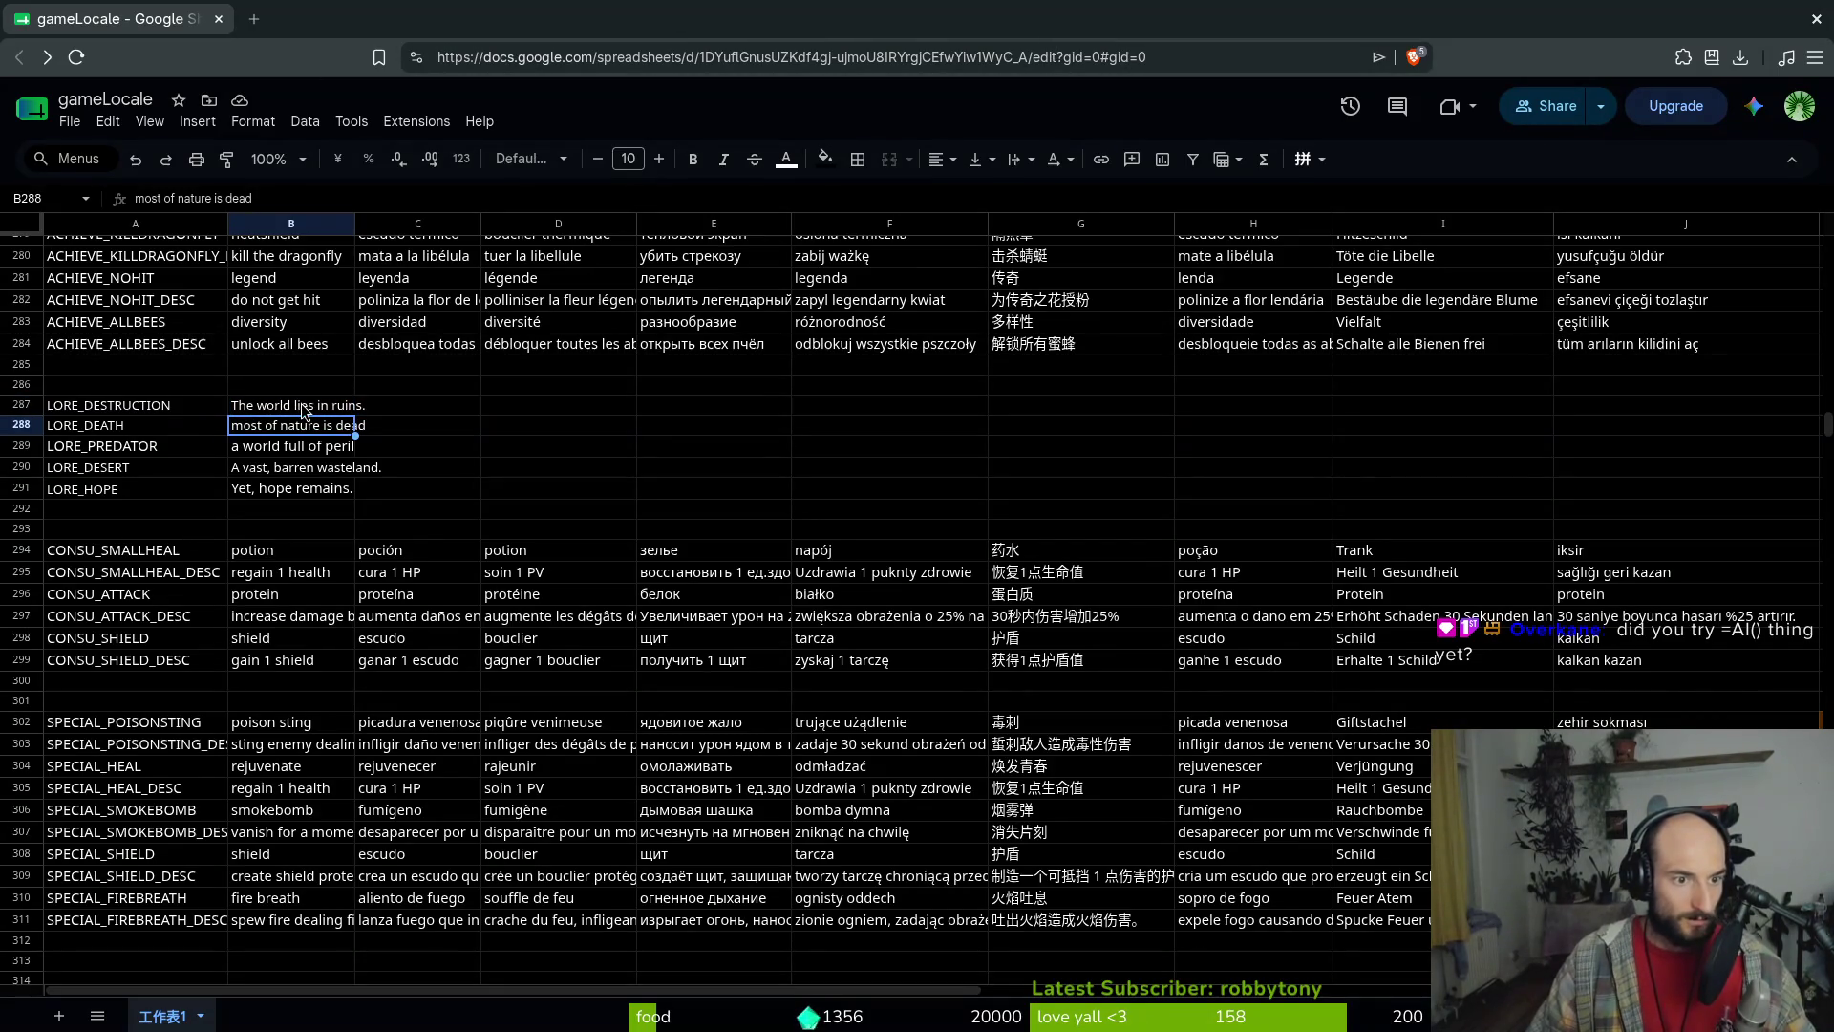
key(Up)
click(290, 192)
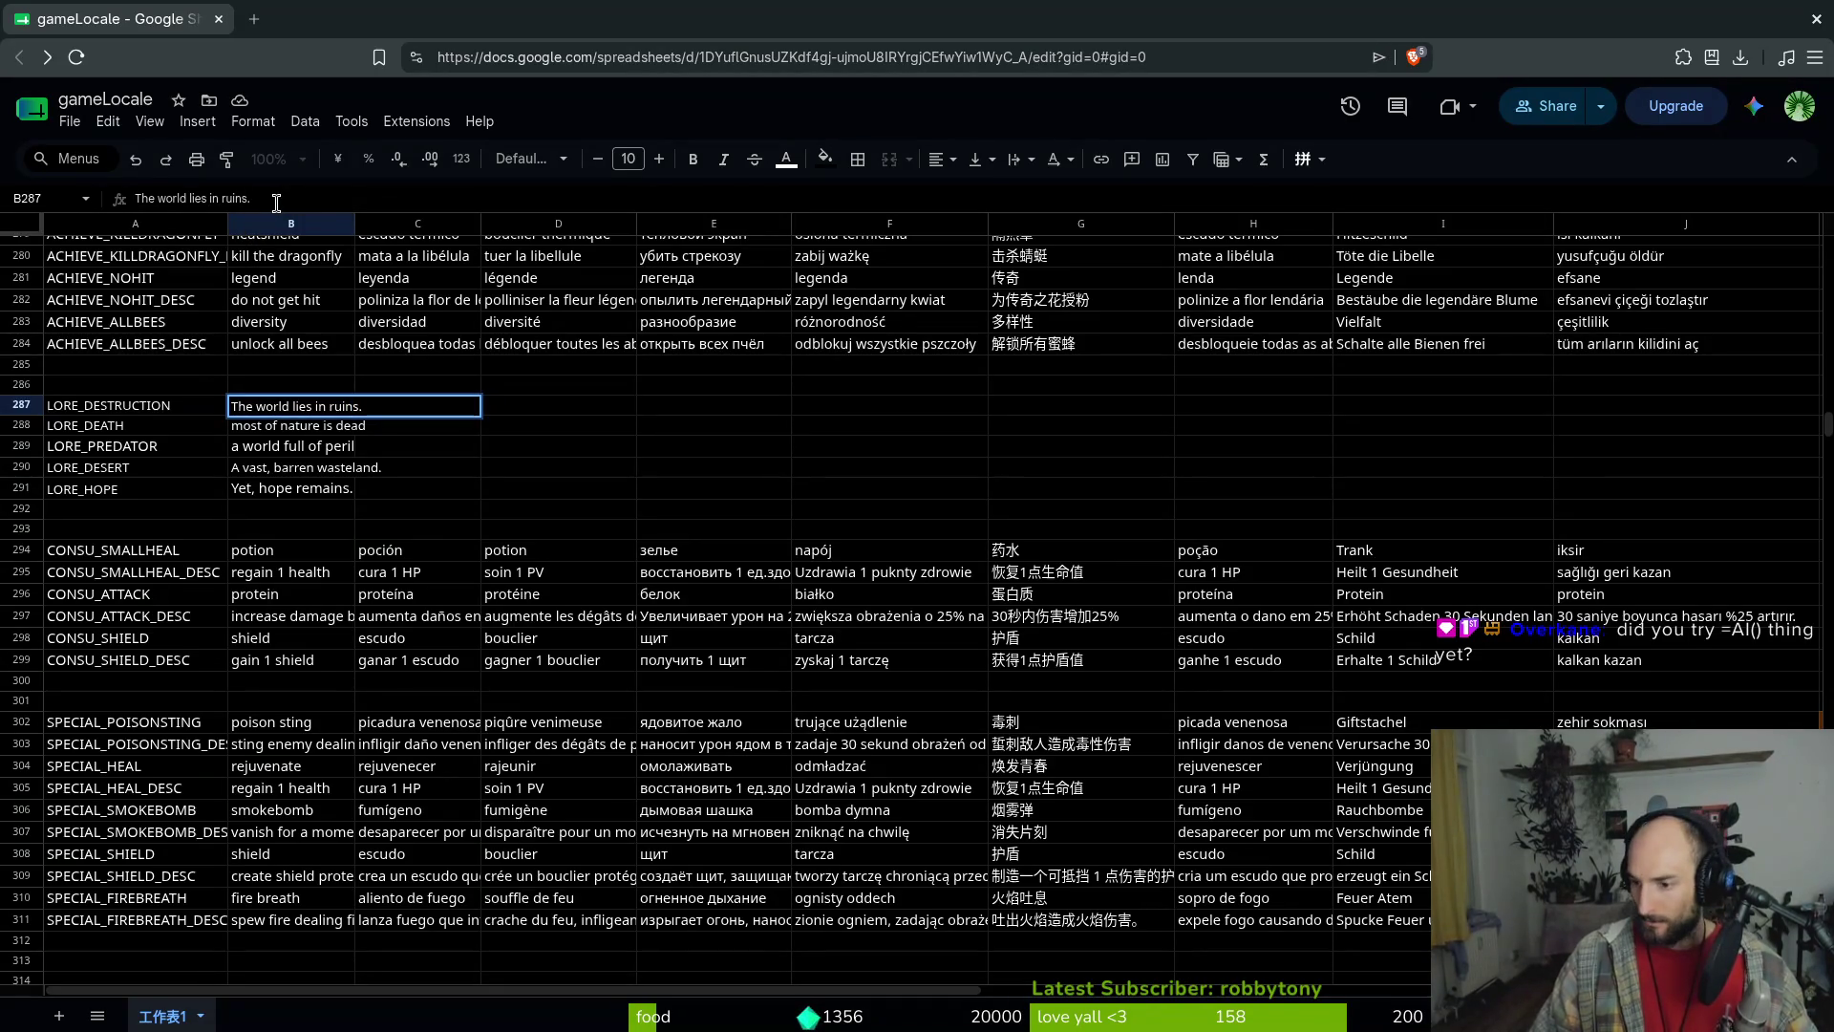
key(Home)
text(=)
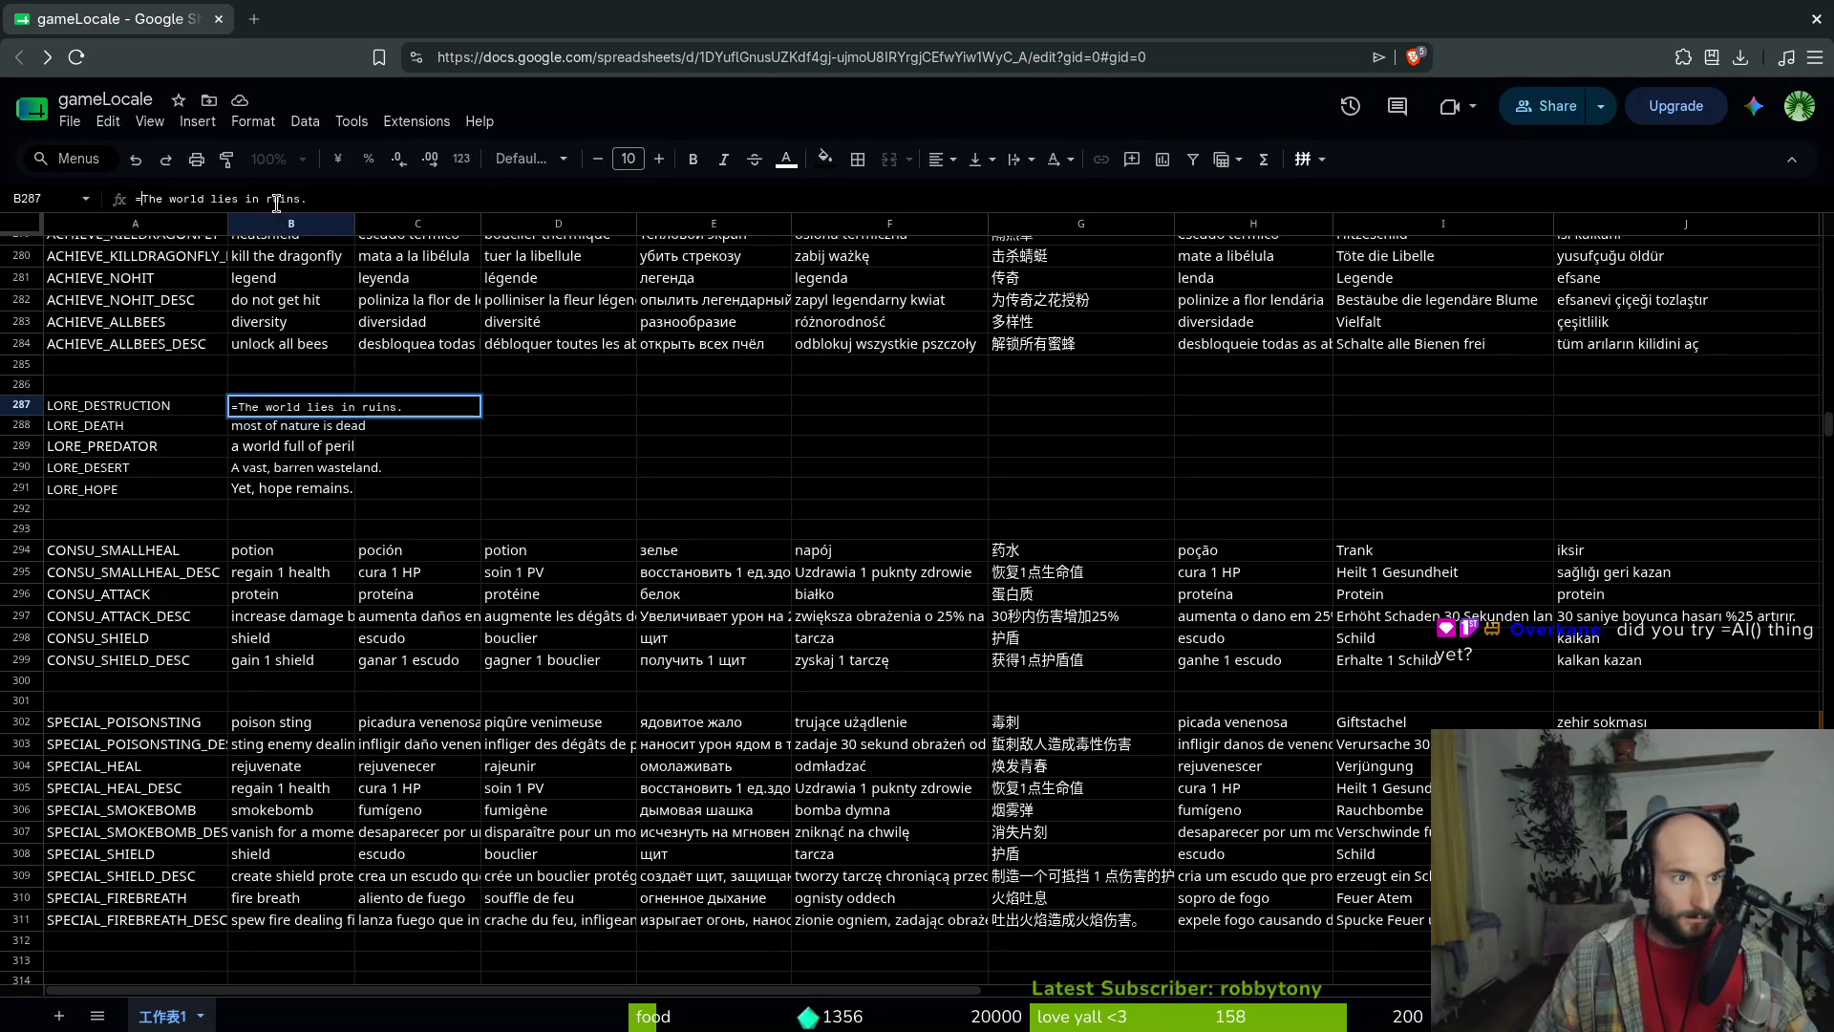
text(AI()
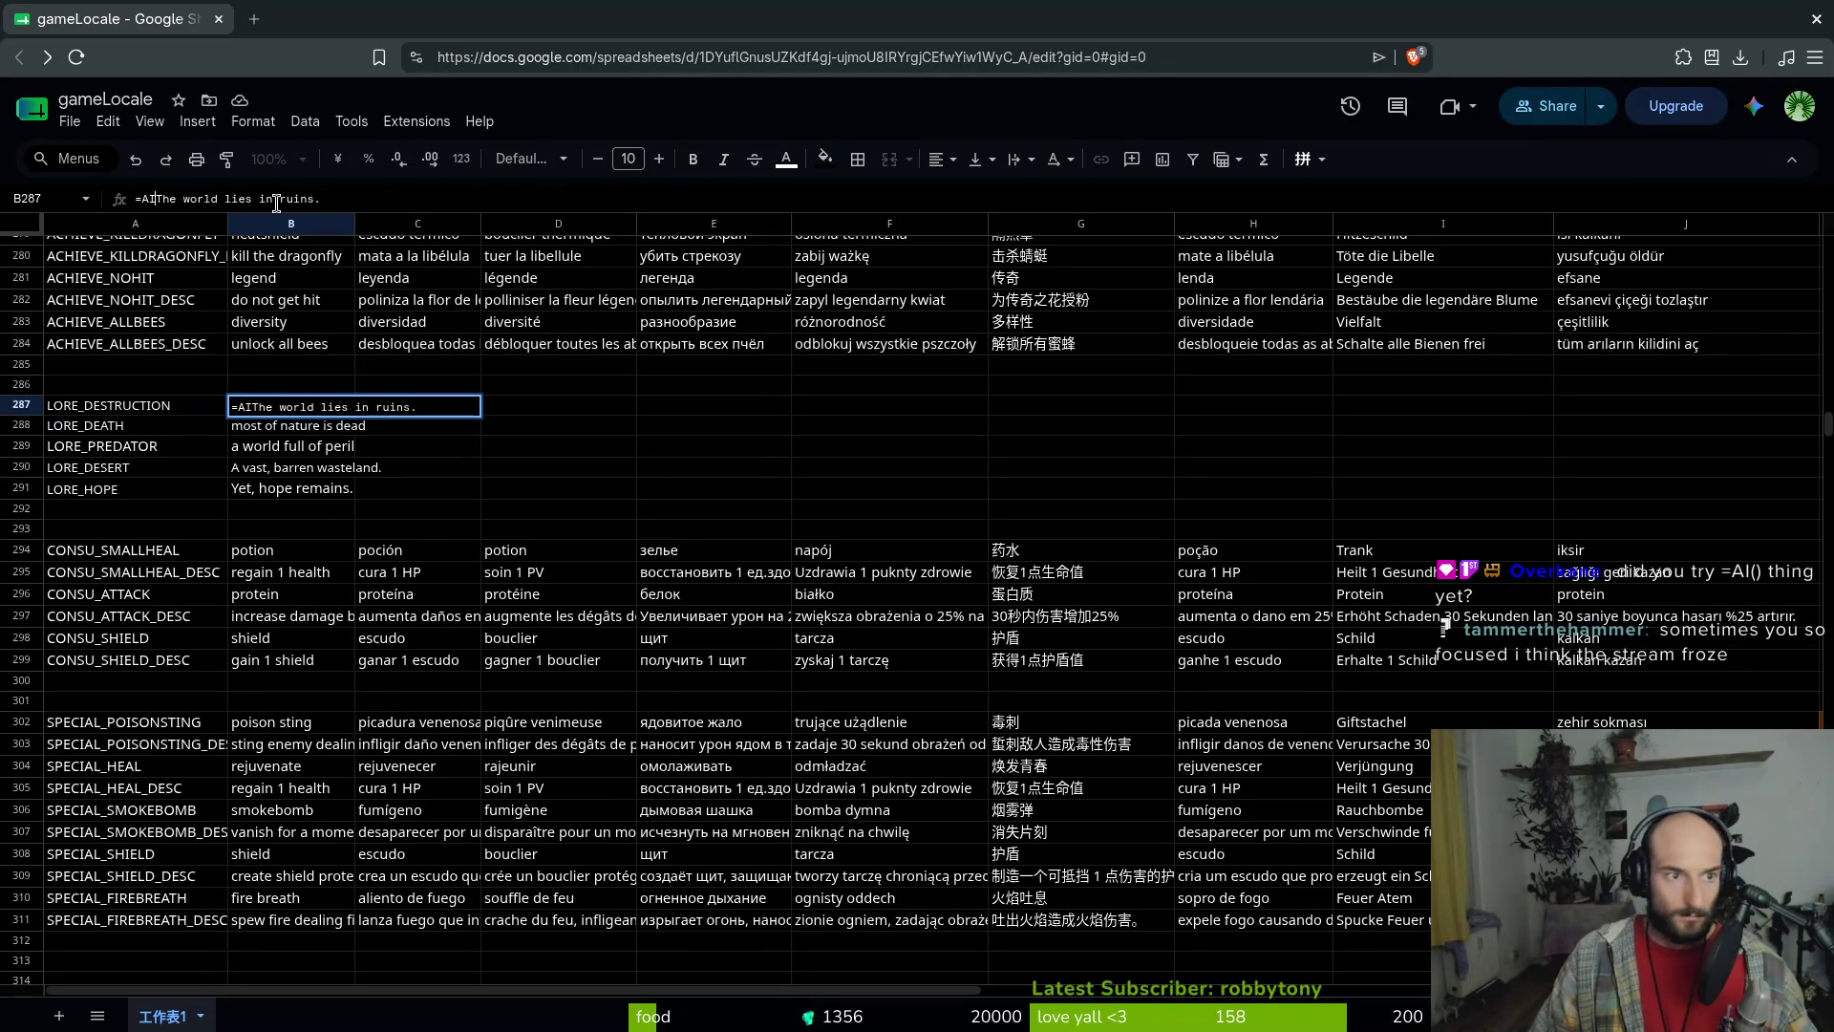
text(trans)
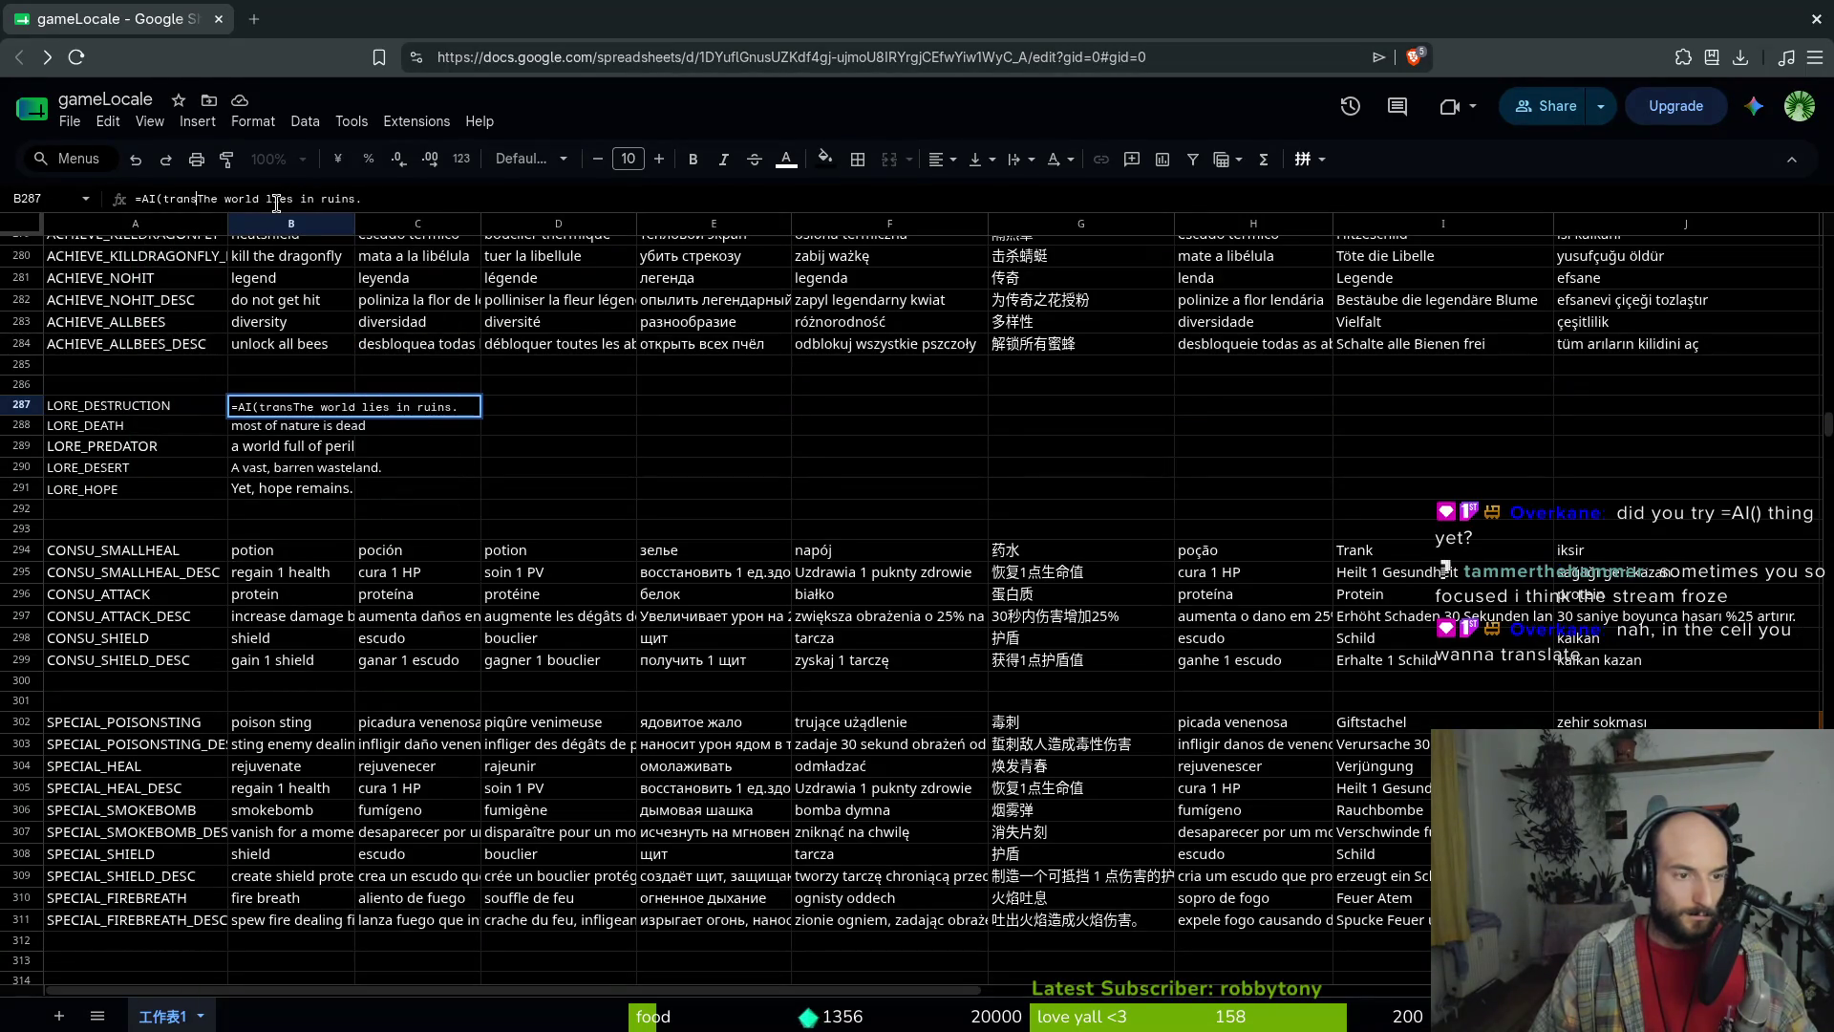
key(Escape)
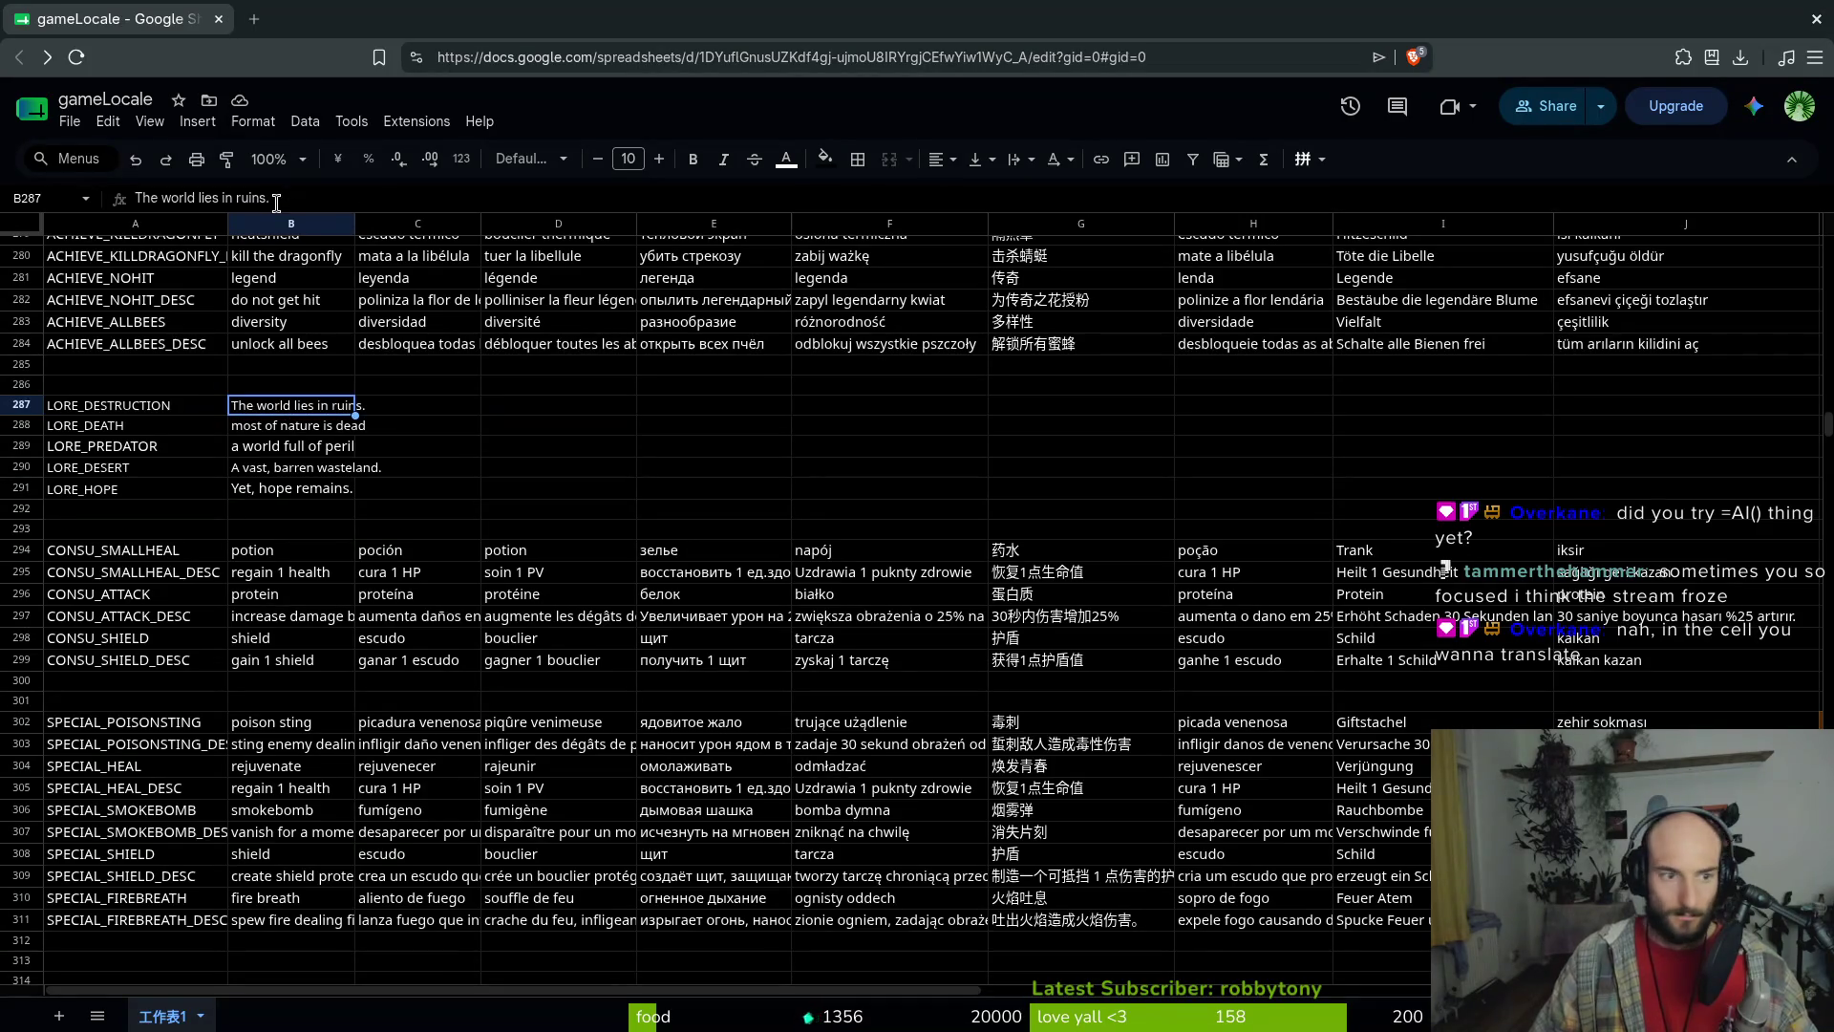
Select the English sentence in B287 and move to the Spanish cell C287
click(433, 411)
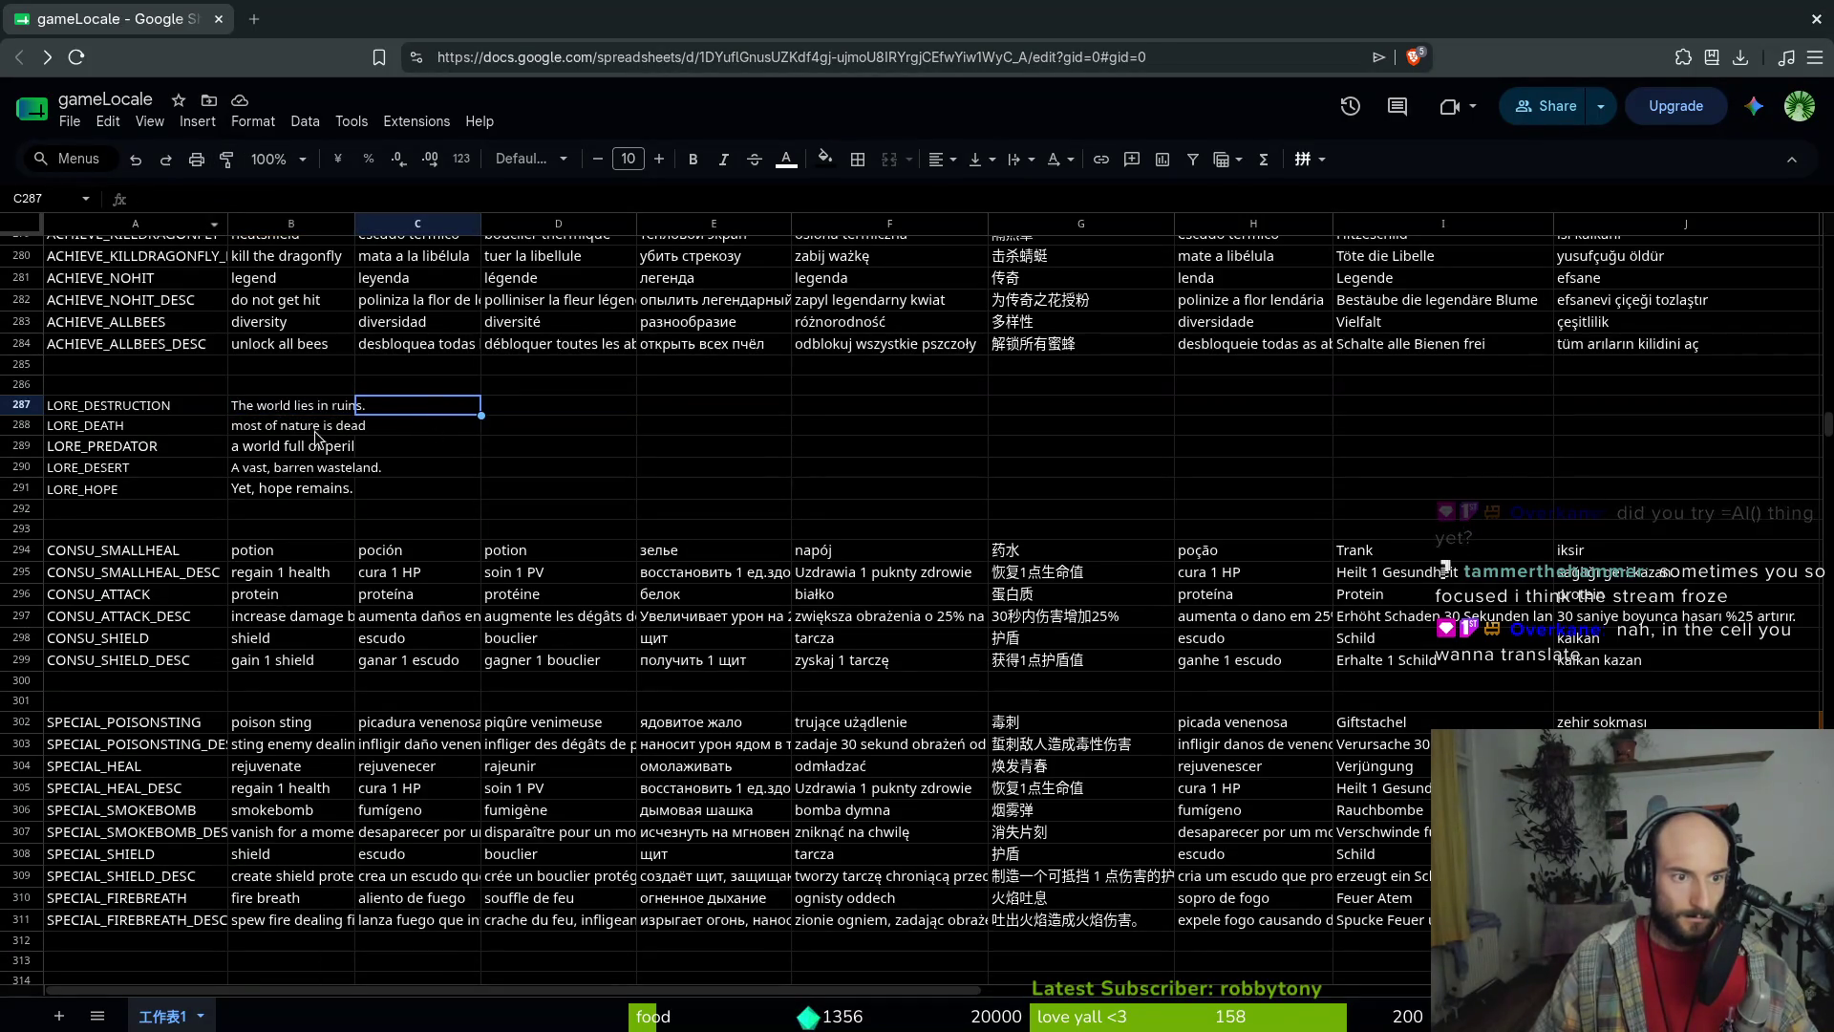
click(286, 405)
double_click(415, 408)
key(ctrl+a)
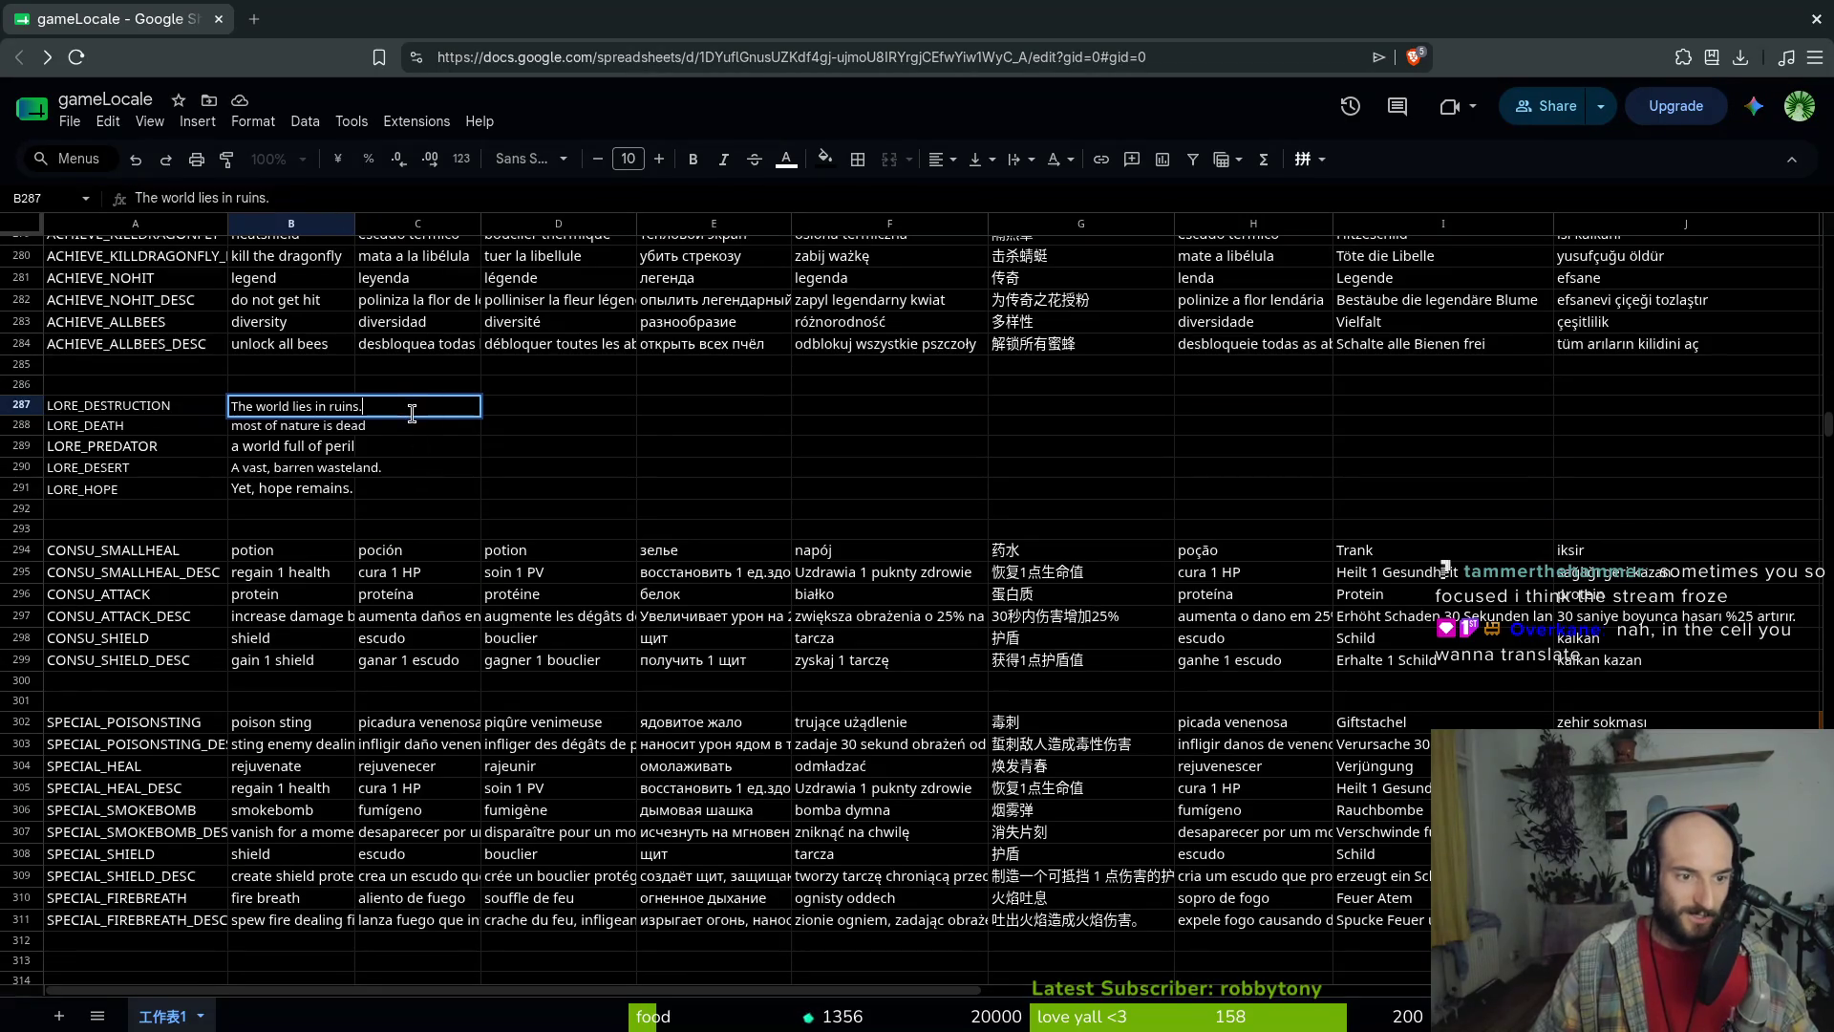
key(Tab)
Enter an =AI(translate into spanish …) formula with the English sentence in C287
click(299, 199)
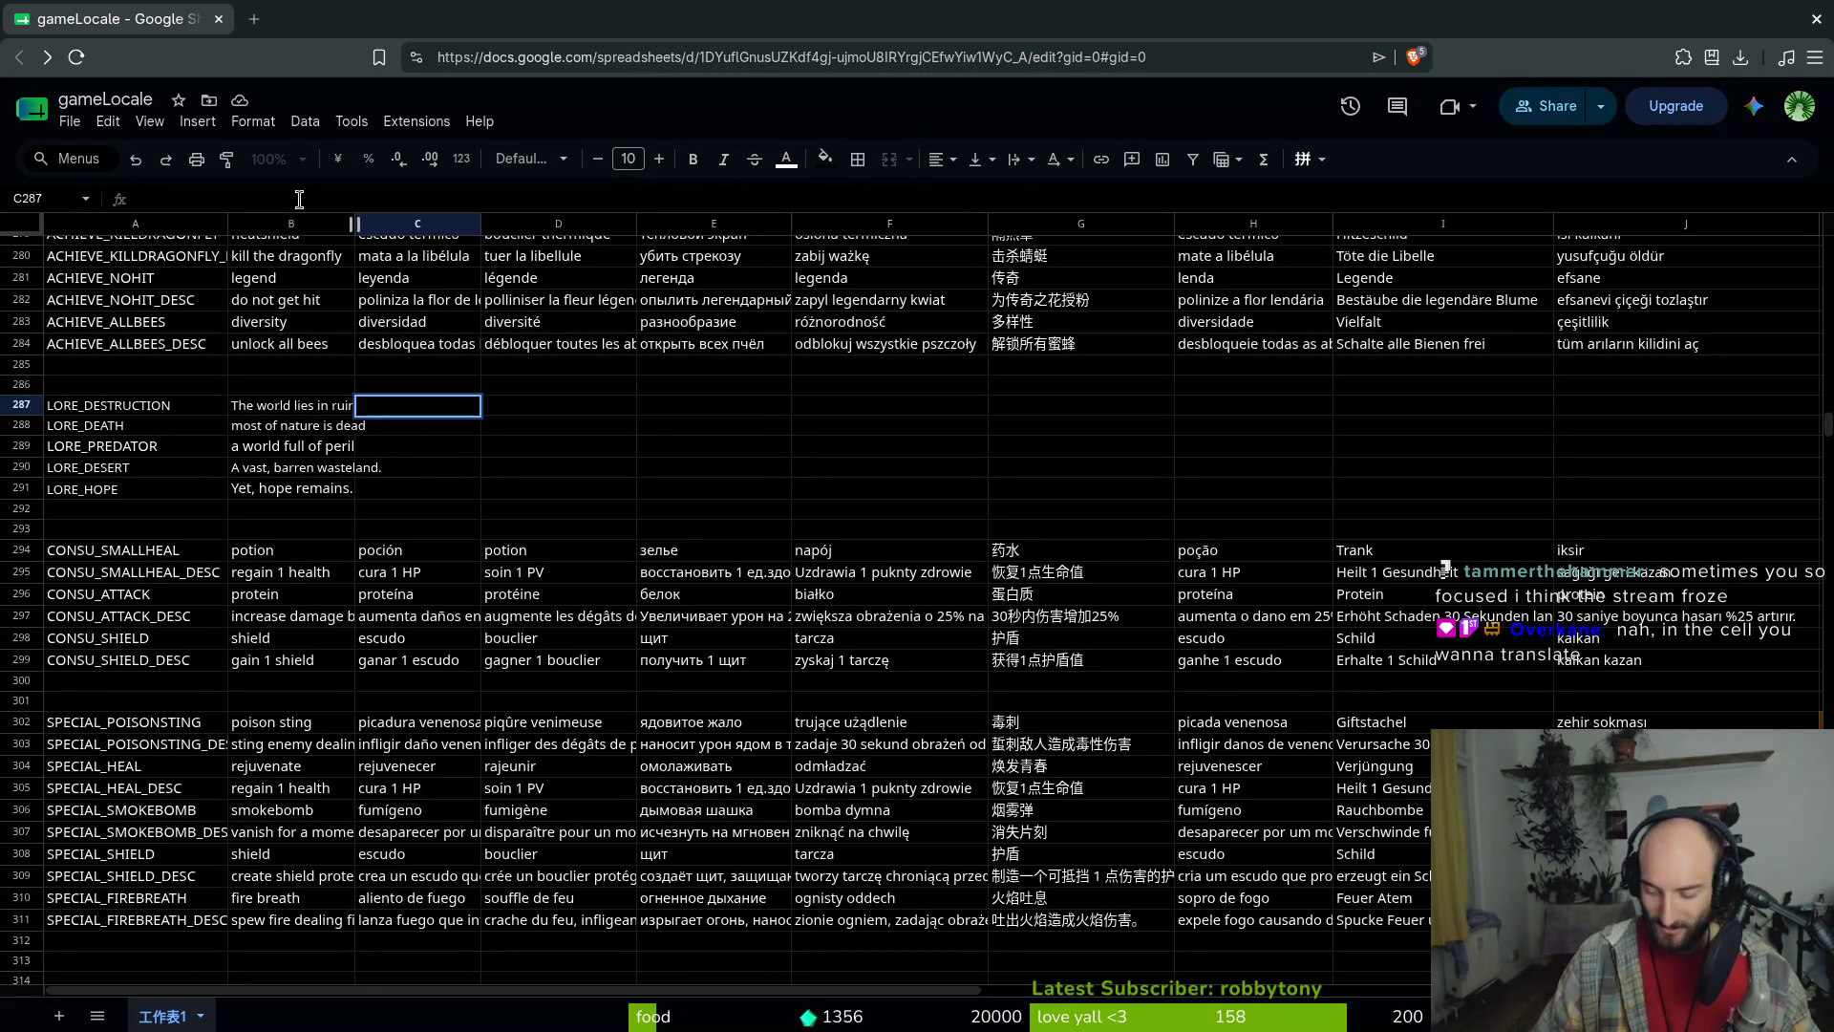
text(=AI)
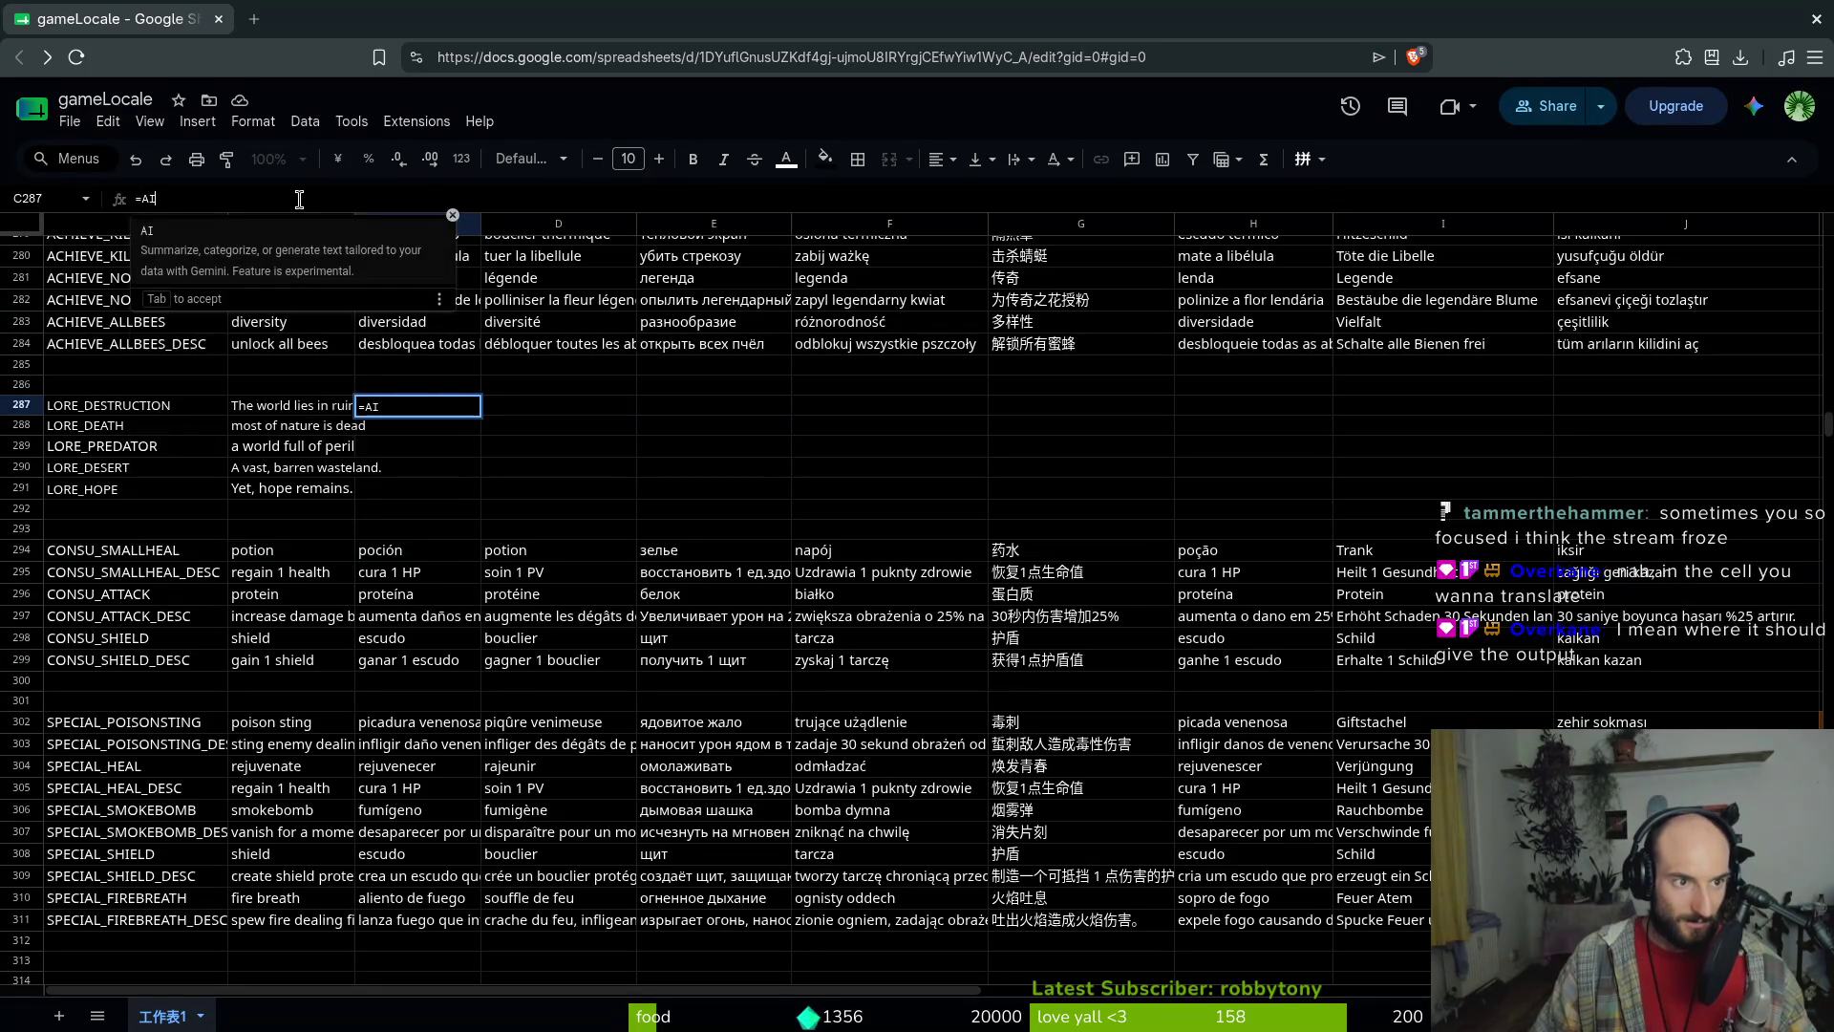
text((translate )
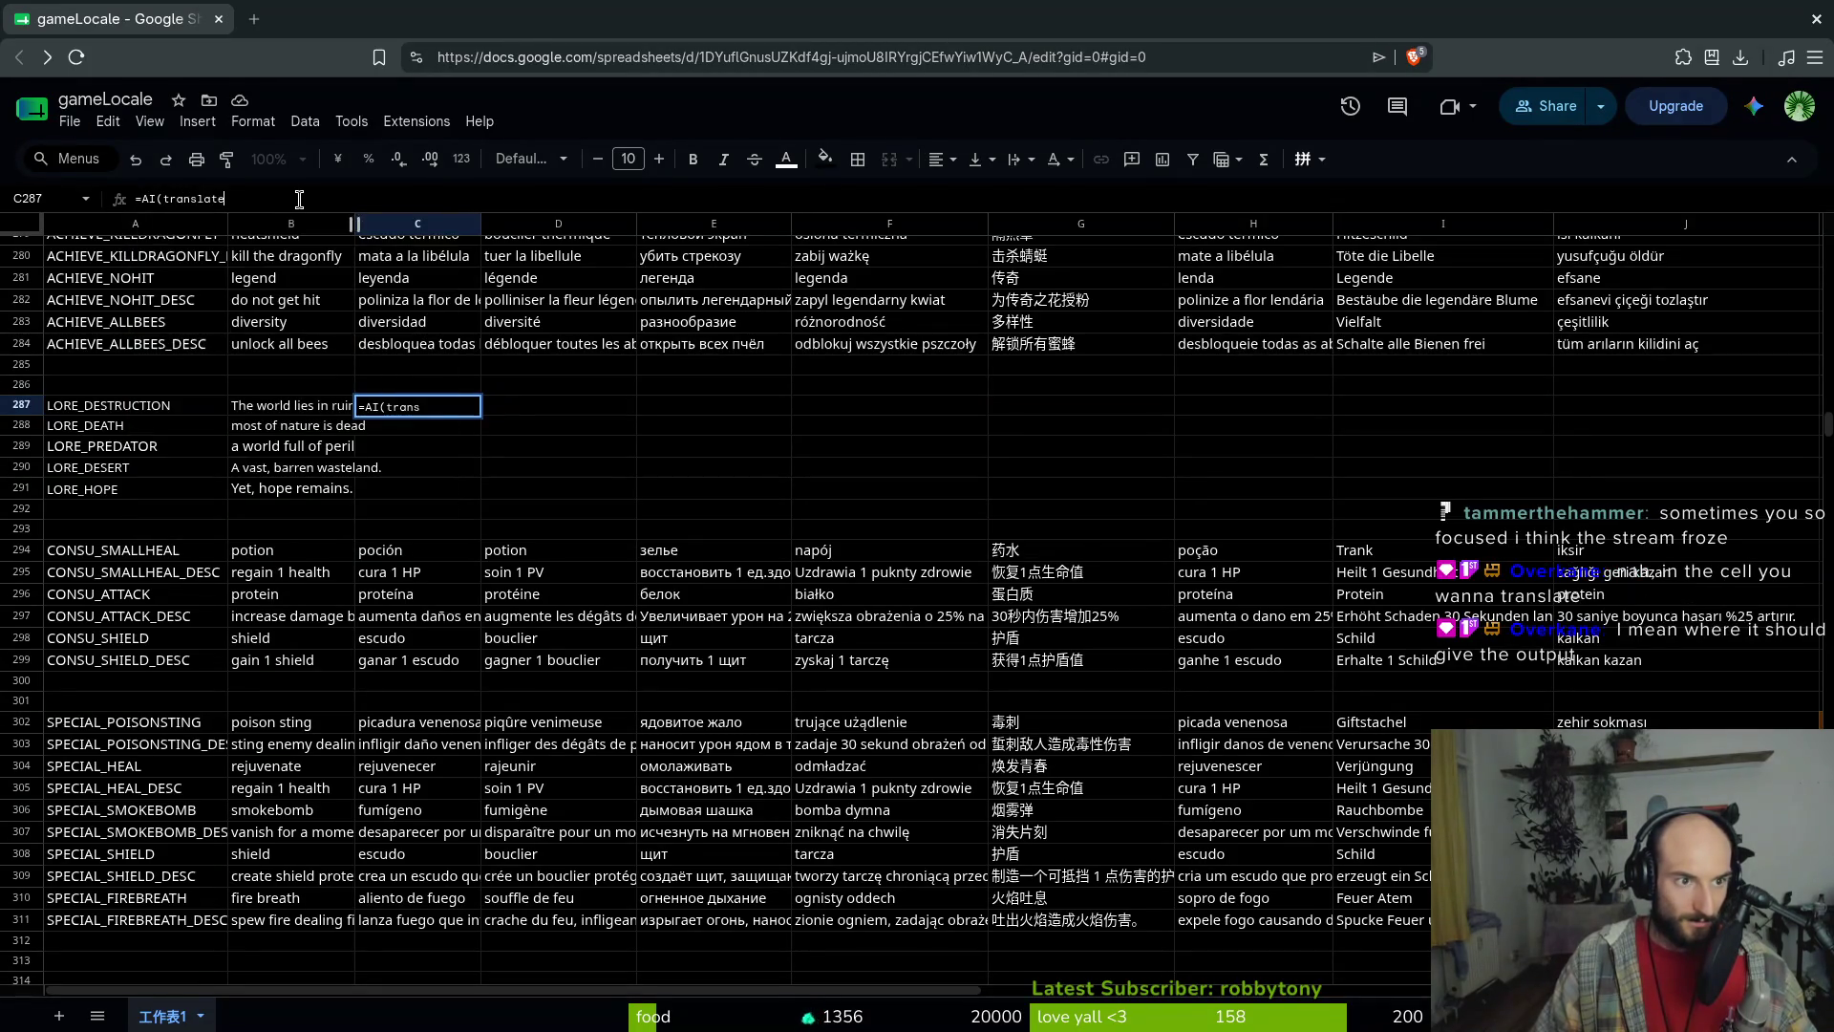
text(into s)
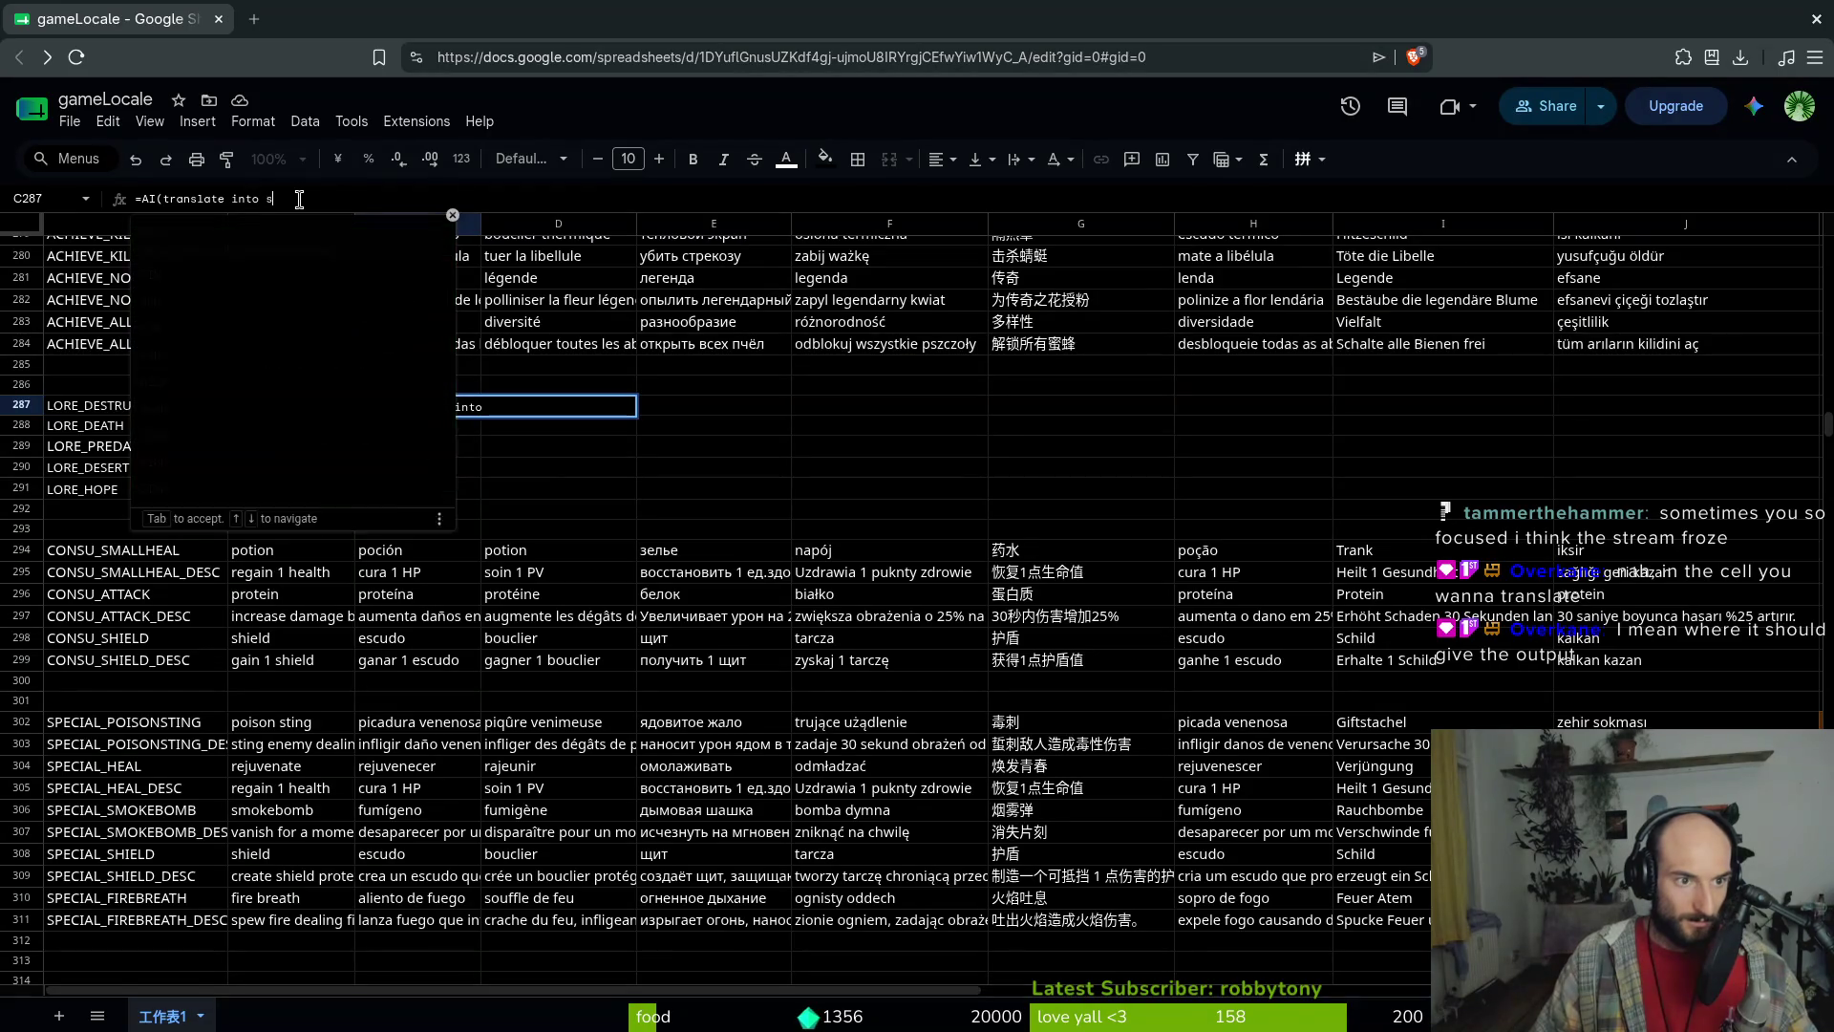
text(panish))
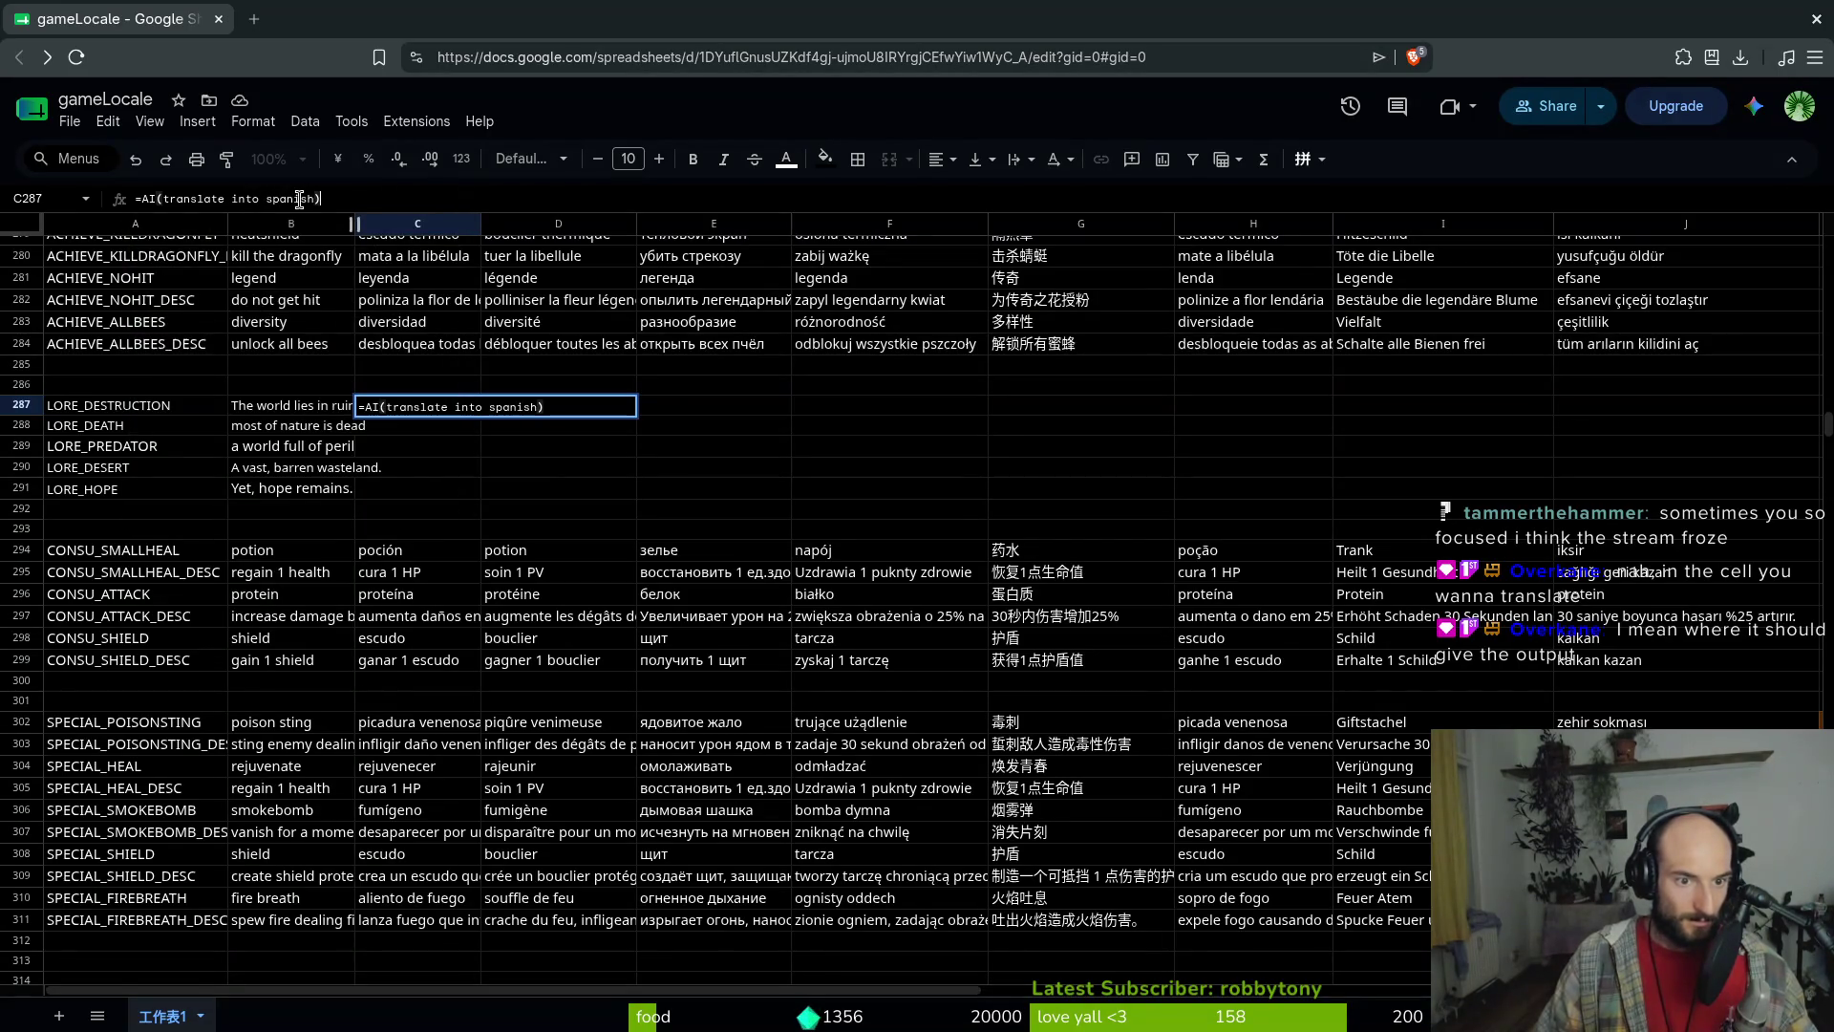
key(BackSpace)
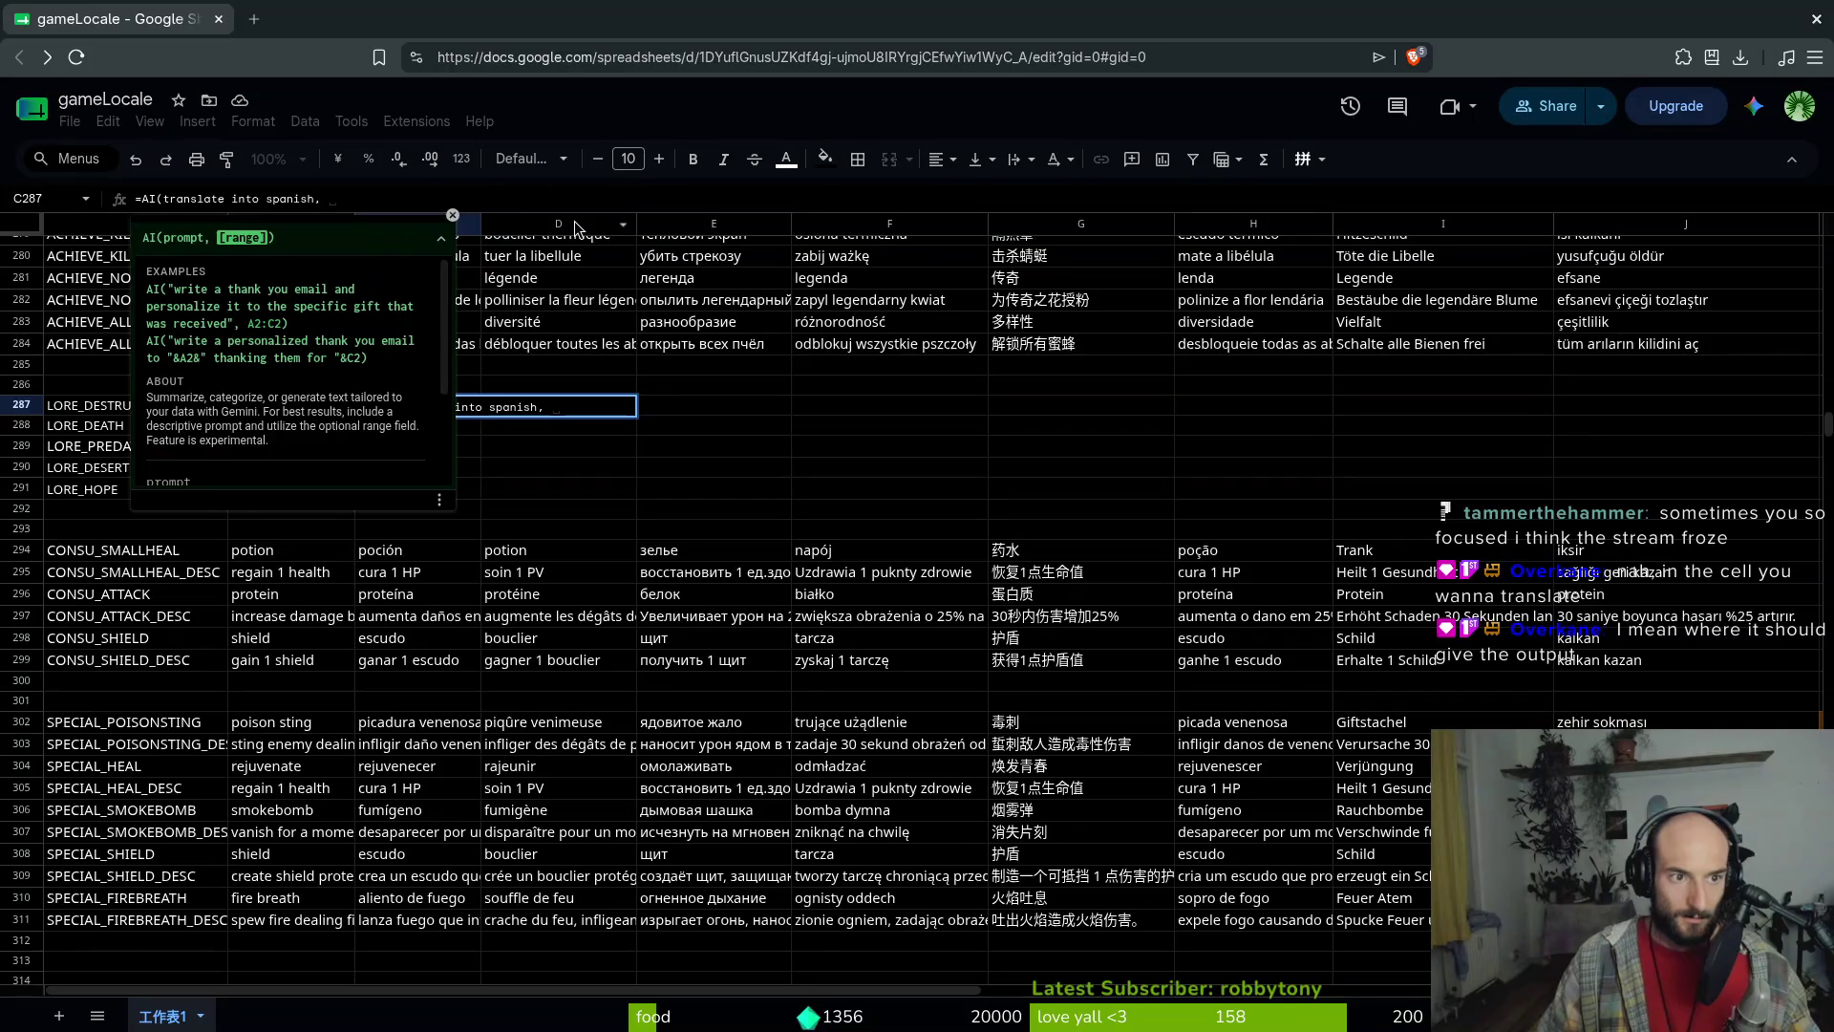
text(The world lies in ruins.)
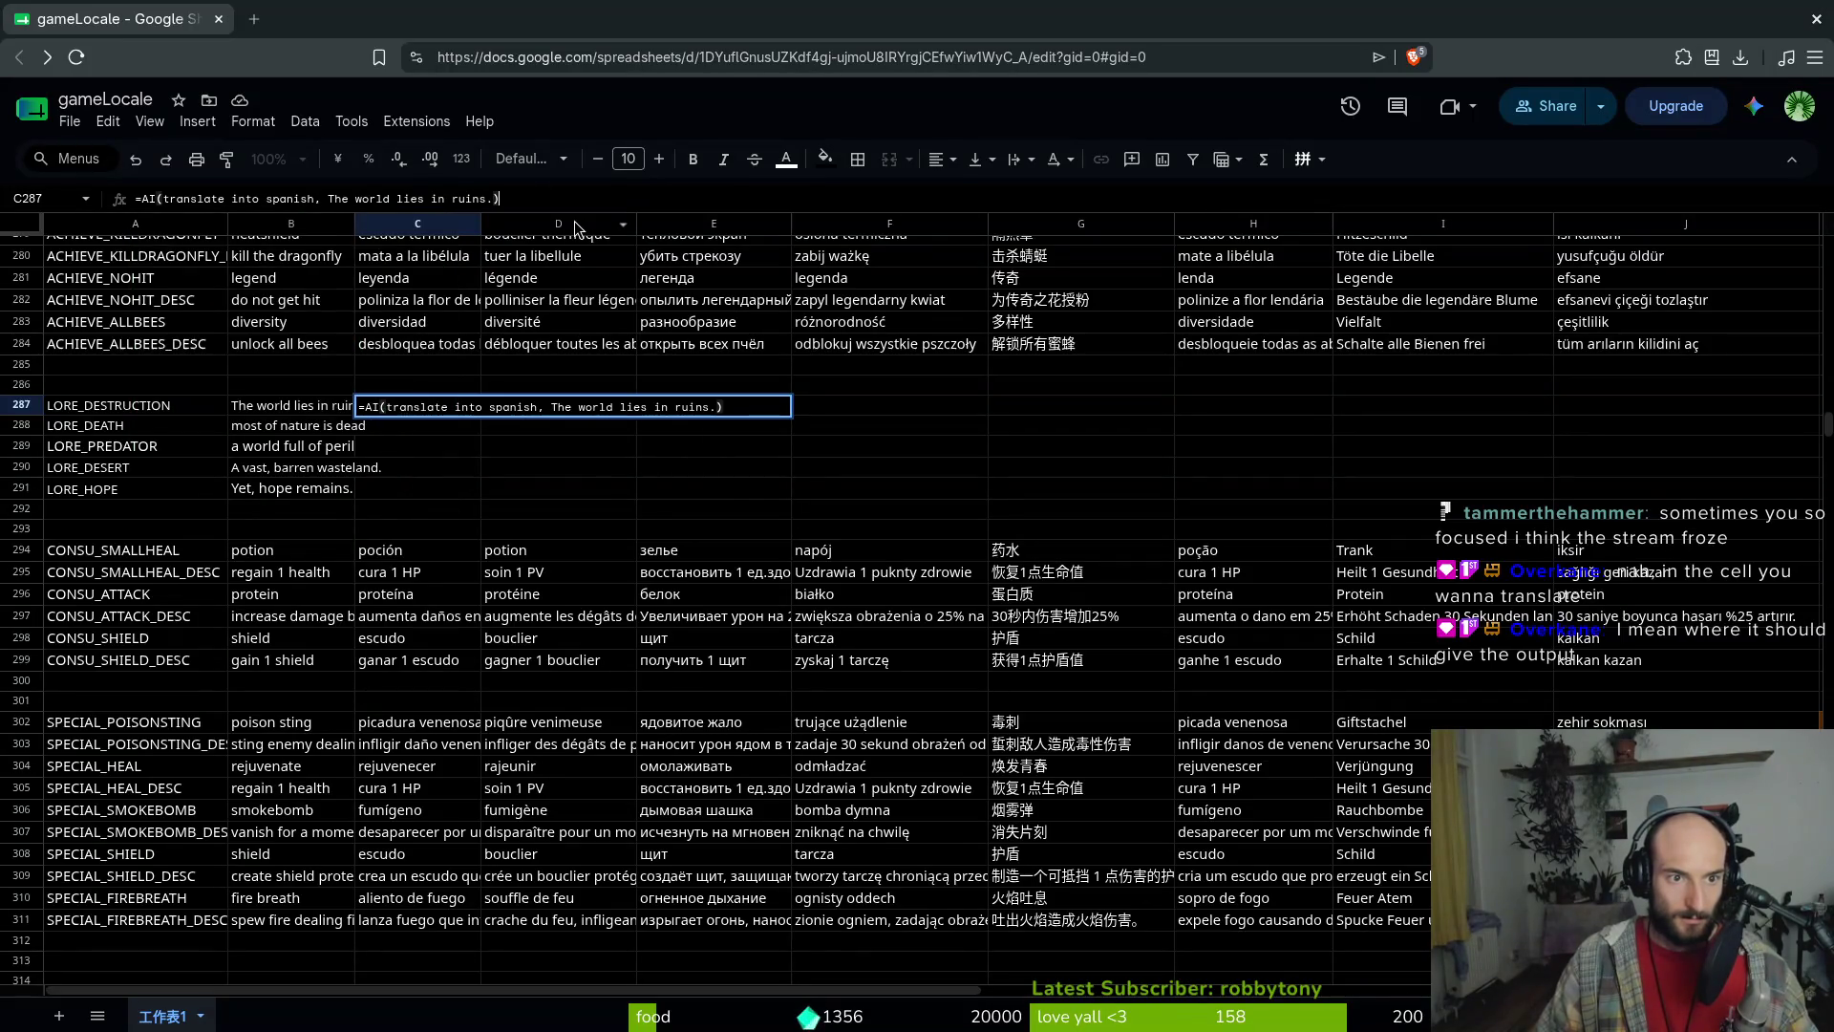
key(Return)
Fix the erroring formula to read 'translate into spanish:' before the sentence, giving 'El mundo está en ruinas.'
key(Up)
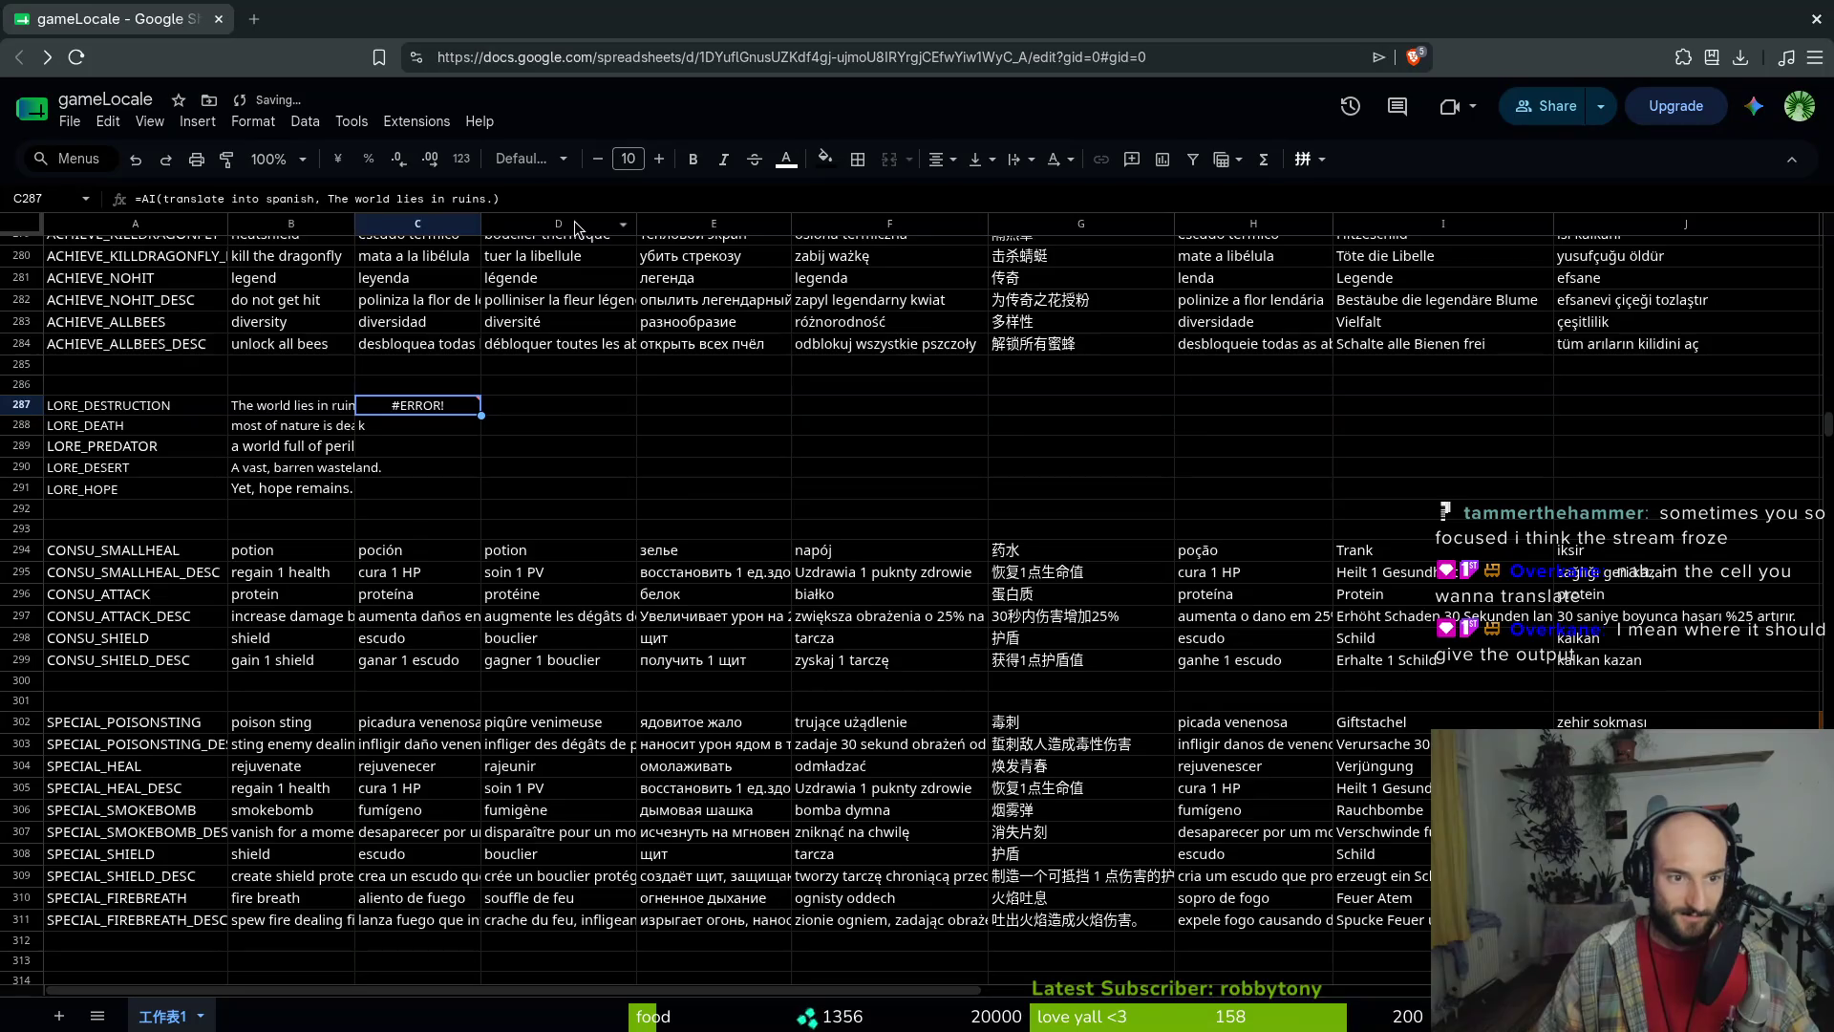
click(164, 204)
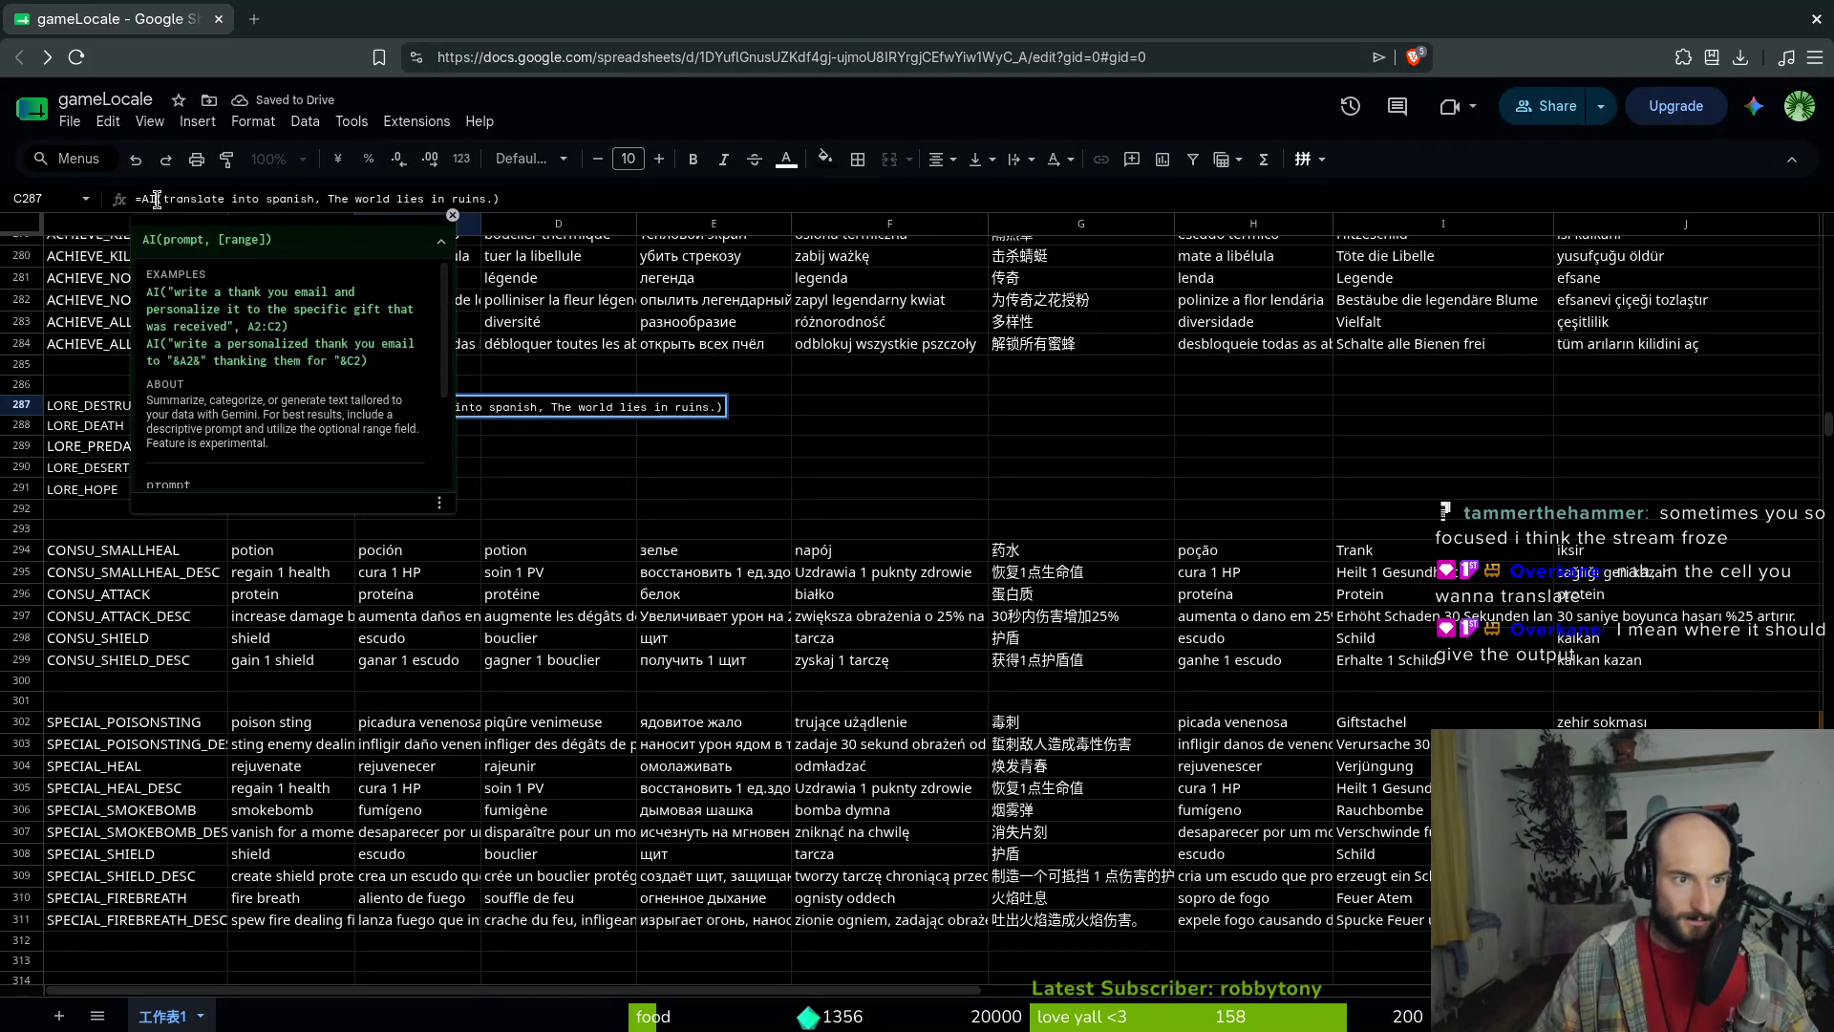
click(319, 199)
key(BackSpace)
key(BackSpace)
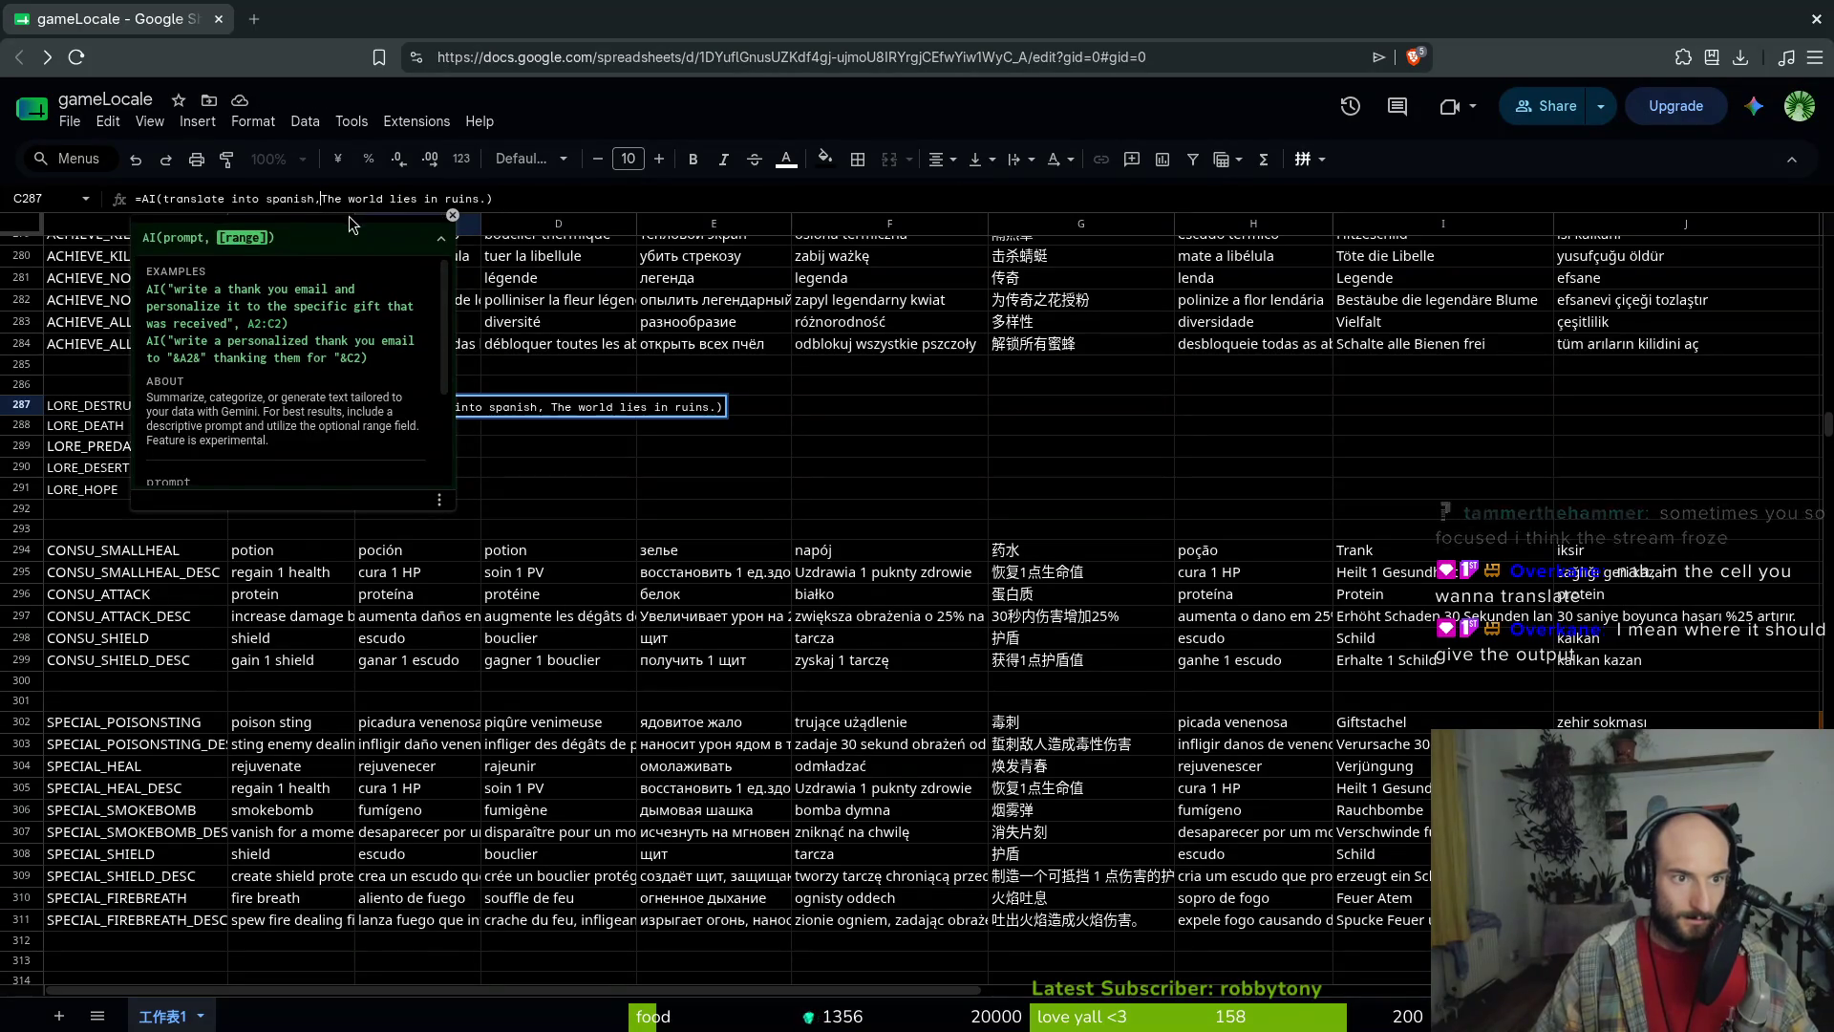
key(BackSpace)
text(:)
key(End)
key(Left)
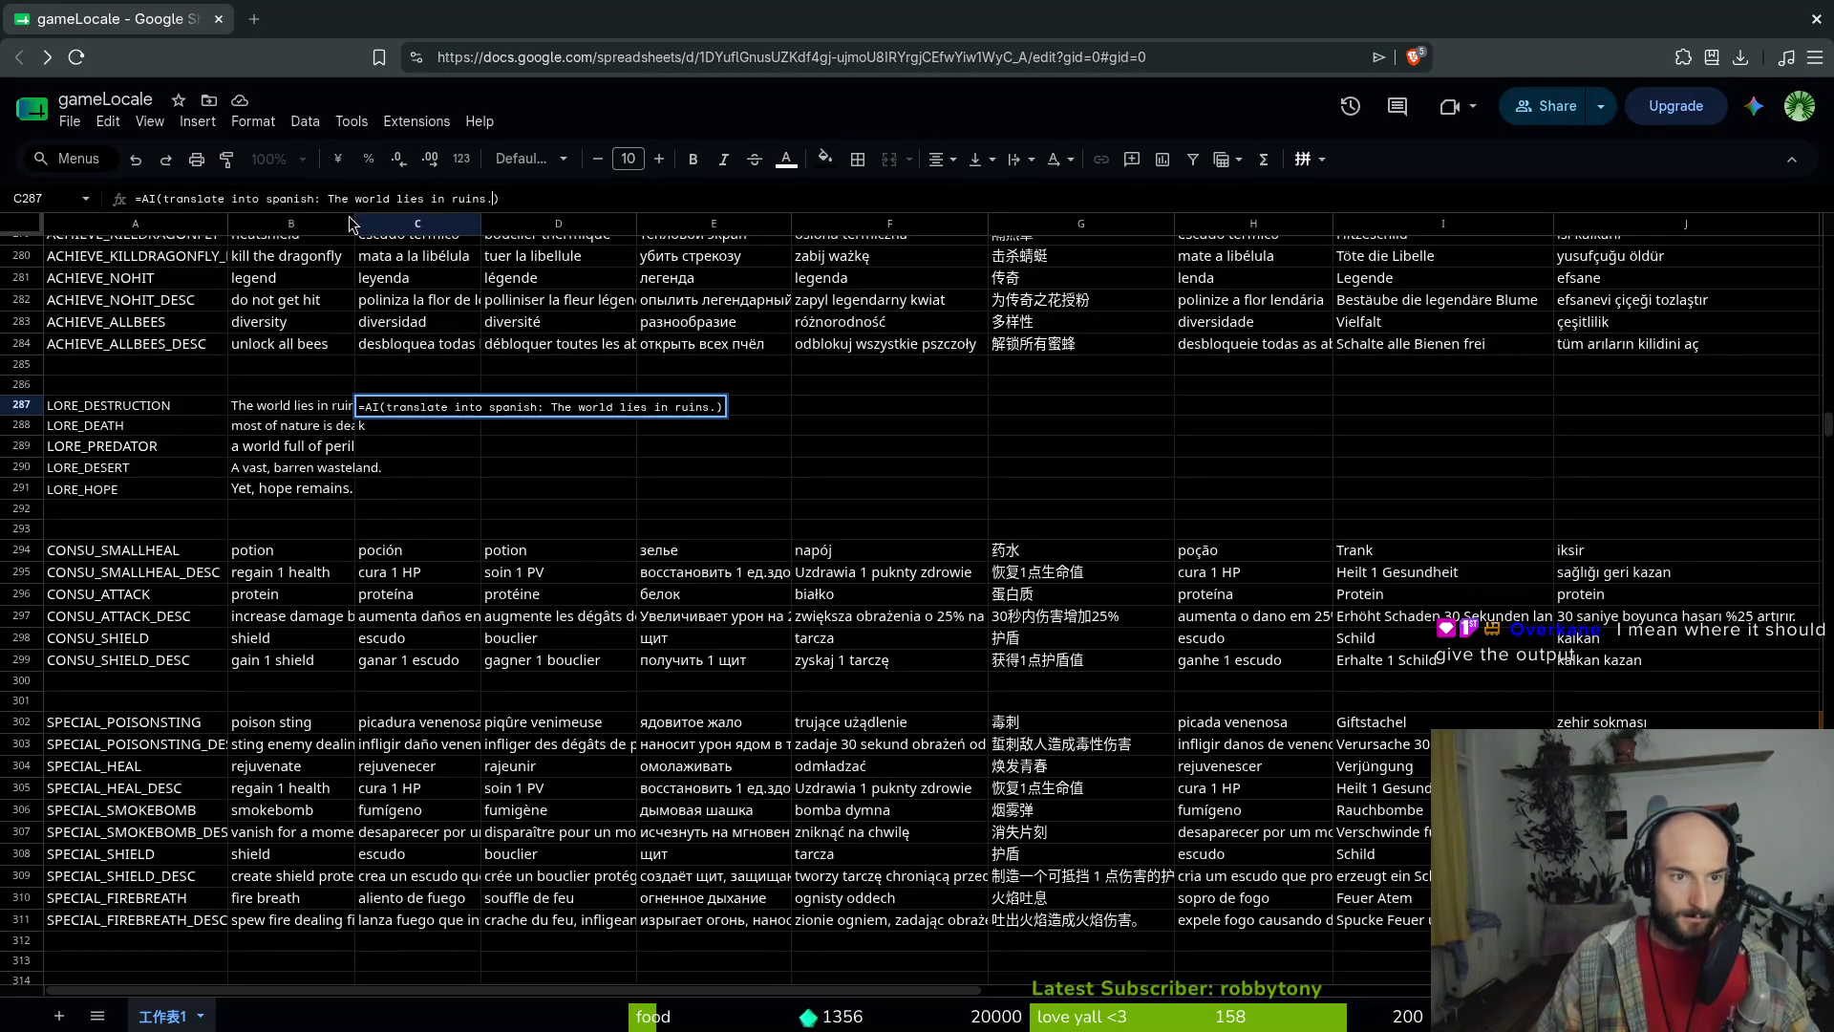
key(Return)
key(Up)
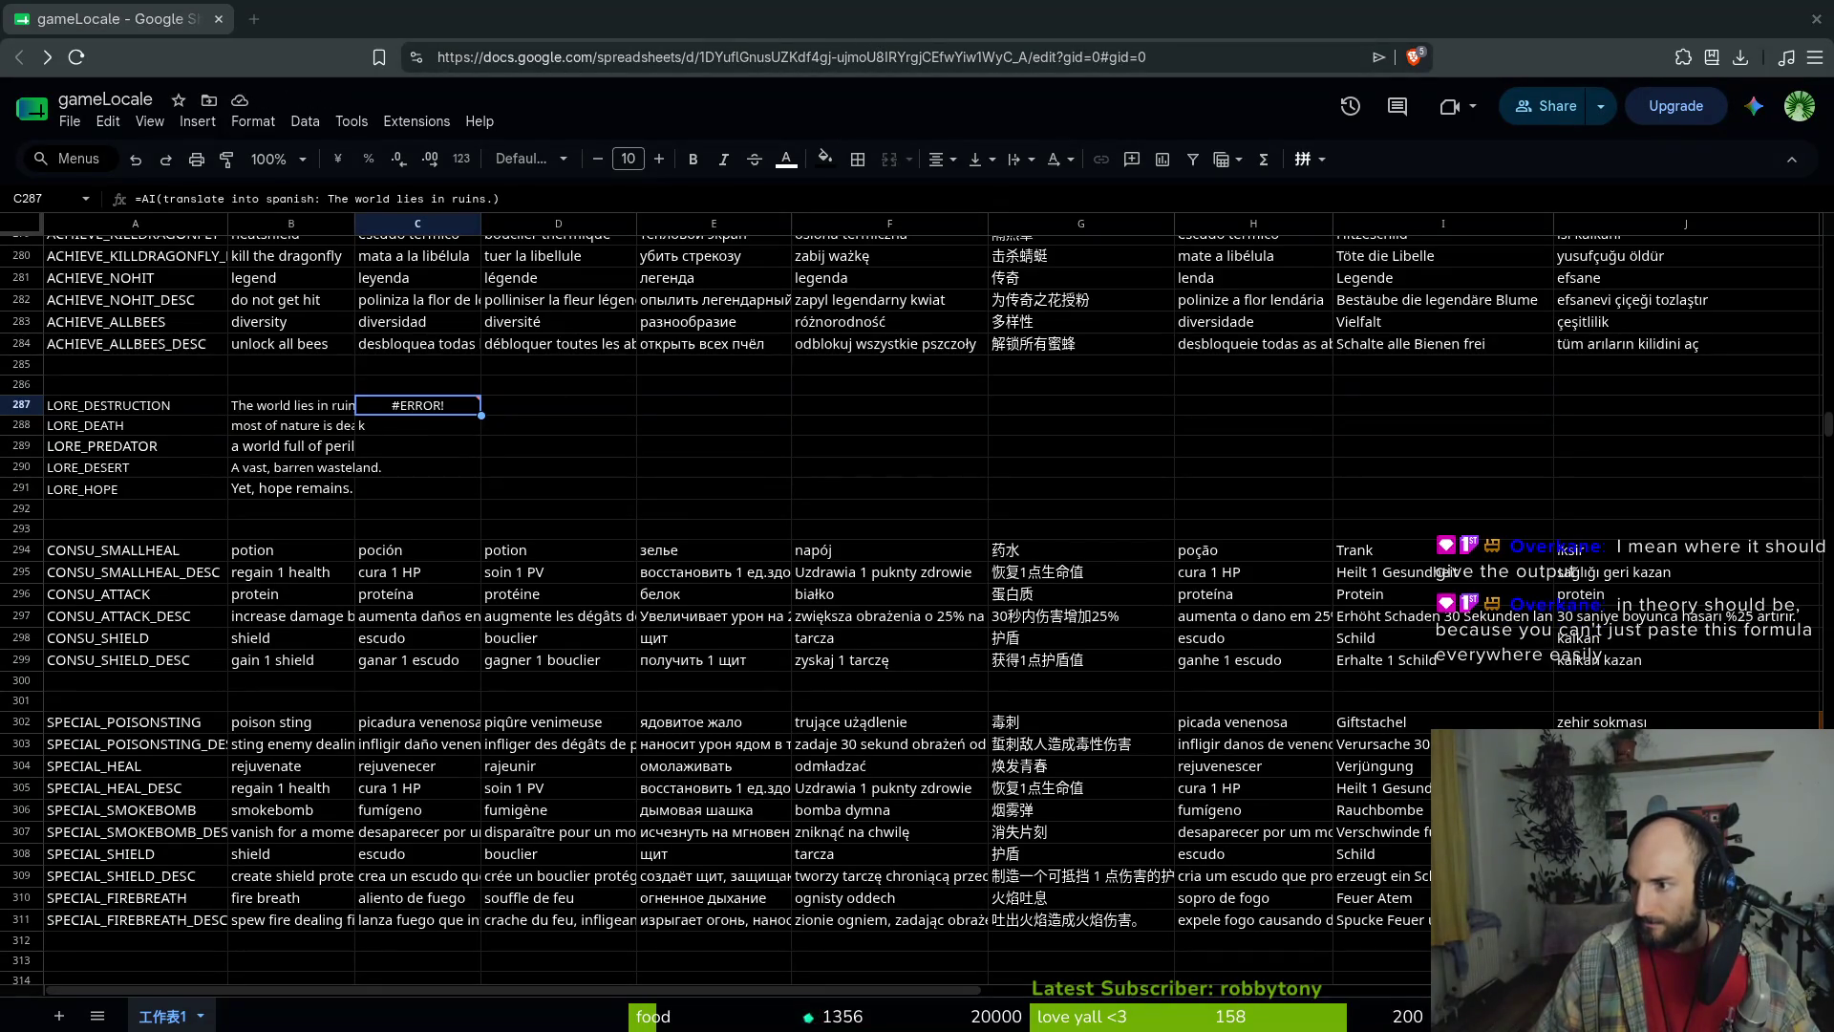
Paste 'La mayor parte de la naturaleza está muerta.' into LORE_DEATH's Spanish cell C288
click(435, 453)
click(430, 426)
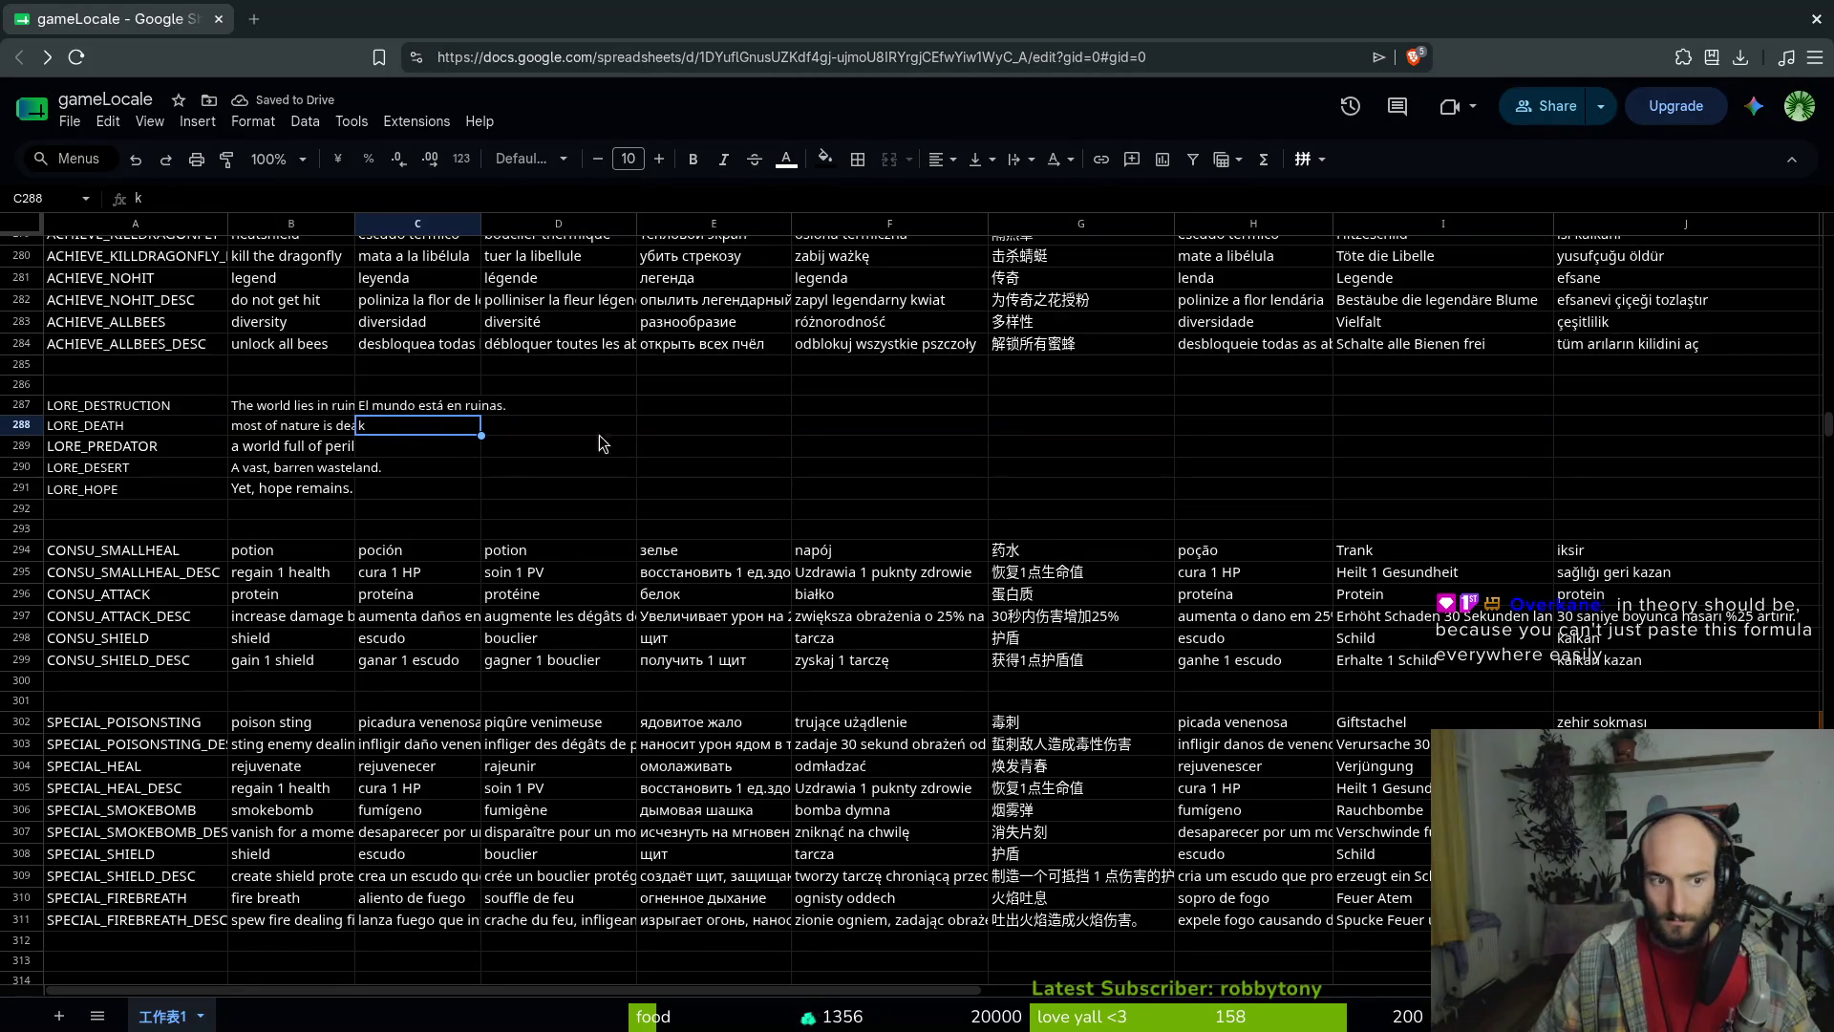
text(La mayor parte de la naturaleza está muerta.)
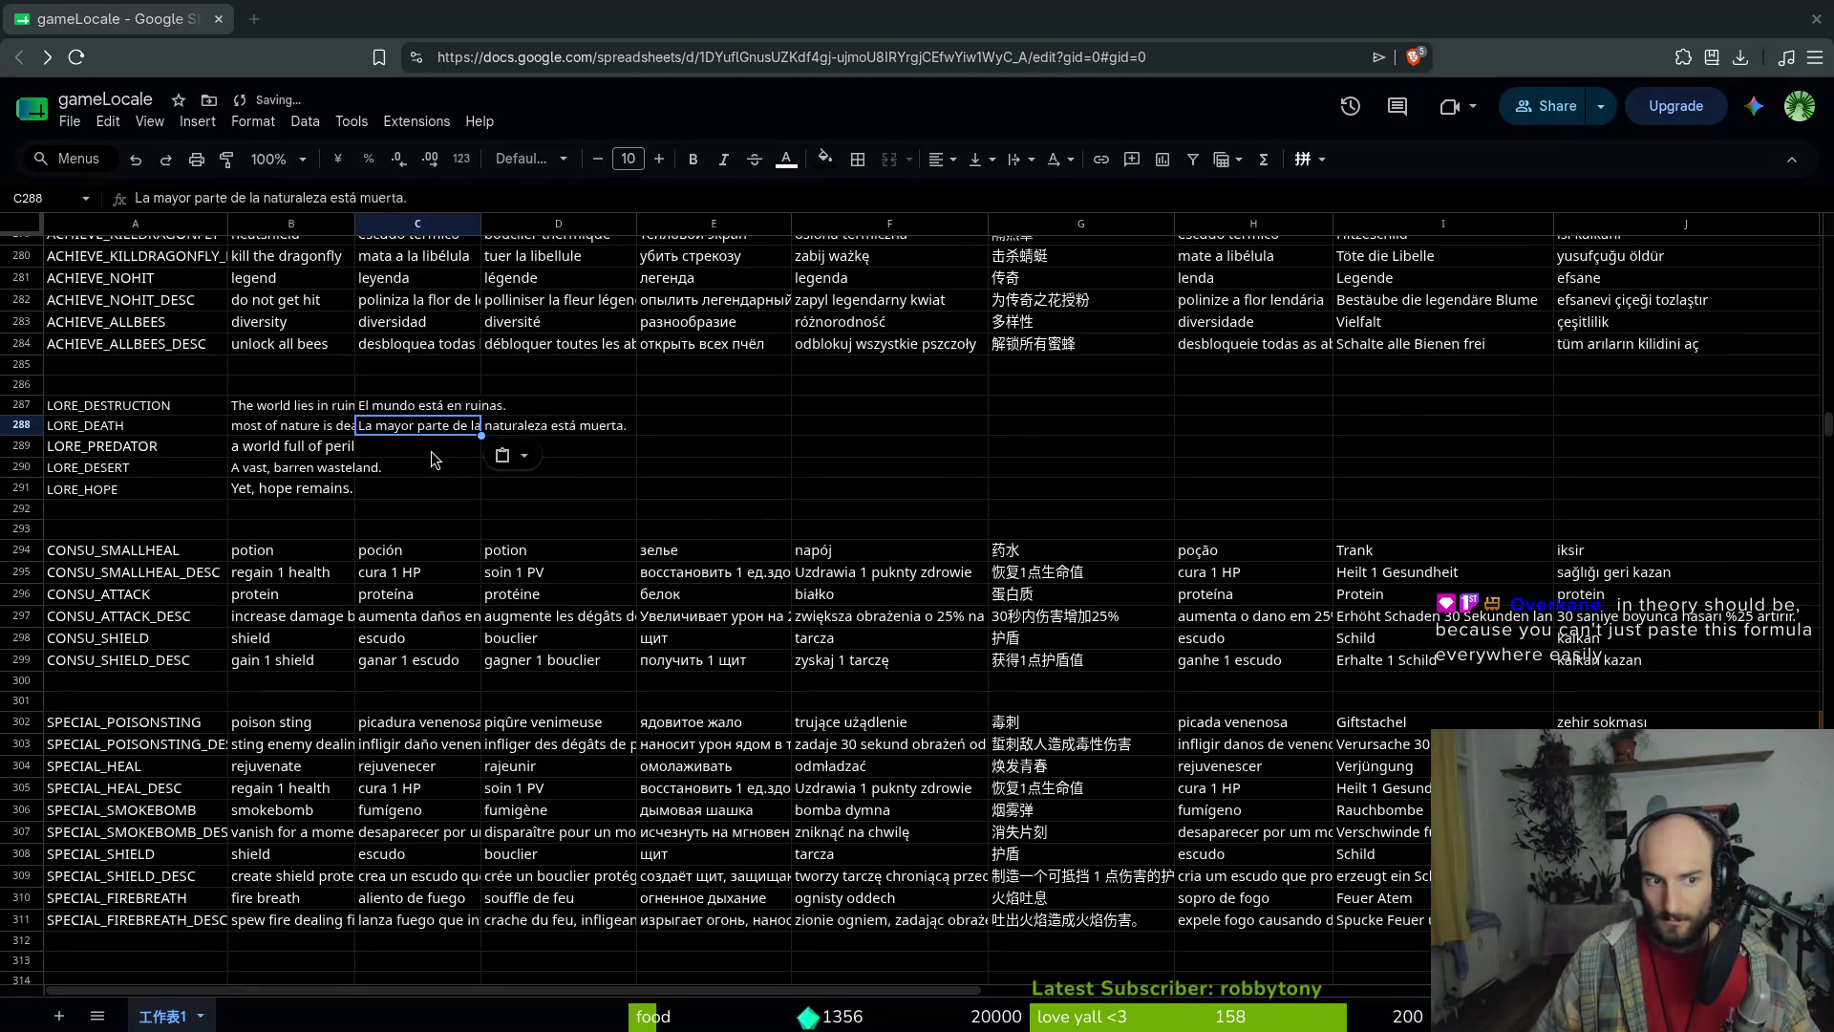
Paste the Spanish and French lore translations into the LORE_ rows
click(432, 447)
text(Un mundo lleno de peligros.)
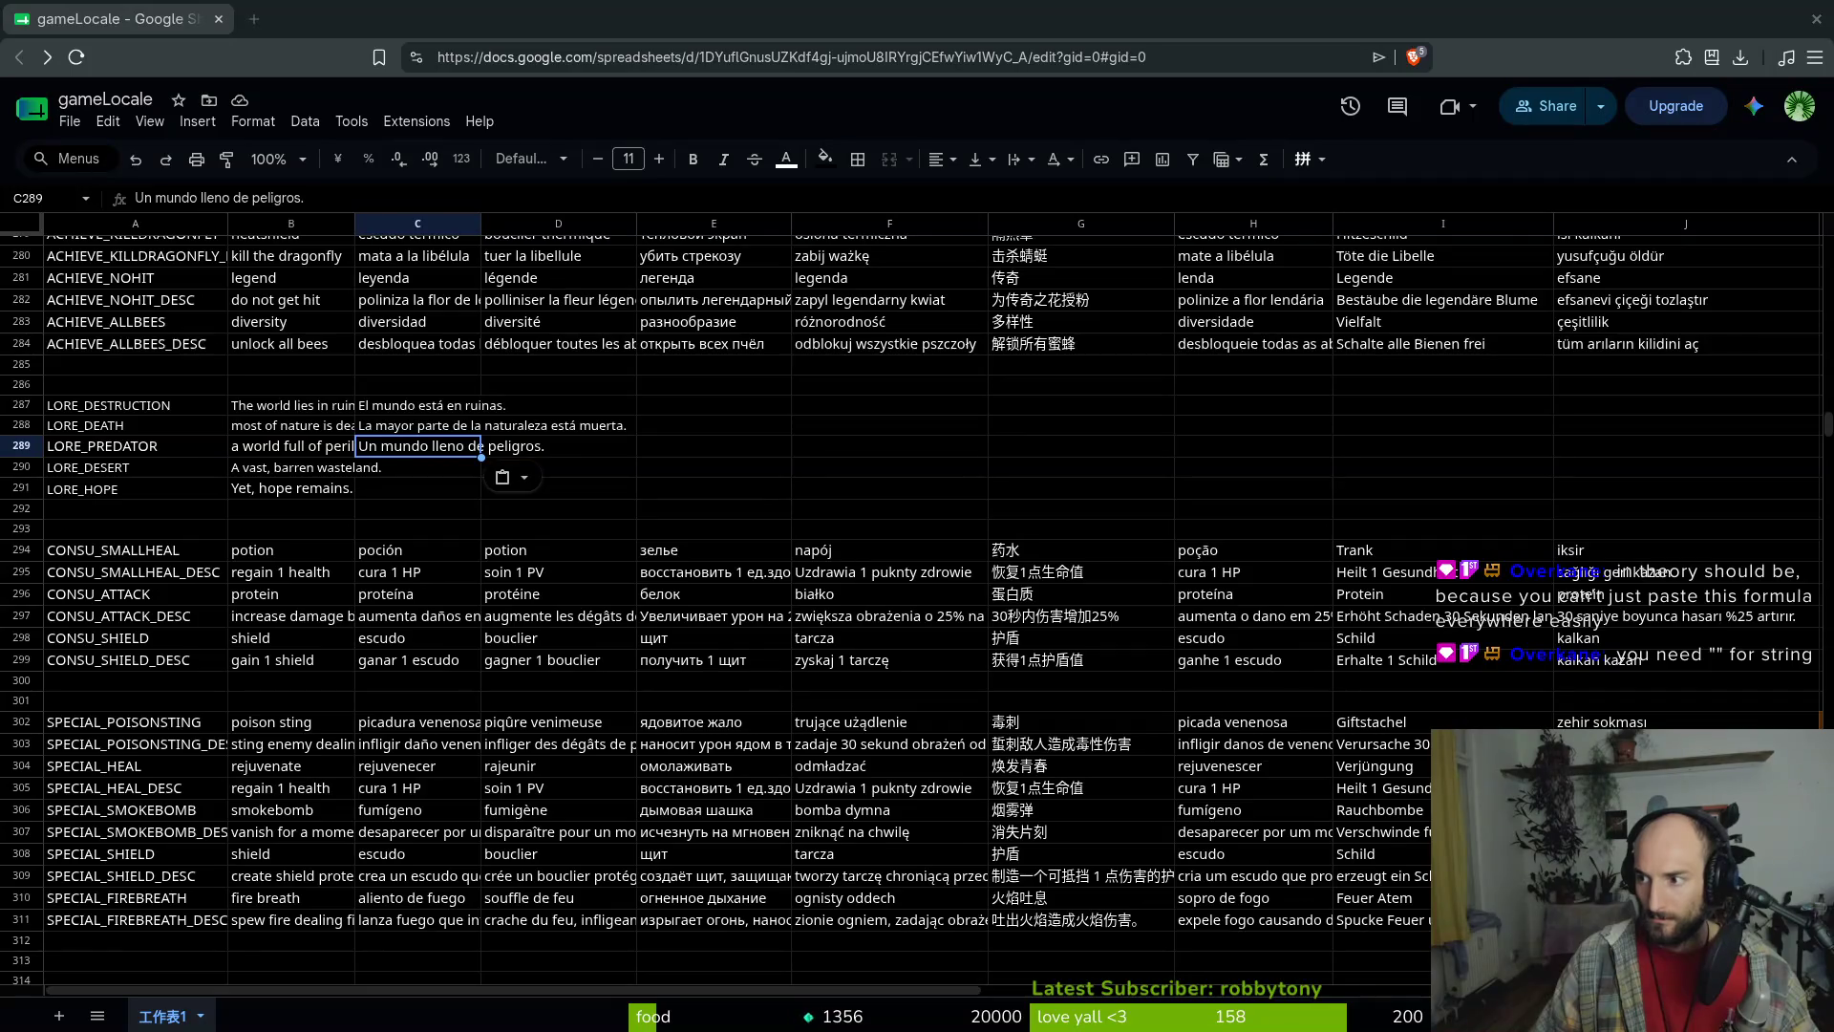
click(396, 411)
text(El mundo está en ruinas. La mayor parte de la naturaleza está muerta. Un mundo lleno de peligros. Un vasto páramo yermo. Sin embargo, aún queda esperanza.)
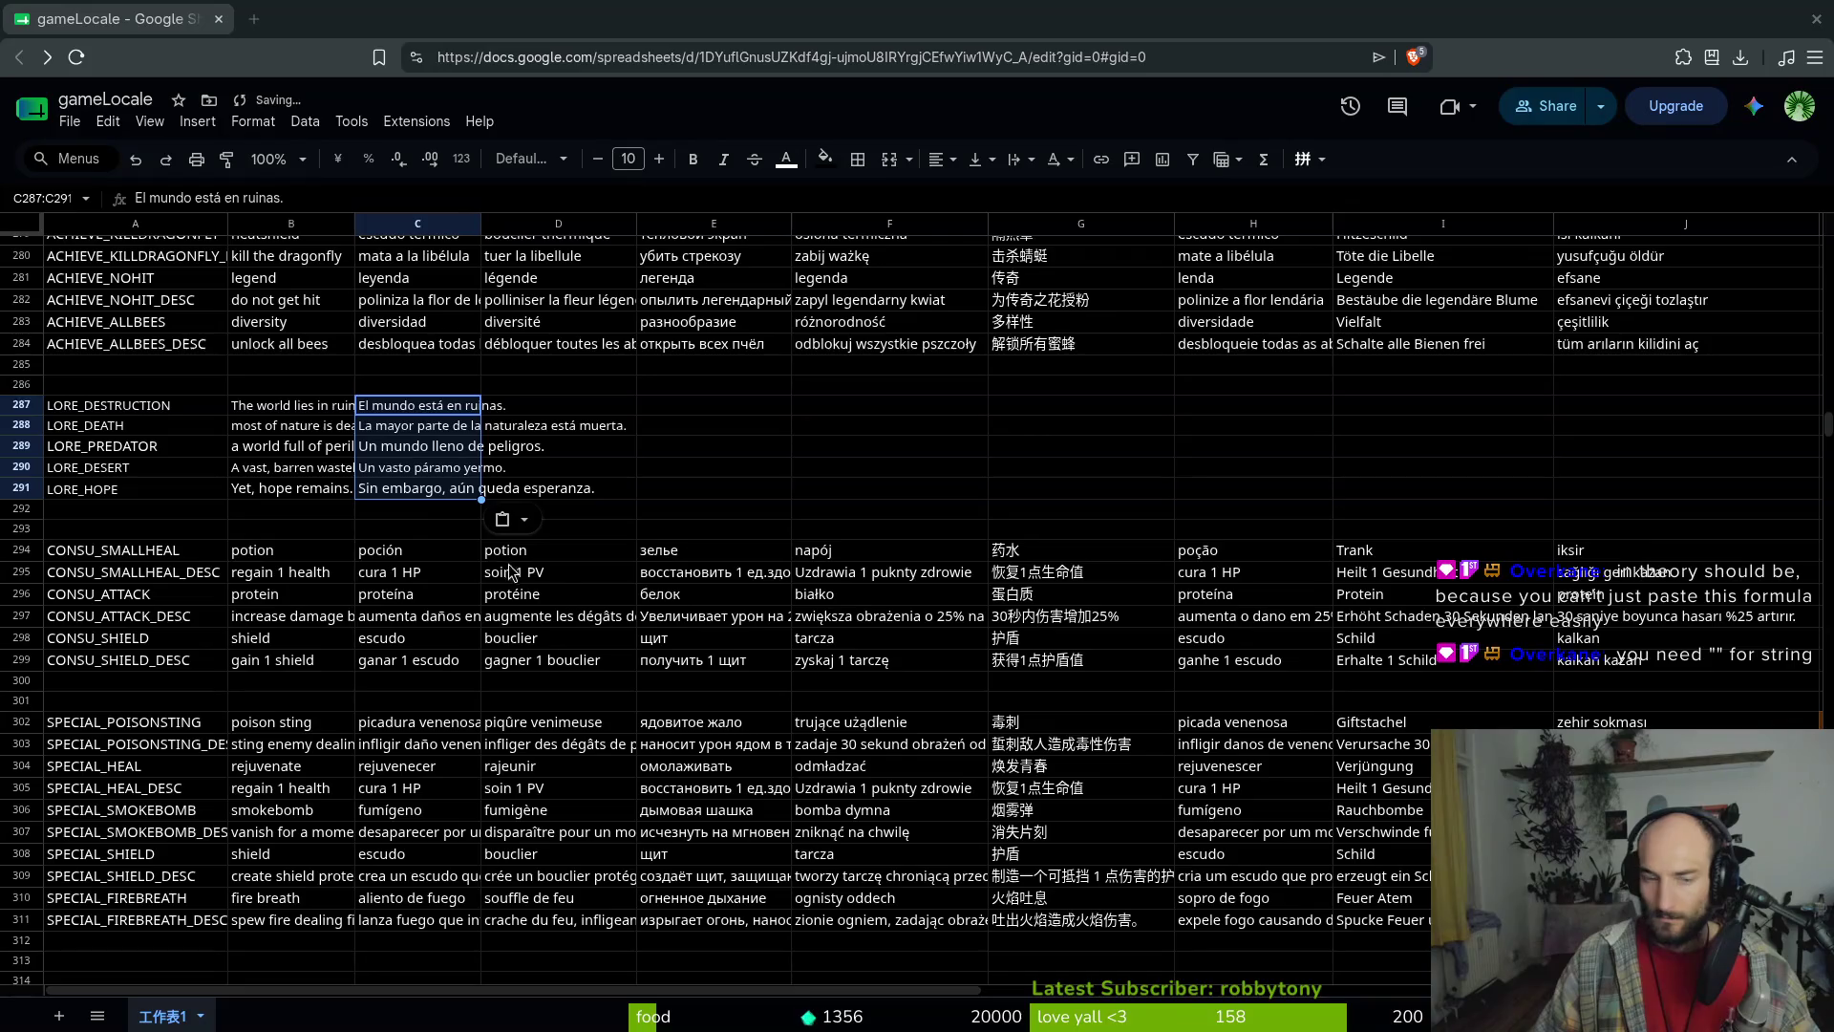
click(556, 405)
text(Le monde est en ruines. La majeure partie de la nature est morte. Un monde plein de périls. Un vaste désert stérile. Pourtant, l'espoir demeure.)
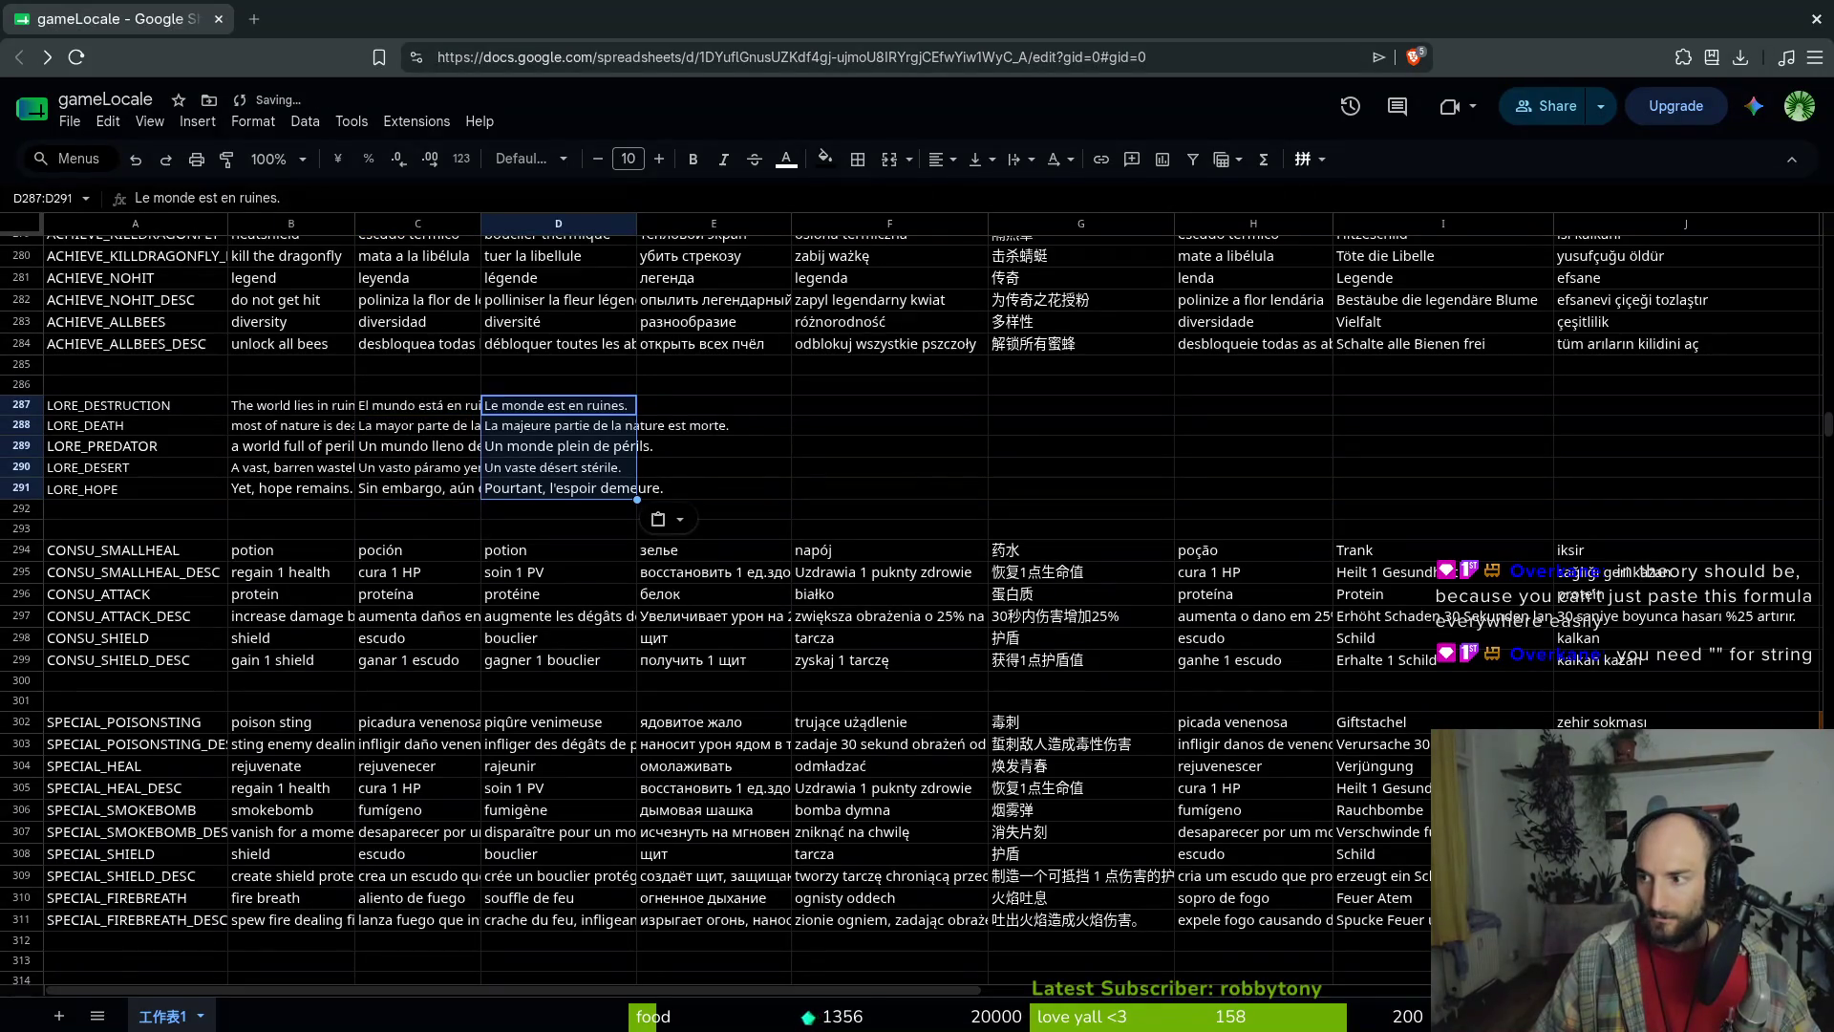
Paste the Russian, Polish, Chinese and Portuguese lore translations into their columns
click(712, 405)
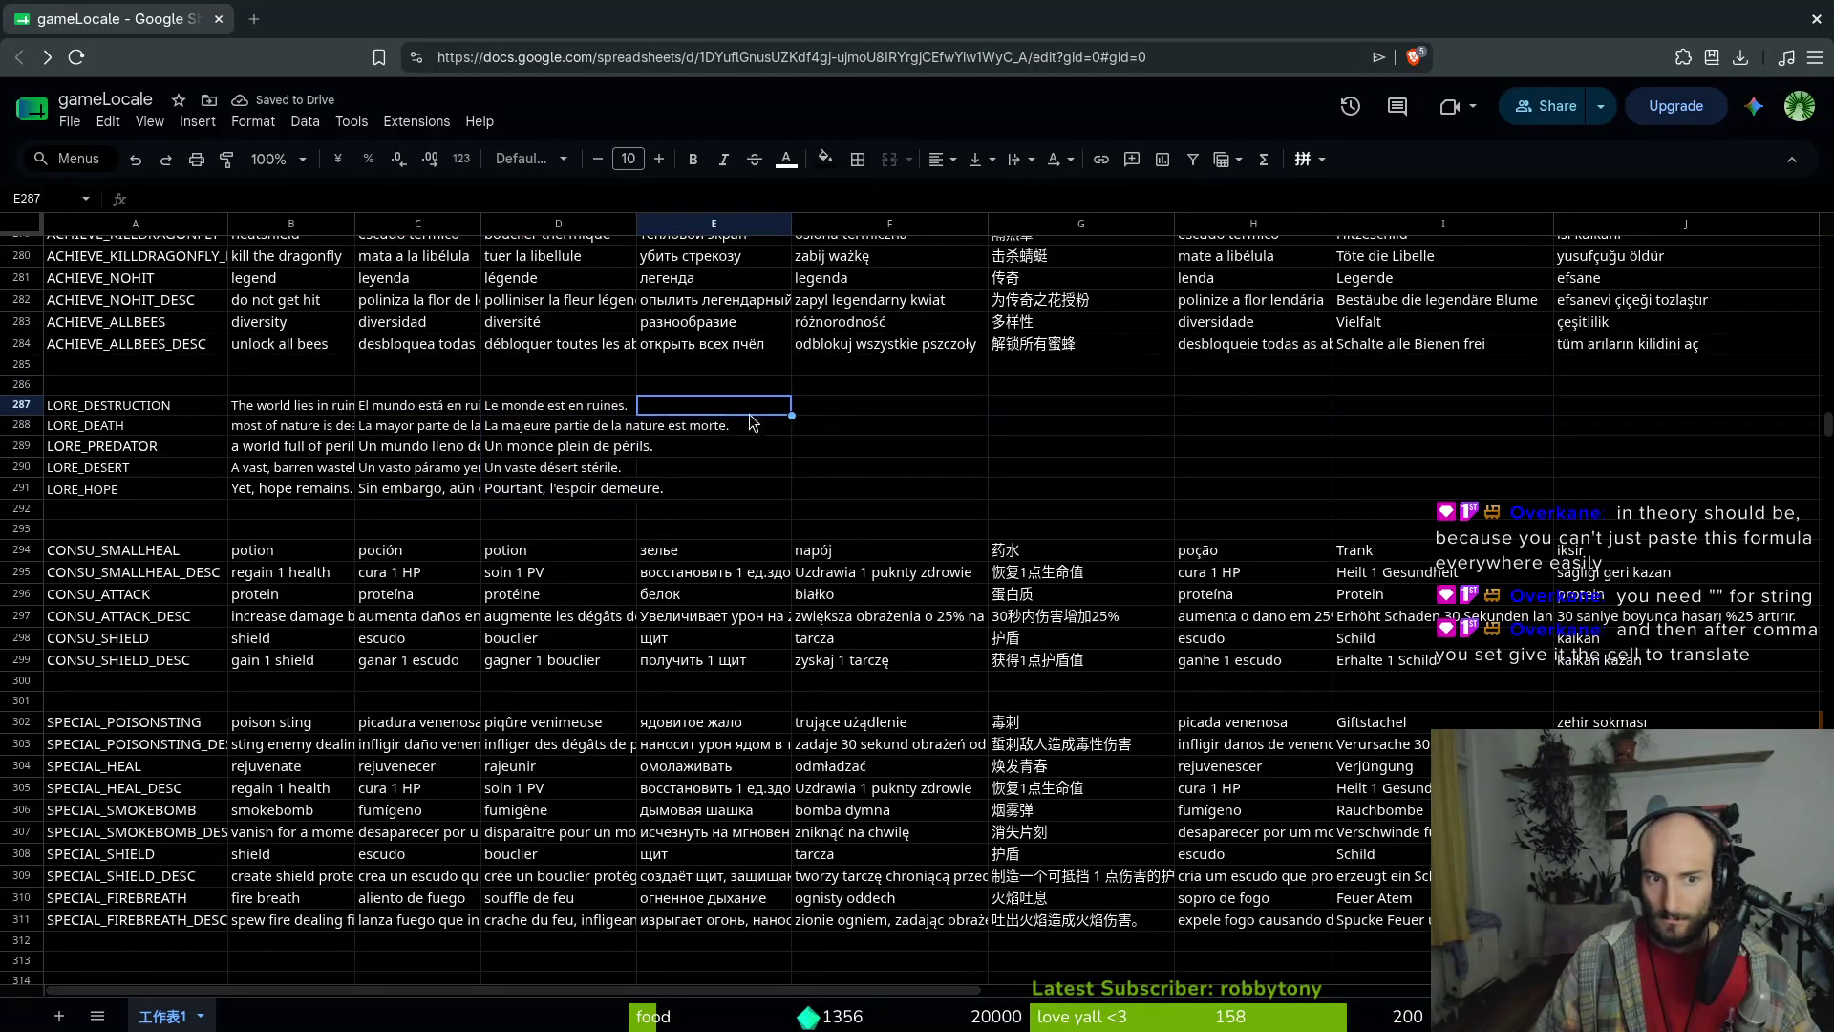
text(Мир лежит в руинах. Большая часть природы мертва. Мир, полный опасностей. Огромная бесплодная пустошь. Но надежда всё ещё жива.)
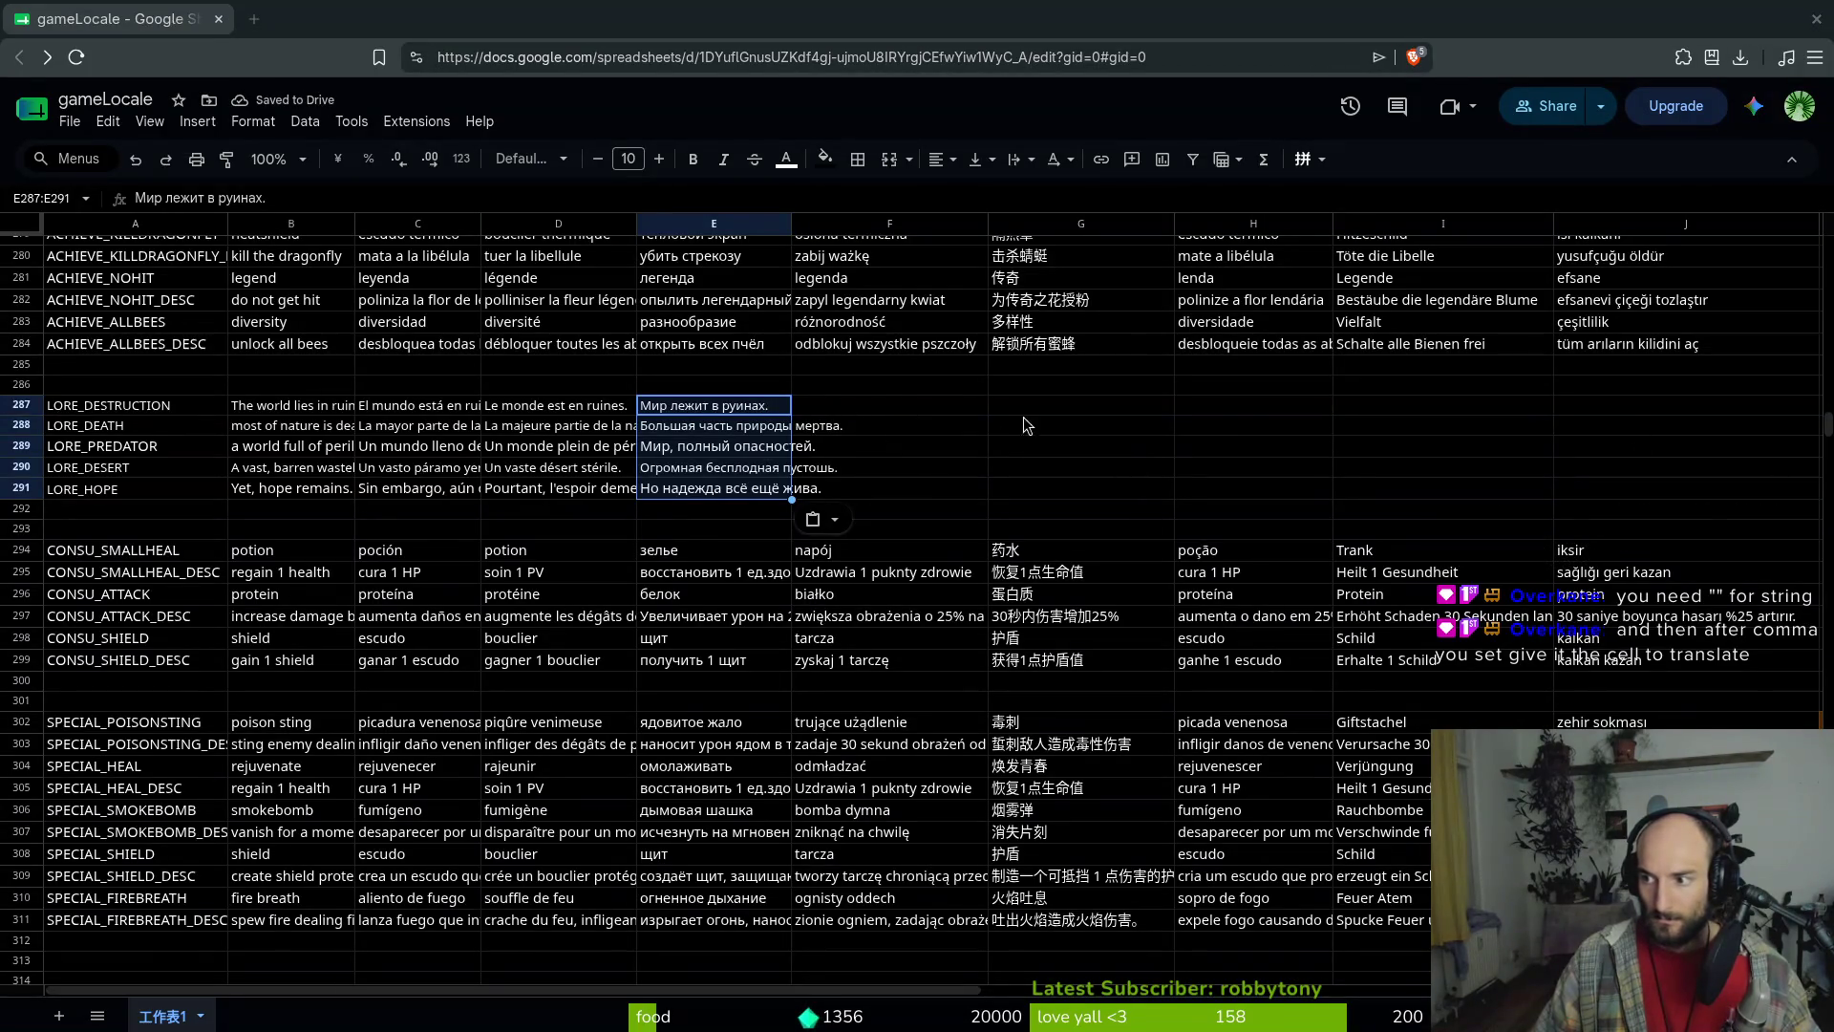
click(850, 411)
text(Świat leży w ruinach. Większość natury jest martwa. Świat pełen niebezpieczeństw. Ogromne, jałowe pustkowie. Jednak nadzieja wciąż żyje.)
click(1081, 405)
text(世界已成废墟。 大自然几近枯死。 一个充满险境的世界。 一片广袤荒凉的废土。 然而，希望尚存。)
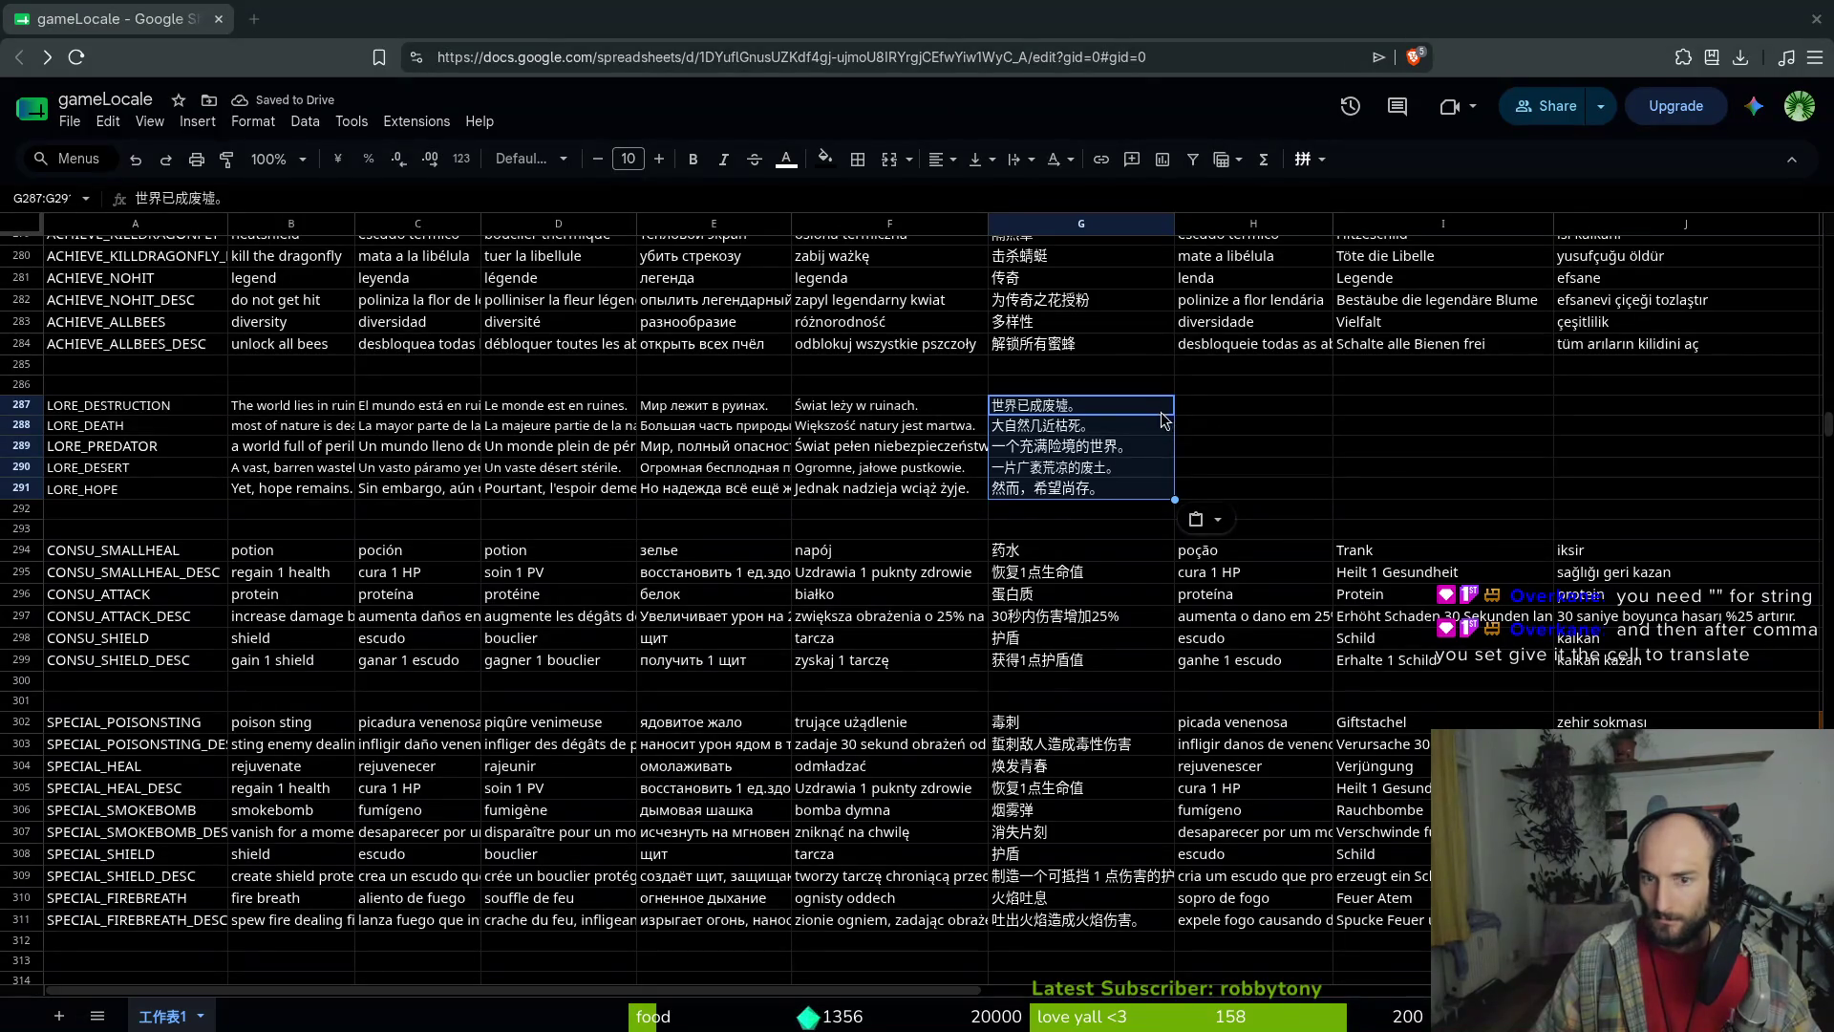
click(1242, 405)
text(O mundo está em ruínas. A maior parte da natureza está morta. Um mundo cheio de perigos. Um vasto deserto estéril. Contudo, a esperança resta.)
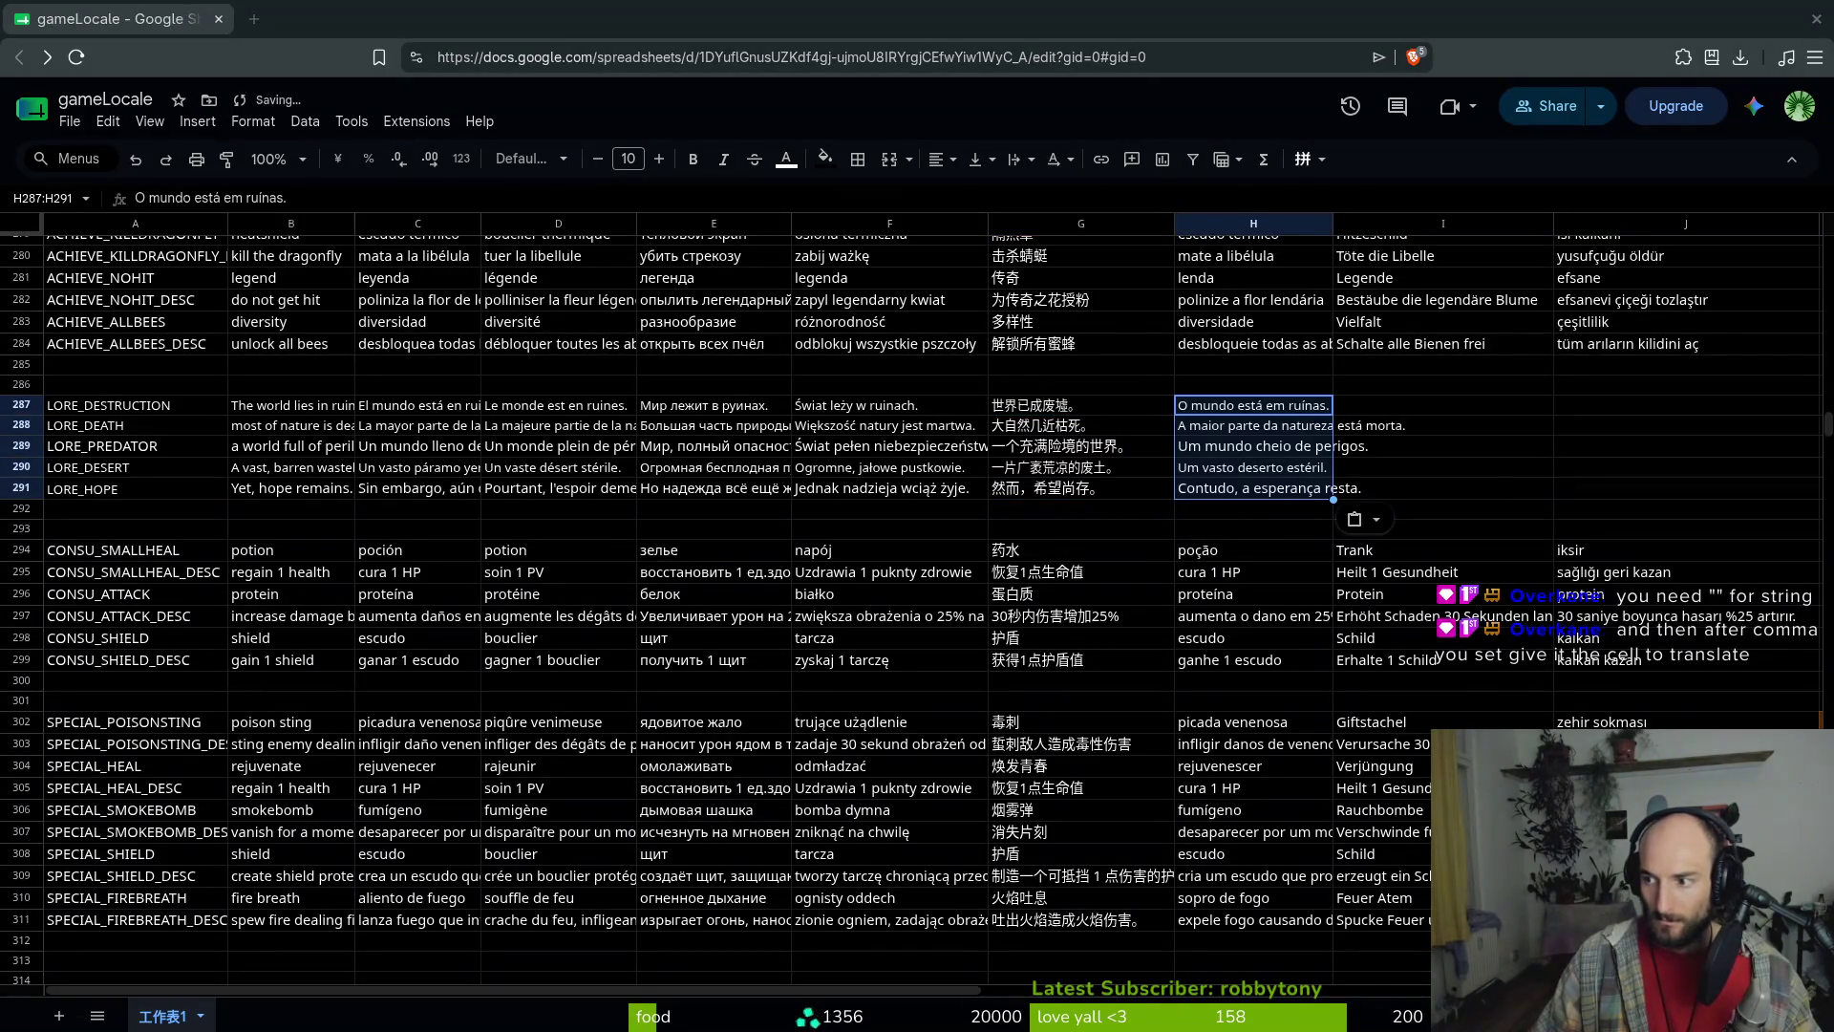
Paste the German translations one sentence per row, then the Turkish translations
click(1395, 405)
text(Die Welt liegt in Trümmern. Die Natur ist fast vollständig tot. Eine Welt voller Gefahren. Eine riesige, karge Einöde. Doch es gibt noch Hoffnung.)
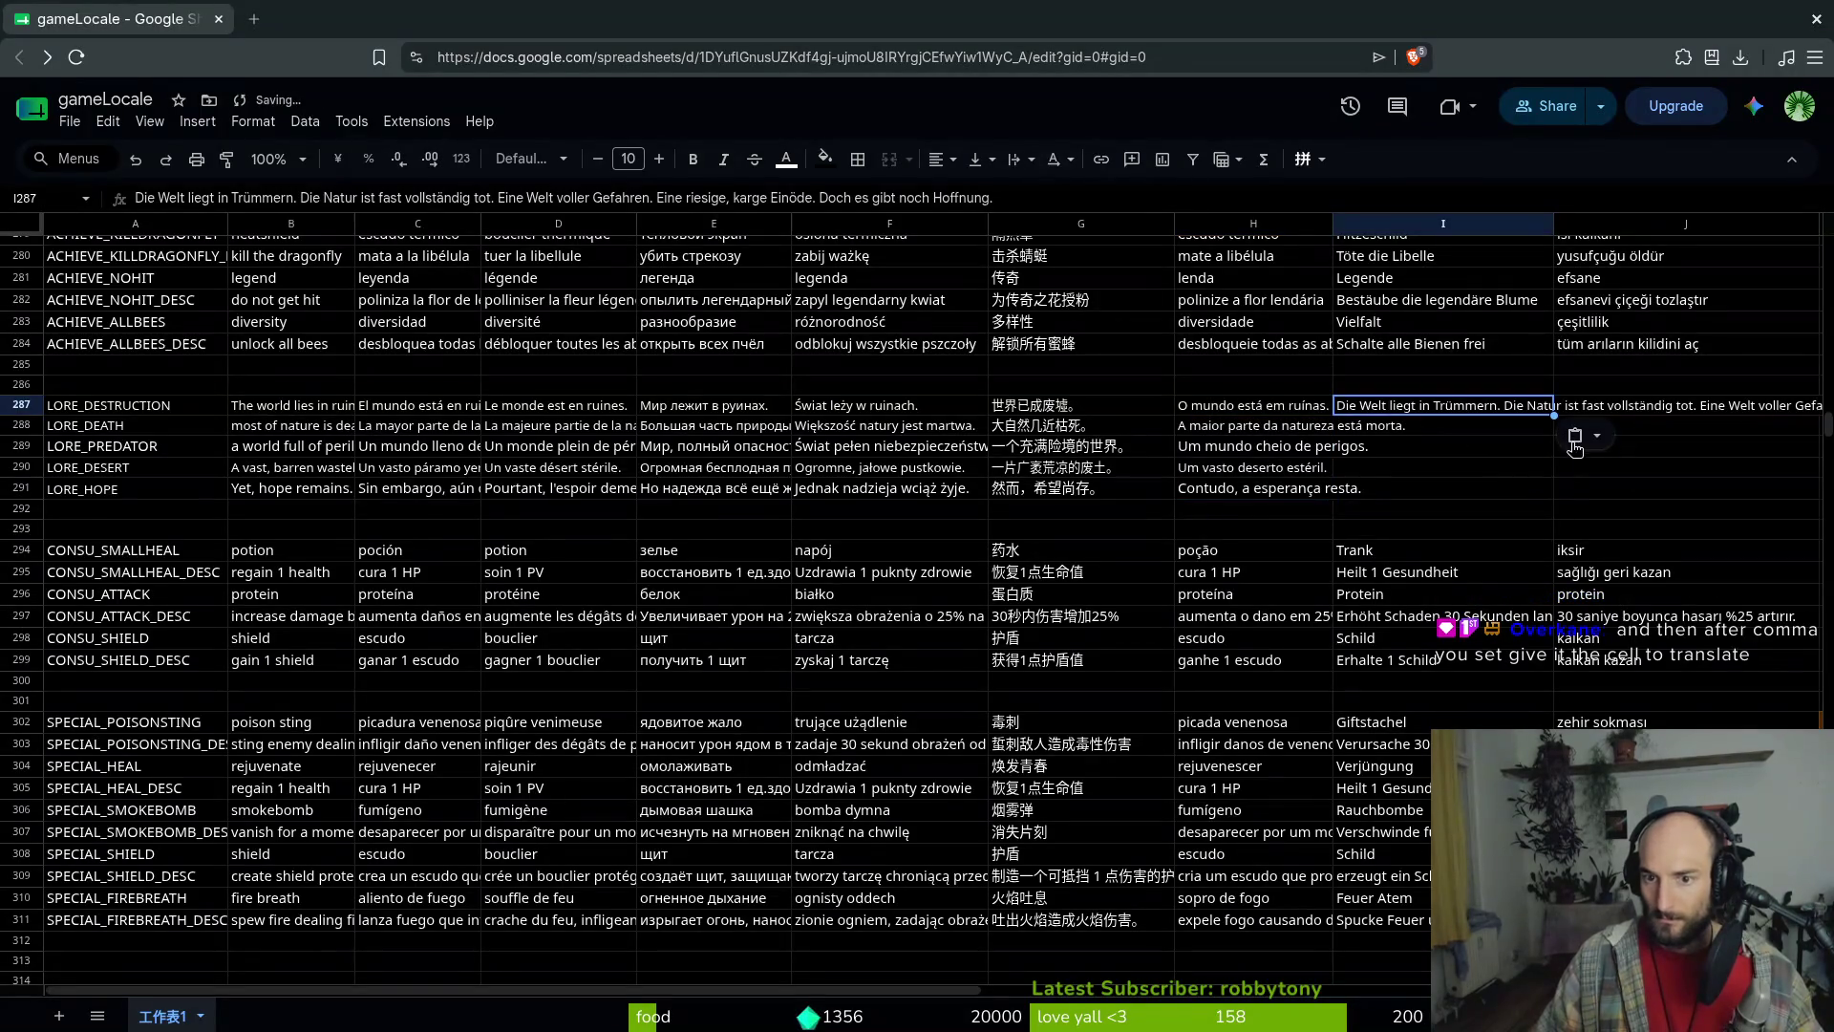
text(Die Welt liegt in Trümmern. Die Natur ist fast vollständig tot. Eine Welt voller Gefahren. Eine riesige, karge Einöde. Doch es gibt noch Hoffnung.)
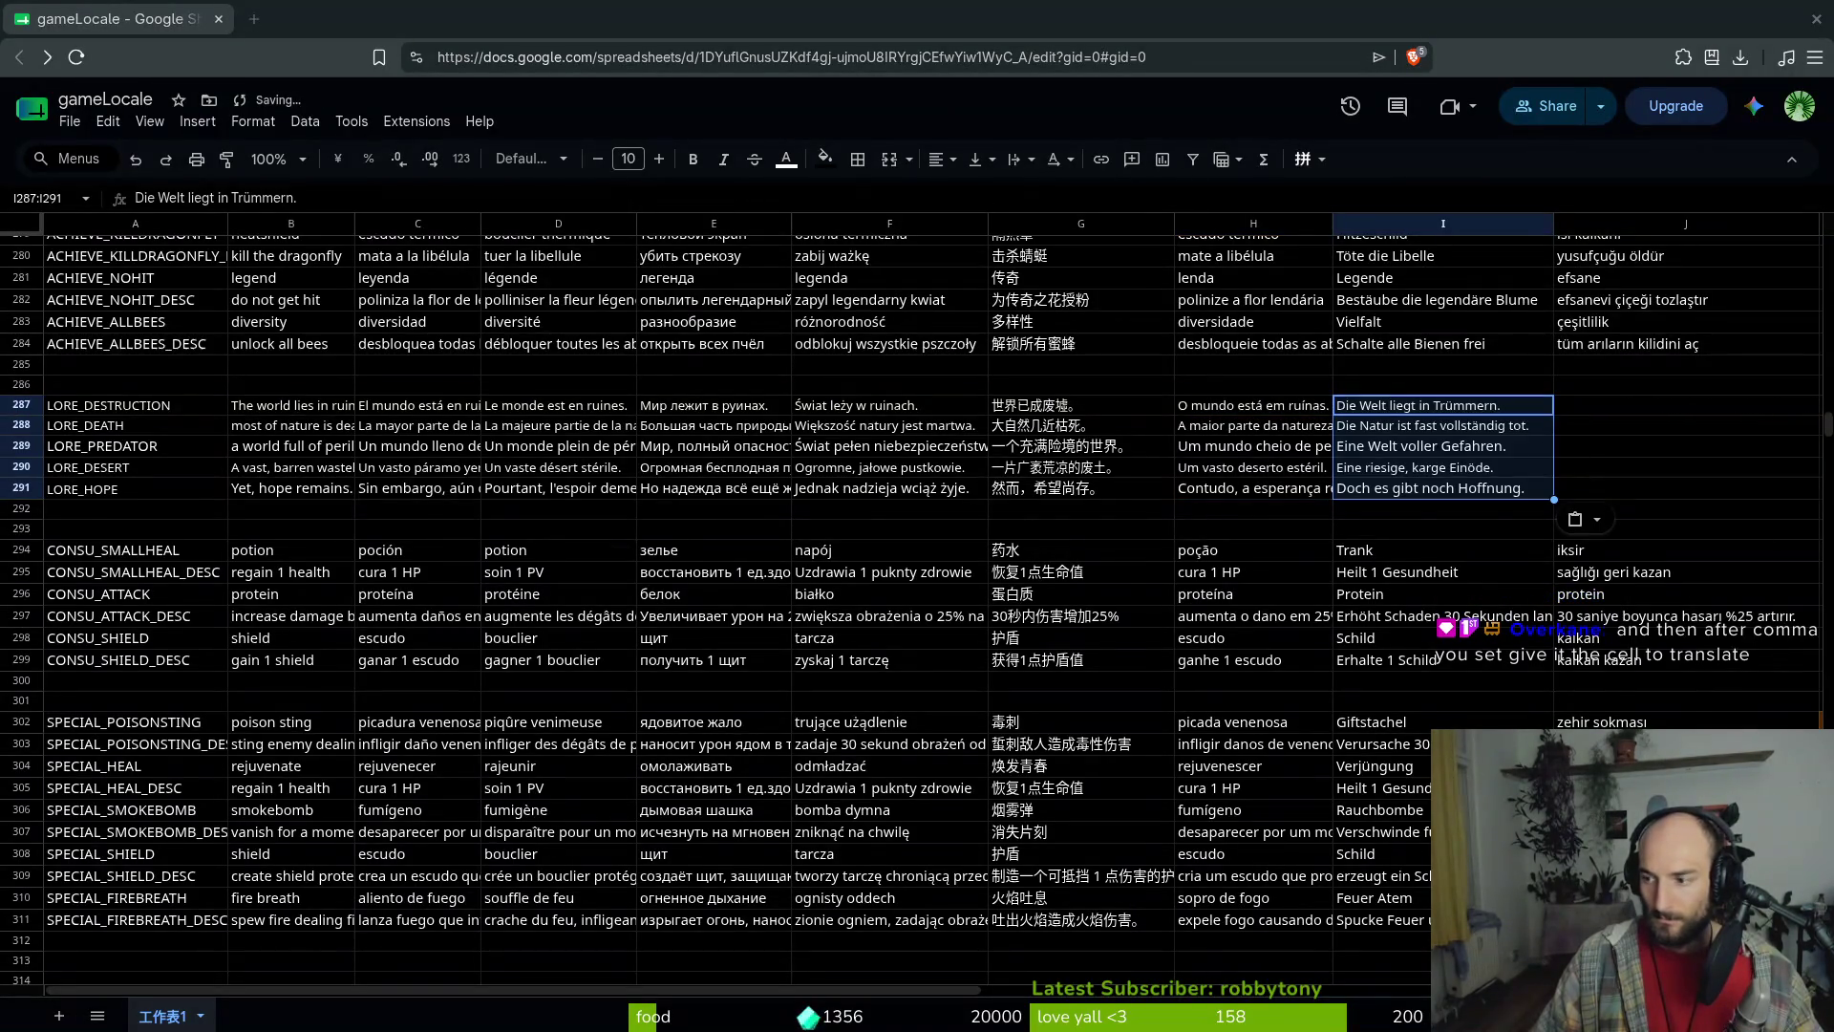
click(1635, 409)
text(Dünya harabeye döndü. Doğanın büyük kısmı ölü. Tehlikelerle dolu bir dünya. Engin, çorak bir çöl. Yine de bir umut var.)
Correct the German LORE_DEATH sentence so it ends in 'zerstört'
click(1404, 432)
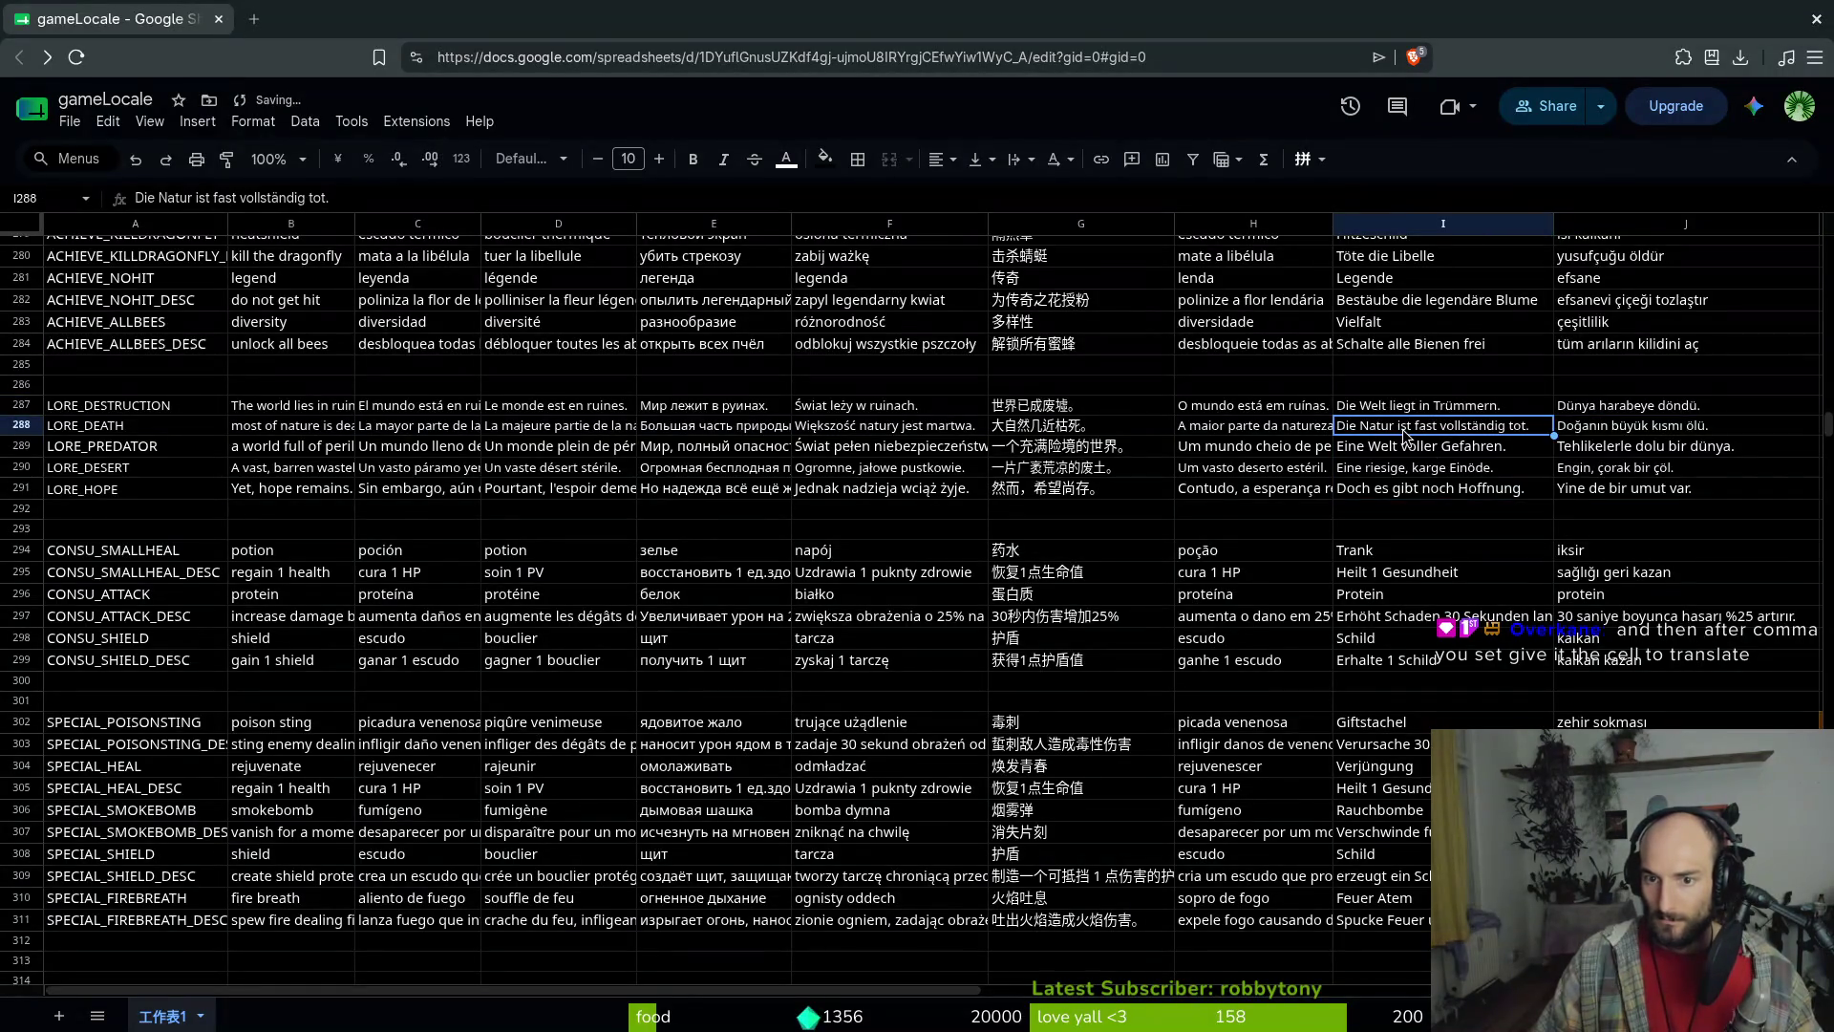
double_click(1517, 432)
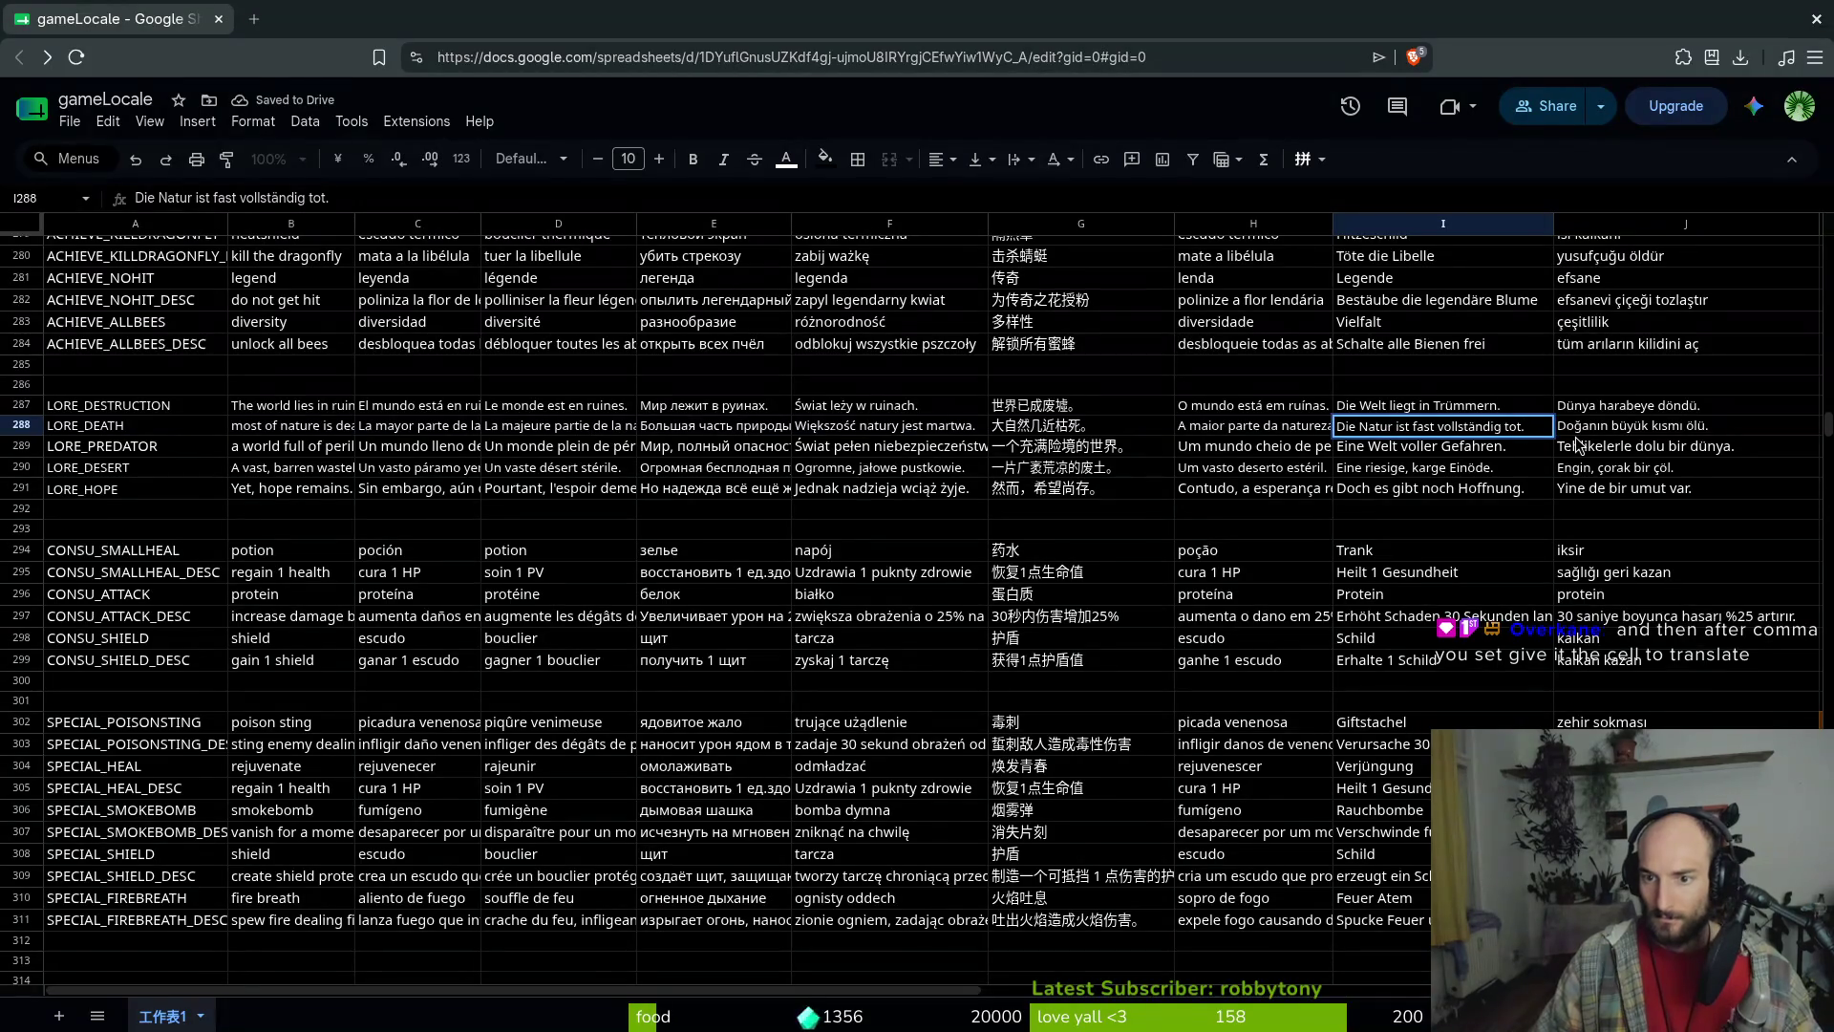
key(BackSpace)
text(zersto)
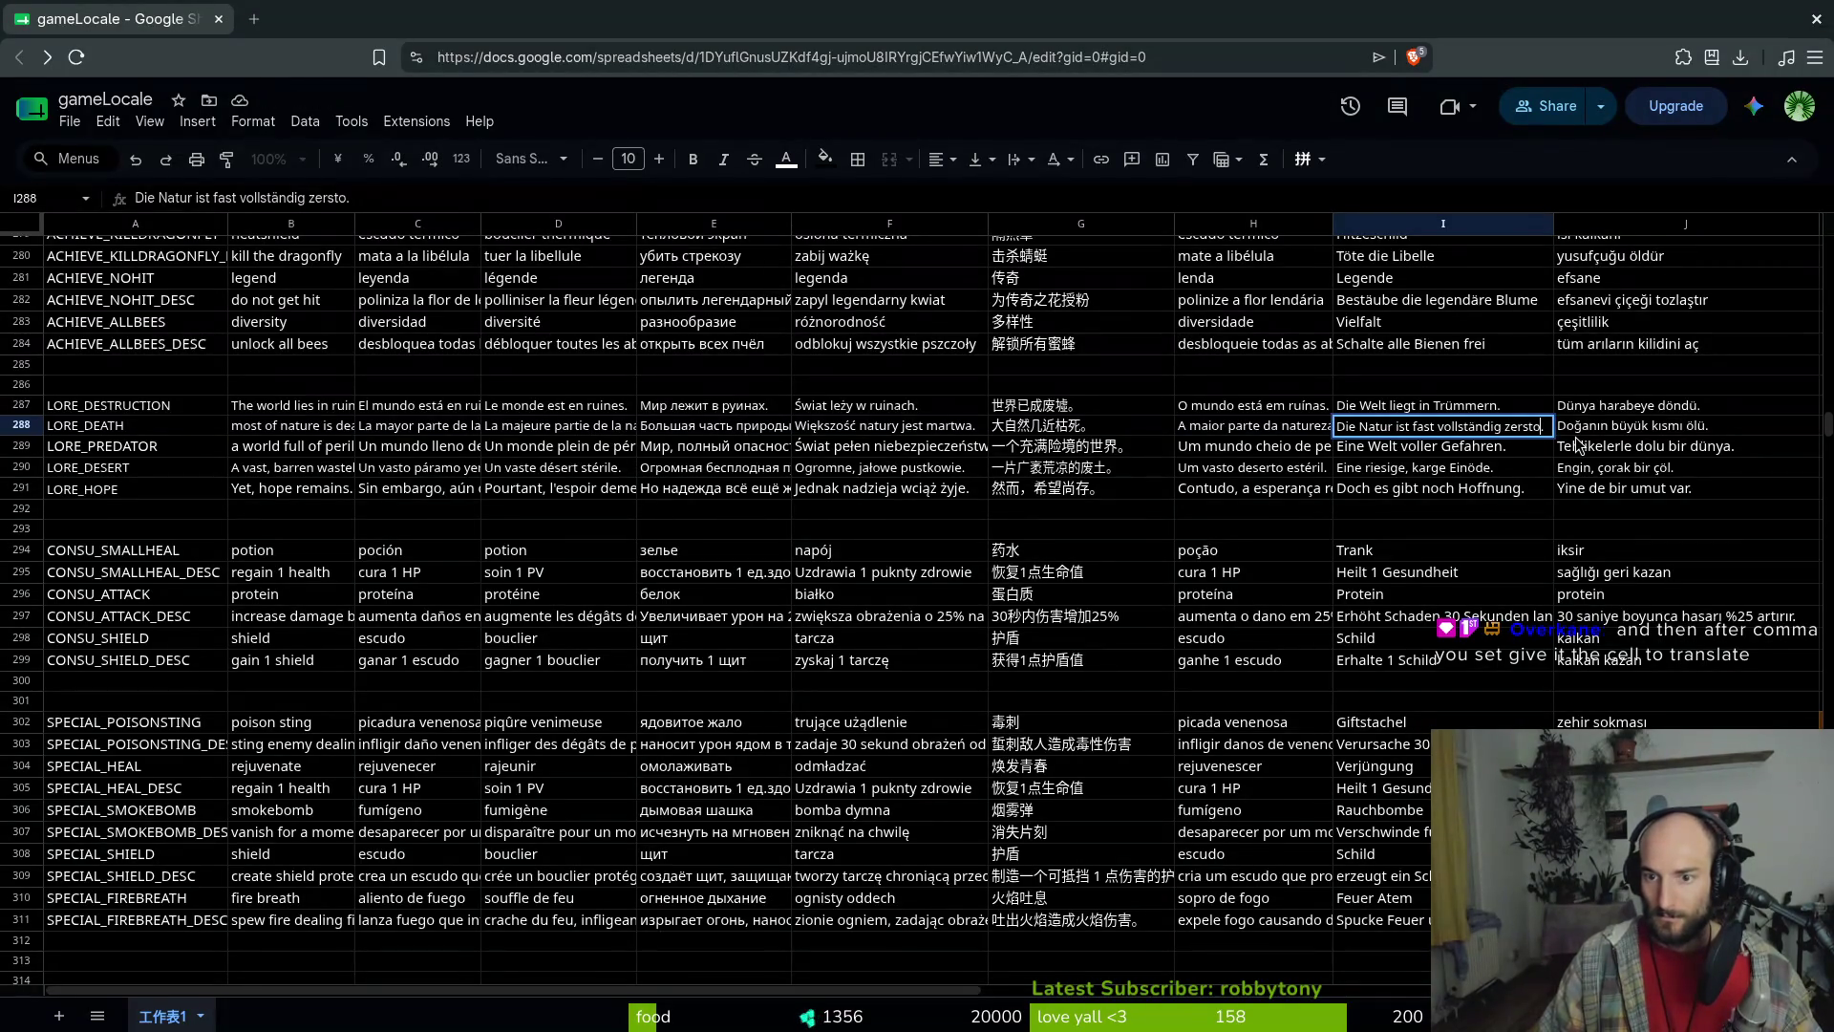
key(Return)
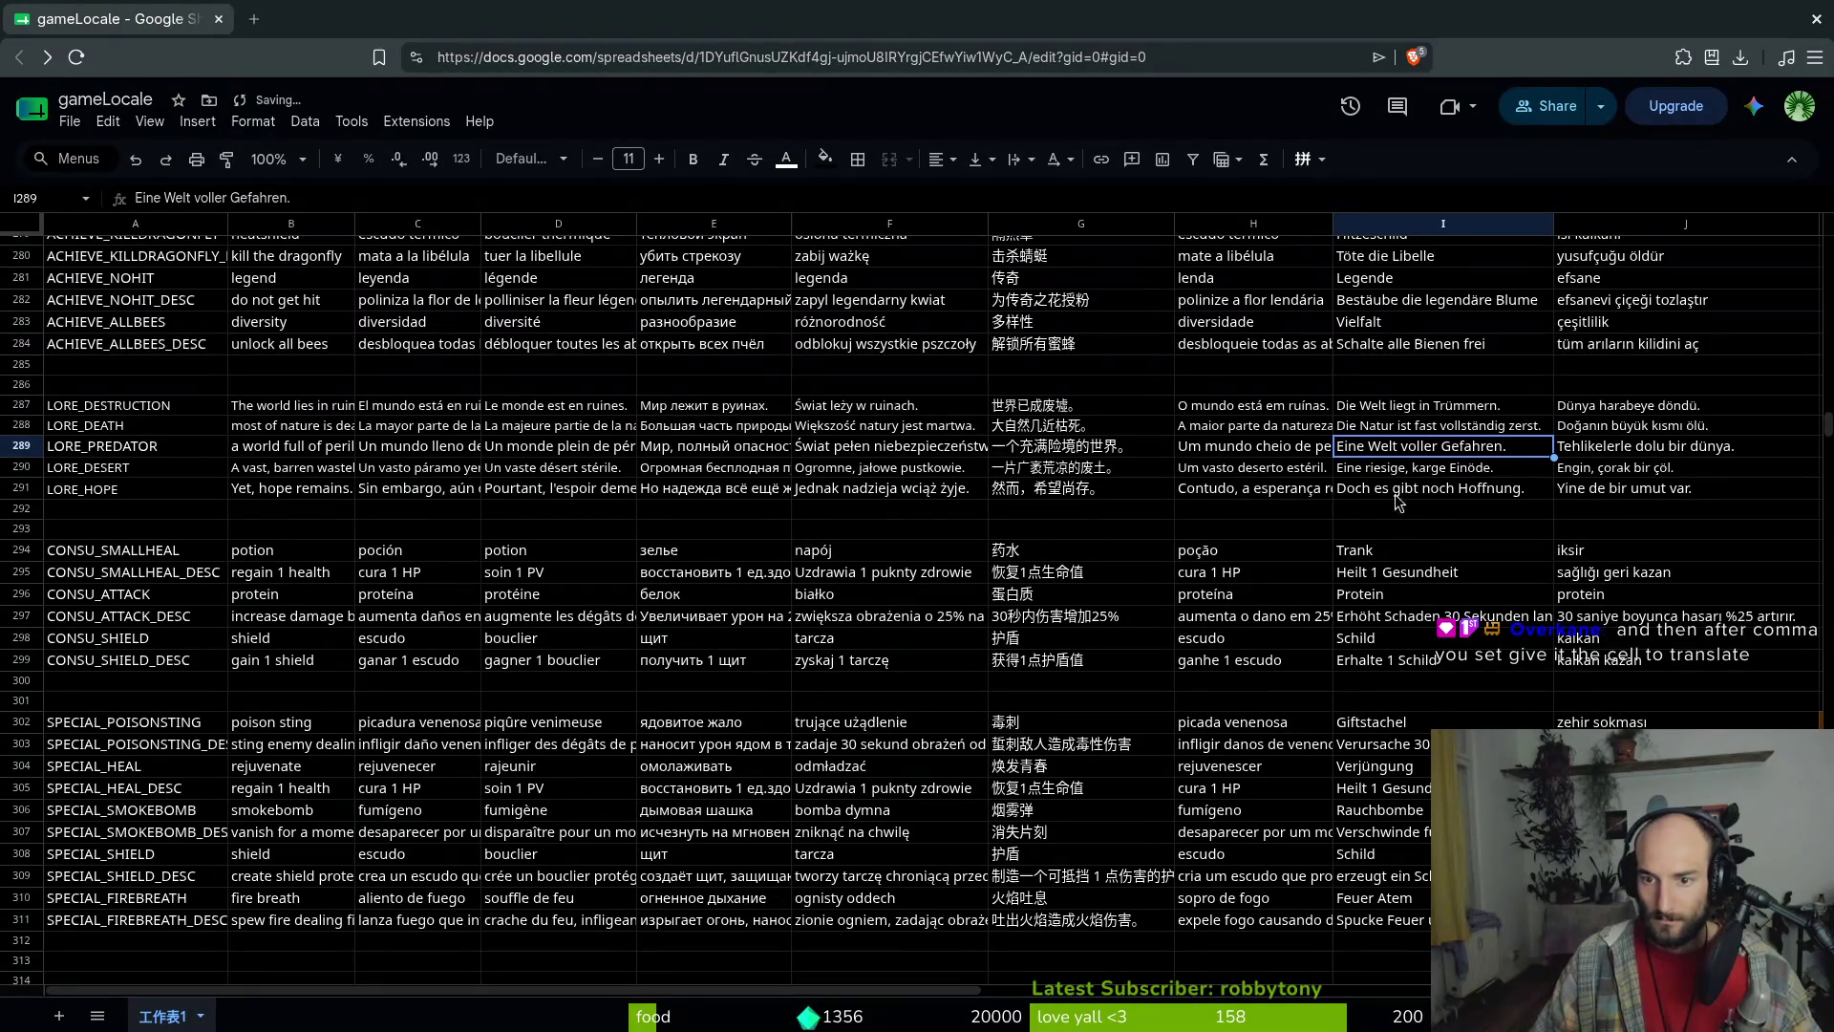
key(Down)
key(Return)
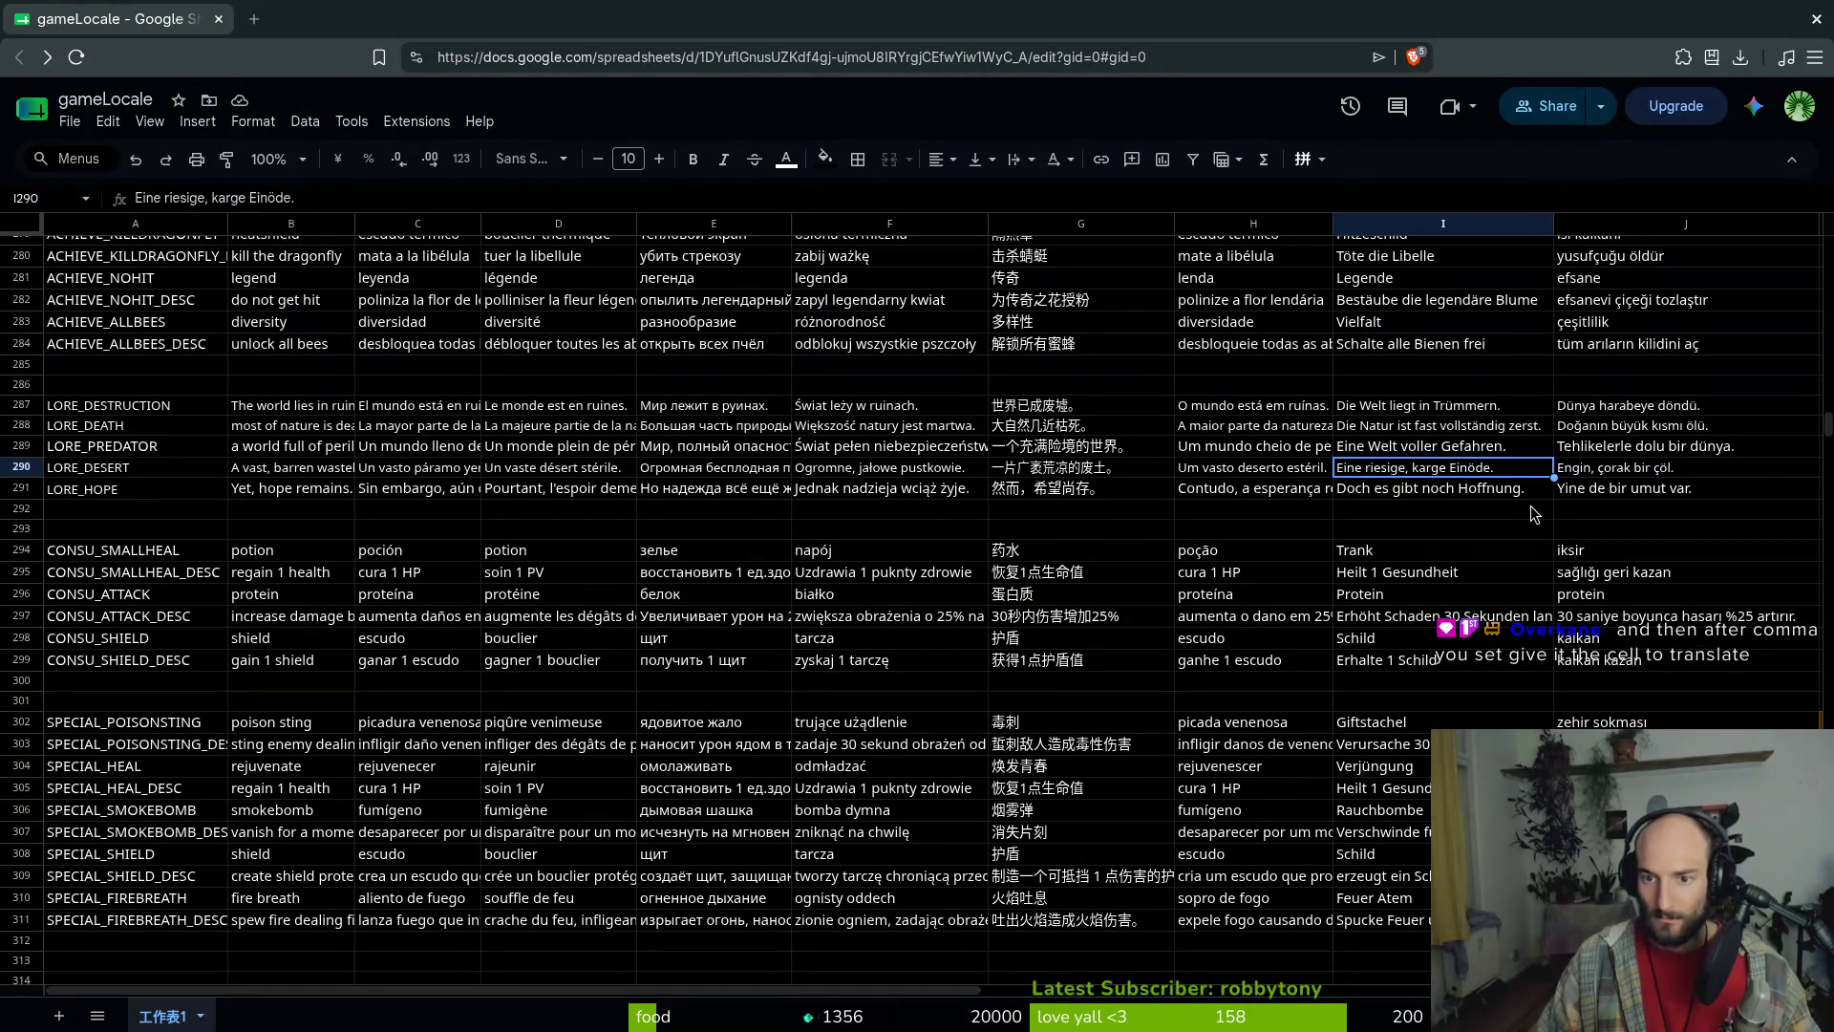
key(Escape)
key(Up)
key(Up)
key(Return)
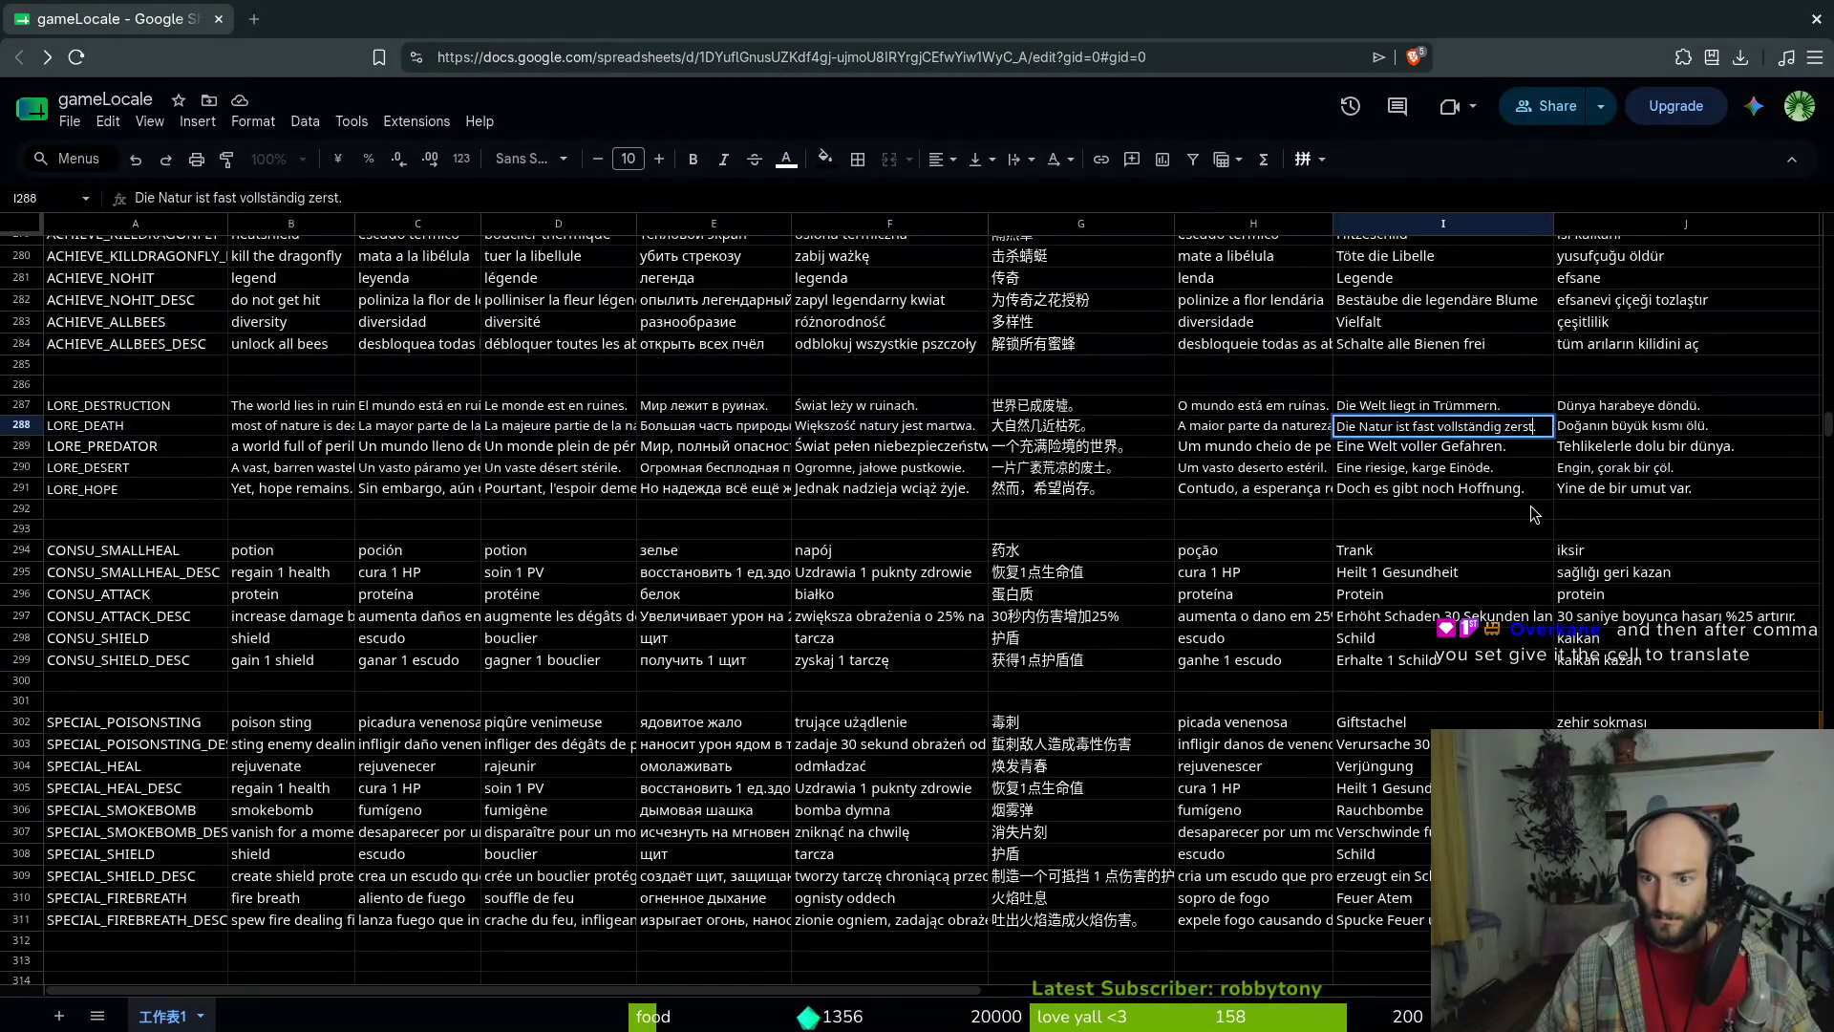
text(rt)
key(Return)
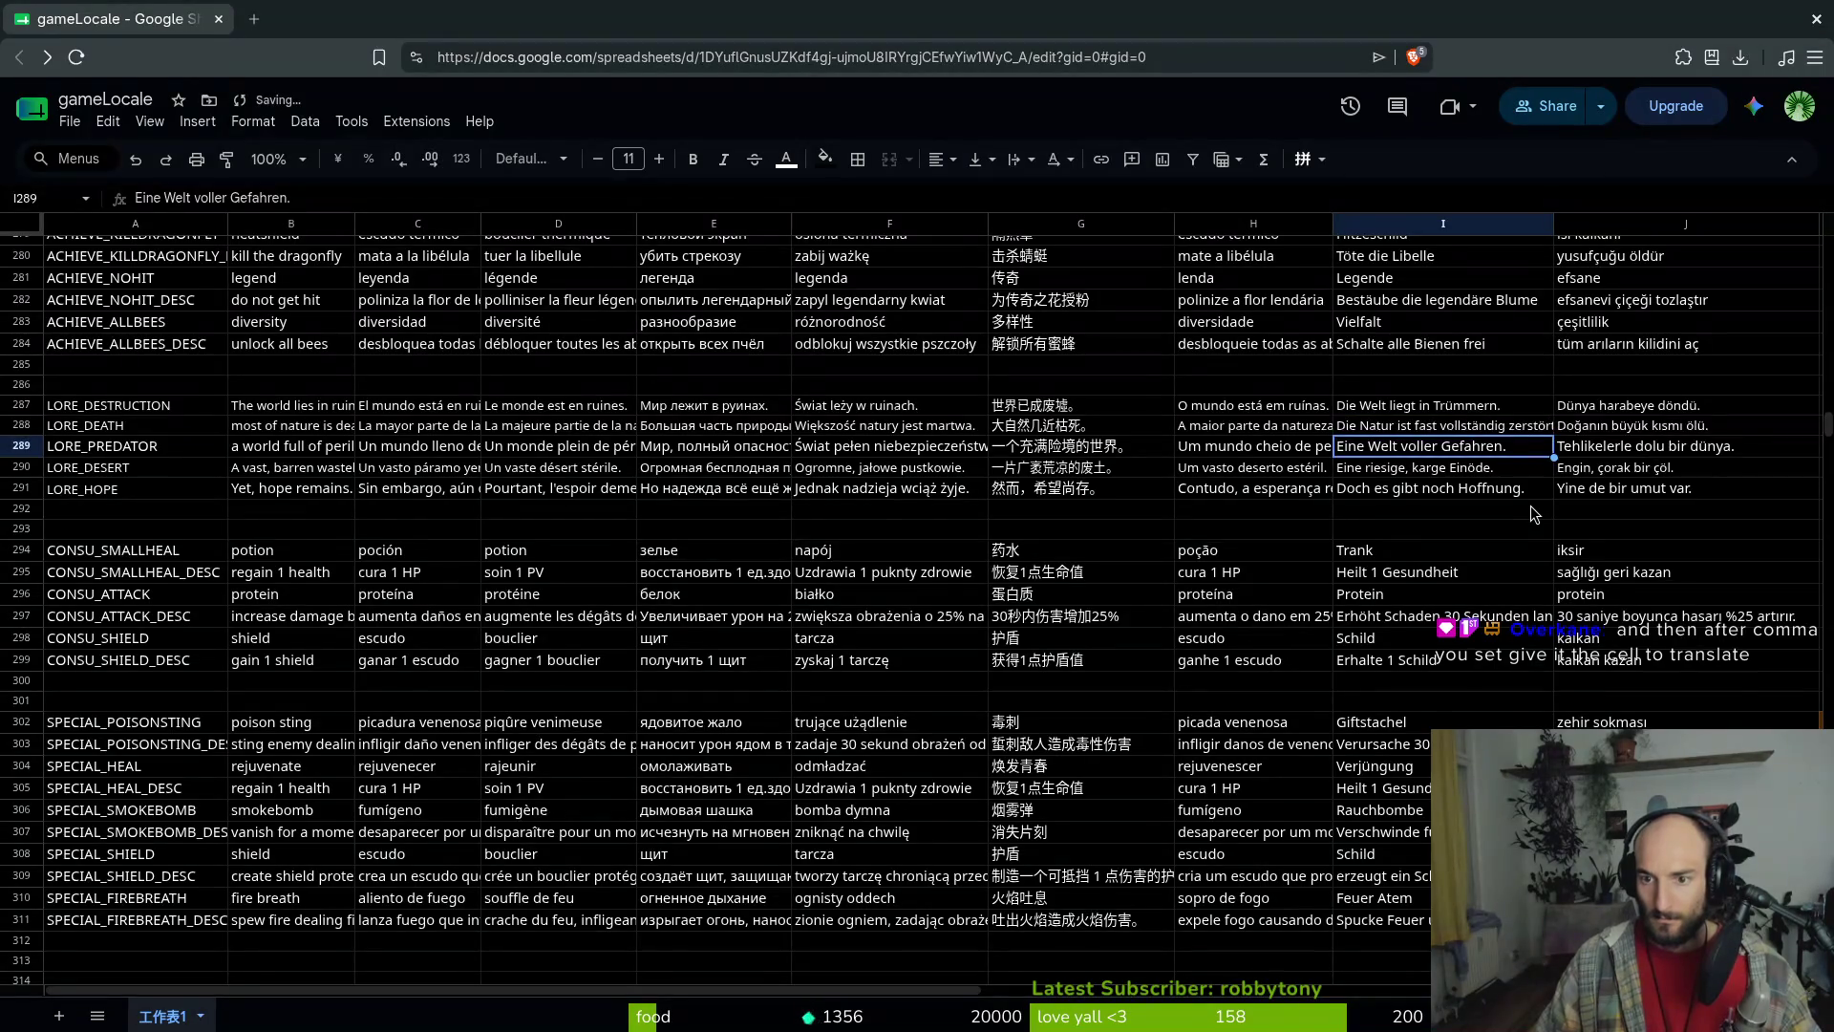
Set the font size of the whole sheet to 11
click(1412, 473)
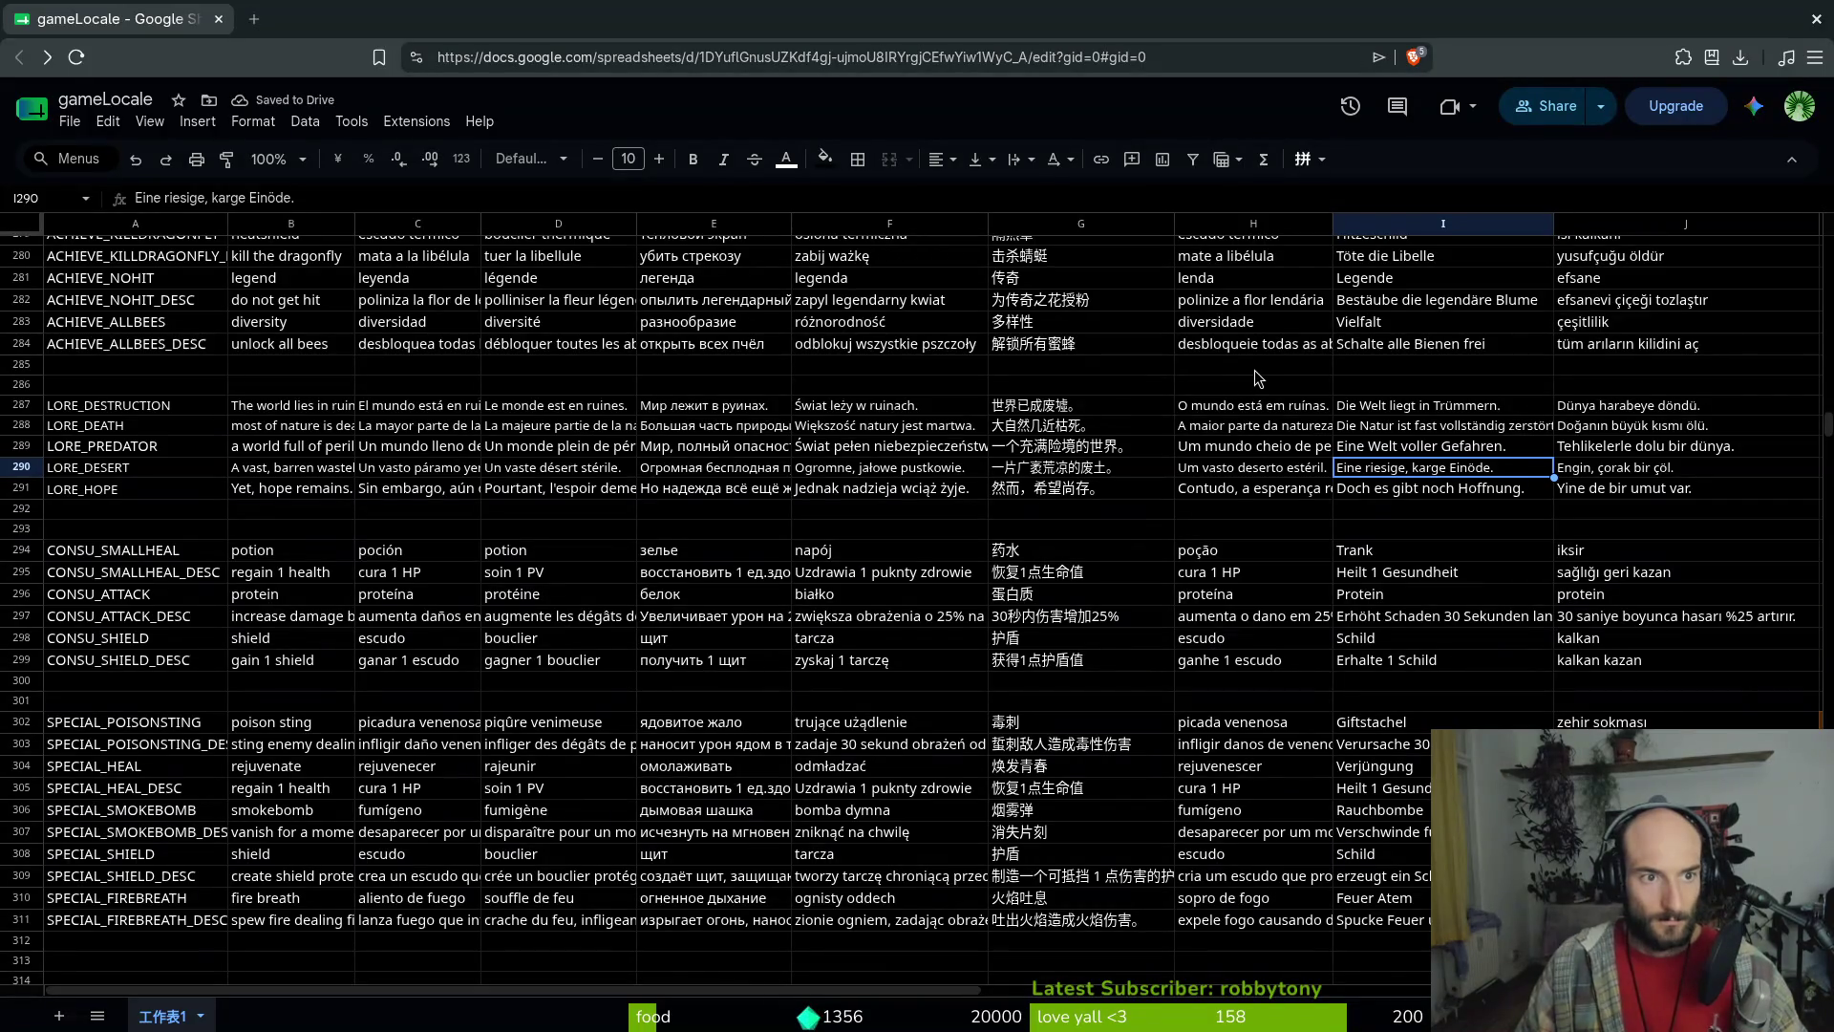
click(1414, 448)
key(ctrl+a)
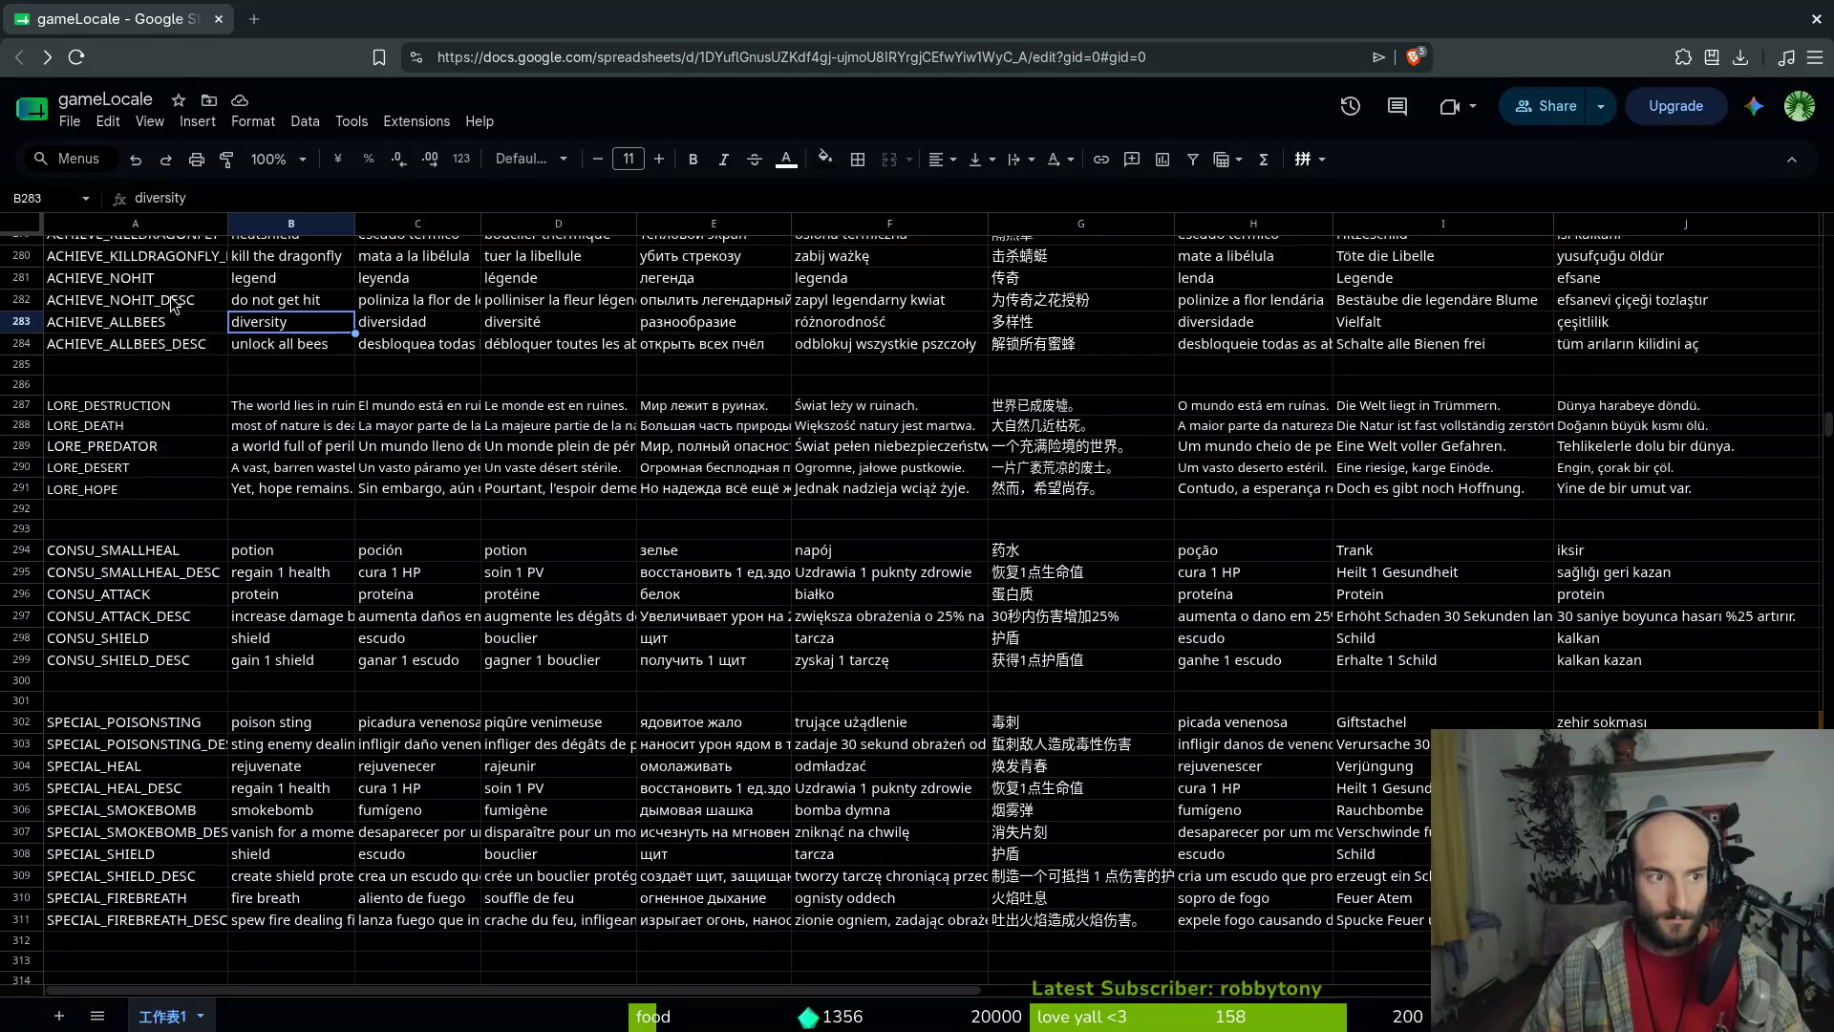
click(21, 227)
click(628, 159)
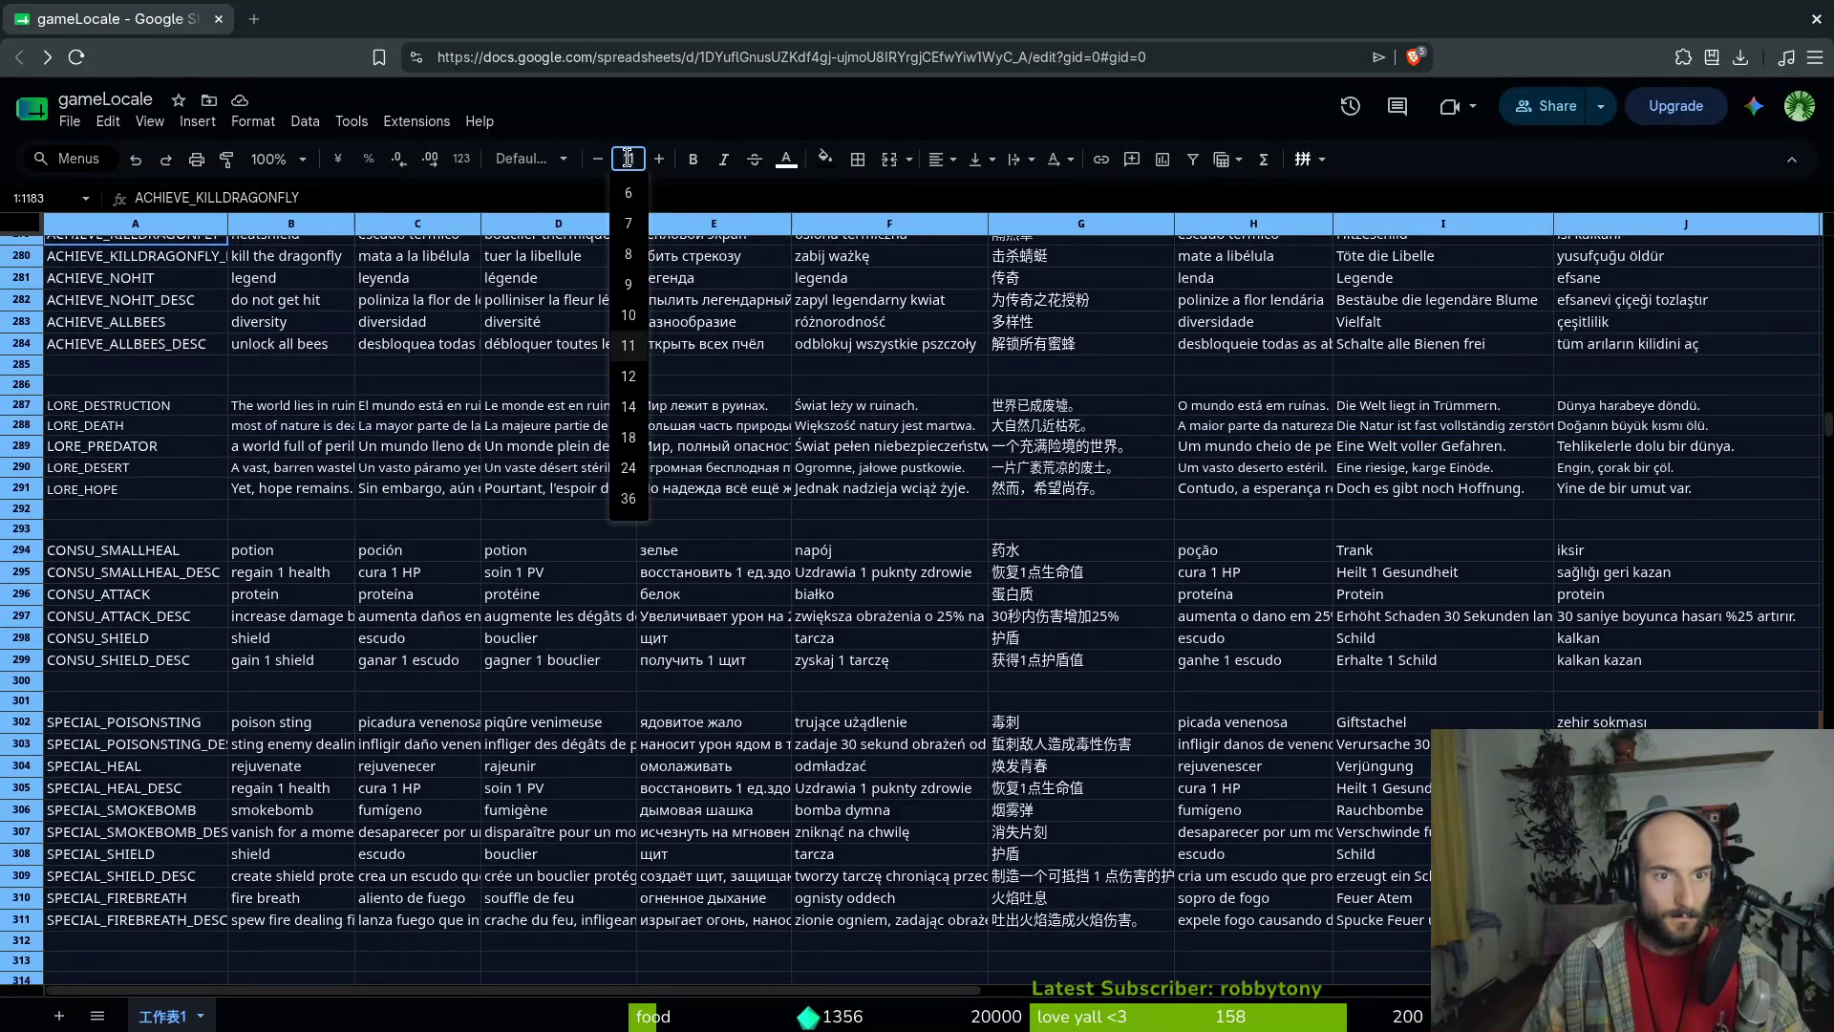
key(Return)
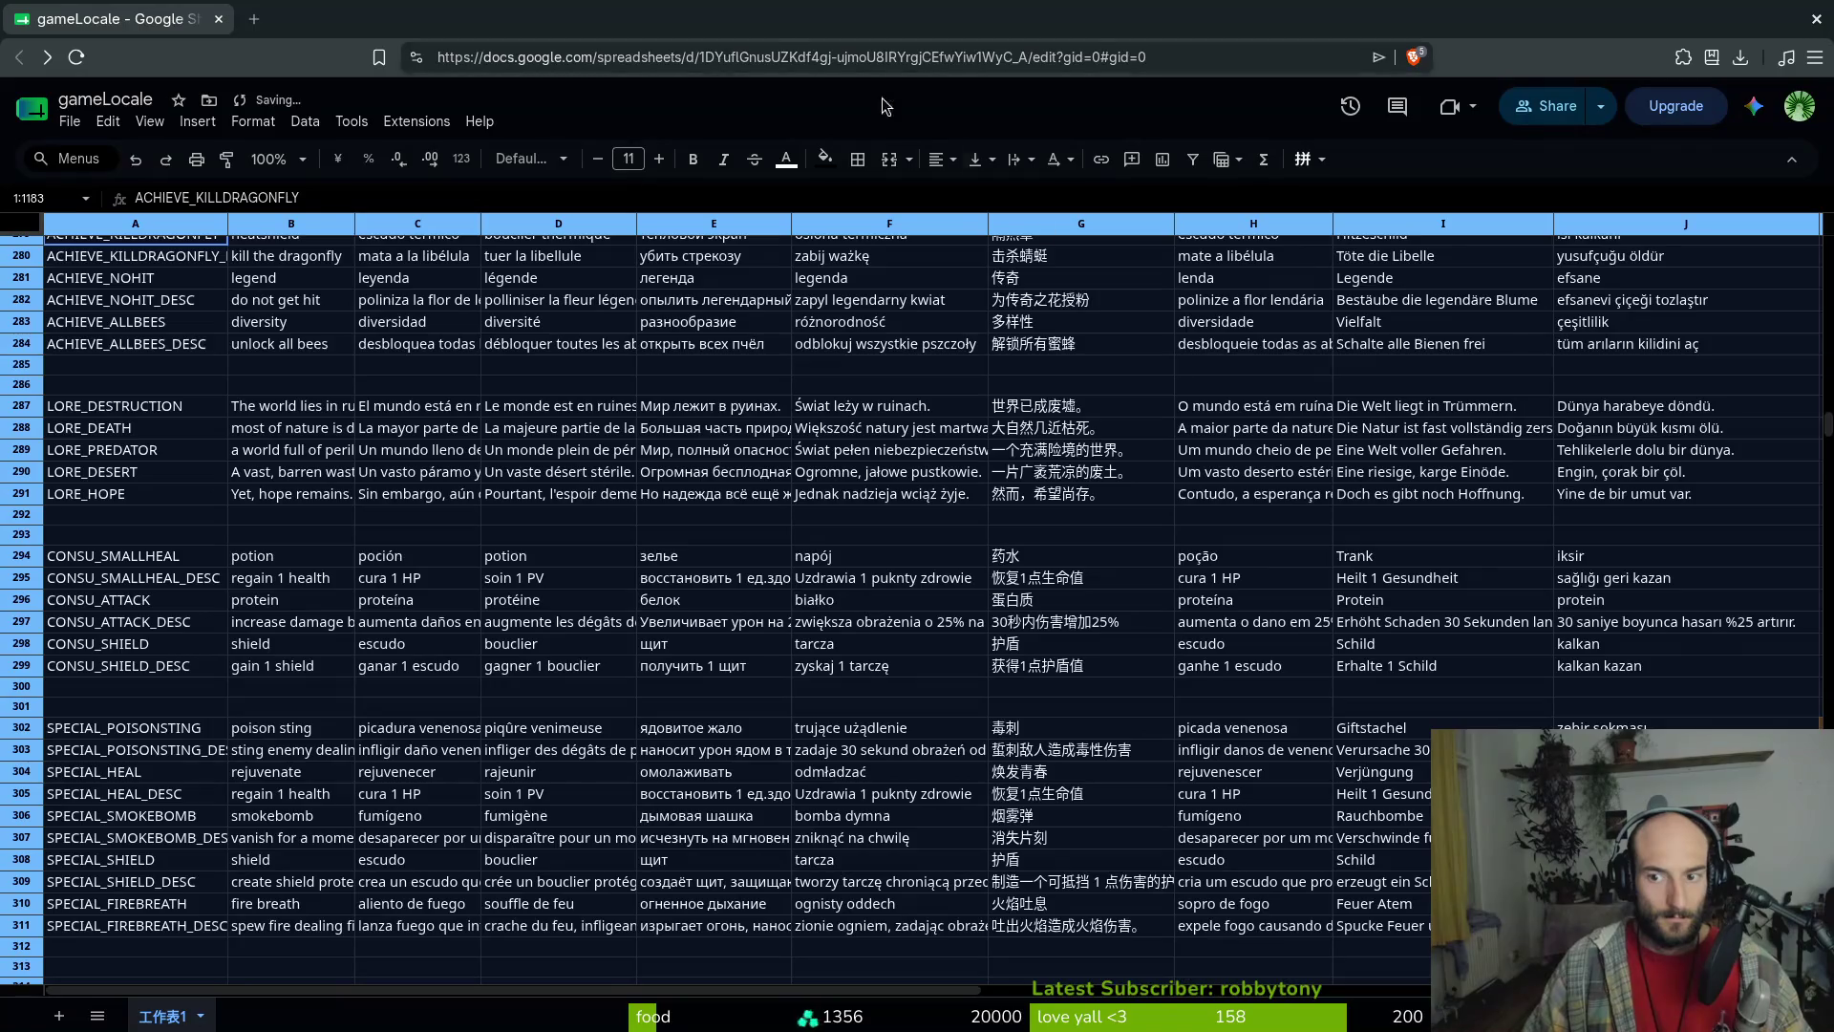
Review the German and Turkish lore translations for LORE_DEATH, LORE_HOPE and LORE_DESTRUCTION
click(1375, 471)
key(Up)
key(Up)
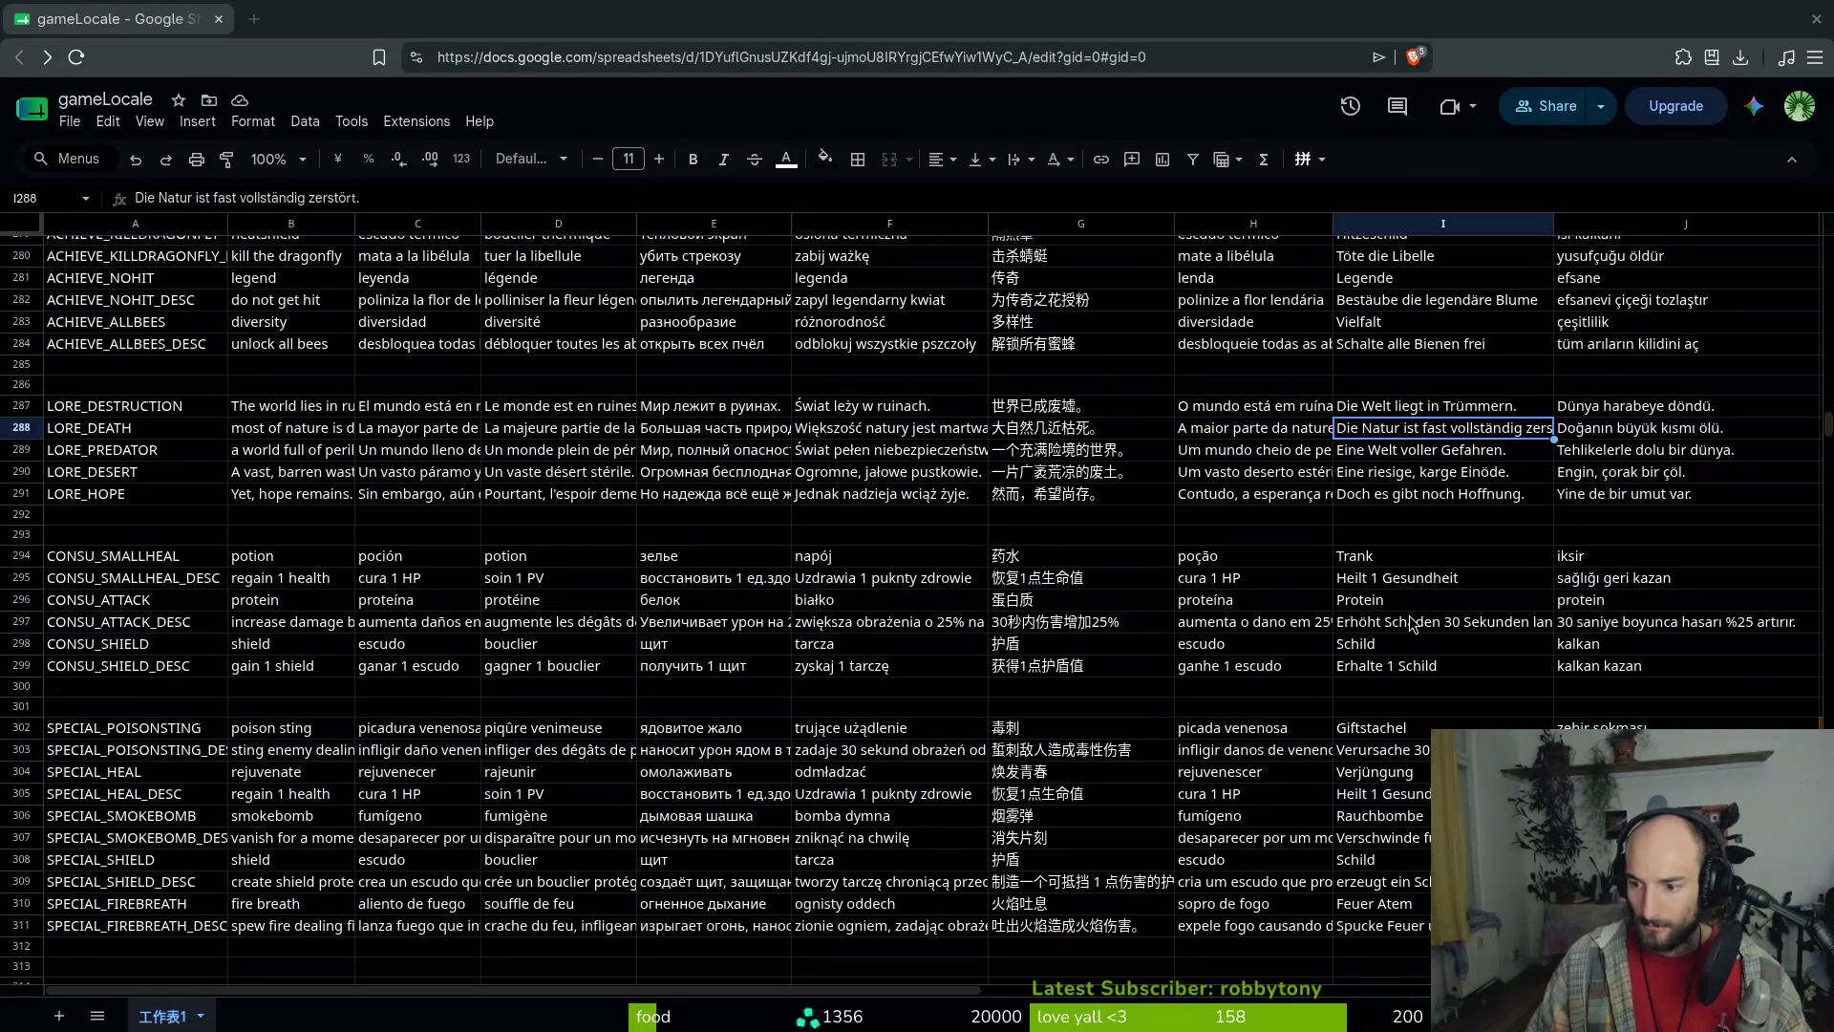
click(1639, 433)
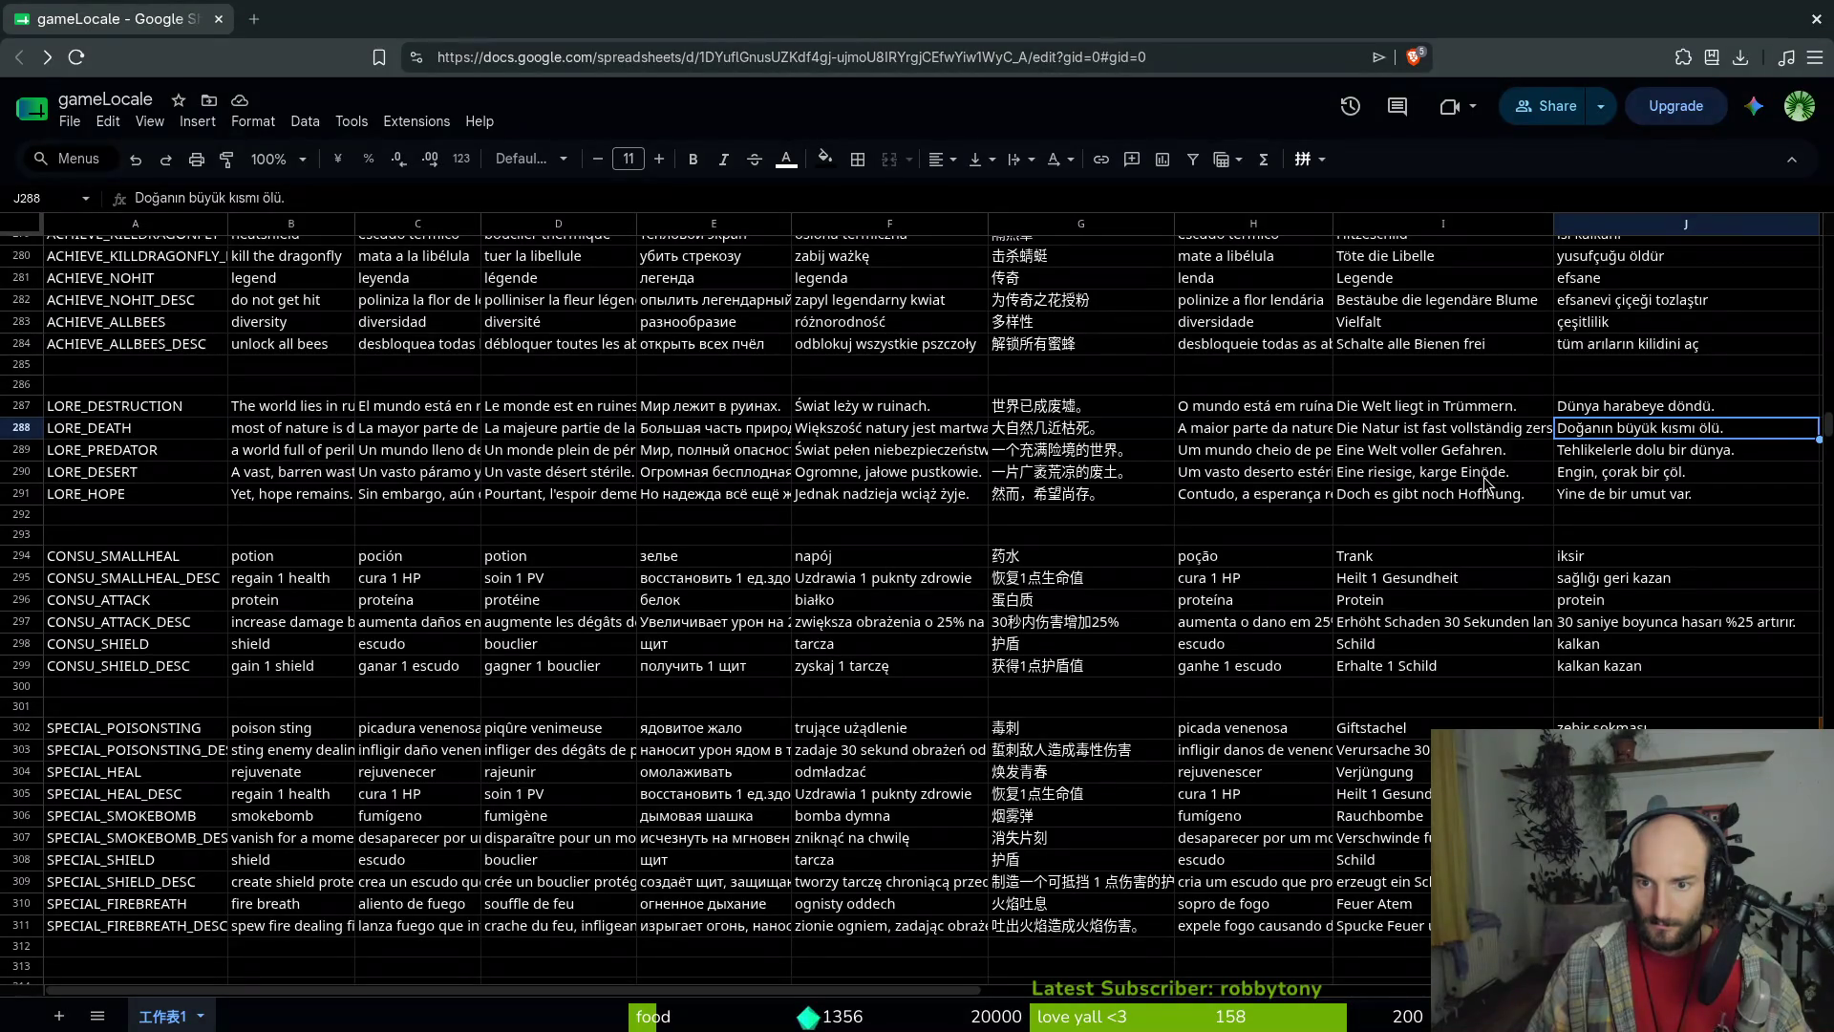
click(1419, 499)
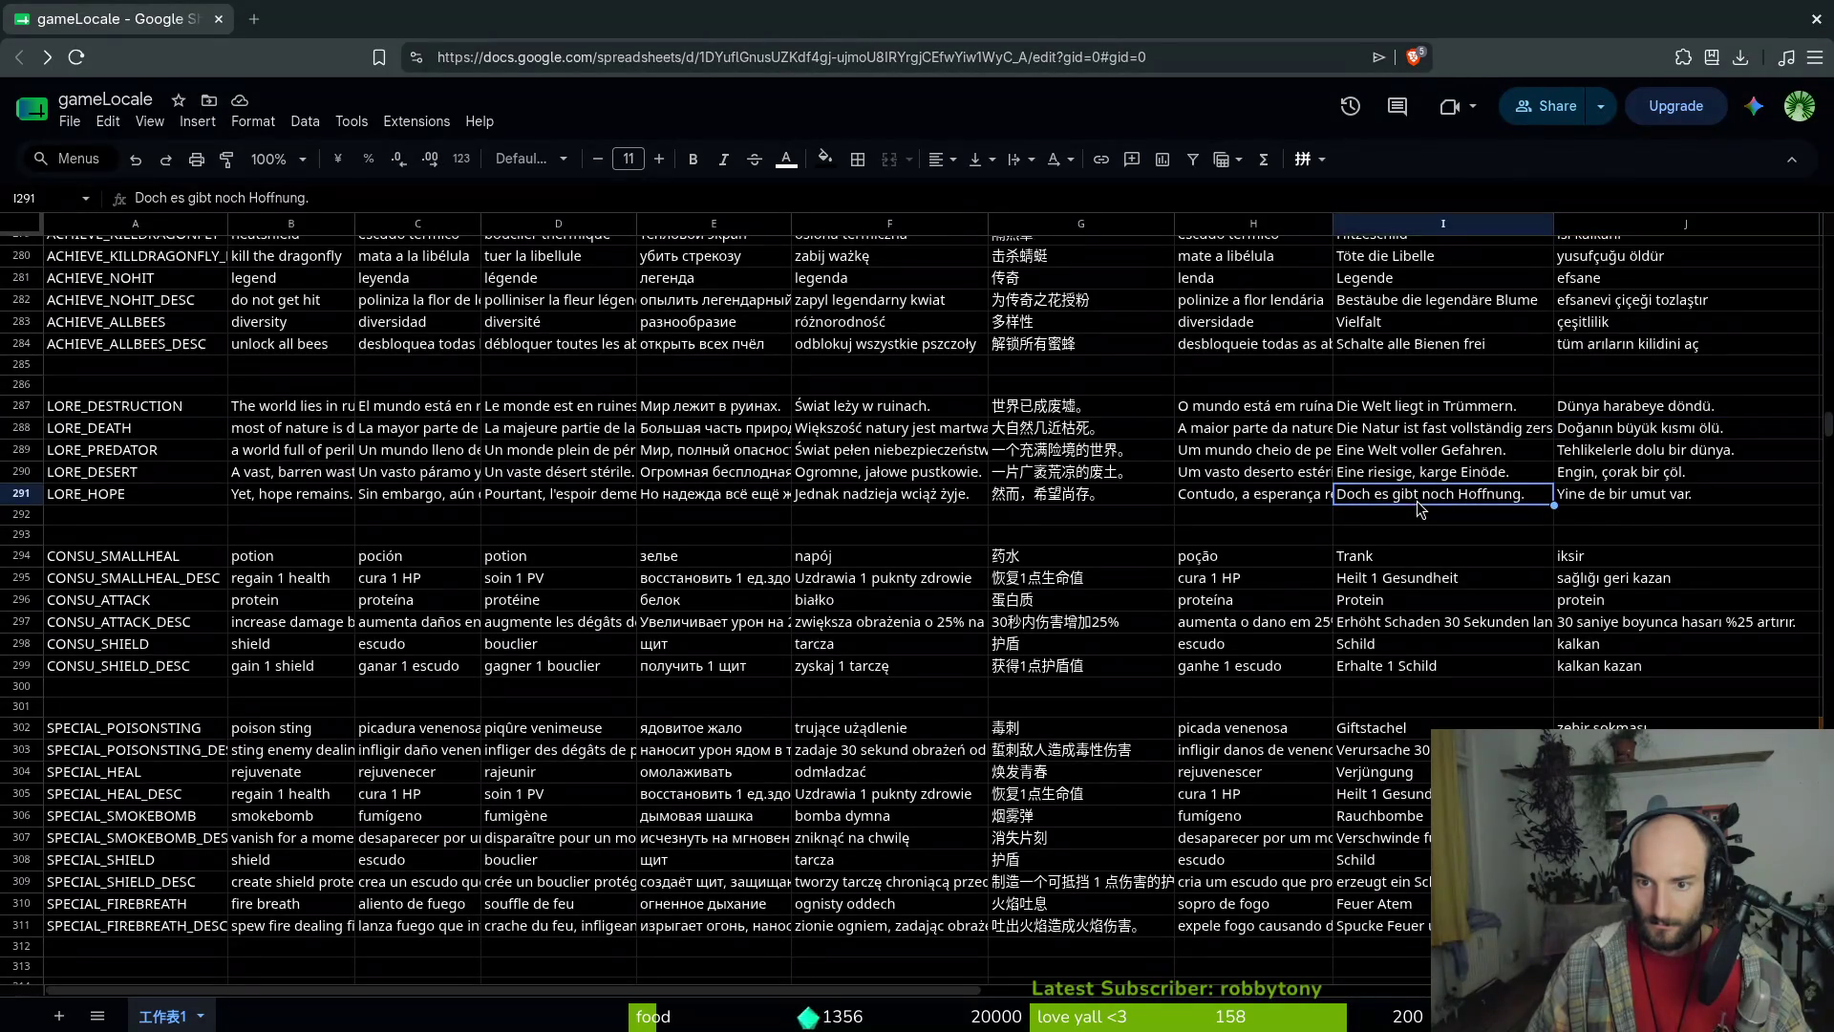
click(1422, 453)
click(1426, 431)
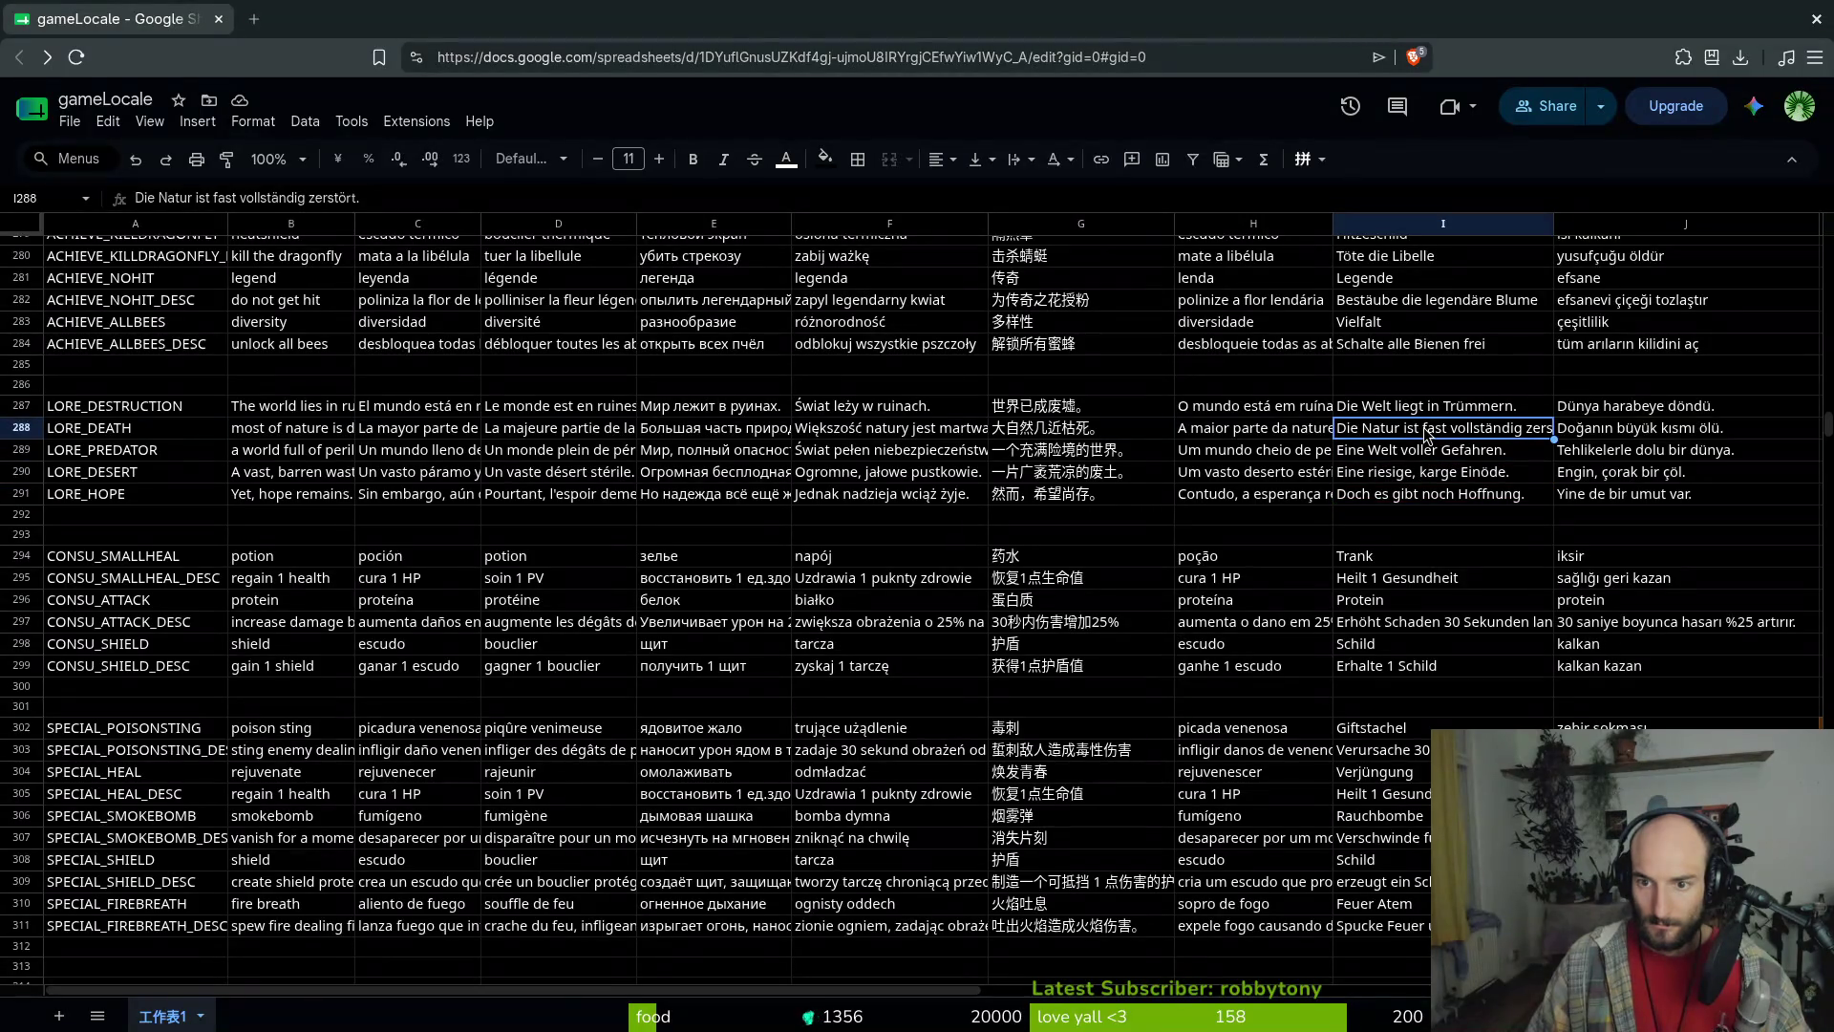
click(1438, 408)
click(1400, 434)
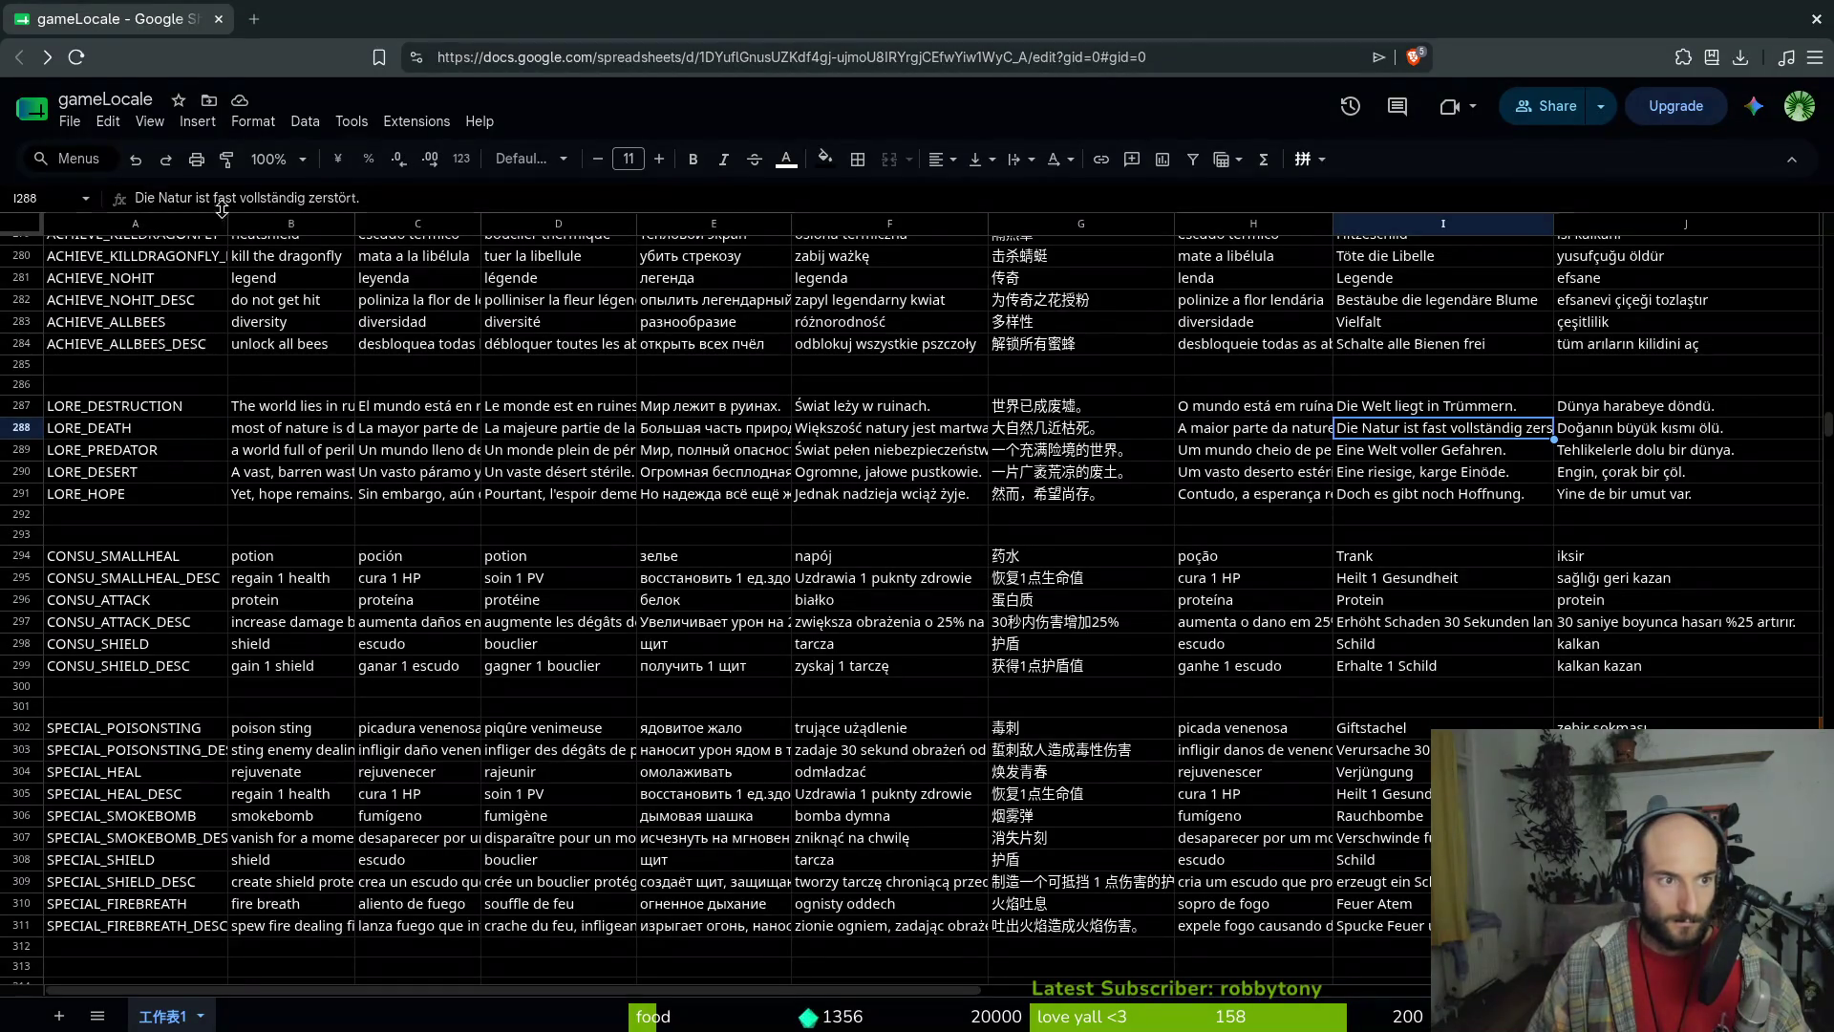
key(Up)
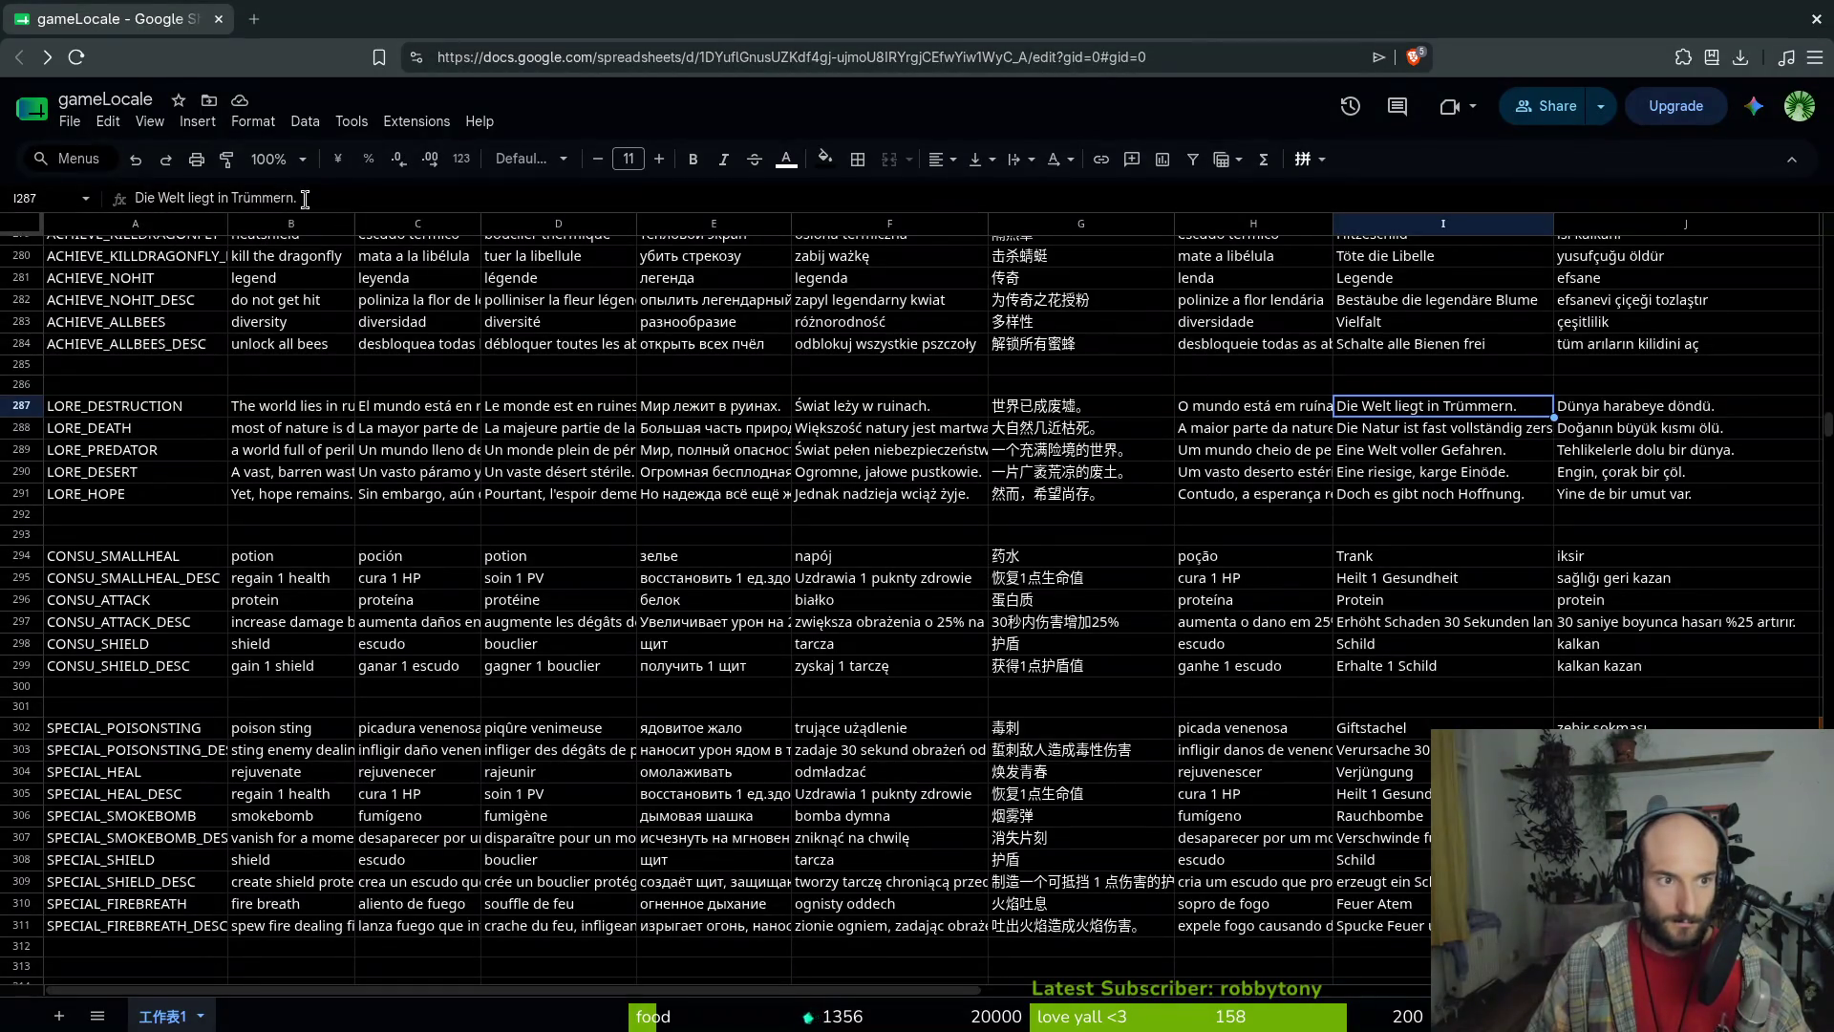
Inspect the German LORE_DESTRUCTION sentence and copy the English LORE_DESTRUCTION text from B287
click(292, 197)
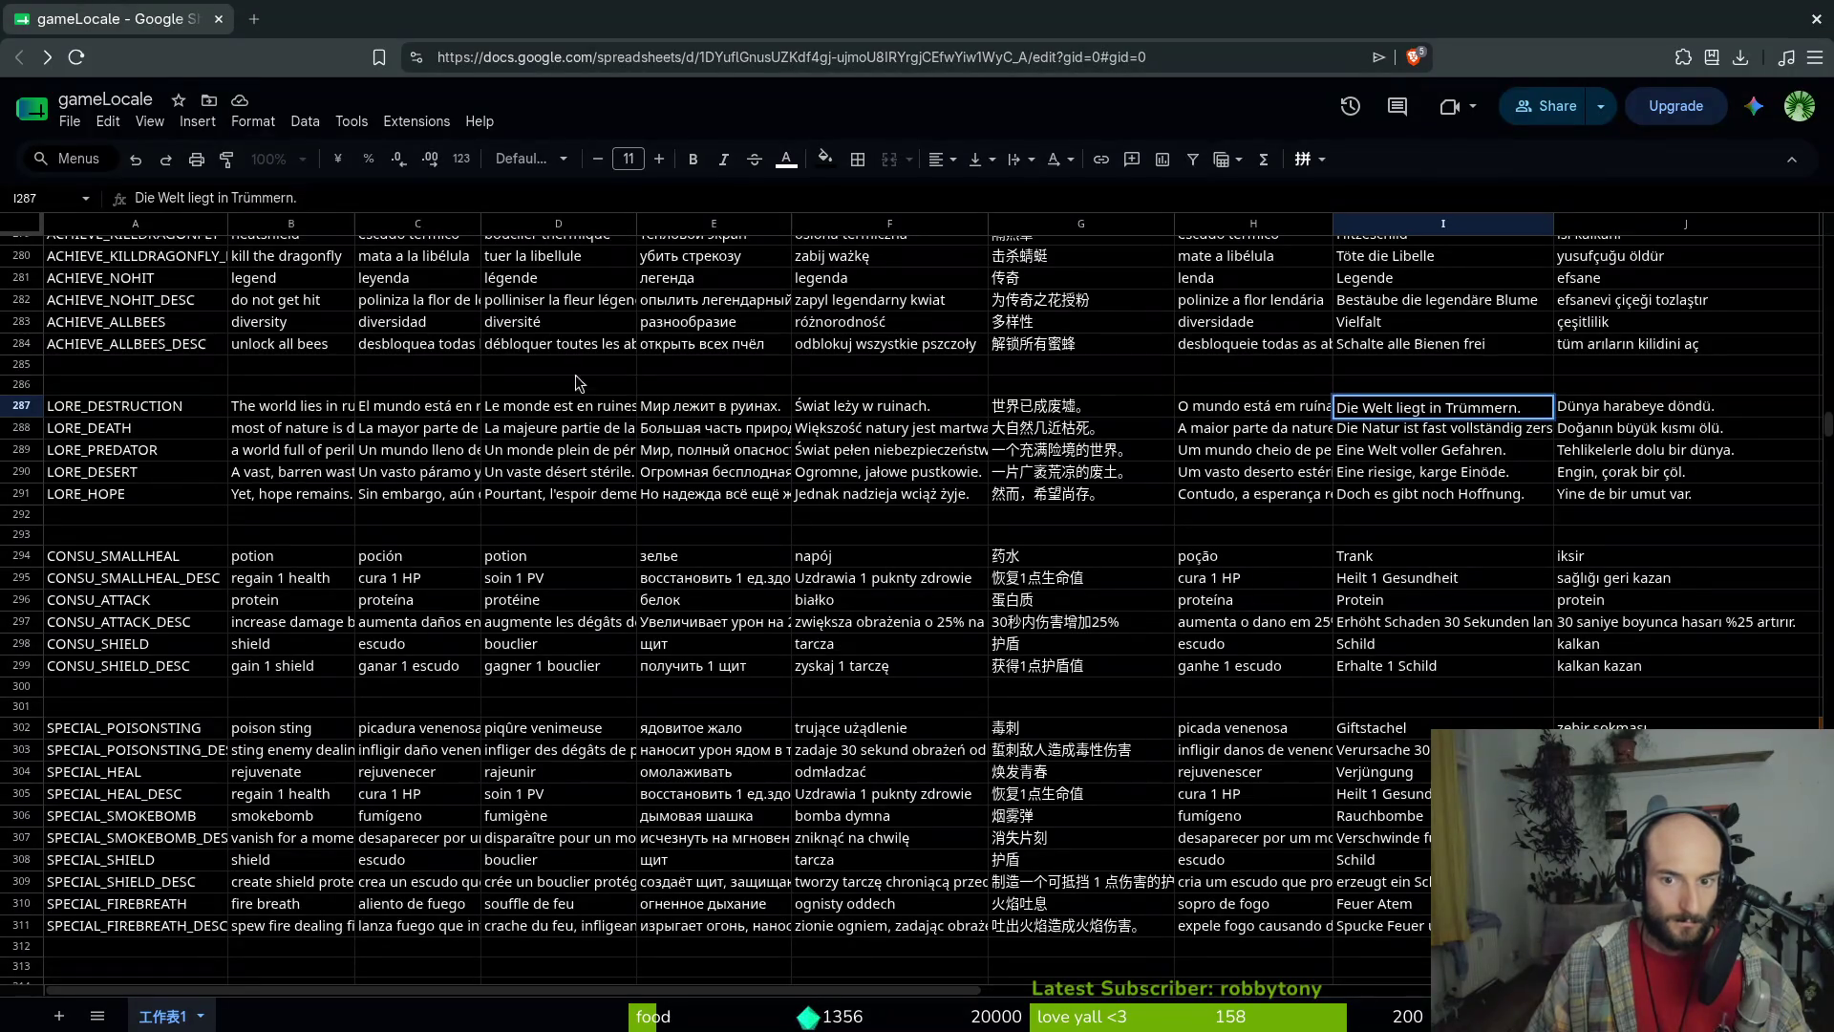
click(296, 408)
click(1412, 406)
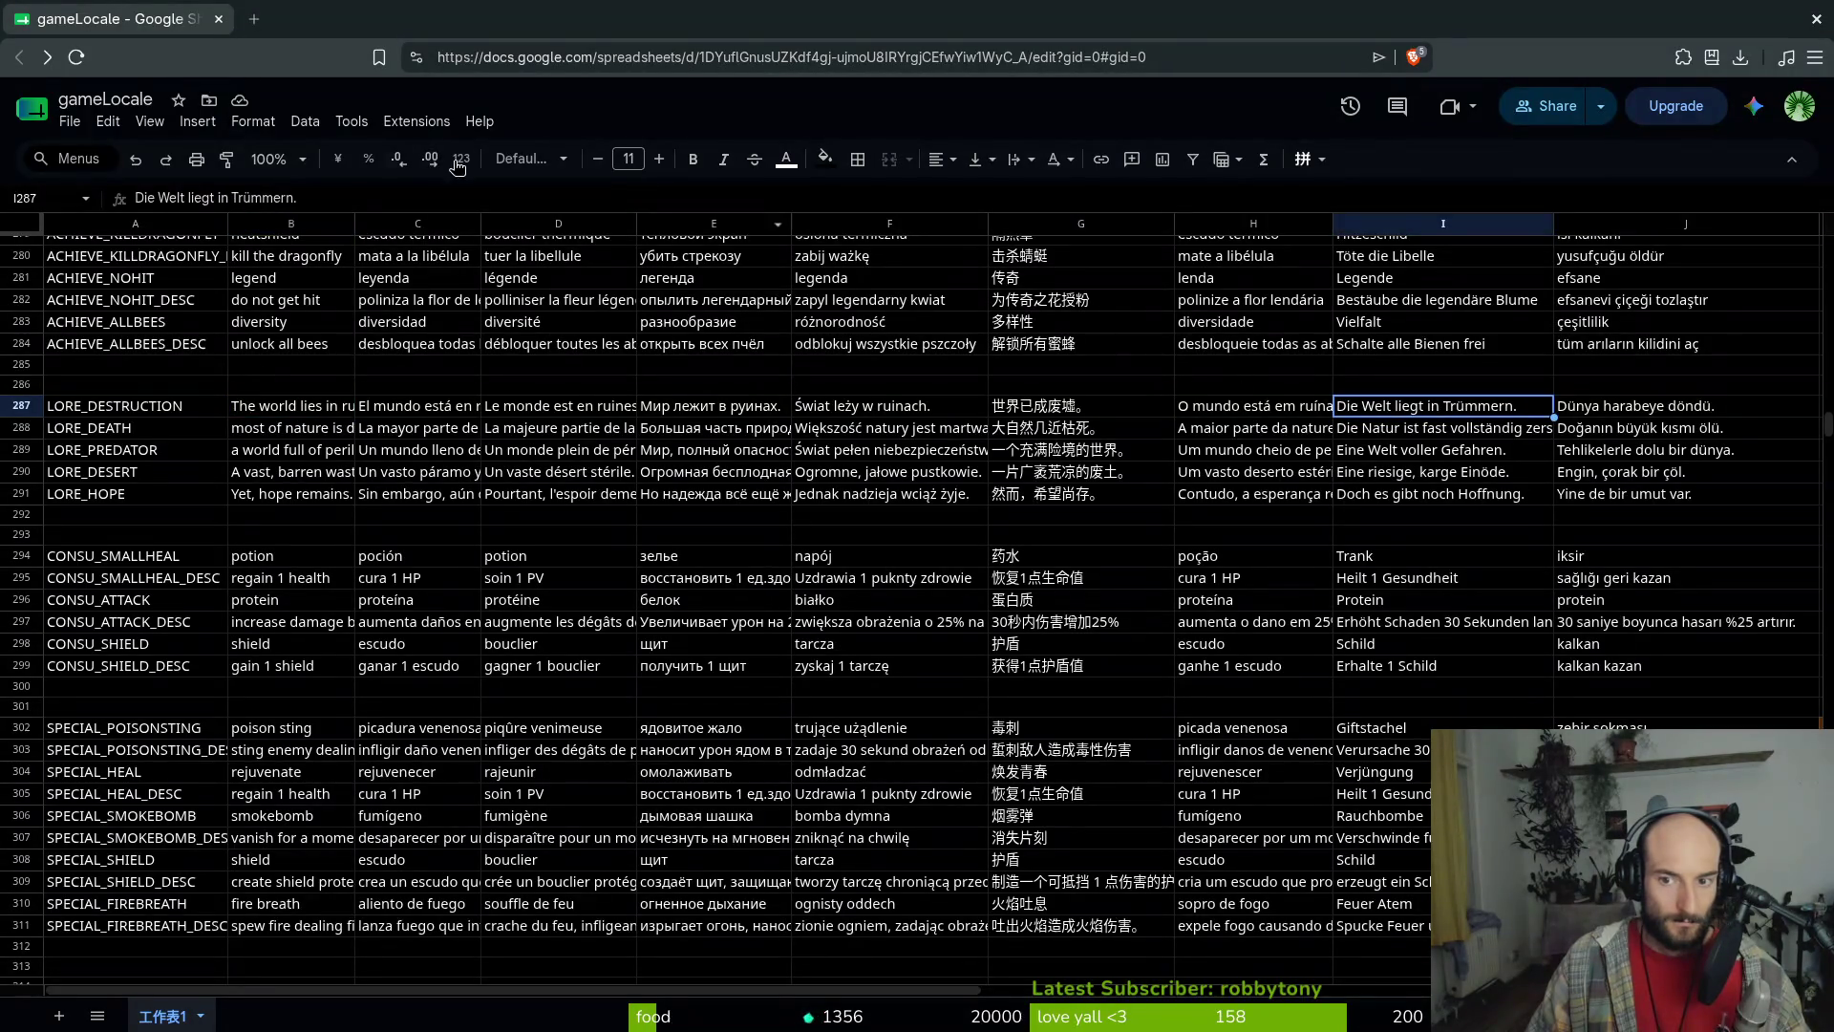
click(304, 197)
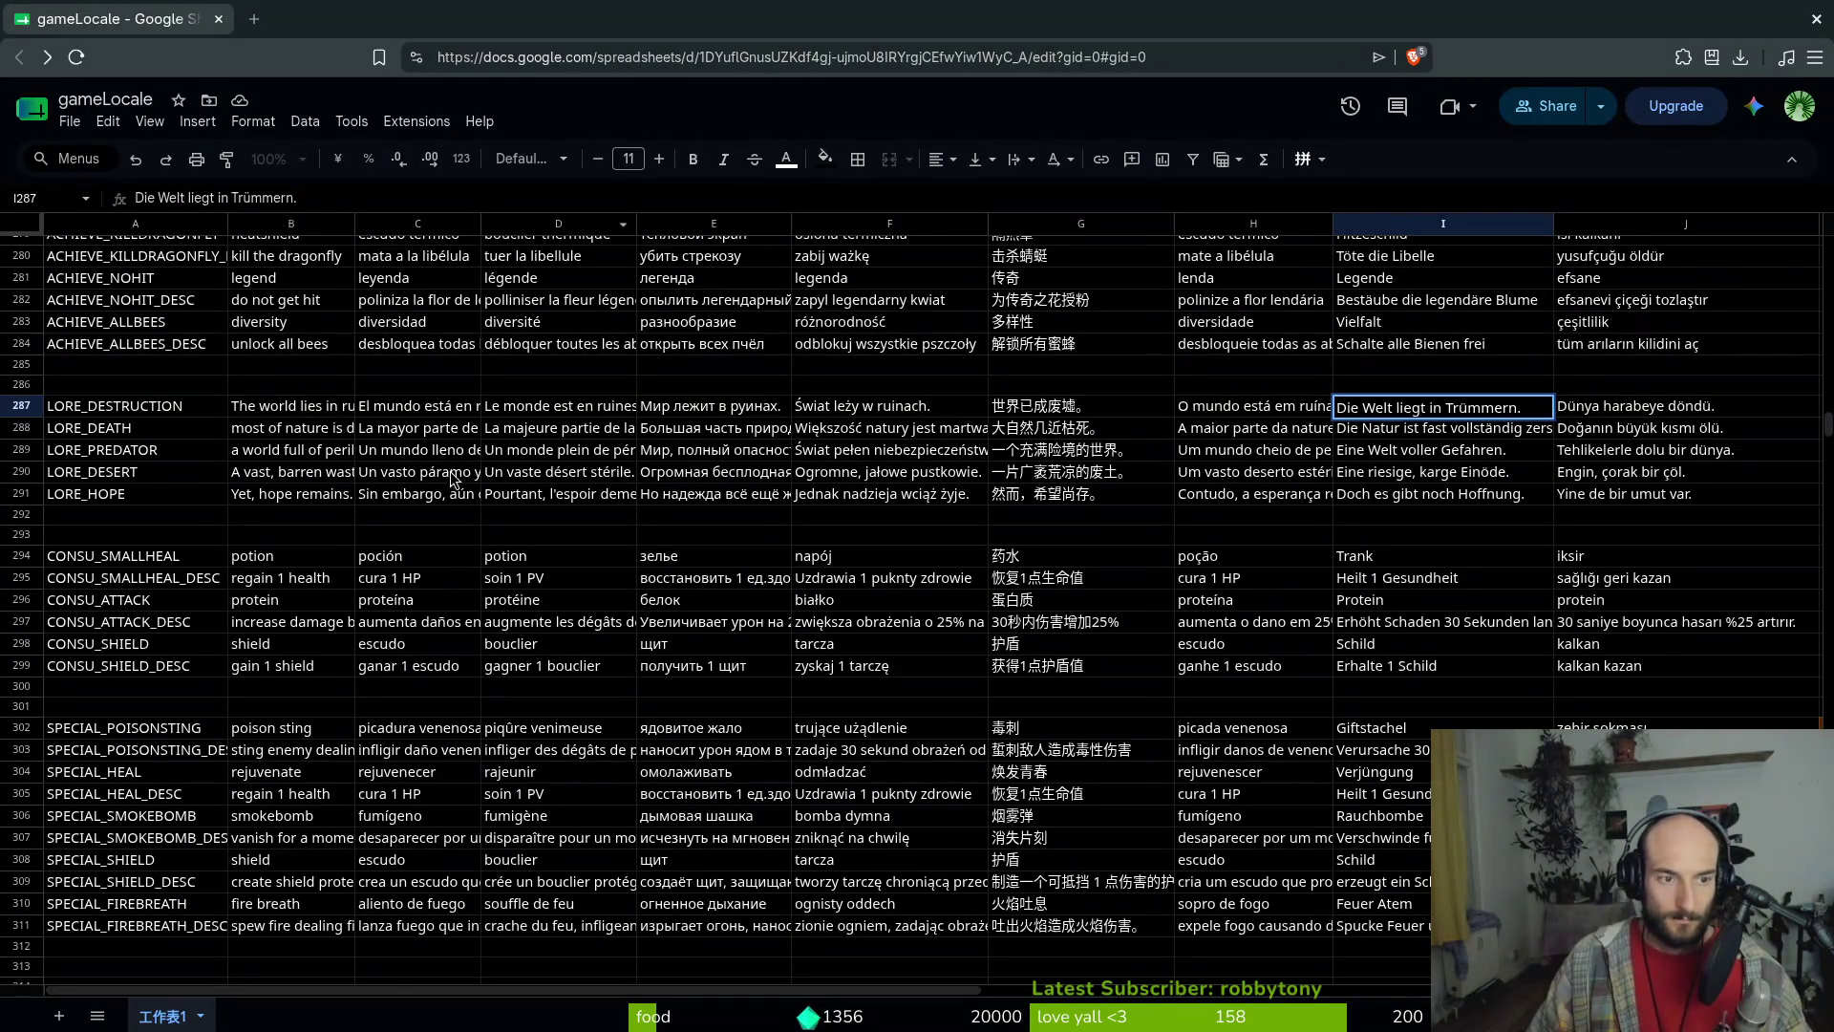
click(296, 406)
key(ctrl+c)
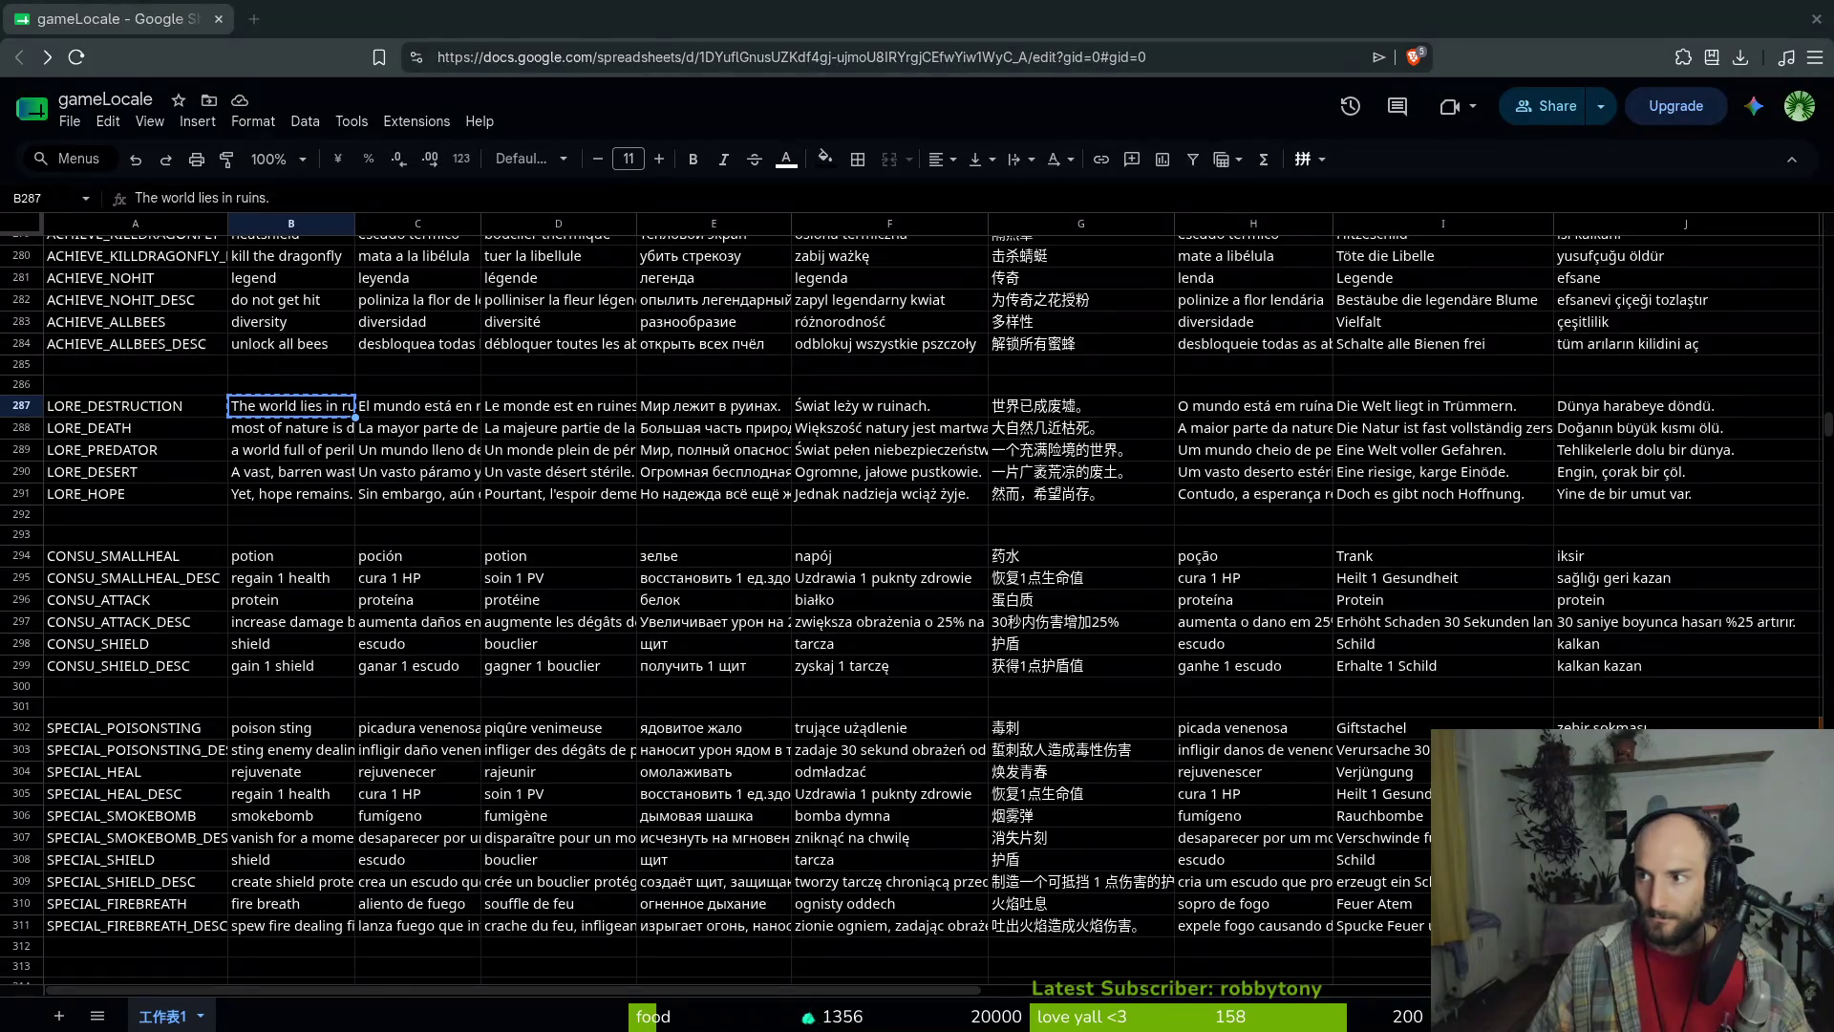
Start a Gemini prompt with the English sentence, 'into german' and 'but not'
key(ctrl+Tab)
click(750, 951)
key(ctrl+v)
key(shift+Return)
key(shift+Return)
key(shift+Return)
text(into german)
key(shift+Return)
key(shift+Return)
key(shift+Return)
text(but not)
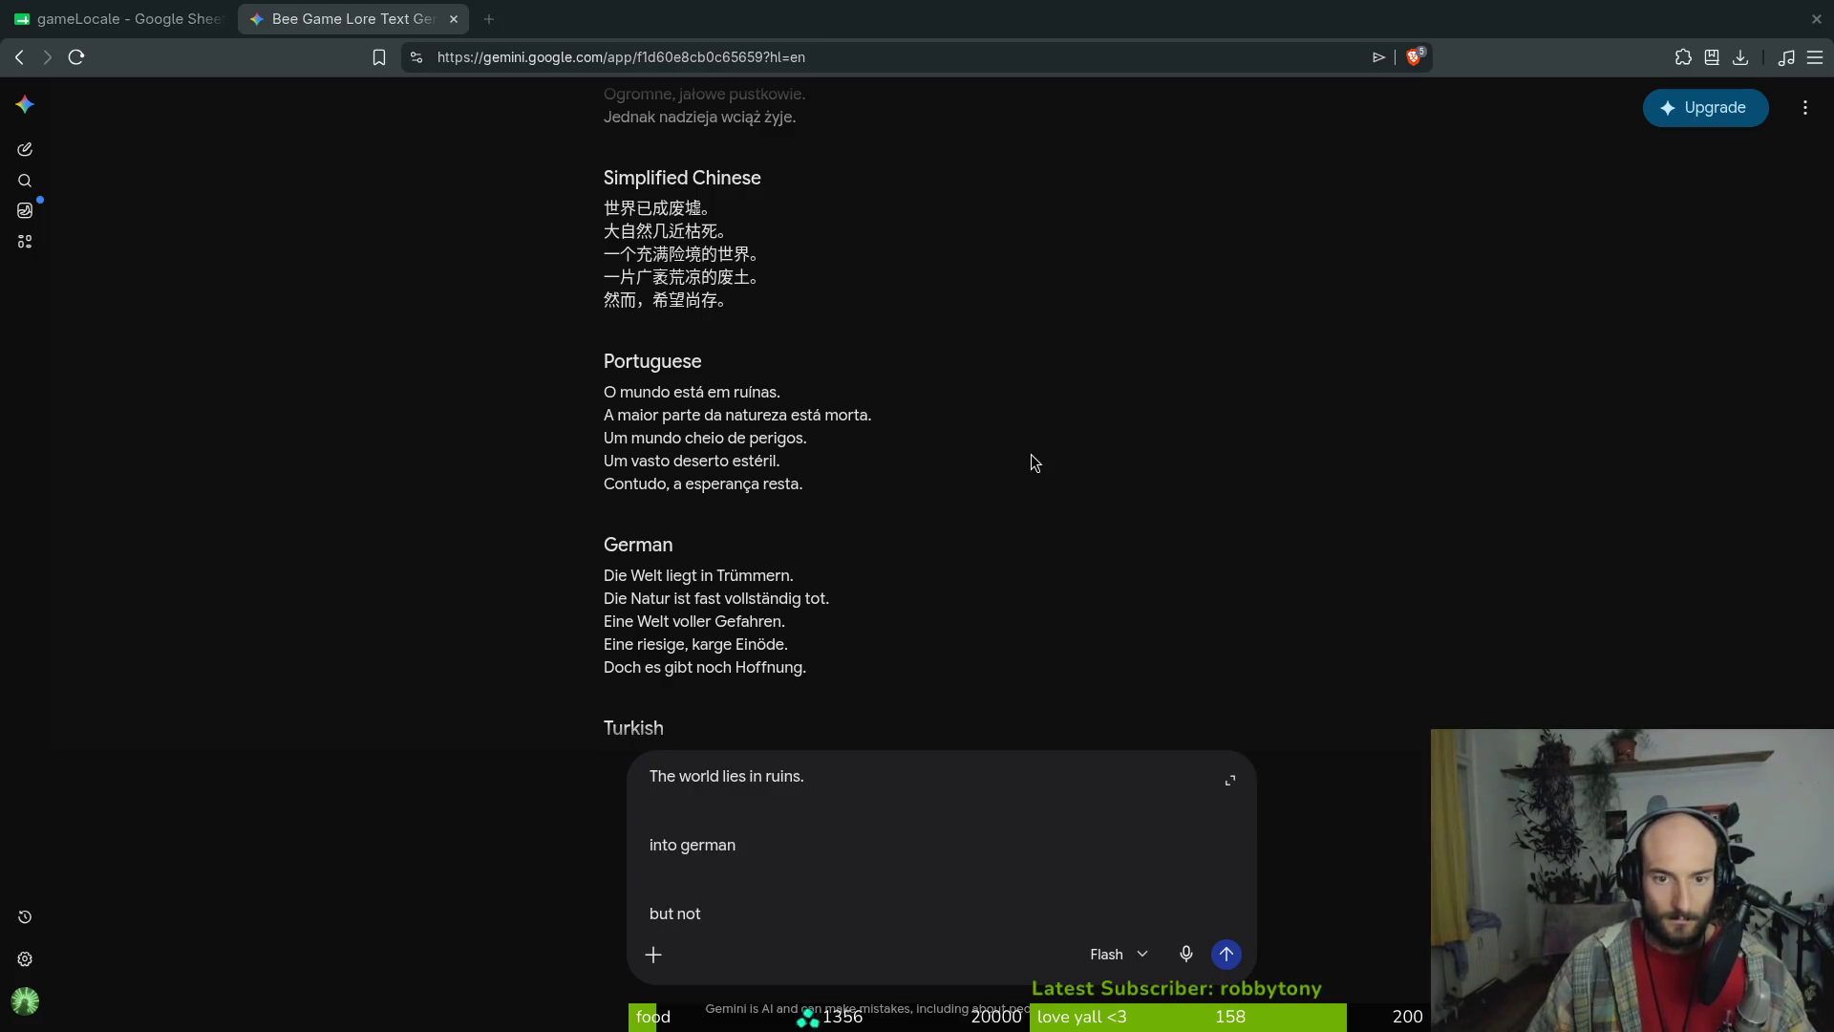
Add the current German line 'Die Welt liegt in Trümmern.' and 'it sounds different', then send
key(alt+Tab)
key(alt+Tab)
key(ctrl+shift+Tab)
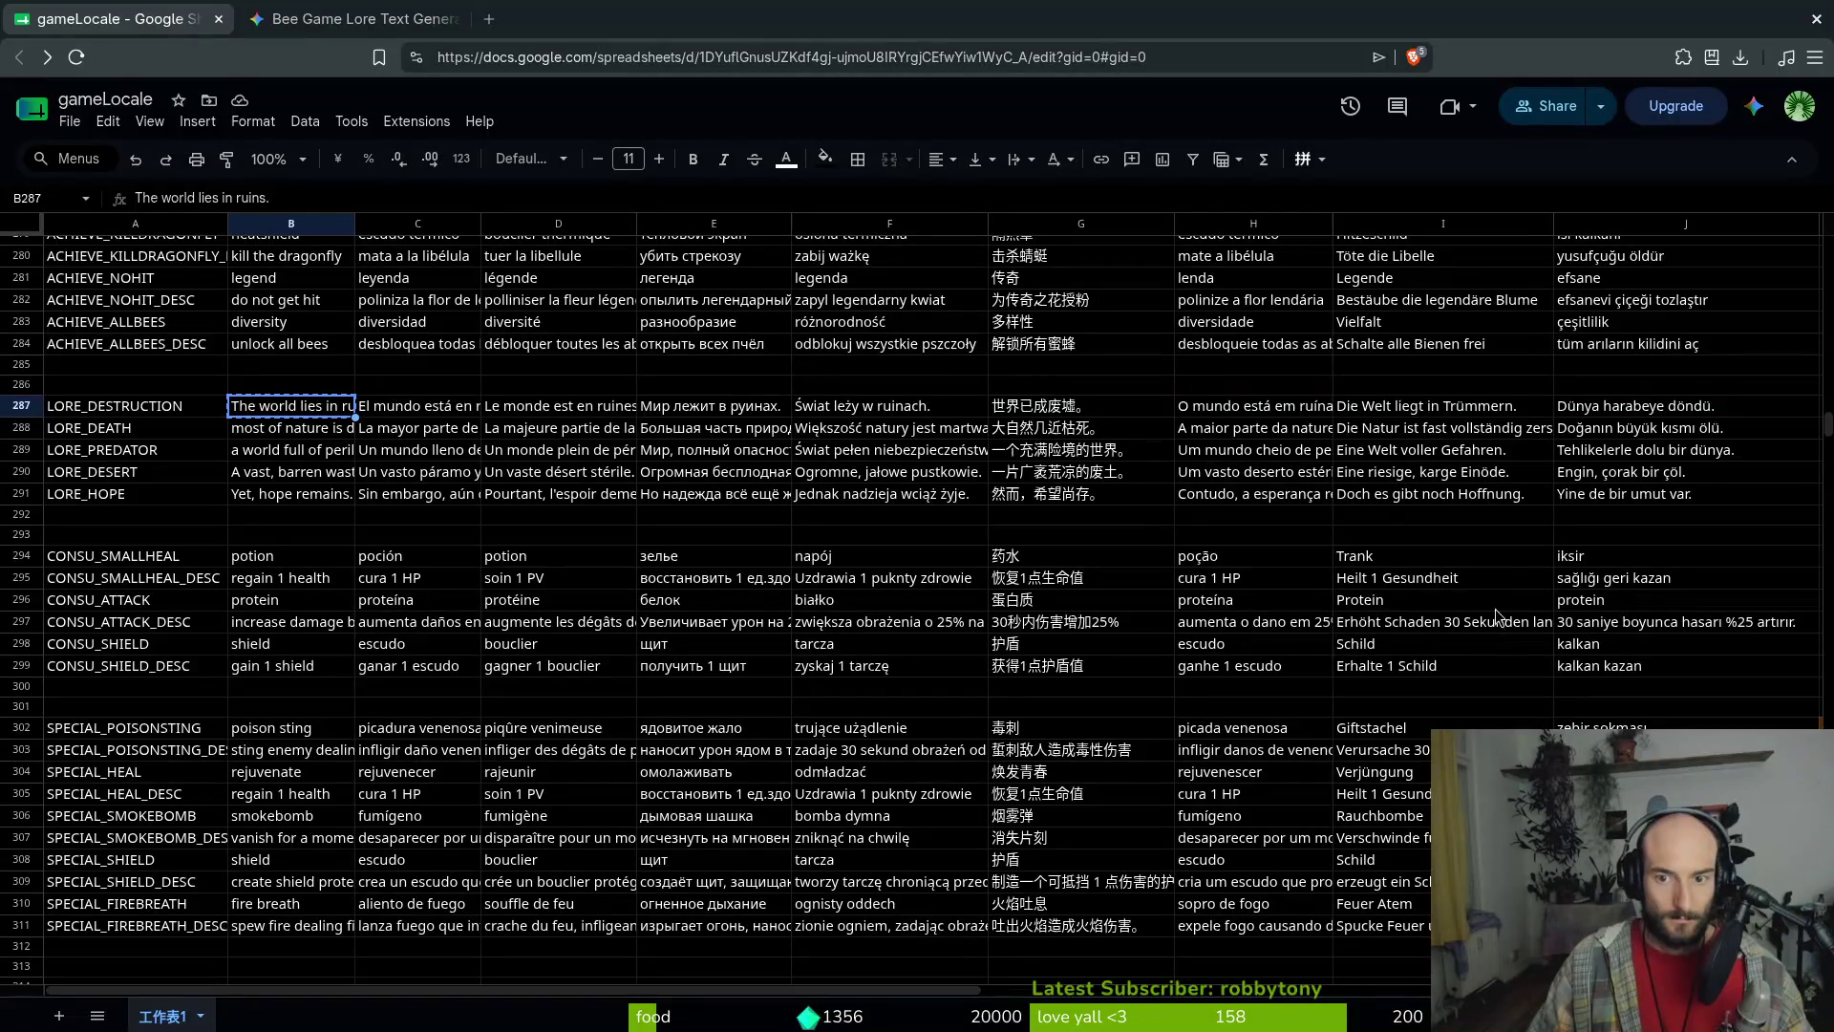
click(1447, 411)
key(ctrl+c)
key(ctrl+Tab)
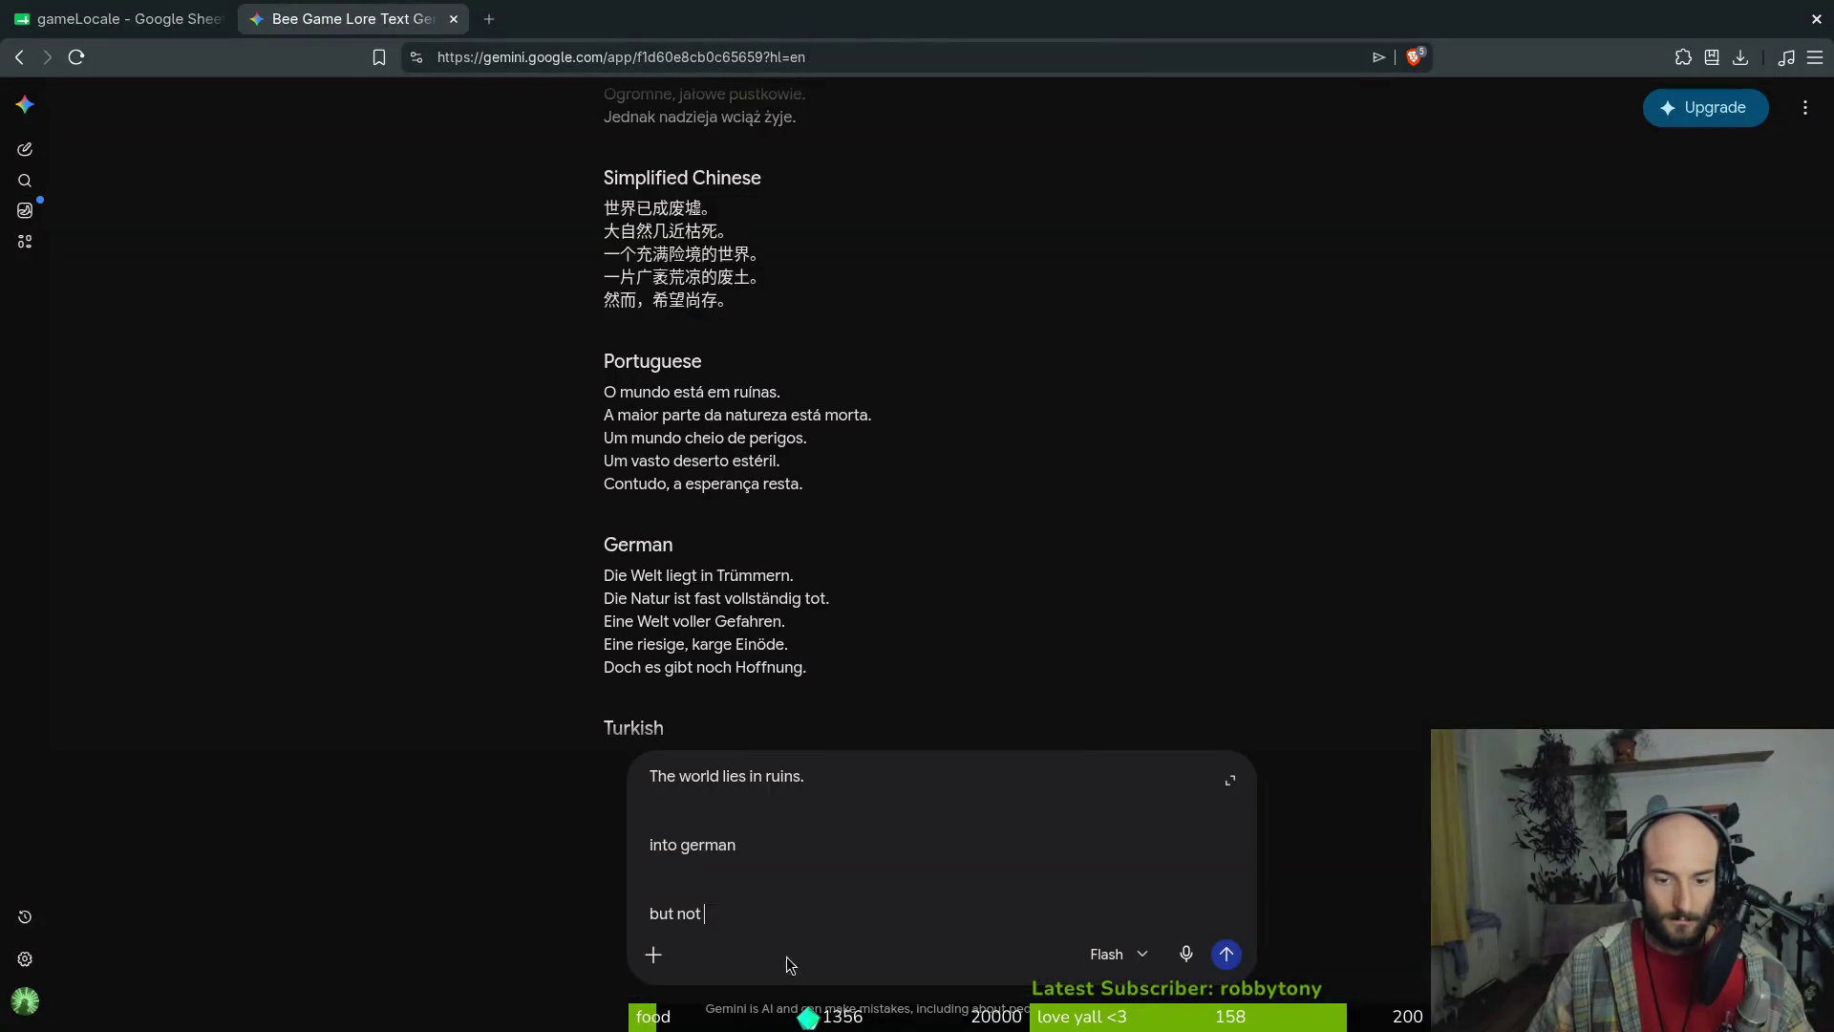
key(Return)
key(Return)
key(ctrl+v)
key(Return)
key(Return)
text(it sounds differe)
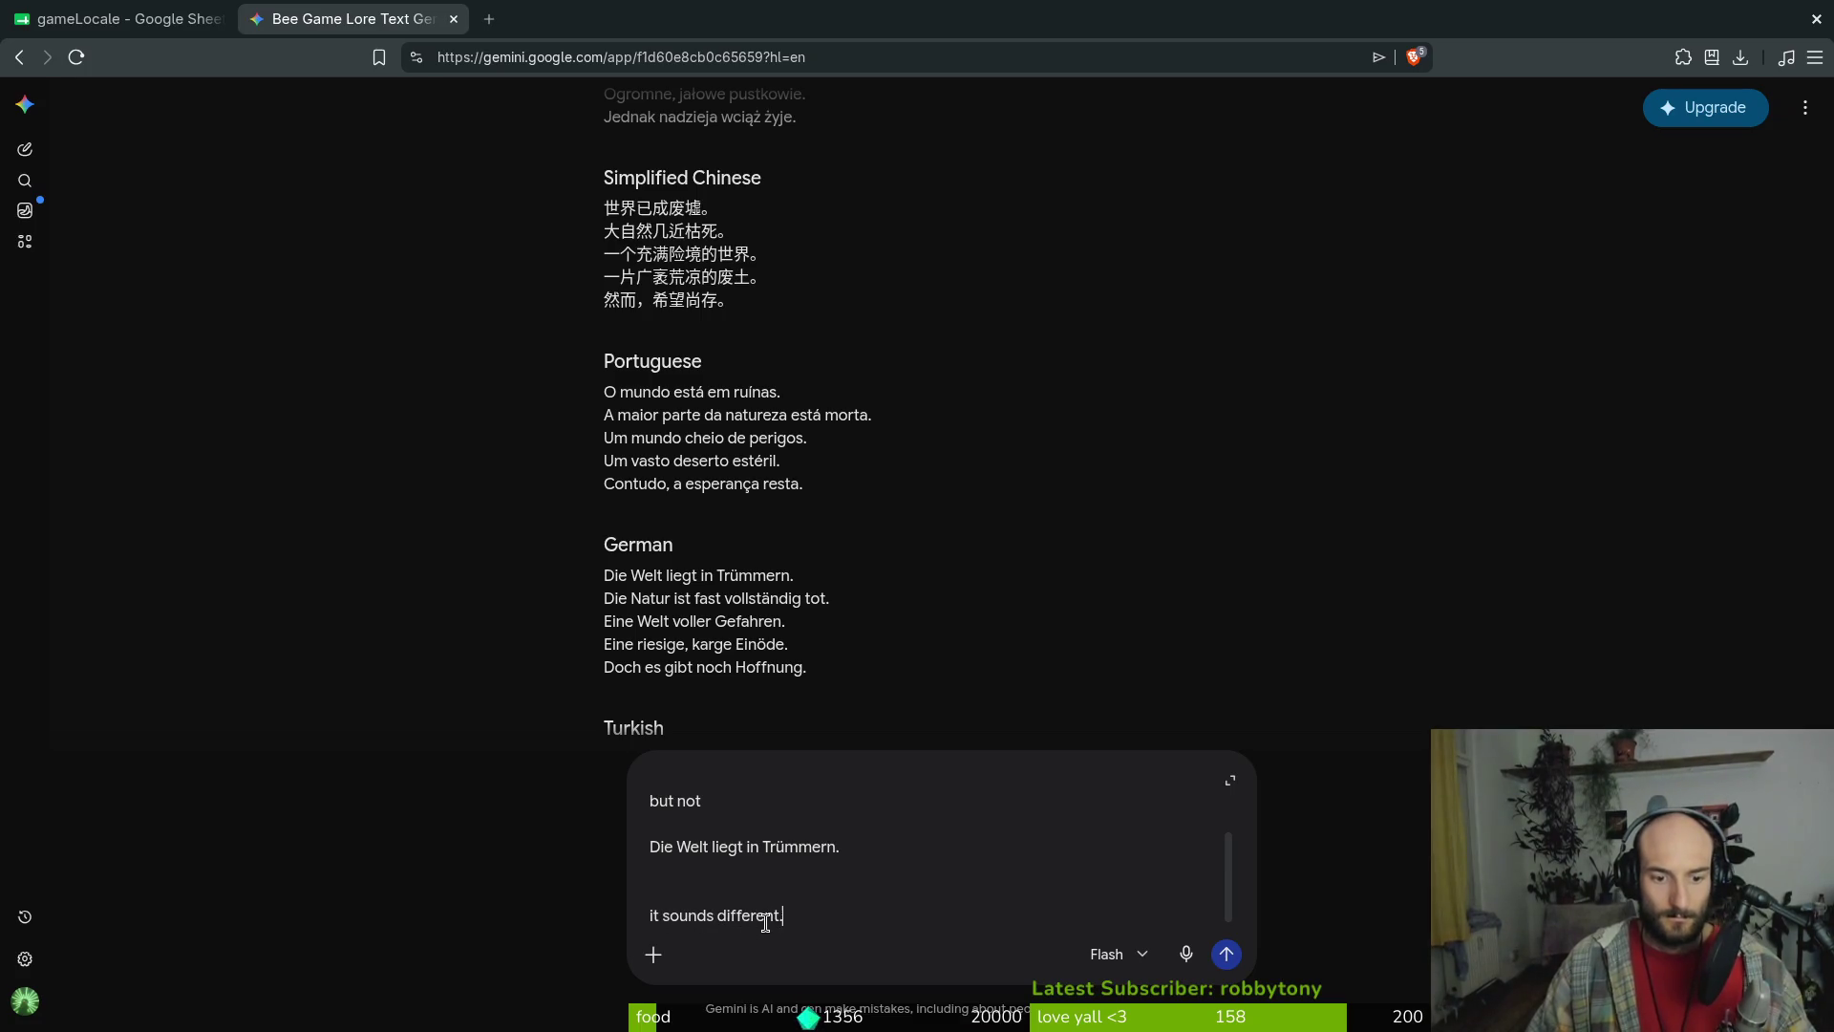
key(Return)
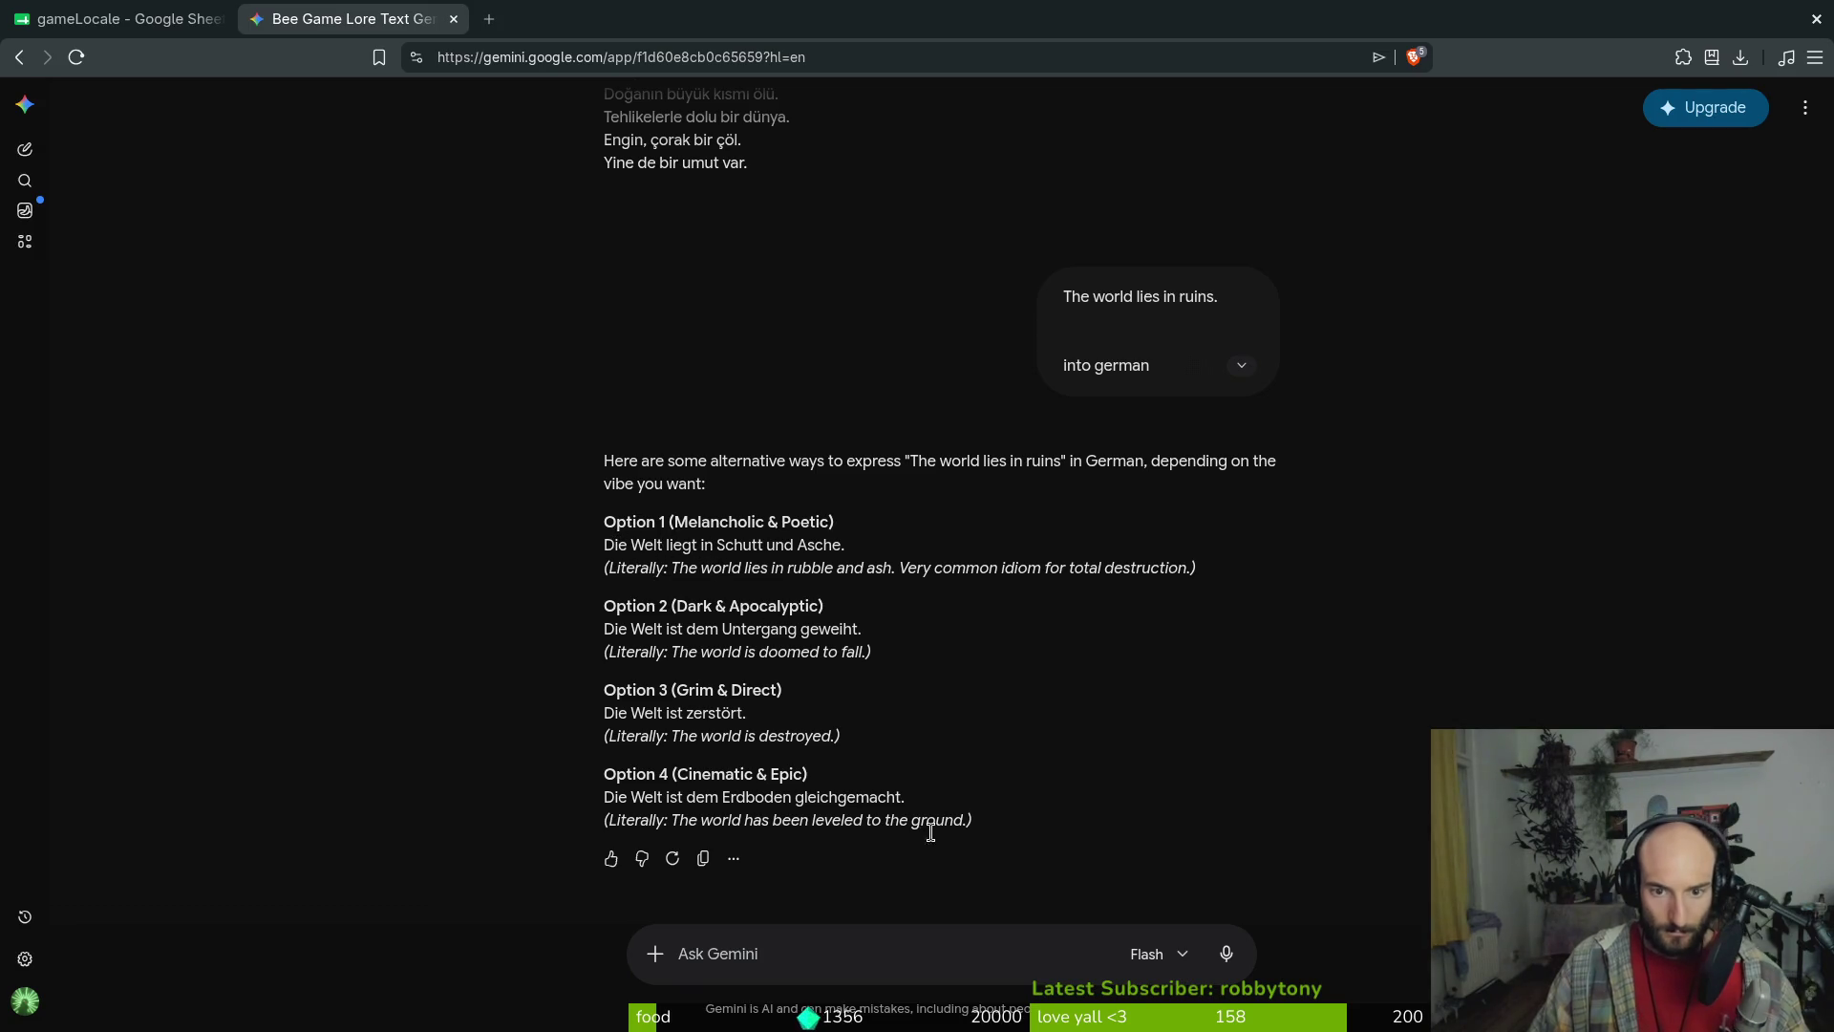
Ask Gemini 'any other' to get more German phrasings
click(854, 951)
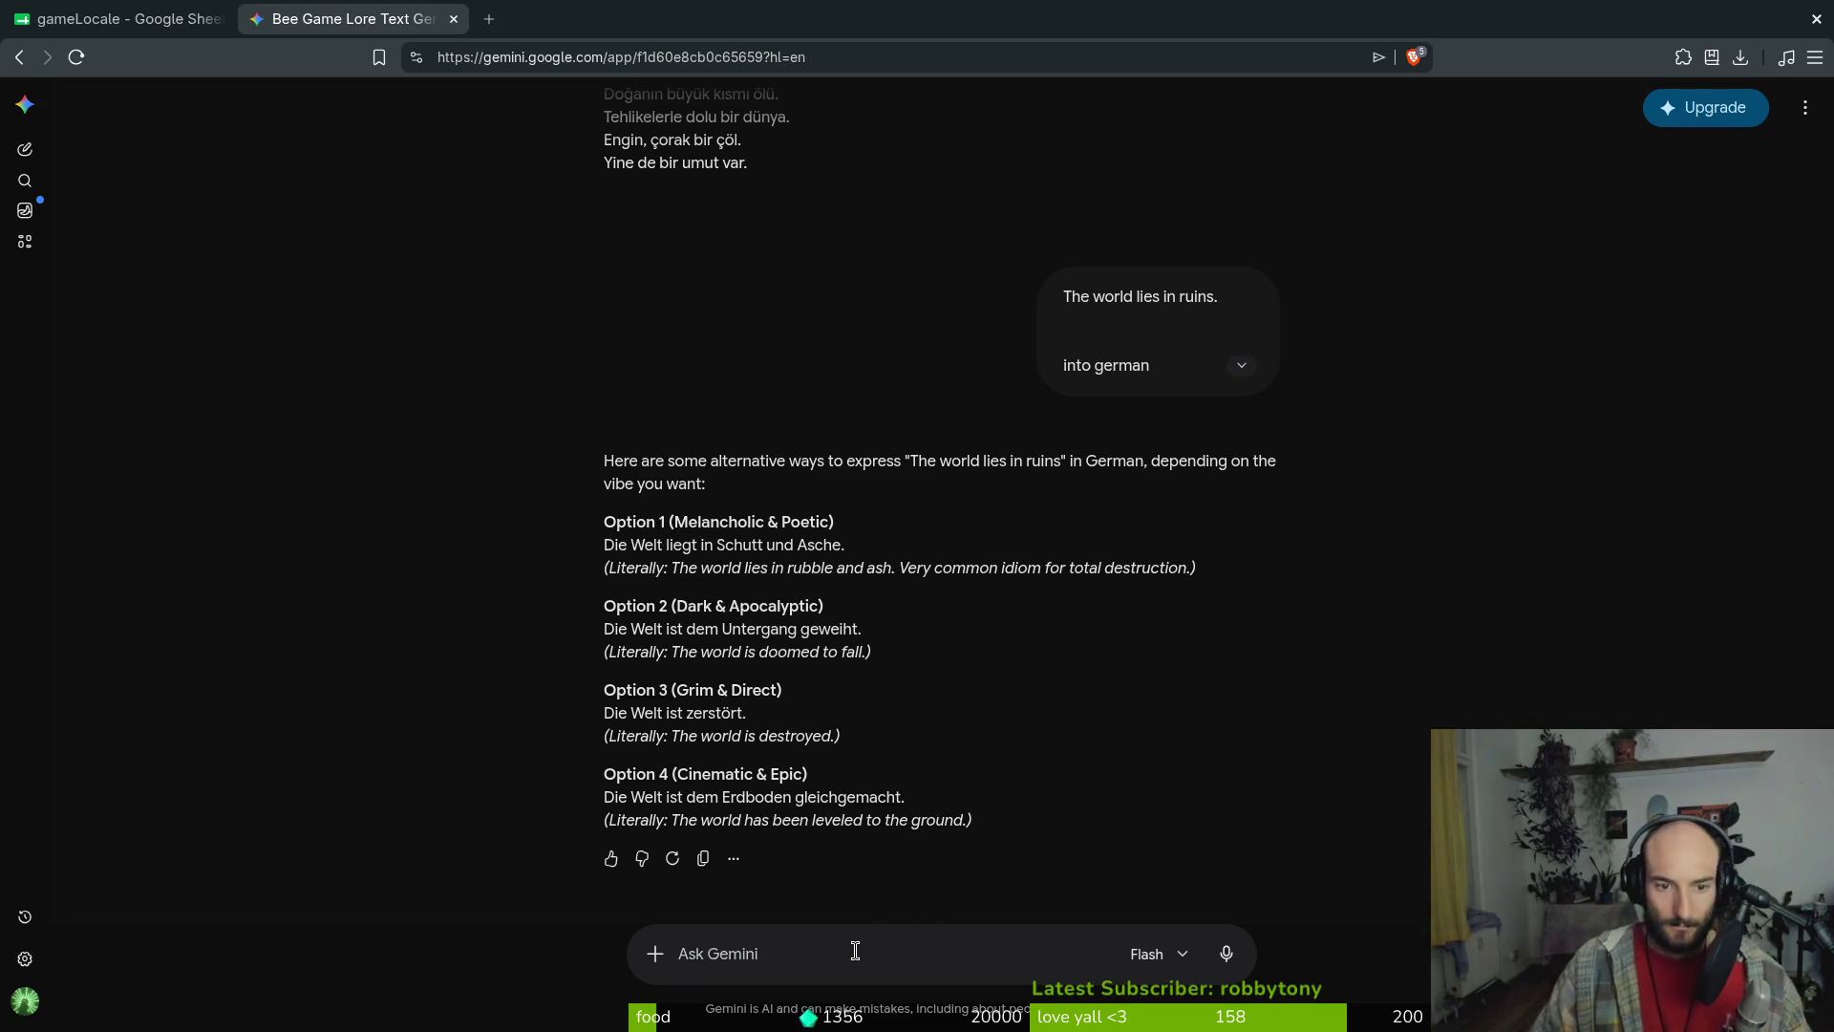
text(any other)
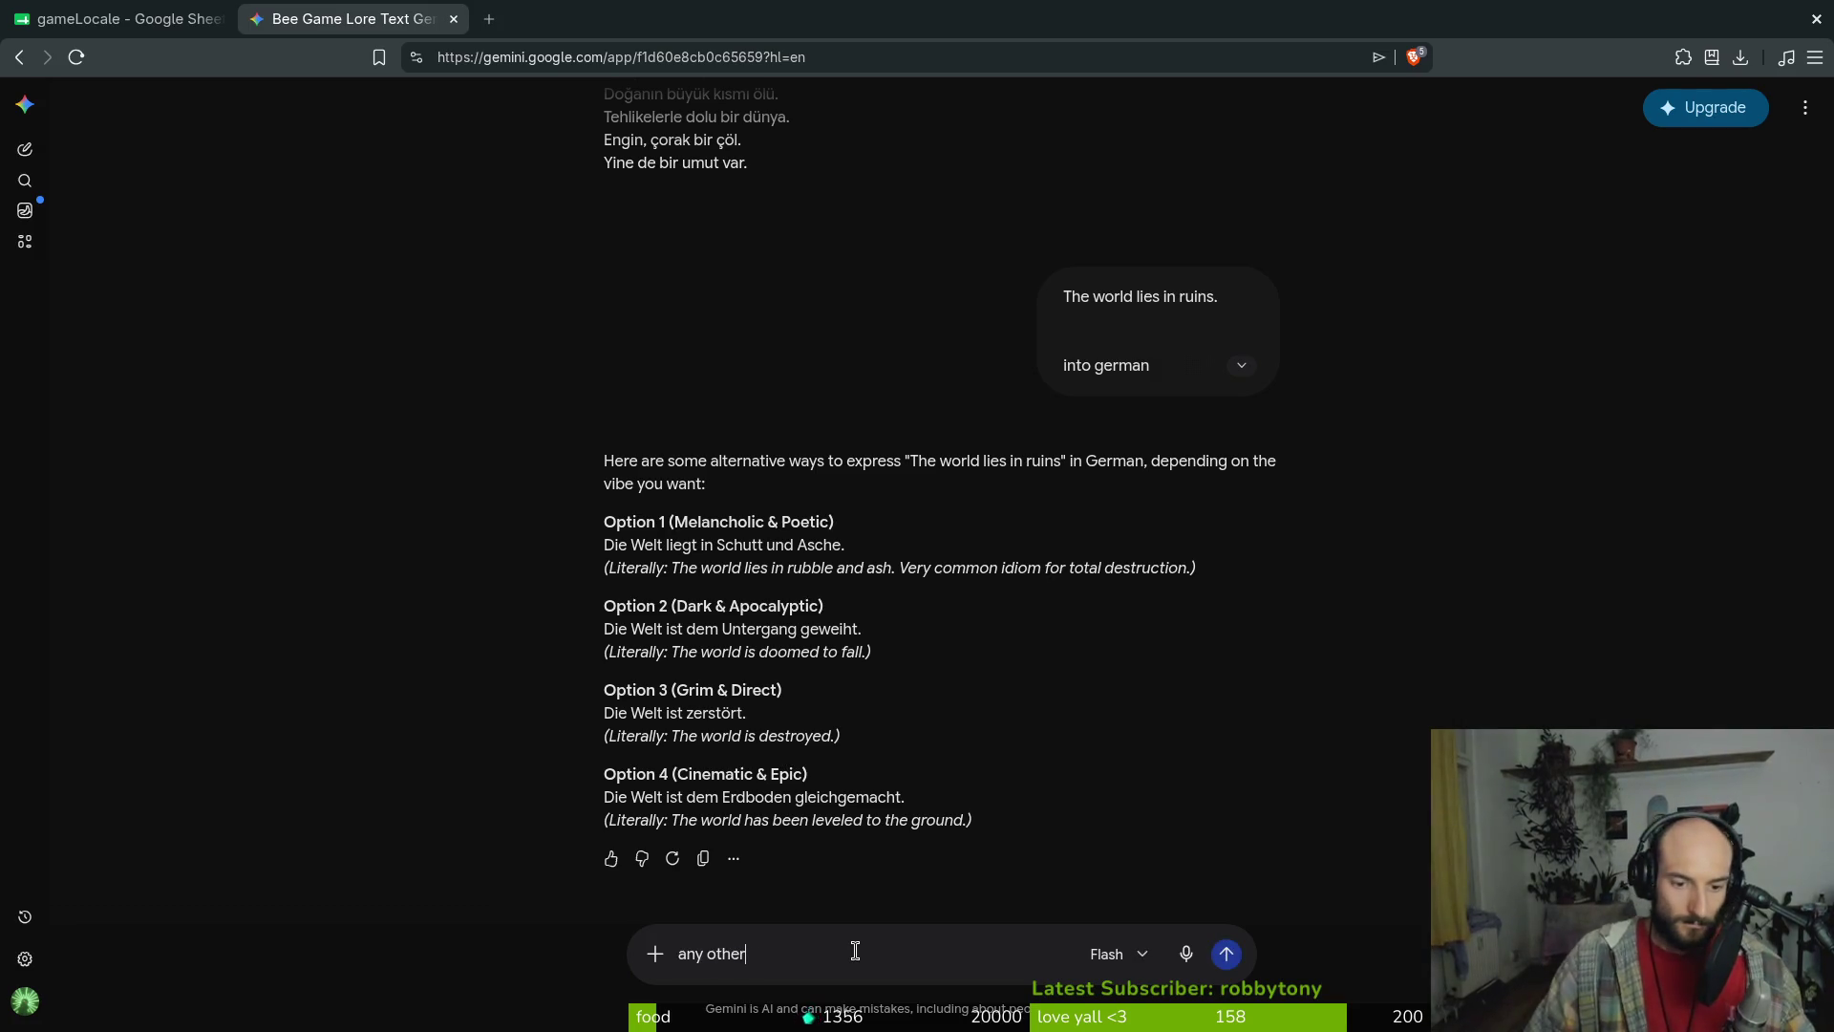
key(Return)
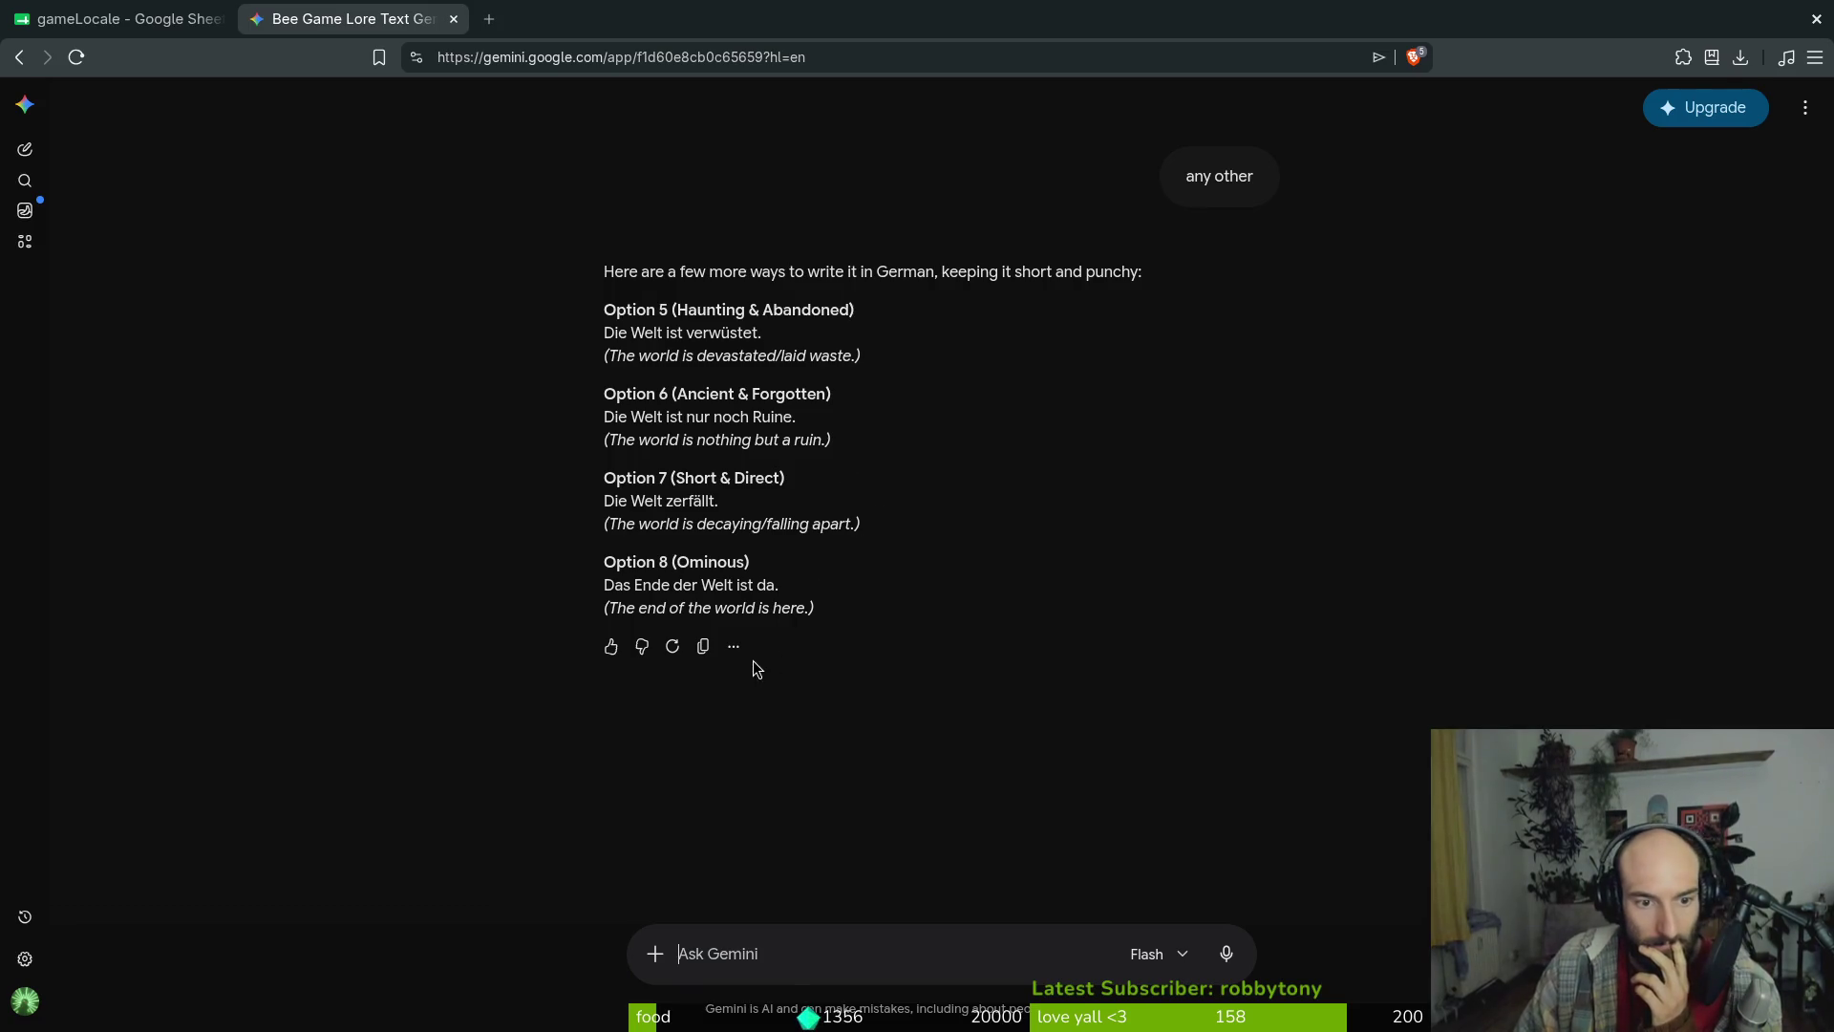
click(125, 19)
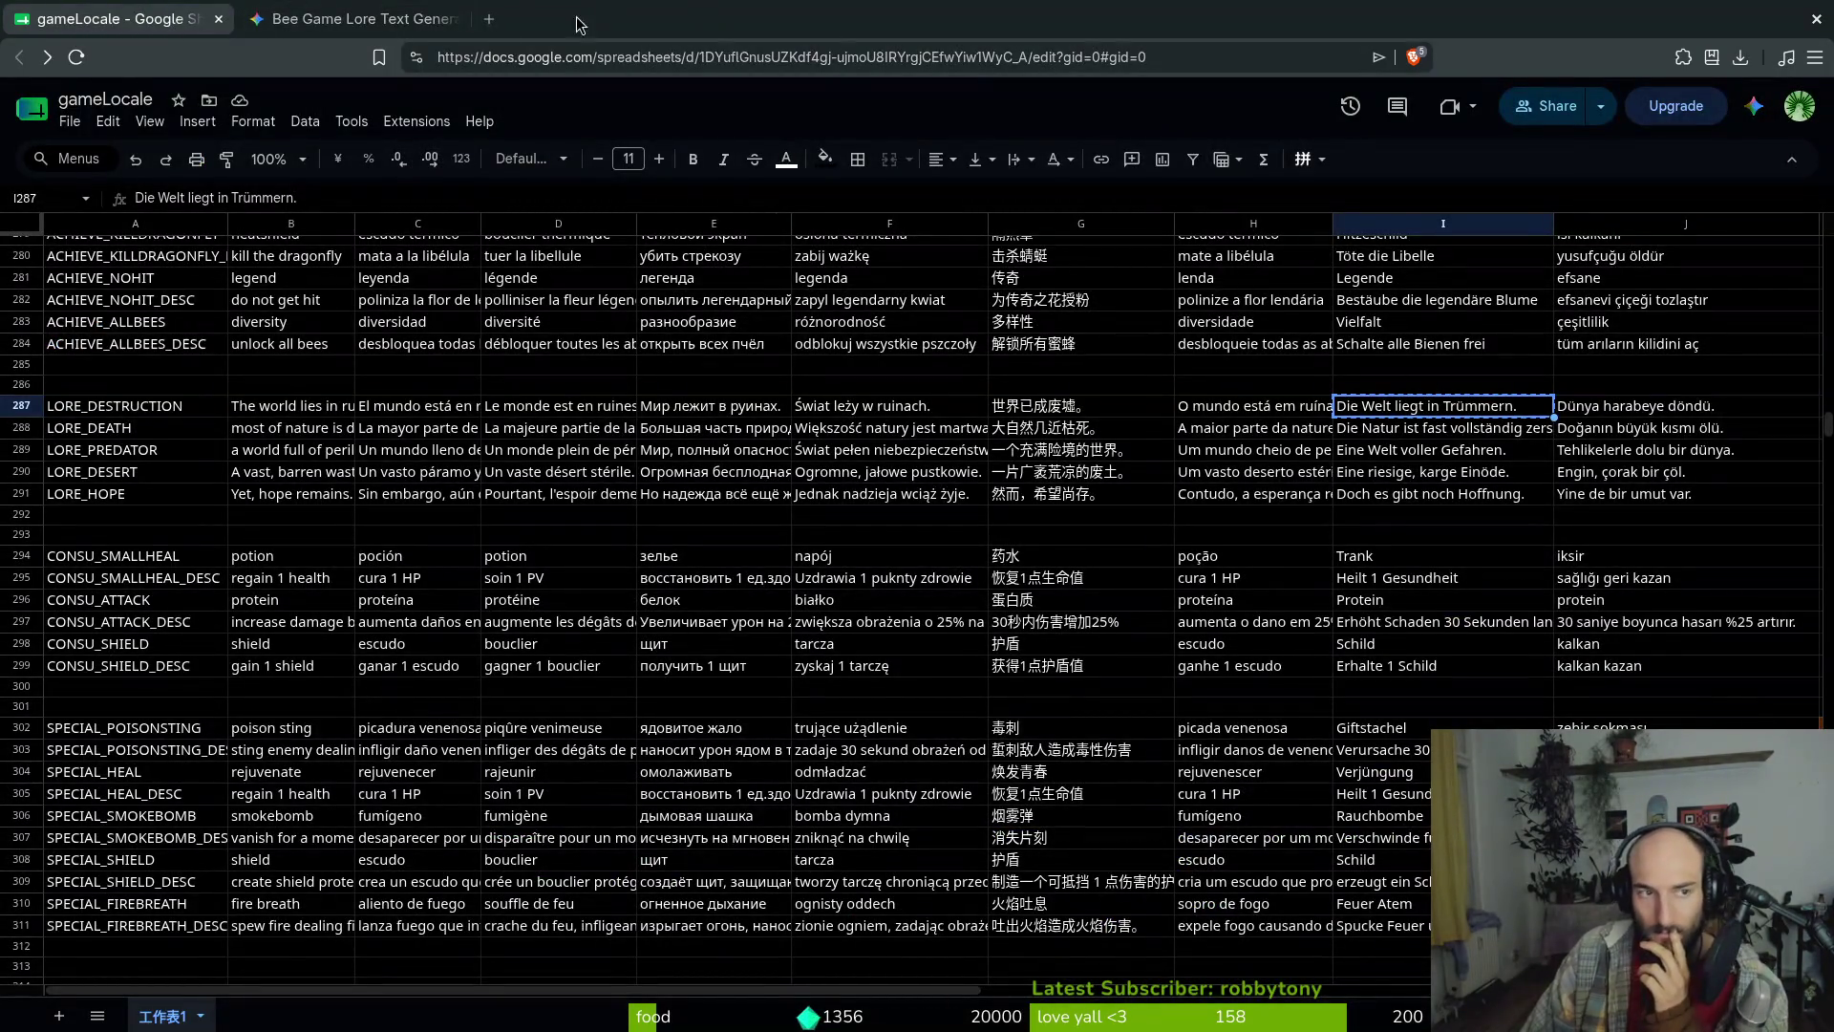
Scroll back through the Gemini replies before returning to the spreadsheet
click(353, 19)
scroll(894, 489, up, 6)
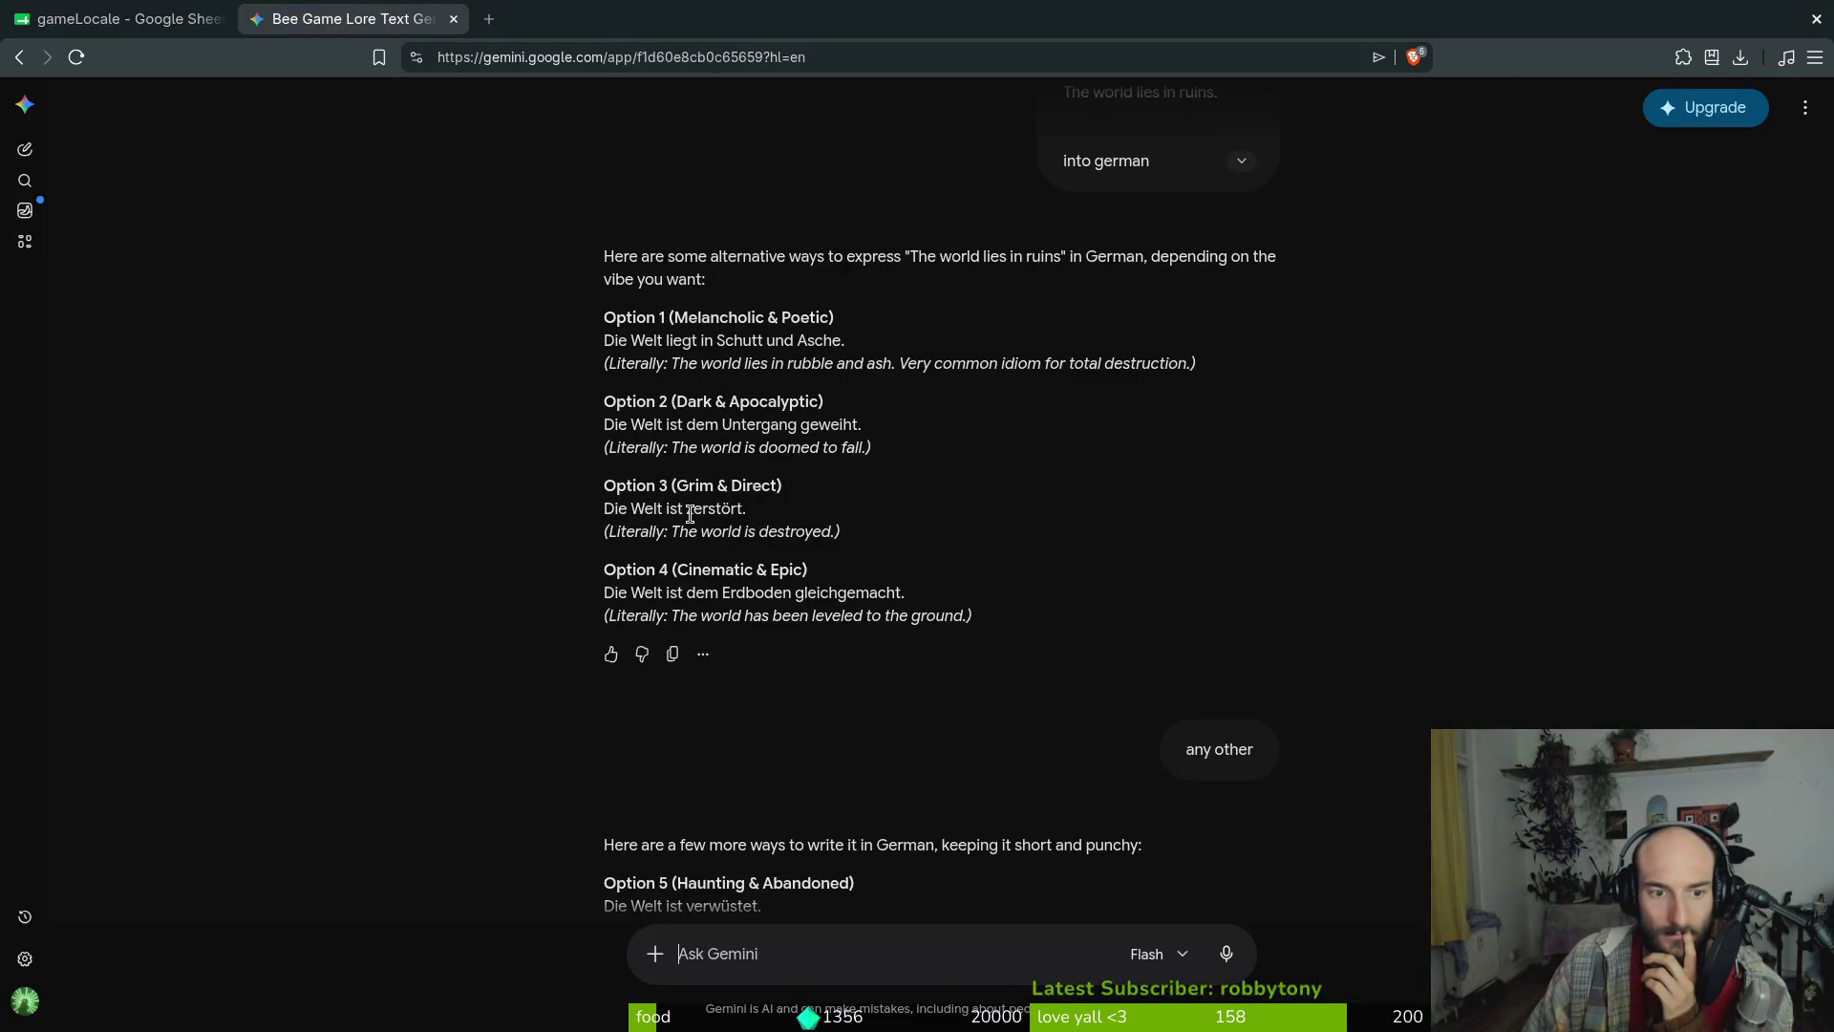
scroll(696, 514, up, 5)
click(124, 20)
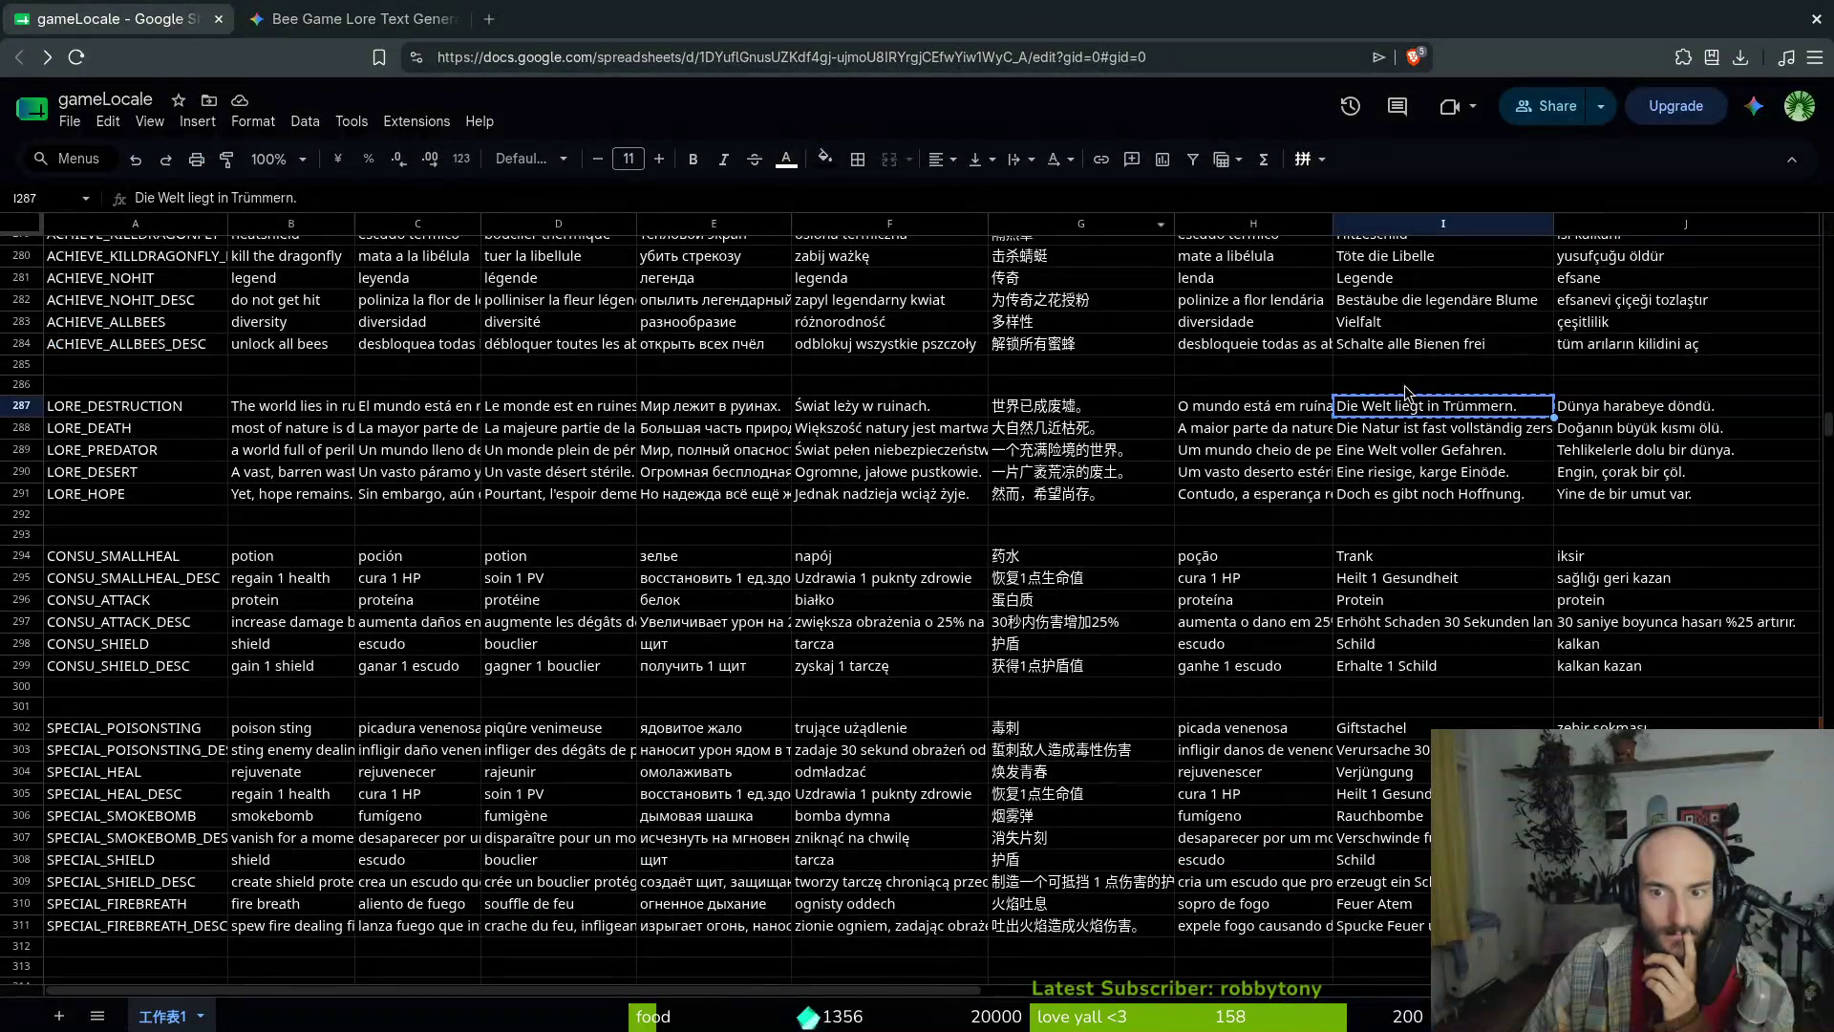
Inspect the English LORE_DESTRUCTION and LORE_DEATH texts in B287 and B288
click(329, 408)
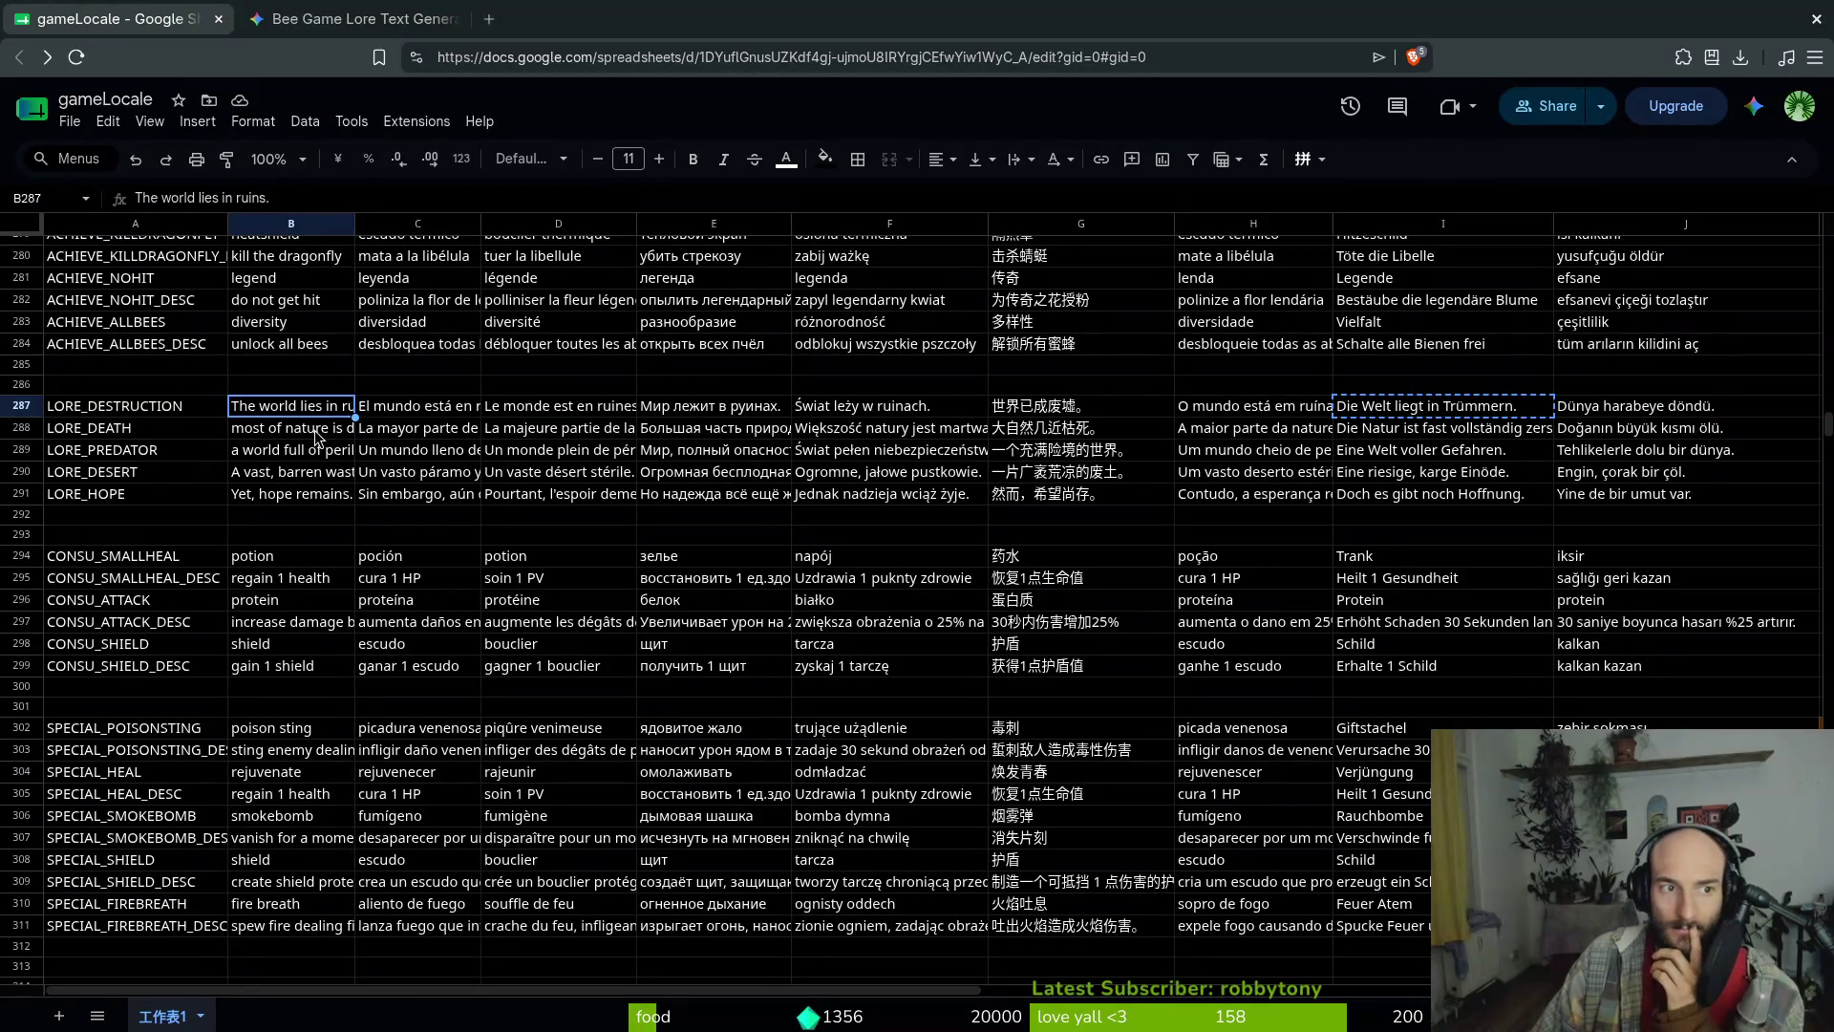
click(321, 435)
click(297, 411)
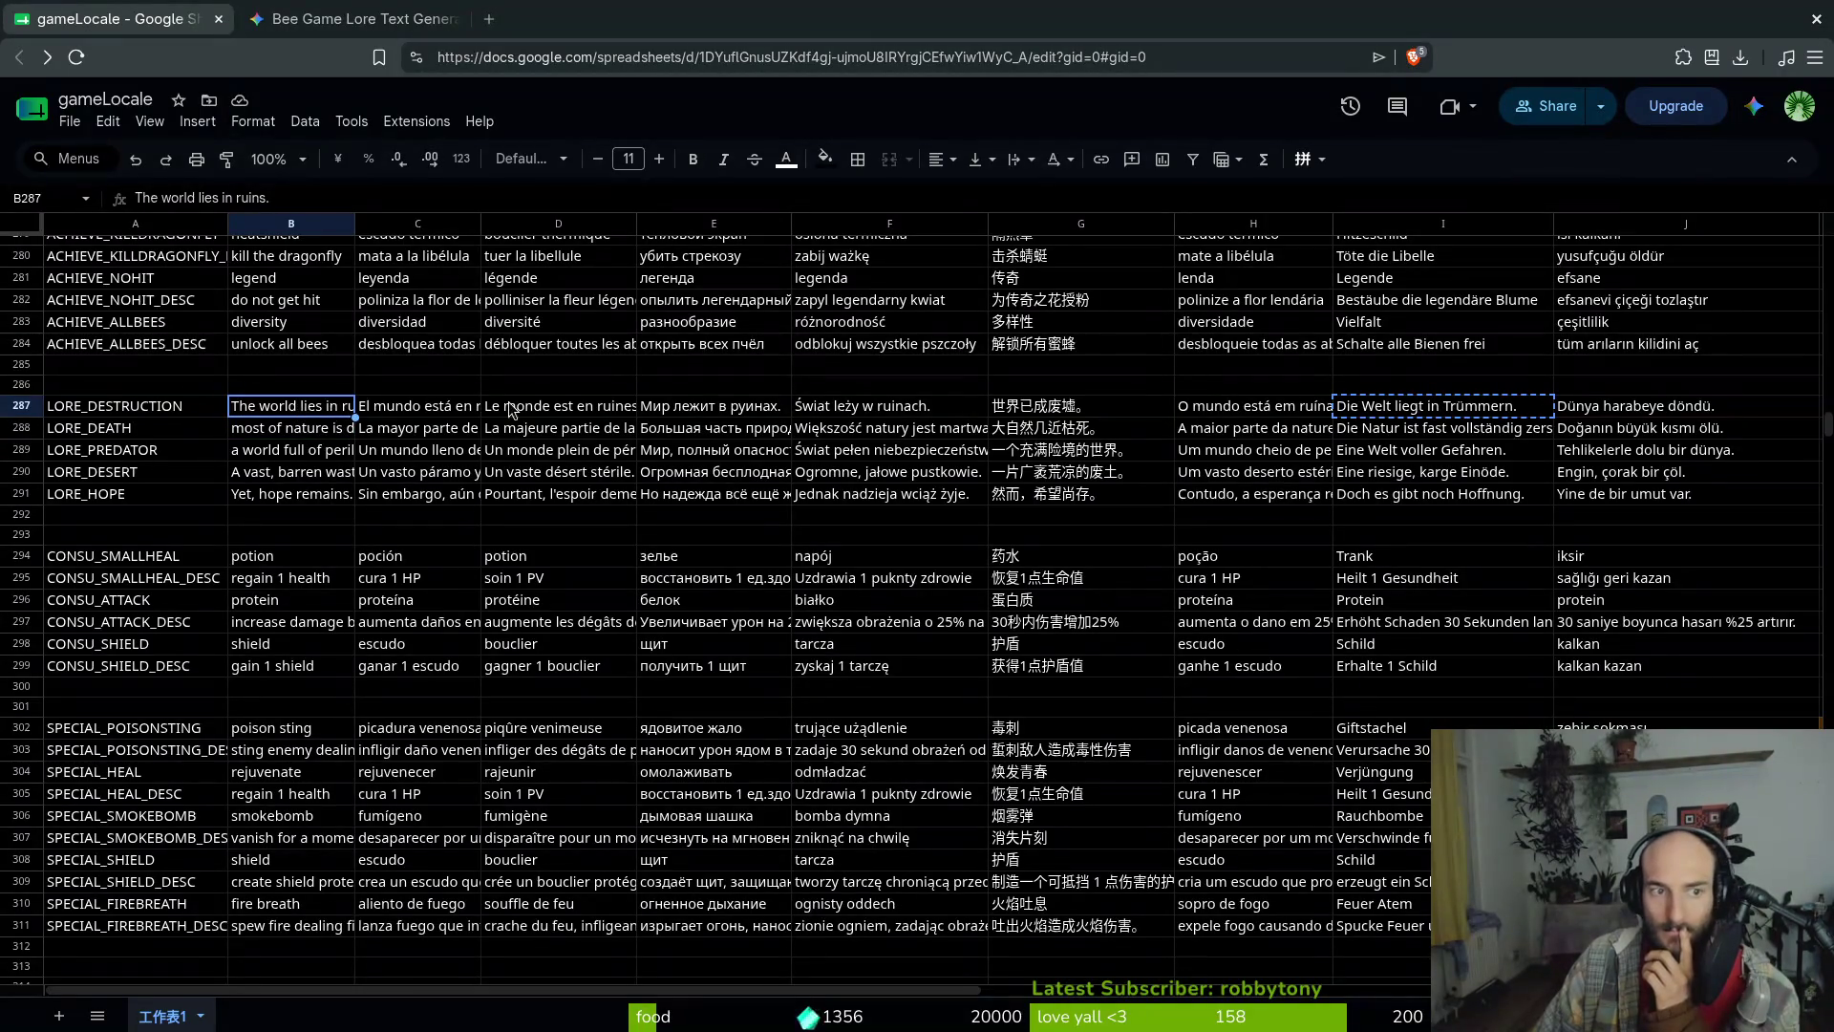
click(264, 434)
click(298, 413)
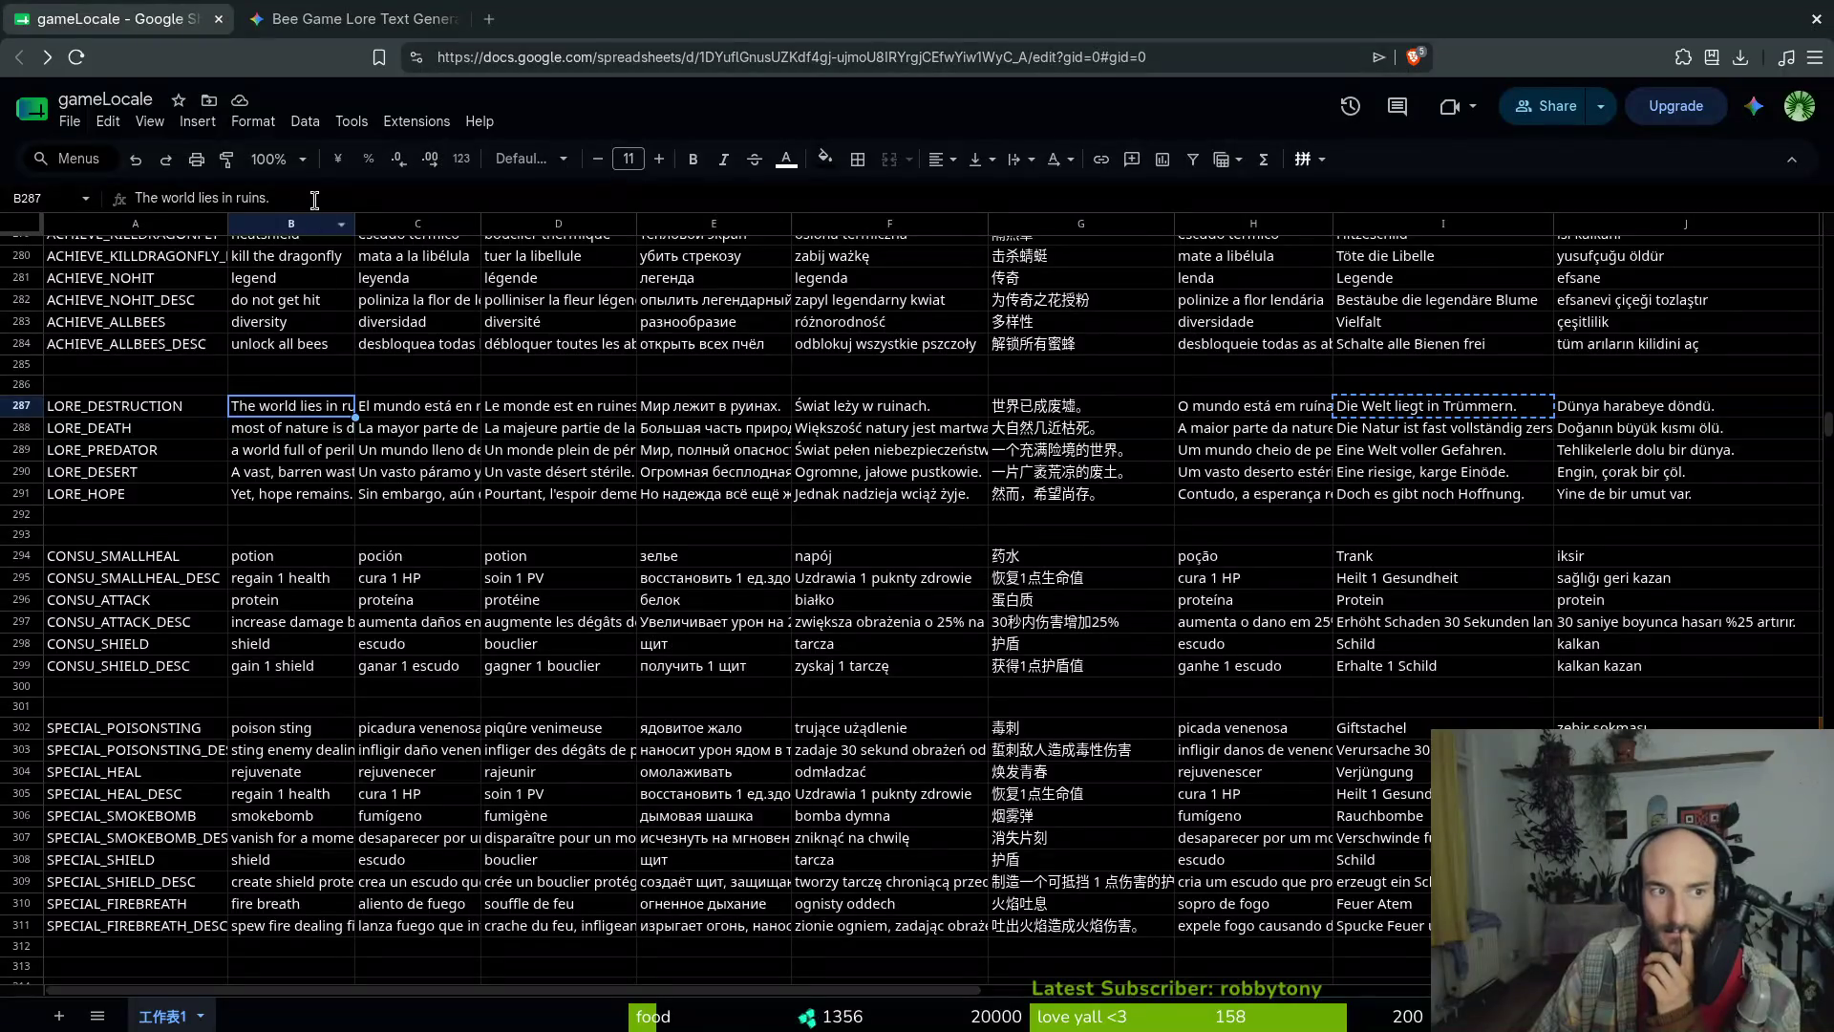
click(296, 194)
key(Return)
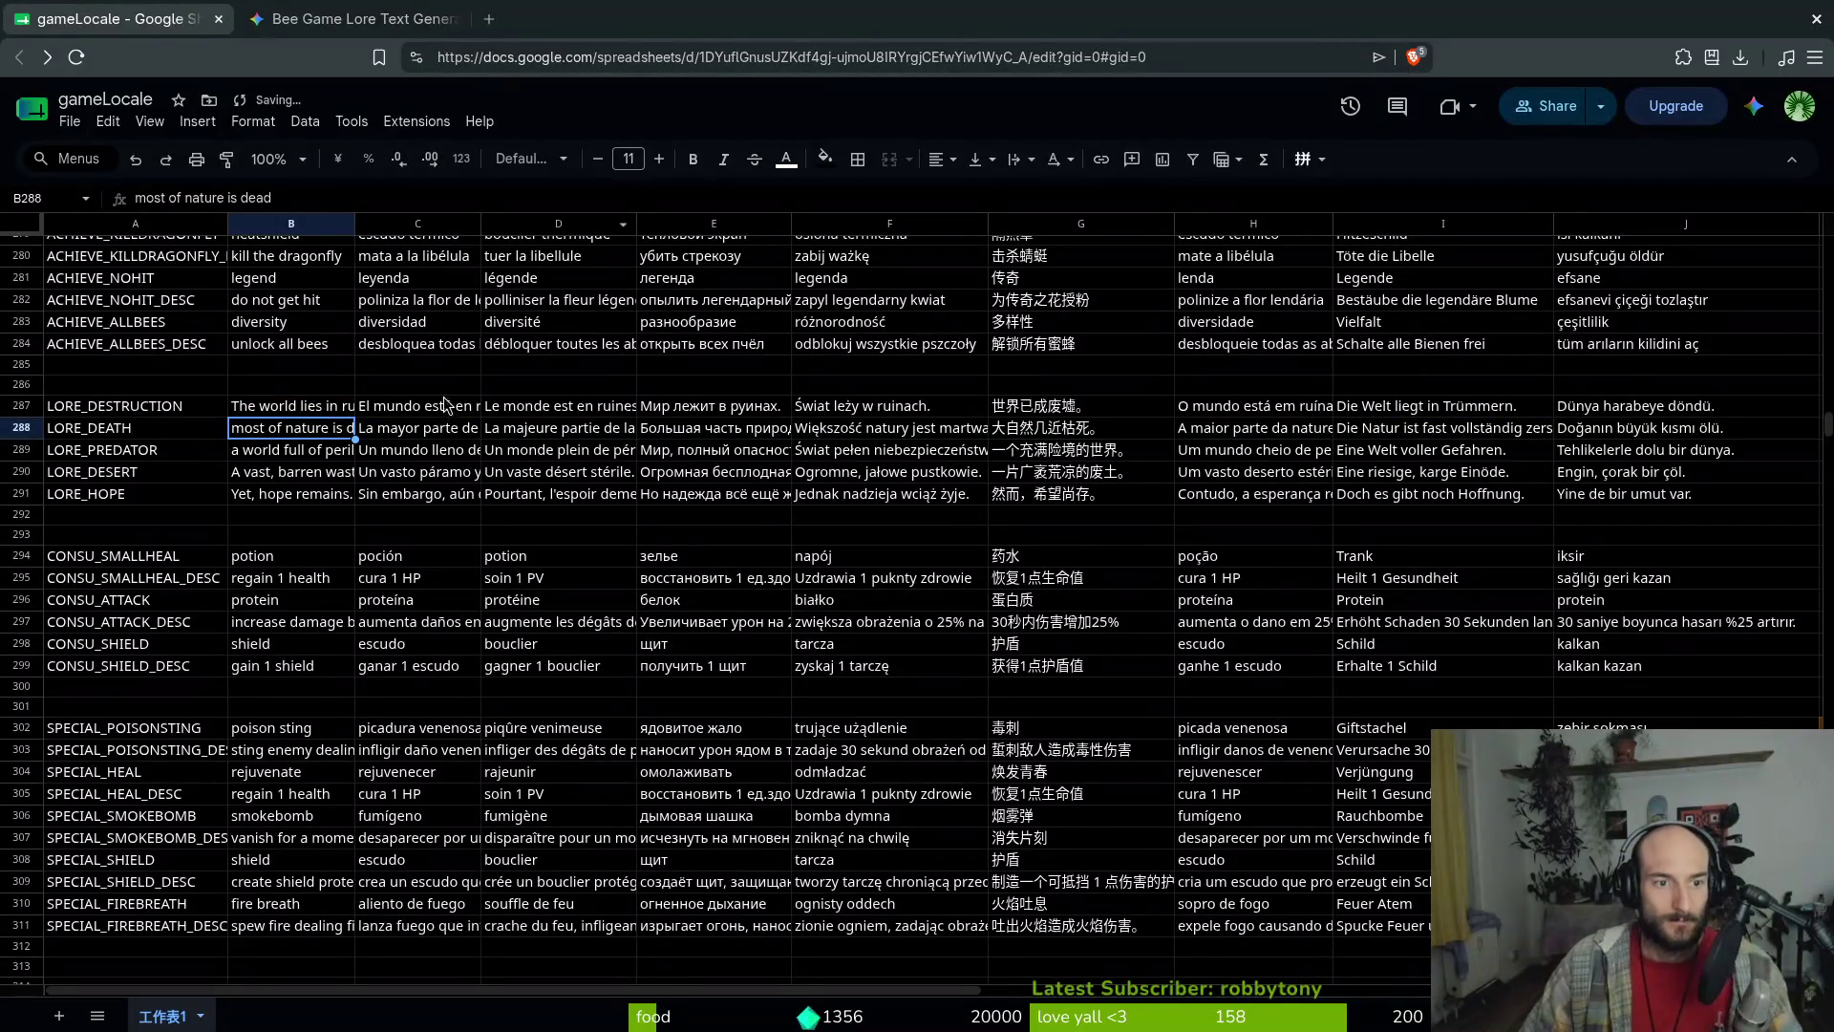
Check the Spanish texts in C287 and C291, then begin asking Gemini to reprint the translations
click(449, 413)
click(339, 194)
key(Return)
click(353, 19)
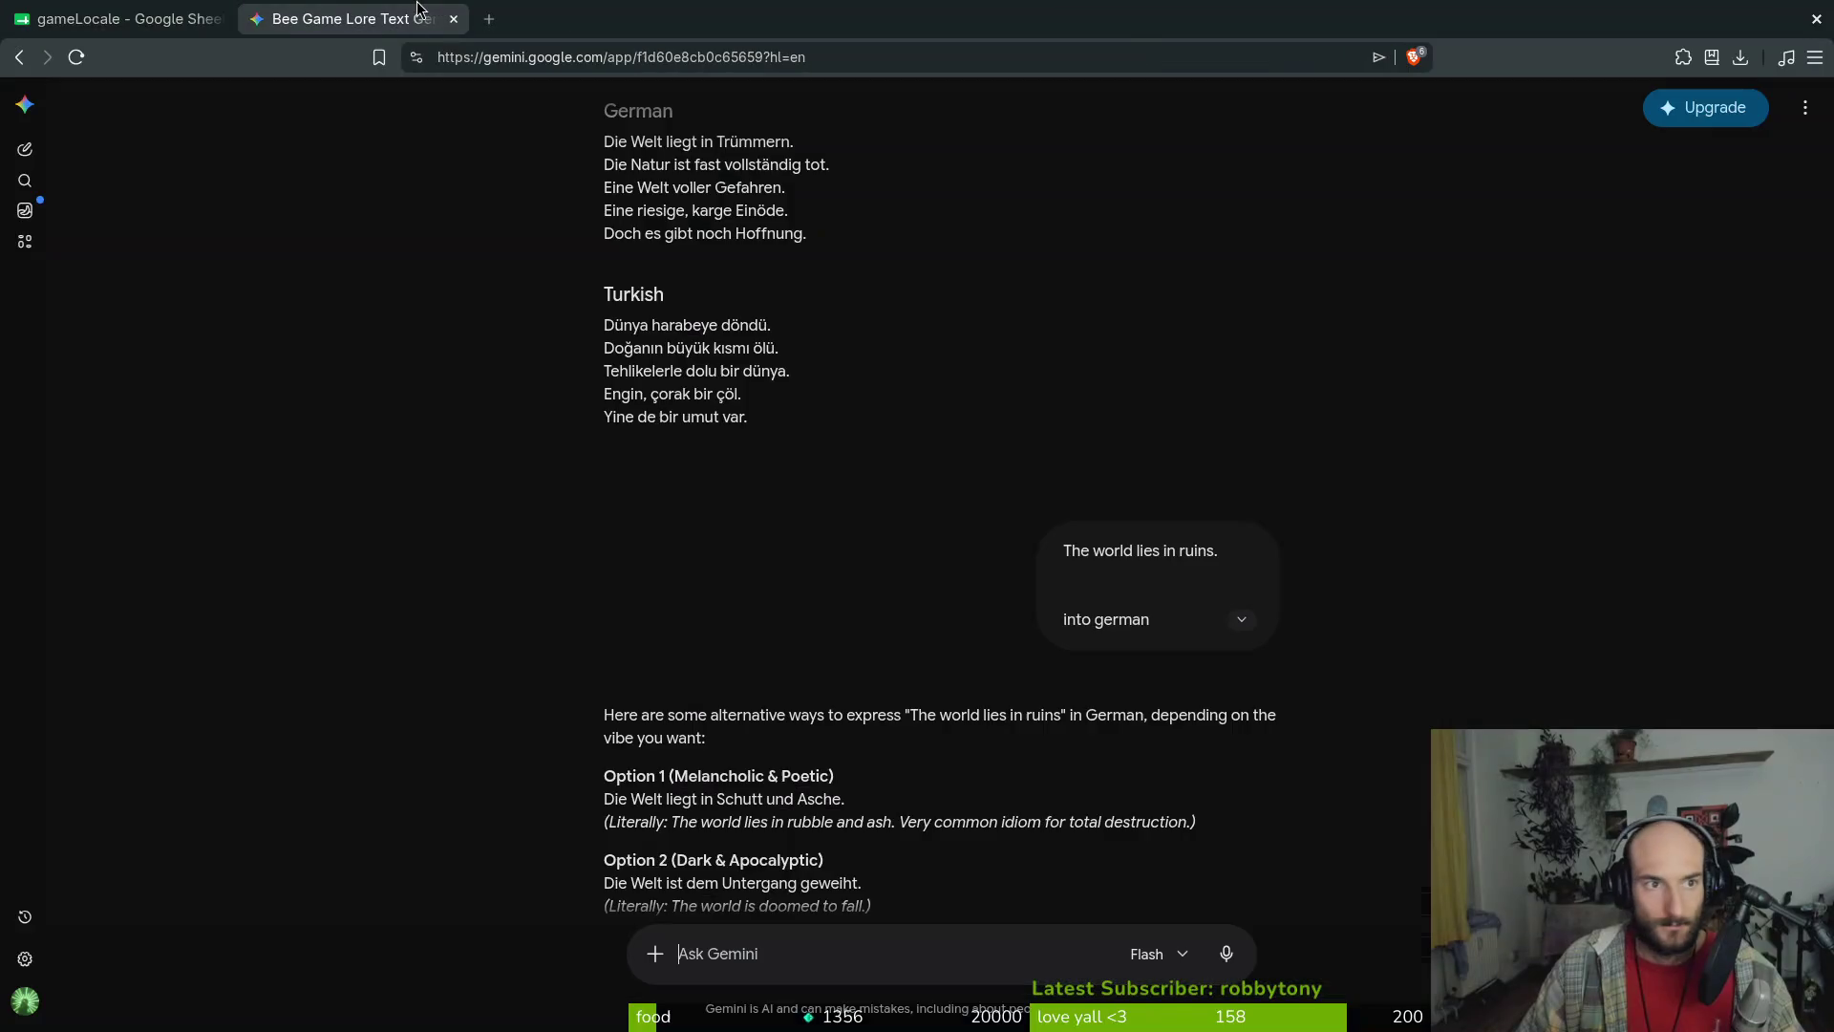
click(124, 19)
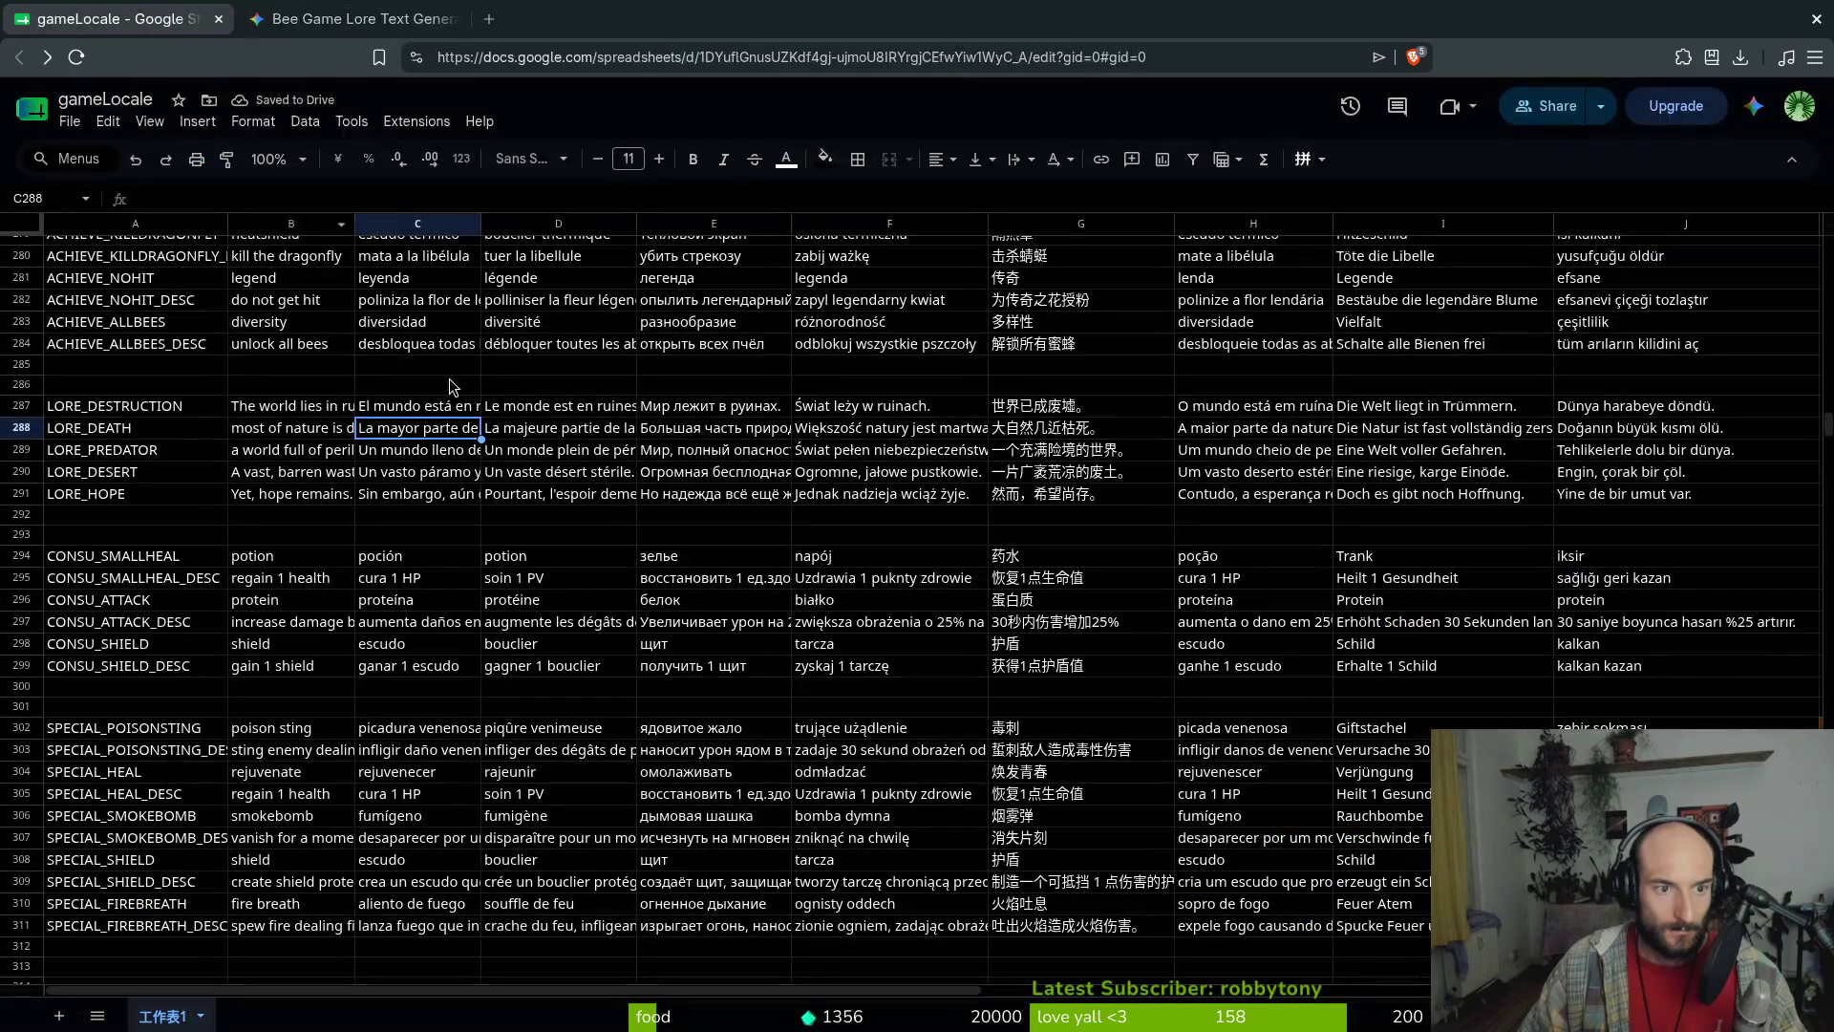
click(420, 497)
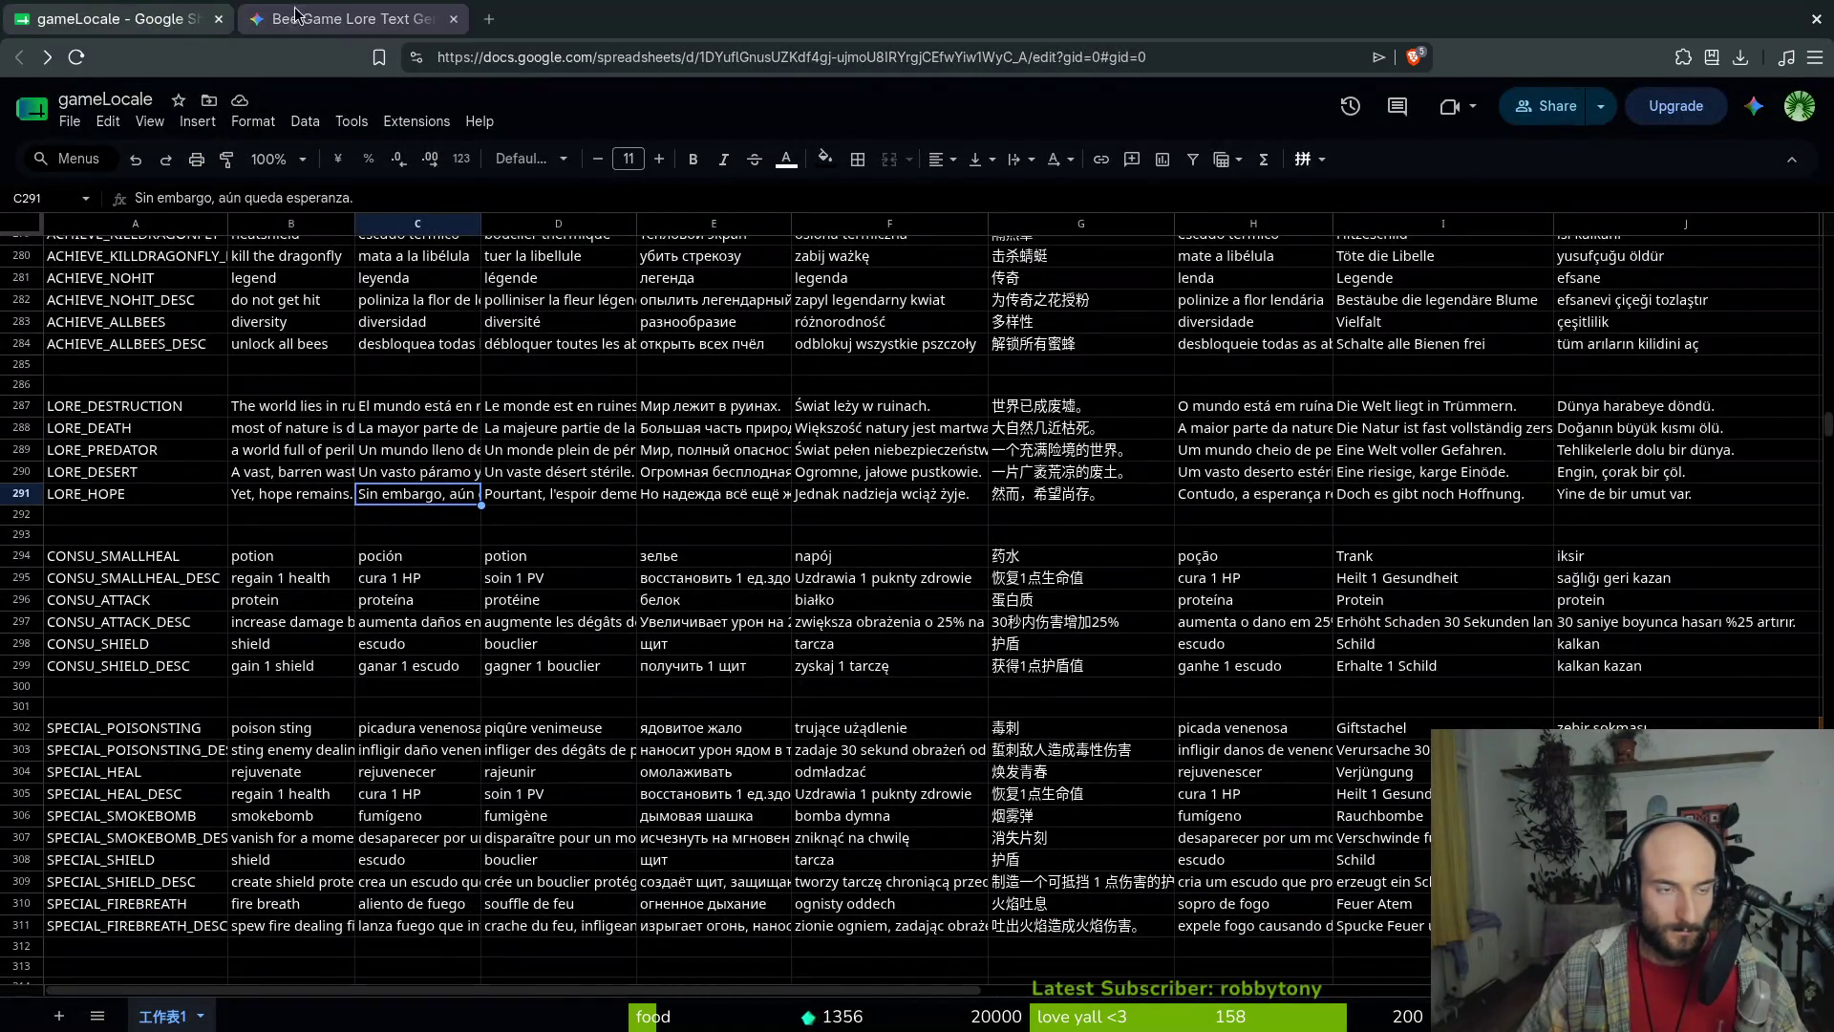
key(ctrl+Tab)
text(ok)
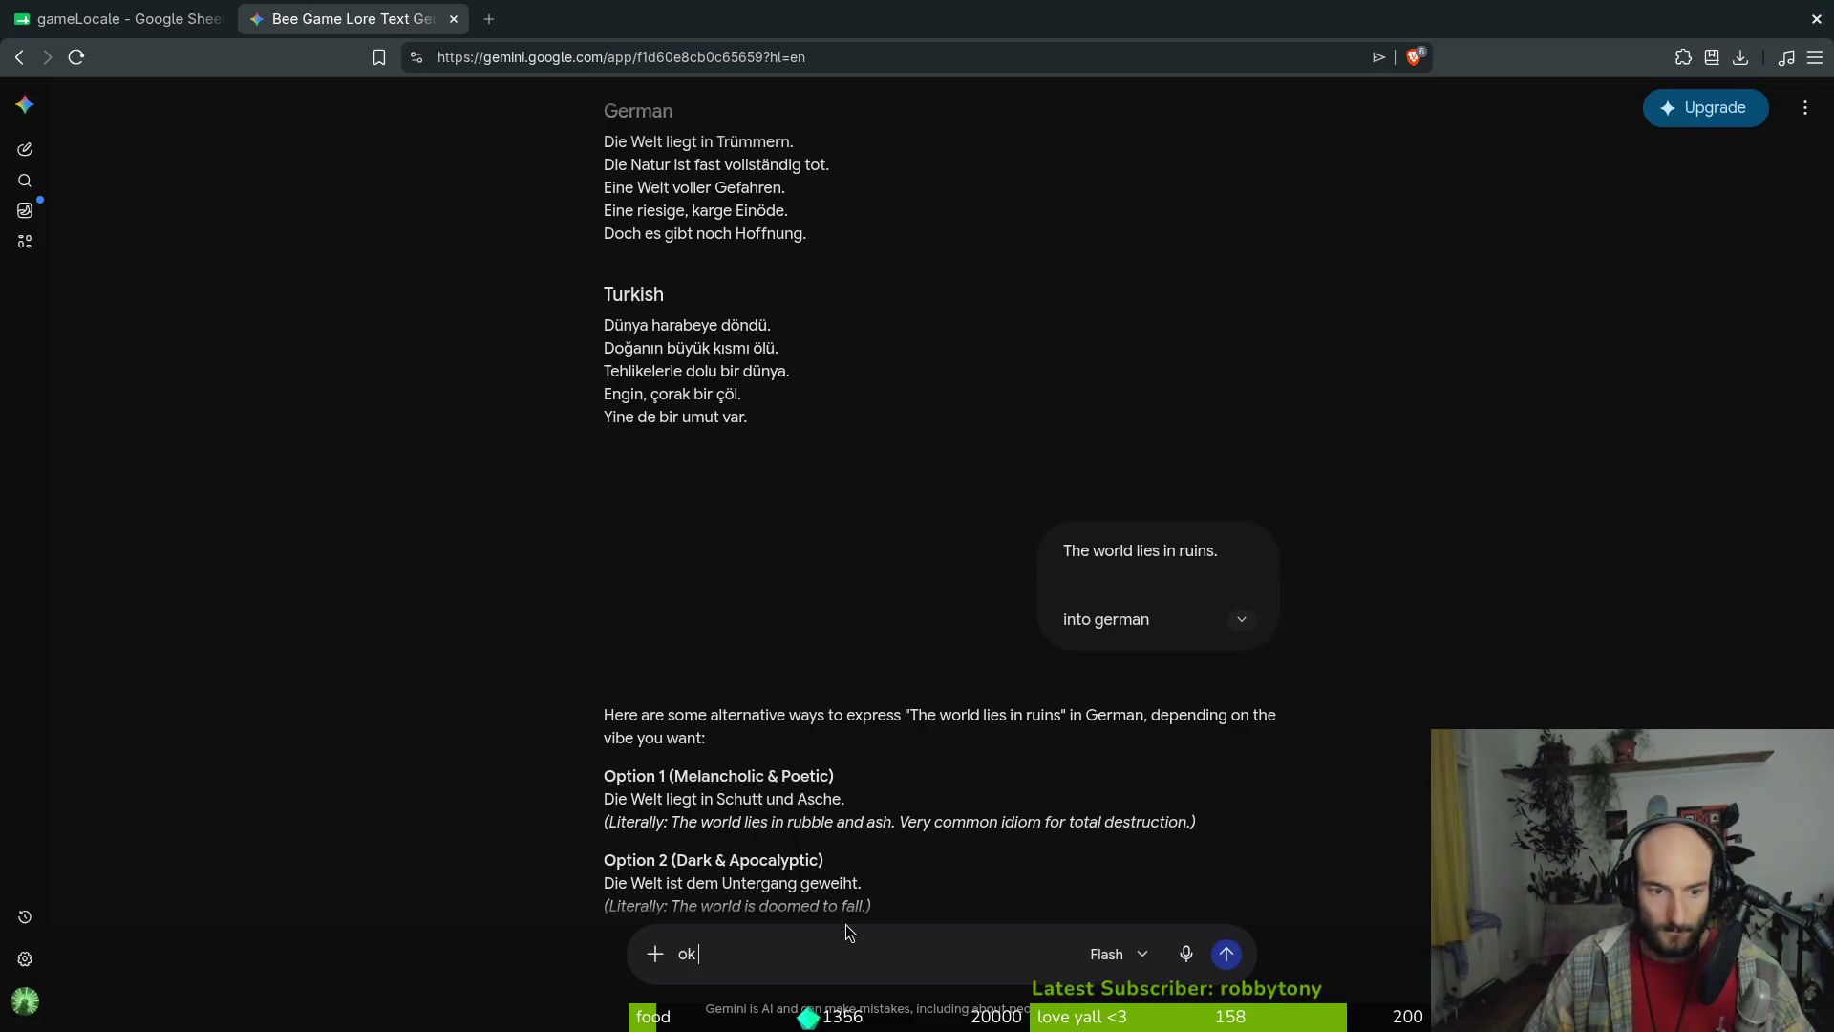
text( pr)
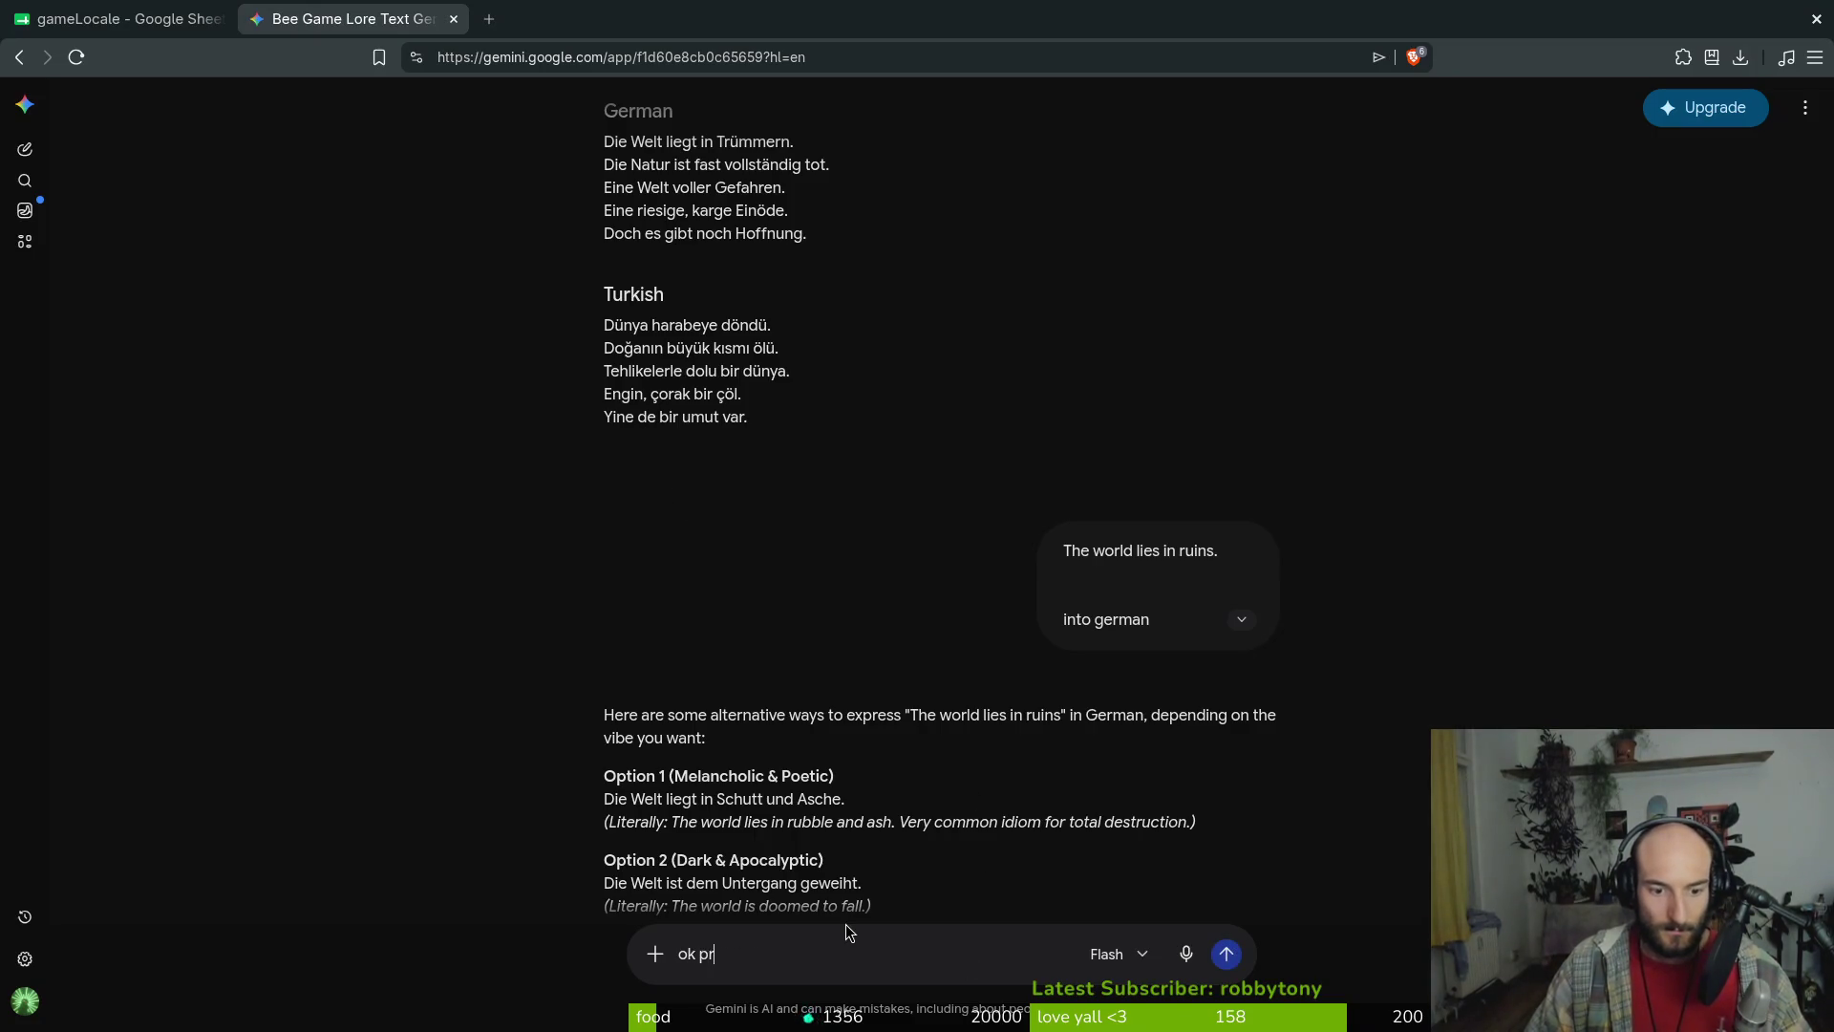
text(int again the translations of the)
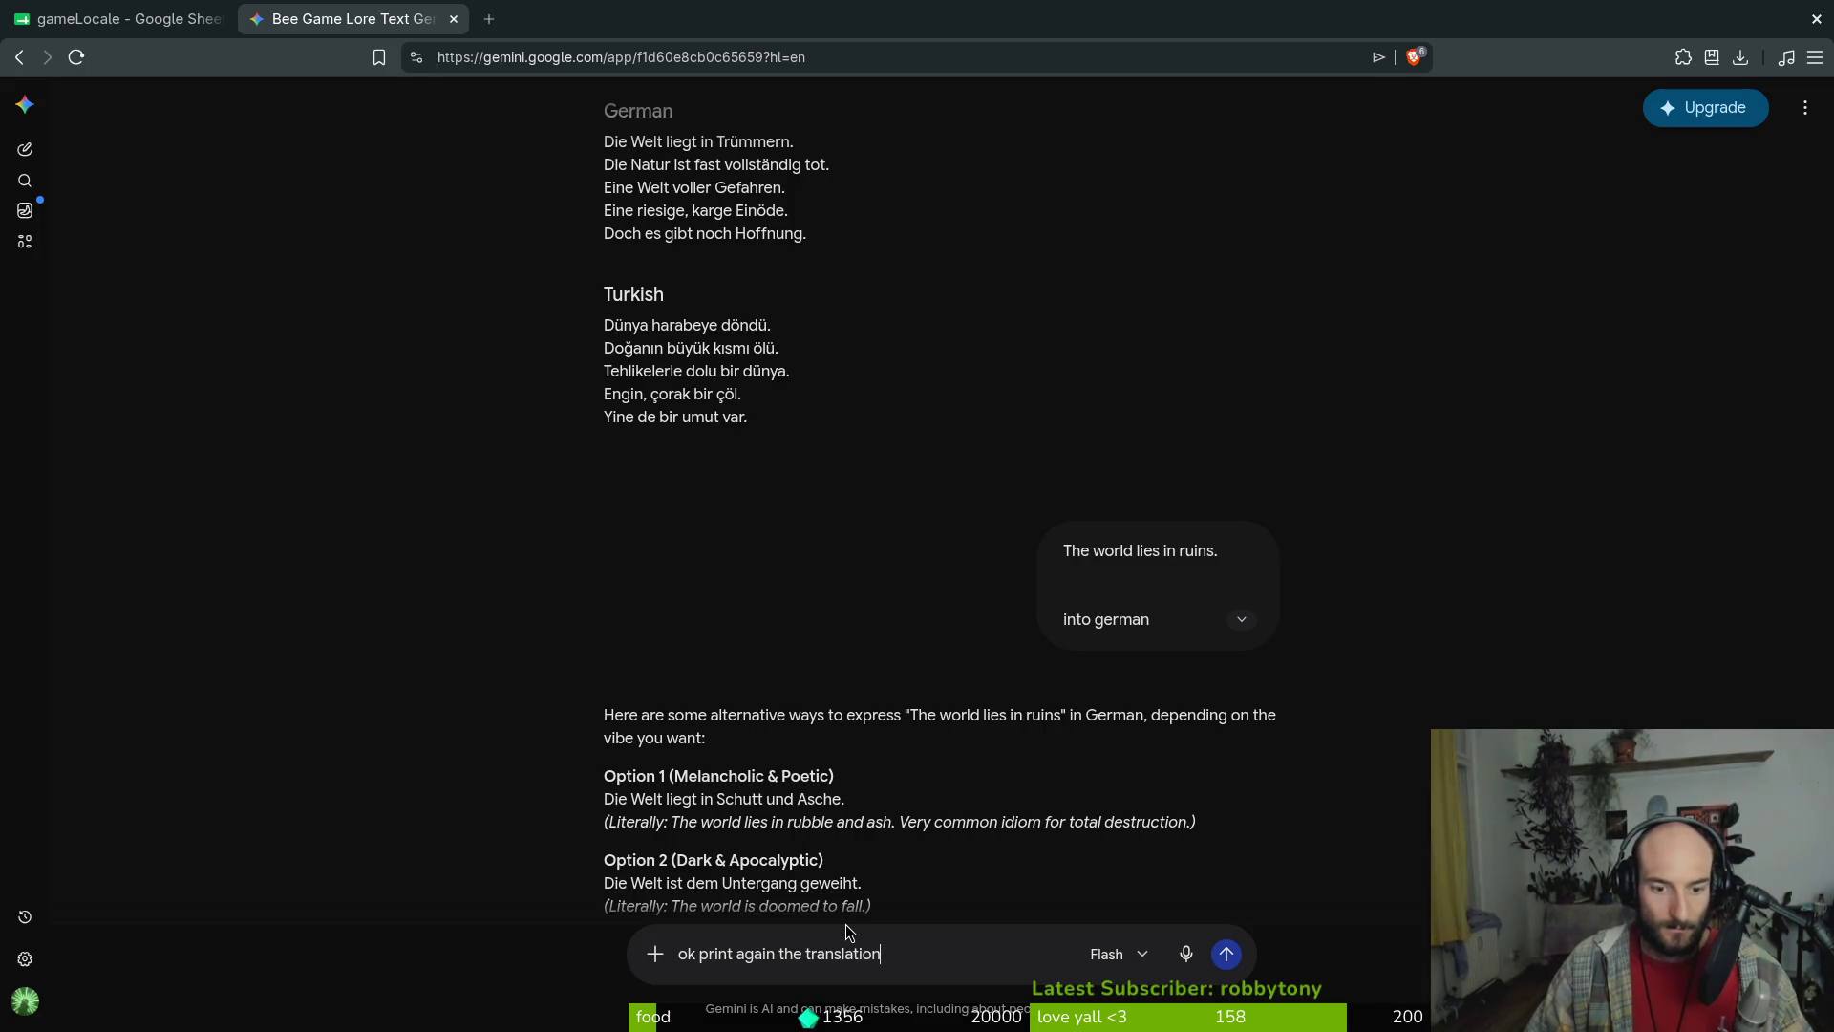
Ask Gemini to reprint the lore translations with the final periods removed
scroll(778, 463, up, 15)
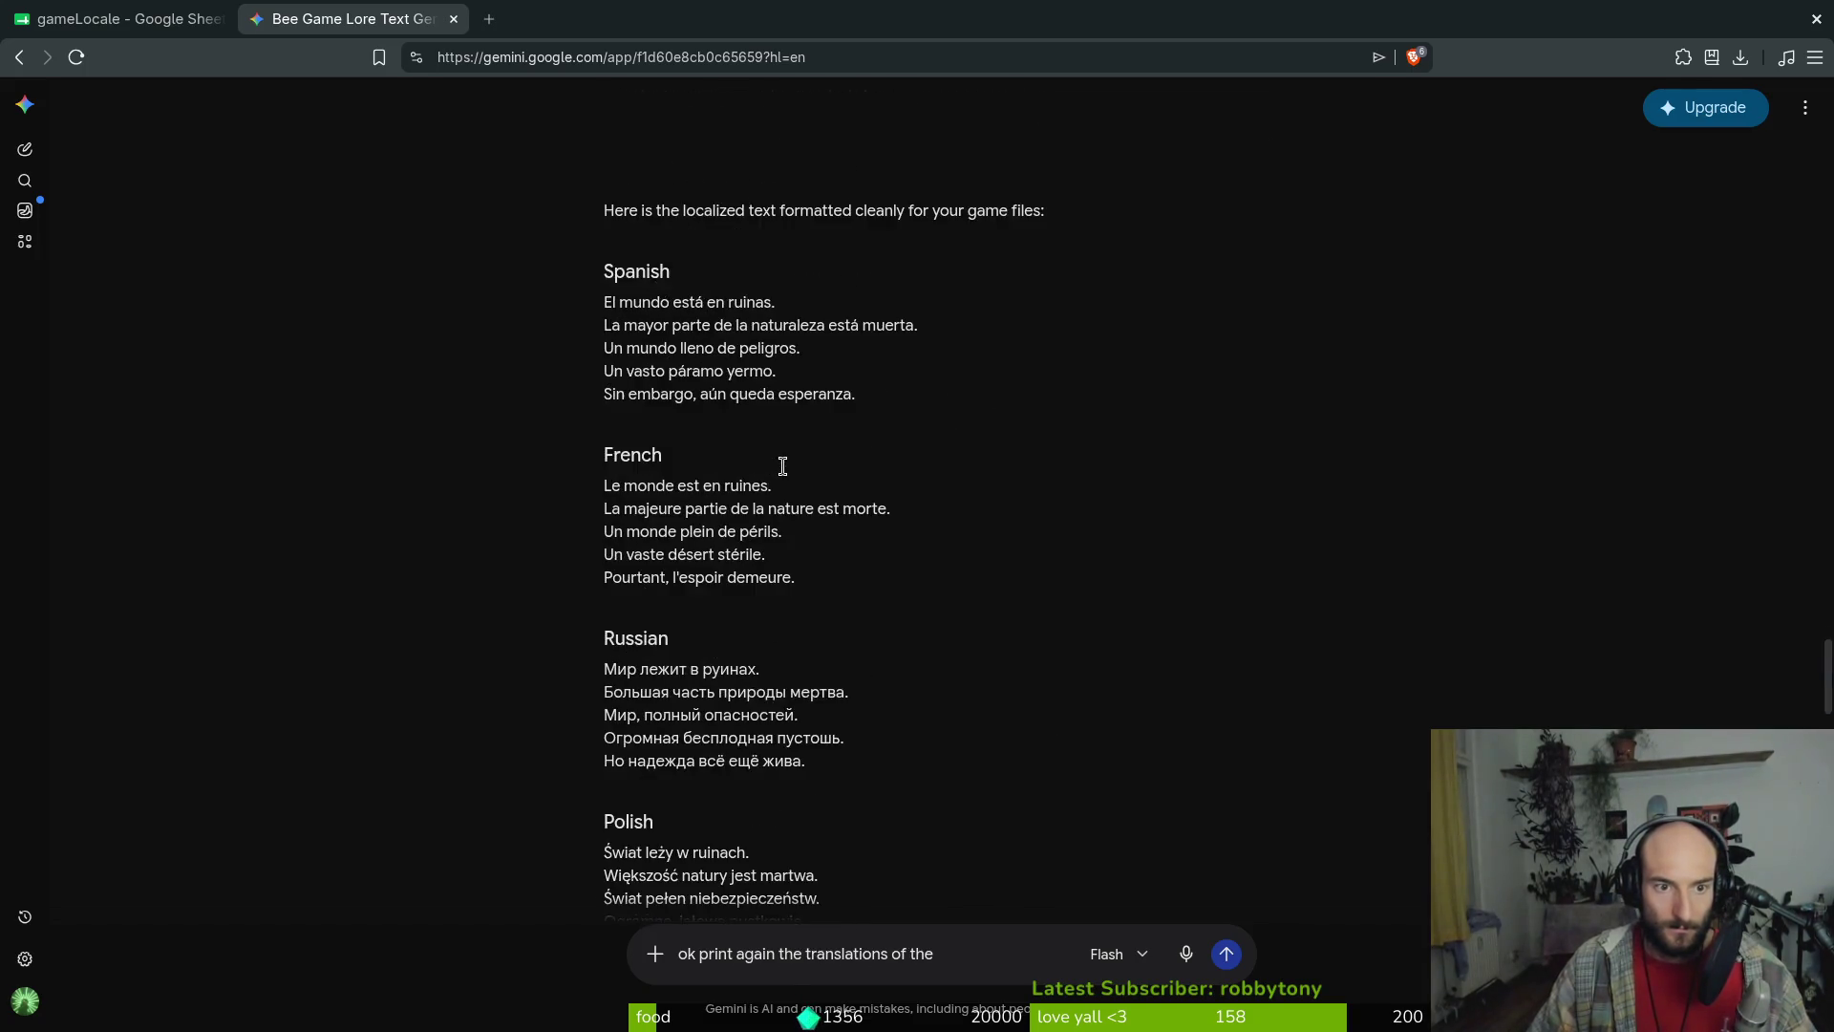
scroll(776, 461, down, 12)
text(couy)
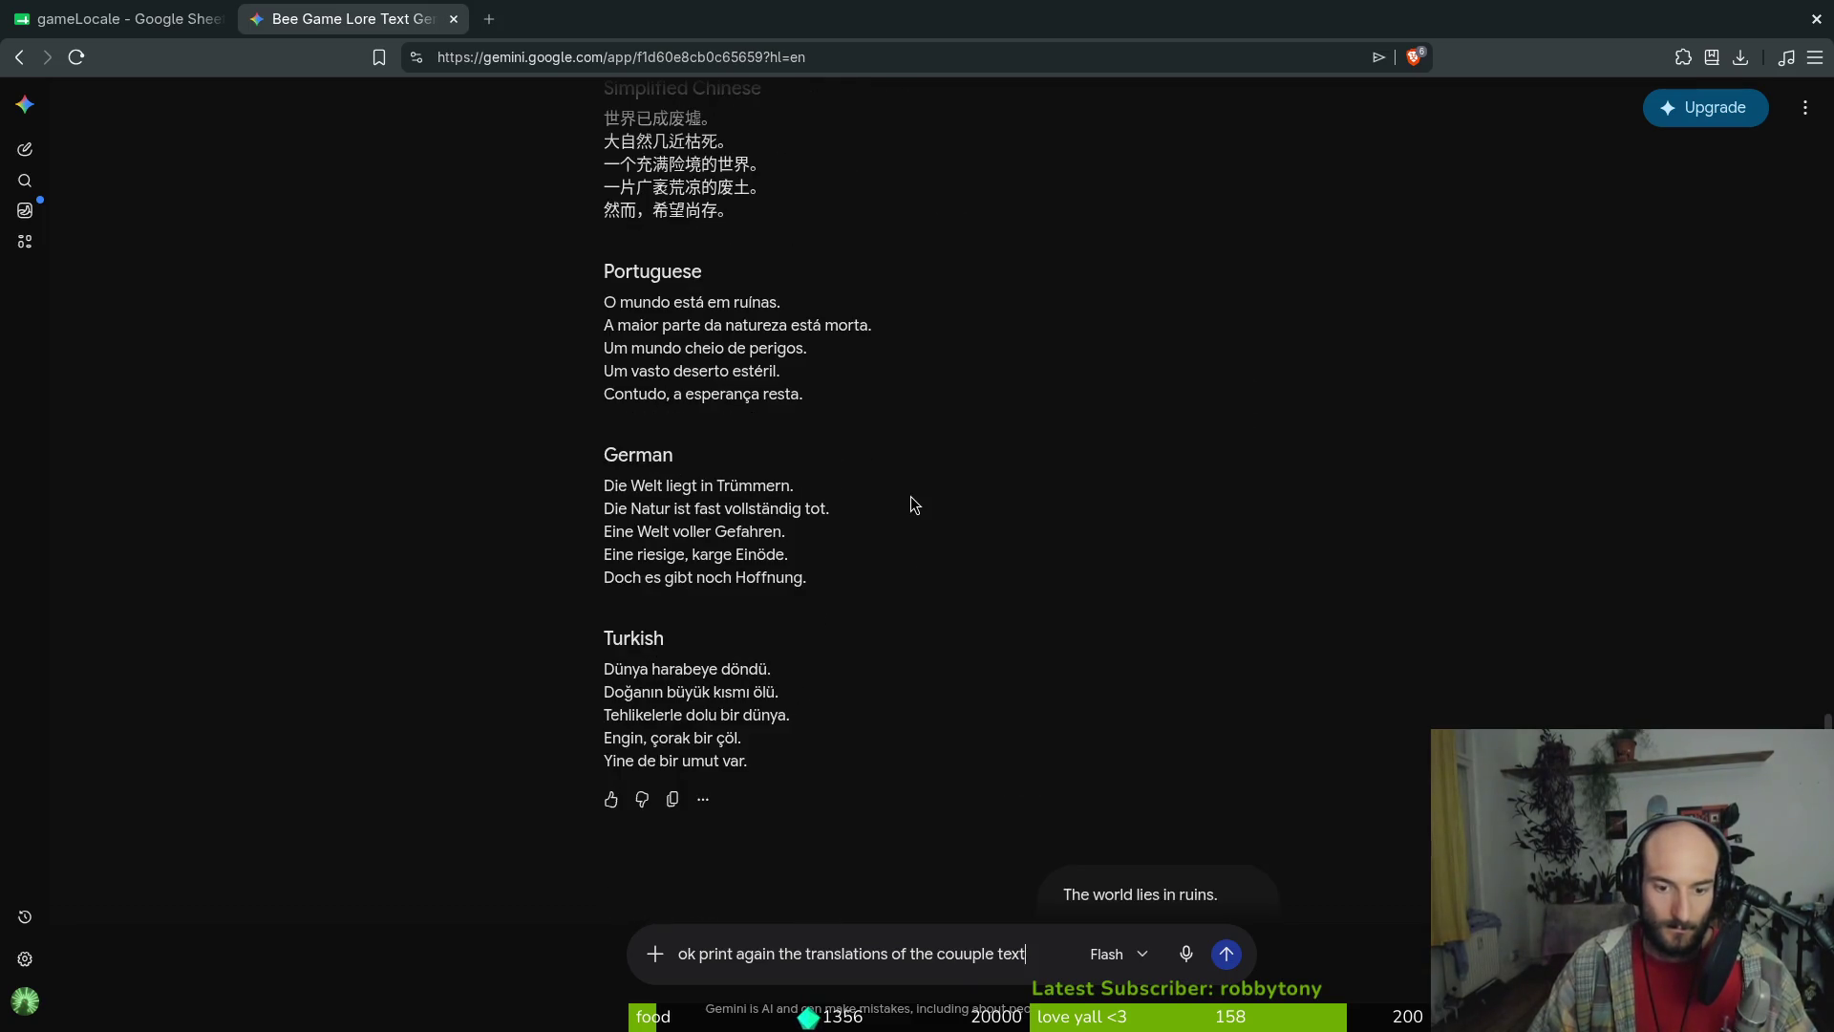
text( gave youbut remove the .)
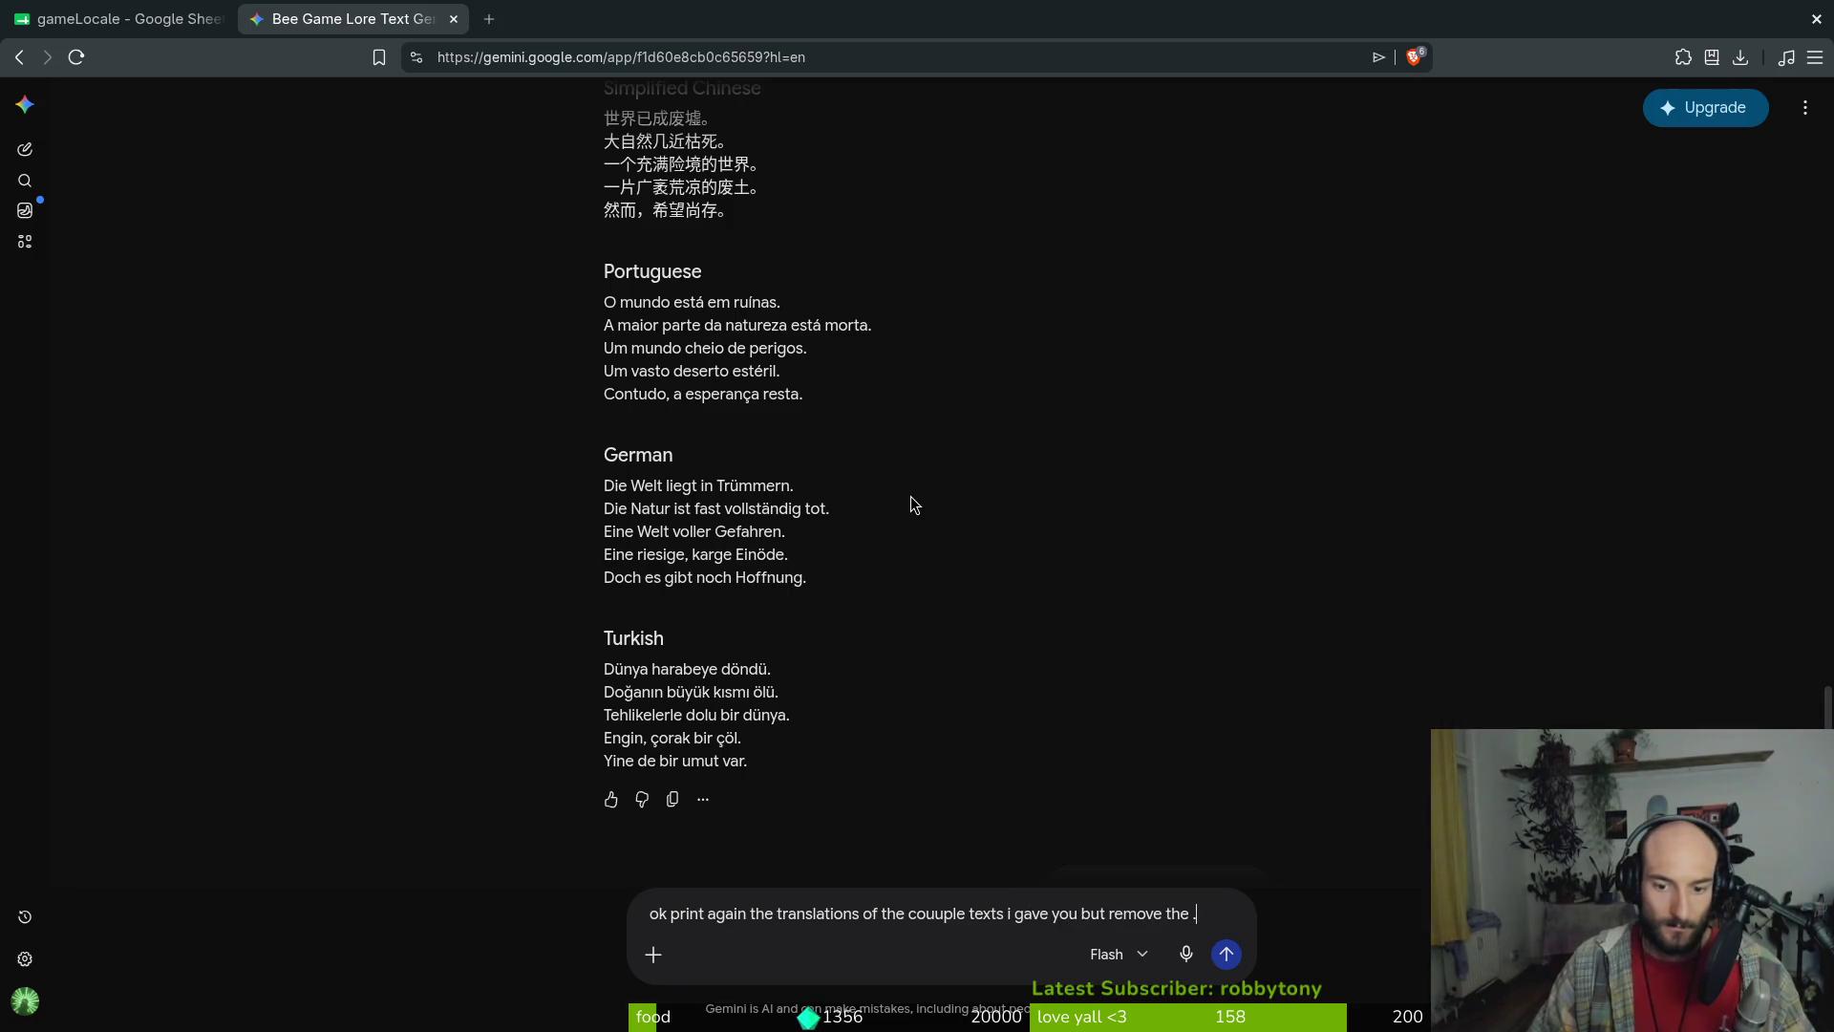
key(Return)
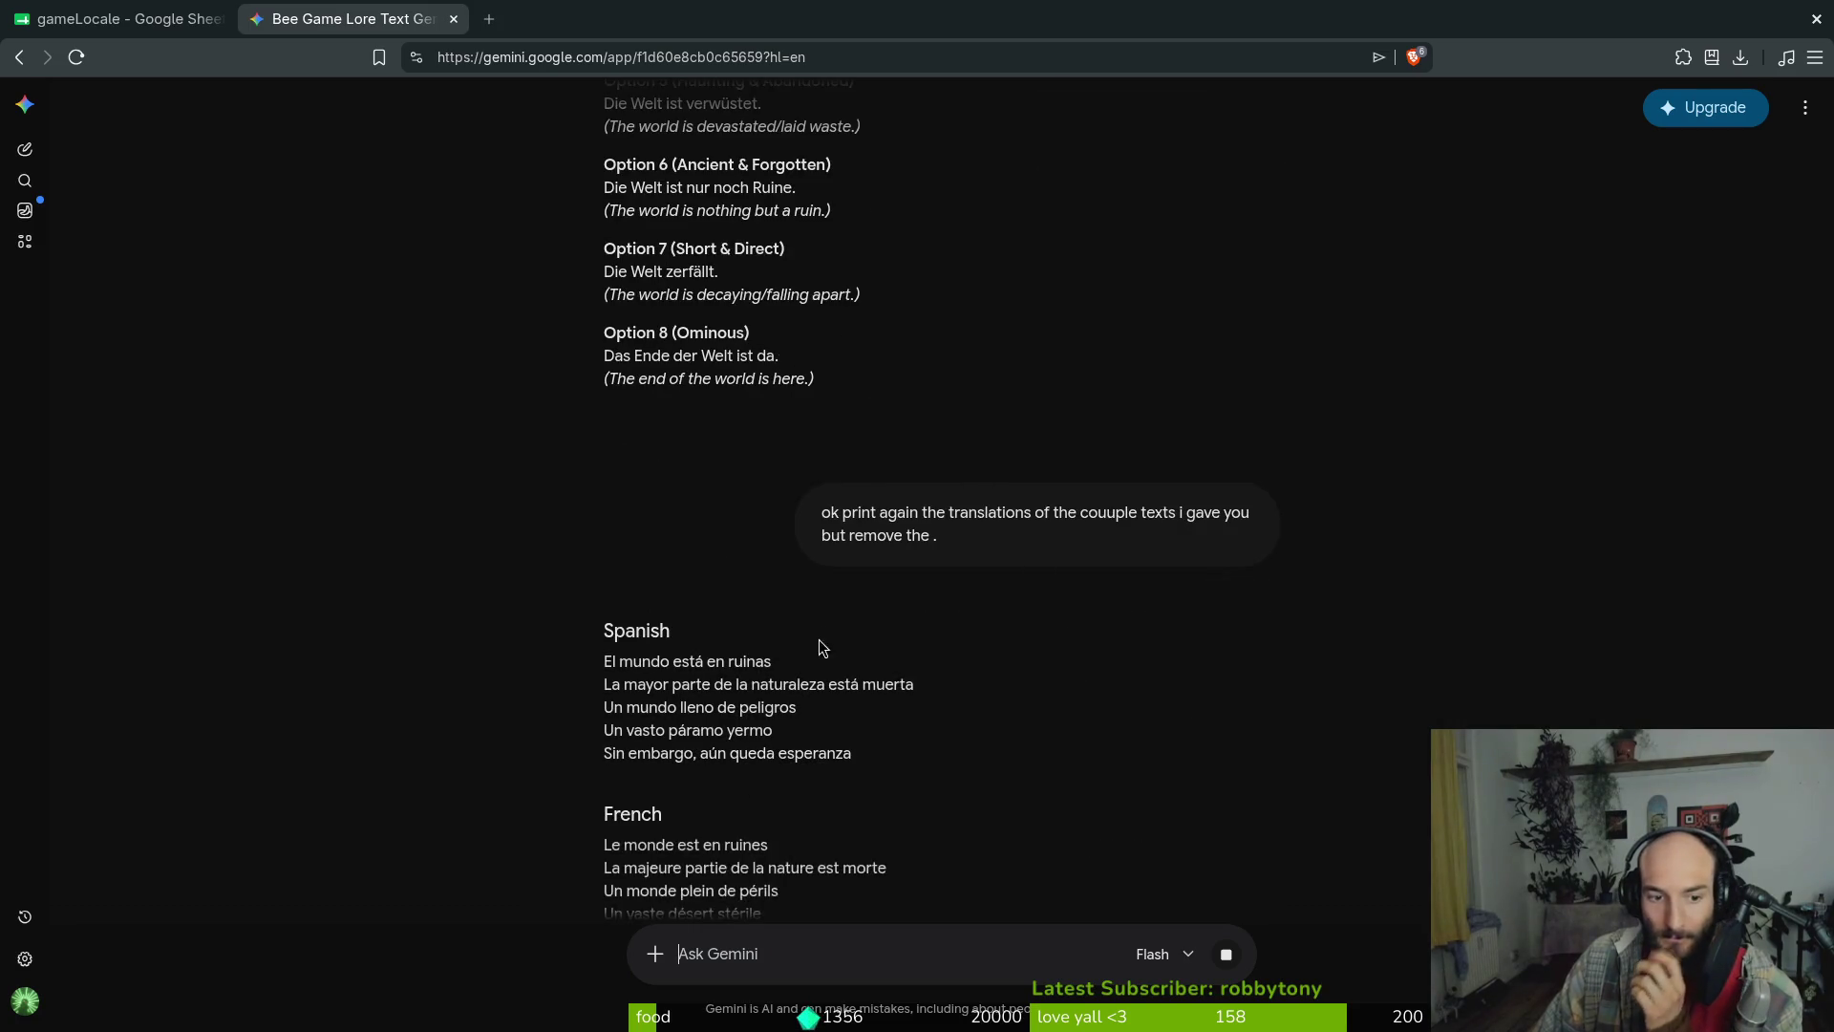
Copy the five Spanish lore lines from the reply into C287:C291
drag(602, 433, 928, 523)
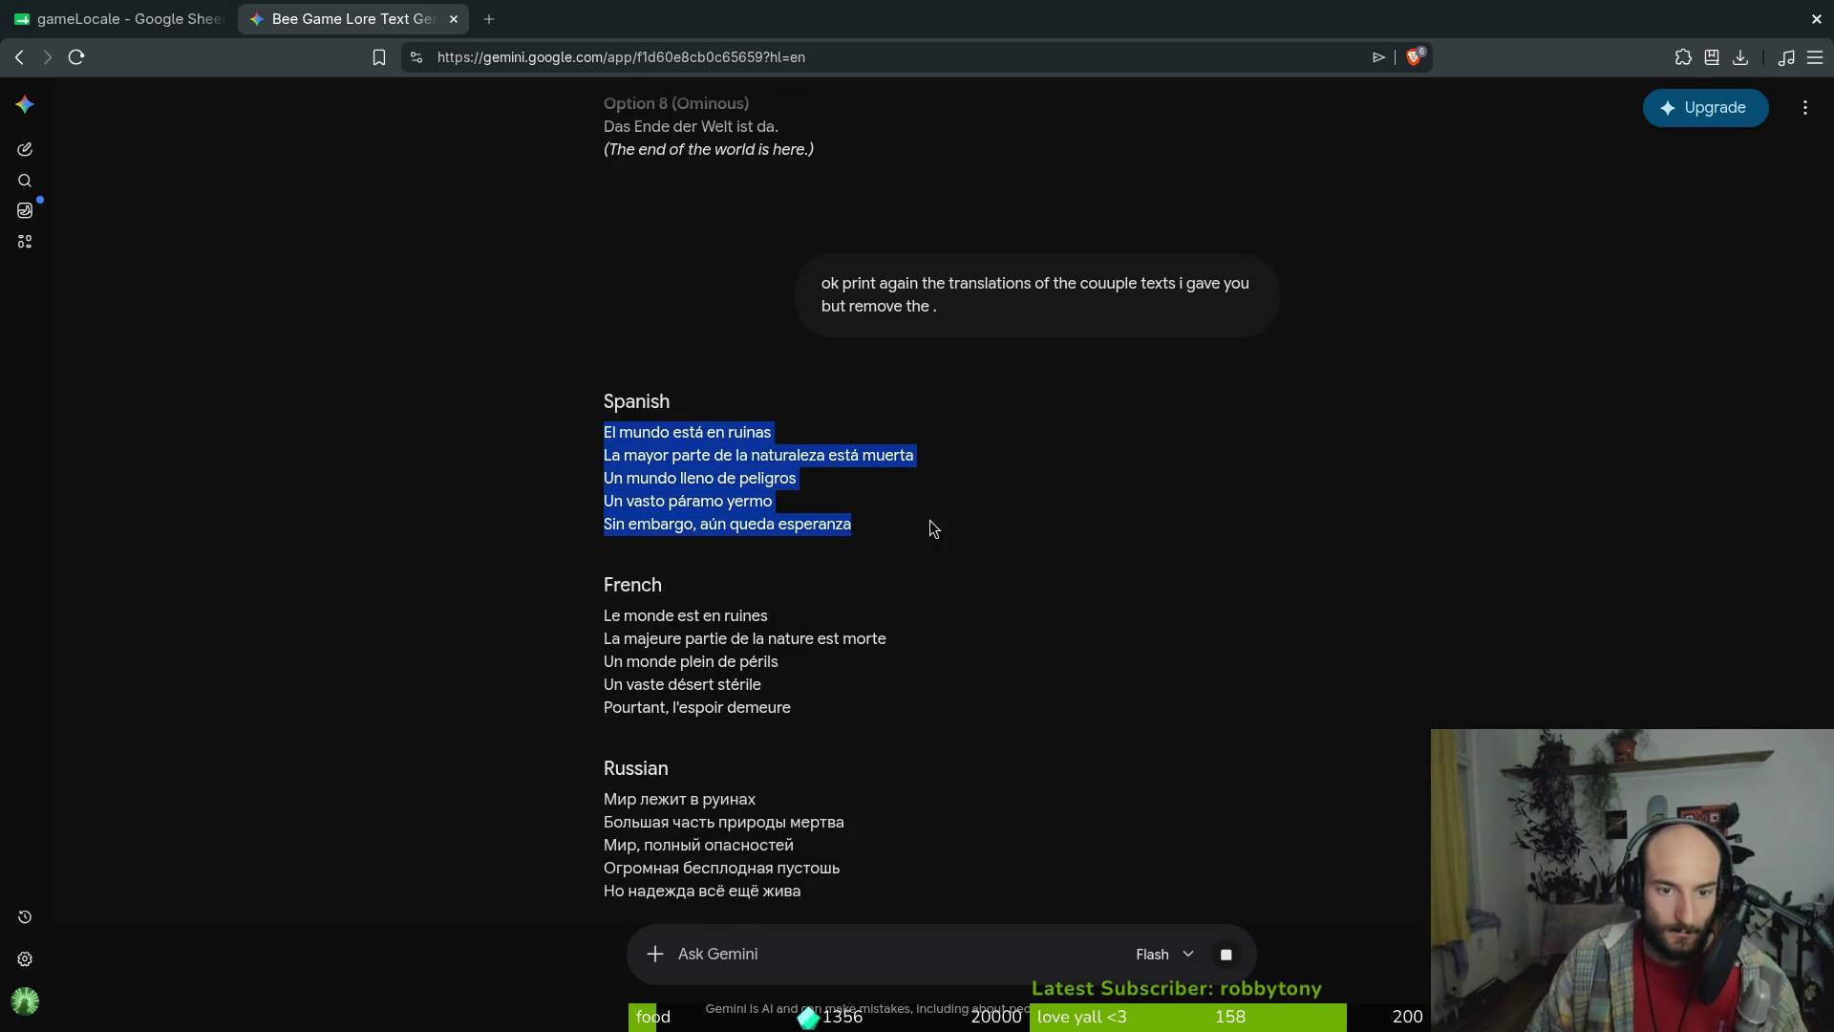
click(124, 19)
click(406, 411)
key(ctrl+v)
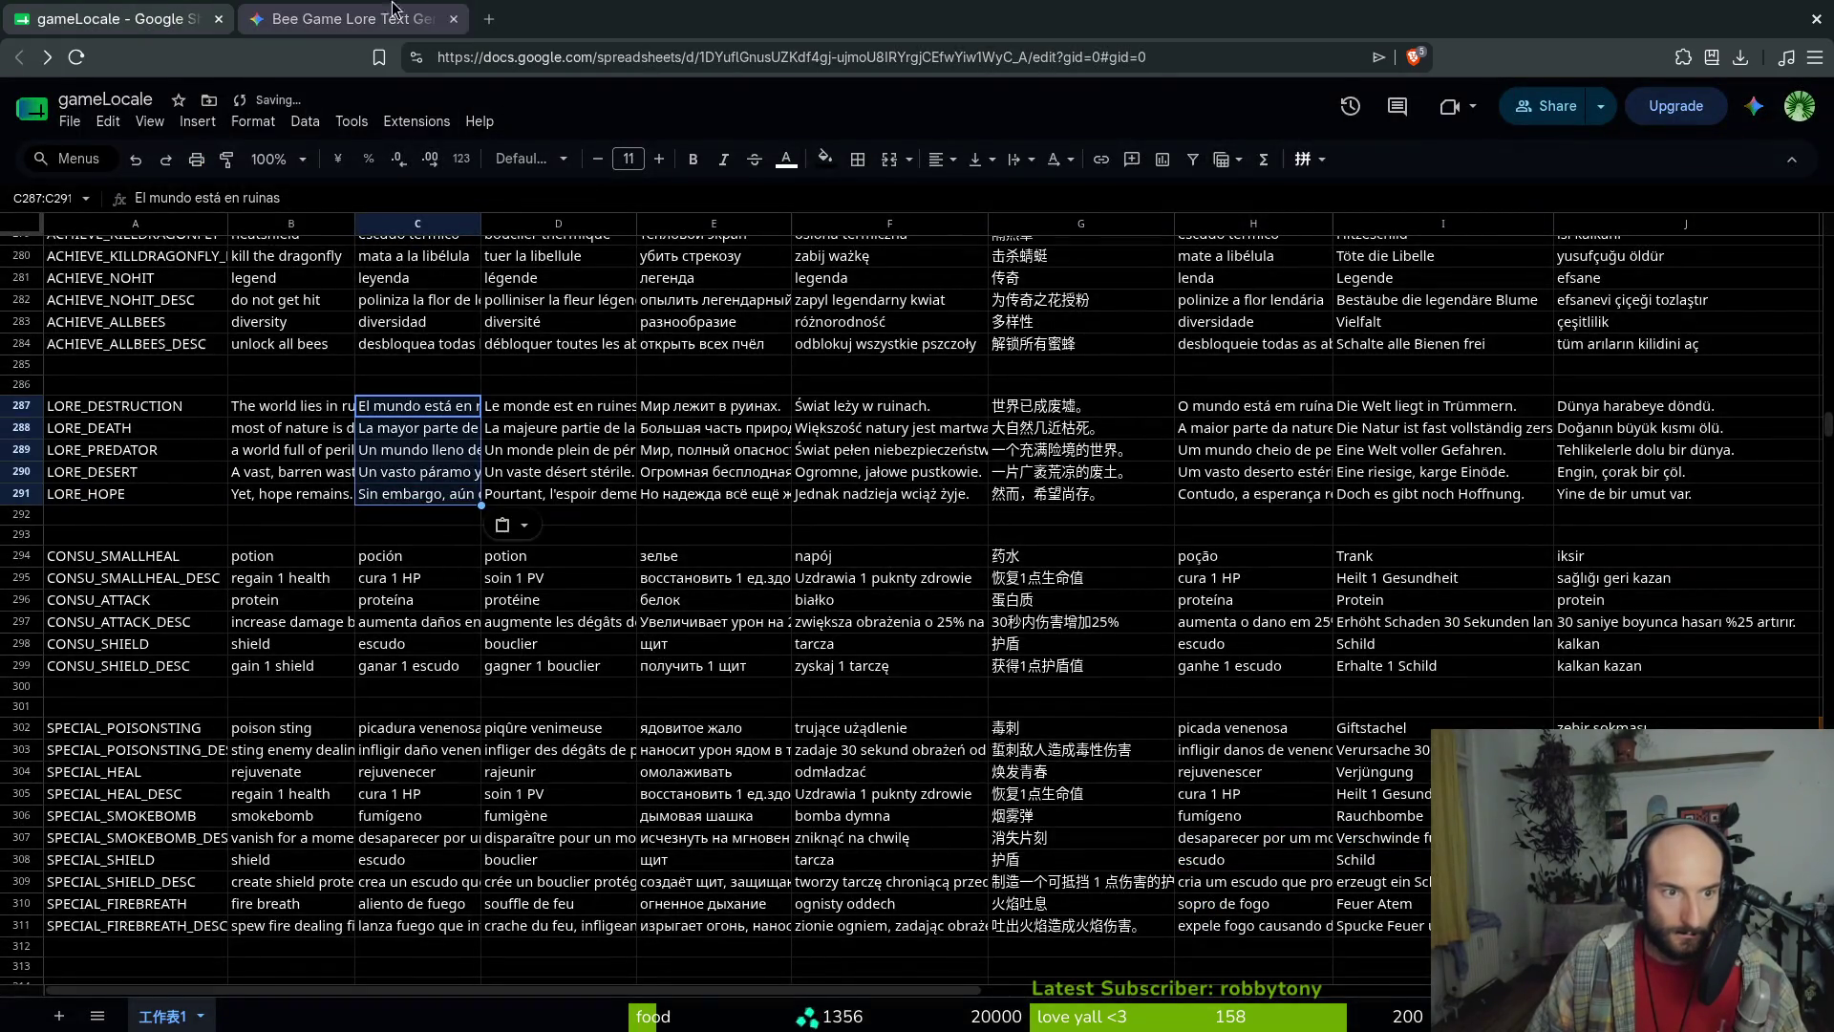